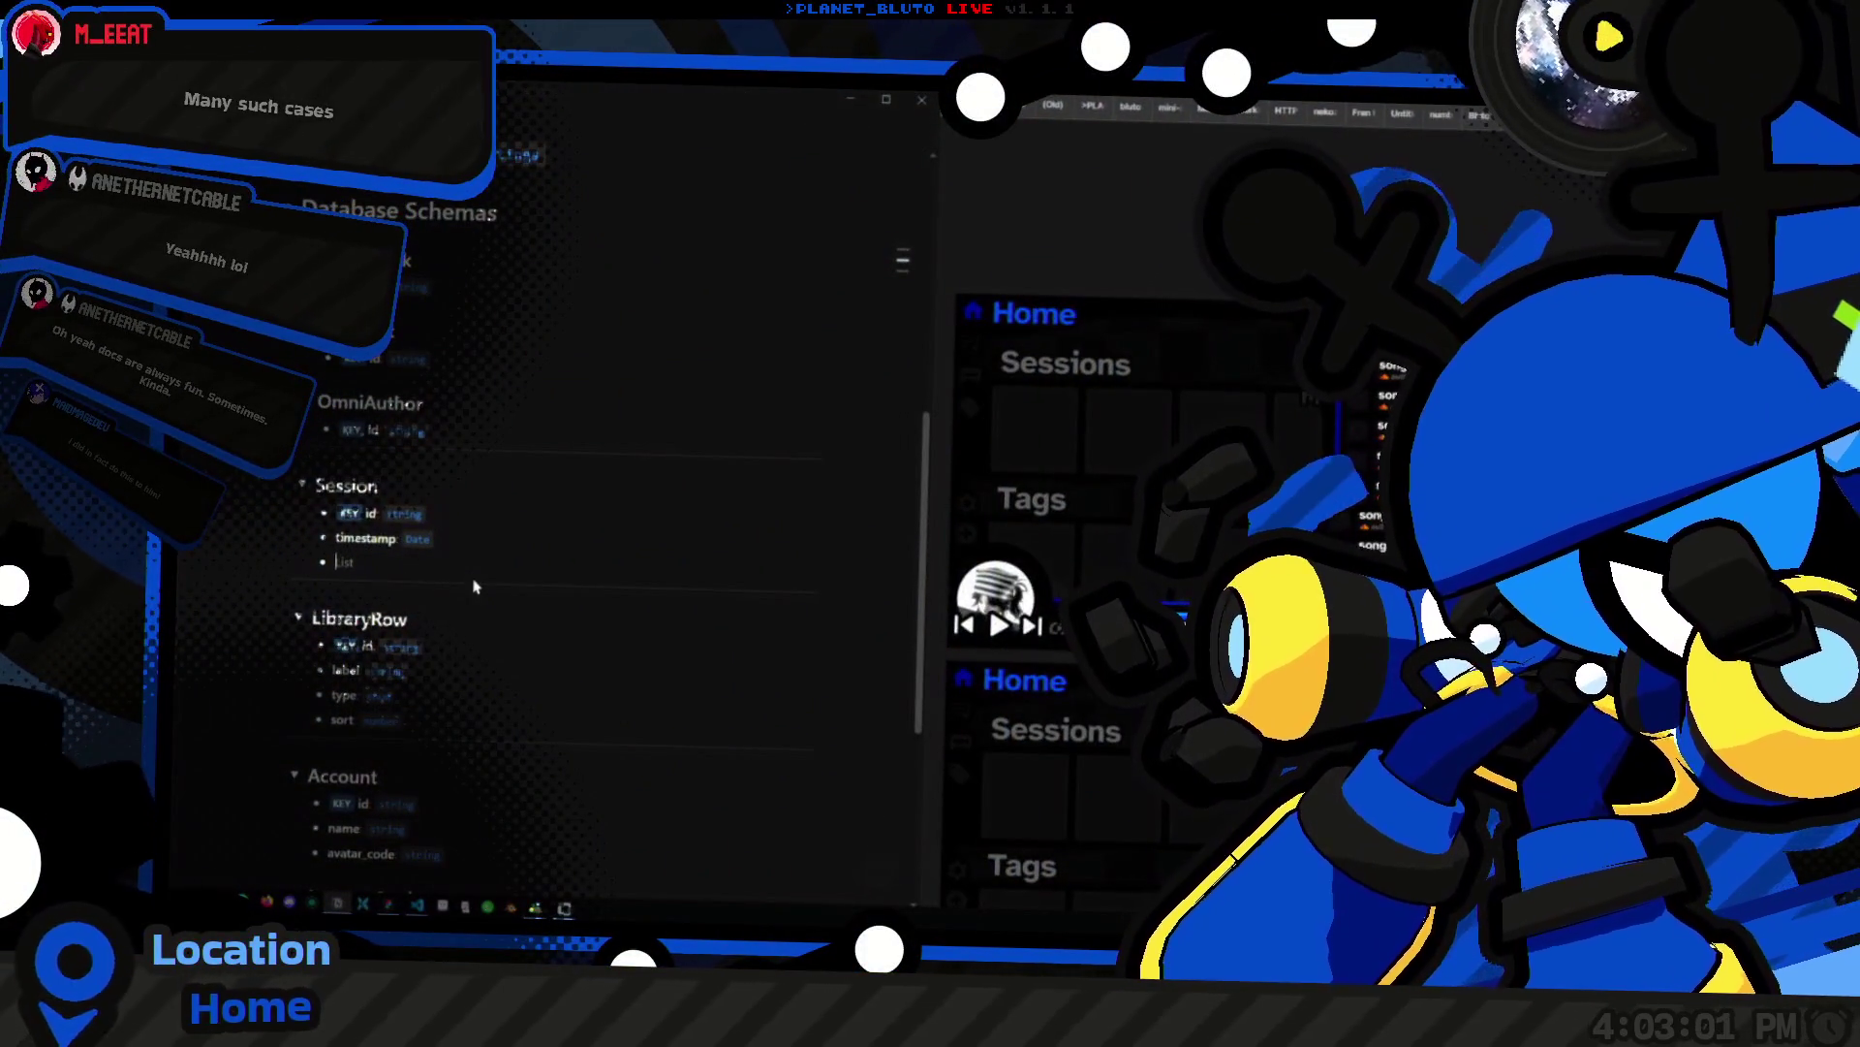
Add a label property typed Date under Session, below the timestamp line
key("Down")
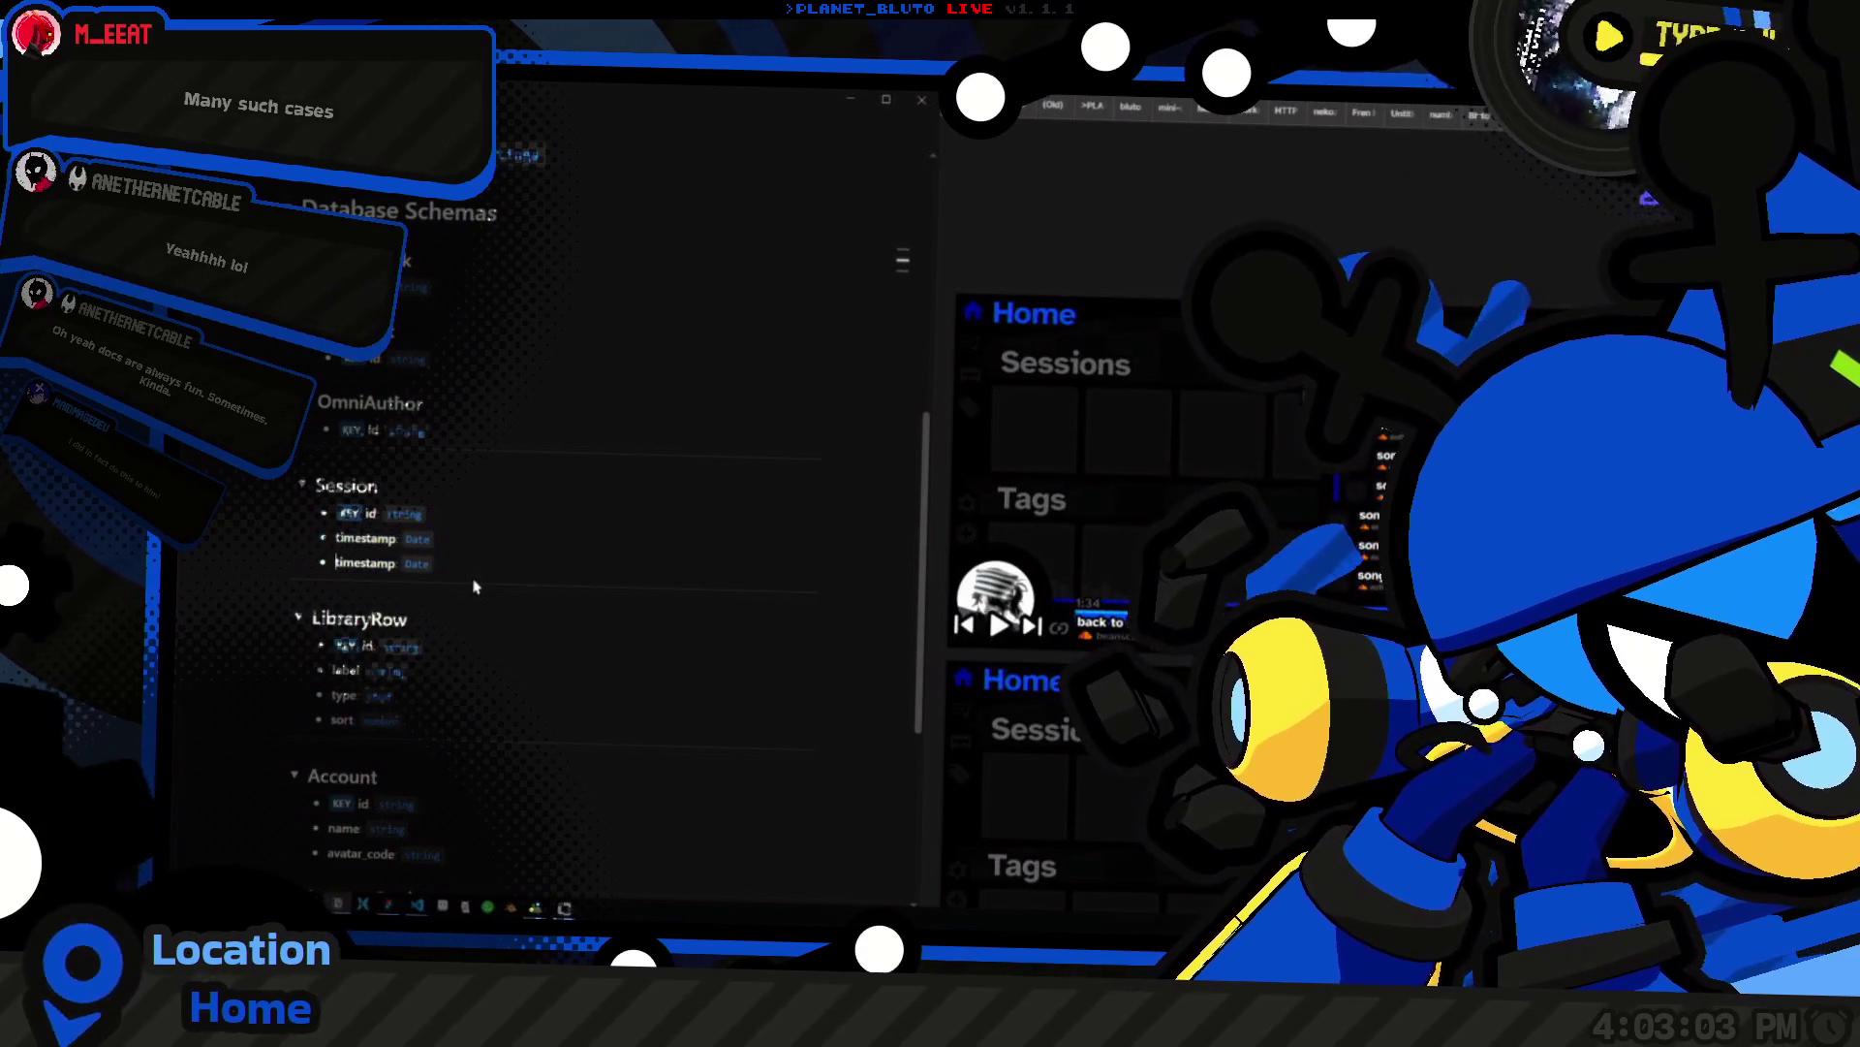
type("tlabel")
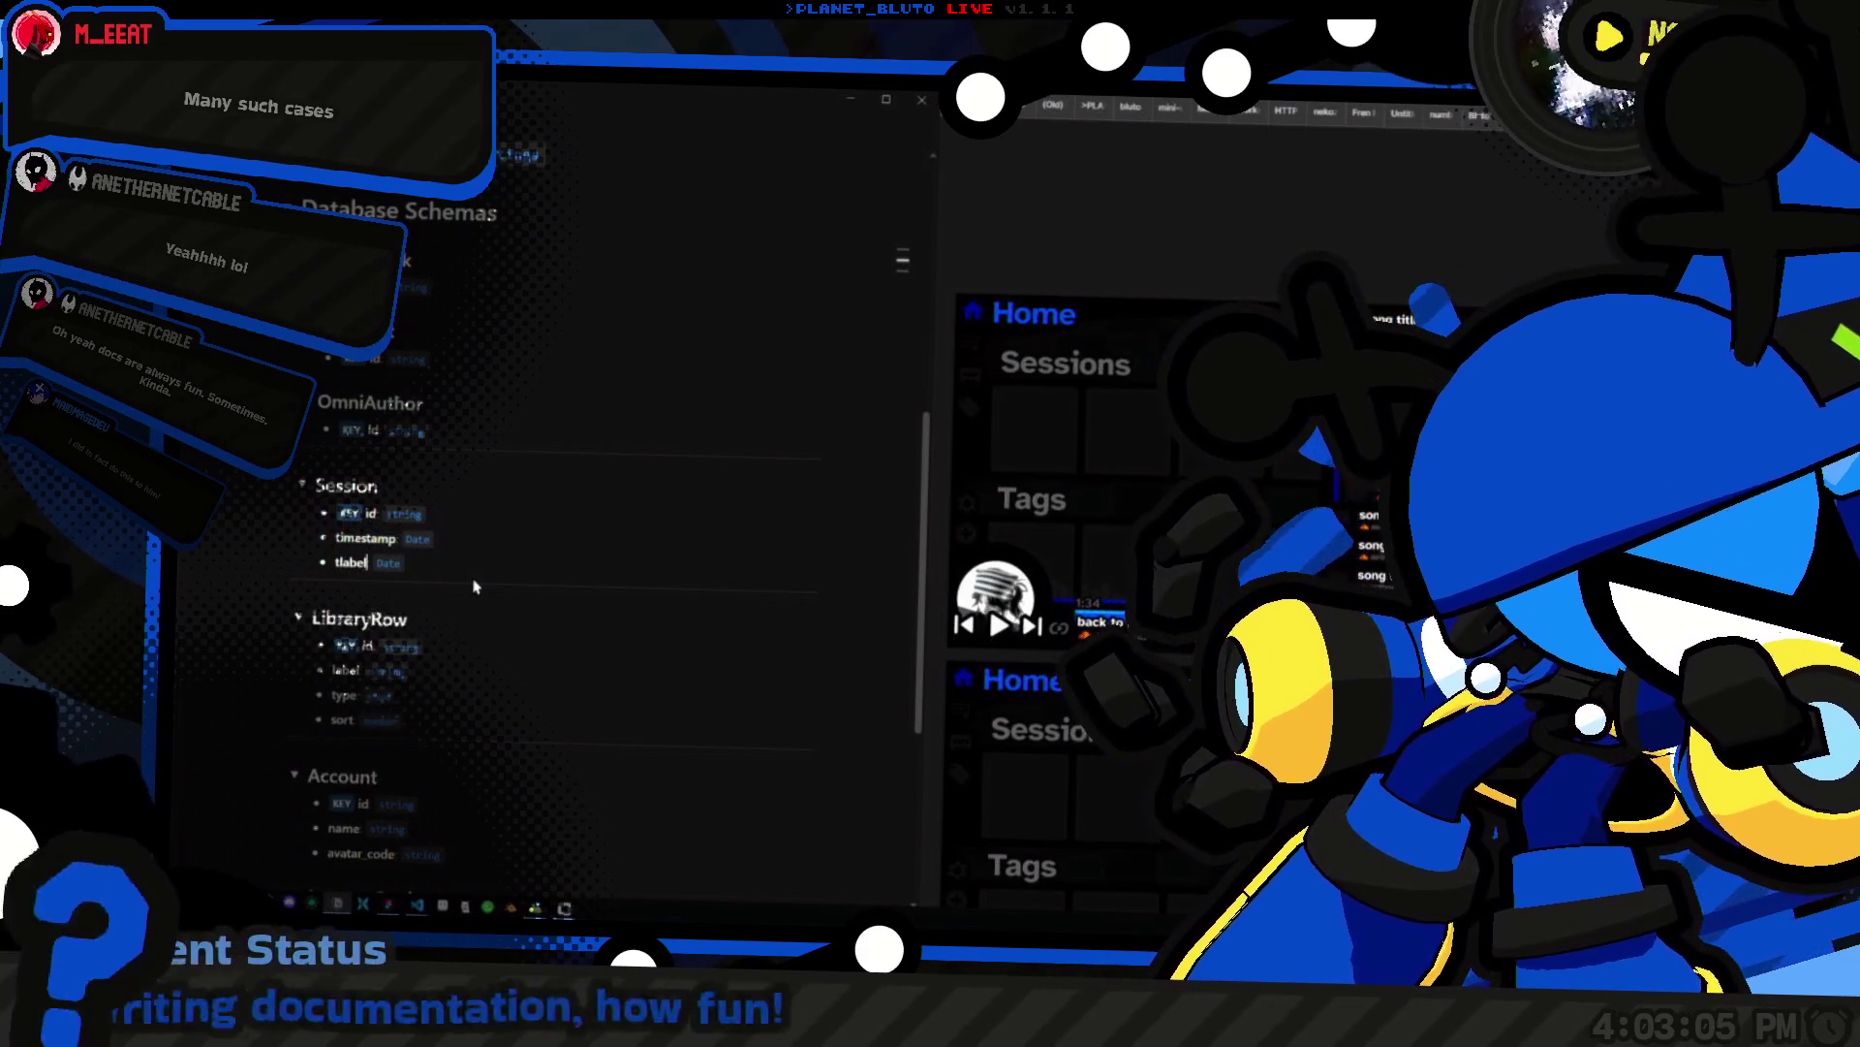
scroll(1074, 427, "up", 5)
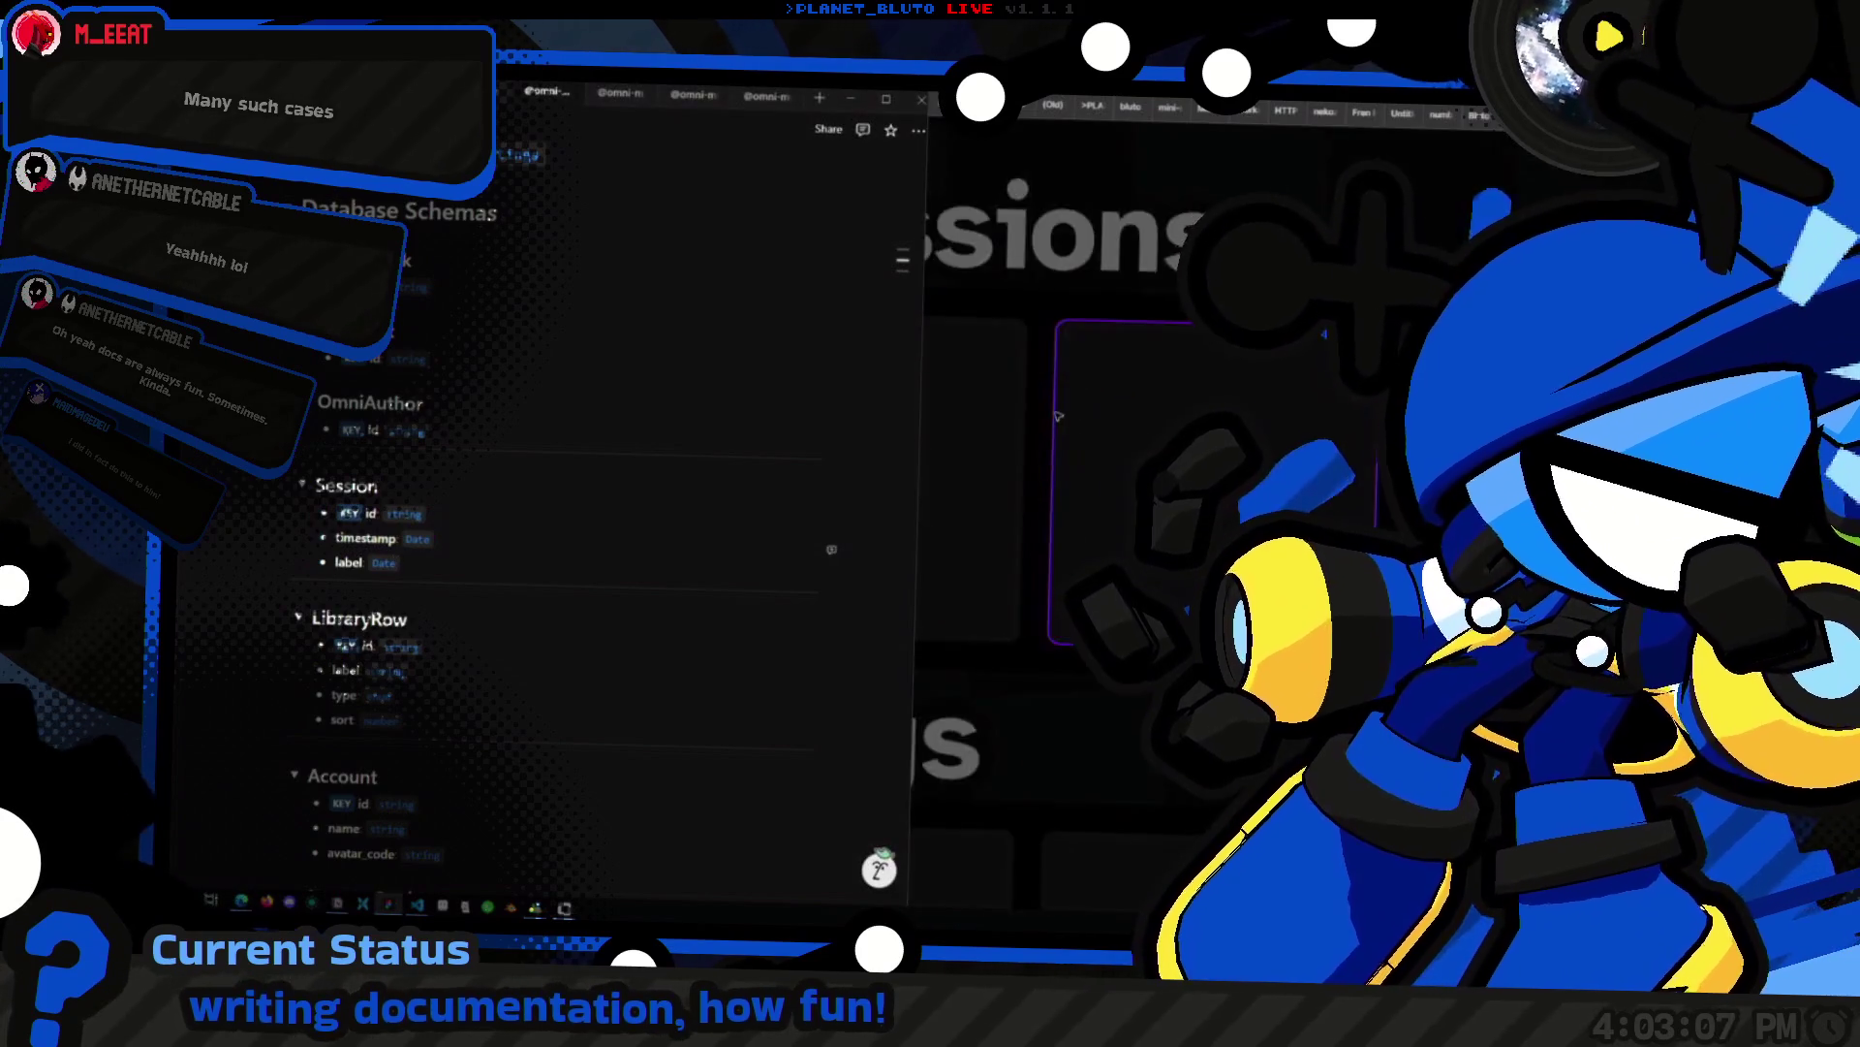
Place a SessionName text label in the Sessions box, discarding the test text
scroll(1080, 422, "down", 2)
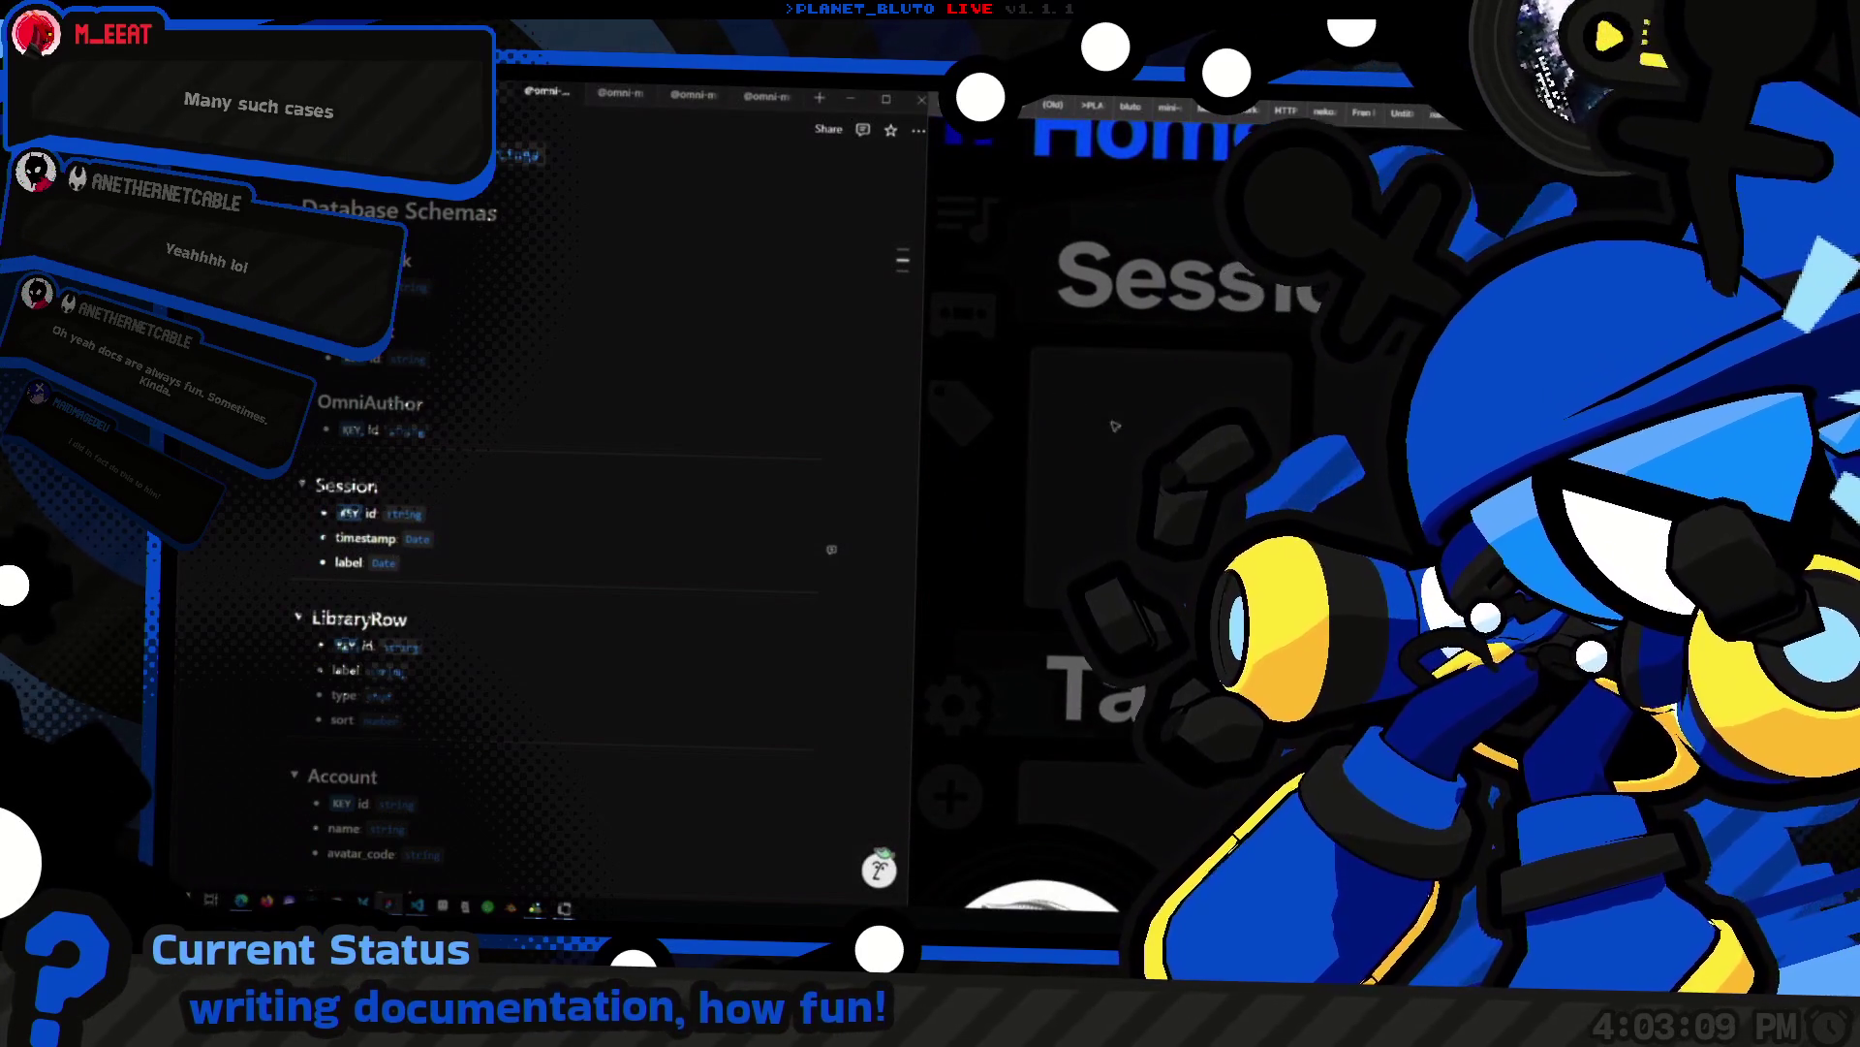
left_click(1042, 382)
type("taosifjaoifj")
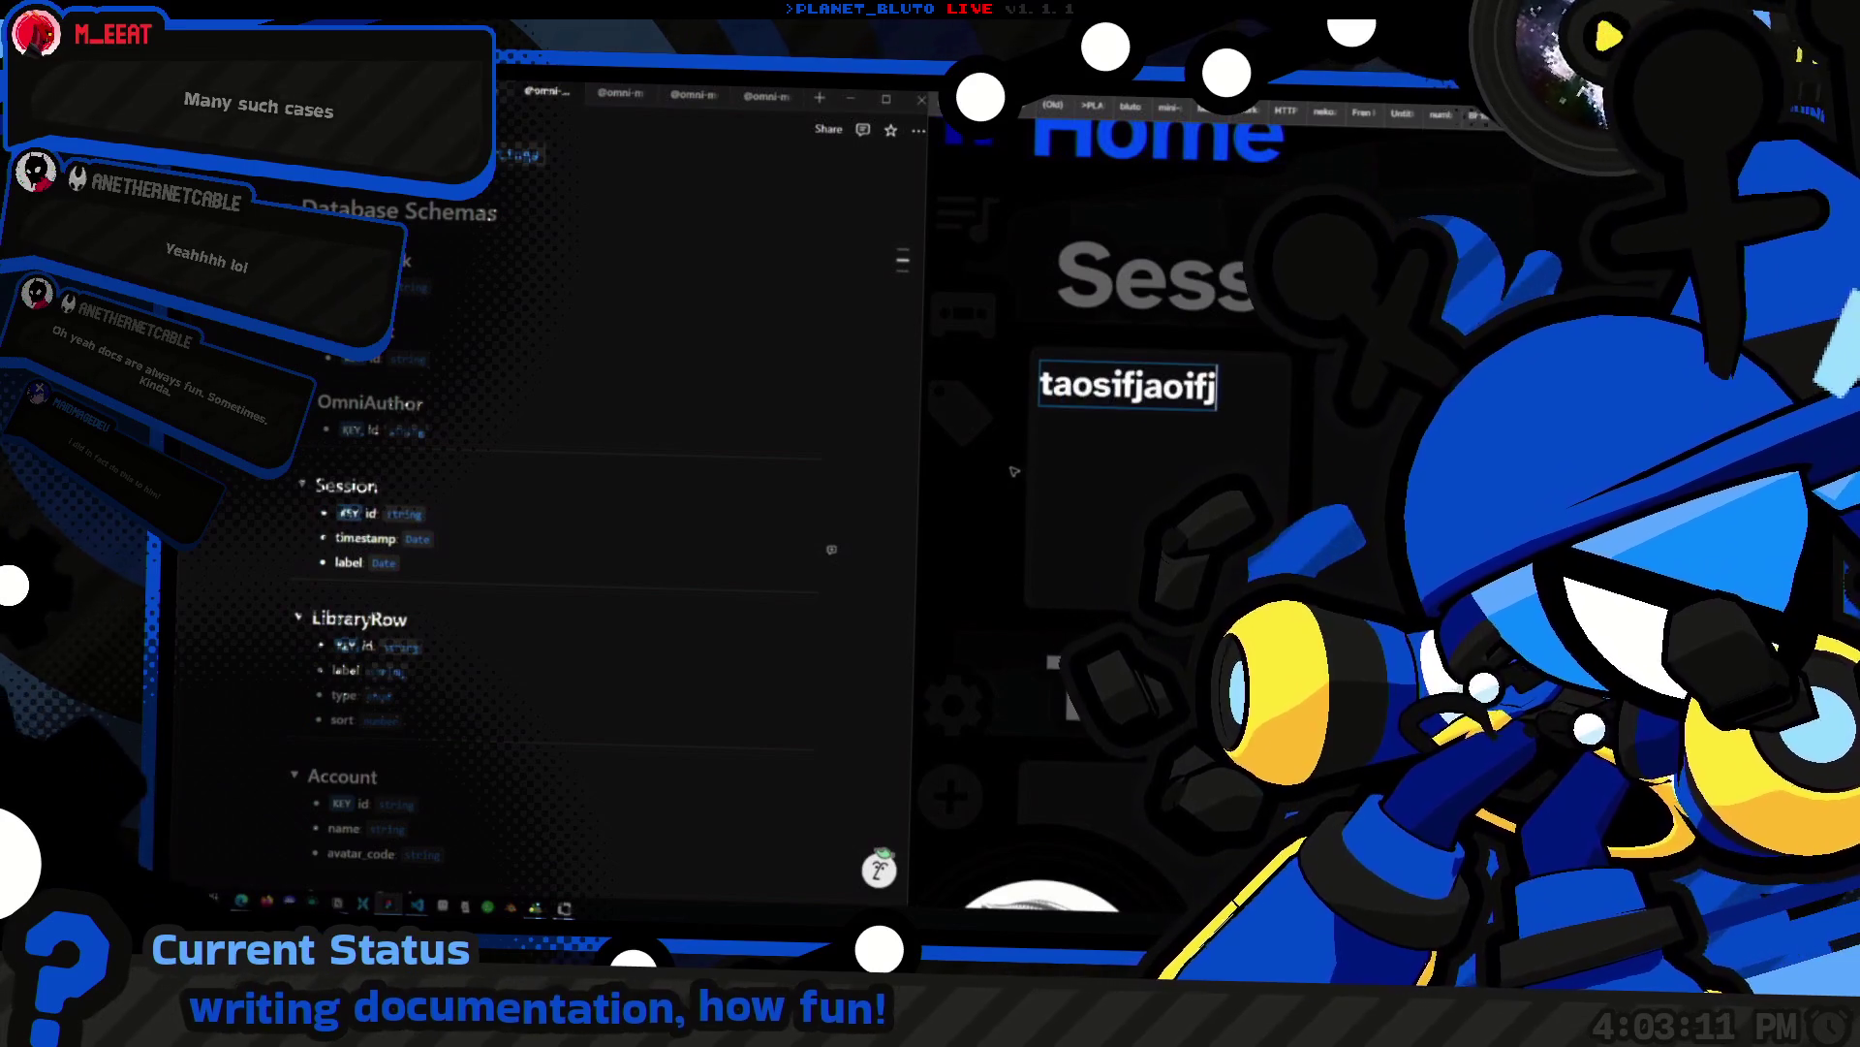
key("BackSpace")
key("BackSpace")
key("BackSpace")
type("S")
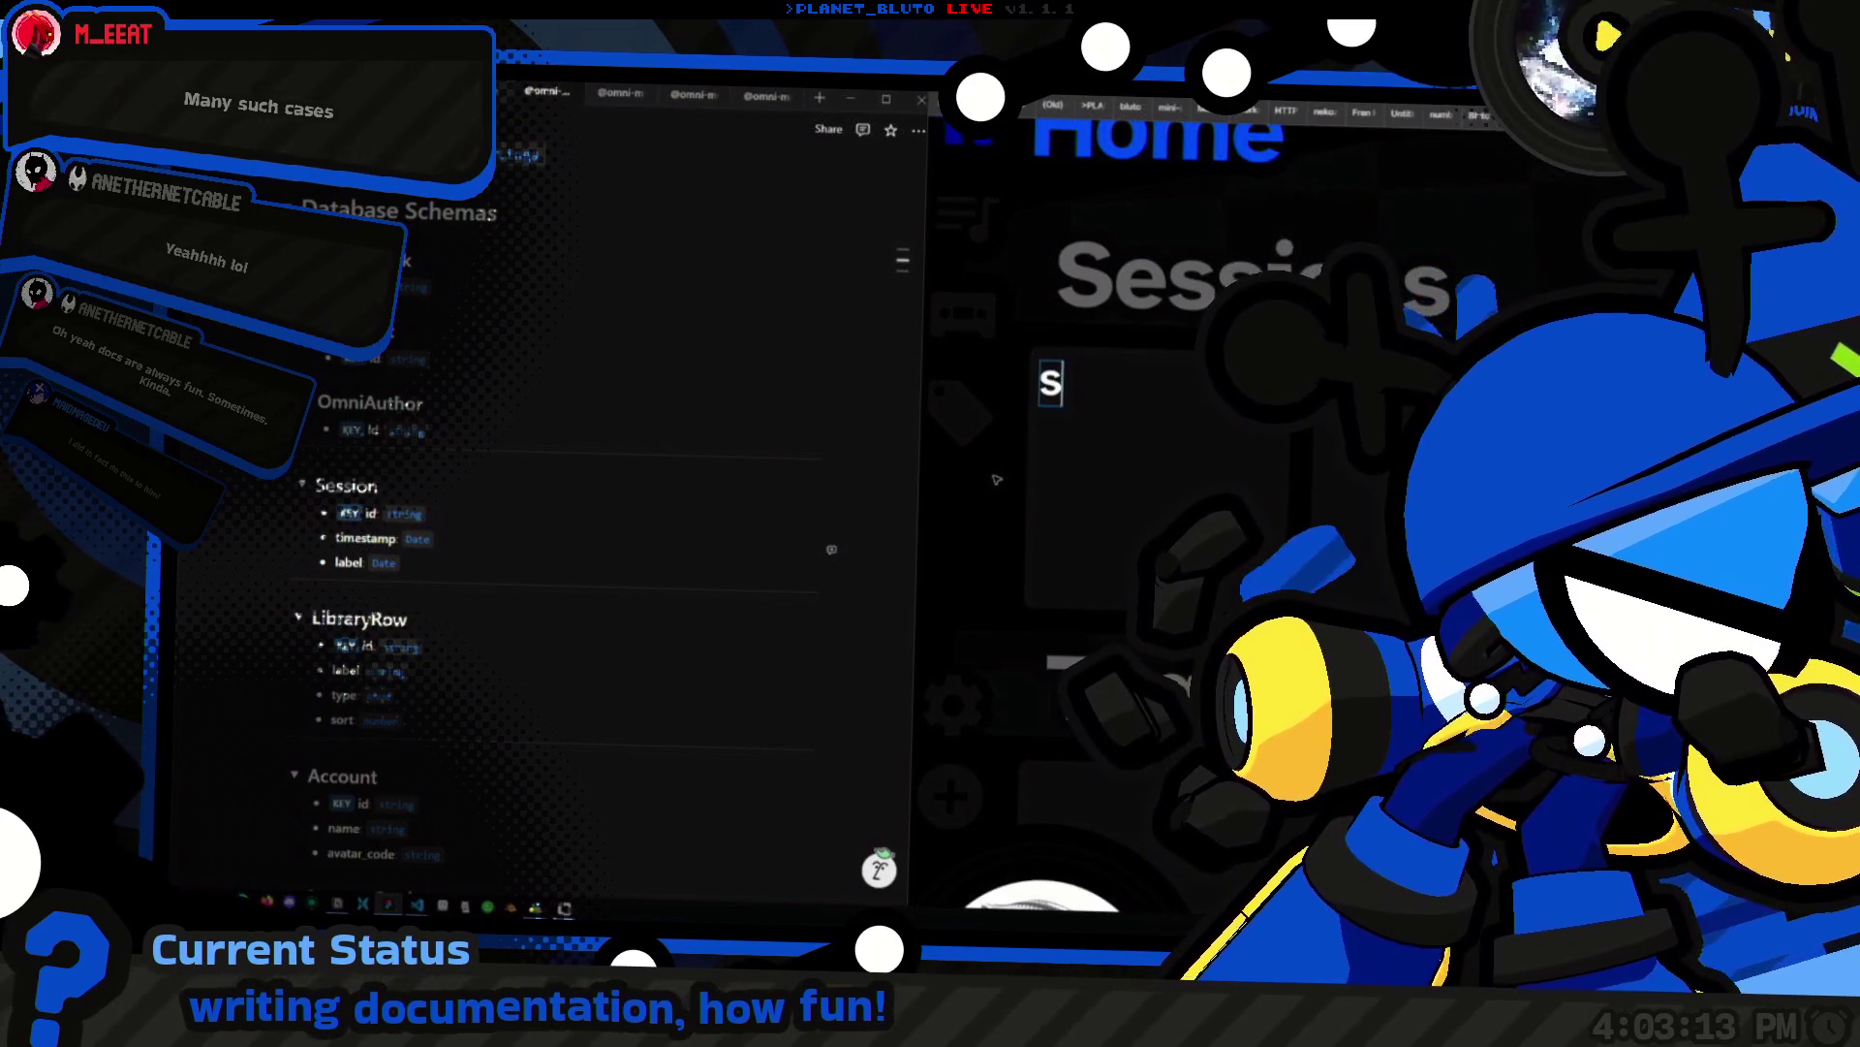
type("essi")
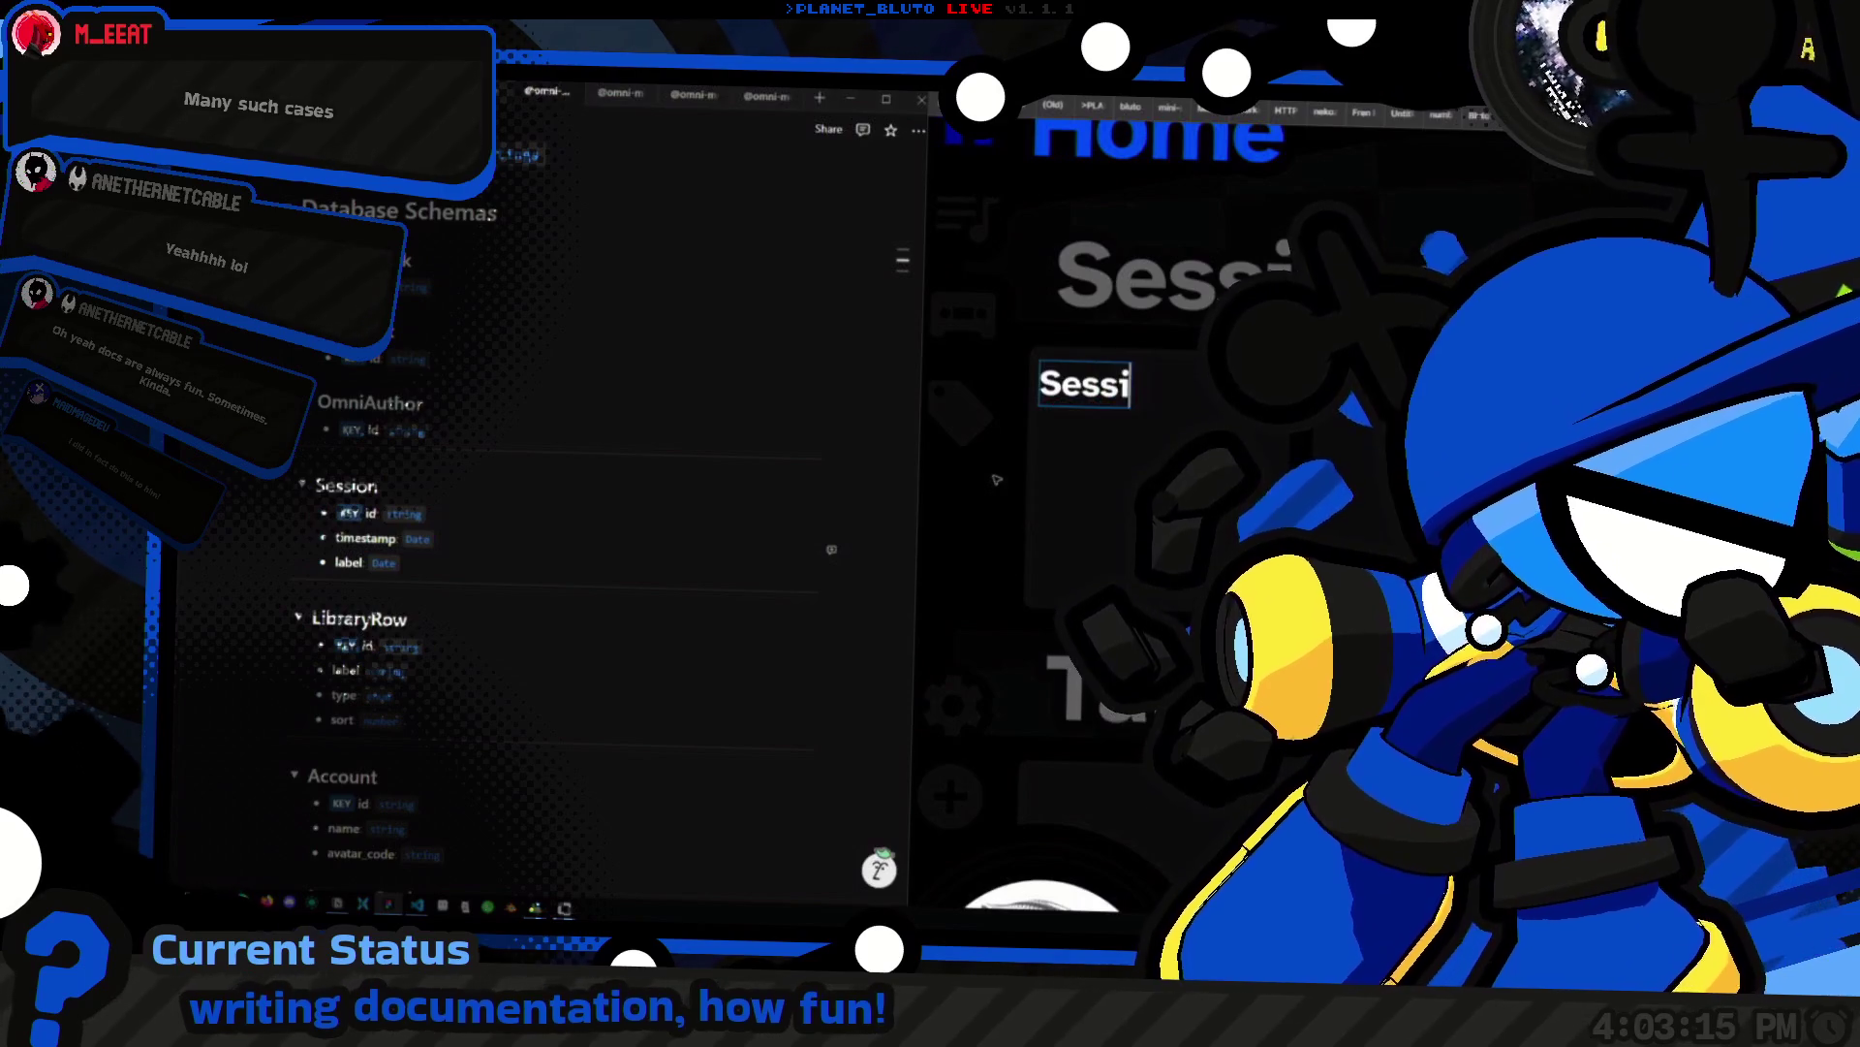
type("onName")
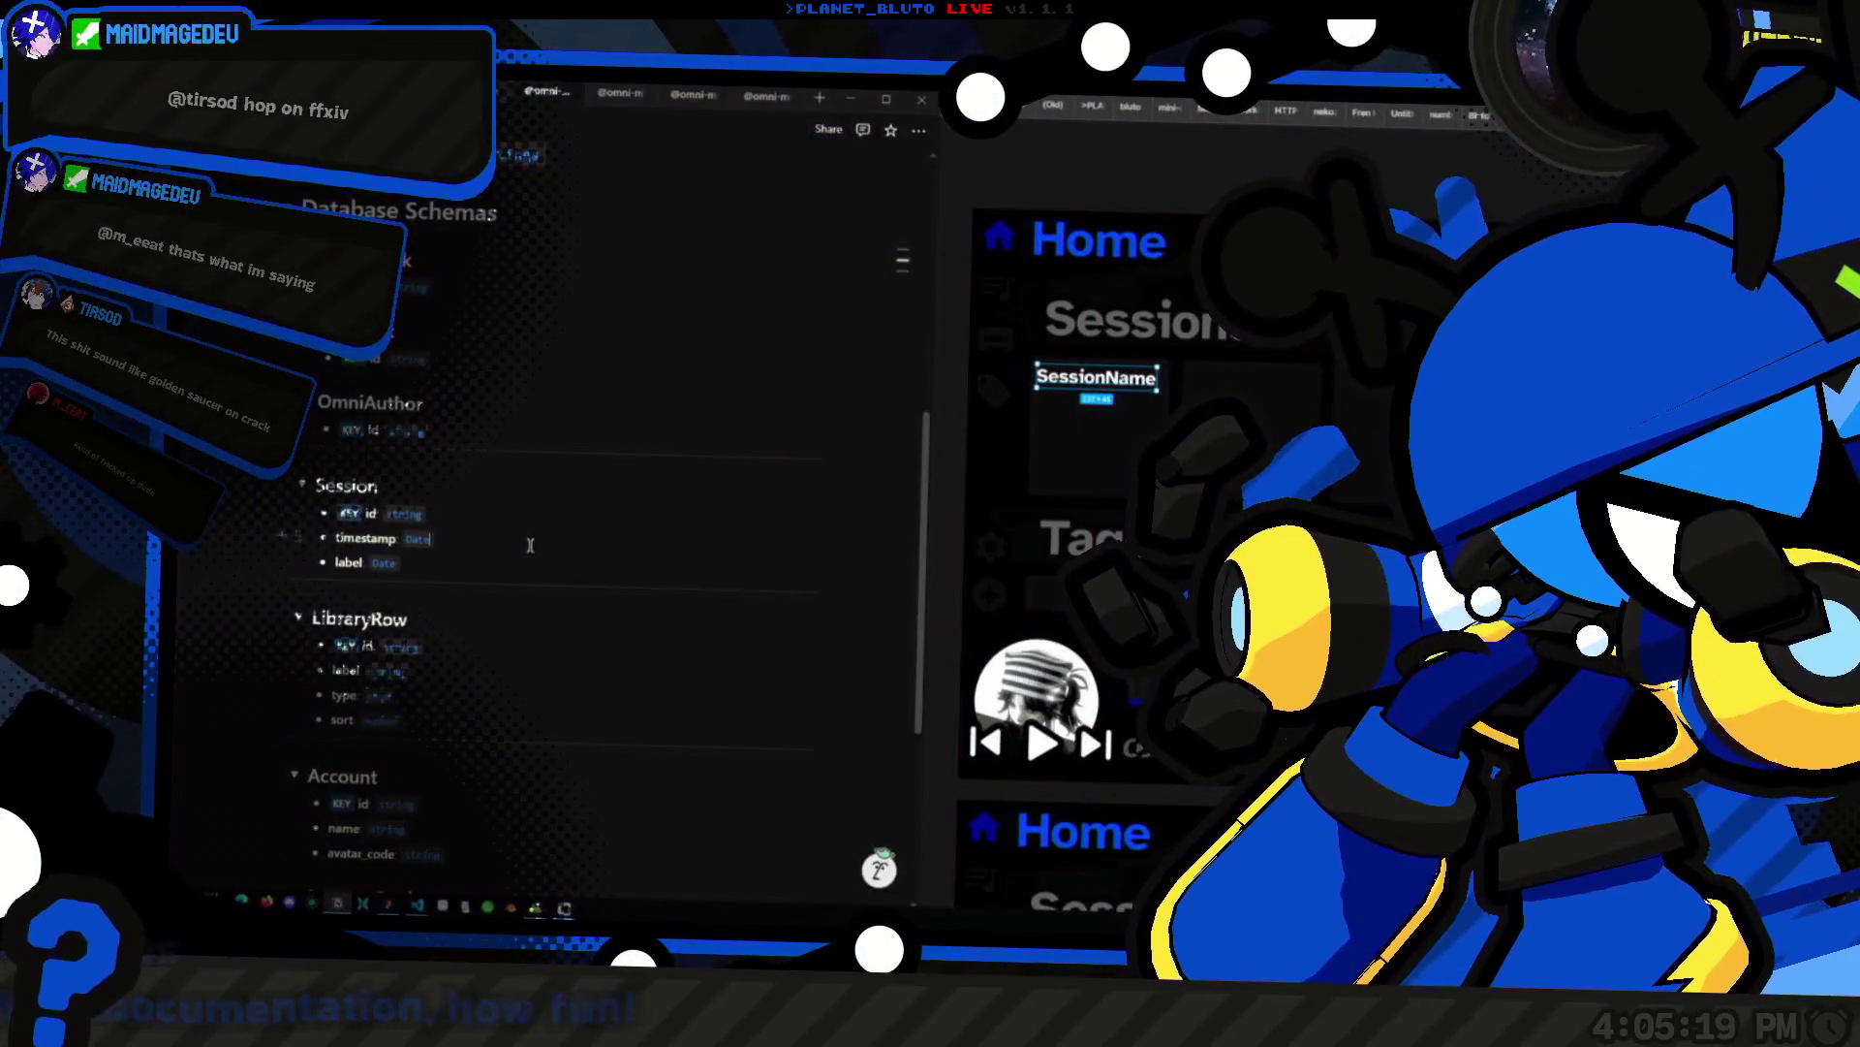
Change the label property's type from Date to string
left_click(568, 559)
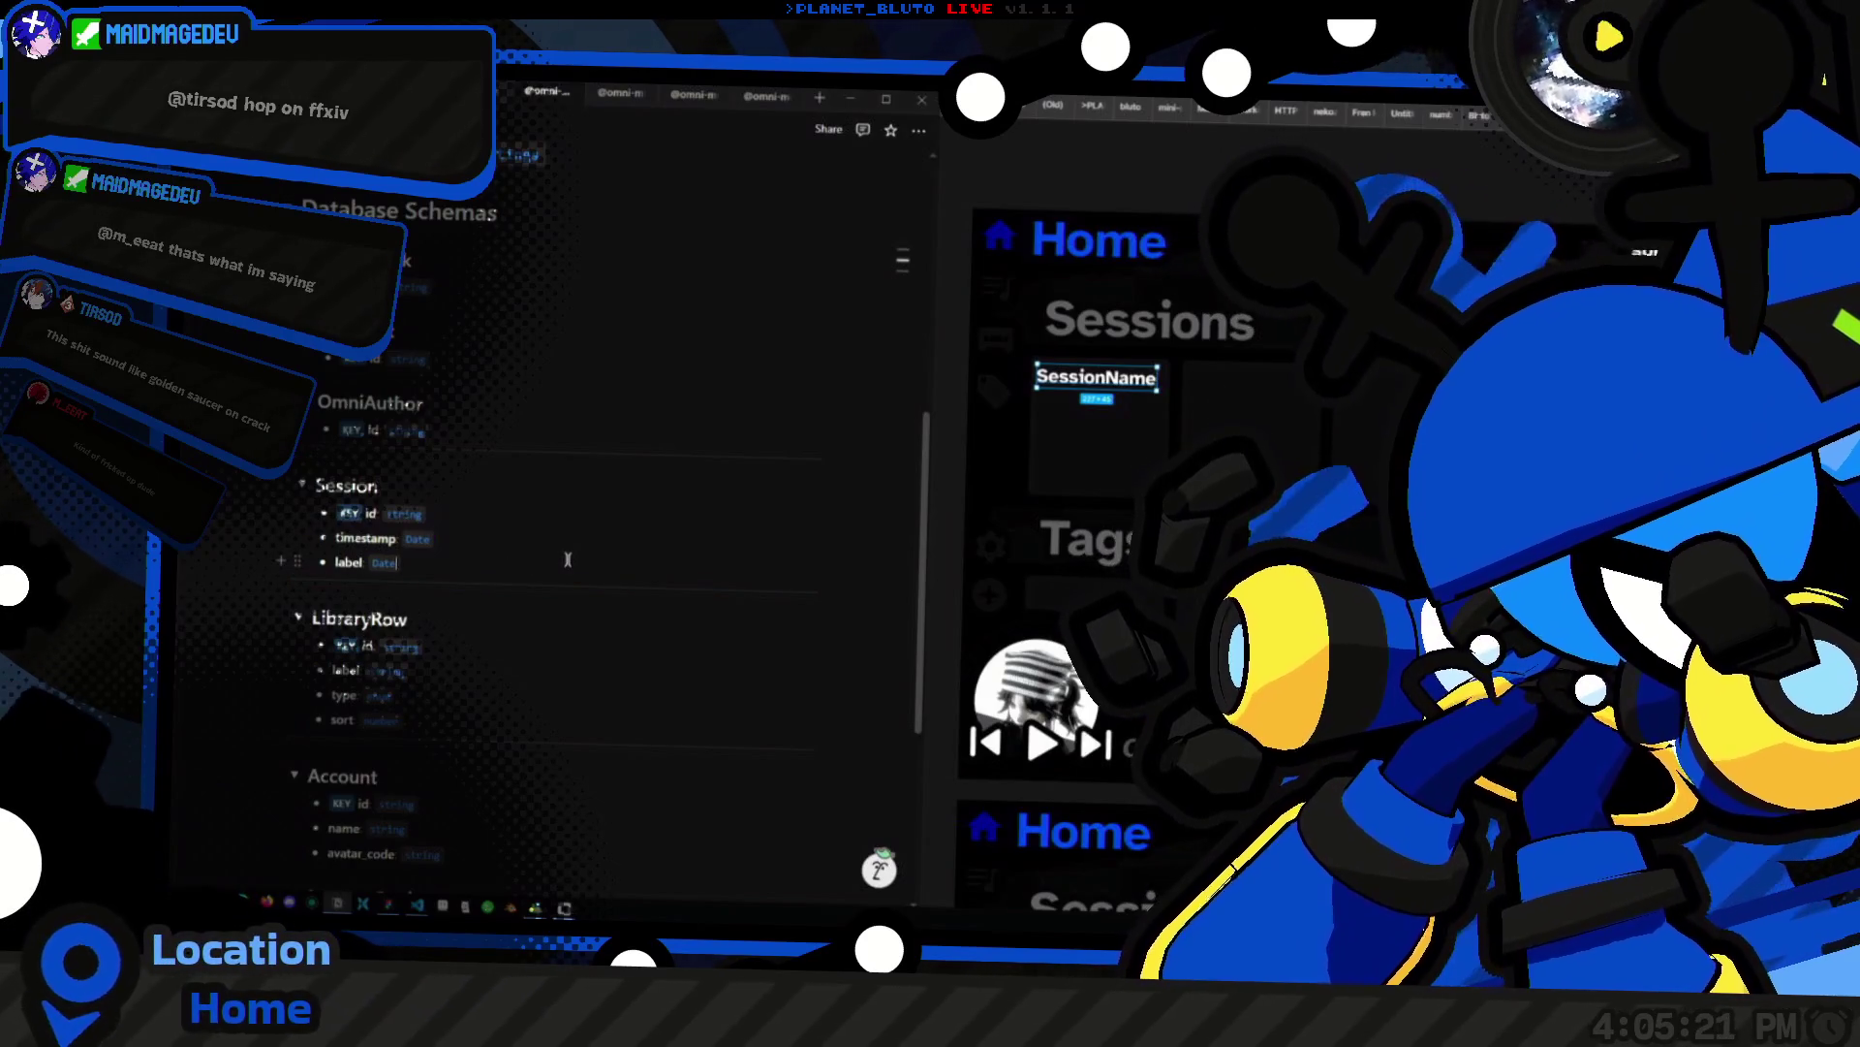
key("BackSpace")
key("BackSpace")
key("BackSpace")
type("string")
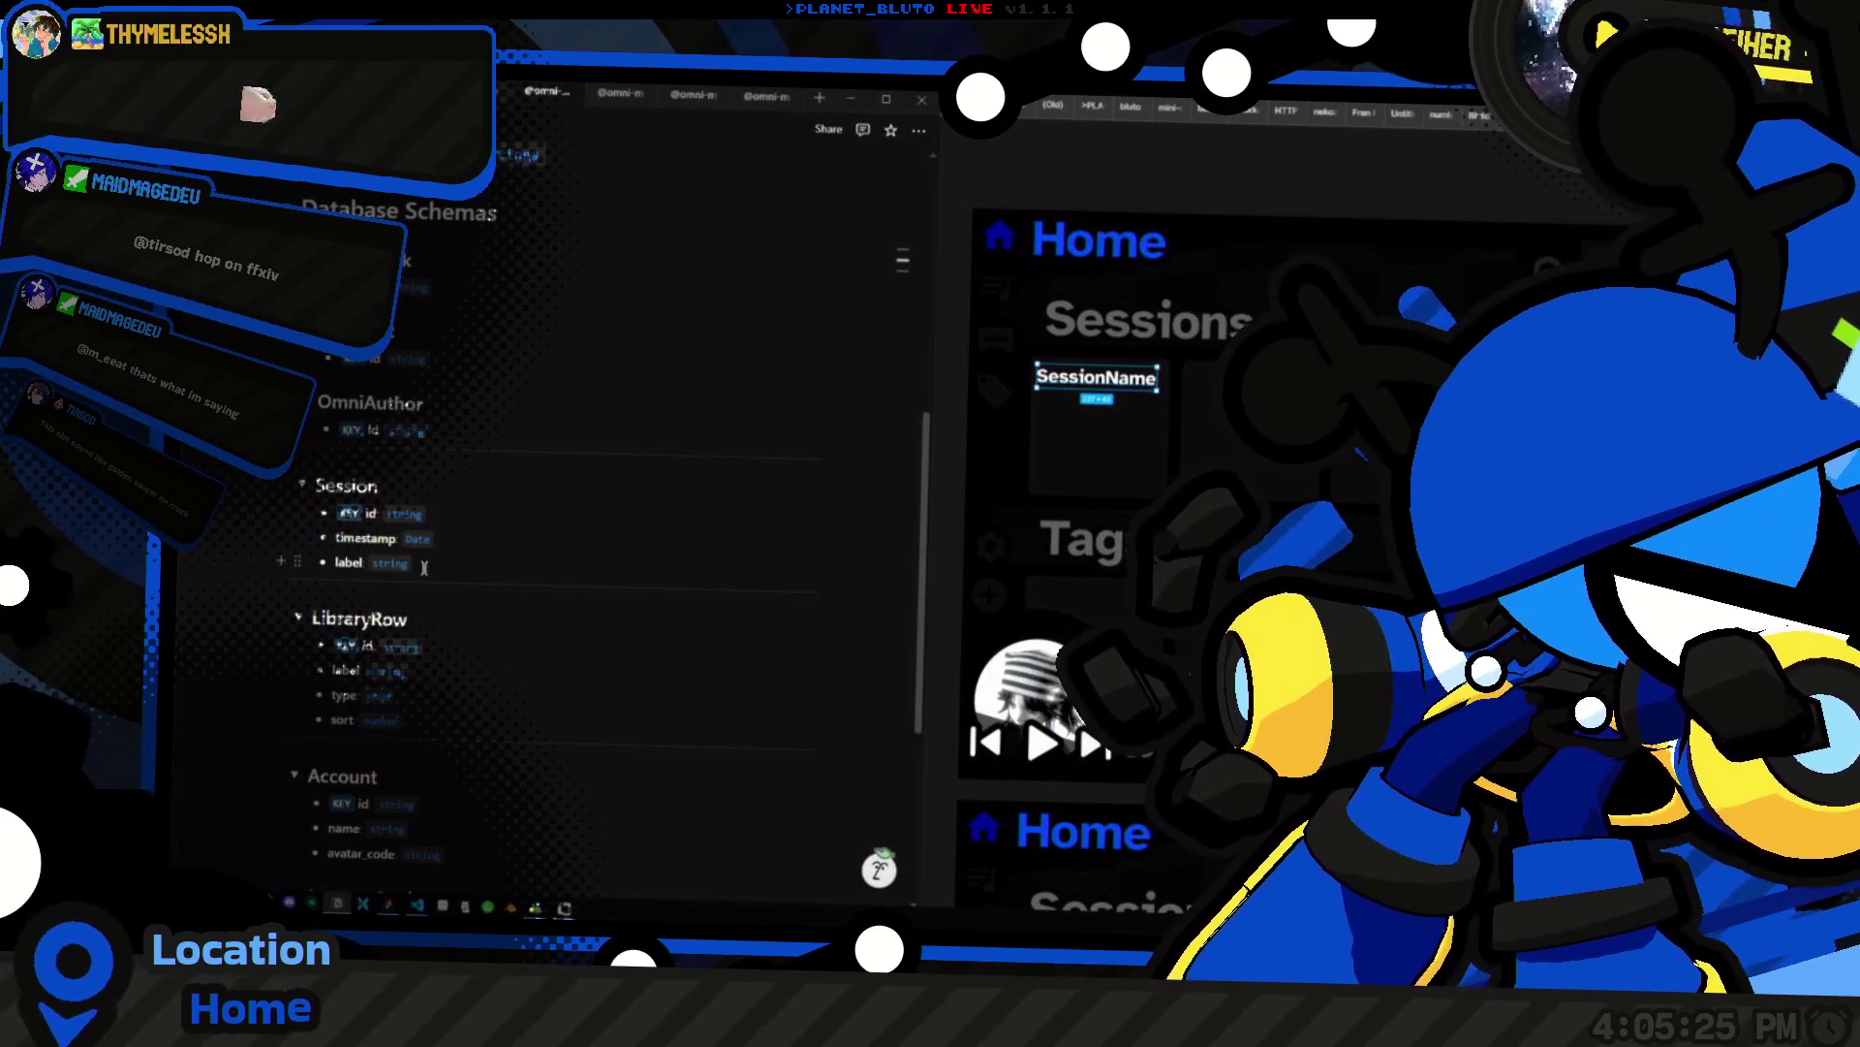
Colour the ? marker before label to flag it as optional
key("Home")
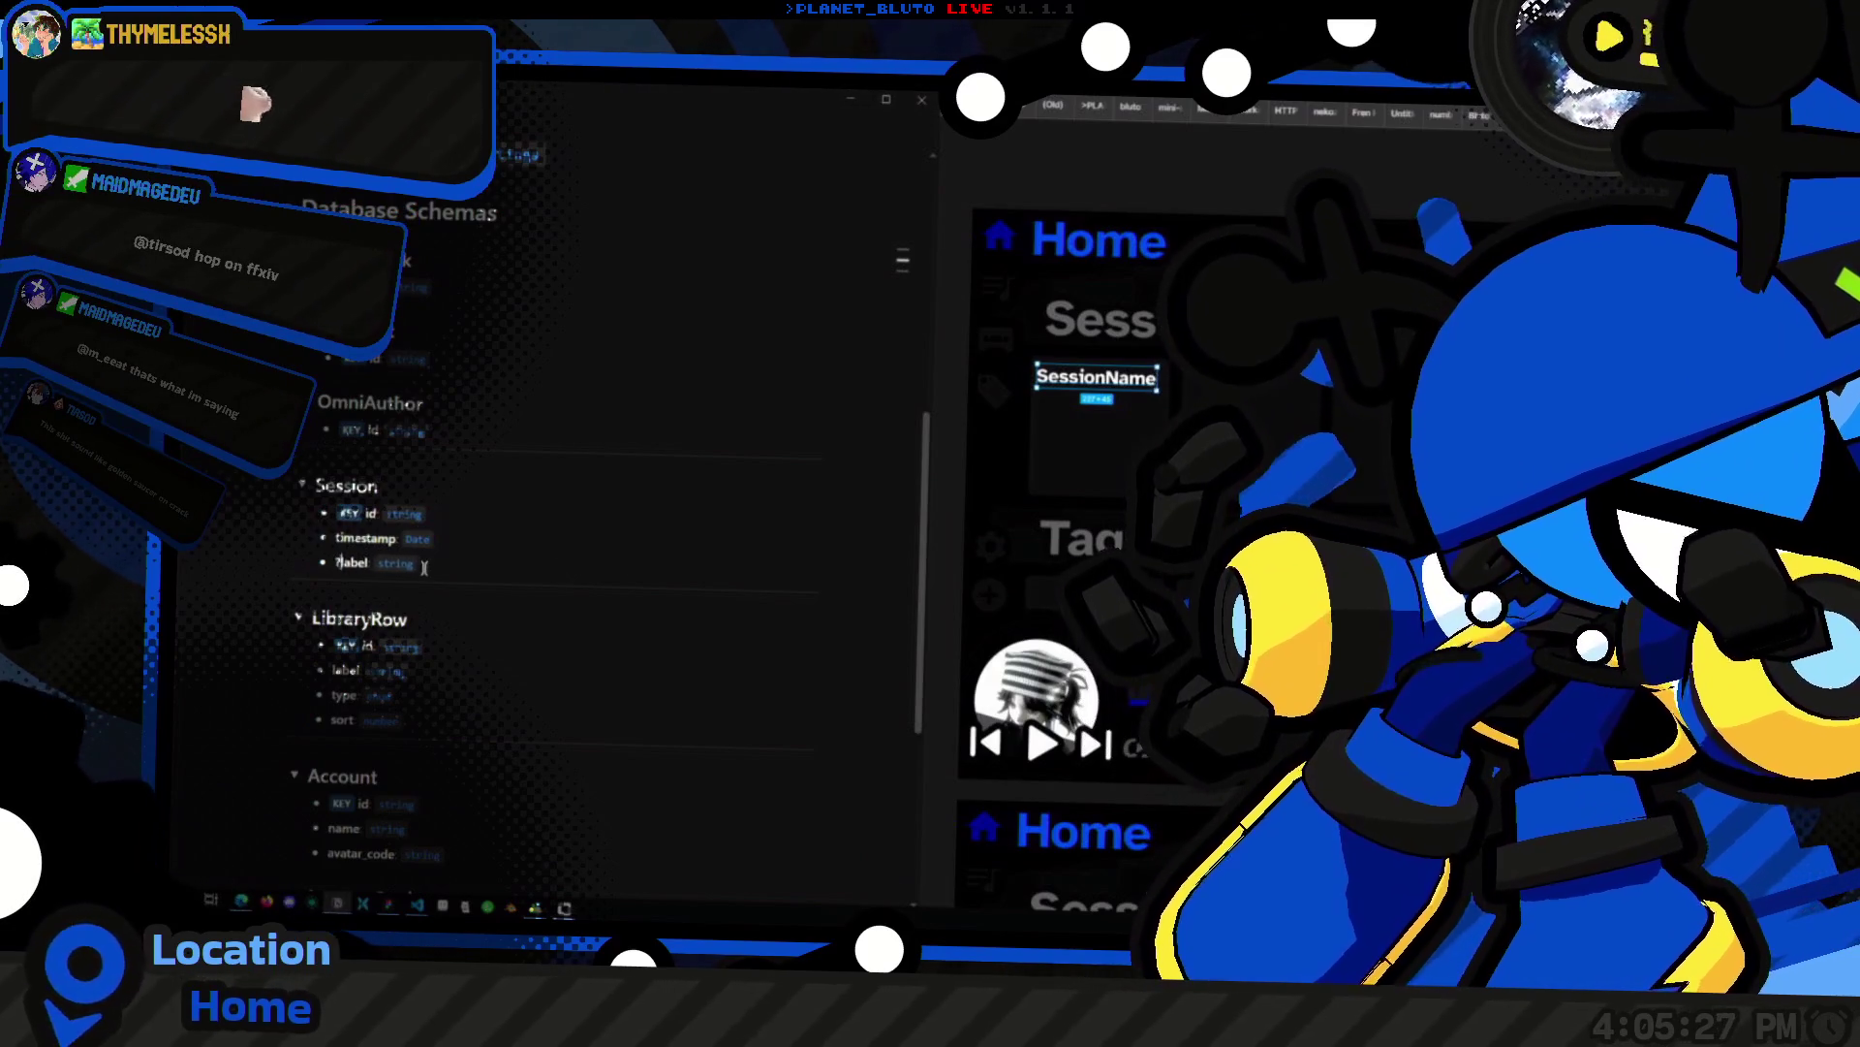
key("shift+Left")
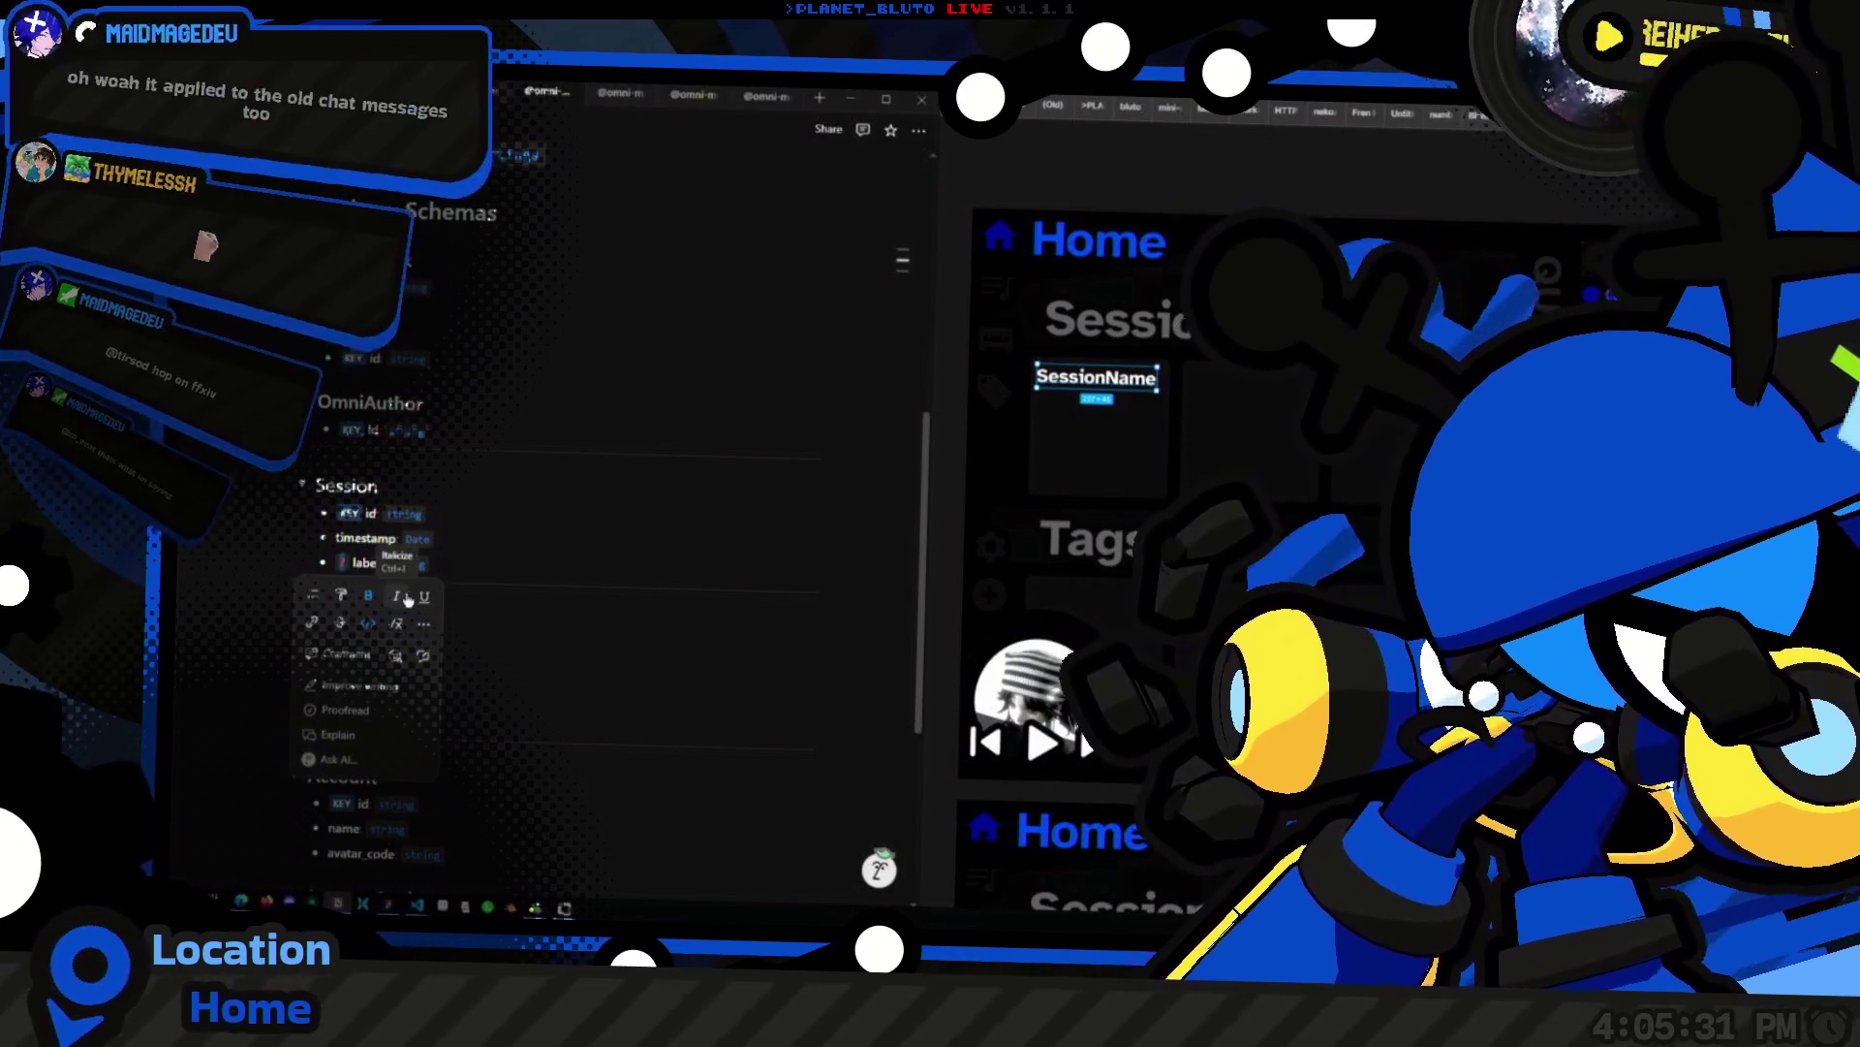
left_click(343, 597)
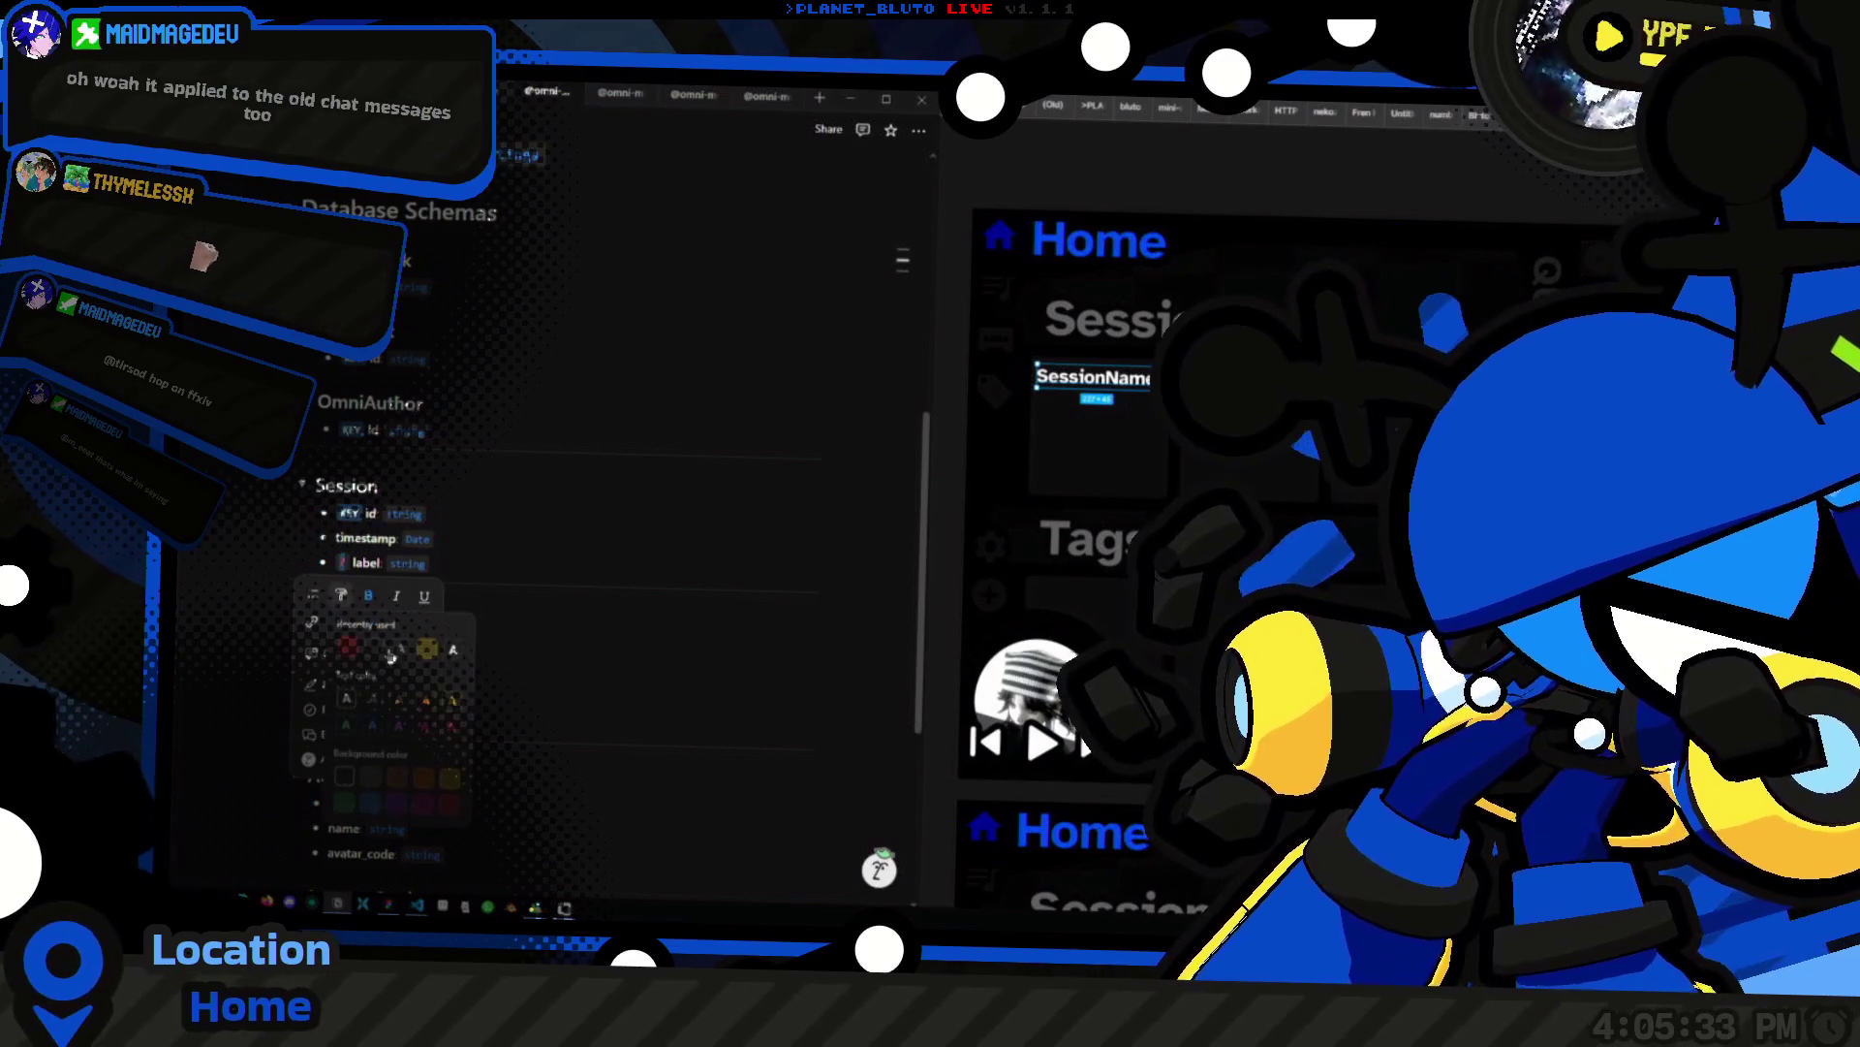
left_click(538, 562)
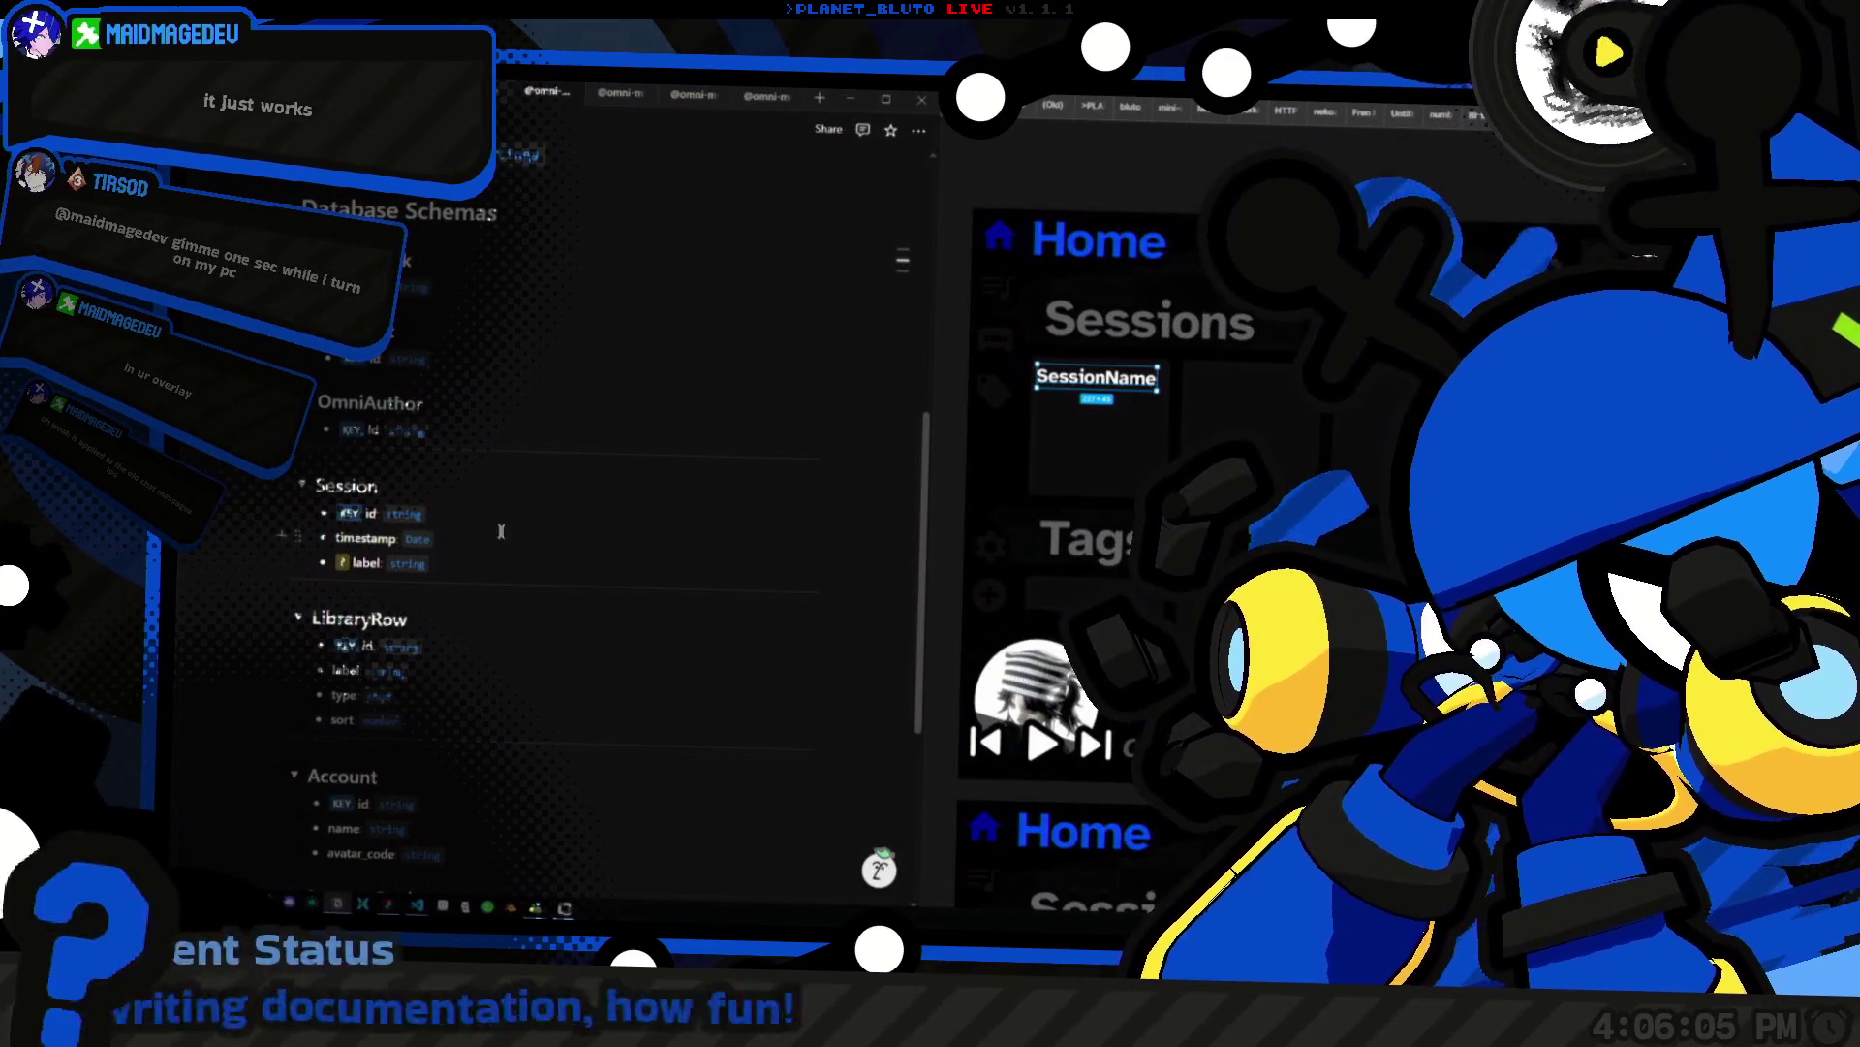
Duplicate the label line with Ctrl+D and rename the copy to queue
left_click(519, 527)
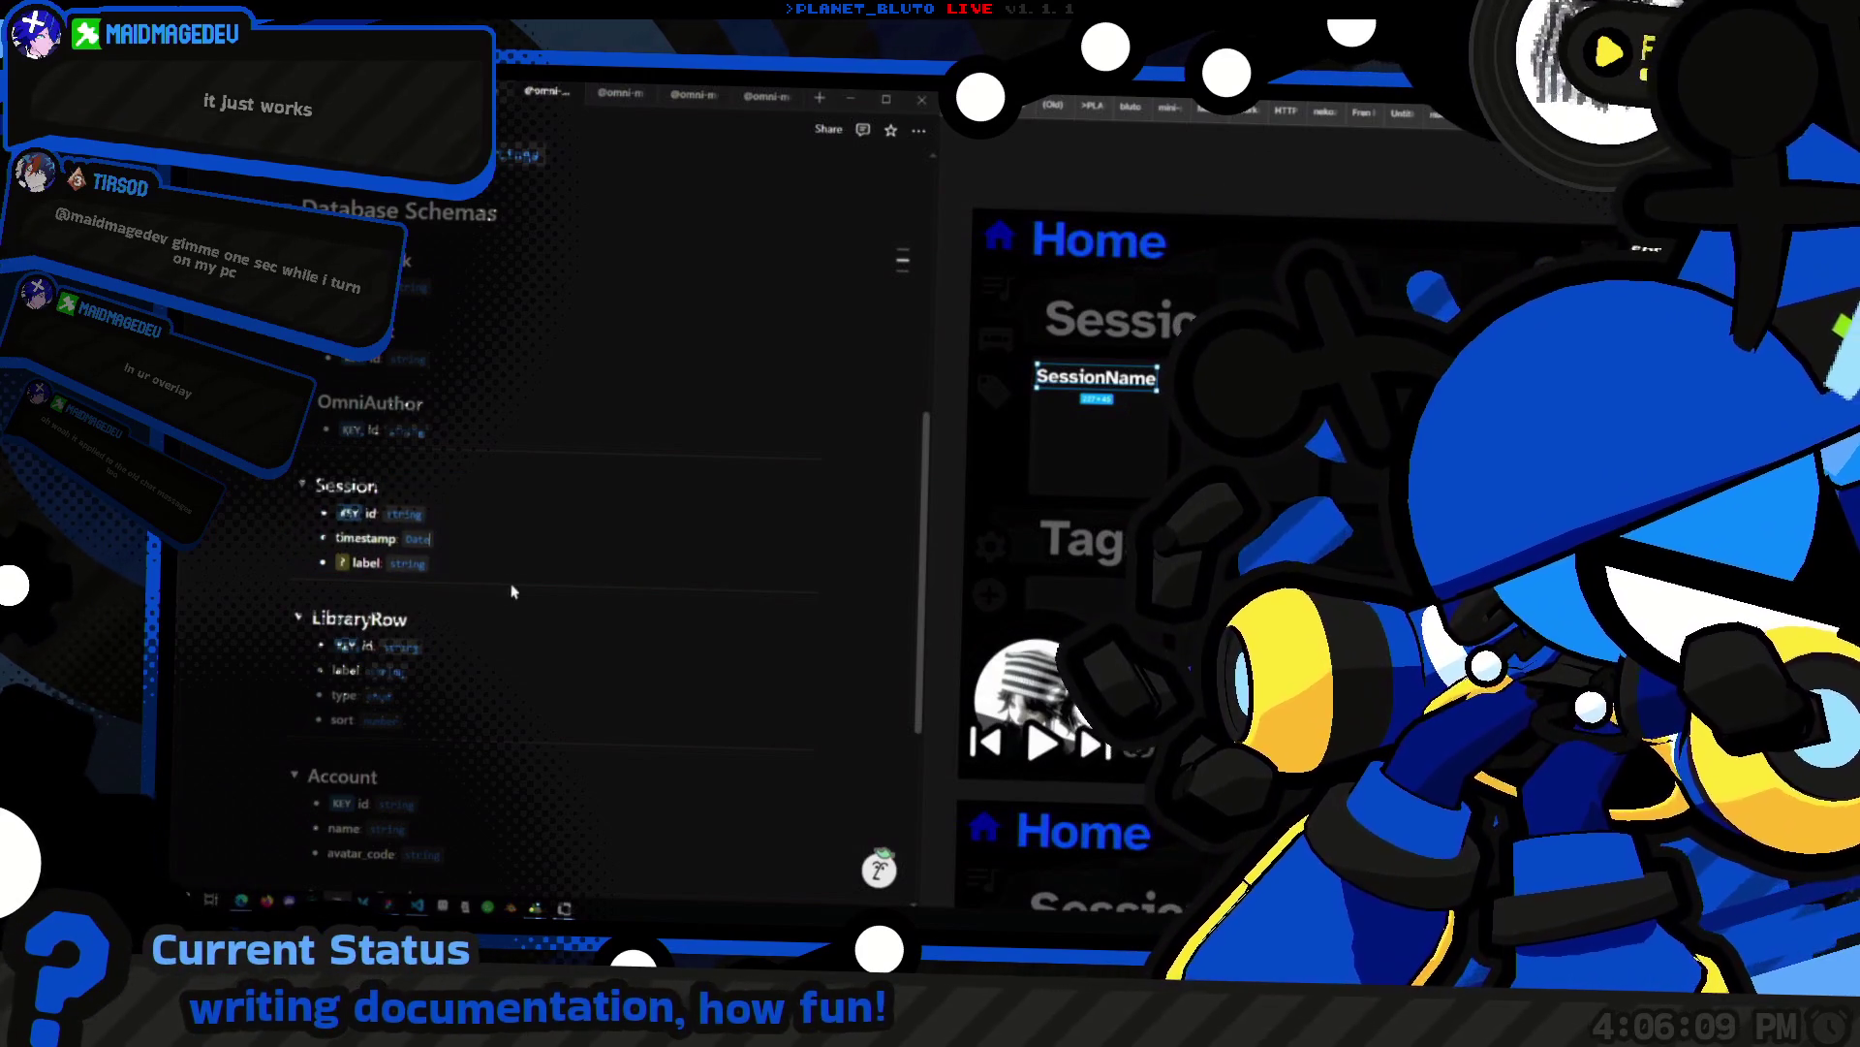
scroll(510, 582, "down", 4)
scroll(511, 582, "up", 3)
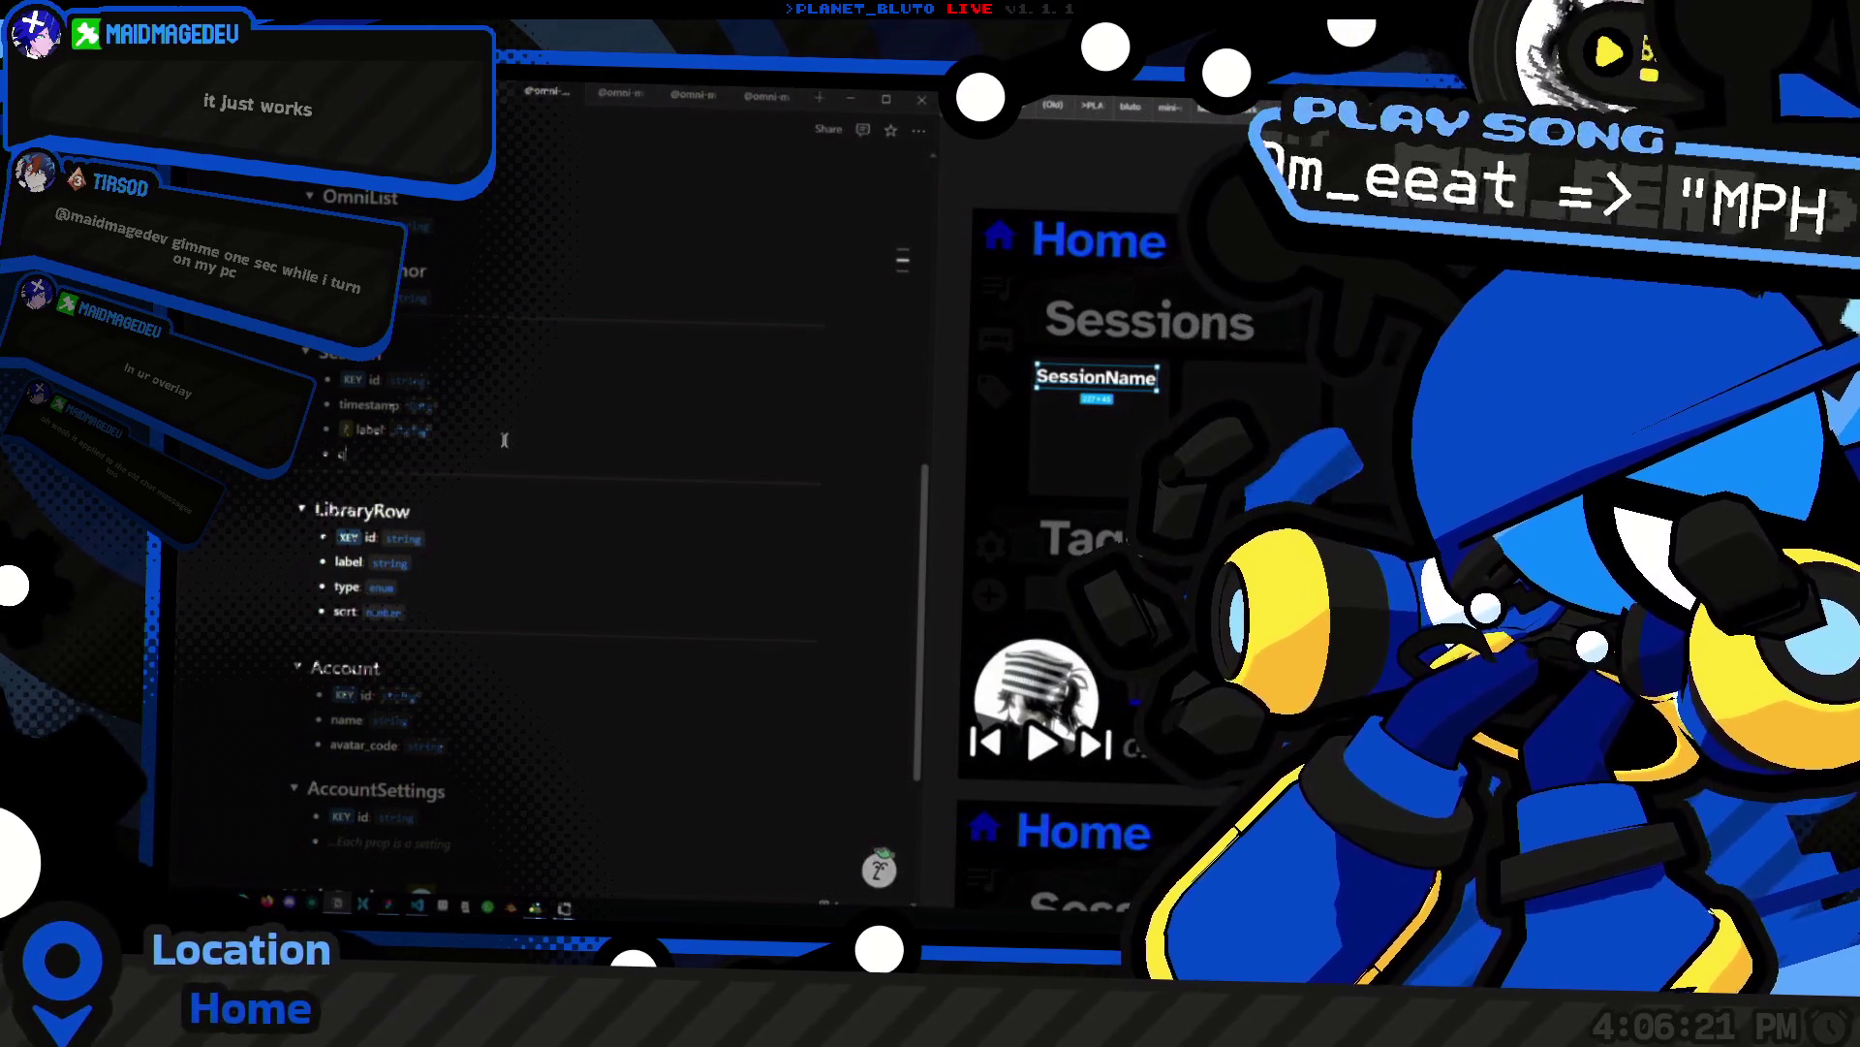
type("ueue")
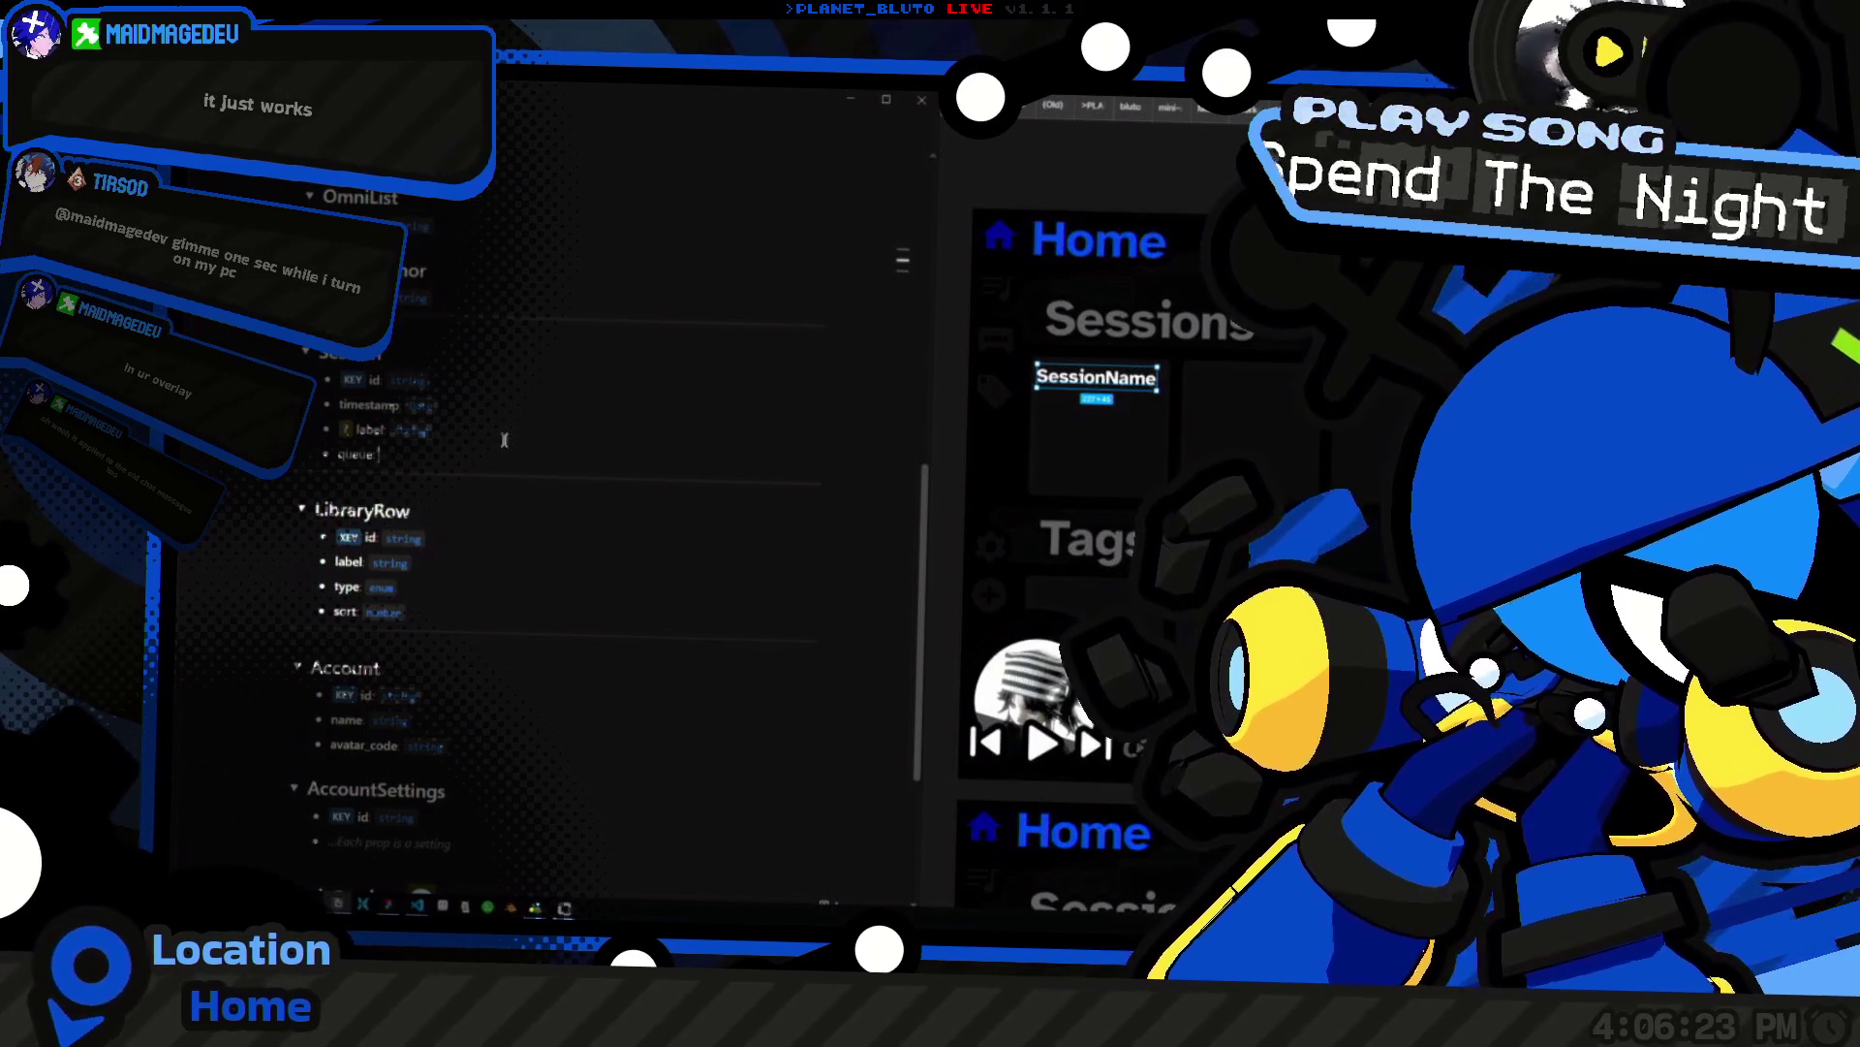
key("ctrl+z")
key("ctrl+z")
key("ctrl+d")
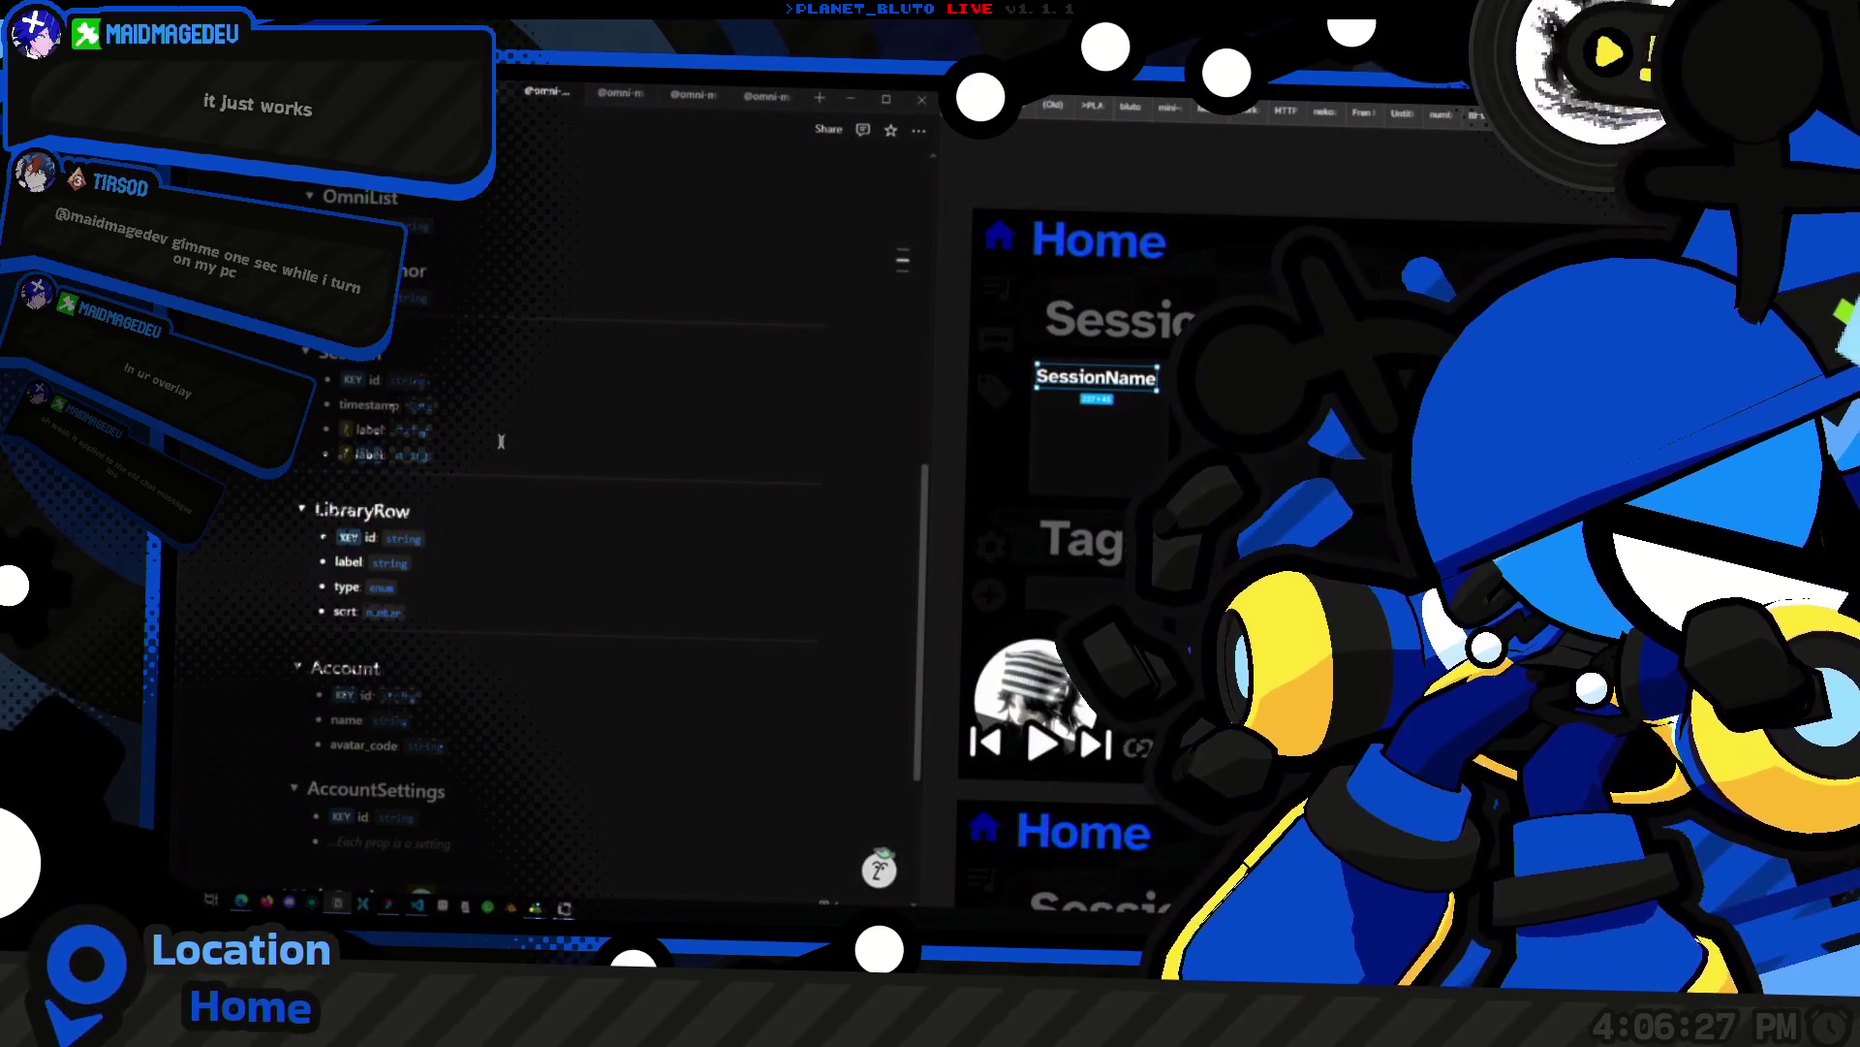
type("queue")
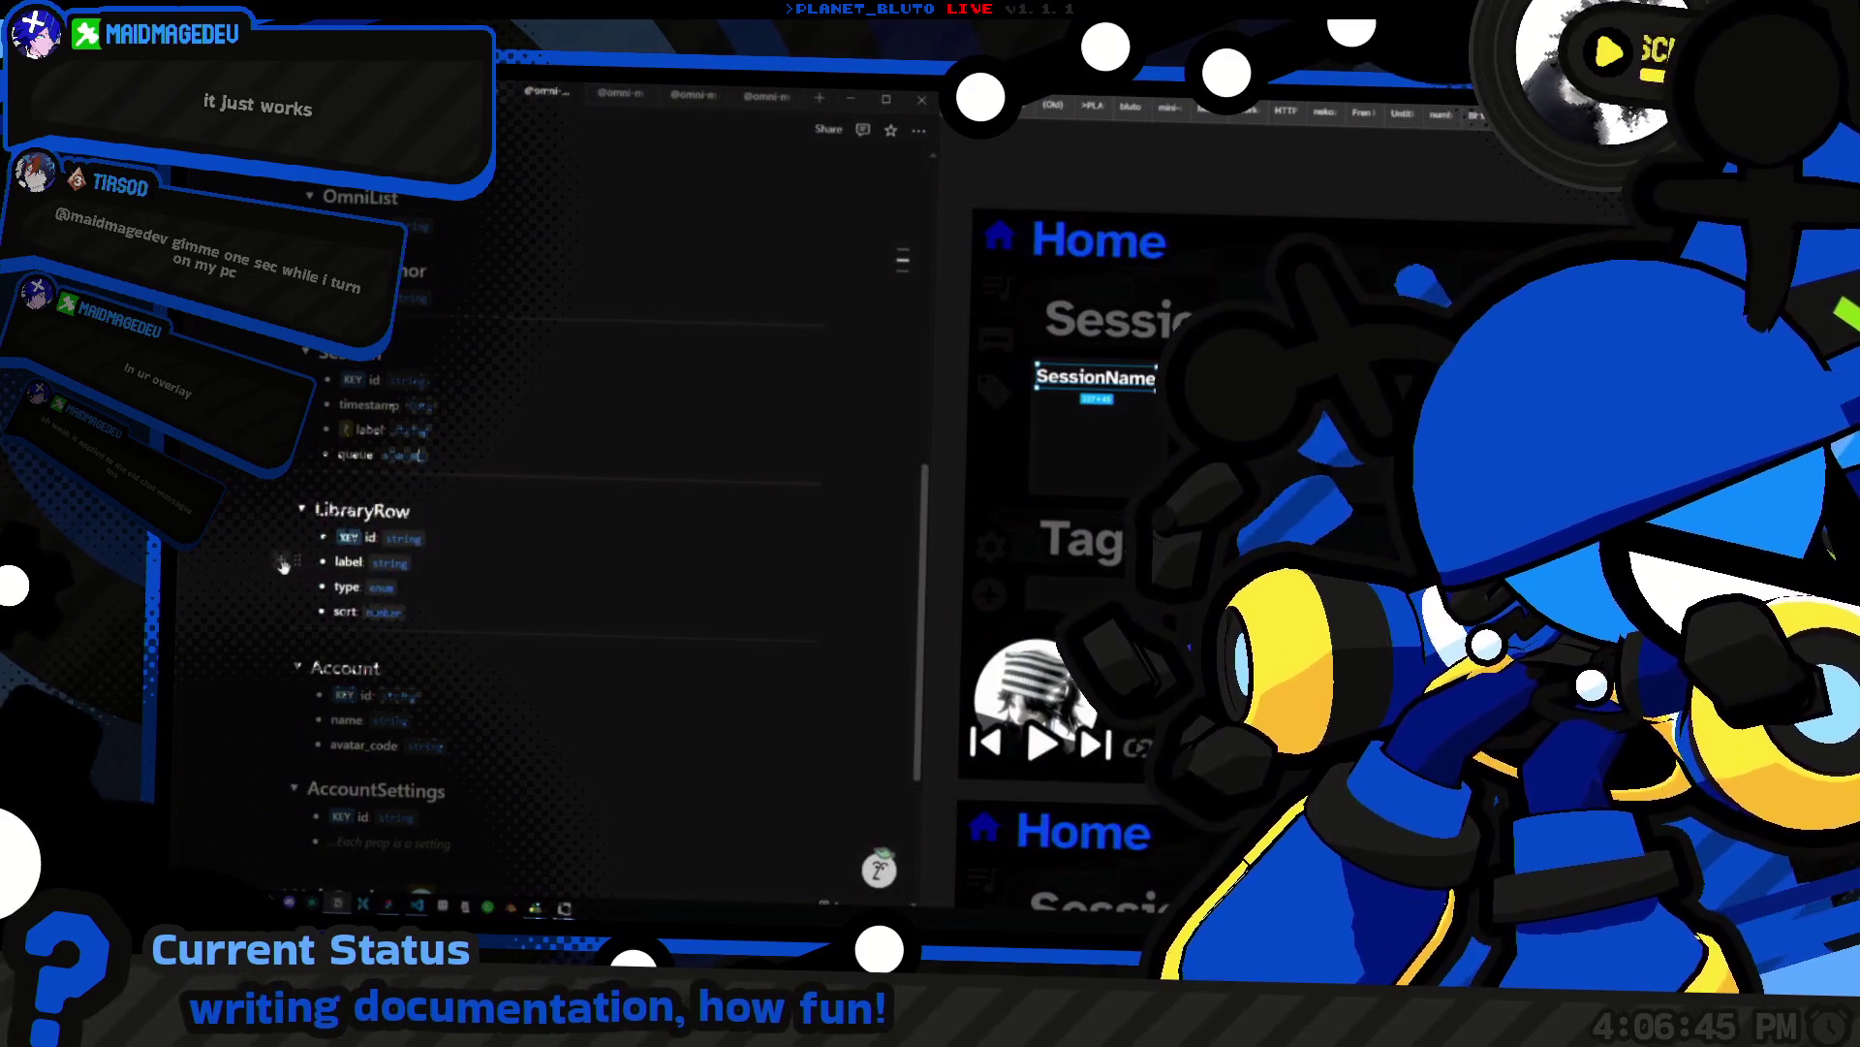
scroll(634, 552, "up", 6)
On the music/player page, copy a link to the OmniTrackJSON block
scroll(634, 551, "up", 2)
scroll(620, 387, "down", 5)
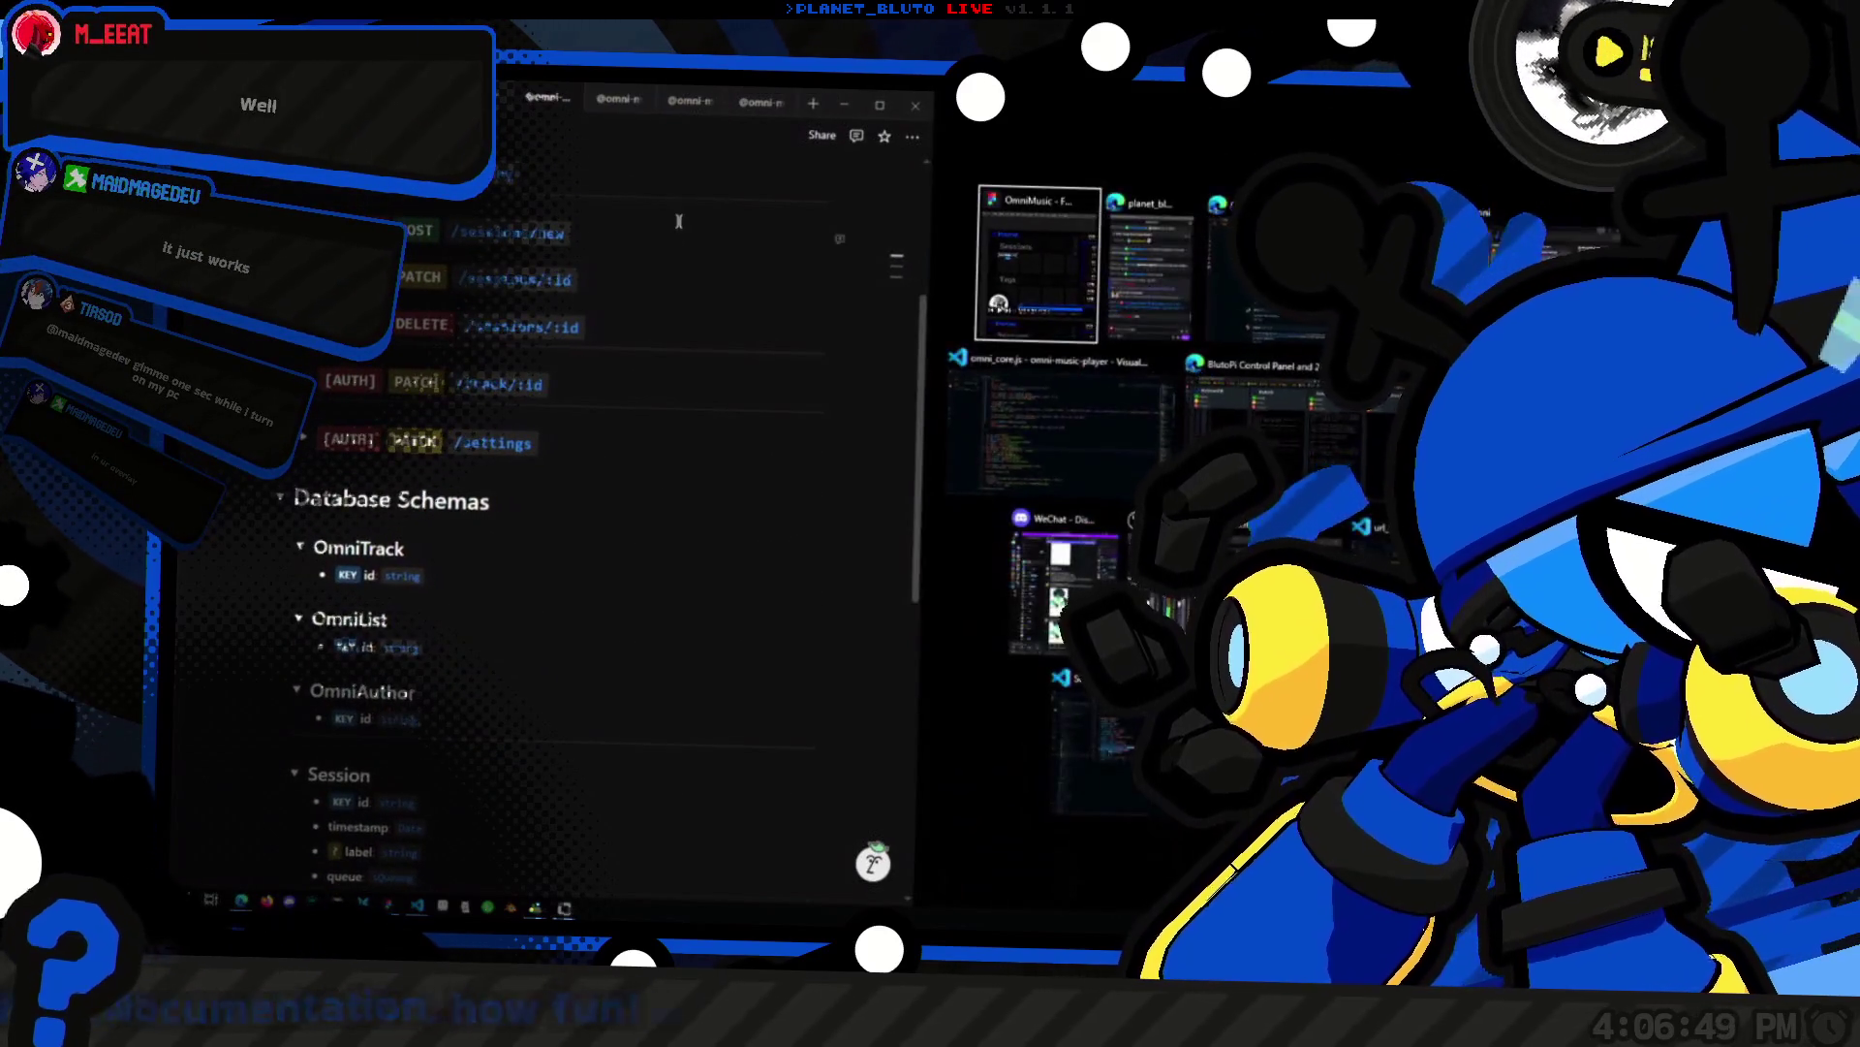
key("ctrl+Tab")
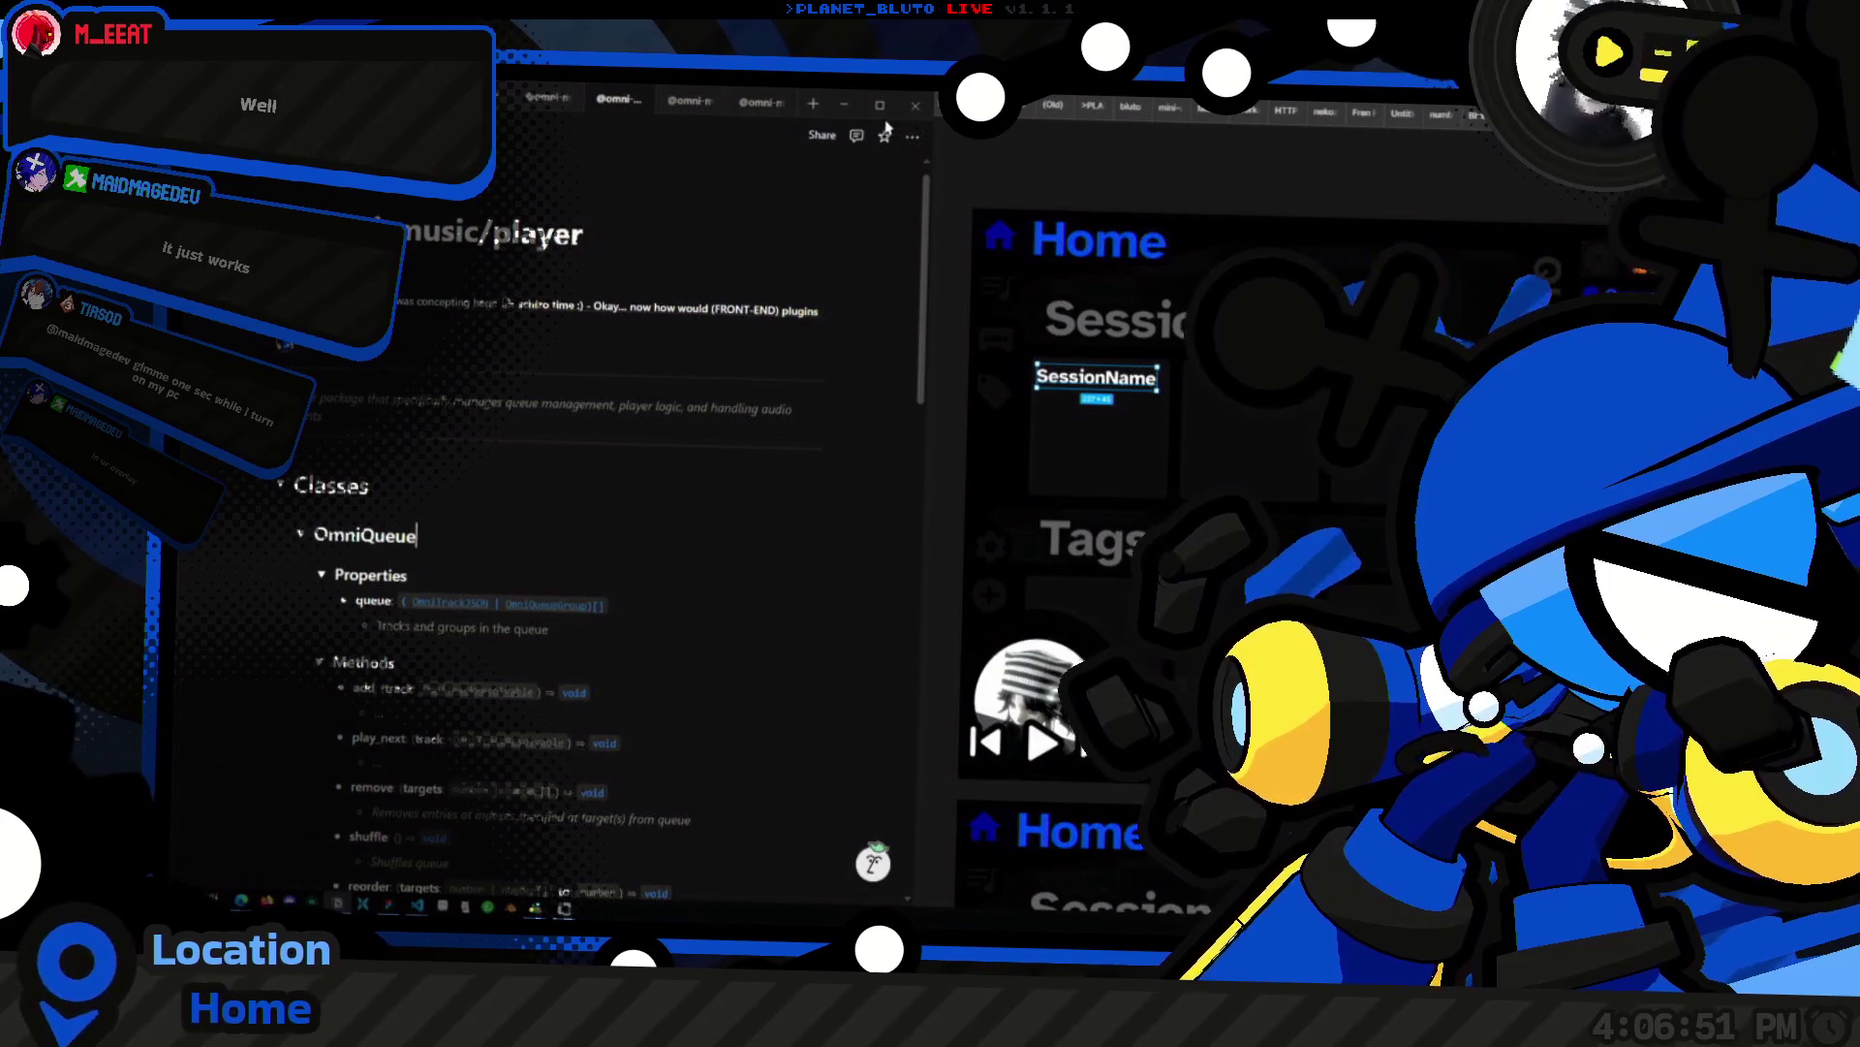
scroll(721, 598, "down", 10)
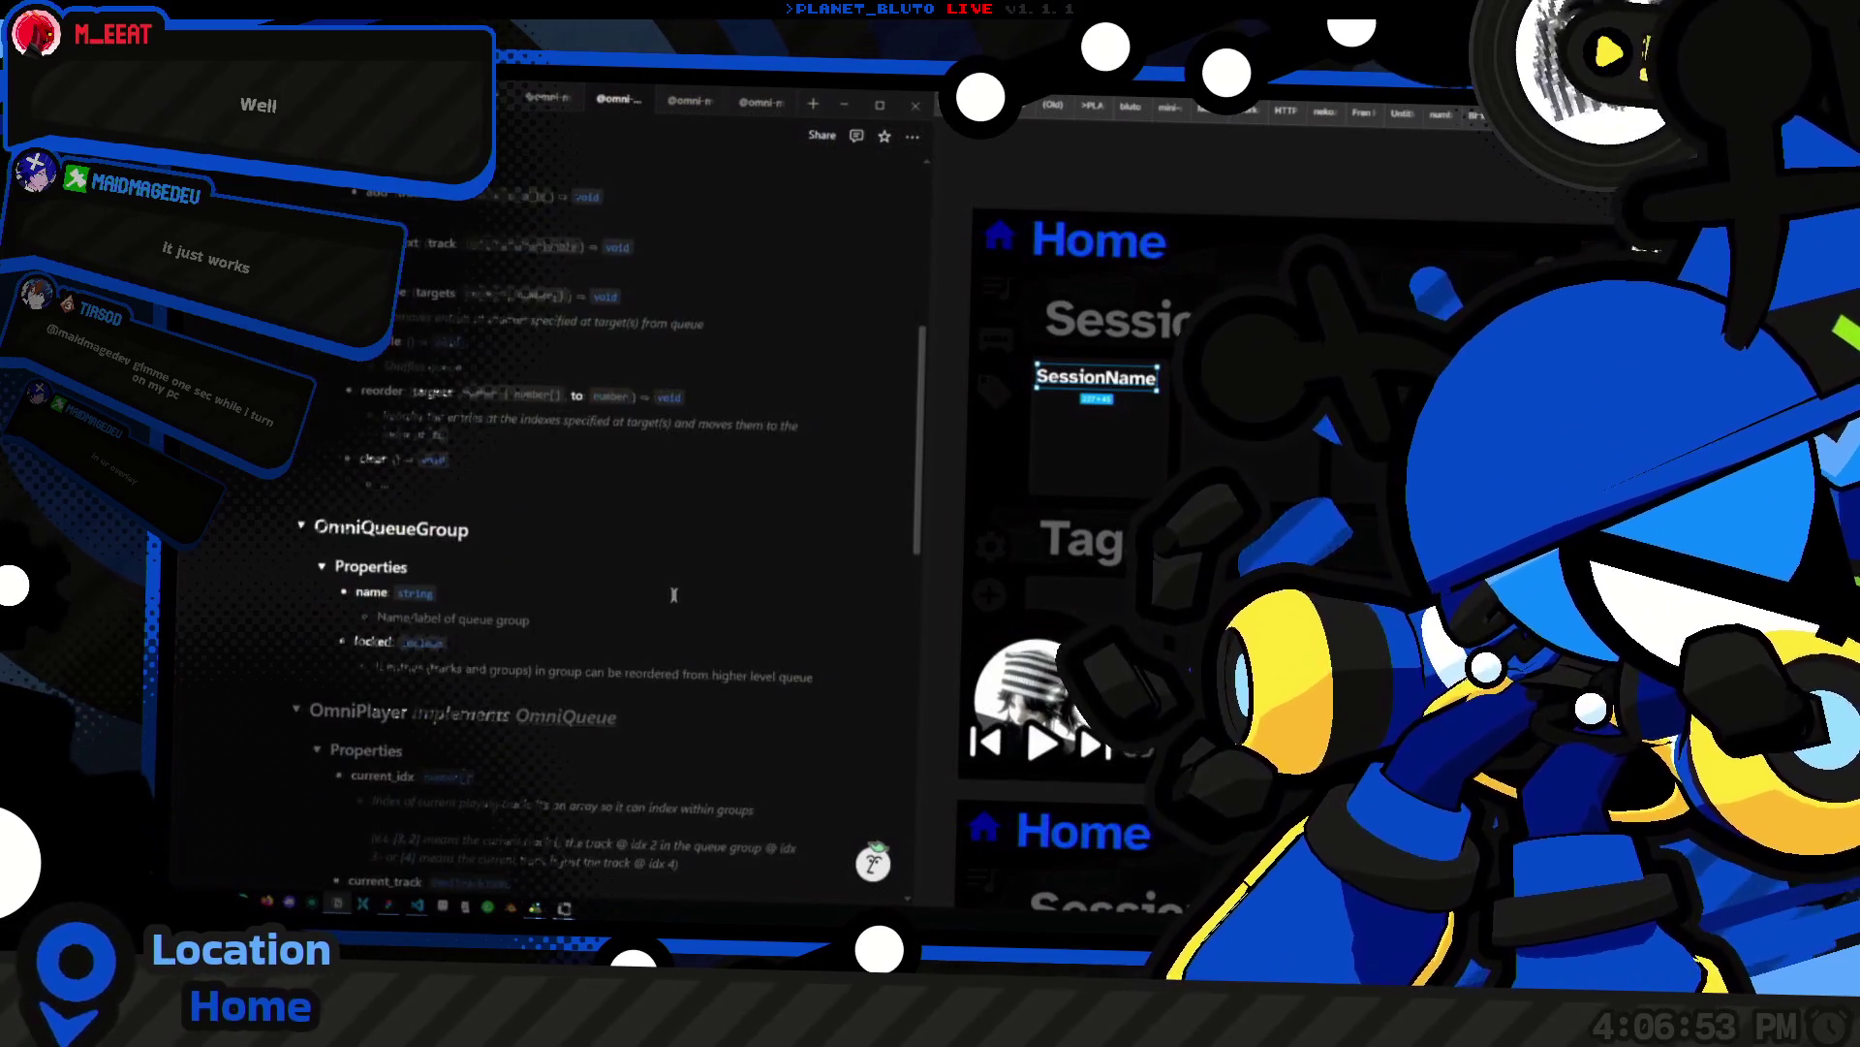
scroll(722, 599, "up", 6)
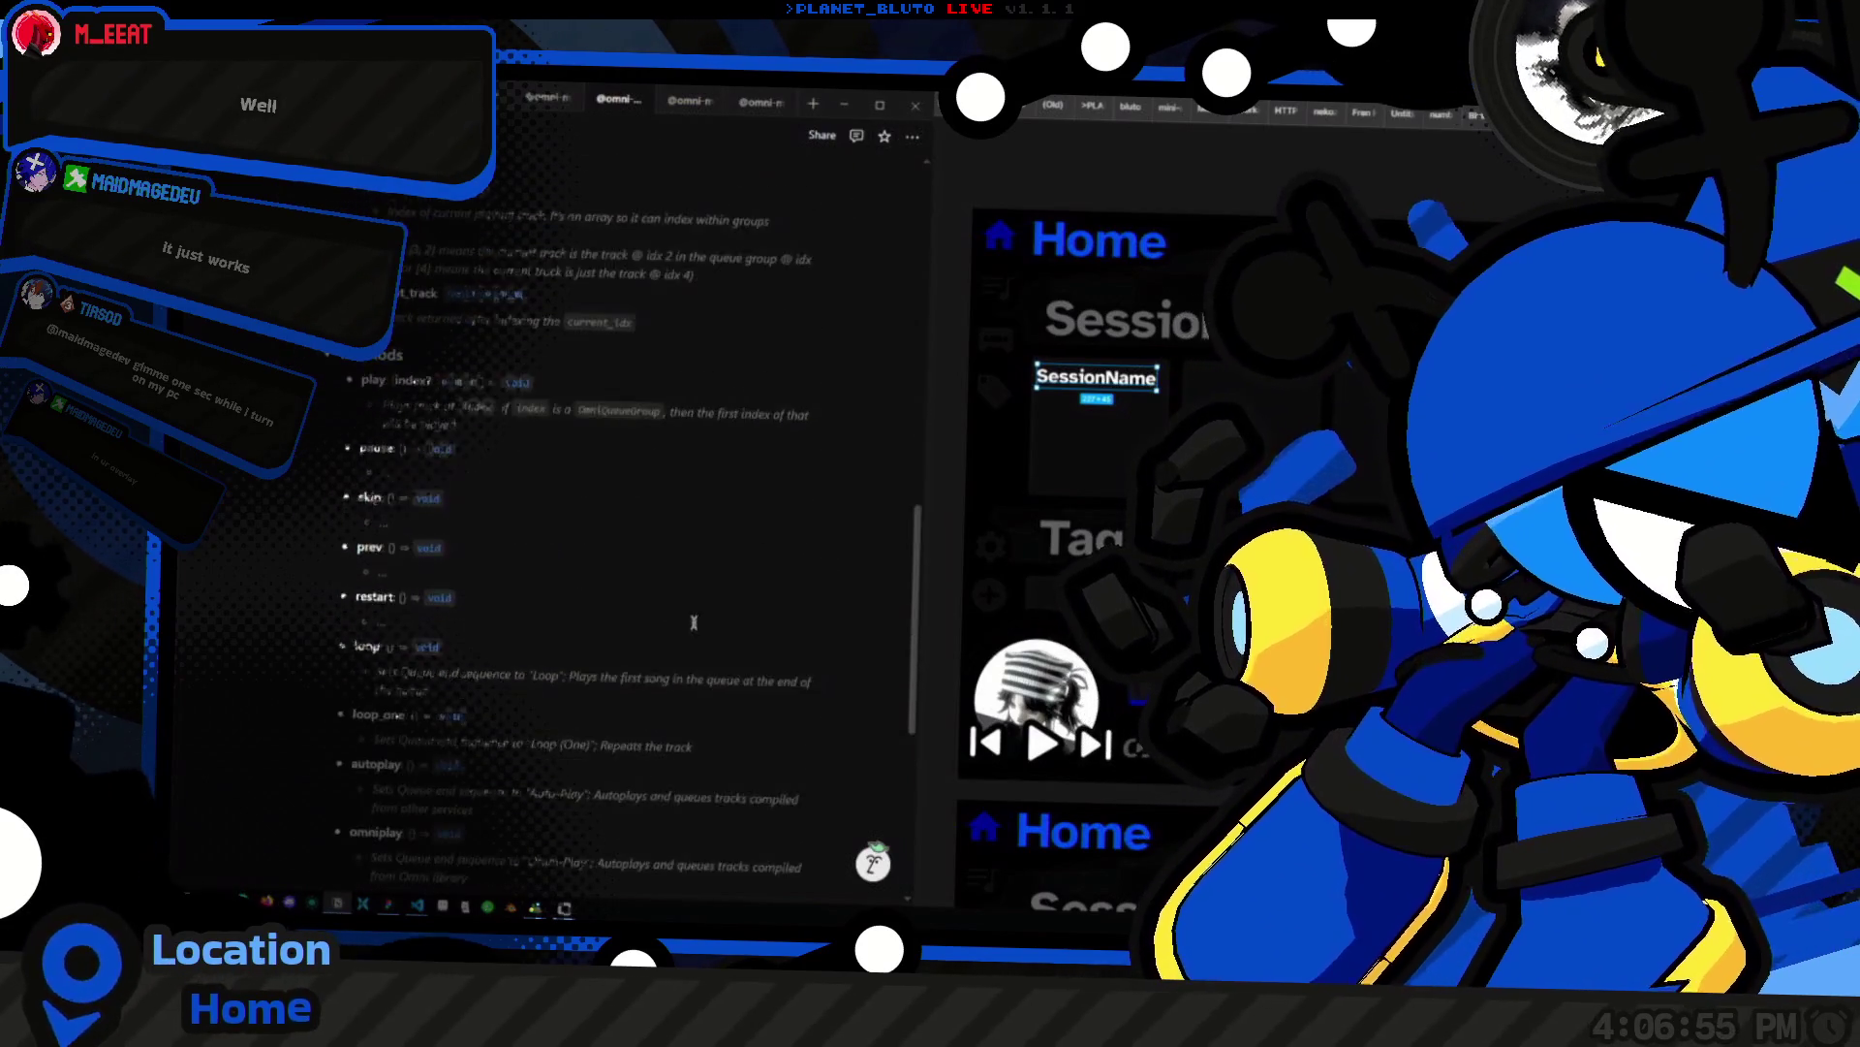
scroll(730, 545, "up", 3)
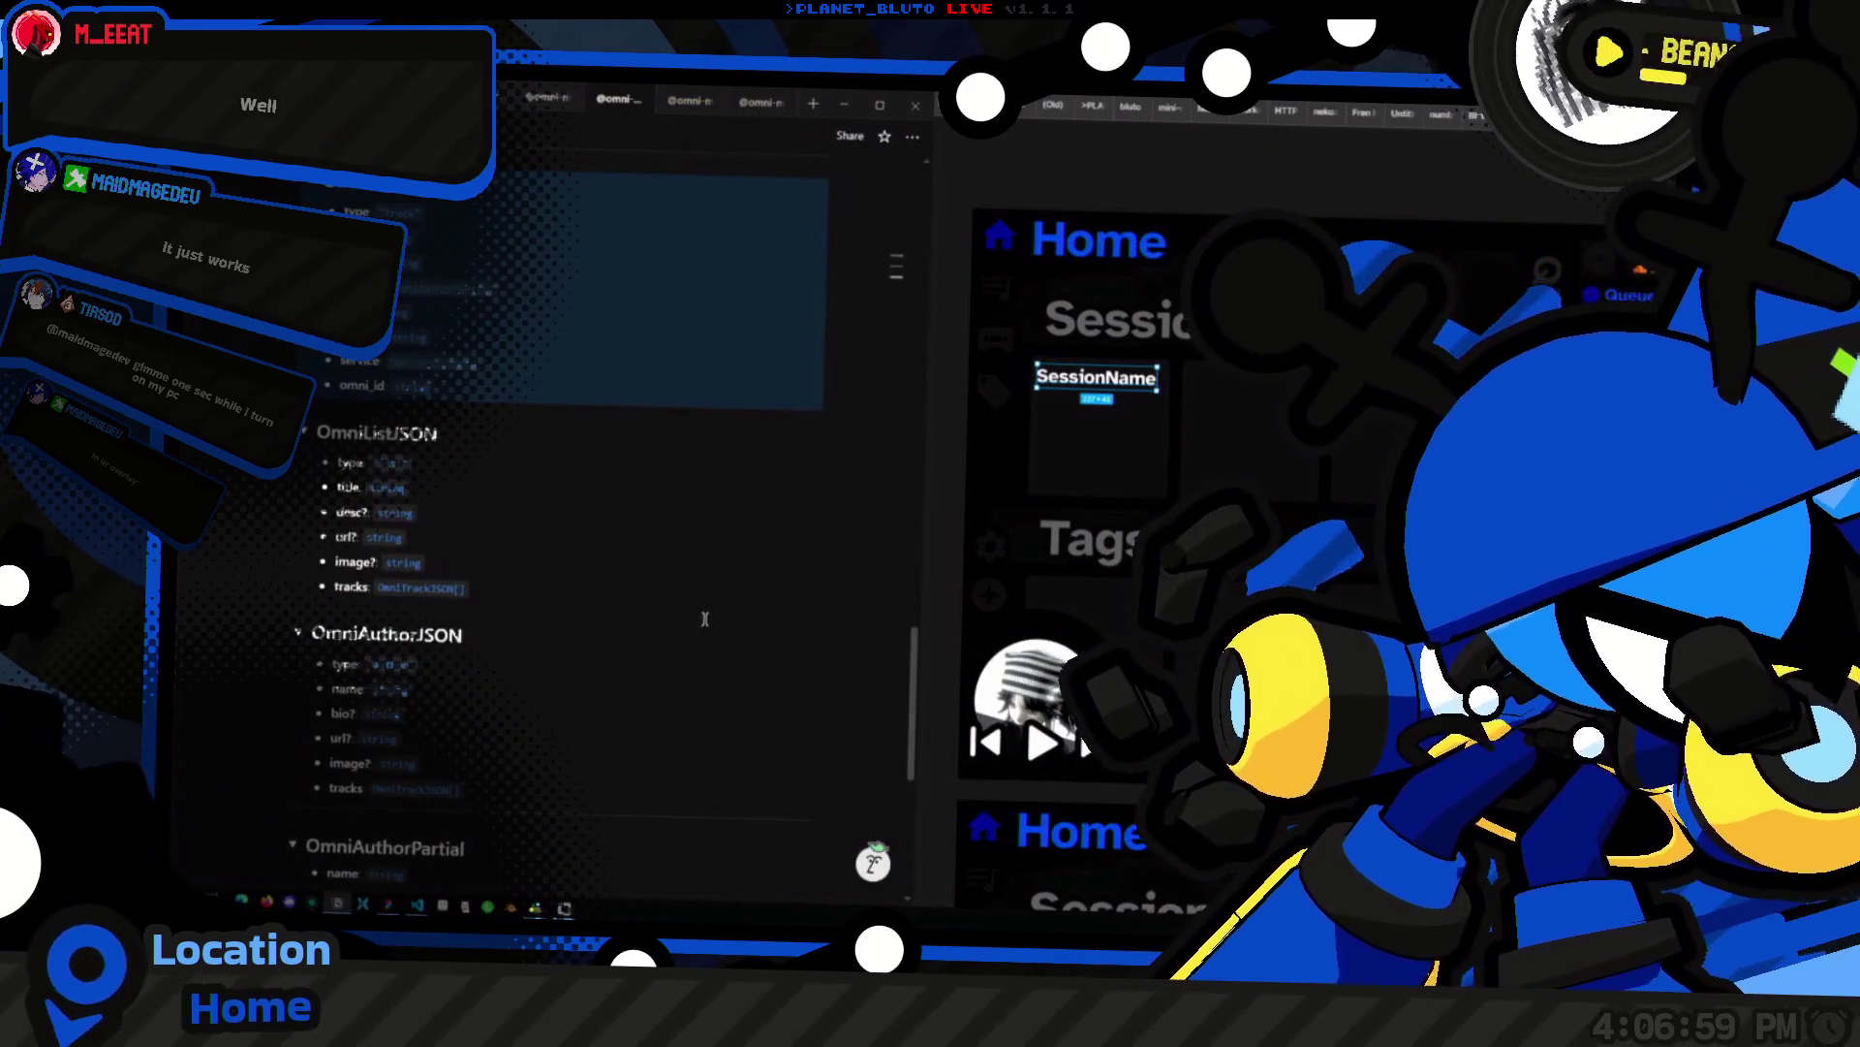
scroll(472, 402, "up", 3)
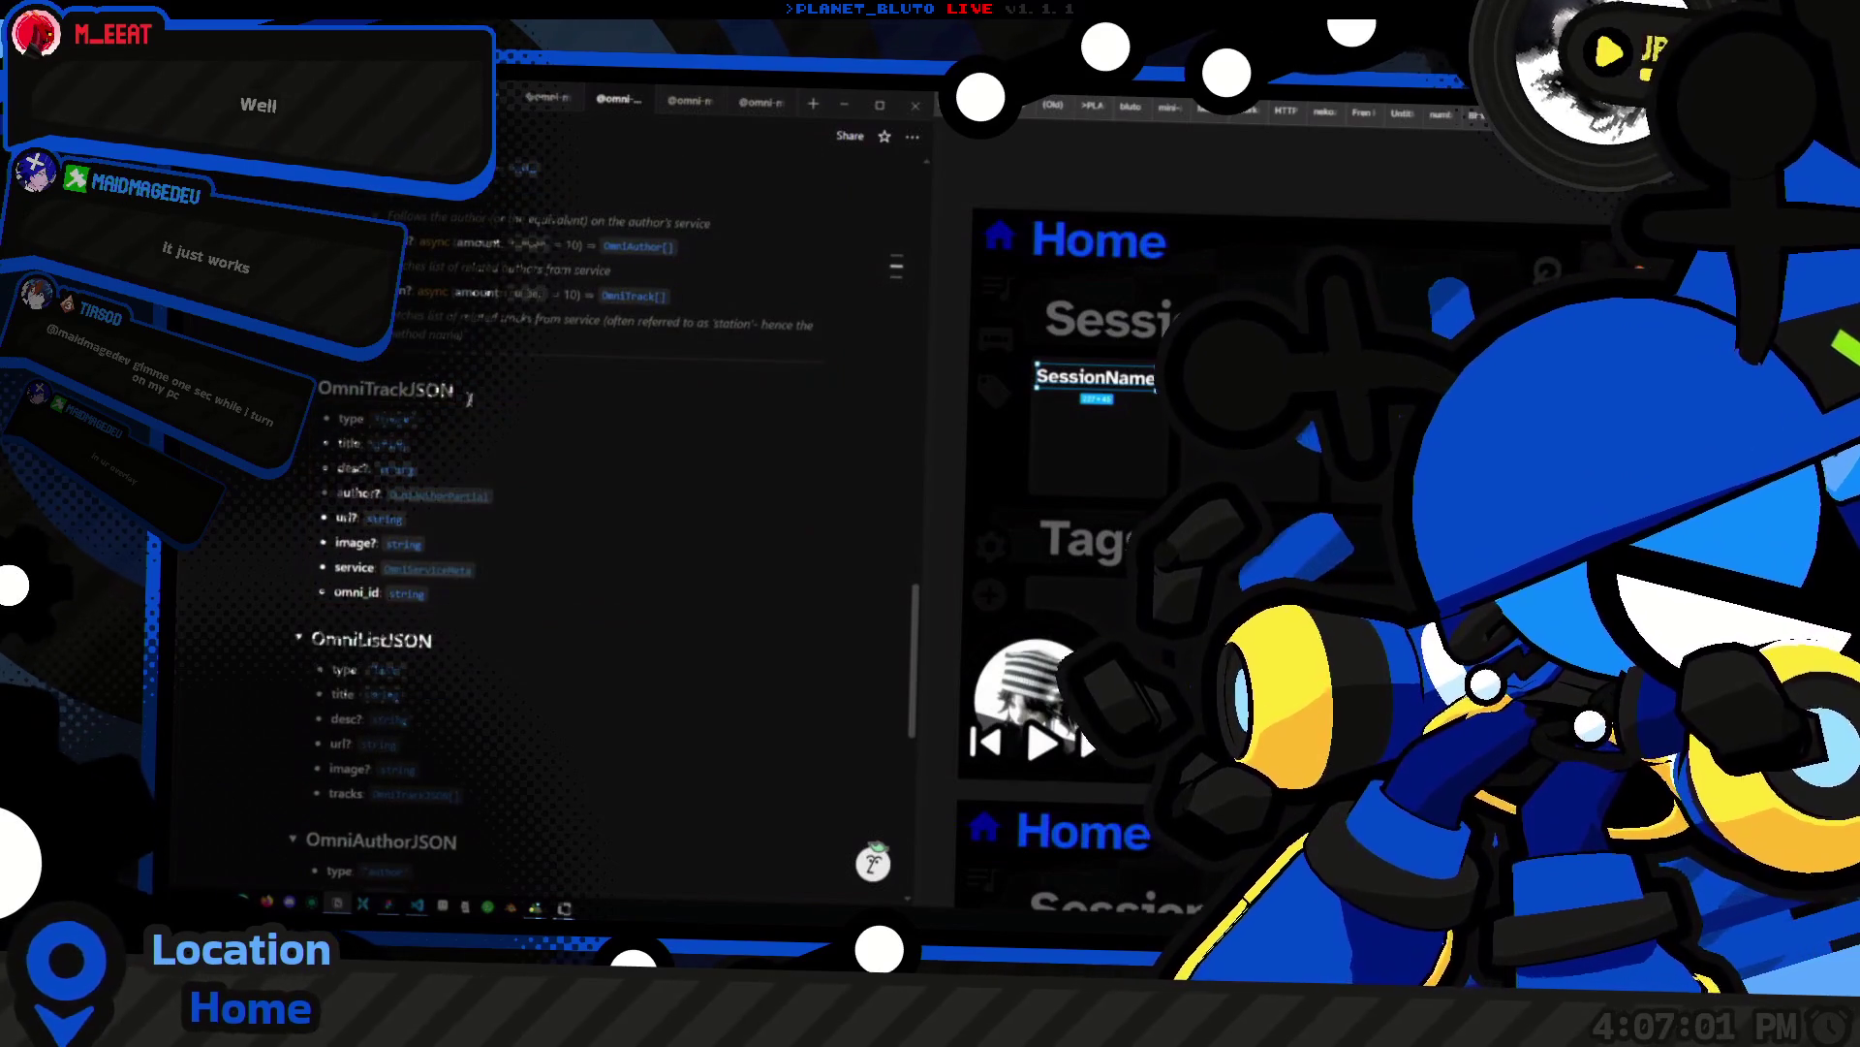
key("alt+shift+l")
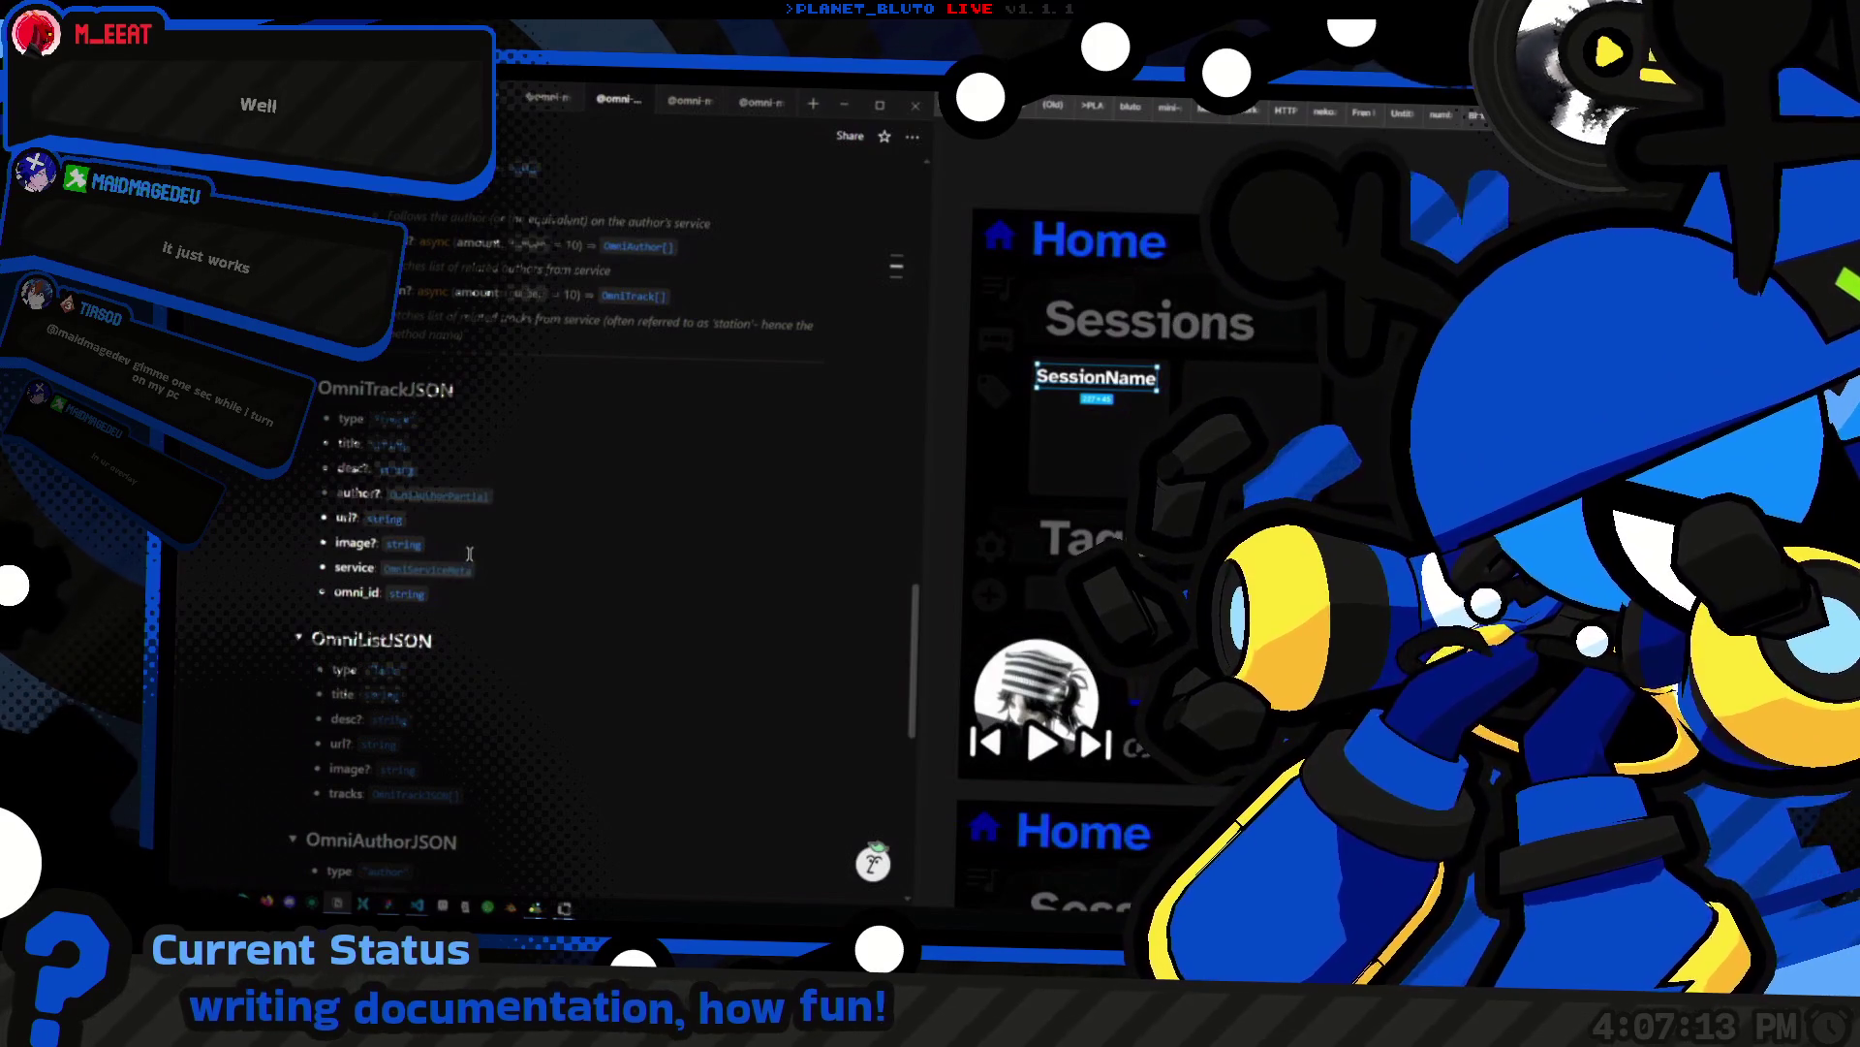
Browse the parser, plugin and server pages, then go back to the package list
scroll(469, 553, "up", 4)
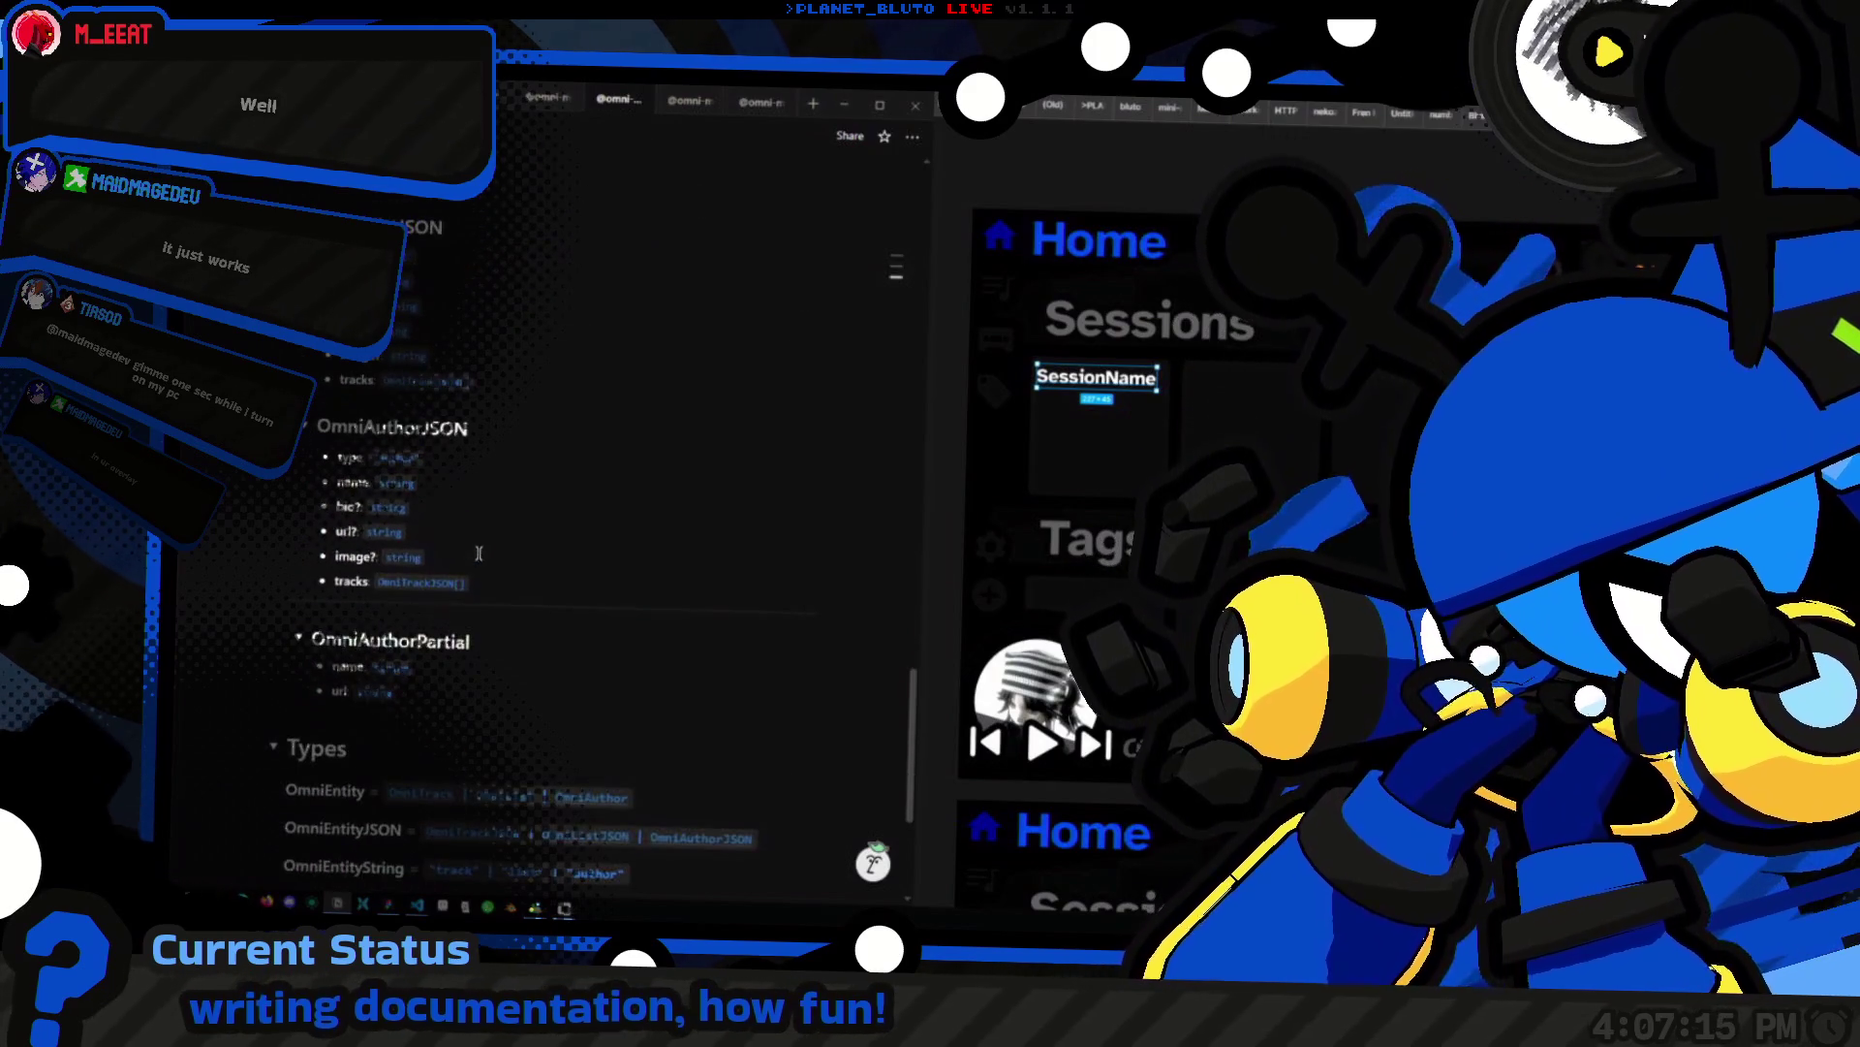
left_click(687, 103)
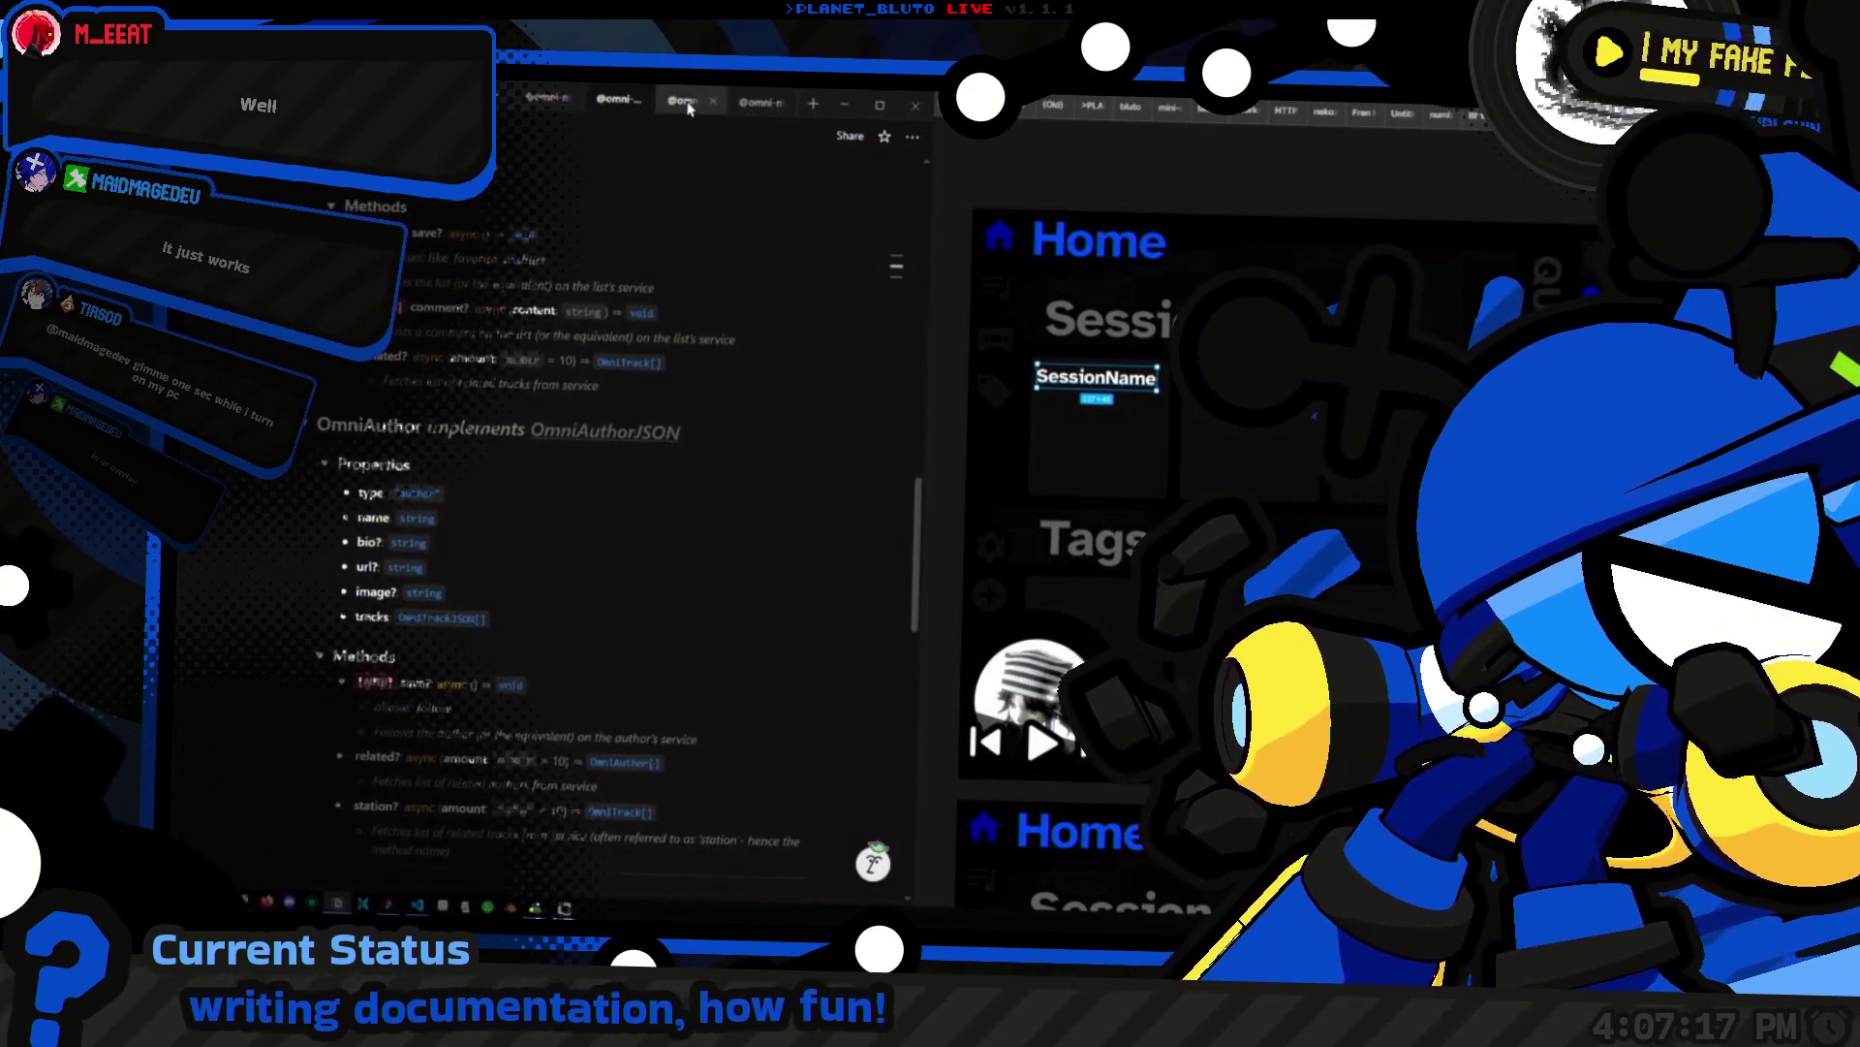
scroll(720, 540, "down", 3)
scroll(720, 539, "up", 3)
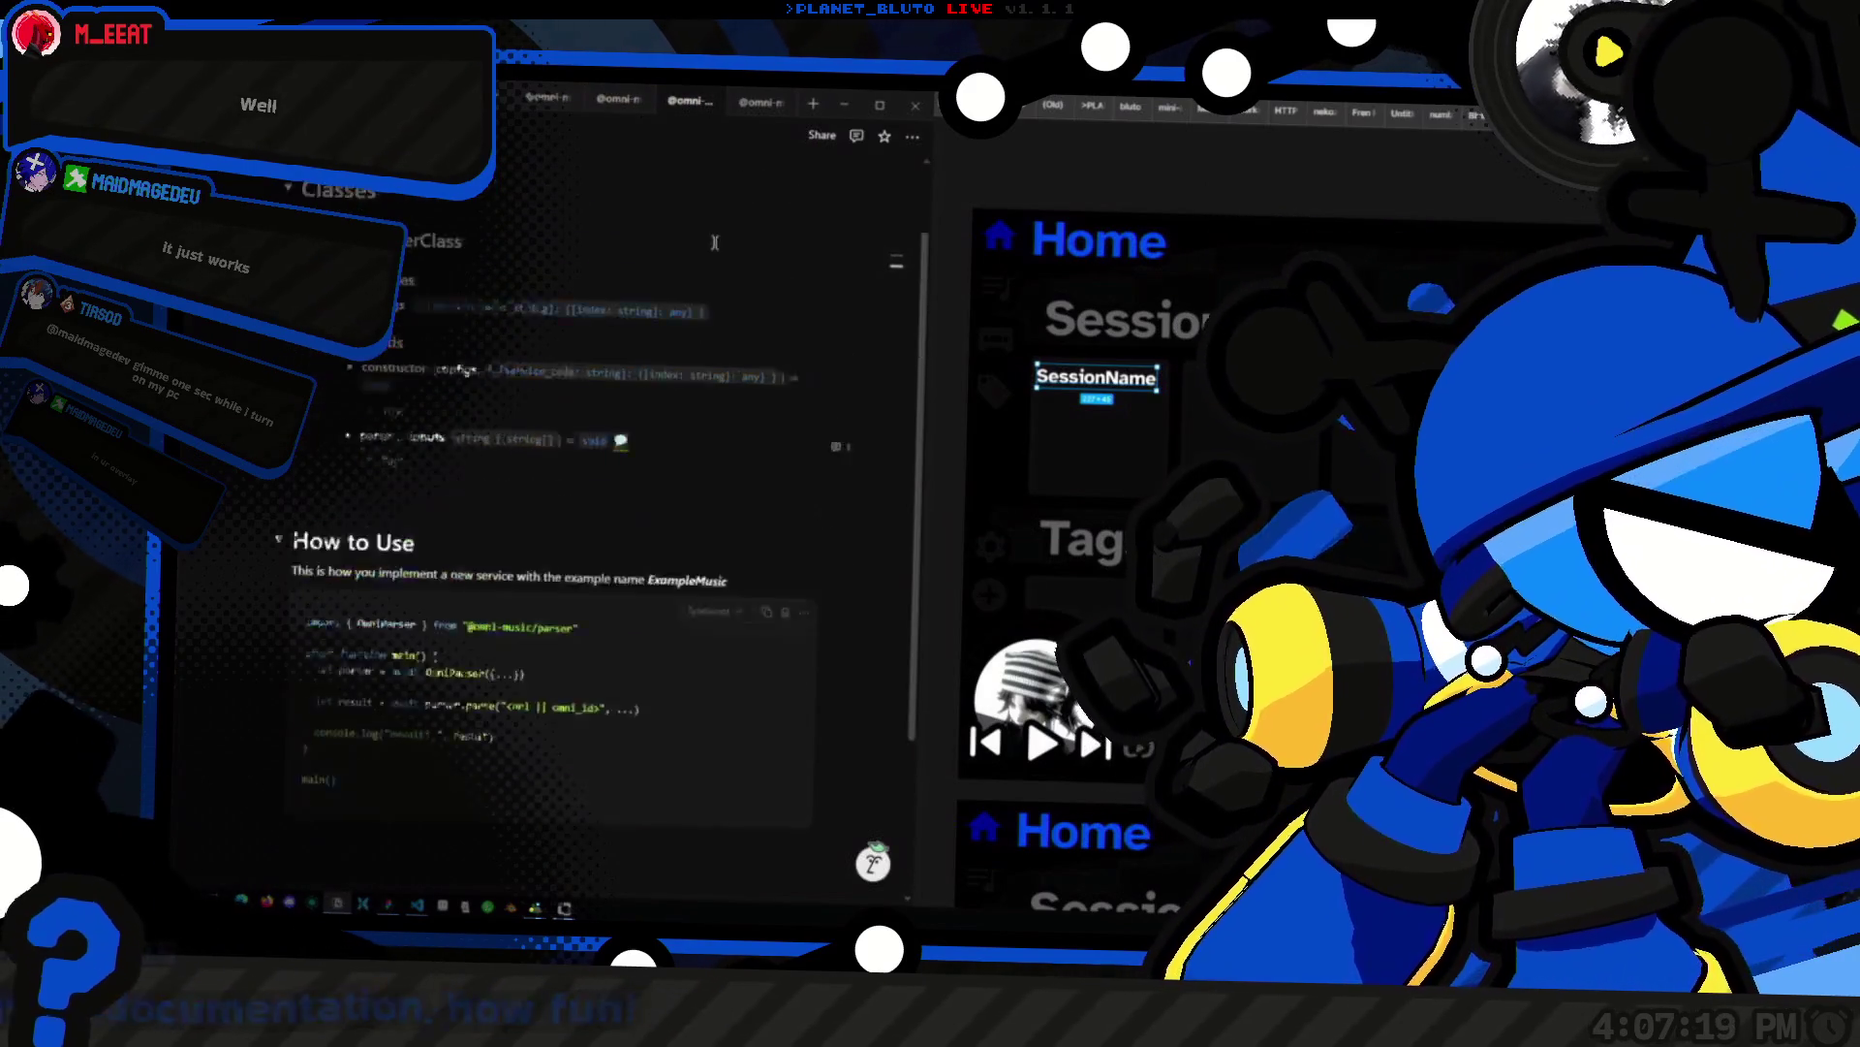
left_click(759, 102)
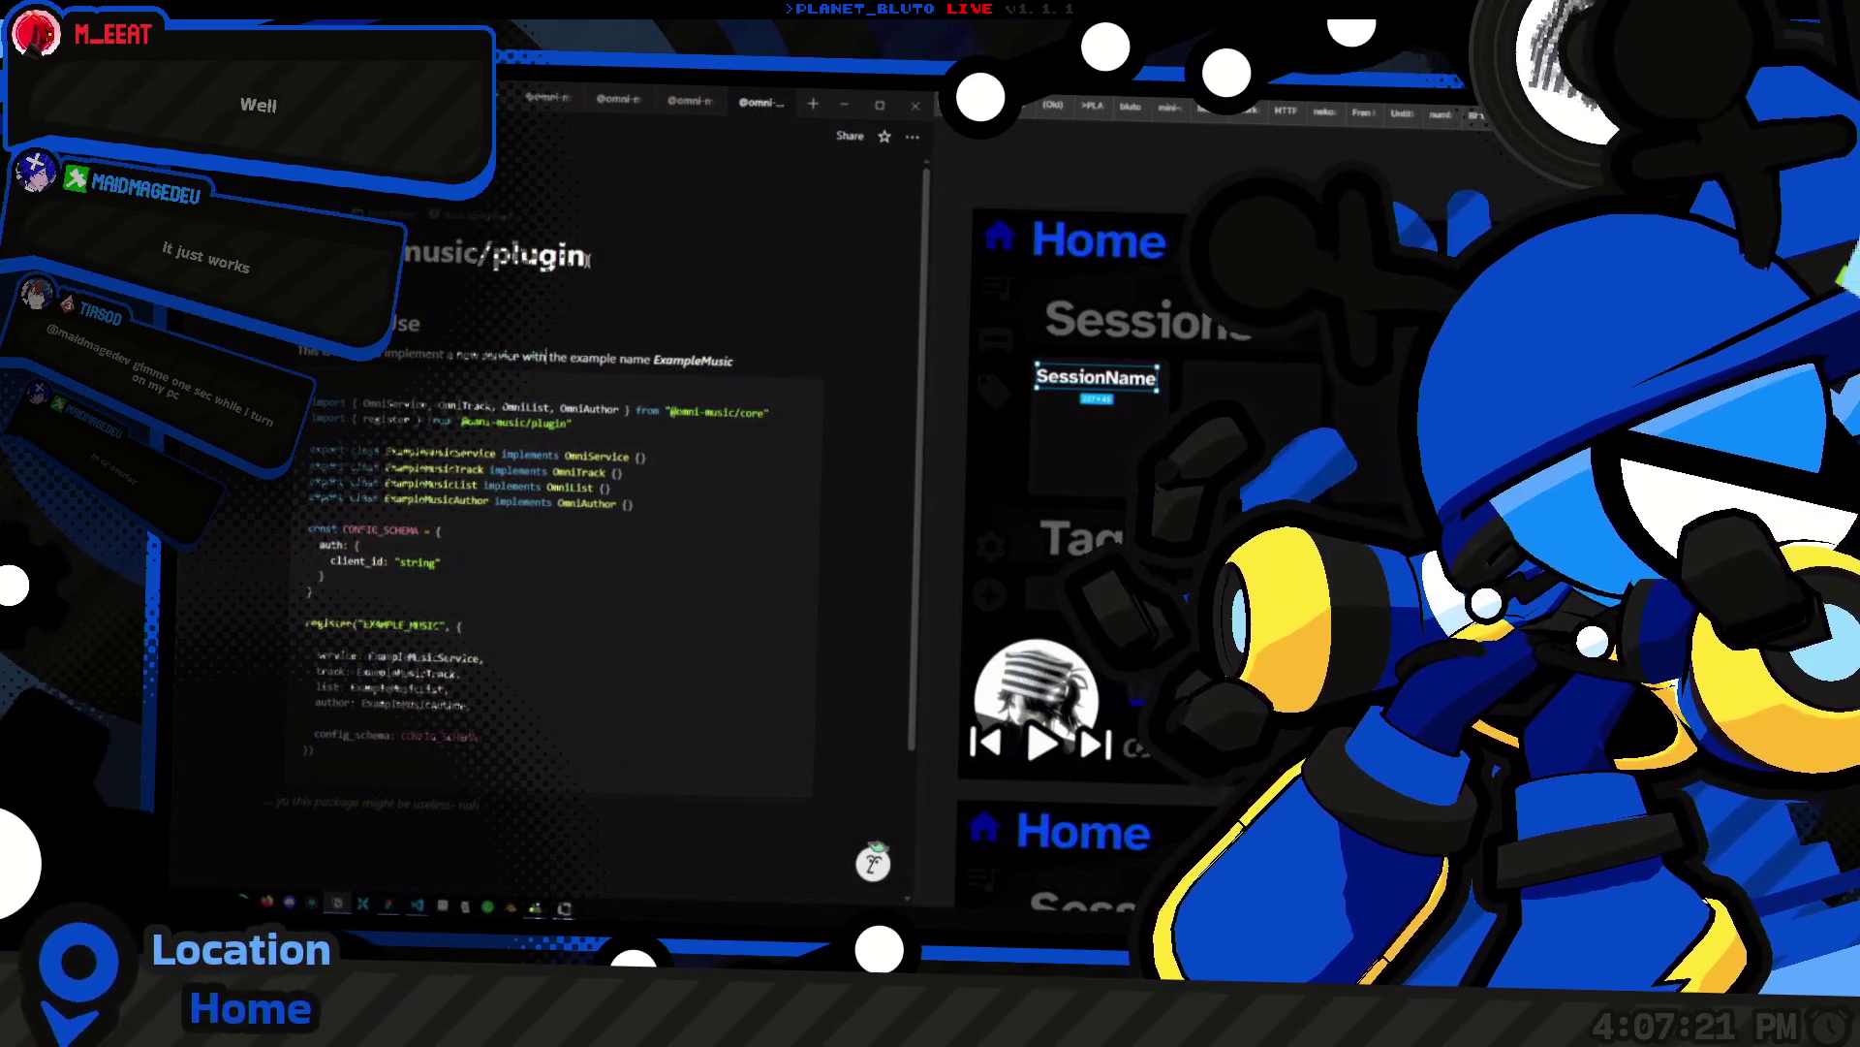
left_click(547, 100)
scroll(581, 485, "up", 5)
key("ctrl+bracketleft")
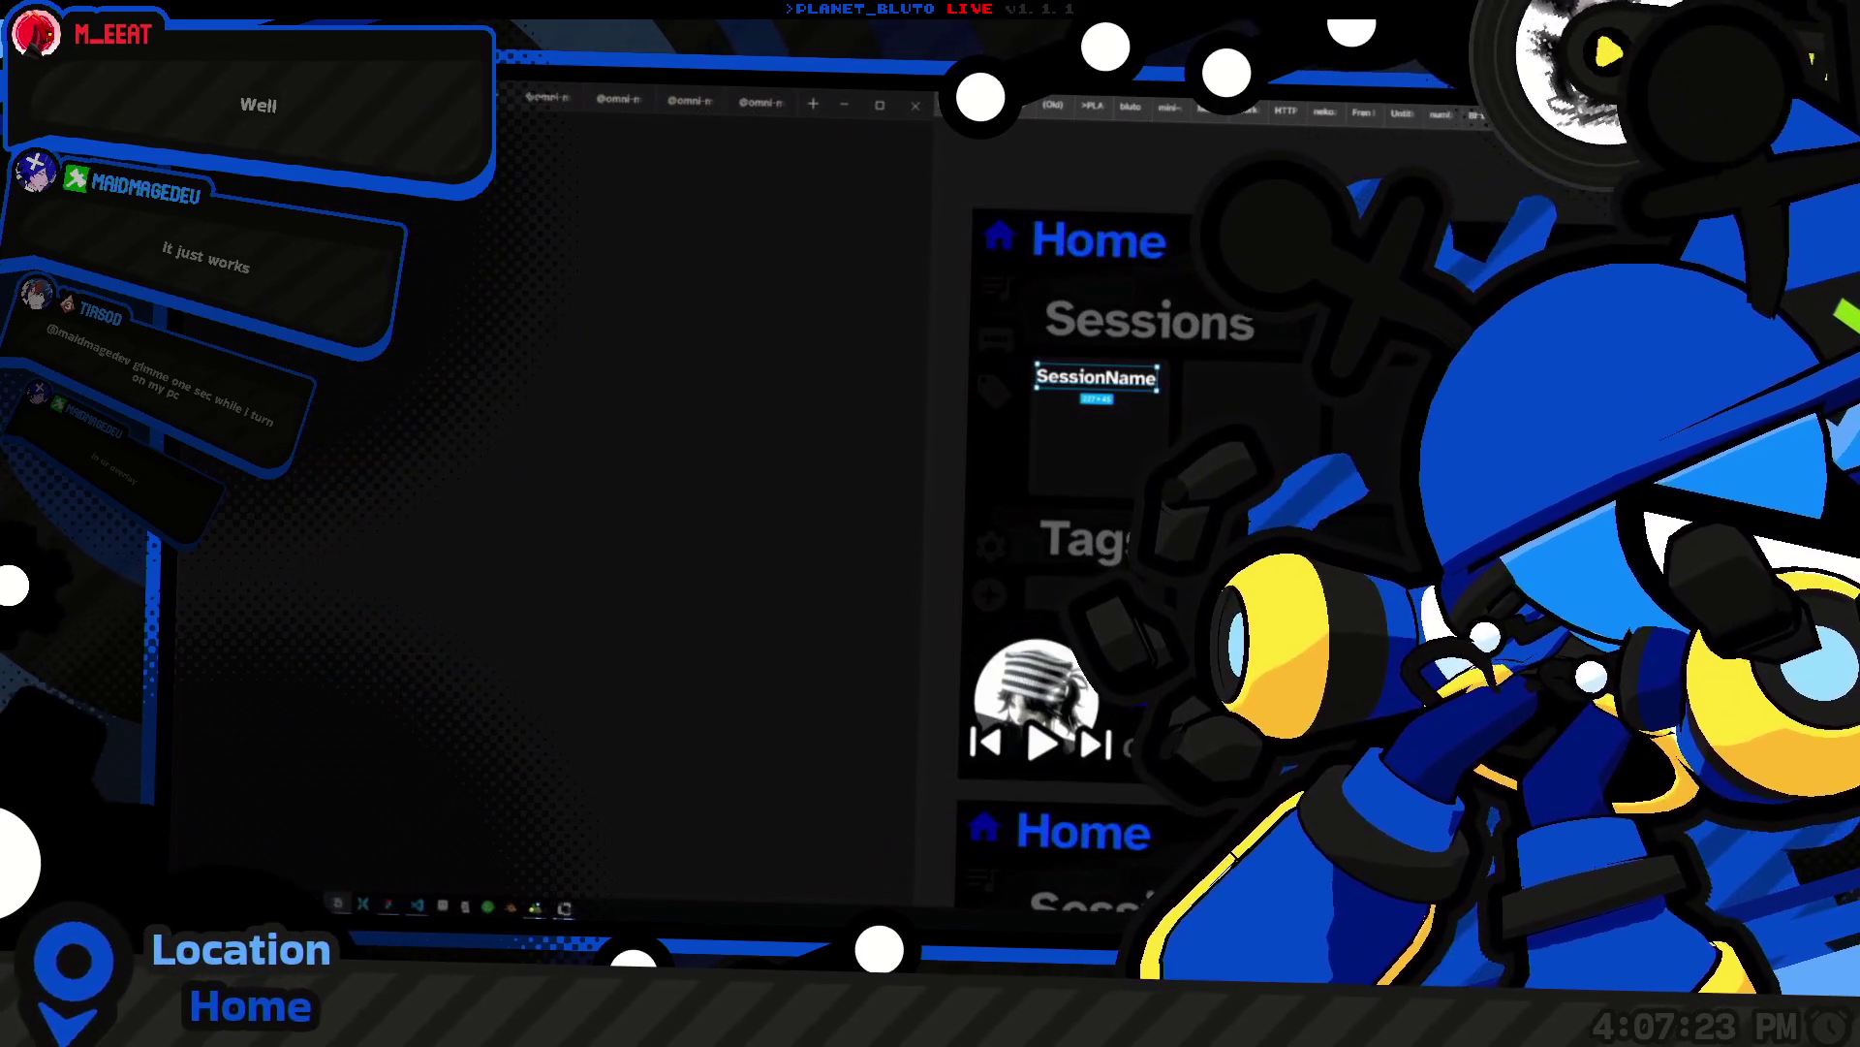
scroll(619, 635, "down", 5)
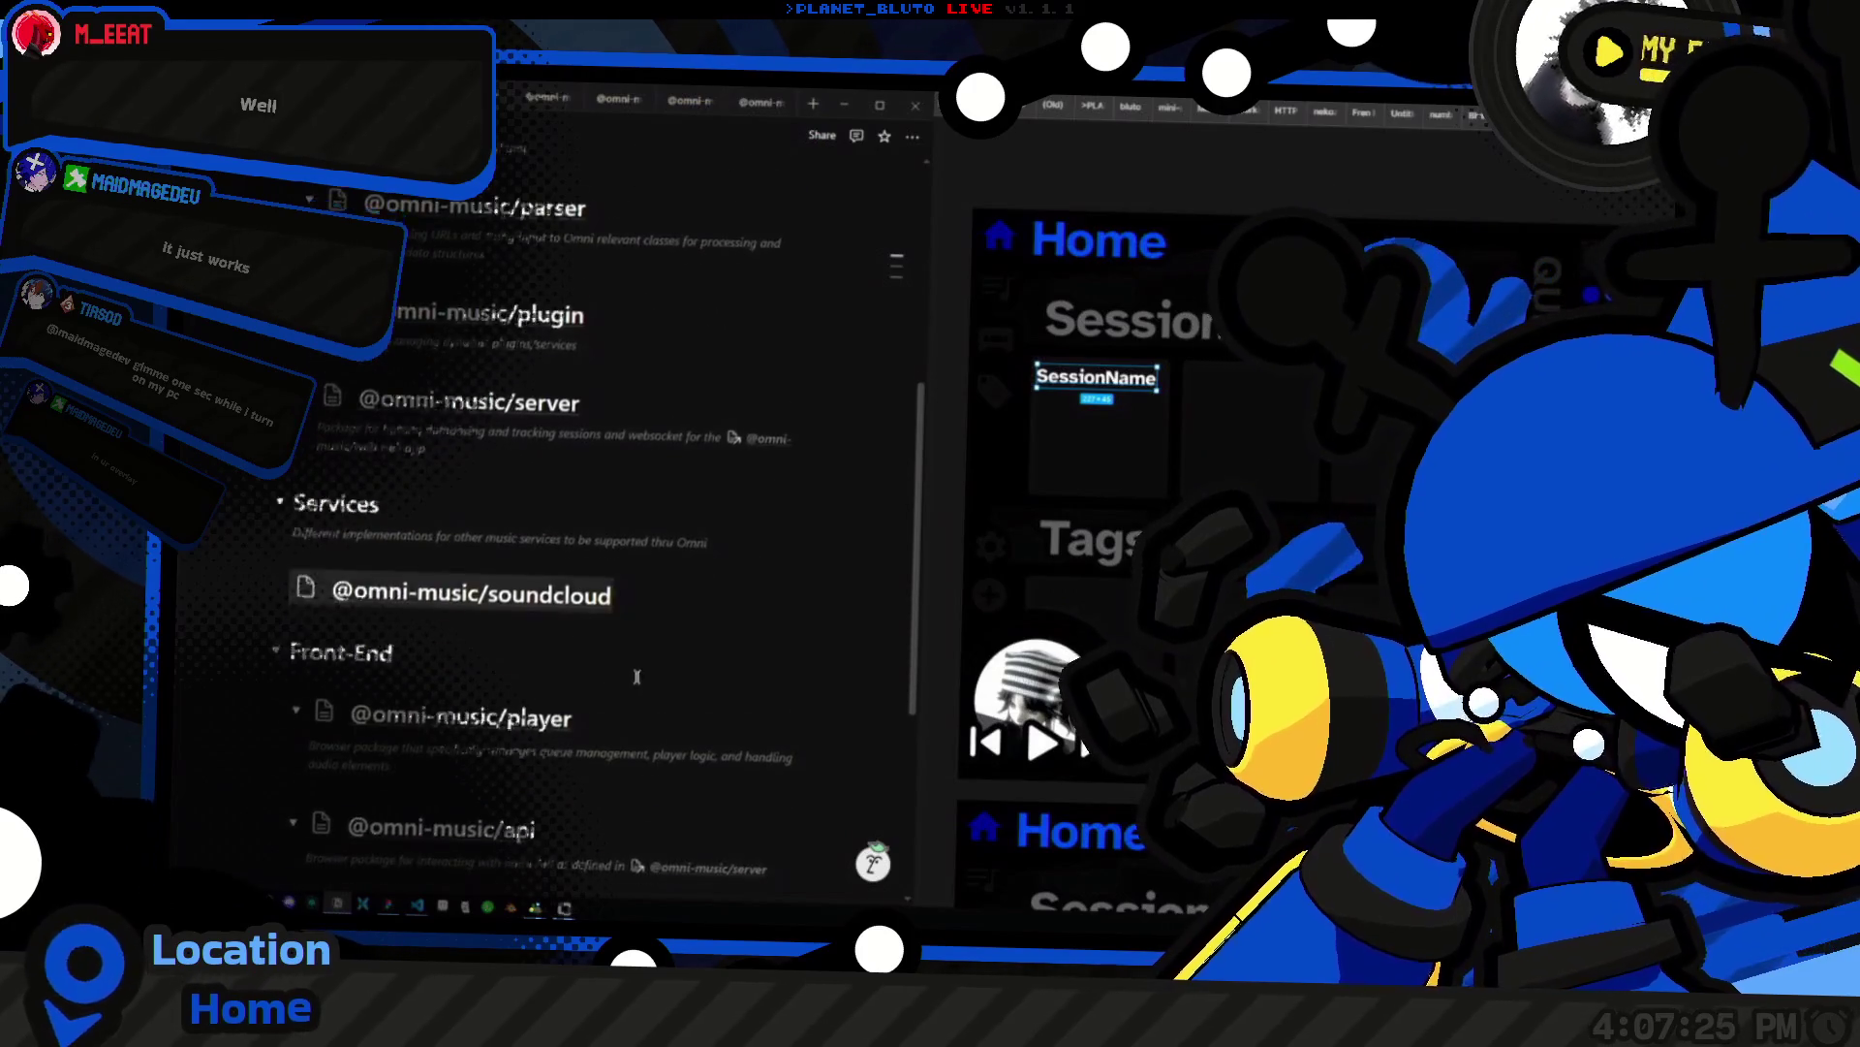
left_click(506, 467)
scroll(578, 676, "down", 4)
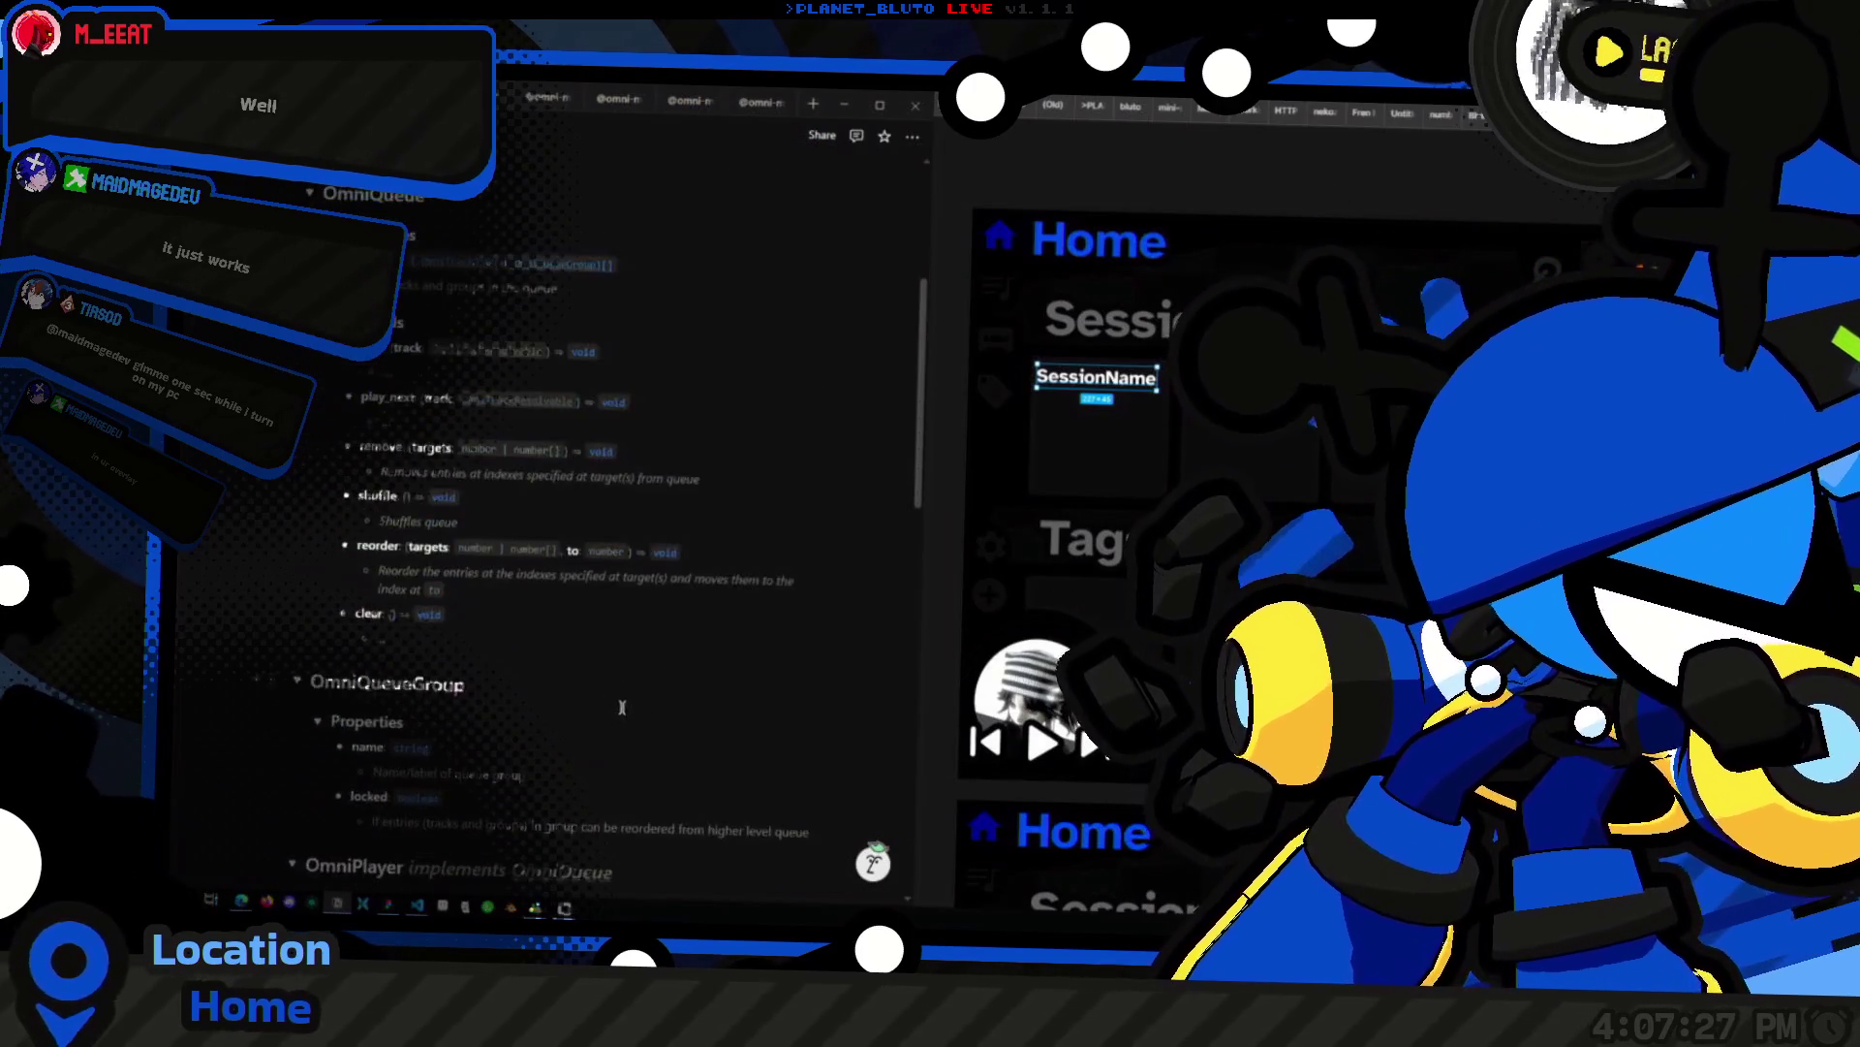
scroll(577, 676, "up", 3)
scroll(504, 591, "down", 1)
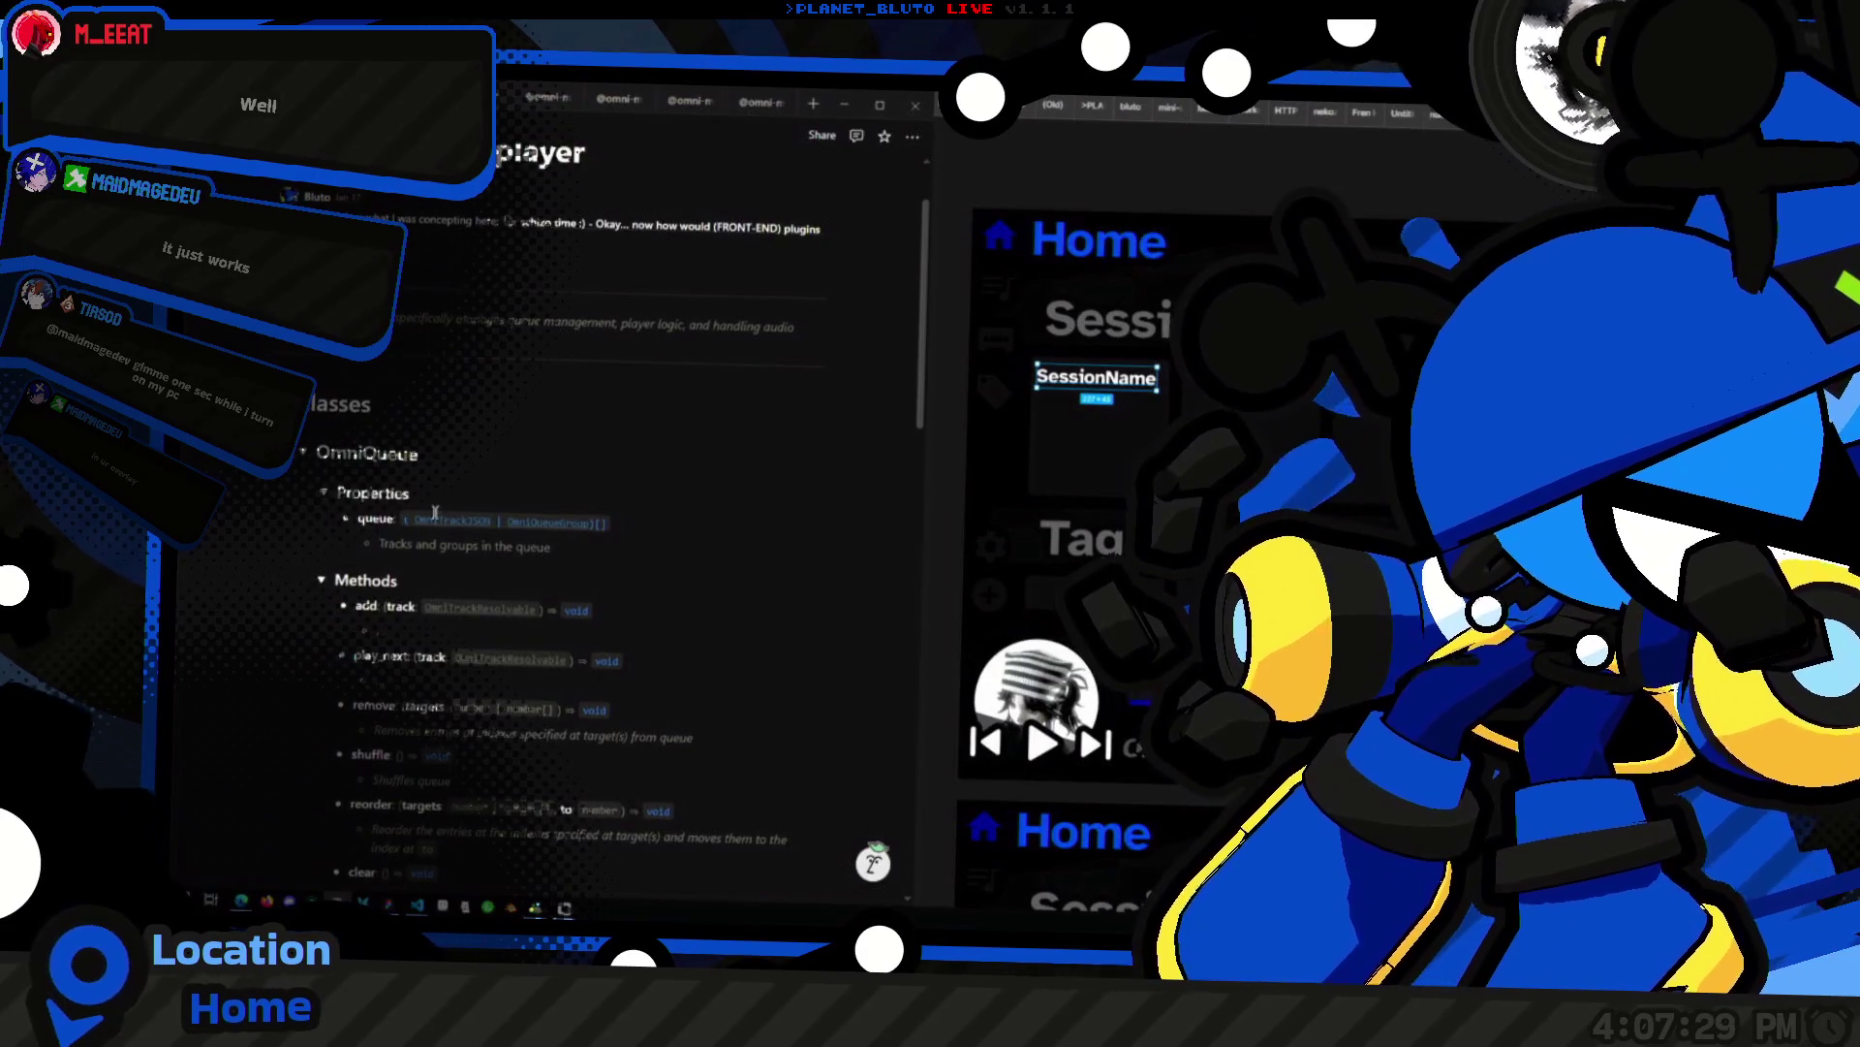
scroll(576, 525, "down", 2)
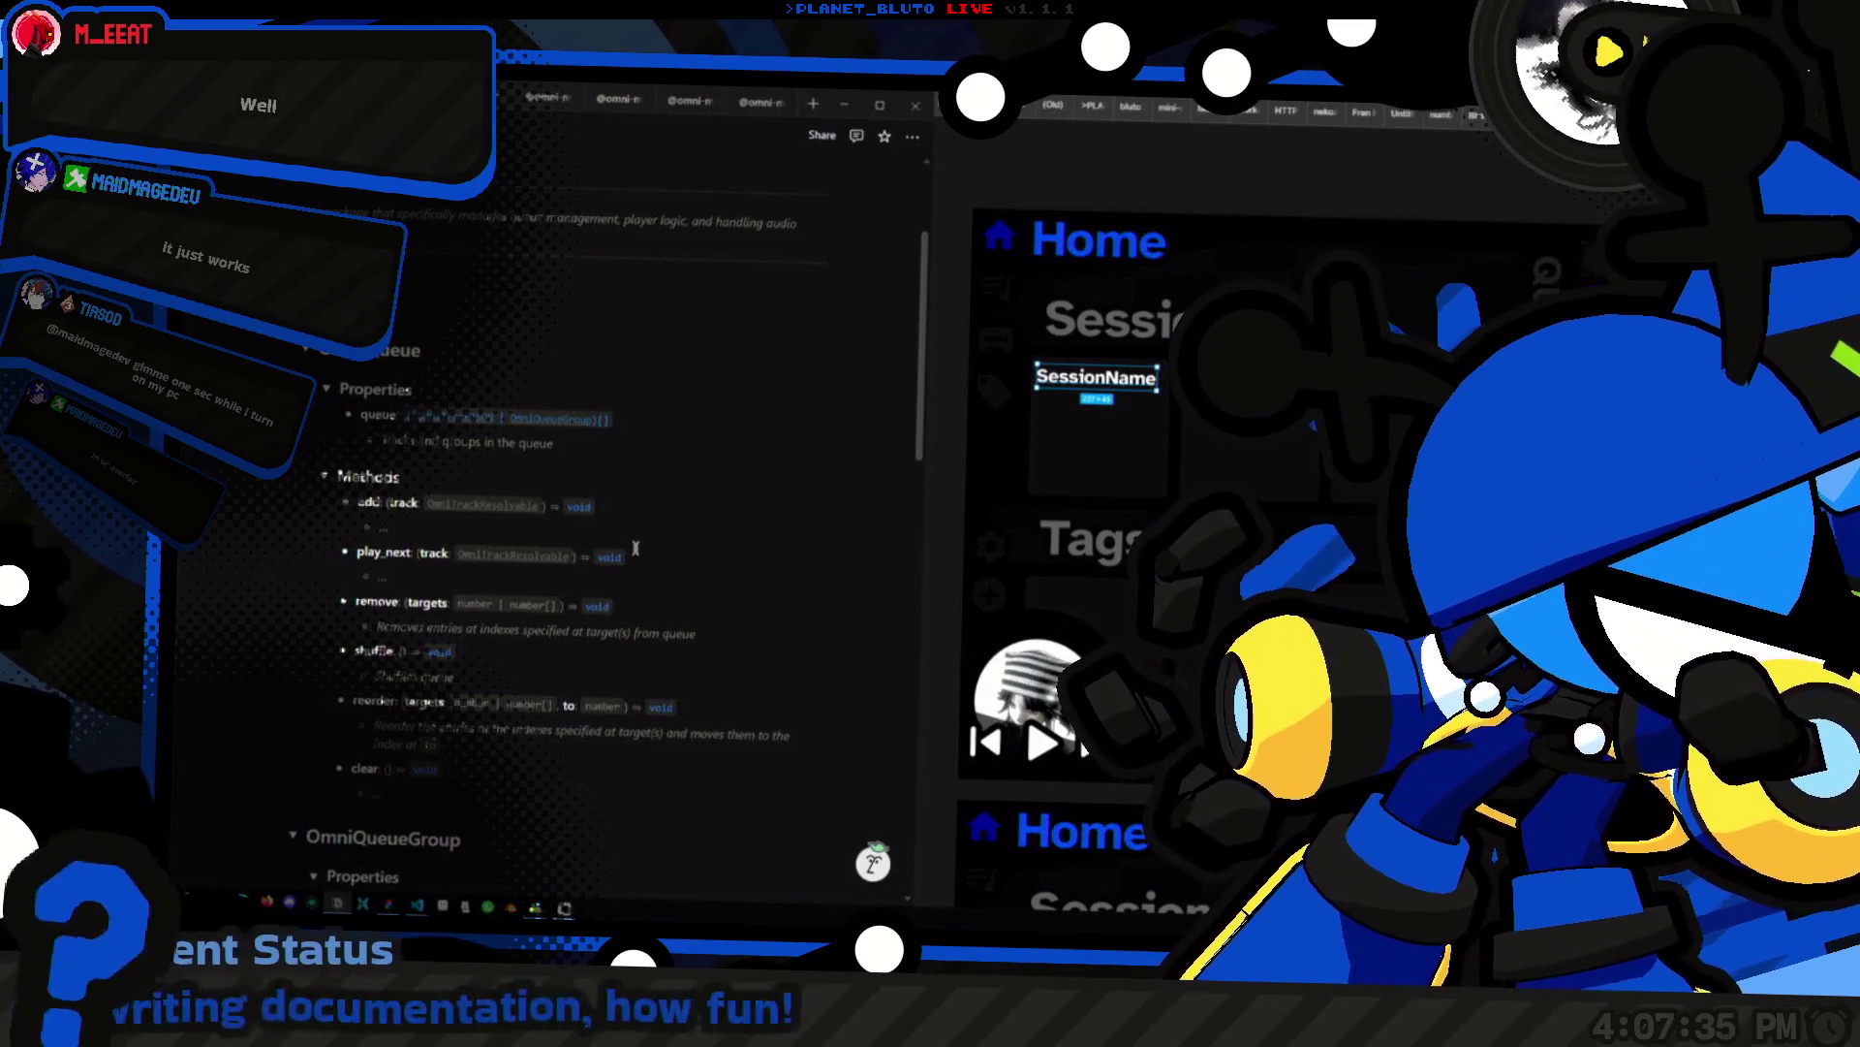
scroll(586, 523, "down", 6)
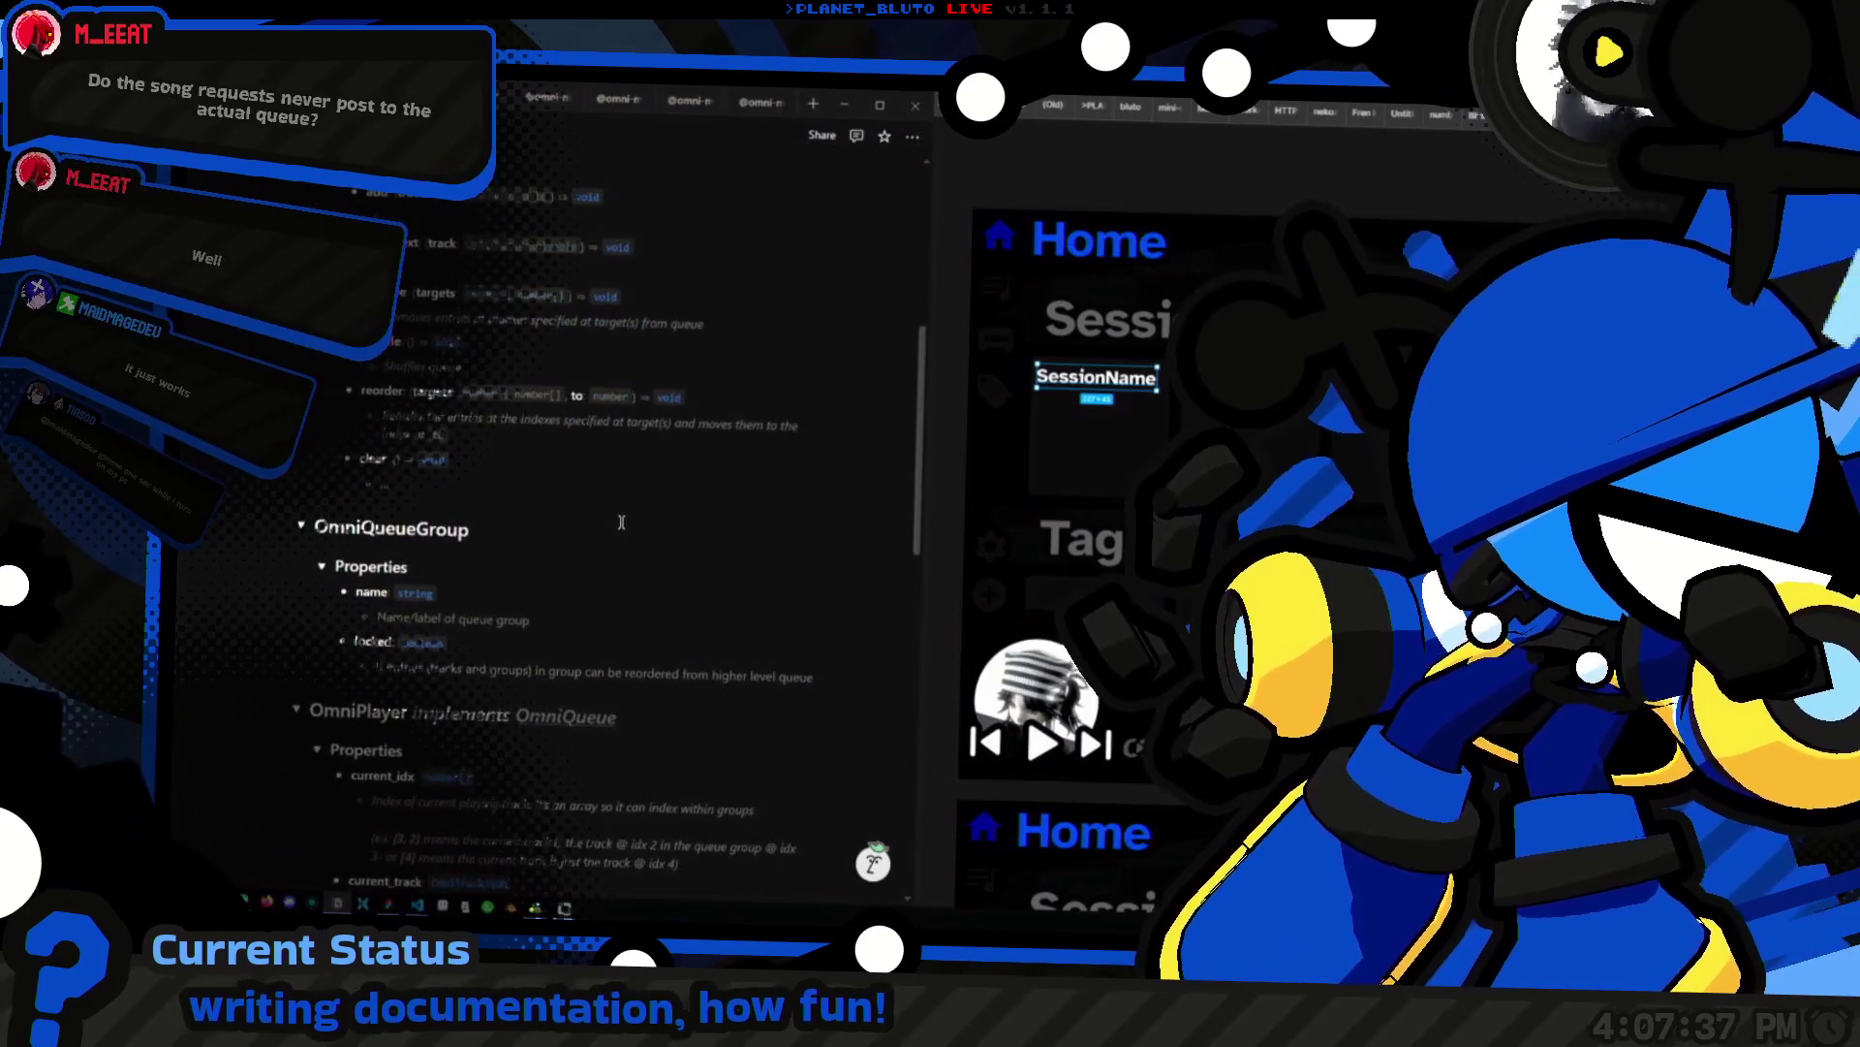
scroll(589, 566, "down", 3)
scroll(590, 565, "down", 2)
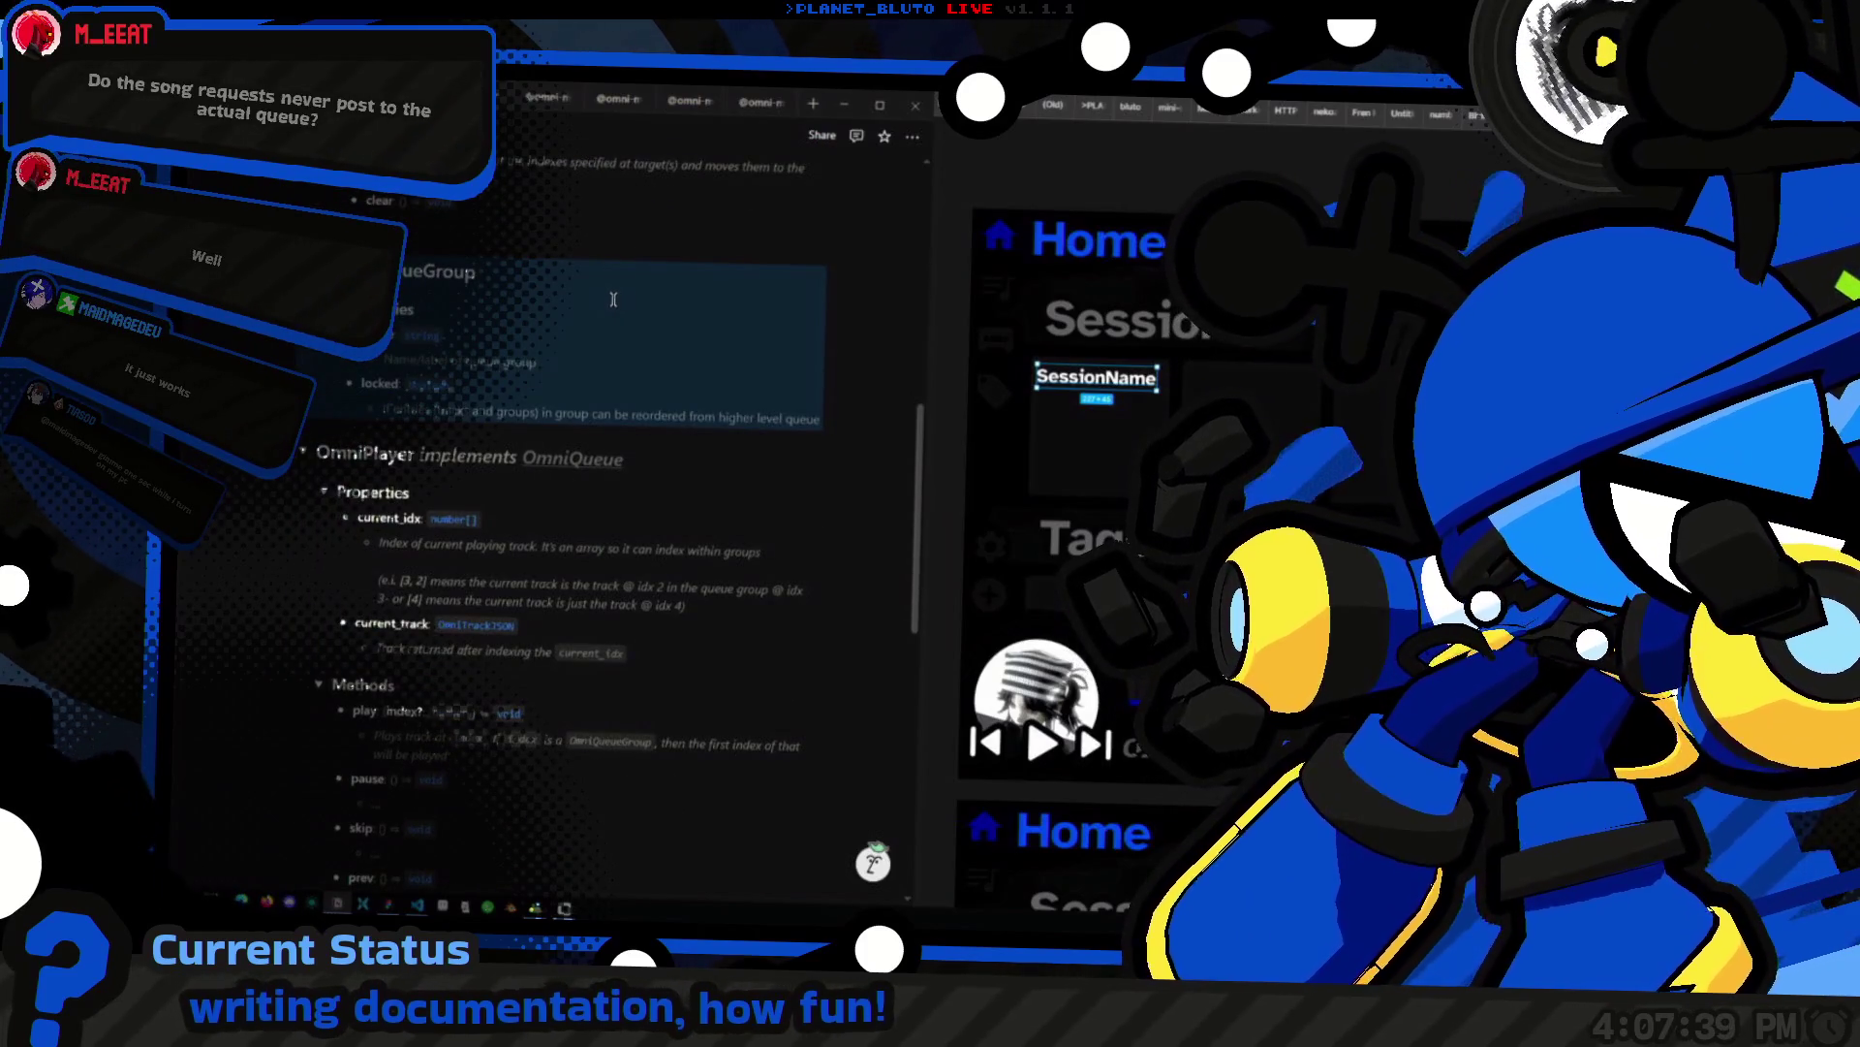
Return to the OmniQueue section, then focus the design window and deselect SessionName
scroll(609, 381, "down", 1)
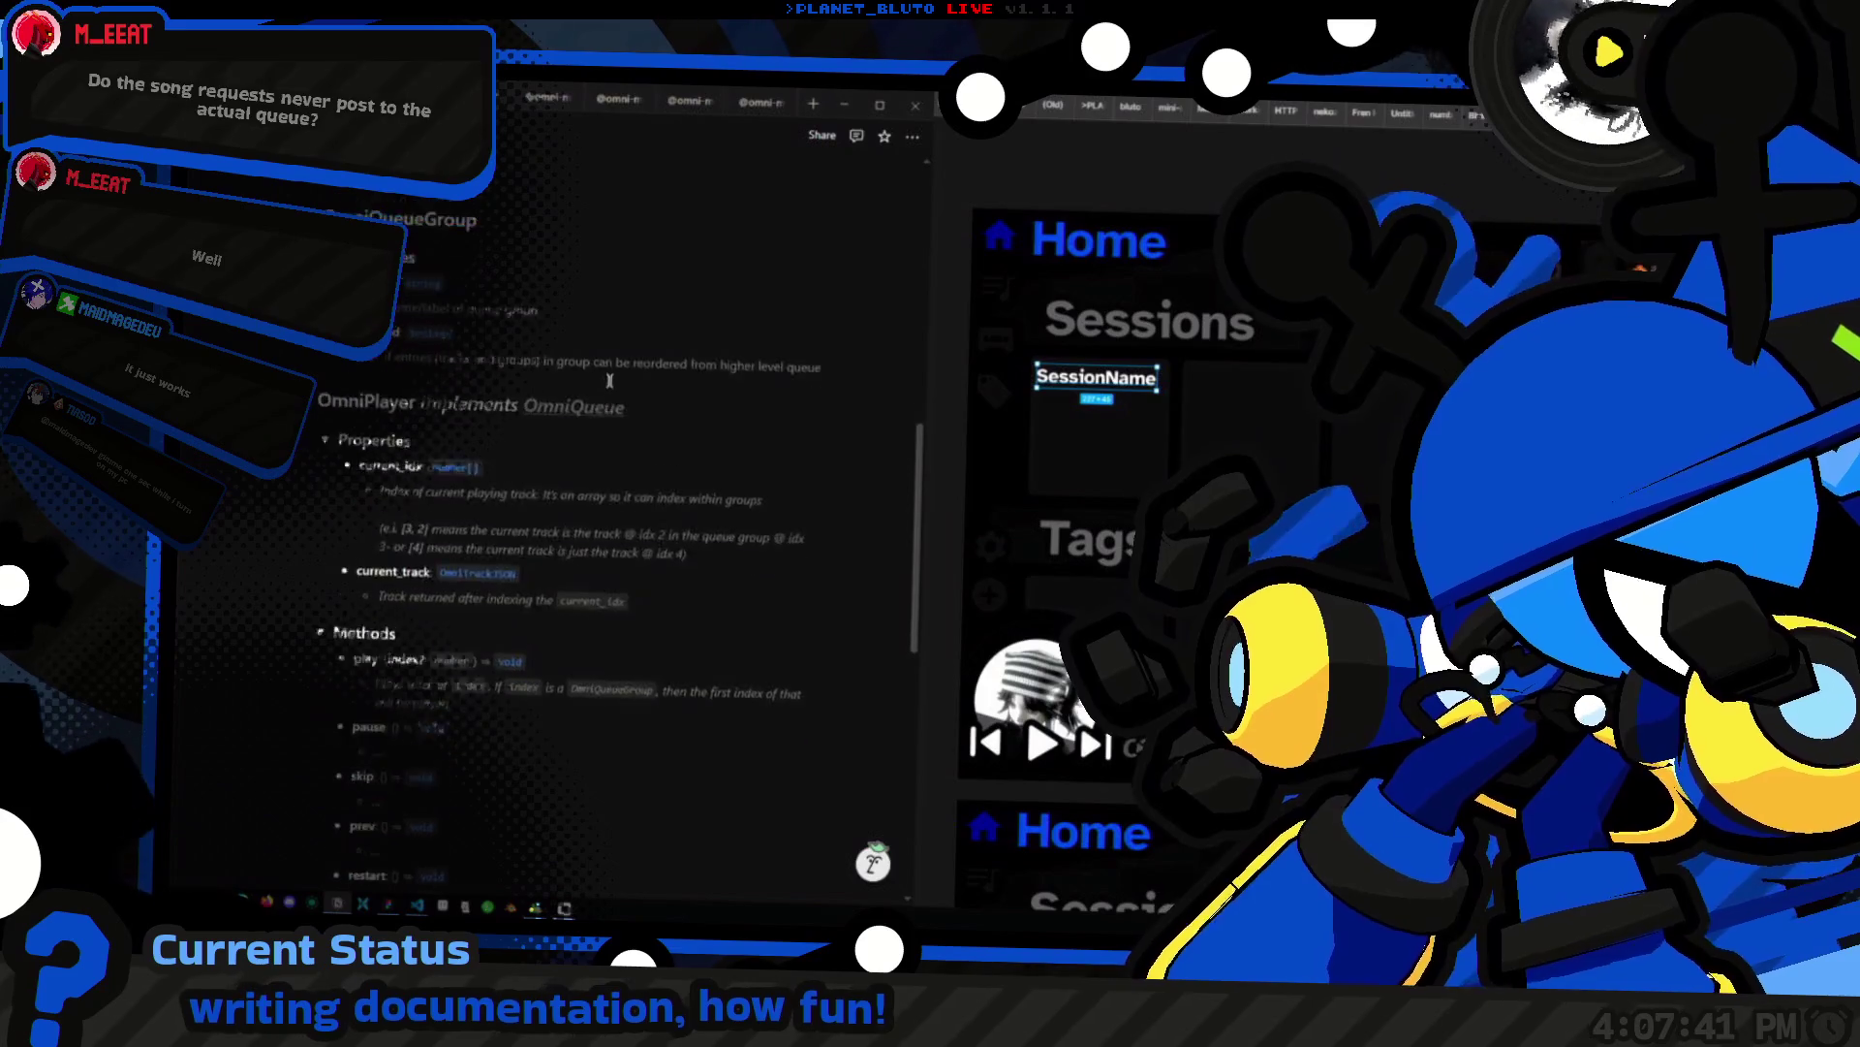
scroll(657, 497, "up", 2)
scroll(564, 440, "up", 6)
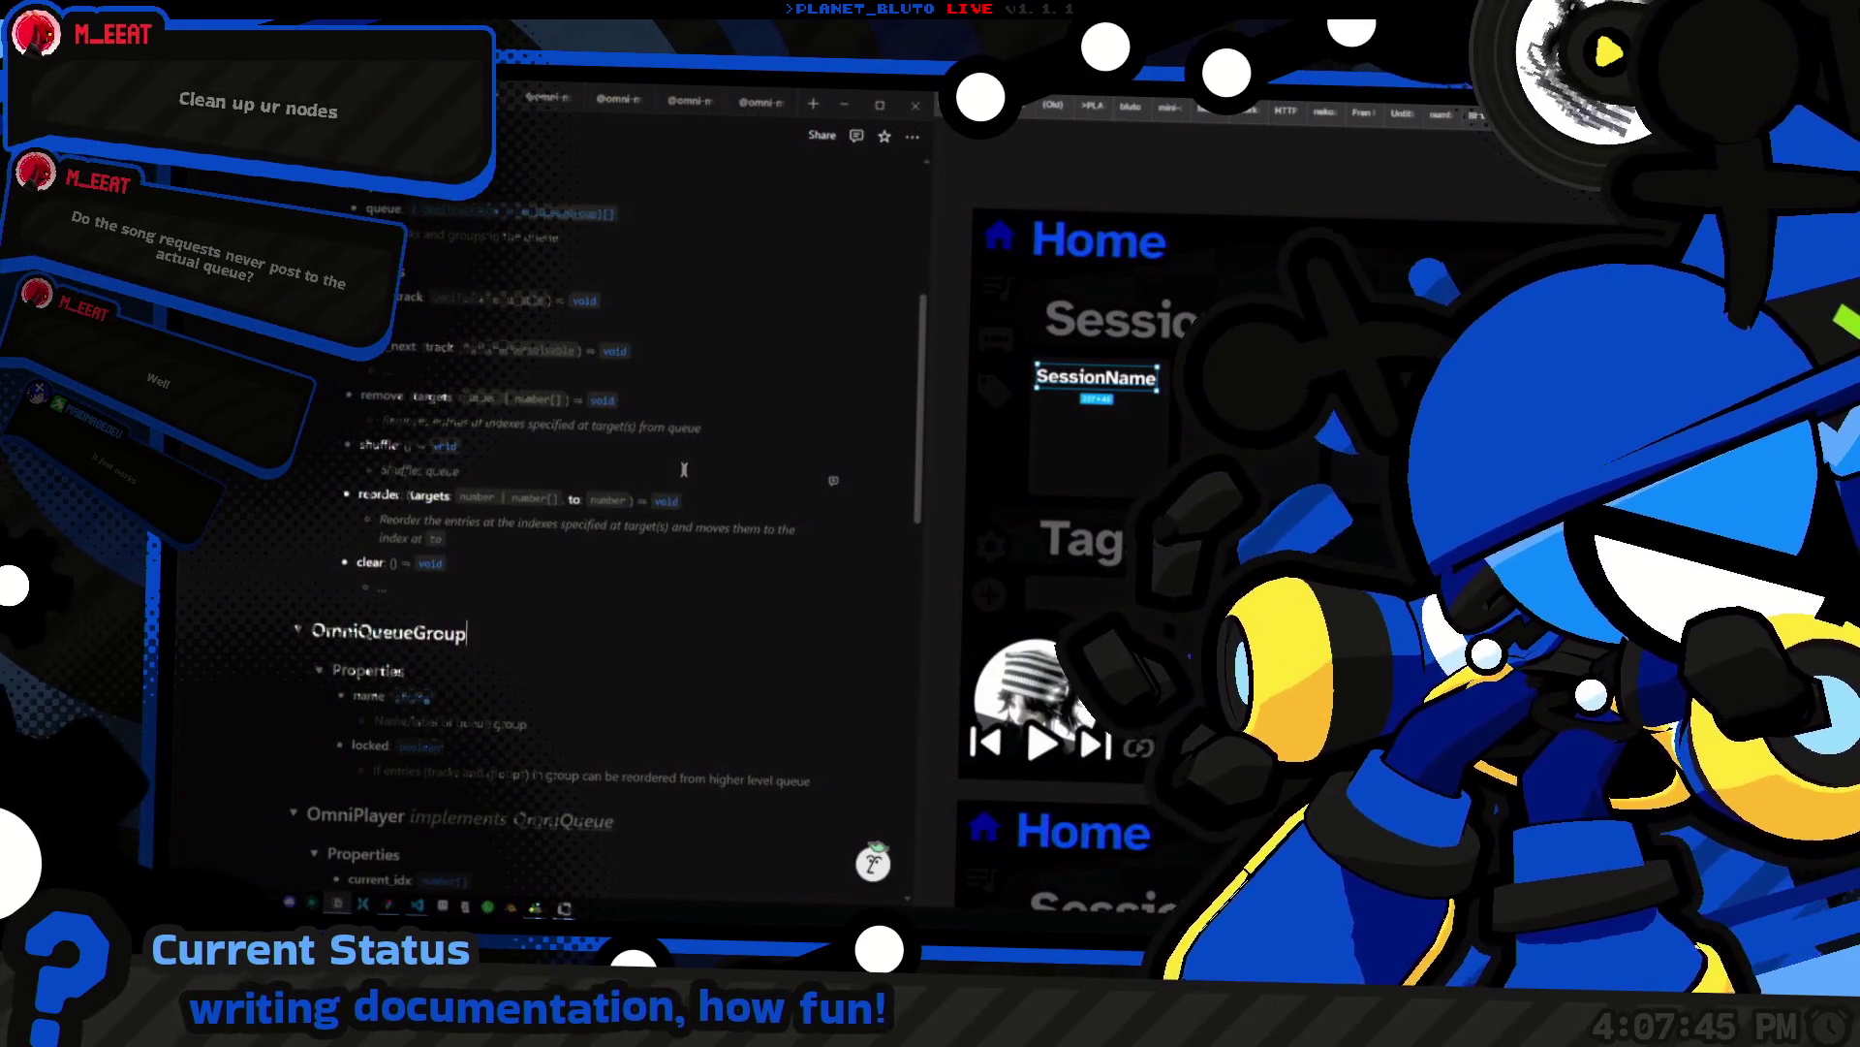
scroll(684, 472, "up", 1)
scroll(683, 468, "up", 7)
scroll(744, 561, "down", 4)
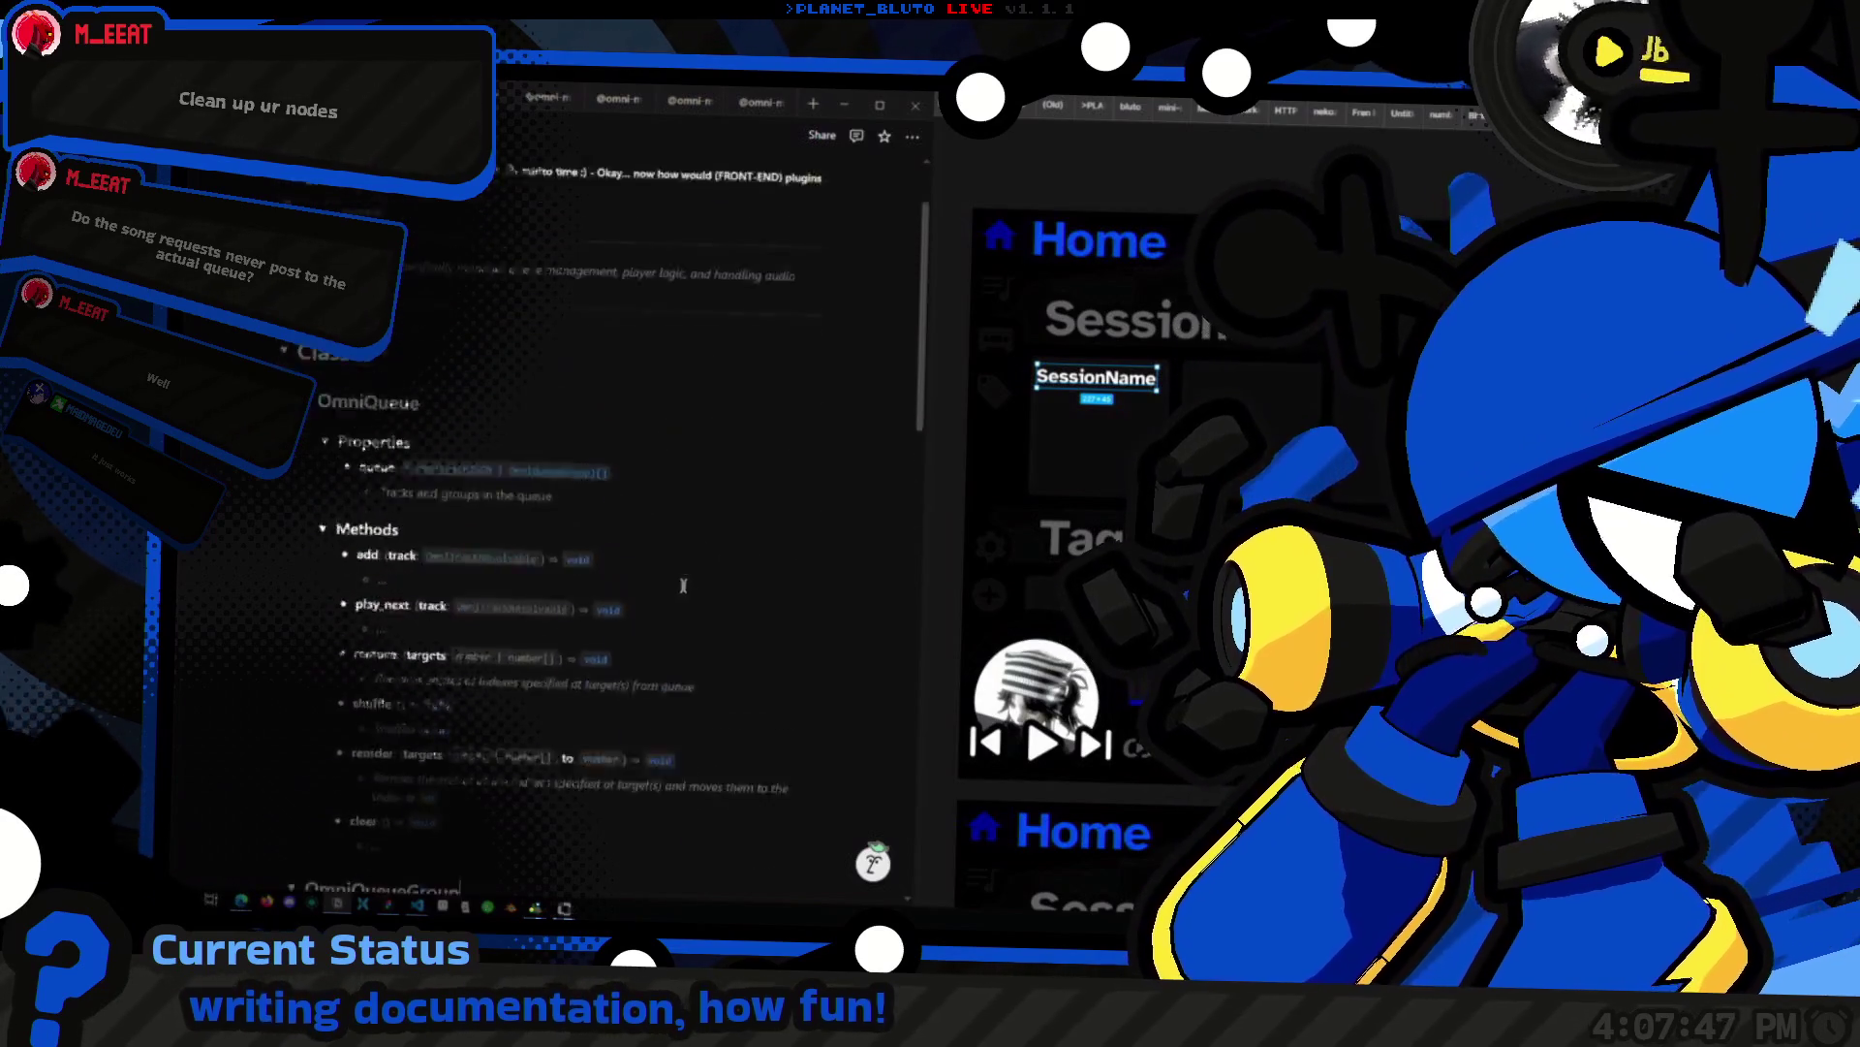
scroll(744, 561, "up", 4)
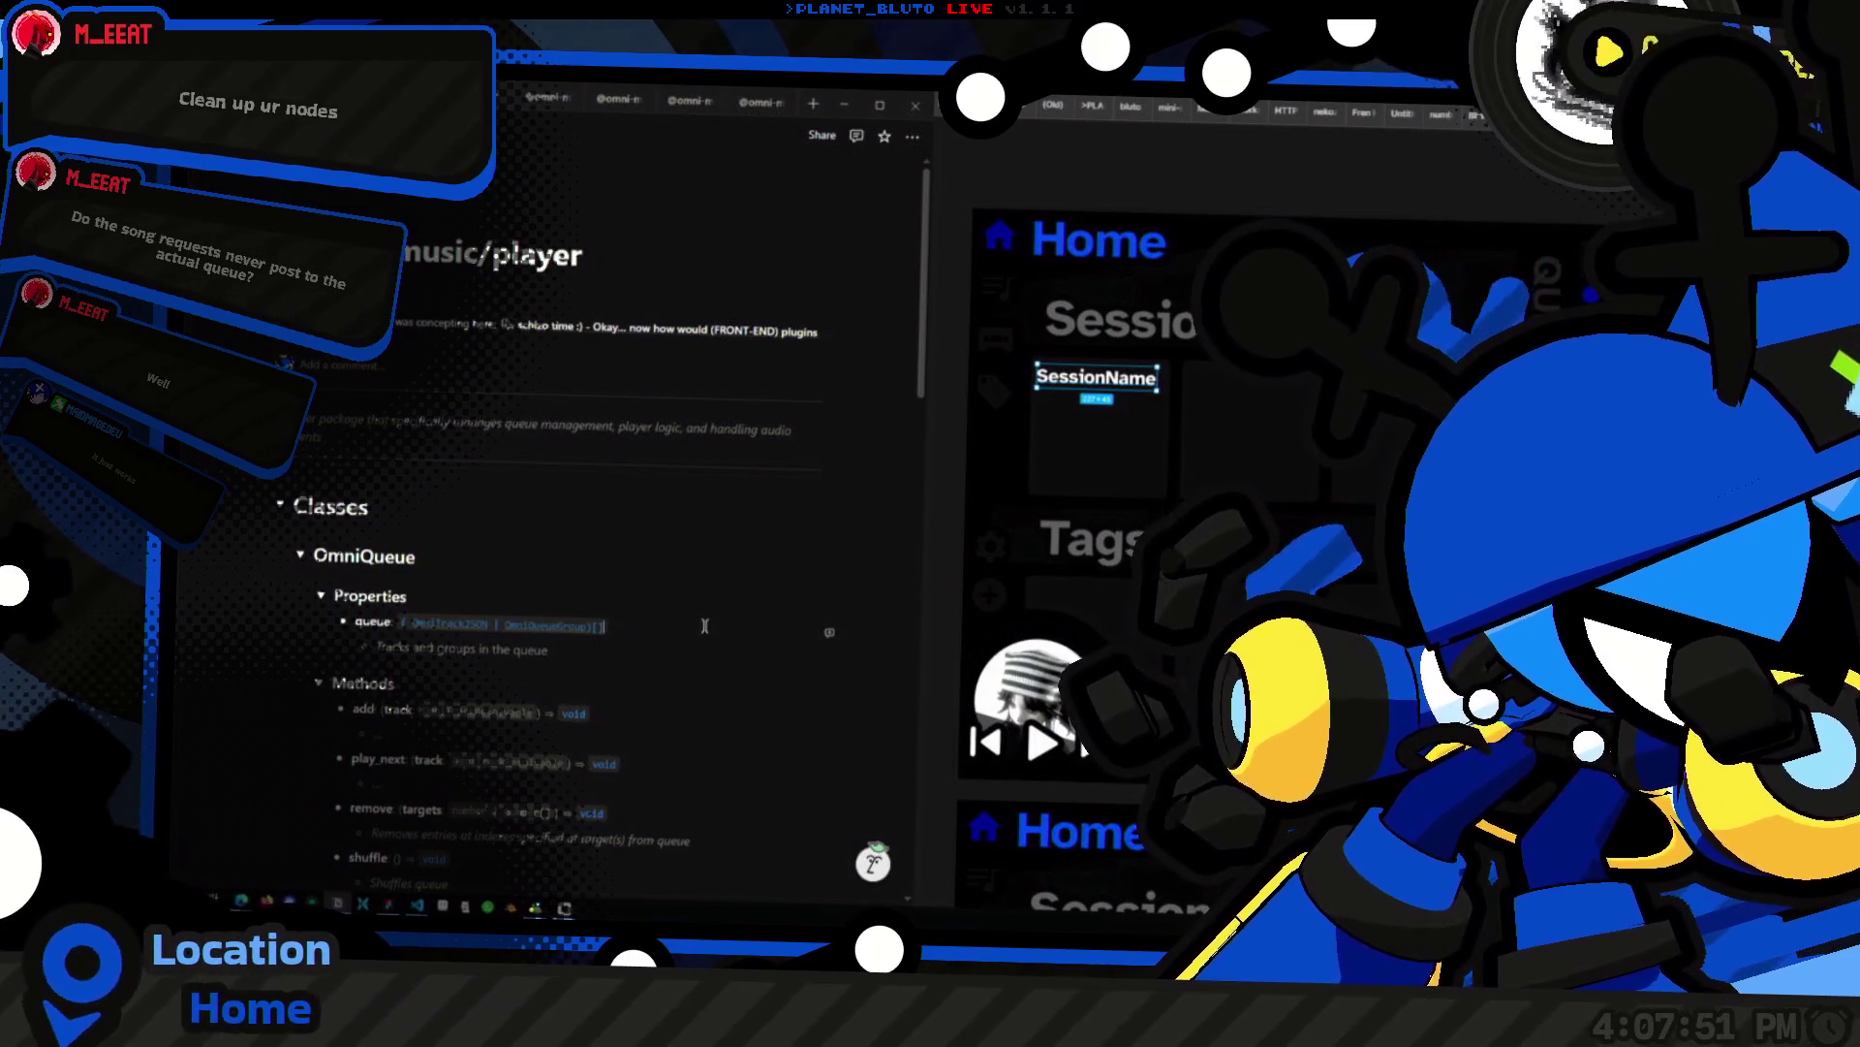
left_click(1357, 484)
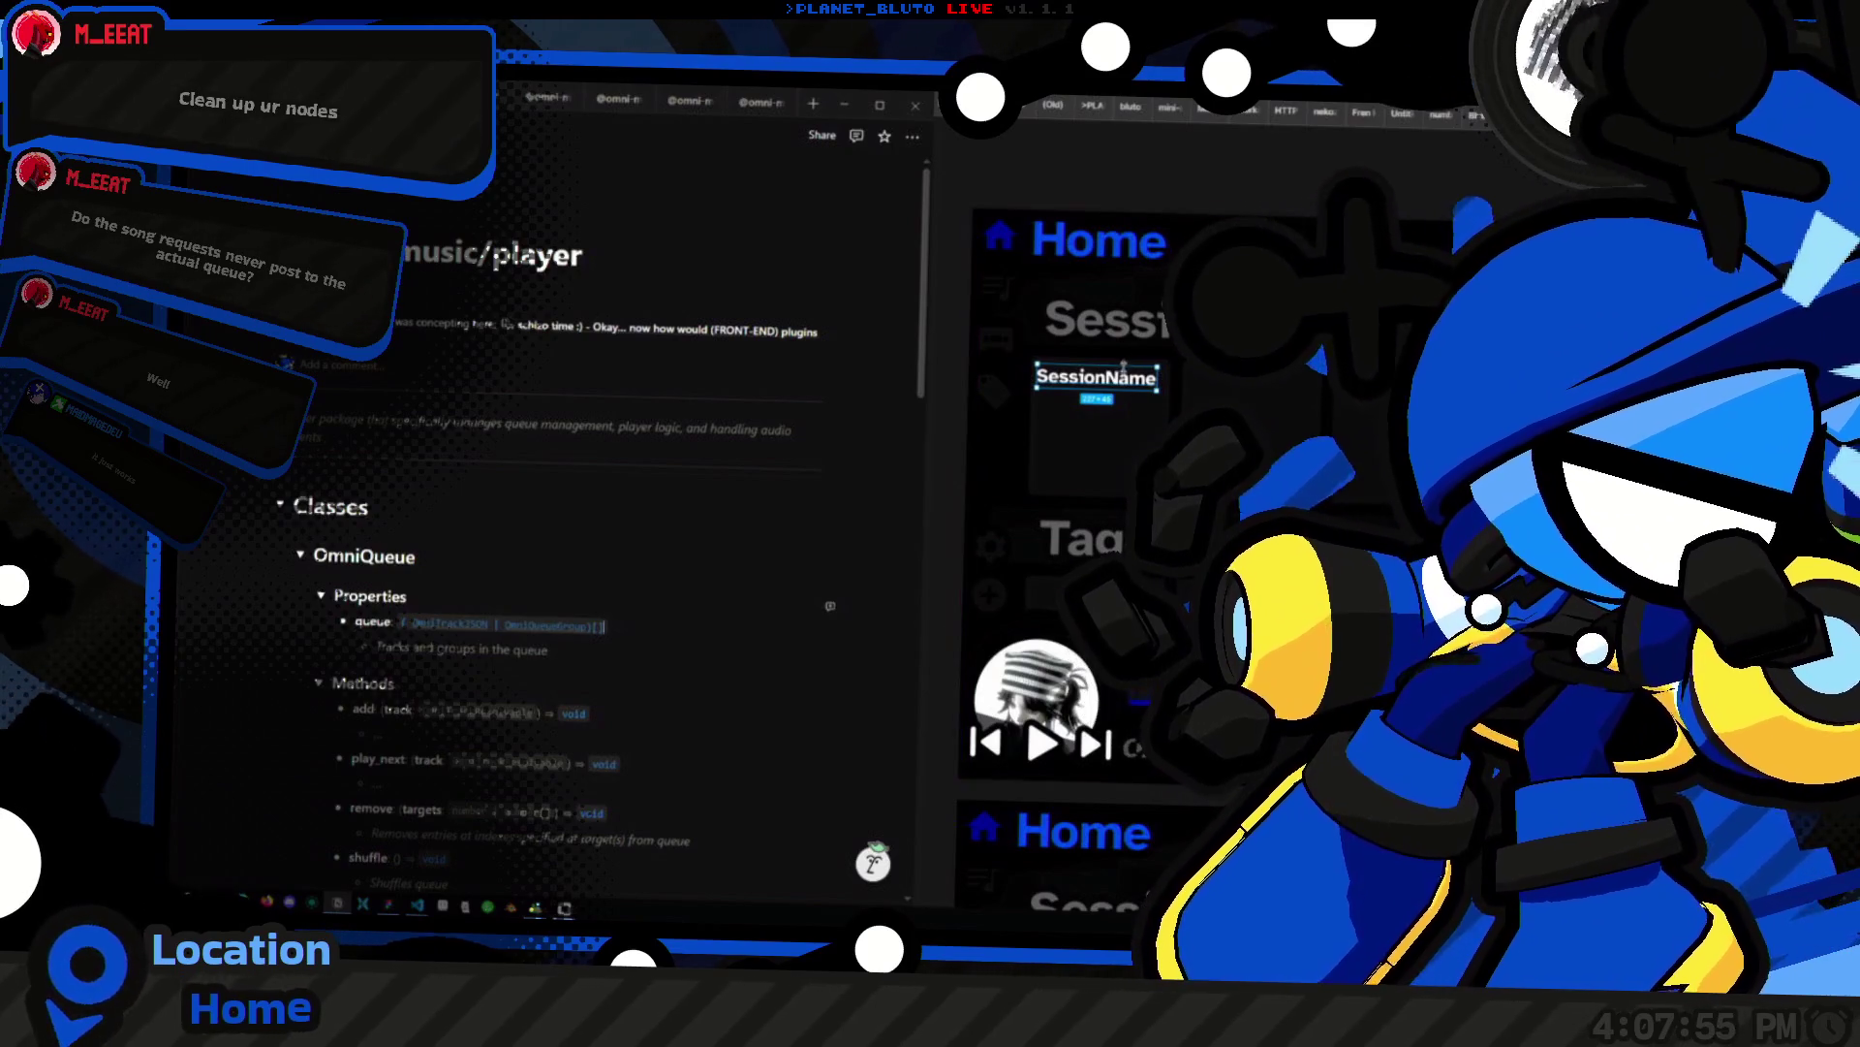
left_click(1101, 390)
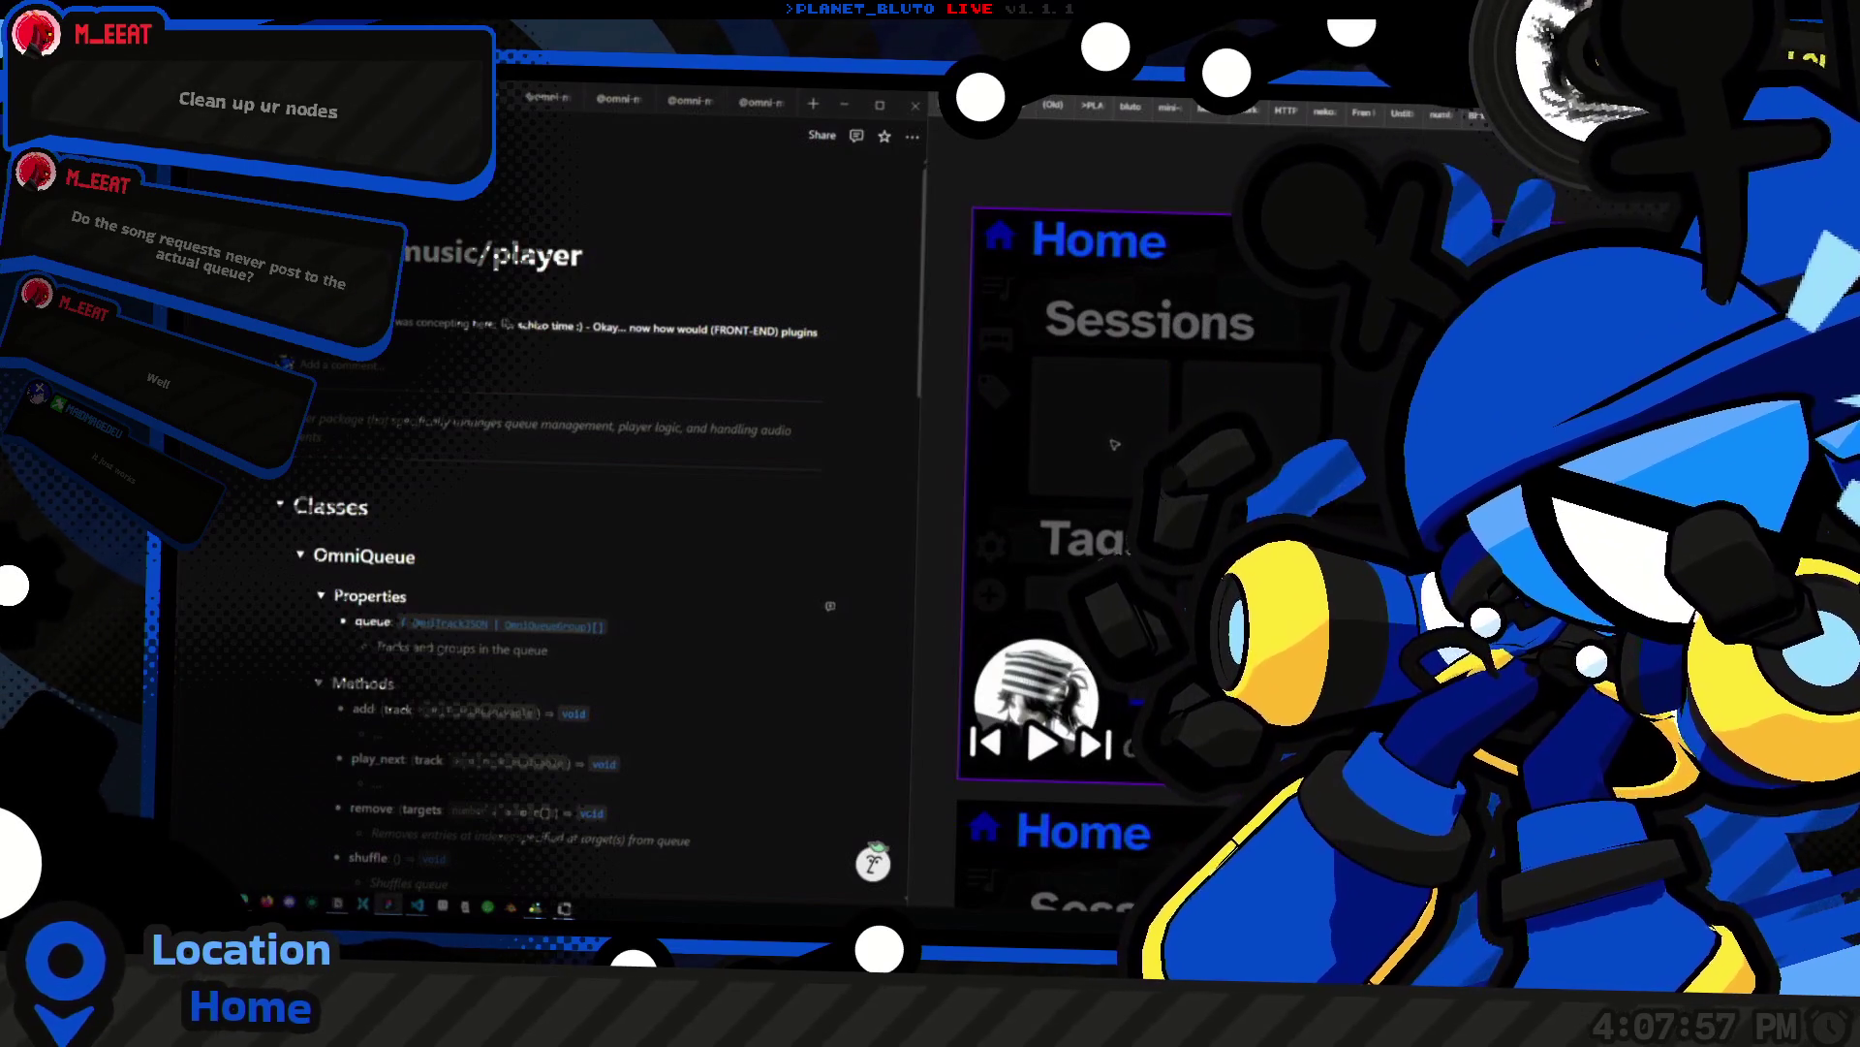
Pan to the Queue frame and retitle the Queue Group heading to Song Requests
scroll(1097, 385, "right", 10)
scroll(1250, 468, "right", 5)
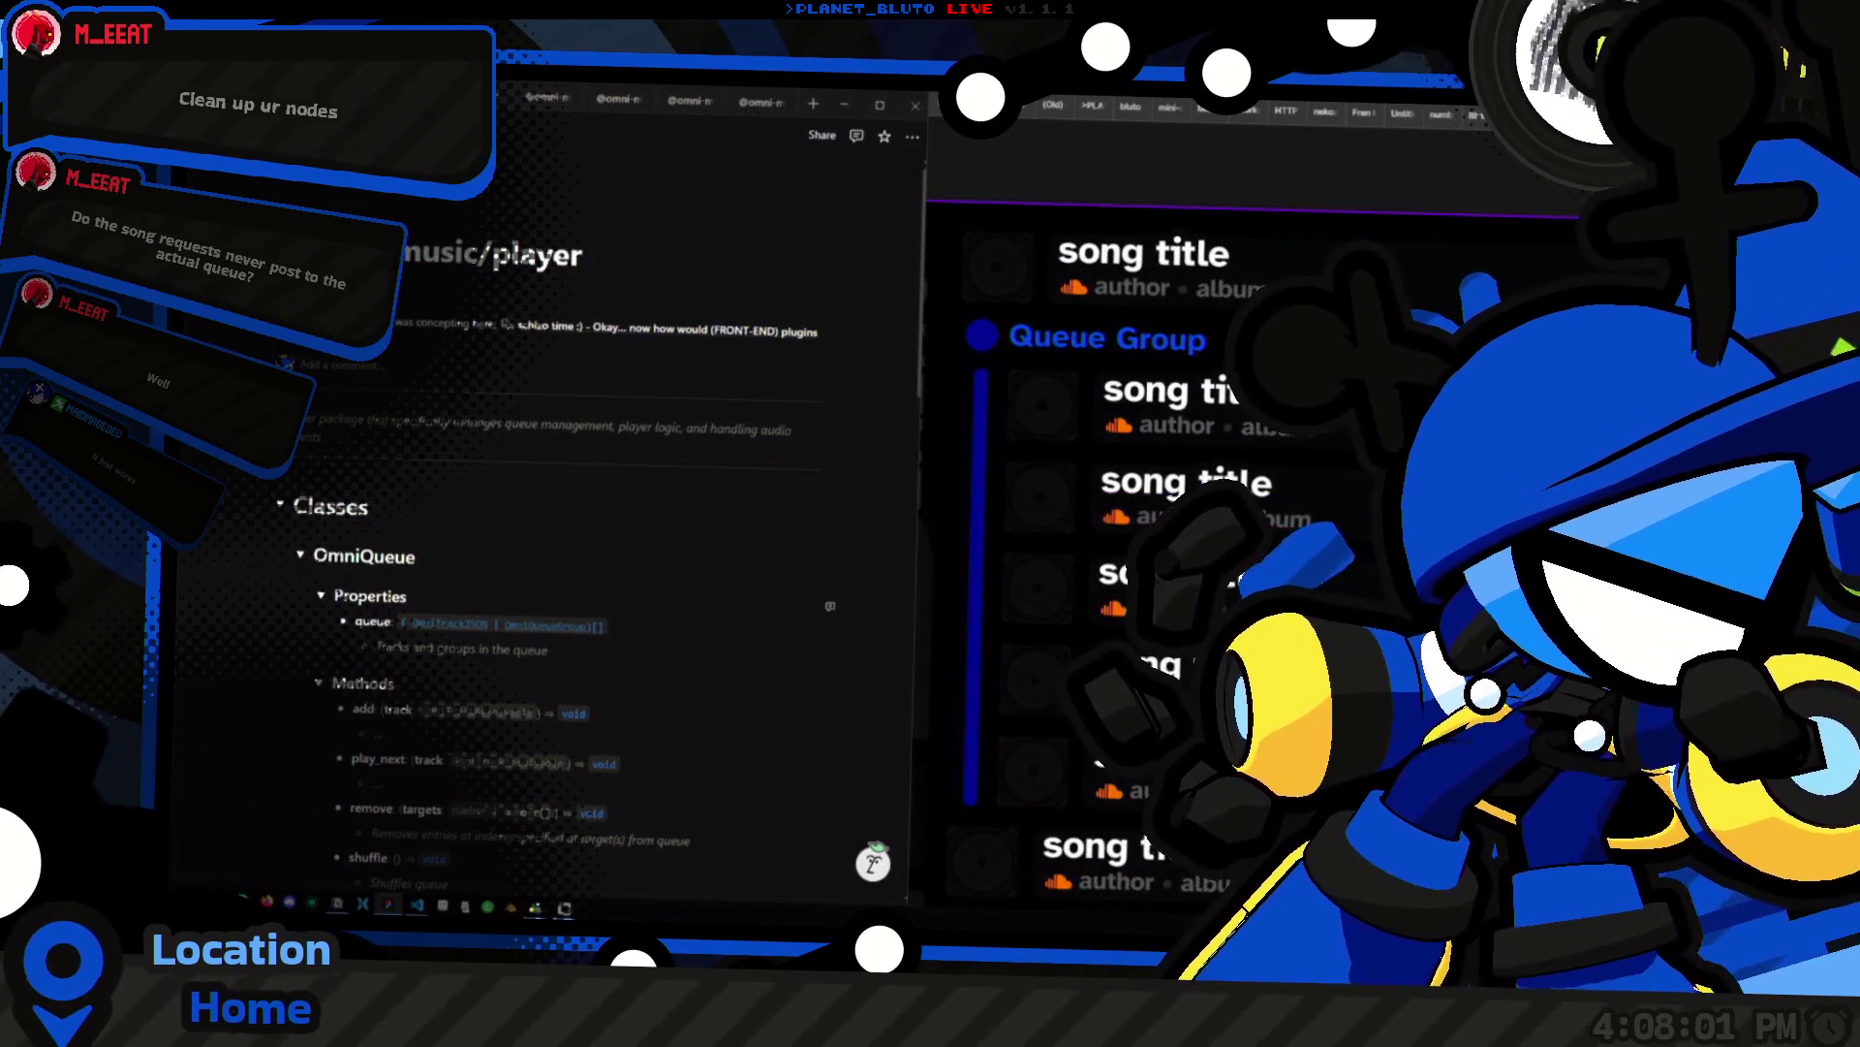
key("alt+Tab")
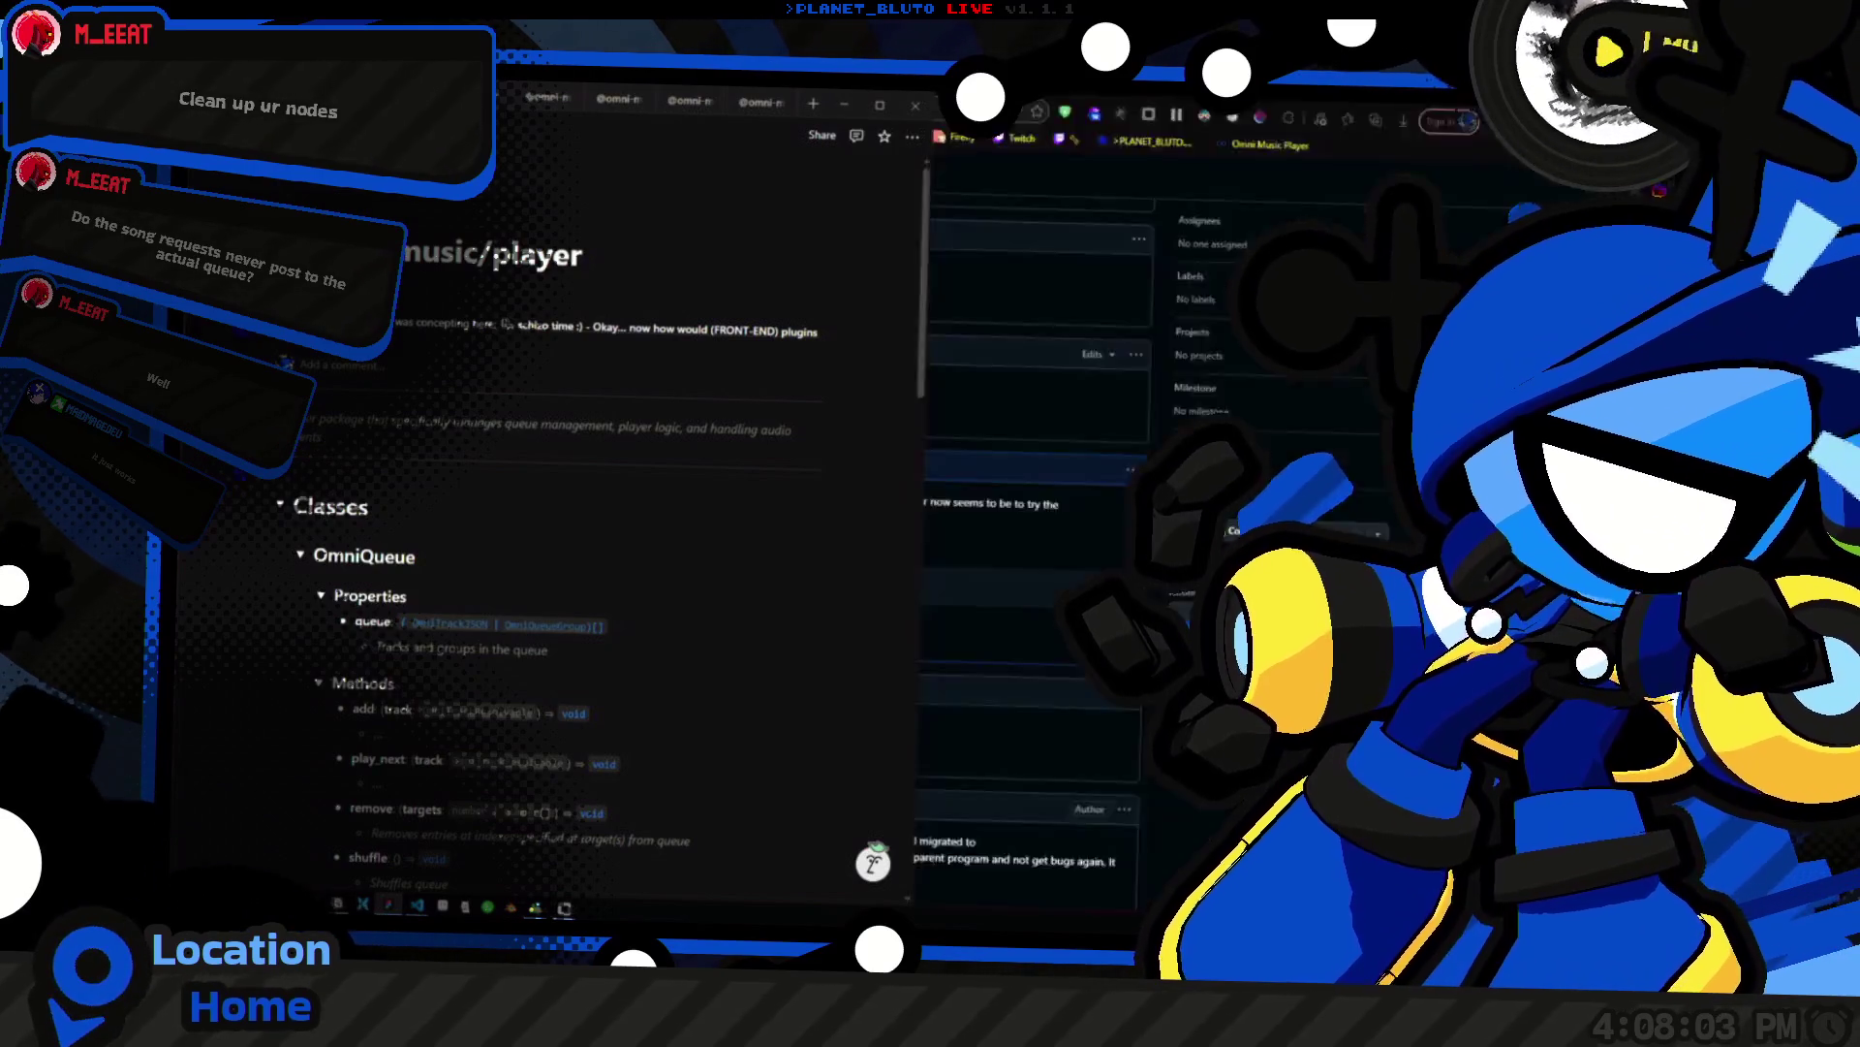
key("alt+Tab")
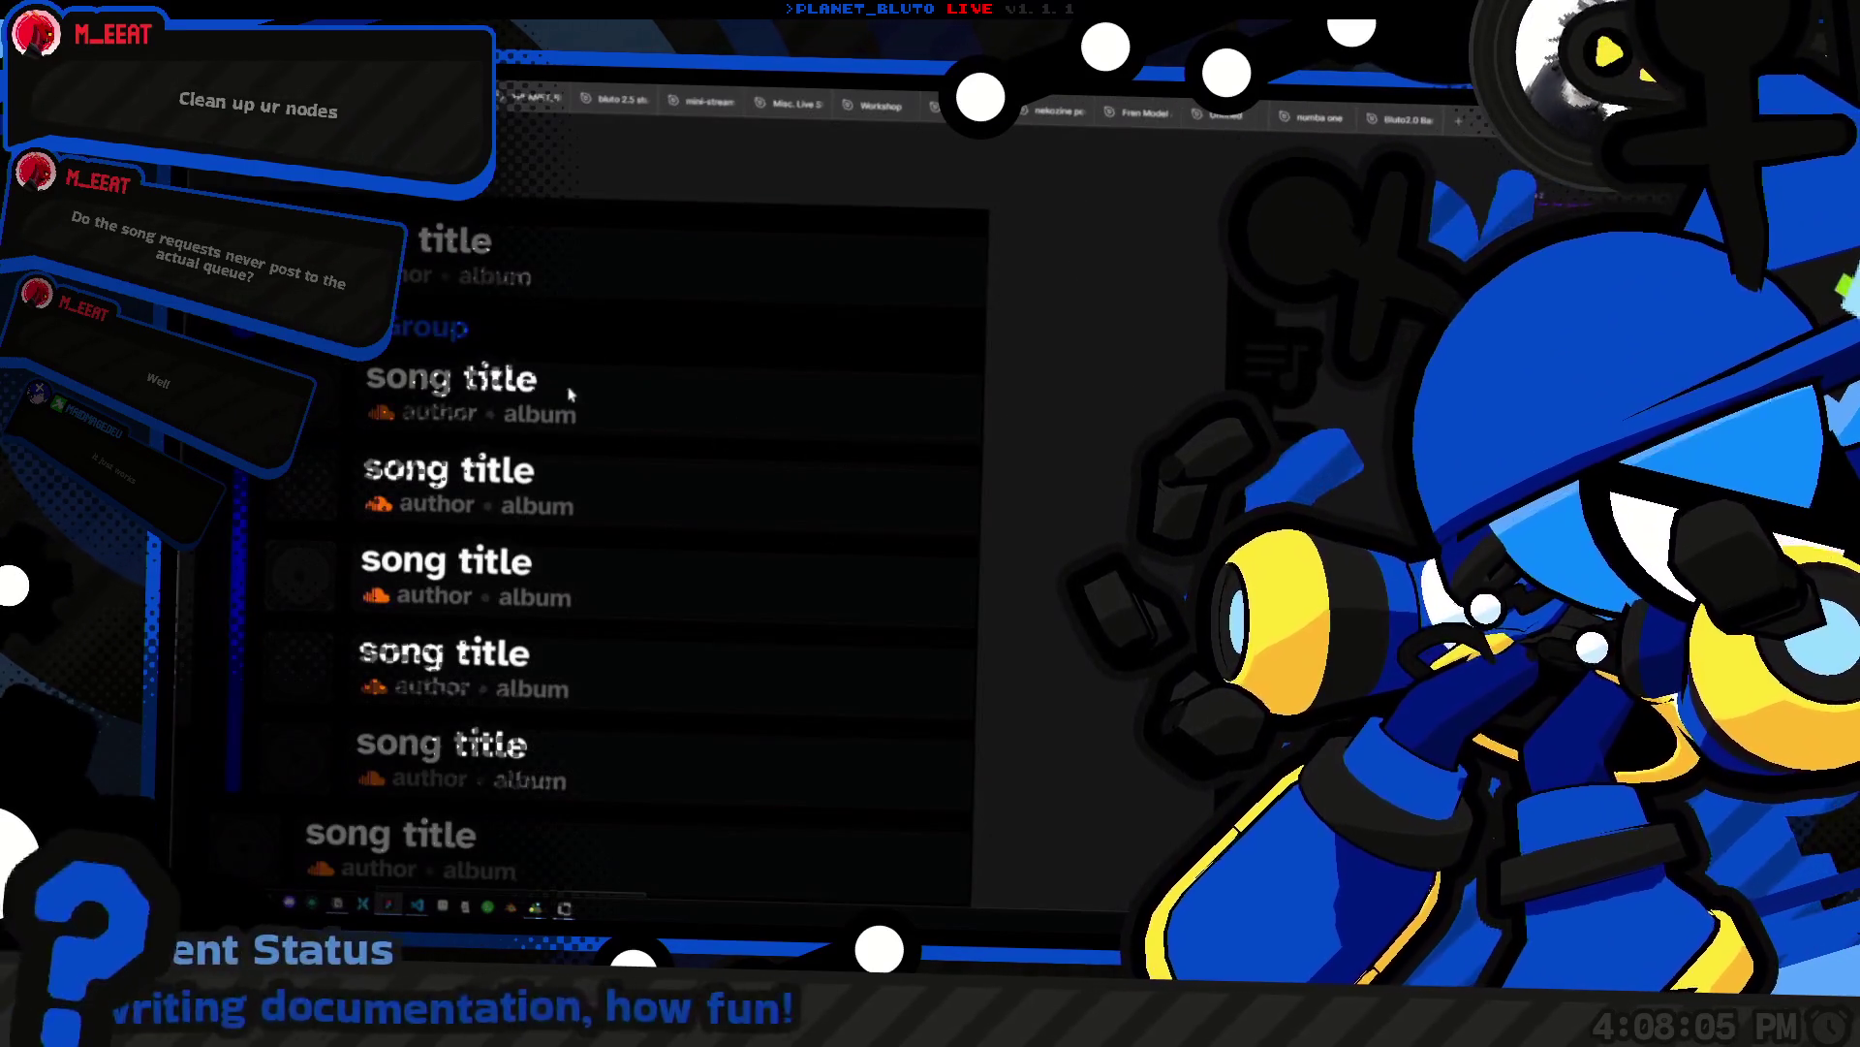
scroll(678, 336, "left", 5)
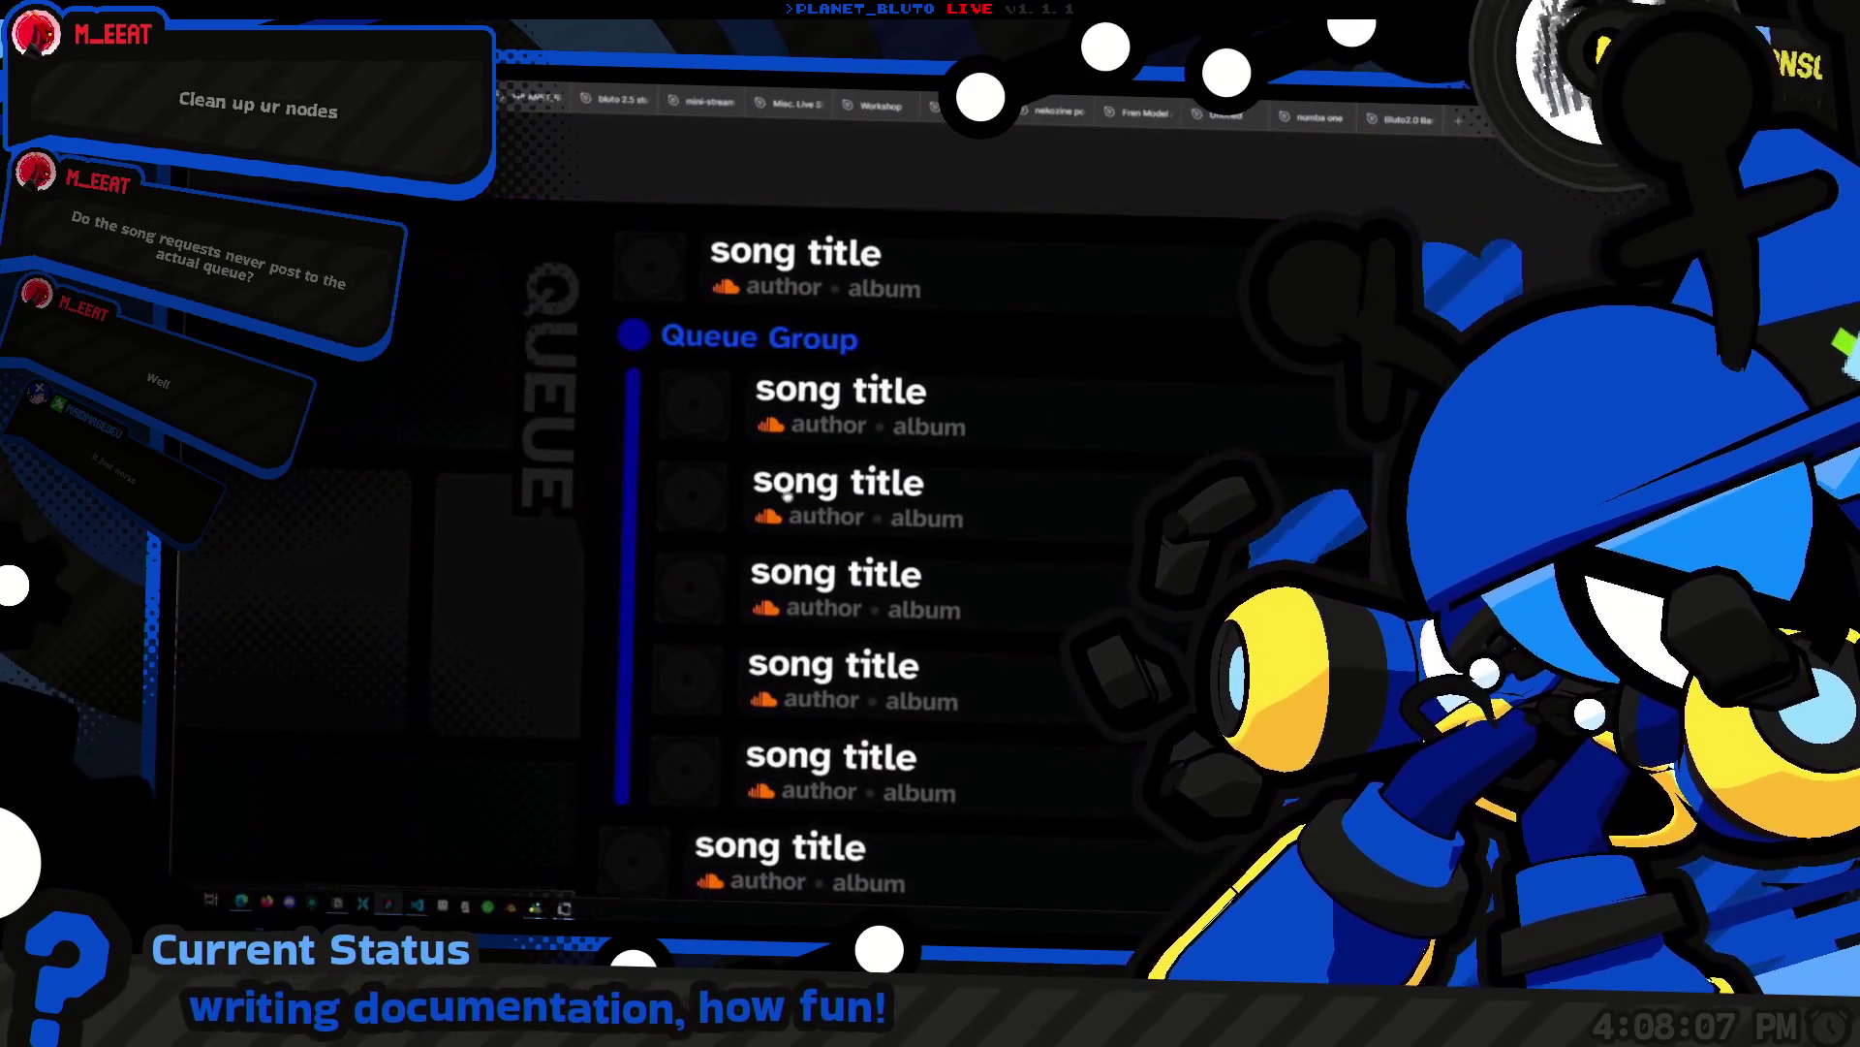
scroll(708, 550, "up", 2)
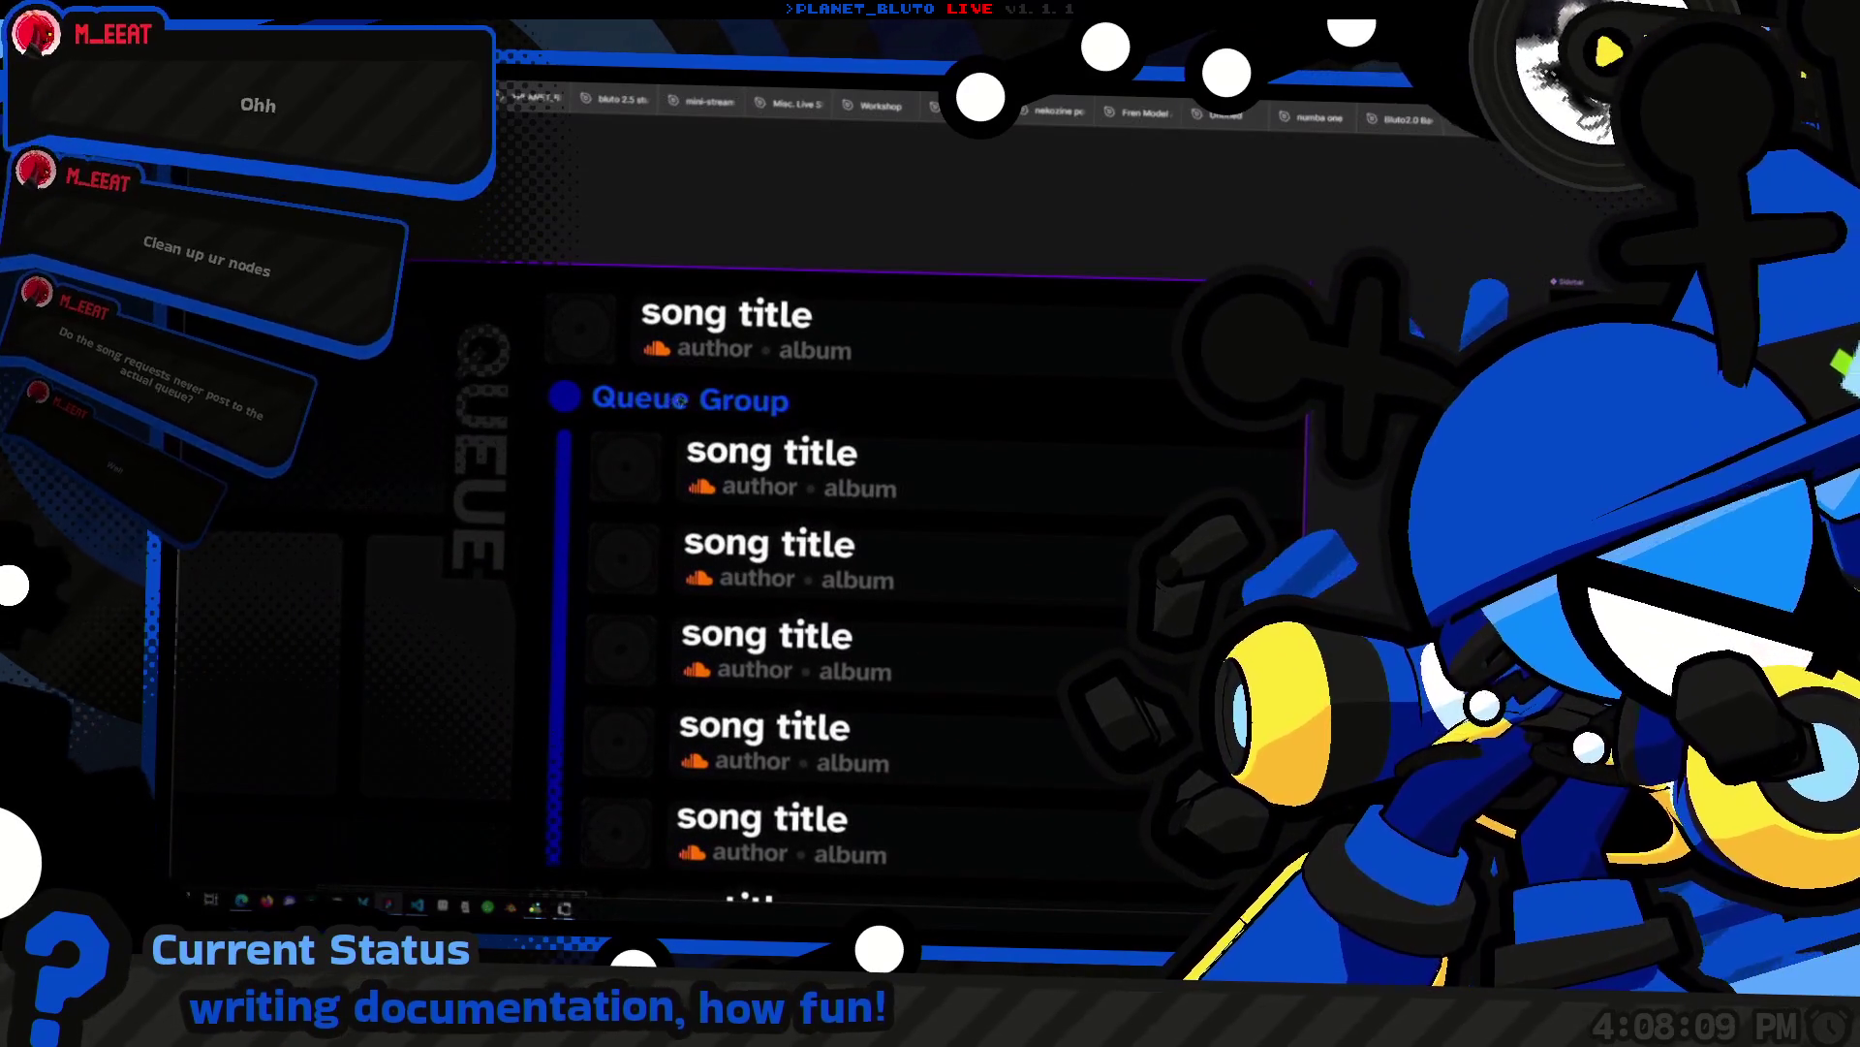
scroll(783, 521, "down", 2)
double_click(736, 358)
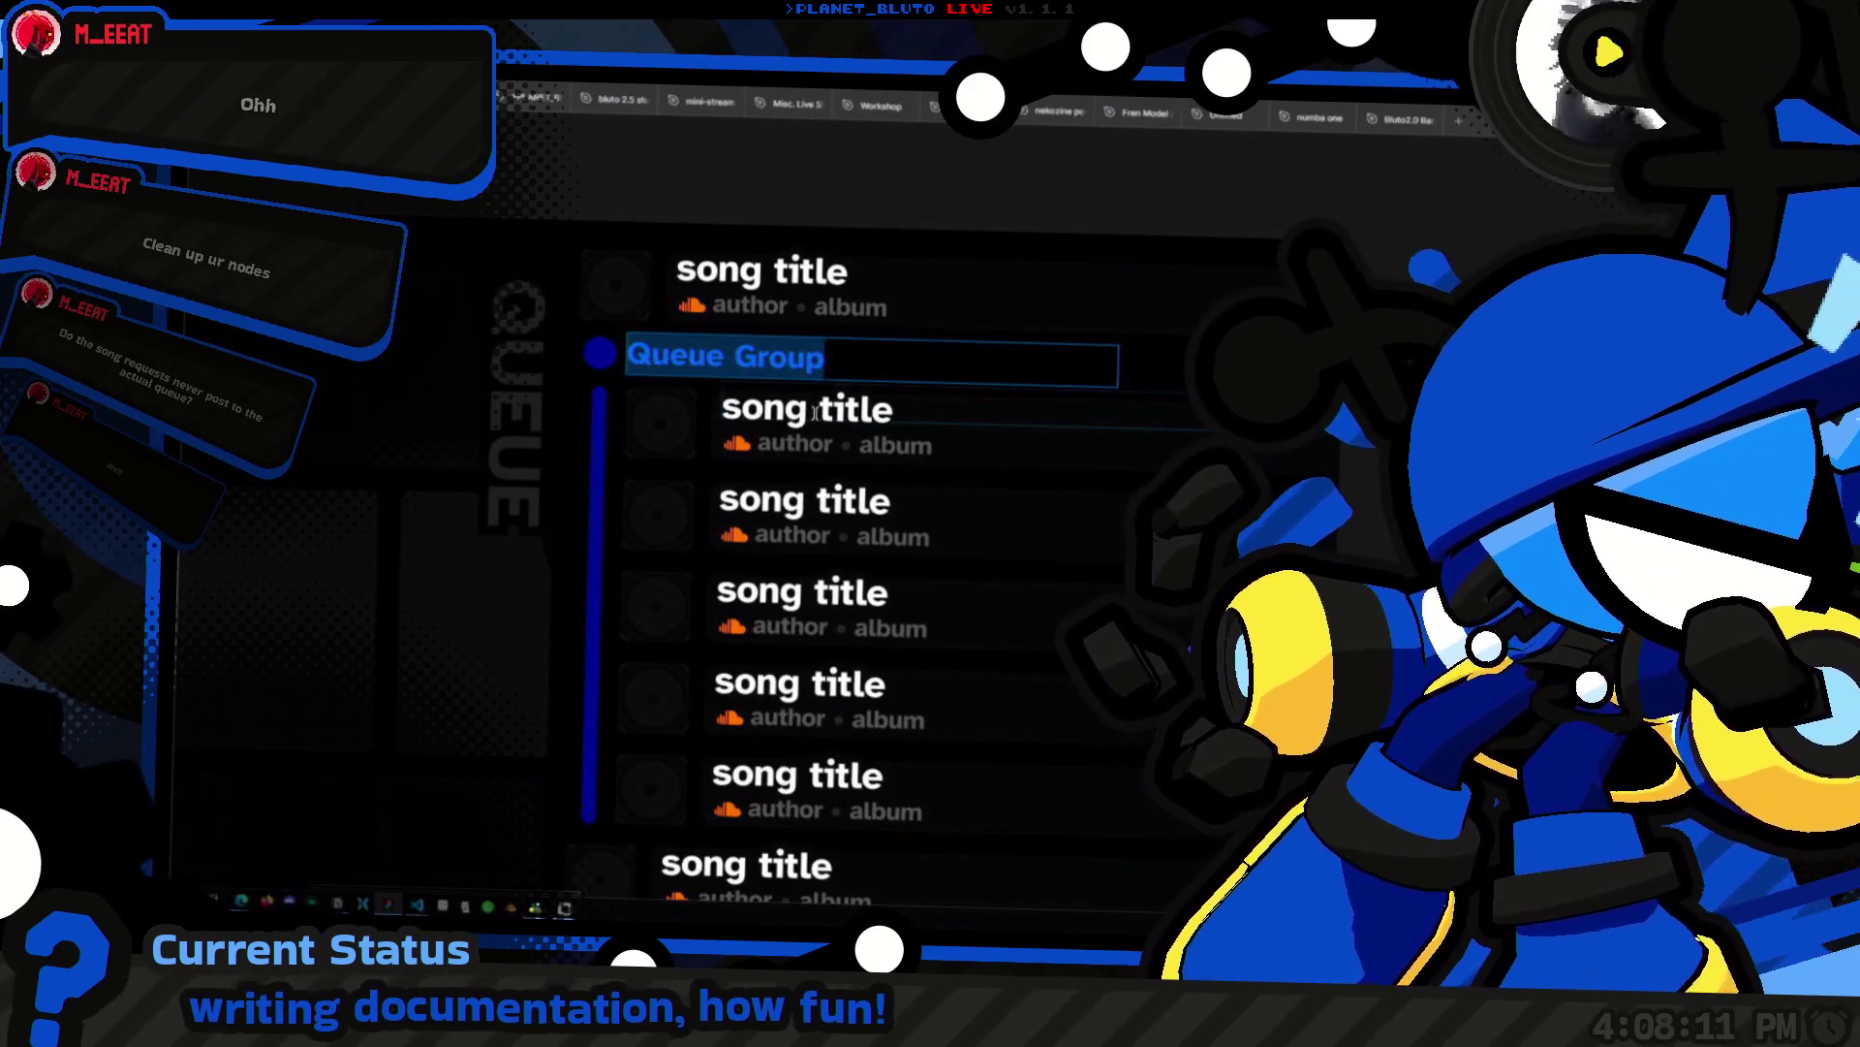
type("Song Requests")
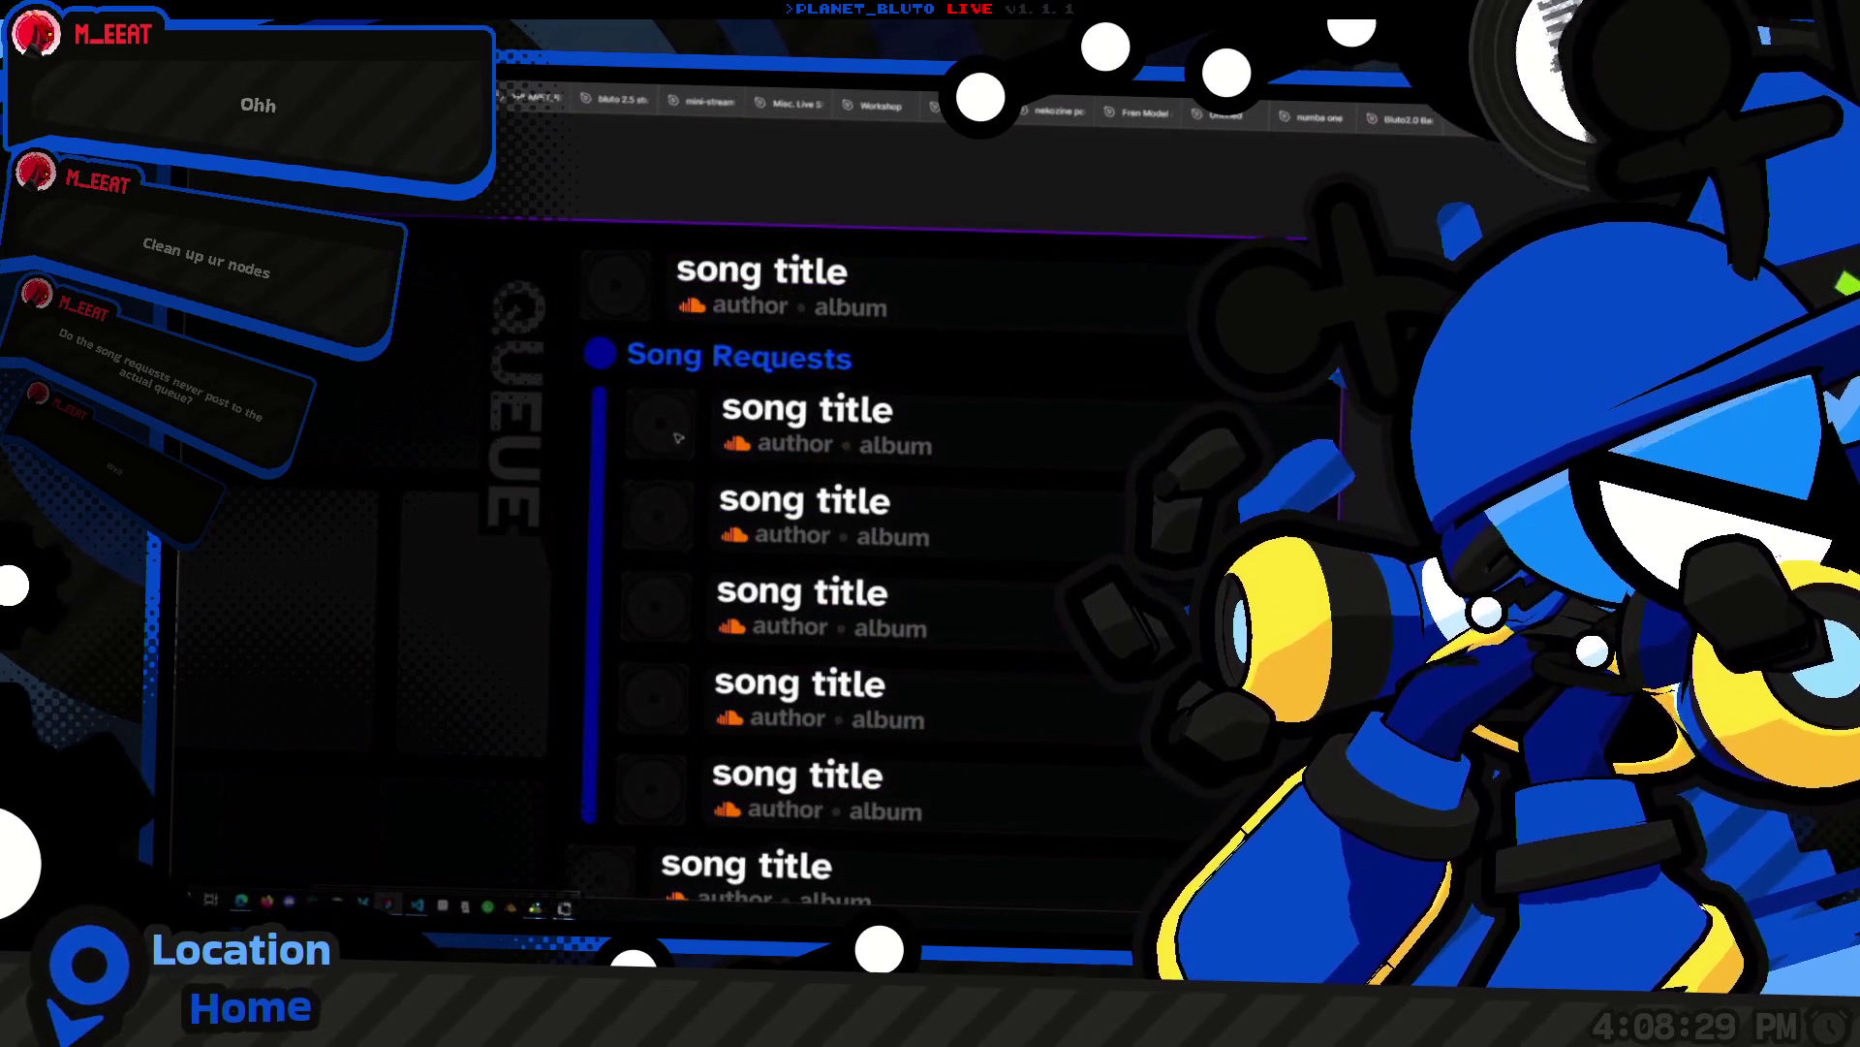
Scroll around the queue design to review the renamed heading
scroll(841, 389, "down", 5)
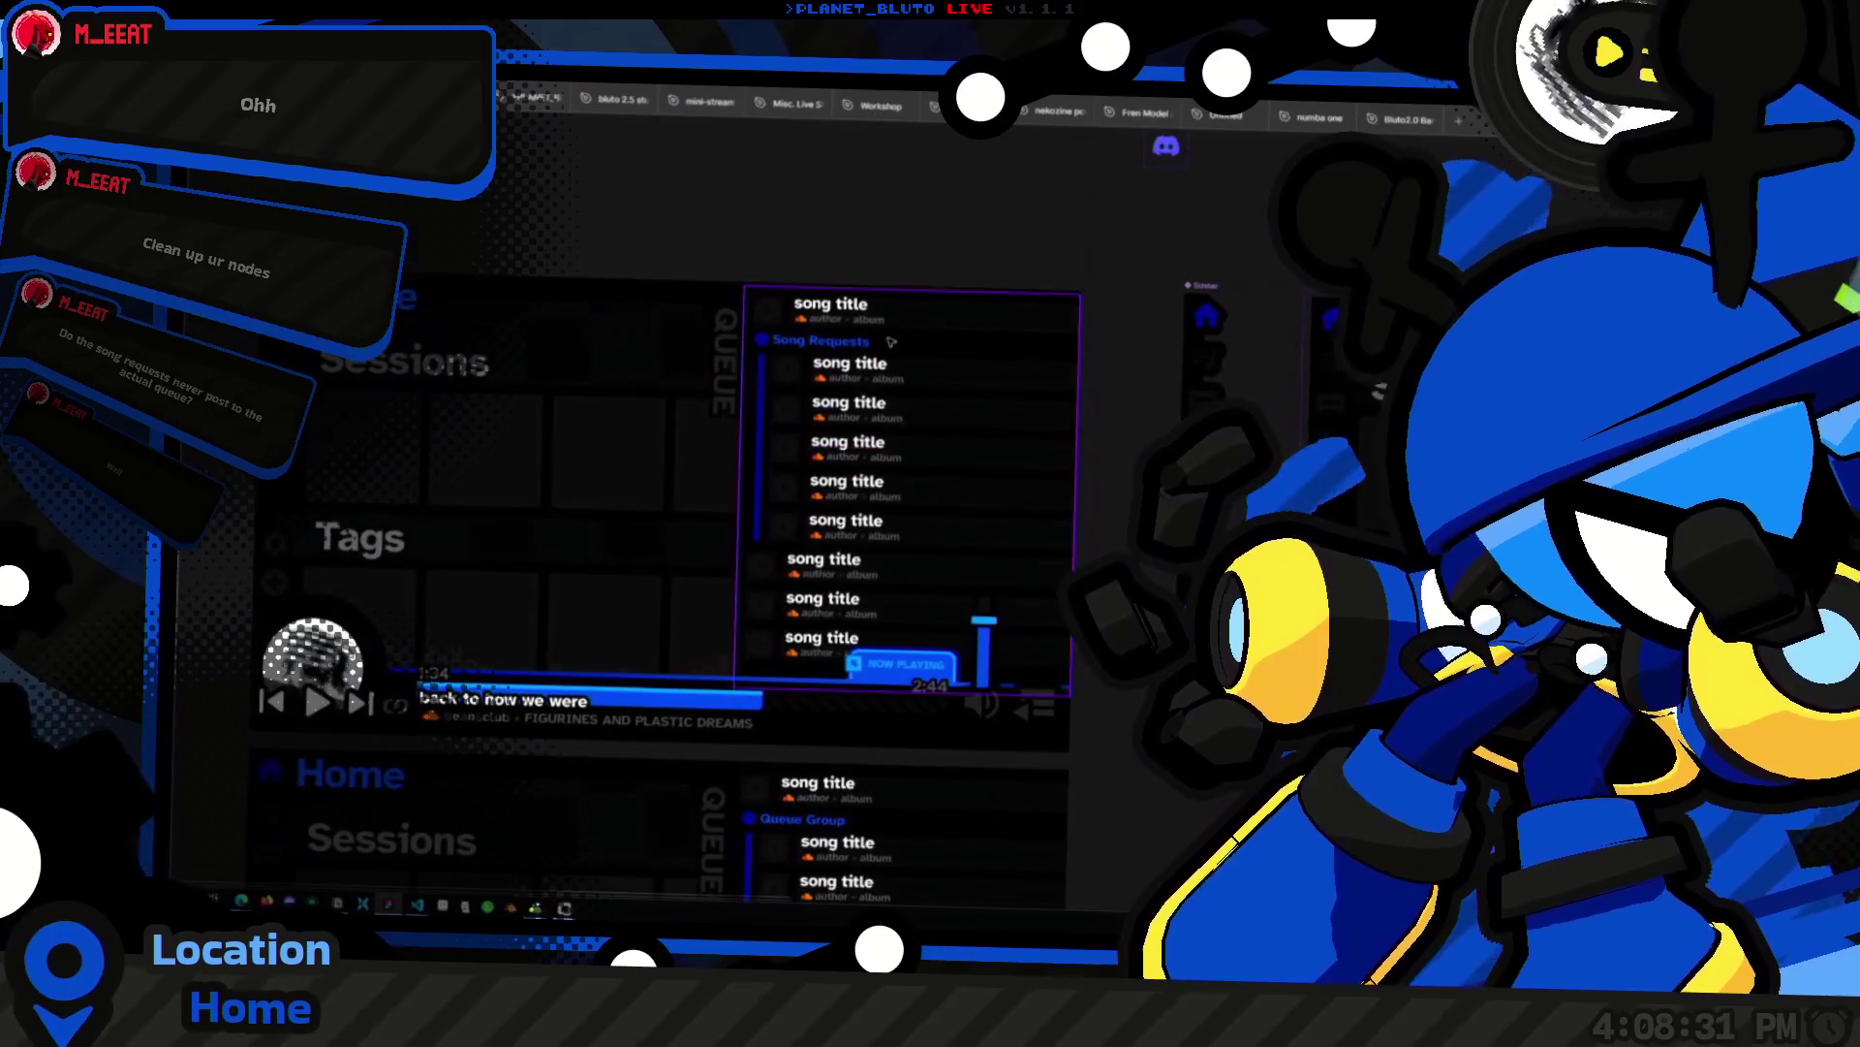
scroll(823, 355, "up", 5)
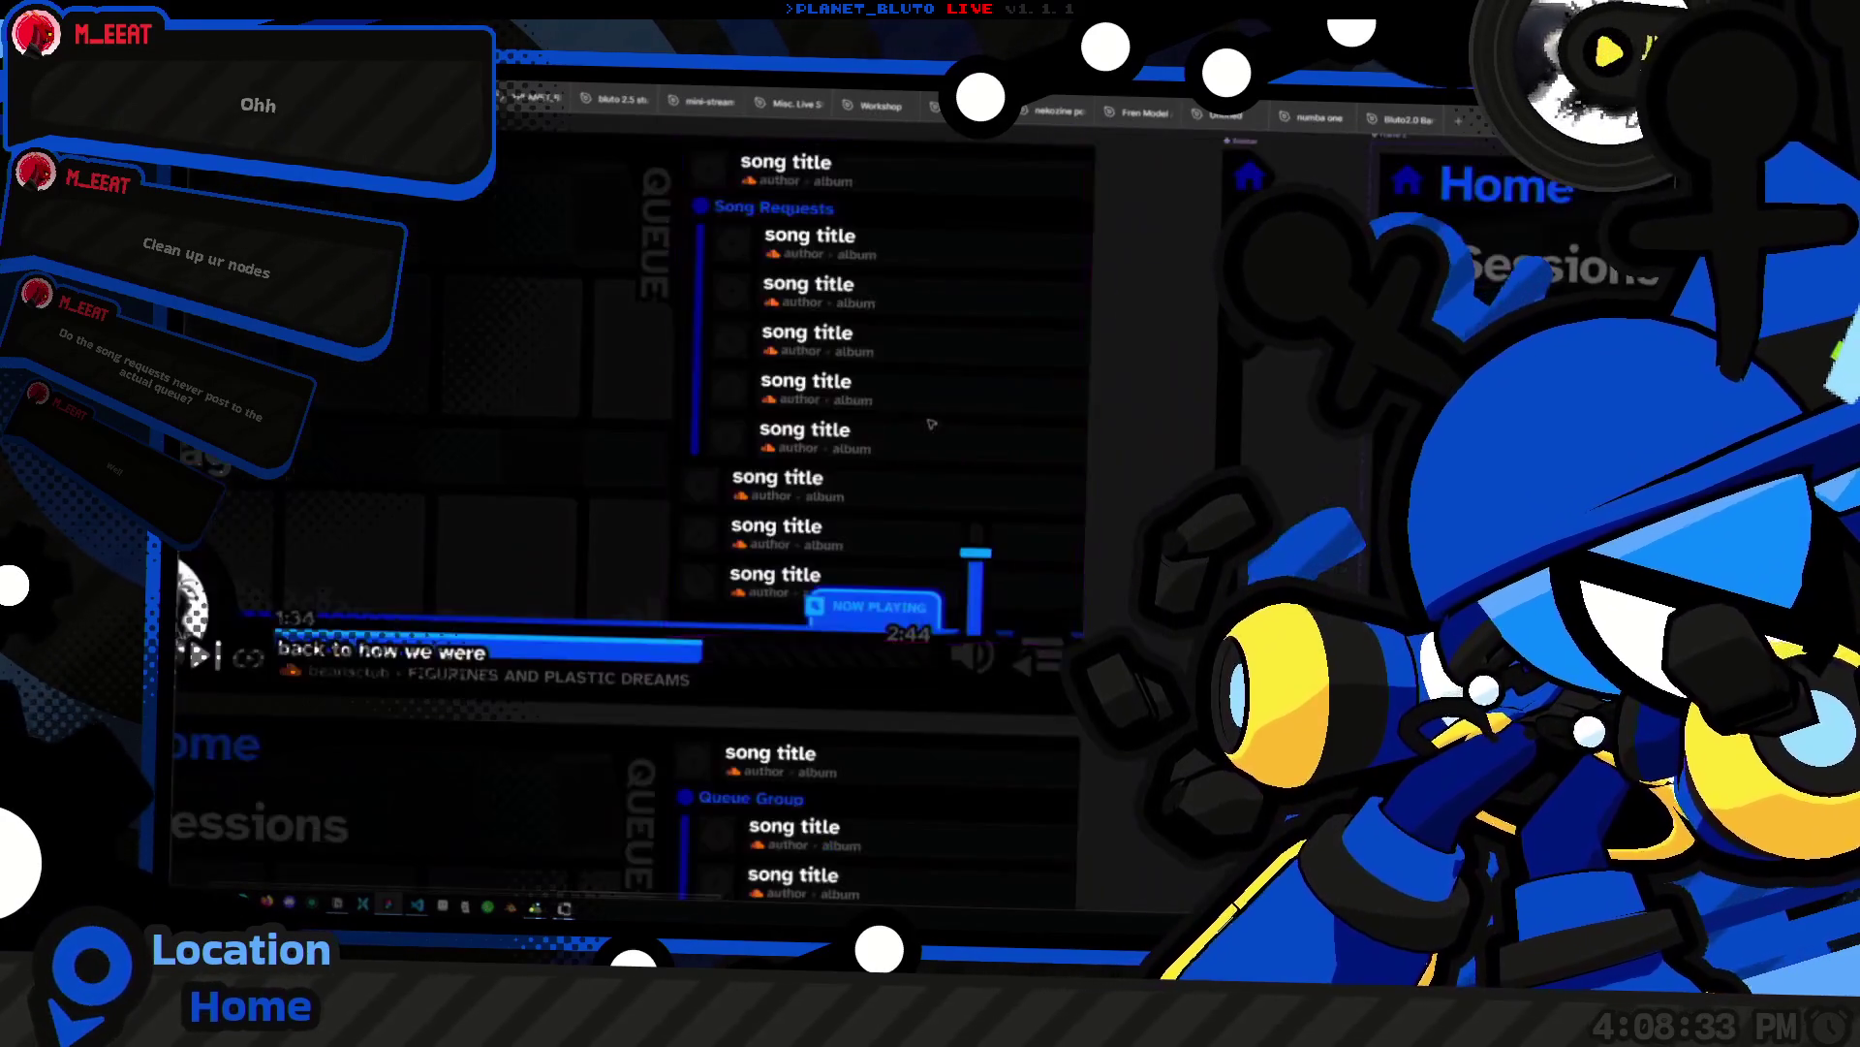
scroll(902, 570, "up", 3)
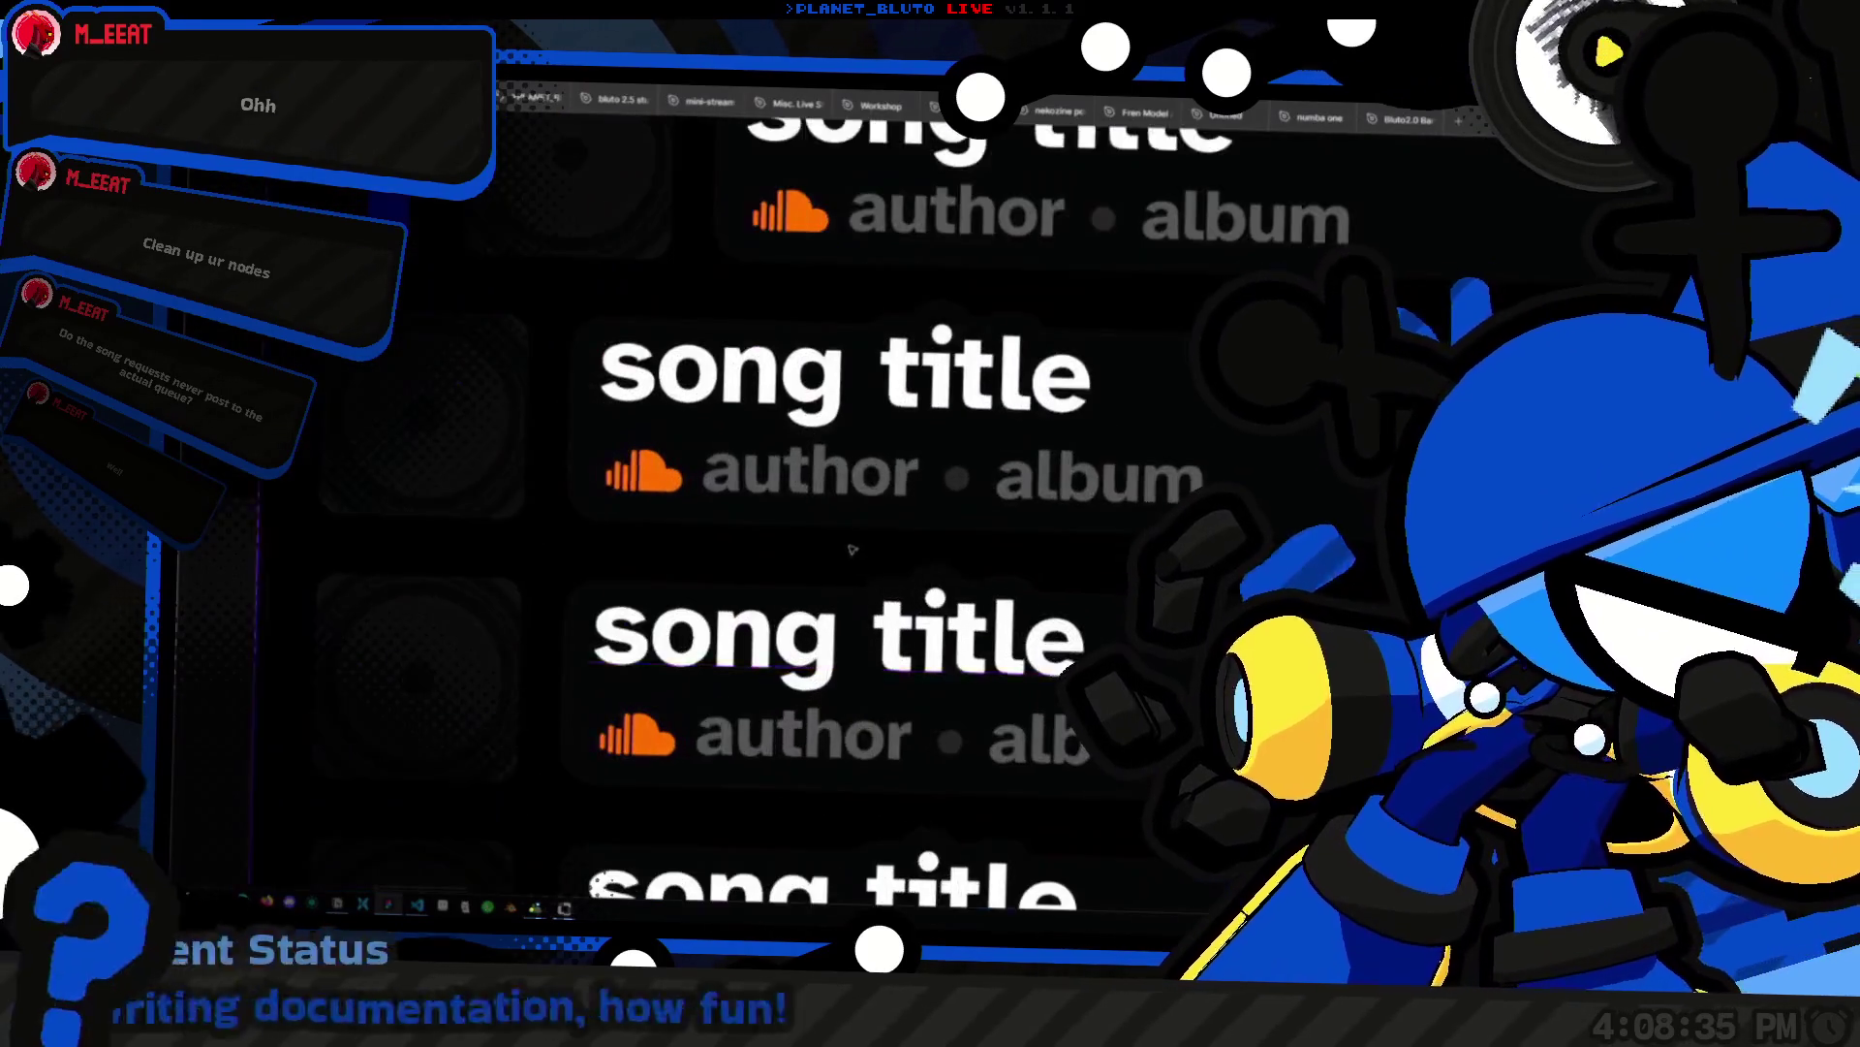
scroll(798, 616, "down", 6)
scroll(797, 614, "up", 5)
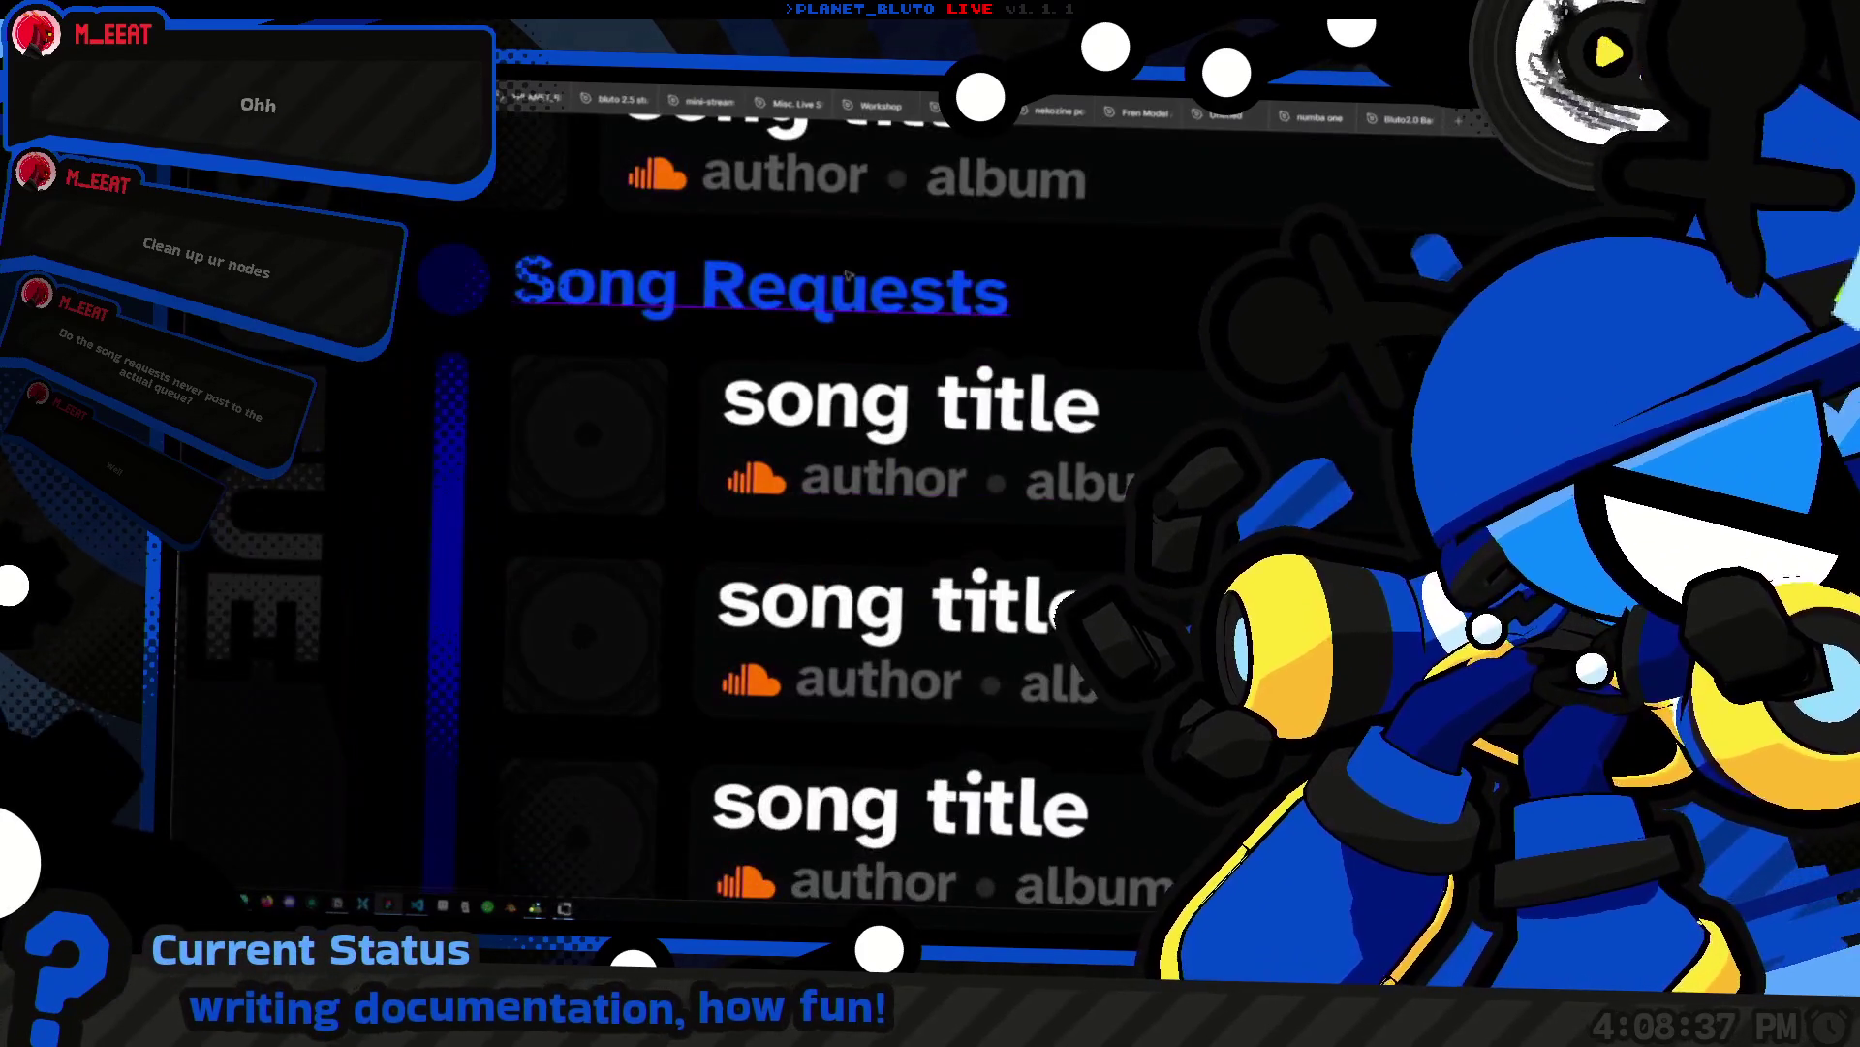
scroll(814, 562, "down", 8)
scroll(832, 499, "up", 2)
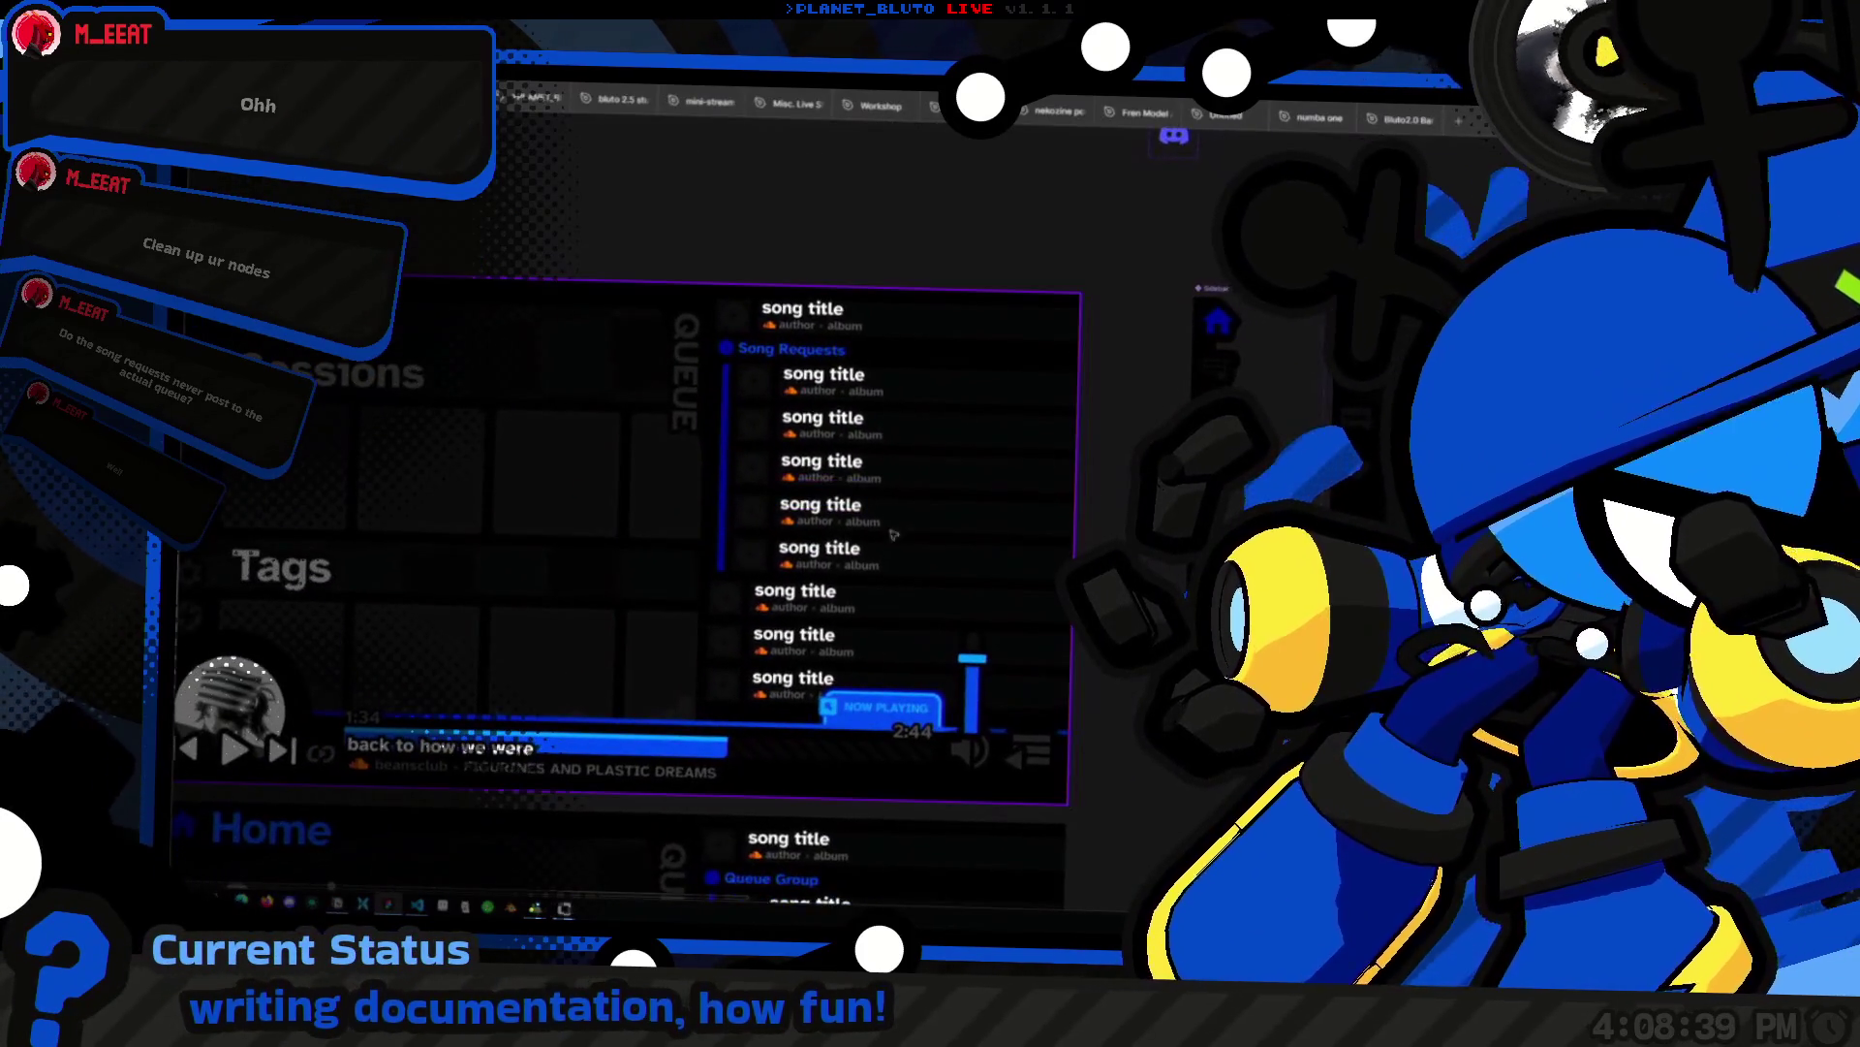
key("alt+Tab")
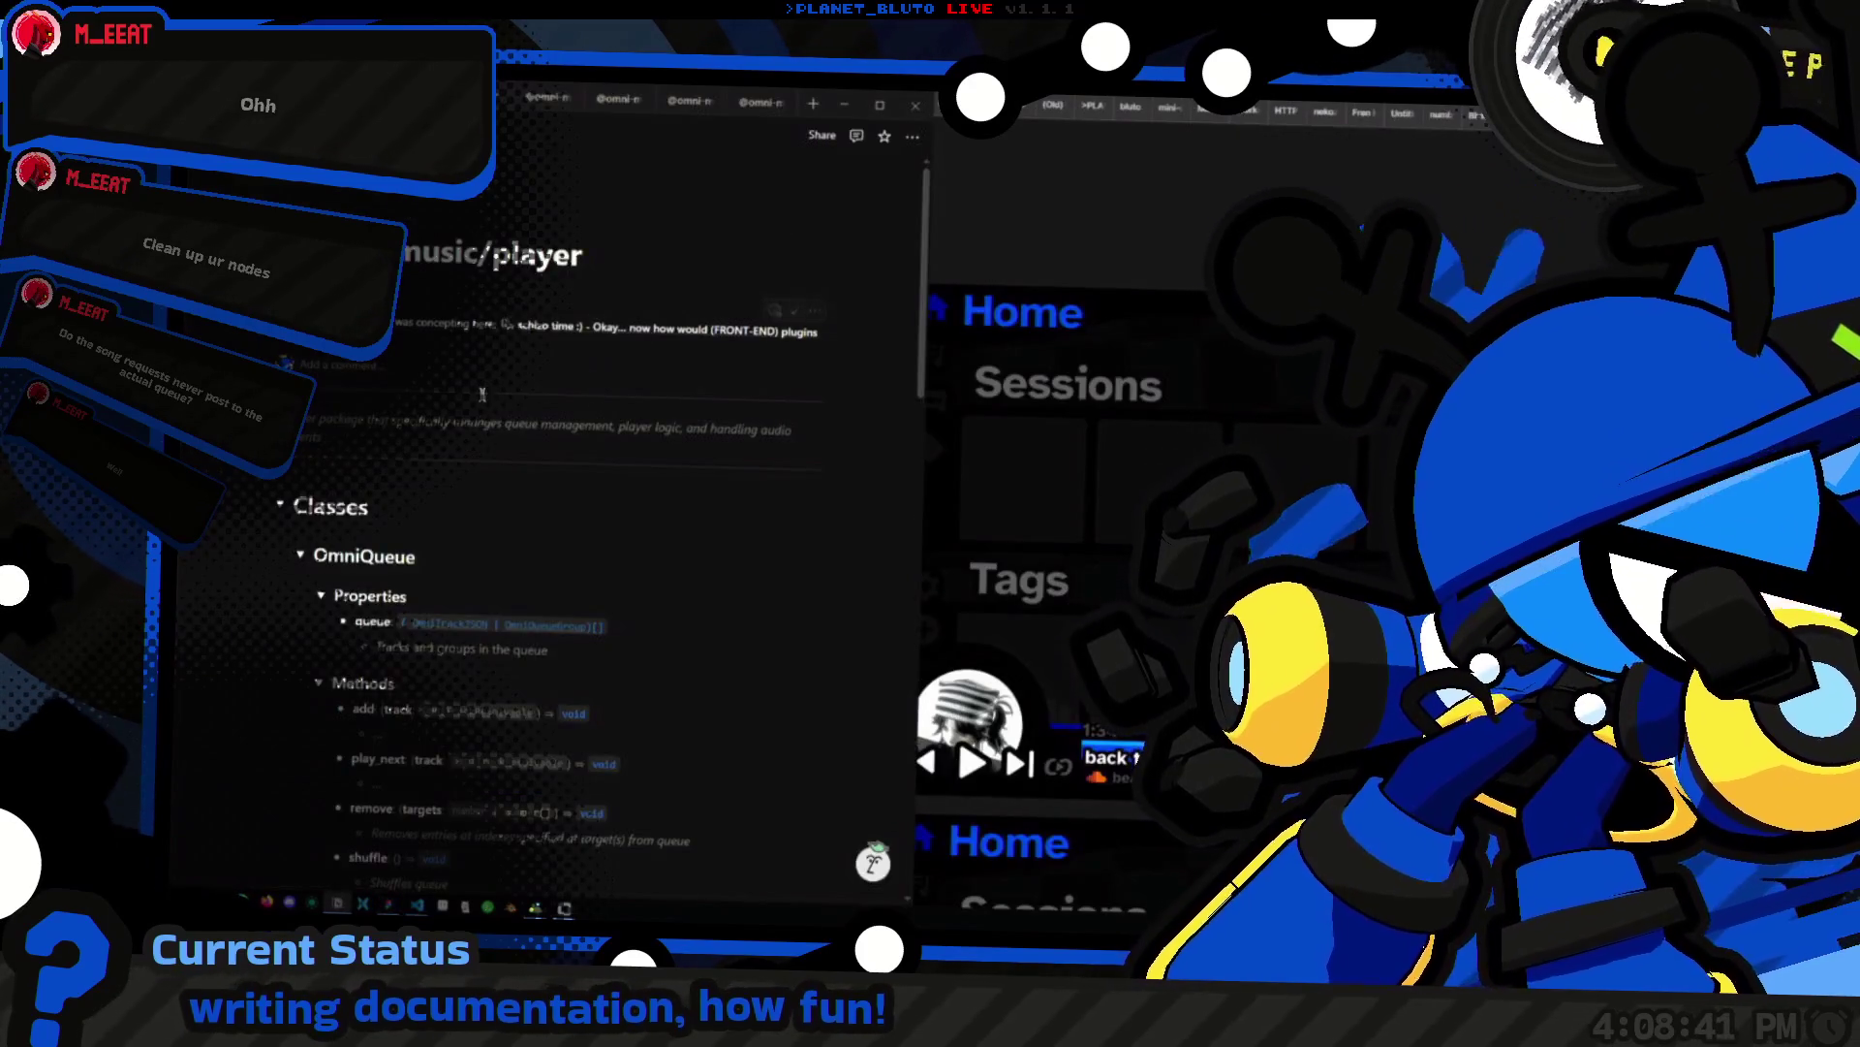
Go back to the package list and place the caret in the parser and player headings
scroll(432, 426, "down", 4)
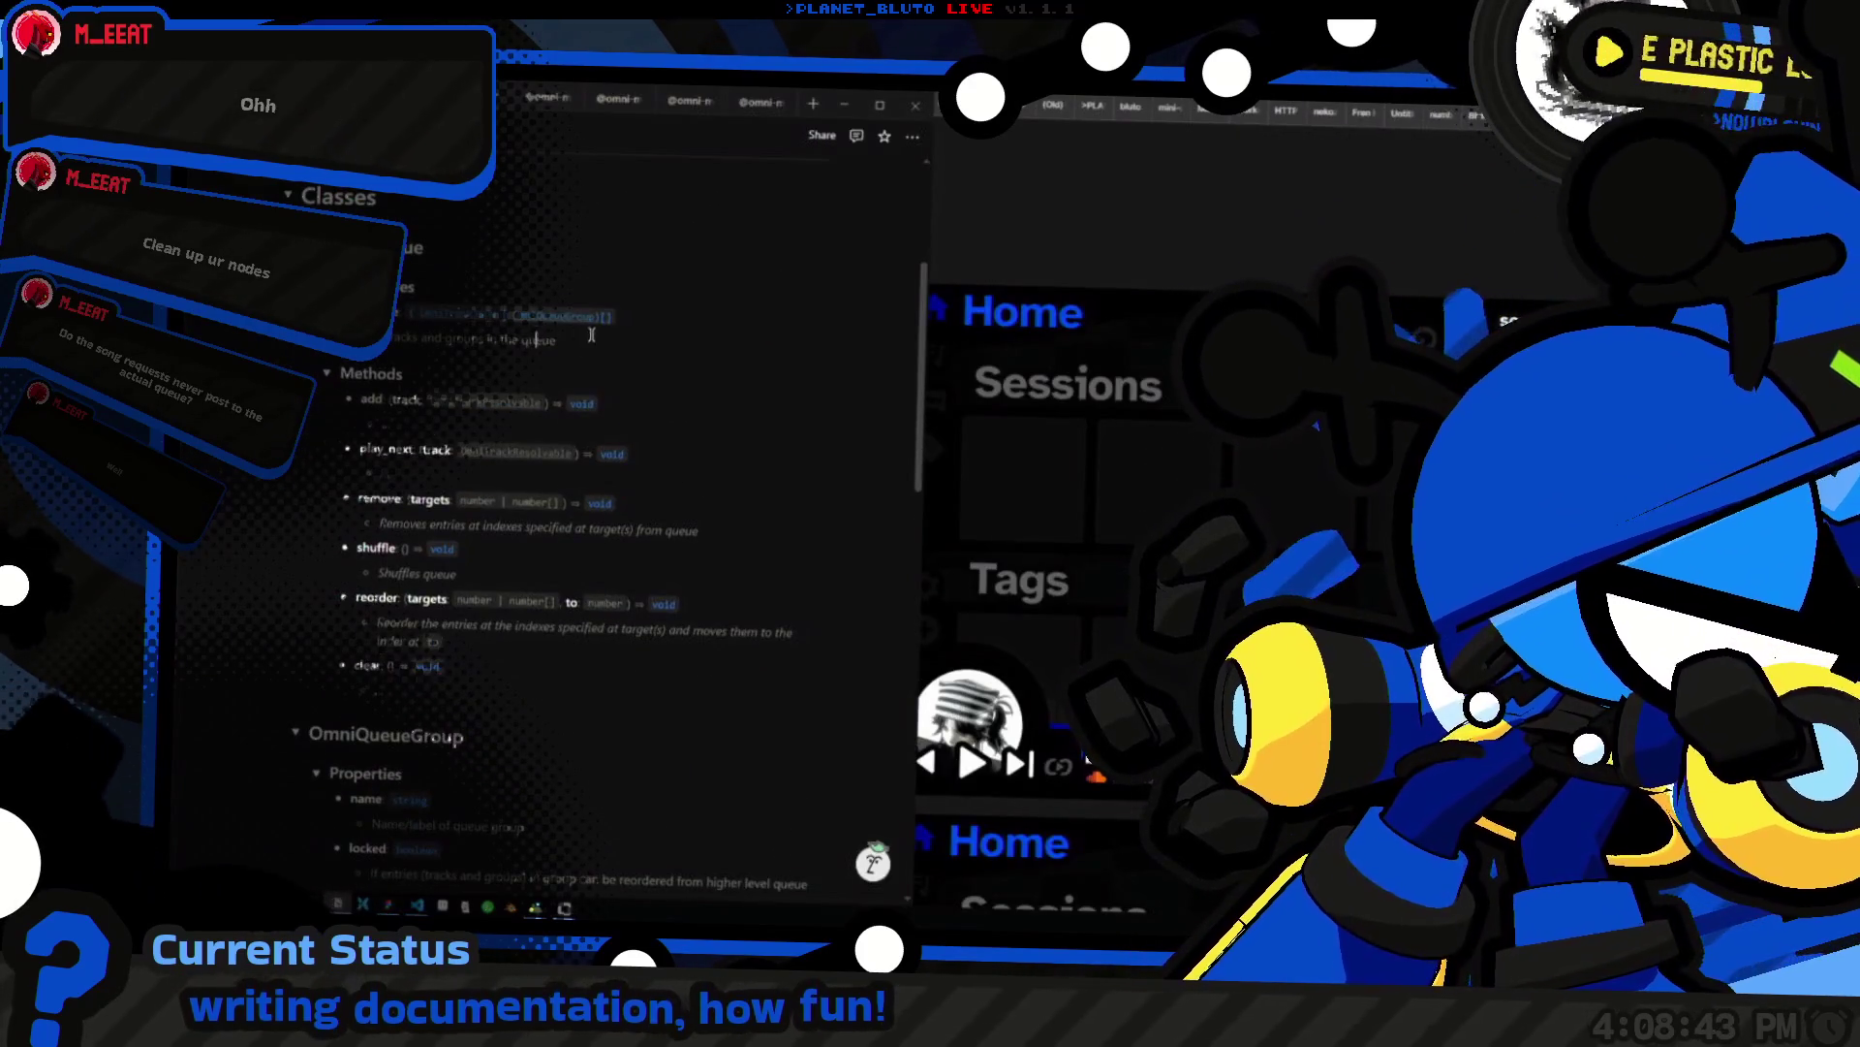
scroll(512, 178, "up", 4)
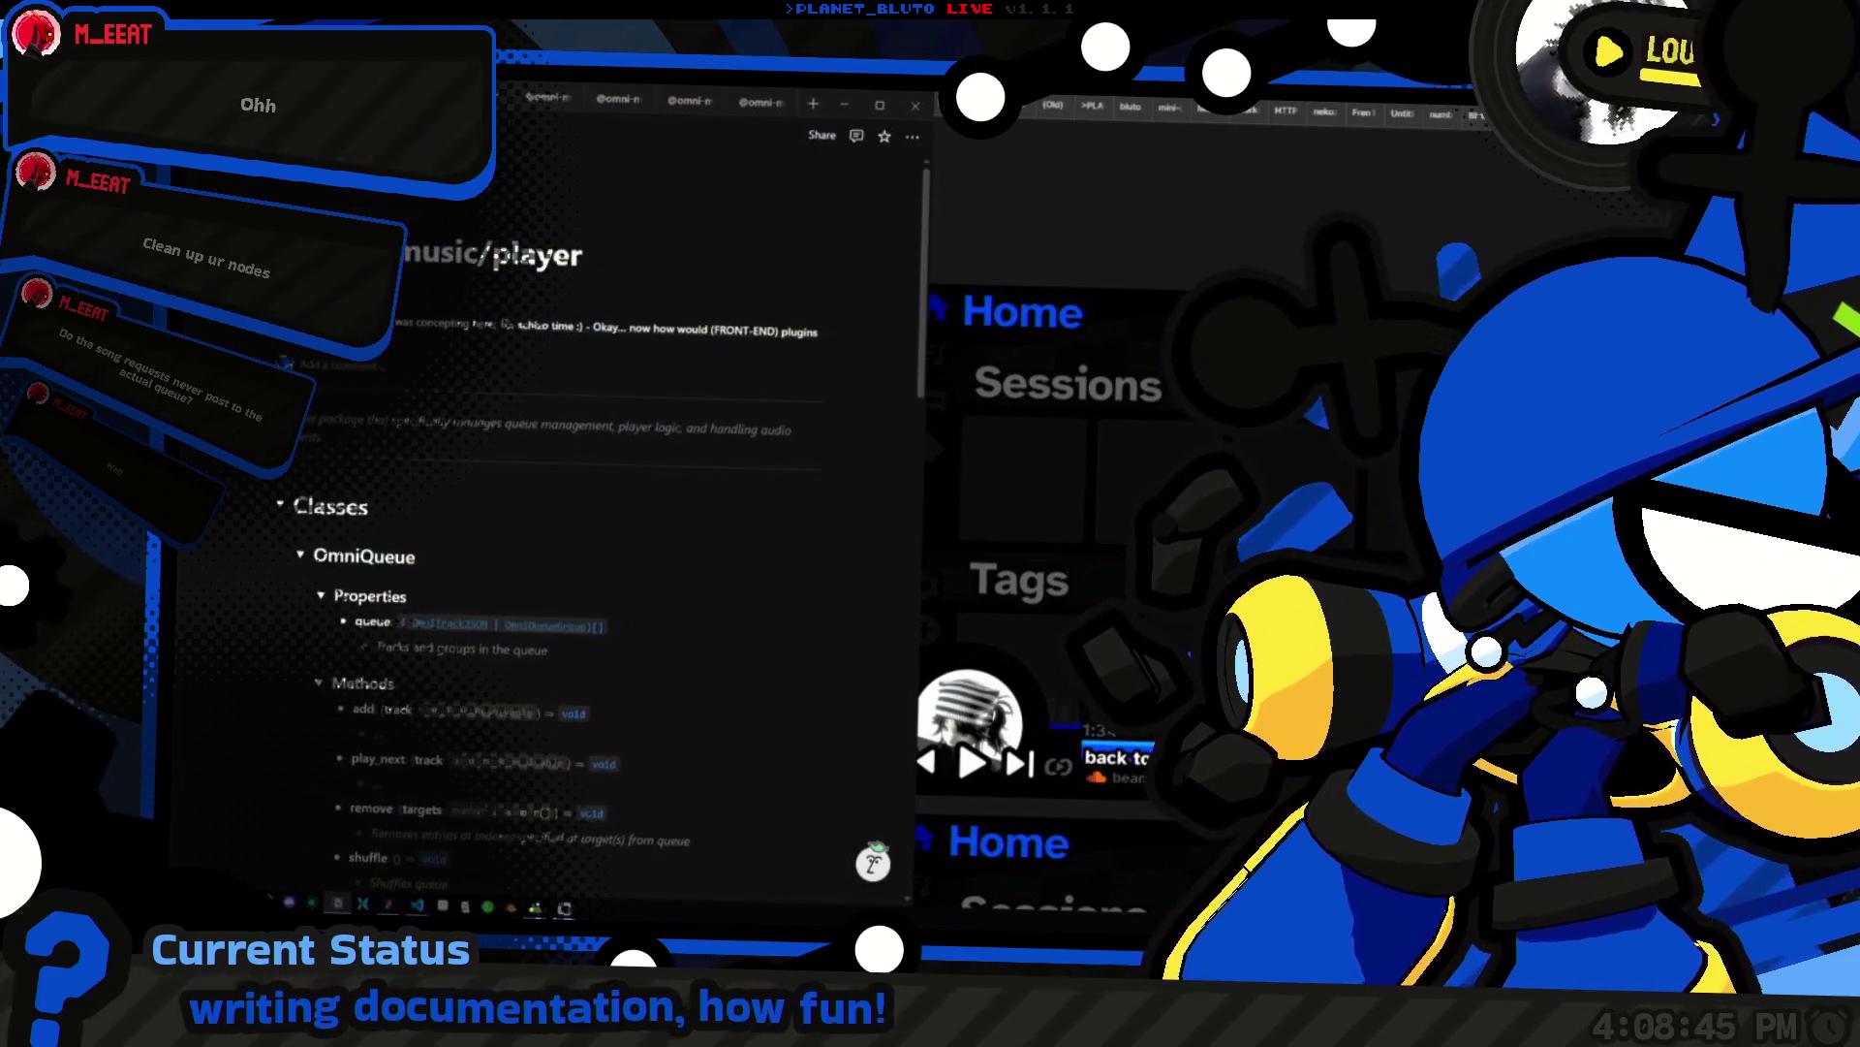
key("alt+Left")
scroll(606, 483, "down", 4)
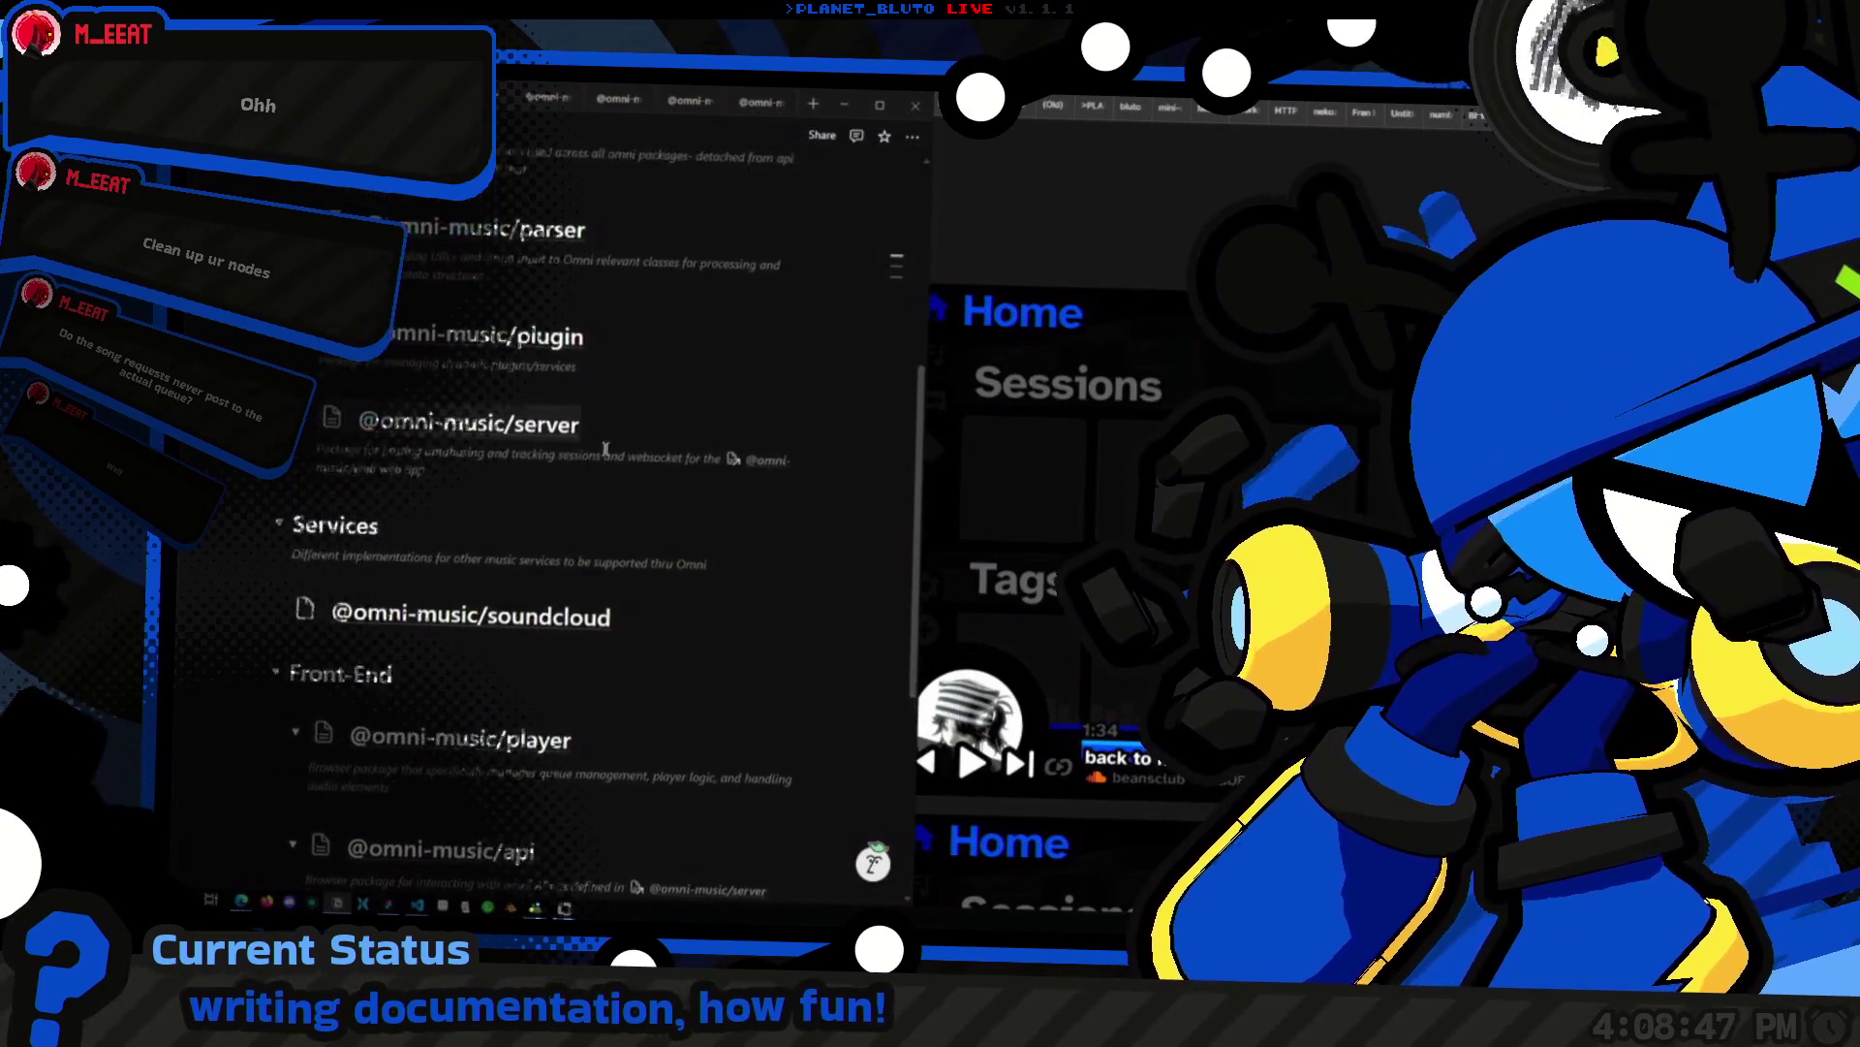
scroll(606, 483, "up", 1)
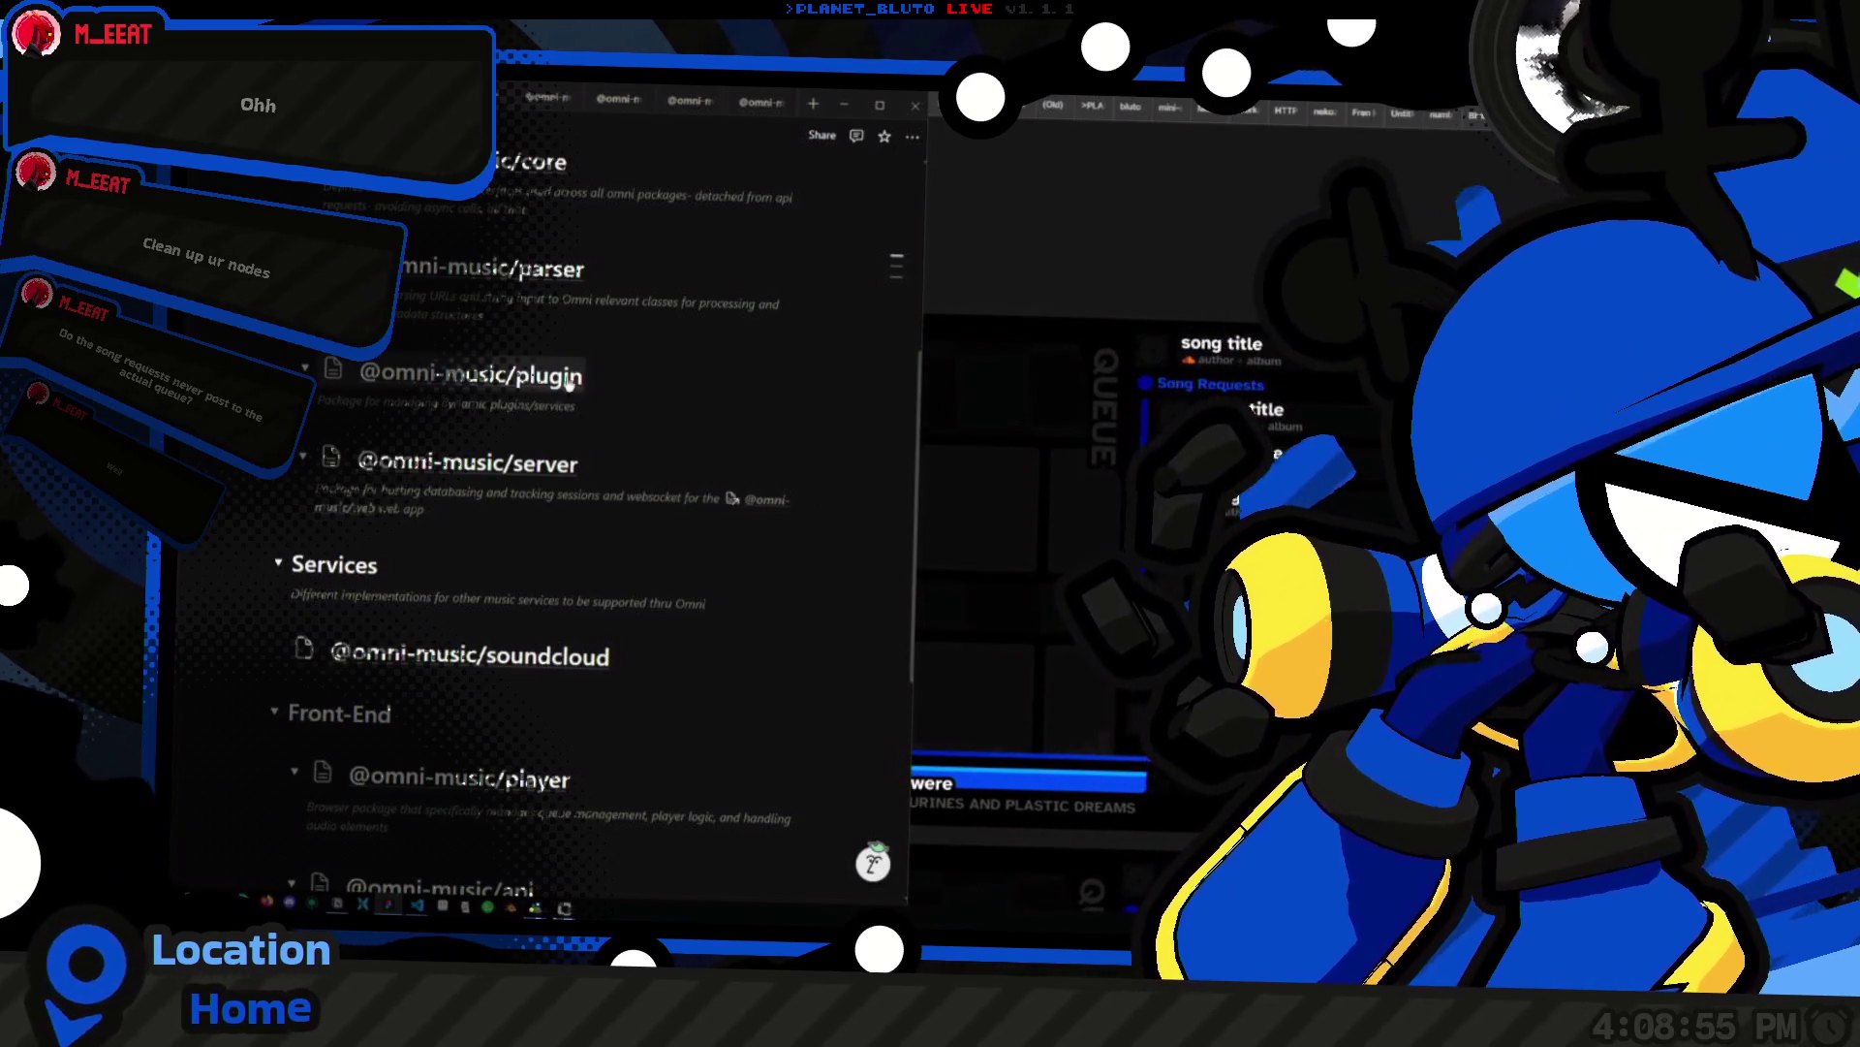
left_click(633, 281)
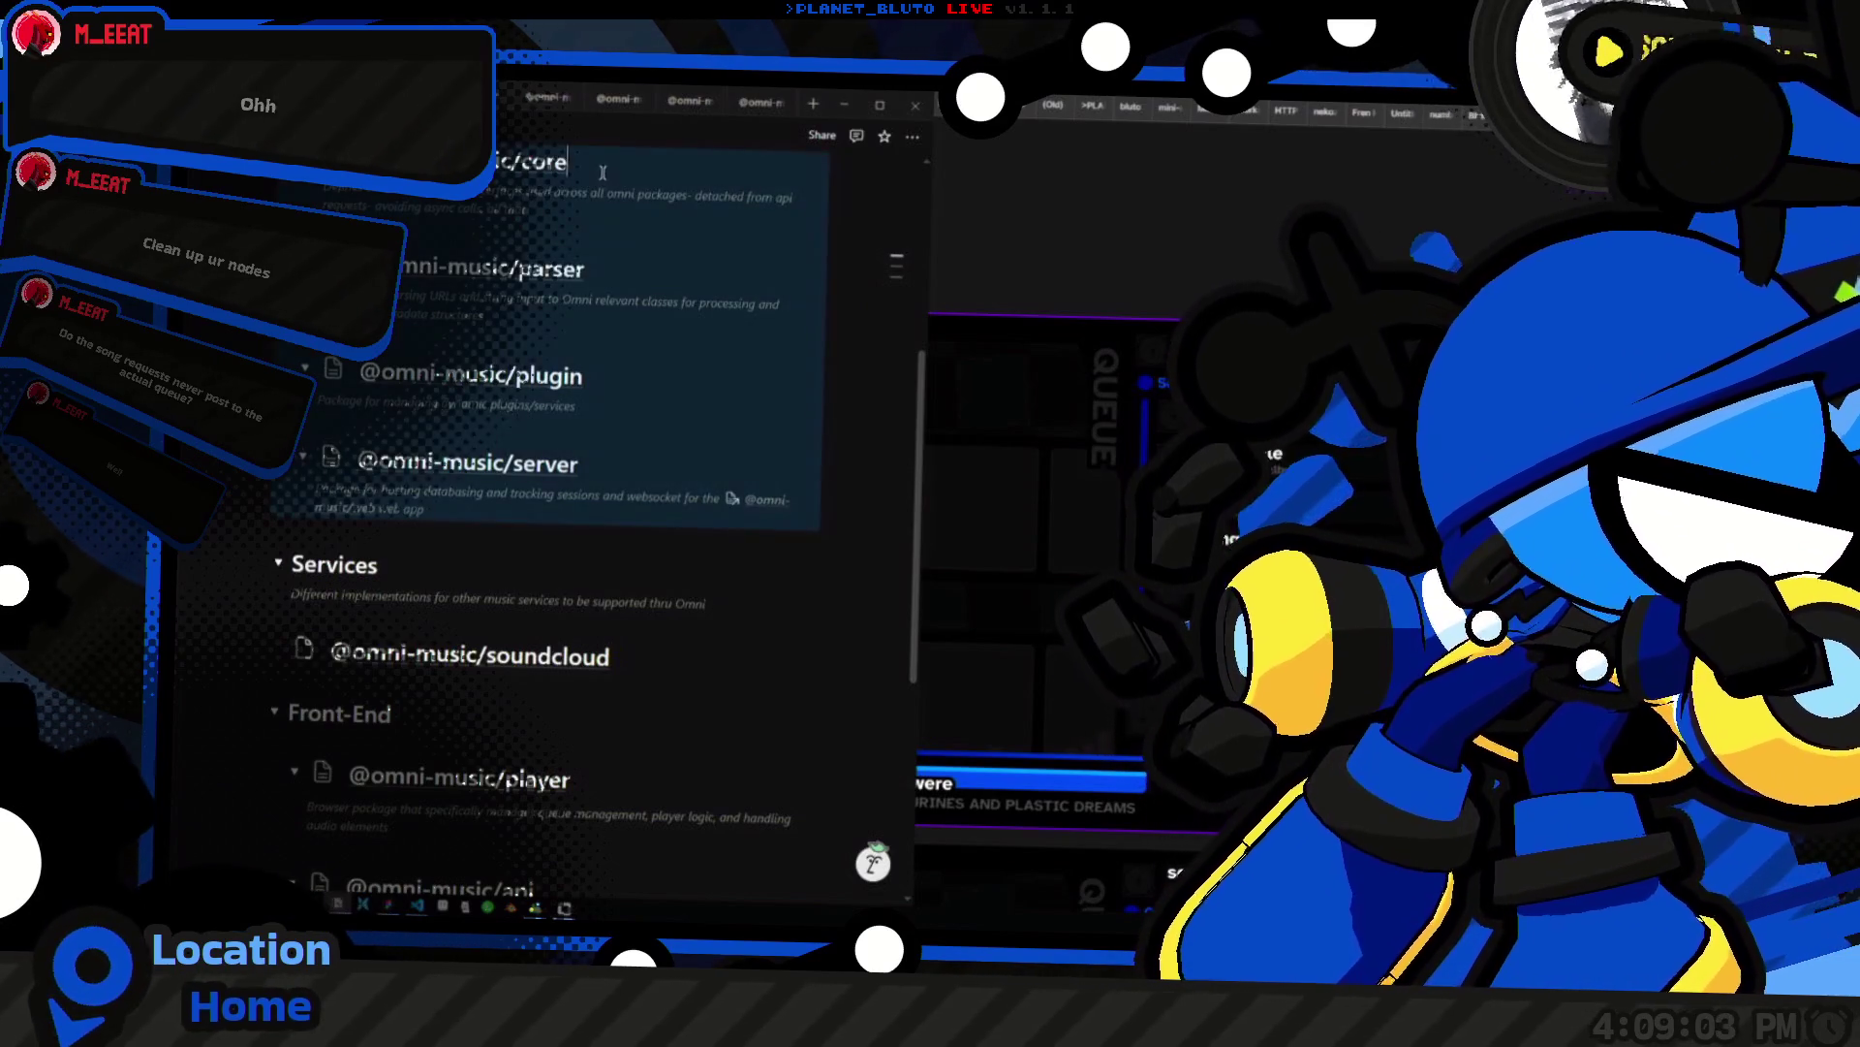
scroll(595, 245, "up", 2)
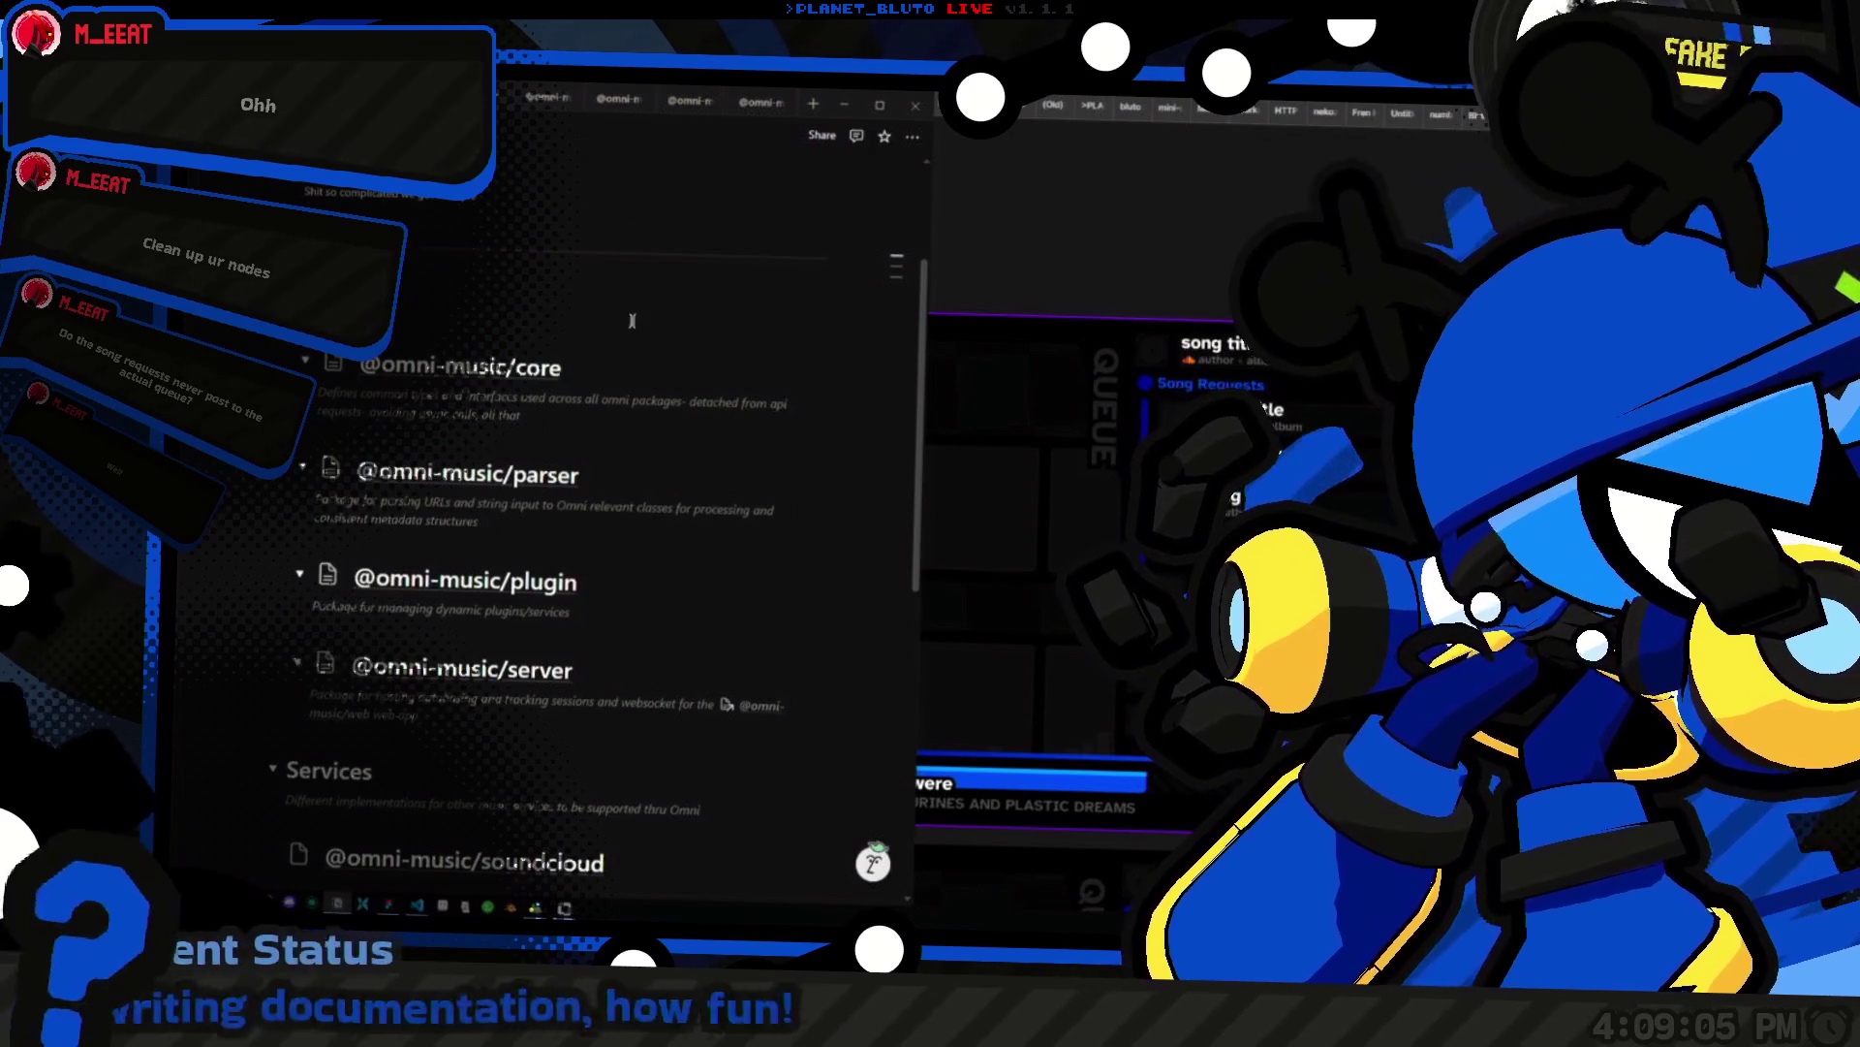
scroll(632, 319, "up", 2)
scroll(622, 566, "down", 6)
scroll(622, 566, "down", 3)
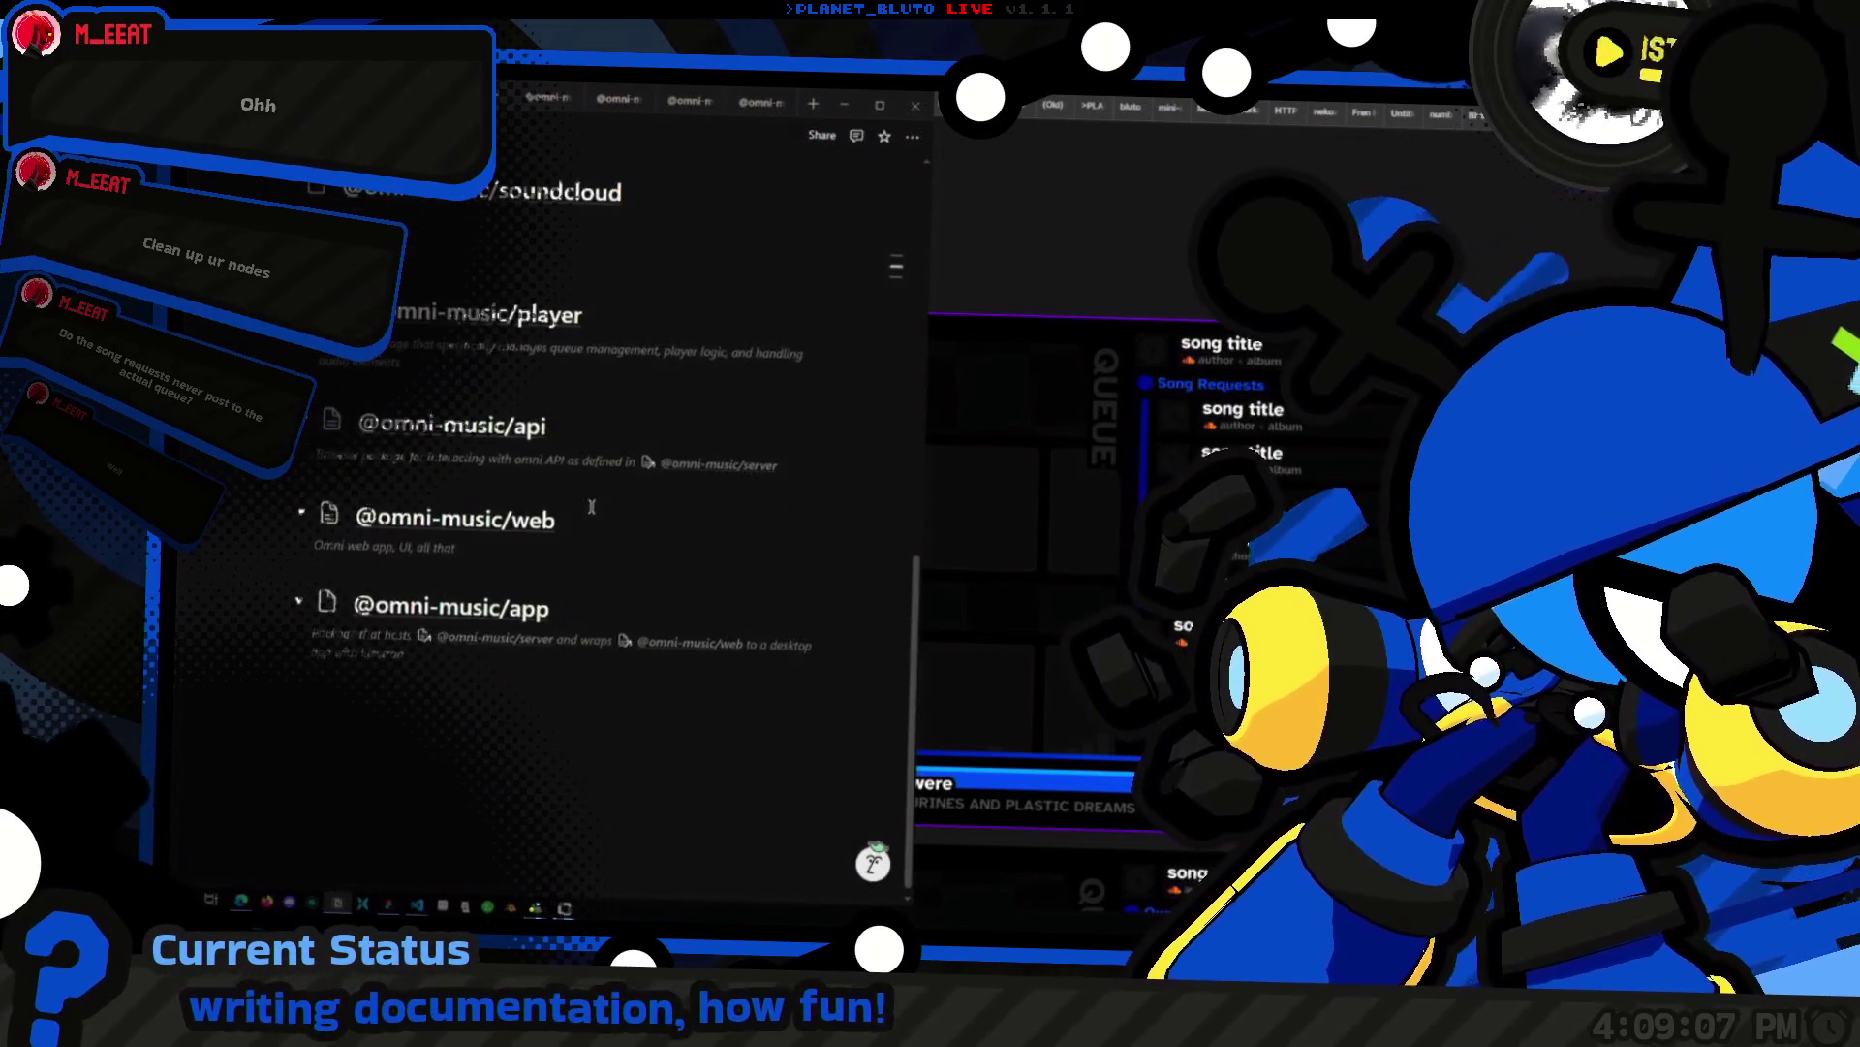
left_click(648, 308)
scroll(573, 667, "up", 4)
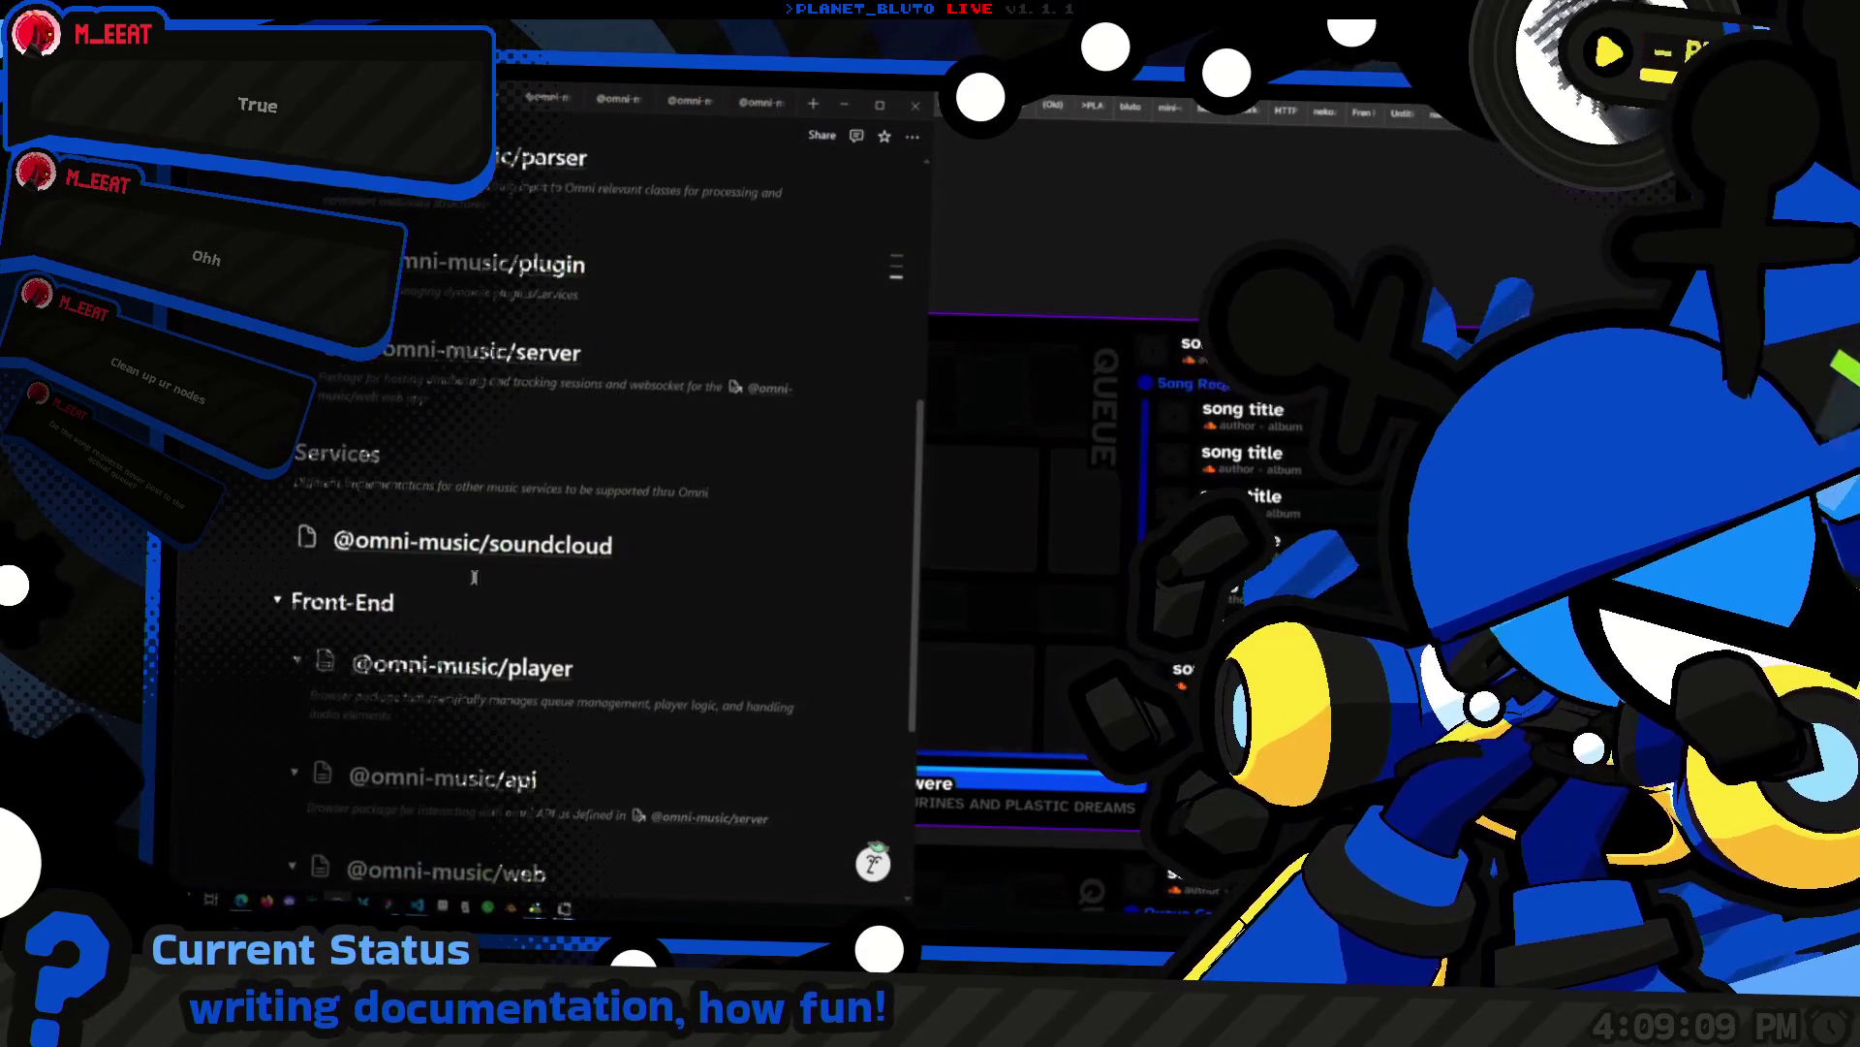
scroll(572, 667, "down", 2)
scroll(586, 675, "down", 1)
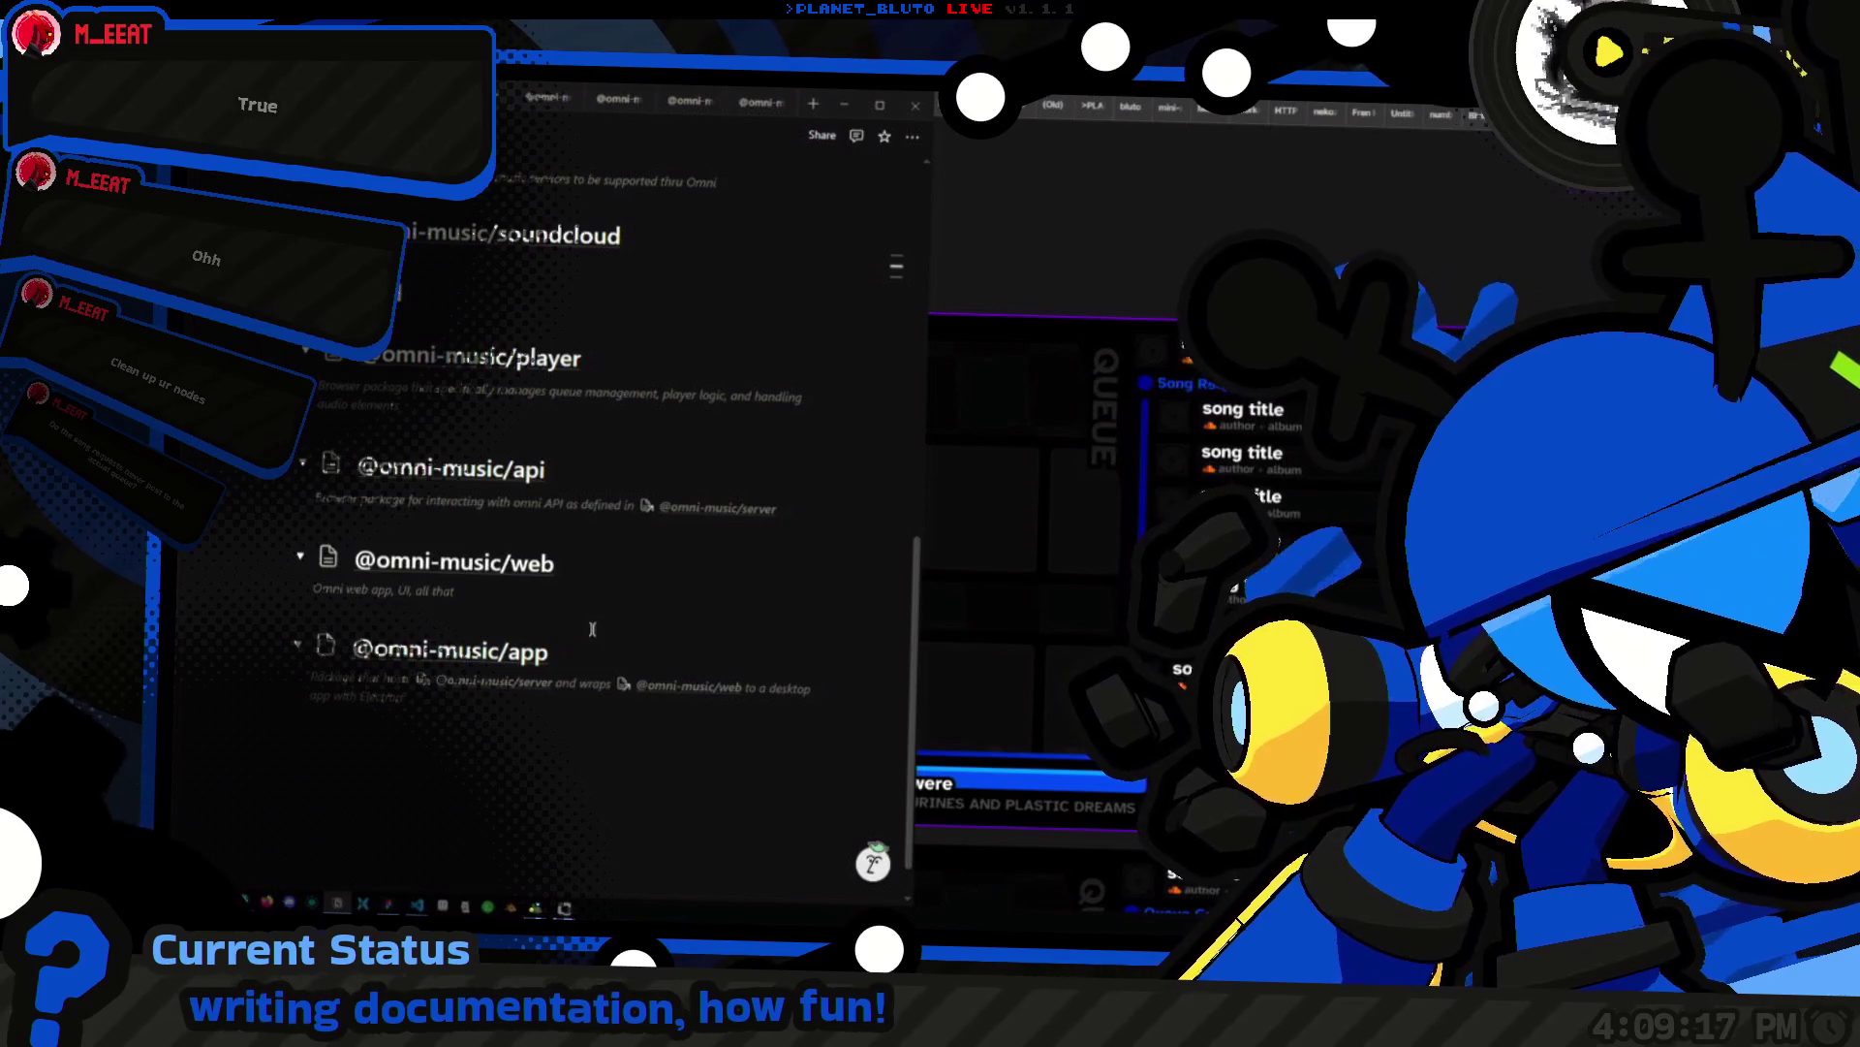
scroll(592, 629, "down", 1)
scroll(590, 611, "up", 6)
scroll(585, 591, "down", 4)
scroll(582, 573, "down", 1)
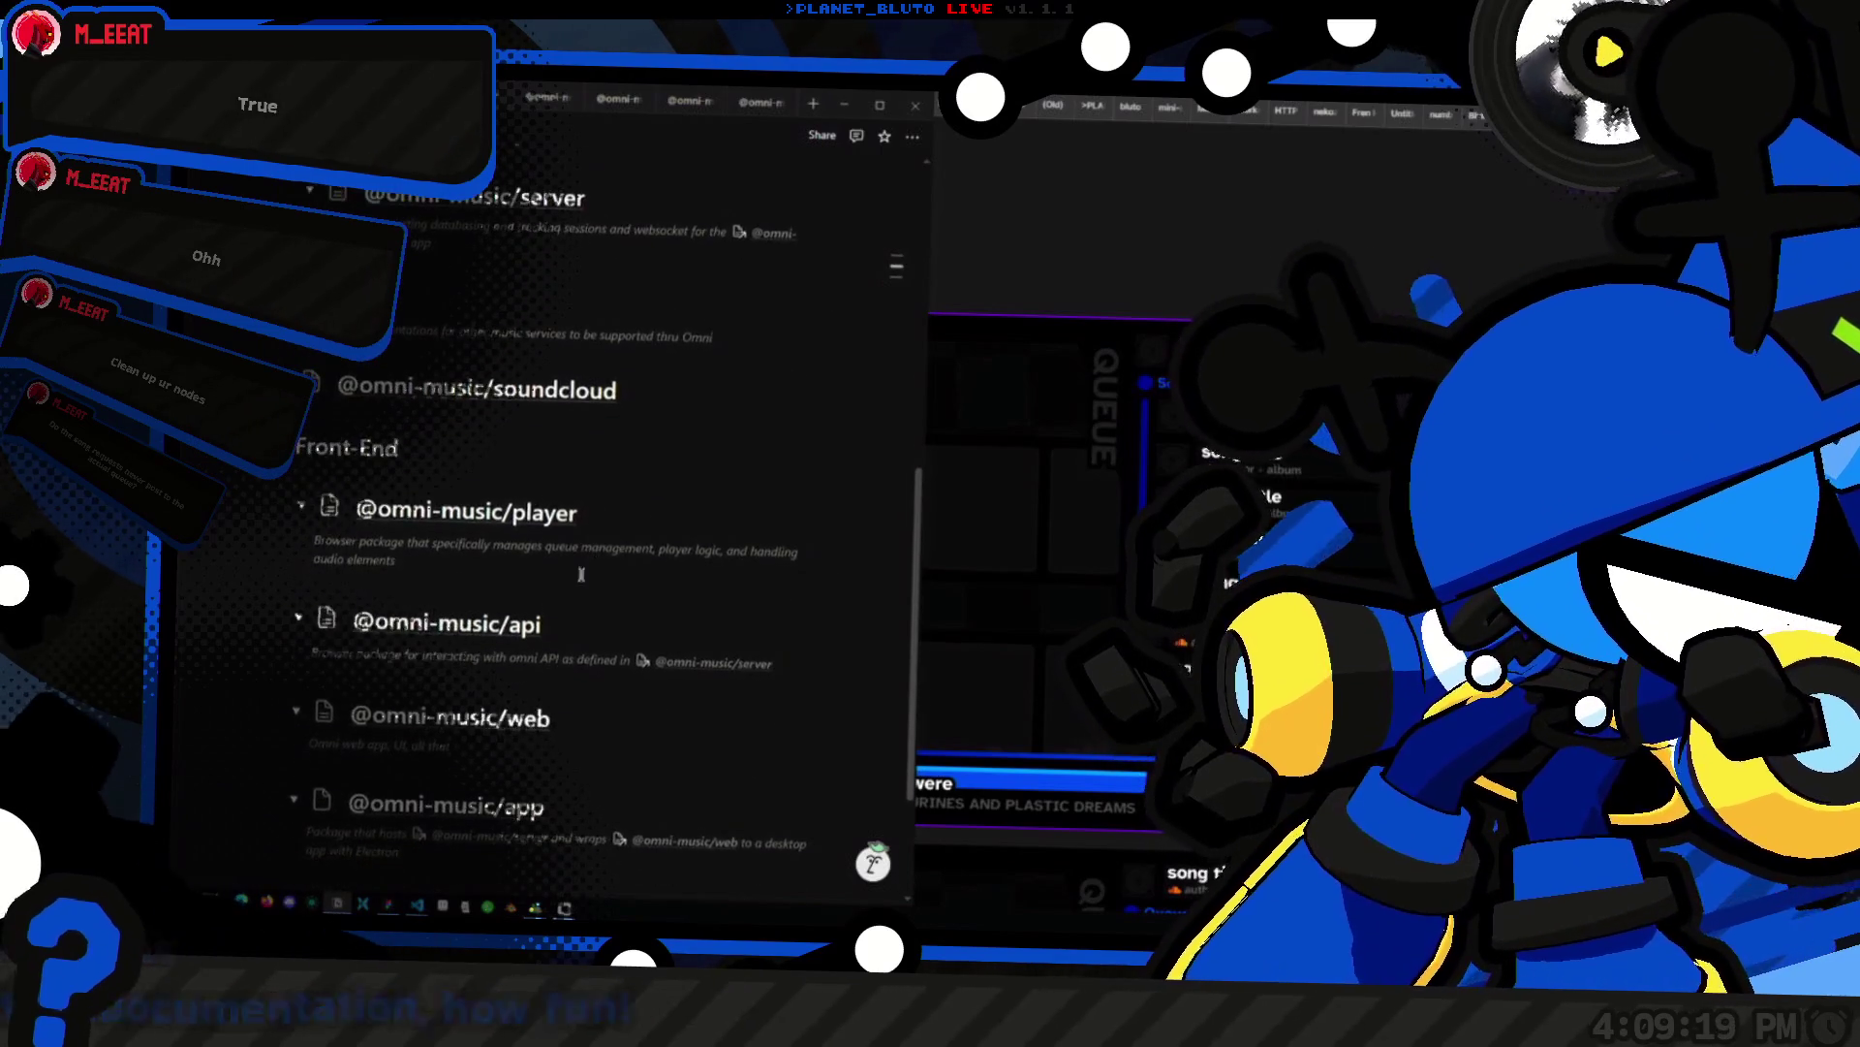
left_click(520, 506)
scroll(451, 520, "down", 3)
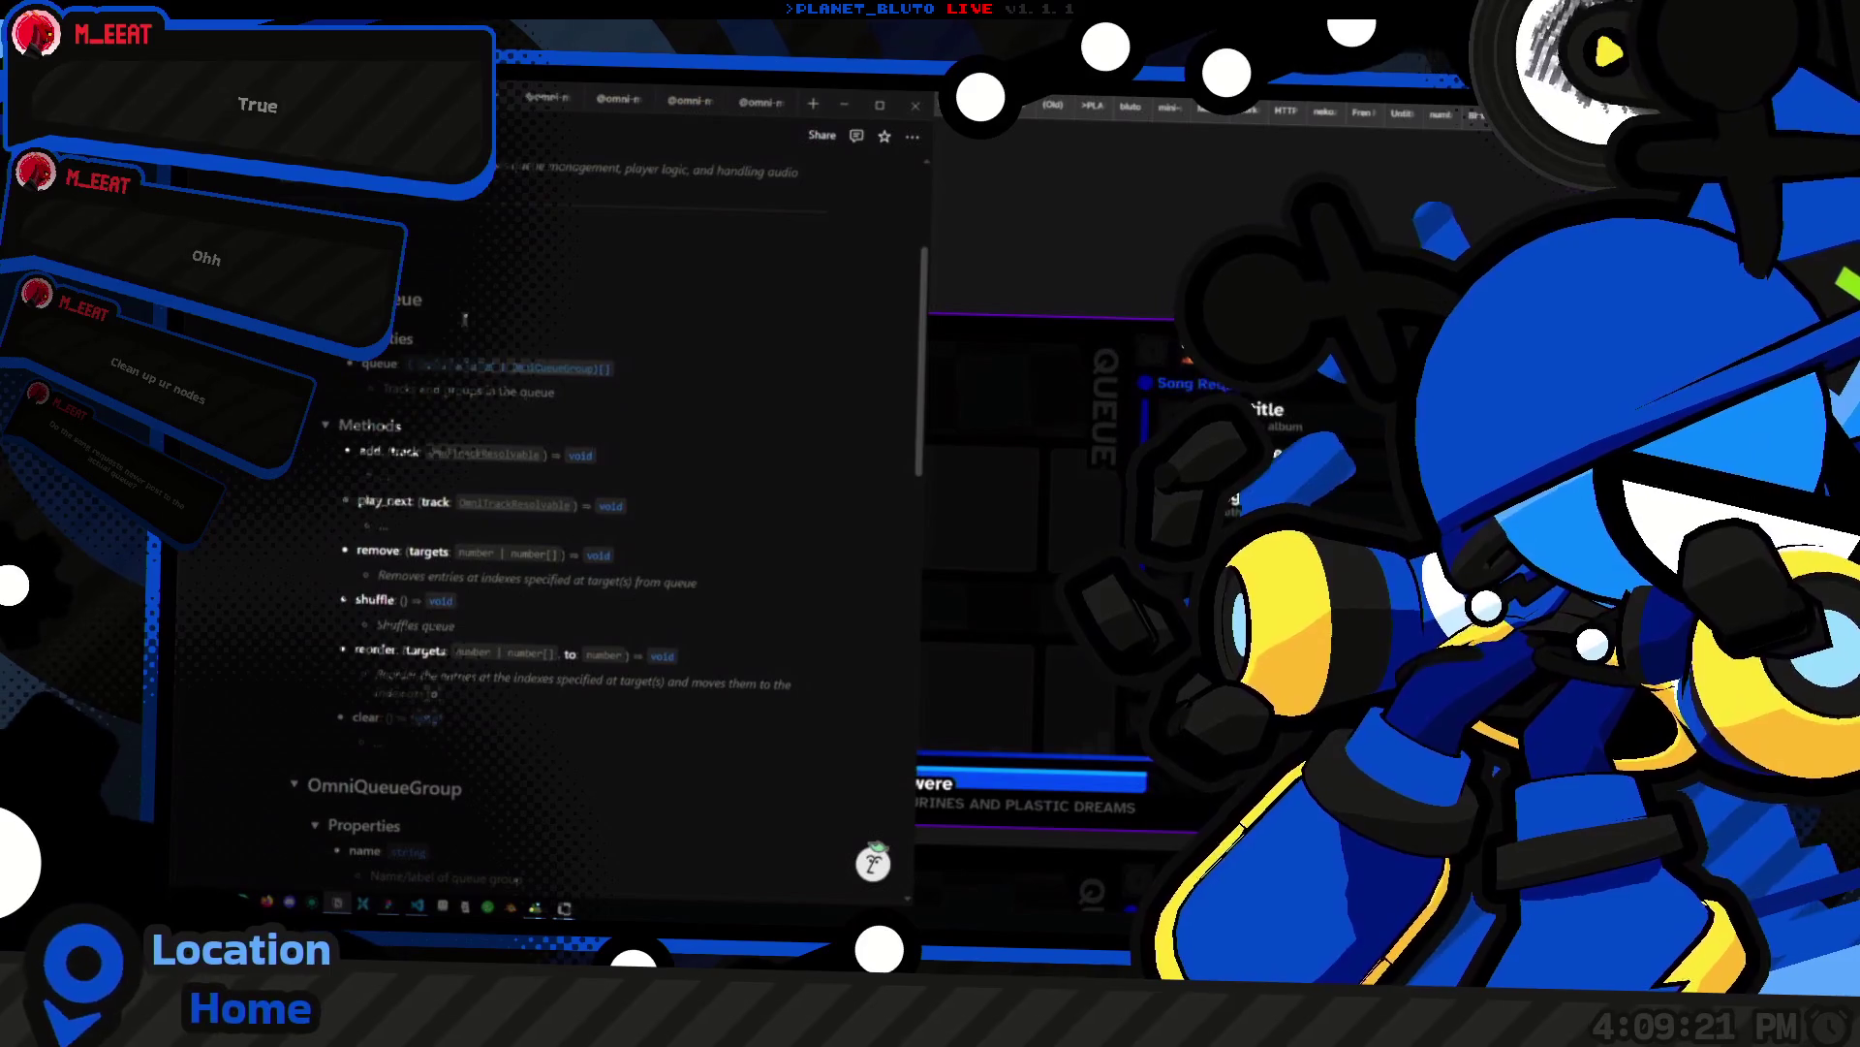
Place the caret at the end of the OmniQueue heading and scroll up the page
left_click(488, 310)
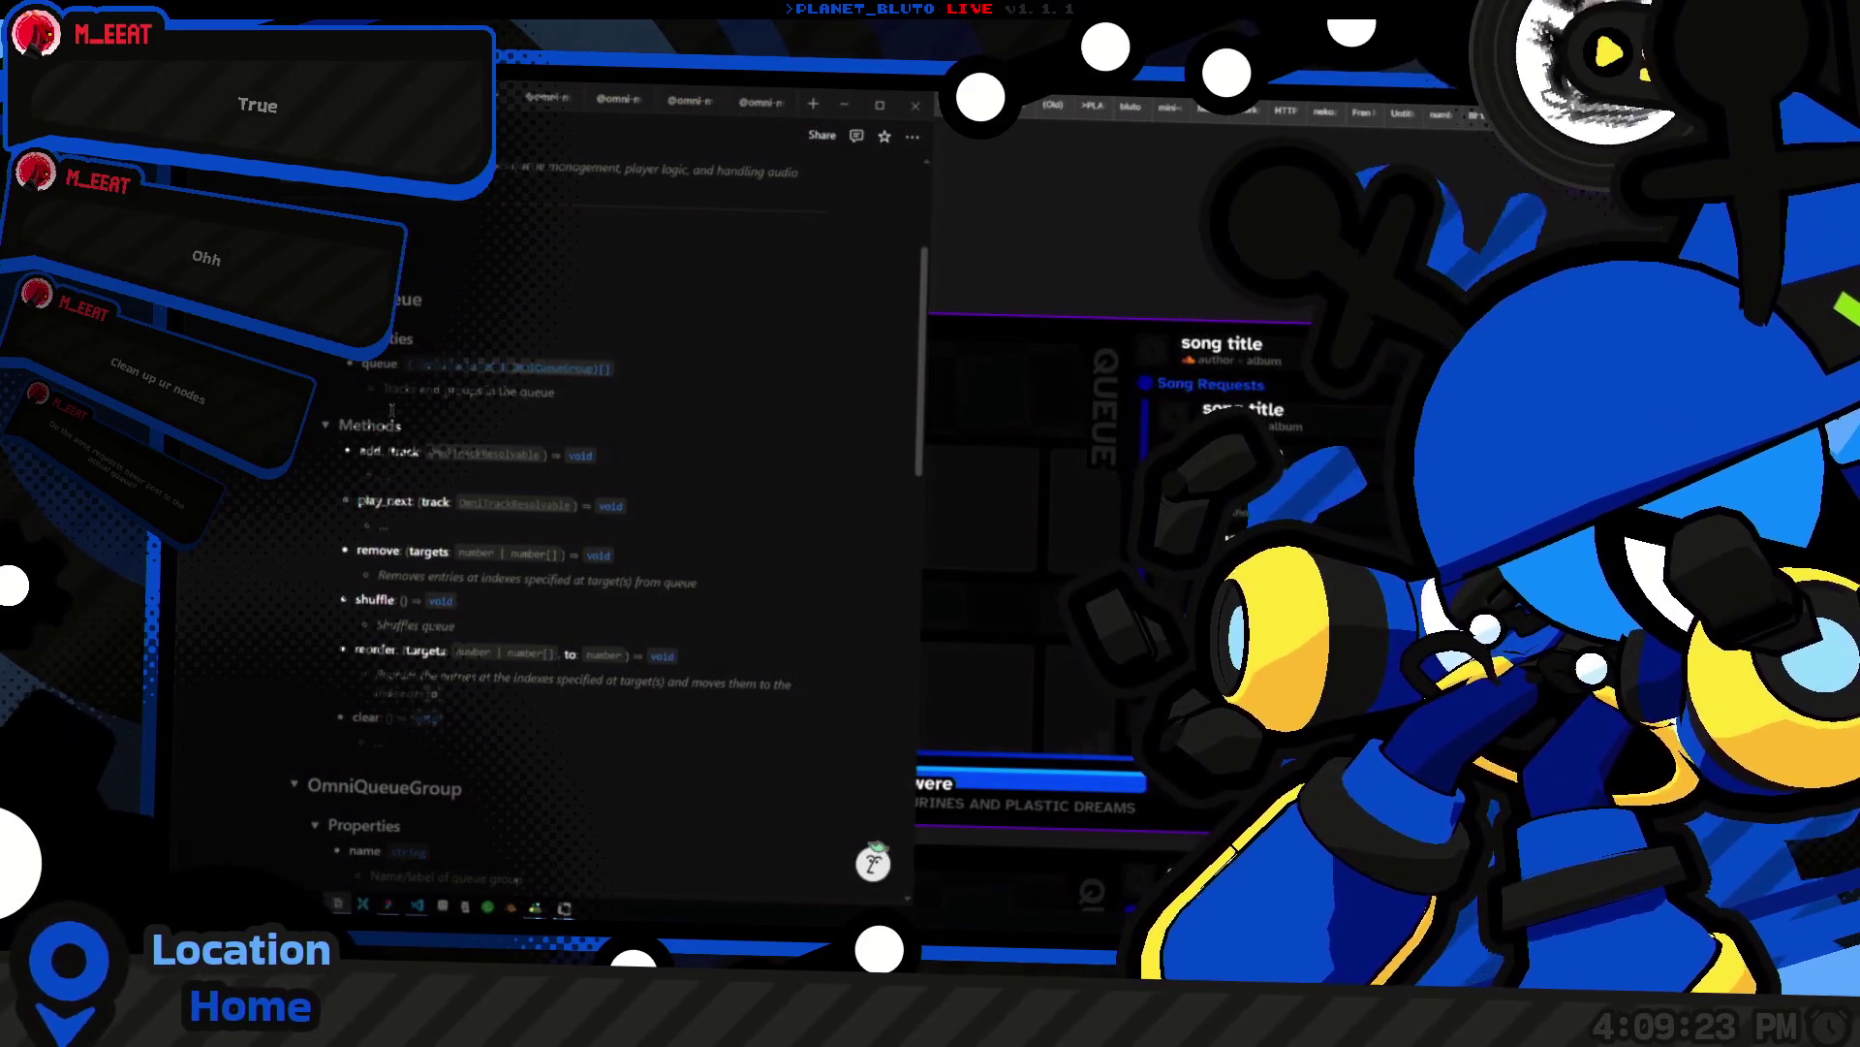
scroll(394, 408, "up", 2)
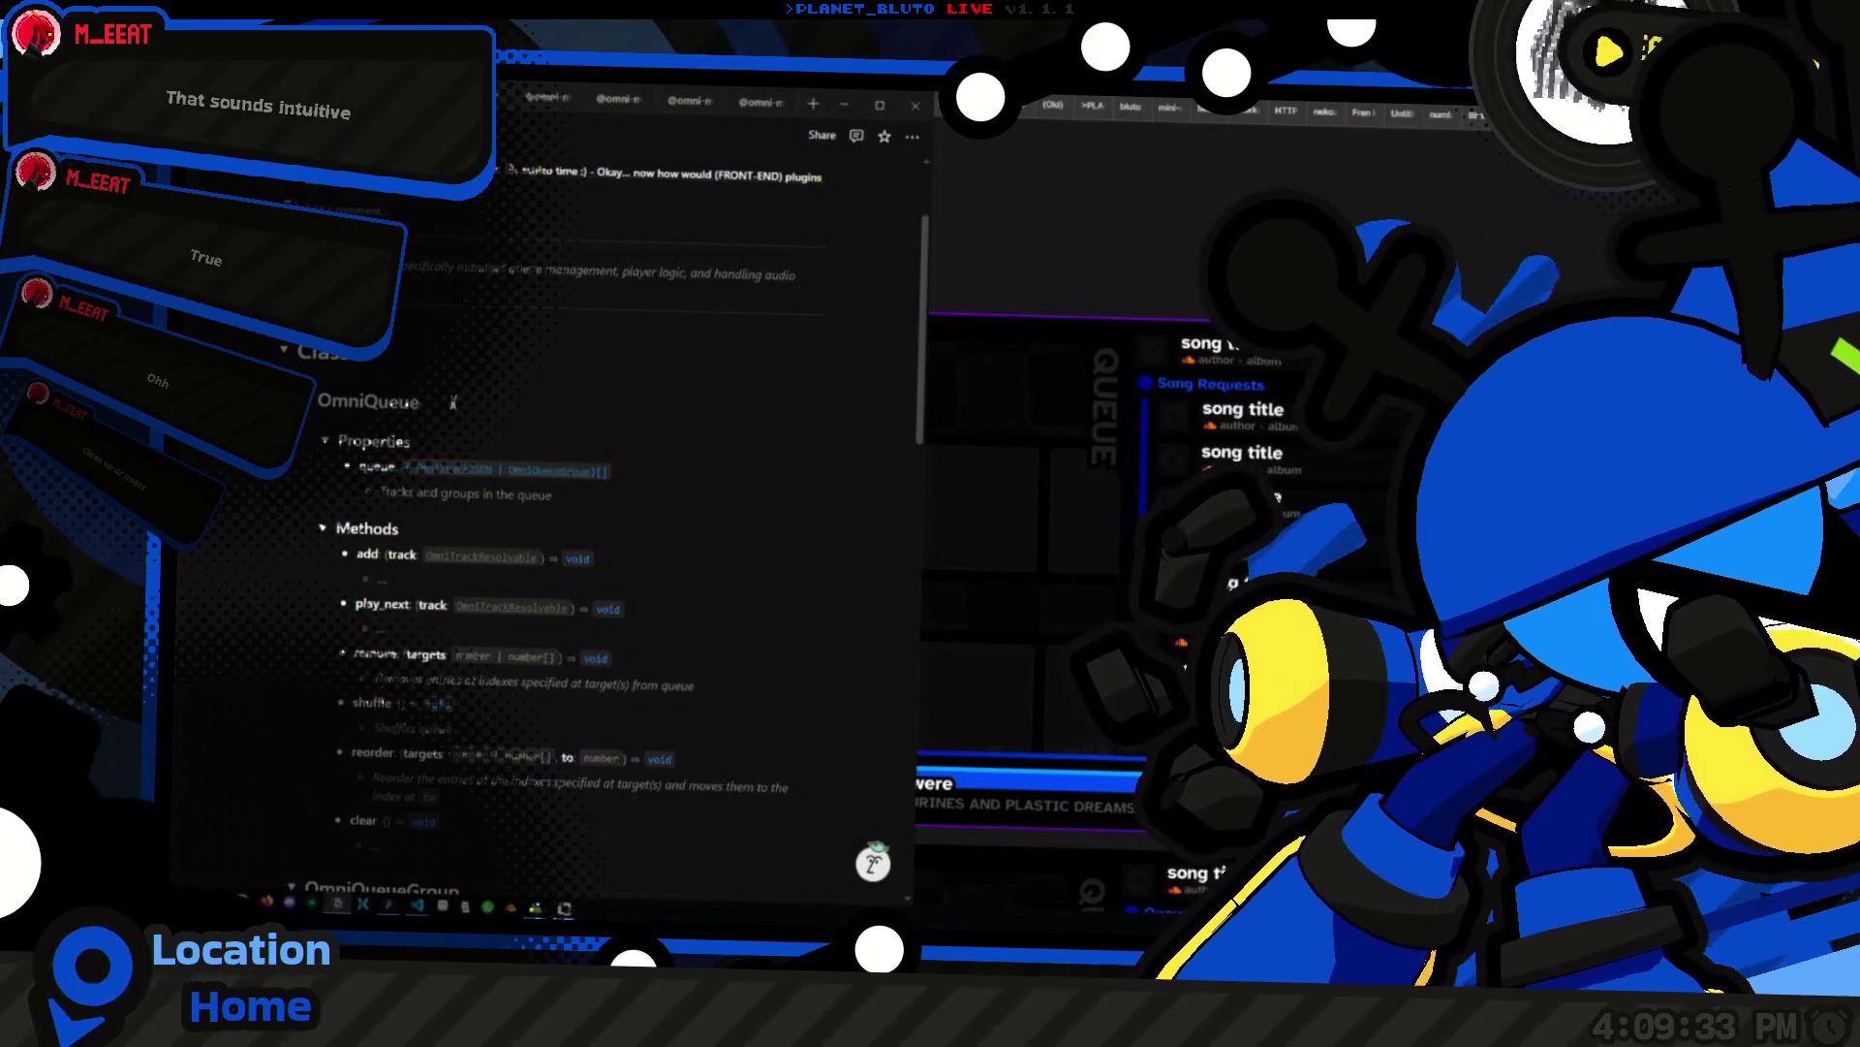
scroll(542, 533, "up", 2)
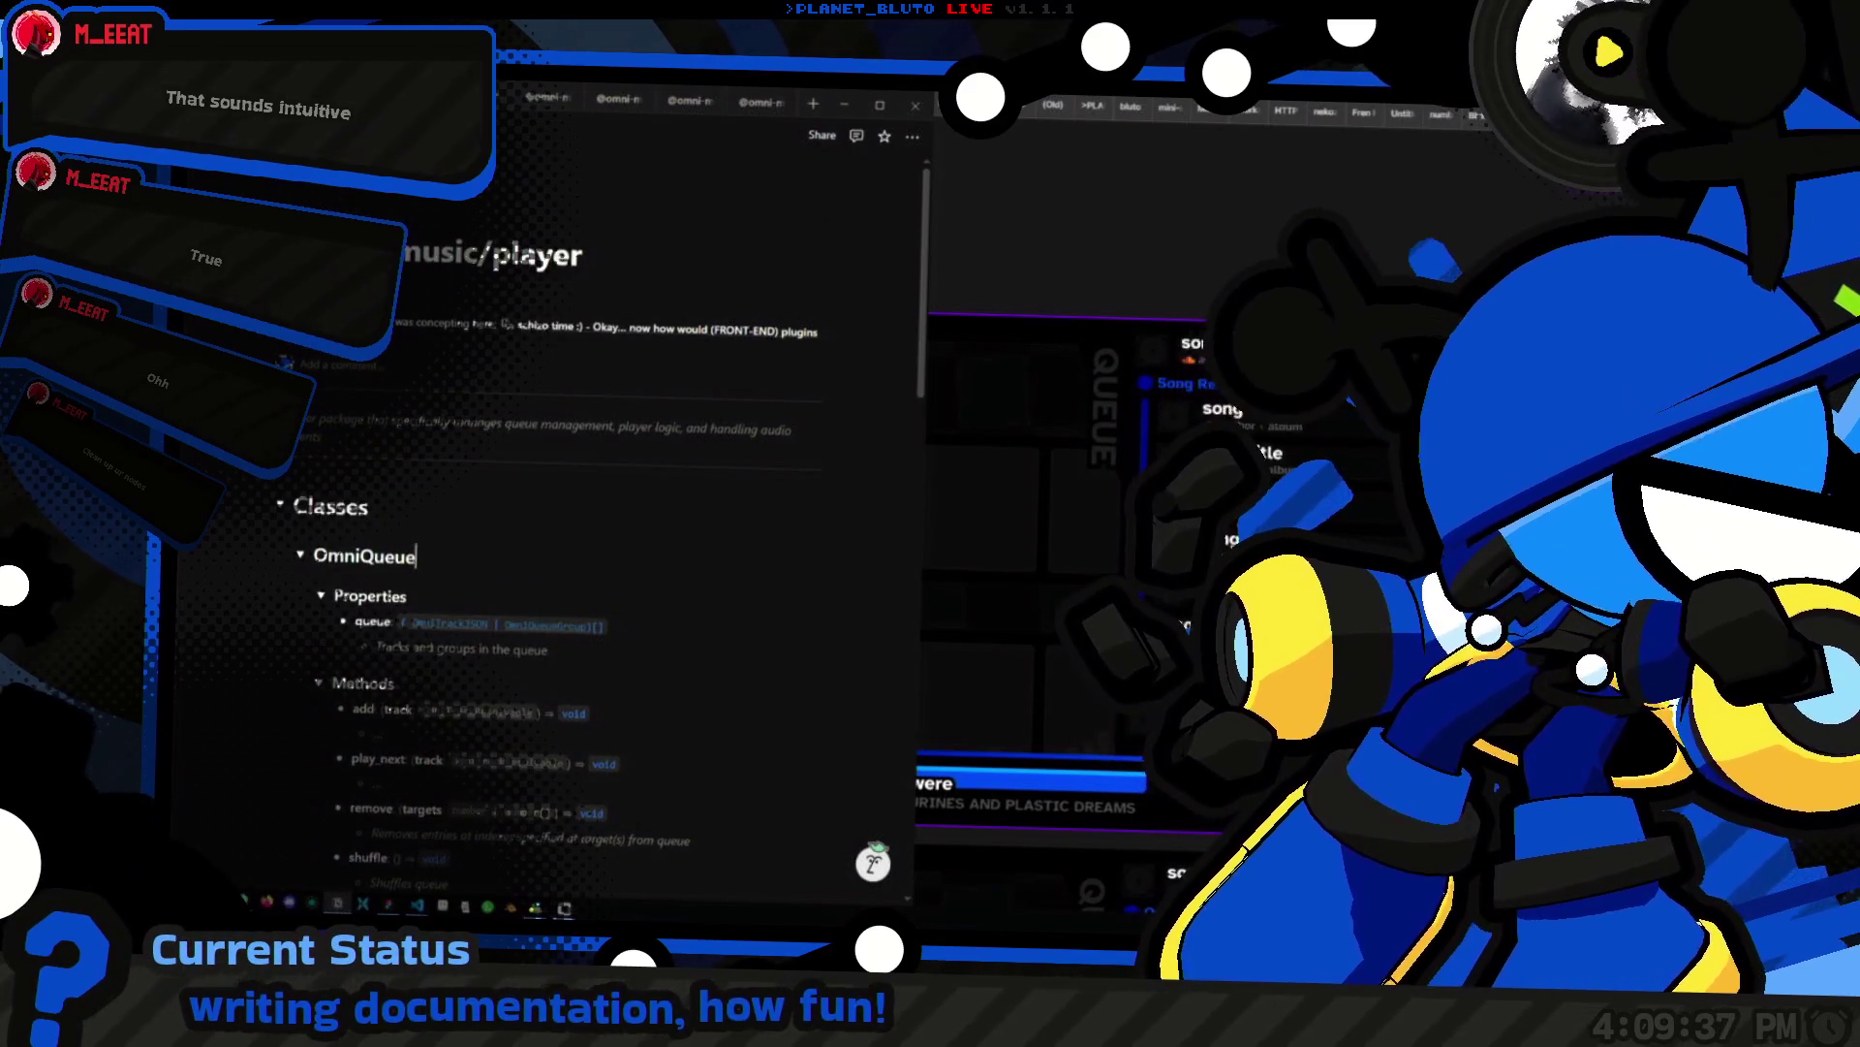
Check the parser and plugin tabs, then bring the GitHub issue #1318 window forward
left_click(698, 104)
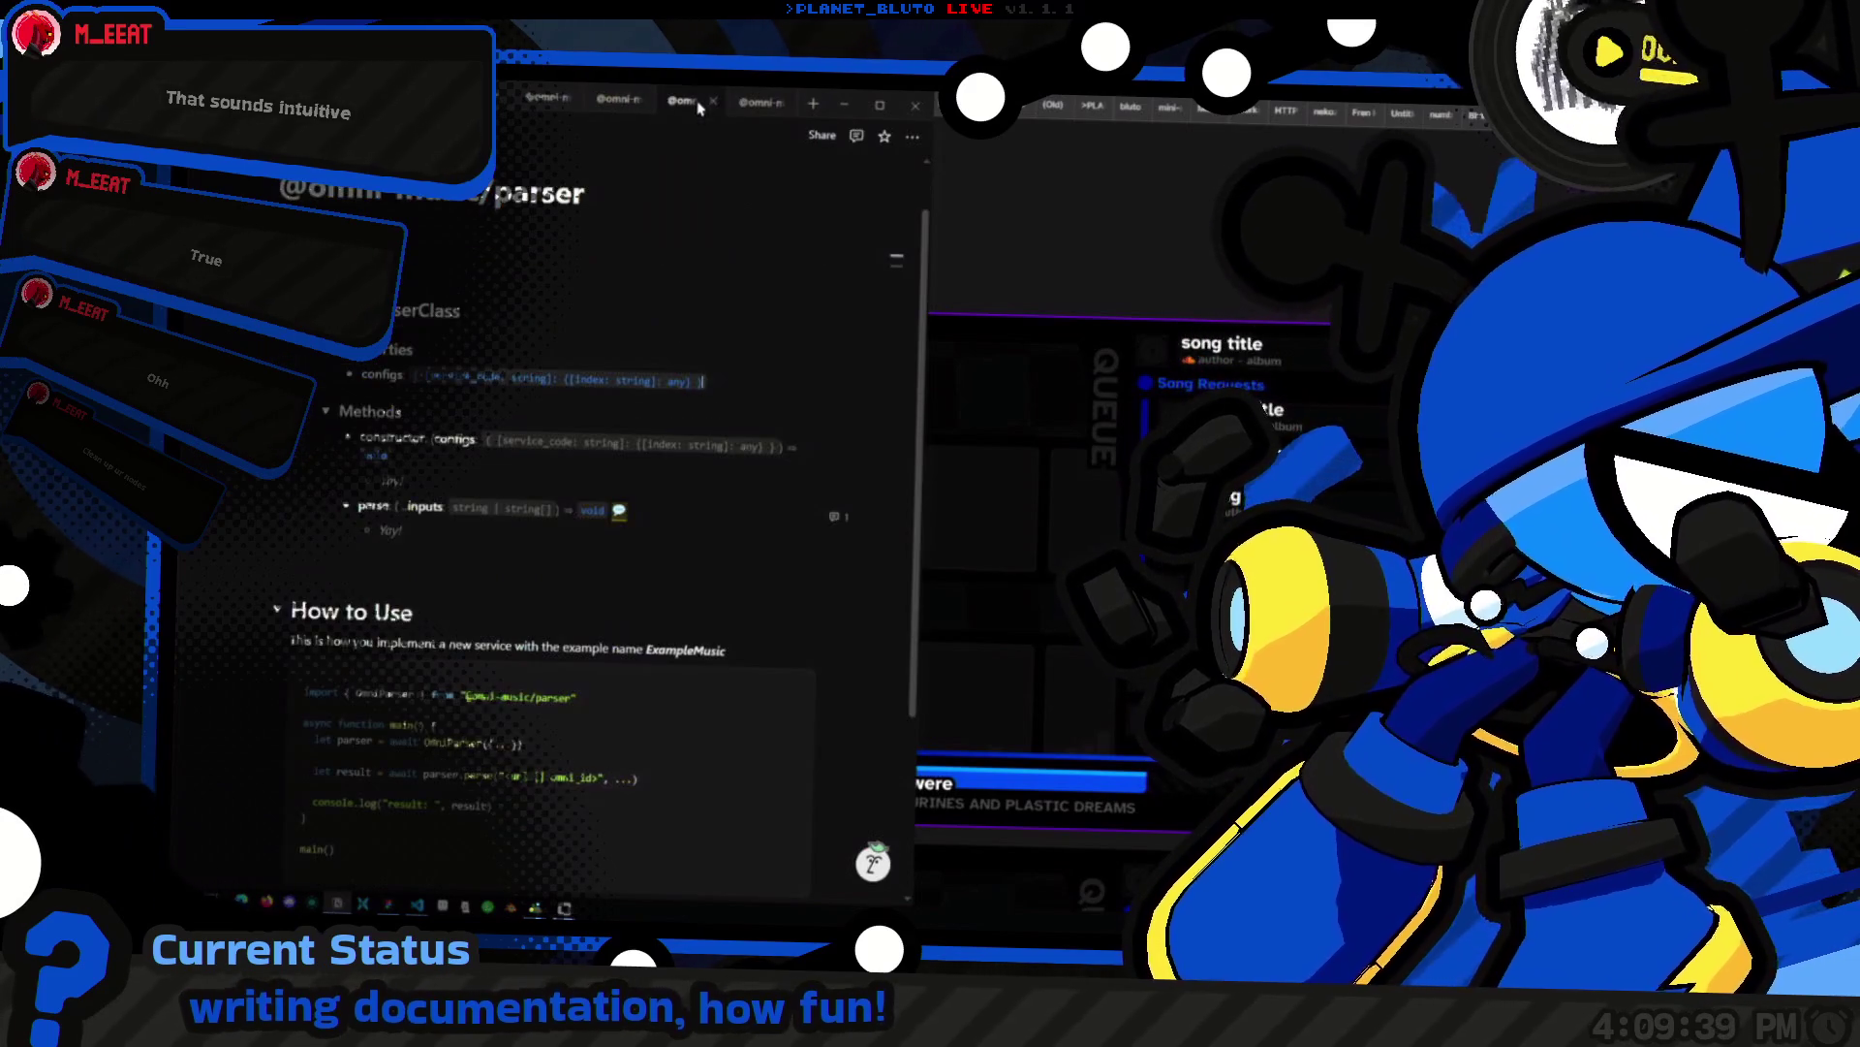
left_click(761, 103)
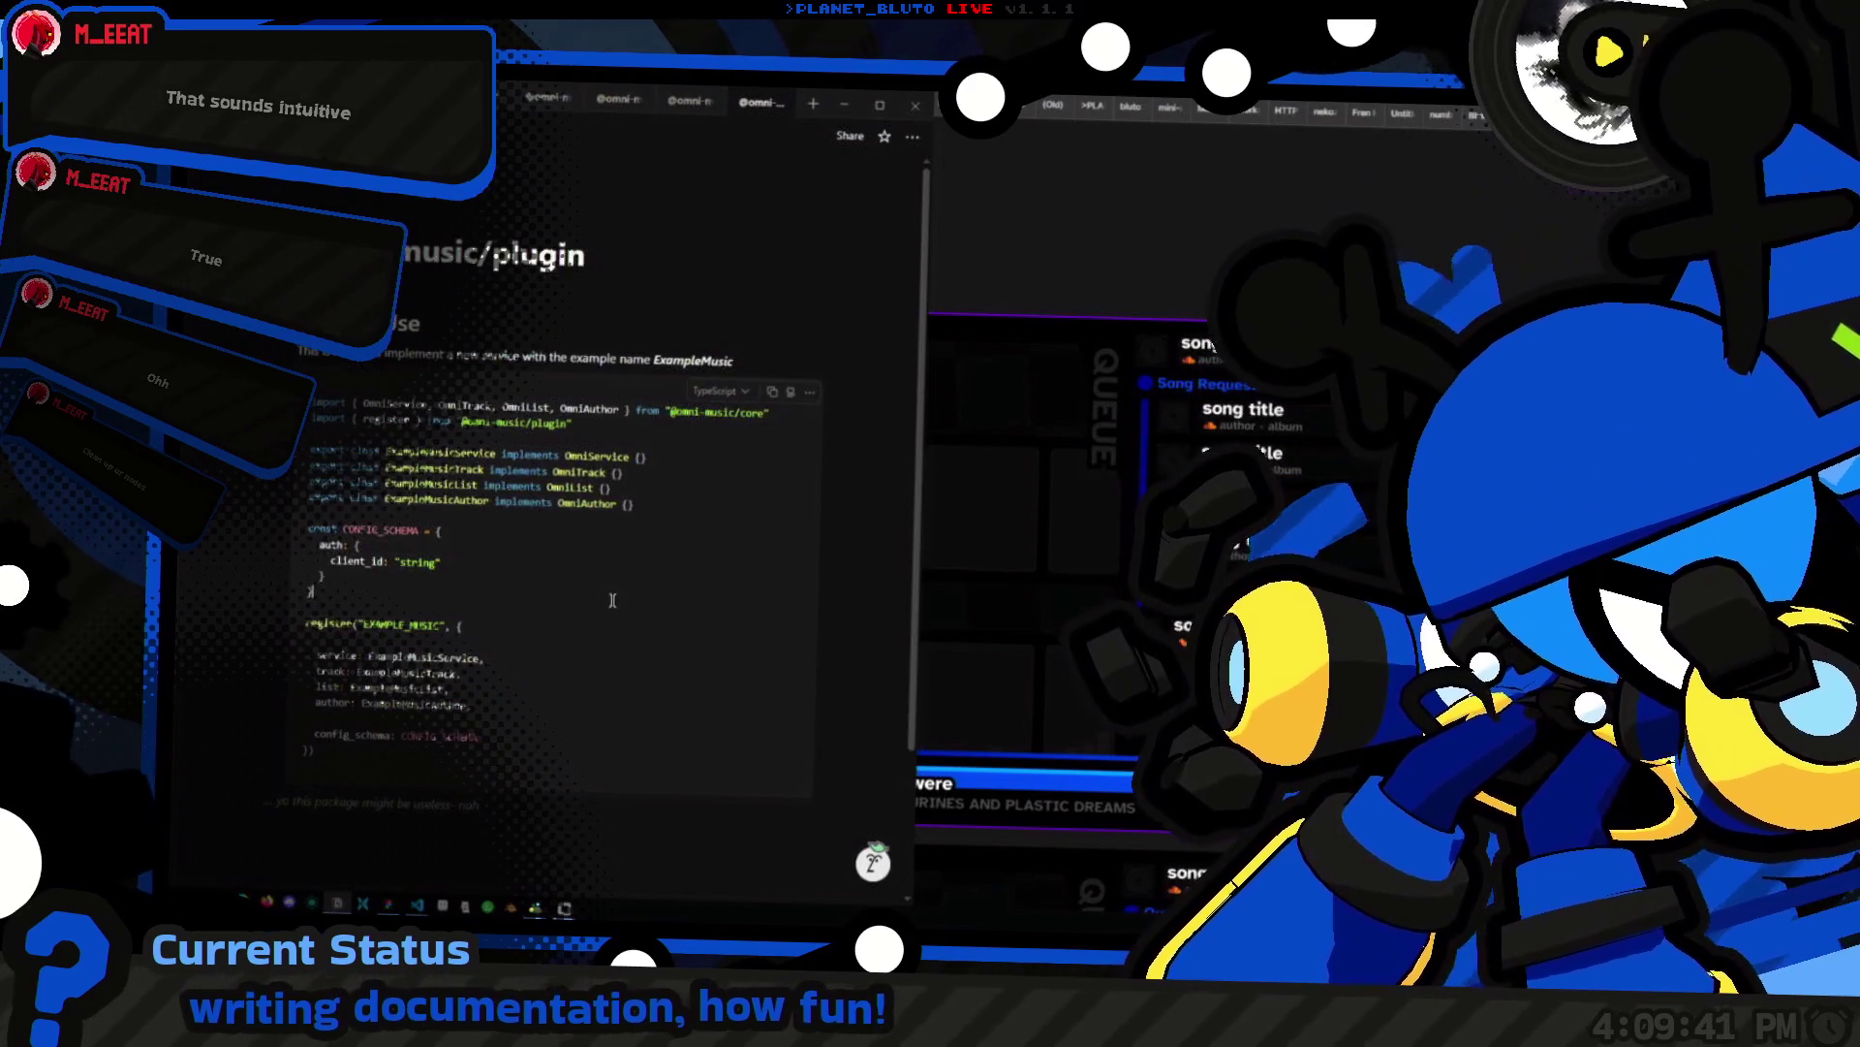
key("alt+Tab")
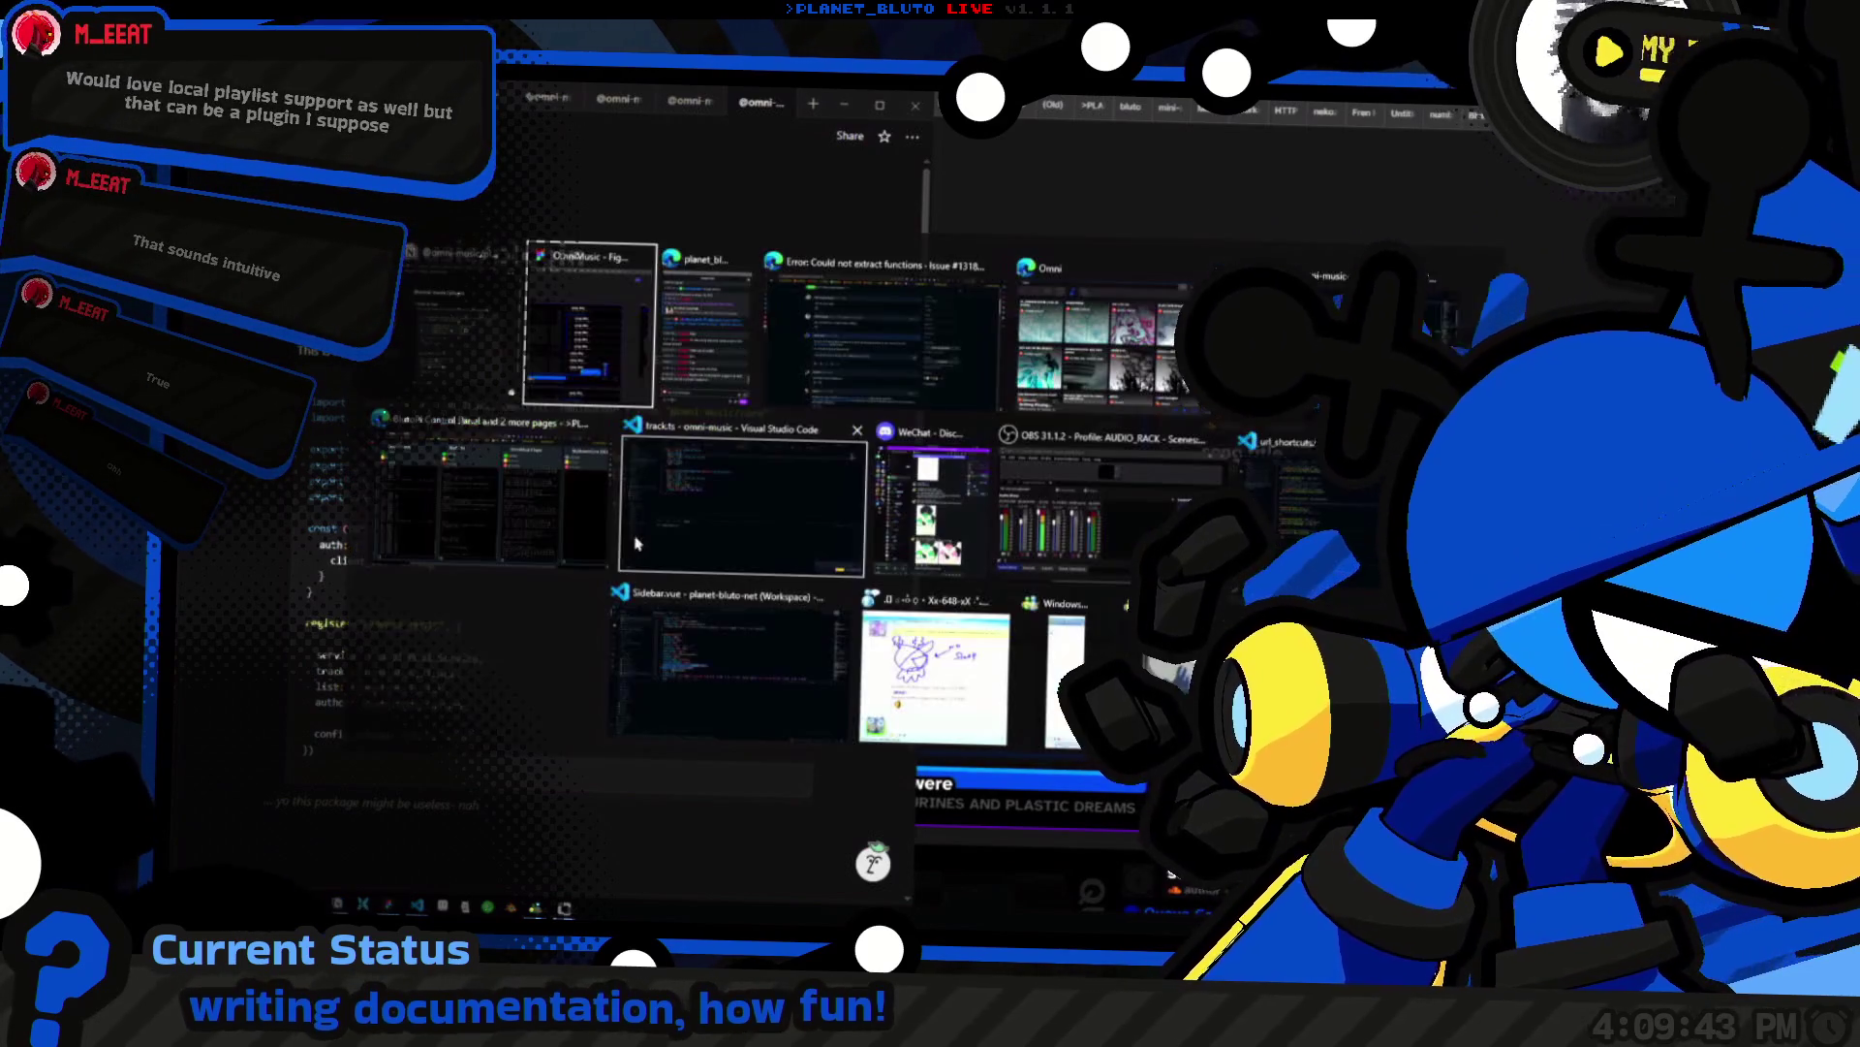
left_click(890, 367)
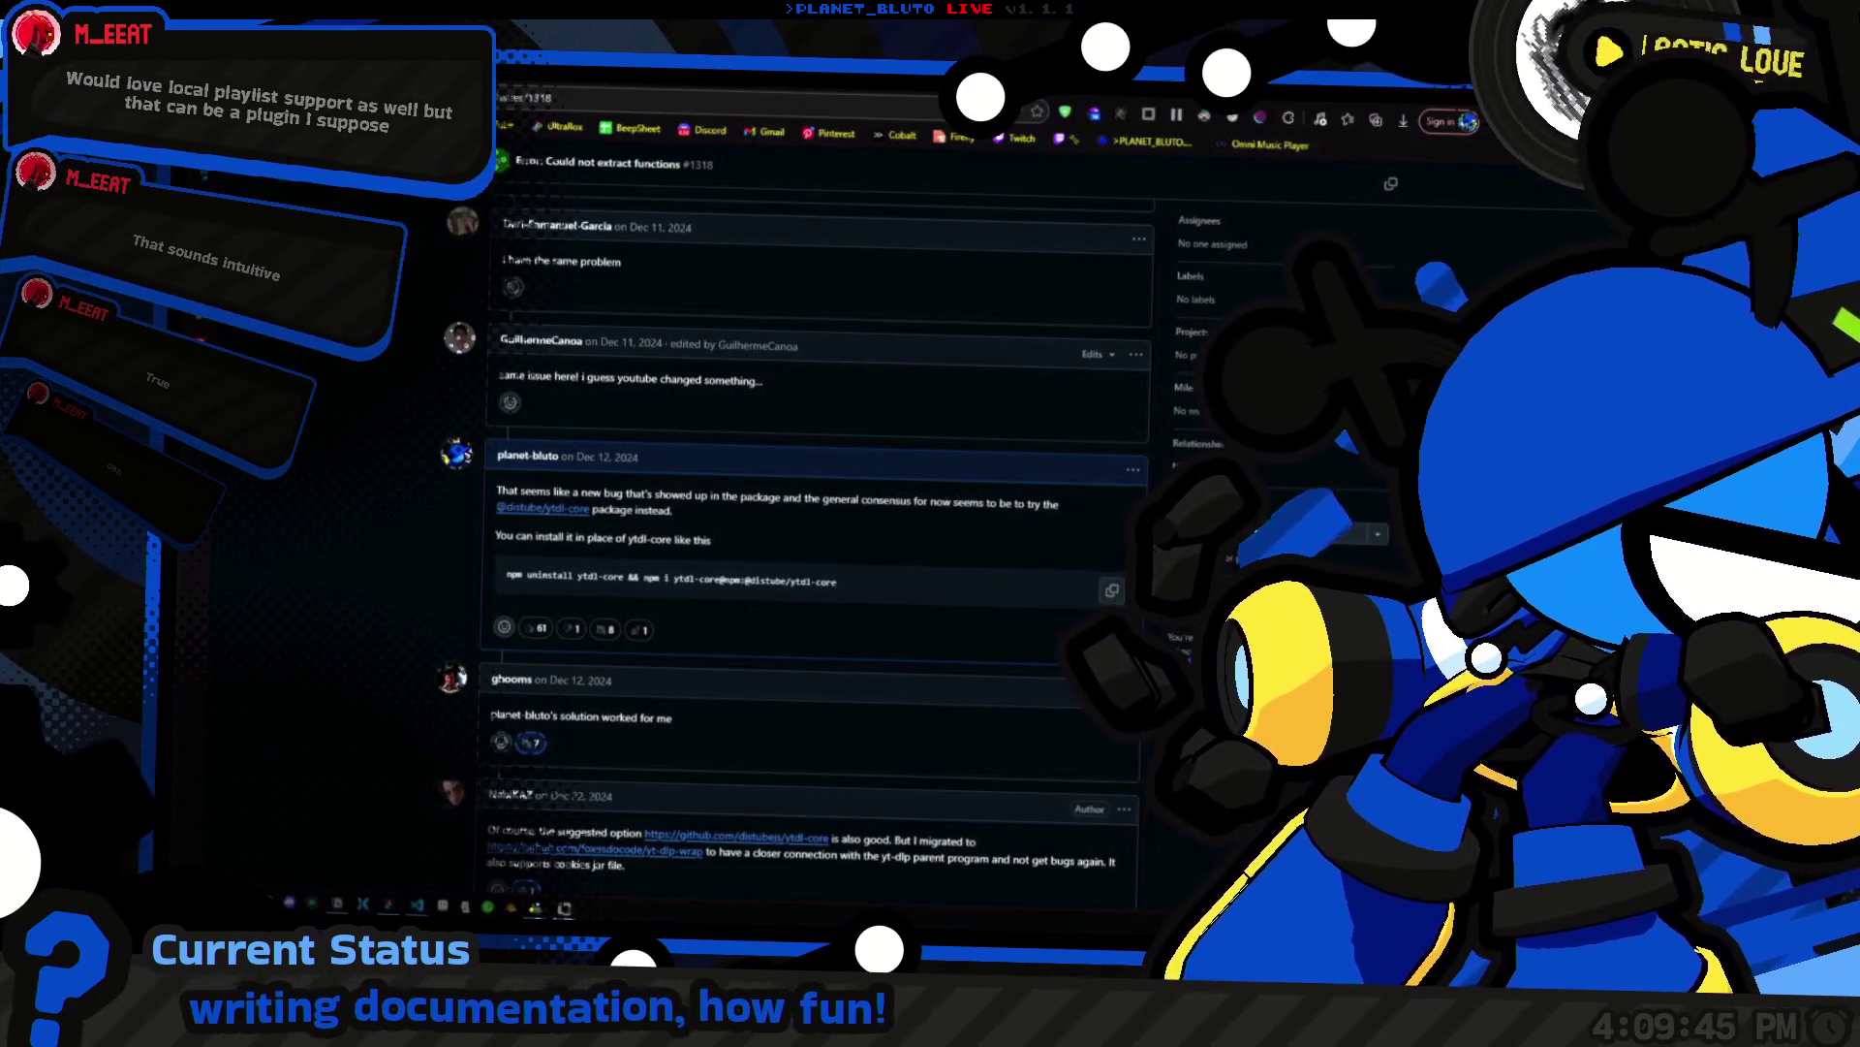
Switch to the Sequelize docs and open the Other Data Types page
key("ctrl+Tab")
scroll(805, 575, "up", 3)
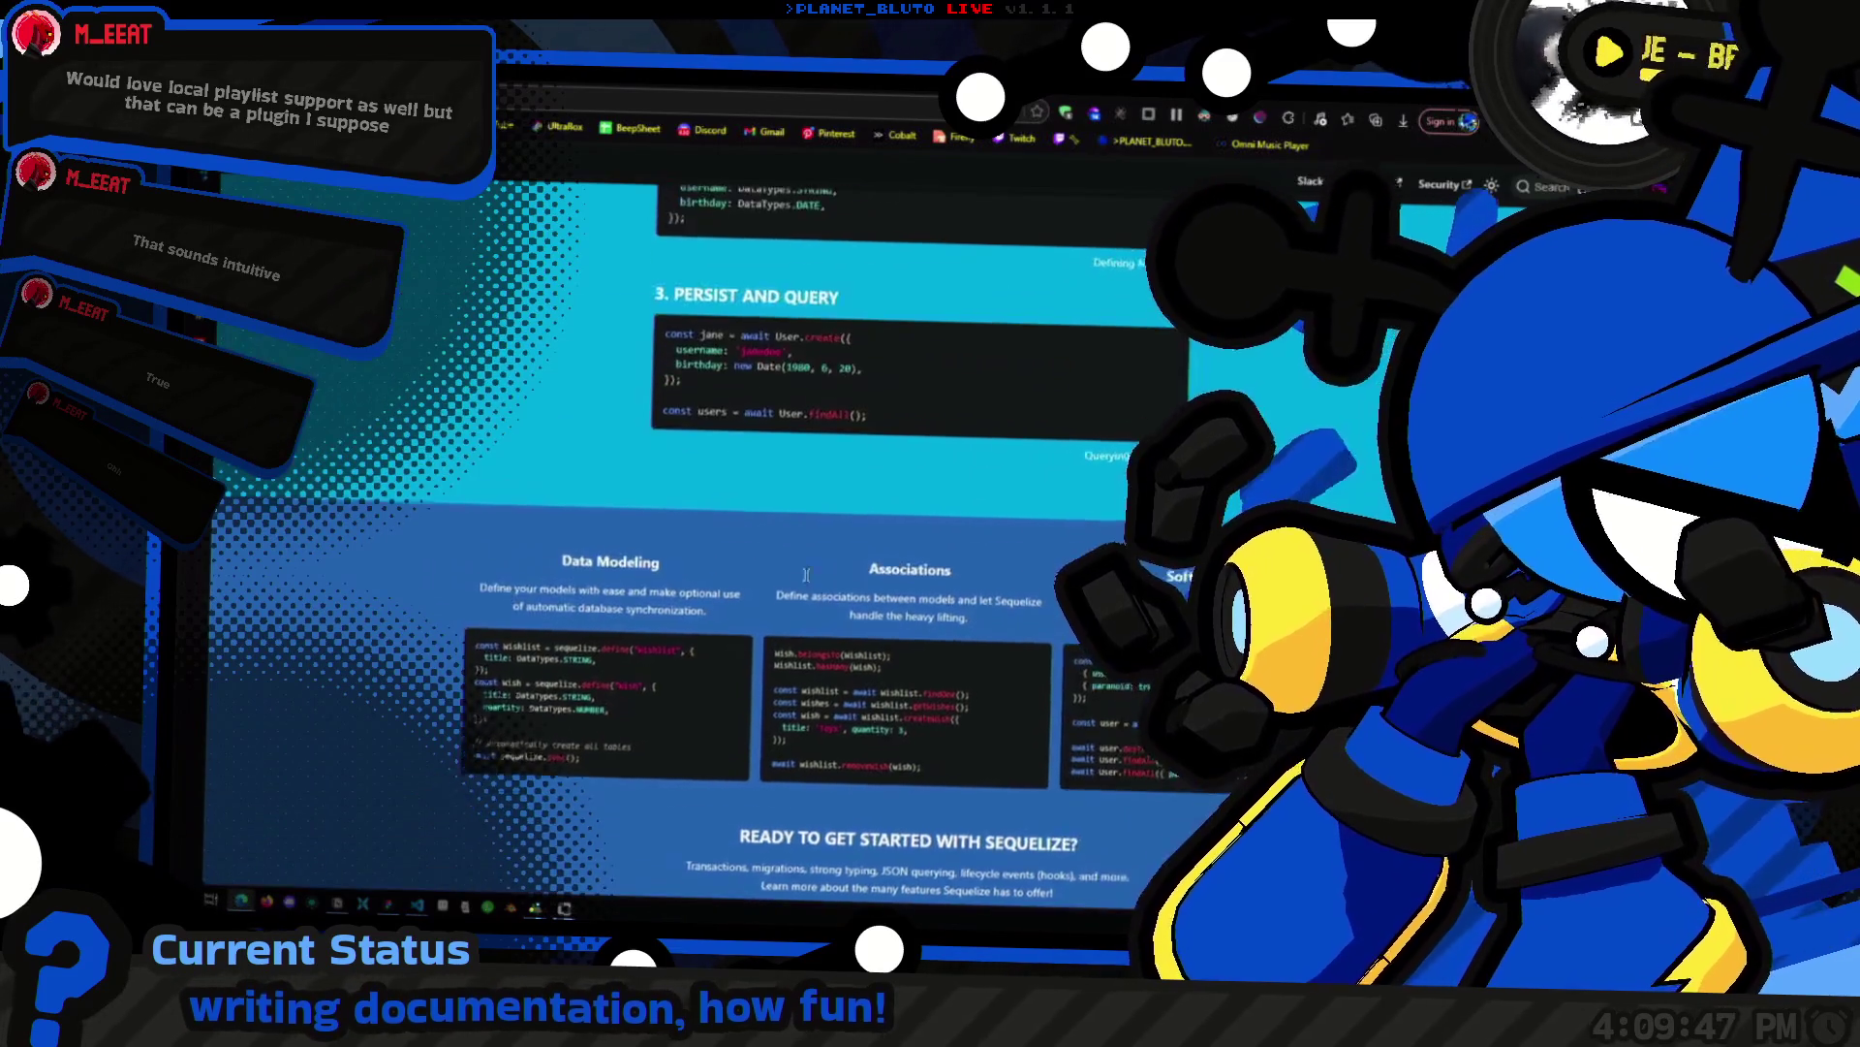
scroll(806, 575, "up", 4)
key("ctrl+Tab")
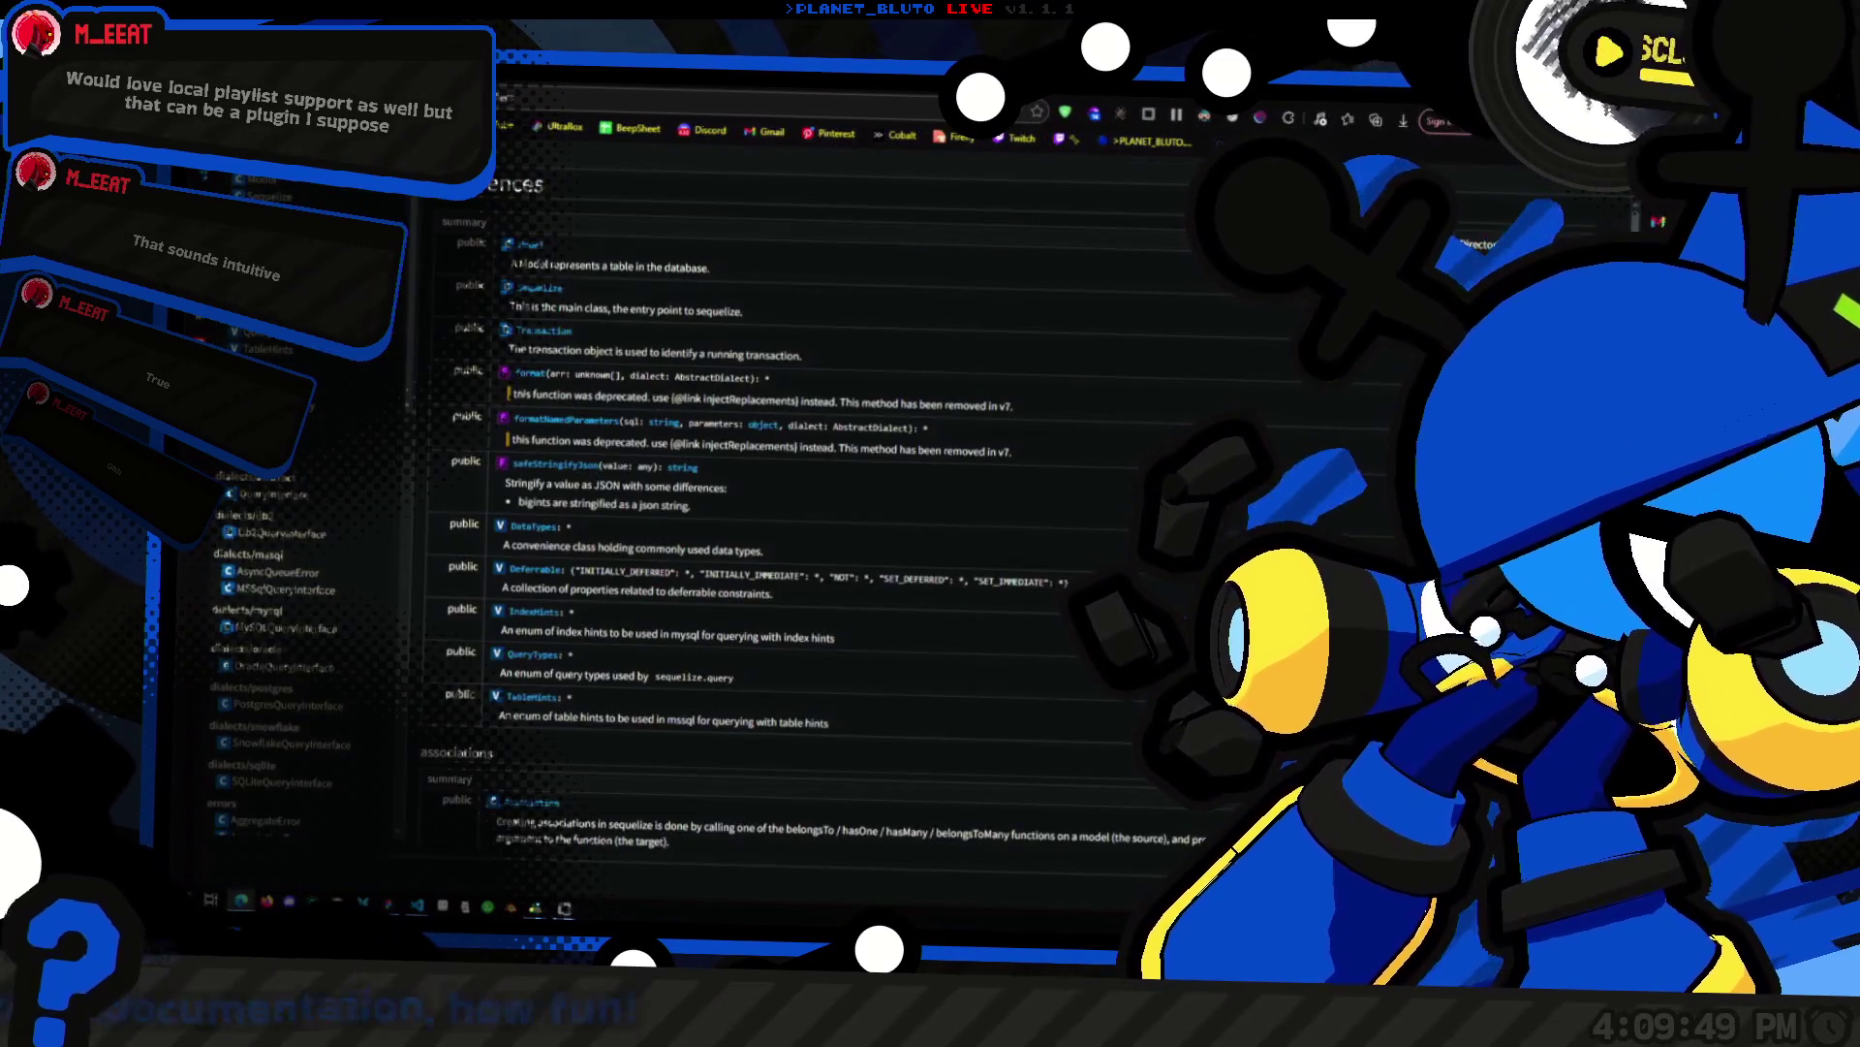
key("ctrl+Tab")
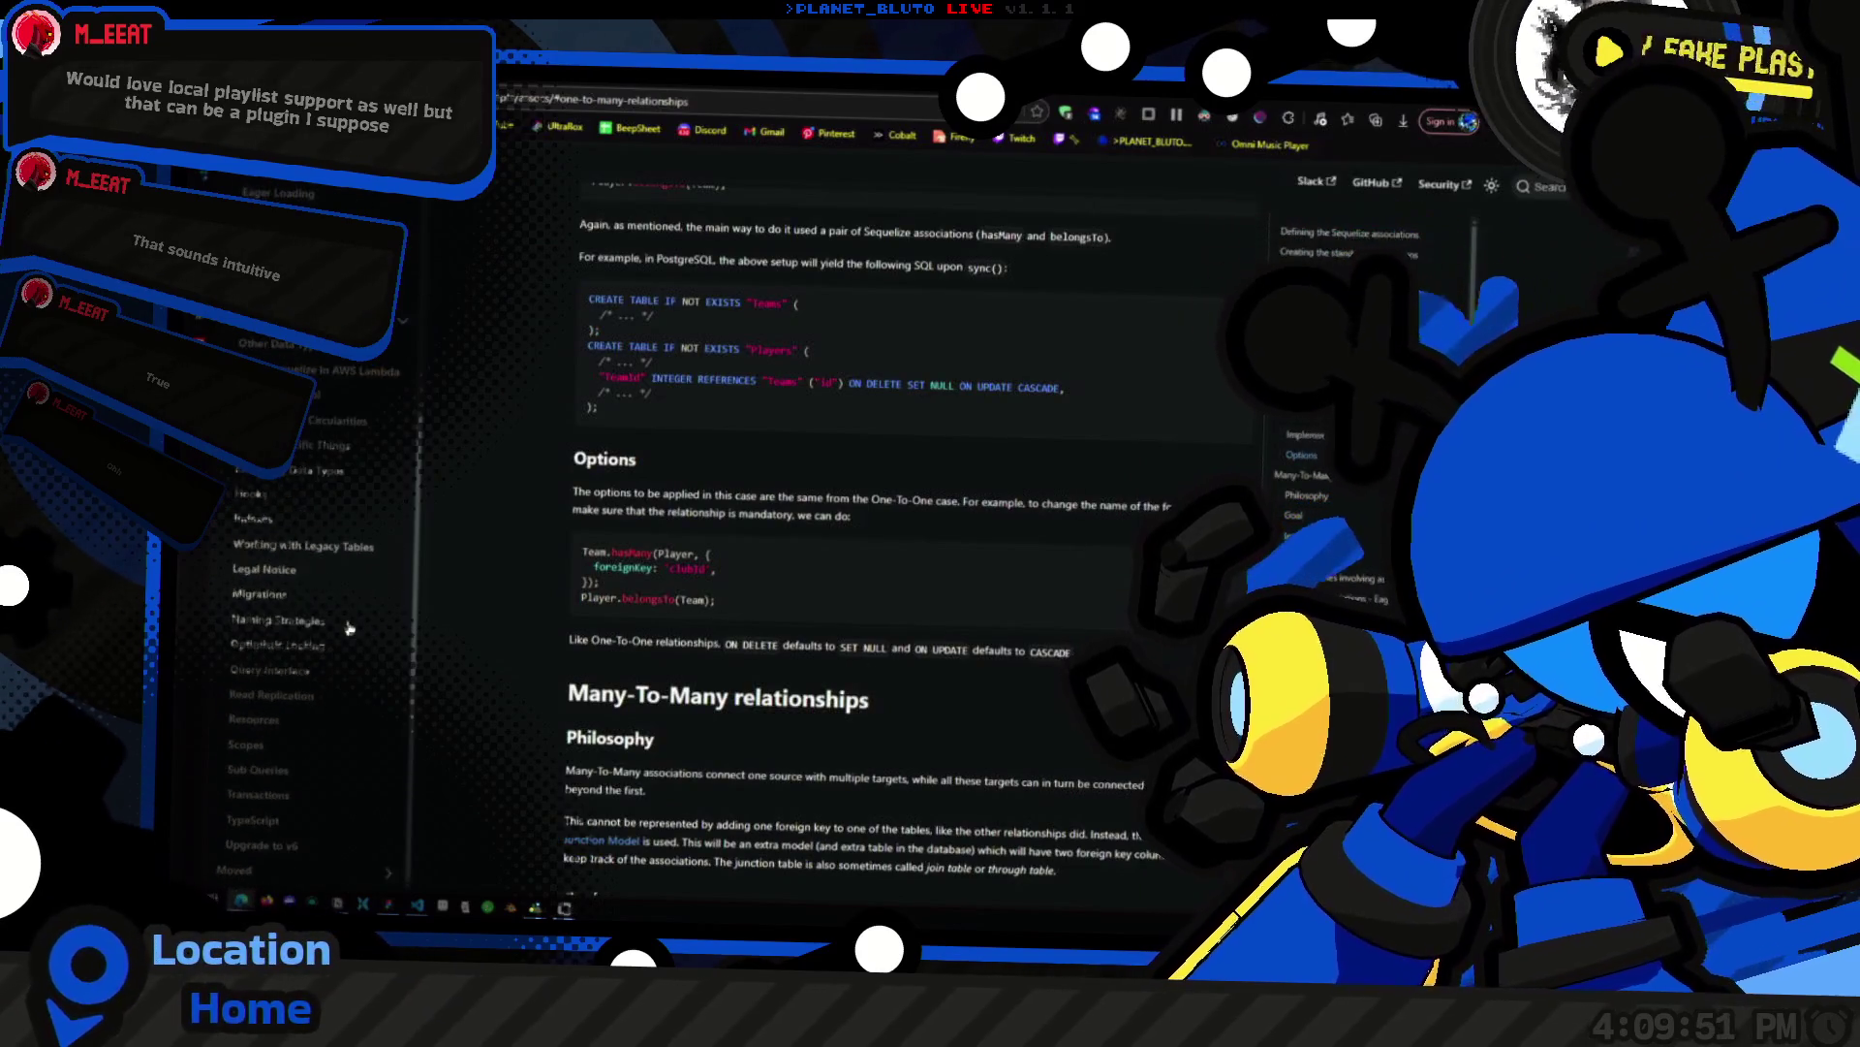
left_click(274, 654)
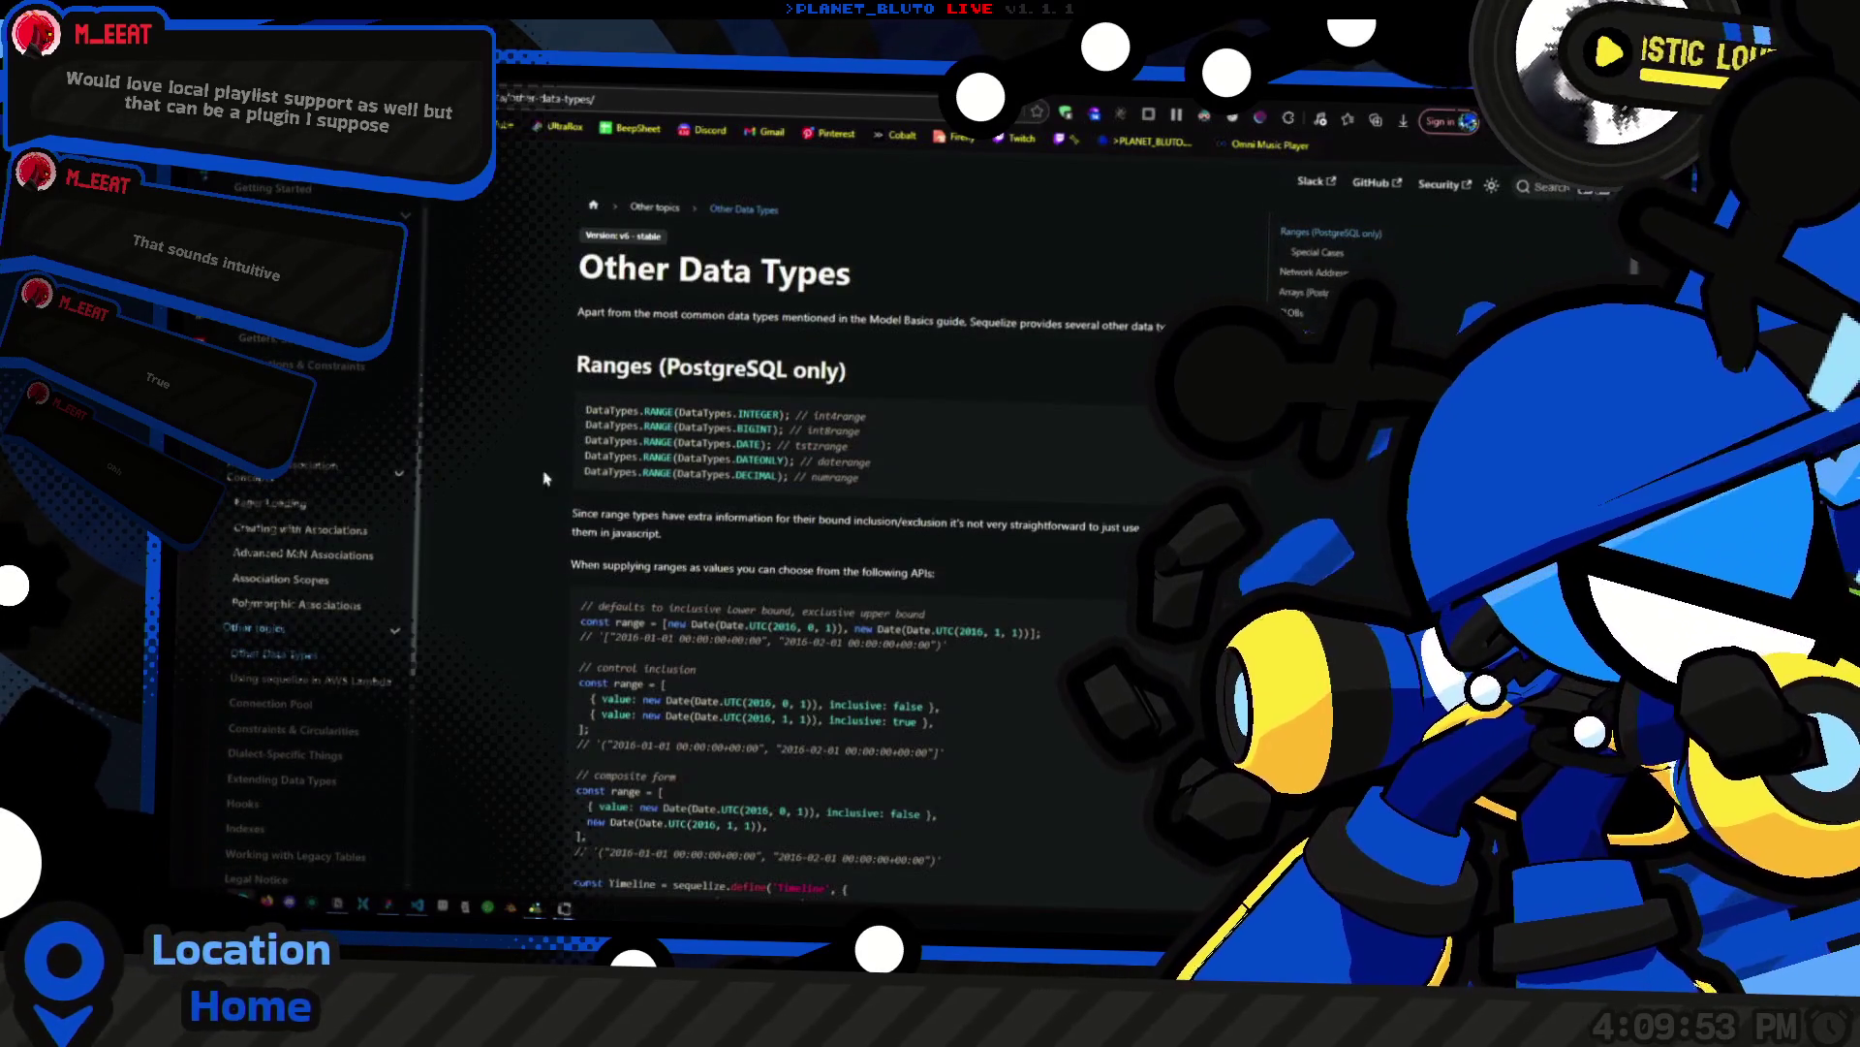
Jump to the JSONB (PostgreSQL only) section and read its query examples
left_click(1340, 413)
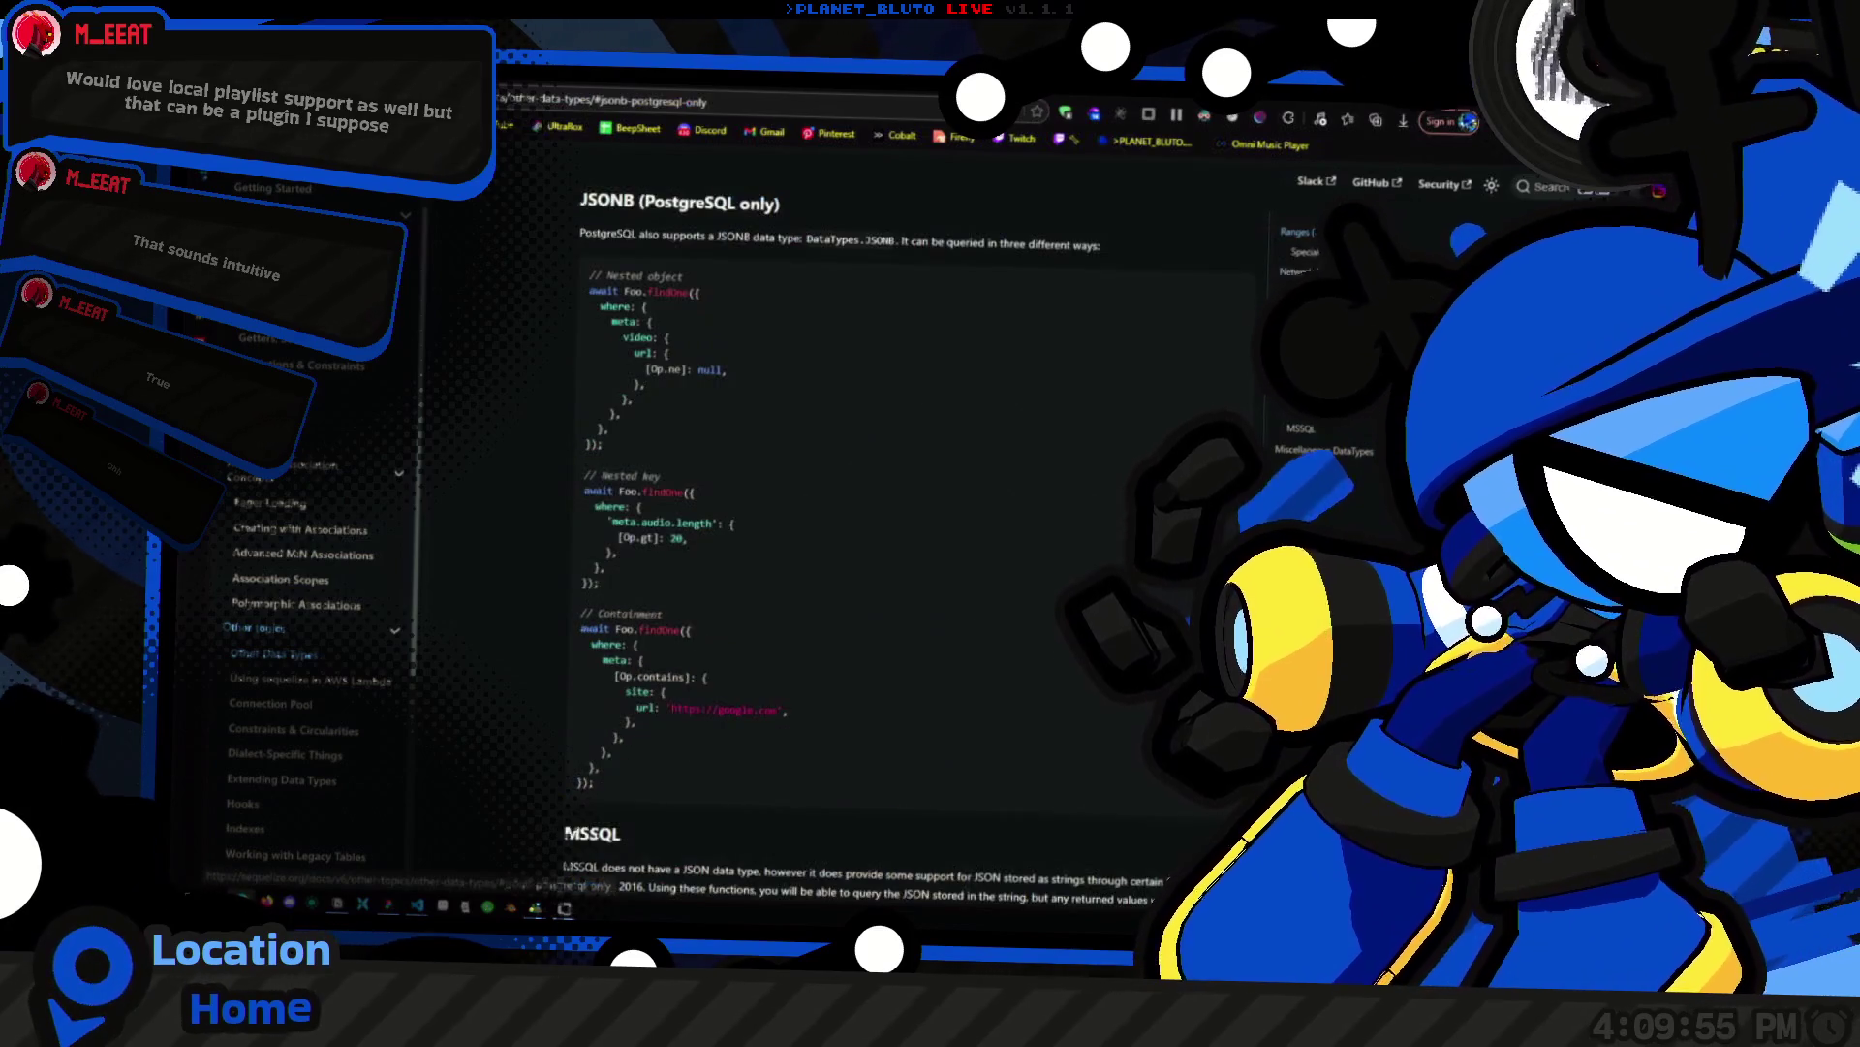
left_click_drag(532, 234, 969, 626)
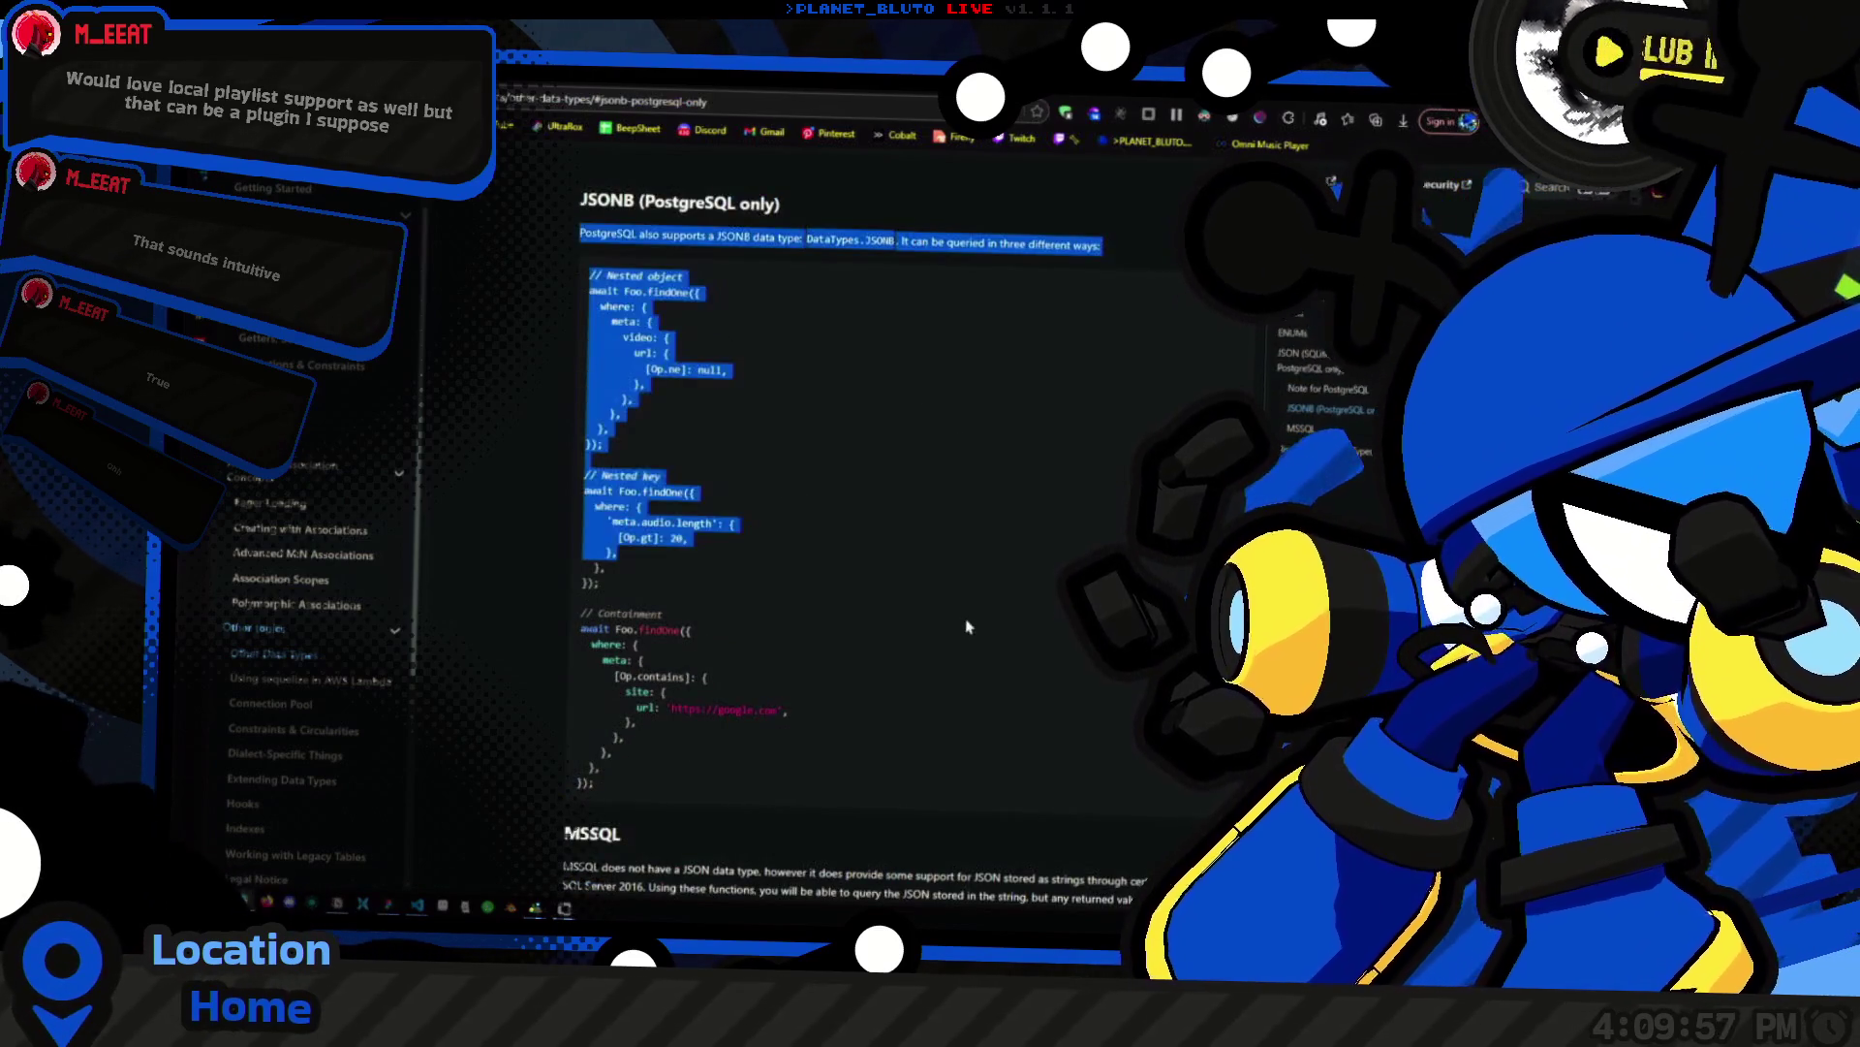
left_click(969, 626)
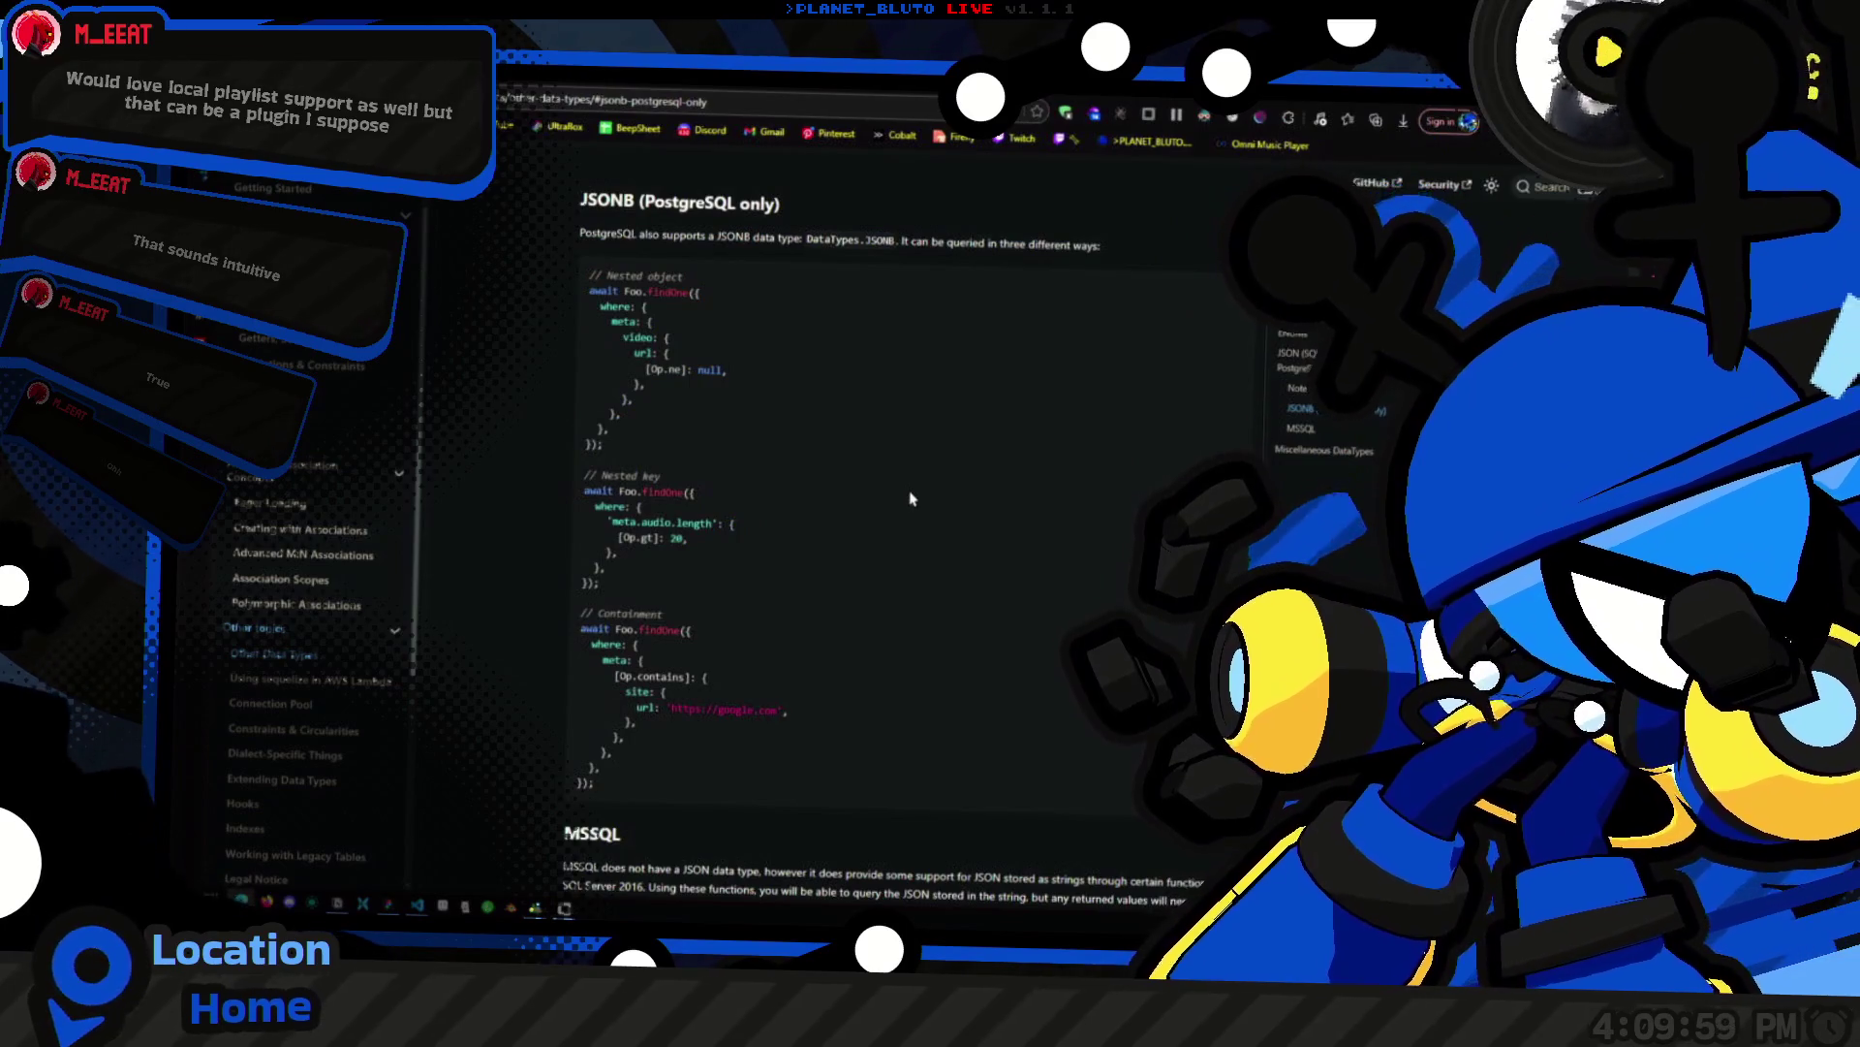
scroll(911, 499, "up", 2)
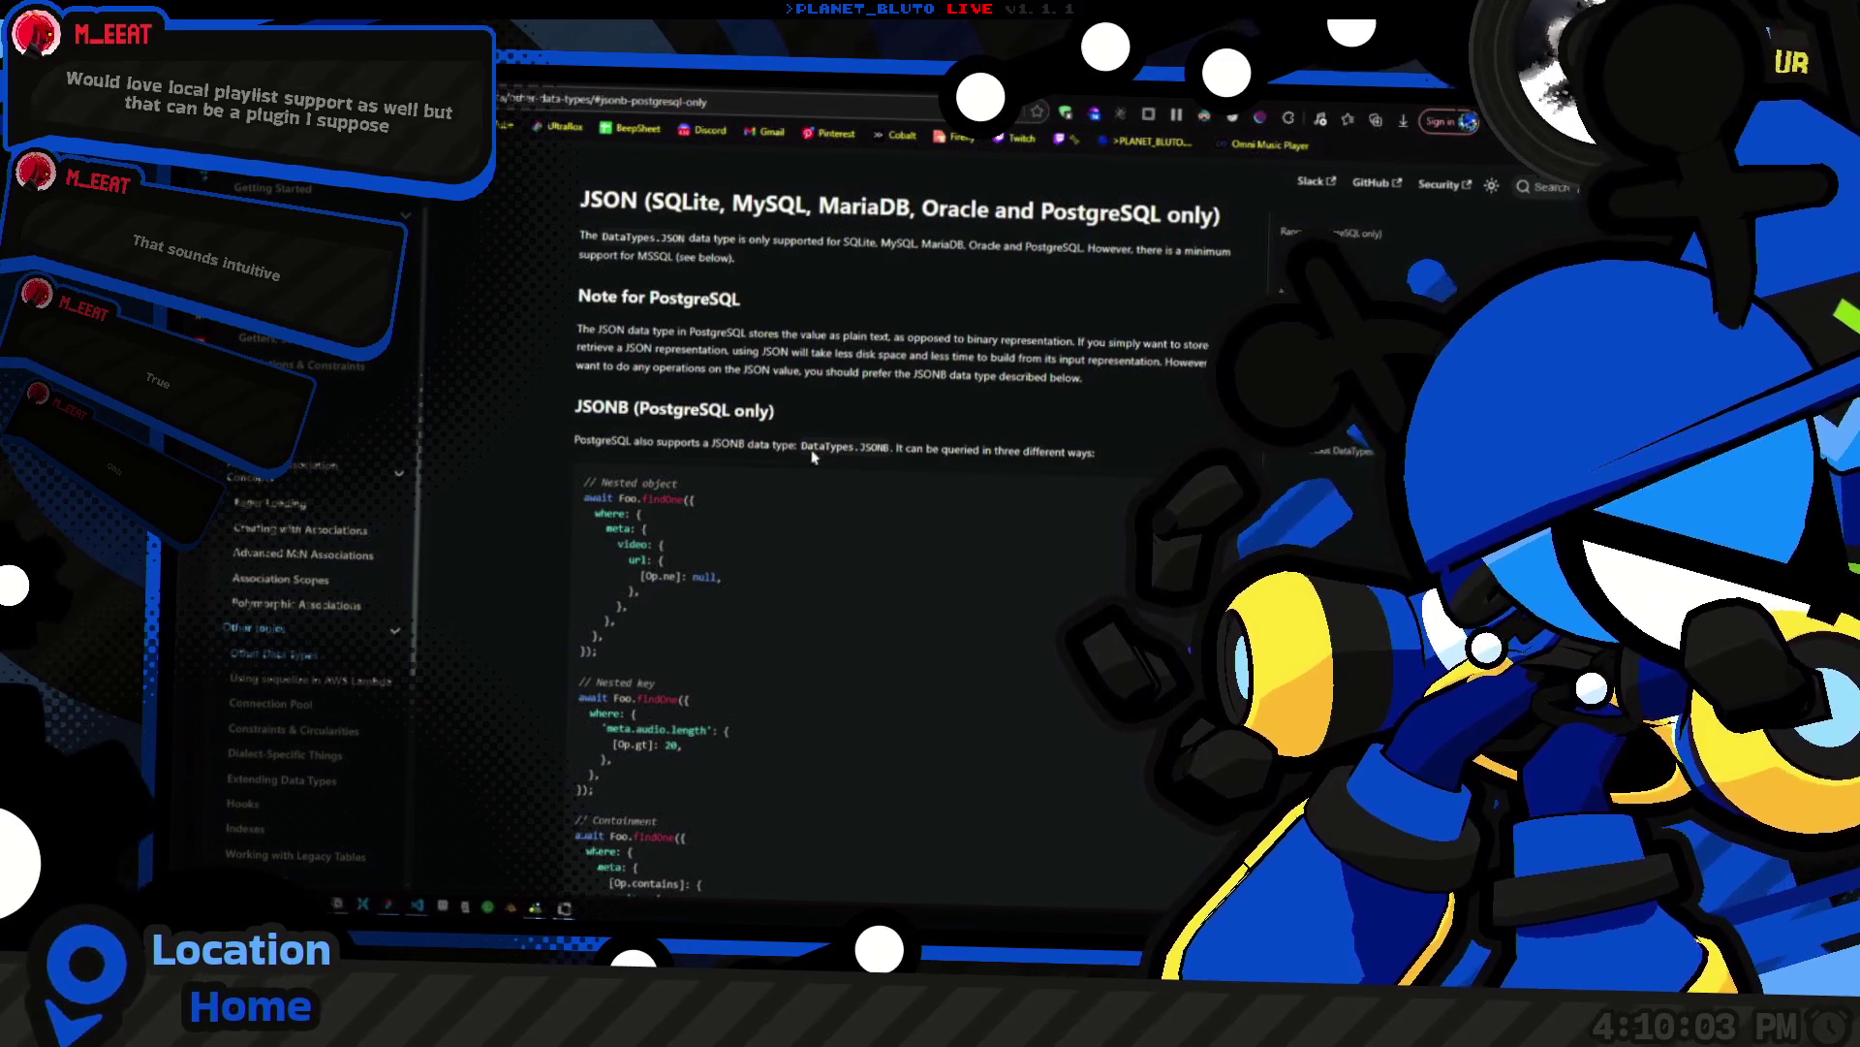
scroll(708, 358, "up", 2)
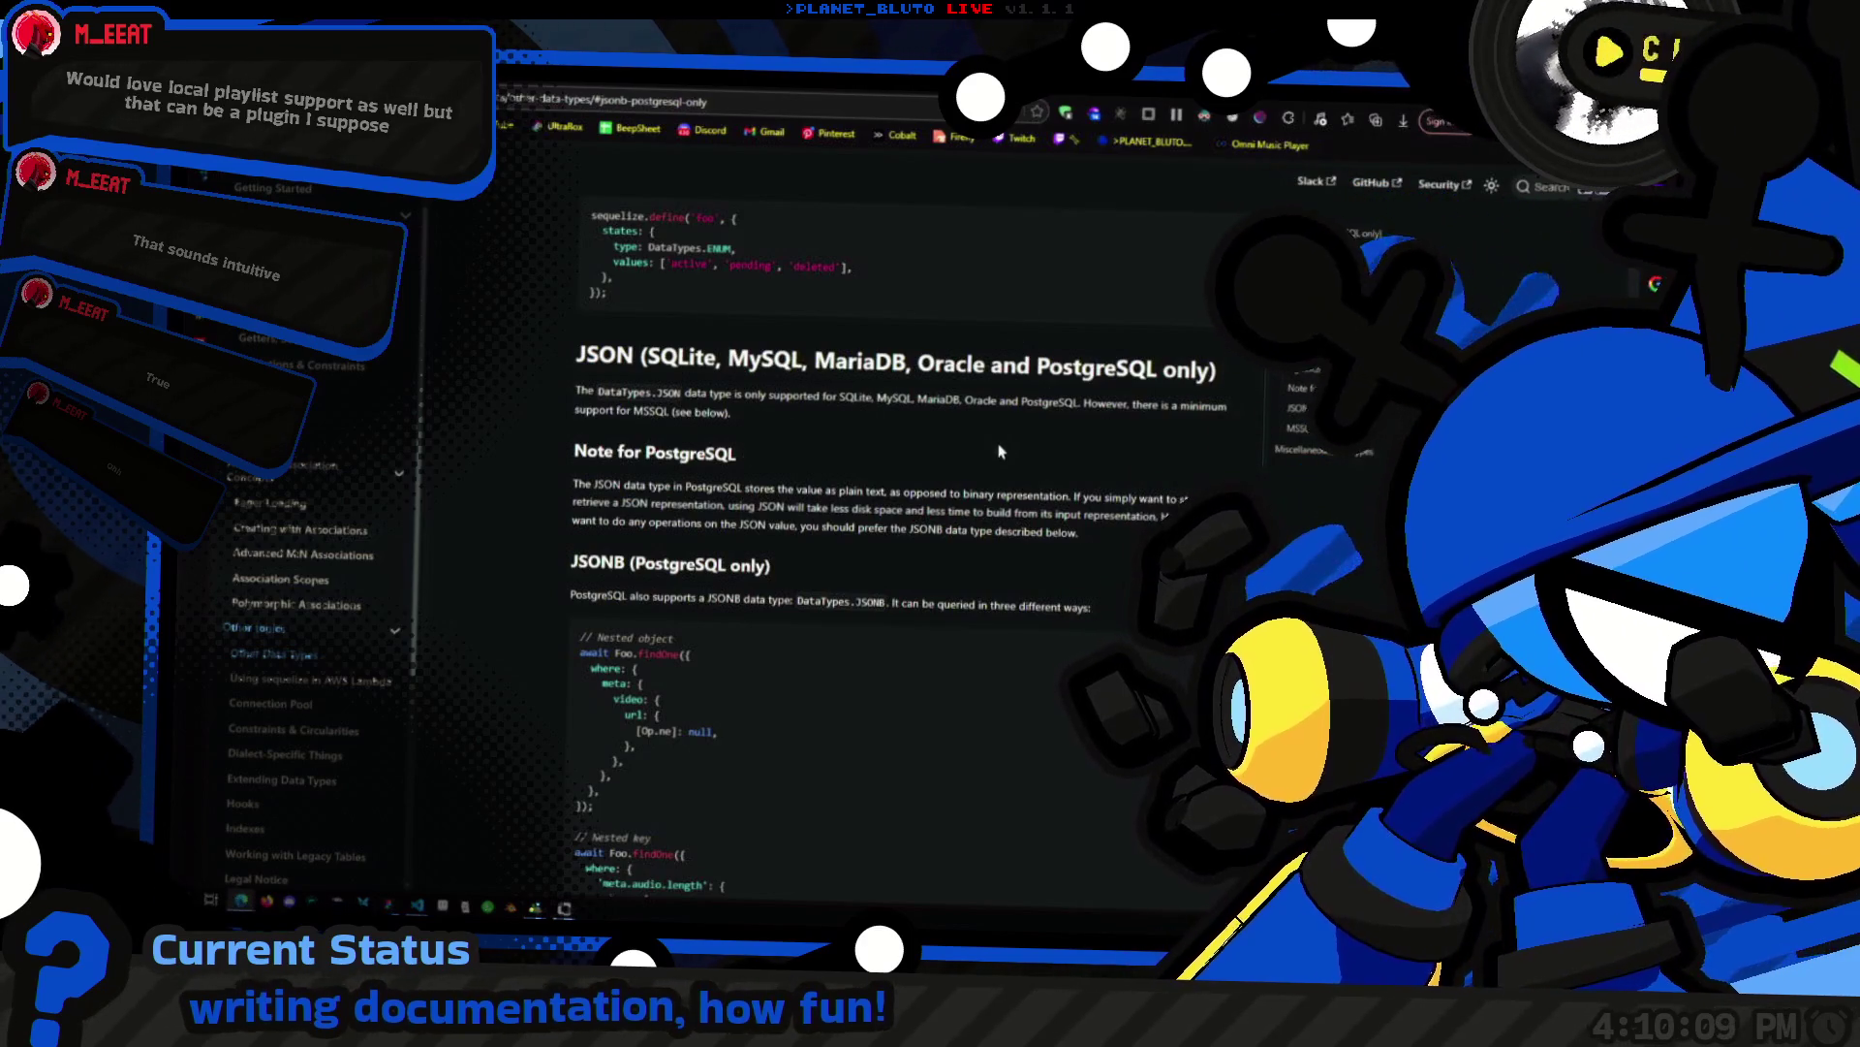
Jump to the JSON section, search the docs for JSON, and review the PostgreSQL note
left_click(886, 364)
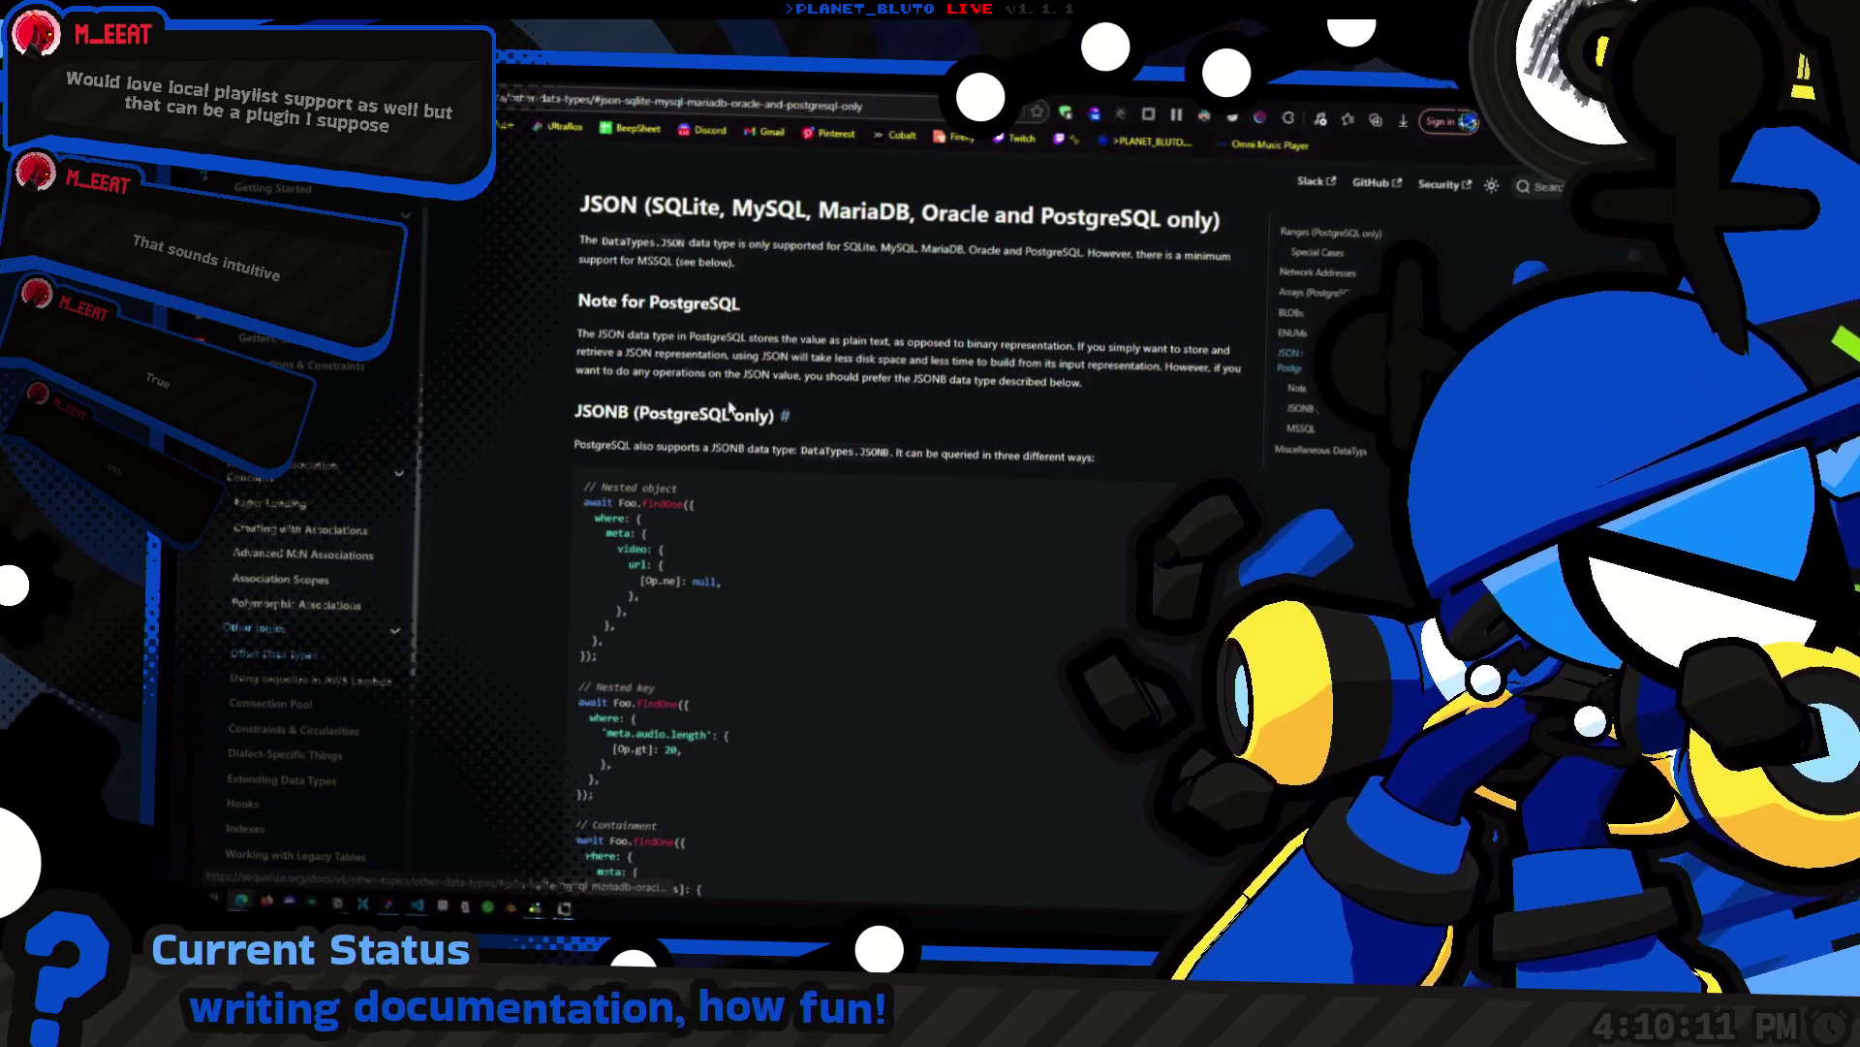
scroll(728, 407, "up", 2)
scroll(365, 630, "down", 3)
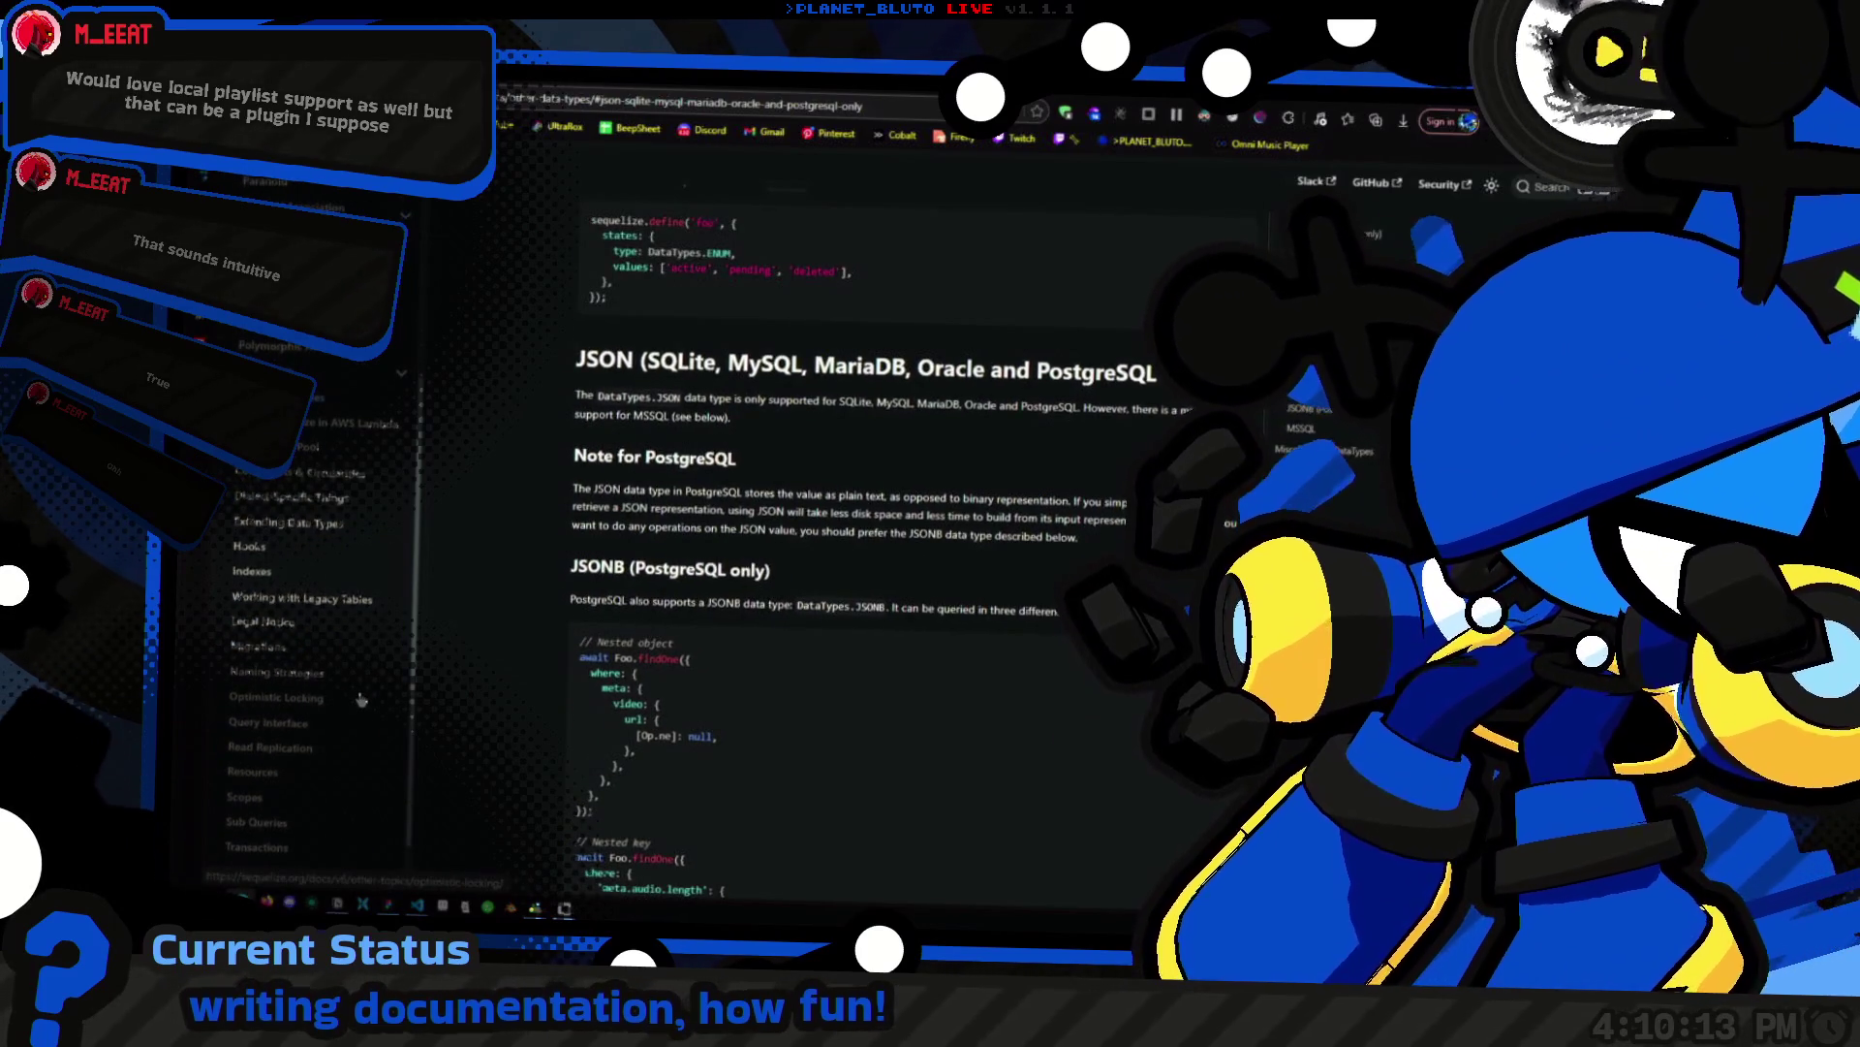
scroll(360, 700, "down", 2)
key("ctrl+k")
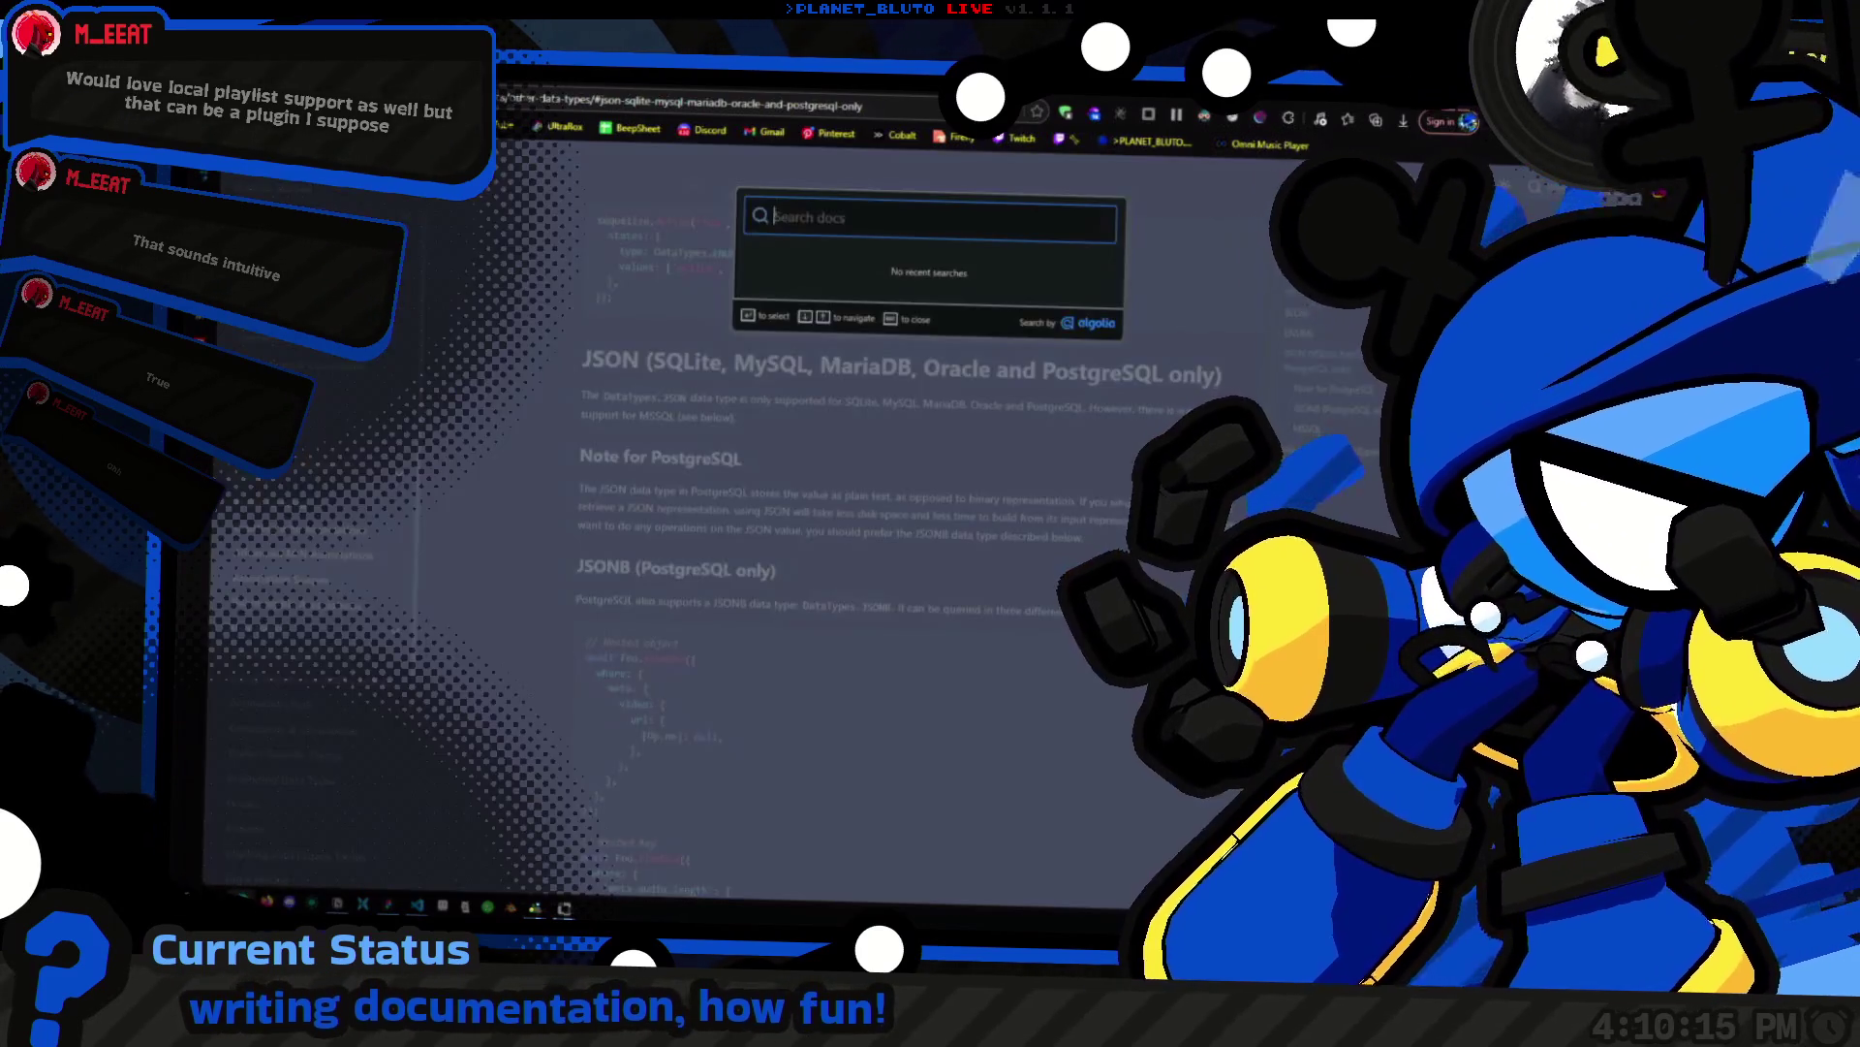
type("JSON")
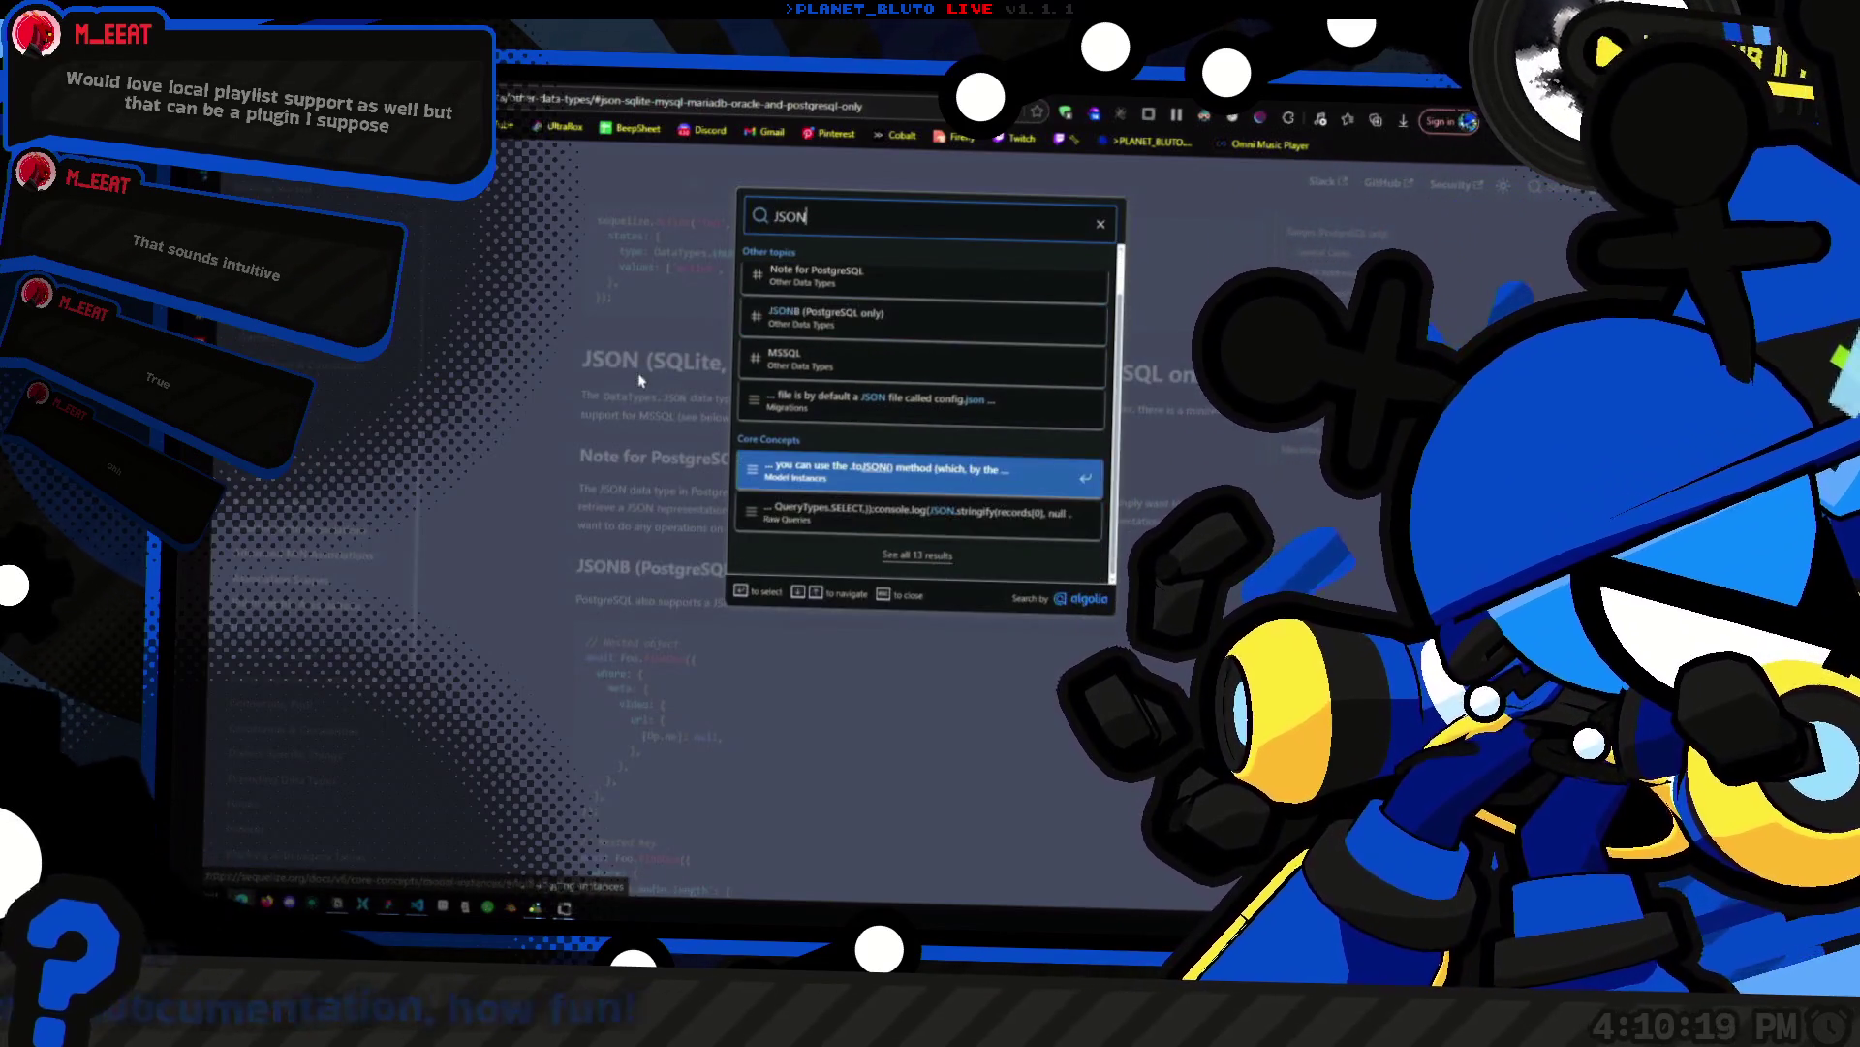
left_click(734, 524)
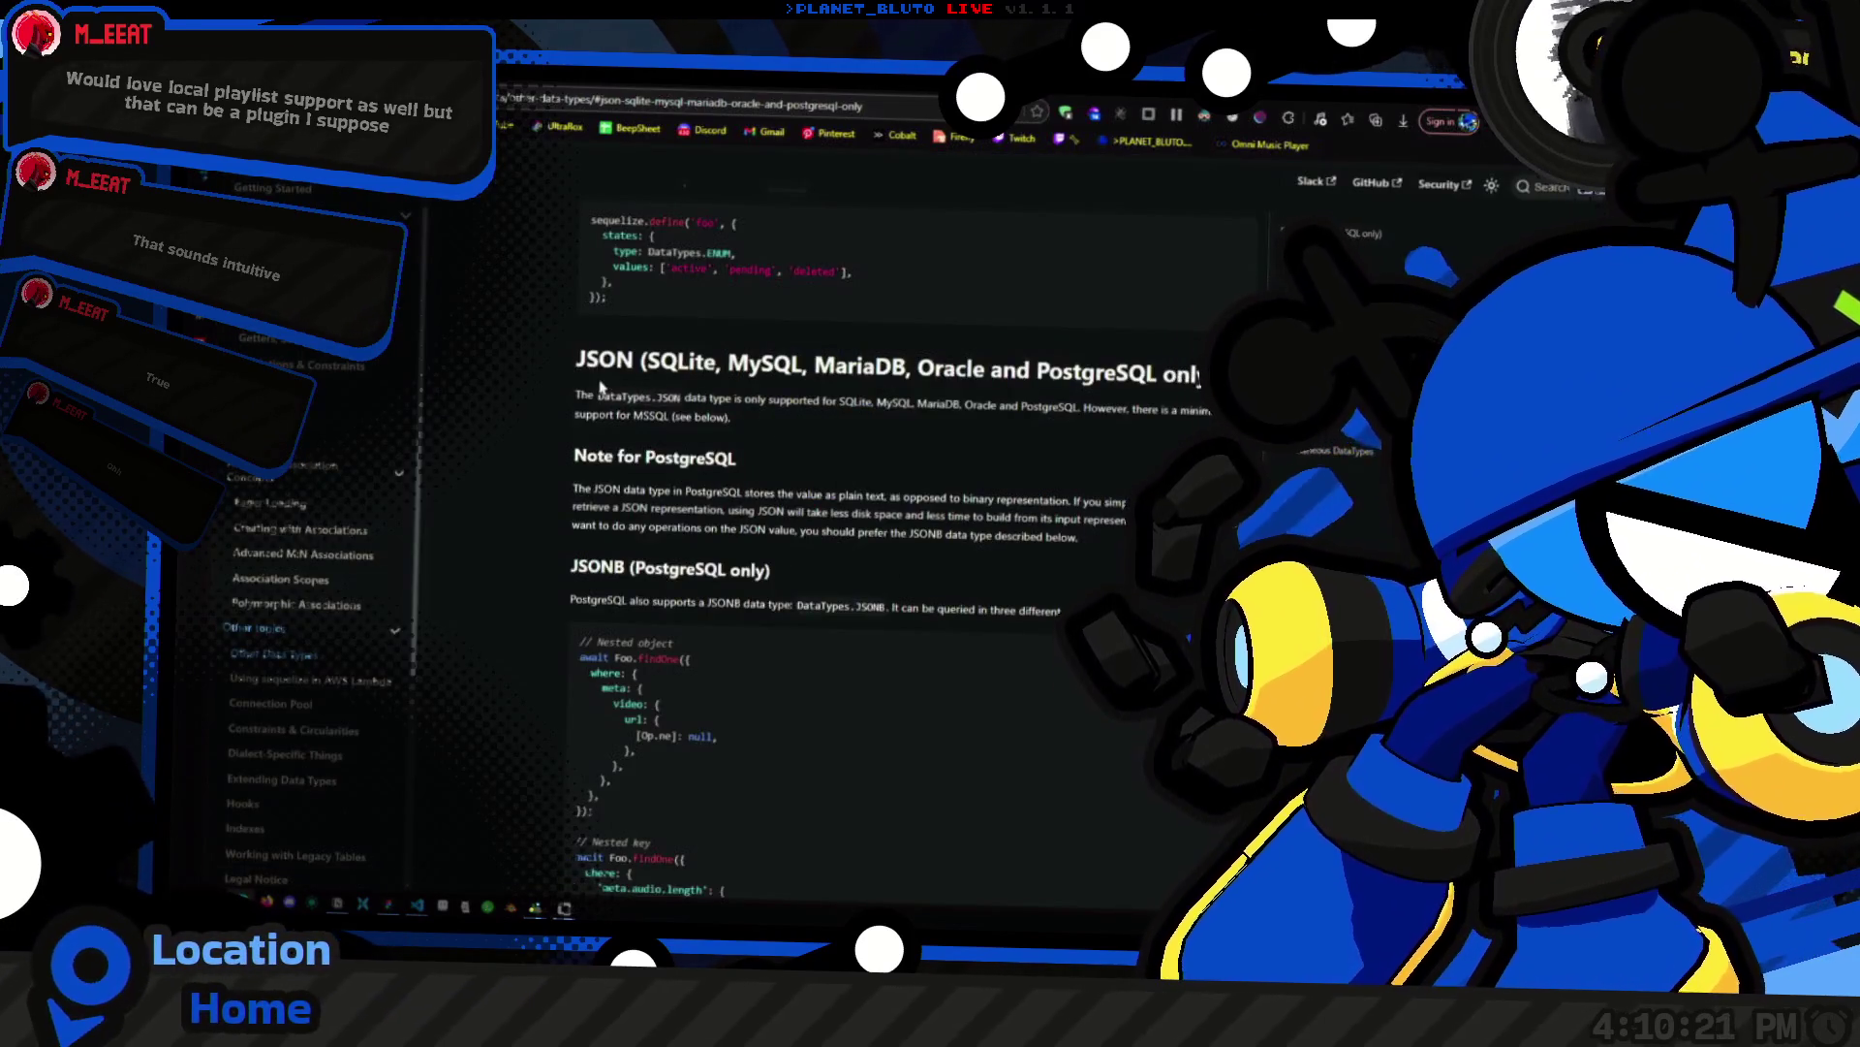
left_click_drag(597, 393, 947, 449)
left_click(838, 422)
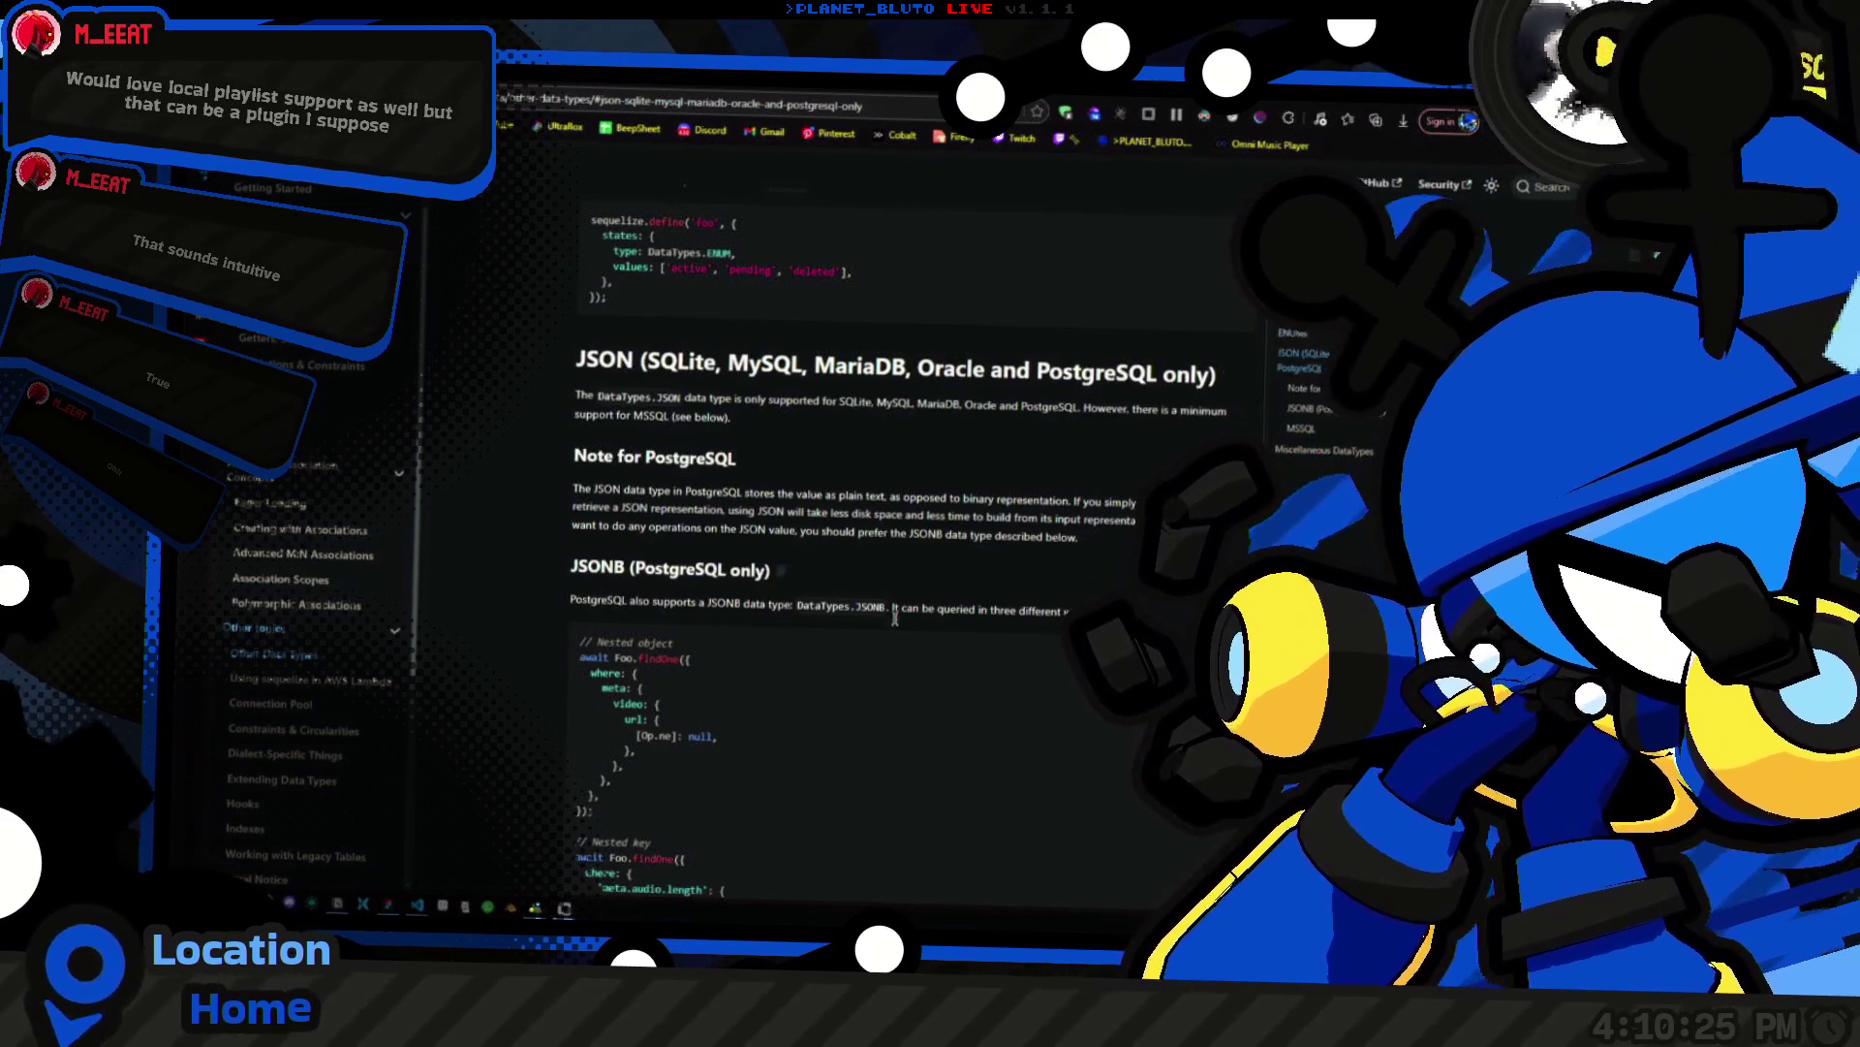
key("alt+Tab")
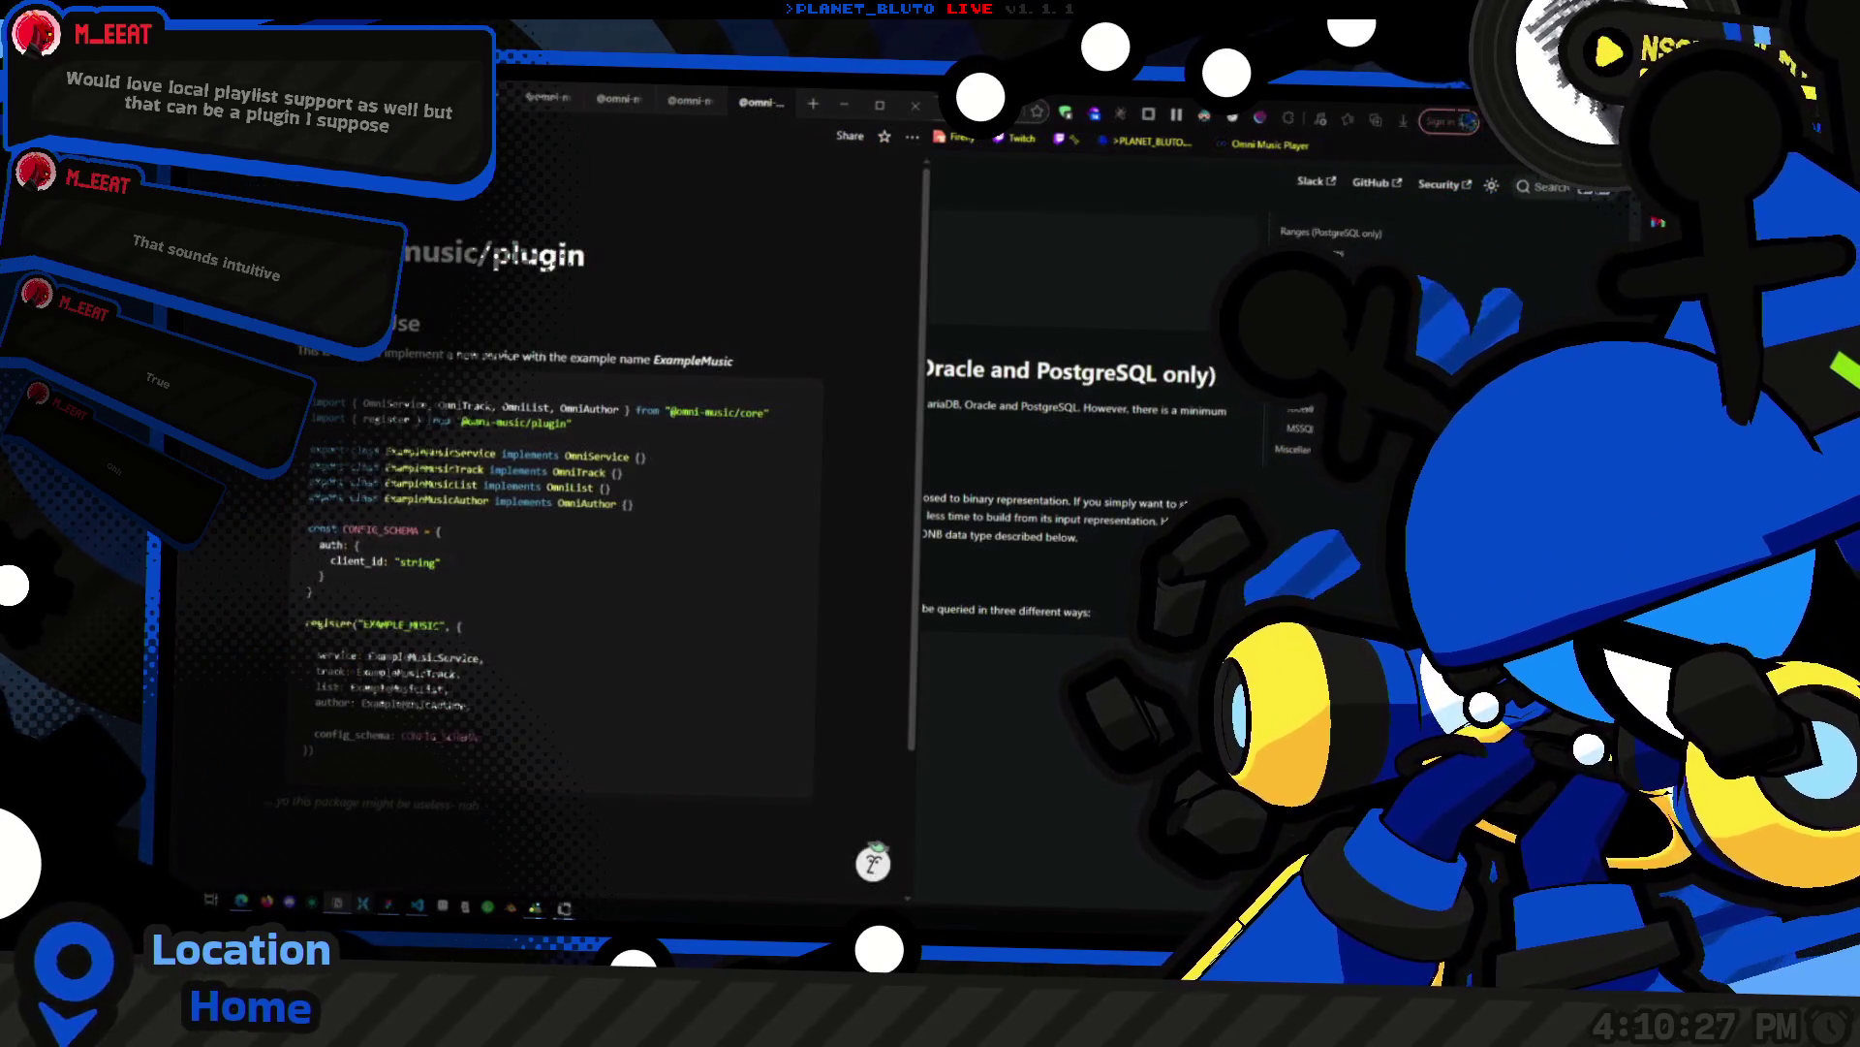
Bring the VS Code window with url_shortcuts.ts to the front and skim the file
mouse_move(416, 906)
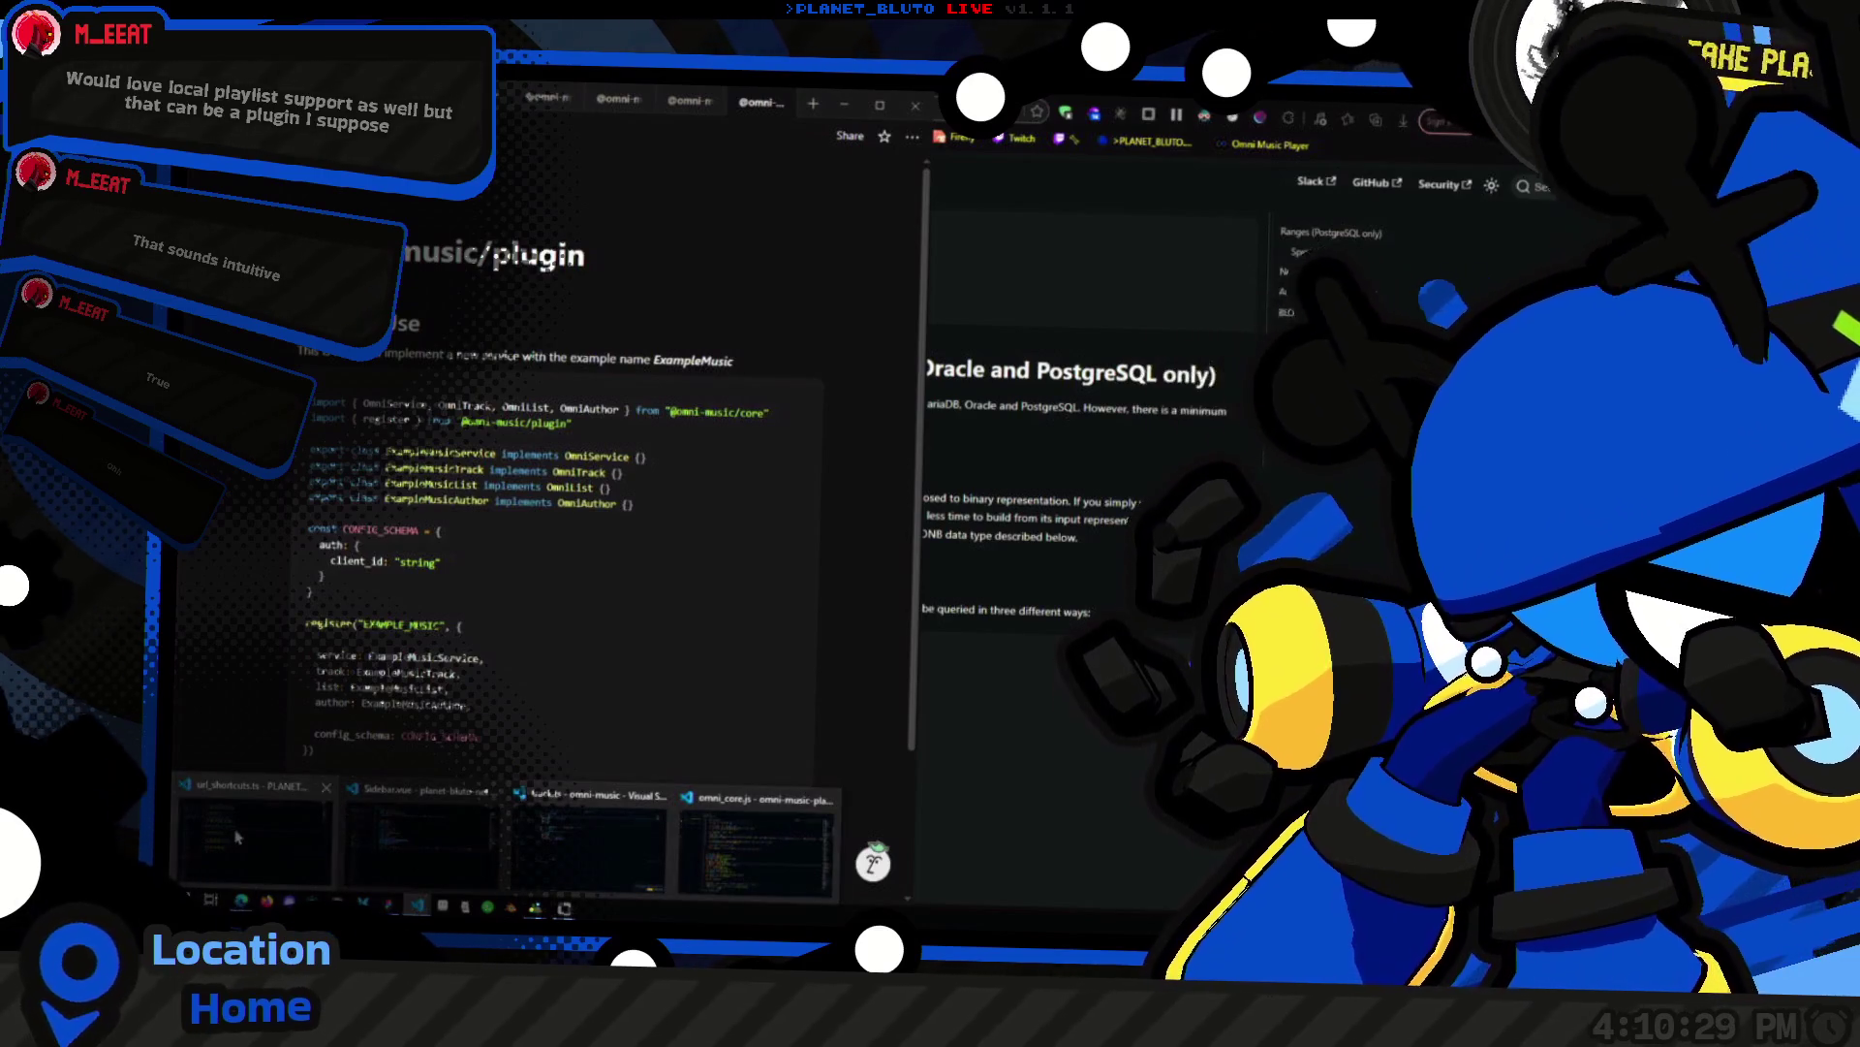
left_click(237, 836)
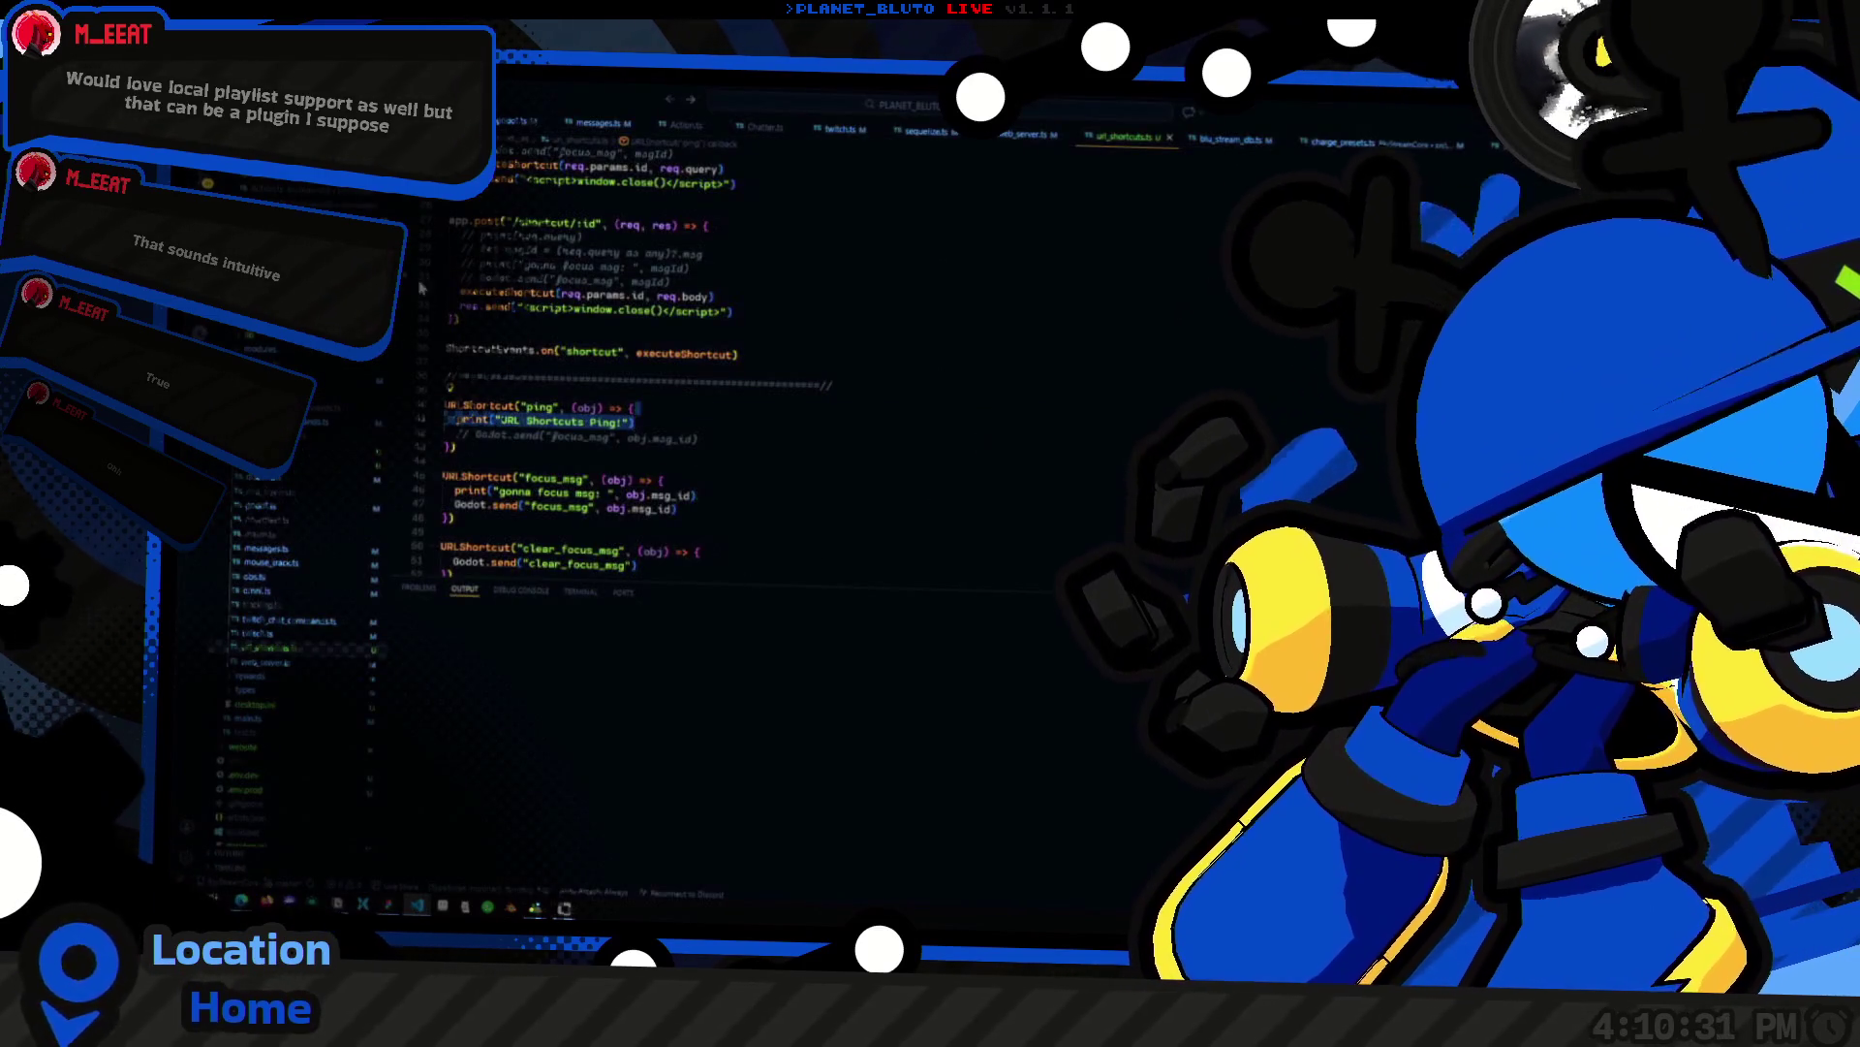
scroll(310, 446, "up", 1)
scroll(290, 630, "down", 5)
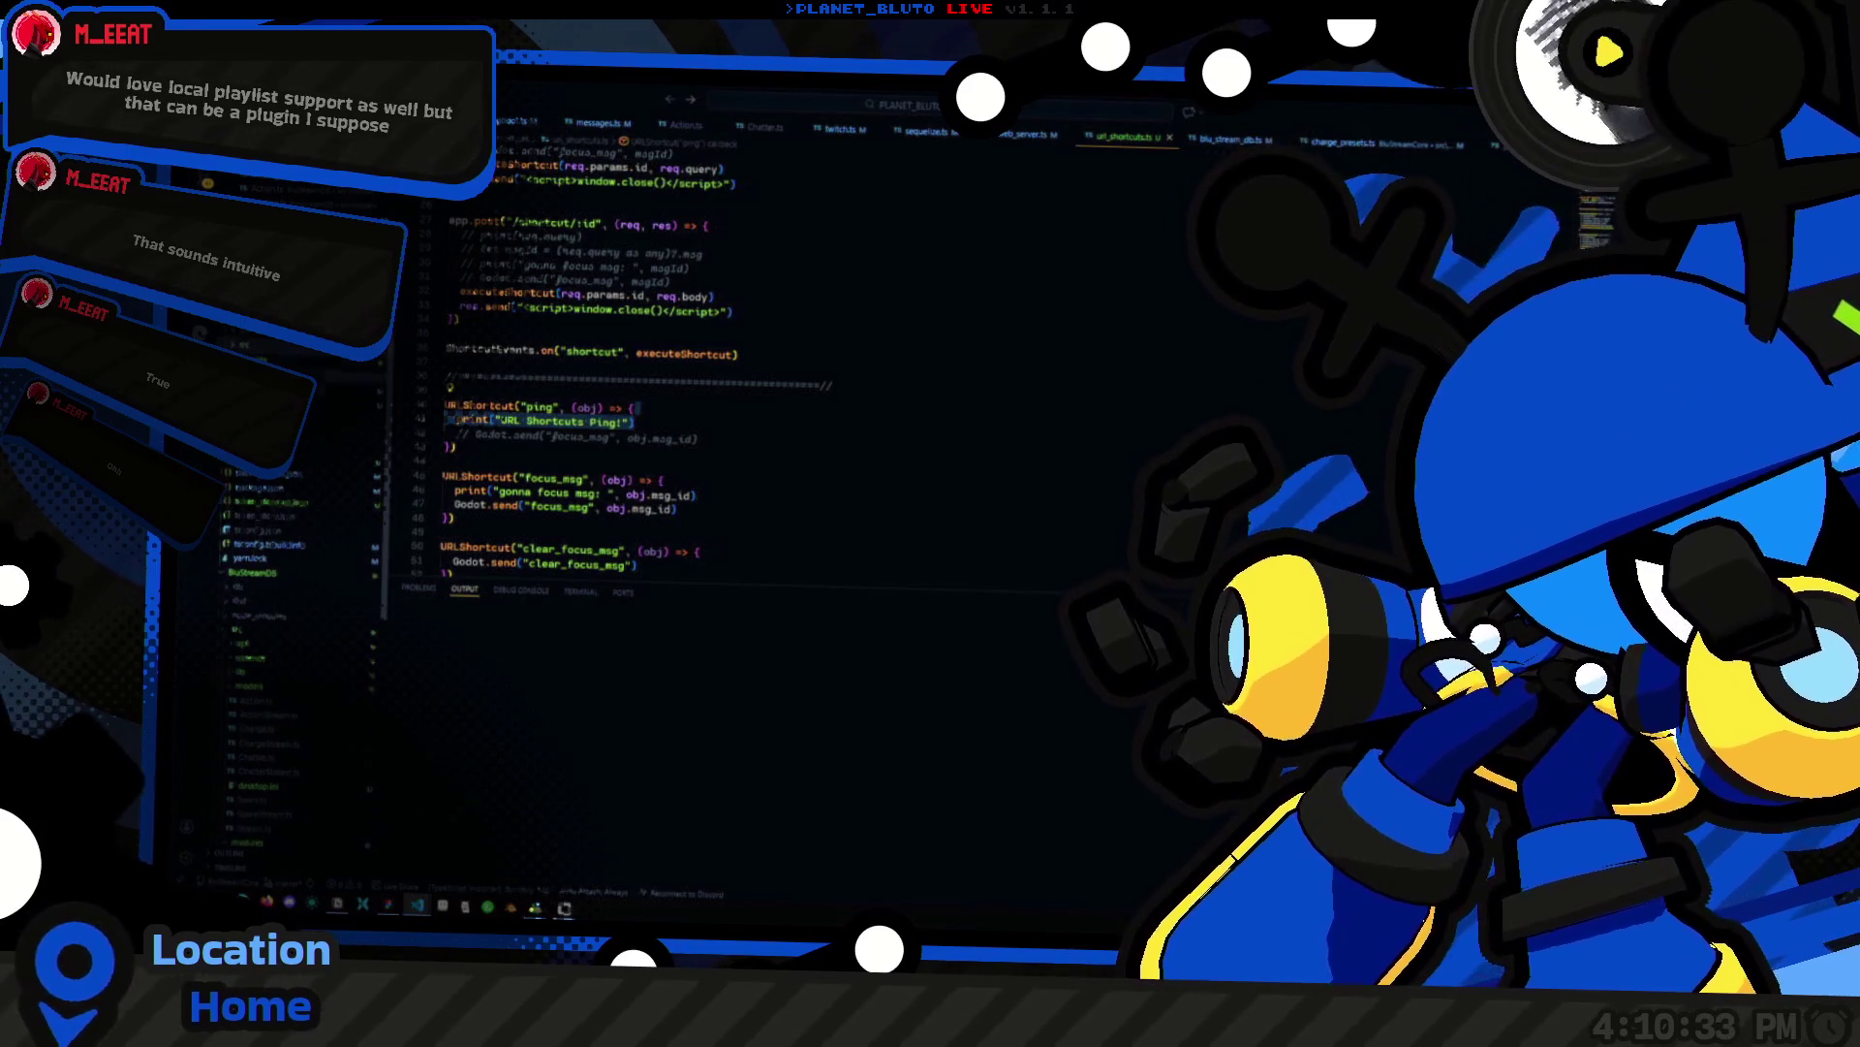
scroll(291, 601, "up", 3)
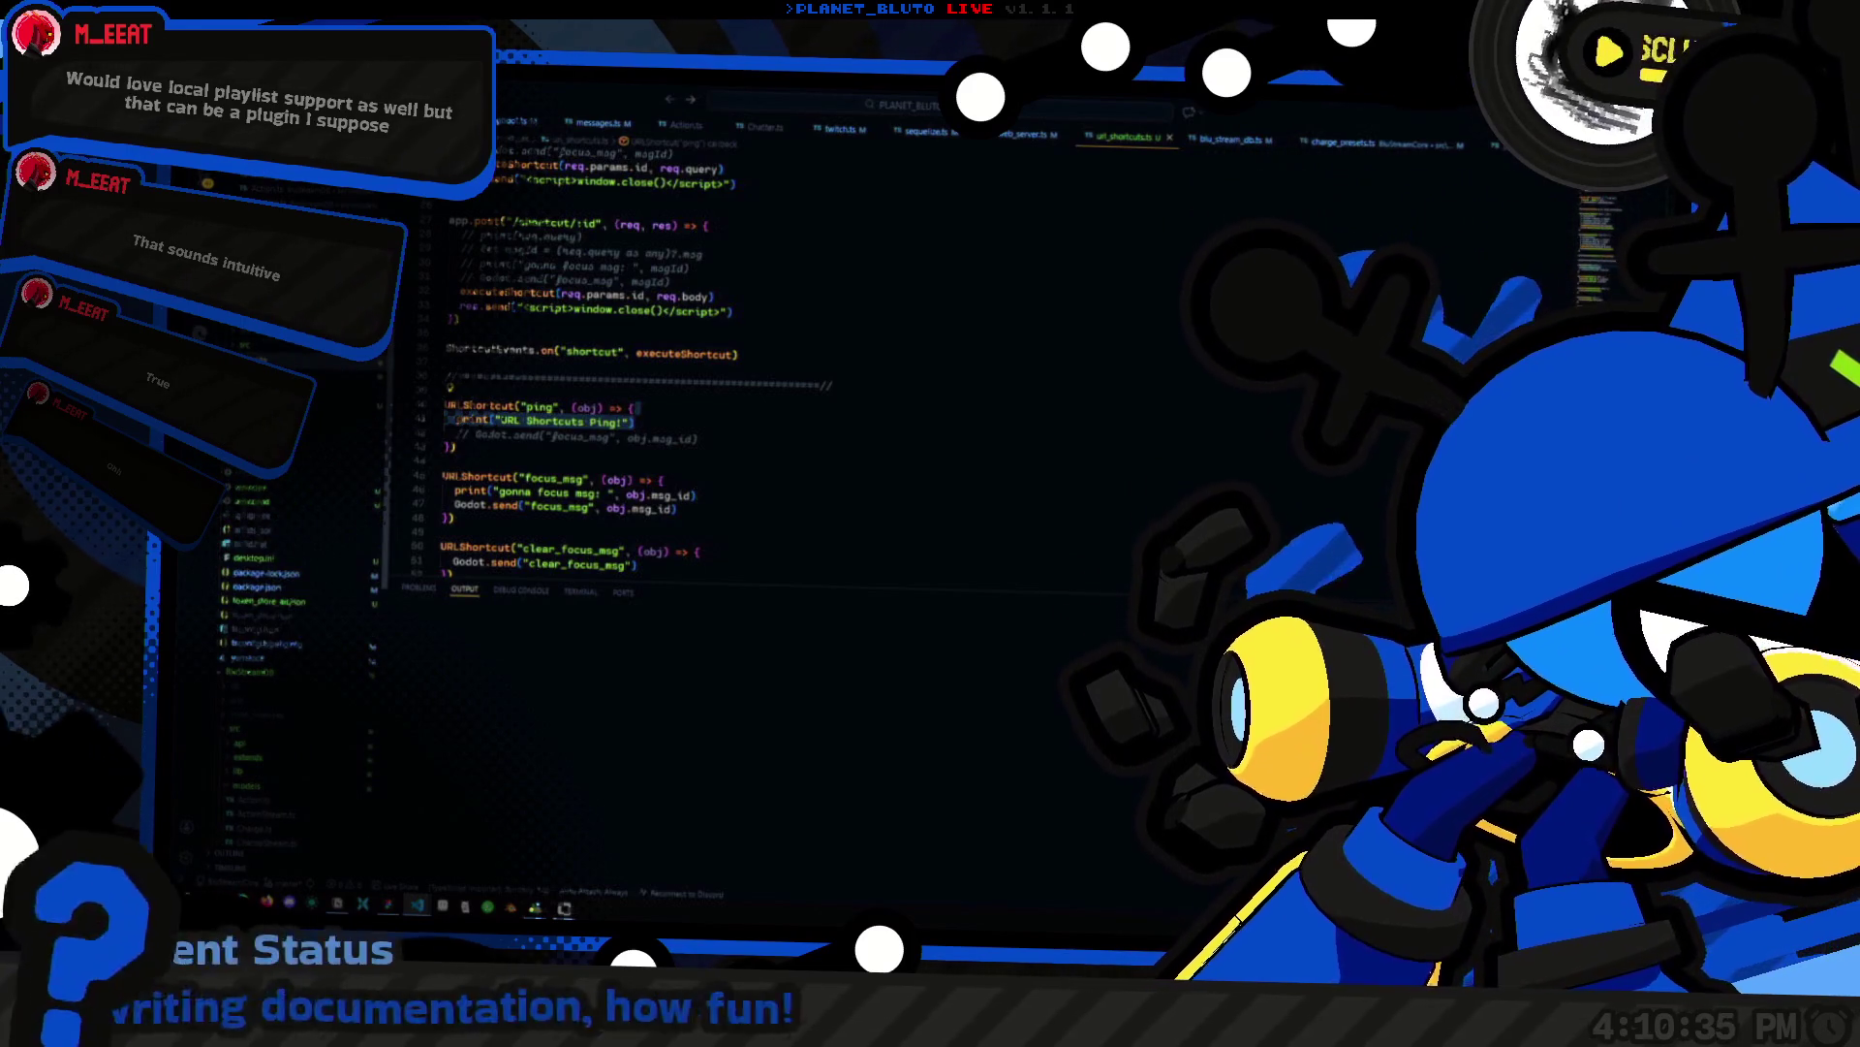
scroll(291, 630, "down", 3)
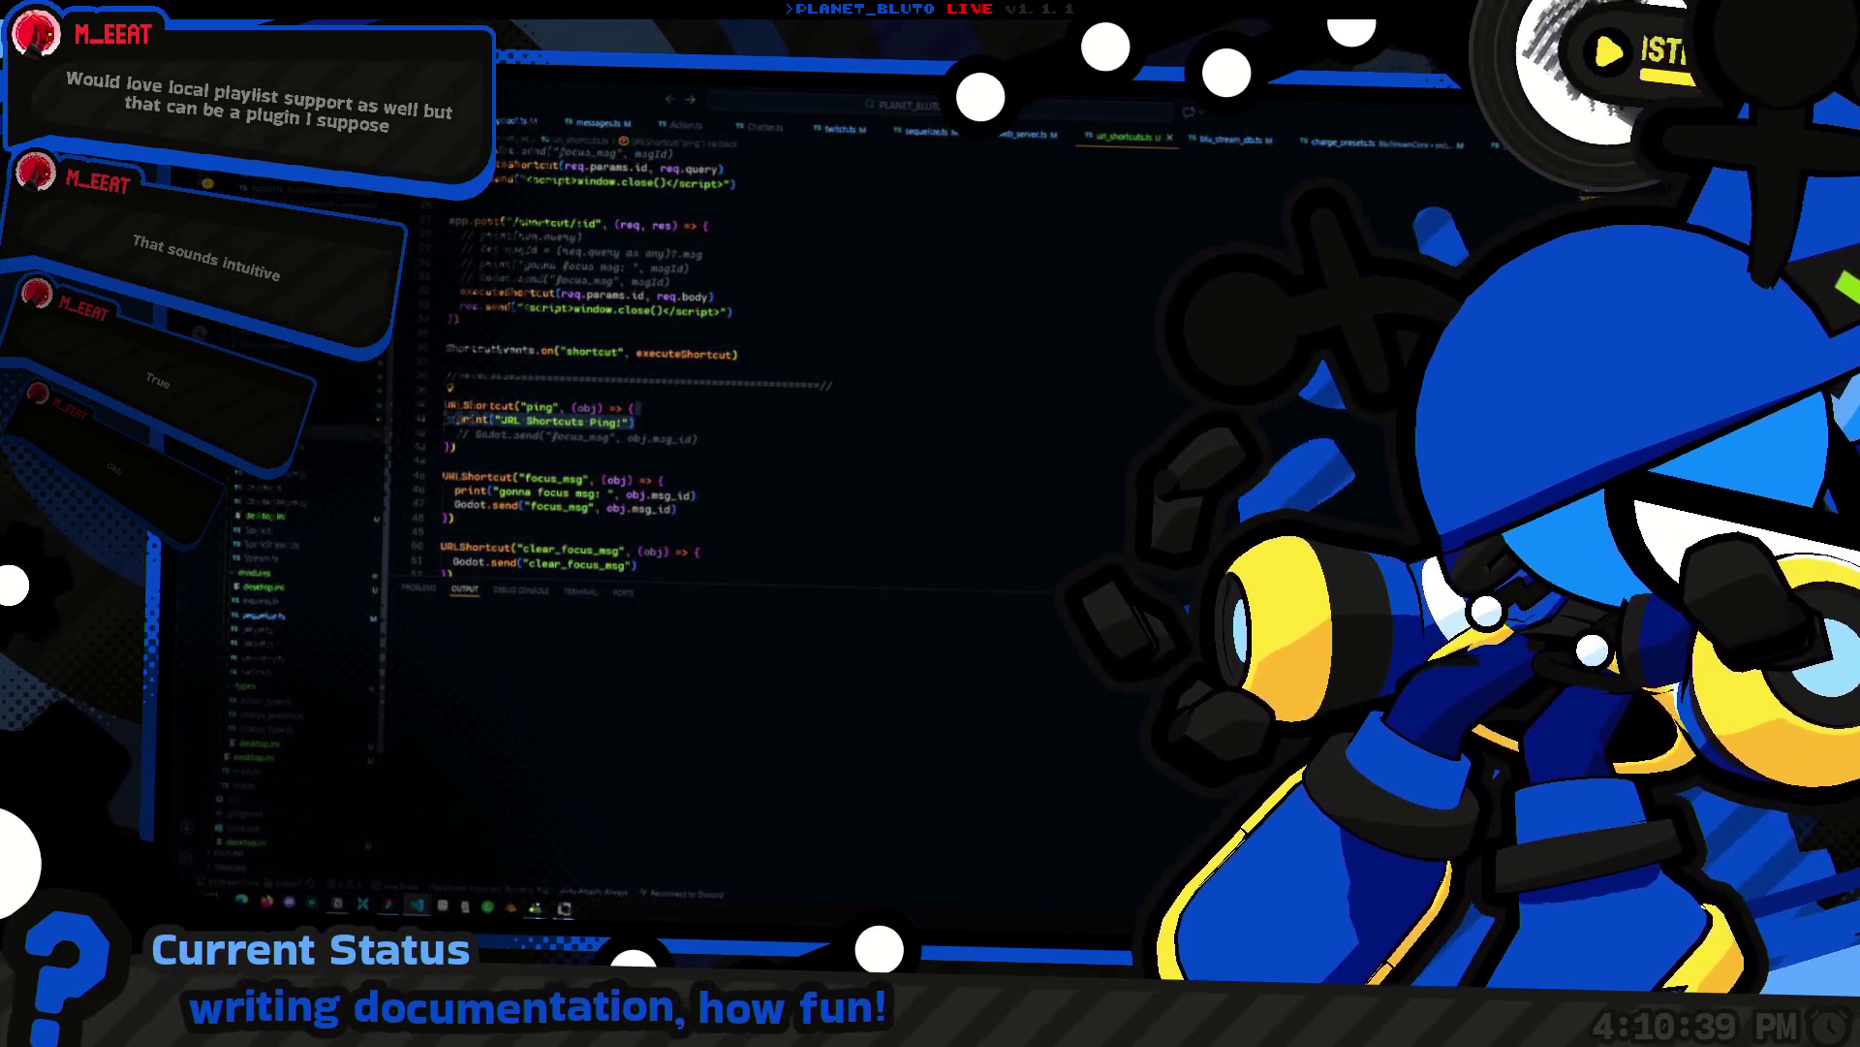
Look through ChatterStream.ts and Charge.ts, then open Actions.ts with the caret after the snowflake constant
left_click(272, 502)
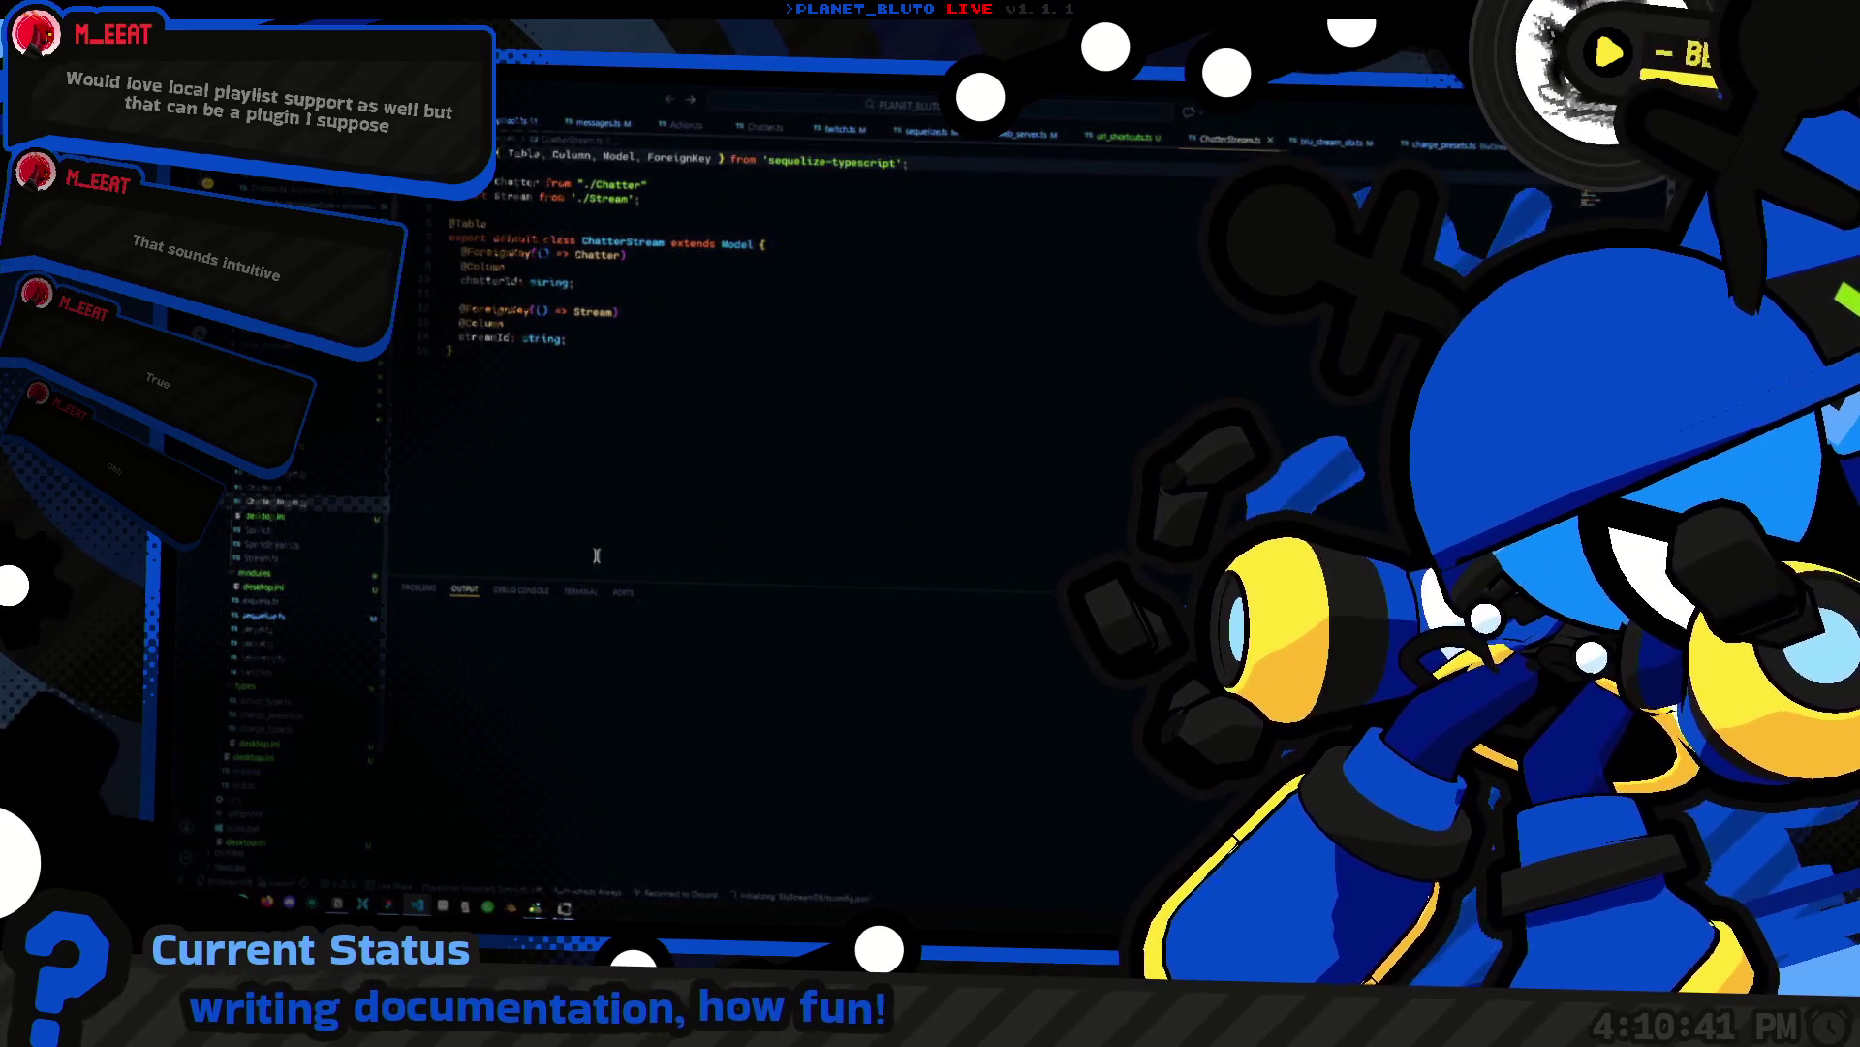
left_click(349, 473)
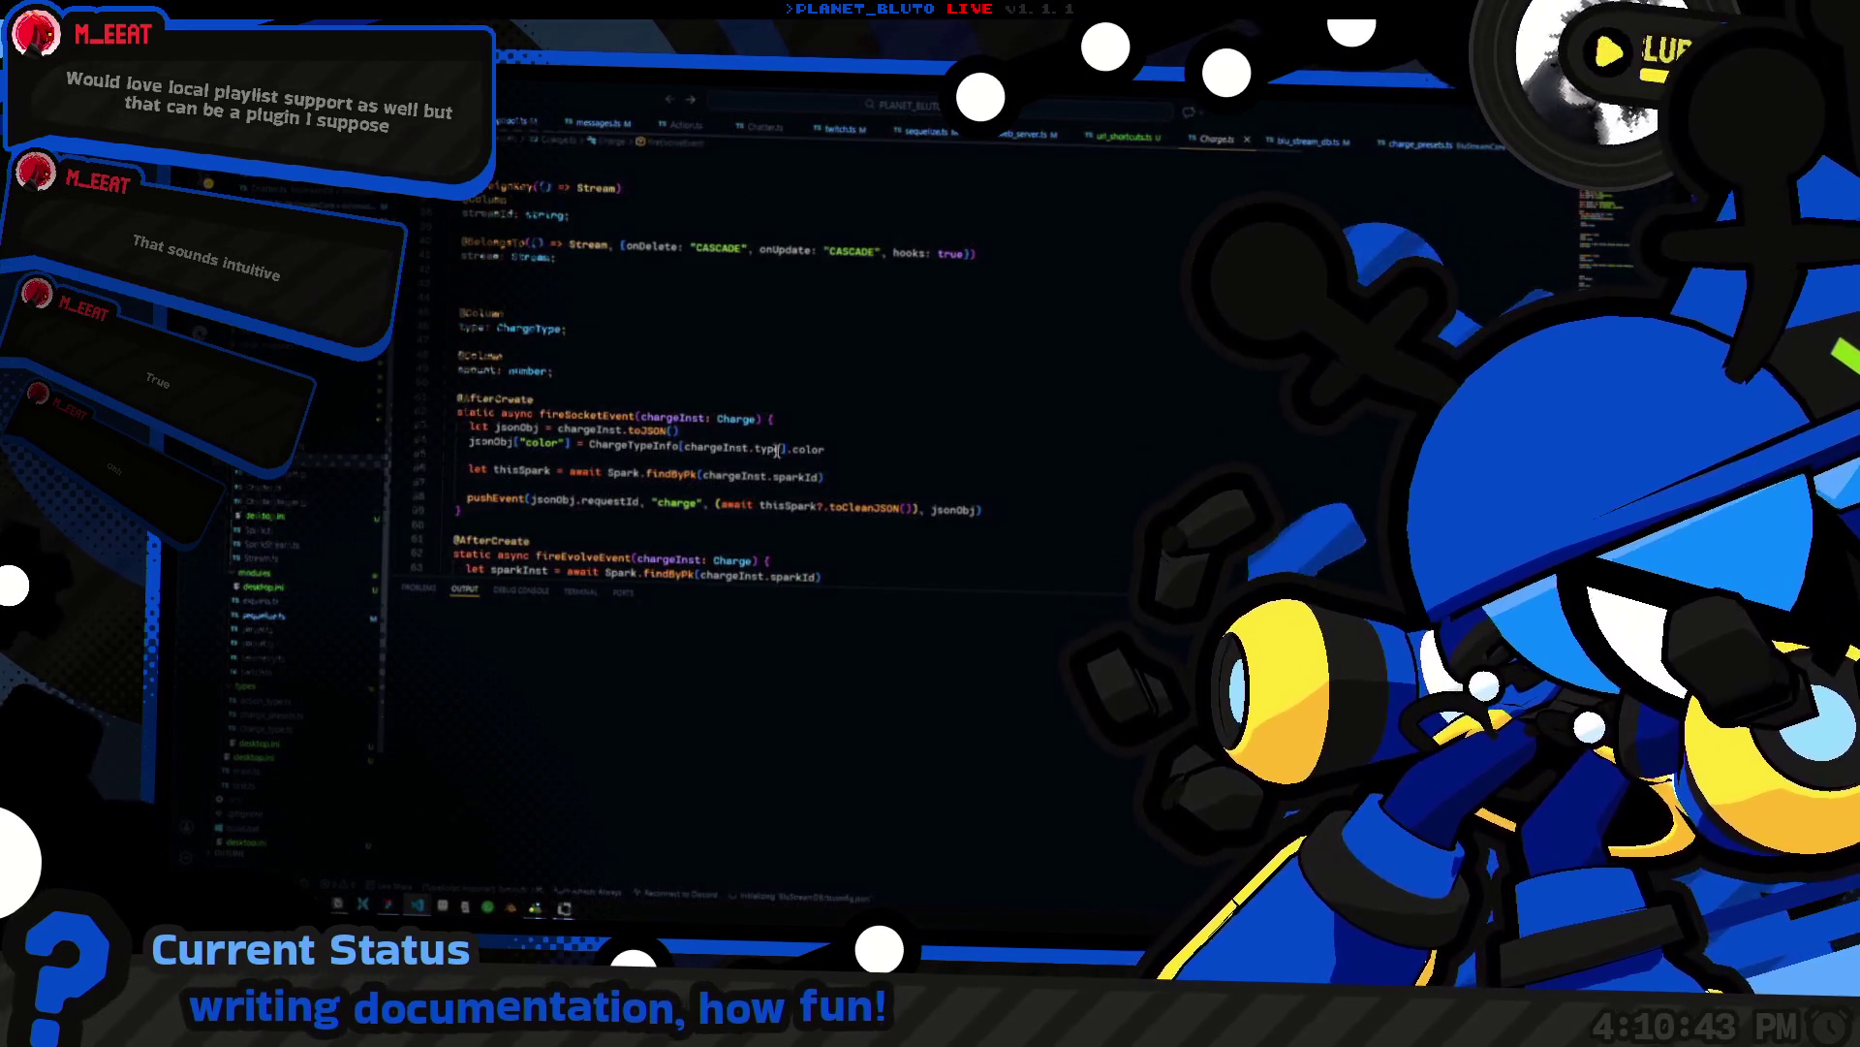
left_click(347, 438)
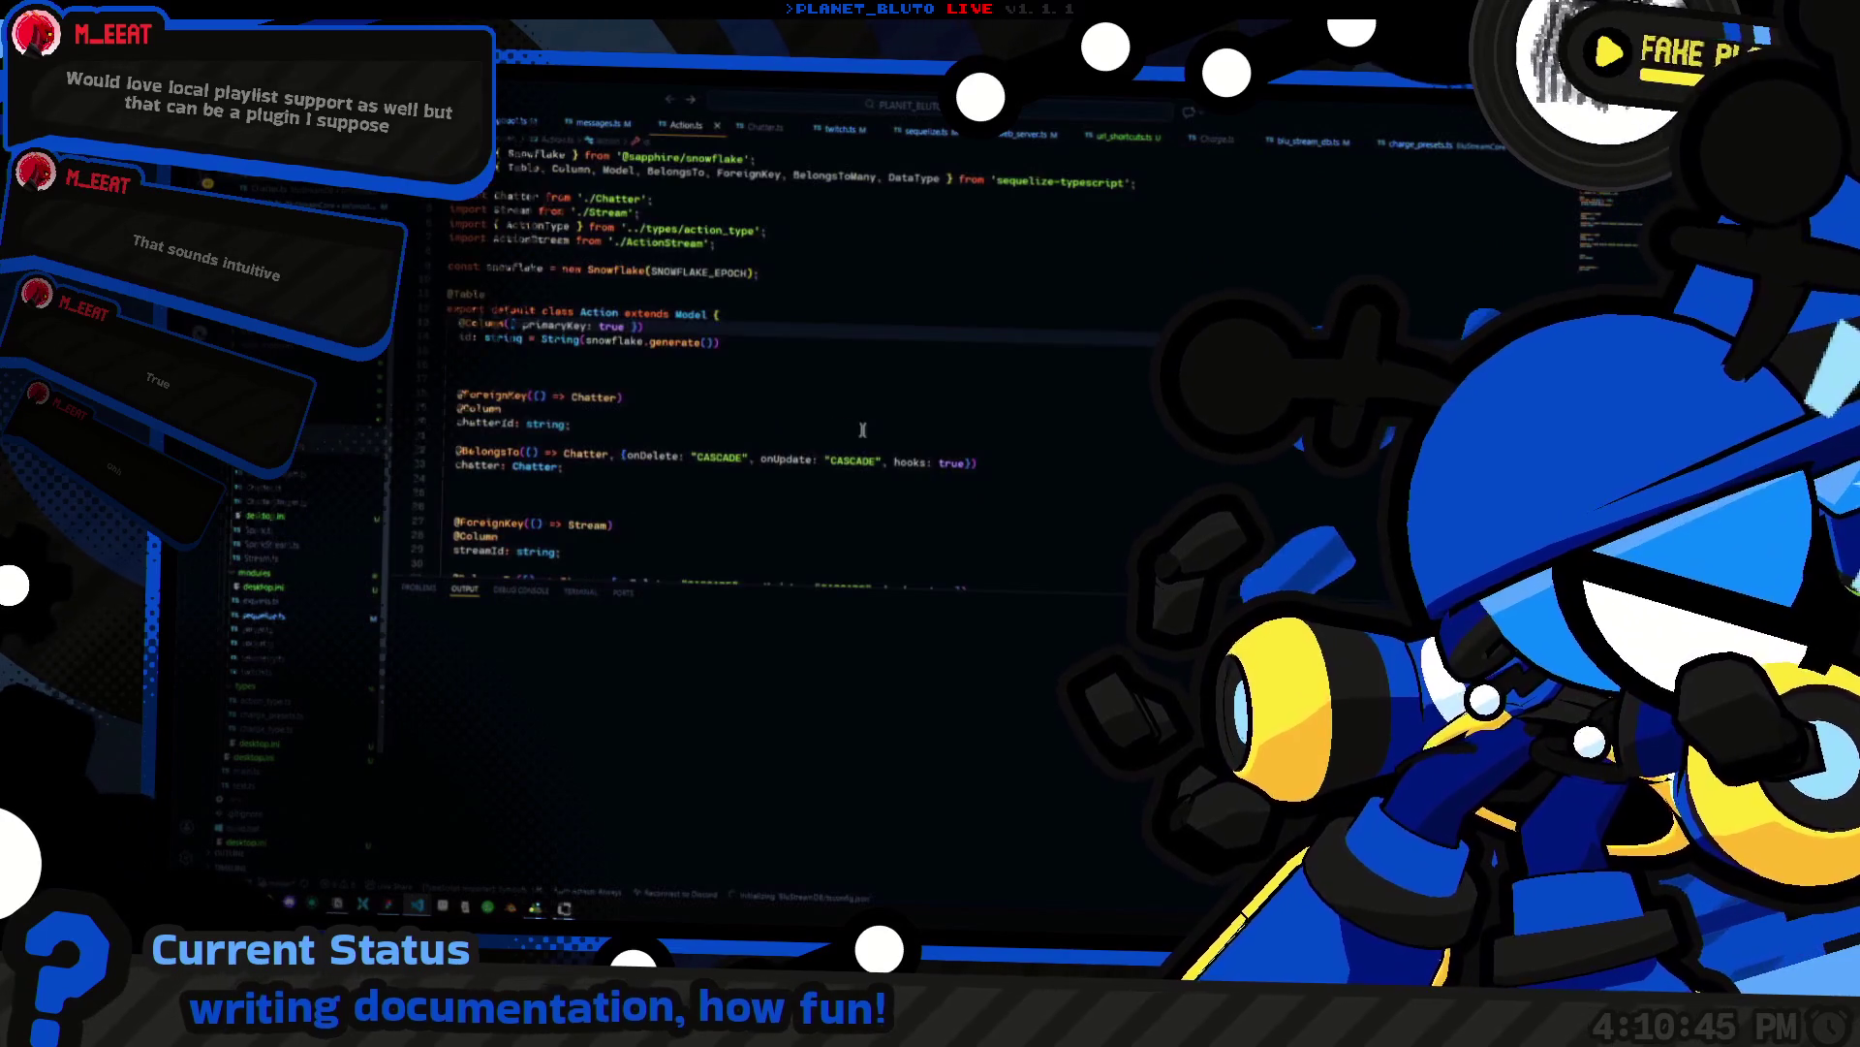
scroll(862, 429, "down", 5)
scroll(751, 470, "down", 3)
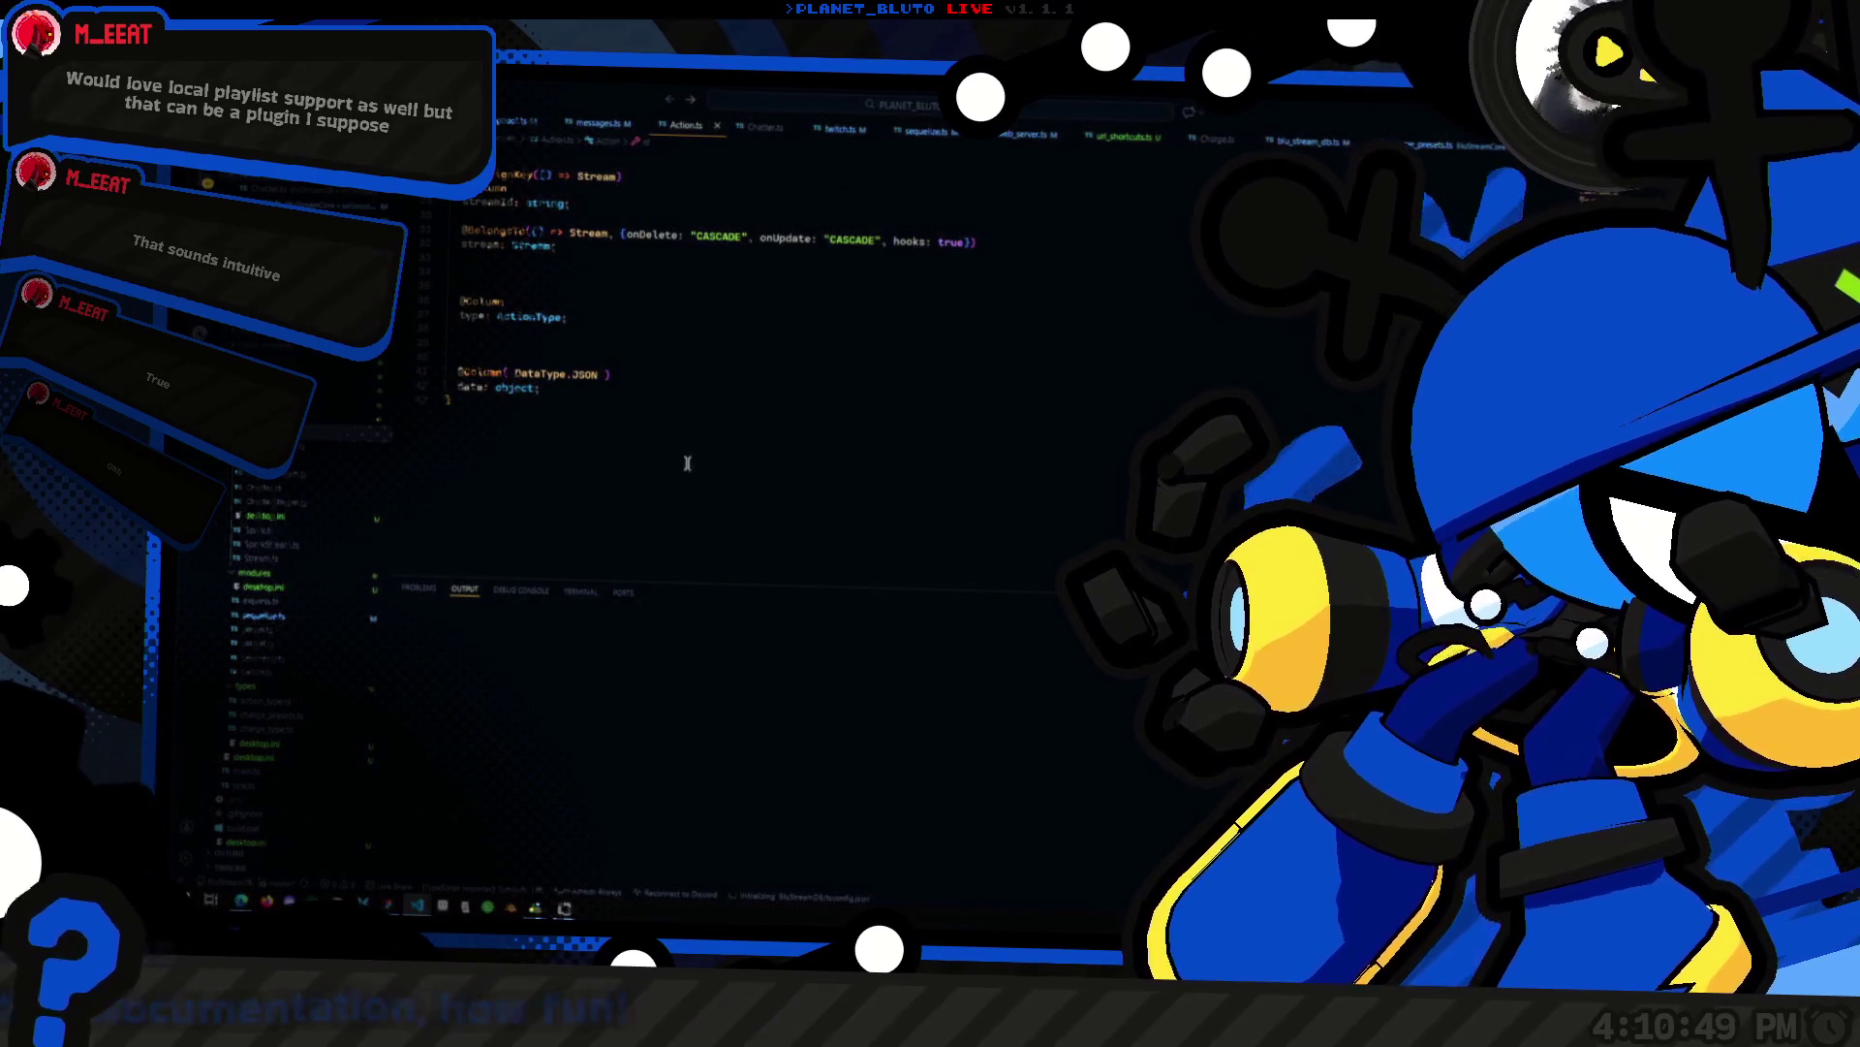
left_click(666, 378)
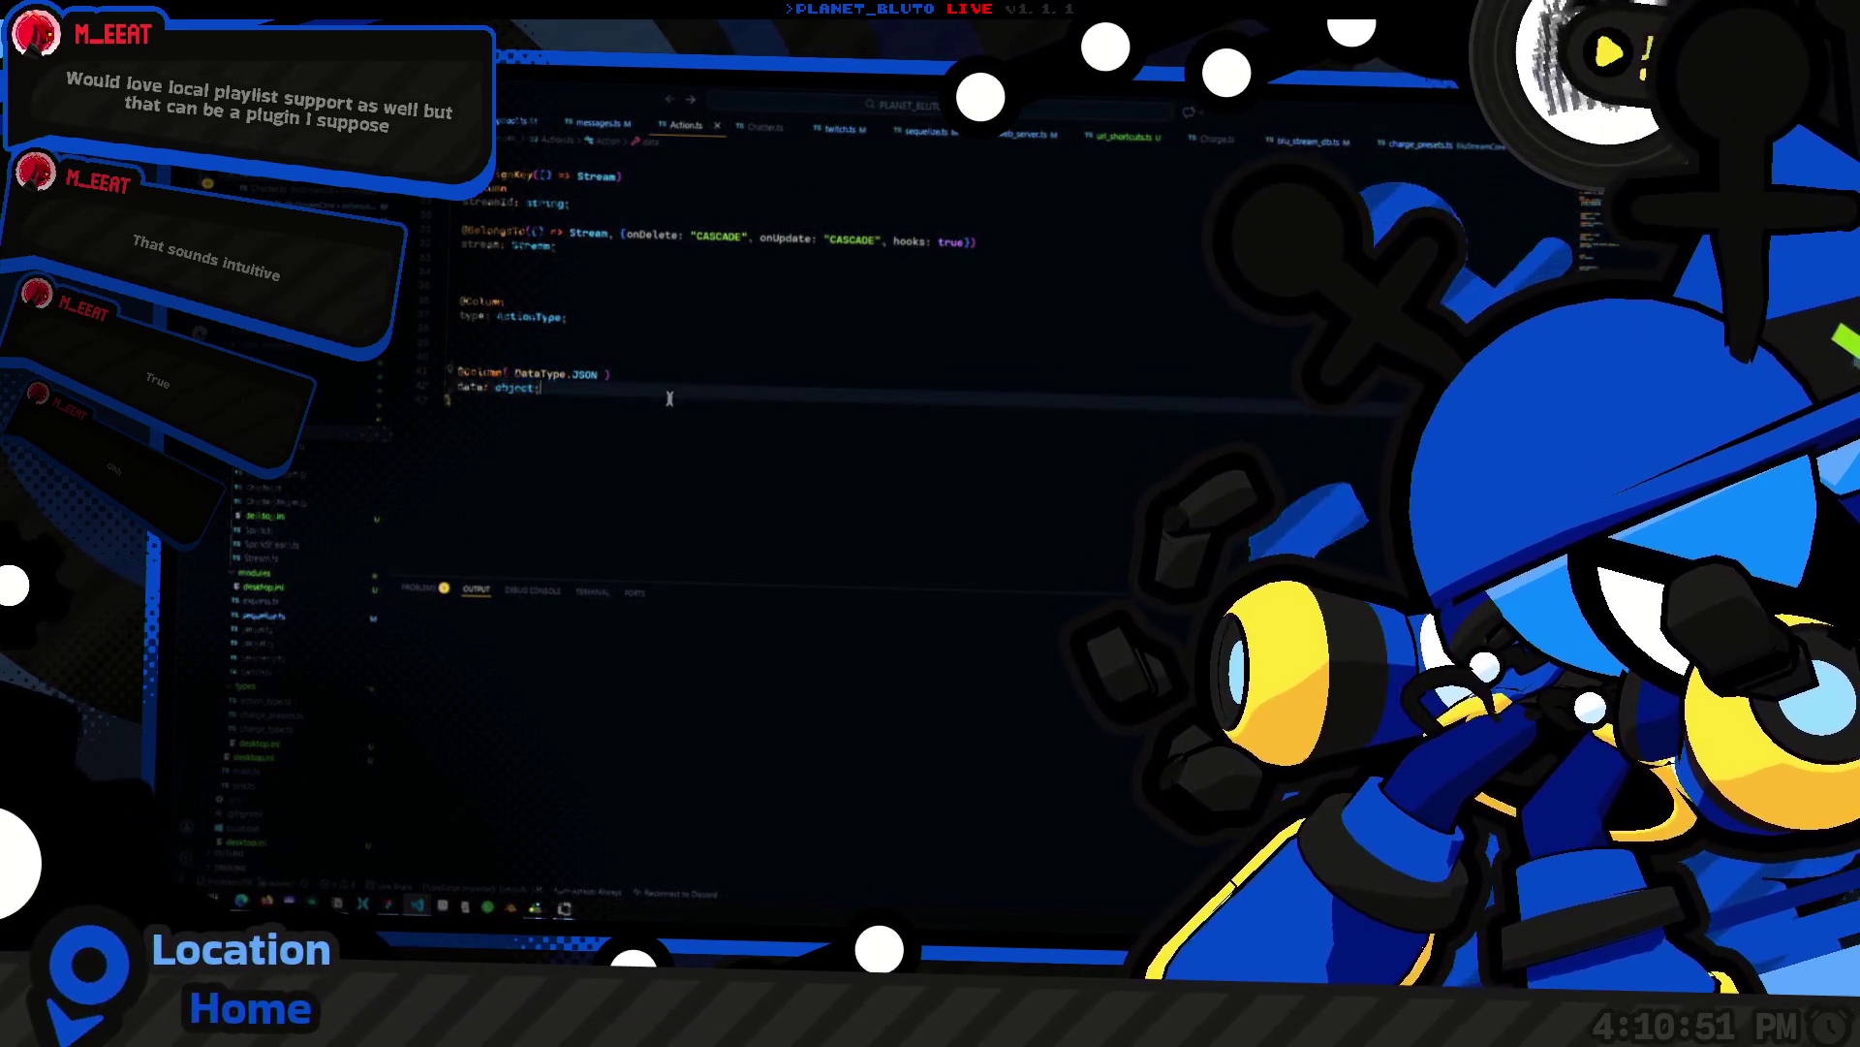
scroll(667, 388, "up", 8)
left_click(594, 283)
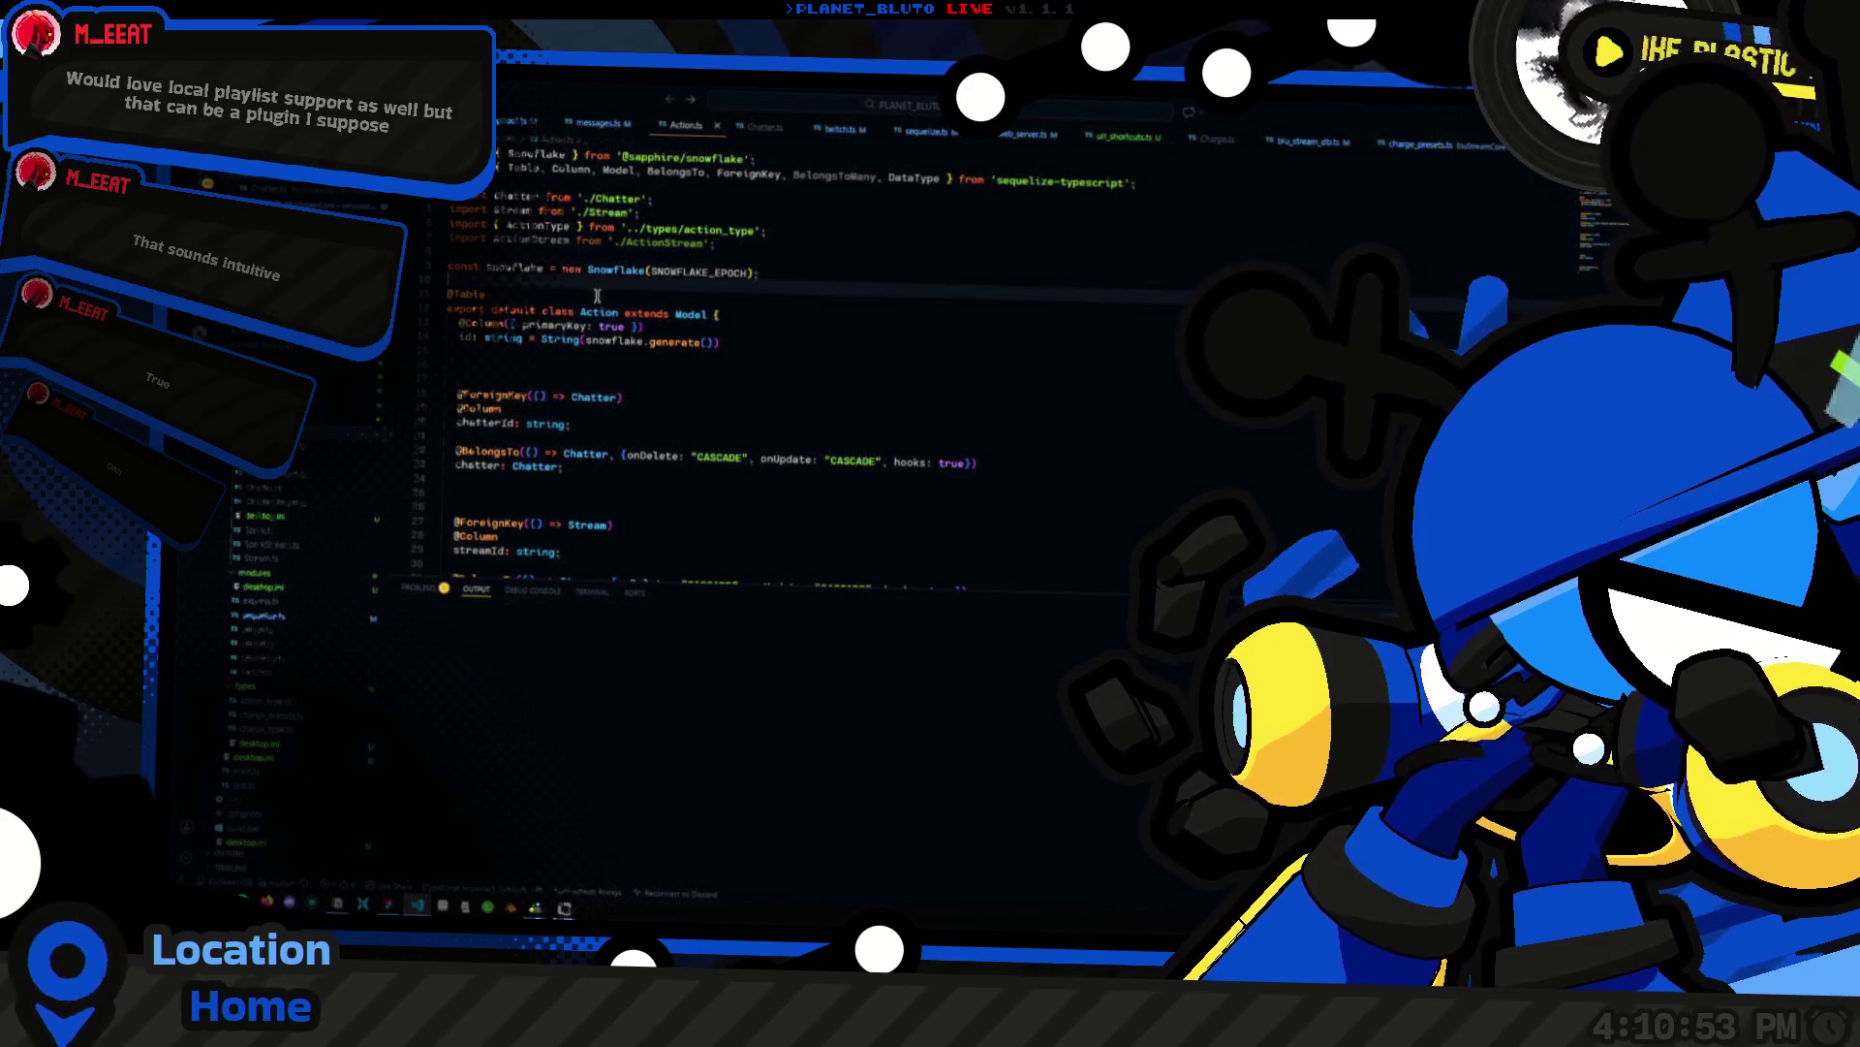
Add 'type ActionDictionary = {[index: string]: string}' below the snowflake constant
key("Return")
key("Return")
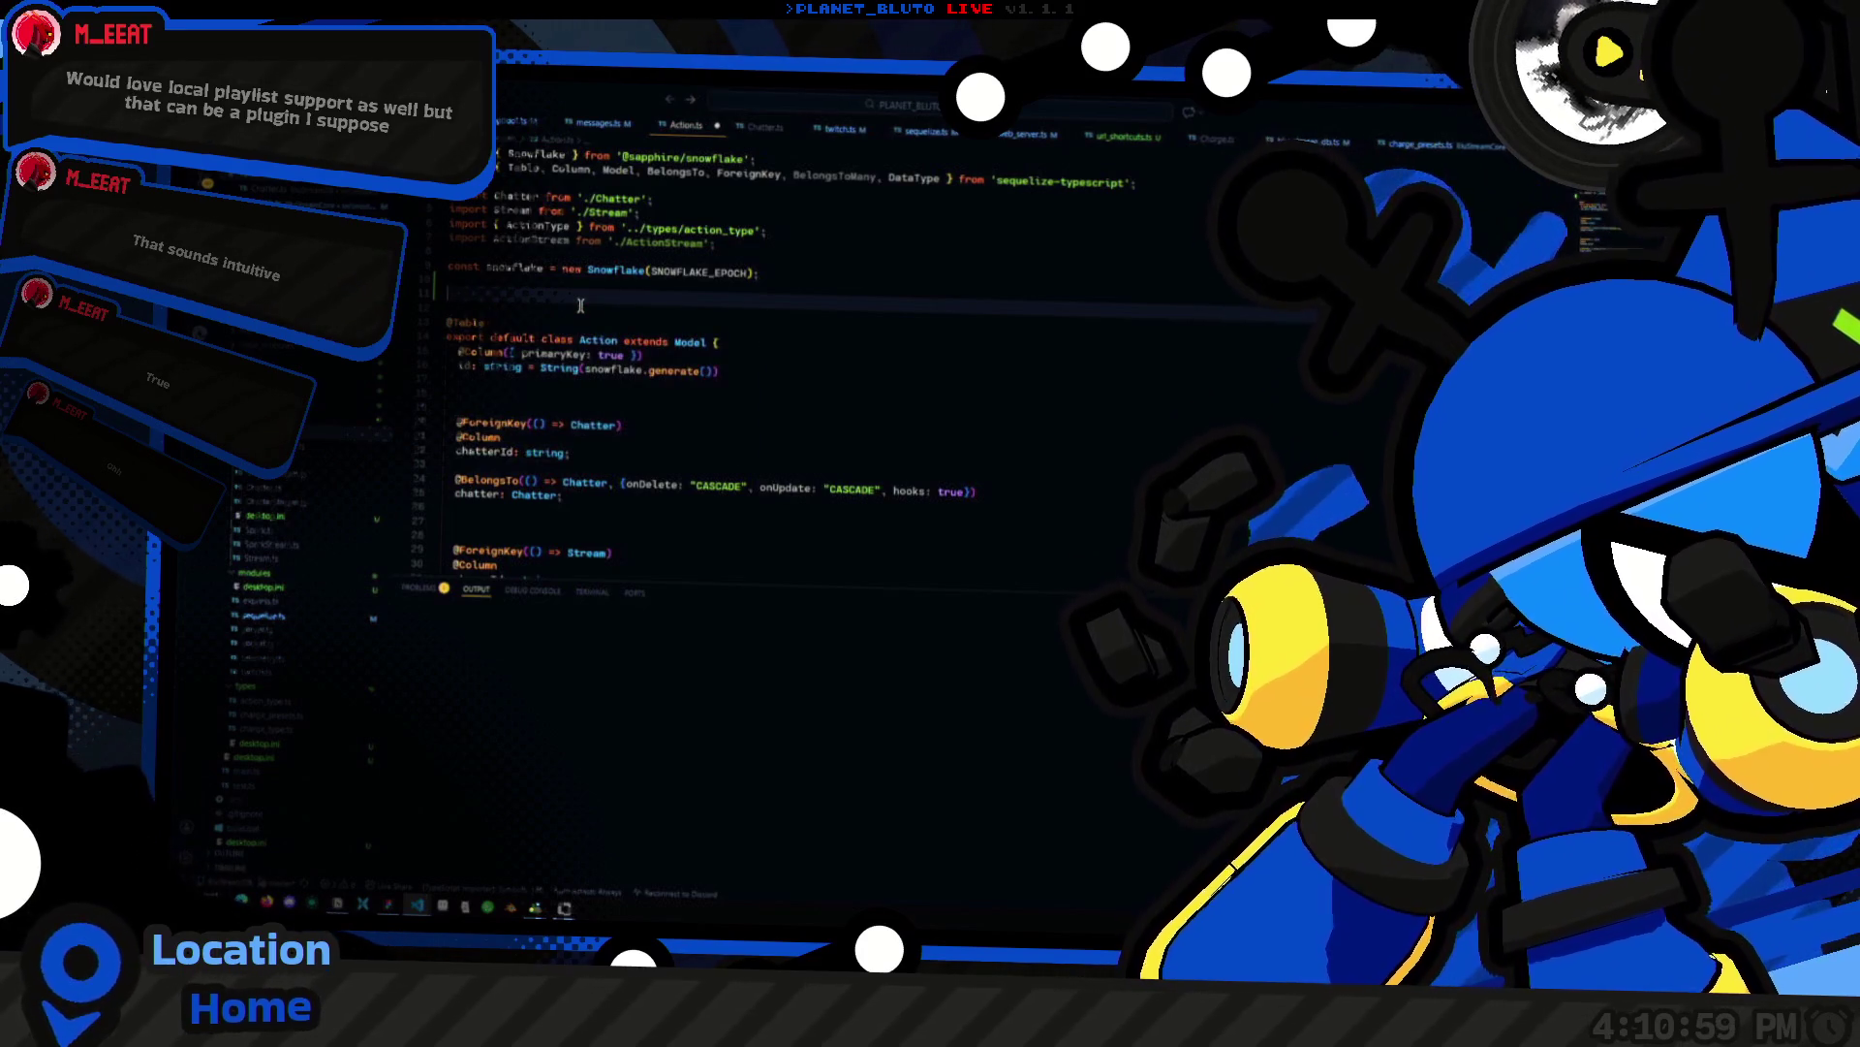
type("yup")
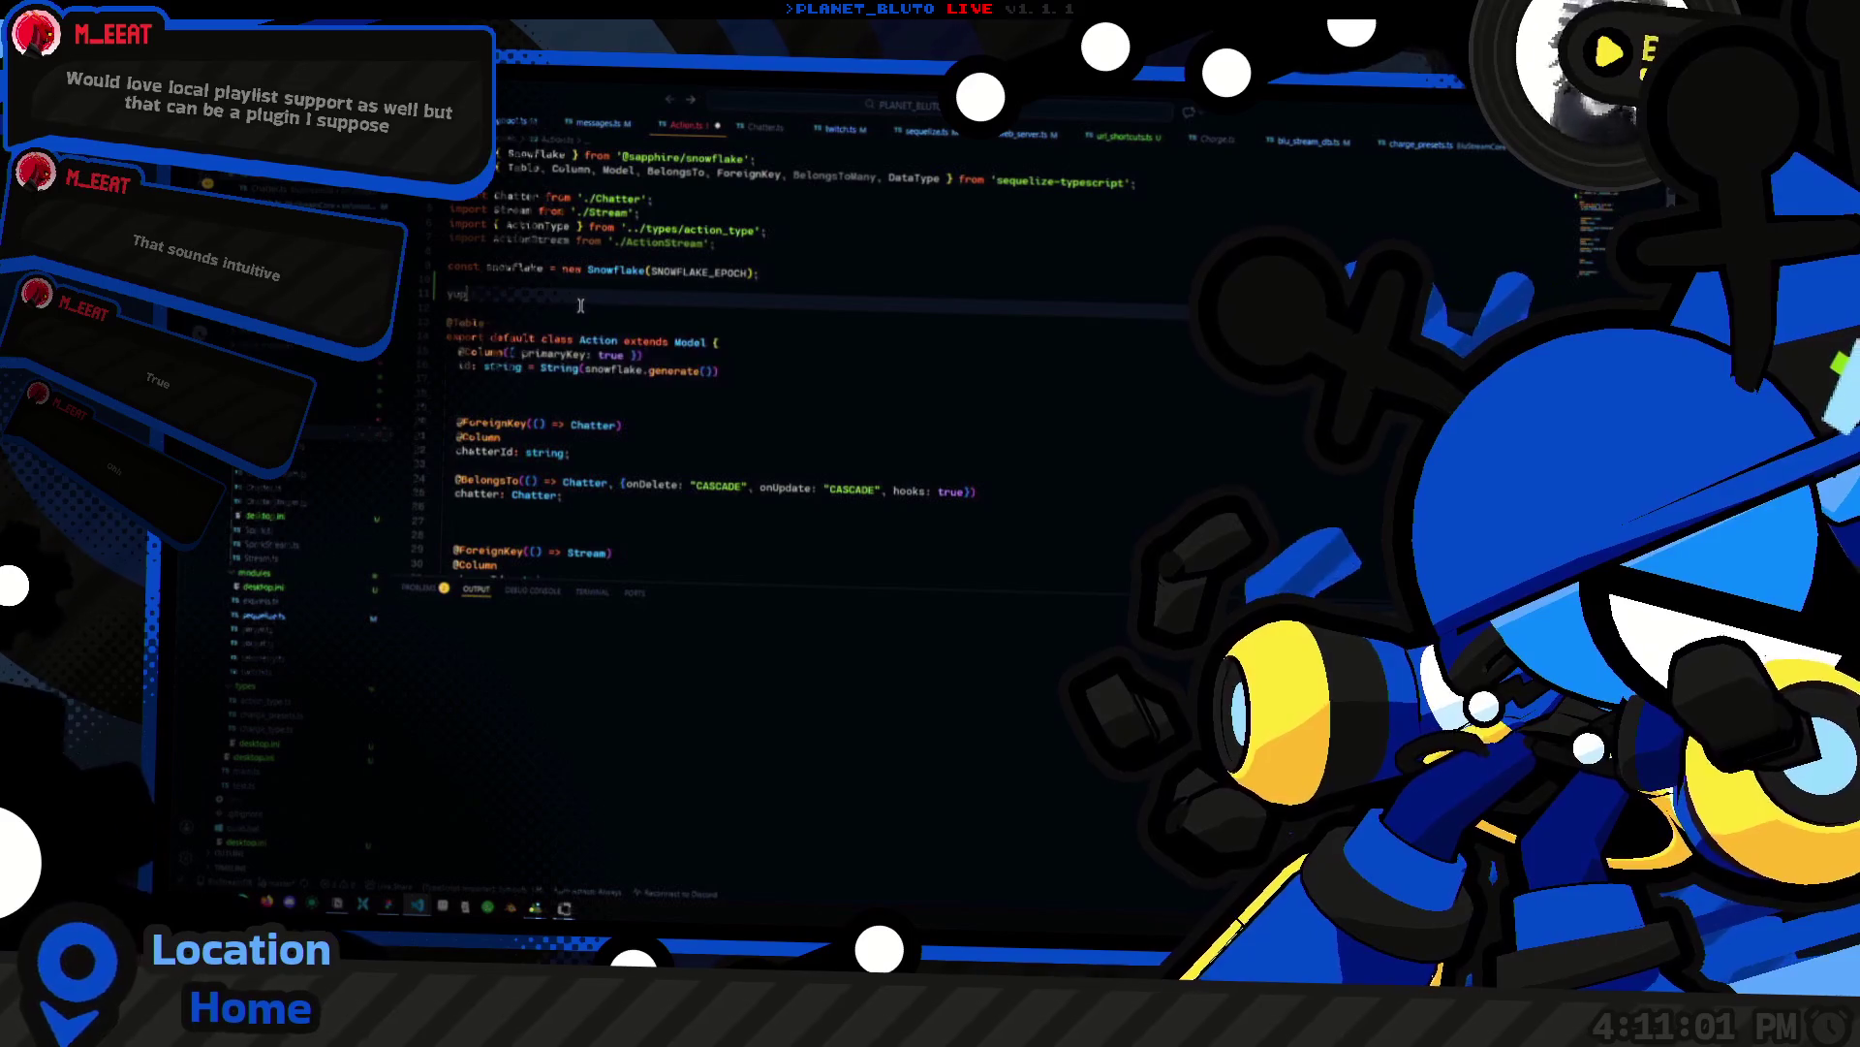
type("up")
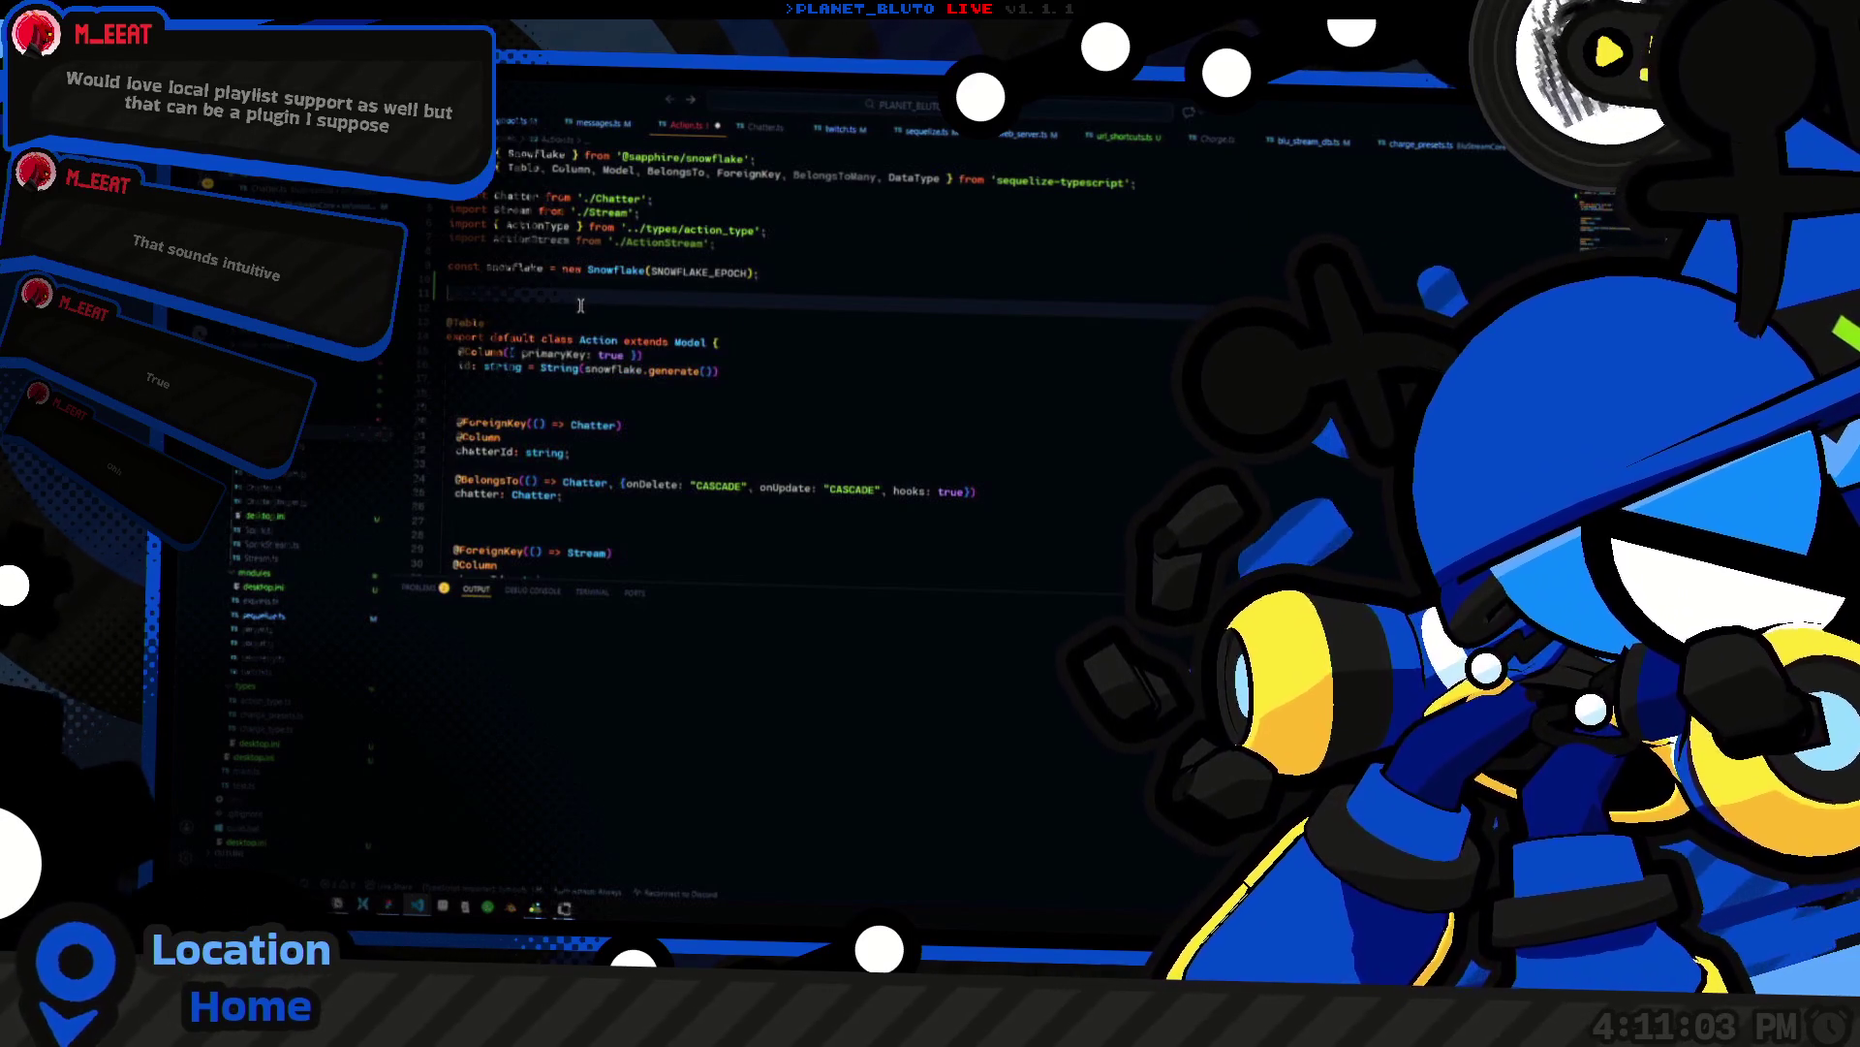
type("type ")
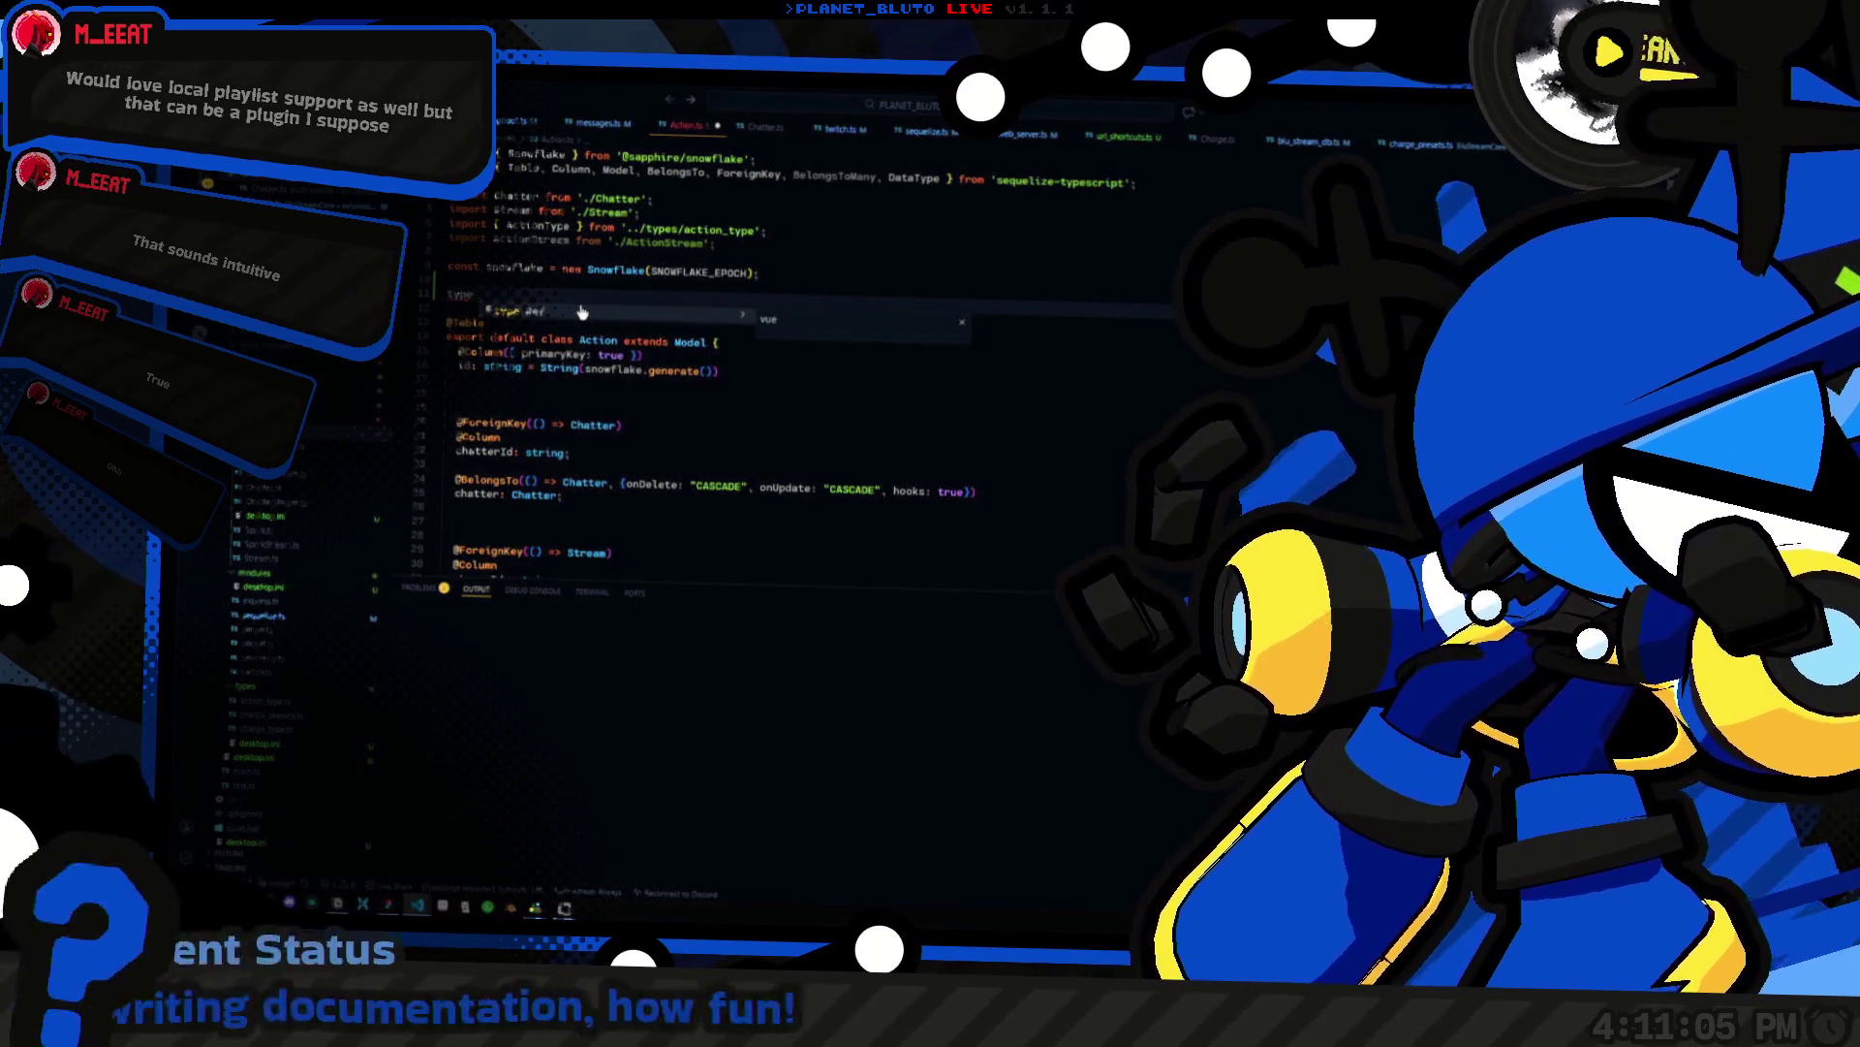
type("P")
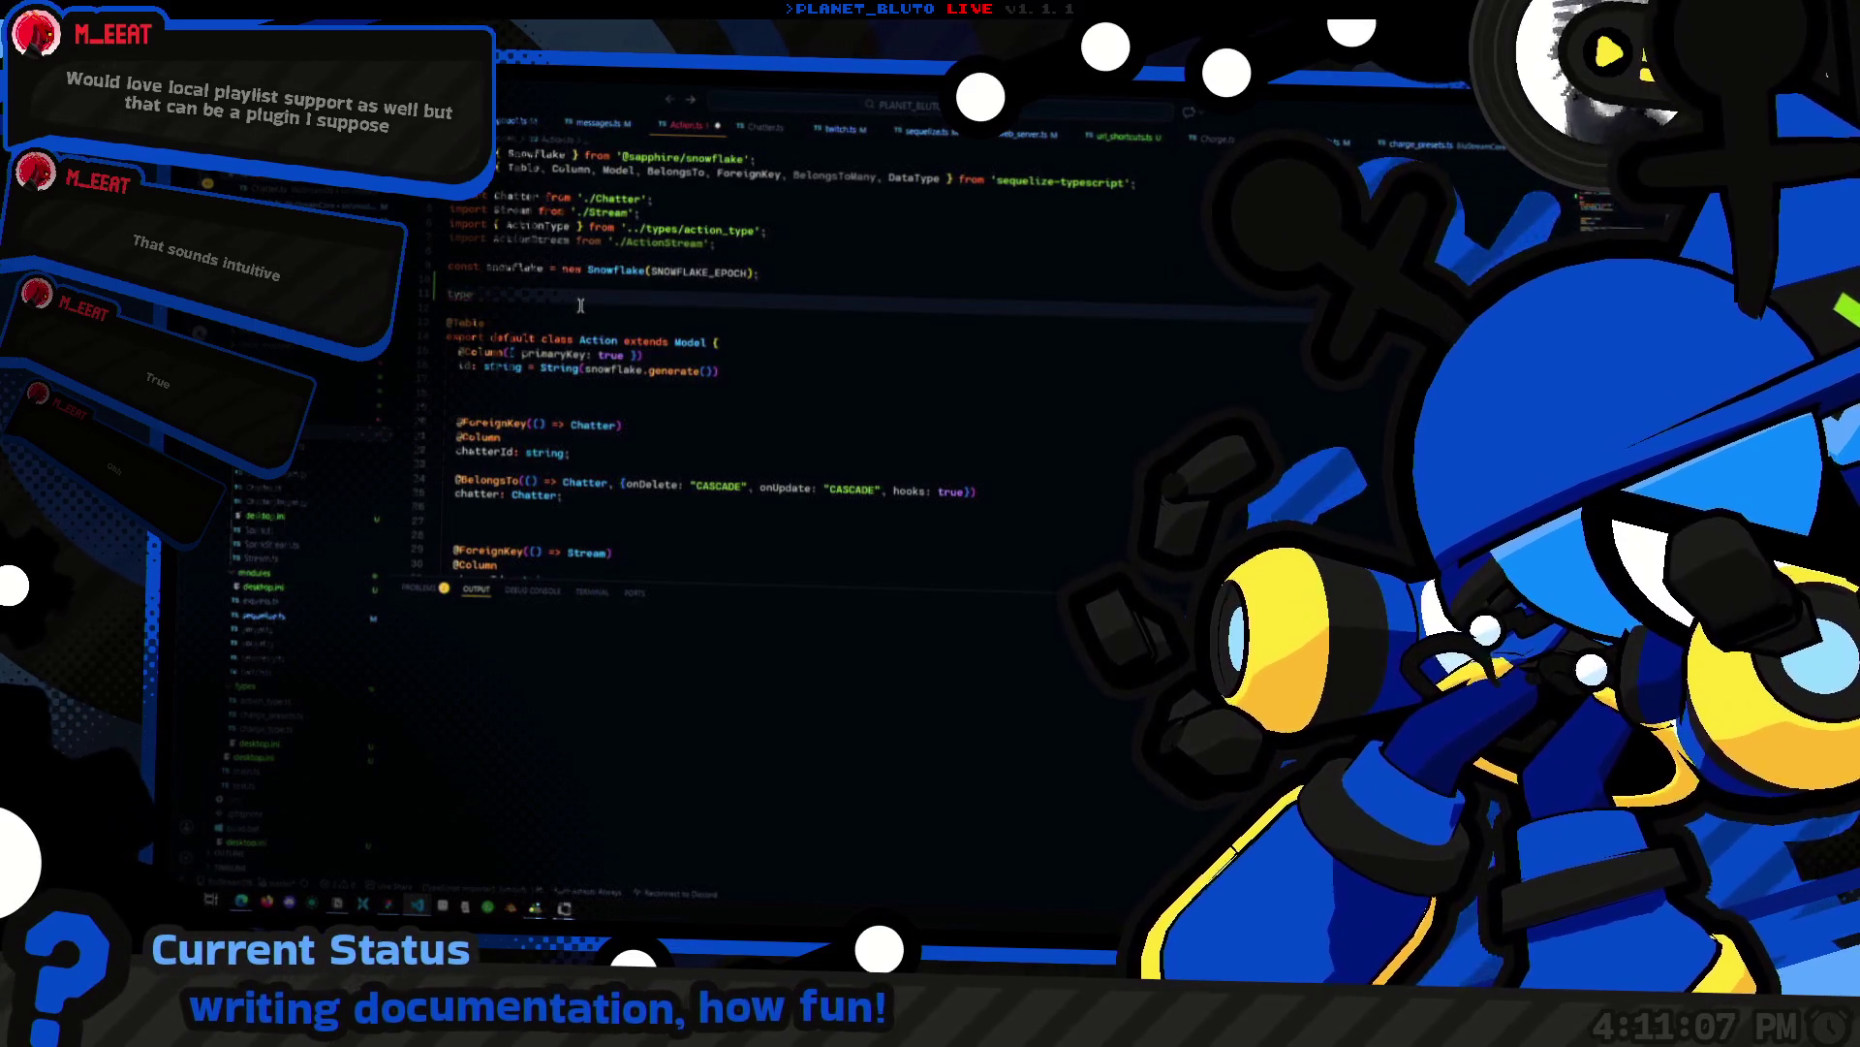
type("ActionName")
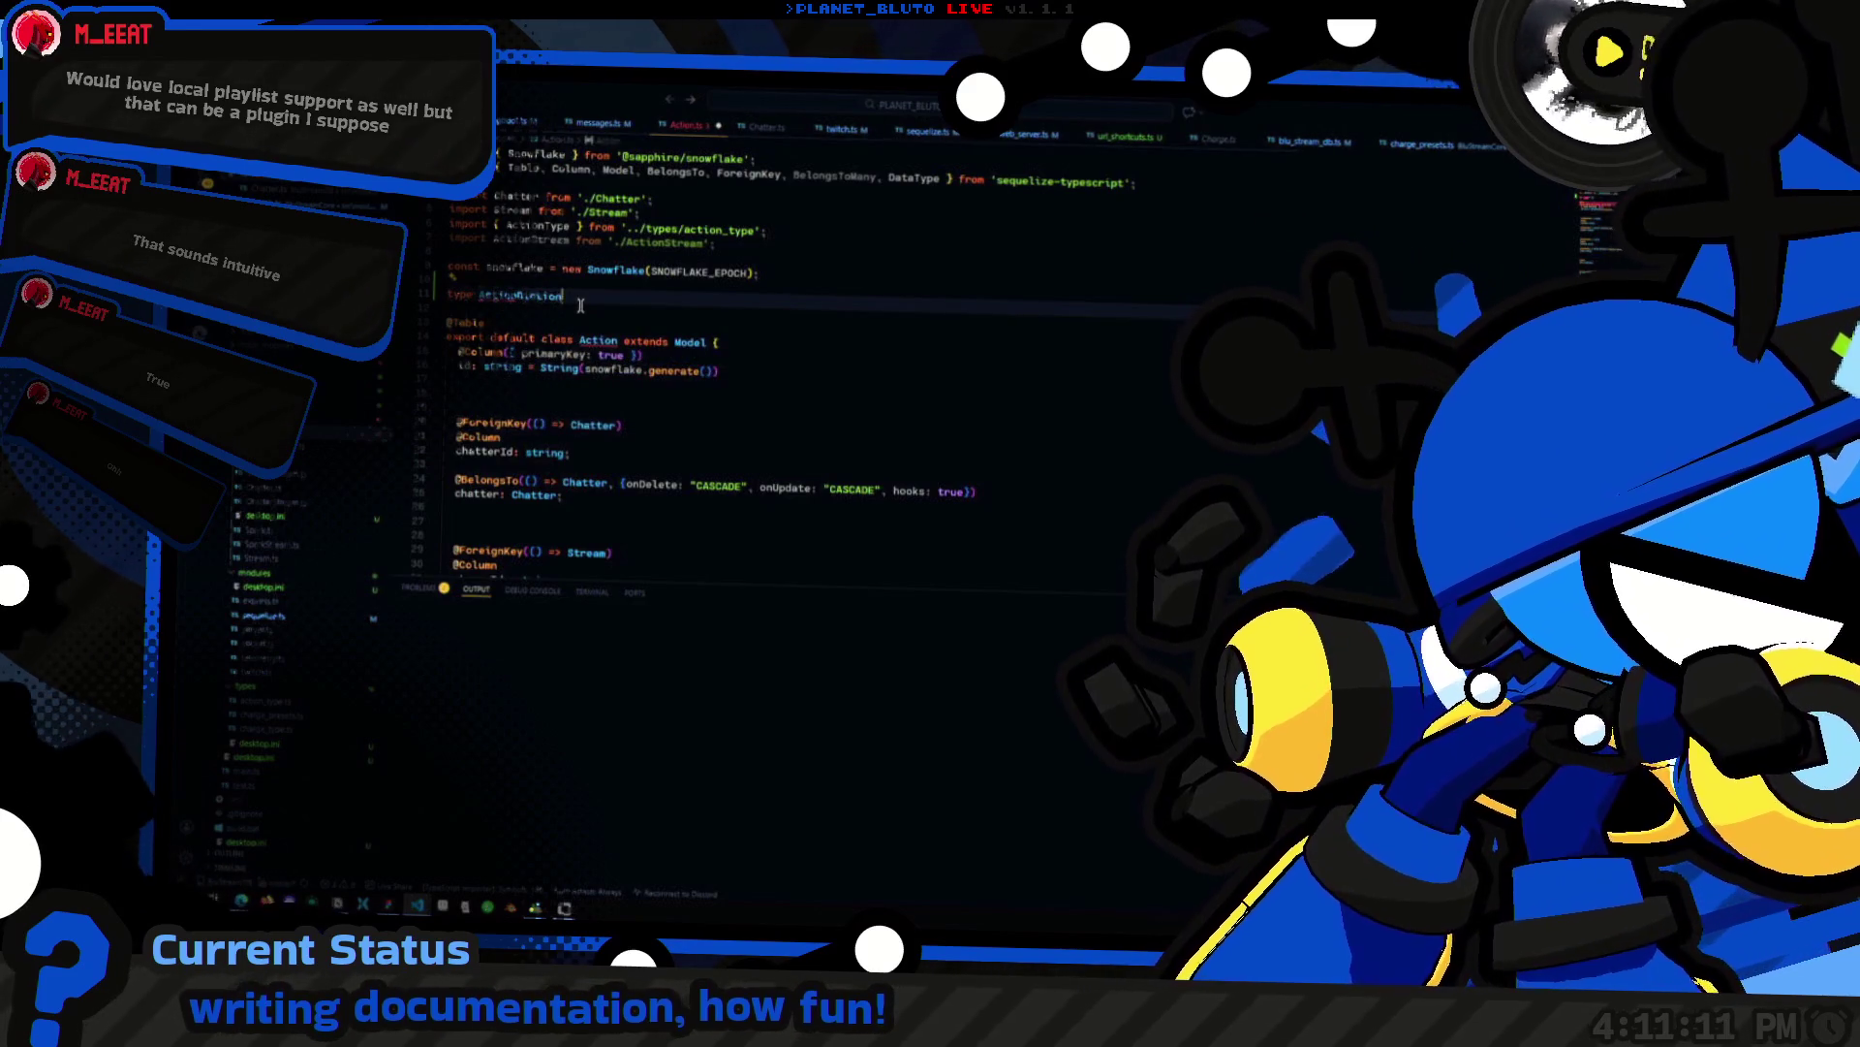
type("ary =")
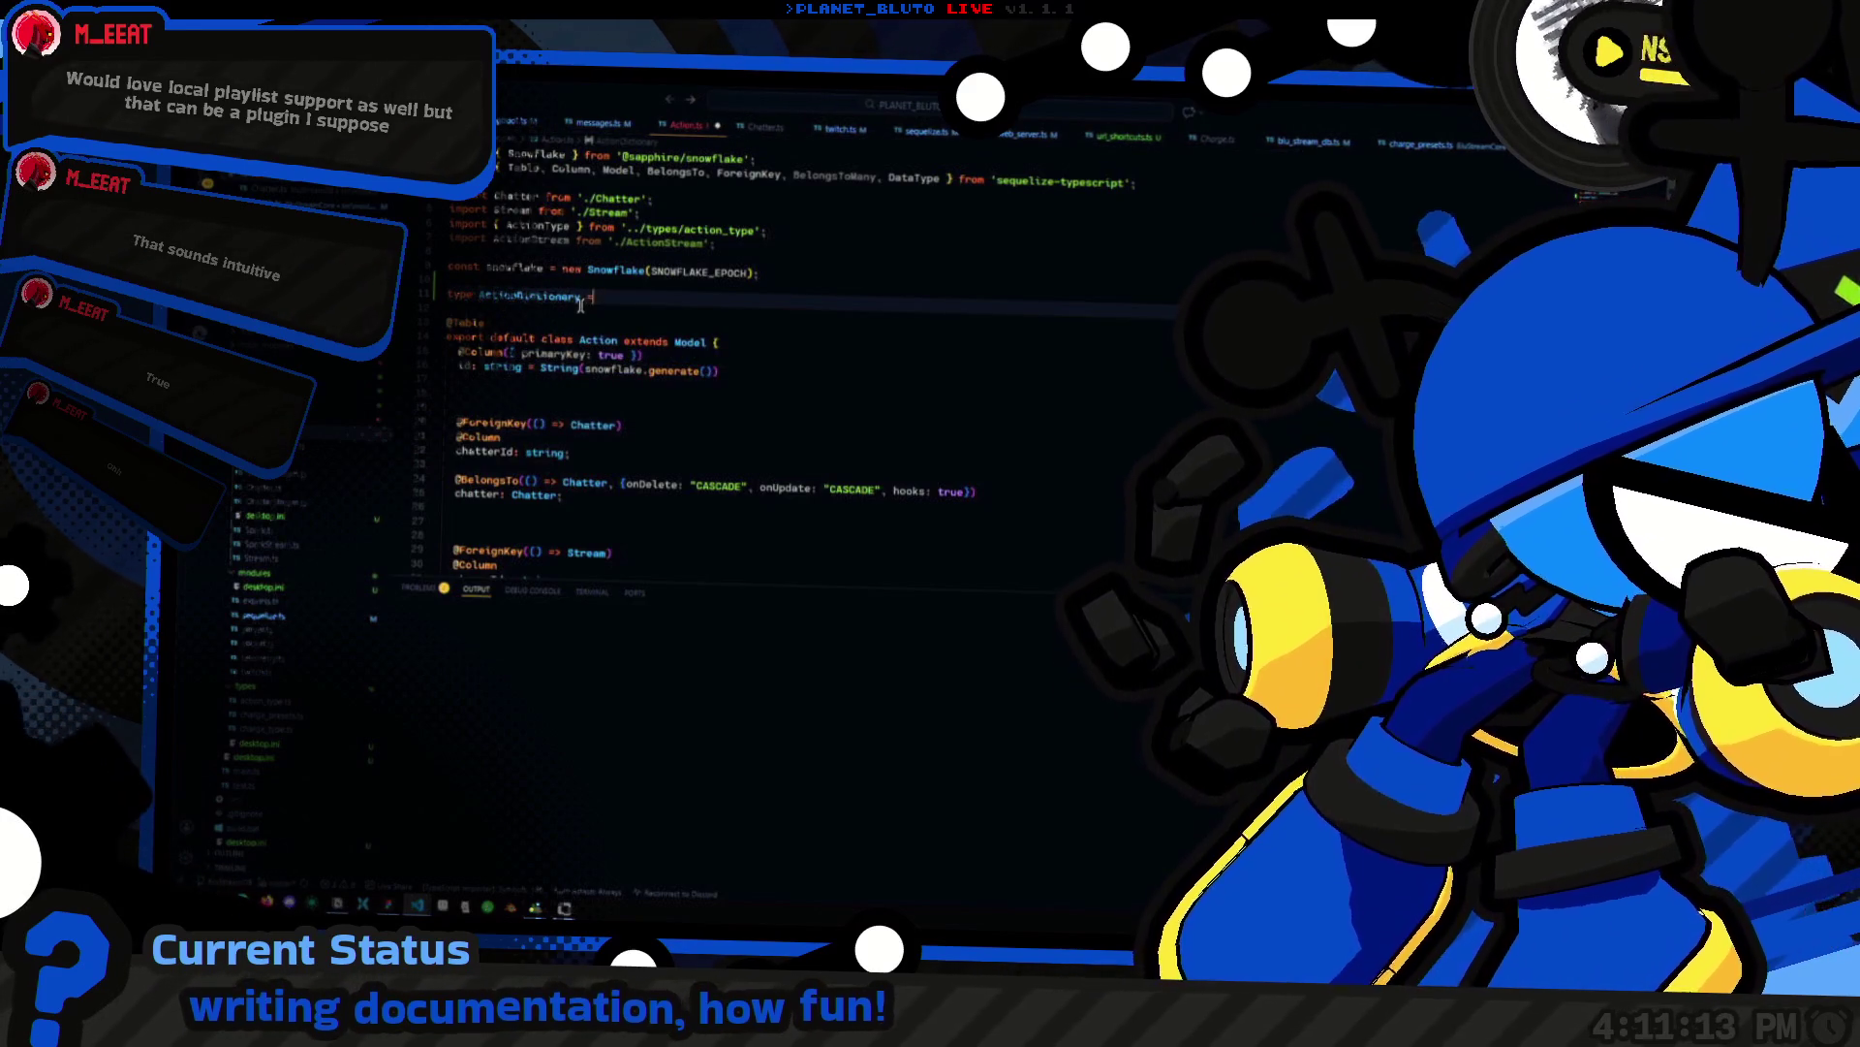
type("{")
type("[inde")
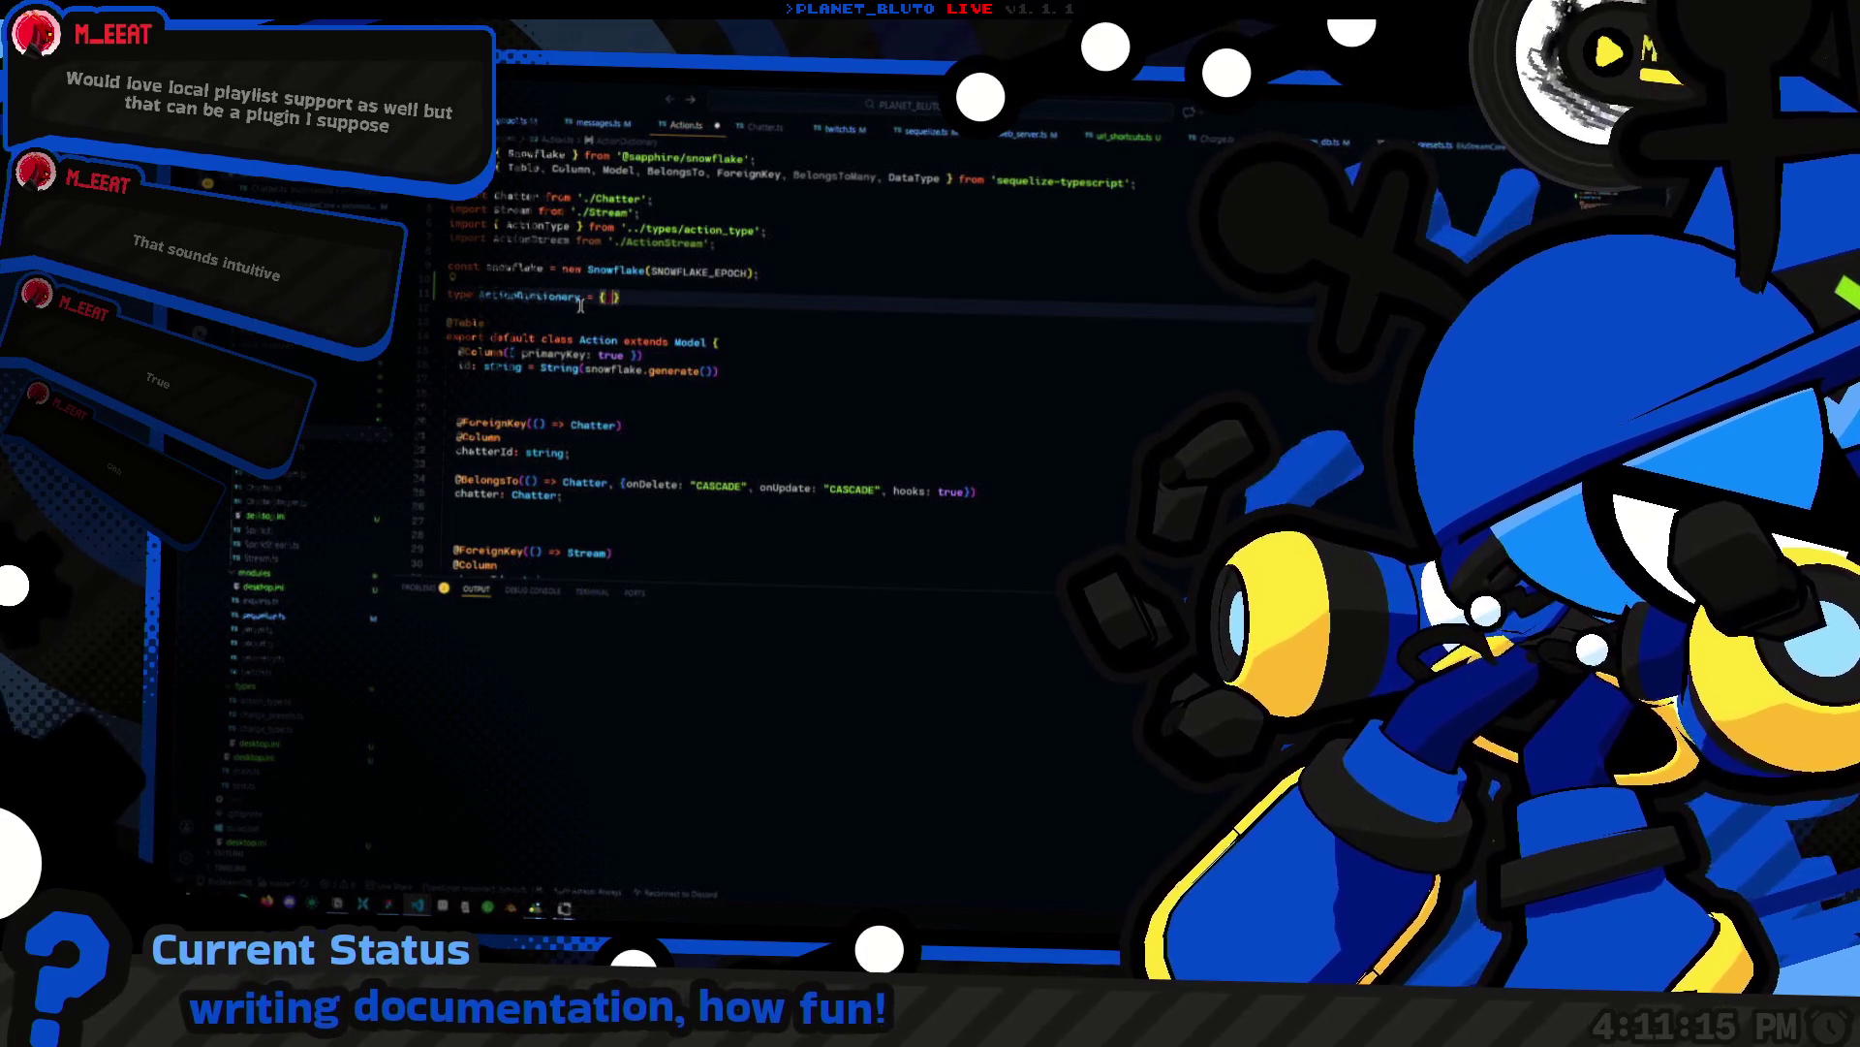
type("x: string]: s")
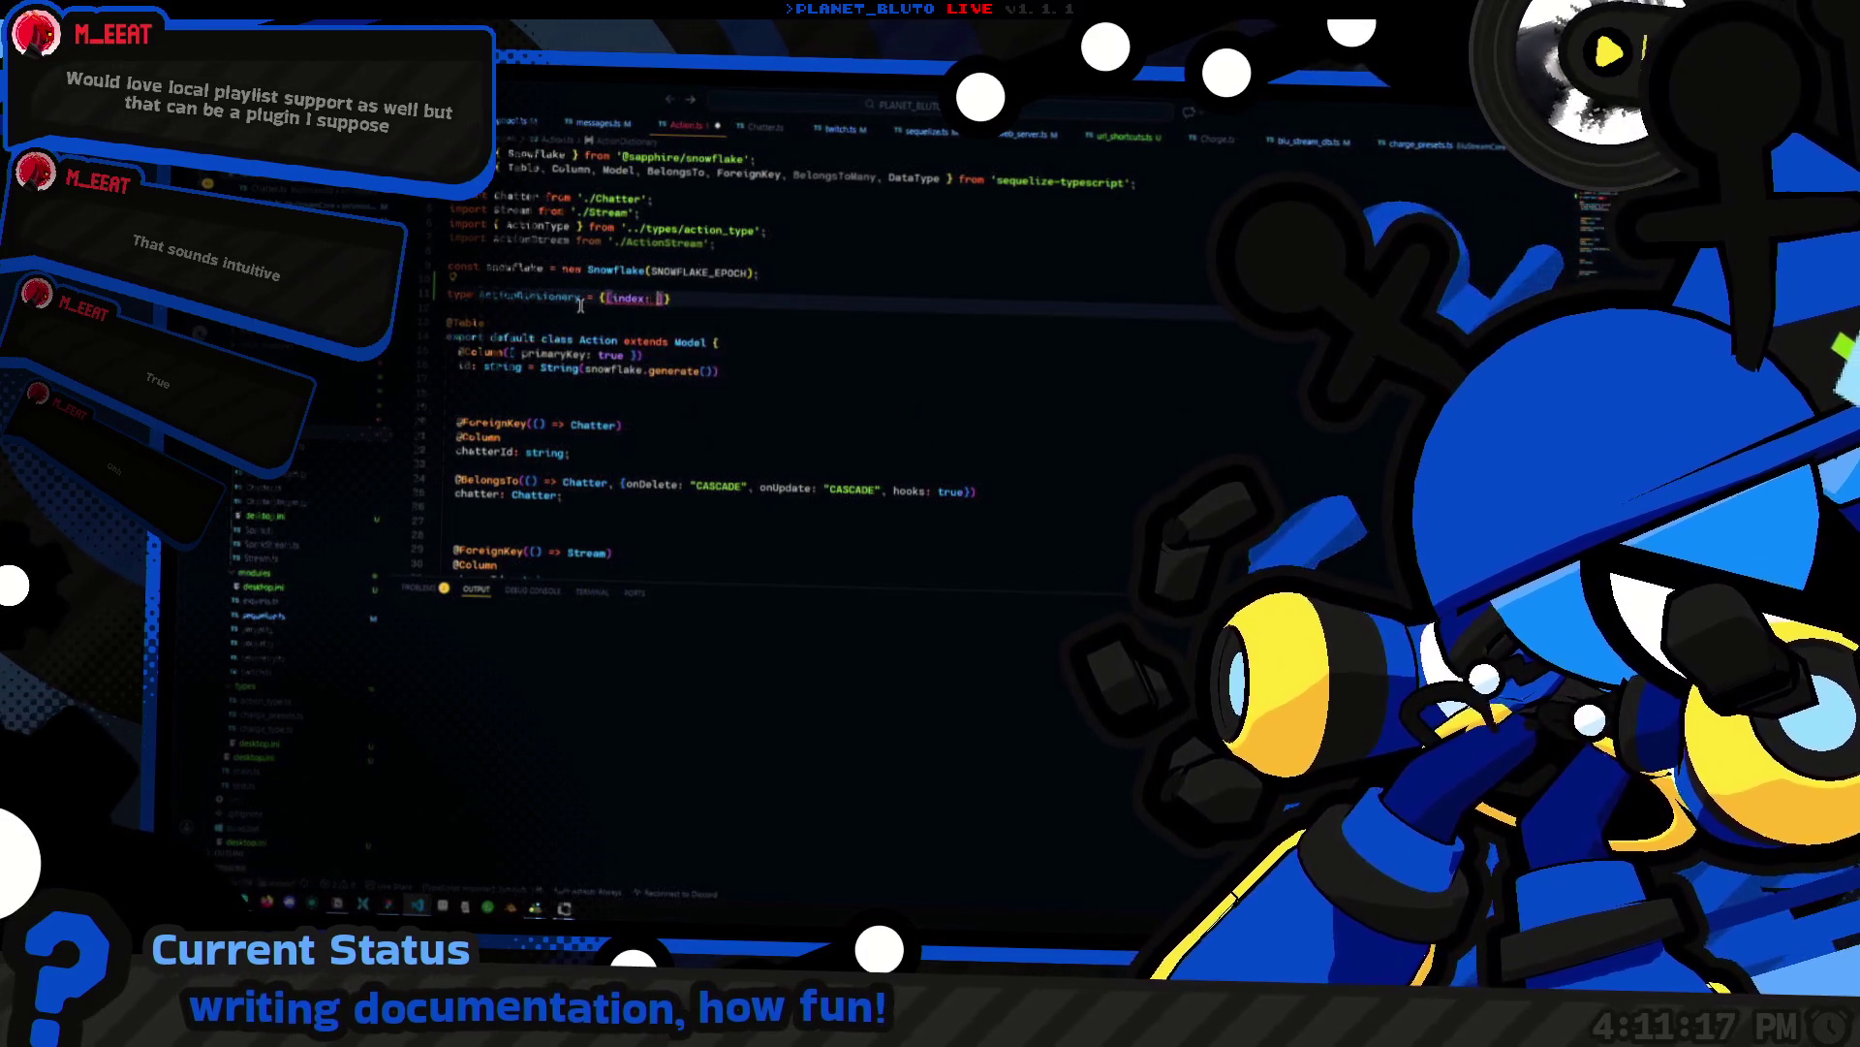
key("Tab")
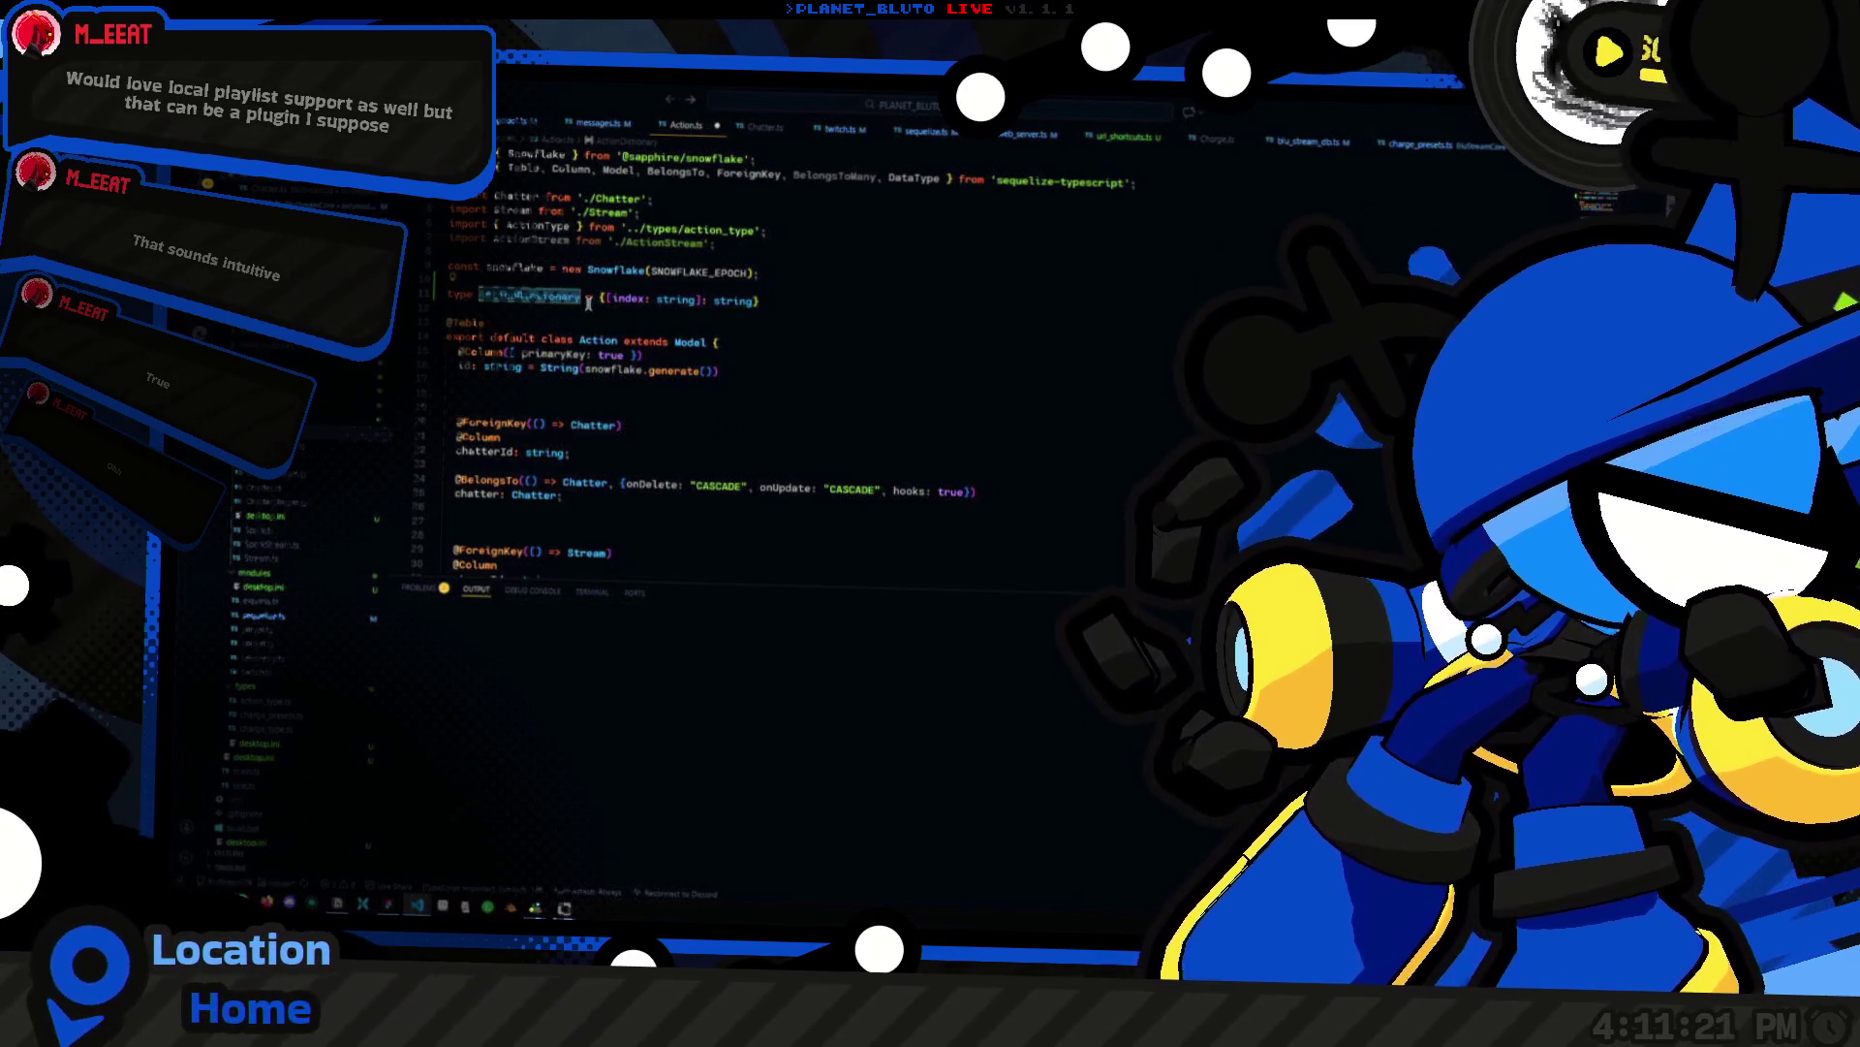
Change the data column from object to ActionDictionary and save Actions.ts
scroll(670, 547, "down", 5)
double_click(512, 489)
type("ActionDictionary")
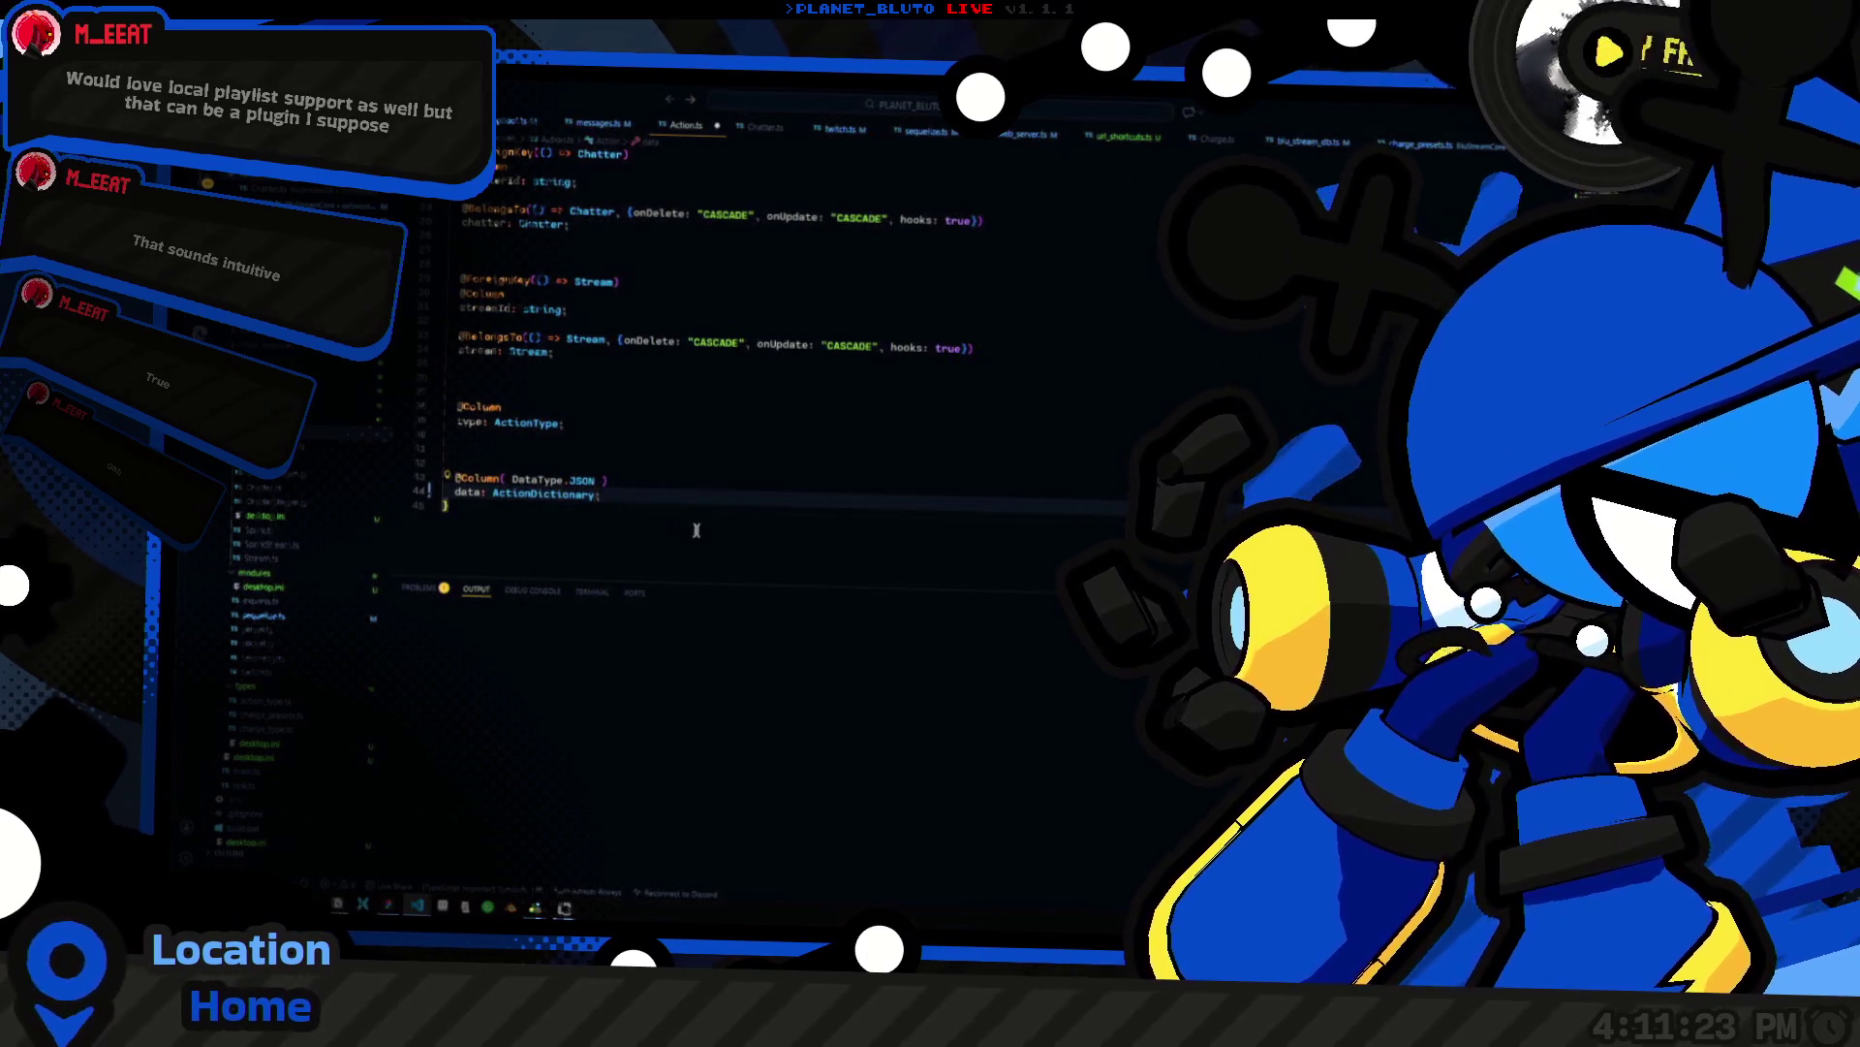
left_click(719, 483)
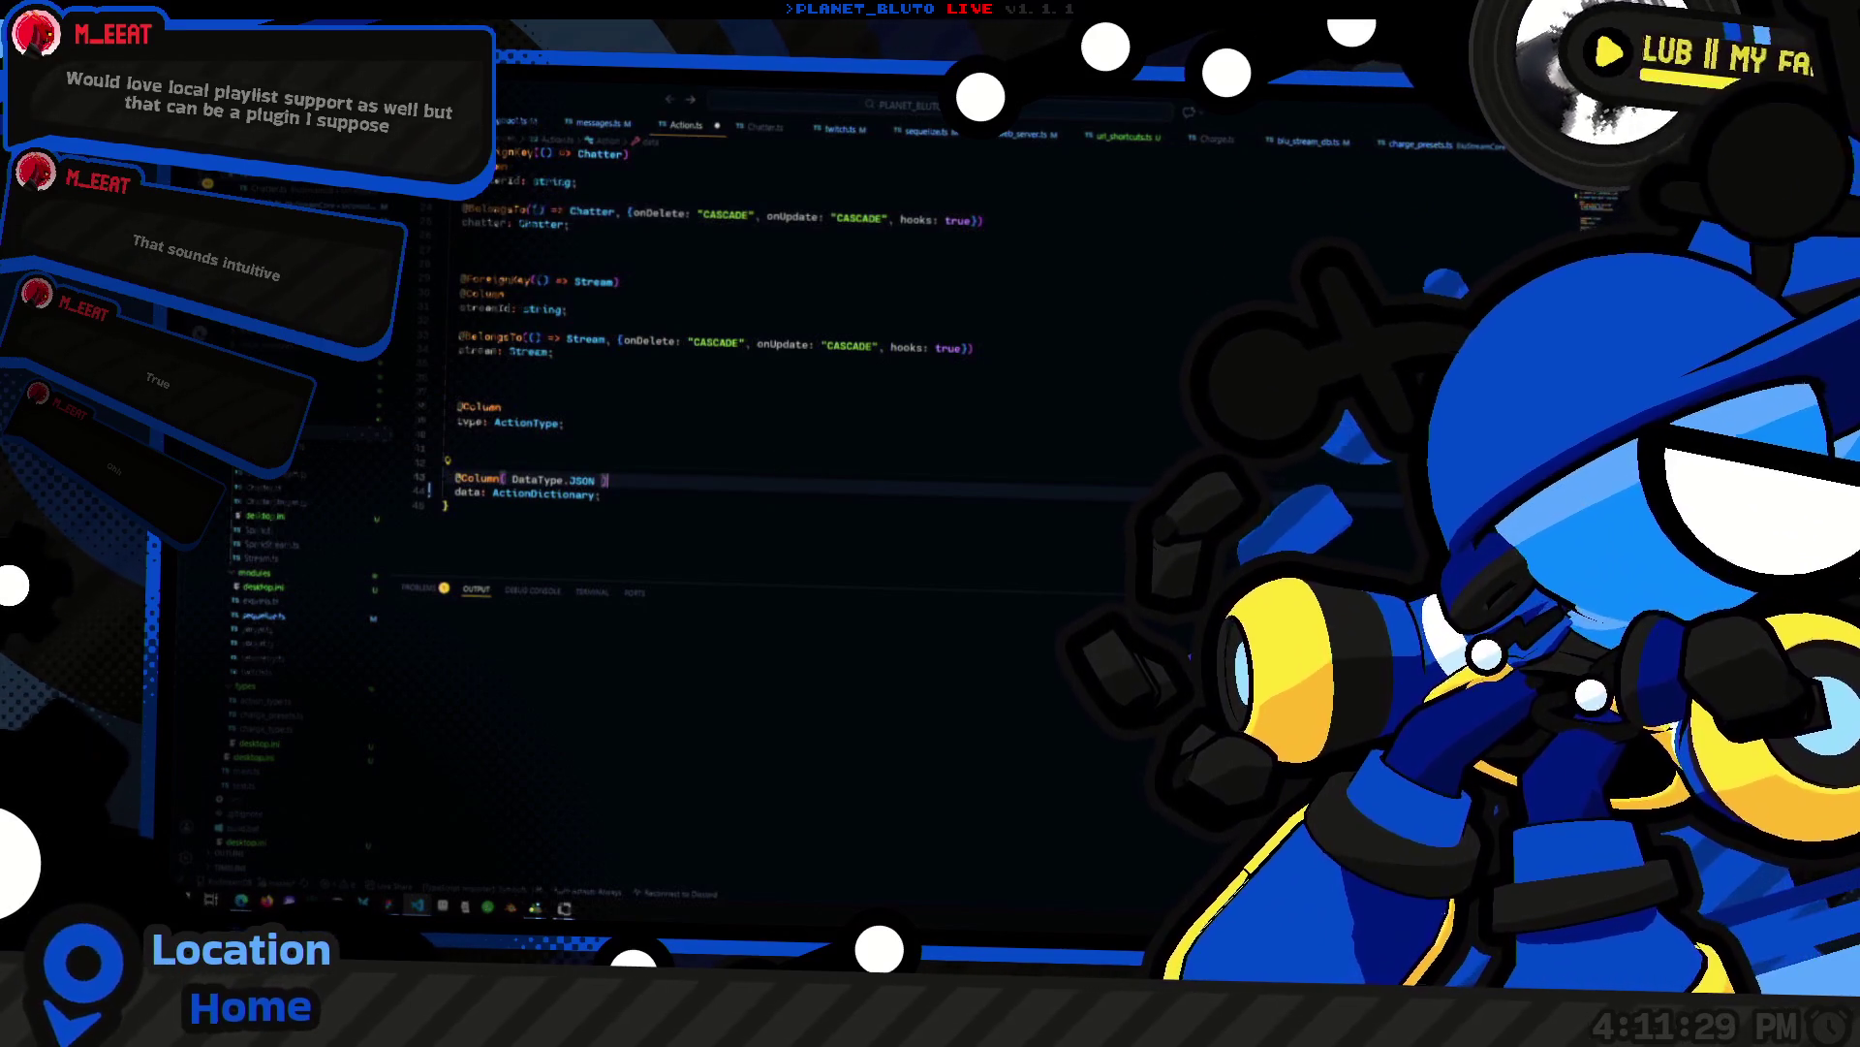
scroll(775, 368, "up", 8)
left_click(839, 310)
key("shift+Home")
scroll(839, 309, "down", 5)
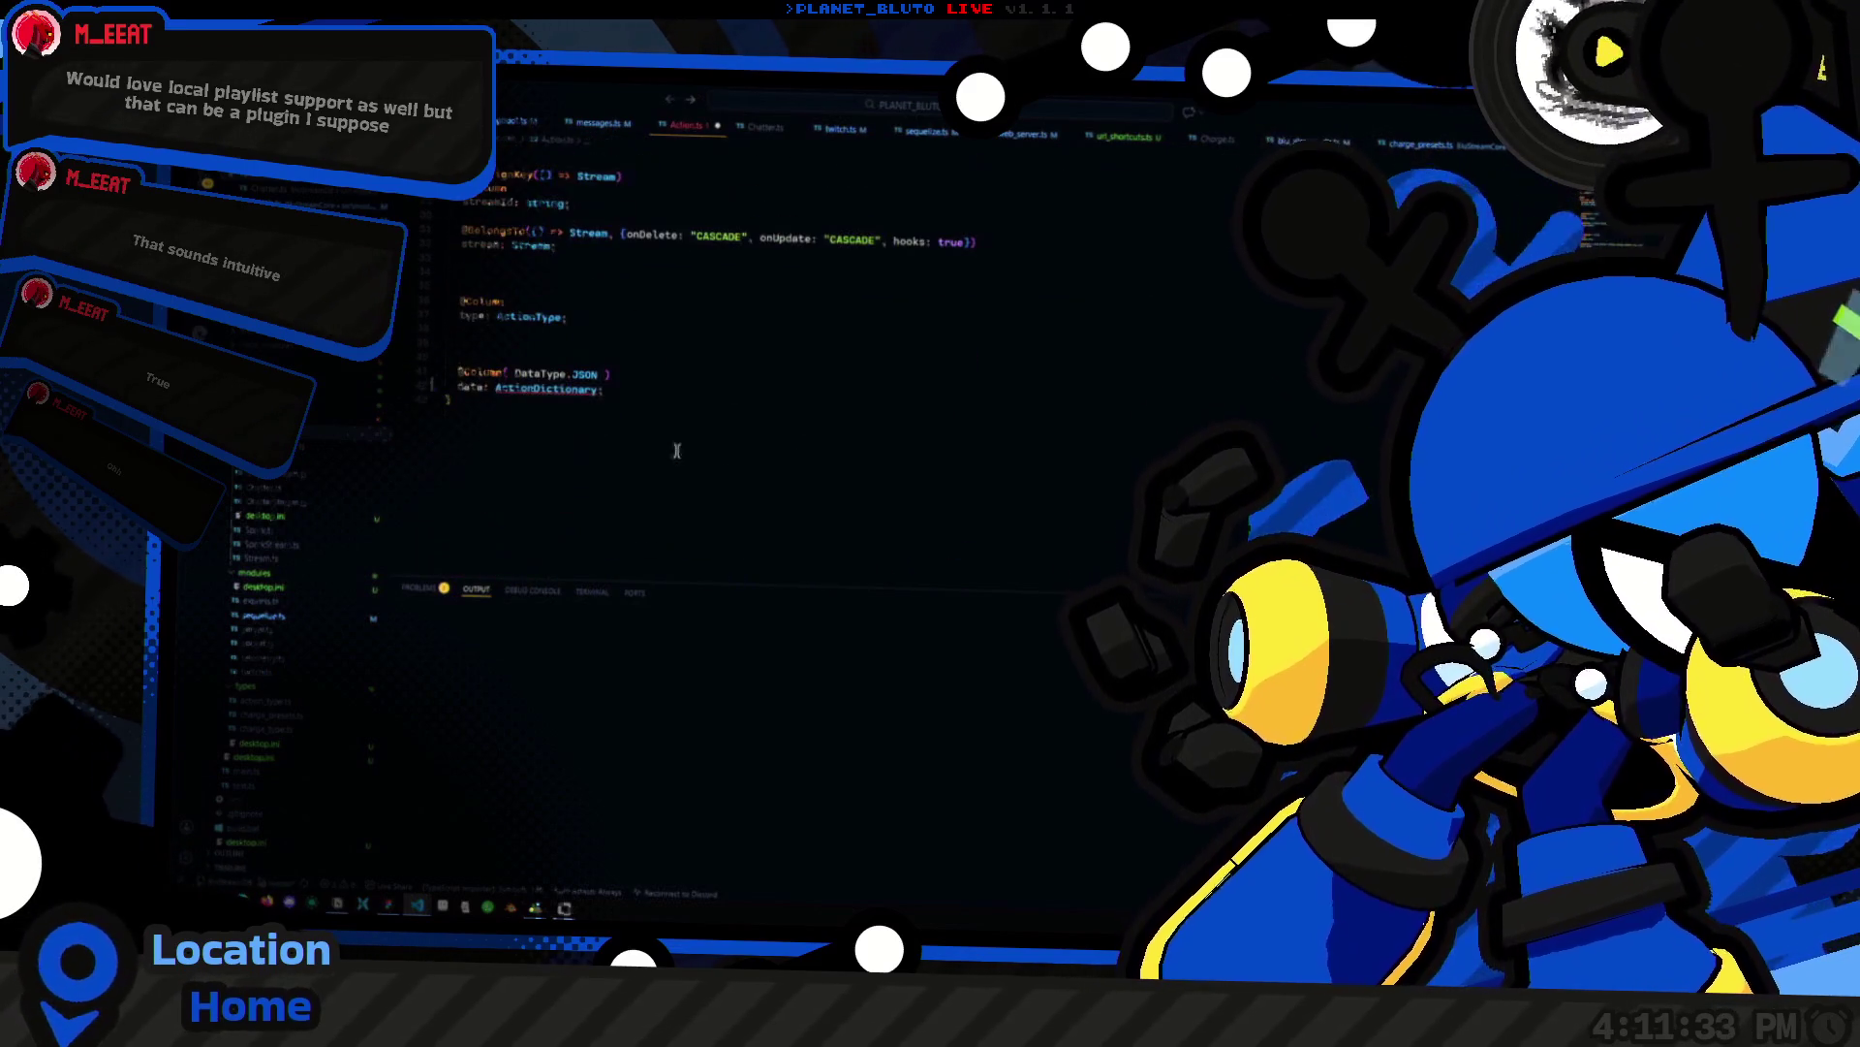
left_click(650, 394)
scroll(785, 451, "up", 5)
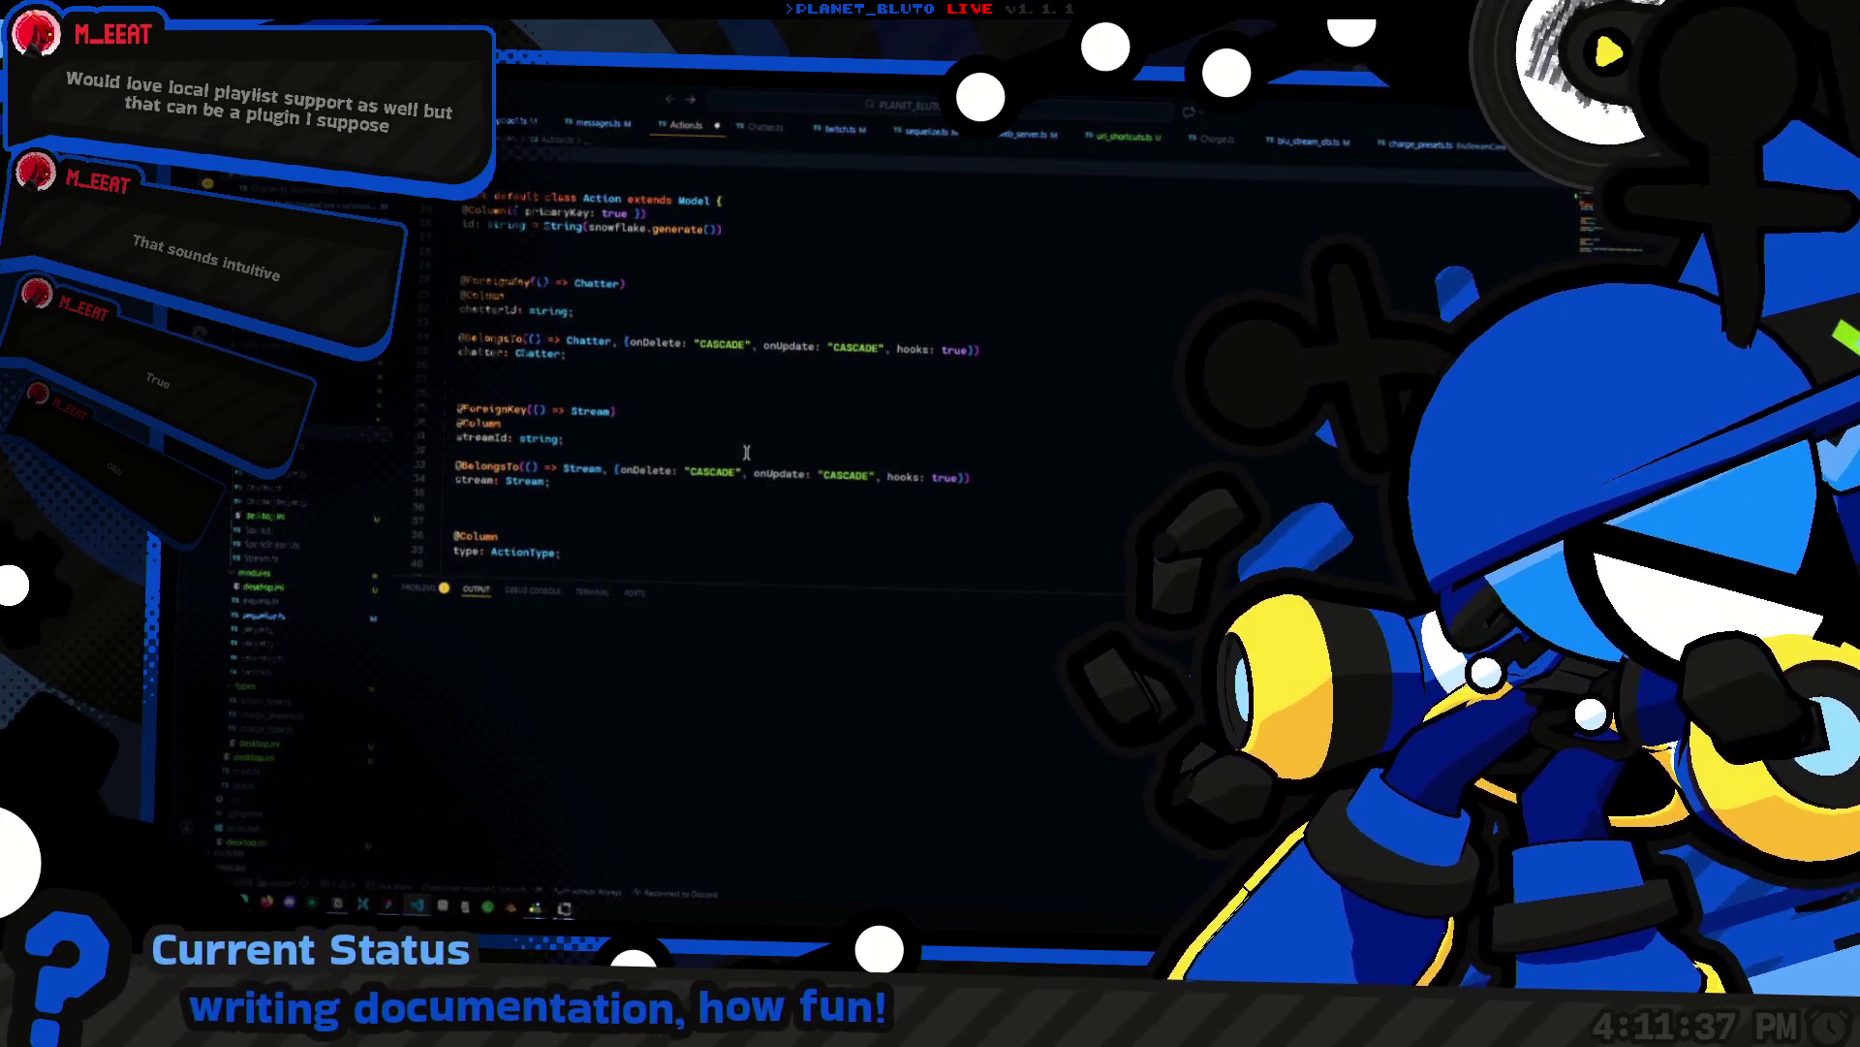
scroll(708, 492, "down", 5)
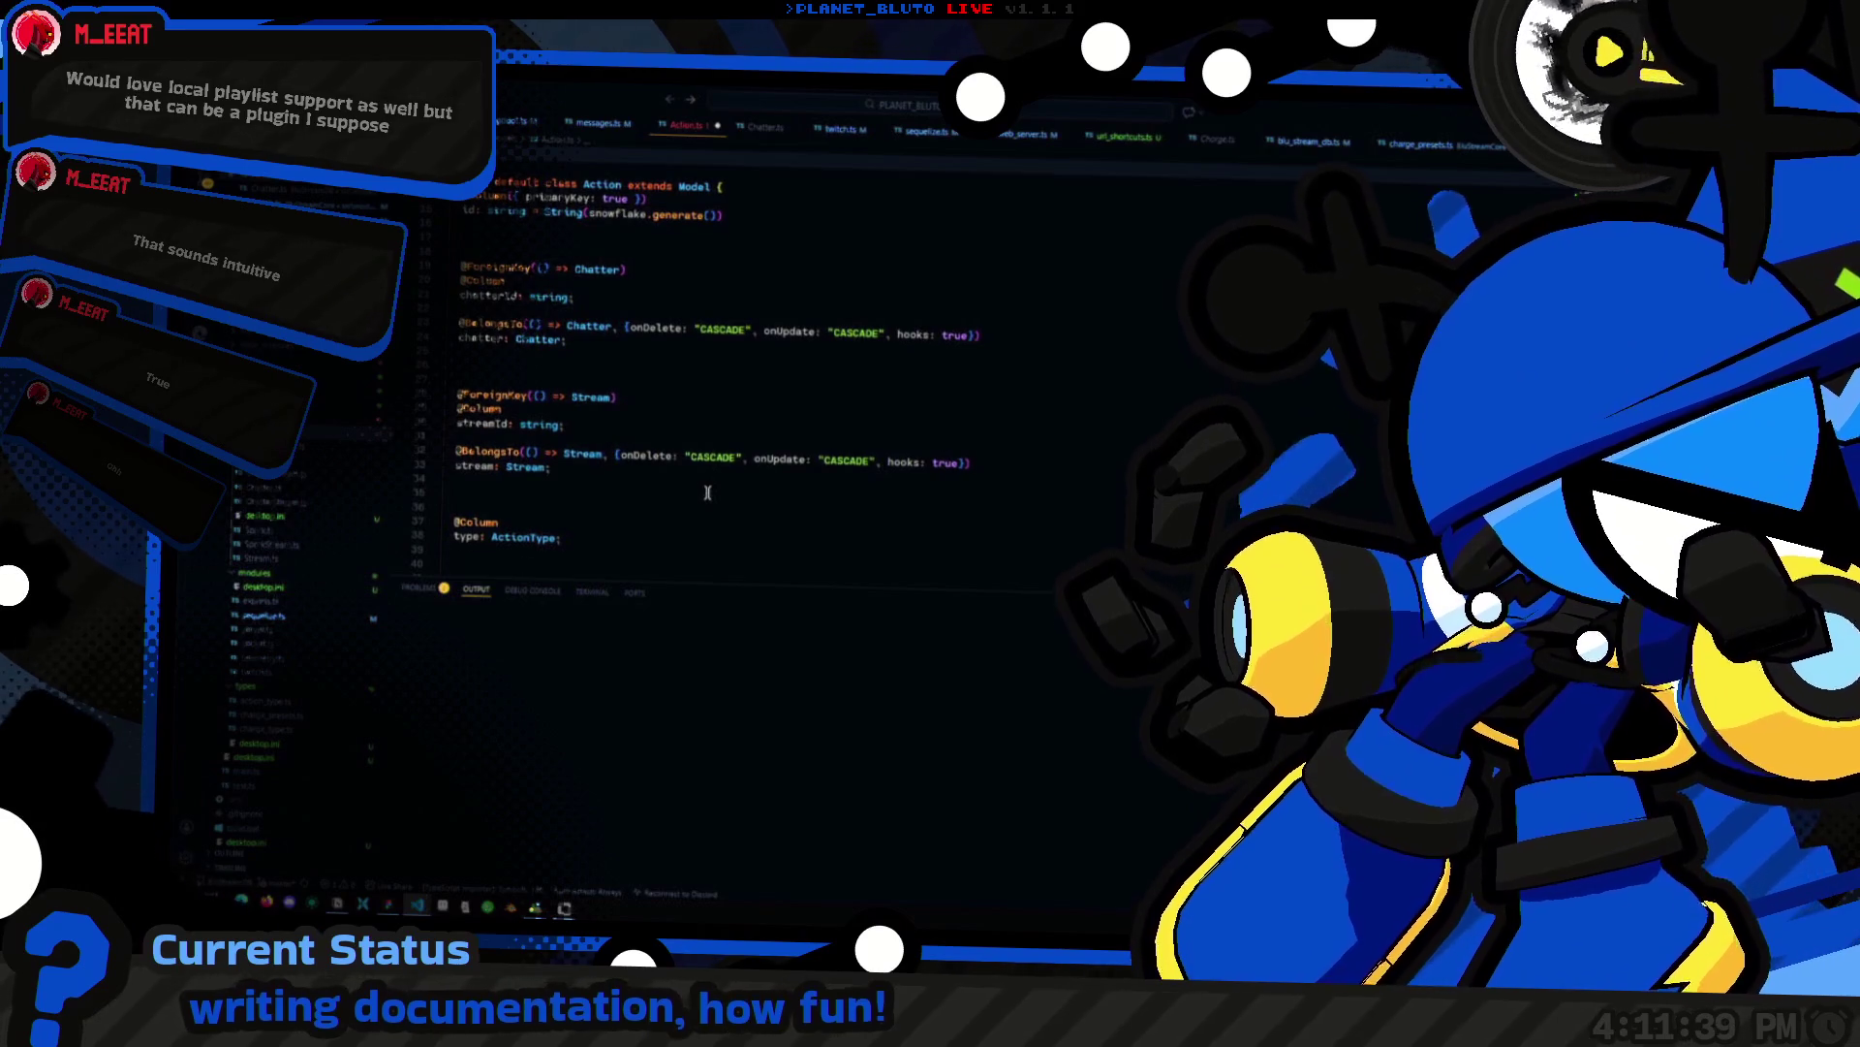
key("ctrl+s")
scroll(708, 492, "up", 6)
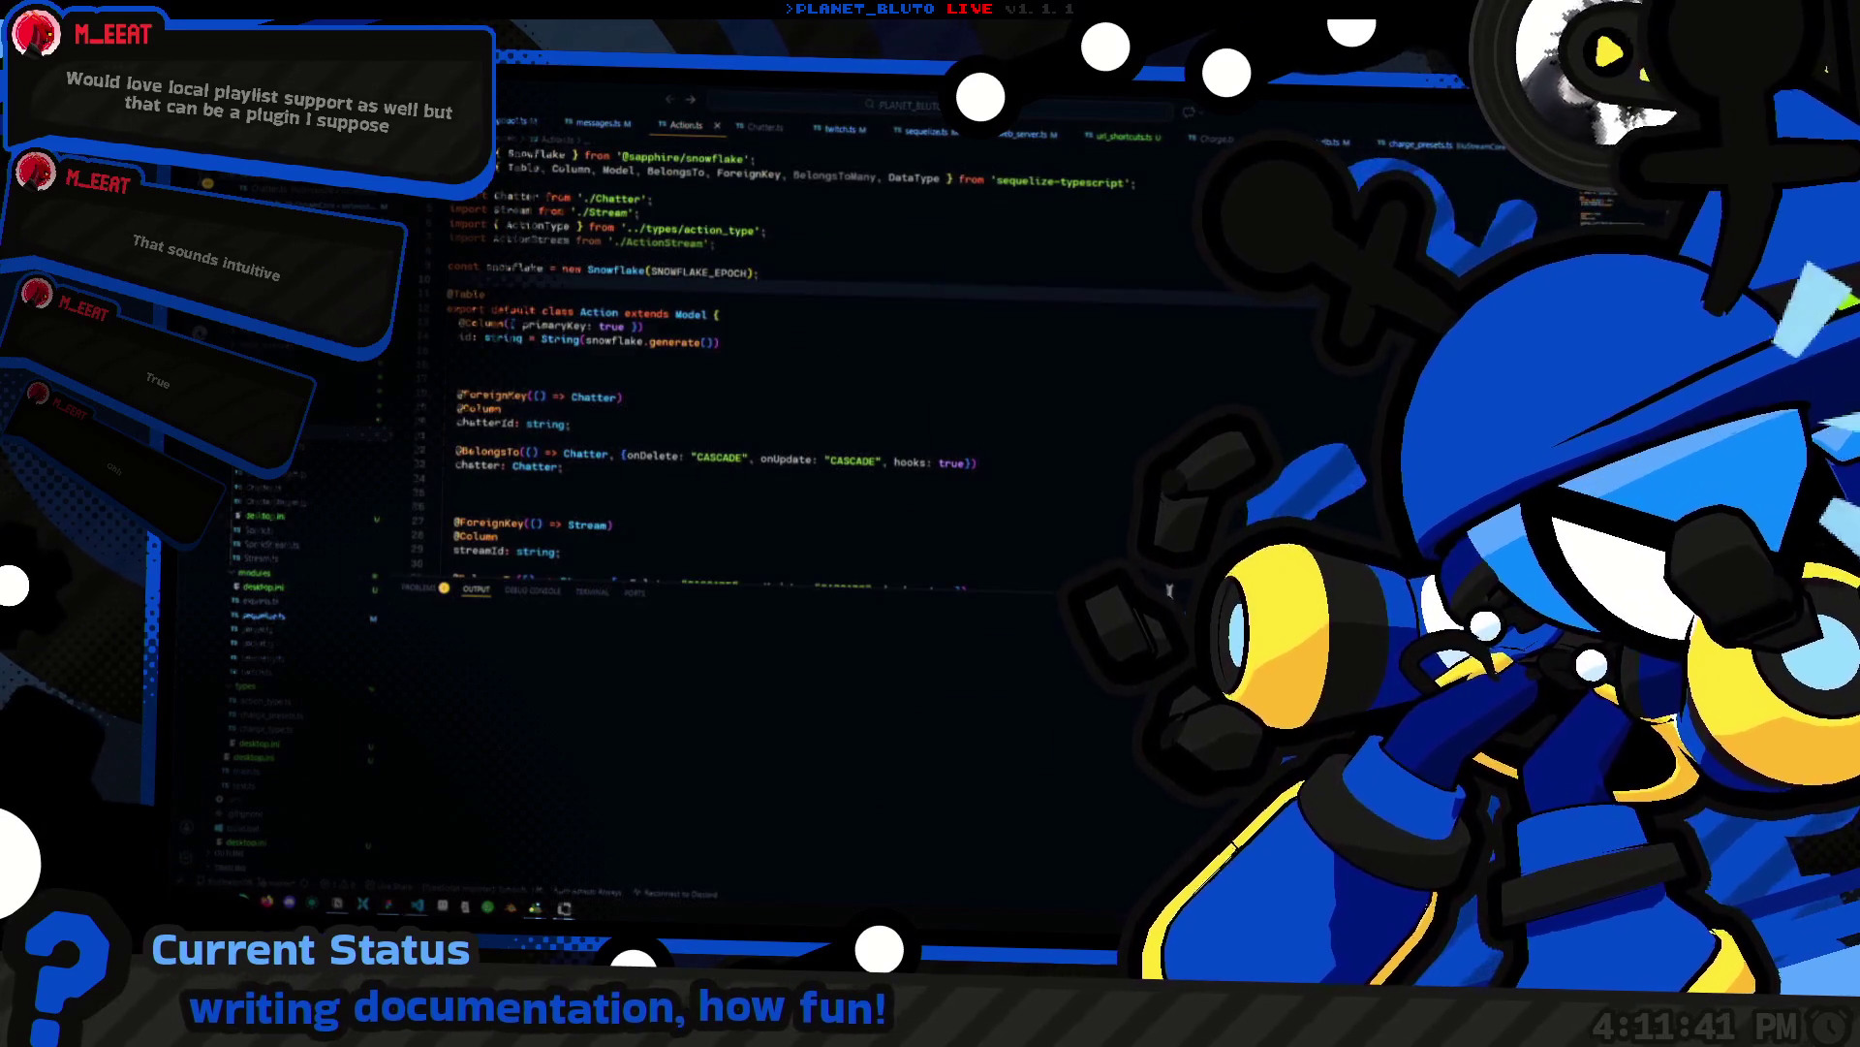
key("alt+Tab")
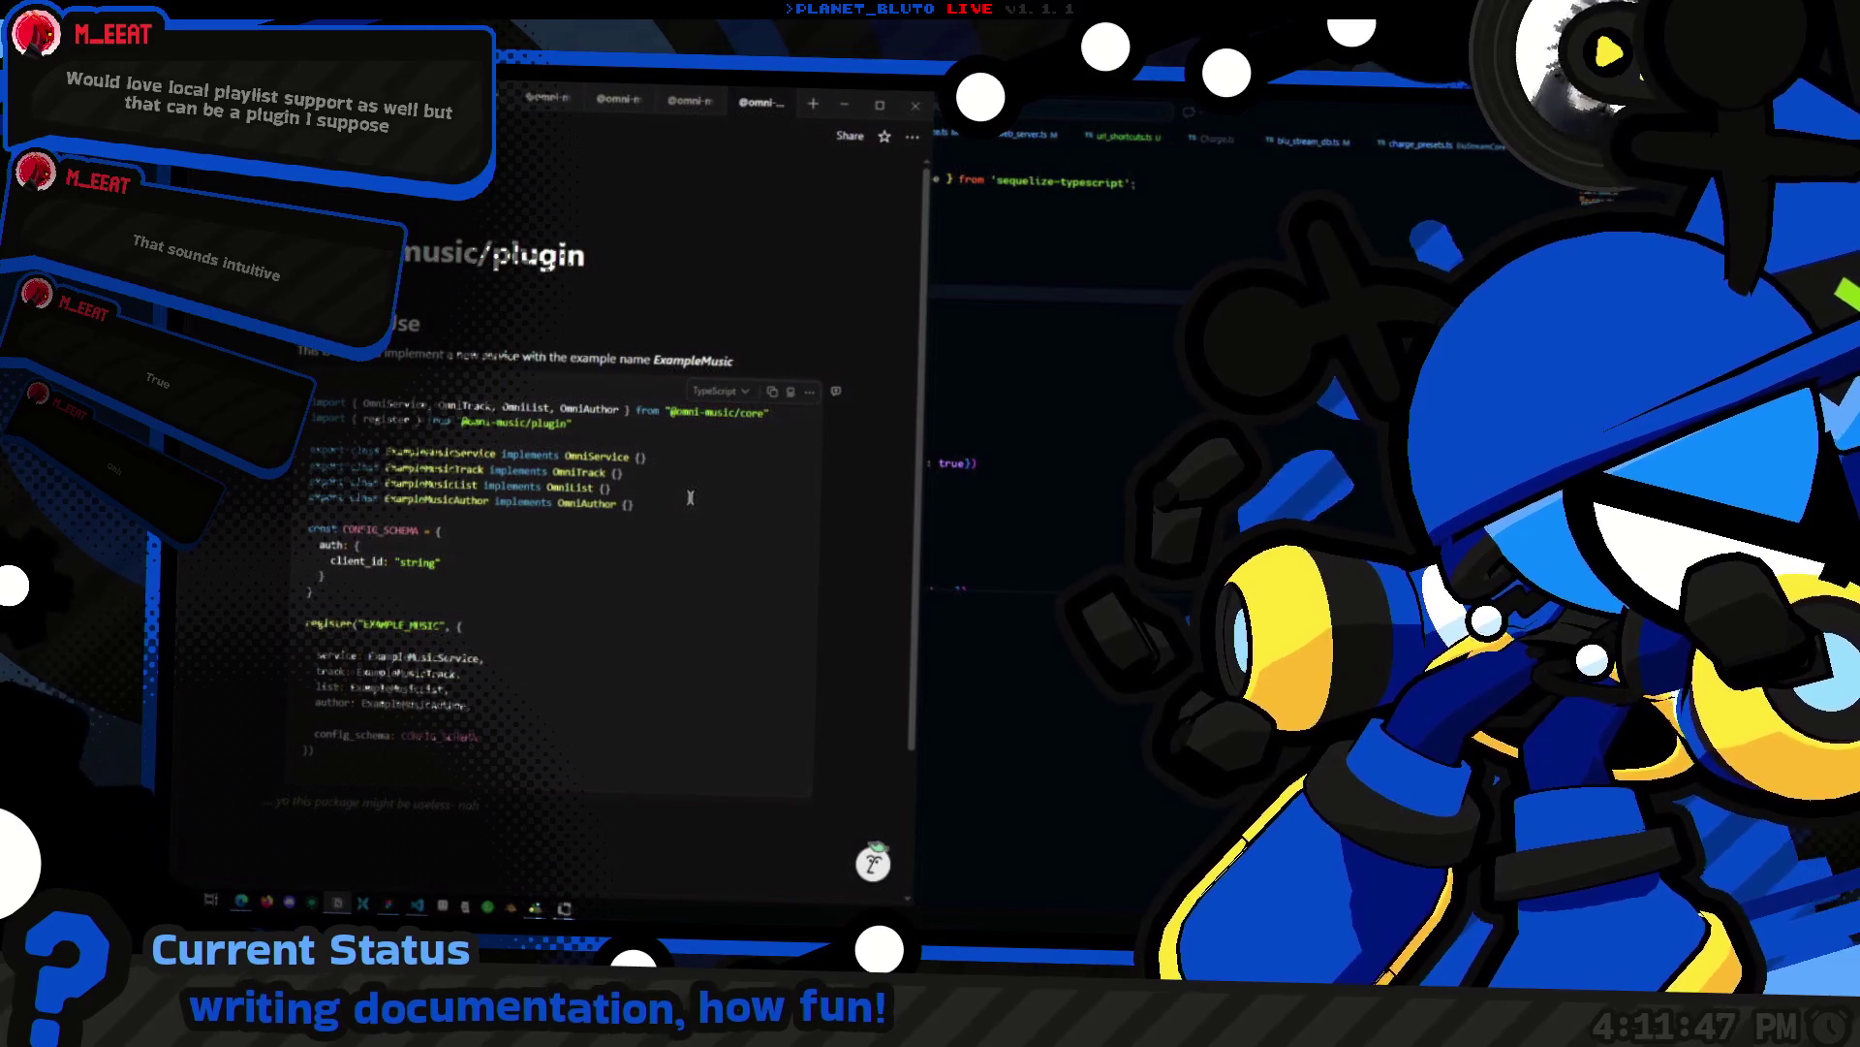
key("ctrl+Tab")
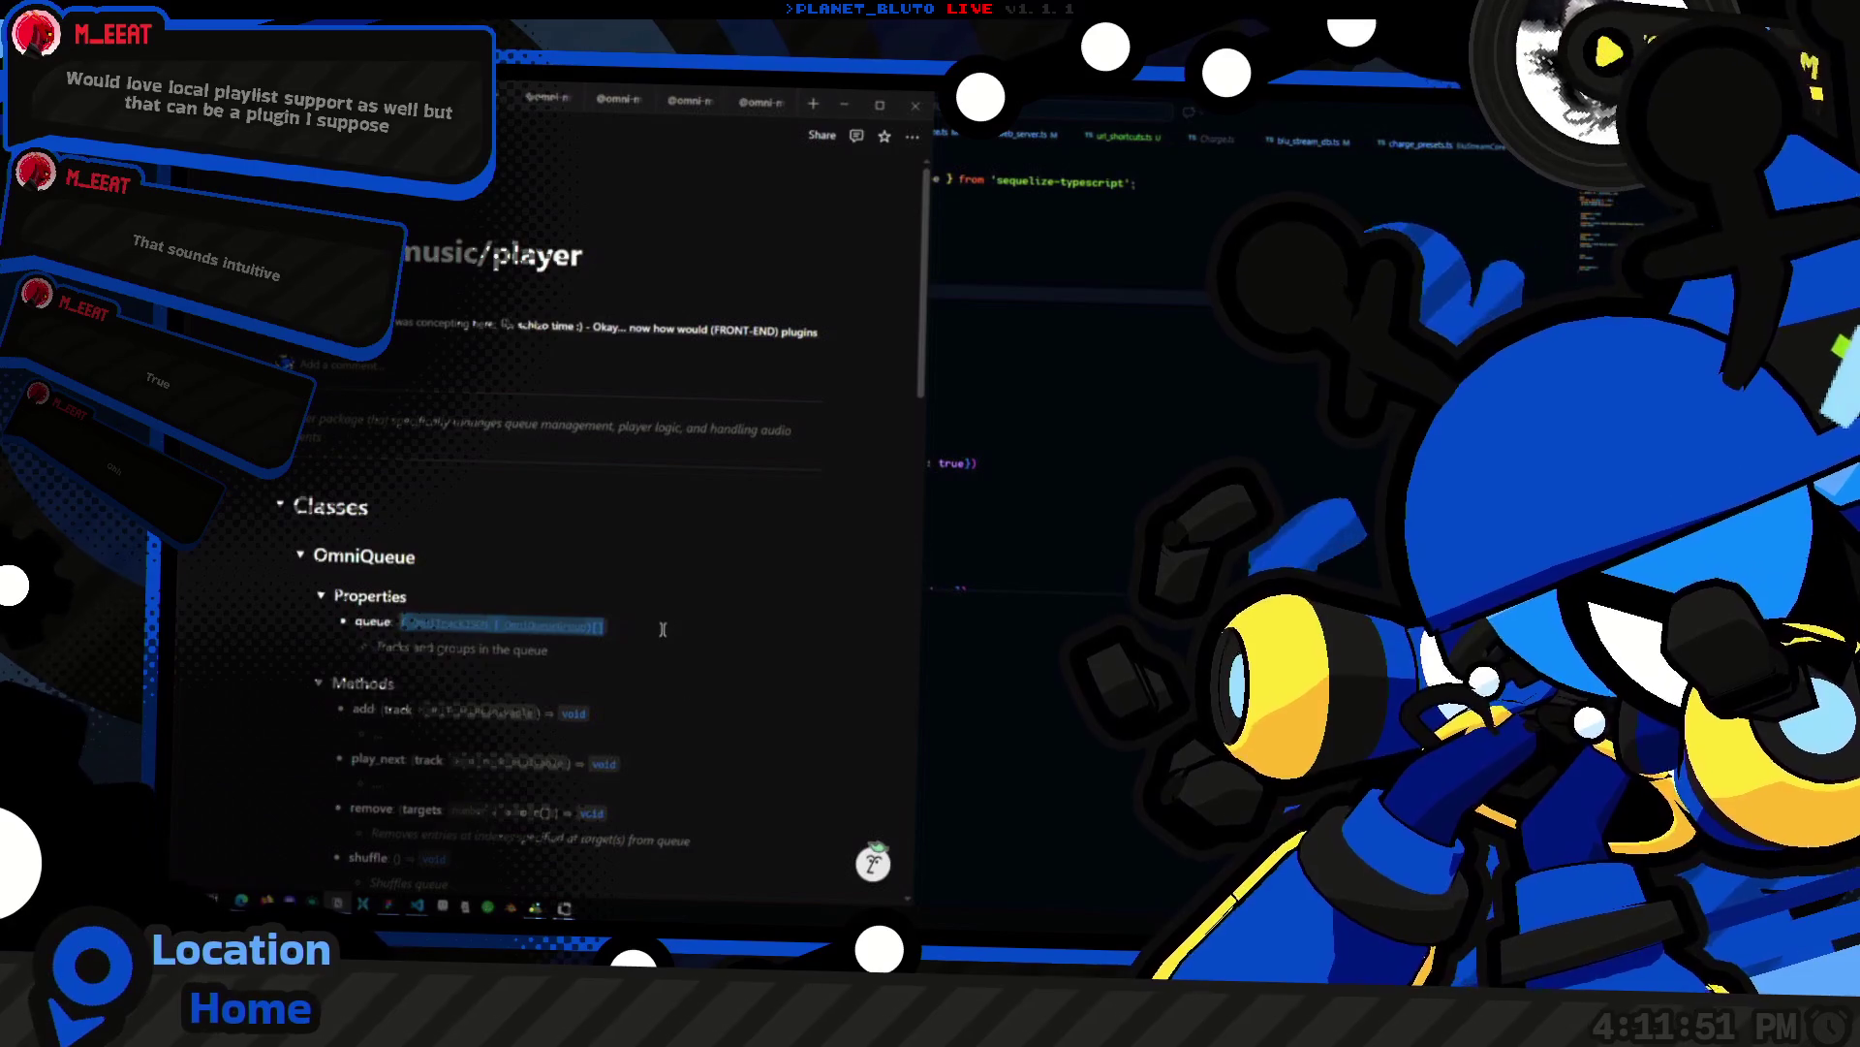
left_click(663, 631)
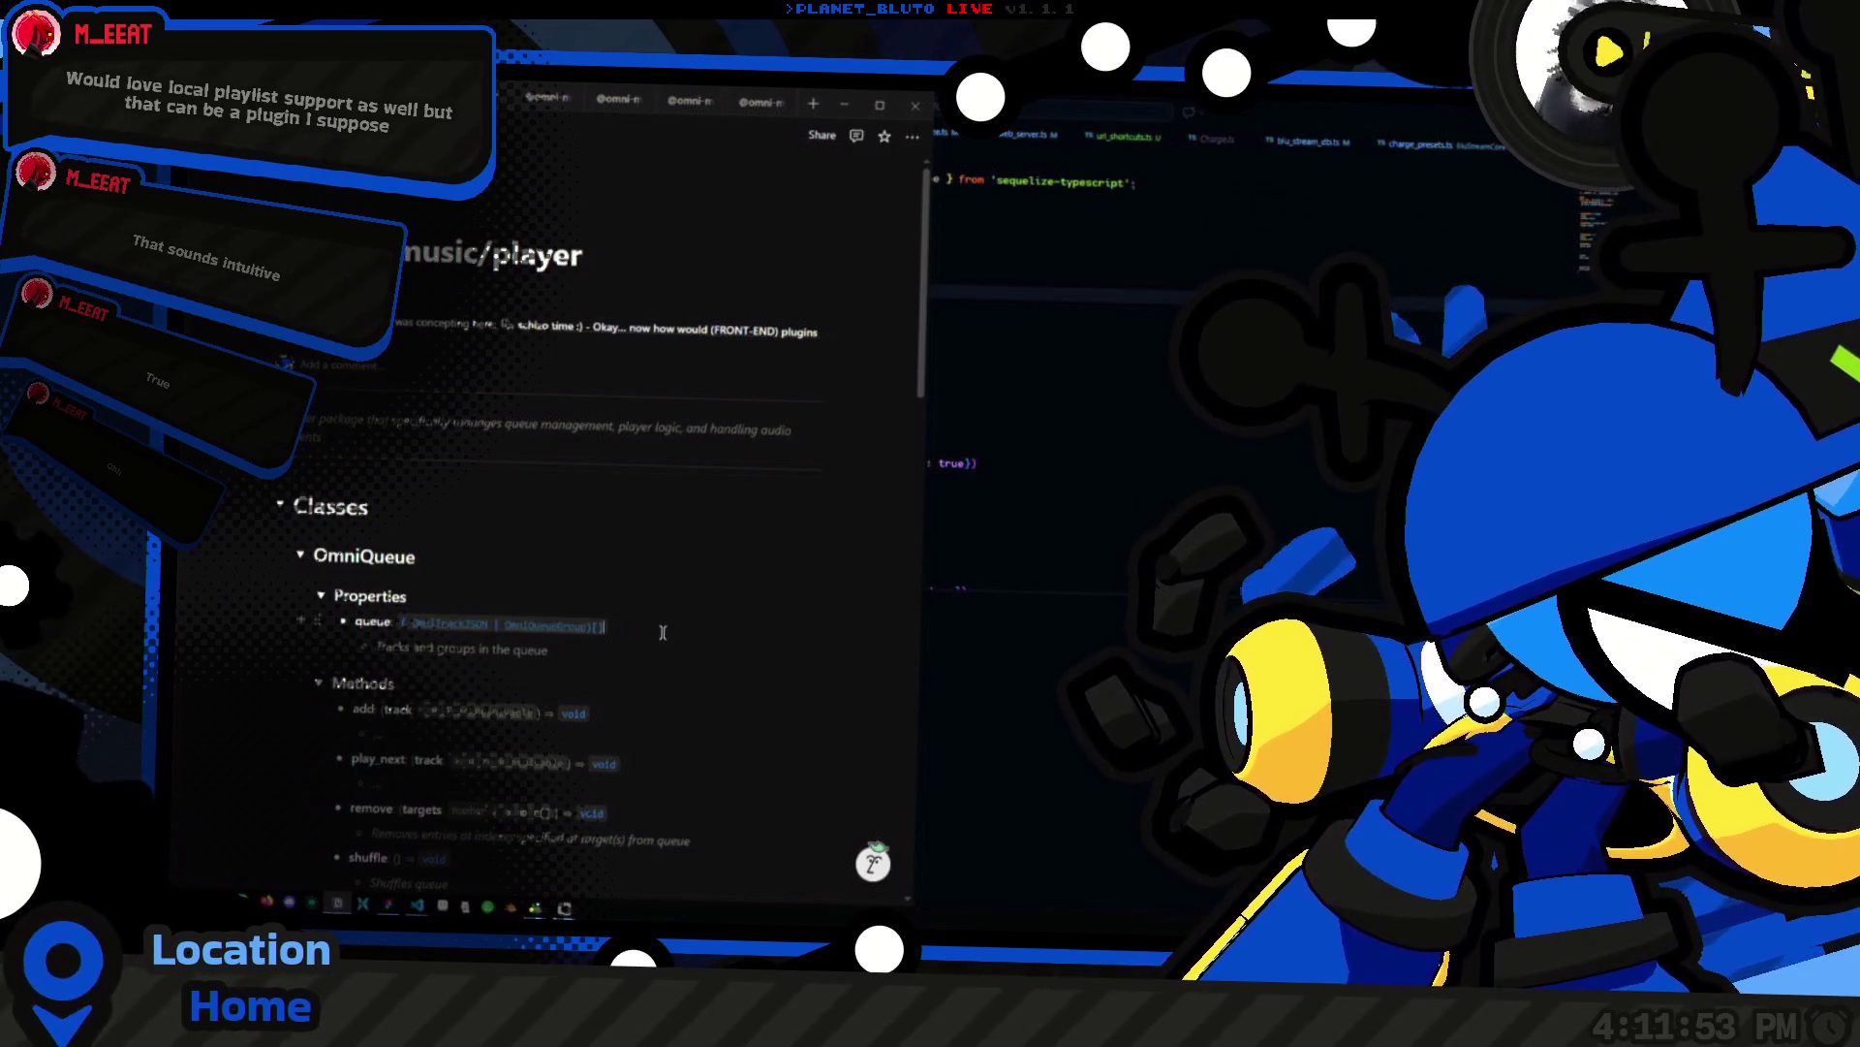
key("shift+Home")
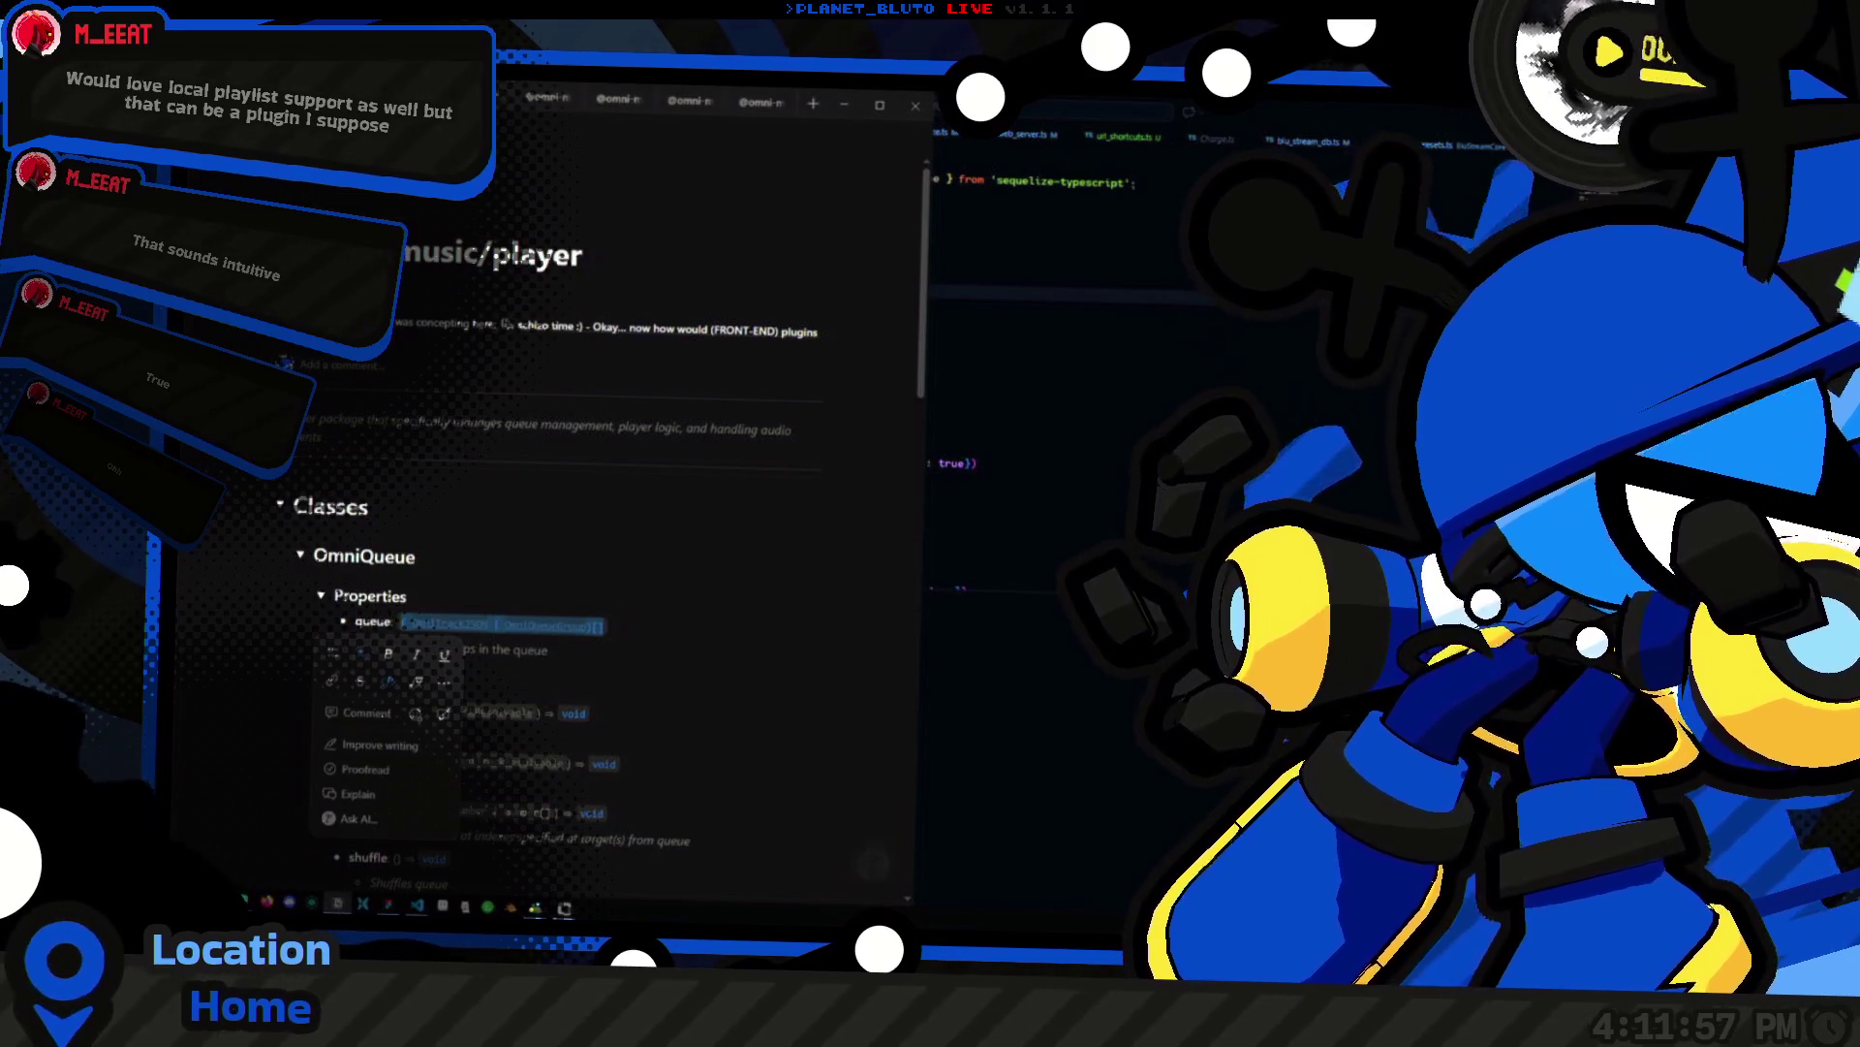
scroll(557, 620, "down", 5)
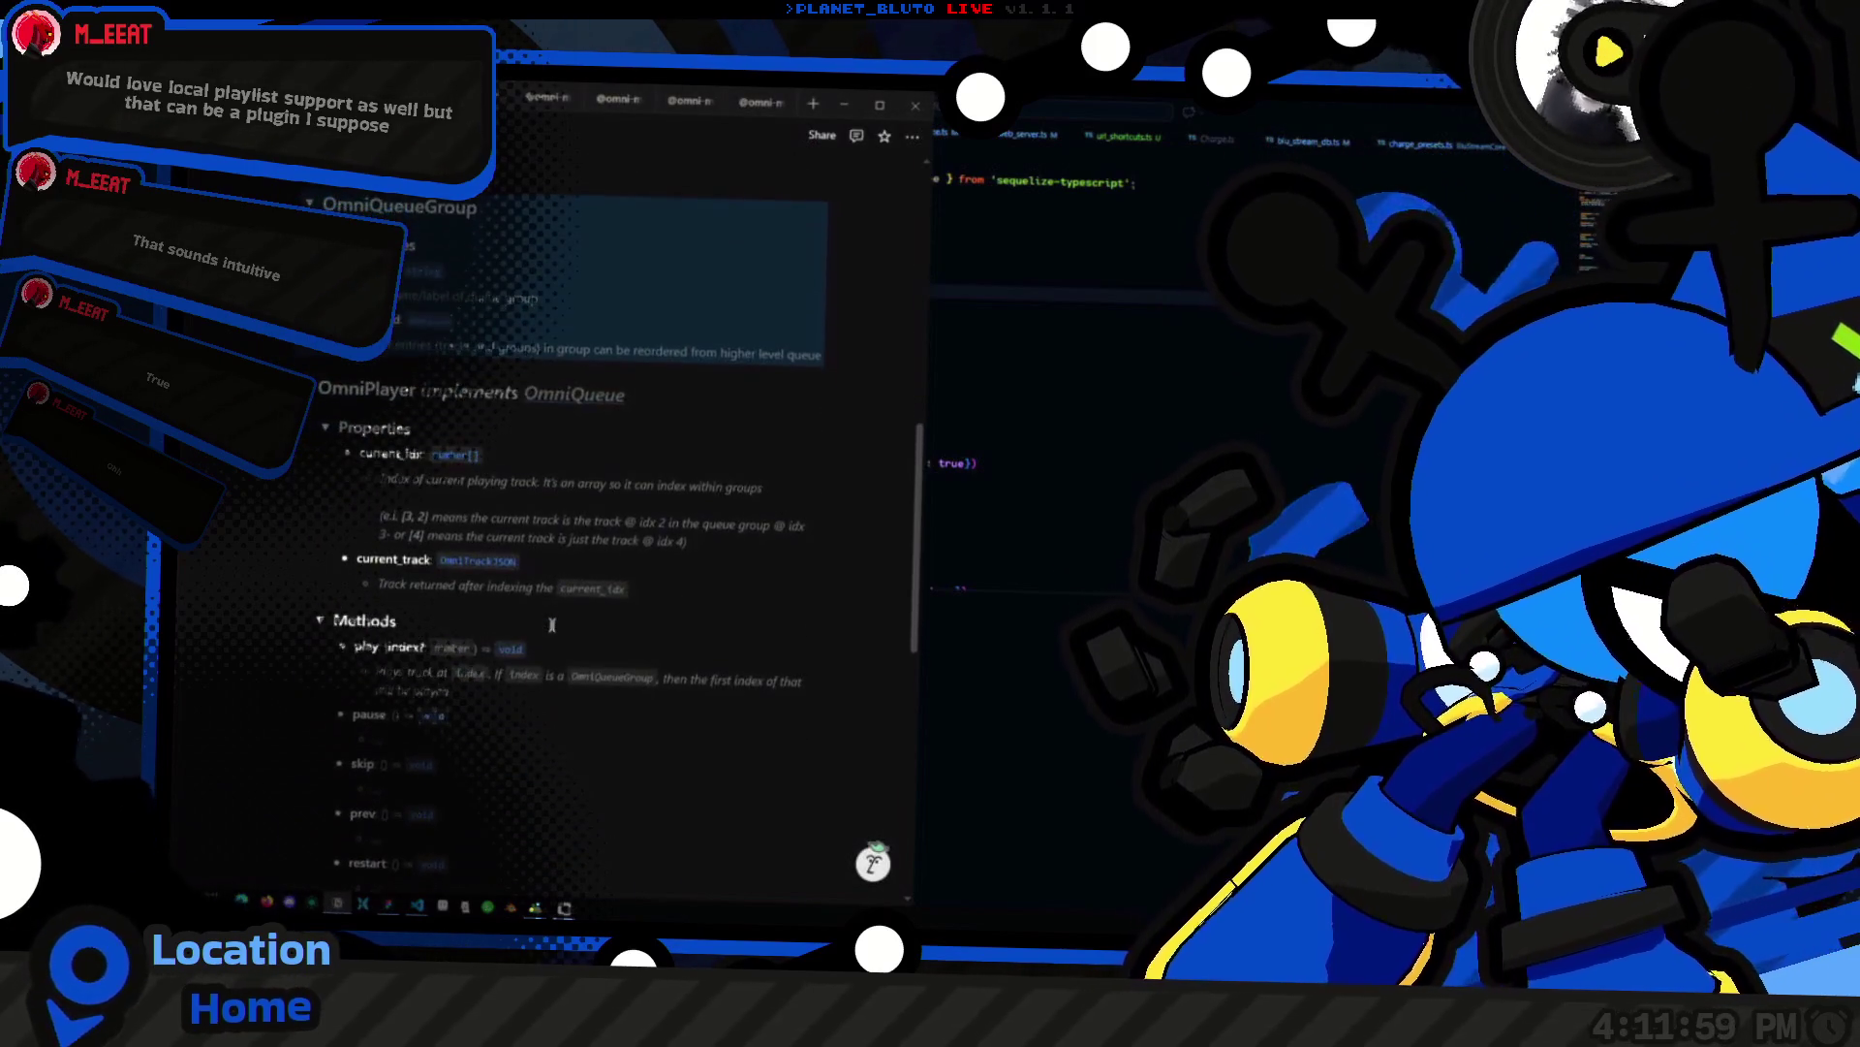
scroll(522, 259, "up", 2)
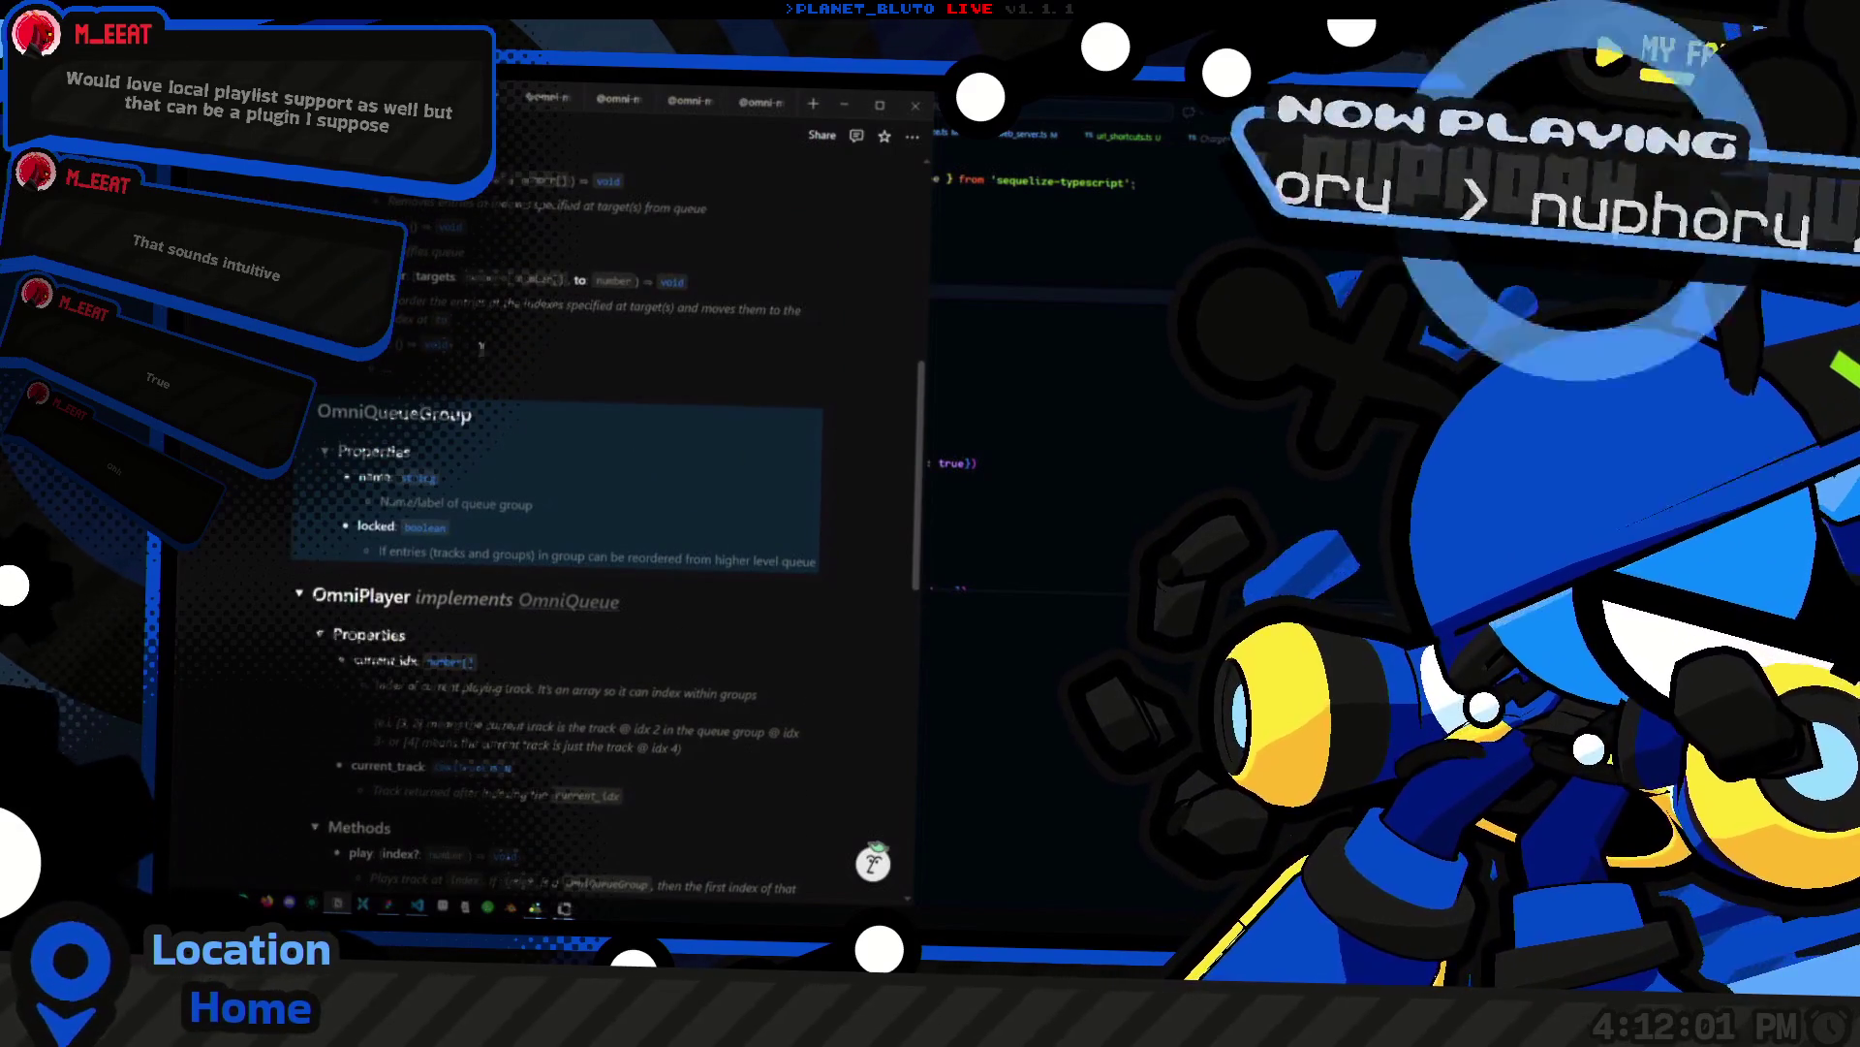
scroll(613, 464, "up", 3)
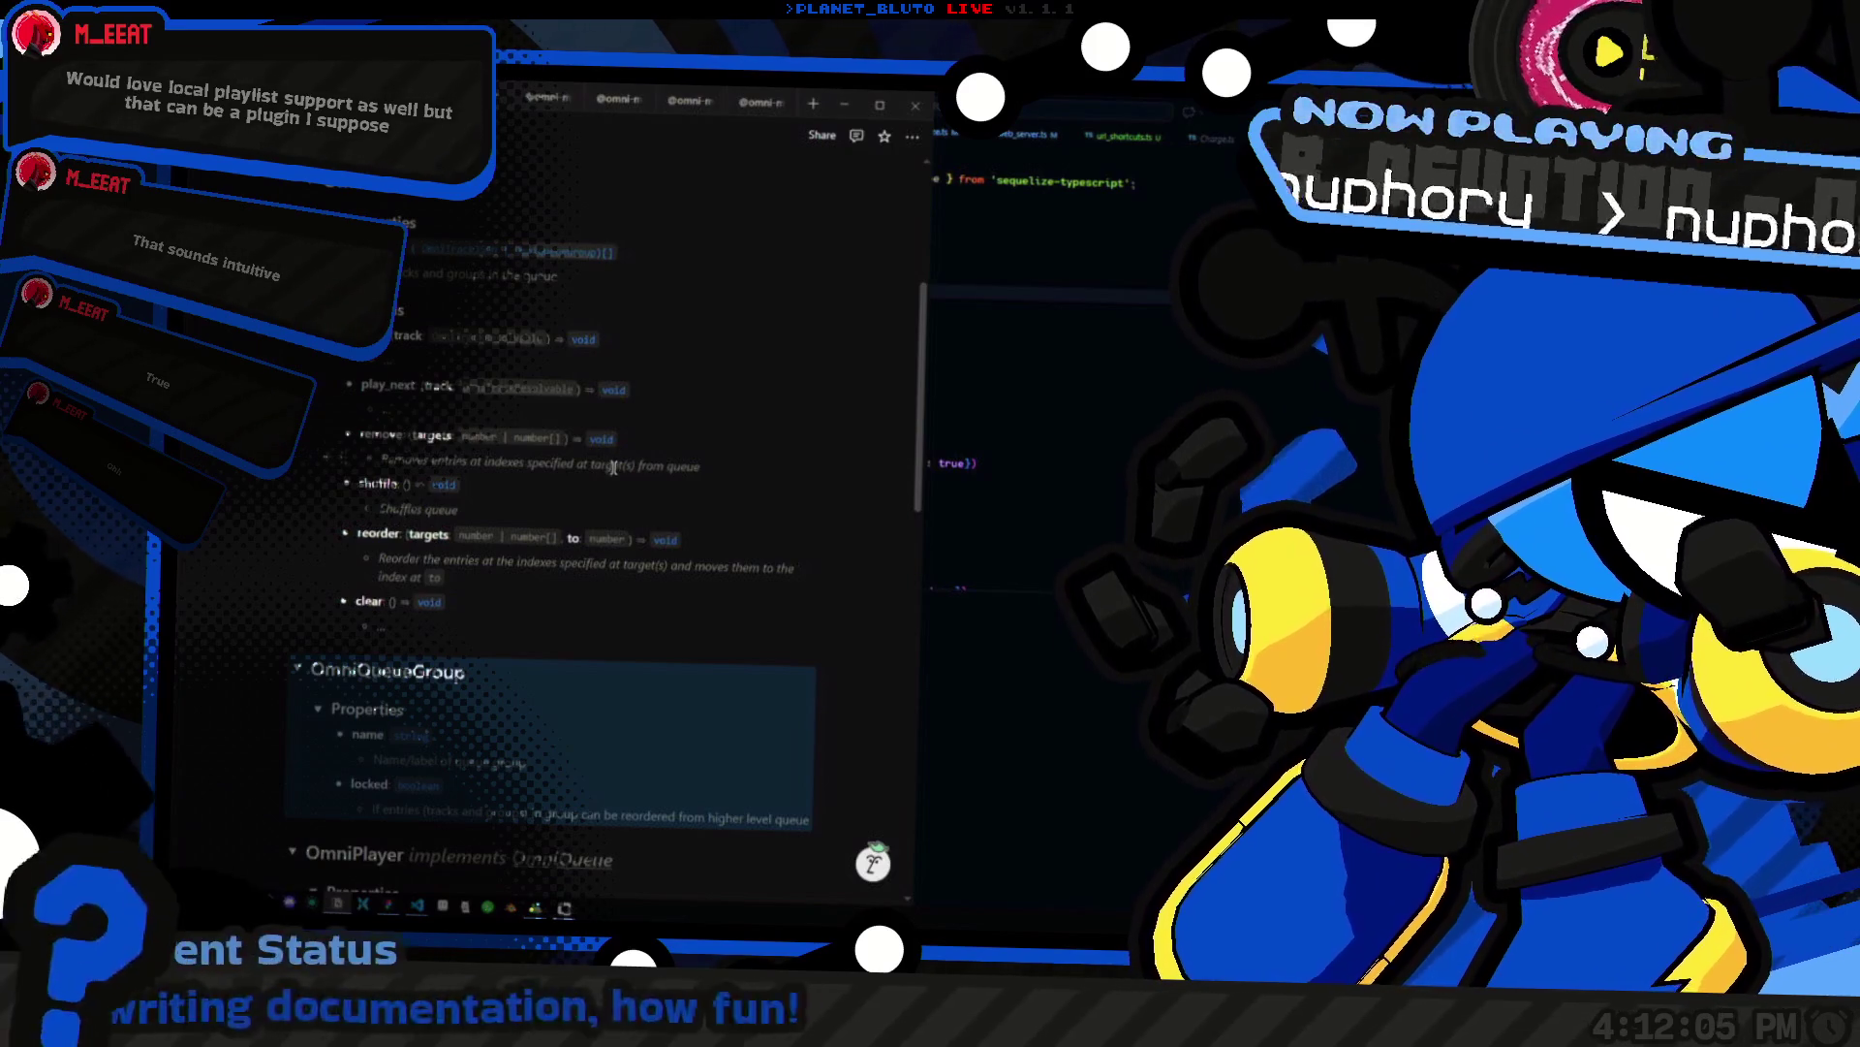
left_click(484, 791)
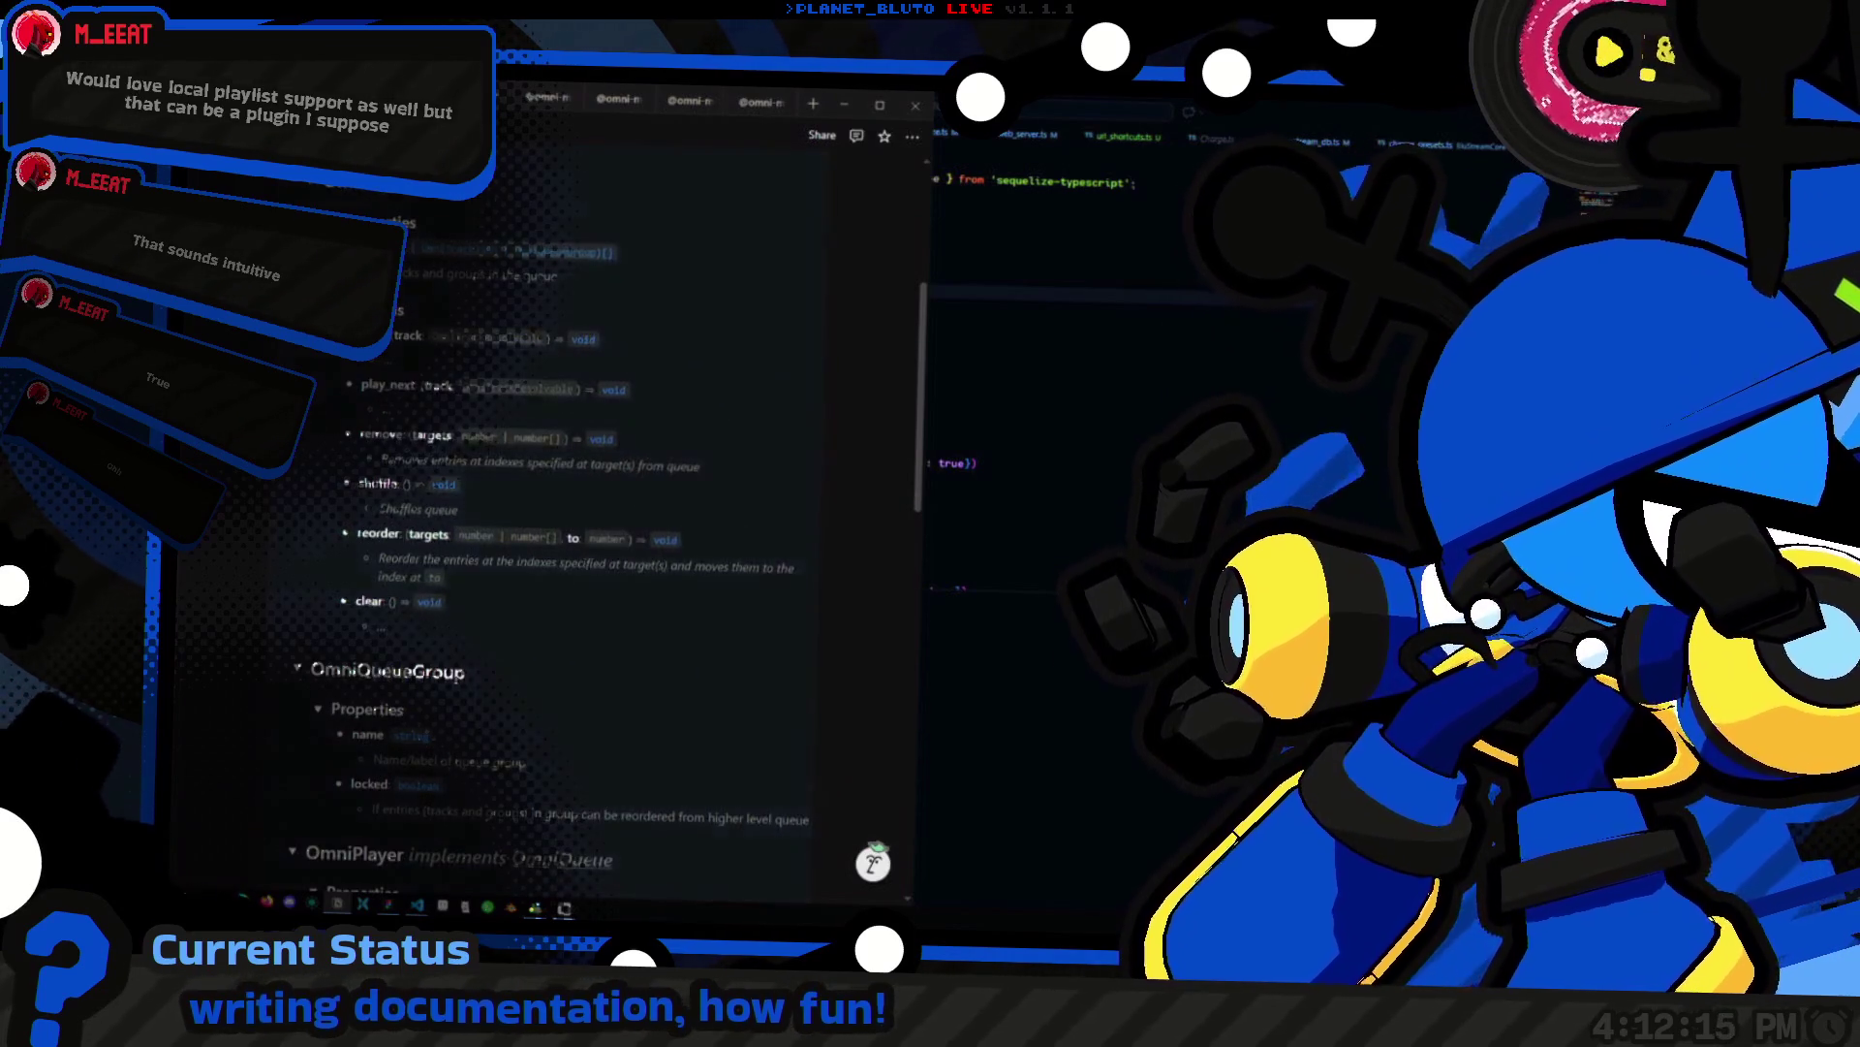
key("ctrl+a")
left_click(682, 245)
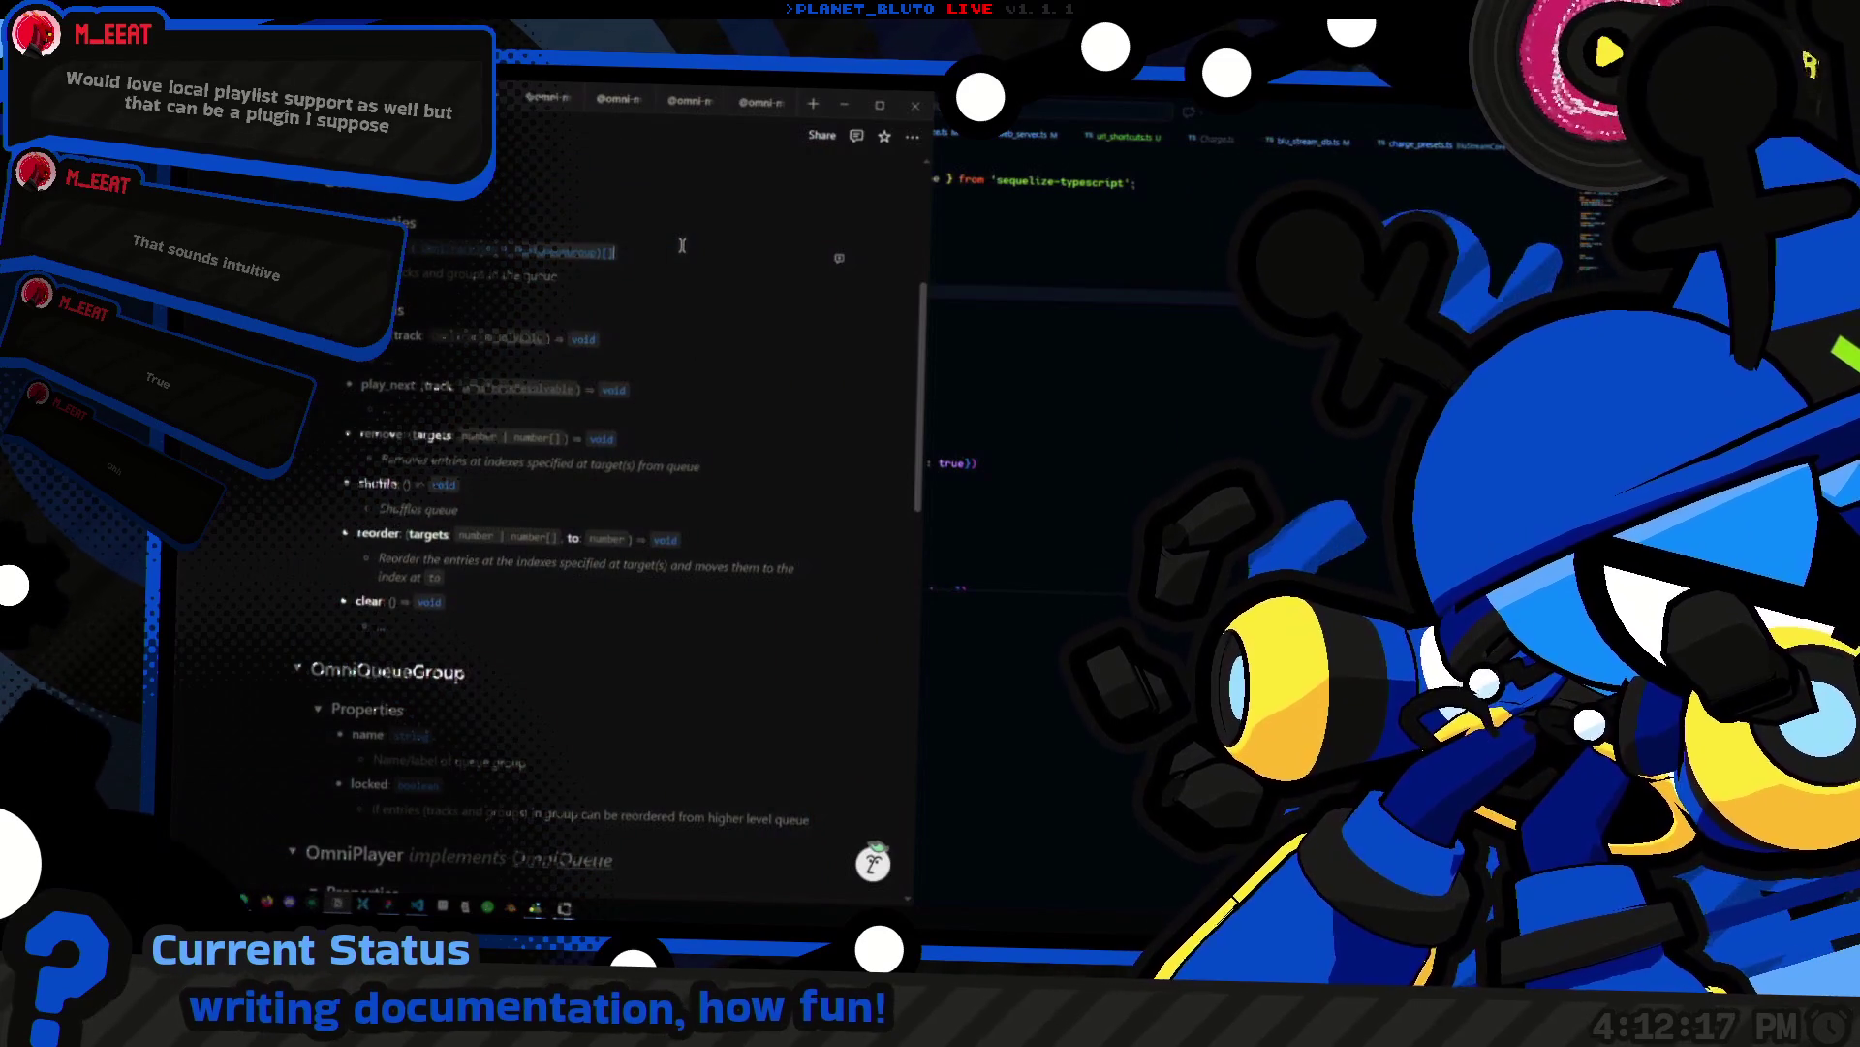
scroll(403, 745, "down", 2)
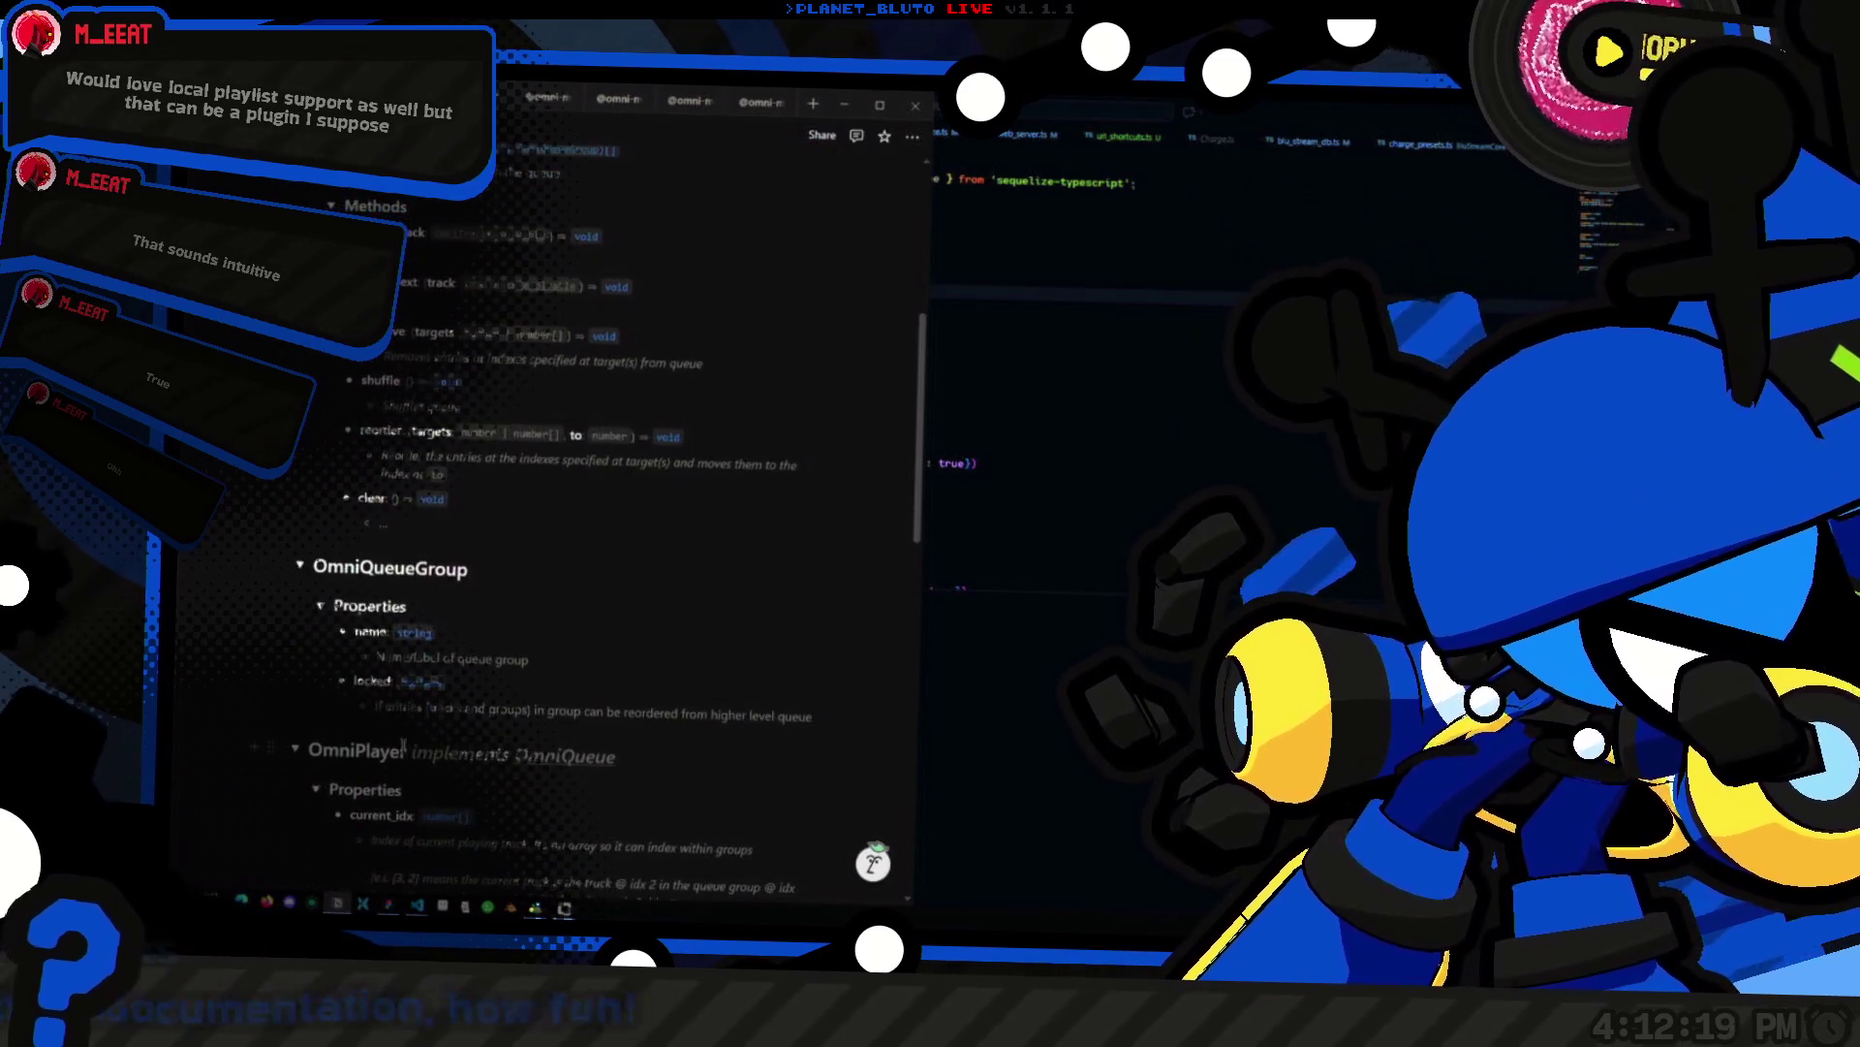
Append 'implements OmniQueue' to the OmniQueueGroup heading and cut both queue class blocks
left_click(534, 566)
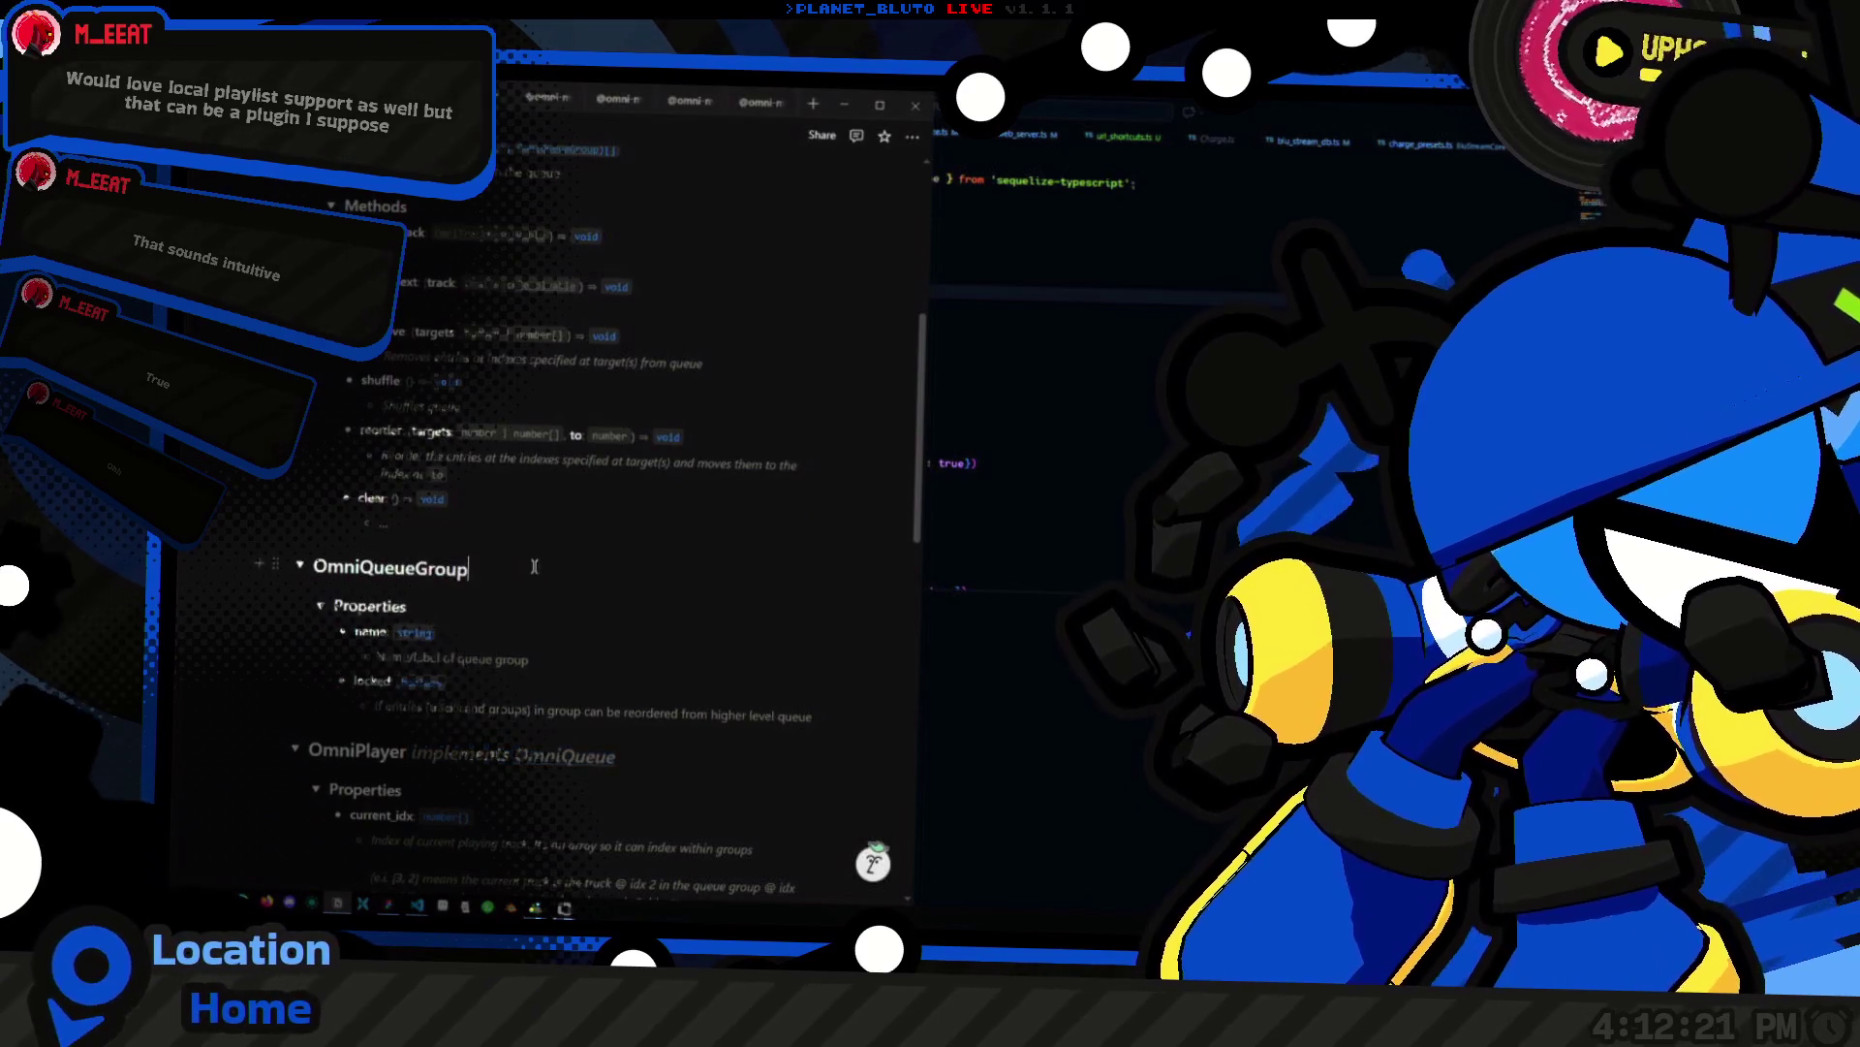
scroll(747, 600, "down", 1)
scroll(678, 600, "up", 10)
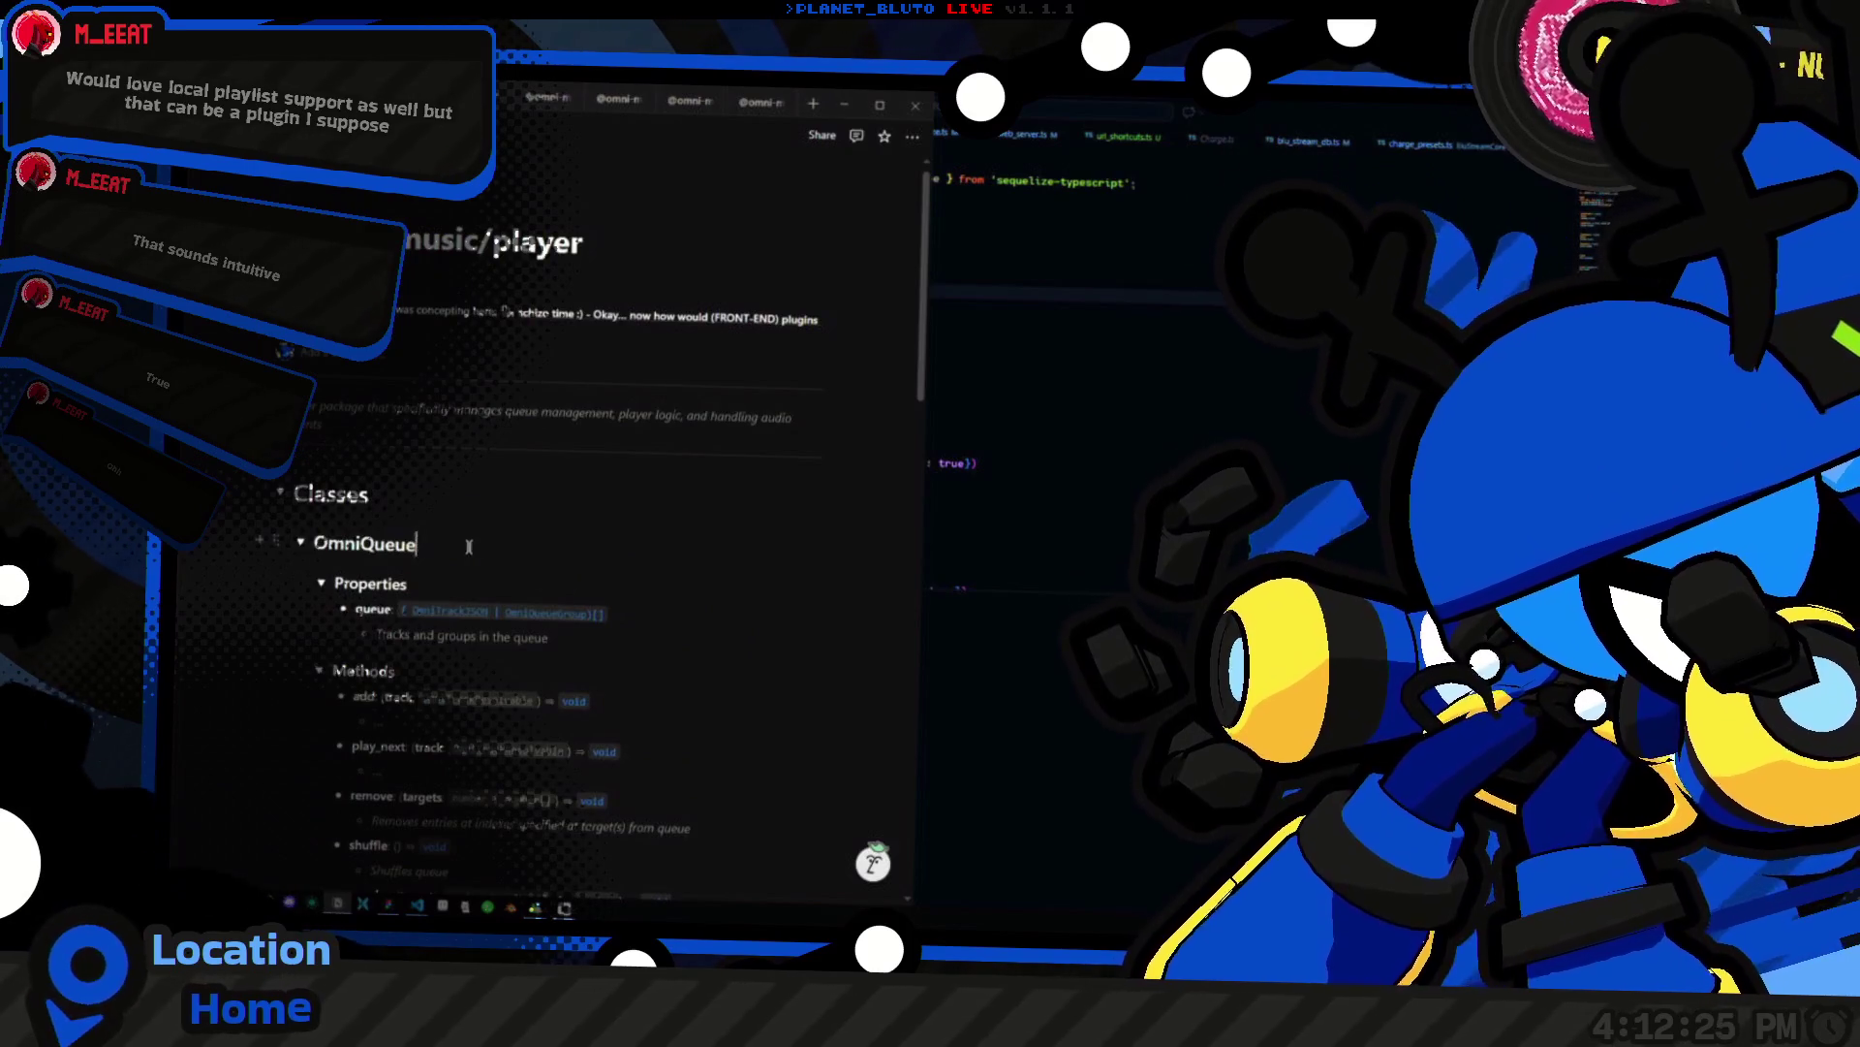
scroll(523, 503, "down", 3)
scroll(571, 470, "up", 2)
left_click_drag(579, 463, 540, 719)
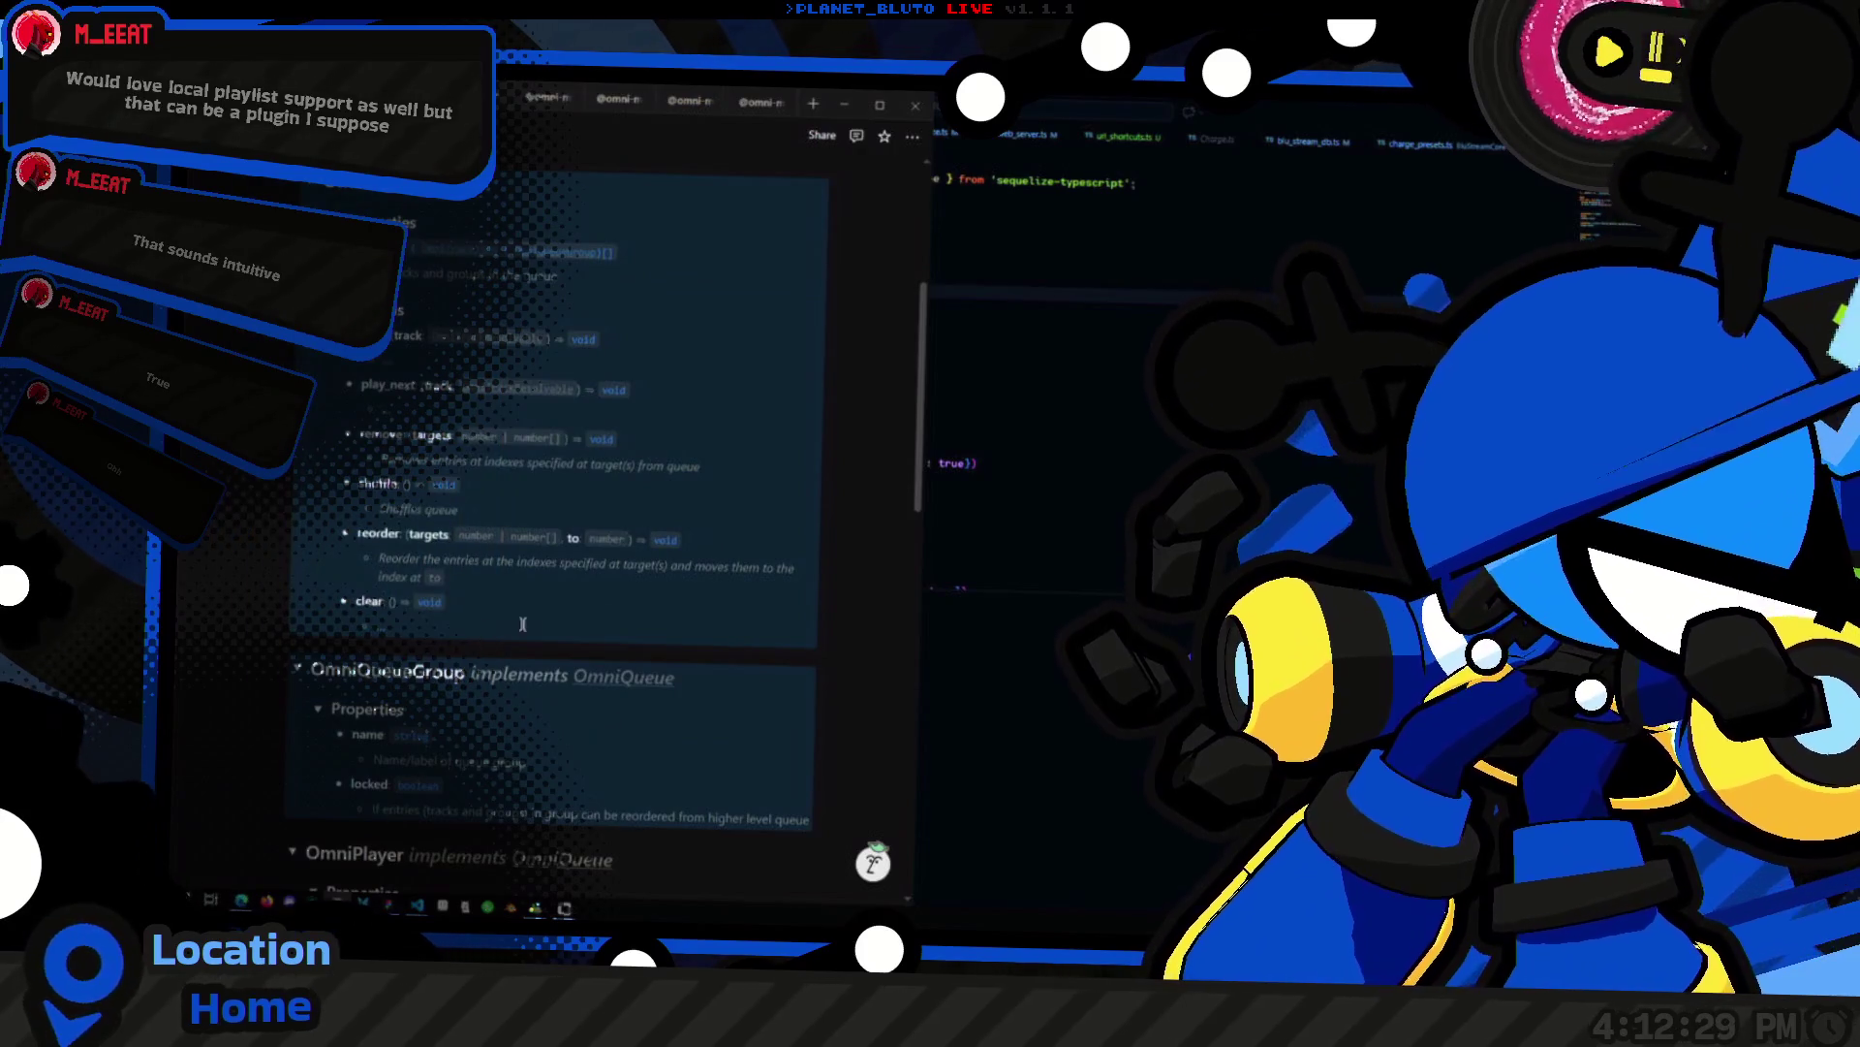
scroll(513, 634, "up", 3)
scroll(482, 623, "up", 1)
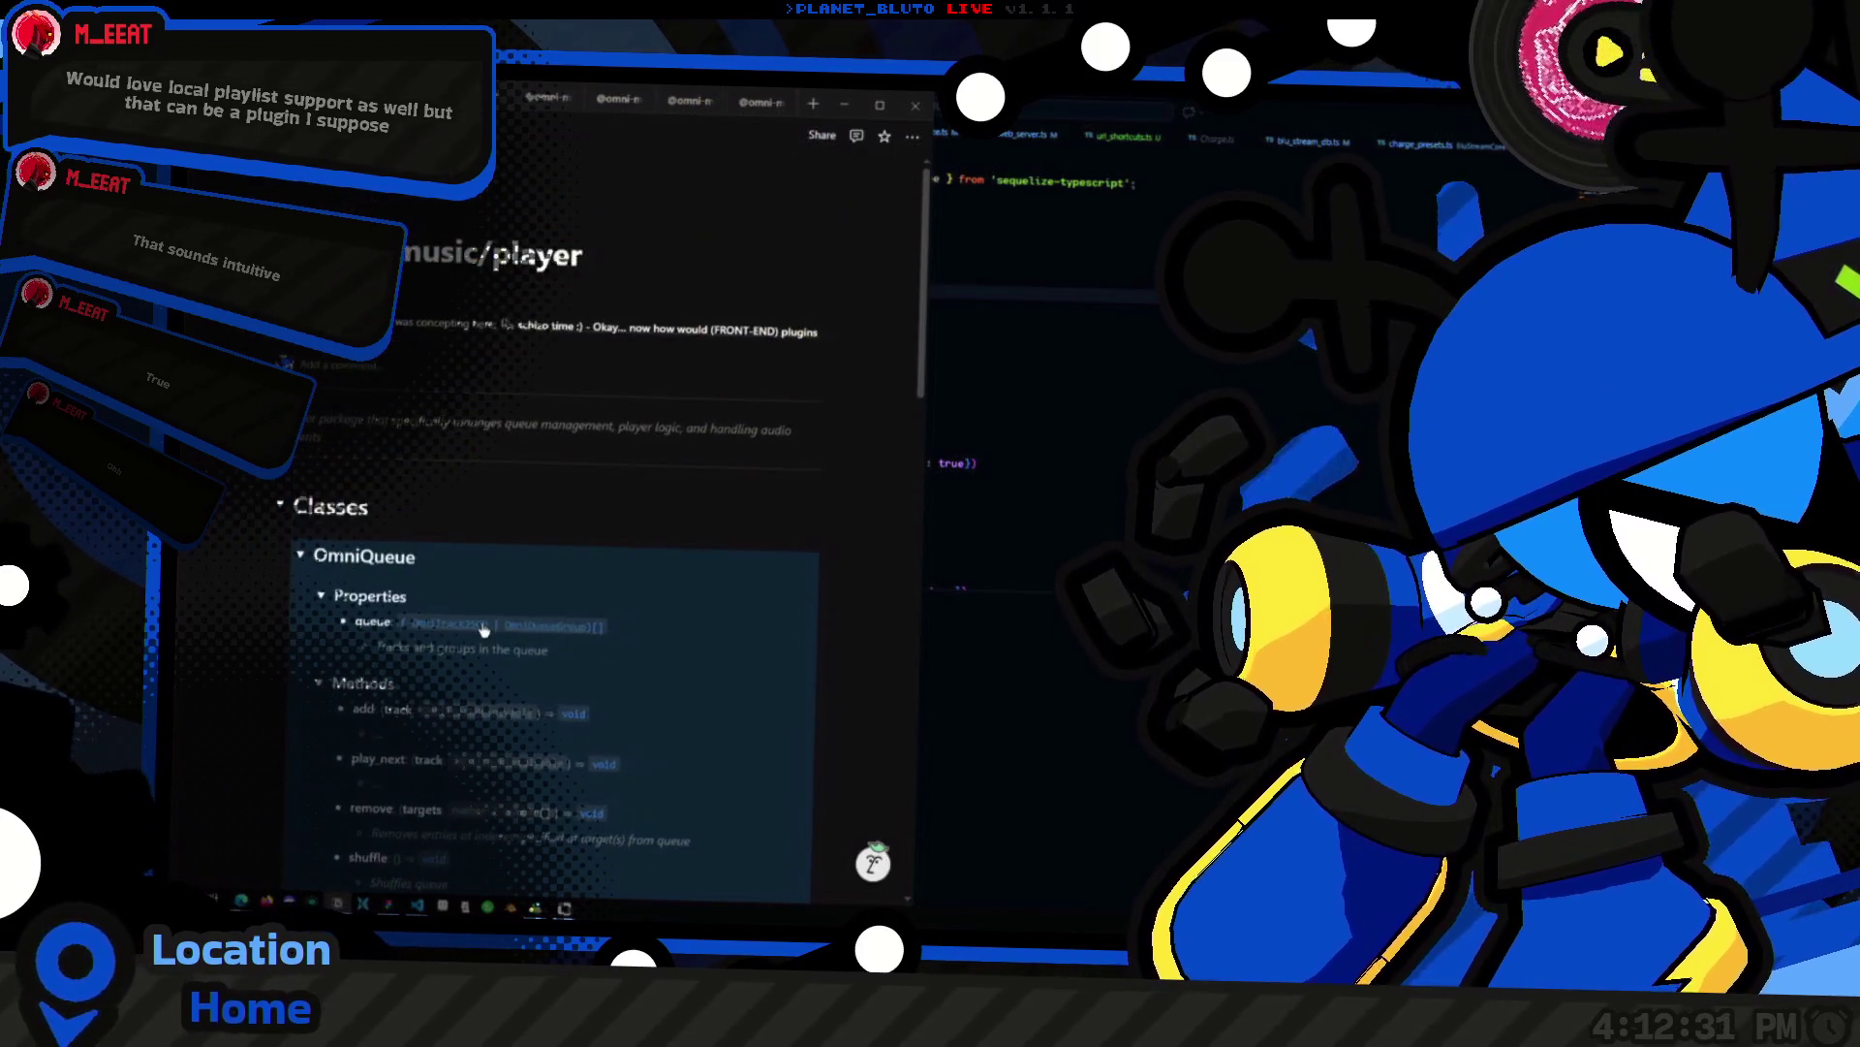
key("Delete")
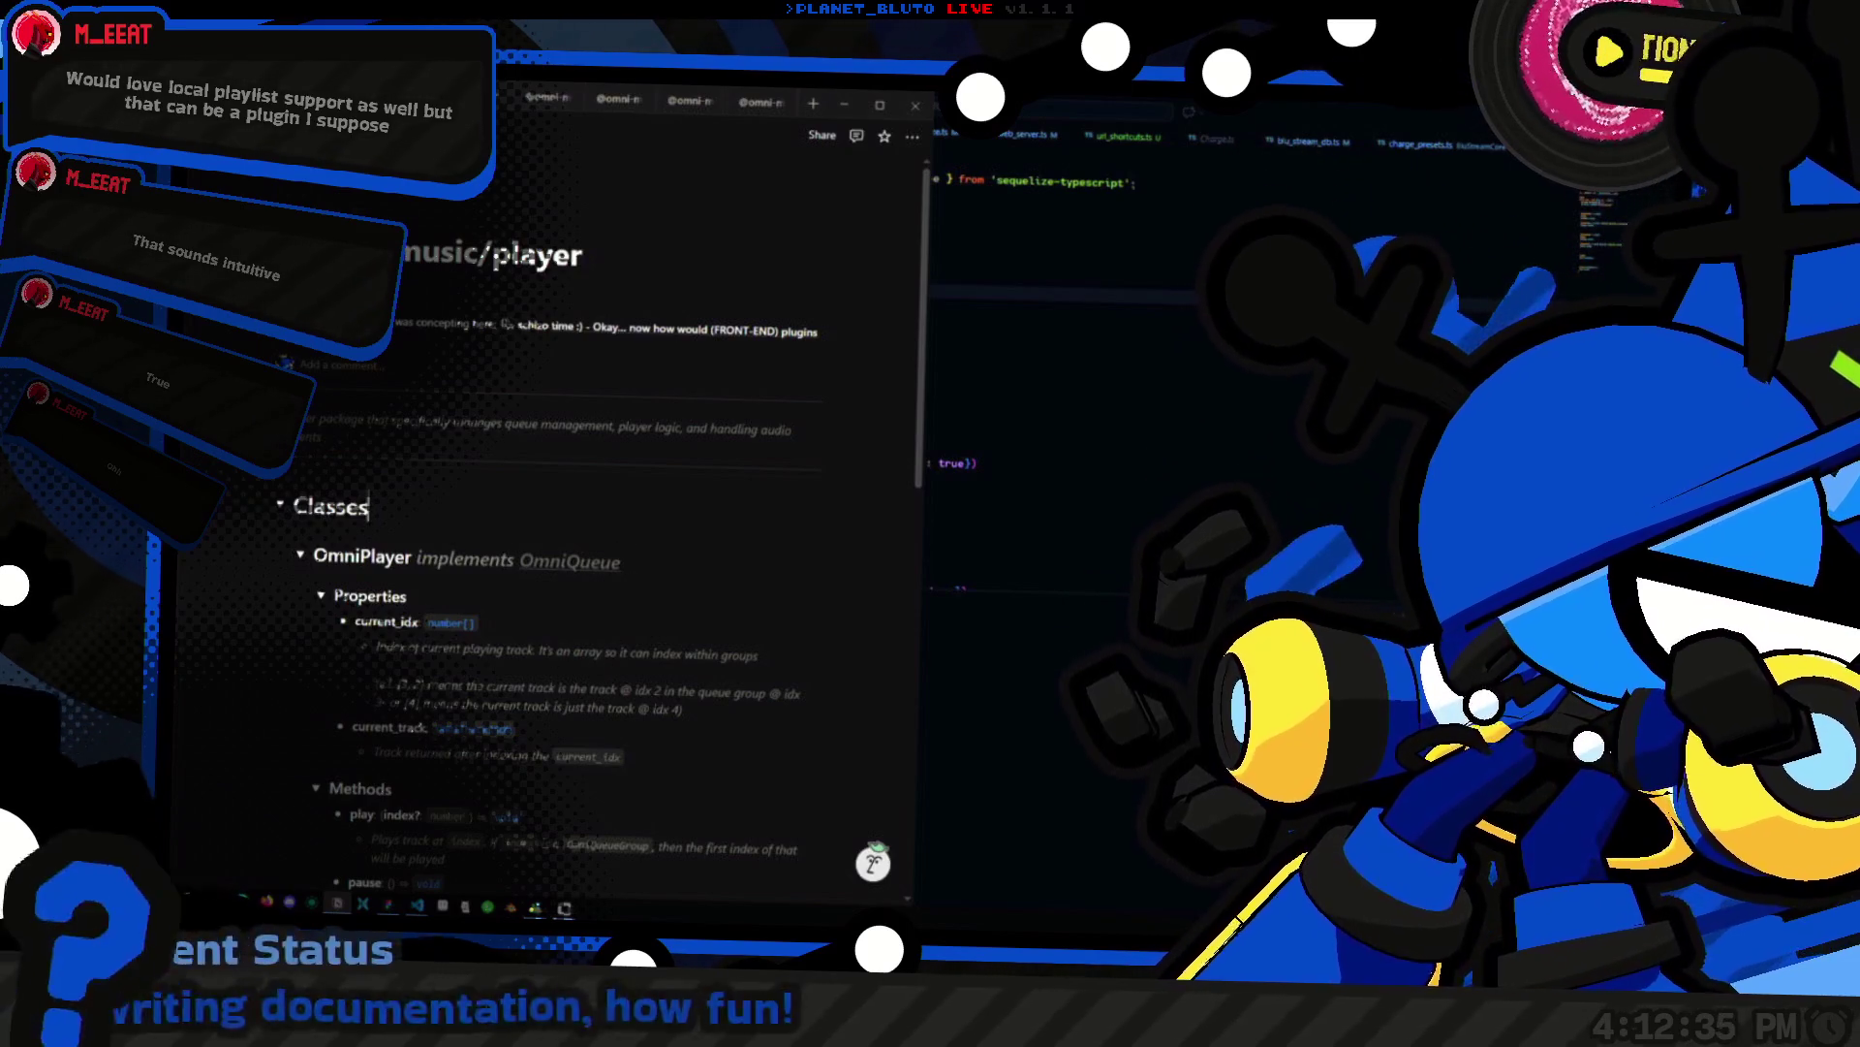
Collapse the OmniTrack, OmniList, OmniAuthor, OmniTrackJSON, OmniListJSON and OmniAuthorJSON toggles
scroll(581, 678, "down", 8)
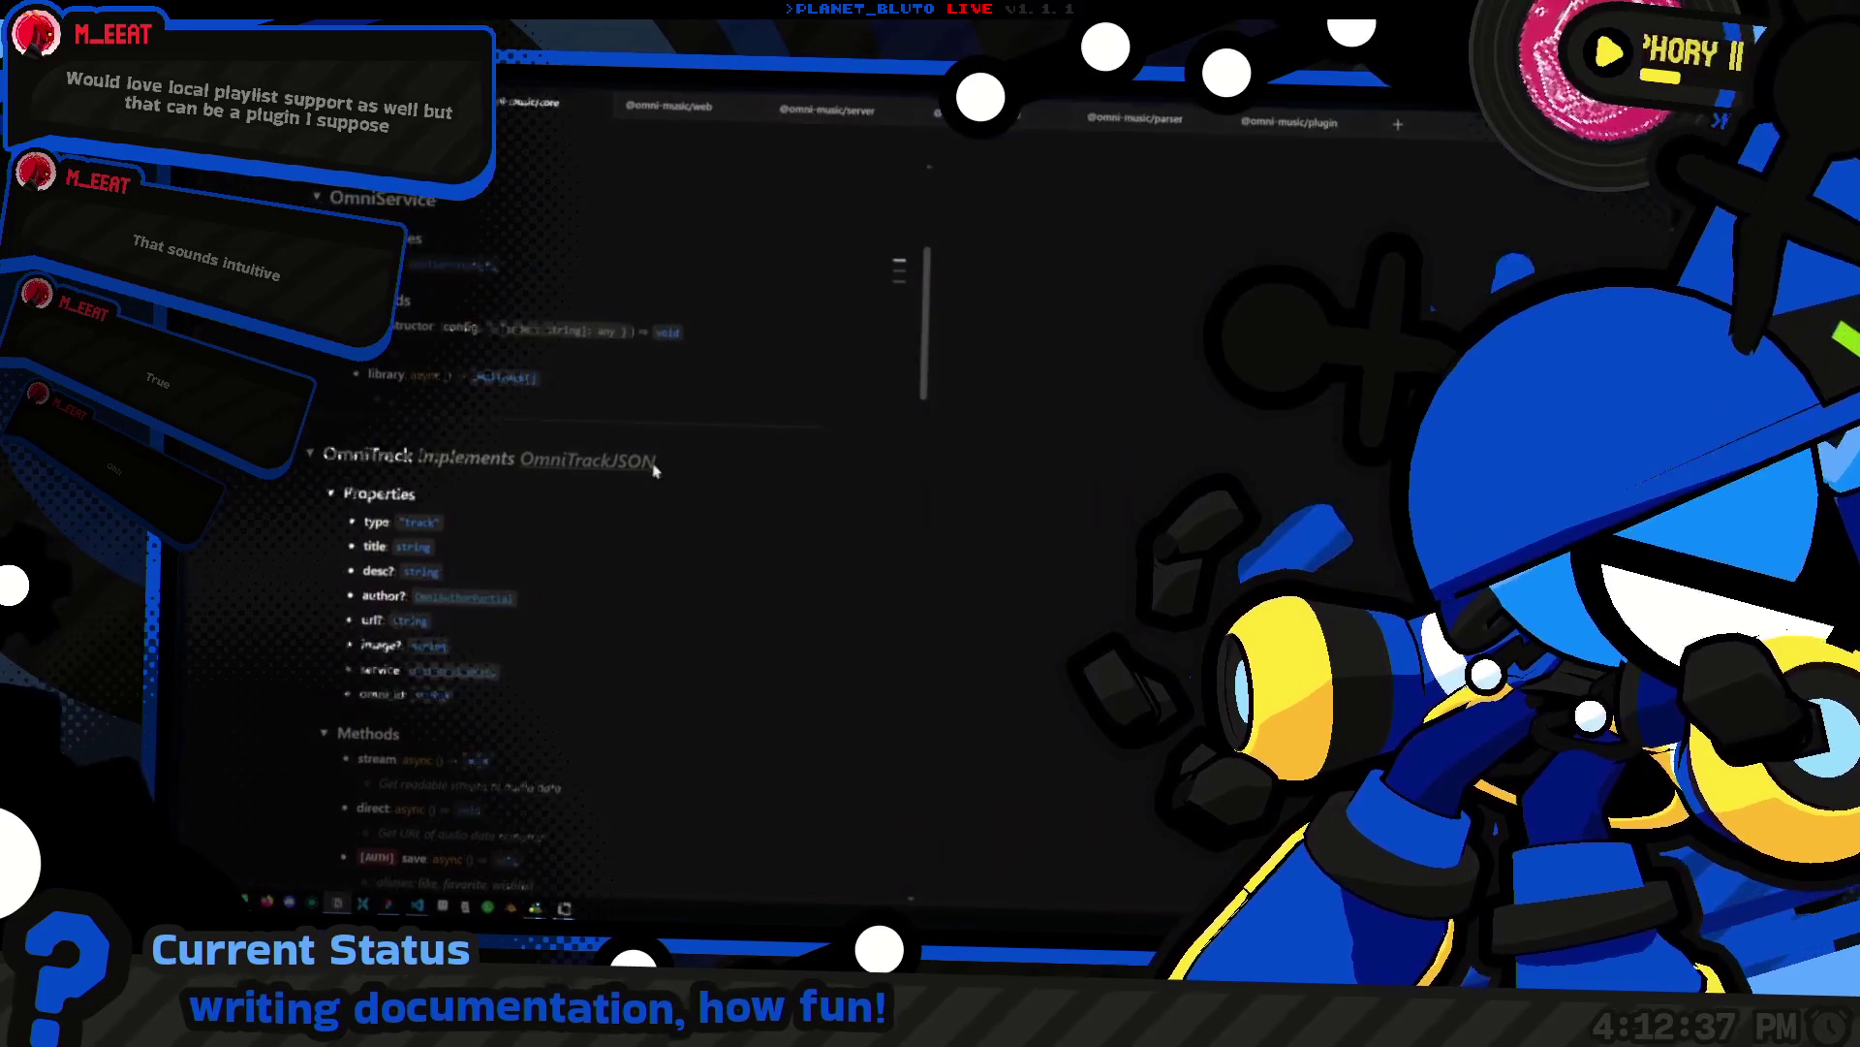
left_click(673, 509)
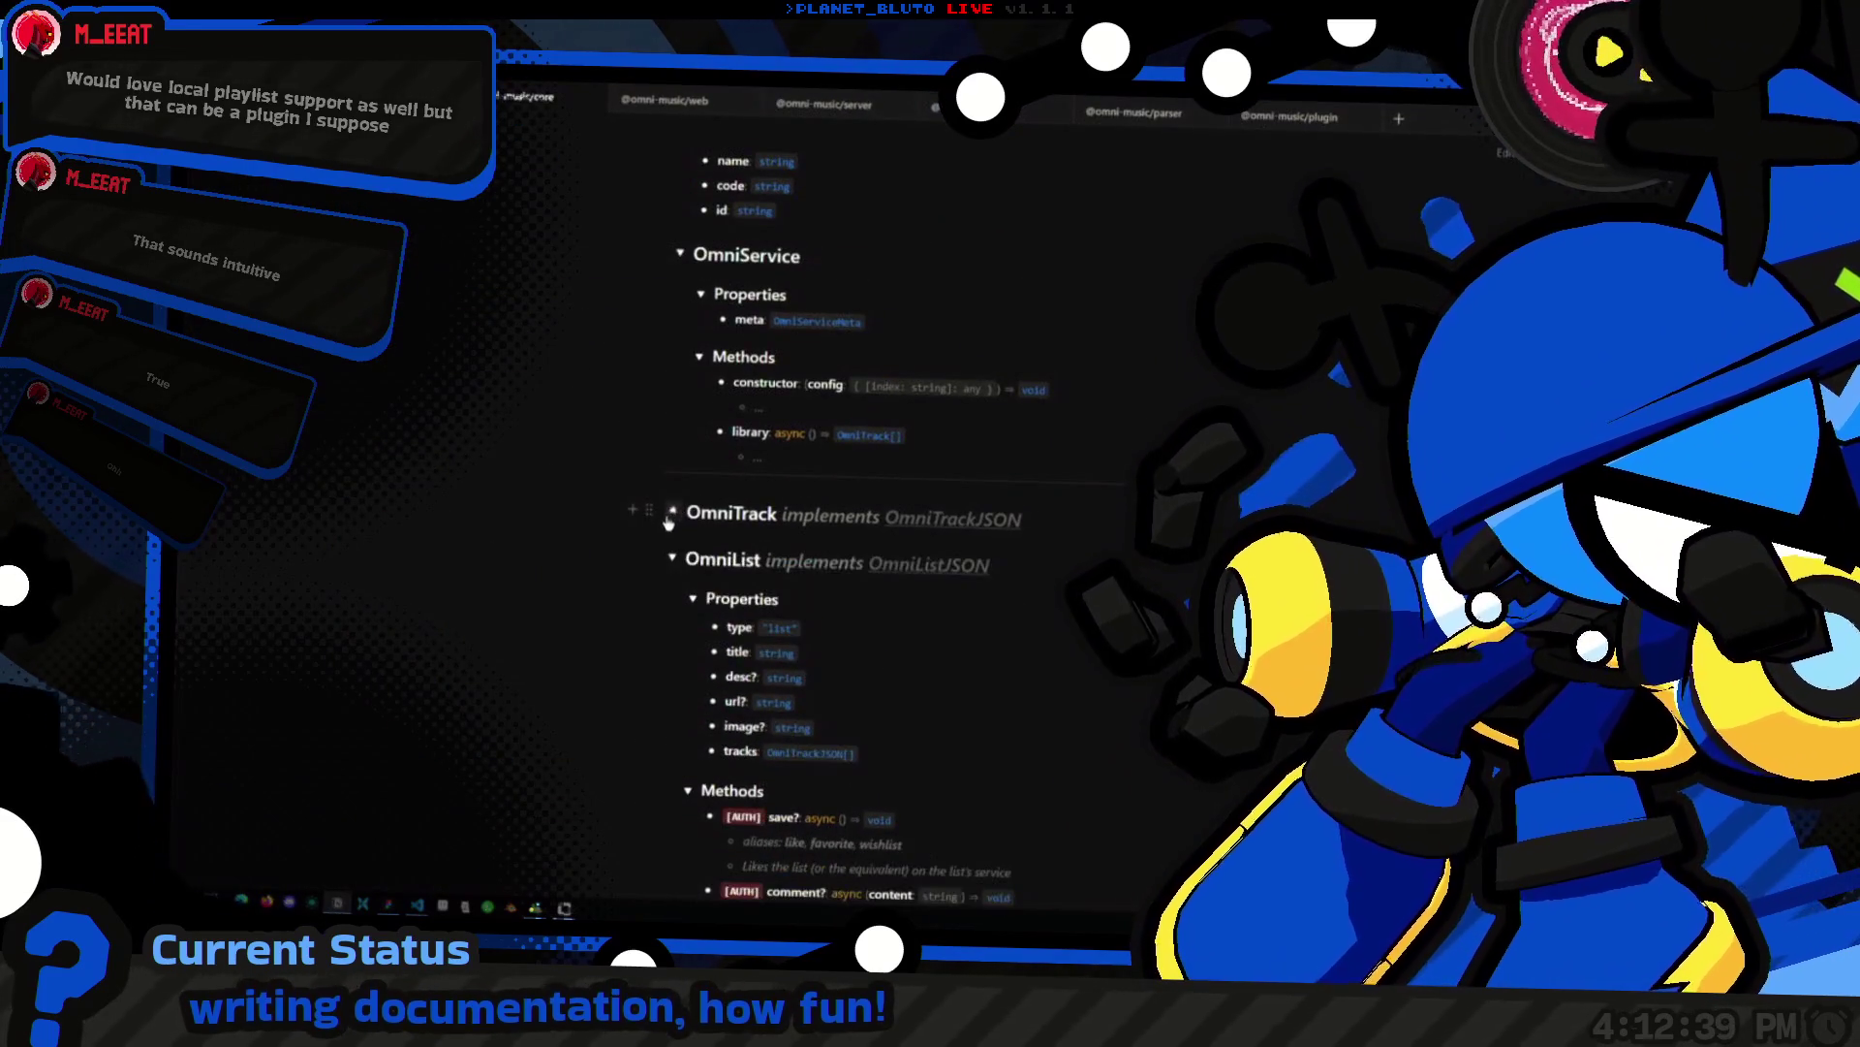
left_click(670, 560)
left_click(670, 608)
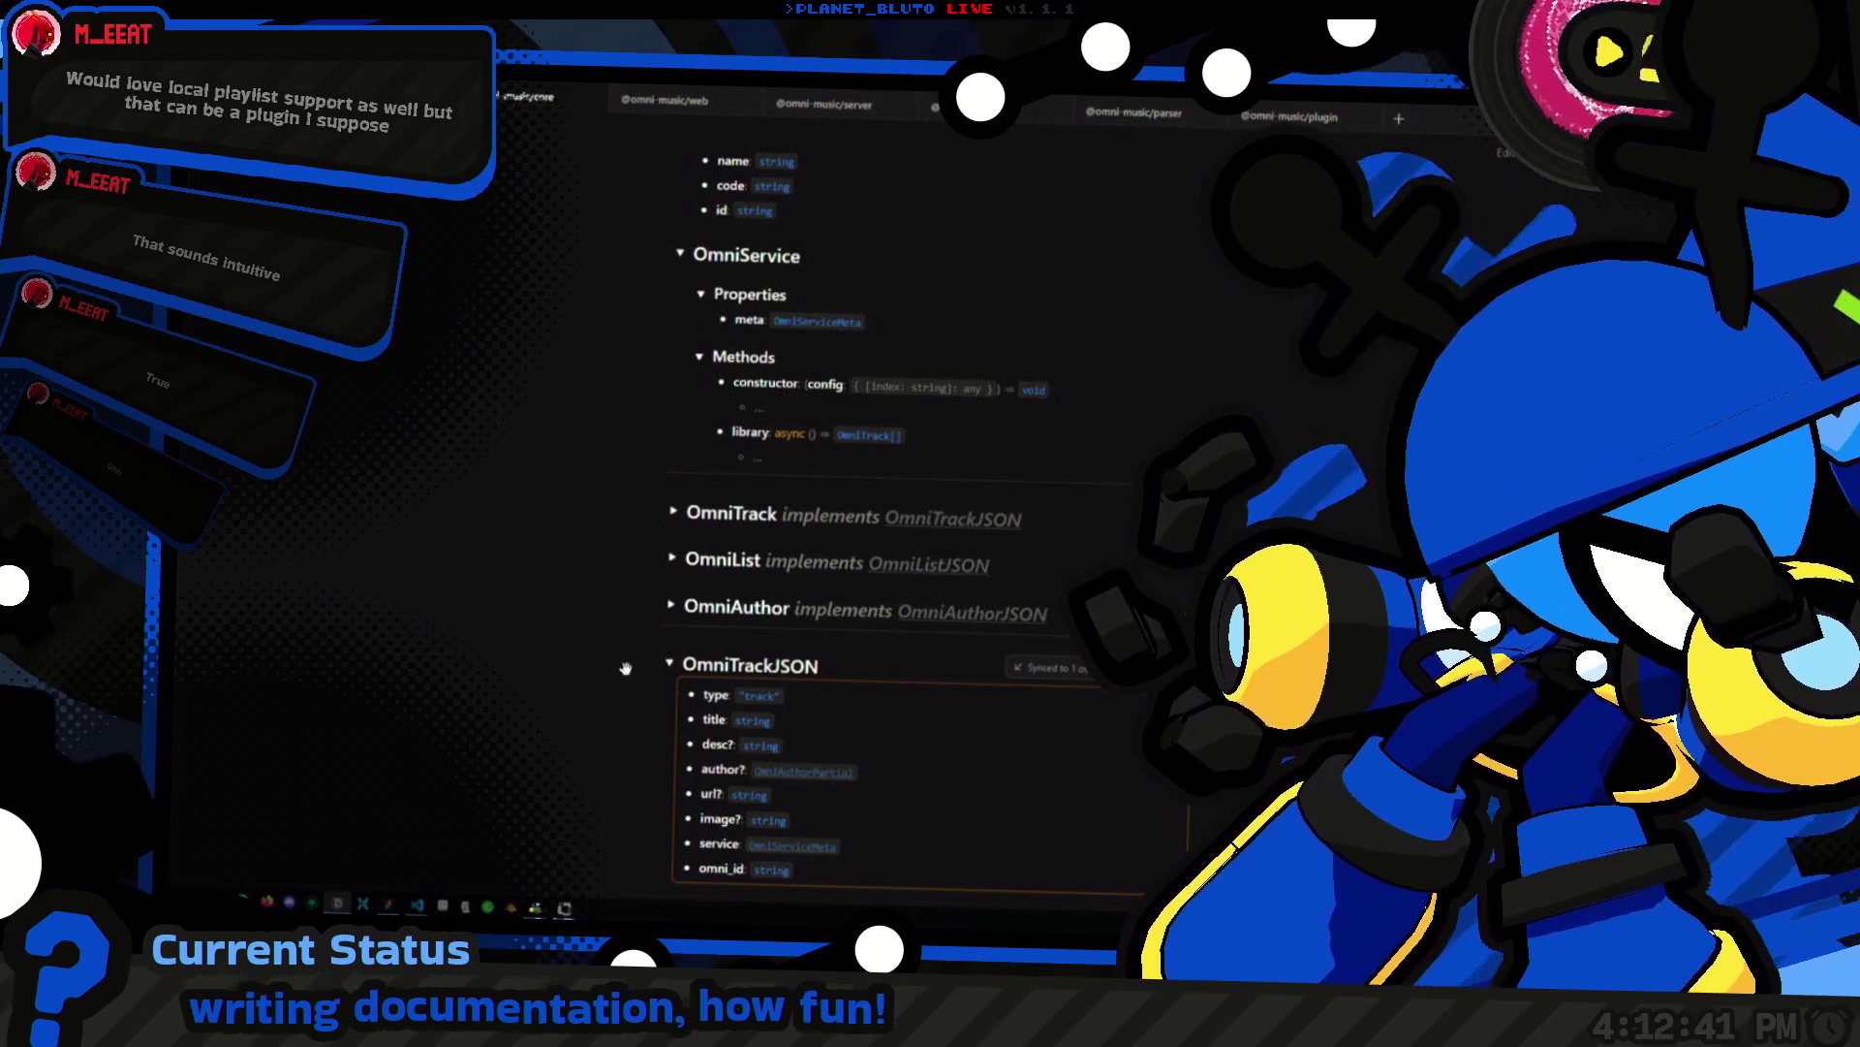
left_click(669, 665)
scroll(659, 582, "down", 2)
left_click(672, 555)
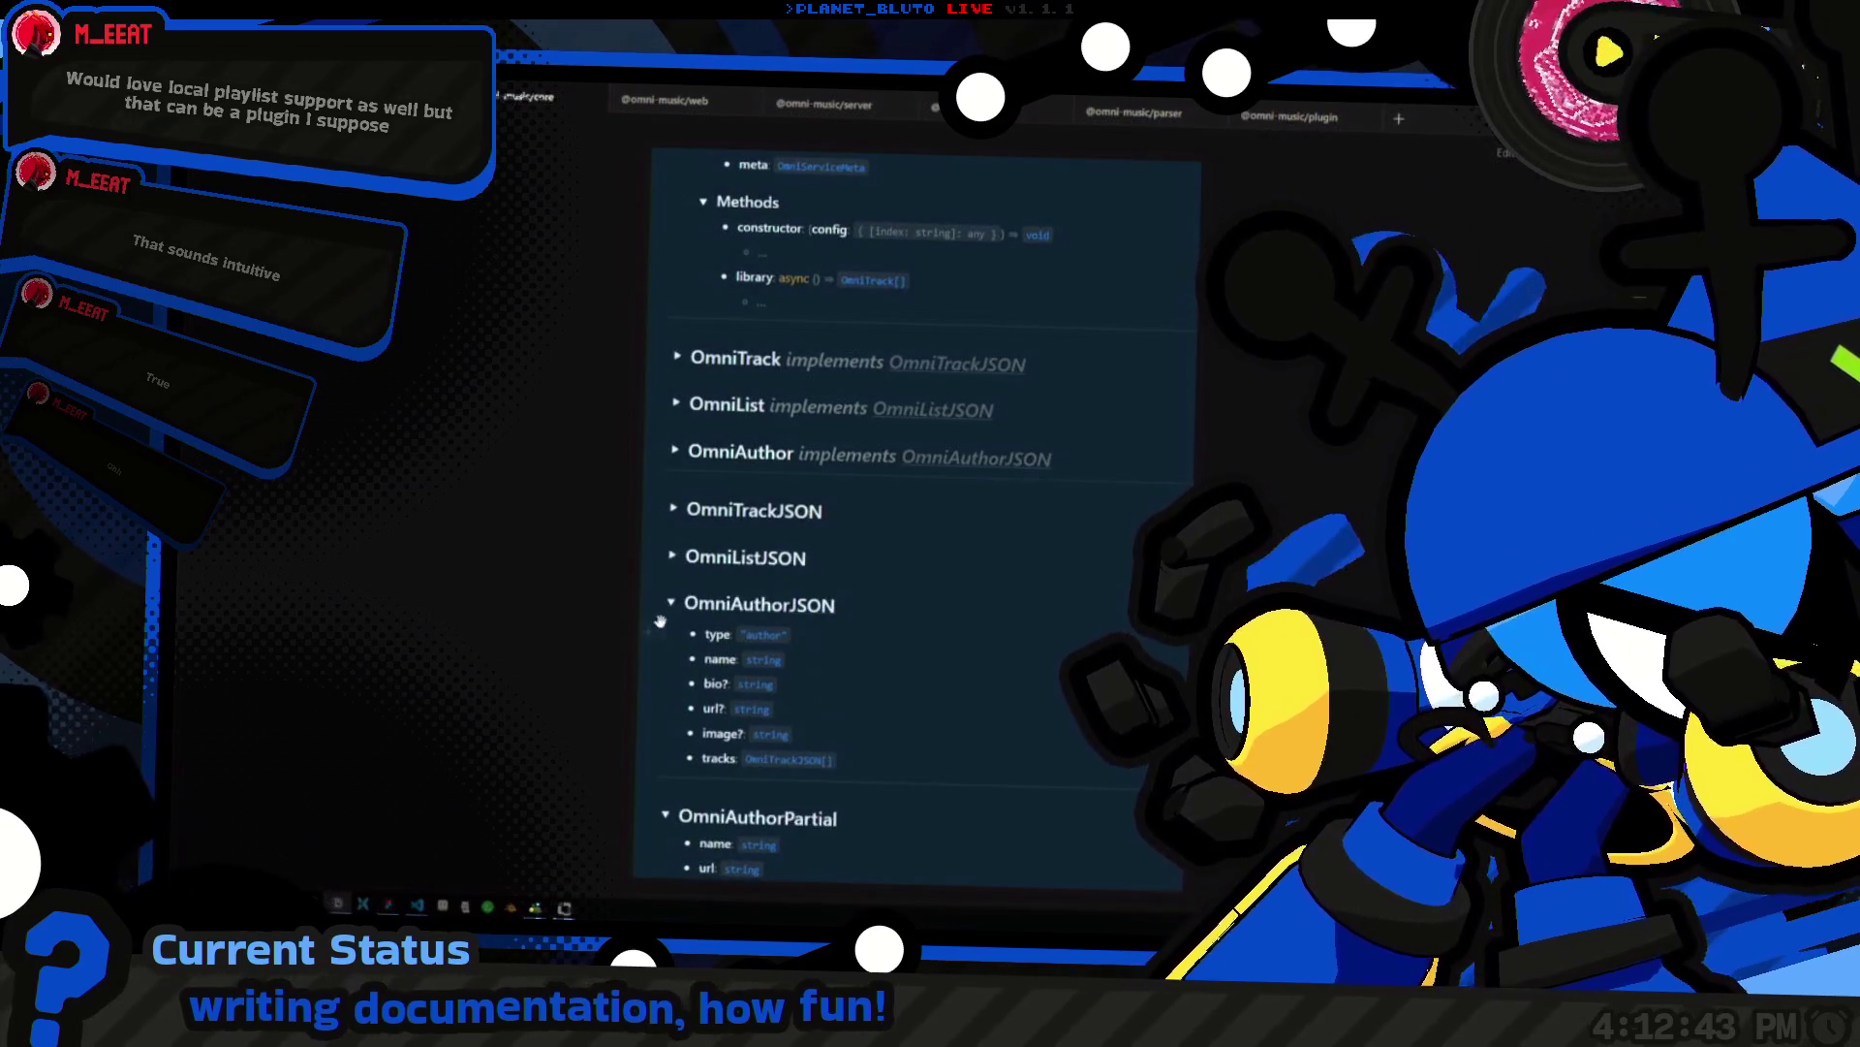
left_click(671, 604)
left_click(1117, 452)
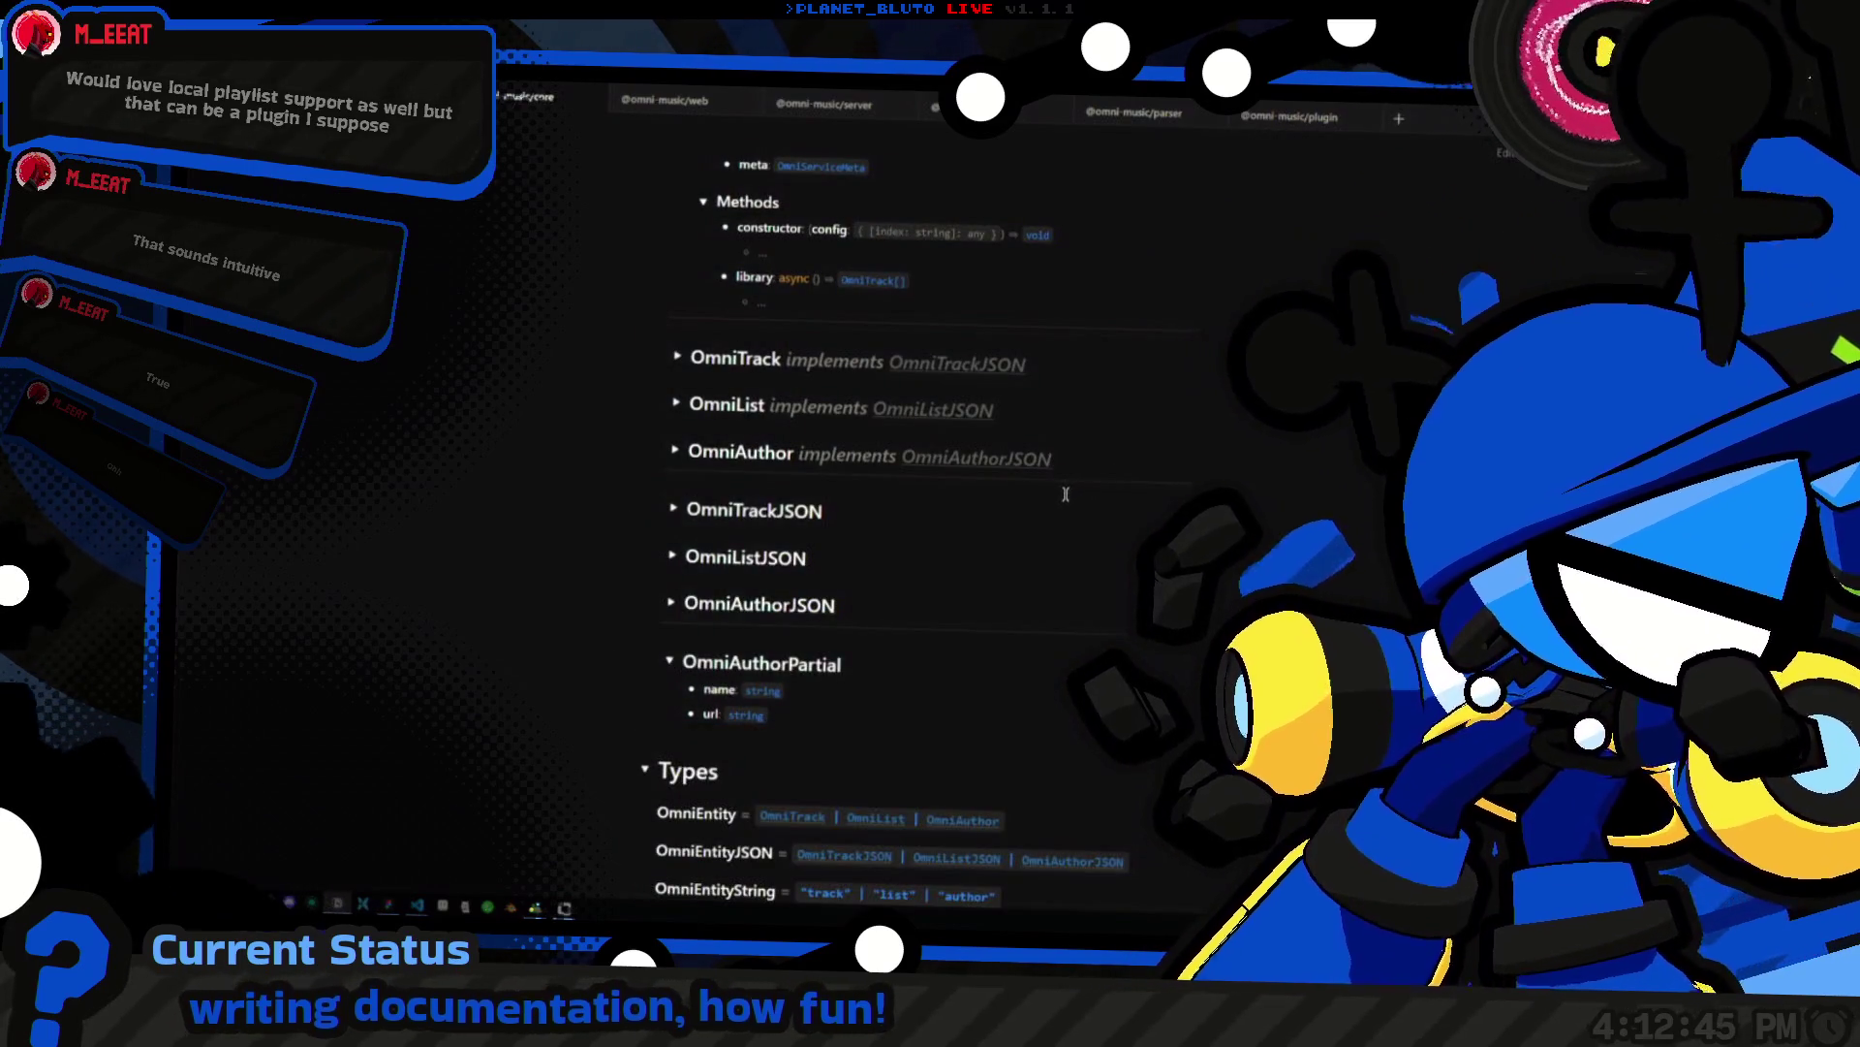
Paste the OmniQueue and OmniQueueGroup blocks into a new block below OmniAuthor
left_click(644, 468)
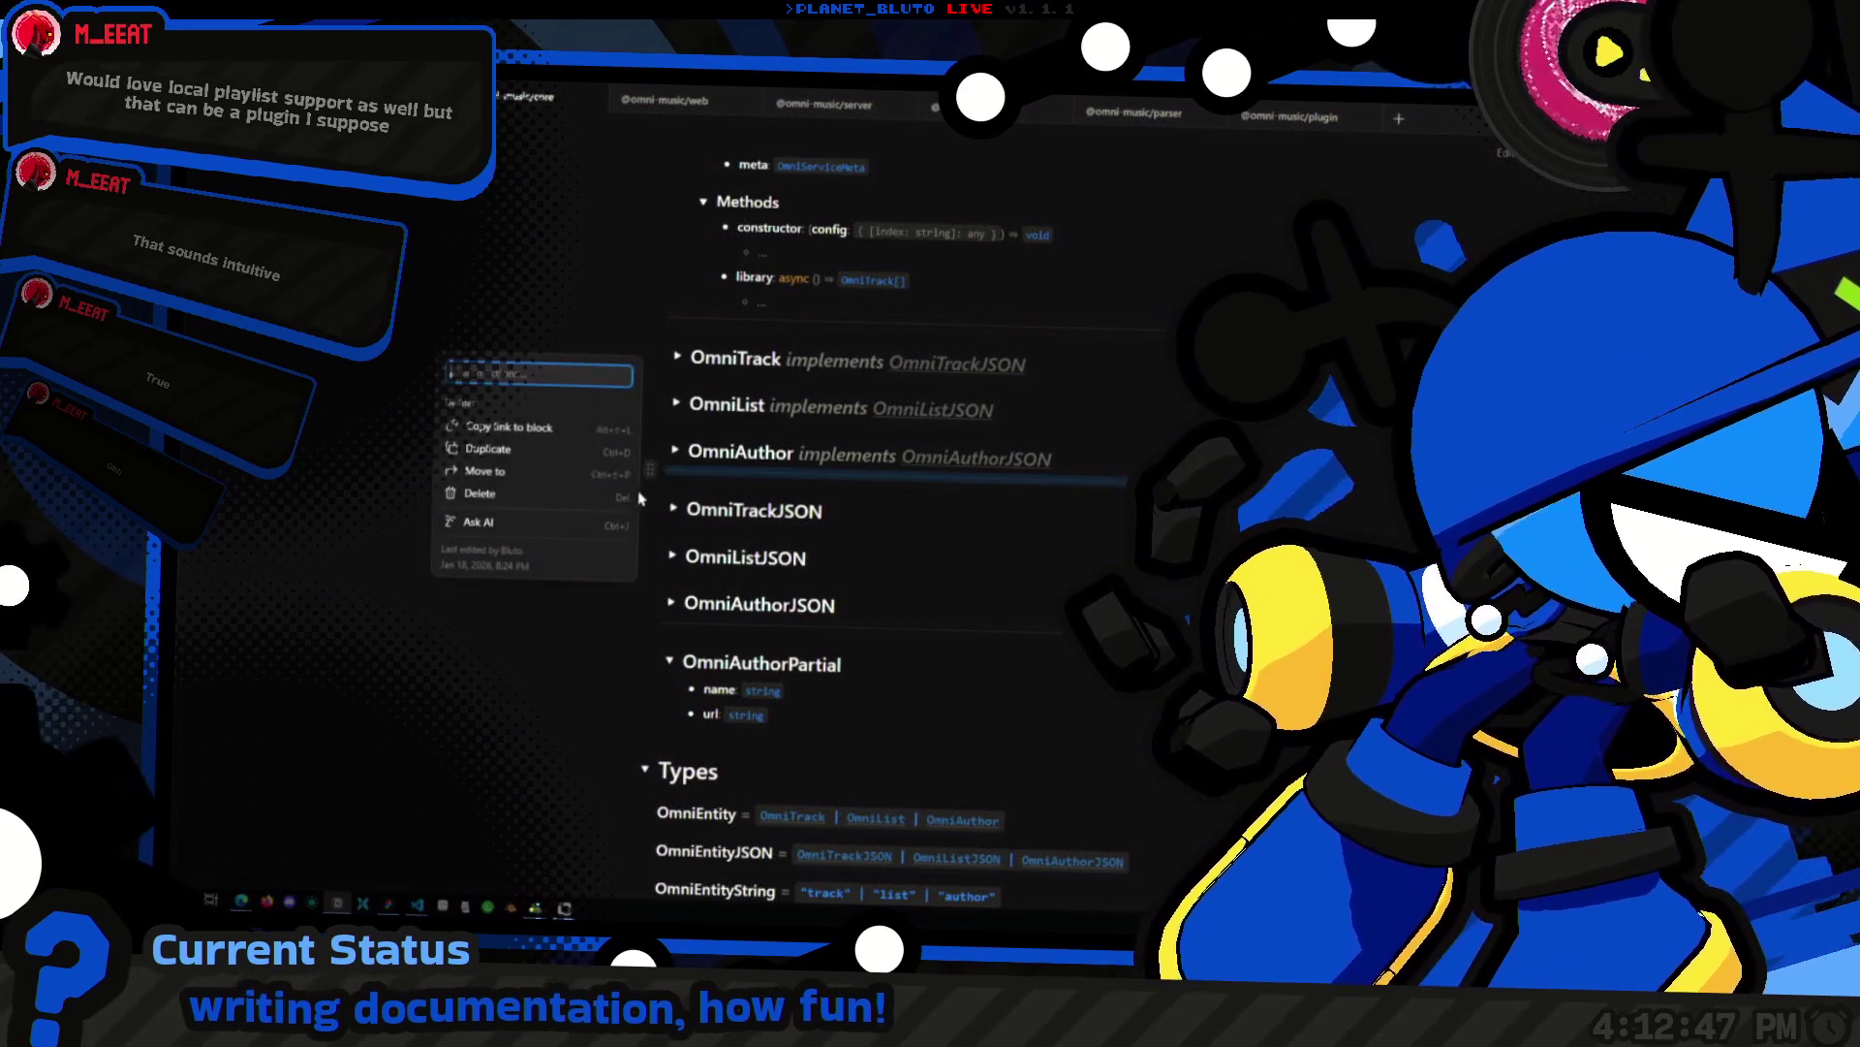
left_click(480, 452)
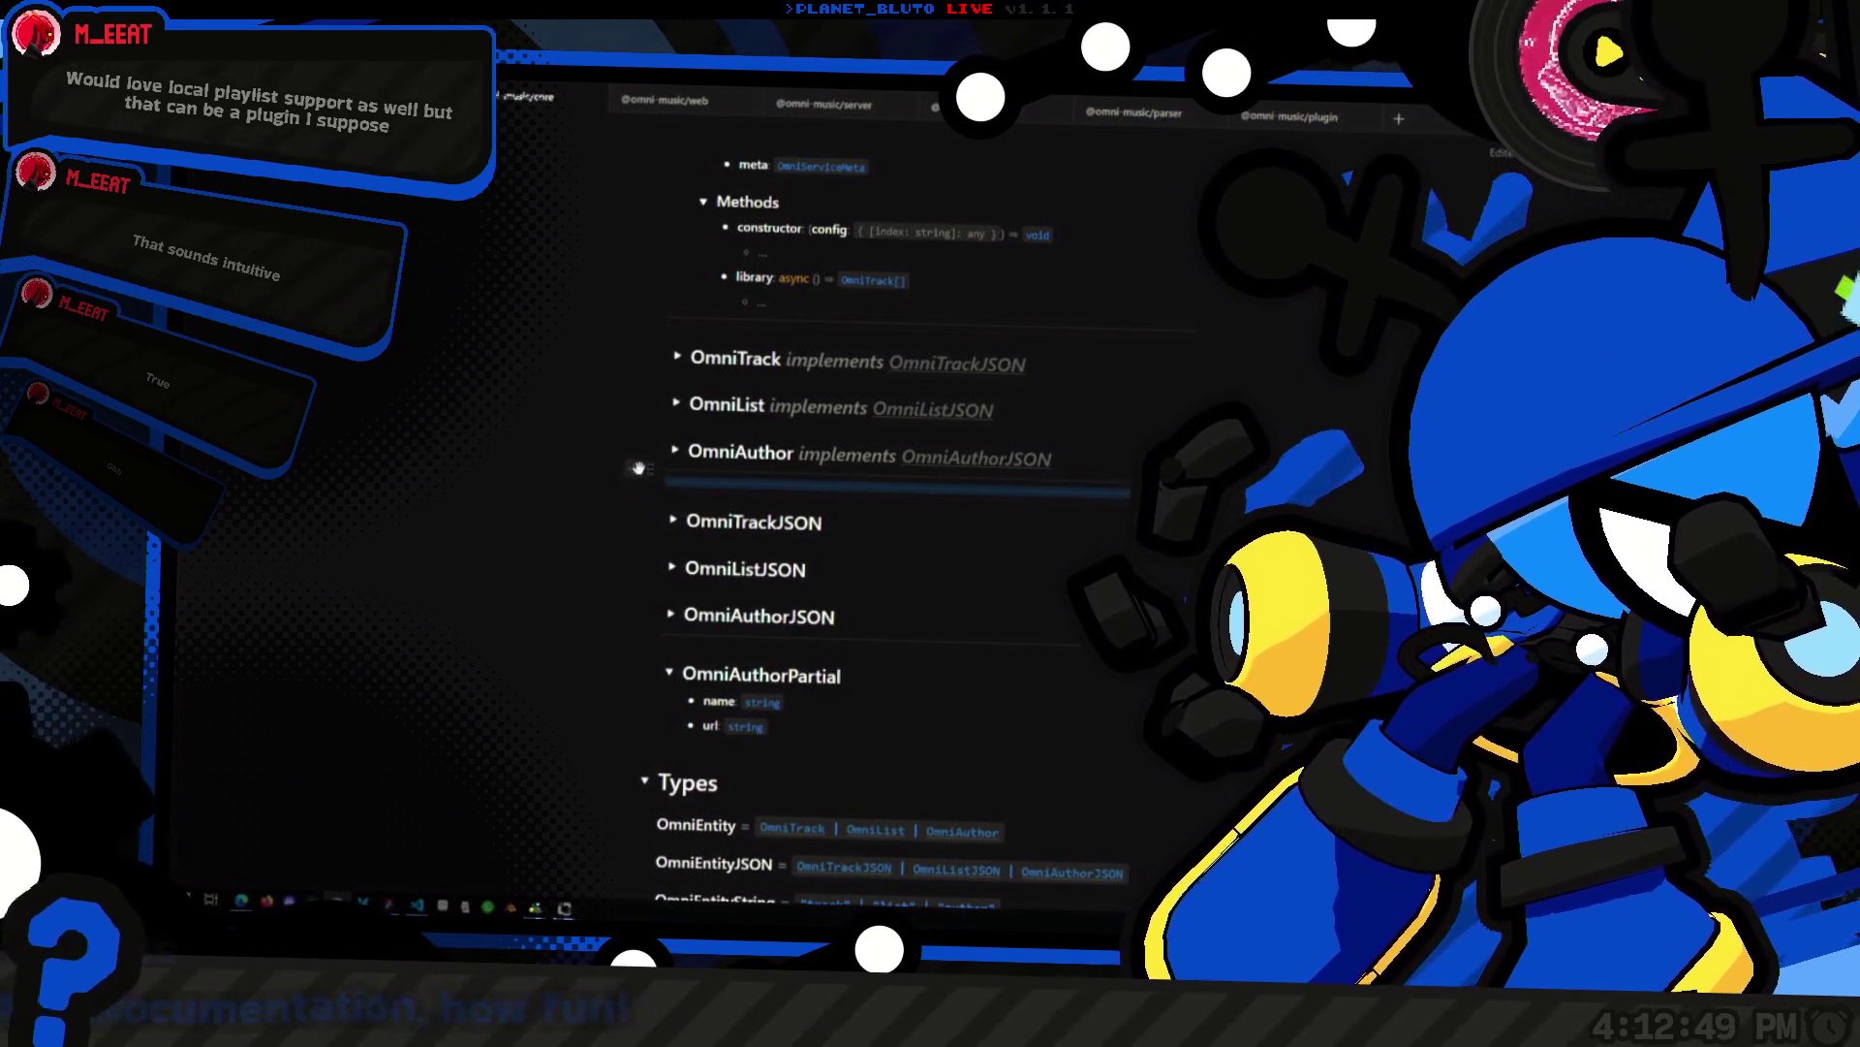
left_click(817, 535)
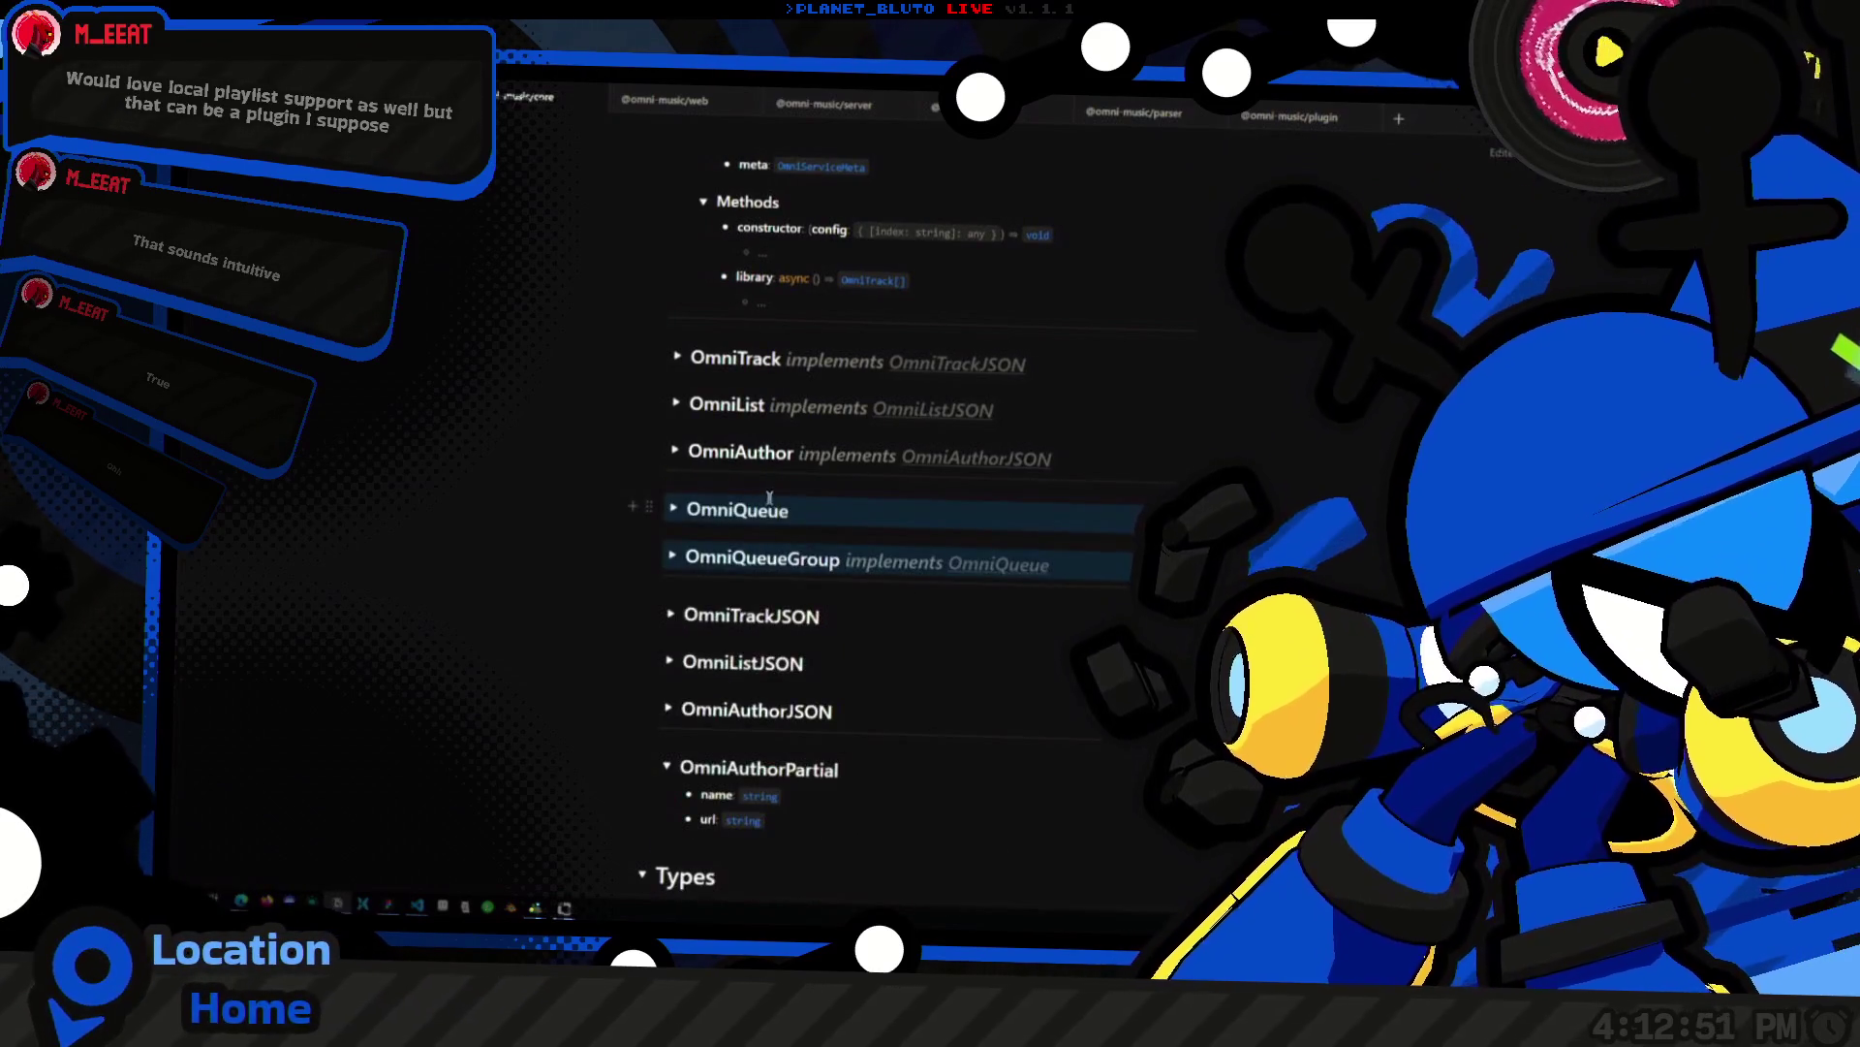
left_click(937, 527)
Expand OmniQueue and OmniQueueGroup along with their properties and methods sections
left_click(676, 511)
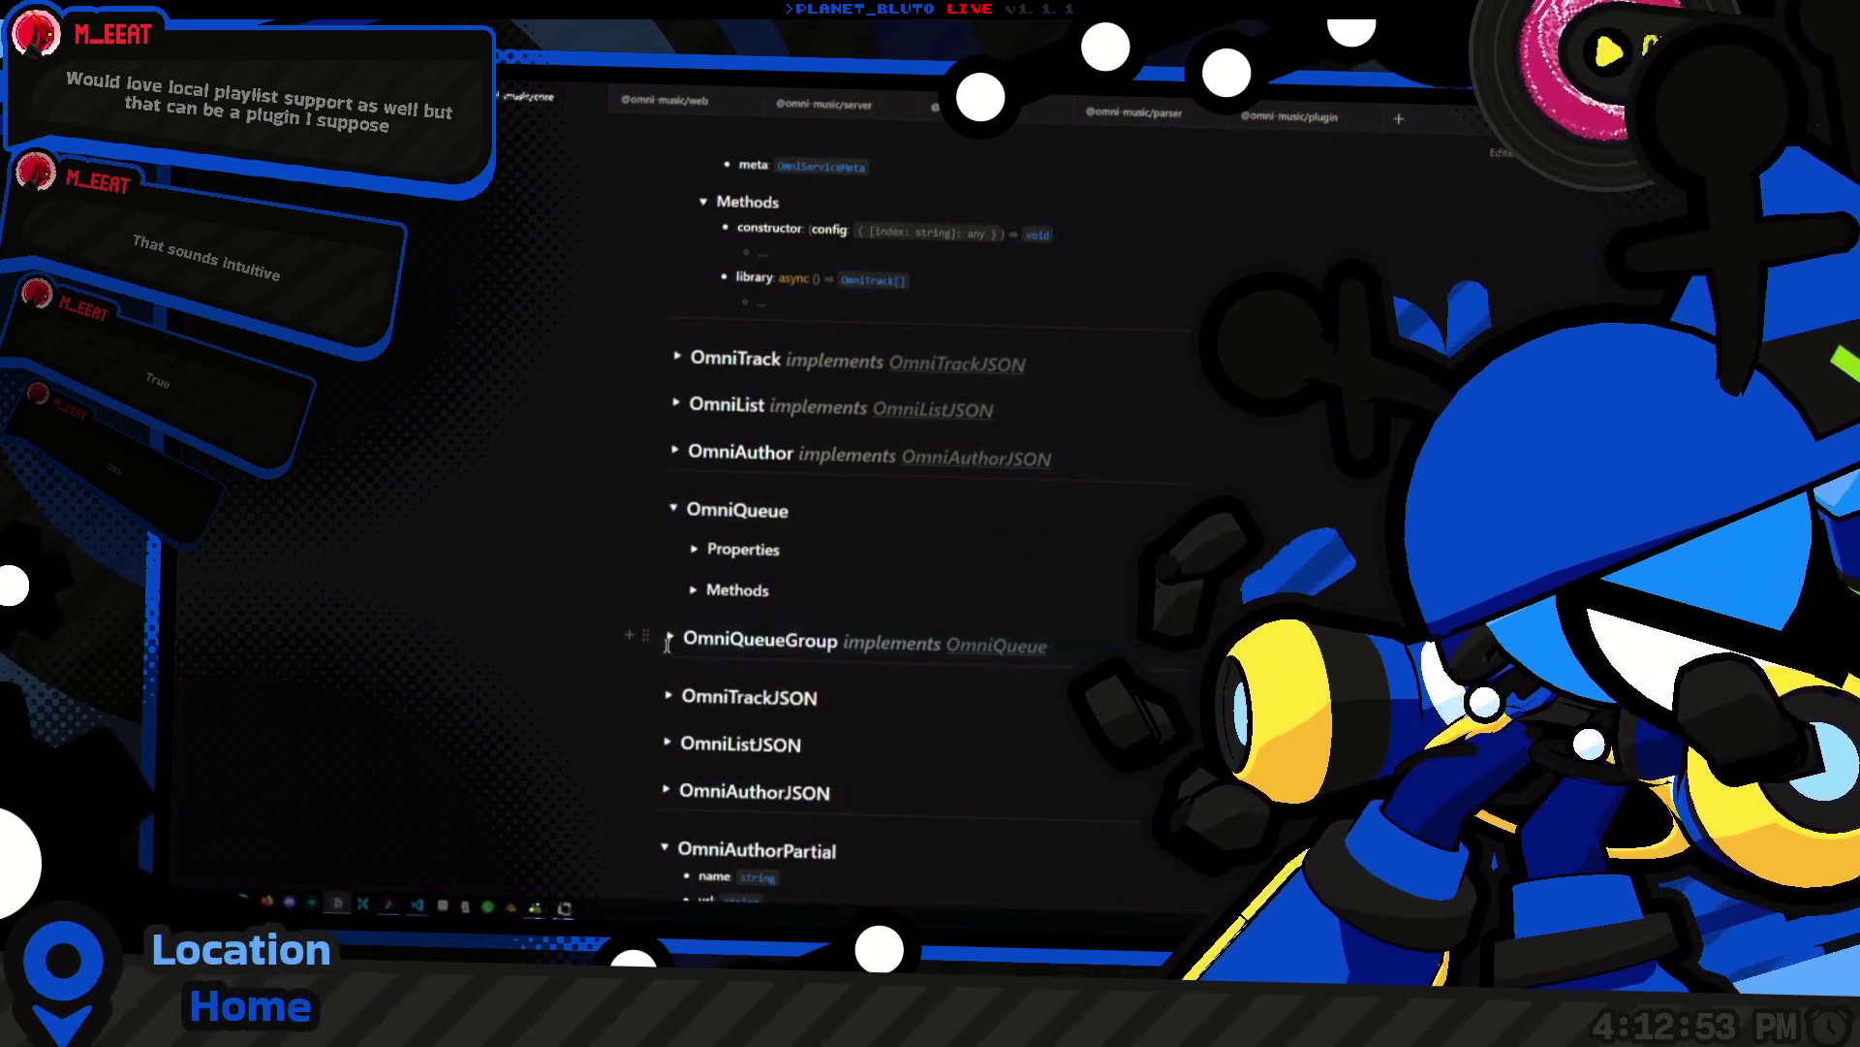
left_click(669, 640)
left_click(691, 680)
left_click(693, 589)
left_click(694, 548)
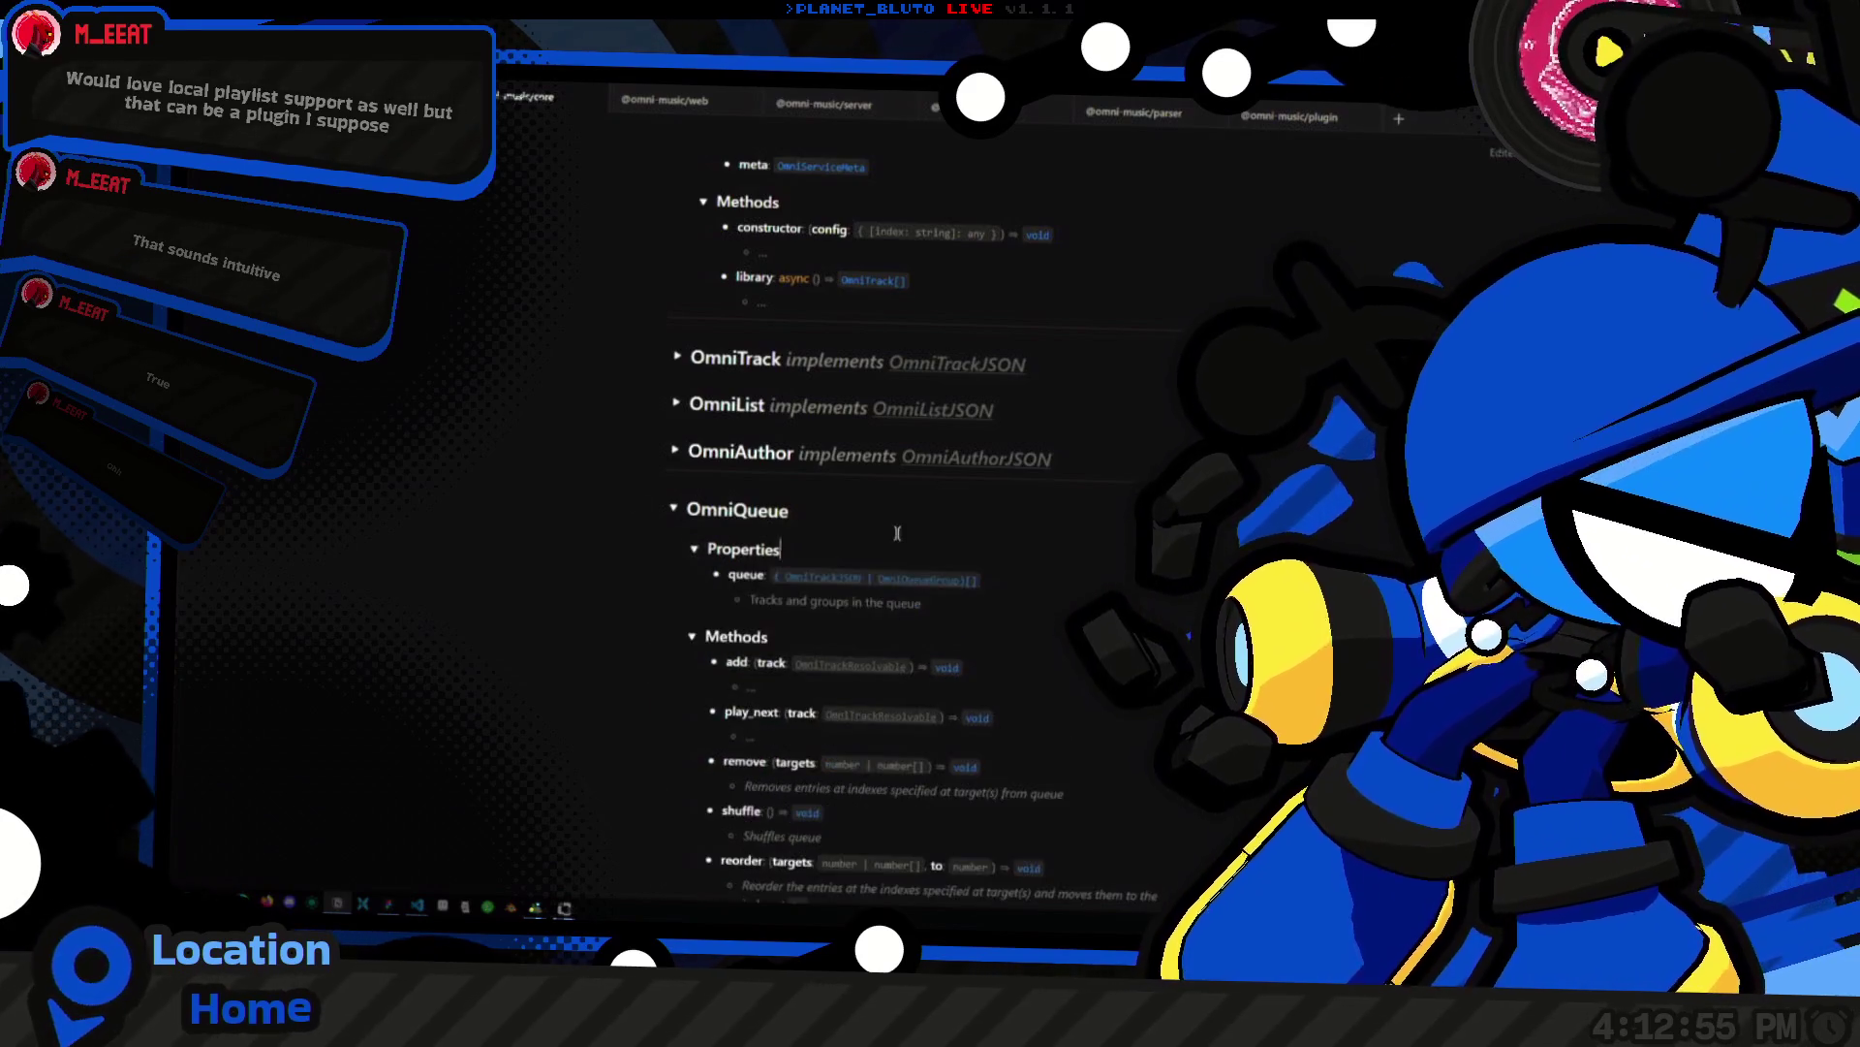
scroll(898, 533, "down", 2)
Alt+Tab past VS Code, the Sequelize docs, Notion and the music player to the ytdl-core GitHub issue
key("alt+Tab")
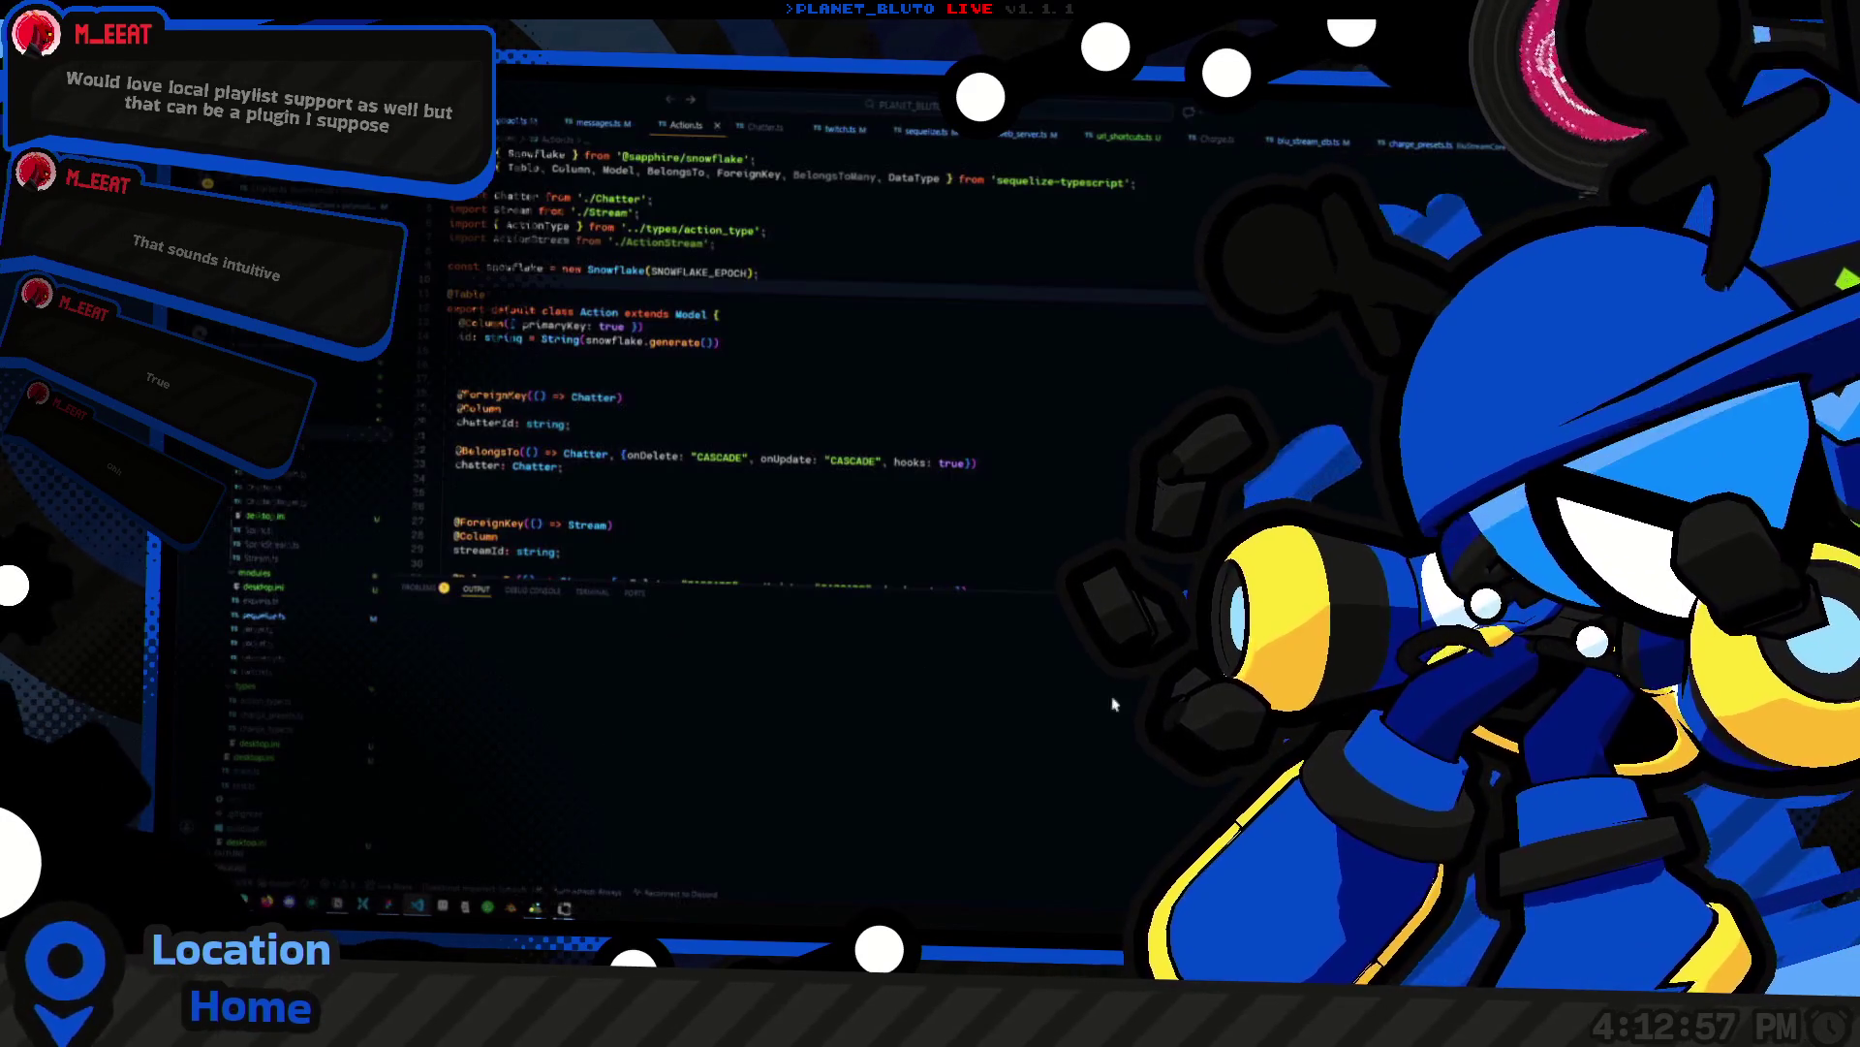
key("alt+Tab")
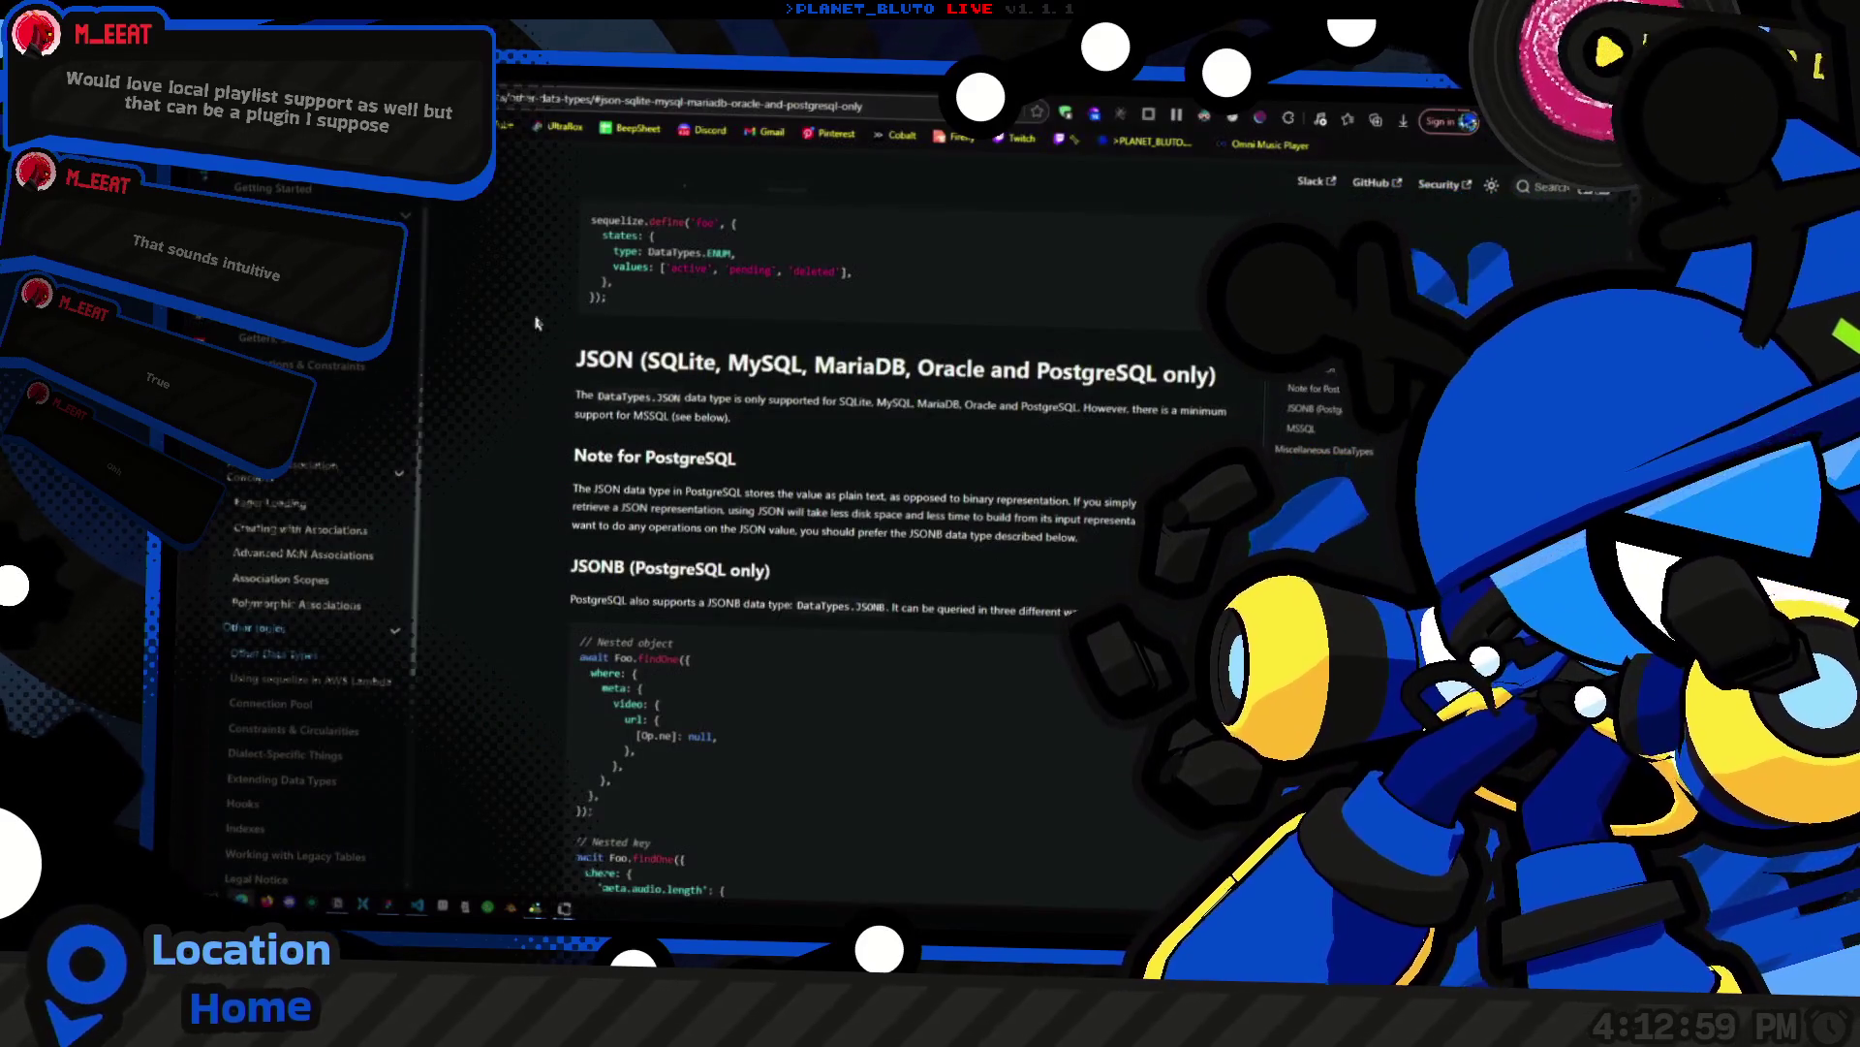
key("alt+Tab")
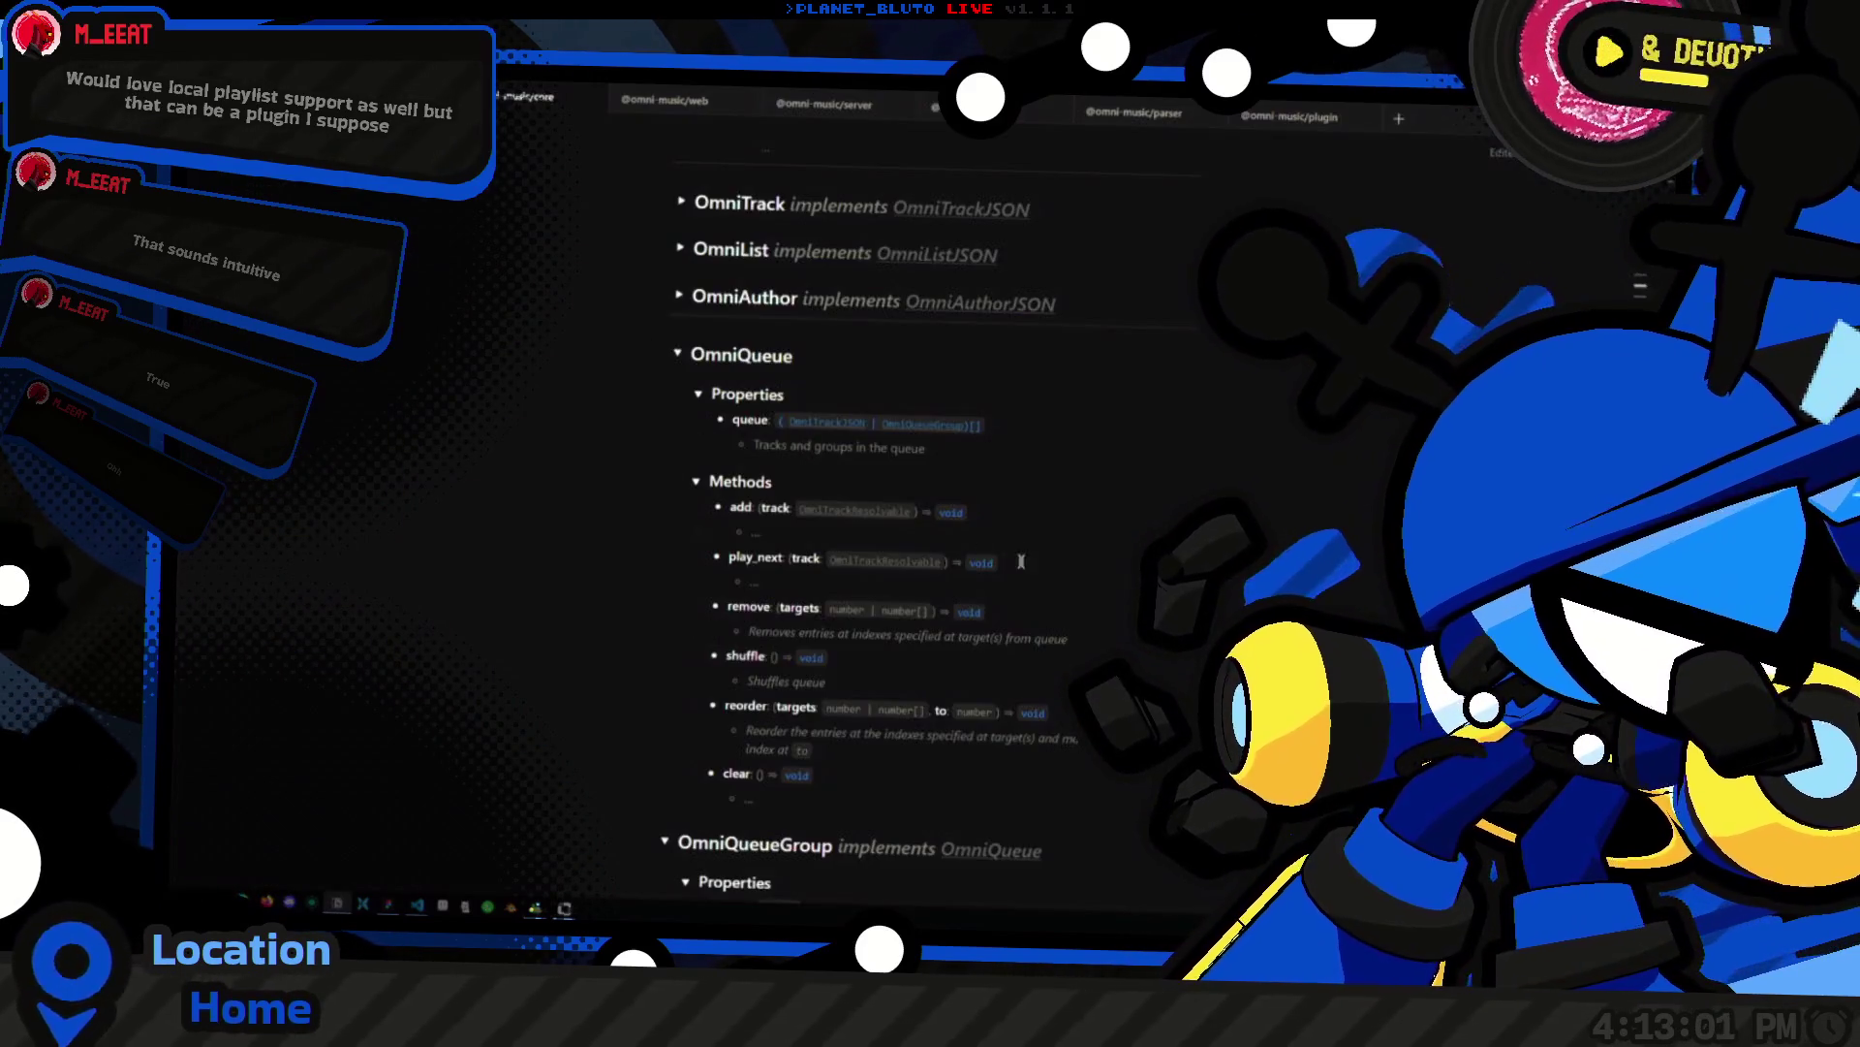
key("alt+Tab")
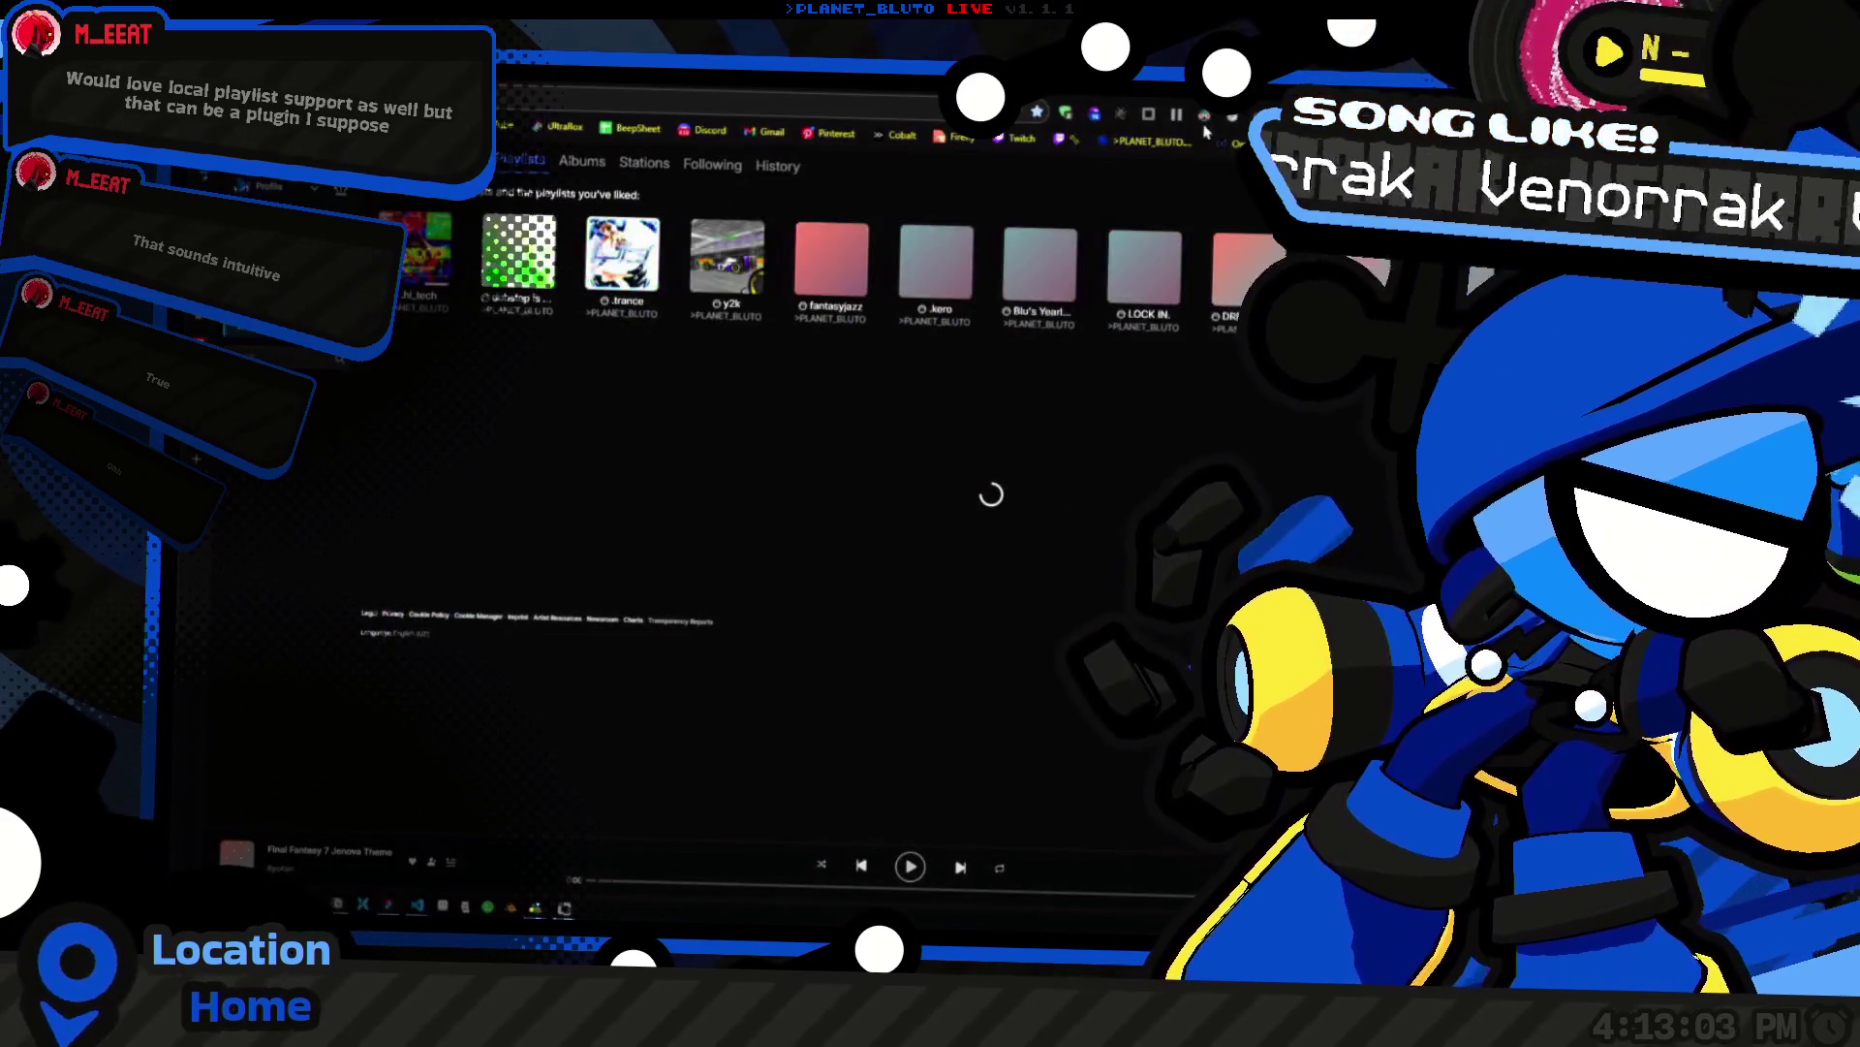
key("alt+Tab")
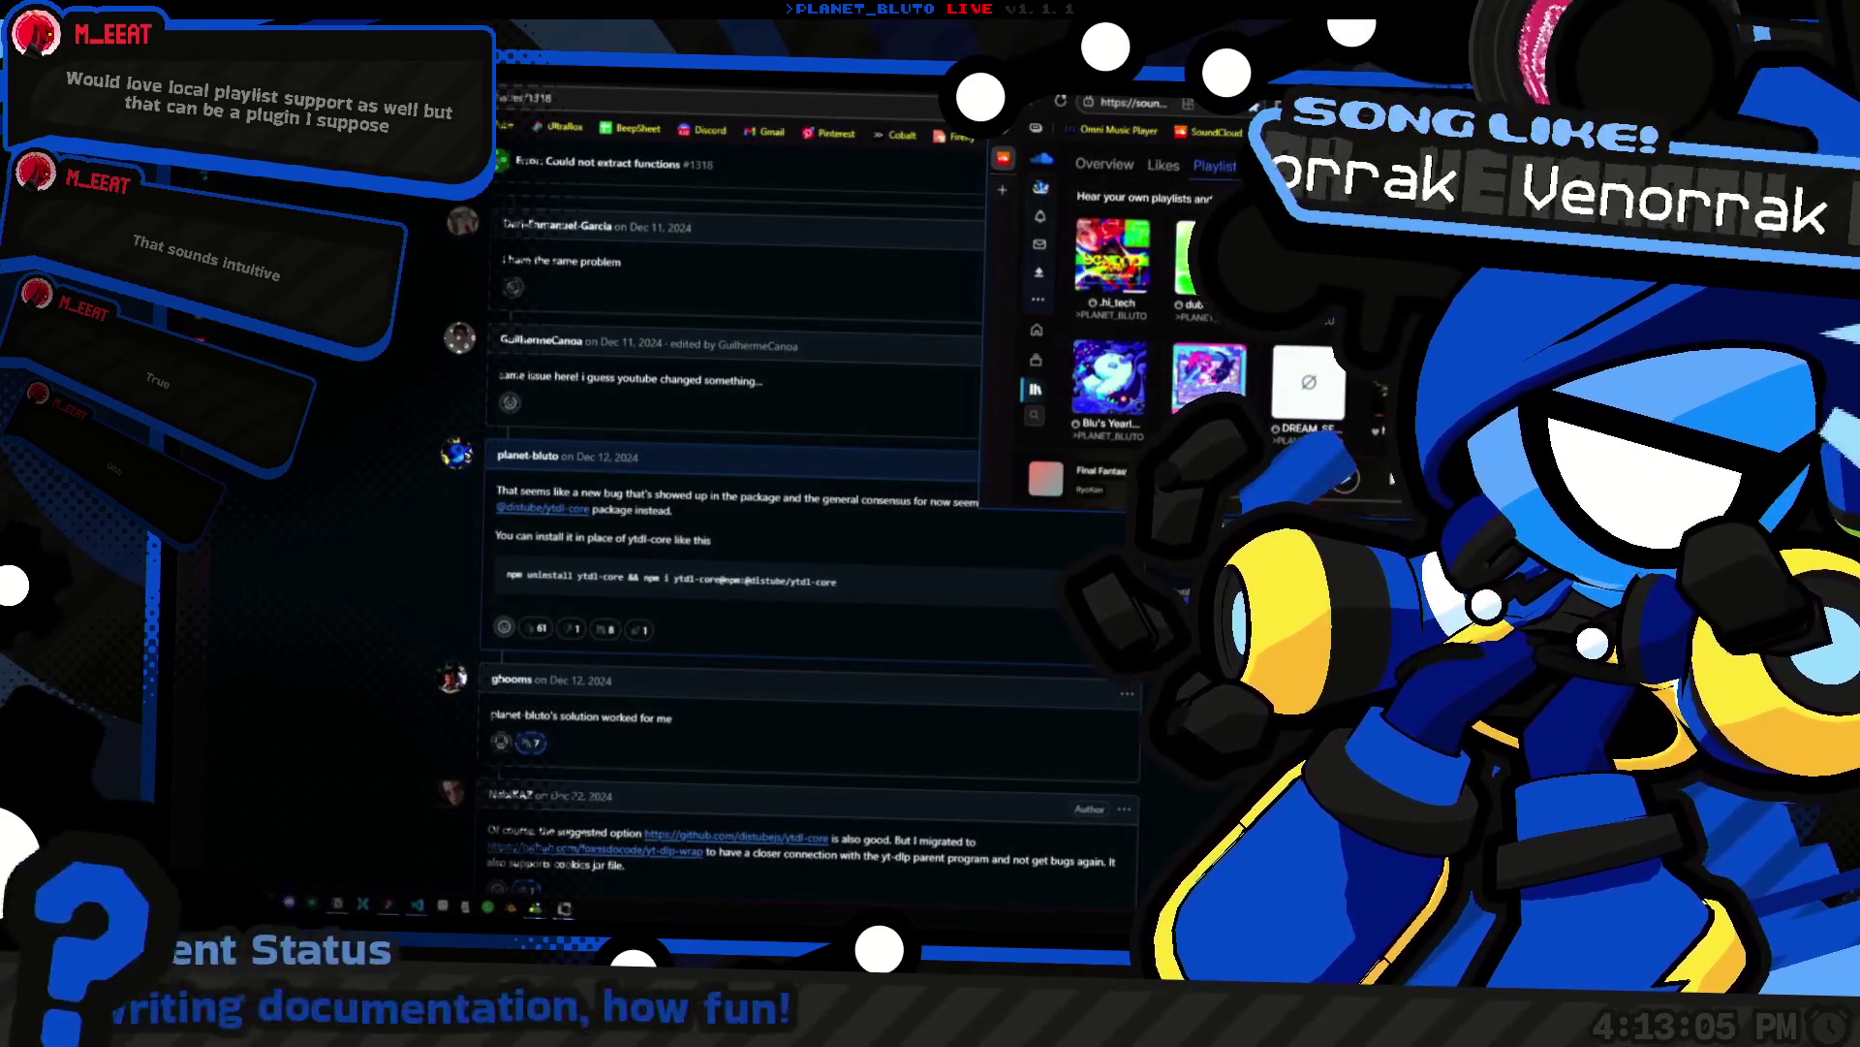
key("alt+Tab")
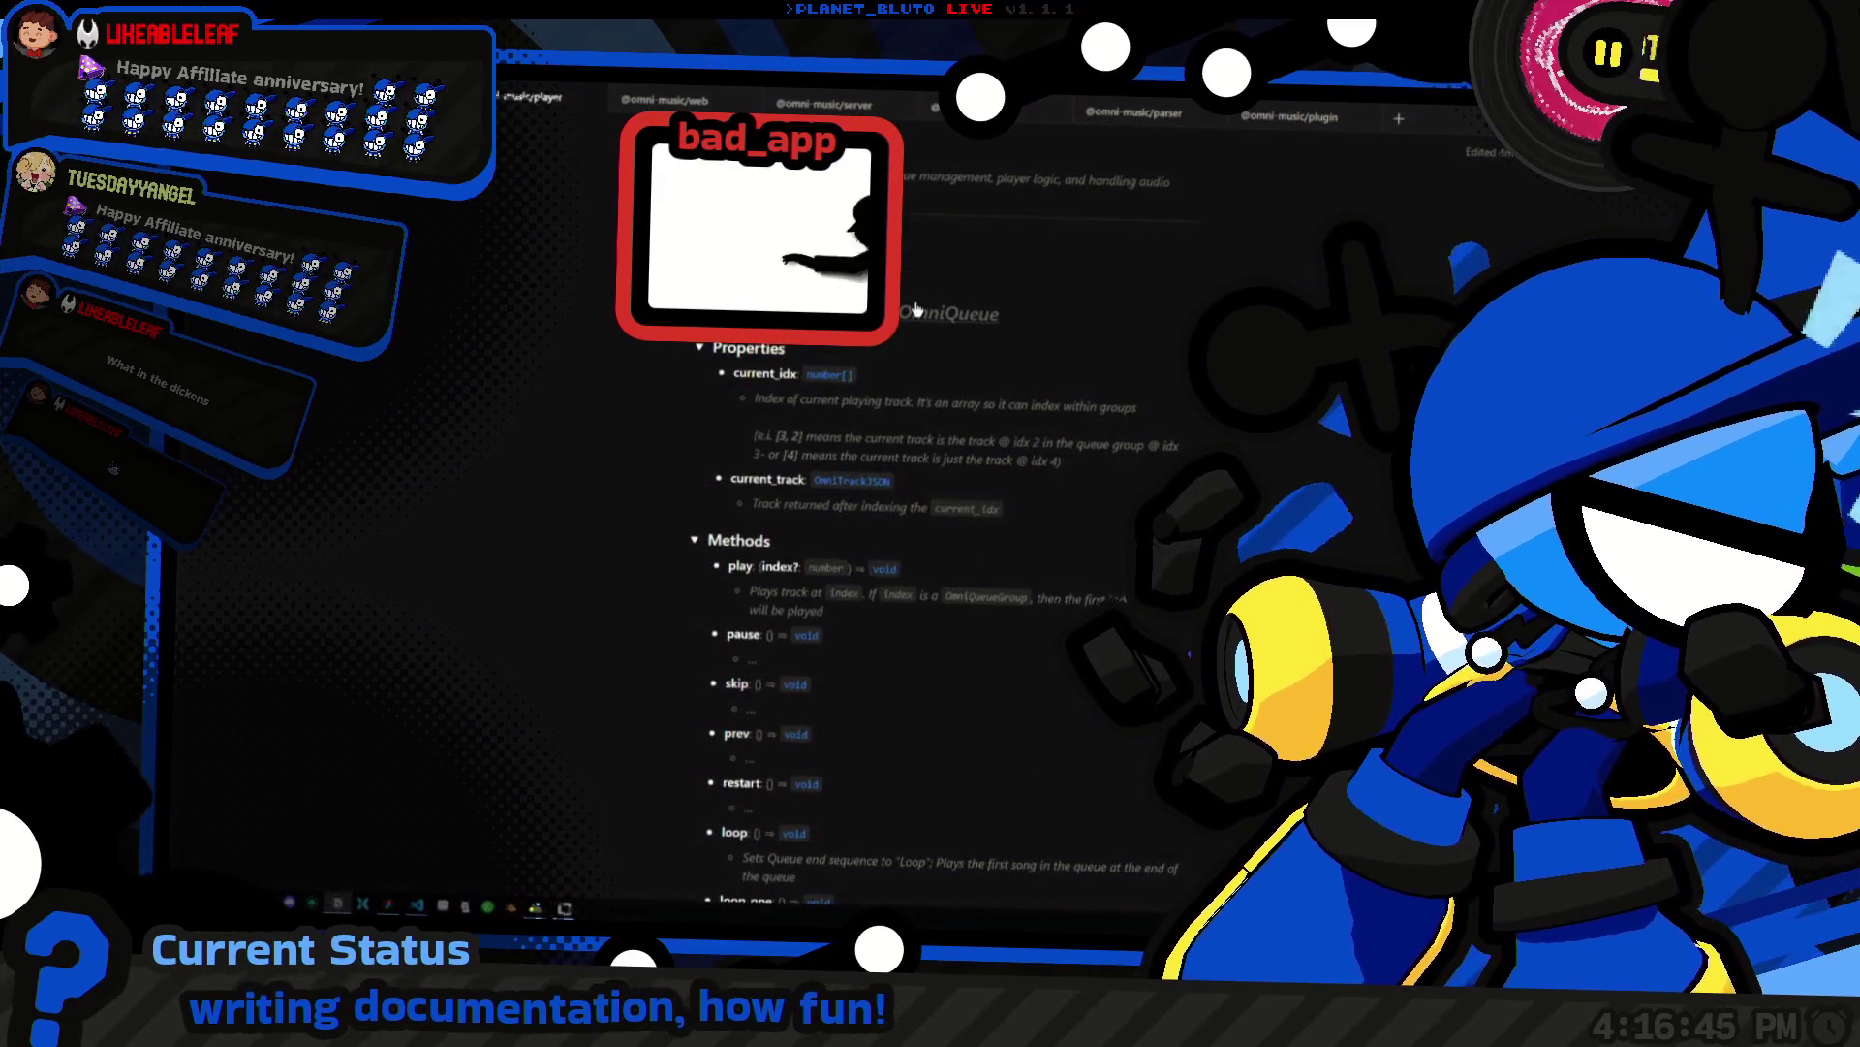
right_click(917, 310)
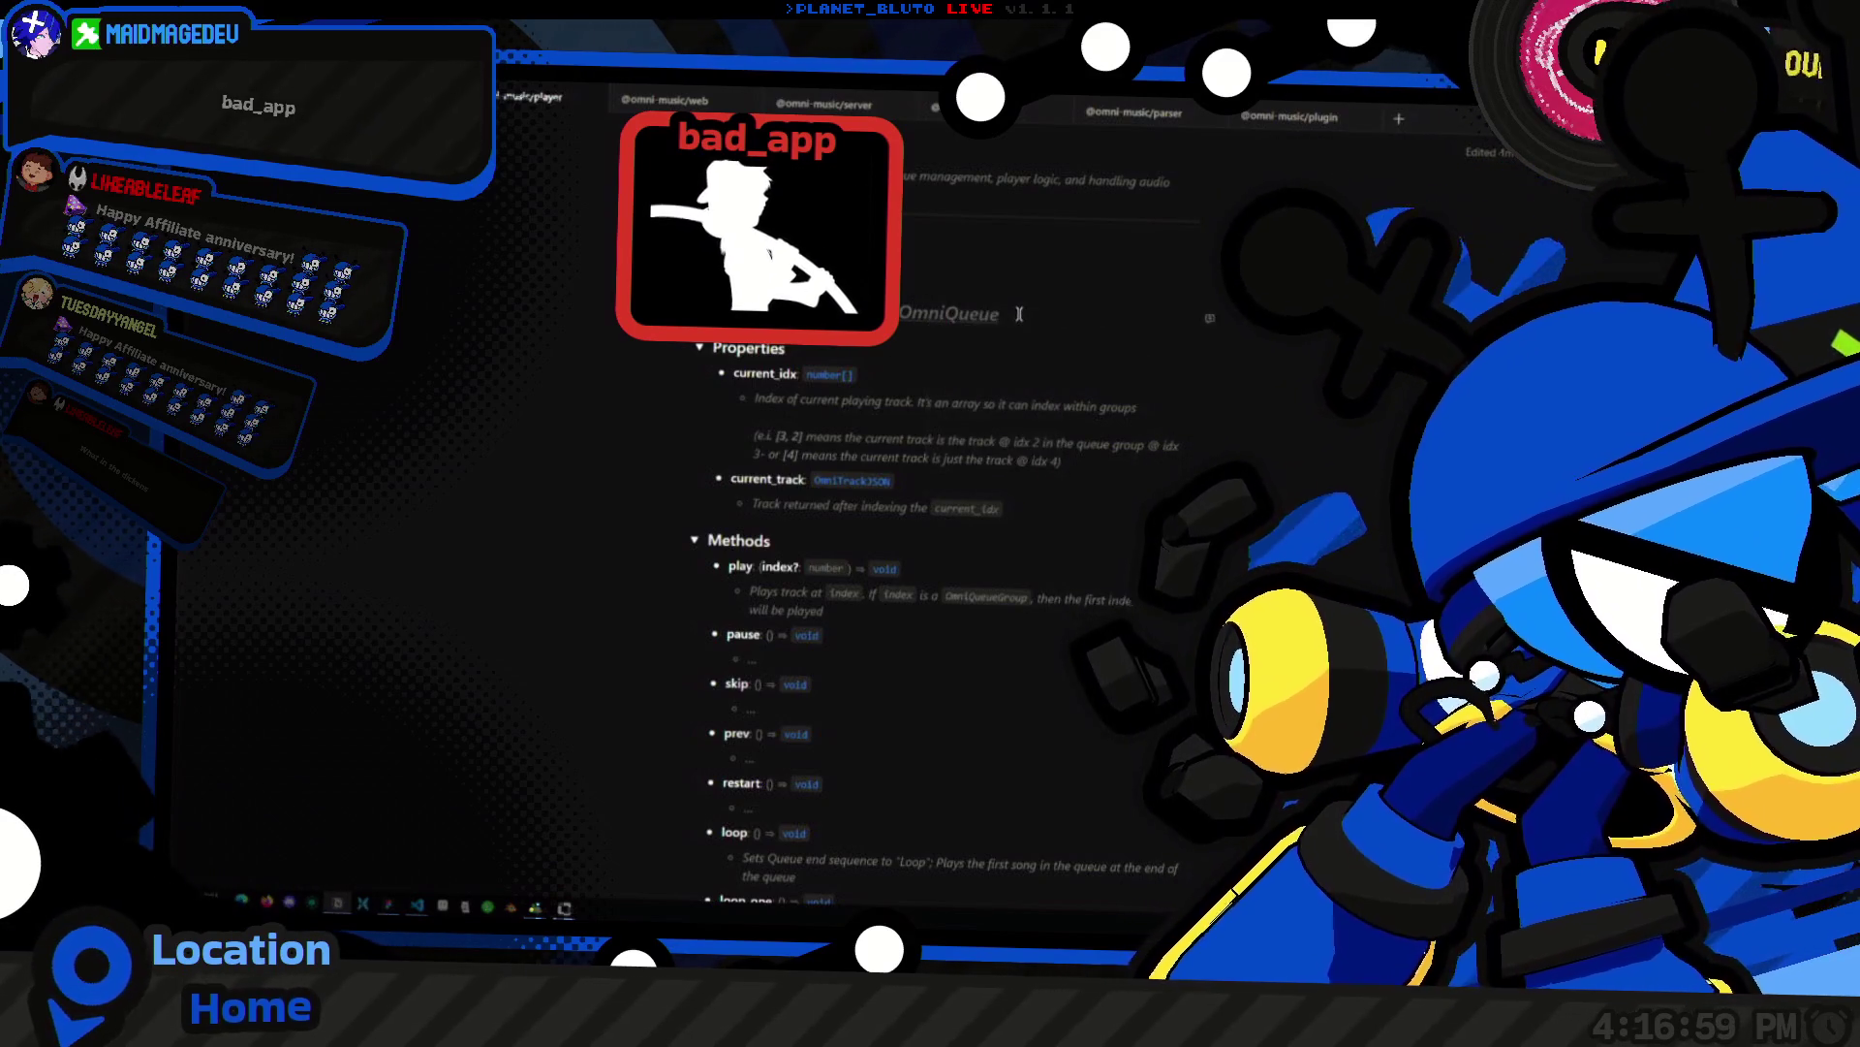
scroll(921, 581, "up", 3)
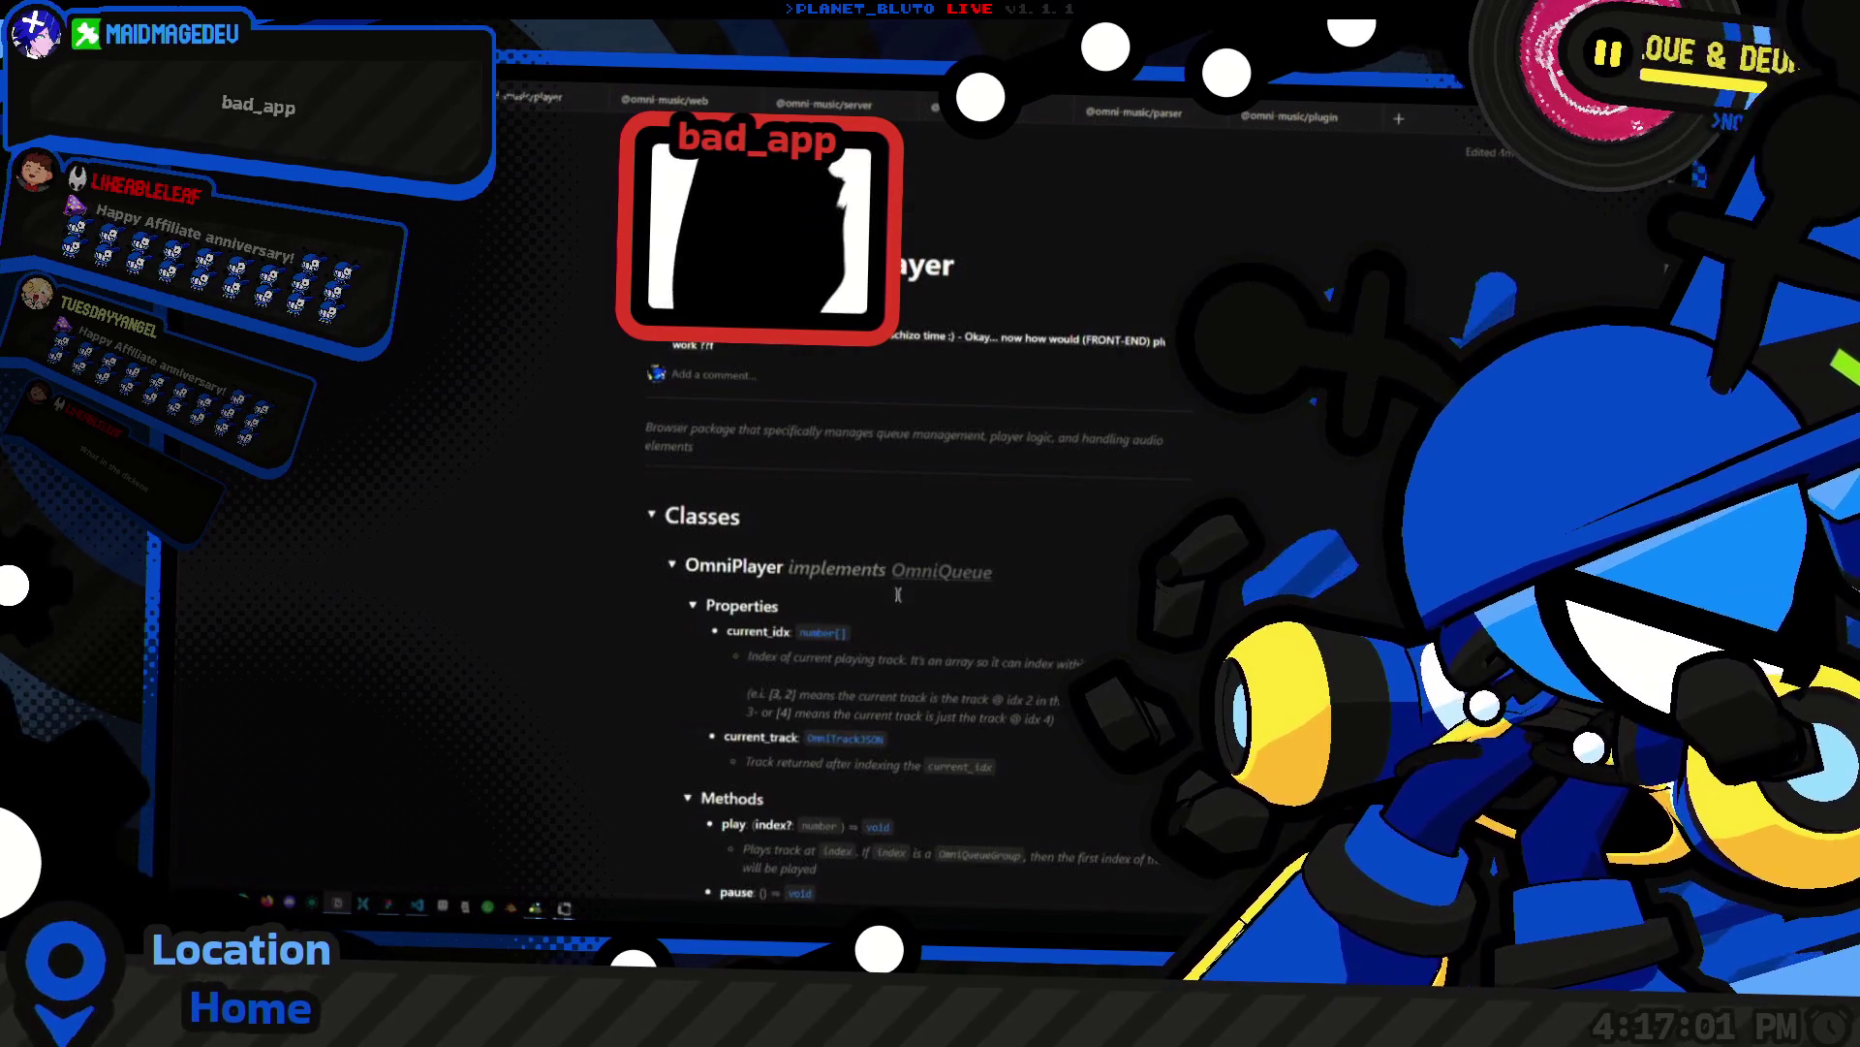
scroll(901, 581, "down", 8)
scroll(911, 485, "up", 10)
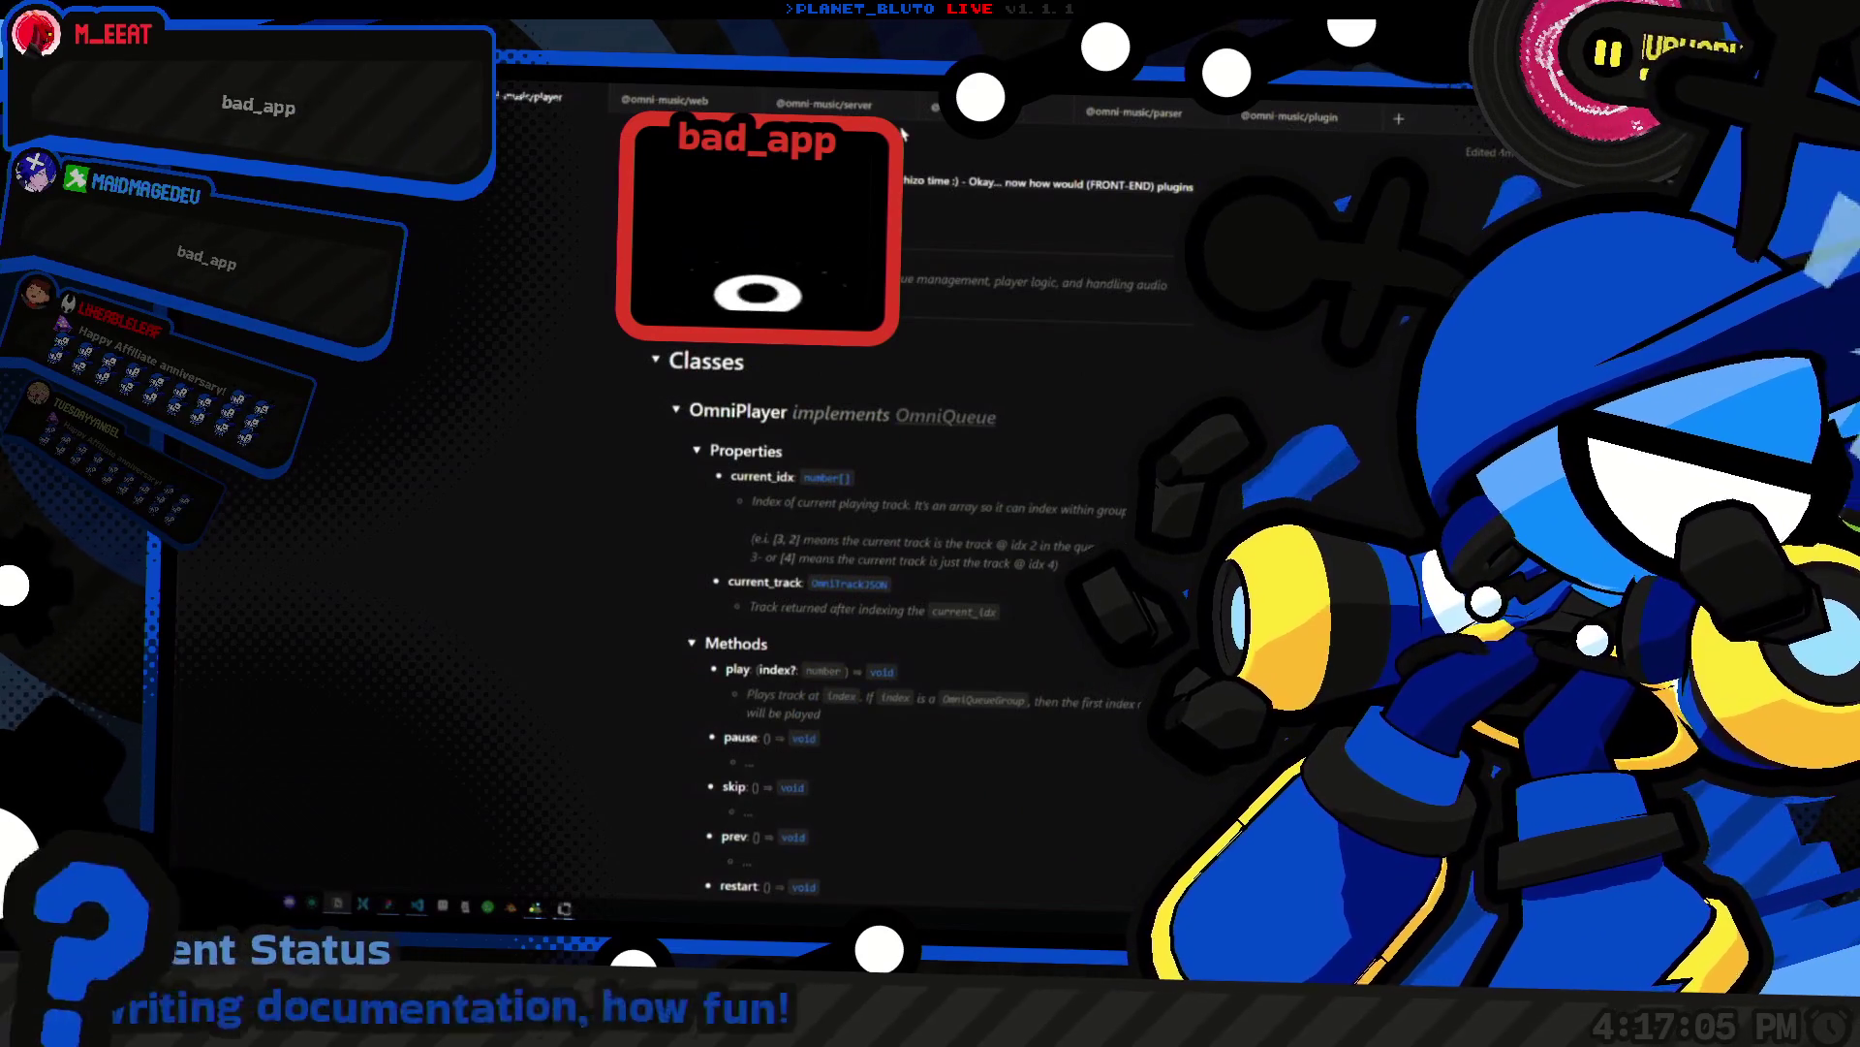
scroll(872, 582, "down", 15)
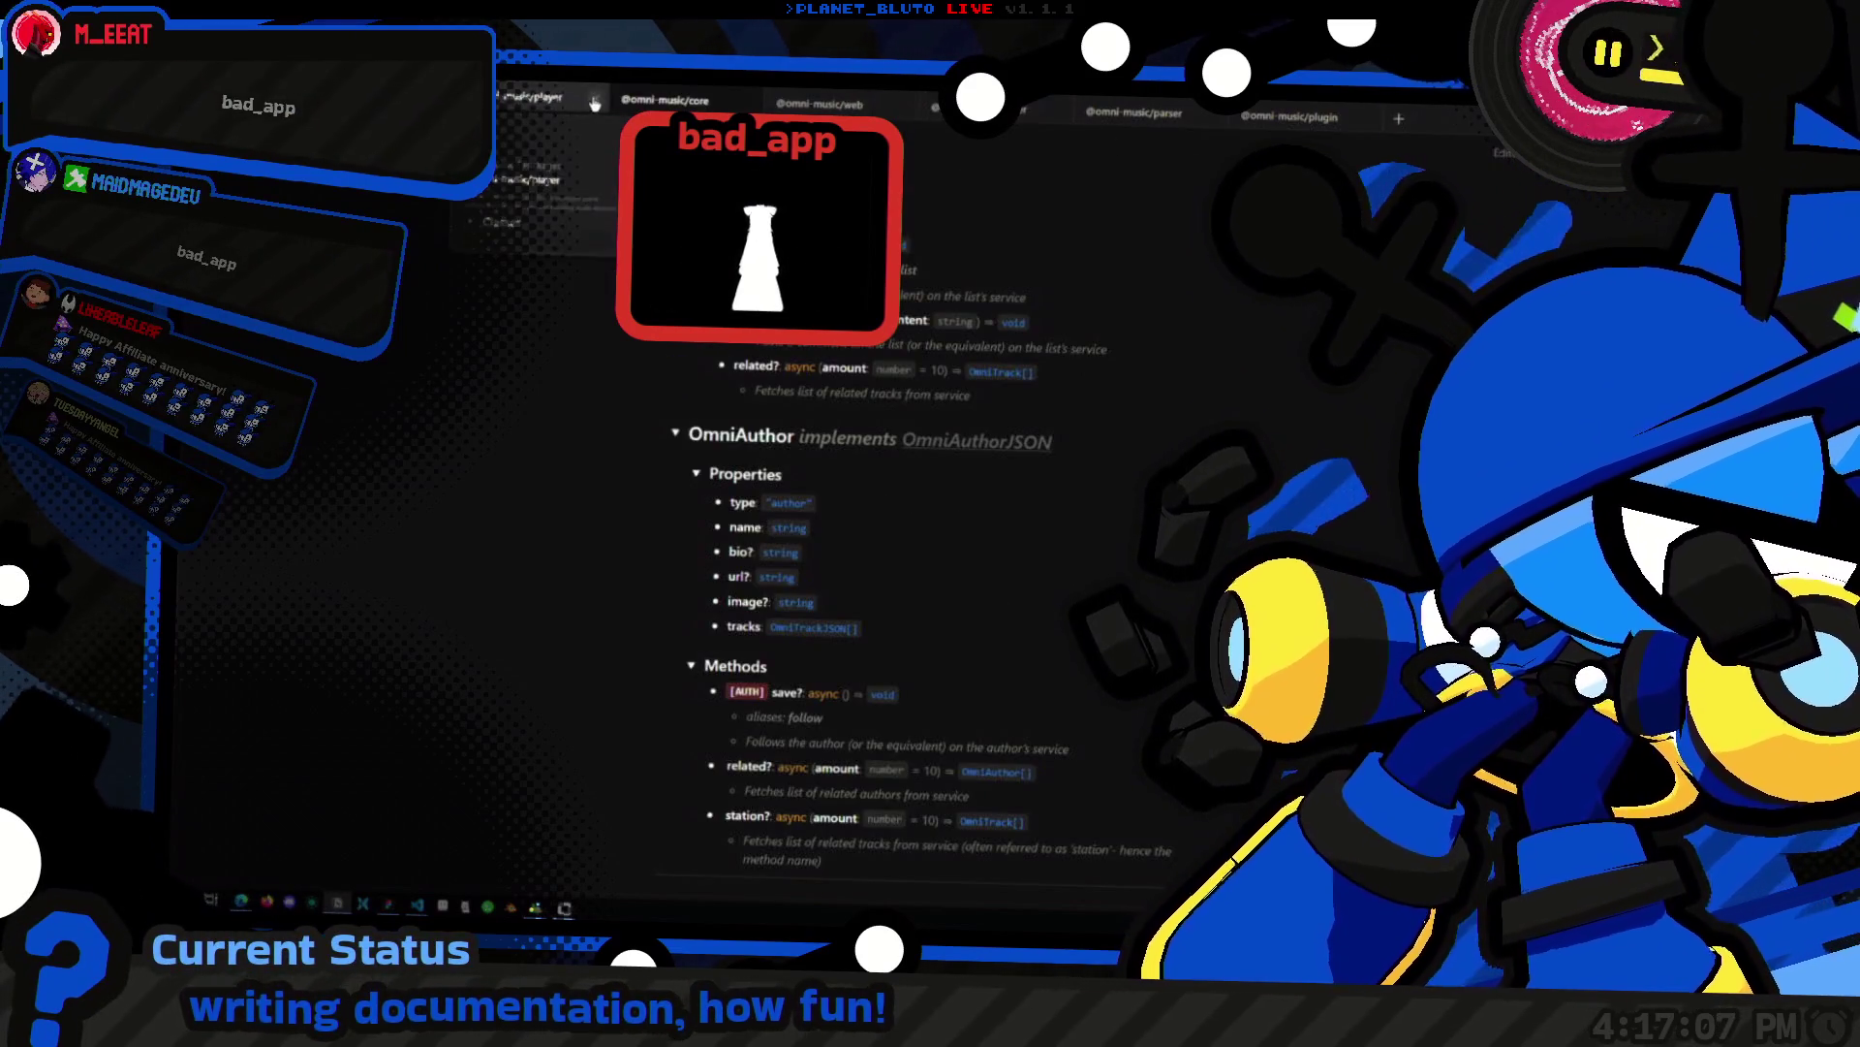
scroll(981, 637, "down", 2)
scroll(984, 649, "up", 4)
scroll(989, 659, "down", 5)
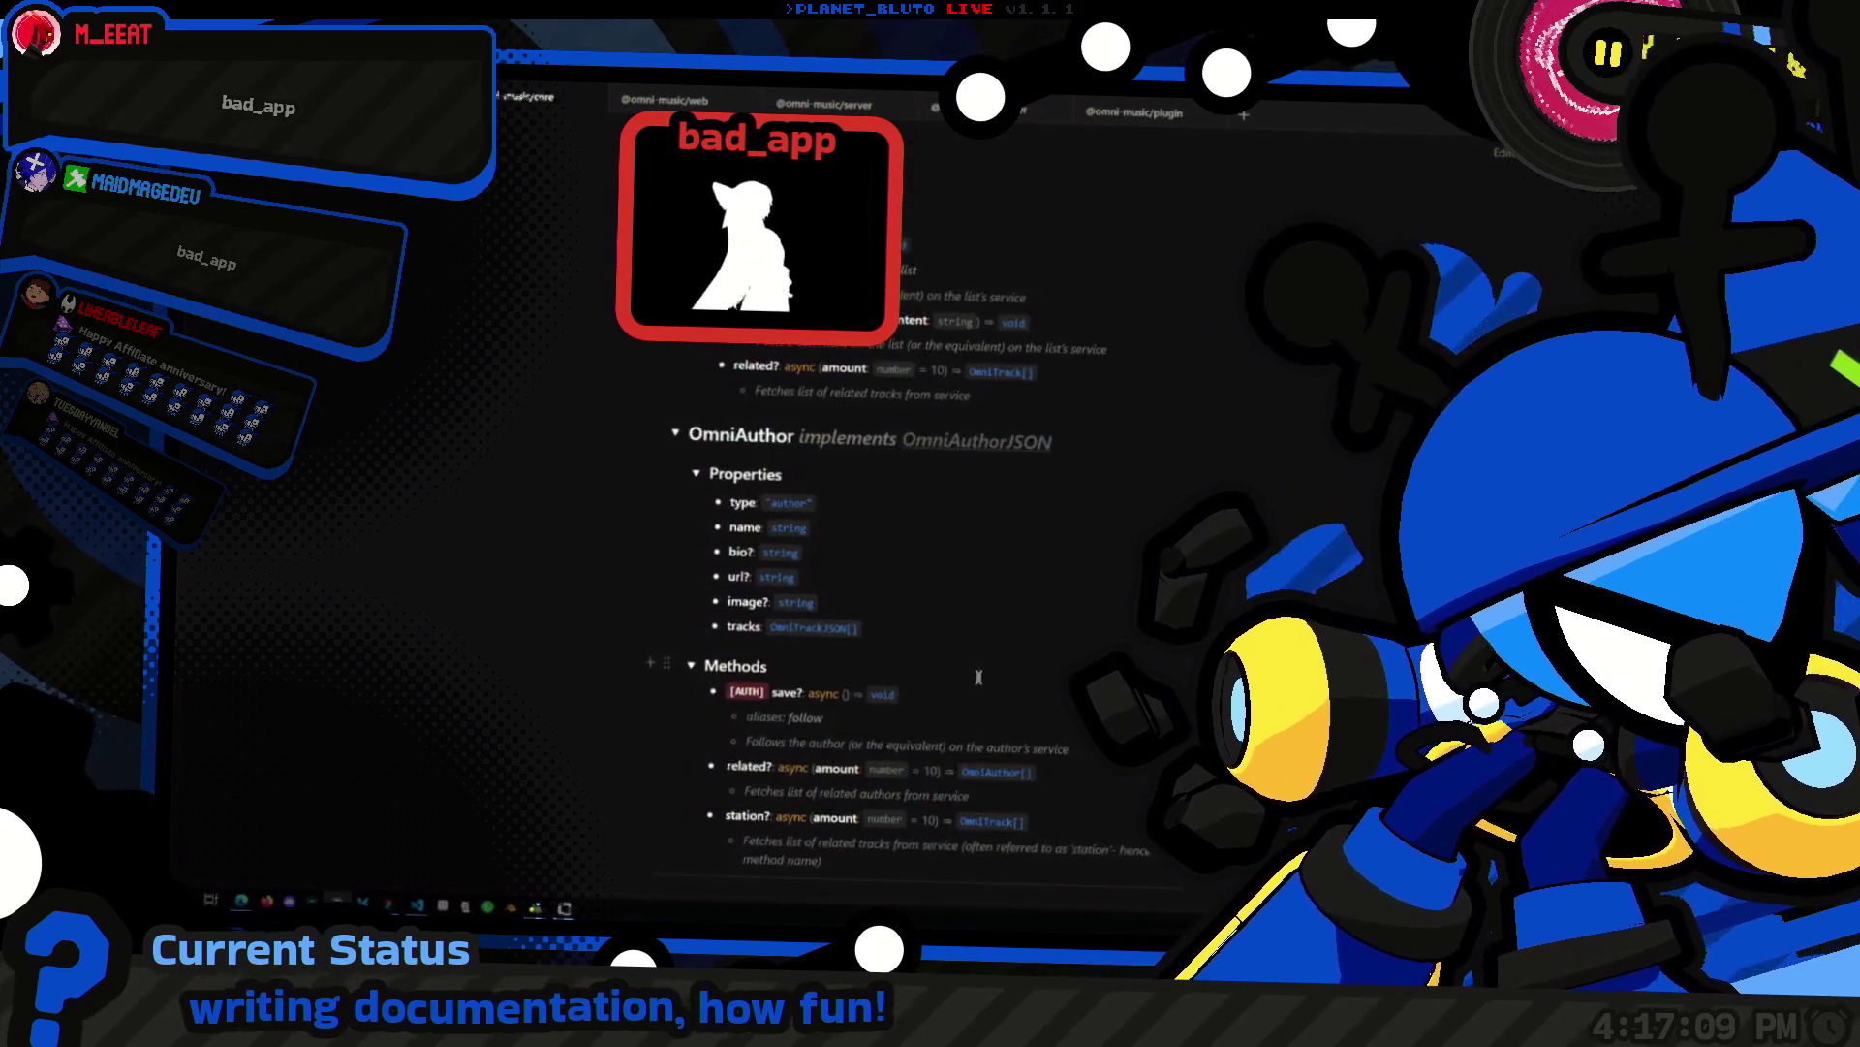
scroll(994, 672, "down", 5)
scroll(994, 672, "up", 2)
scroll(994, 672, "down", 1)
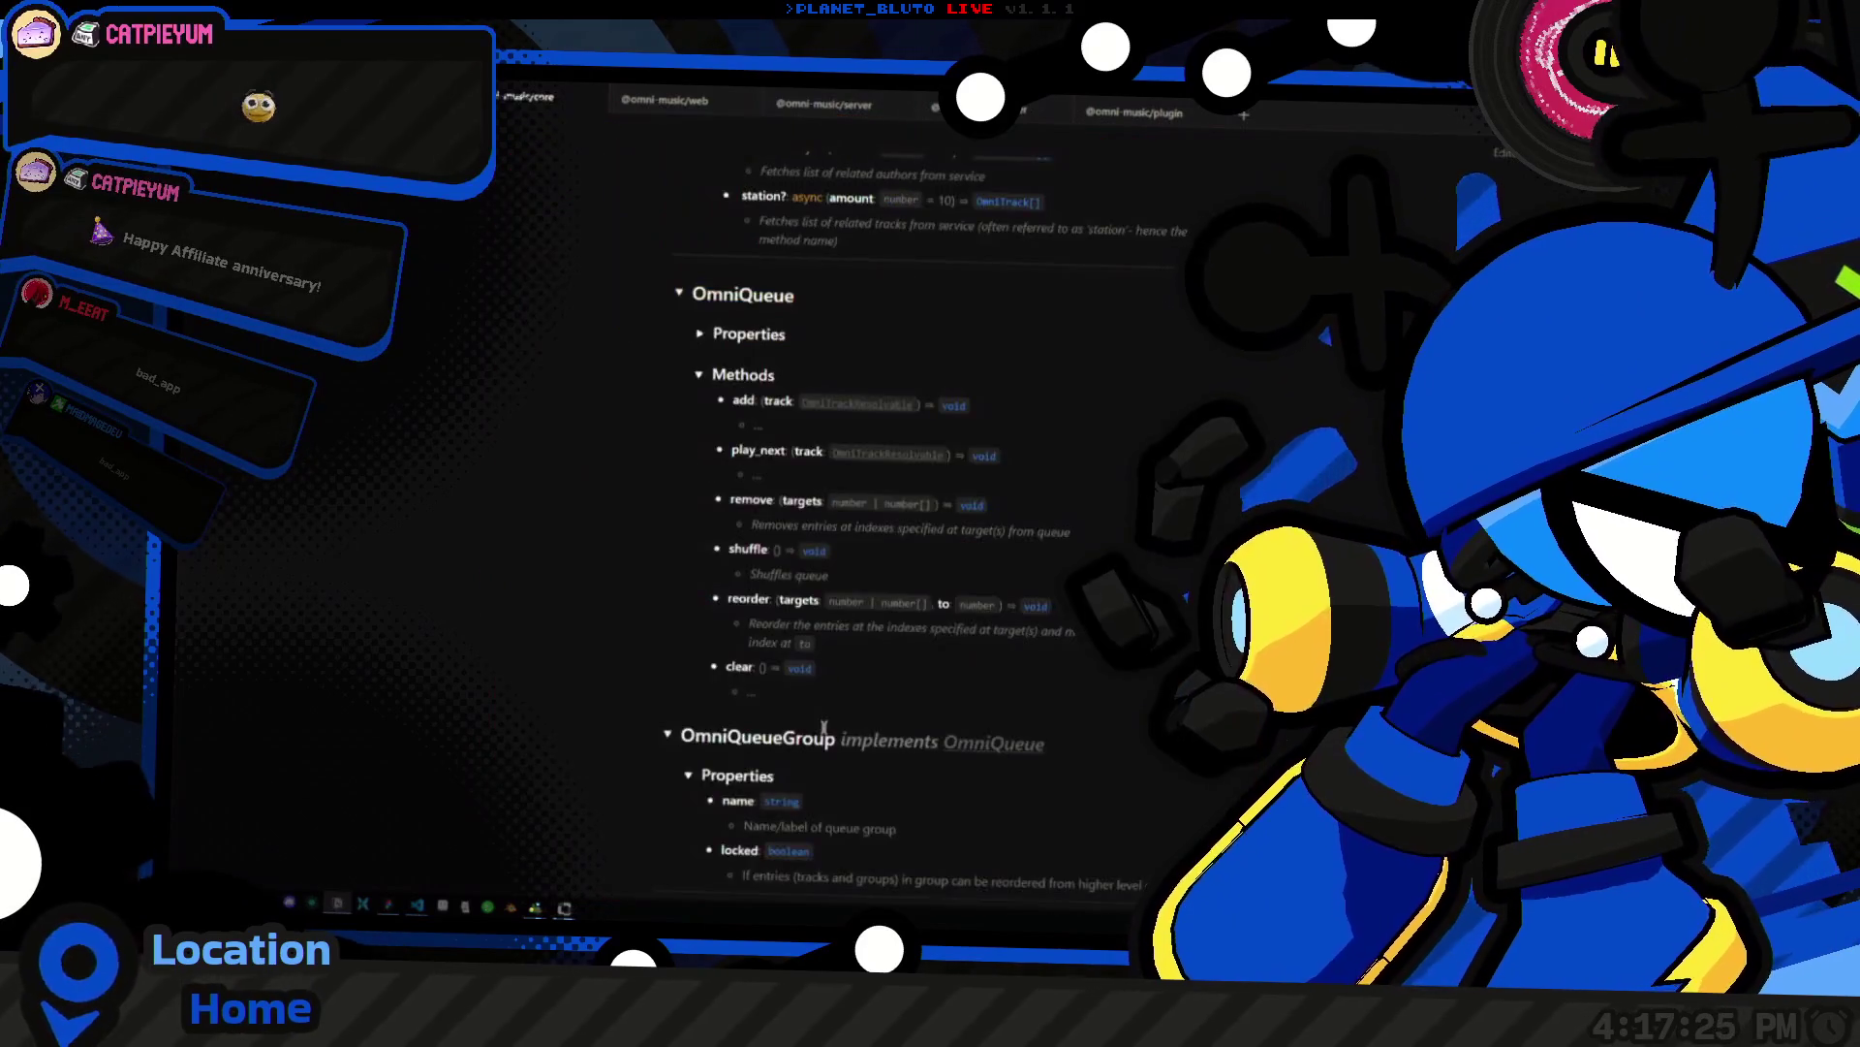
Use the OmniQueue block's menu to Copy link to block
scroll(920, 513, "down", 1)
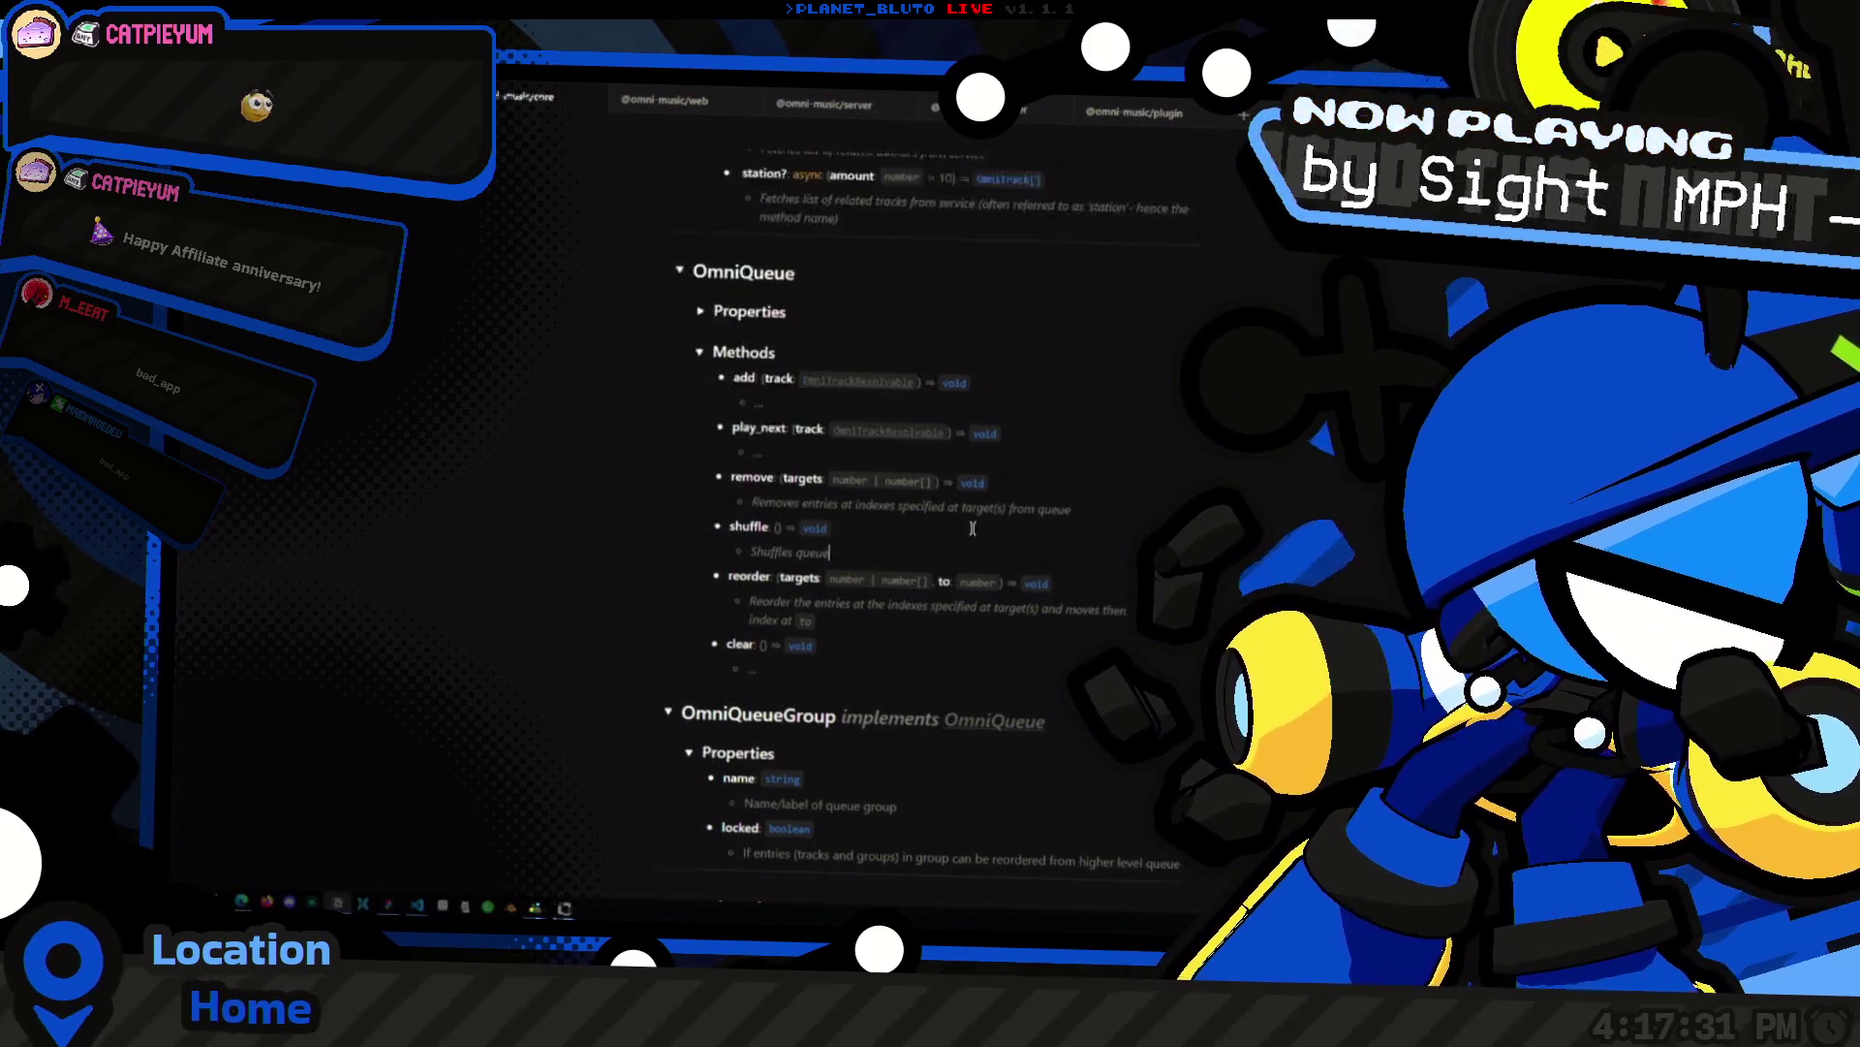
scroll(1006, 527, "down", 2)
scroll(864, 580, "up", 8)
left_click(864, 580)
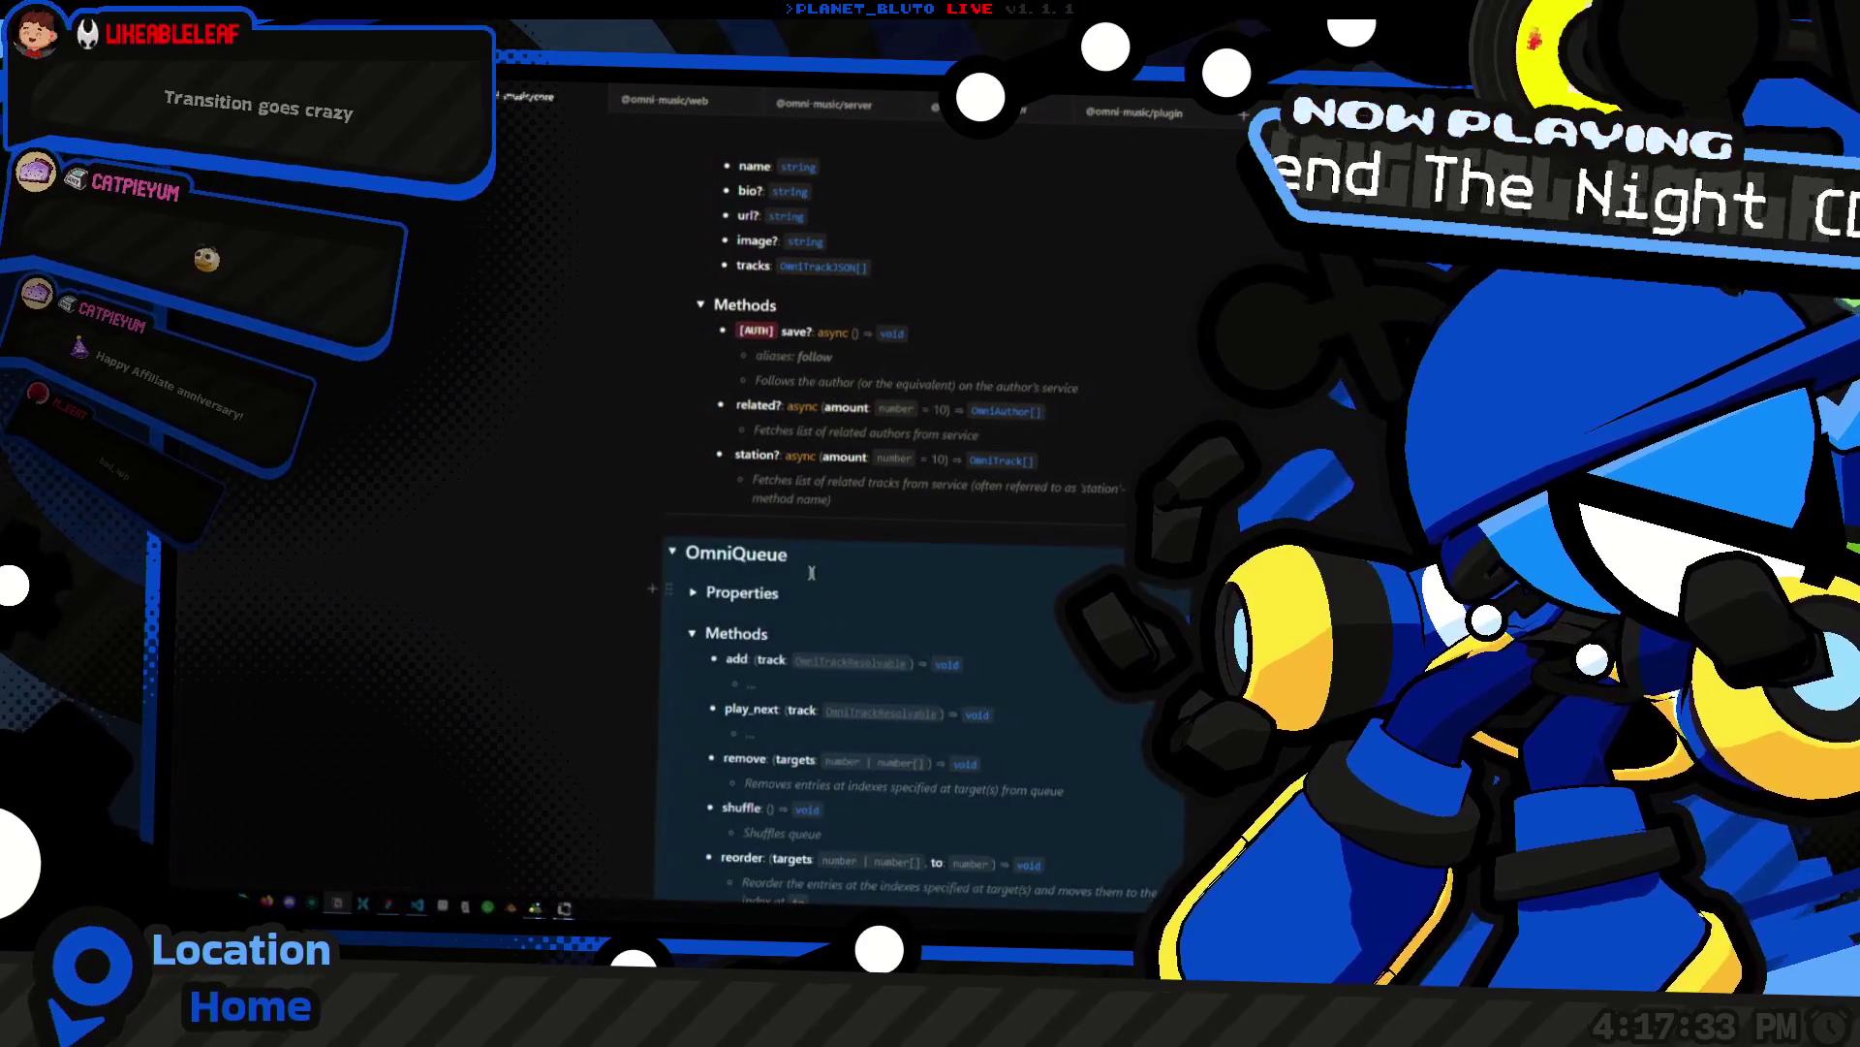
scroll(861, 601, "up", 9)
scroll(857, 624, "down", 10)
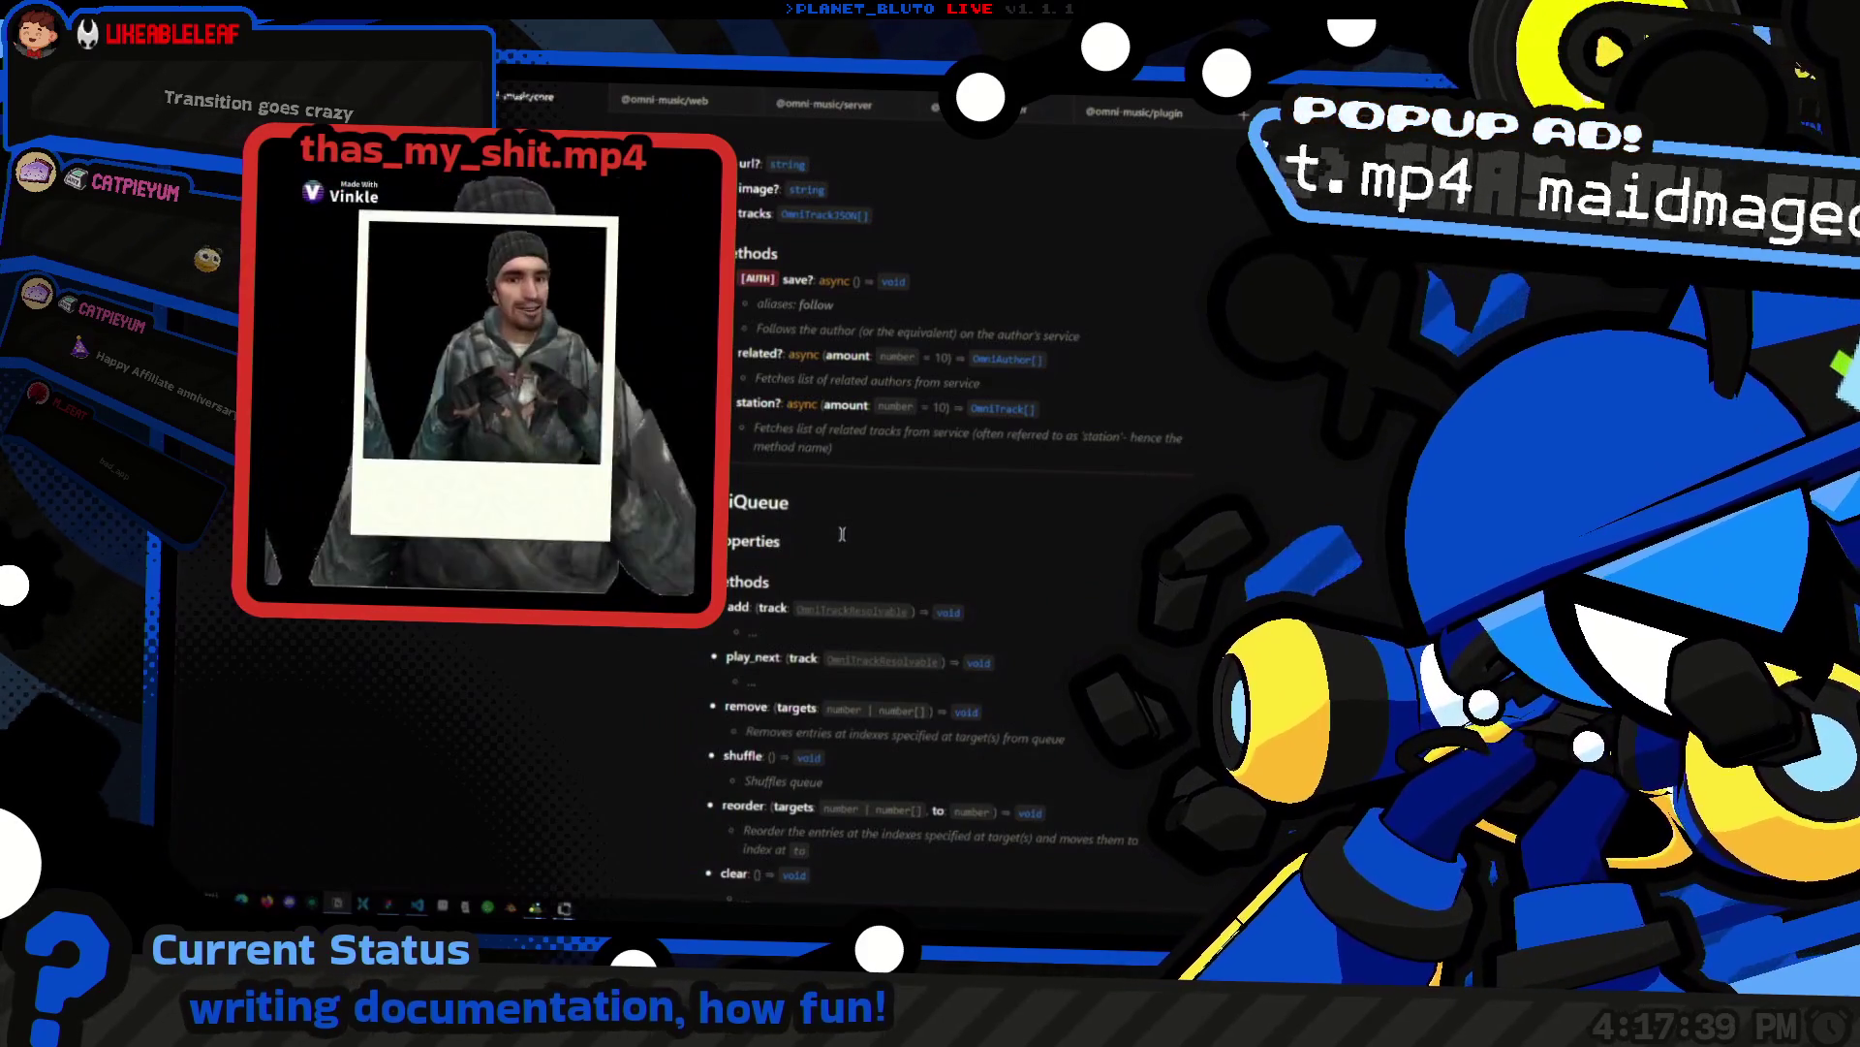
left_click(812, 505)
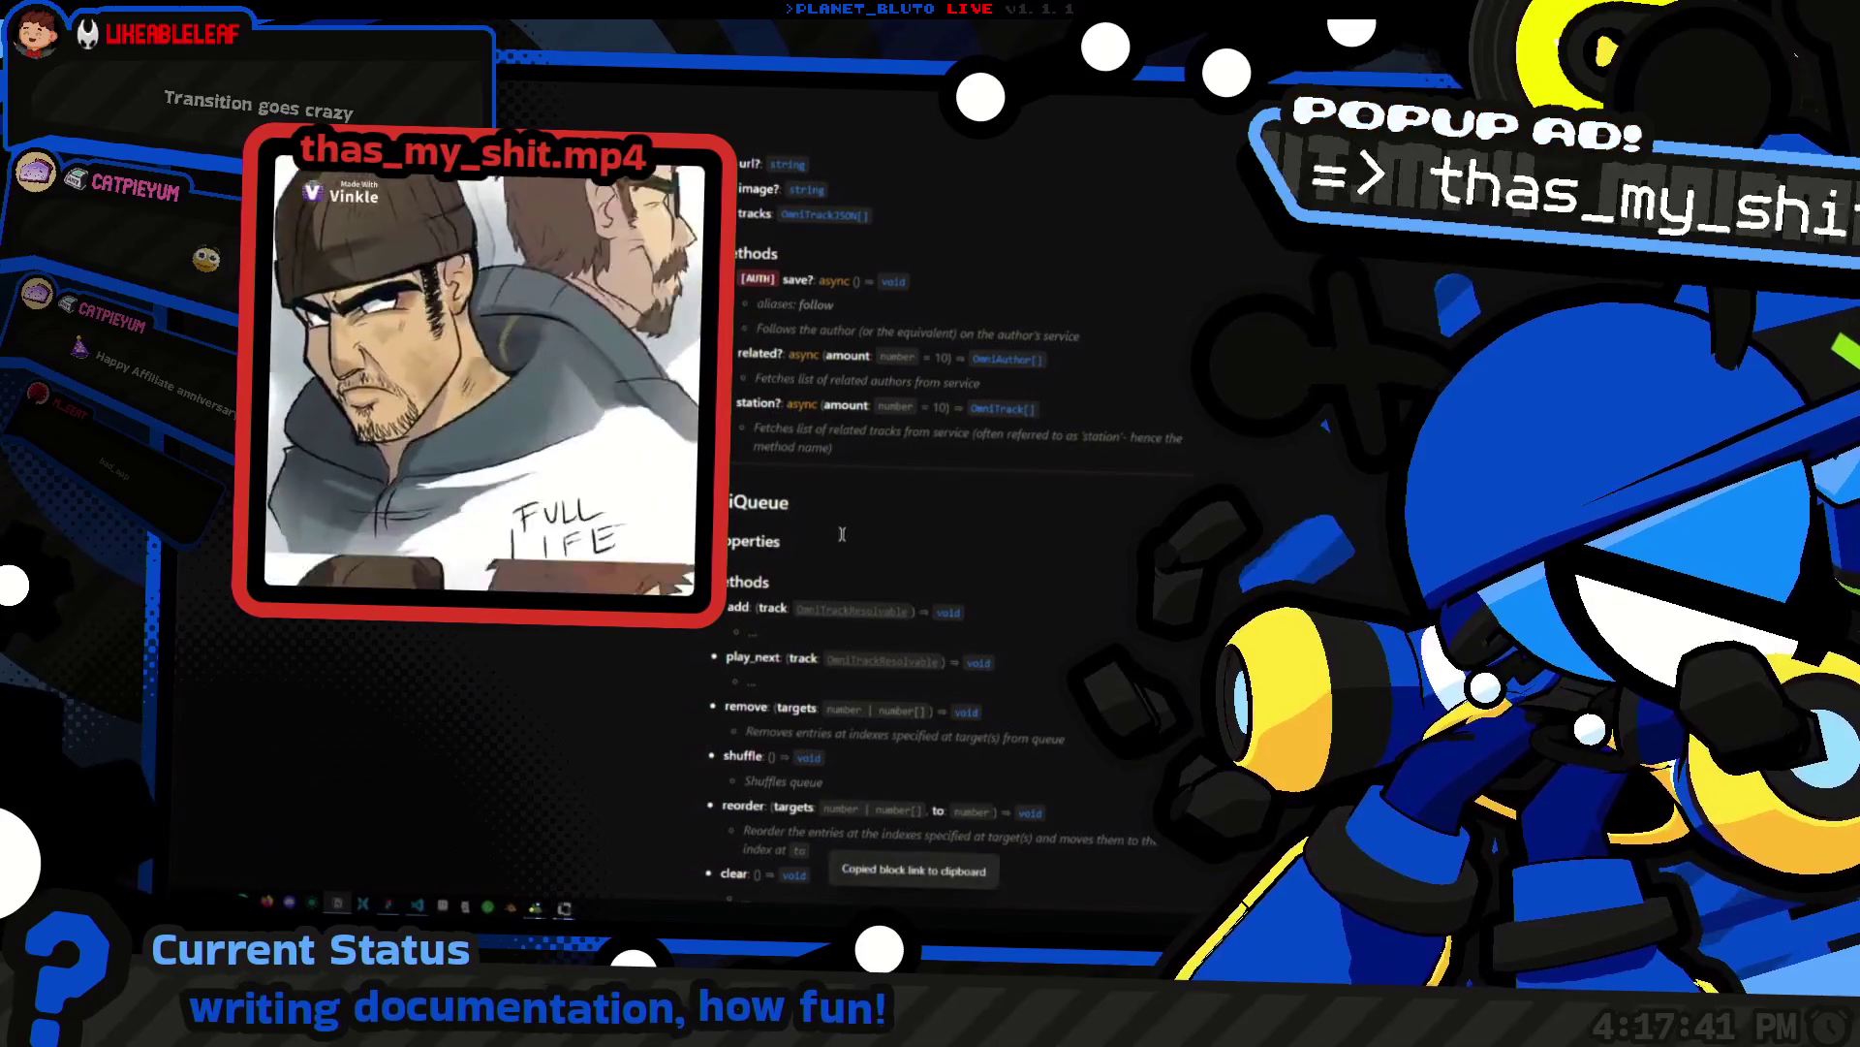
scroll(812, 504, "down", 3)
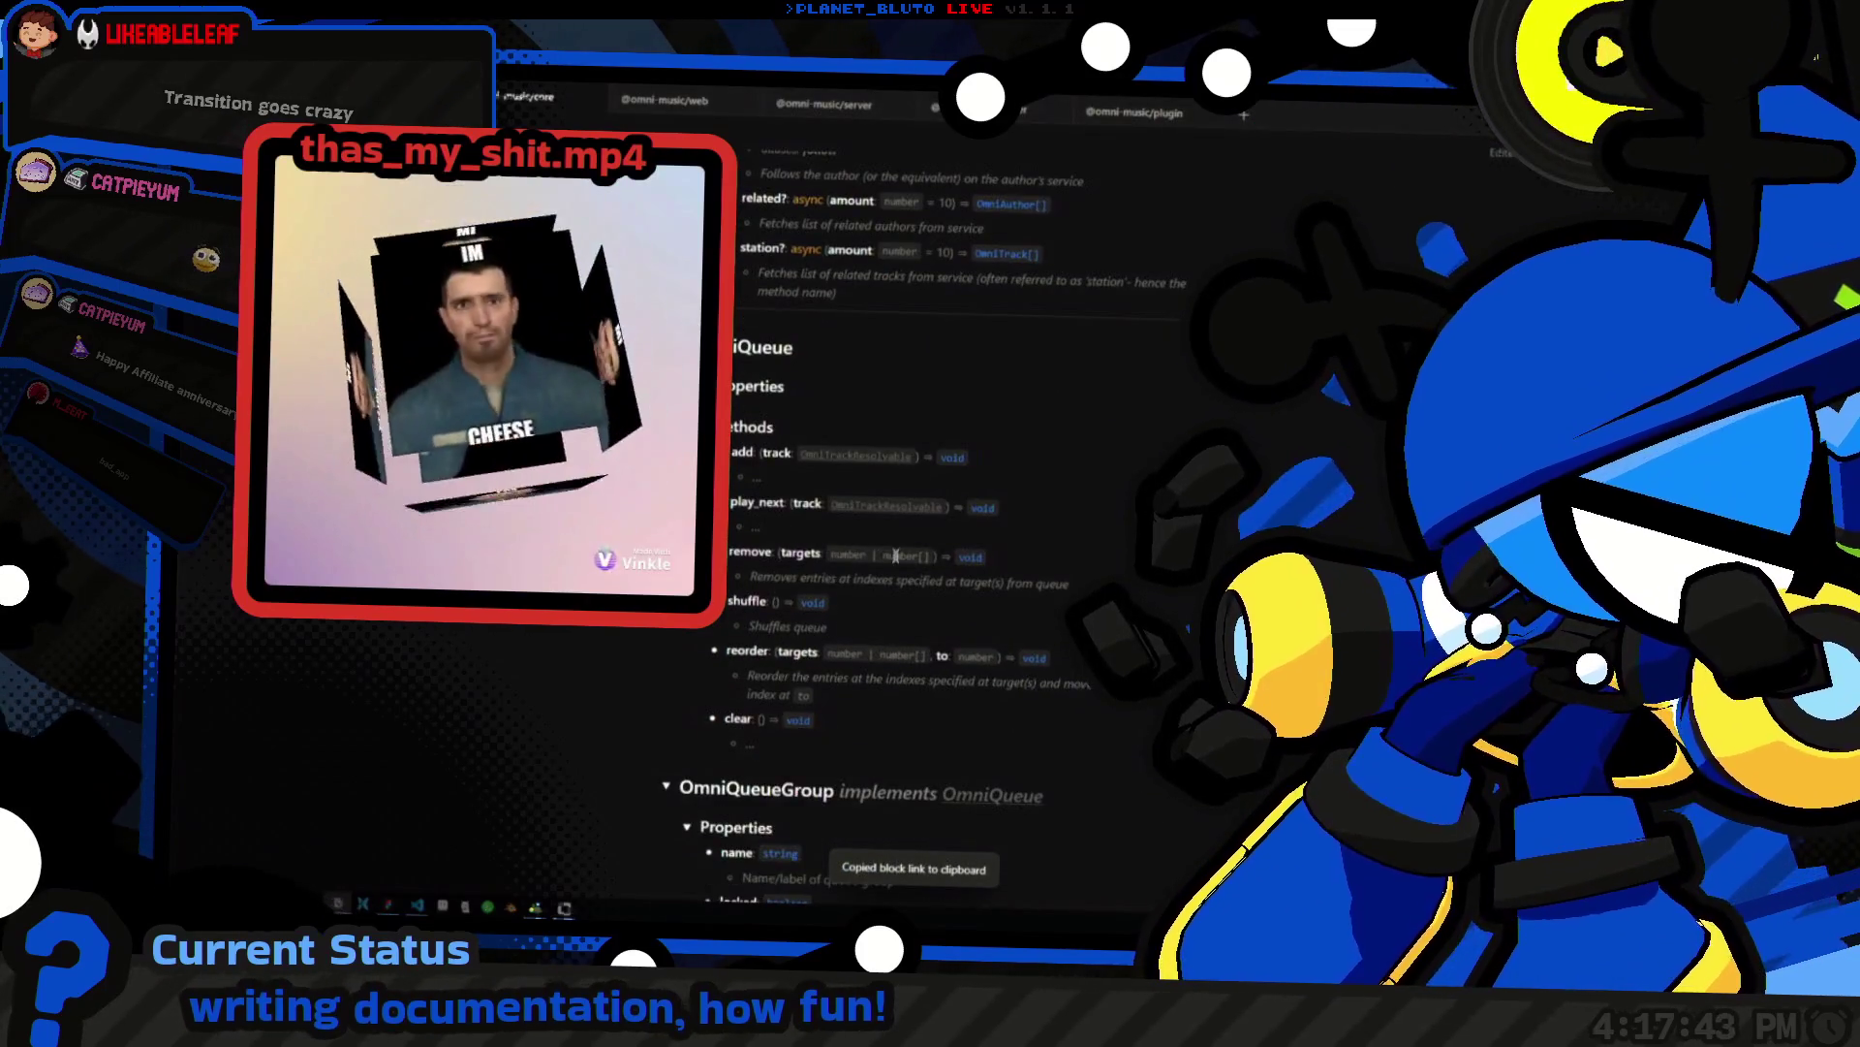
scroll(739, 446, "up", 3)
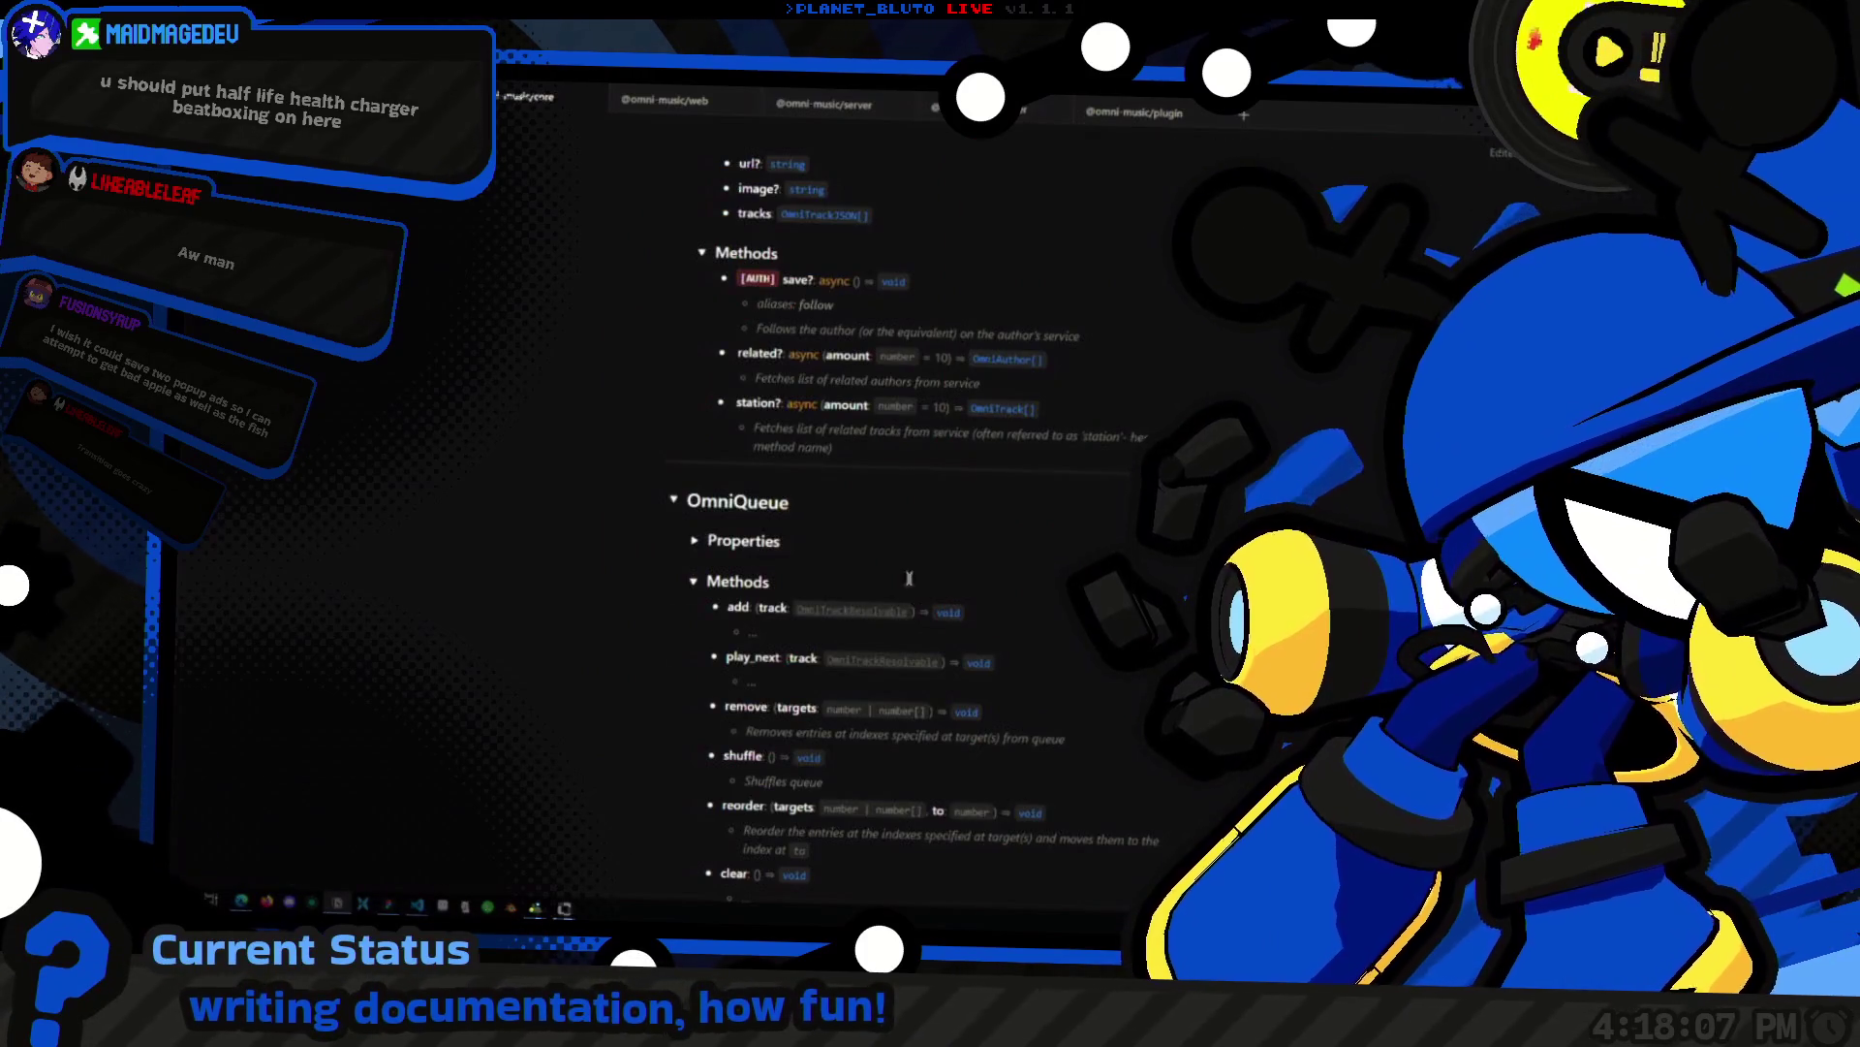
scroll(820, 438, "down", 1)
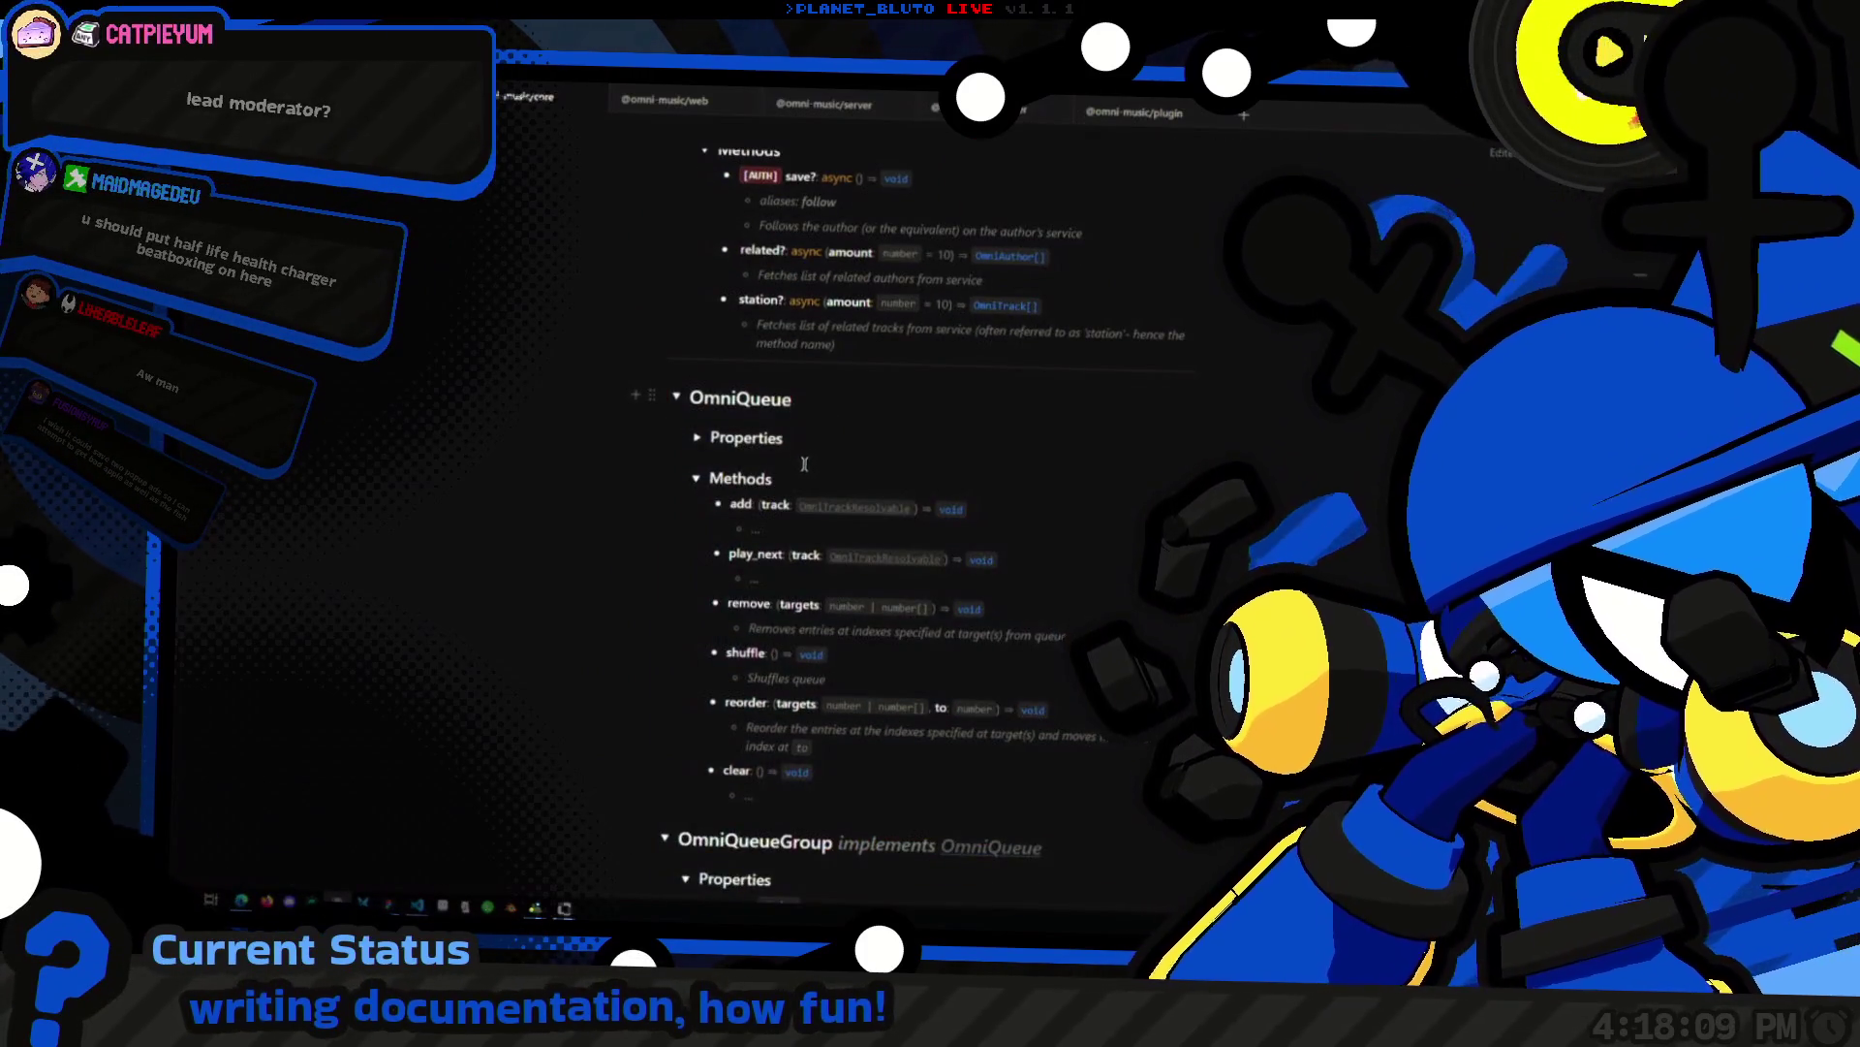
scroll(820, 389, "down", 2)
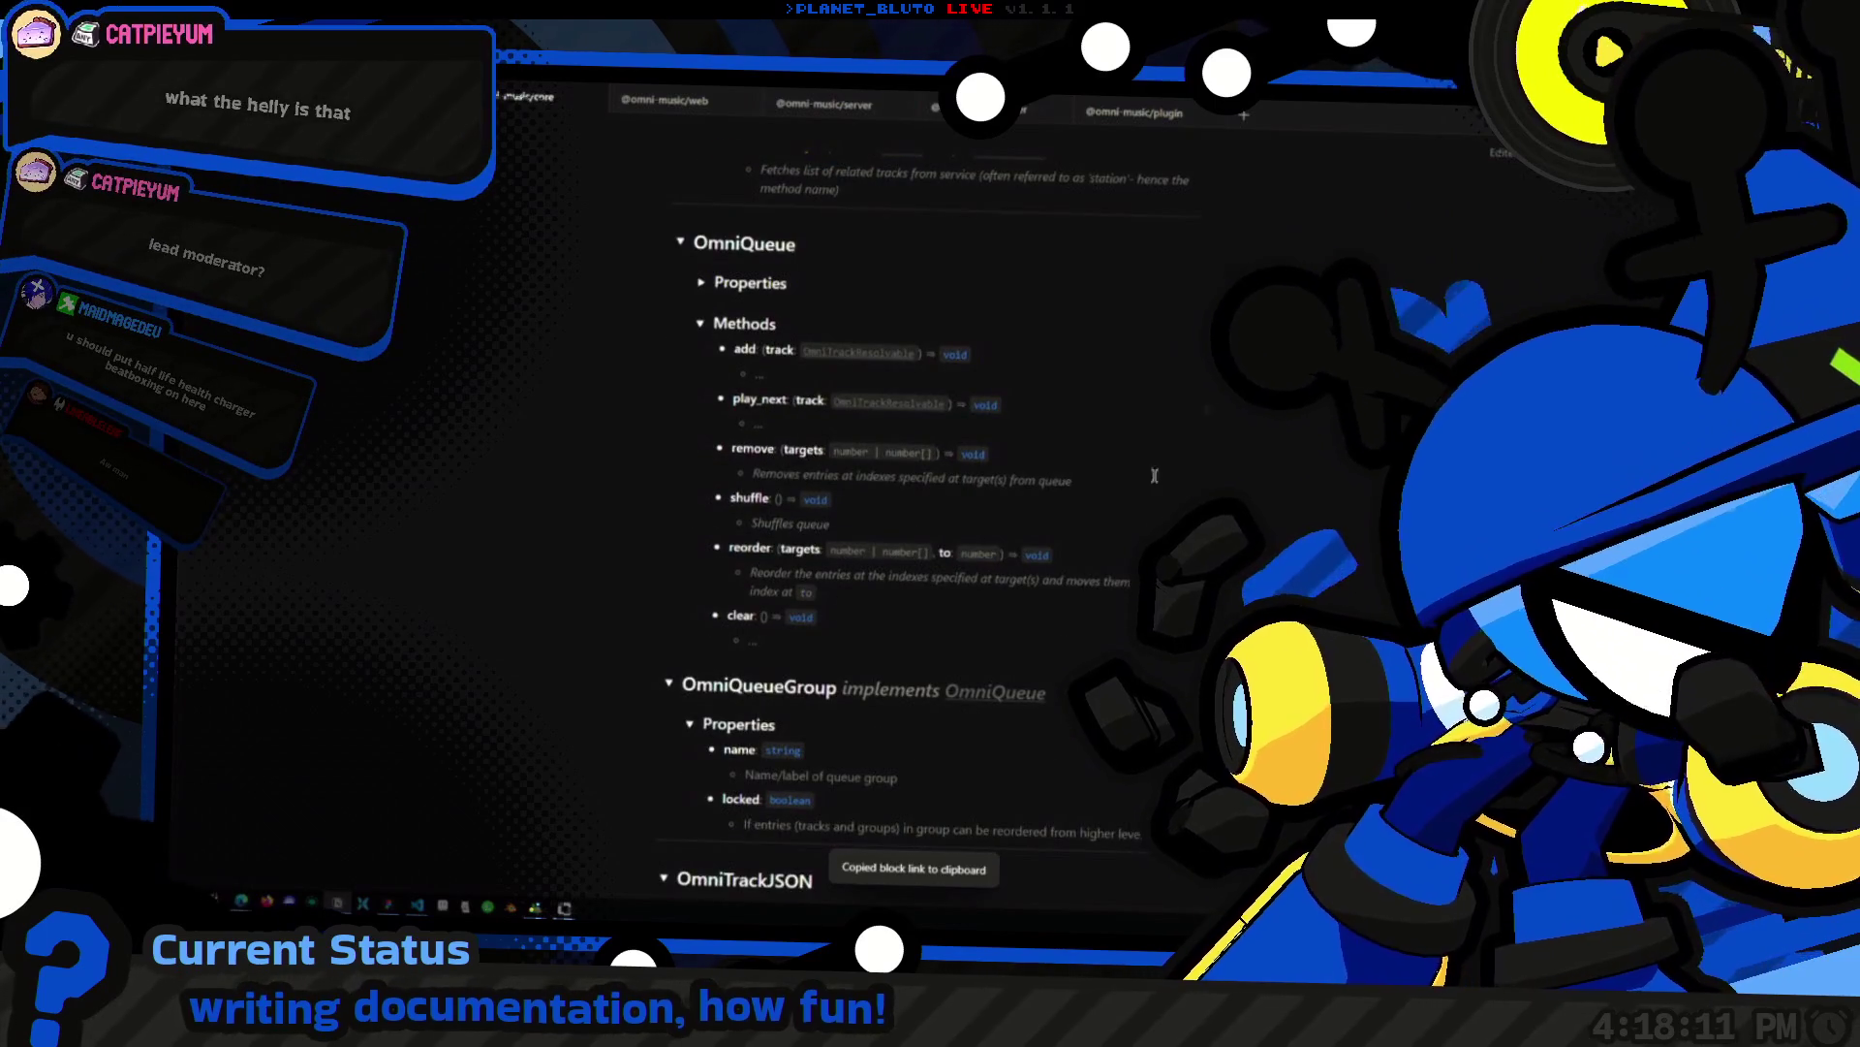
scroll(931, 554, "down", 4)
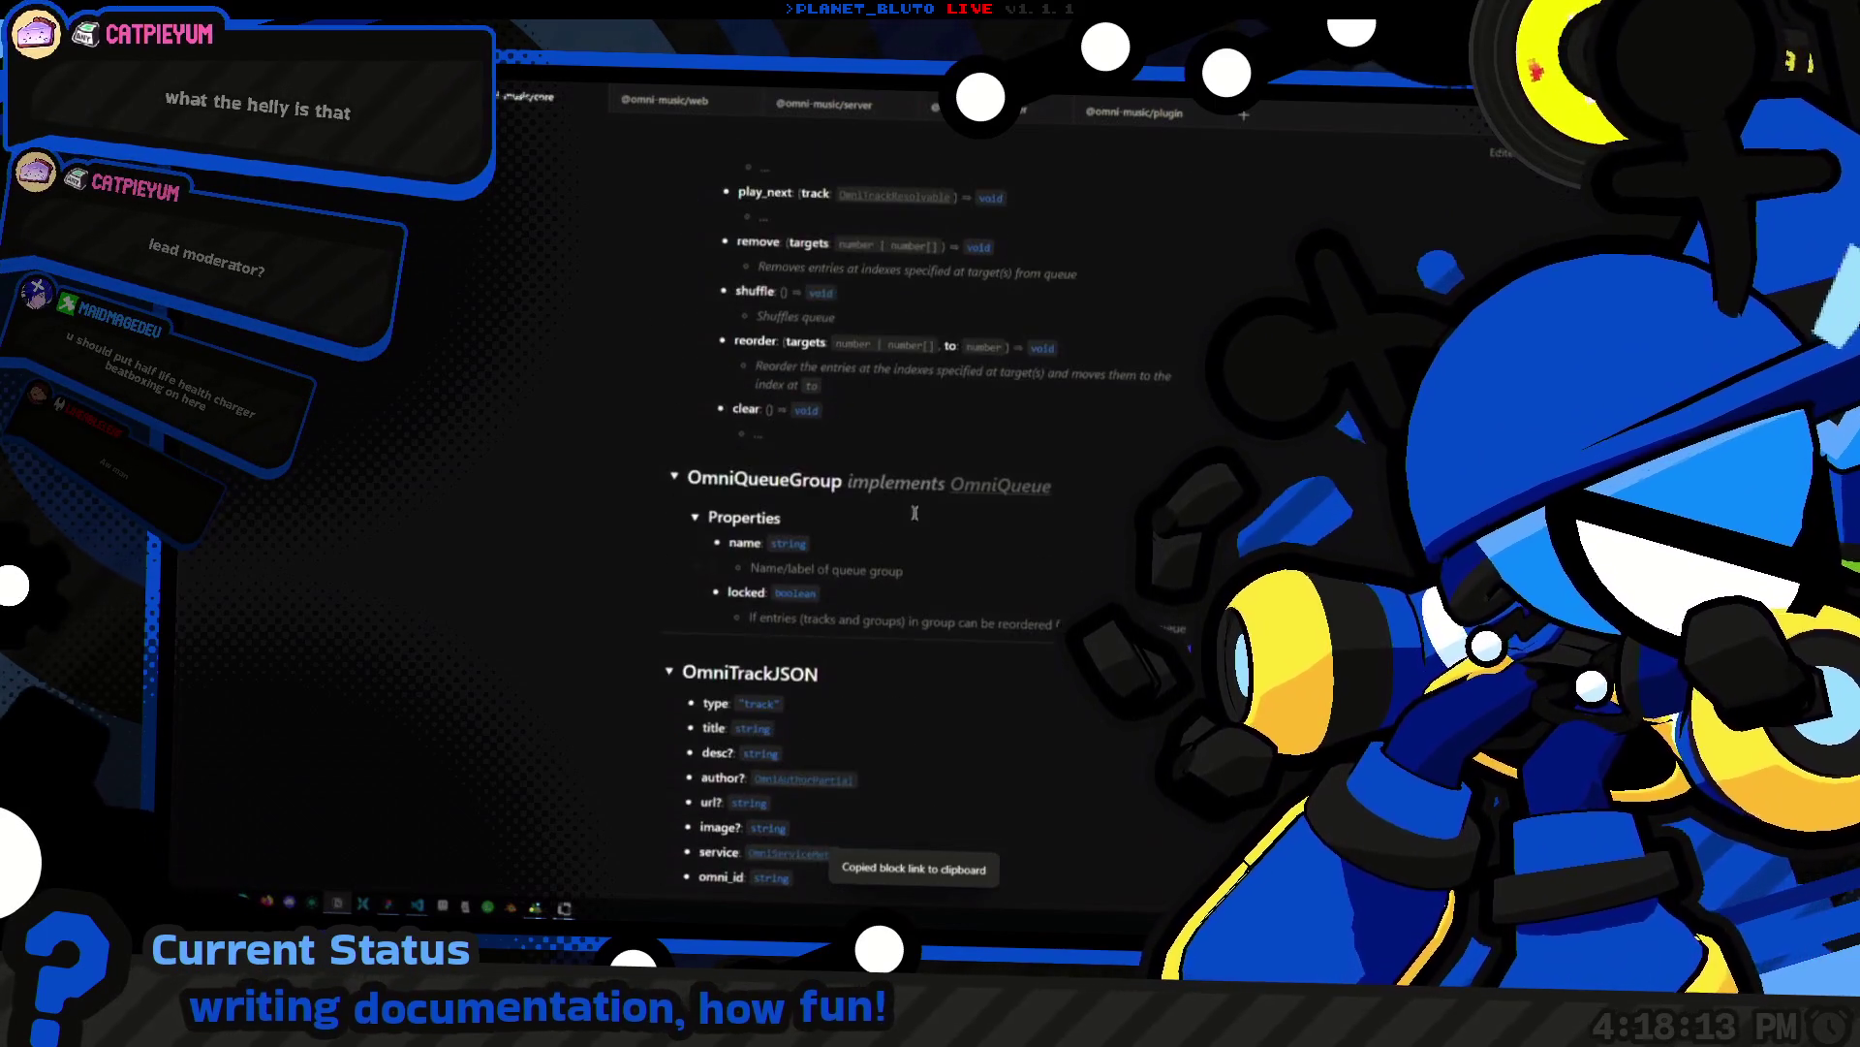
scroll(930, 383, "up", 5)
scroll(929, 384, "up", 1)
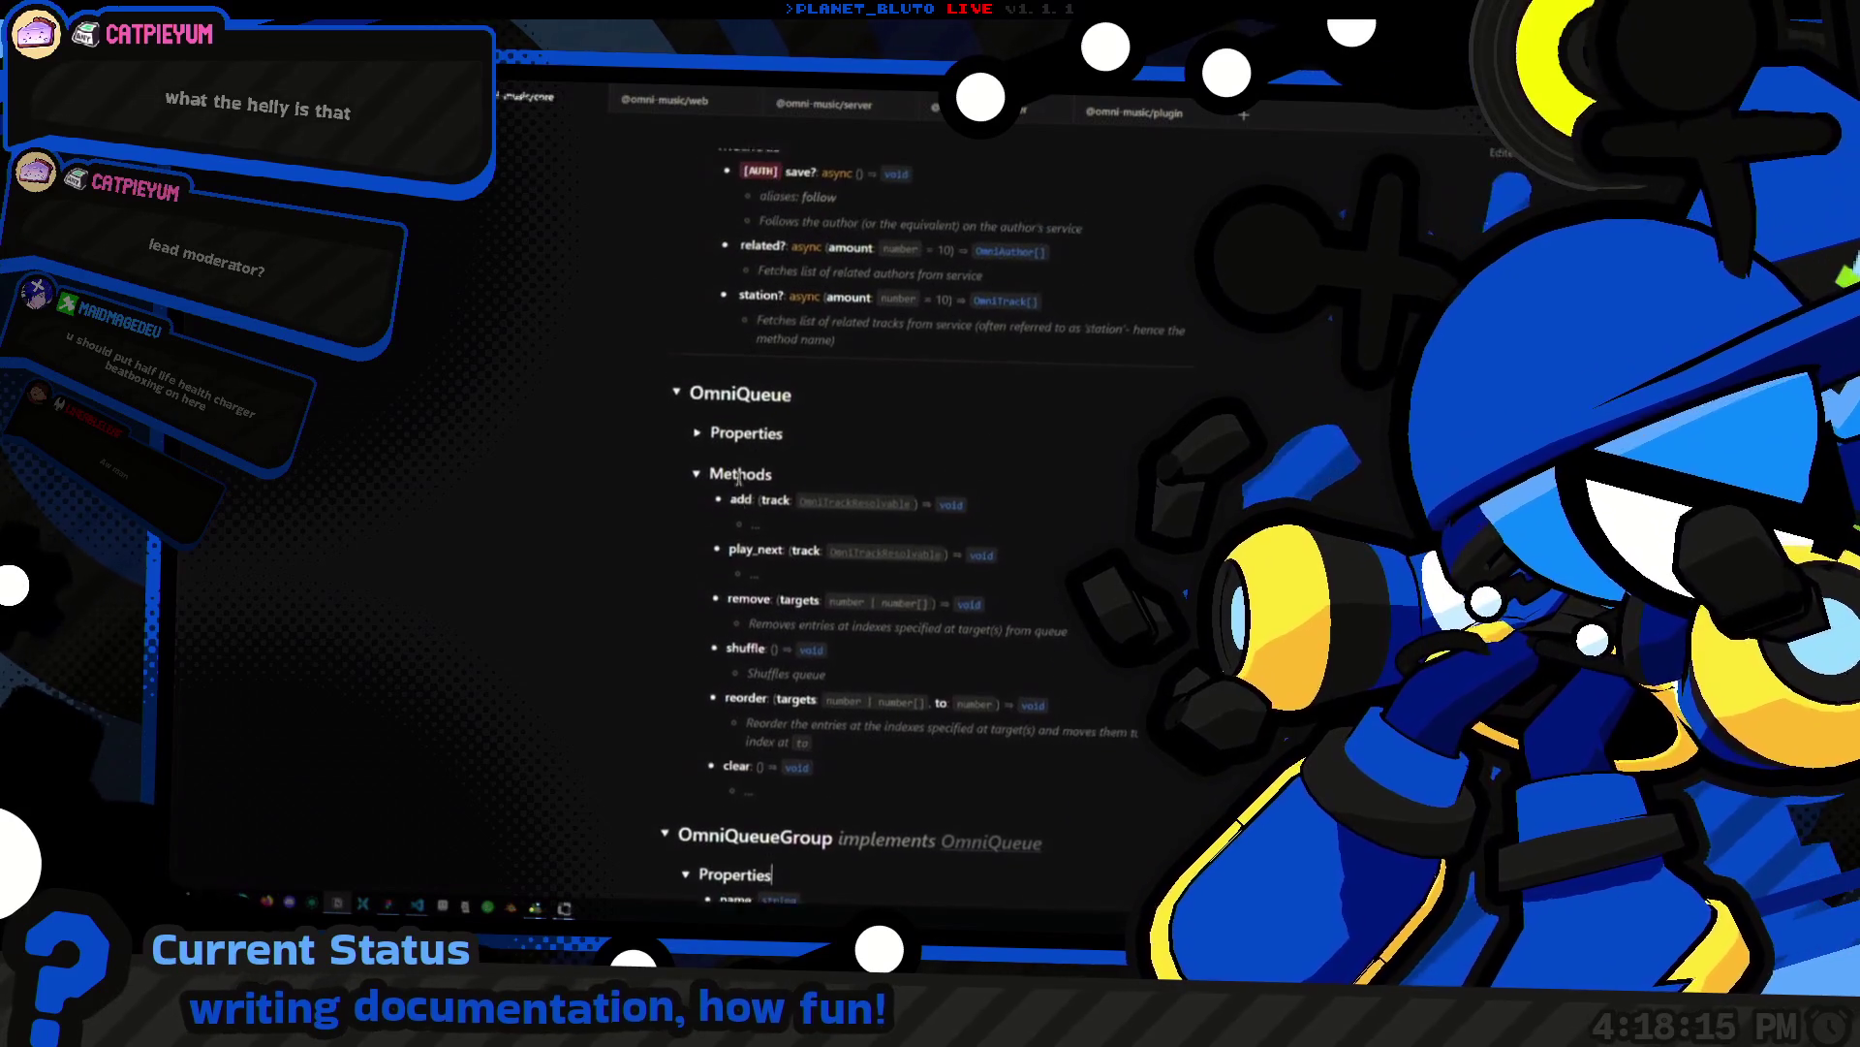
scroll(1048, 695, "down", 2)
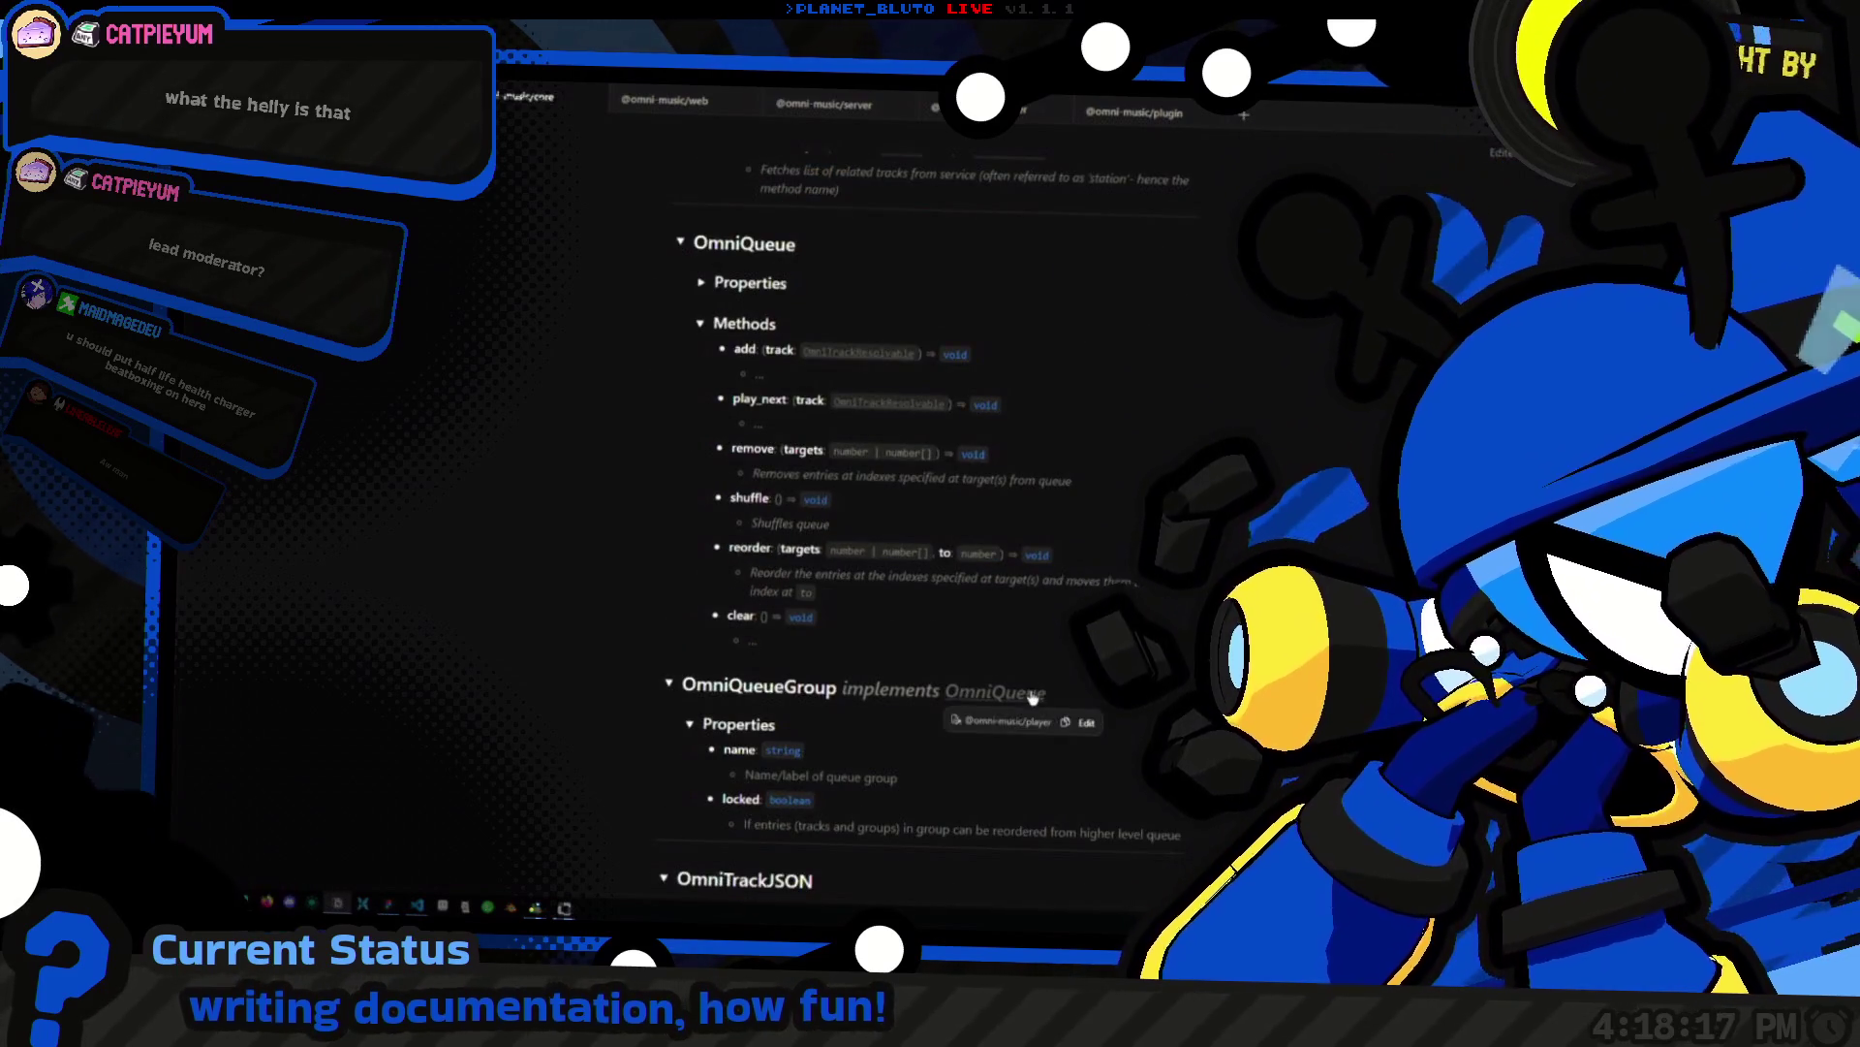
Link the OmniQueue word after 'OmniQueueGroup implements' to the copied OmniQueue block link
key("ctrl+shift+Left")
key("ctrl+k")
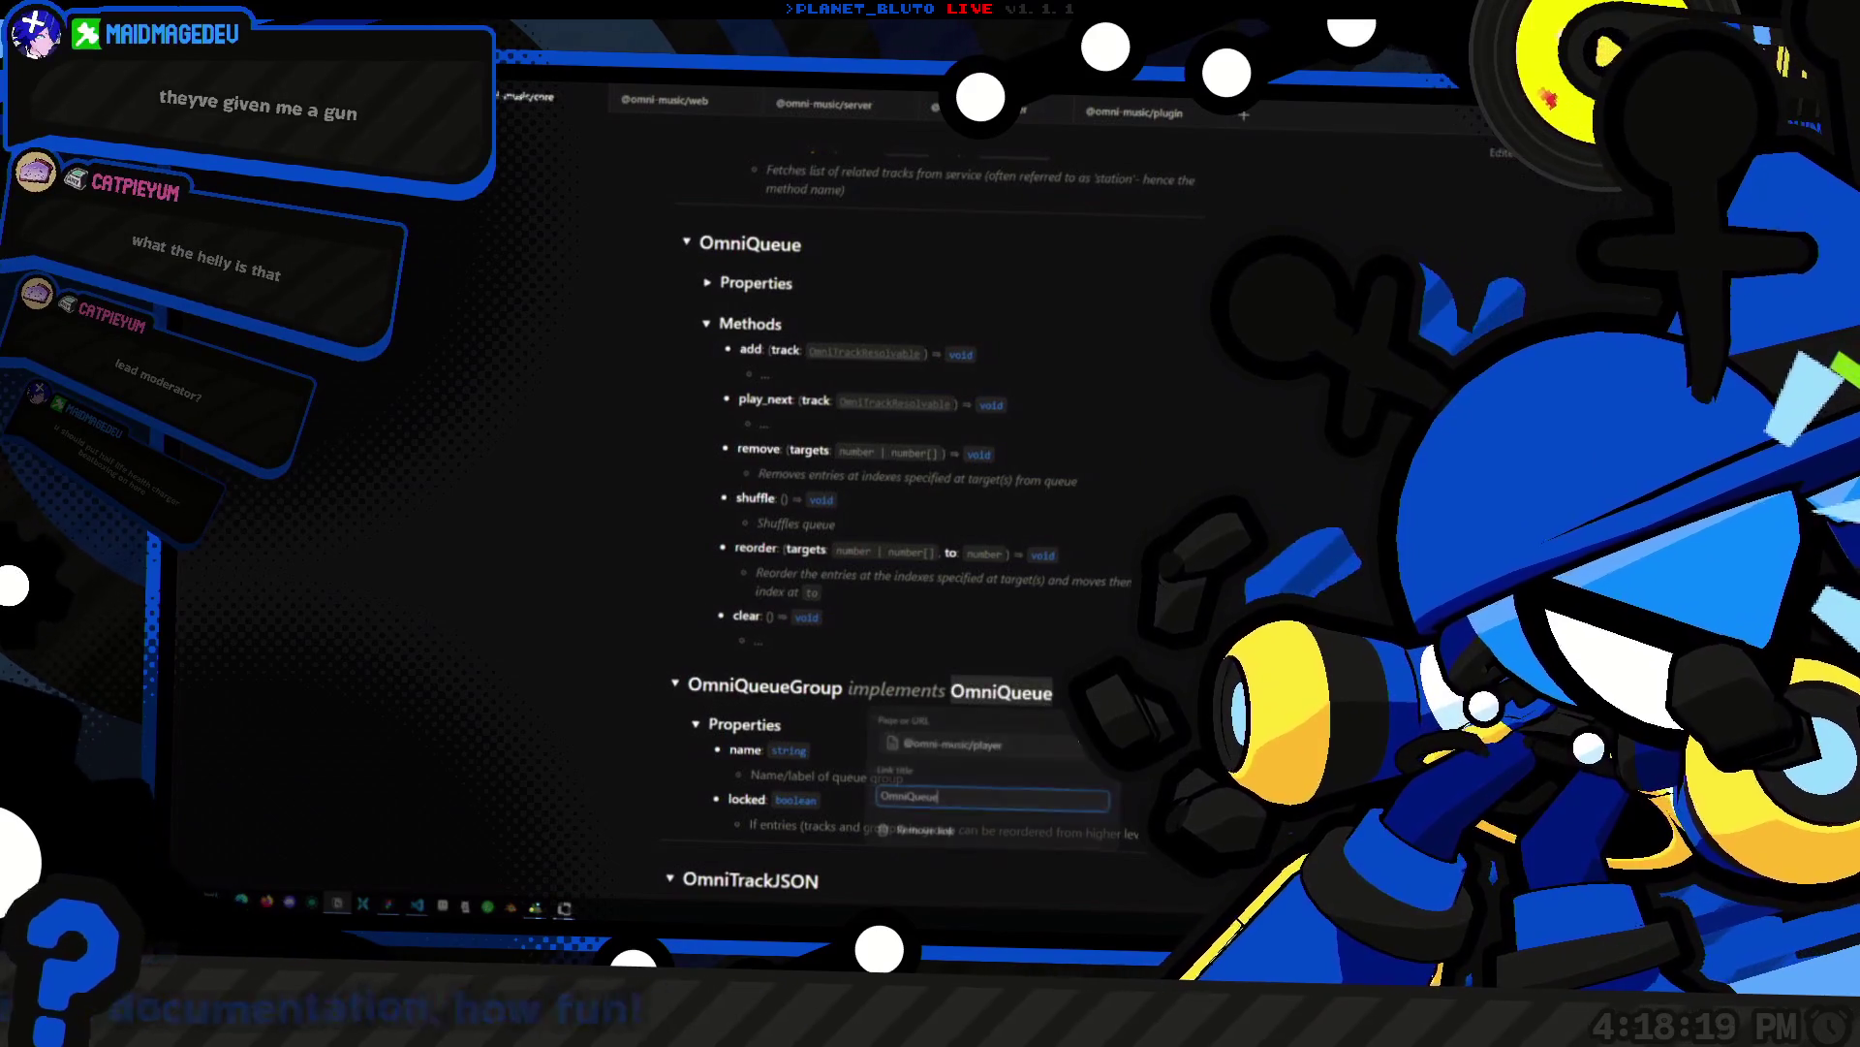
key("Return")
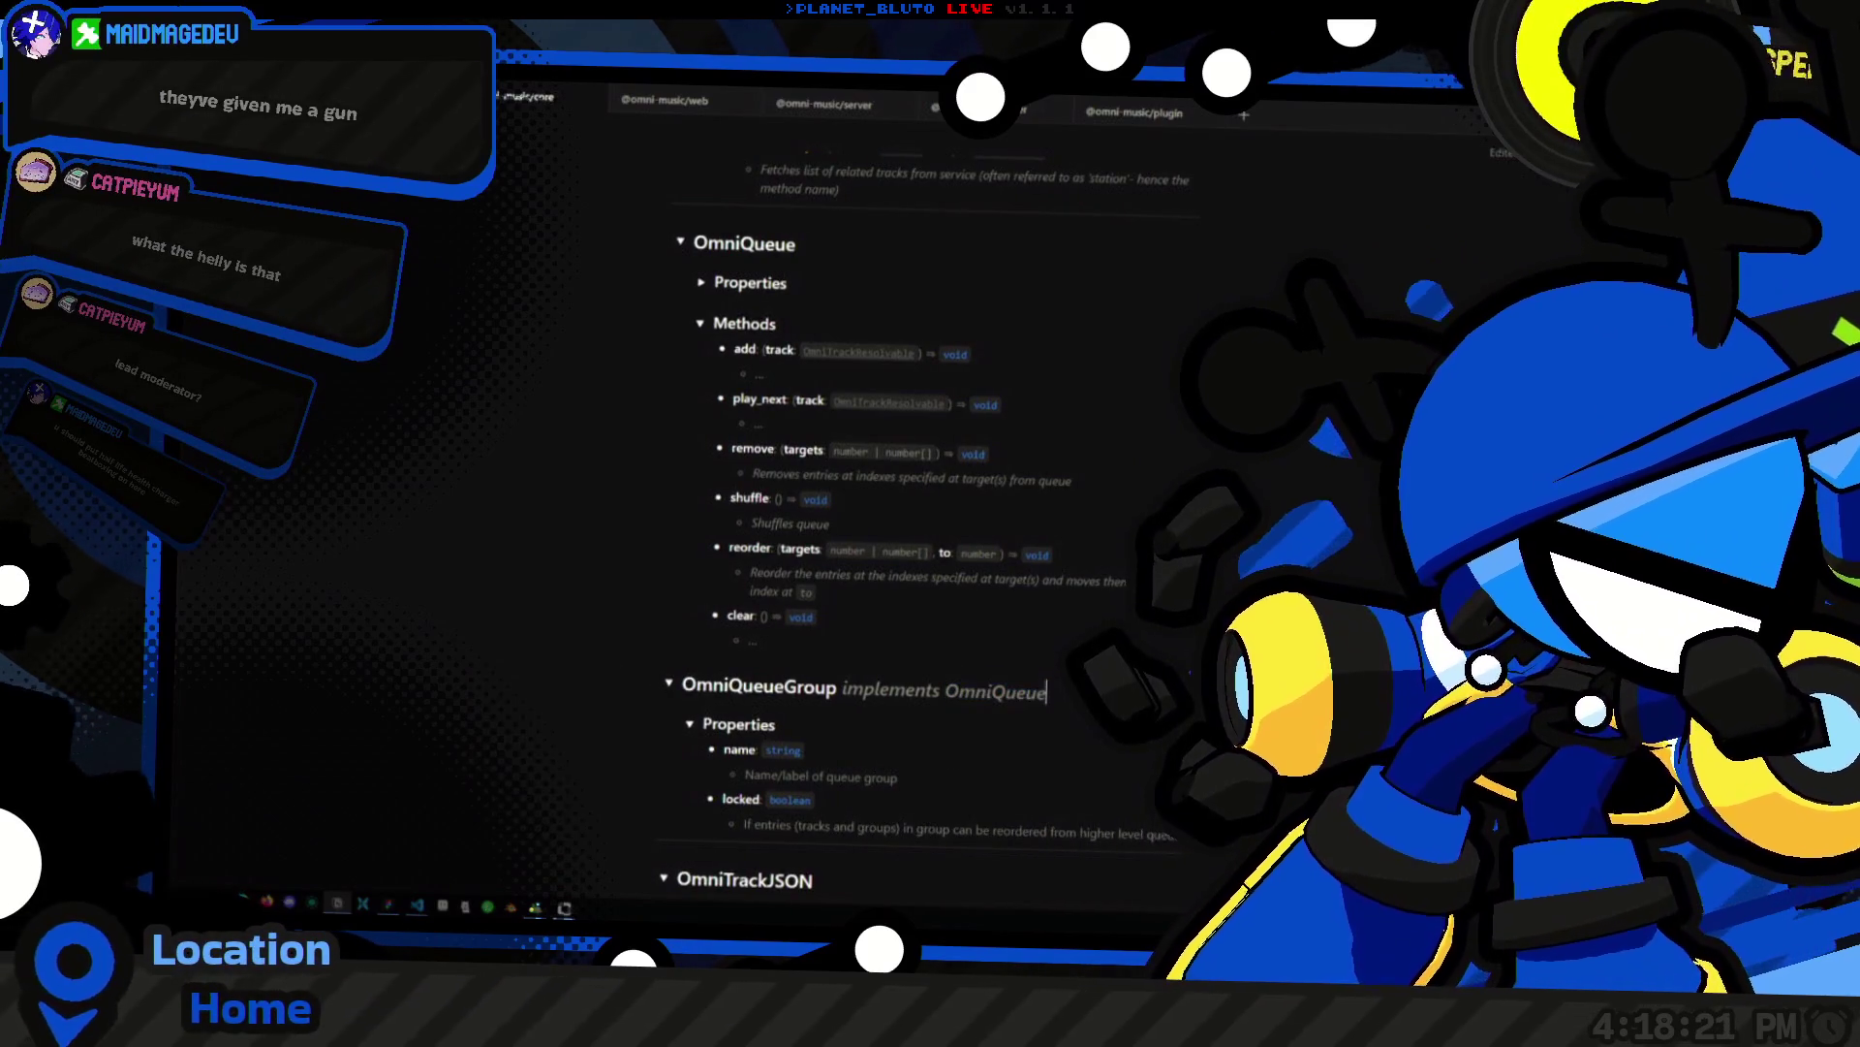
Test that the OmniQueue links in OmniQueueGroup and OmniPlayer jump to the OmniQueue class block
left_click(975, 707)
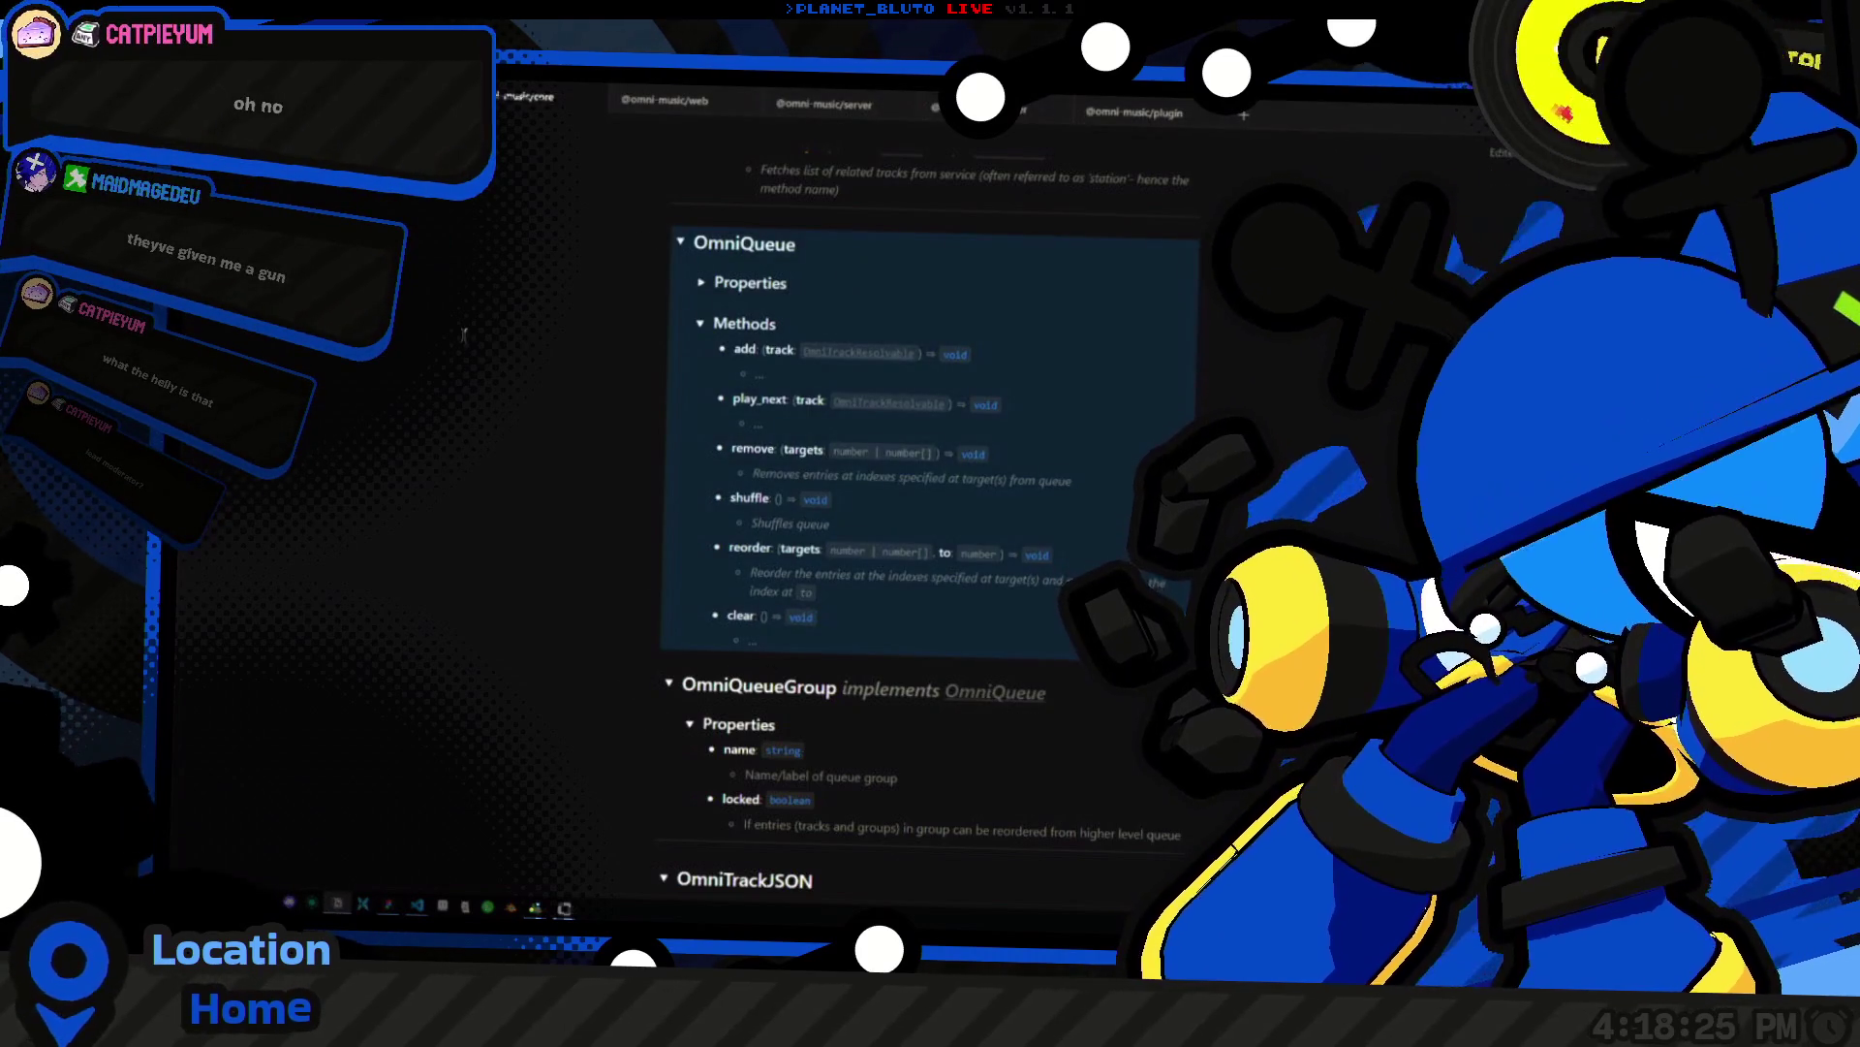
scroll(1055, 574, "up", 10)
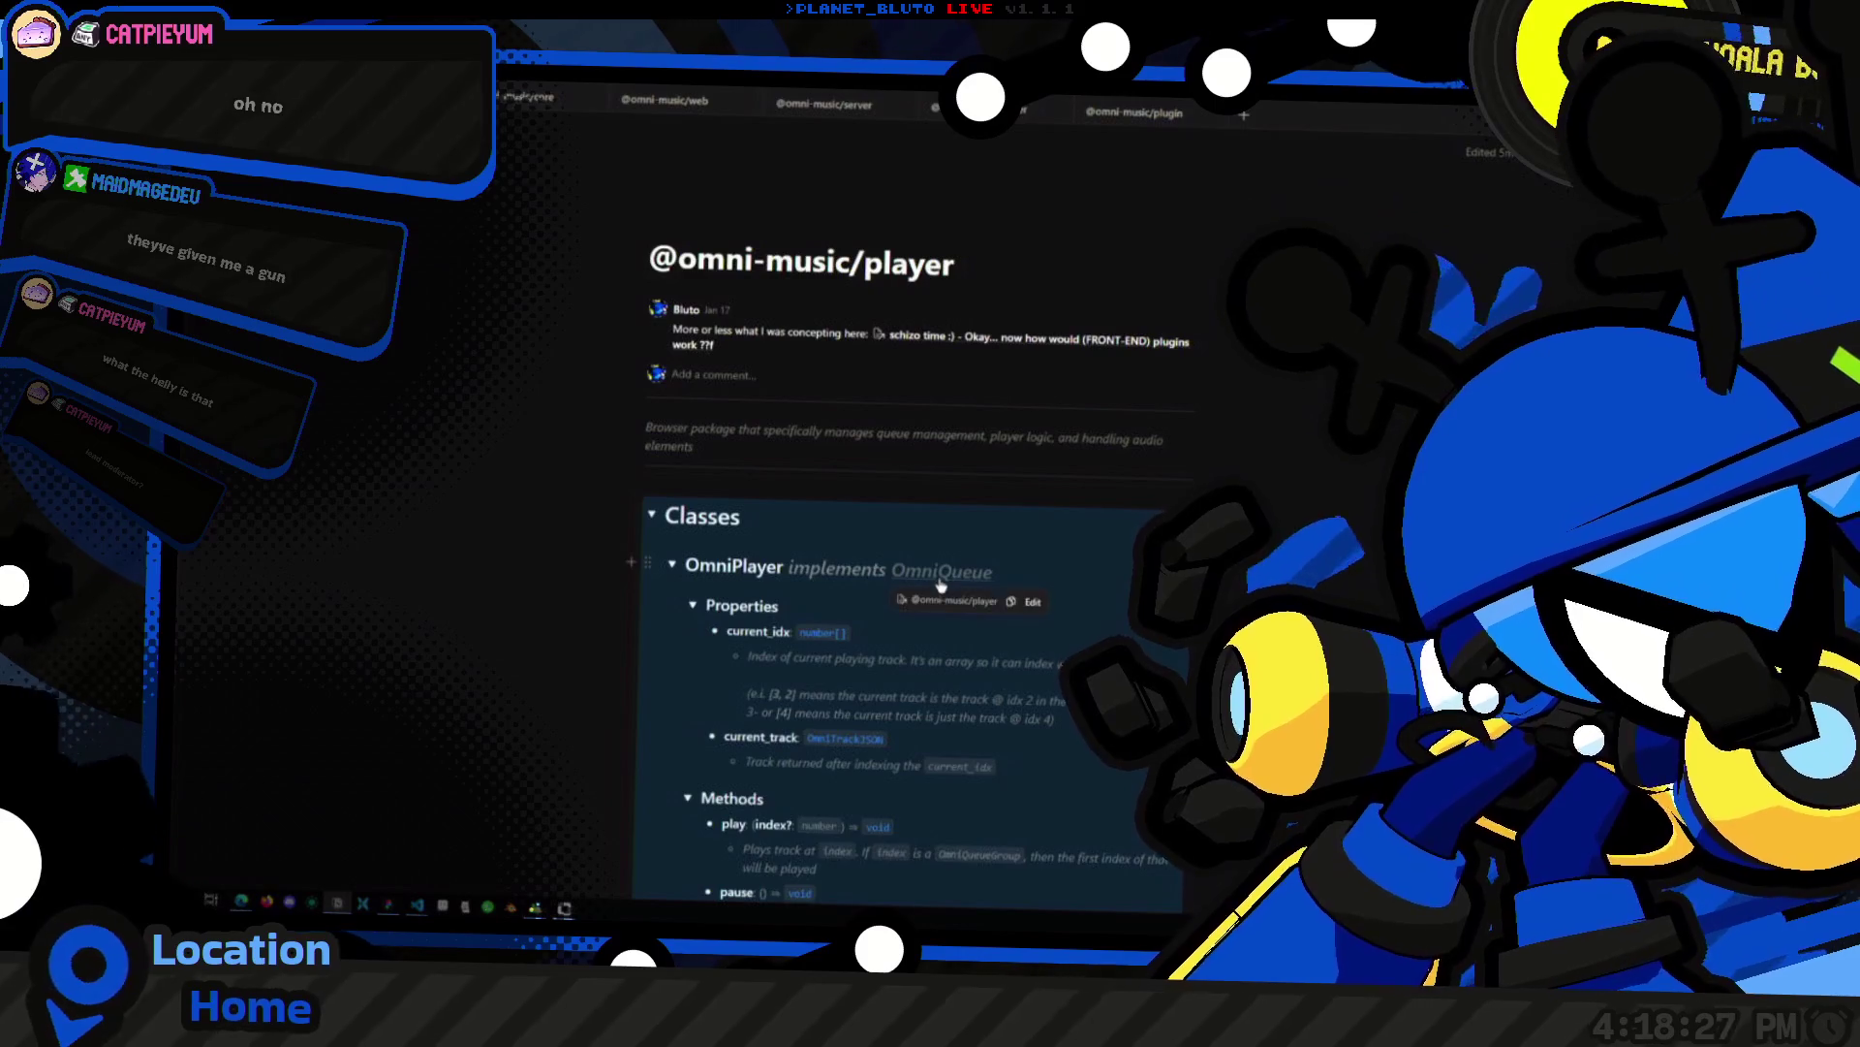
left_click(1032, 602)
left_click(888, 712)
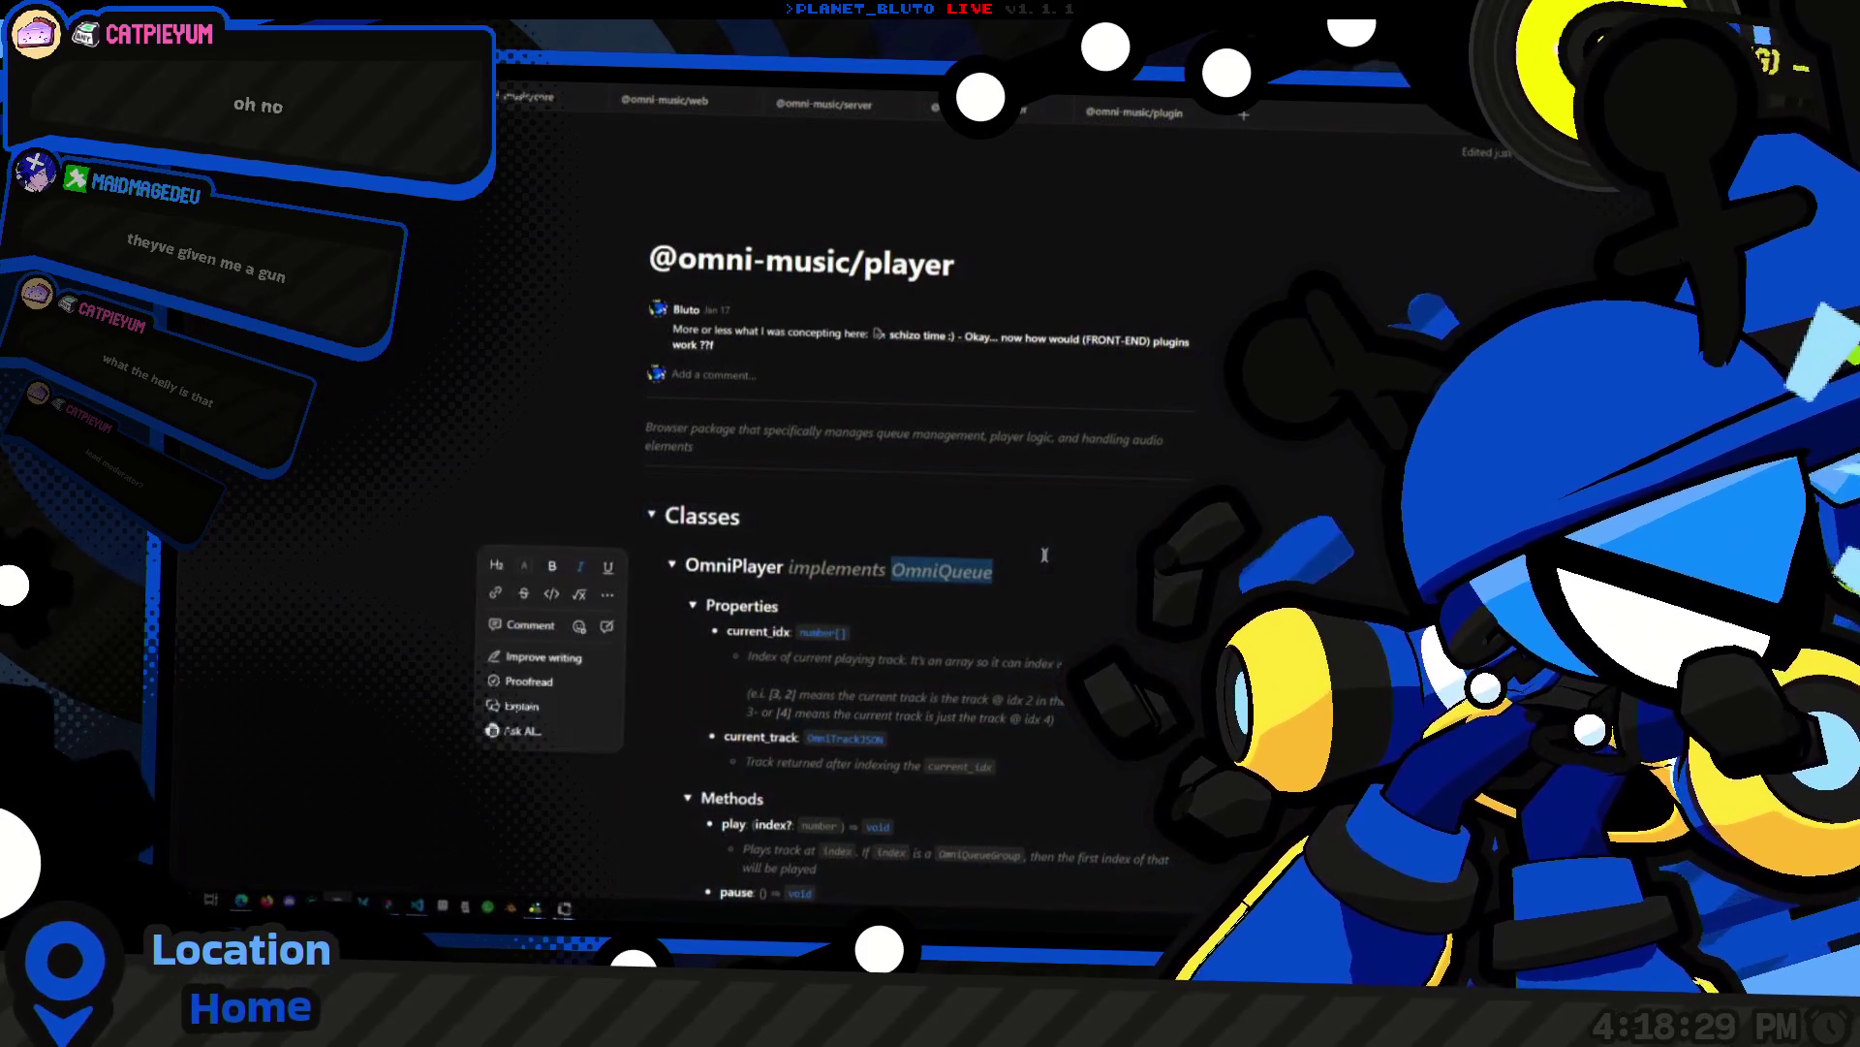
left_click(1021, 575)
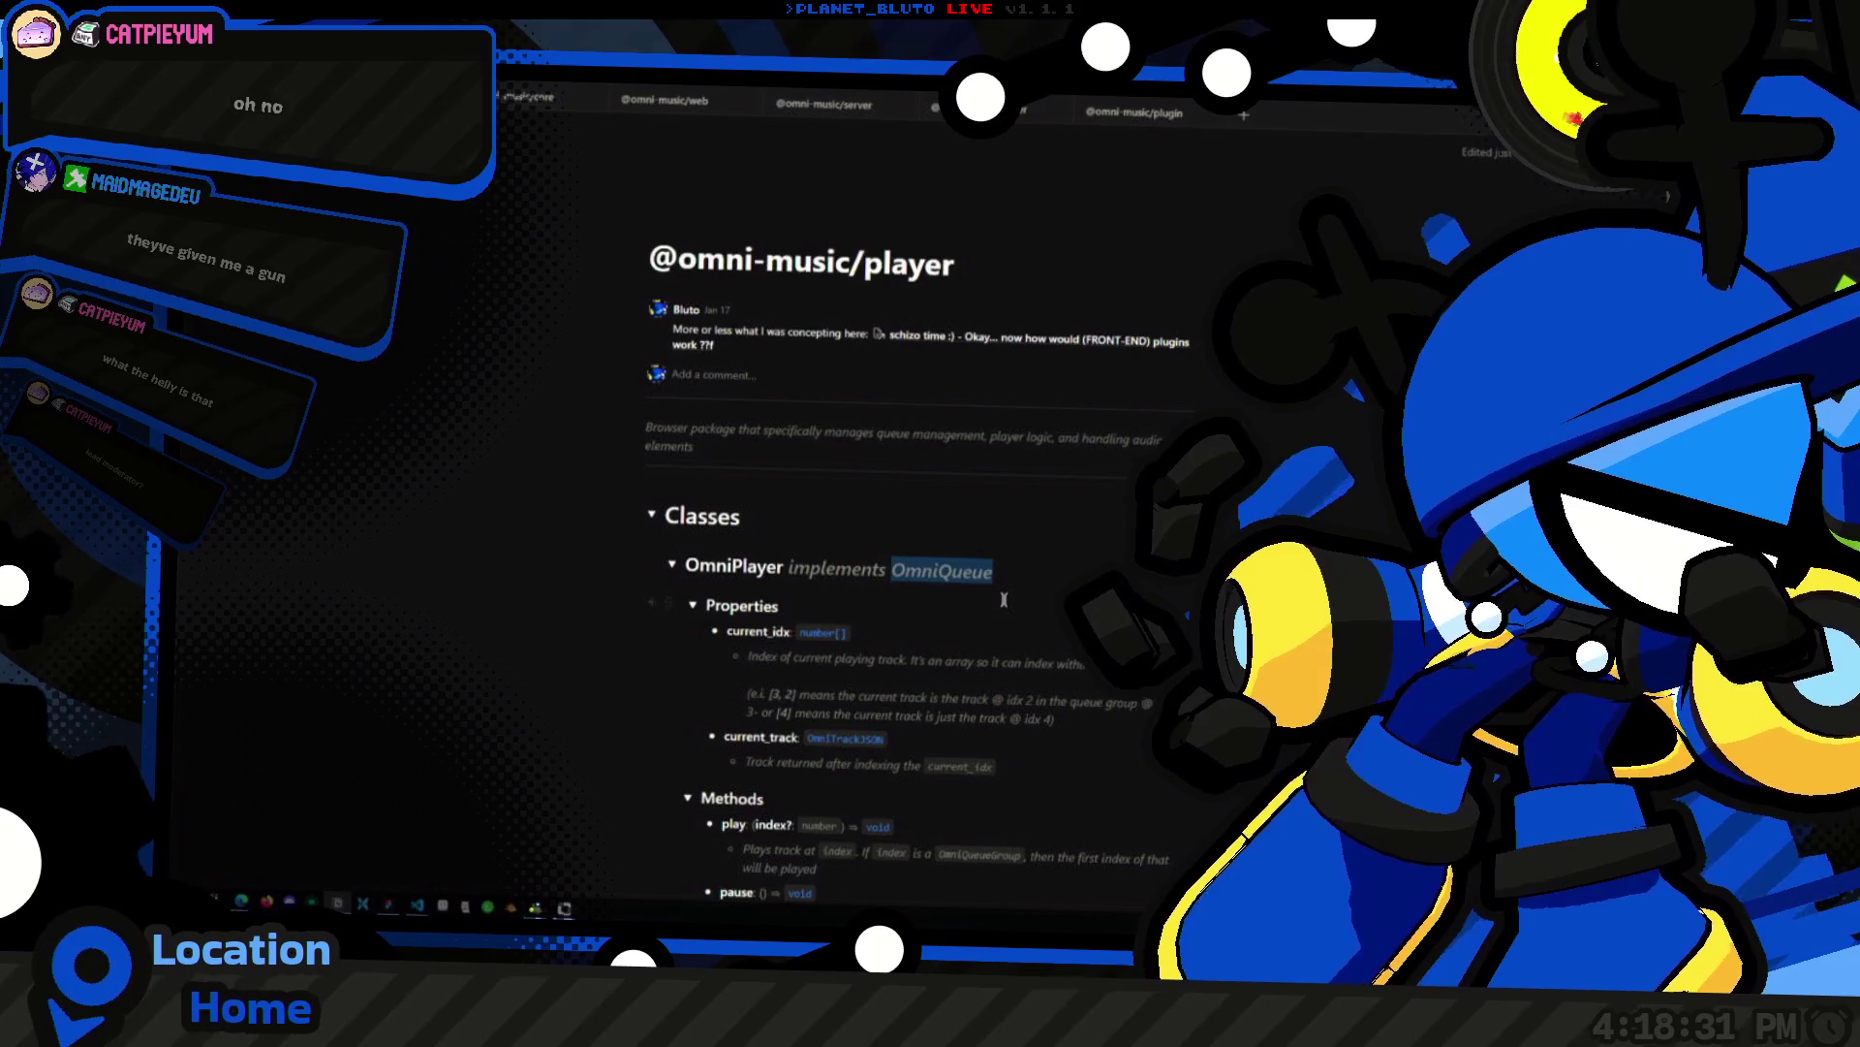
key("Escape")
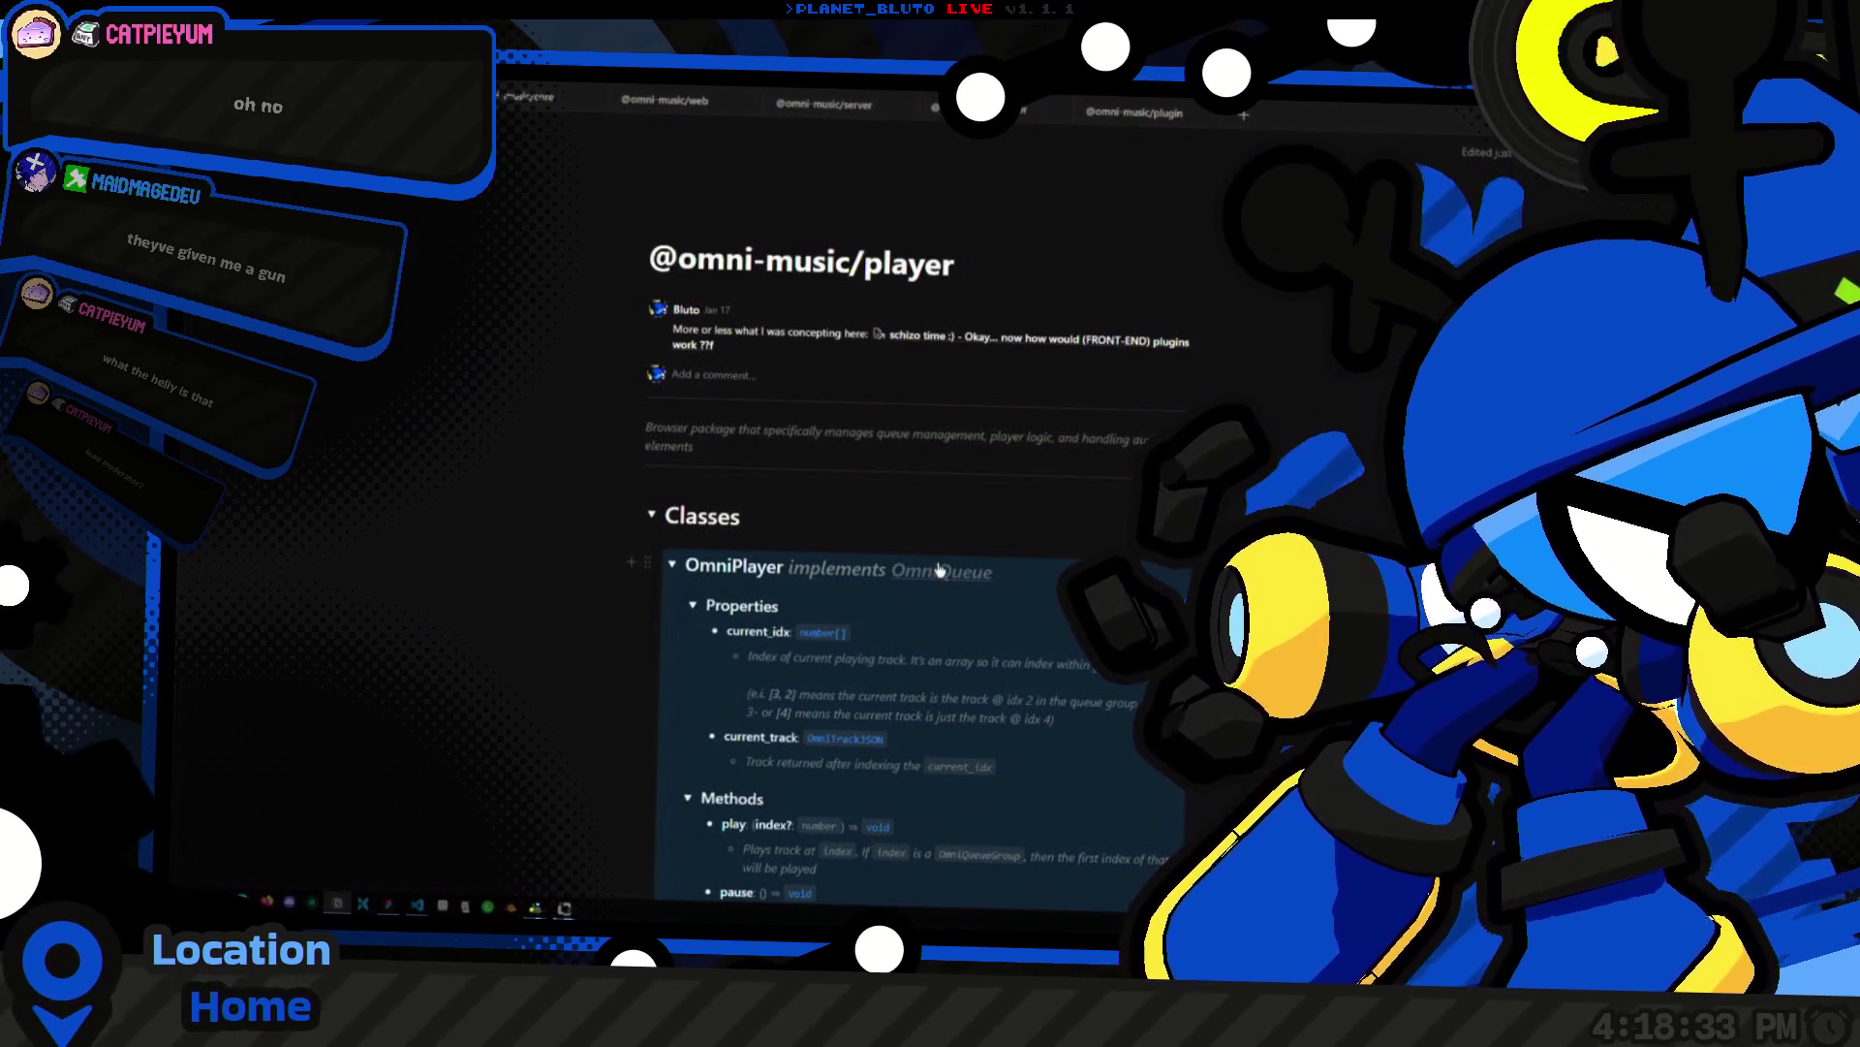
left_click(997, 579)
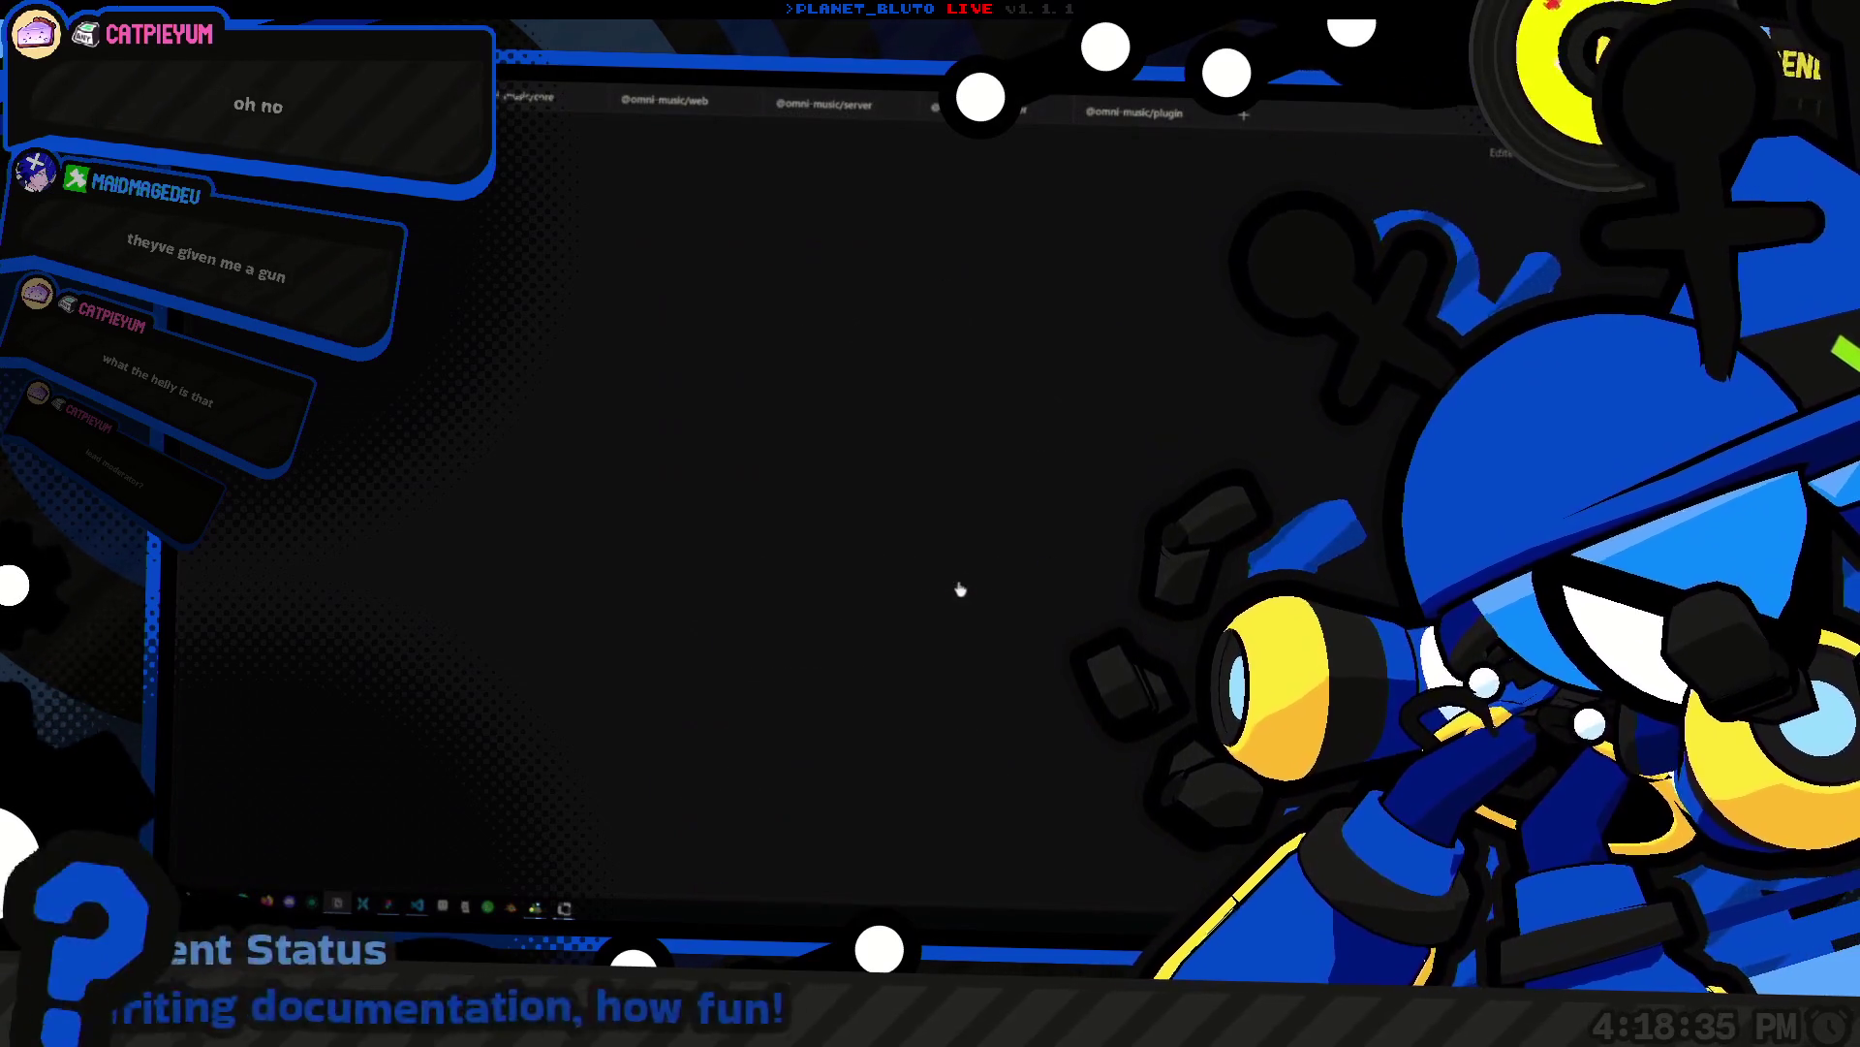
scroll(841, 586, "up", 3)
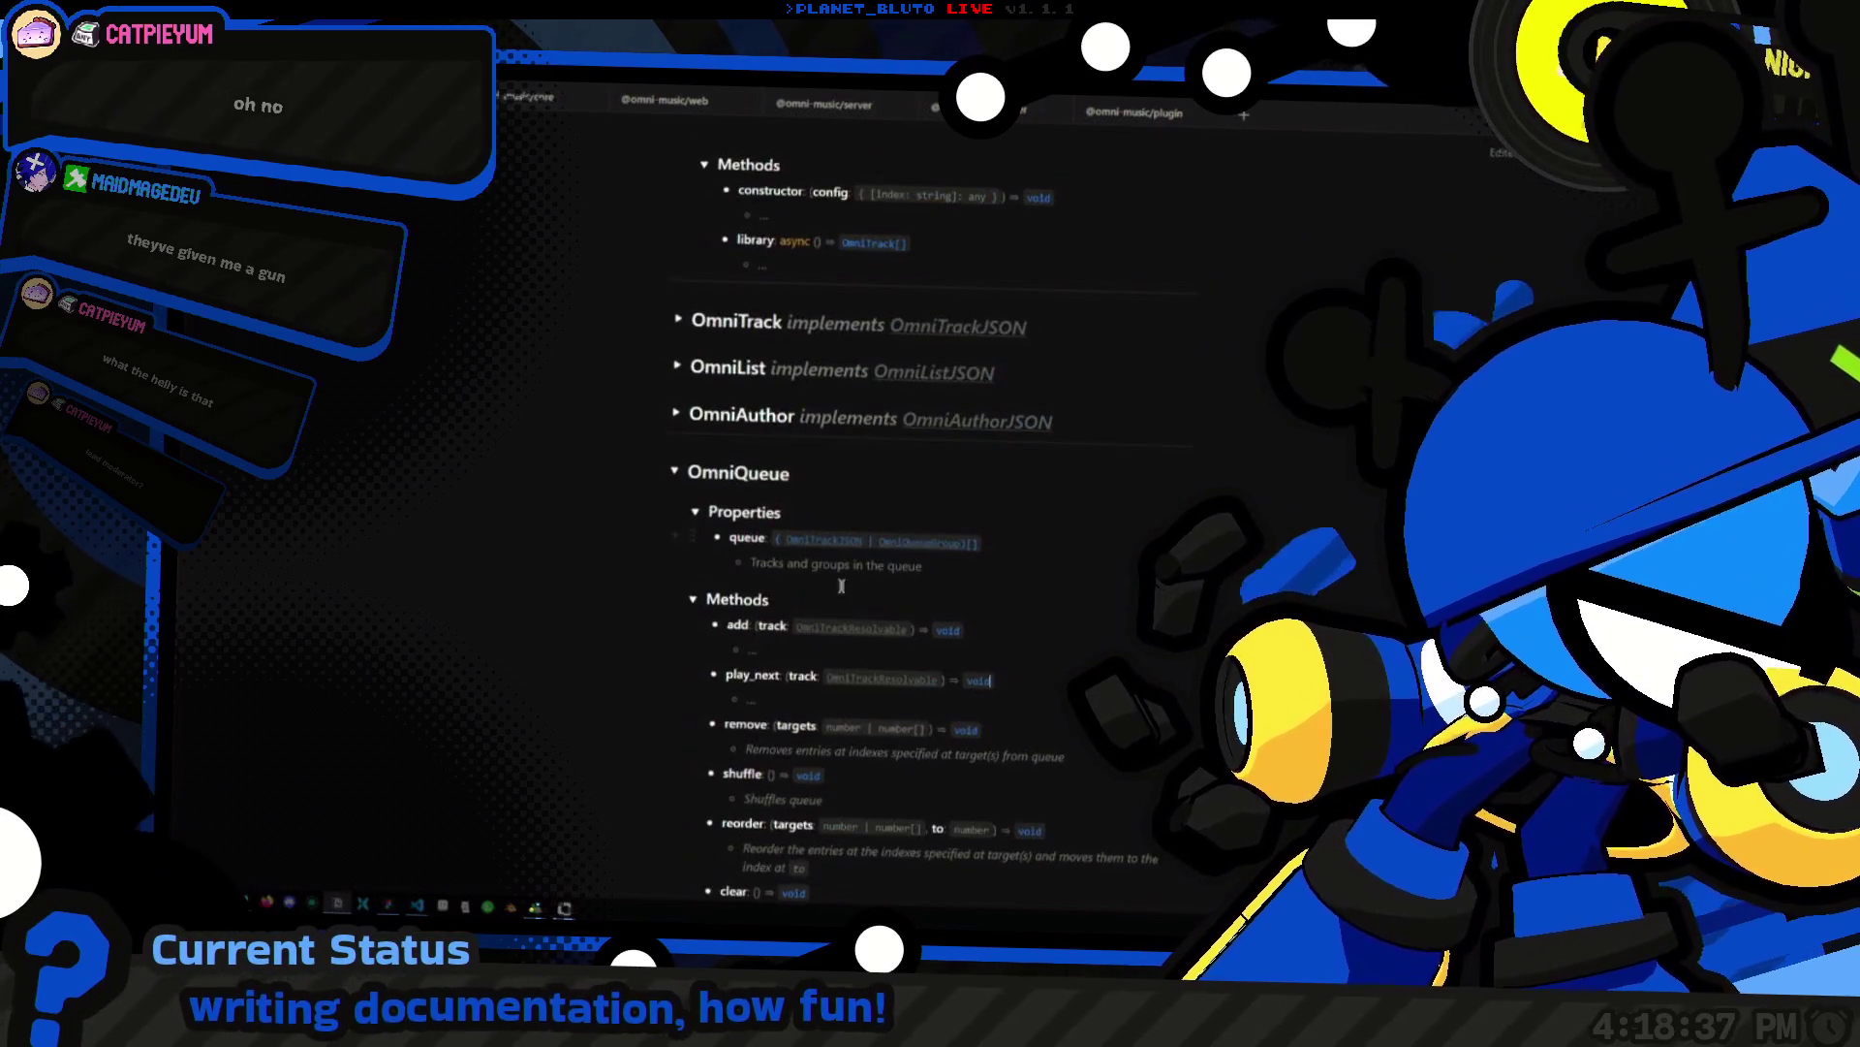
scroll(873, 596, "down", 3)
scroll(807, 270, "up", 1)
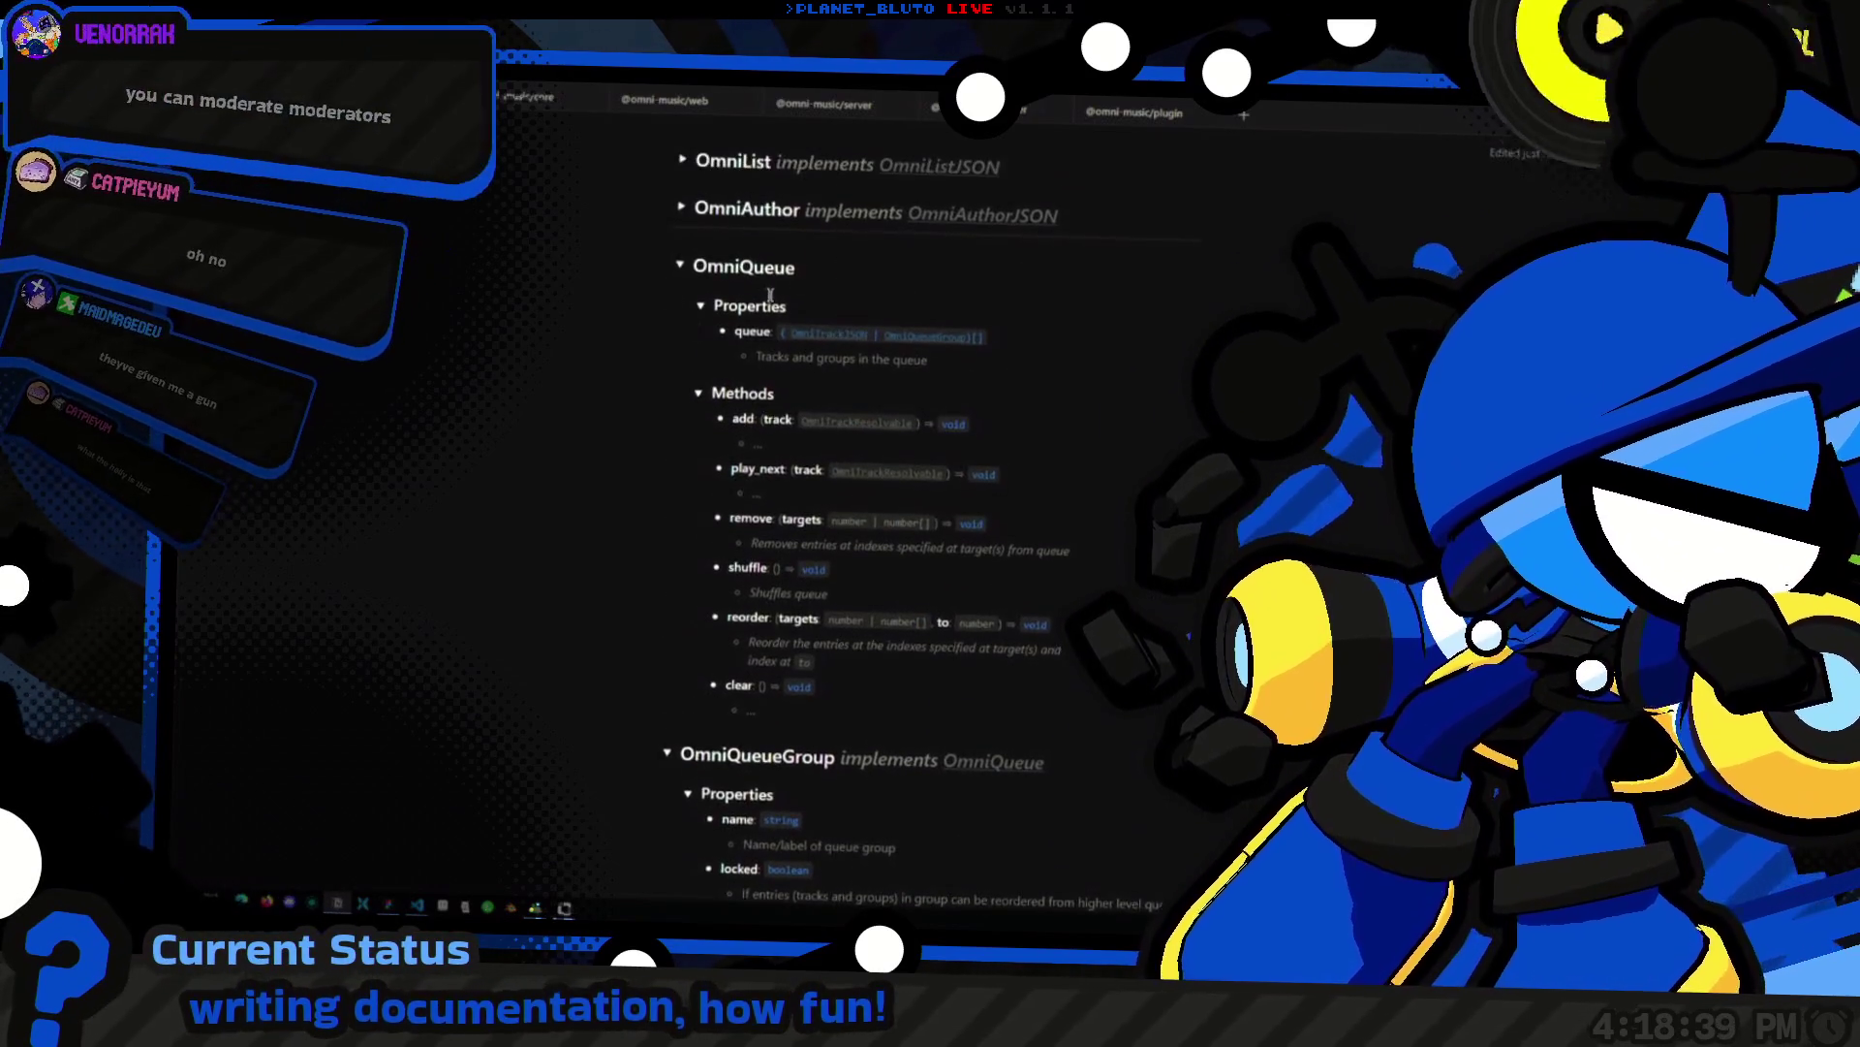
left_click(1011, 341)
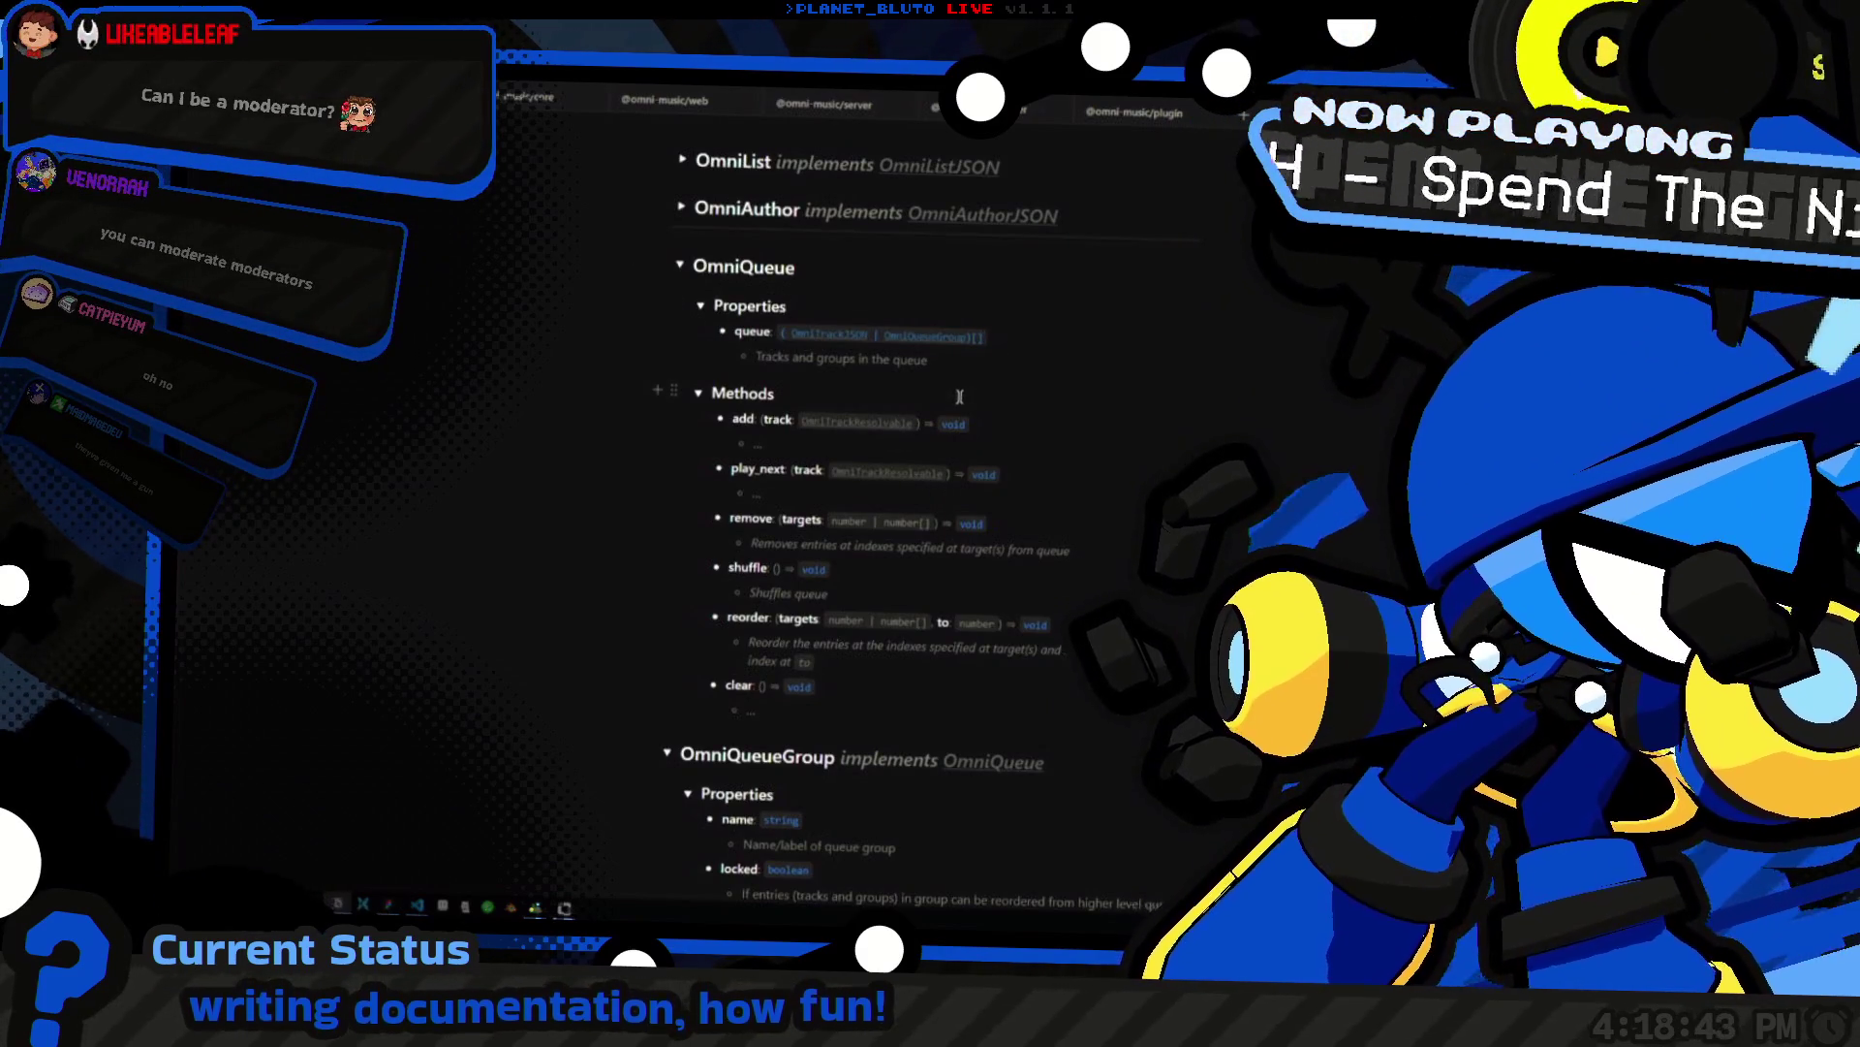
scroll(1001, 425, "up", 3)
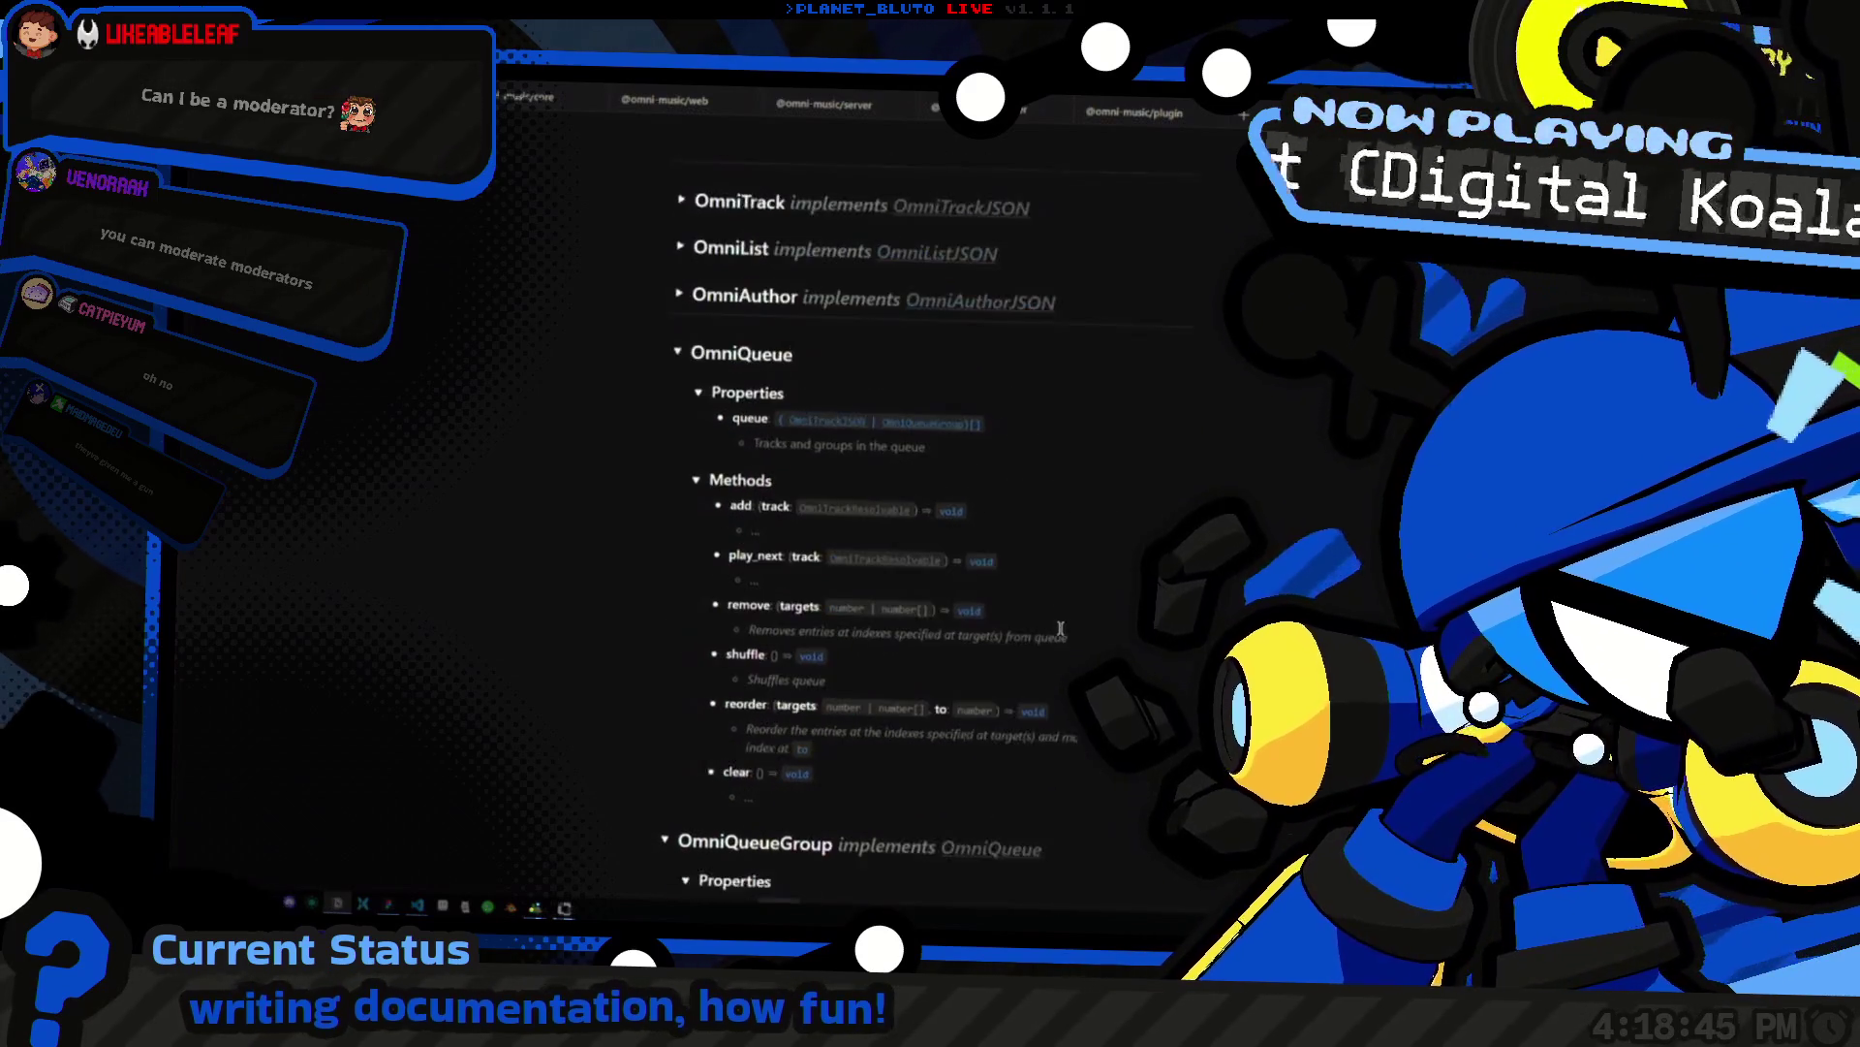
scroll(993, 456, "down", 4)
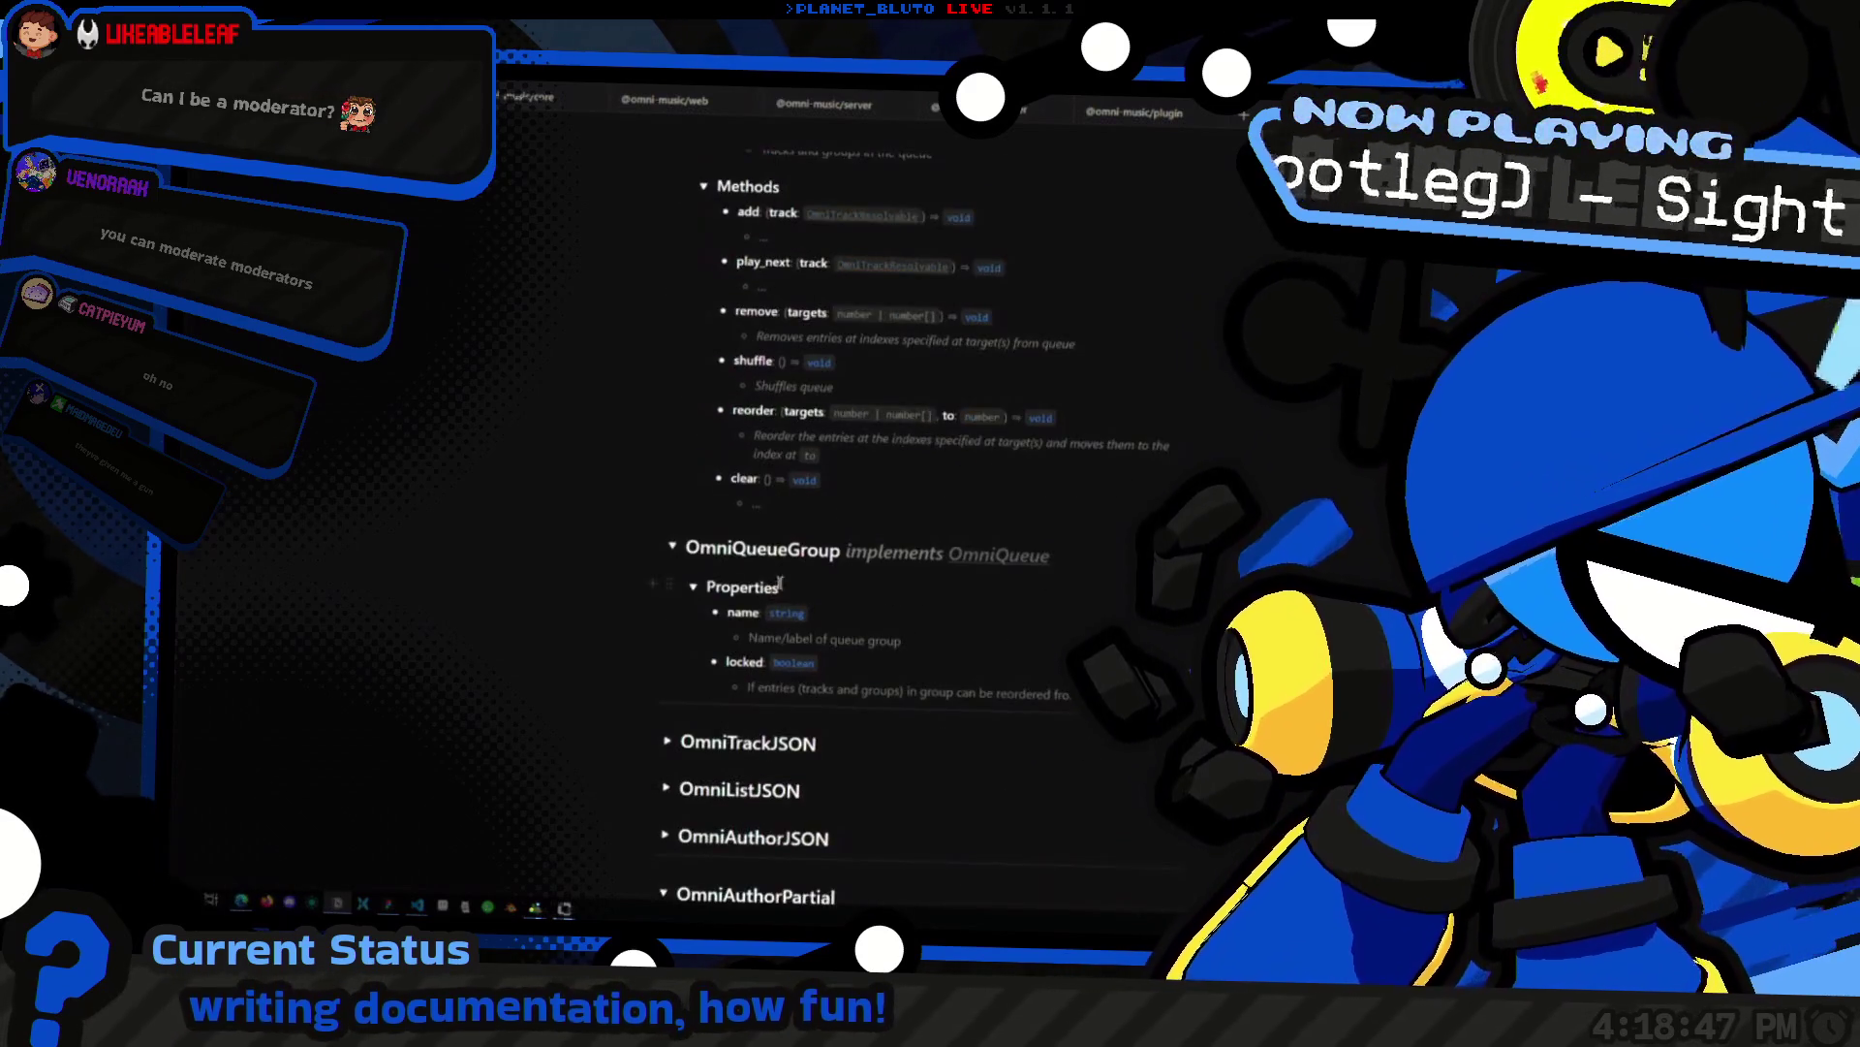
left_click_drag(626, 545, 1070, 570)
left_click(1049, 554)
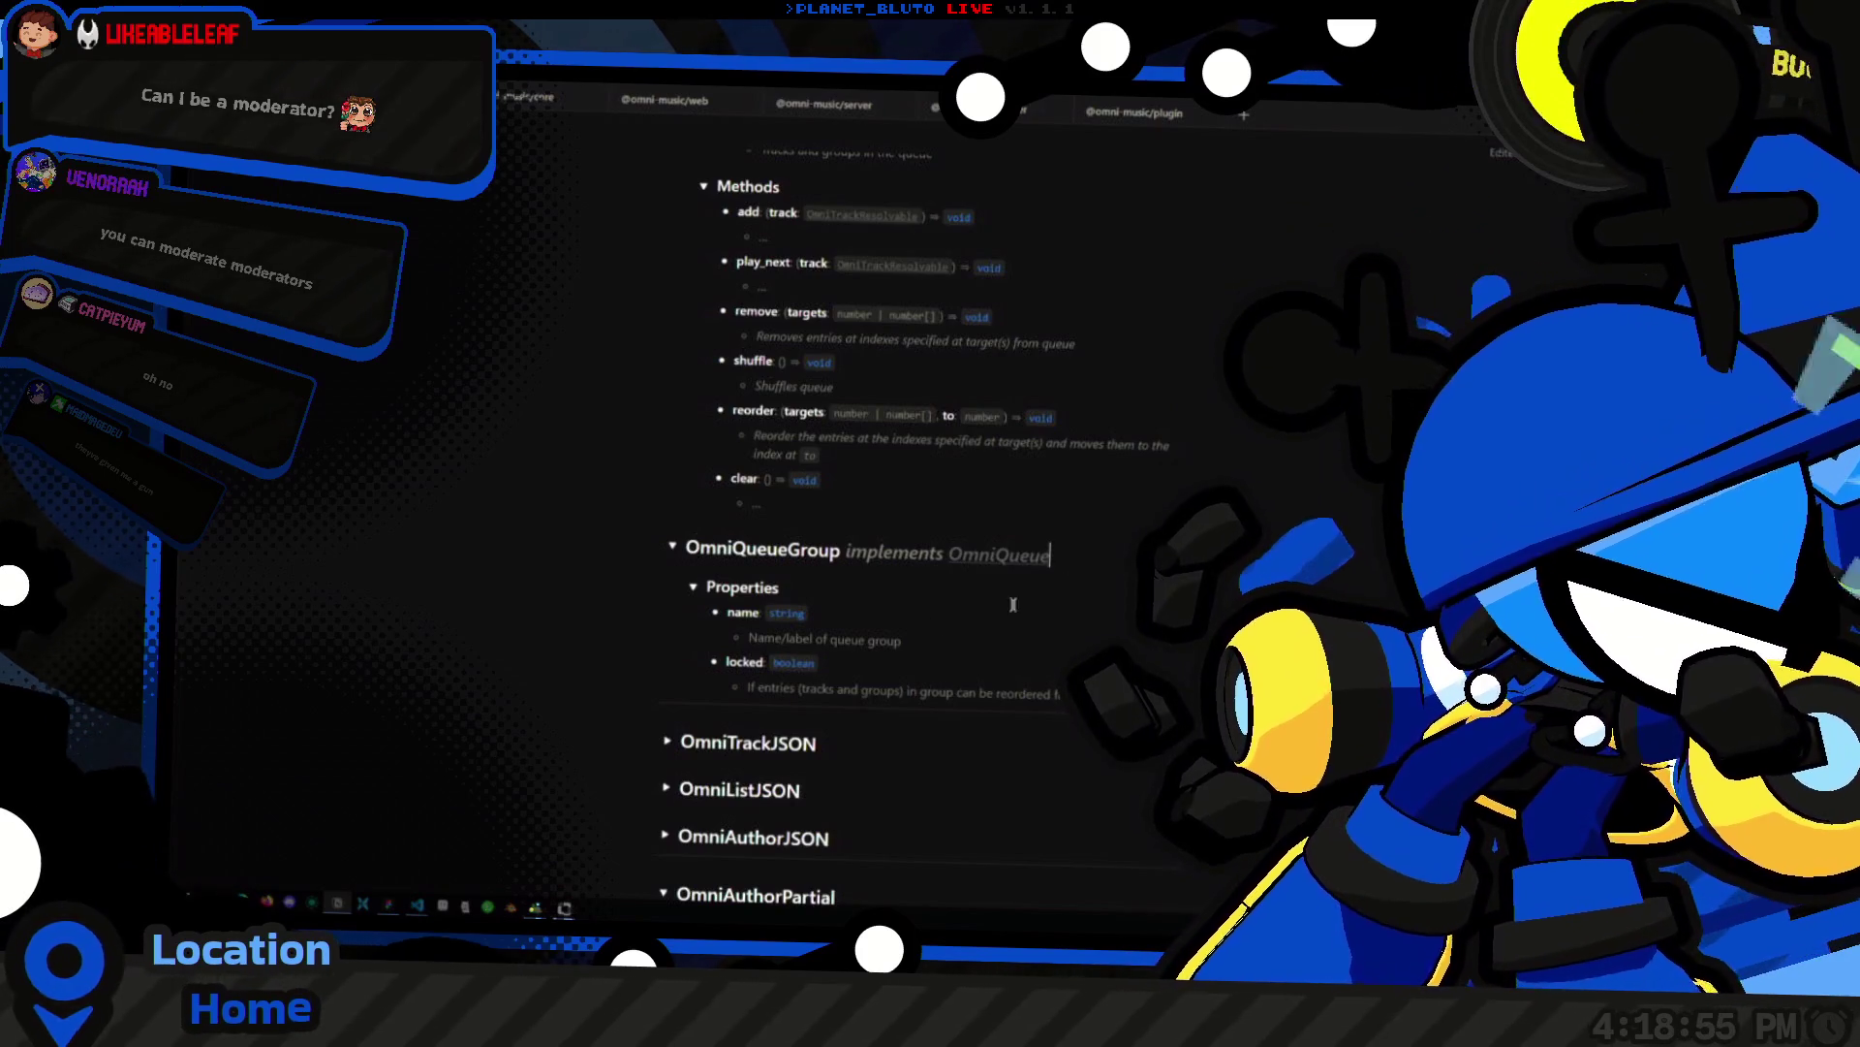
scroll(1012, 605, "down", 1)
scroll(520, 499, "up", 4)
mouse_move(724, 434)
left_mouse_down()
mouse_move(988, 469)
mouse_move(814, 415)
left_mouse_up()
left_click(514, 448)
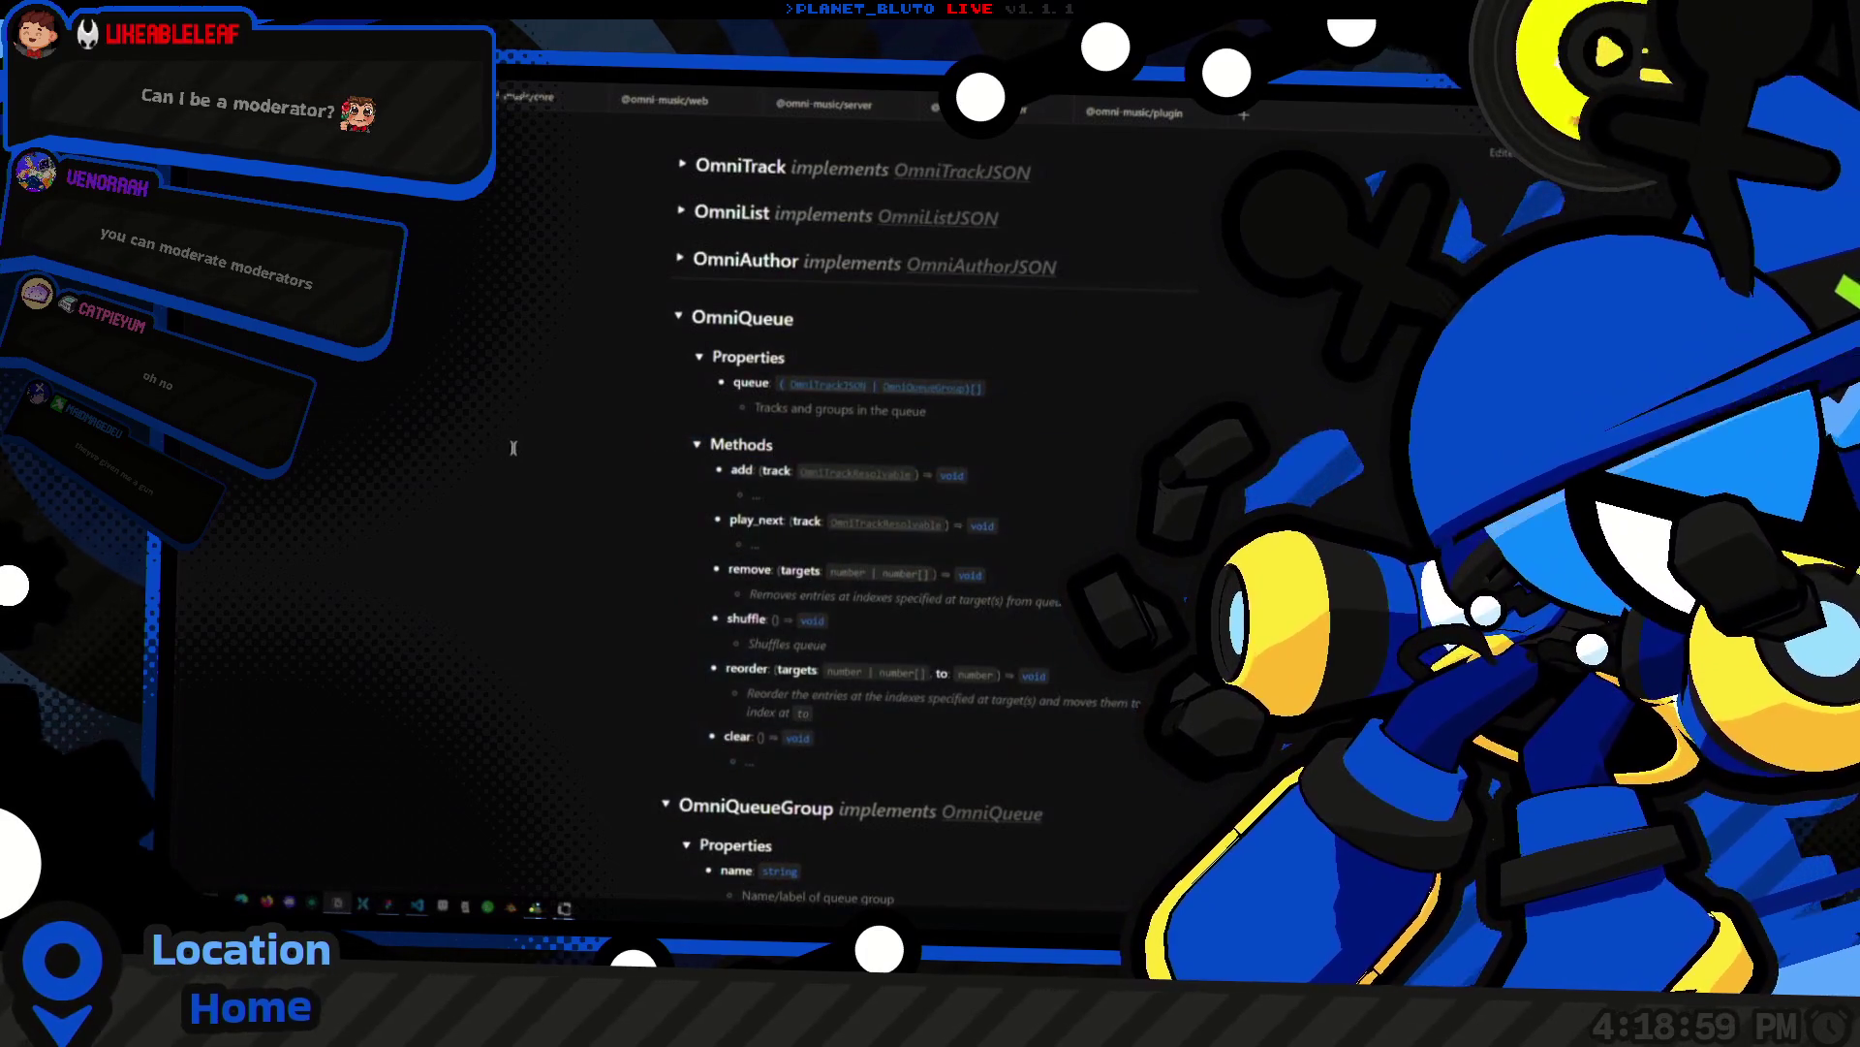
left_click_drag(514, 447, 981, 465)
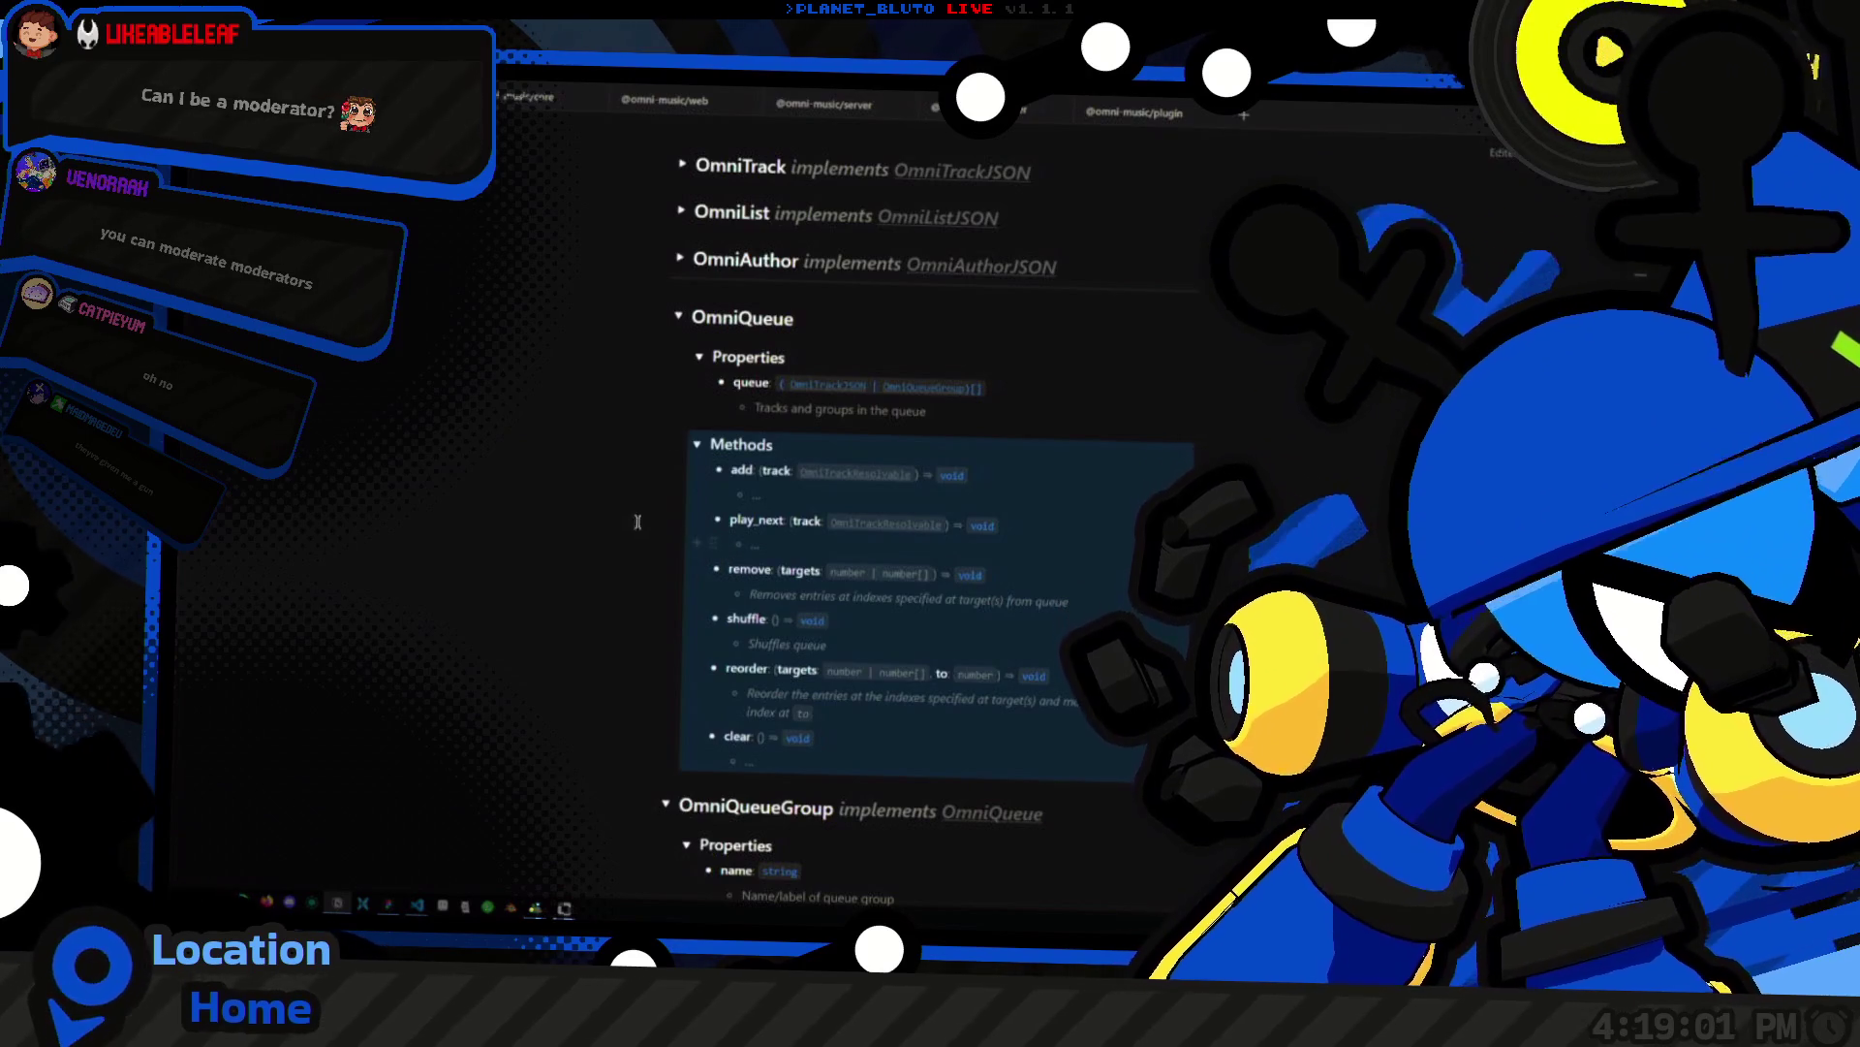
left_click(867, 318)
Add a copy of the OmniAuthorResolvable type line and rename it OmniQueueJSON
key("shift+Home")
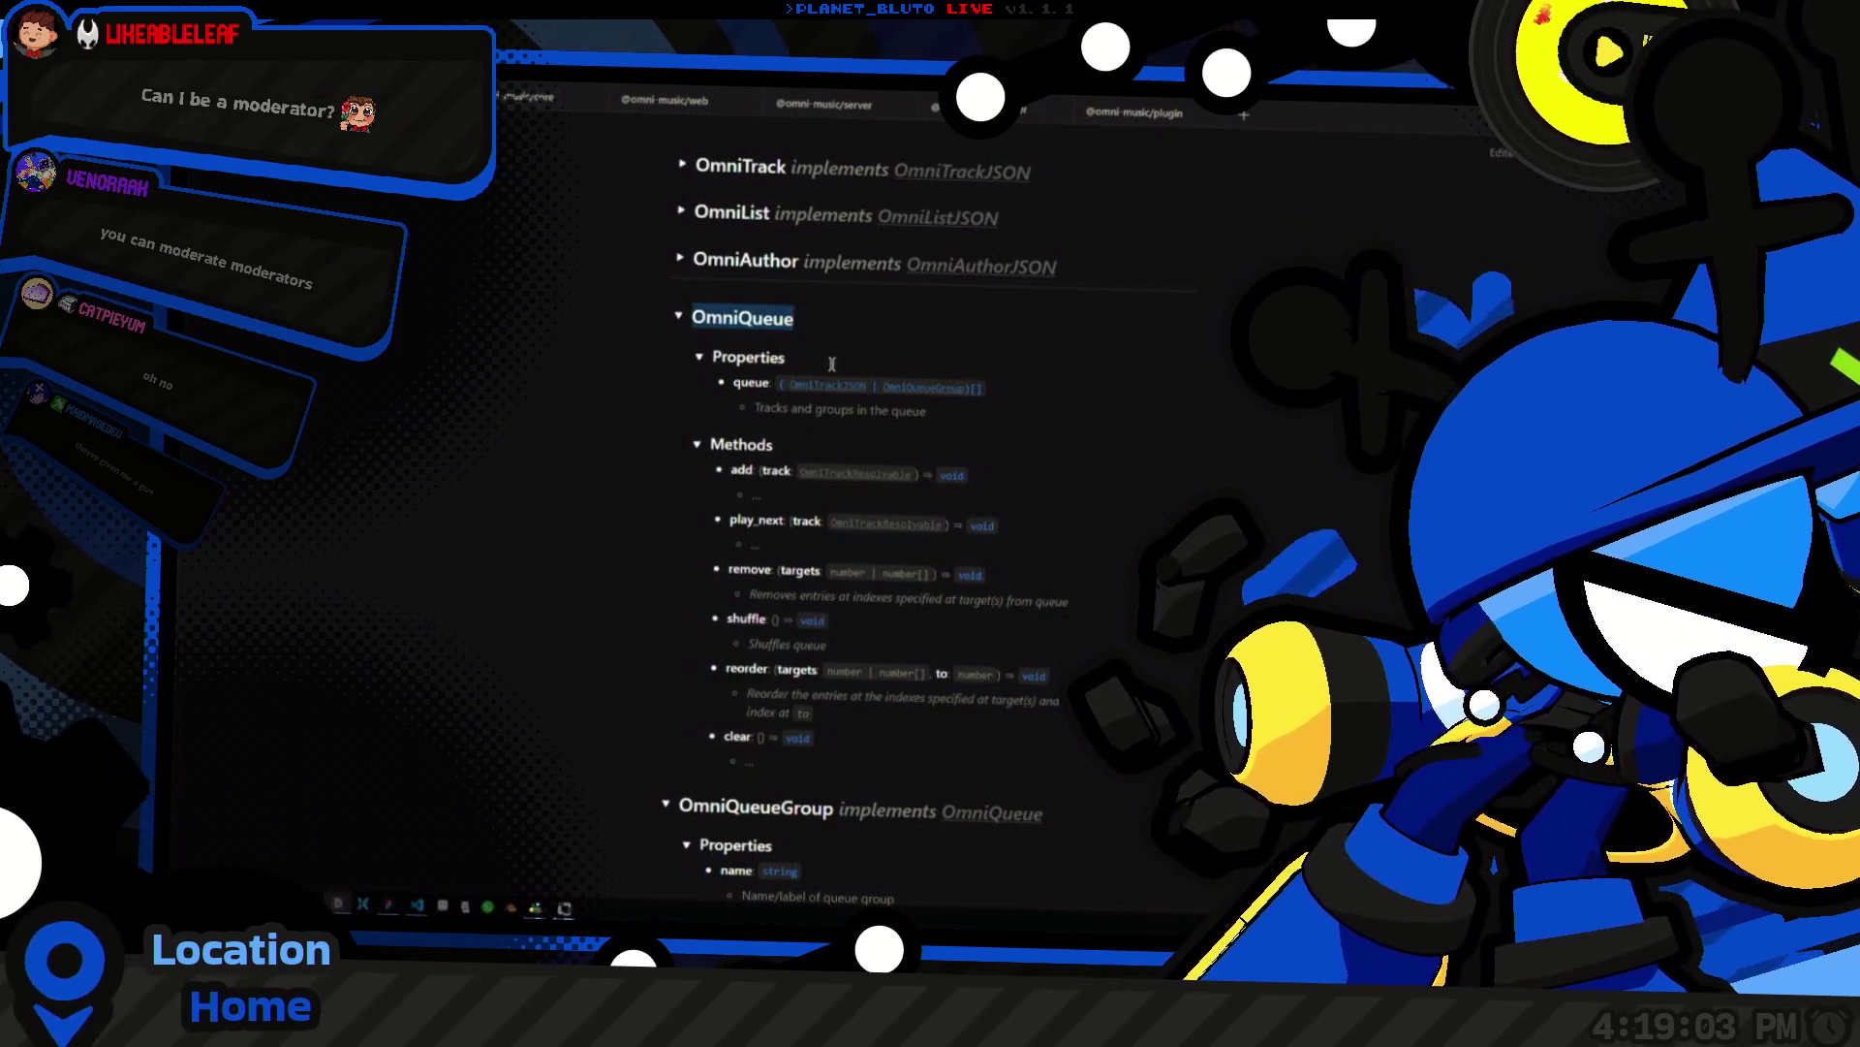
key("Escape")
left_click(858, 339)
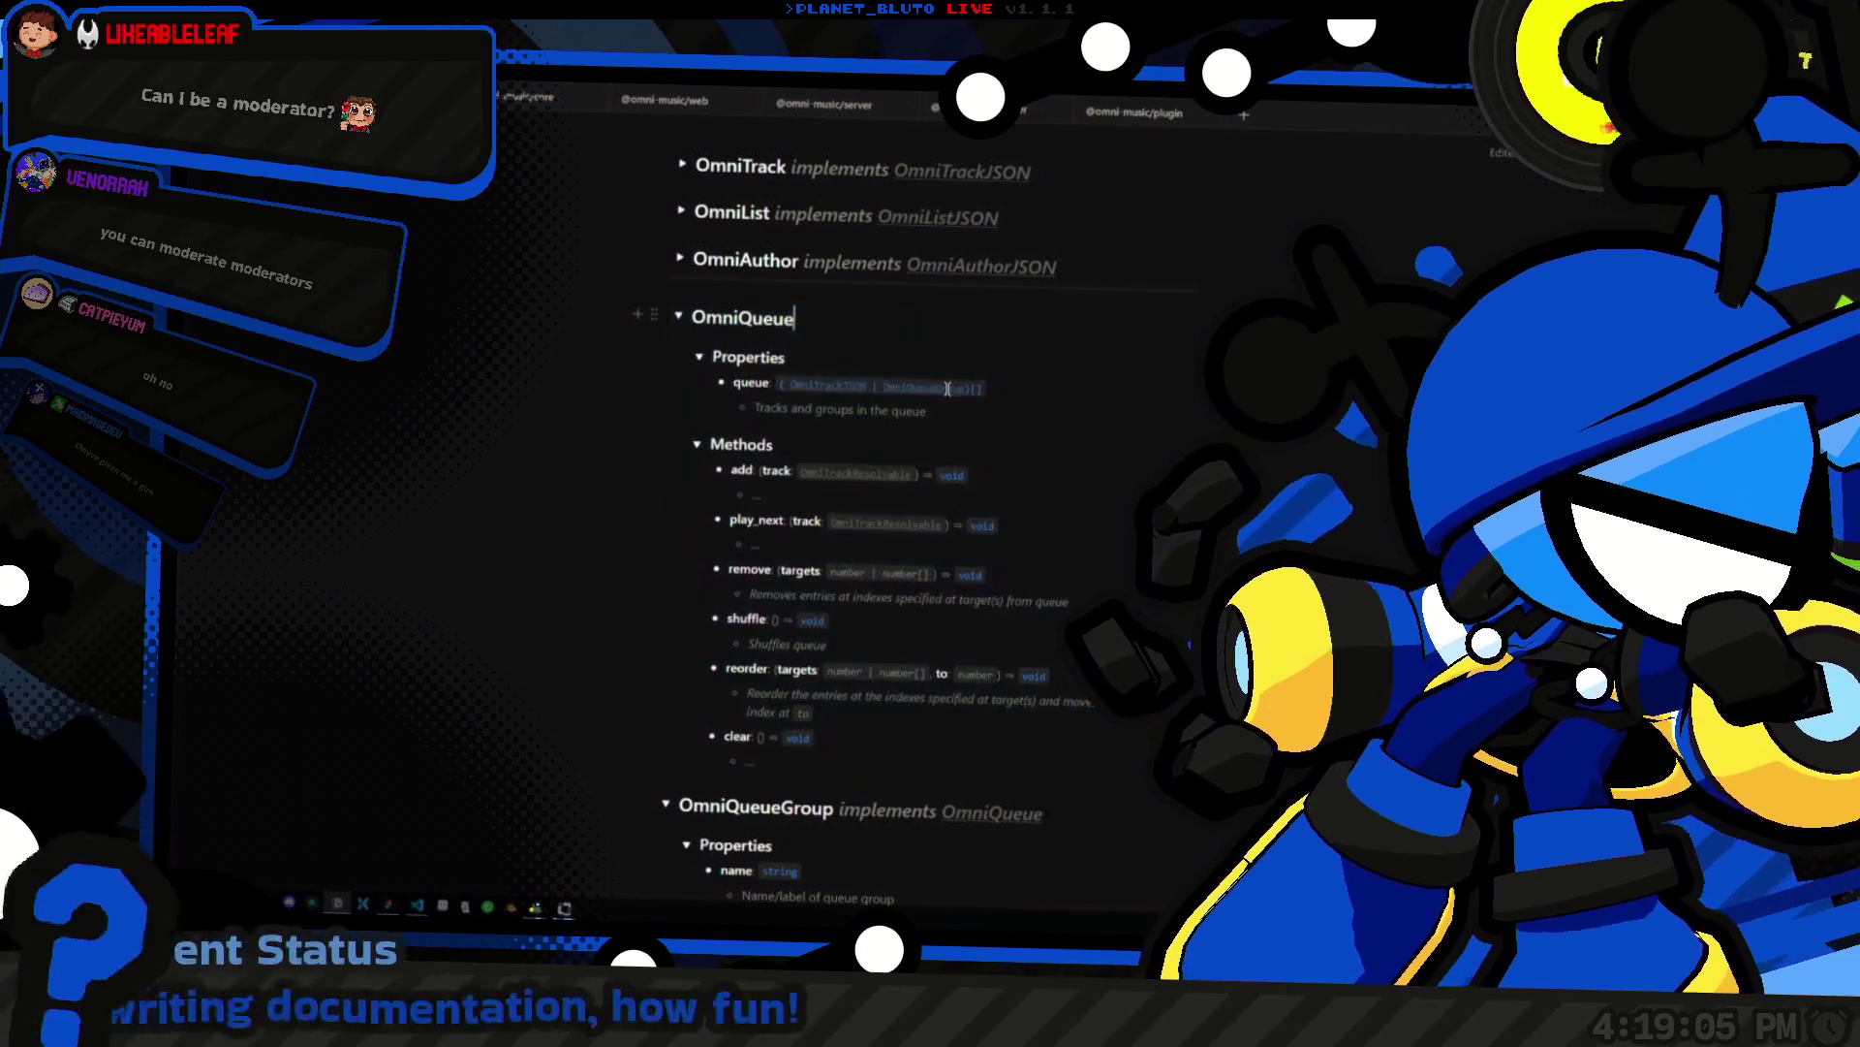
scroll(966, 465, "down", 3)
scroll(875, 535, "down", 5)
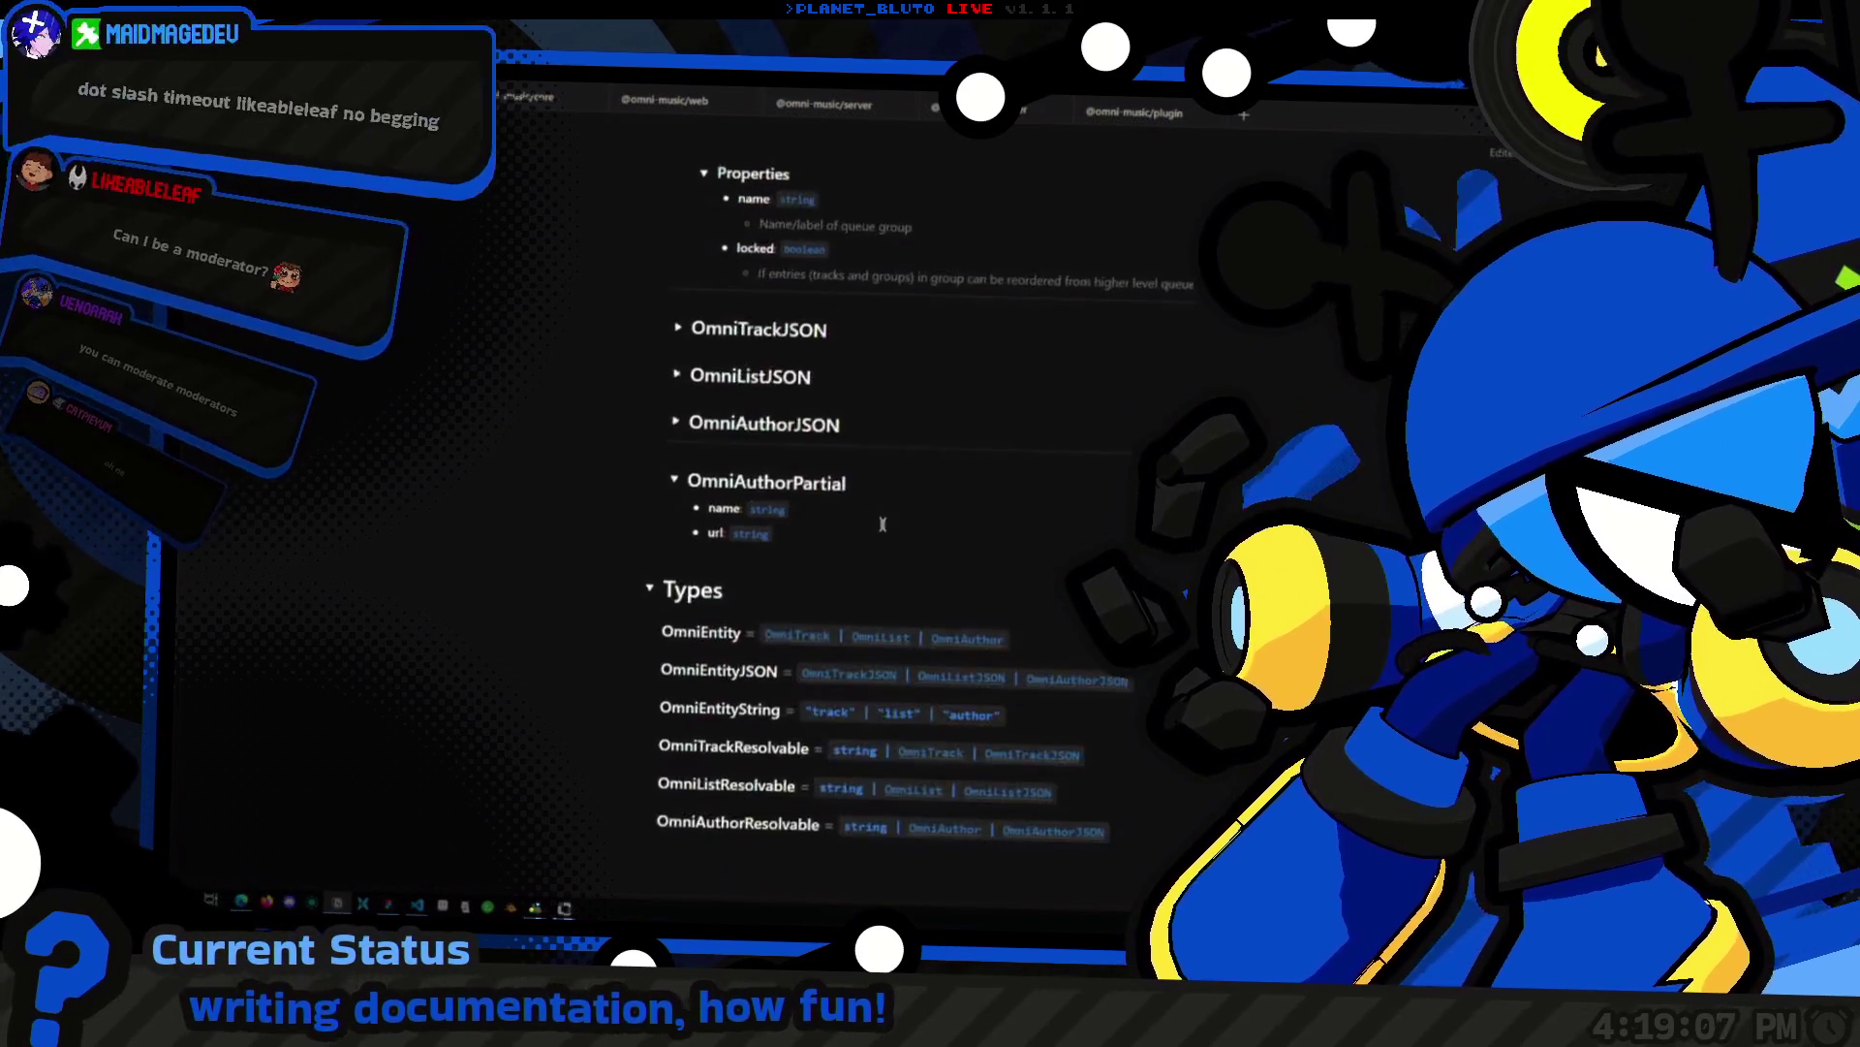
scroll(877, 537, "up", 3)
scroll(881, 539, "down", 3)
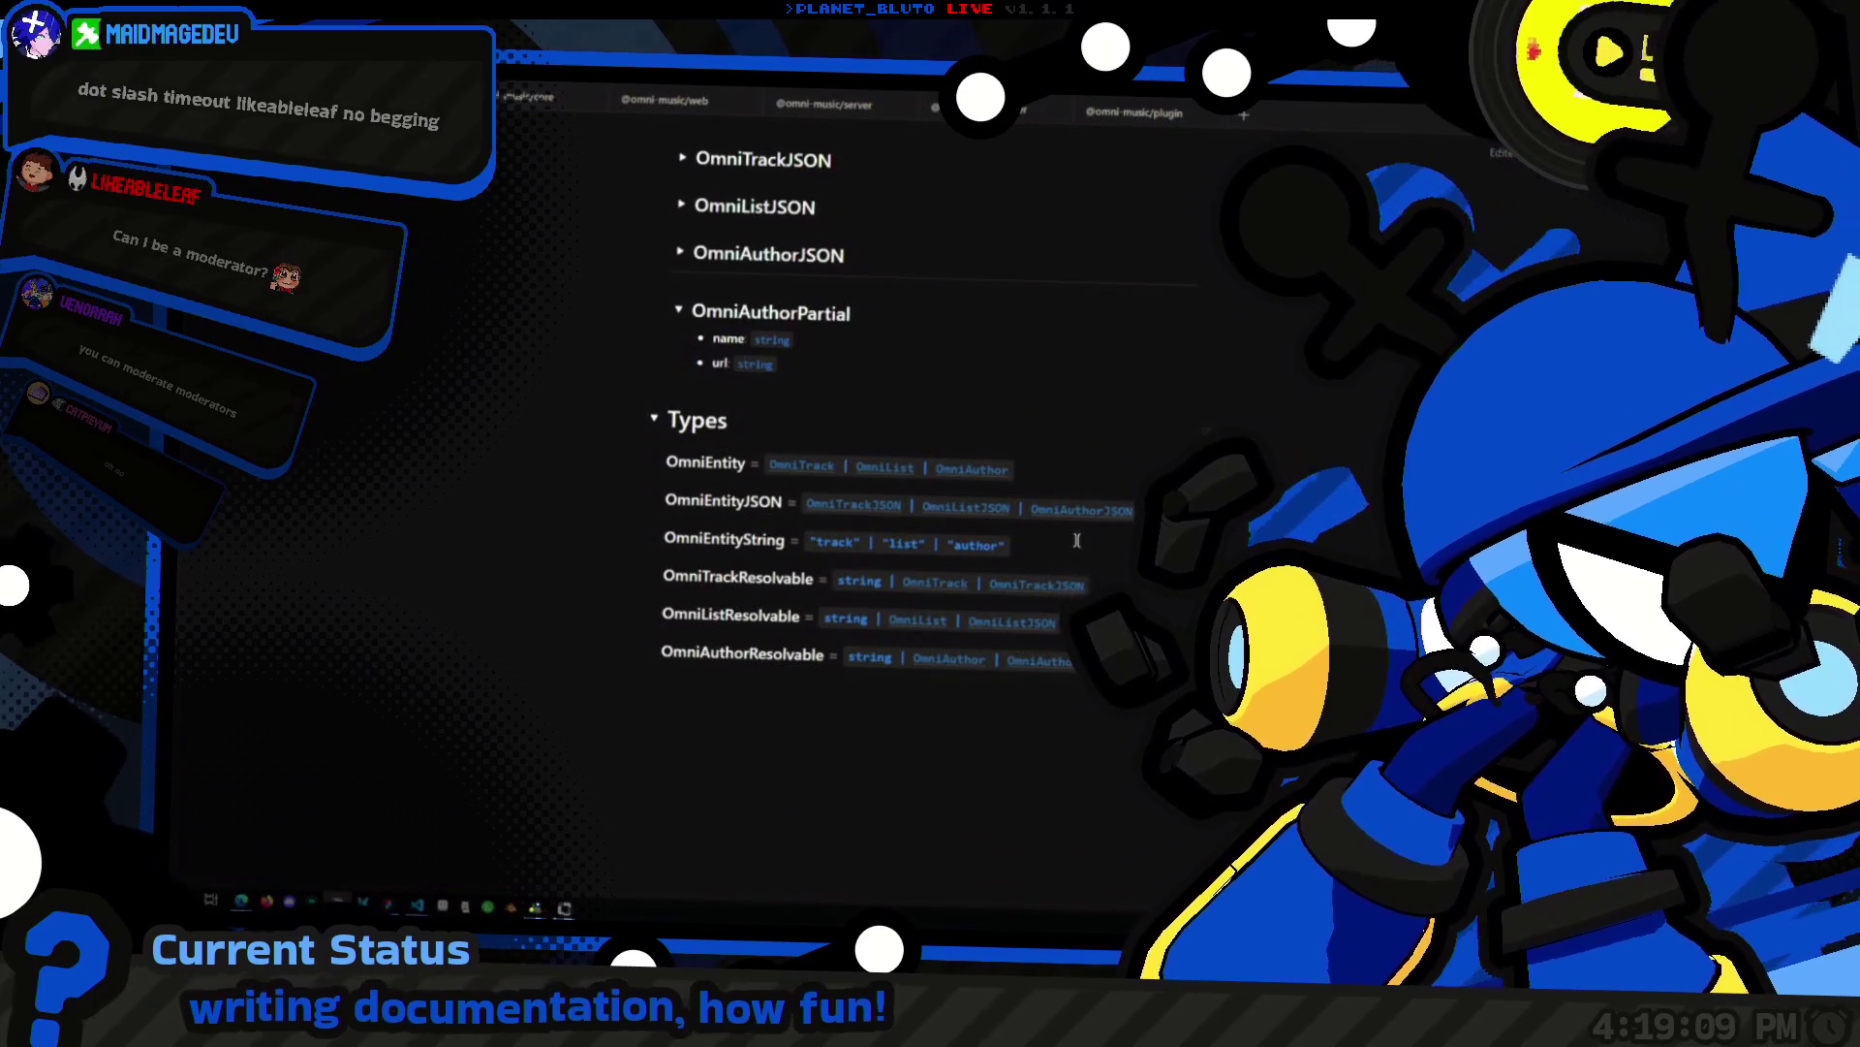
scroll(1077, 540, "up", 5)
scroll(1113, 560, "down", 5)
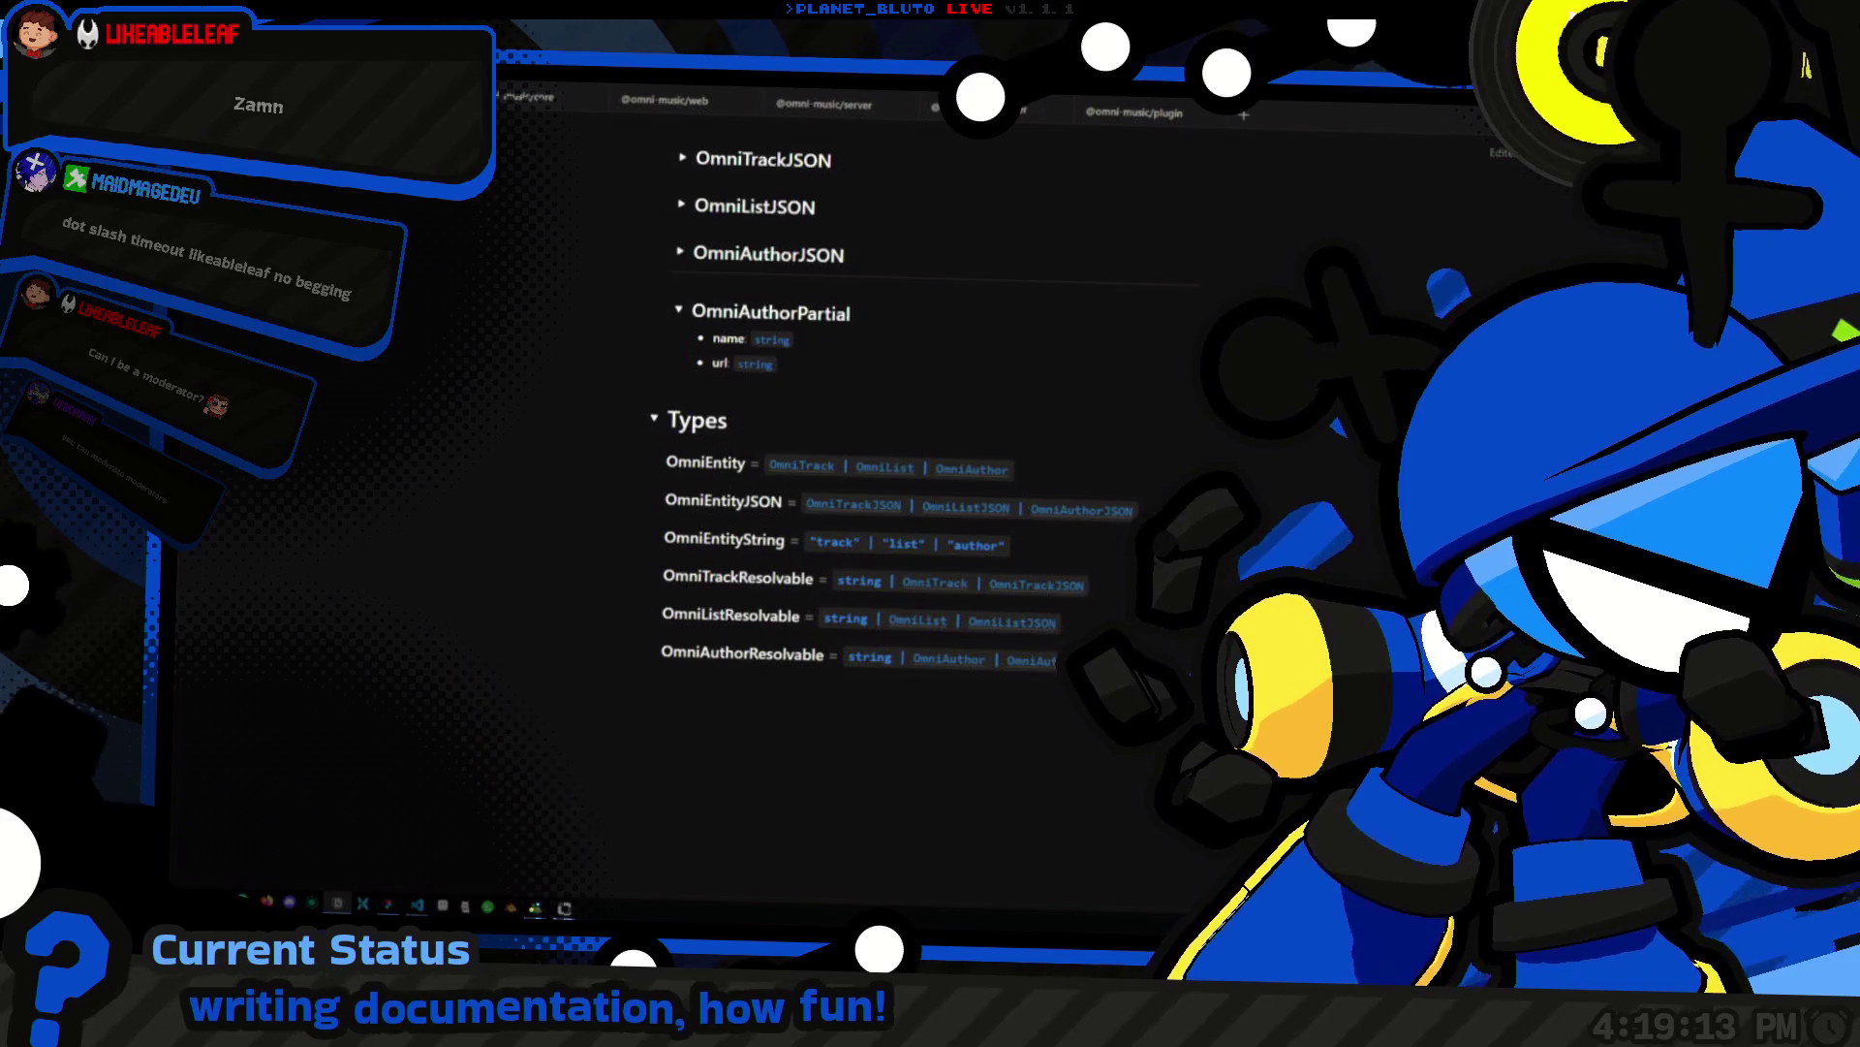
key("ctrl+v")
key("ctrl+v")
left_click(712, 689)
key("shift+Home")
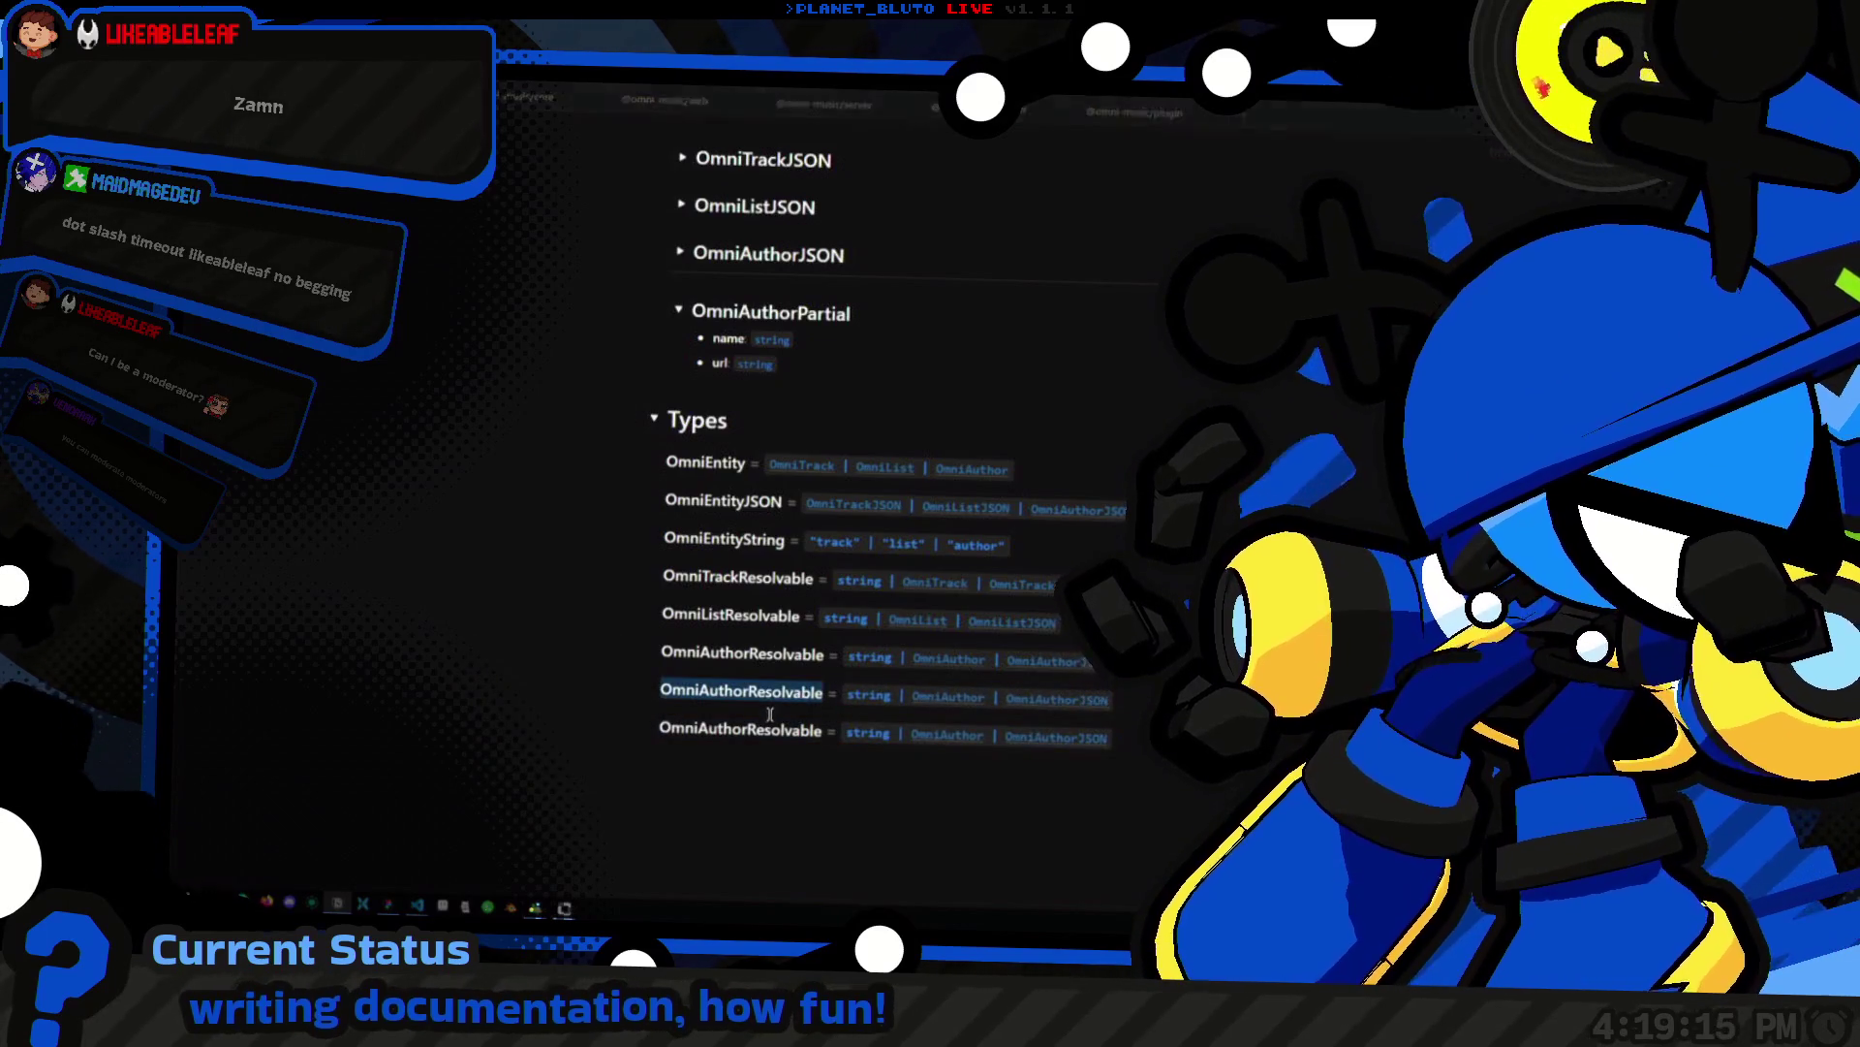
key("Right")
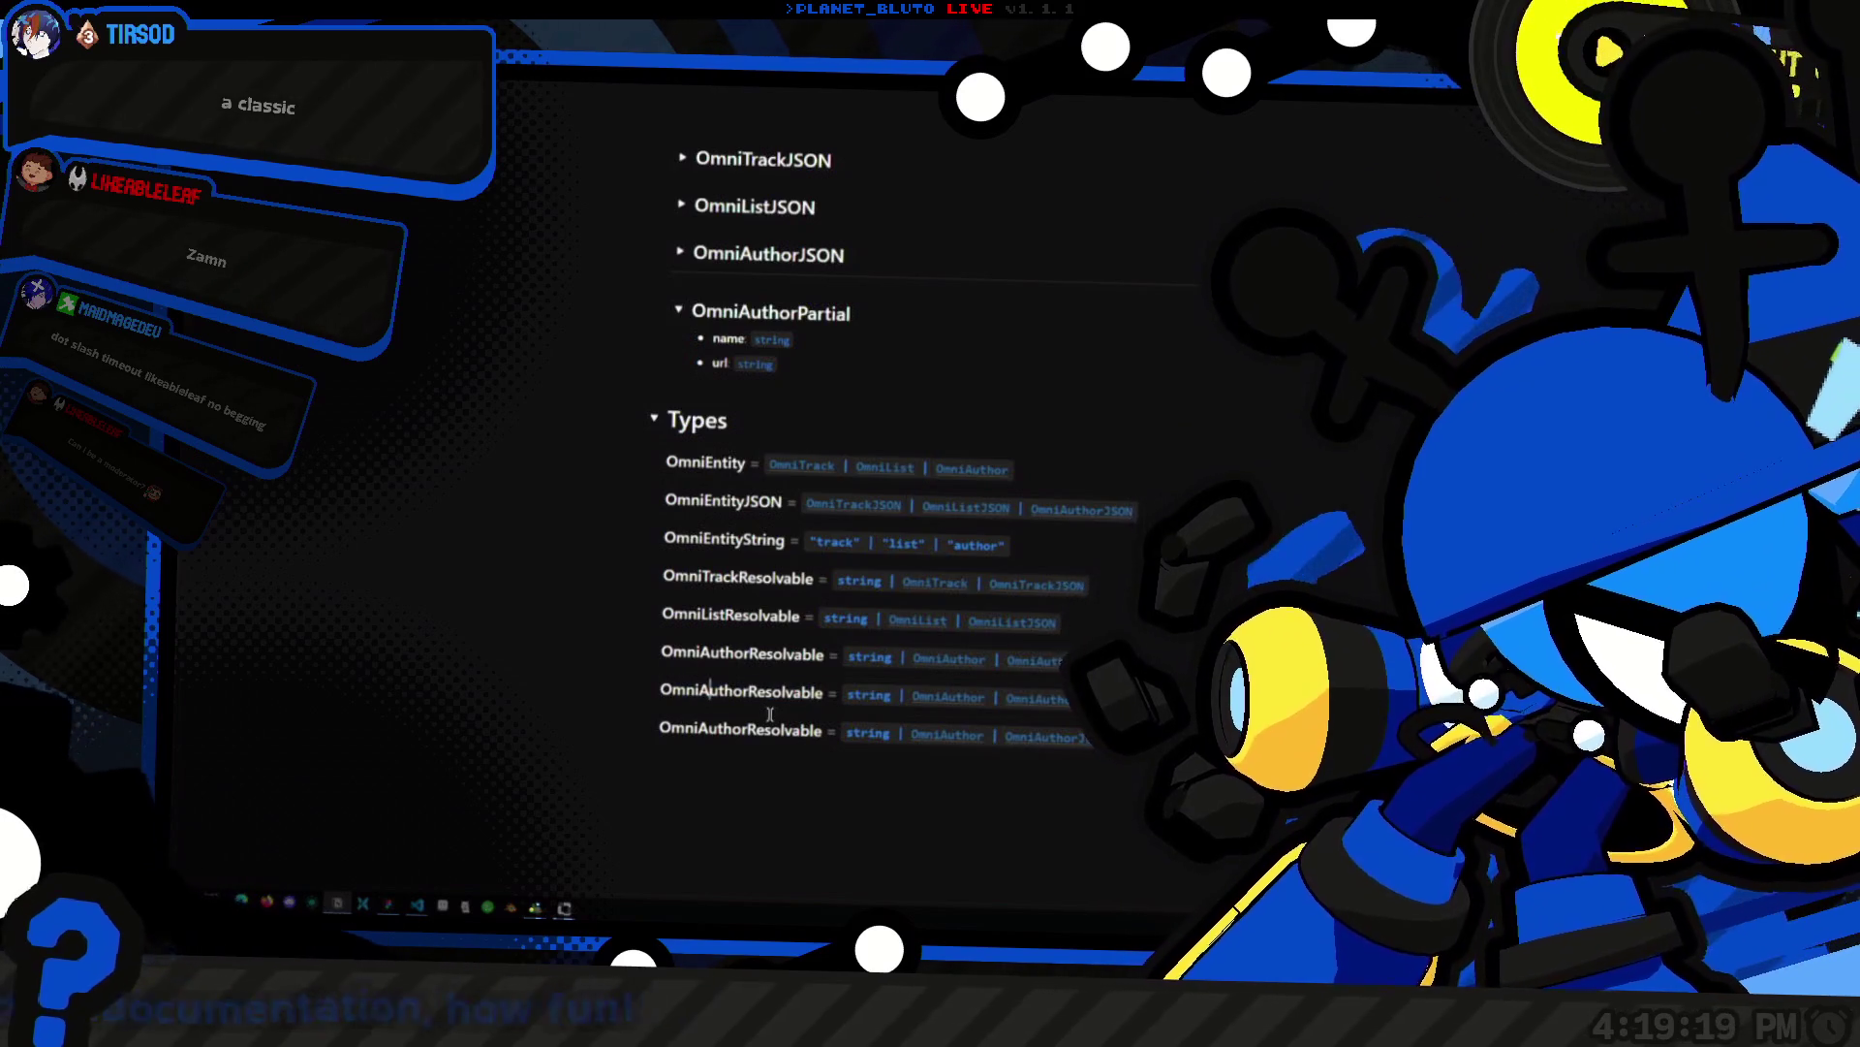
key("shift+End")
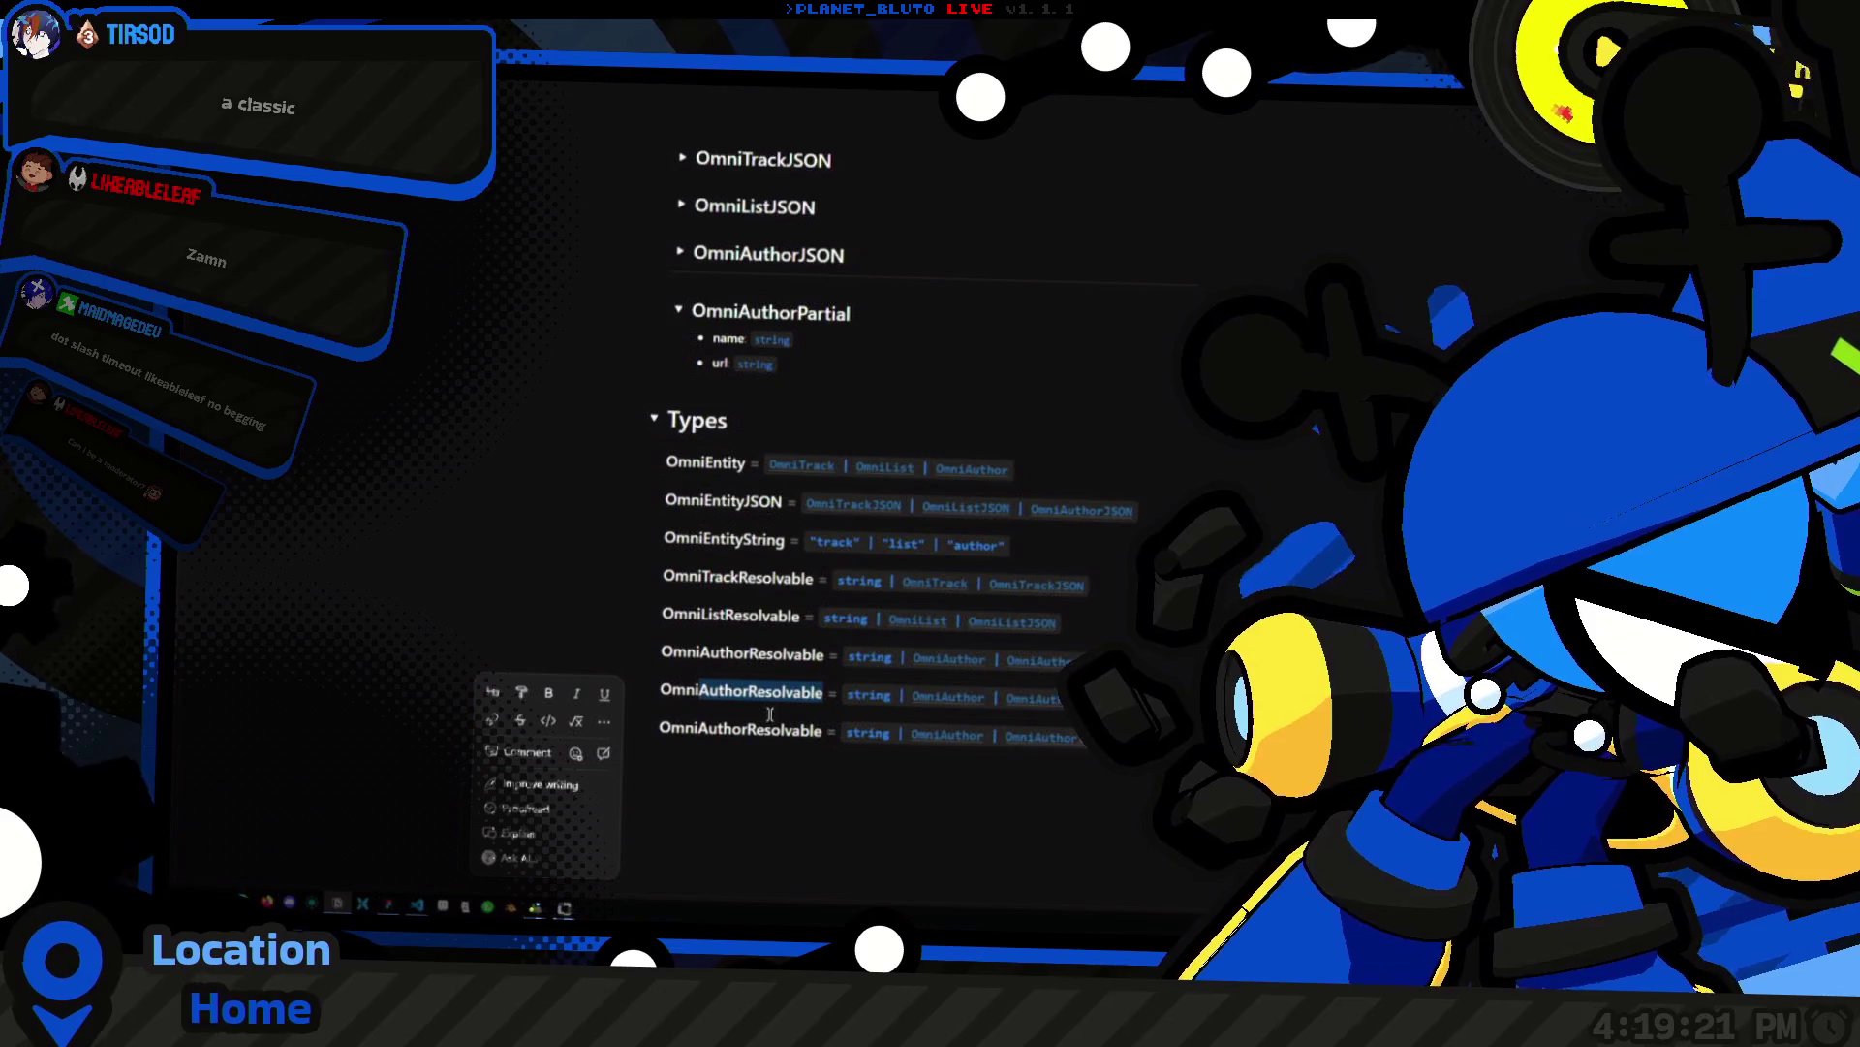
scroll(774, 714, "up", 8)
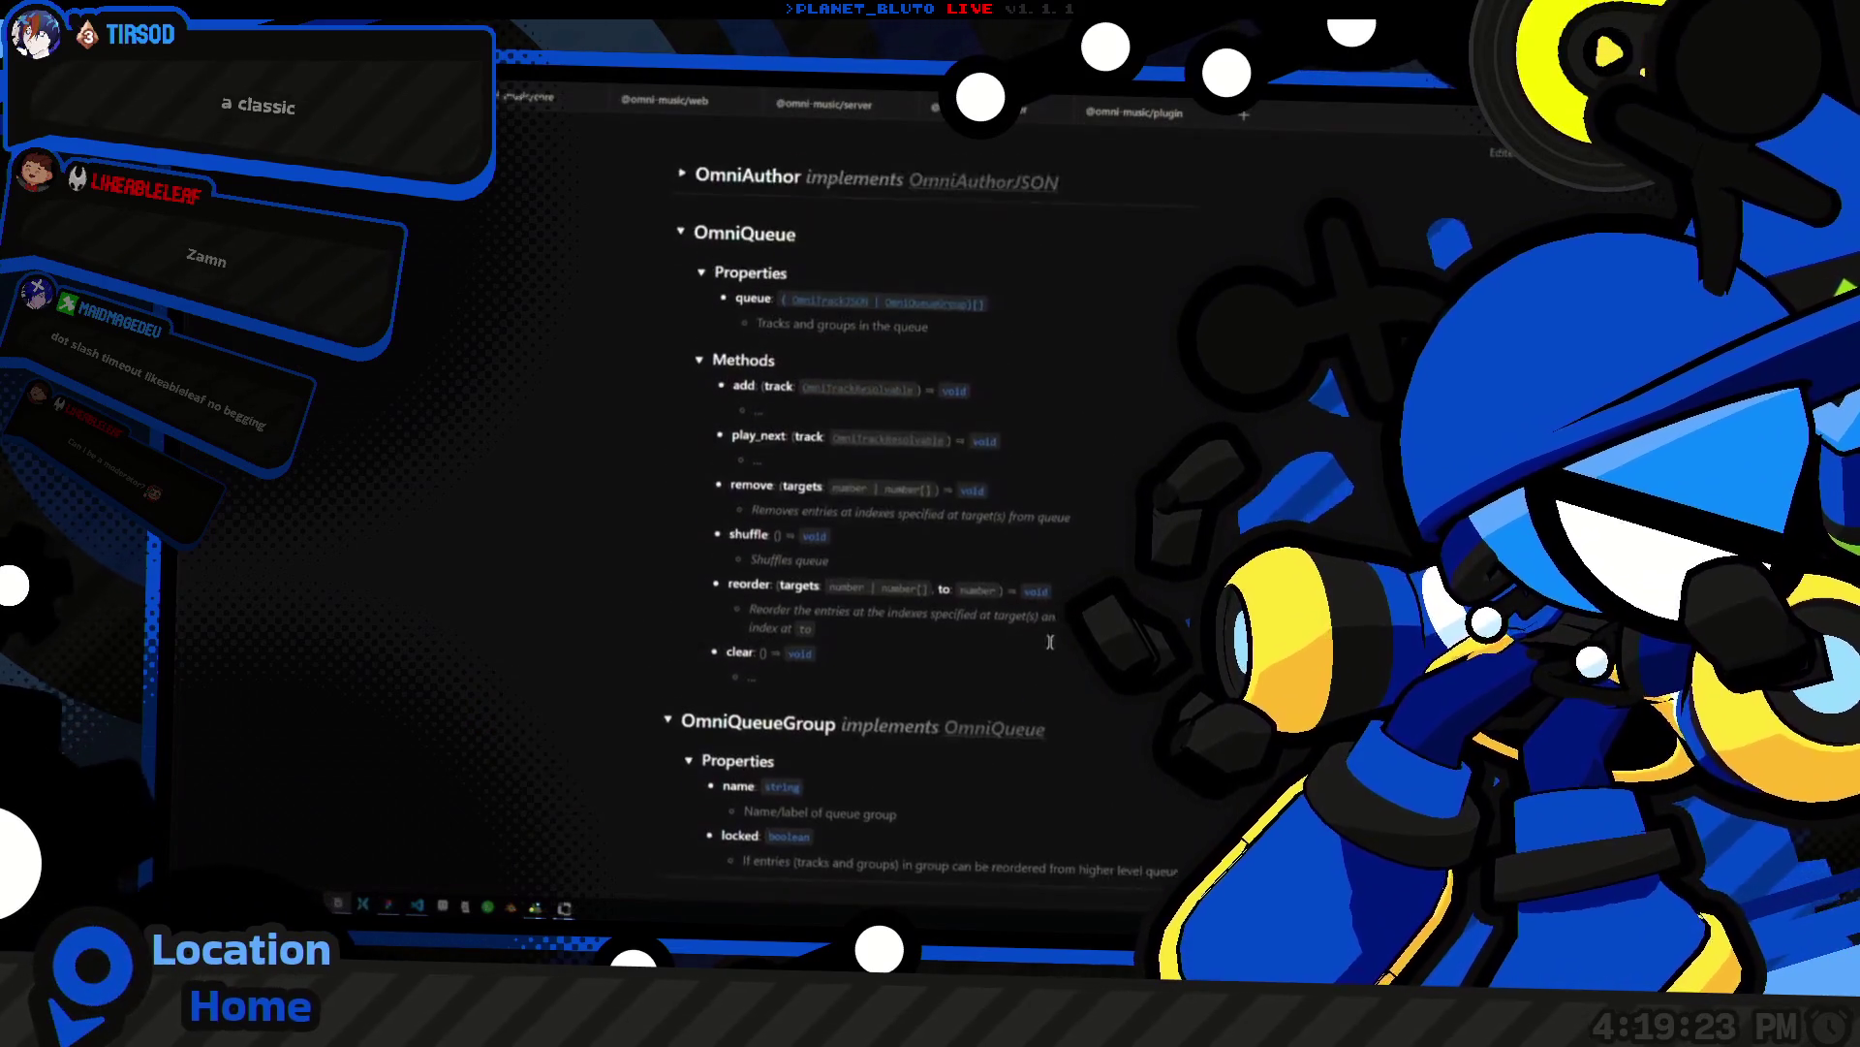
type("Queue = string | OmniAuthor | OmniAuthorJSON")
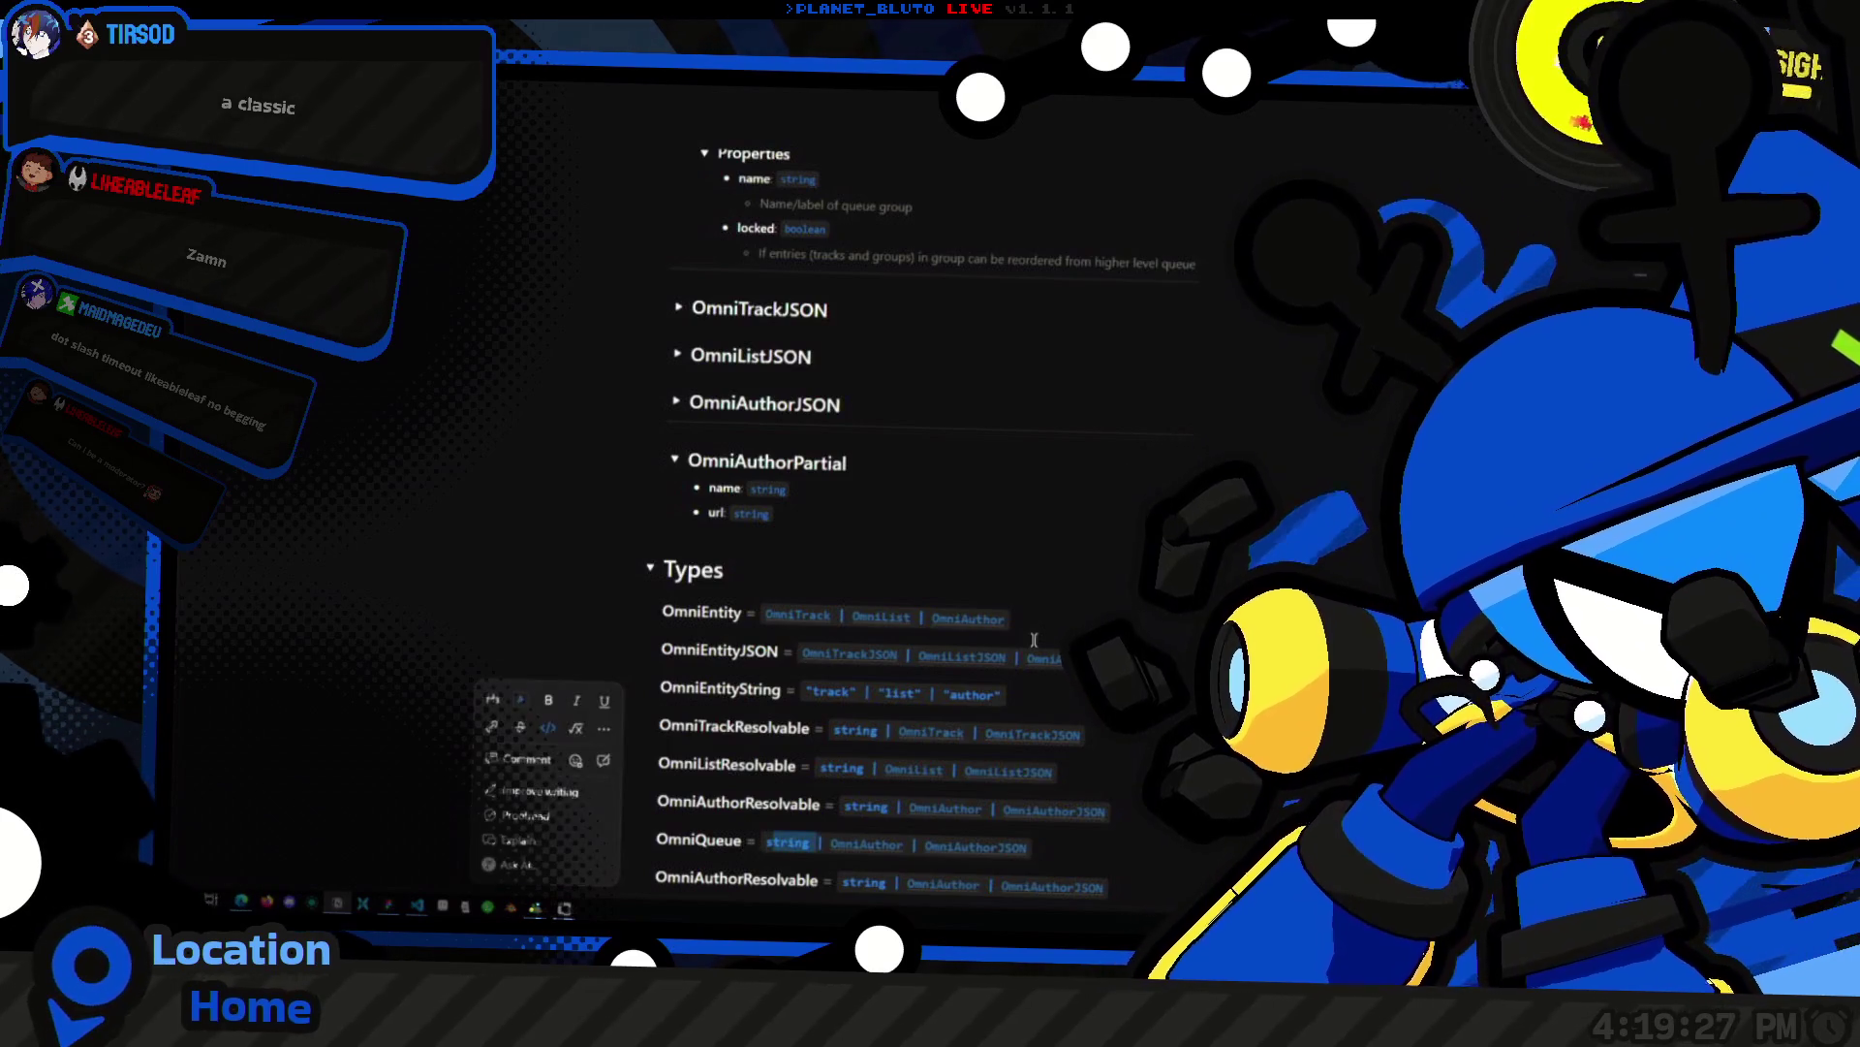
key("Left")
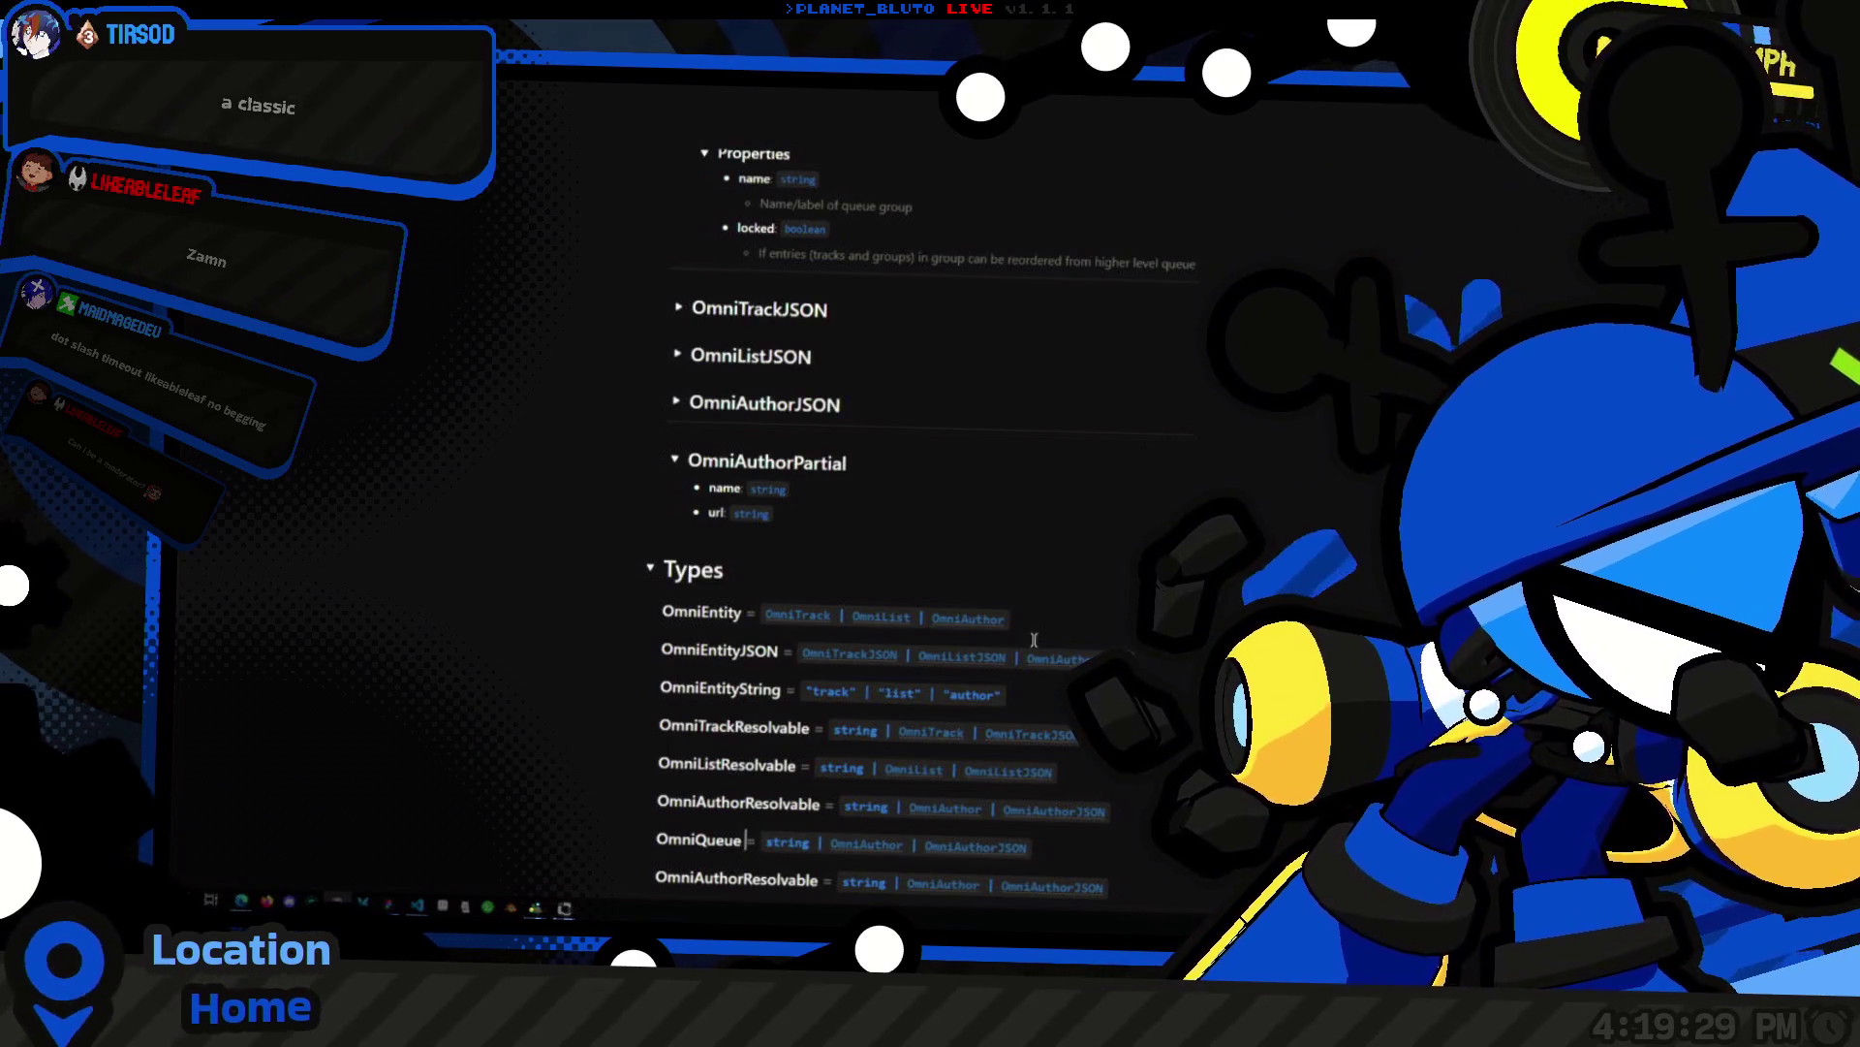
type("JSON")
scroll(989, 635, "up", 4)
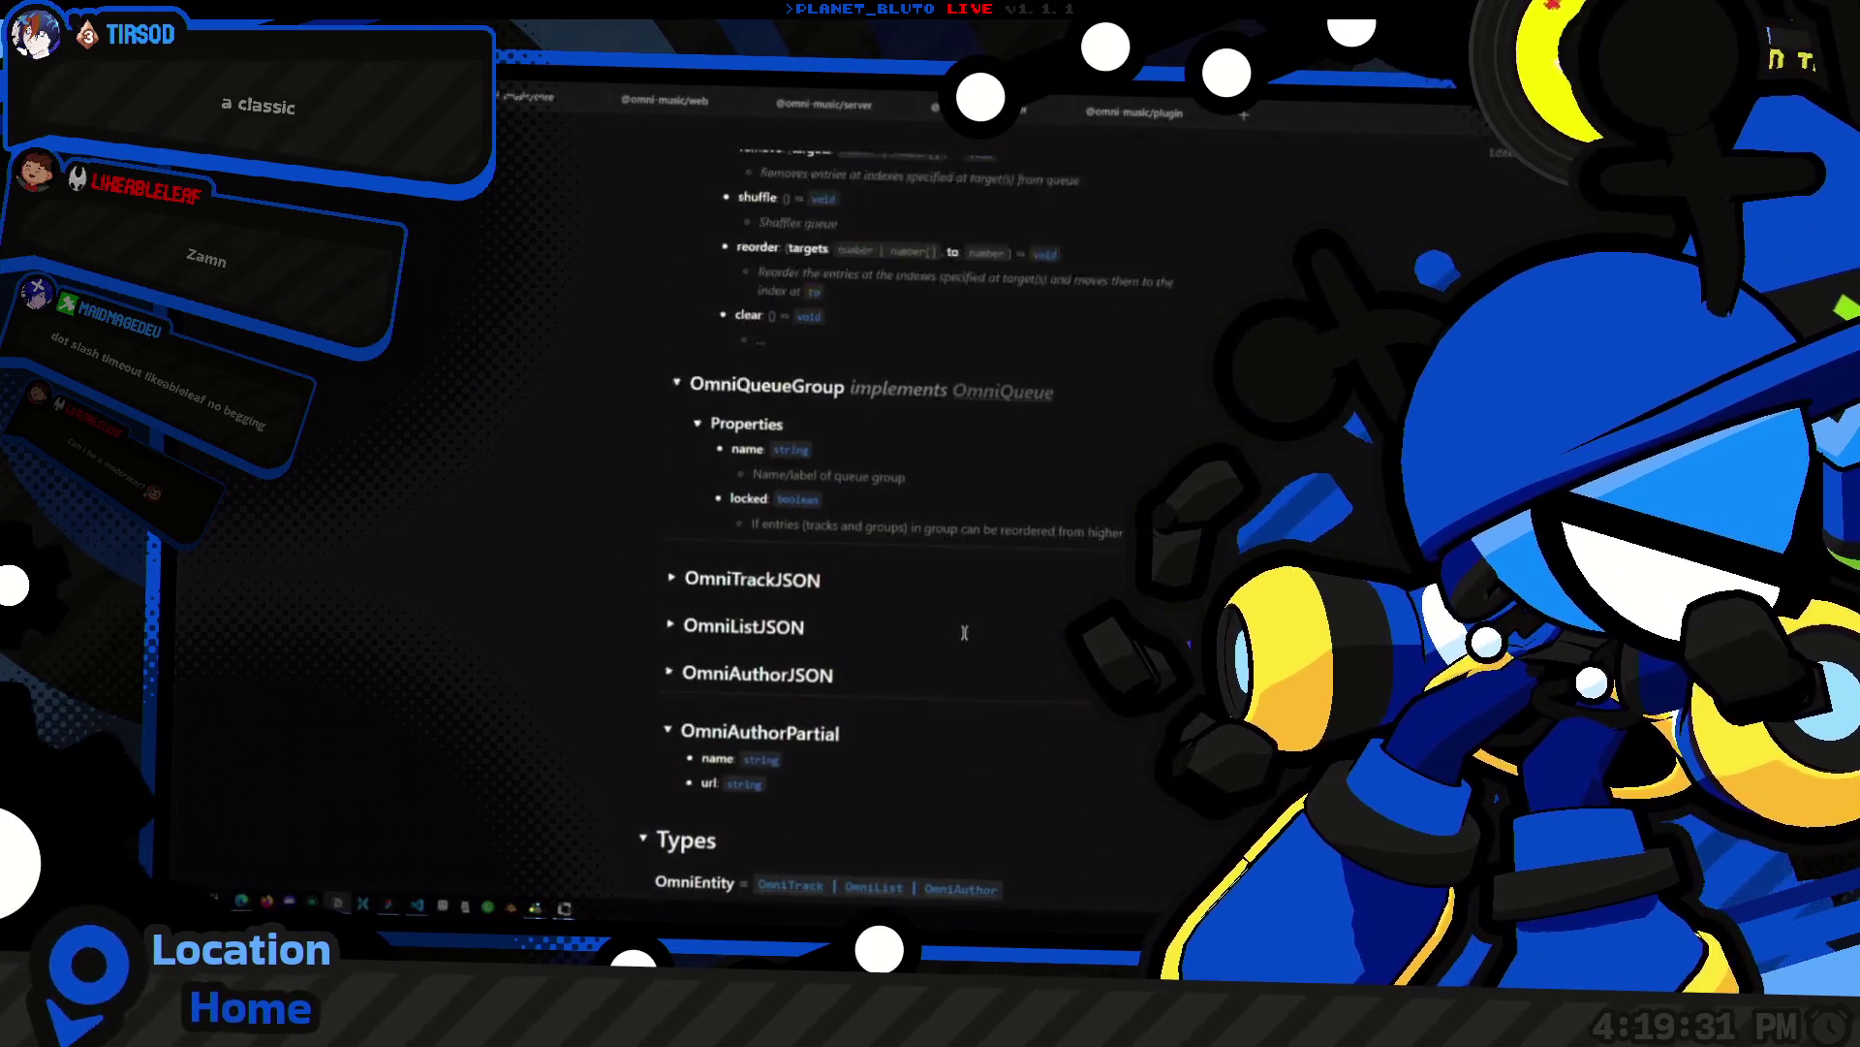
scroll(930, 639, "down", 6)
Copy the OmniQueueJSON line below itself and rename the copy OmniQueueGroupJSON
key("shift+Home")
key("ctrl+c")
key("Down")
key("shift+Home")
key("ctrl+v")
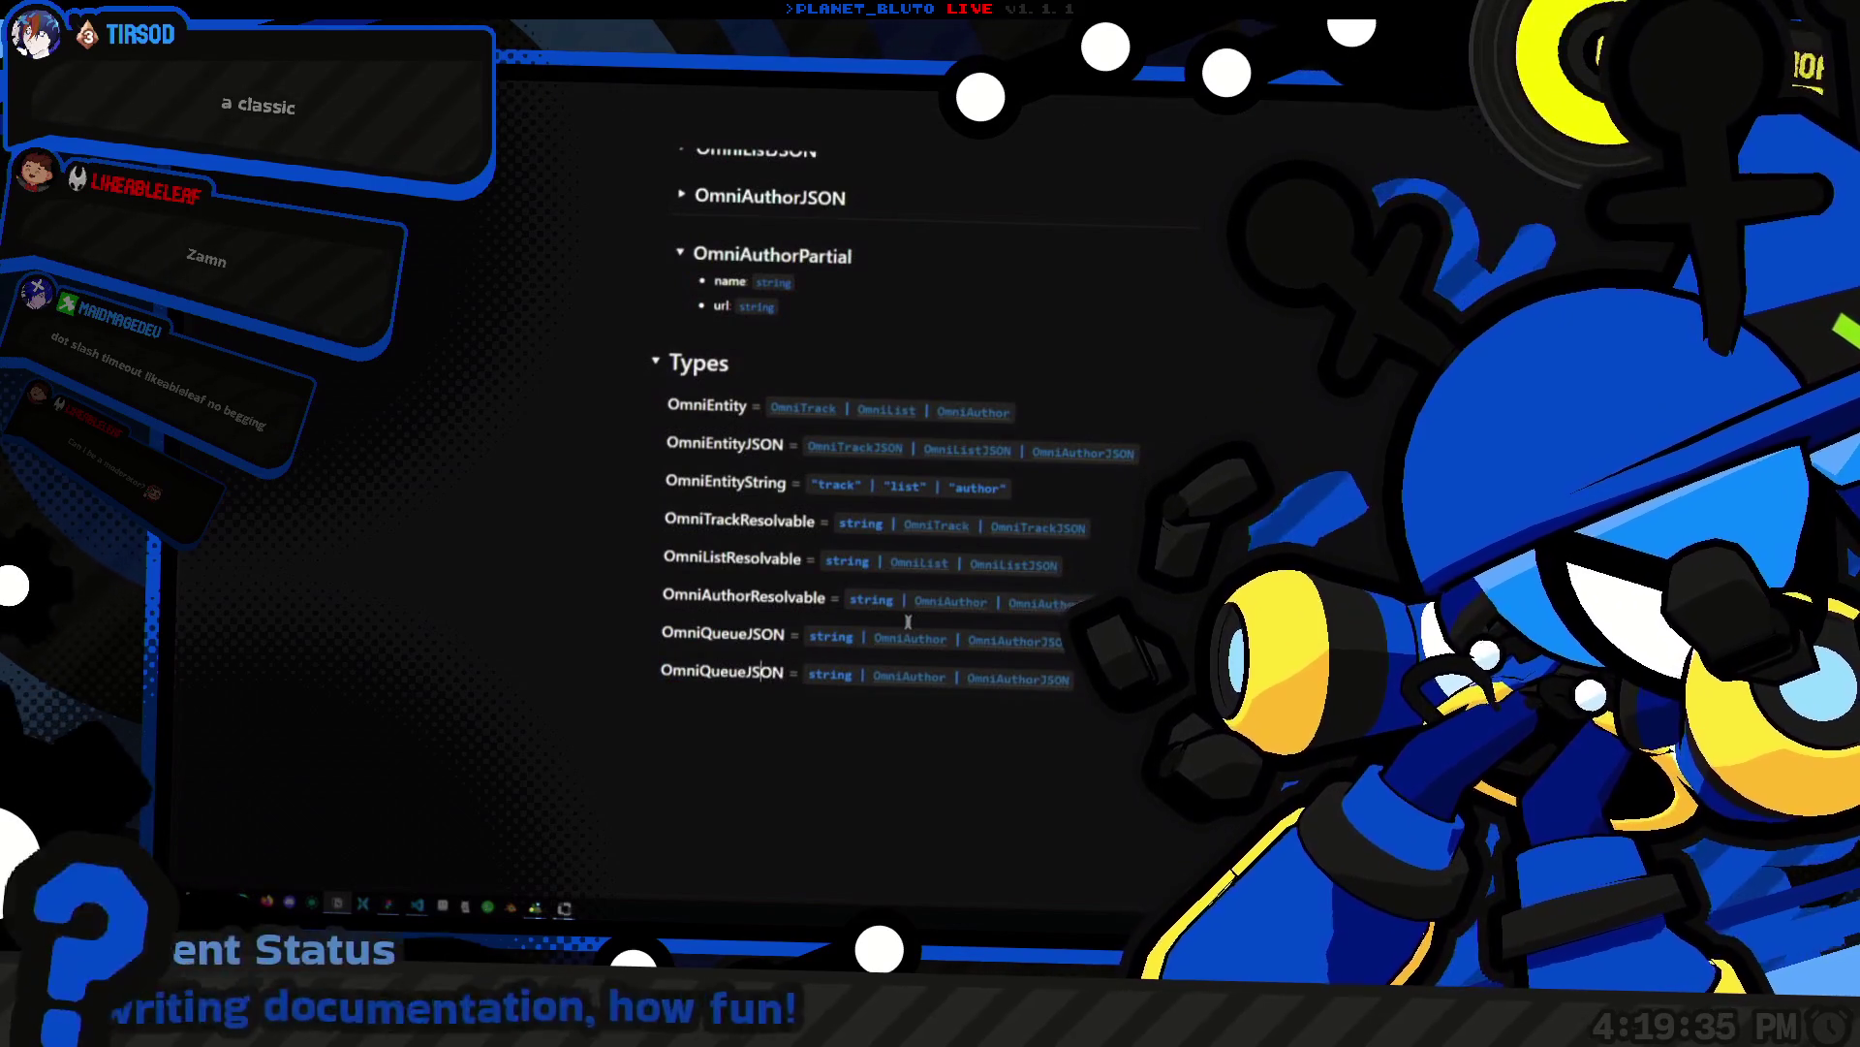
type("Group")
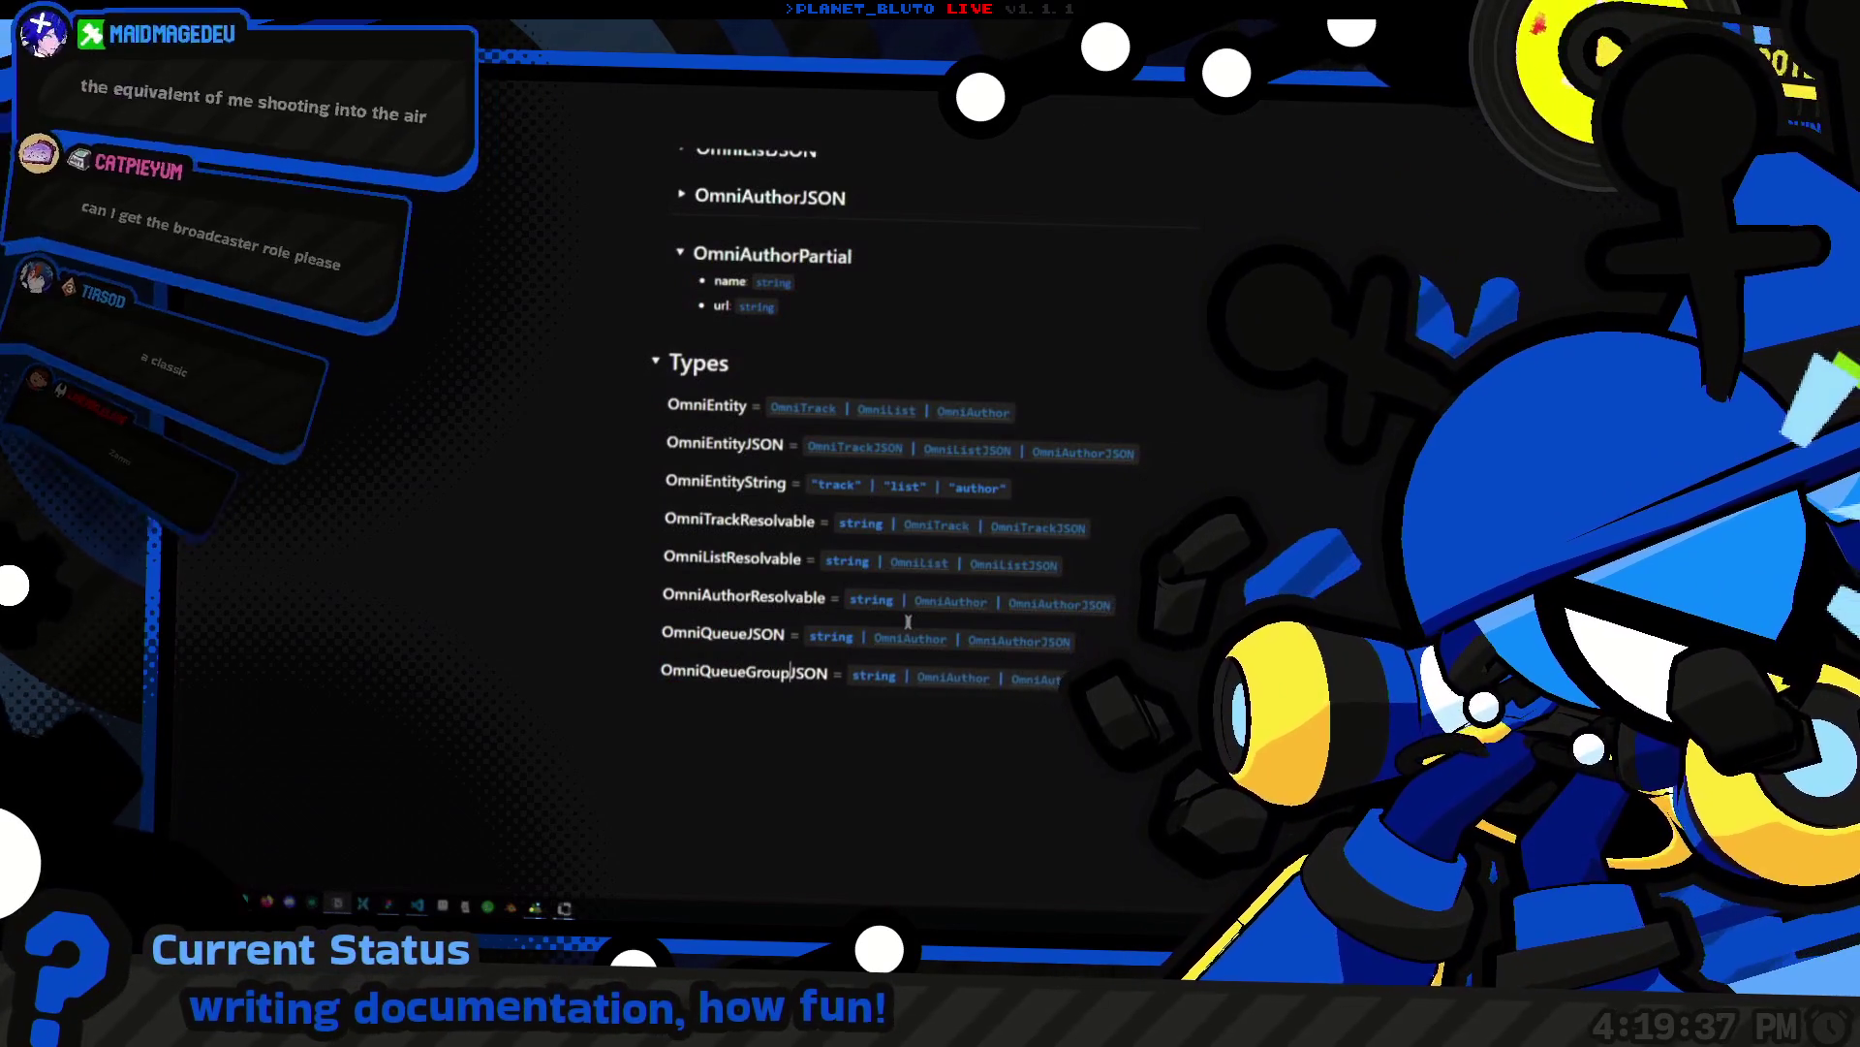
scroll(831, 637, "up", 10)
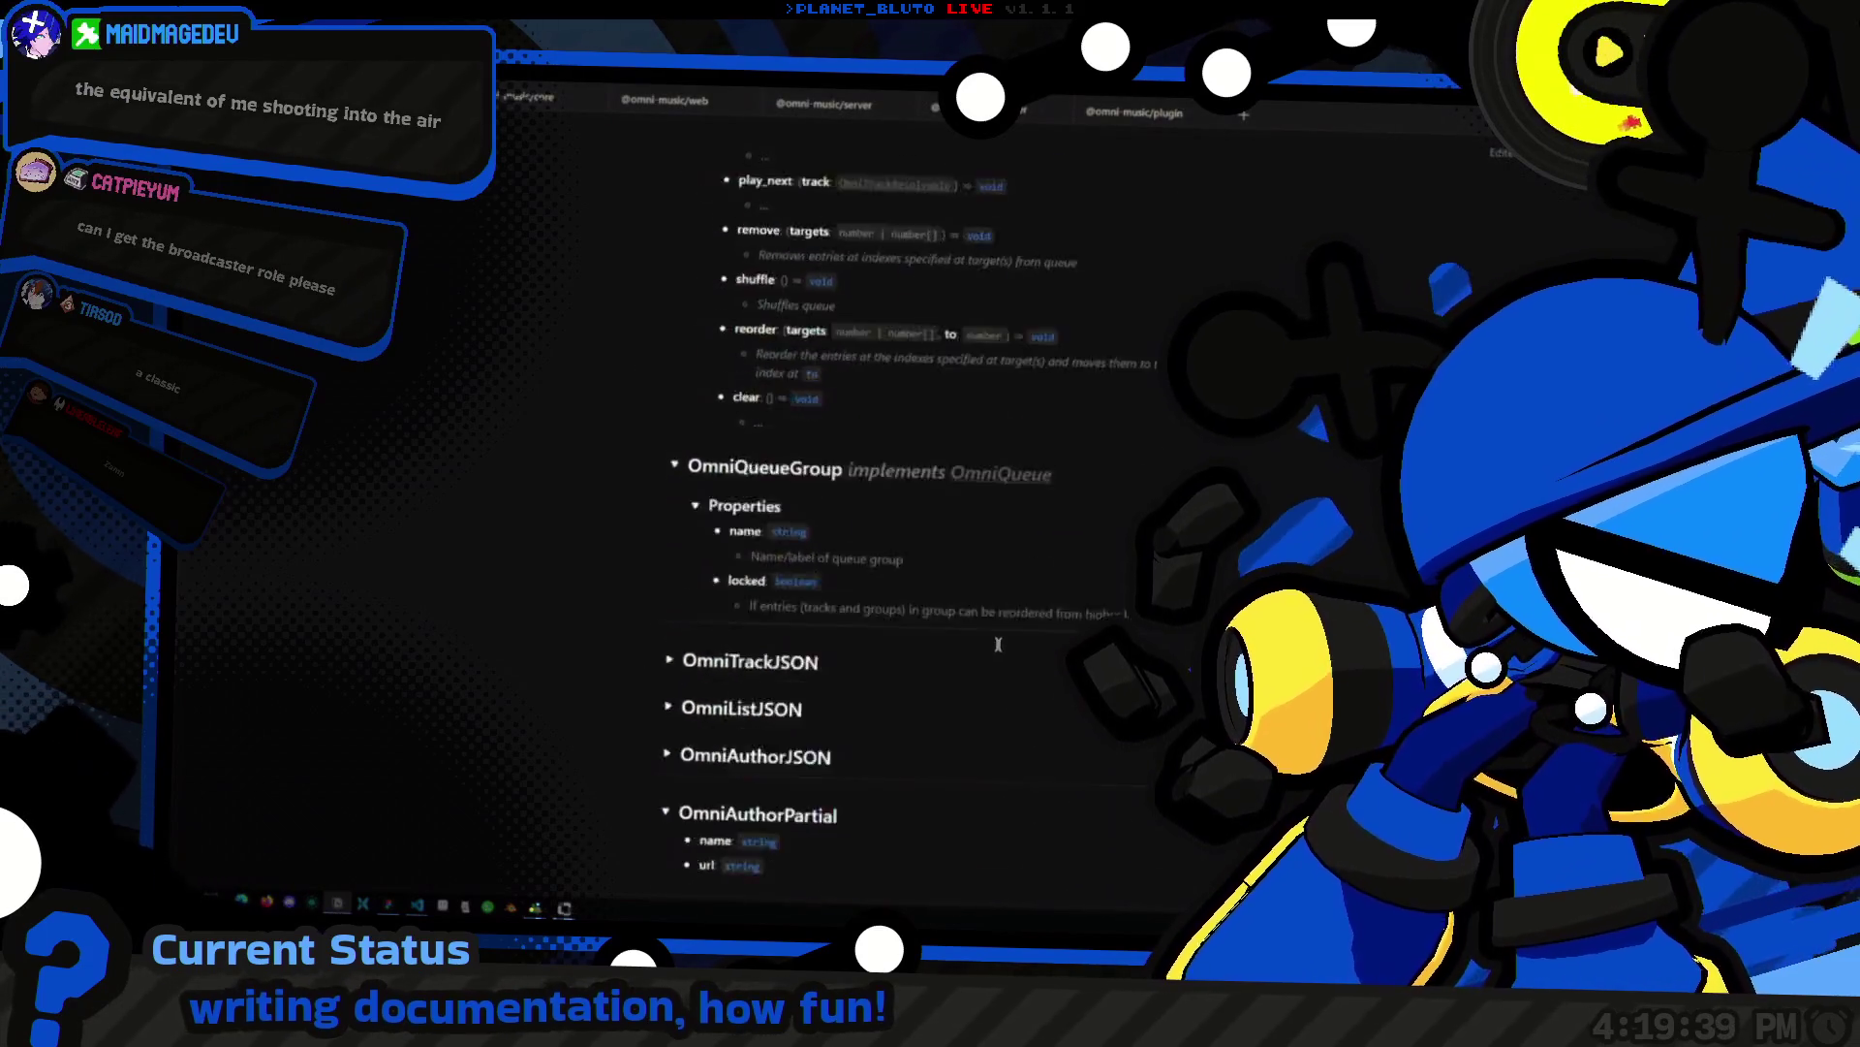
scroll(1073, 664, "down", 4)
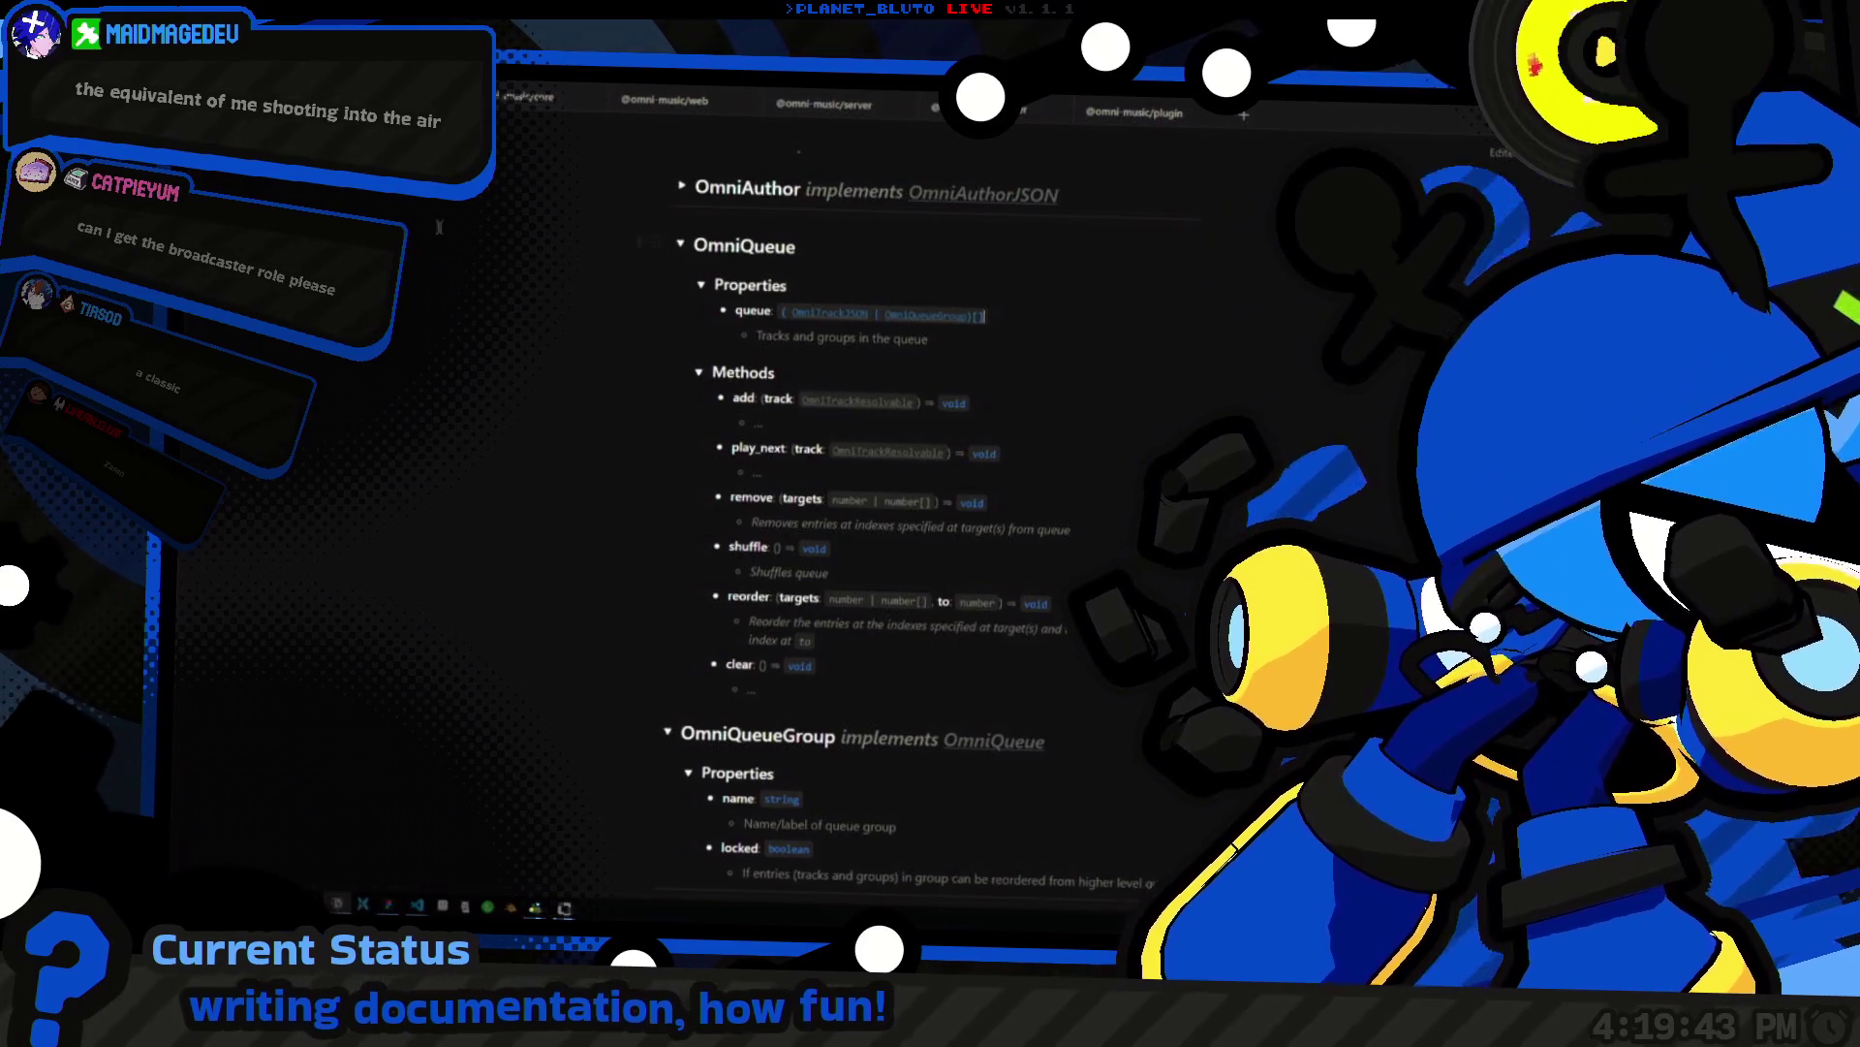
scroll(930, 644, "down", 5)
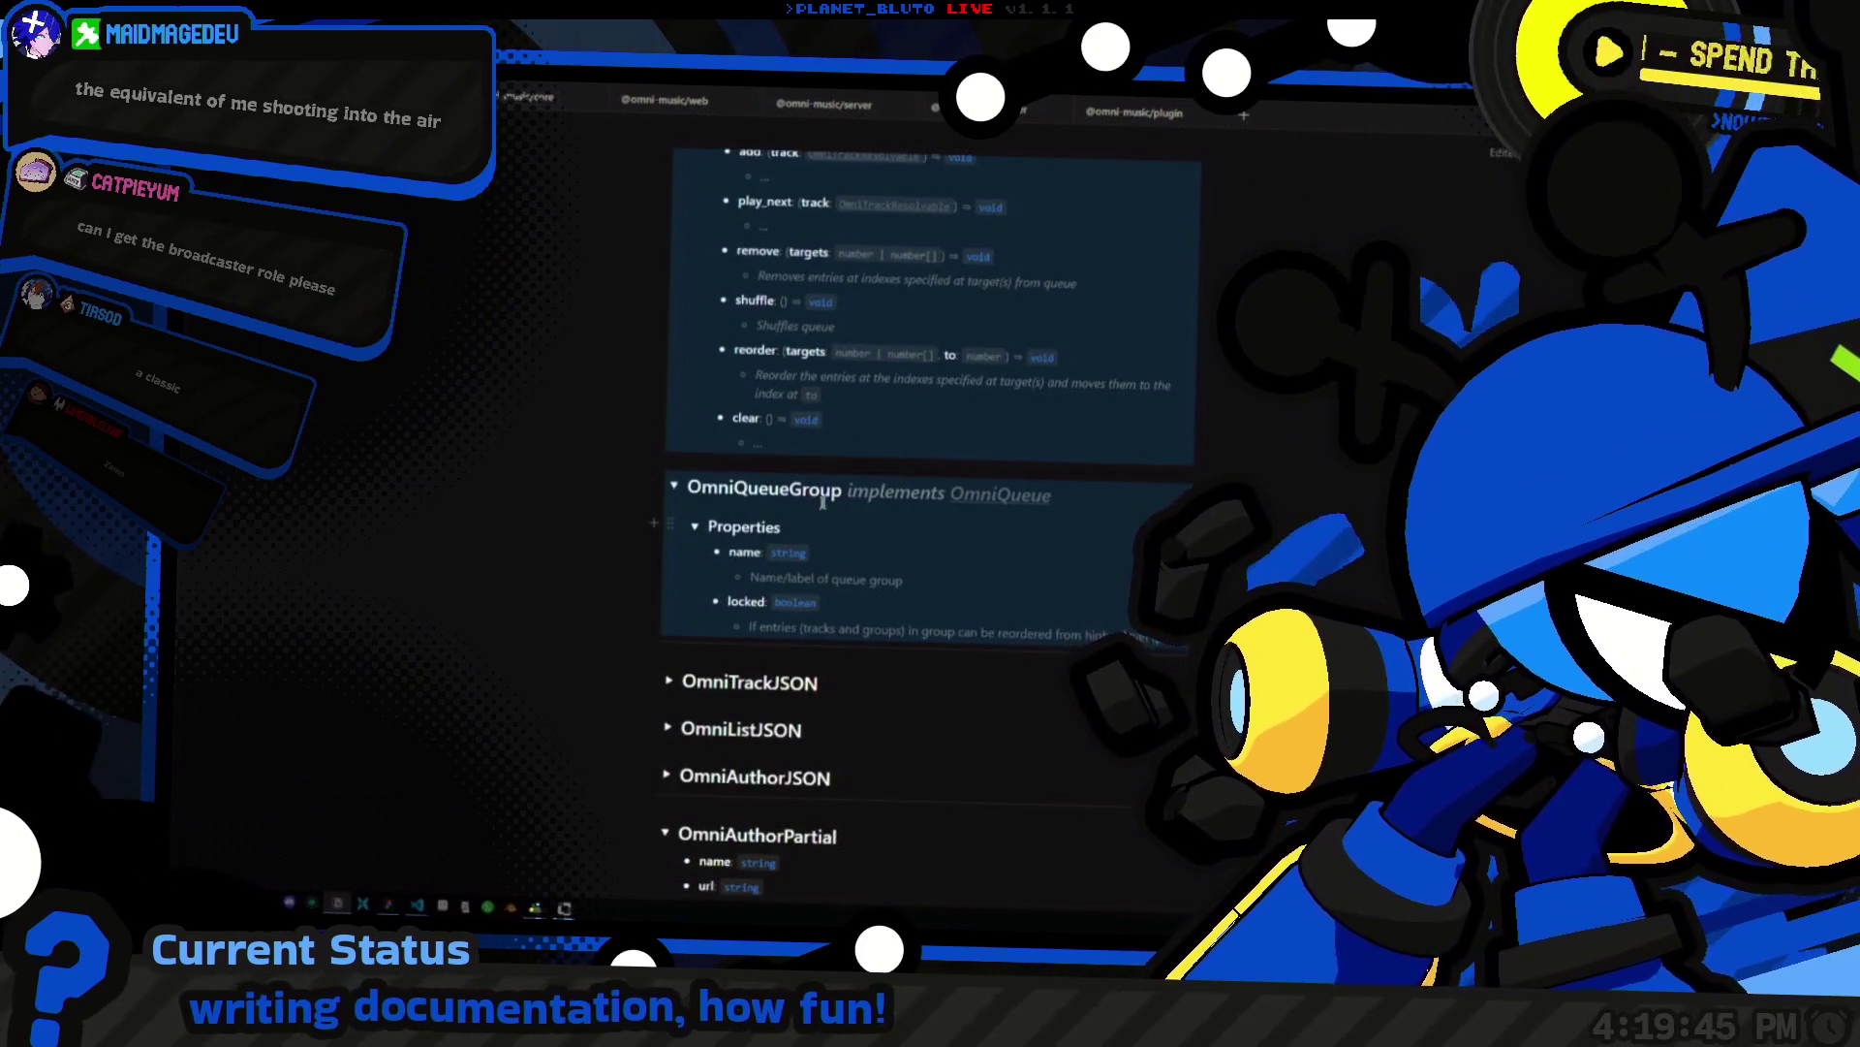
scroll(822, 514, "down", 10)
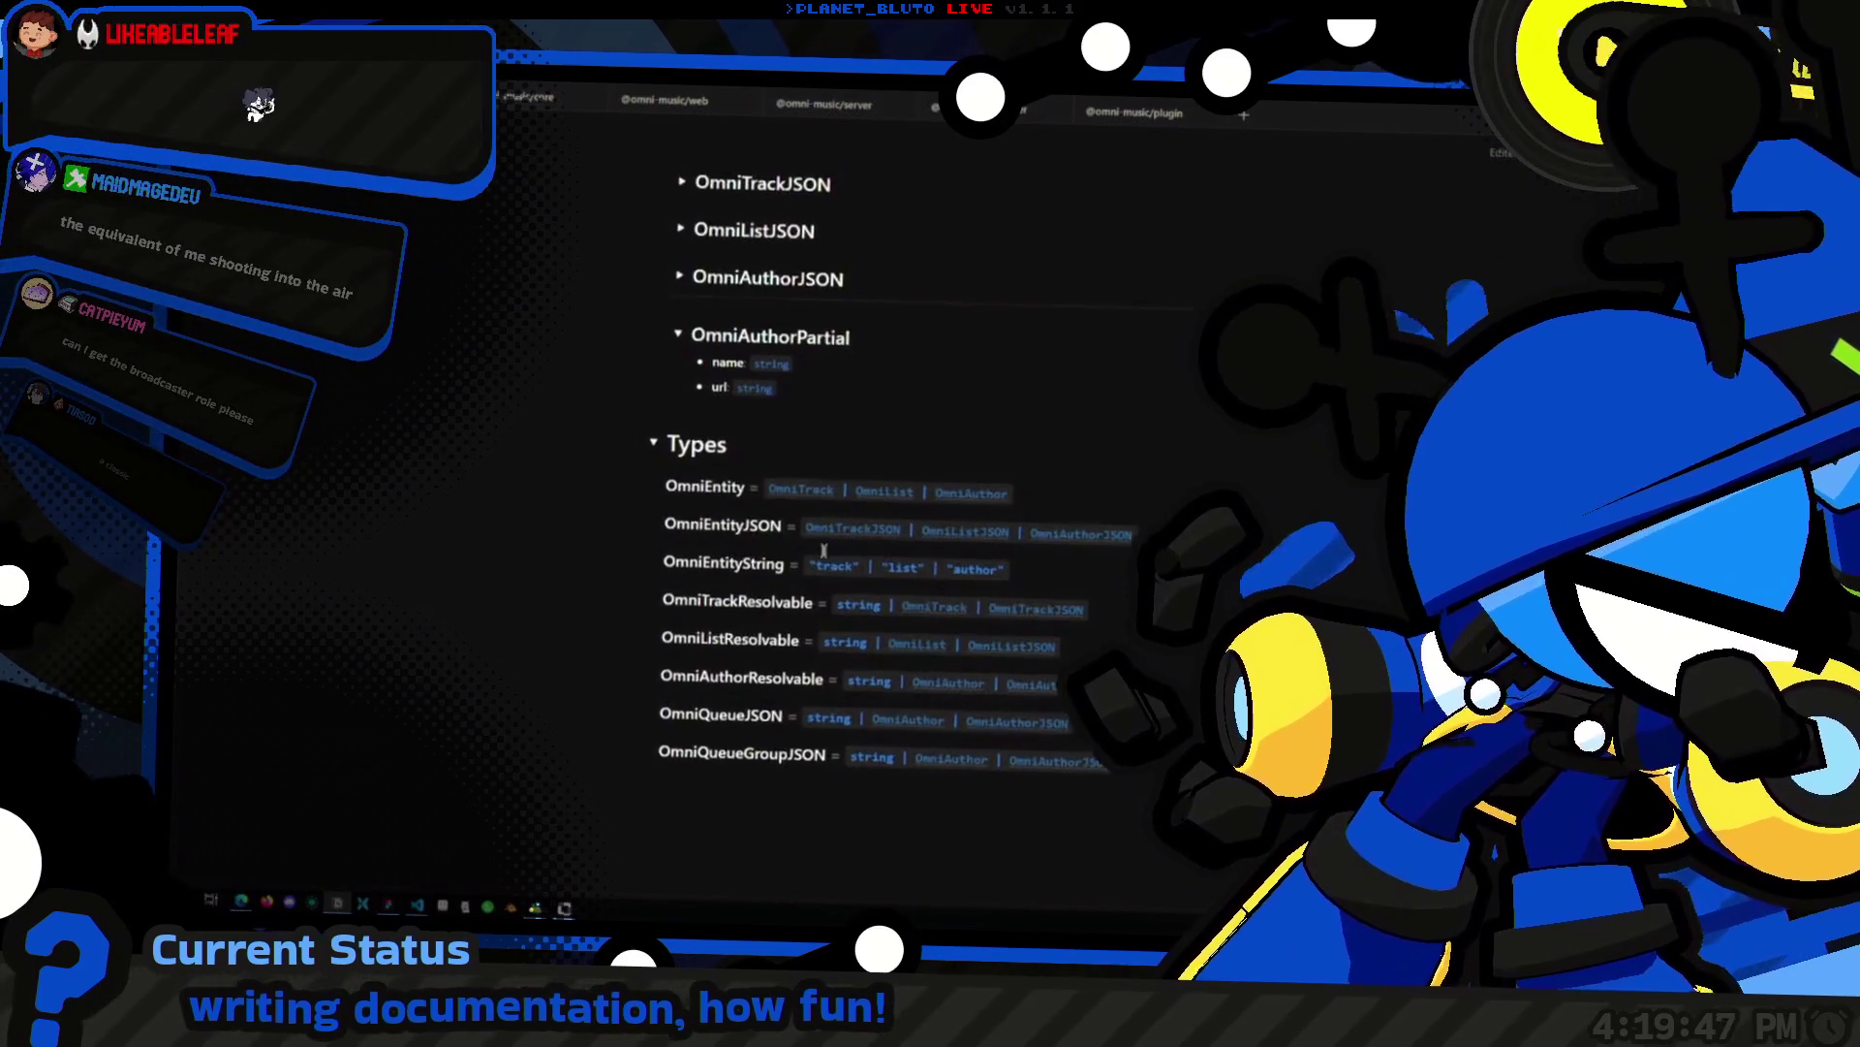
scroll(823, 550, "up", 6)
scroll(823, 551, "down", 5)
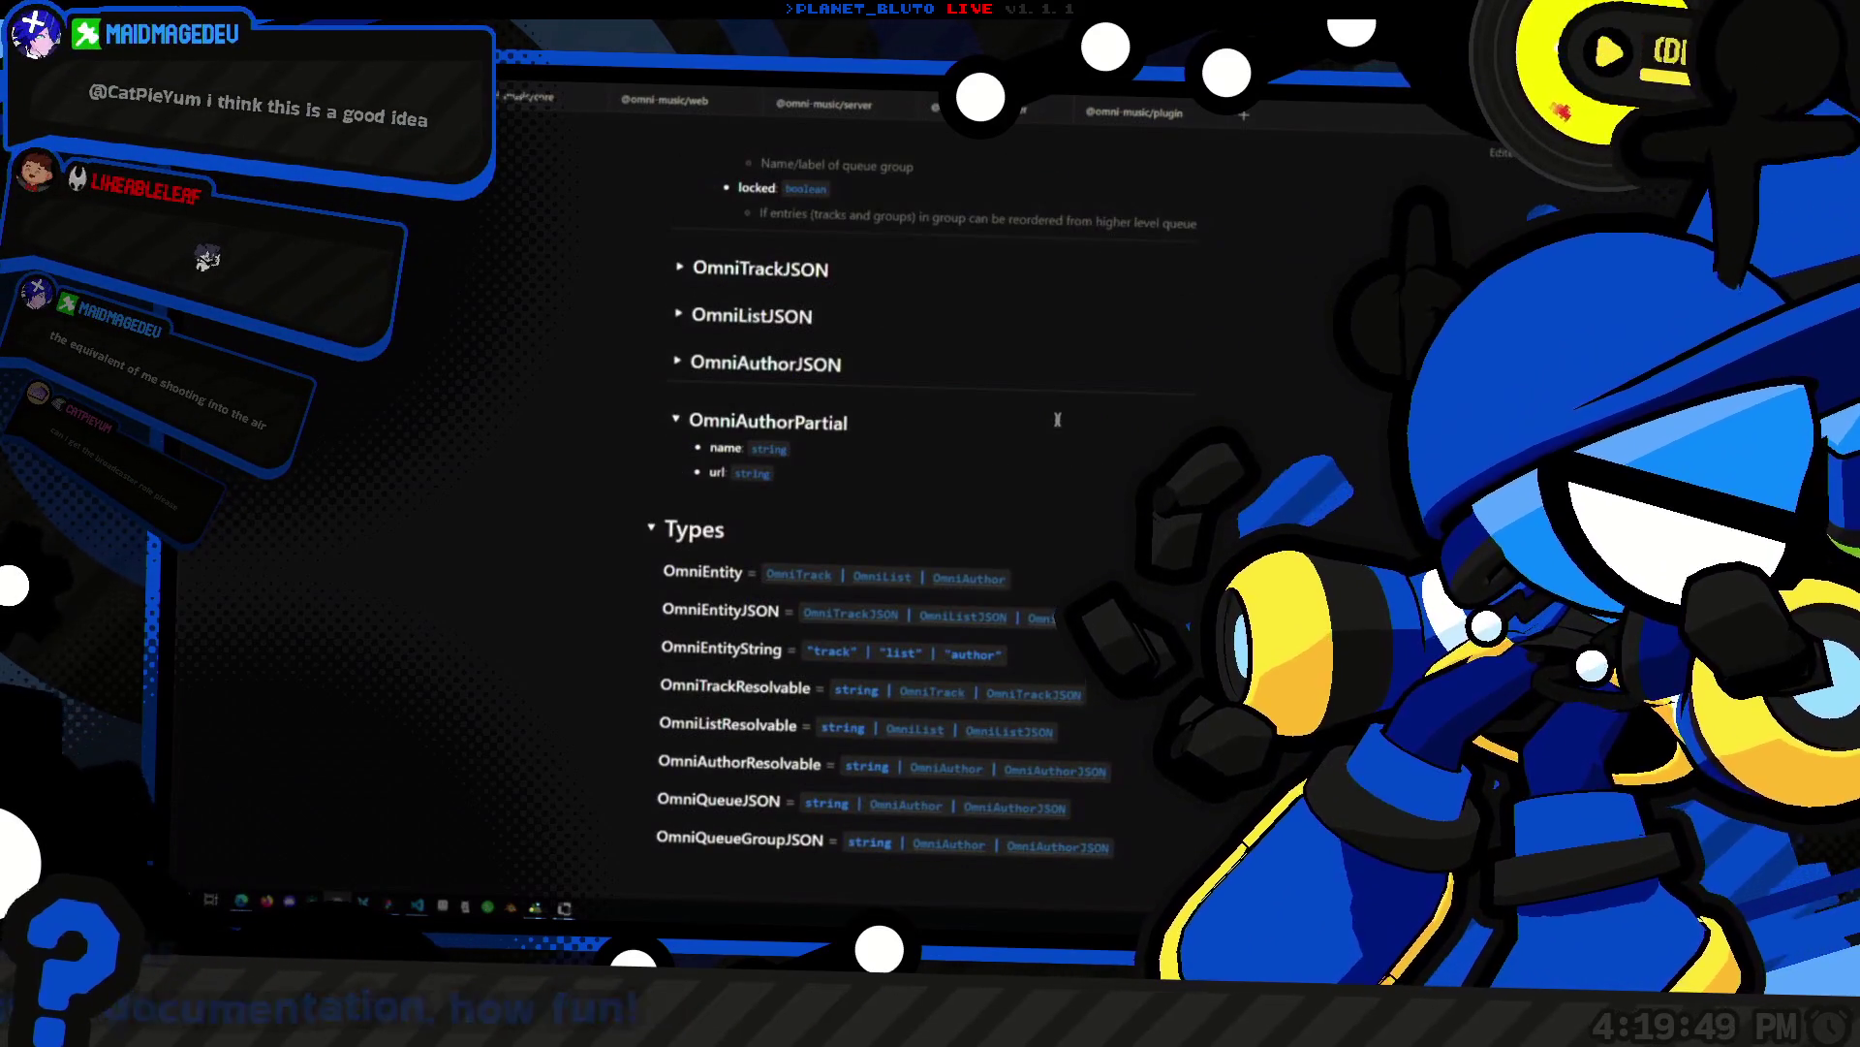
scroll(1057, 418, "down", 3)
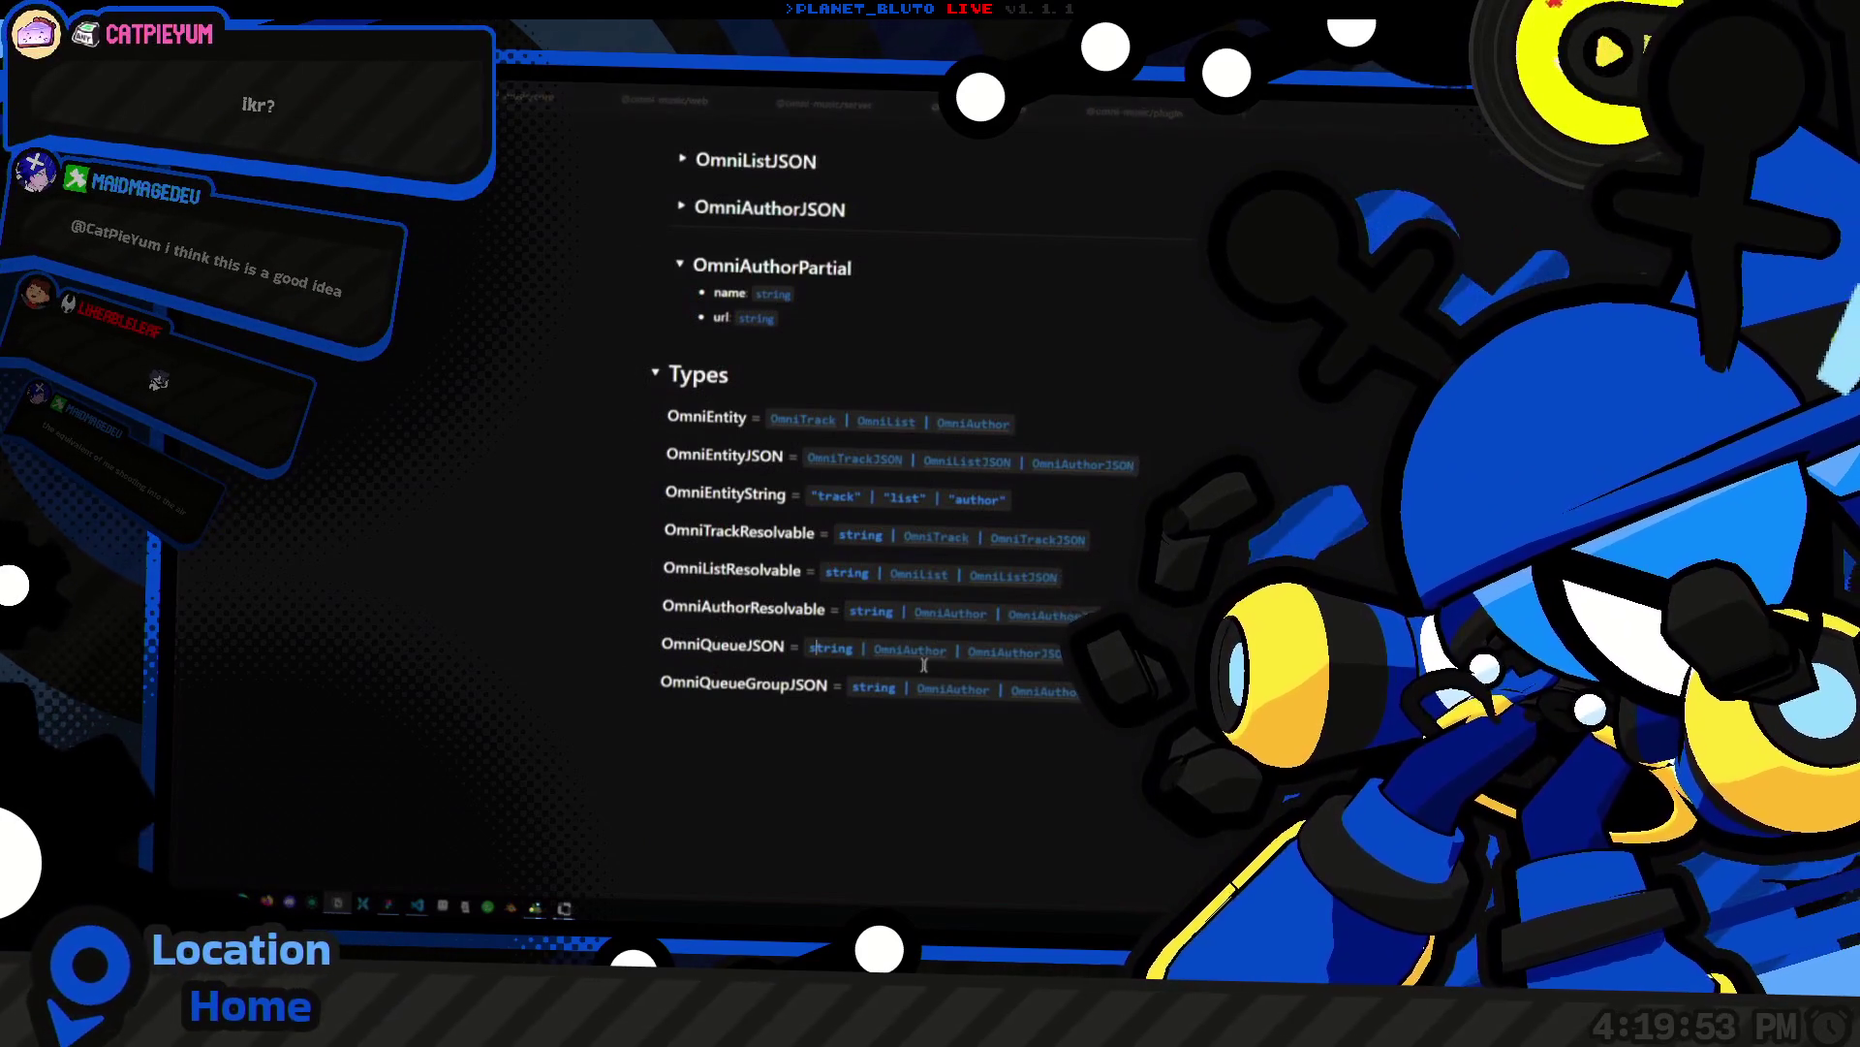
Replace OmniQueueJSON's type union with (OmniTrackJSON | OmniQueueGroup)[], removing a stray 's'
triple_click(923, 665)
right_click(481, 630)
left_click(543, 739)
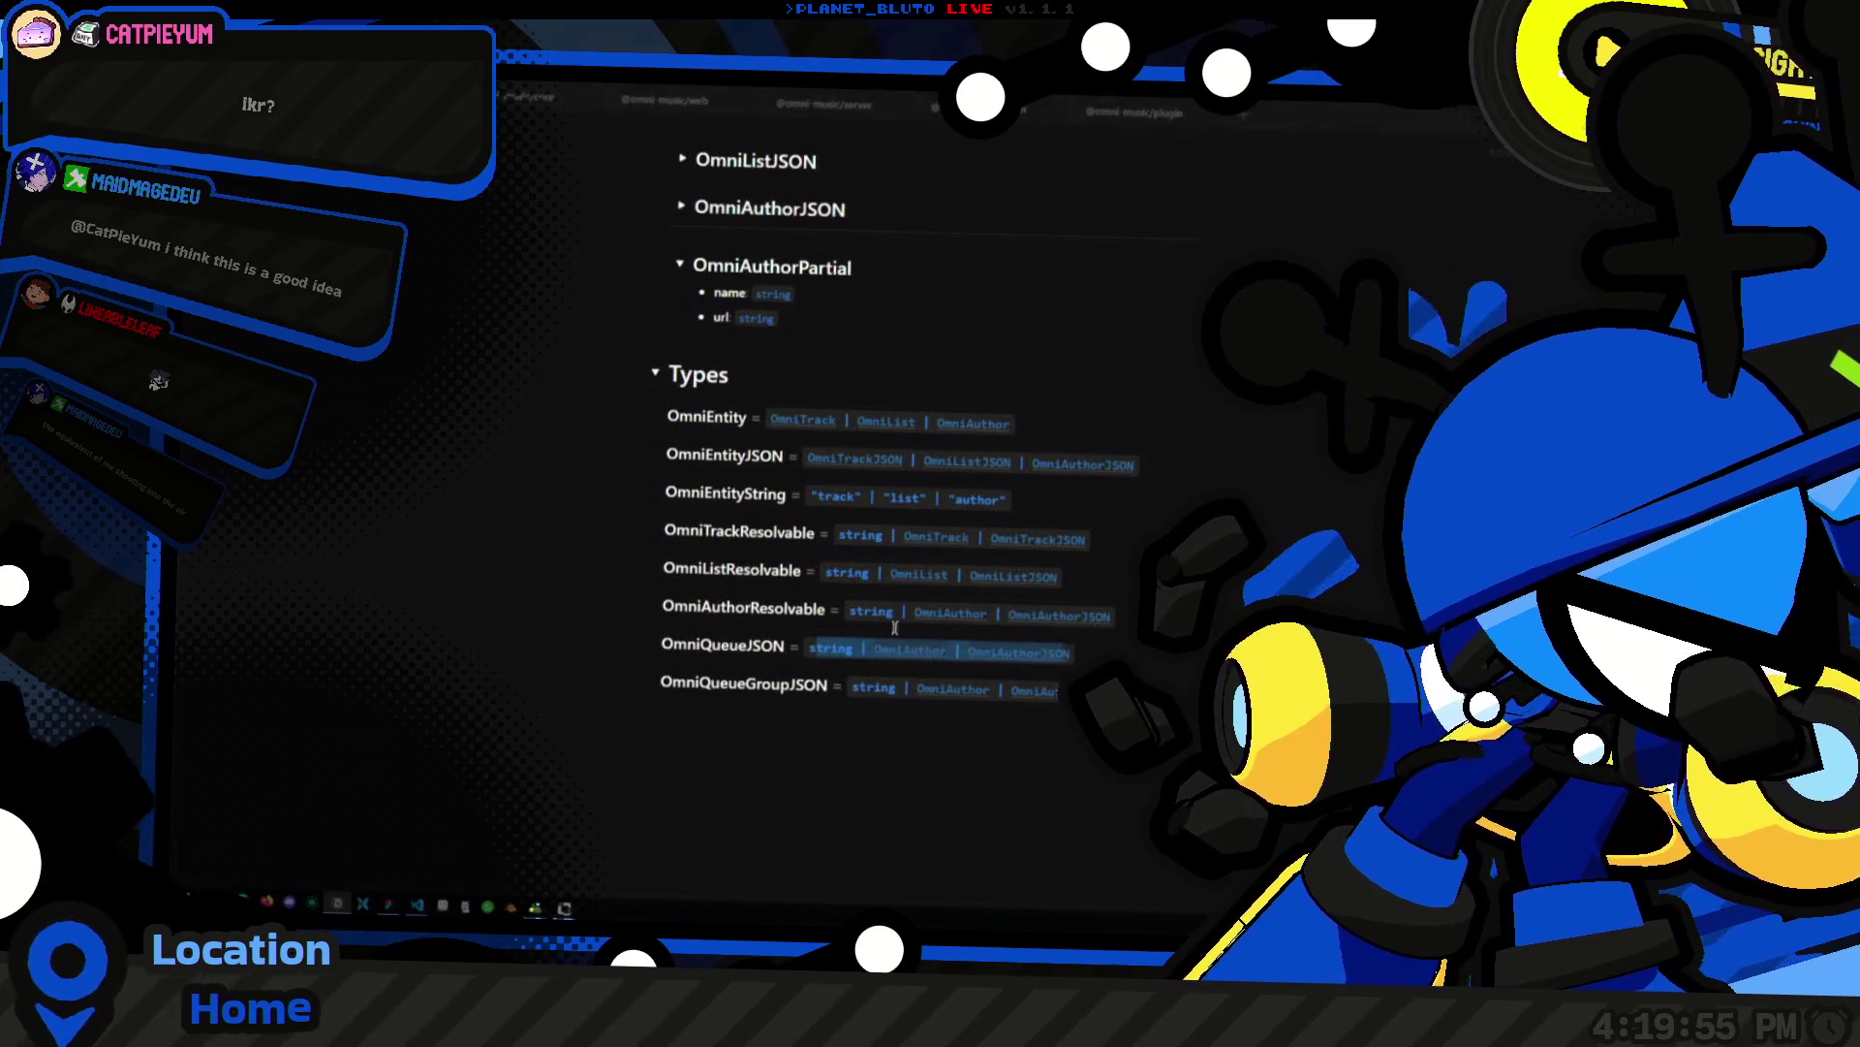
scroll(910, 433, "up", 7)
scroll(911, 434, "up", 20)
scroll(949, 582, "down", 20)
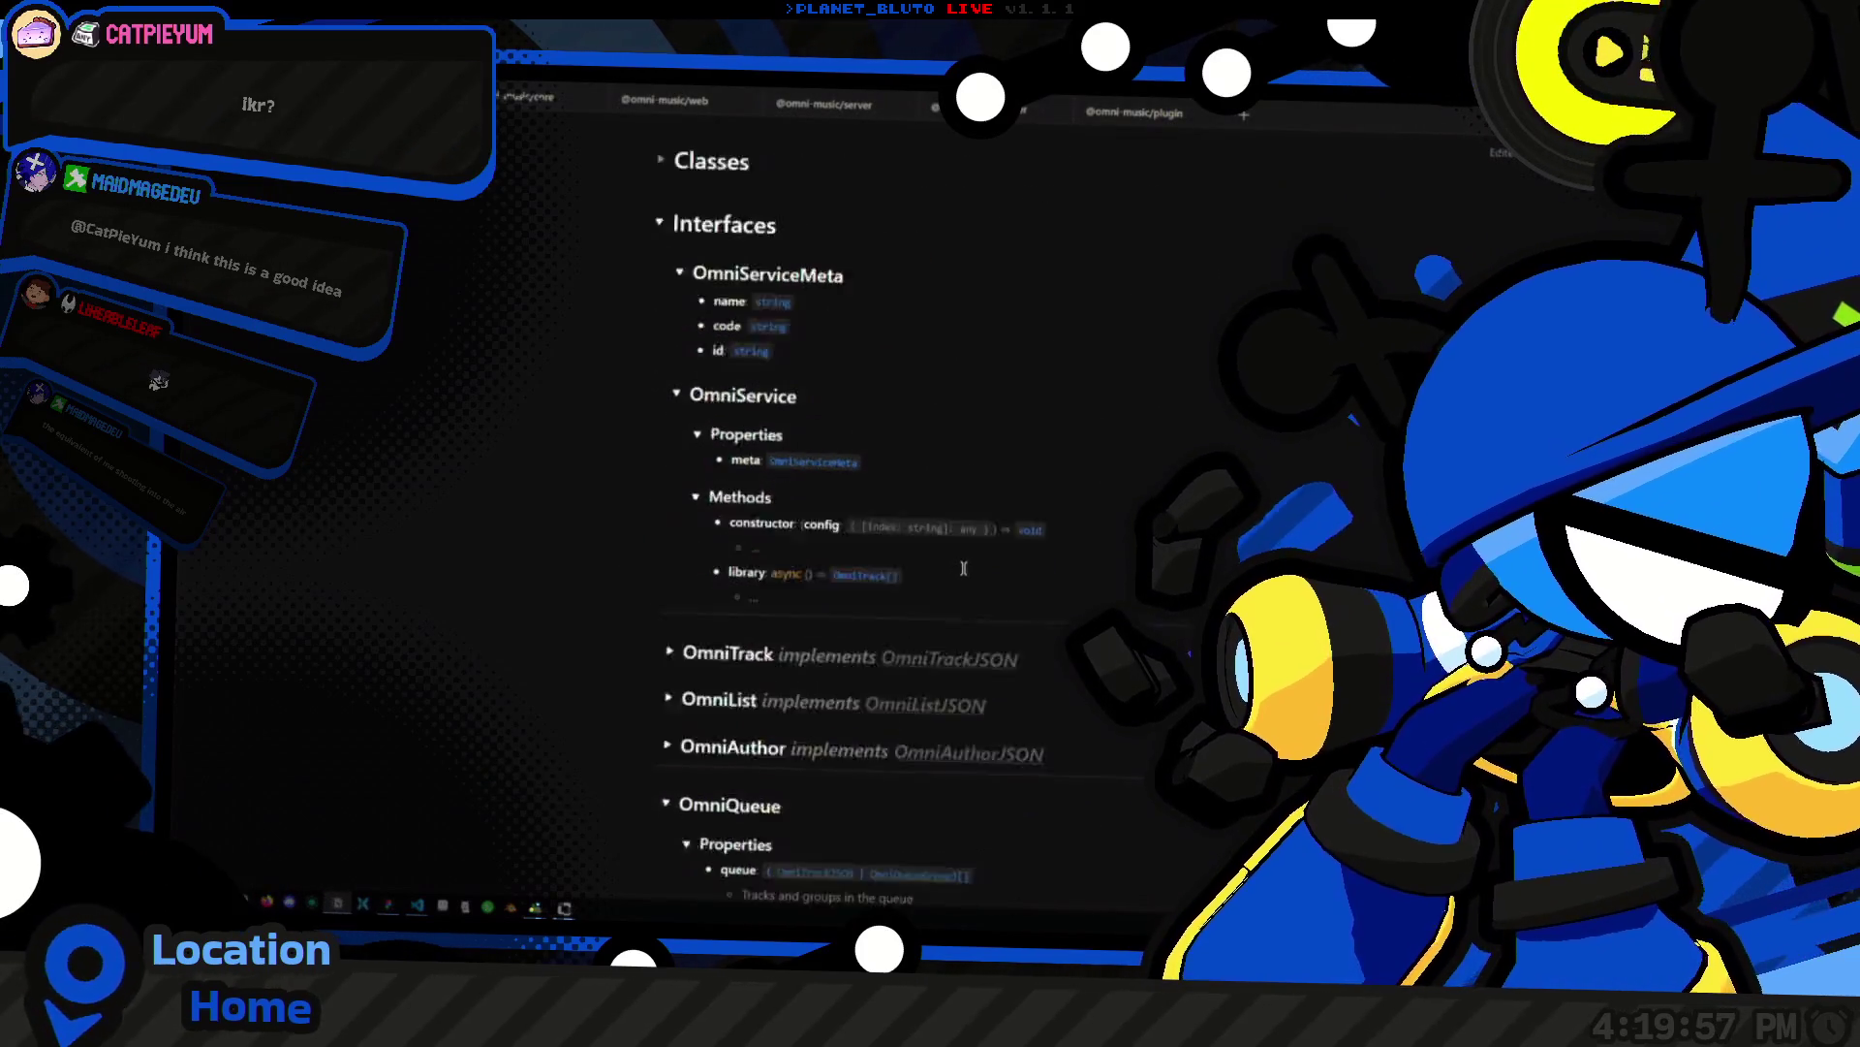
scroll(959, 562, "up", 7)
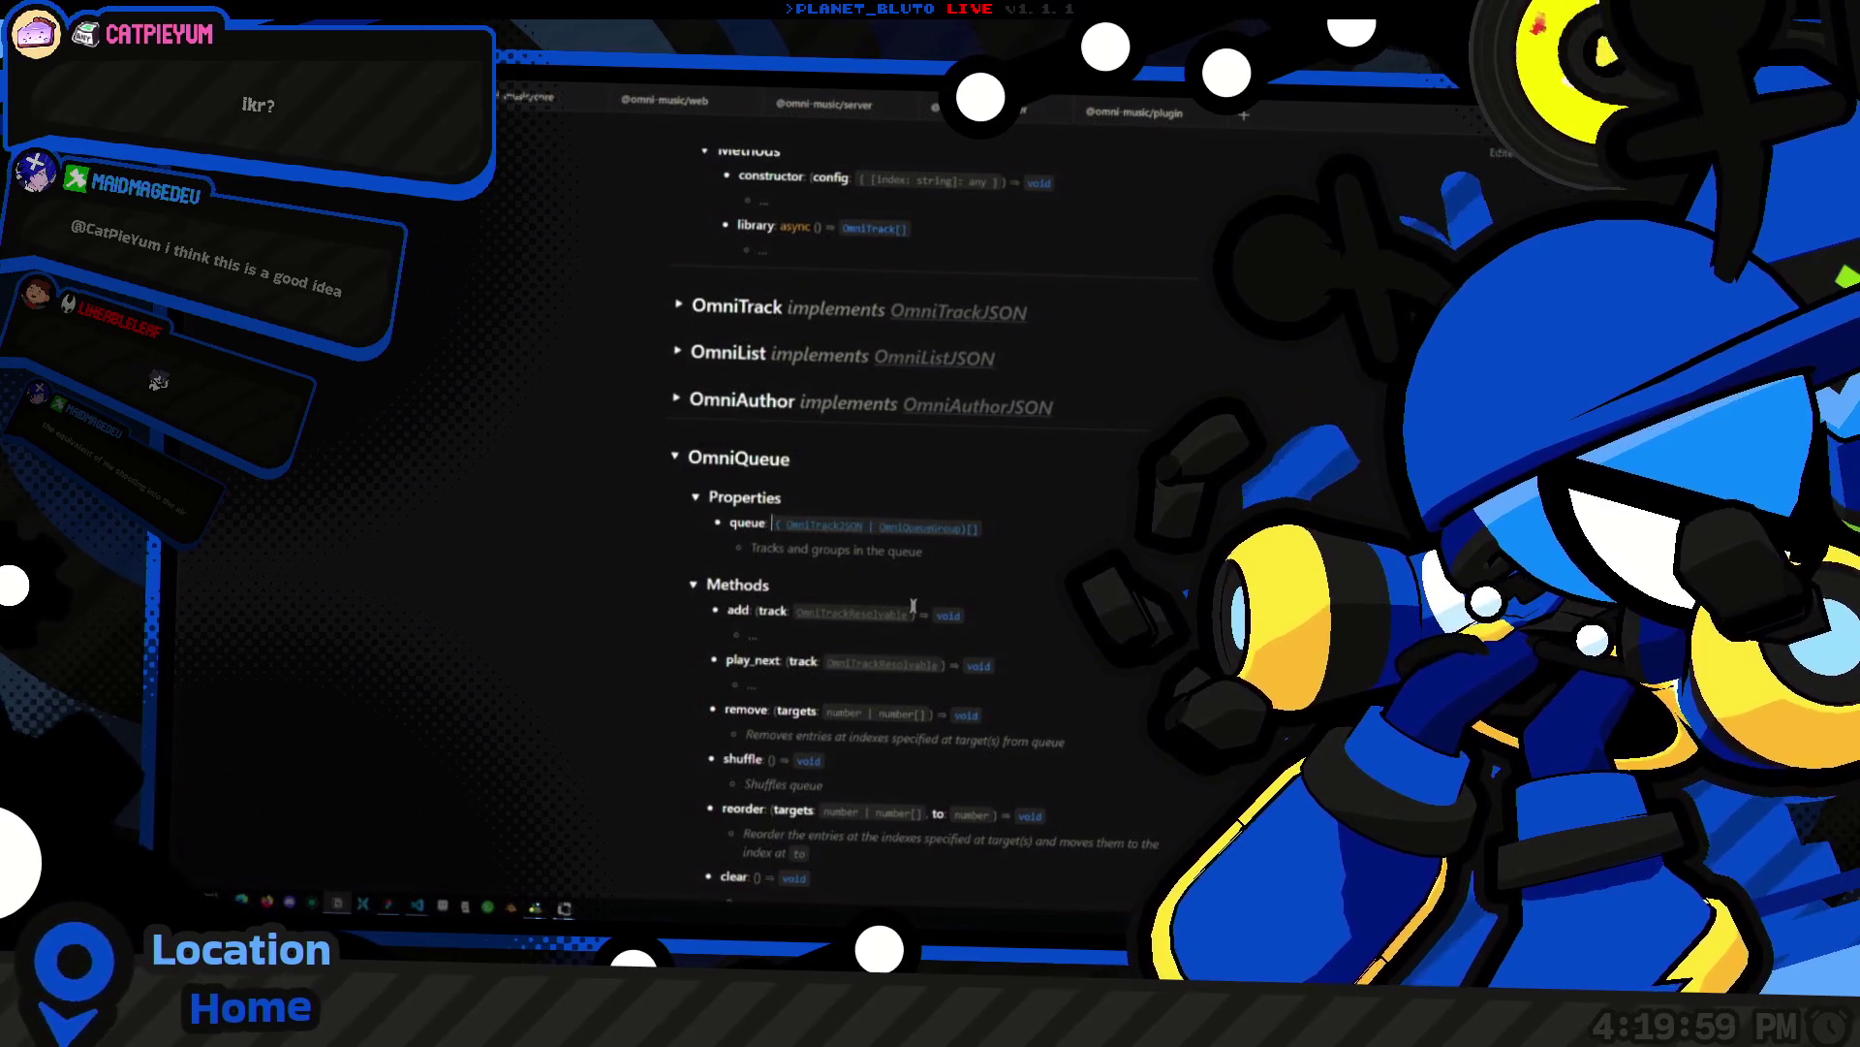
right_click(479, 512)
scroll(832, 598, "down", 18)
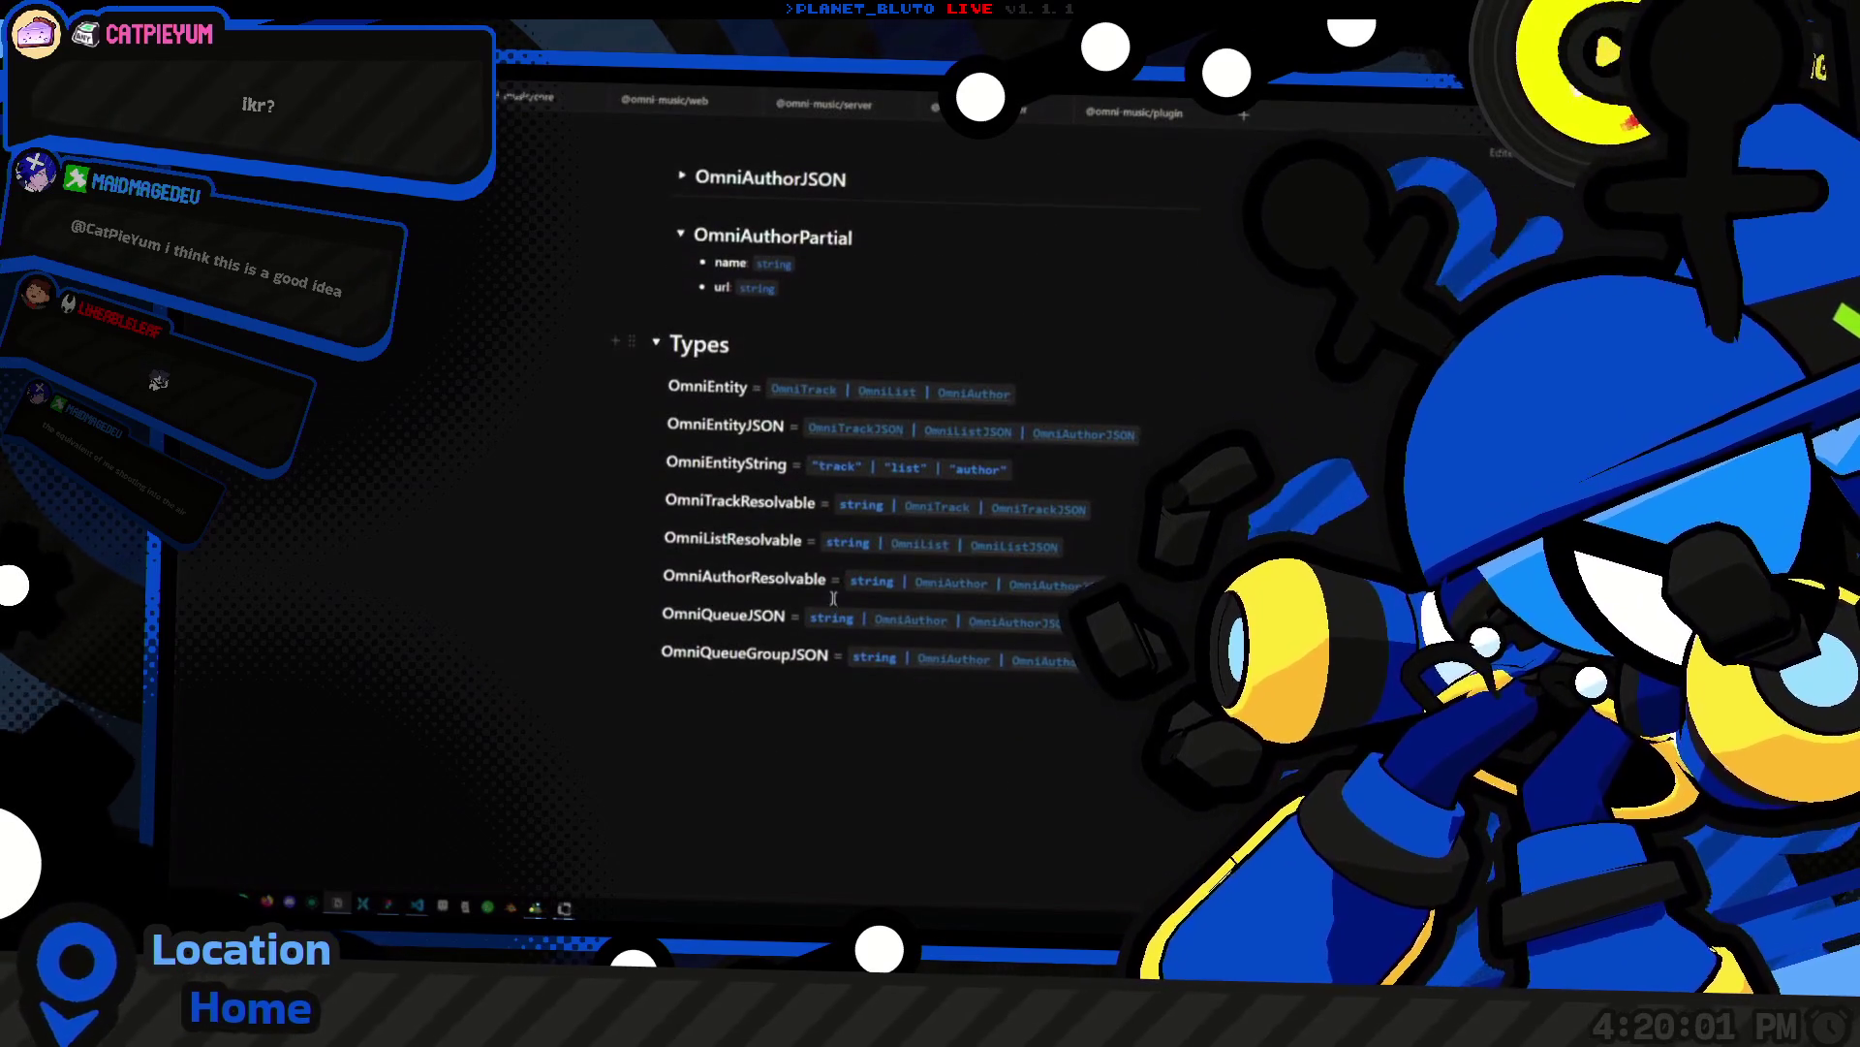
key("shift+End")
key("ctrl+v")
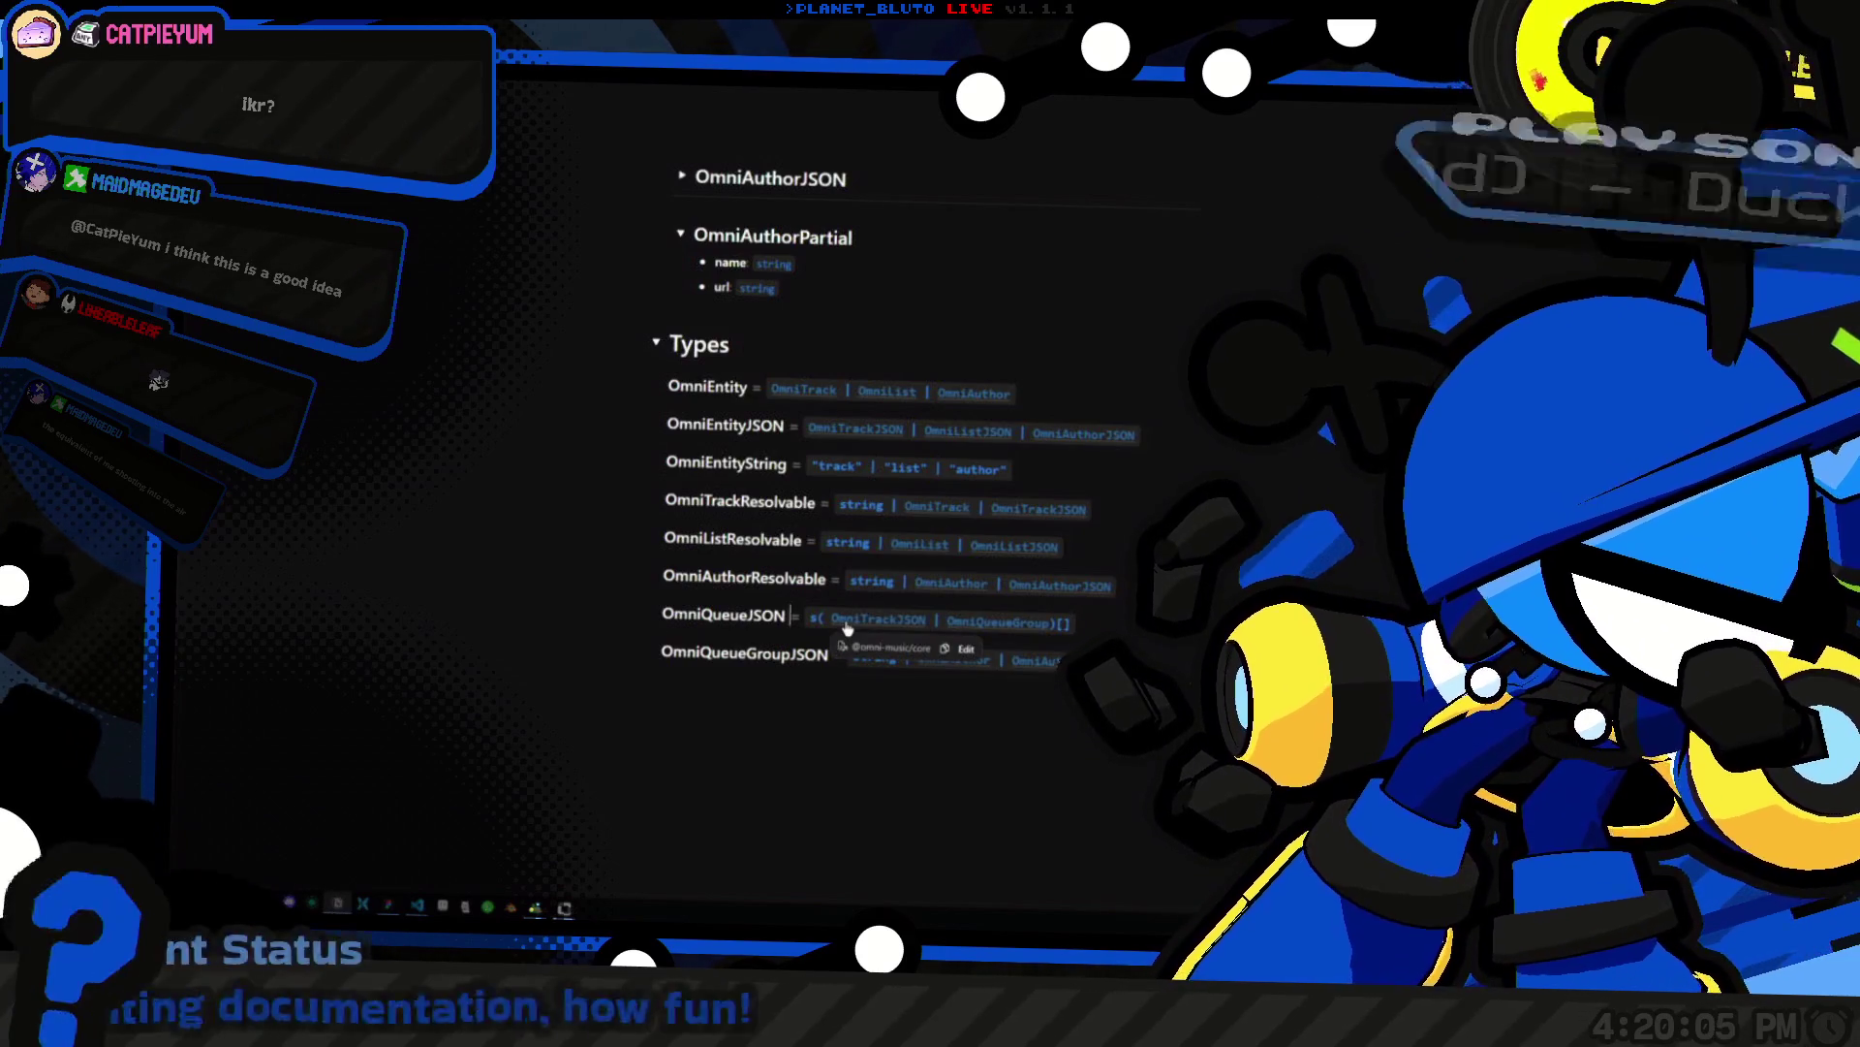
key("Home")
key("Delete")
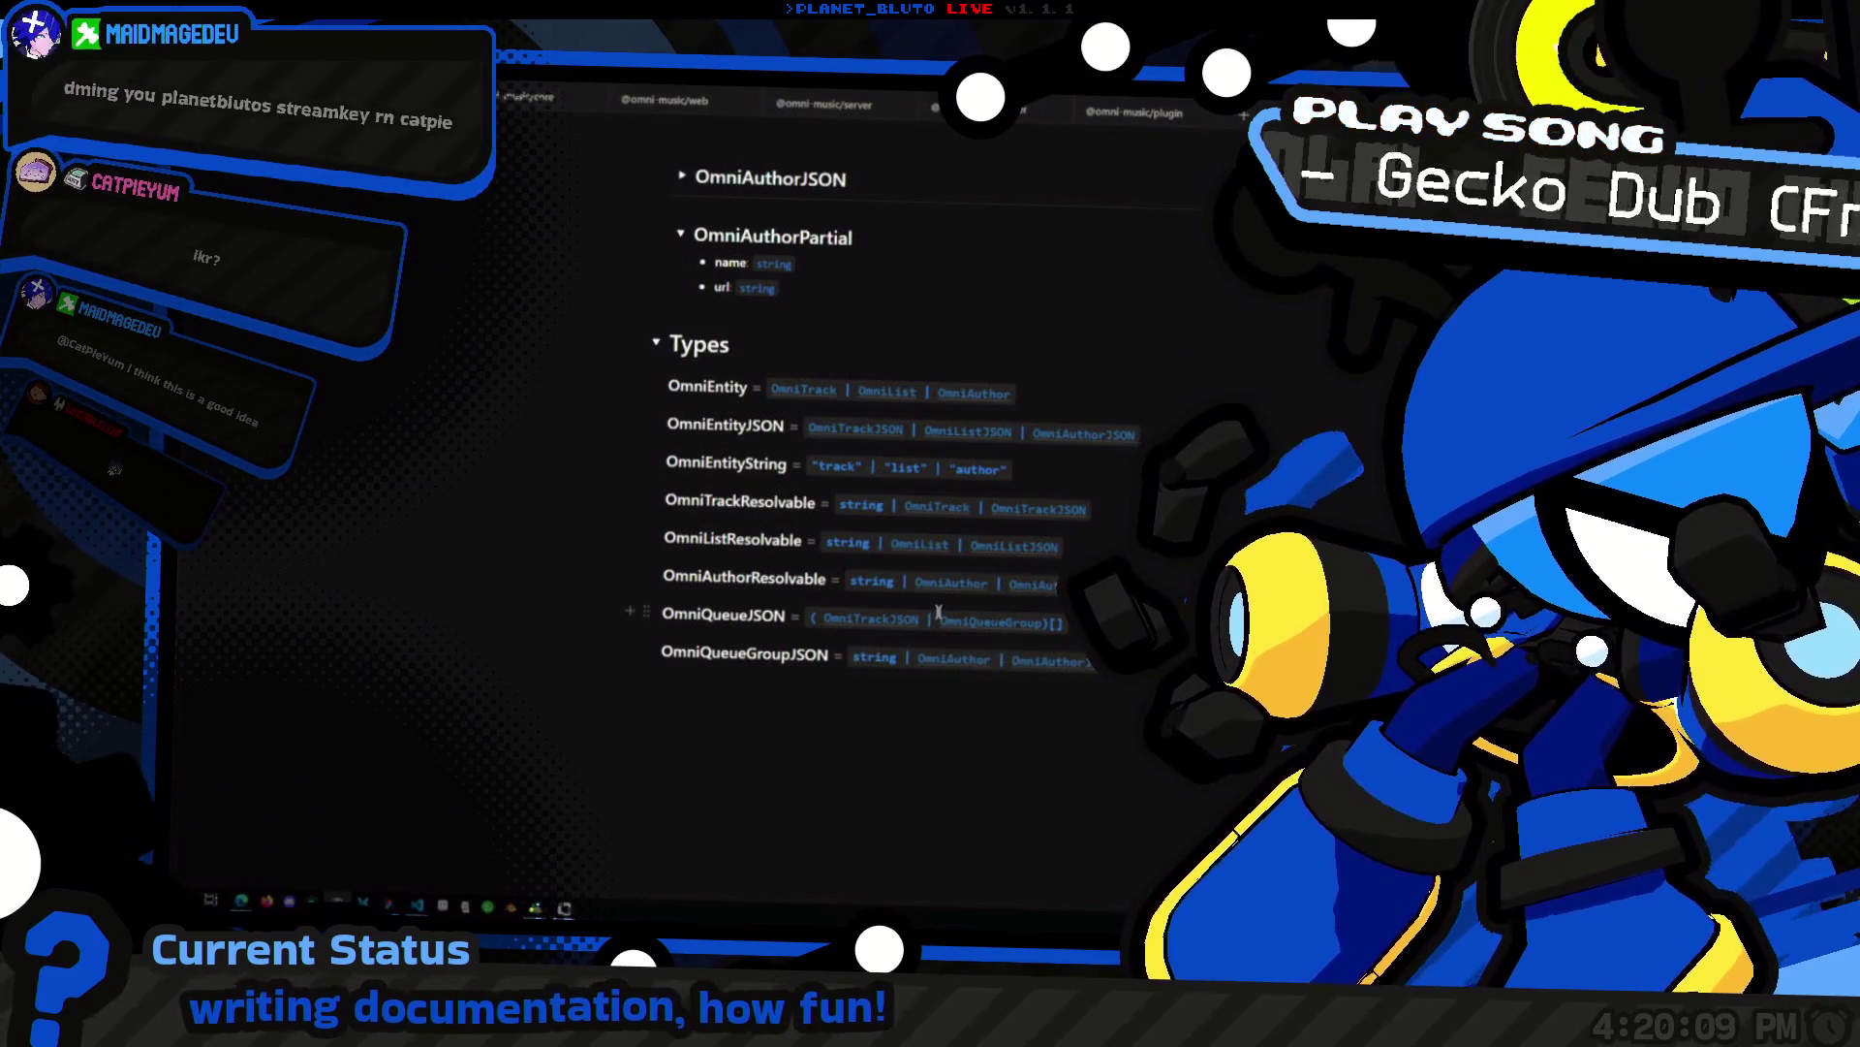
Extend the block selection through OmniAuthorPartial and bring the Types section into view
scroll(937, 612, "up", 10)
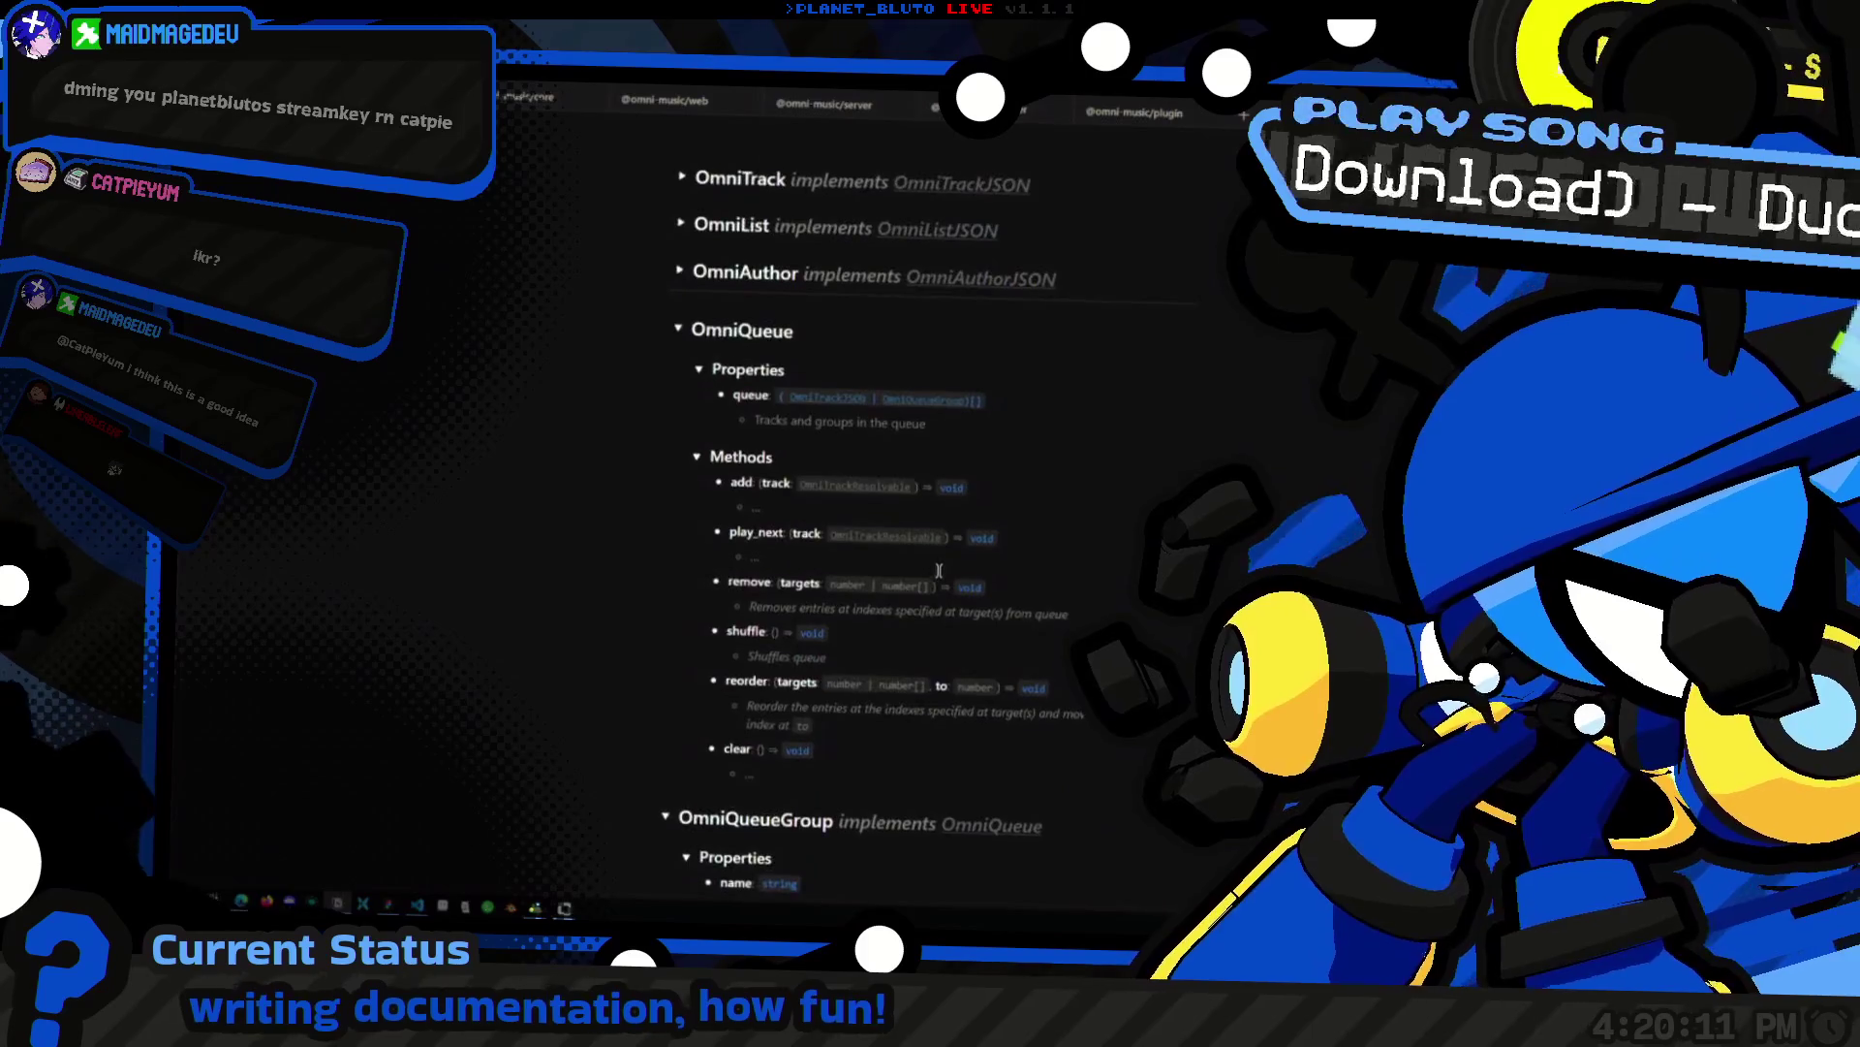
scroll(935, 569, "down", 6)
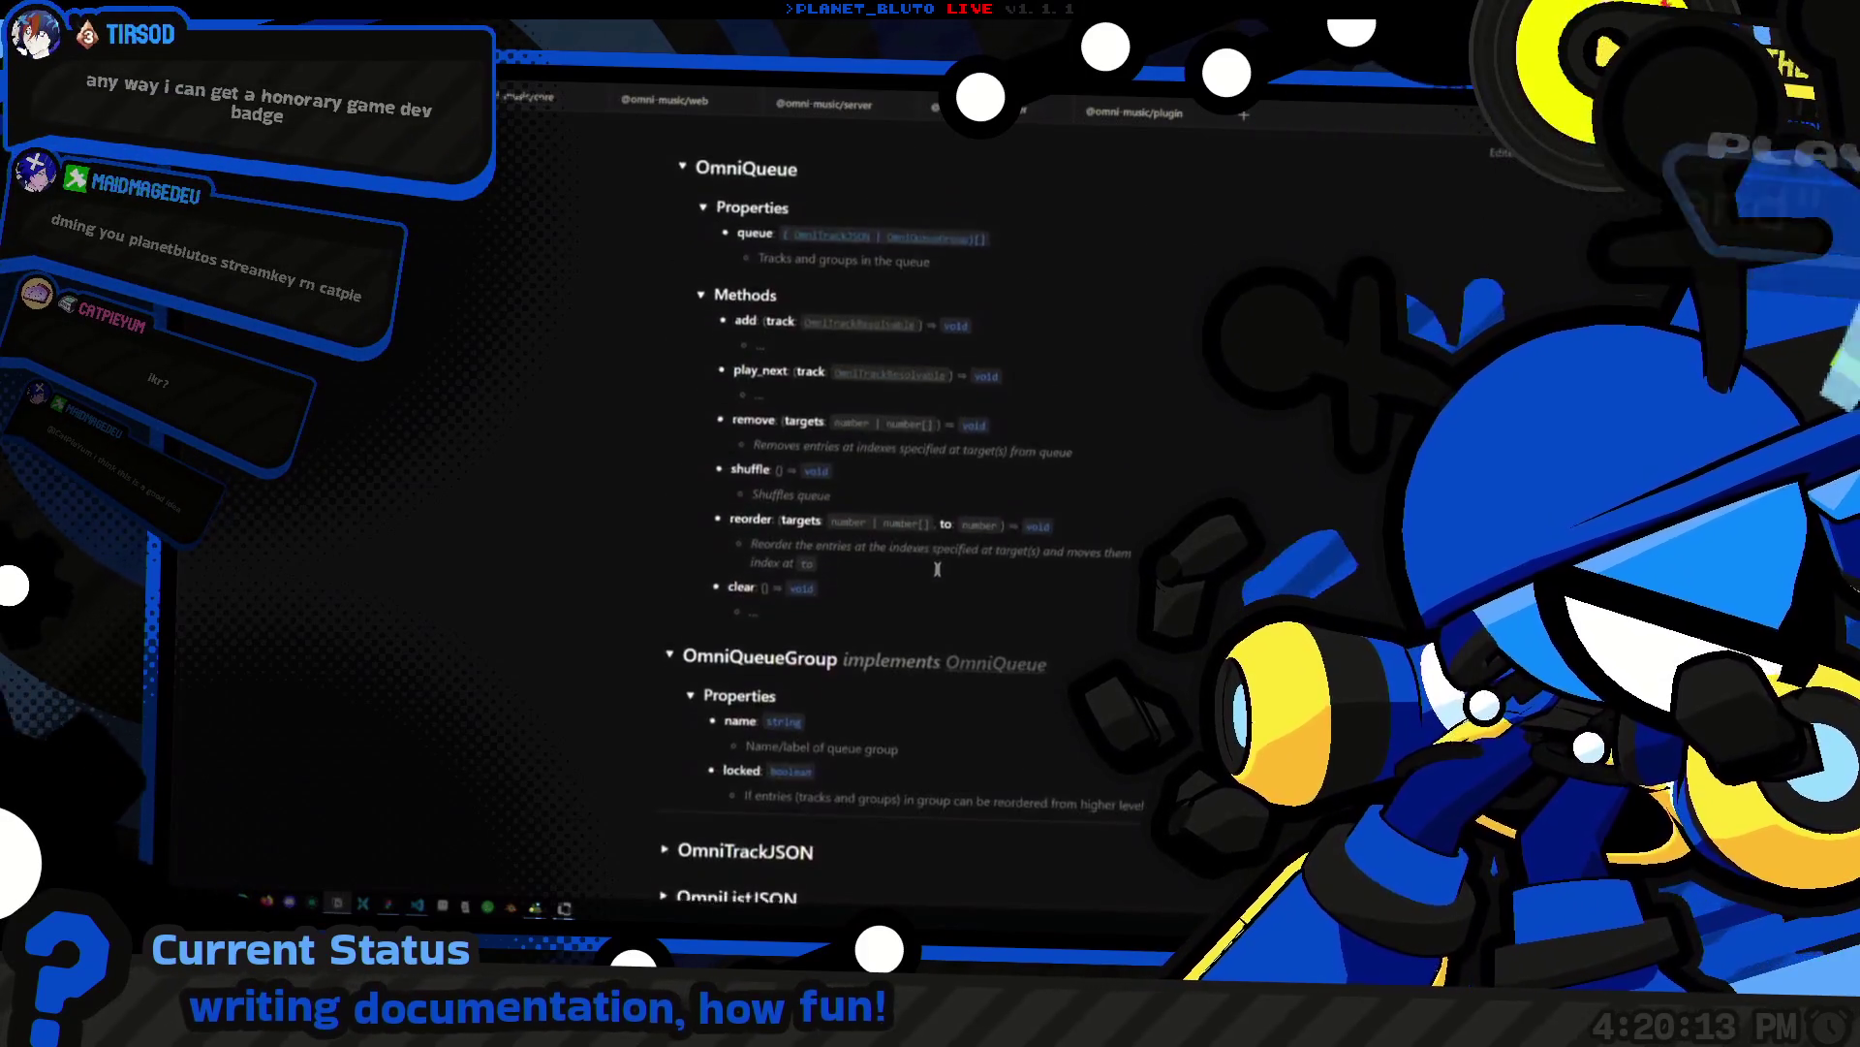
key("Escape")
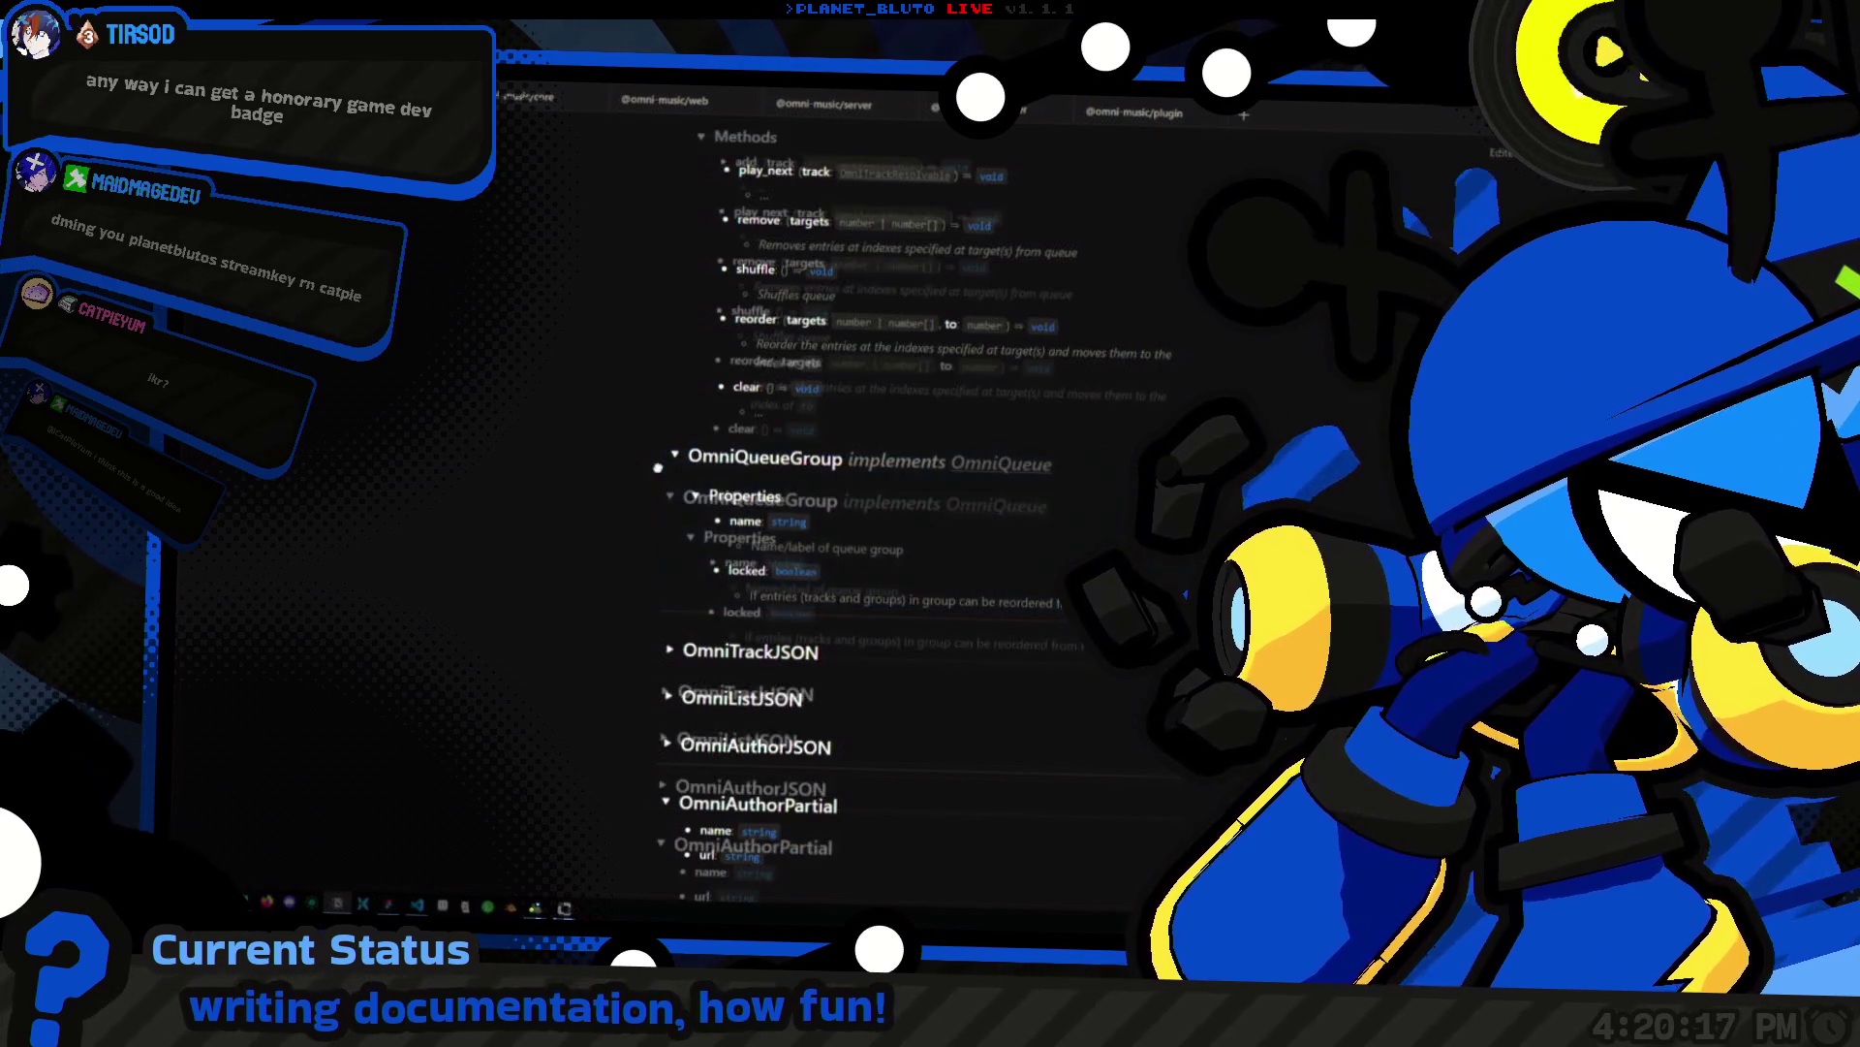
key("ctrl+a")
scroll(620, 451, "down", 3)
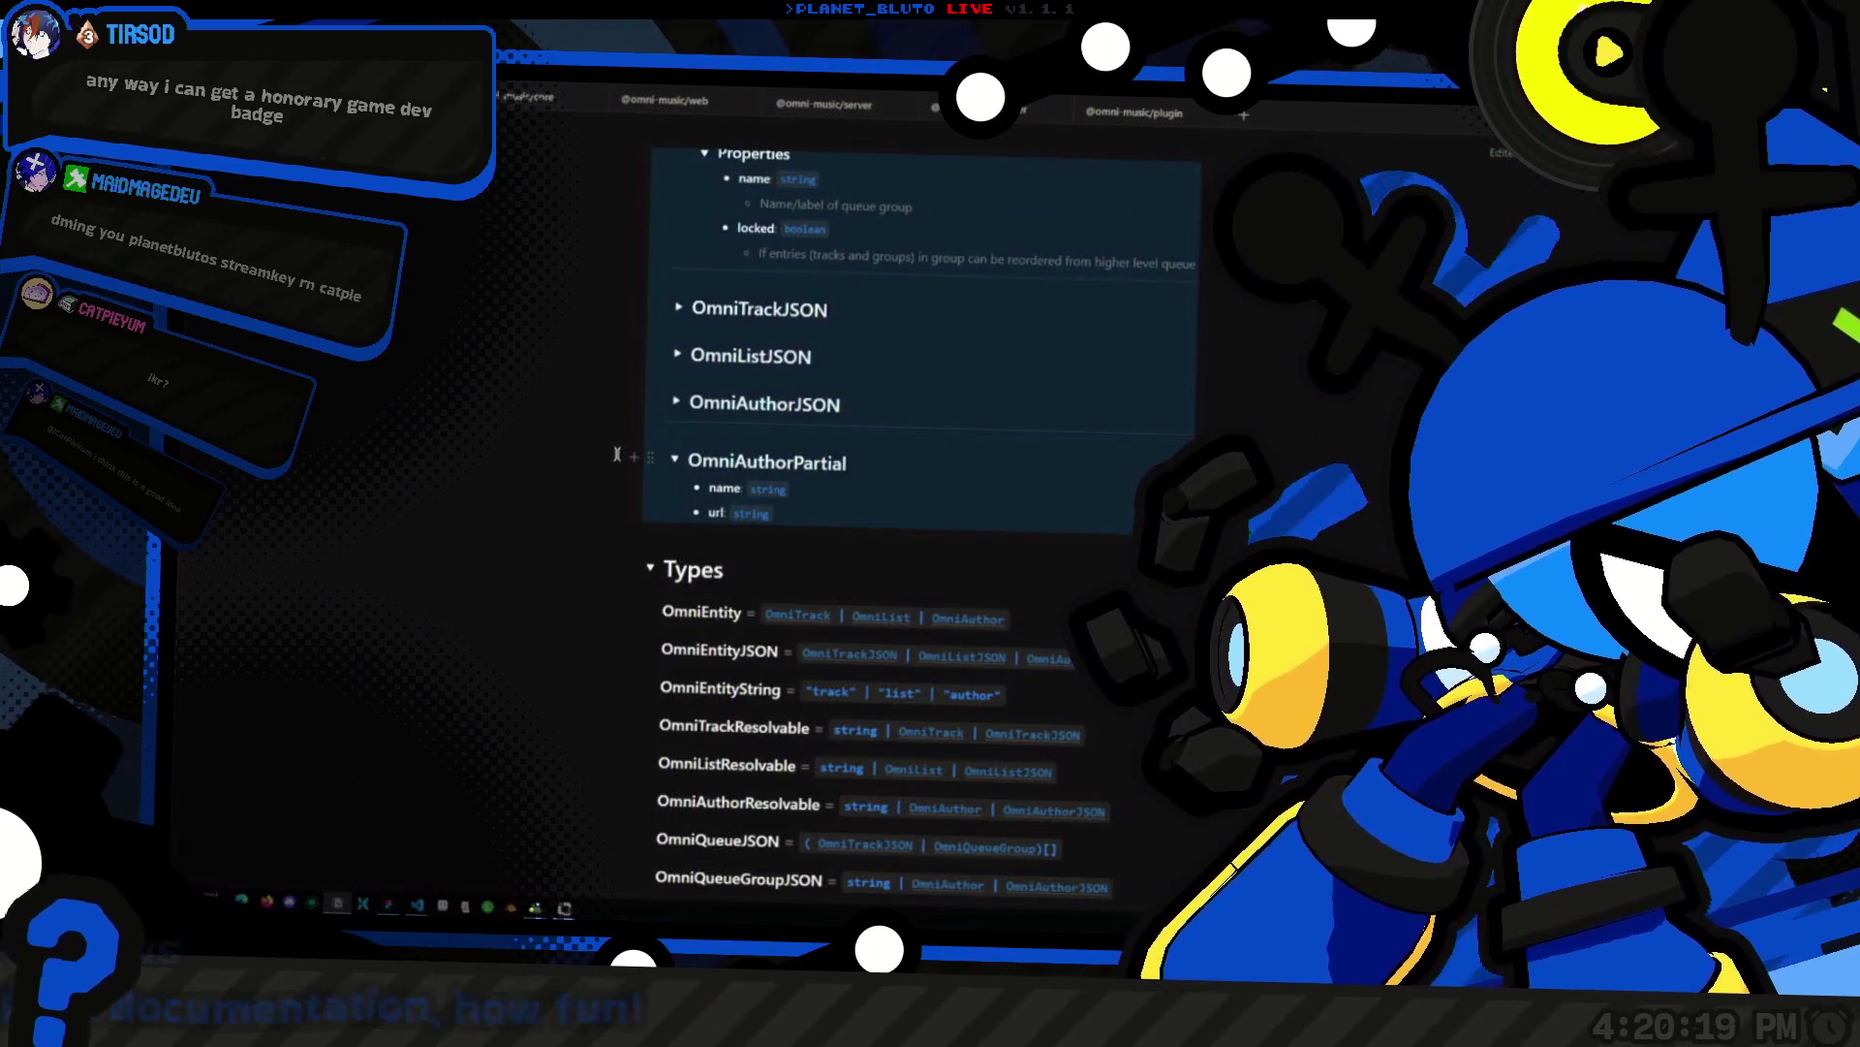
scroll(616, 455, "up", 3)
Remove the 'implements OmniQueue' text from the OmniQueueGroup heading
mouse_move(507, 418)
left_mouse_down()
mouse_move(654, 431)
mouse_move(678, 716)
left_mouse_up()
left_click(842, 596)
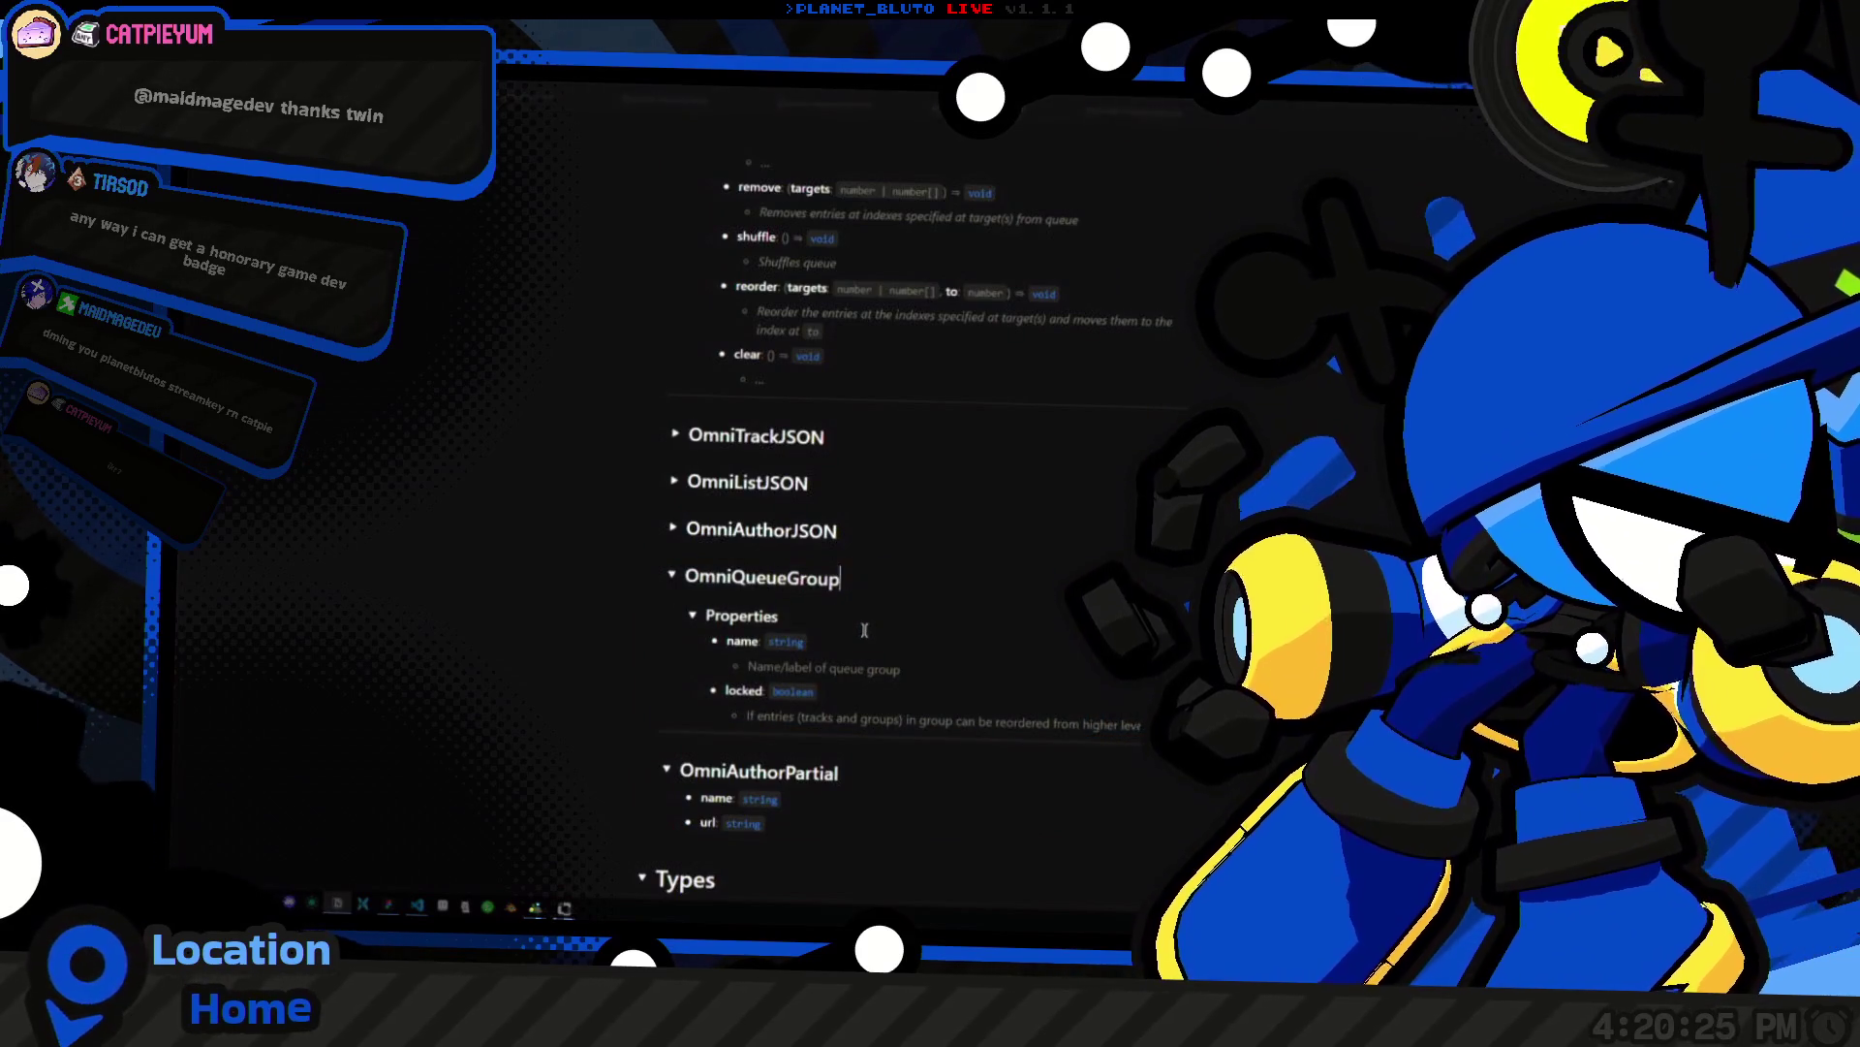
left_click(870, 624)
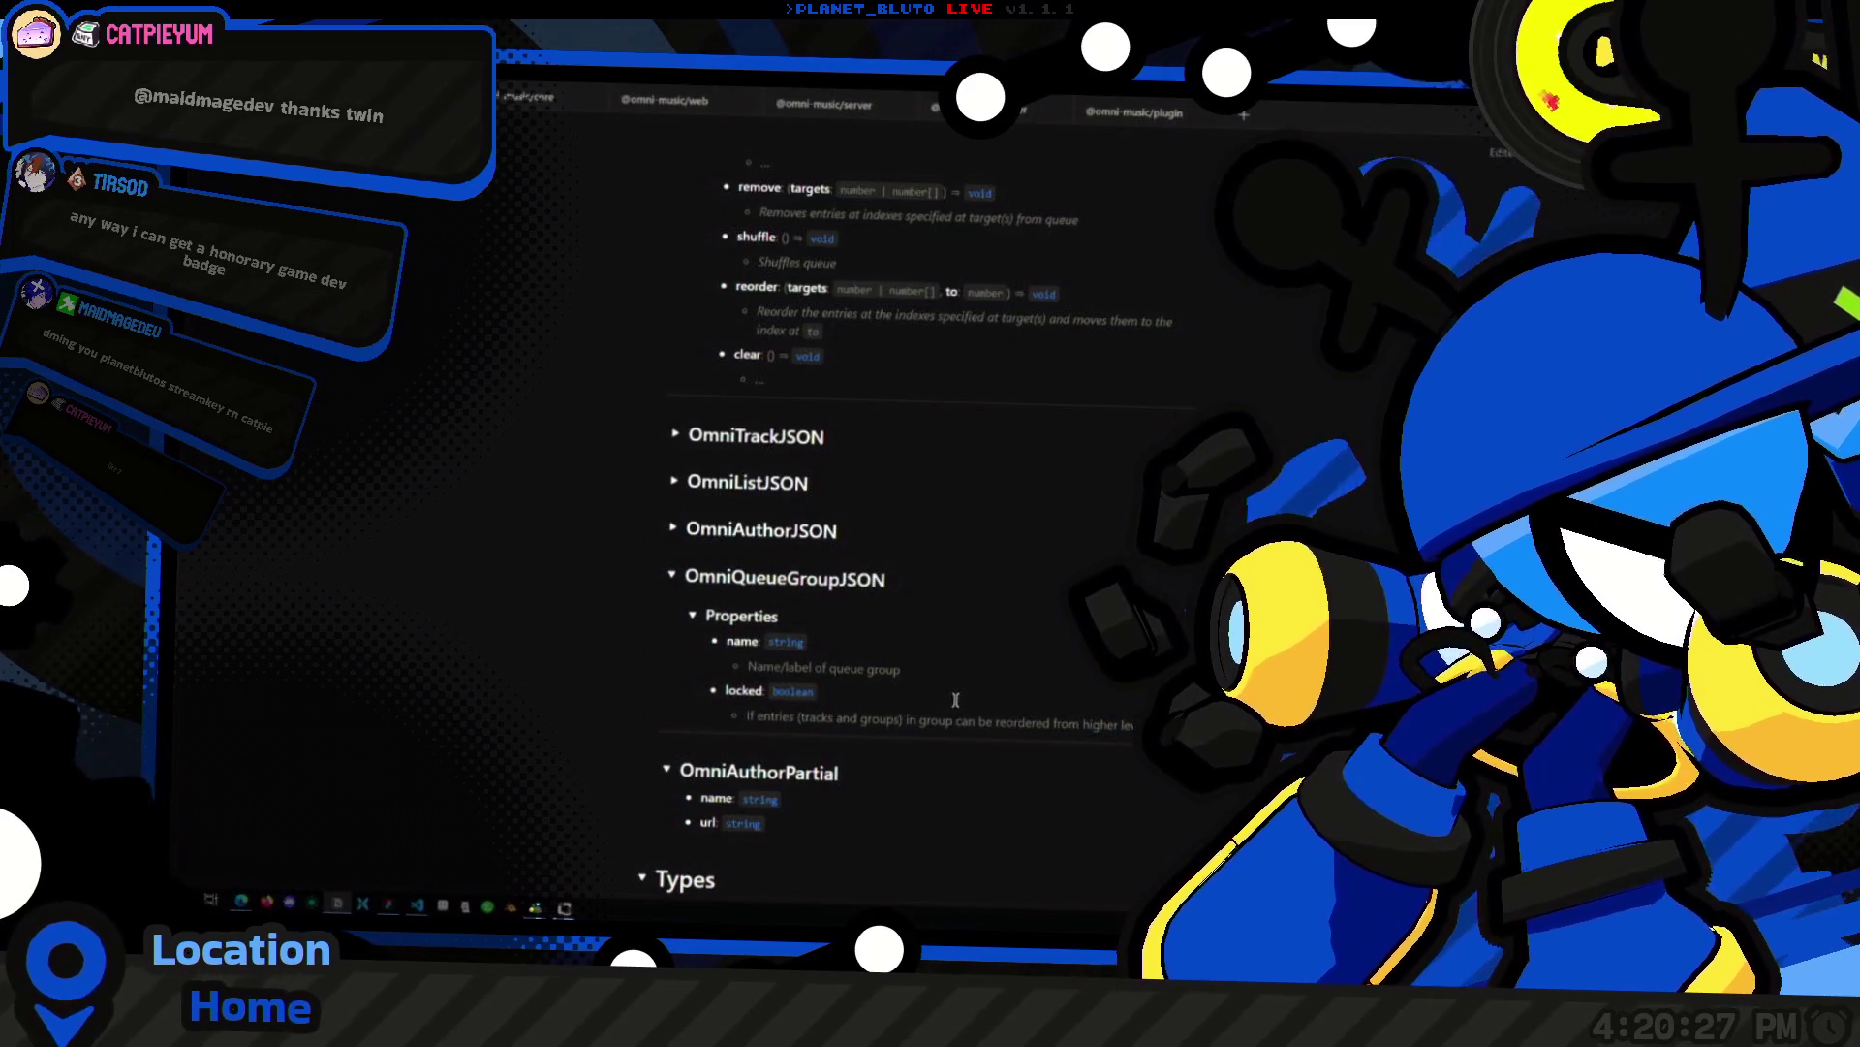
key("BackSpace")
key("BackSpace")
key("BackSpace")
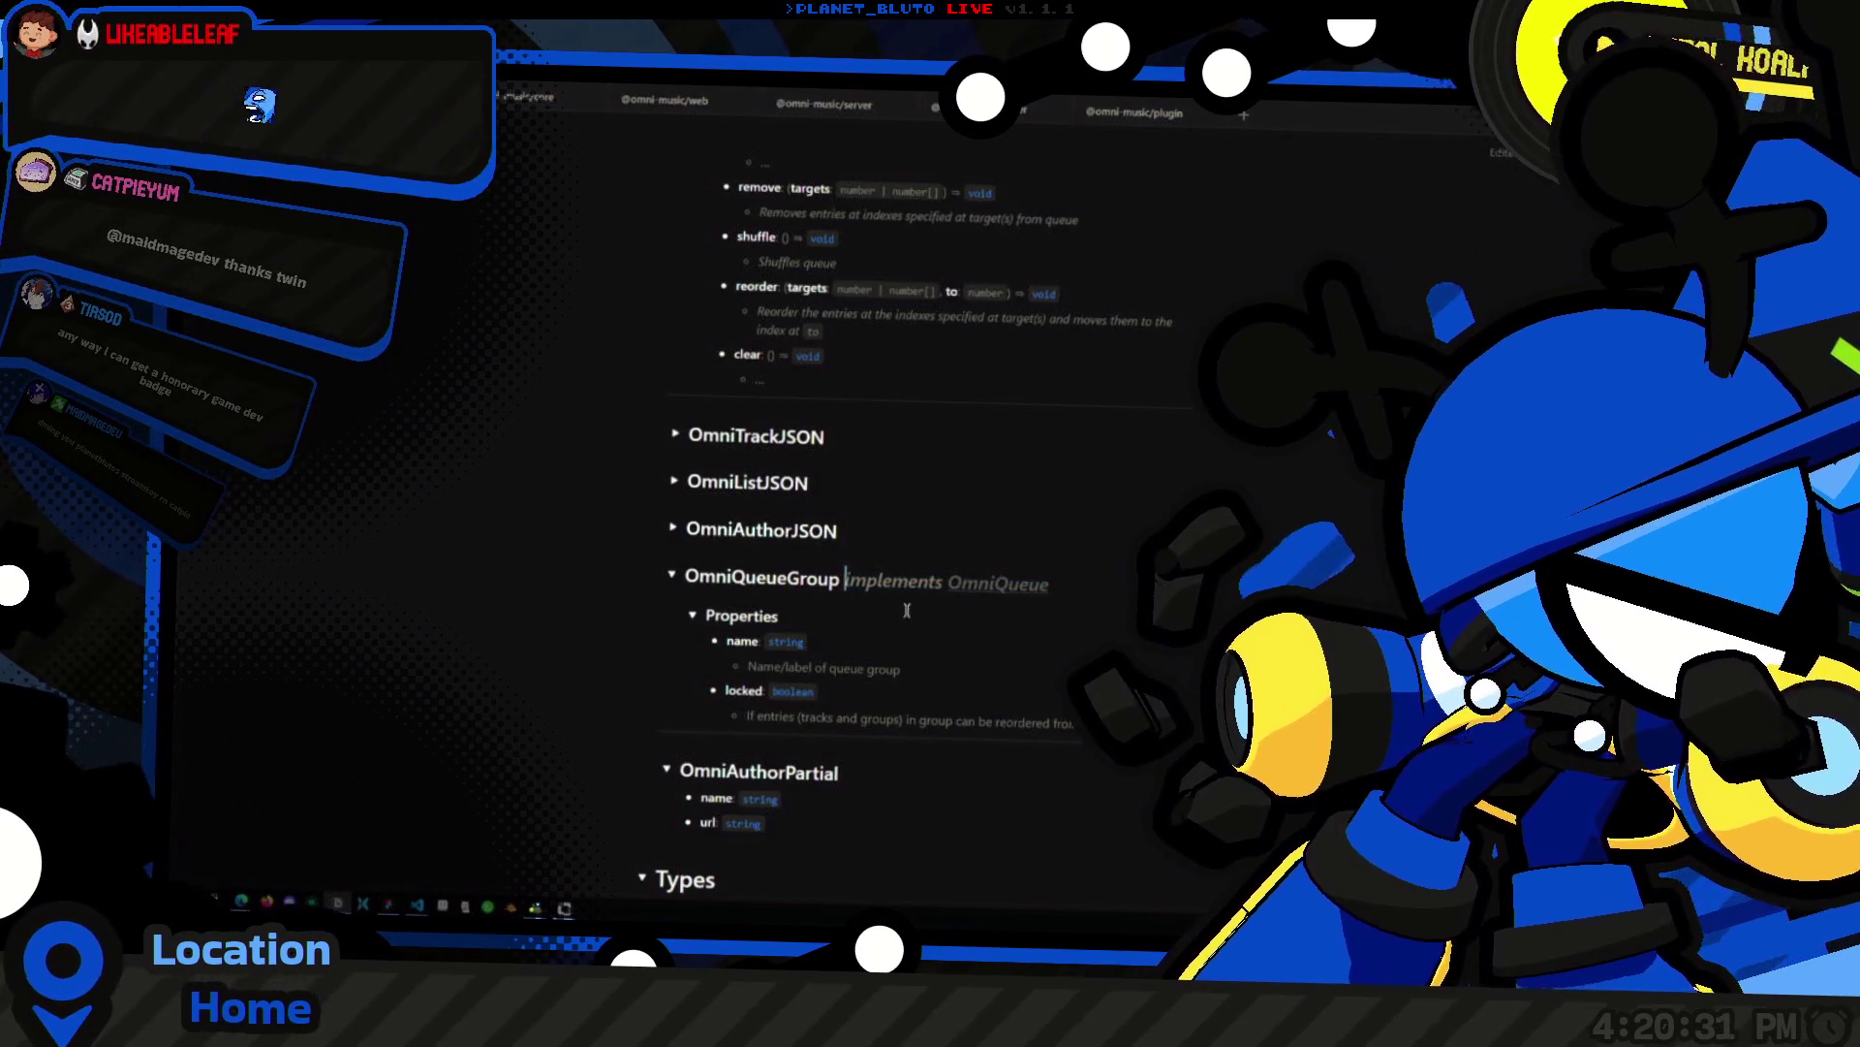
key("shift+End")
key("BackSpace")
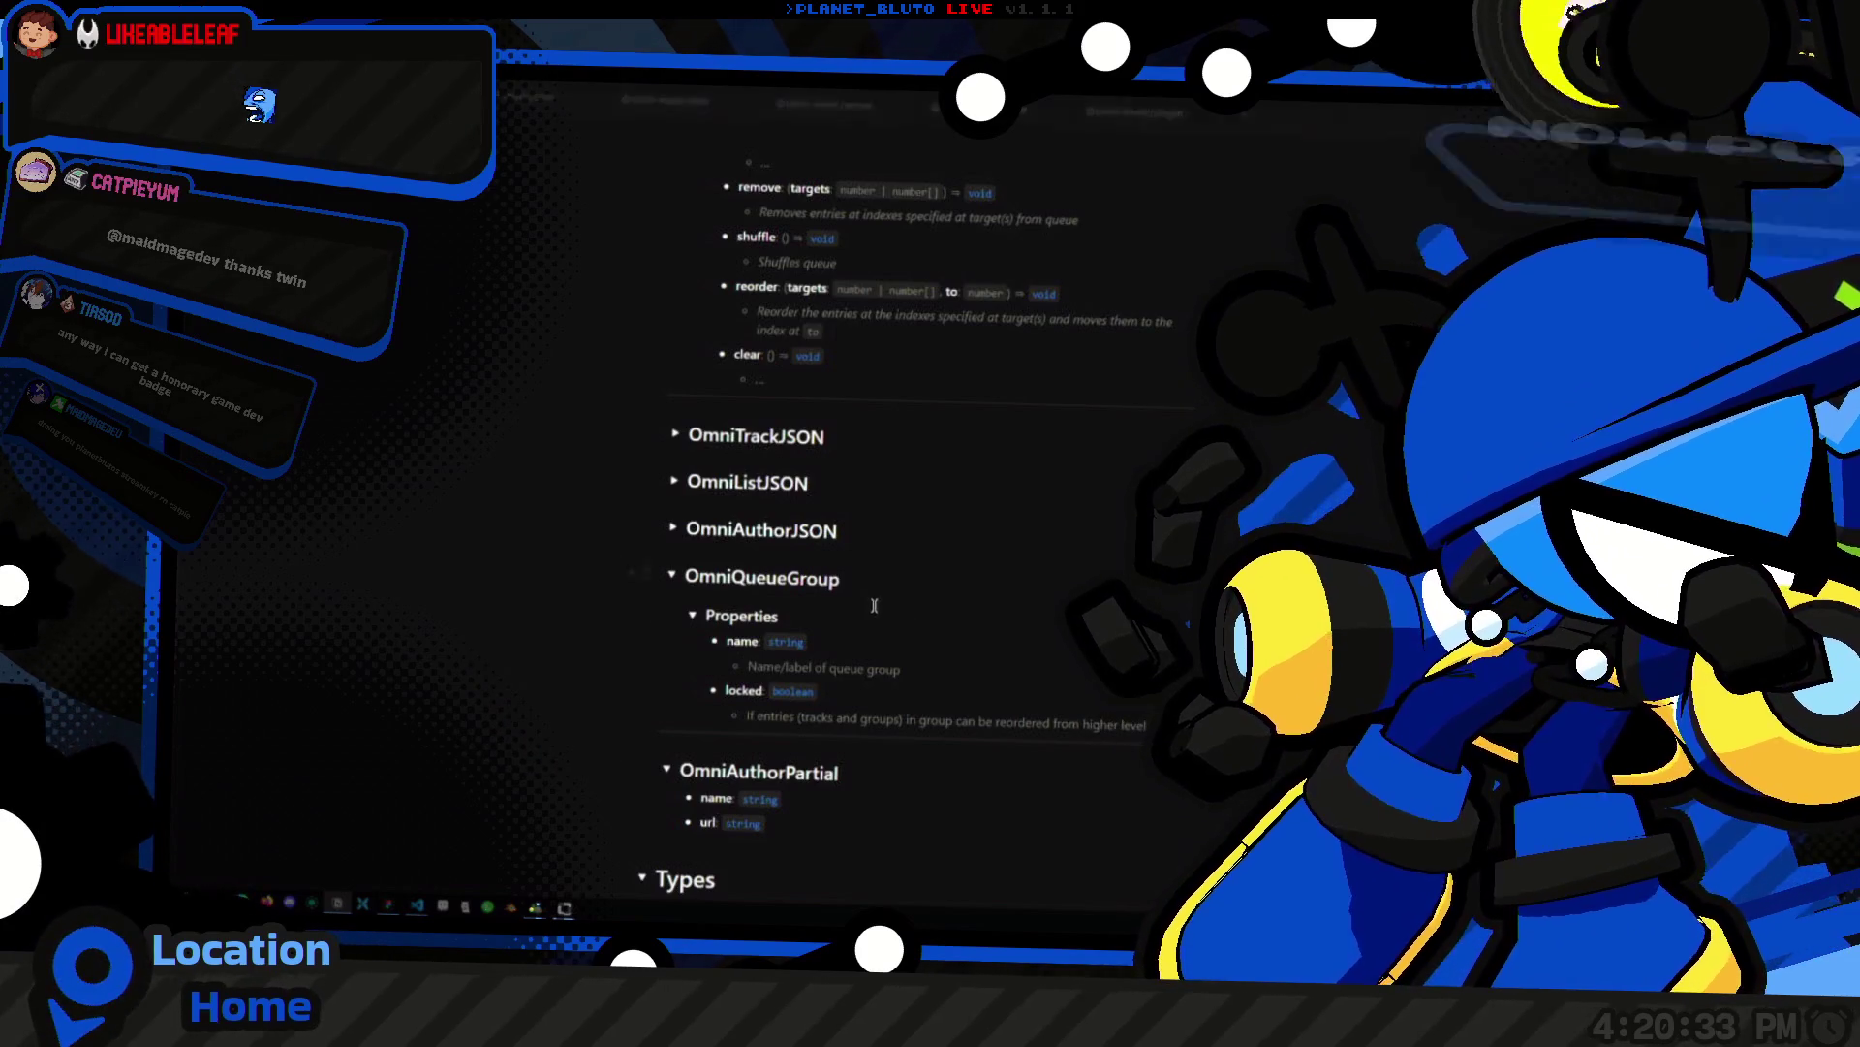
scroll(874, 606, "down", 1)
Duplicate the locked property with its description and rename the copy to queue
left_click(844, 647)
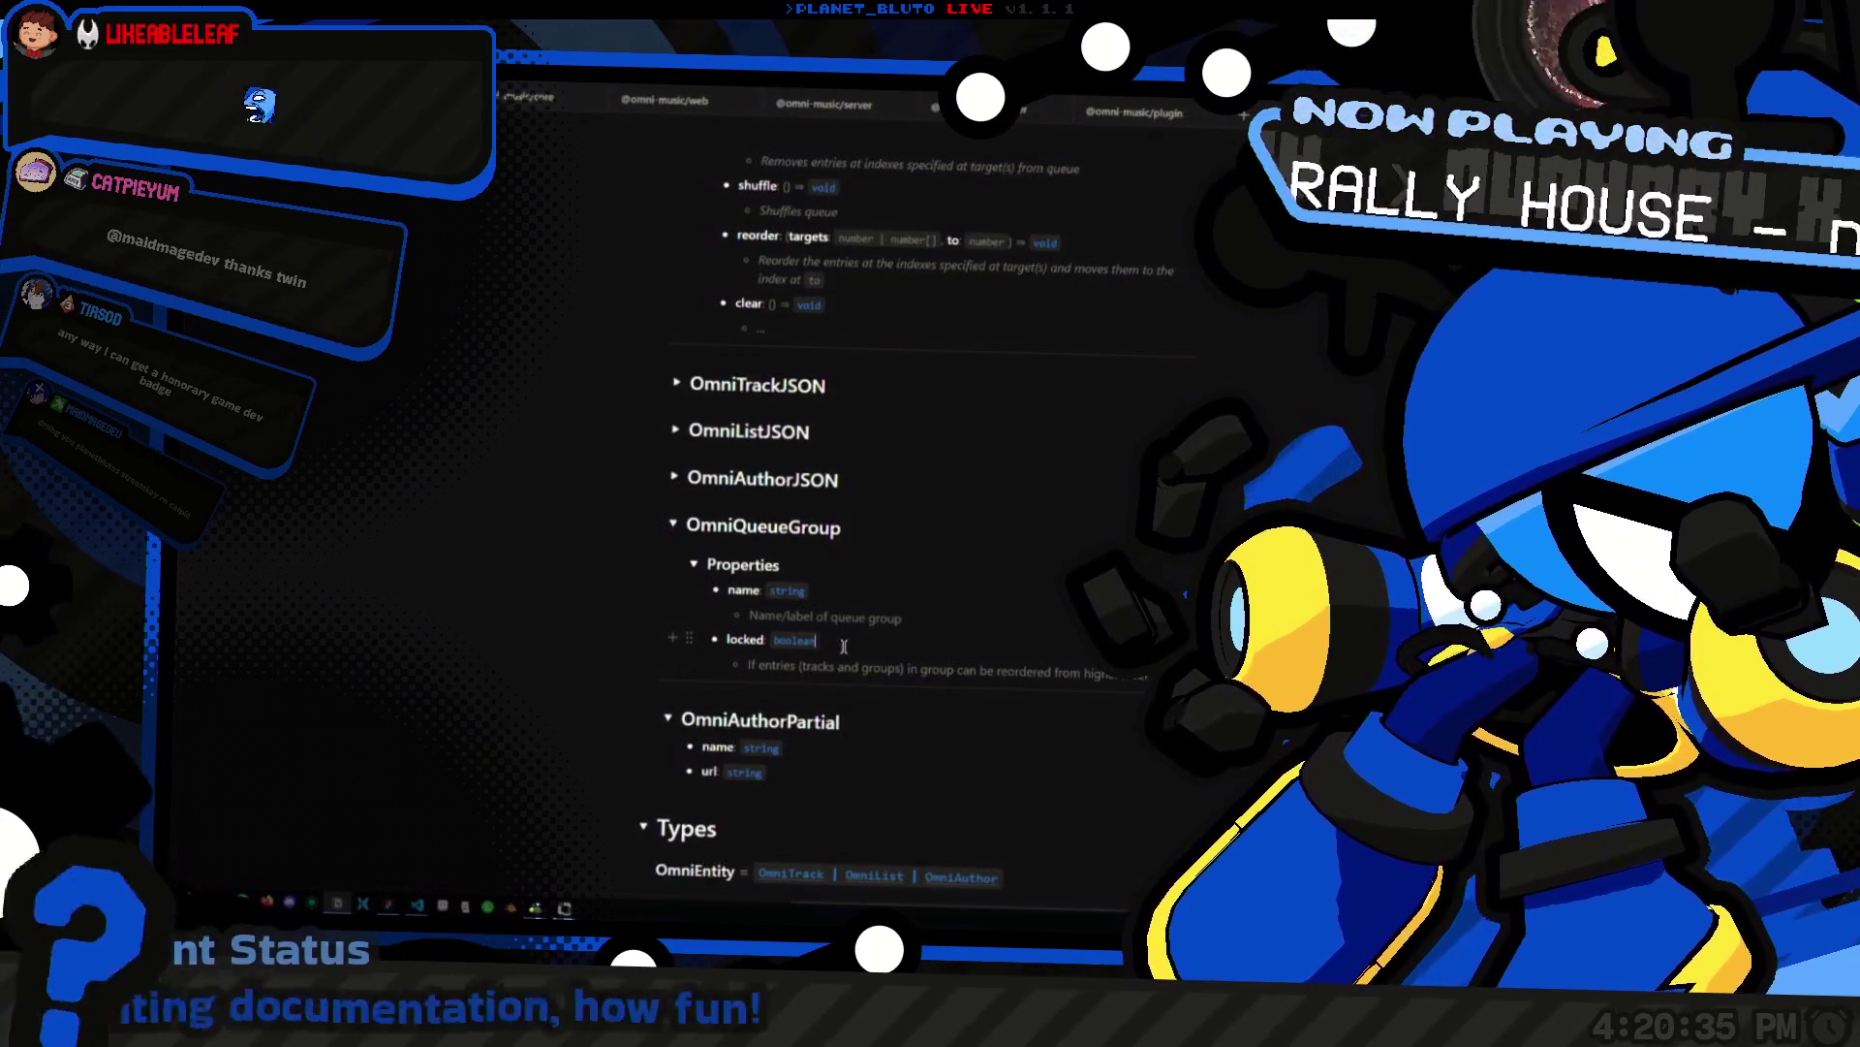
key("ctrl+d")
double_click(744, 689)
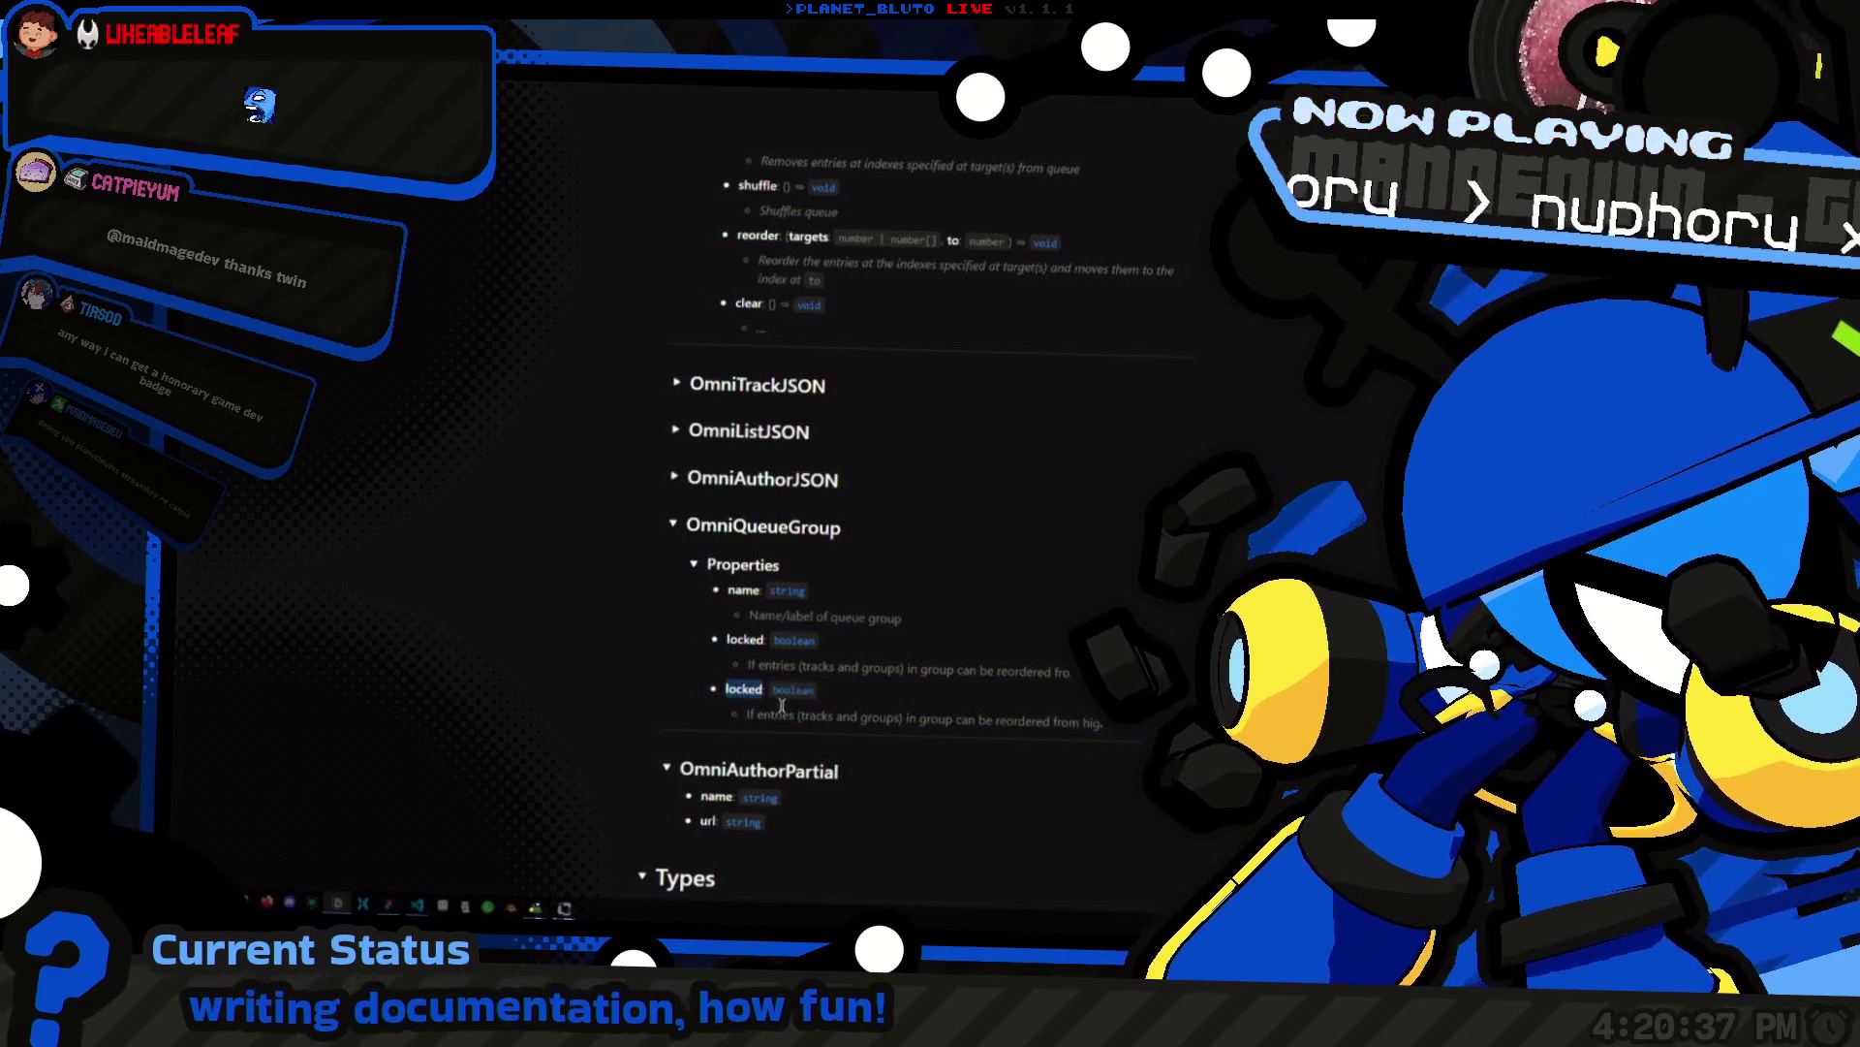
type("lts")
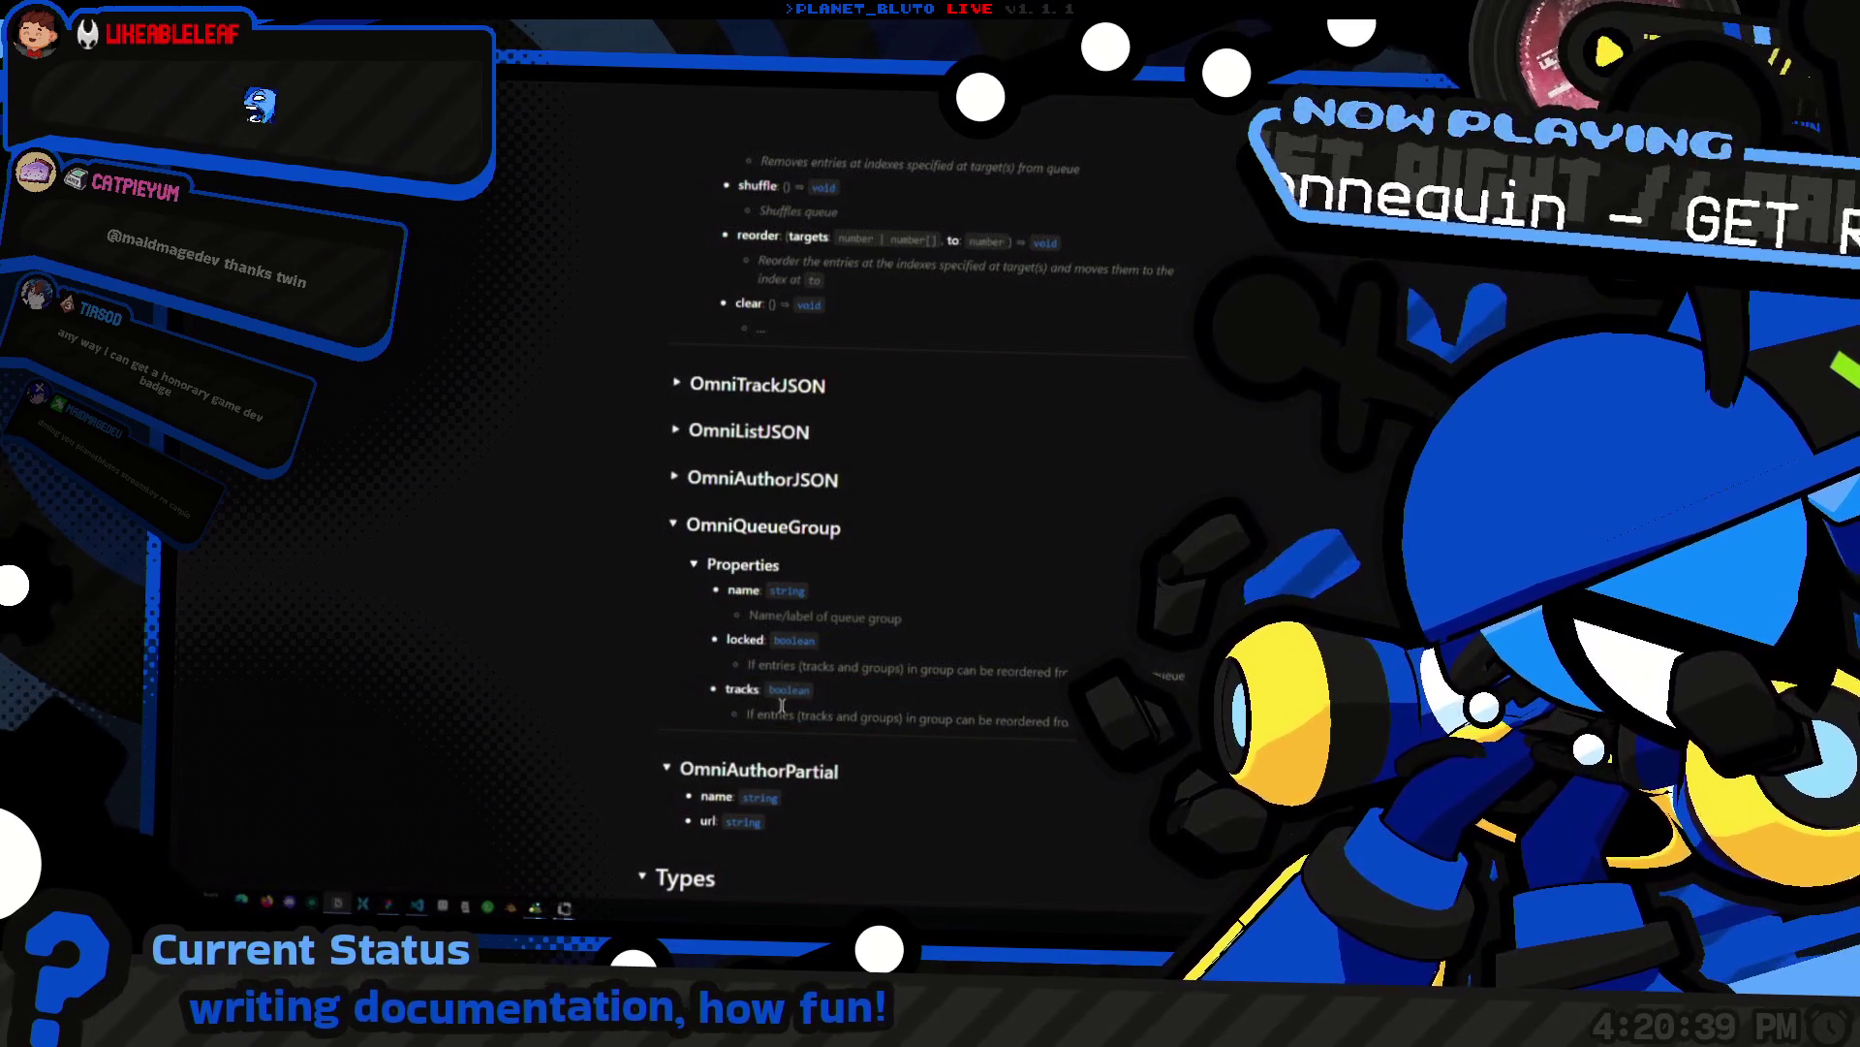
type("tqueue")
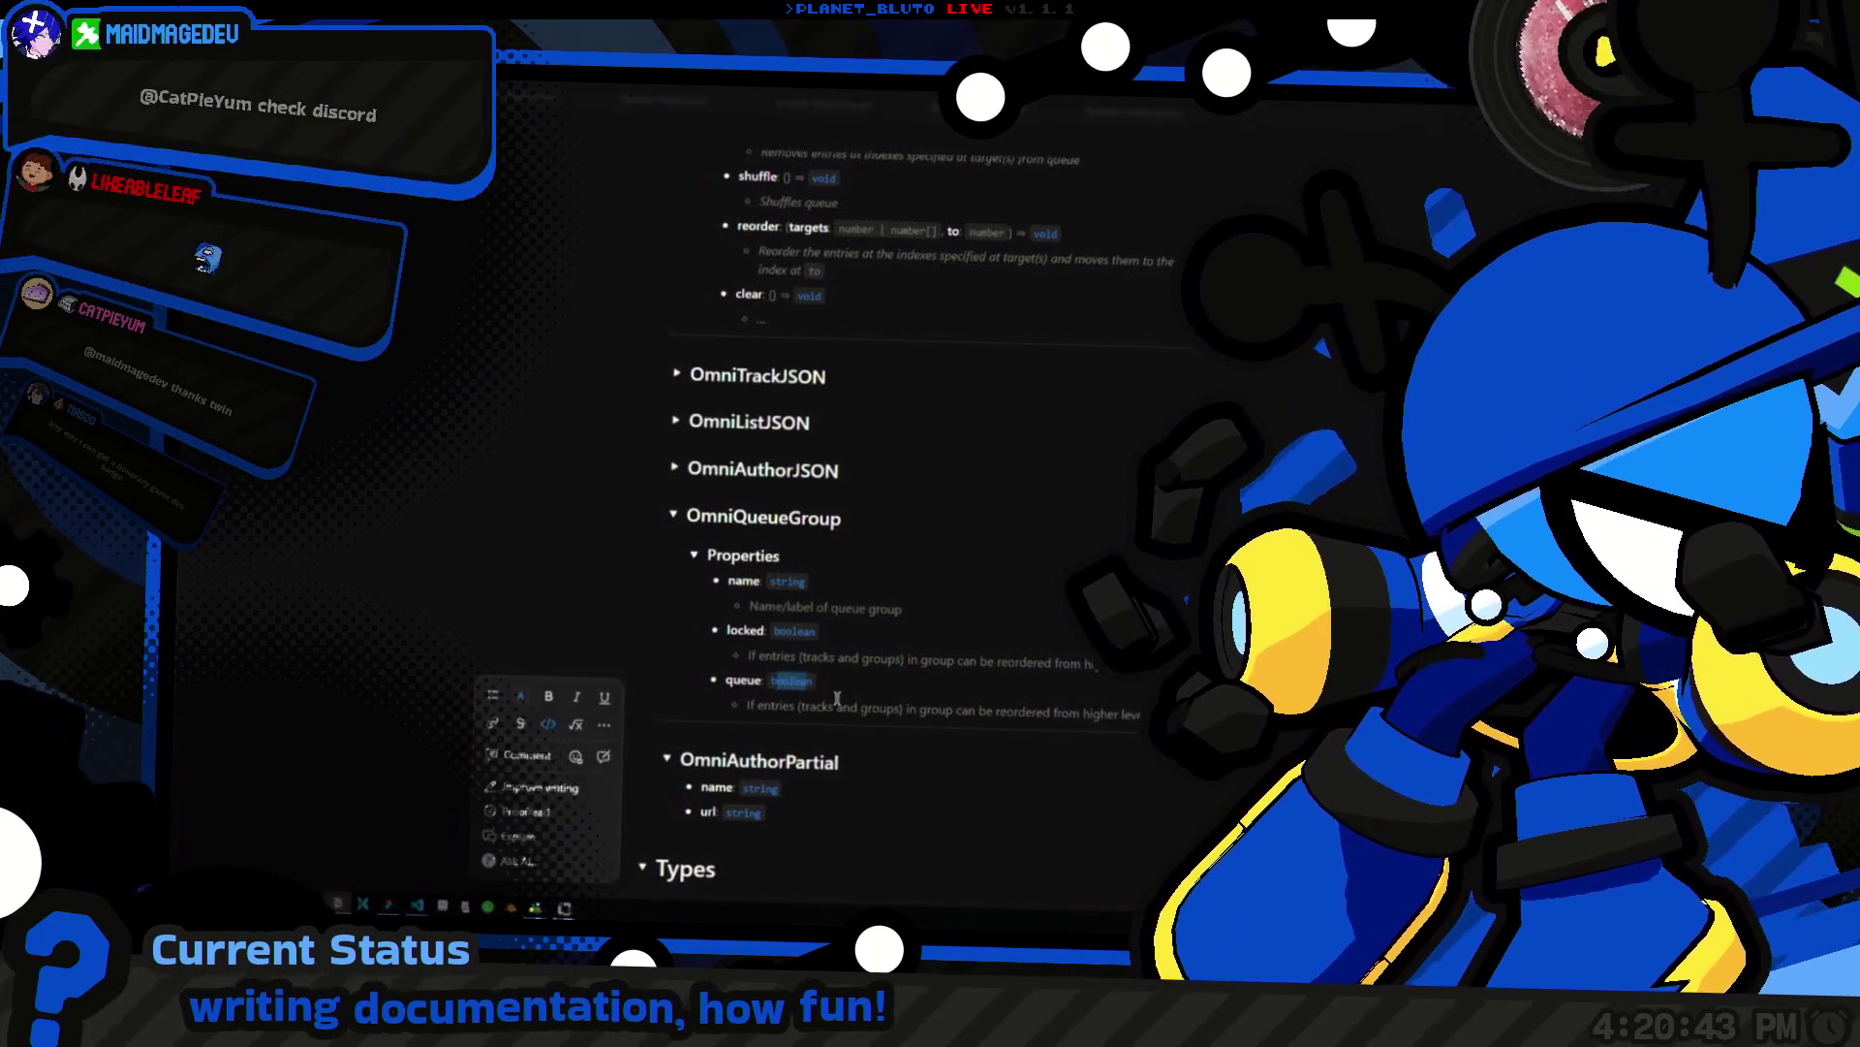
scroll(770, 678, "down", 5)
key("Escape")
Copy a block link to the OmniQueueJSON type and select the boolean type after queue
key("alt+shift+l")
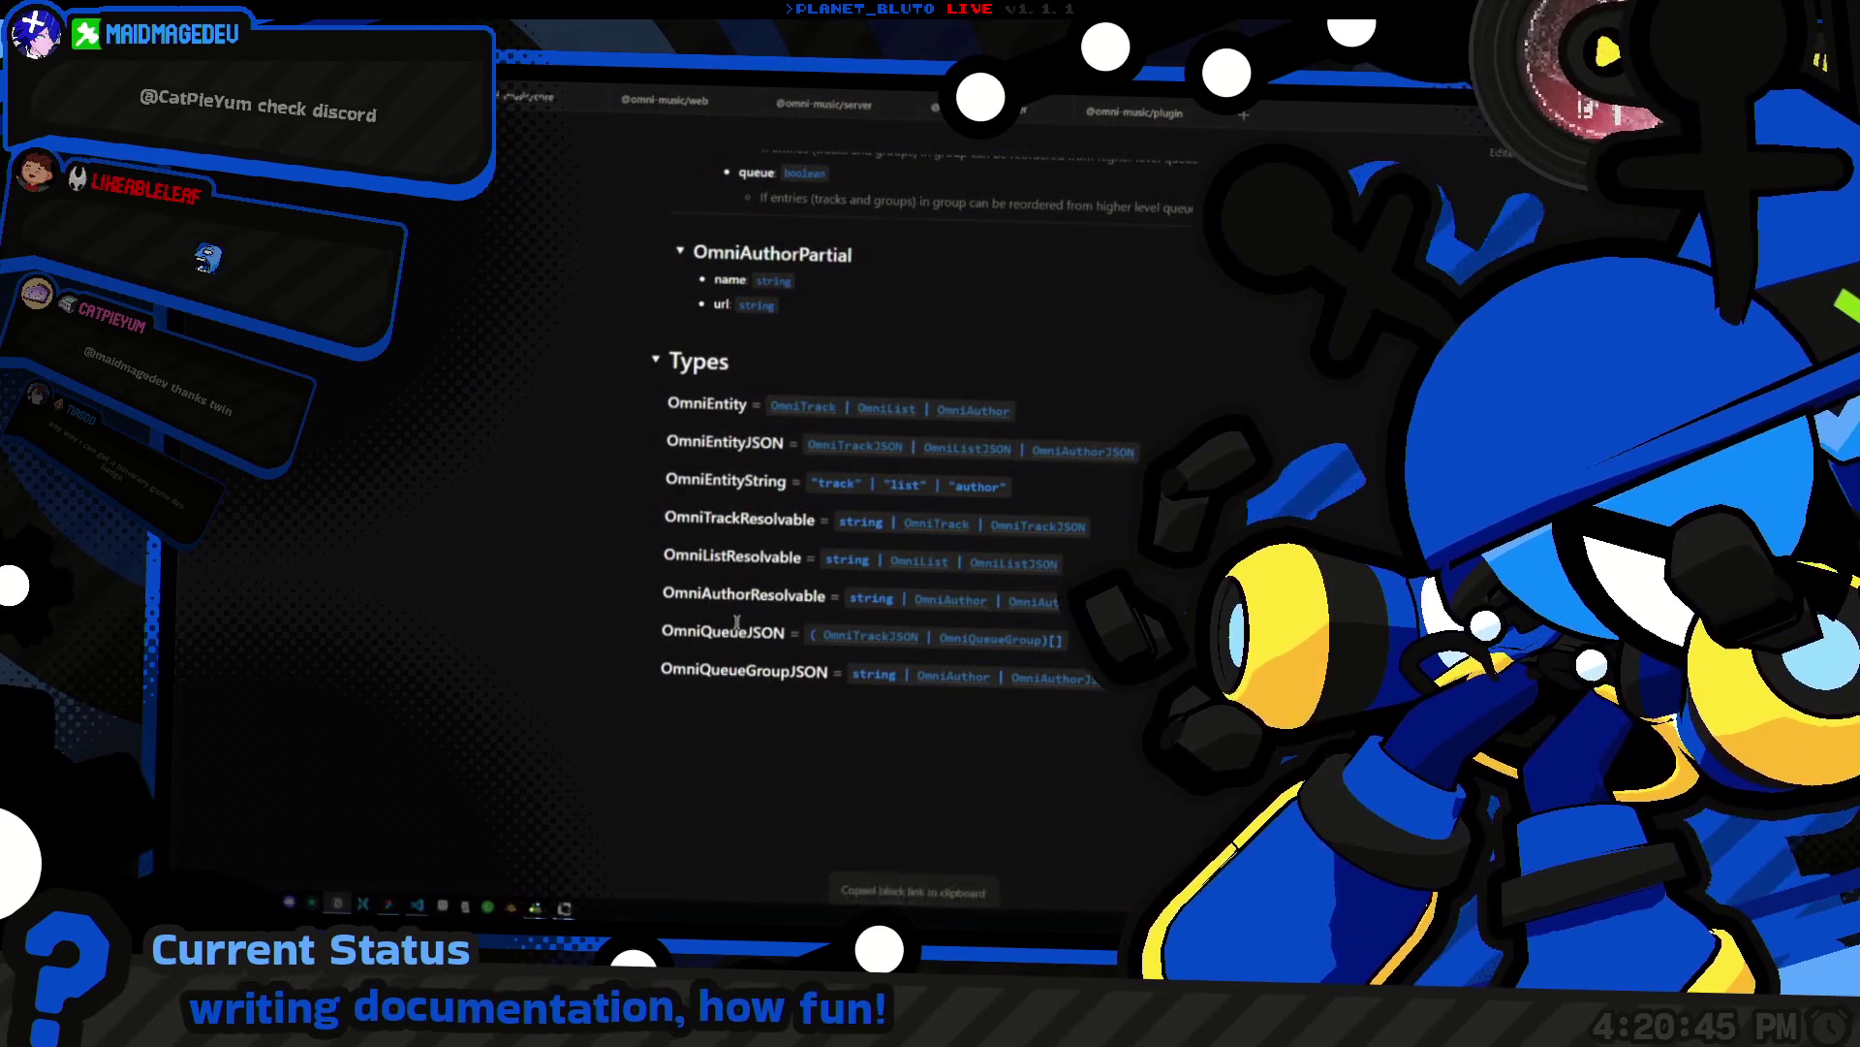
scroll(770, 423, "up", 3)
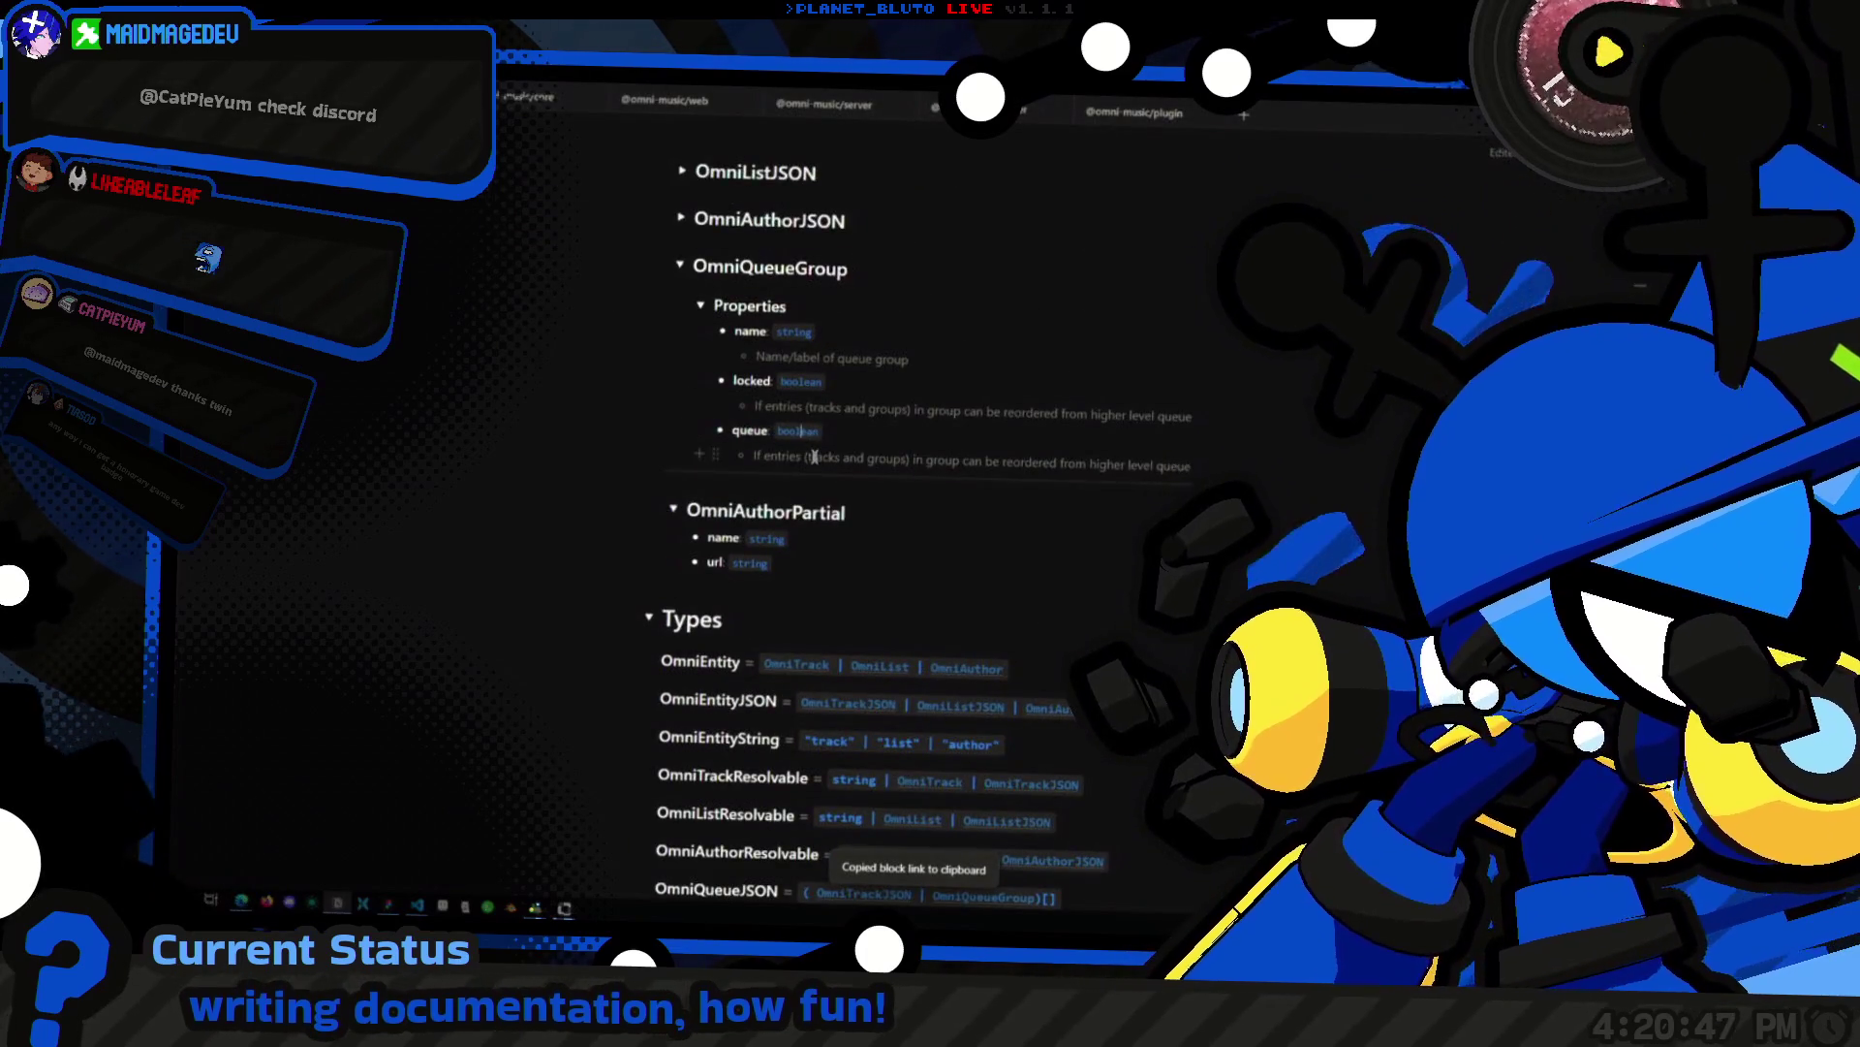
key("shift+End")
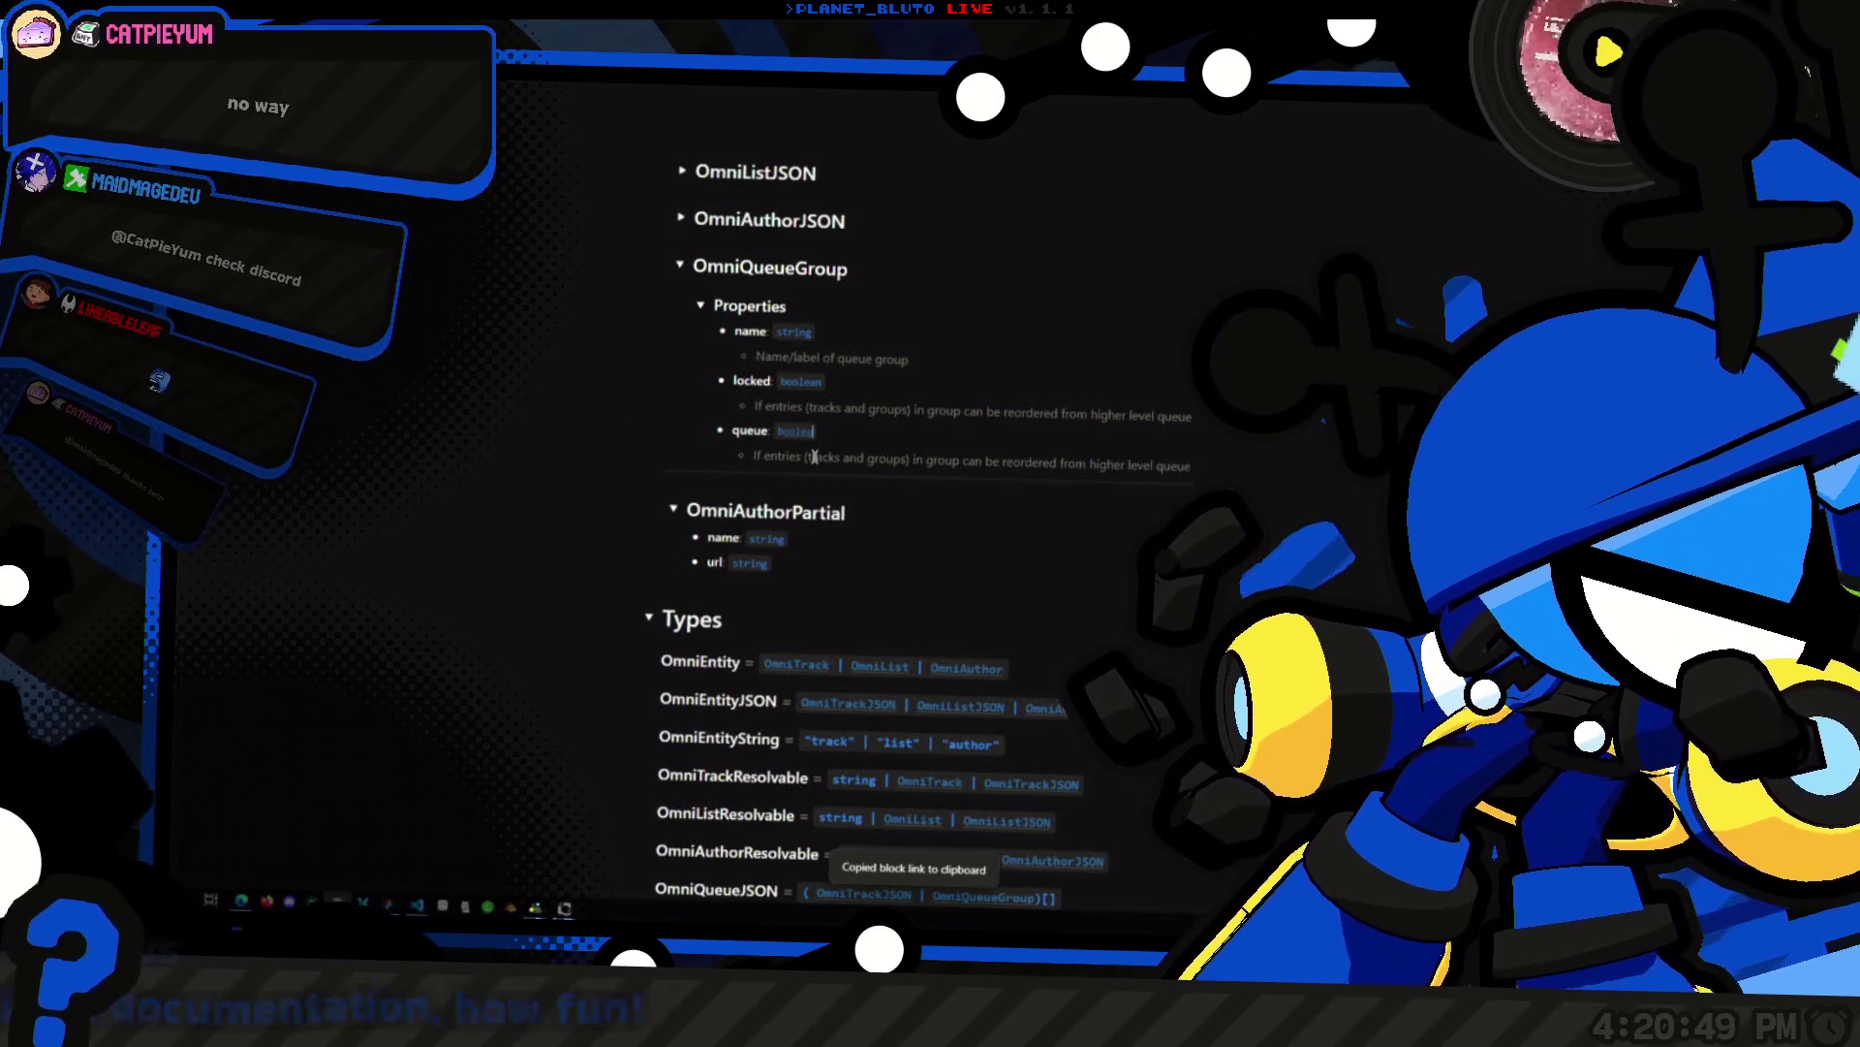
scroll(809, 620, "down", 3)
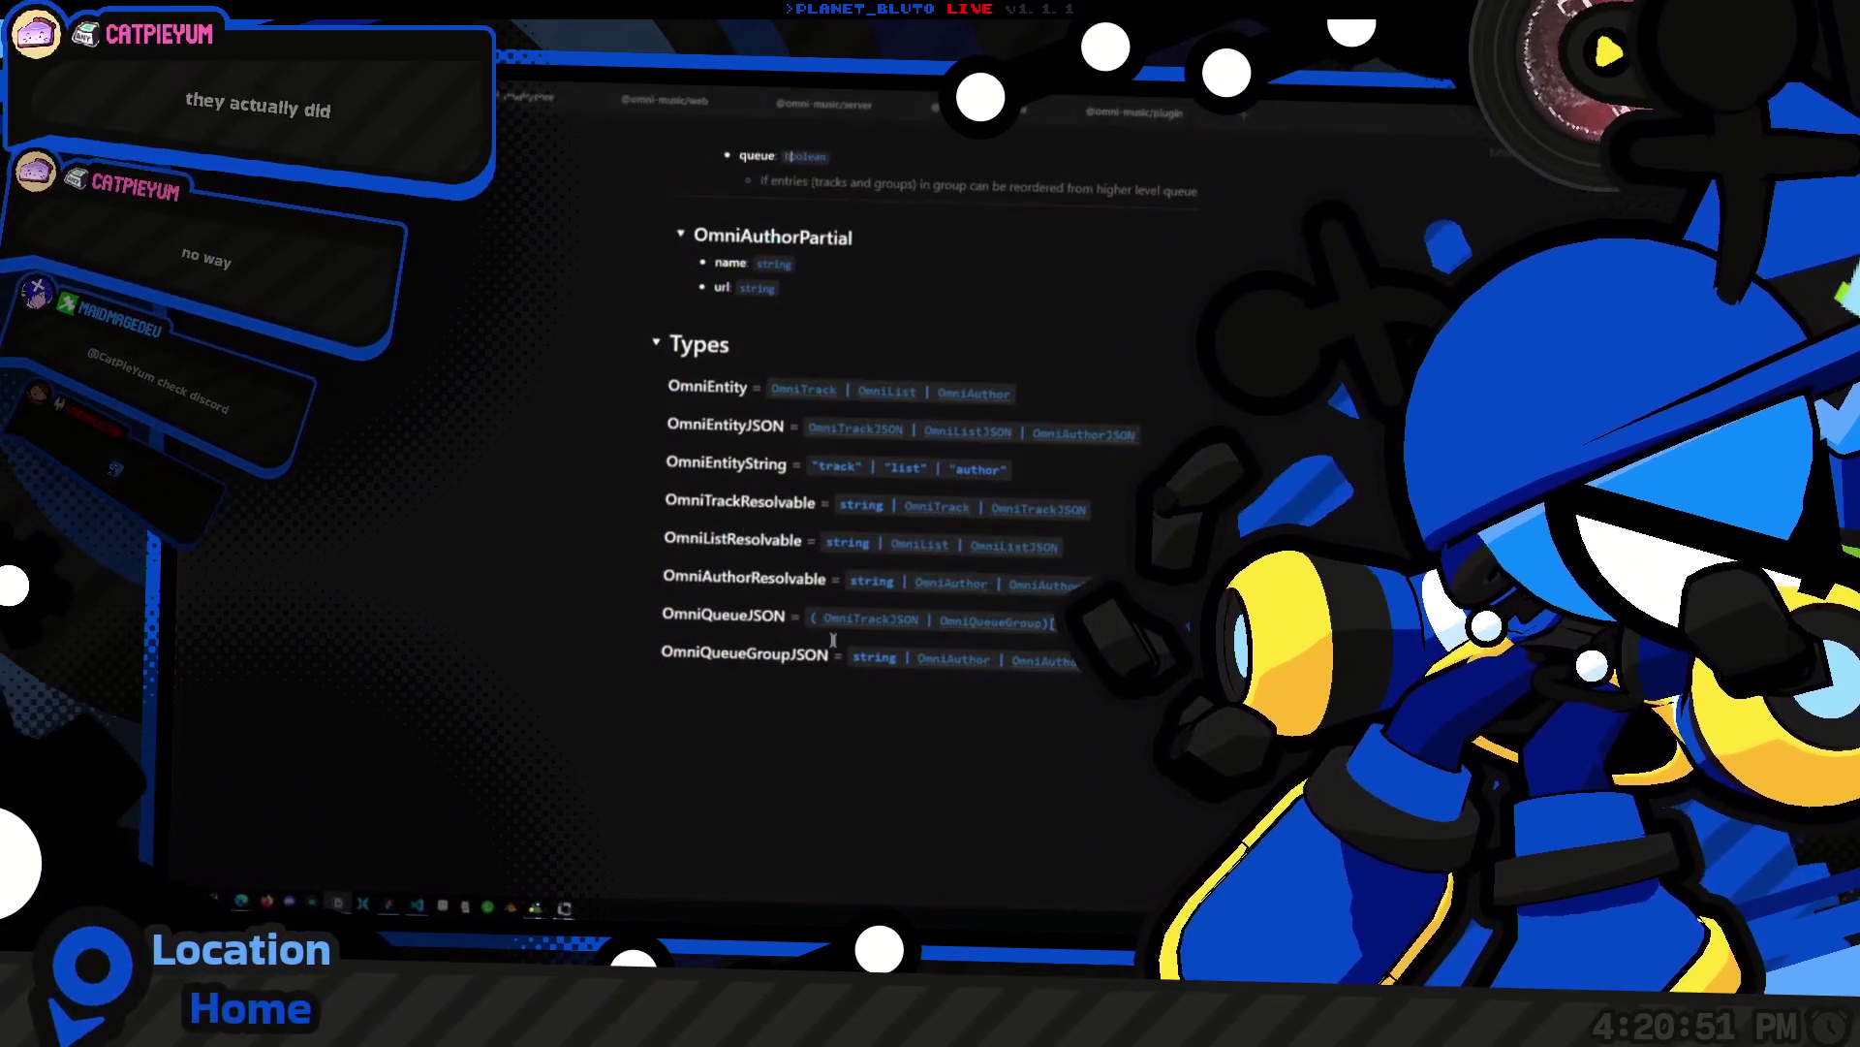
scroll(782, 374, "up", 3)
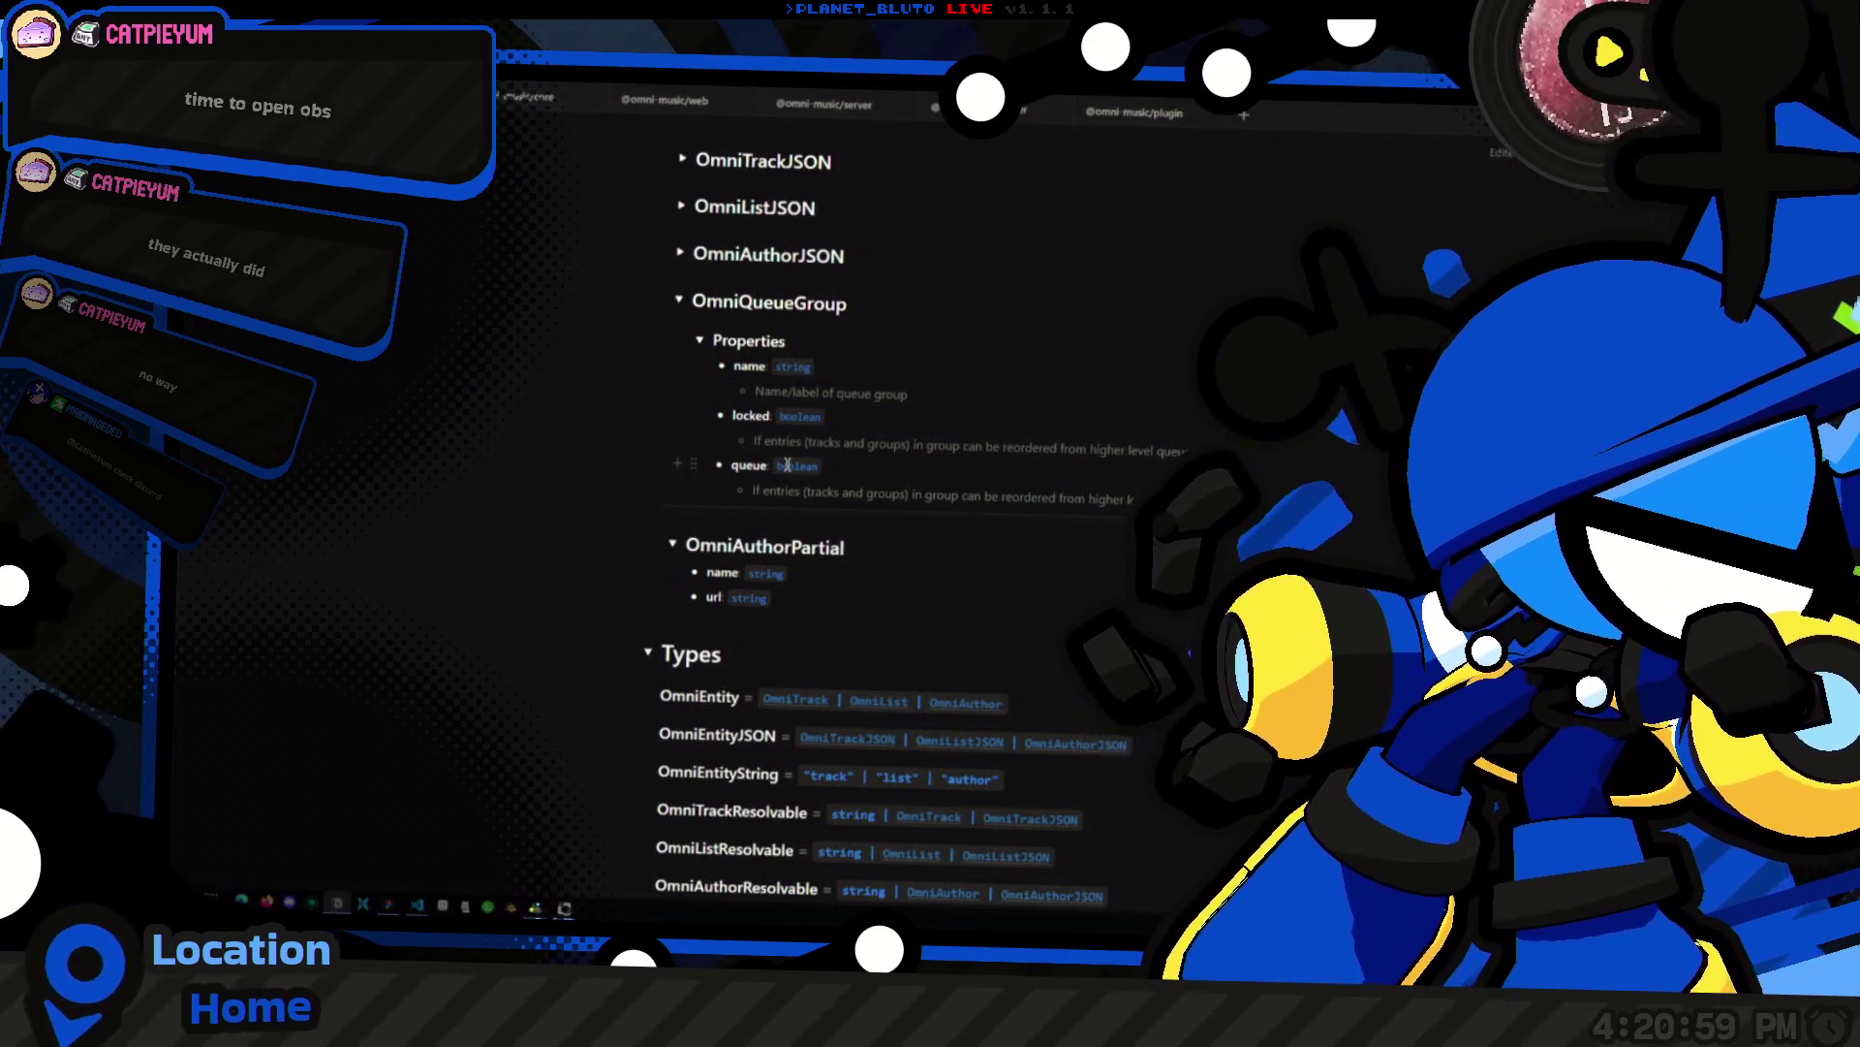
Change the queue property's type from boolean to OmniQueueJSON, hyperlinked to its type block
key("shift+End")
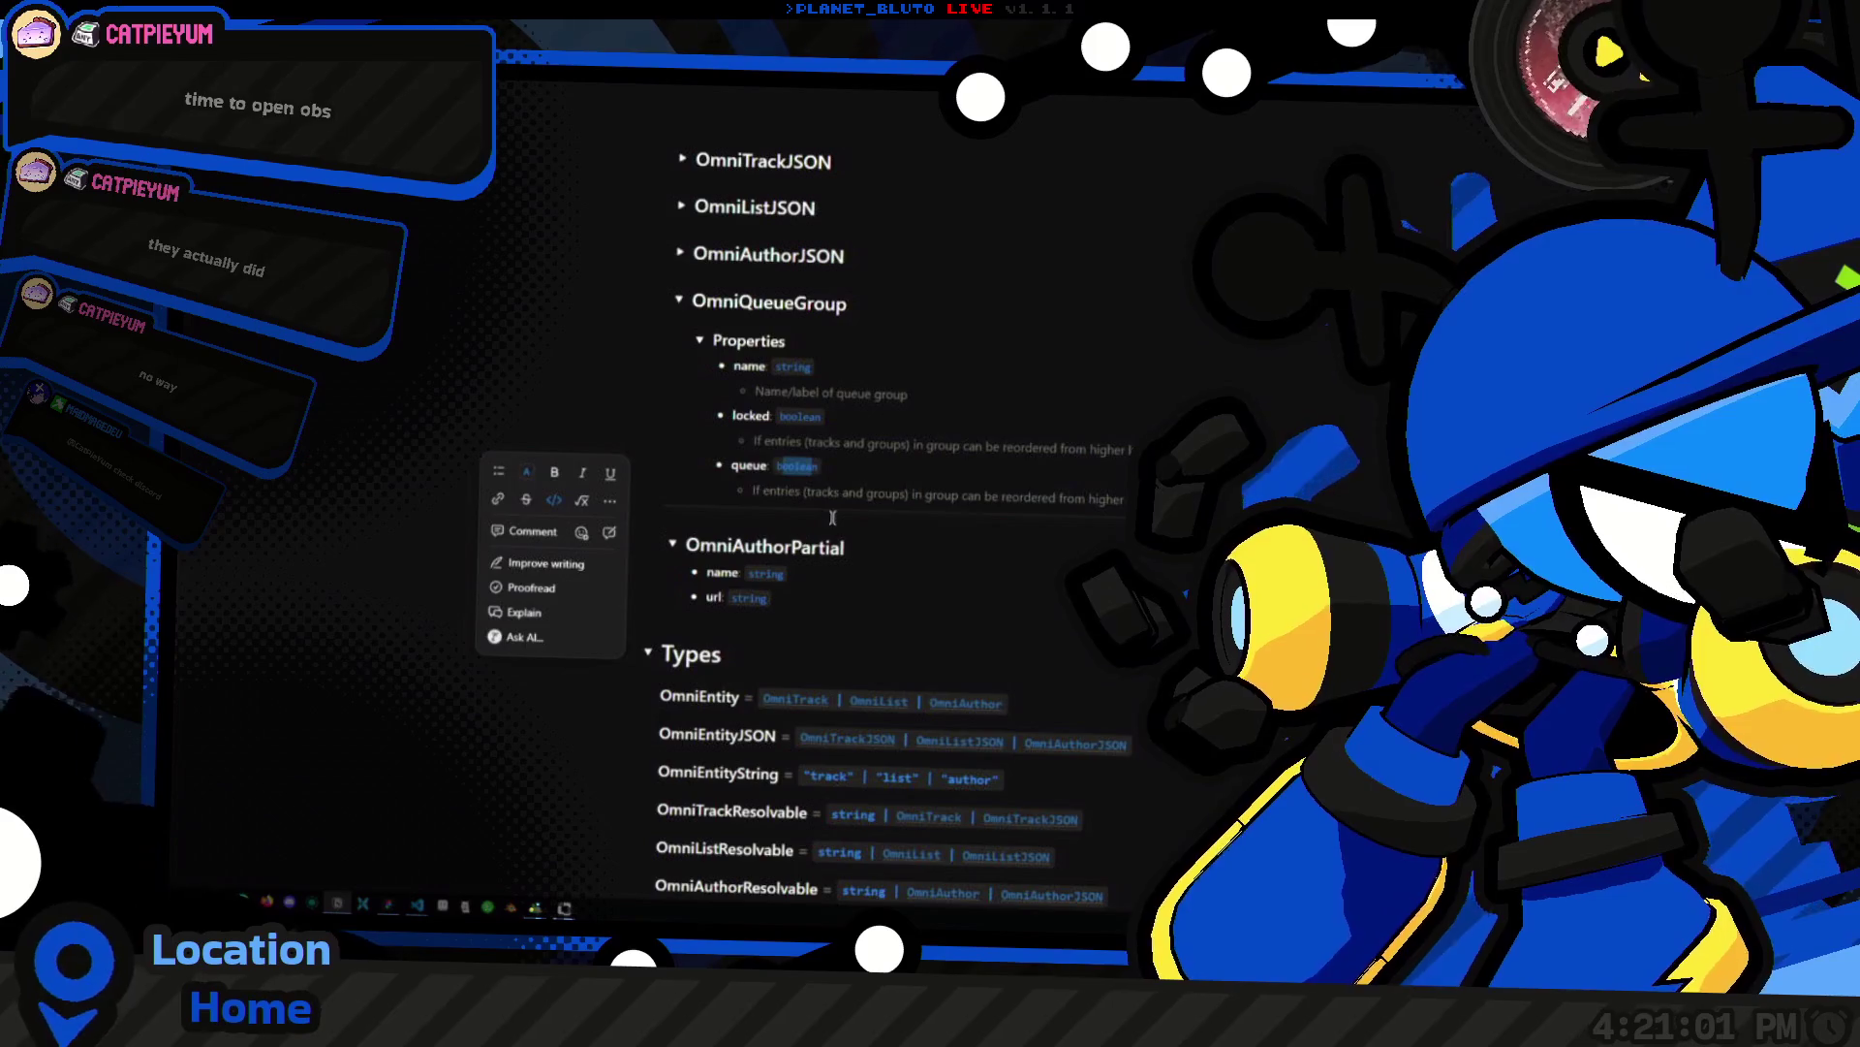
type("OmniQueueJSON")
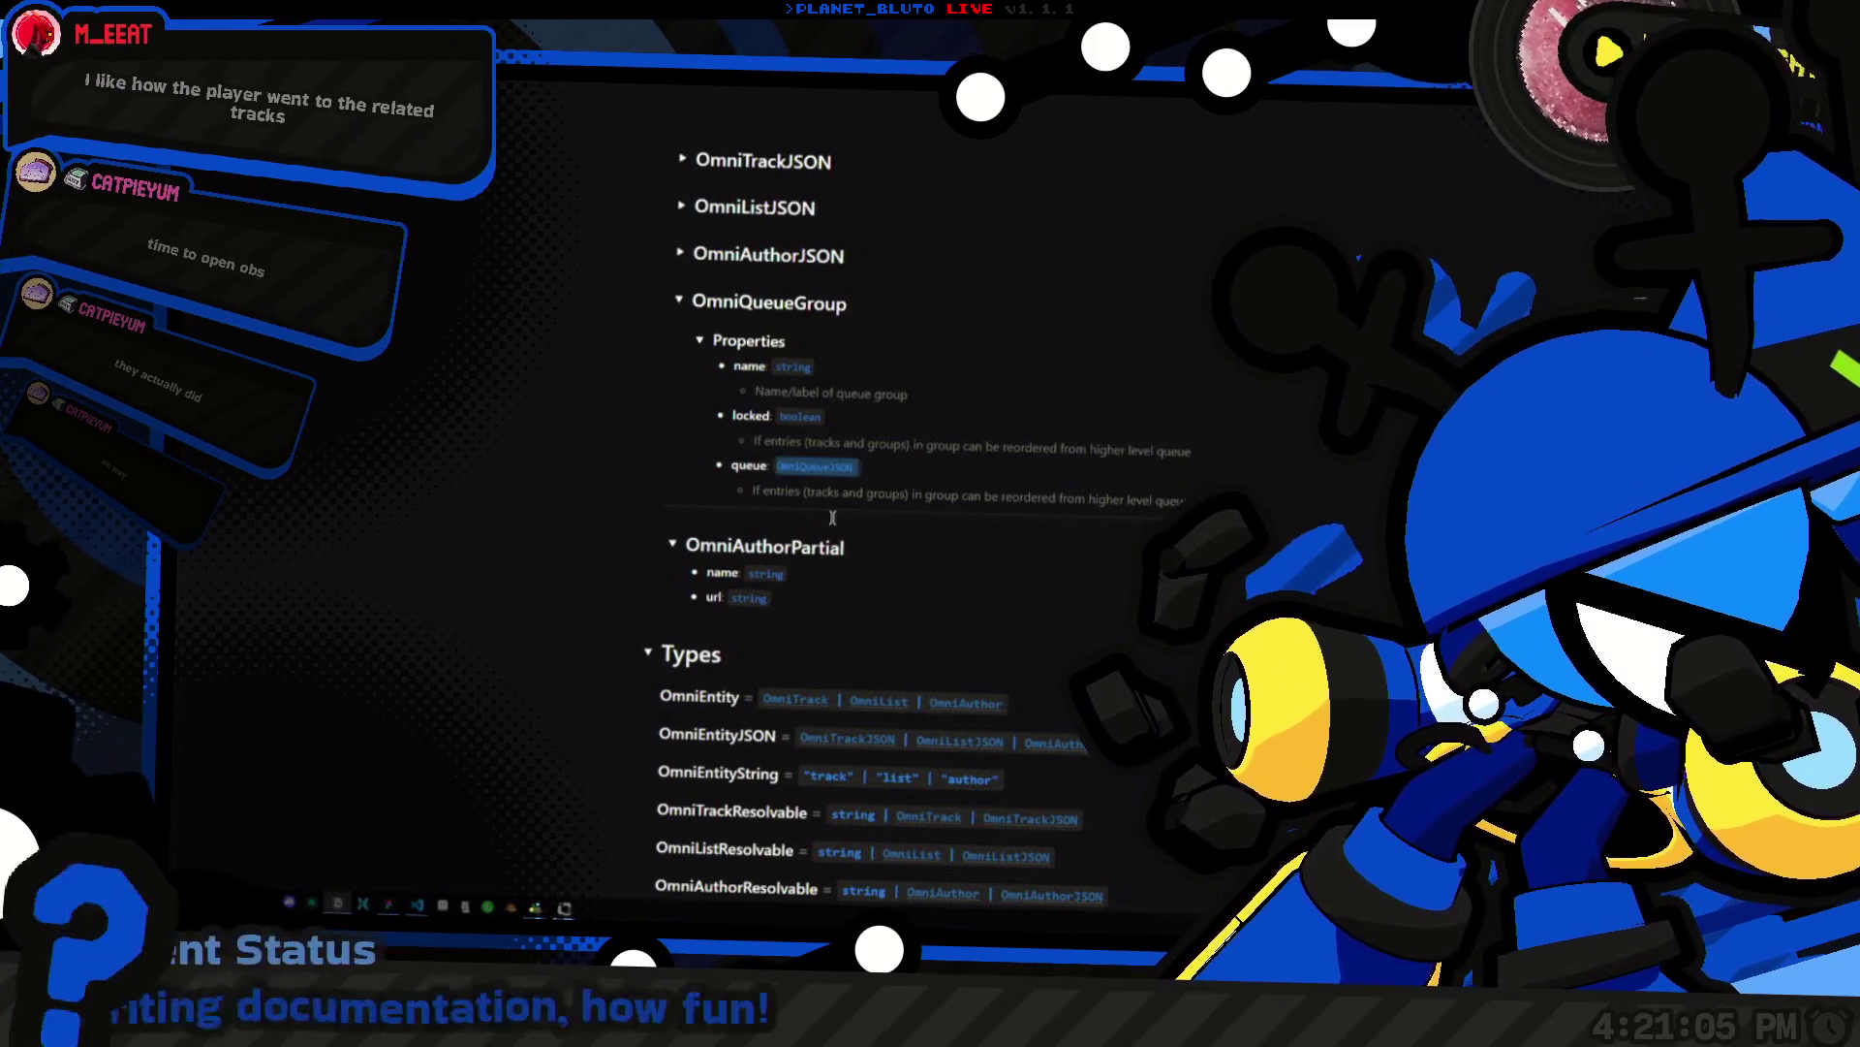
key("ctrl+shift+Left")
key("super+v")
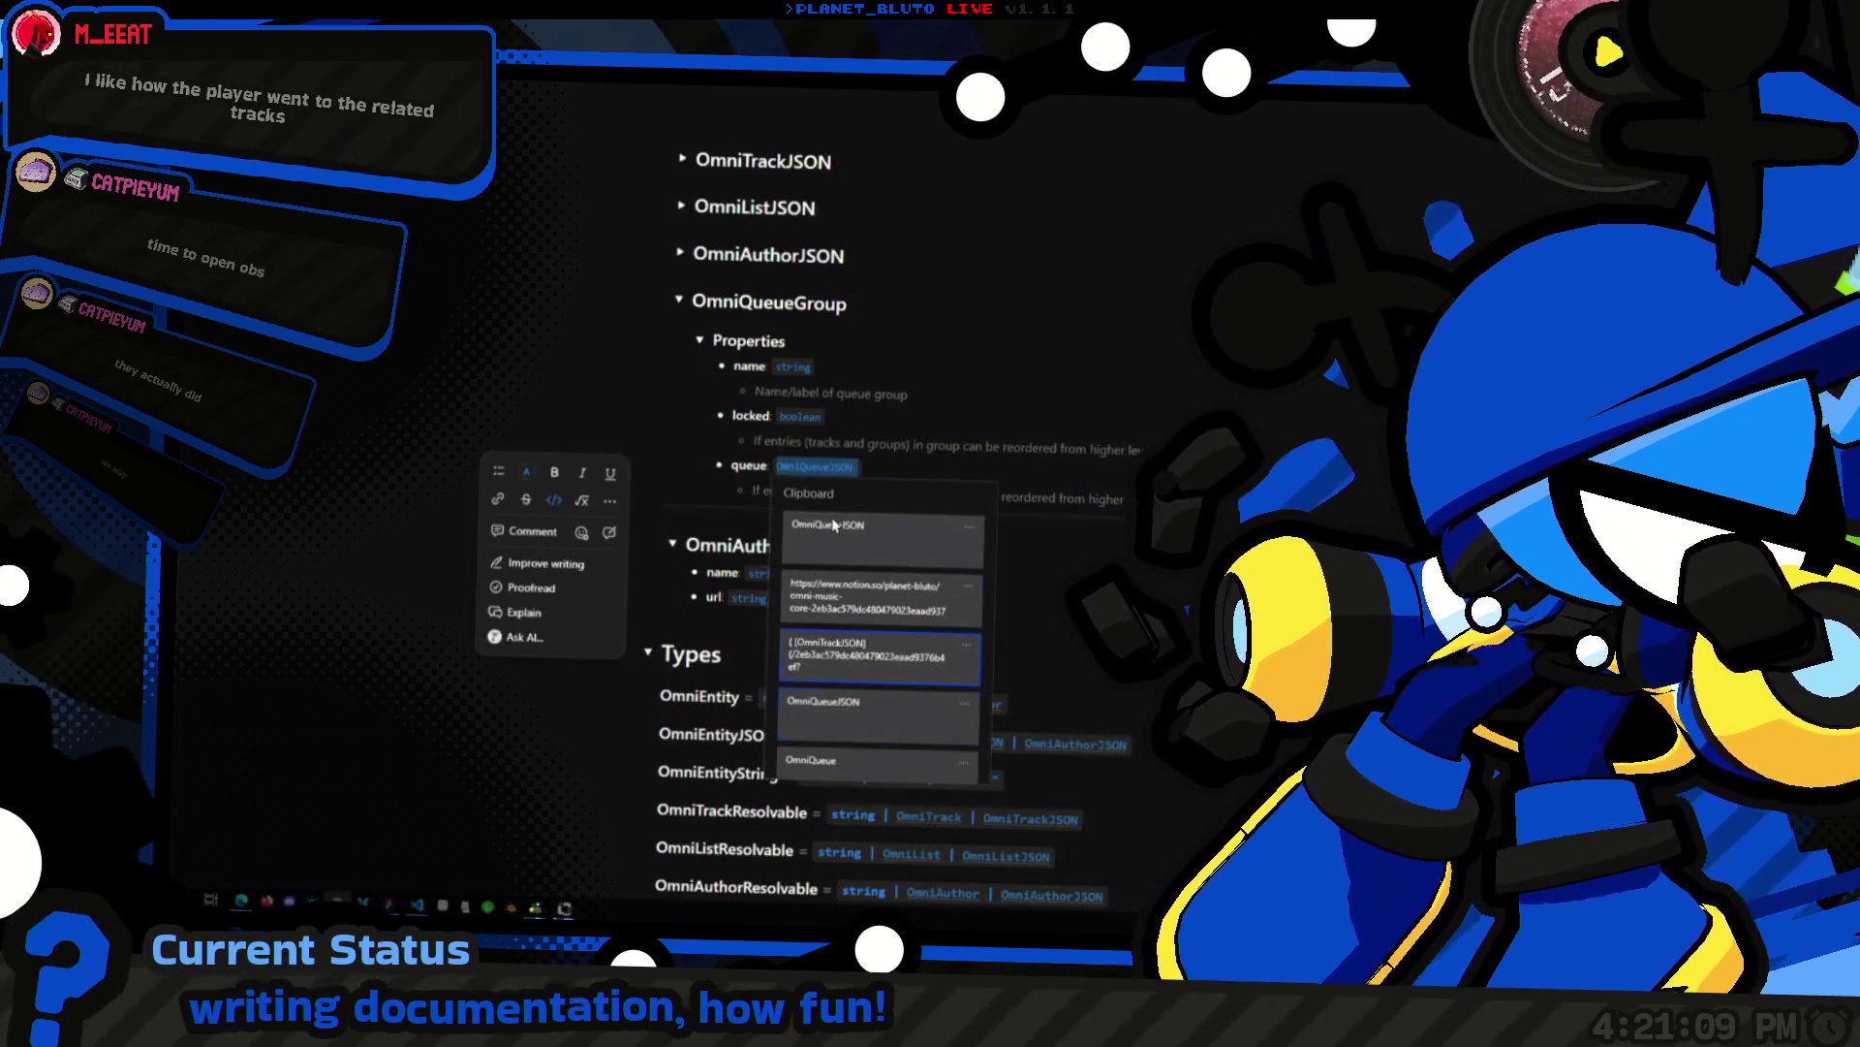
left_click(833, 524)
scroll(858, 697, "down", 3)
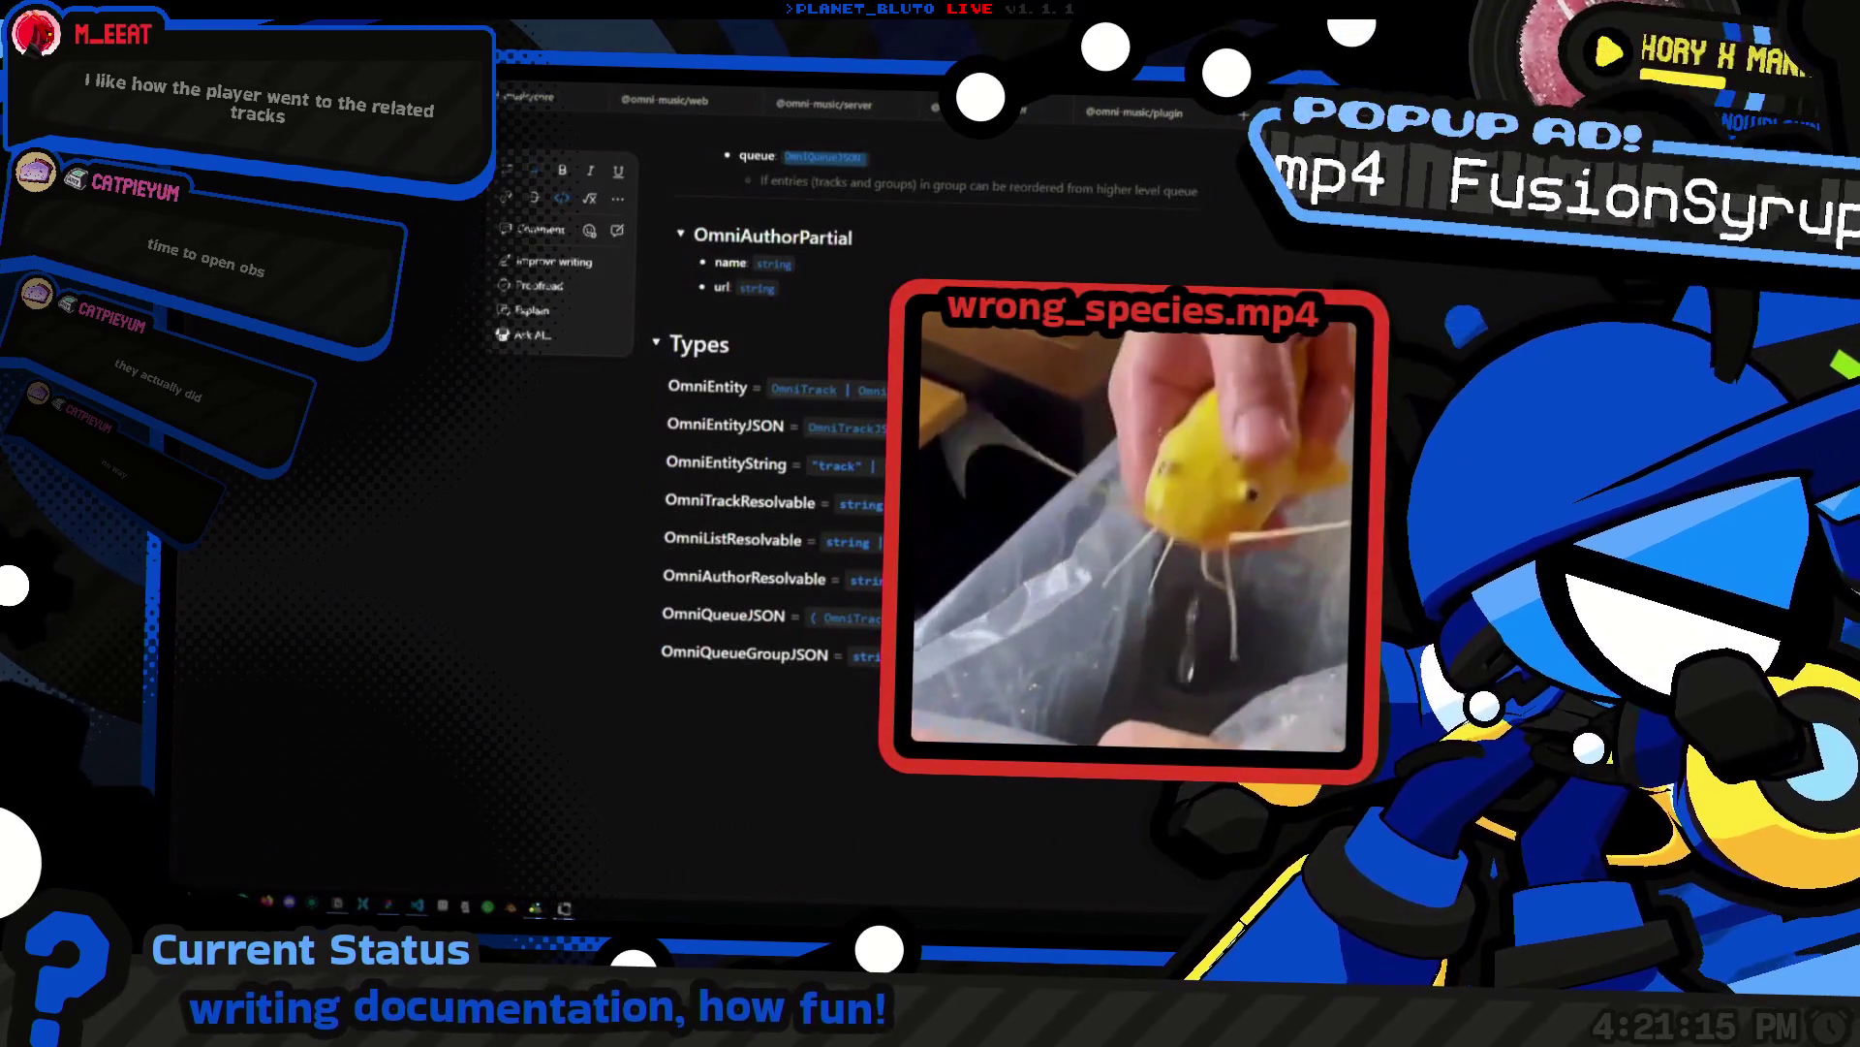
scroll(872, 484, "up", 5)
scroll(640, 763, "down", 4)
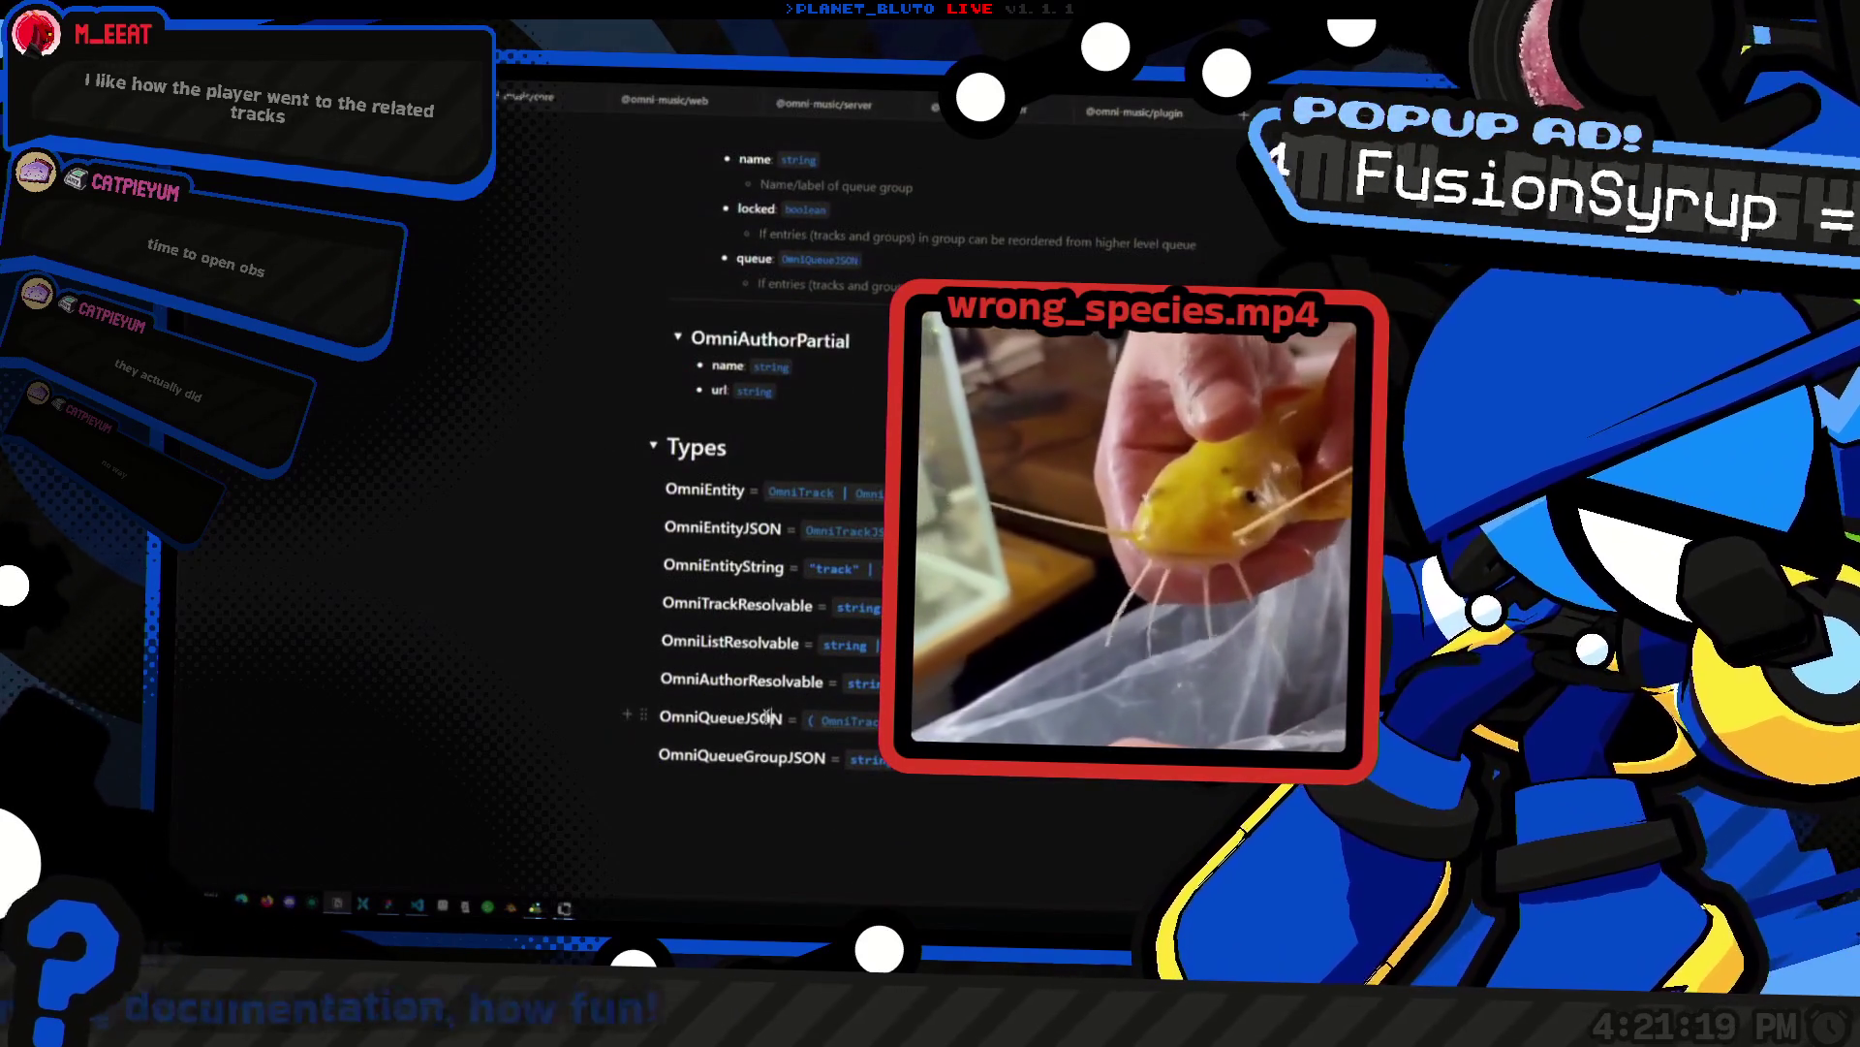
Copy another block link for cross-referencing
key("alt+shift+l")
scroll(797, 344, "up", 1)
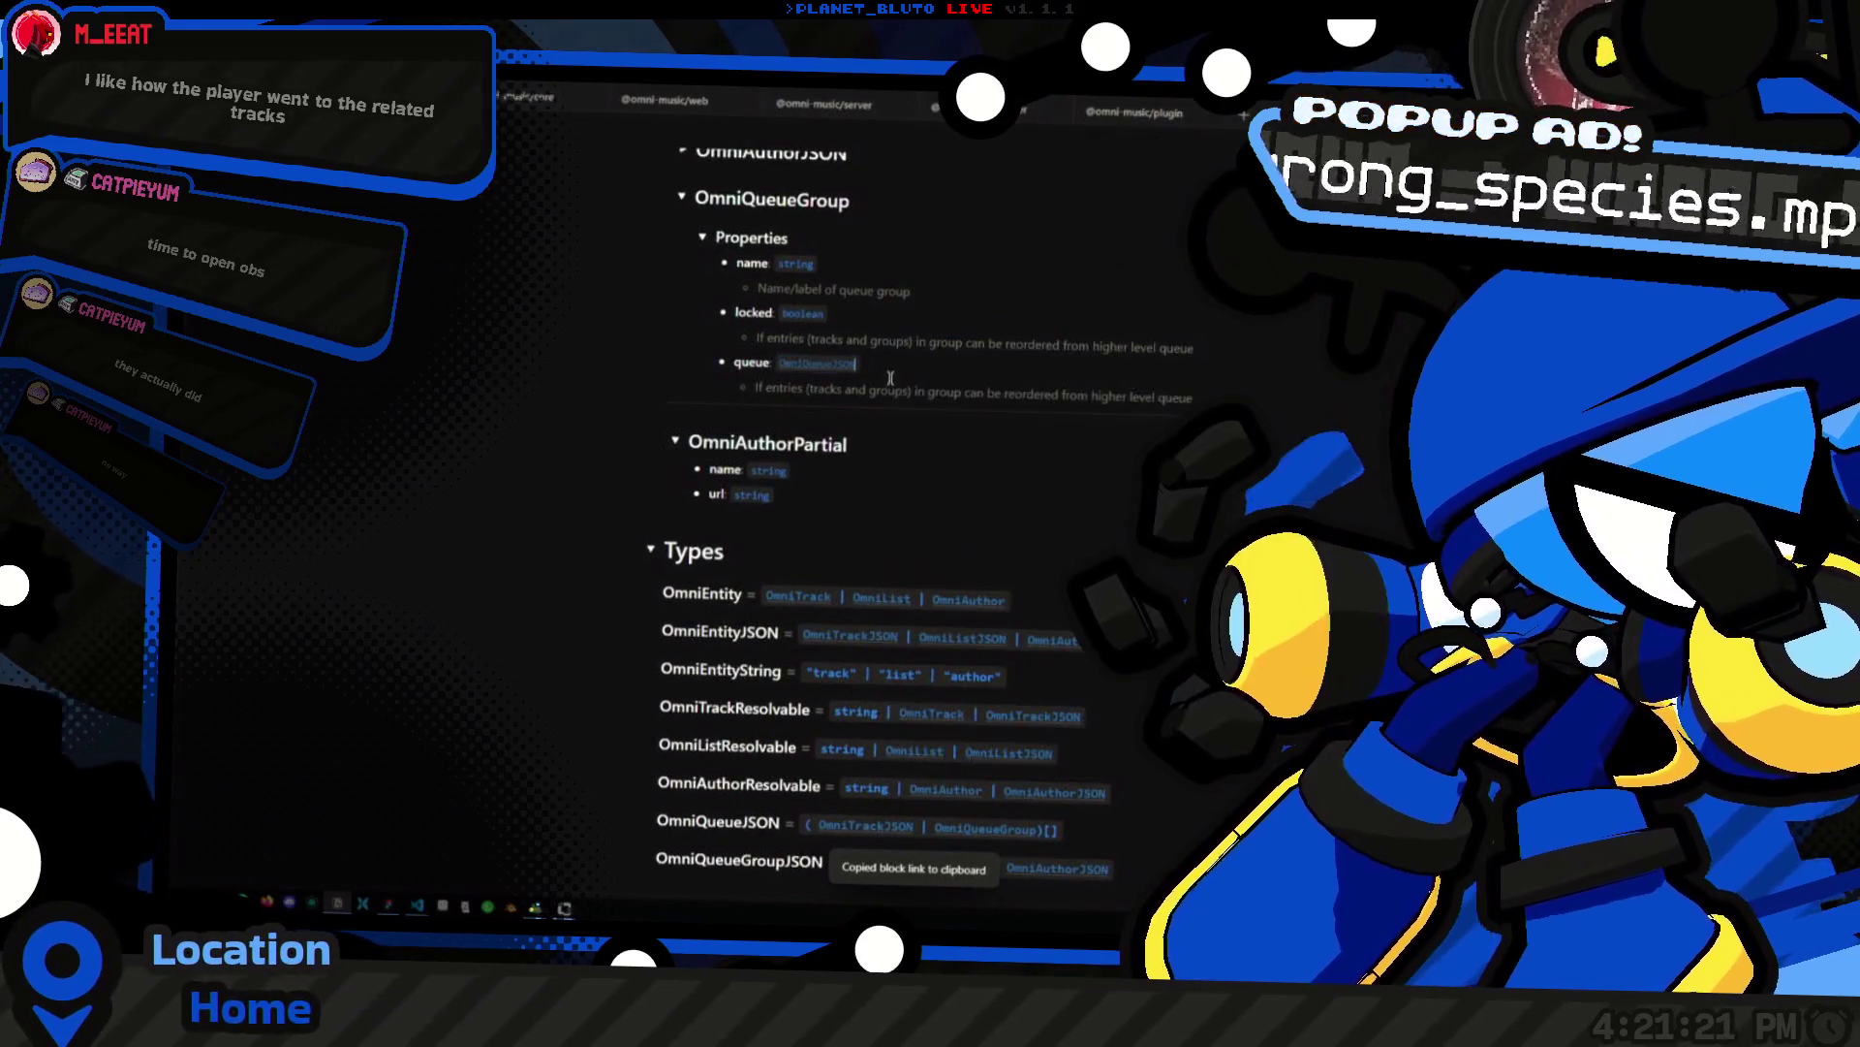
scroll(911, 513, "down", 2)
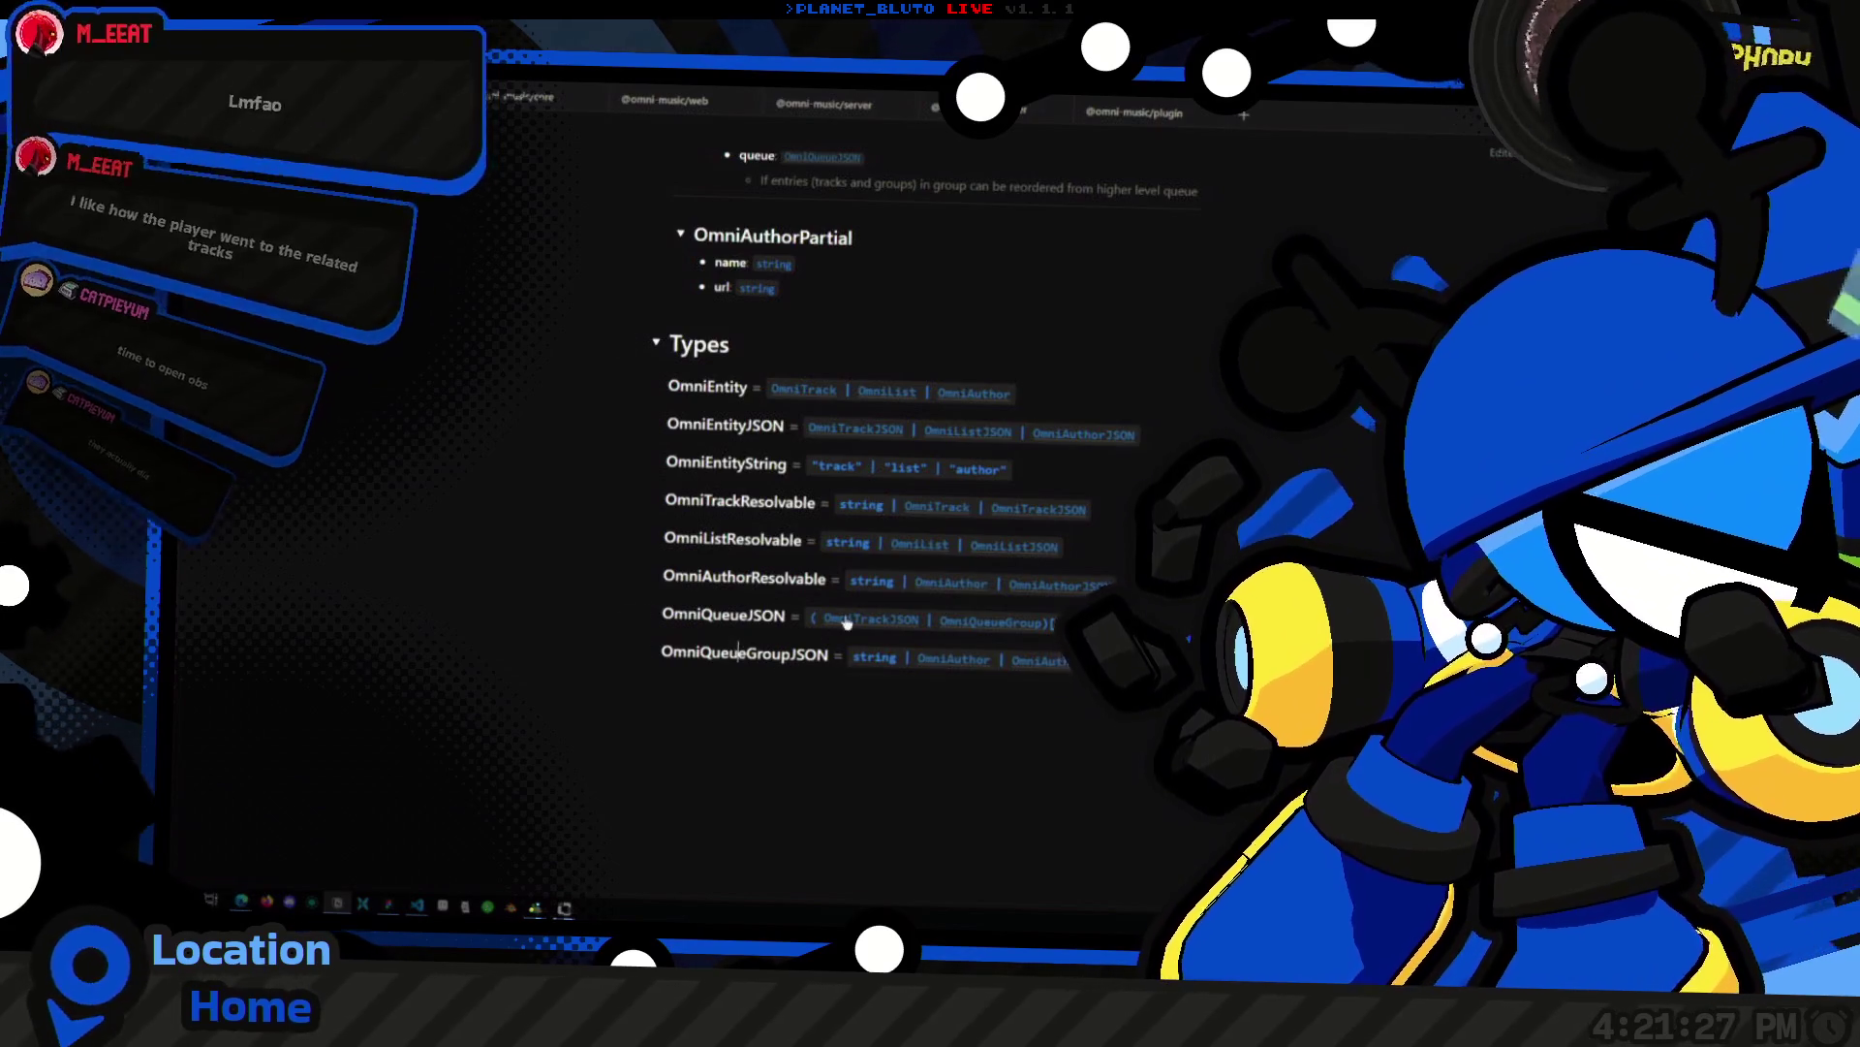
mouse_move(844, 624)
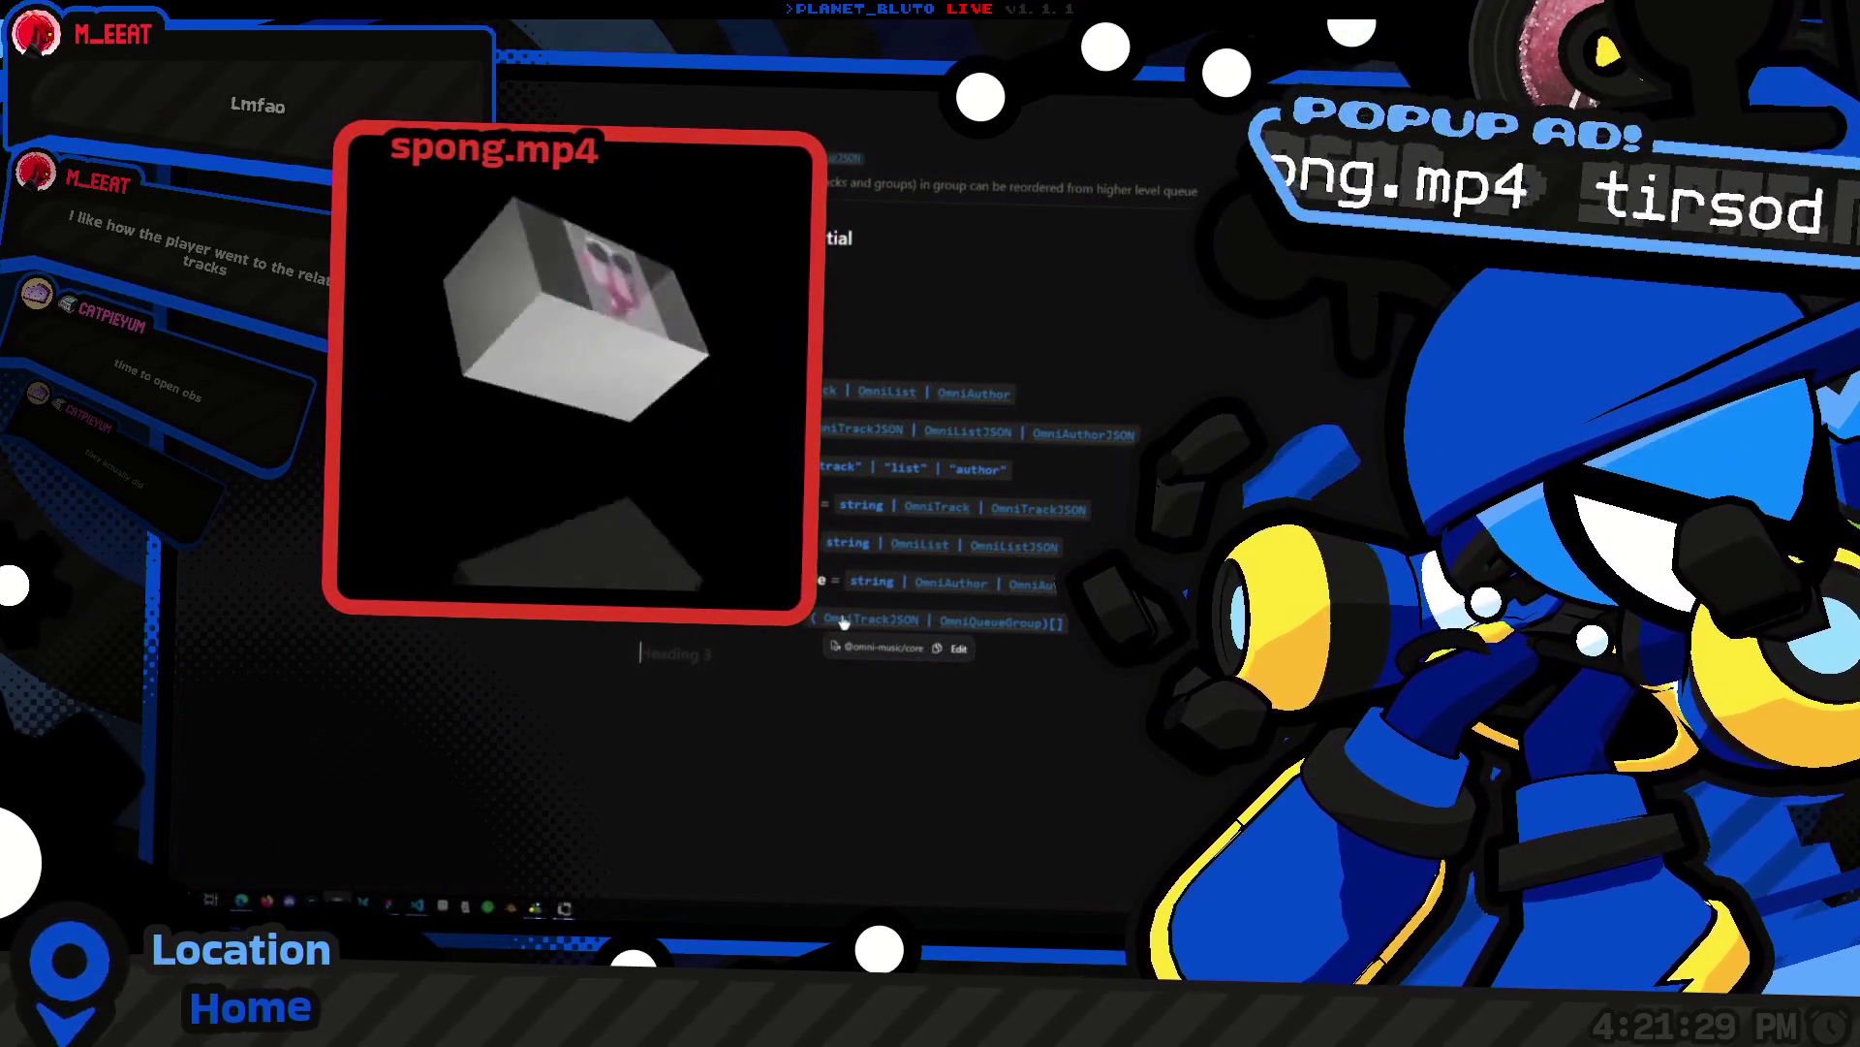
scroll(844, 623, "up", 1)
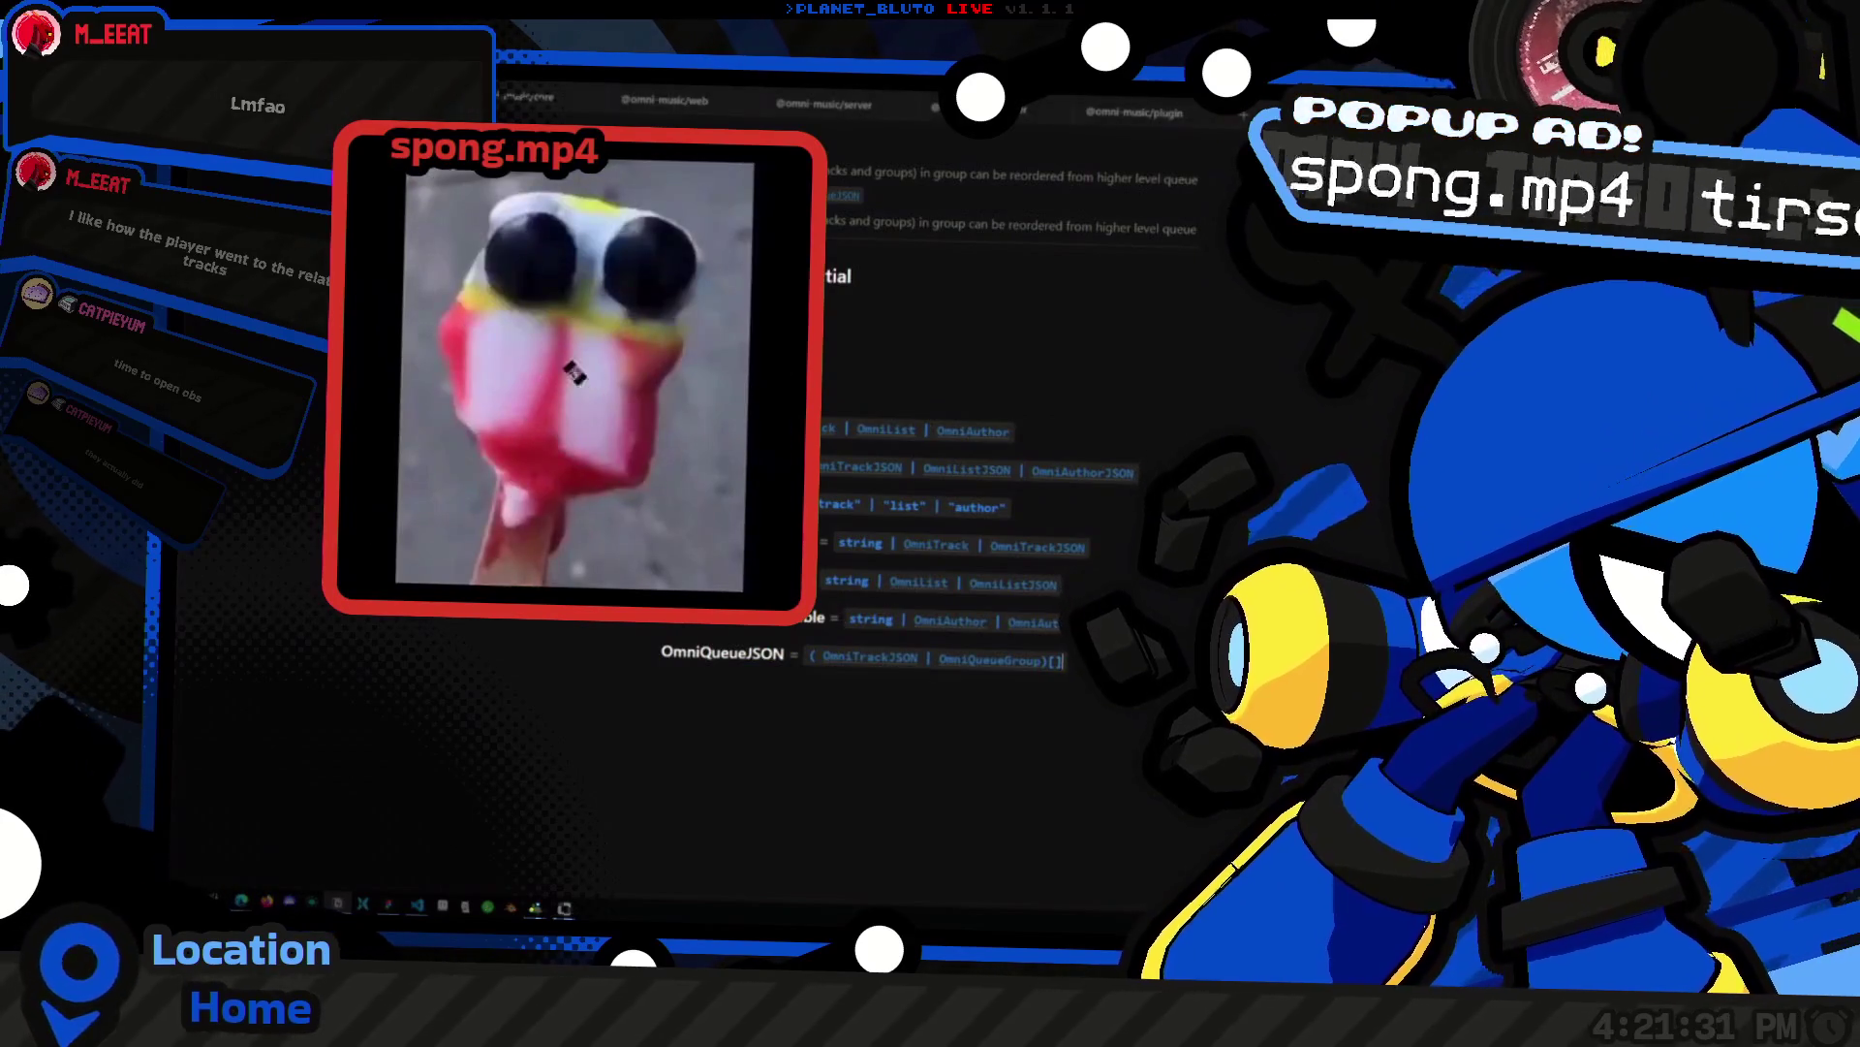
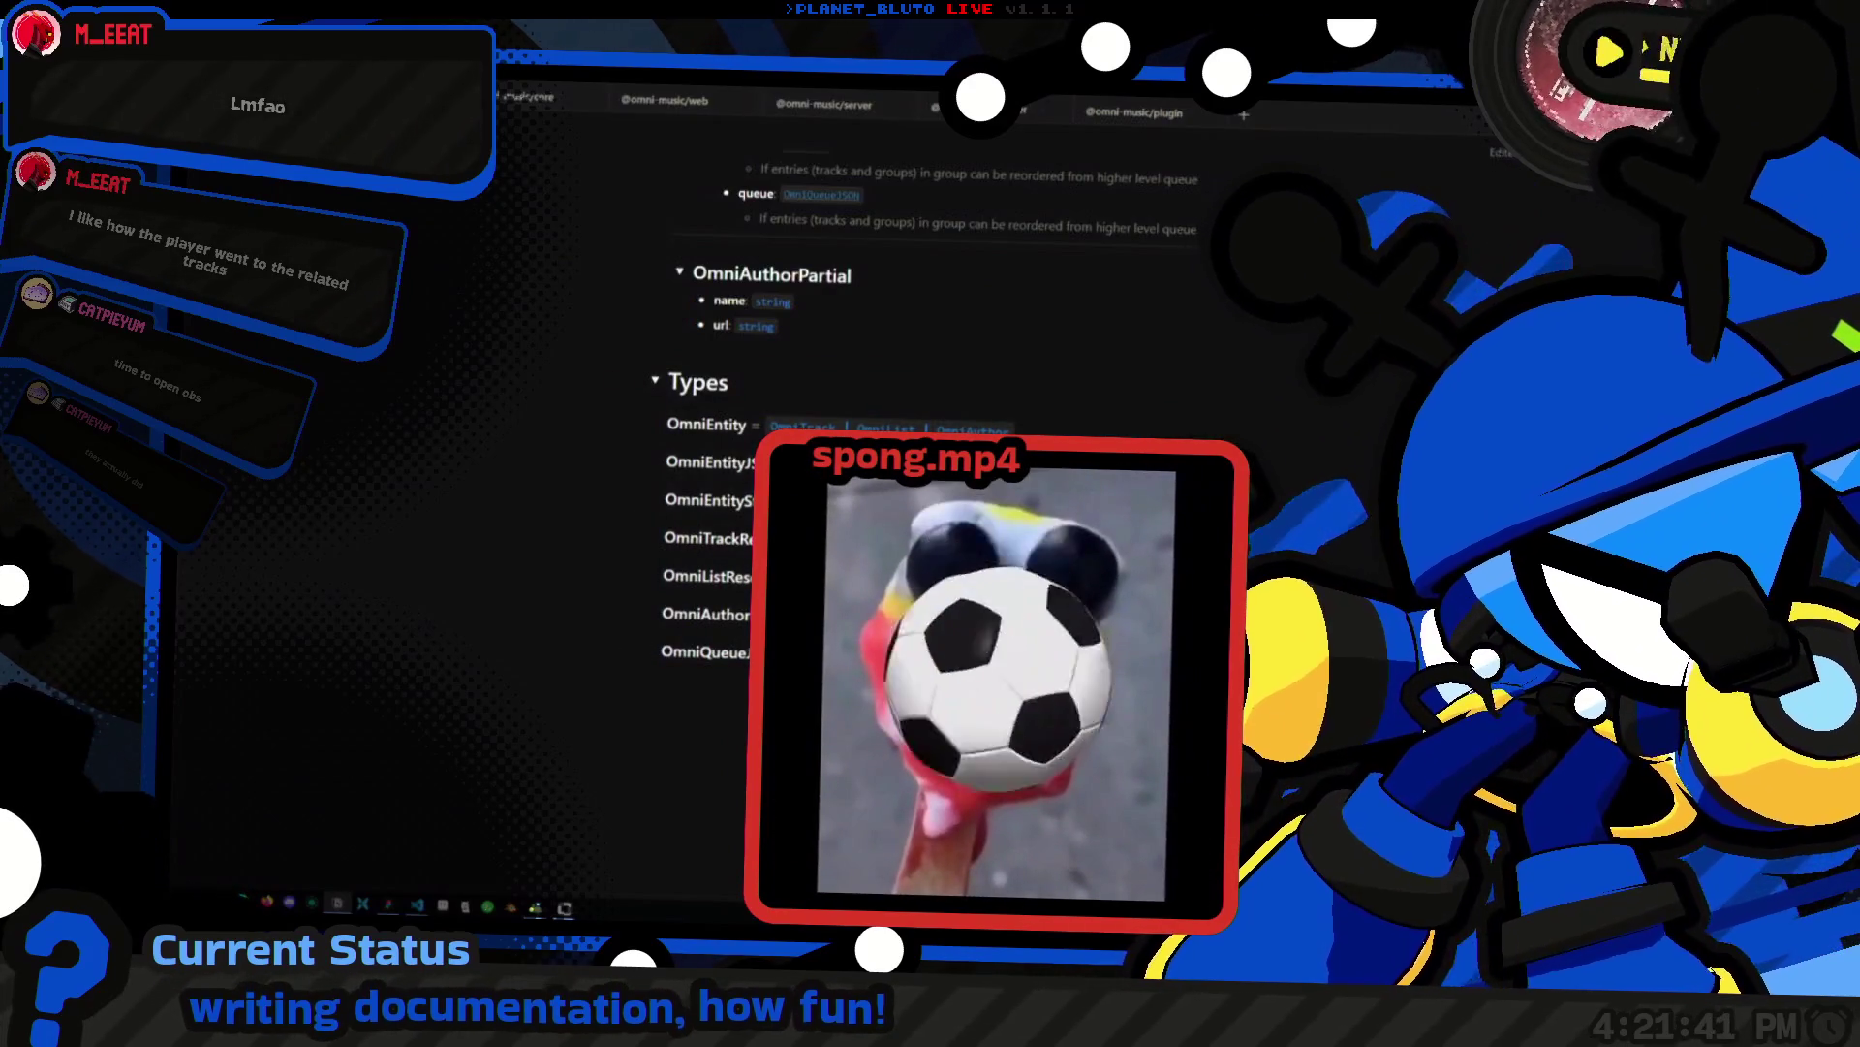
Follow the OmniQueueGroupJSON reference in OmniQueueJSON to its OmniQueueGroup definition
double_click(1004, 660)
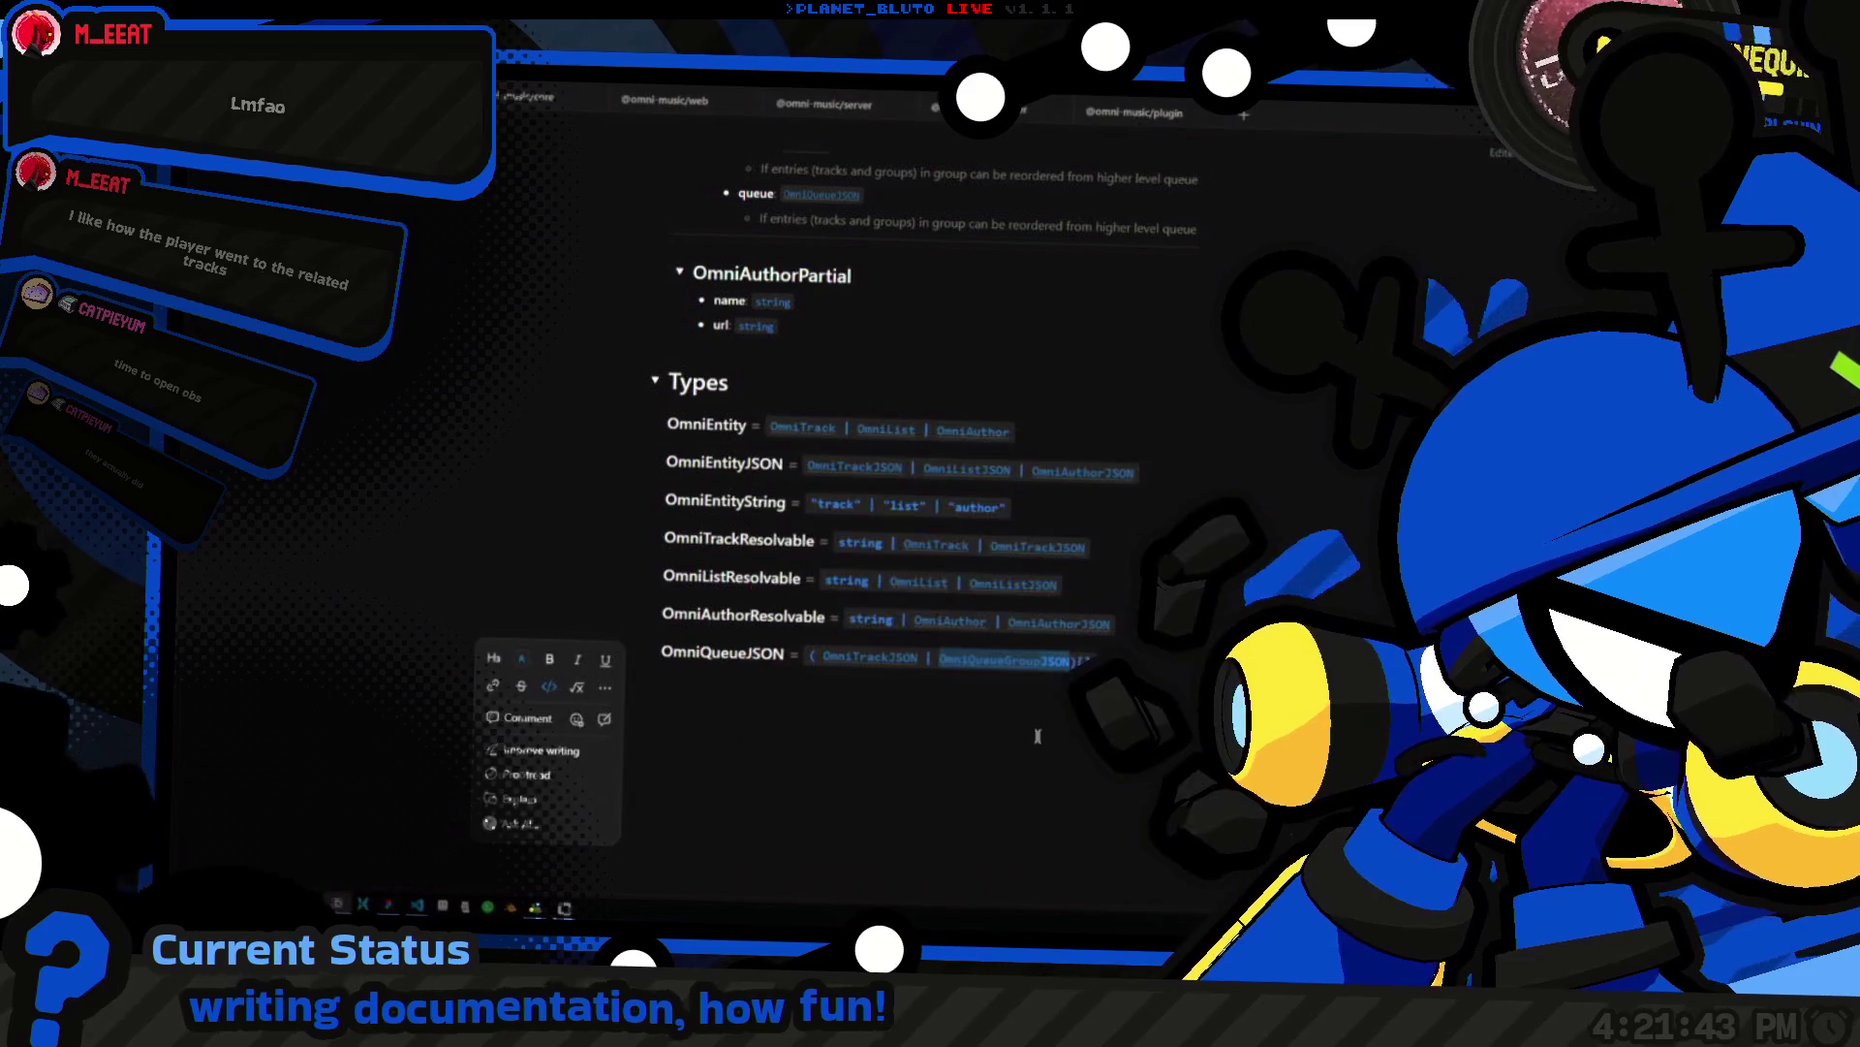
left_click(1076, 658)
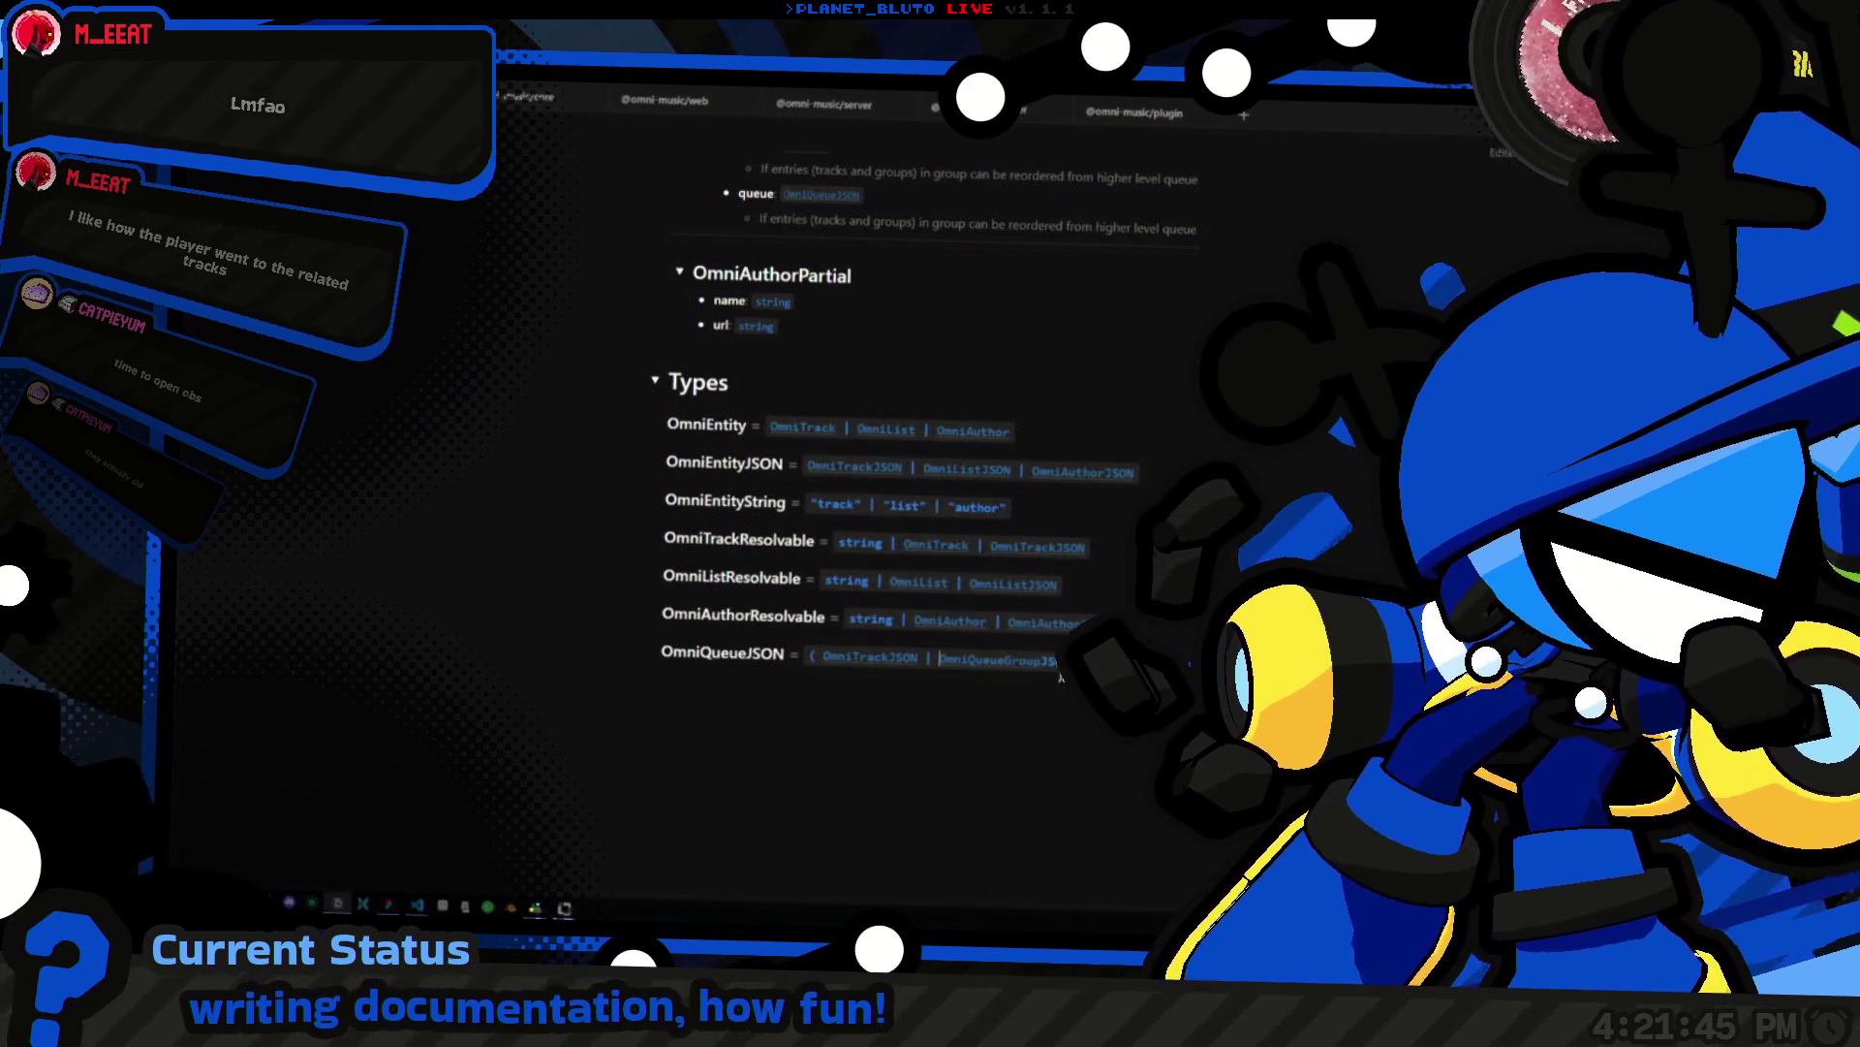
left_click(954, 659)
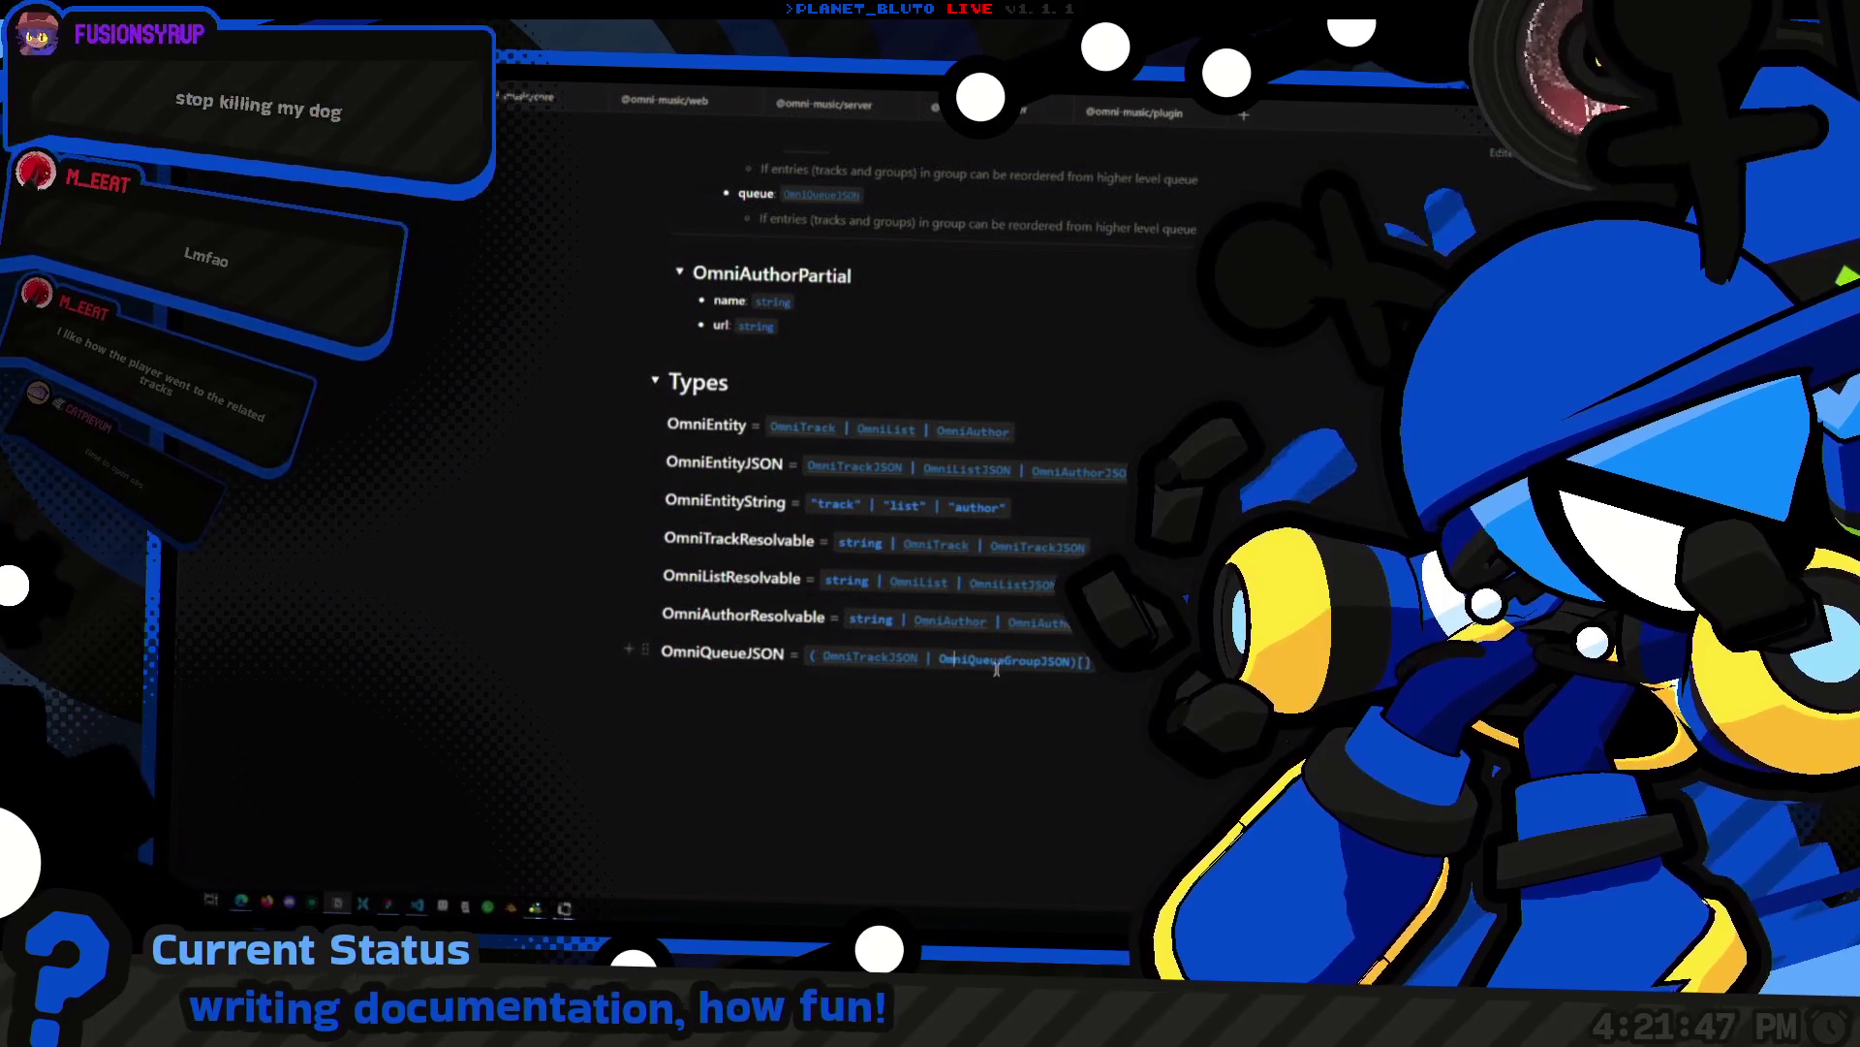
left_click(969, 662)
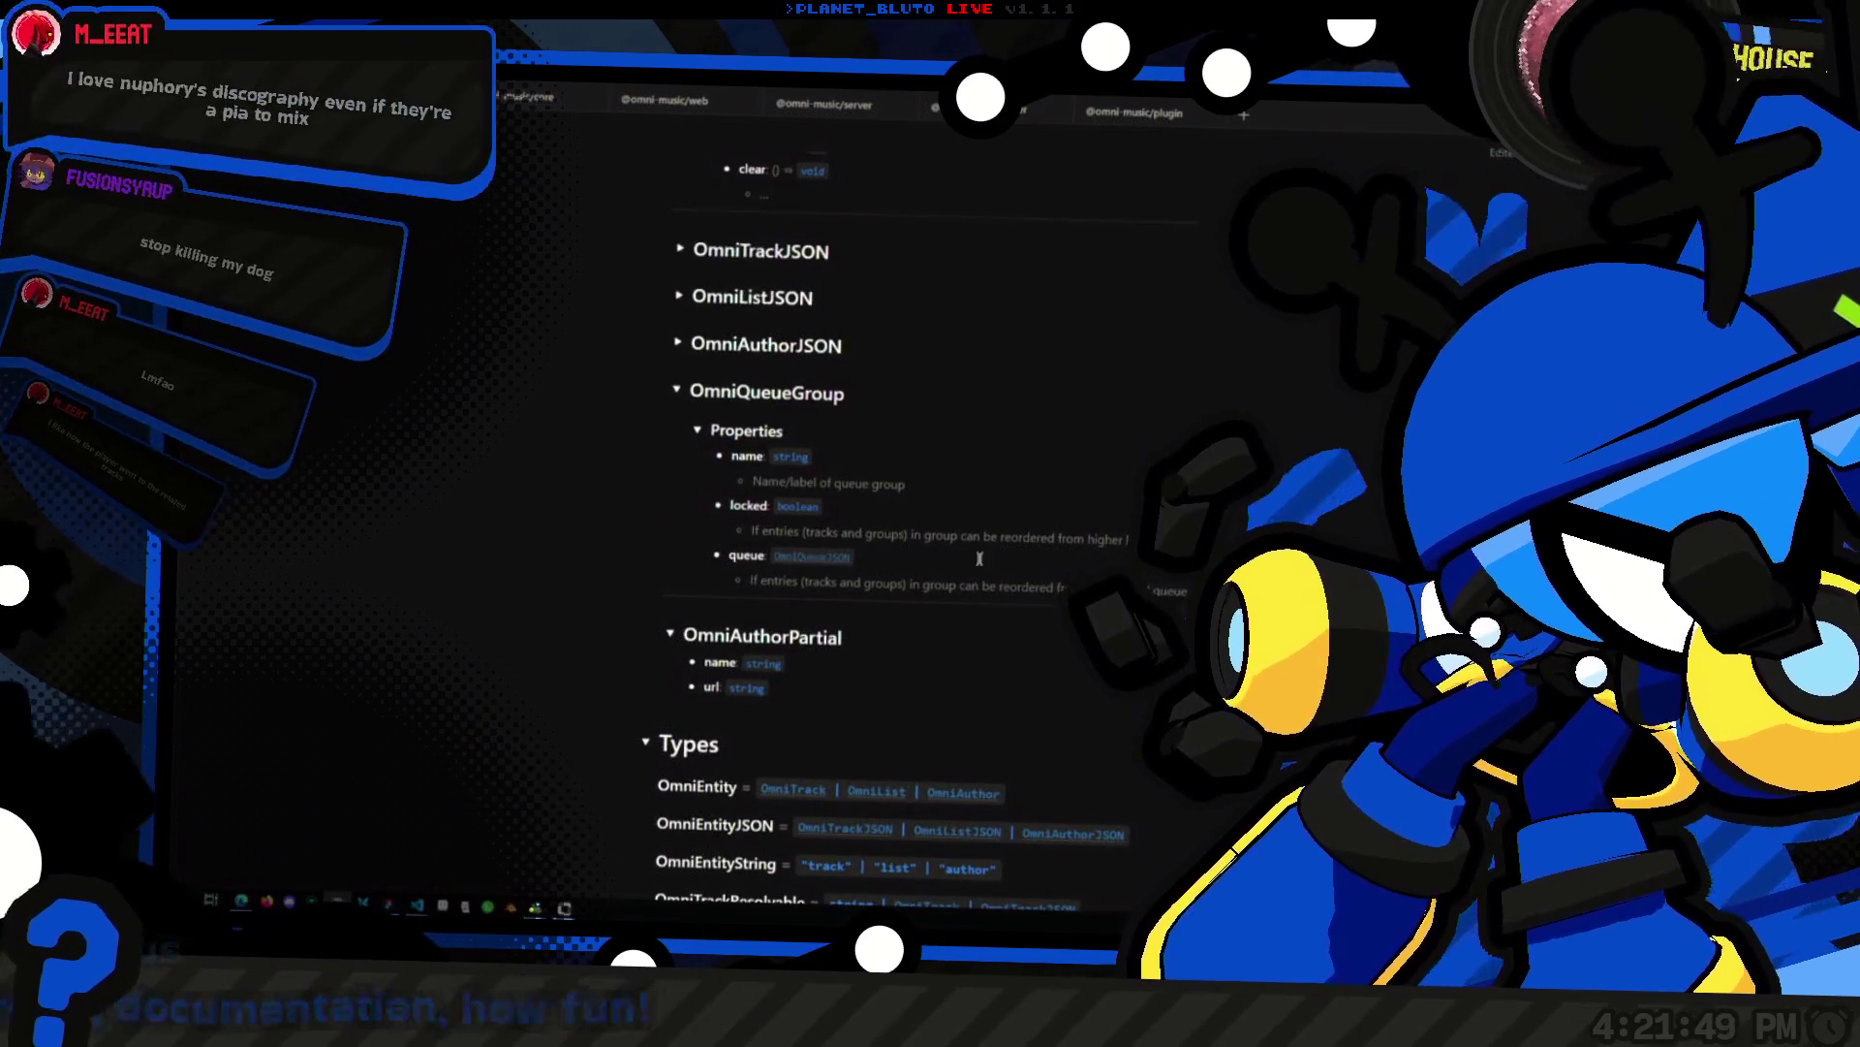
scroll(937, 685, "down", 2)
scroll(872, 650, "up", 2)
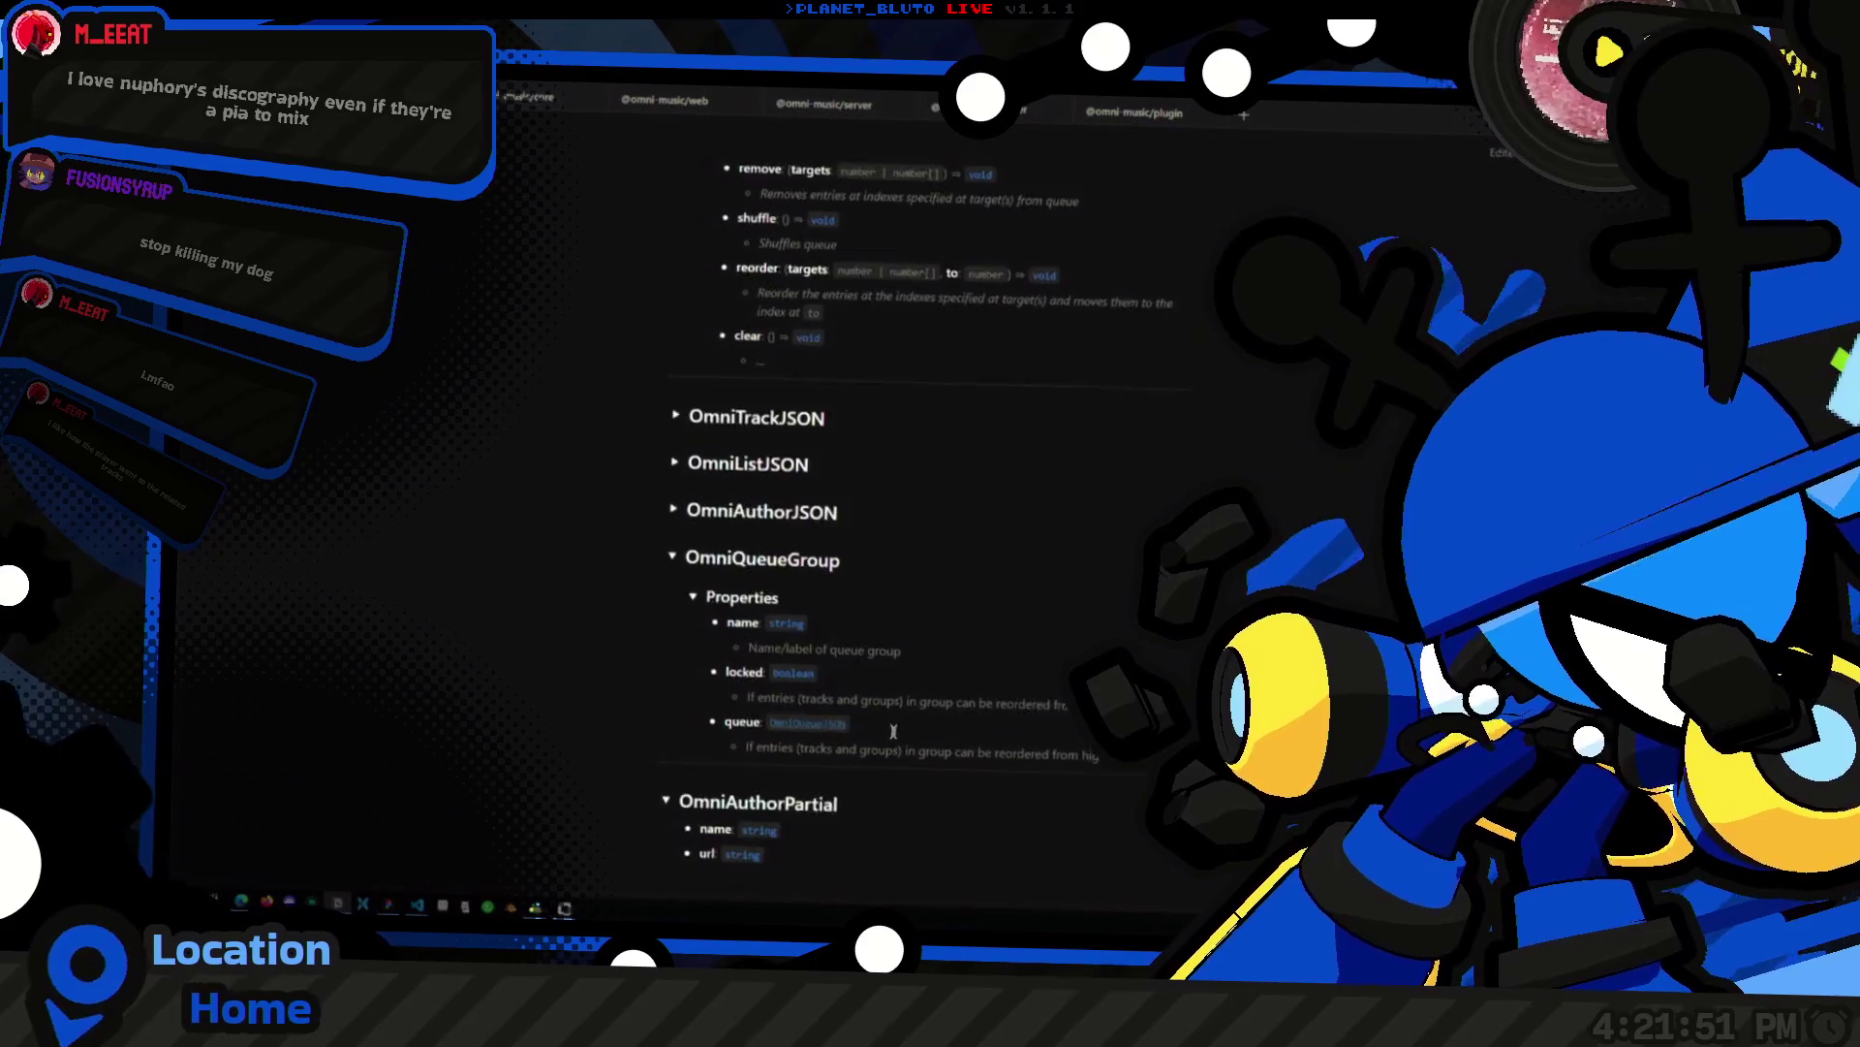
scroll(808, 620, "down", 2)
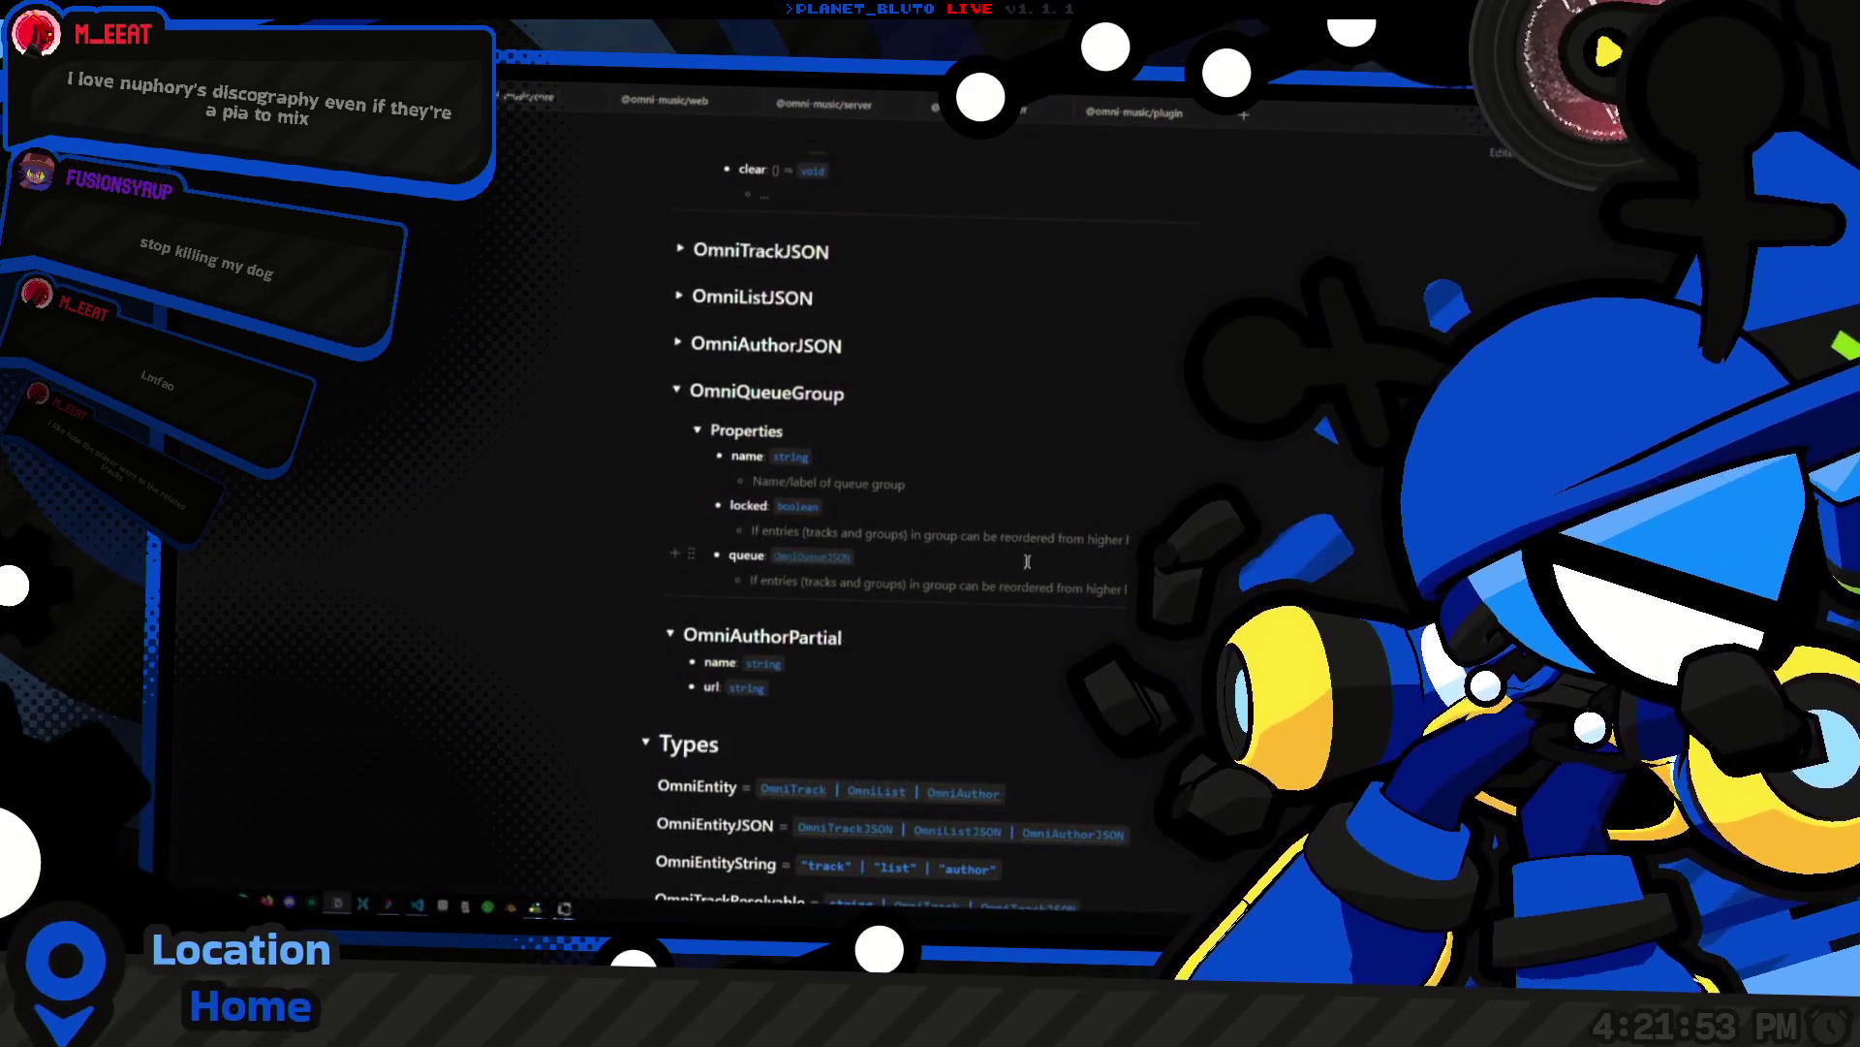
scroll(836, 694, "down", 2)
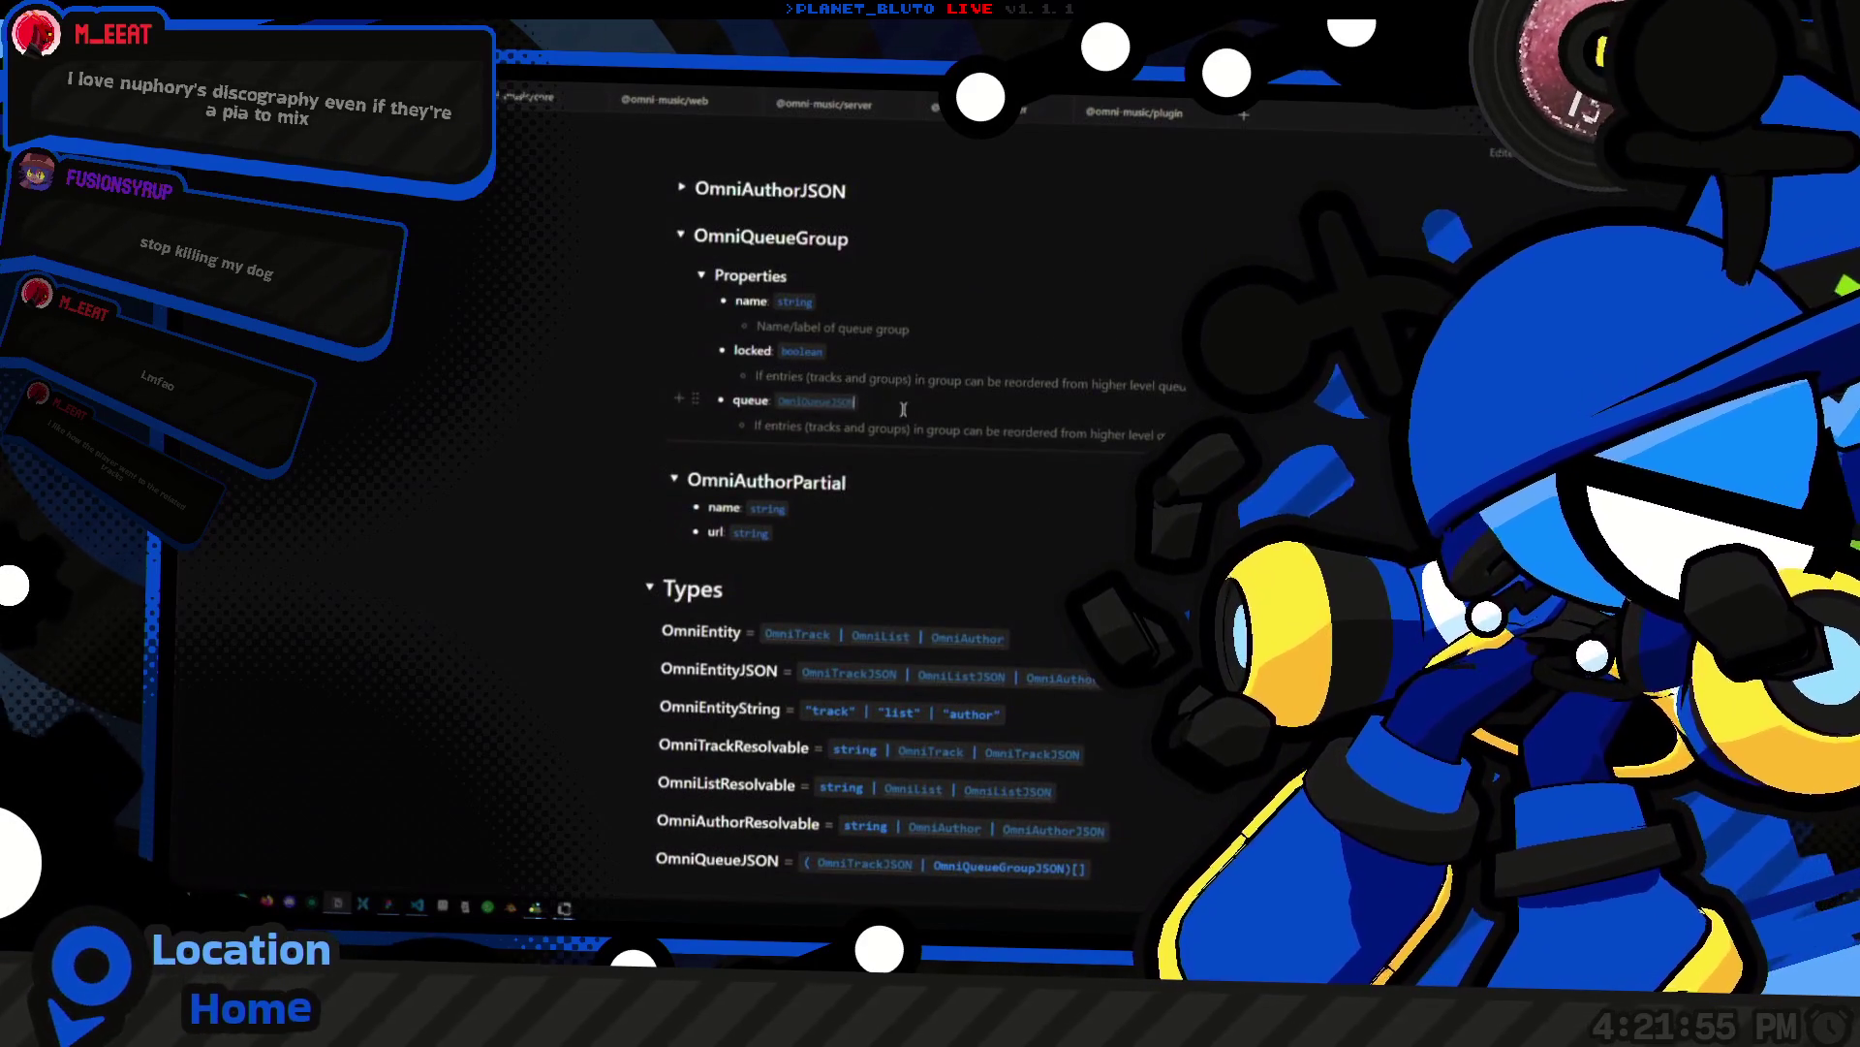
left_click(807, 400)
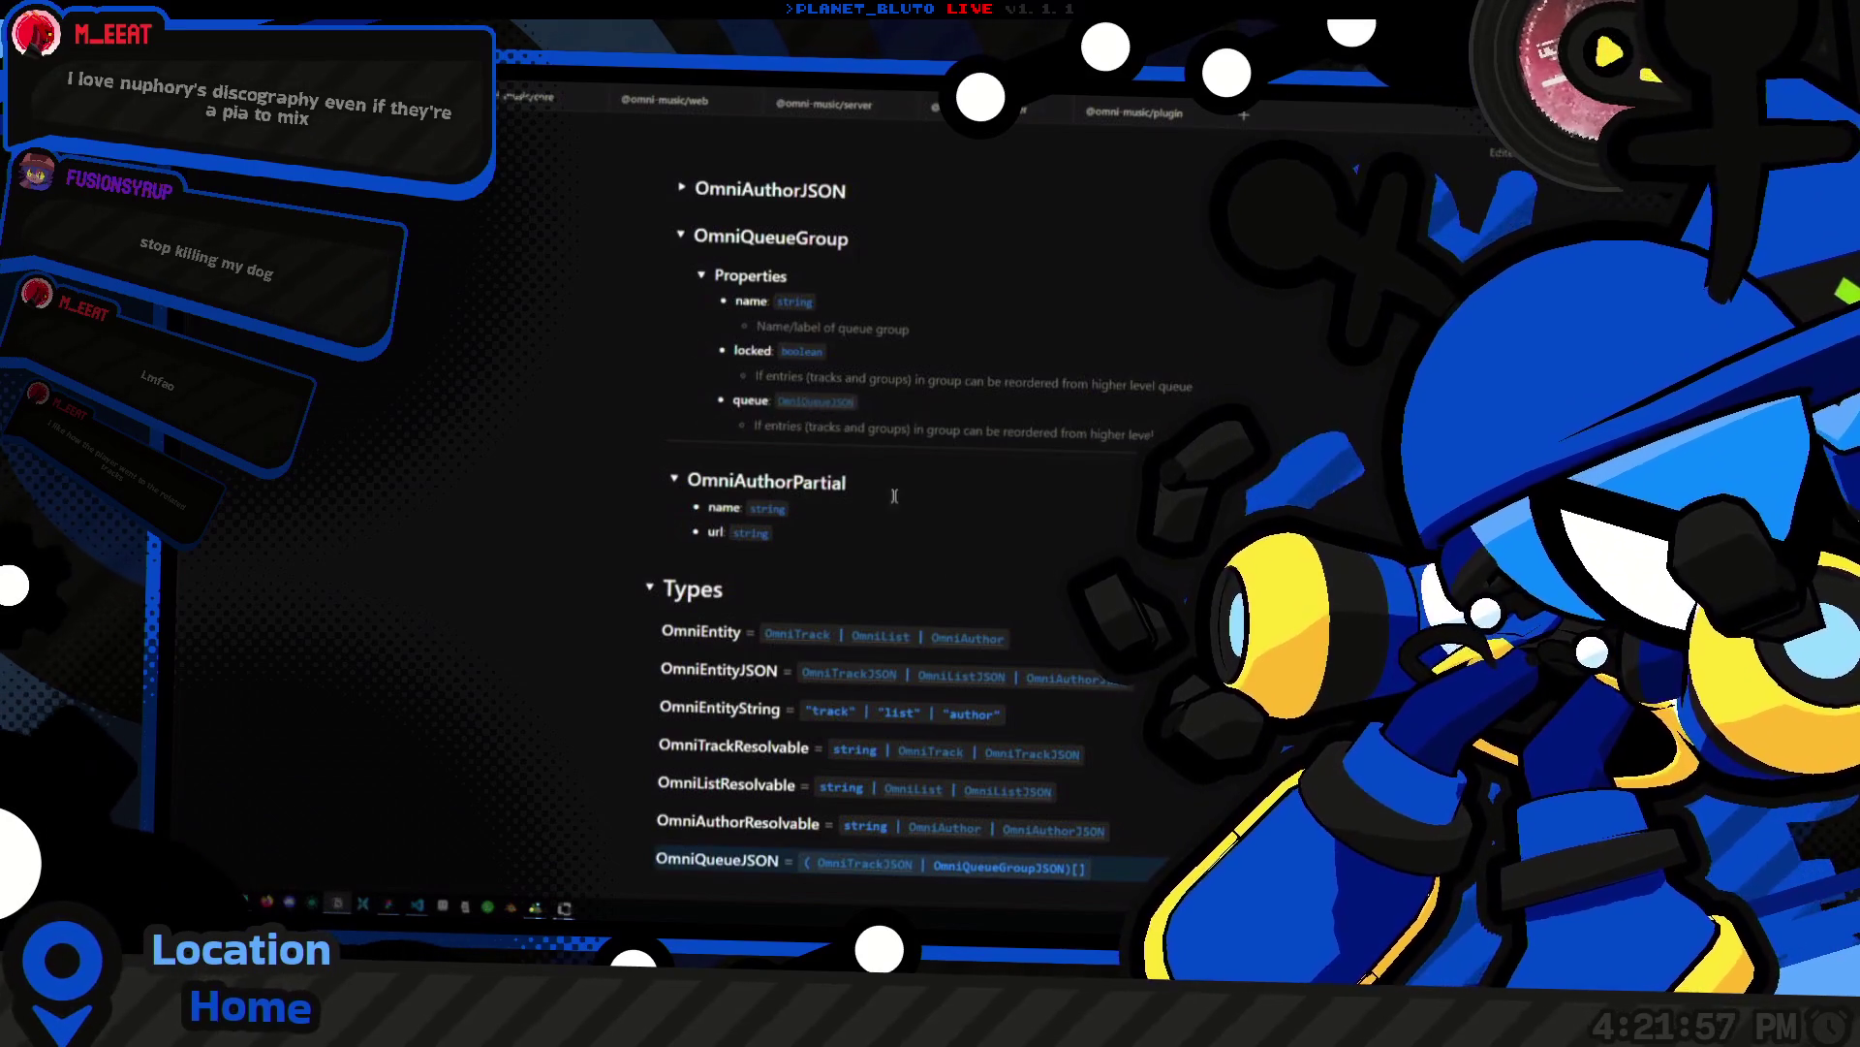
Append JSON to the OmniQueueGroup heading and copy the renamed block
scroll(891, 358, "up", 1)
left_click(891, 358)
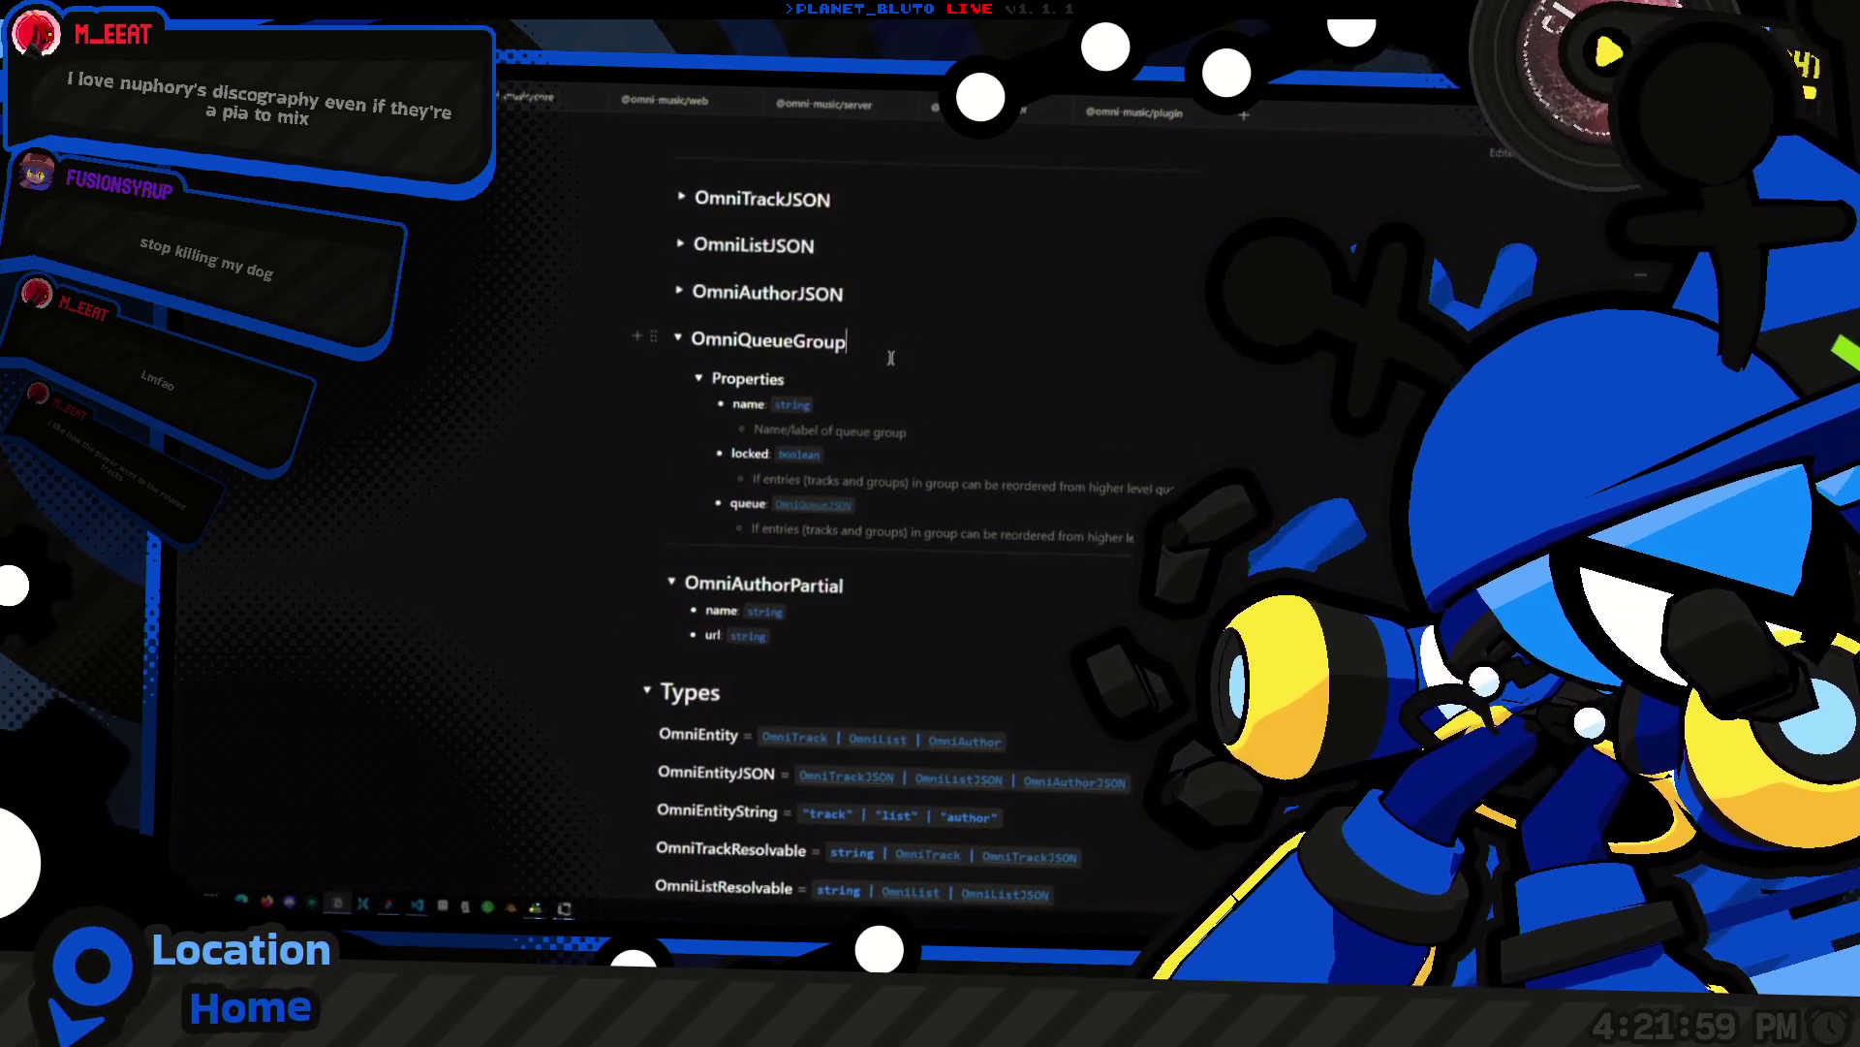
type("SON")
key("ctrl+l")
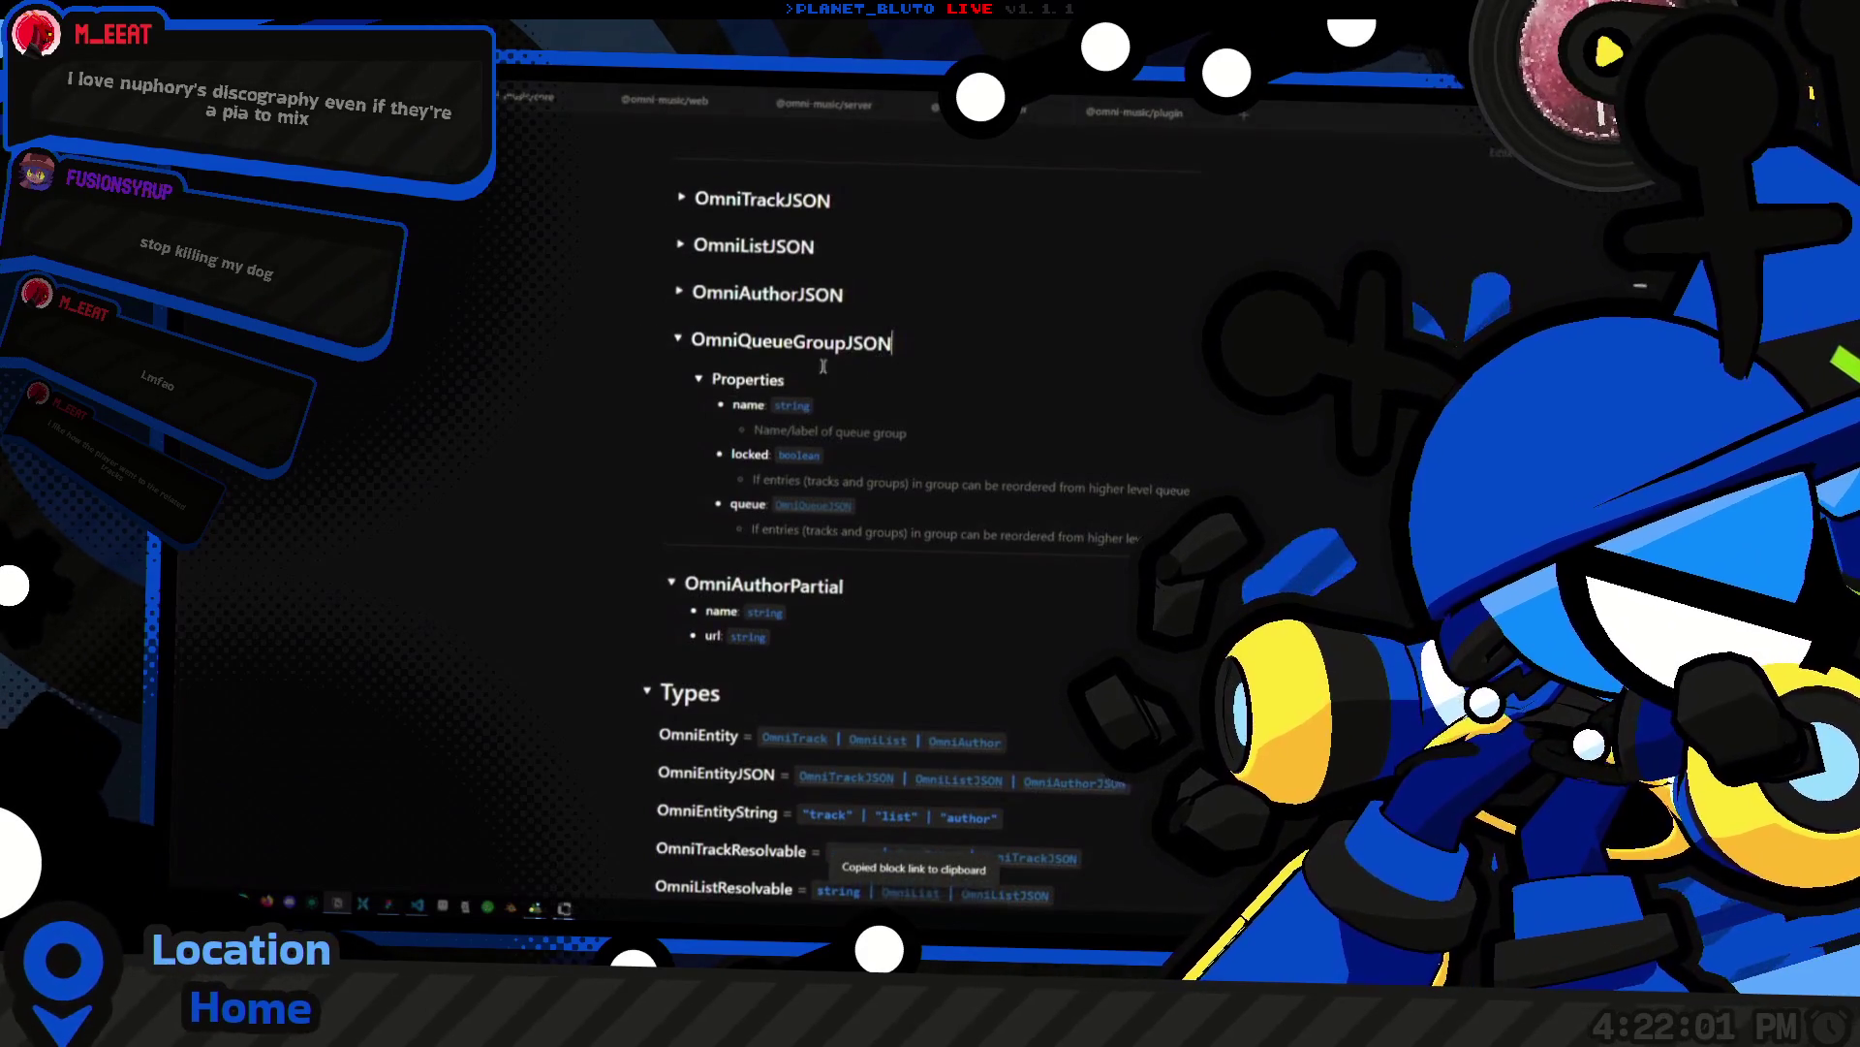
Collapse the OmniQueue toggle section
scroll(879, 363, "up", 3)
scroll(915, 431, "up", 4)
scroll(1023, 463, "down", 3)
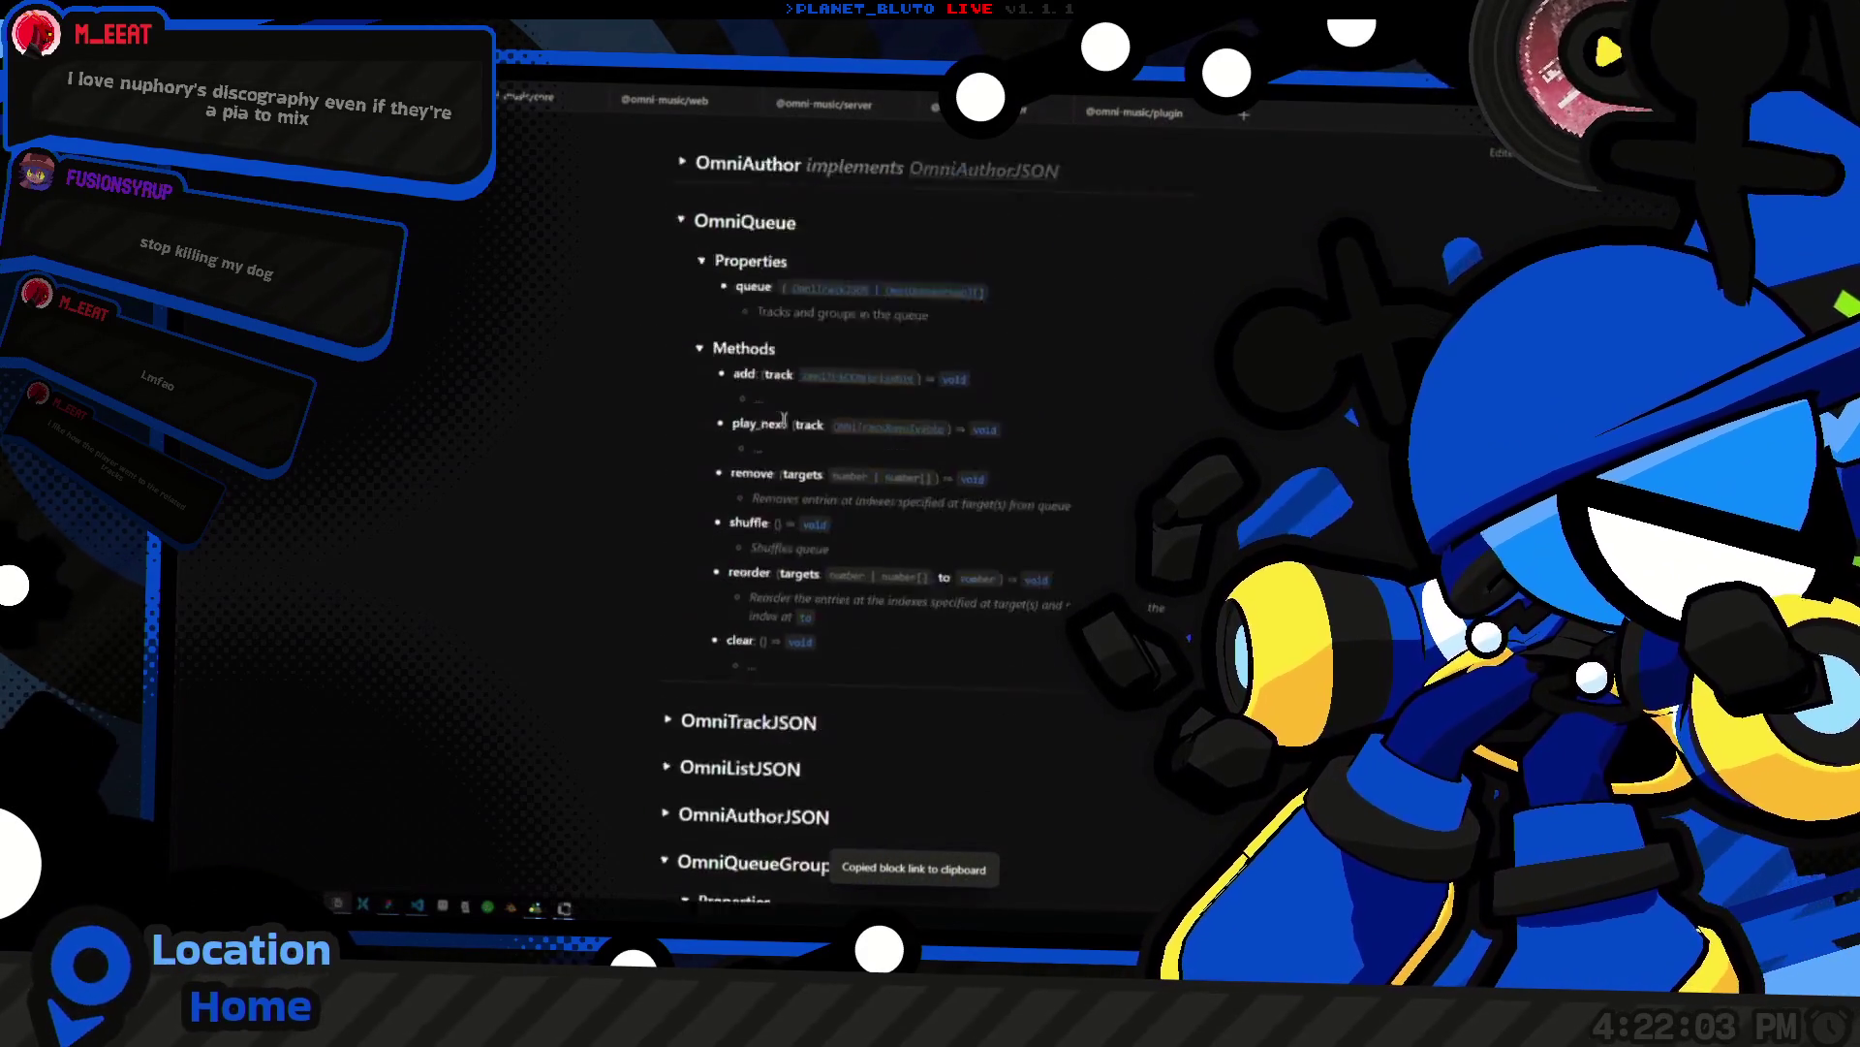
scroll(754, 550, "down", 1)
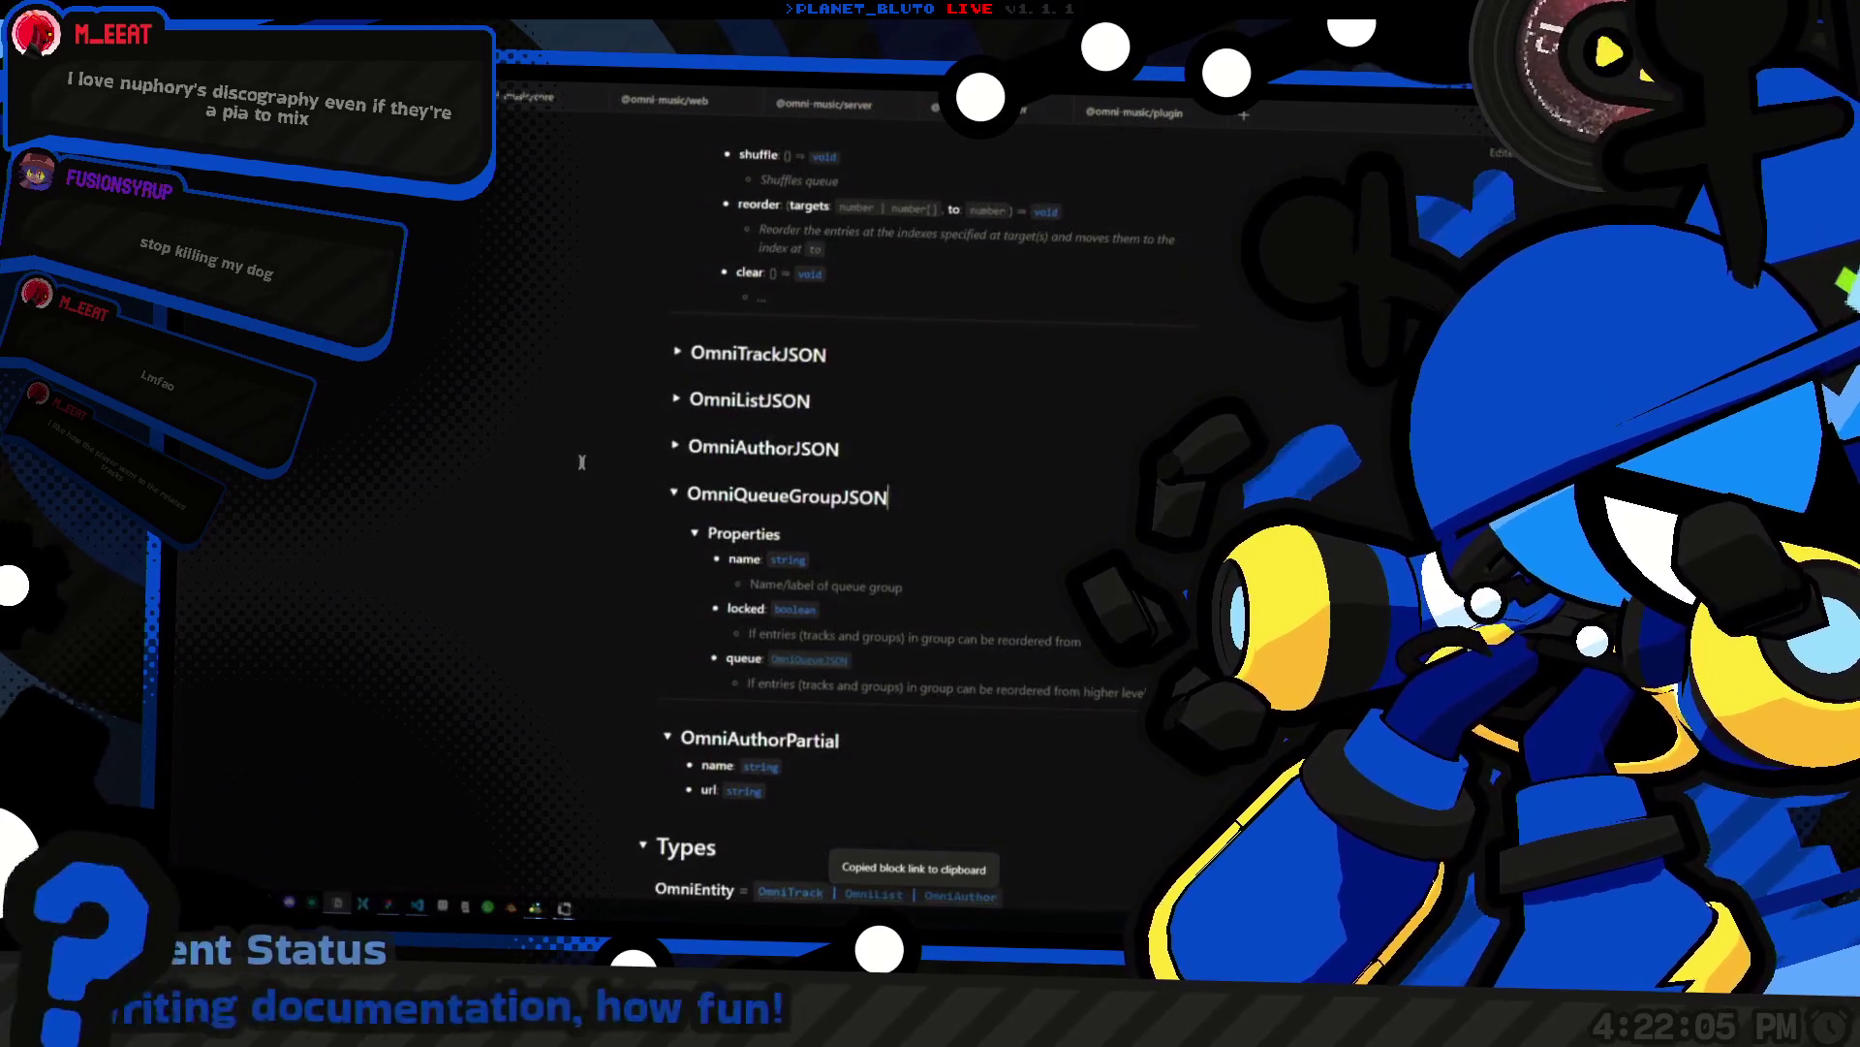
scroll(671, 304, "up", 3)
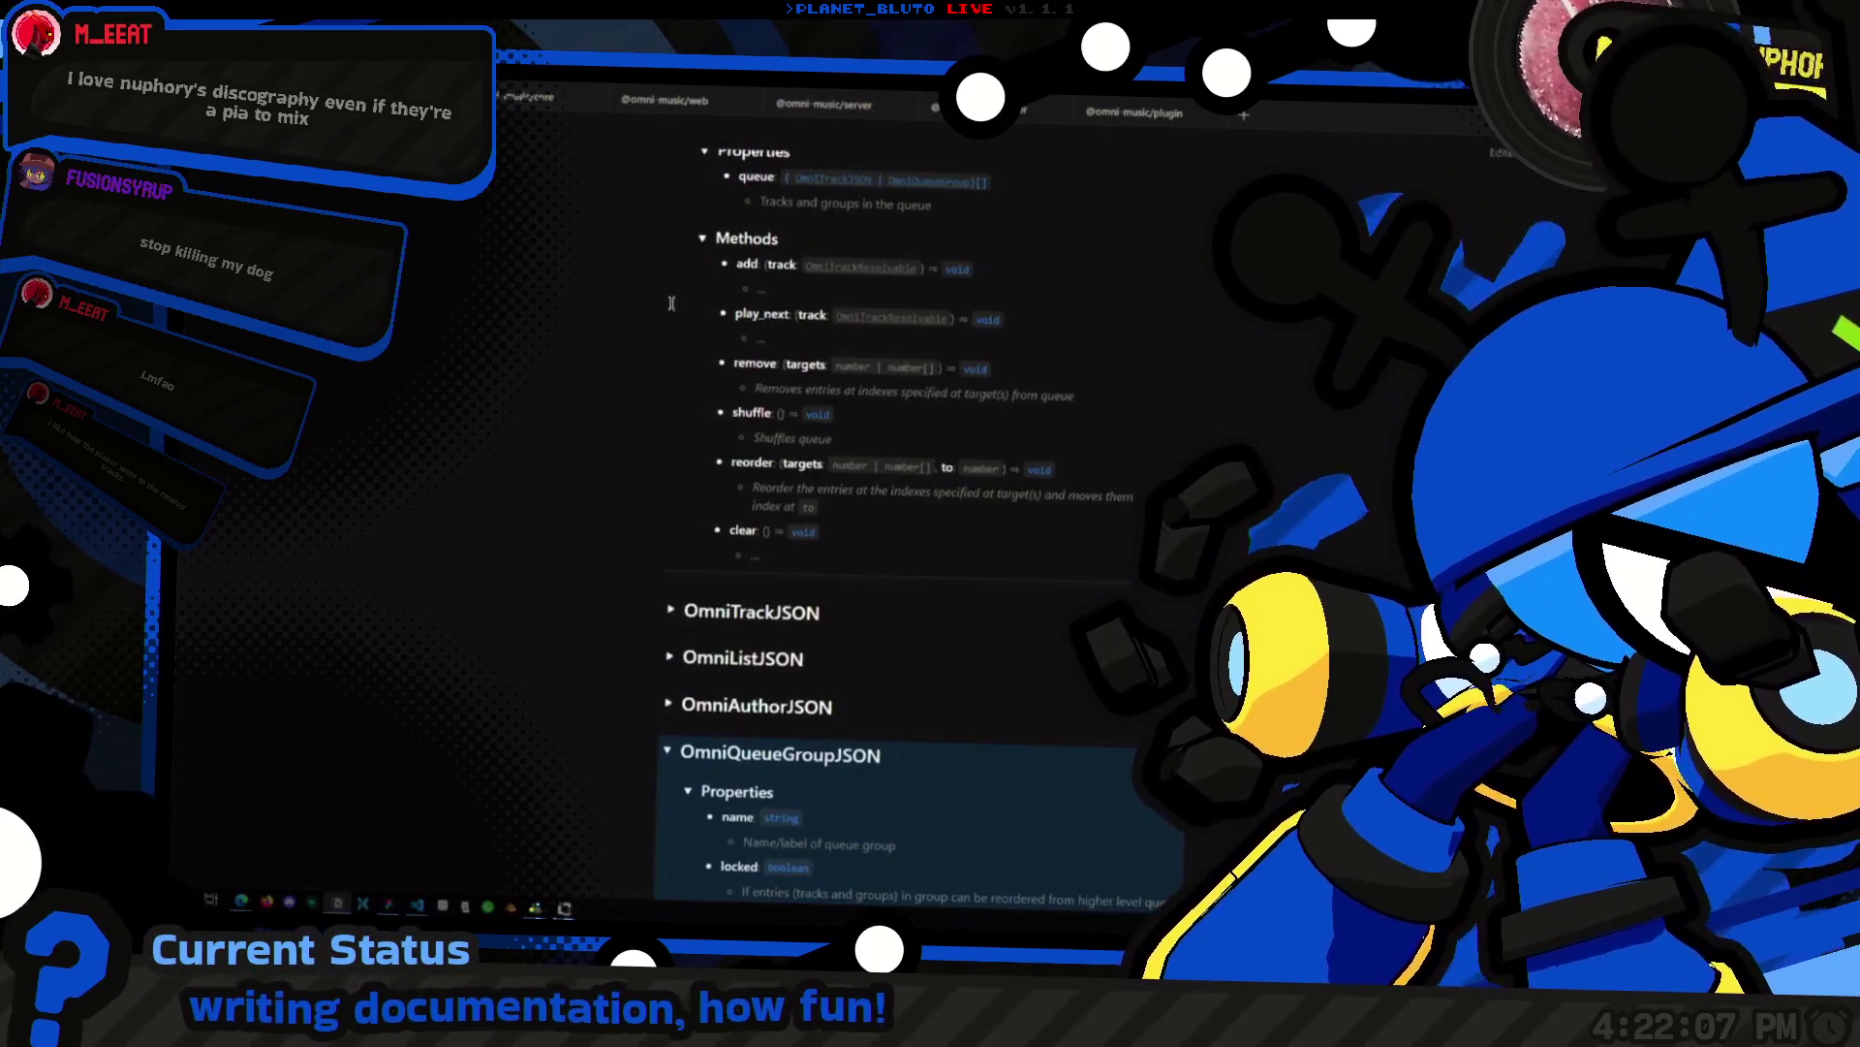
scroll(671, 219, "up", 2)
left_click(678, 316)
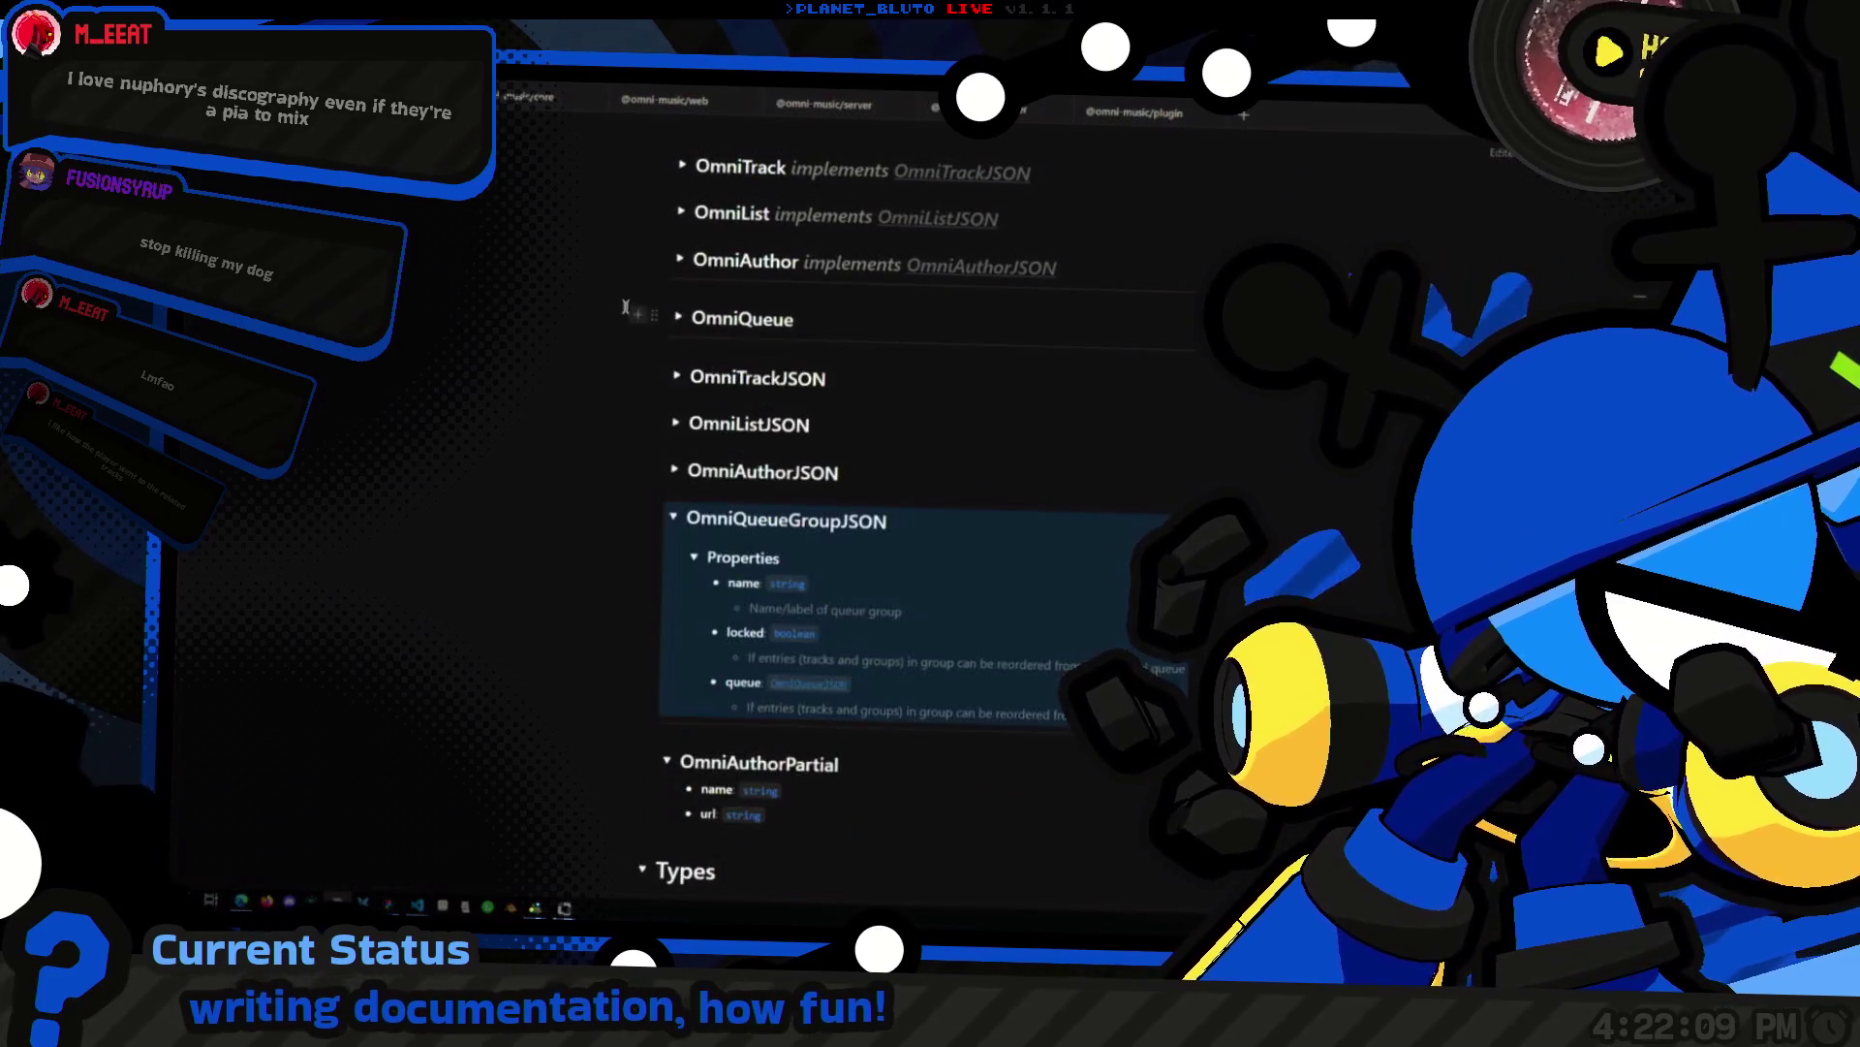
Paste a duplicate block below OmniQueue and delete JSON so its heading reads OmniQueueGroup
key("ctrl+v")
left_click(865, 378)
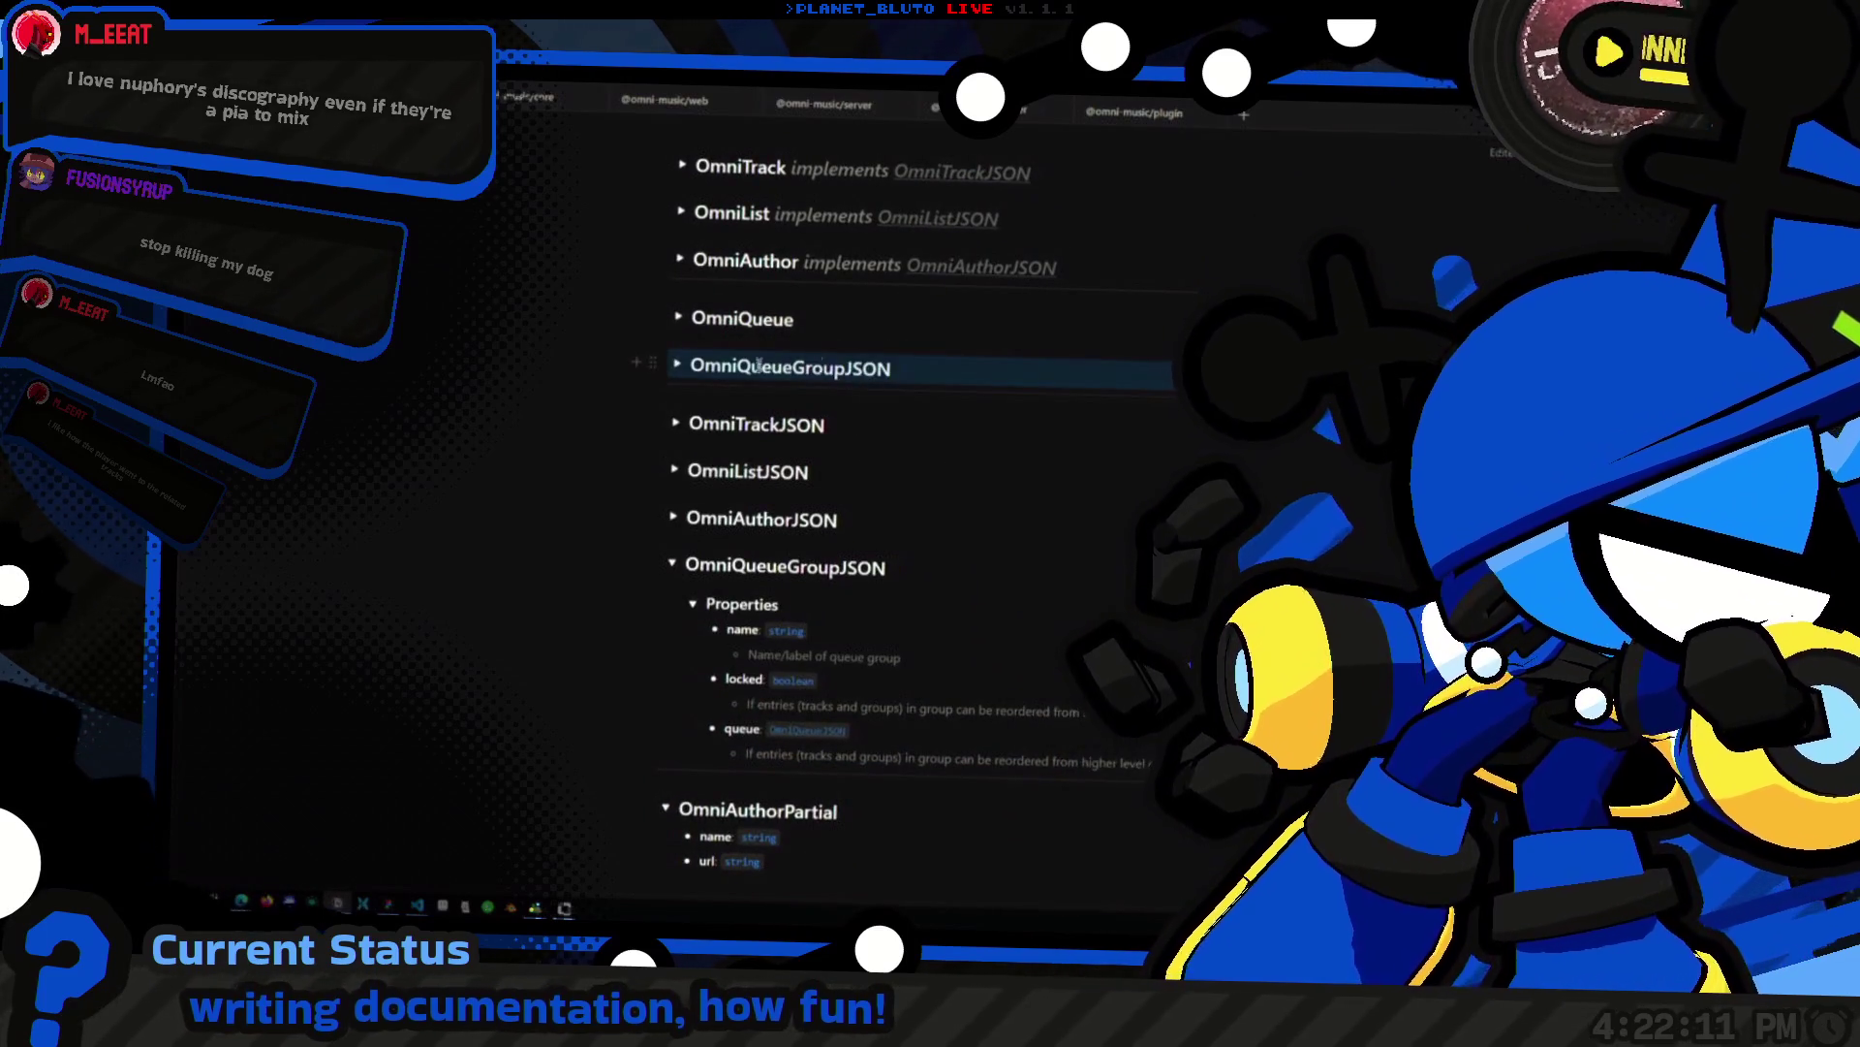
left_click(677, 364)
left_click(837, 368)
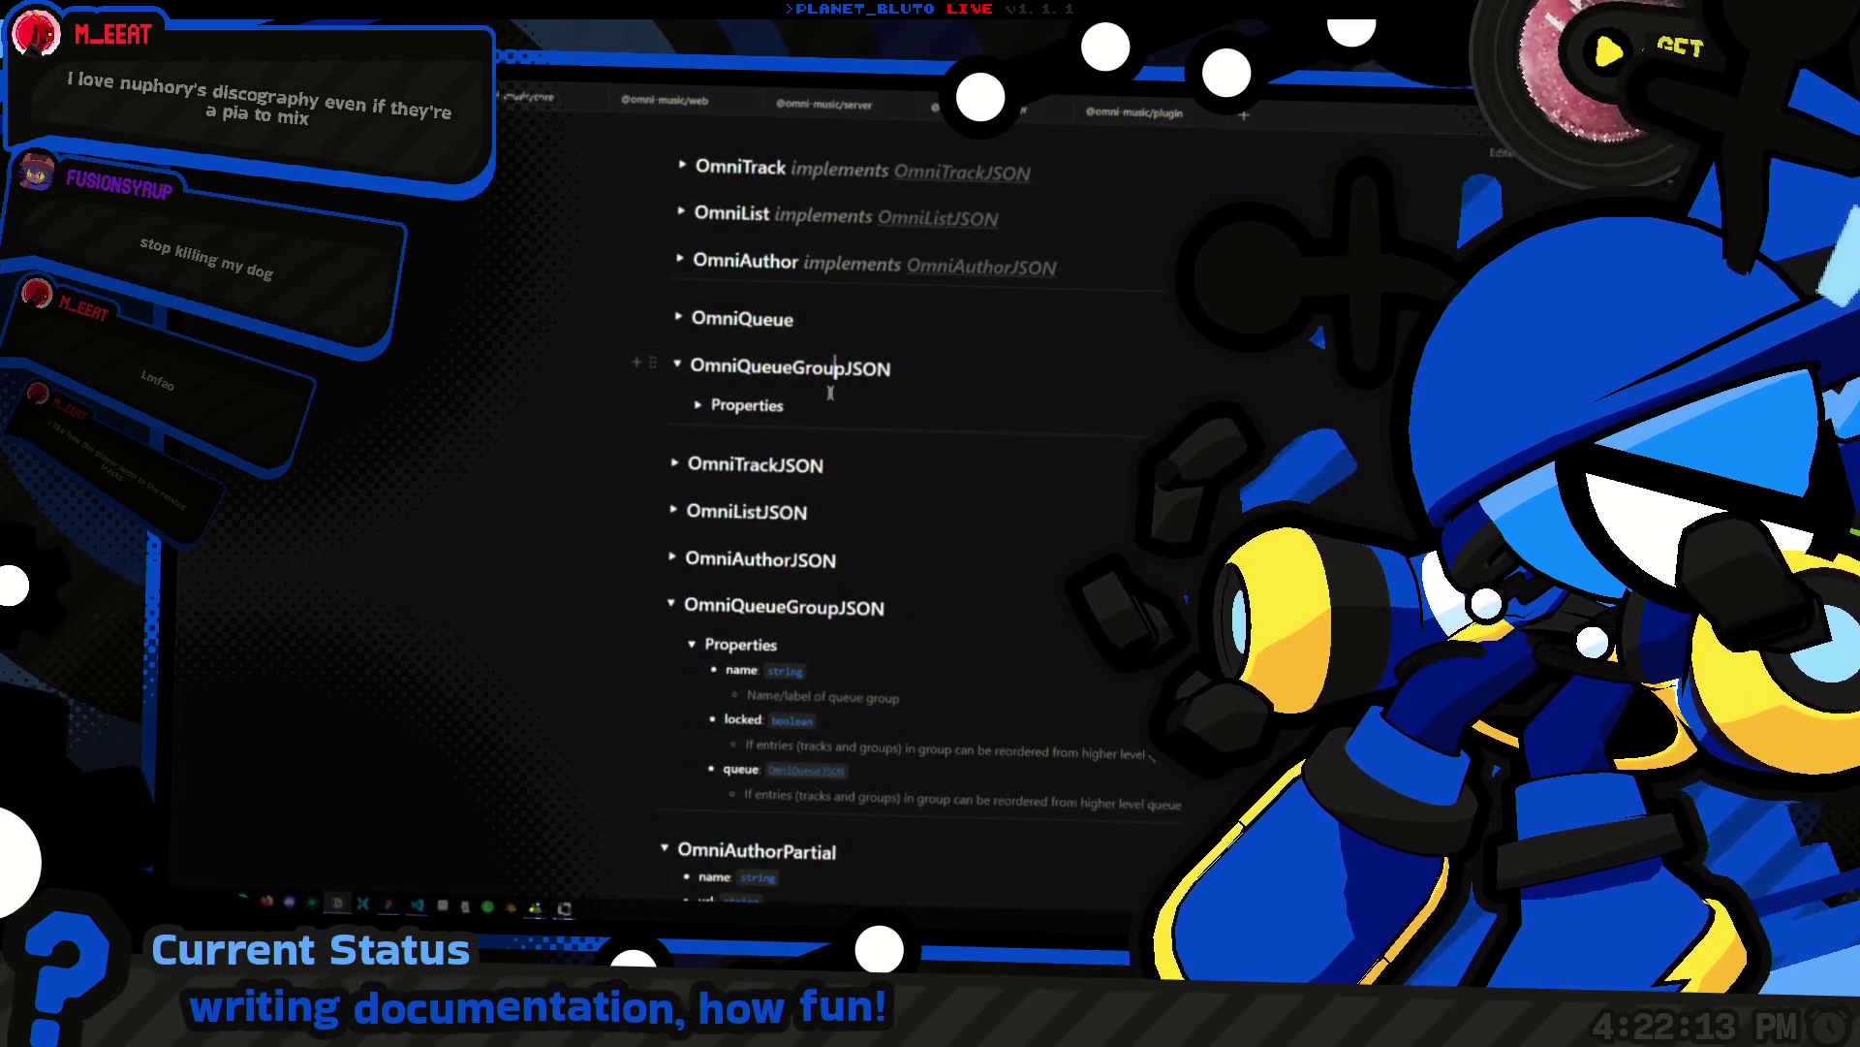
key("Delete")
key("Delete")
key("Delete")
Copy the 'implements OmniAuthorJSON' clause from OmniAuthor and paste it after OmniQueueGroup
key("Up")
key("Up")
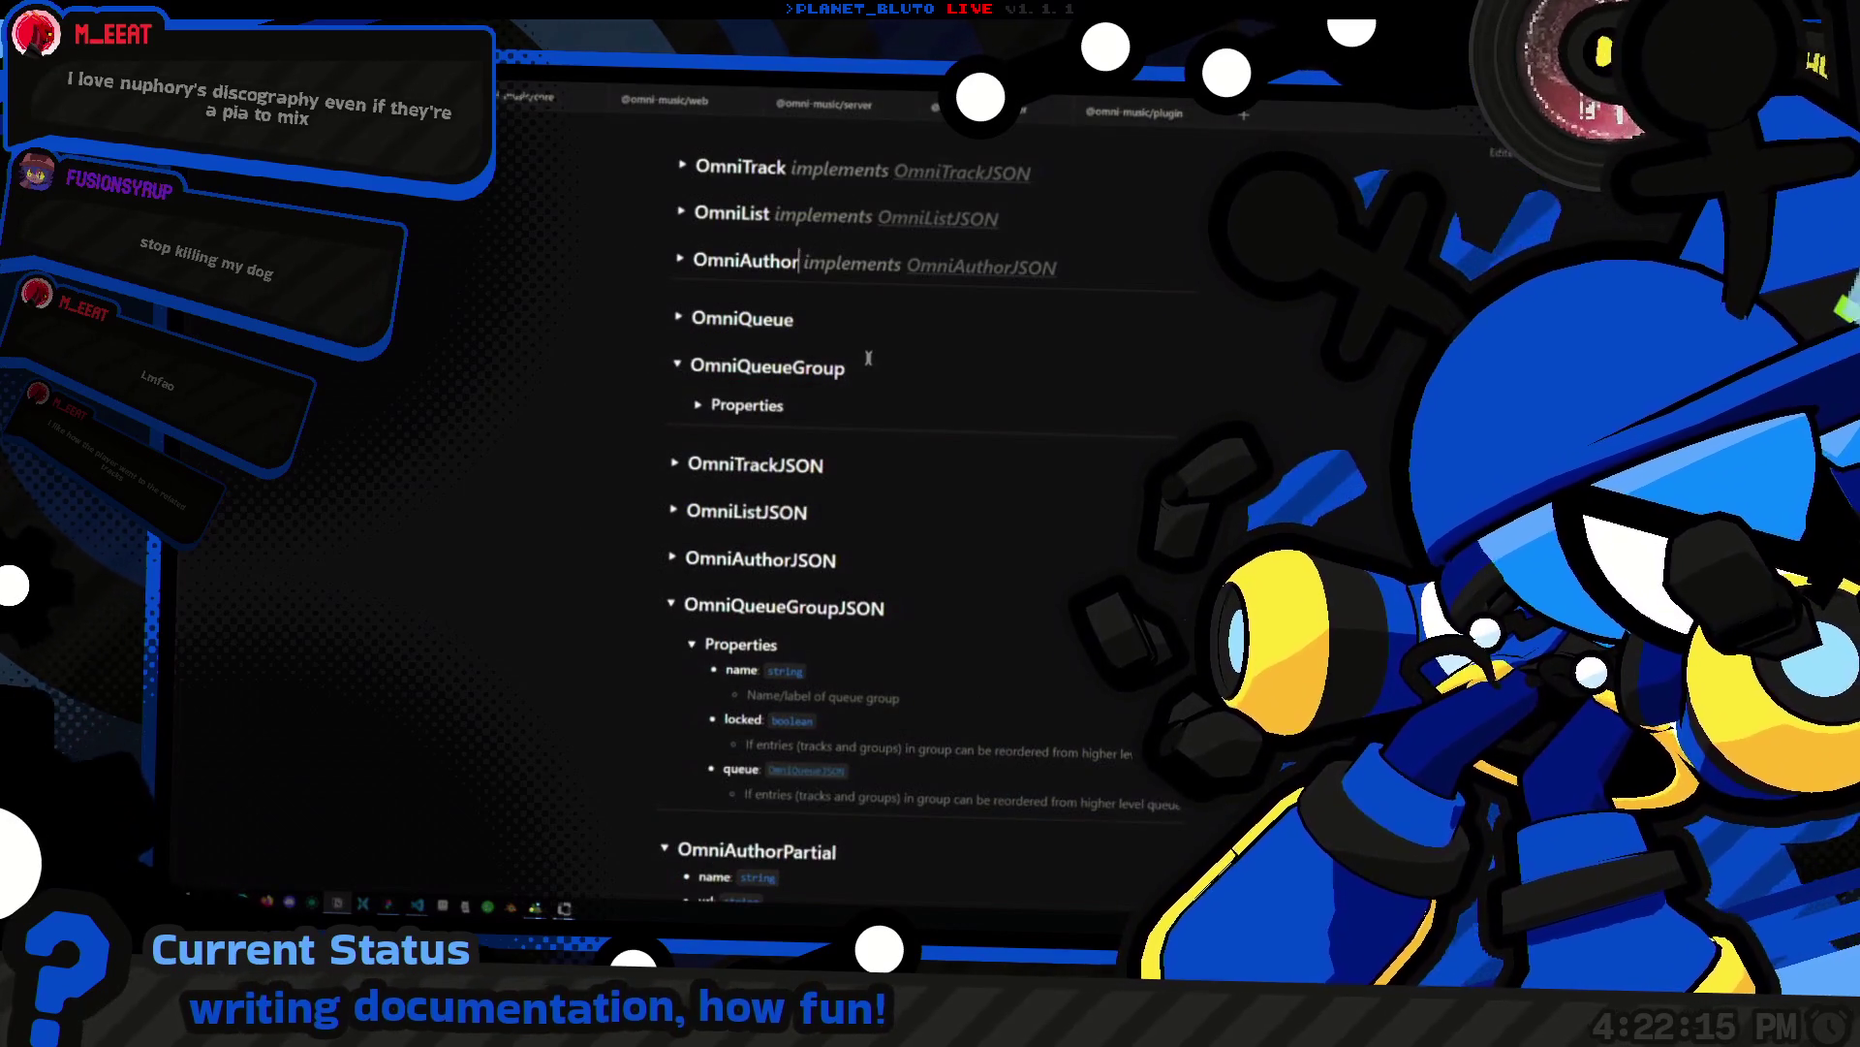
key("shift+End")
key("ctrl+c")
left_click(868, 366)
key("ctrl+v")
left_click(815, 333)
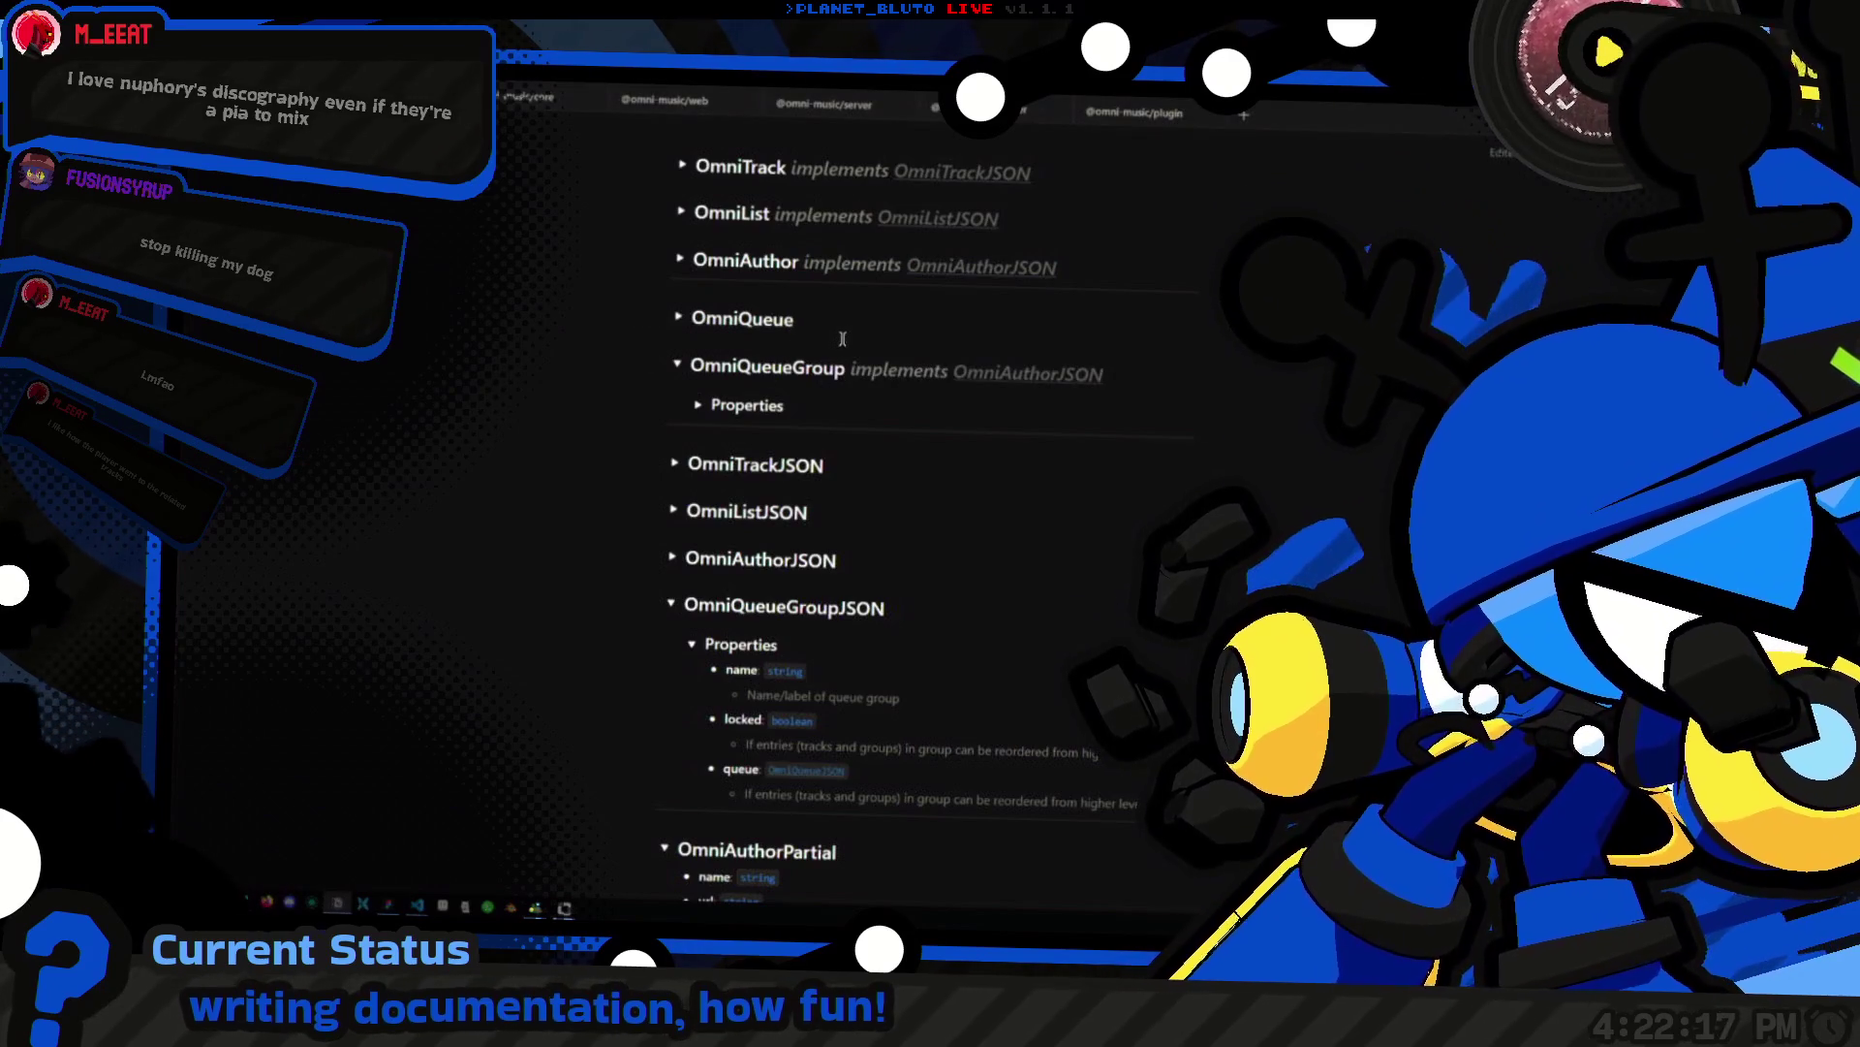
left_click(1095, 374)
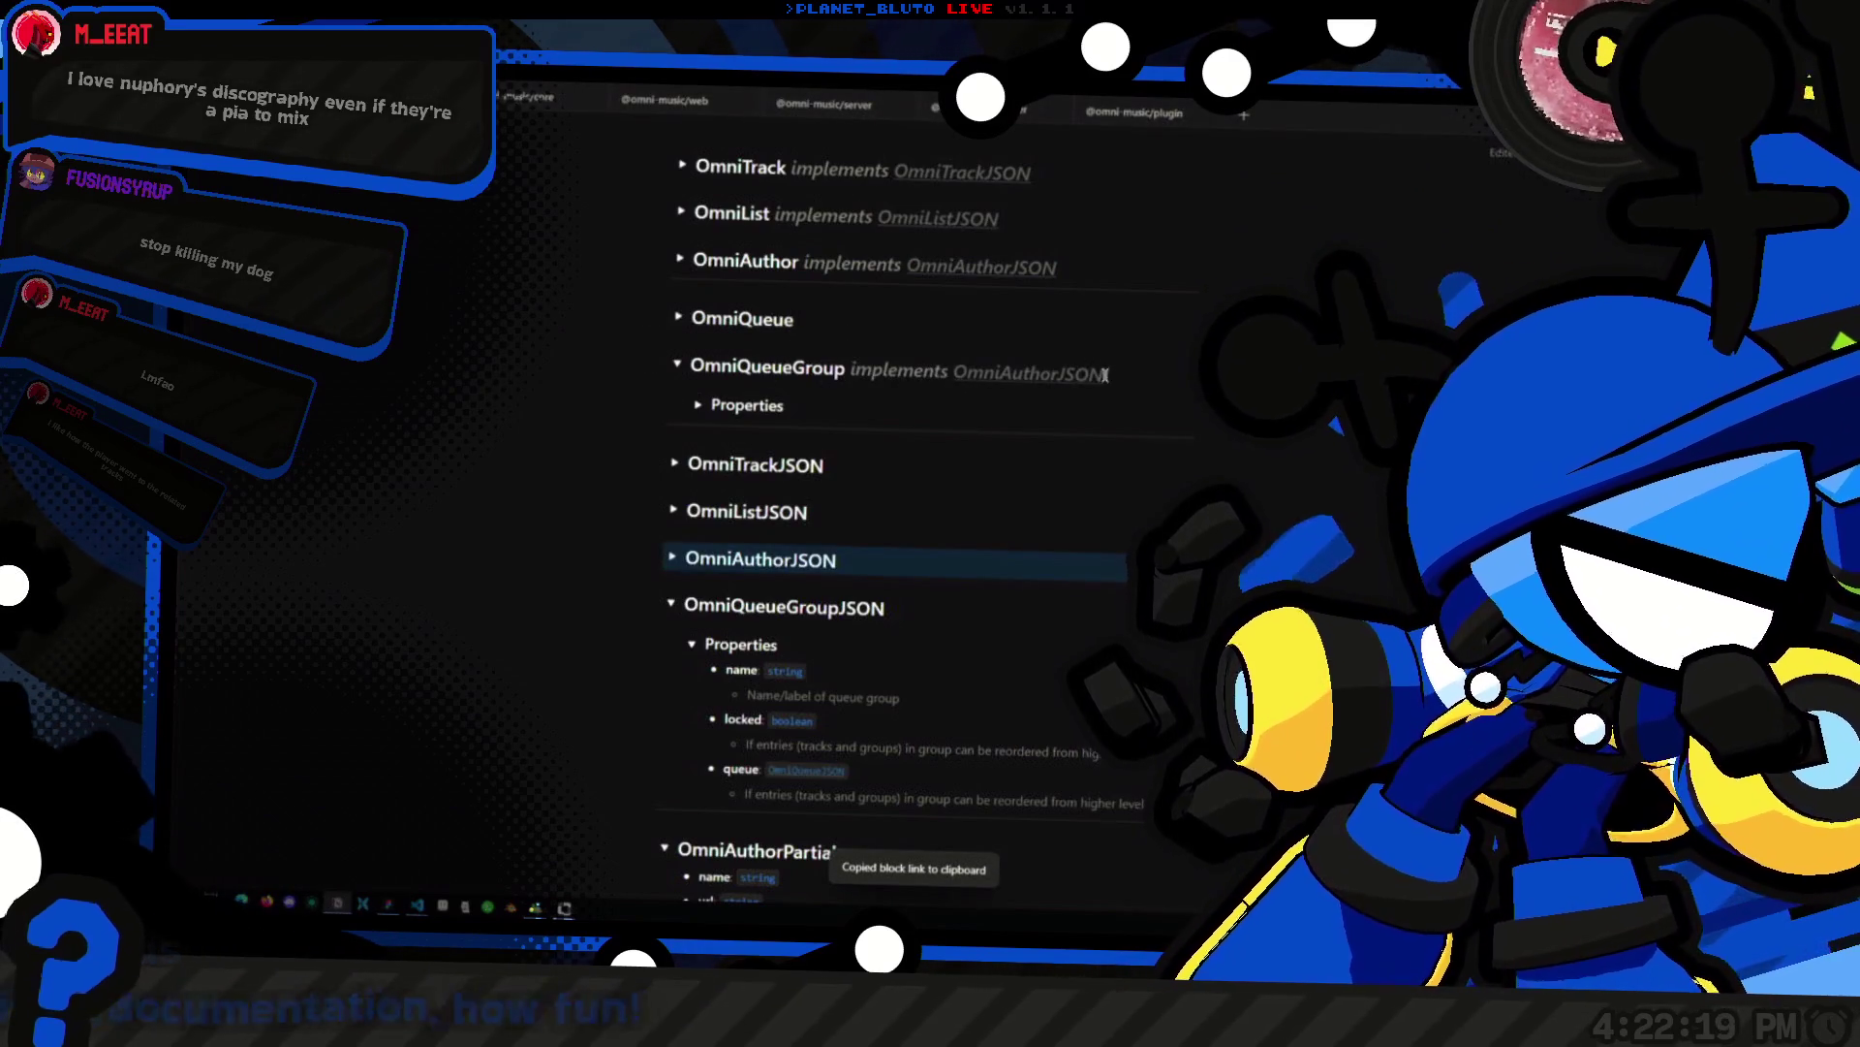
Retitle the pasted link to OmniQueue, italicise it, and remove its highlight
left_click(1093, 407)
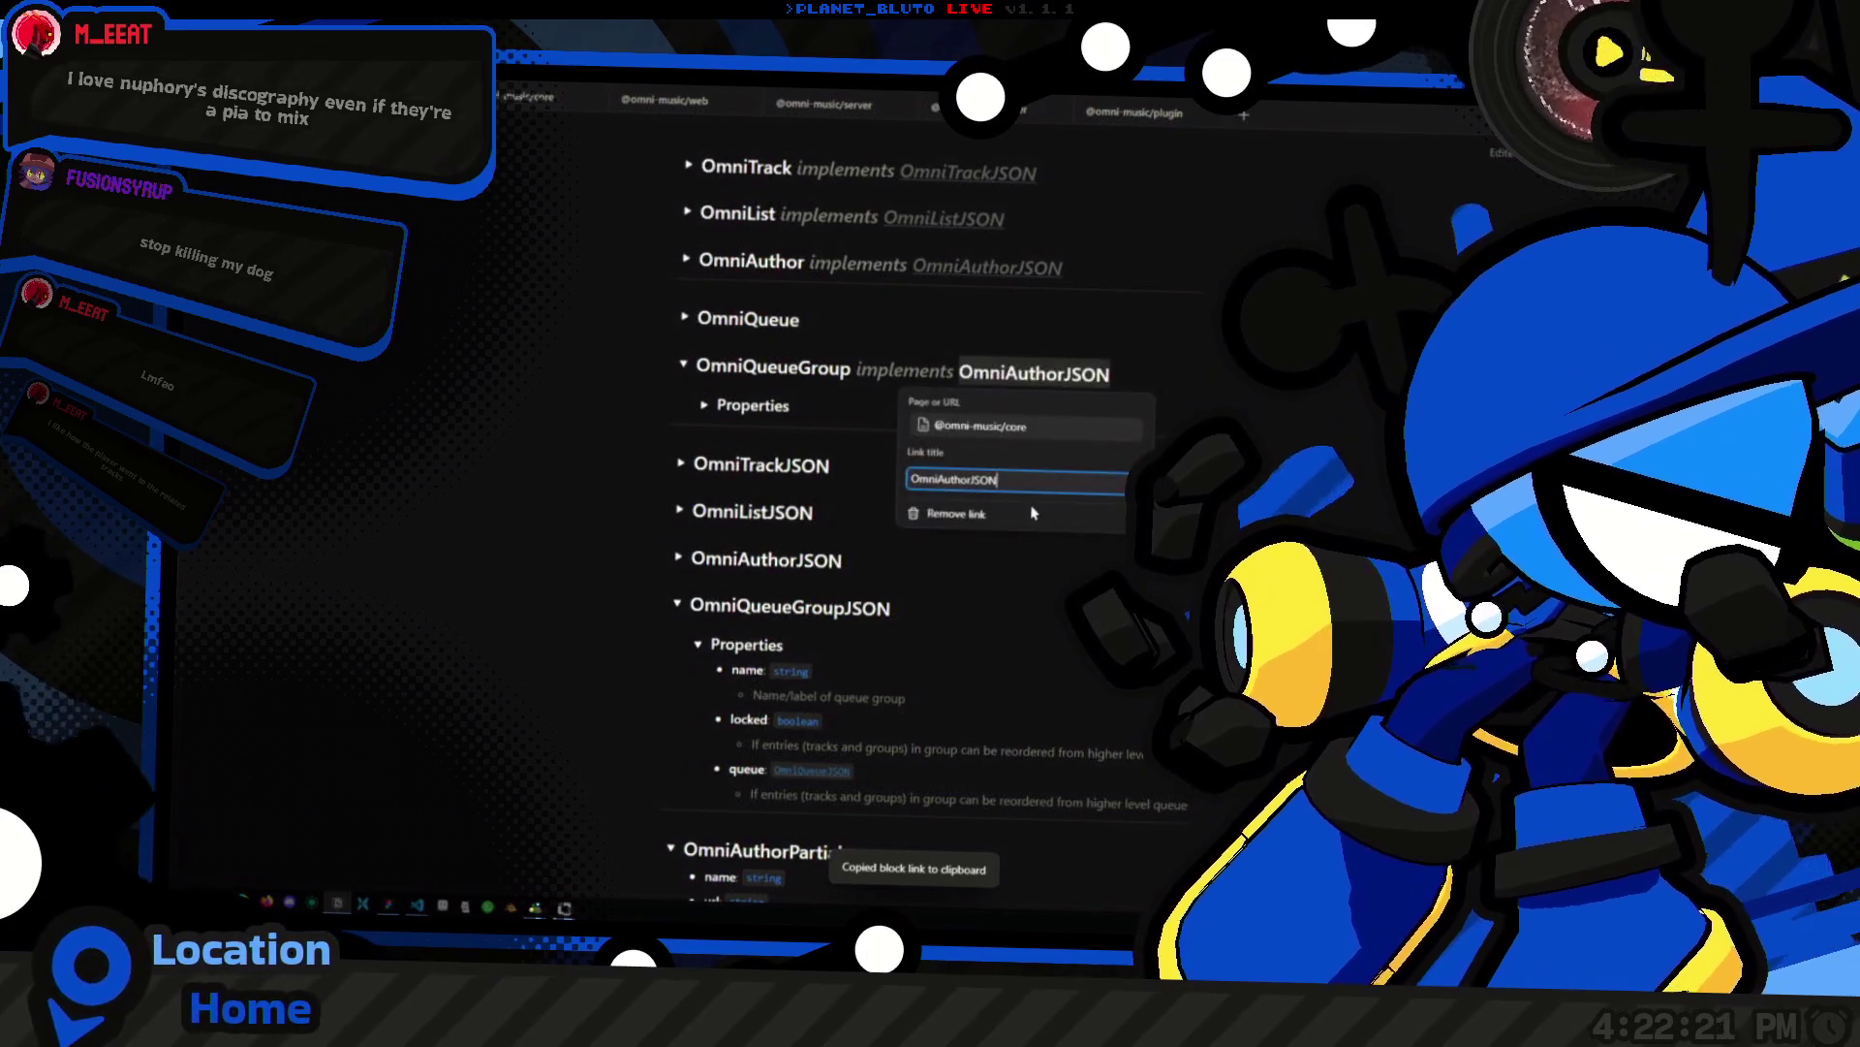
triple_click(1024, 481)
type("Q")
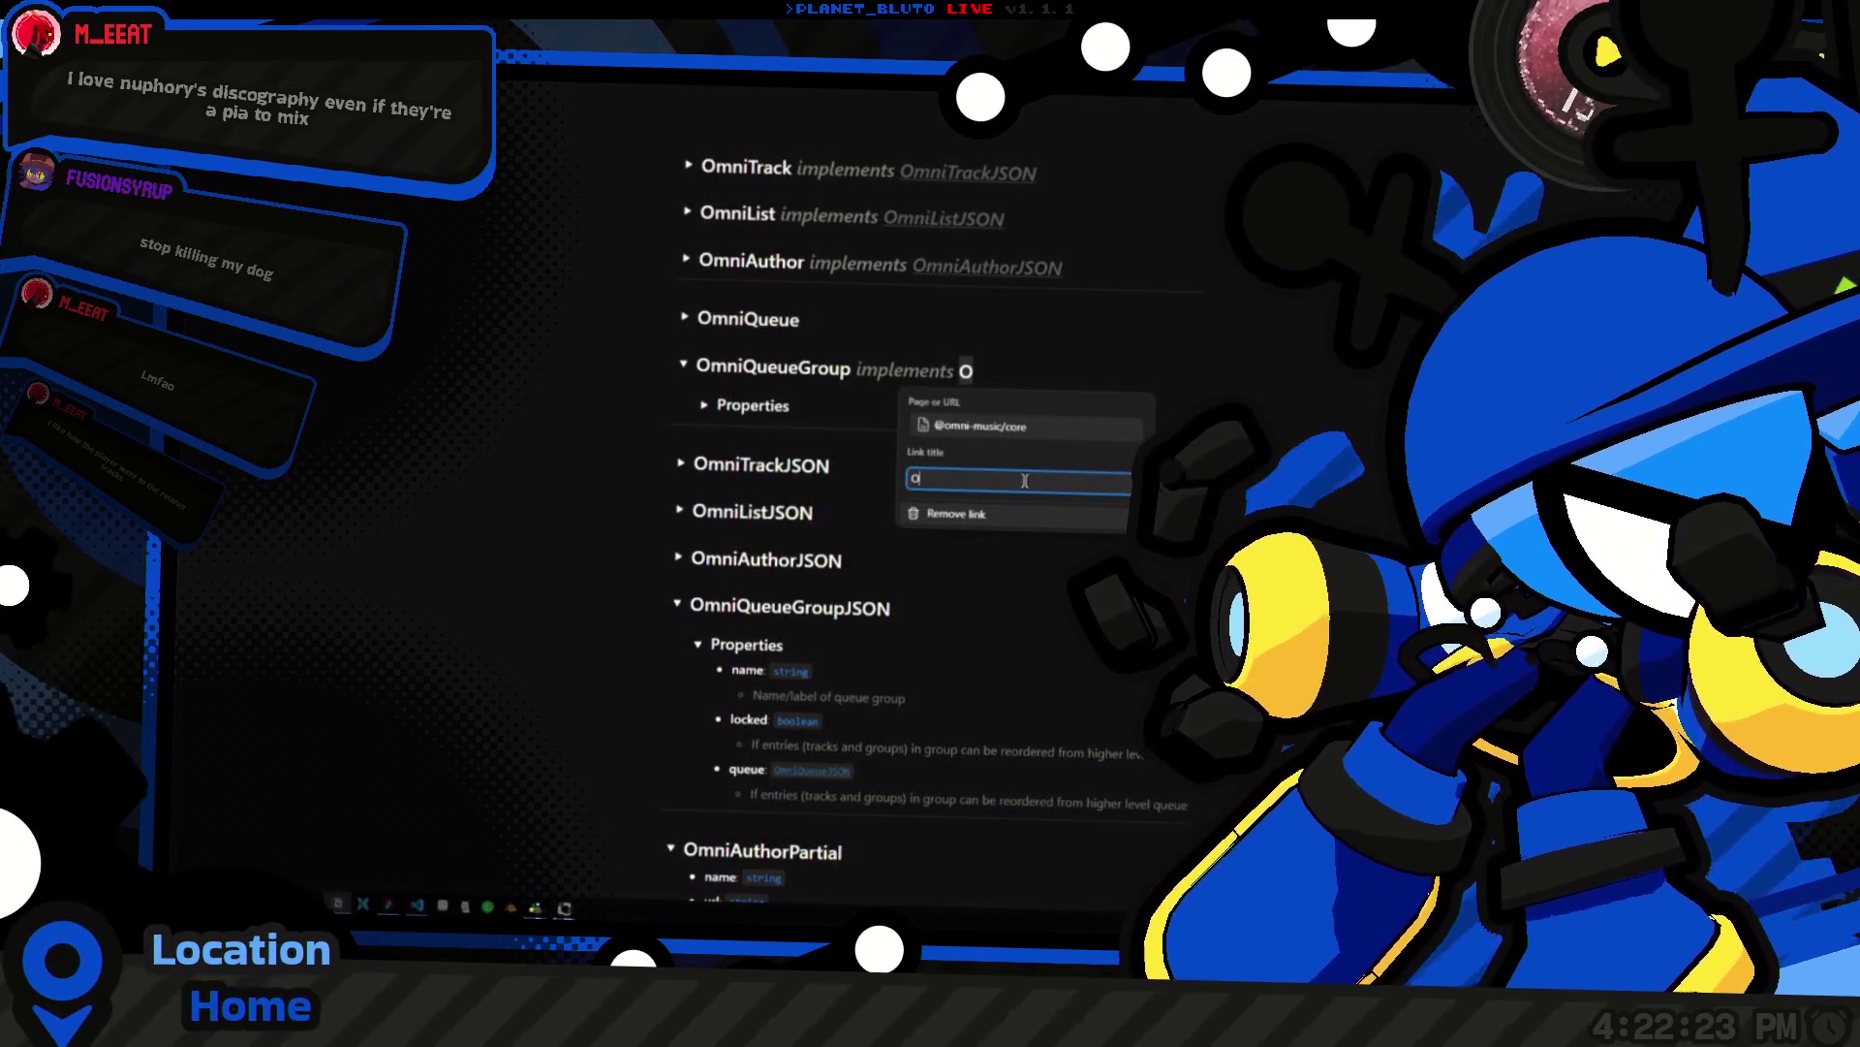
type("mniQueue")
key("Return")
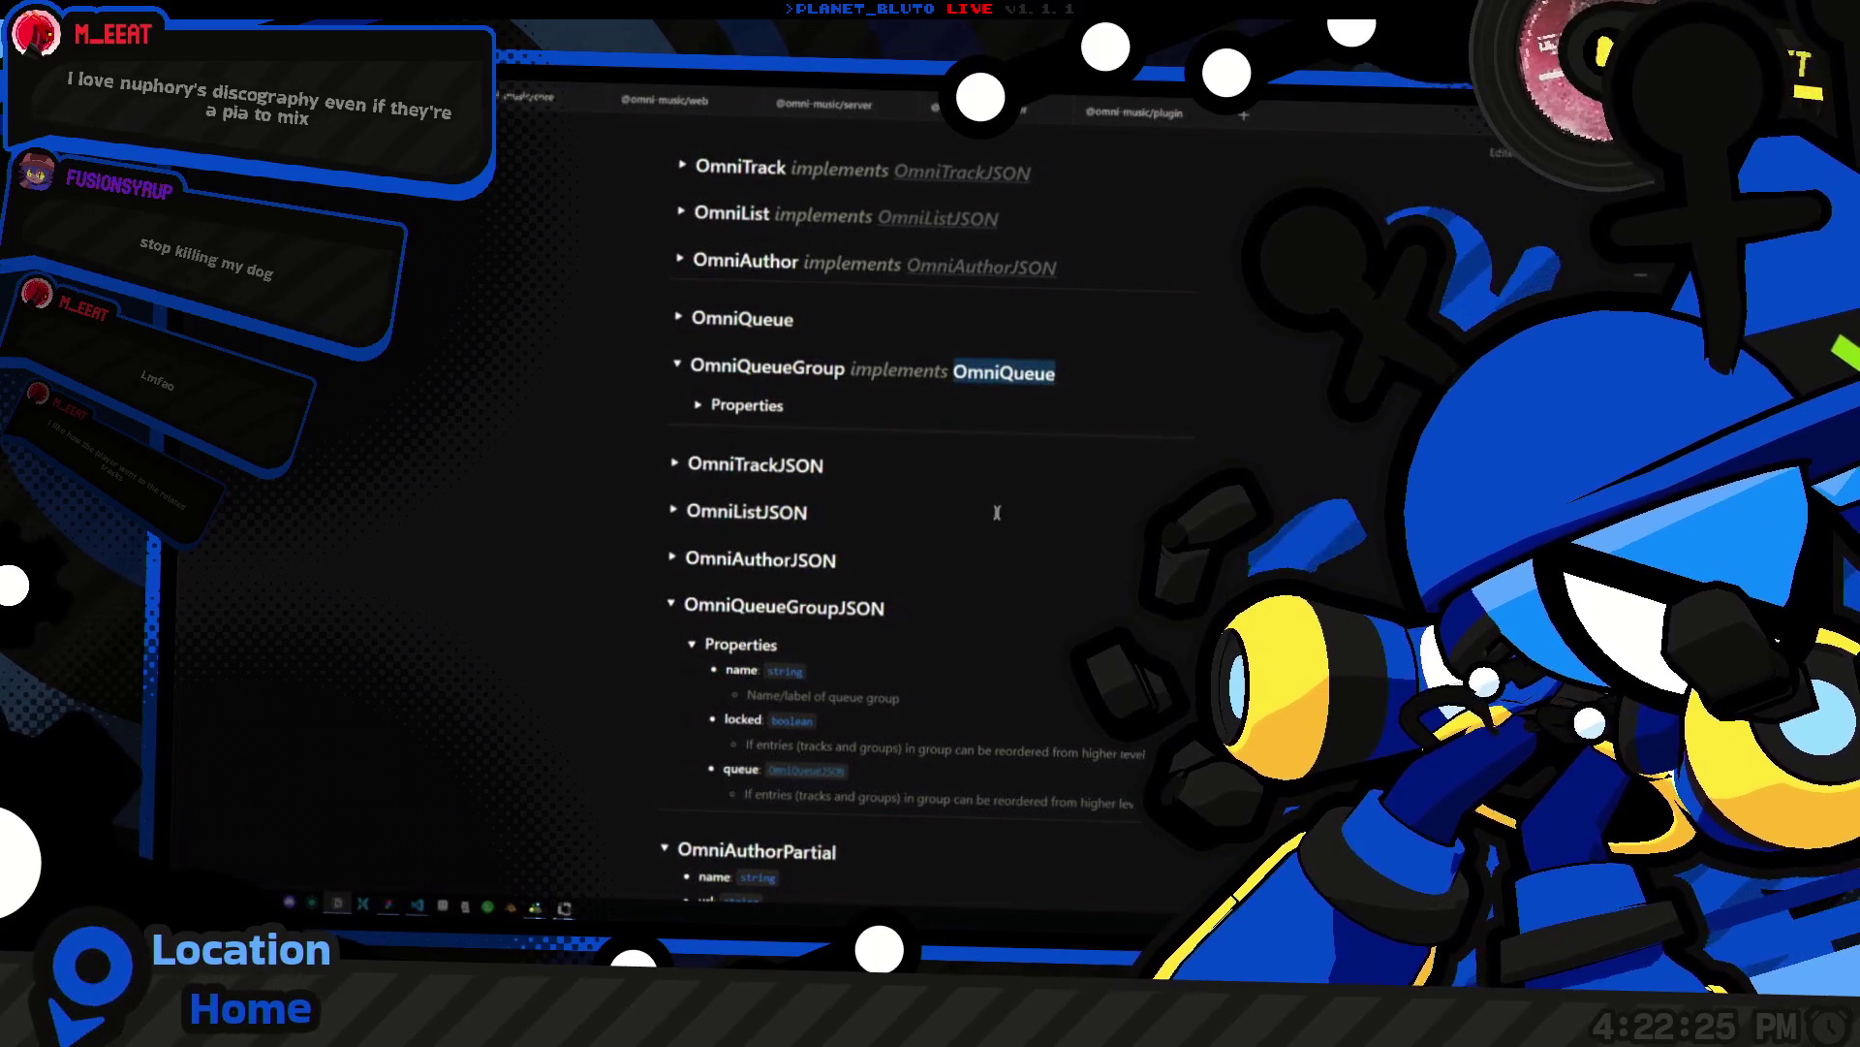
key("ctrl+shift+h")
key("ctrl+i")
left_click(529, 366)
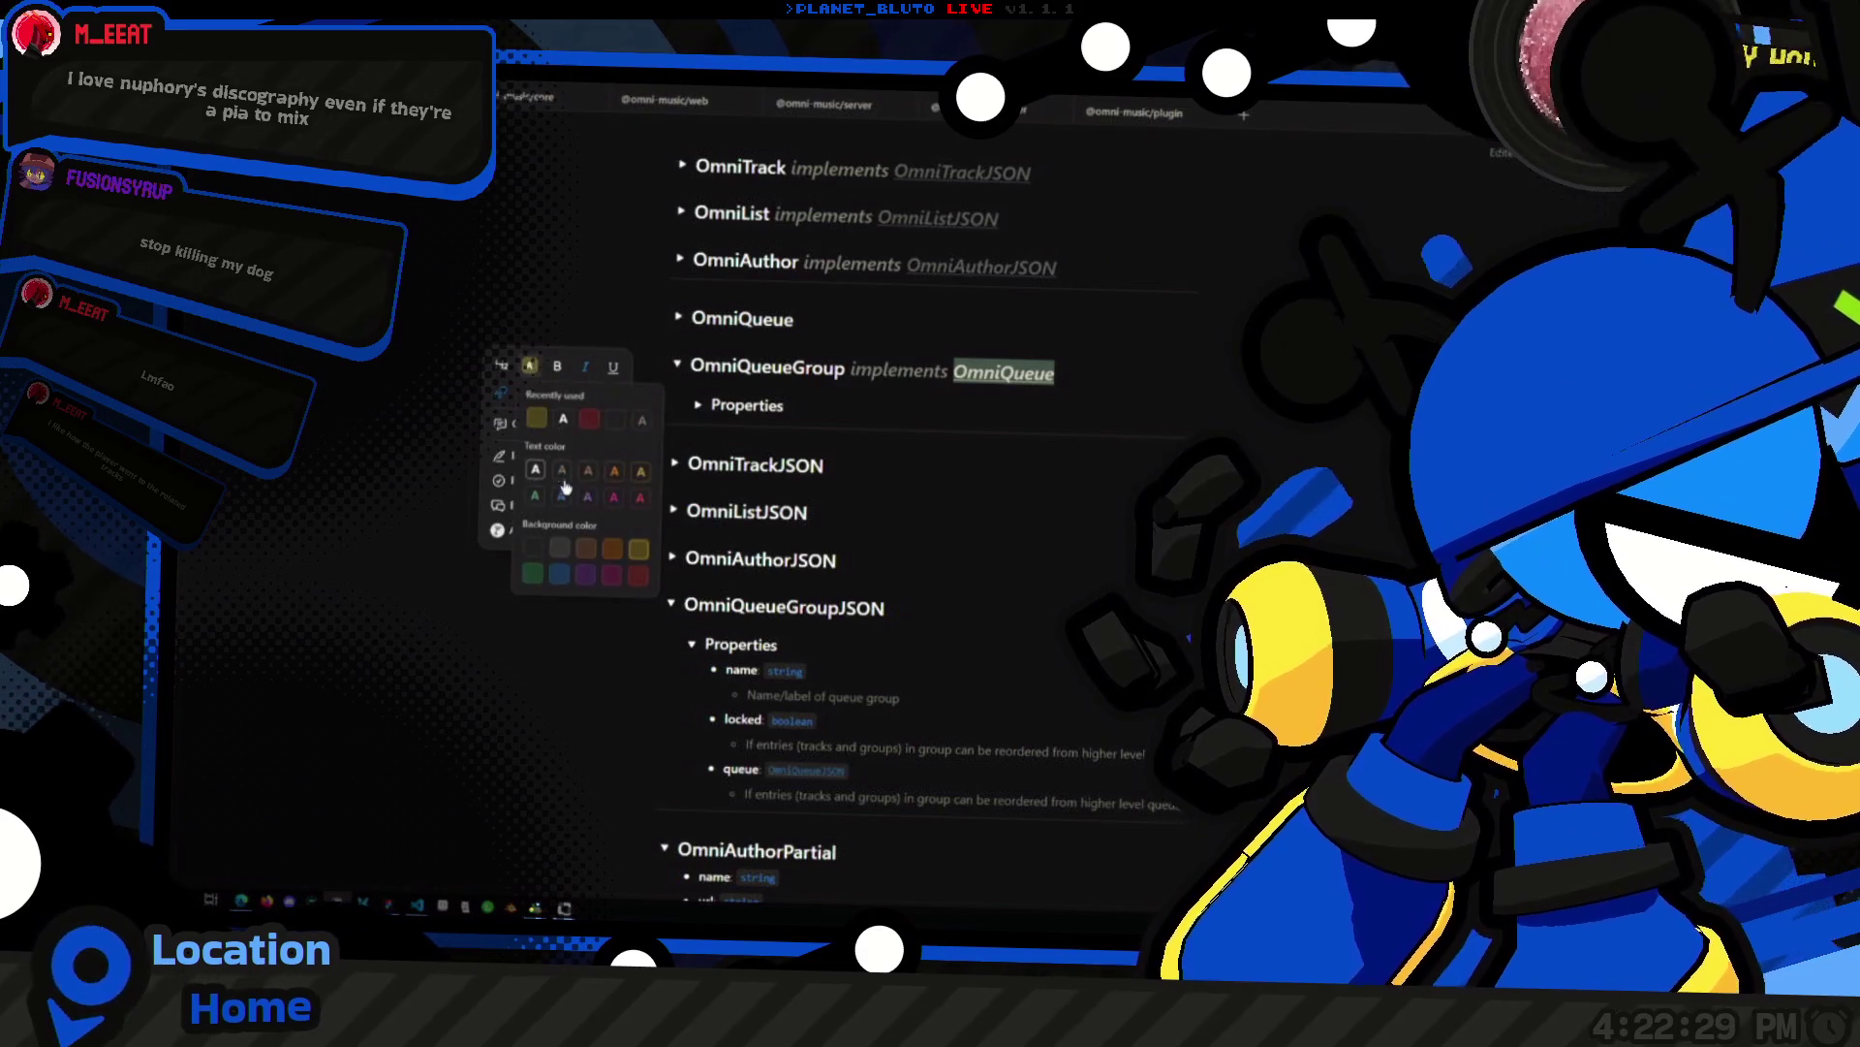
left_click(533, 549)
Expand the Properties toggle under OmniQueueGroup
left_click(996, 489)
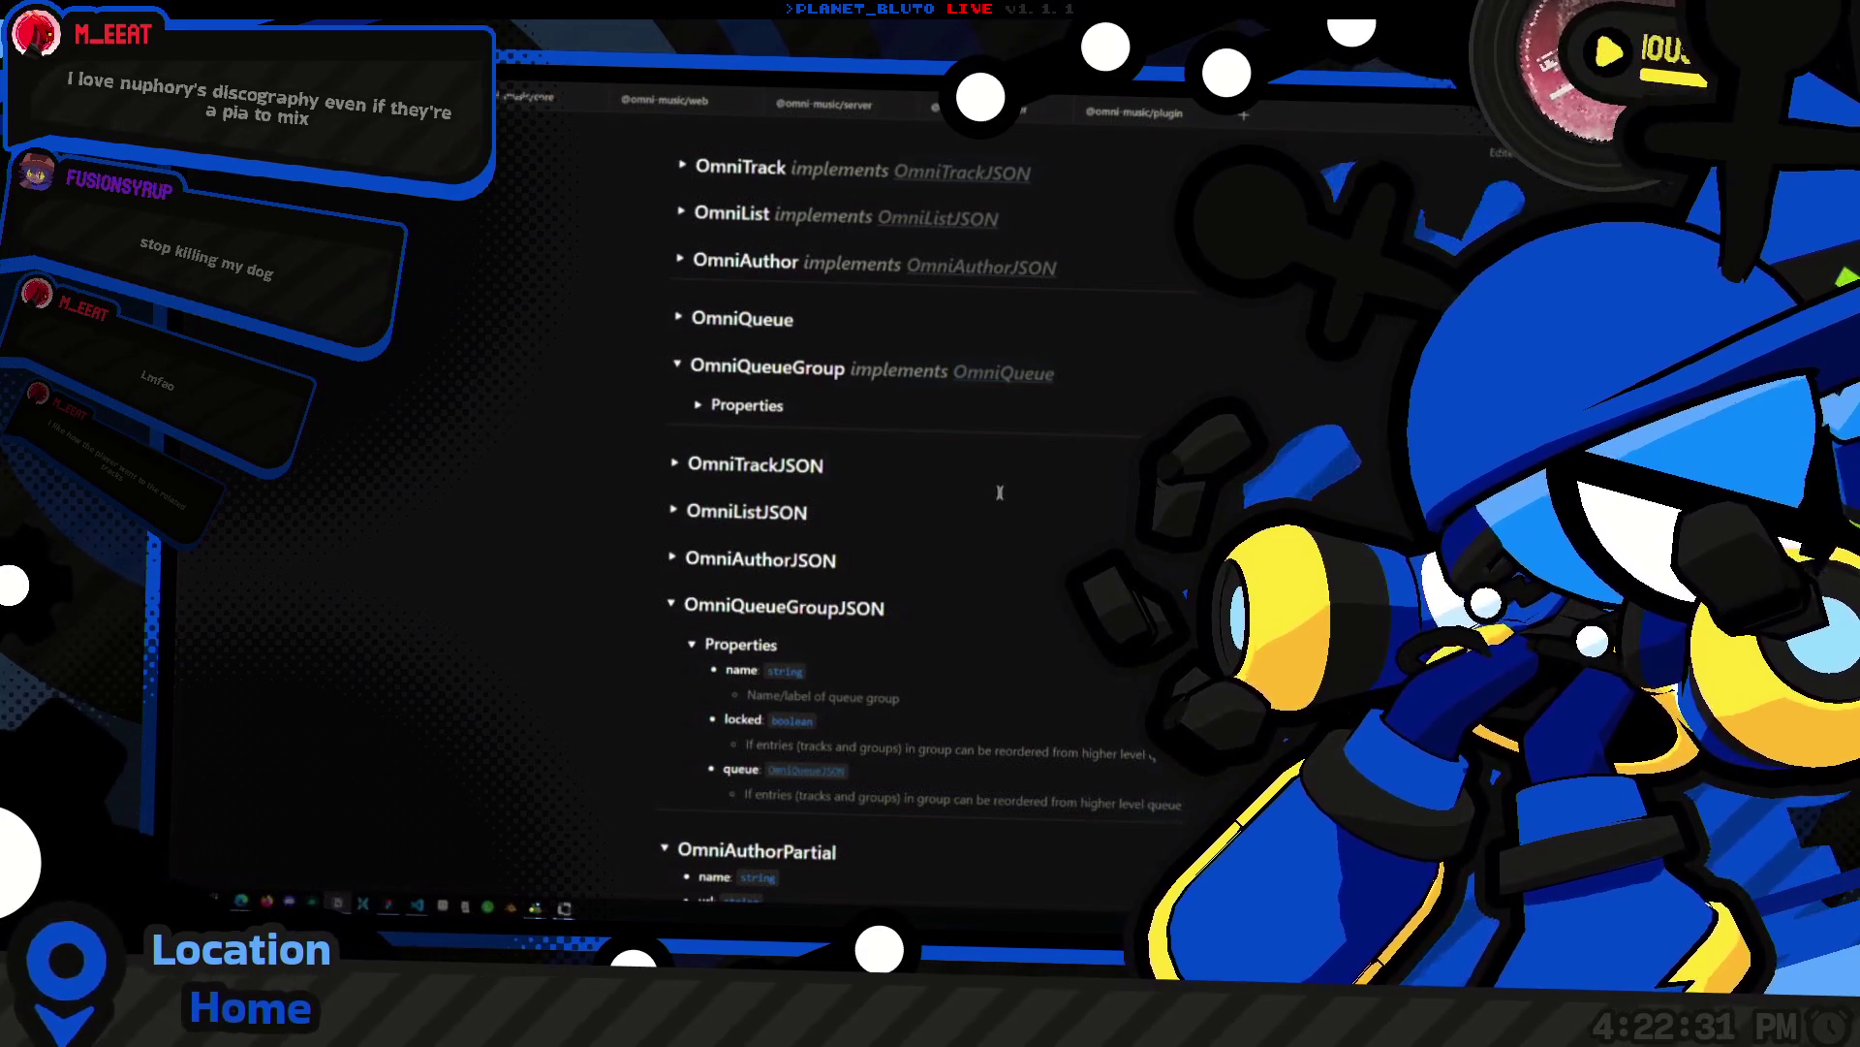
left_click(796, 408)
key("ctrl+Return")
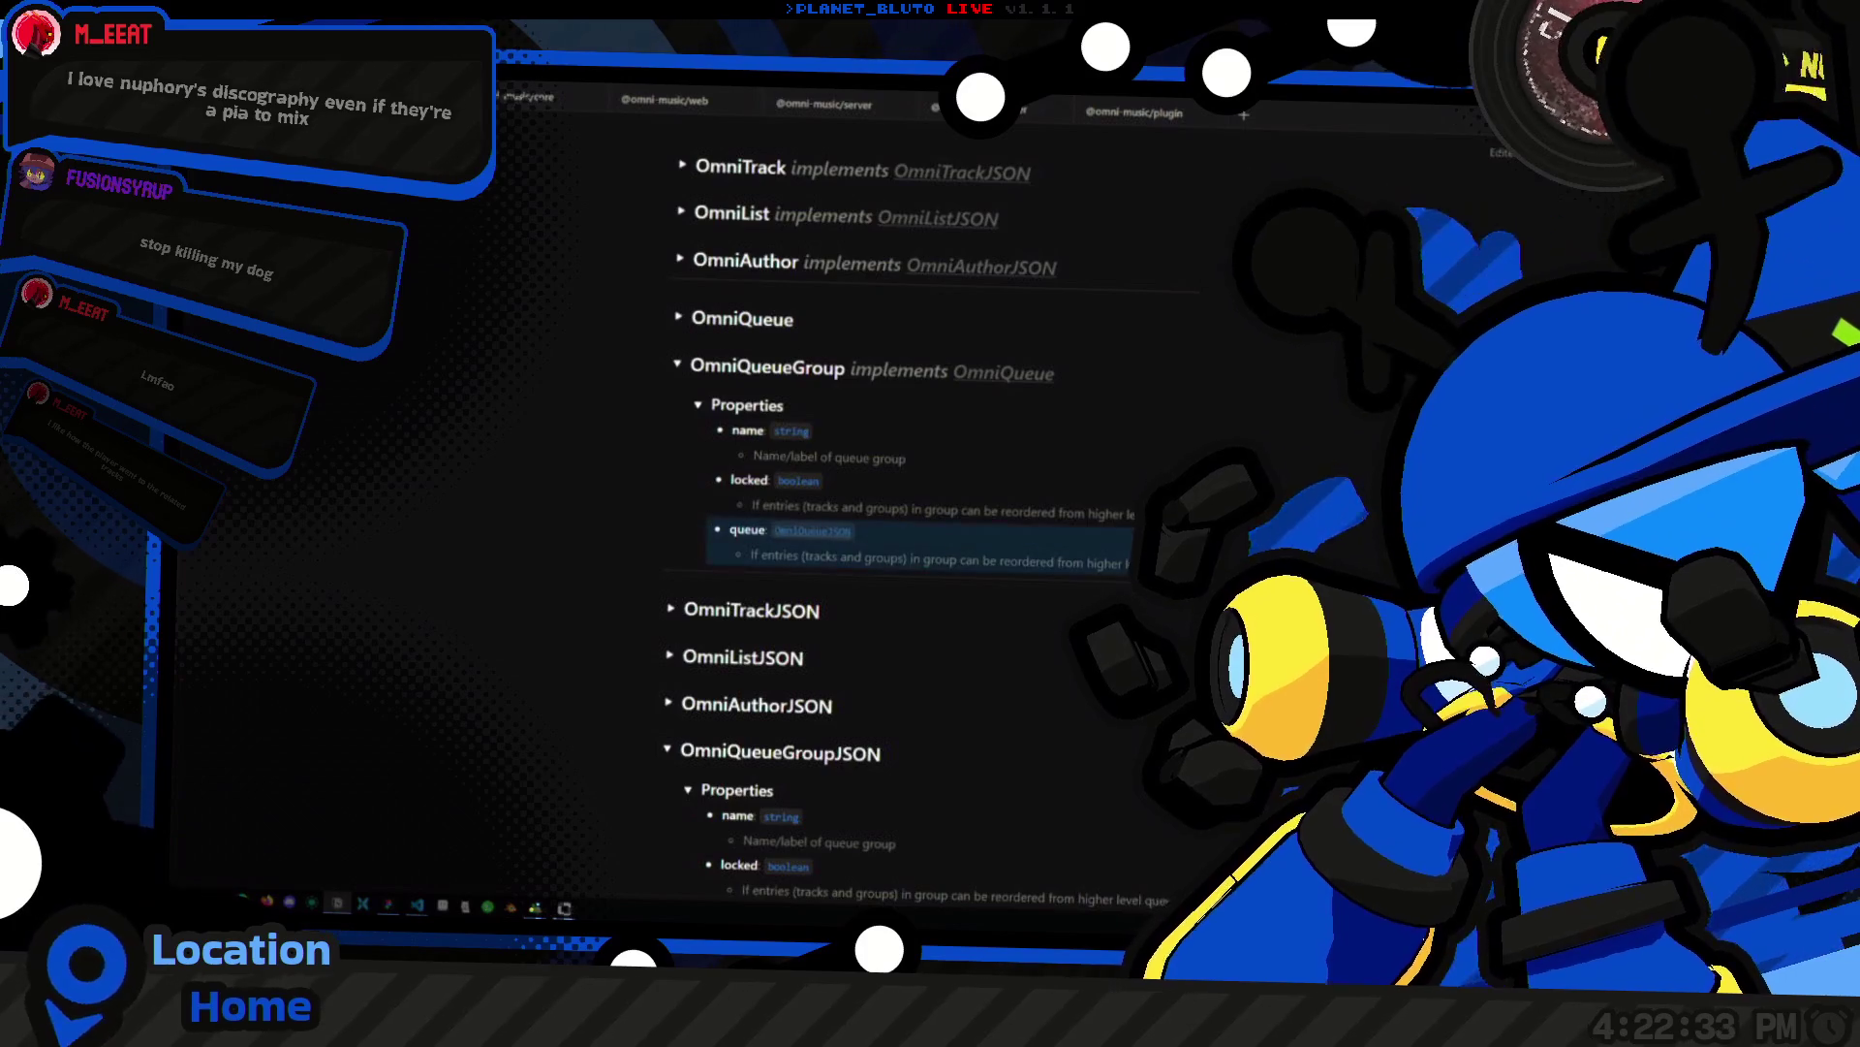
Copy the OmniQueueGroupJSON block link and jump to its definition
scroll(1003, 674, "down", 2)
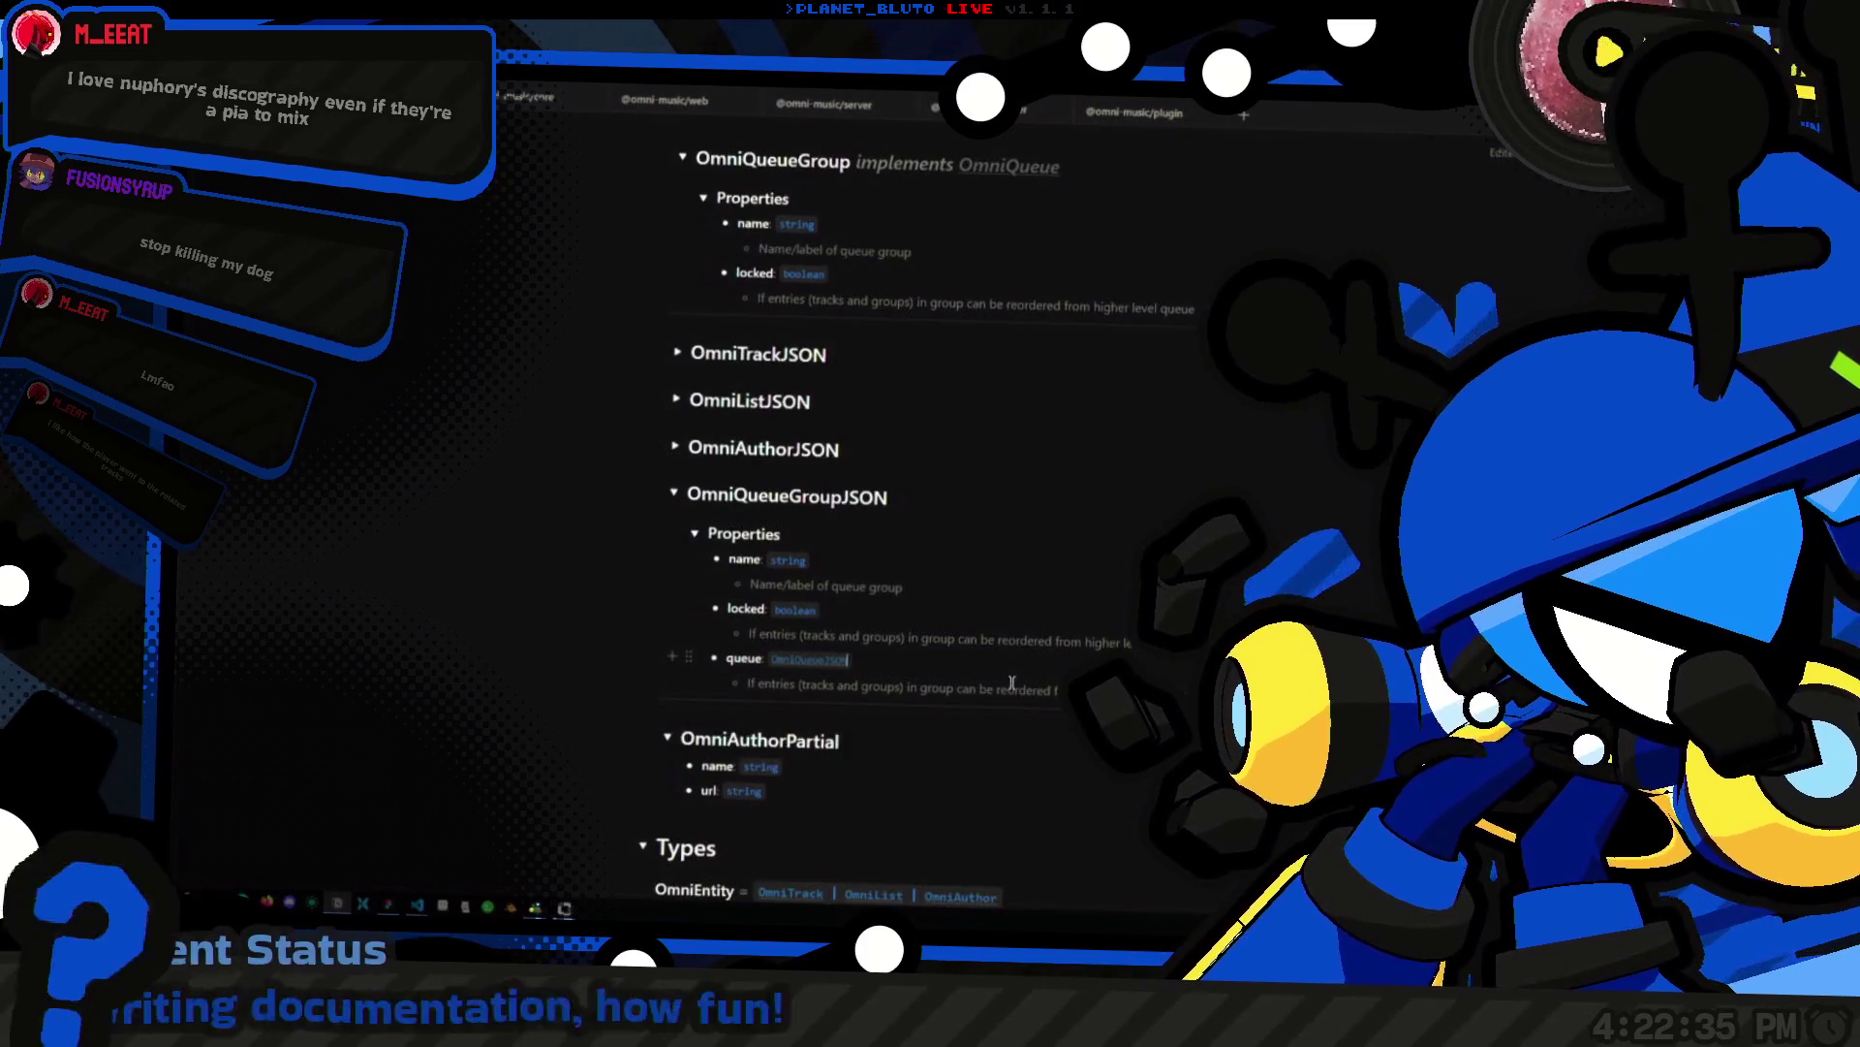
scroll(1003, 673, "down", 2)
scroll(964, 707, "down", 3)
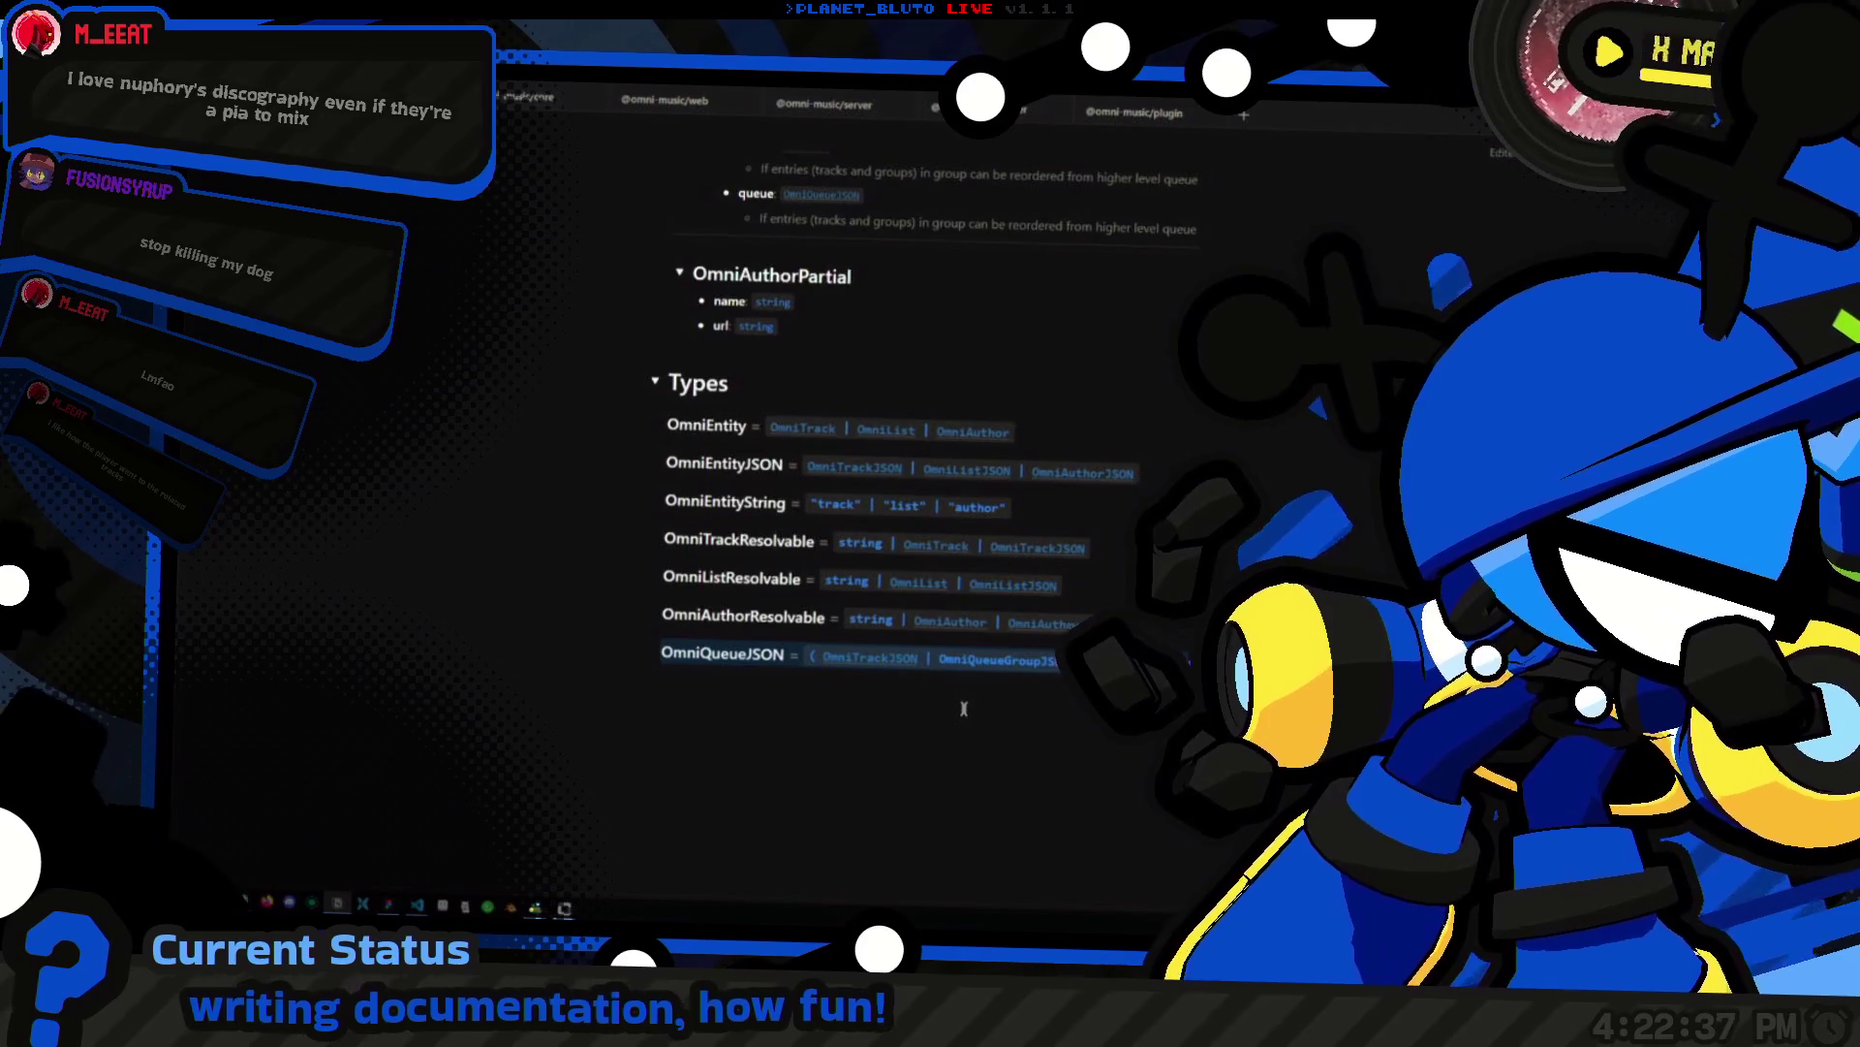
scroll(980, 387, "up", 2)
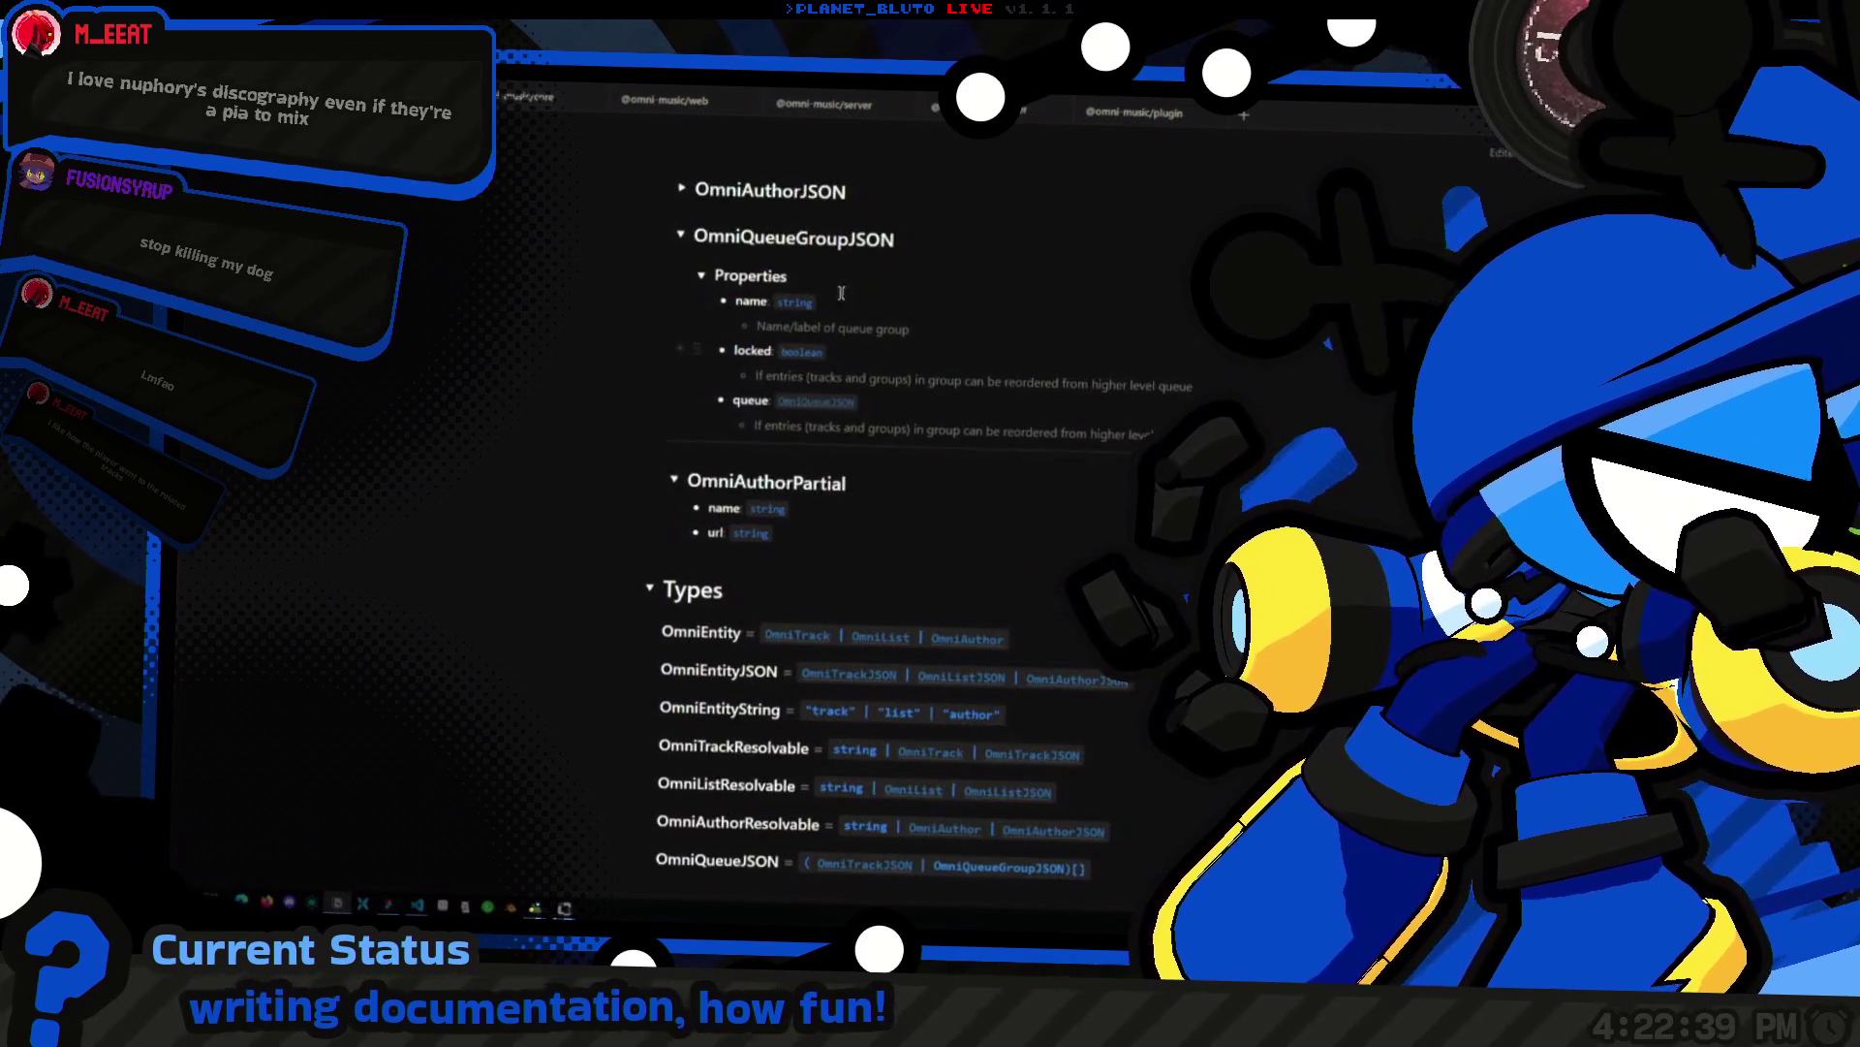
key("alt+shift+l")
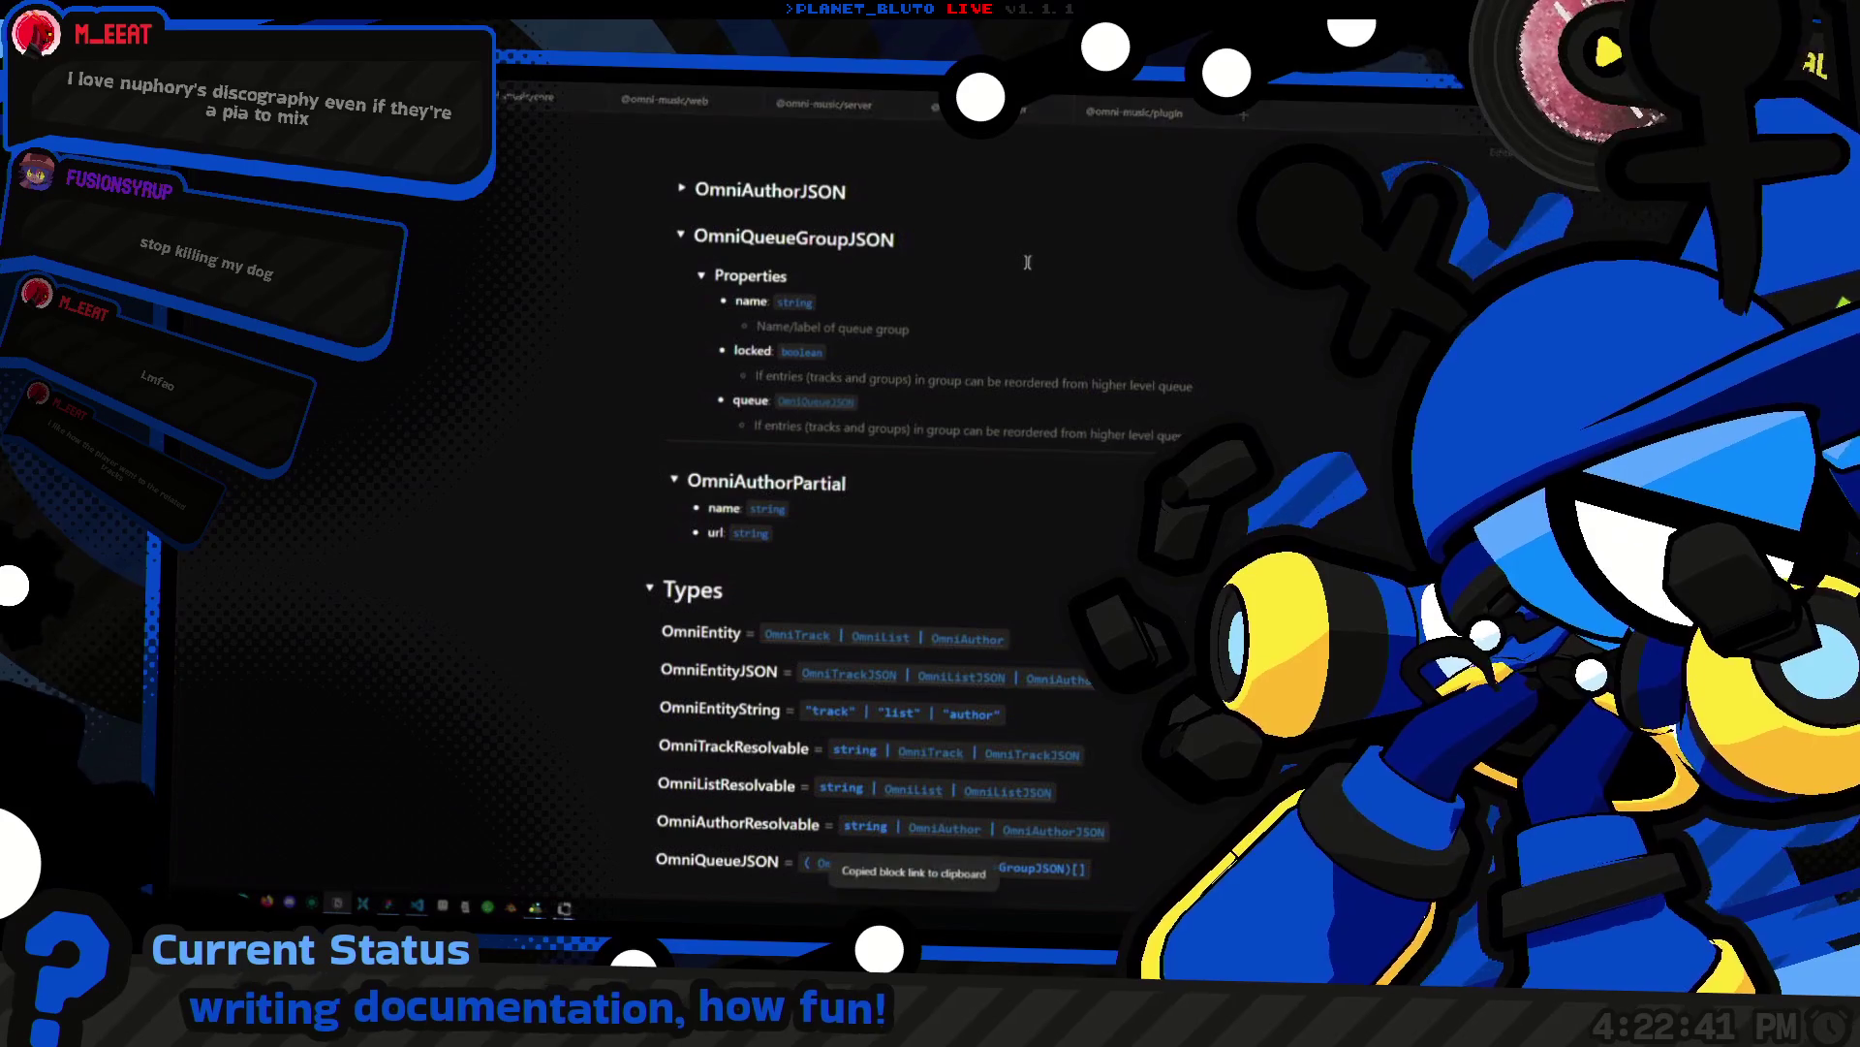
scroll(990, 658, "down", 2)
left_click(990, 658)
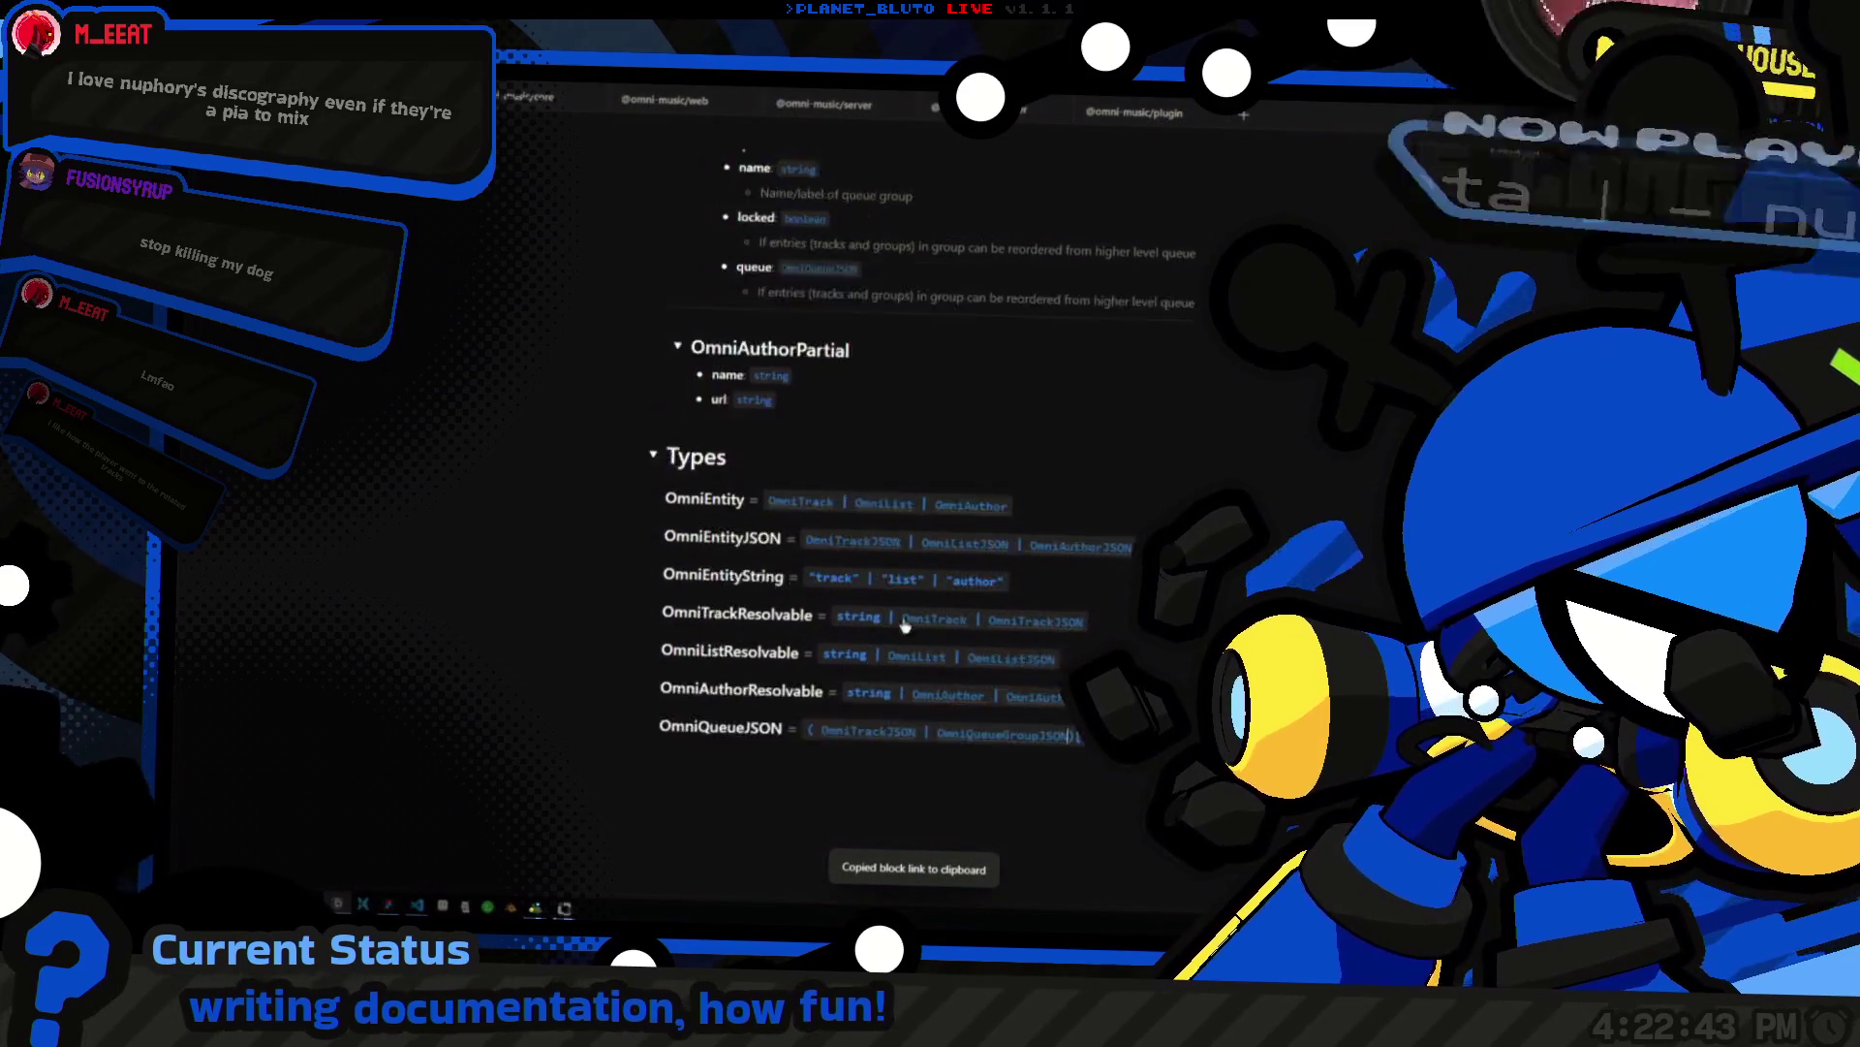
double_click(936, 540)
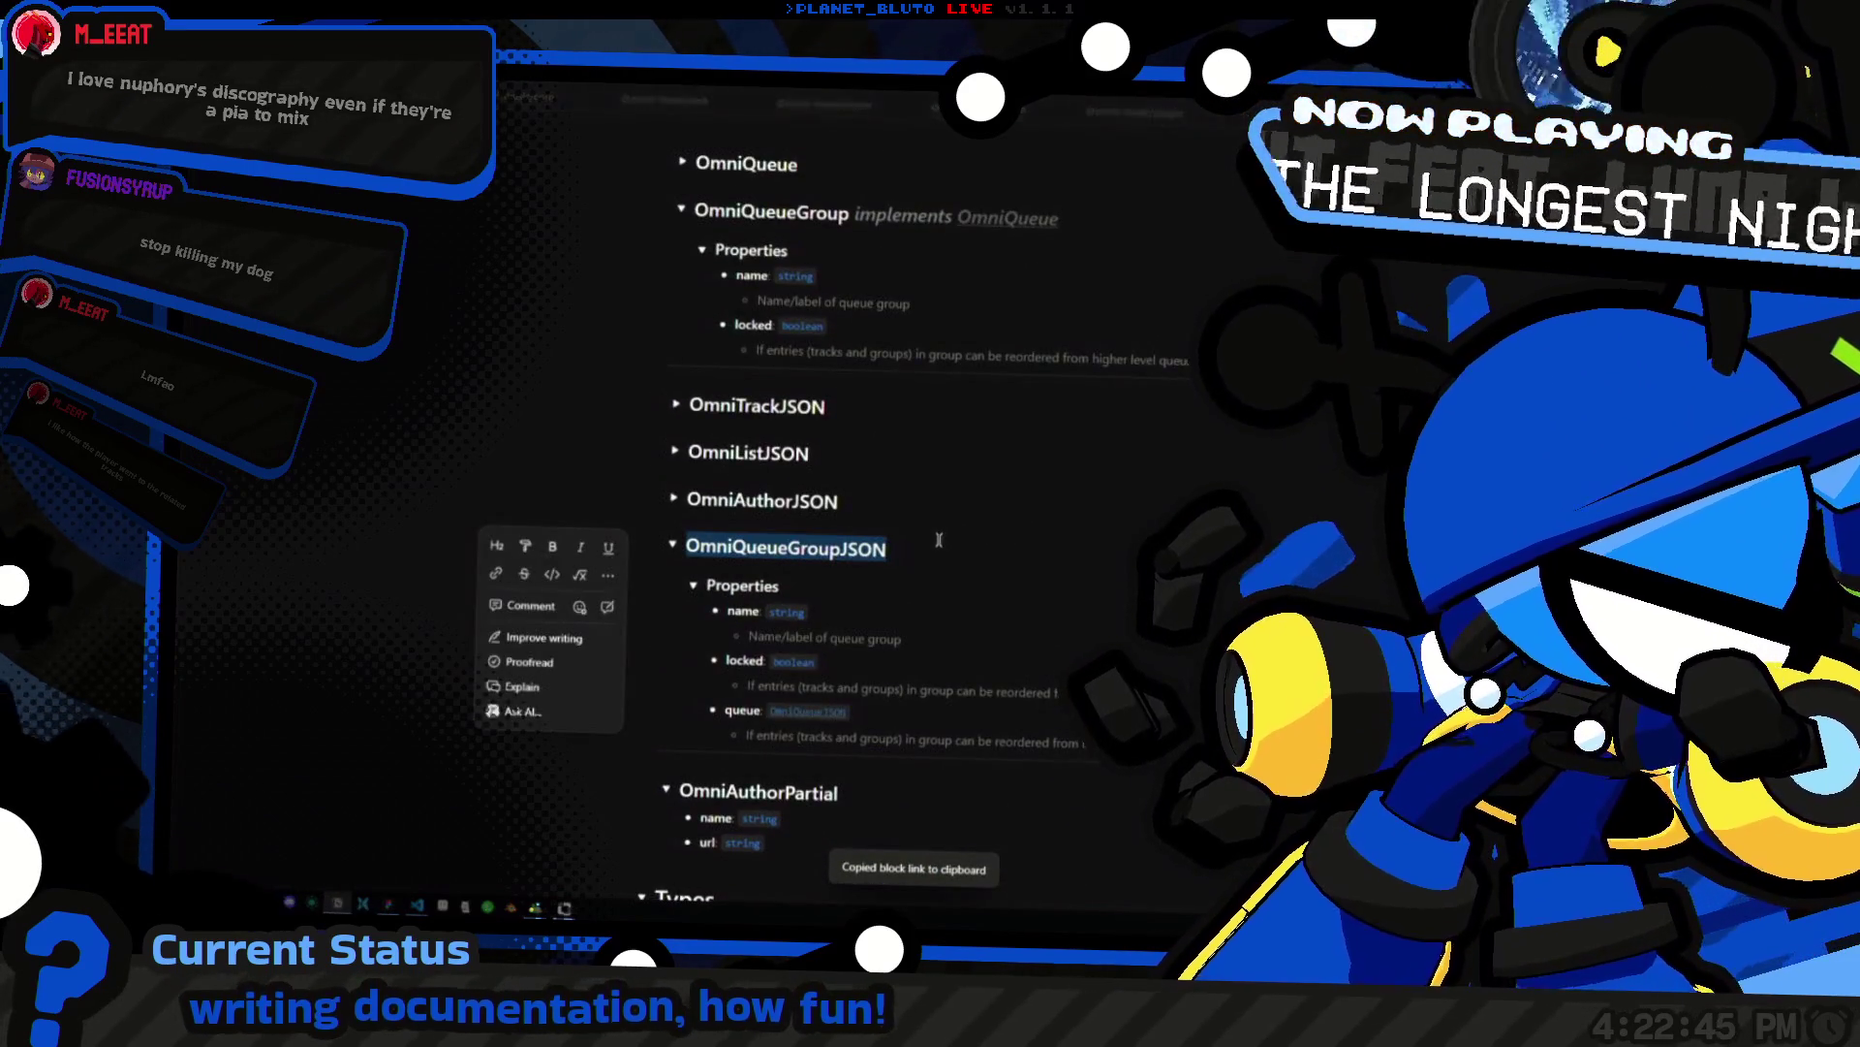
left_click(969, 593)
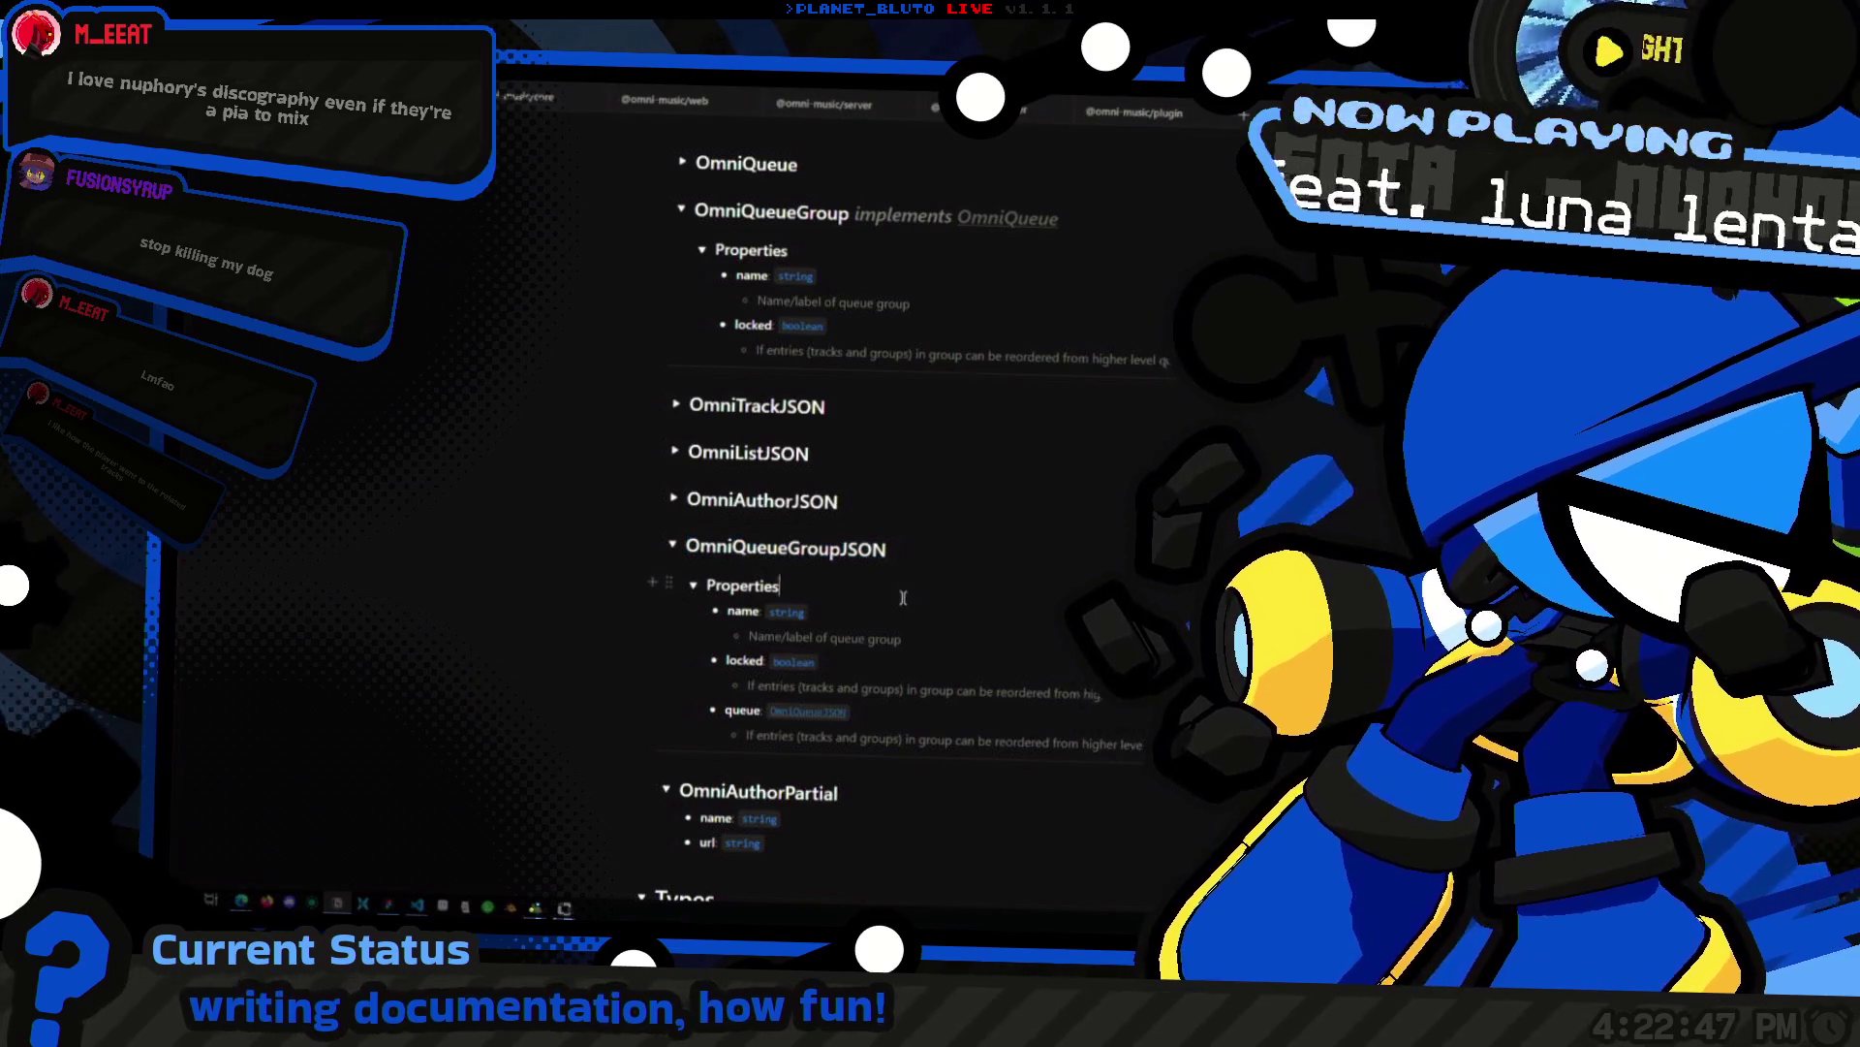
Return to the Types list and start a new empty line below OmniQueueJSON
scroll(1038, 476, "up", 3)
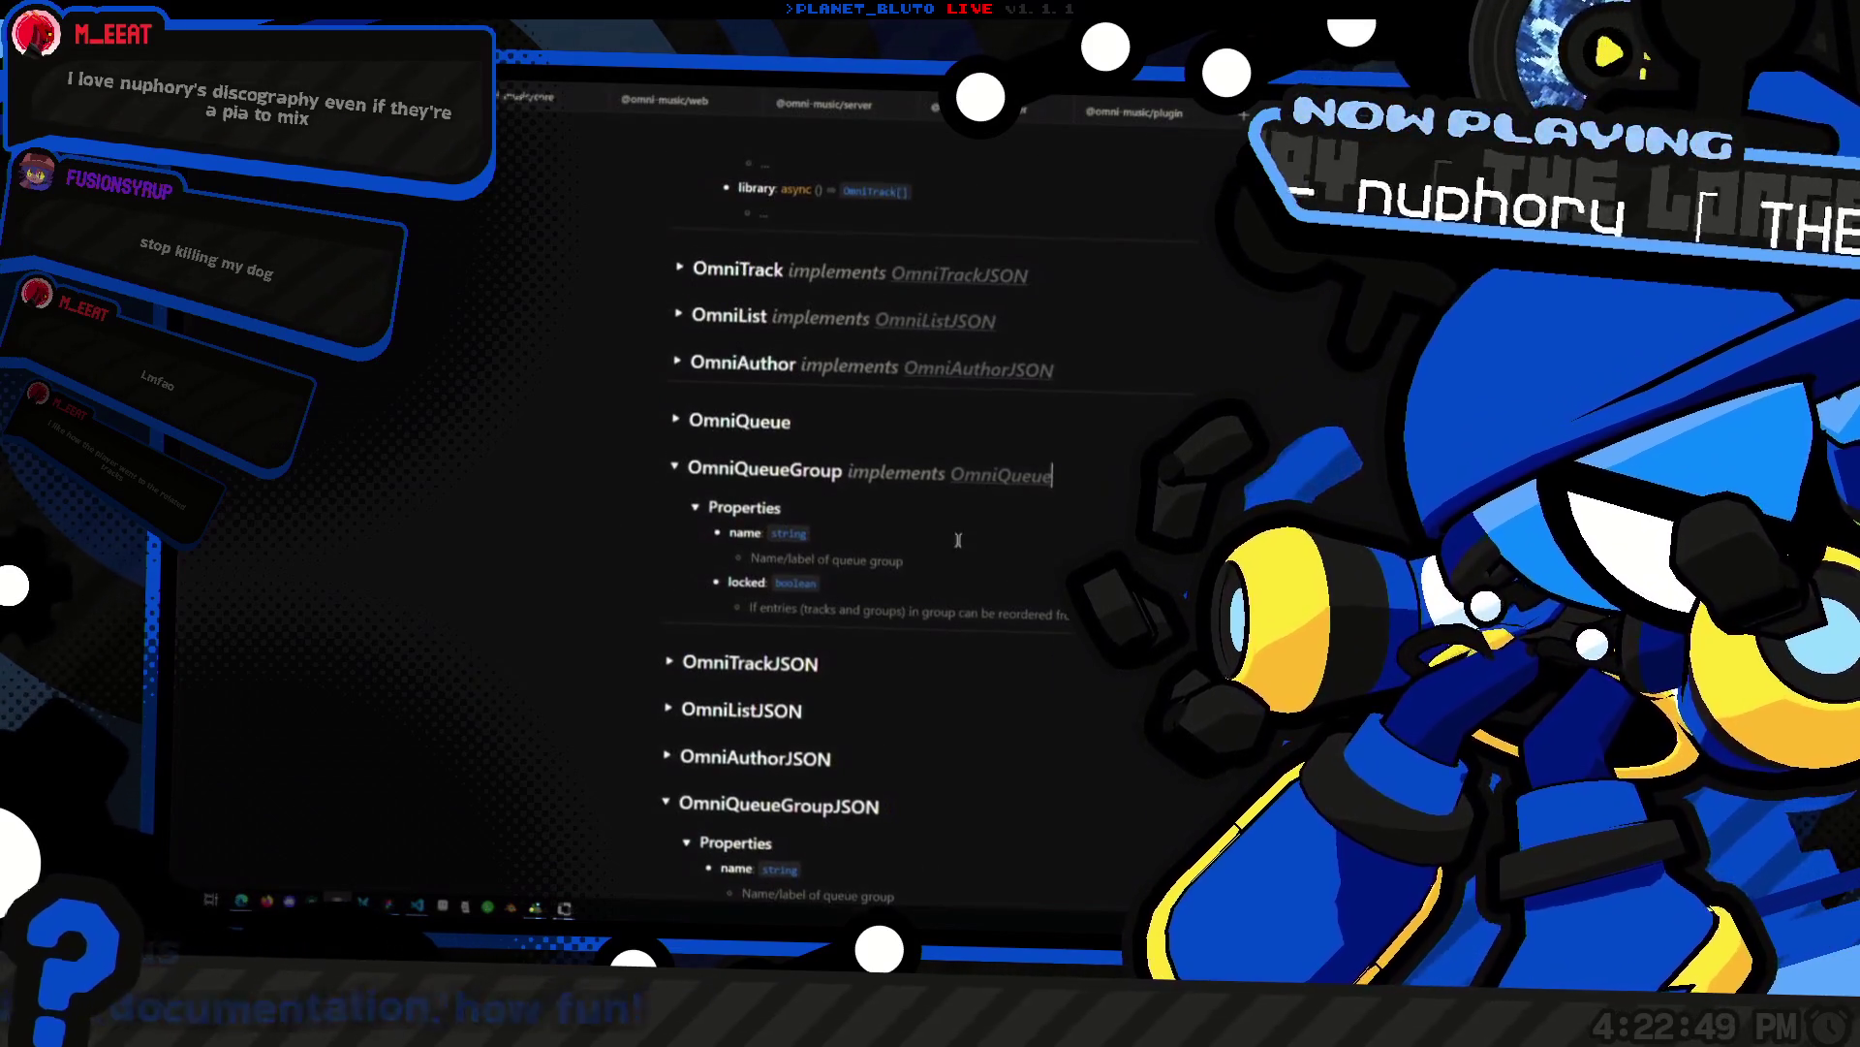
scroll(1115, 476, "down", 5)
scroll(936, 560, "down", 2)
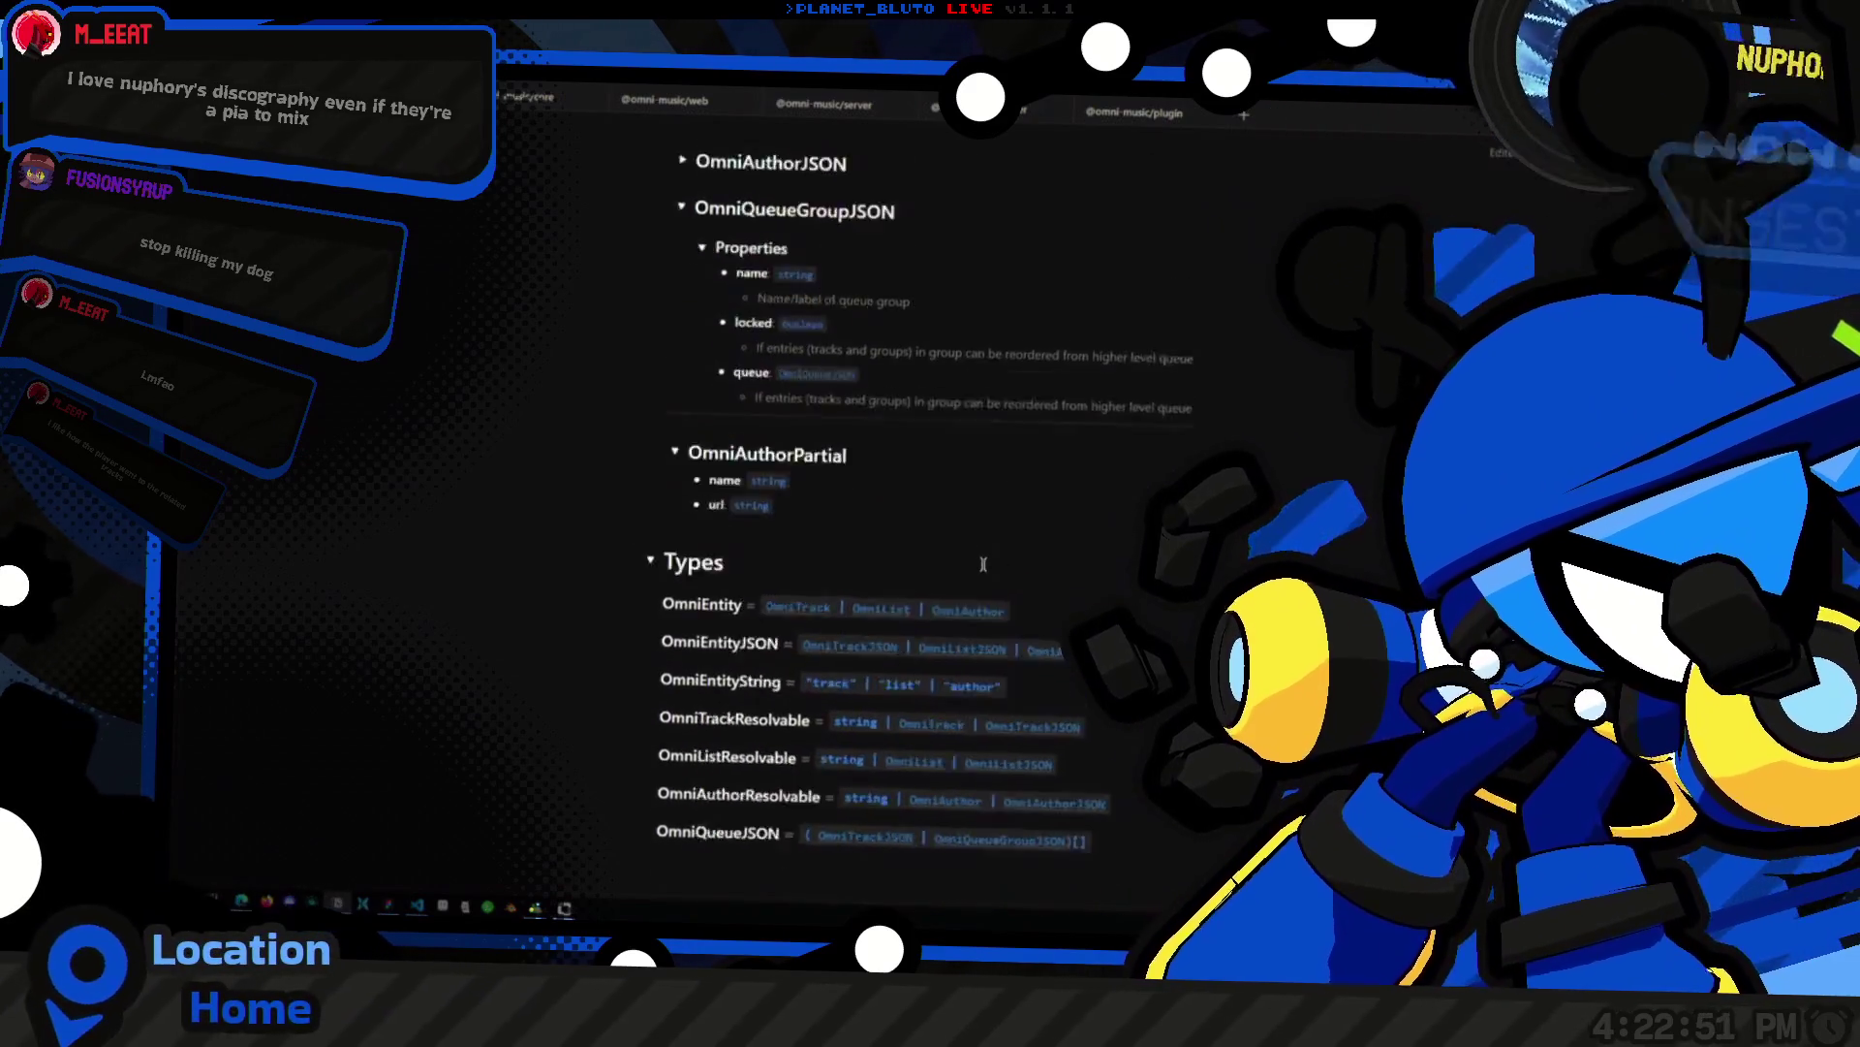
left_click(1007, 765)
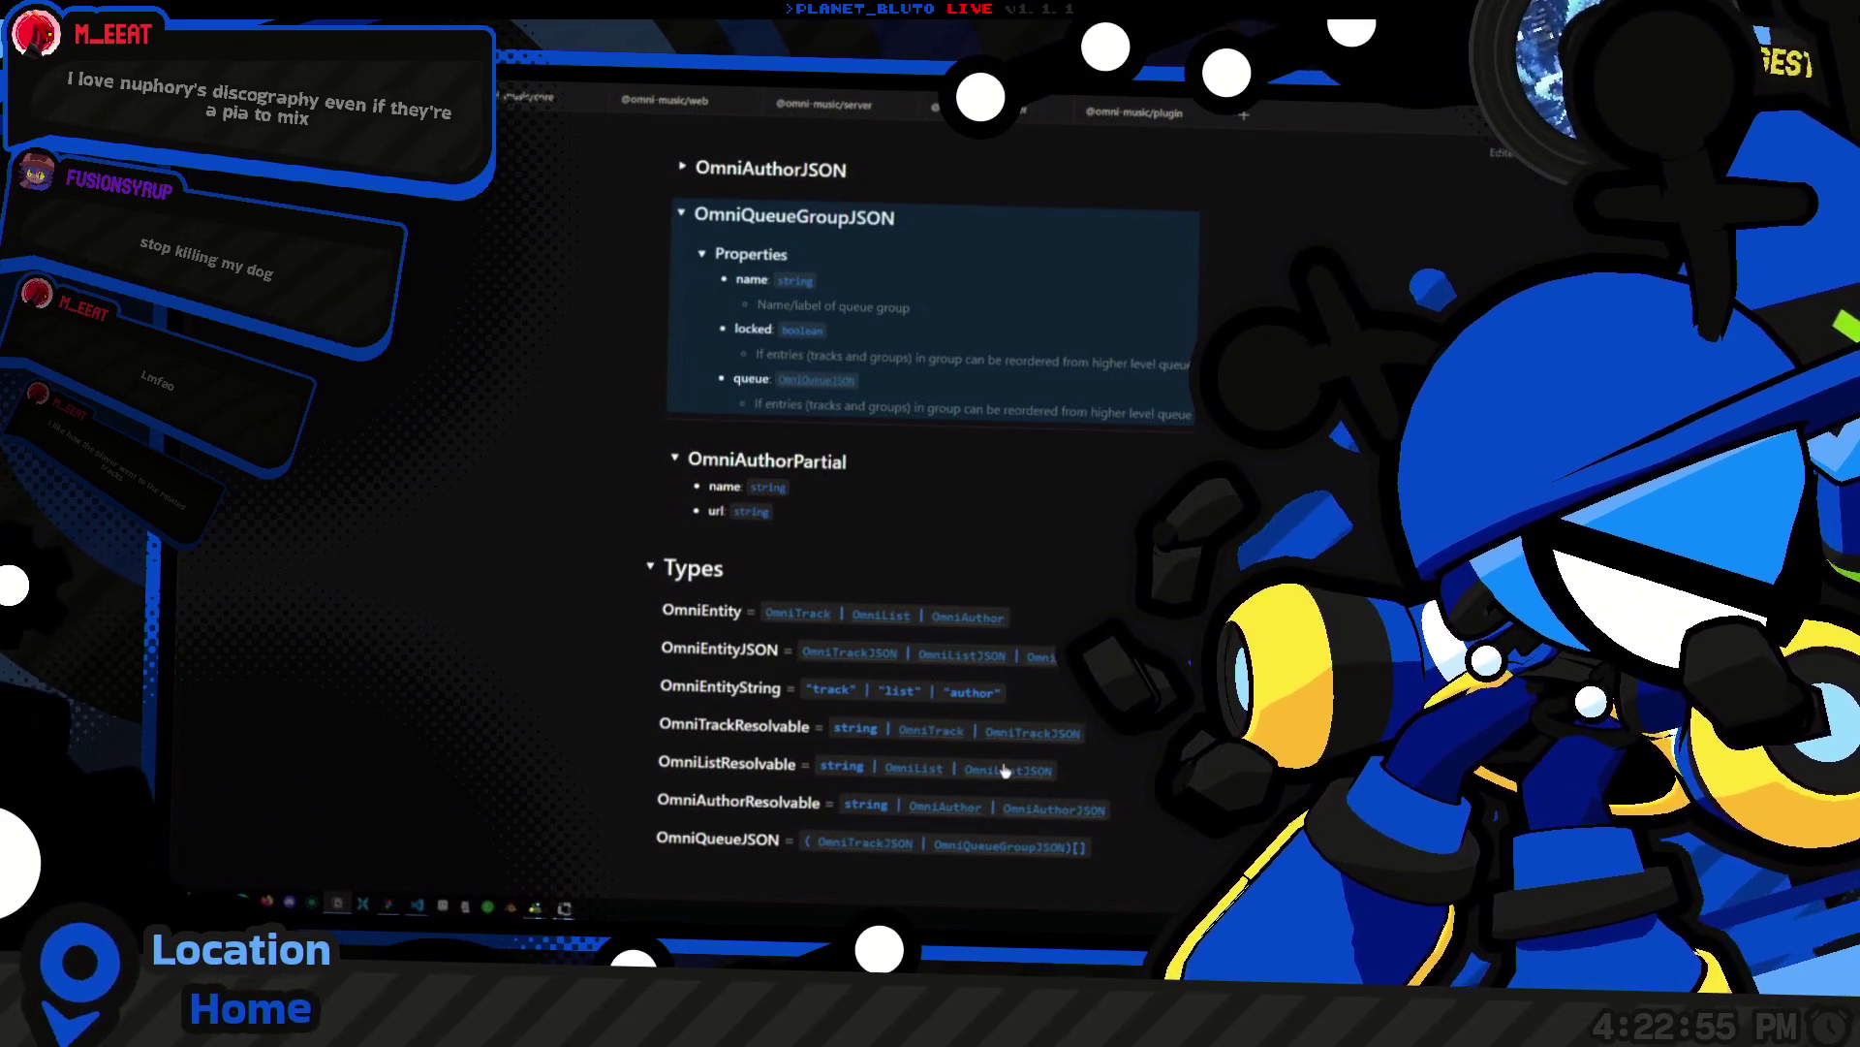
scroll(1005, 770, "down", 2)
left_click(741, 701)
Turn the empty line below OmniQueueJSON into a code block with /code
type("[]")
key("BackSpace")
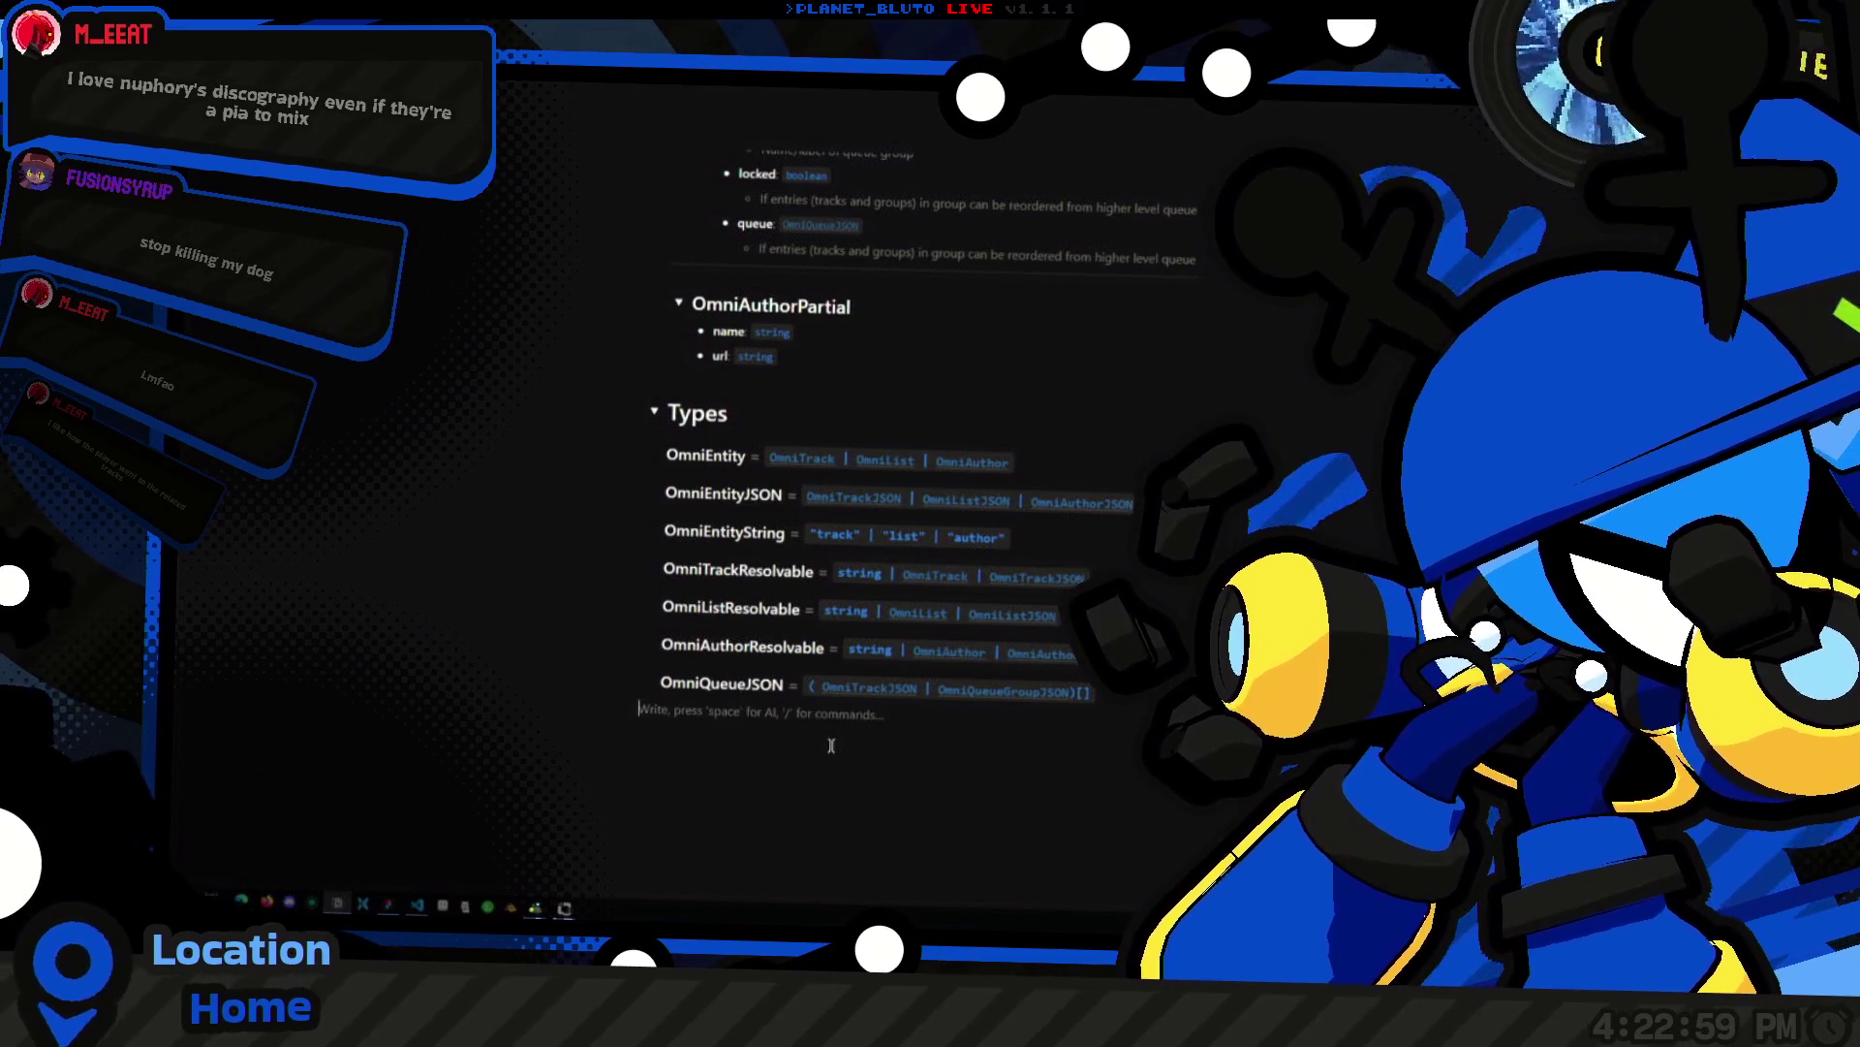
type("/code")
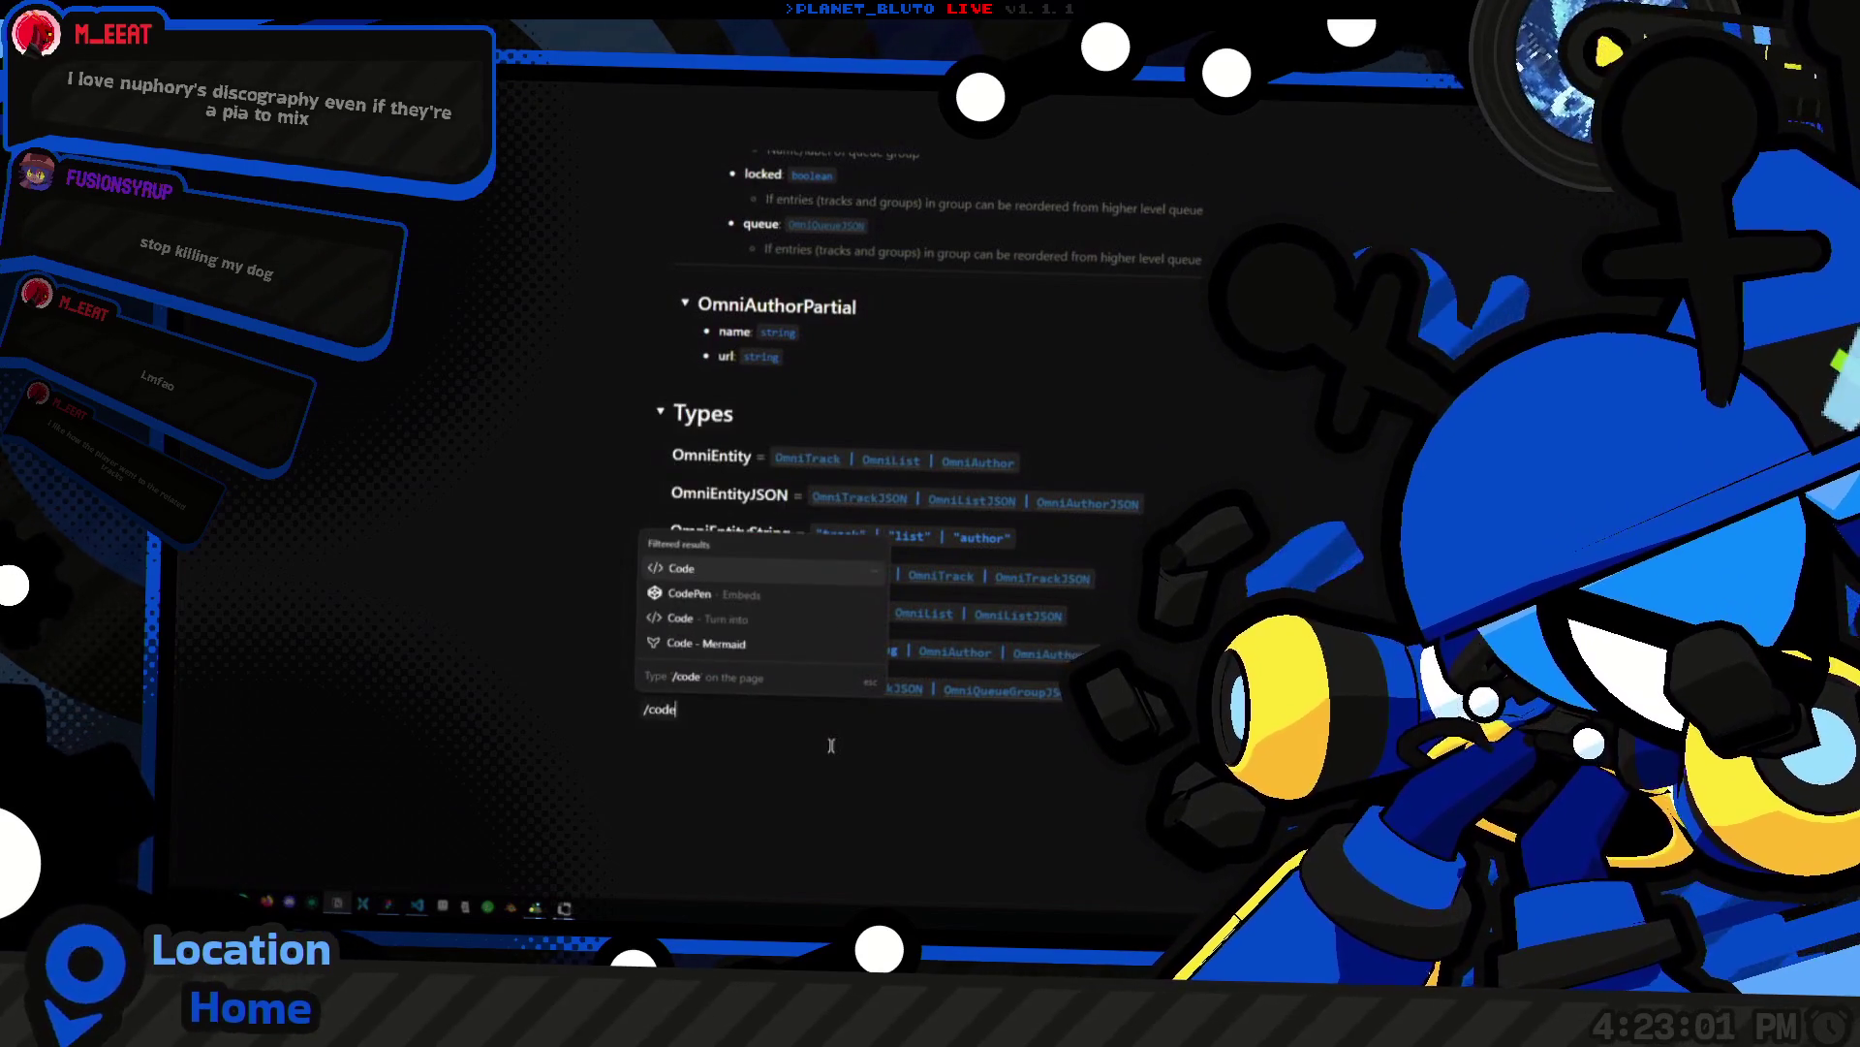
key("Return")
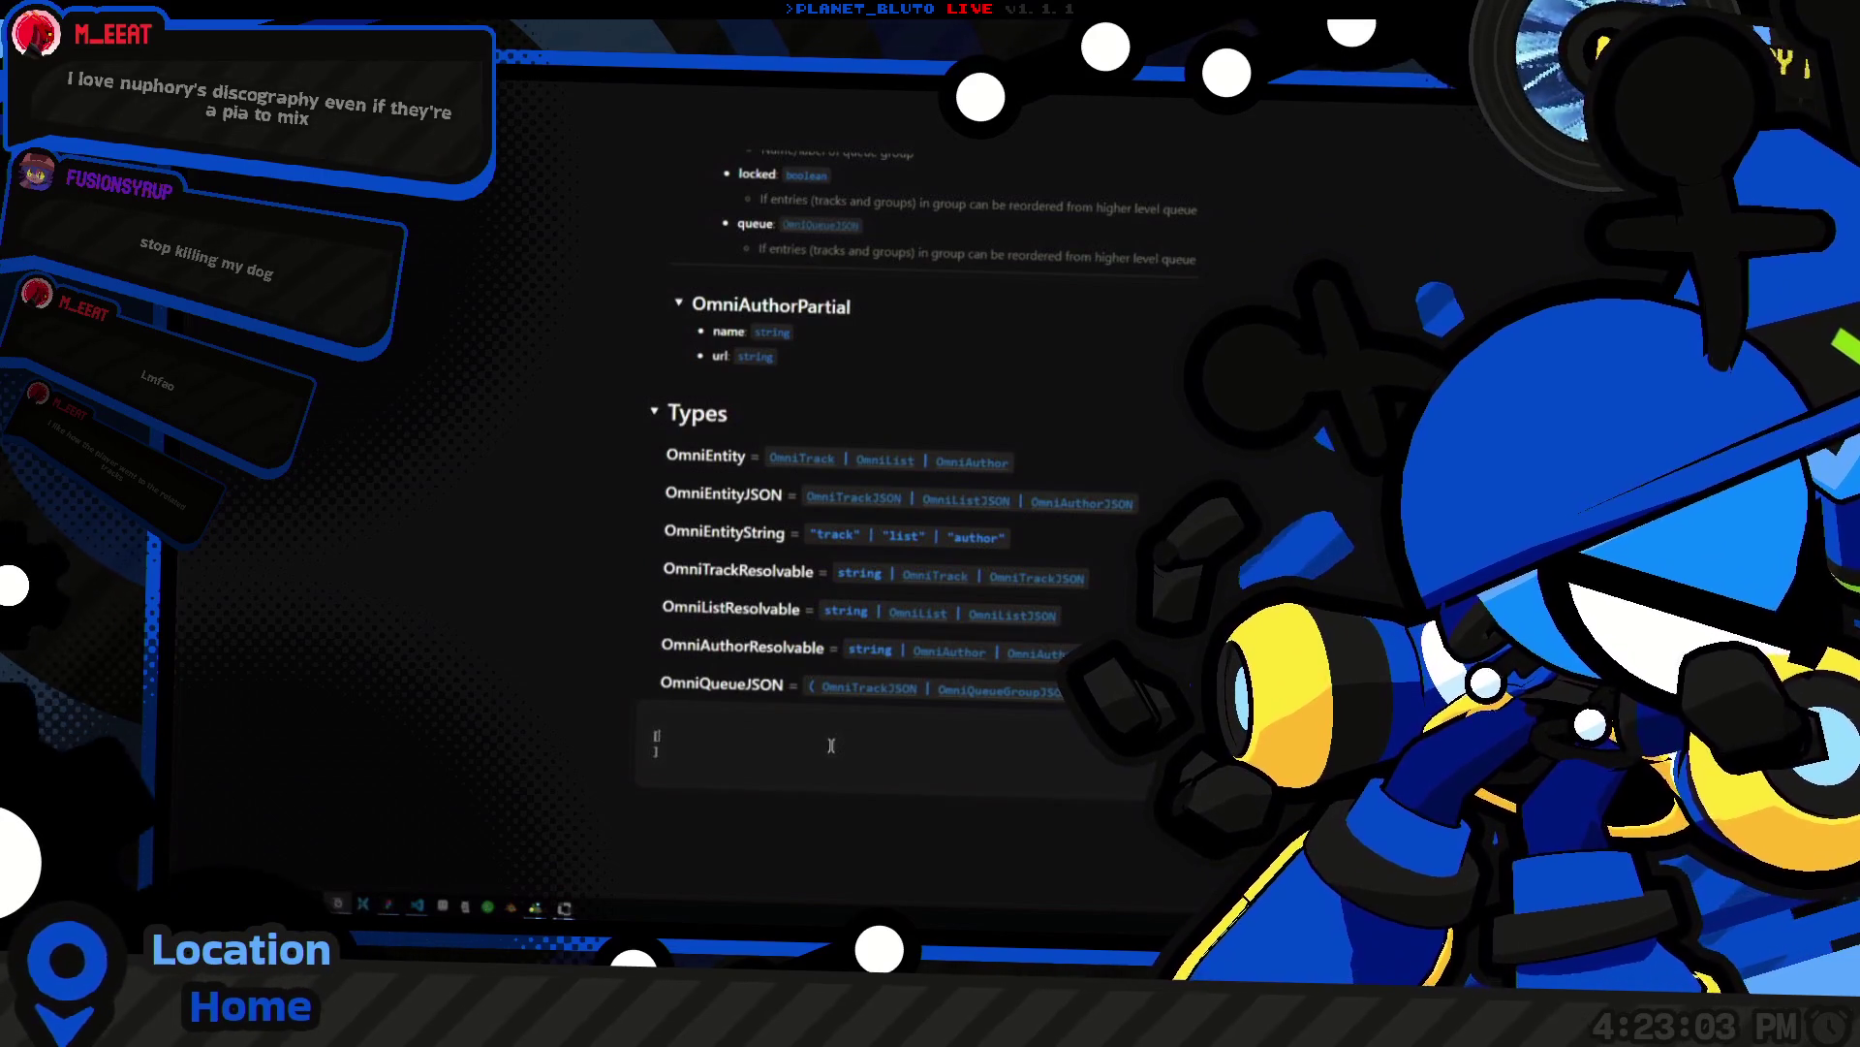
Write the first array entry as title: 'wow', ... inside the brackets
key("Return")
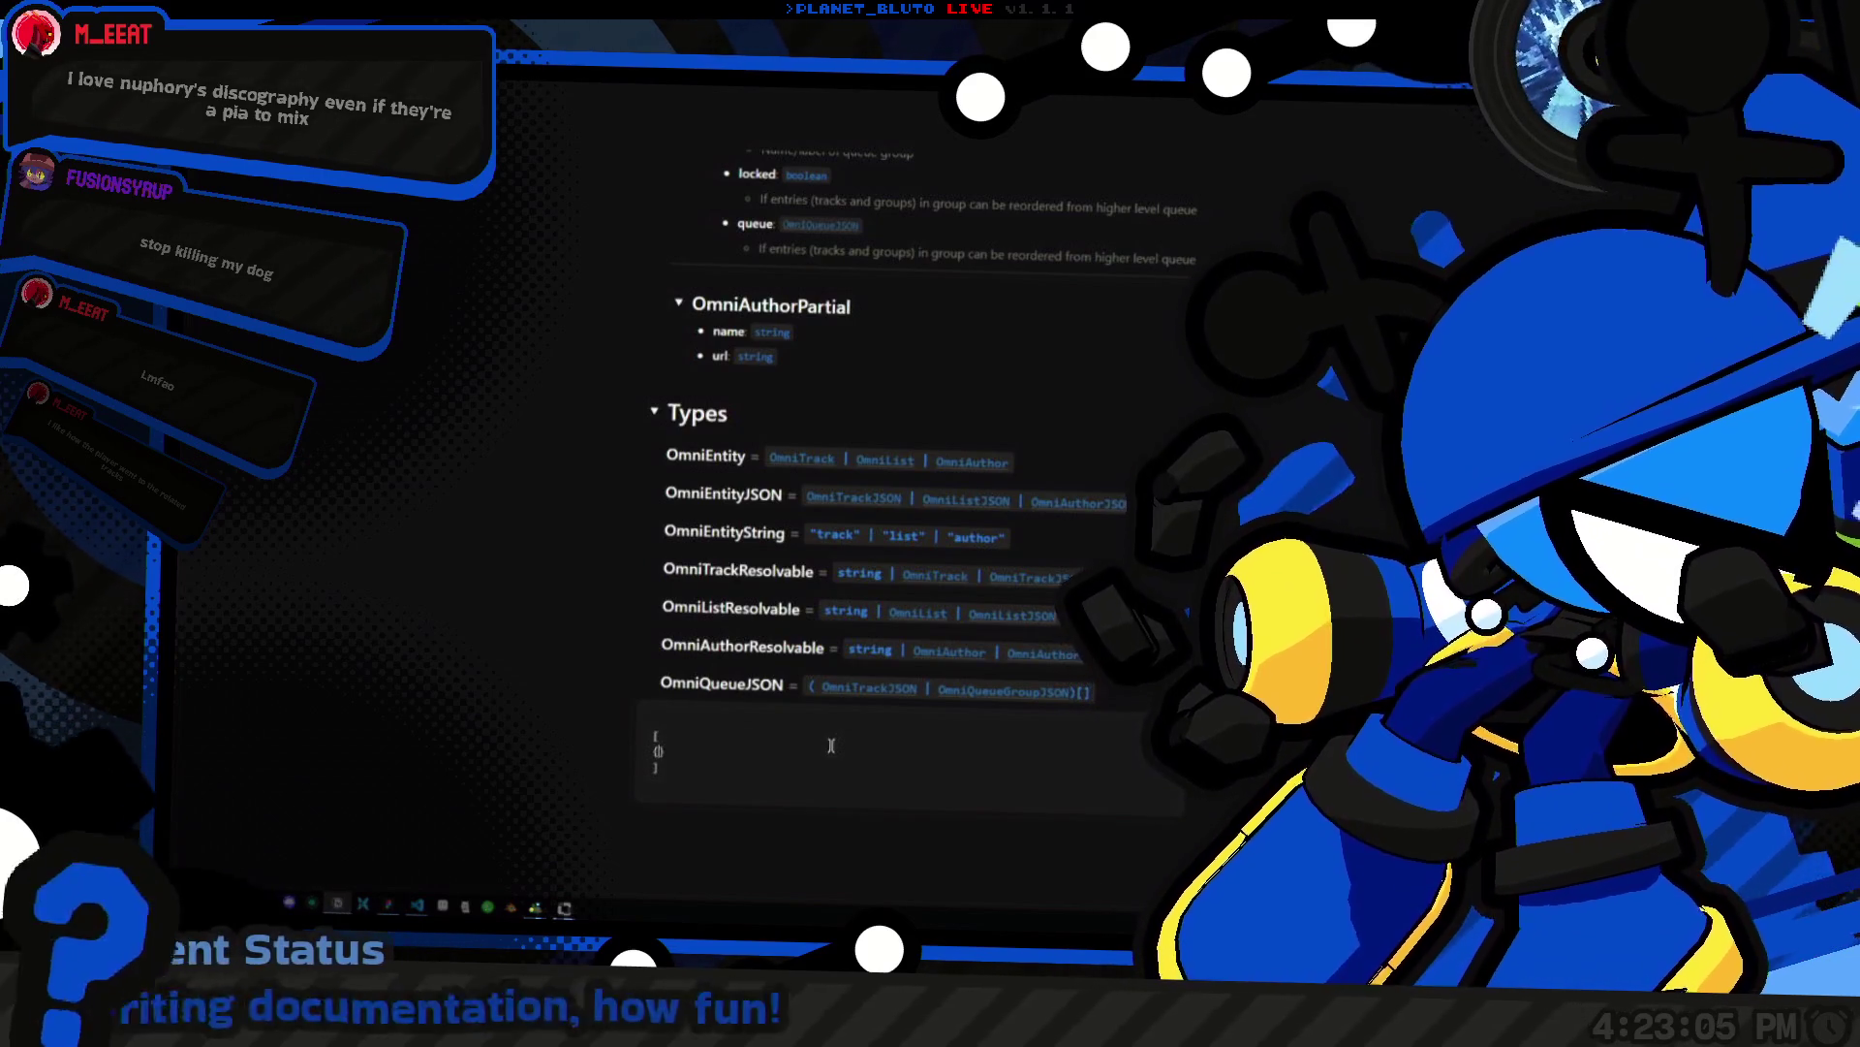
key("BackSpace")
key("BackSpace")
key("BackSpace")
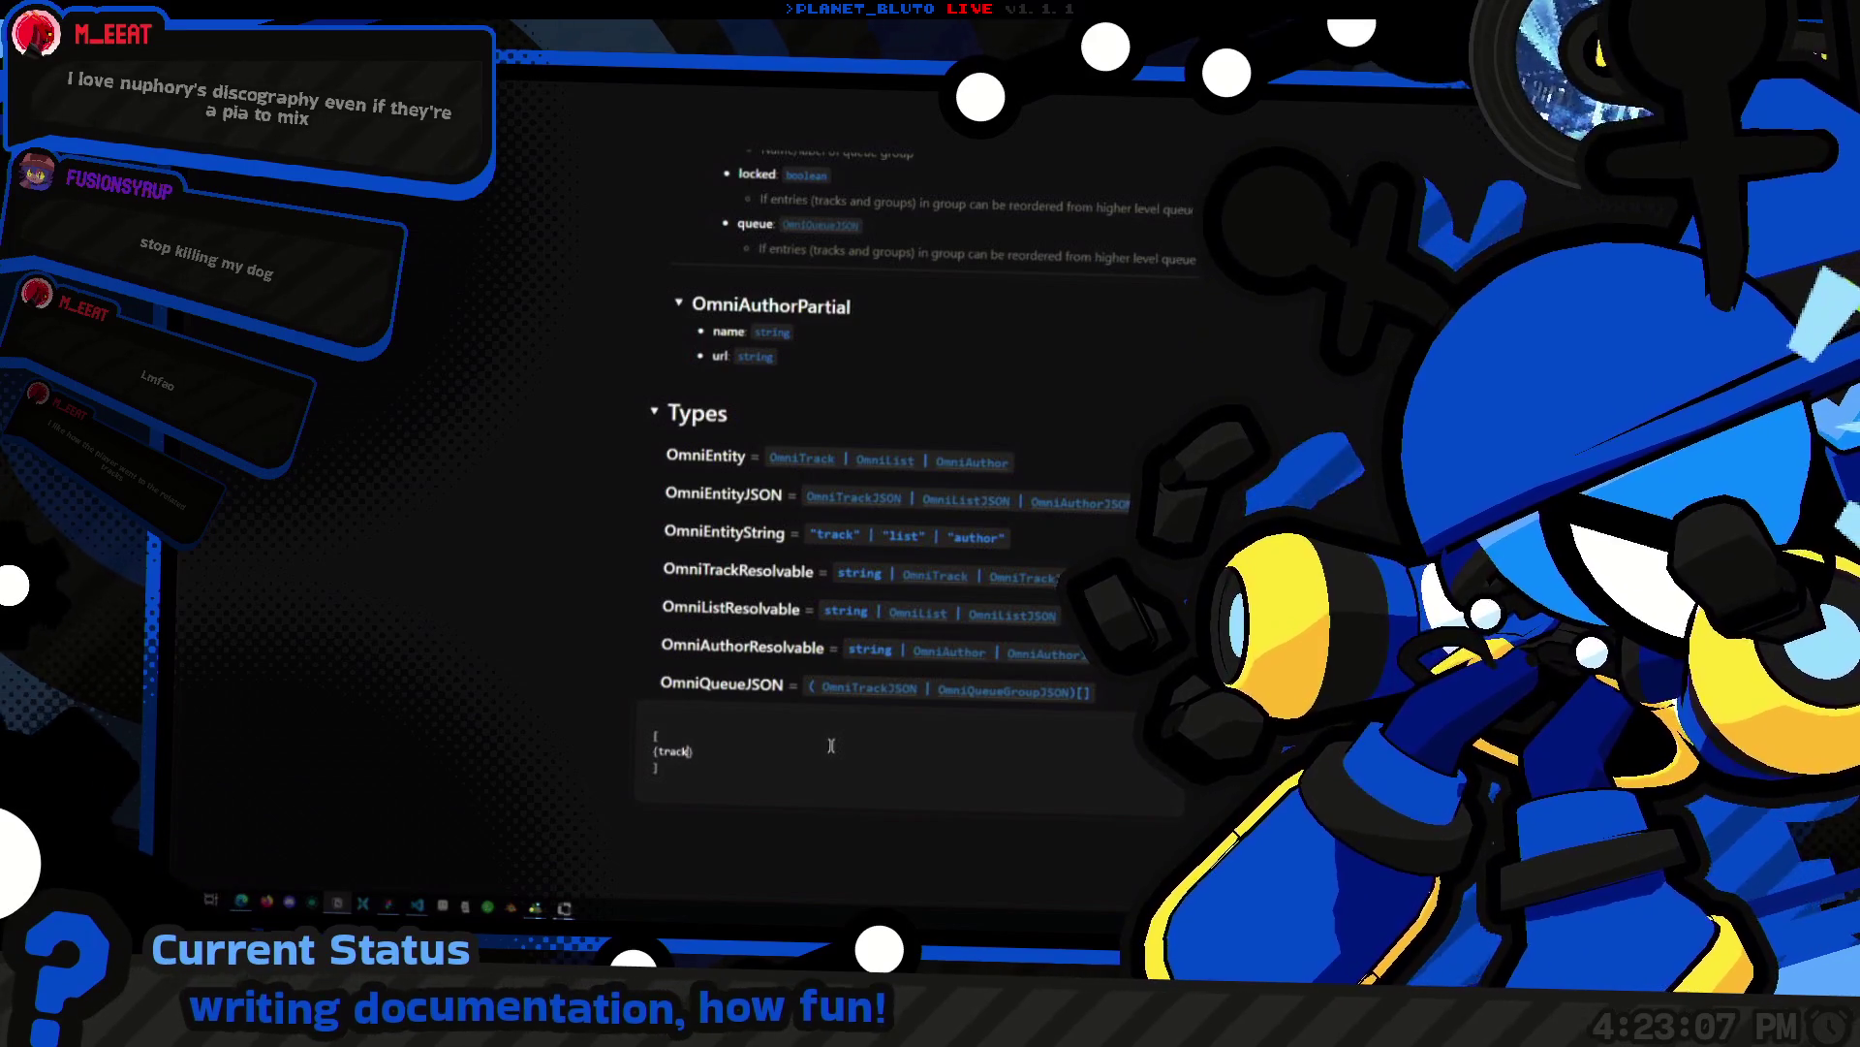
key("BackSpace")
key("BackSpace")
key("BackSpace")
type("} //")
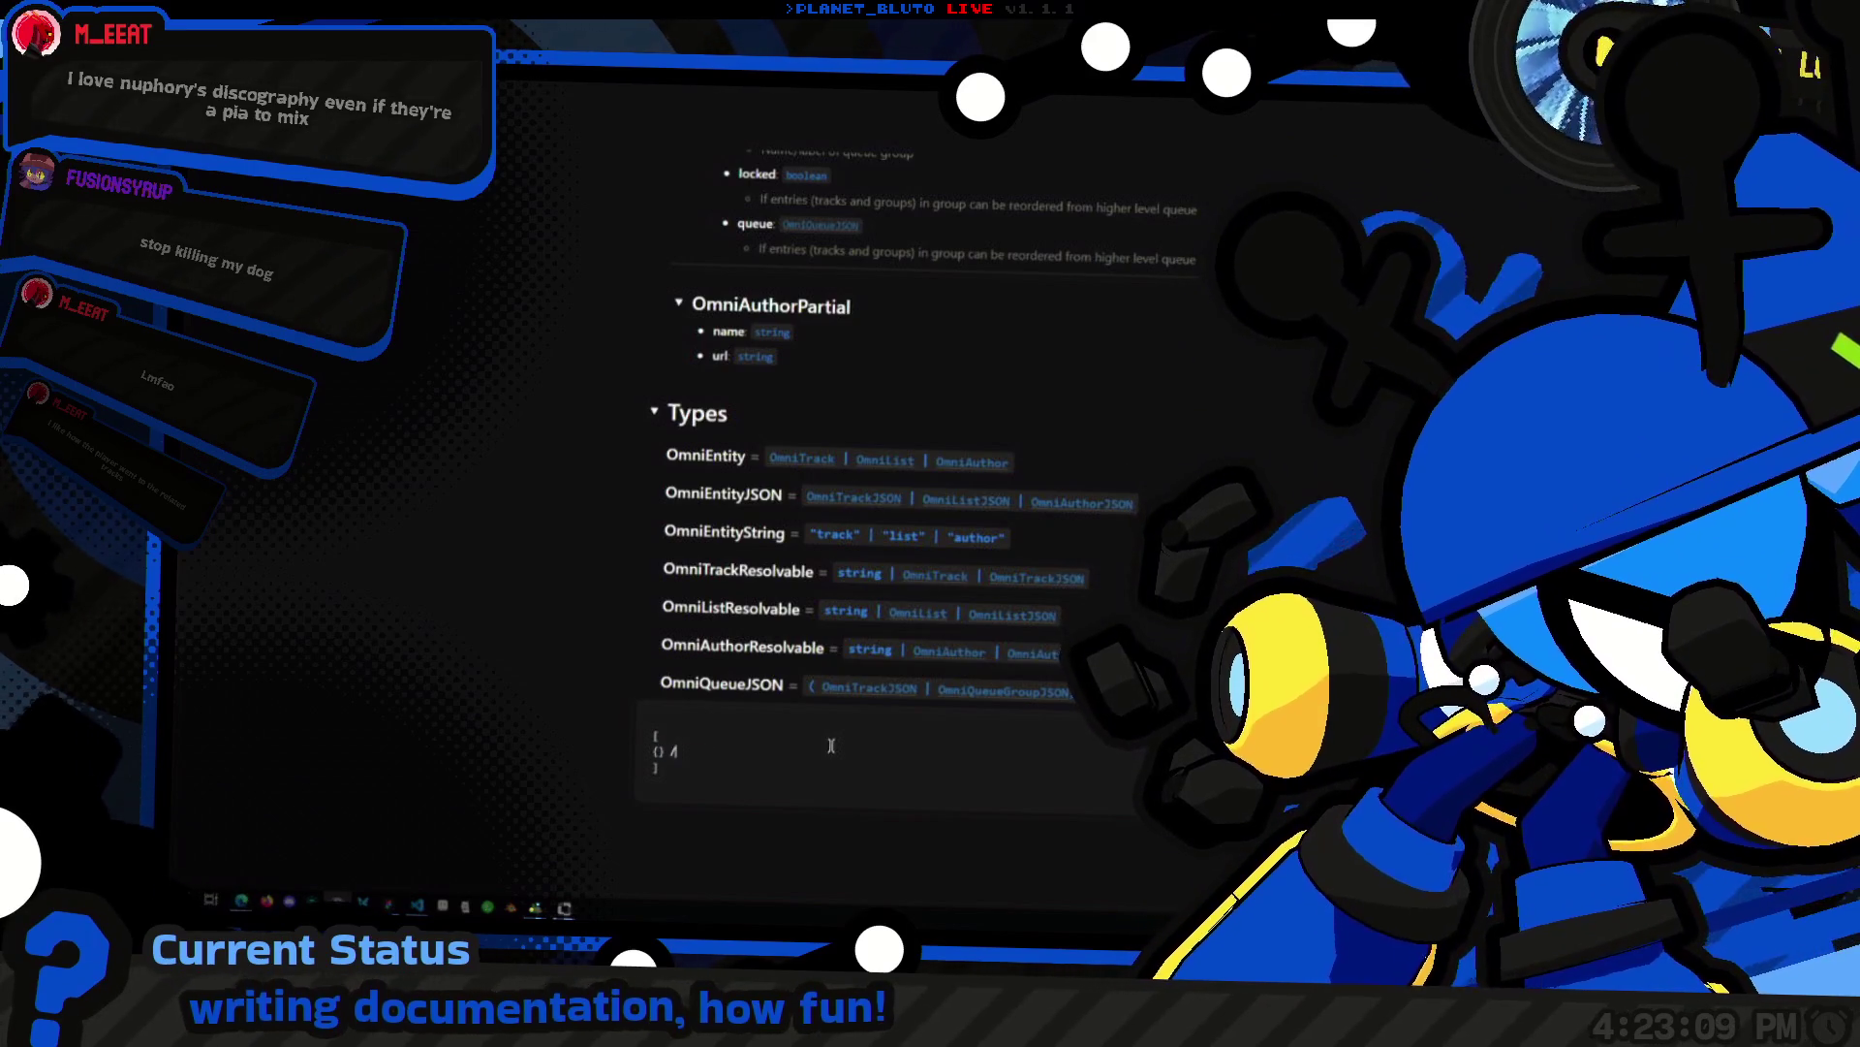
type("title: '")
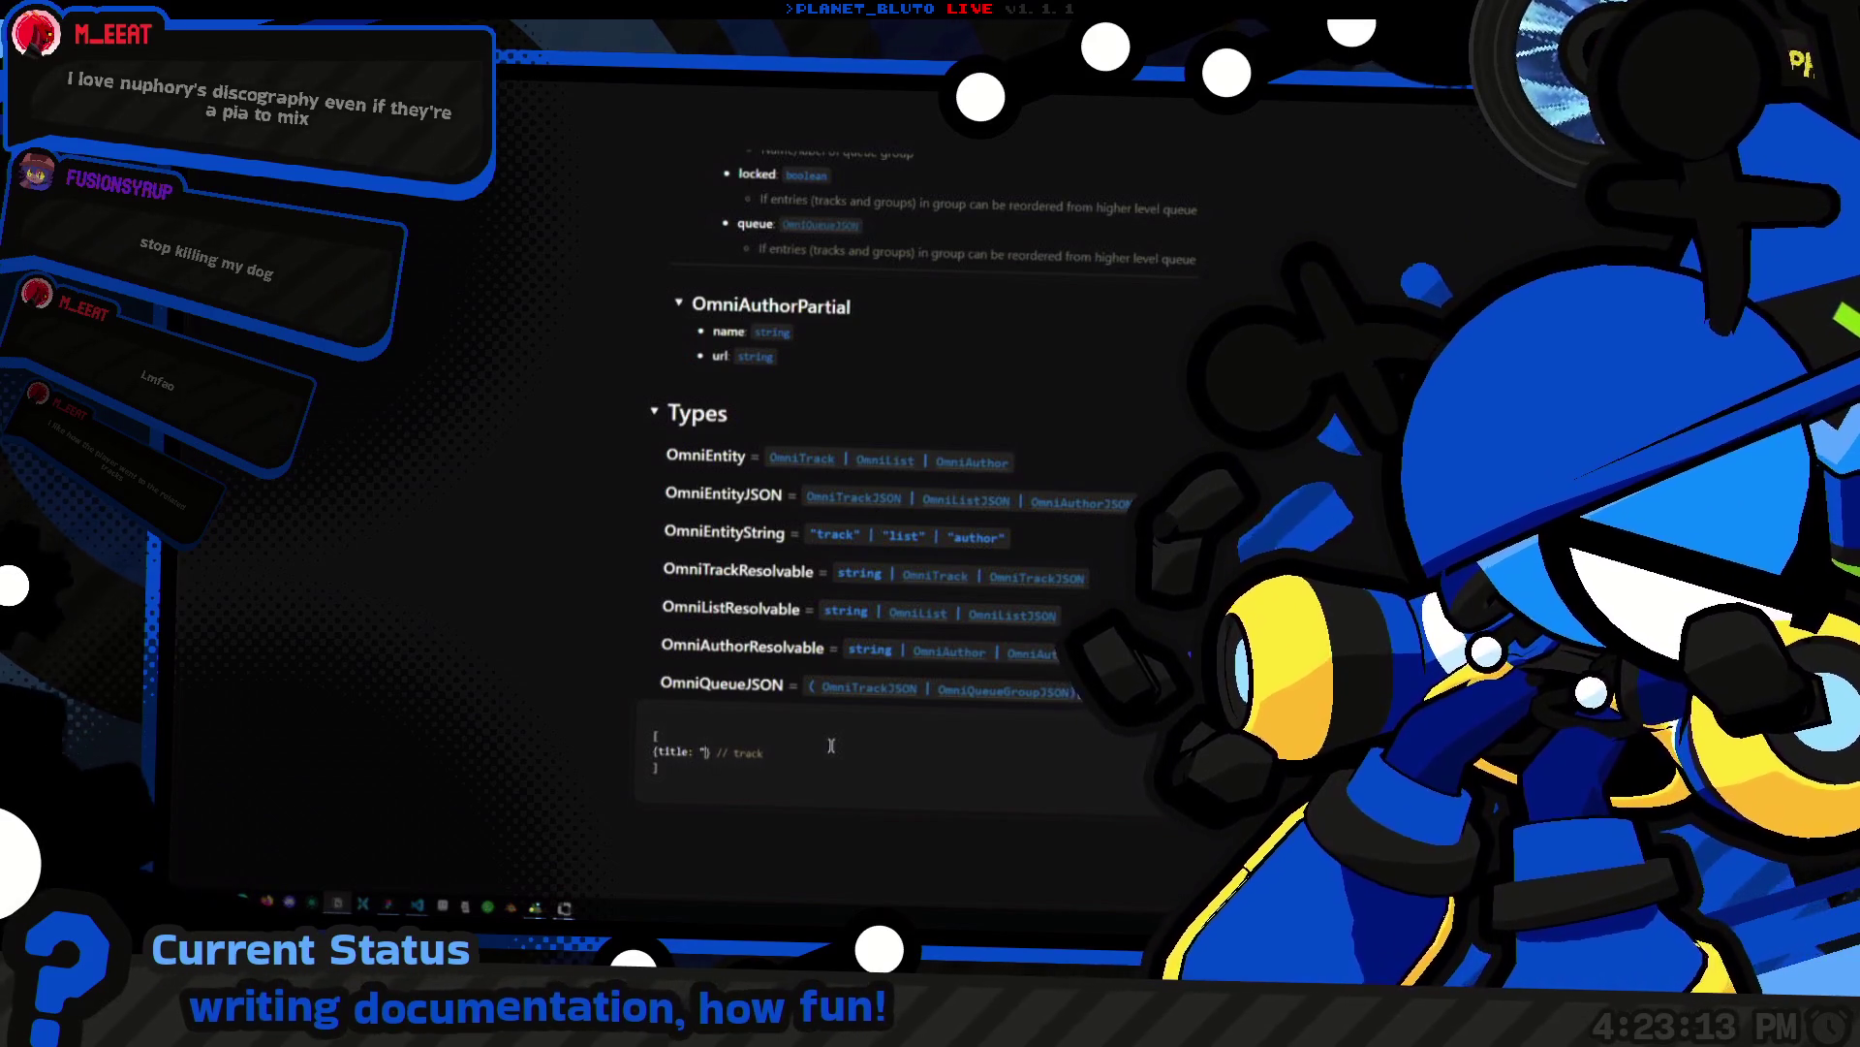
type("wow\", ")
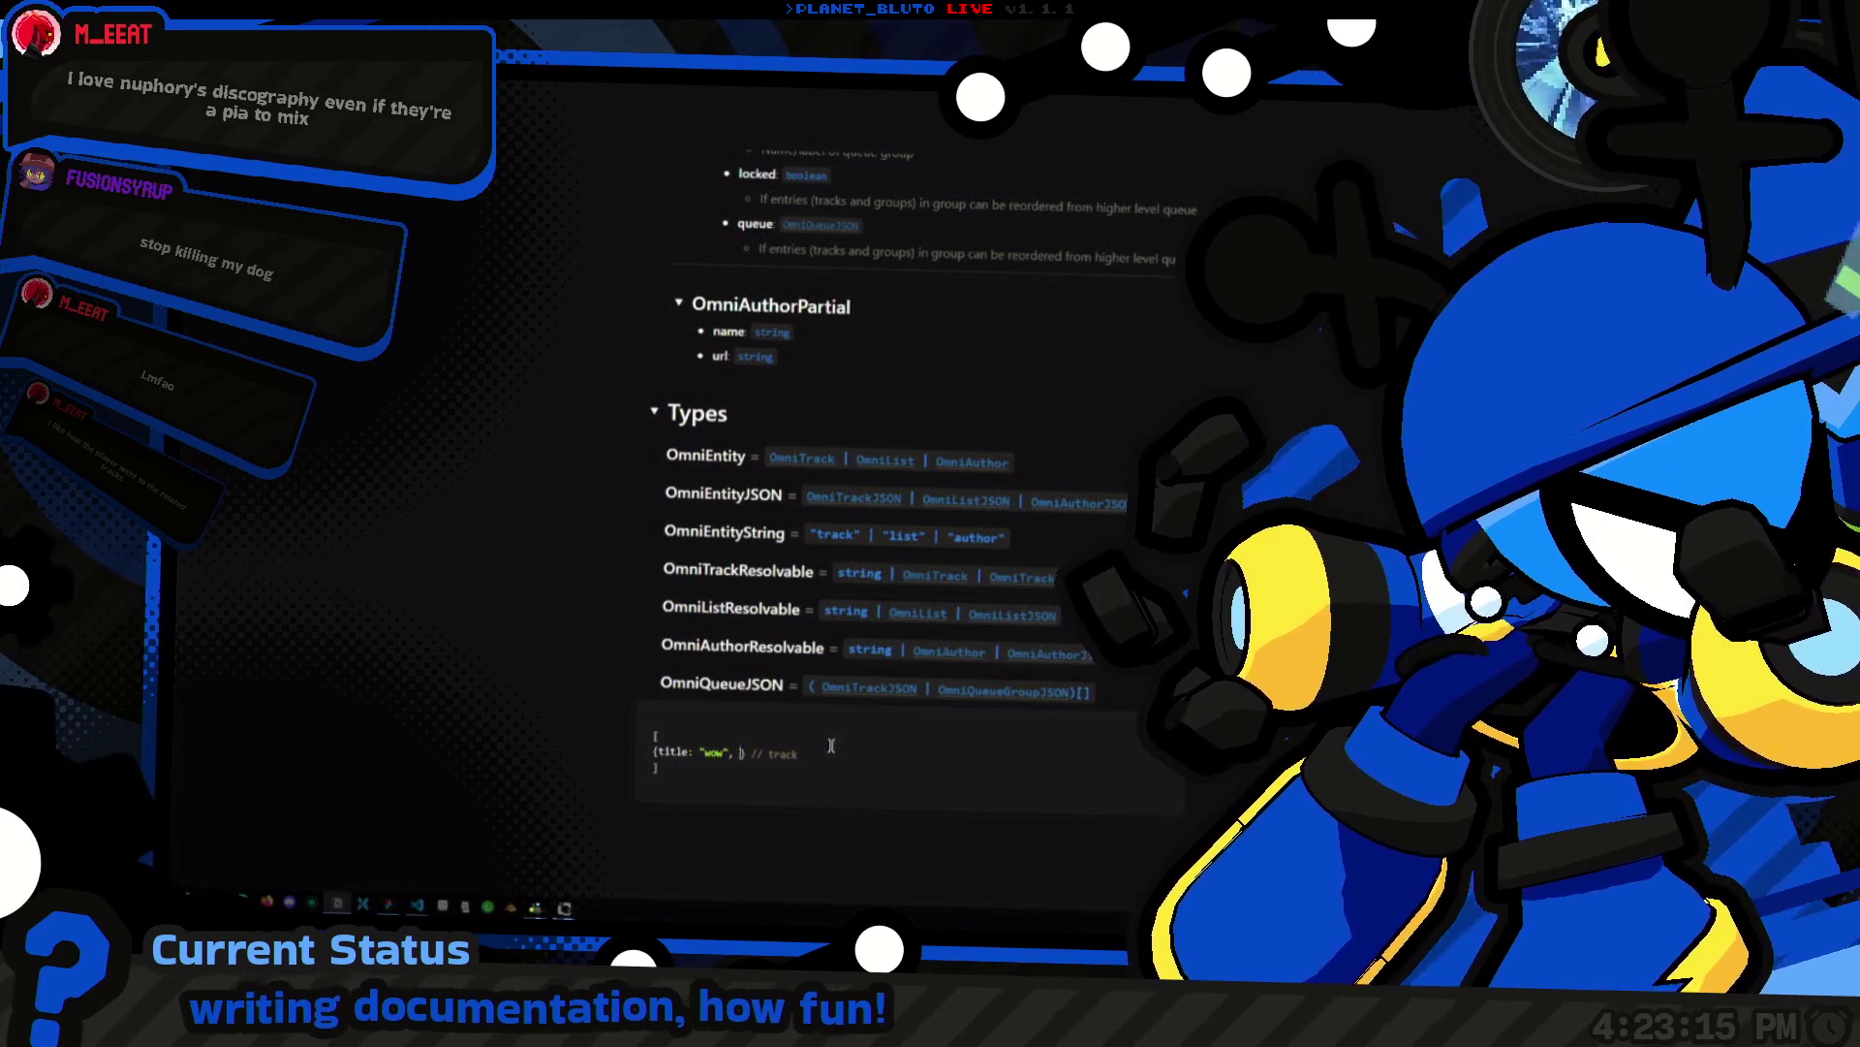
type("...")
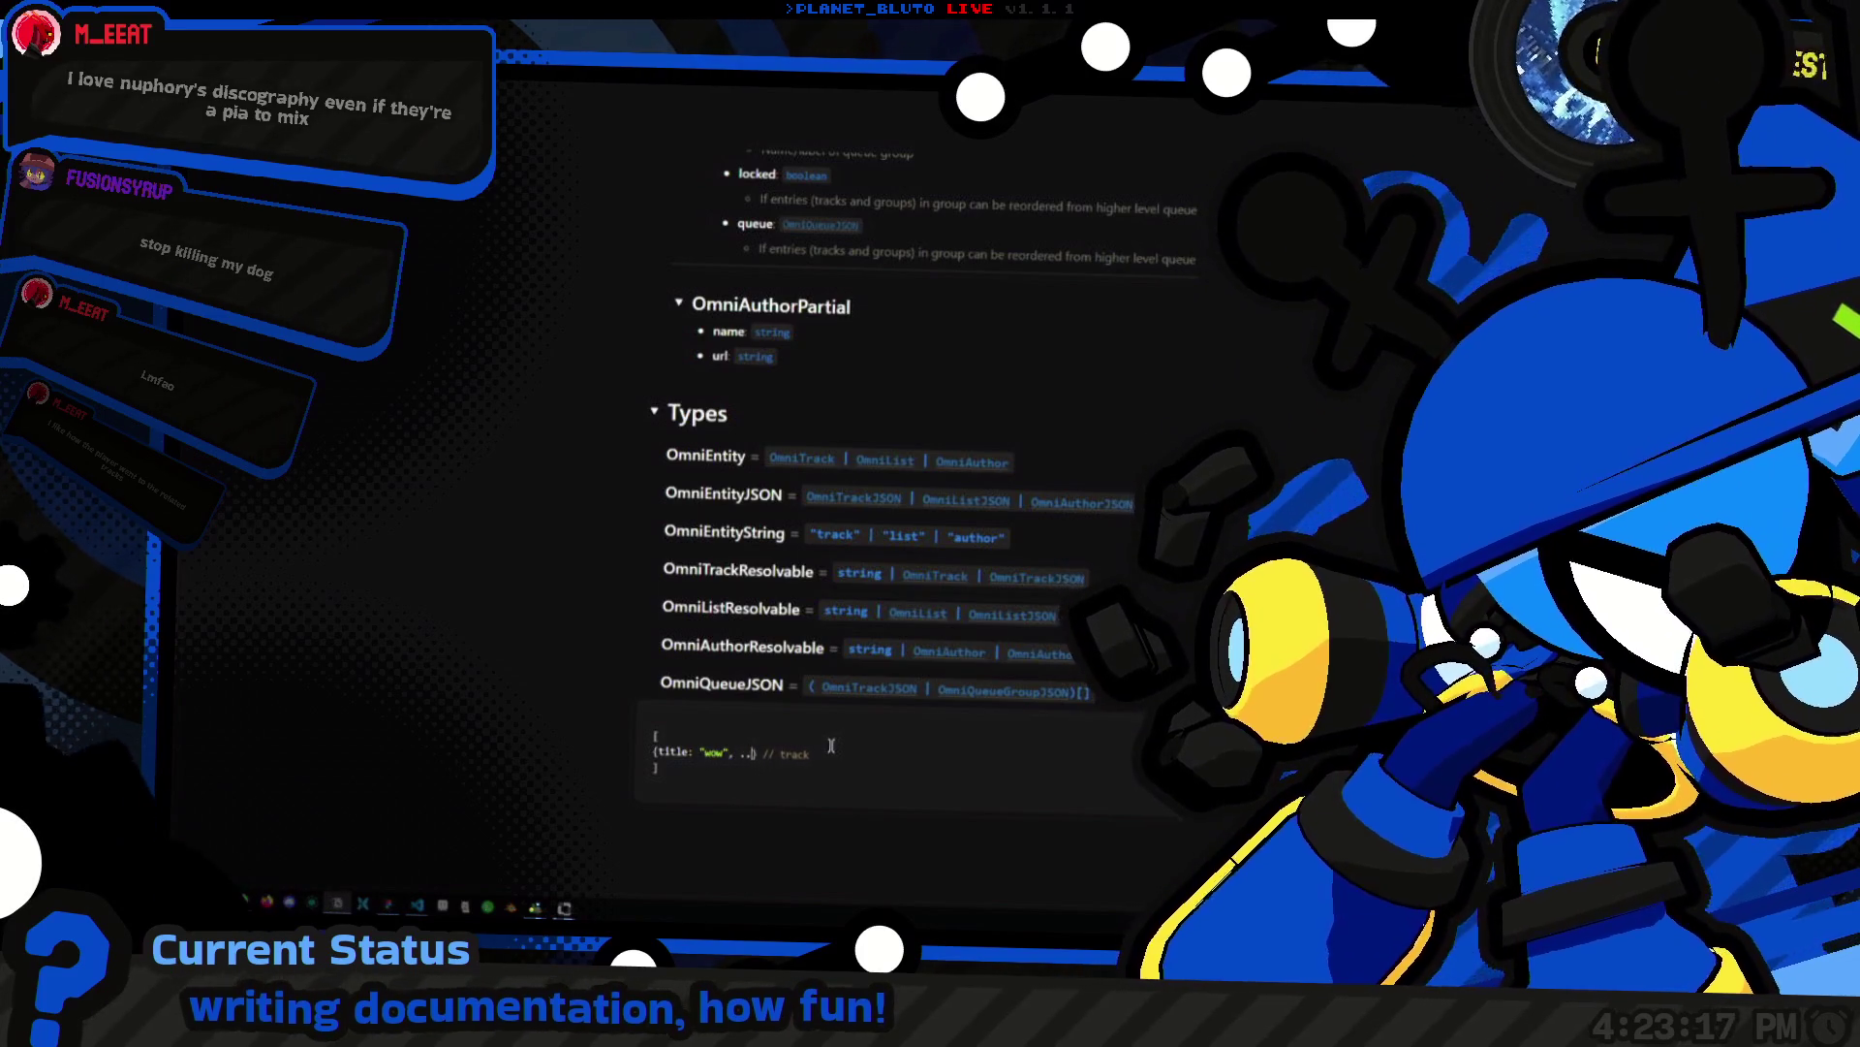
key("End")
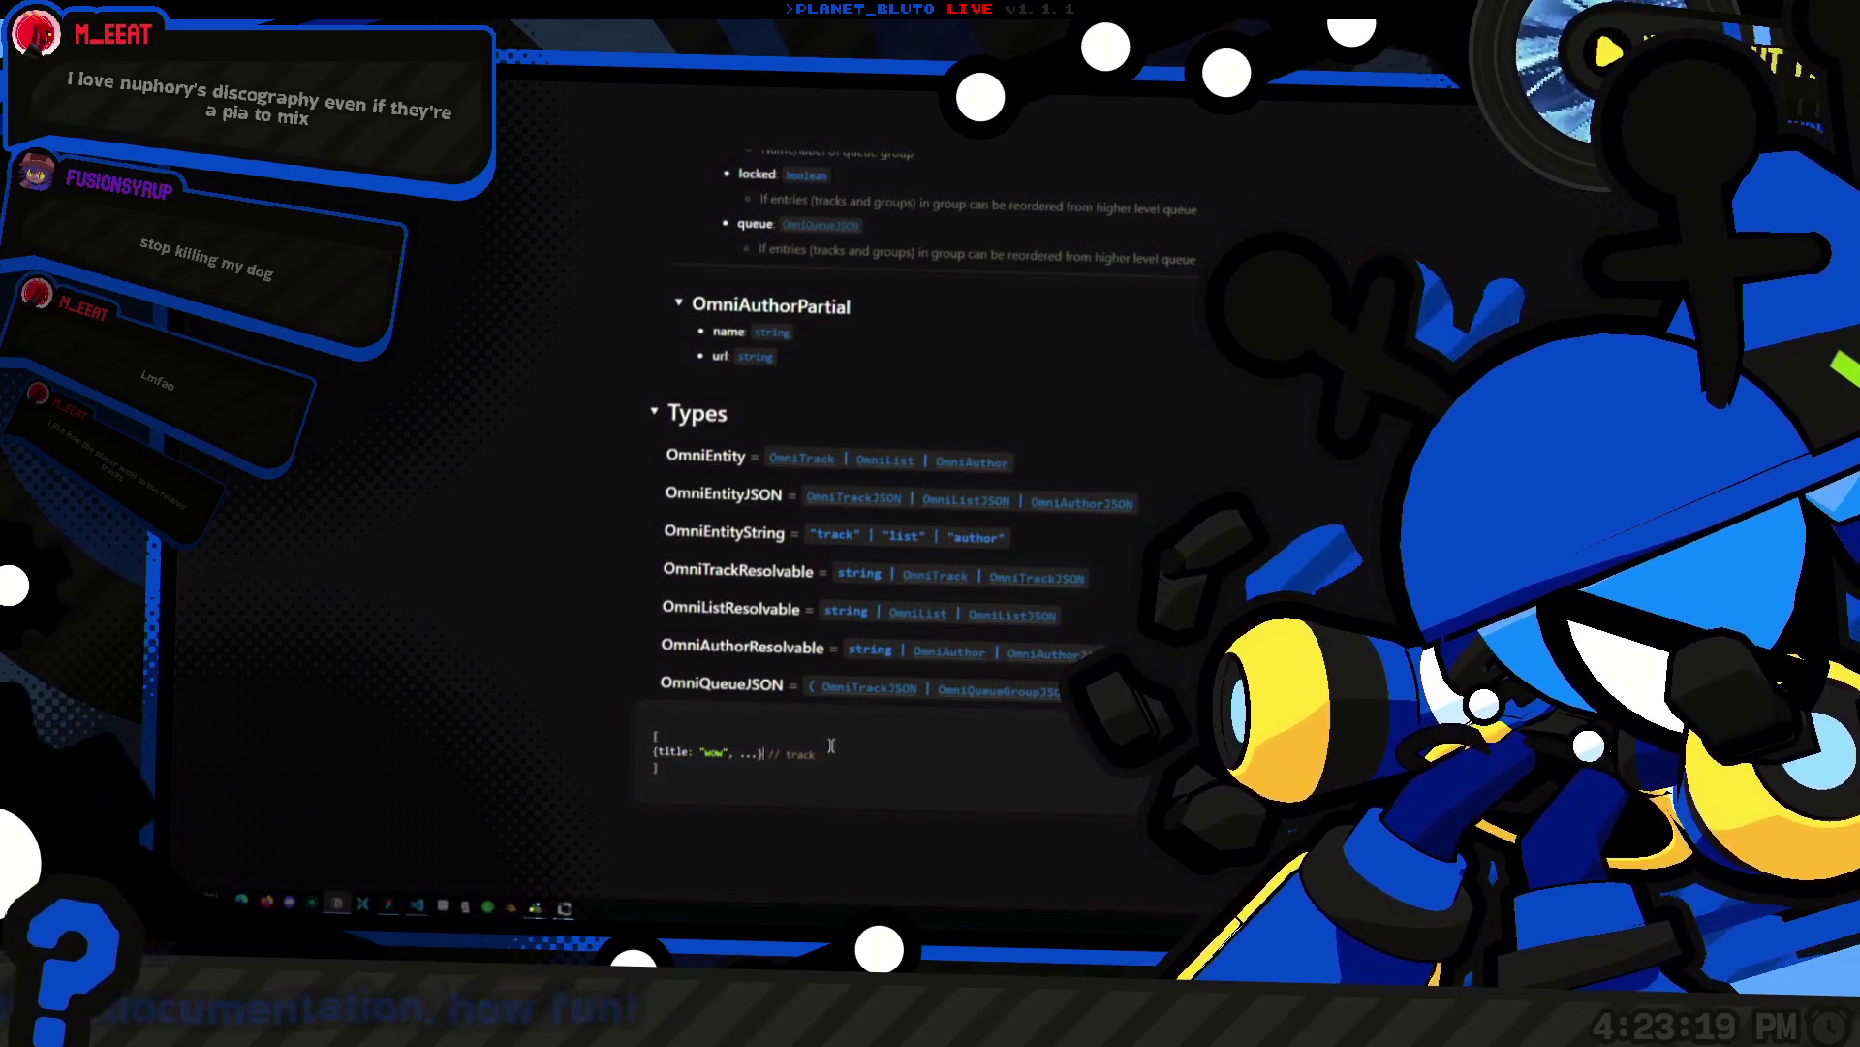
Indent the track entry and duplicate it to create second and third entries
key("shift+Home")
key("Home")
key("Tab")
key("shift+End")
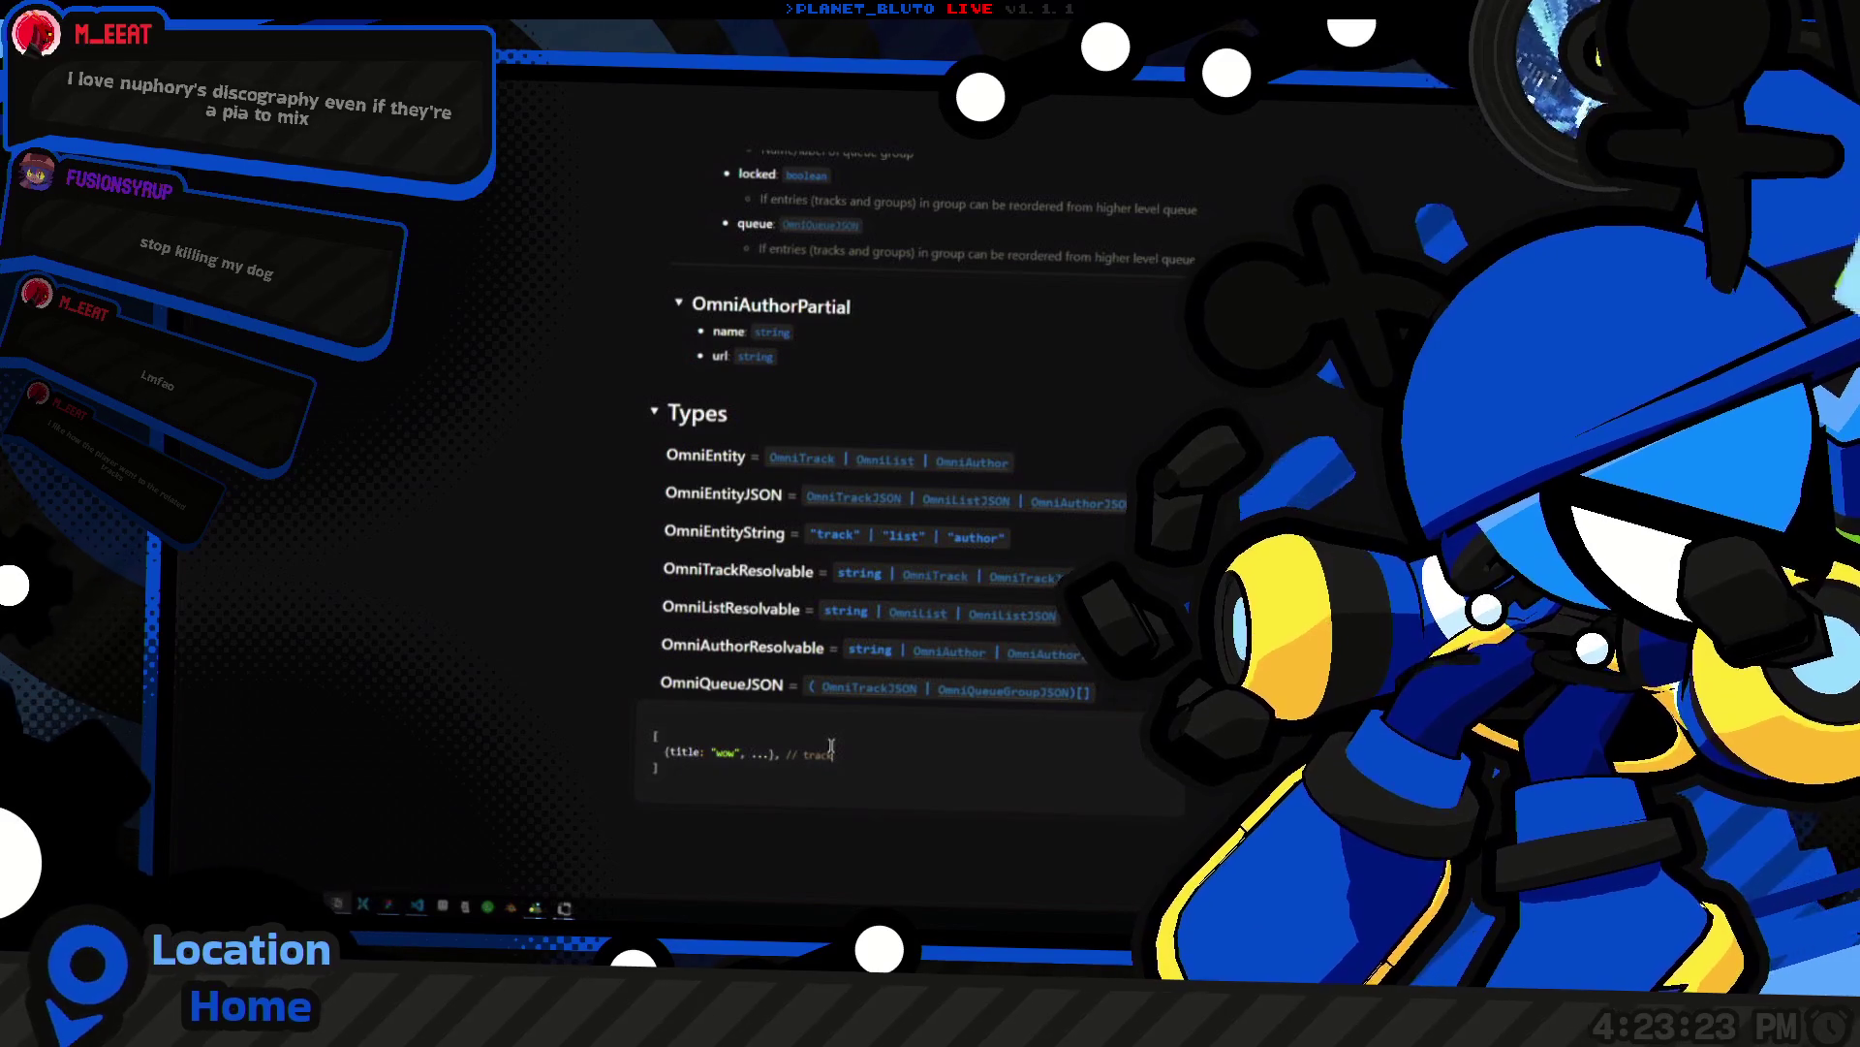
key("ctrl+c")
key("End")
key("Return")
key("ctrl+v")
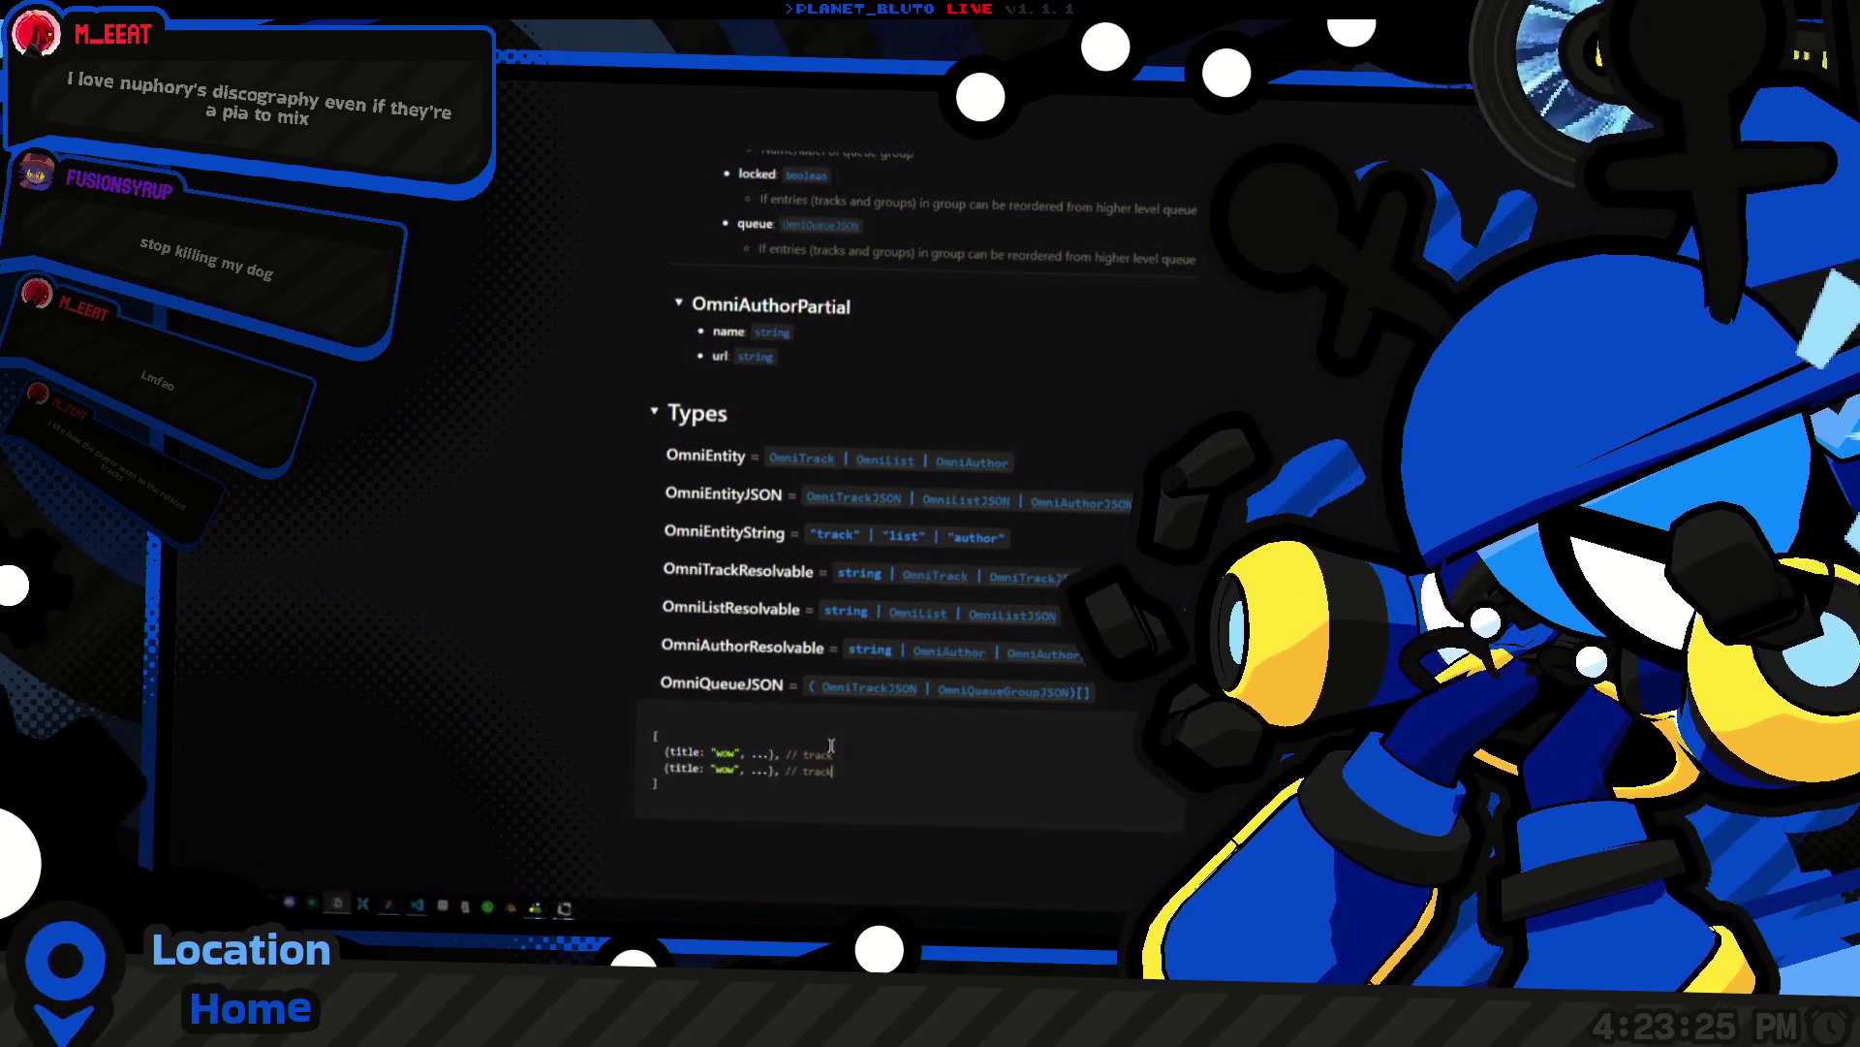
key("BackSpace")
key("BackSpace")
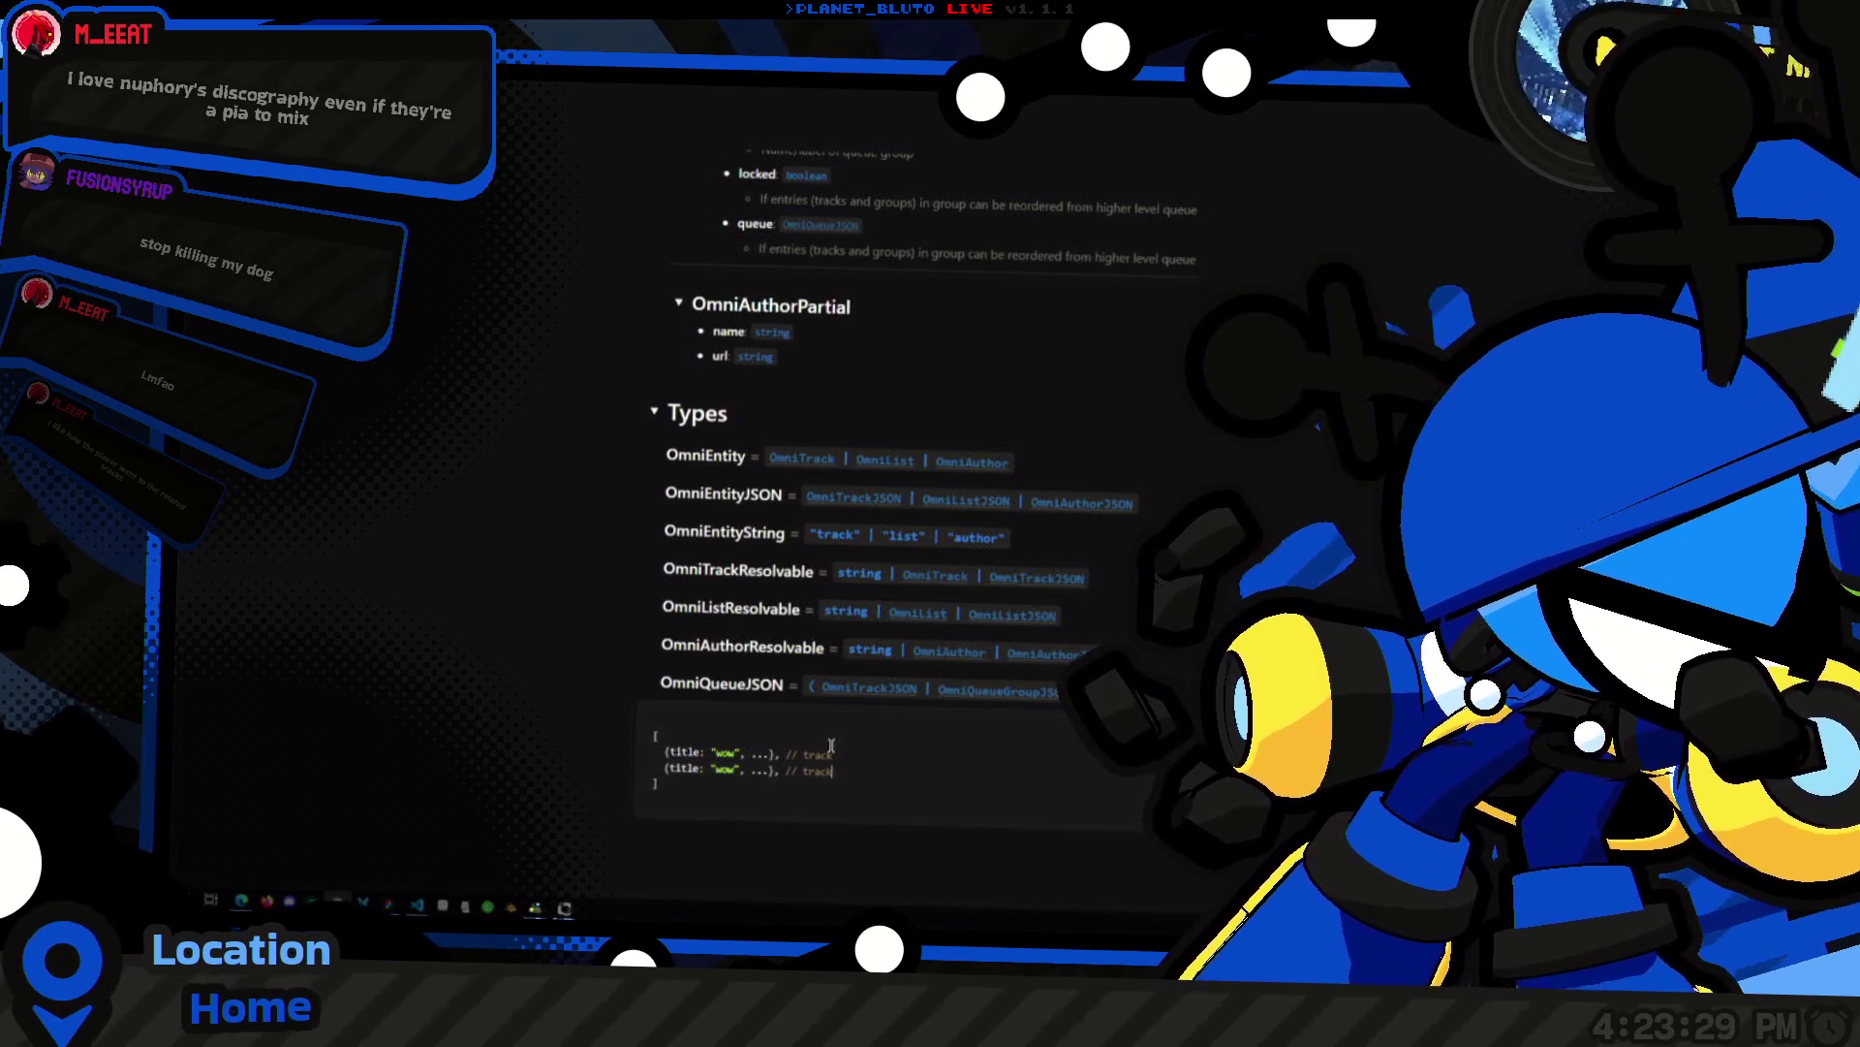
key("Return")
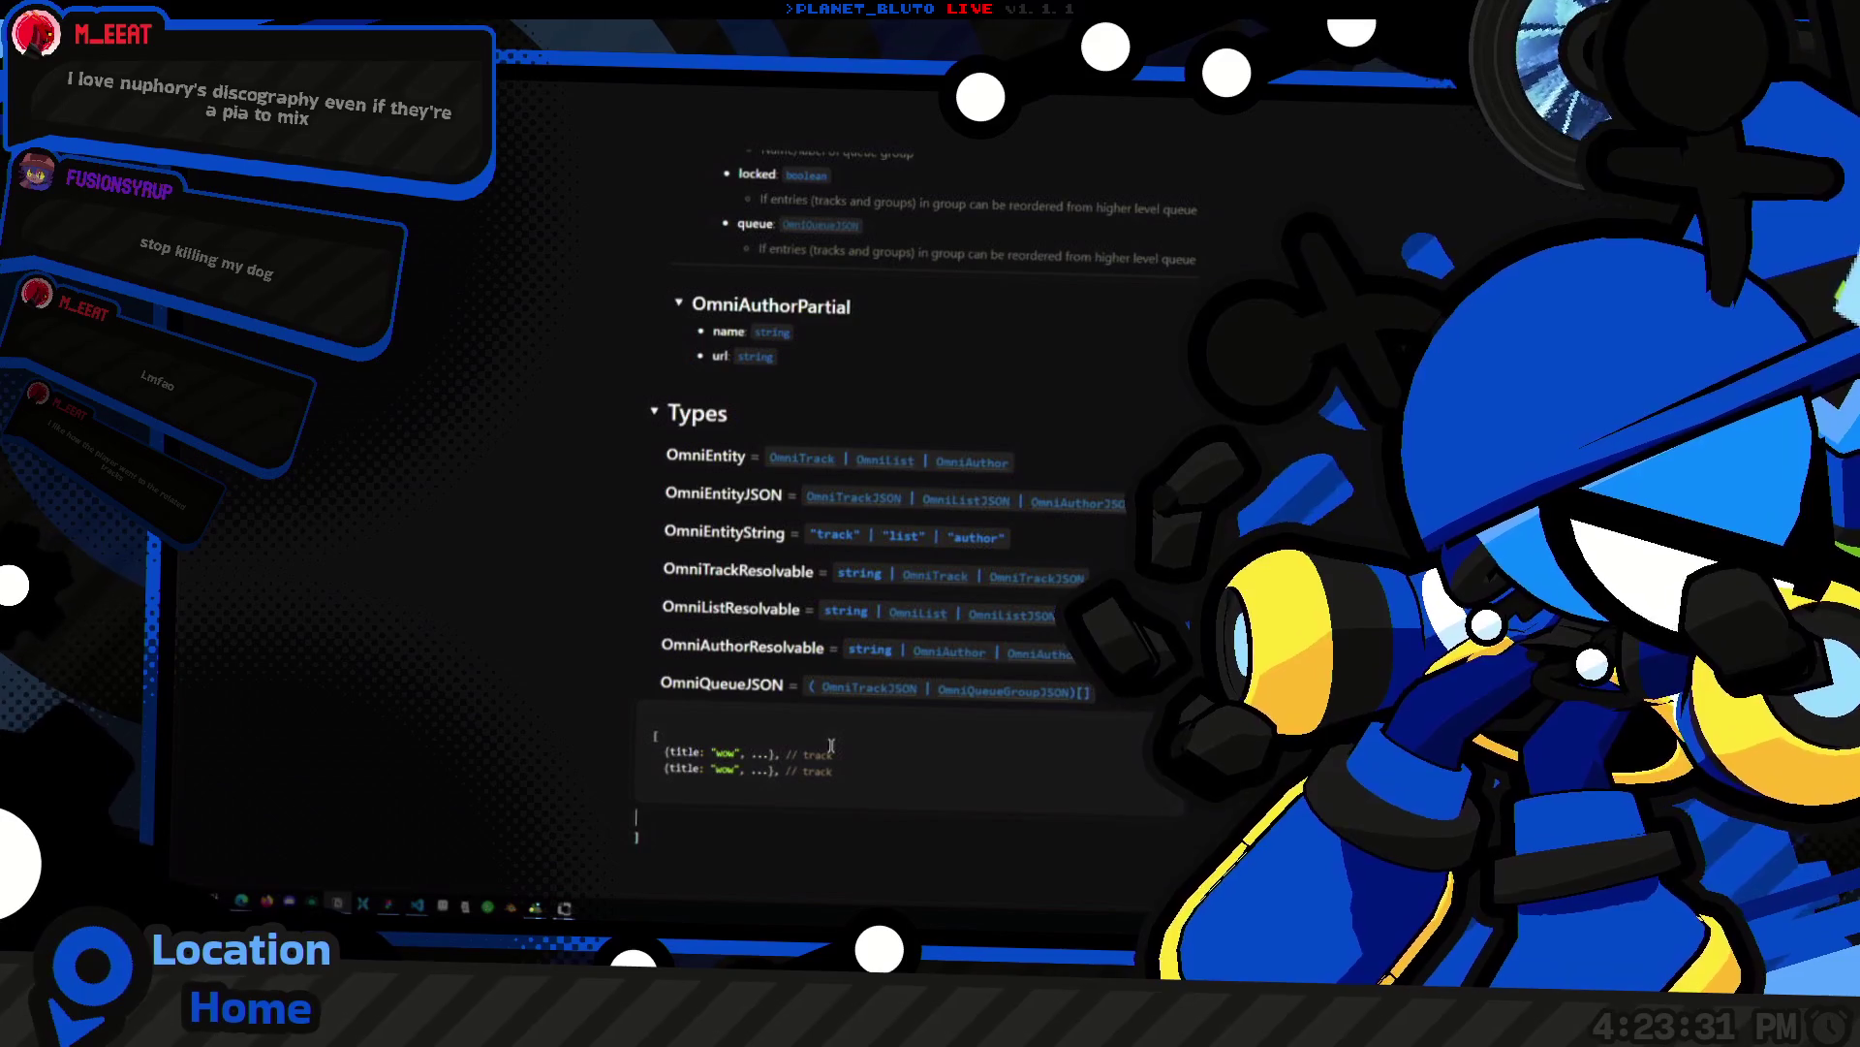
key("ctrl+v")
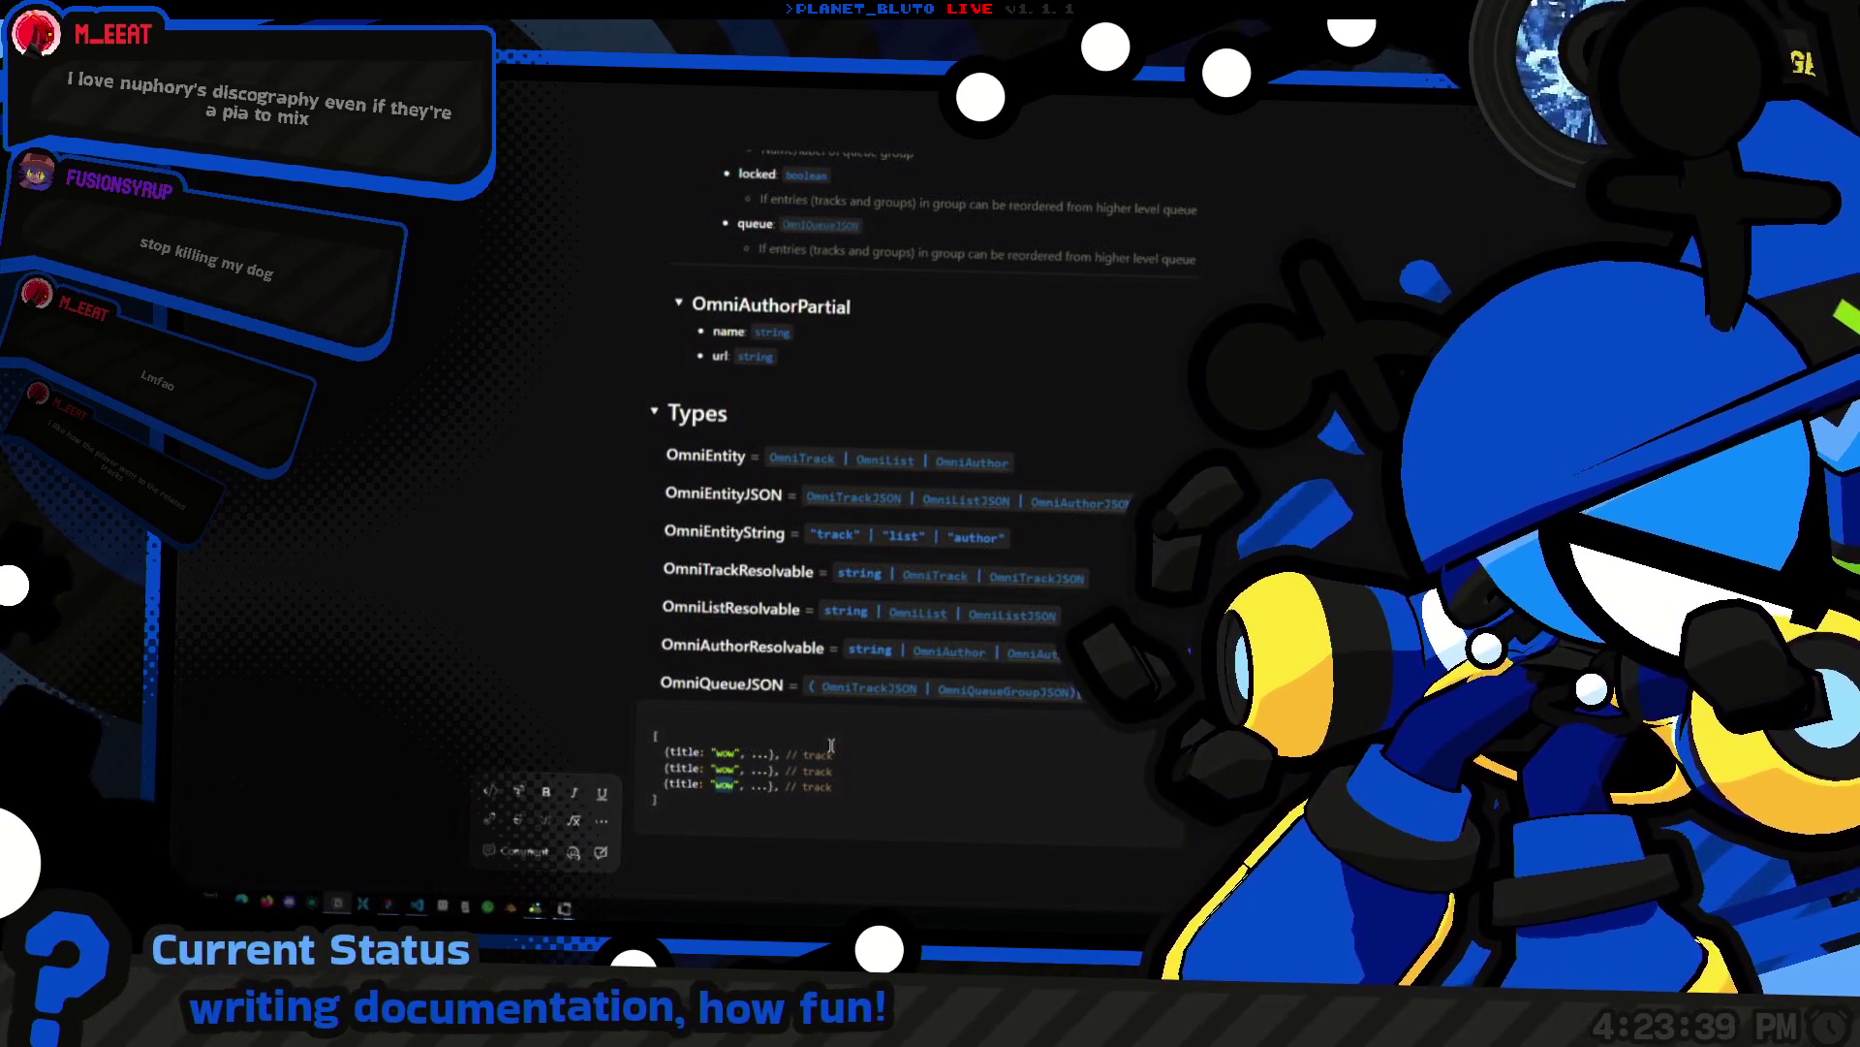
Change the third entry to name: queue_group and begin its queue: [{ list
left_click(1028, 704)
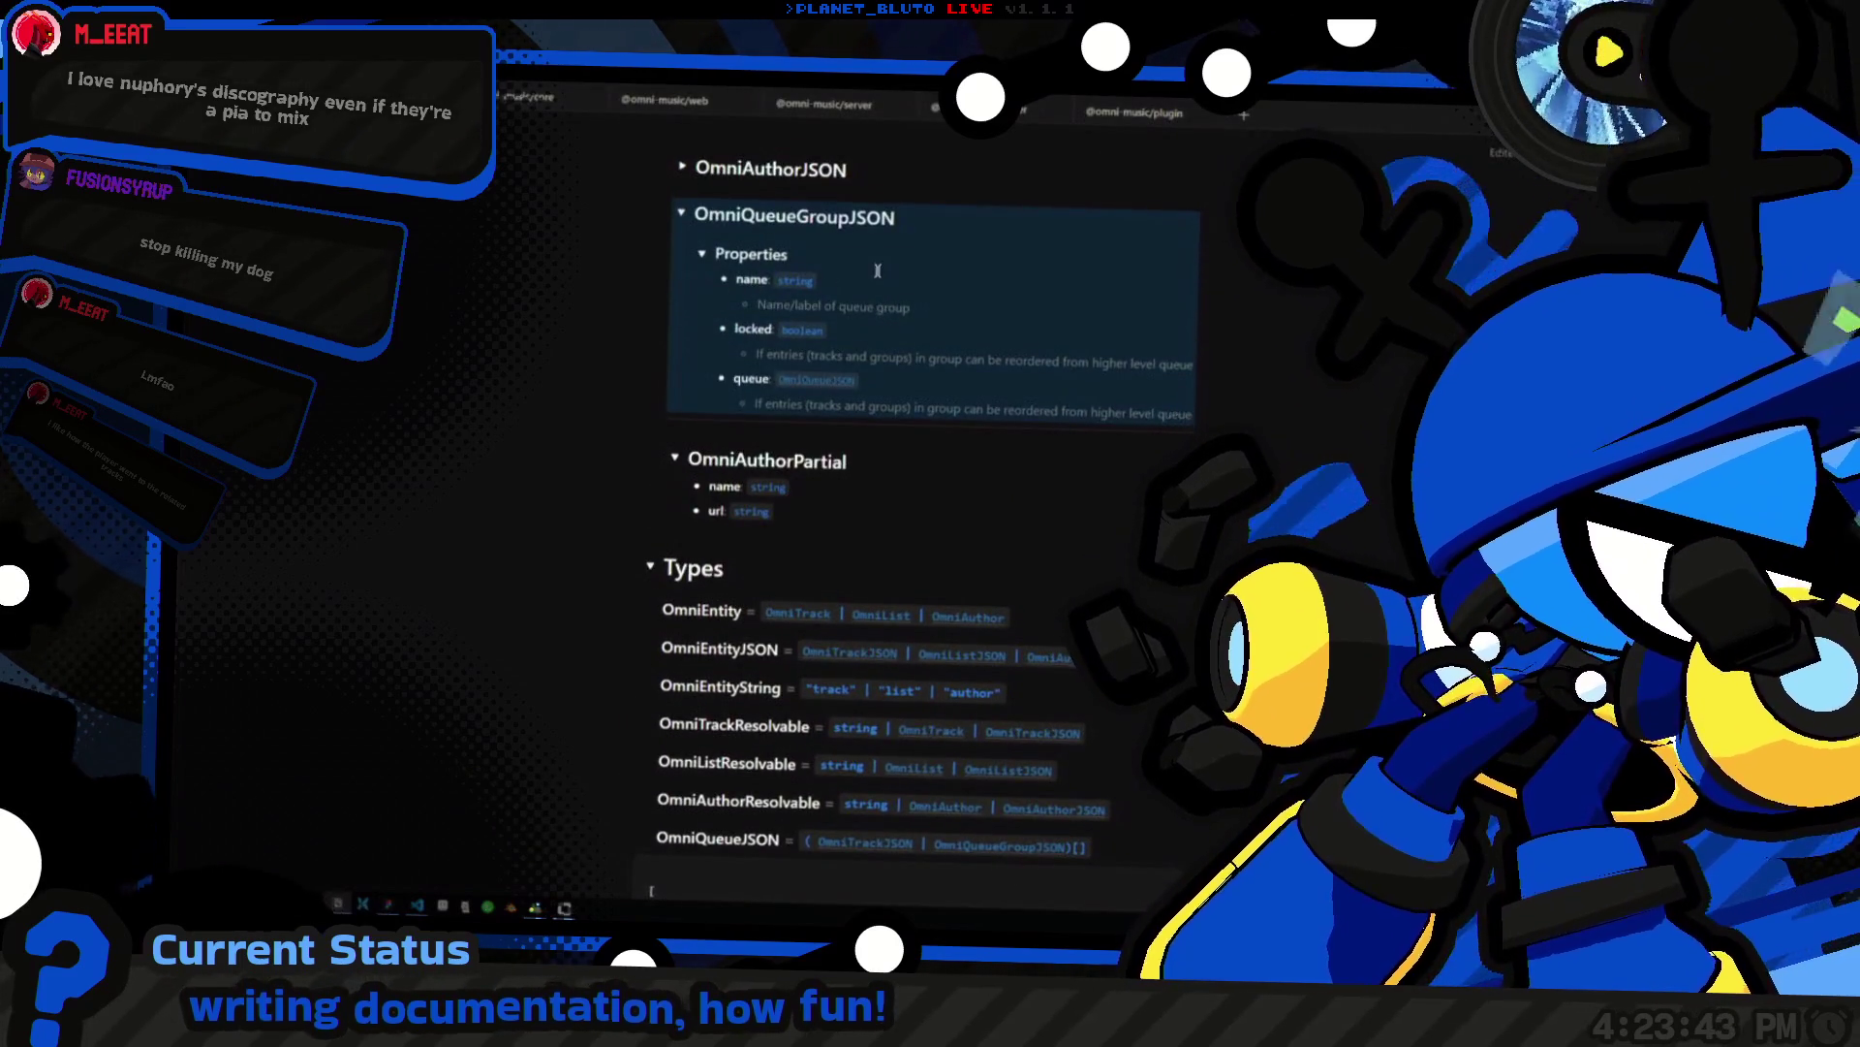
scroll(833, 291, "down", 3)
key("BackSpace")
key("BackSpace")
key("BackSpace")
type("name")
key("Delete")
key("Delete")
key("Delete")
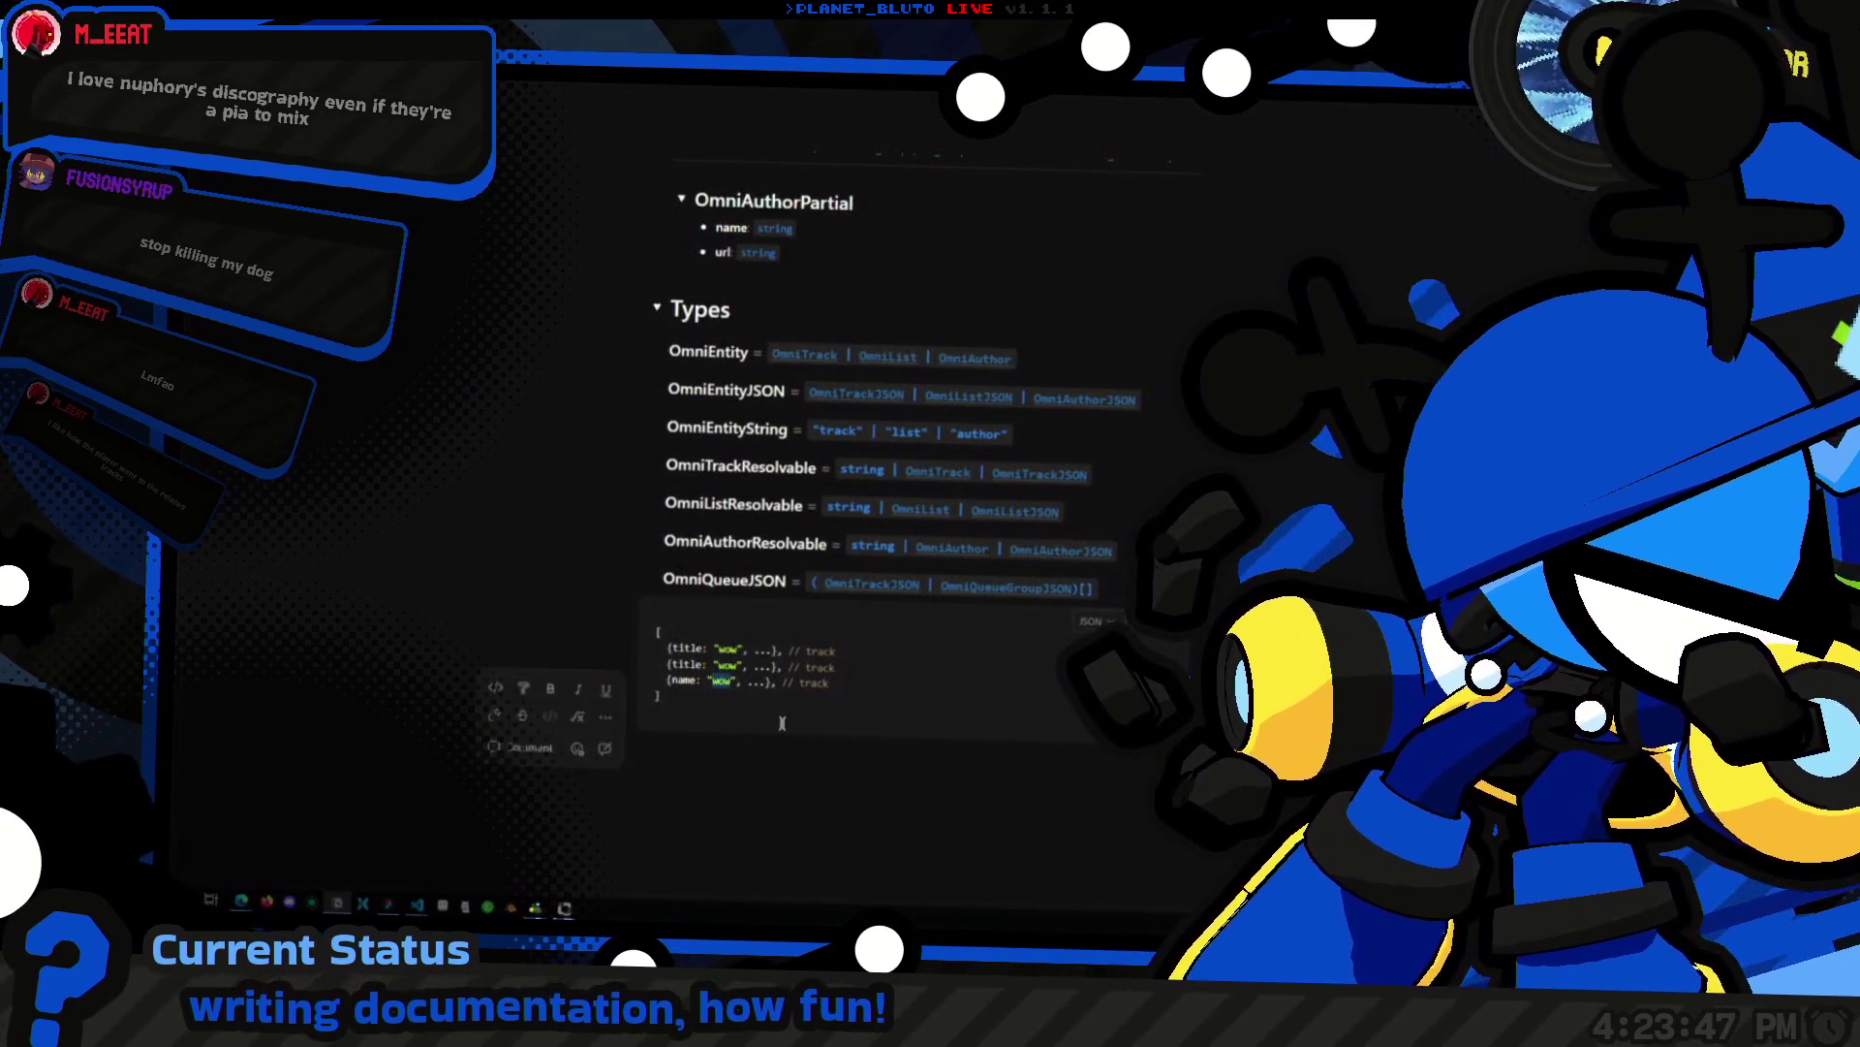
type("queue_group")
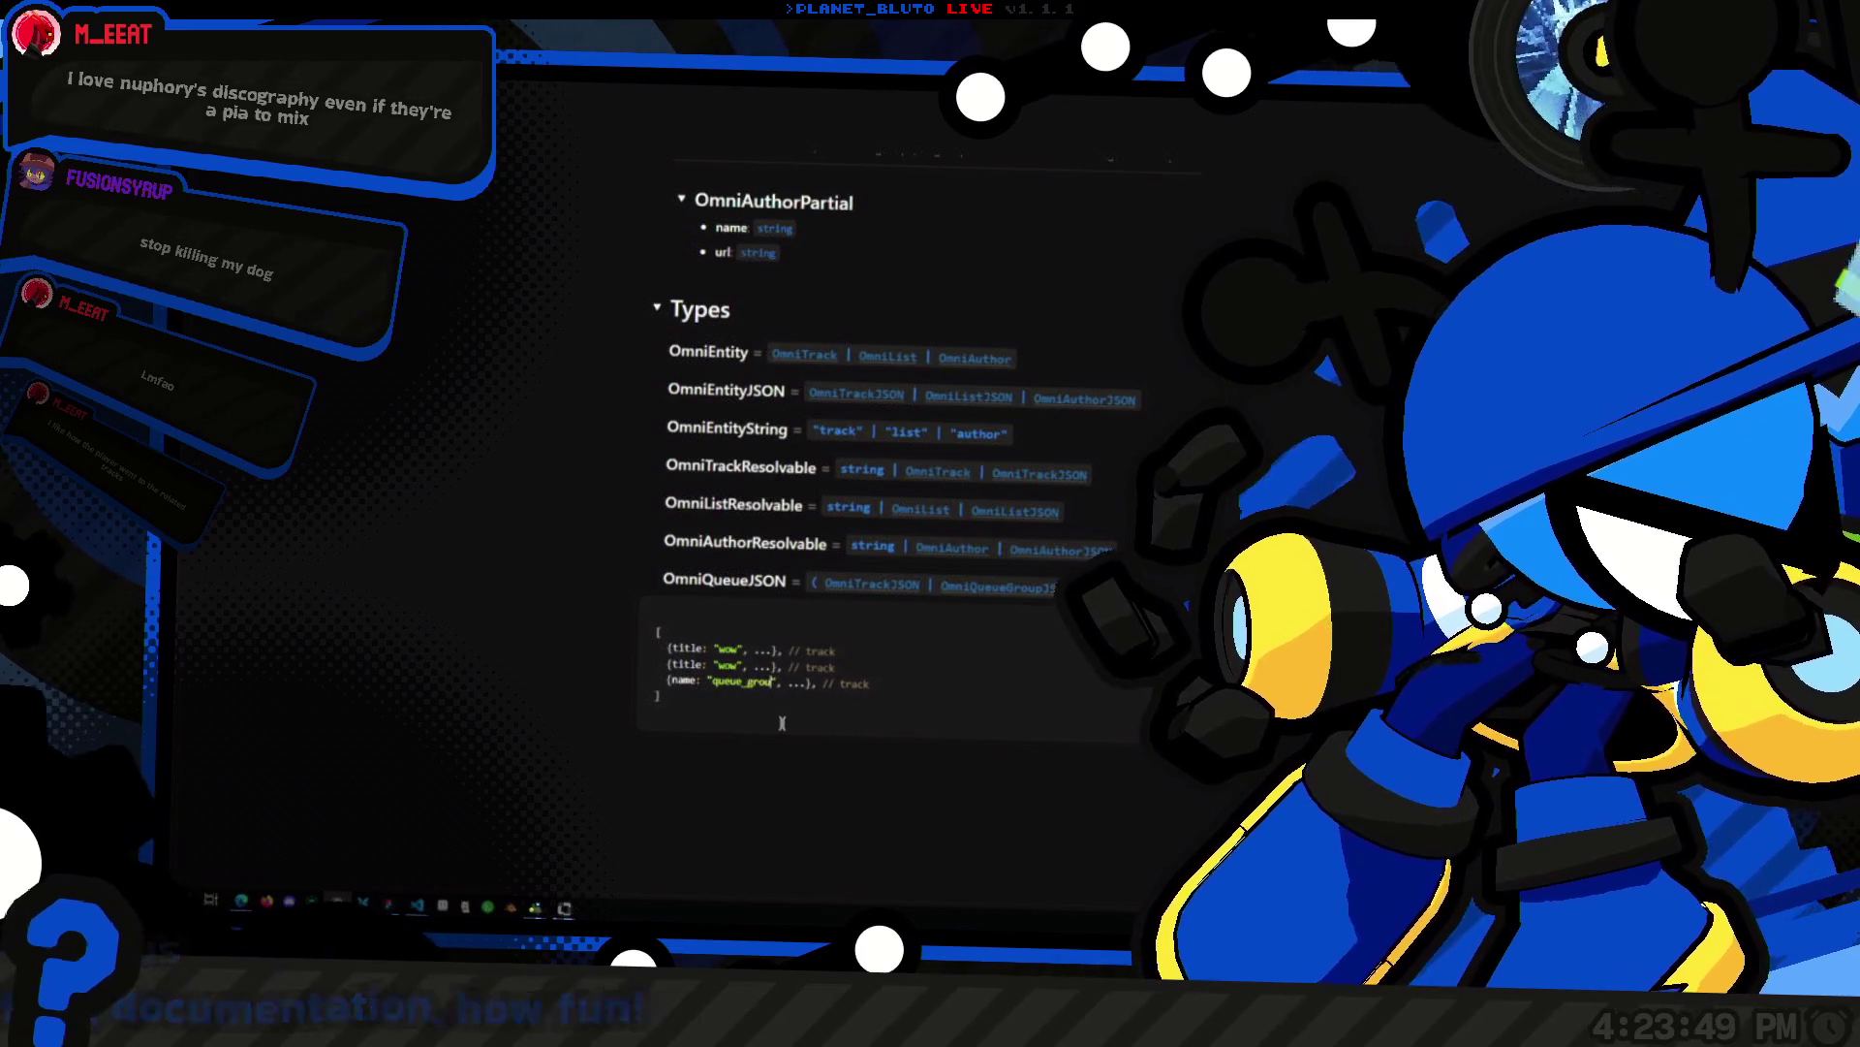
key("Right")
key("Right")
key("Right")
key("shift+Right")
key("shift+Right")
key("shift+Right")
key("BackSpace")
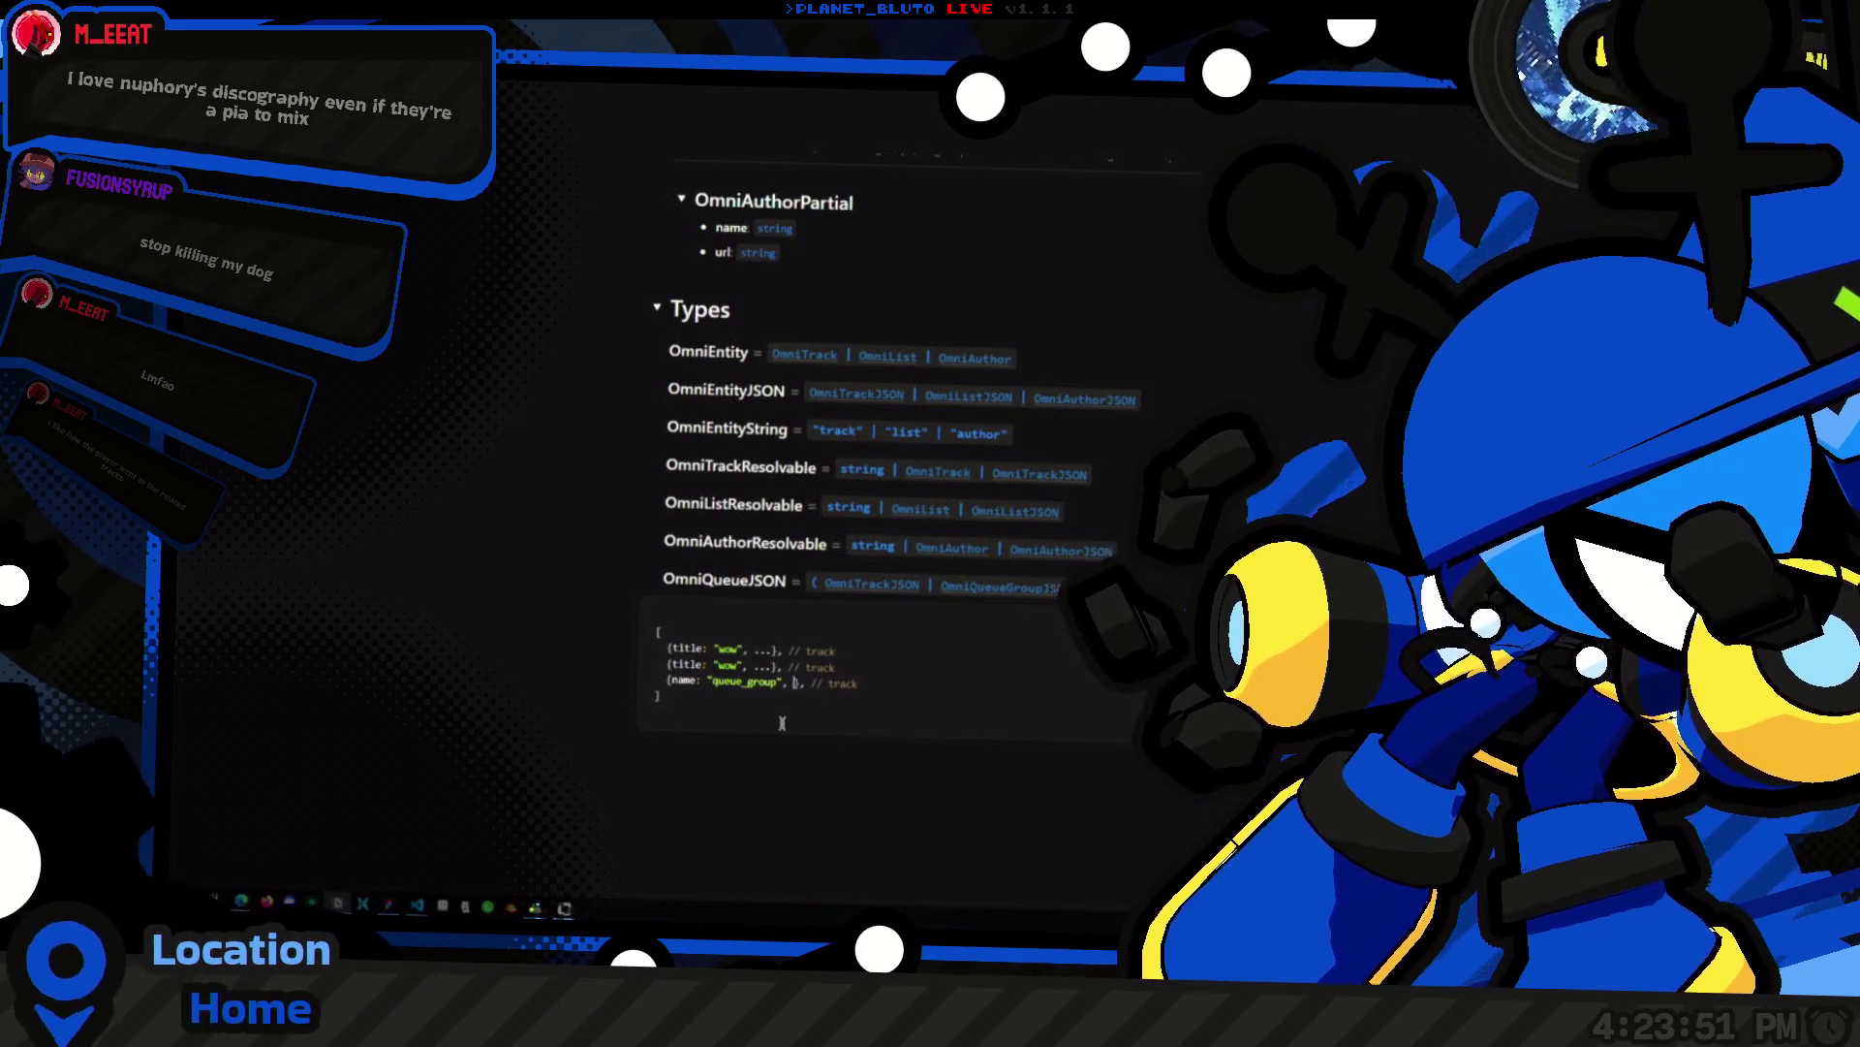
scroll(782, 722, "up", 2)
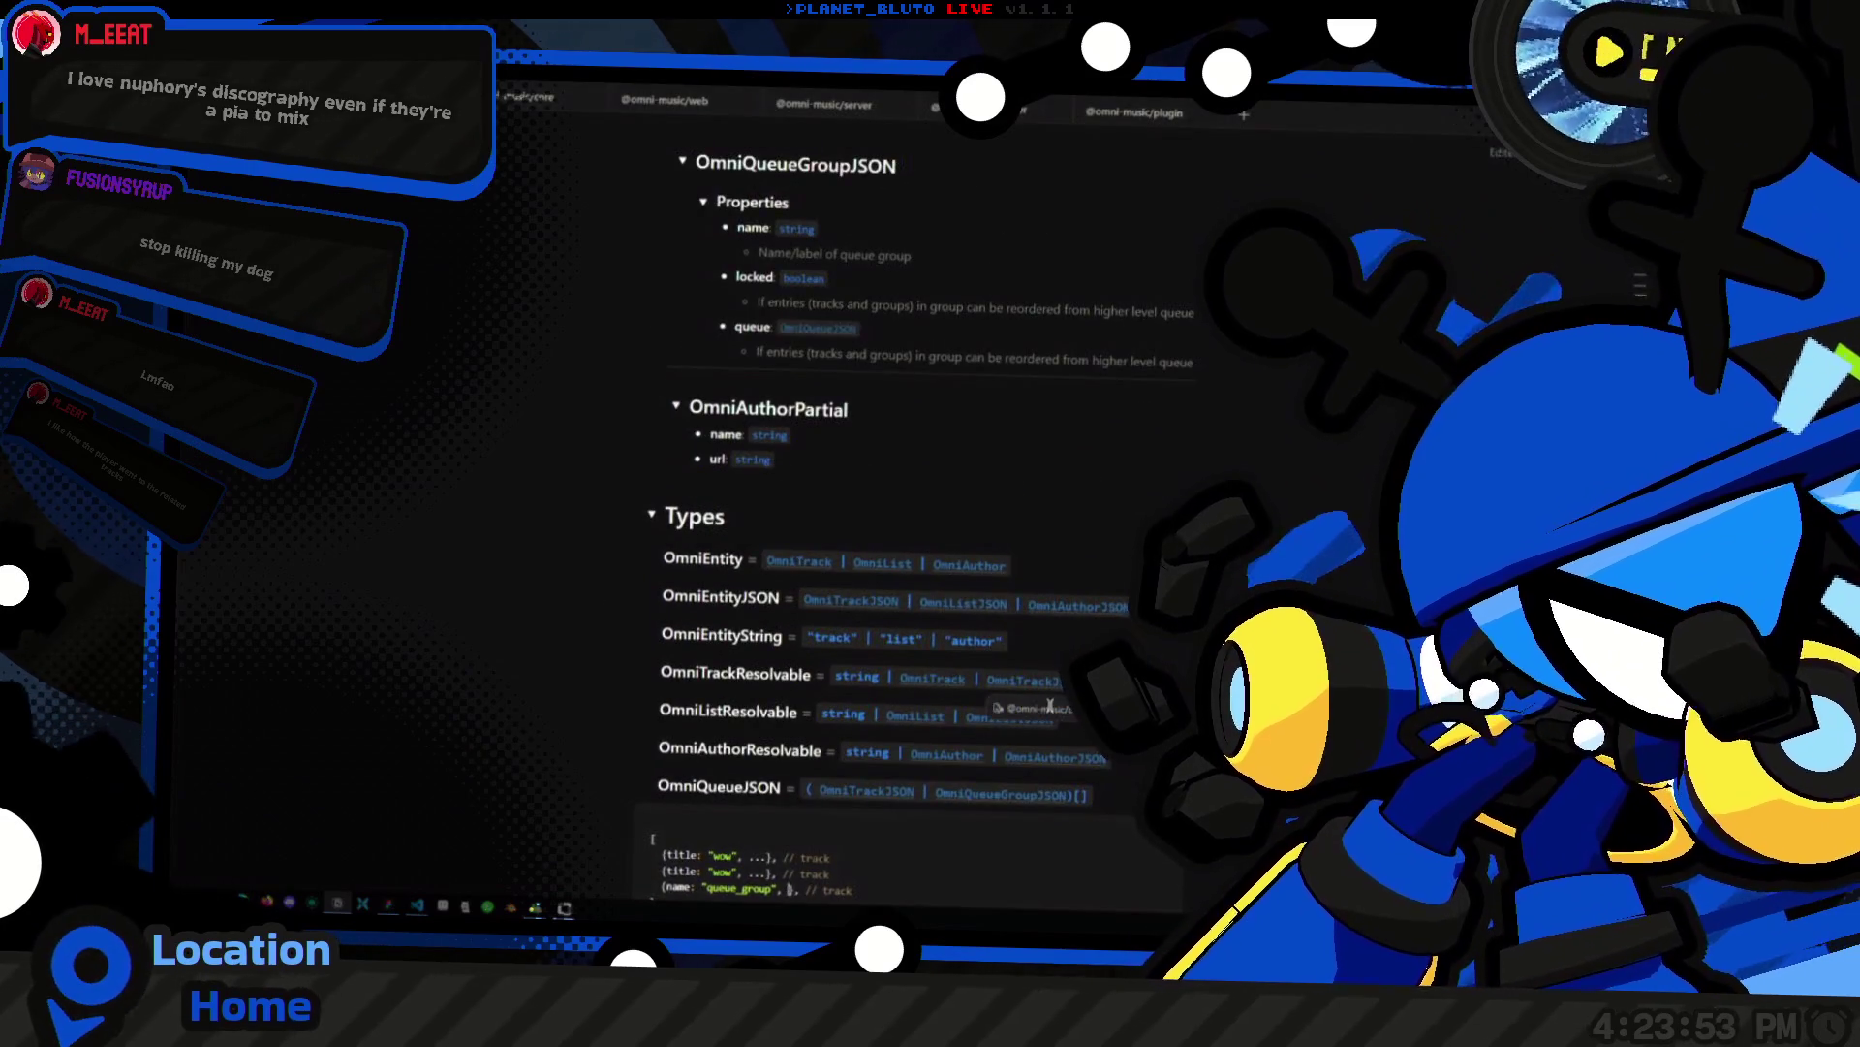
type("queu")
type("e: [")
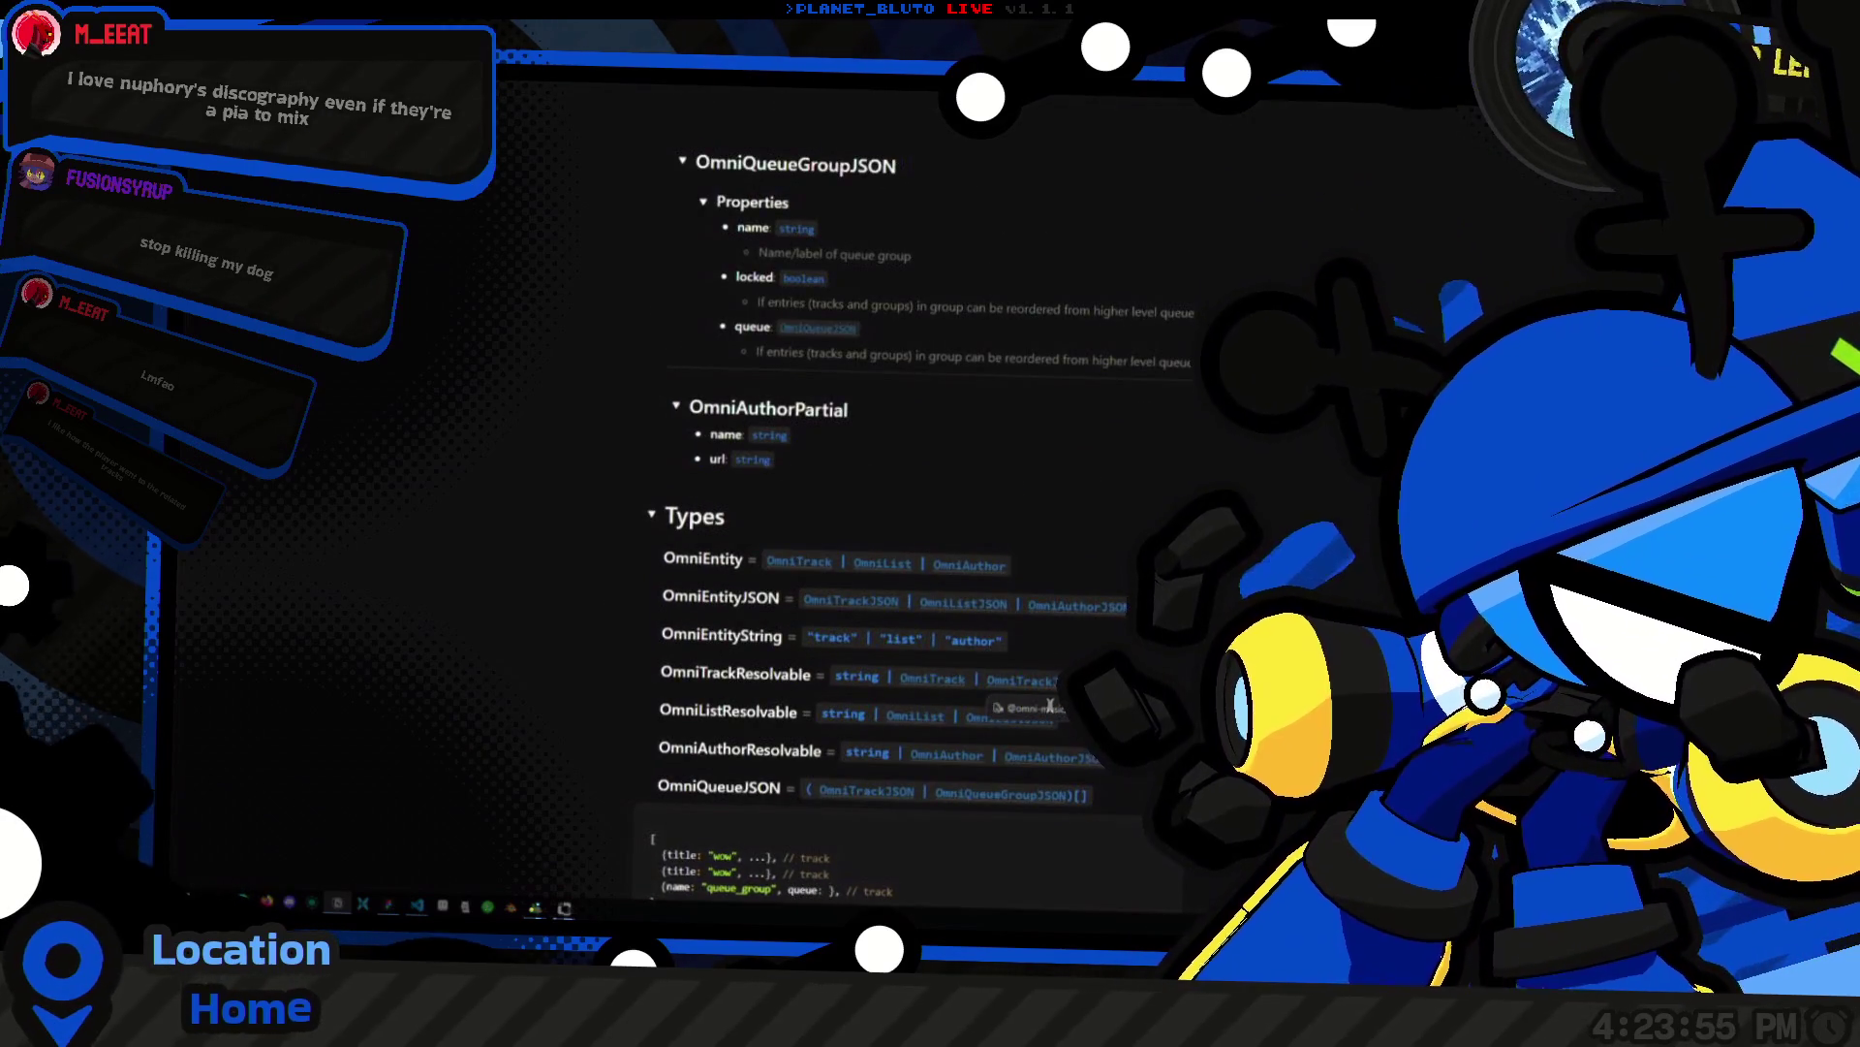
type("{")
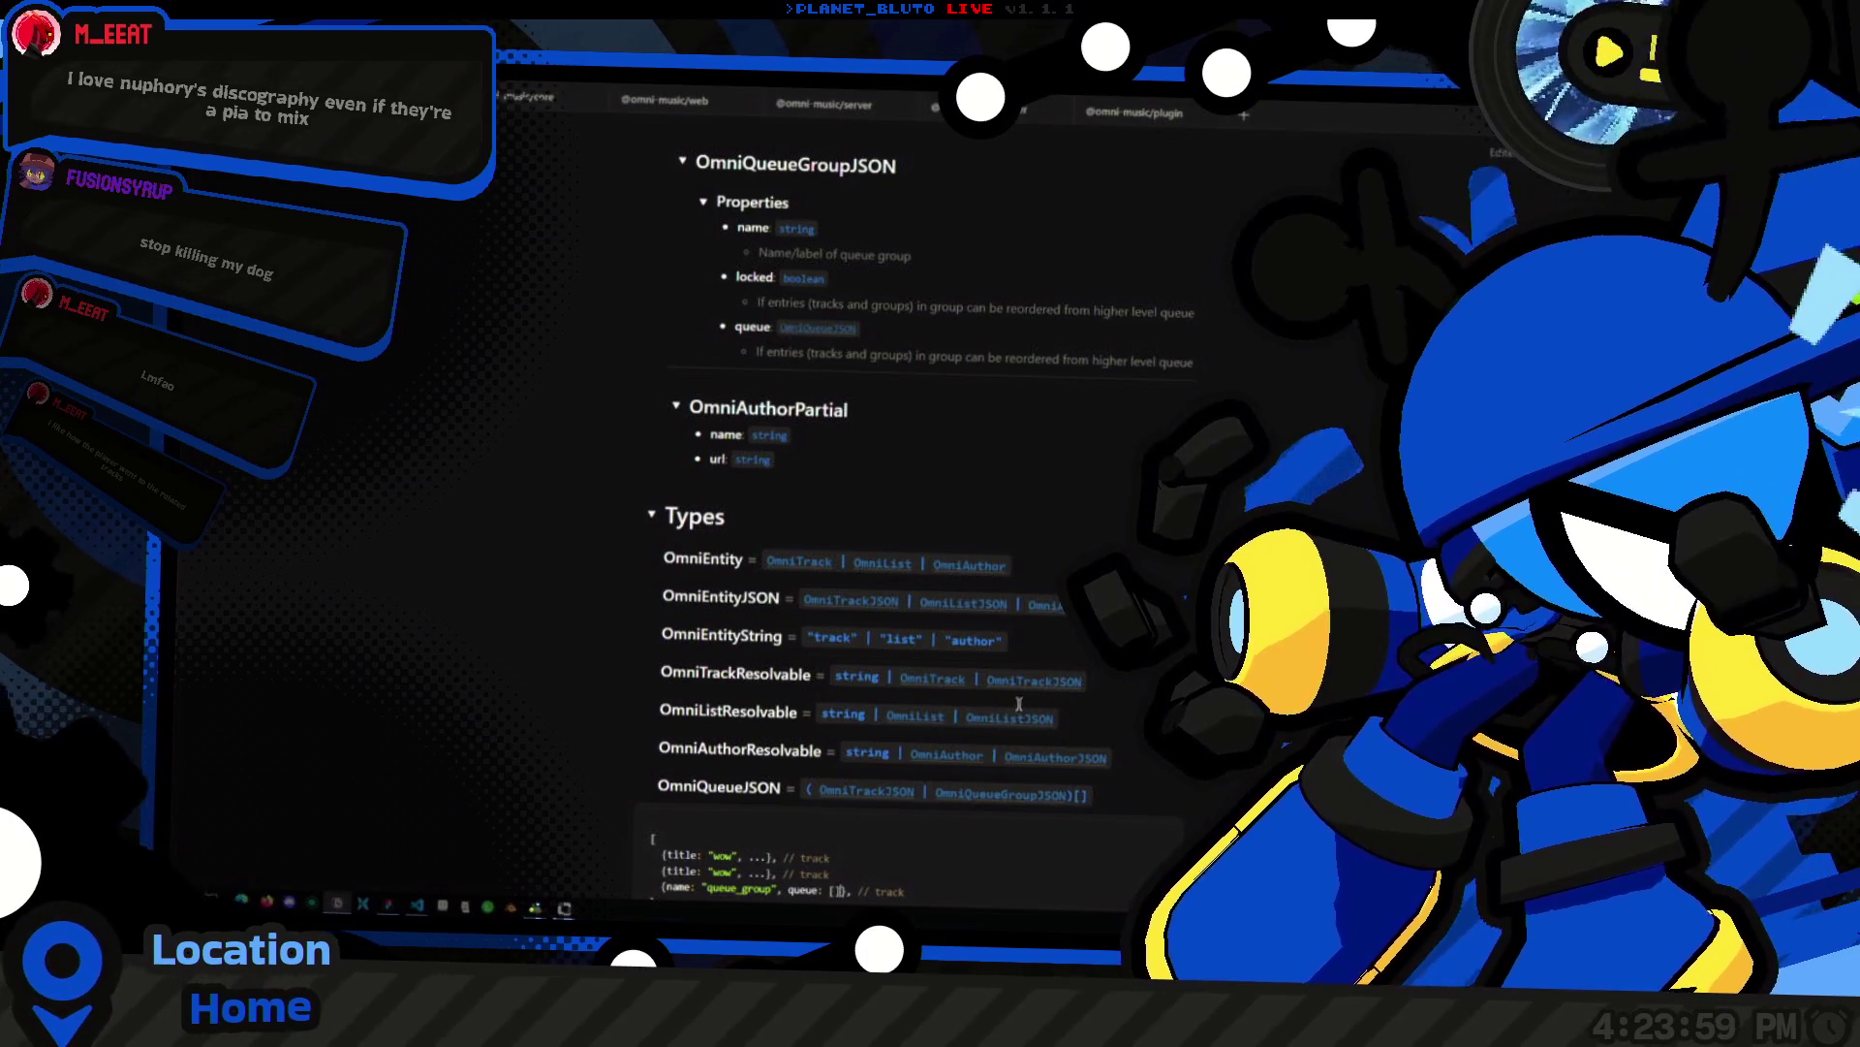
Place three copied title track lines inside the queue_group queue list
scroll(1008, 722, "down", 2)
key("Return")
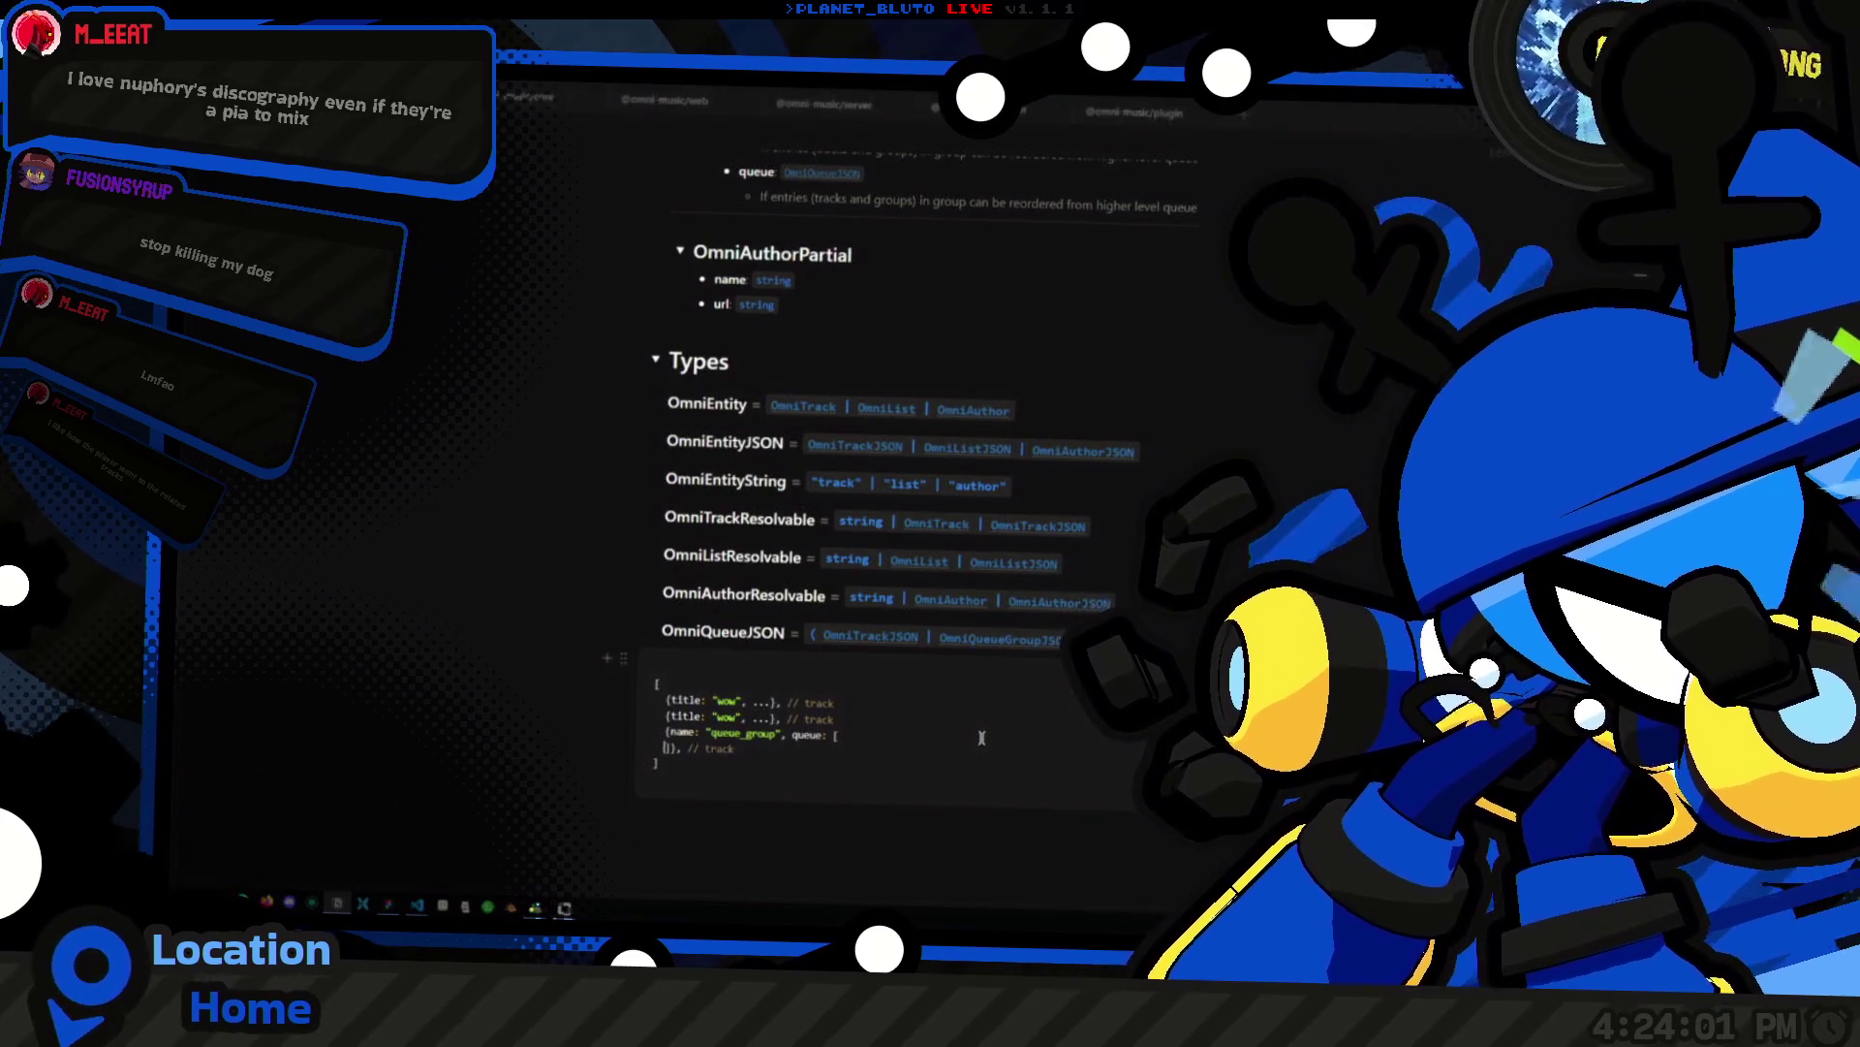
key("Return")
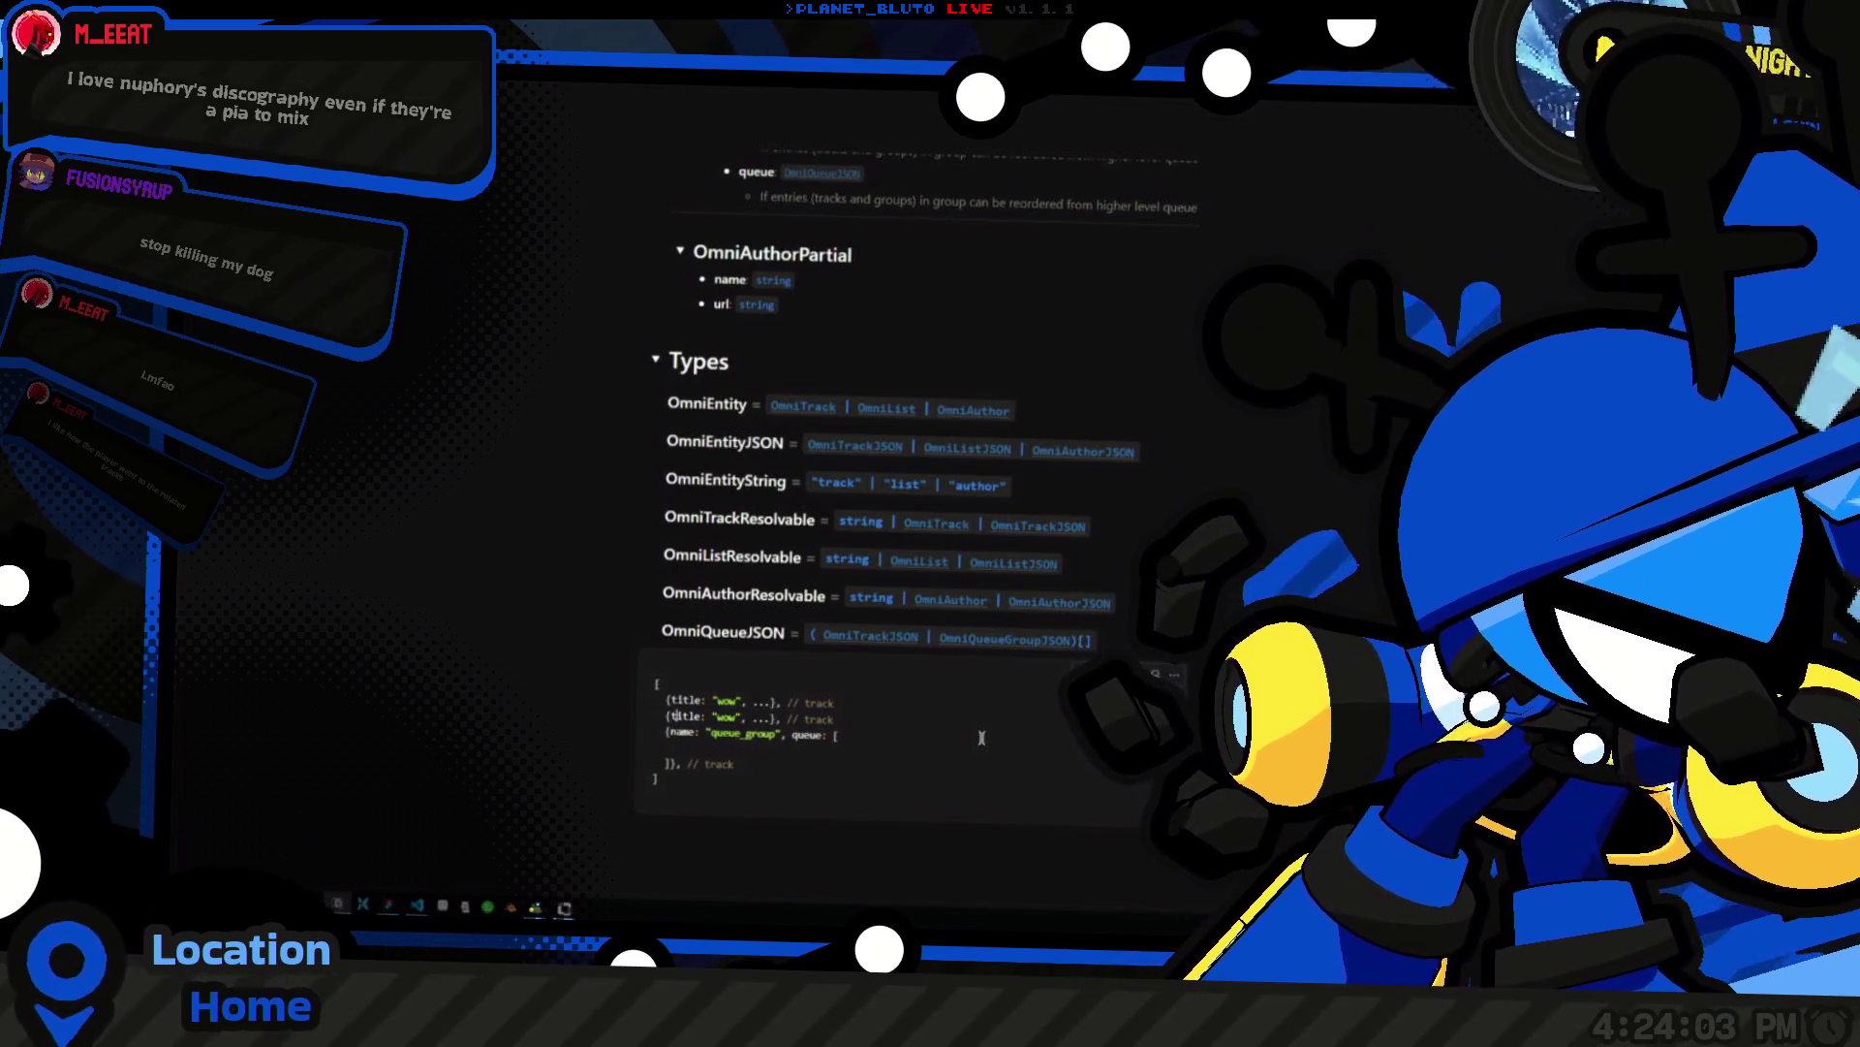
key("Down")
key("Home")
type("{title: \"wow\", ...}, // track")
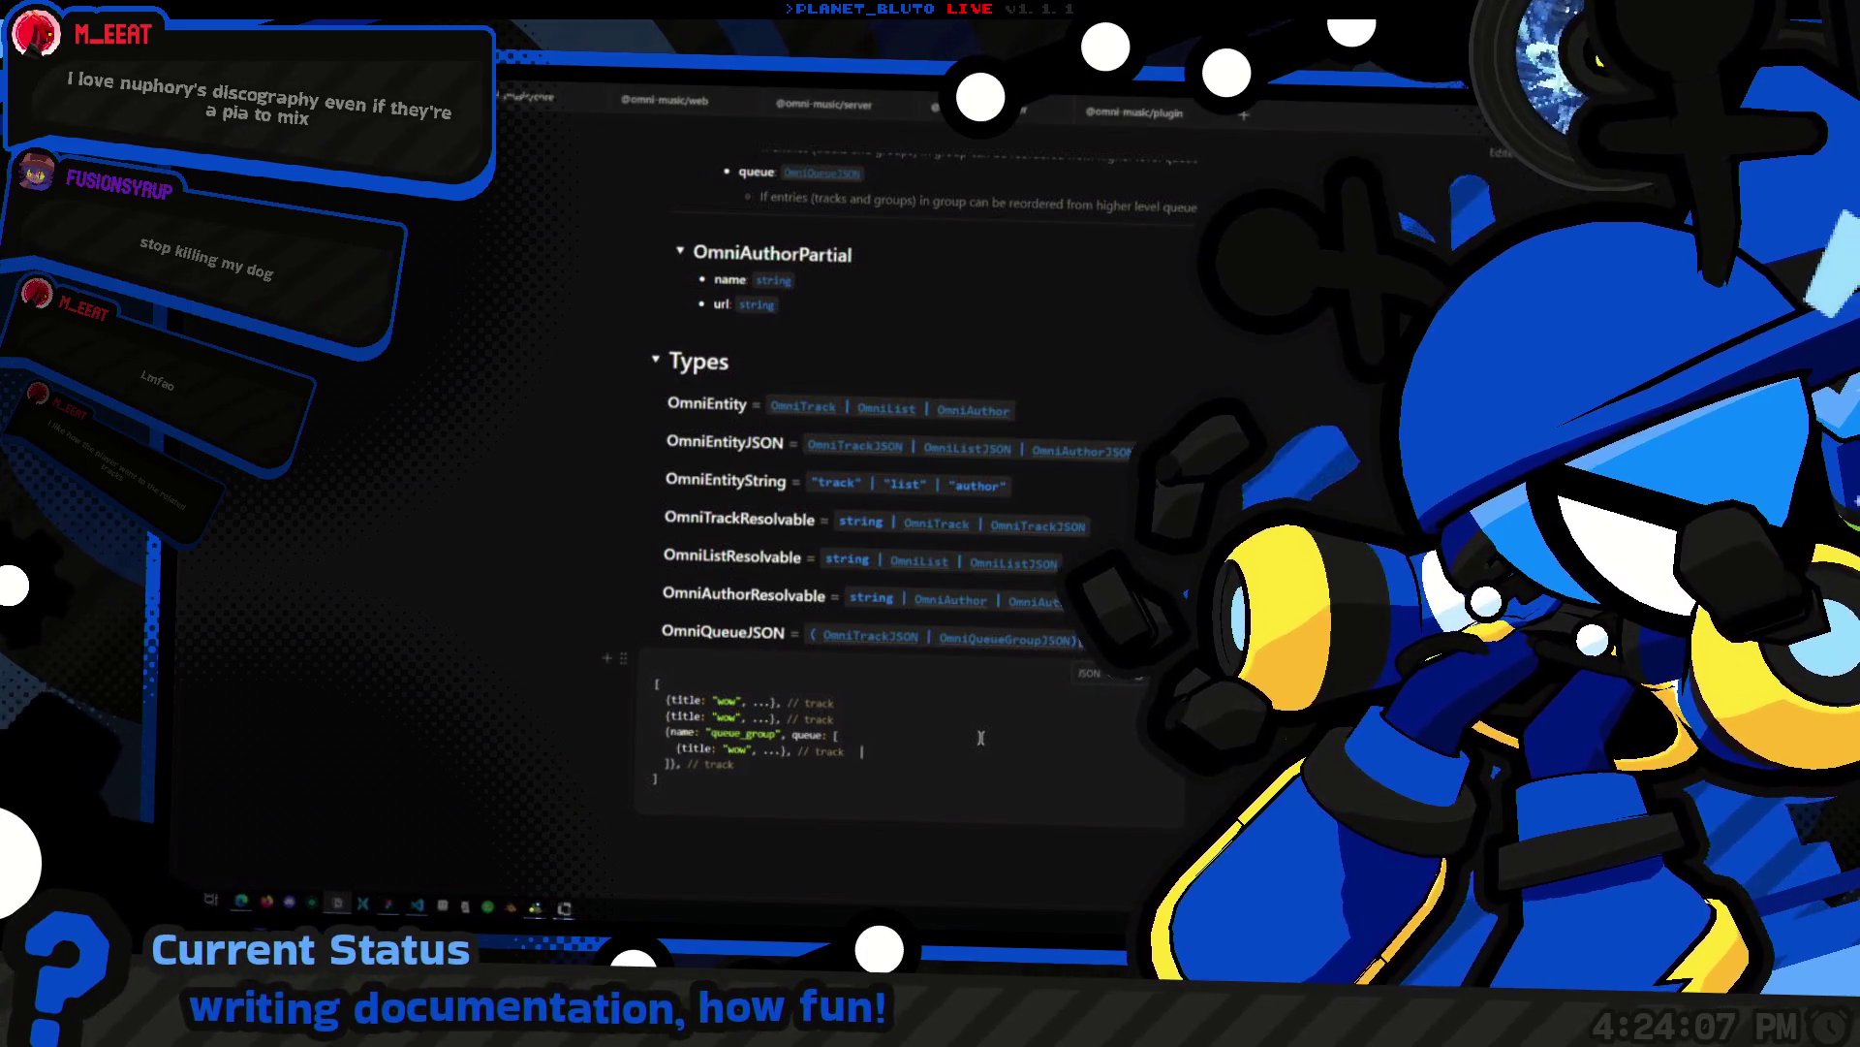
key("shift+Home")
key("ctrl+c")
key("End")
key("Return")
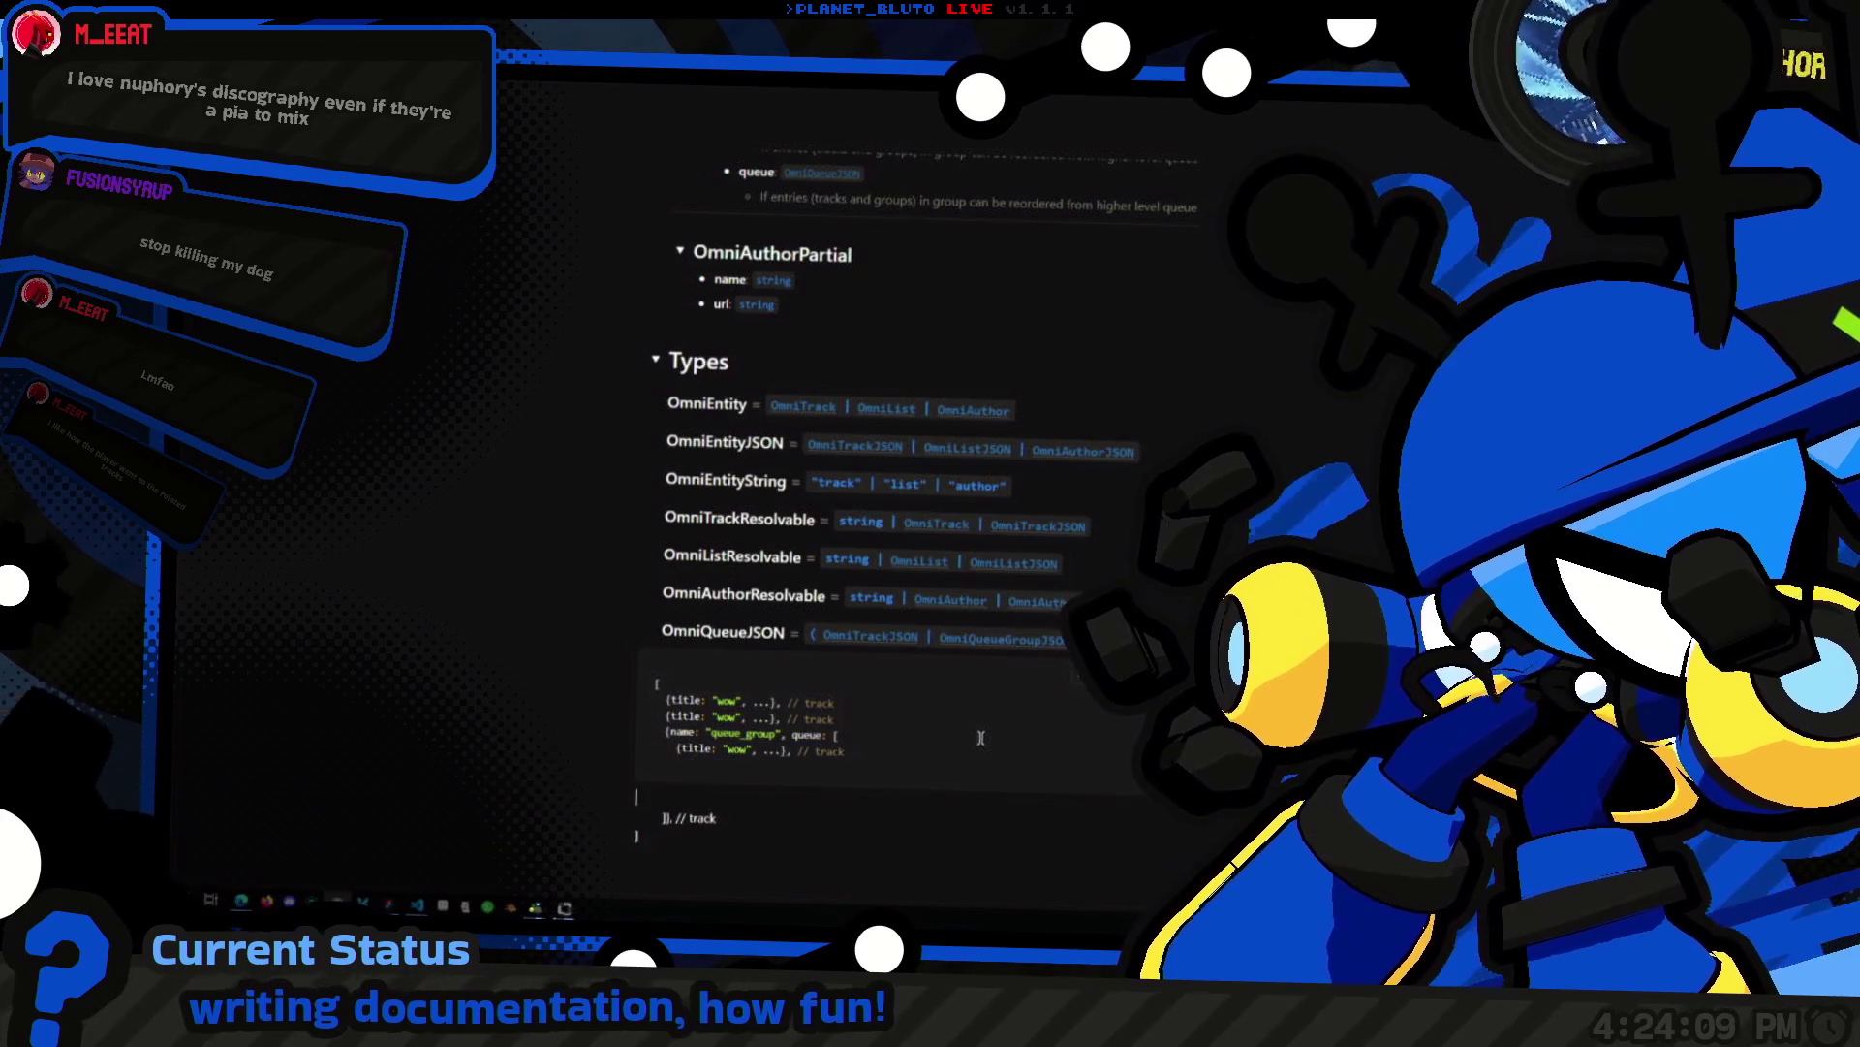
key("ctrl+v")
key("Return")
key("ctrl+v")
Add a //... comment line after the last nested track
right_click(859, 714)
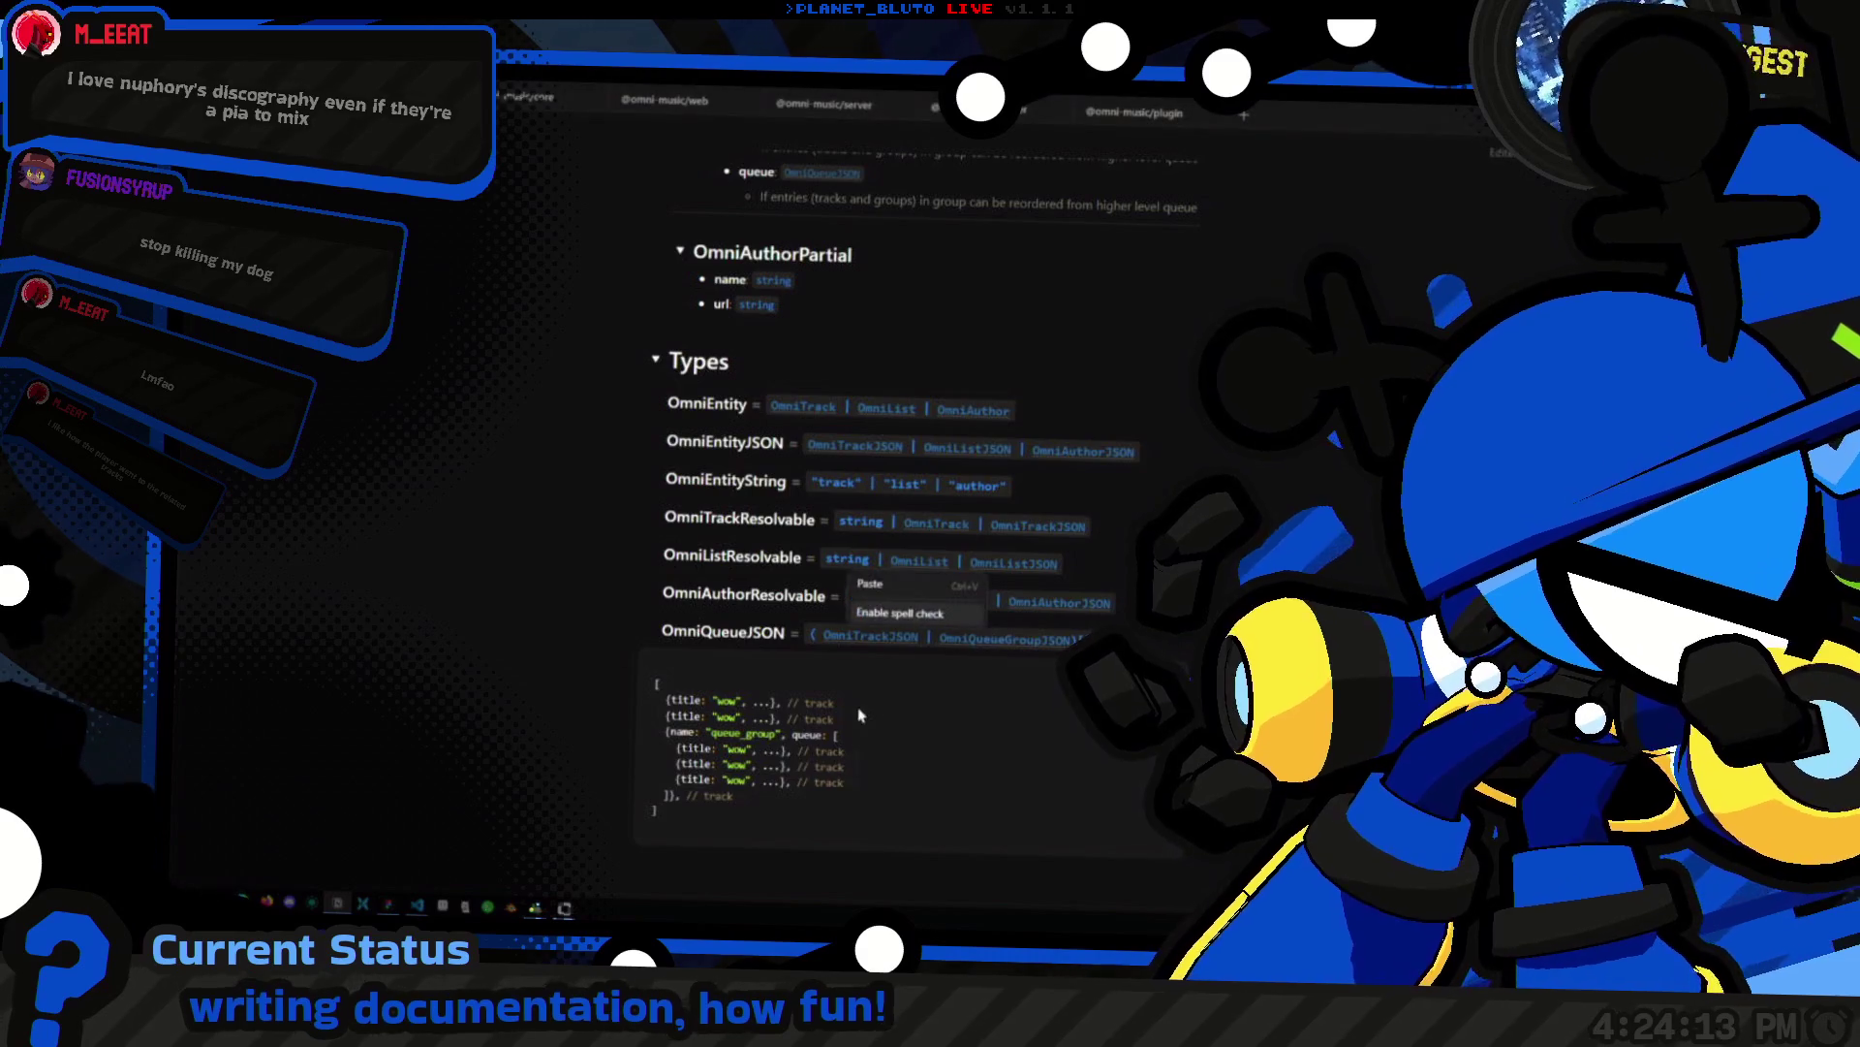
key("Escape")
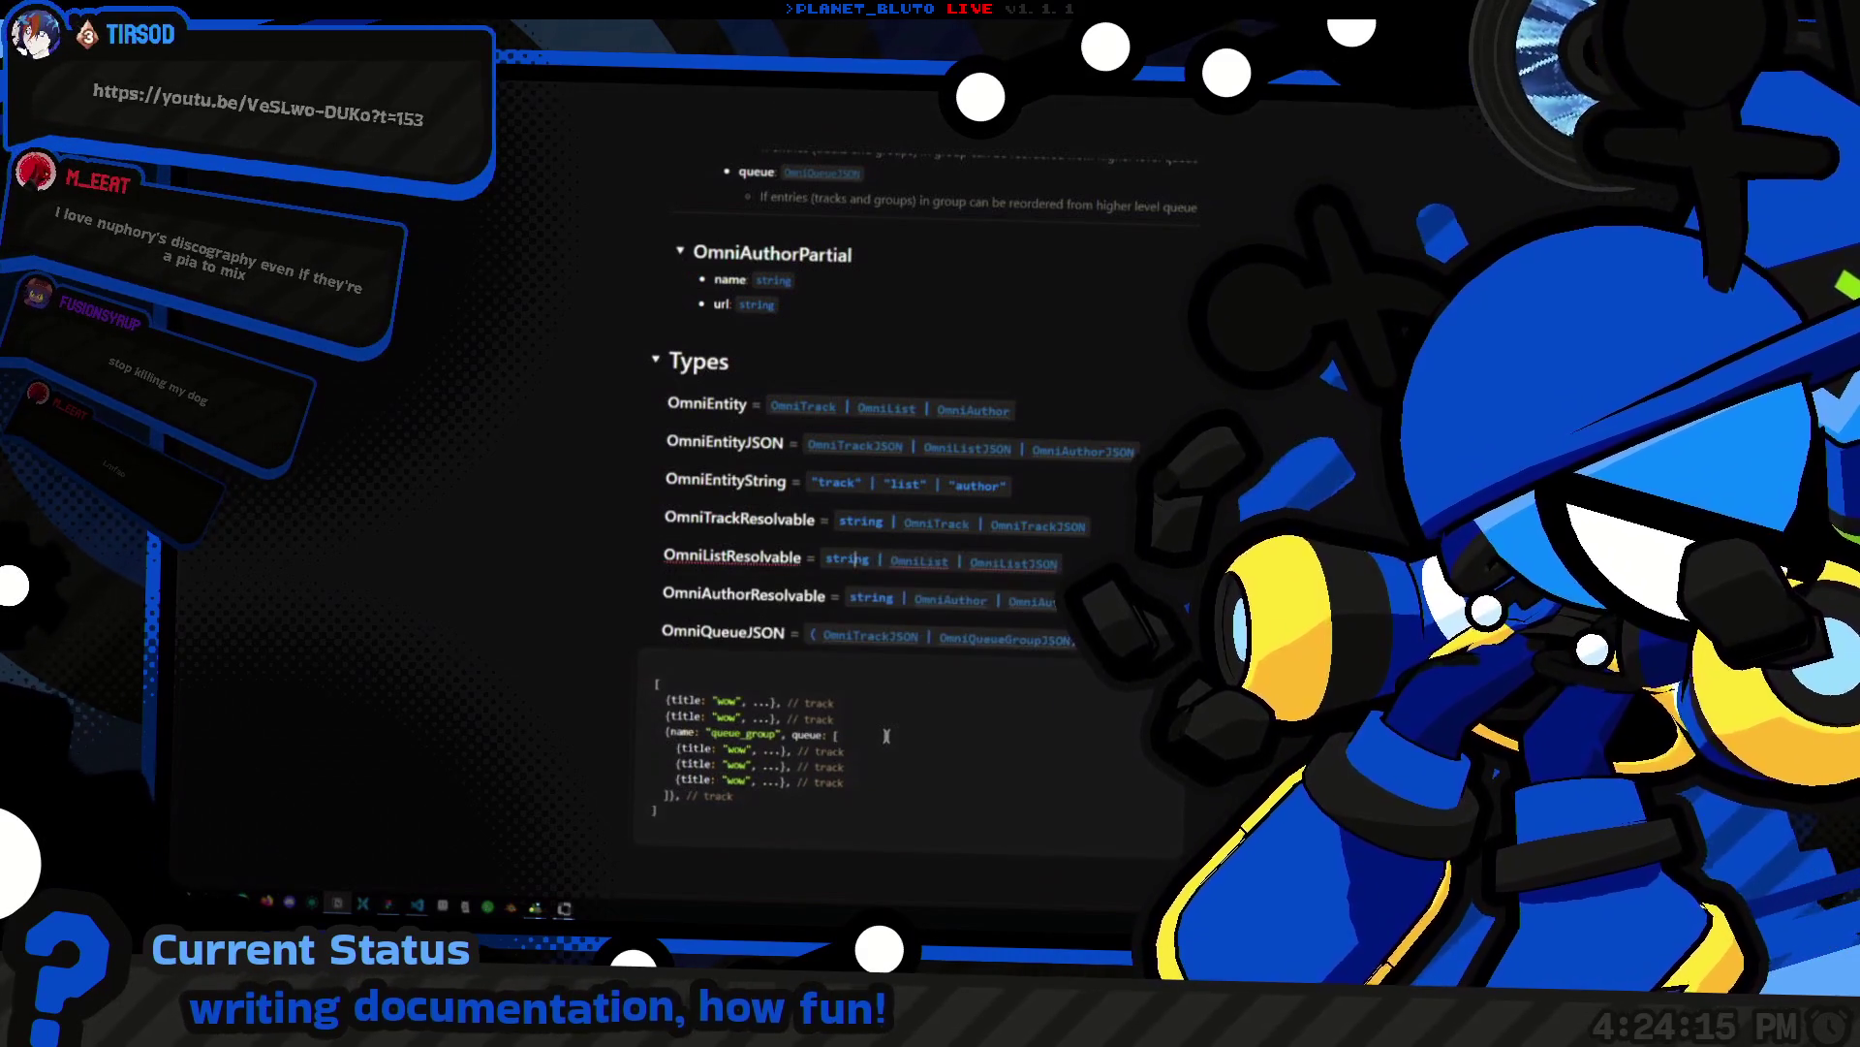
key("Down")
key("Return")
type("...")
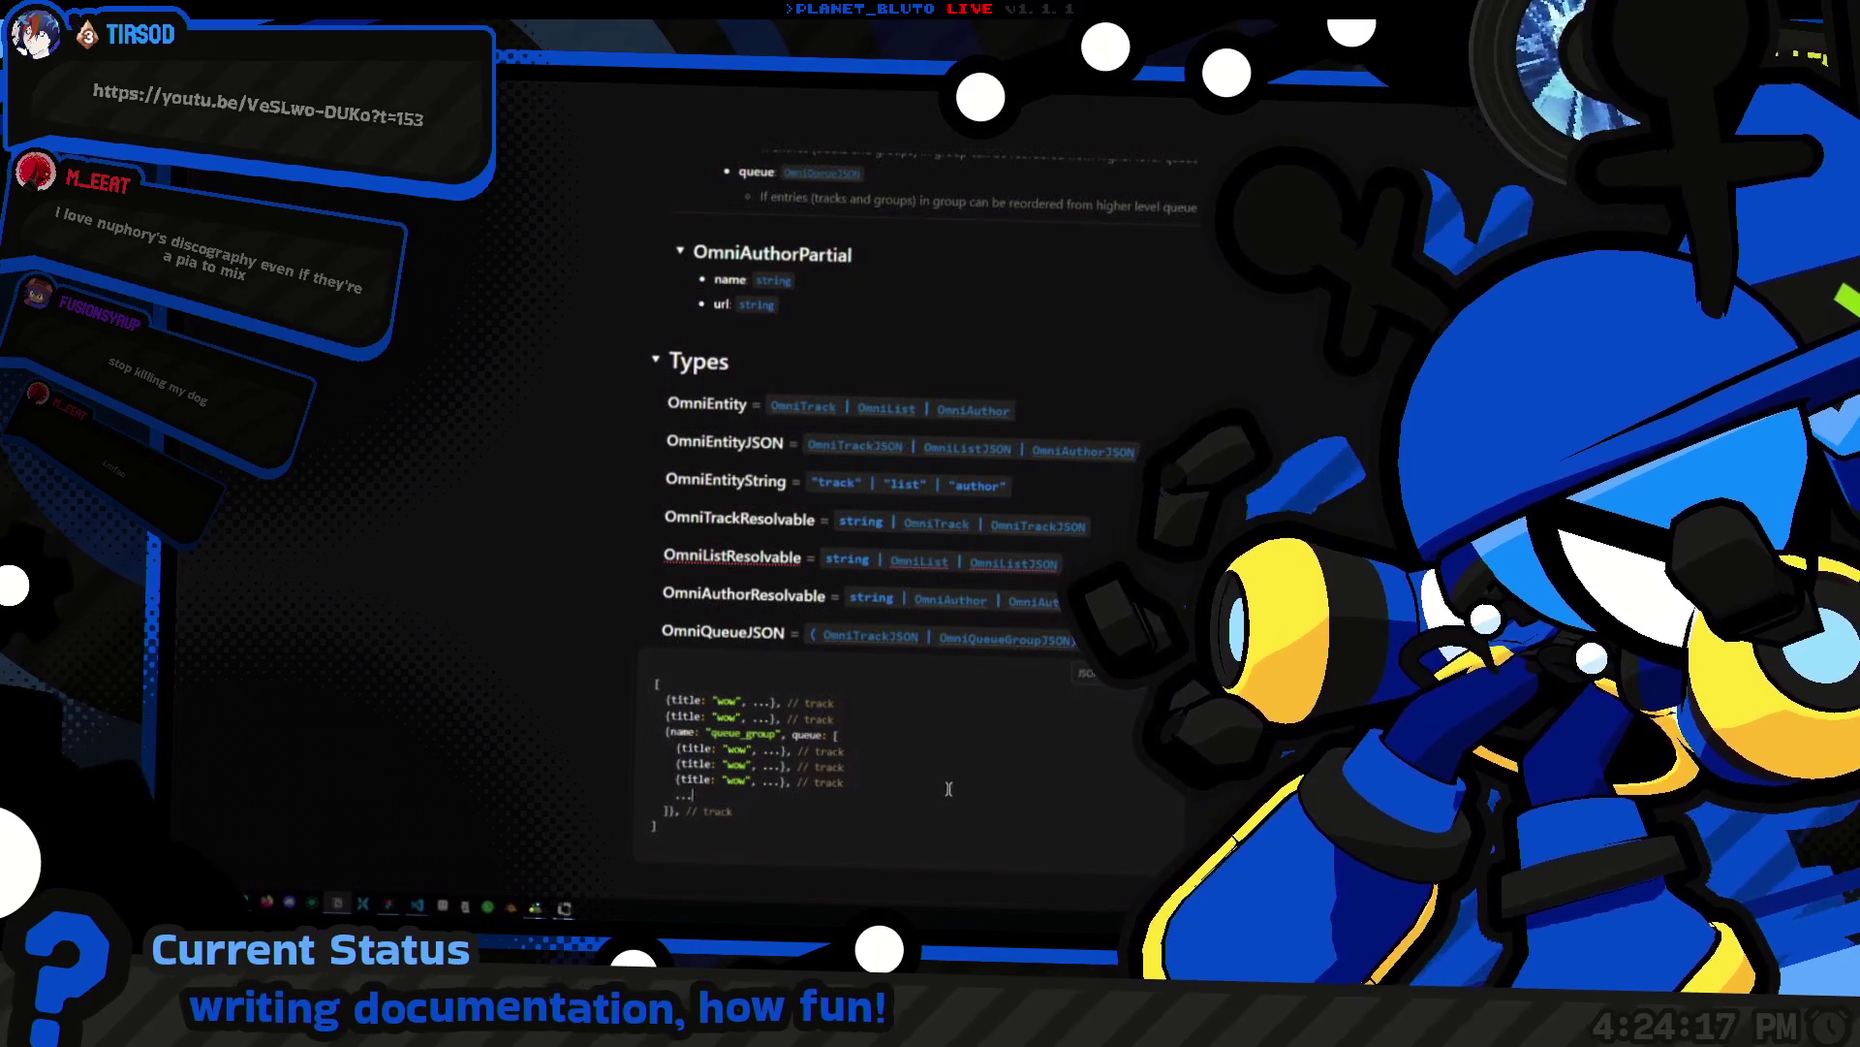
type("//")
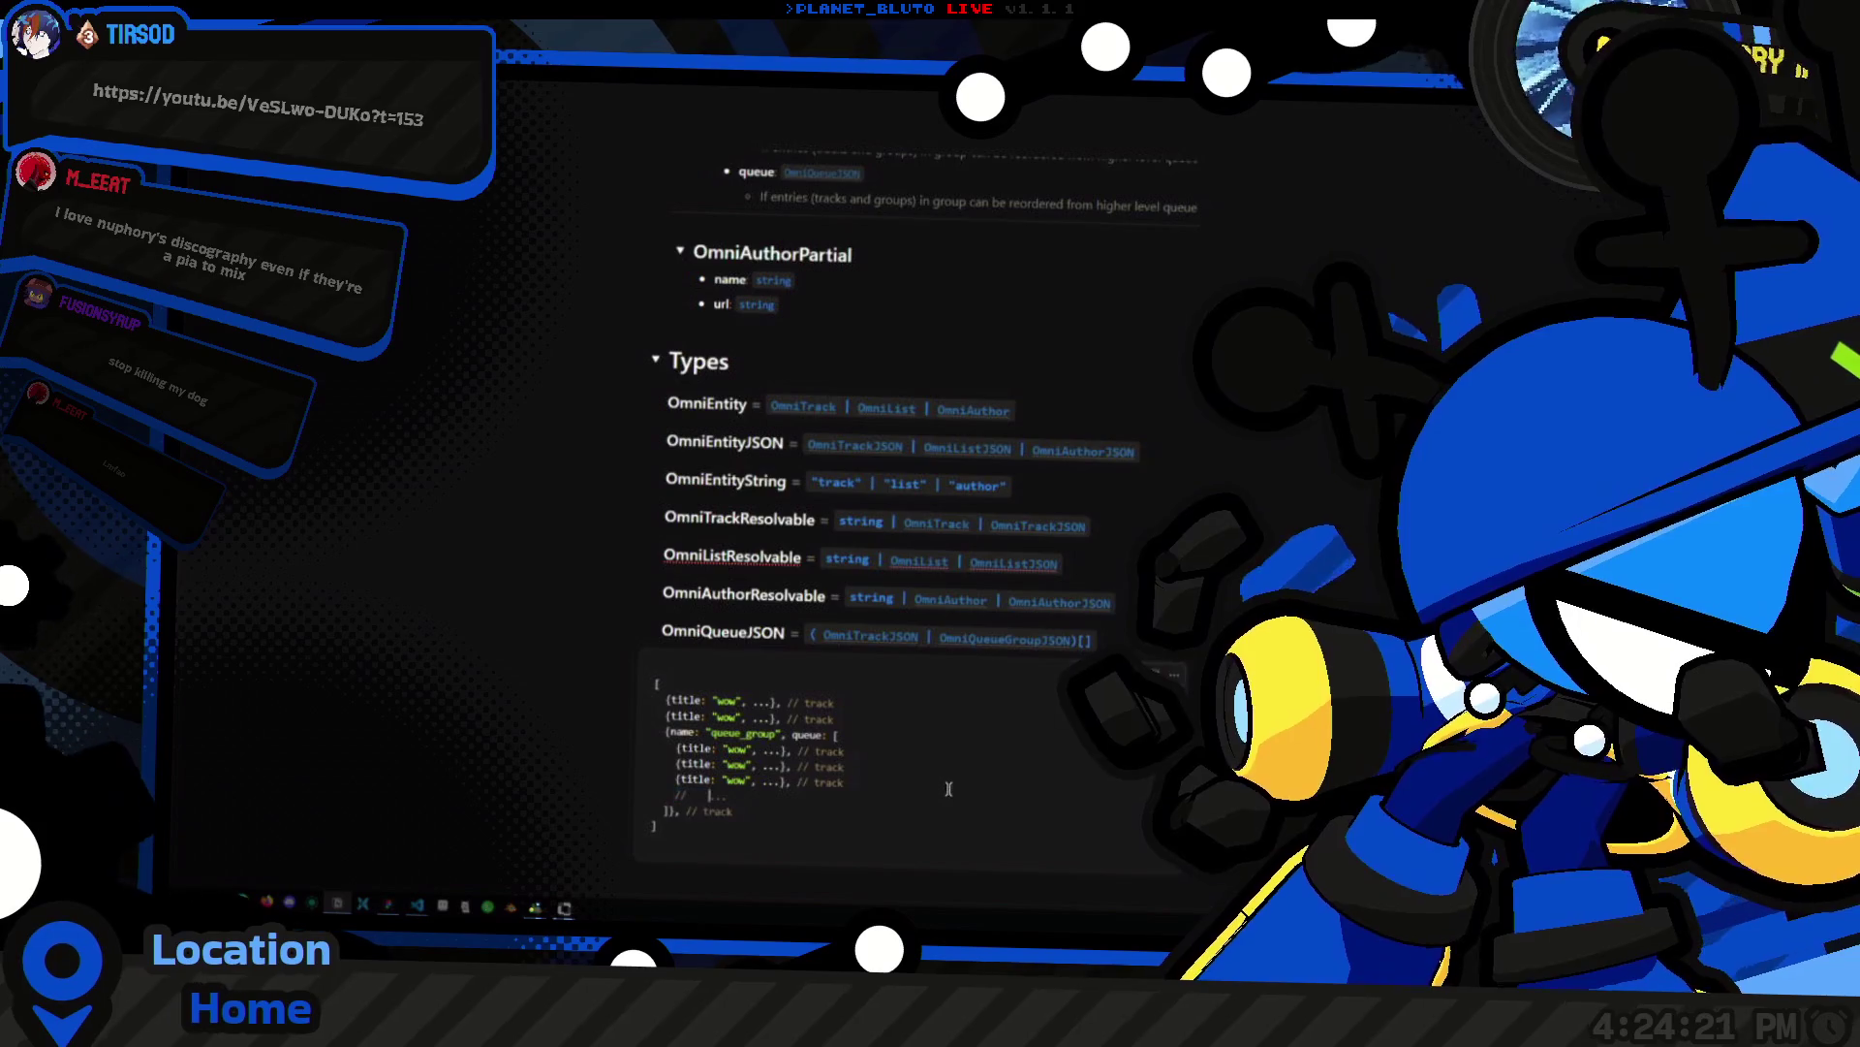
key("BackSpace")
key("BackSpace")
key("BackSpace")
Add a // comment line after the queue group entry and review the example
scroll(949, 788, "down", 3)
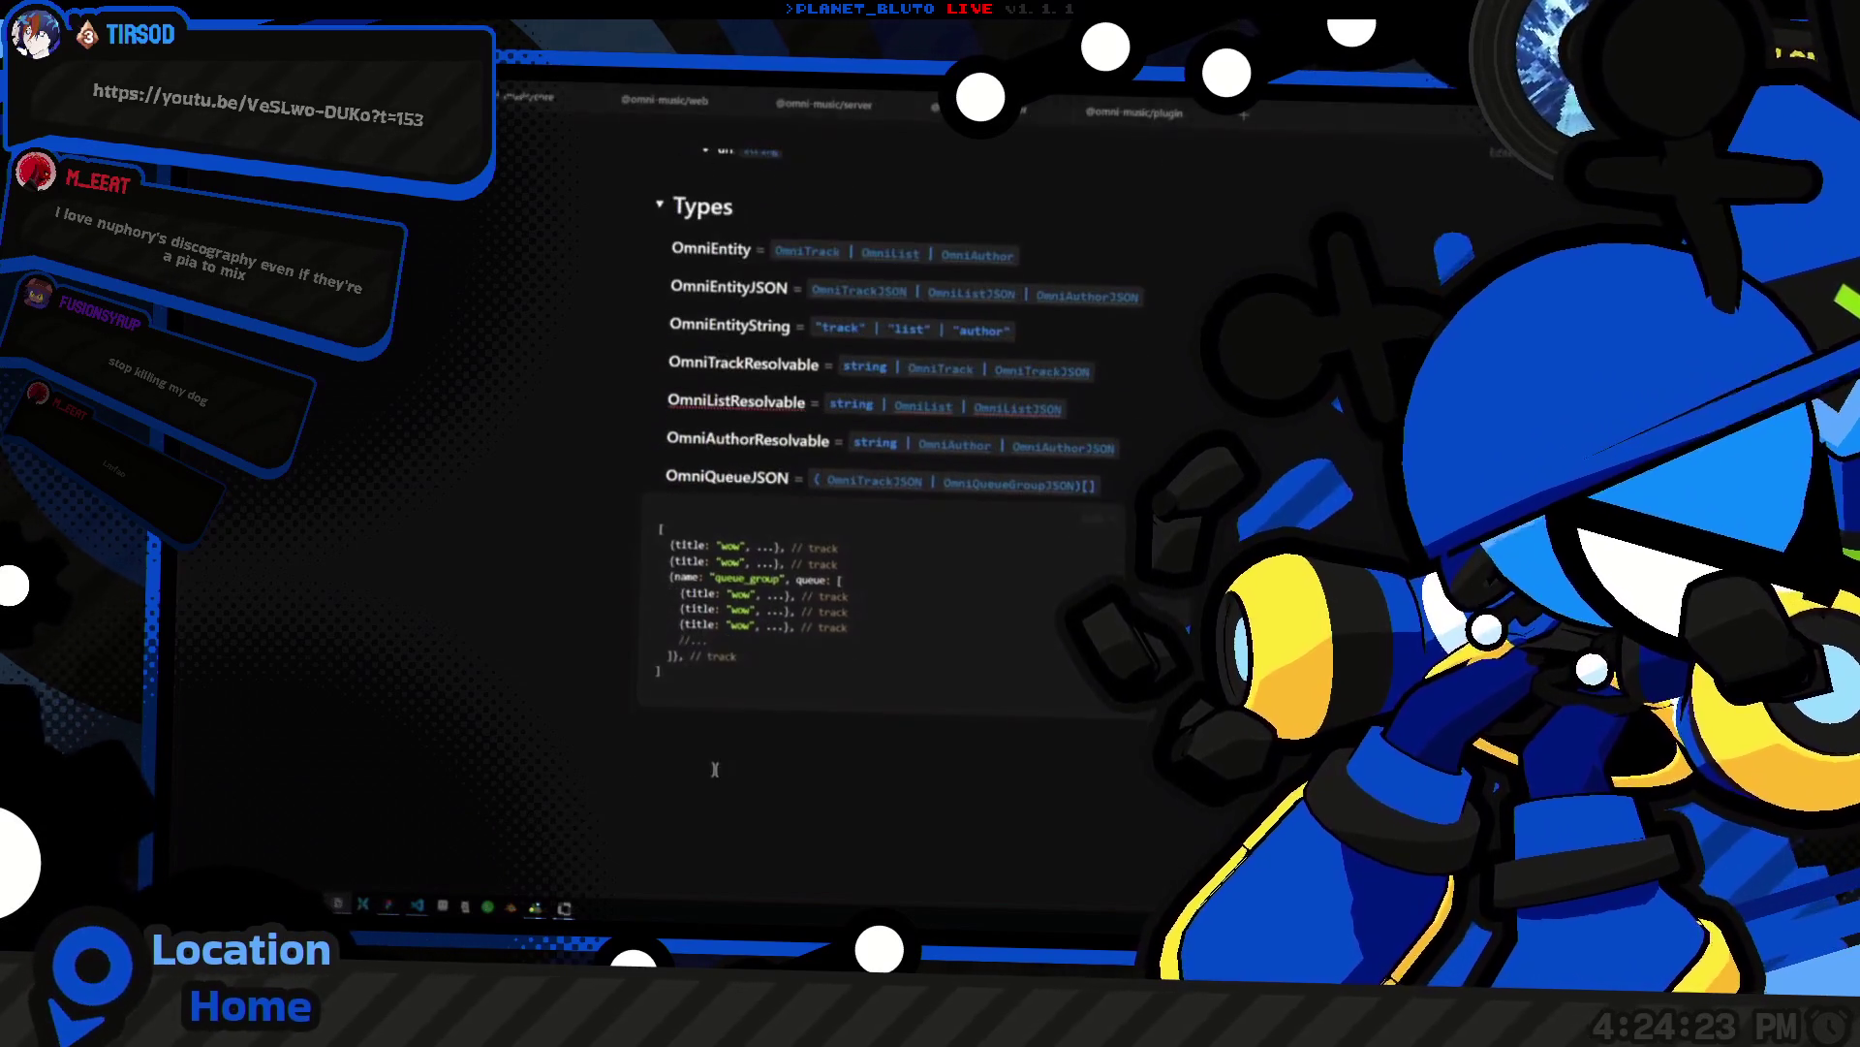
key("Return")
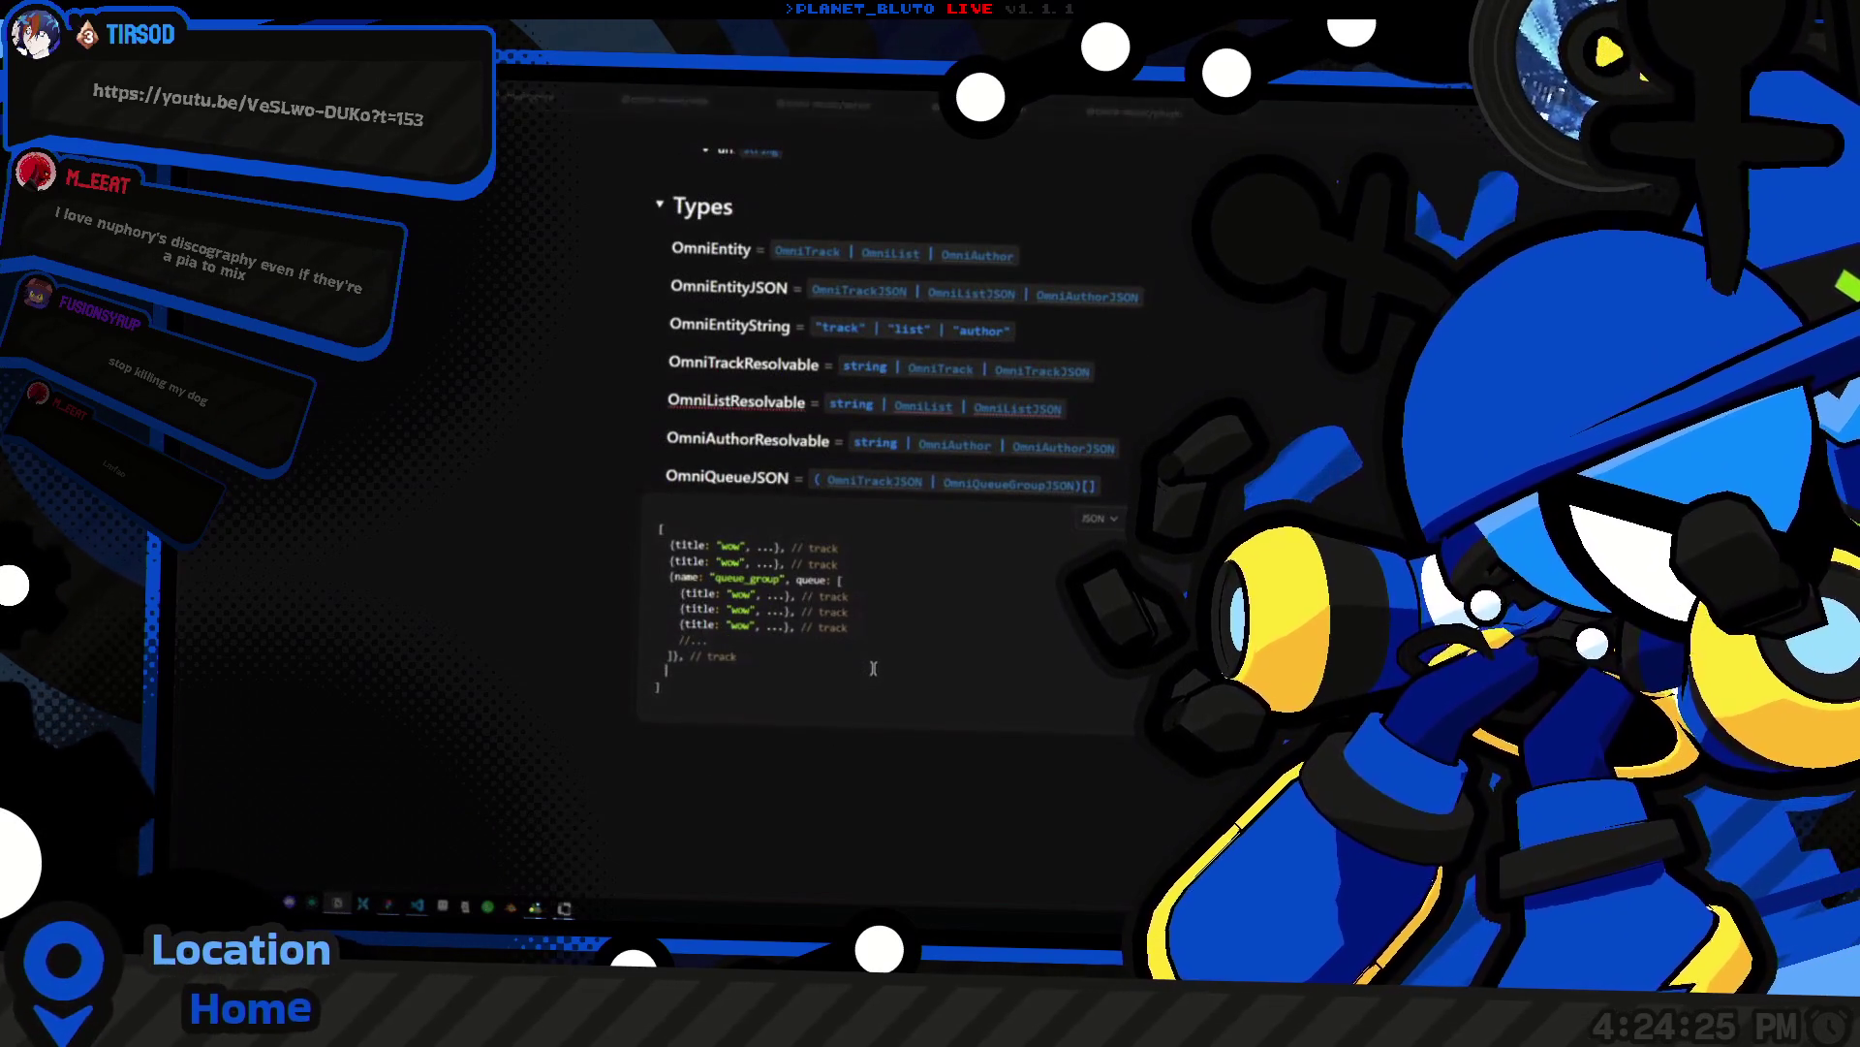
type("// ...")
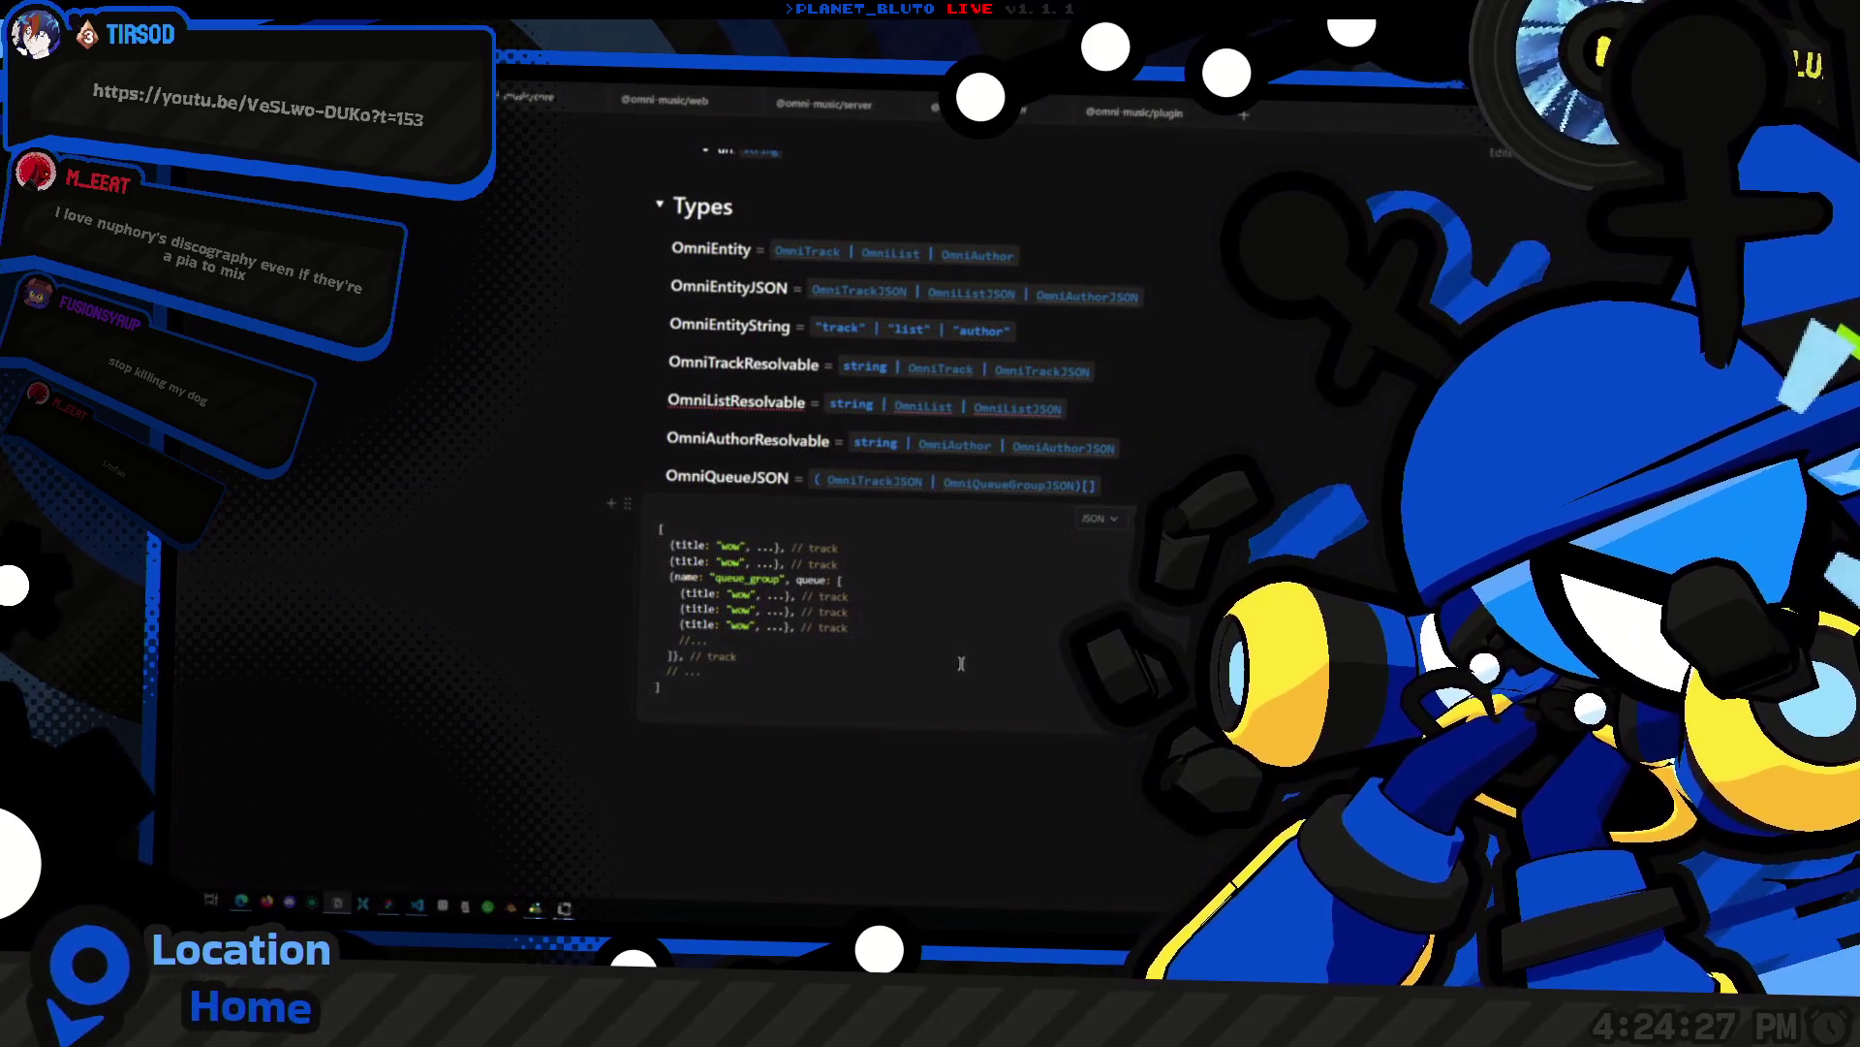
left_click(968, 612)
scroll(964, 669, "up", 3)
scroll(964, 668, "down", 4)
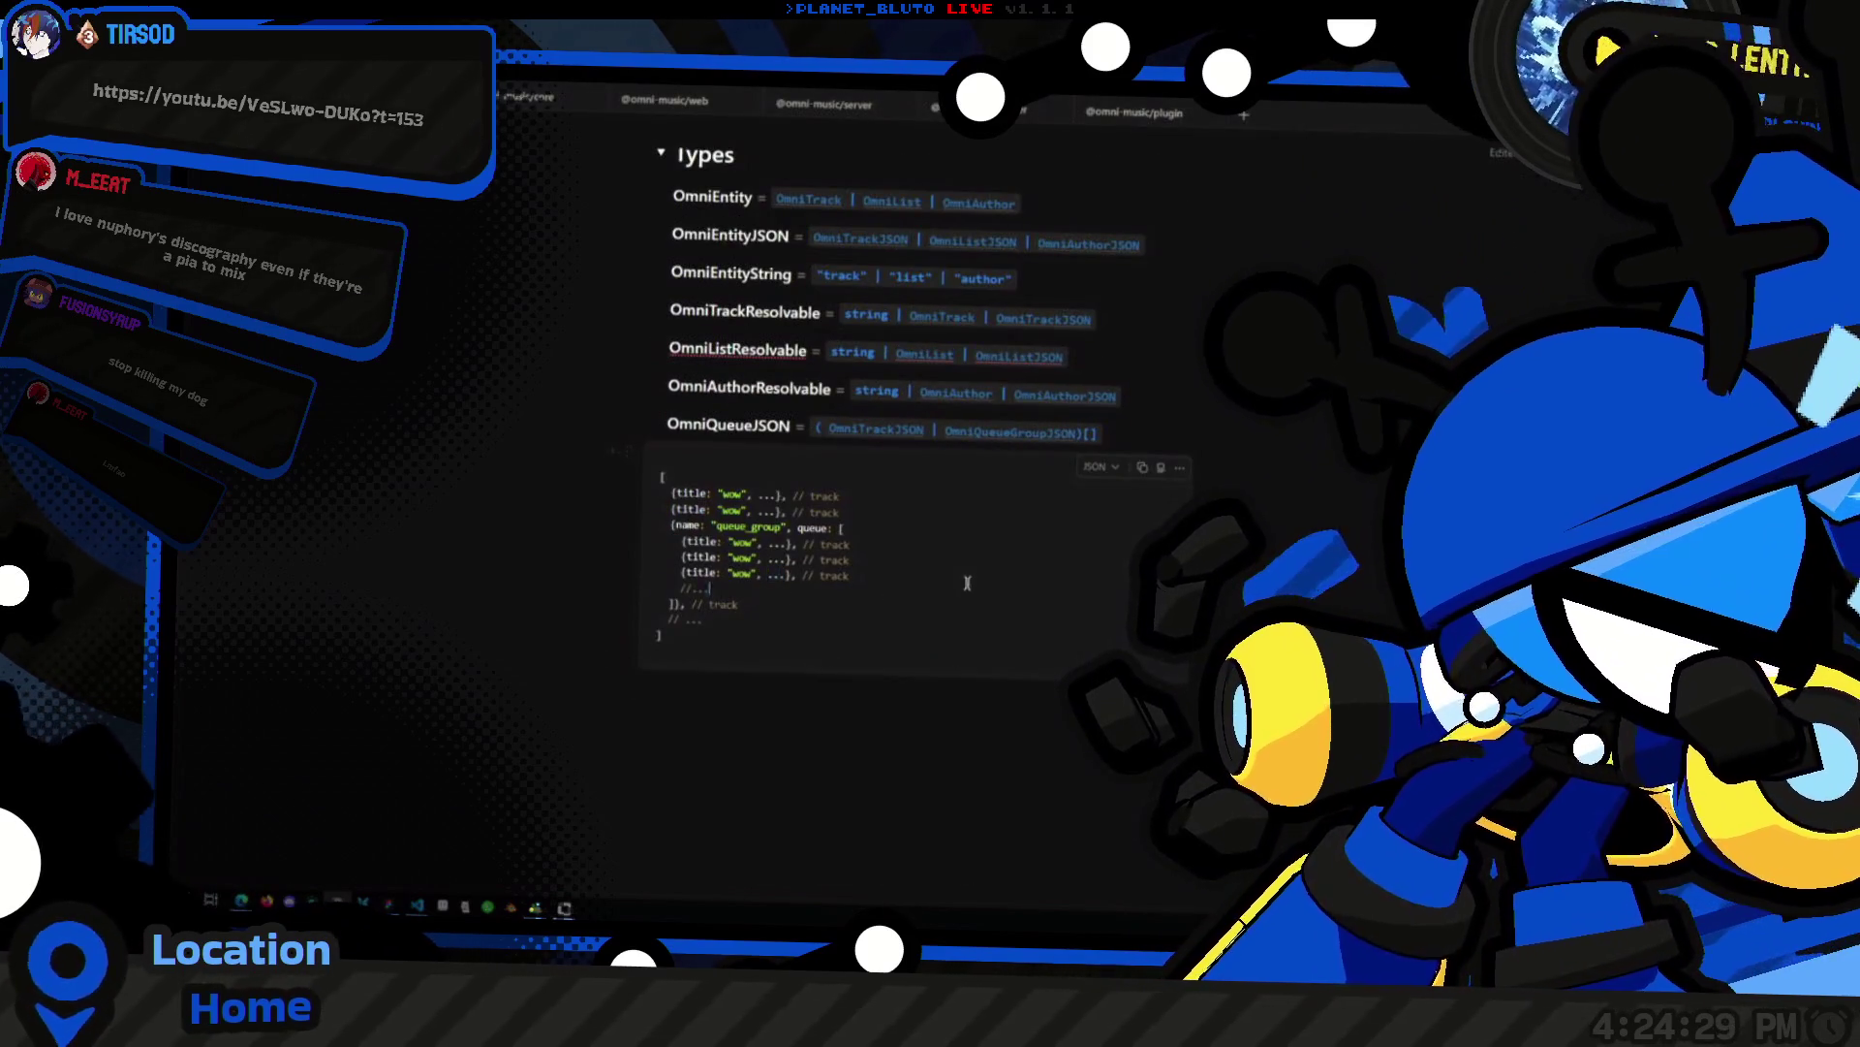
left_click(704, 472)
scroll(841, 641, "up", 9)
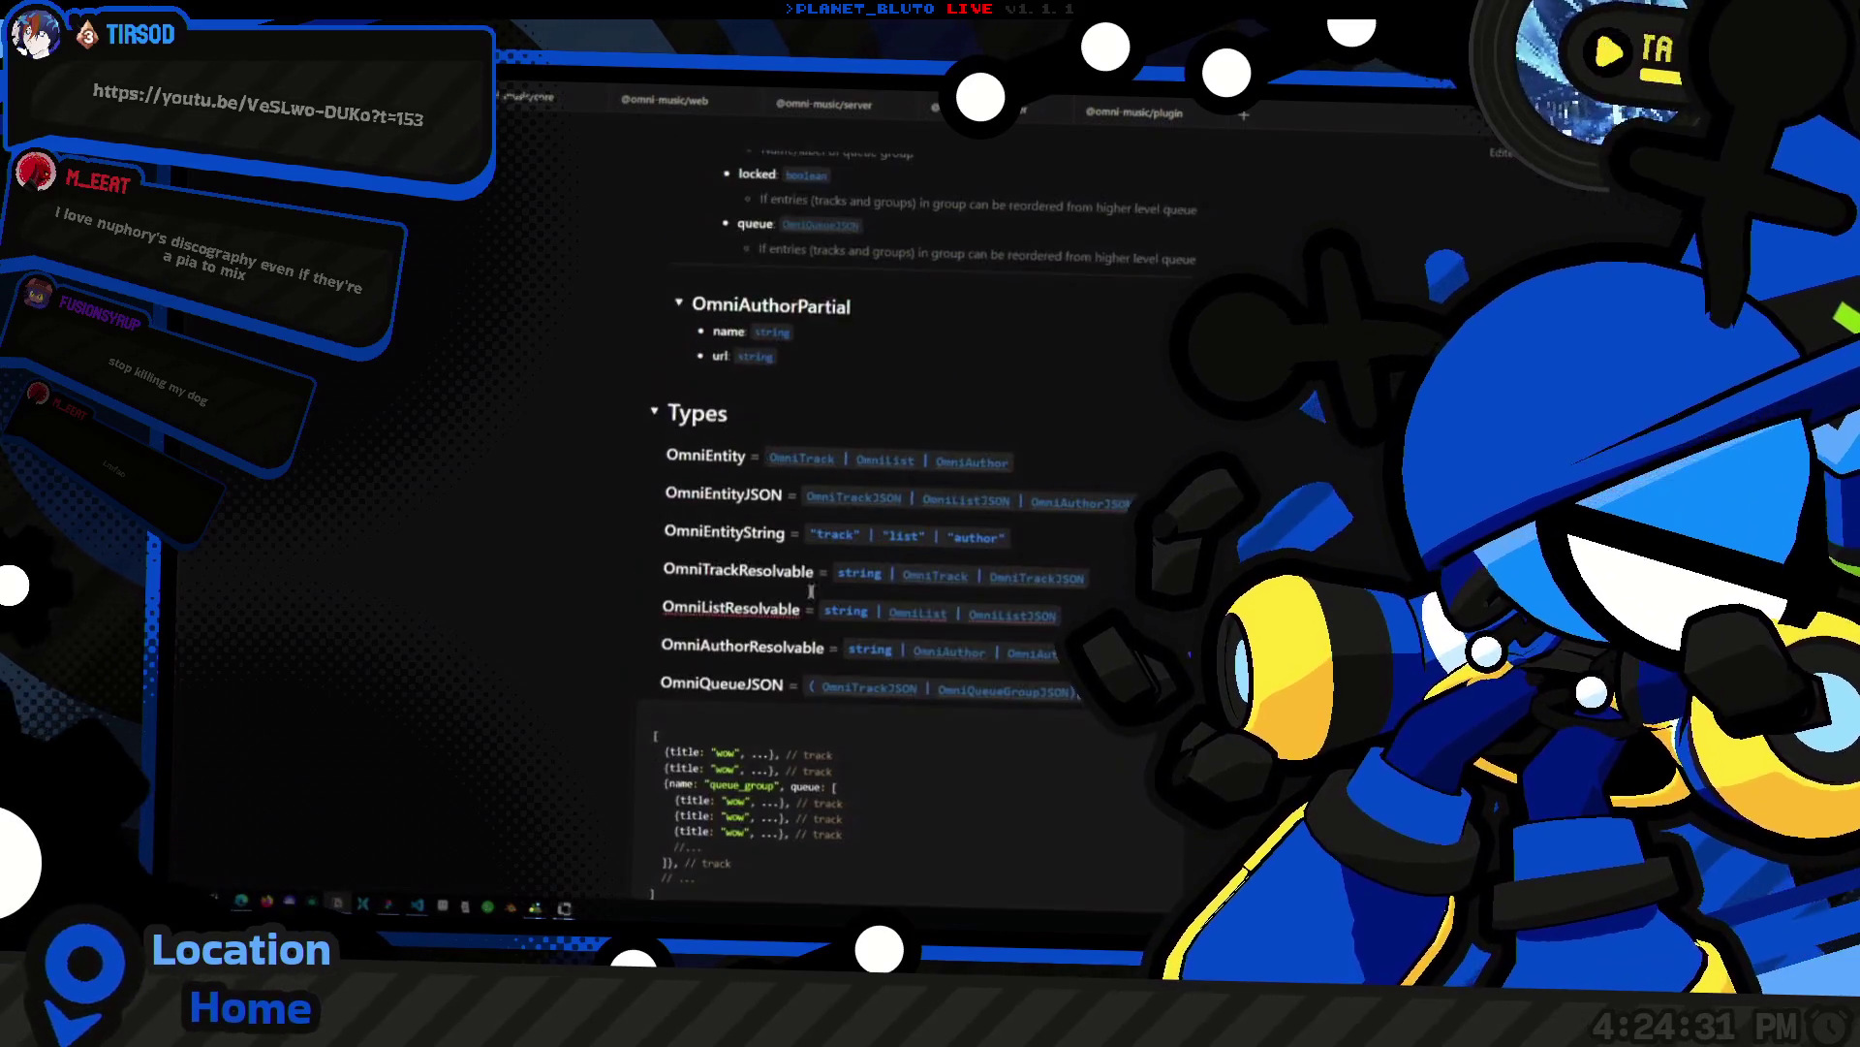
scroll(840, 641, "down", 4)
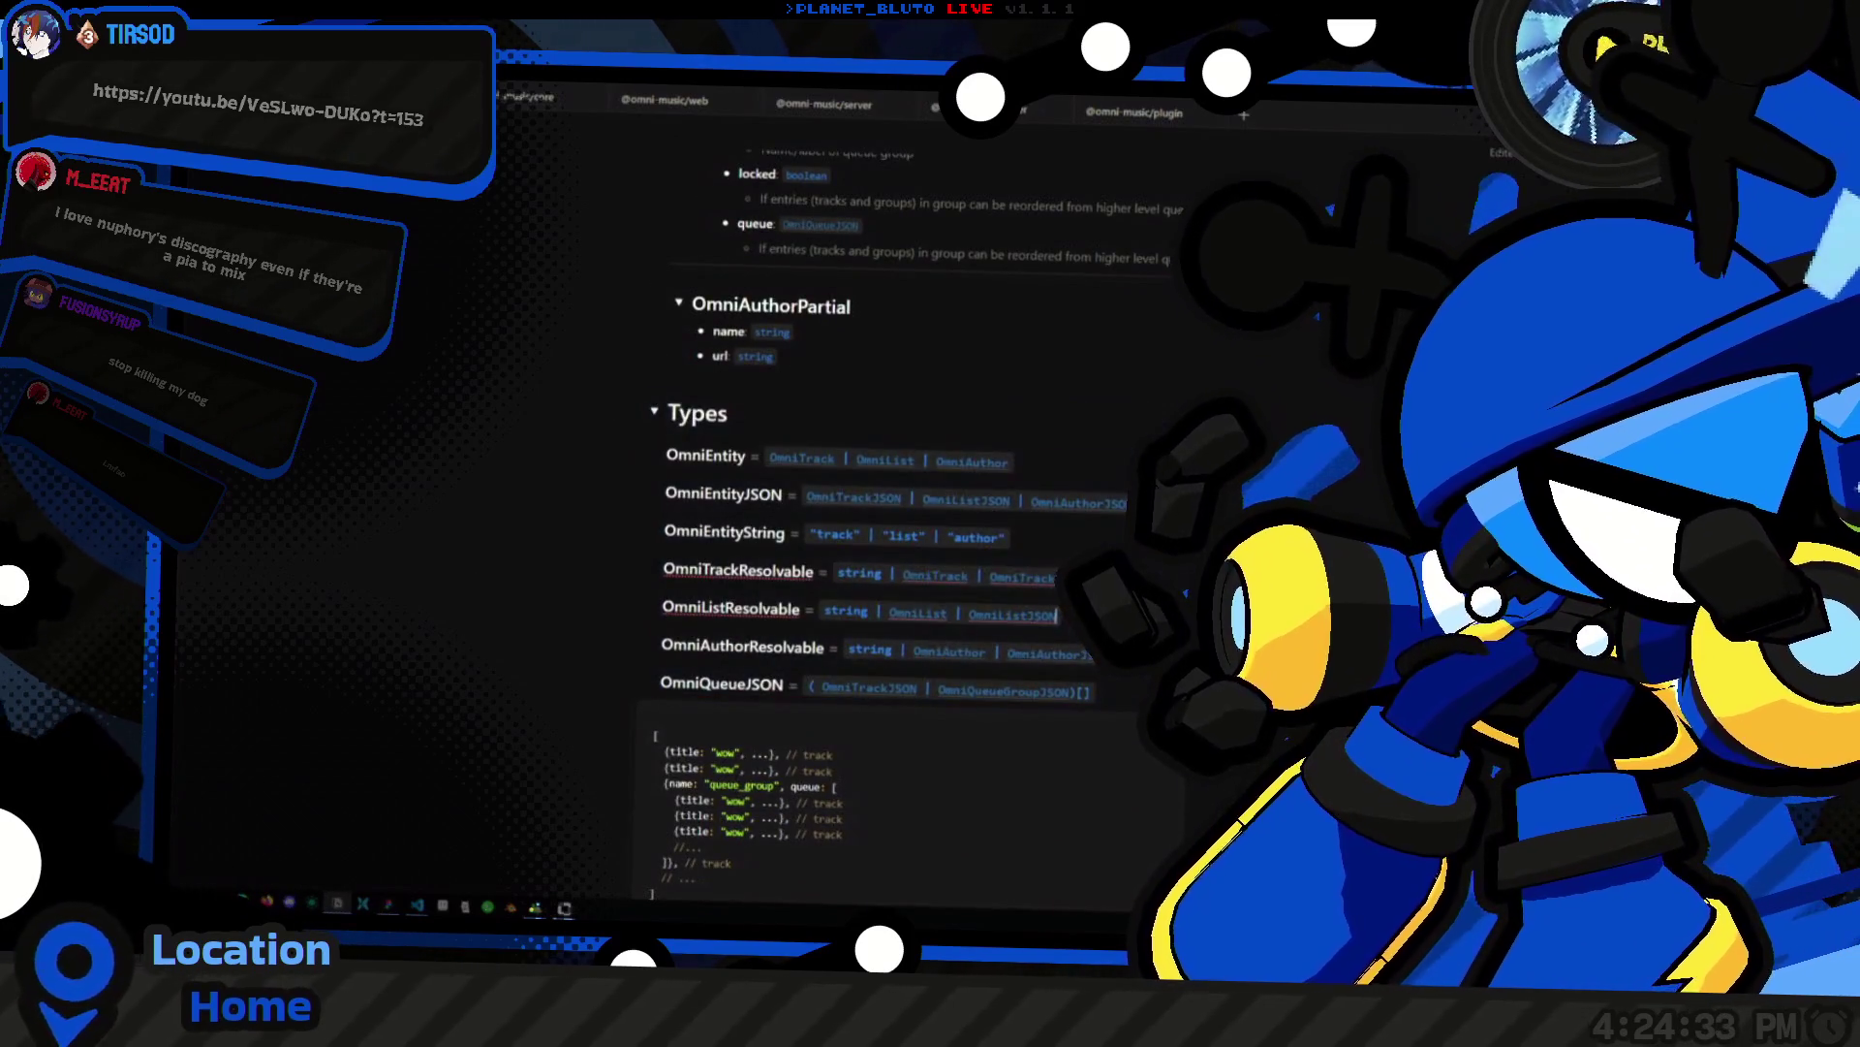
scroll(991, 562, "down", 5)
scroll(991, 562, "up", 6)
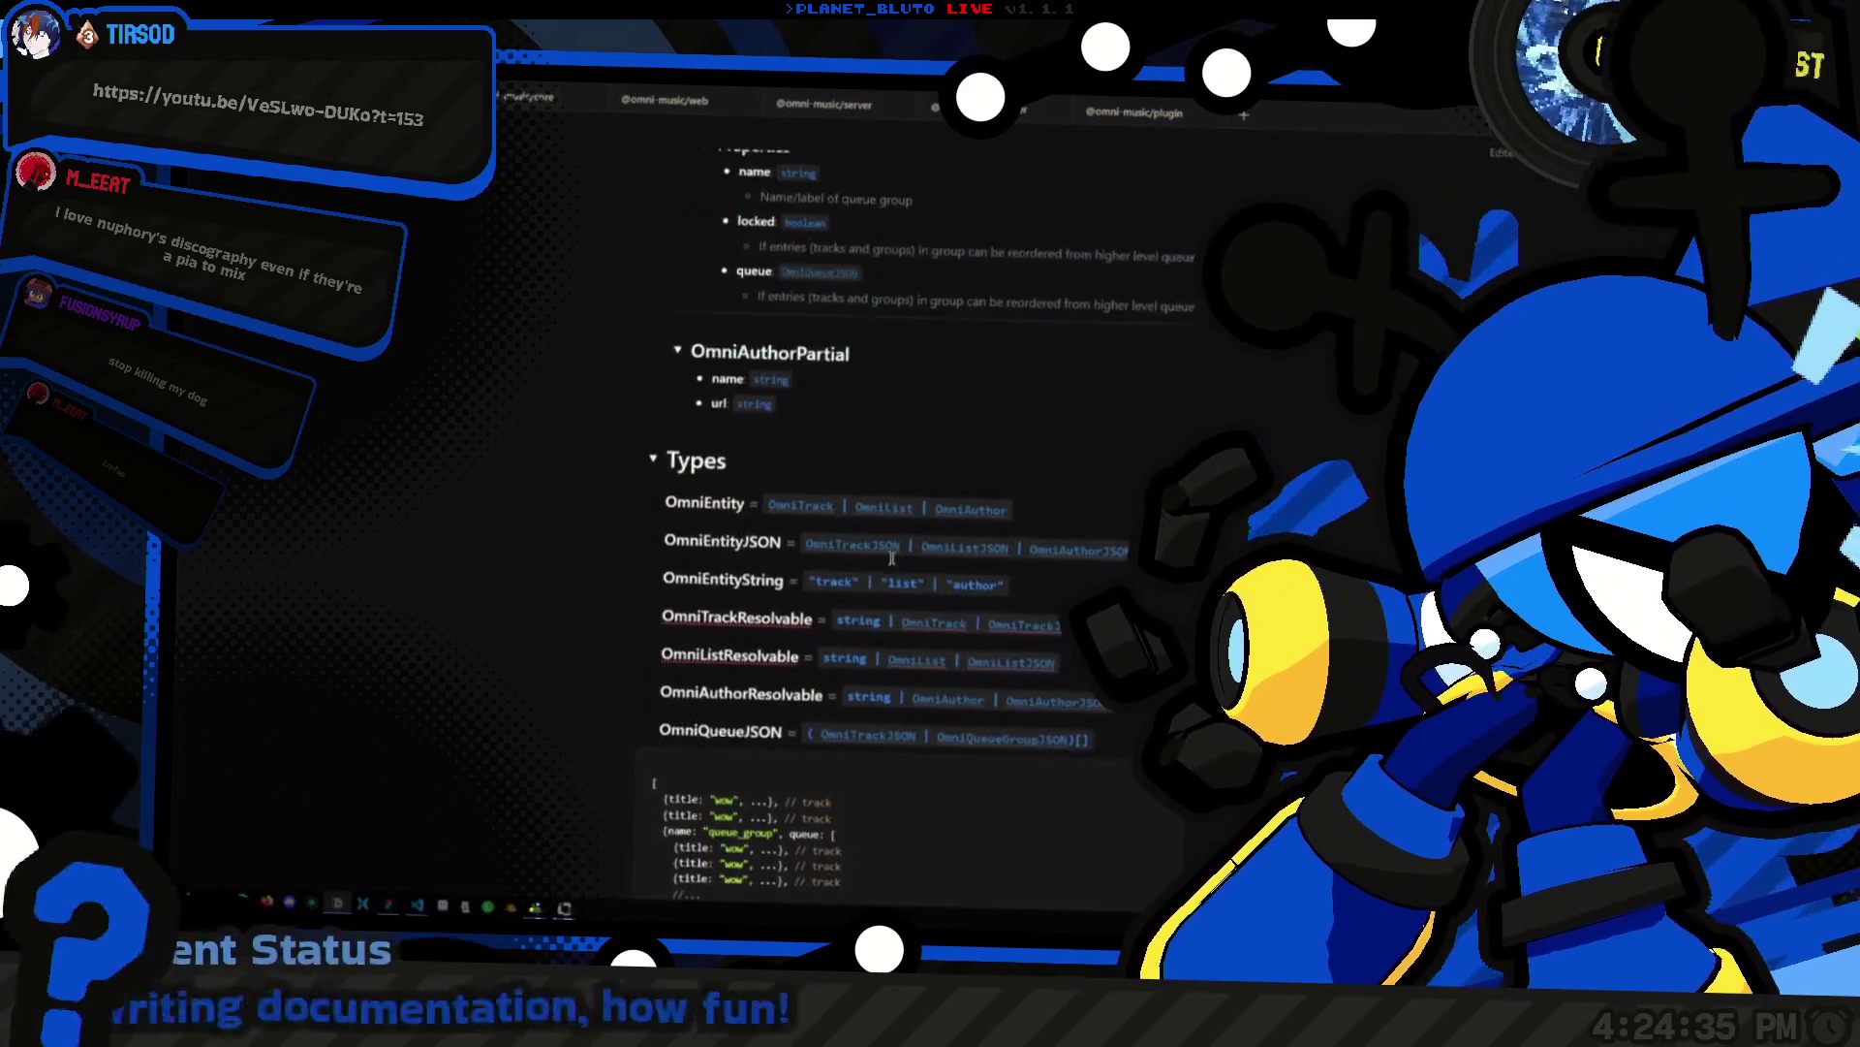
scroll(799, 712, "down", 3)
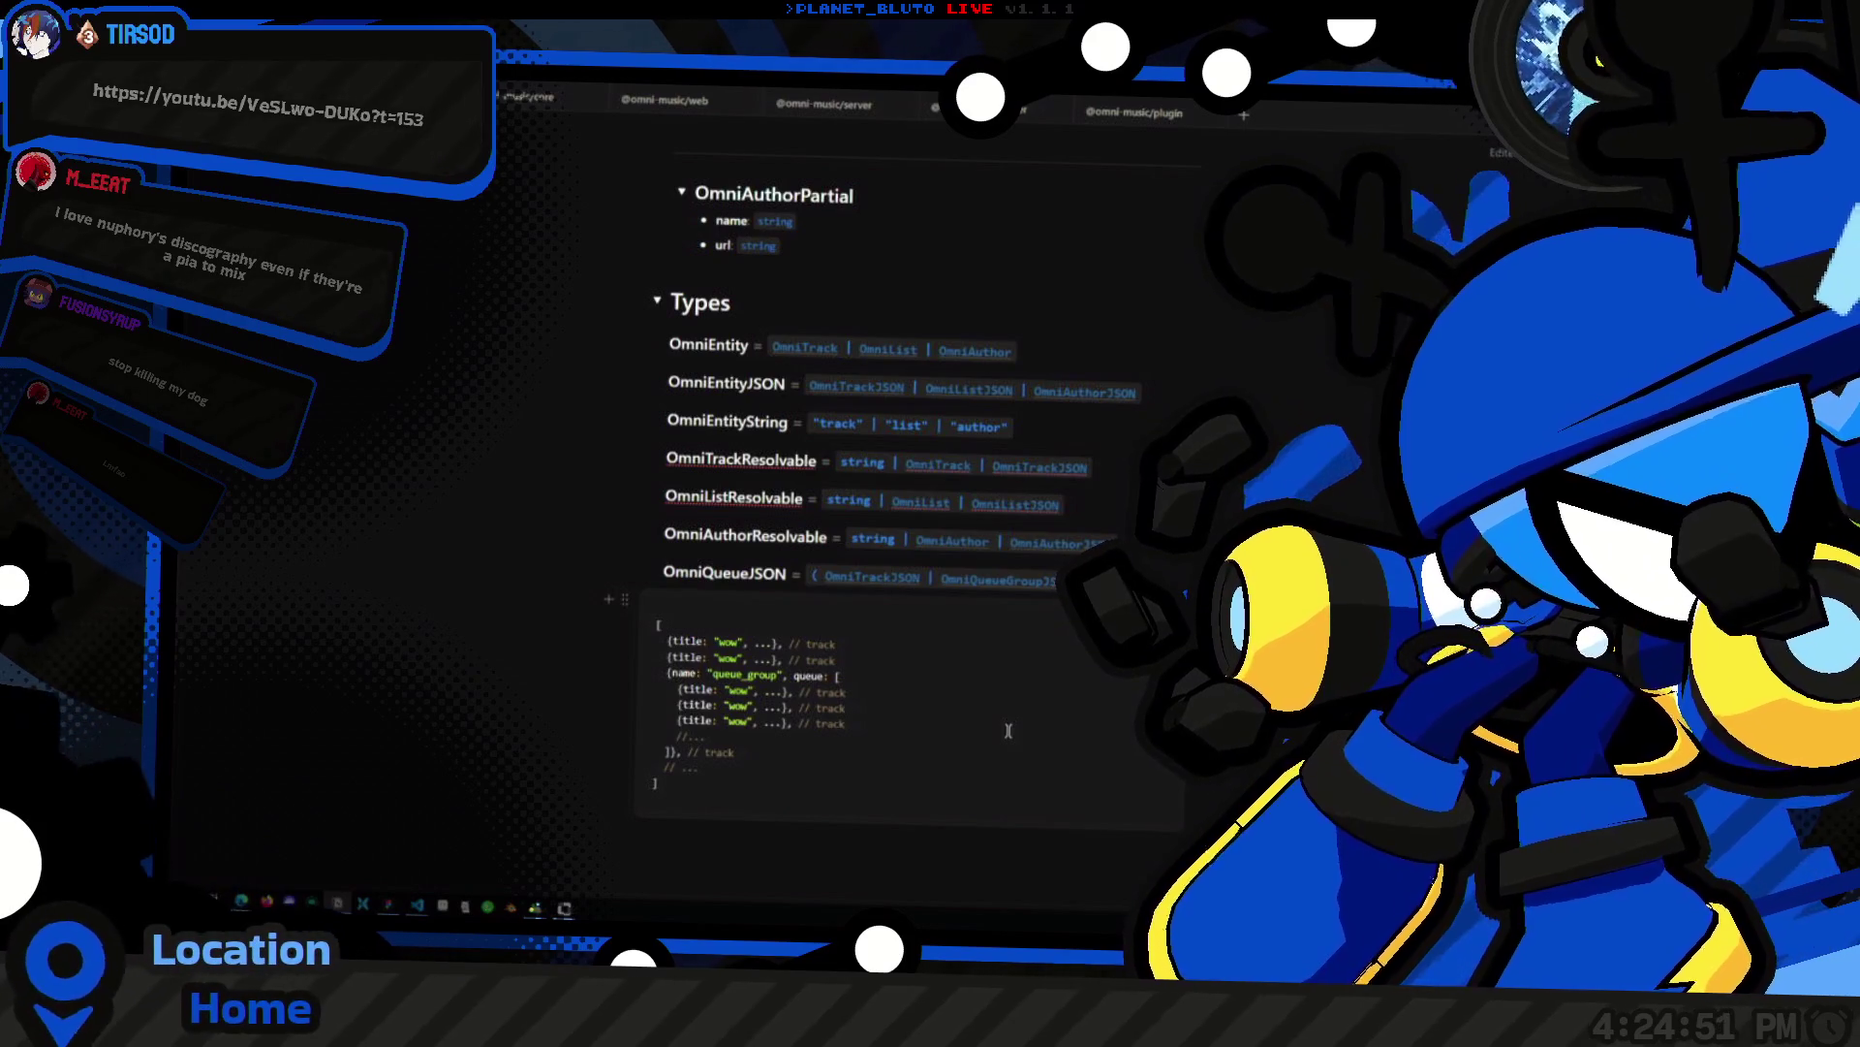
scroll(818, 607, "up", 10)
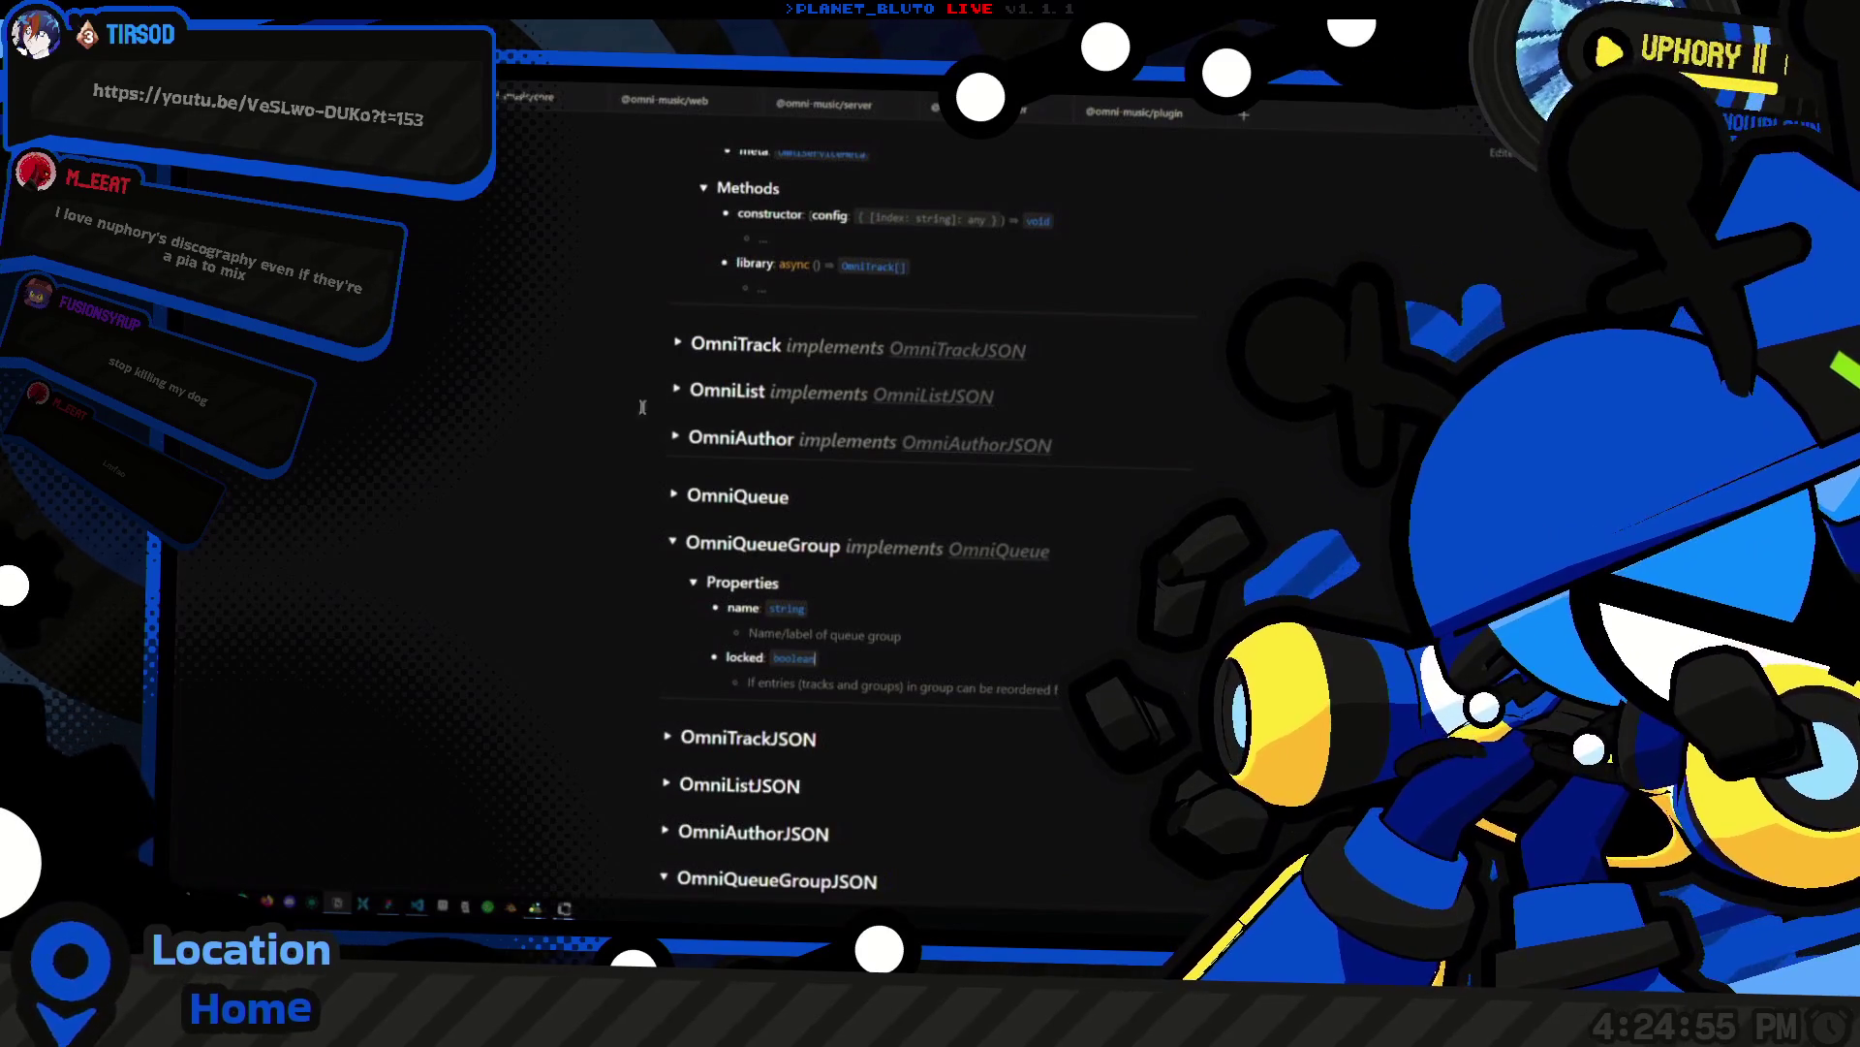
scroll(779, 381, "up", 3)
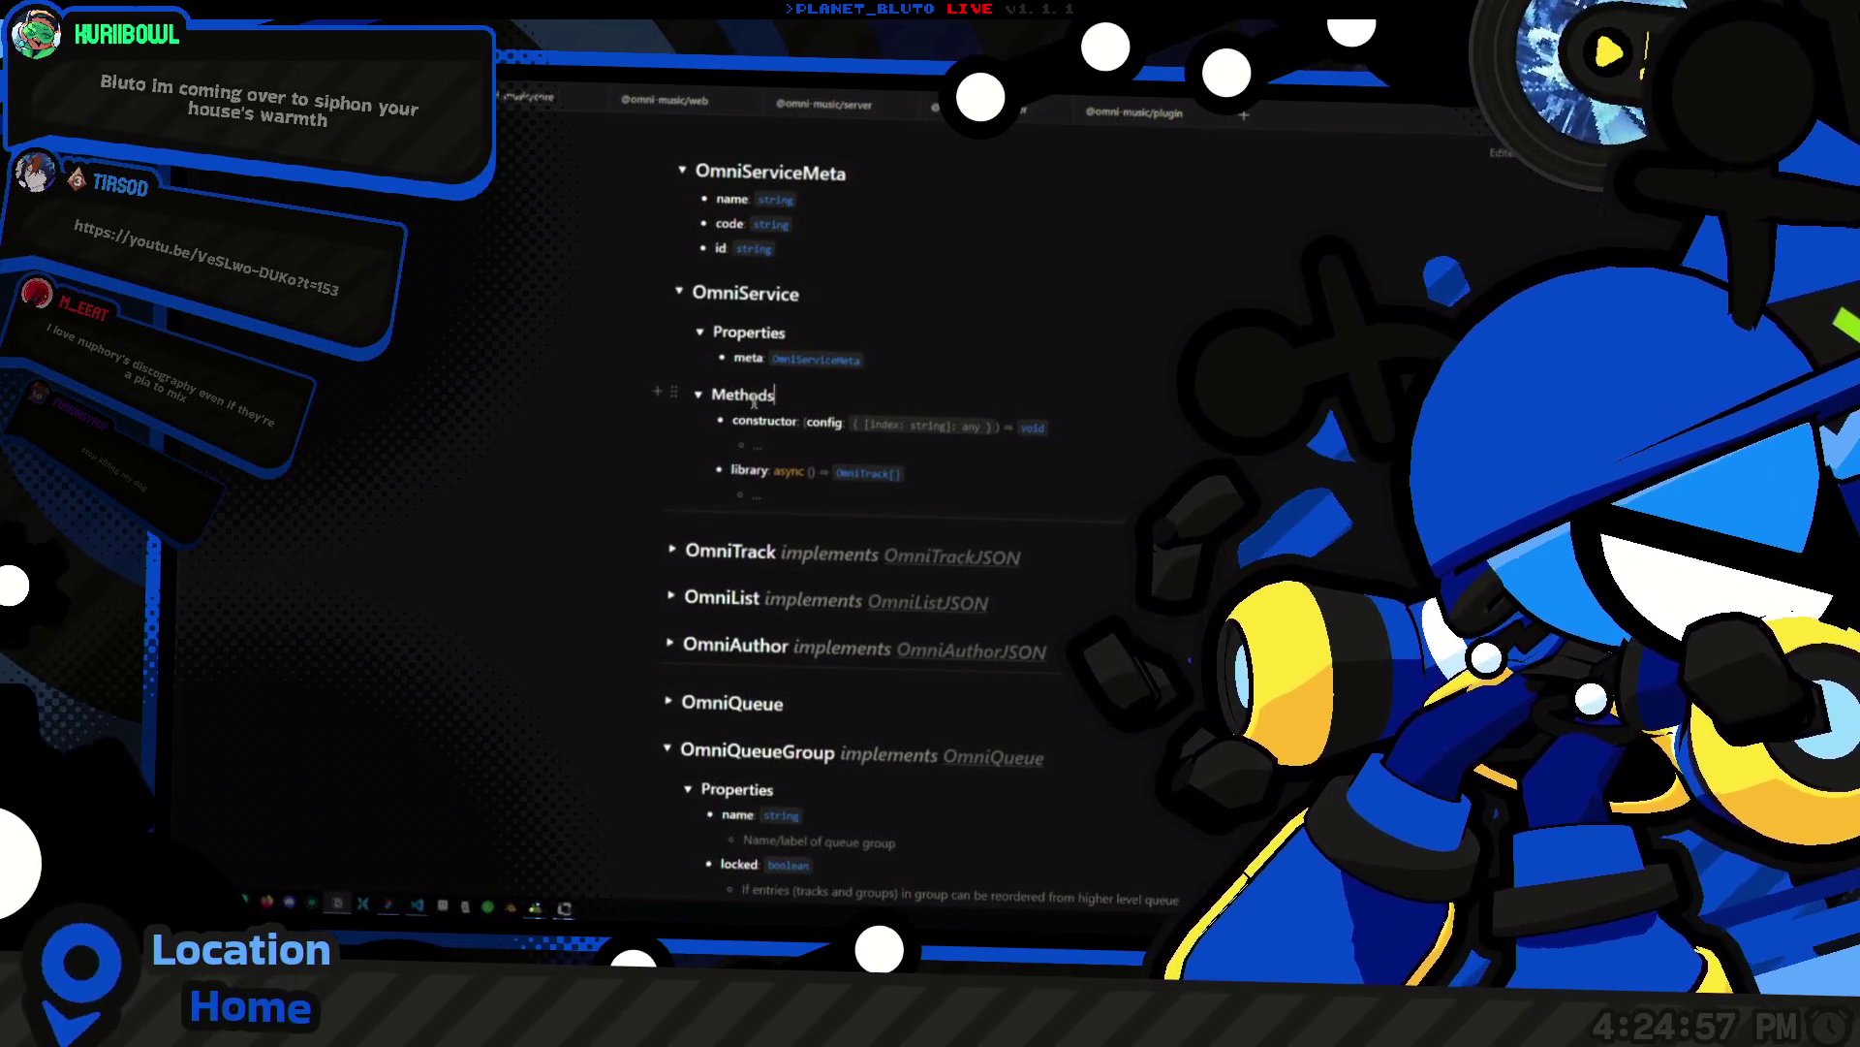
mouse_move(588, 384)
left_mouse_down()
mouse_move(938, 417)
mouse_move(984, 403)
mouse_move(870, 400)
left_mouse_up()
scroll(870, 400, "down", 2)
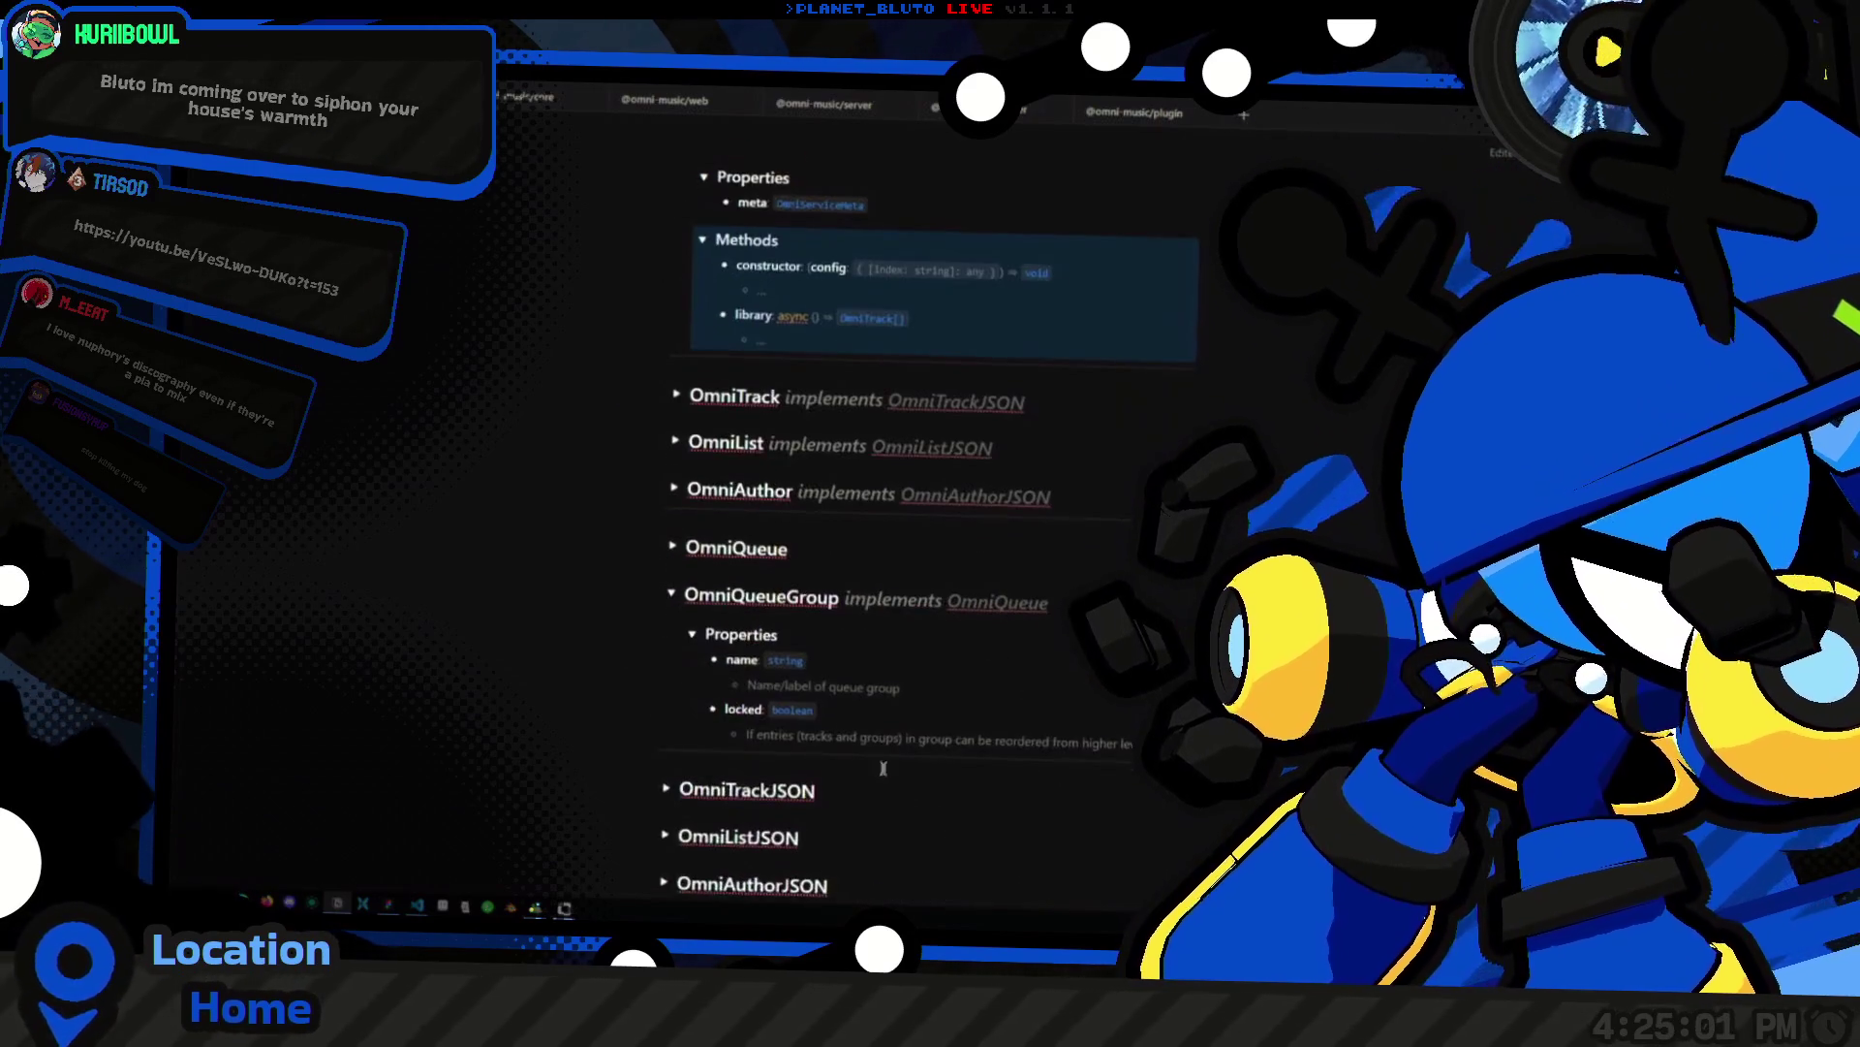
left_click(972, 724)
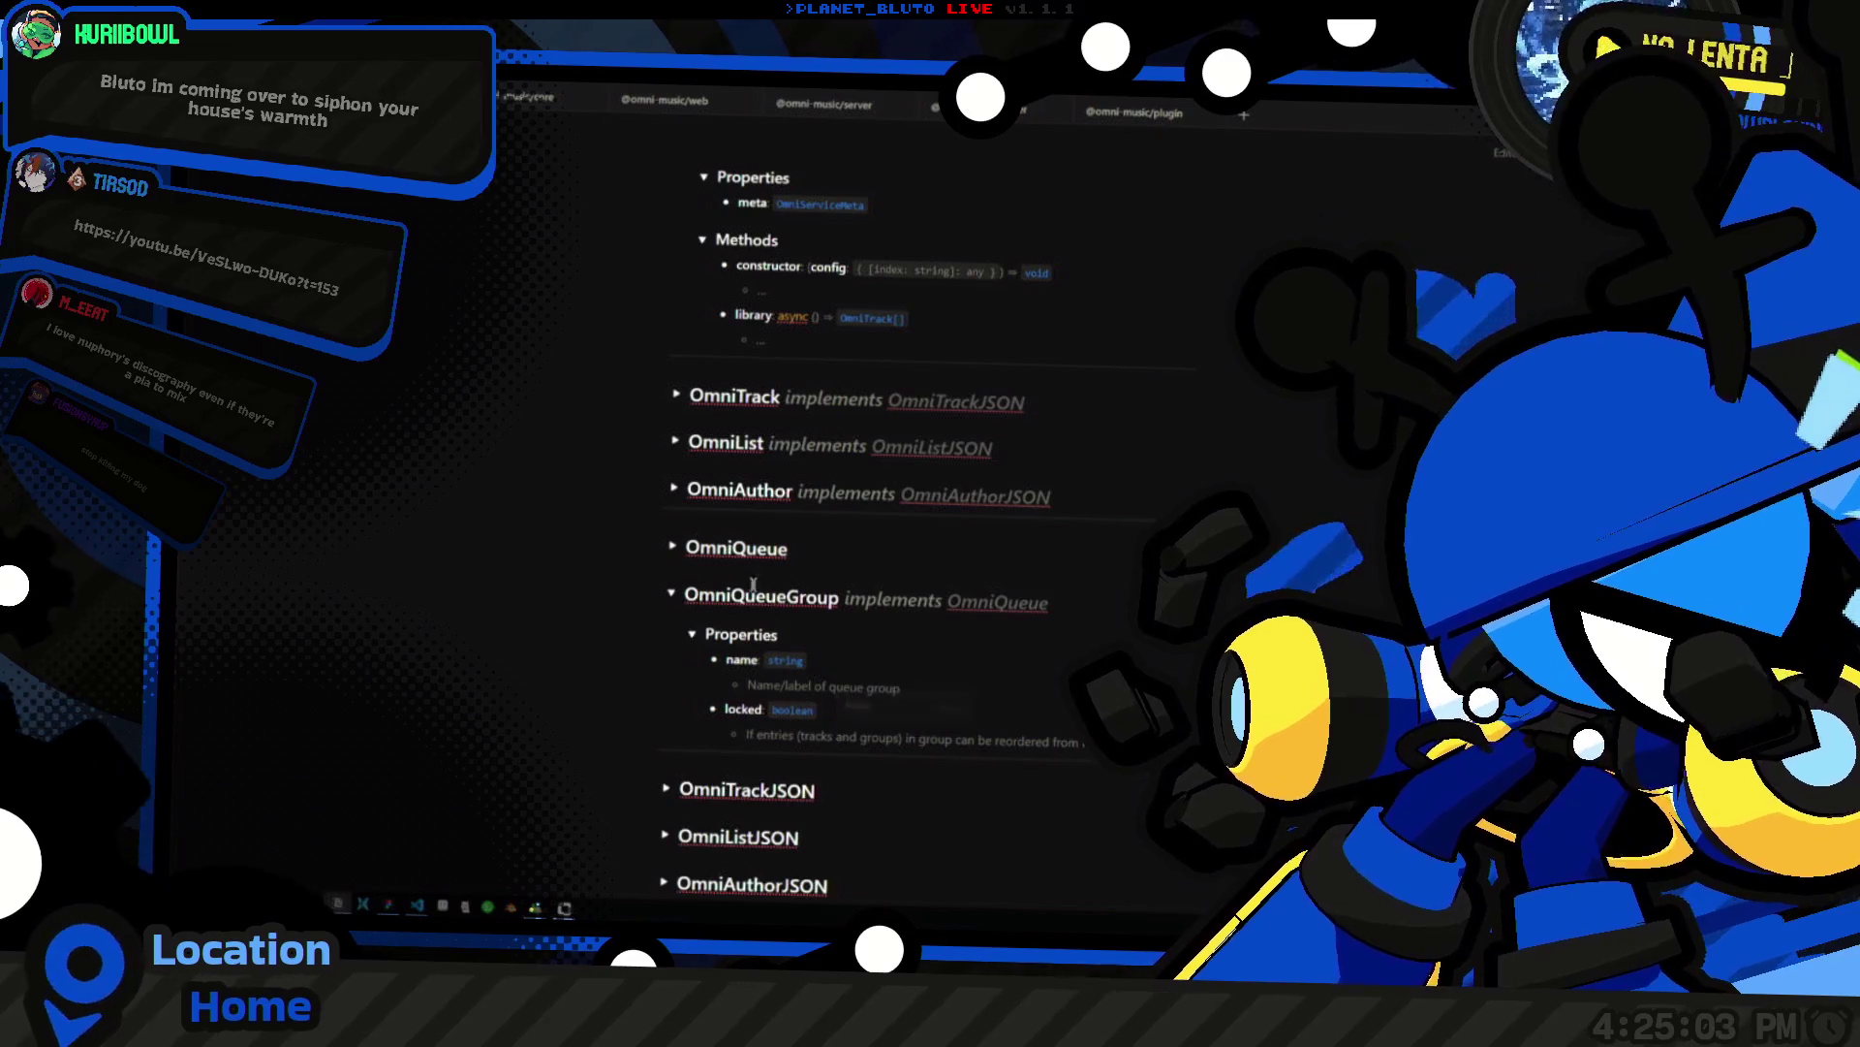
right_click(730, 599)
left_click(1008, 733)
type("higher level")
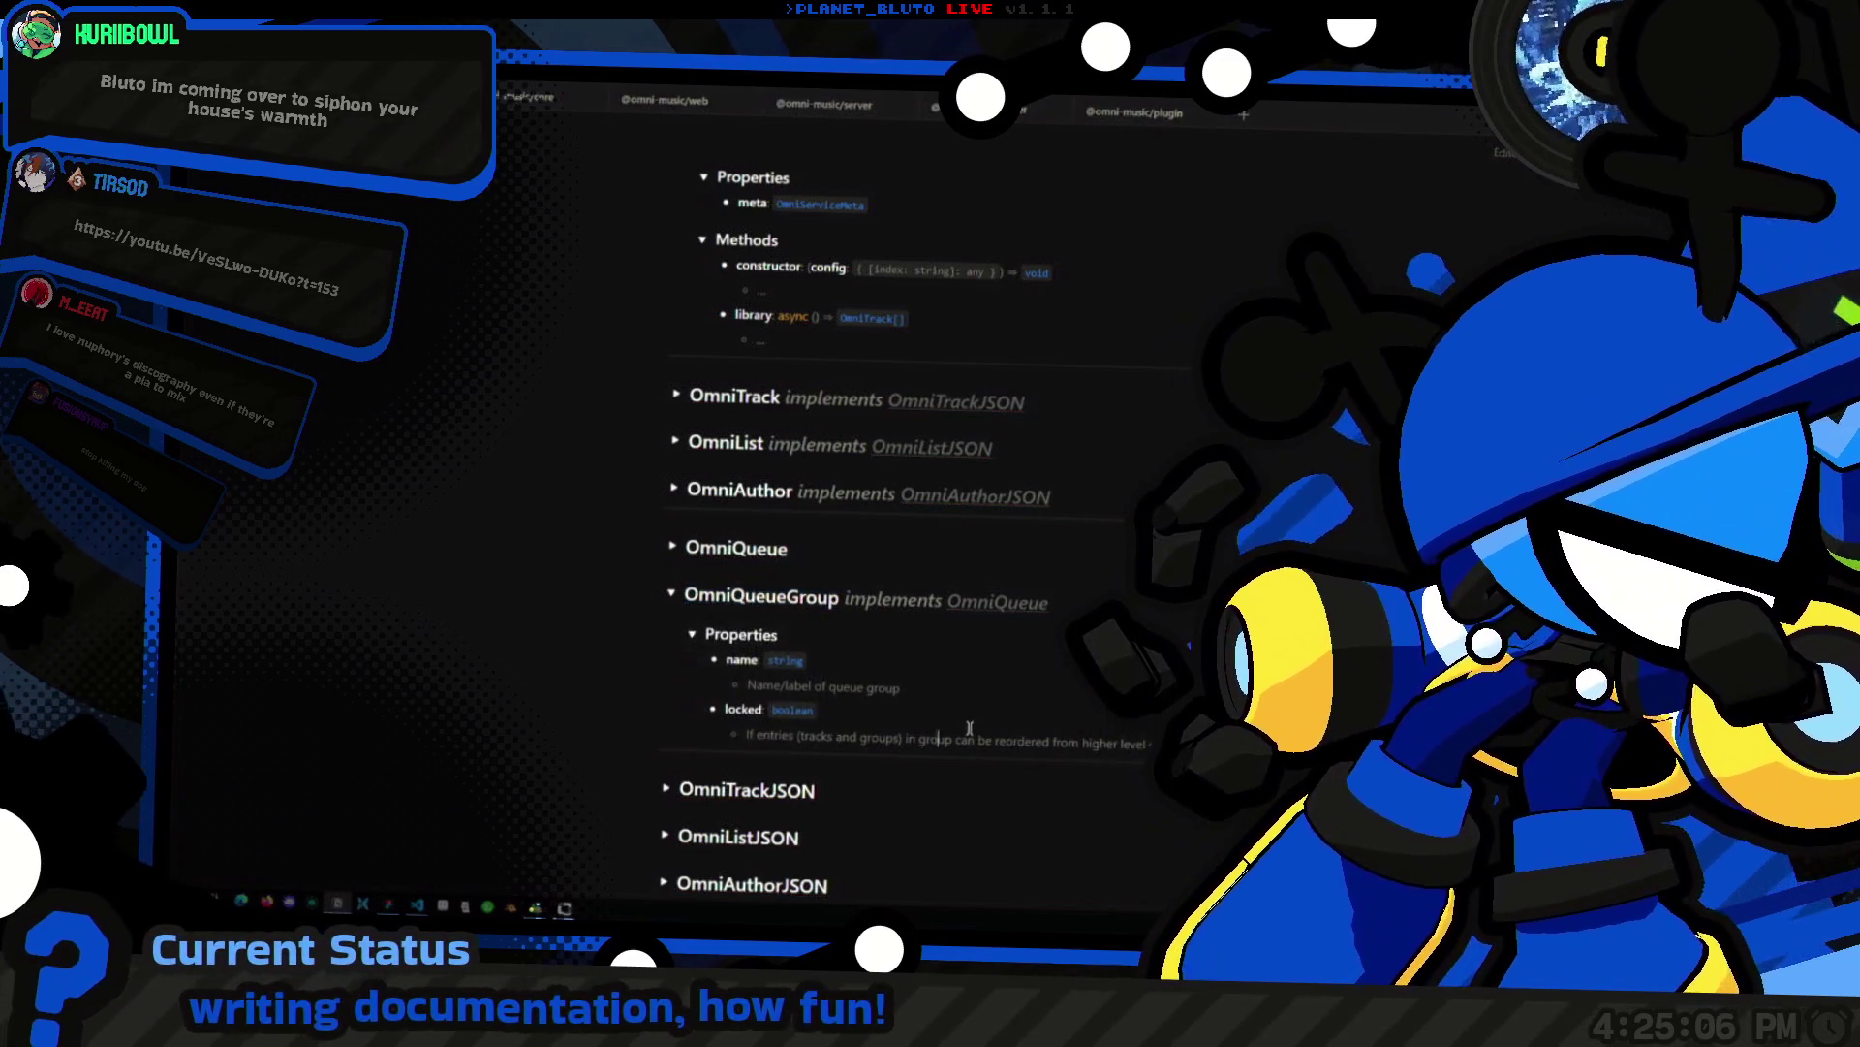
key("Down")
key("End")
key("Return")
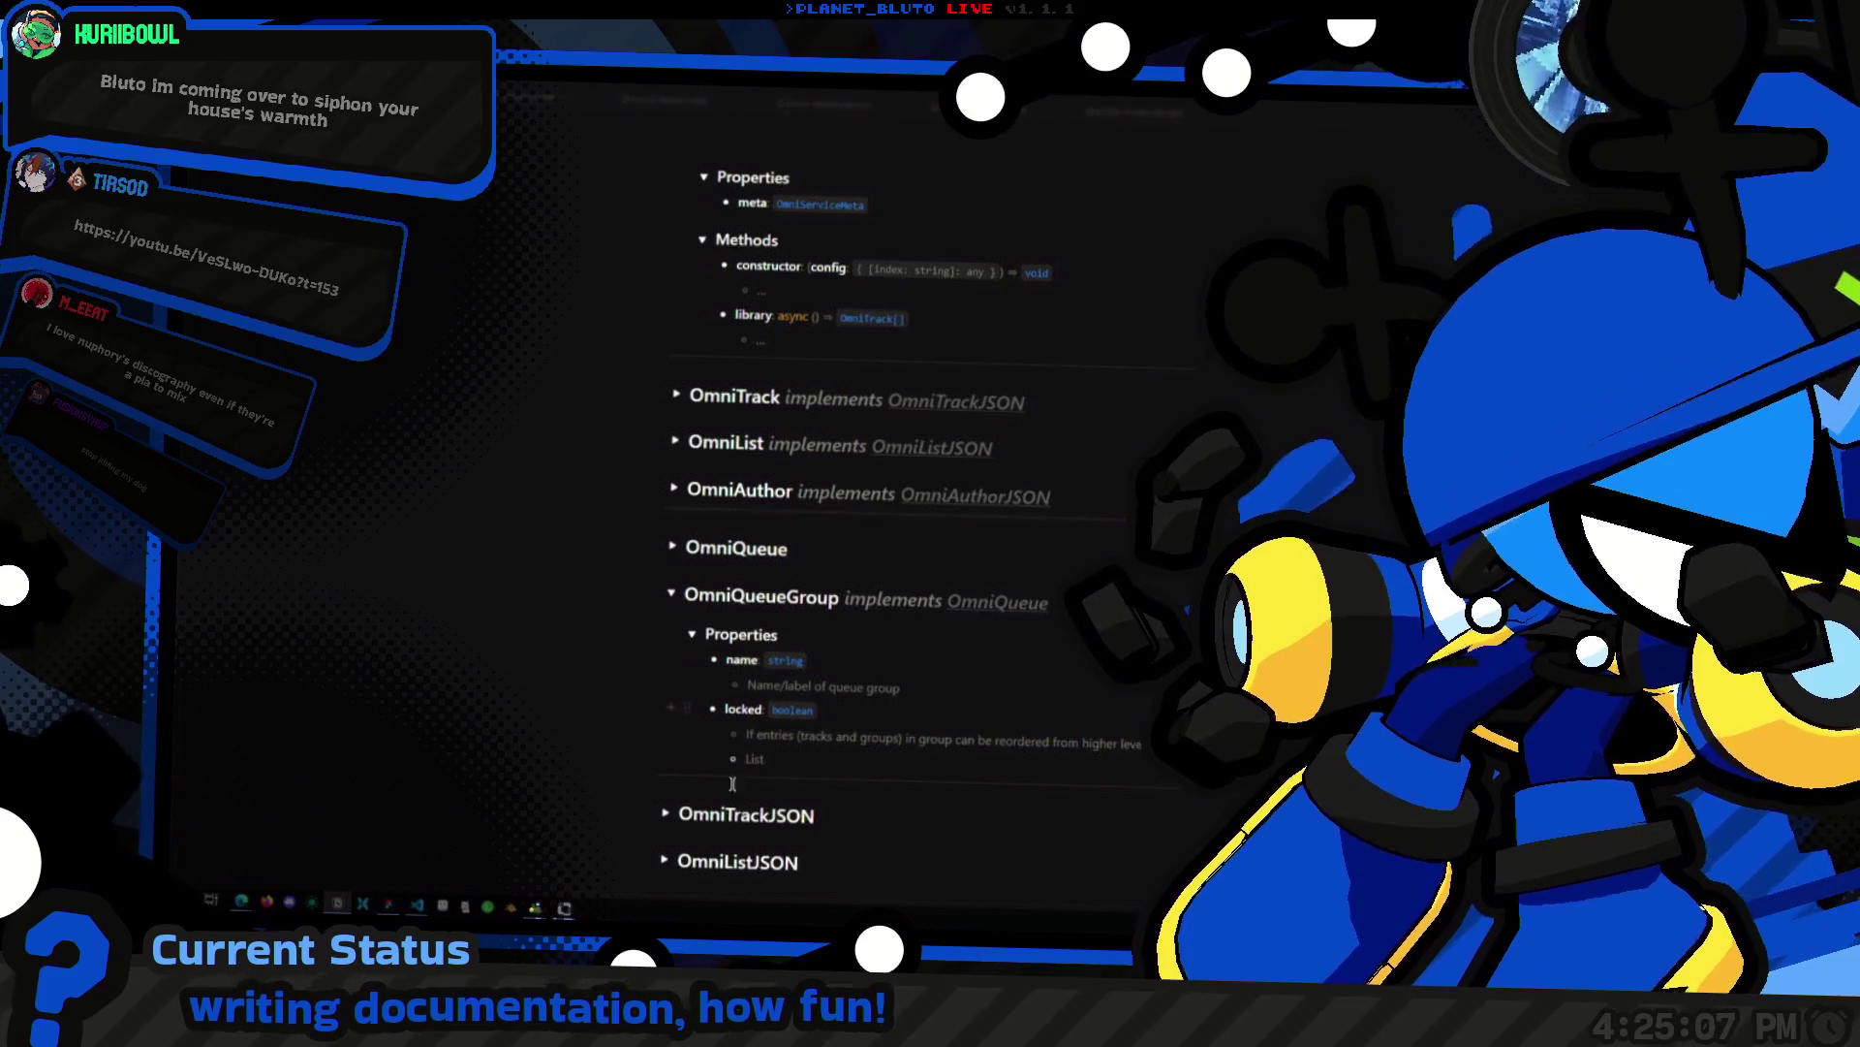
key("BackSpace")
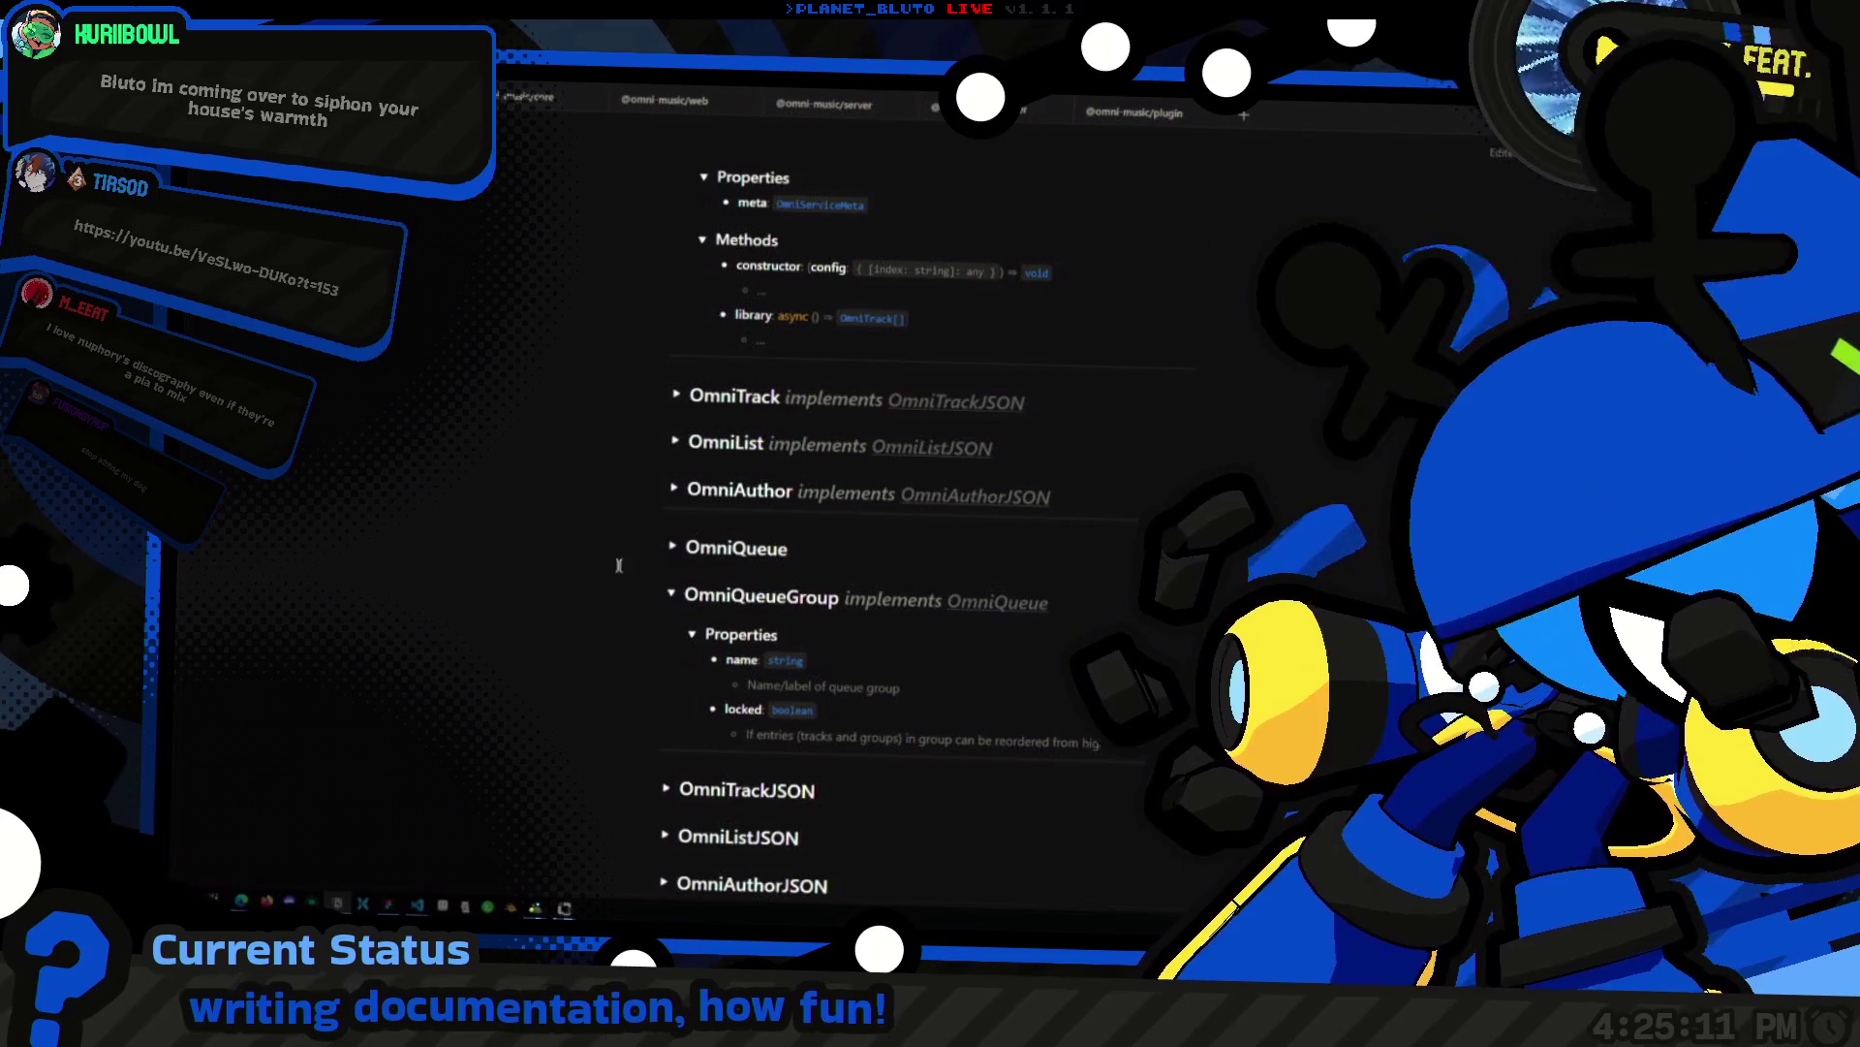
Collapse OmniQueueGroup's Properties and add a 'Methods' toggle heading beneath it
scroll(872, 575, "down", 3)
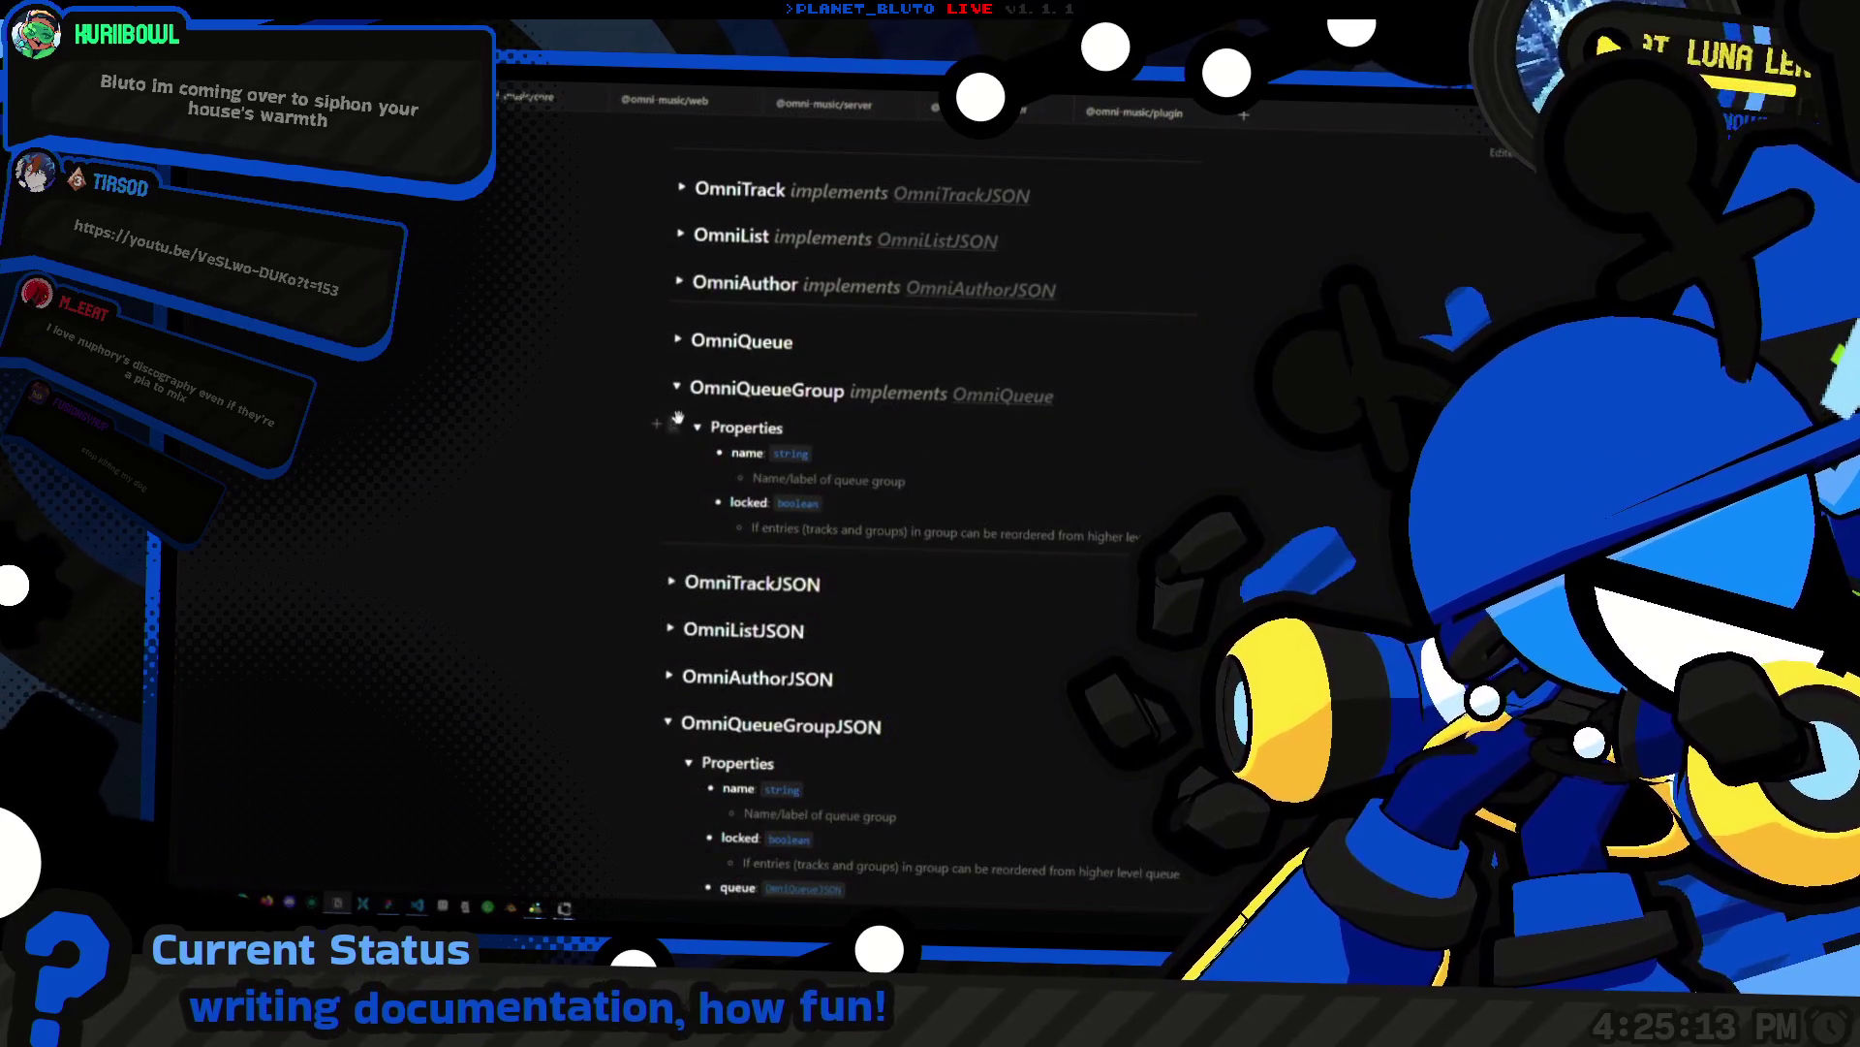
left_click(697, 426)
left_click(885, 431)
key("Return")
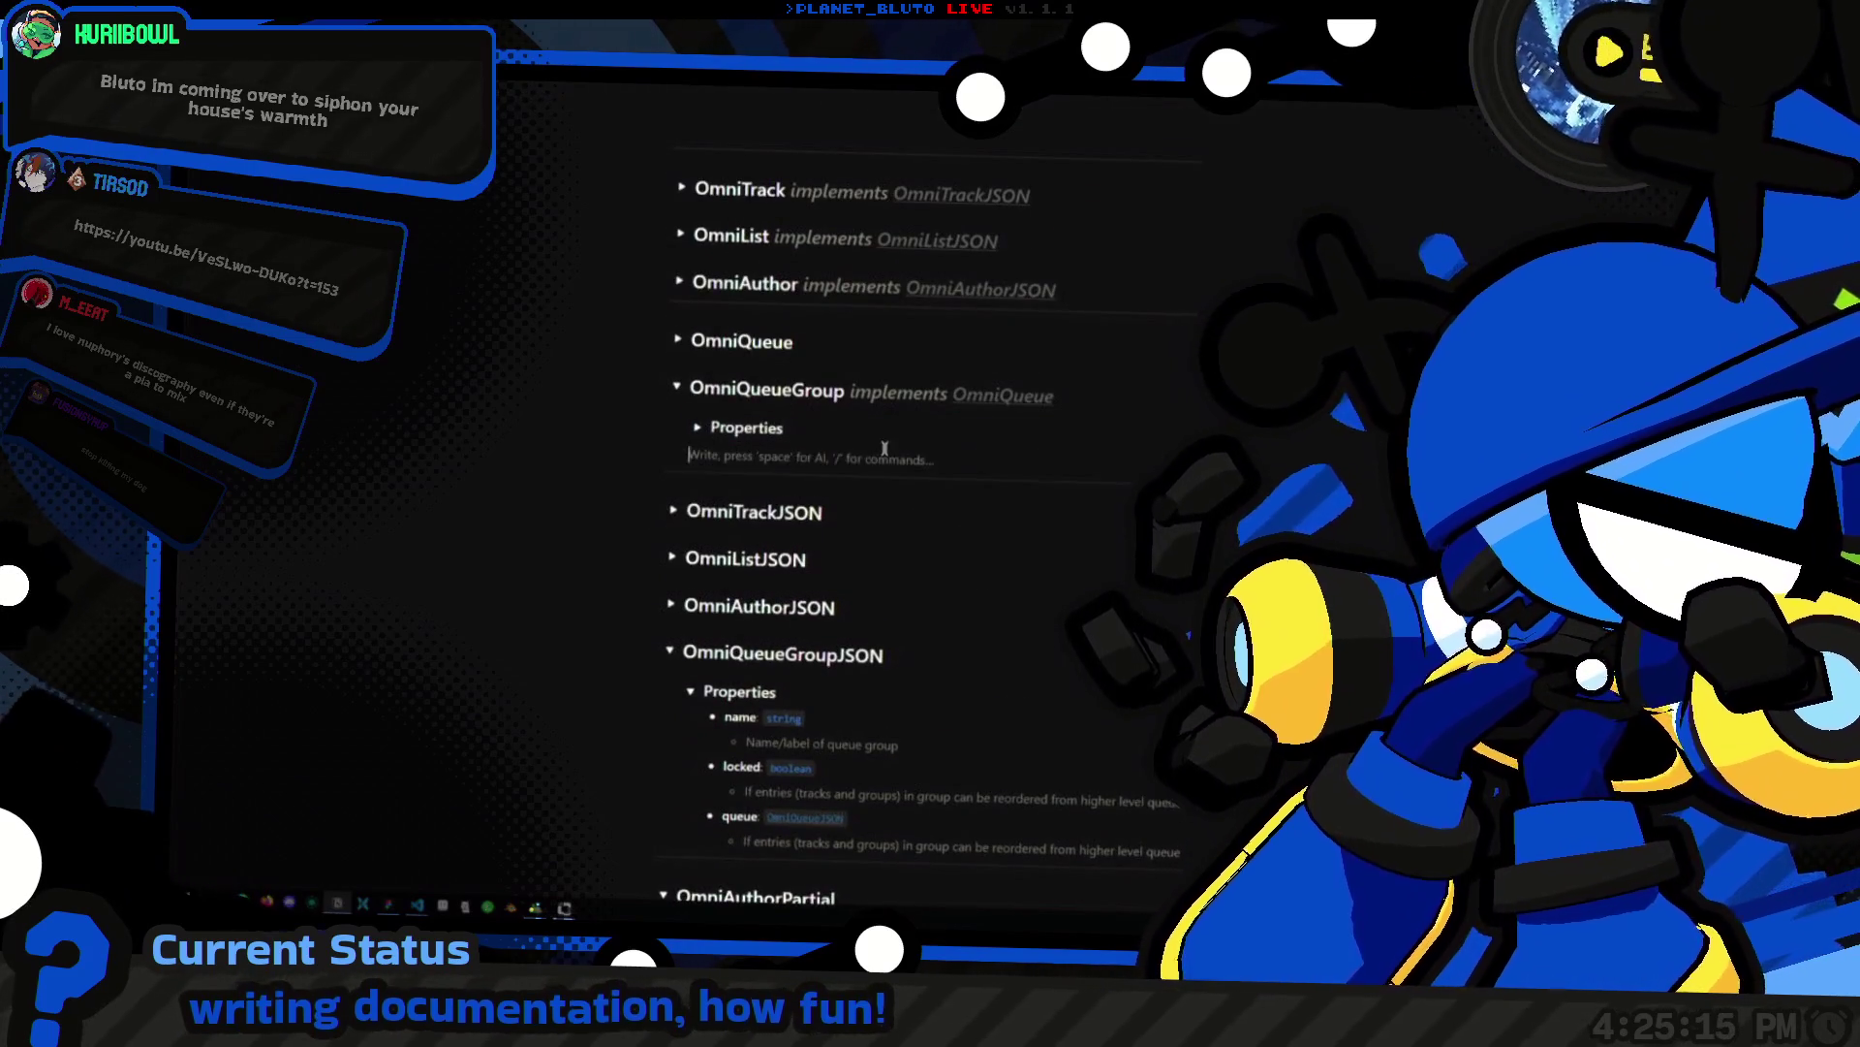
type("Method")
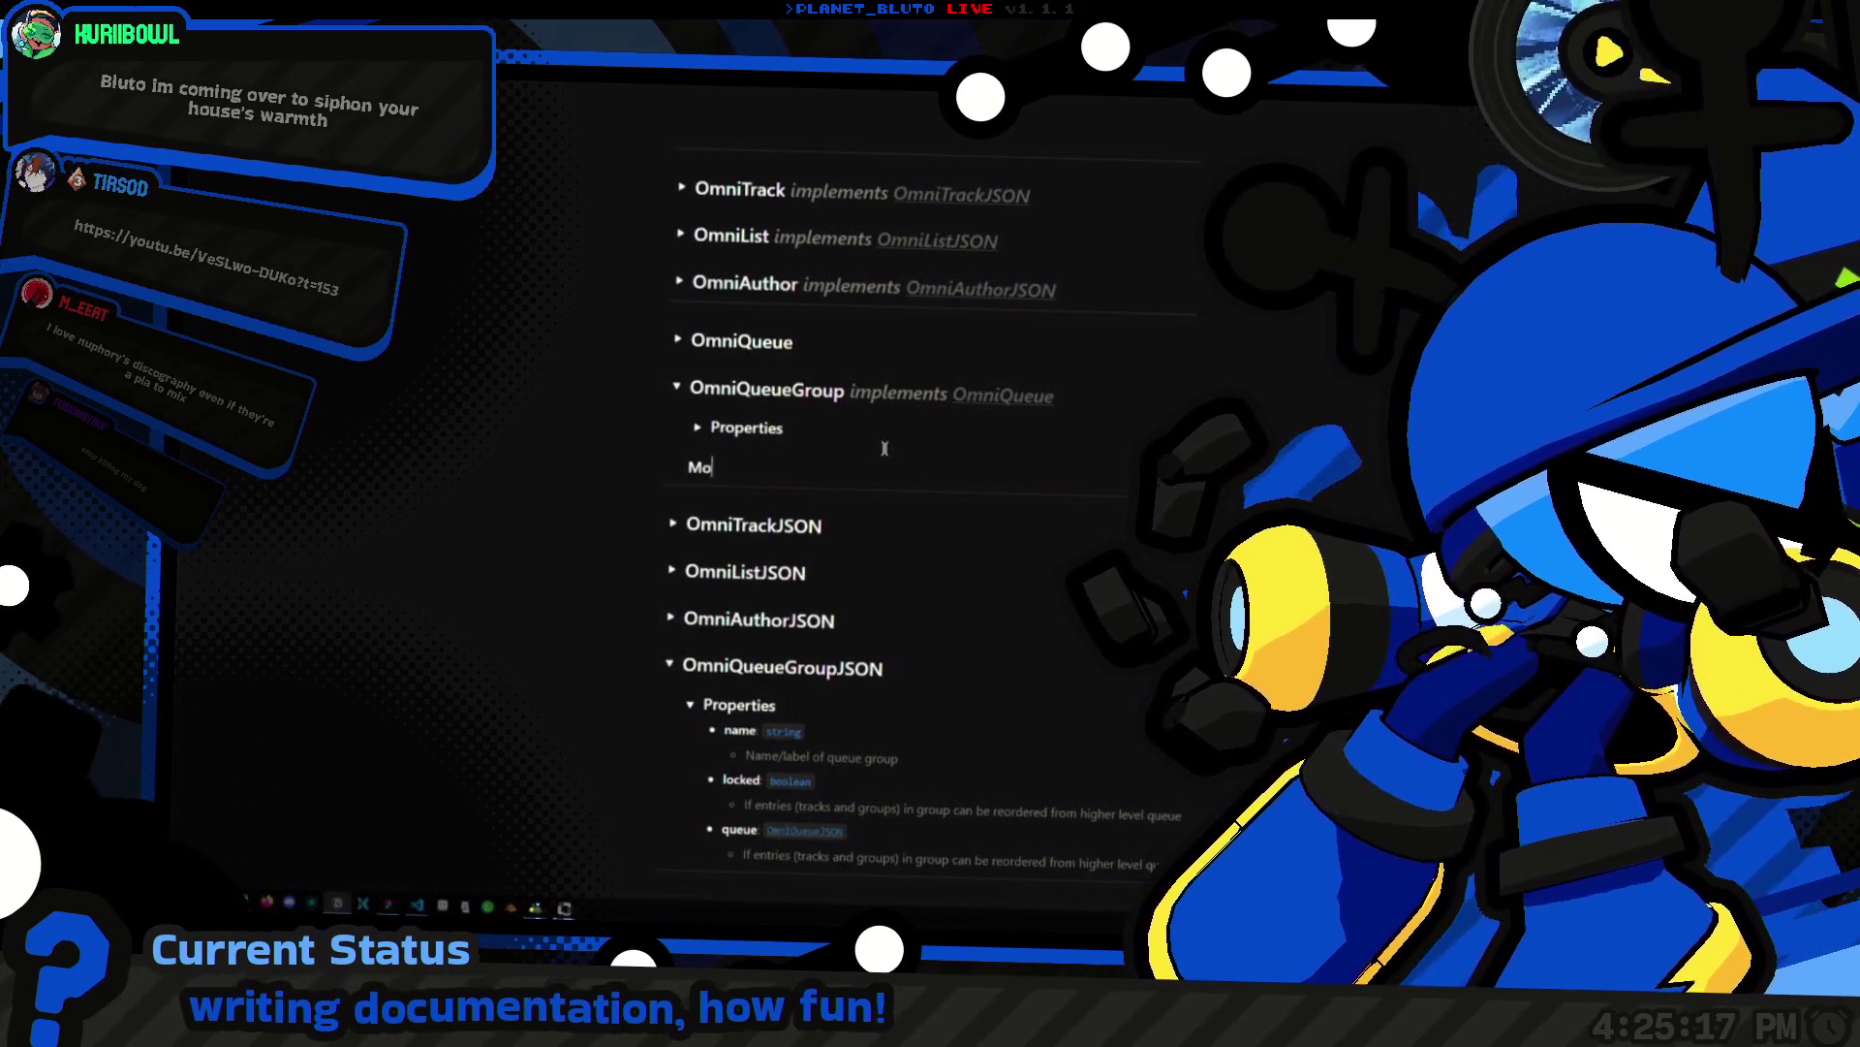
type("s")
key("ctrl+alt+7")
key("Return")
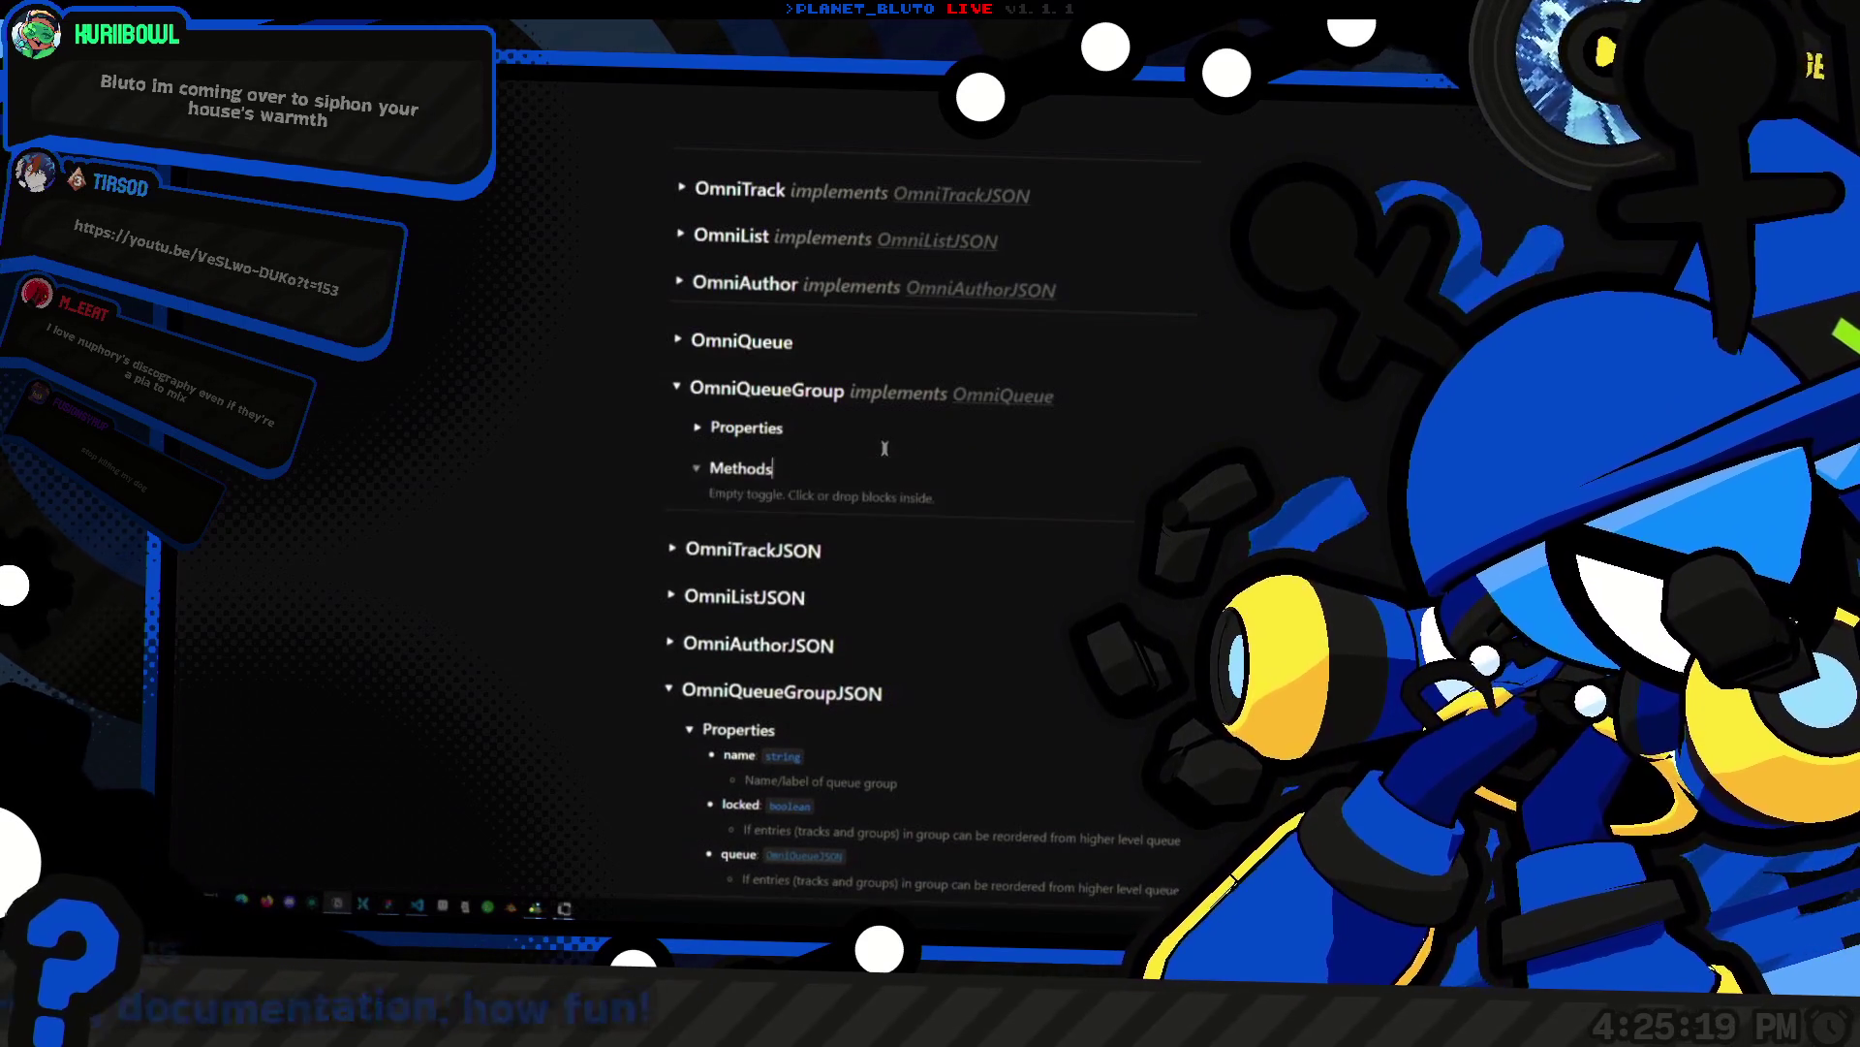
Turn the copied save? method into toJSON() without async, returning OmniQueueGroupJSON
scroll(956, 518, "up", 2)
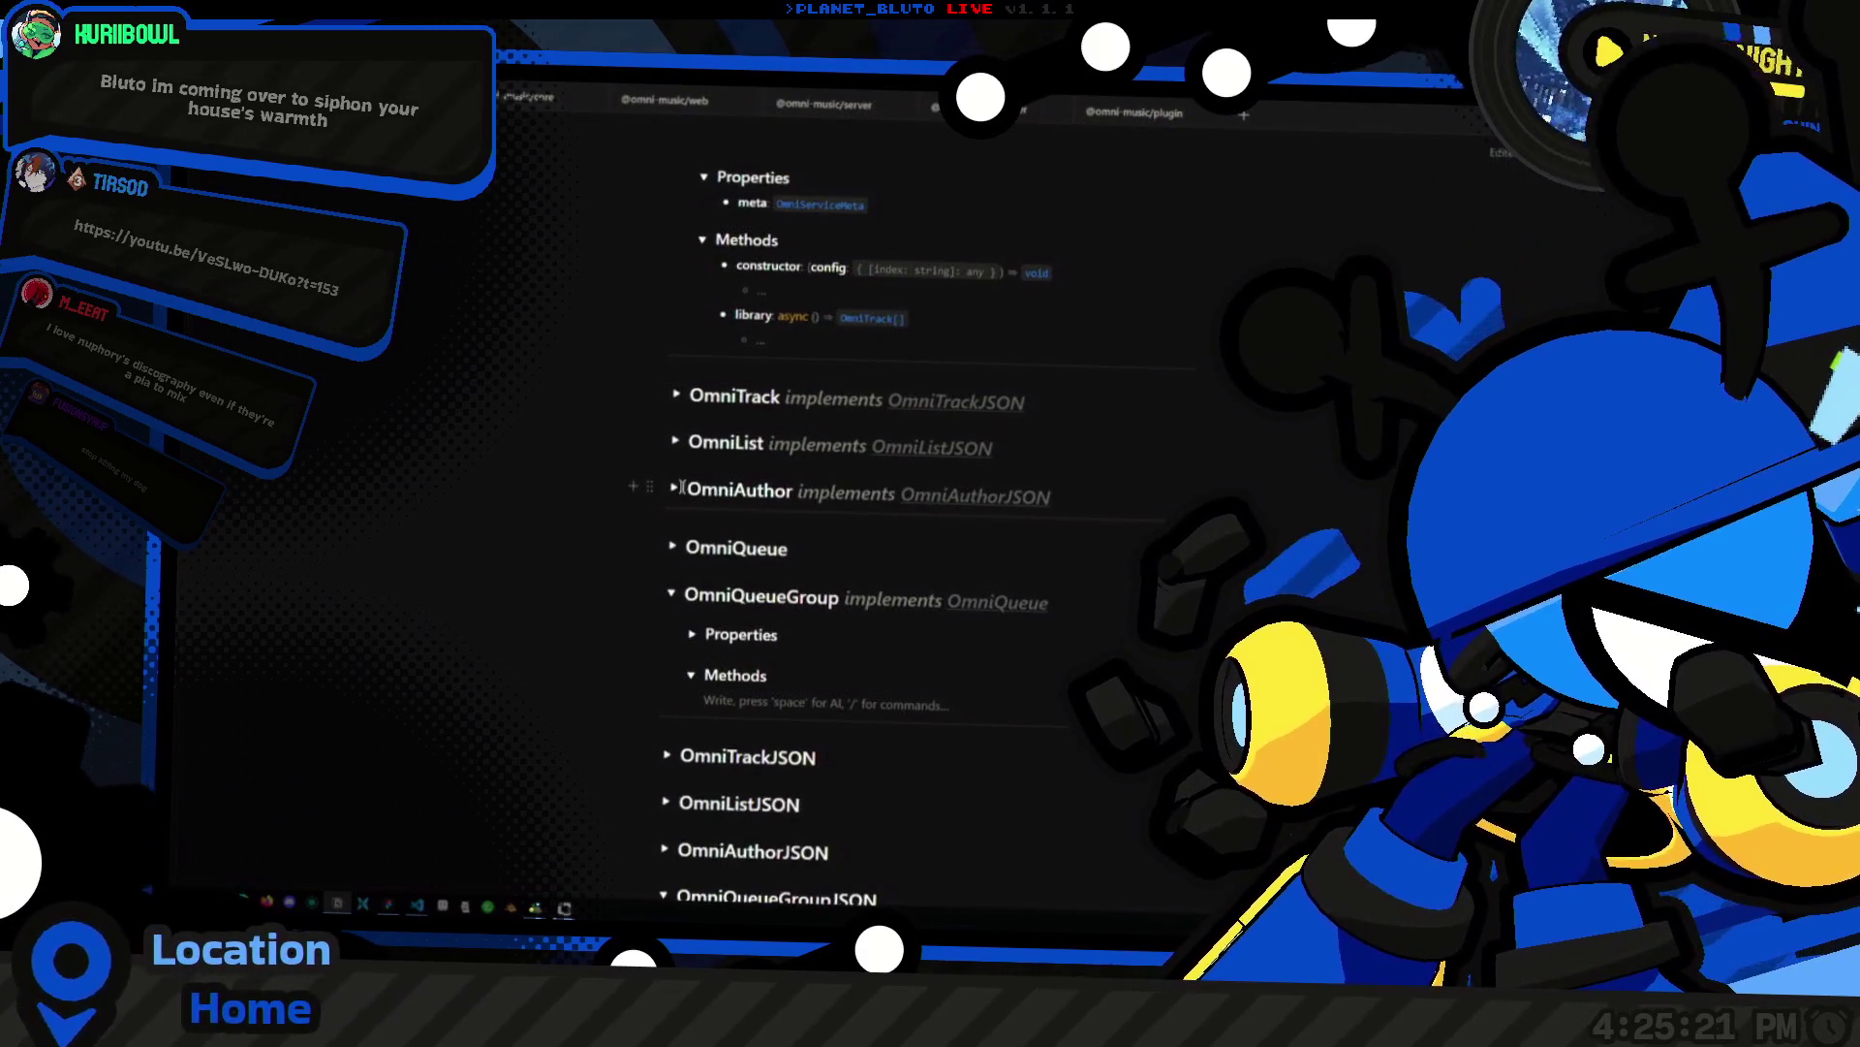
left_click(674, 487)
scroll(625, 668, "down", 2)
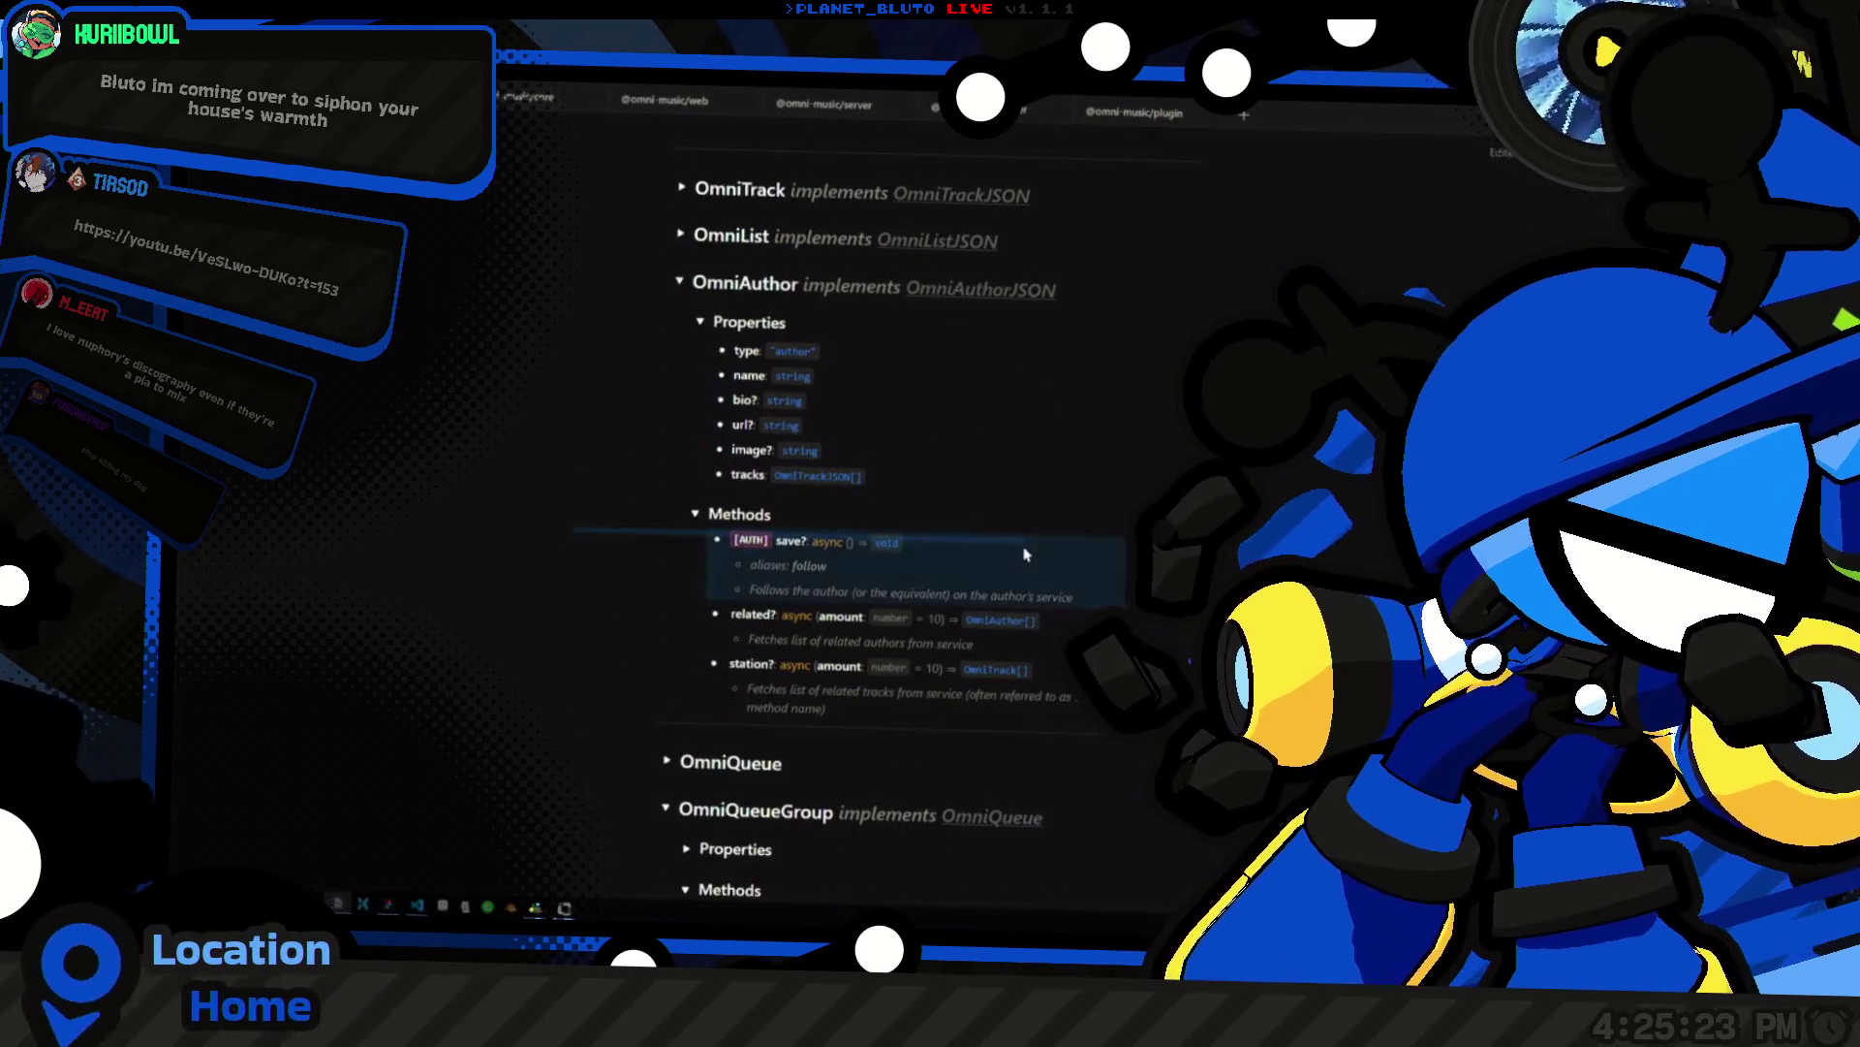
scroll(756, 766, "down", 3)
left_click(693, 636)
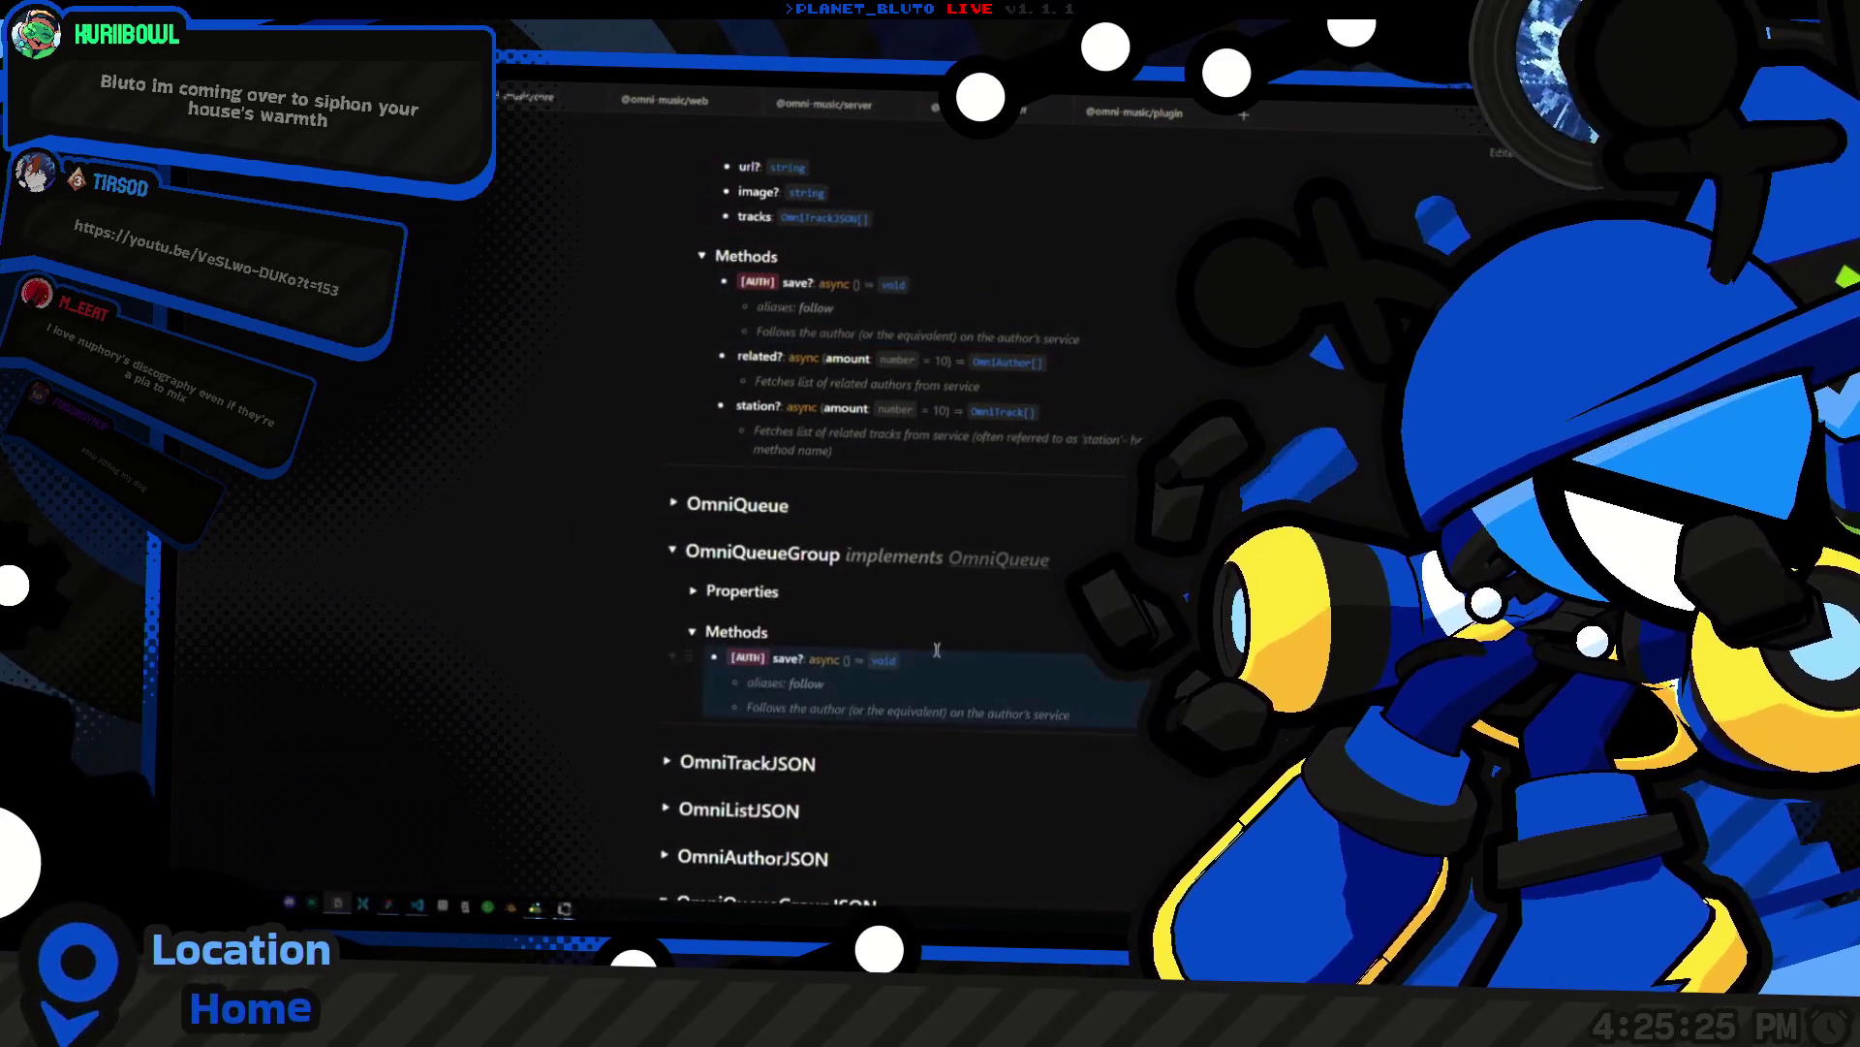
key("shift+Left")
key("shift+Left")
key("shift+Left")
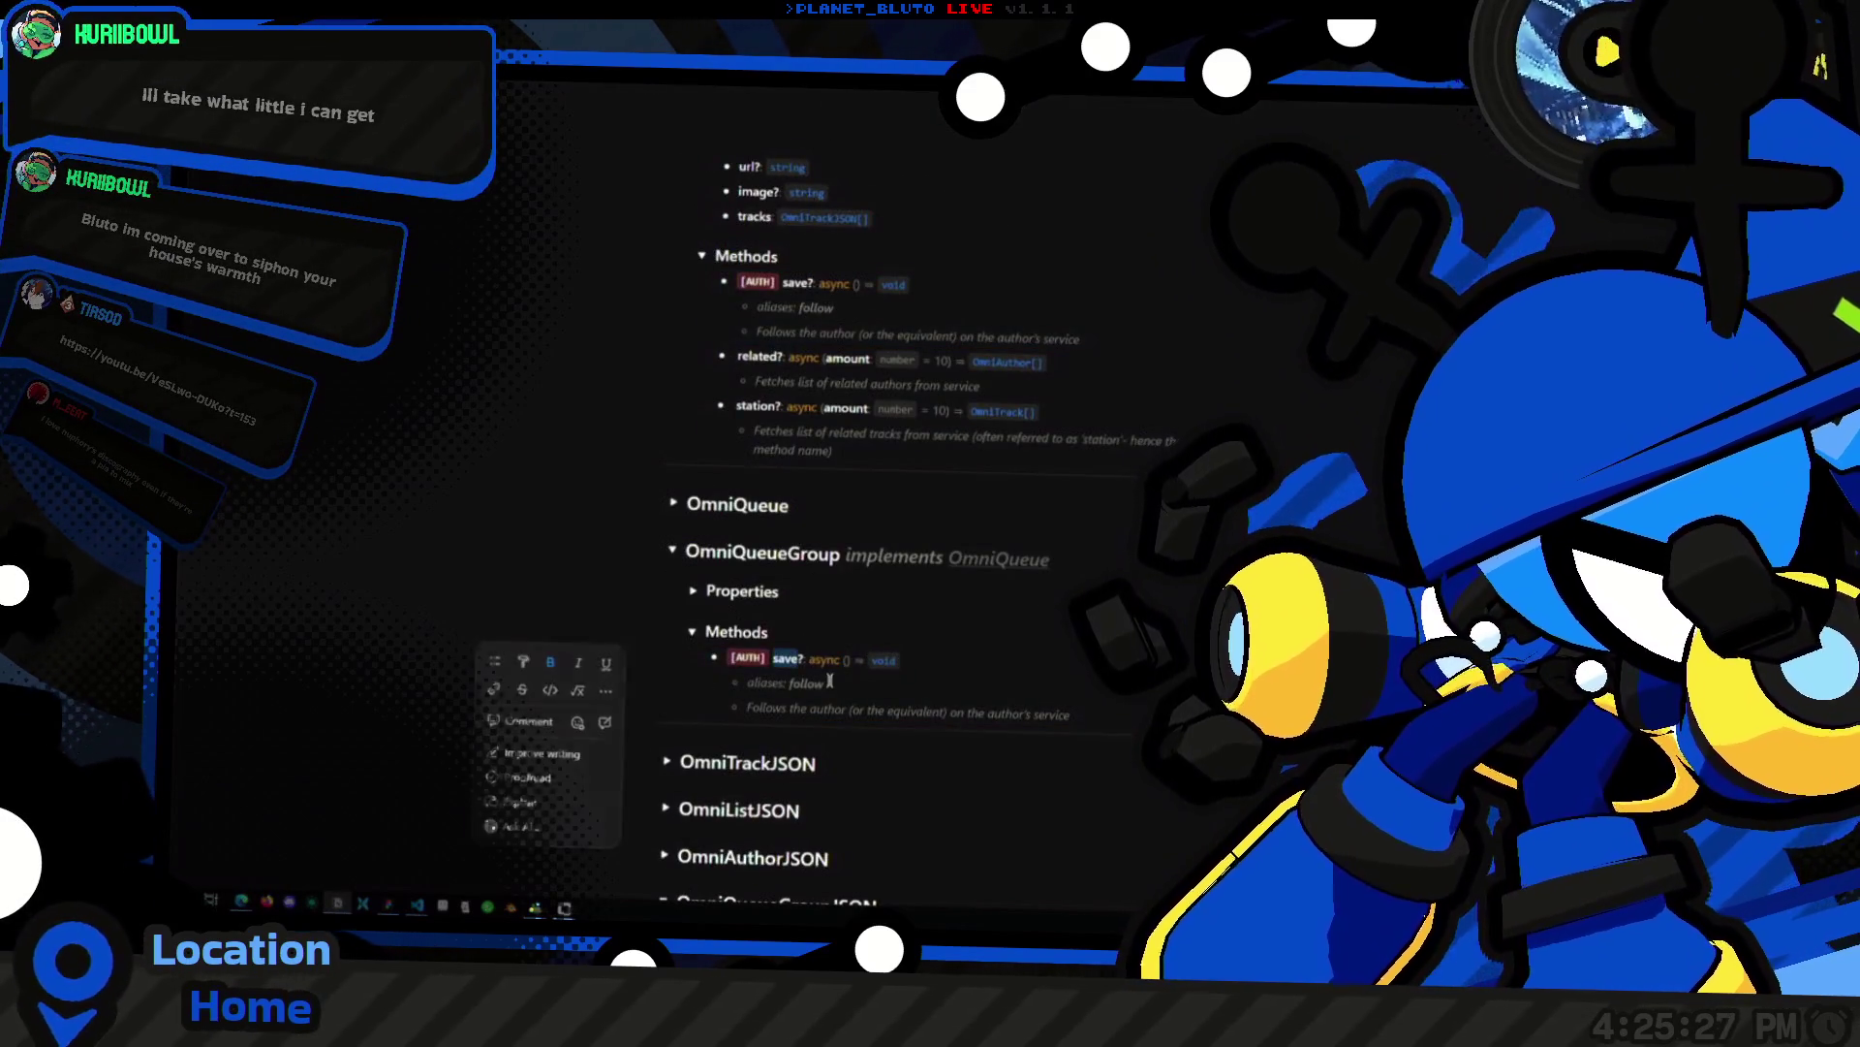
type("toJSON")
key("BackSpace")
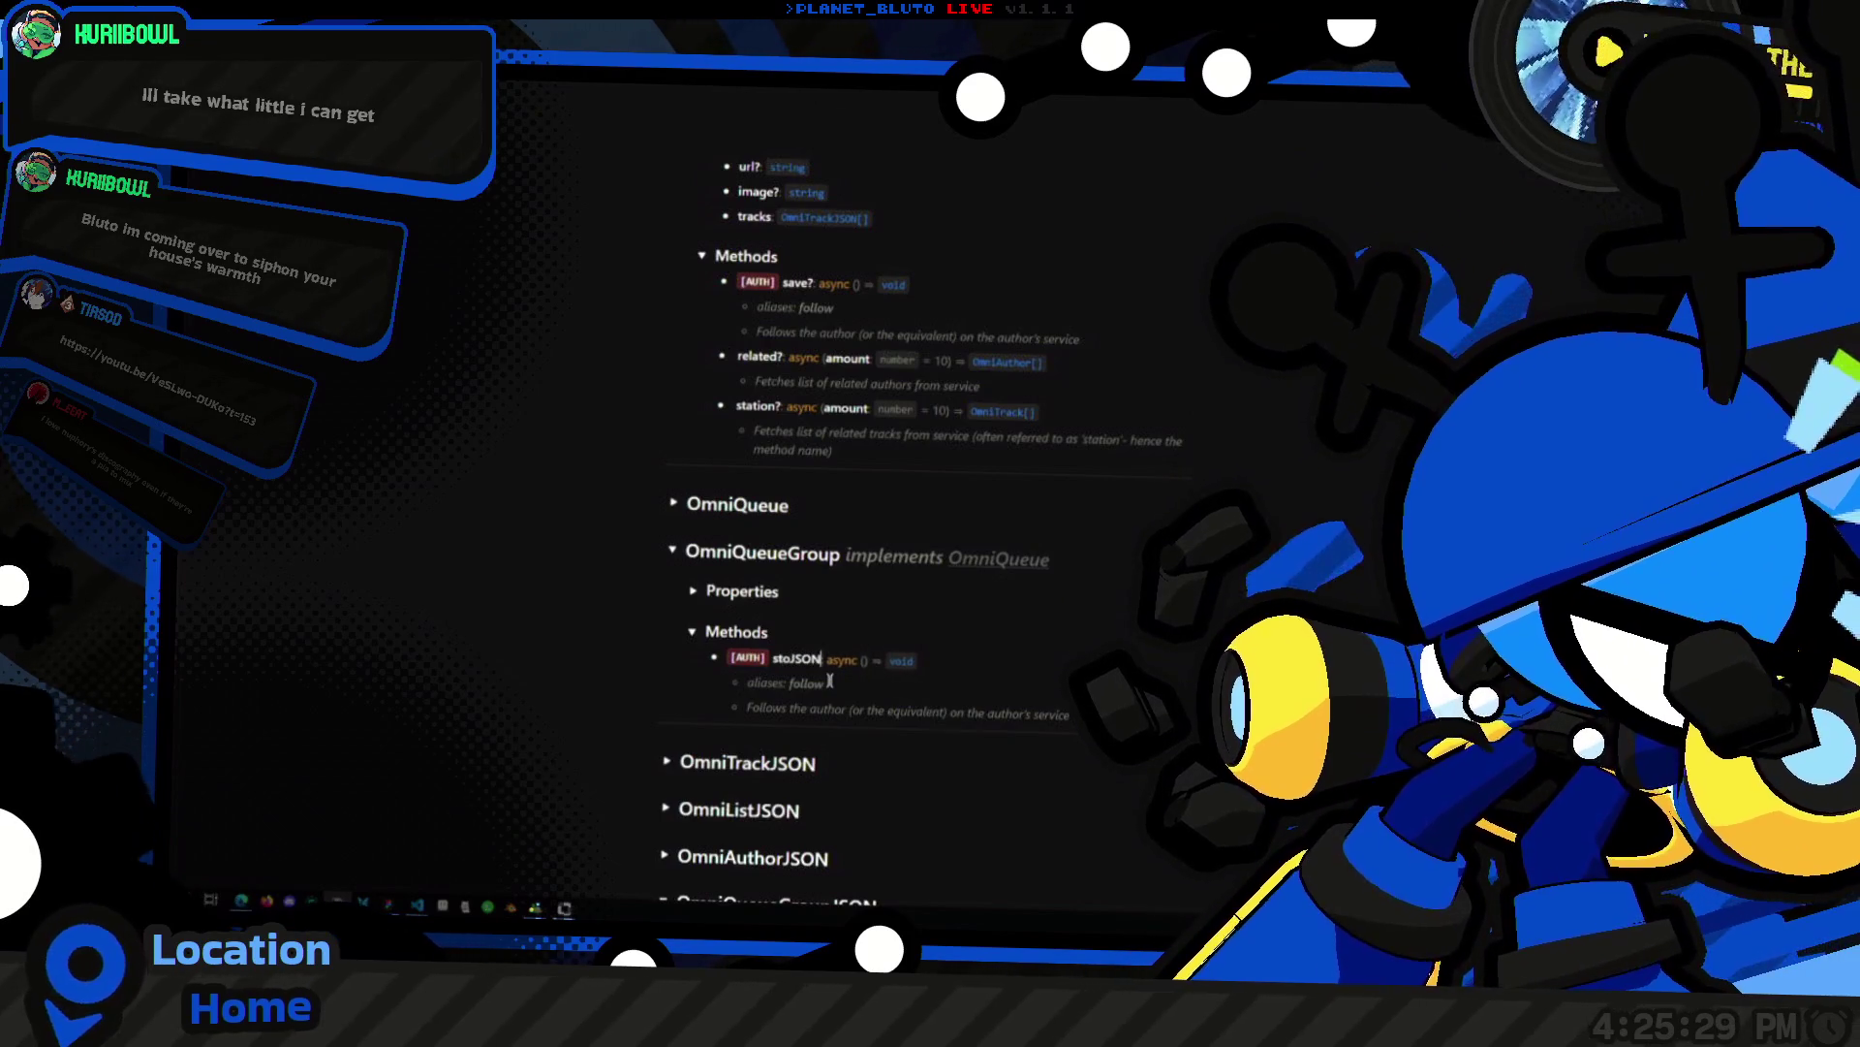
key("Delete")
key("End")
key("ctrl+Delete")
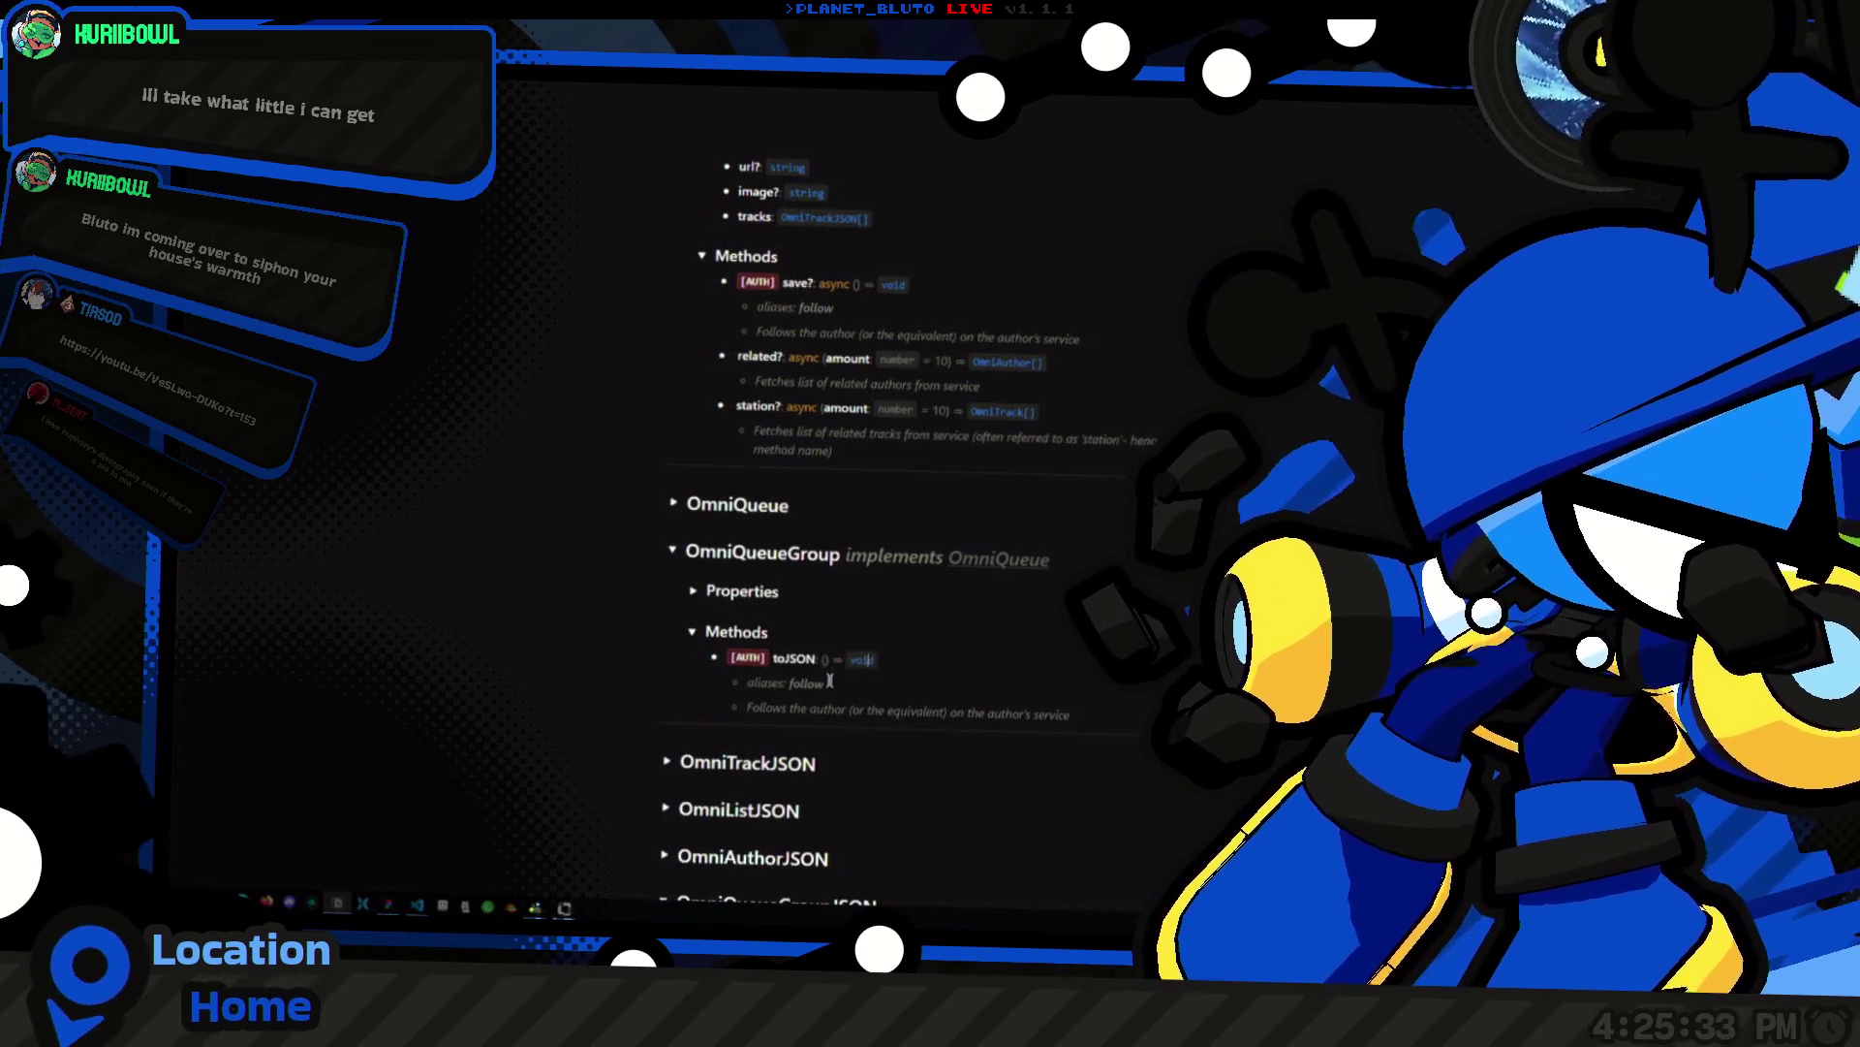
key("ctrl+shift+Left")
type("OmniQueueGro")
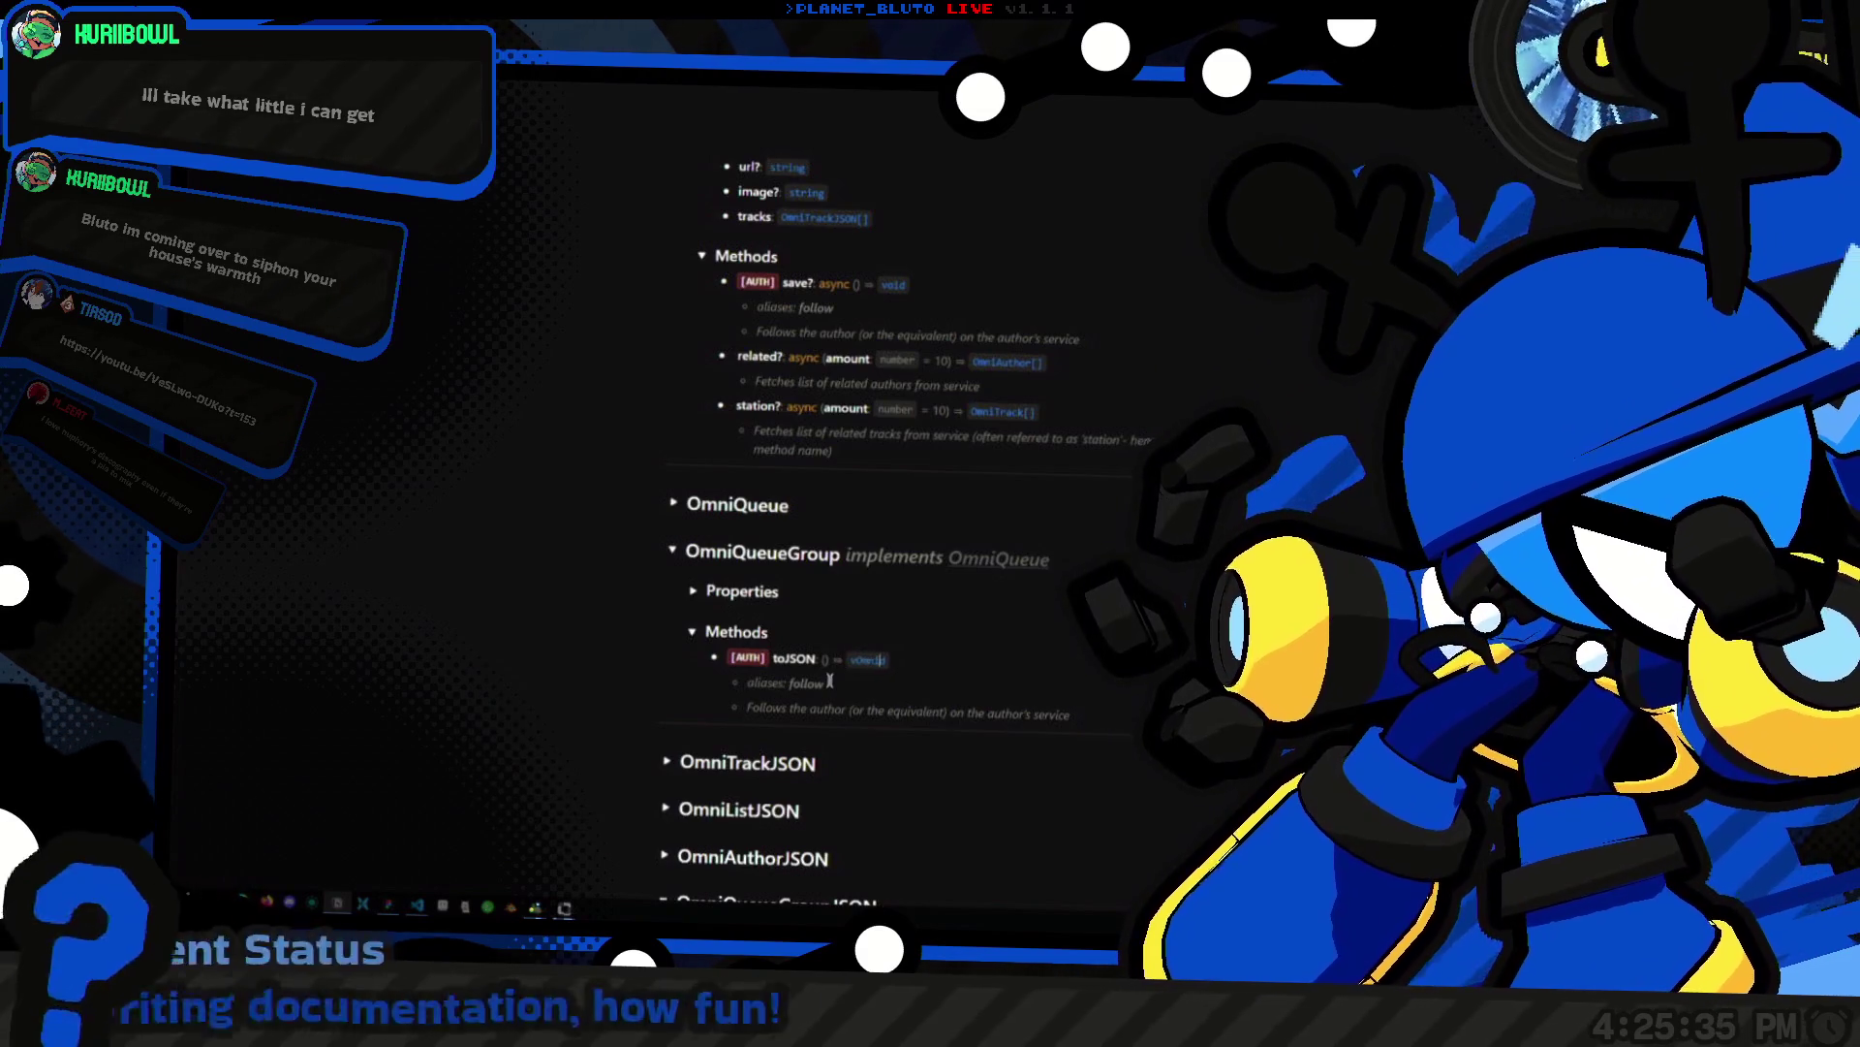
type("upJSON")
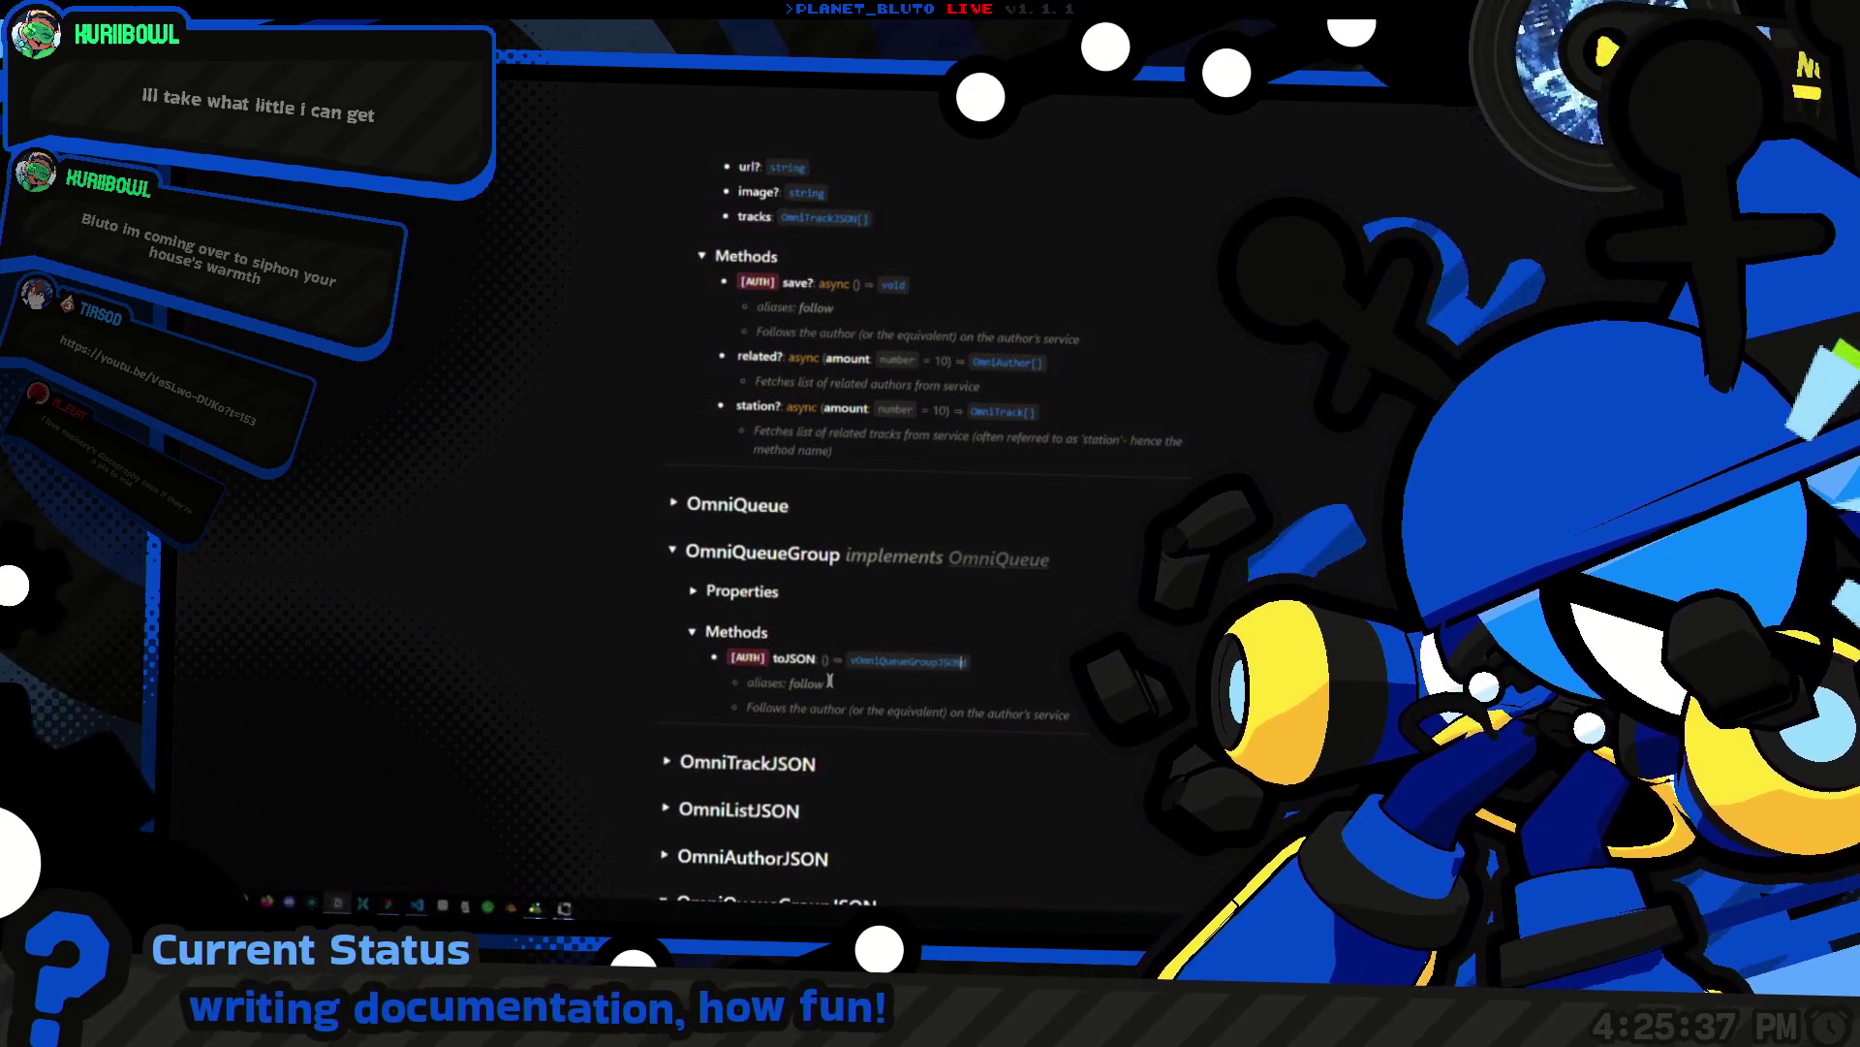
Remove the [AUTH] tag, aliases line and copied description from toJSON
scroll(829, 681, "down", 5)
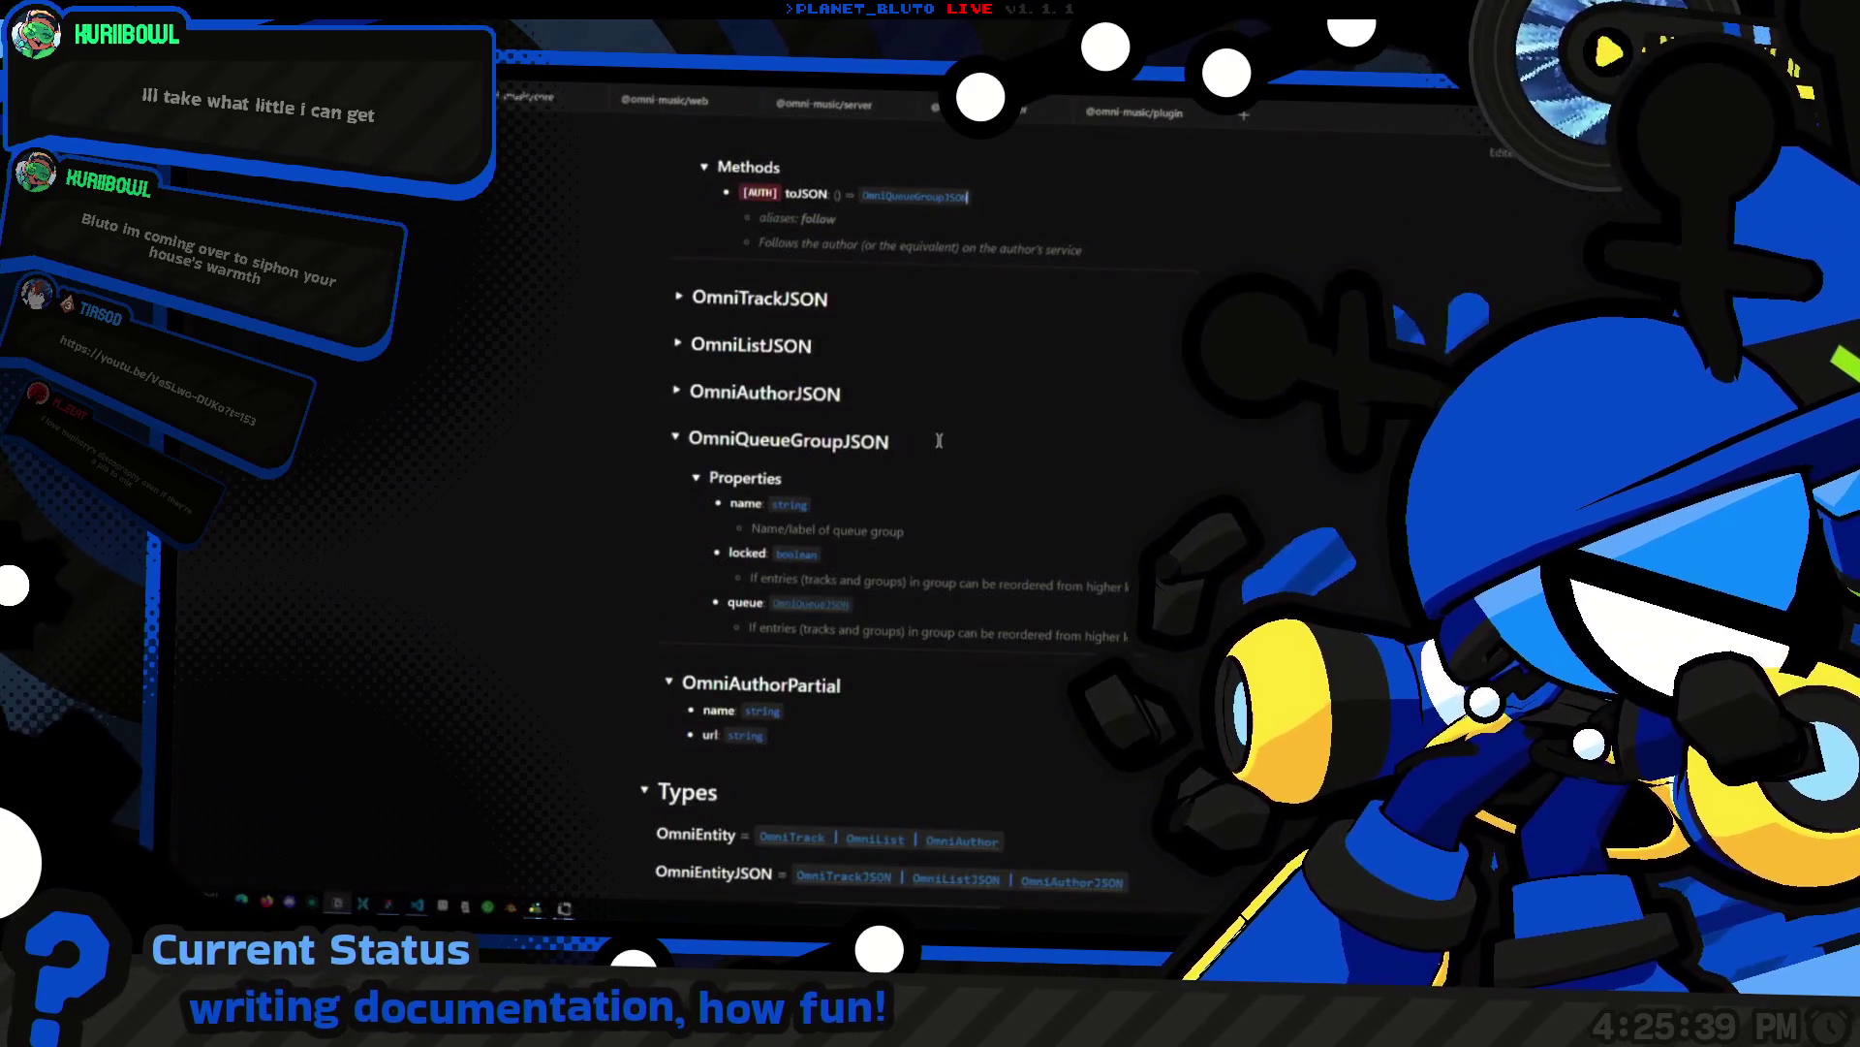
key("alt+shift+l")
scroll(949, 447, "up", 4)
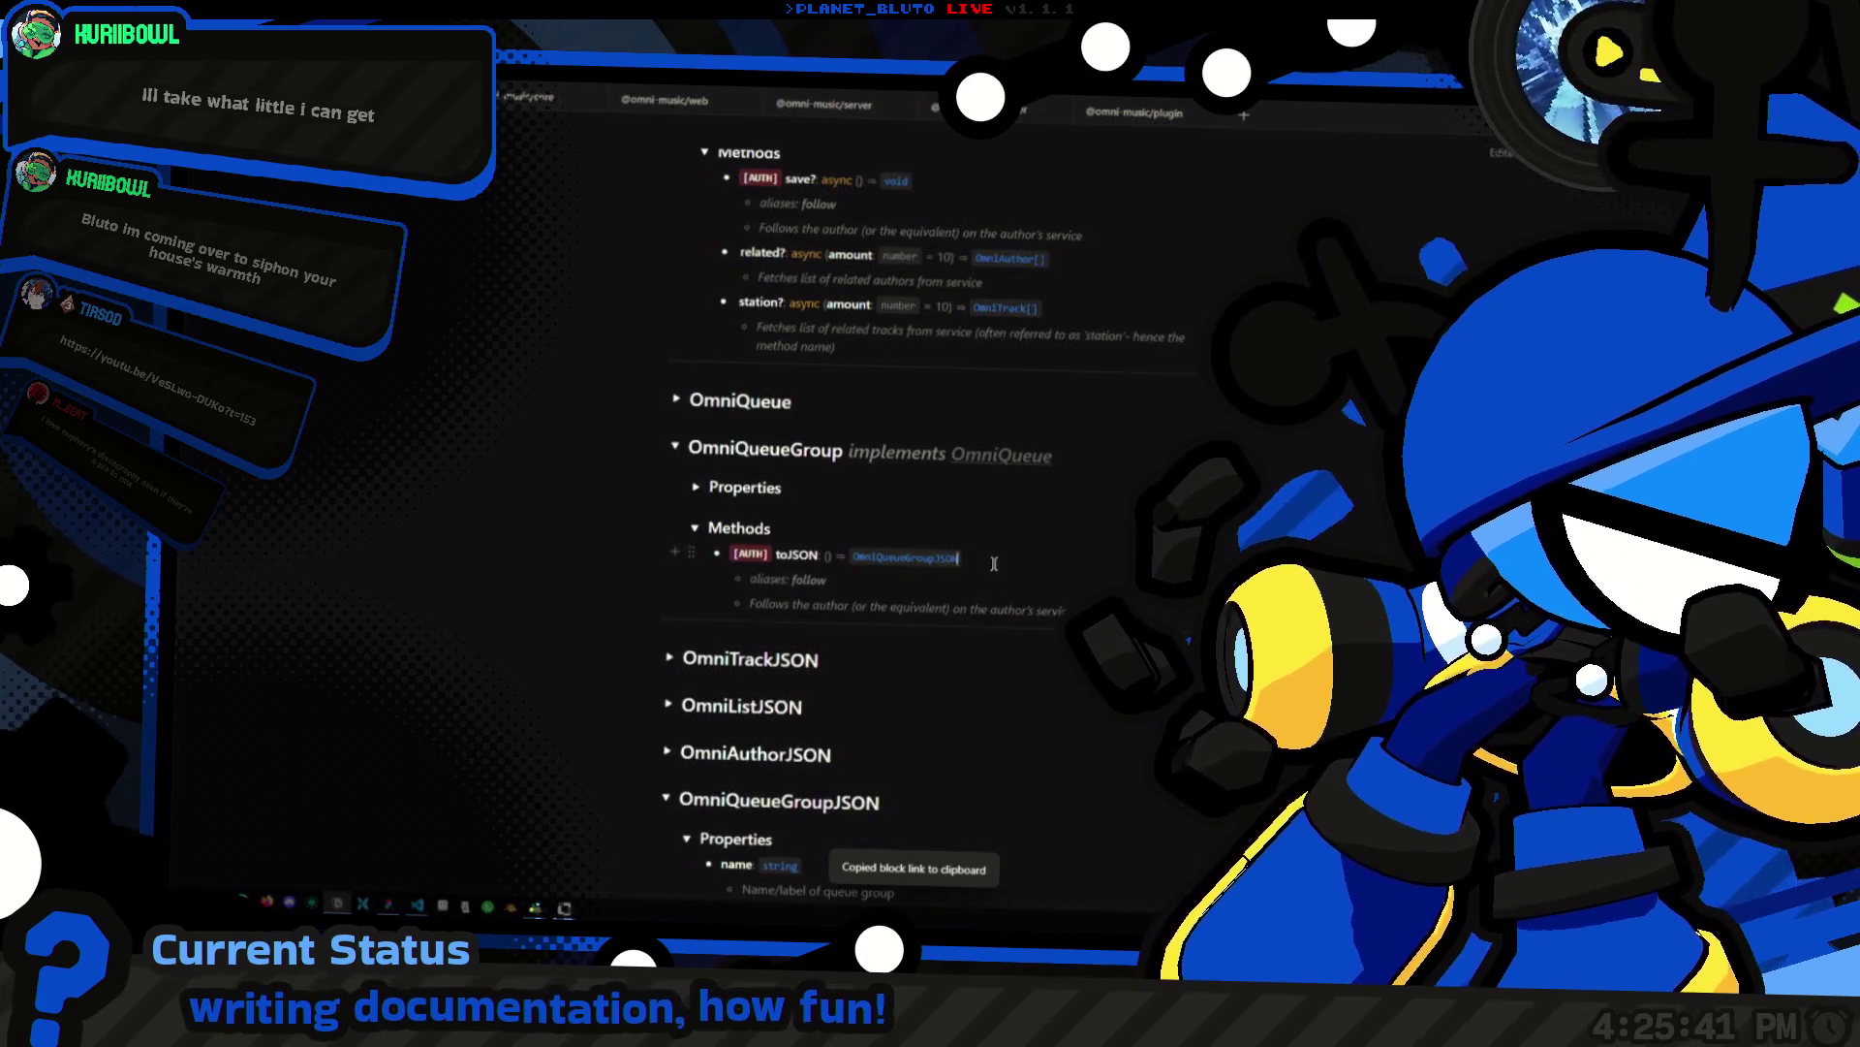
double_click(750, 553)
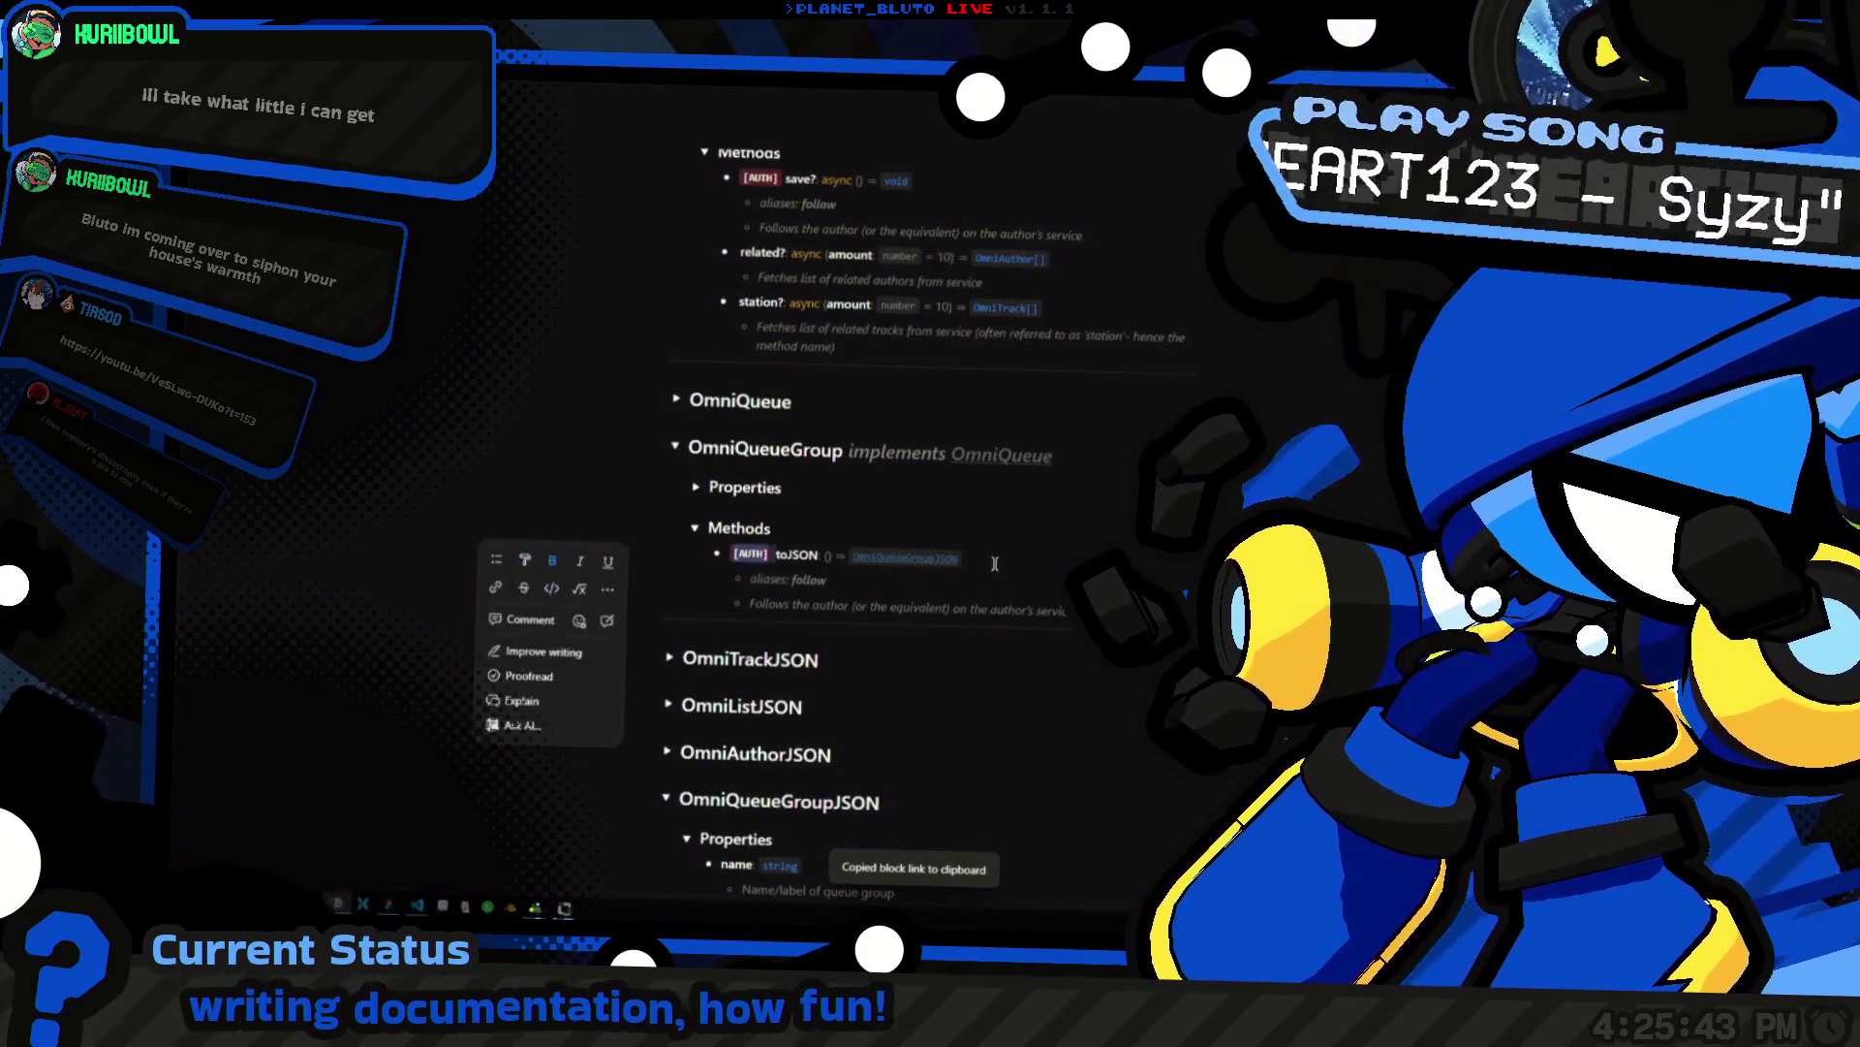
key("BackSpace")
triple_click(884, 579)
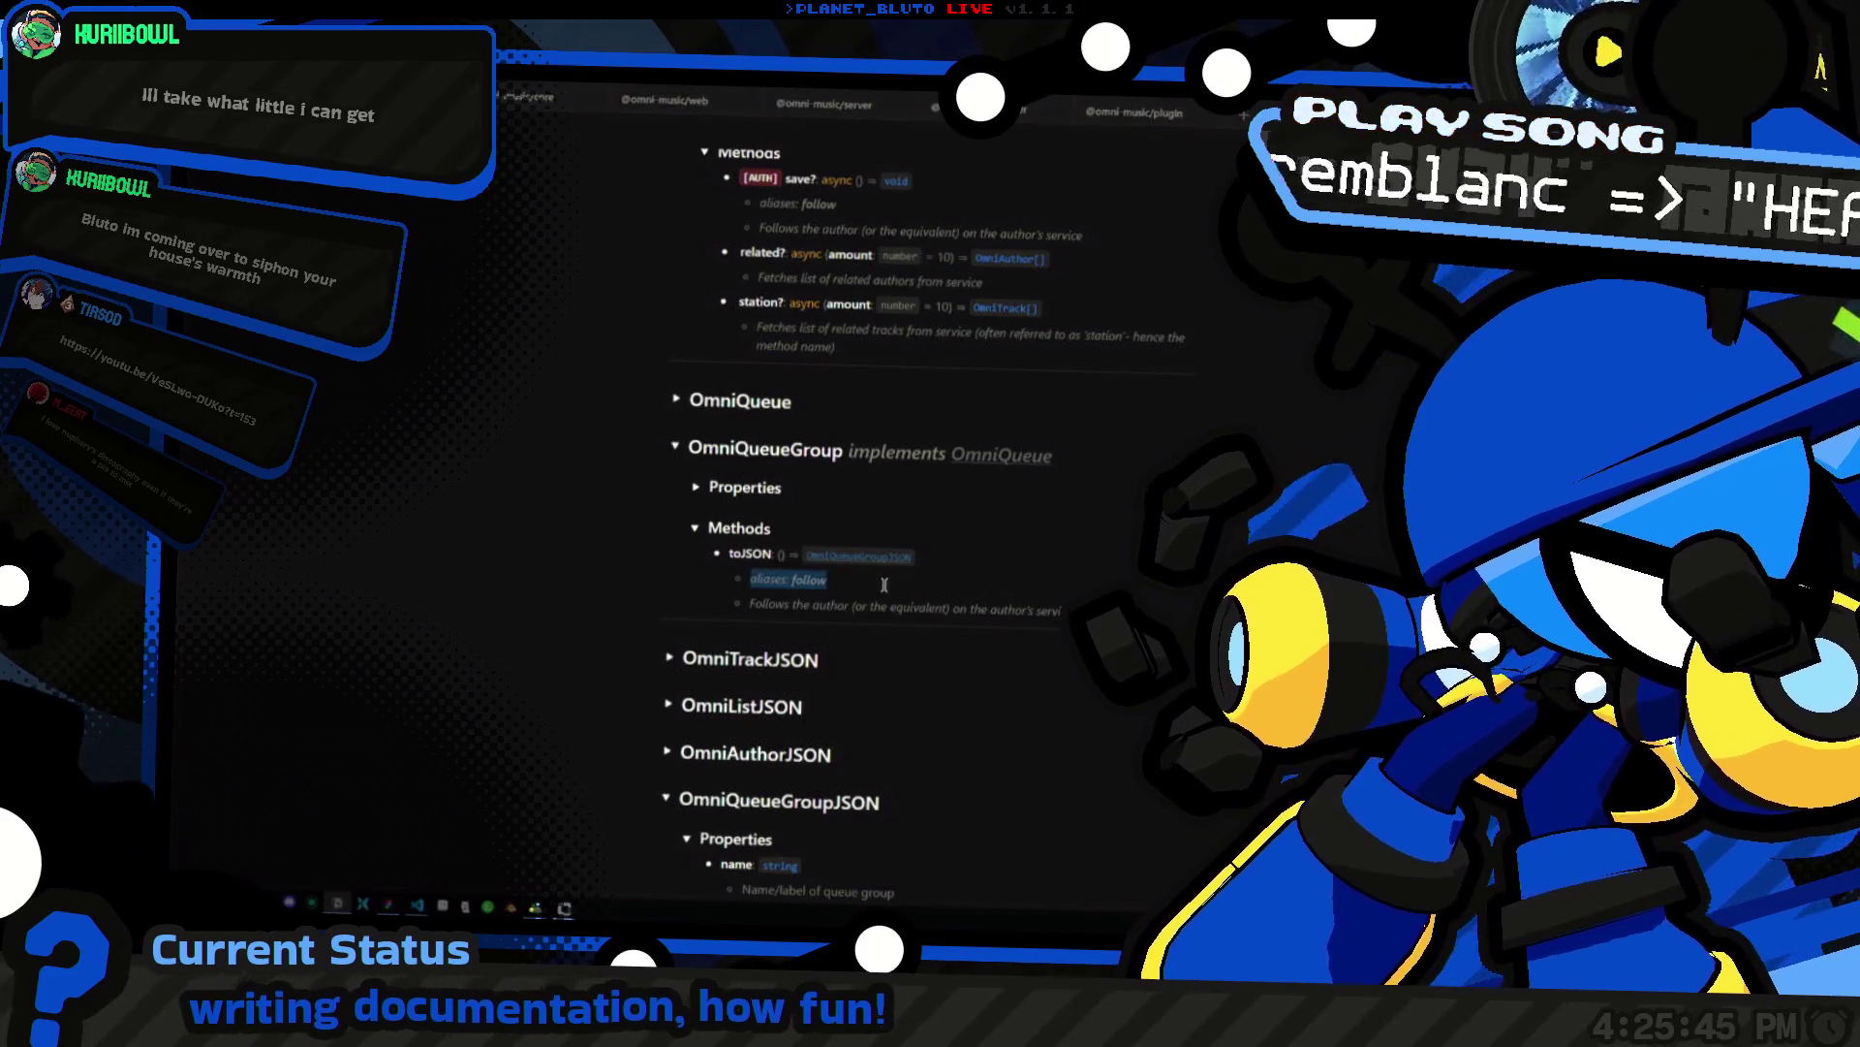
key("BackSpace")
key("BackSpace")
triple_click(884, 585)
key("BackSpace")
type("List")
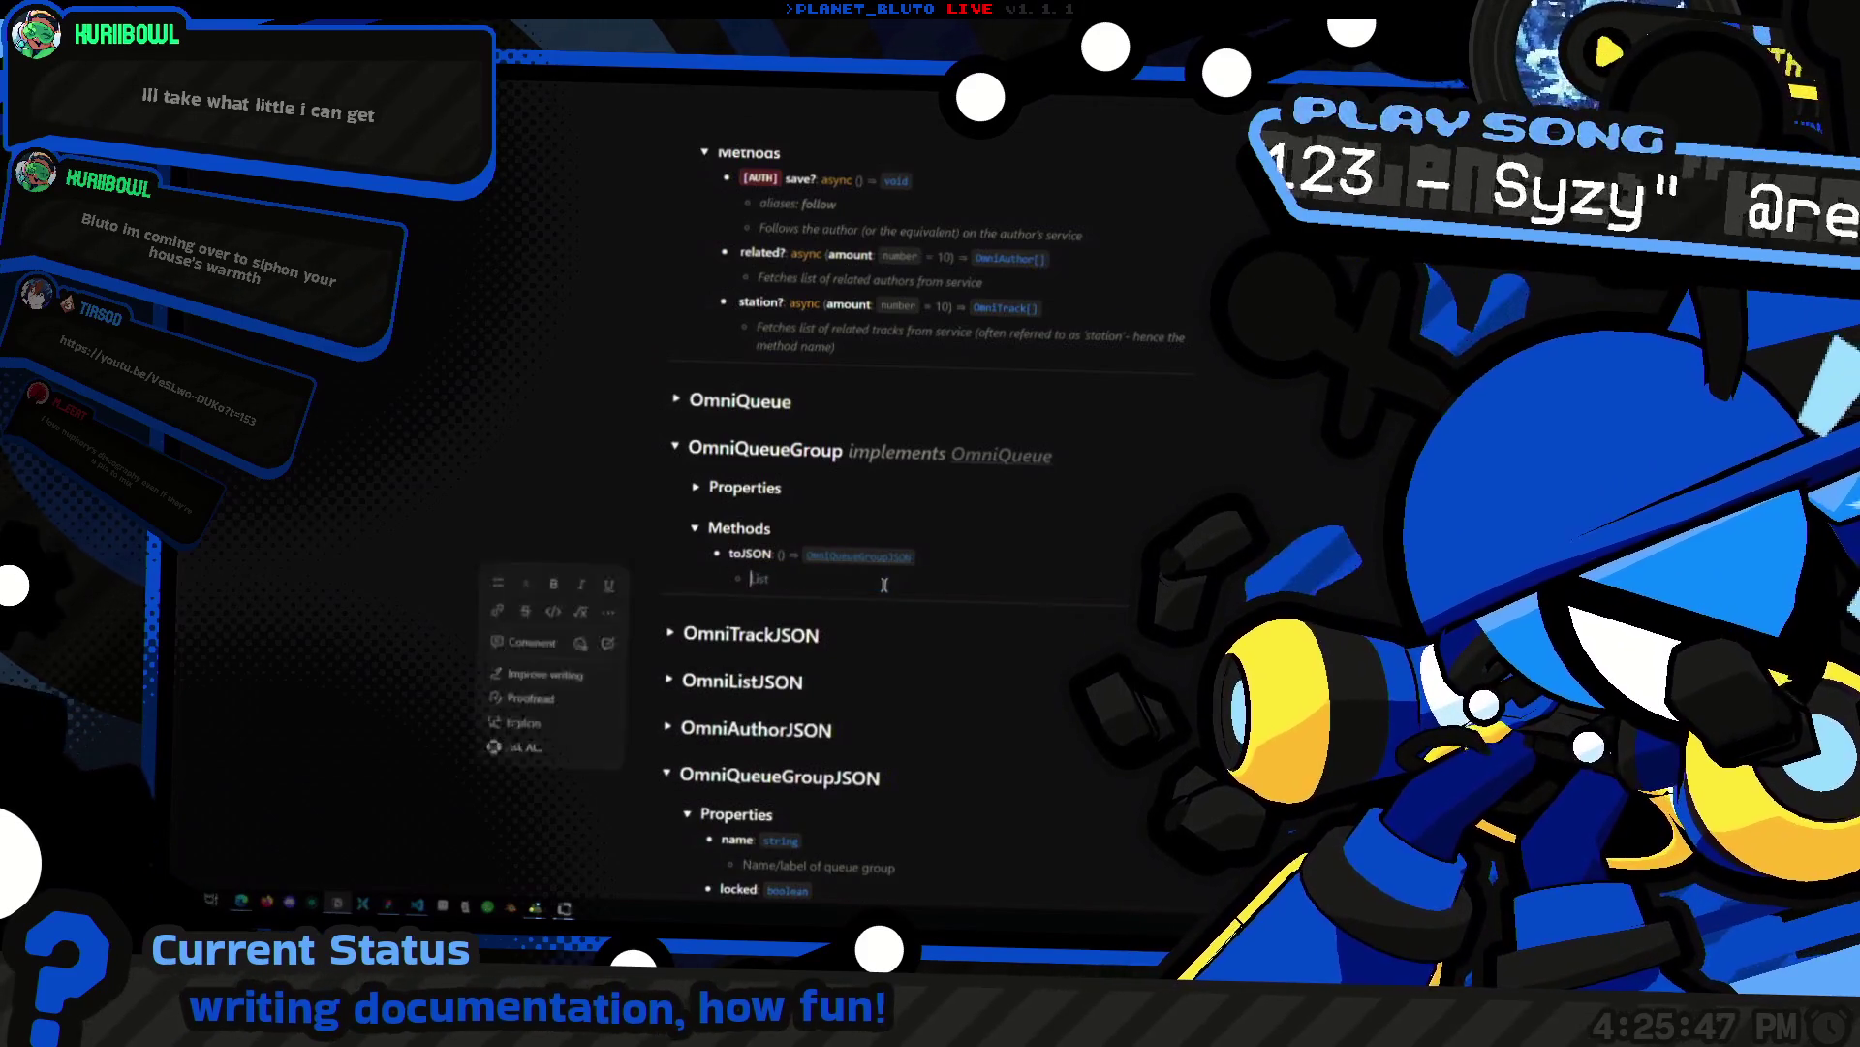
key("BackSpace")
key("BackSpace")
key("BackSpace")
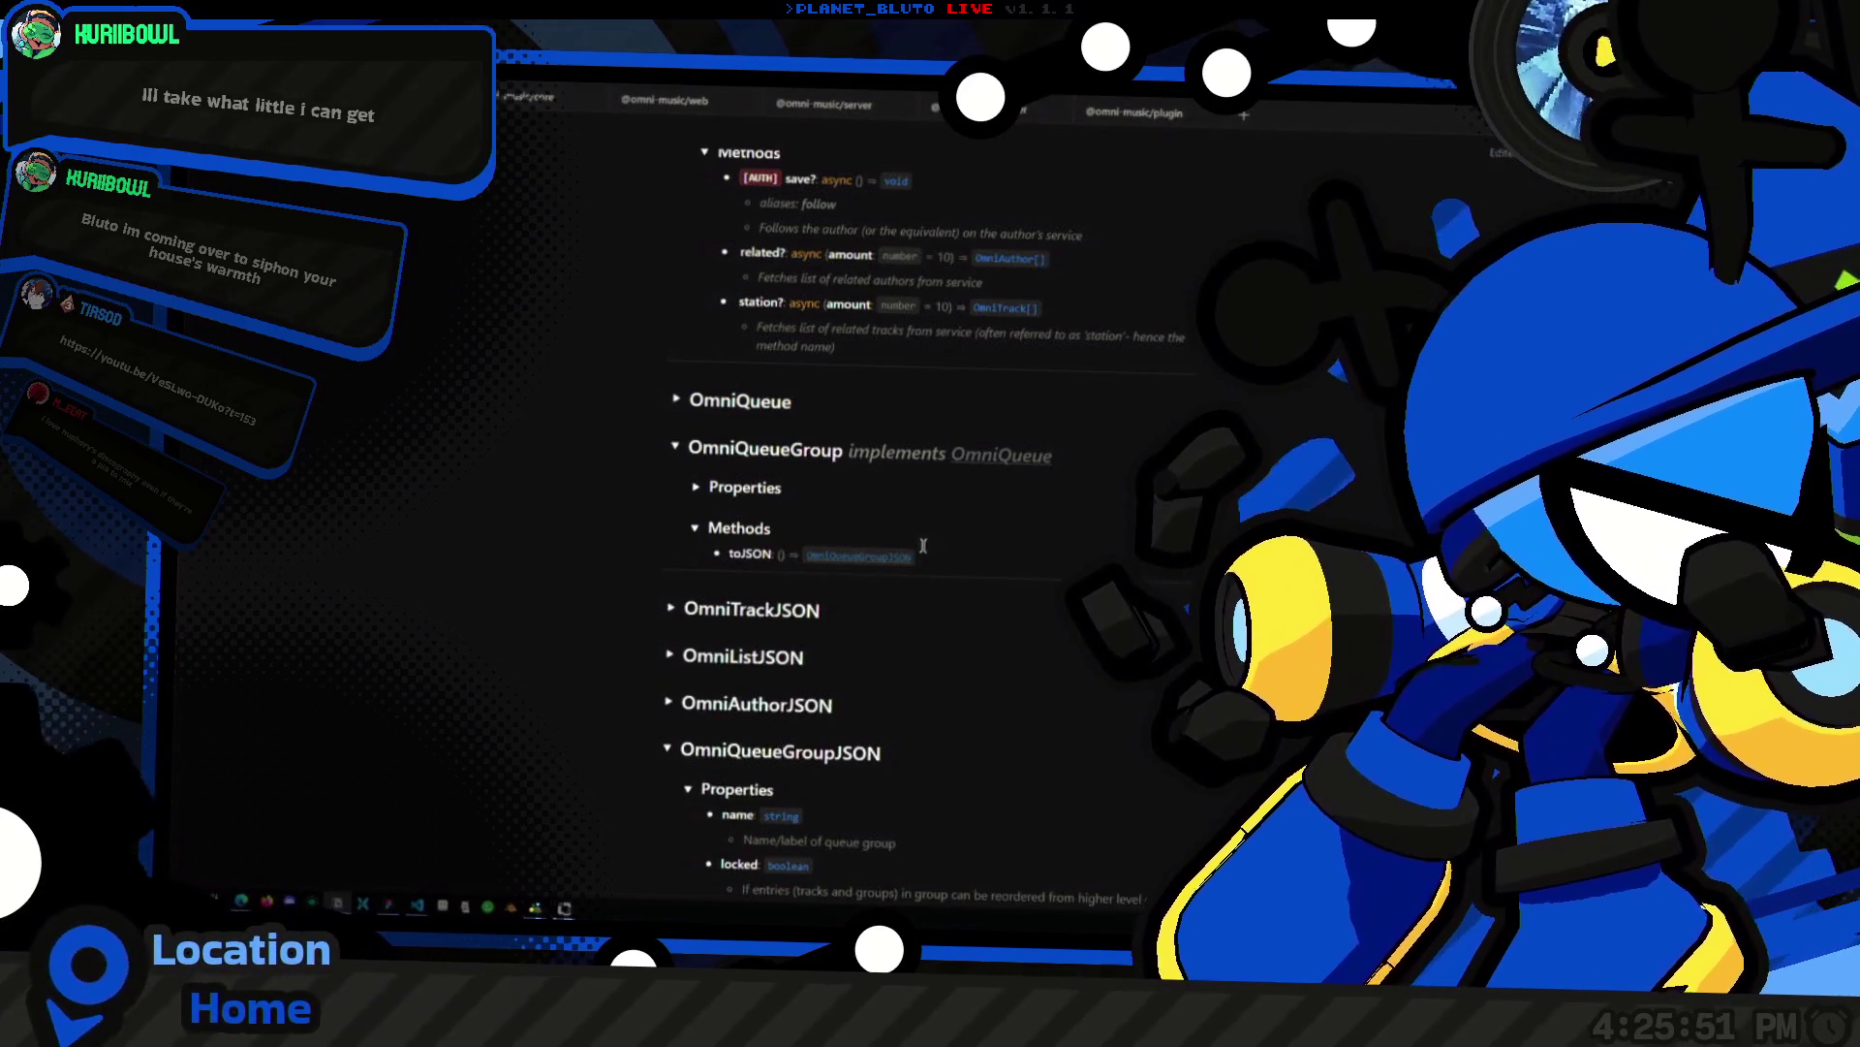
Expand OmniQueue and add an empty bullet after its clear() method
scroll(940, 545, "down", 7)
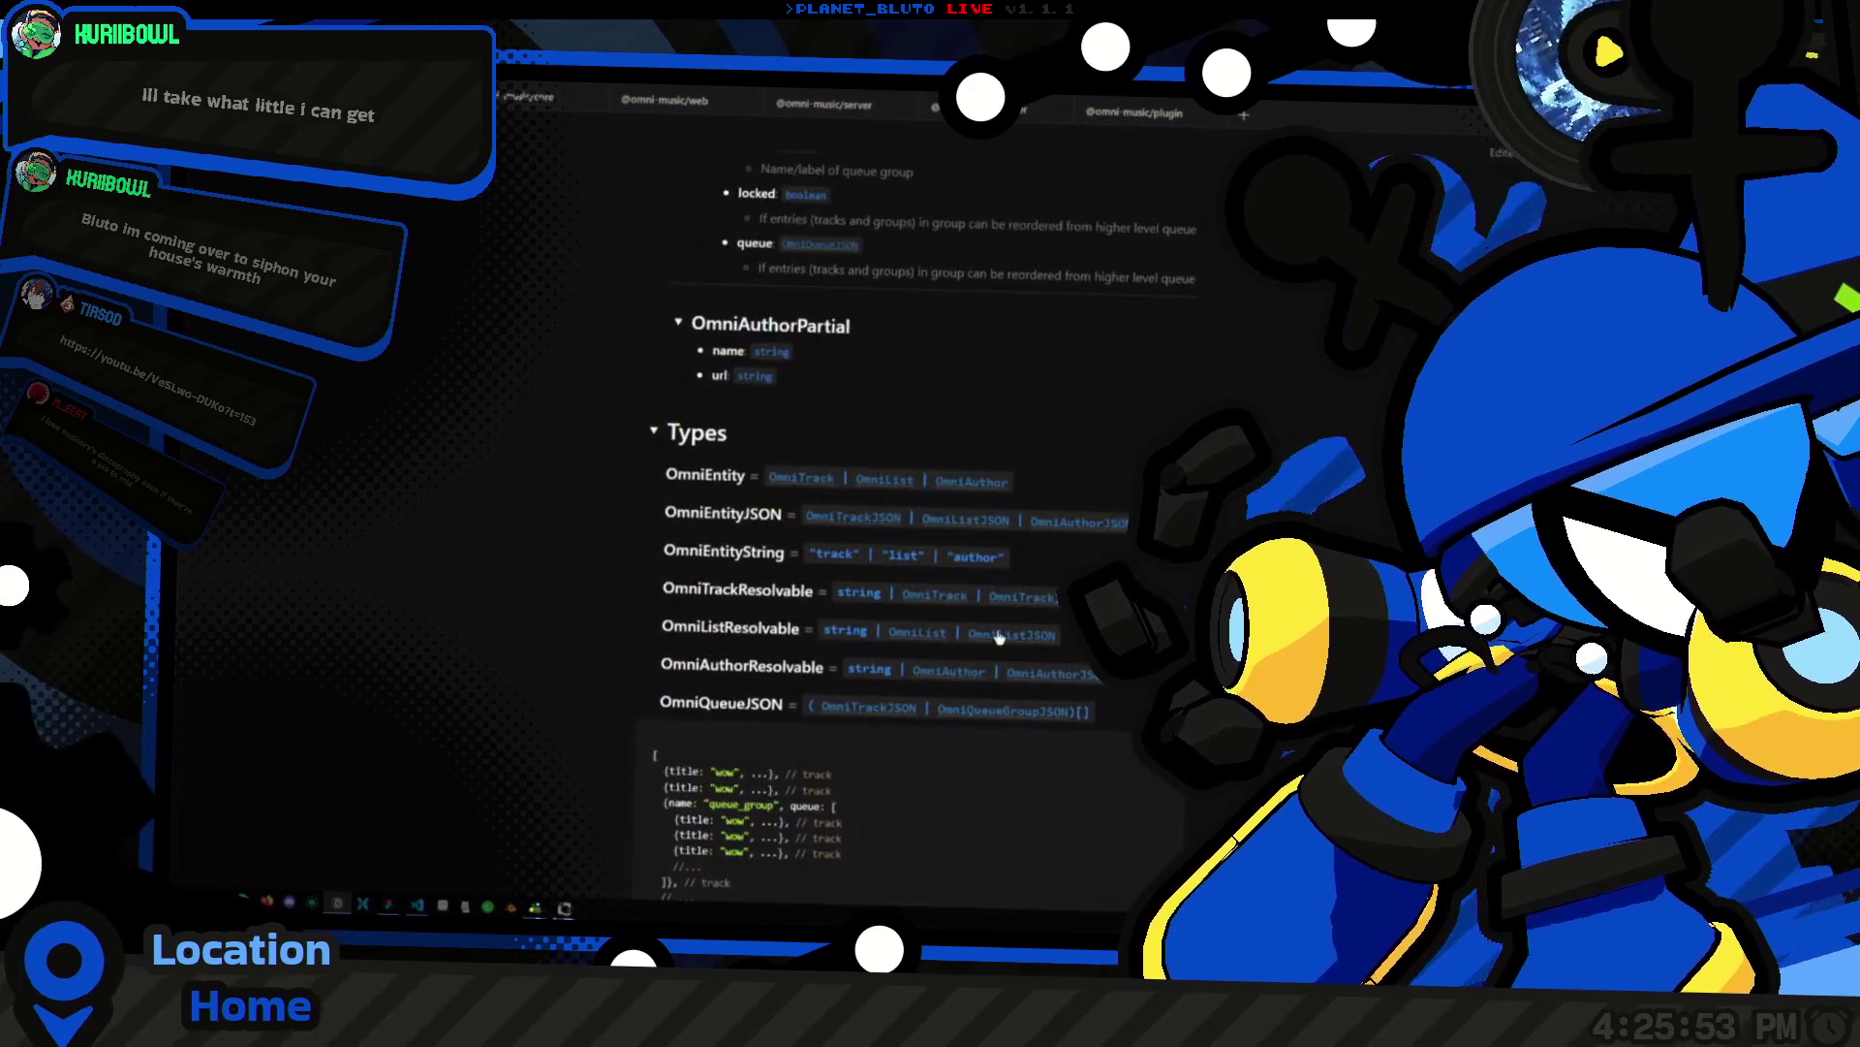
scroll(940, 544, "up", 4)
scroll(715, 527, "up", 2)
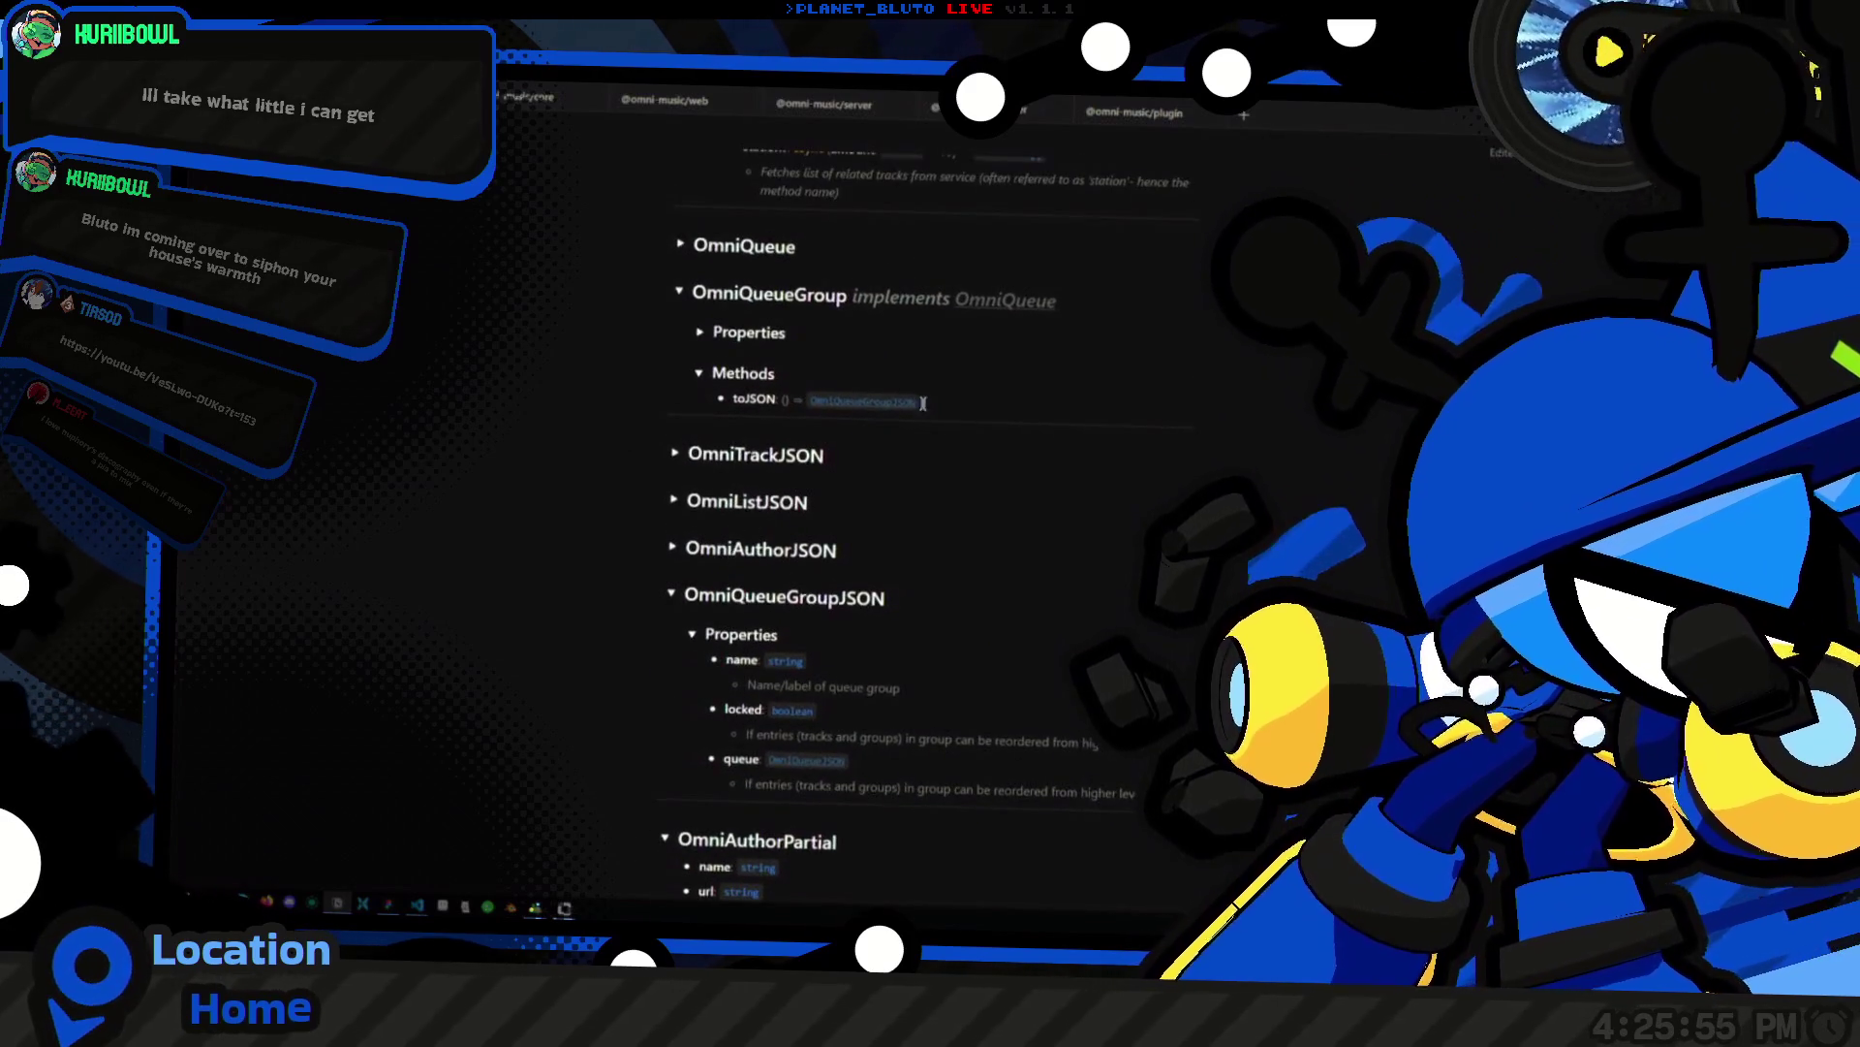
left_click(681, 297)
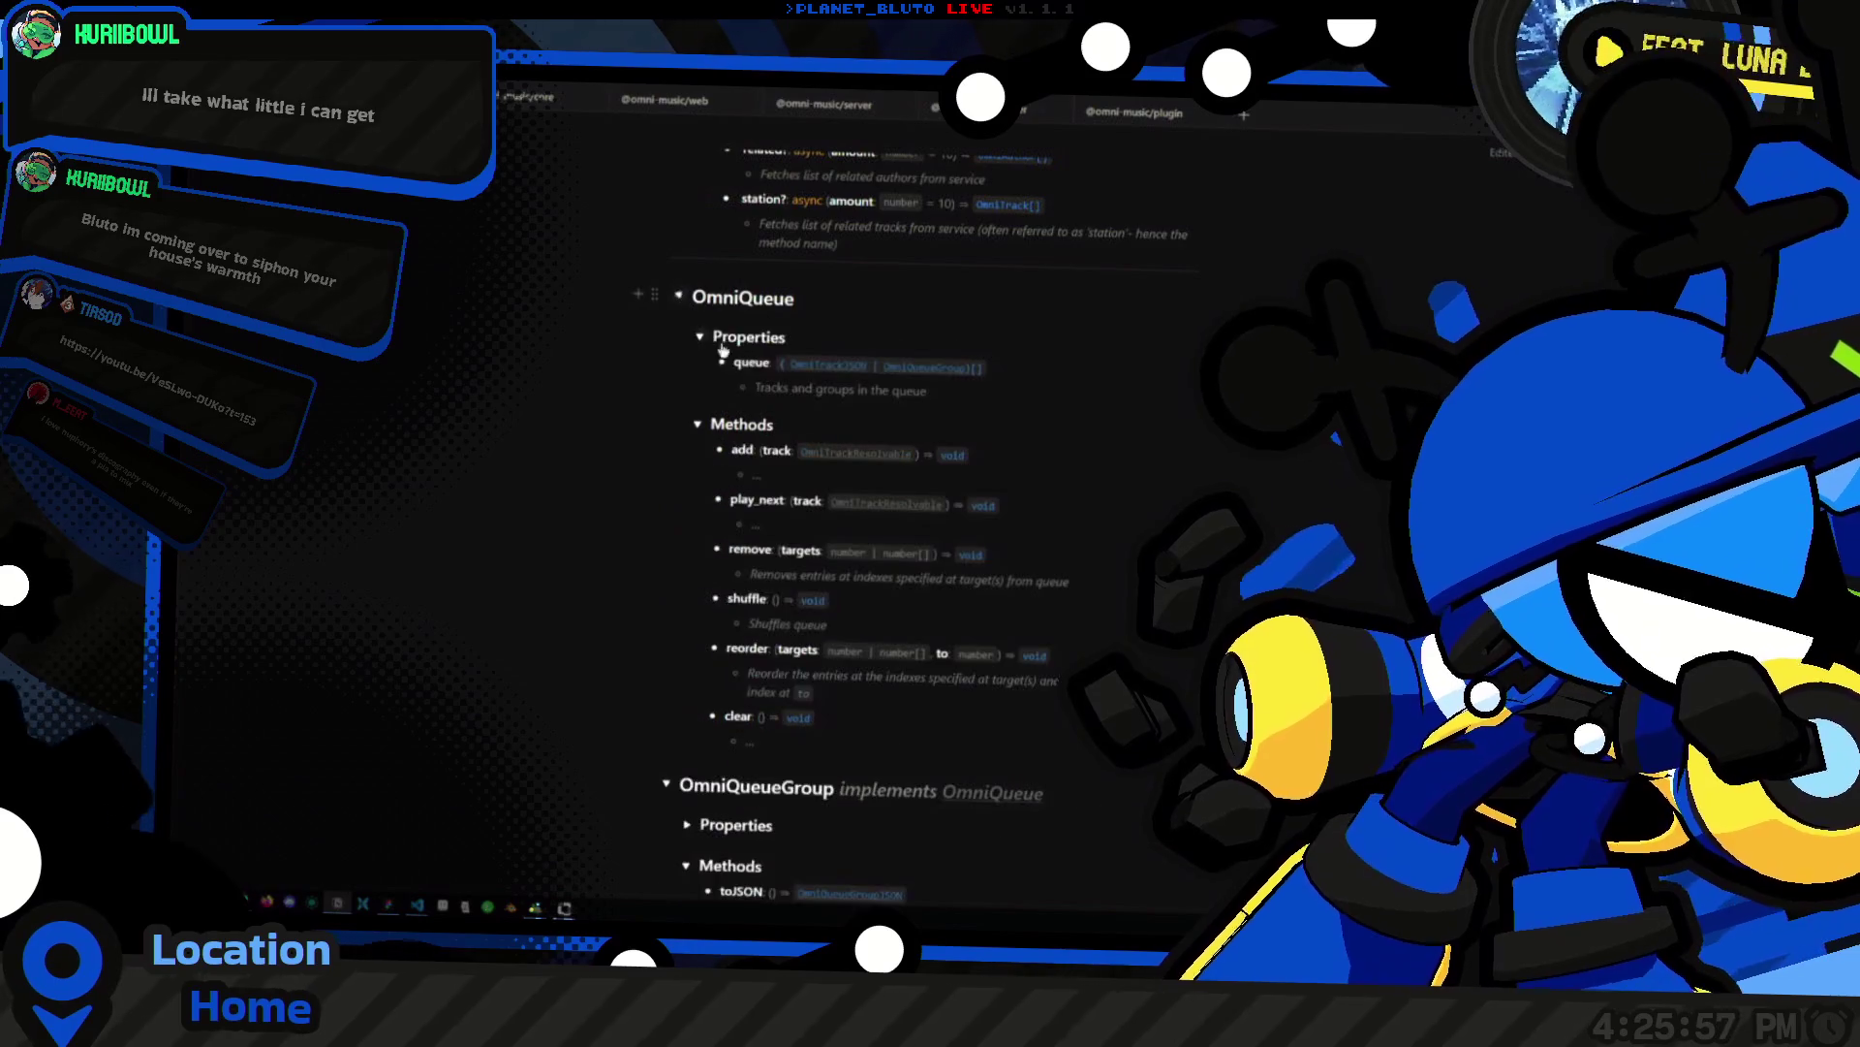
scroll(719, 734, "down", 2)
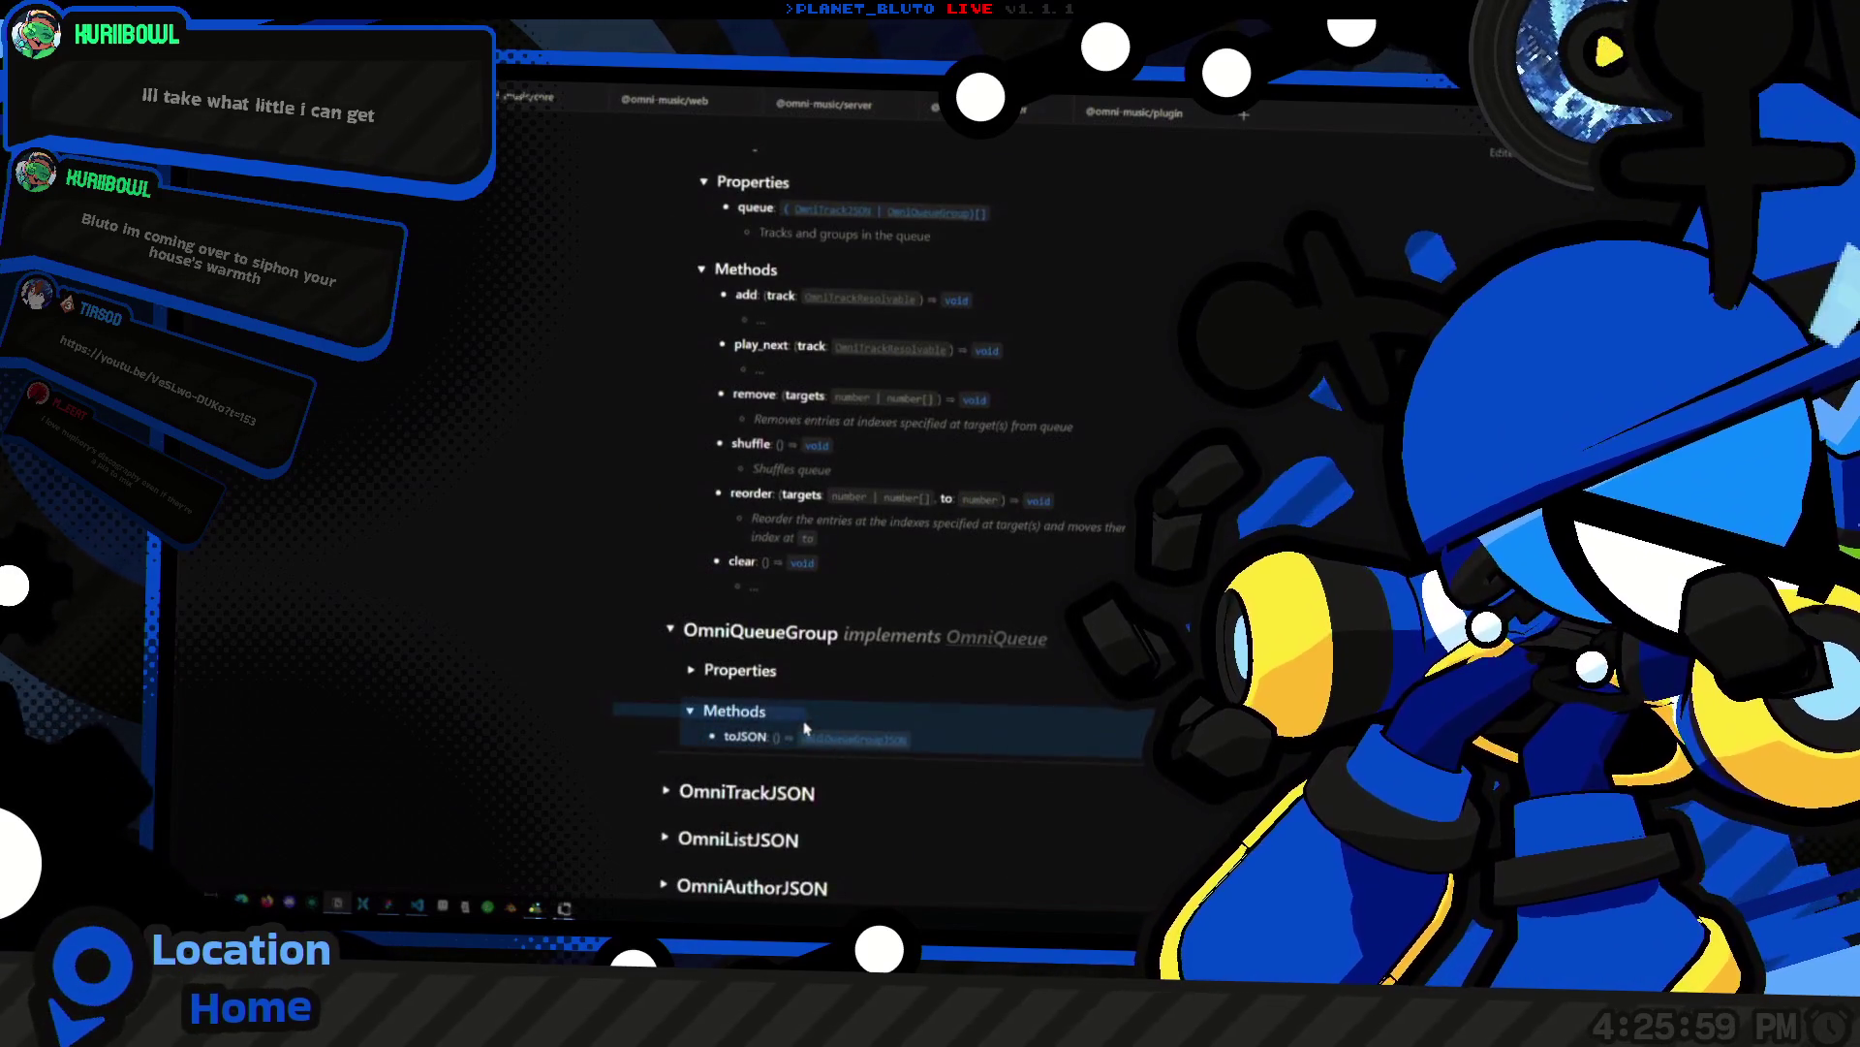
left_click(830, 584)
key("Return")
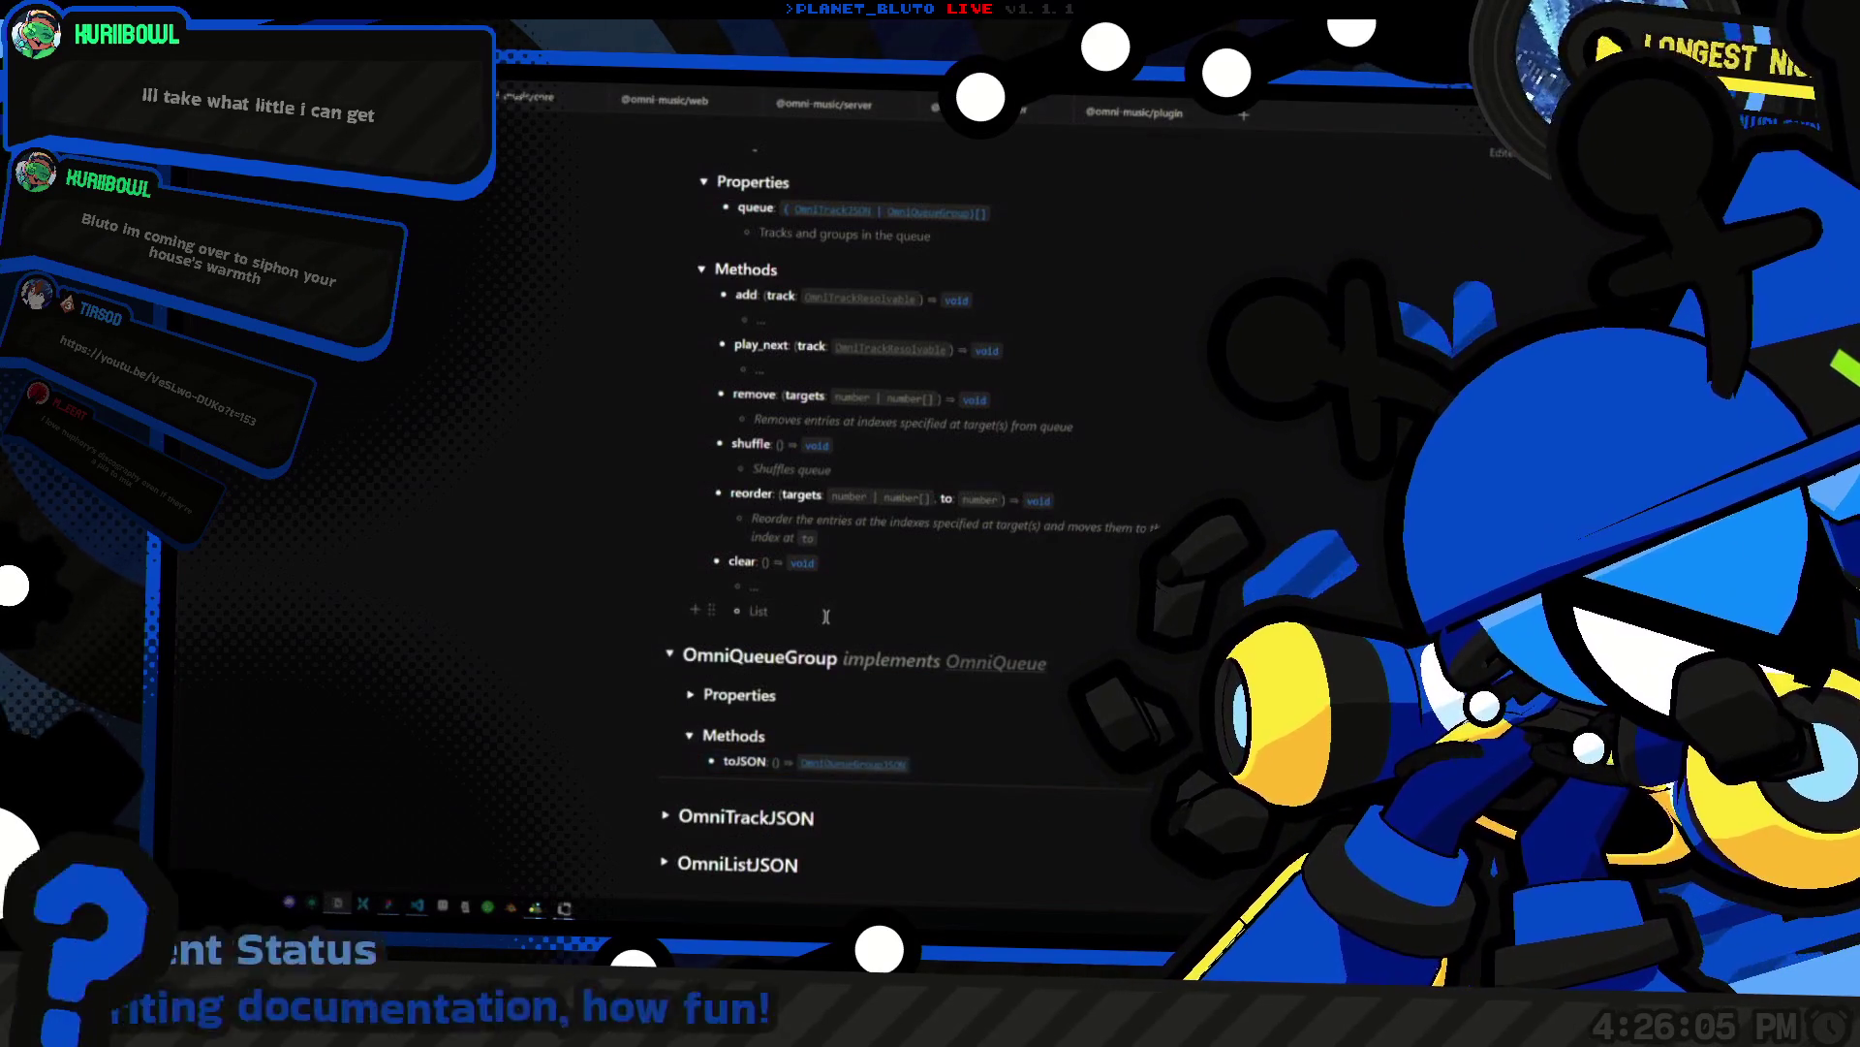
Remove the empty bullet under OmniQueue's clear(), leaving toJSON as its last method
scroll(826, 615, "down", 10)
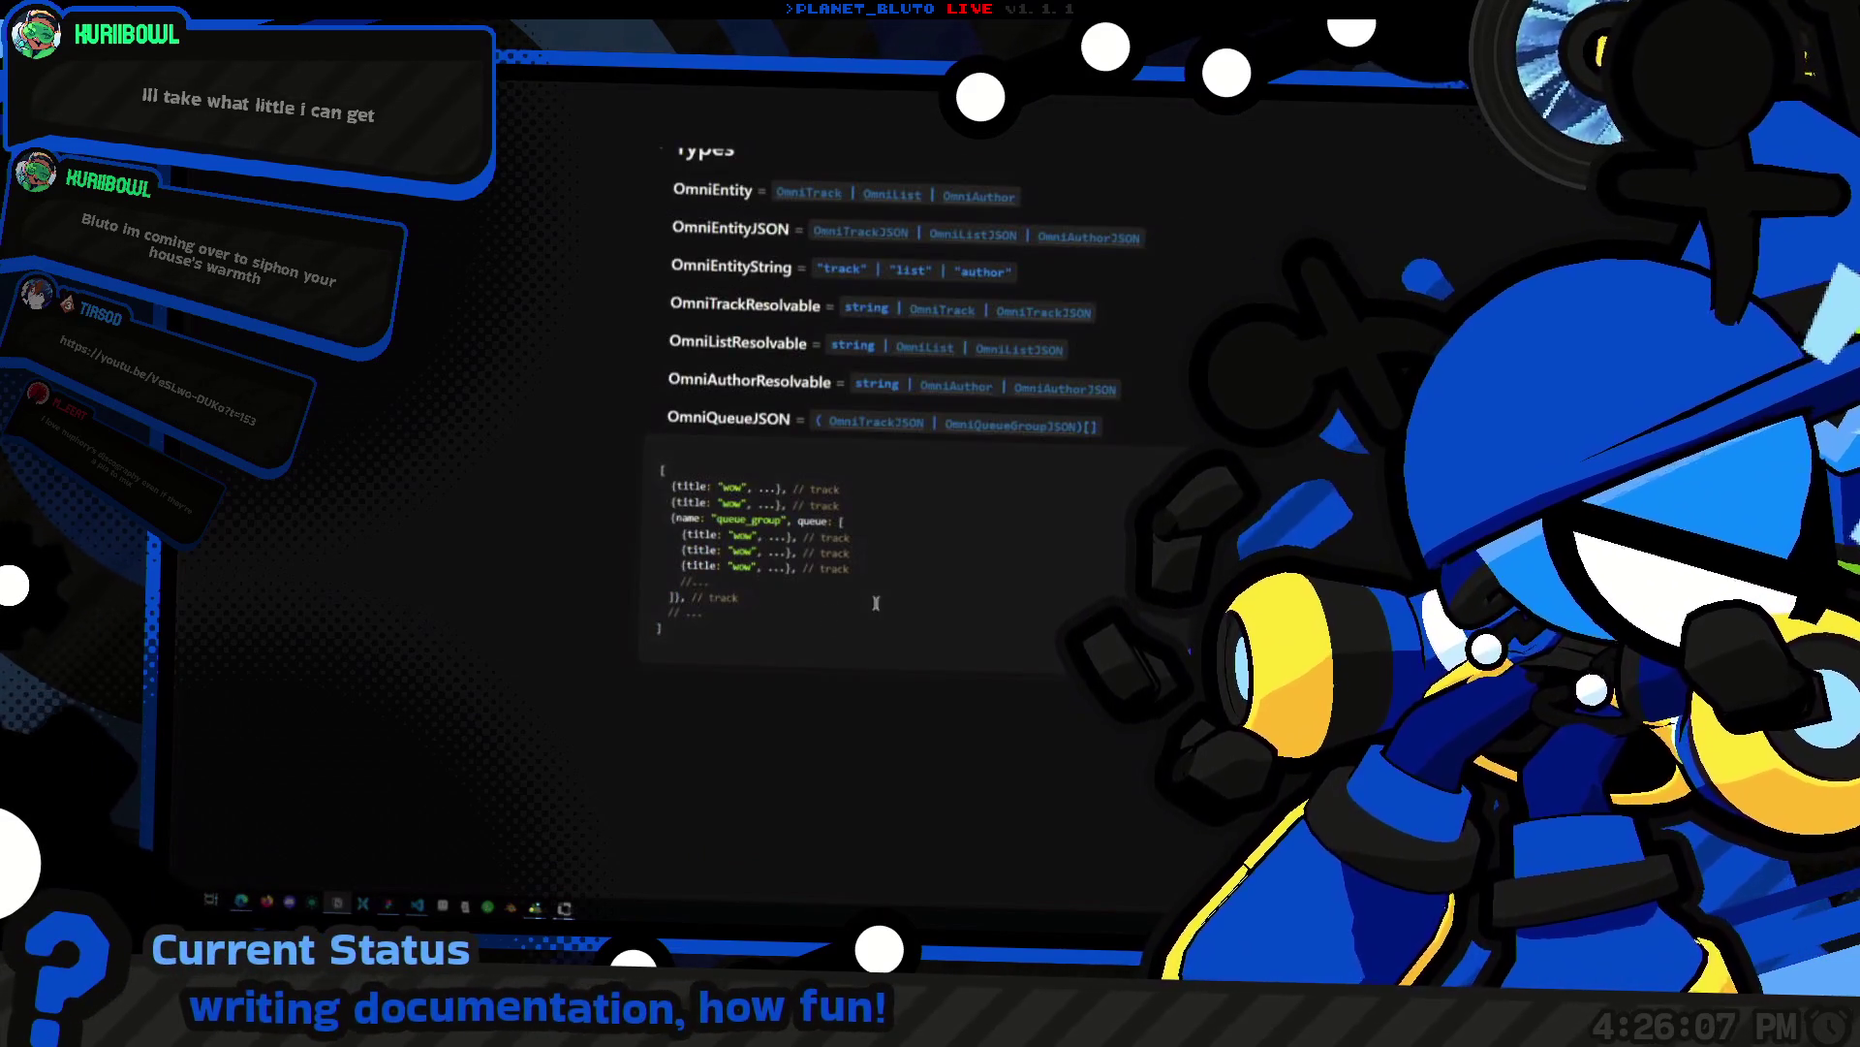
scroll(825, 615, "up", 10)
scroll(790, 490, "up", 3)
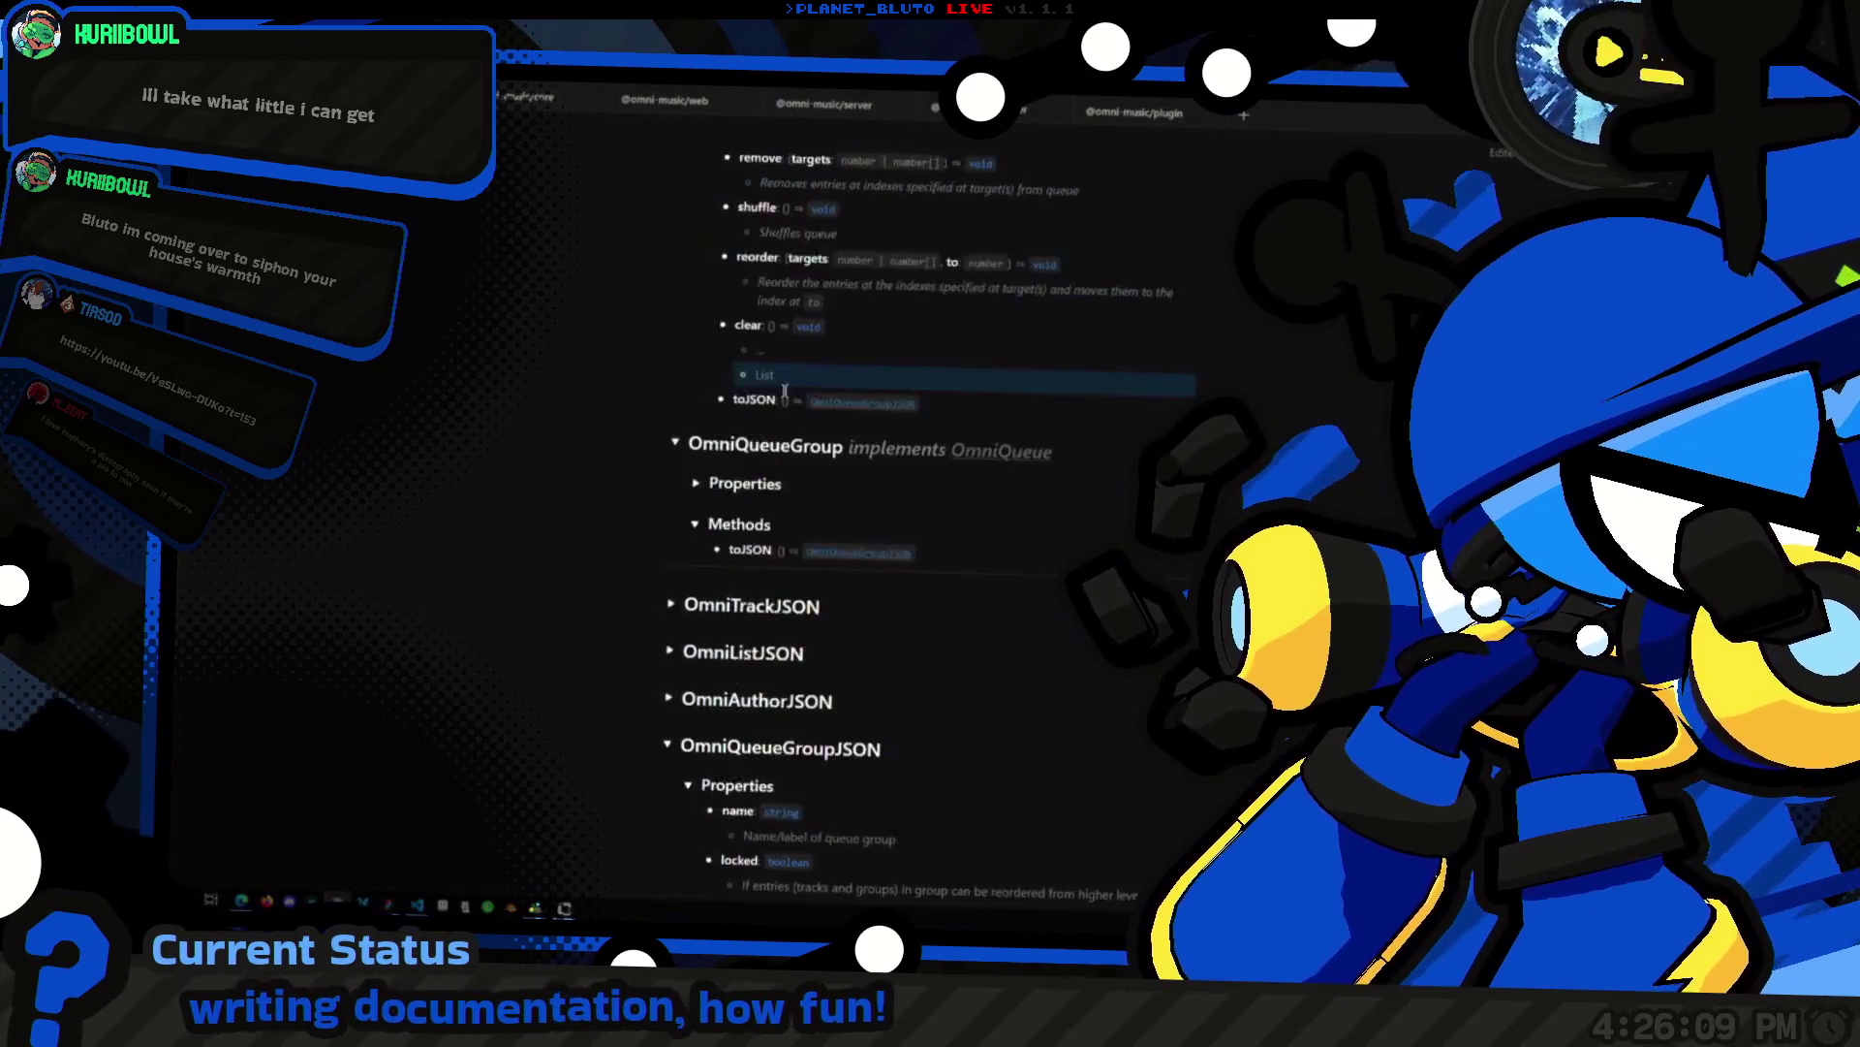
left_click(904, 425)
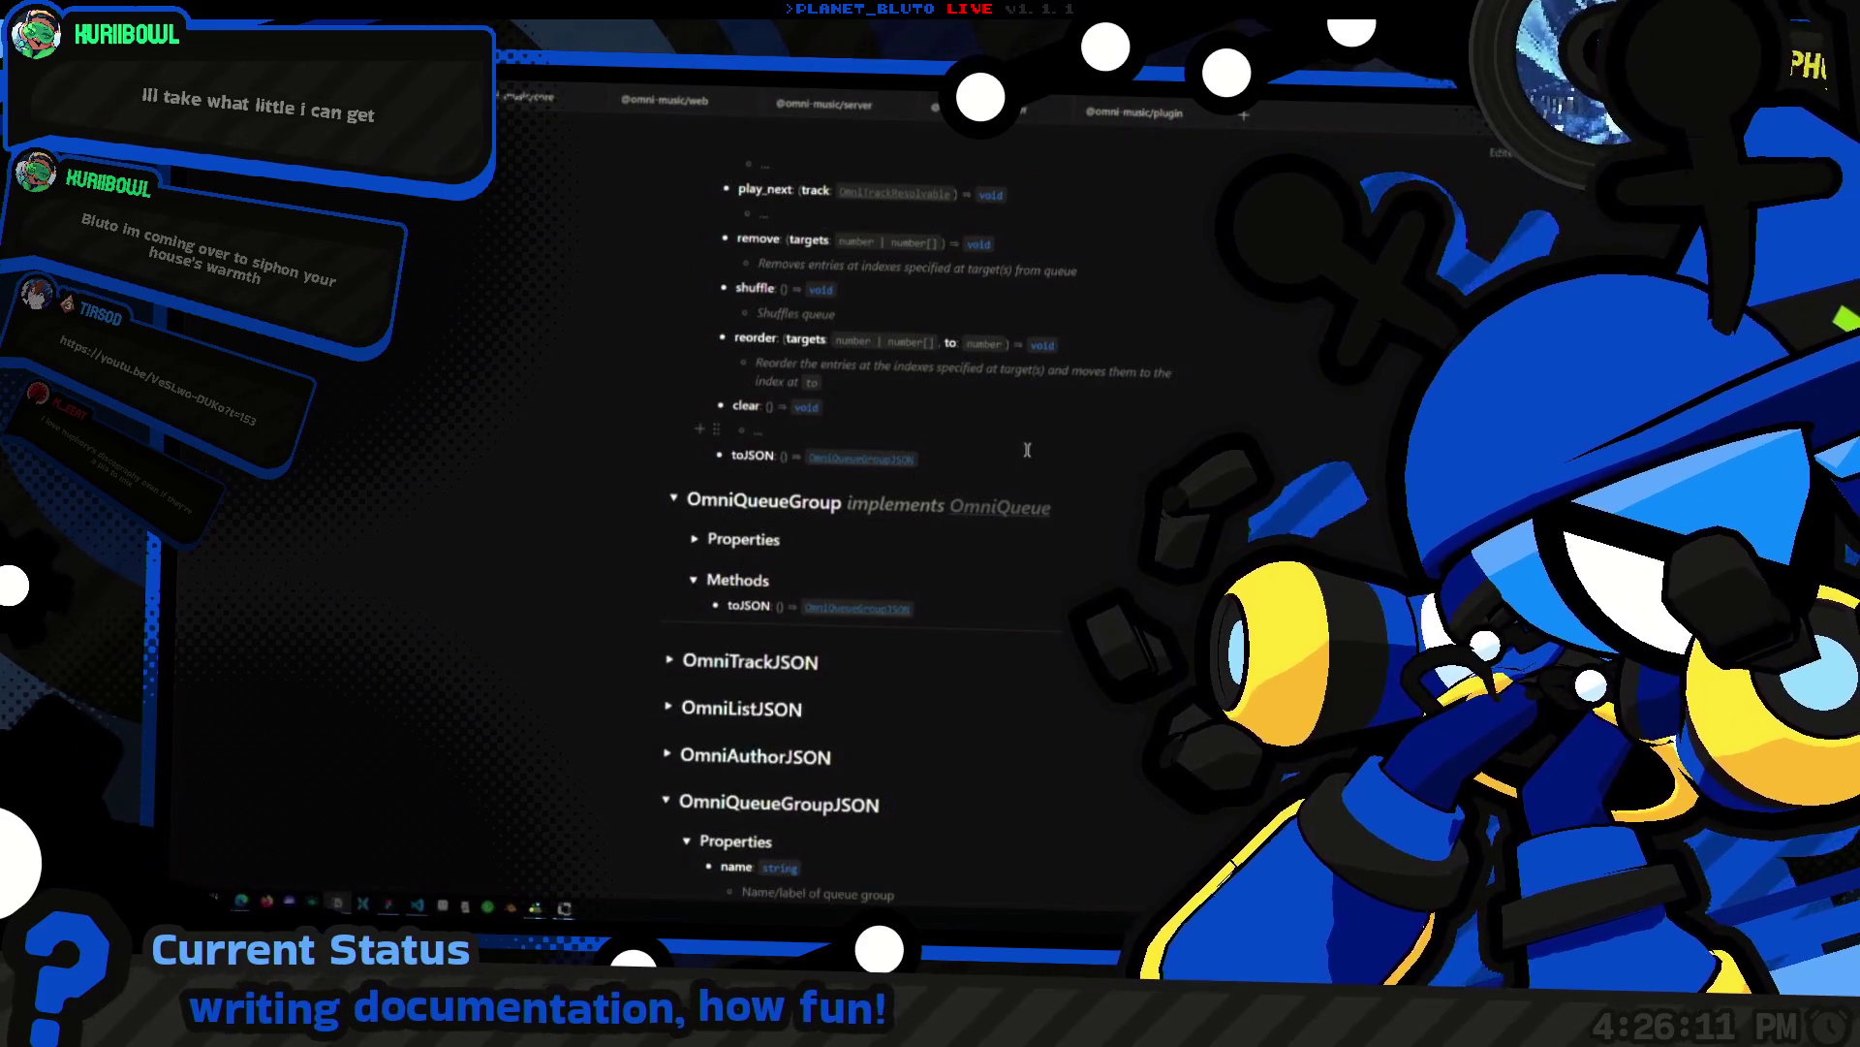
key("Escape")
scroll(973, 494, "down", 3)
scroll(973, 494, "down", 5)
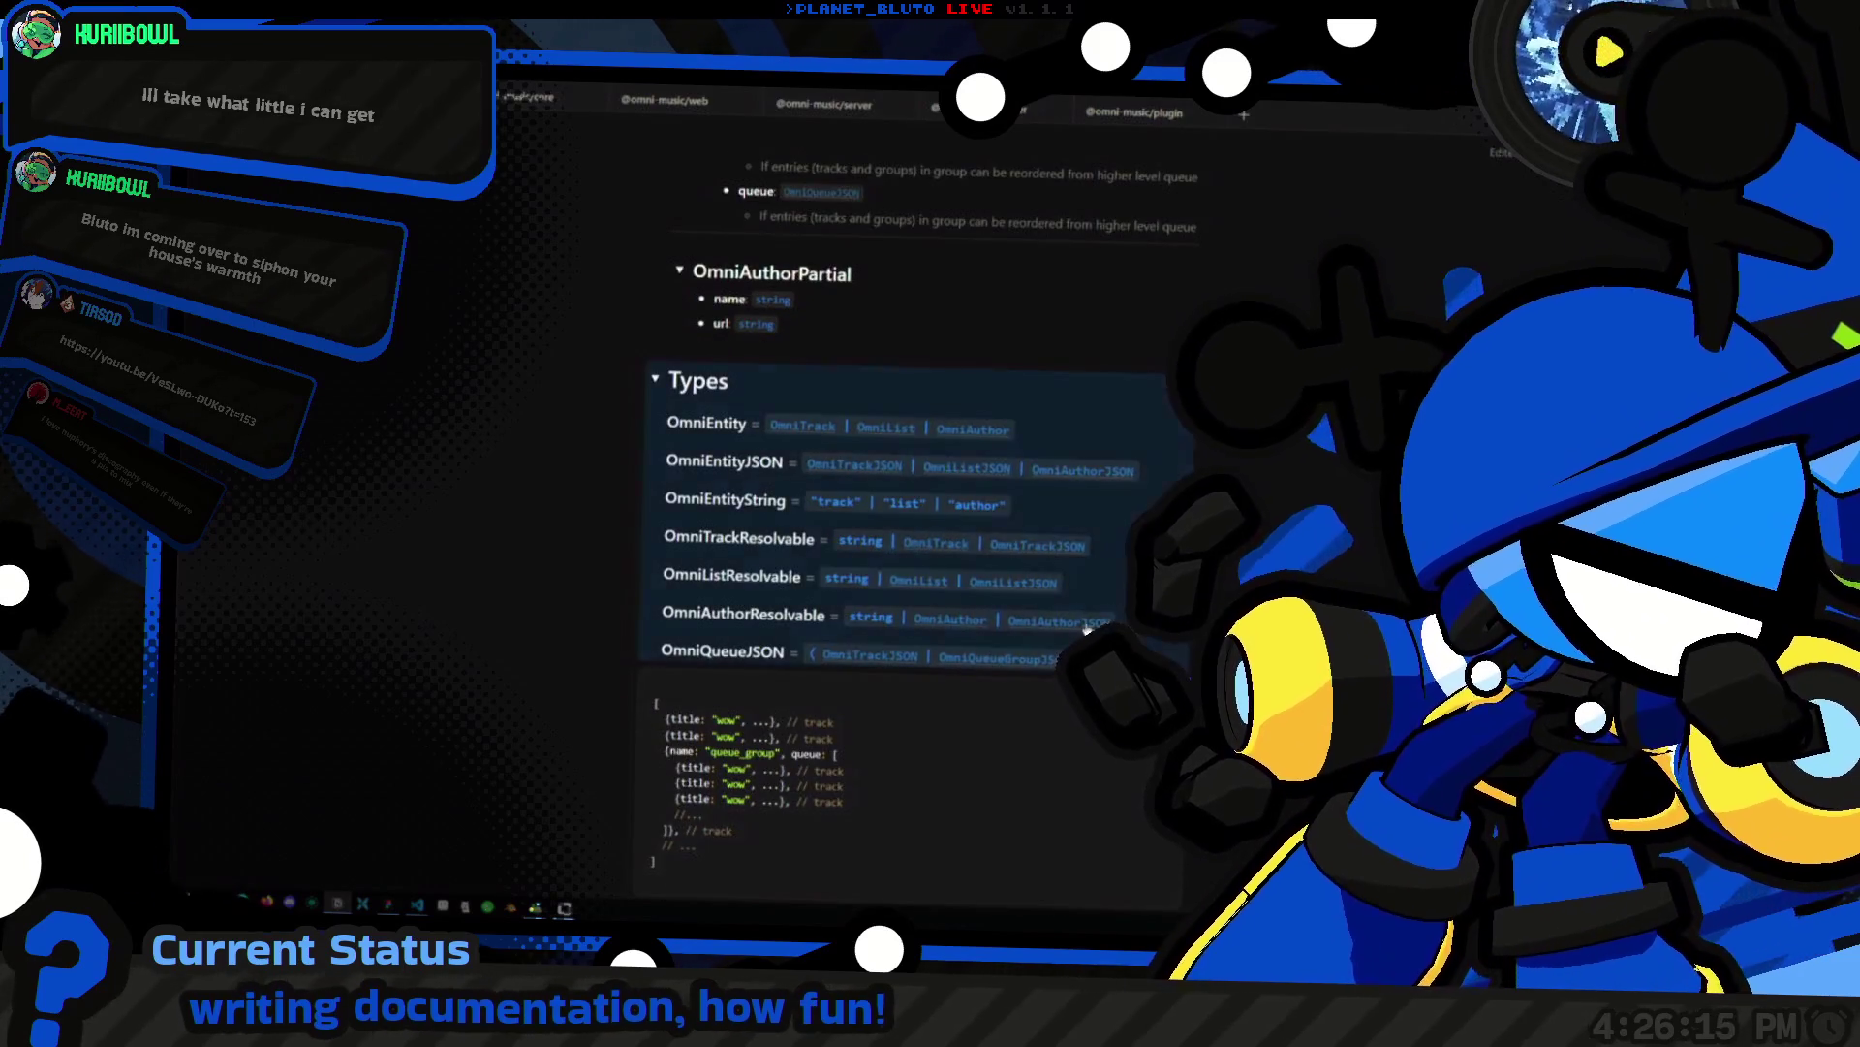
left_click(1060, 577)
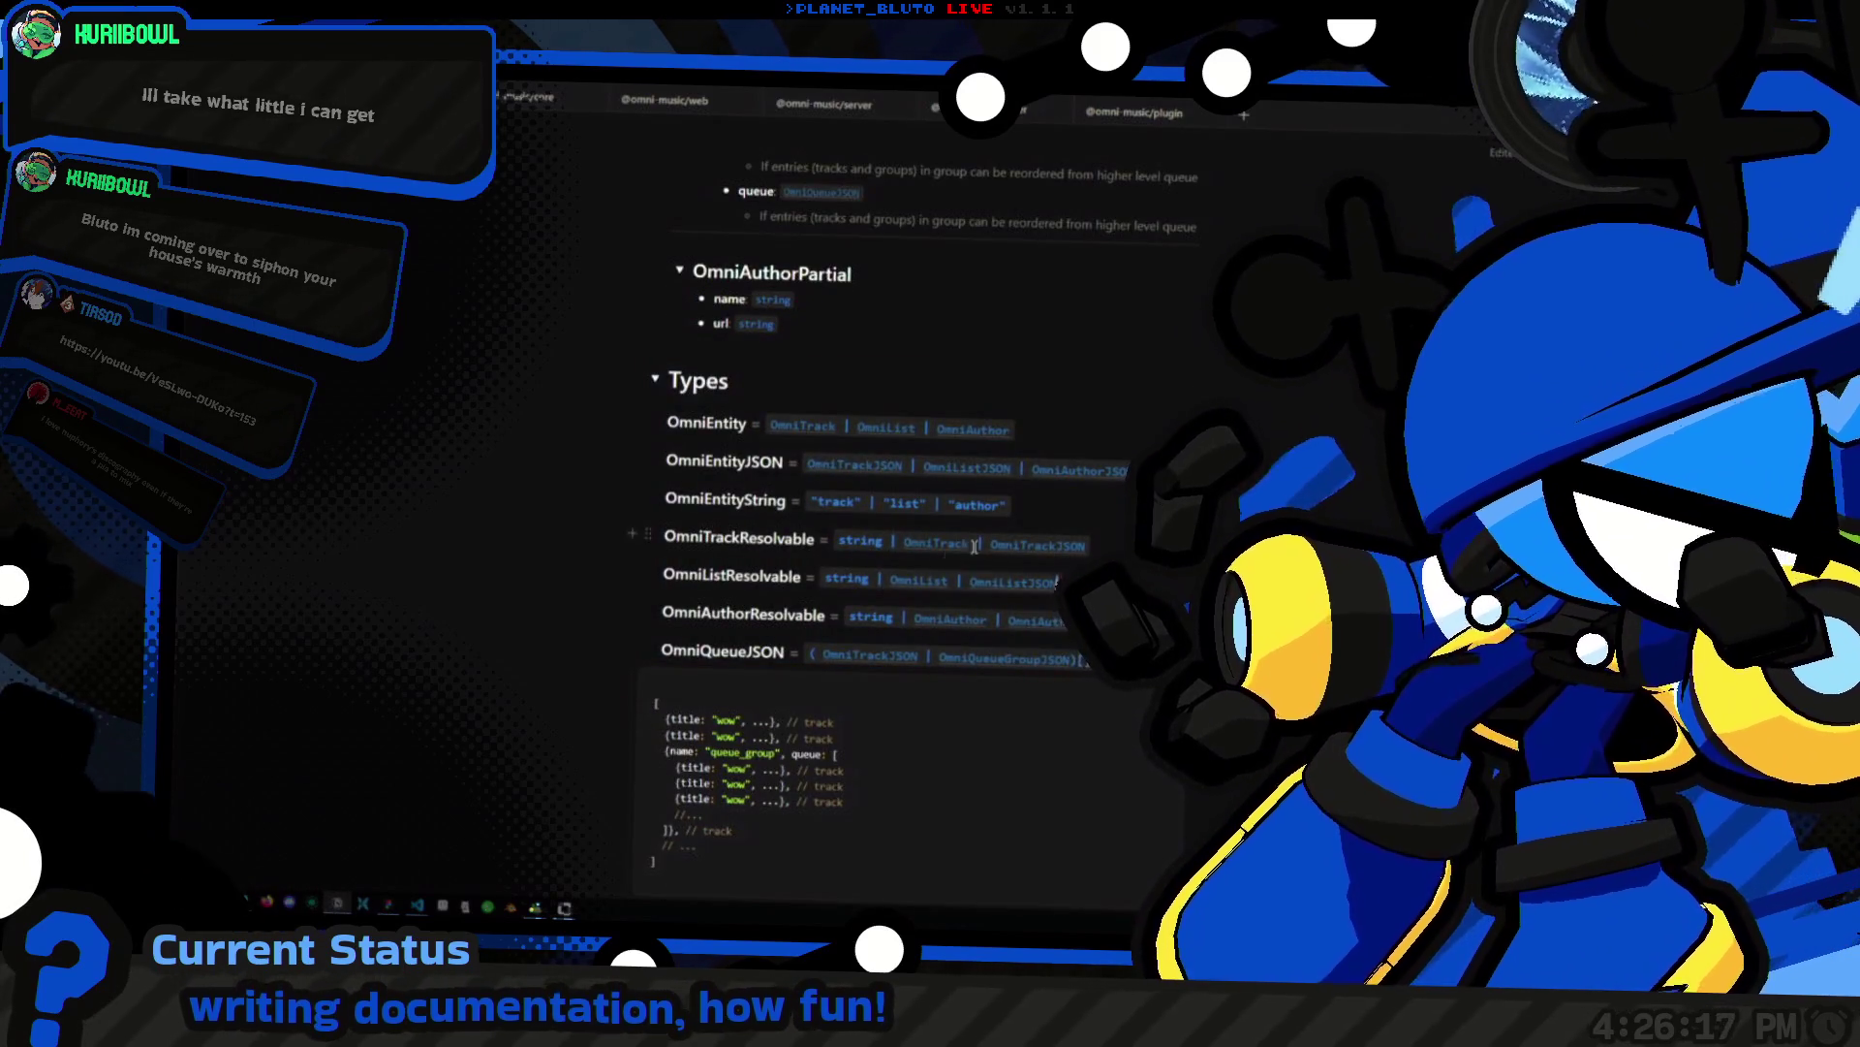
Locate OmniQueueJSON in Types and select OmniQueueGroup's toJSON return type for replacement
scroll(788, 628, "up", 10)
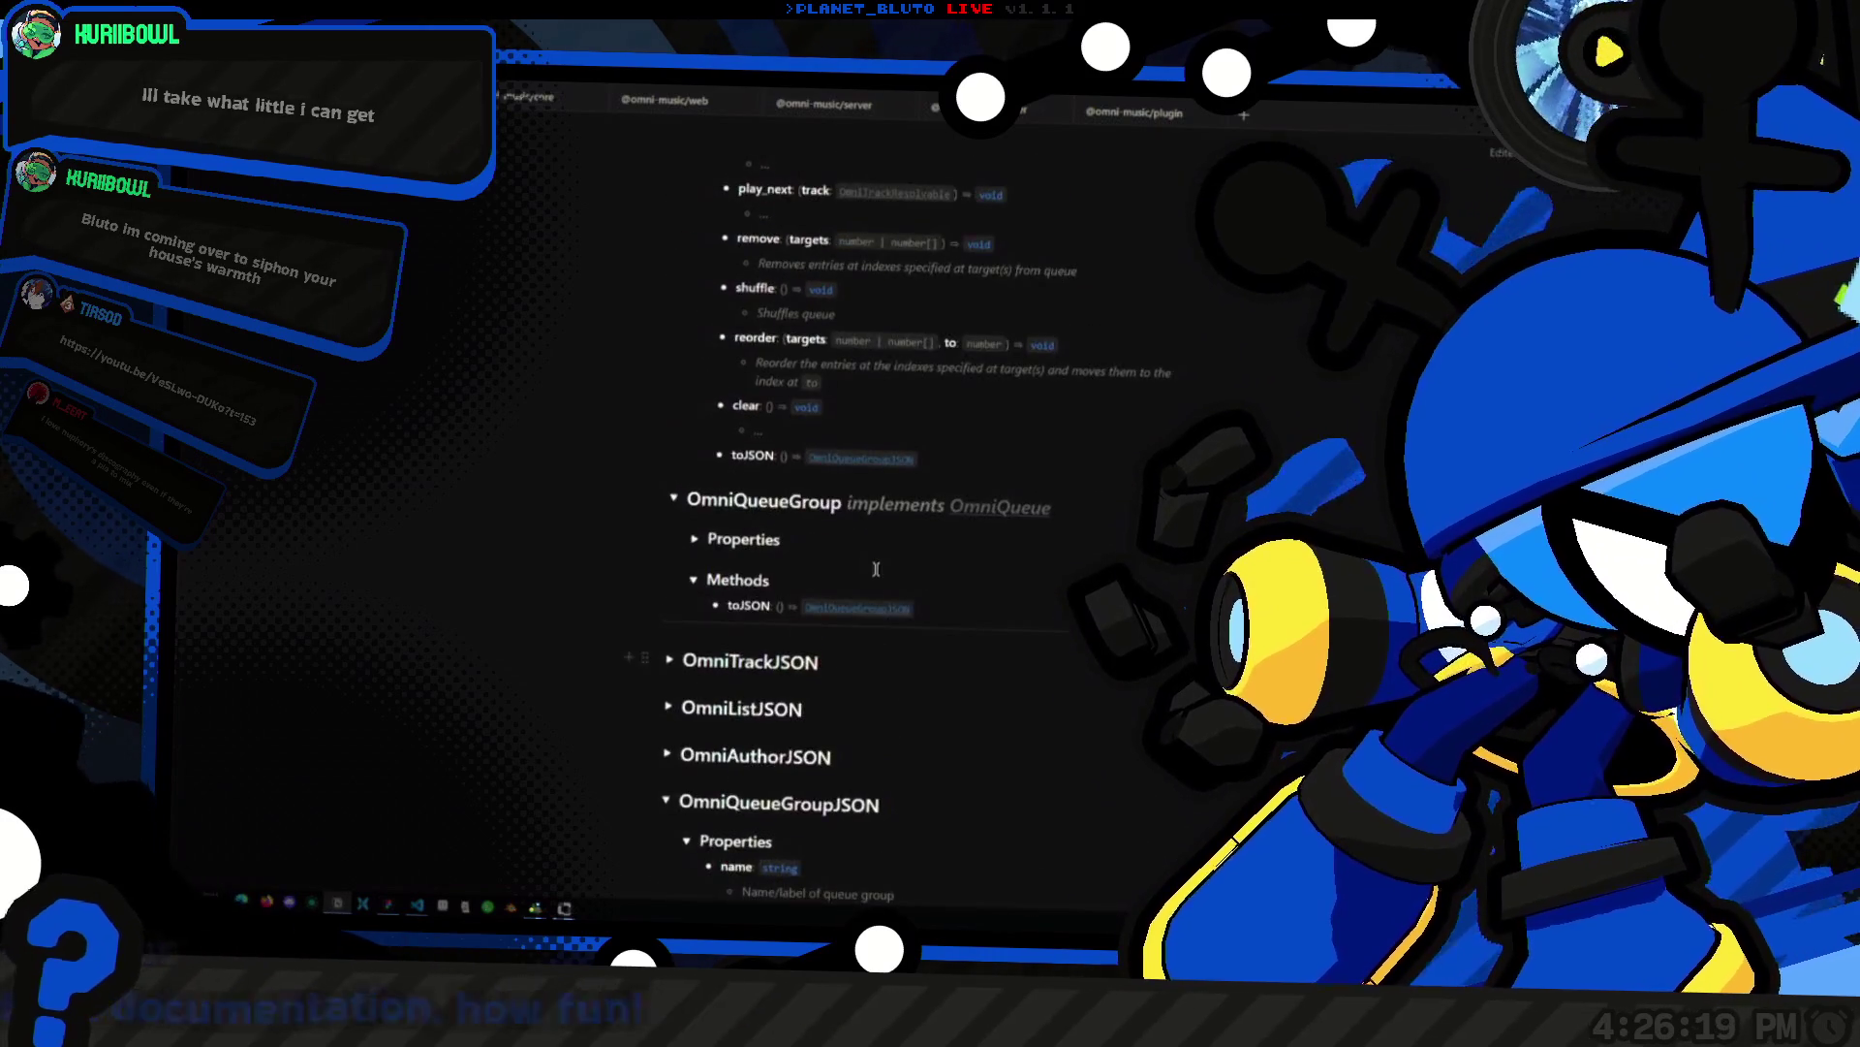
scroll(835, 661, "up", 4)
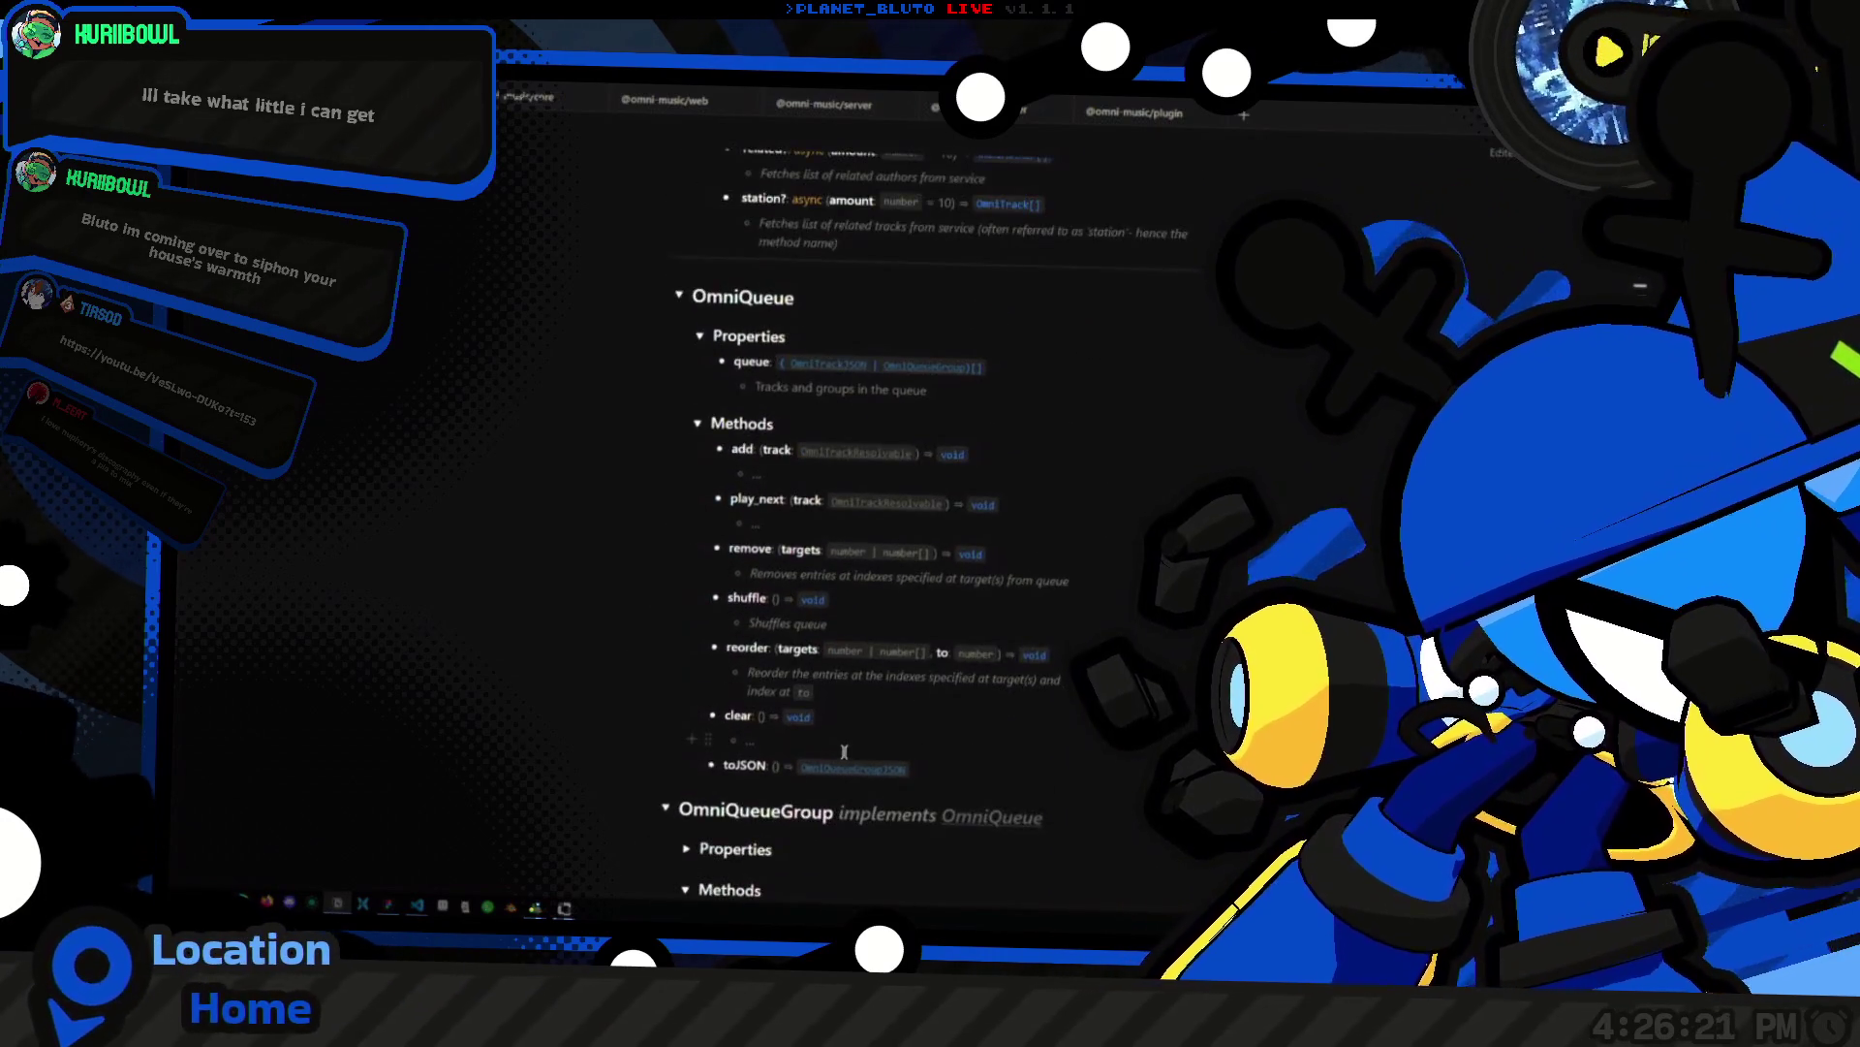
scroll(857, 745, "down", 7)
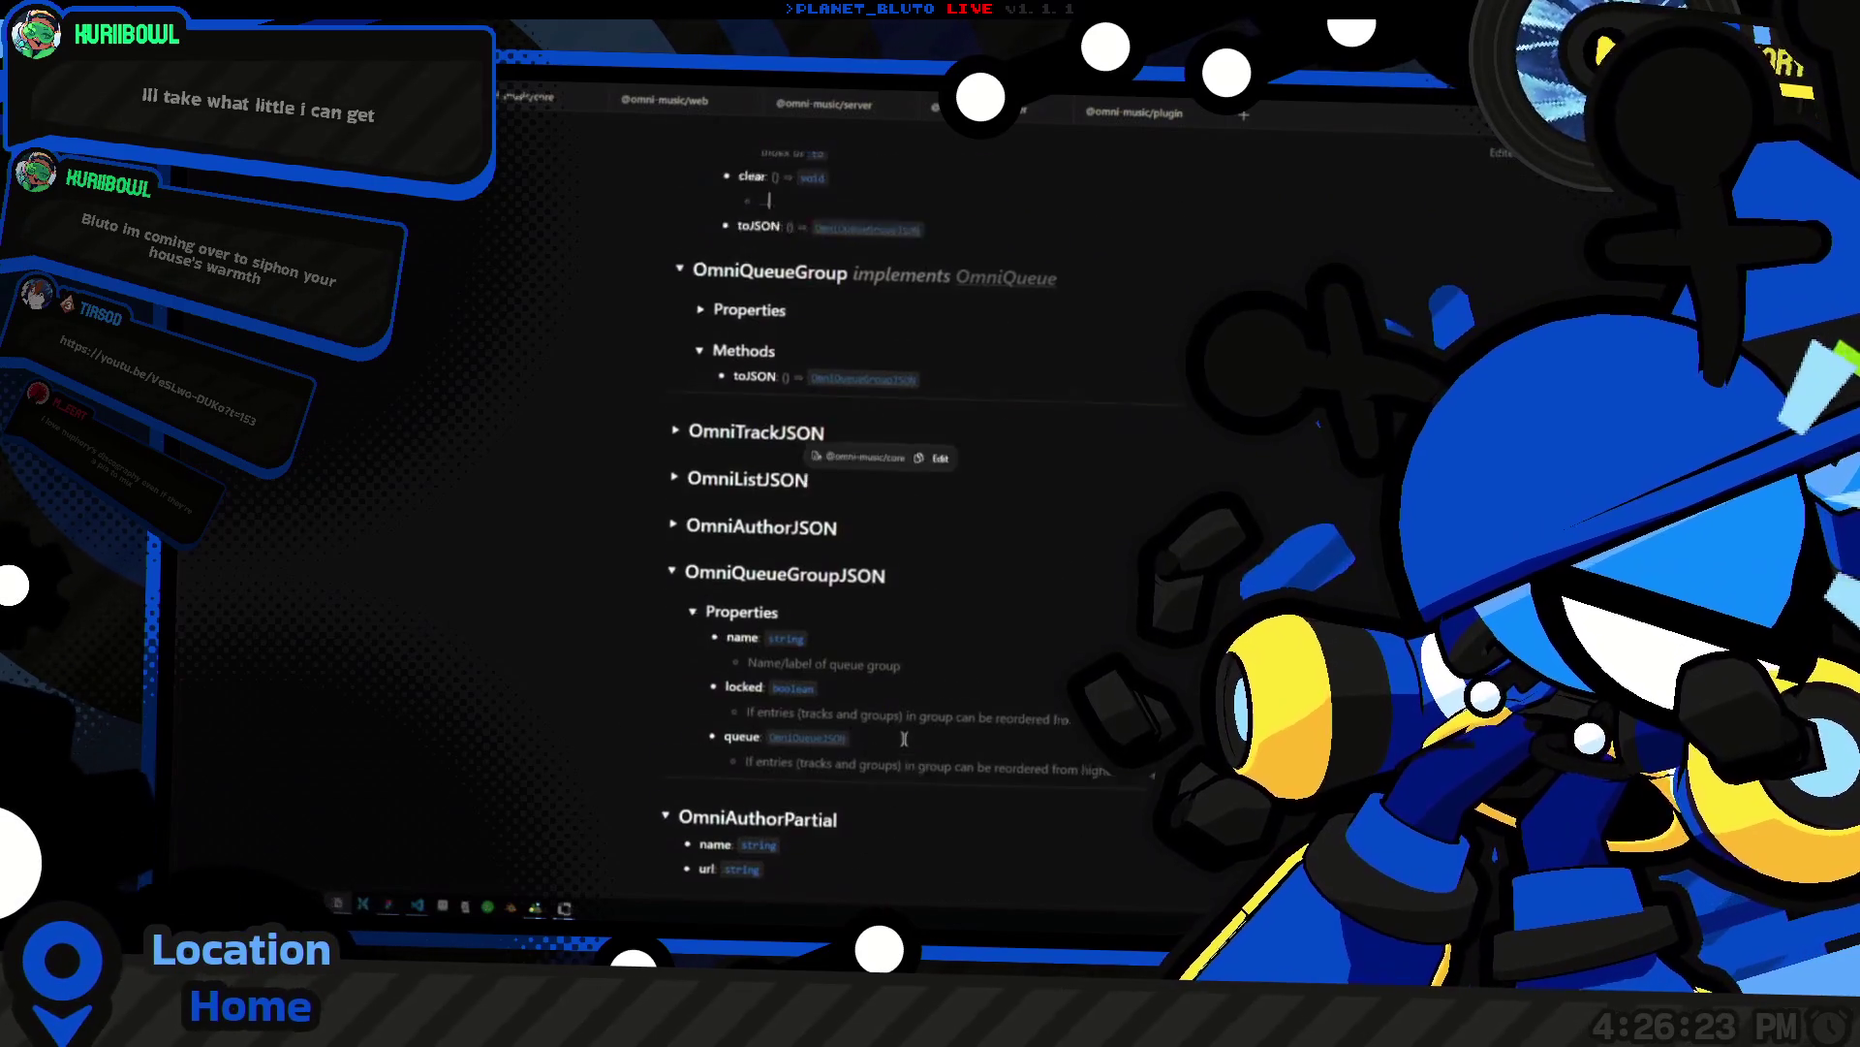
scroll(904, 739, "down", 6)
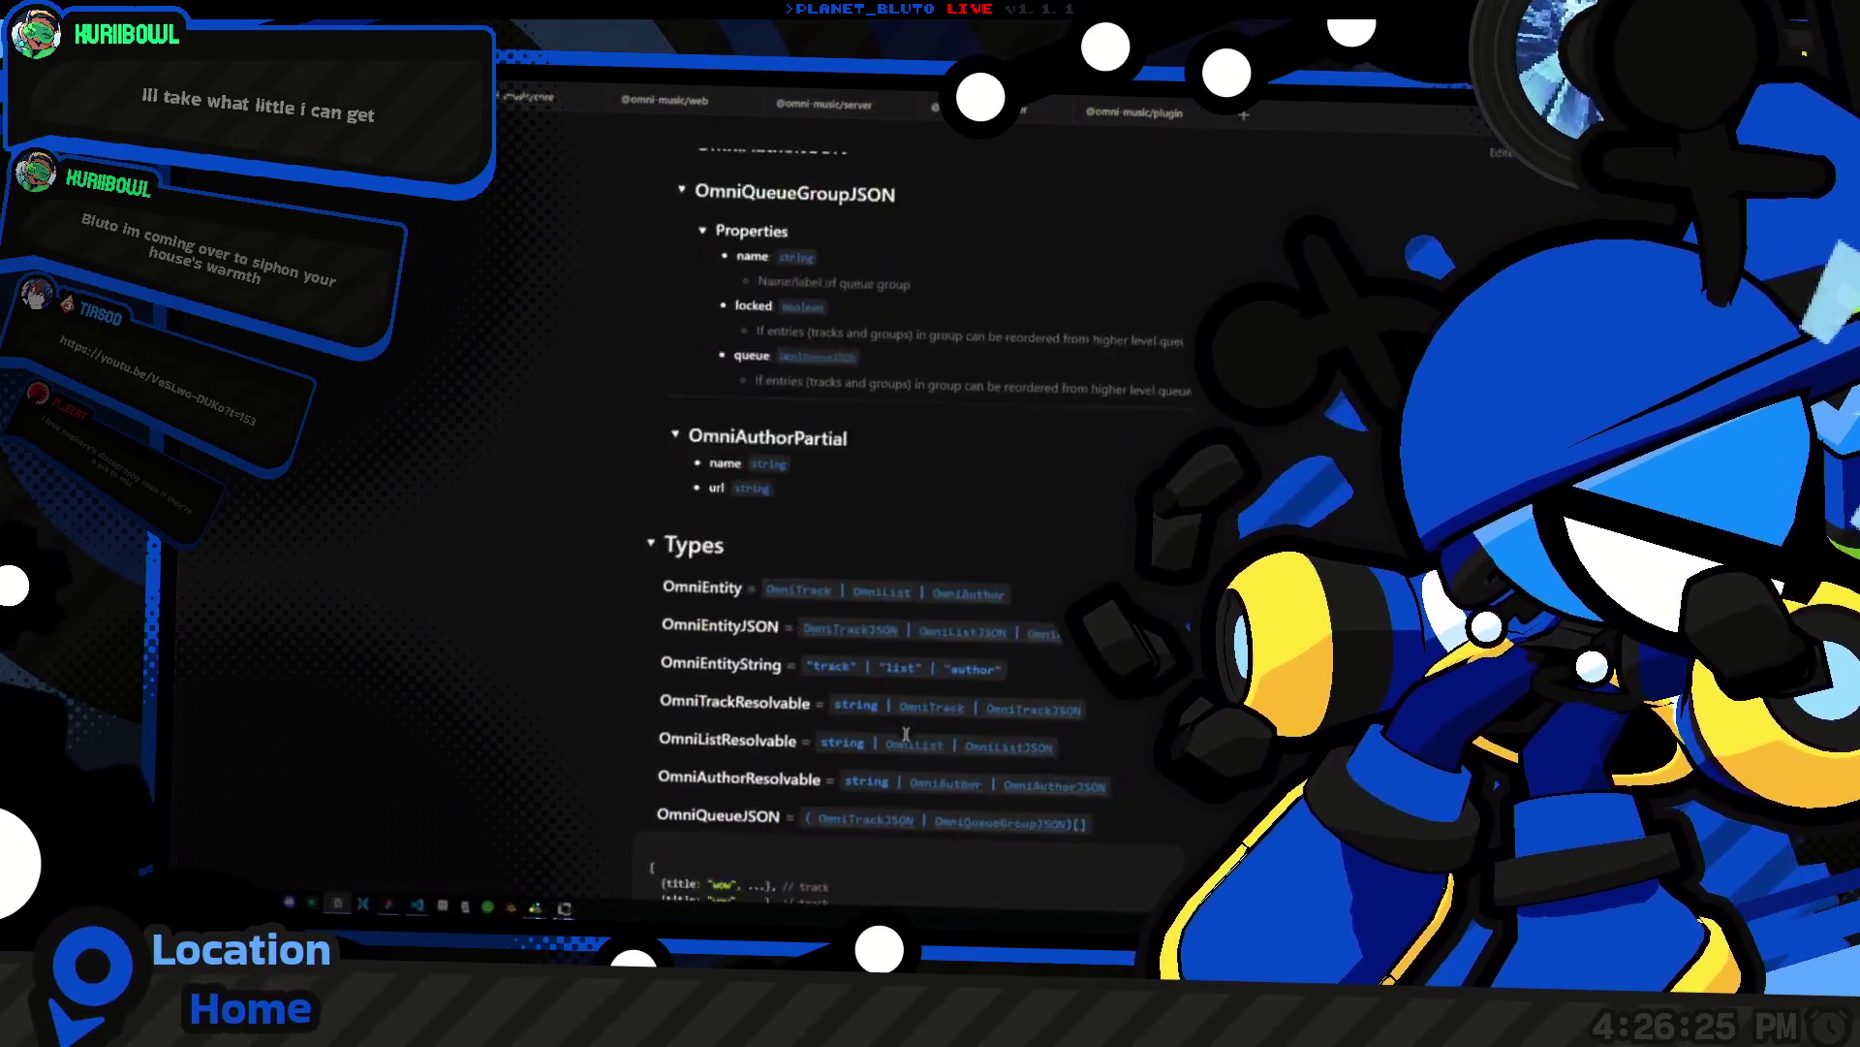
double_click(716, 649)
key("ctrl+c")
scroll(884, 649, "up", 12)
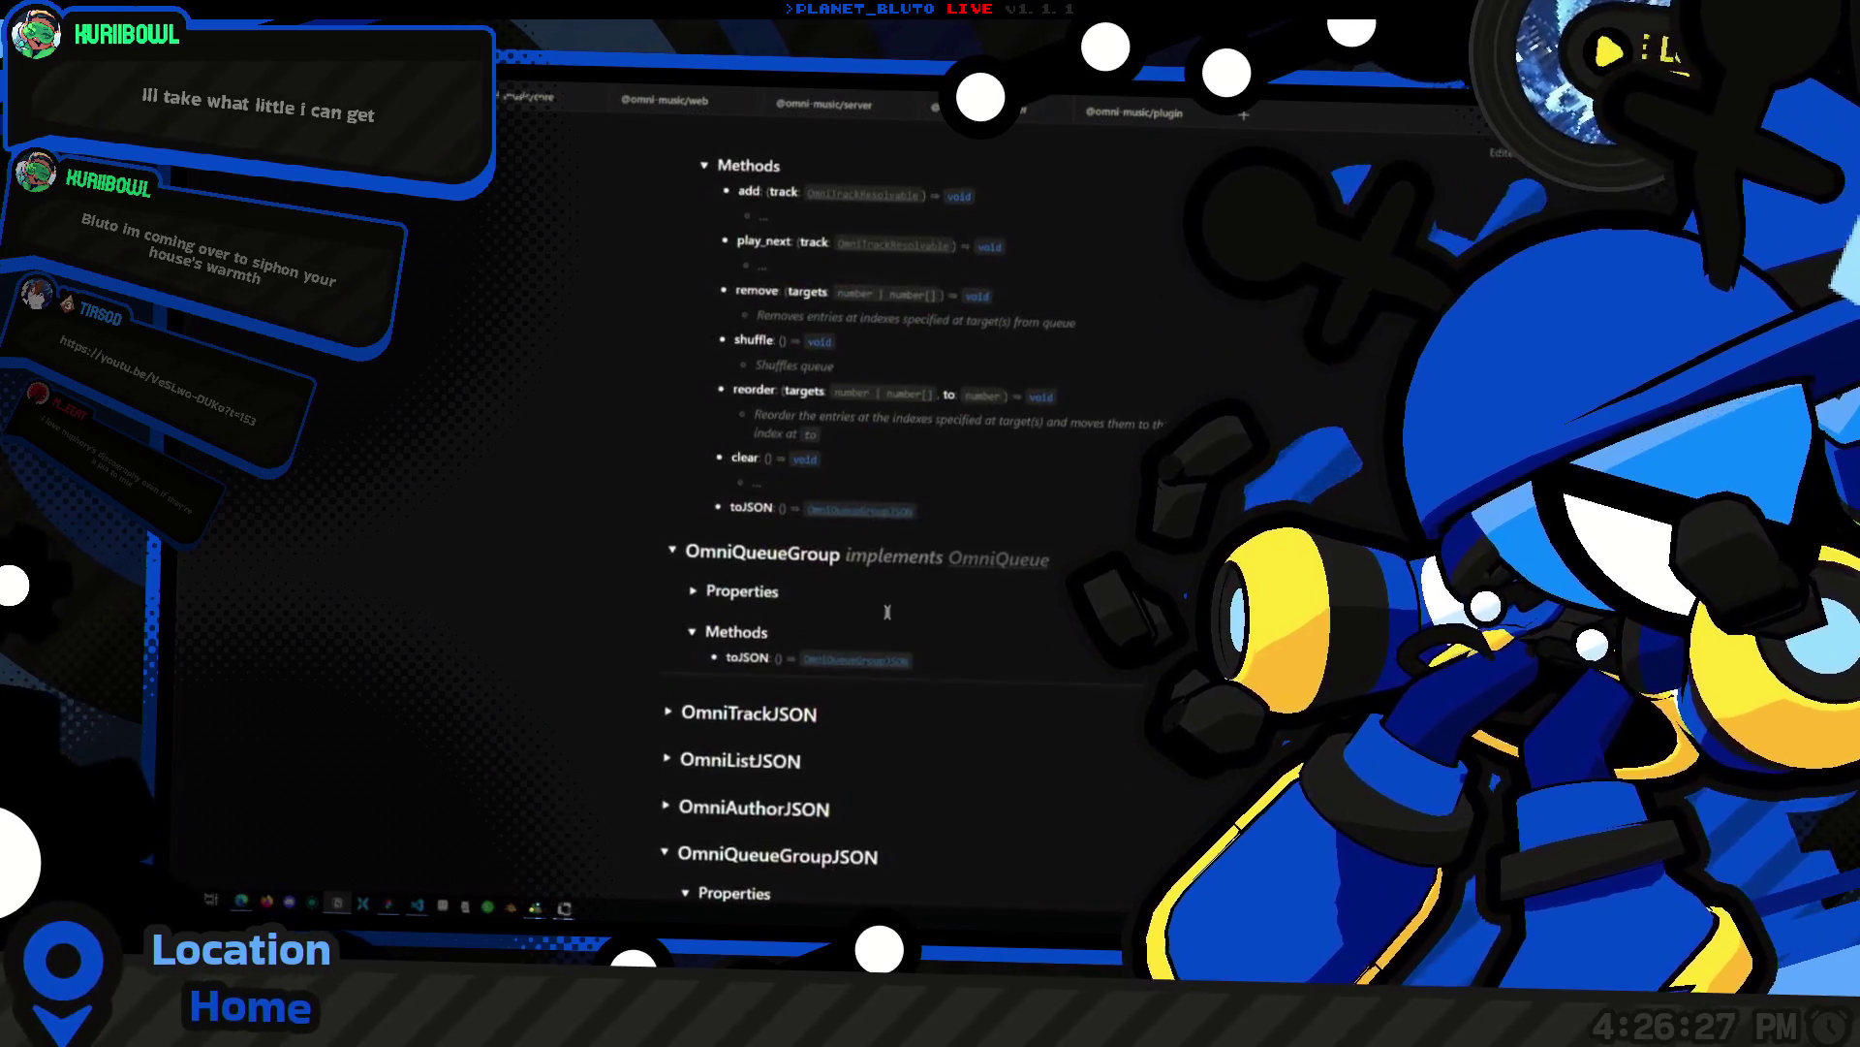
scroll(810, 676, "down", 12)
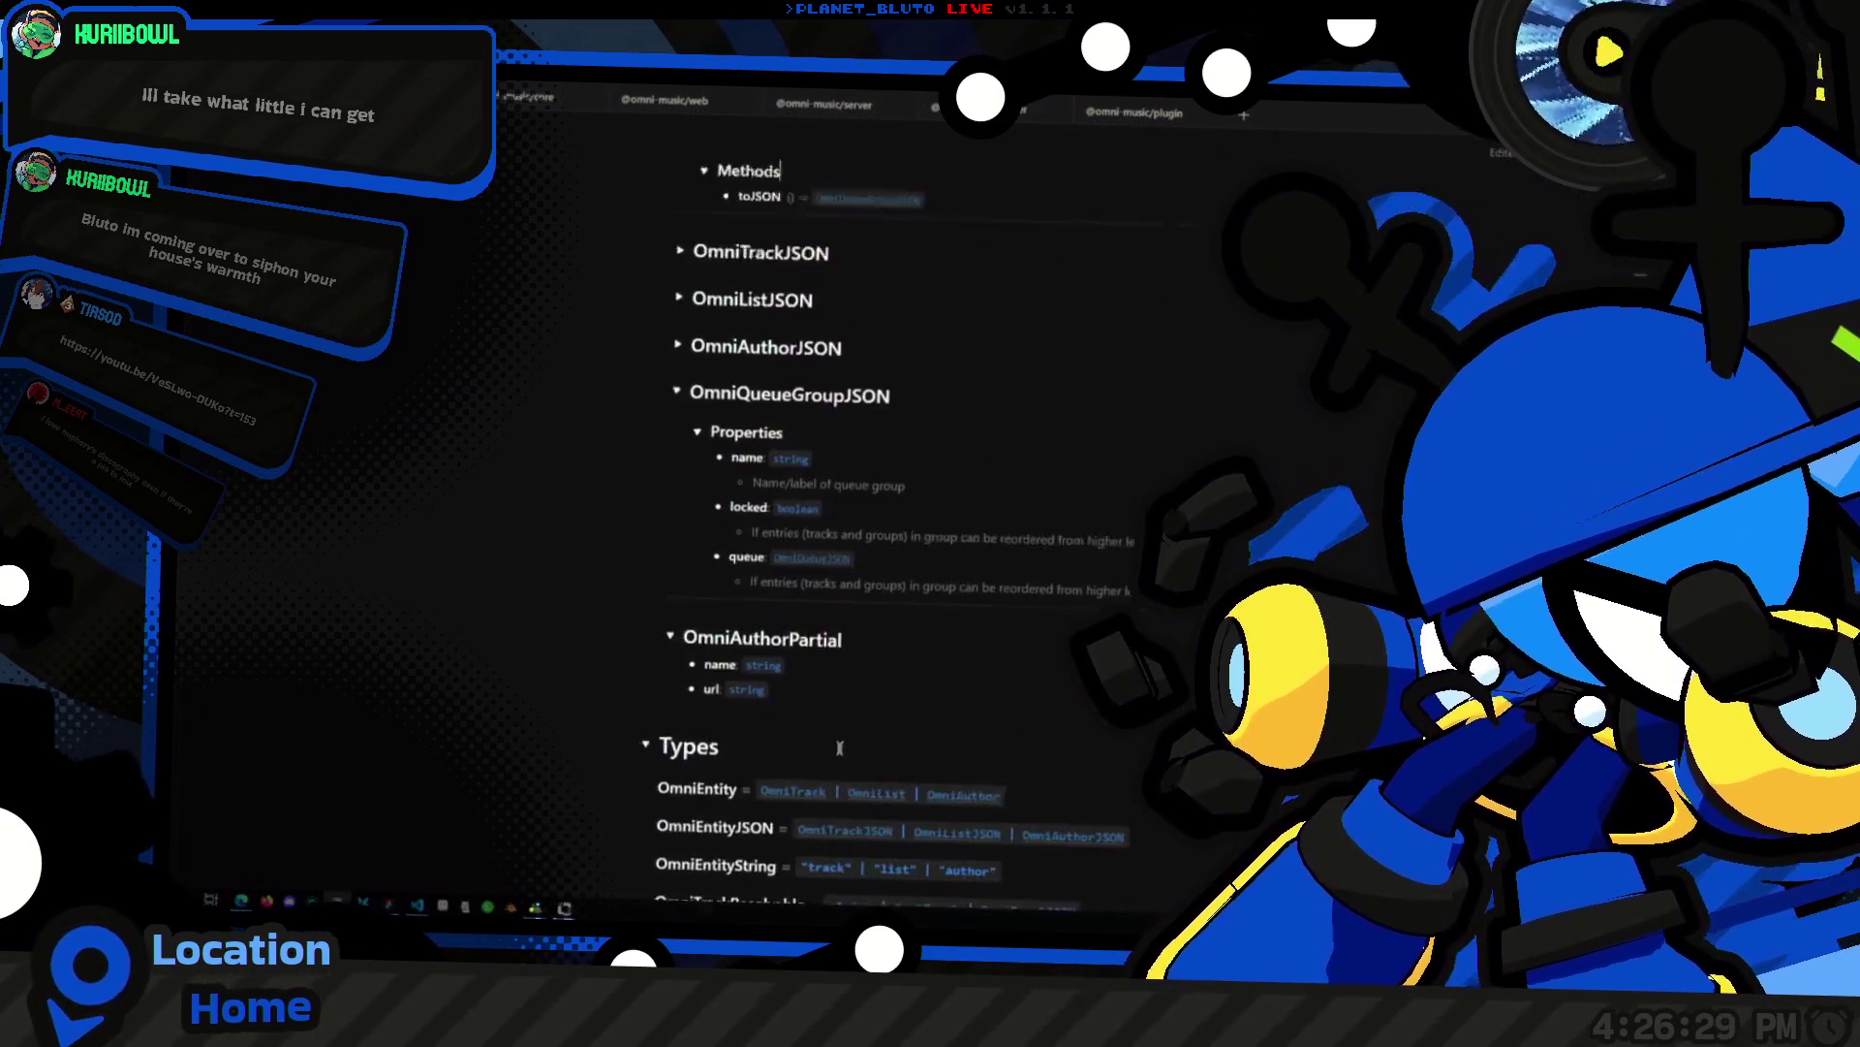
left_click(623, 627)
scroll(862, 577, "up", 12)
scroll(862, 578, "up", 3)
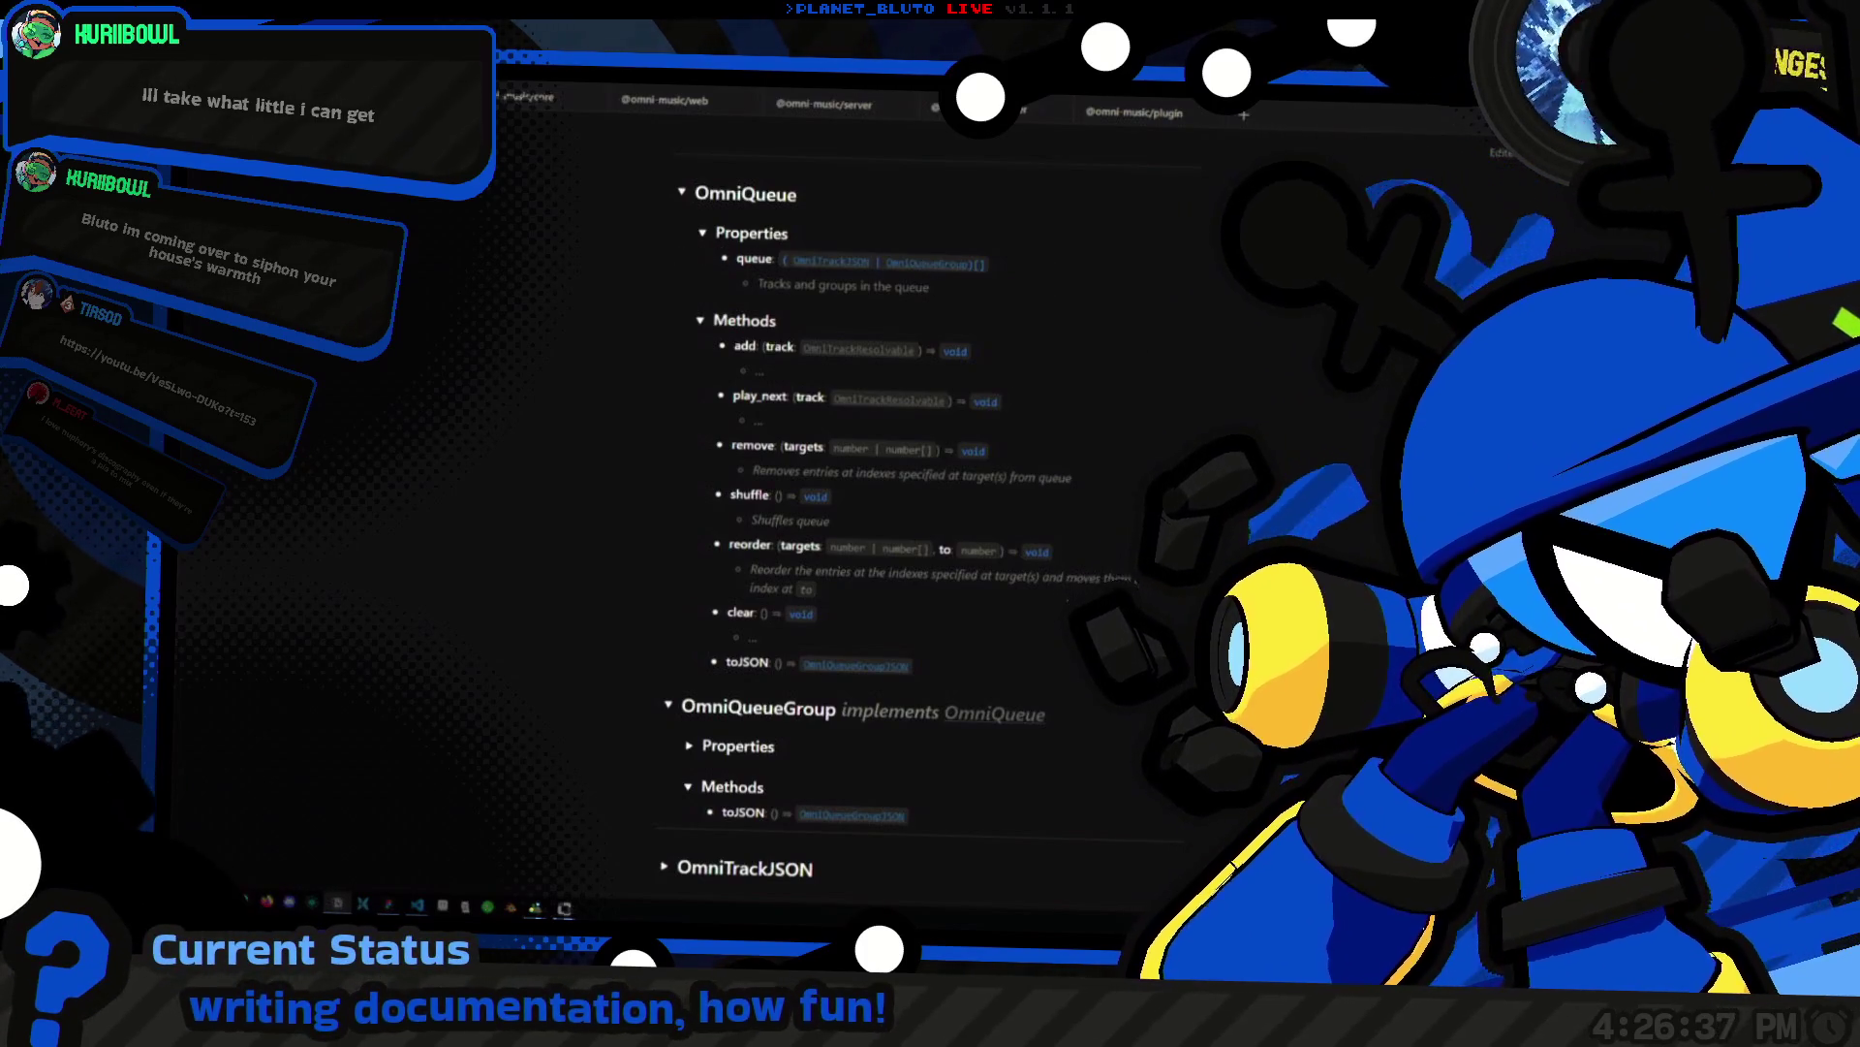
scroll(945, 596, "down", 3)
key("ctrl+shift+Left")
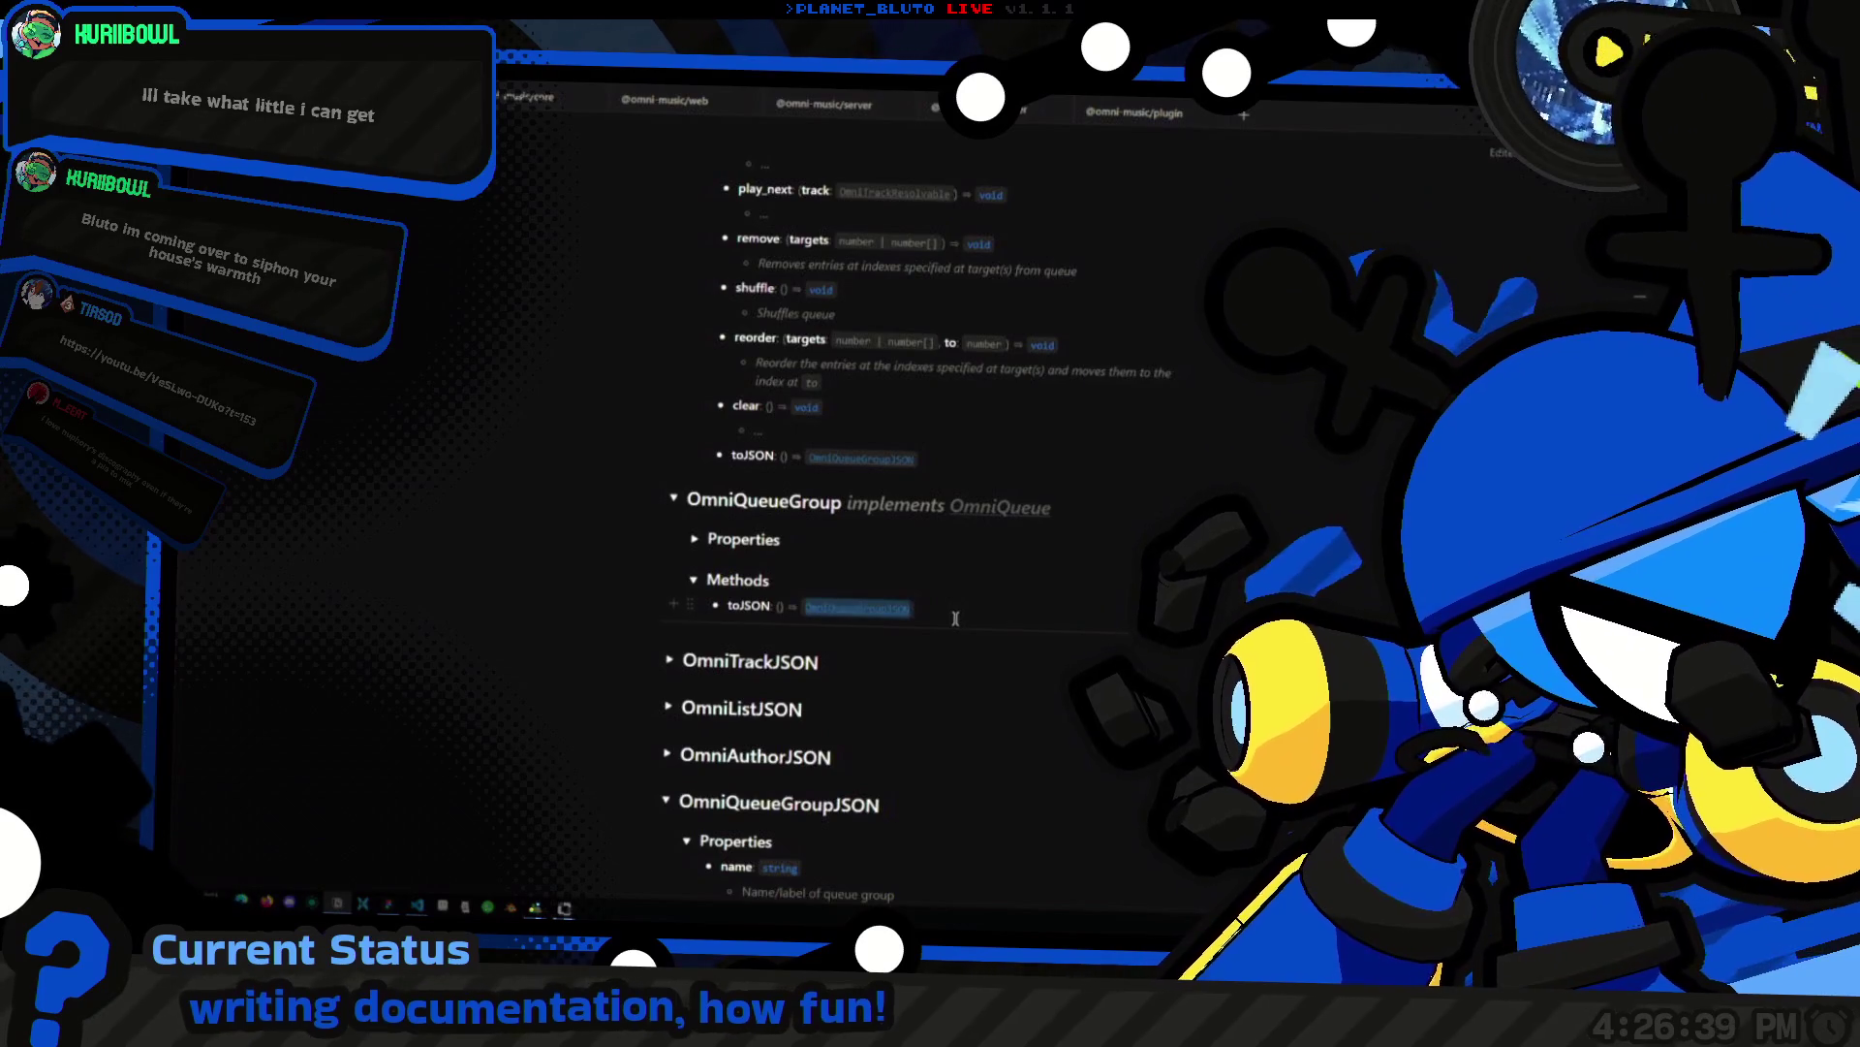
Replace OmniQueueGroup's toJSON return type with an OmniQueueJSON link
key("BackSpace")
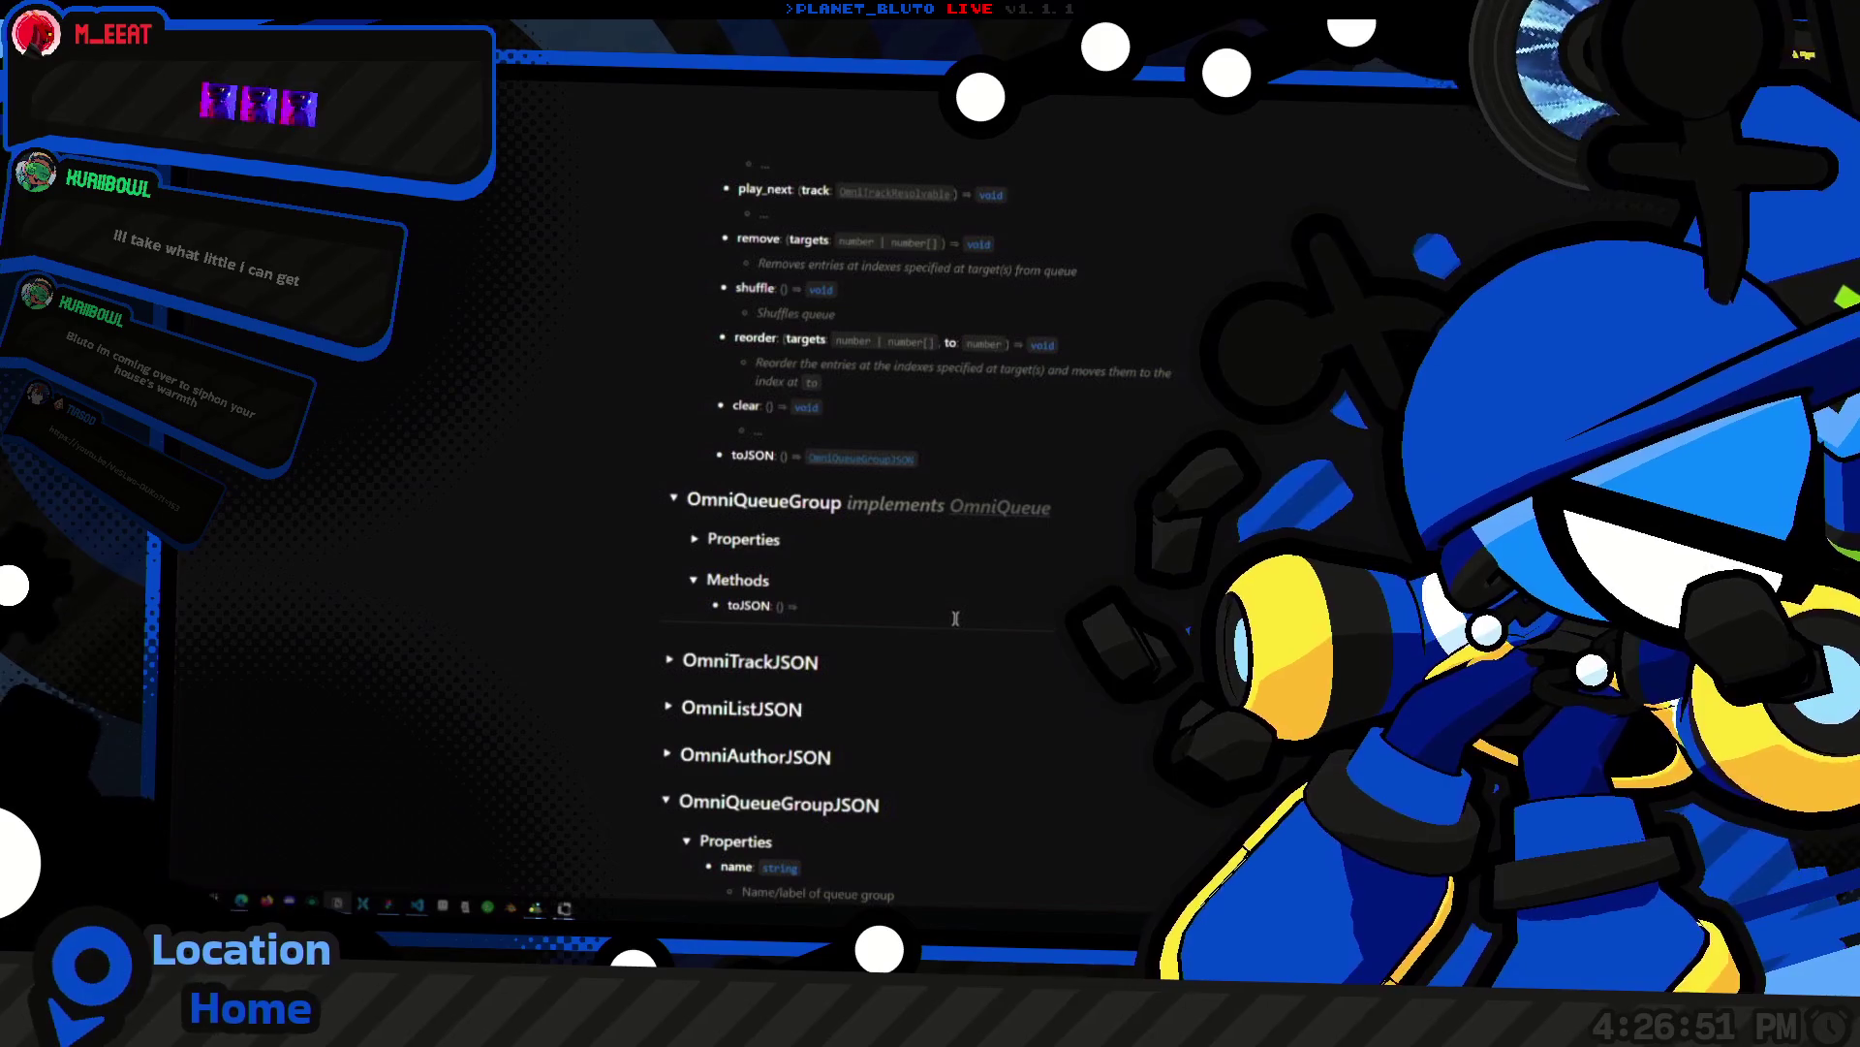
key("ctrl+v")
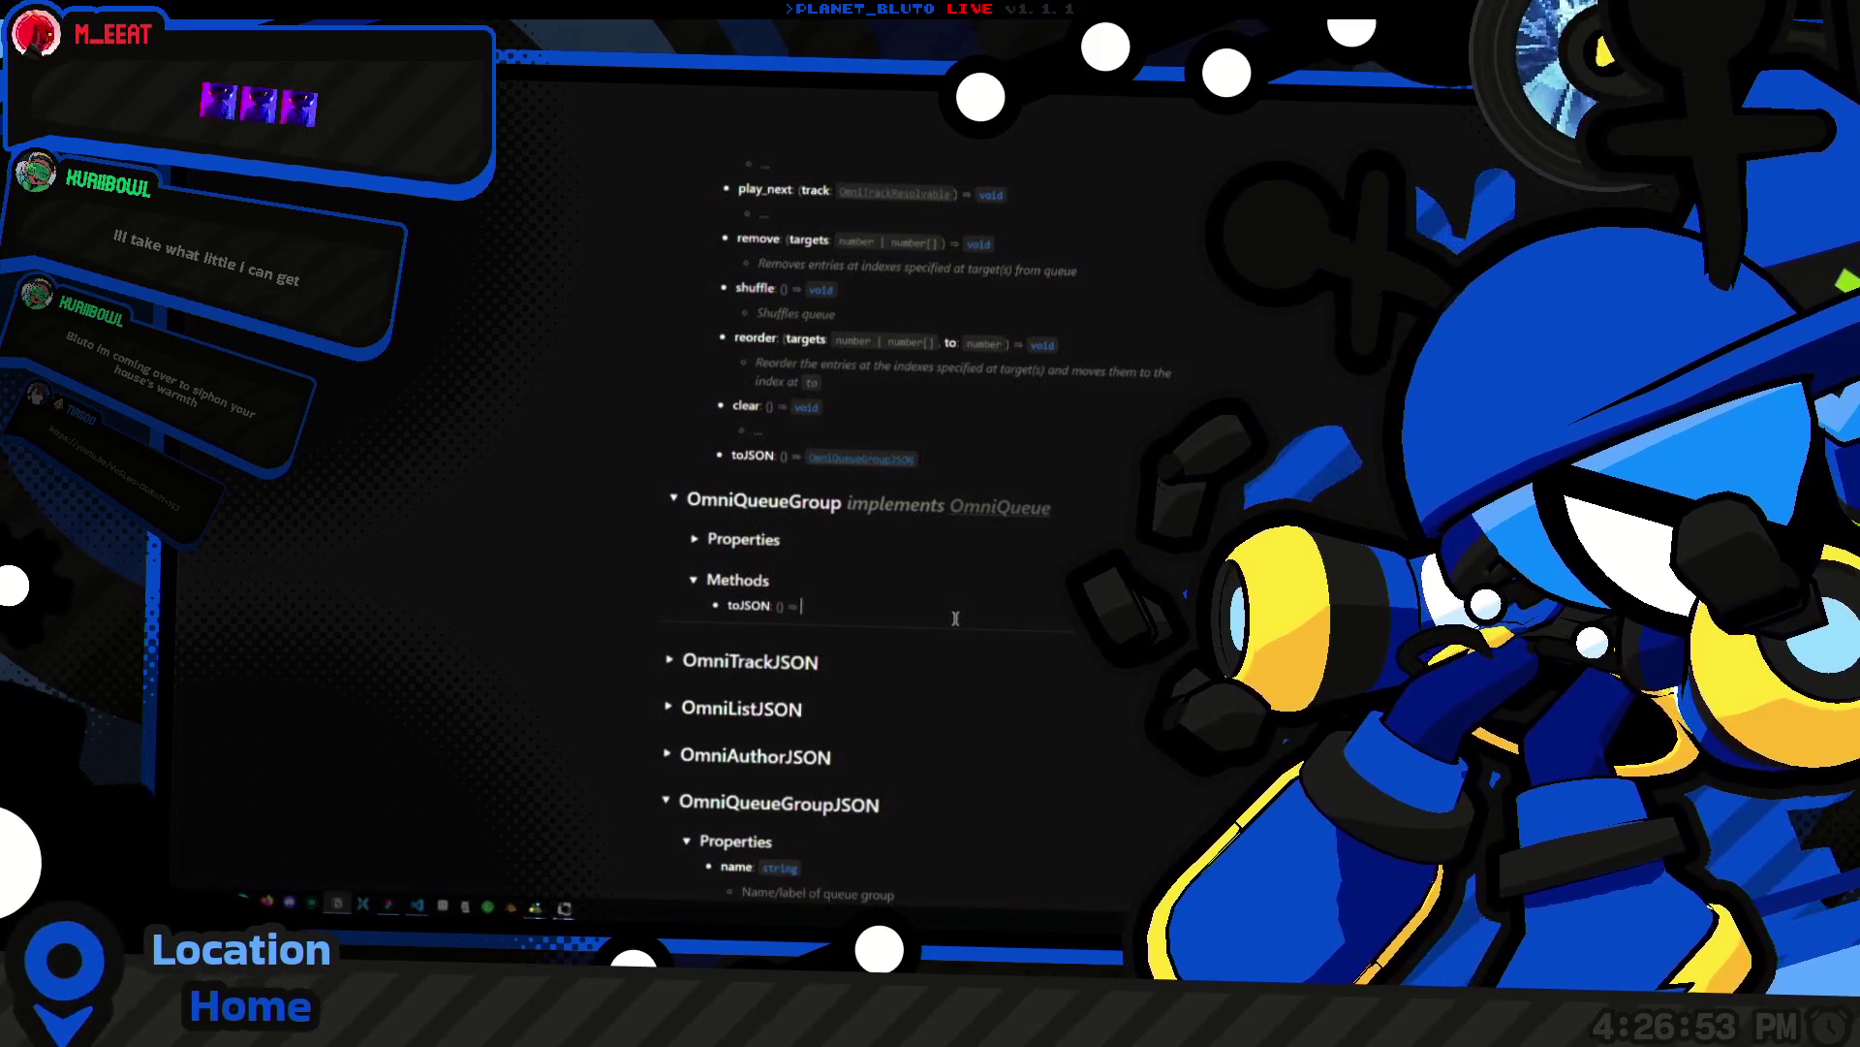
key("ctrl+k")
key("Escape")
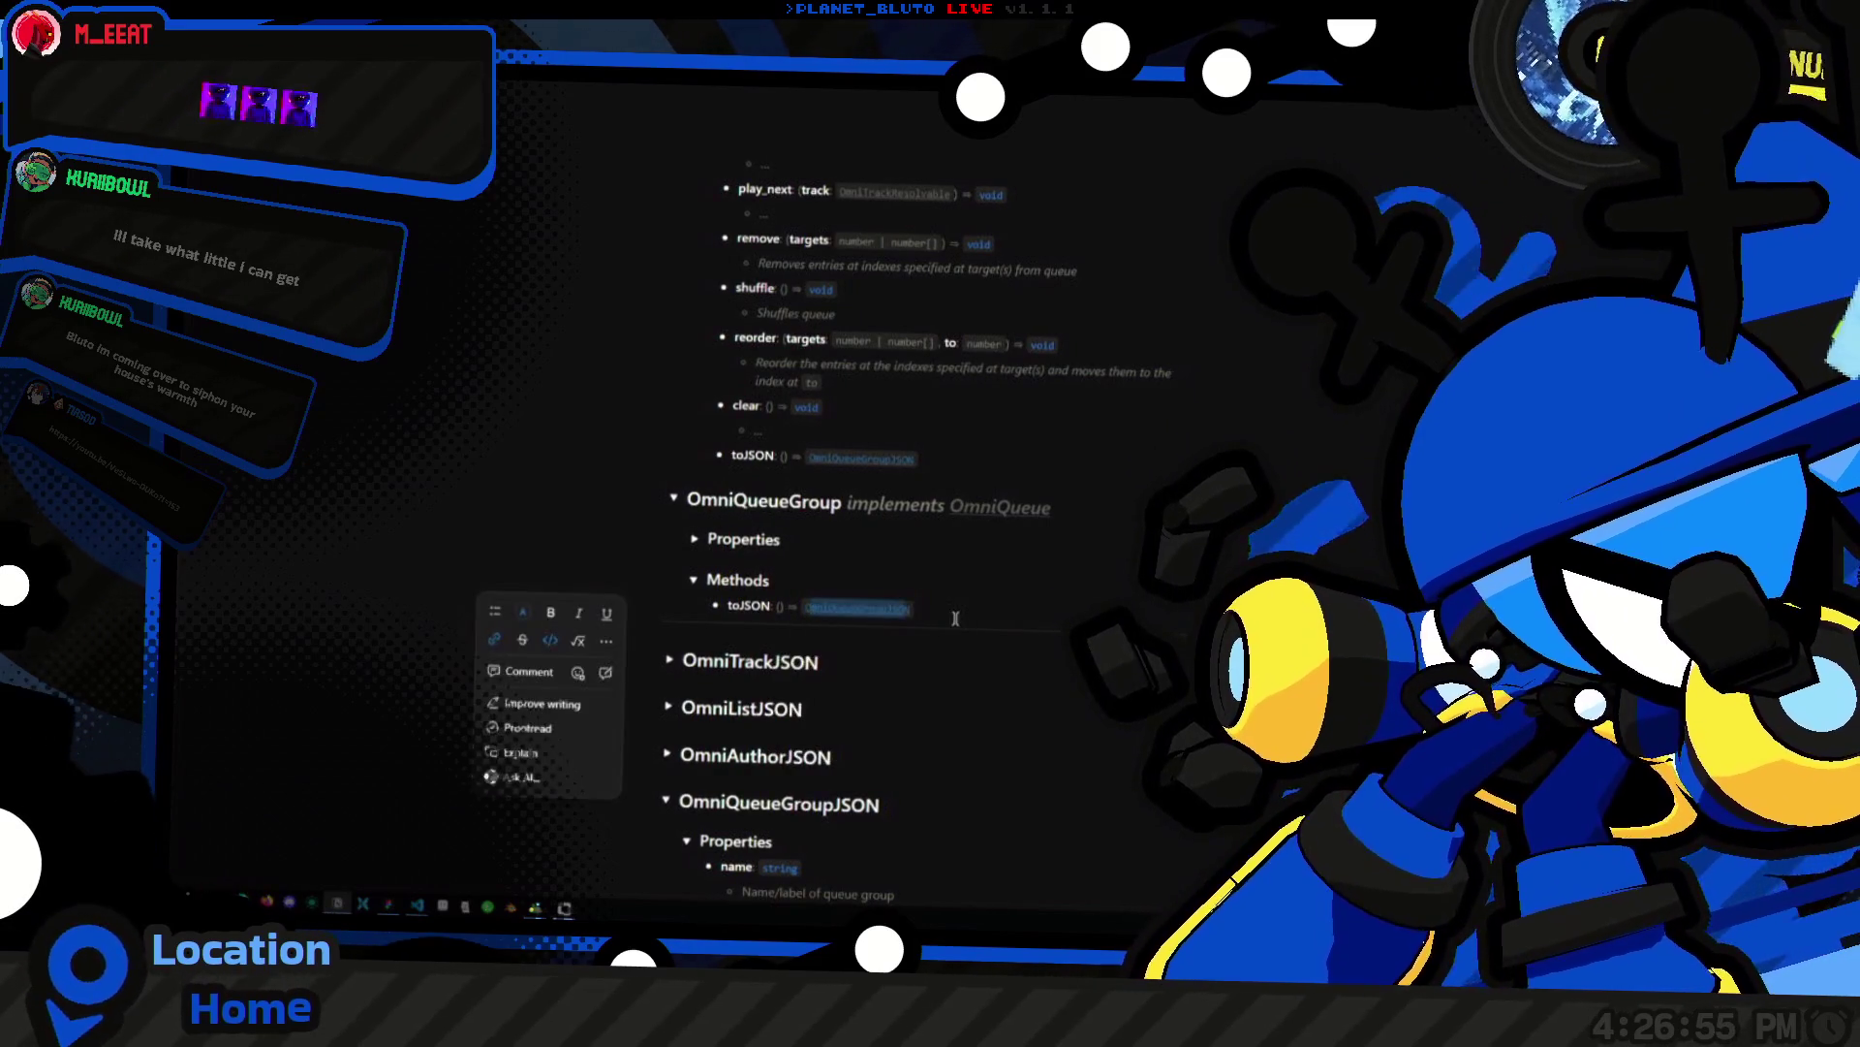
type("OmniQueueJSON")
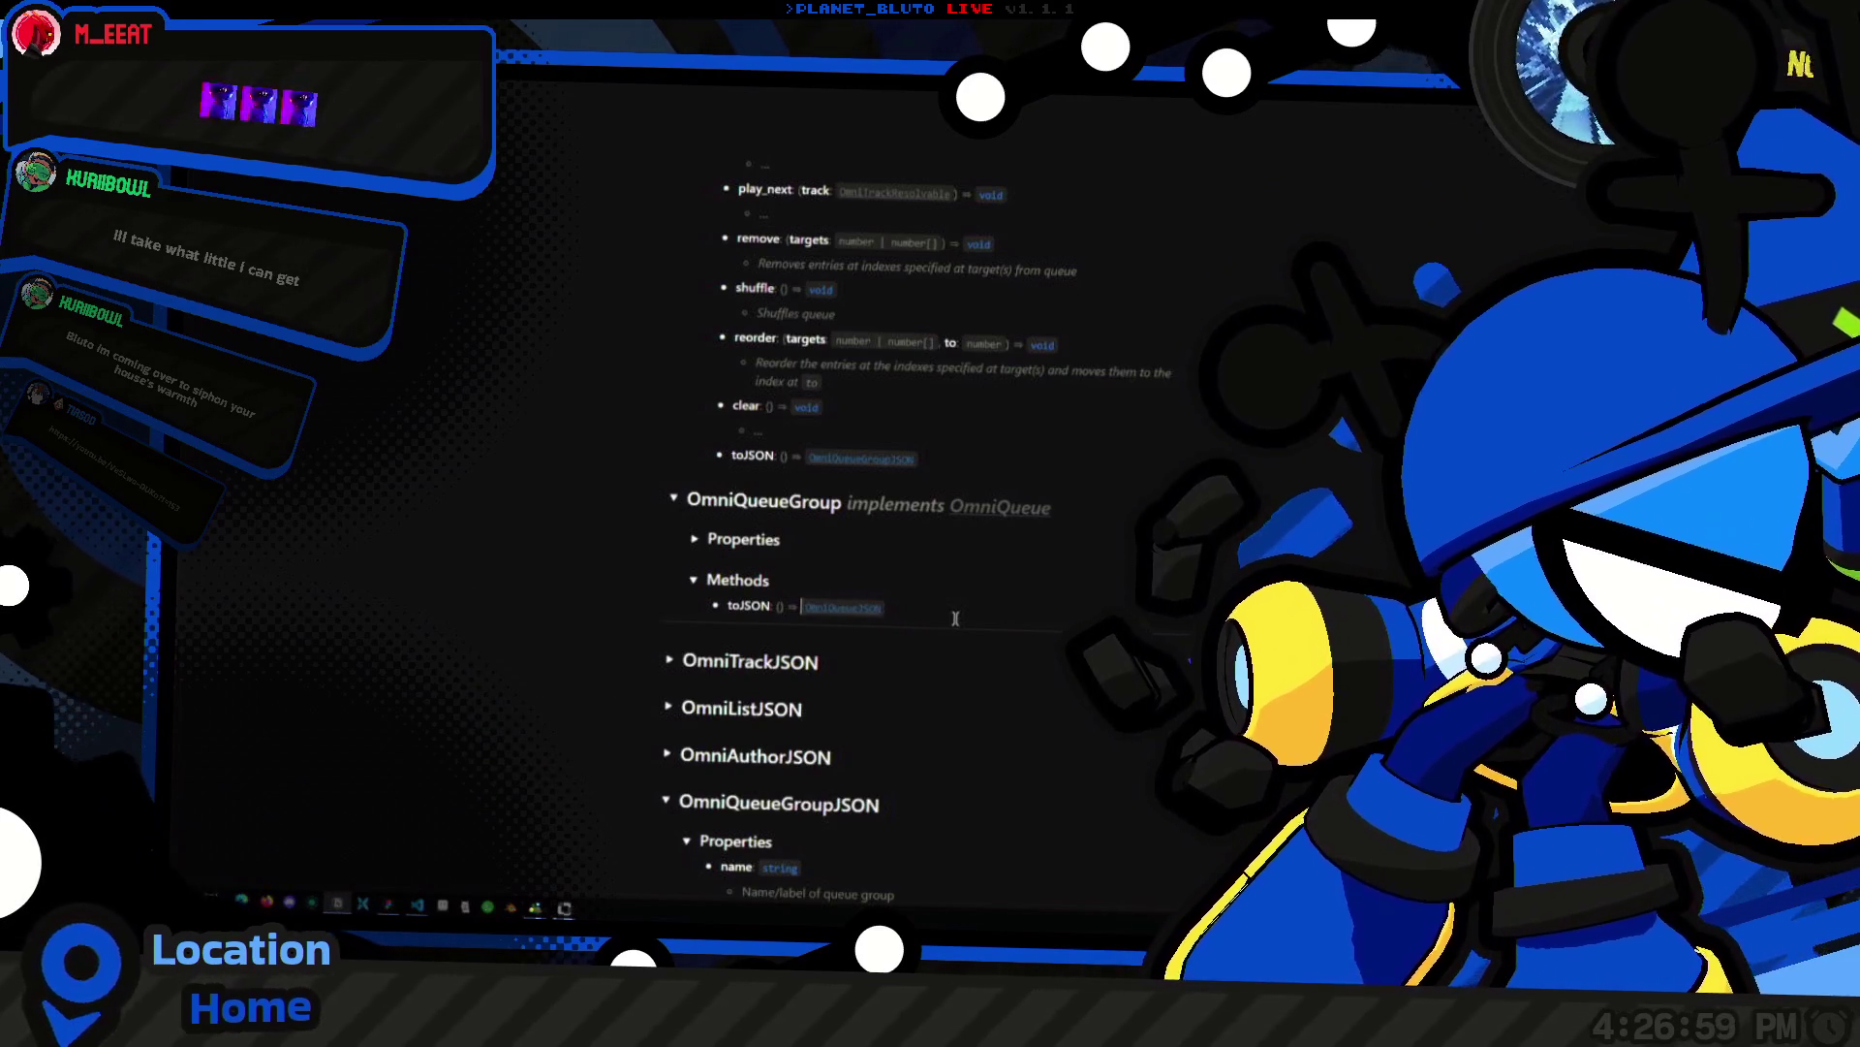
double_click(834, 606)
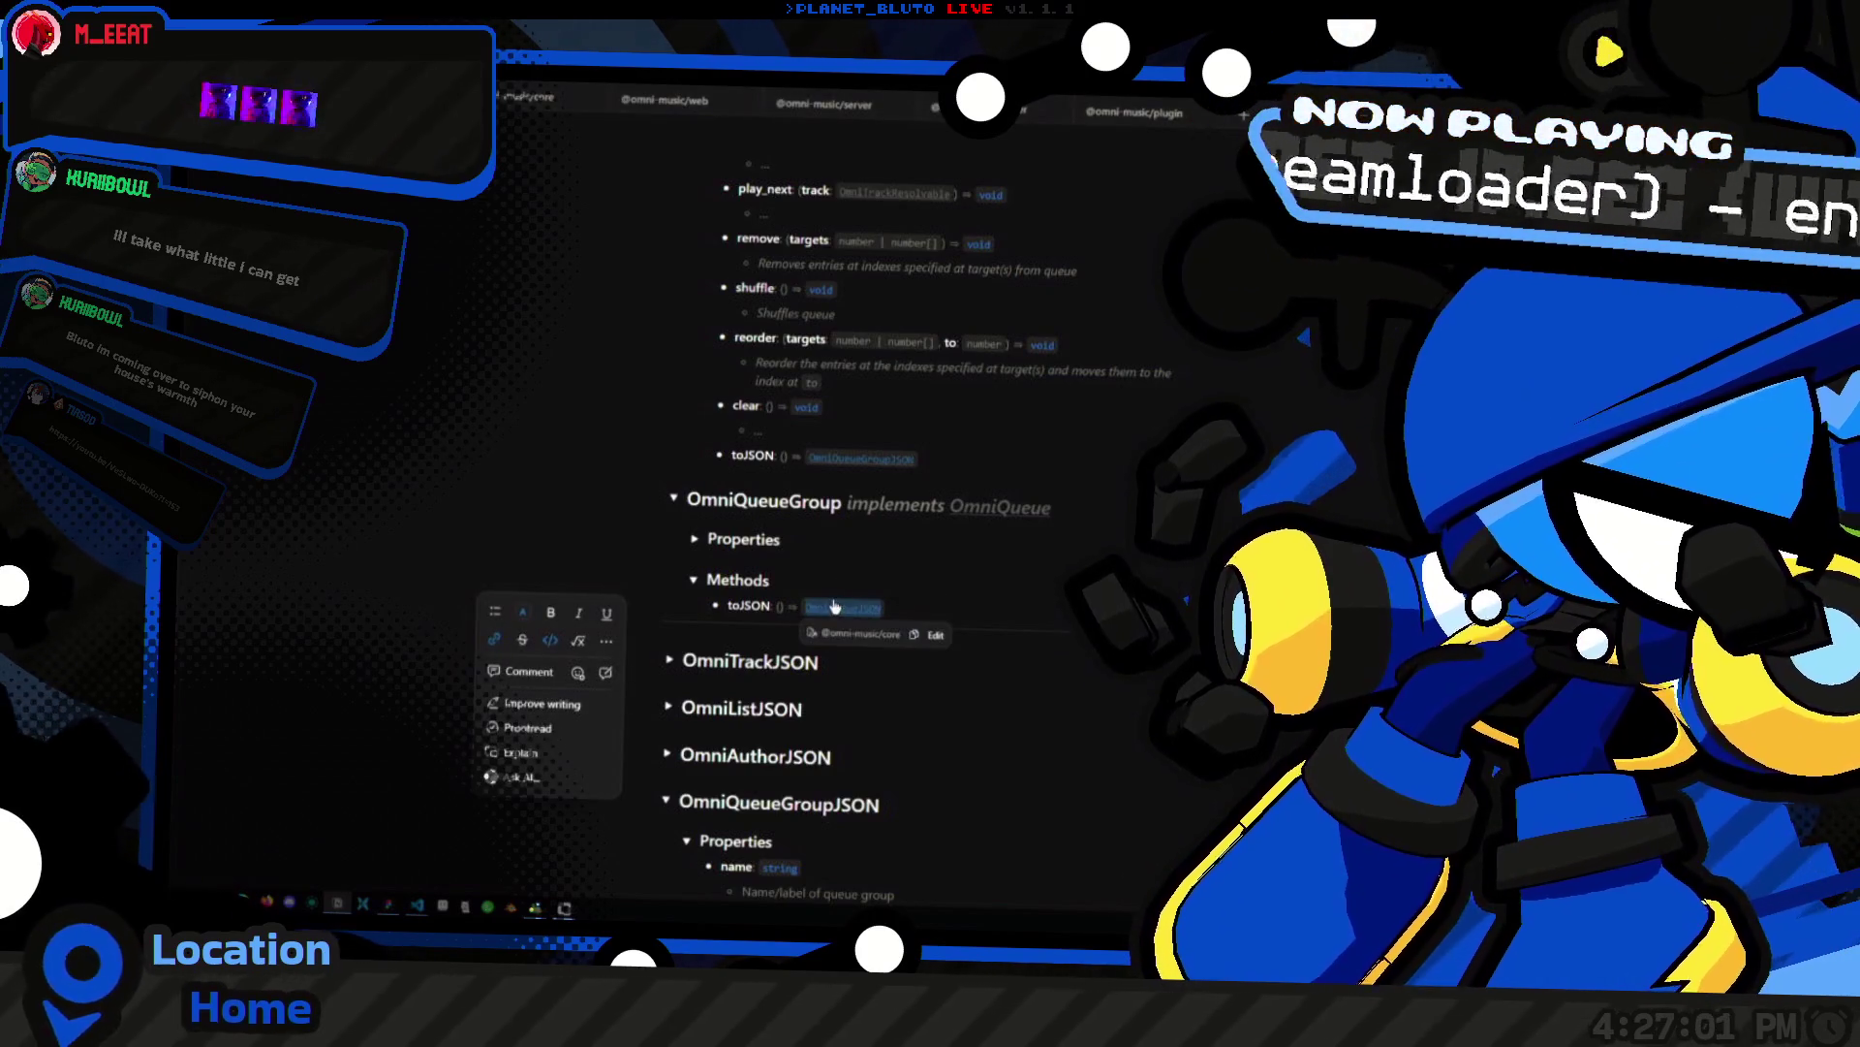
left_click(933, 635)
key("Escape")
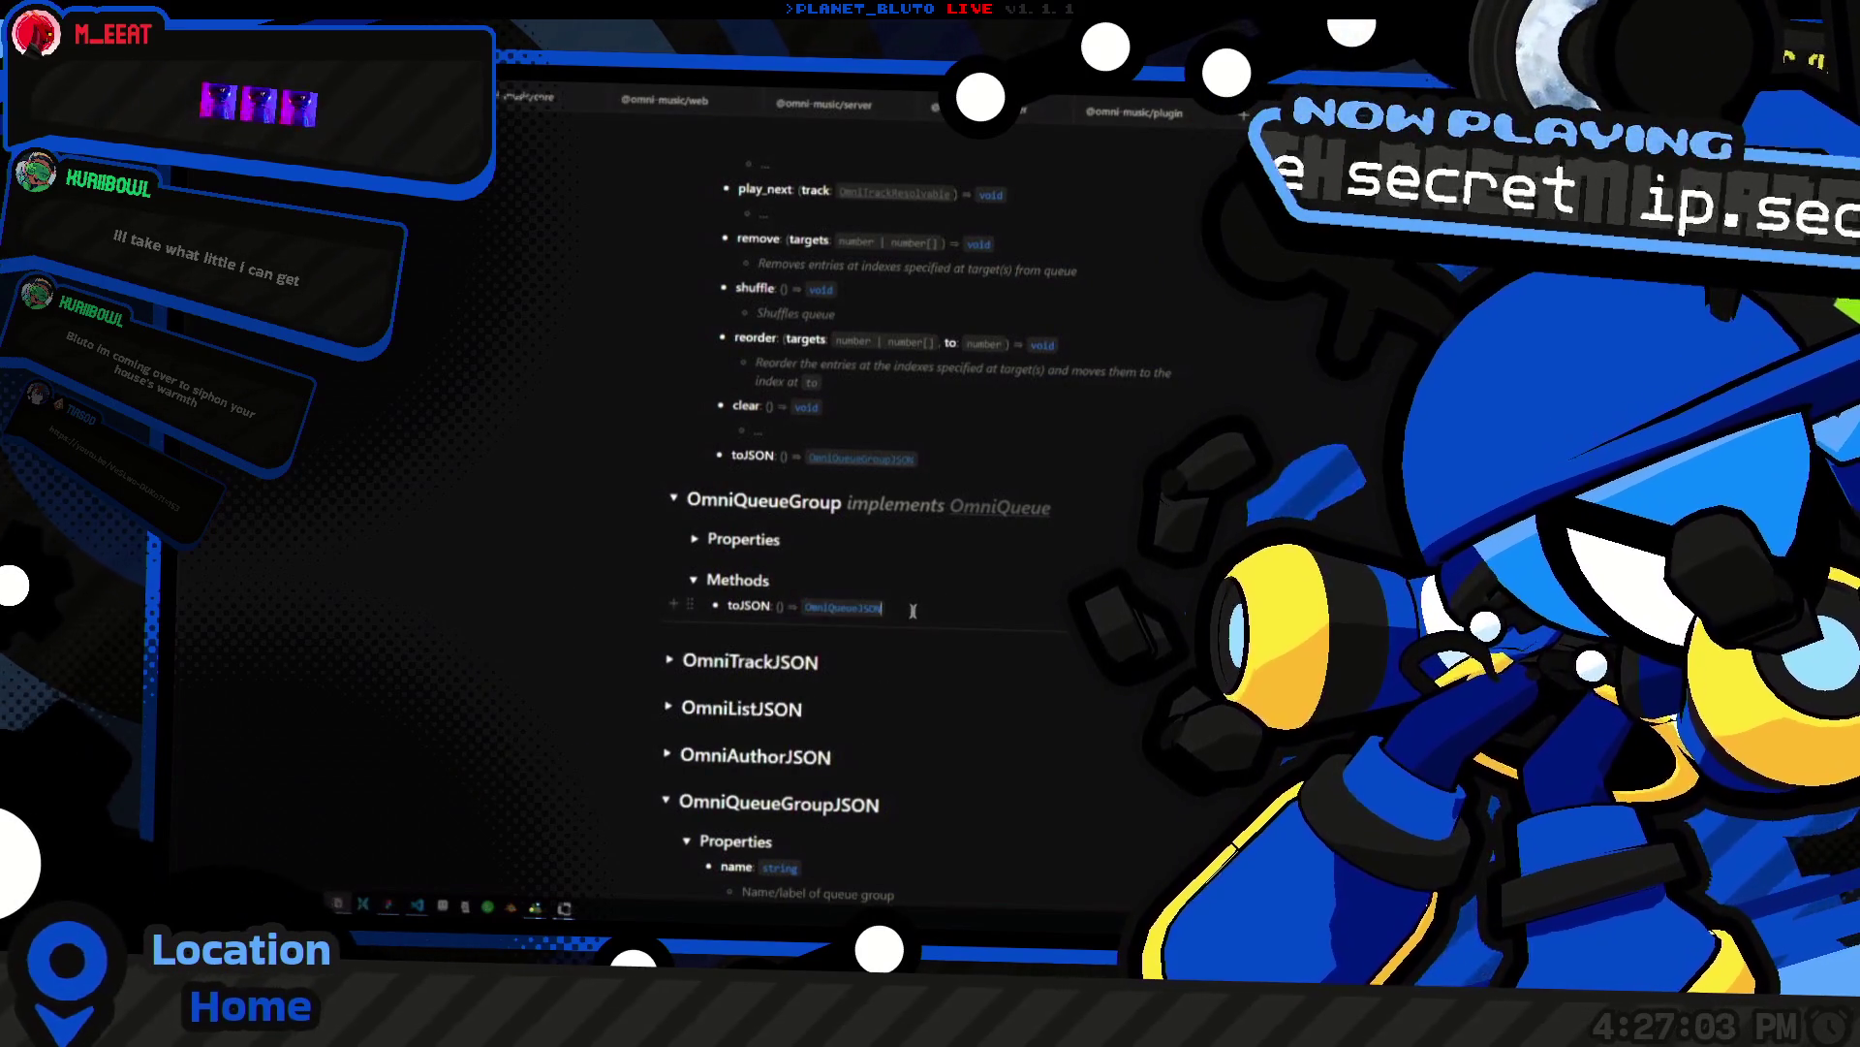
Copy a link to the OmniQueueJSON type block in Types
scroll(912, 610, "down", 10)
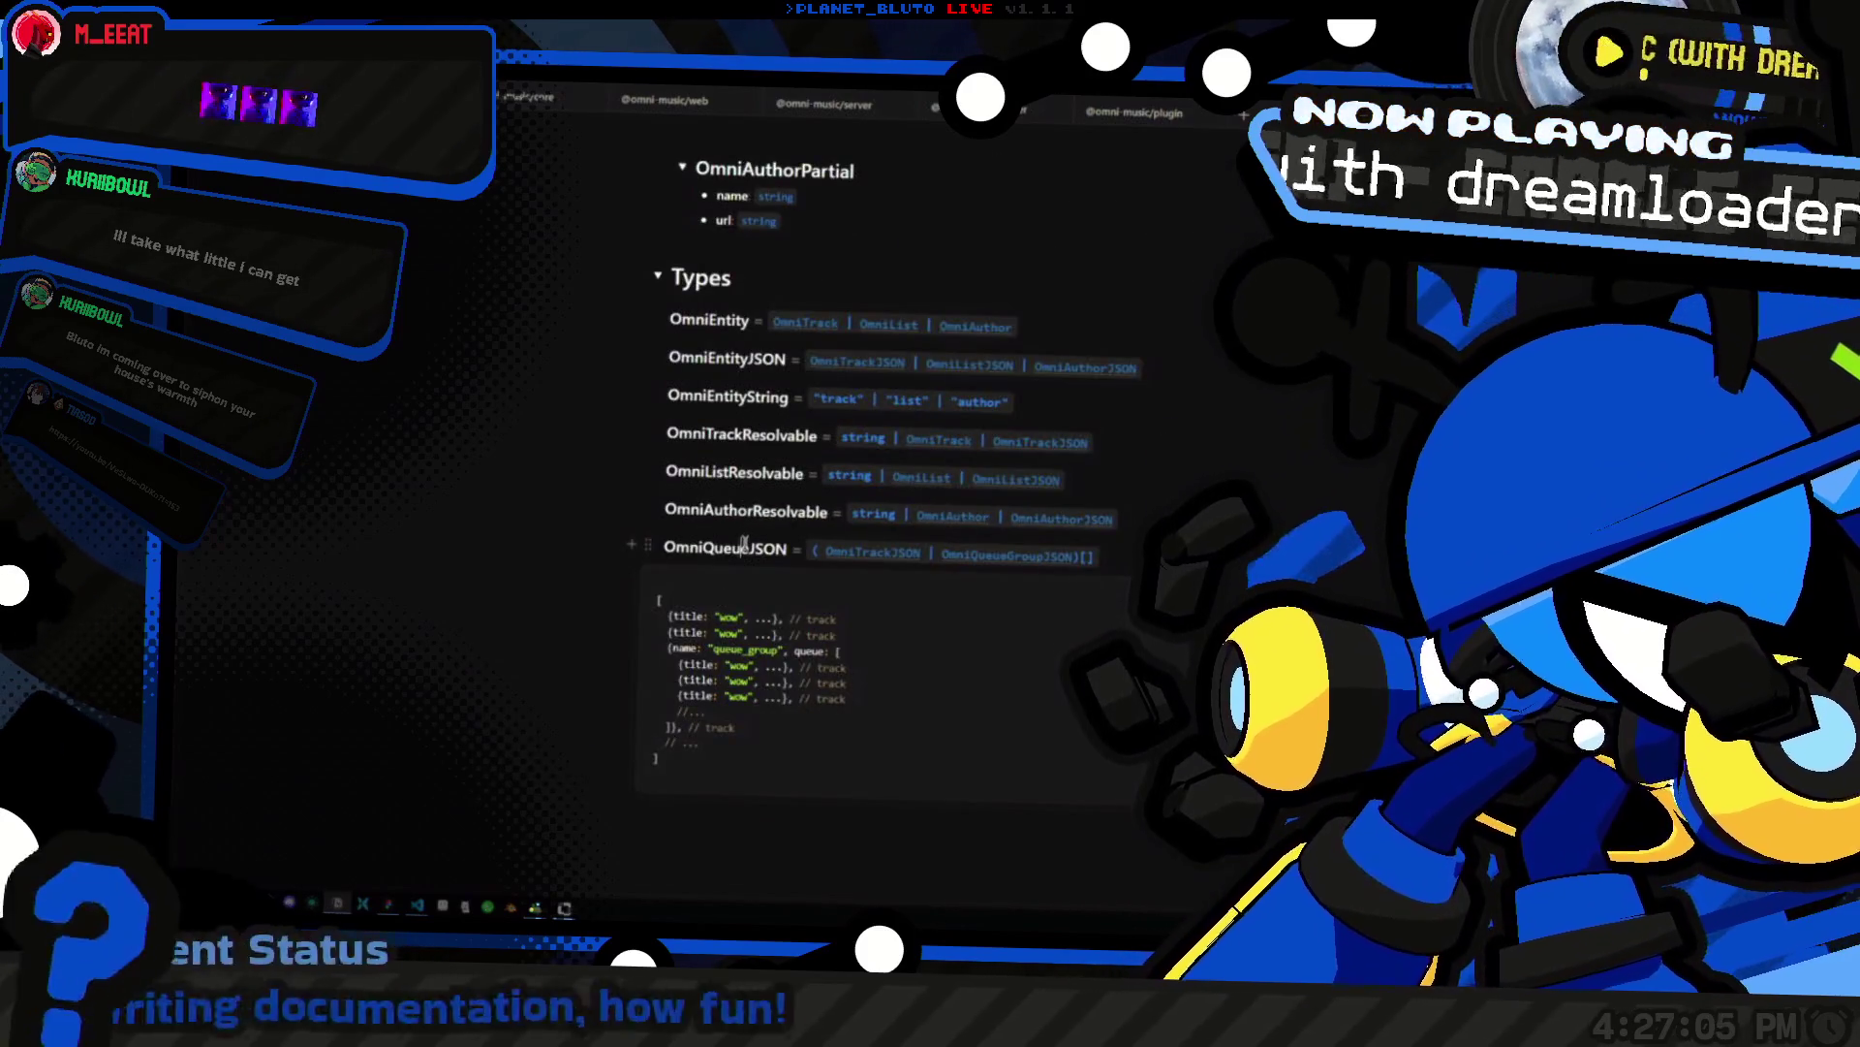
key("ctrl+l")
scroll(872, 466, "up", 7)
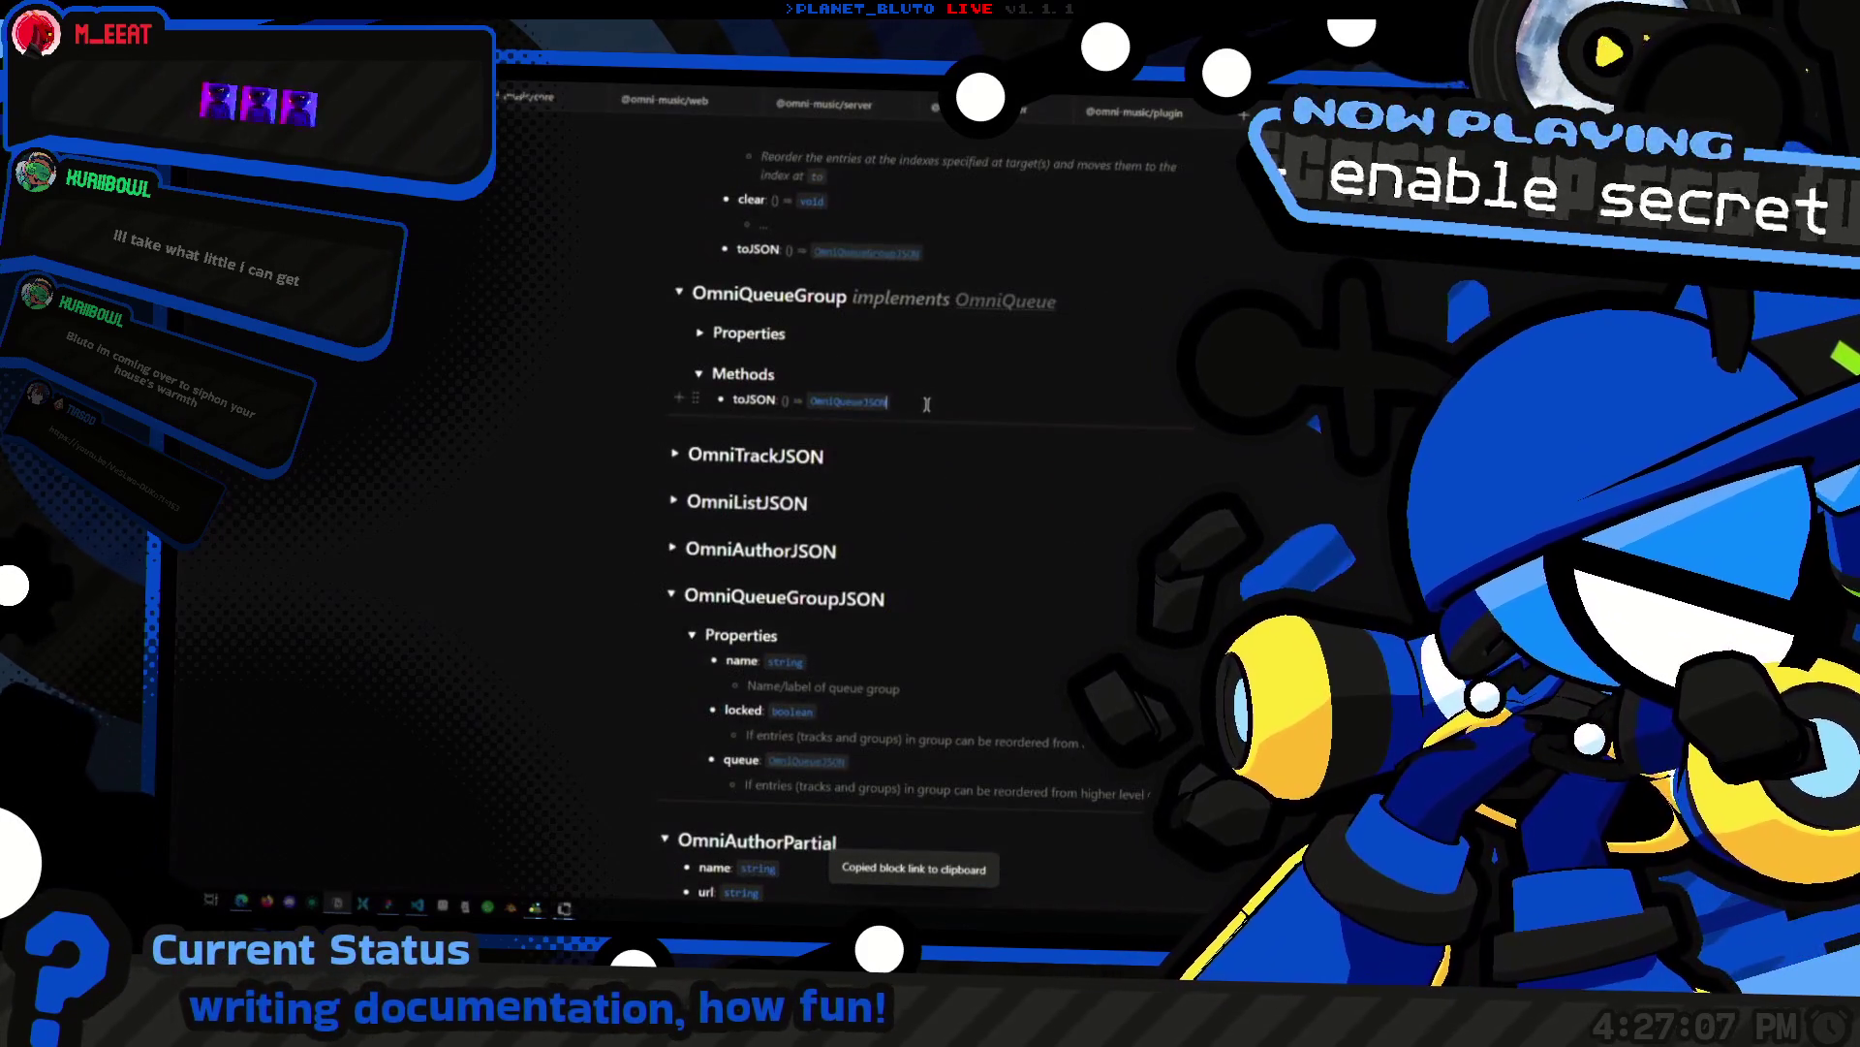
scroll(1041, 449, "up", 5)
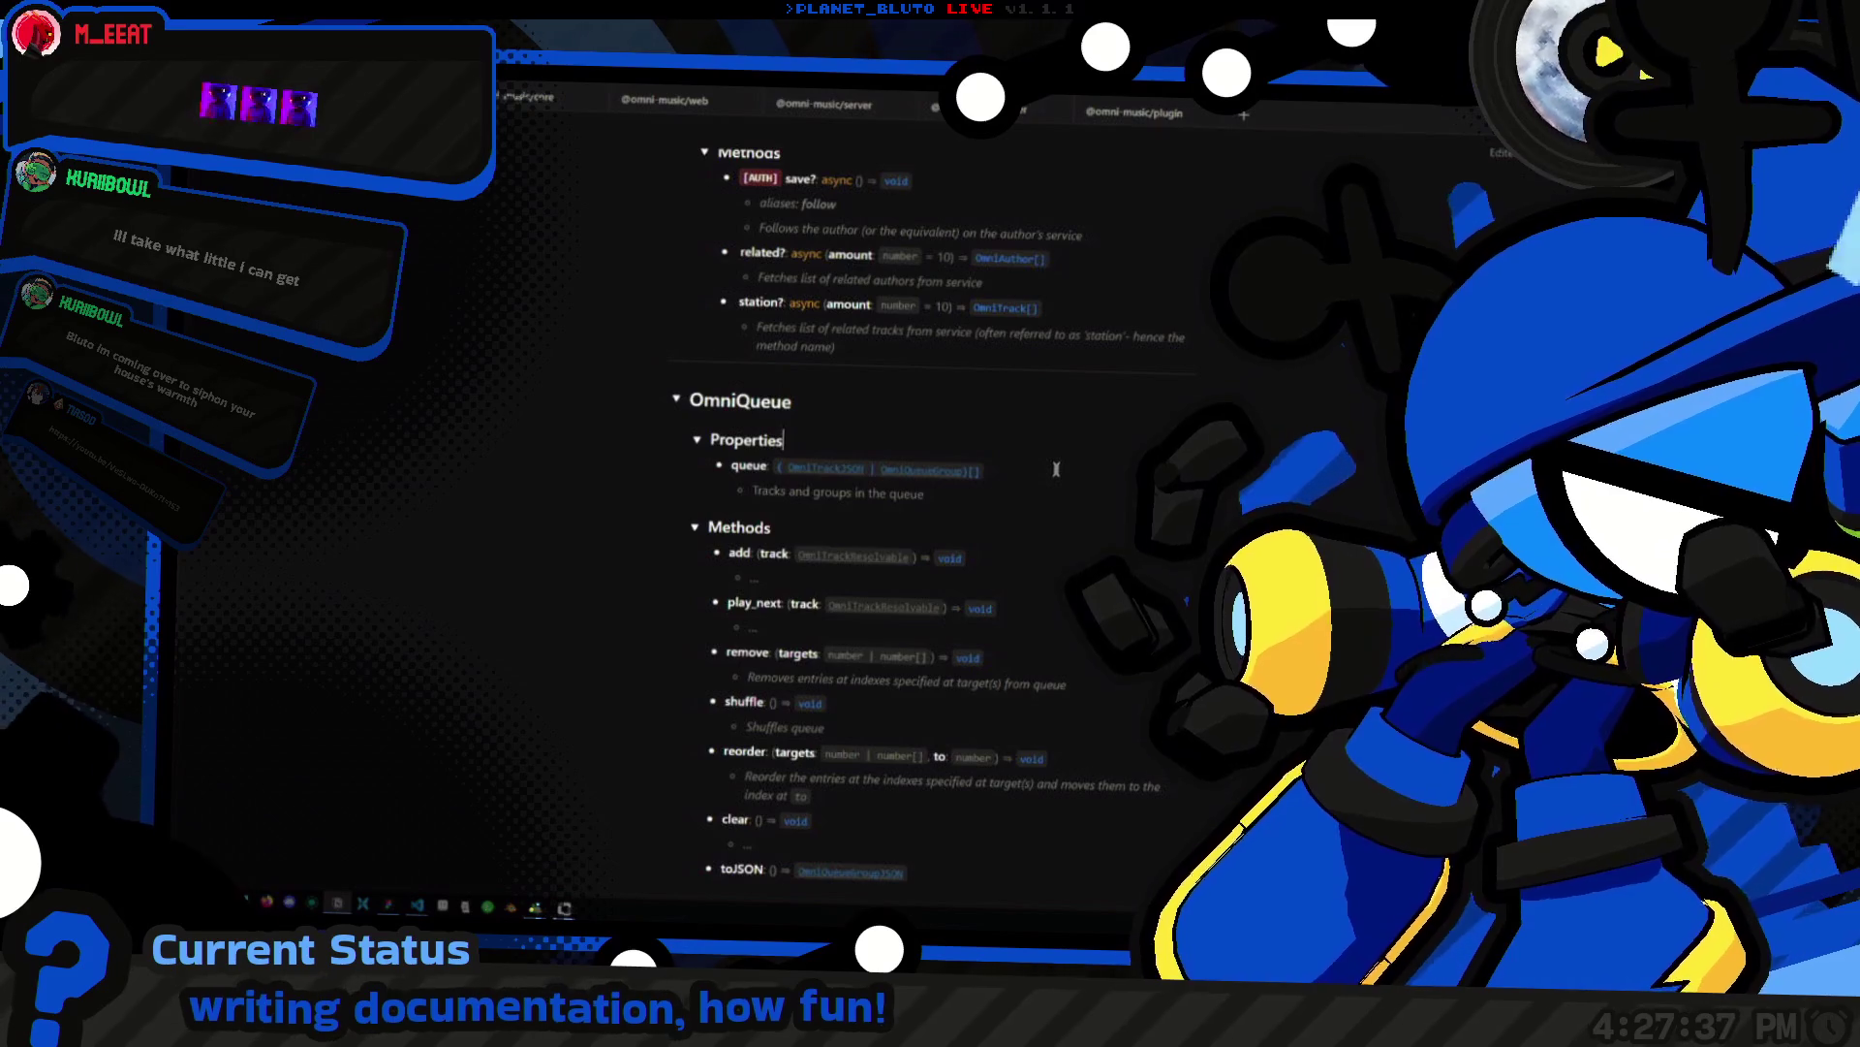
Select the OmniQueue and OmniQueueGroup toggle sections and cut them from the core docs
scroll(1057, 469, "down", 5)
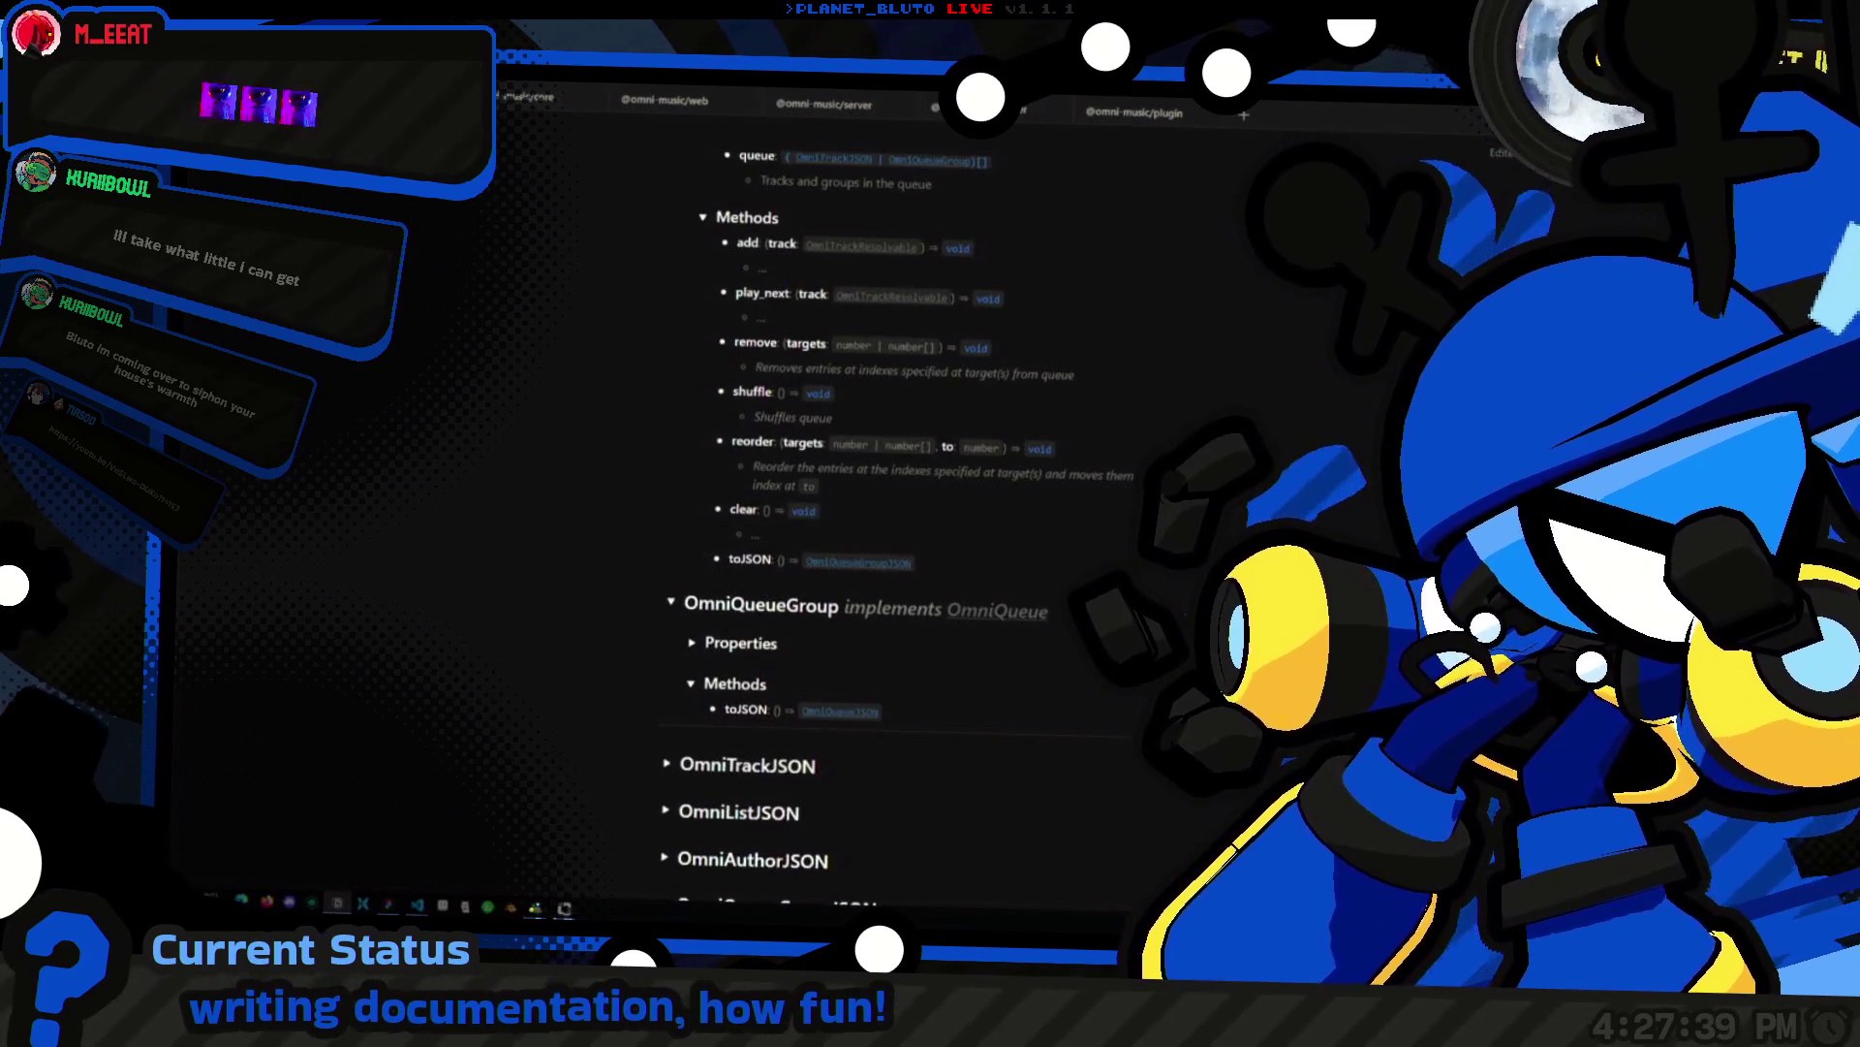
scroll(1122, 616, "down", 6)
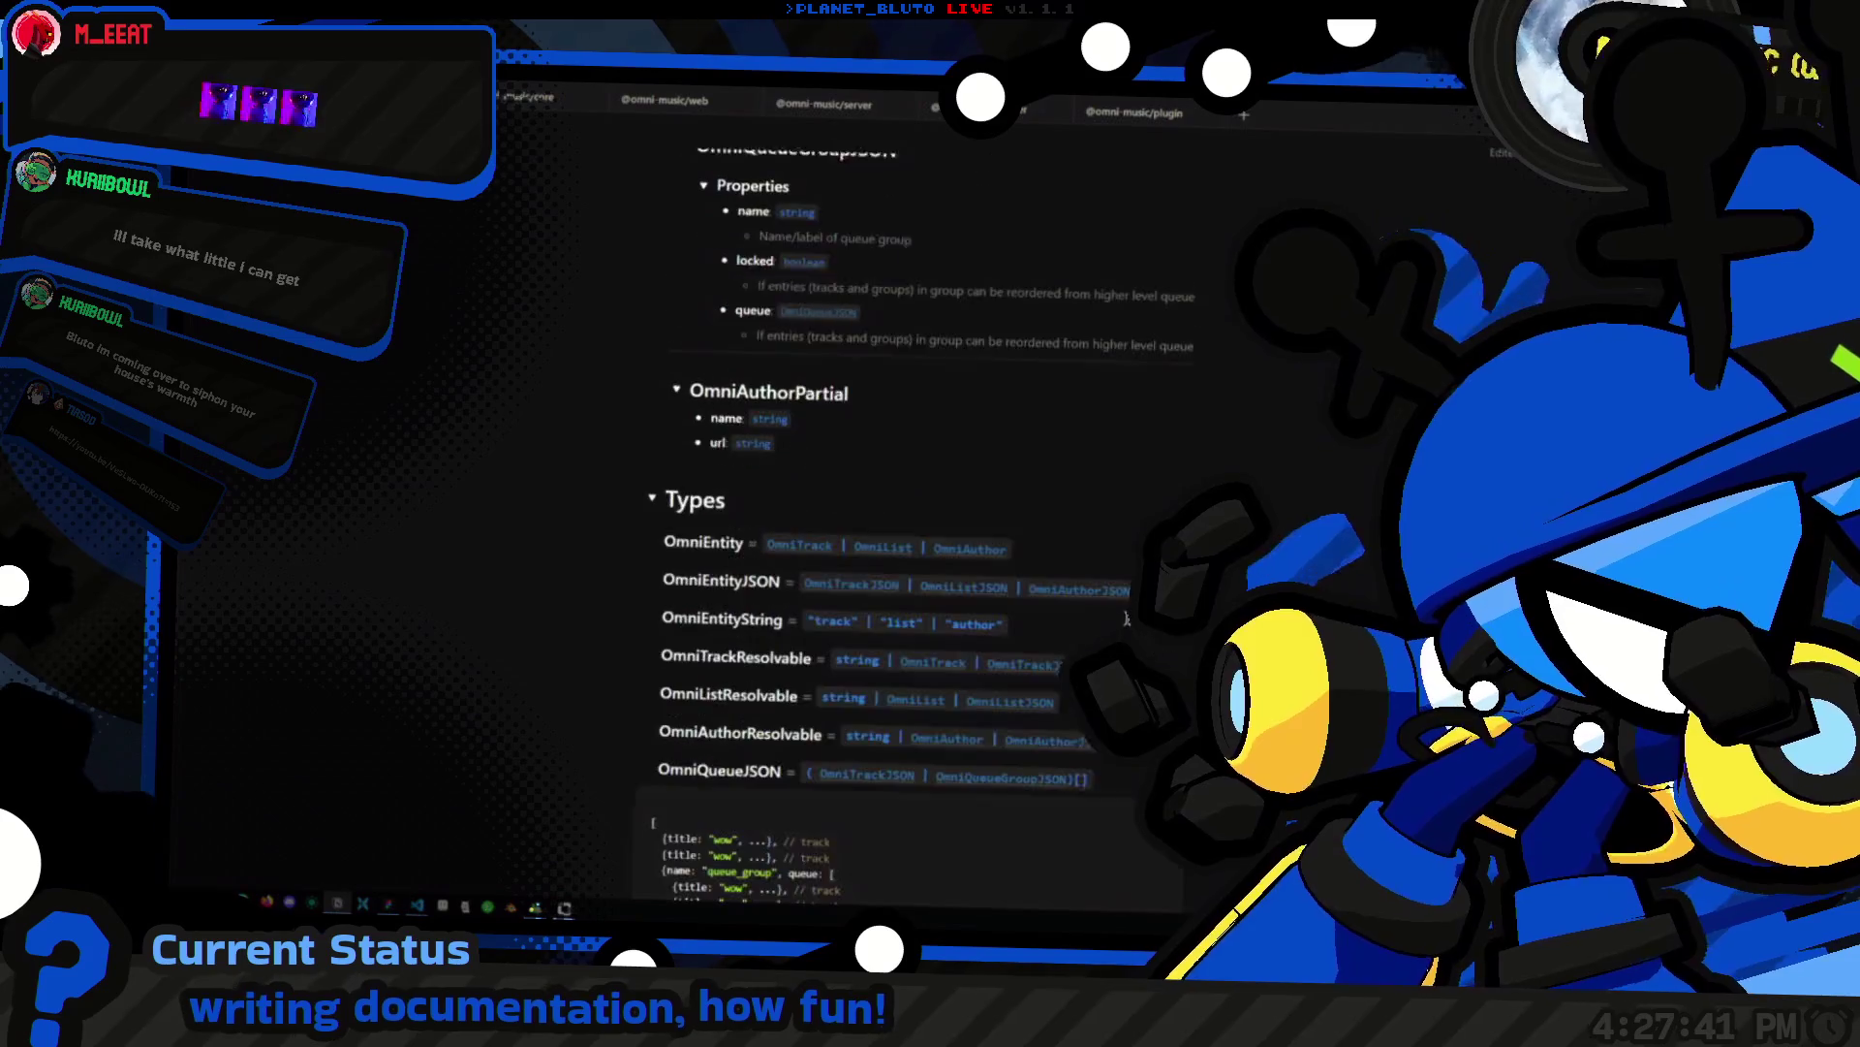
scroll(1122, 616, "up", 10)
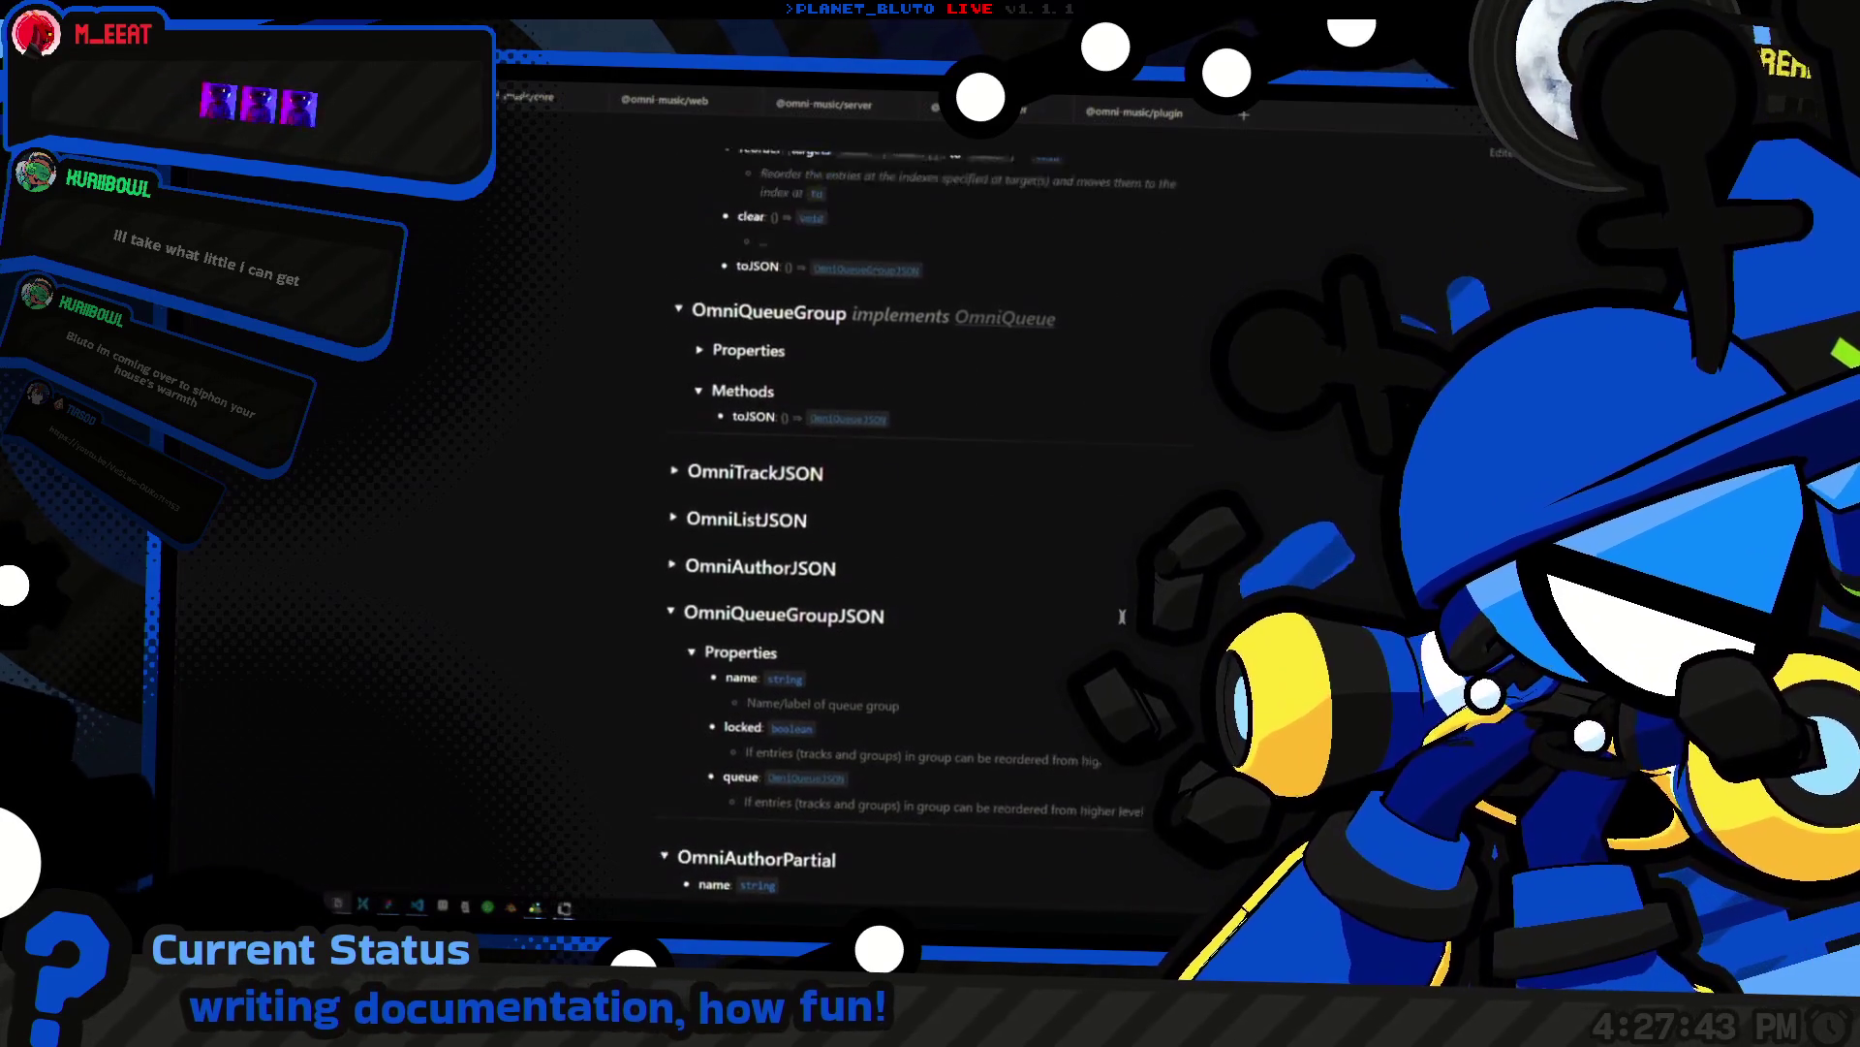
mouse_move(596, 399)
left_mouse_down()
mouse_move(935, 499)
mouse_move(1000, 696)
left_mouse_up()
scroll(998, 688, "down", 3)
left_click(1000, 696)
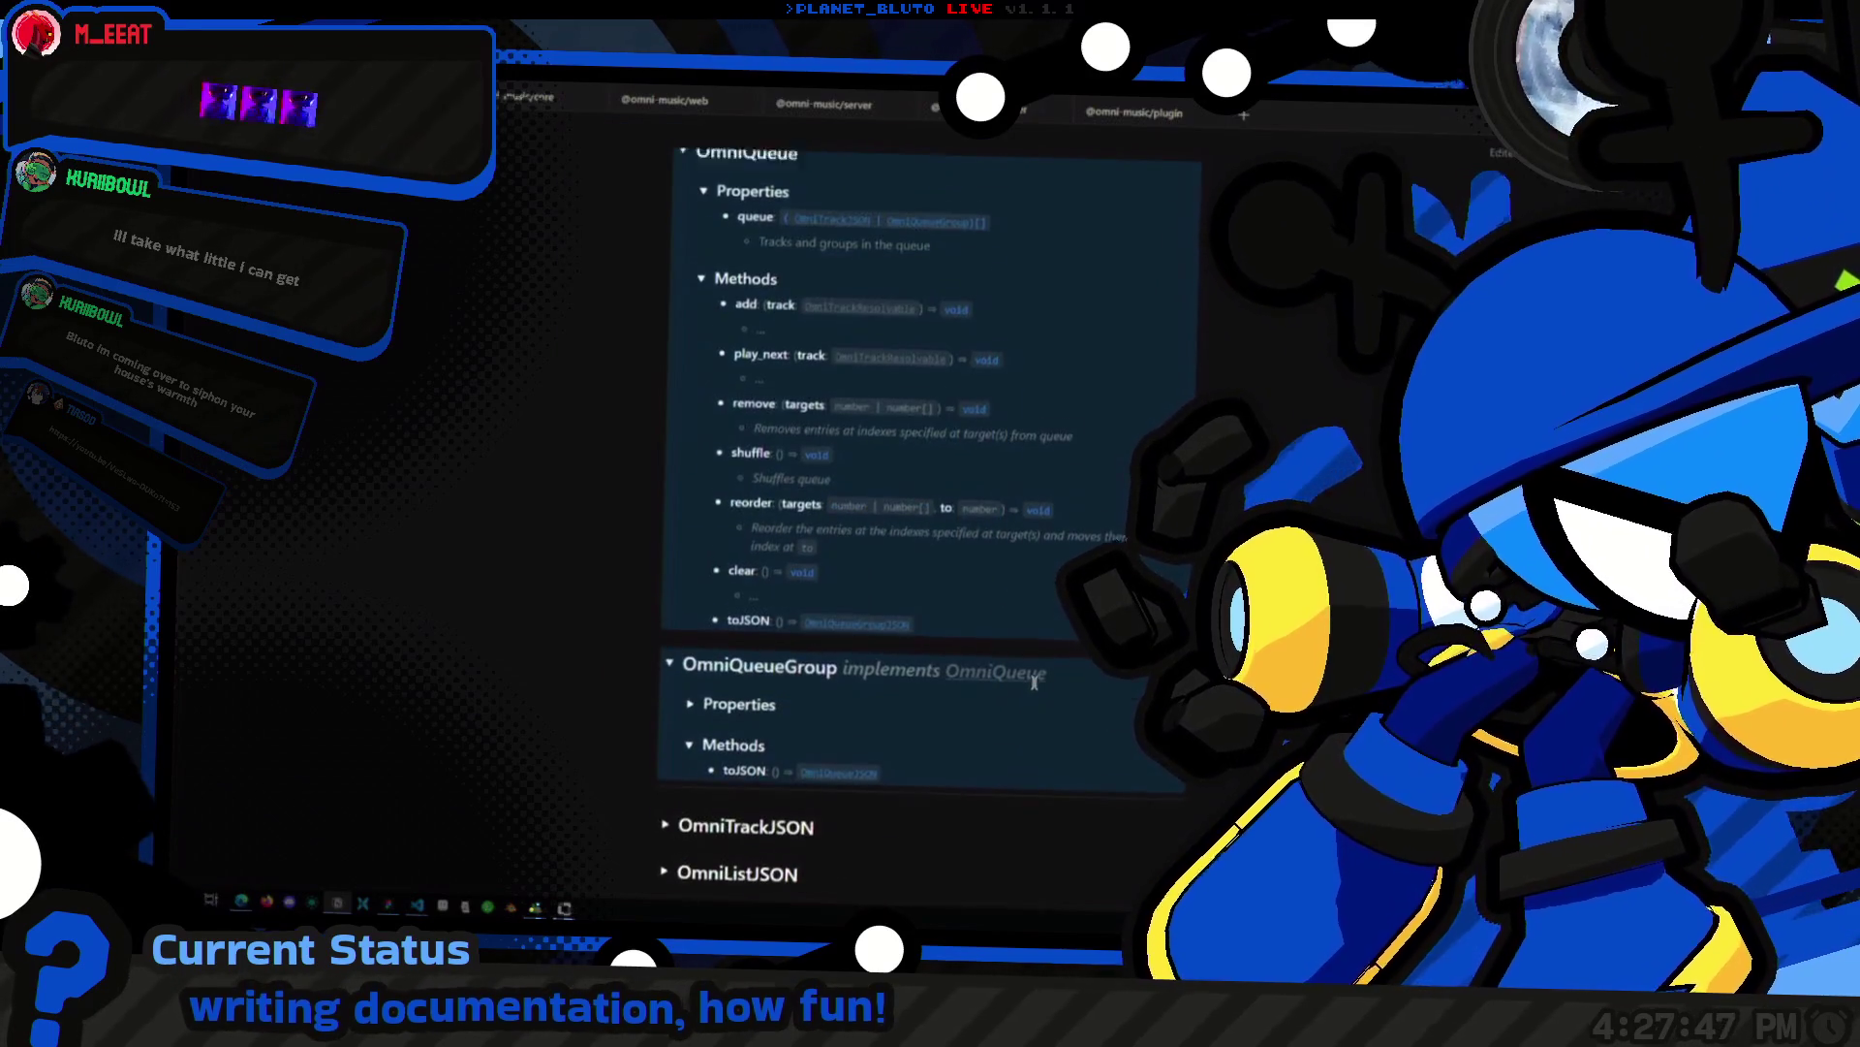
scroll(1001, 678, "up", 3)
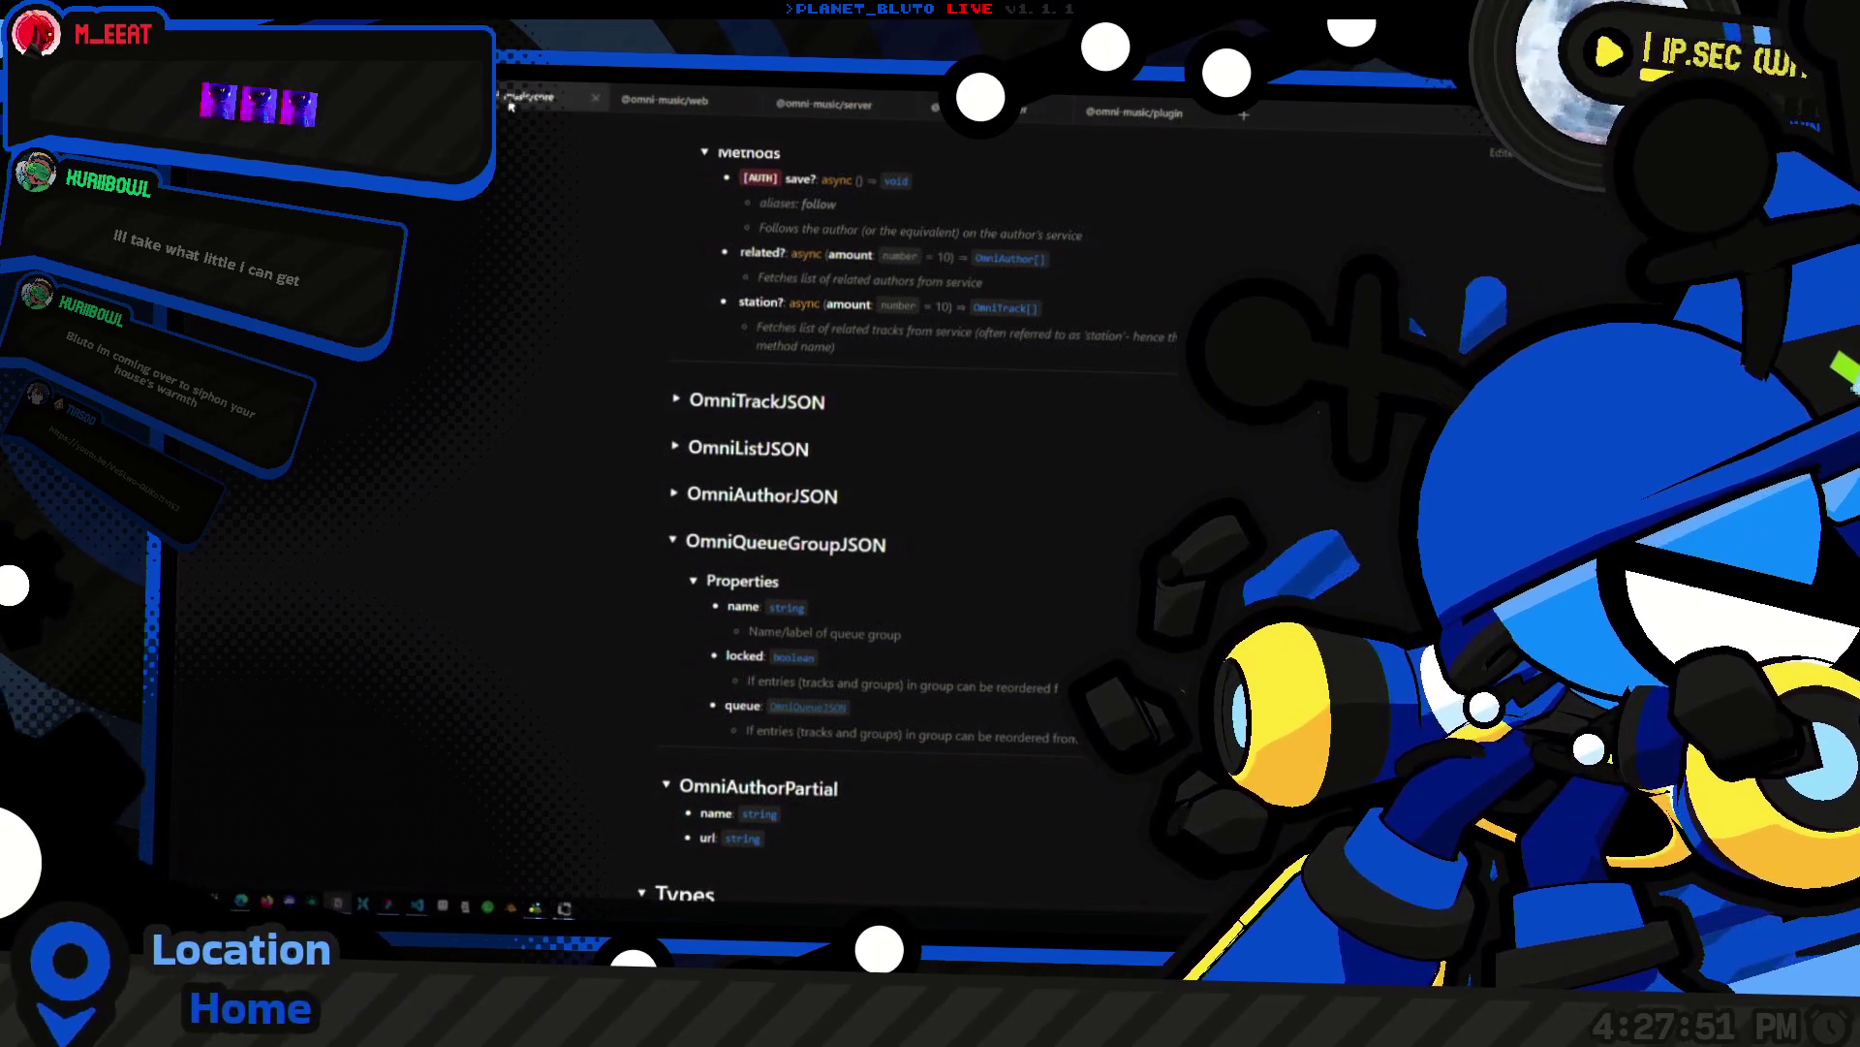
left_click(690, 112)
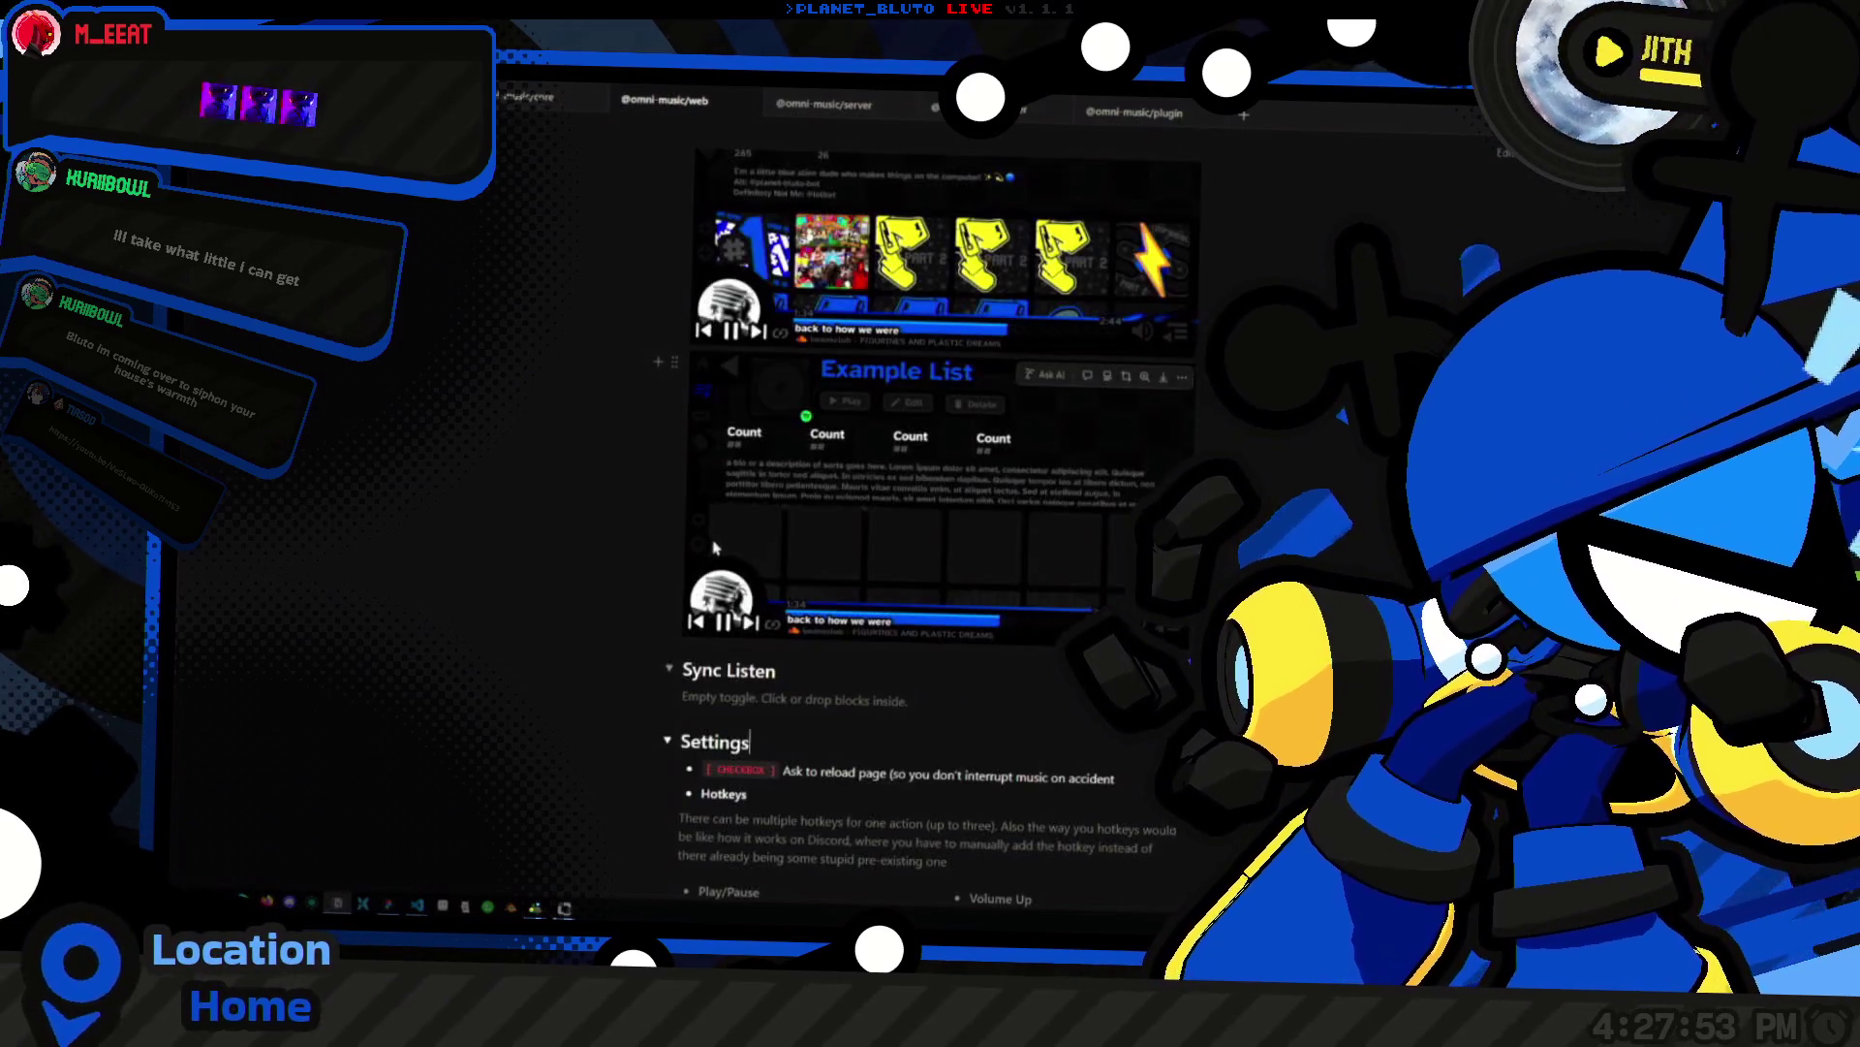
left_click(824, 105)
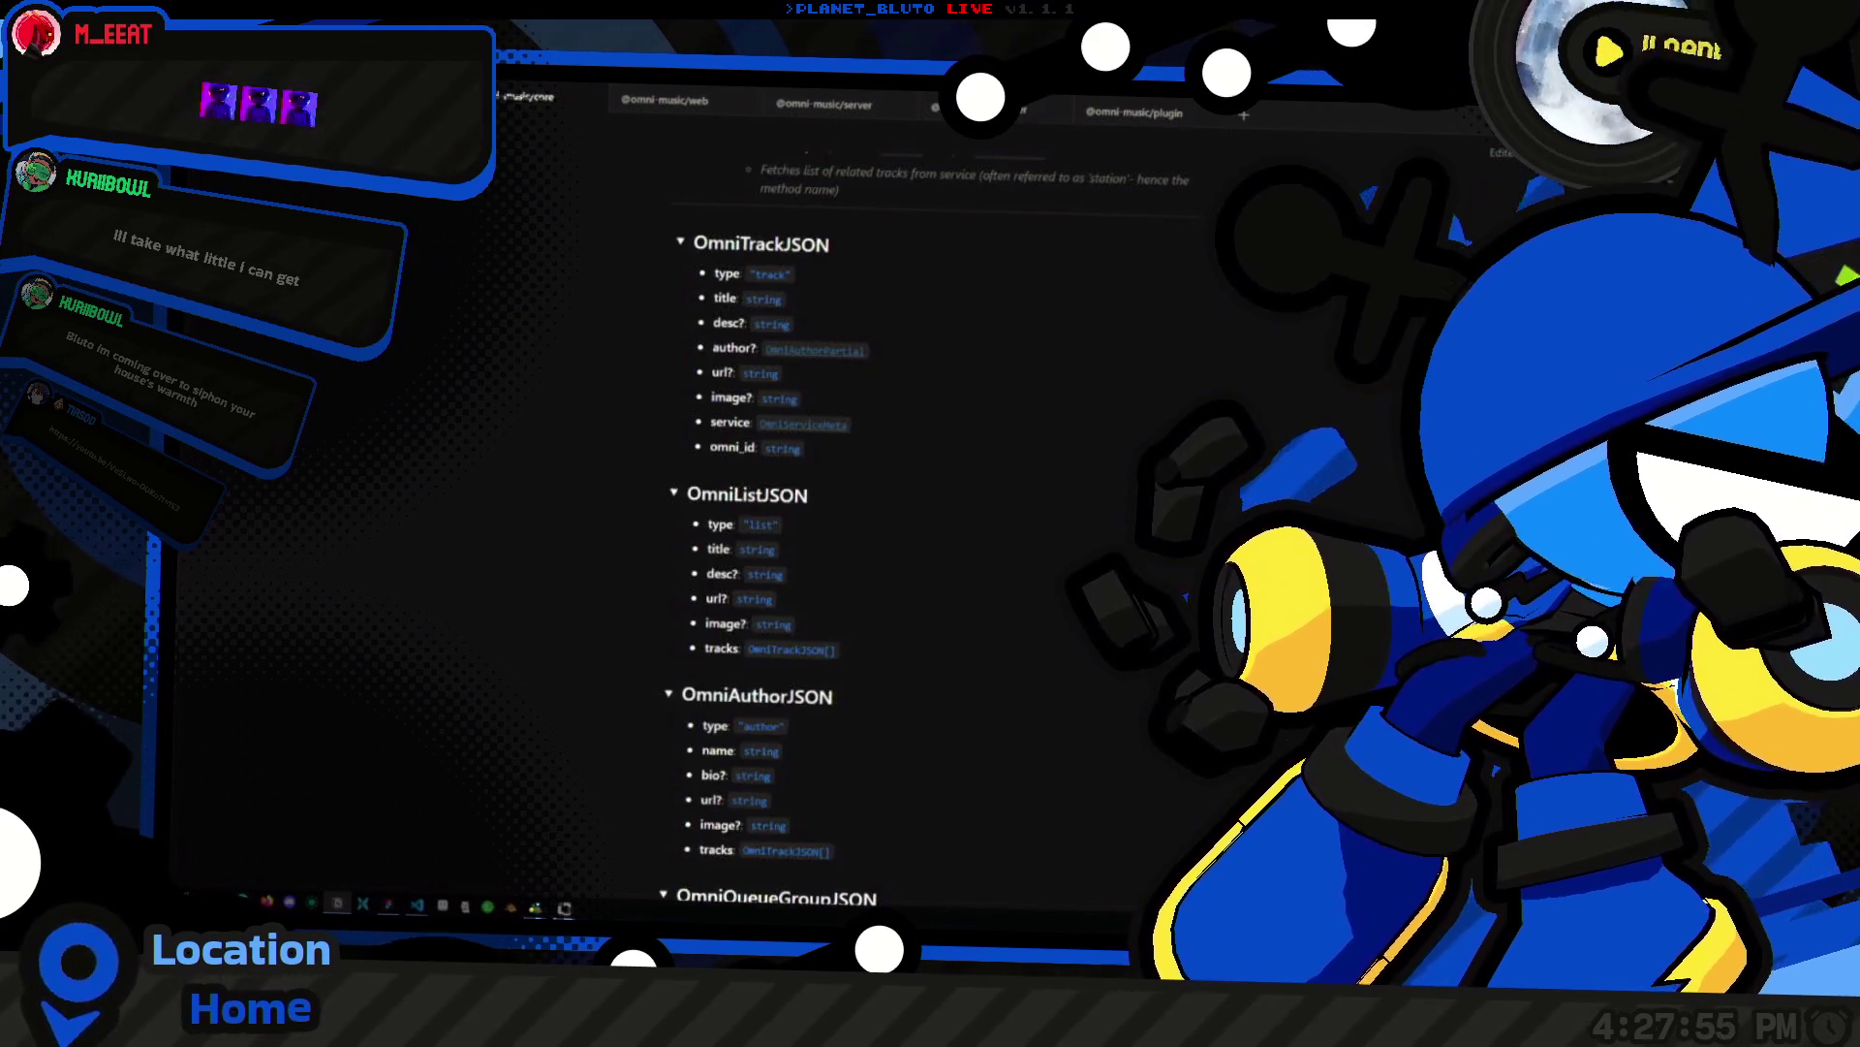
scroll(565, 303, "up", 3)
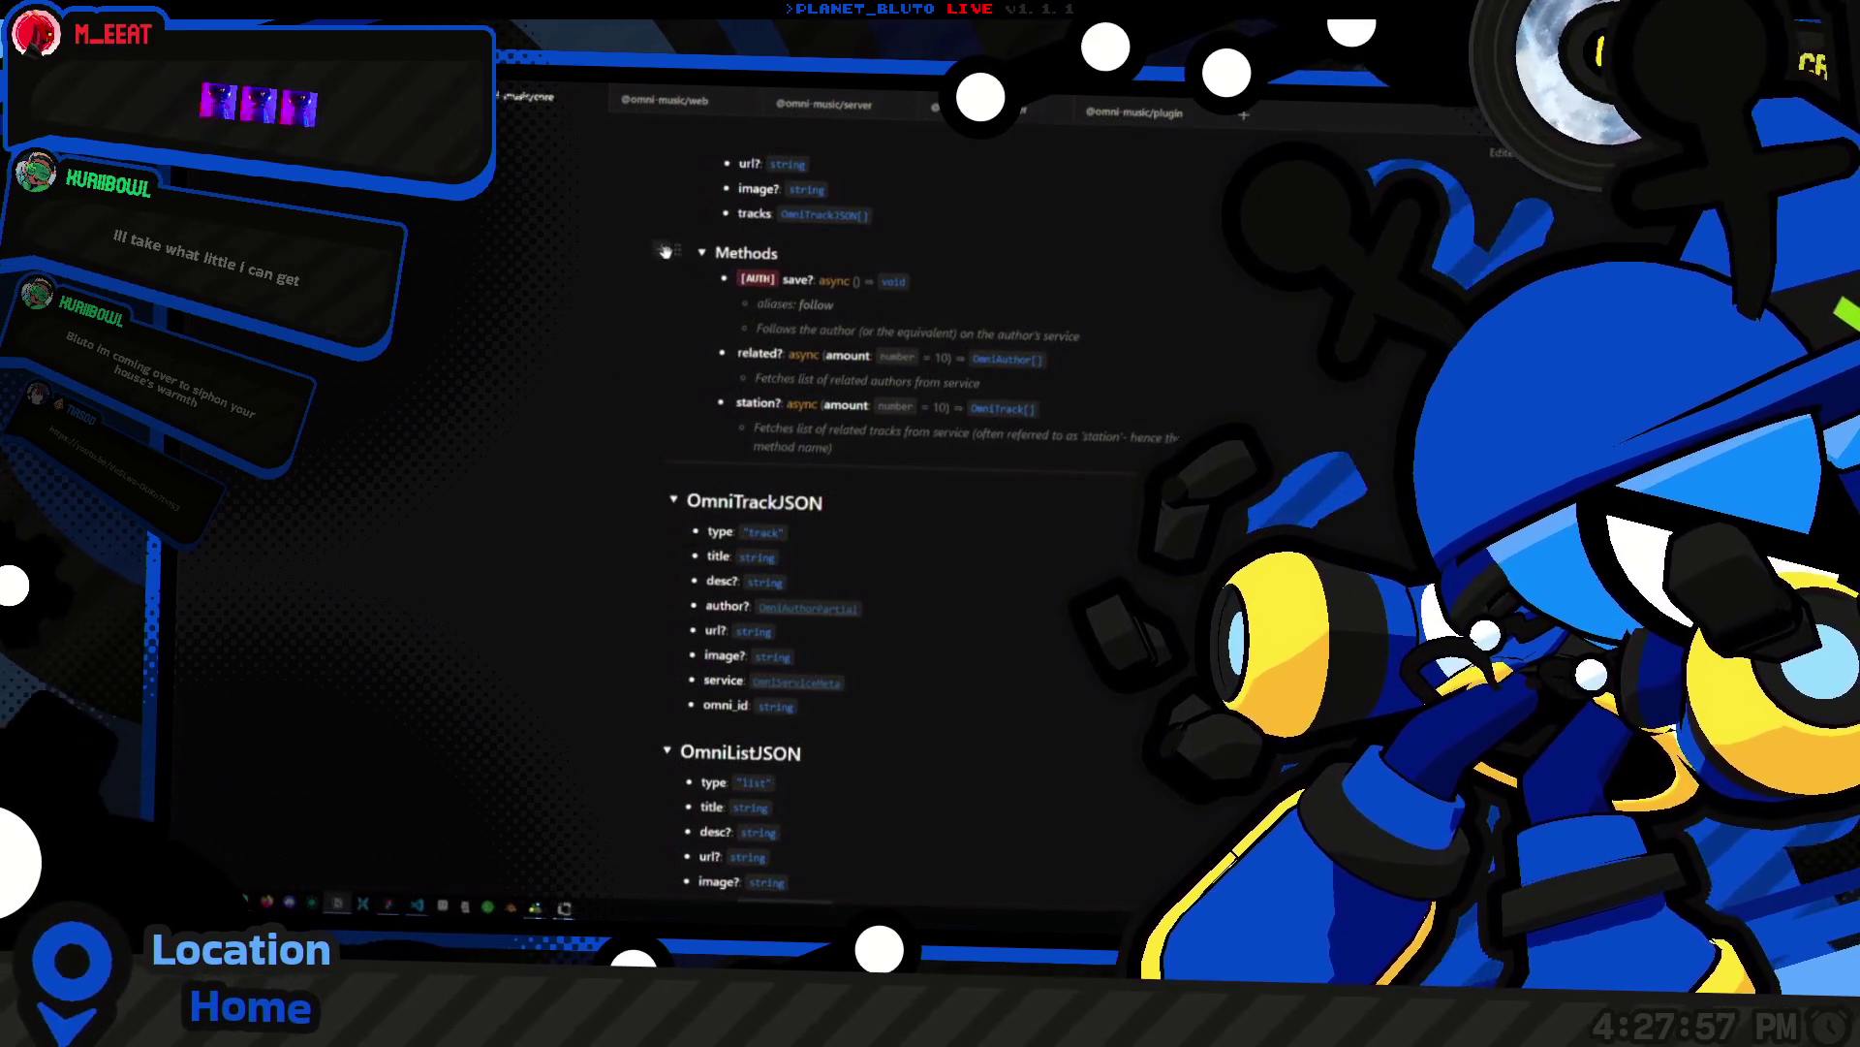
key("ctrl+p")
type("player")
key("Return")
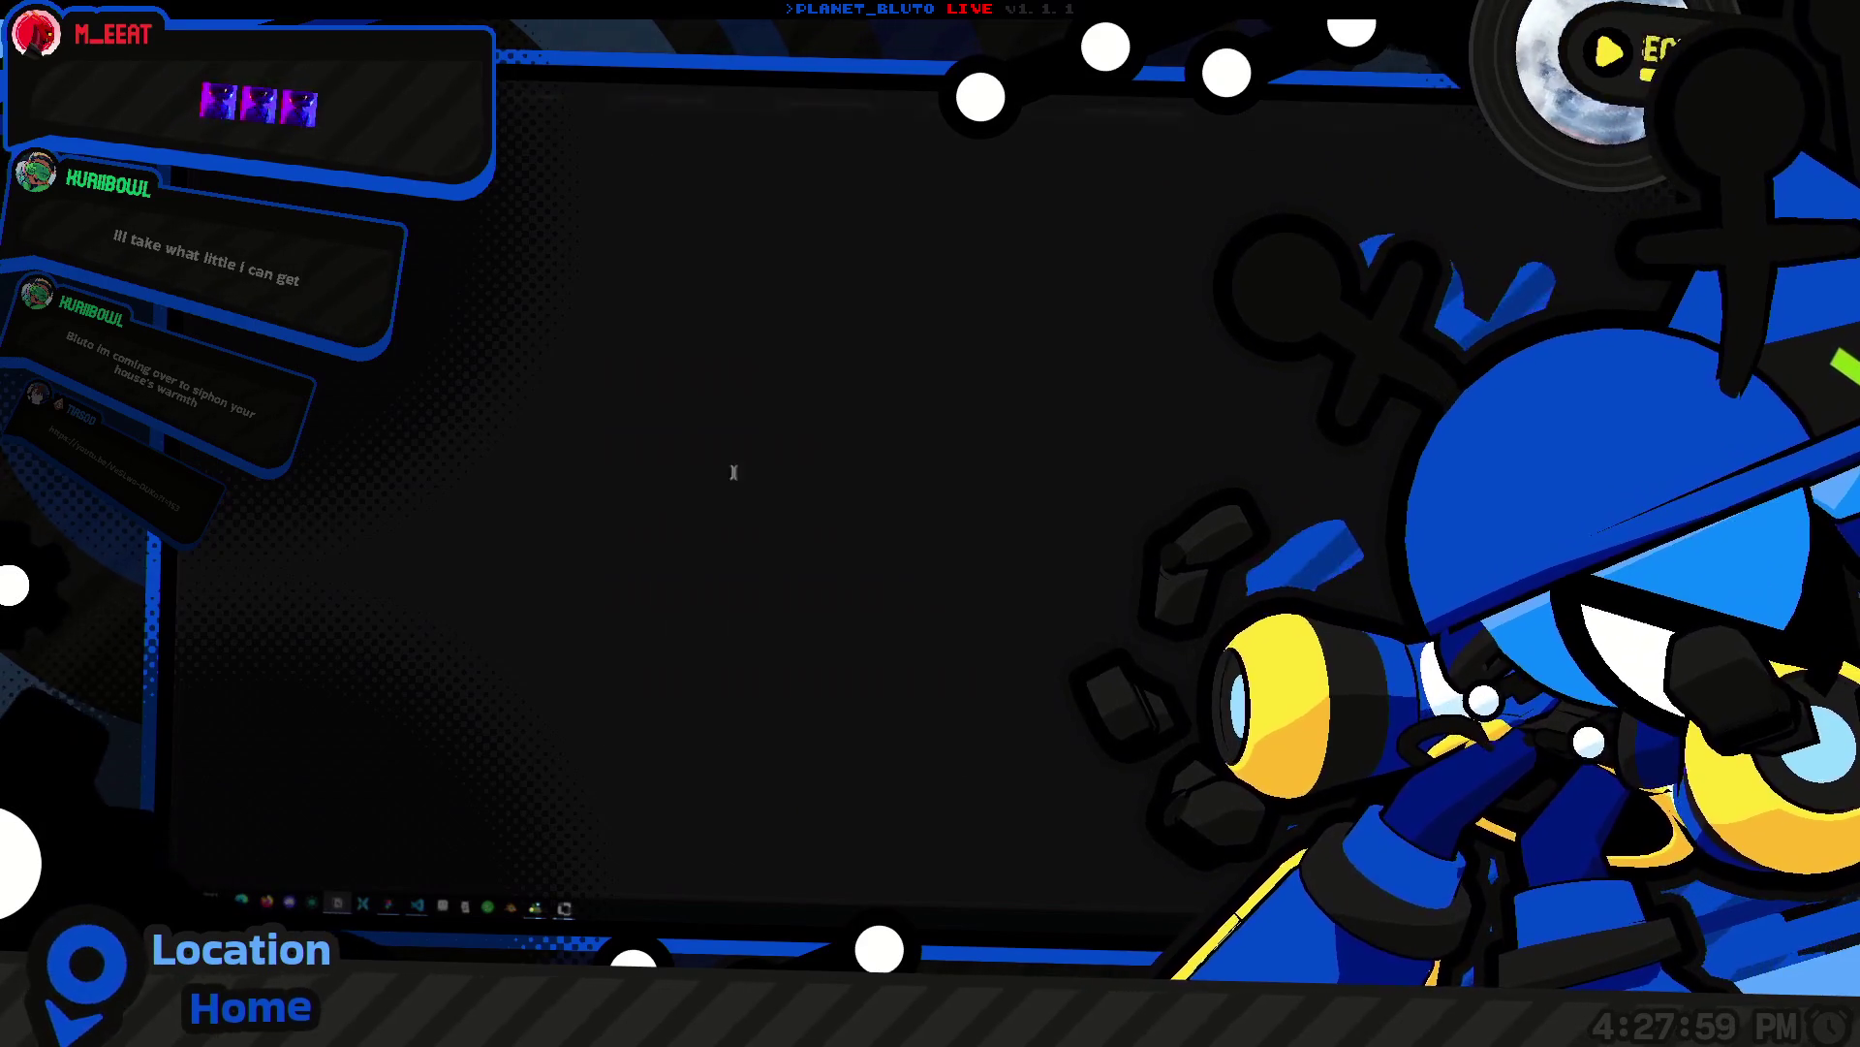
Copy a link to the OmniQueue heading block on the player page
scroll(803, 585, "down", 5)
scroll(804, 586, "up", 3)
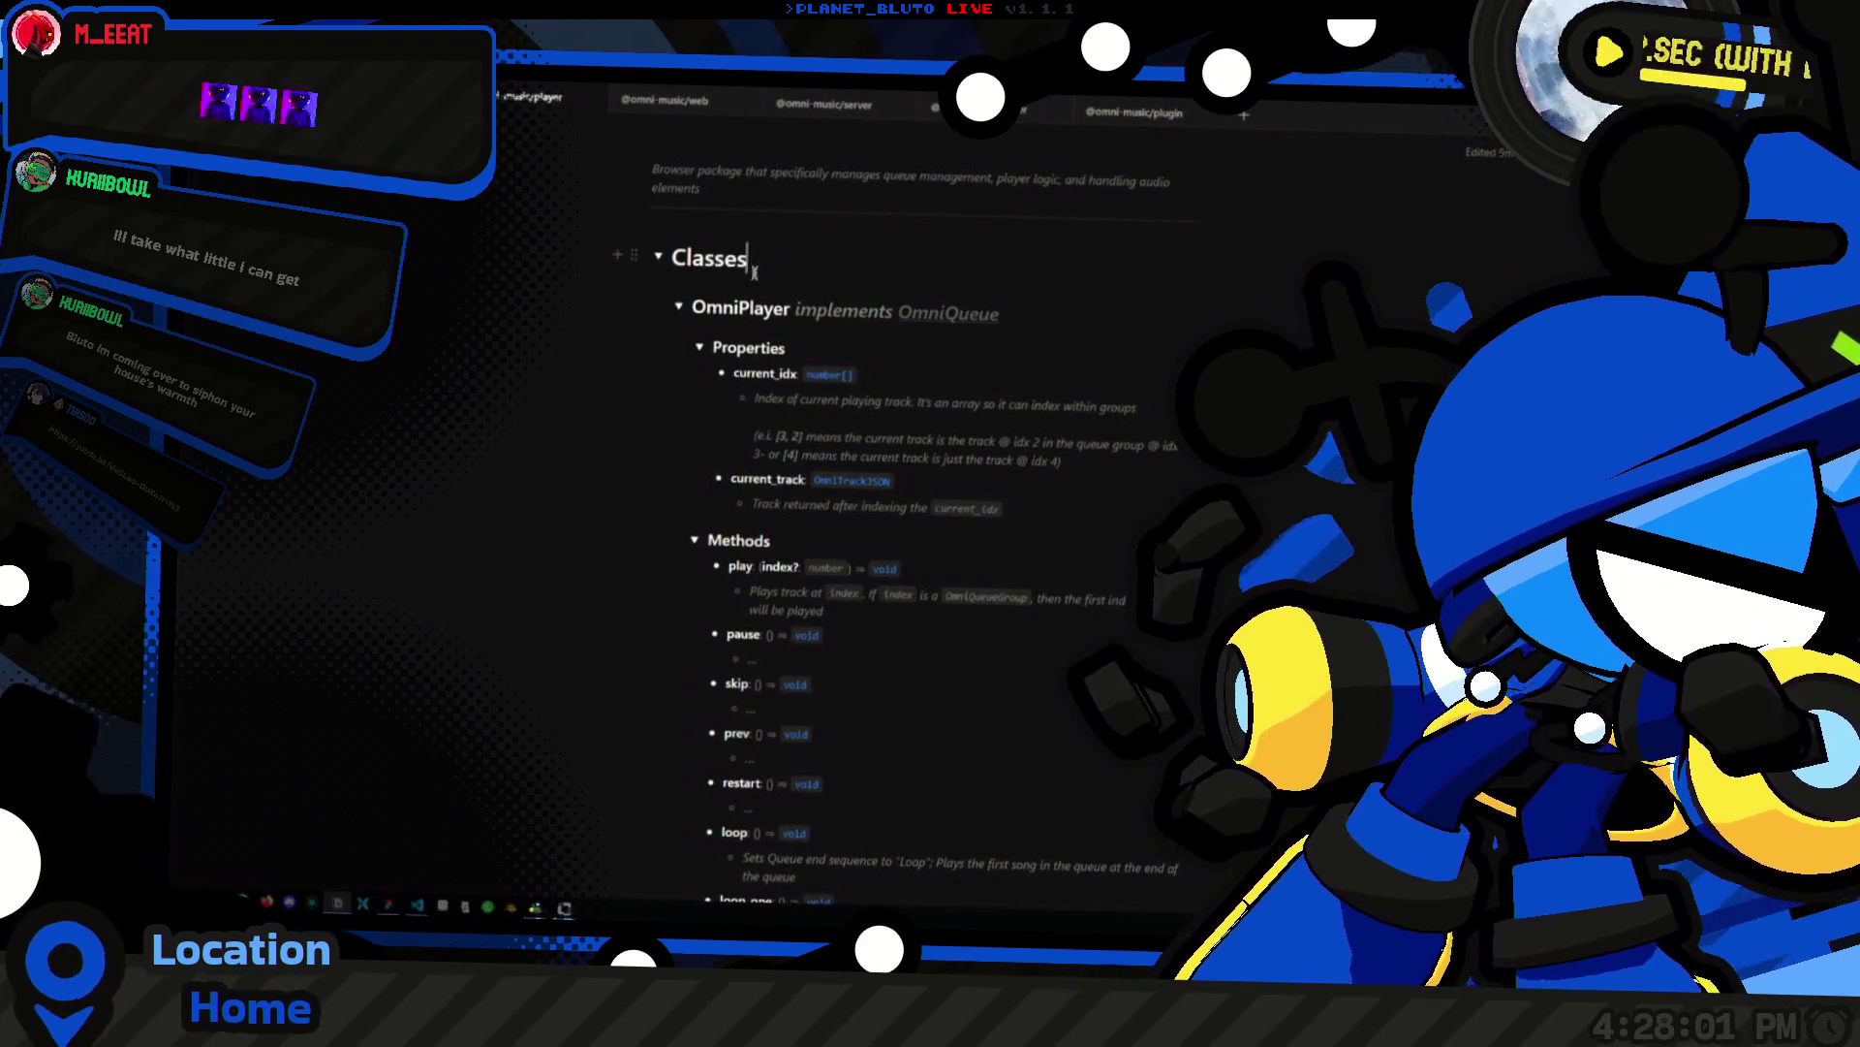
scroll(966, 482, "down", 5)
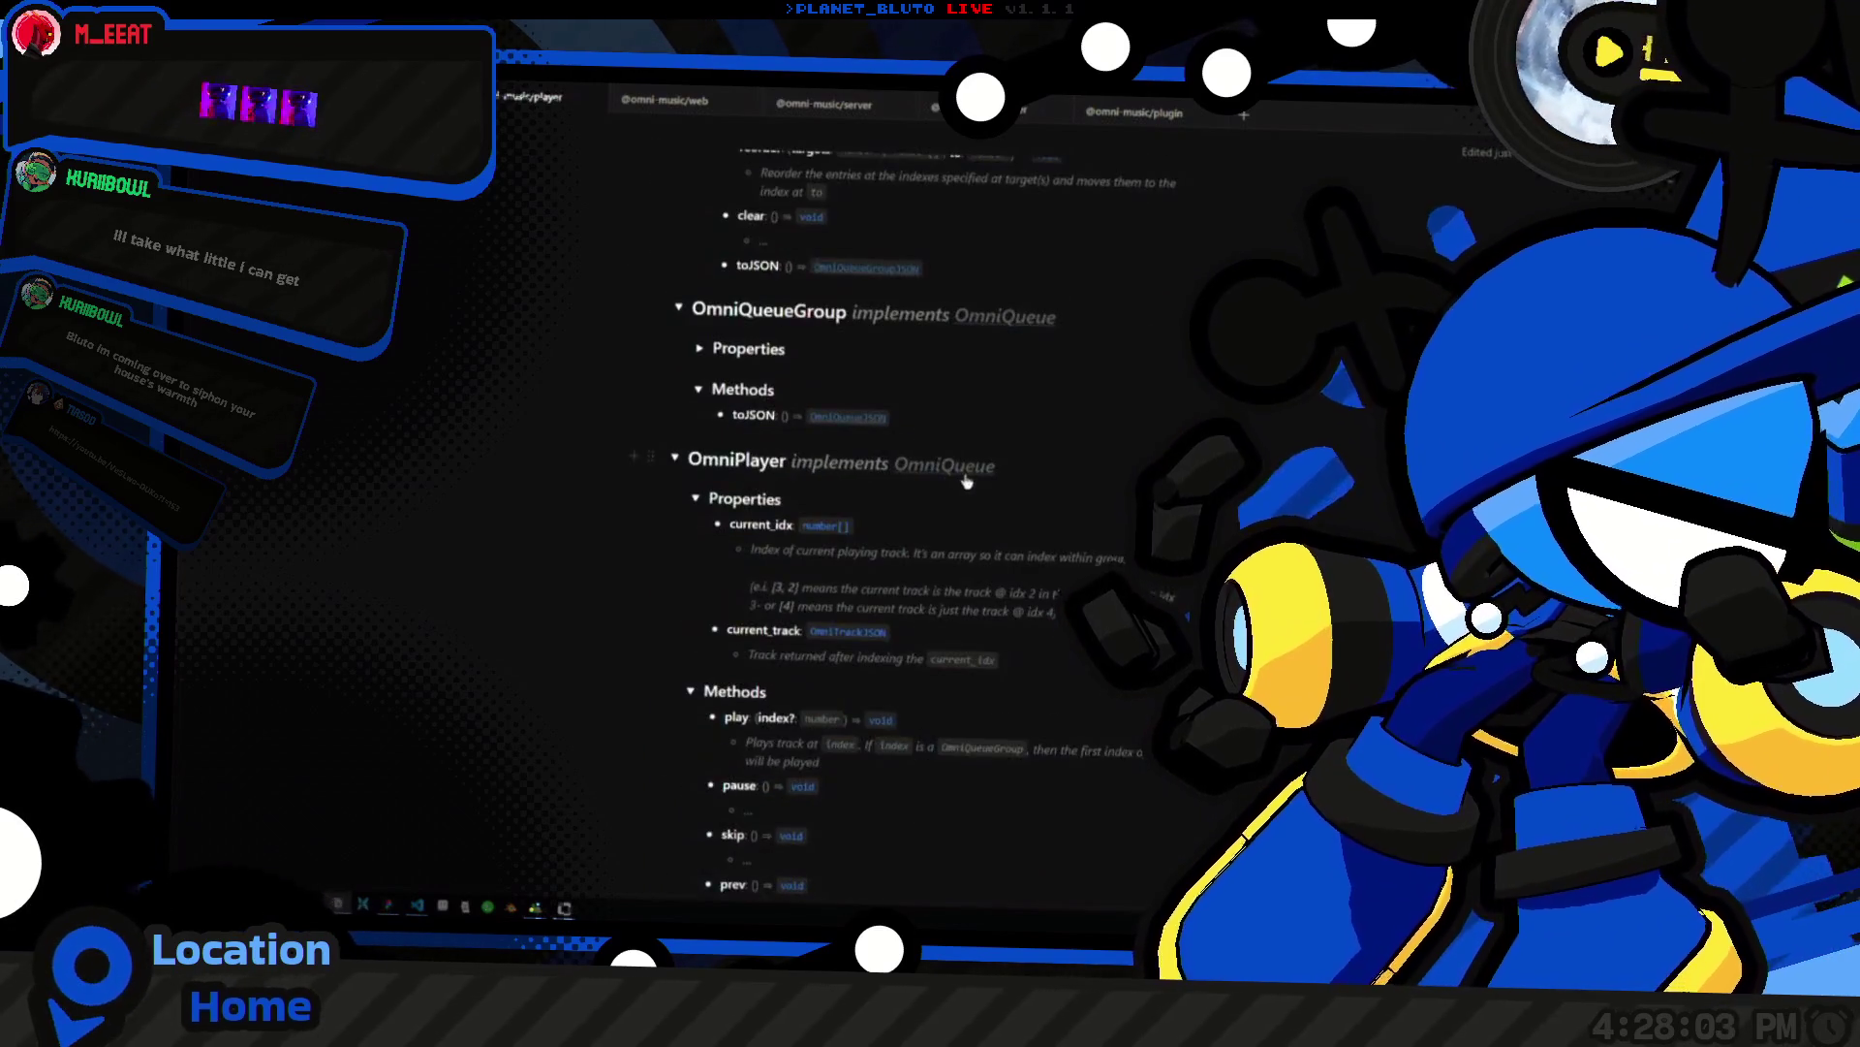
scroll(1044, 477, "up", 5)
left_click(886, 256)
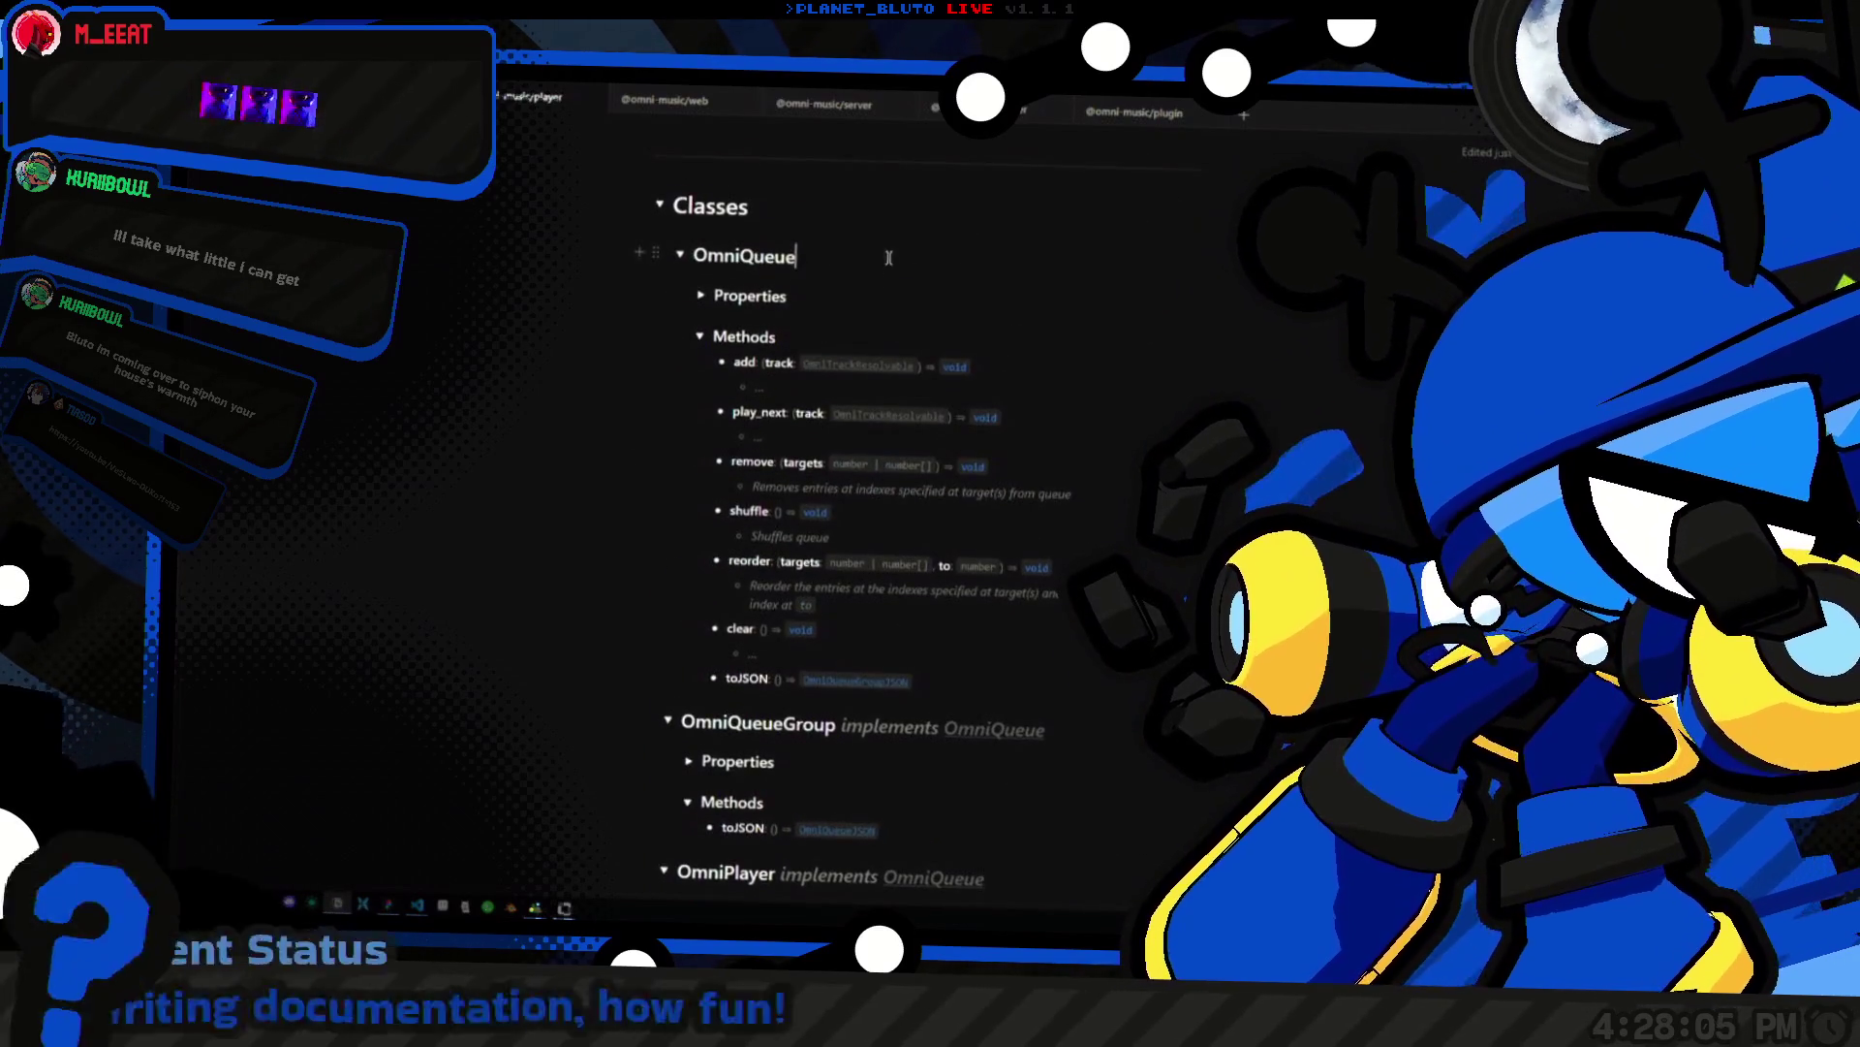
key("alt+shift+l")
scroll(1113, 540, "down", 2)
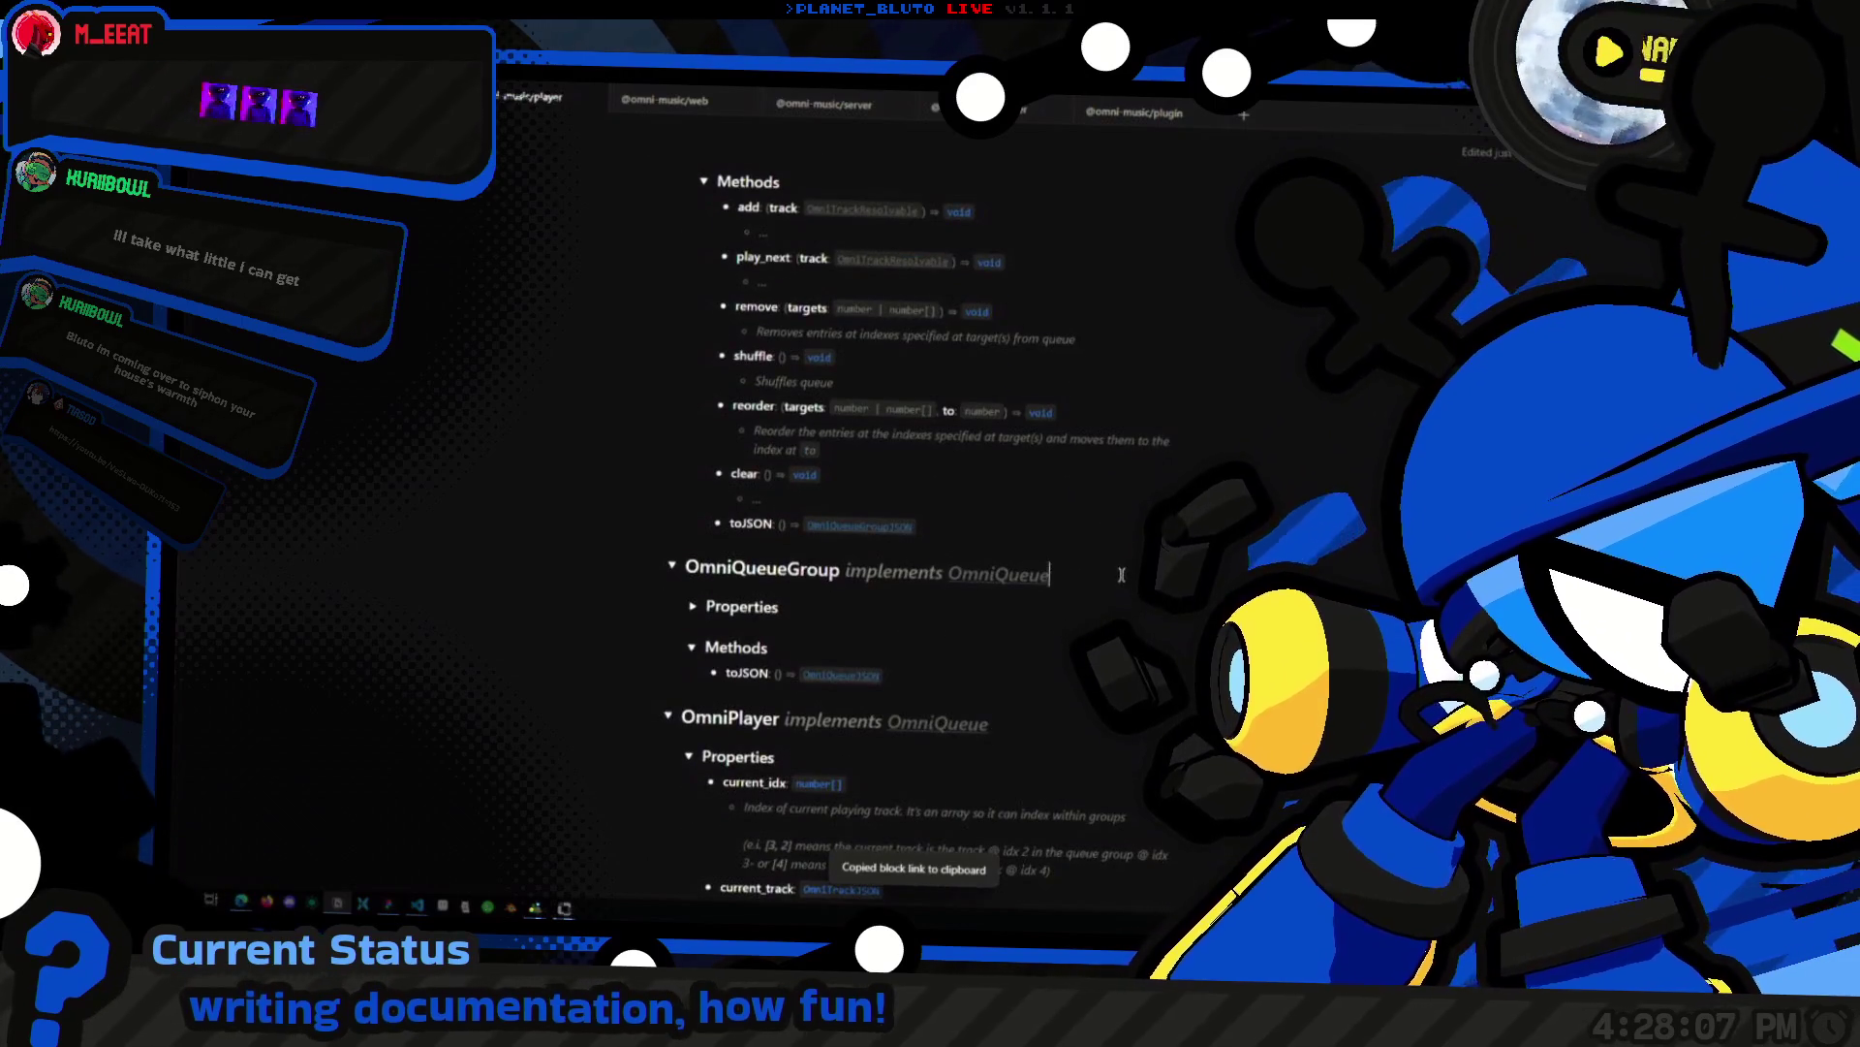
left_click(1007, 729)
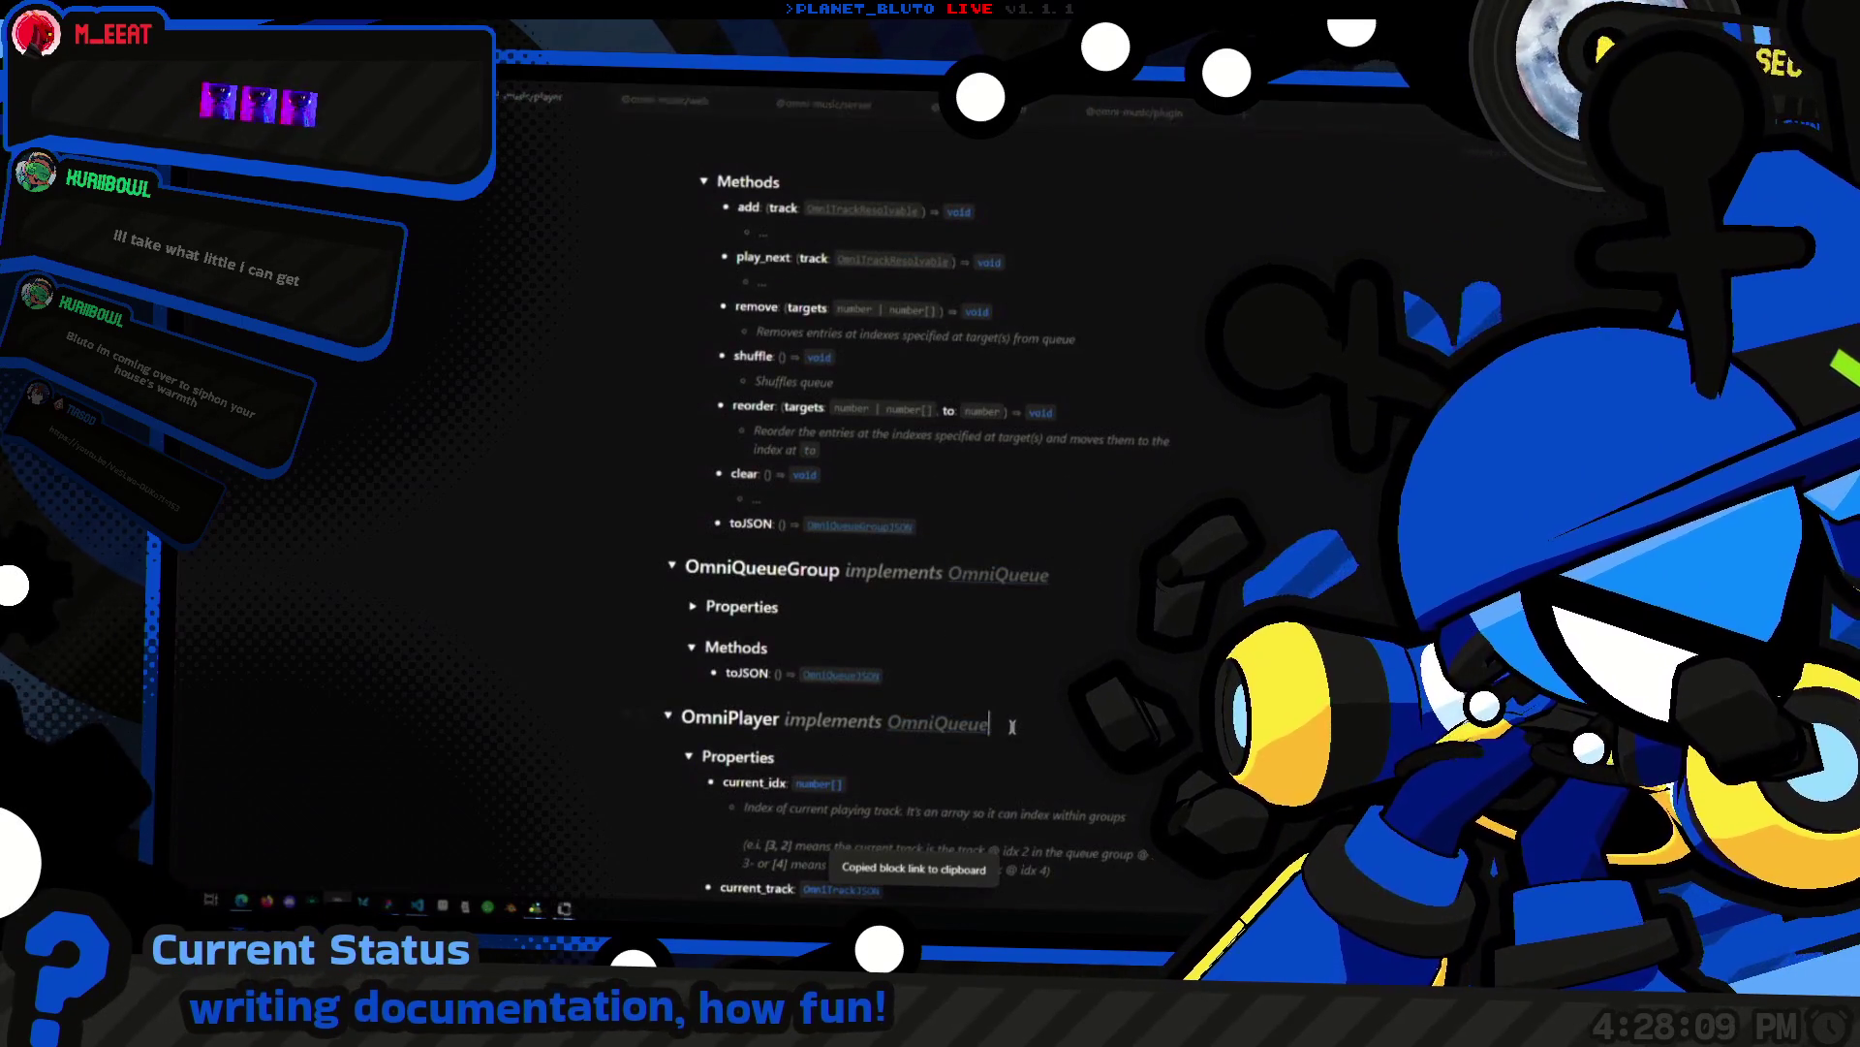
Follow toJSON's return type back to the core docs and collapse OmniAuthor and OmniList
scroll(893, 581, "up", 2)
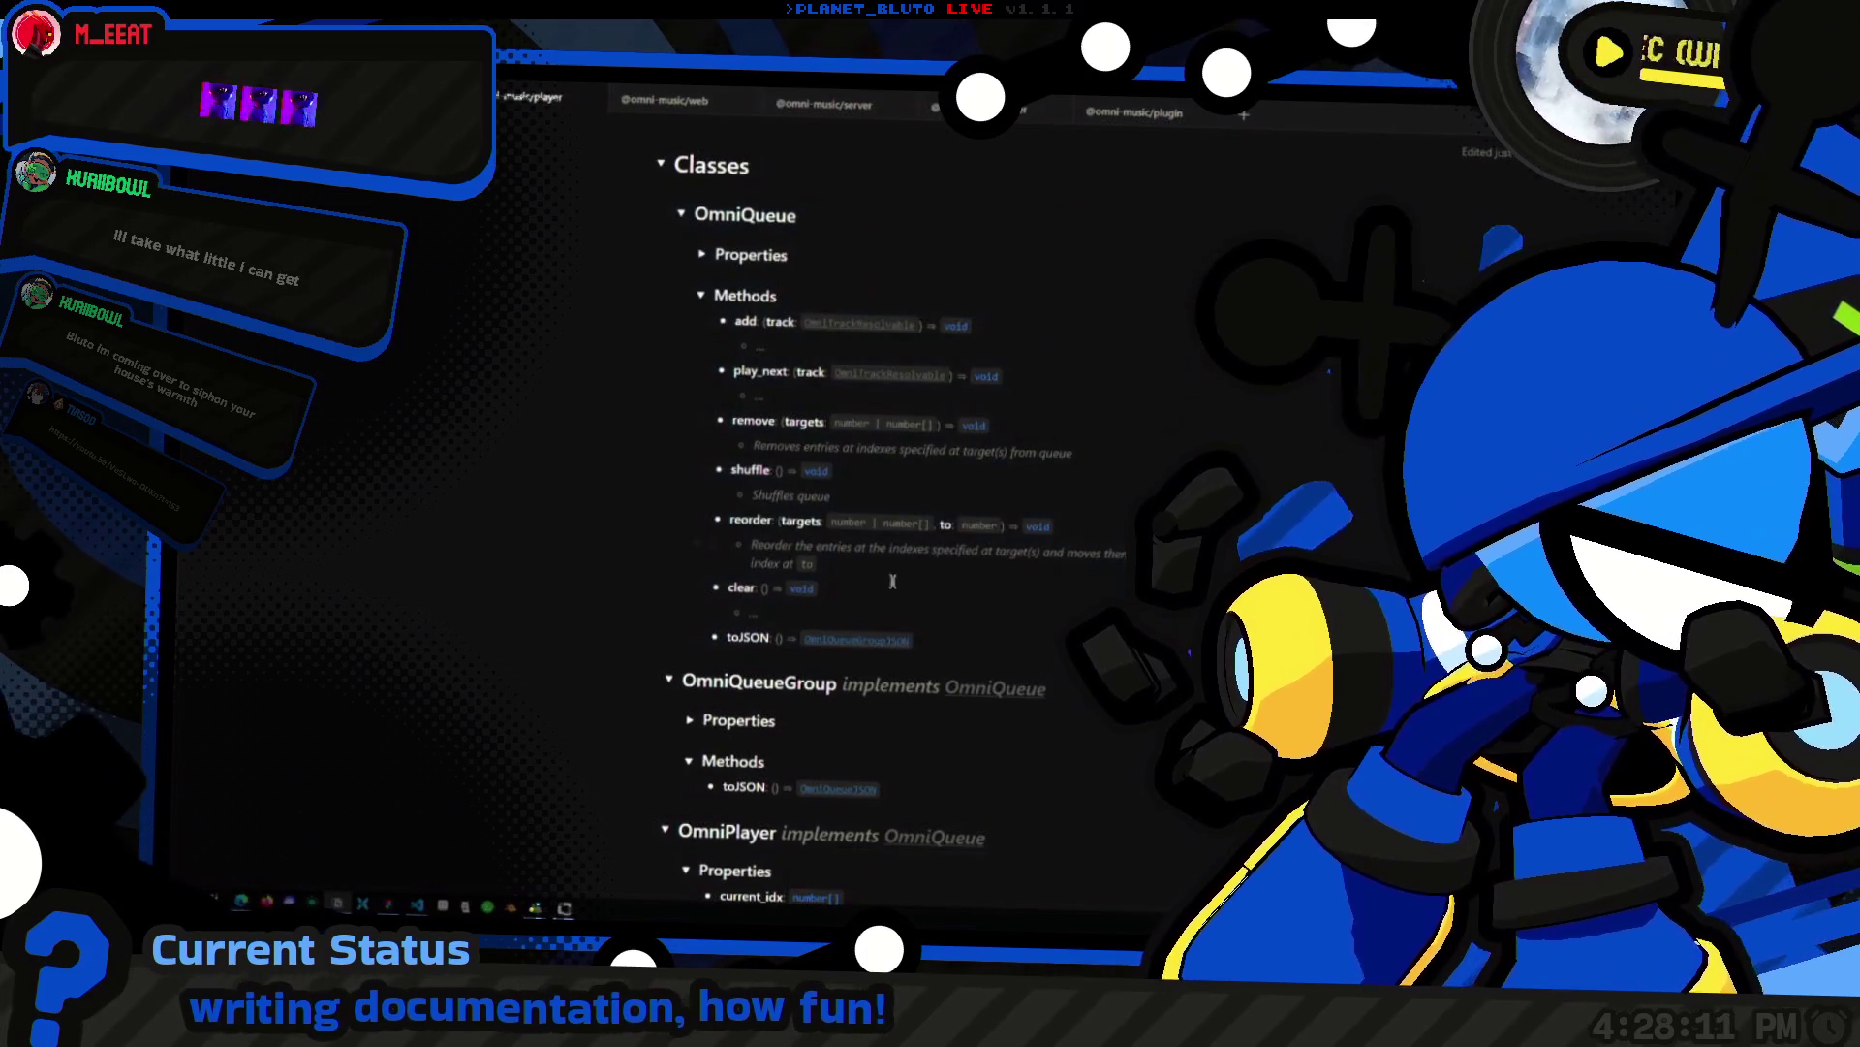
left_click(861, 641)
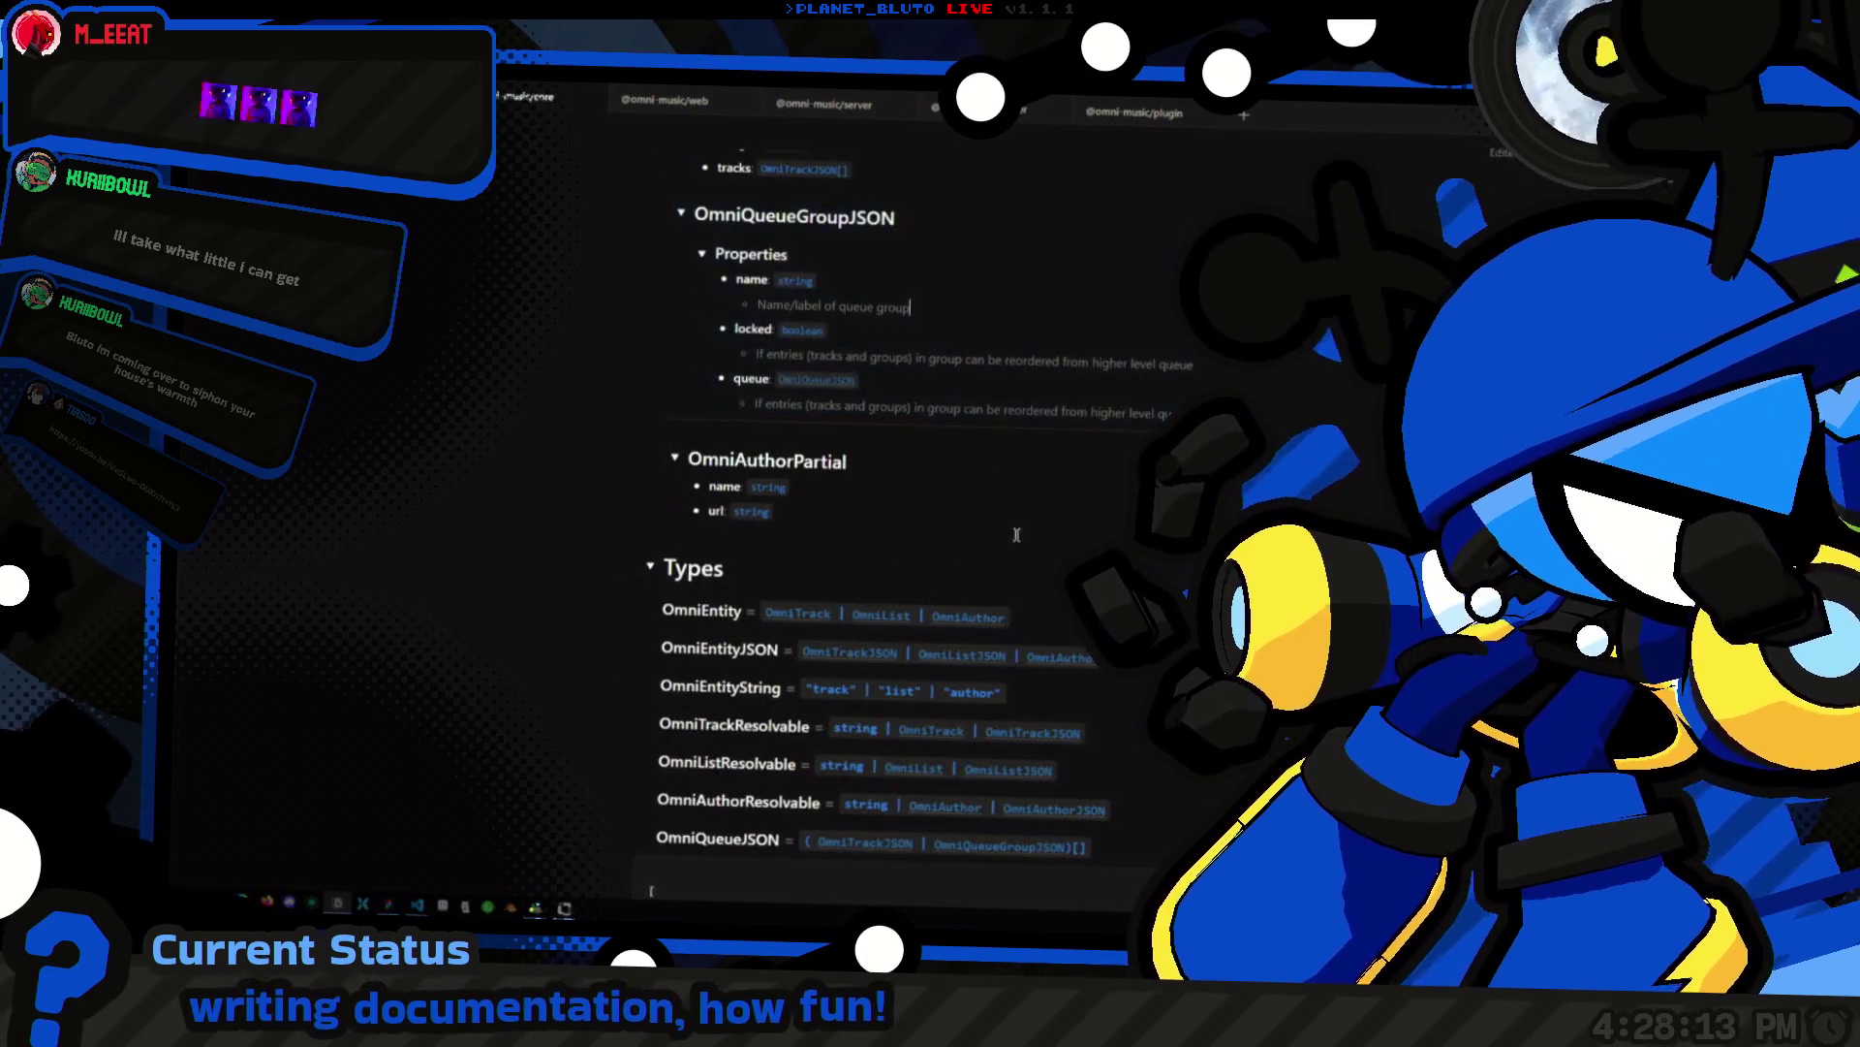
scroll(1016, 535, "up", 10)
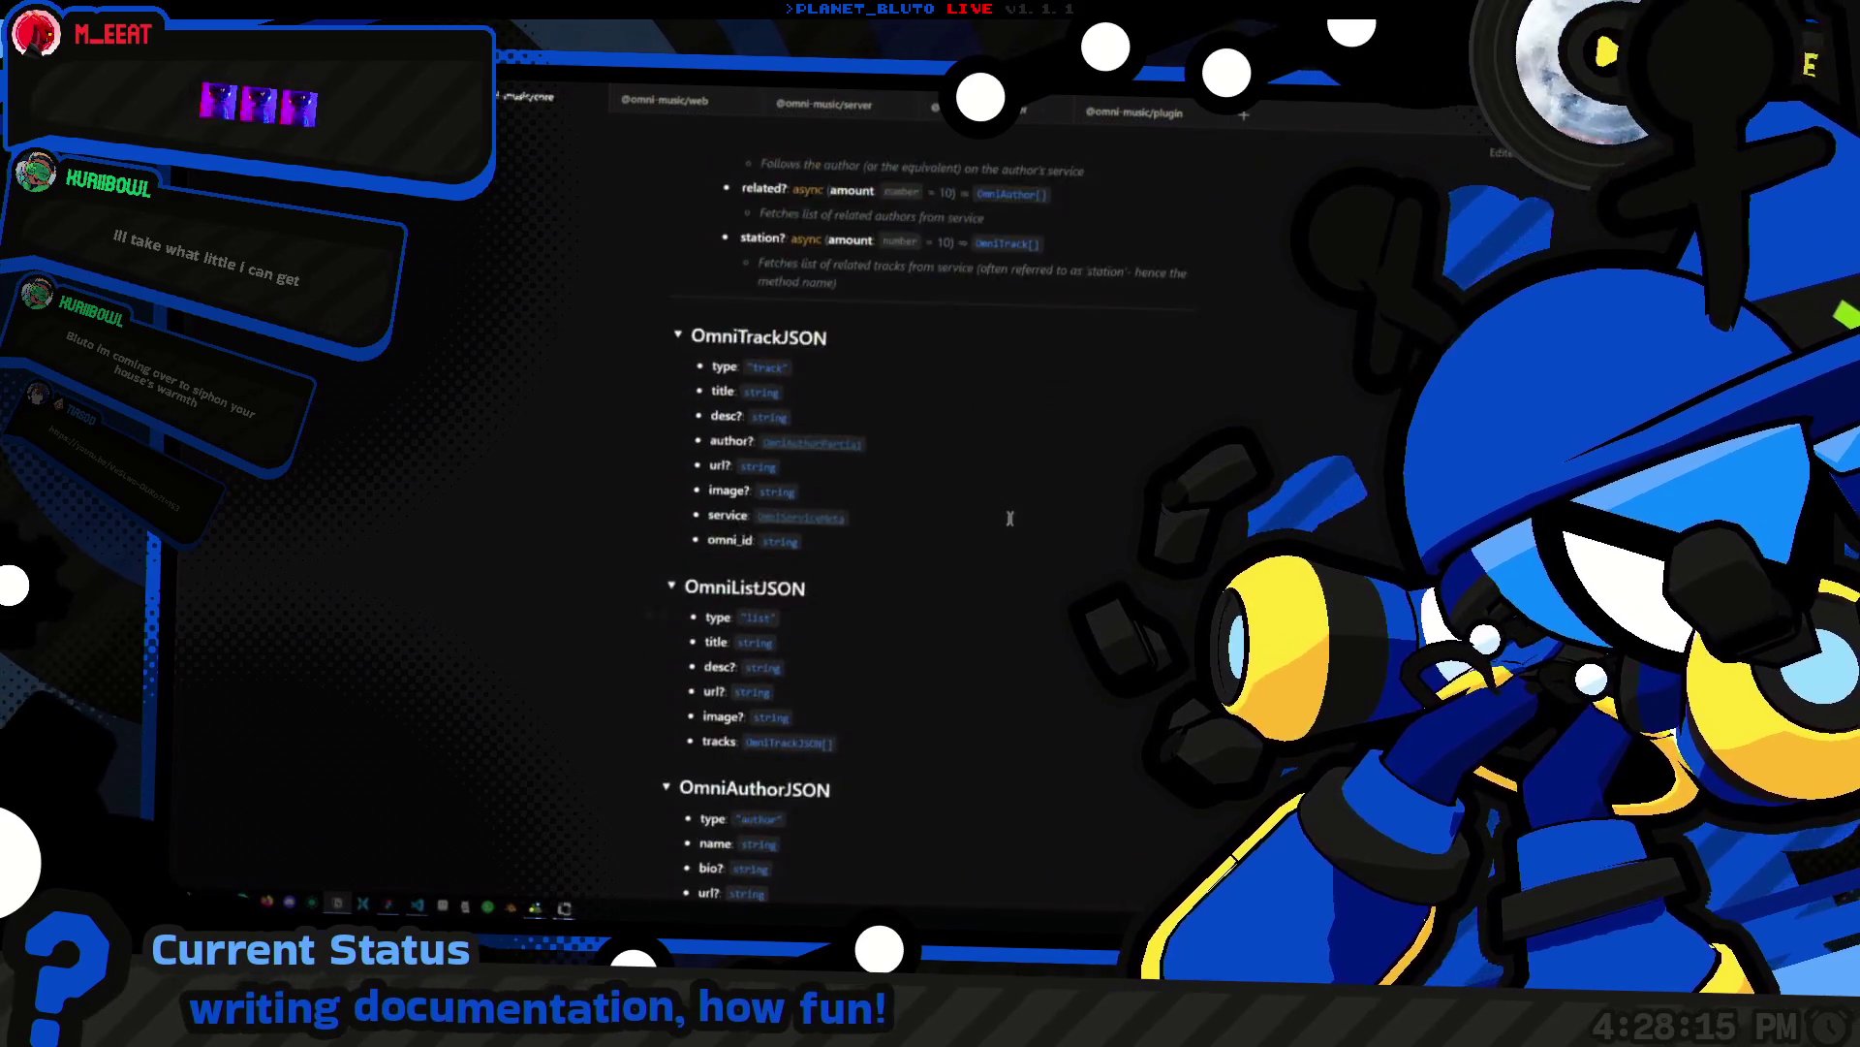
scroll(1010, 518, "up", 6)
left_click(669, 630)
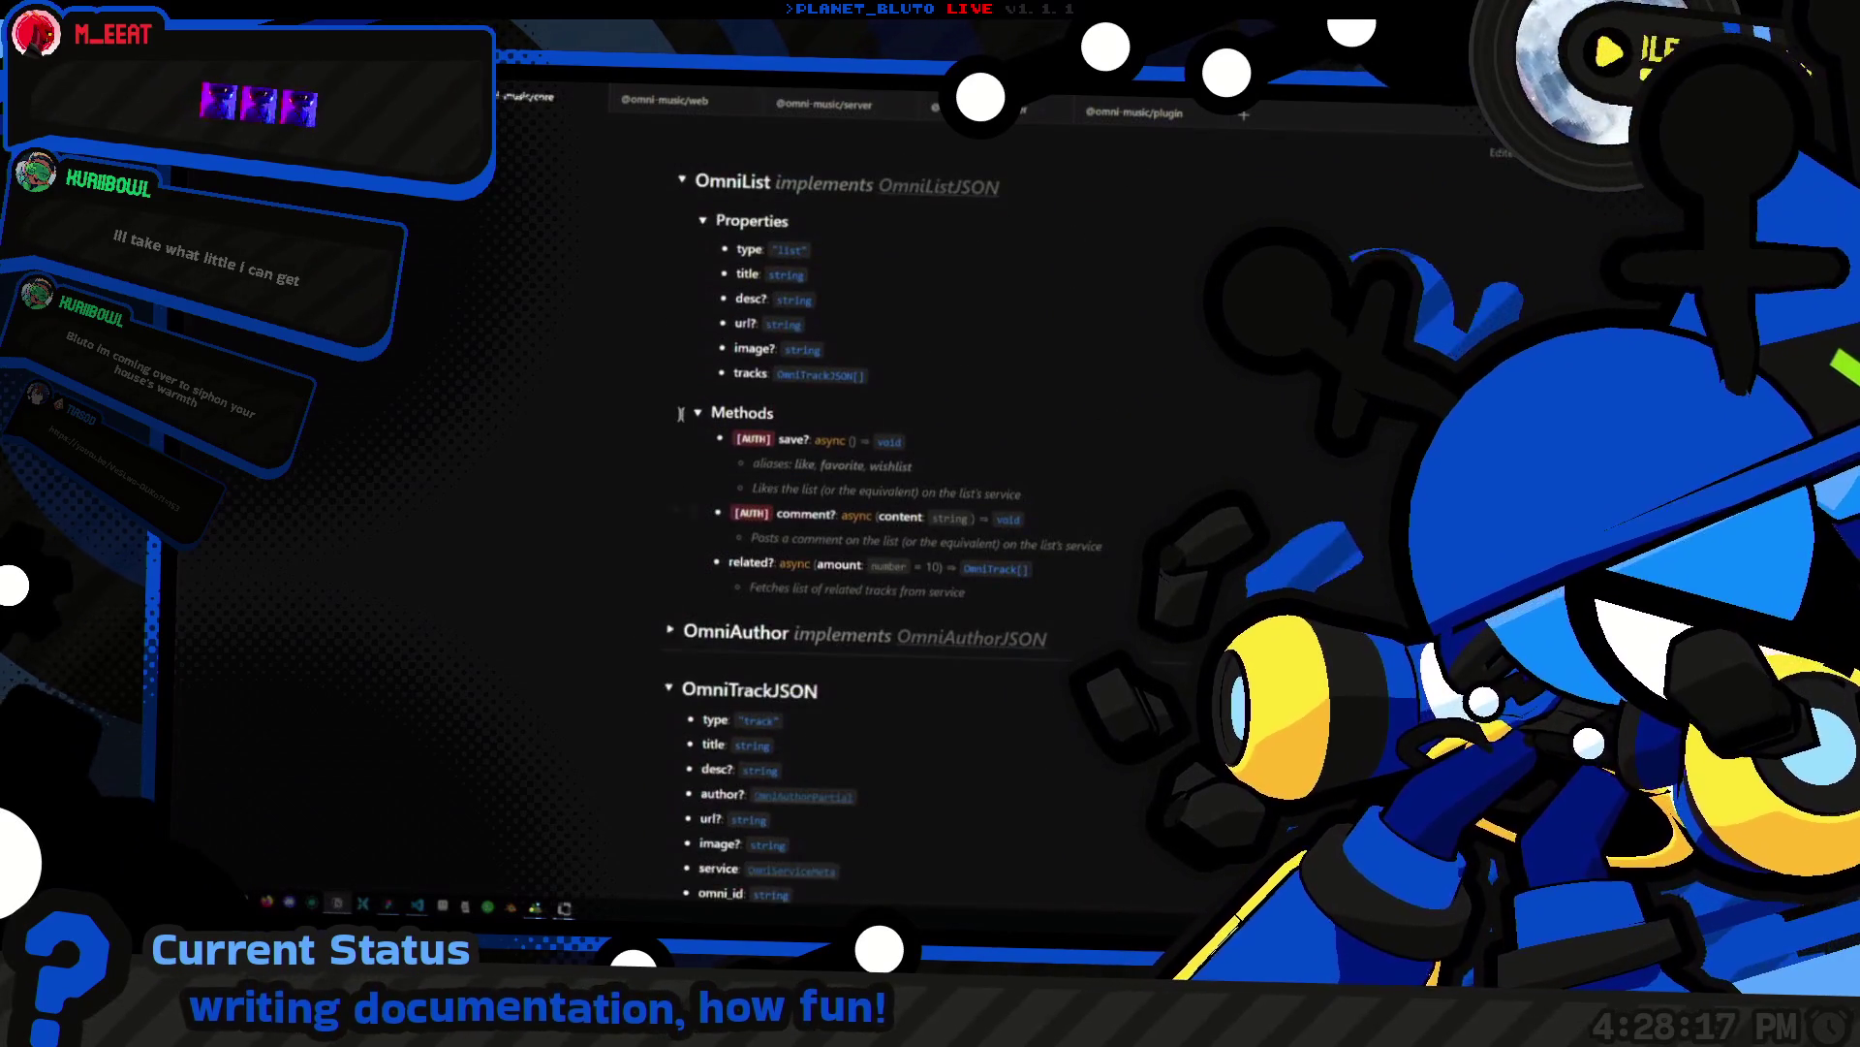
scroll(680, 413, "up", 2)
left_click(694, 334)
scroll(694, 334, "up", 5)
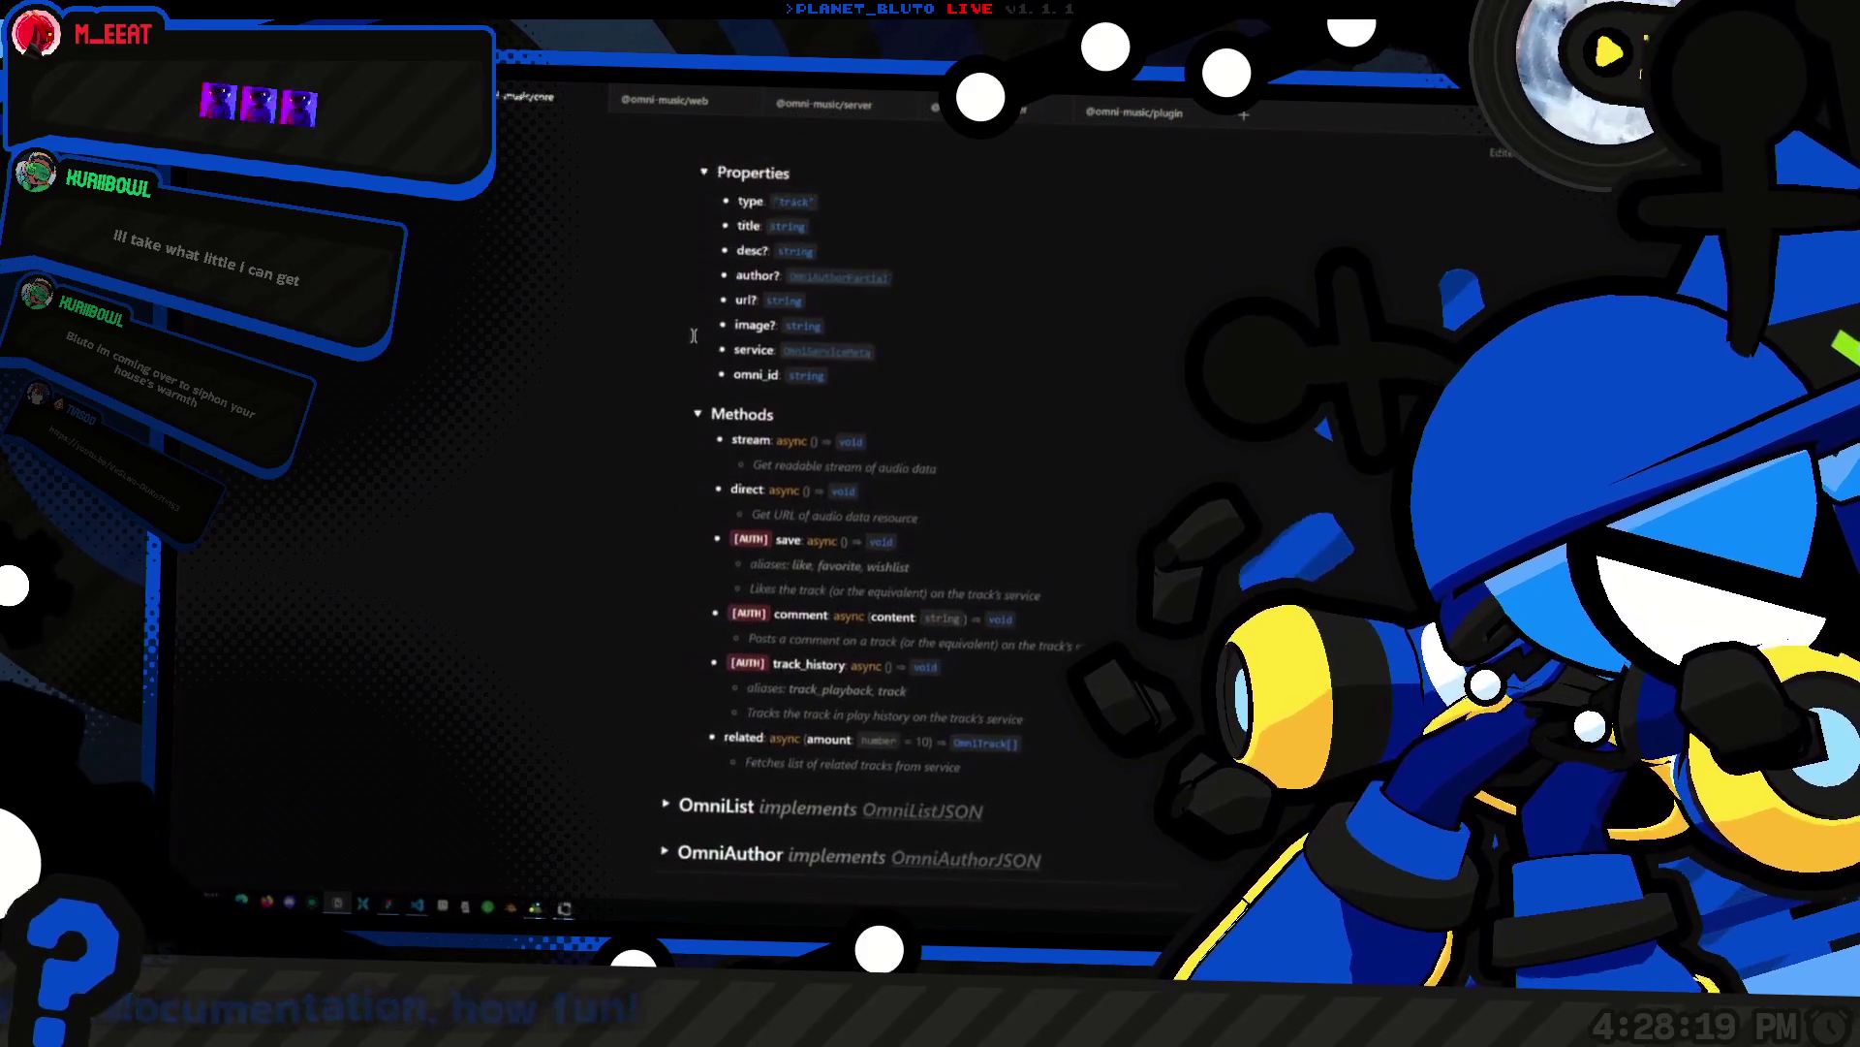
Collapse the OmniTrack section
scroll(694, 334, "up", 3)
left_click(667, 486)
scroll(929, 535, "down", 7)
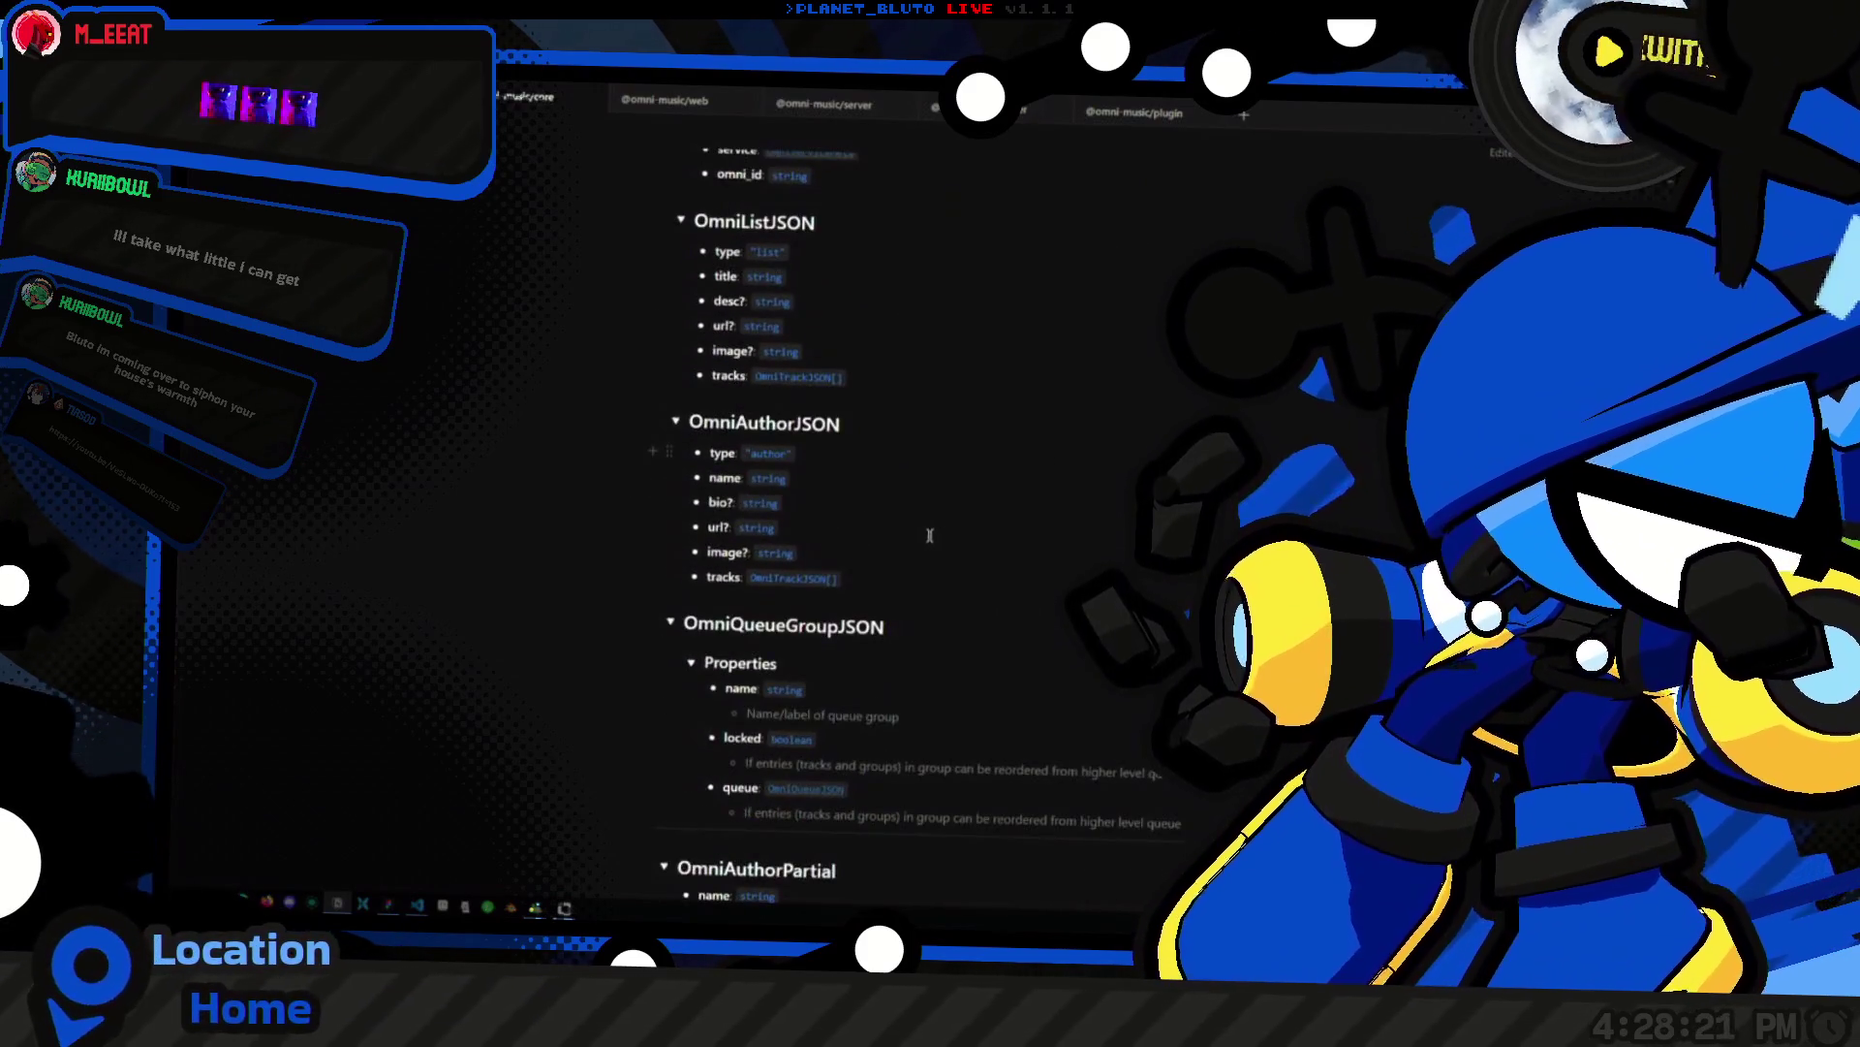
left_click(918, 620)
Delete the example code block under OmniQueueJSON in Types
scroll(930, 610, "down", 2)
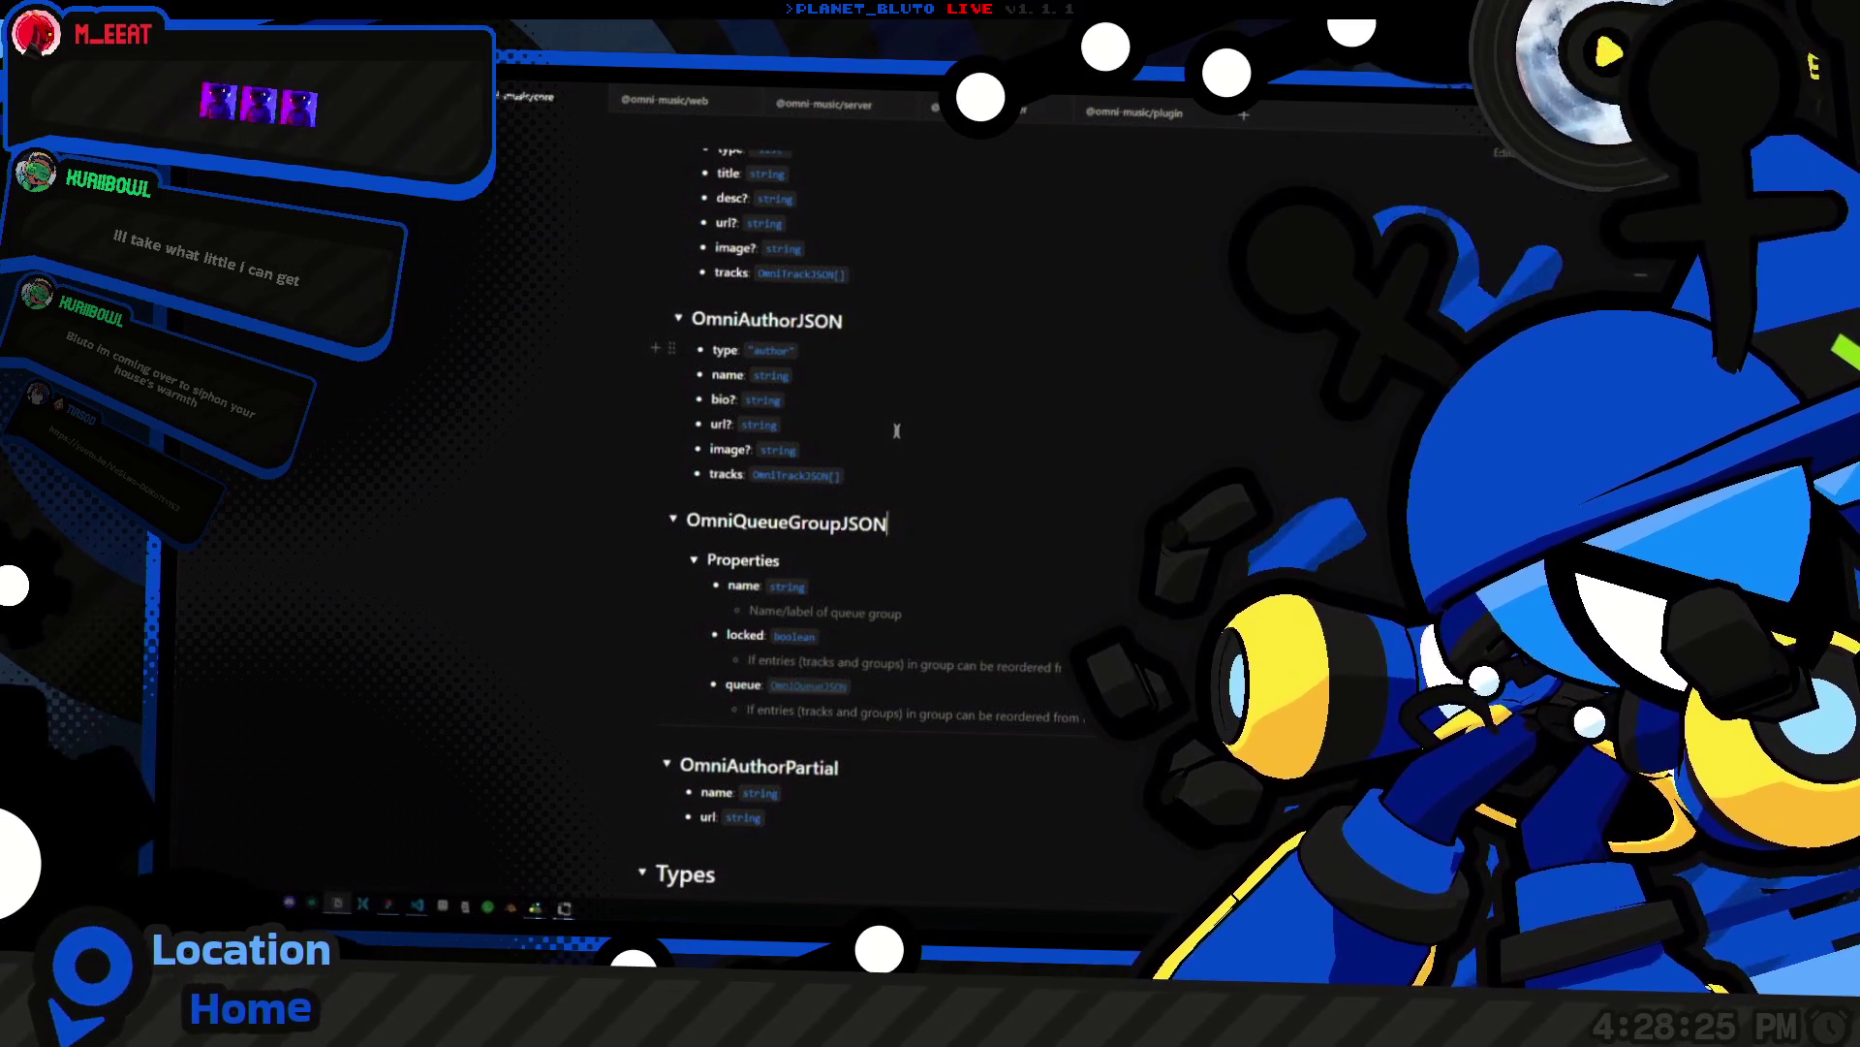
scroll(896, 431, "down", 9)
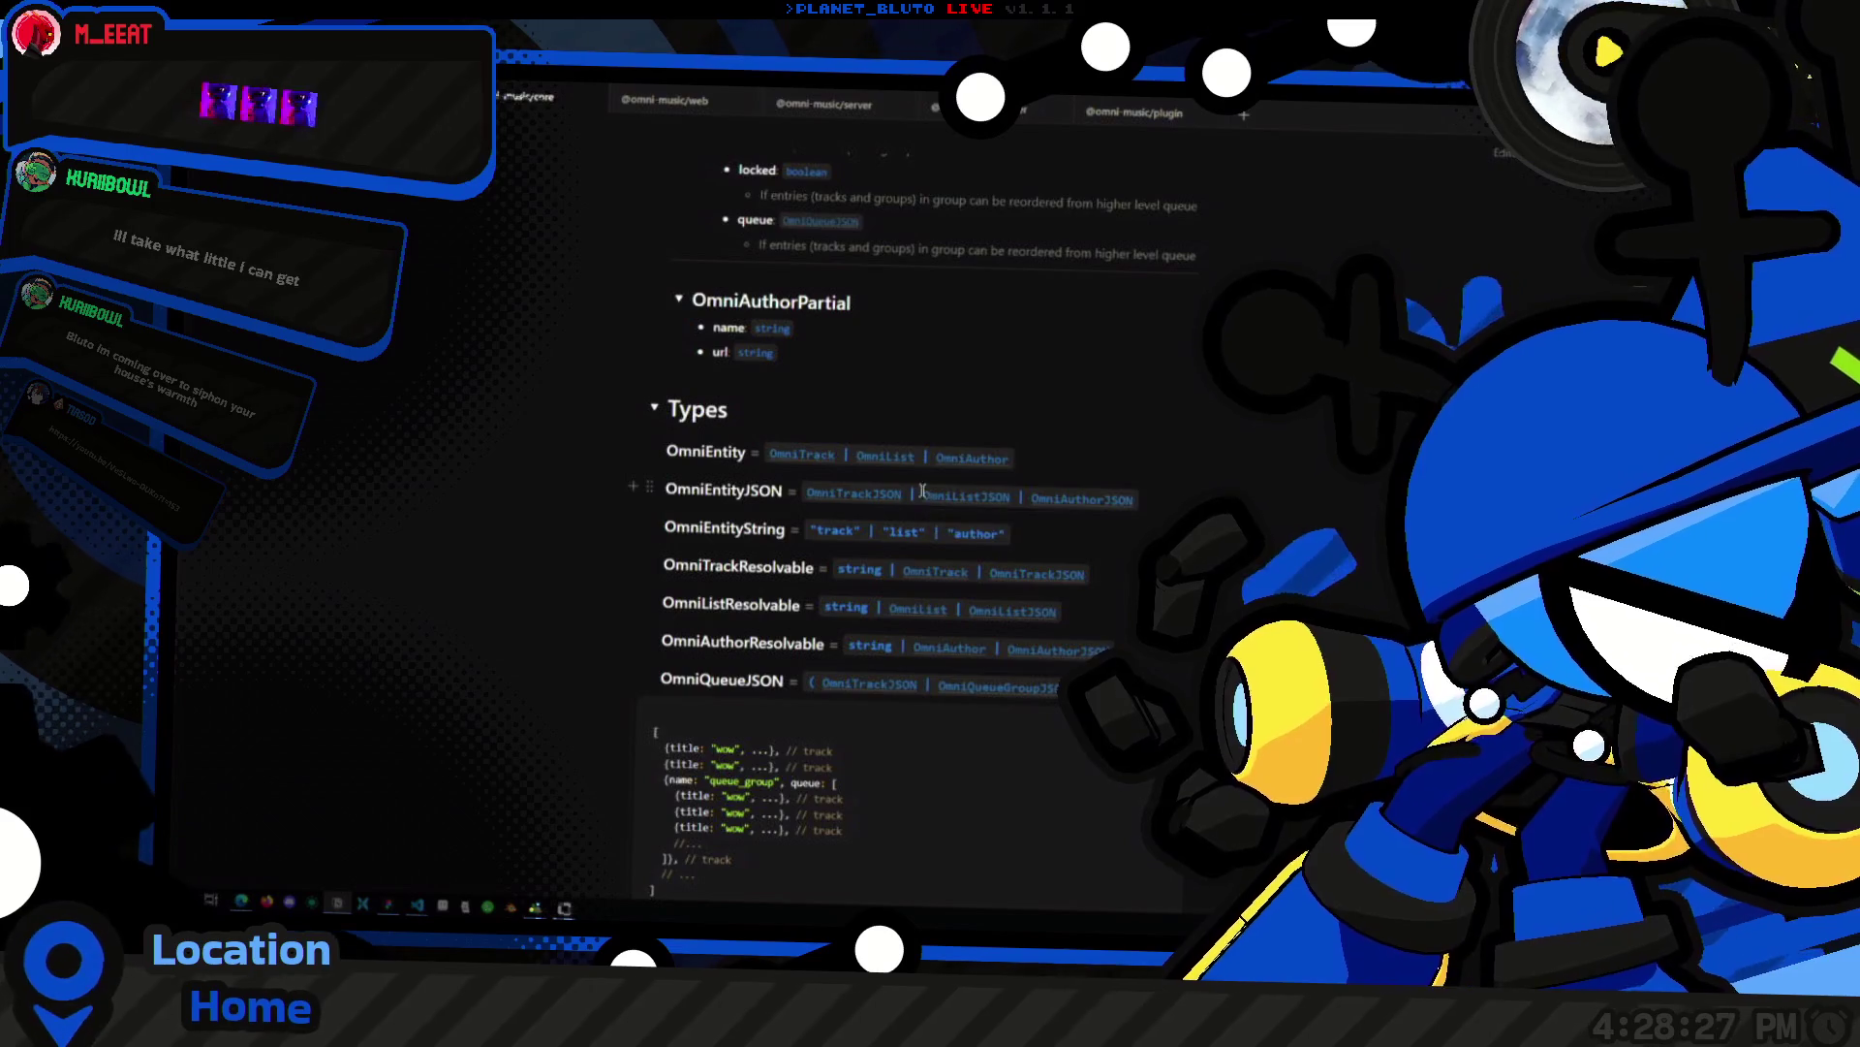
scroll(922, 491, "down", 2)
left_click(950, 645)
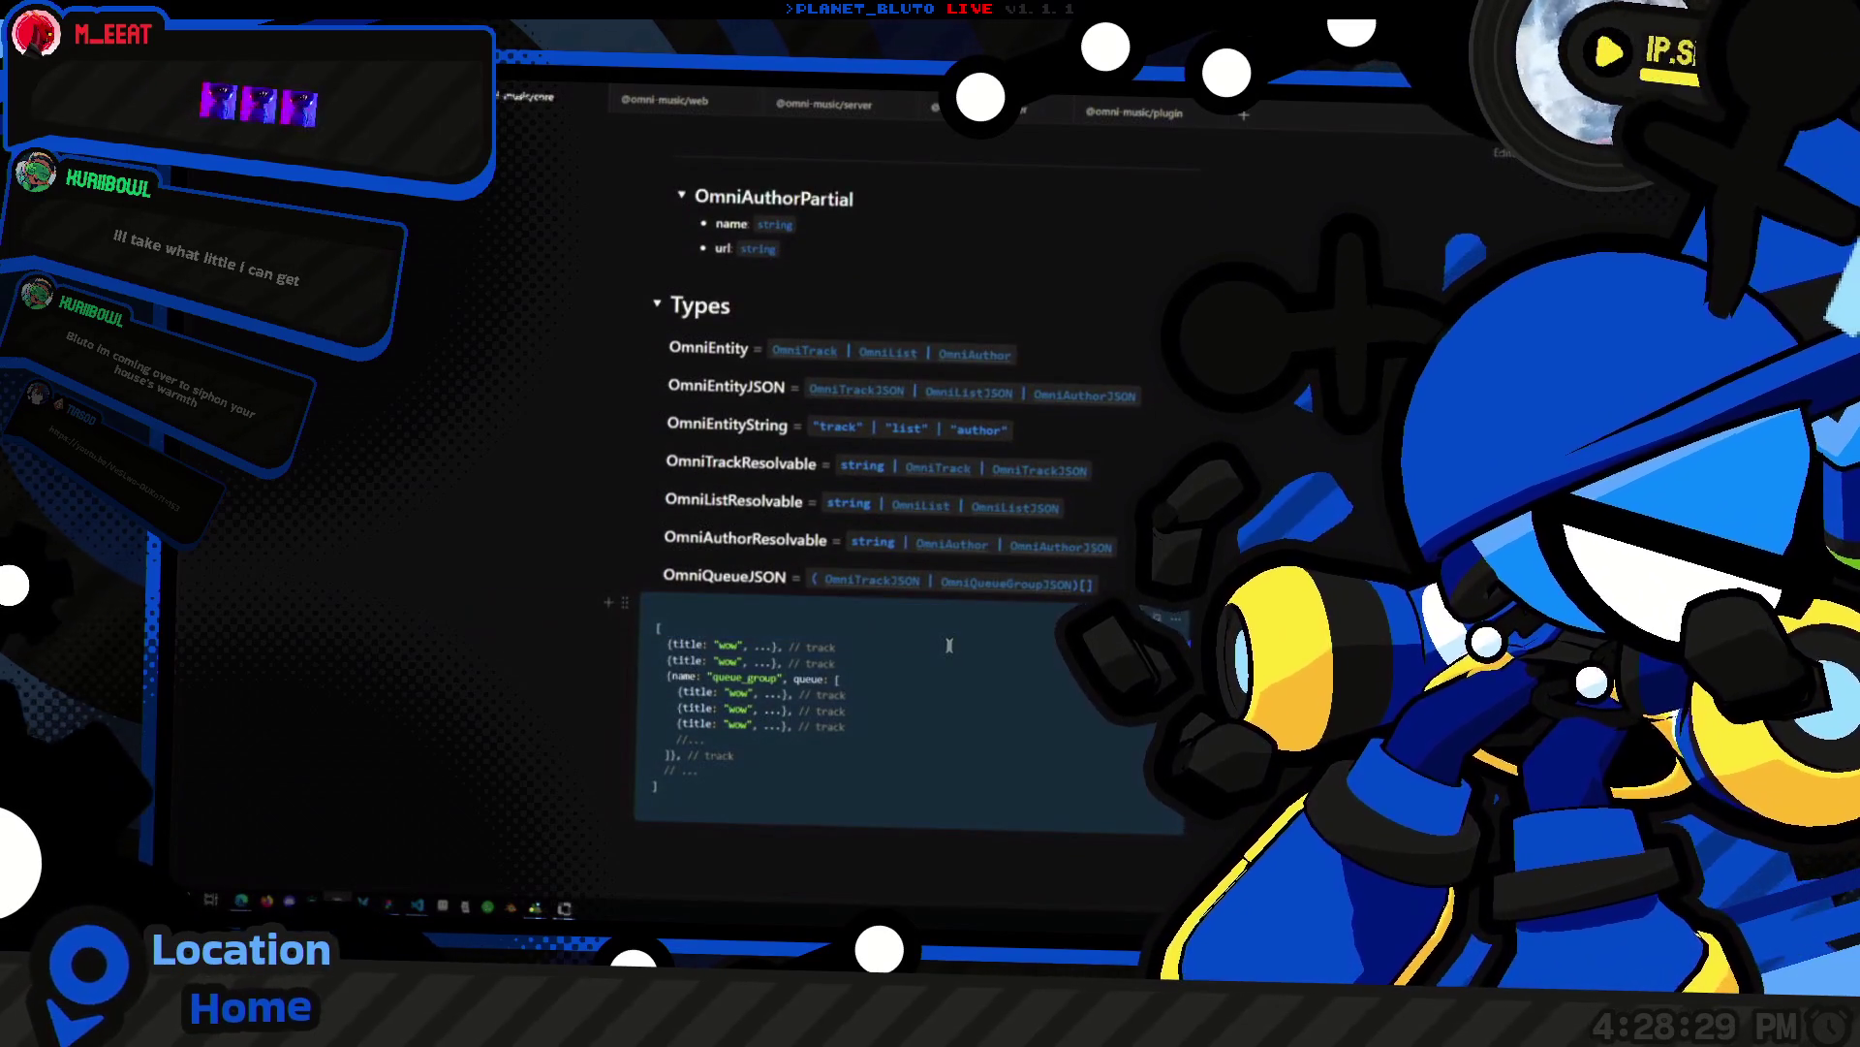
key("Delete")
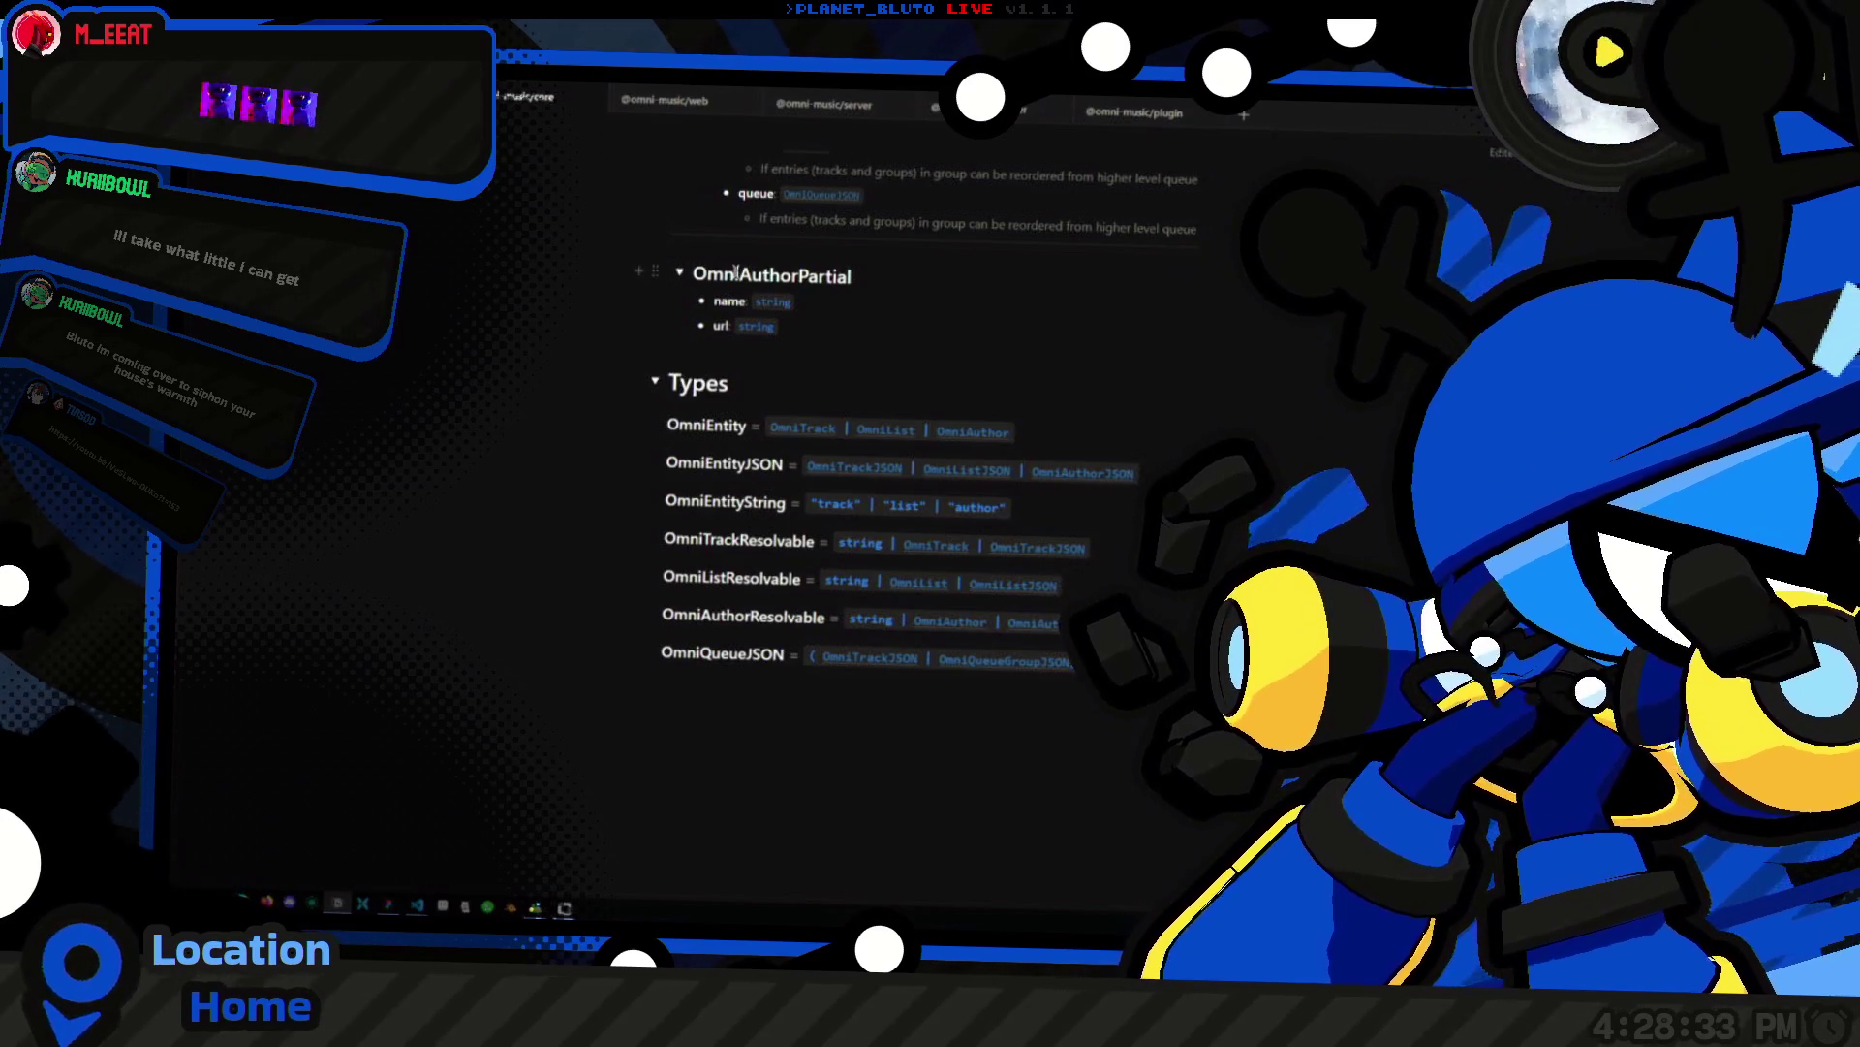
key("ctrl+k")
type("playue")
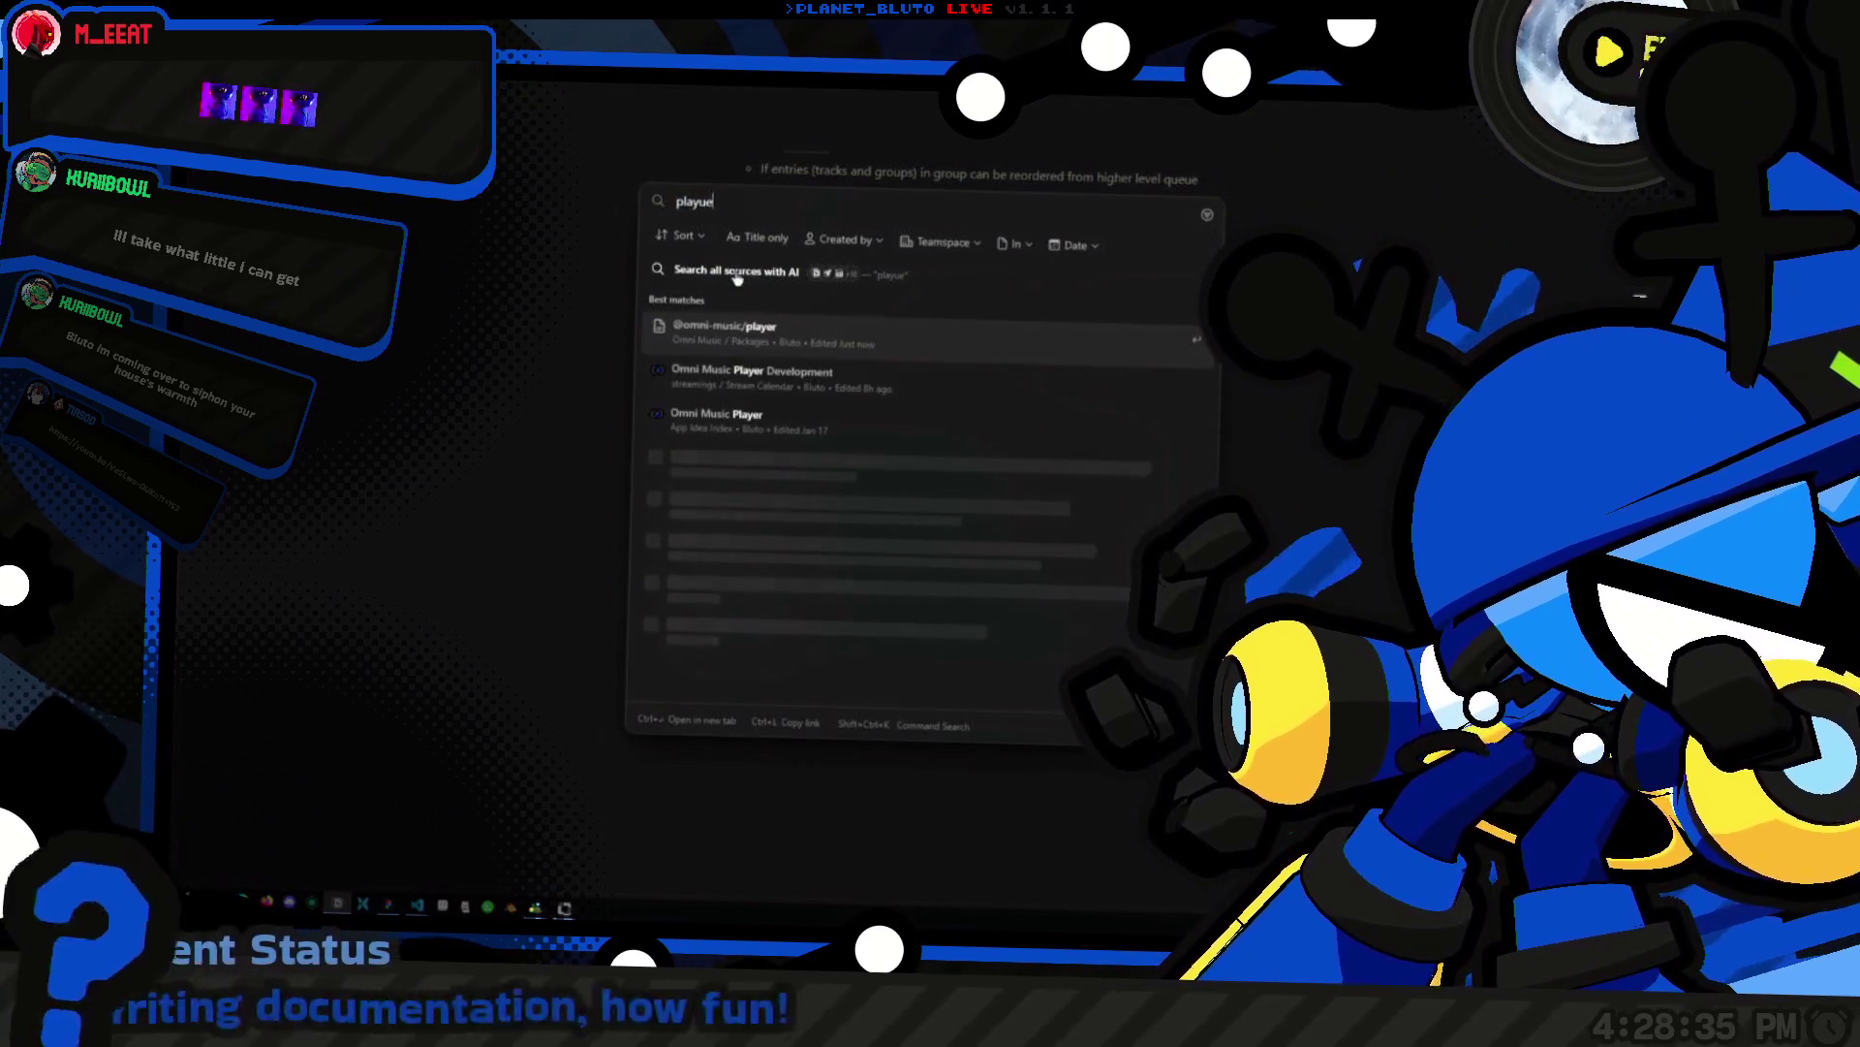
key("BackSpace")
key("BackSpace")
type("er")
key("Return")
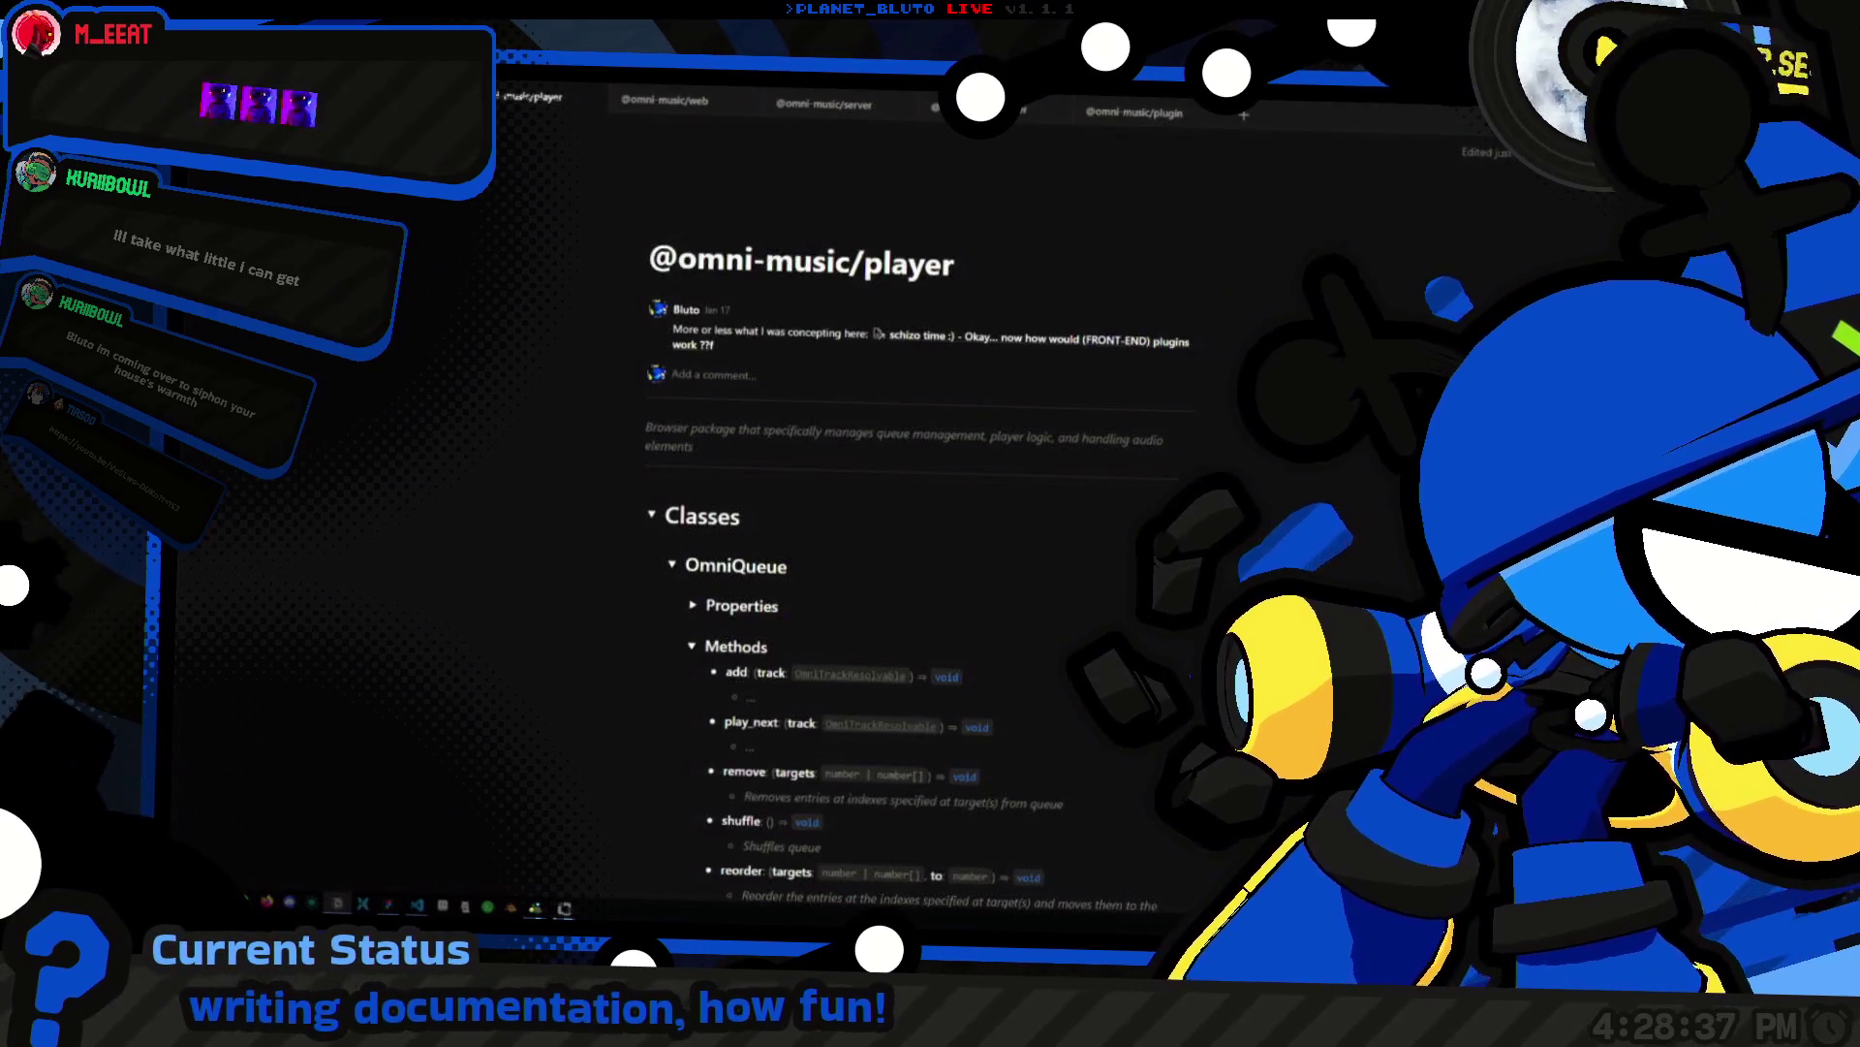
scroll(901, 655, "down", 15)
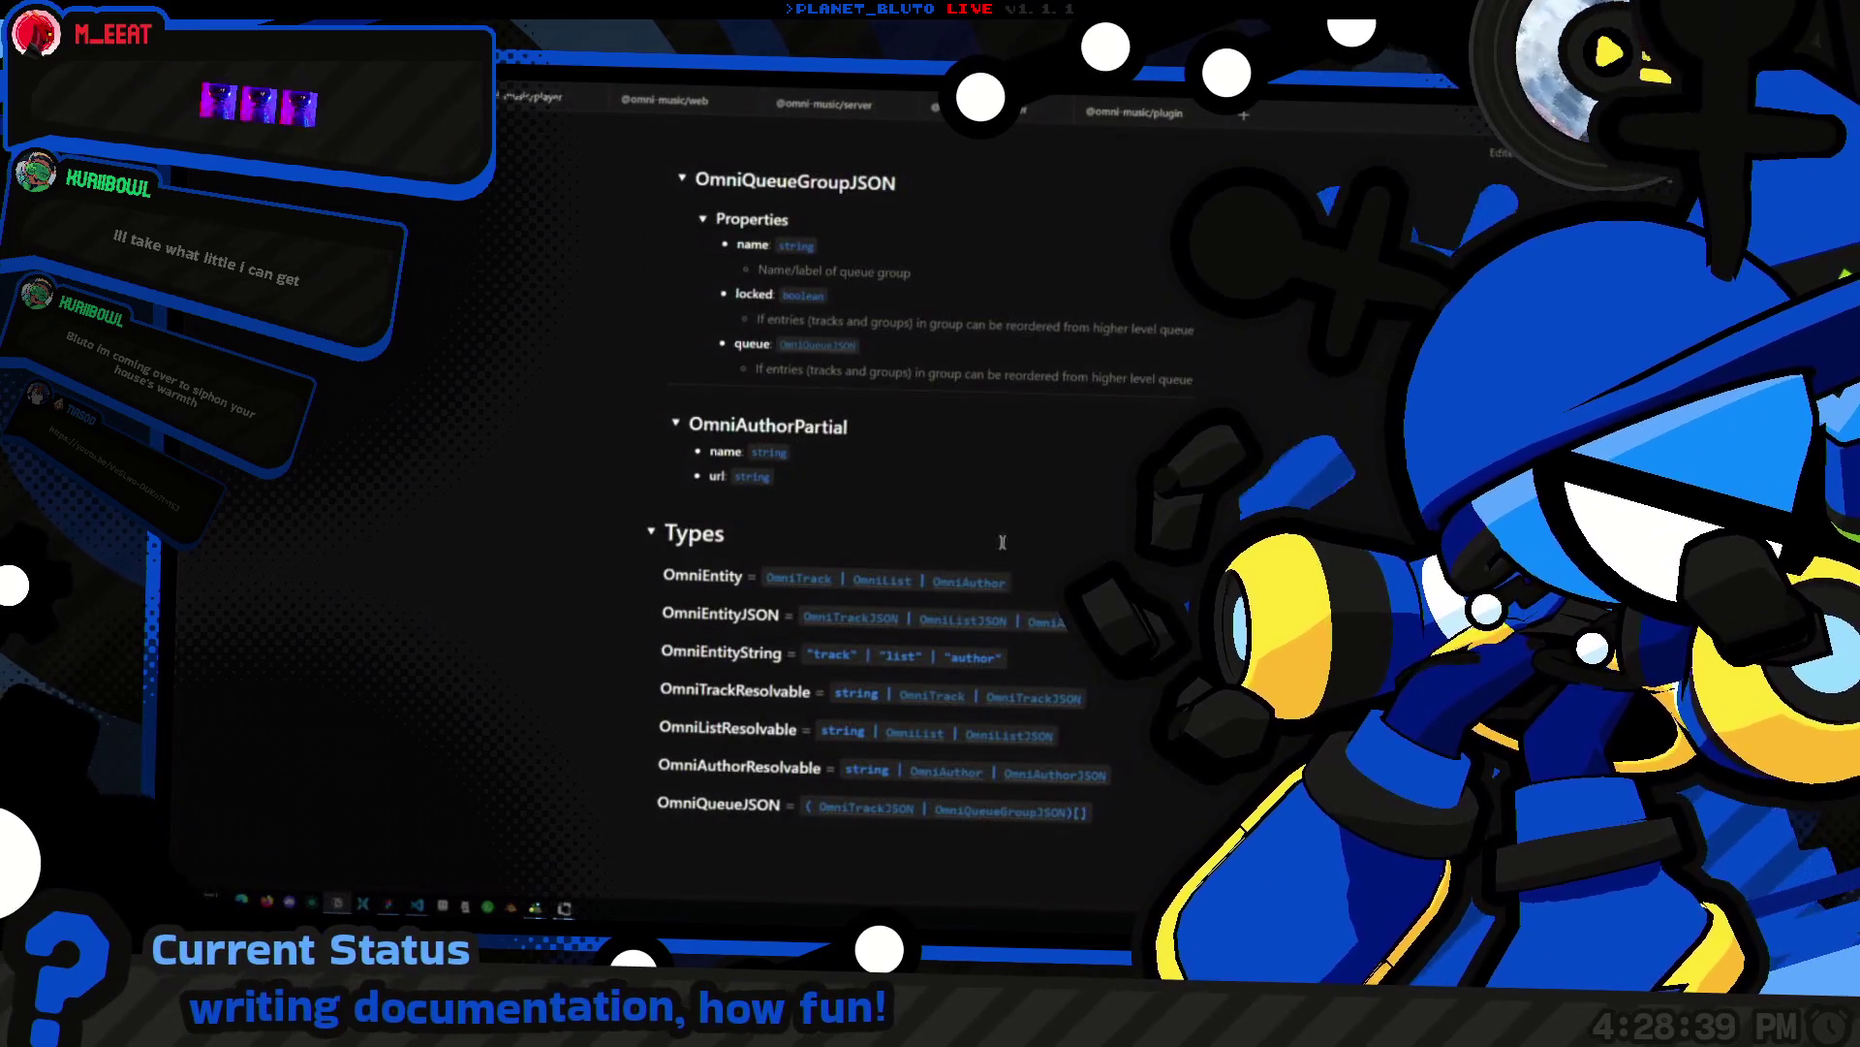
left_click(1002, 542)
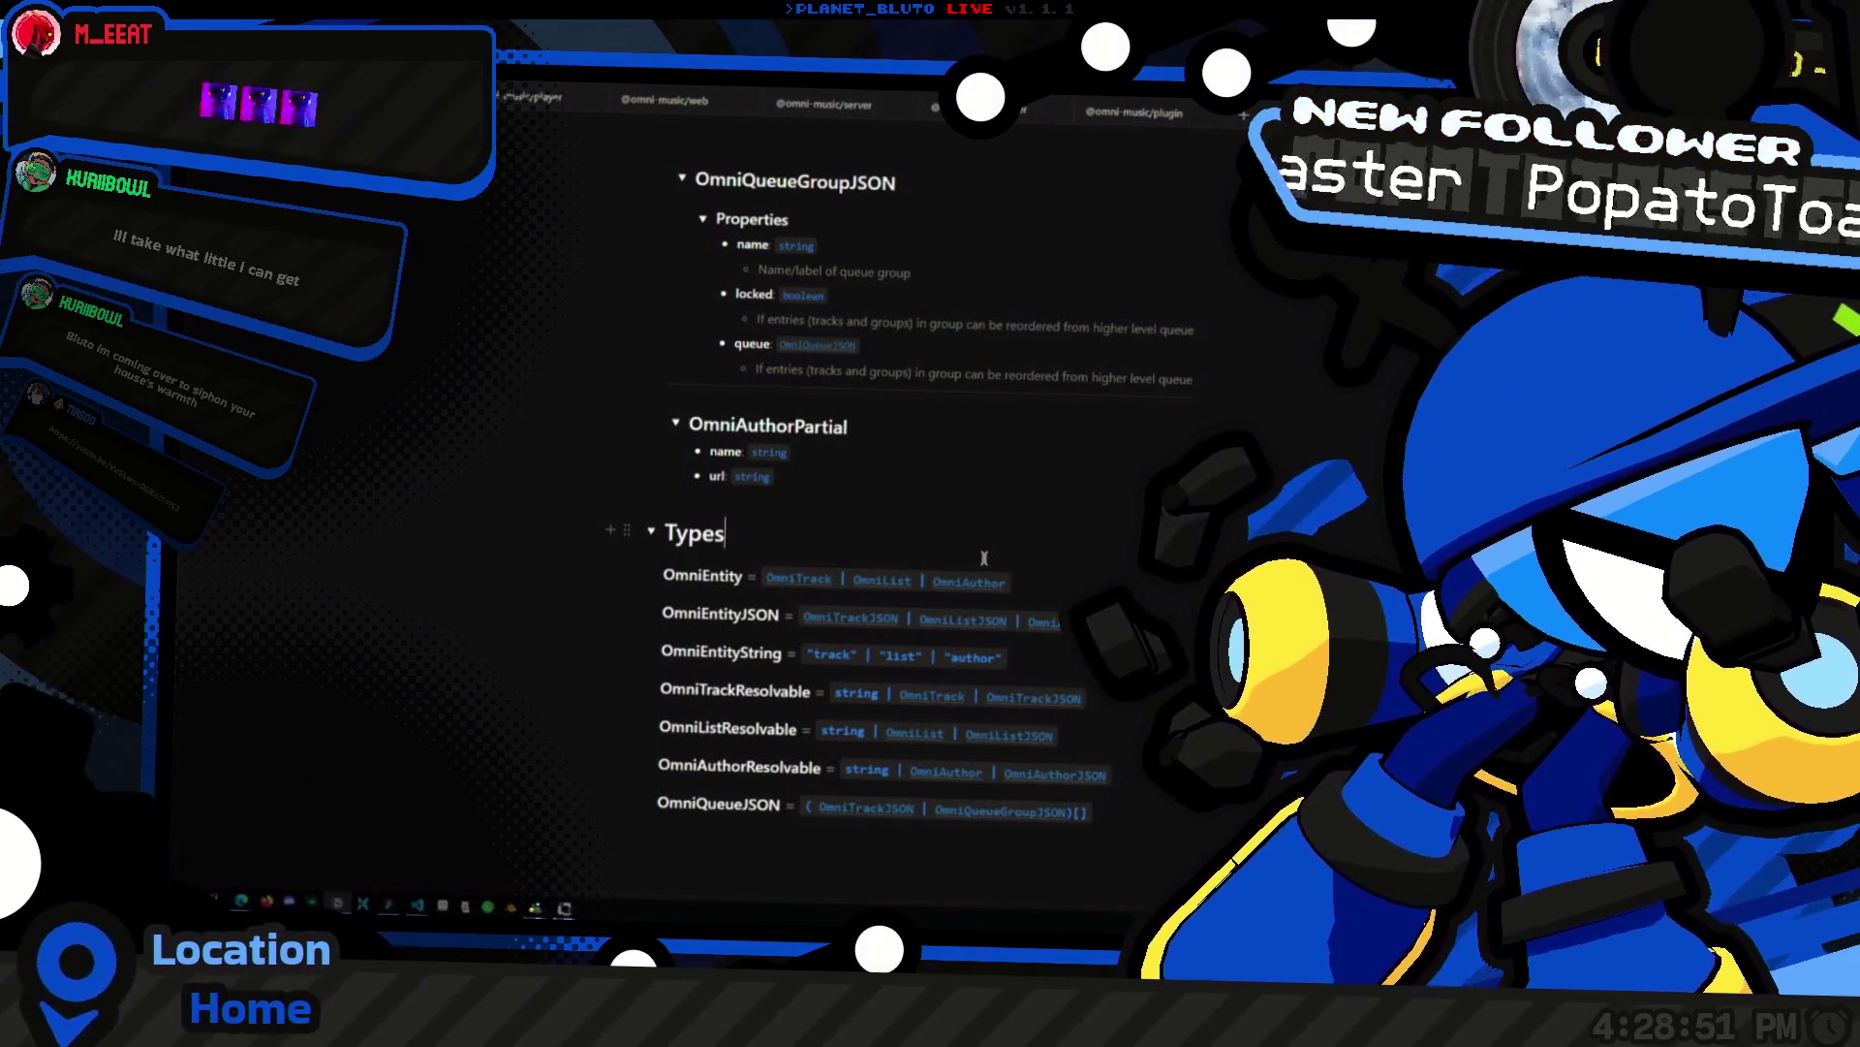
scroll(984, 557, "up", 5)
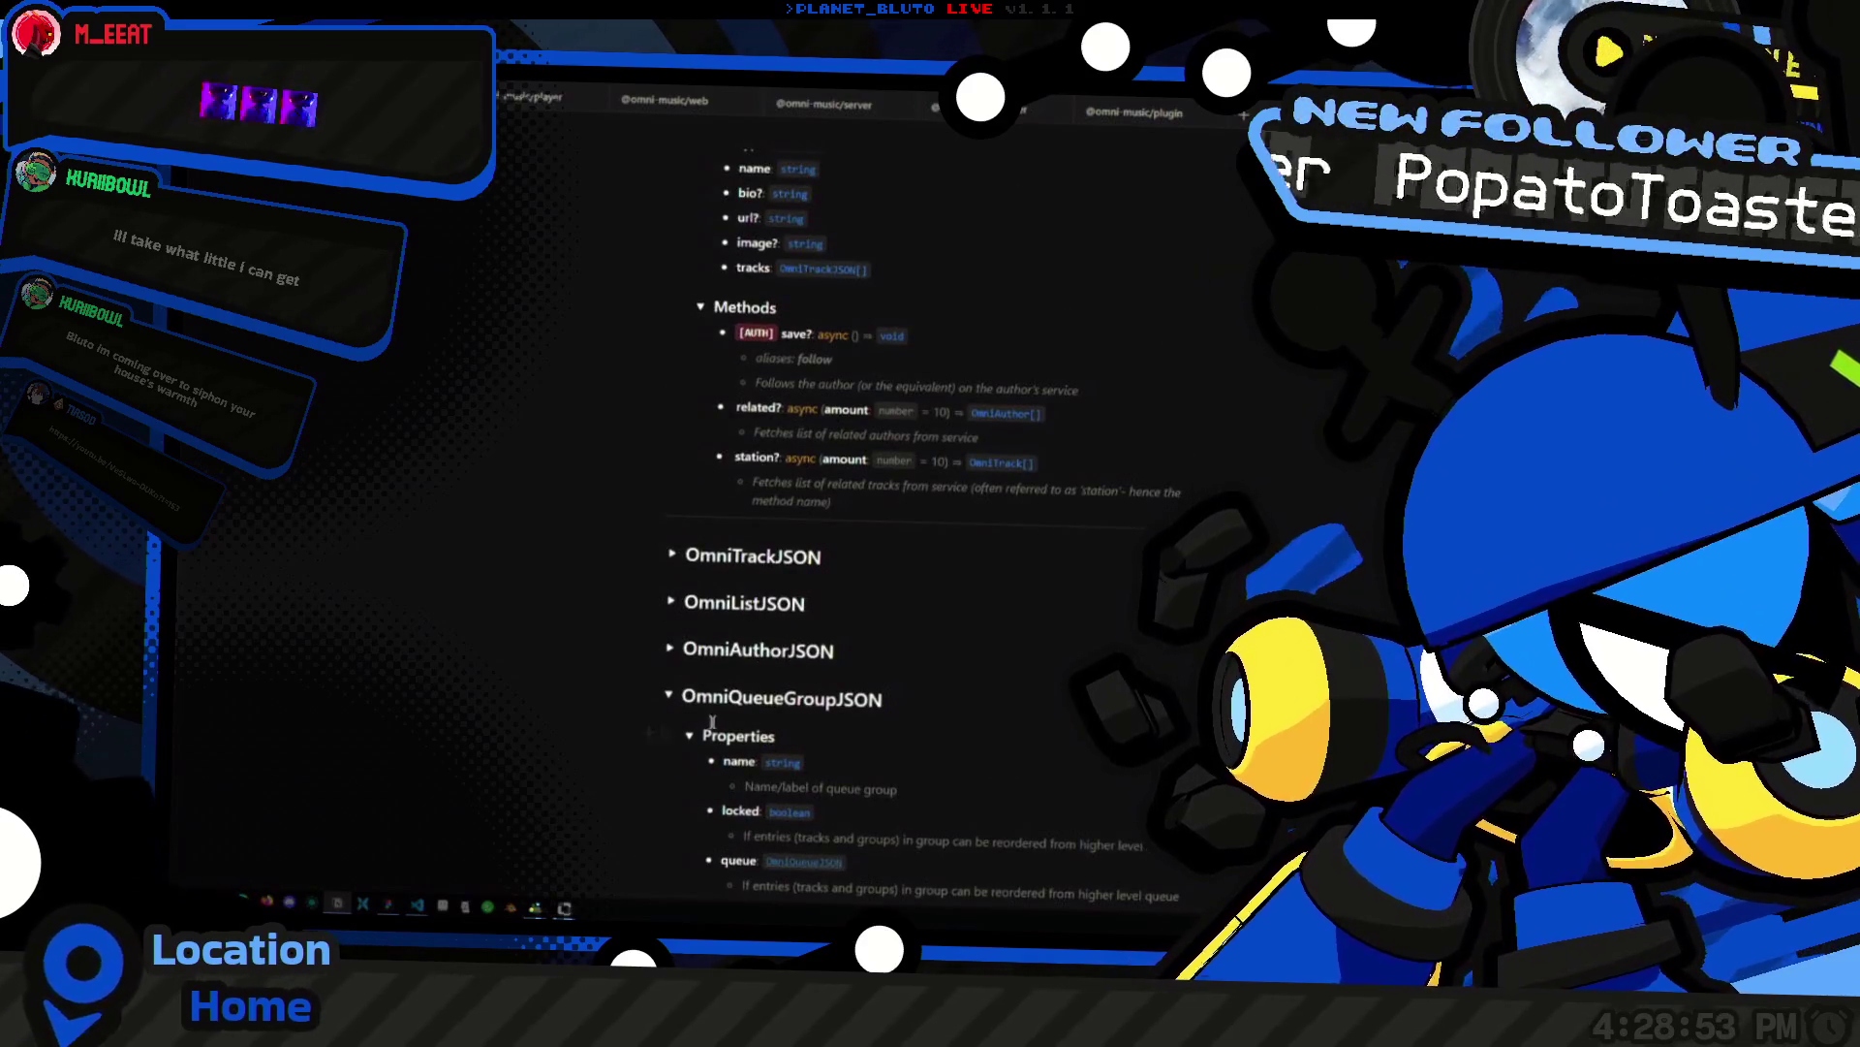
scroll(713, 722, "down", 3)
left_click(679, 439)
scroll(678, 439, "down", 2)
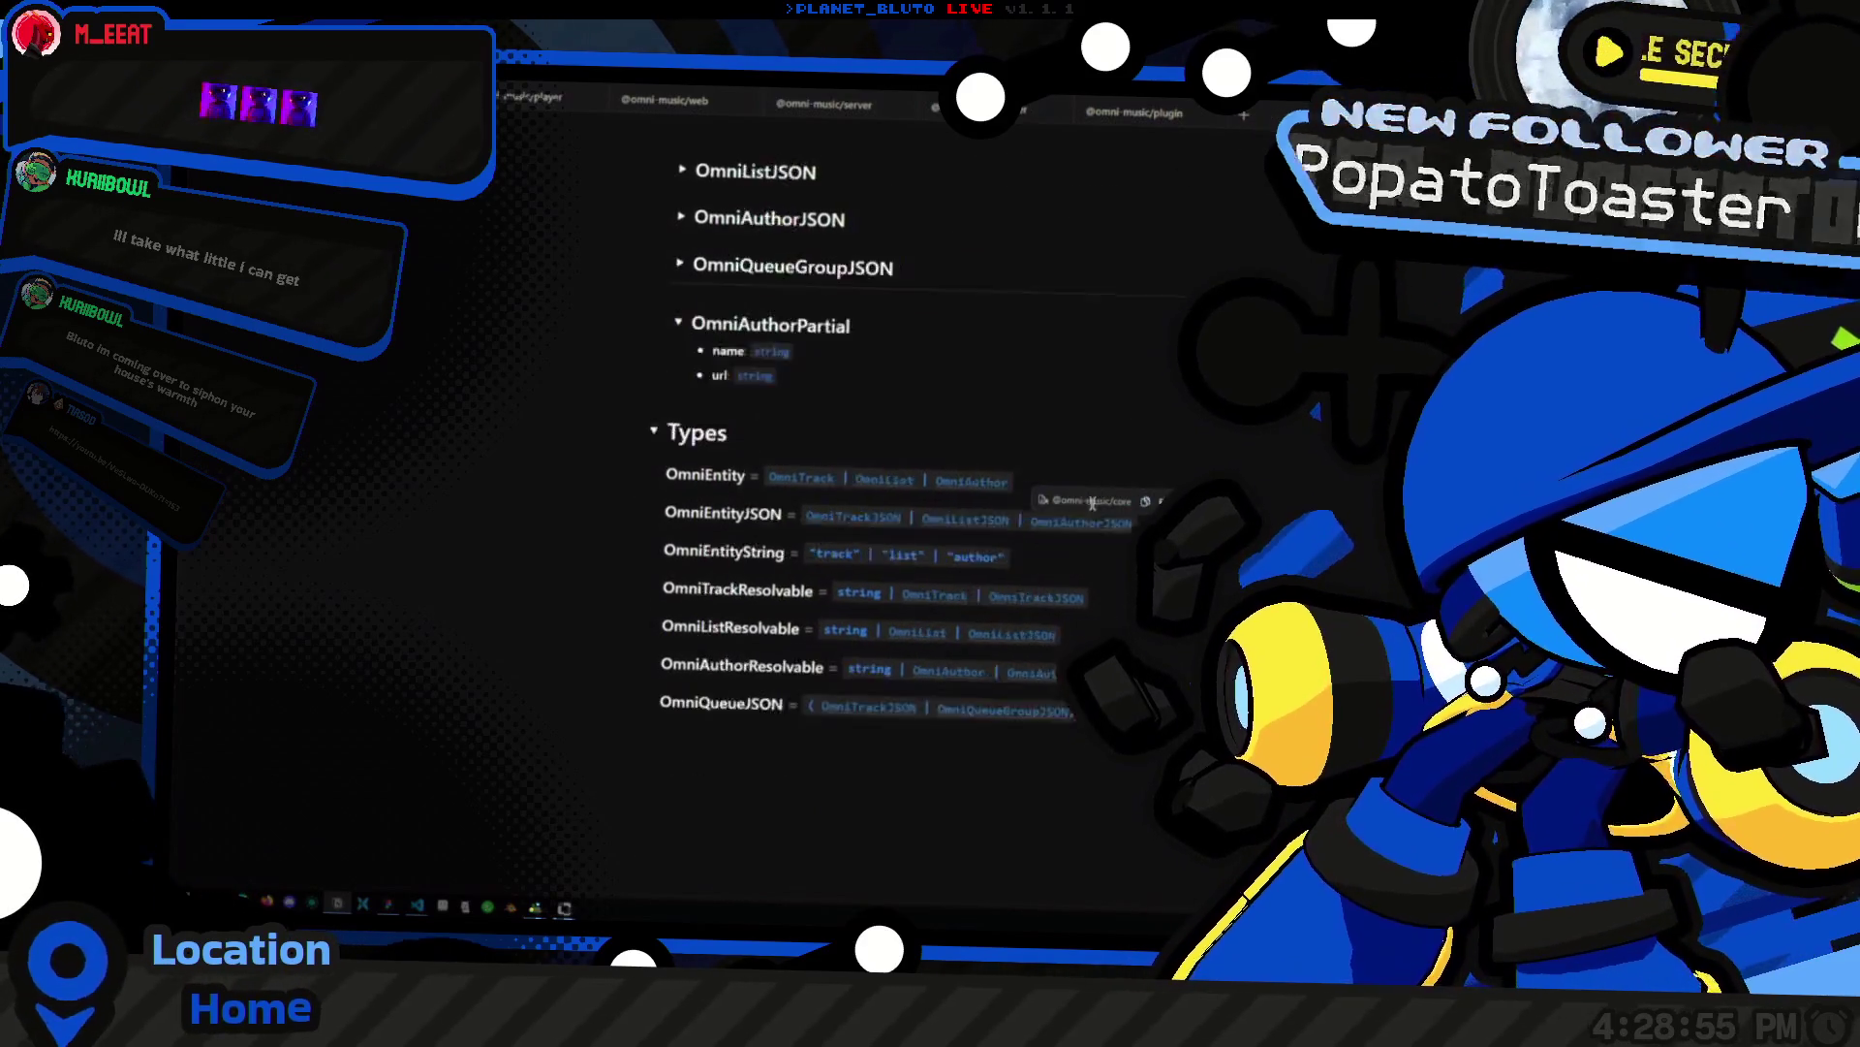
left_click(936, 339)
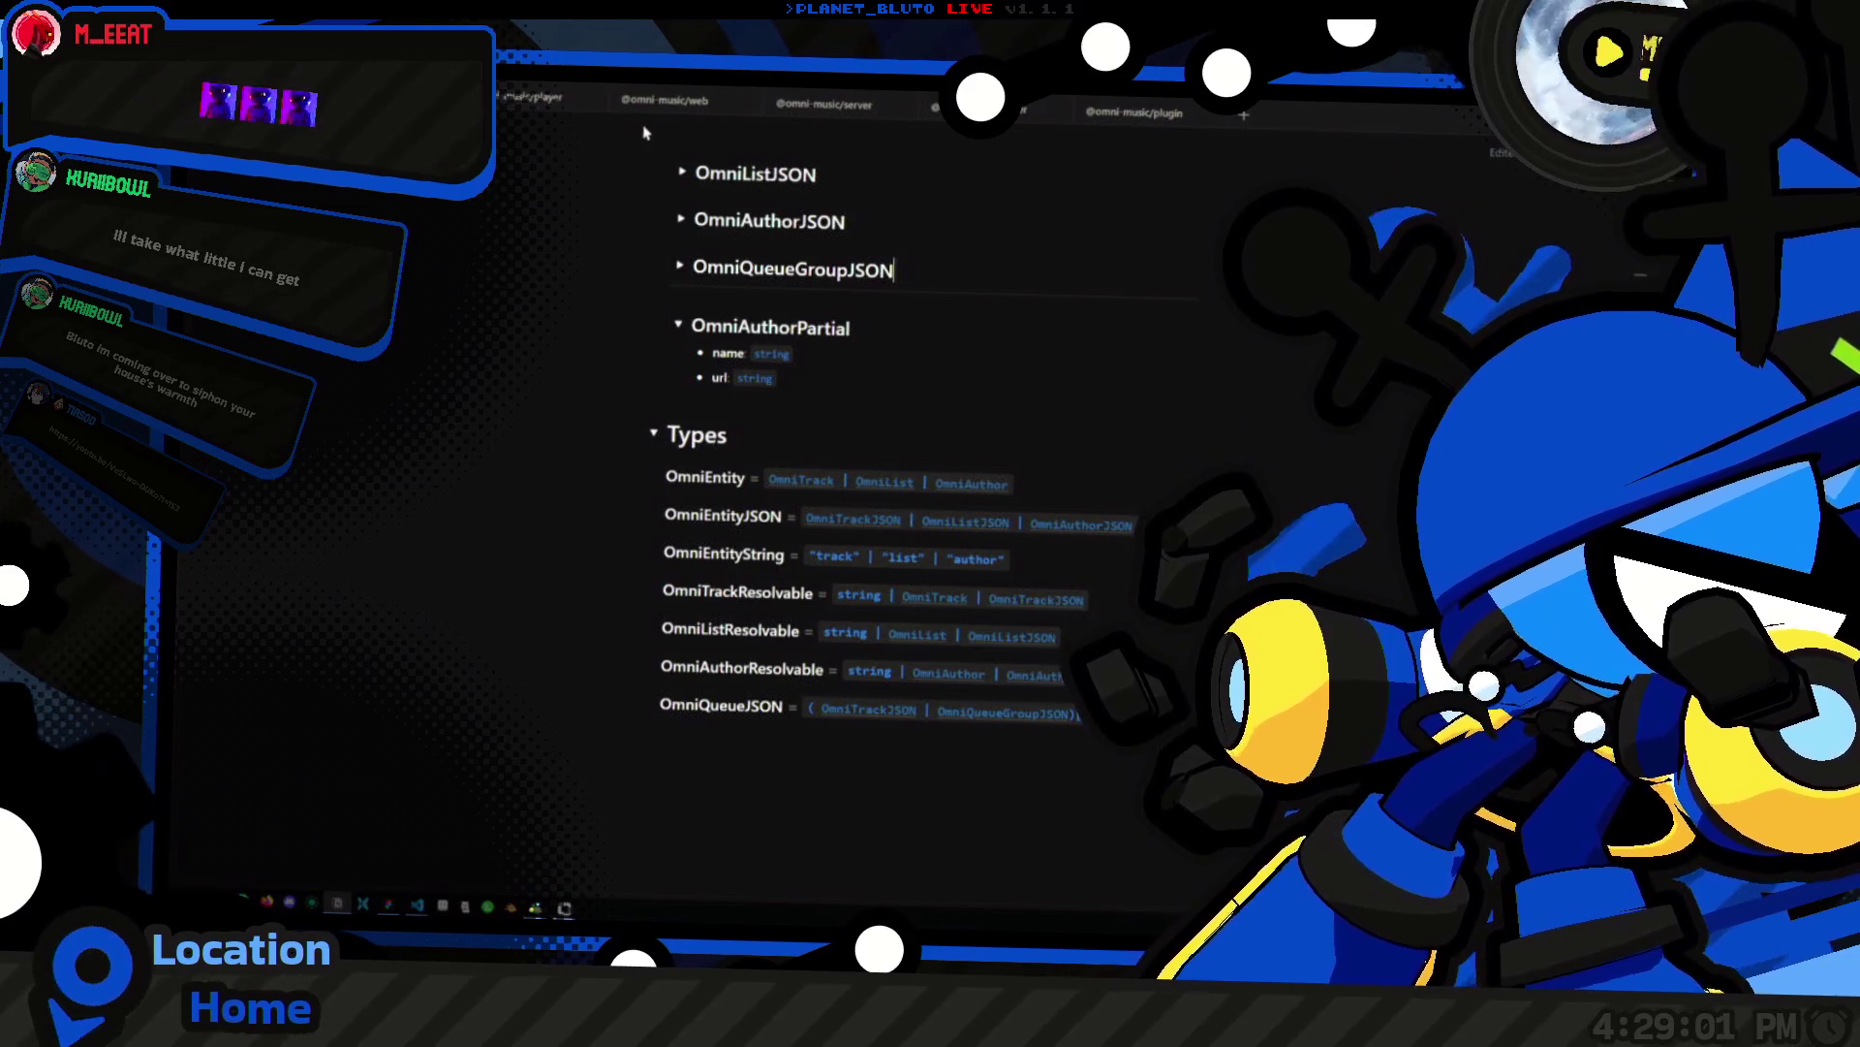
left_click(531, 101)
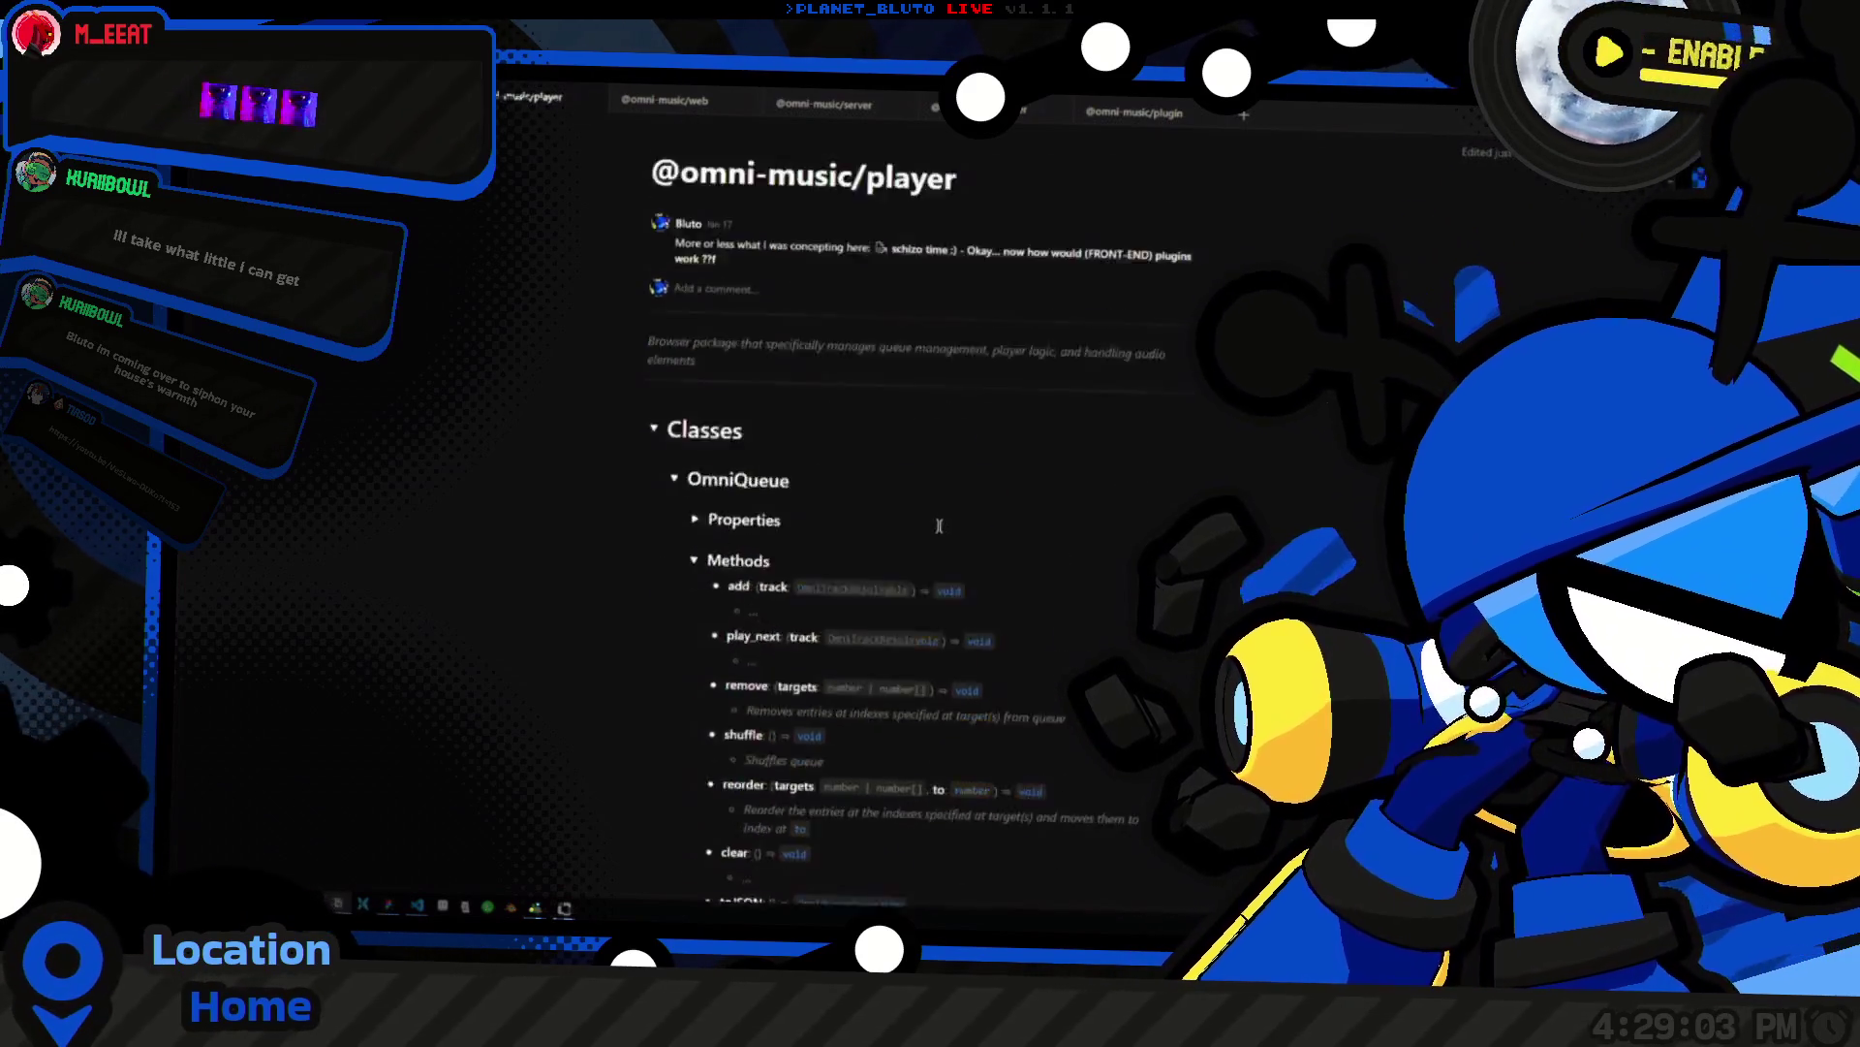
scroll(939, 525, "down", 5)
scroll(914, 512, "up", 2)
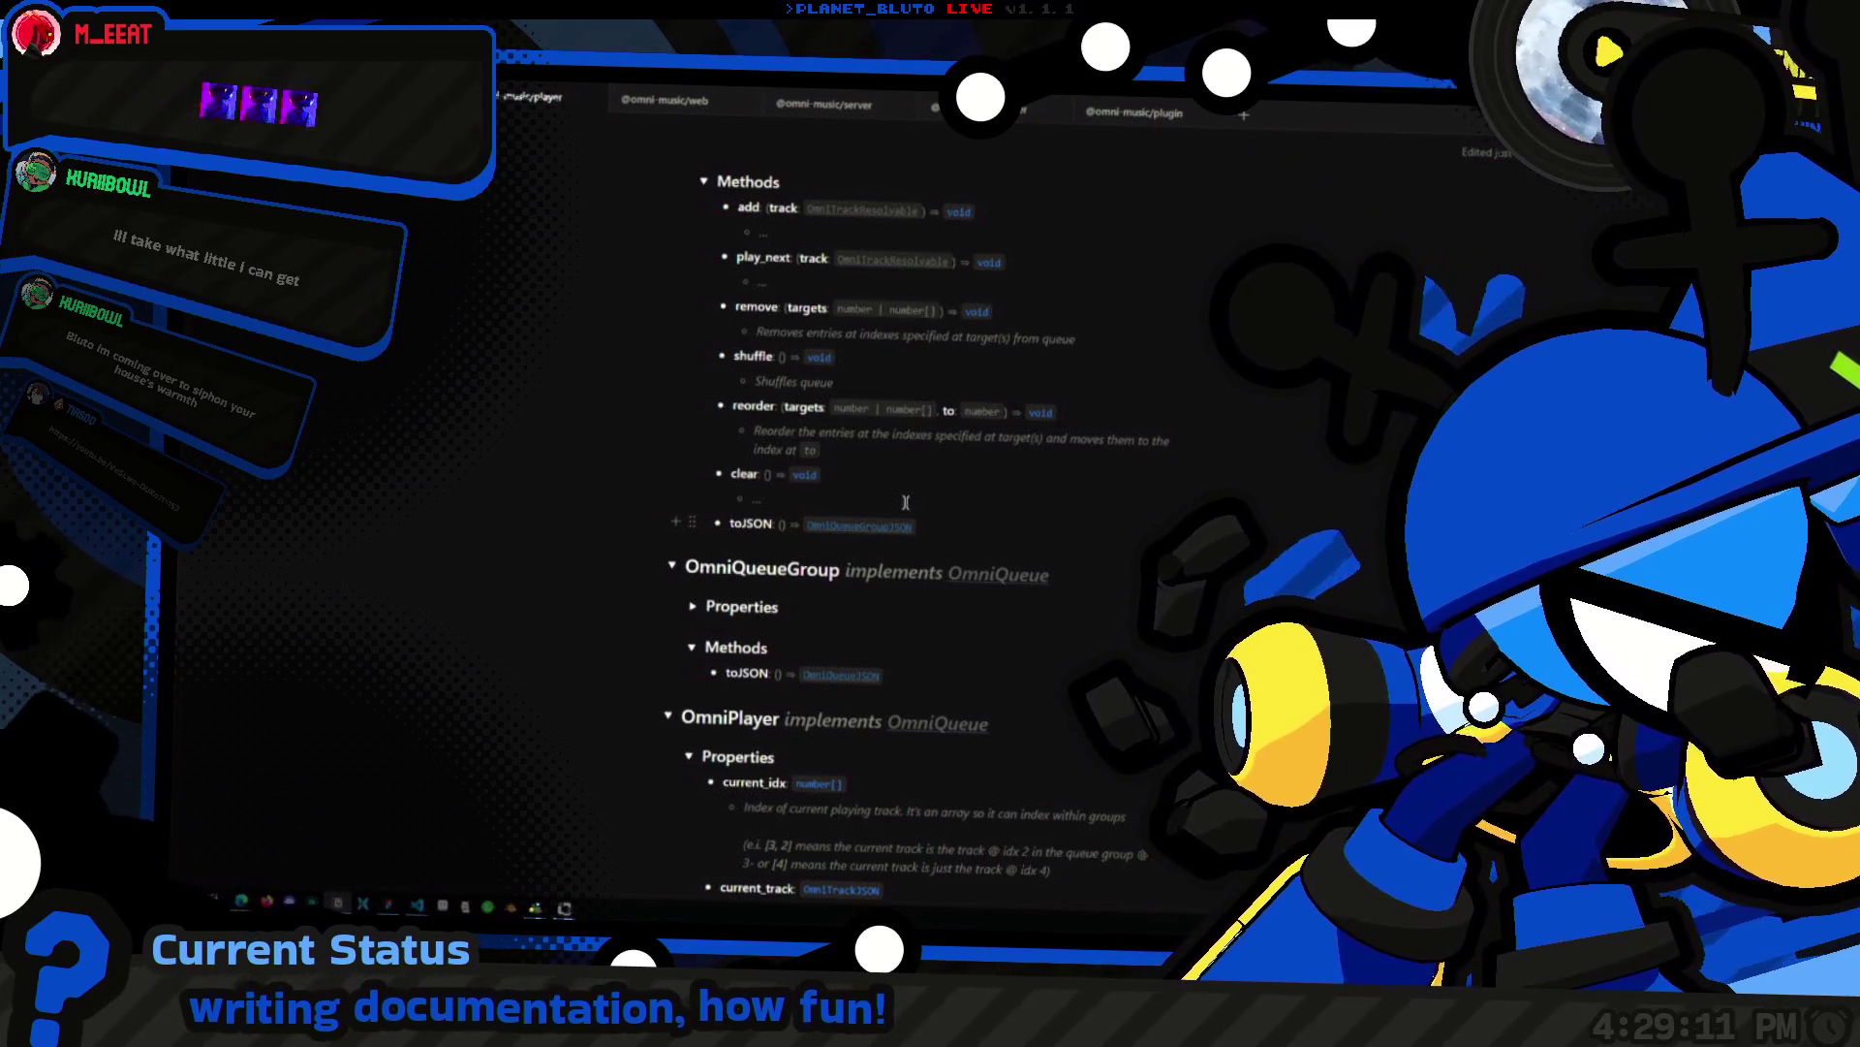
scroll(1033, 500, "up", 3)
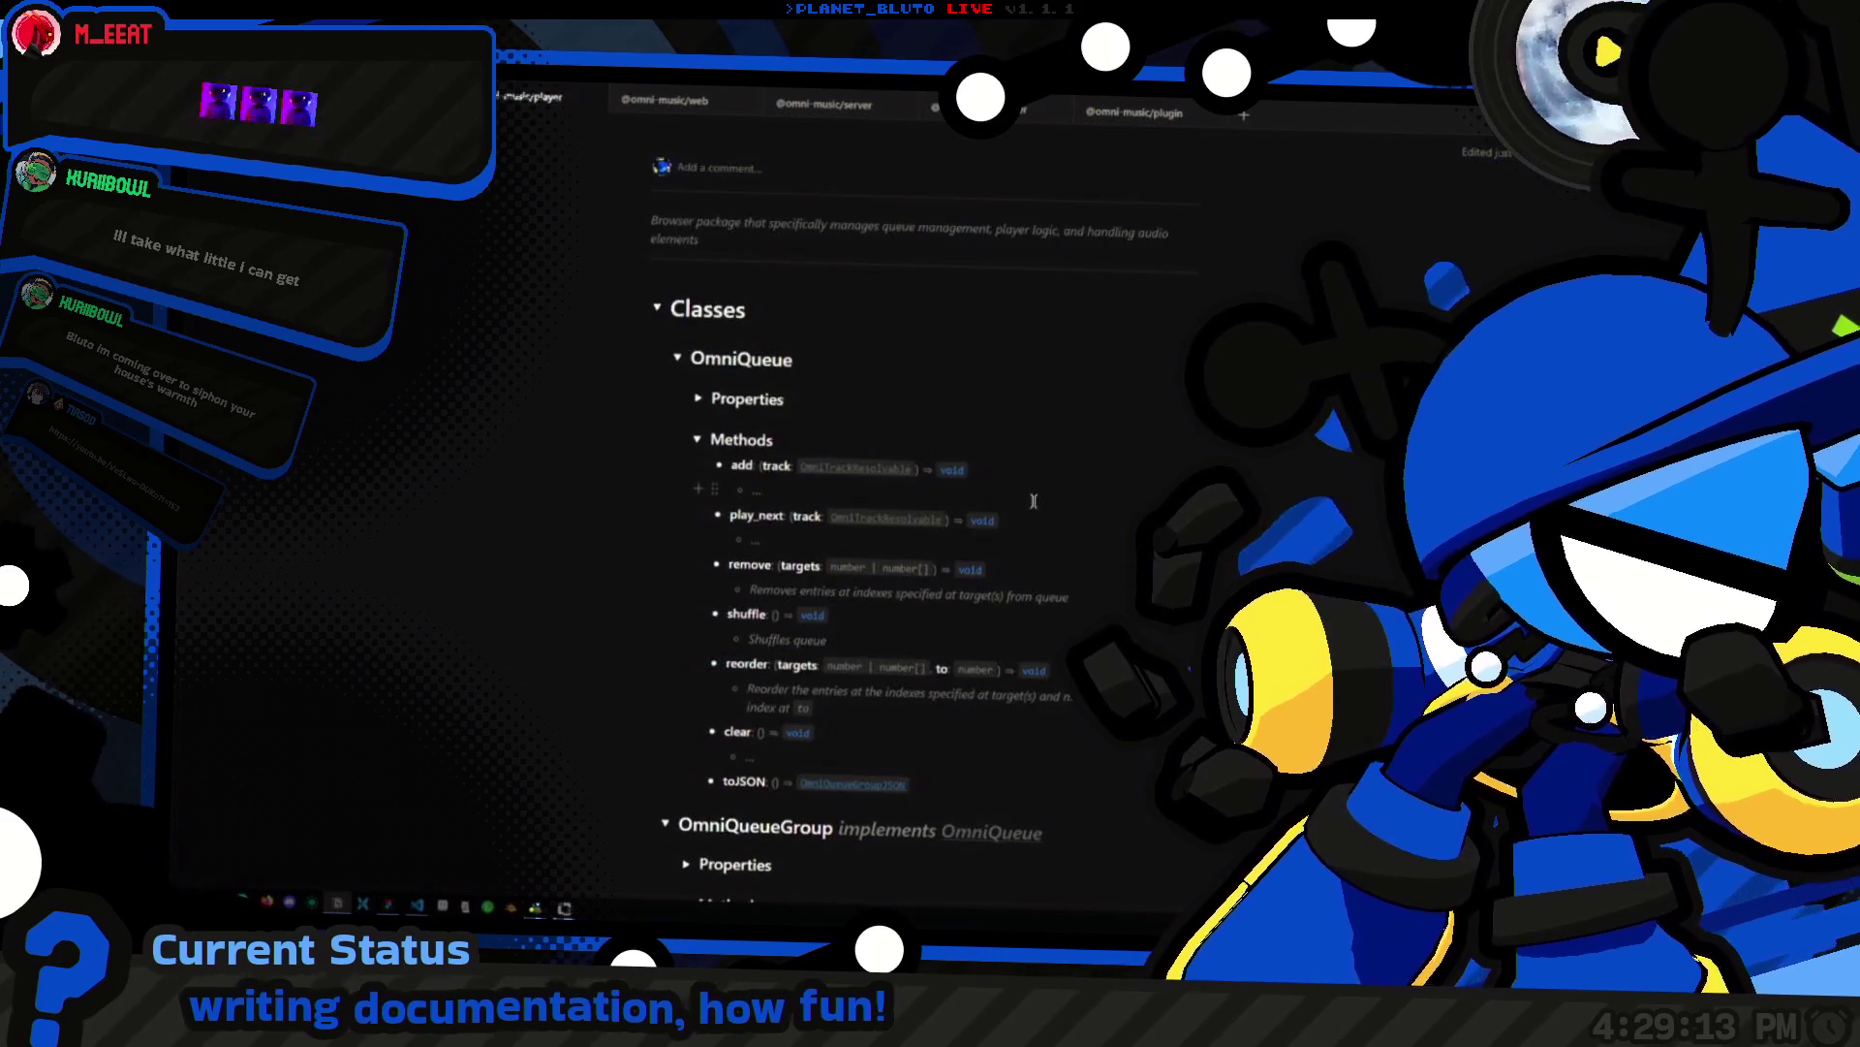
scroll(885, 469, "down", 10)
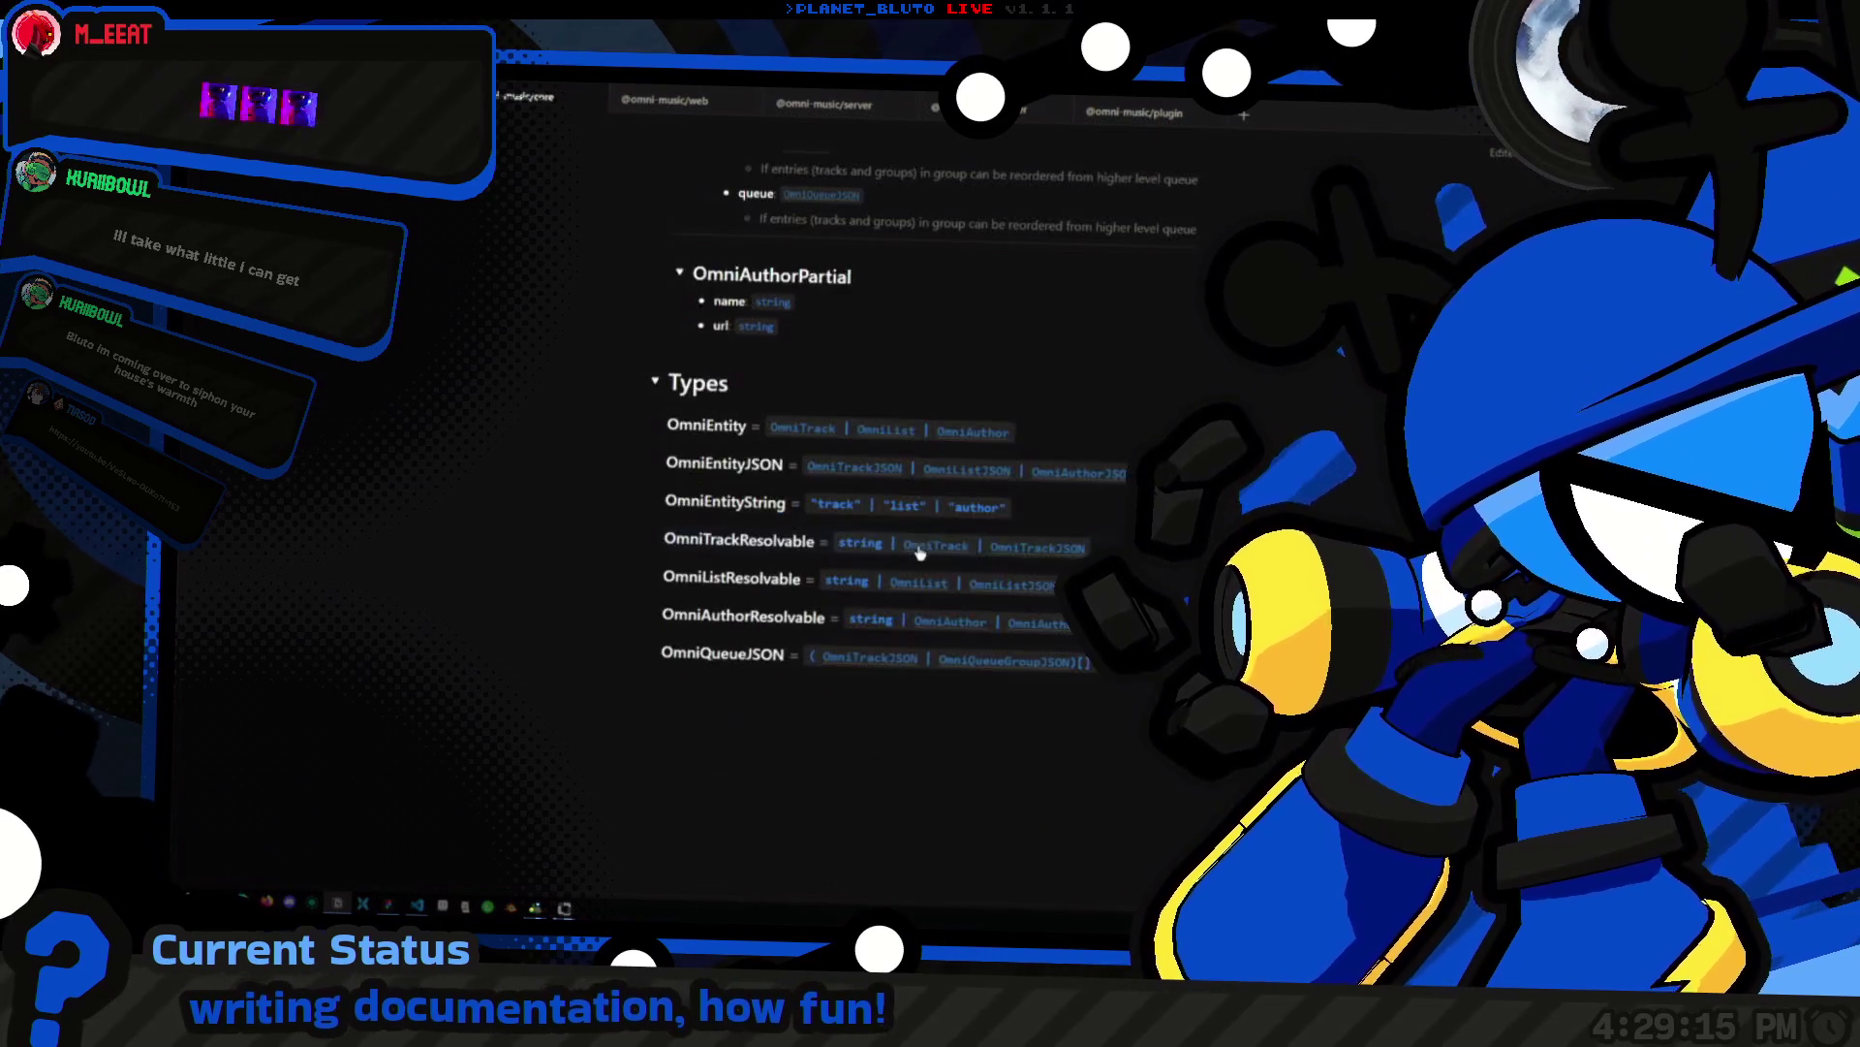
scroll(959, 630, "up", 15)
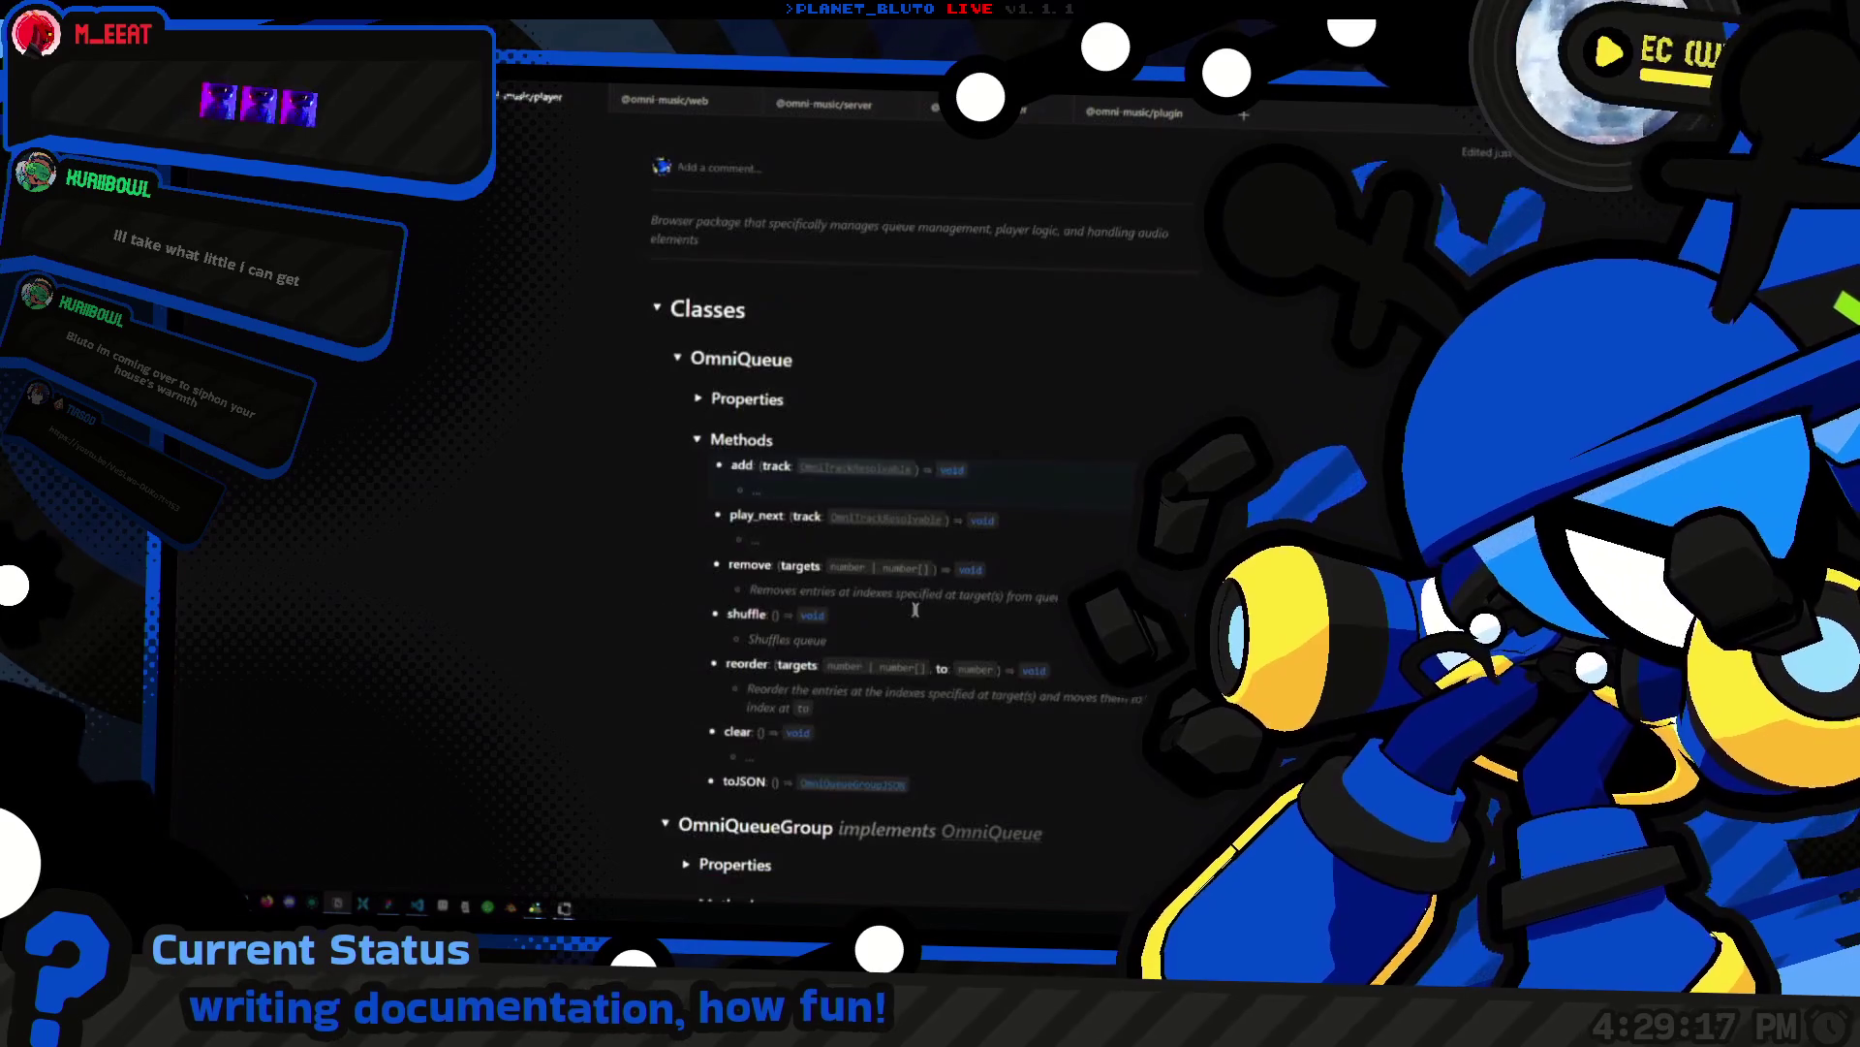
scroll(959, 630, "down", 5)
scroll(1006, 568, "down", 4)
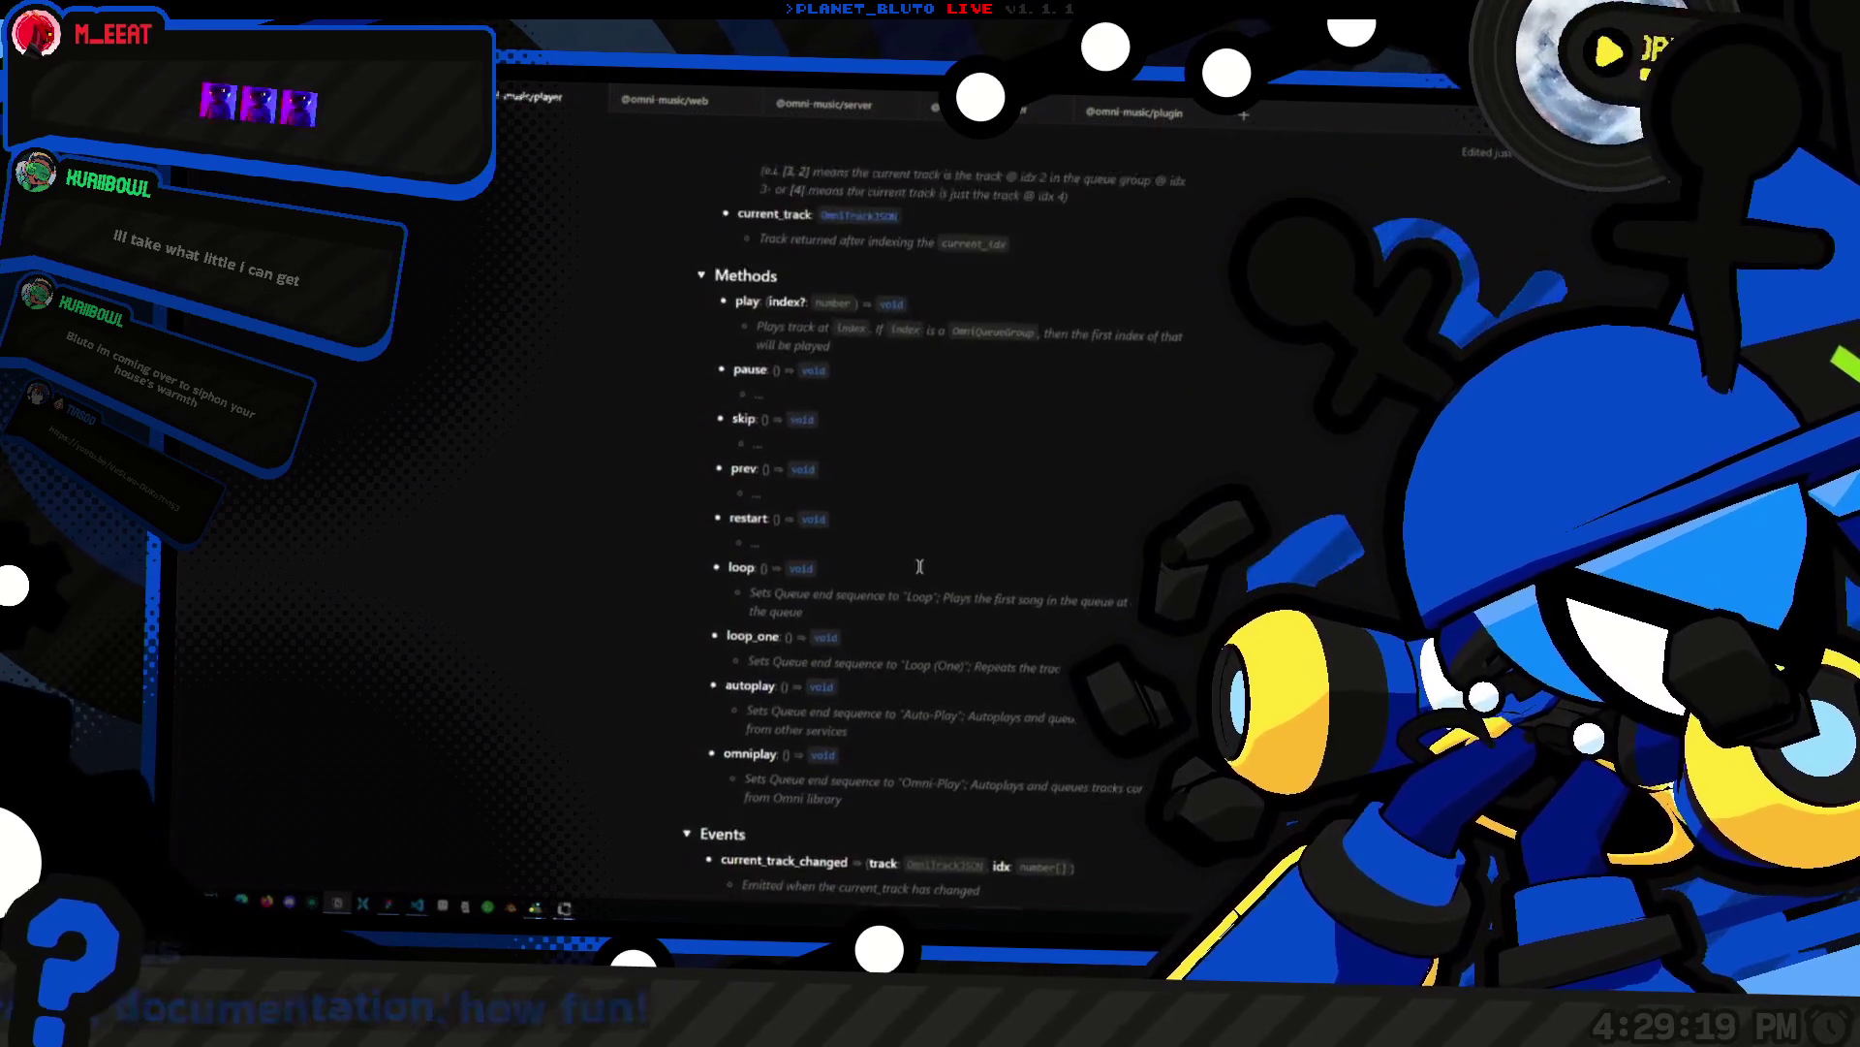
scroll(969, 524, "up", 3)
left_click(941, 469)
scroll(940, 469, "up", 3)
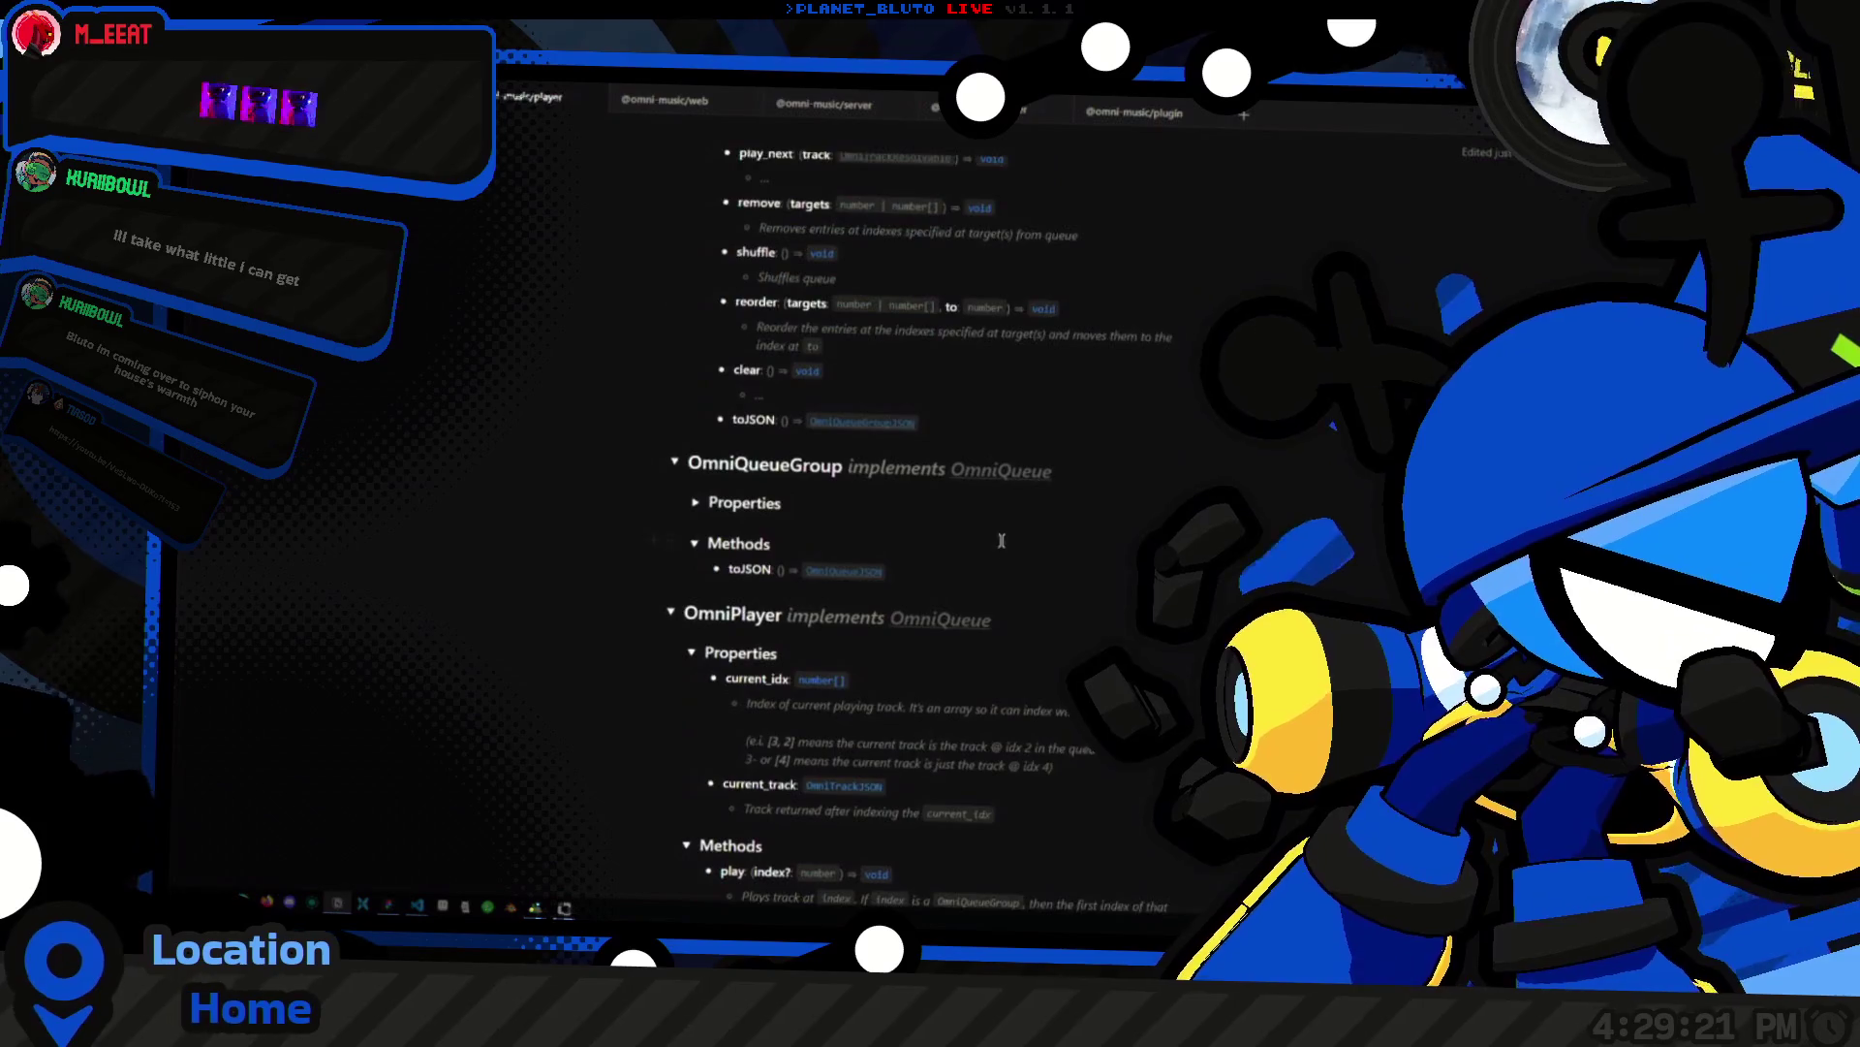
scroll(878, 657, "down", 10)
scroll(878, 657, "up", 5)
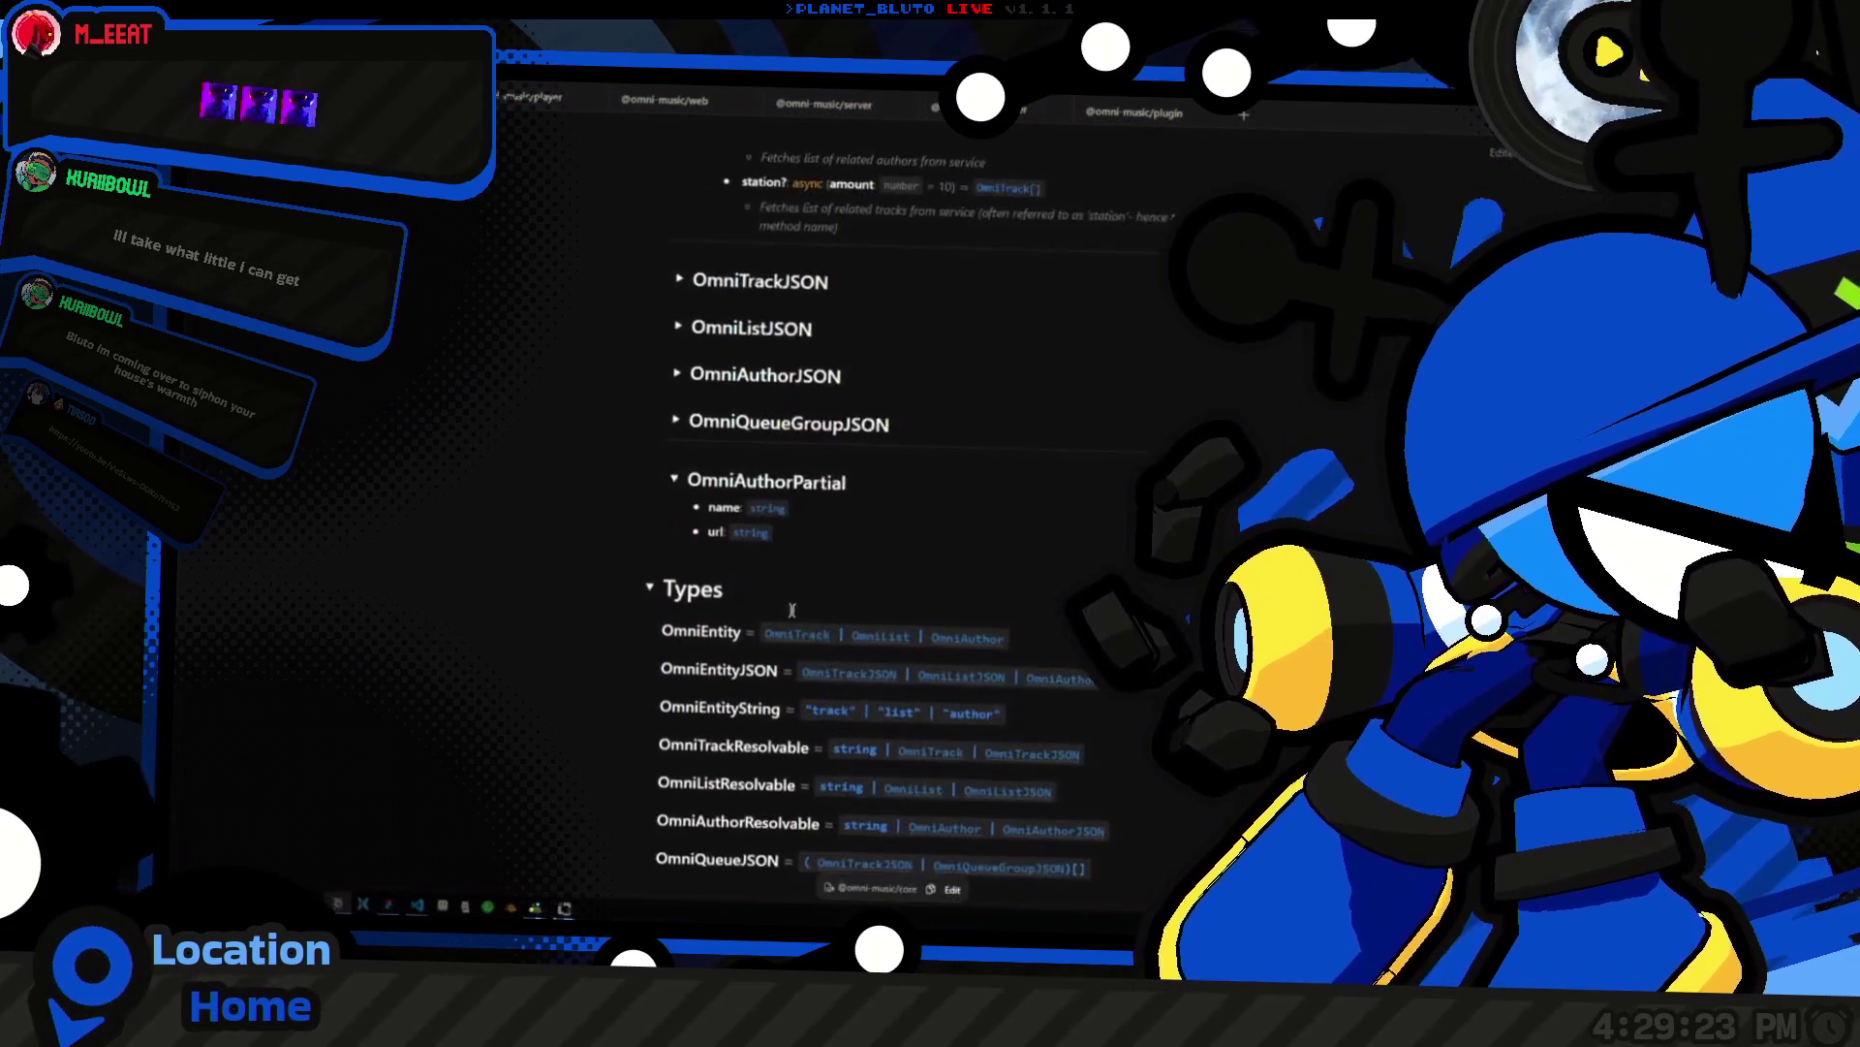
left_click(907, 542)
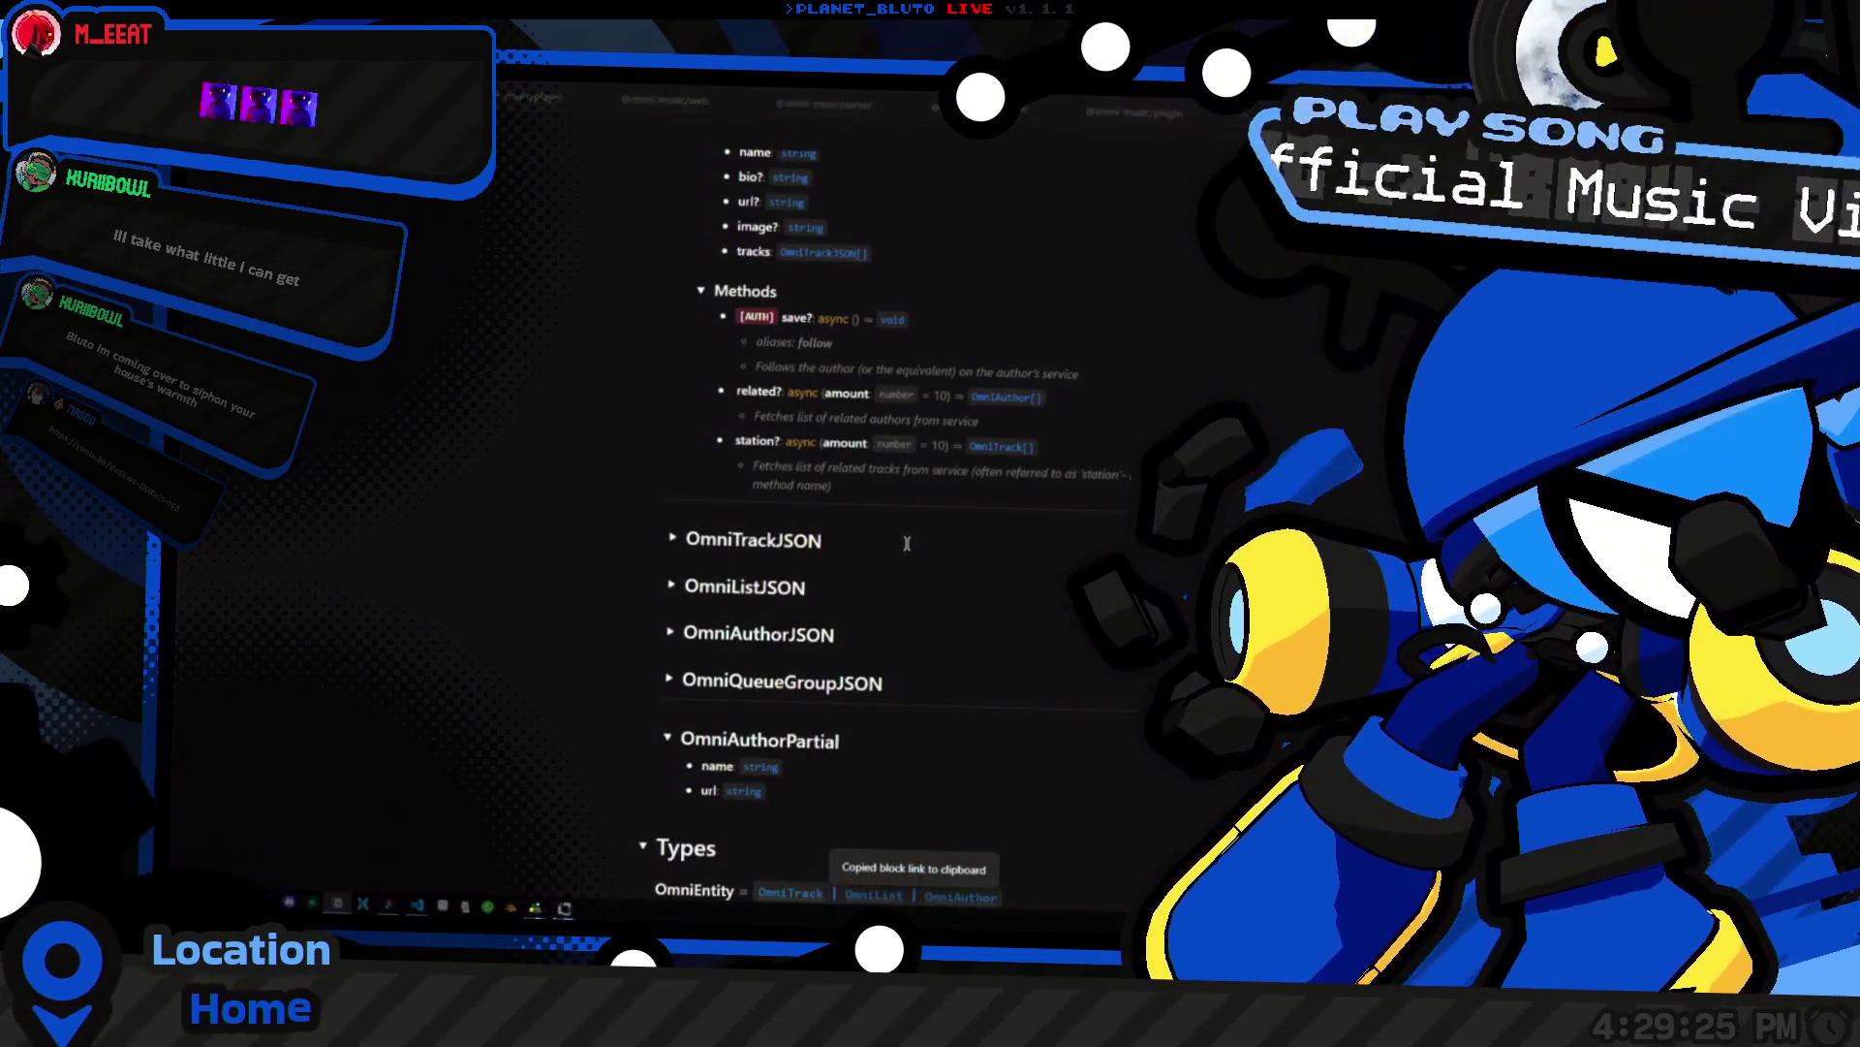
scroll(907, 542, "up", 5)
scroll(862, 581, "down", 8)
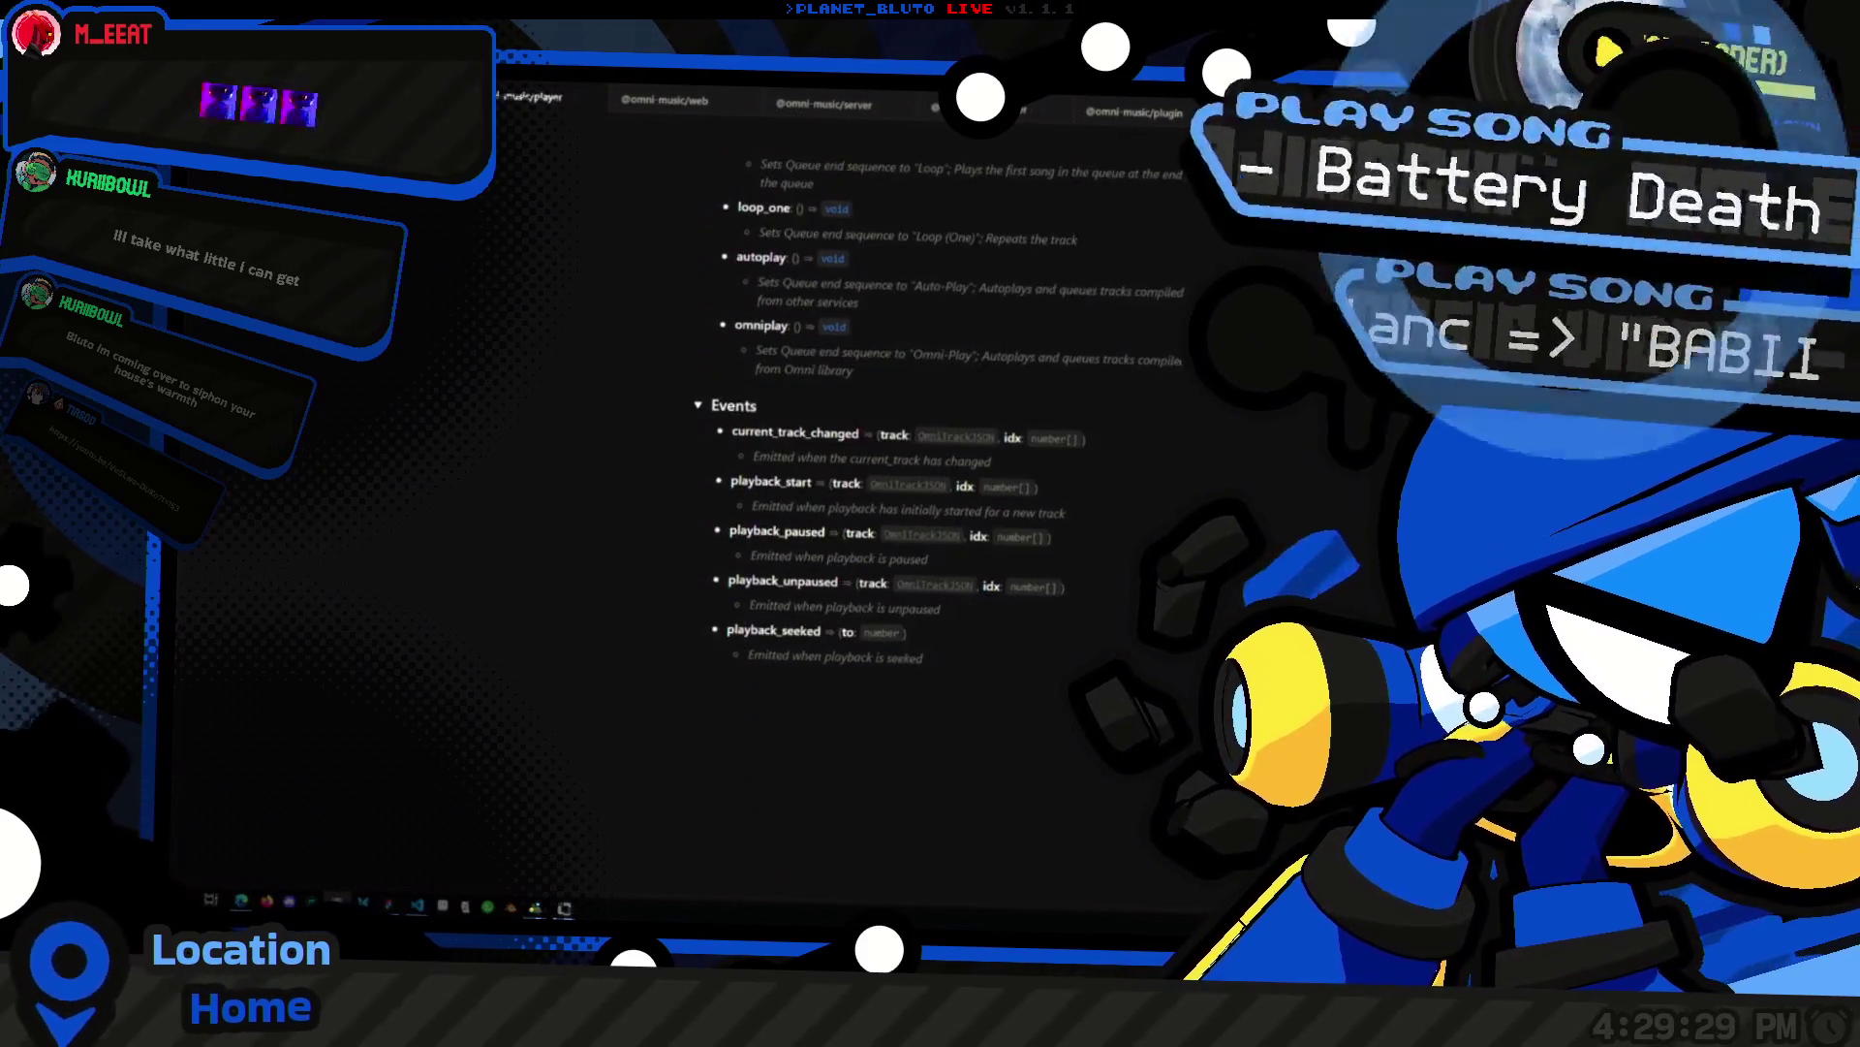
scroll(980, 557, "up", 8)
scroll(878, 533, "up", 10)
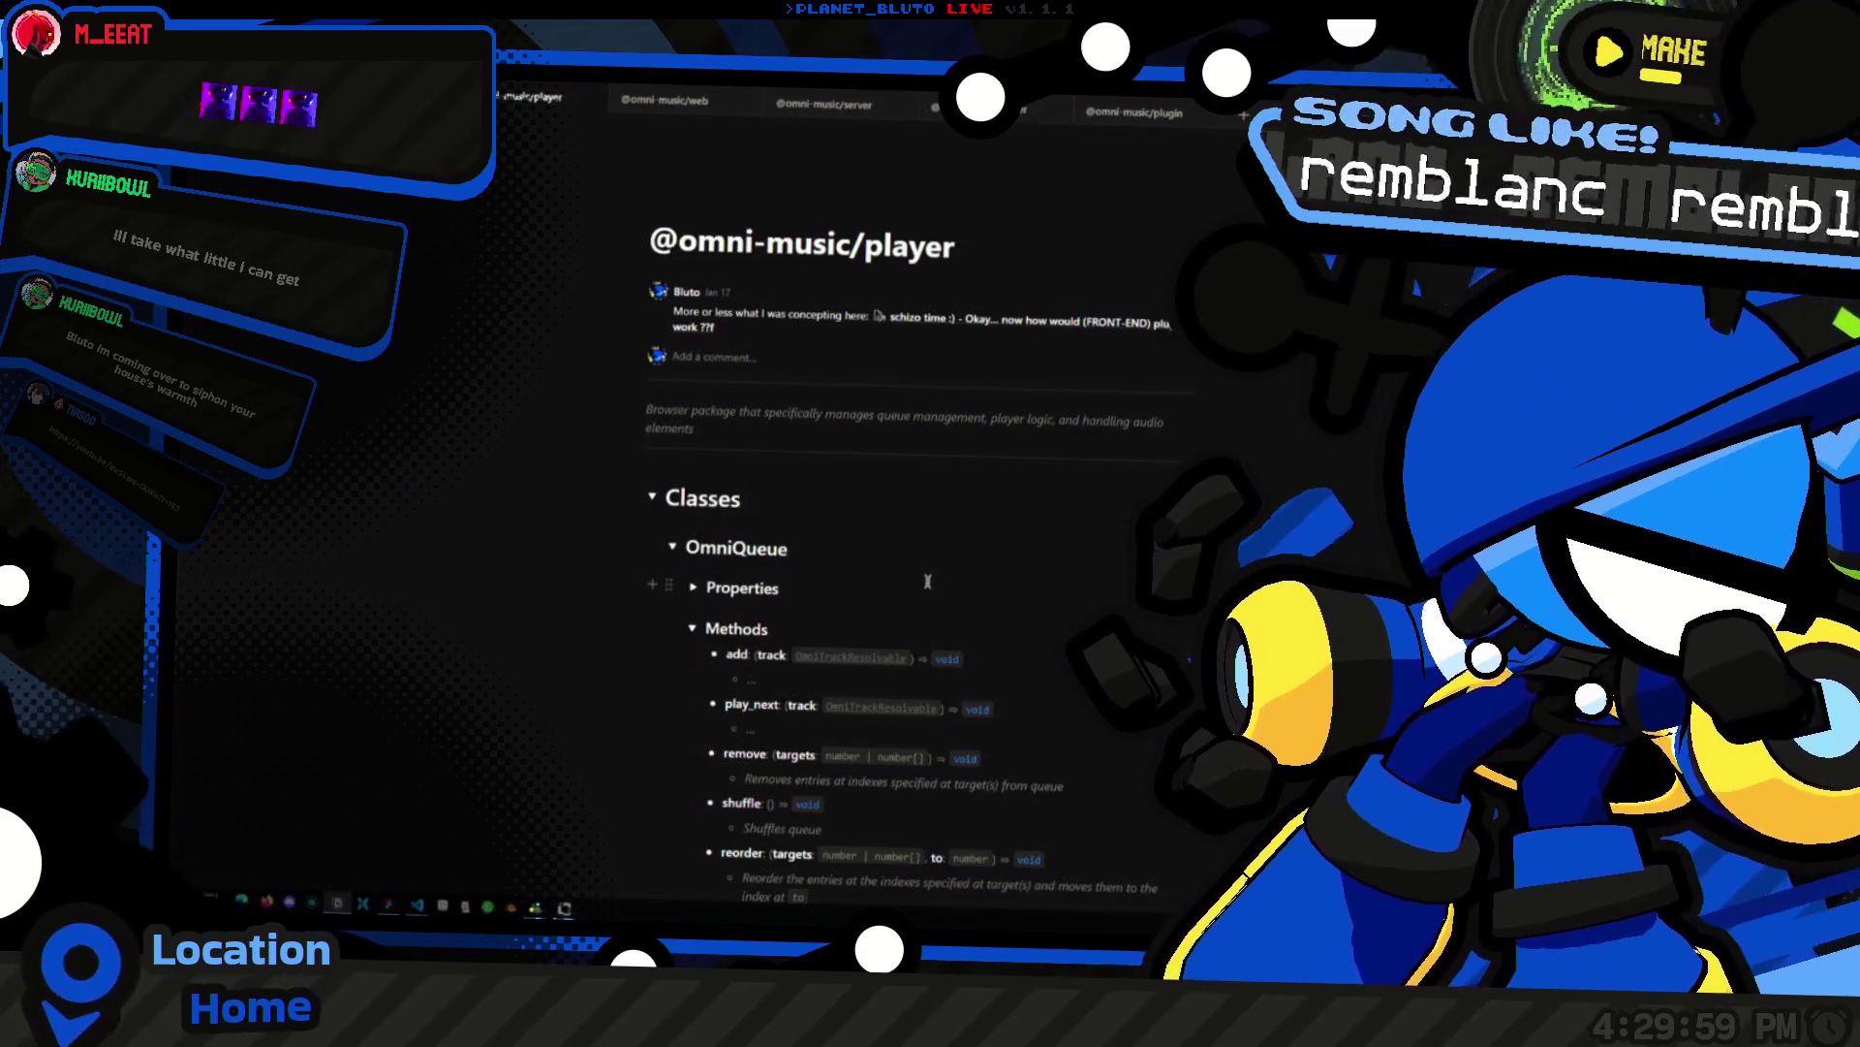
scroll(935, 620, "down", 2)
scroll(954, 617, "down", 2)
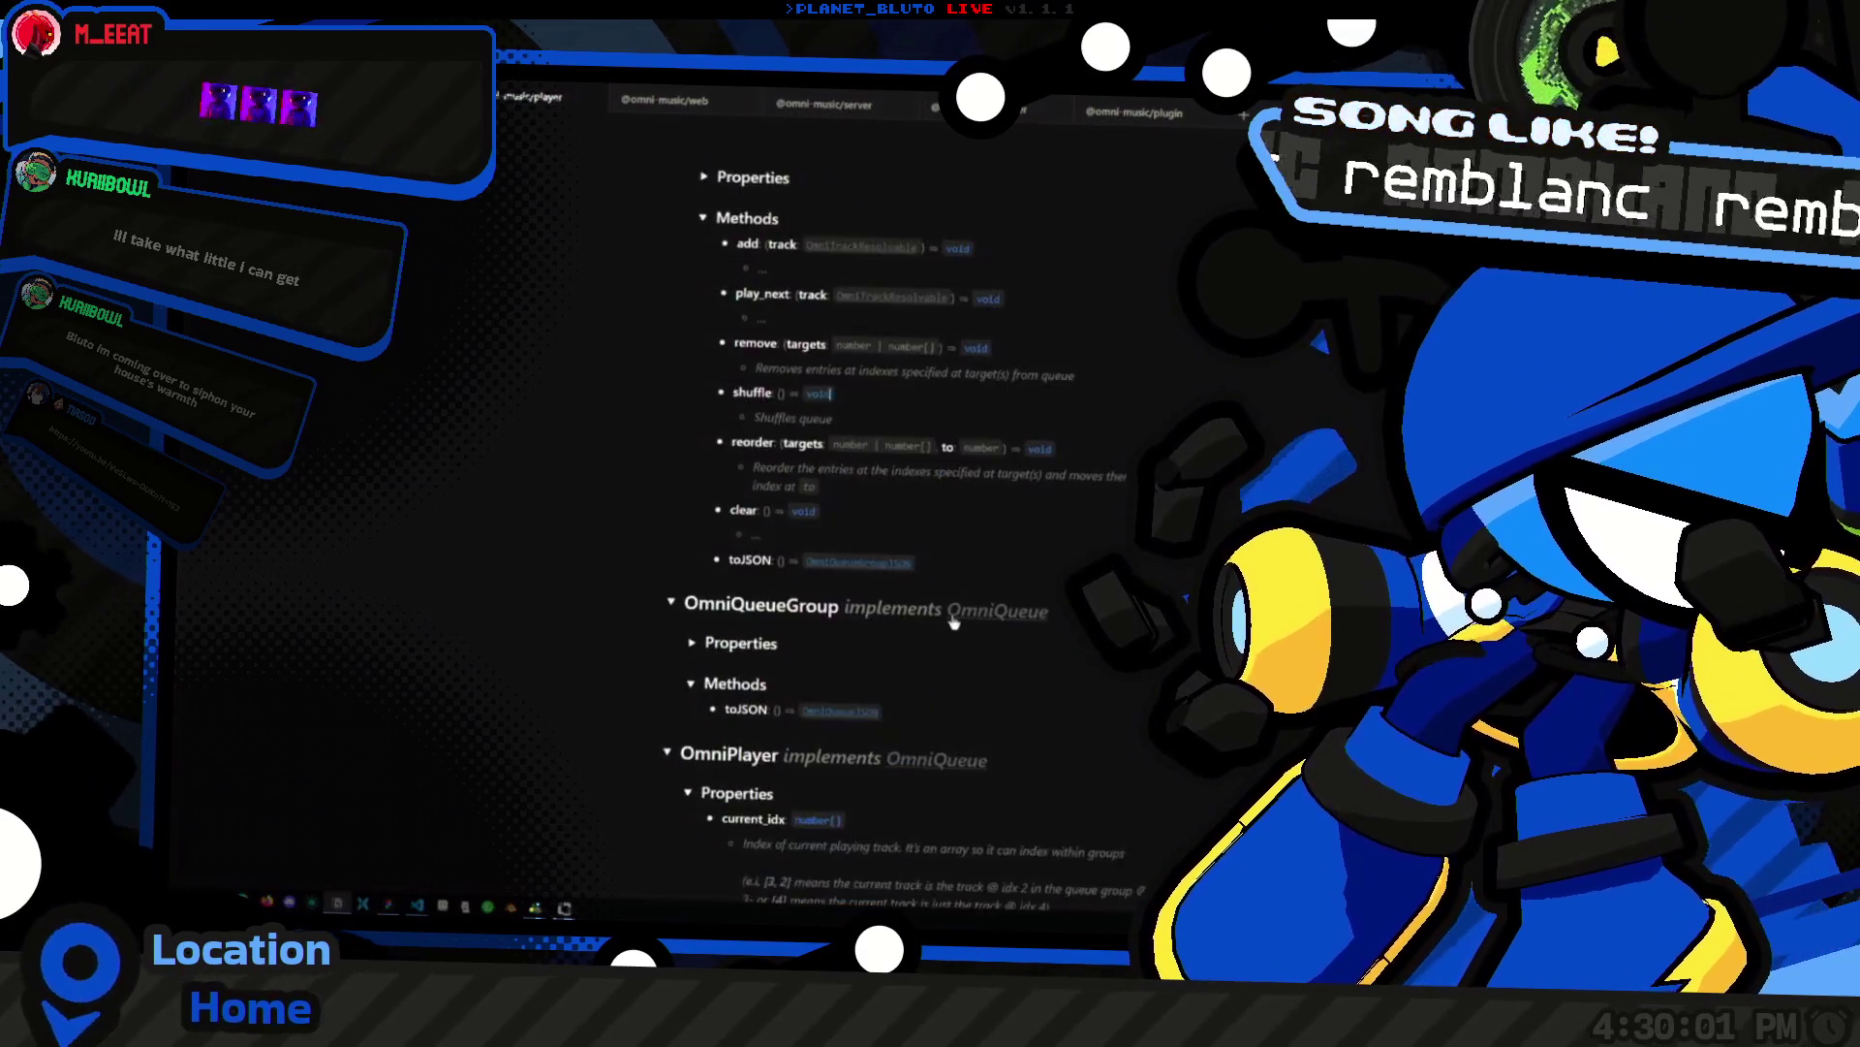
scroll(953, 621, "down", 1)
scroll(927, 583, "down", 2)
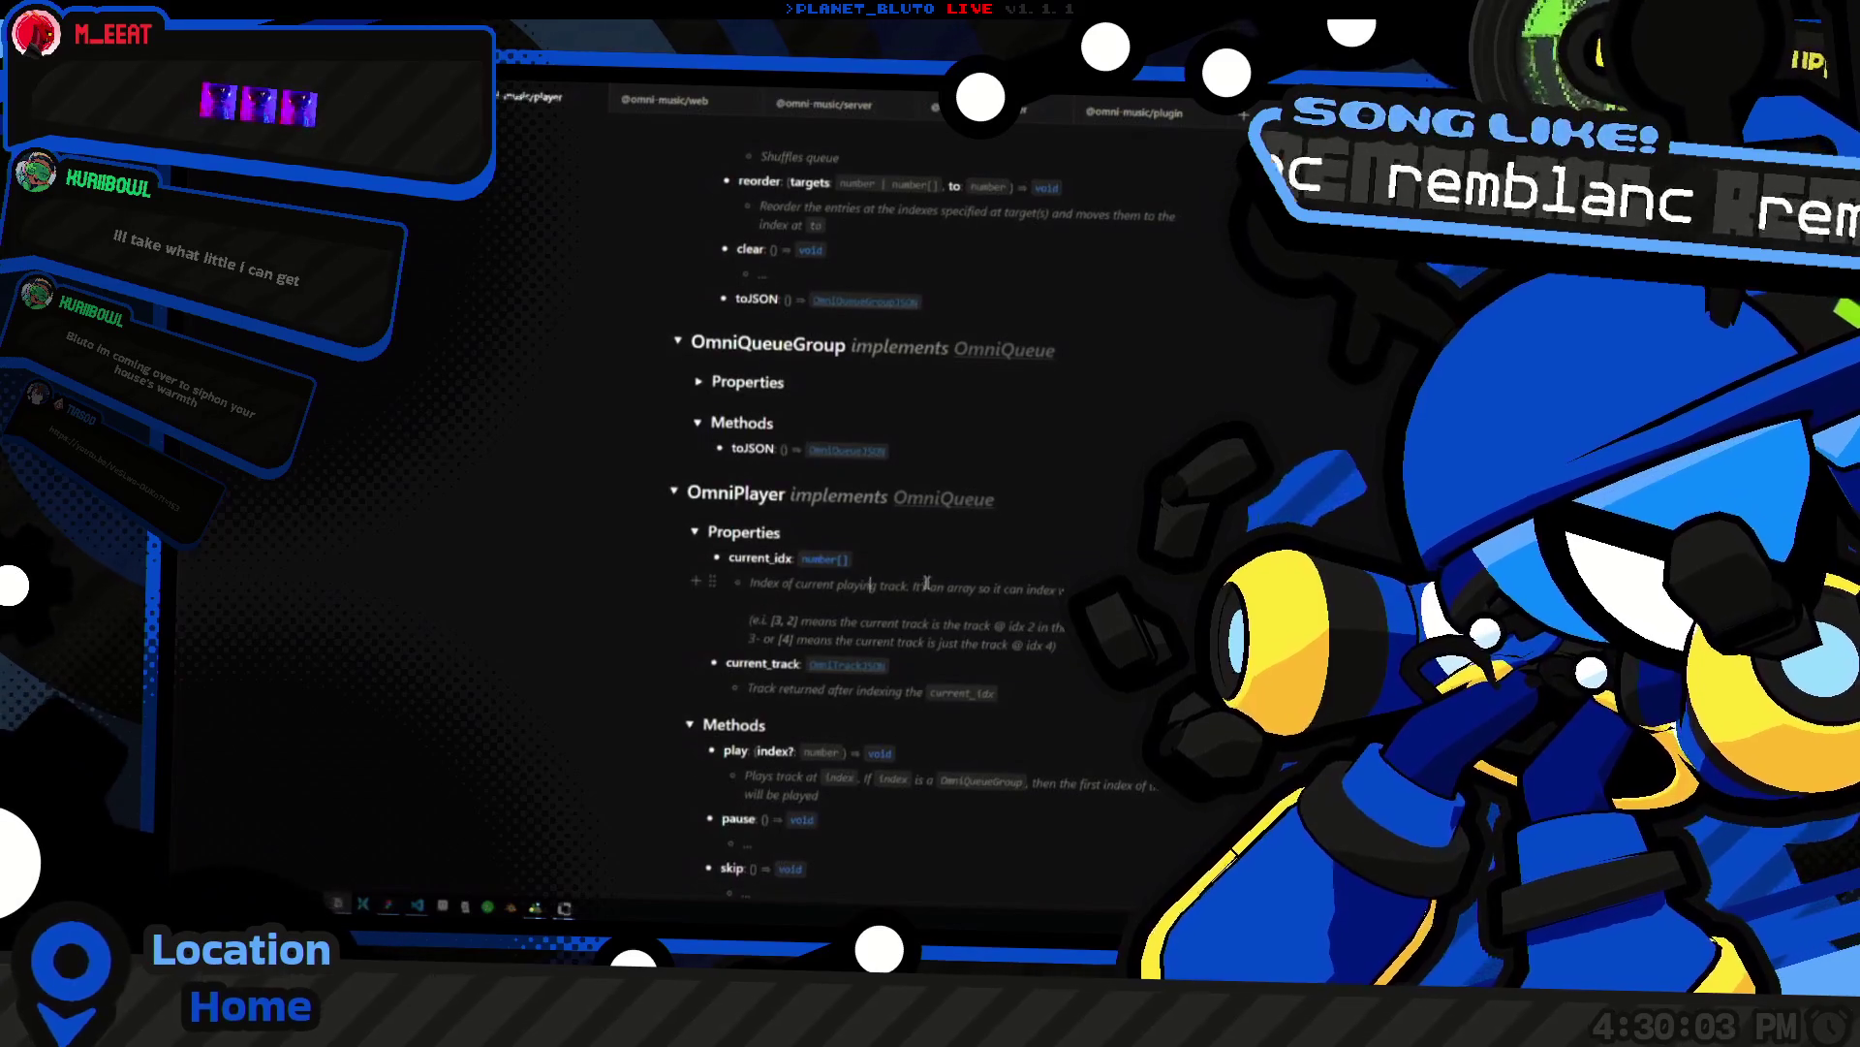
scroll(865, 649, "down", 2)
scroll(1031, 550, "down", 4)
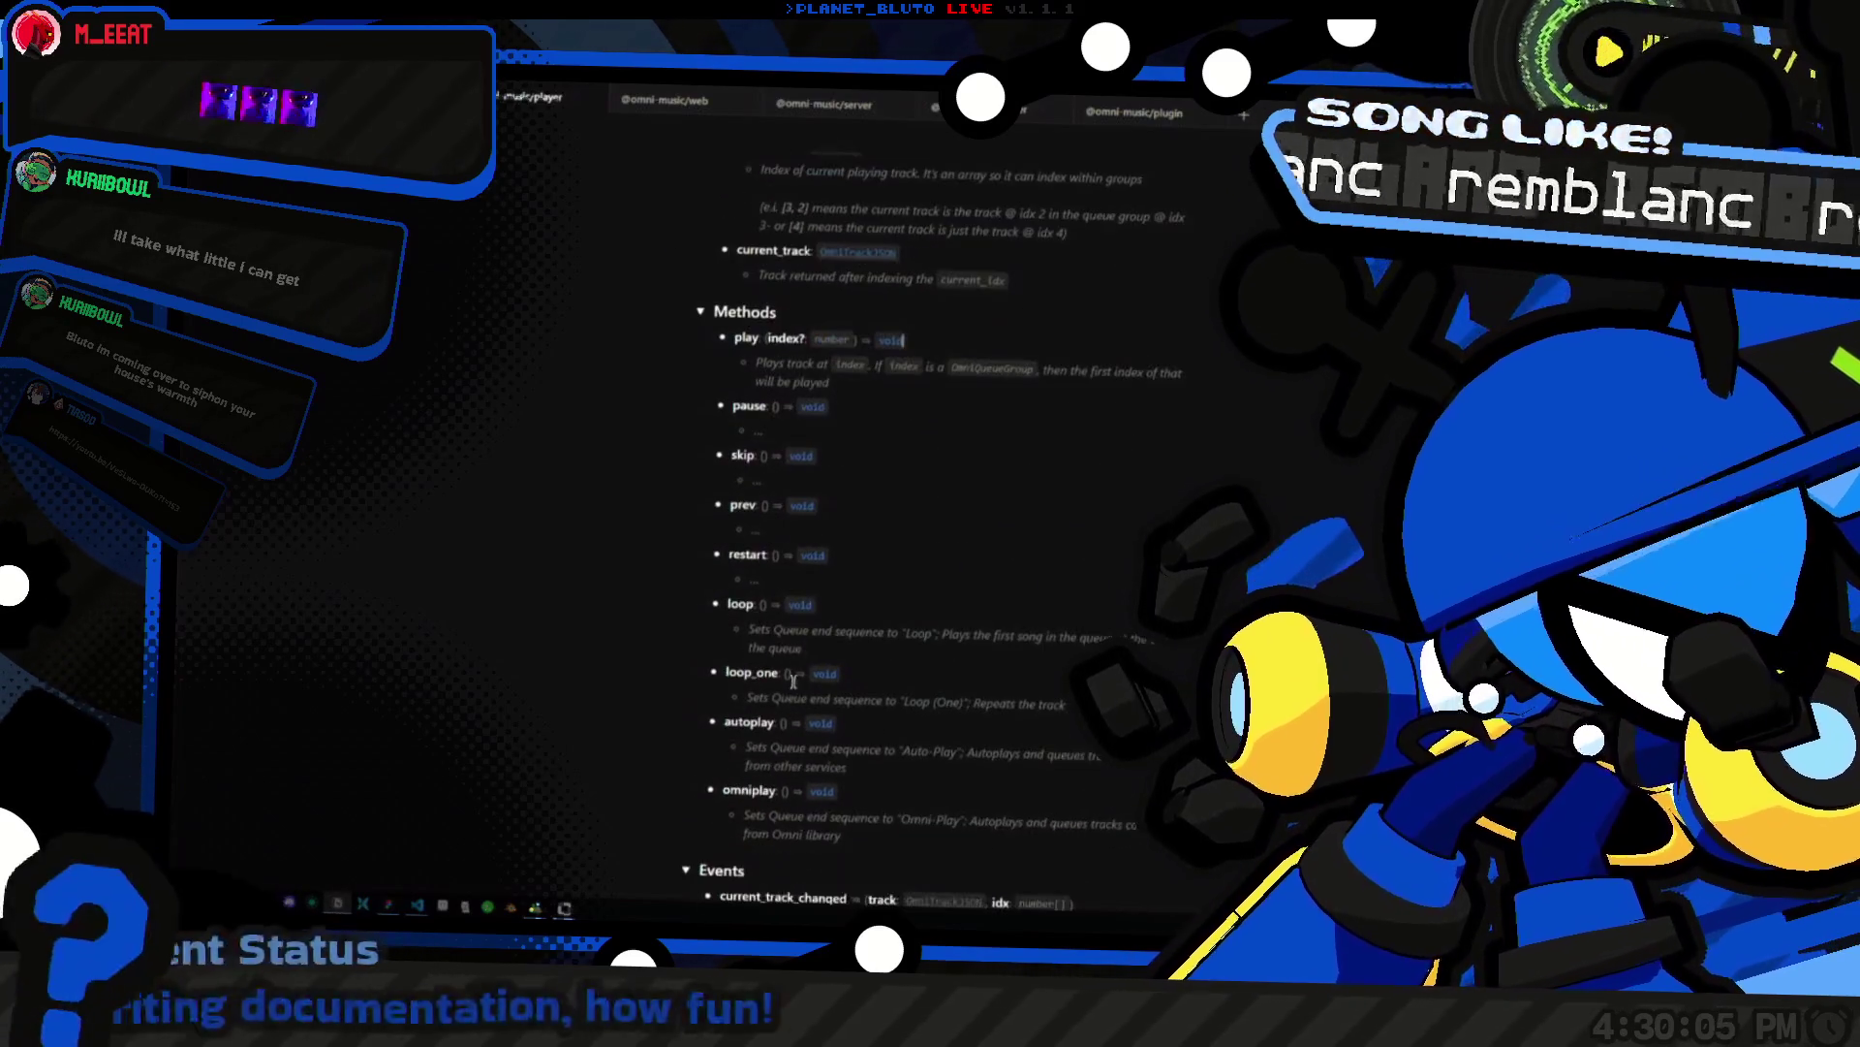
scroll(857, 566, "up", 4)
scroll(858, 566, "up", 3)
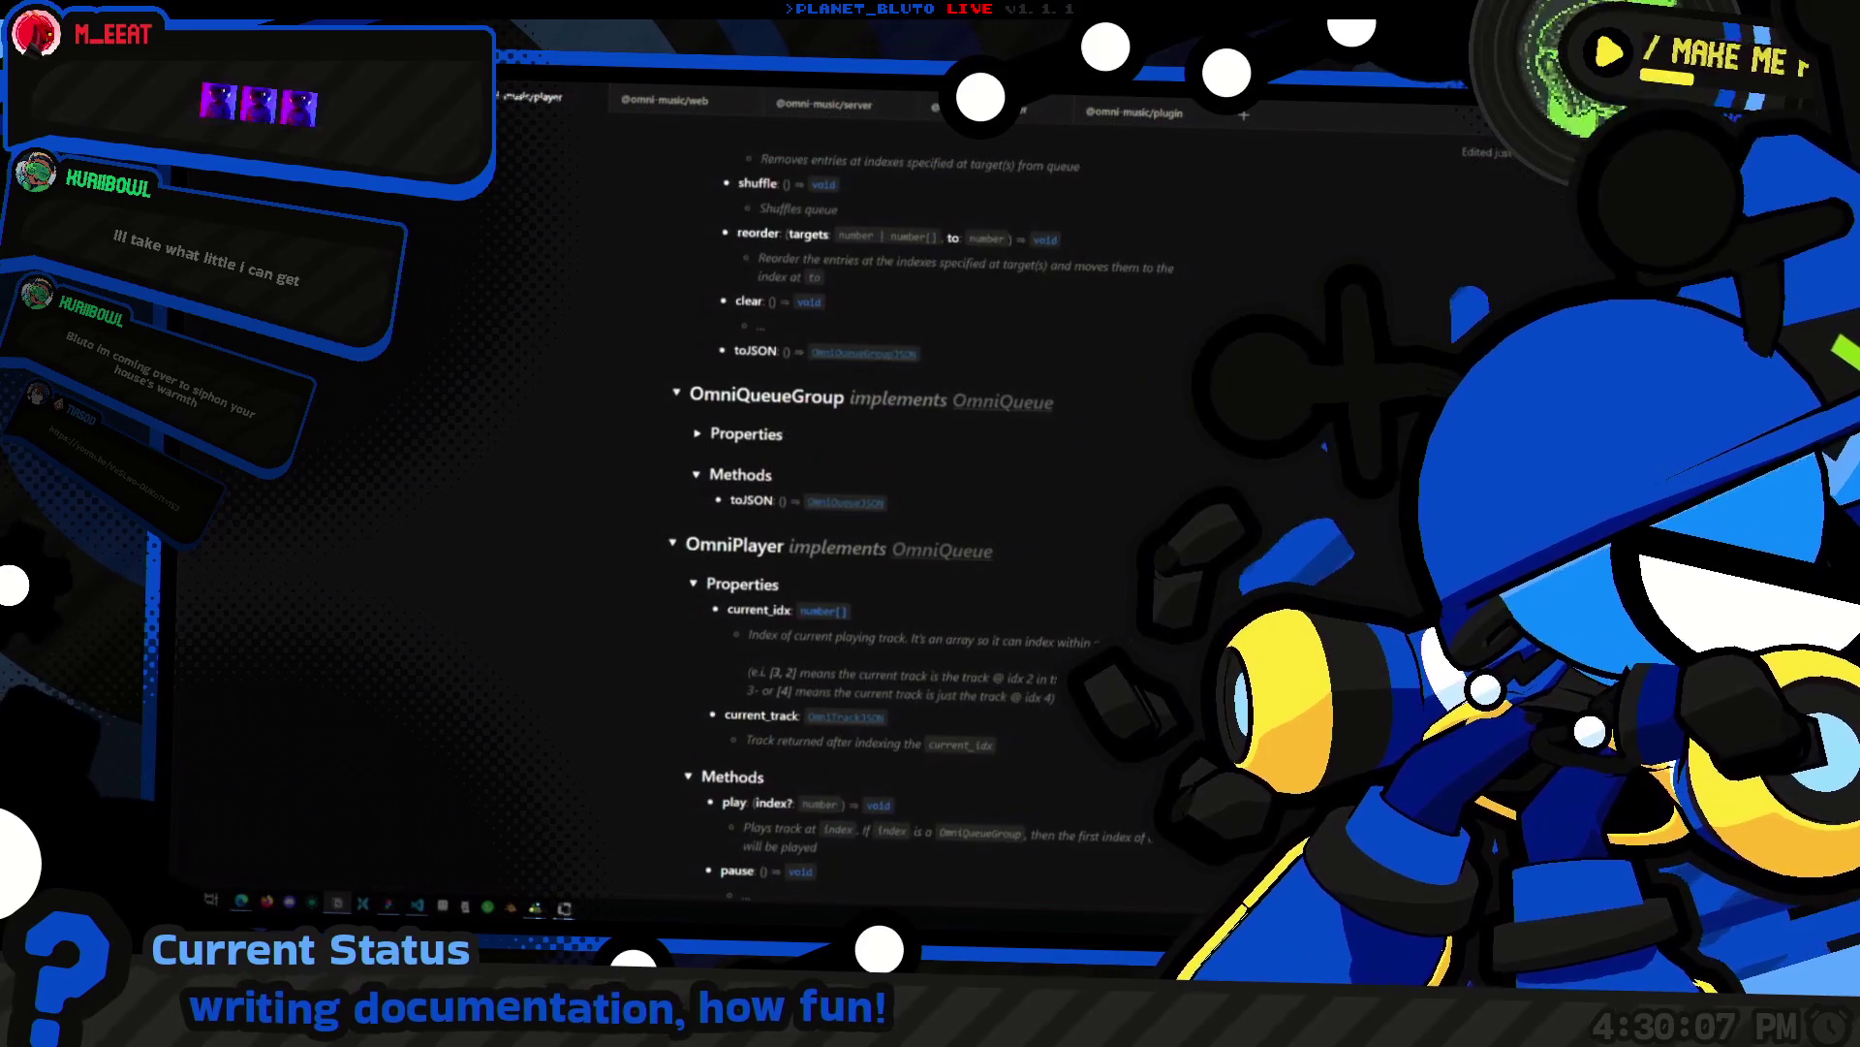
scroll(858, 566, "down", 10)
left_click(925, 533)
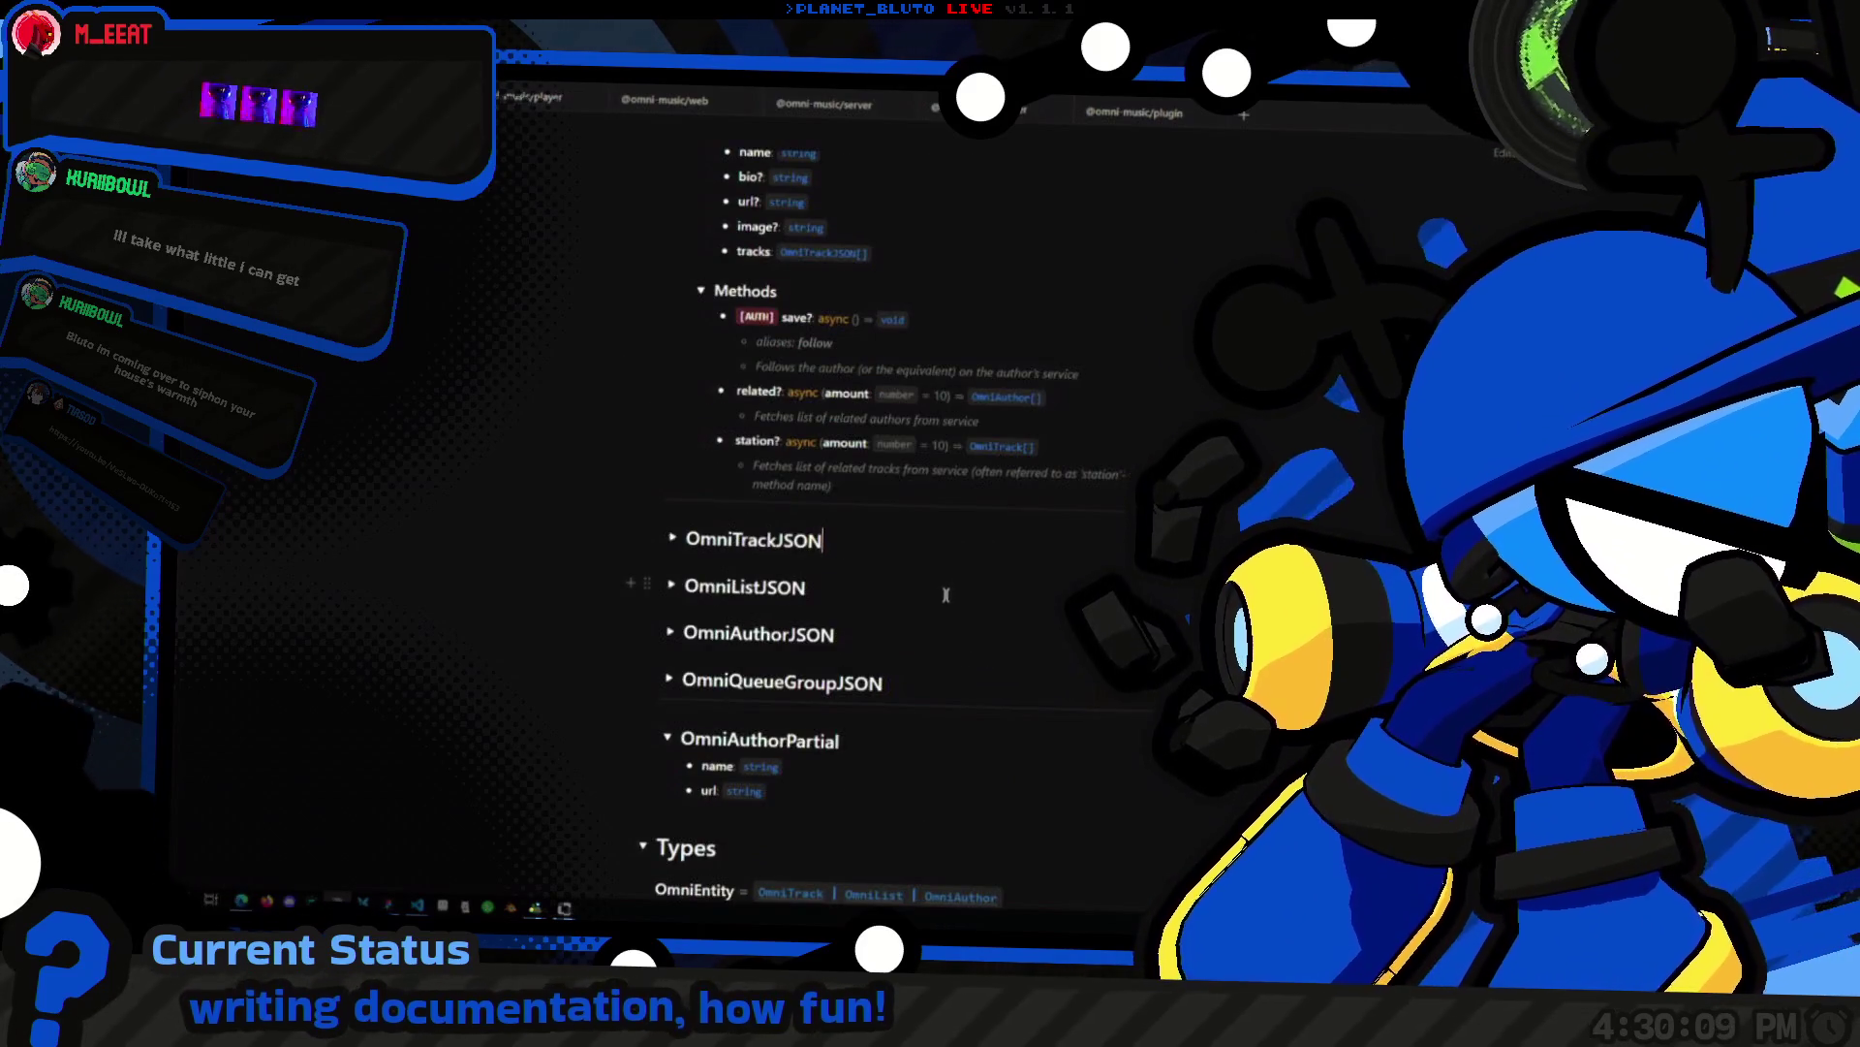
scroll(932, 576, "down", 3)
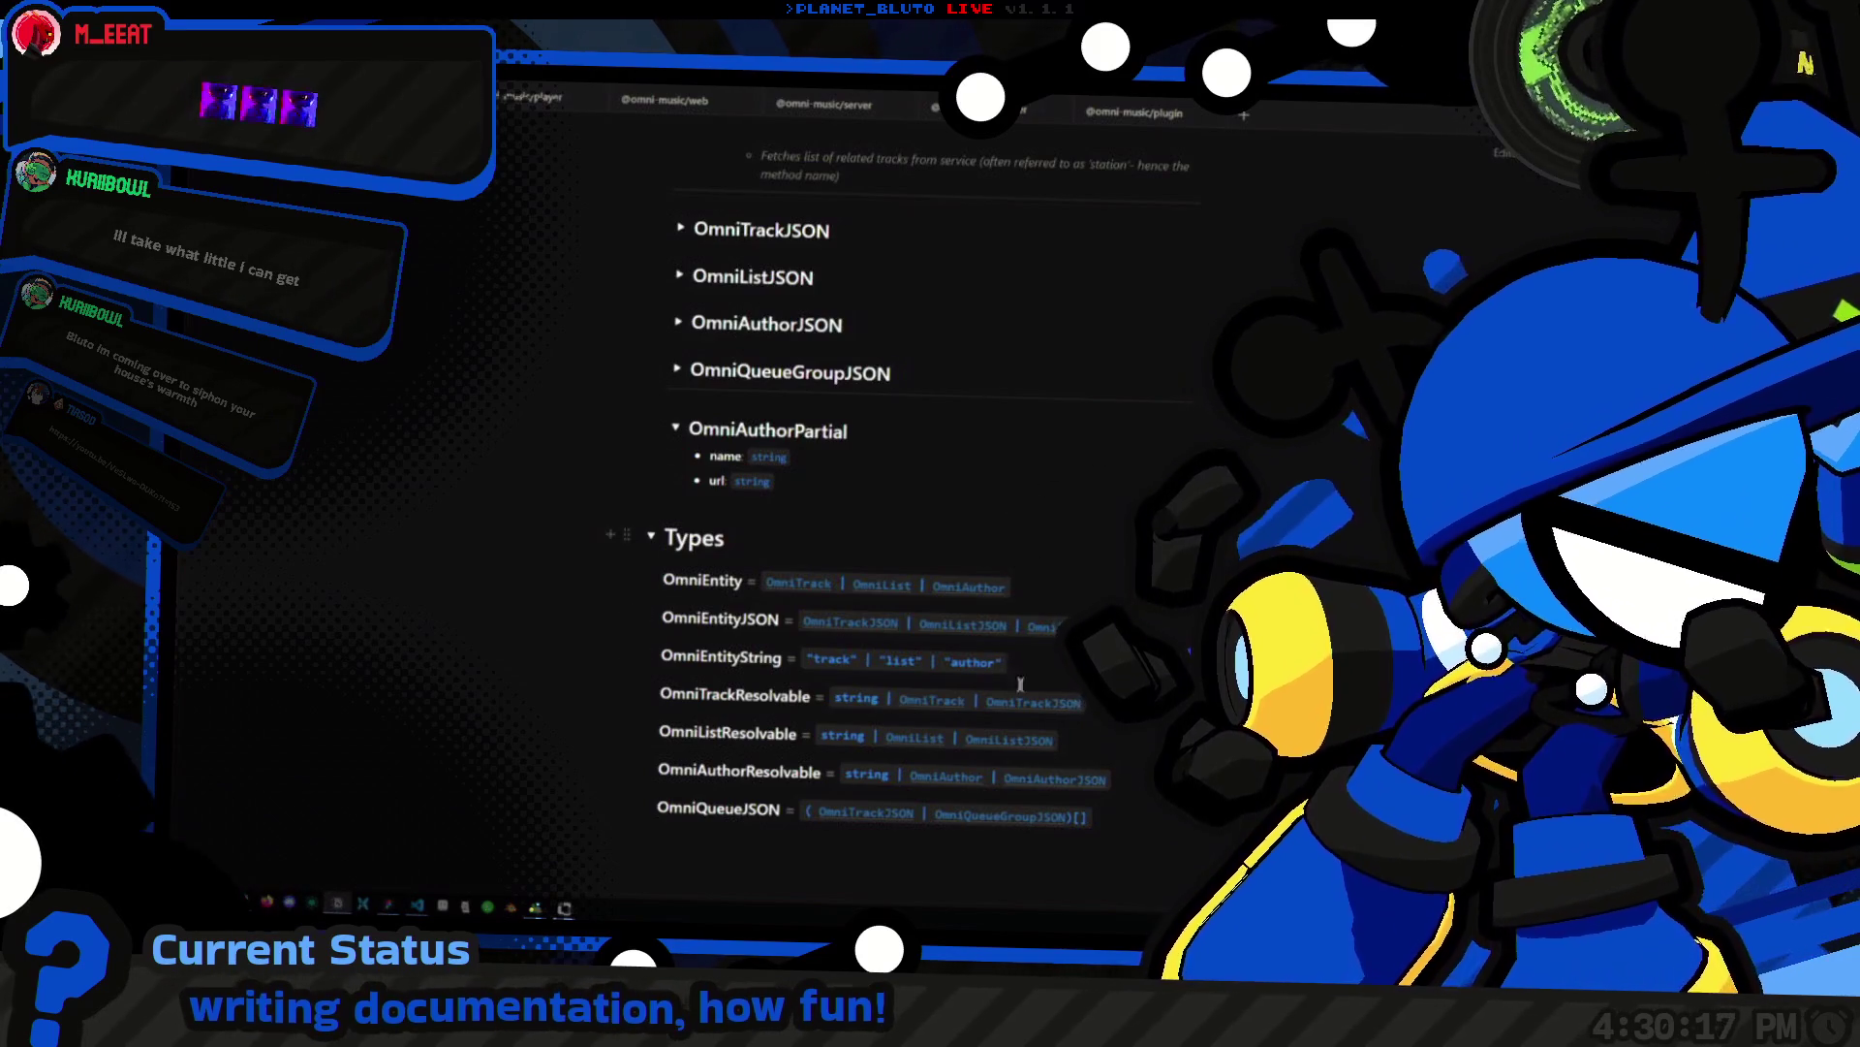
scroll(959, 635, "up", 5)
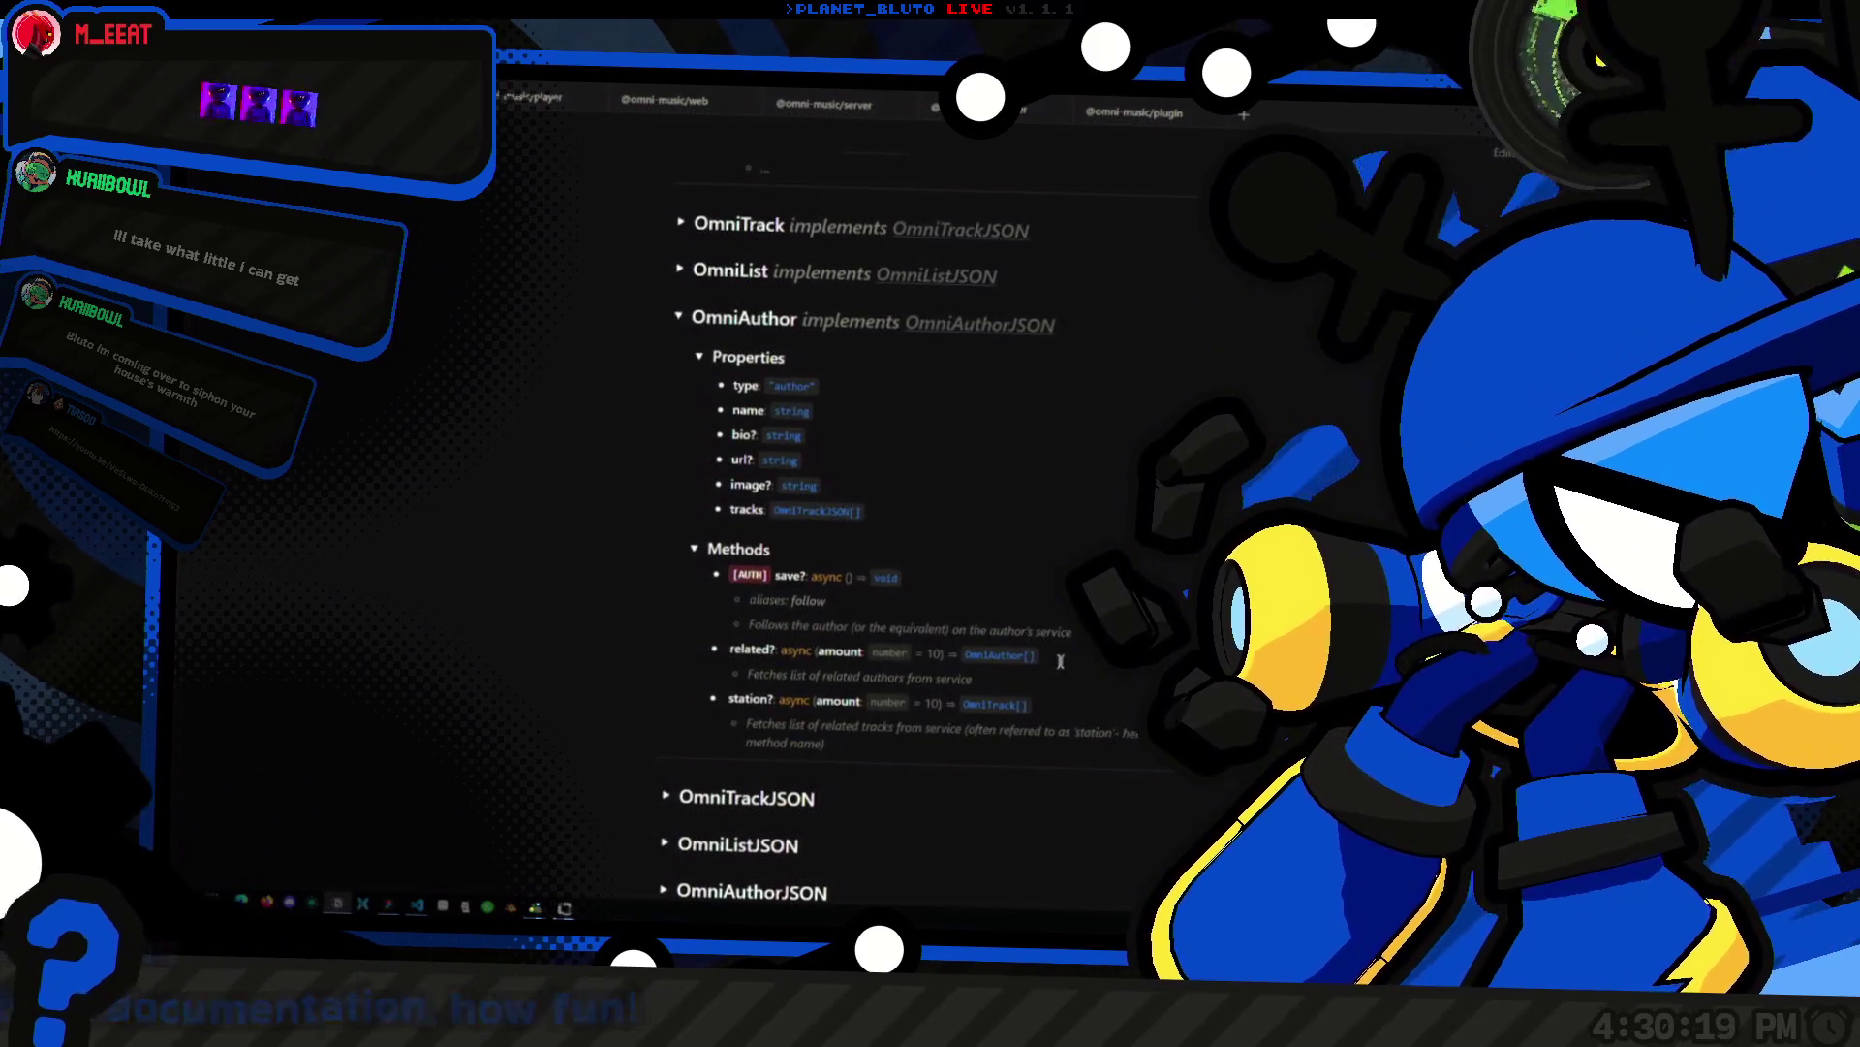
scroll(1060, 660, "up", 2)
scroll(910, 596, "up", 3)
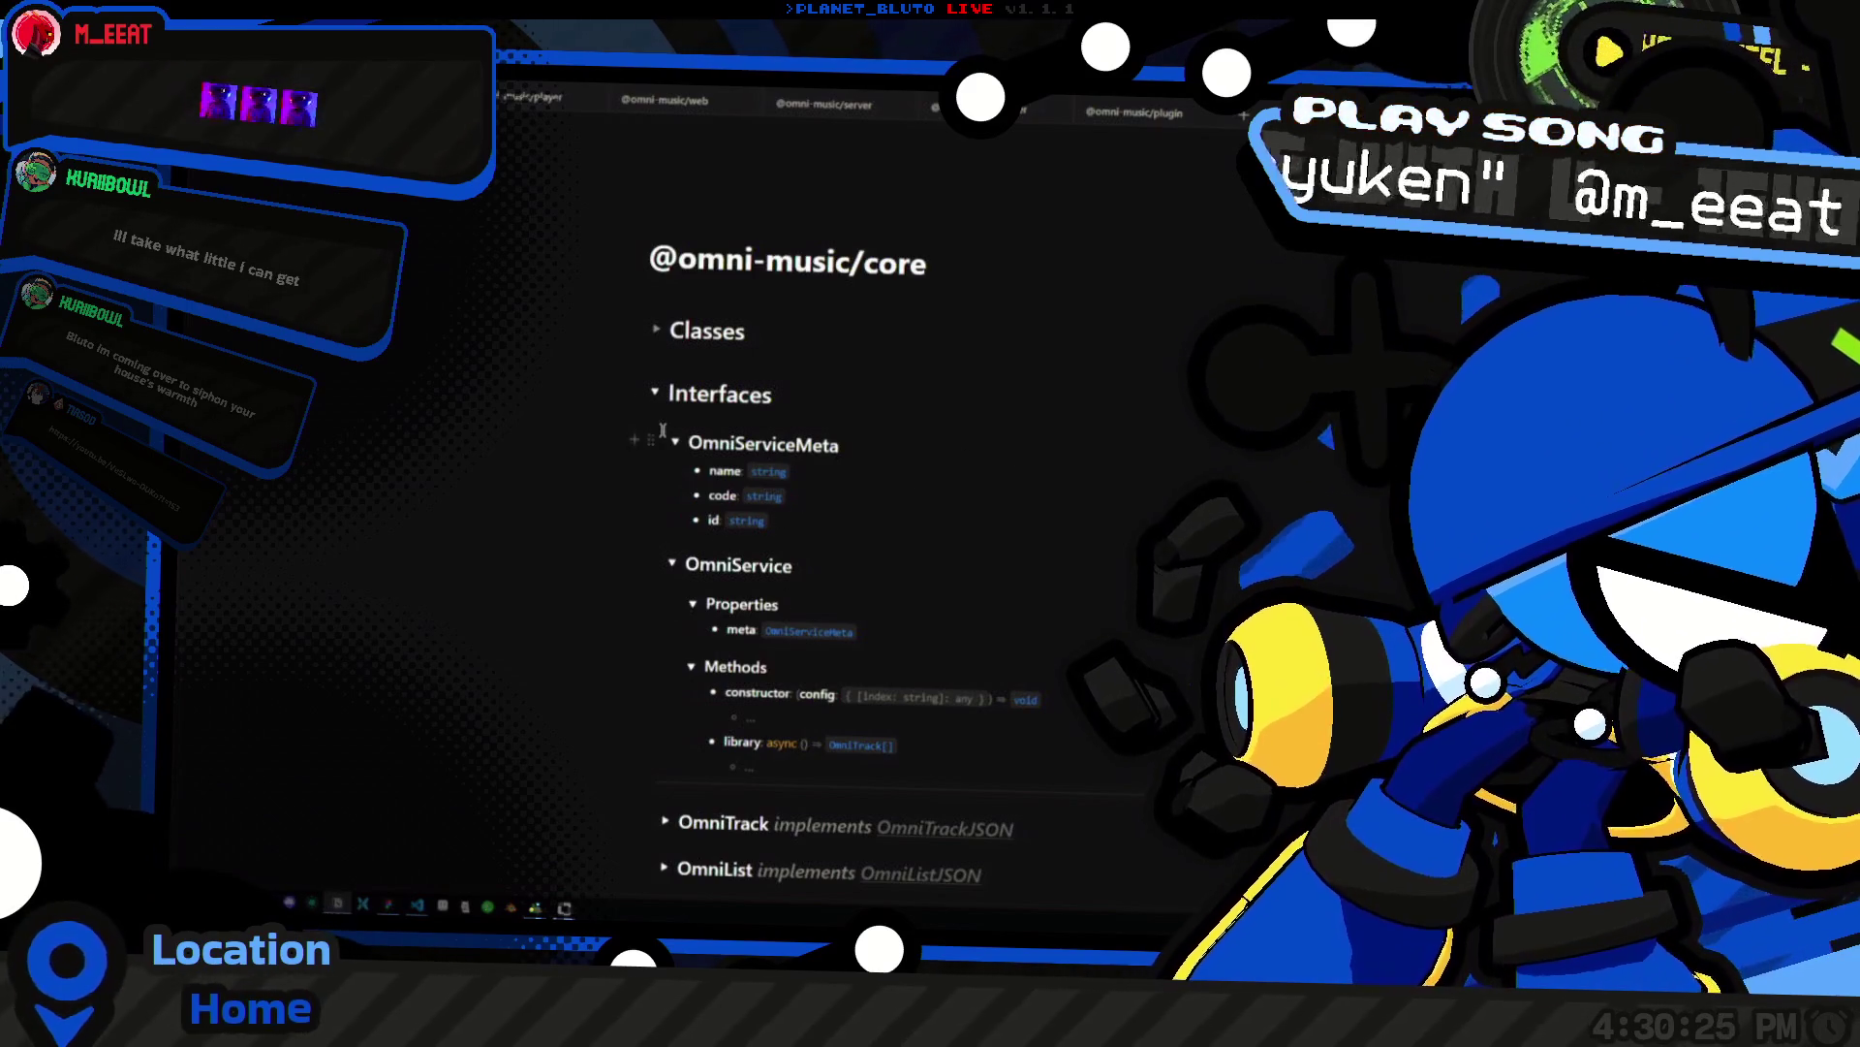
Review the Types list and expand the OmniQueueGroupJSON section
scroll(984, 580, "down", 7)
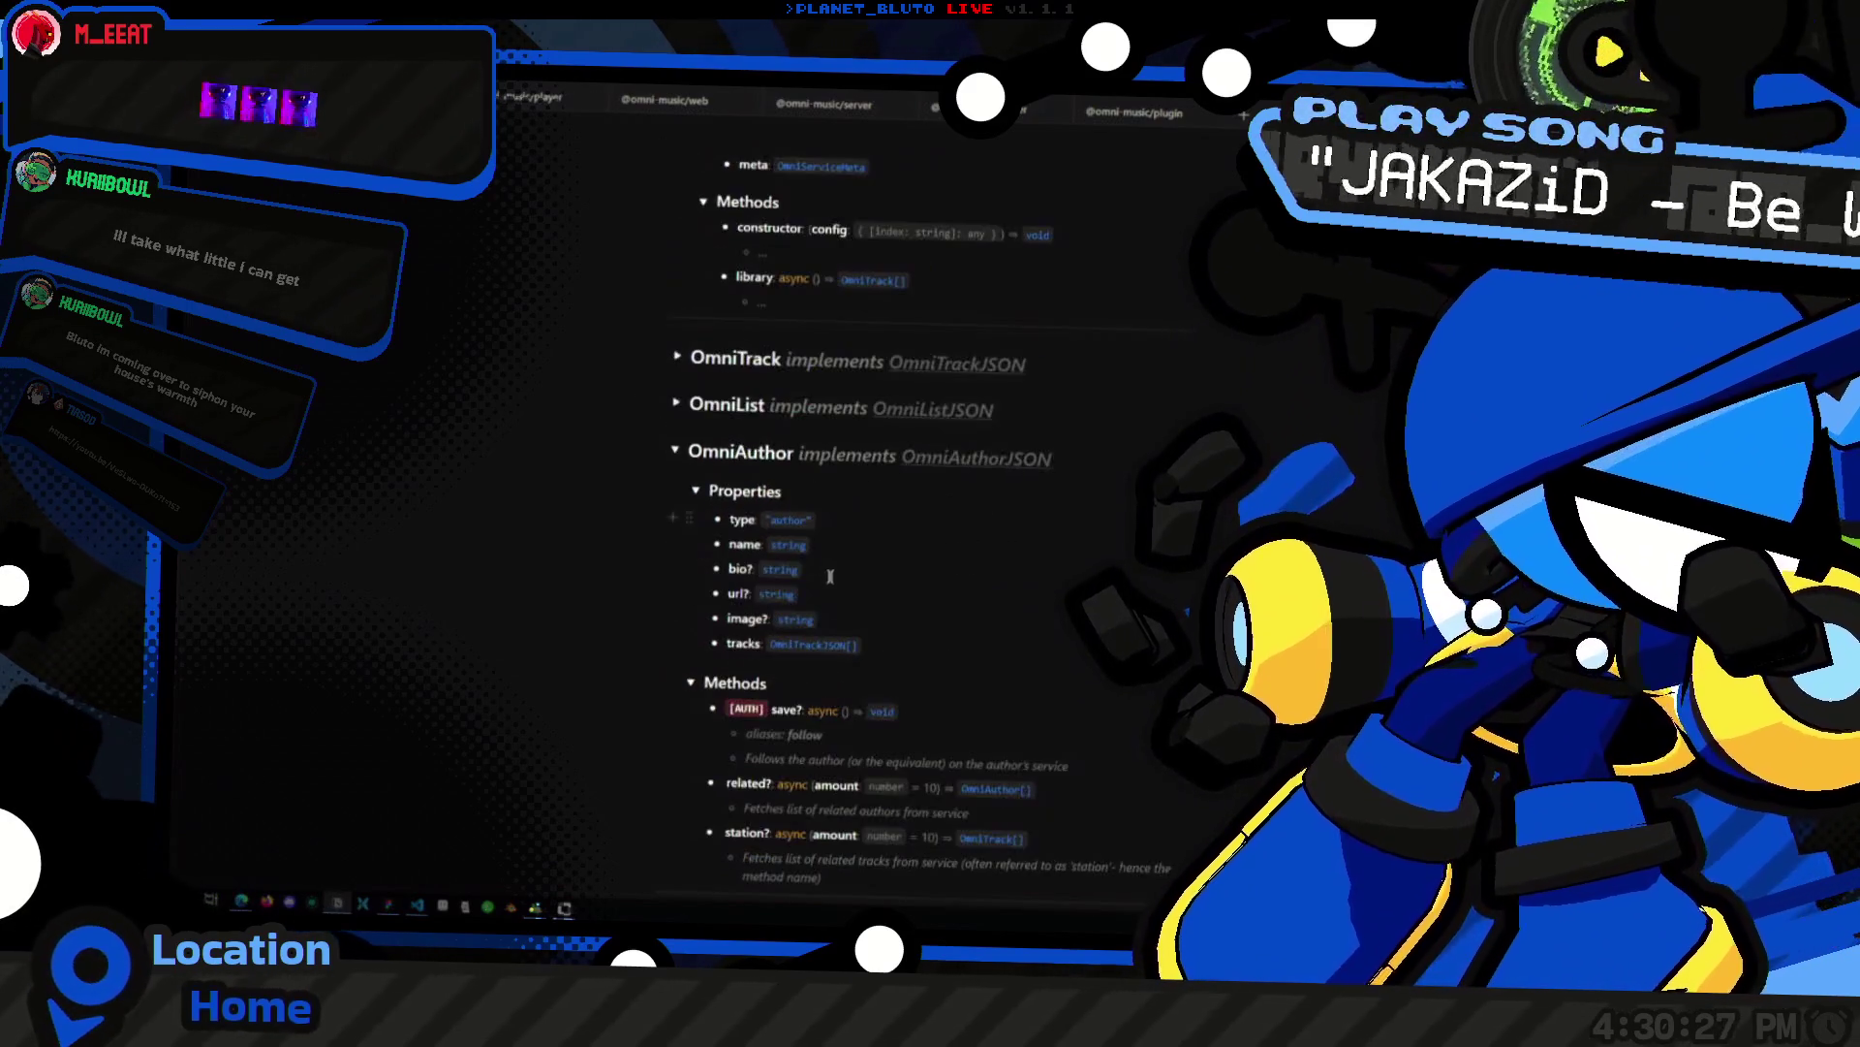
scroll(984, 580, "up", 2)
scroll(998, 576, "down", 2)
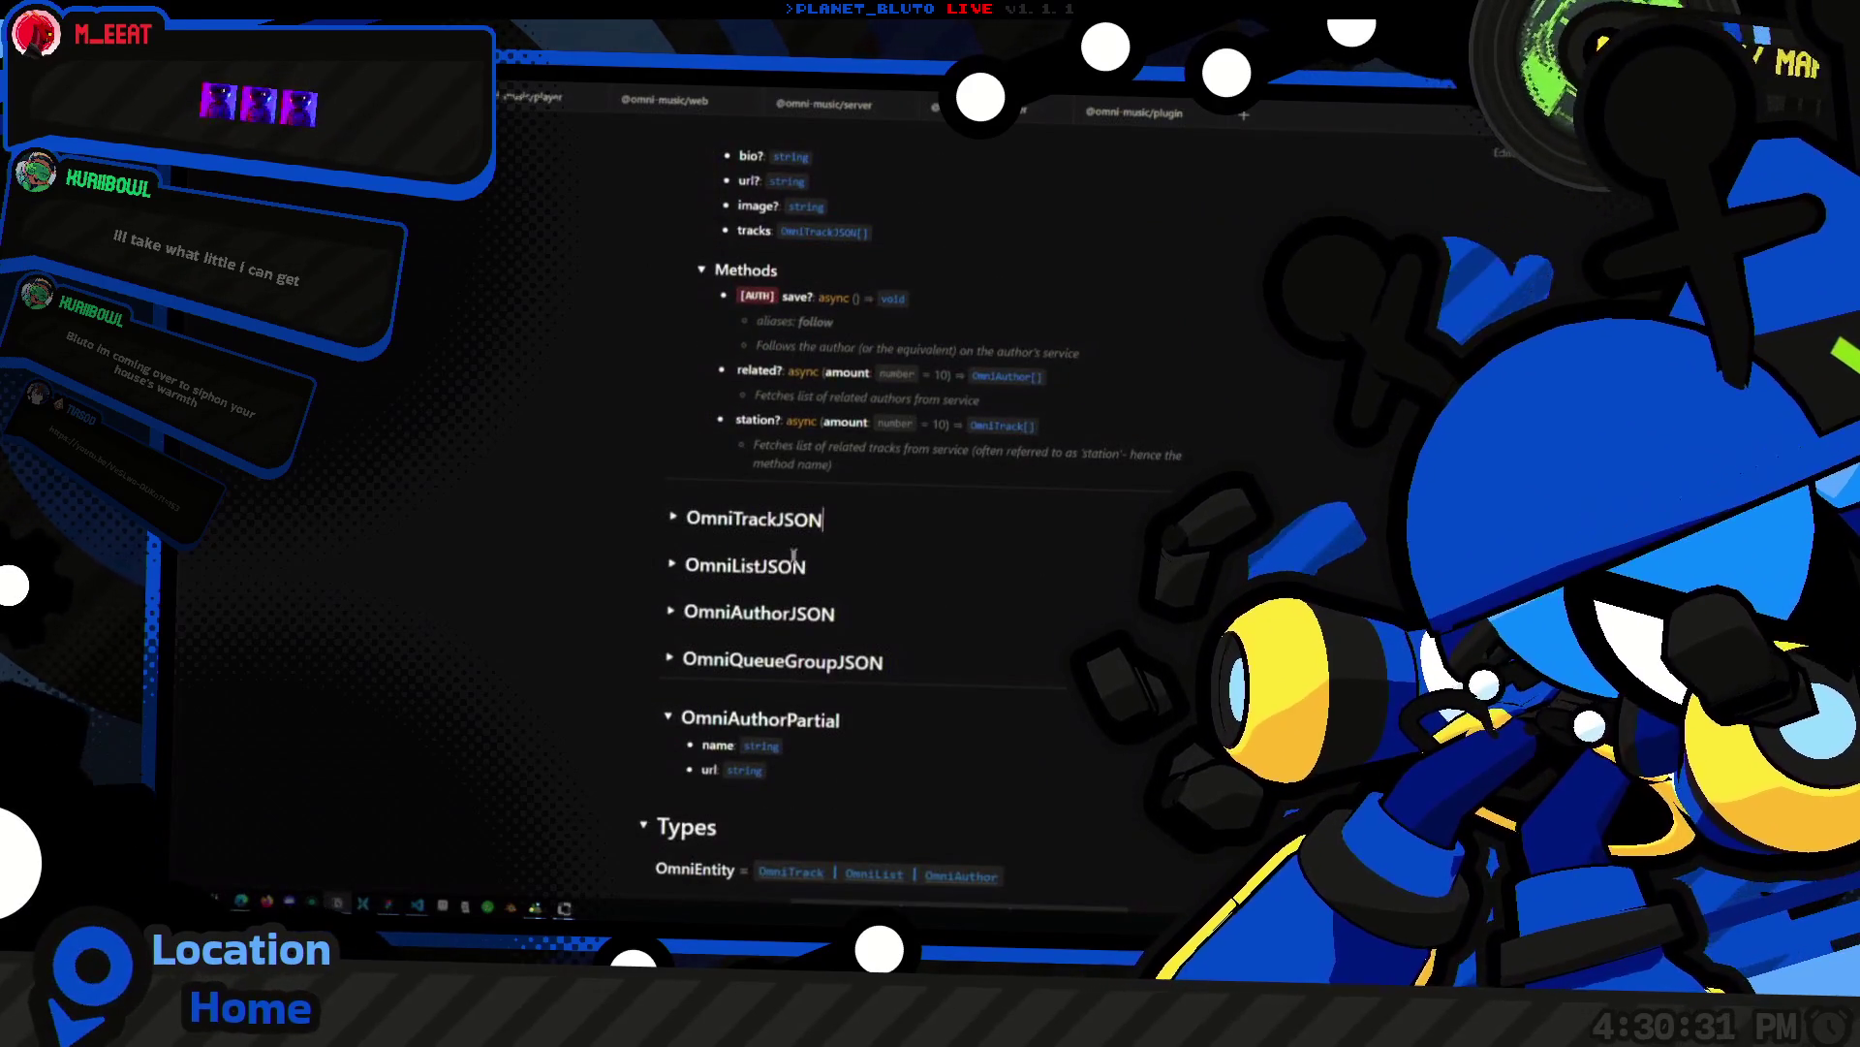
left_click(648, 520)
key("Escape")
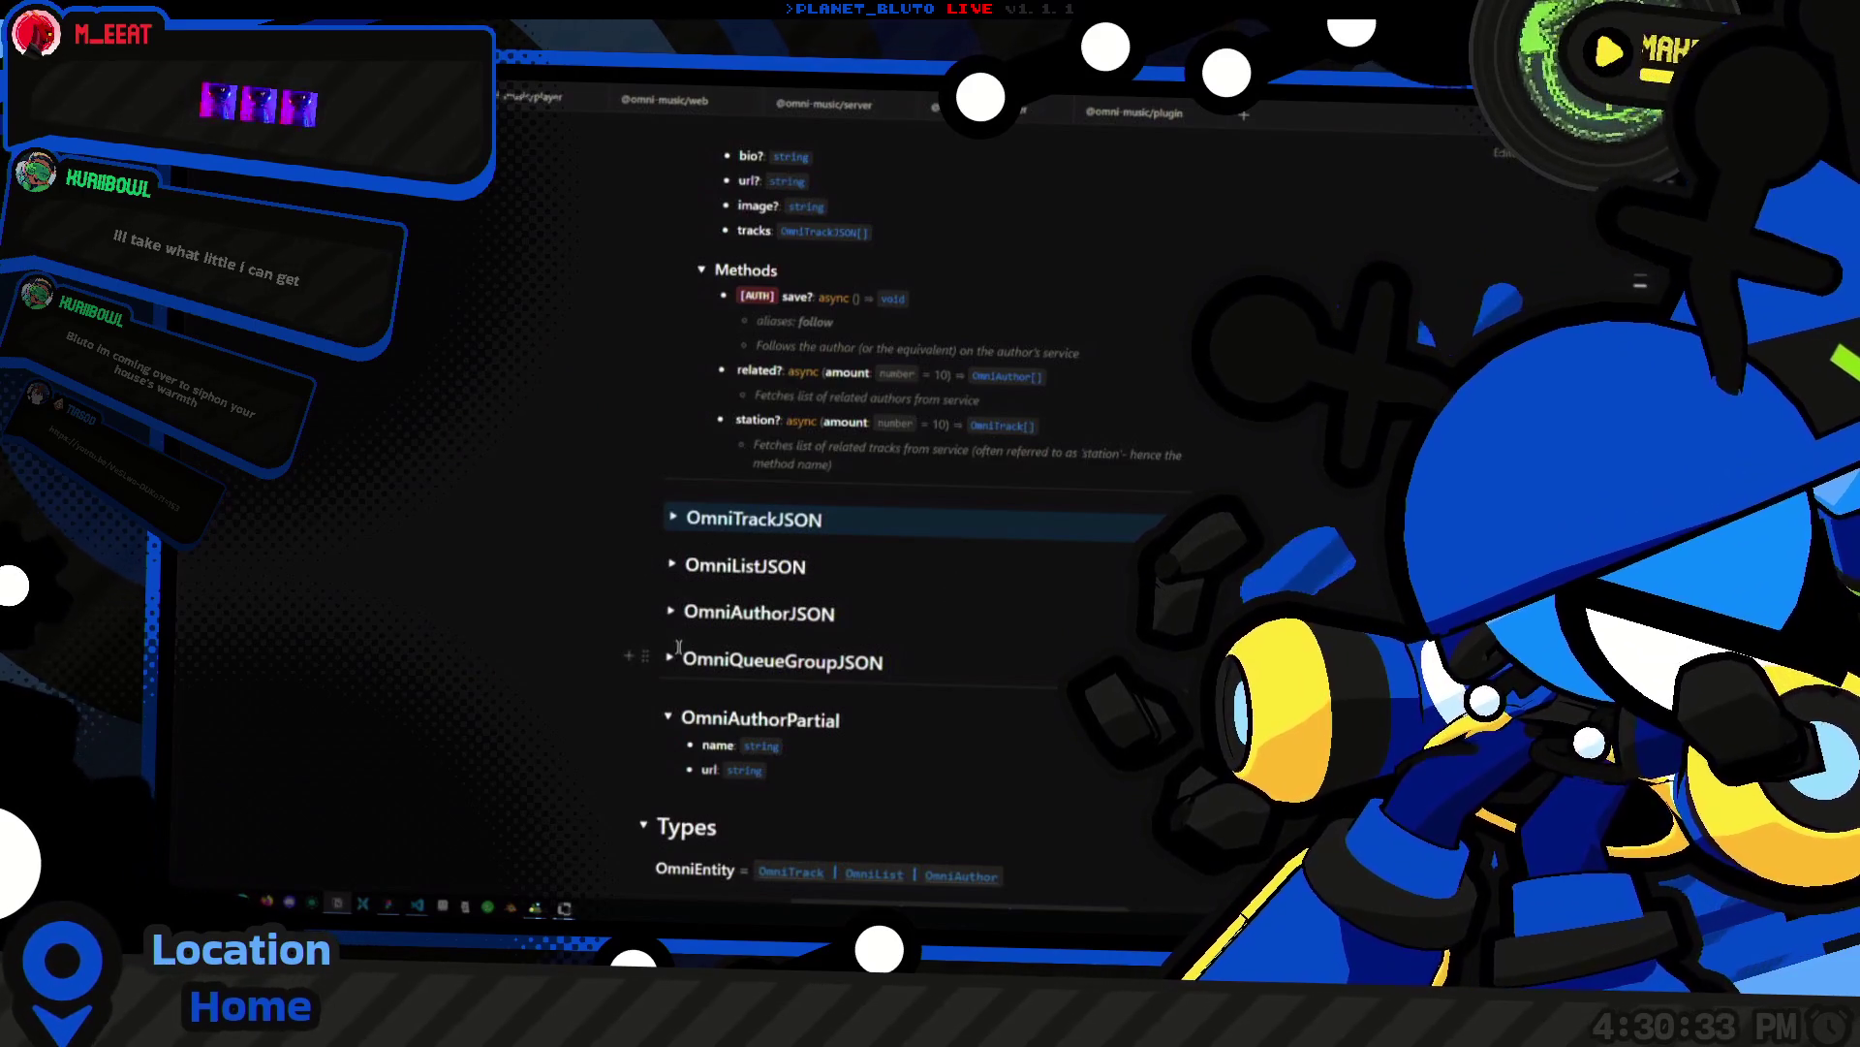
left_click(670, 657)
Expand the OmniList and OmniTrack sections, then scroll to OmniQueueGroup and OmniPlayer
scroll(678, 484, "up", 10)
scroll(681, 331, "down", 3)
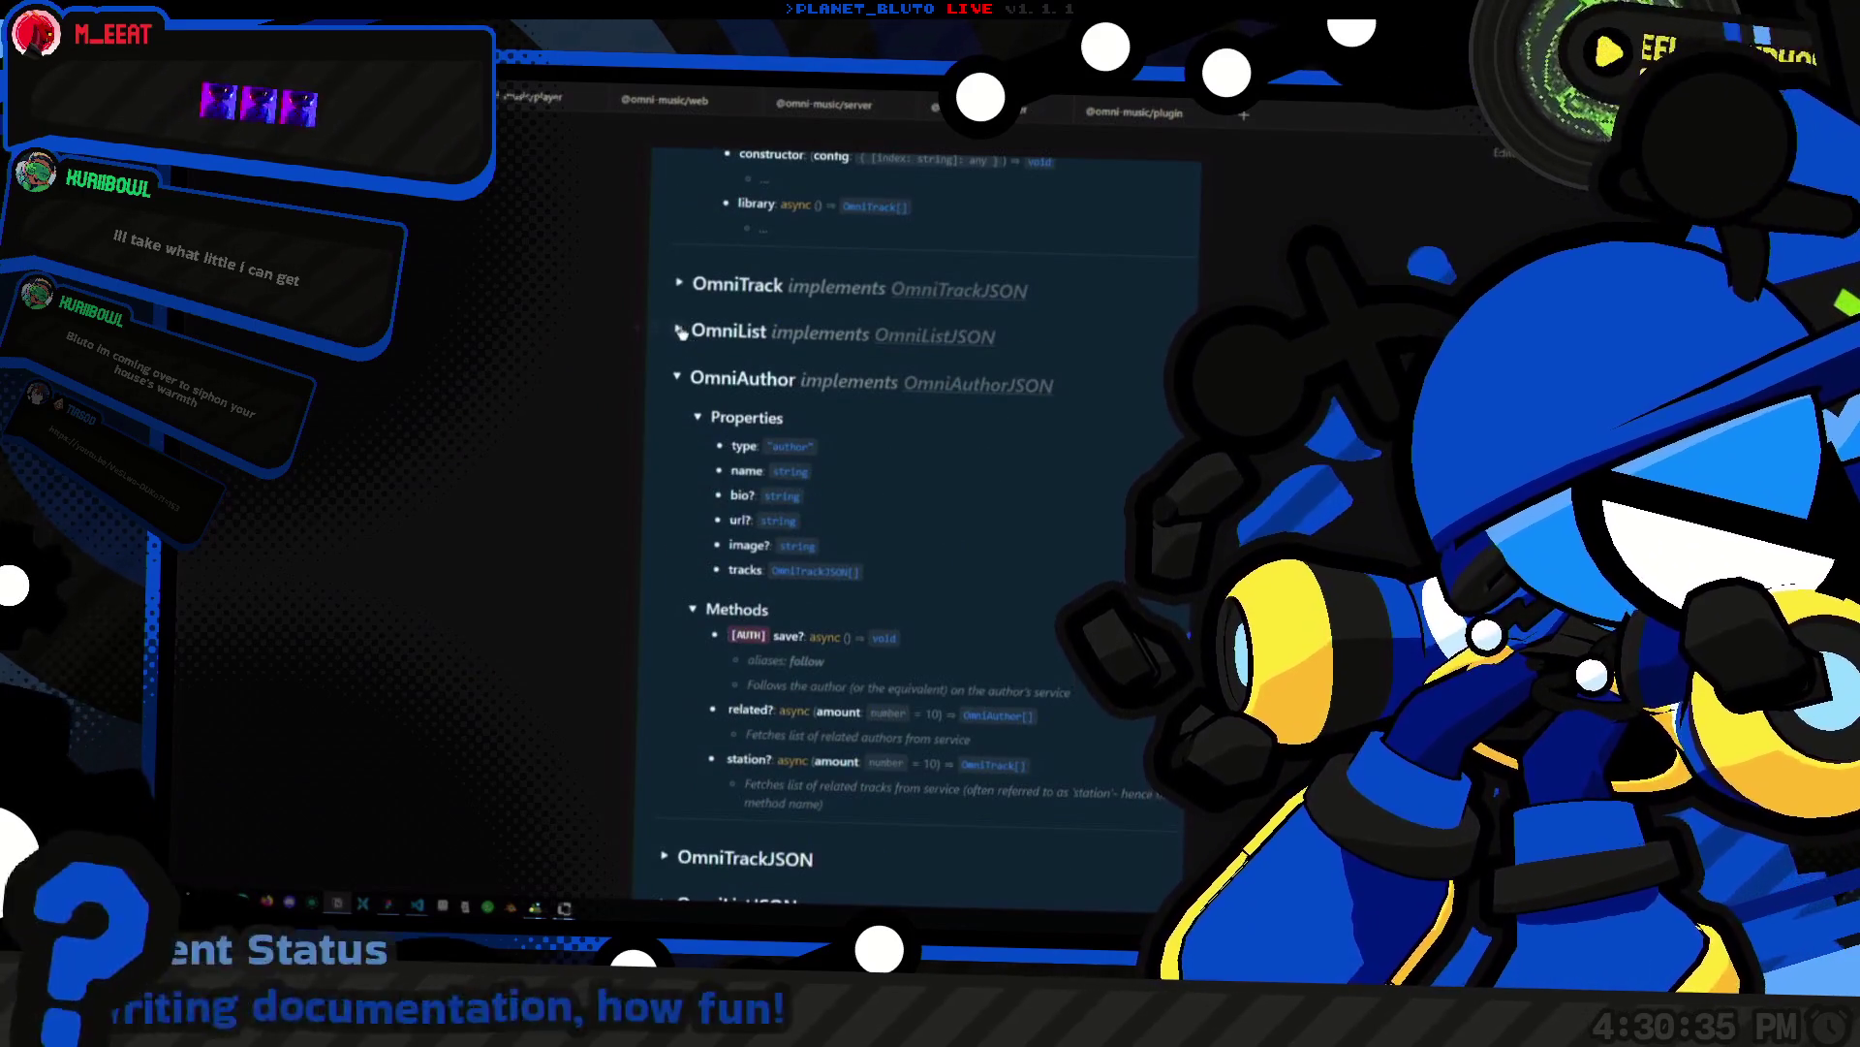
left_click(681, 331)
left_click(679, 282)
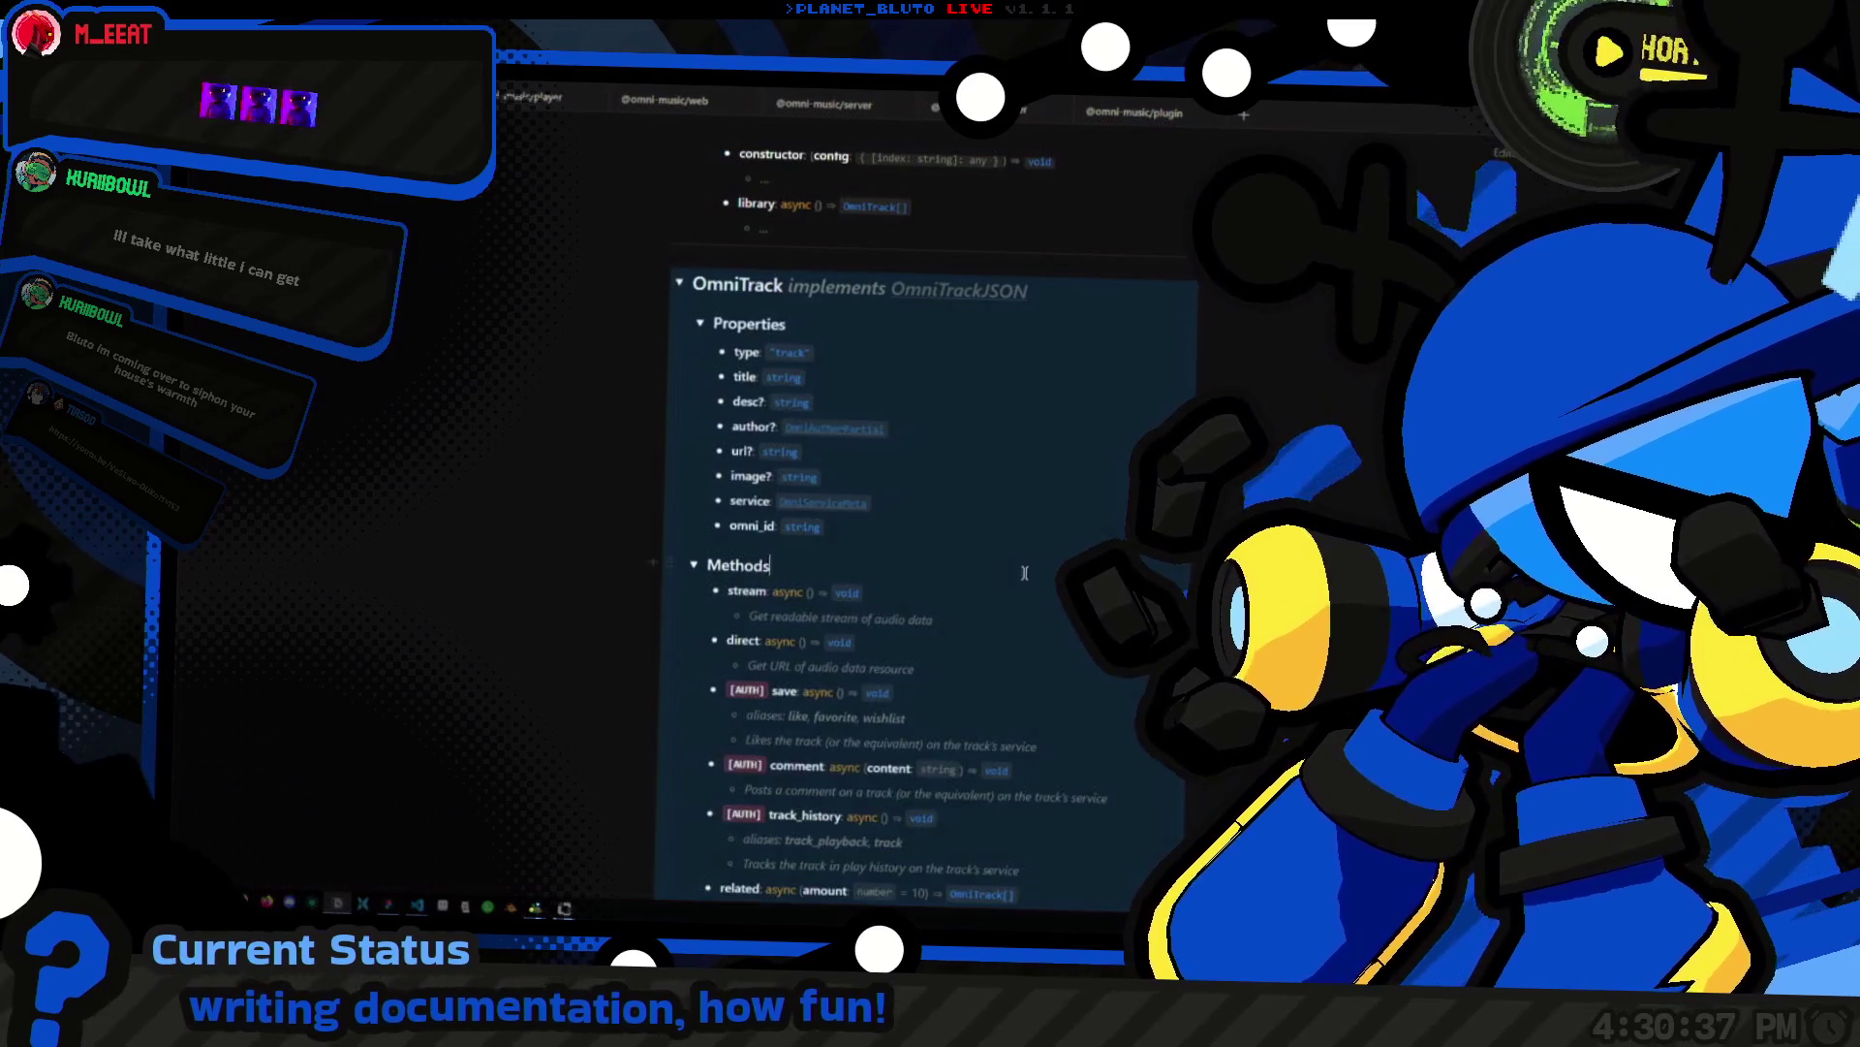
scroll(1024, 572, "down", 15)
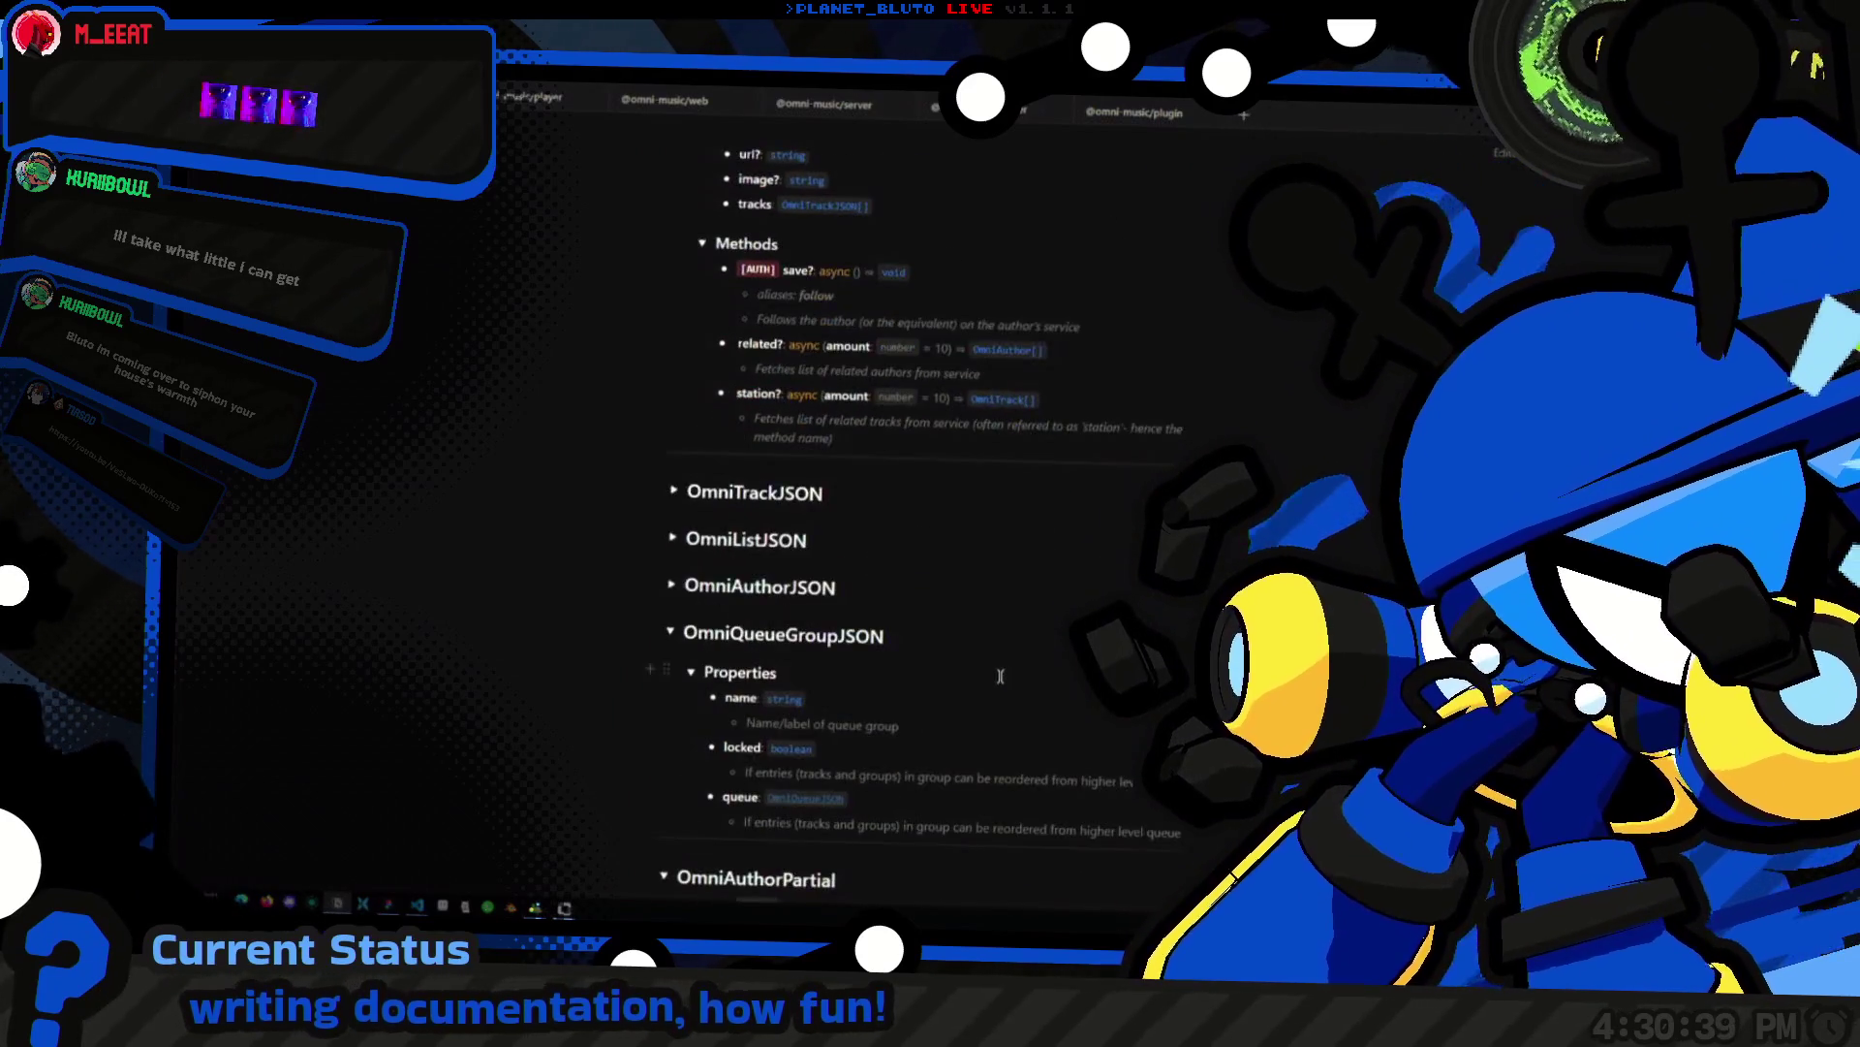
scroll(1001, 675, "down", 6)
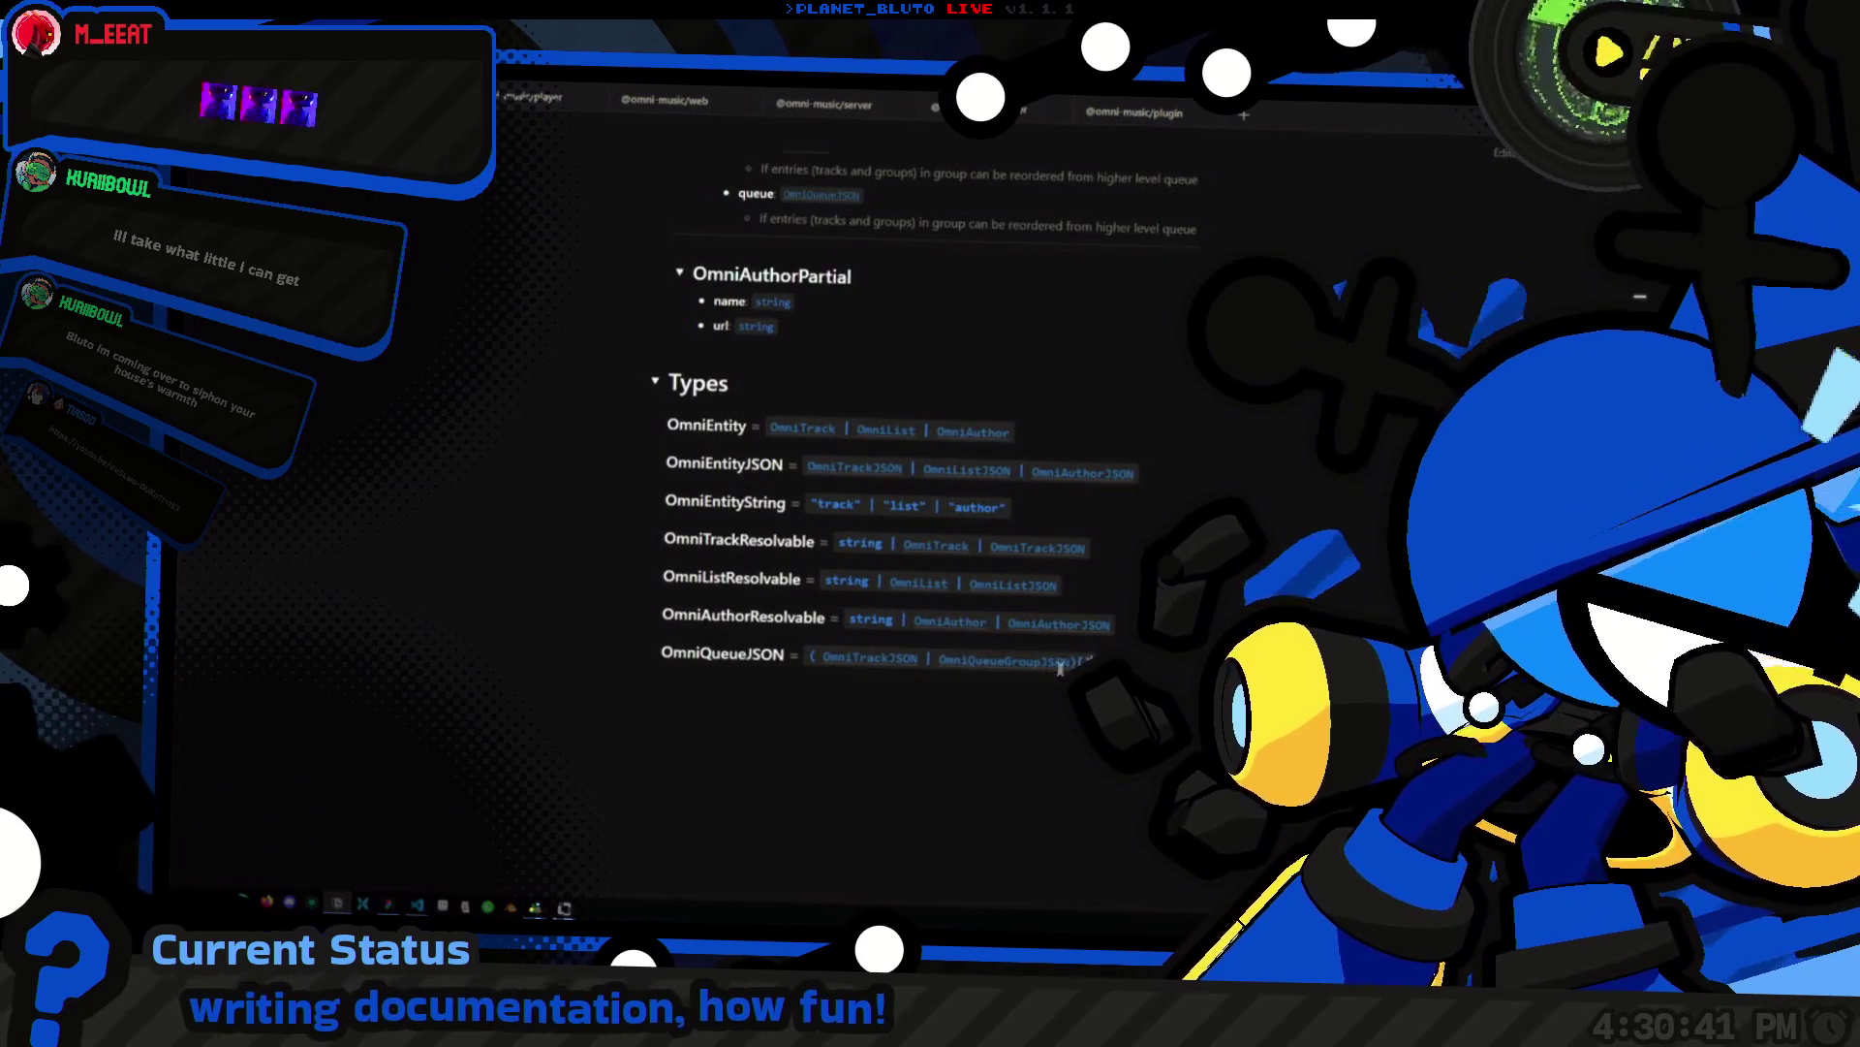
scroll(1037, 601, "up", 10)
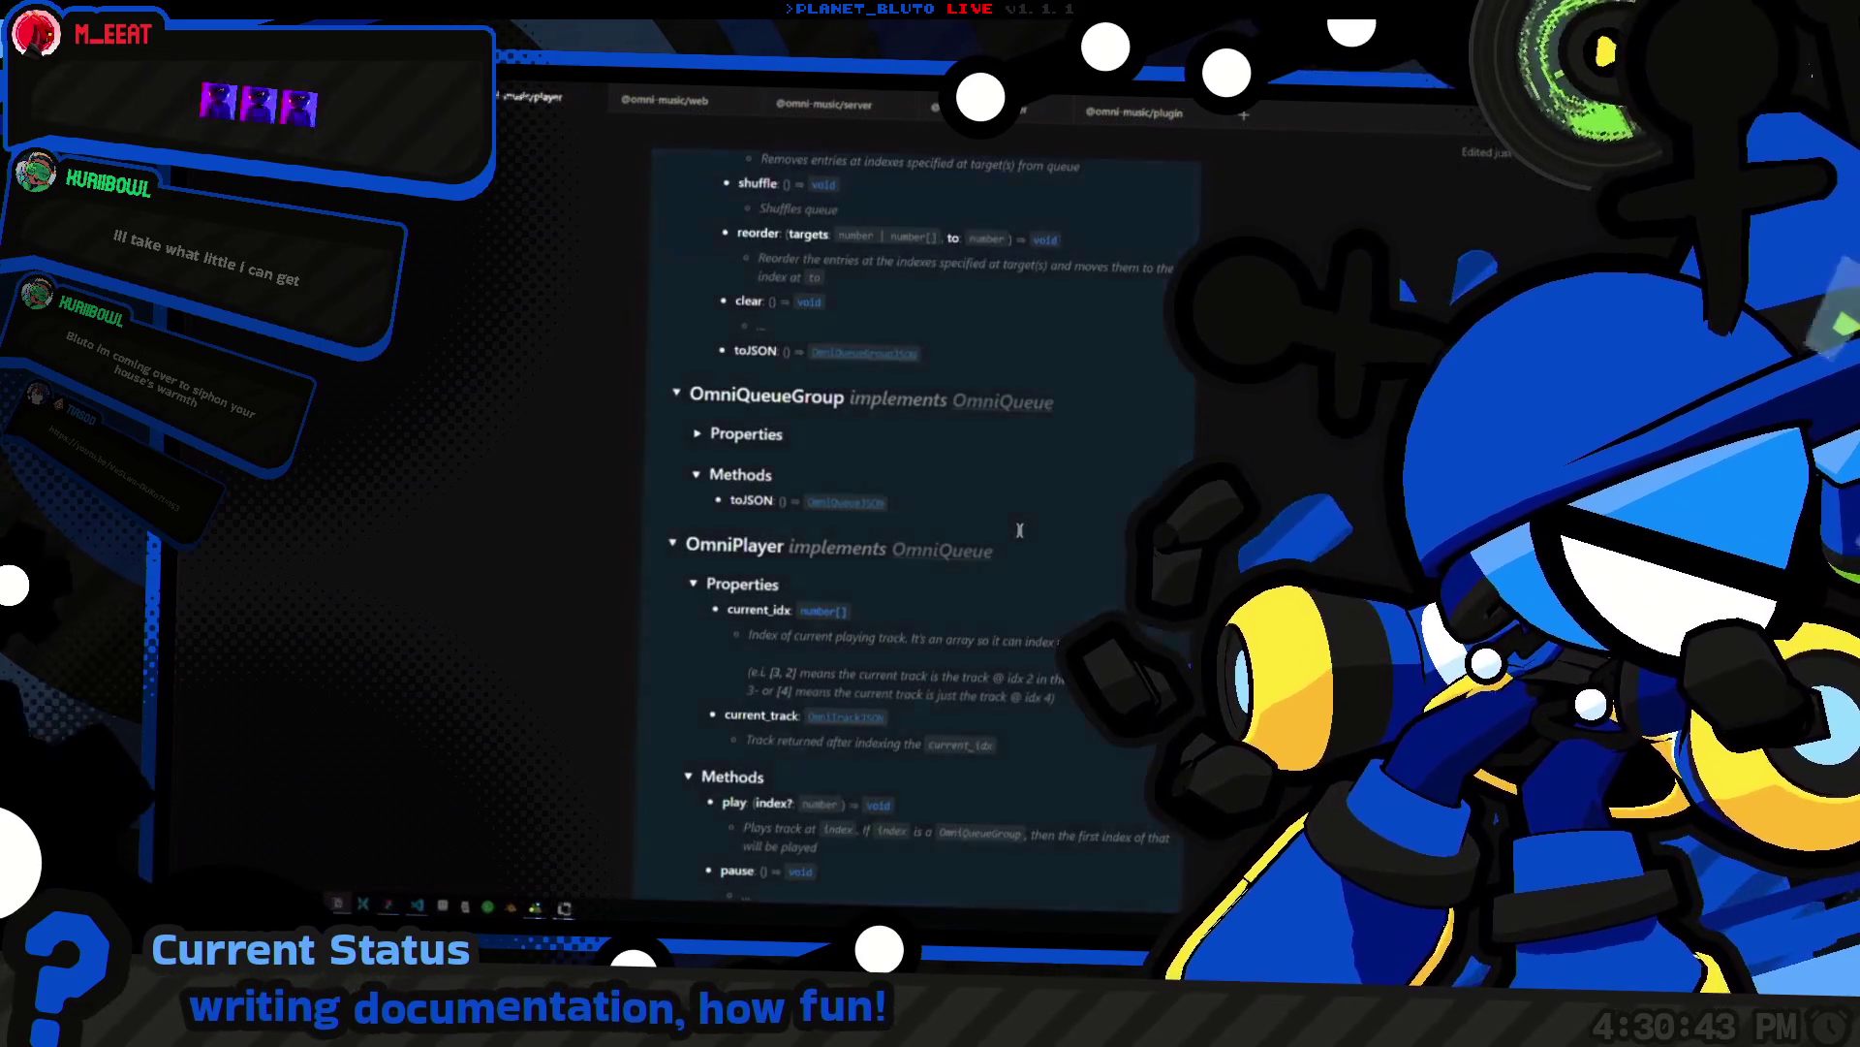
Place the caret after the toJSON return types in the OmniQueue class docs
left_click(1019, 530)
scroll(1027, 571, "up", 3)
left_click(1041, 609)
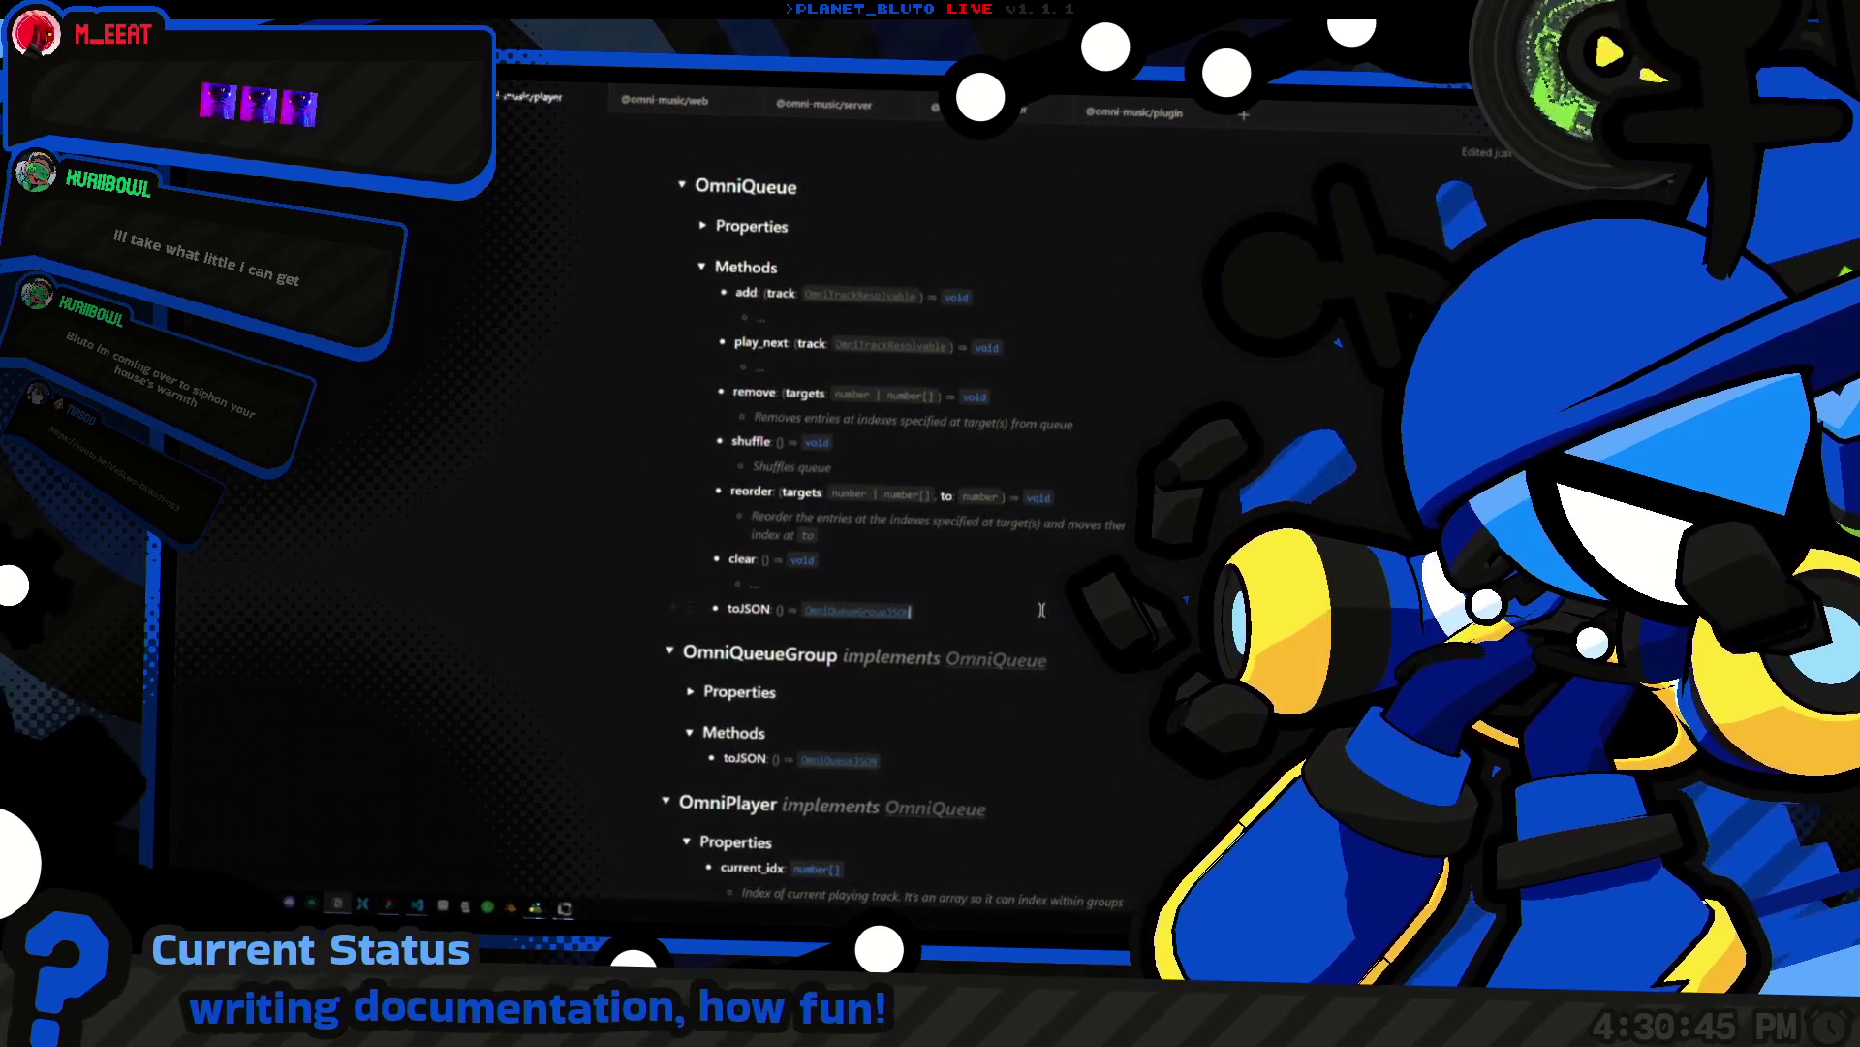
scroll(969, 620, "up", 2)
scroll(893, 647, "down", 1)
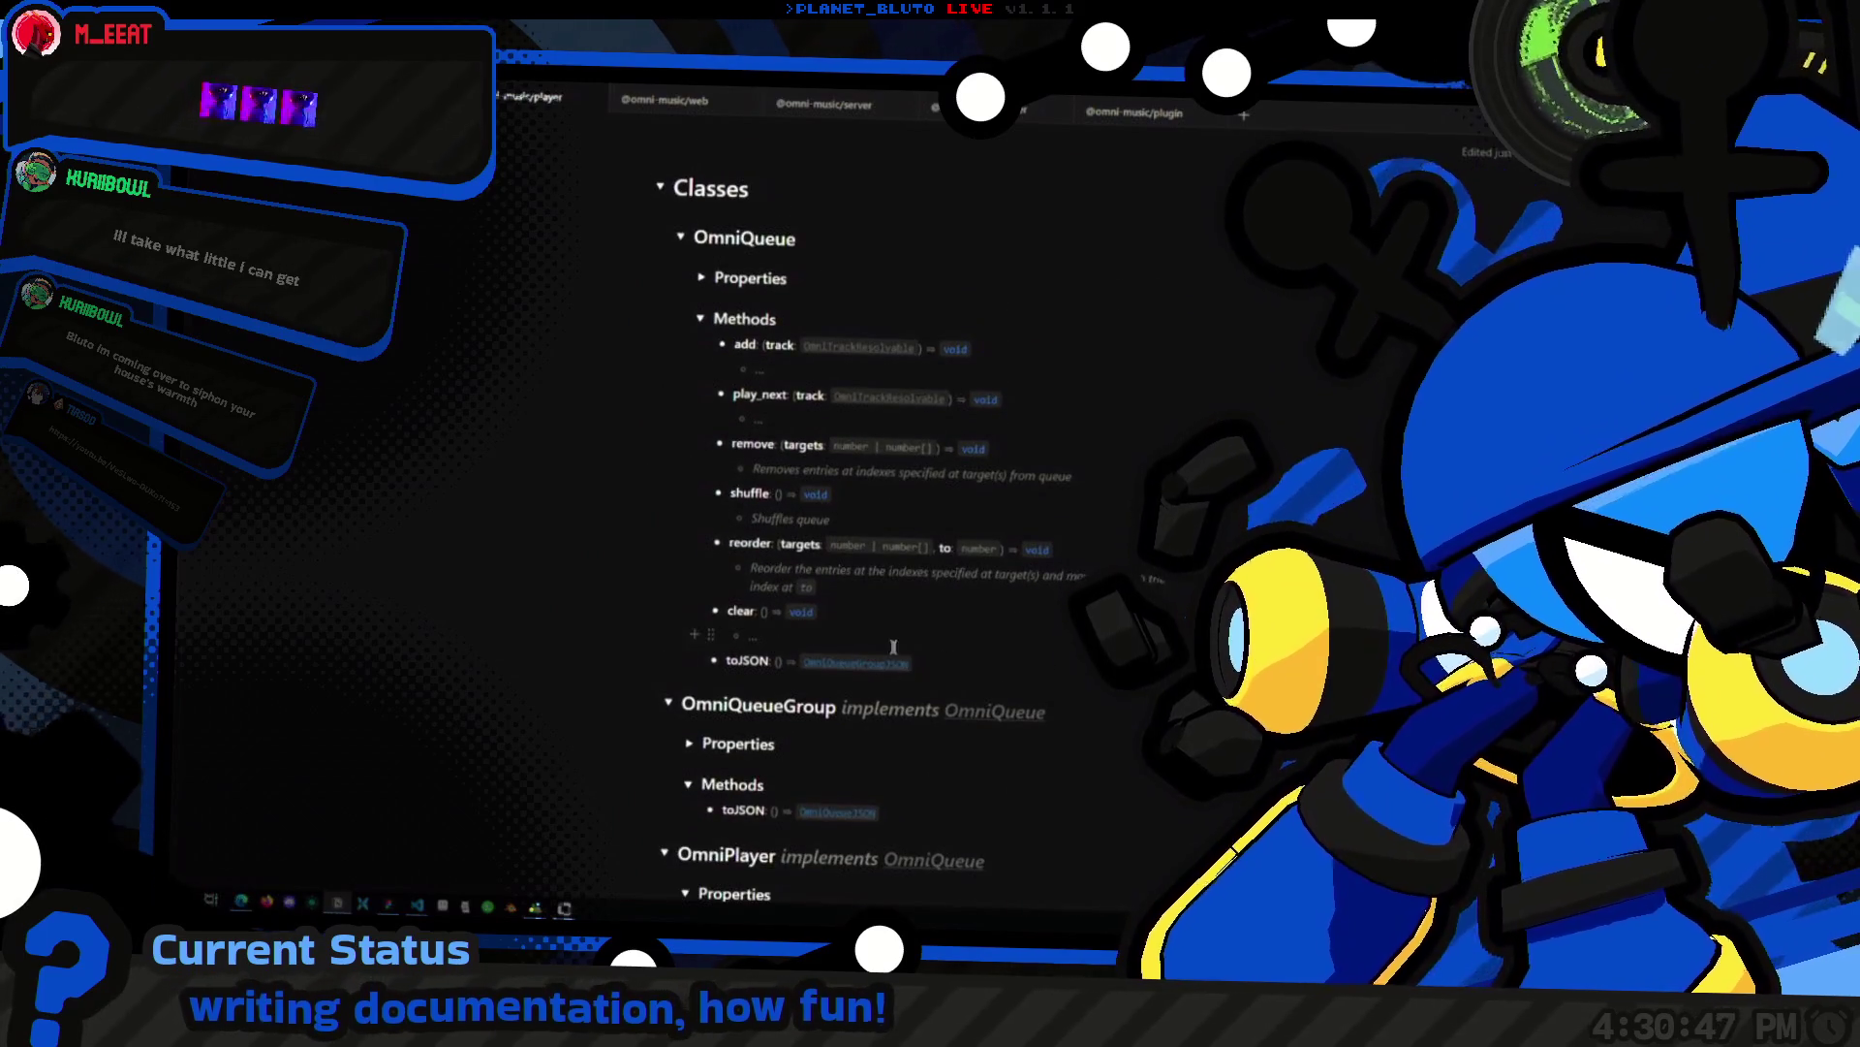
scroll(853, 669, "down", 2)
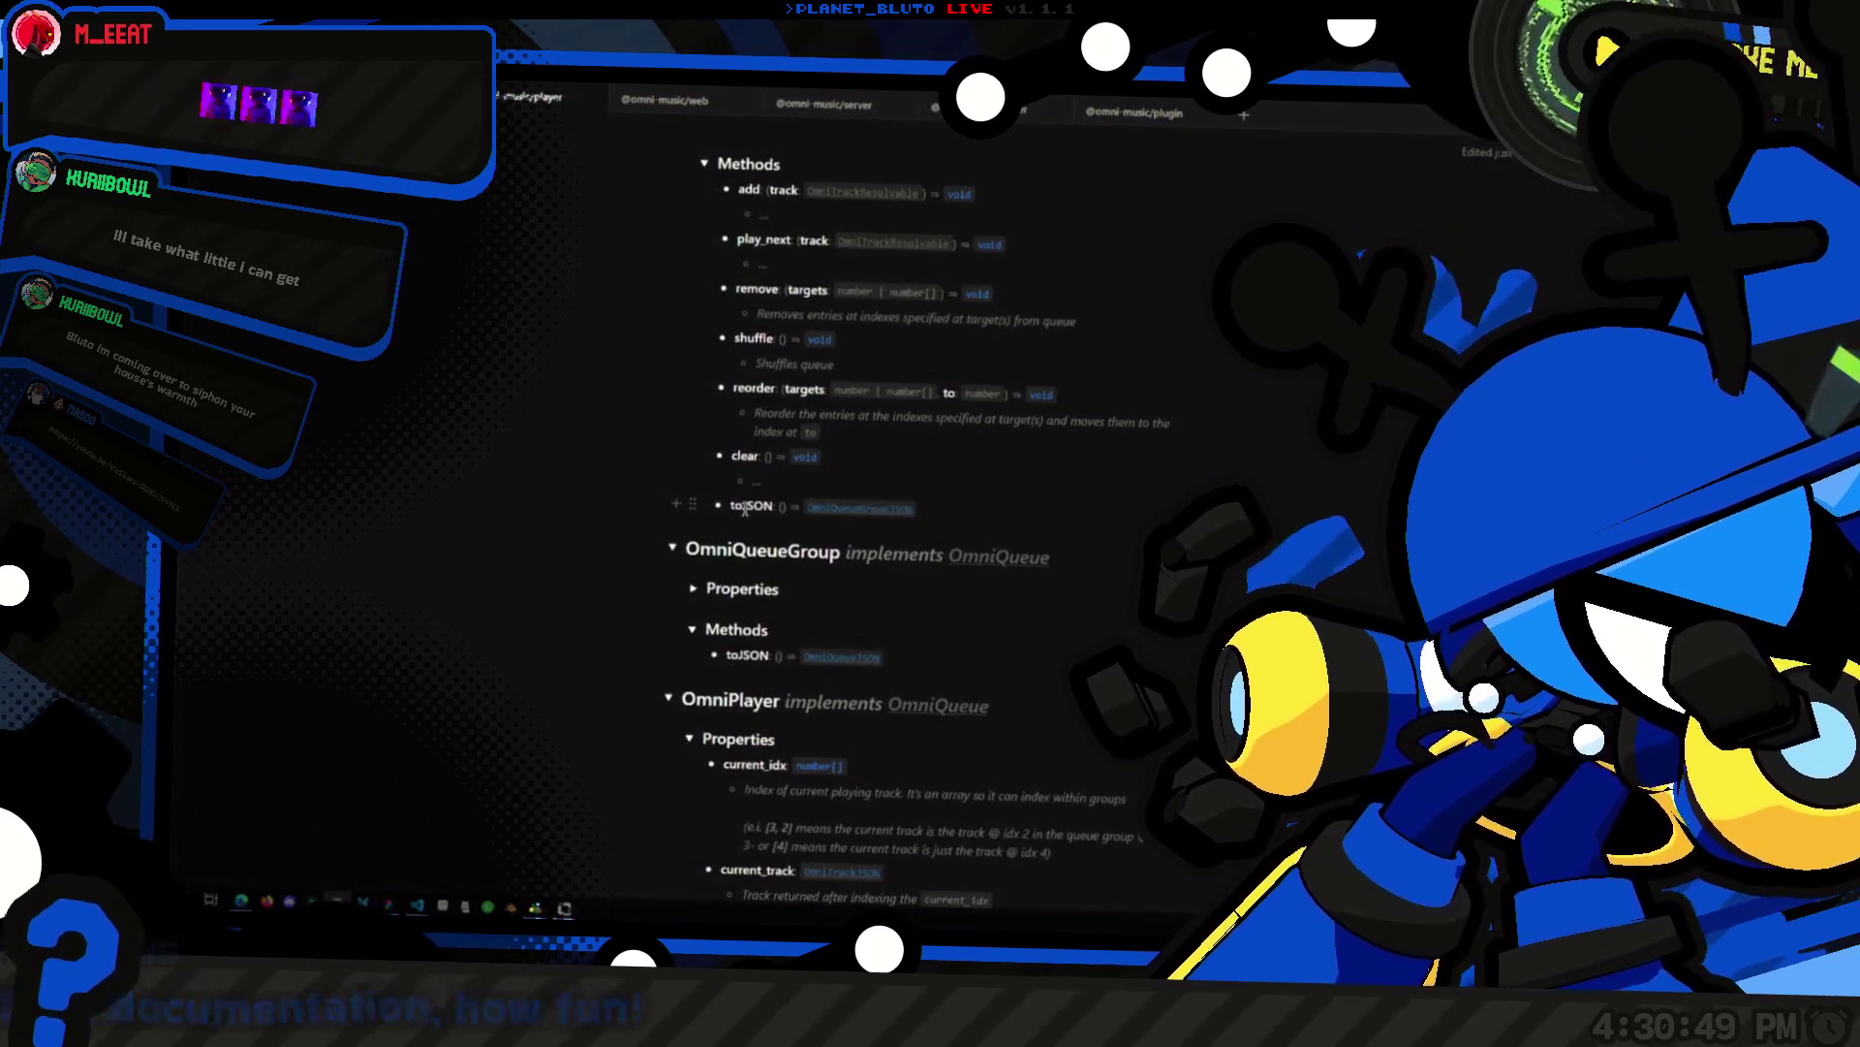
scroll(827, 433, "up", 3)
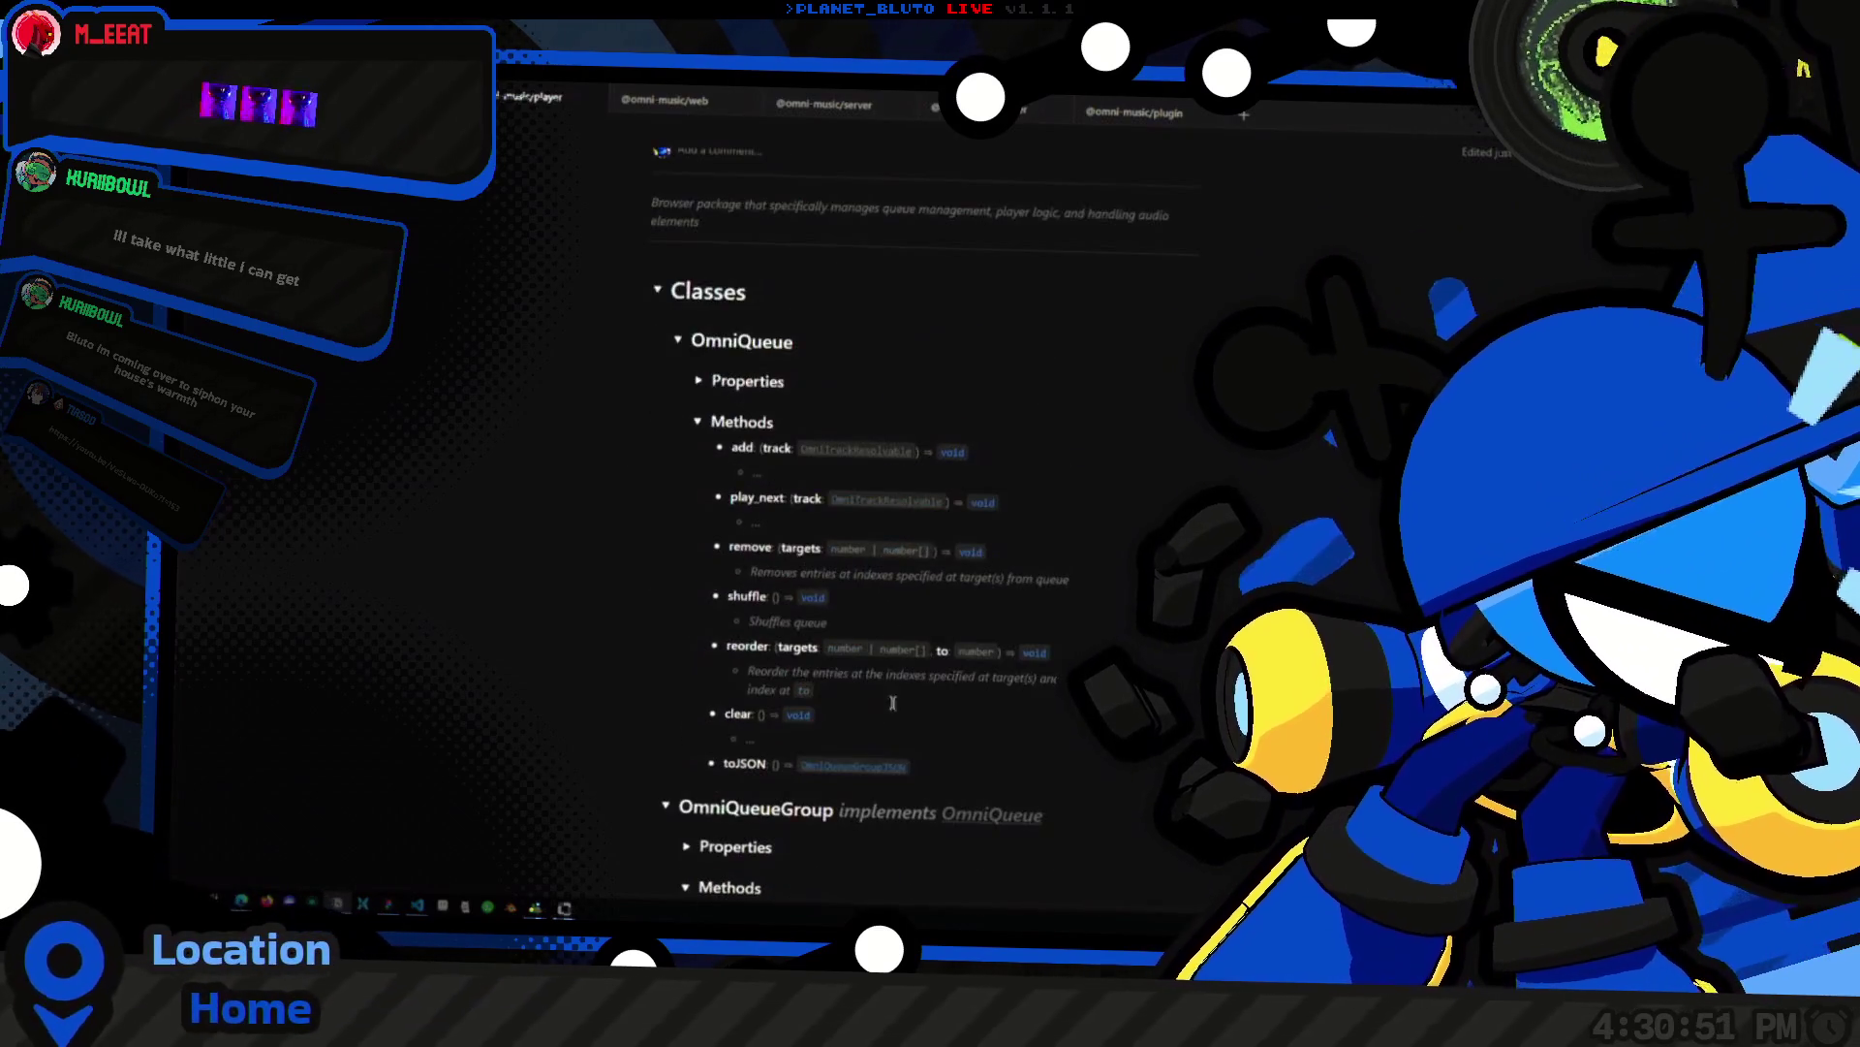
scroll(826, 433, "down", 3)
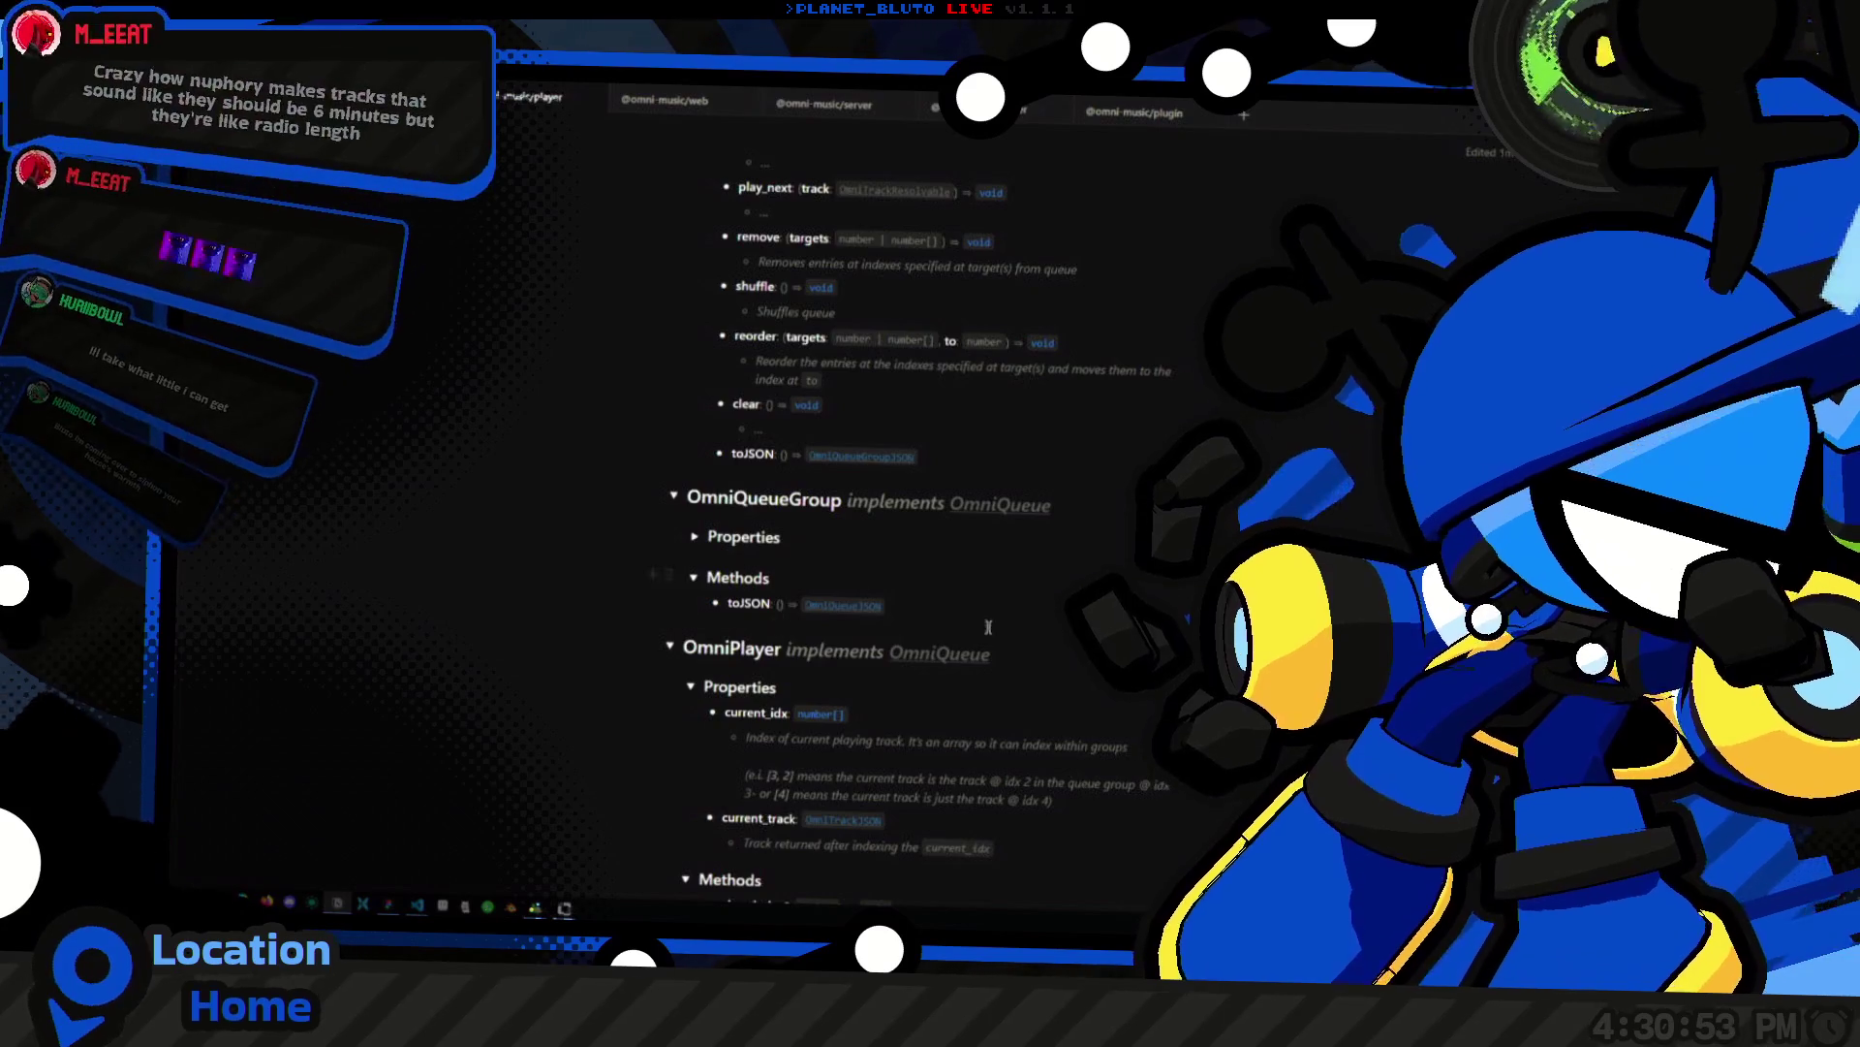
scroll(820, 344, "down", 3)
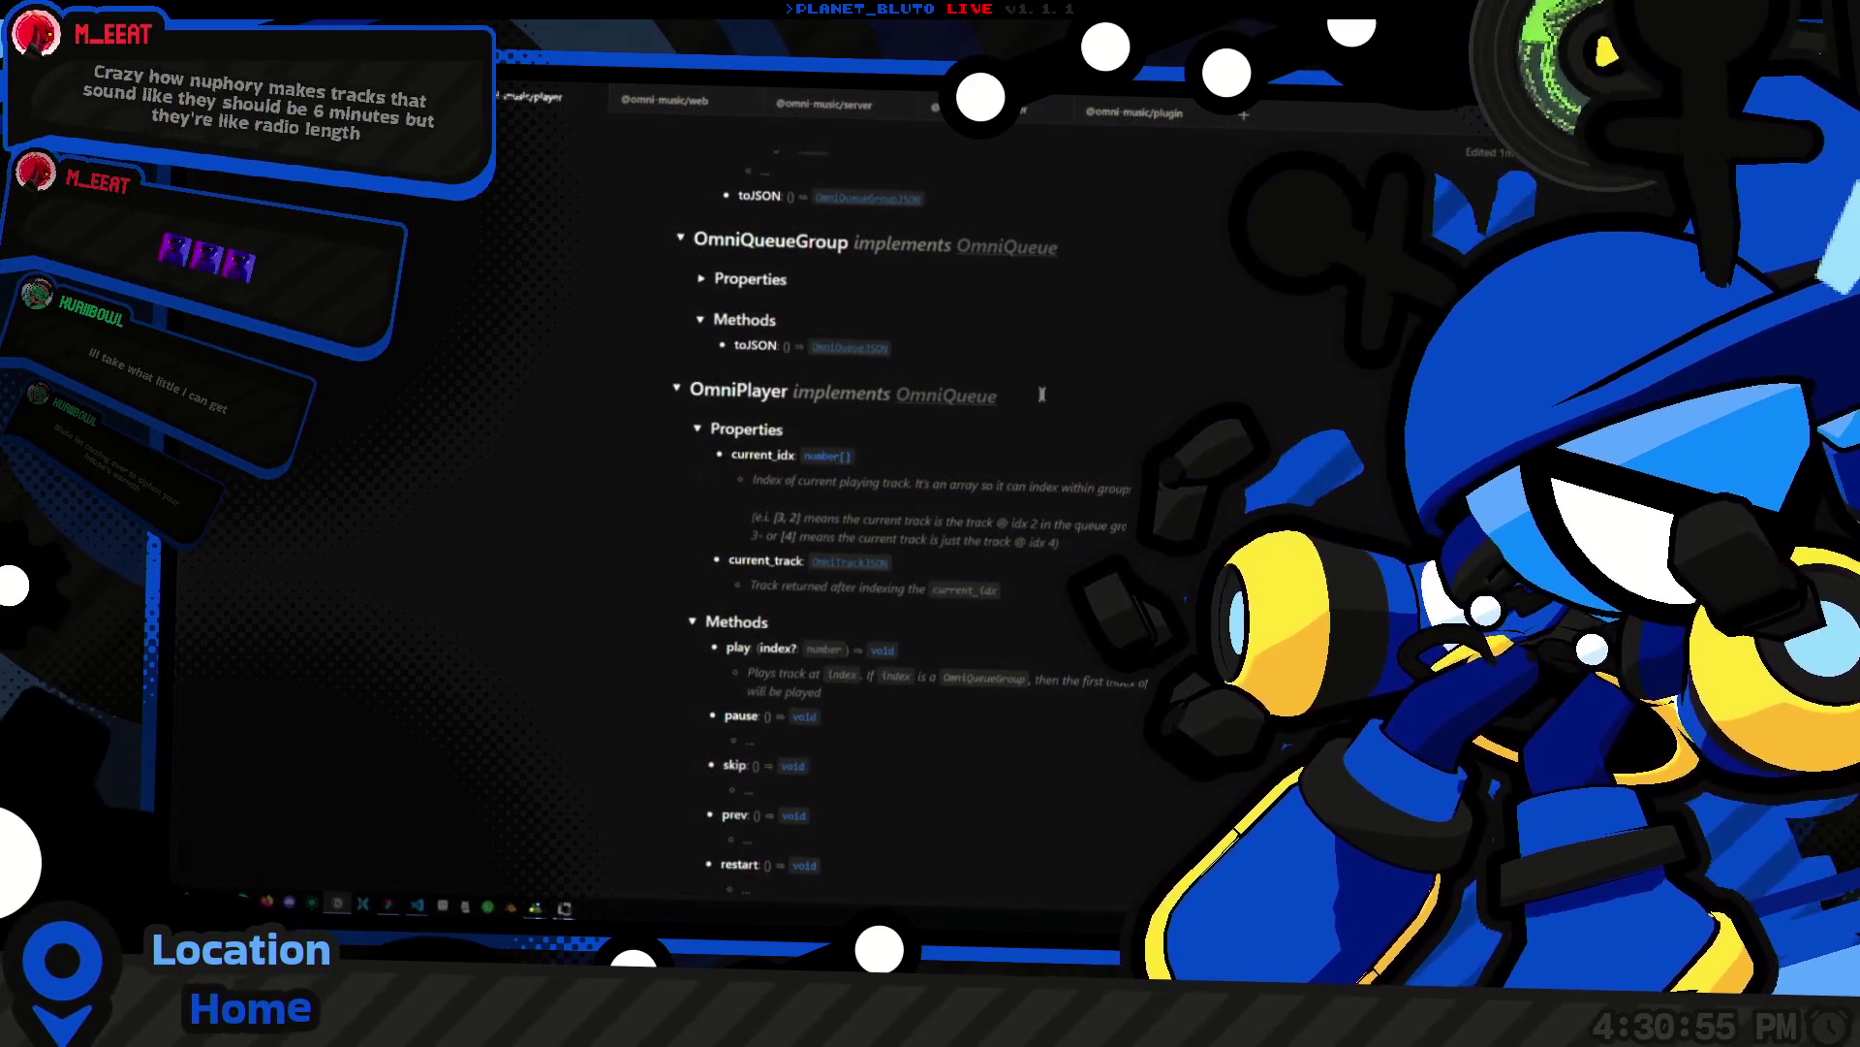
scroll(899, 700, "down", 1)
Replace the toJSON return types with OmniQueueGroupJSON and OmniQueueJSON
double_click(863, 249)
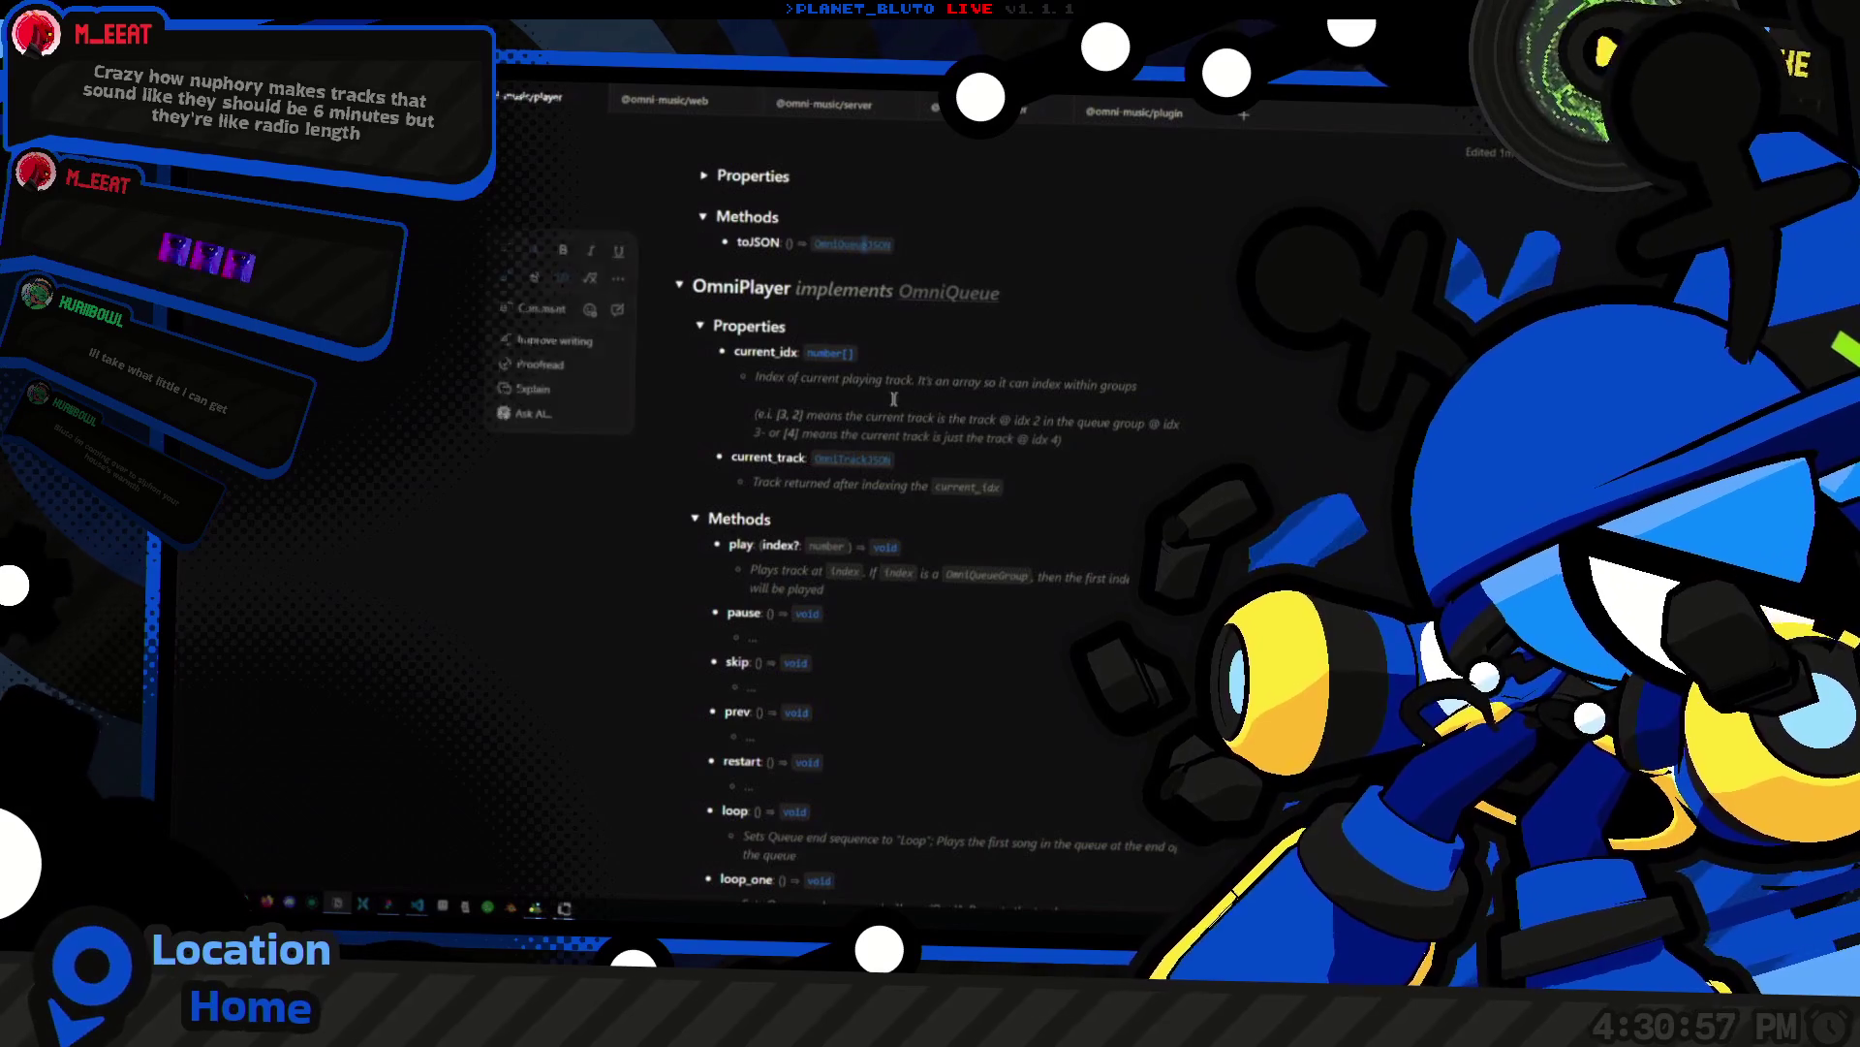
scroll(868, 312, "up", 3)
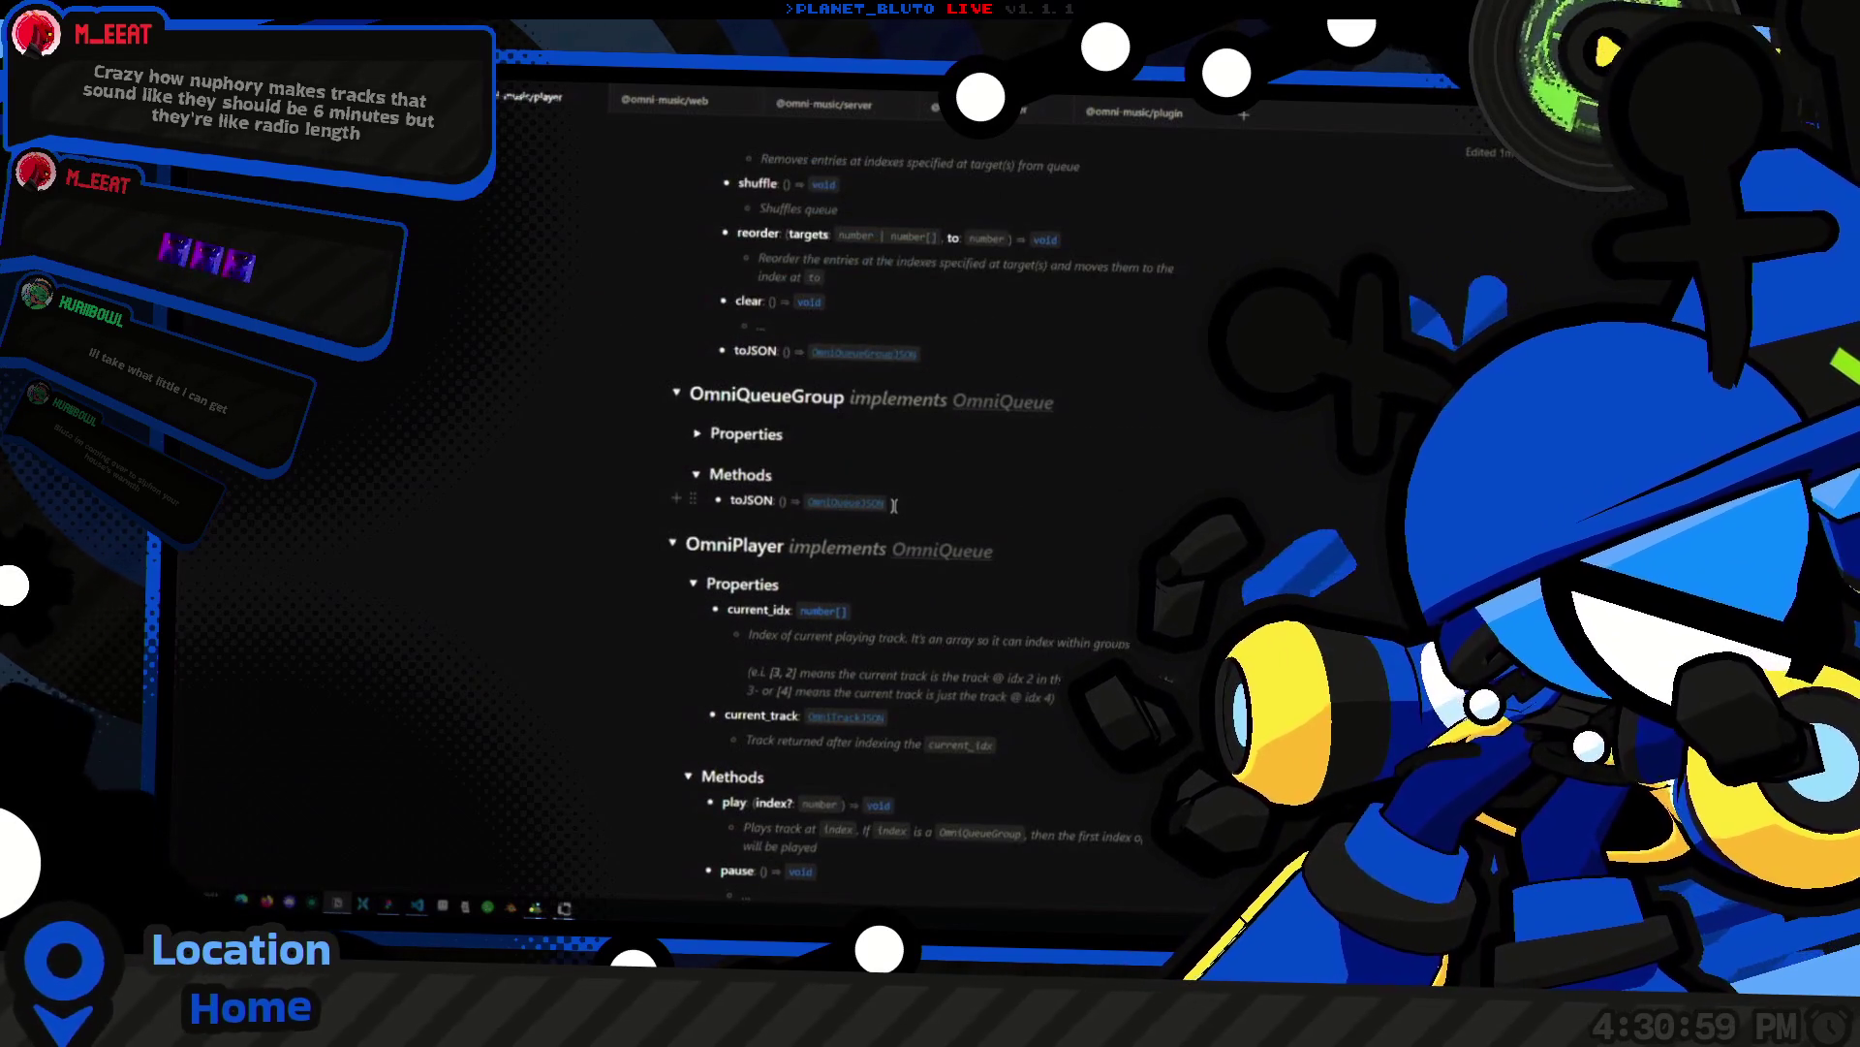
scroll(894, 503, "up", 3)
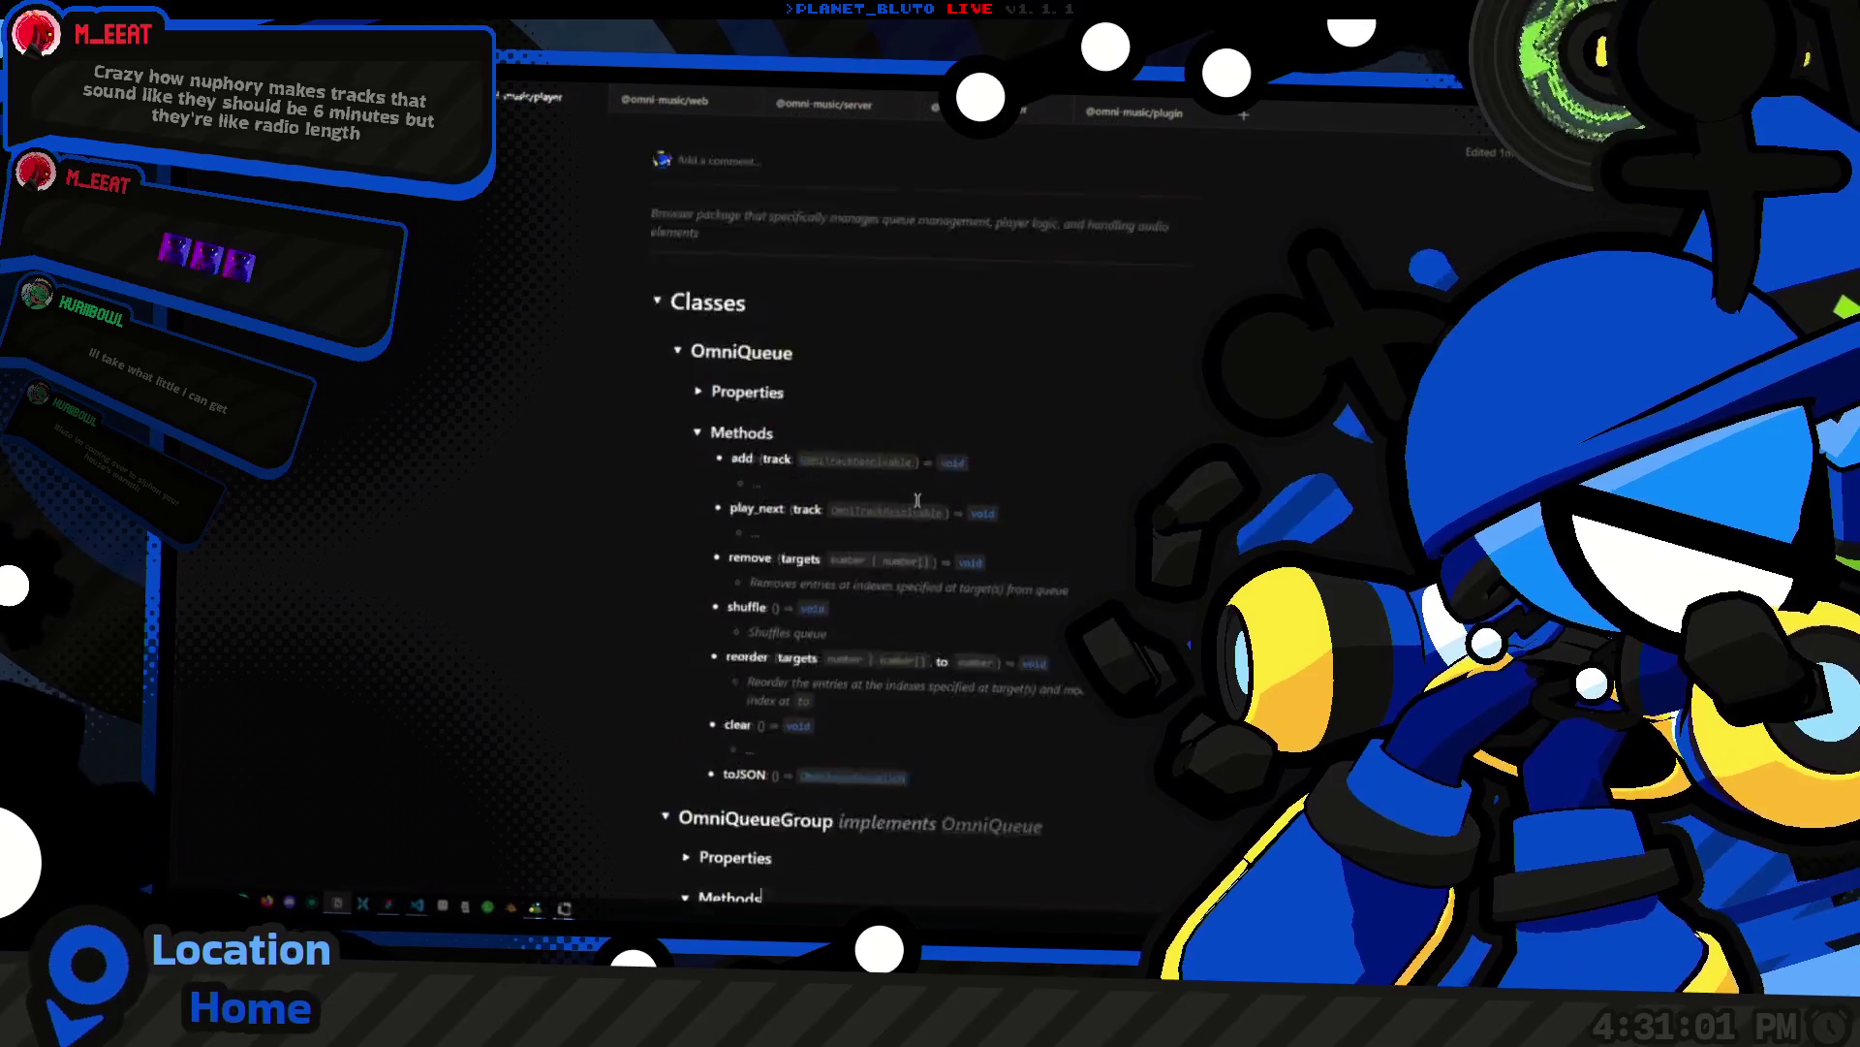
scroll(920, 504, "down", 1)
scroll(815, 505, "down", 8)
type("toJSON () =>")
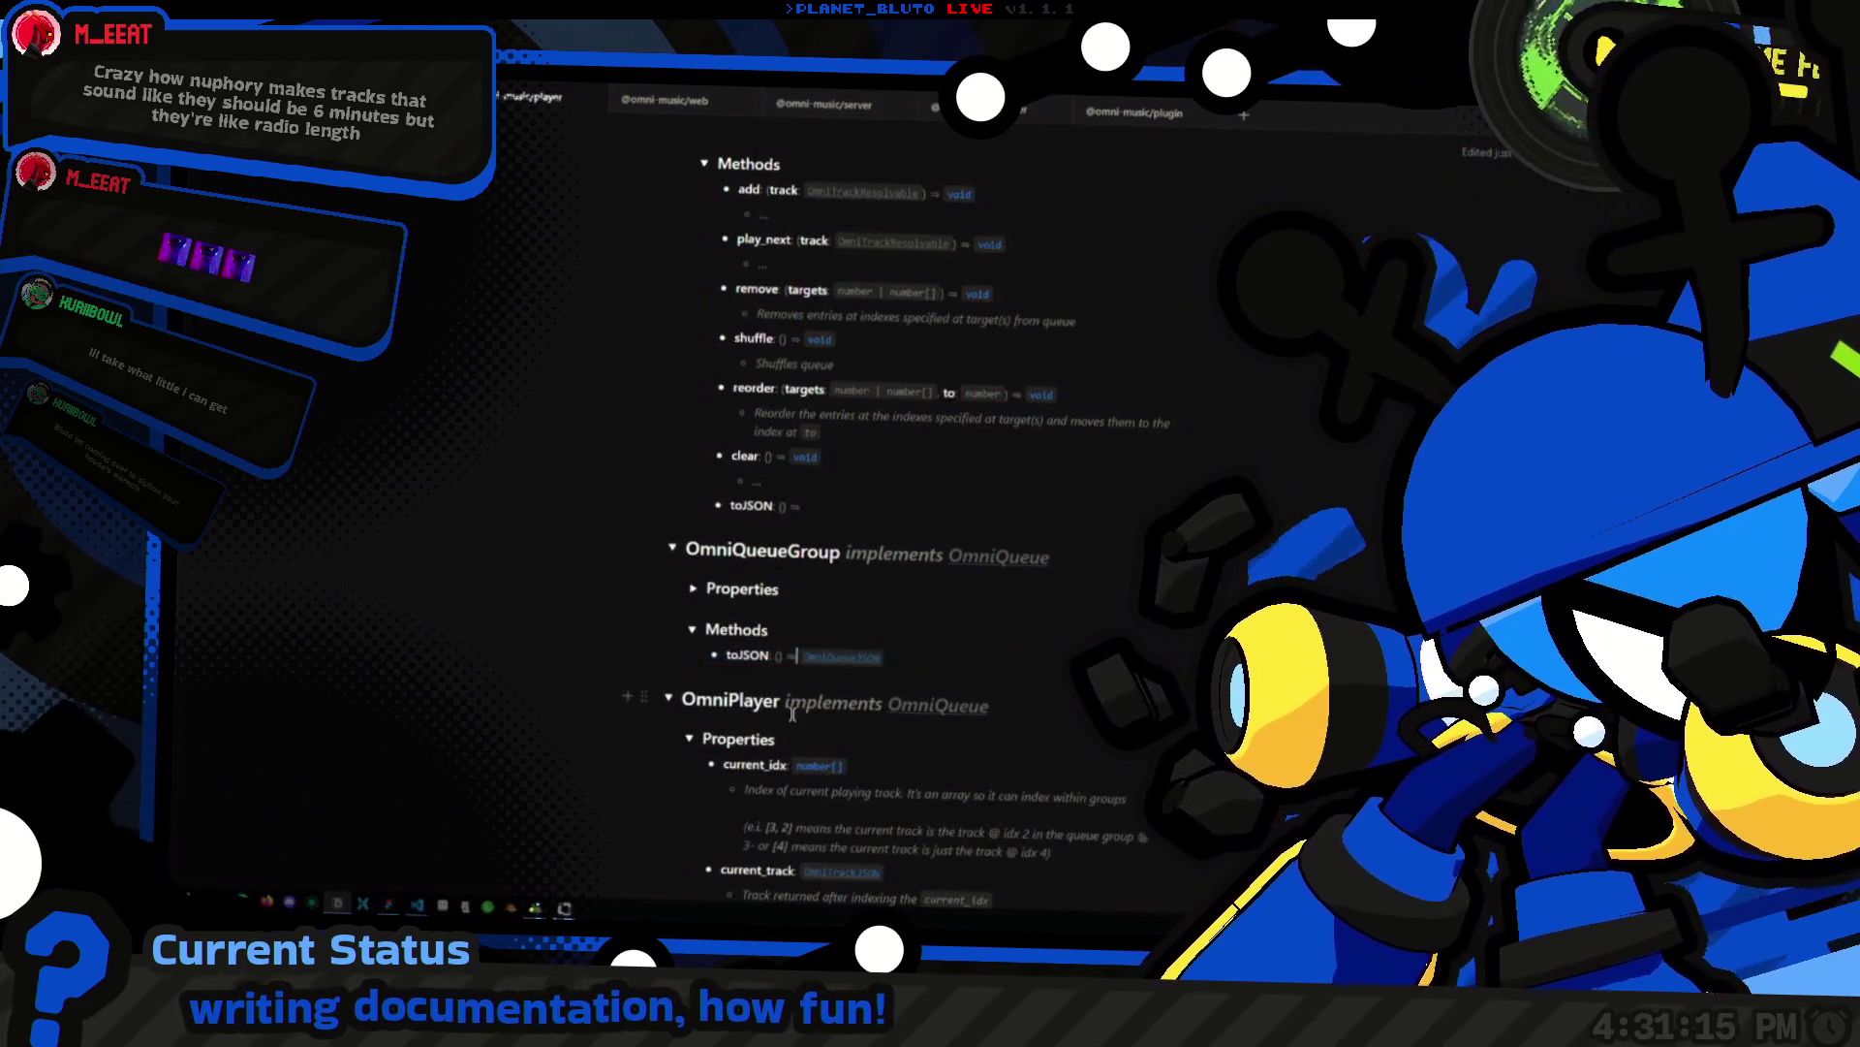
type("OmniQueueGroupJSON")
key("ctrl+z")
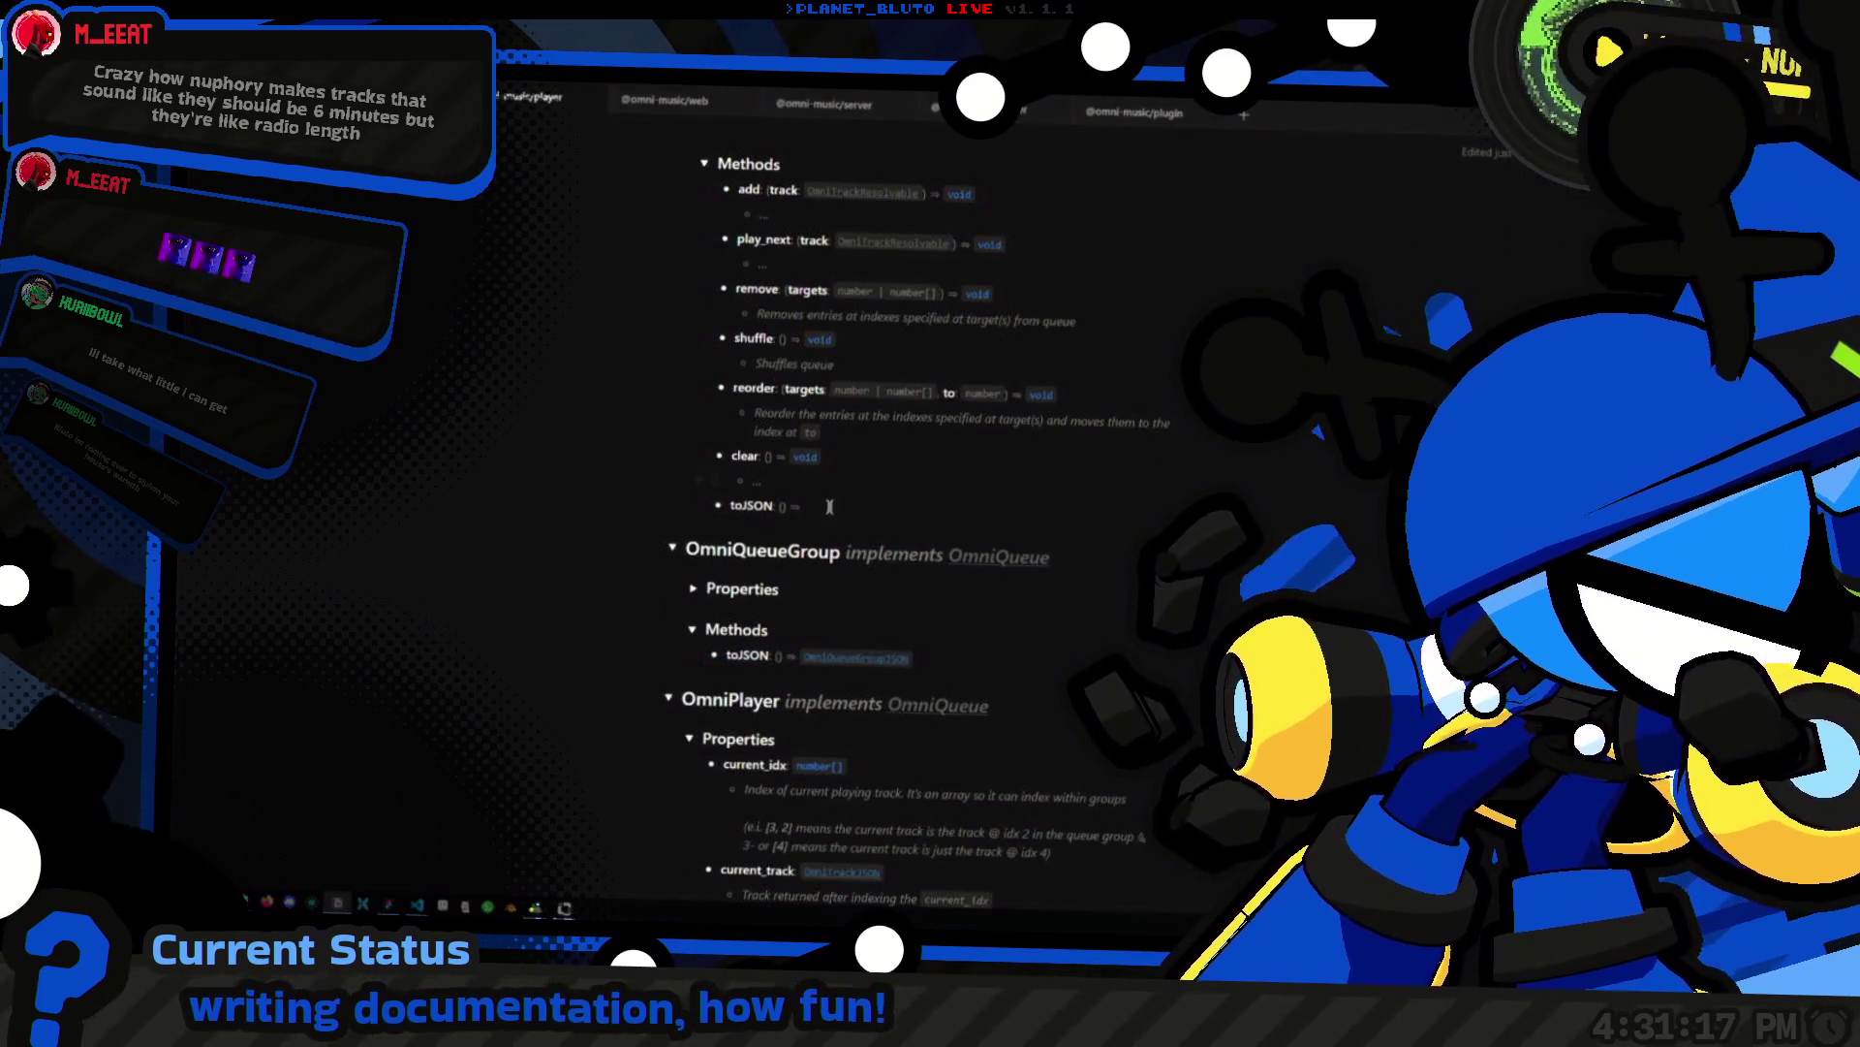
type("OmniQueueJSON")
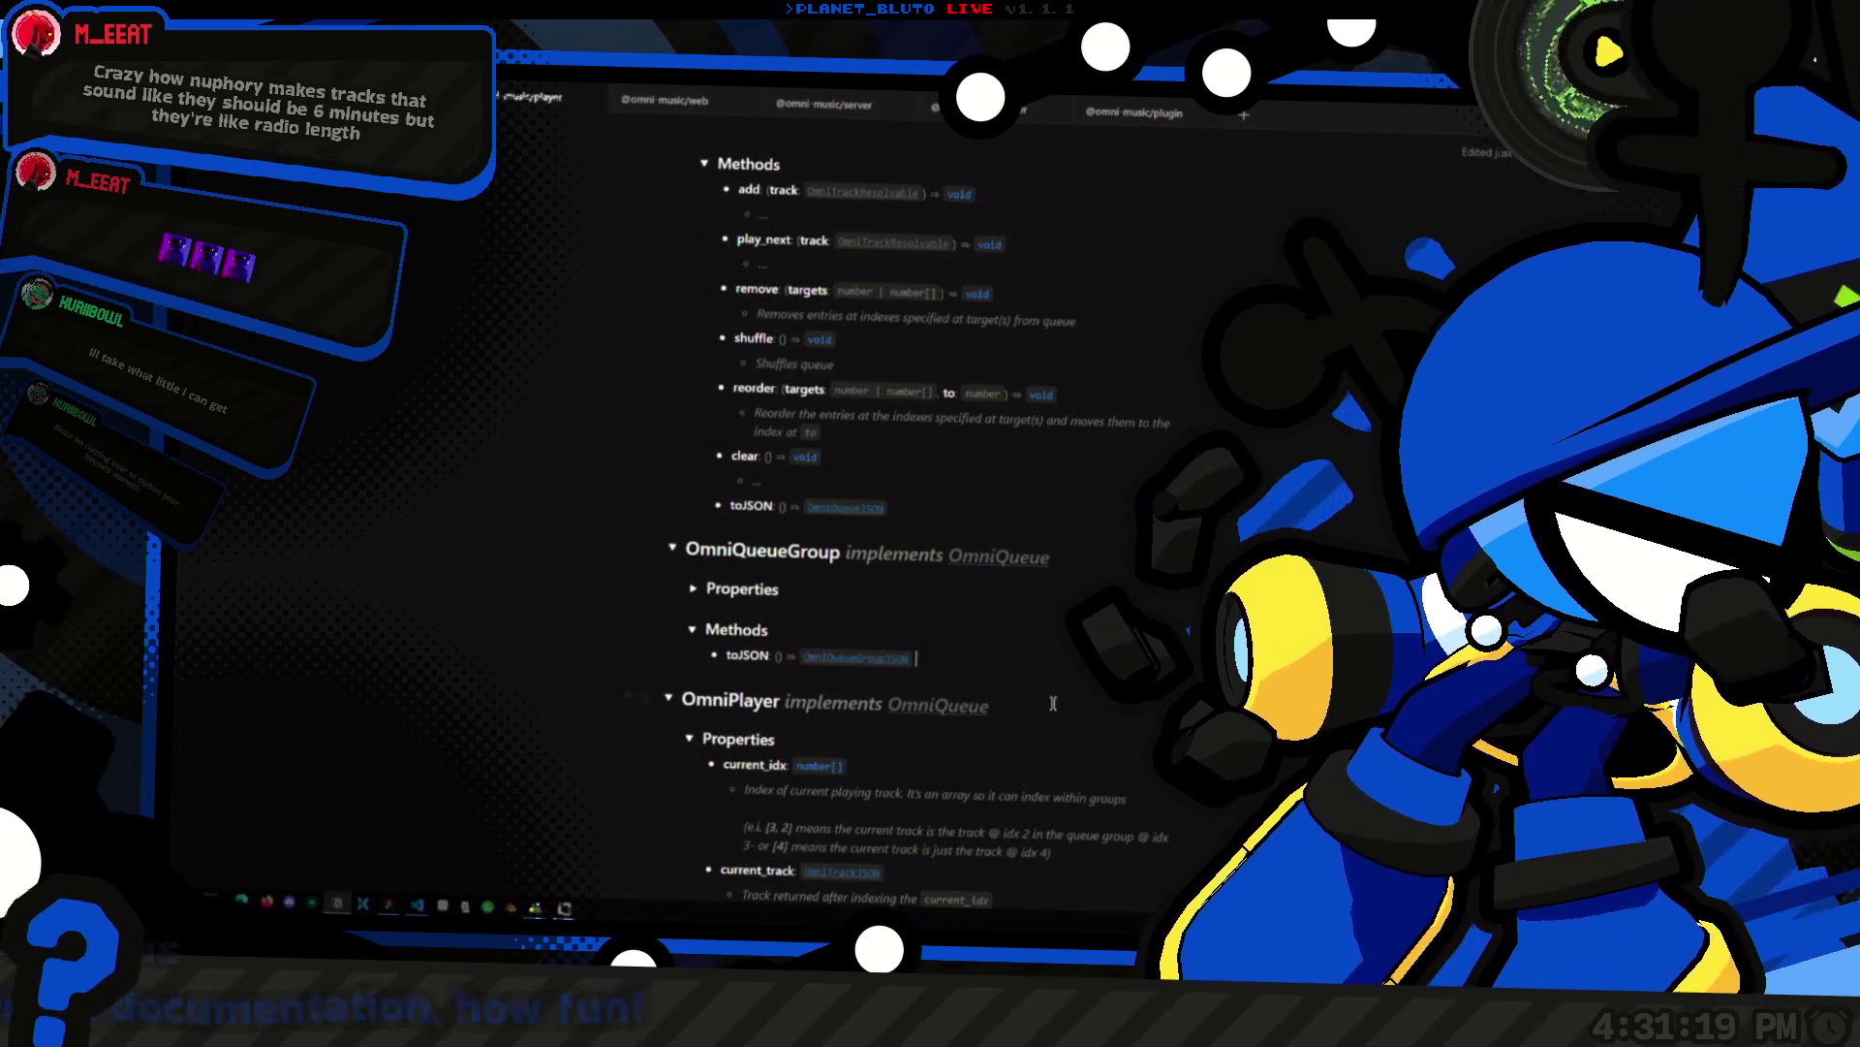
Review the class methods, briefly selecting remove()'s void return type
scroll(1053, 703, "up", 1)
scroll(1054, 703, "down", 4)
scroll(1053, 702, "up", 6)
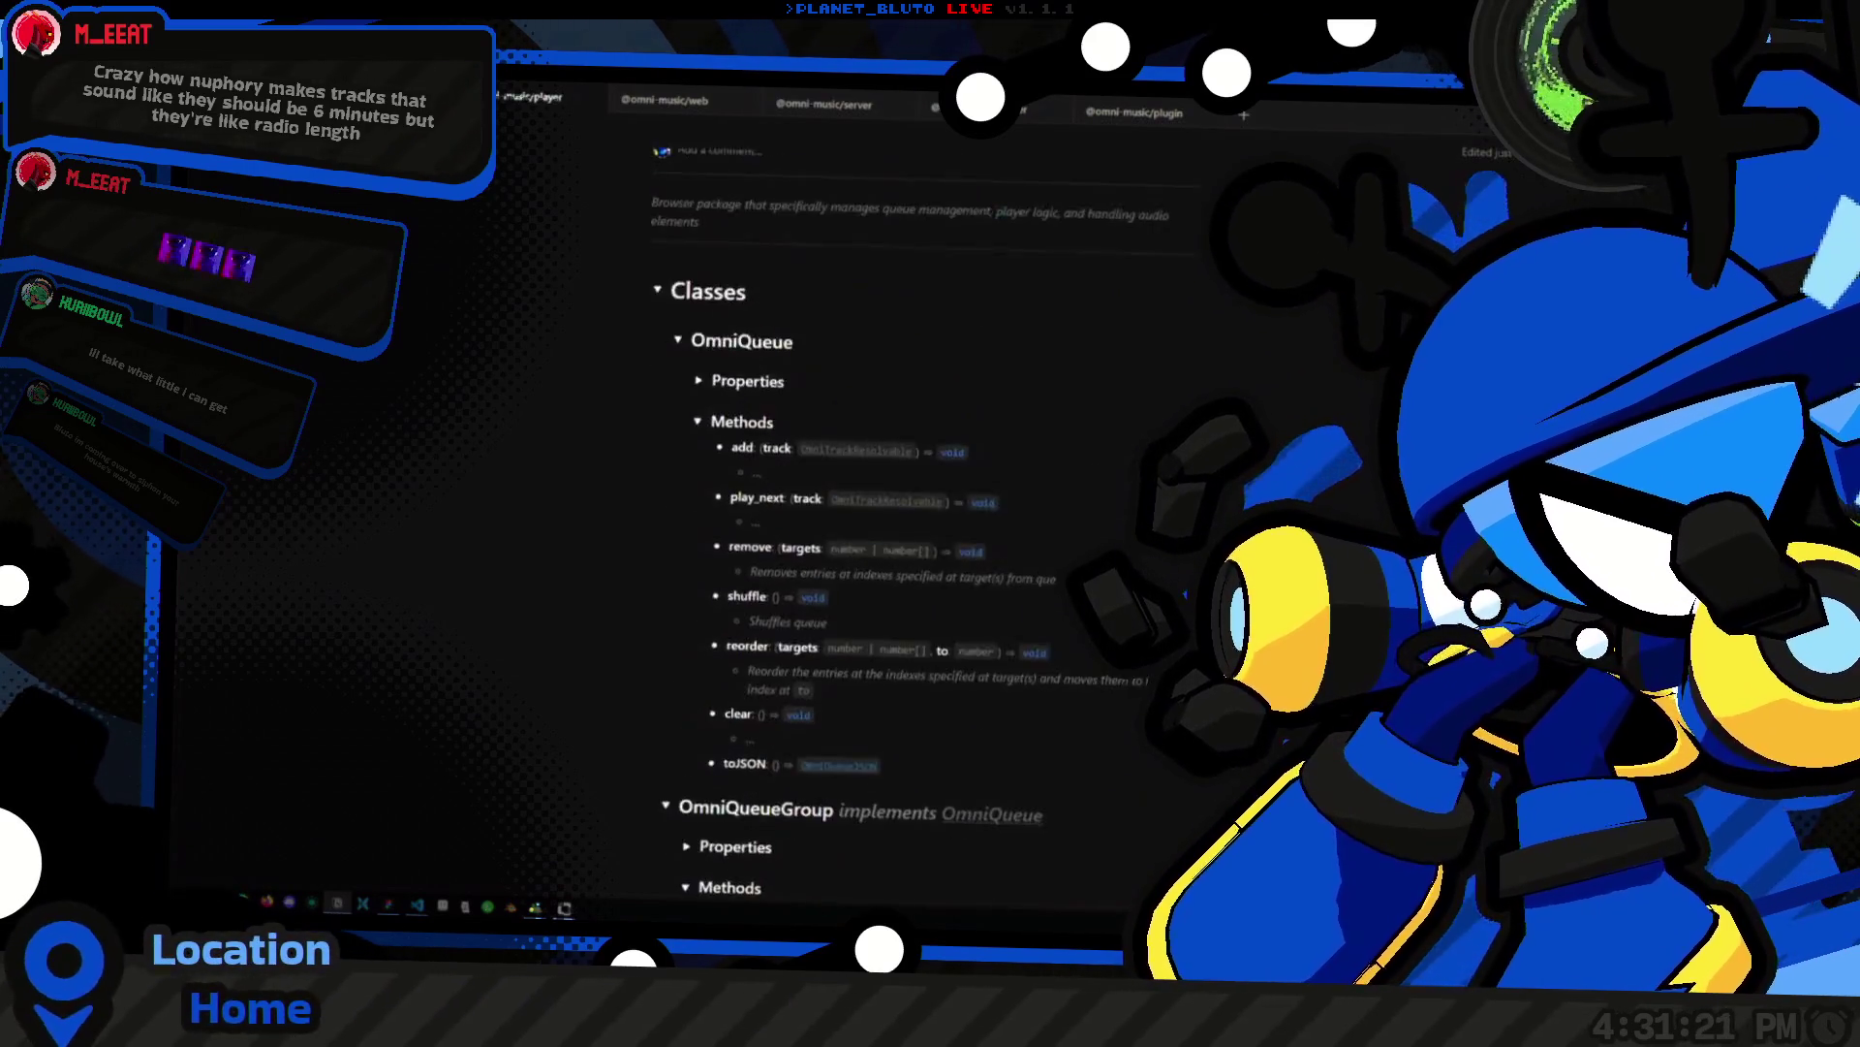
scroll(921, 581, "down", 2)
scroll(921, 581, "up", 3)
scroll(920, 581, "down", 3)
scroll(921, 581, "up", 3)
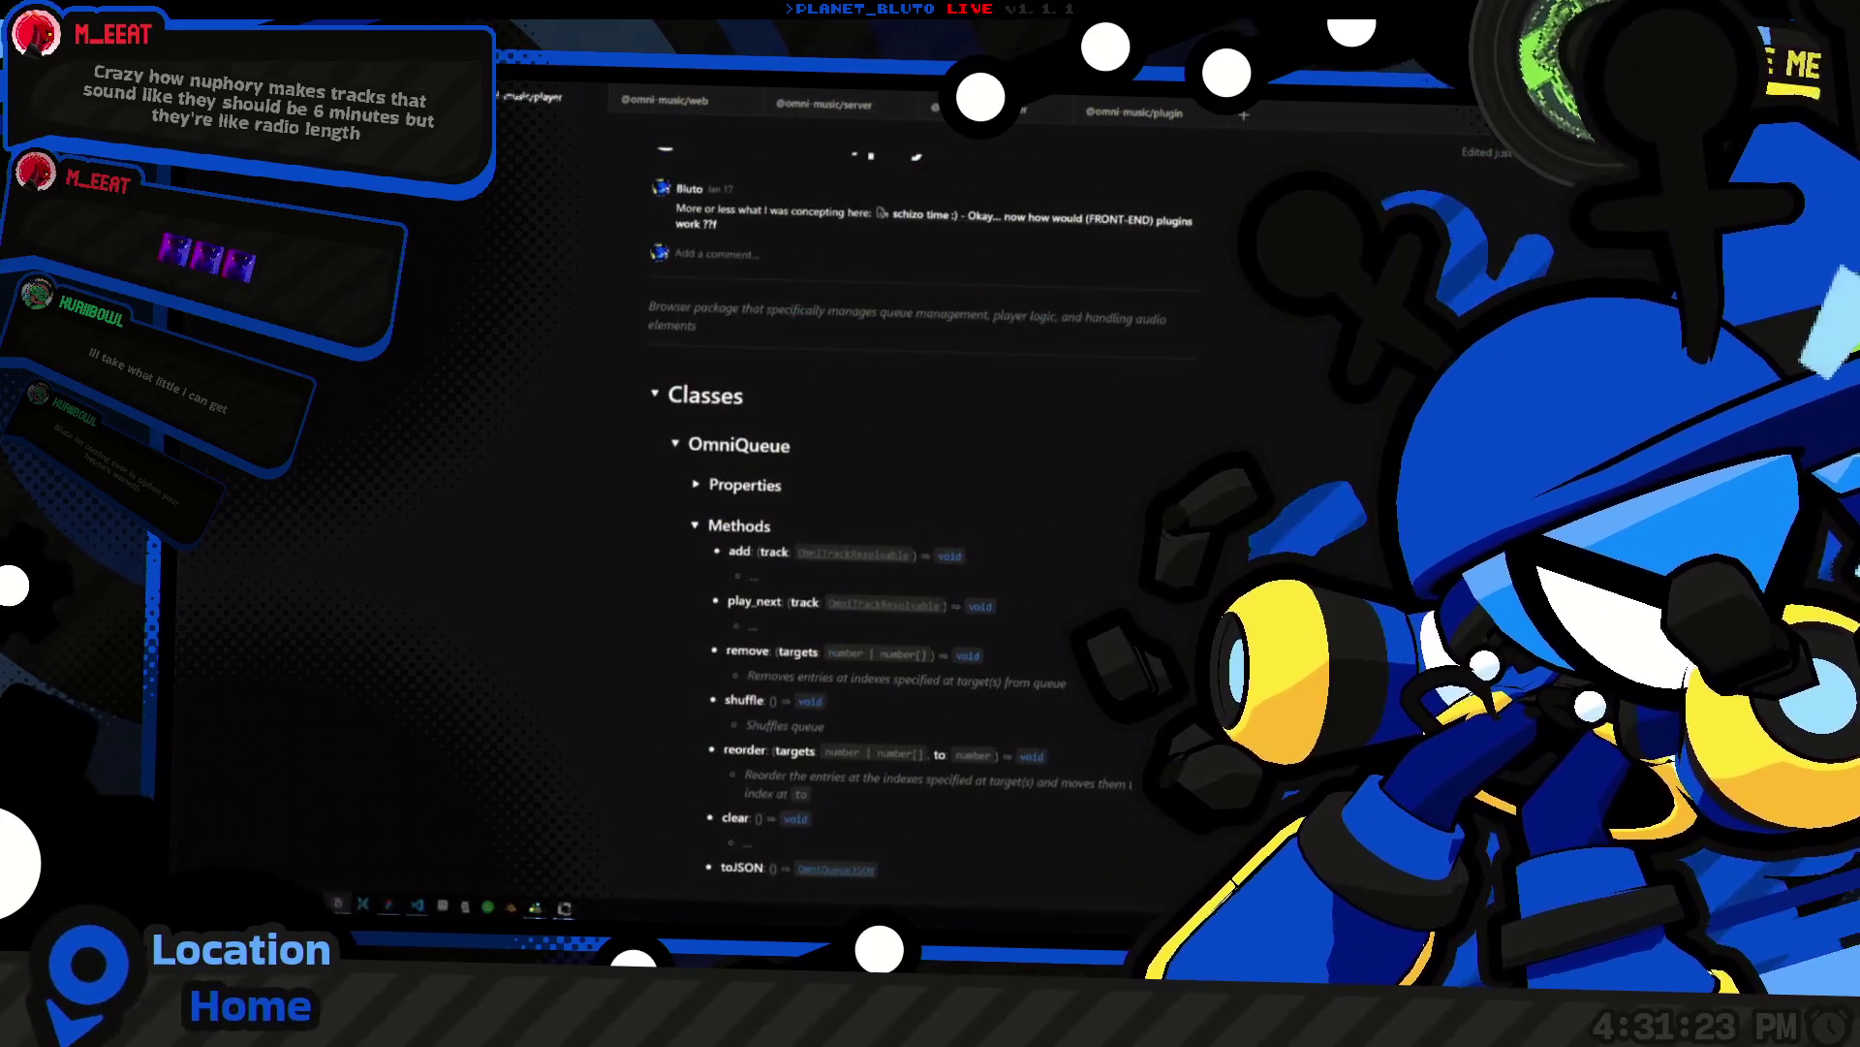
scroll(992, 707, "down", 5)
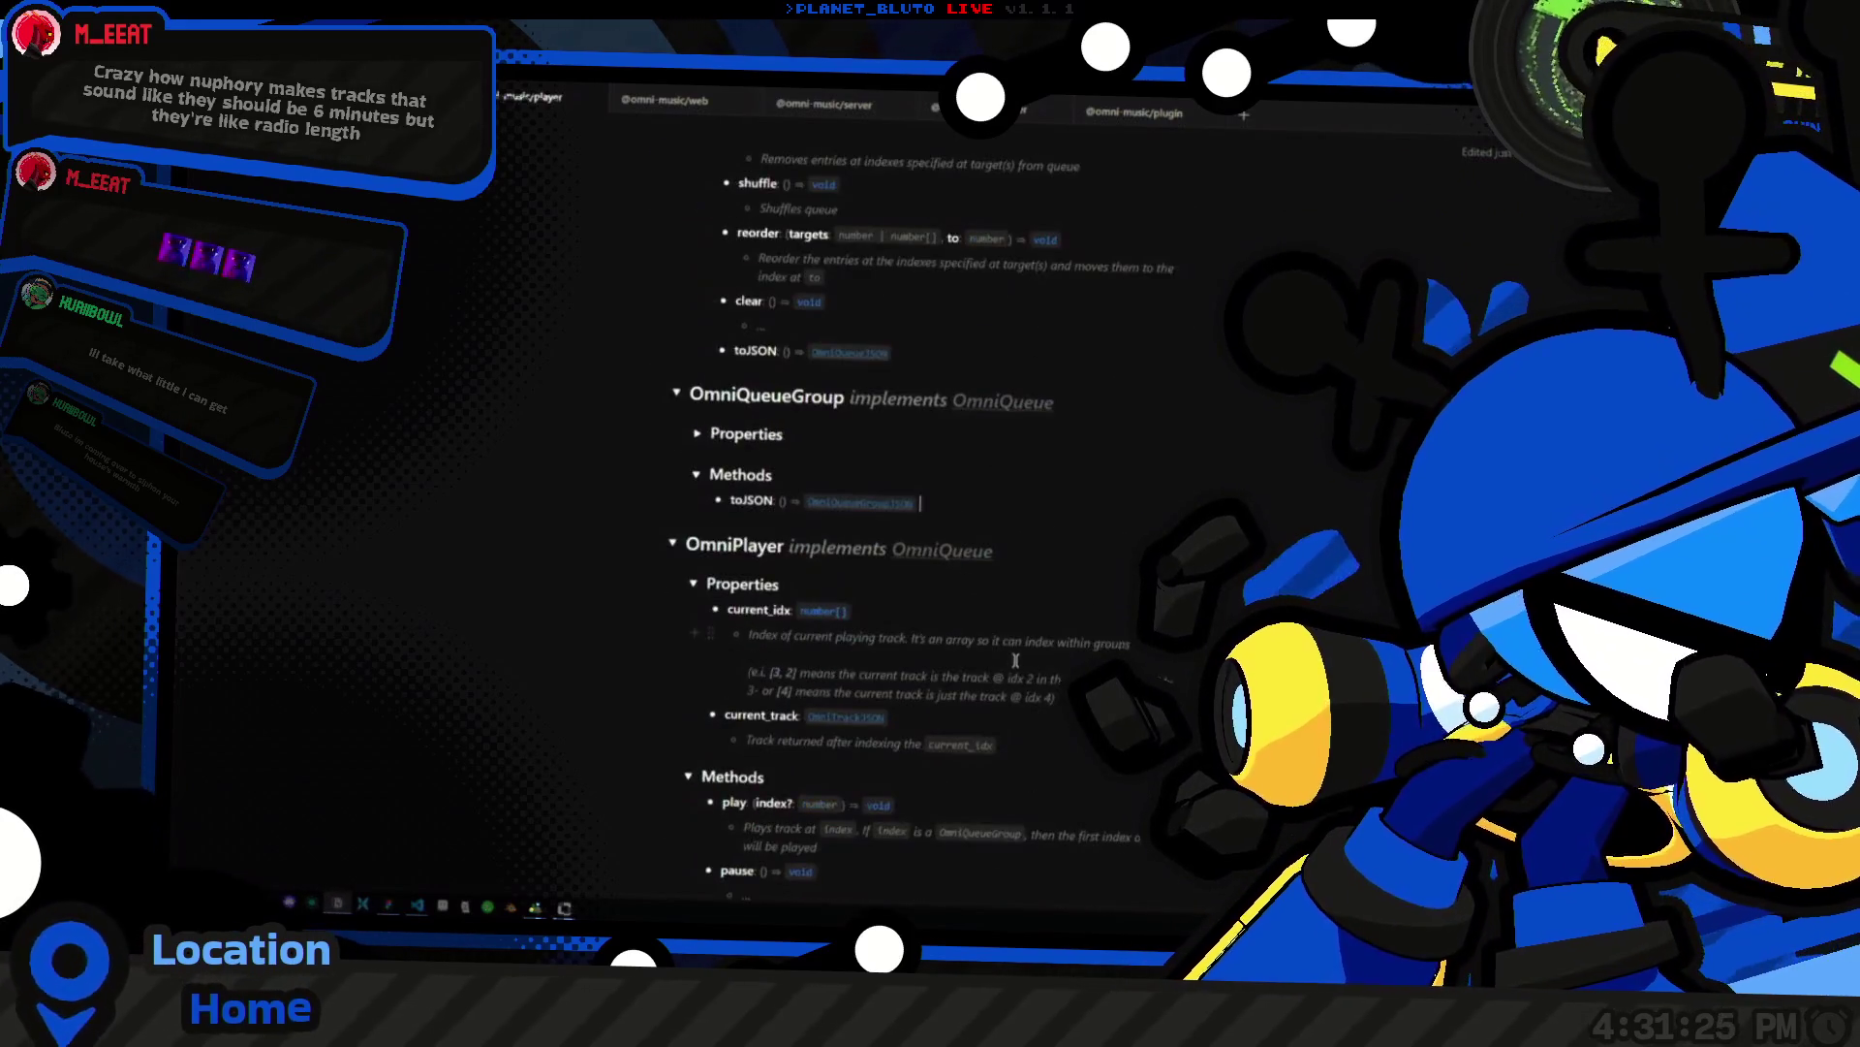
scroll(991, 708, "up", 2)
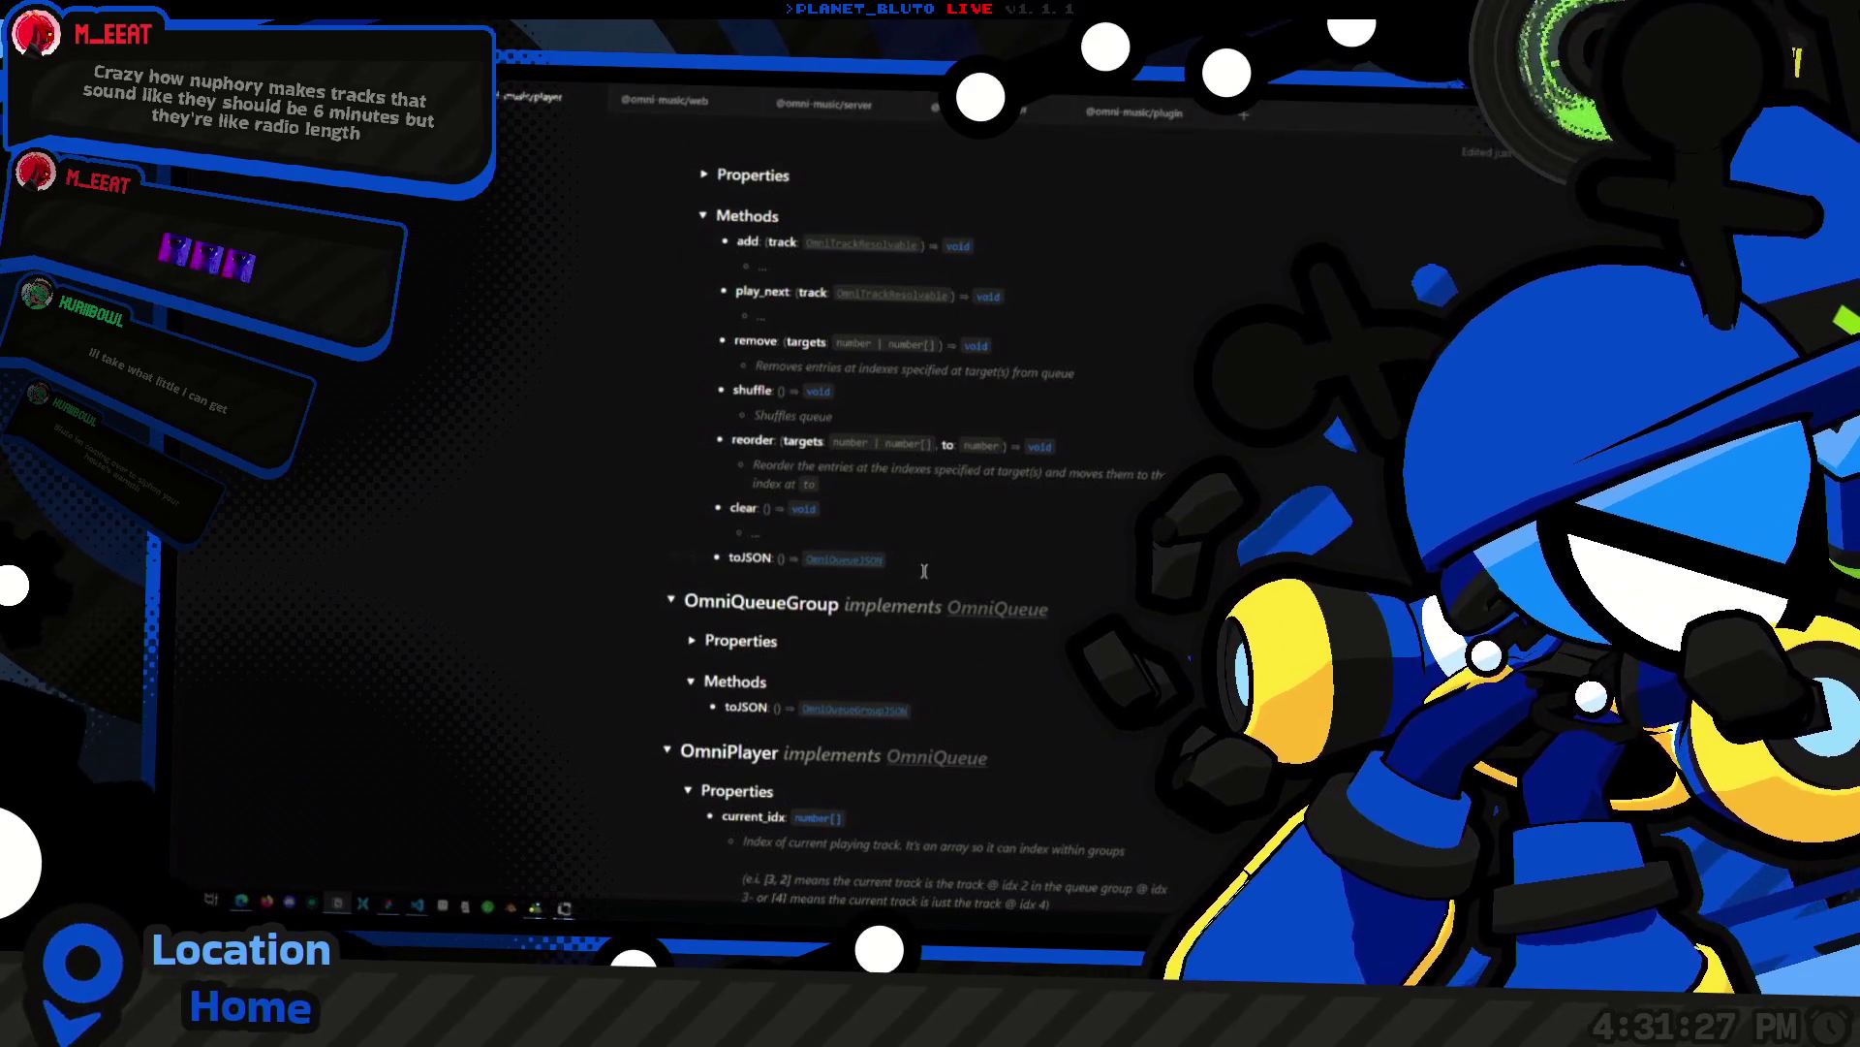
left_click(899, 523)
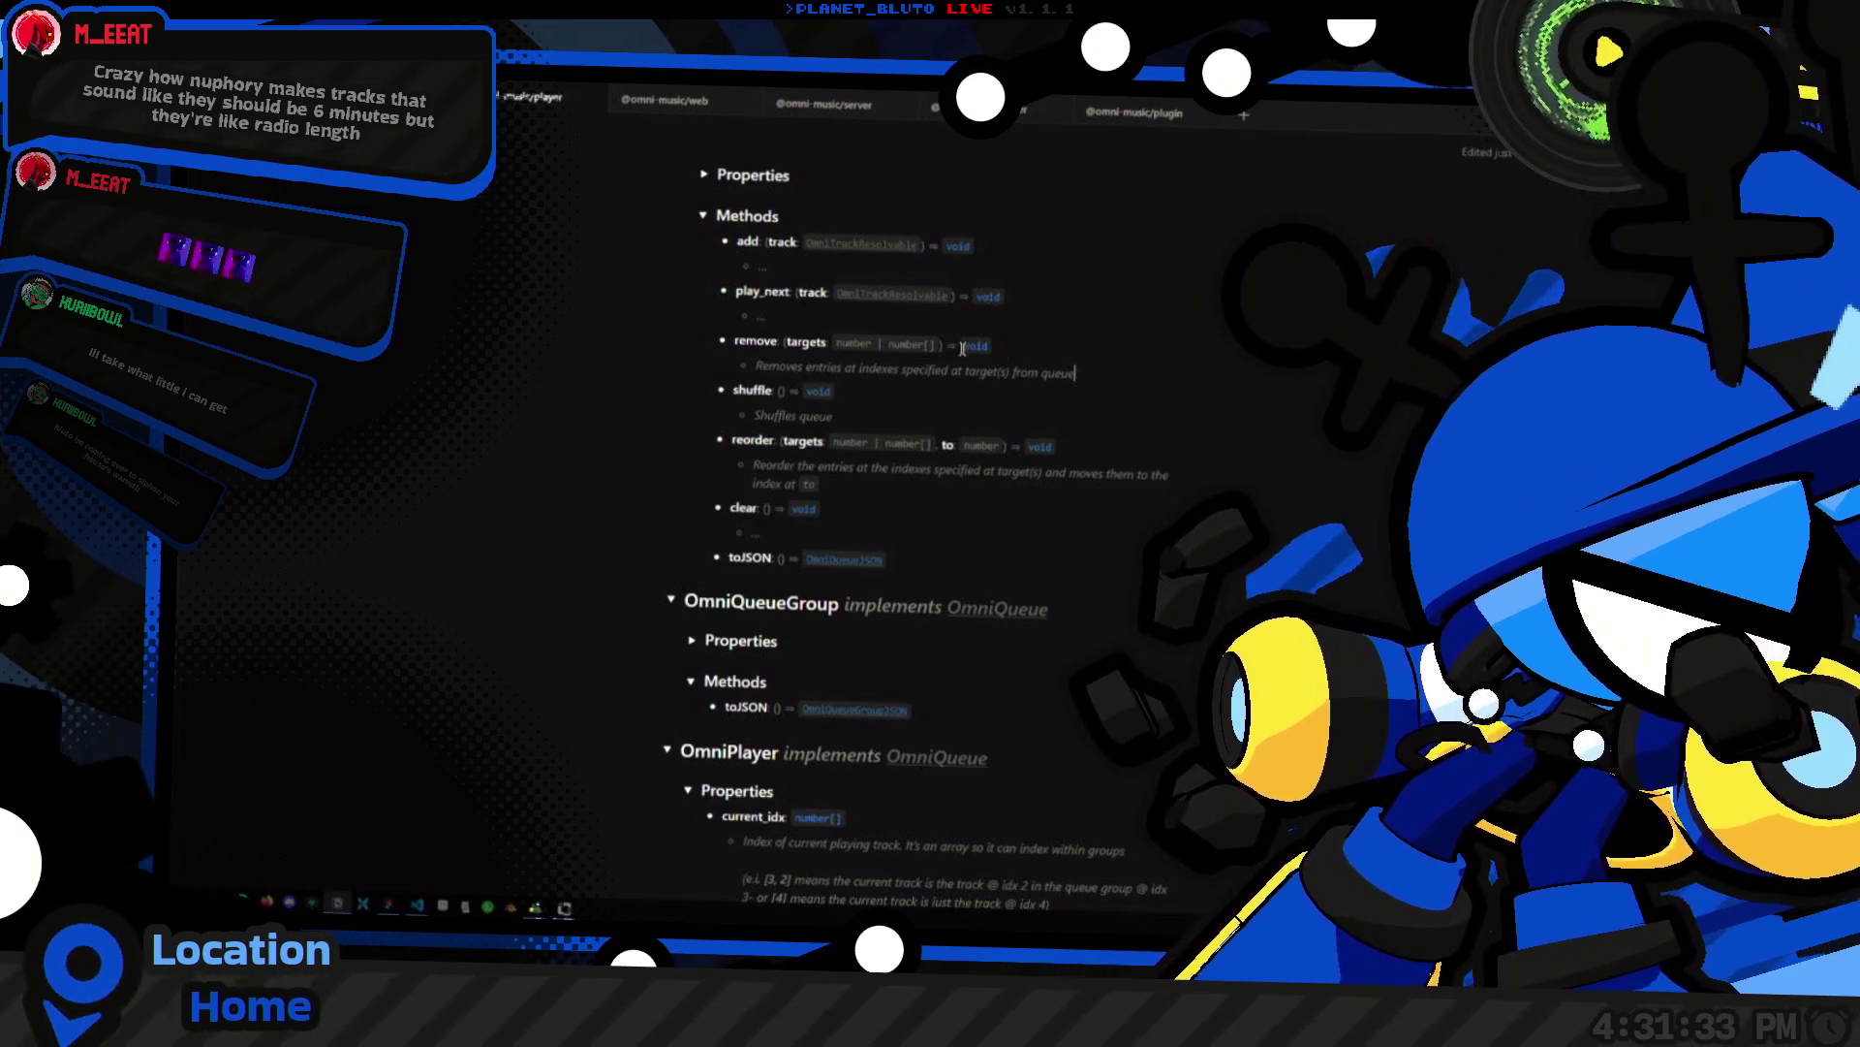
left_click_drag(964, 348, 1031, 350)
left_click(1031, 350)
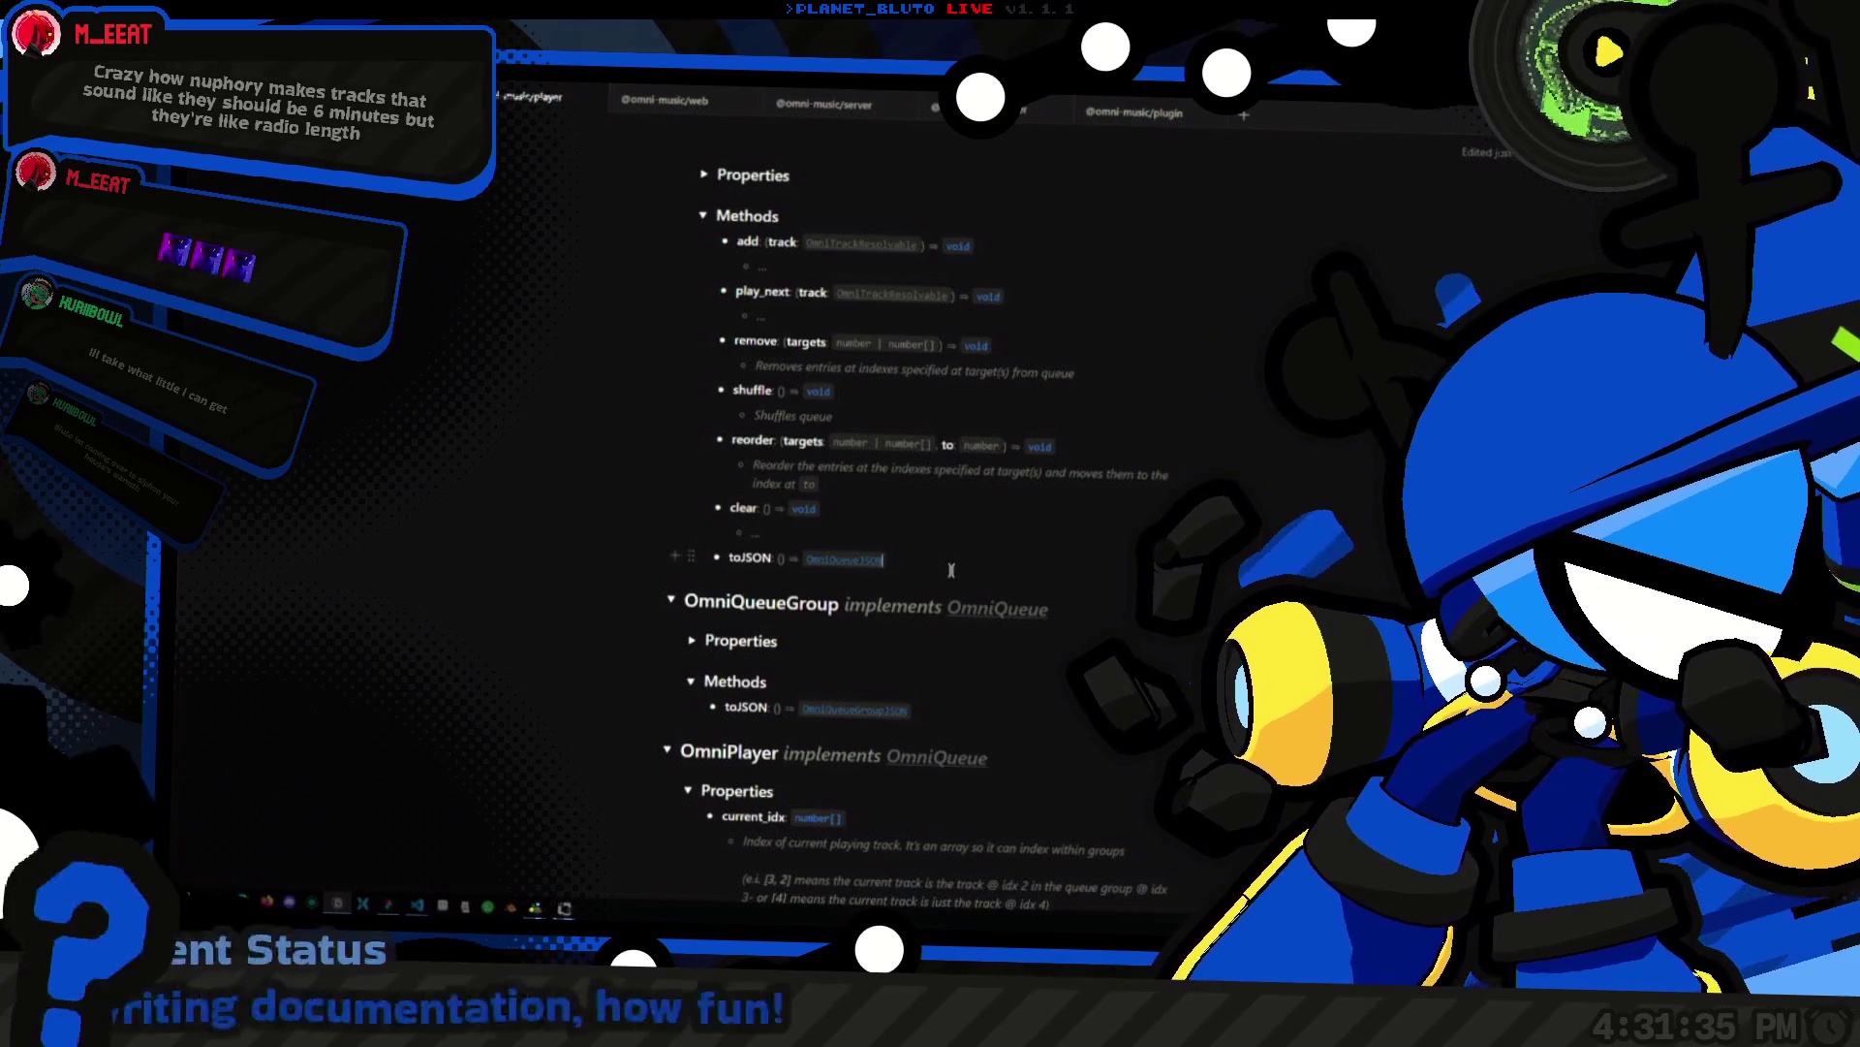
scroll(856, 564, "up", 2)
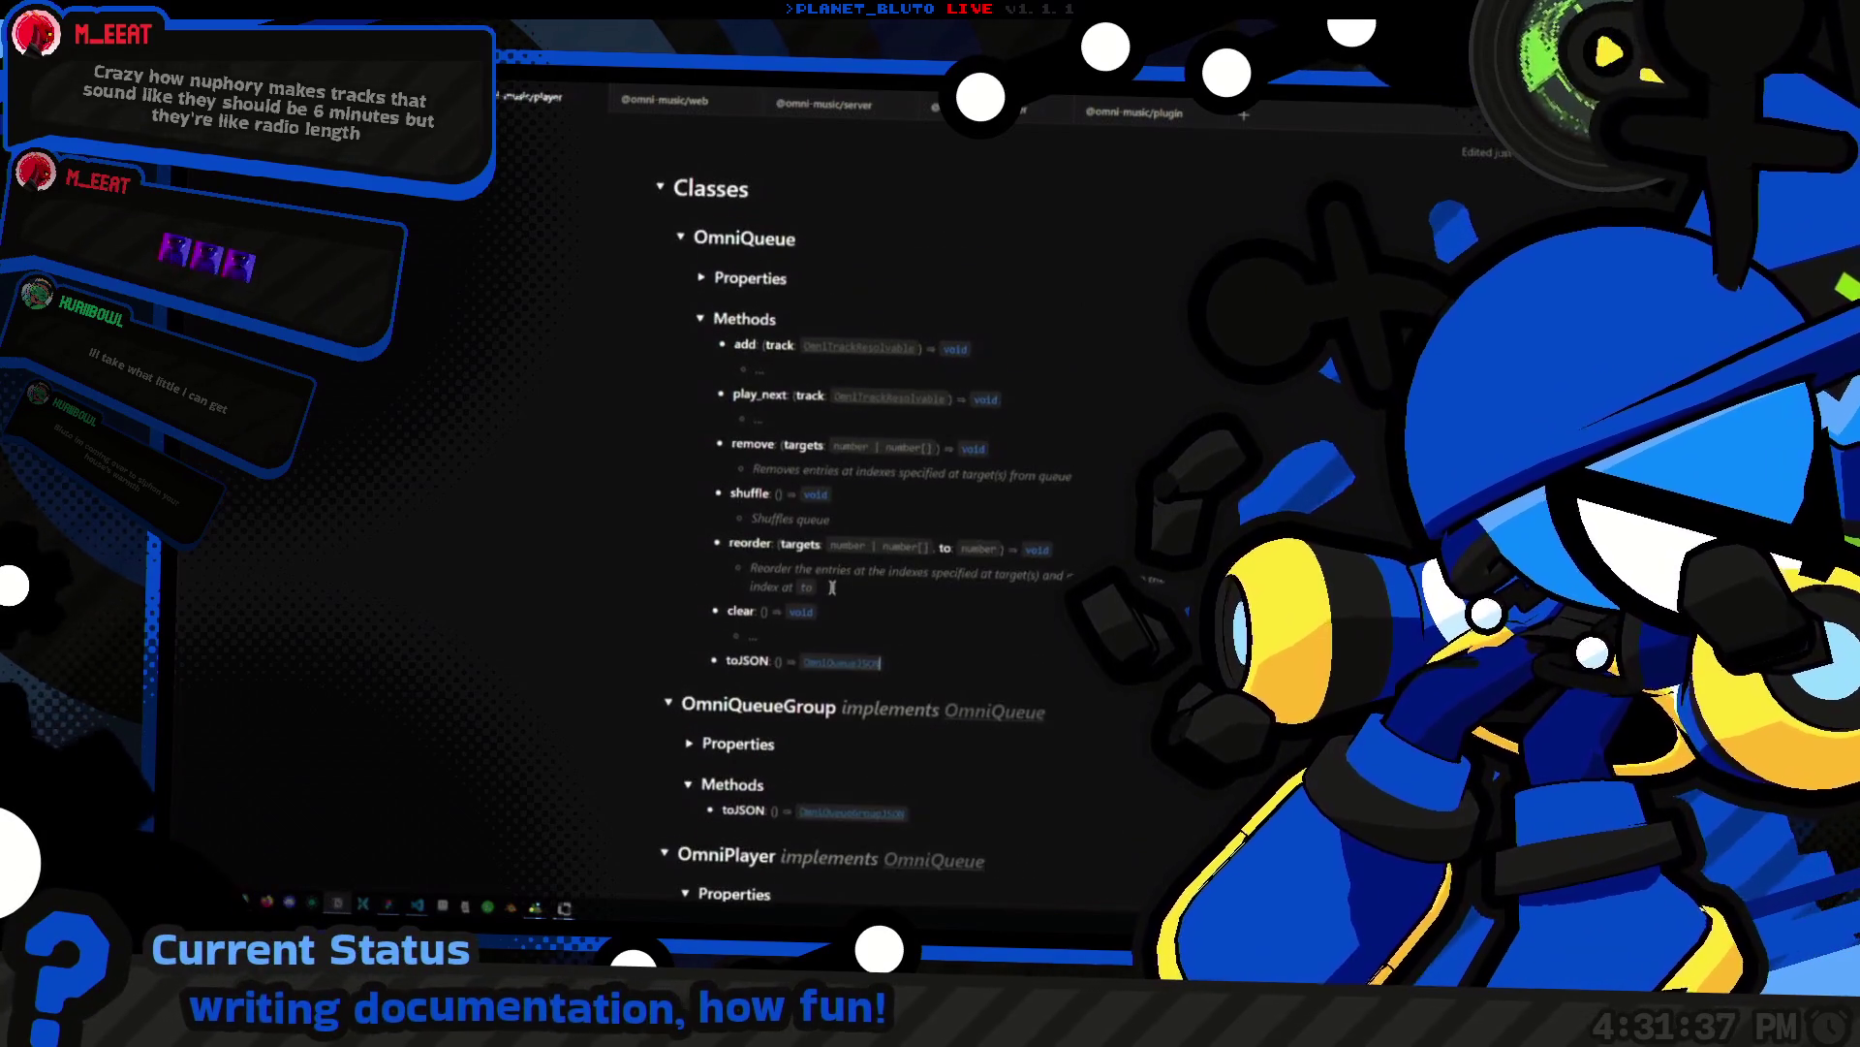
Jump to the OmniQueueJSON type definition in the core docs
left_click(868, 662)
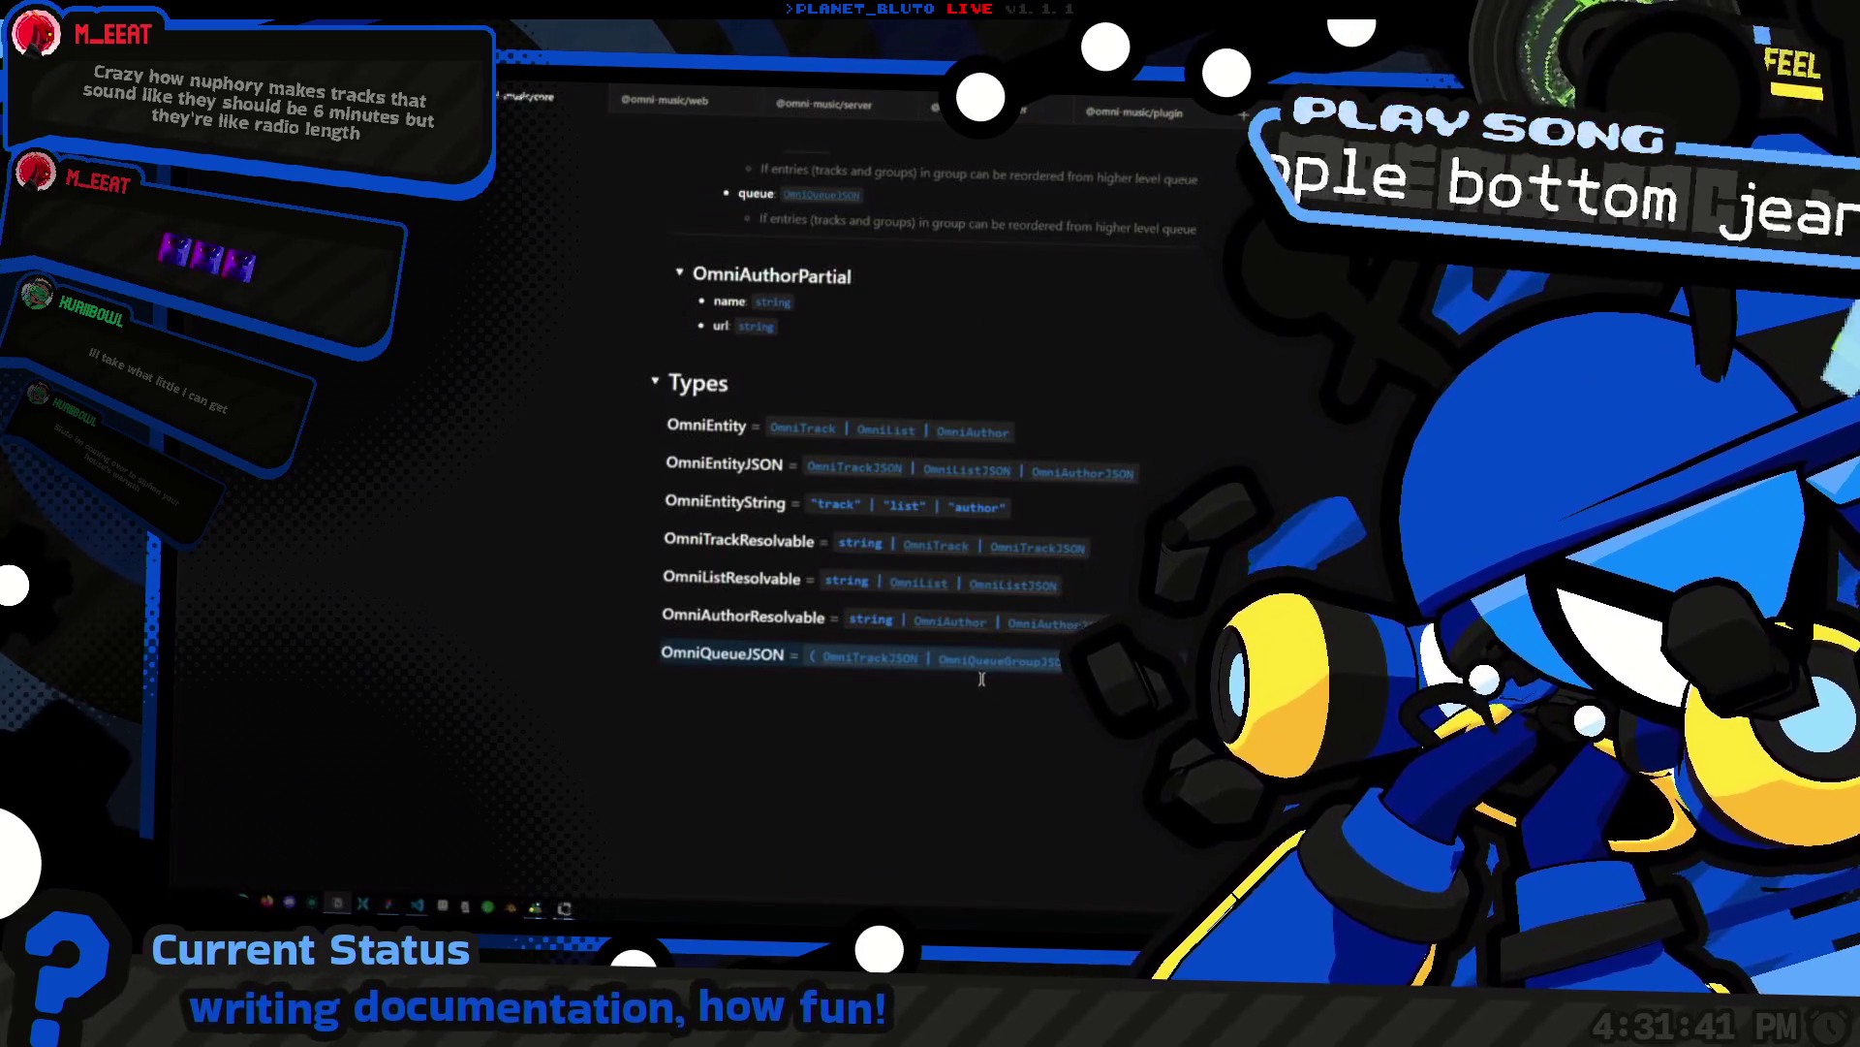
scroll(982, 679, "up", 1)
scroll(982, 678, "down", 1)
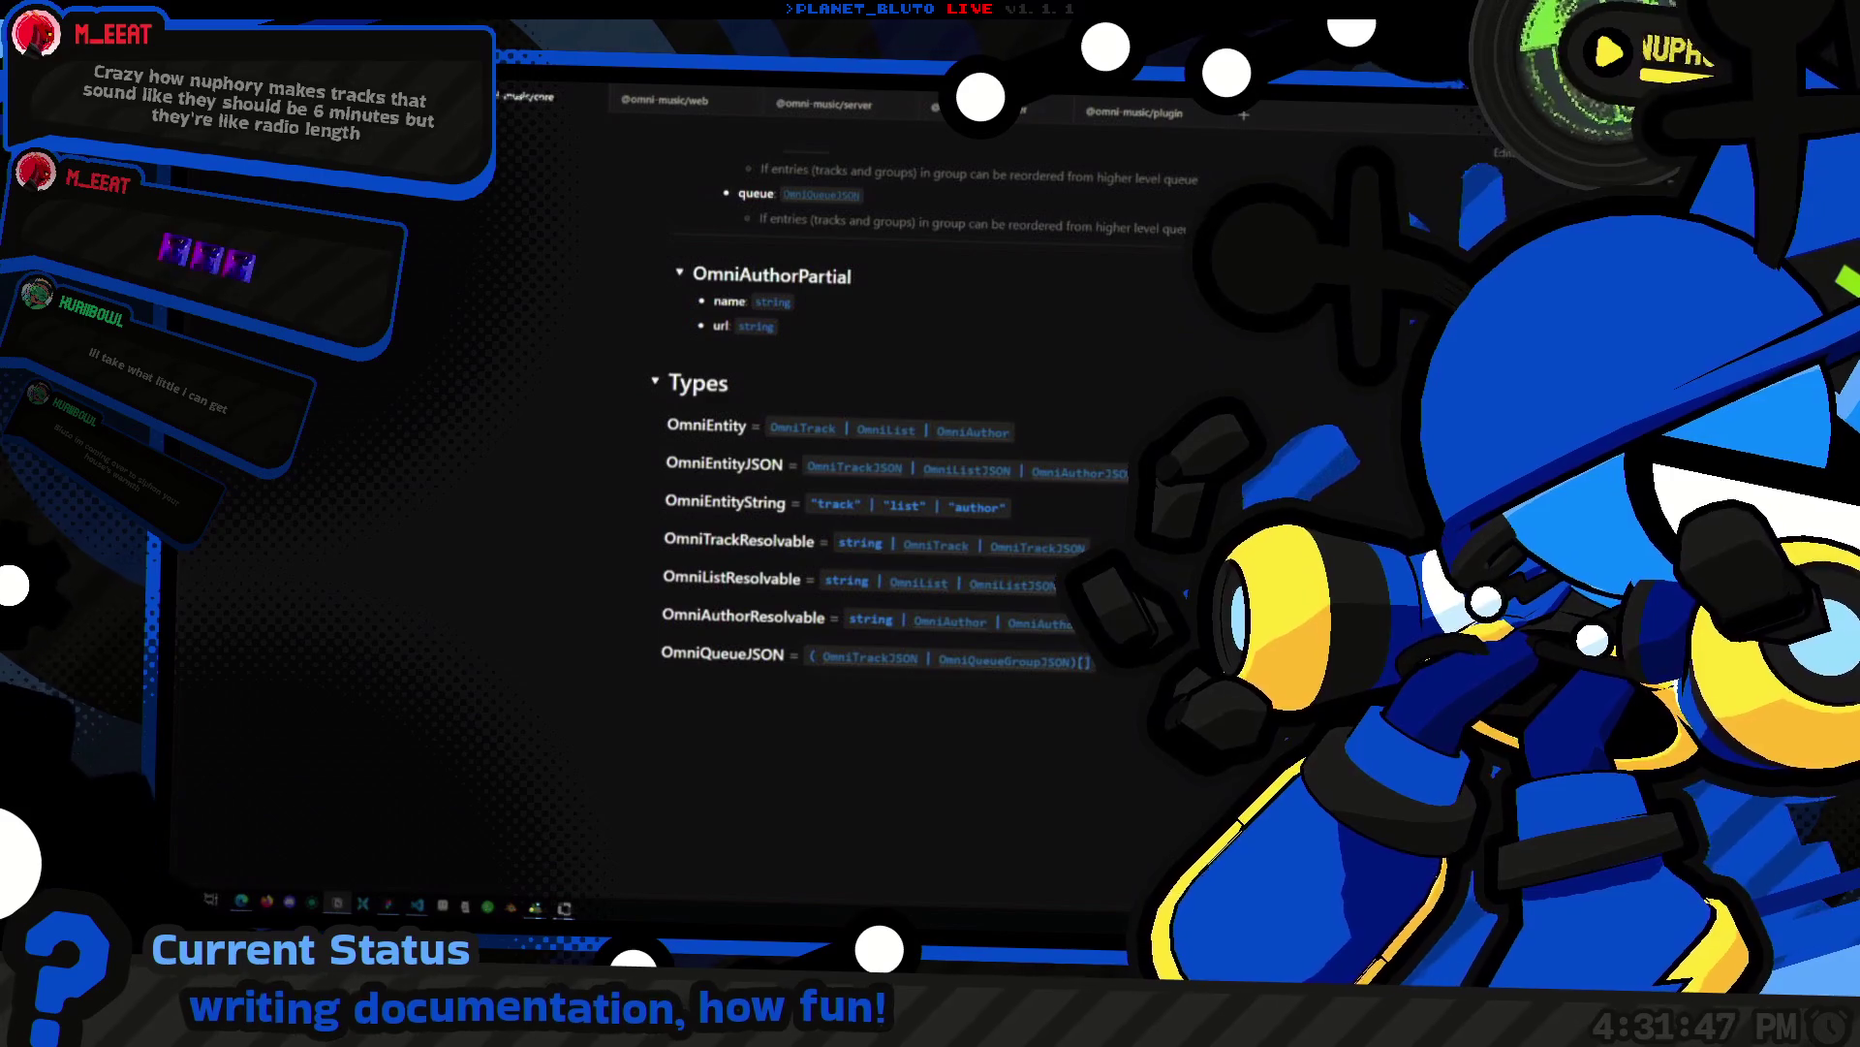
Return to the player classes page and review OmniPlayer's current_track and OmniQueueGroup's methods
left_click(263, 650)
scroll(262, 650, "down", 4)
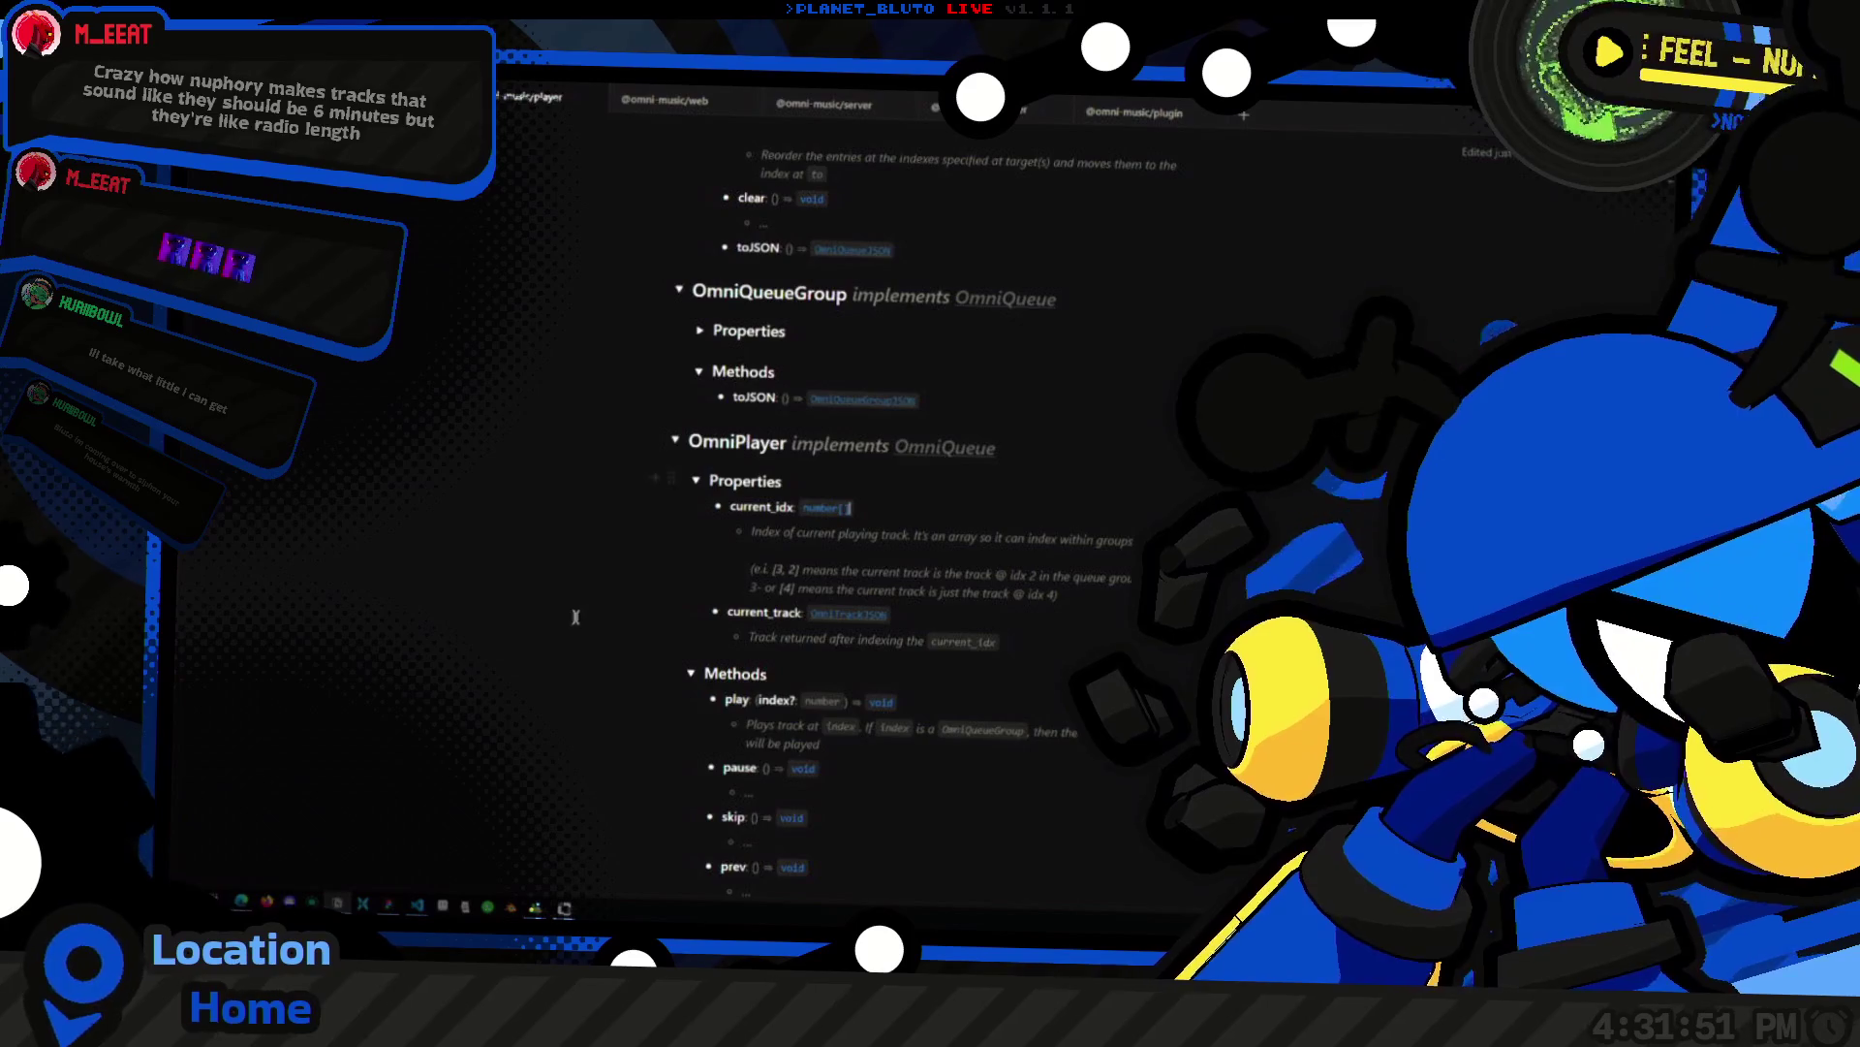
scroll(679, 581, "down", 5)
scroll(872, 581, "up", 4)
scroll(872, 582, "down", 4)
scroll(860, 516, "up", 4)
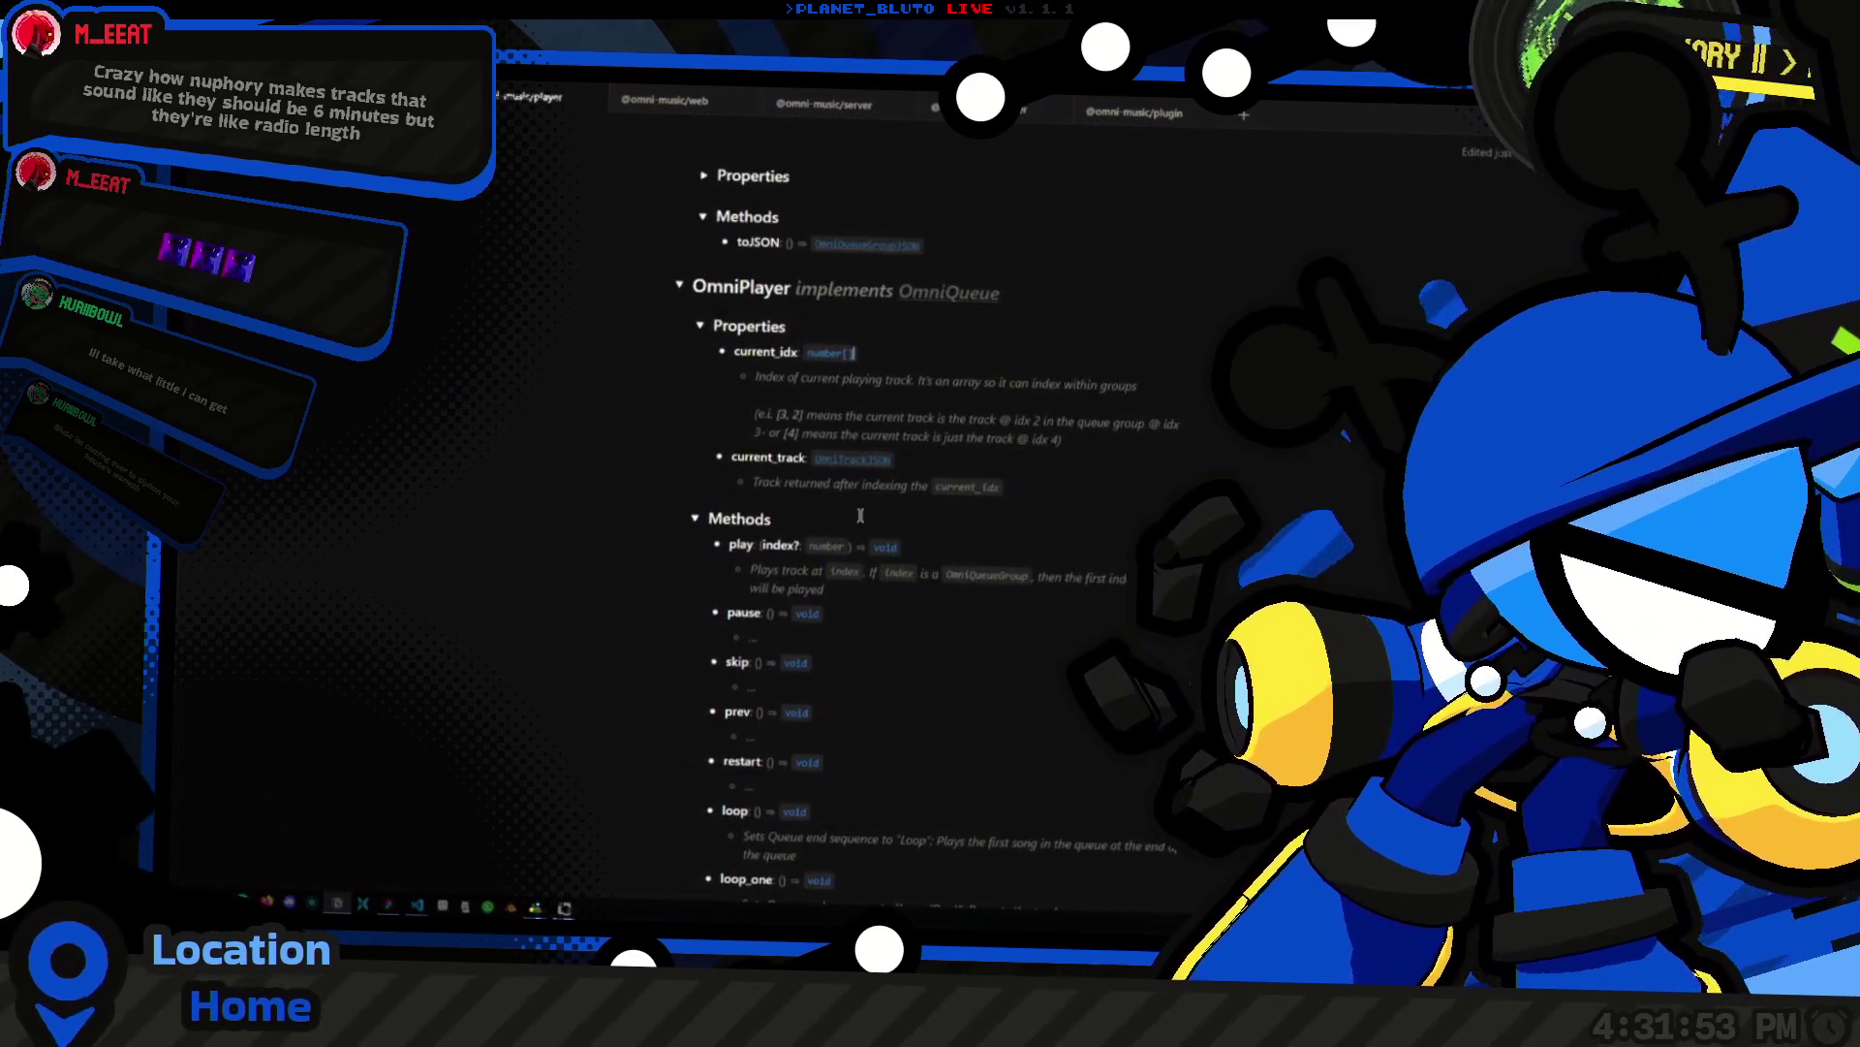
left_click(1004, 463)
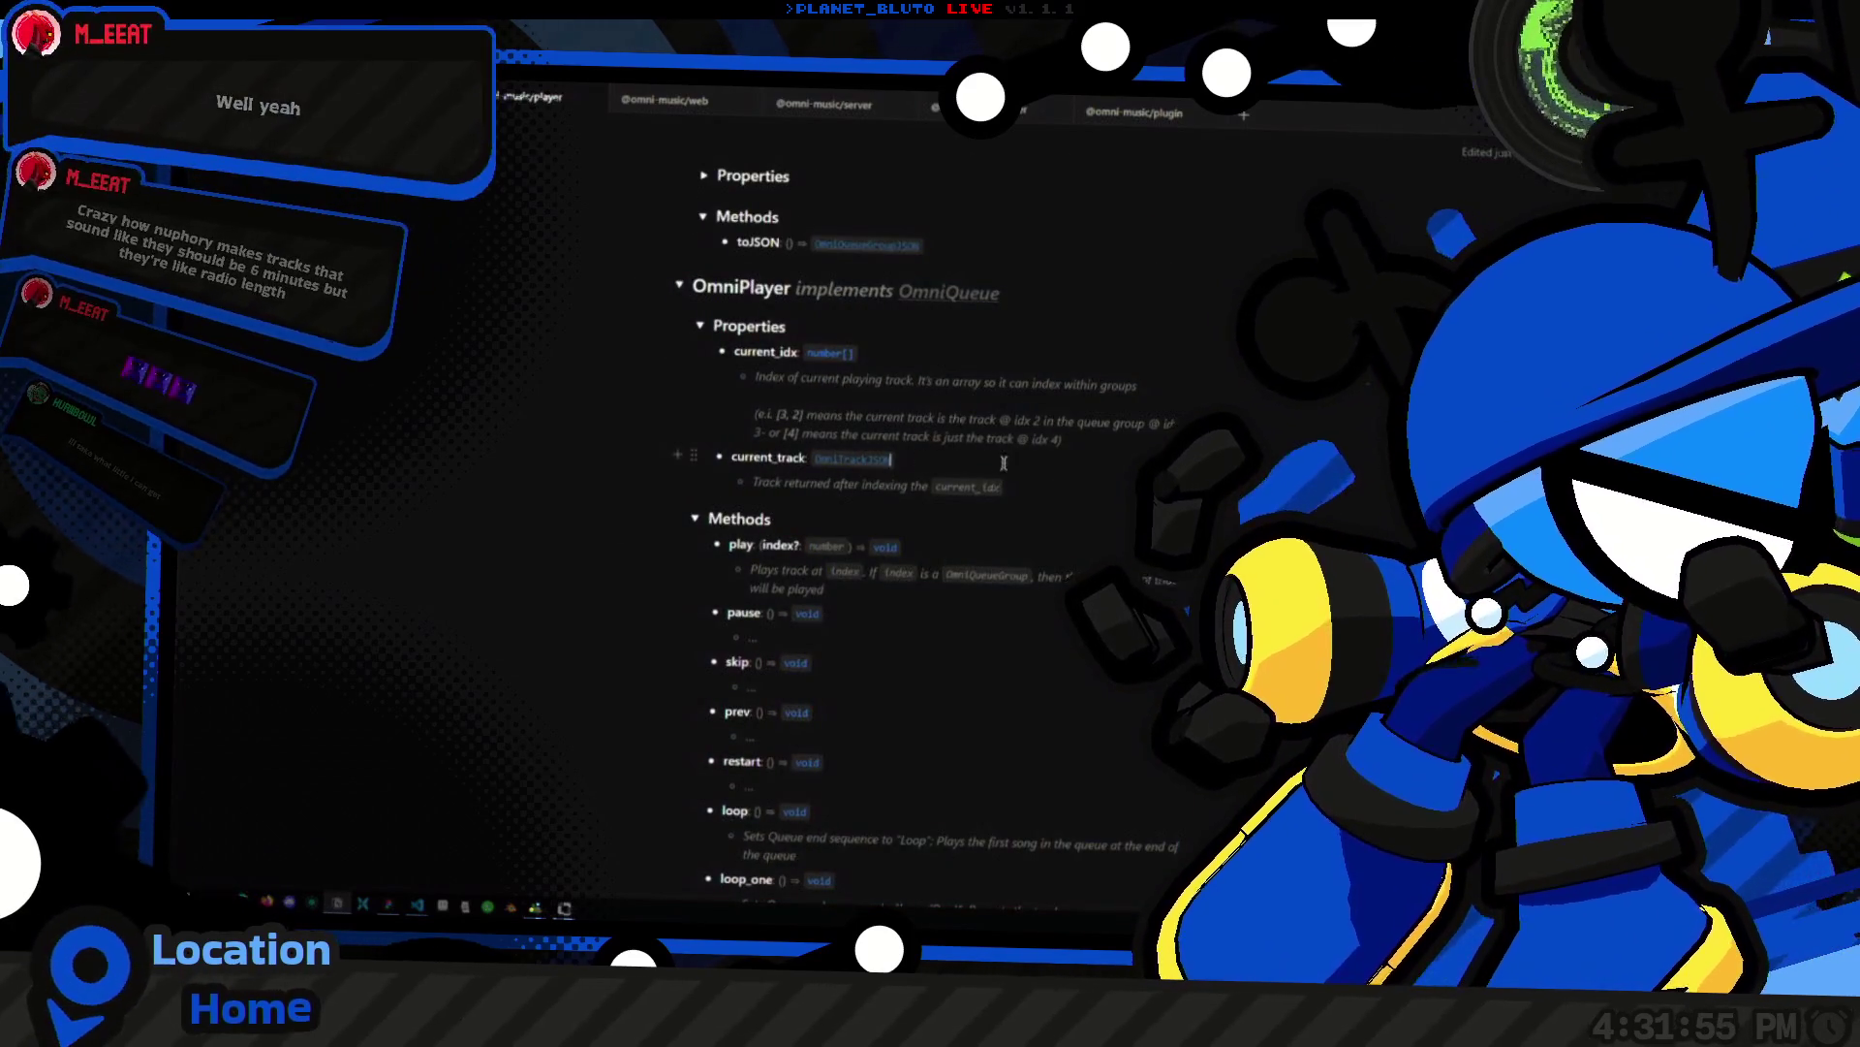
scroll(1004, 463, "up", 3)
left_click(958, 489)
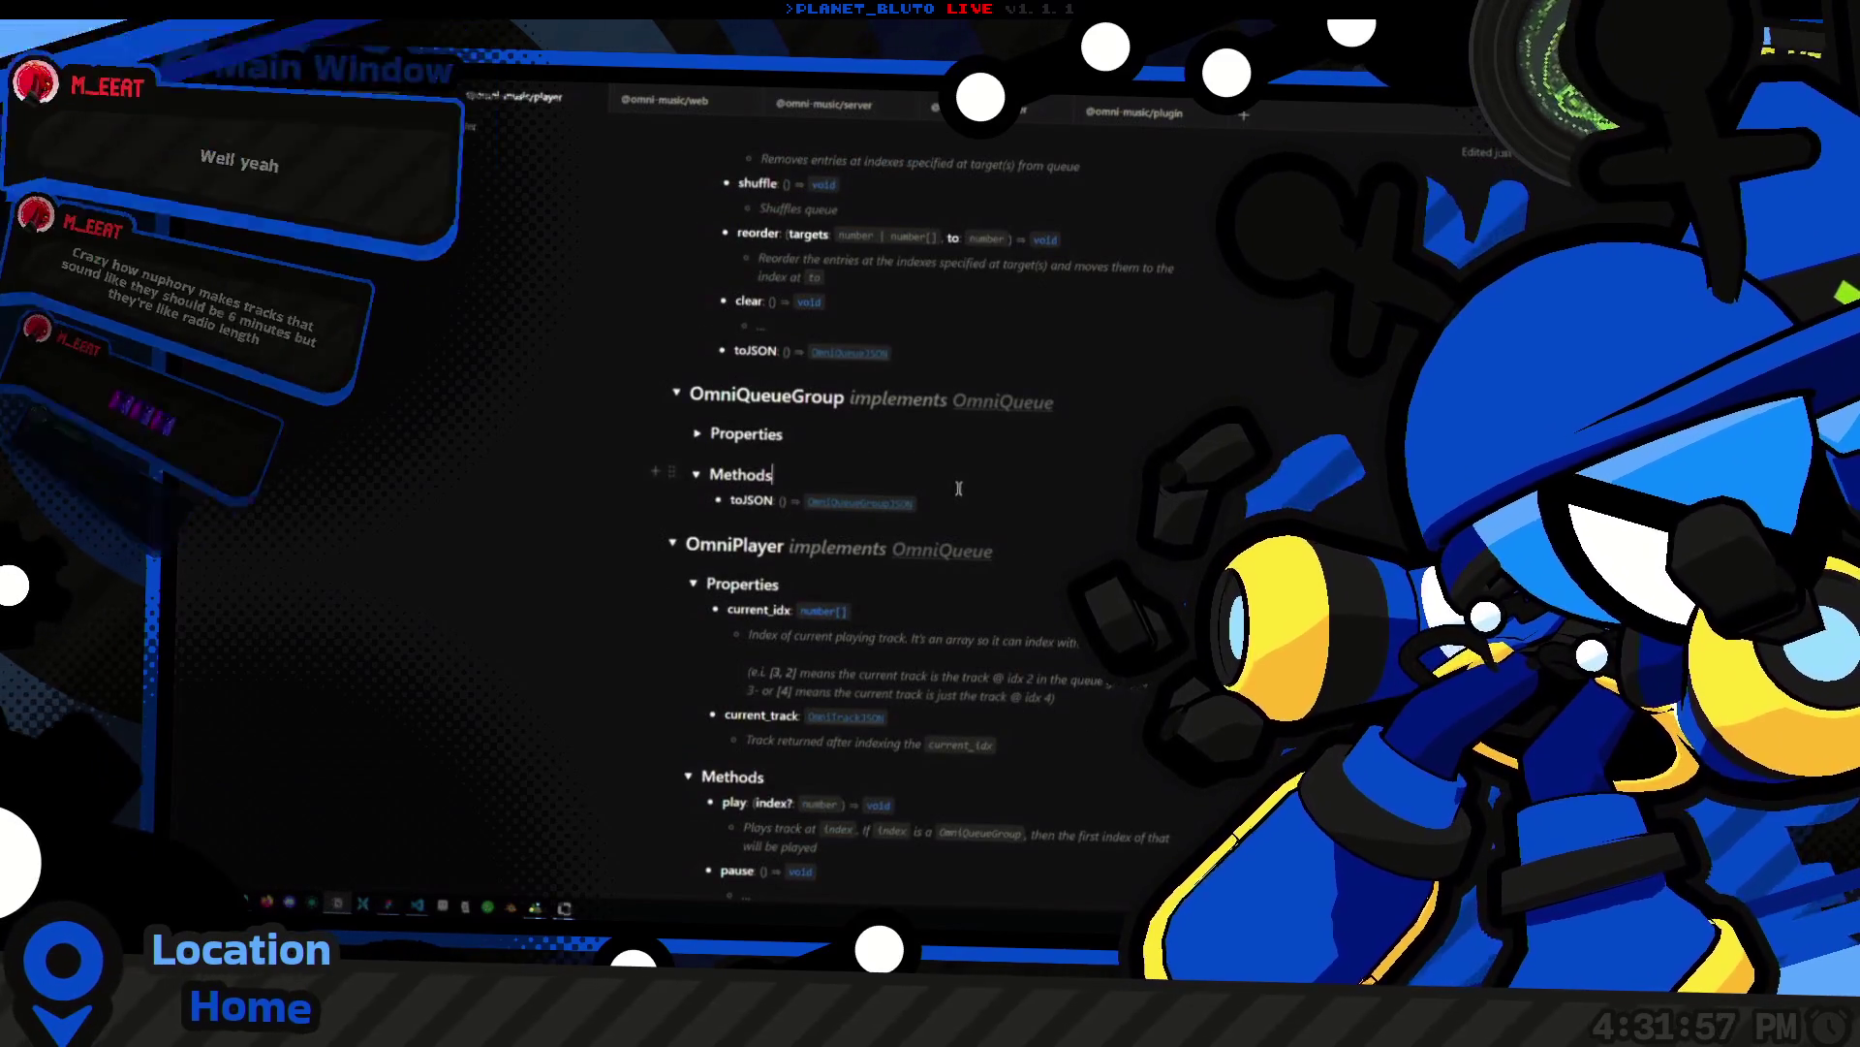
scroll(872, 581, "up", 3)
scroll(862, 629, "down", 1)
Expand OmniQueueGroup's properties and follow the OmniQueueGroupJSON link to the top of the core page
left_click(693, 590)
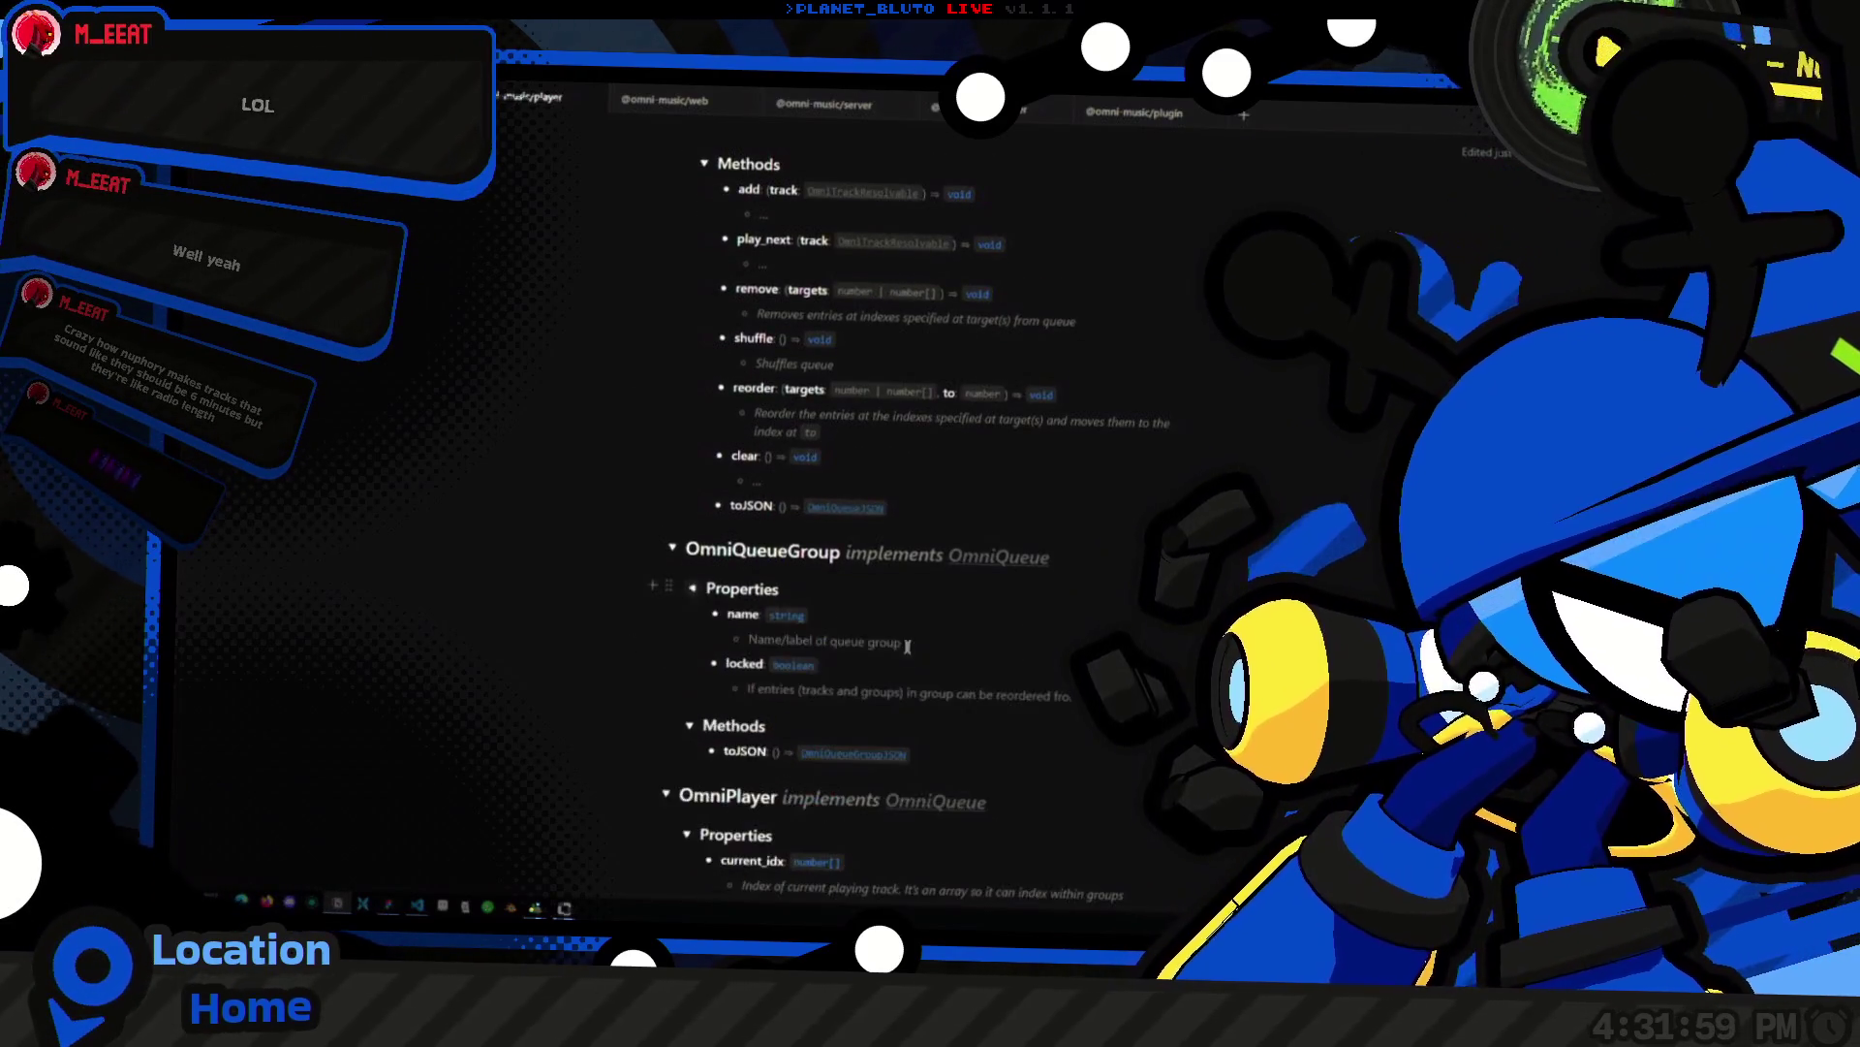
scroll(907, 646, "down", 3)
scroll(949, 581, "up", 1)
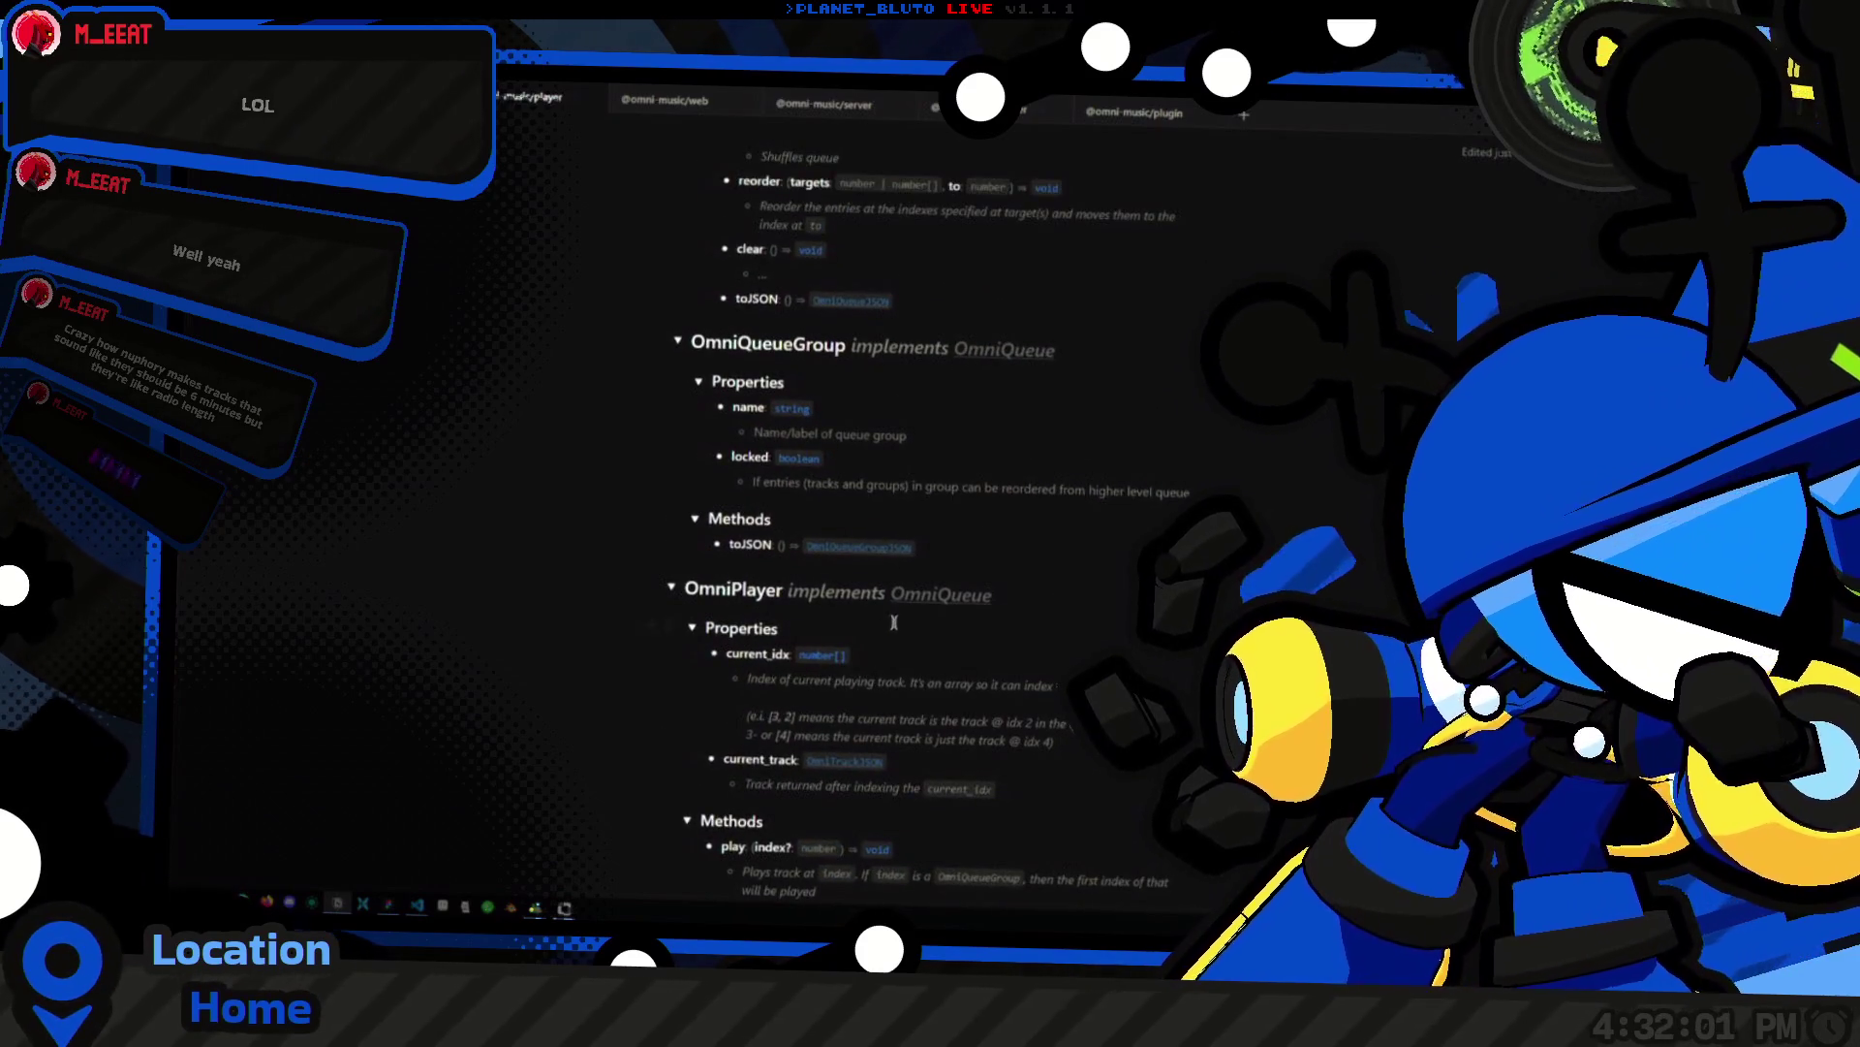
left_click(868, 551)
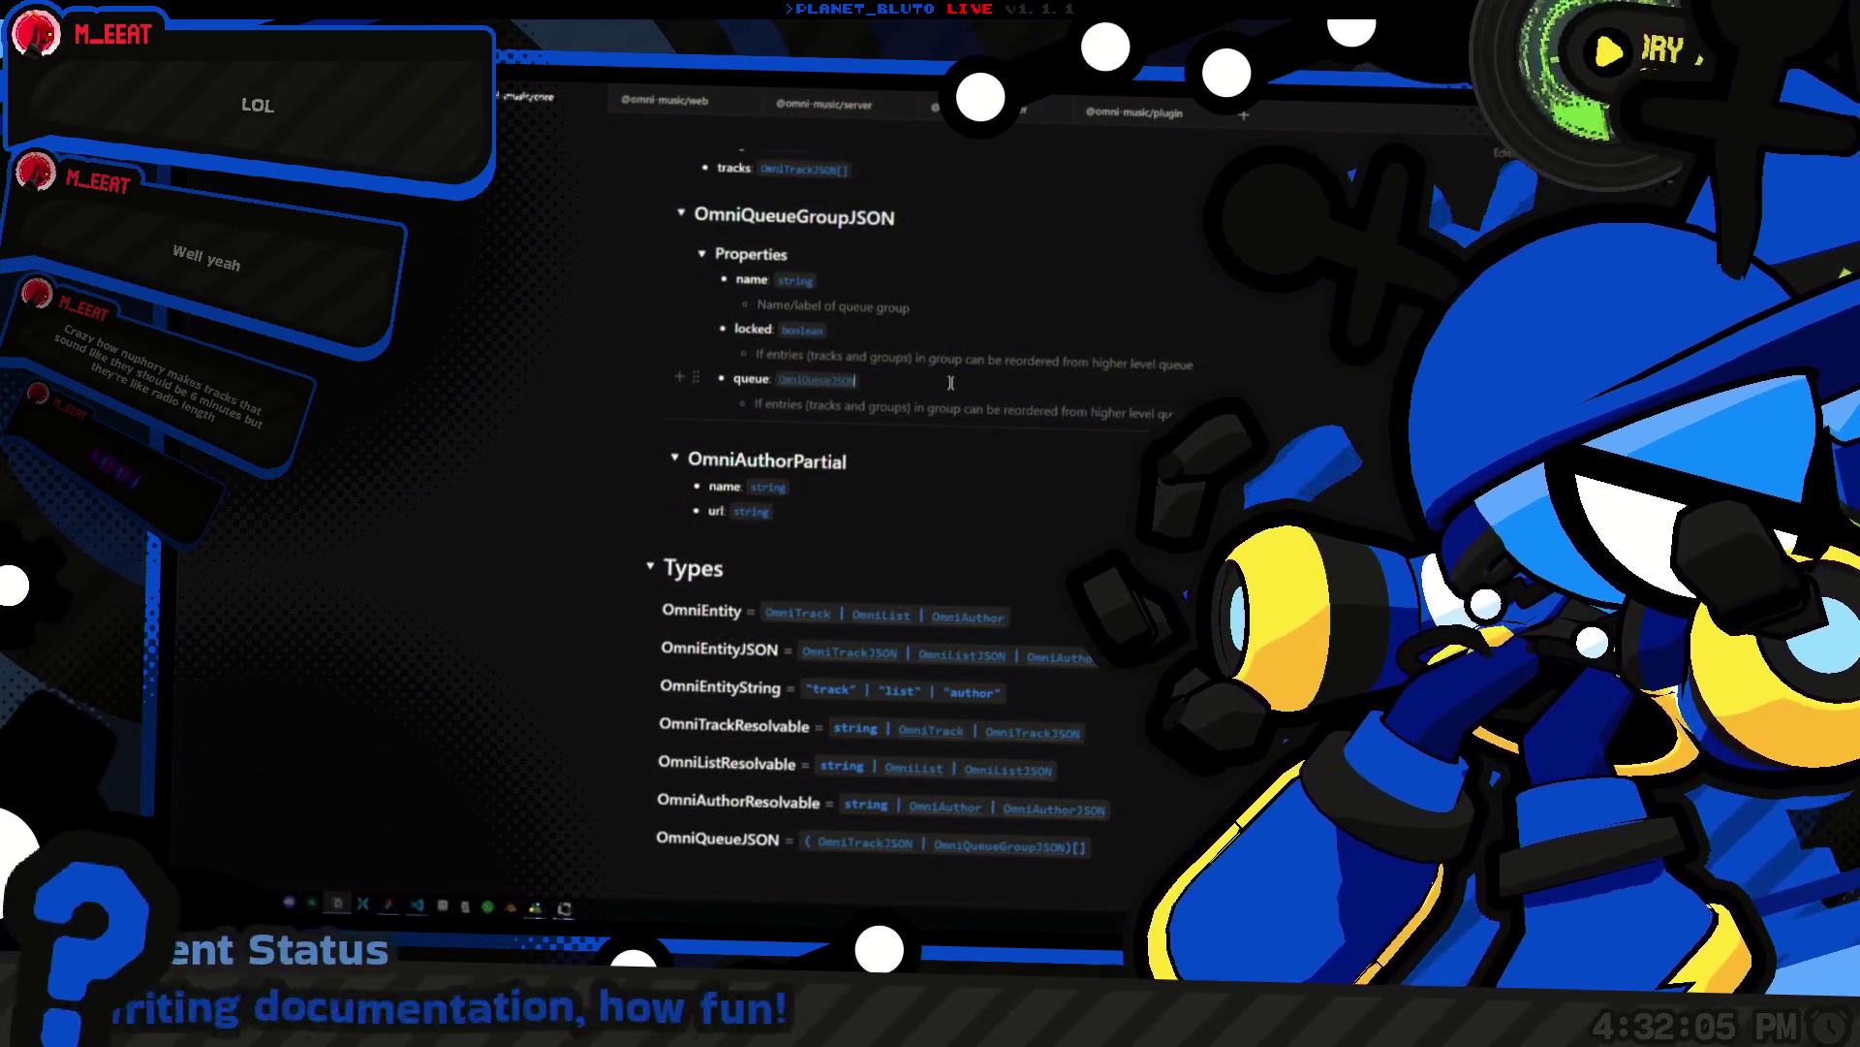
scroll(956, 392, "up", 15)
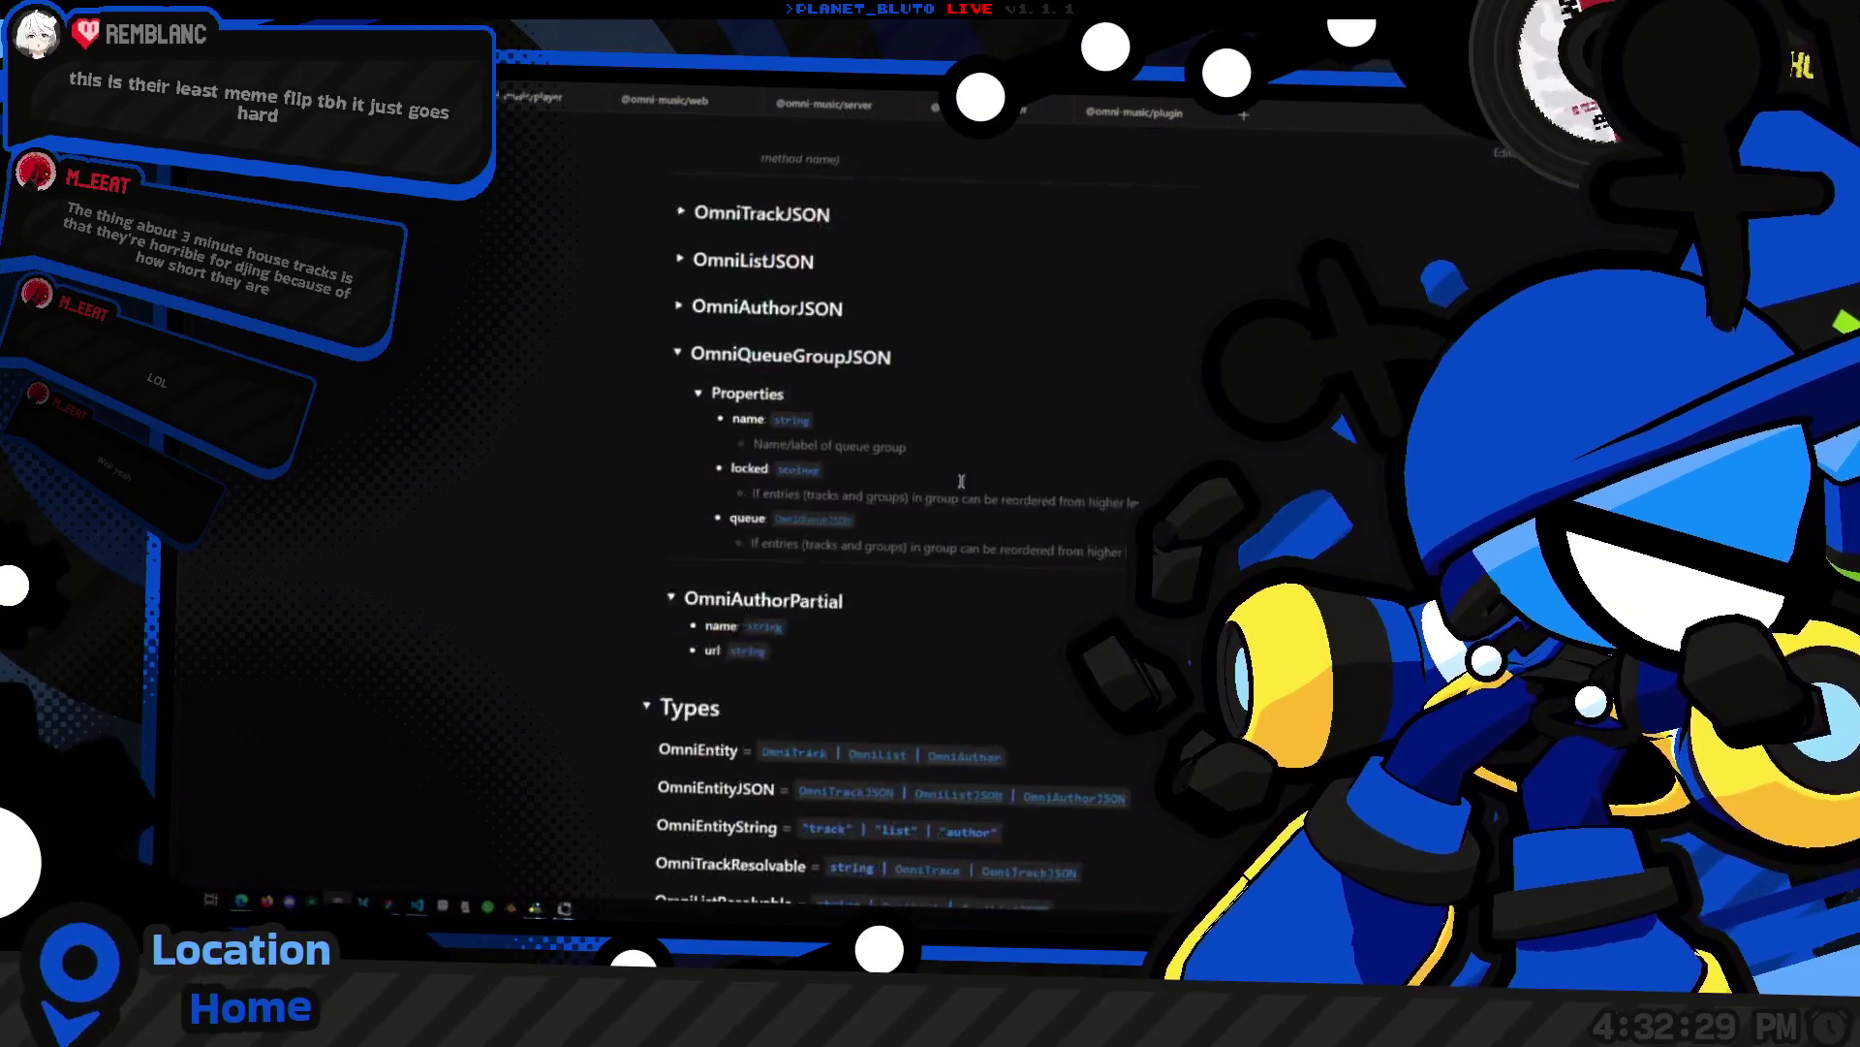
scroll(1007, 553, "up", 5)
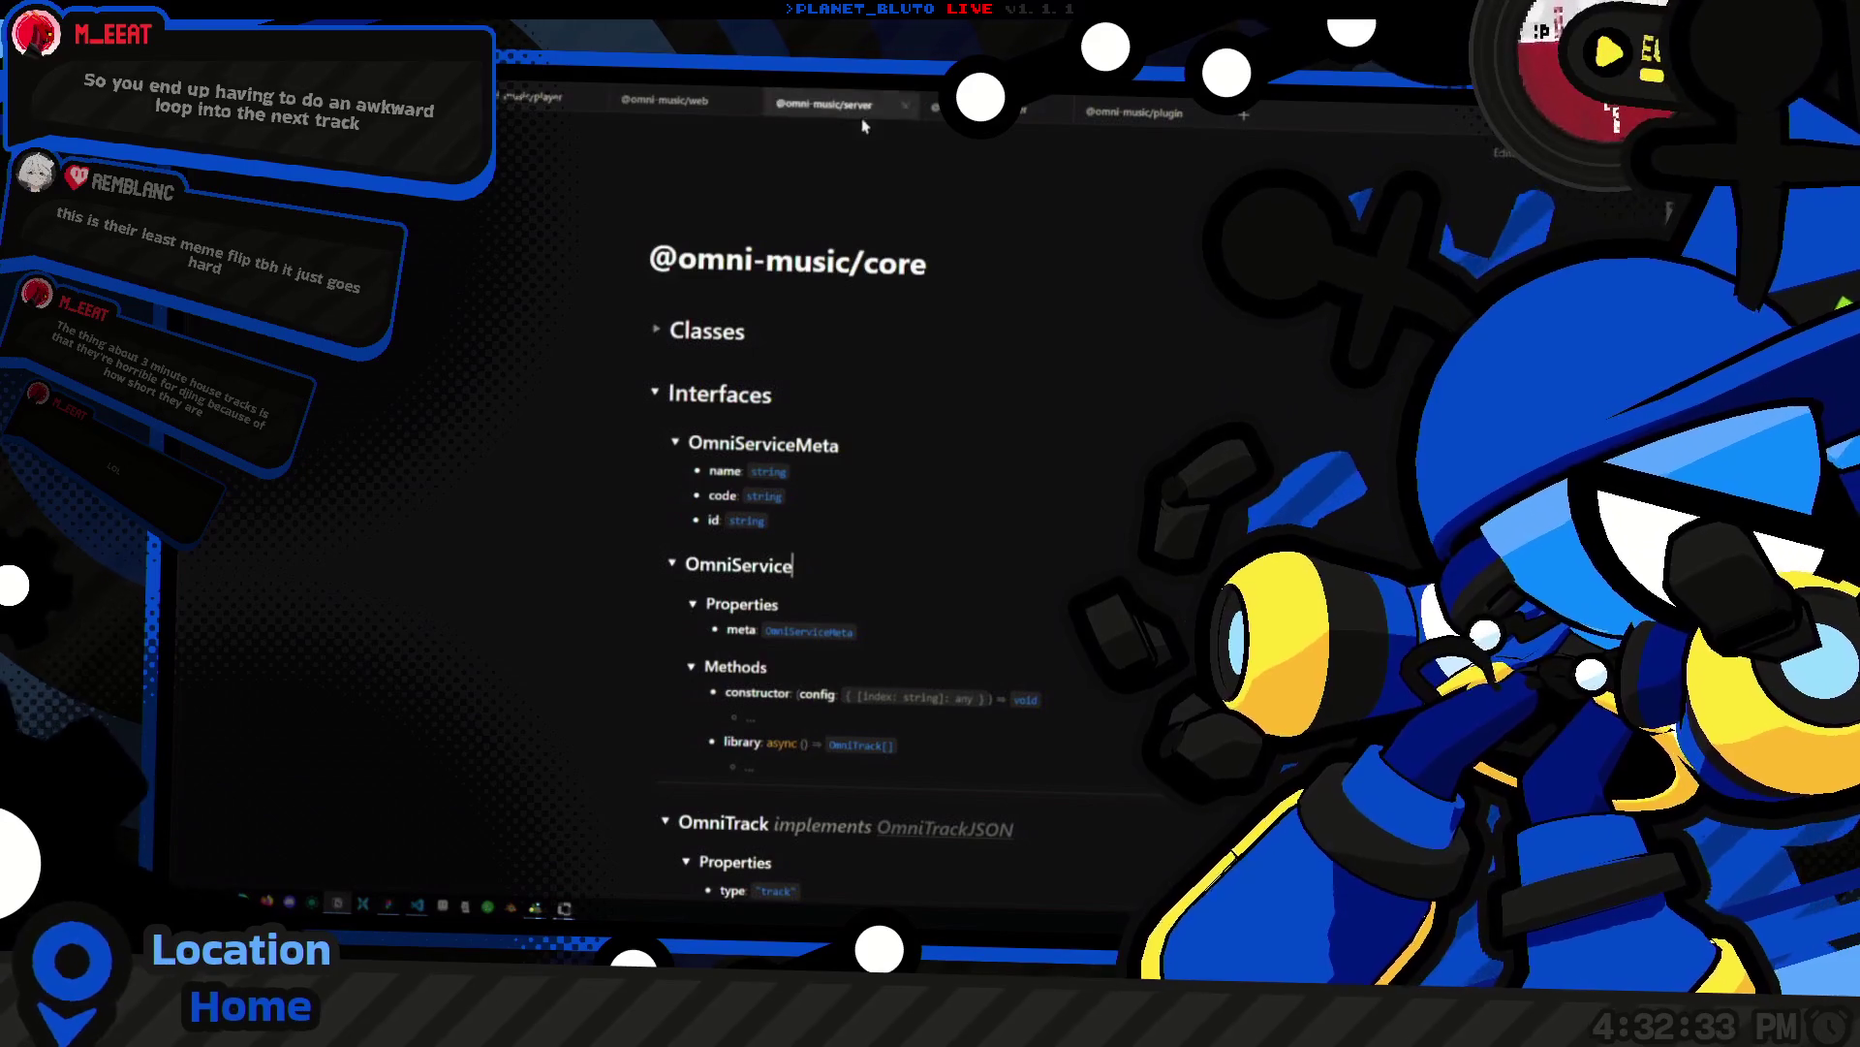
Compare the server Session queue type with OmniQueueJSON in the core Types list
left_click(816, 108)
scroll(893, 604, "down", 5)
scroll(892, 605, "down", 4)
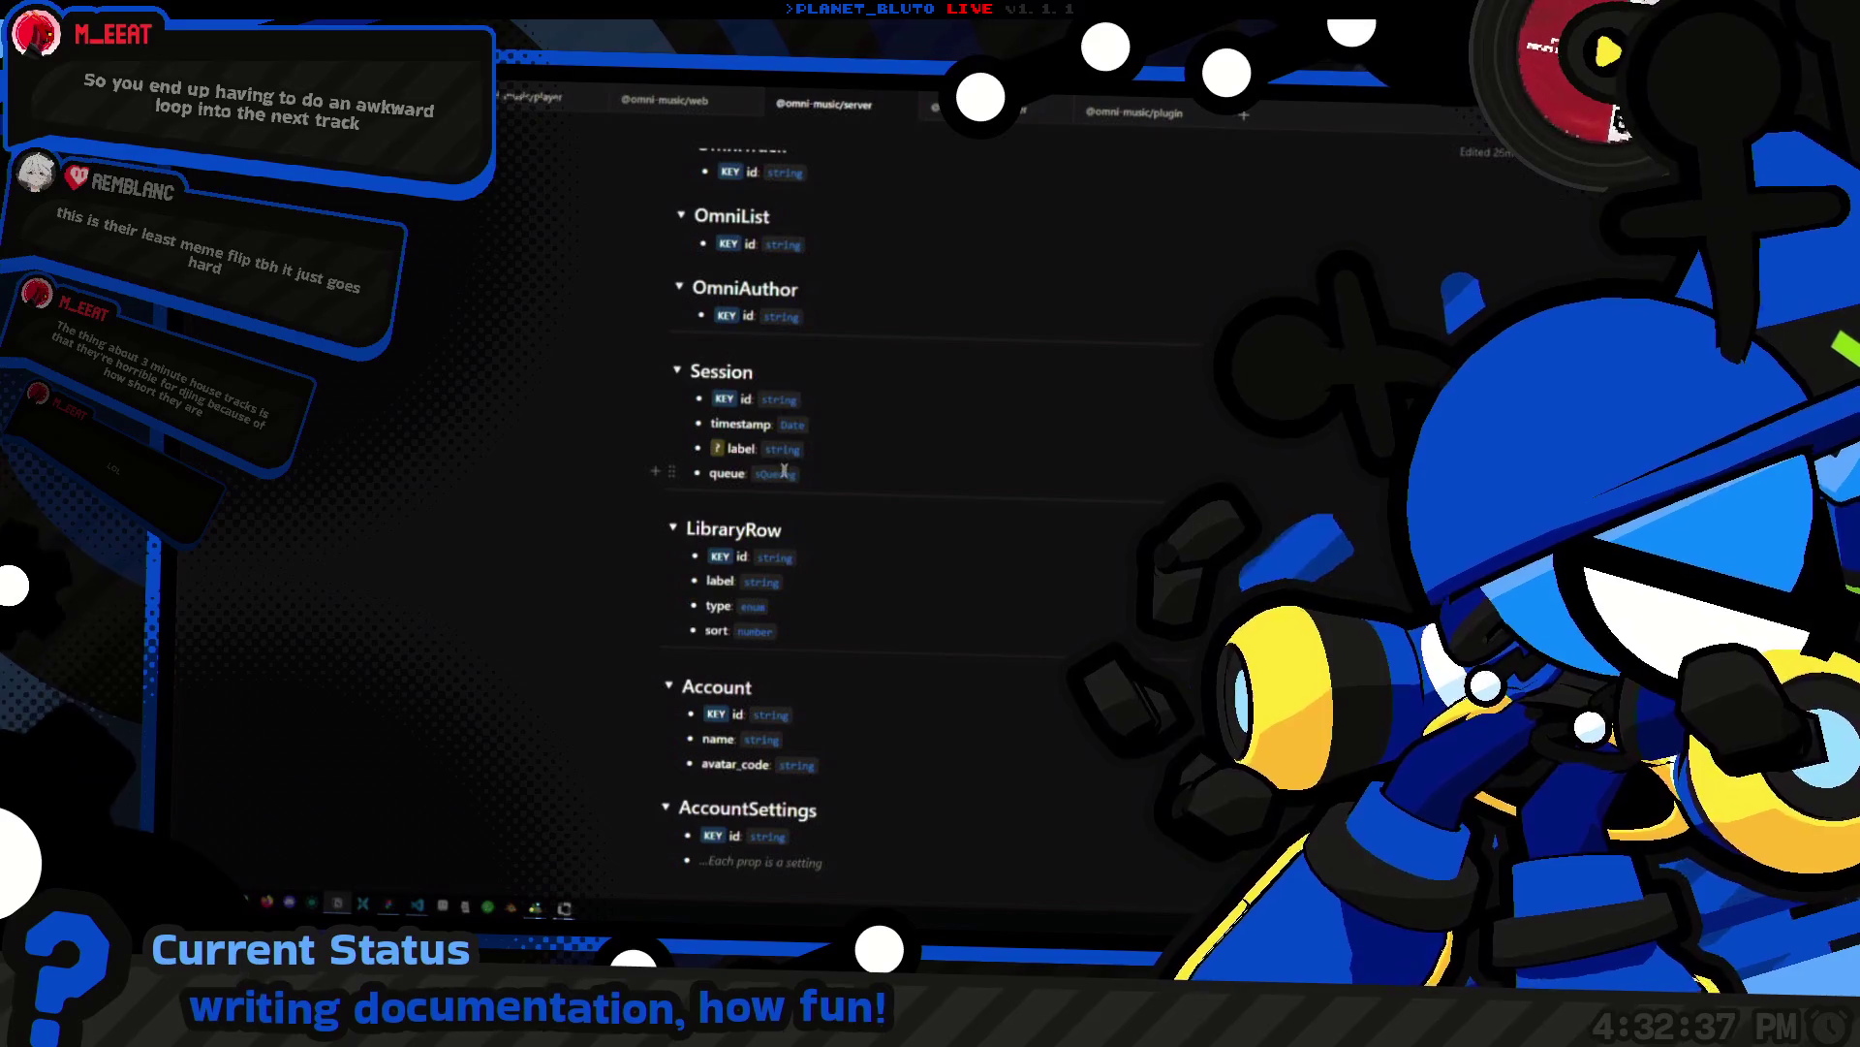
key("ctrl+shift+Left")
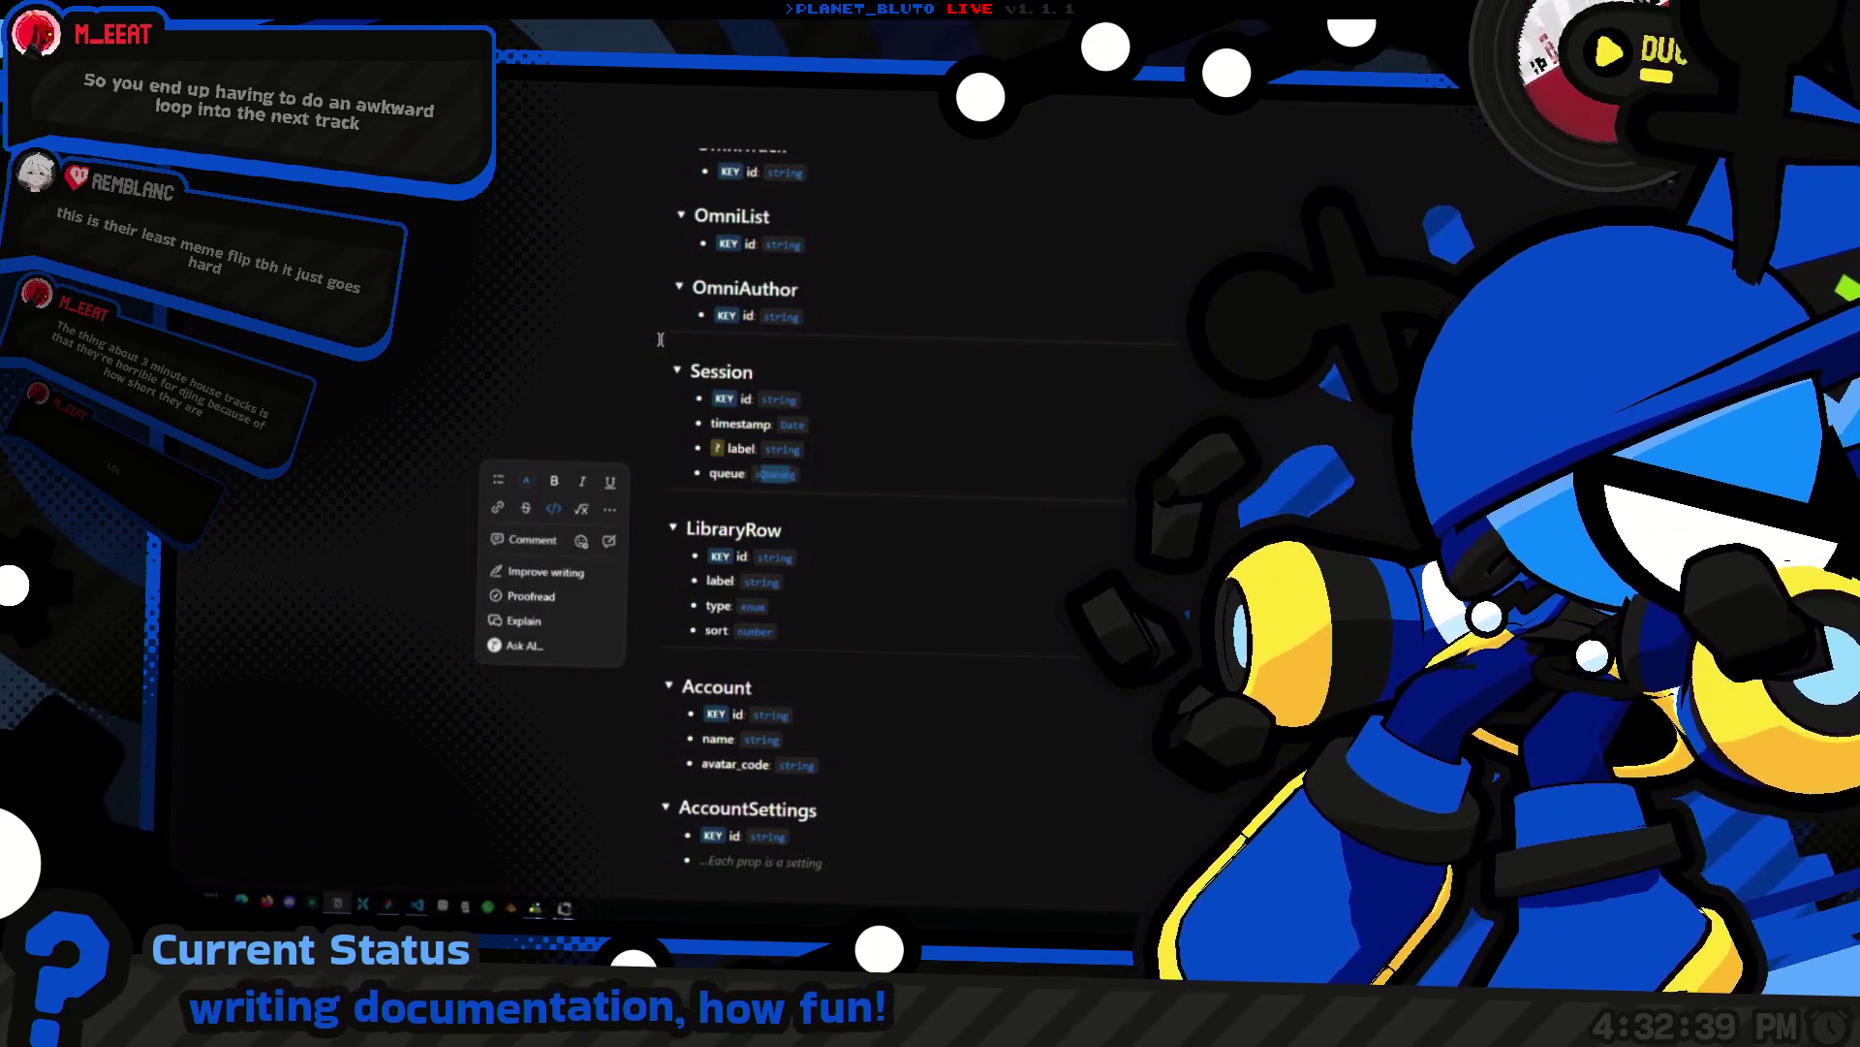
left_click(978, 106)
scroll(795, 565, "down", 15)
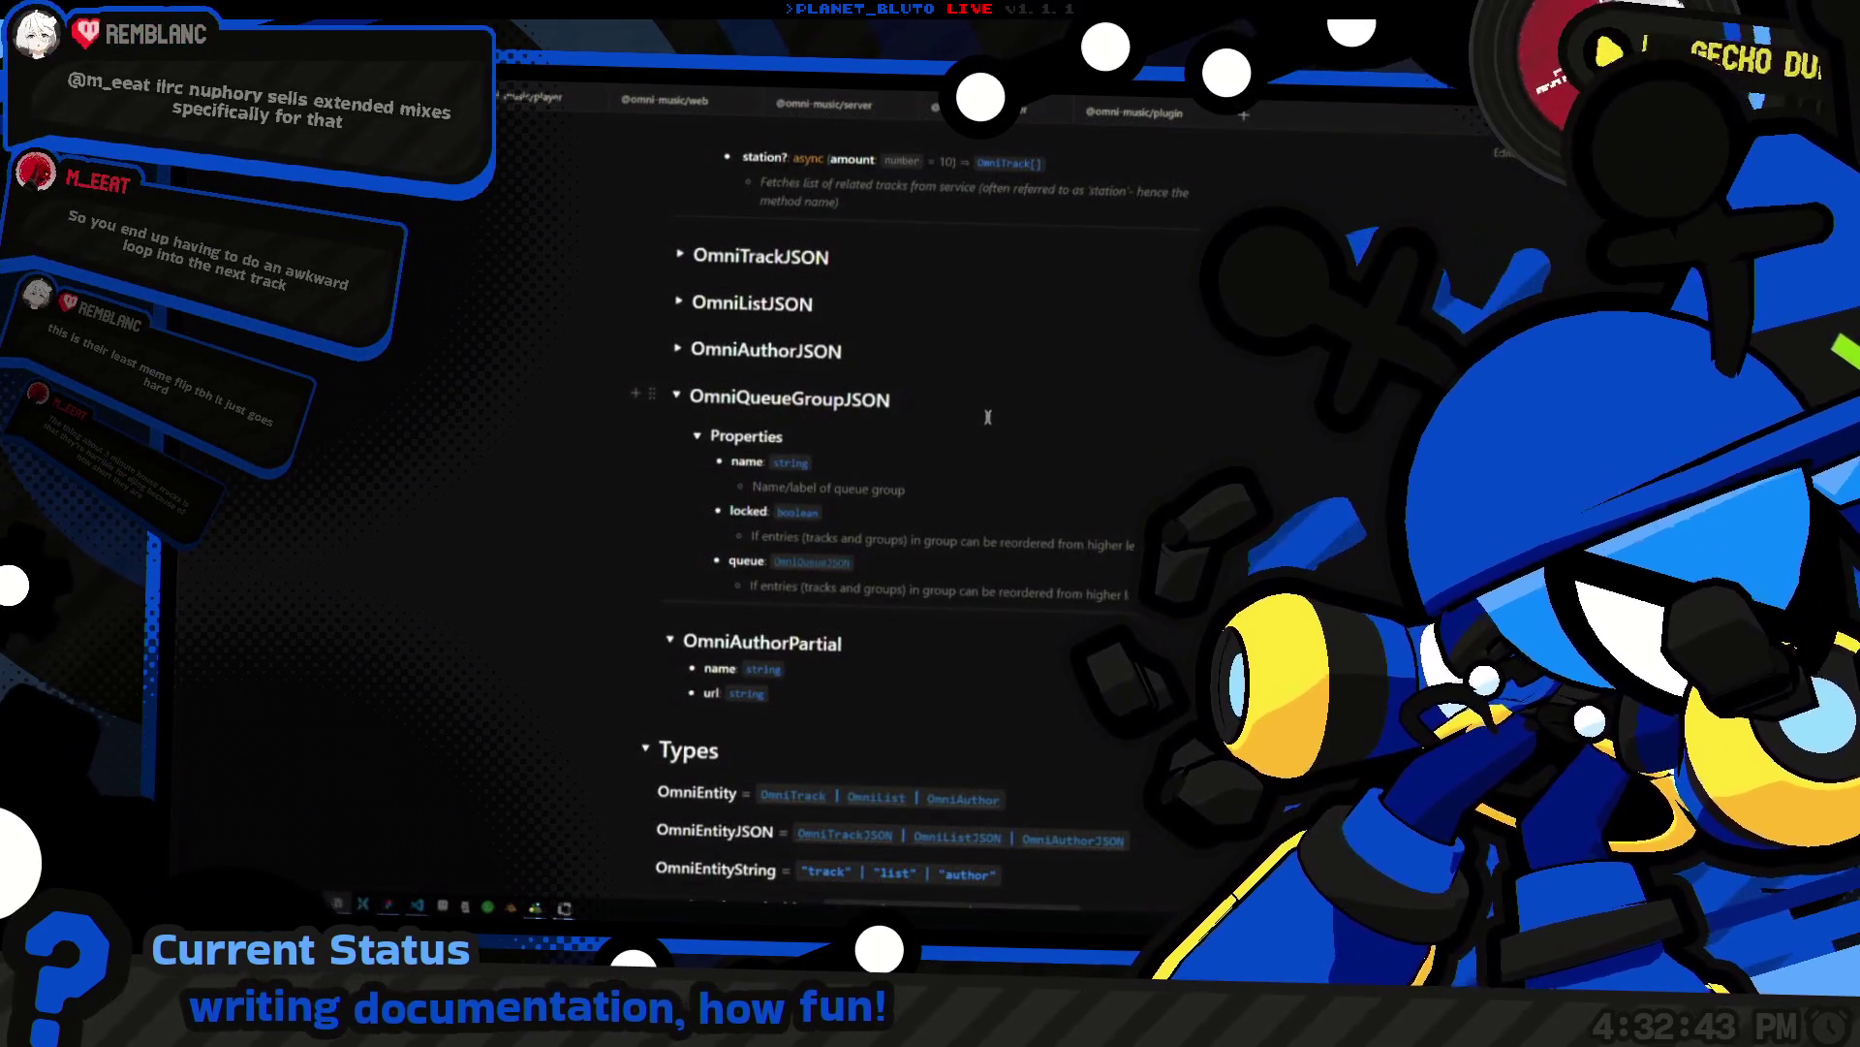
scroll(844, 683, "down", 5)
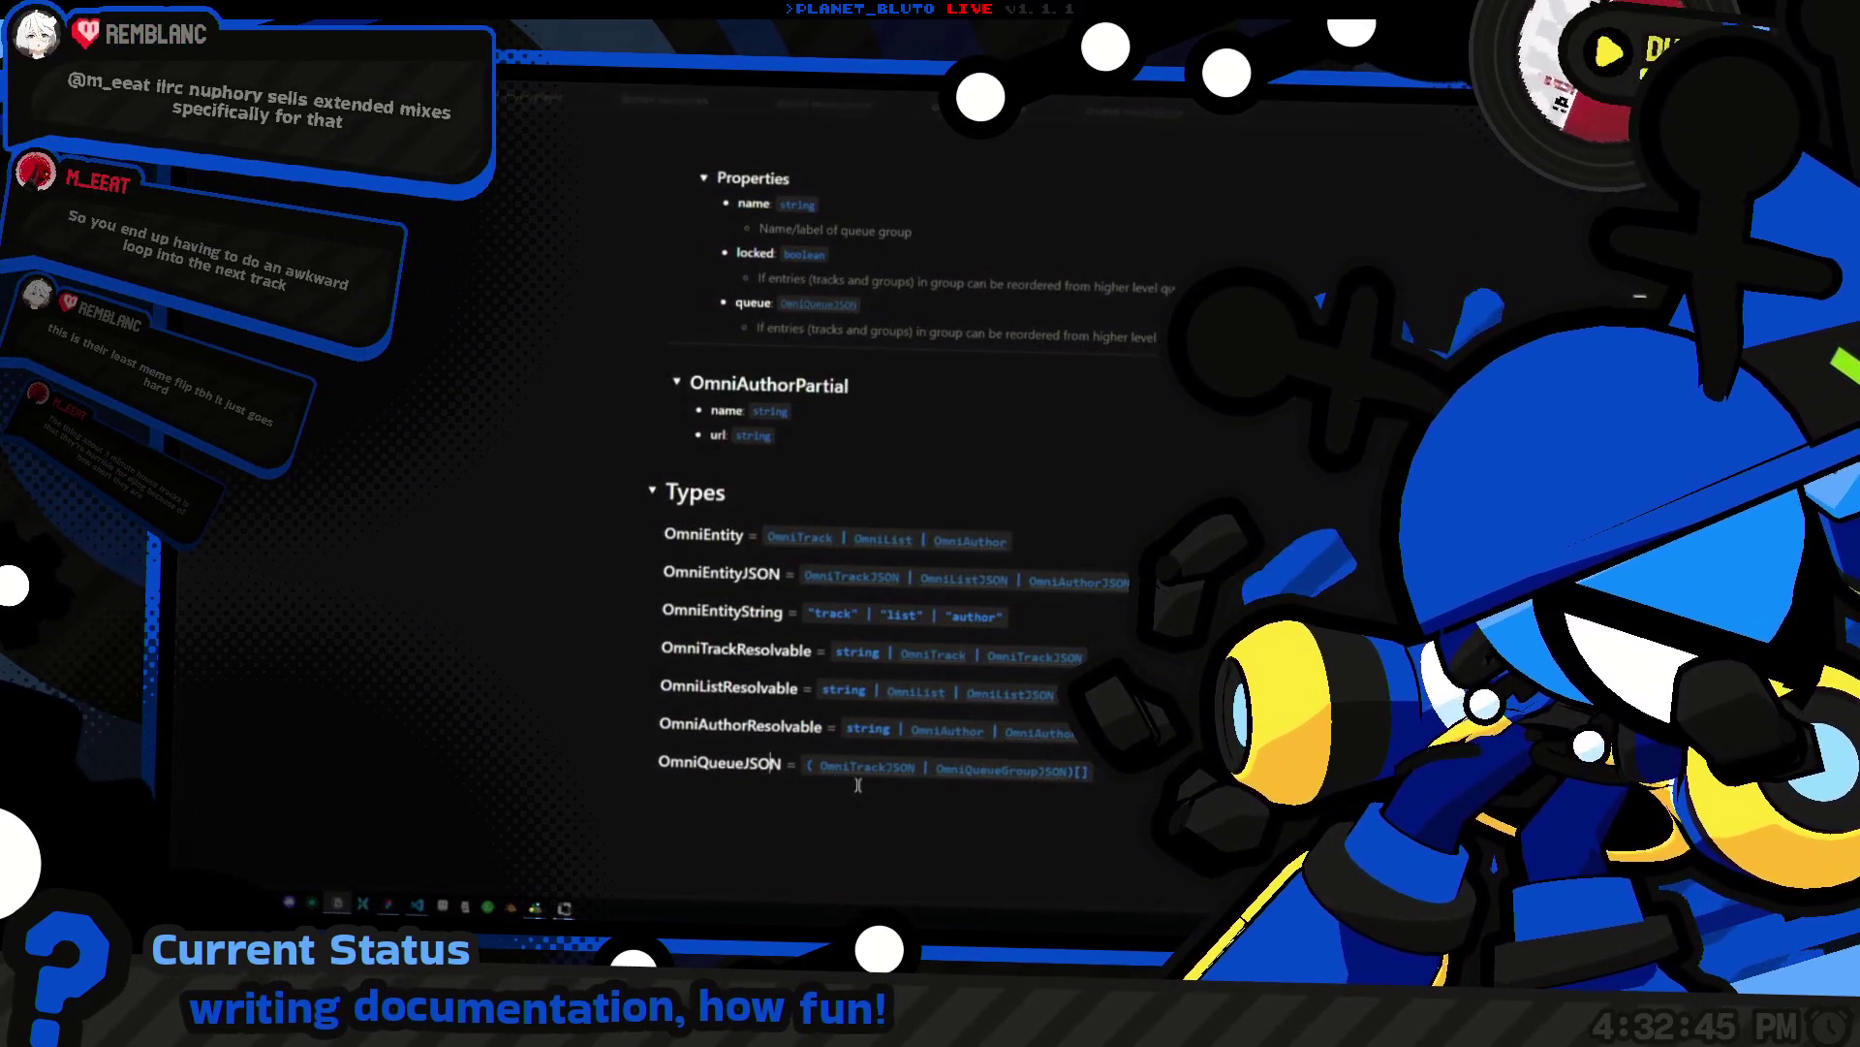
double_click(727, 763)
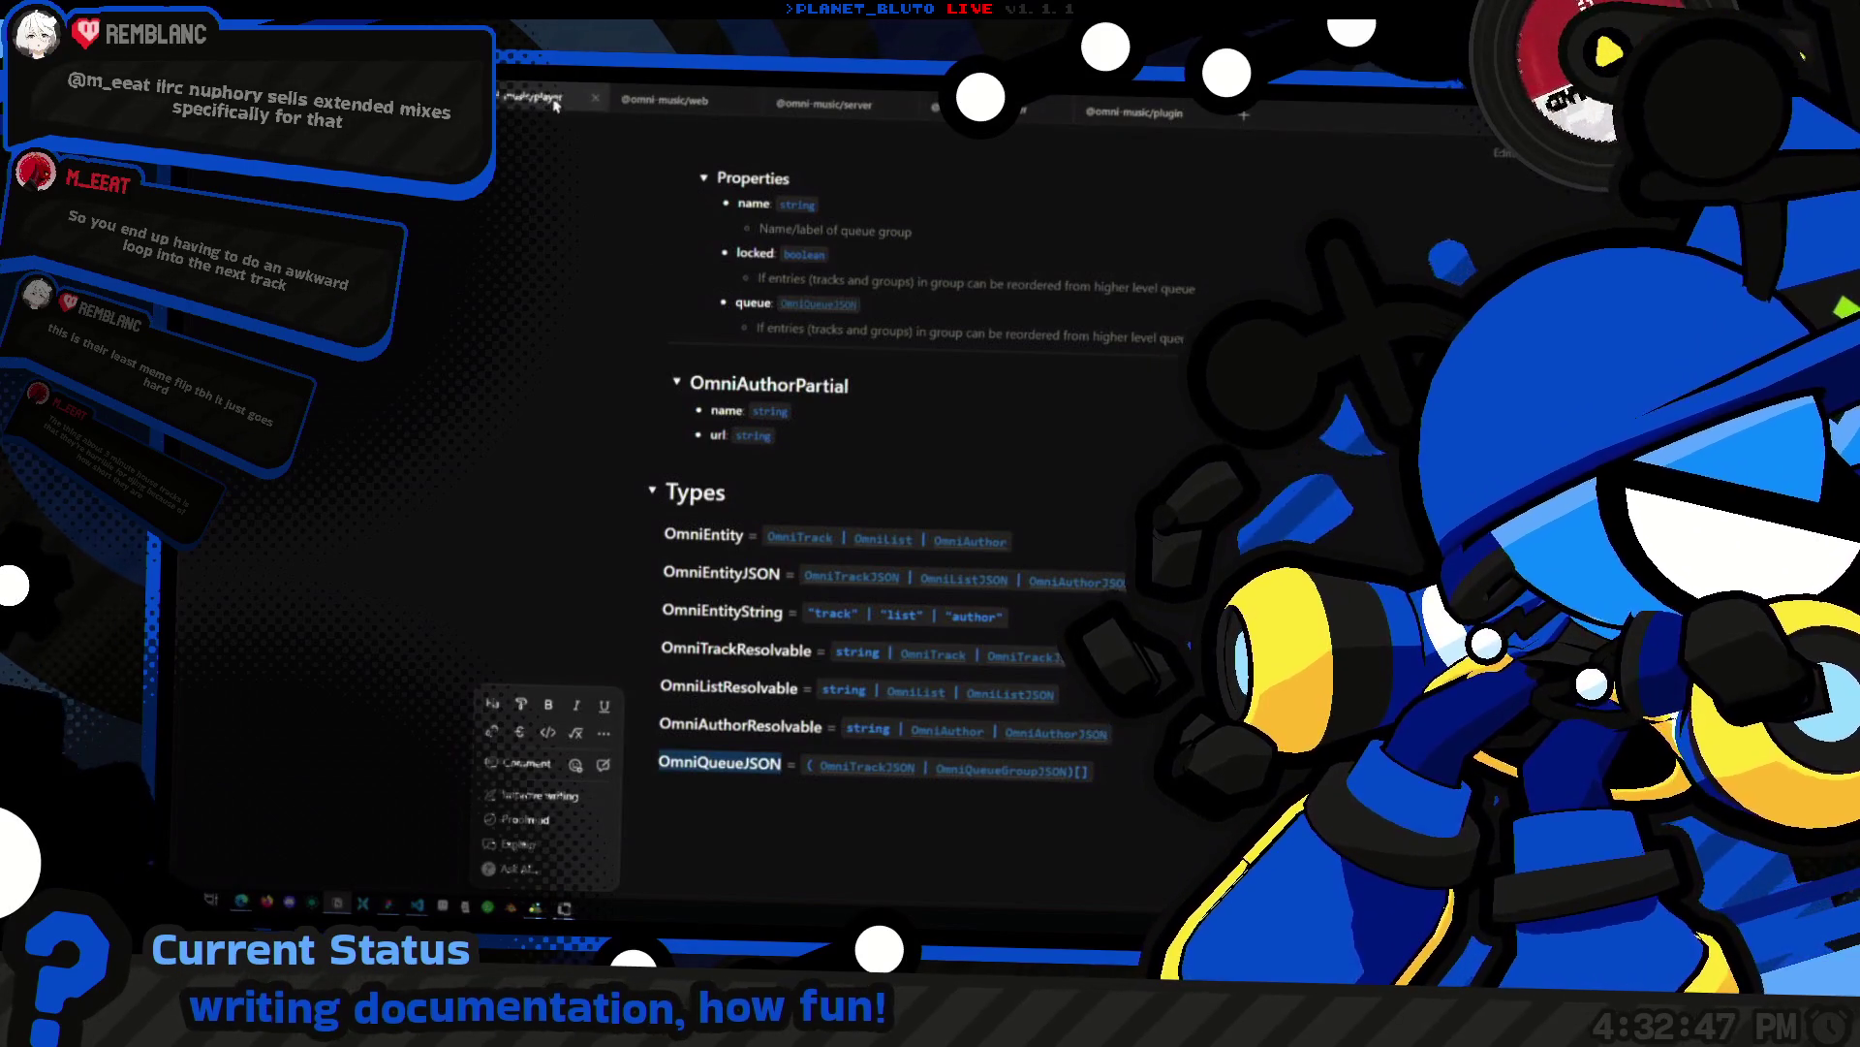
Replace OmniTrackJSON with string in the OmniQueueJSON definition
left_click(865, 105)
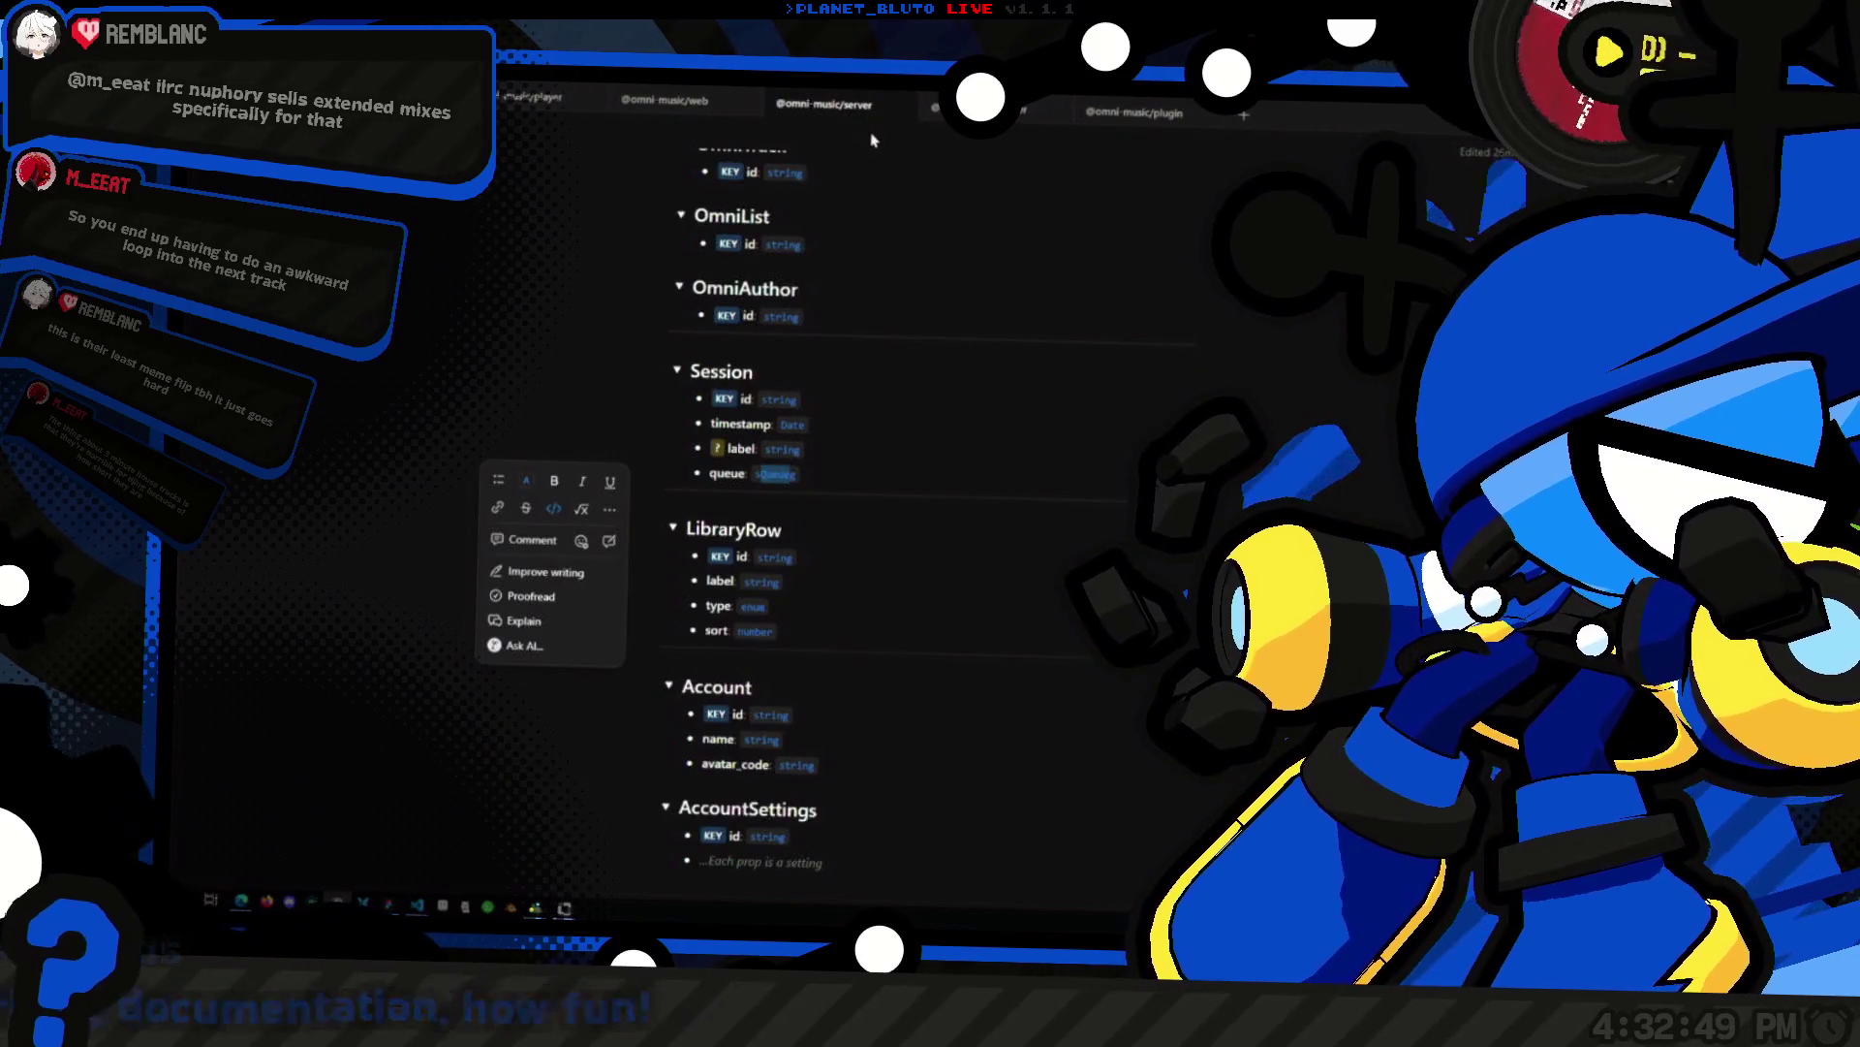
left_click(883, 573)
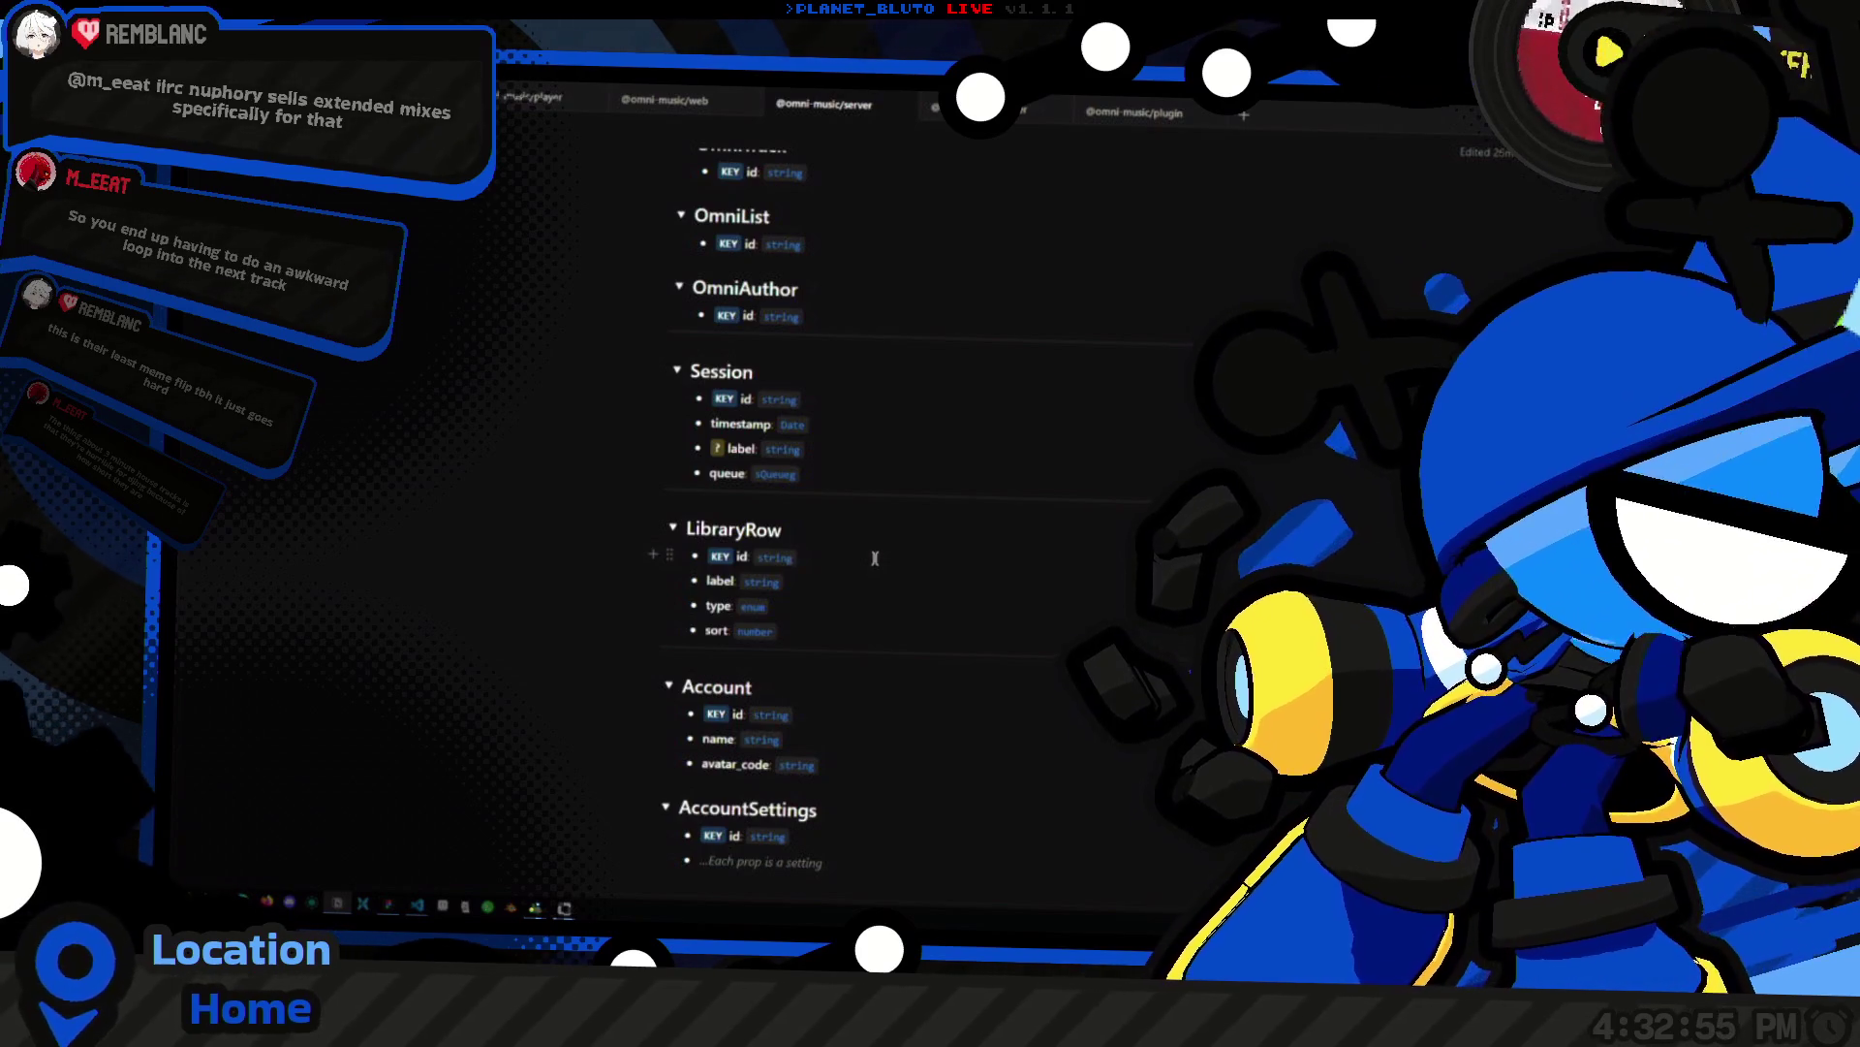
key("ctrl+z")
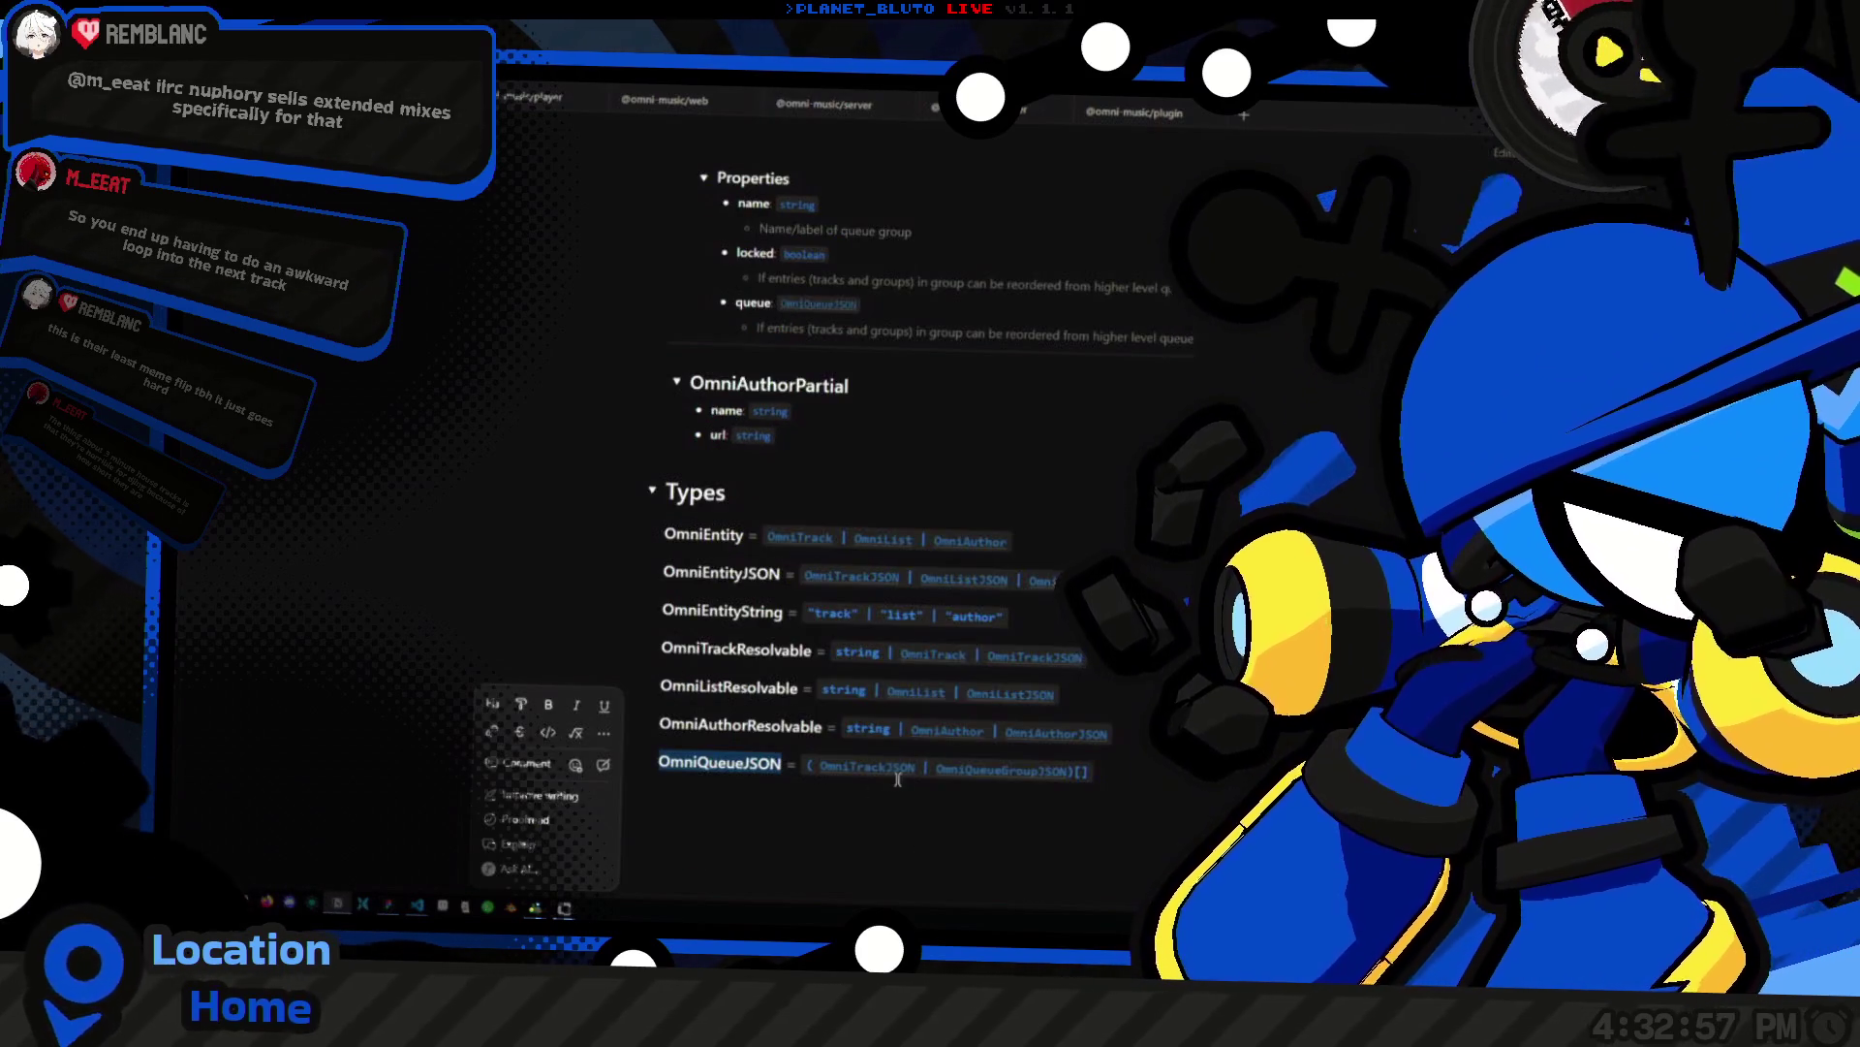
left_click(916, 779)
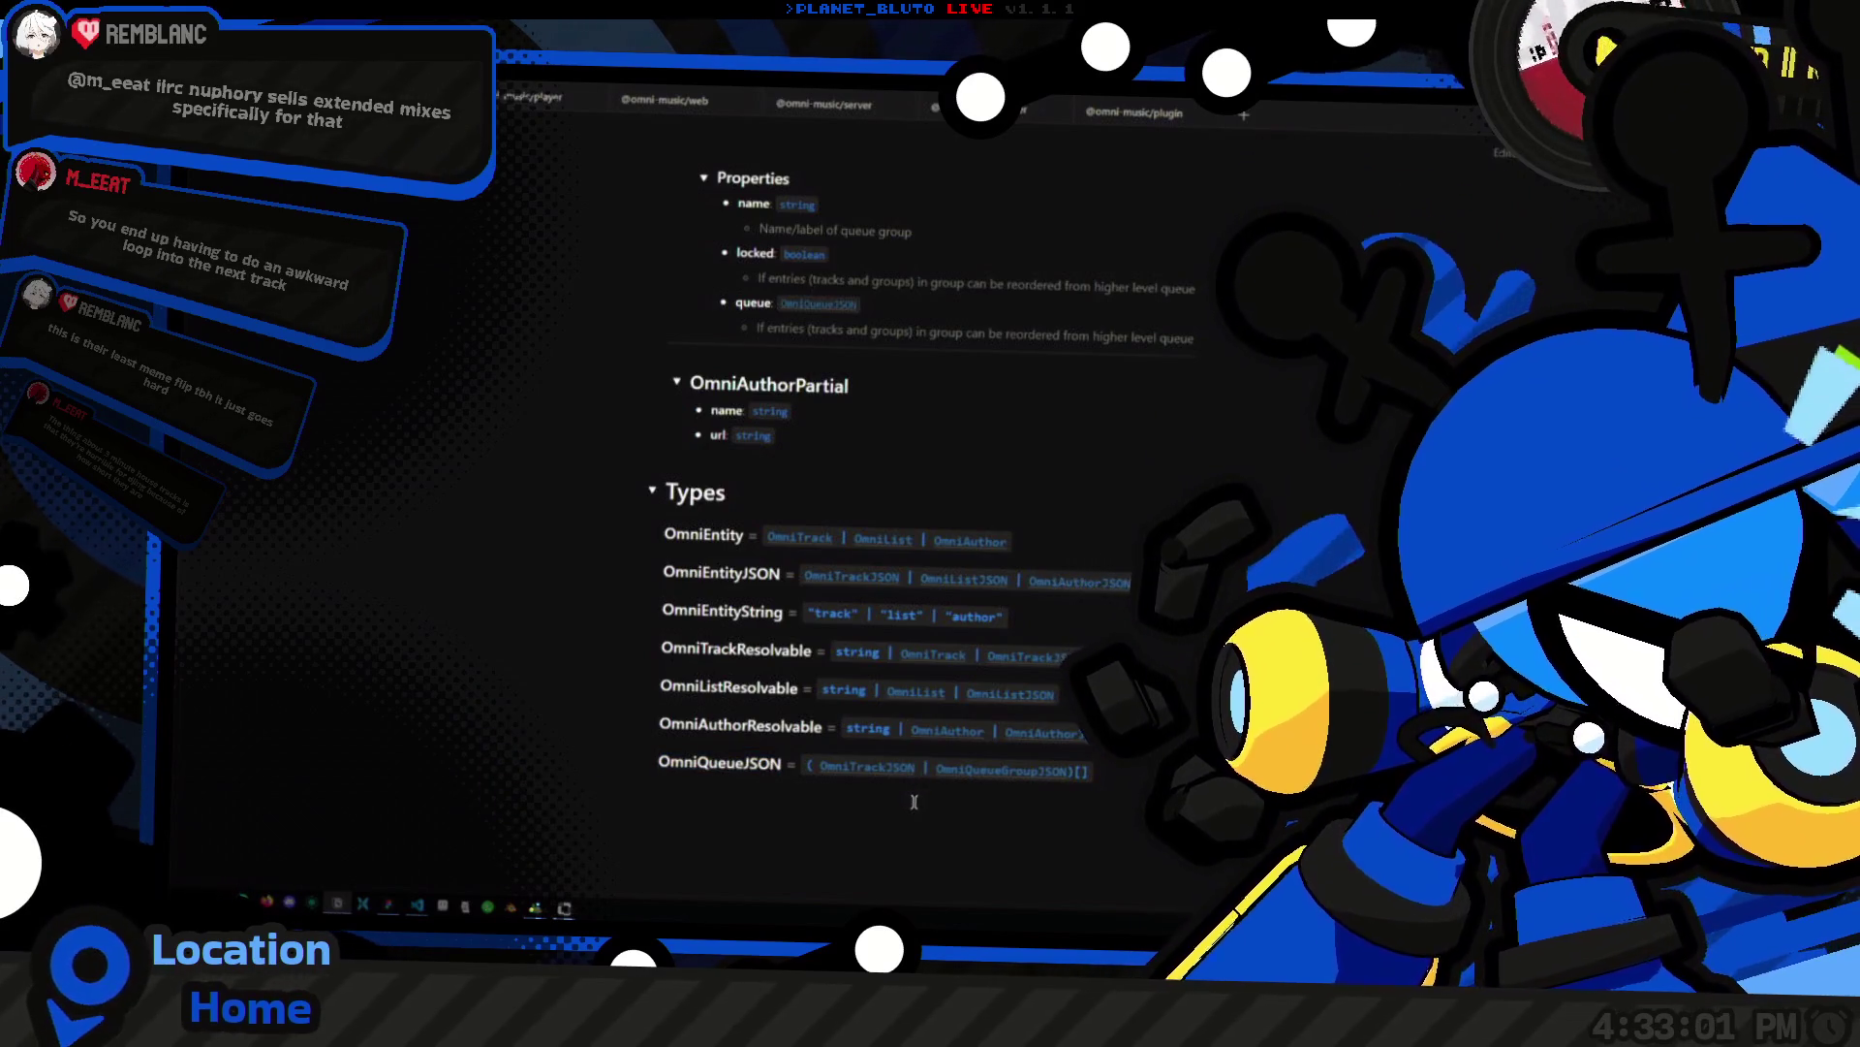
key("ctrl+z")
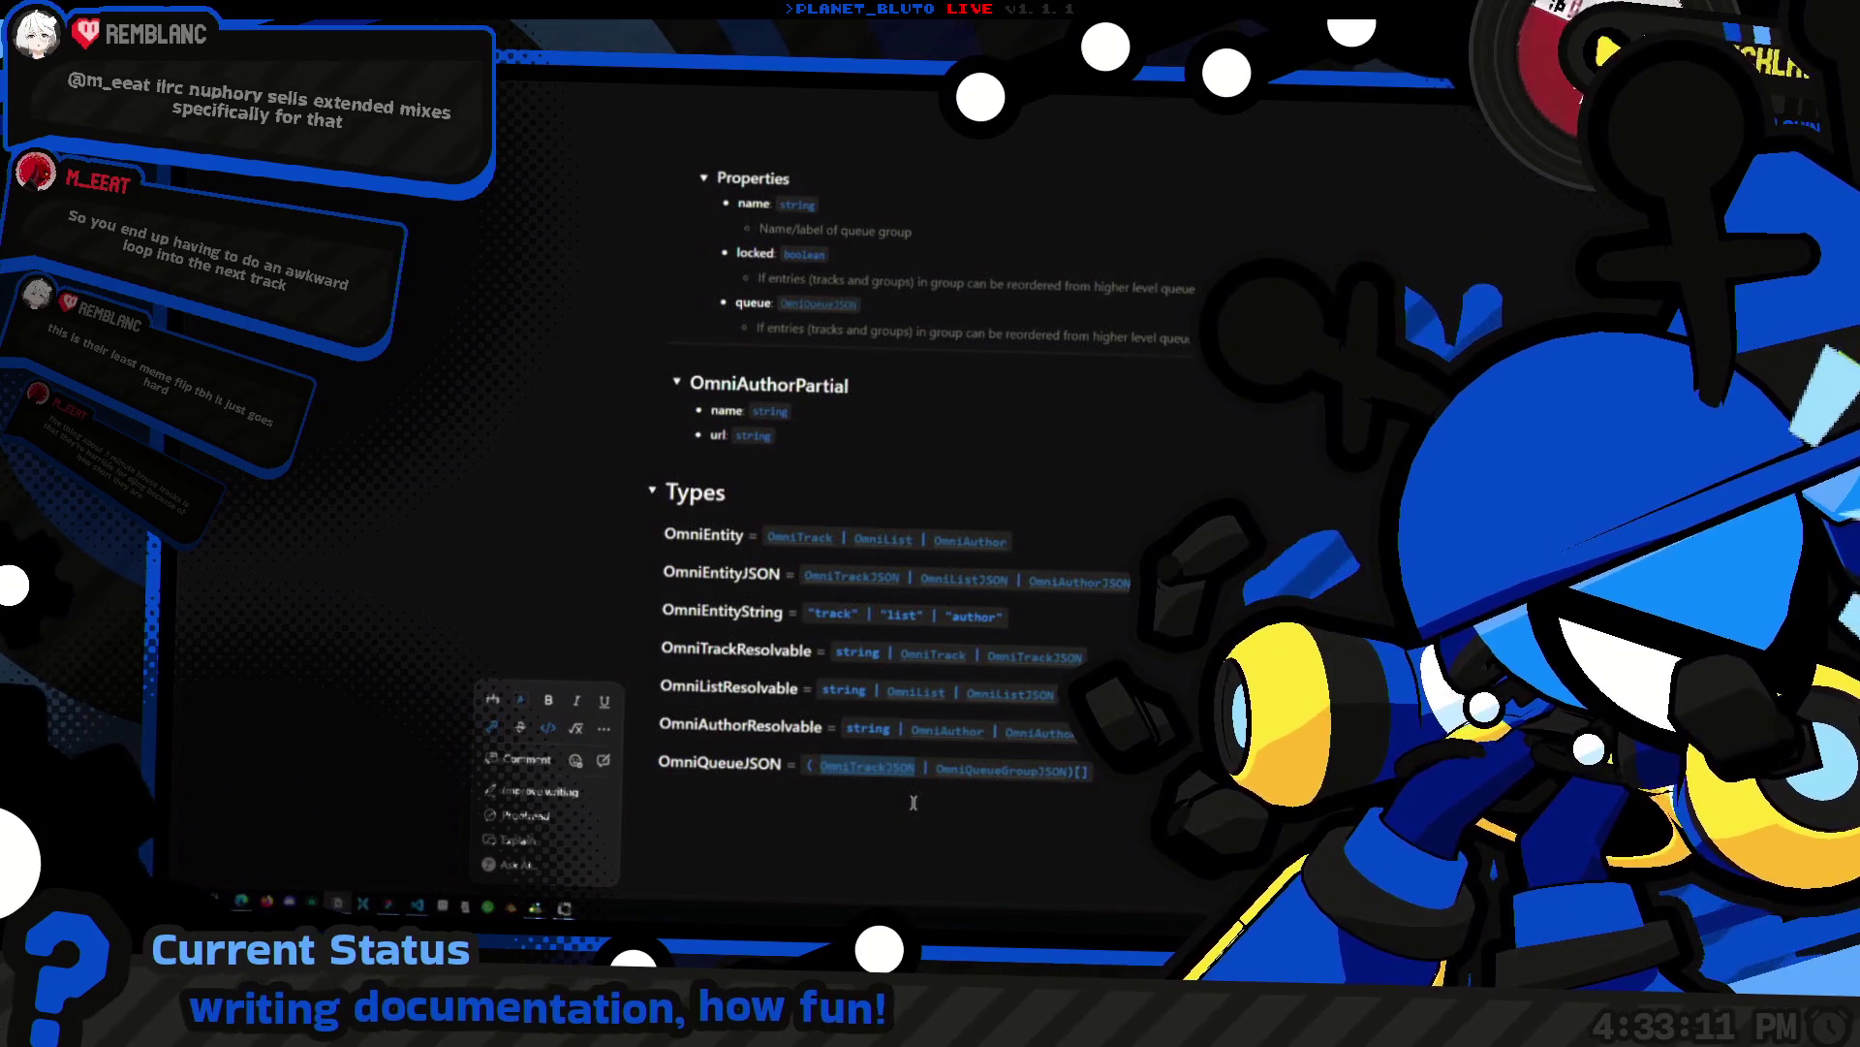
type("string")
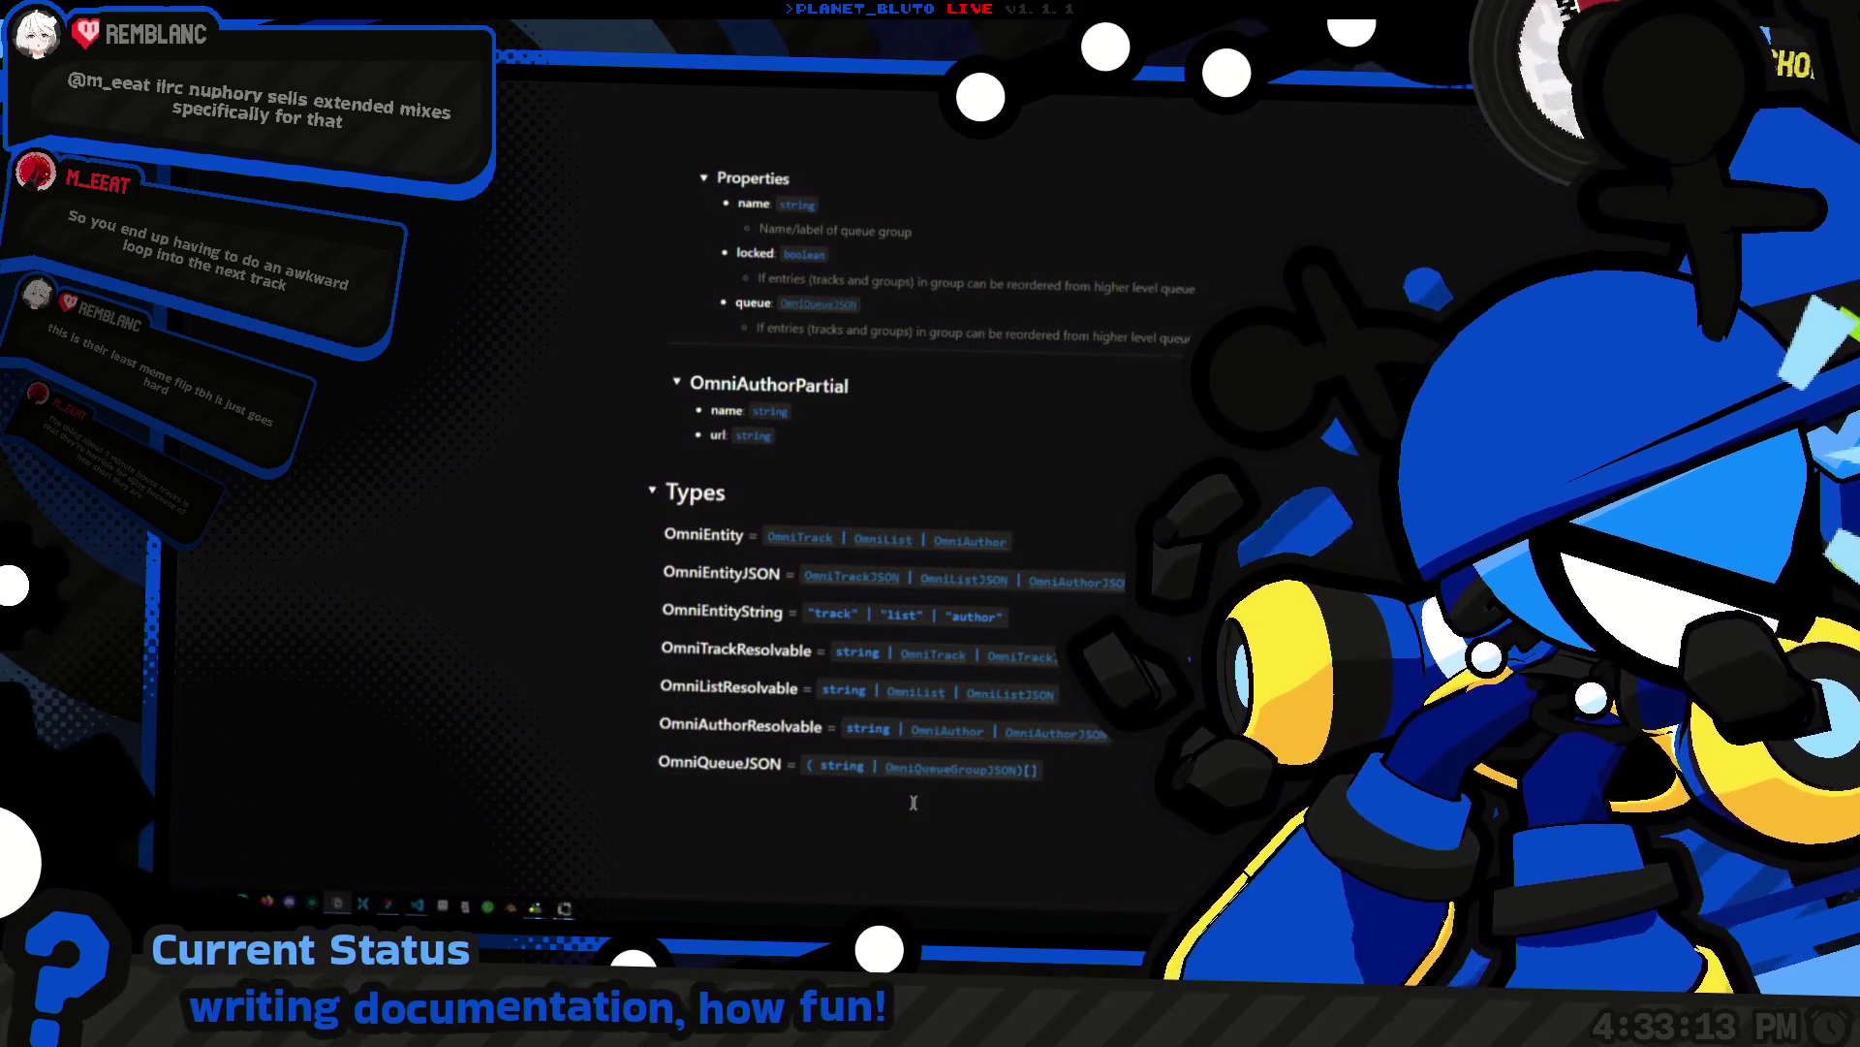
key("Left")
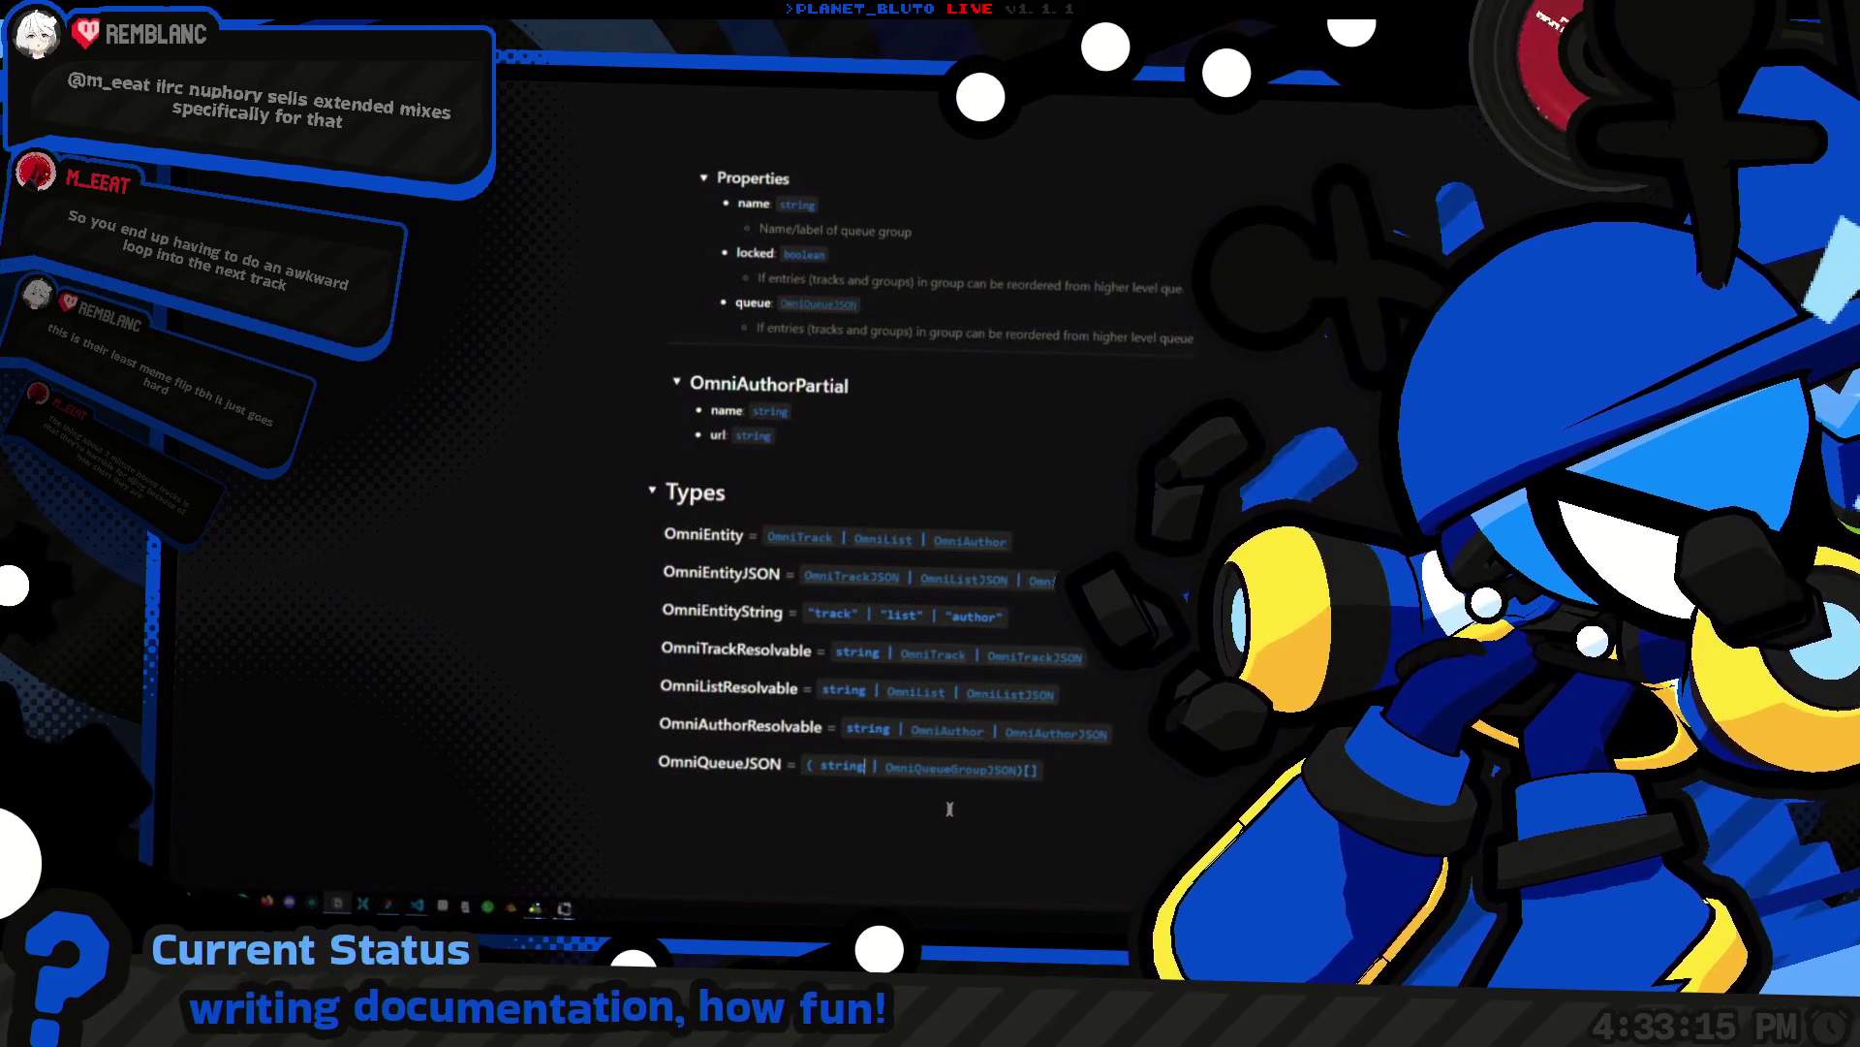
key("ctrl+z")
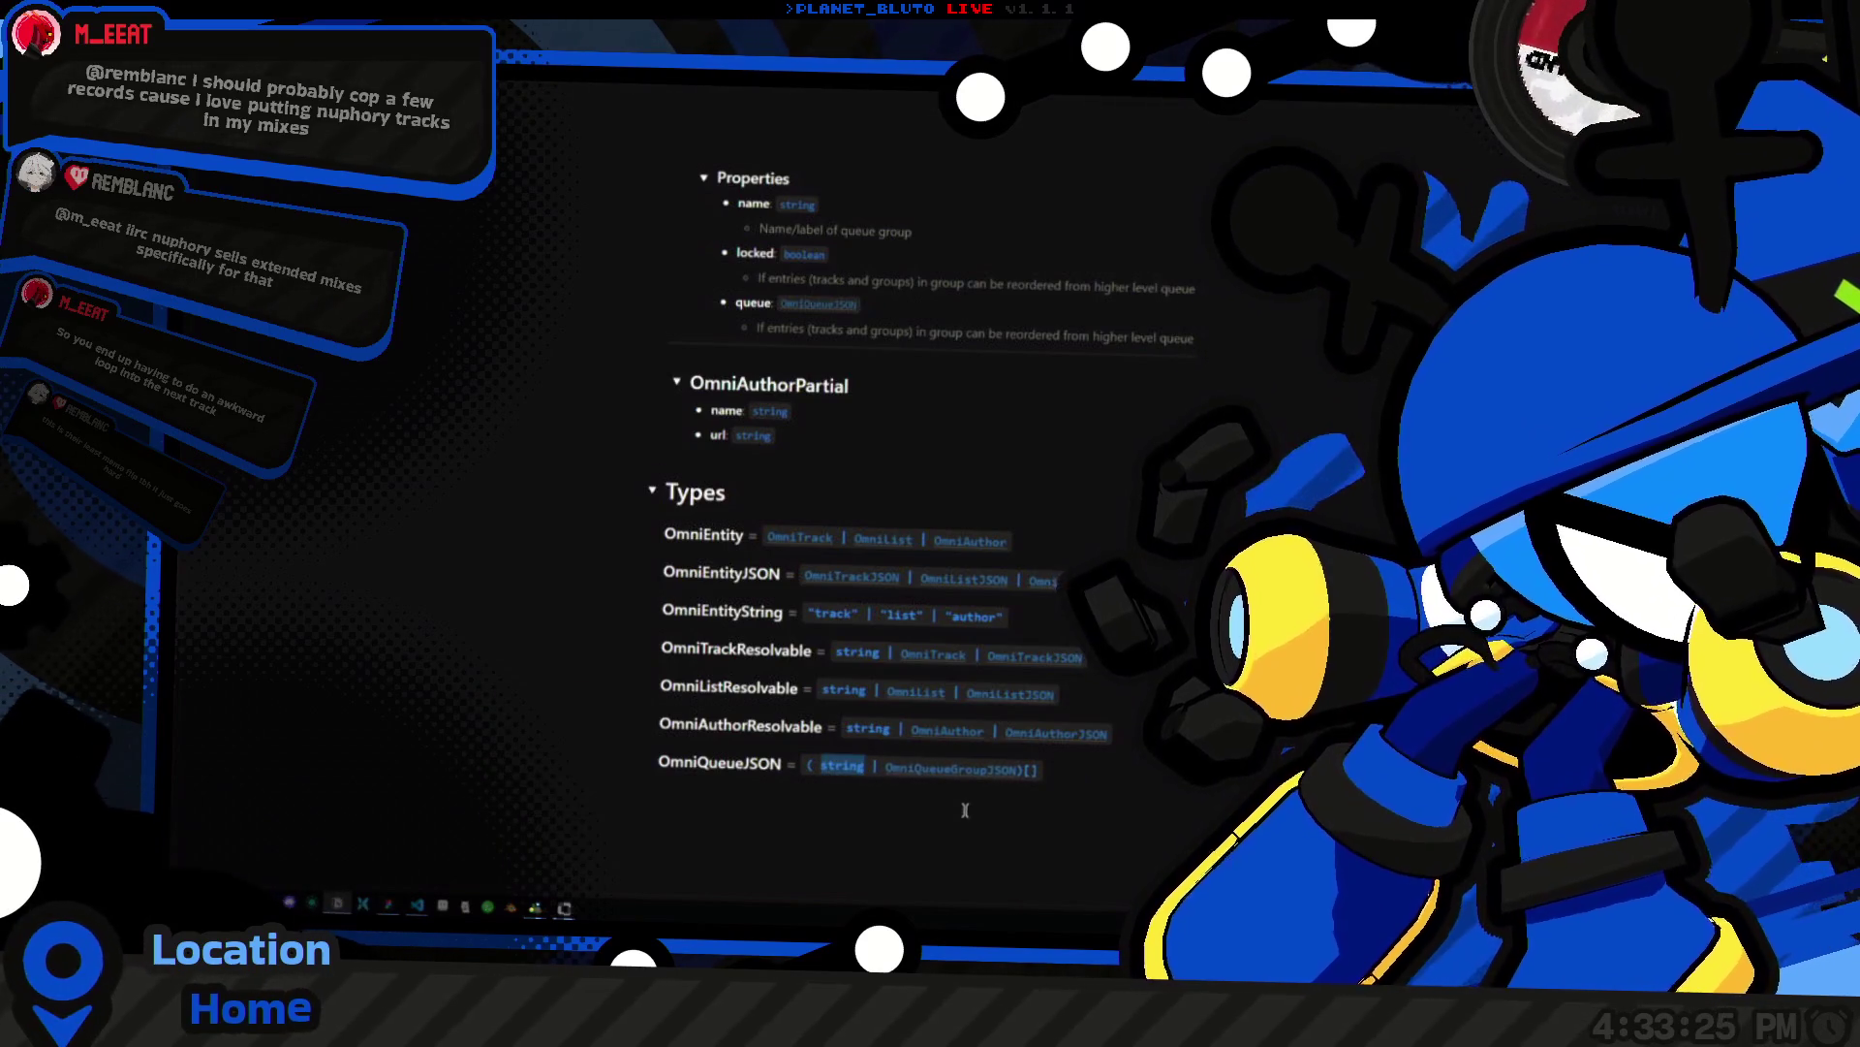
left_click(939, 687)
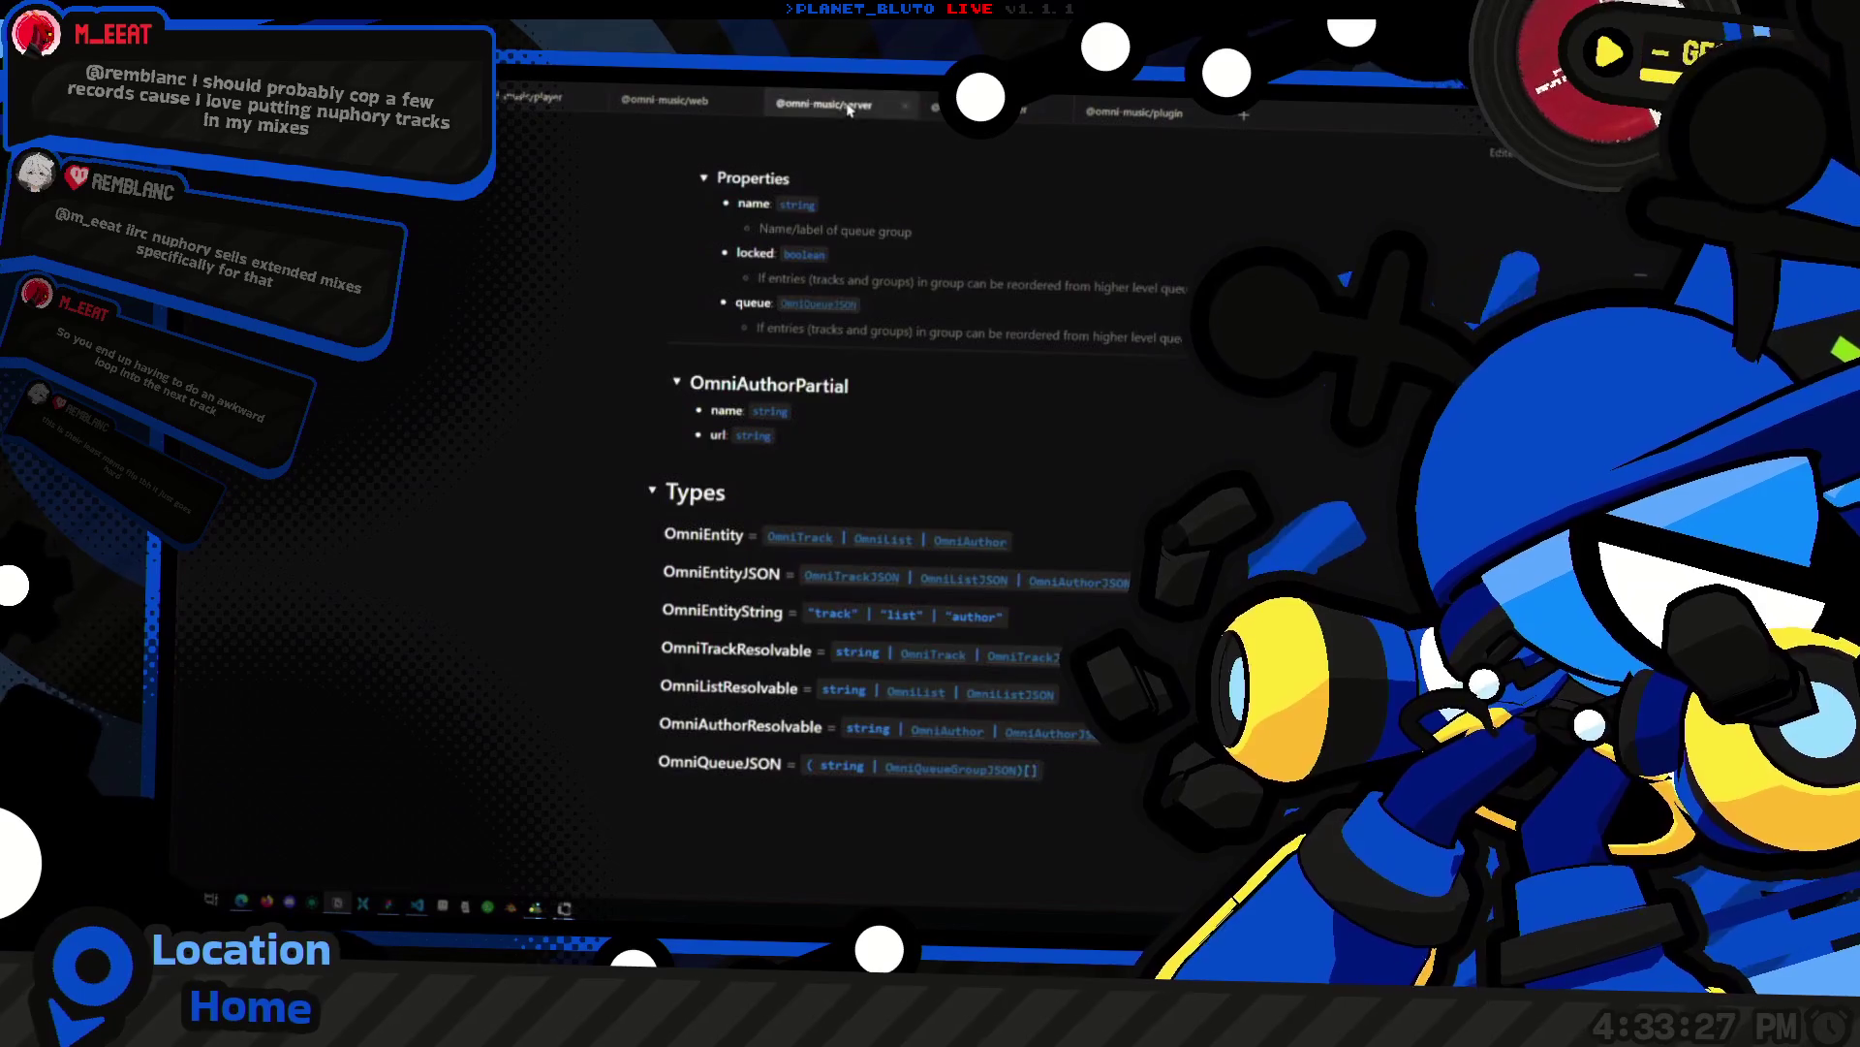
Change Session's queue field type to OmniQueueJSON in the server docs
left_click(835, 472)
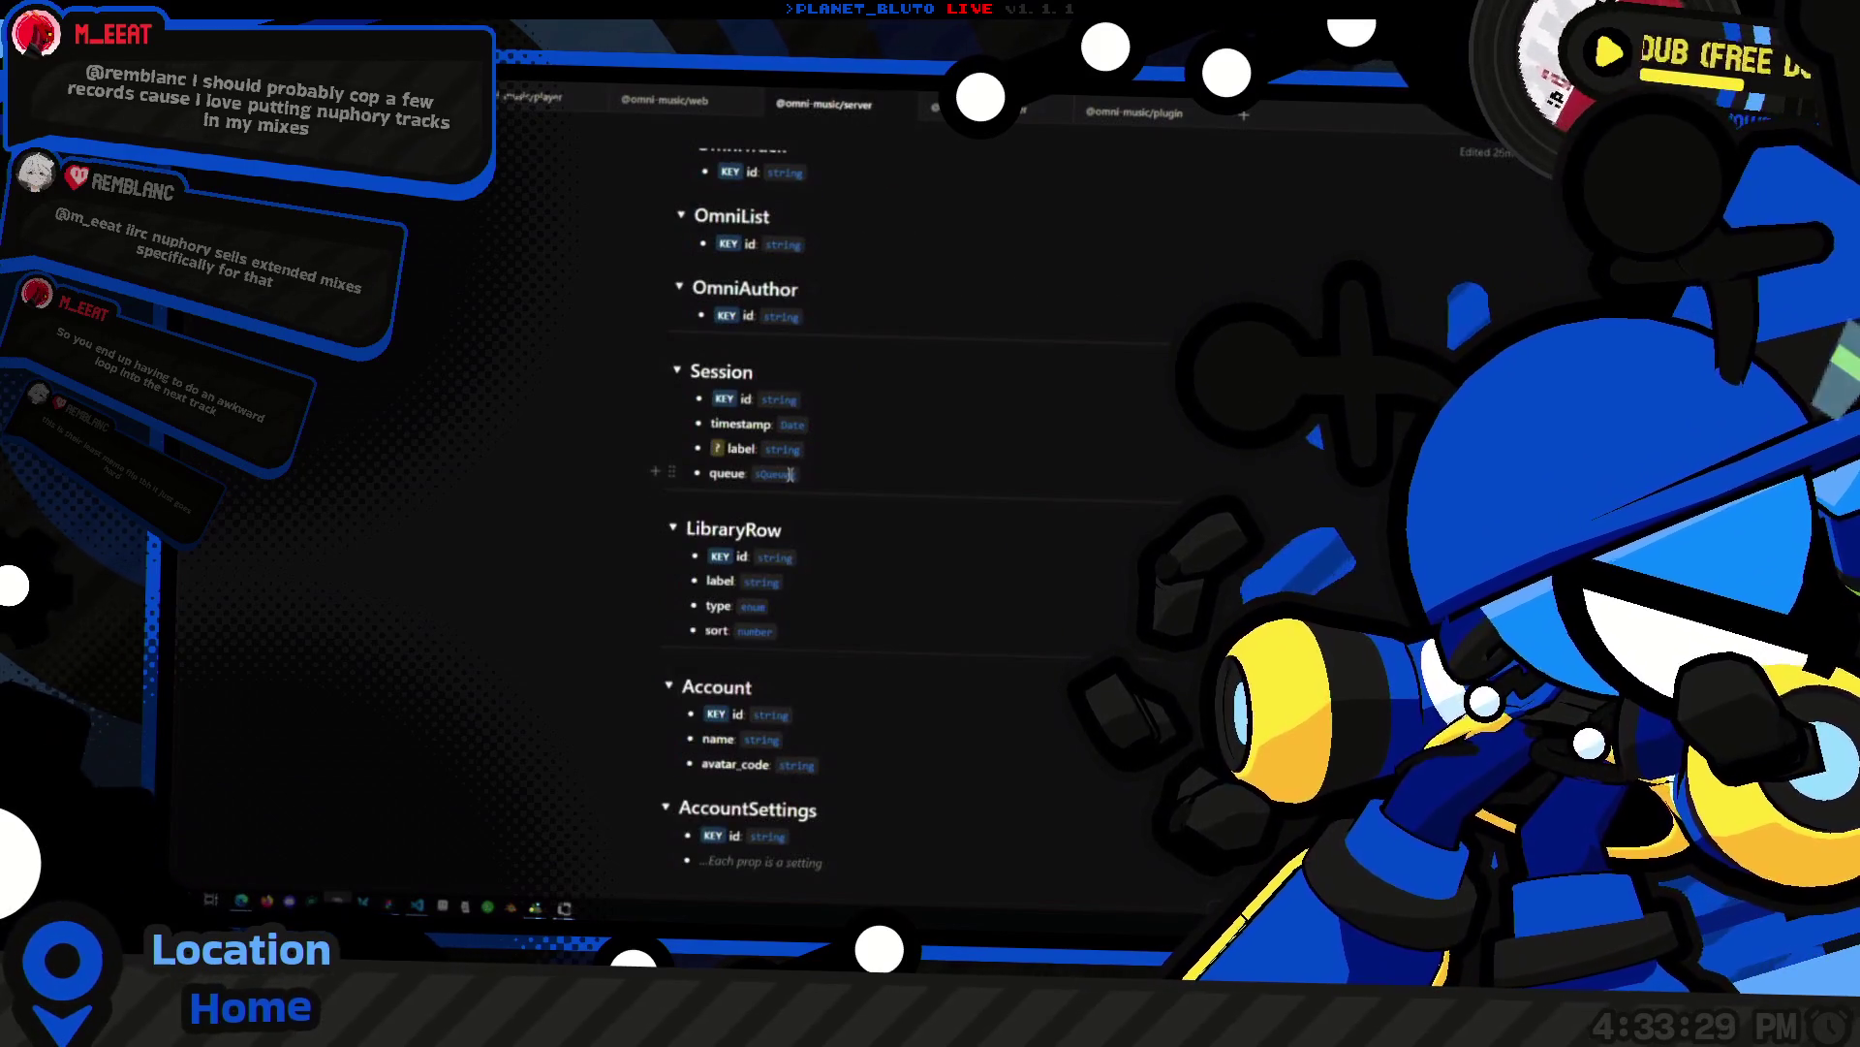
type("string")
key("ctrl+z")
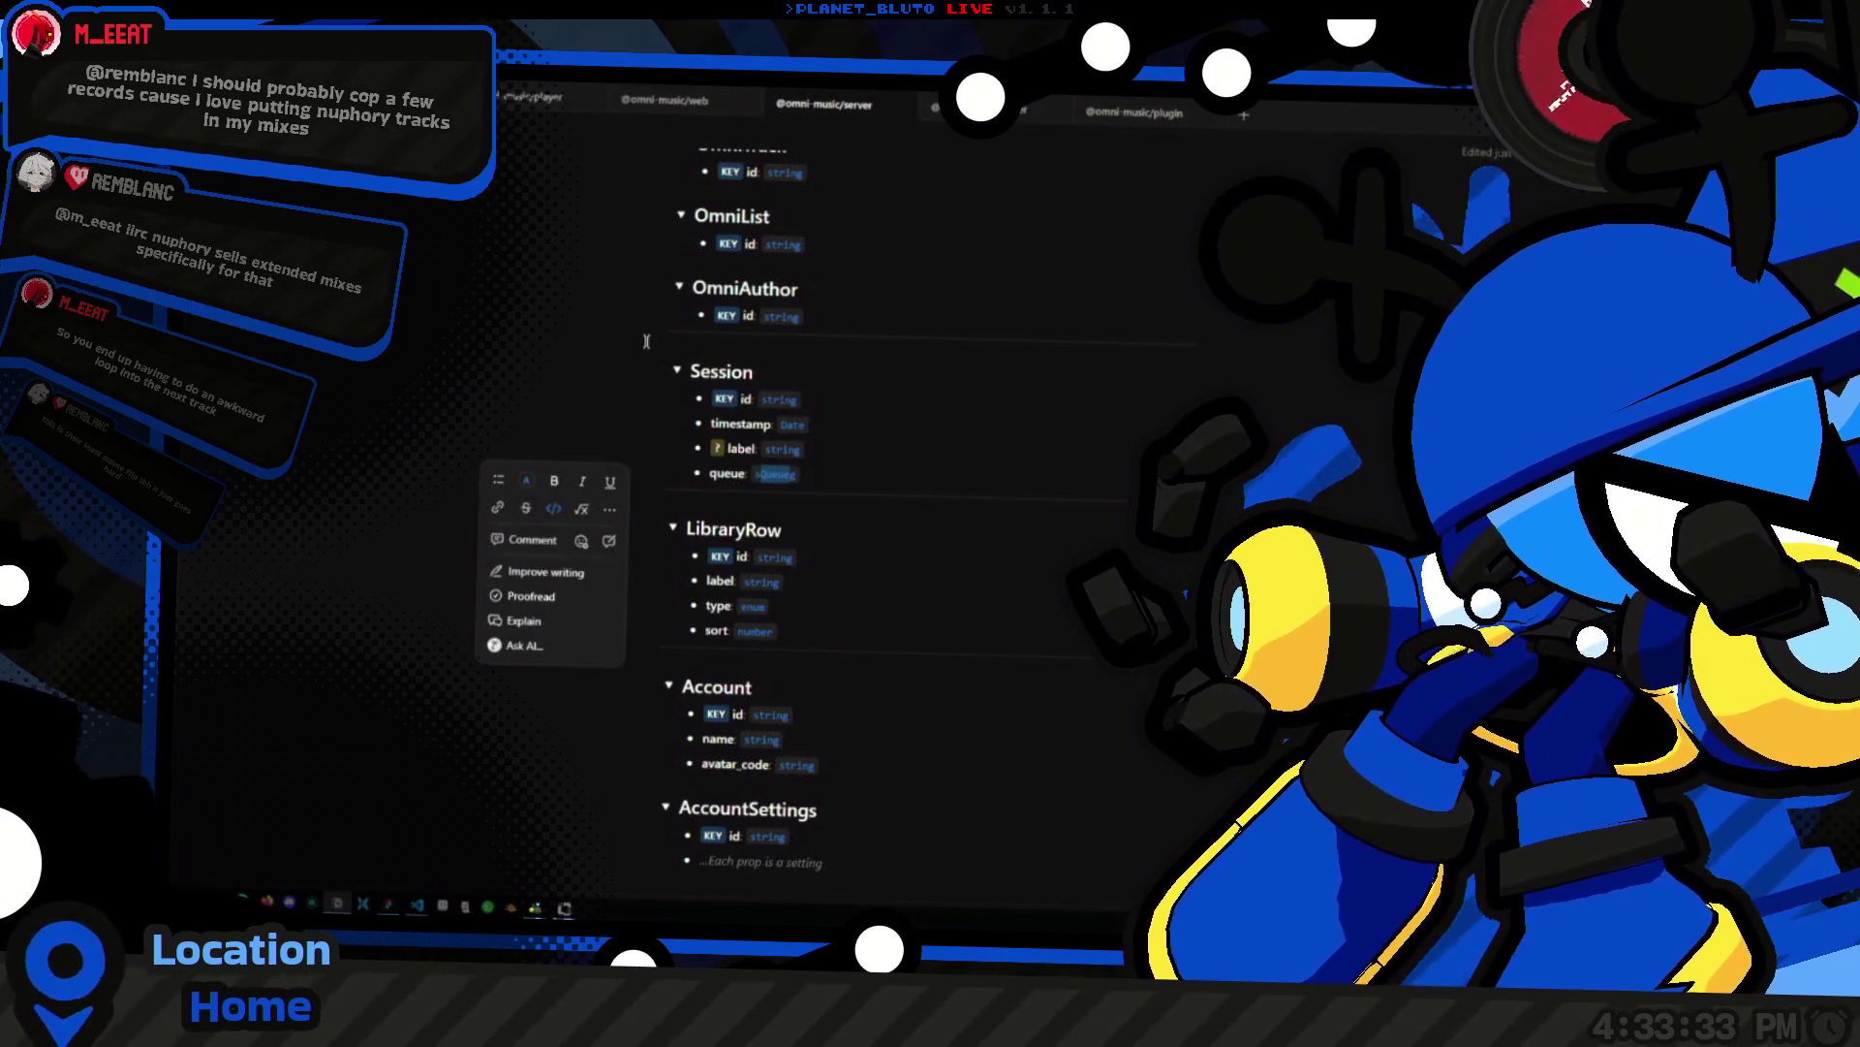
type("sOmniQueue")
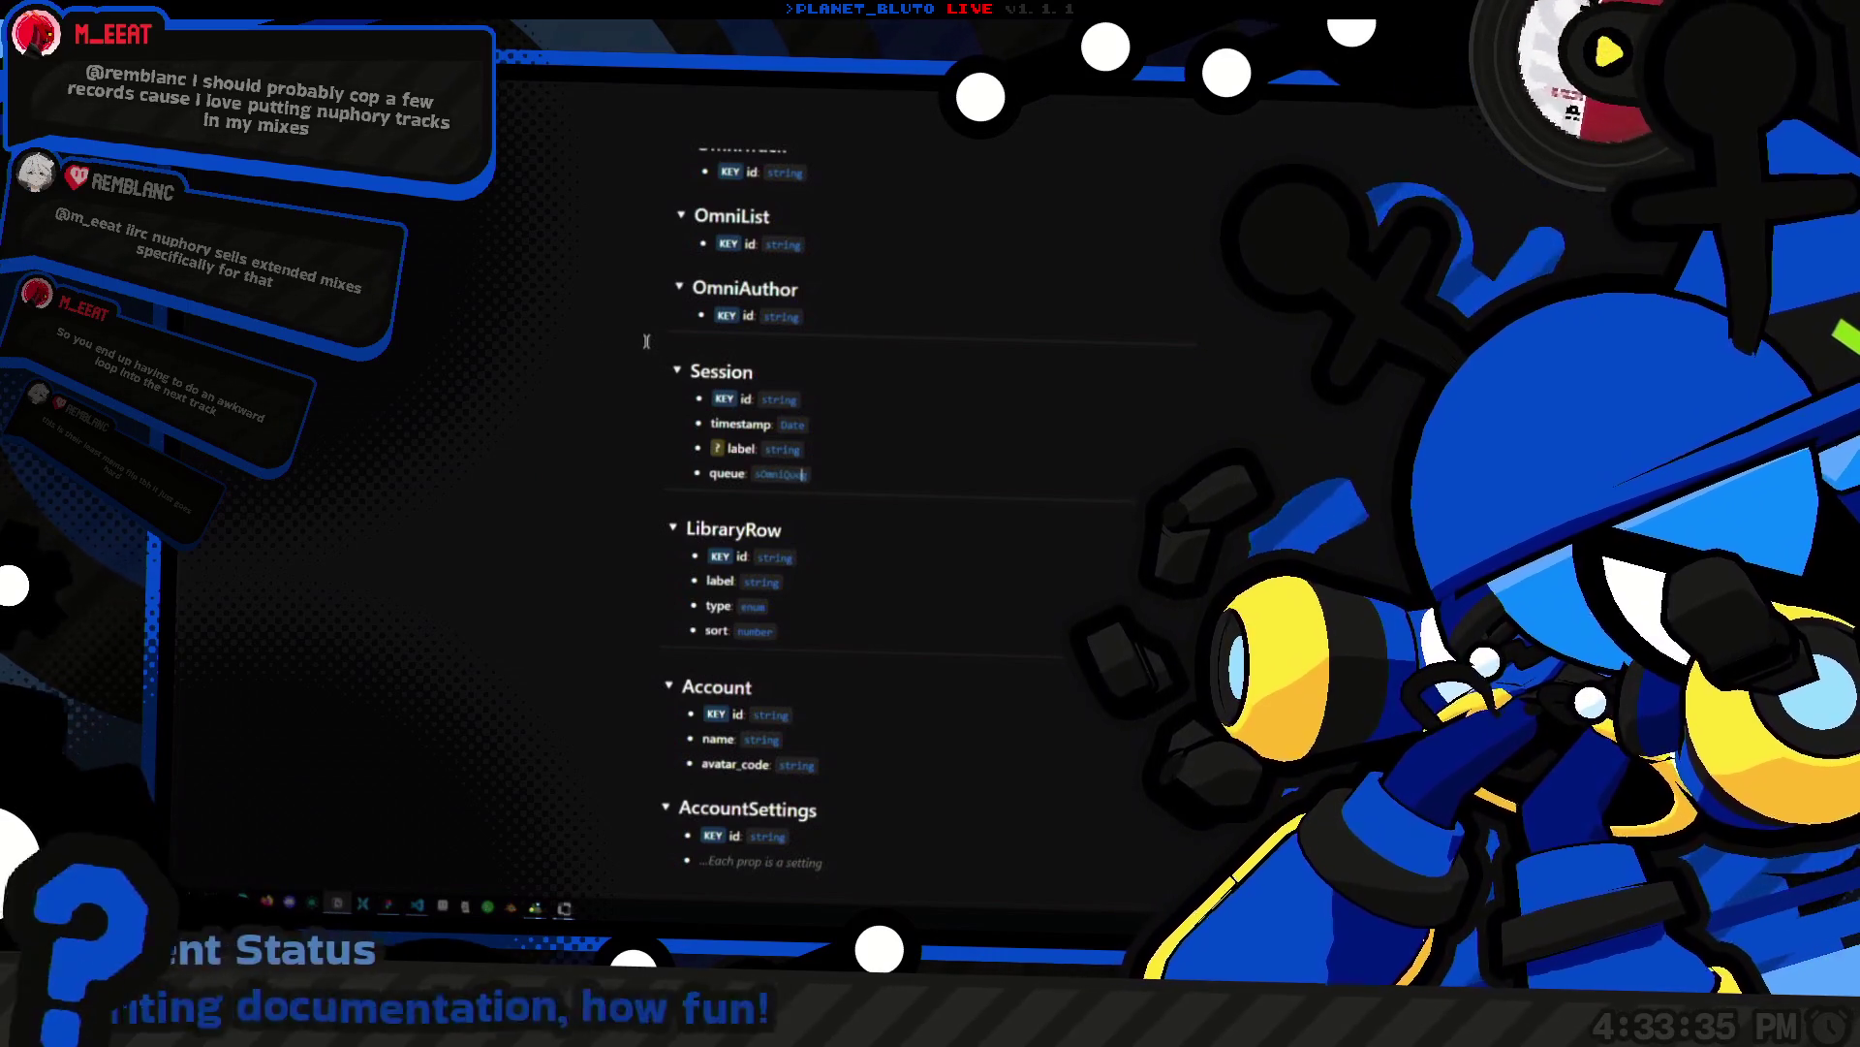
type("JSON")
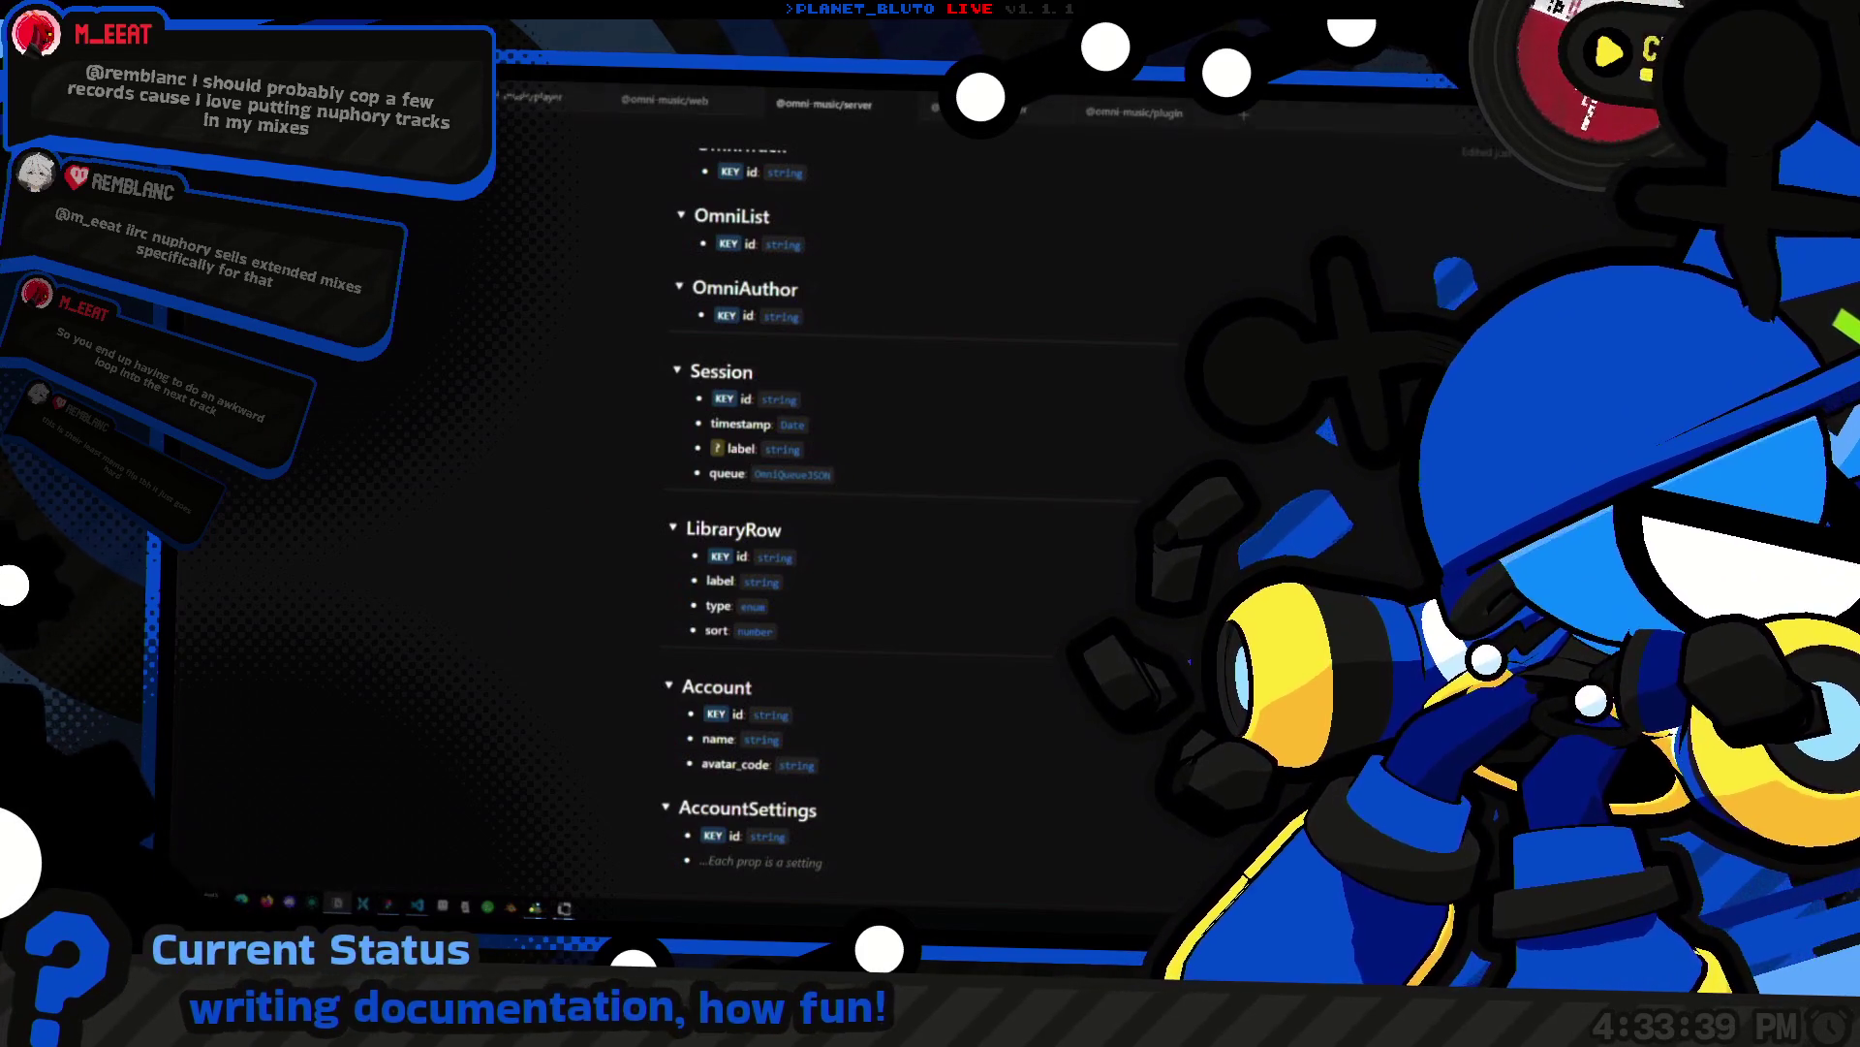
scroll(1045, 660, "down", 10)
Copy a link to the Types block and block-select the Session through AccountSettings schemas
key("Escape")
key("alt+shift+l")
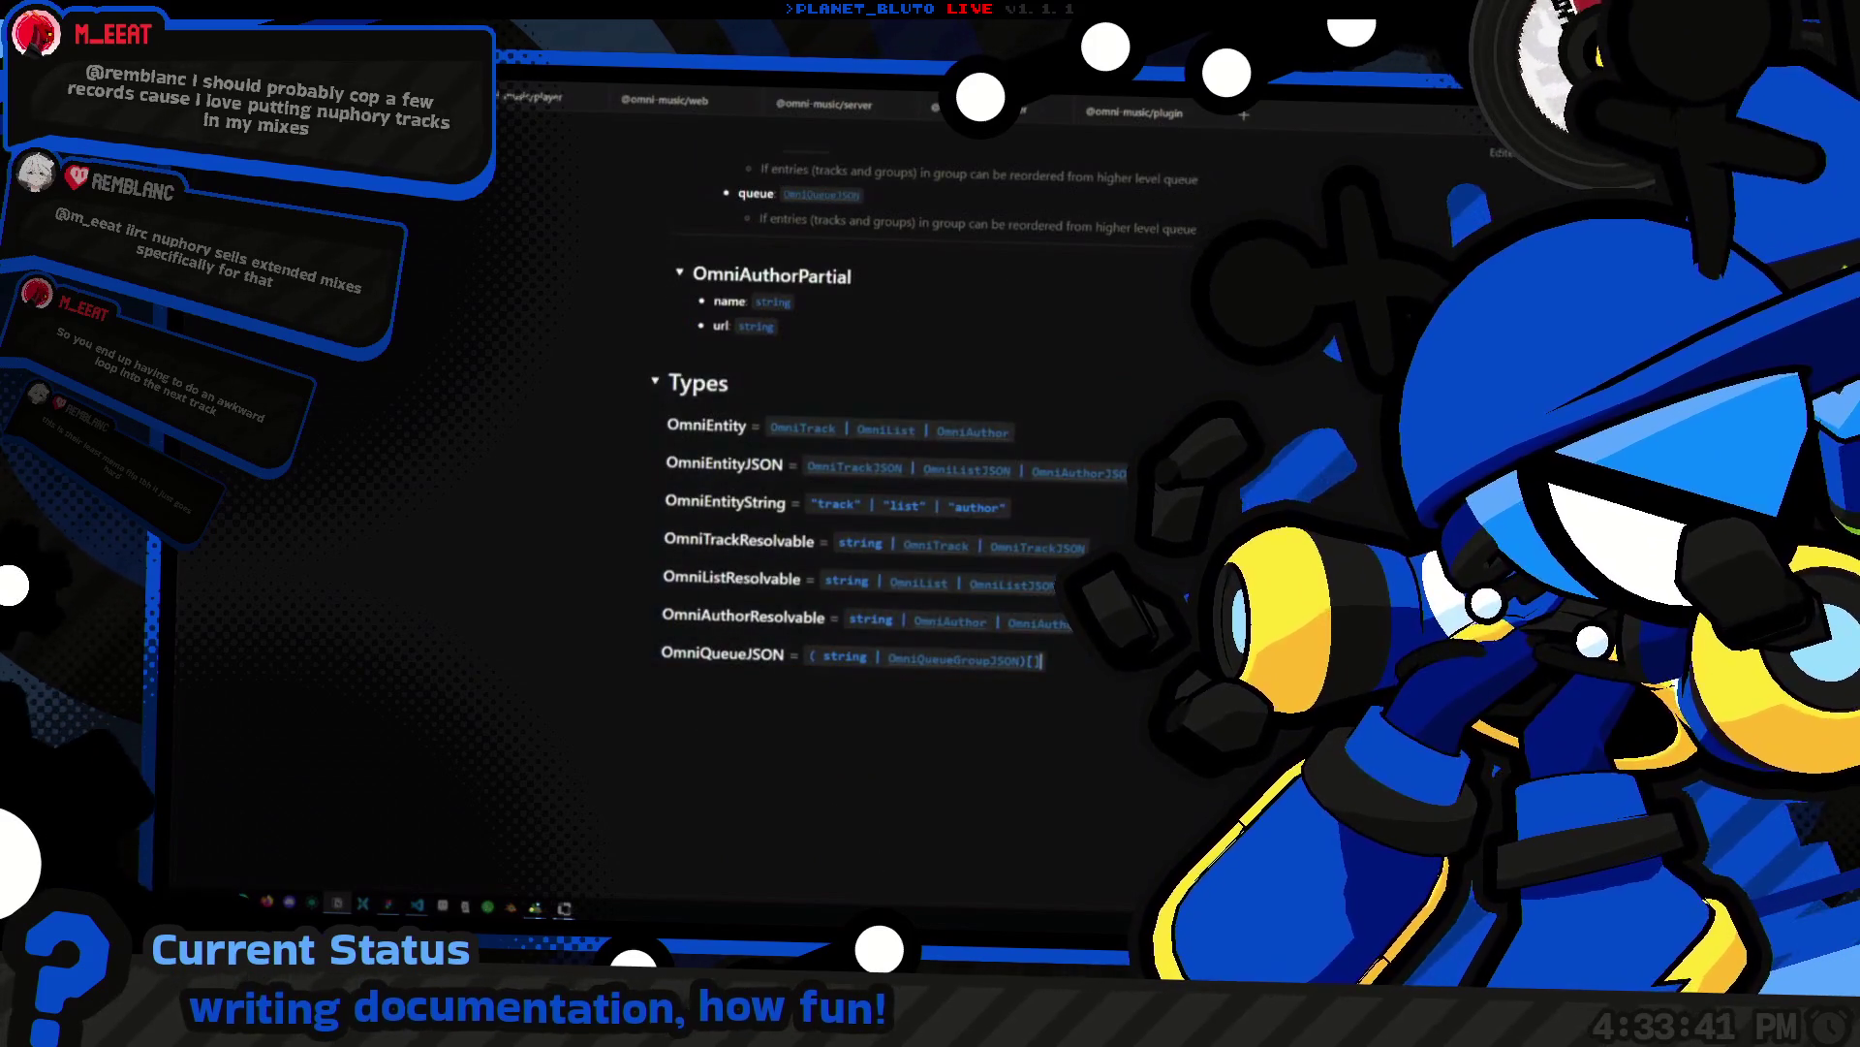
scroll(938, 490, "up", 10)
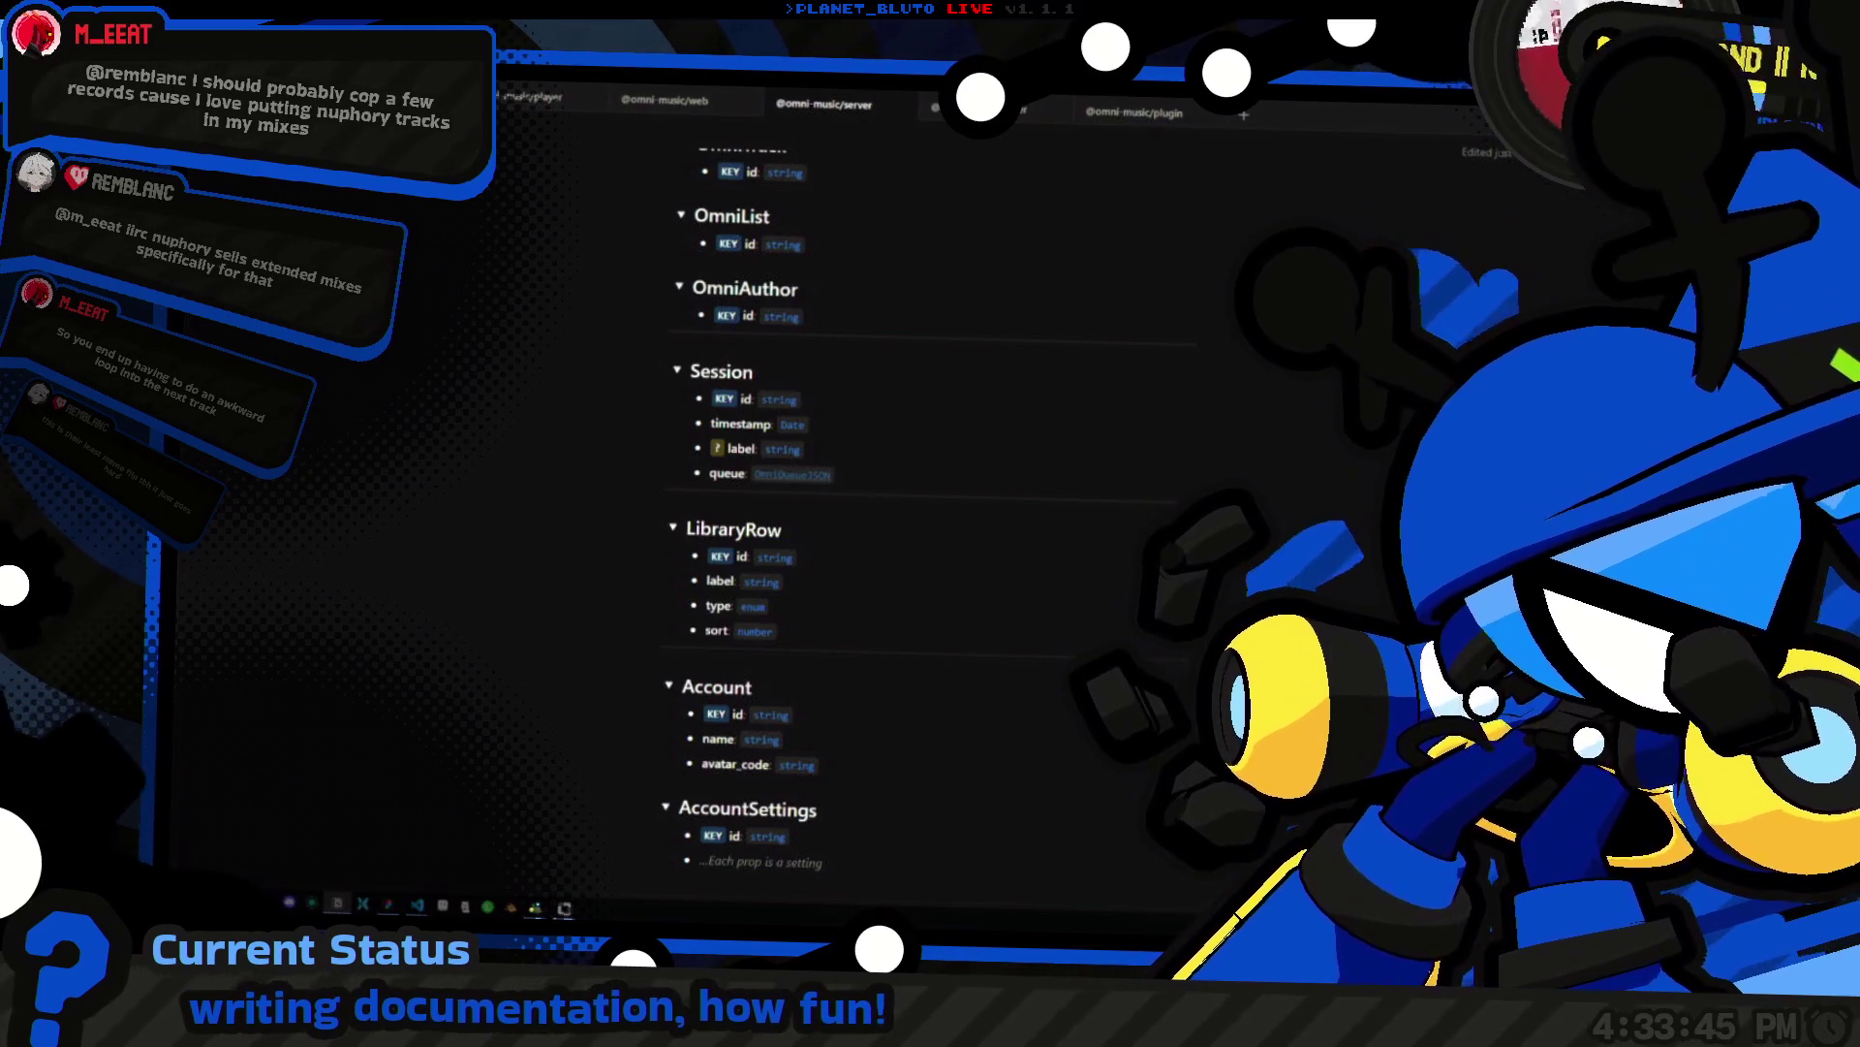
scroll(972, 695, "down", 1)
scroll(938, 523, "down", 3)
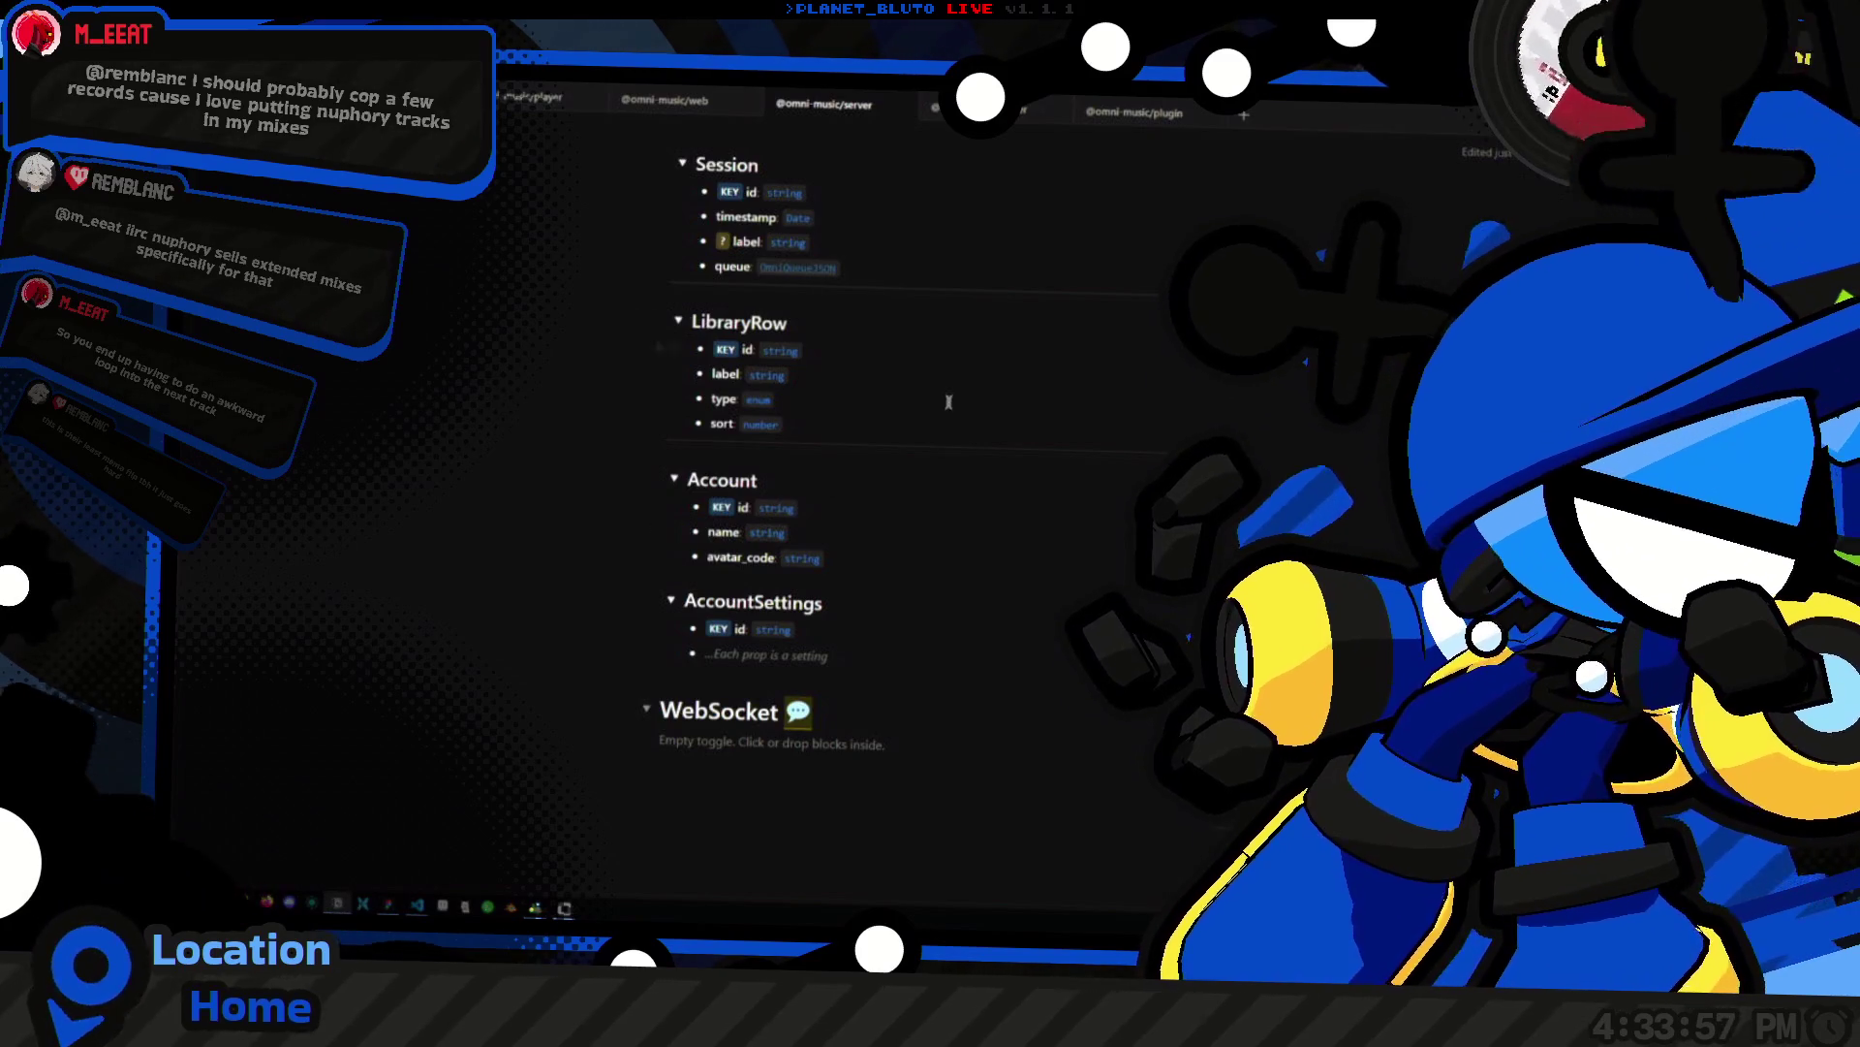
left_click(935, 346)
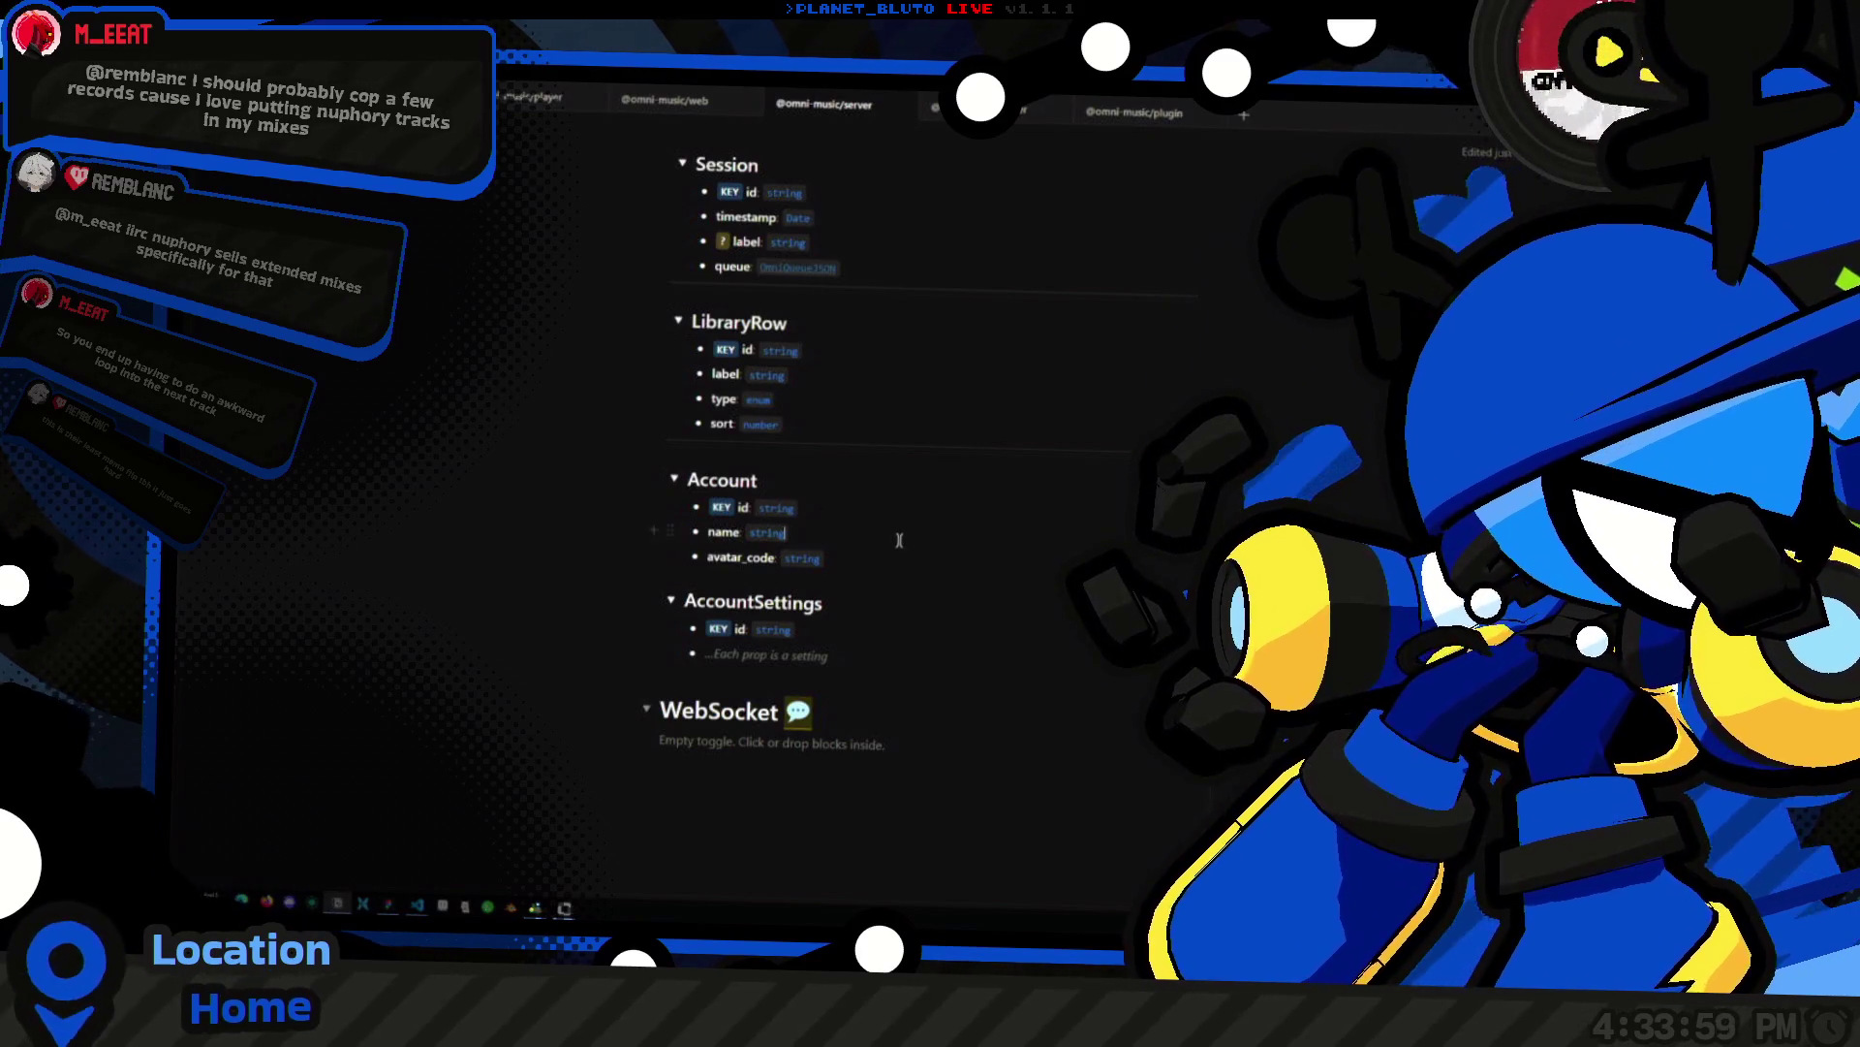
key("Escape")
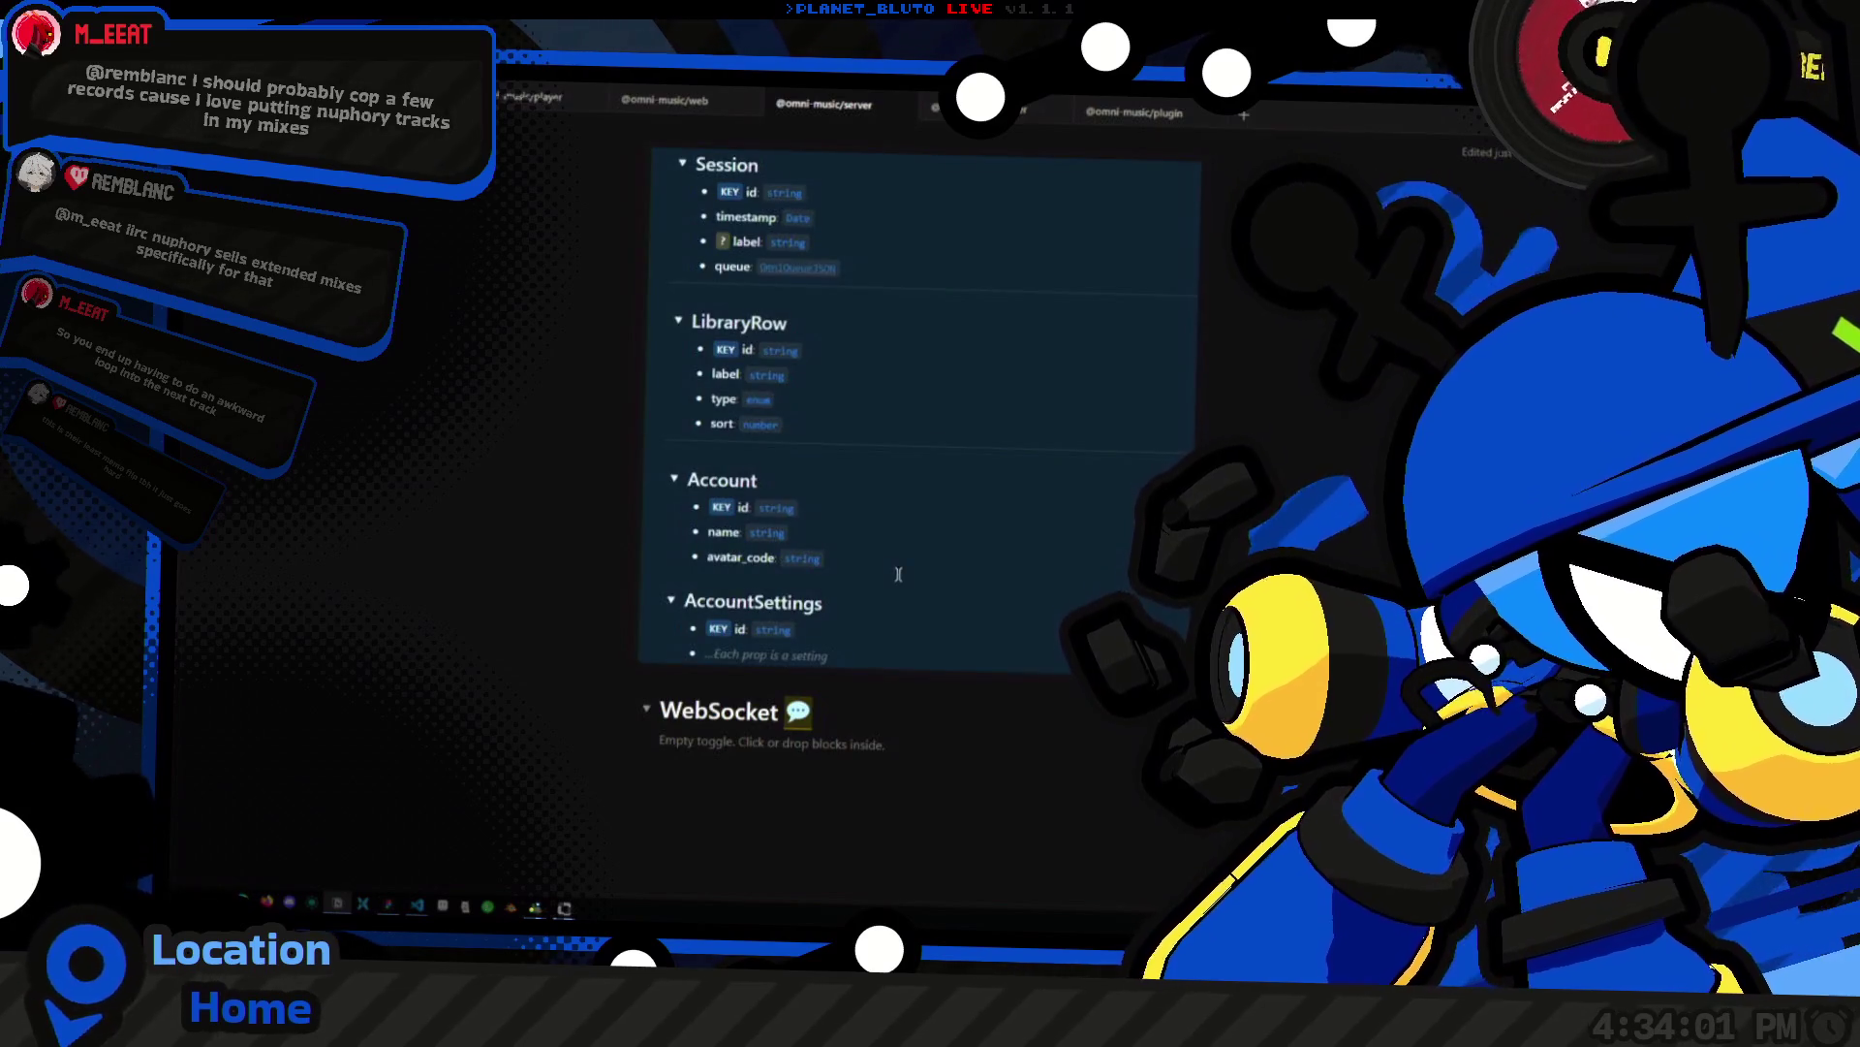
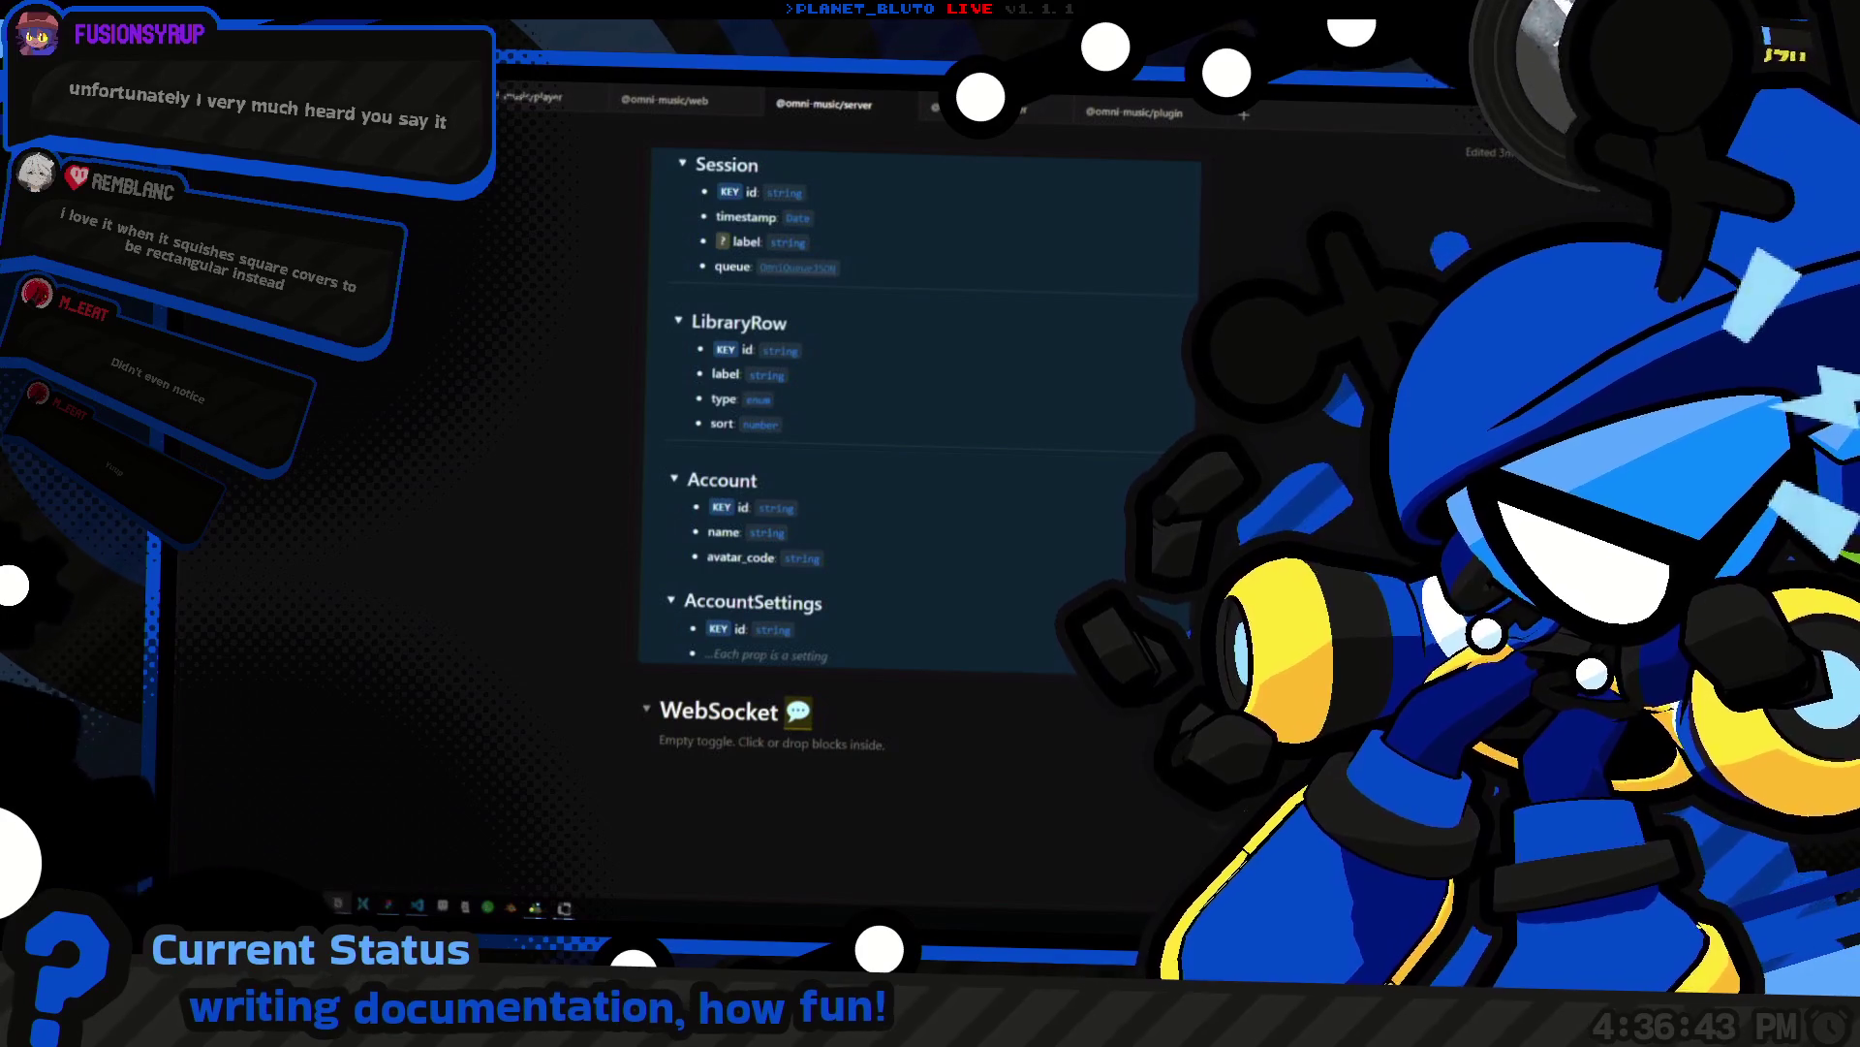
Clear the schema block selection and look over the server page's Database Schemas
left_click(947, 531)
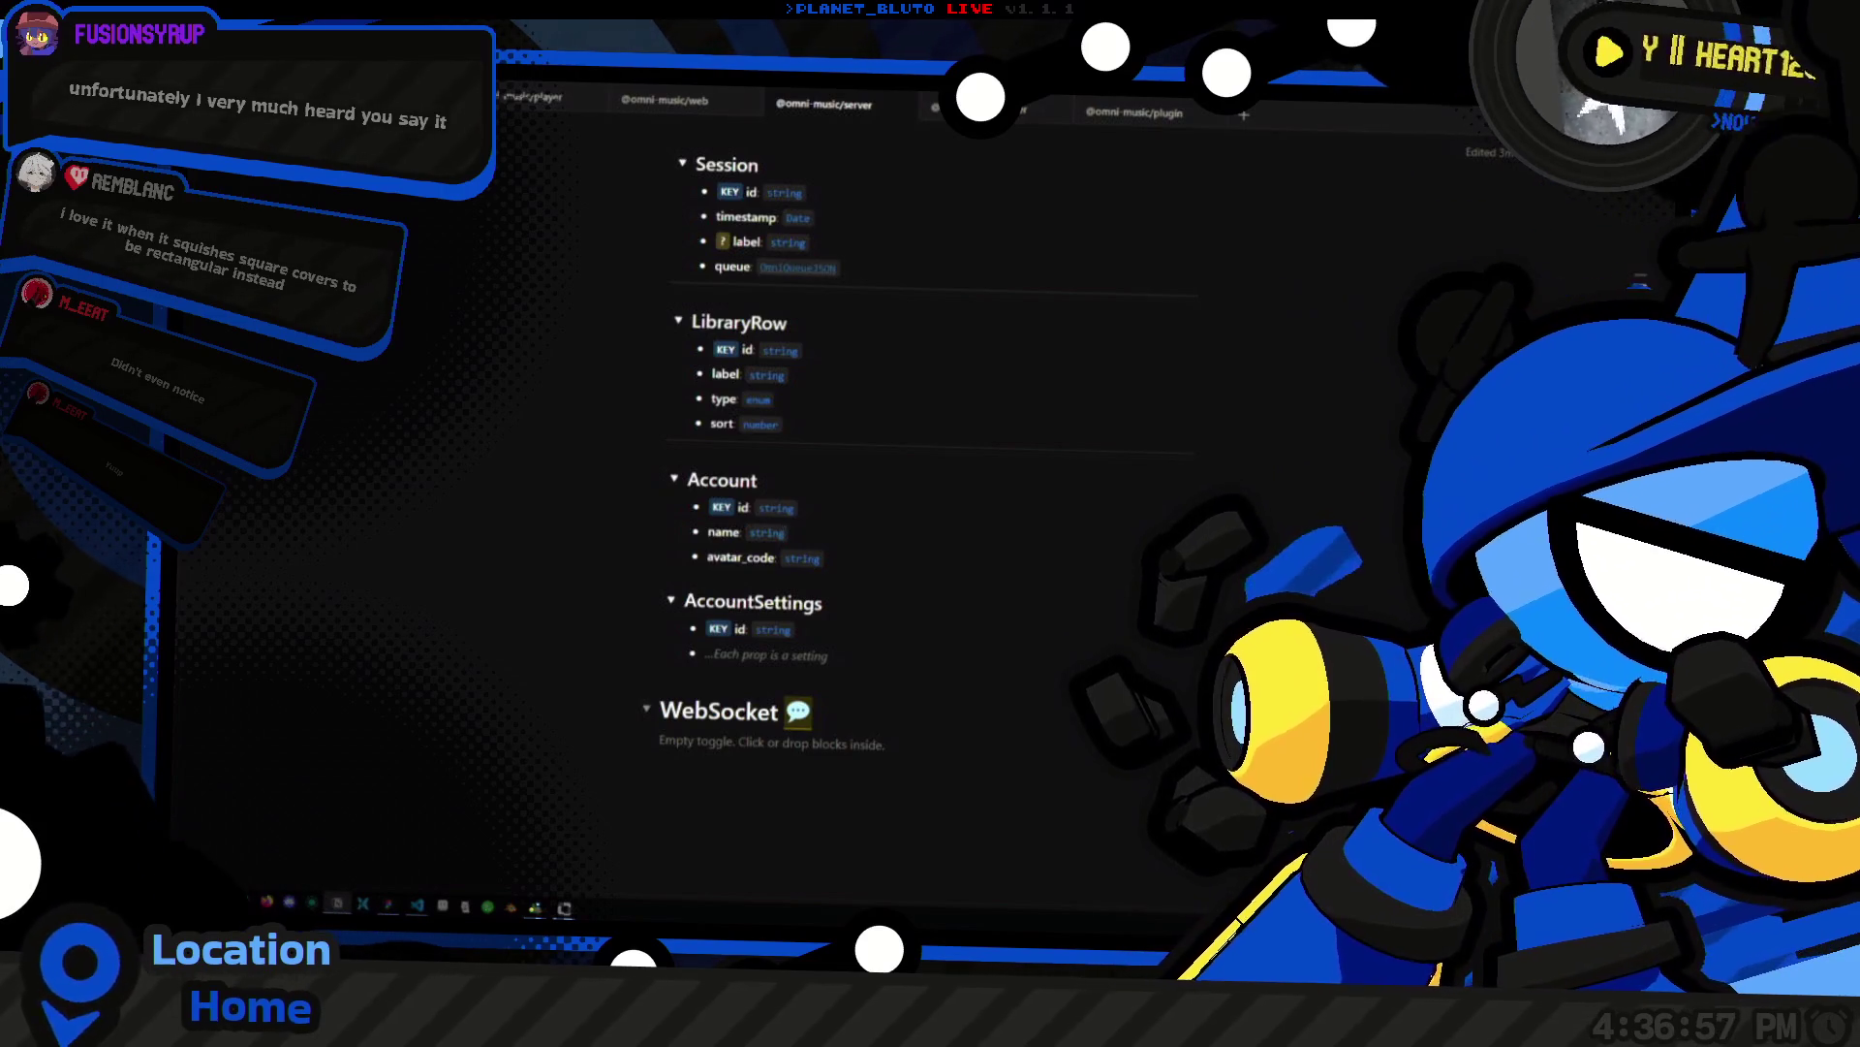
scroll(969, 504, "up", 3)
scroll(920, 562, "down", 3)
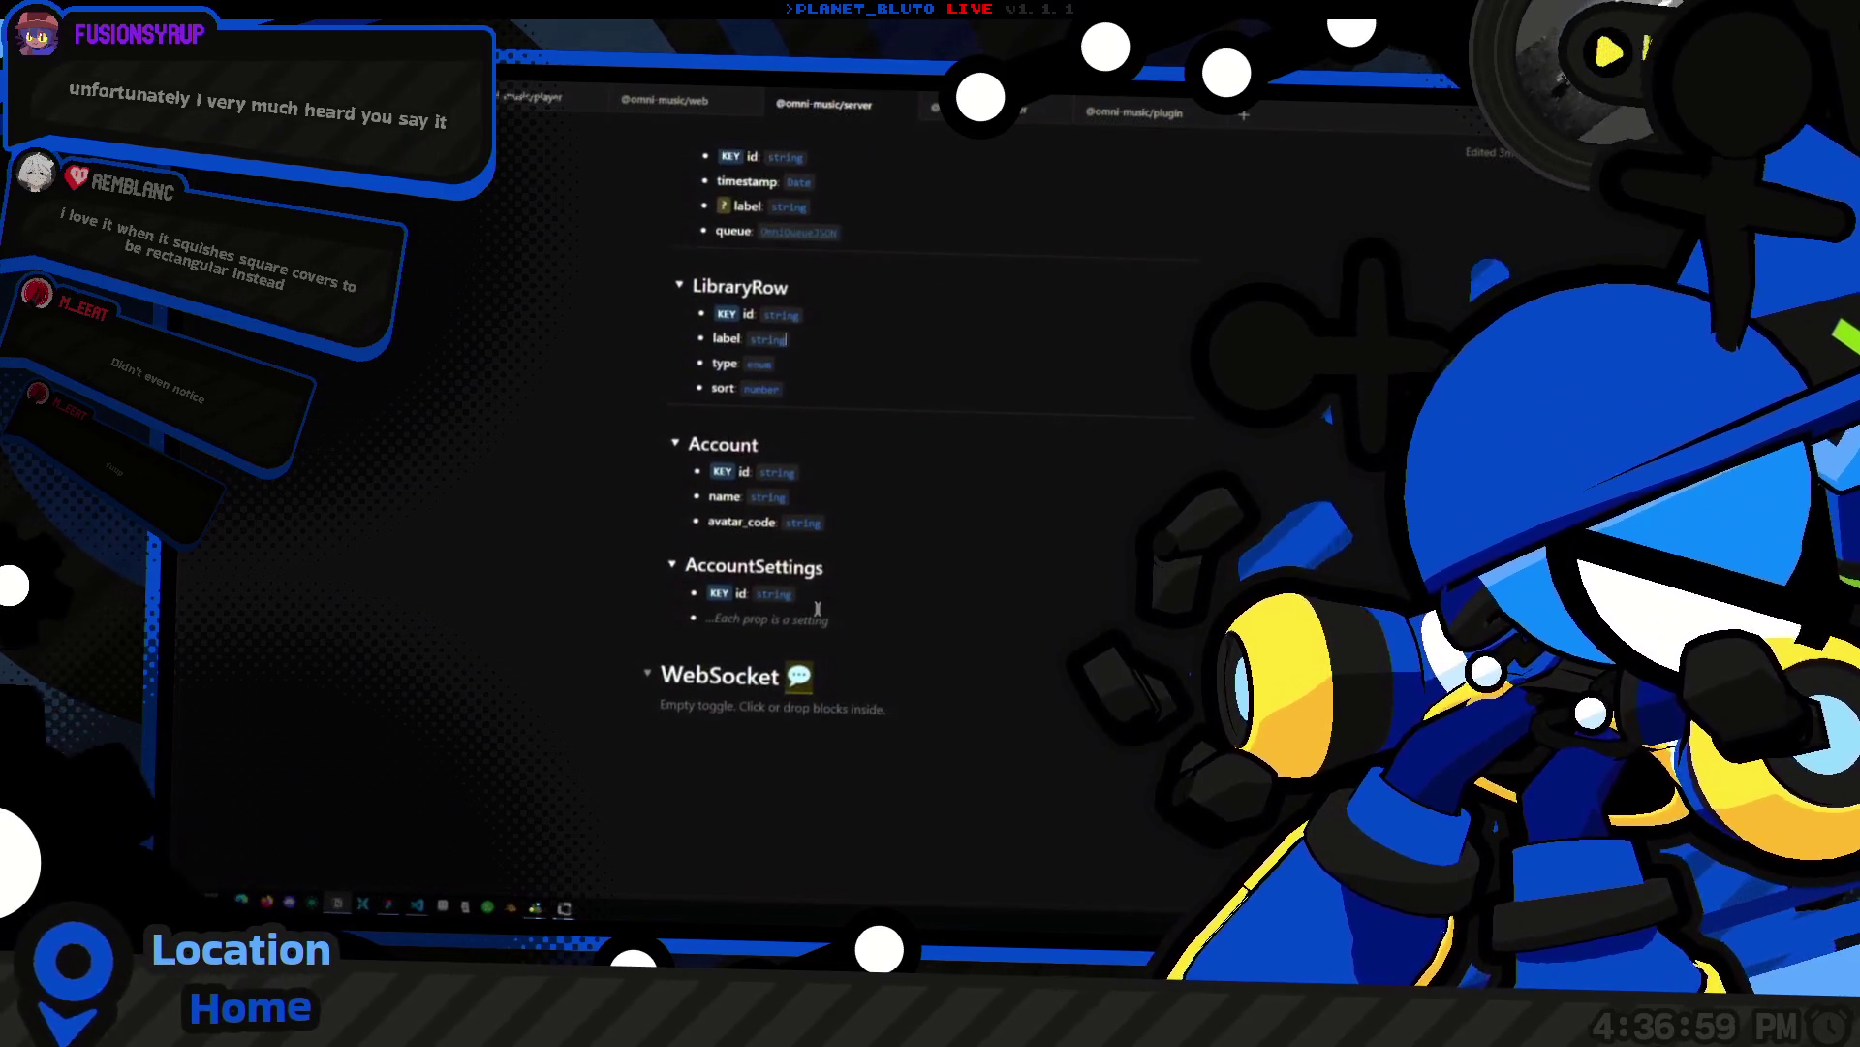
left_click(884, 596)
scroll(884, 596, "up", 3)
scroll(872, 620, "up", 3)
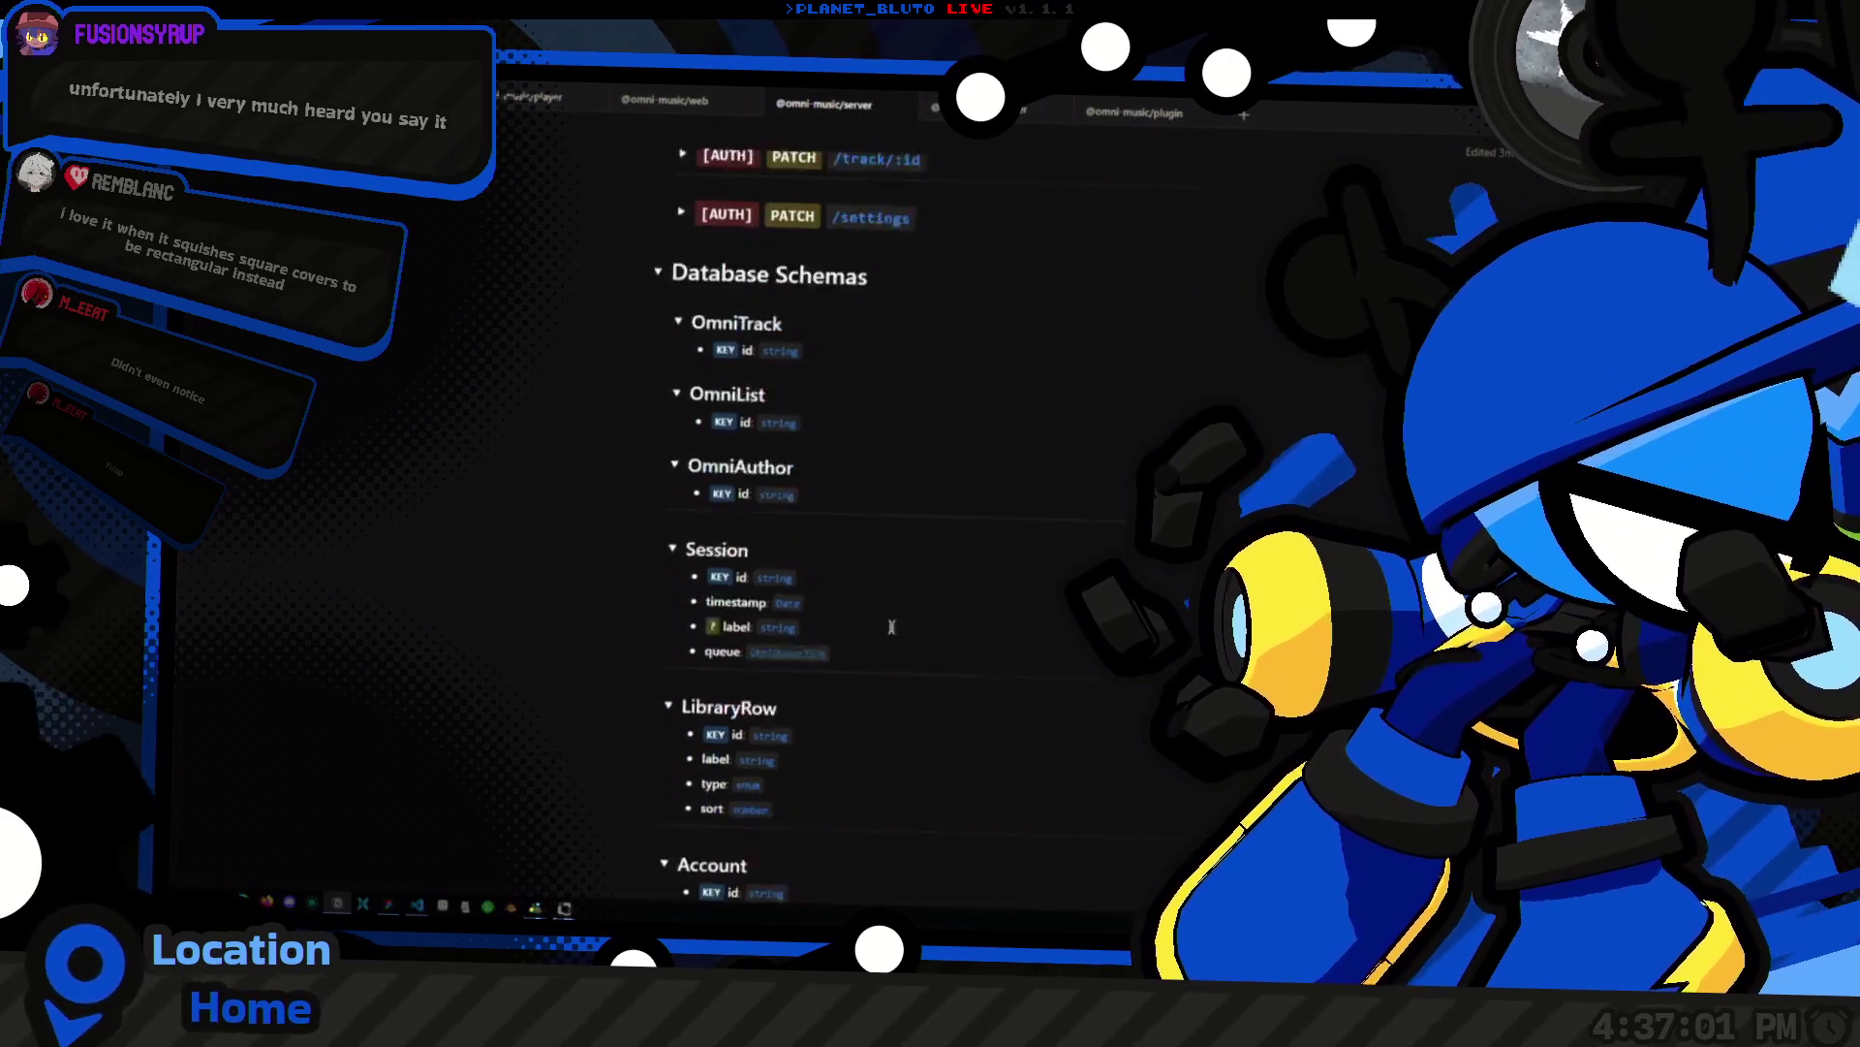
scroll(839, 692, "down", 6)
scroll(839, 691, "up", 5)
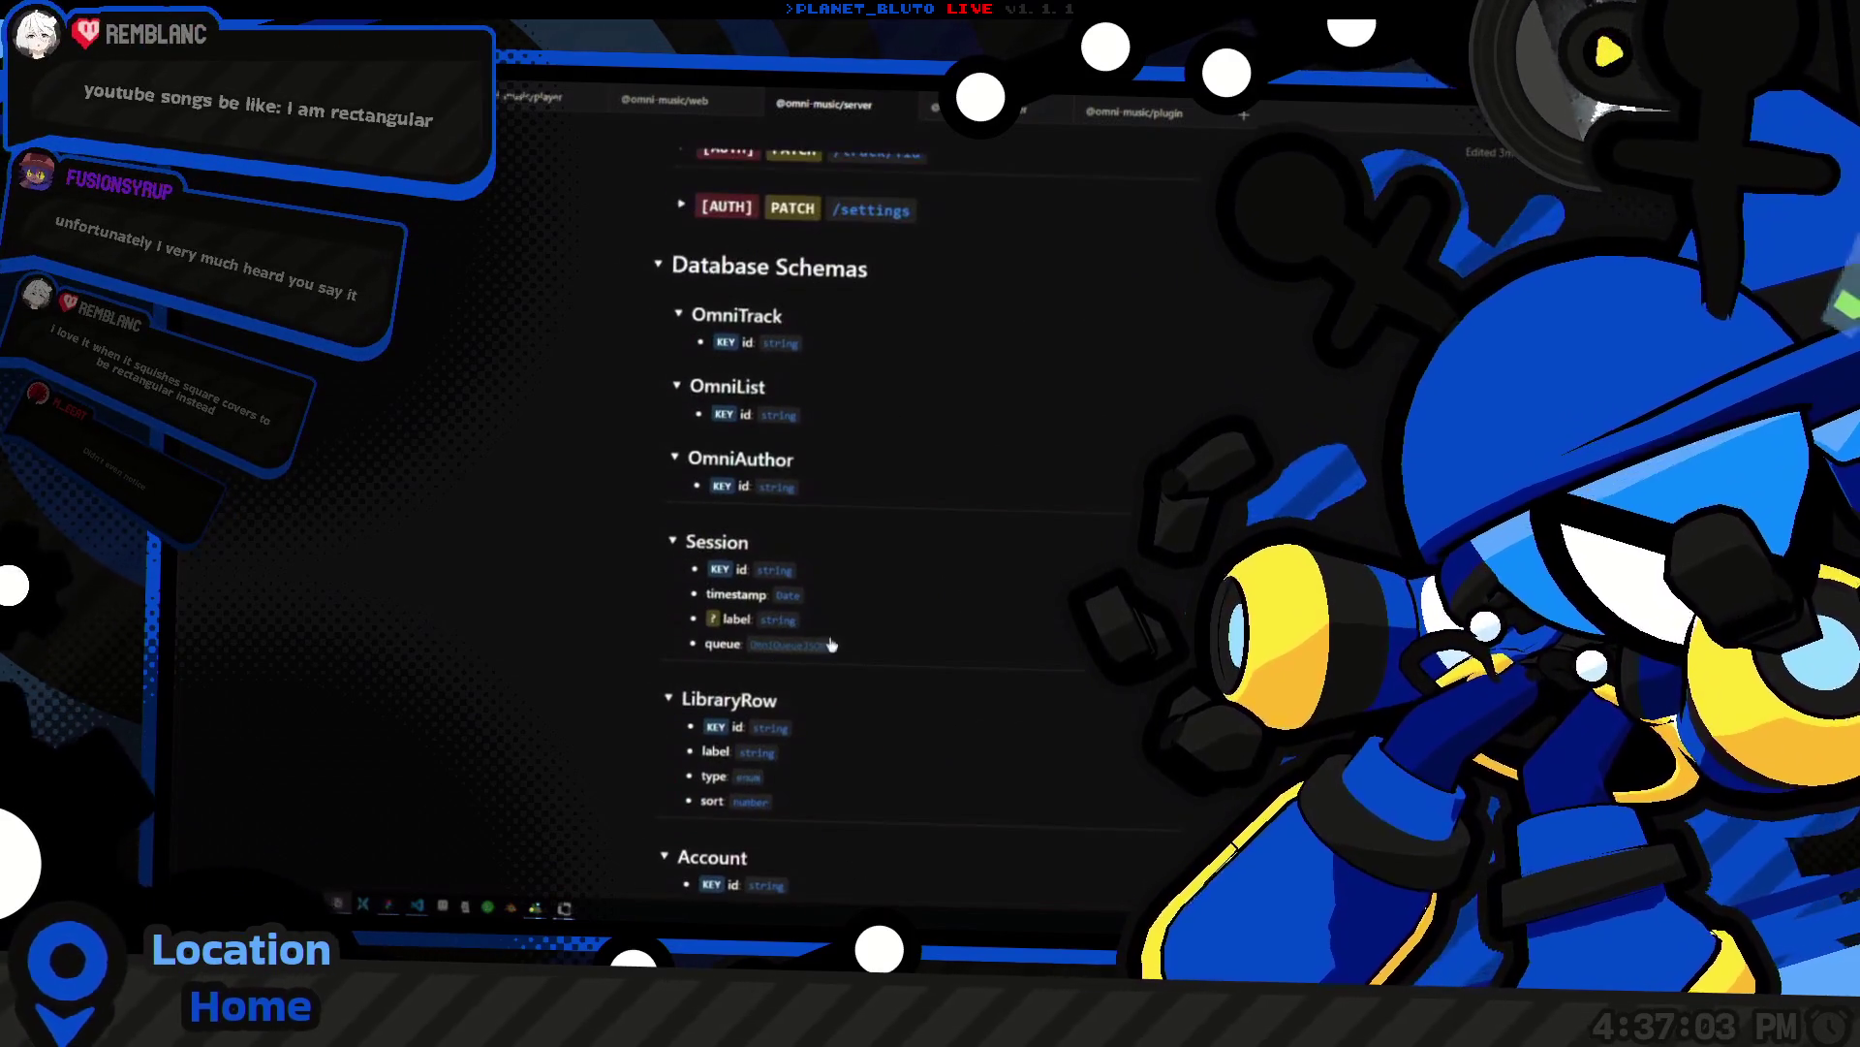
scroll(852, 635, "up", 2)
scroll(824, 633, "down", 3)
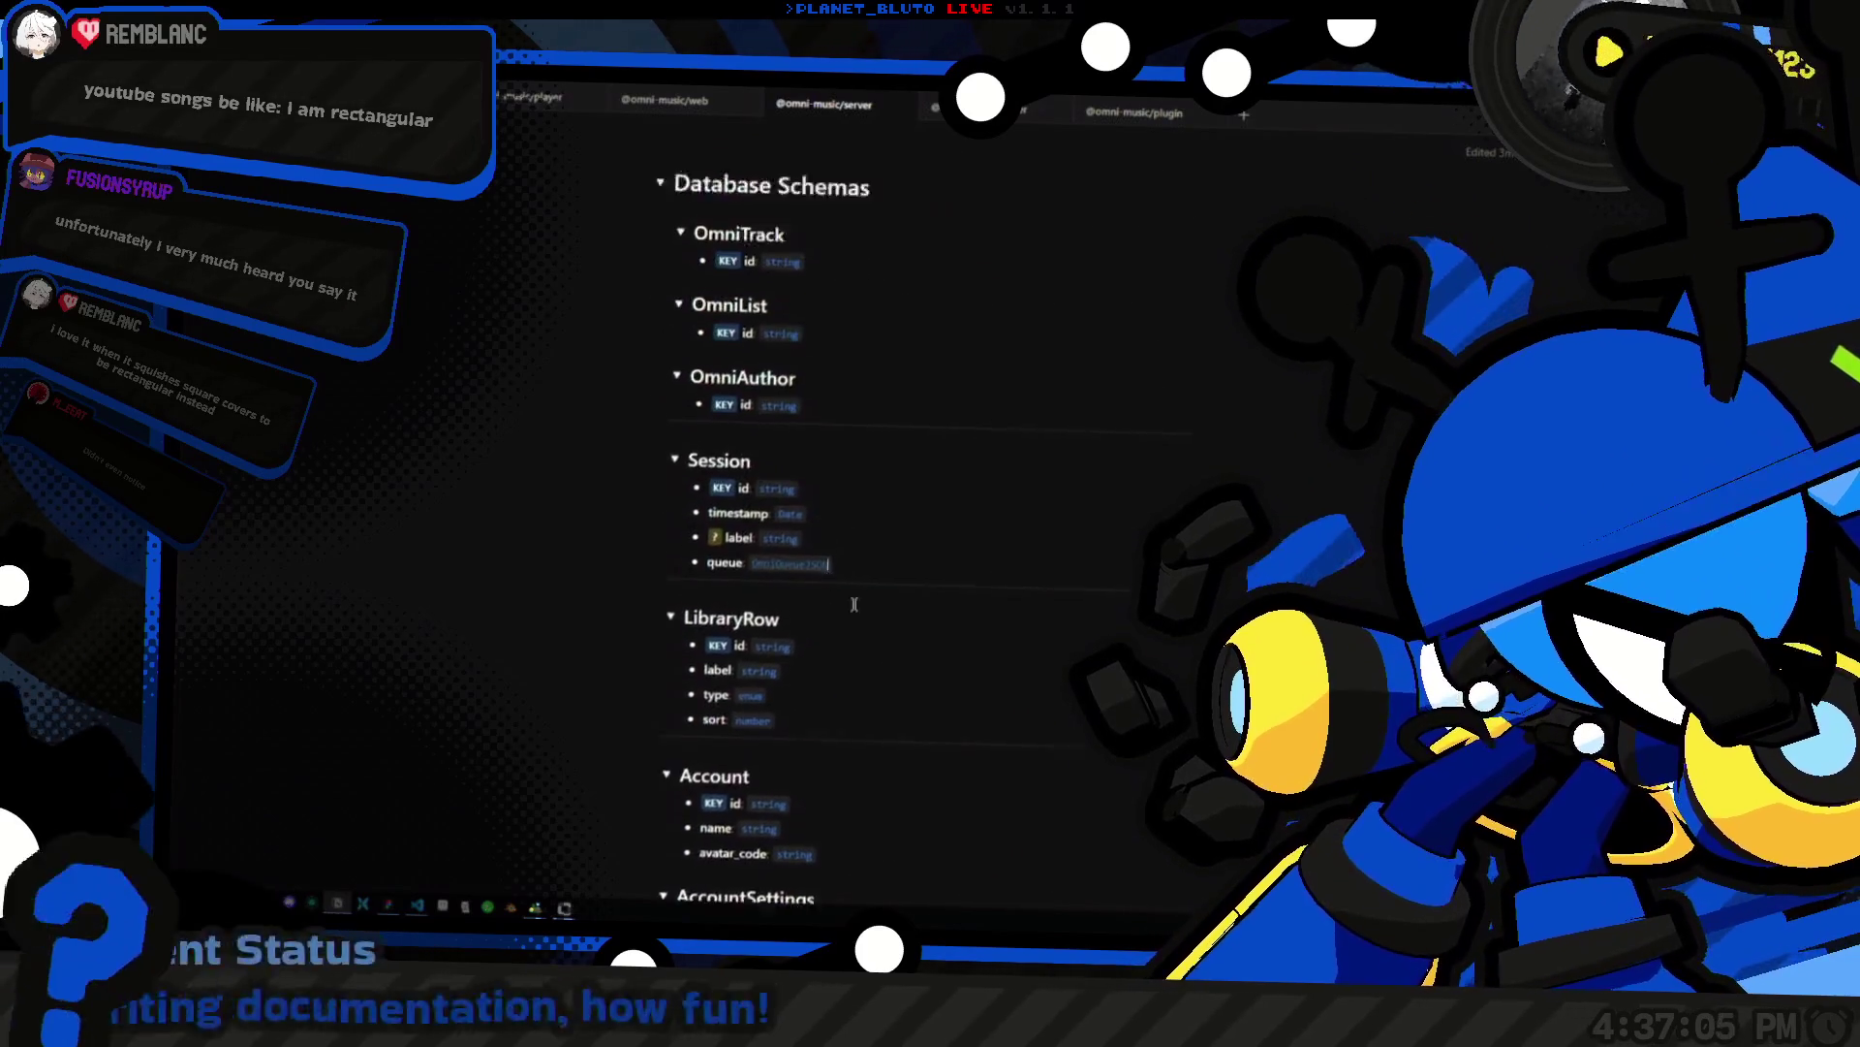
scroll(785, 631, "up", 1)
Add a speech-bubble emoji after the OmniQueueJSON type definition on the core page
left_click(787, 644)
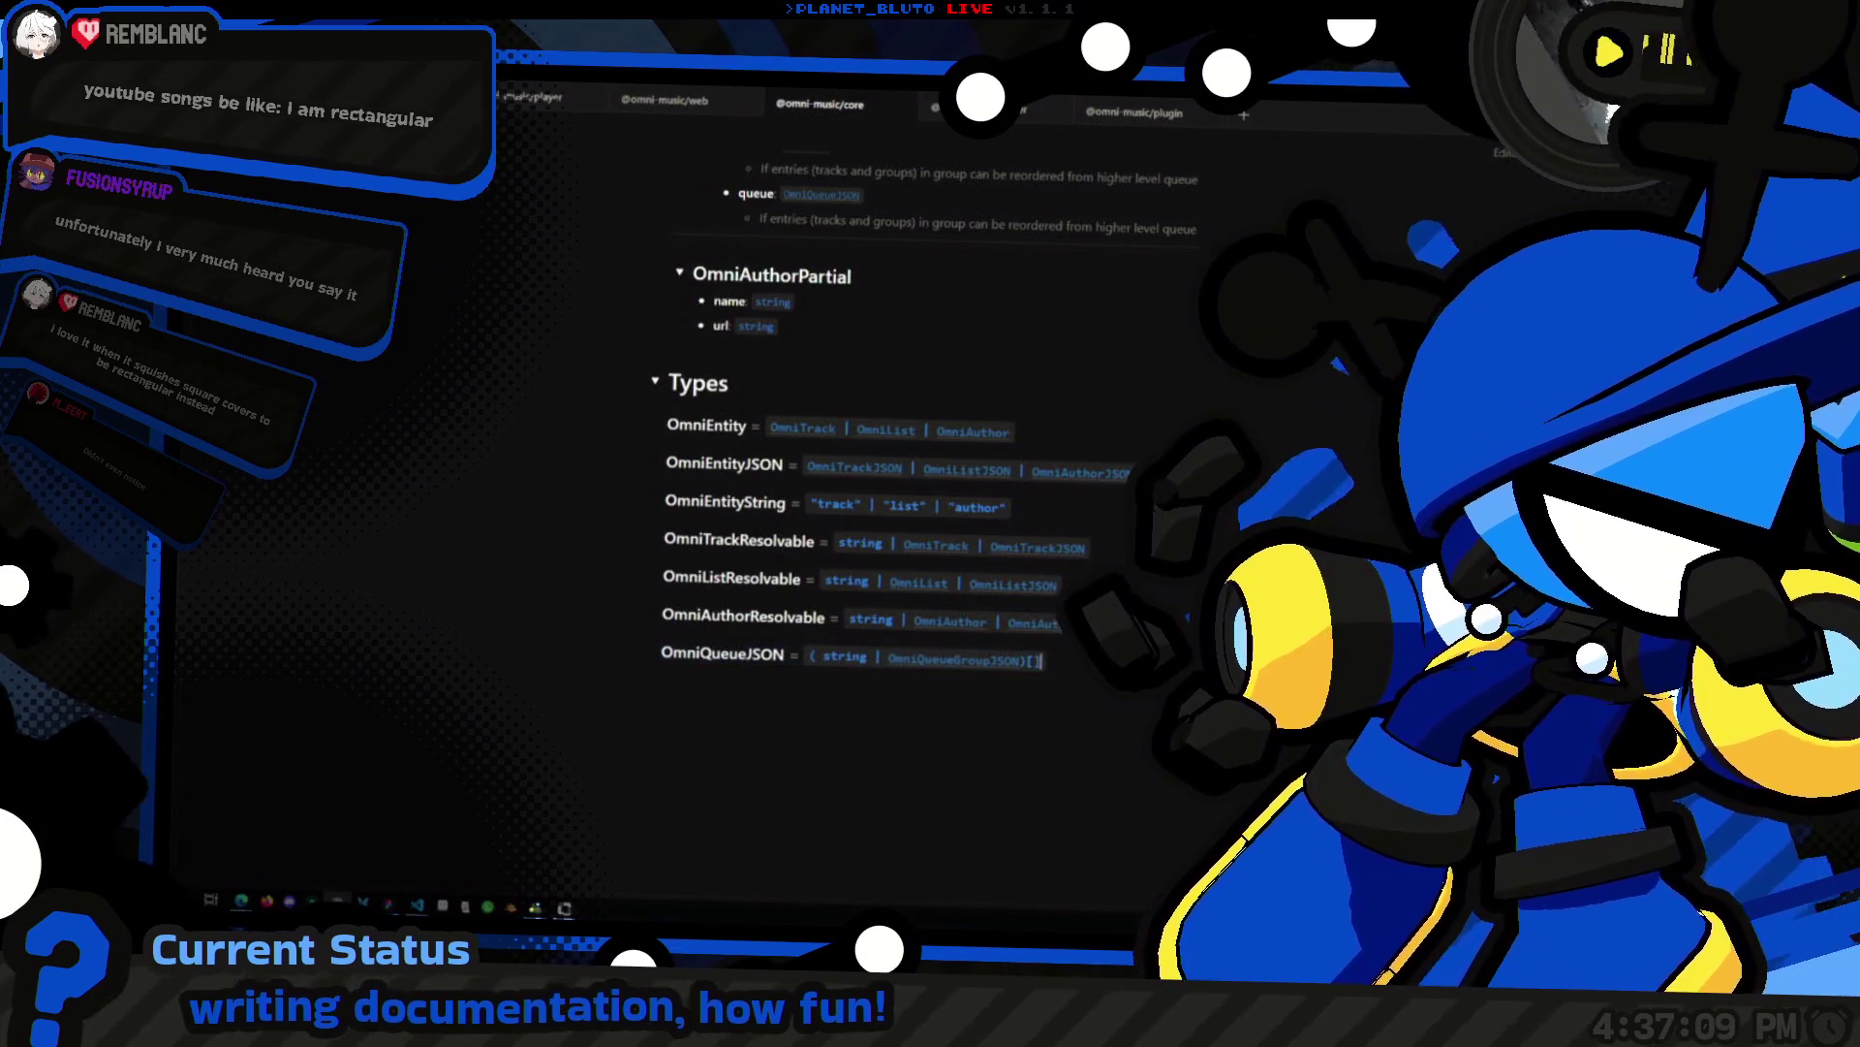
left_click(1005, 622)
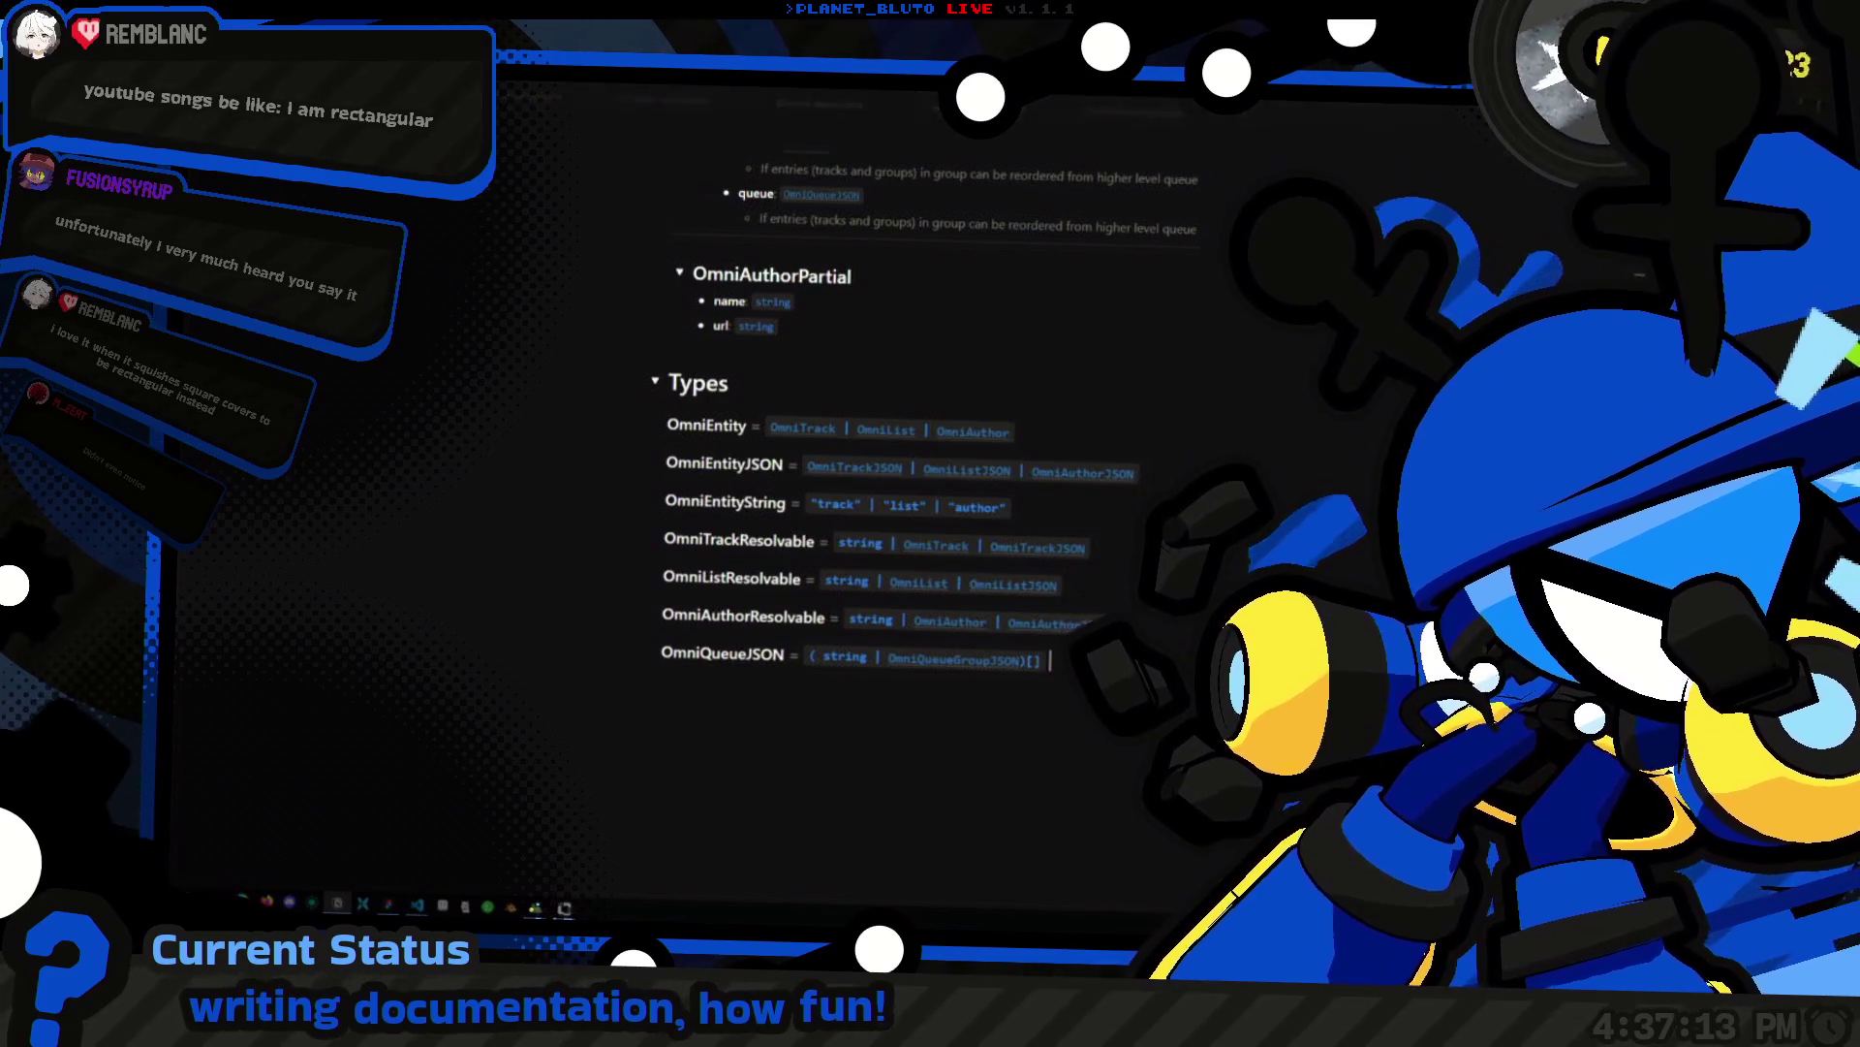
key("super+period")
type("bubb")
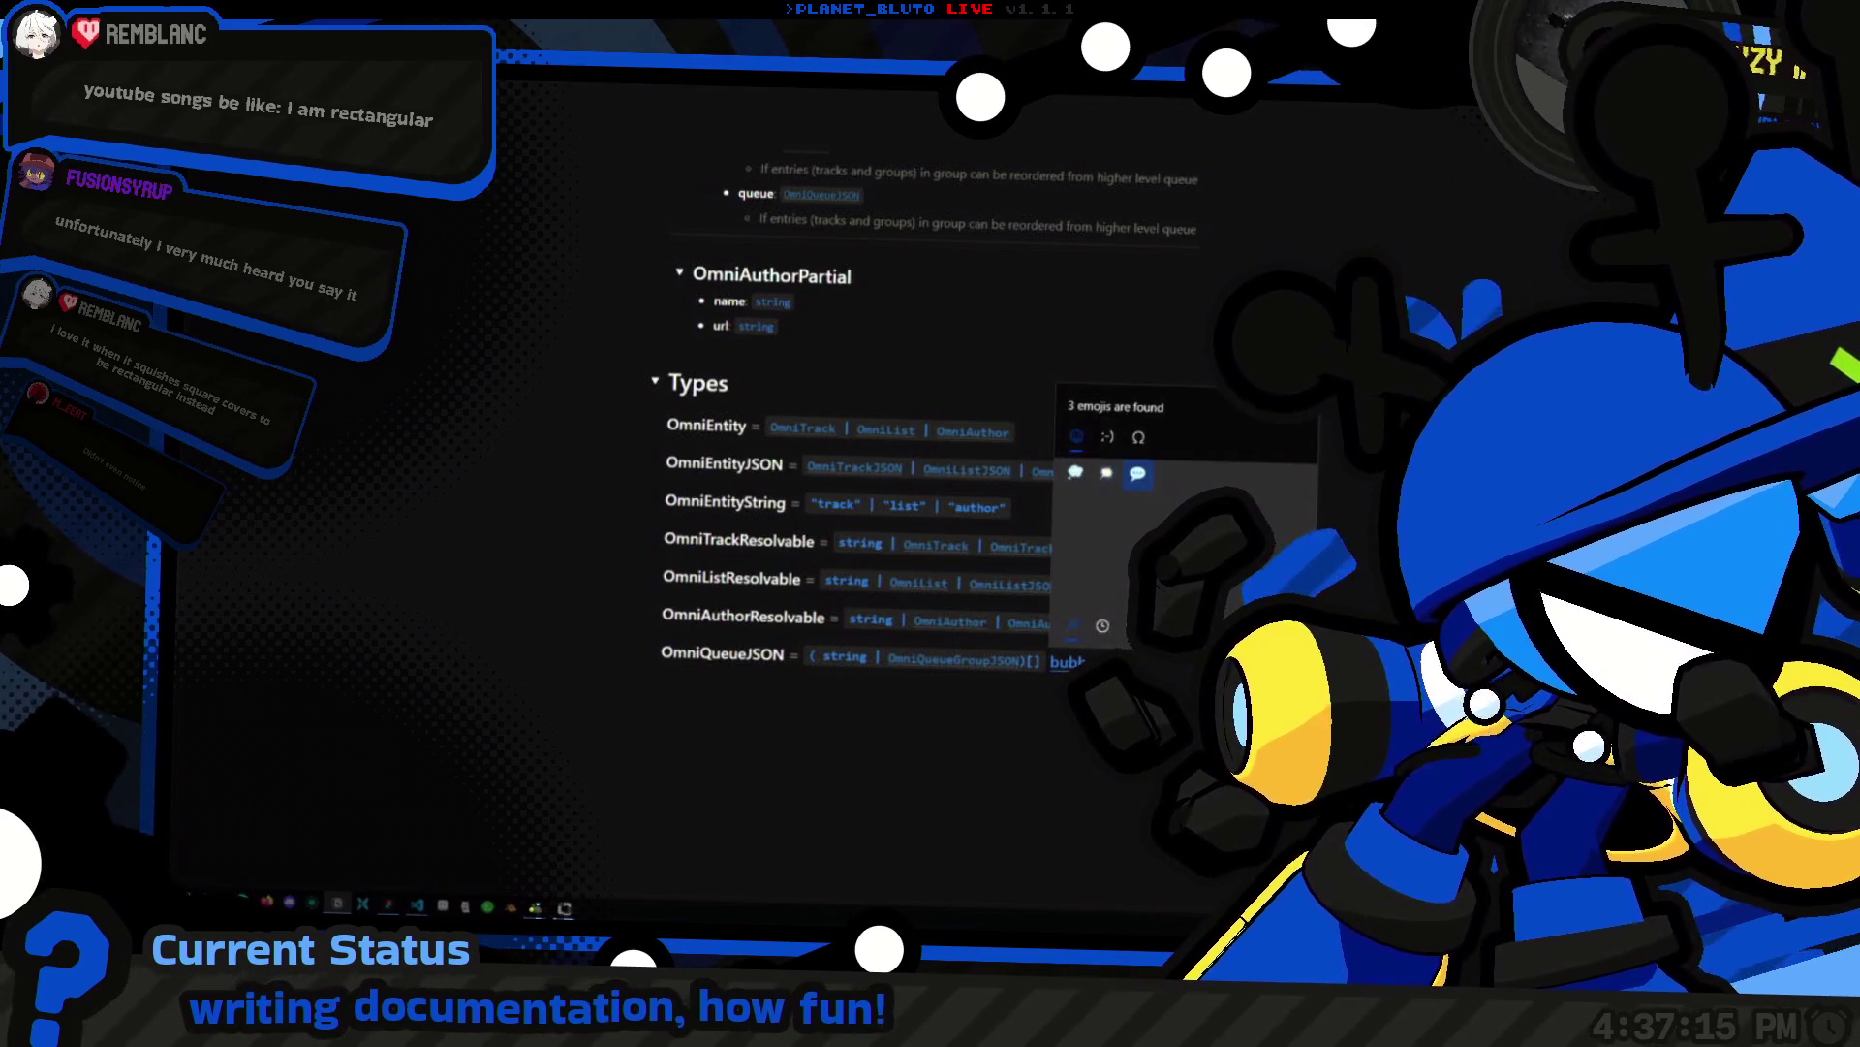
key("Return")
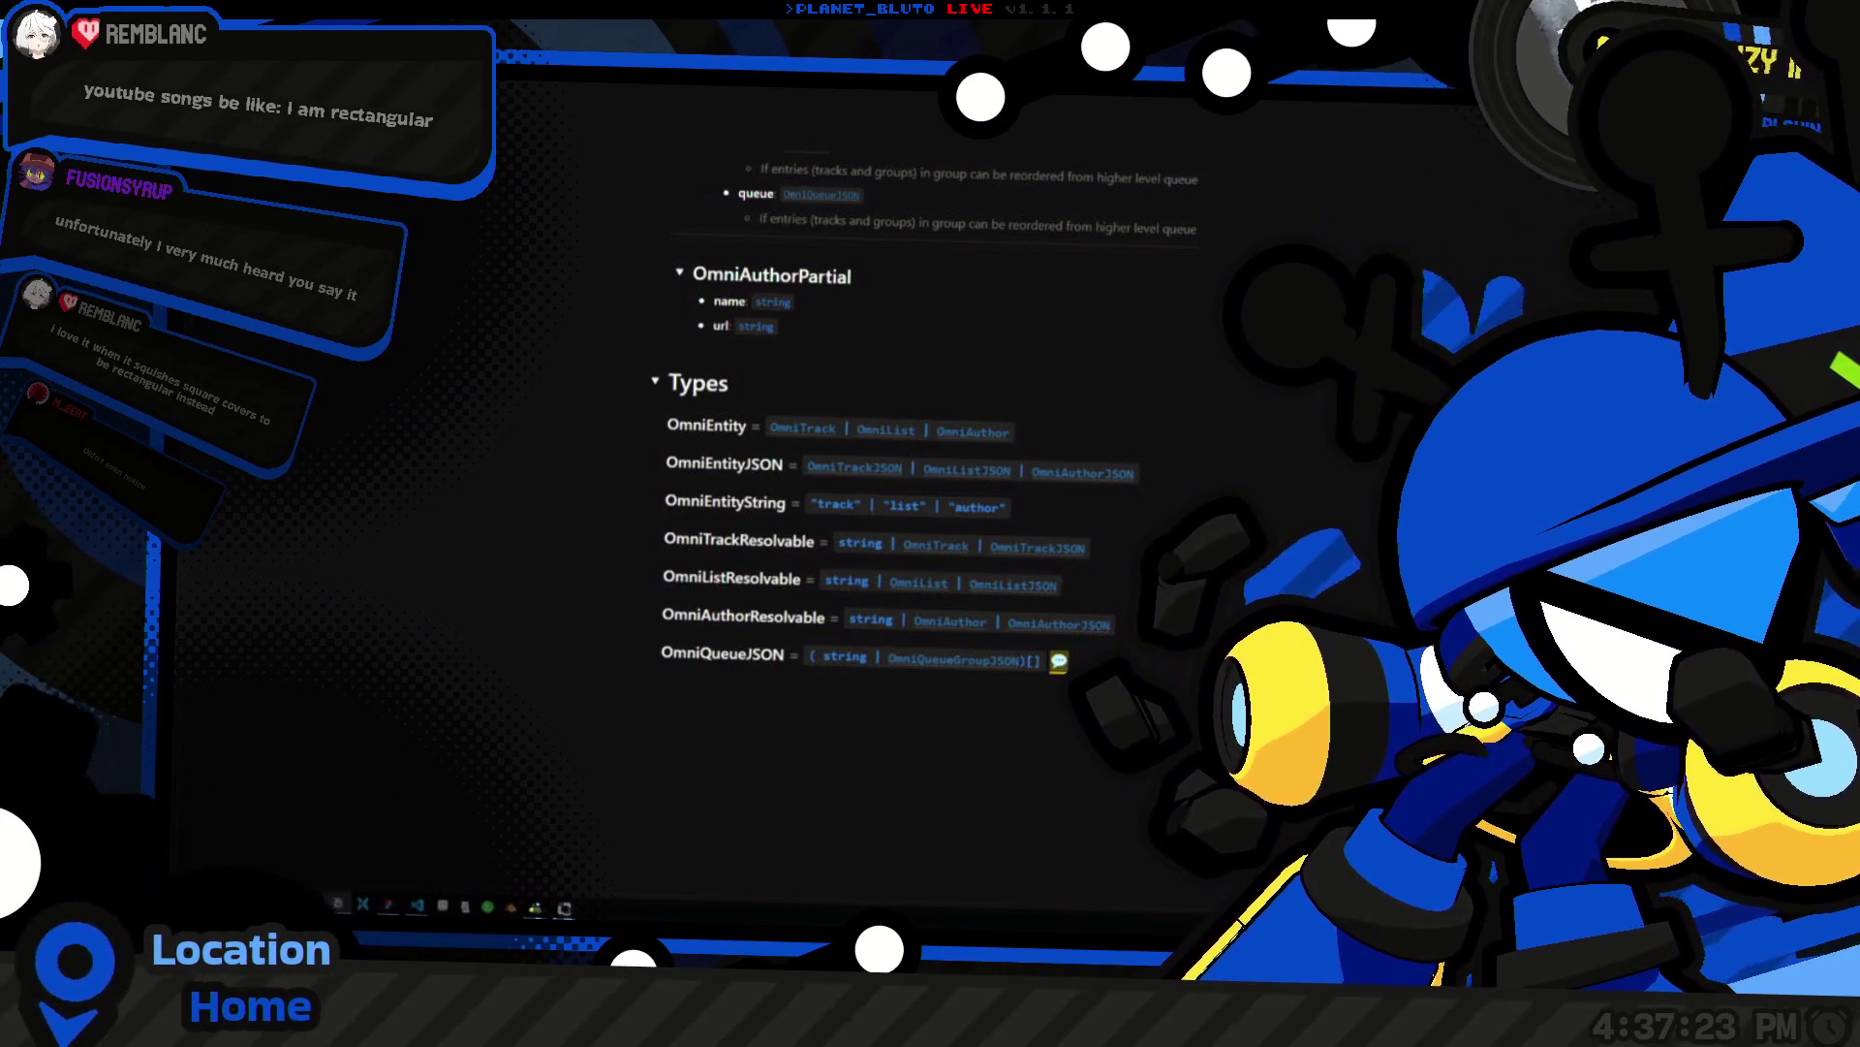
Switch across the package tabs back to the server page's schemas
mouse_move(572, 139)
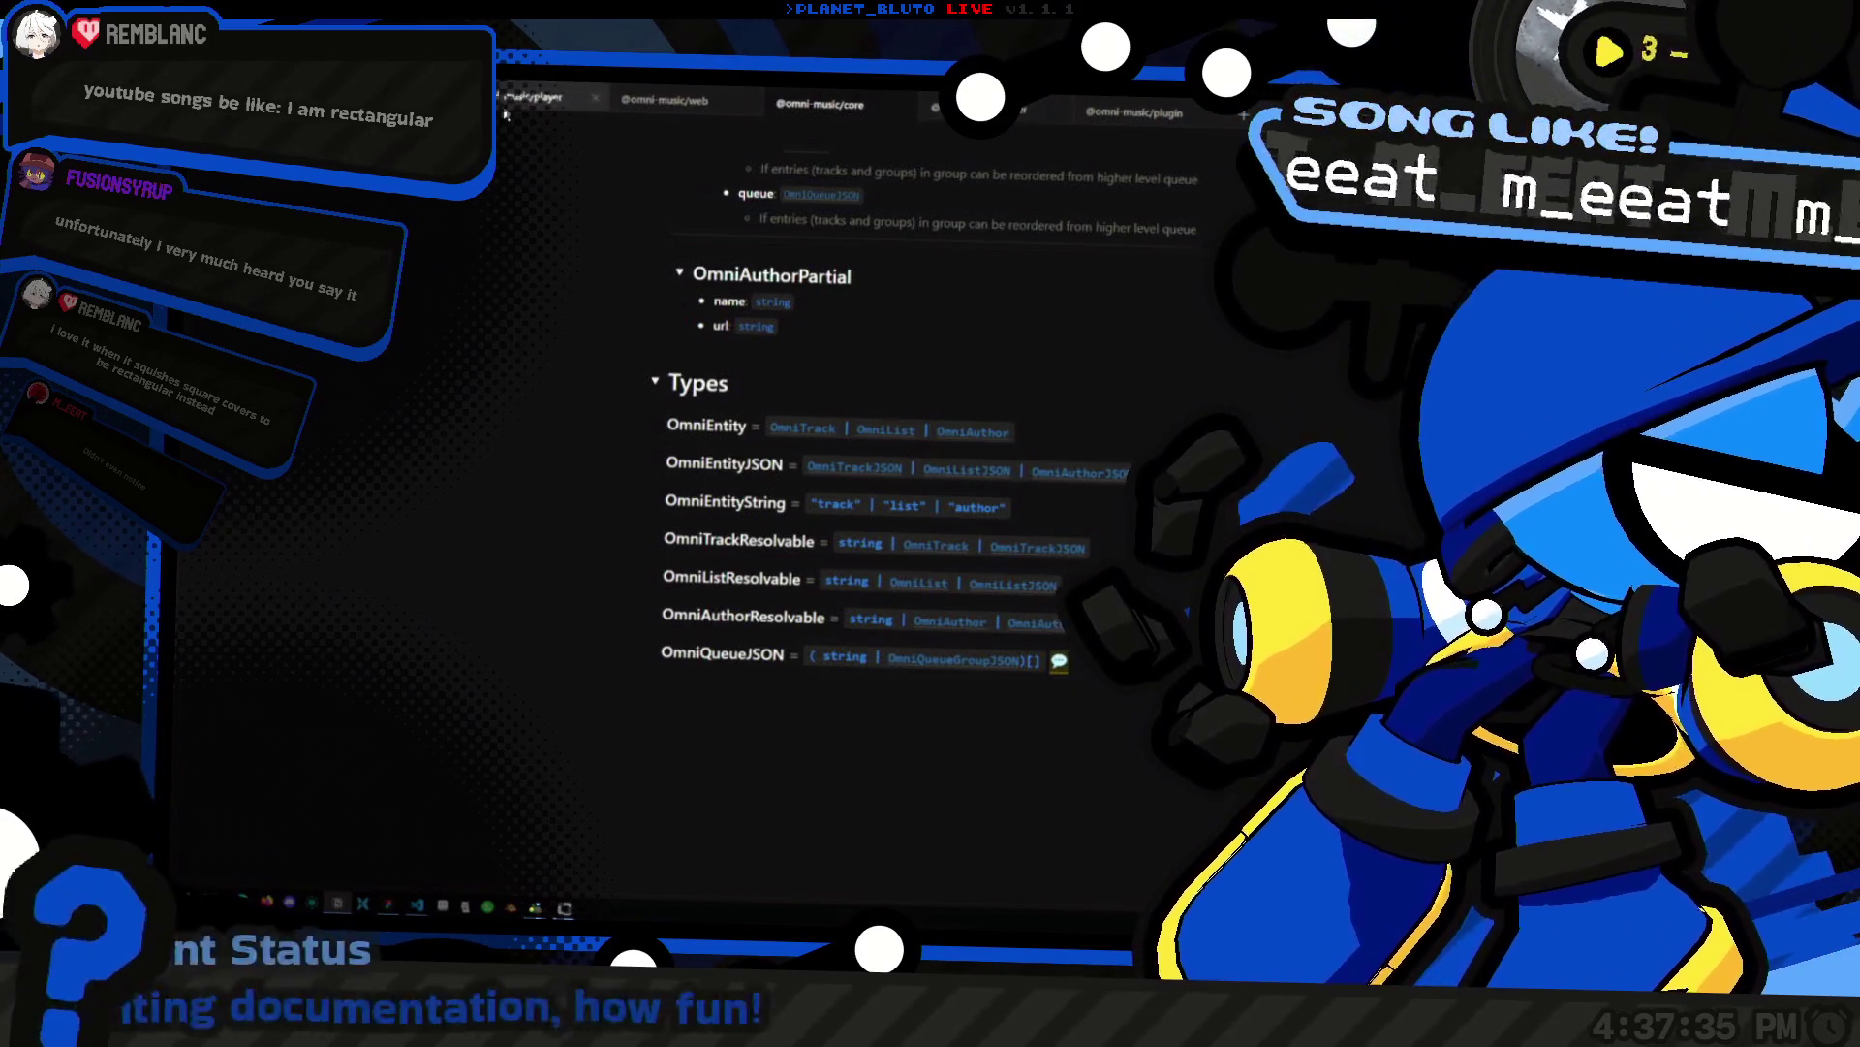
scroll(838, 165, "up", 1)
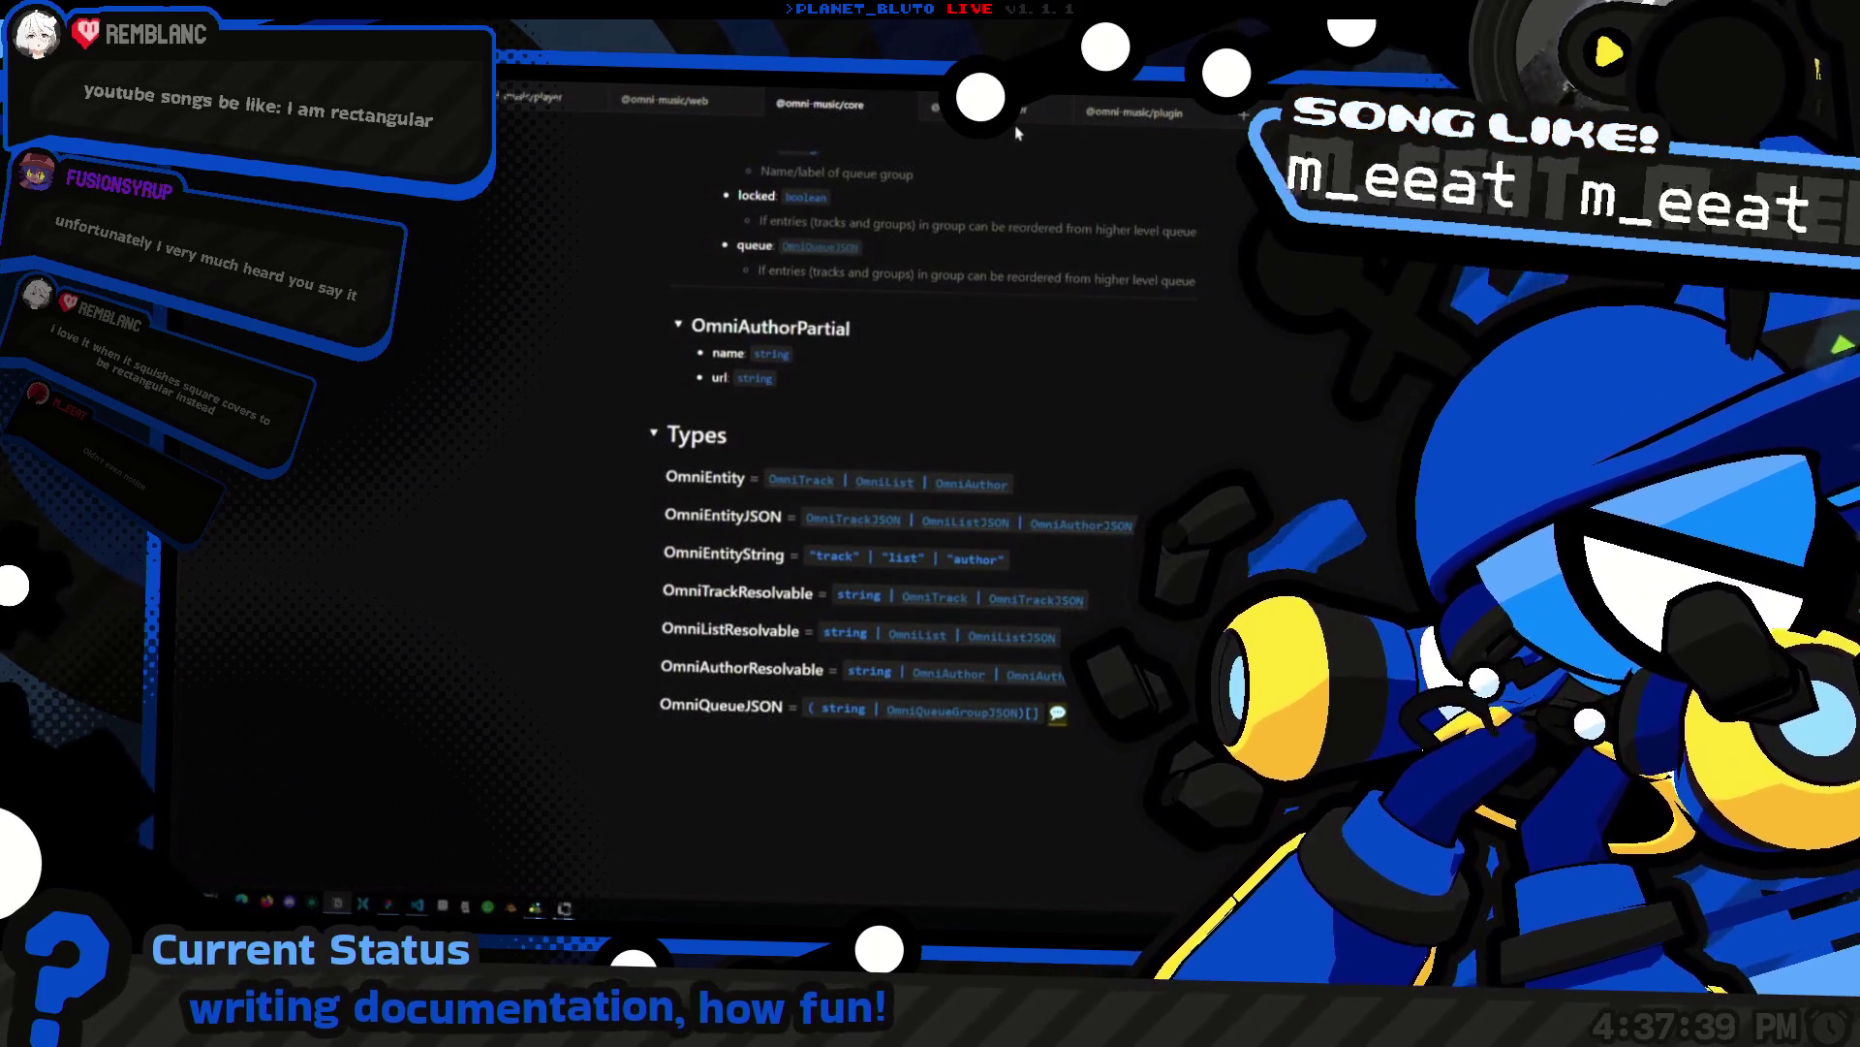
left_click(1017, 111)
left_click(819, 103)
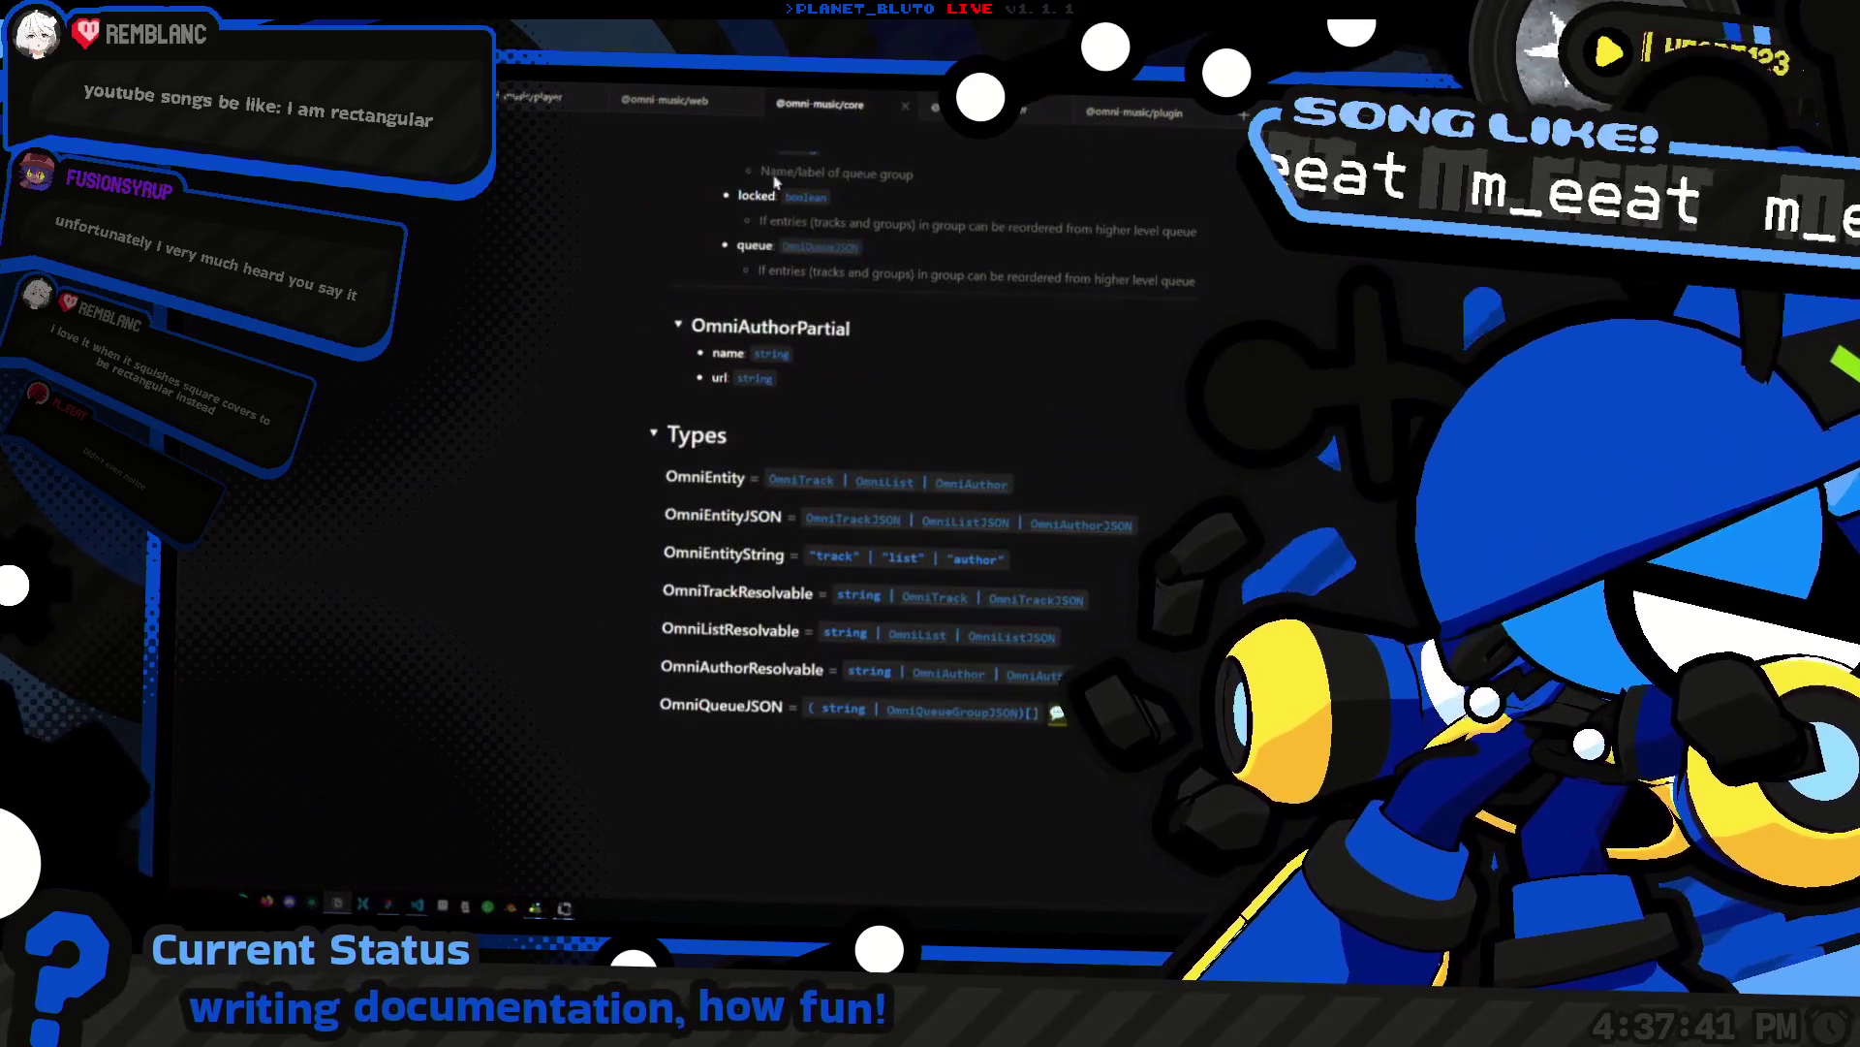
scroll(932, 644, "up", 10)
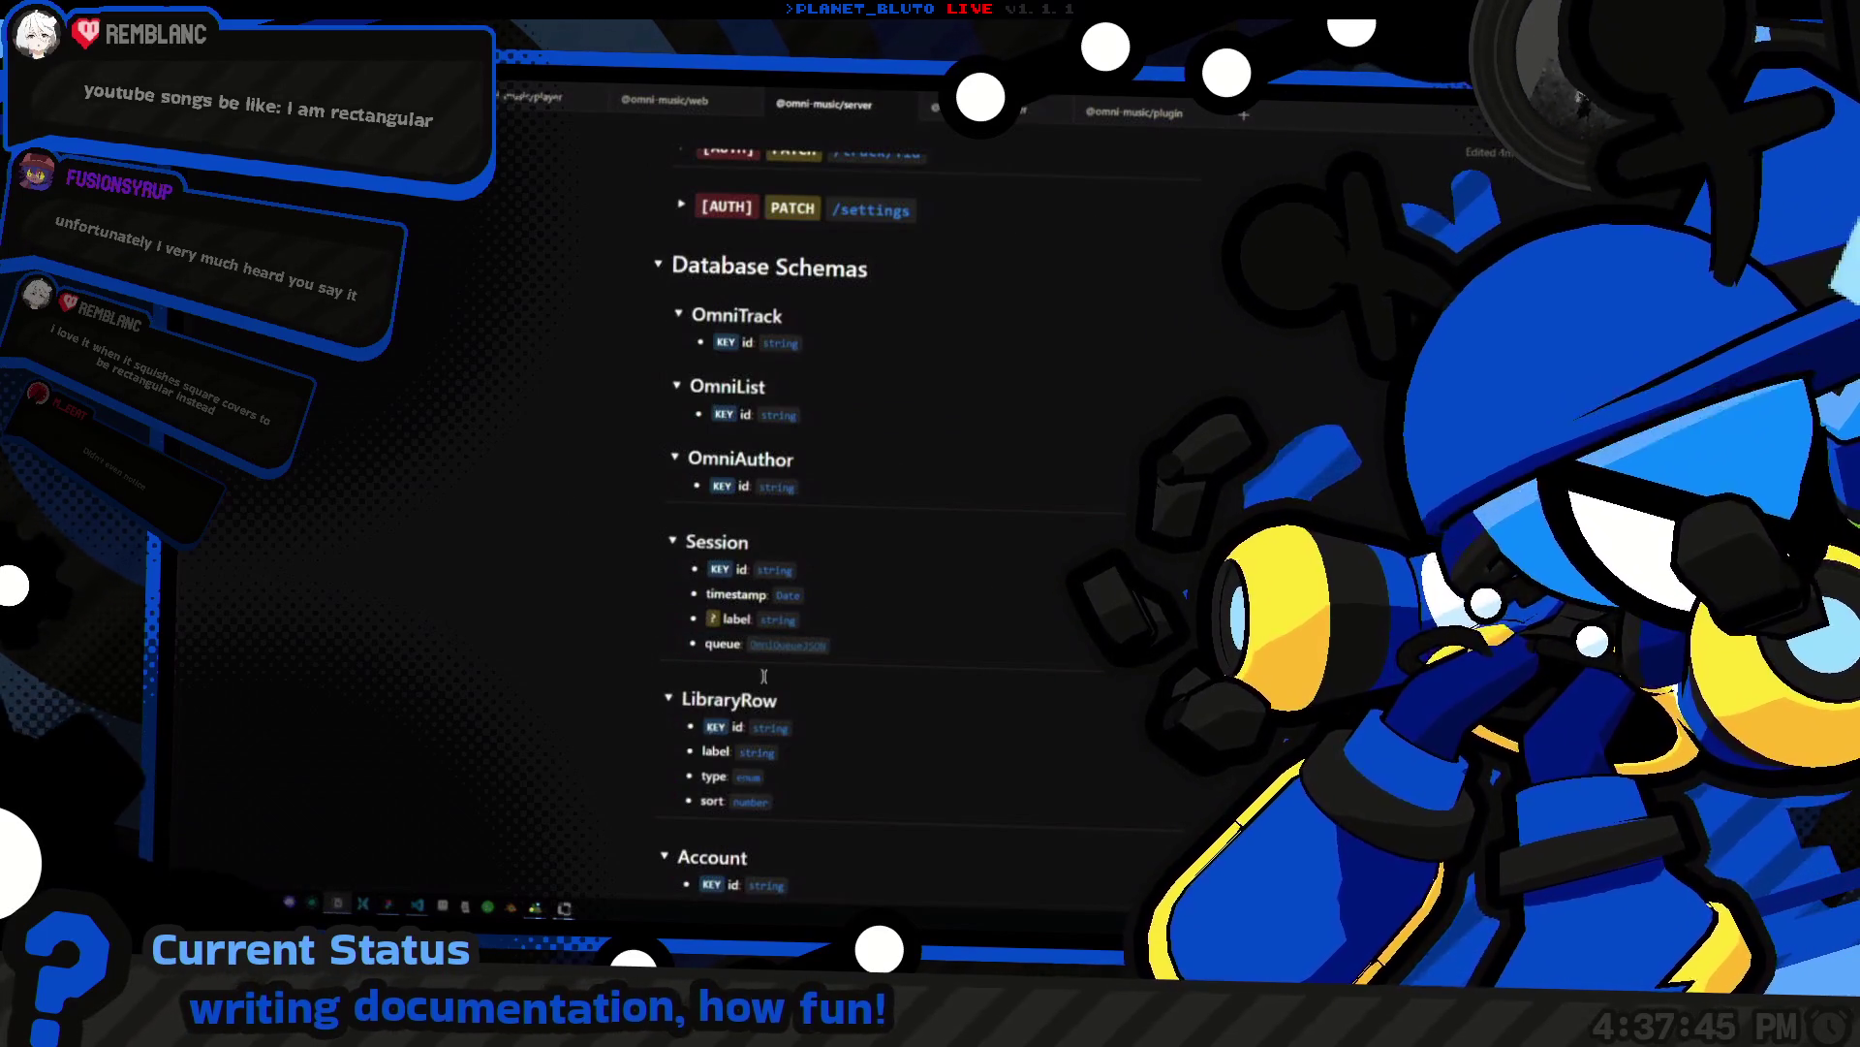
key("alt+Tab")
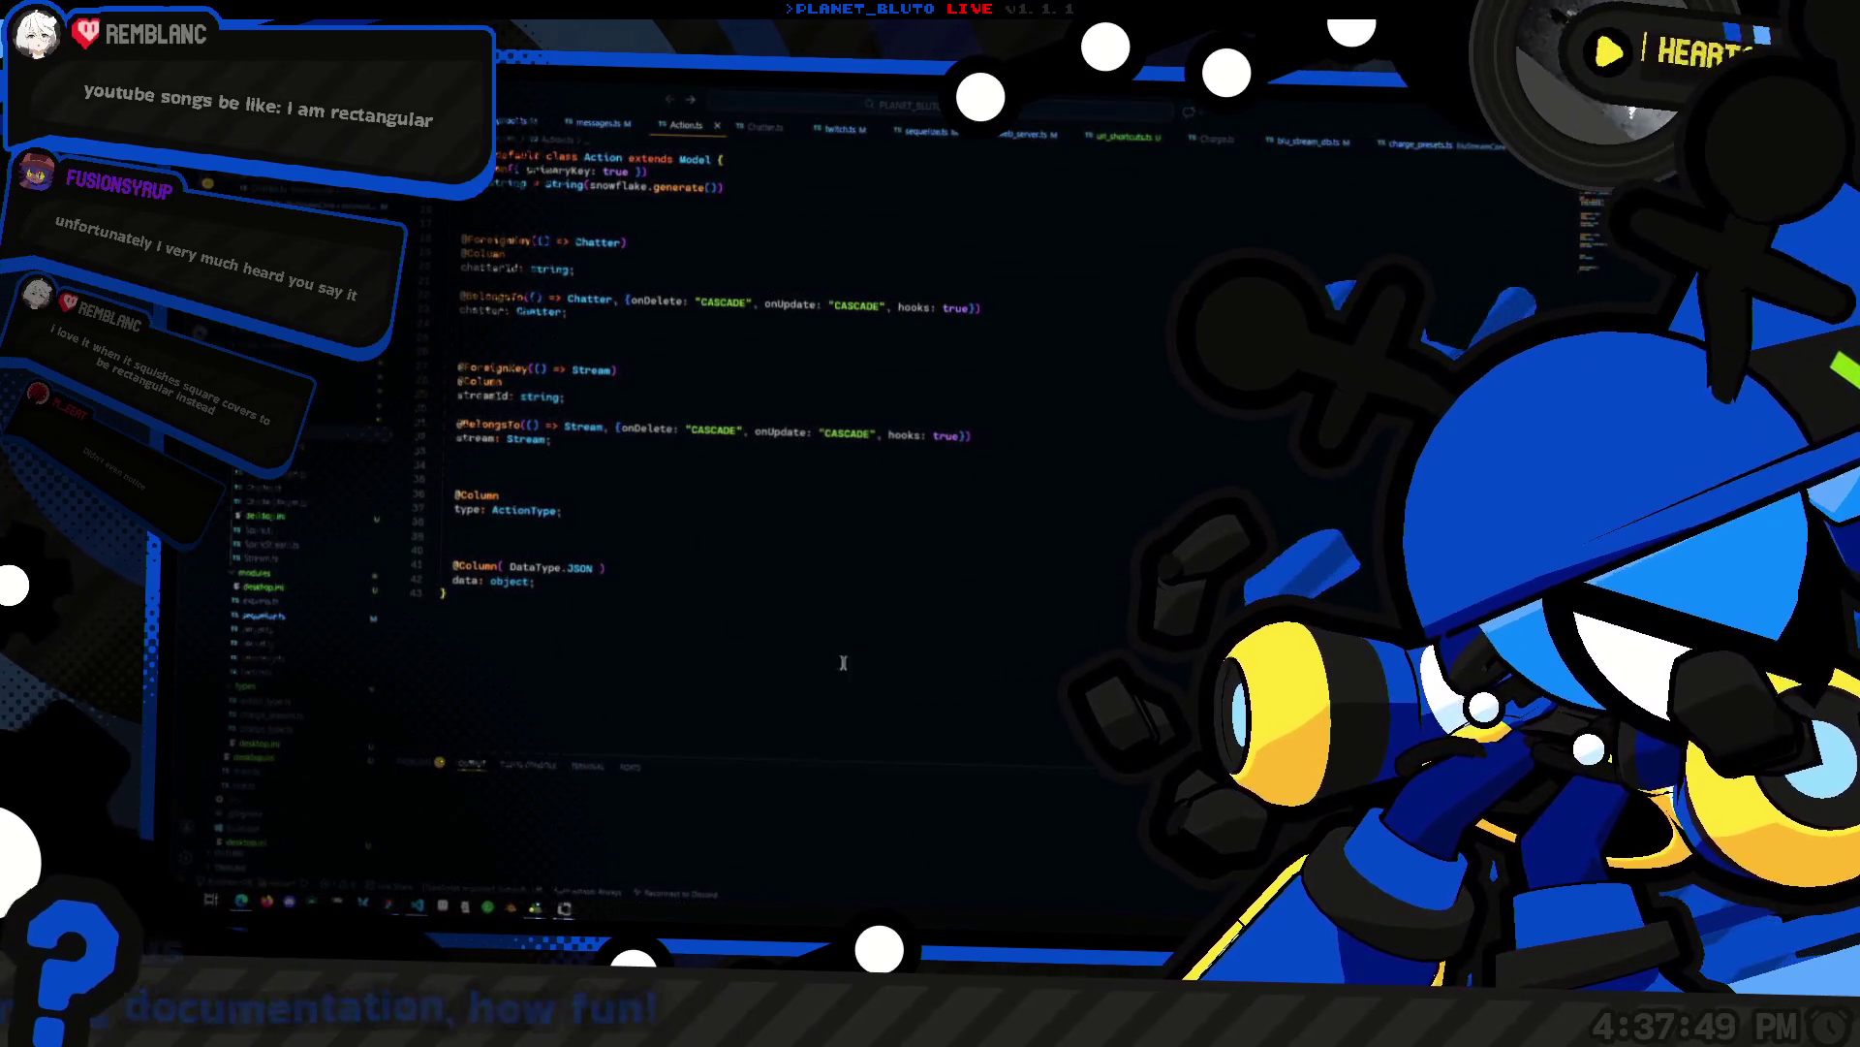
key("alt+Tab")
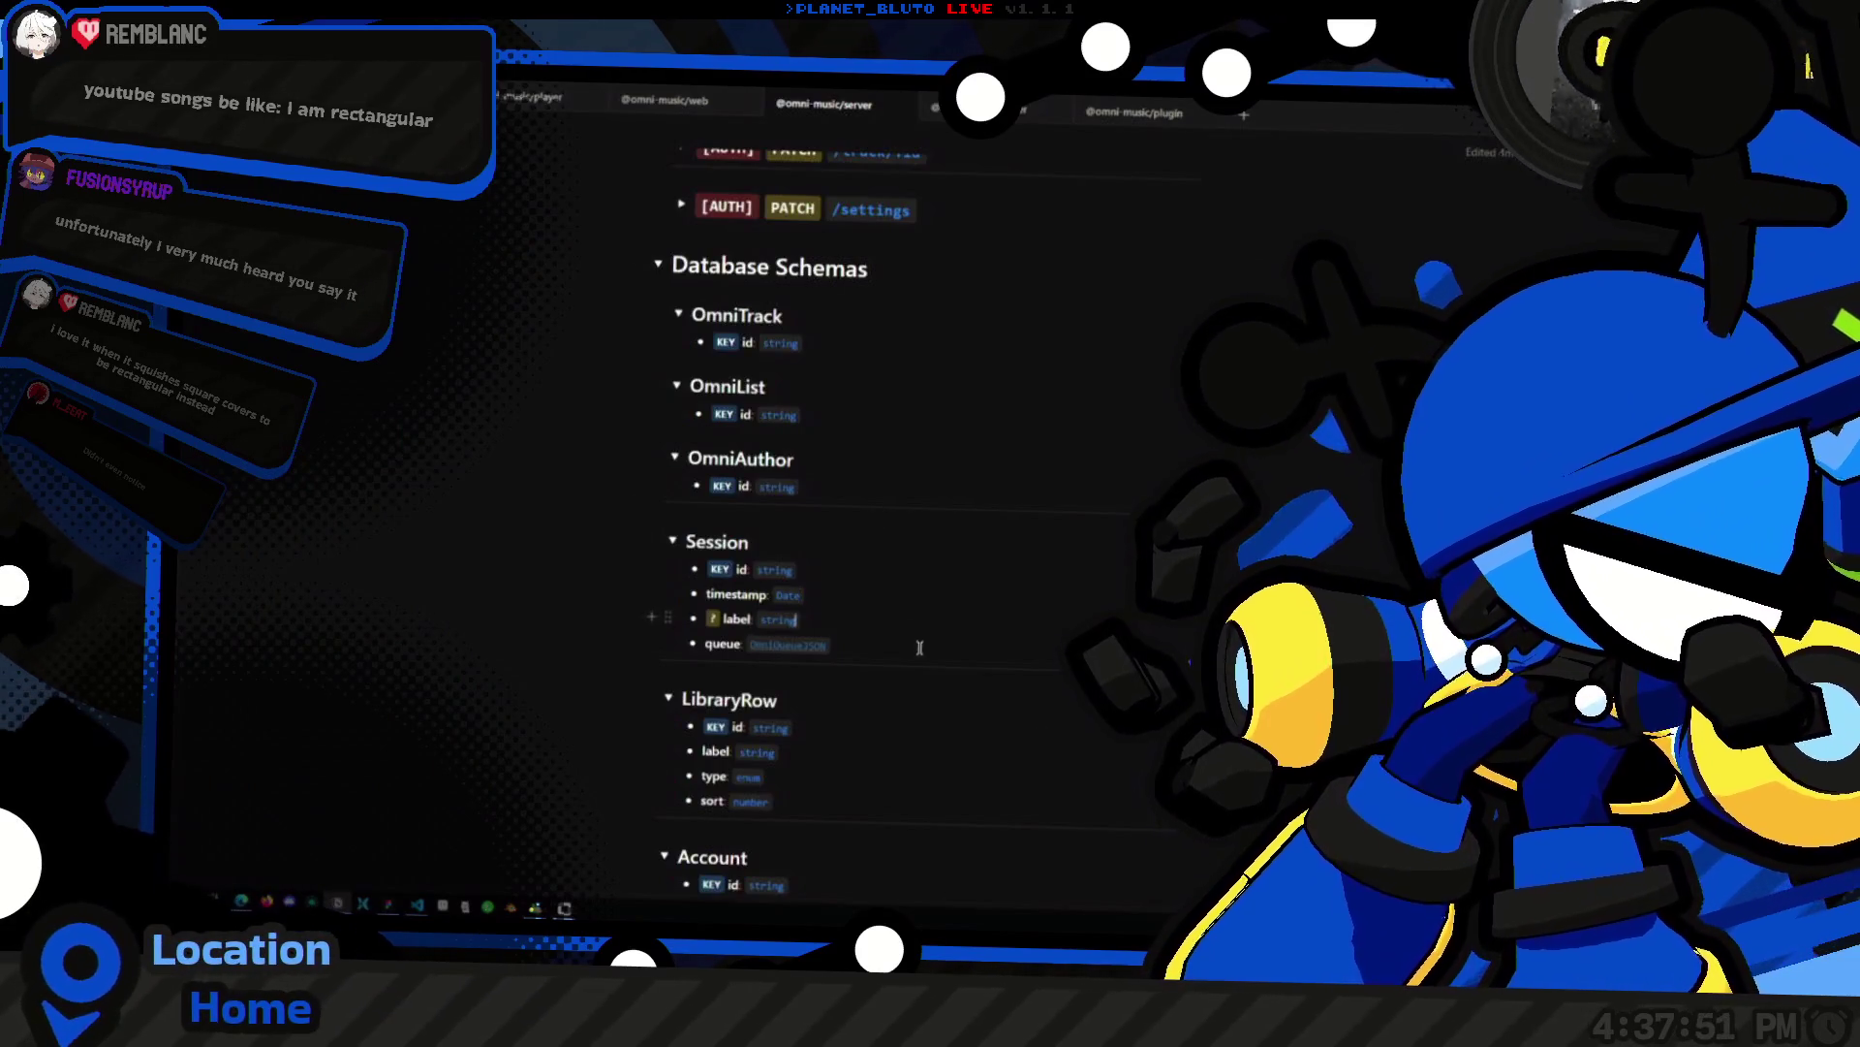
left_click_drag(947, 607, 761, 635)
left_click(853, 630)
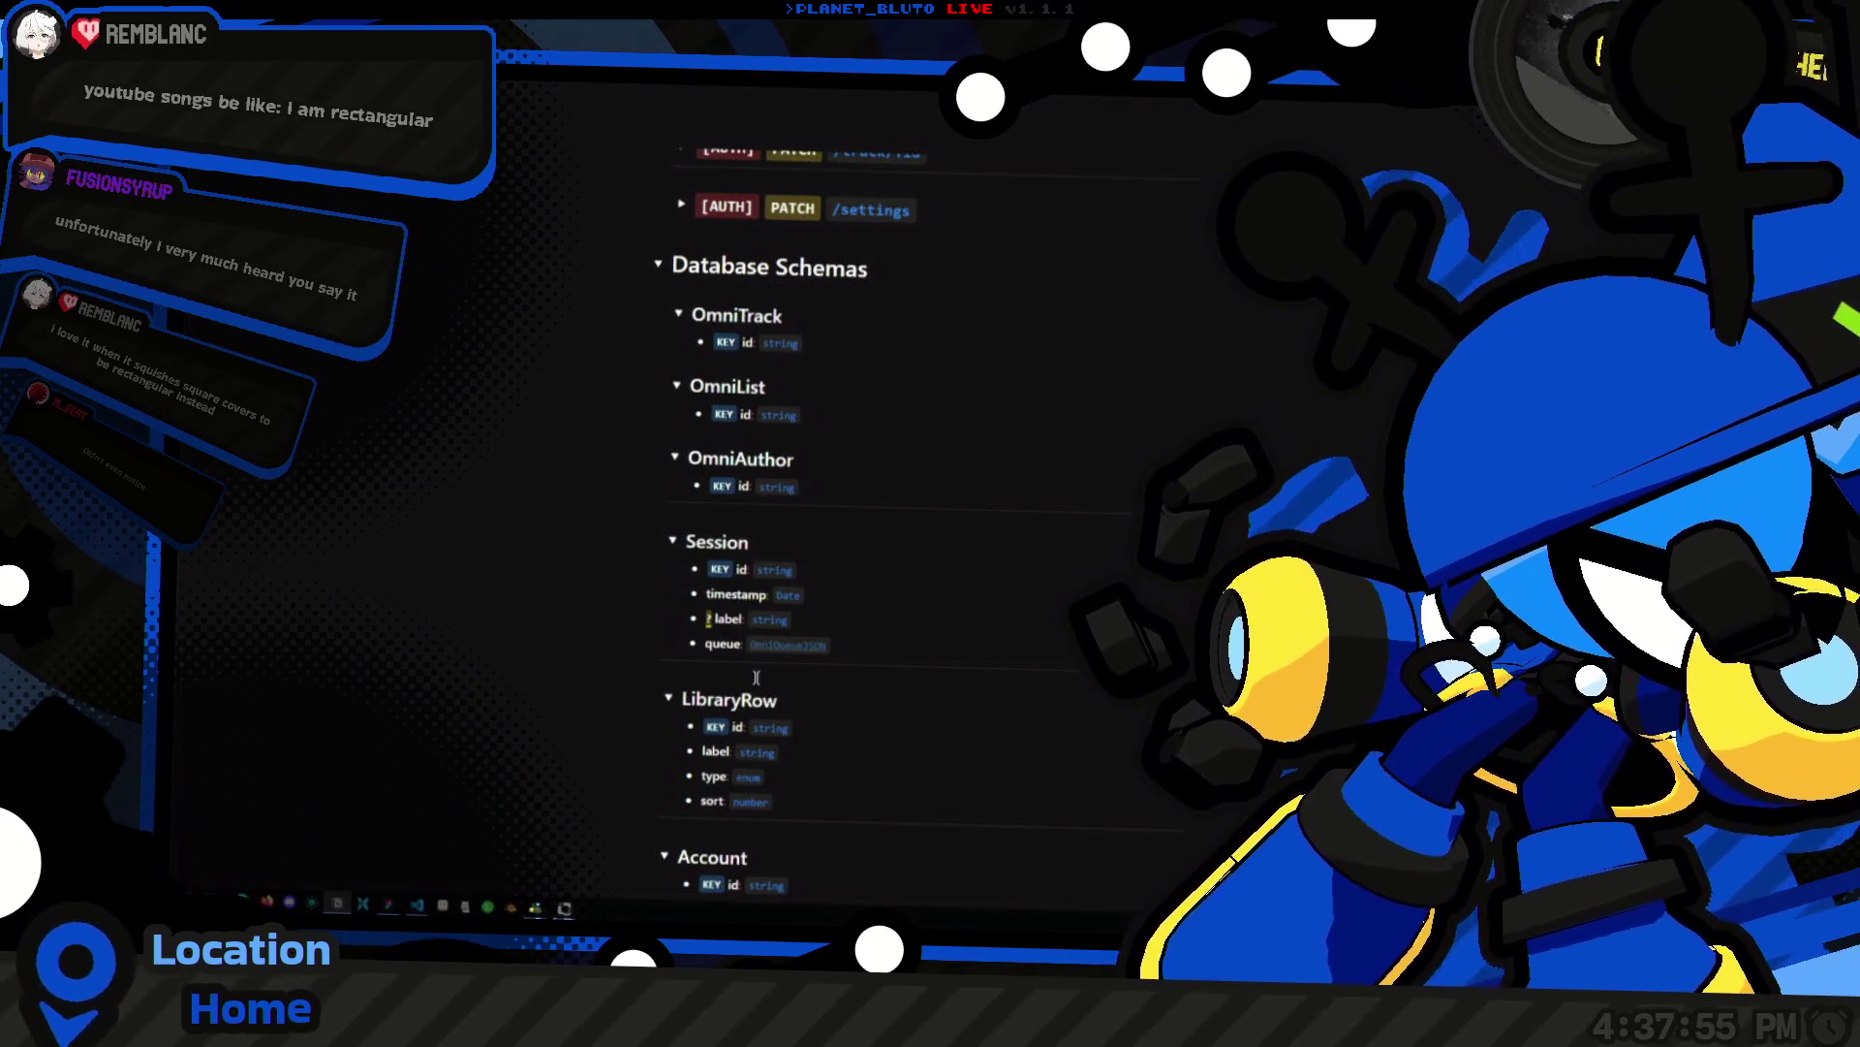
left_click(938, 617)
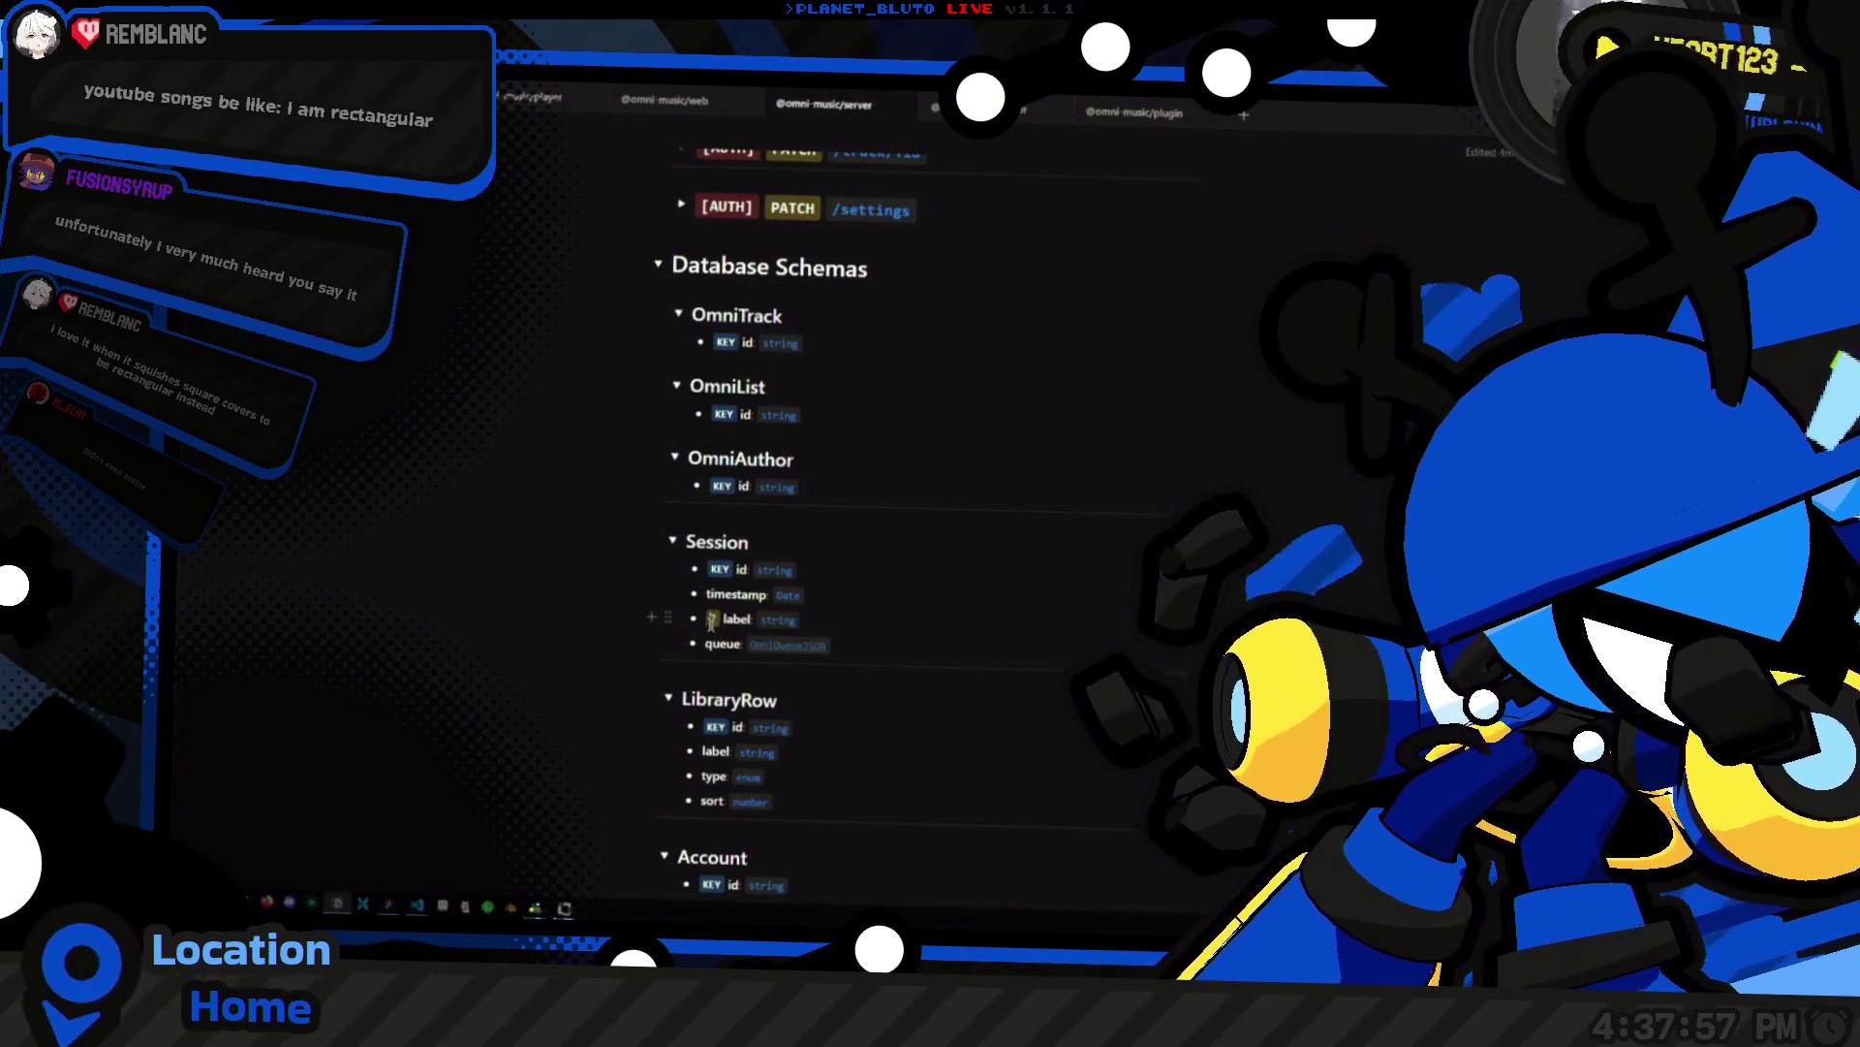
left_click_drag(713, 620, 843, 675)
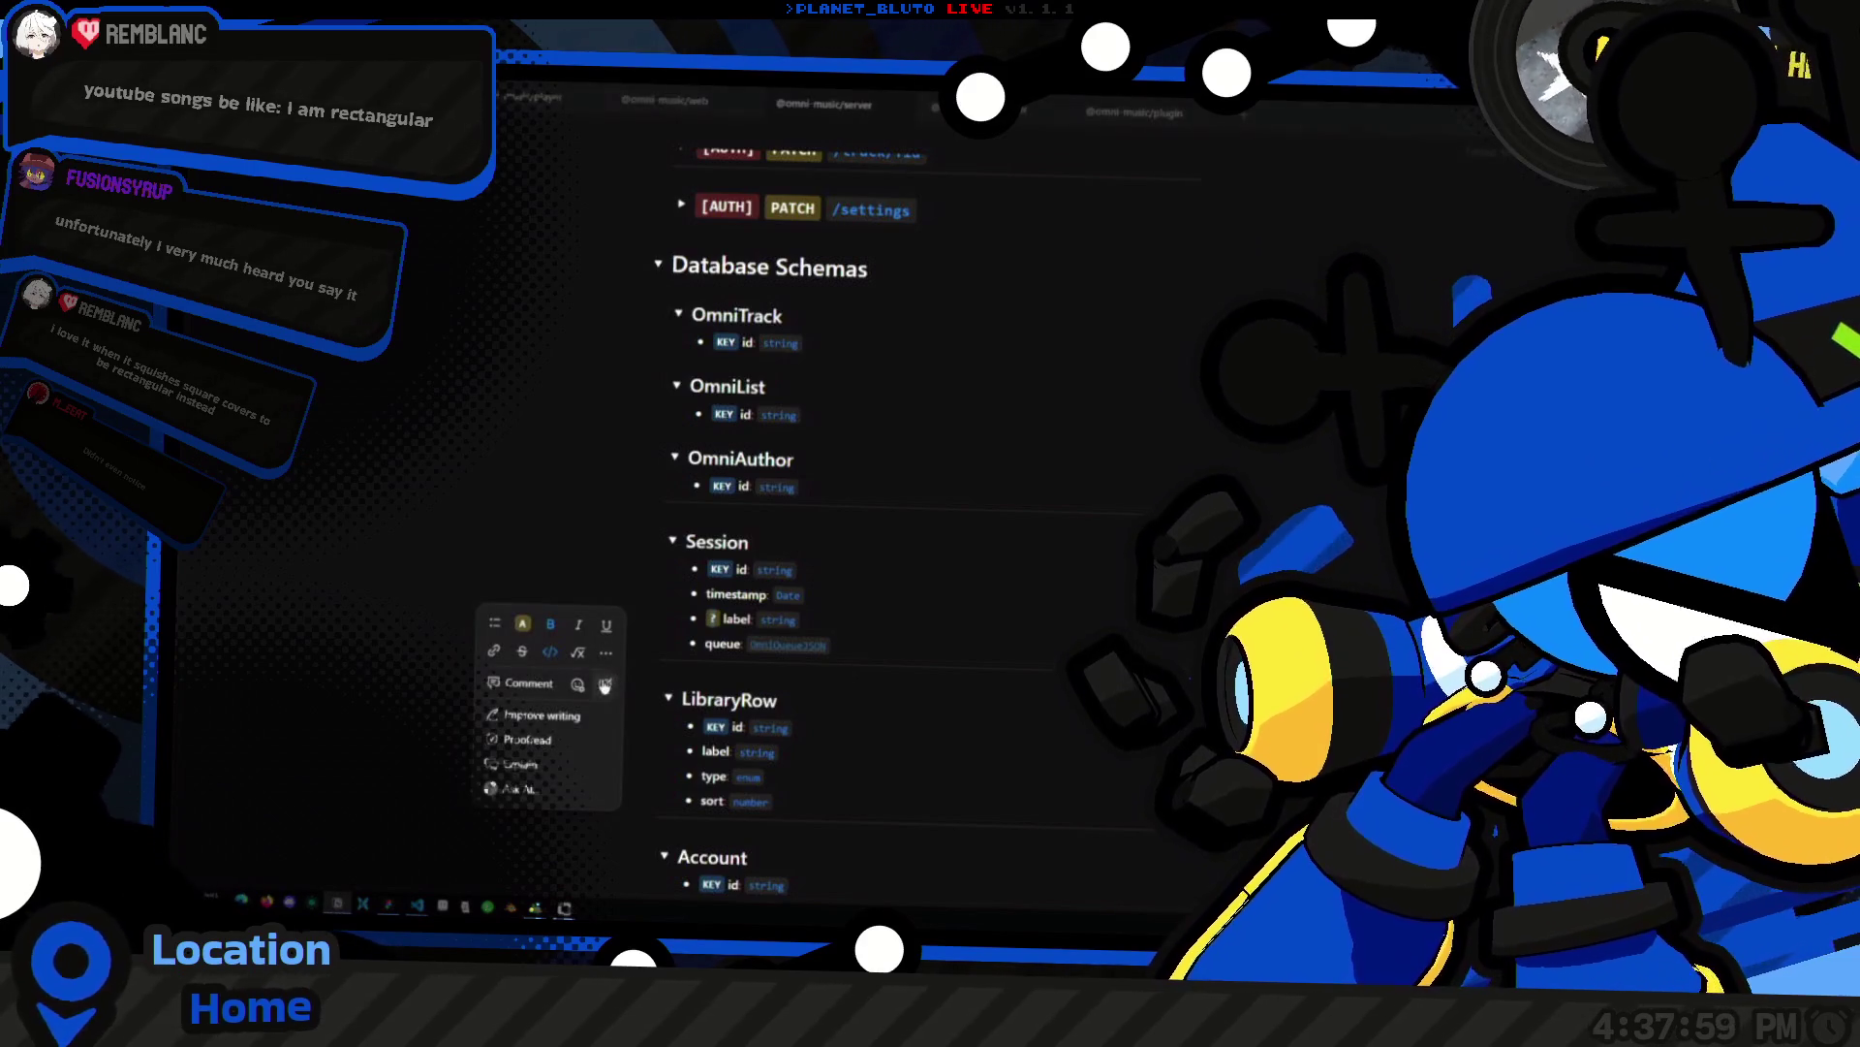
left_click(529, 677)
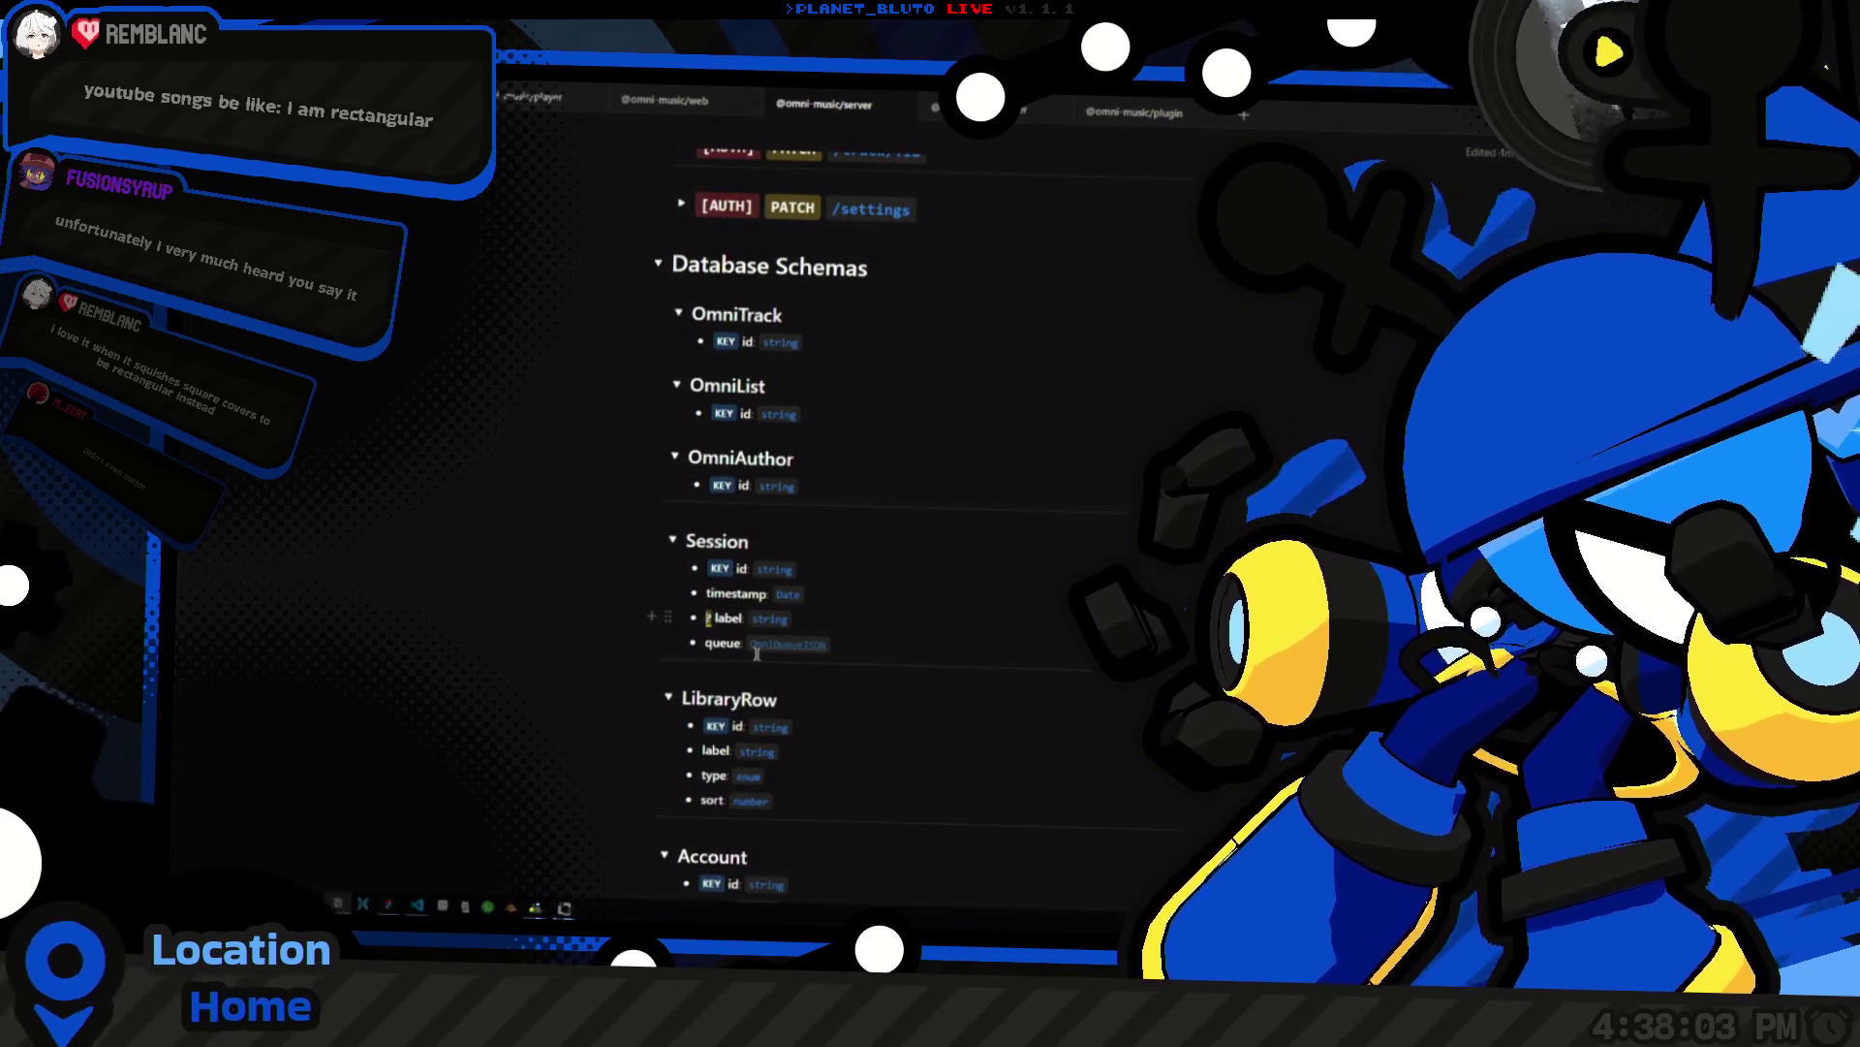
key("ctrl+shift+m")
key("Escape")
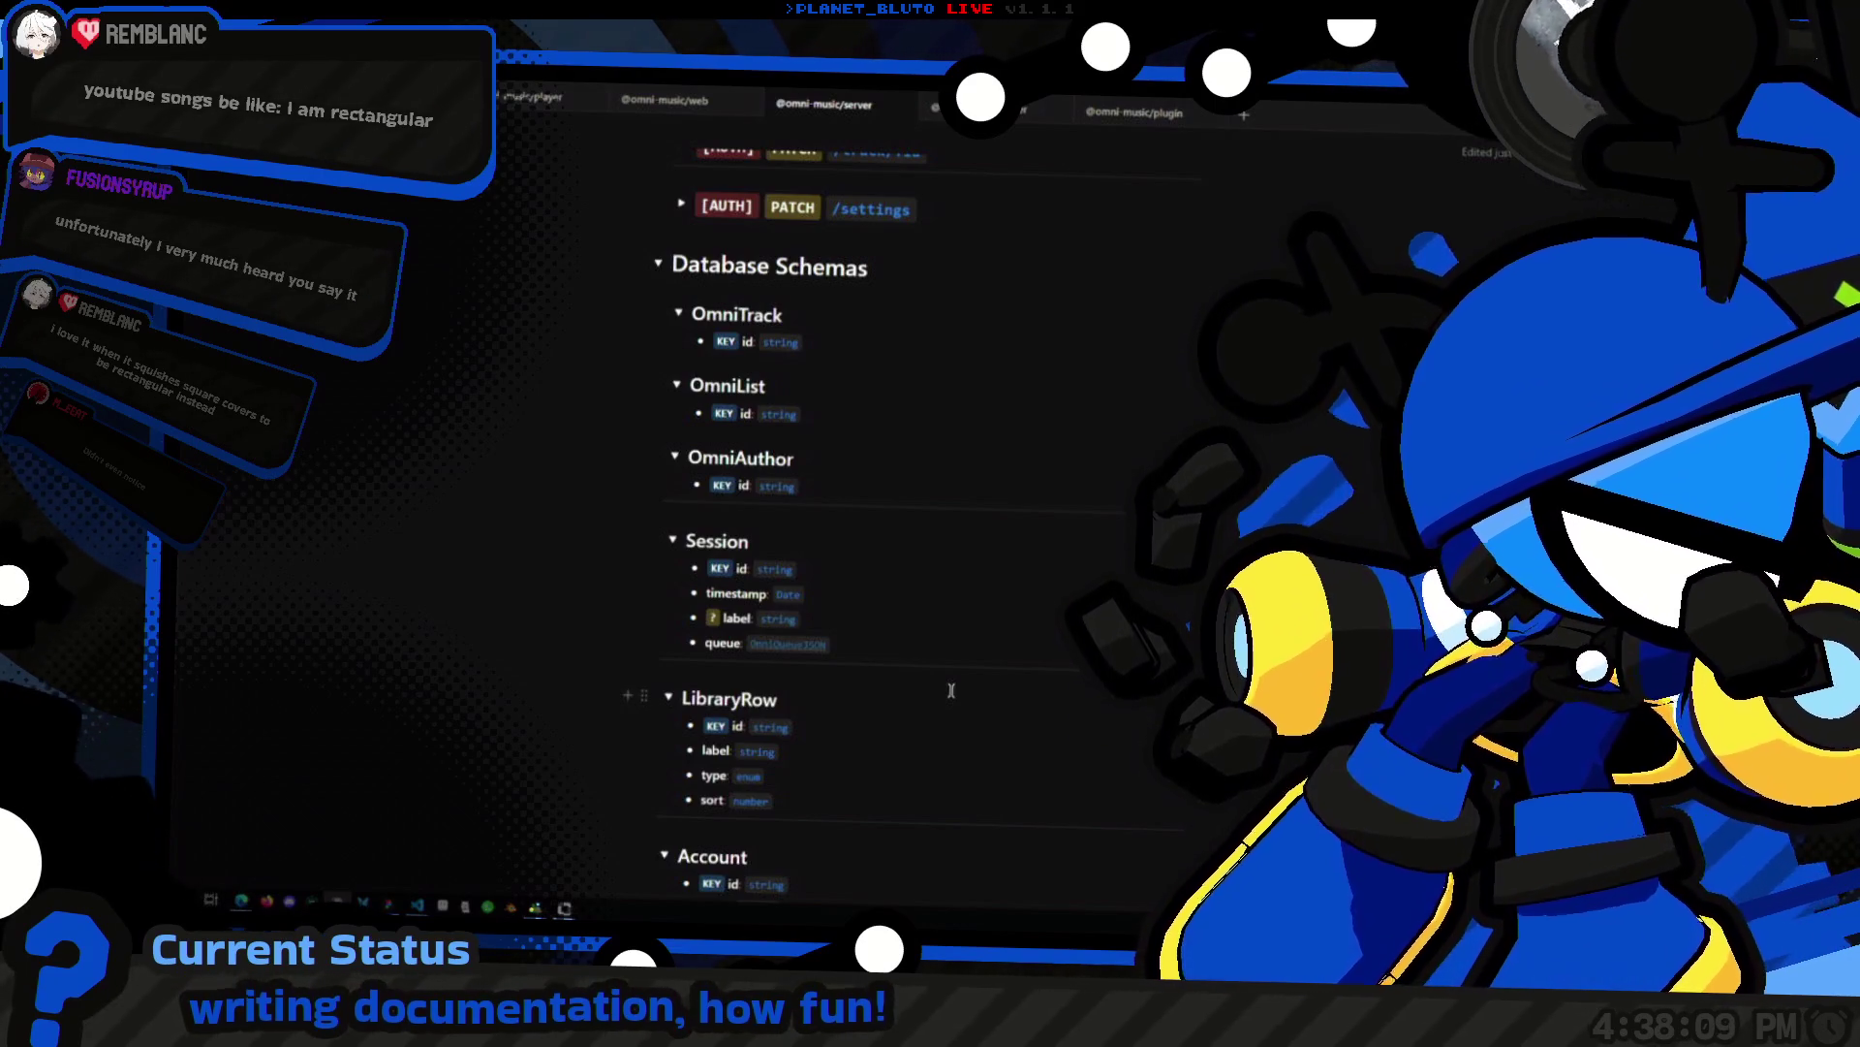
scroll(878, 580, "down", 1)
left_click(886, 602)
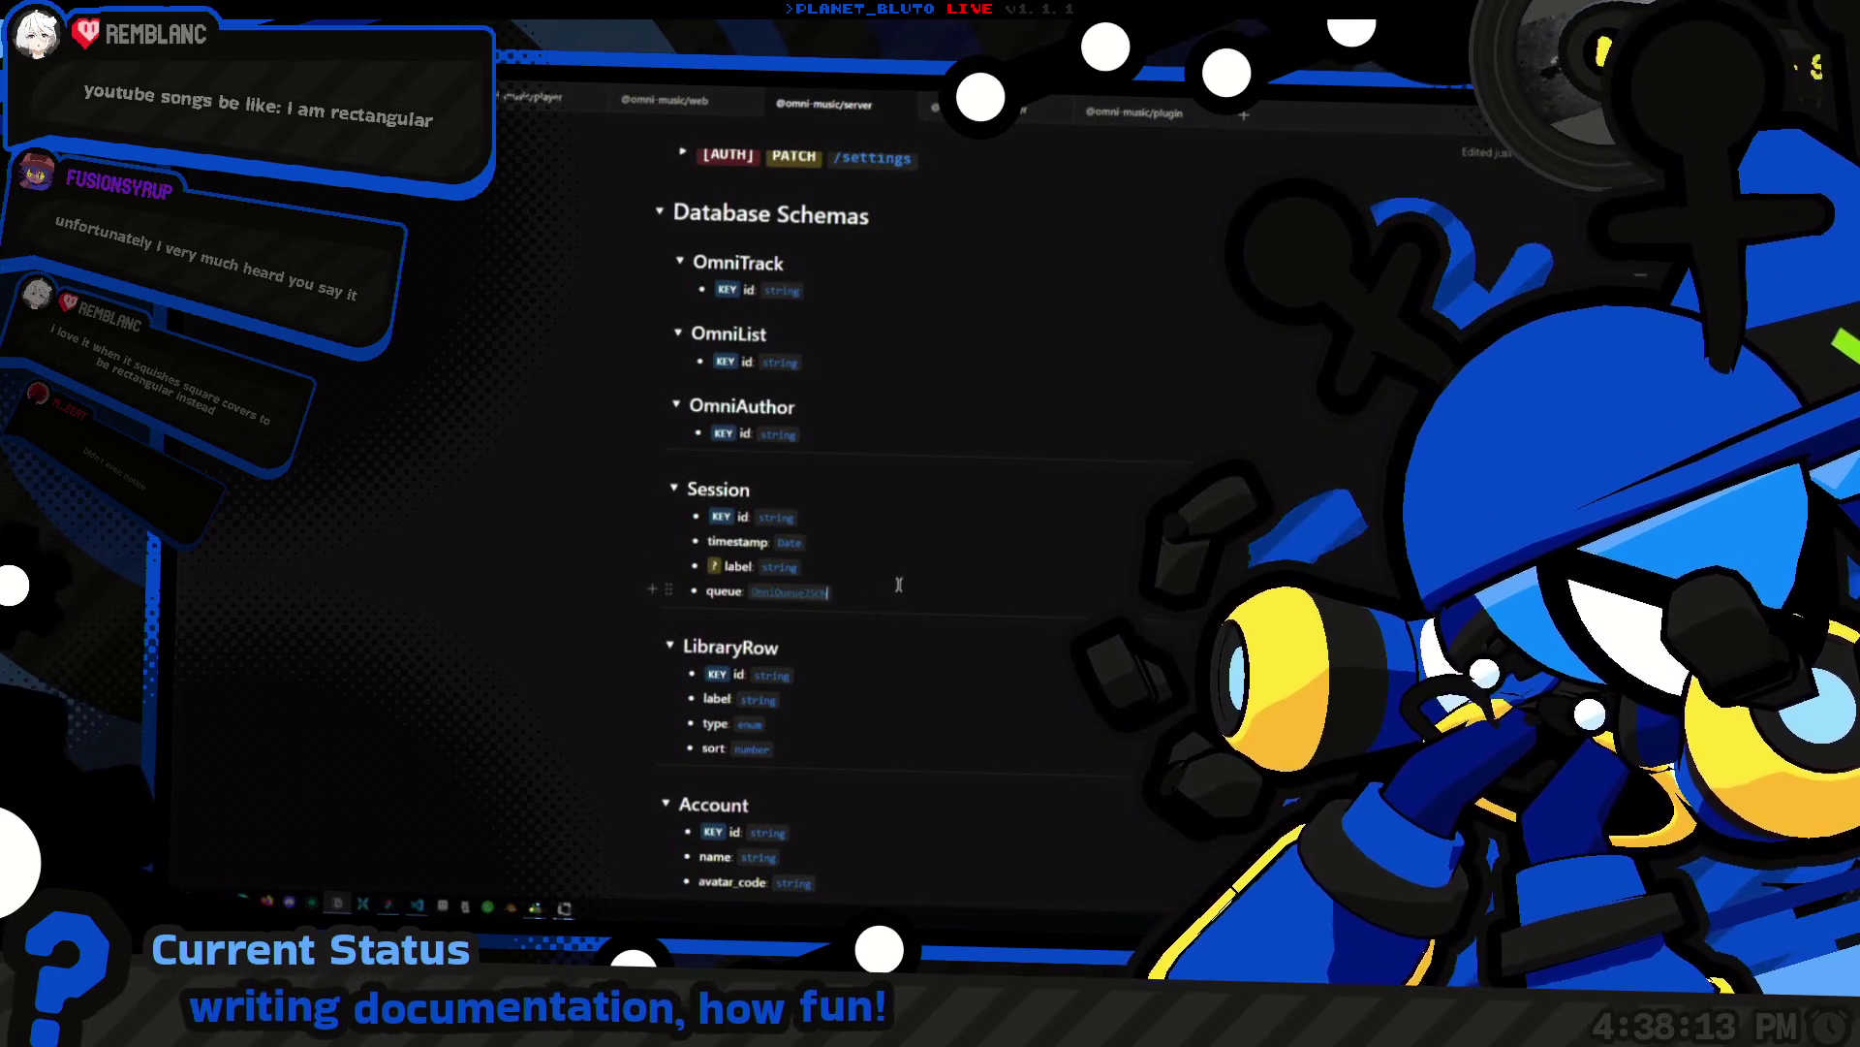
scroll(885, 602, "up", 3)
scroll(1027, 641, "up", 6)
scroll(1027, 642, "up", 3)
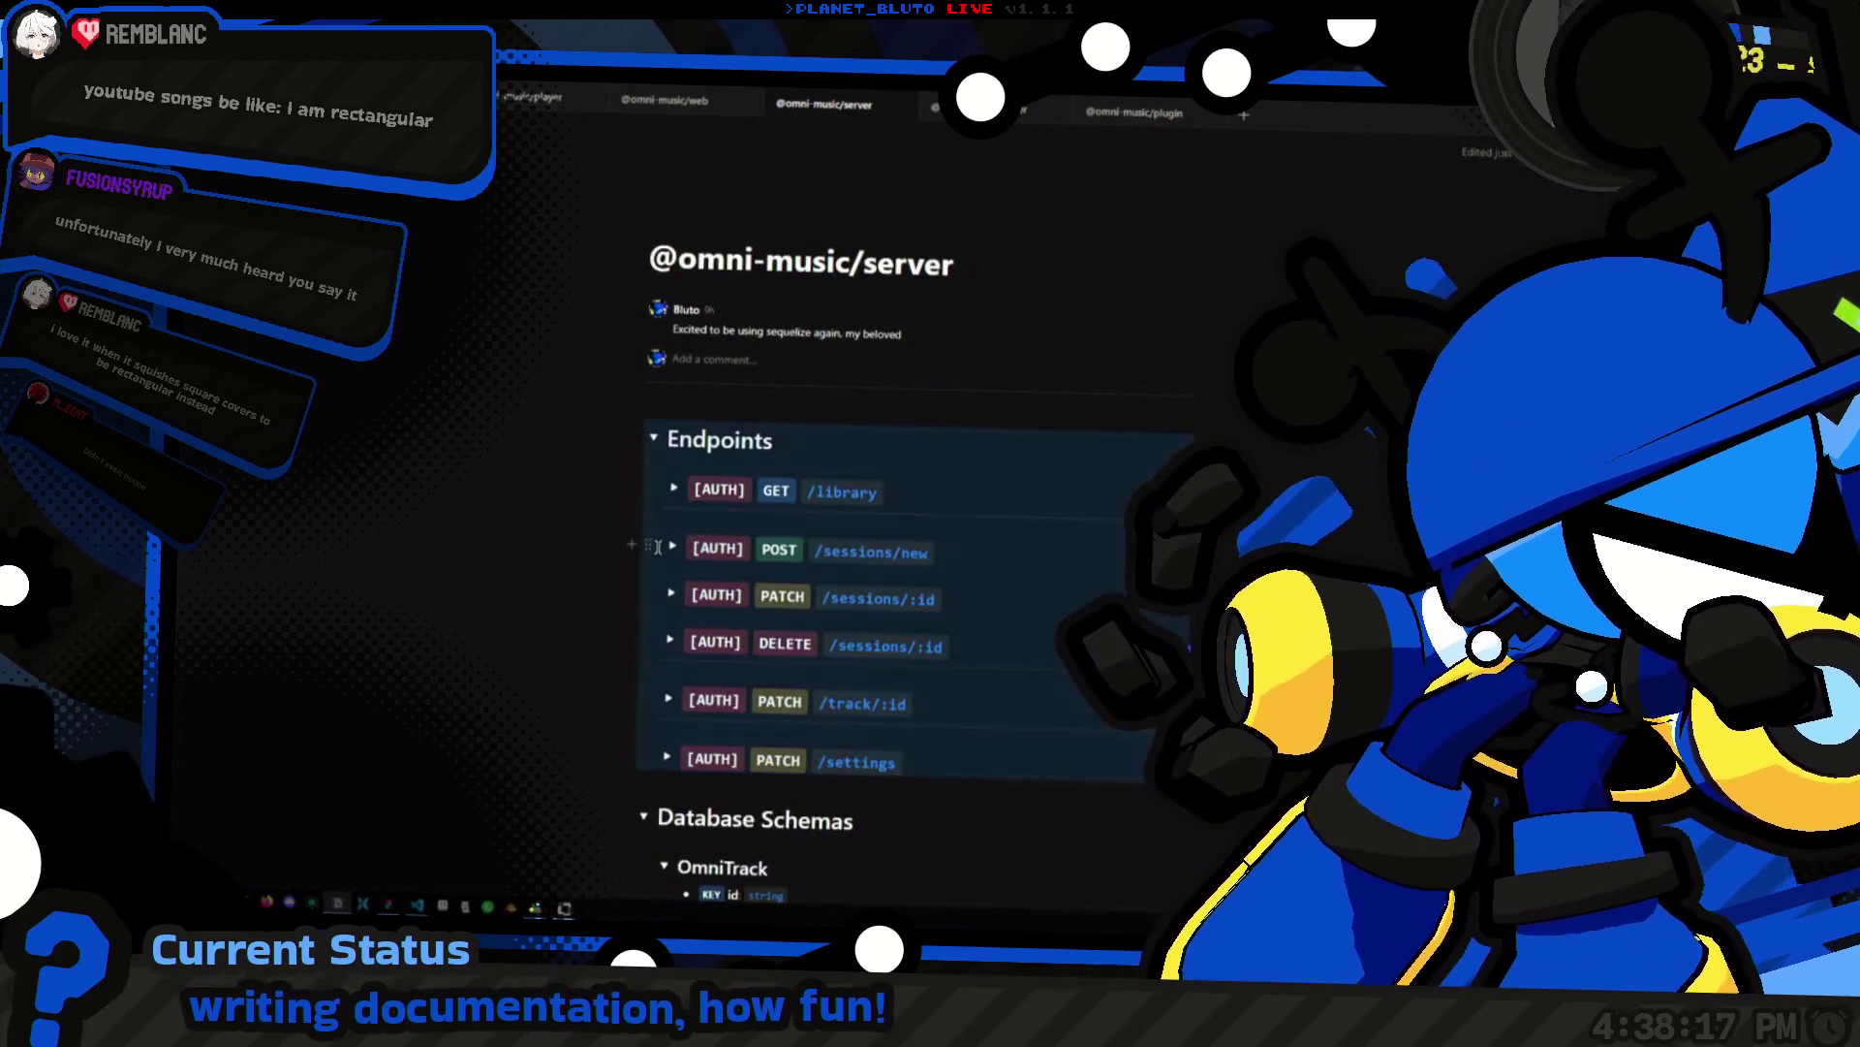
Expand POST /sessions/new and place the caret after the Session queue value
left_click(672, 545)
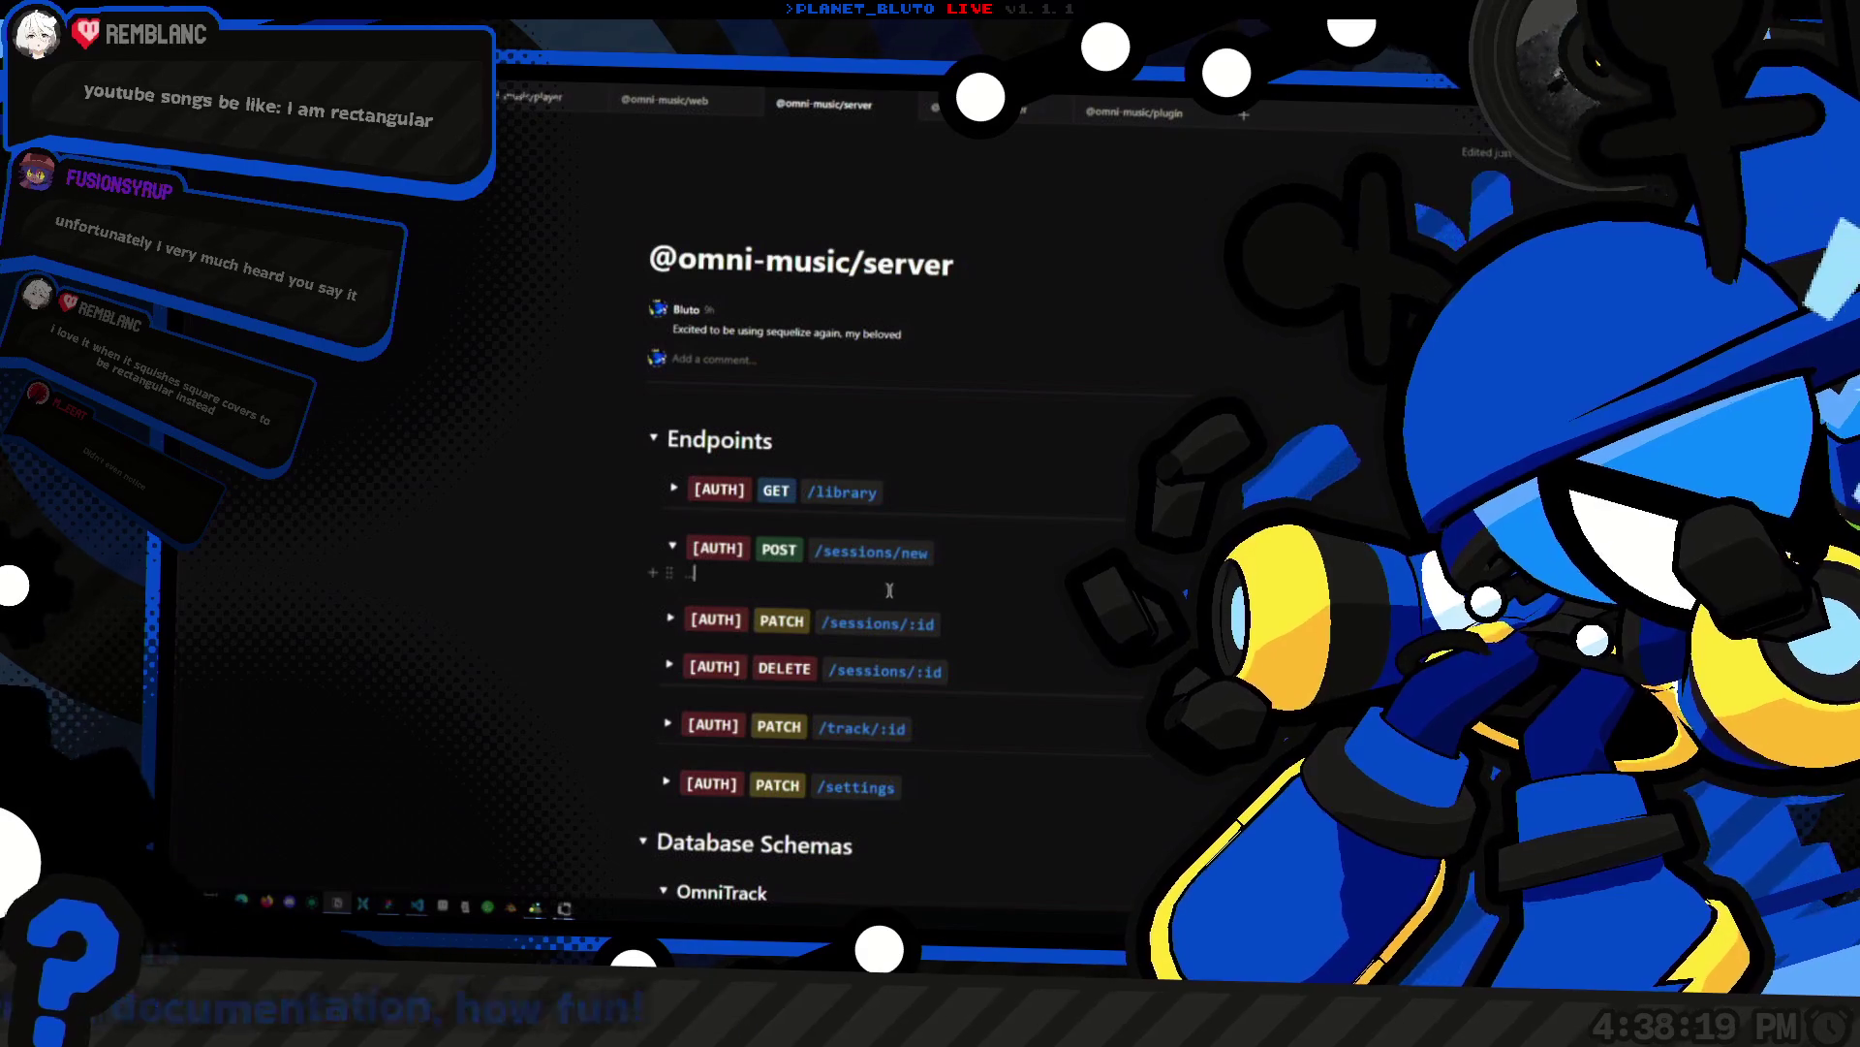
scroll(1026, 576, "down", 10)
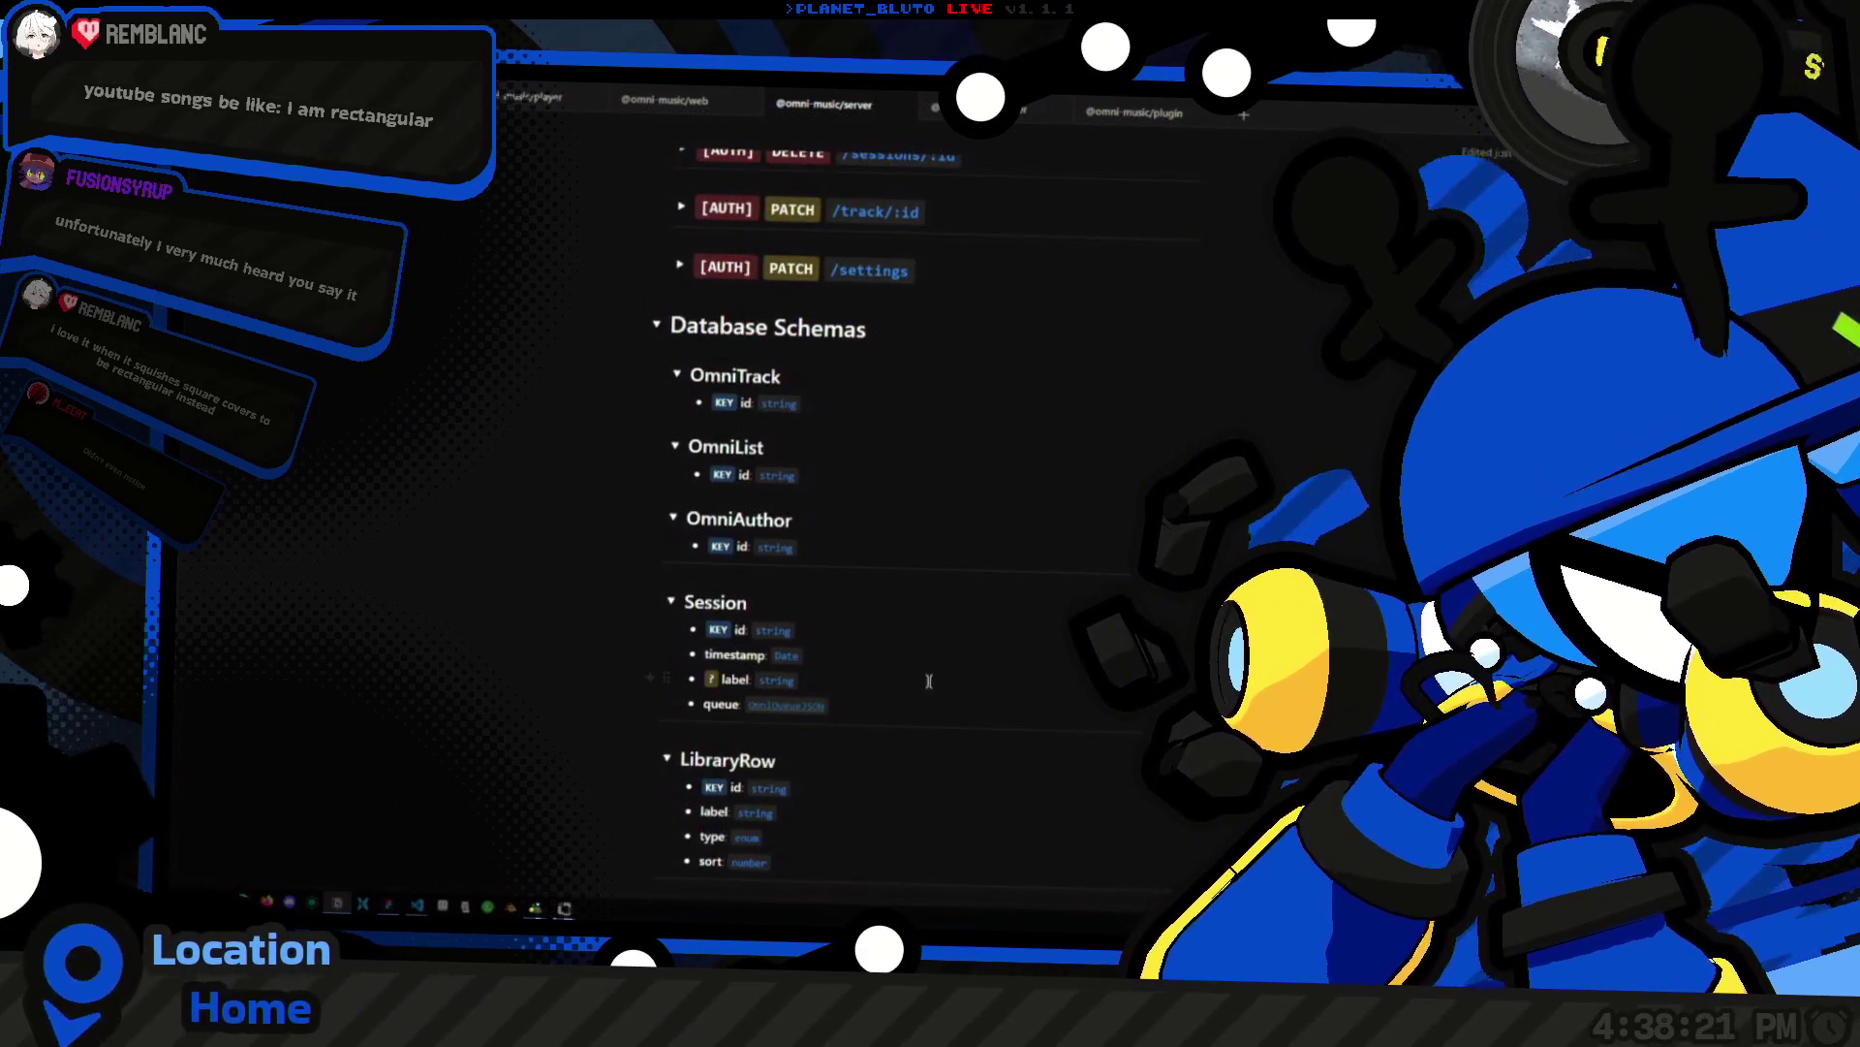
left_click(947, 711)
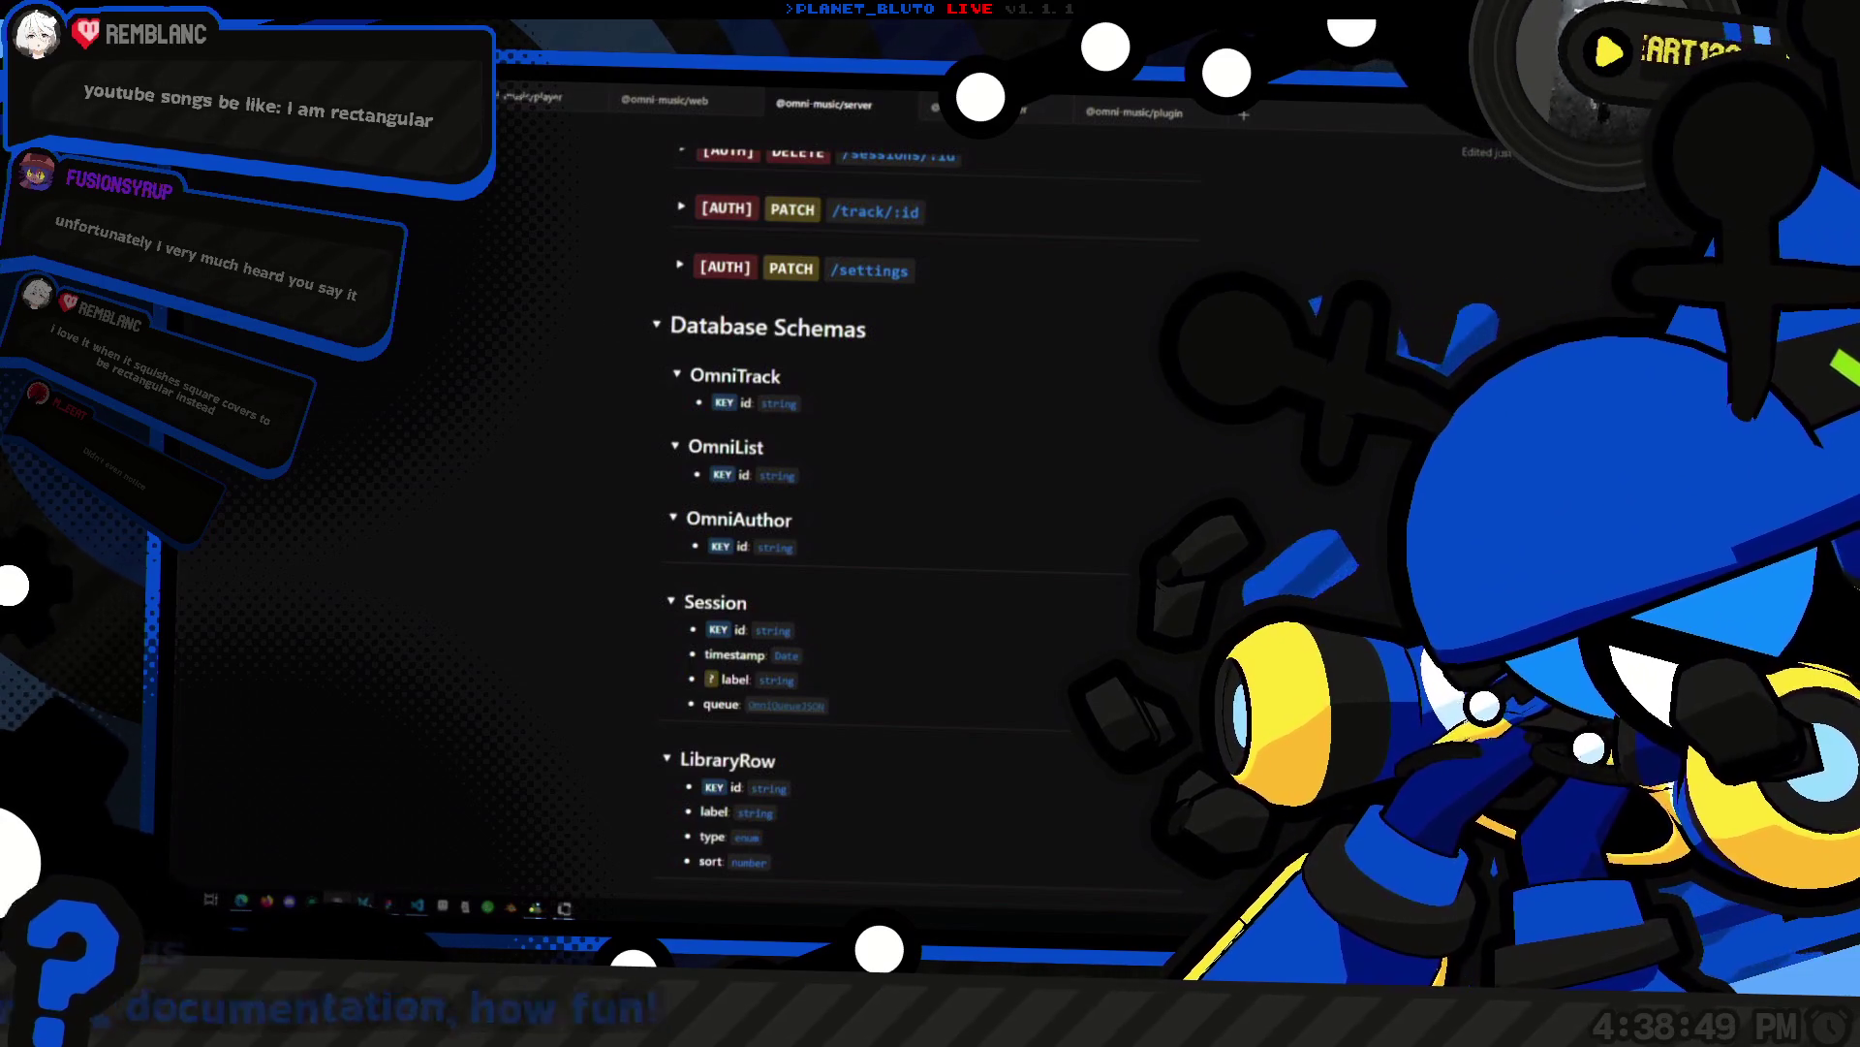
Open and close a file browser, then place the caret under POST /sessions/new
key("super+e")
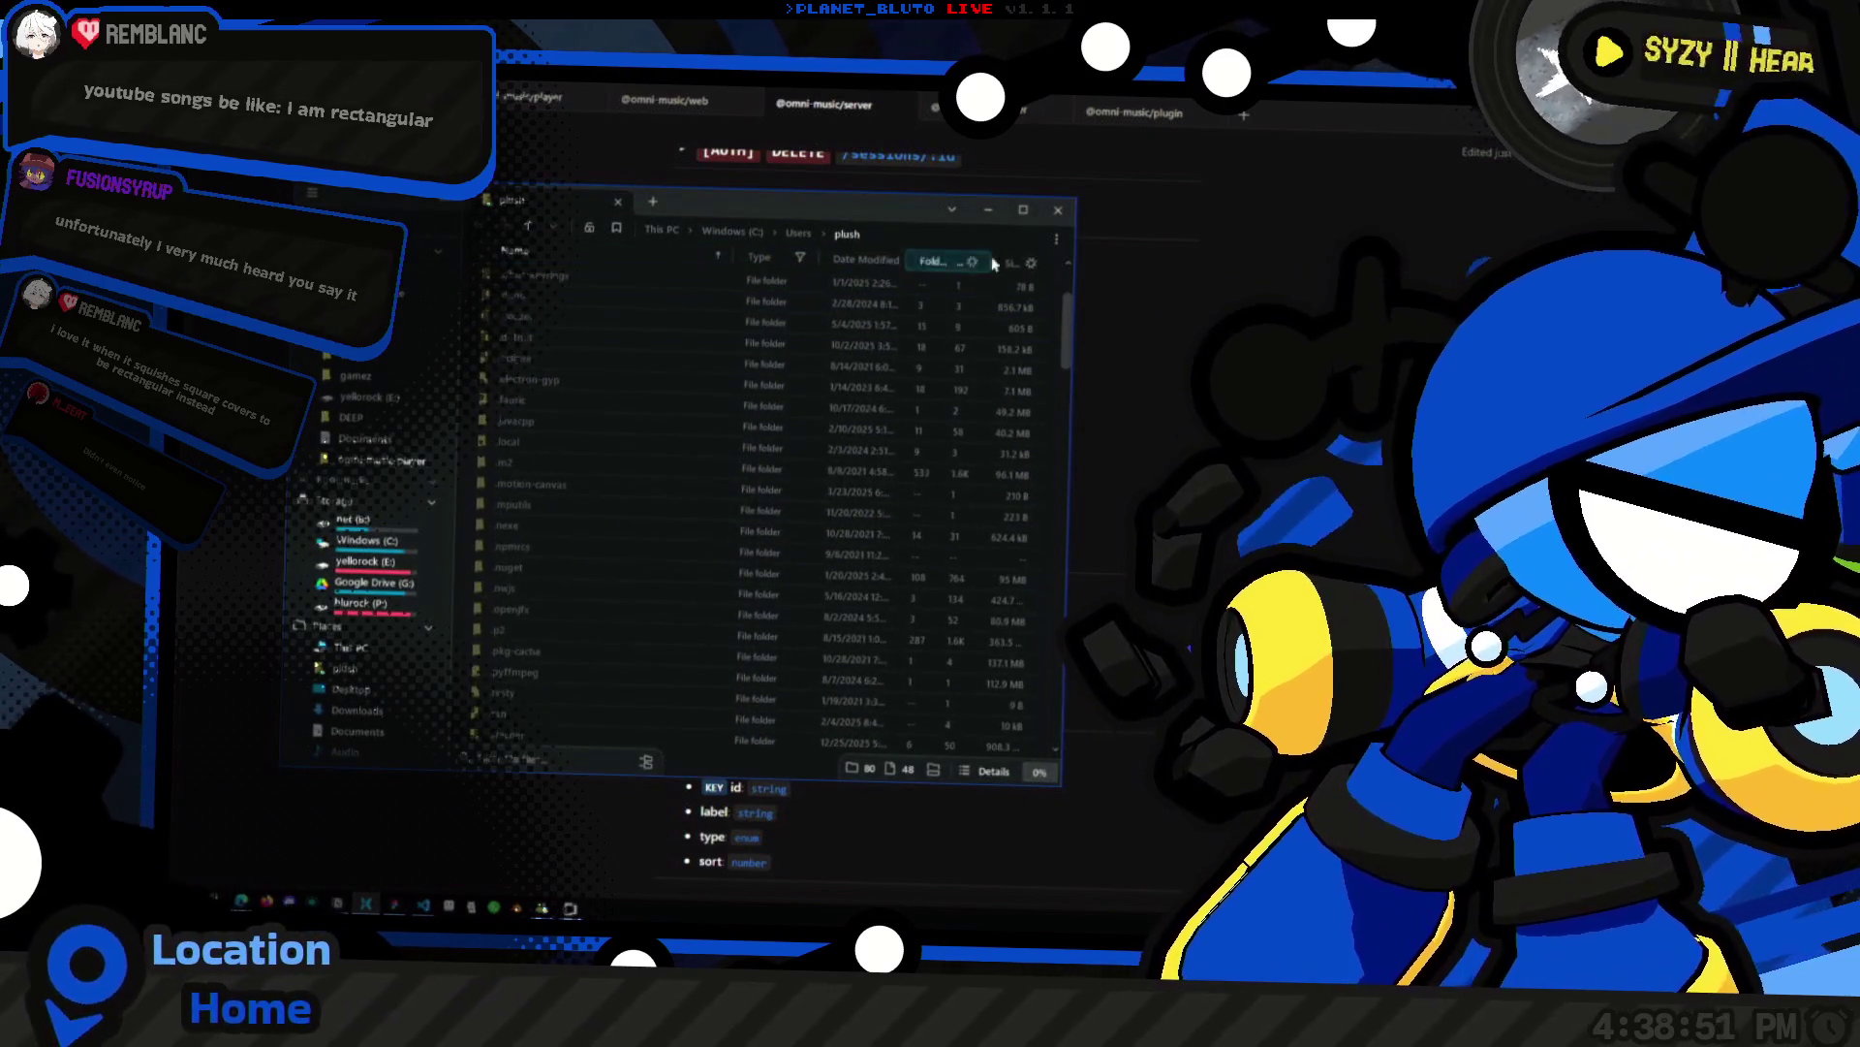
left_click(1060, 211)
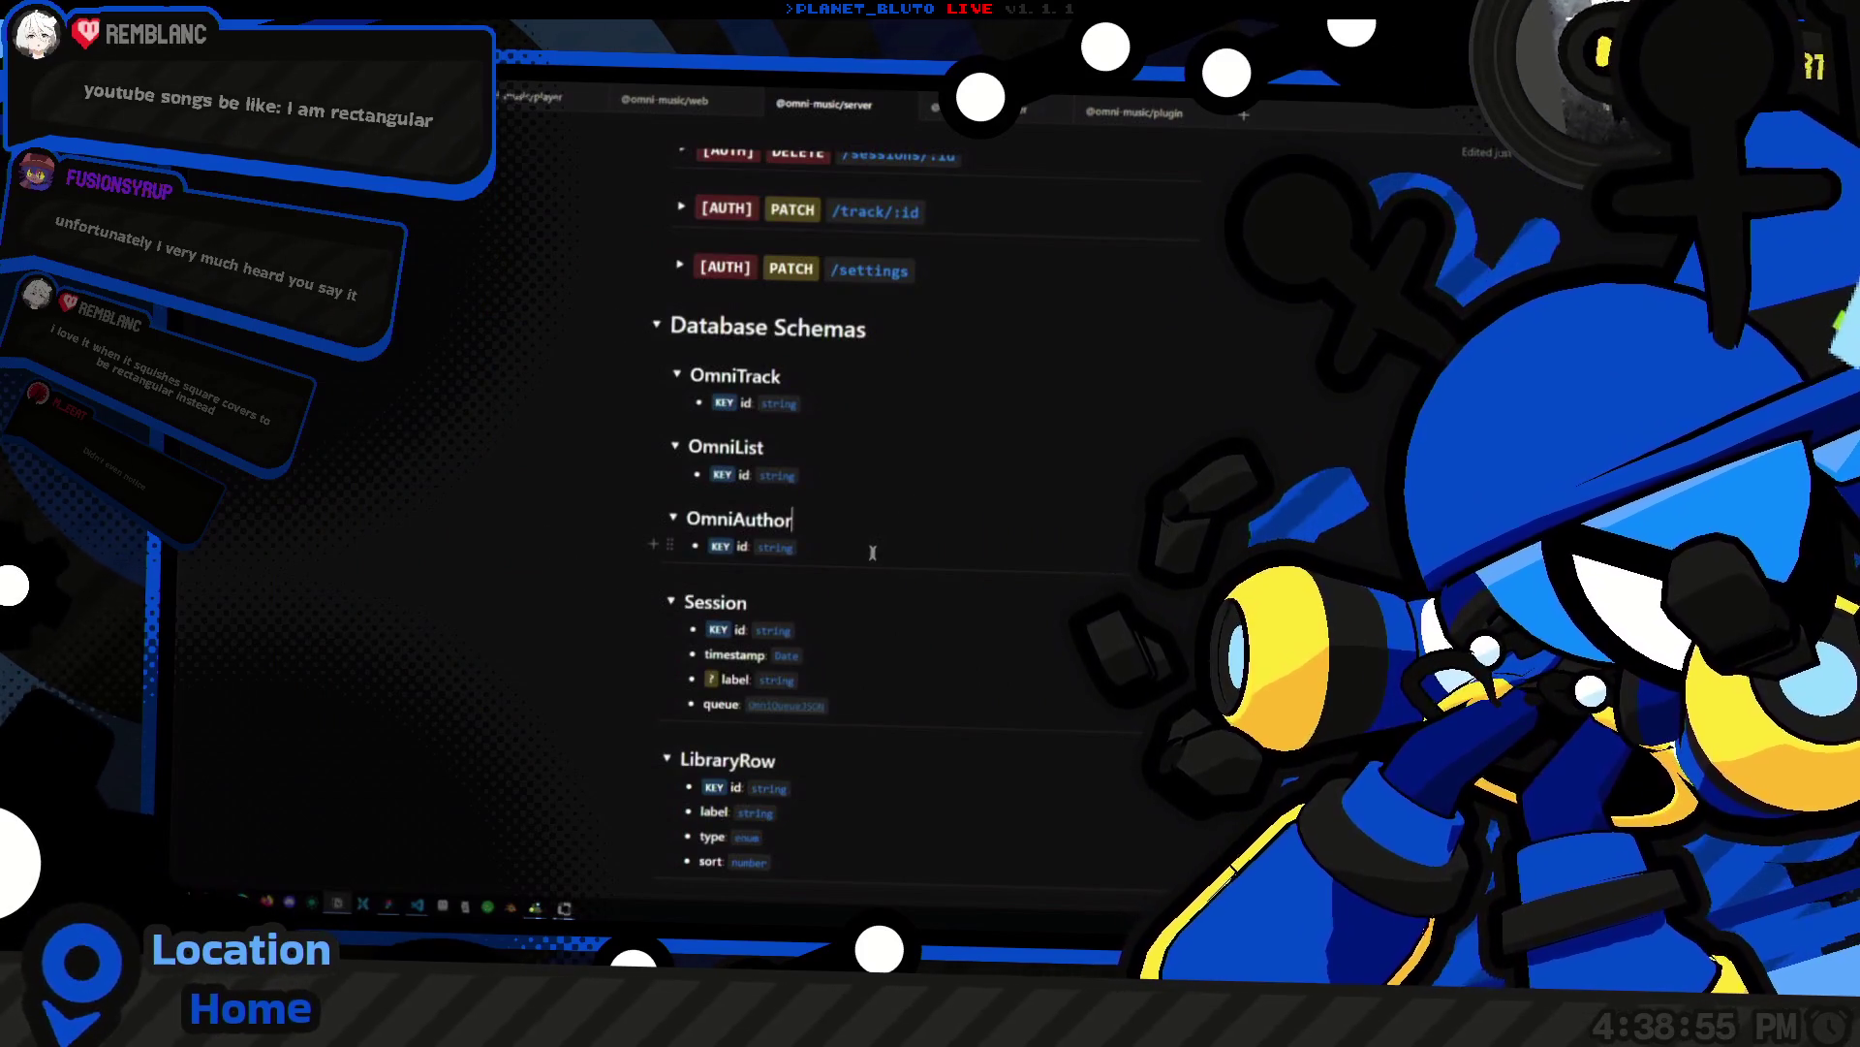
scroll(803, 558, "up", 3)
scroll(803, 559, "up", 6)
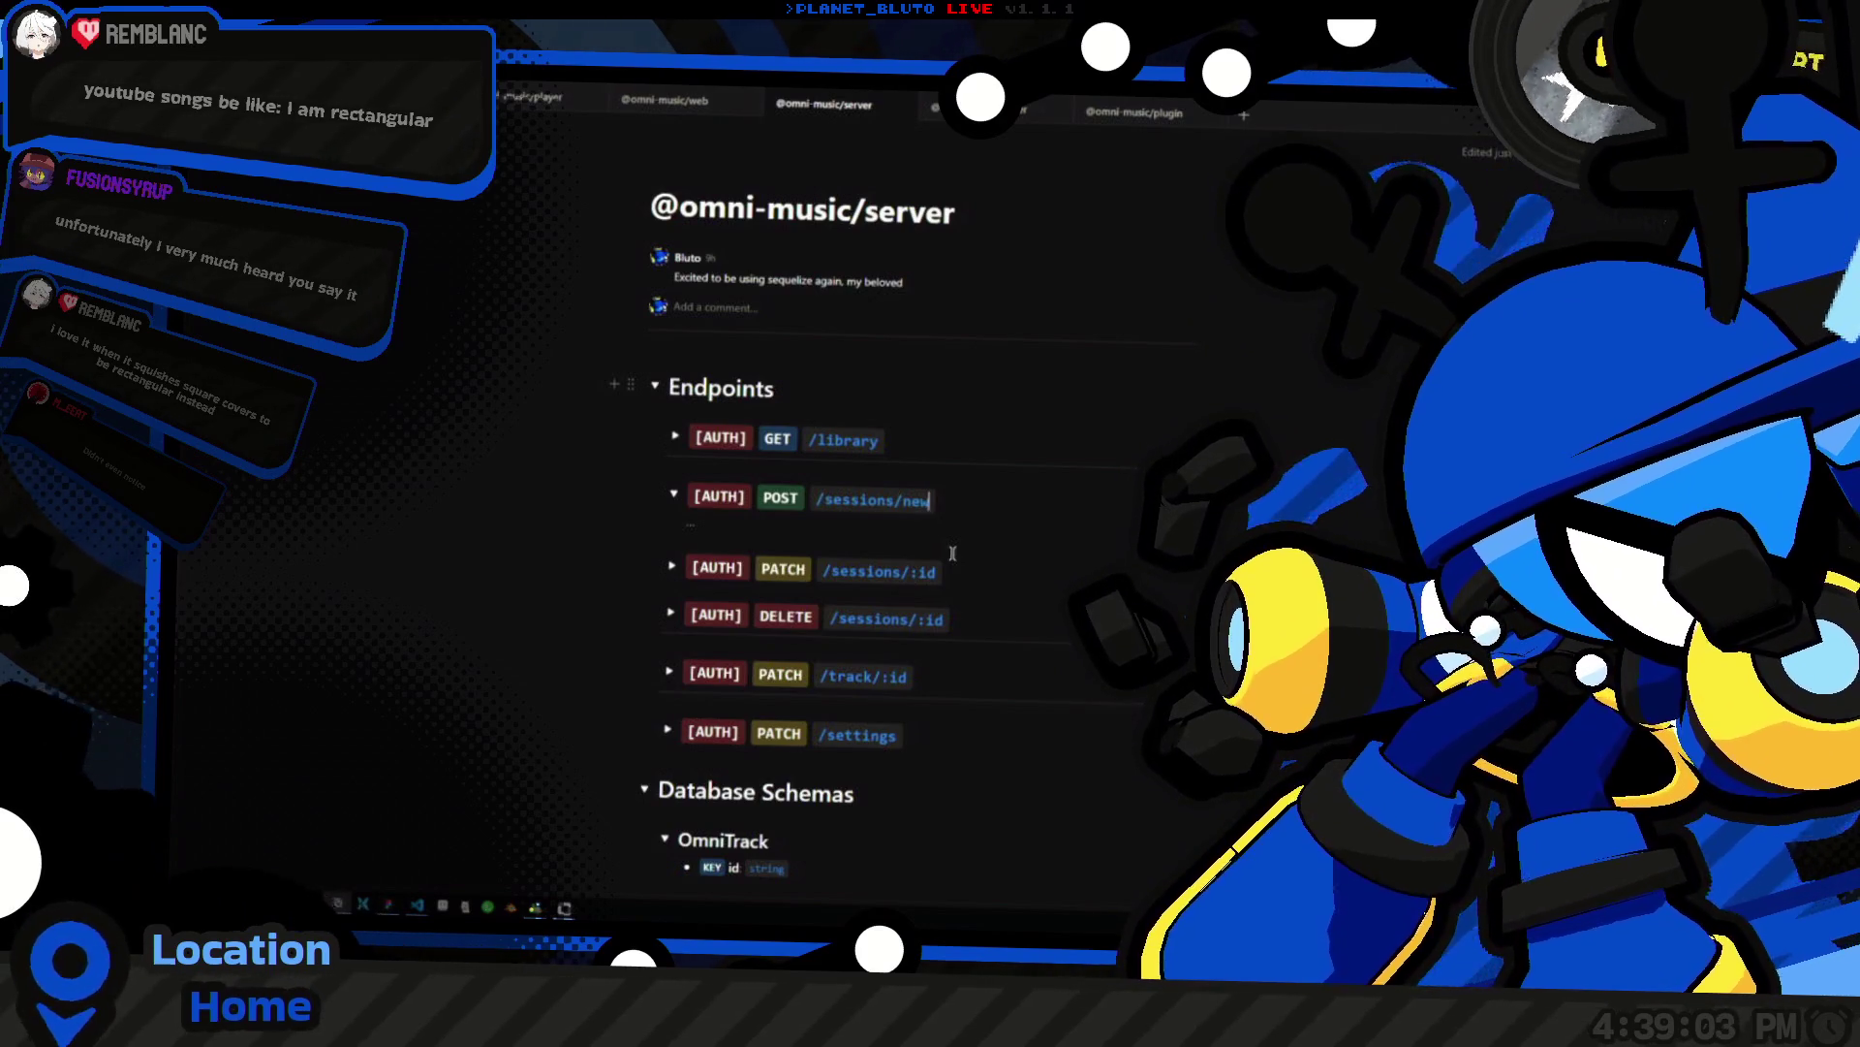
left_click(960, 433)
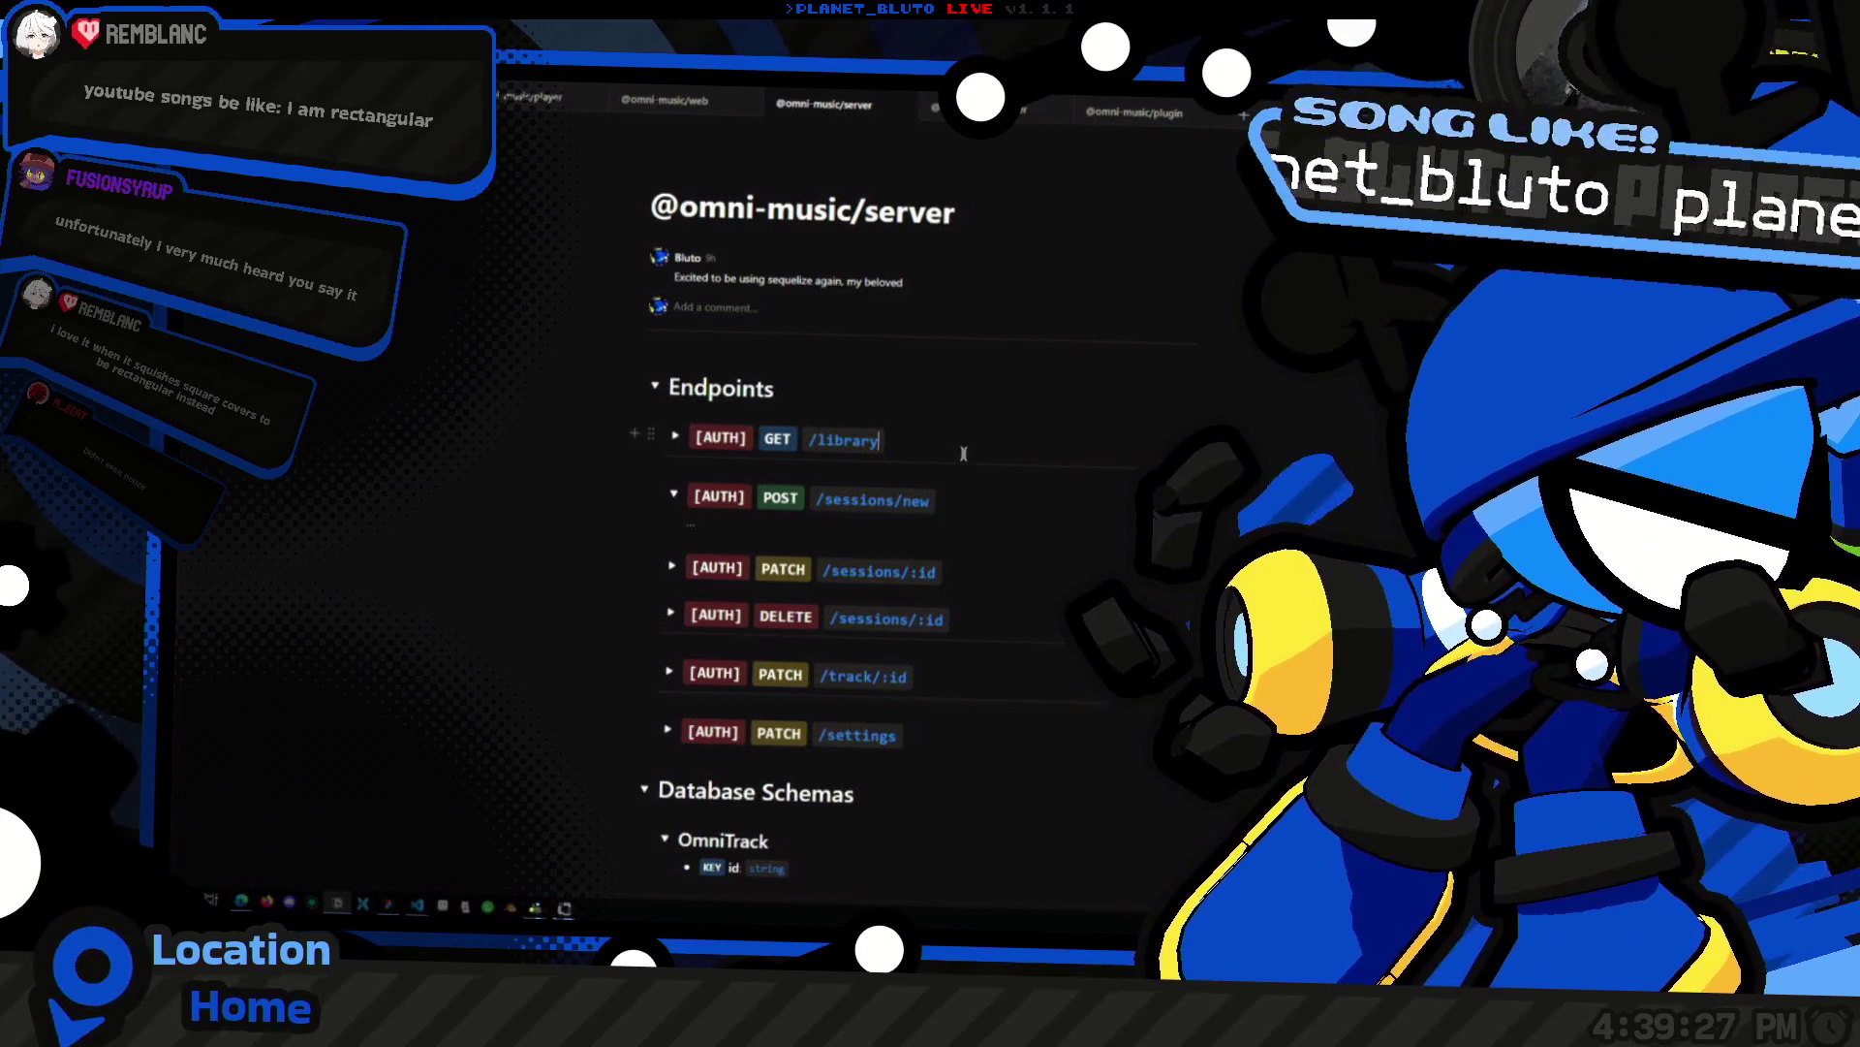
left_click(1028, 535)
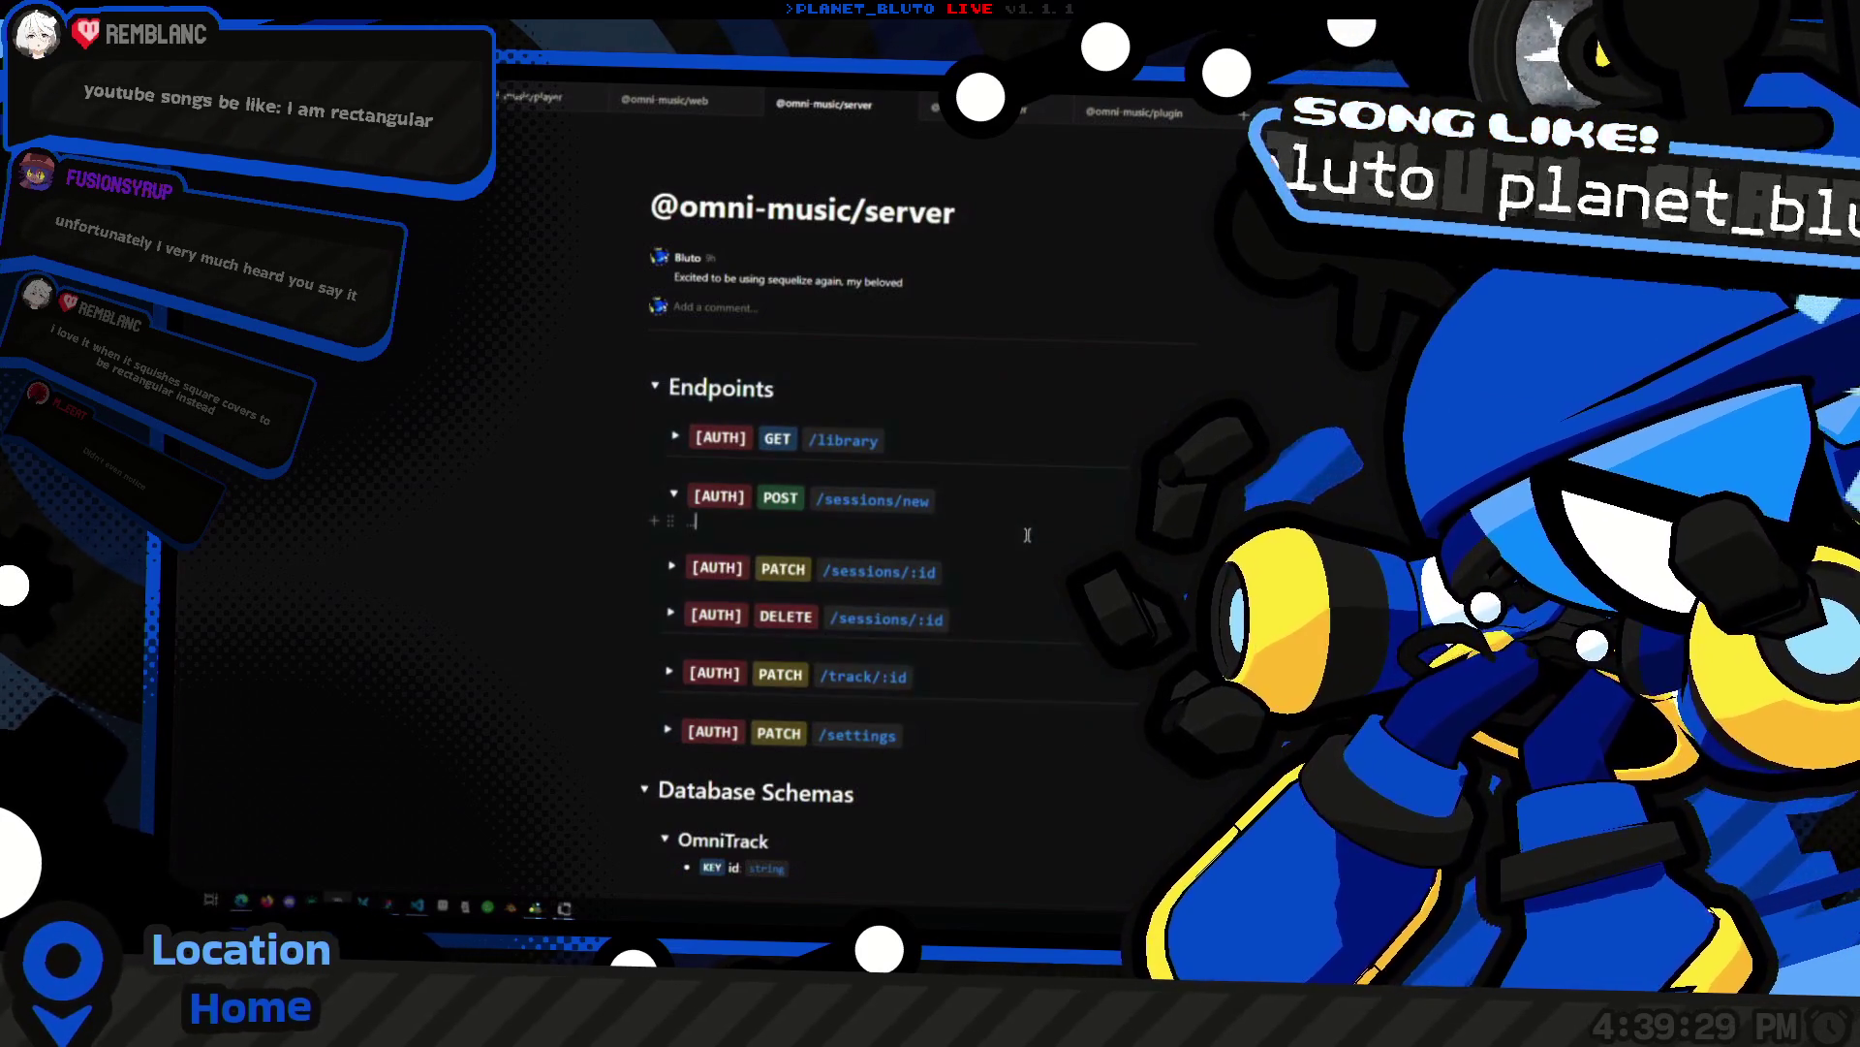
Describe POST /sessions/new as taking an array matching the OmniQueueJSON format
type("/")
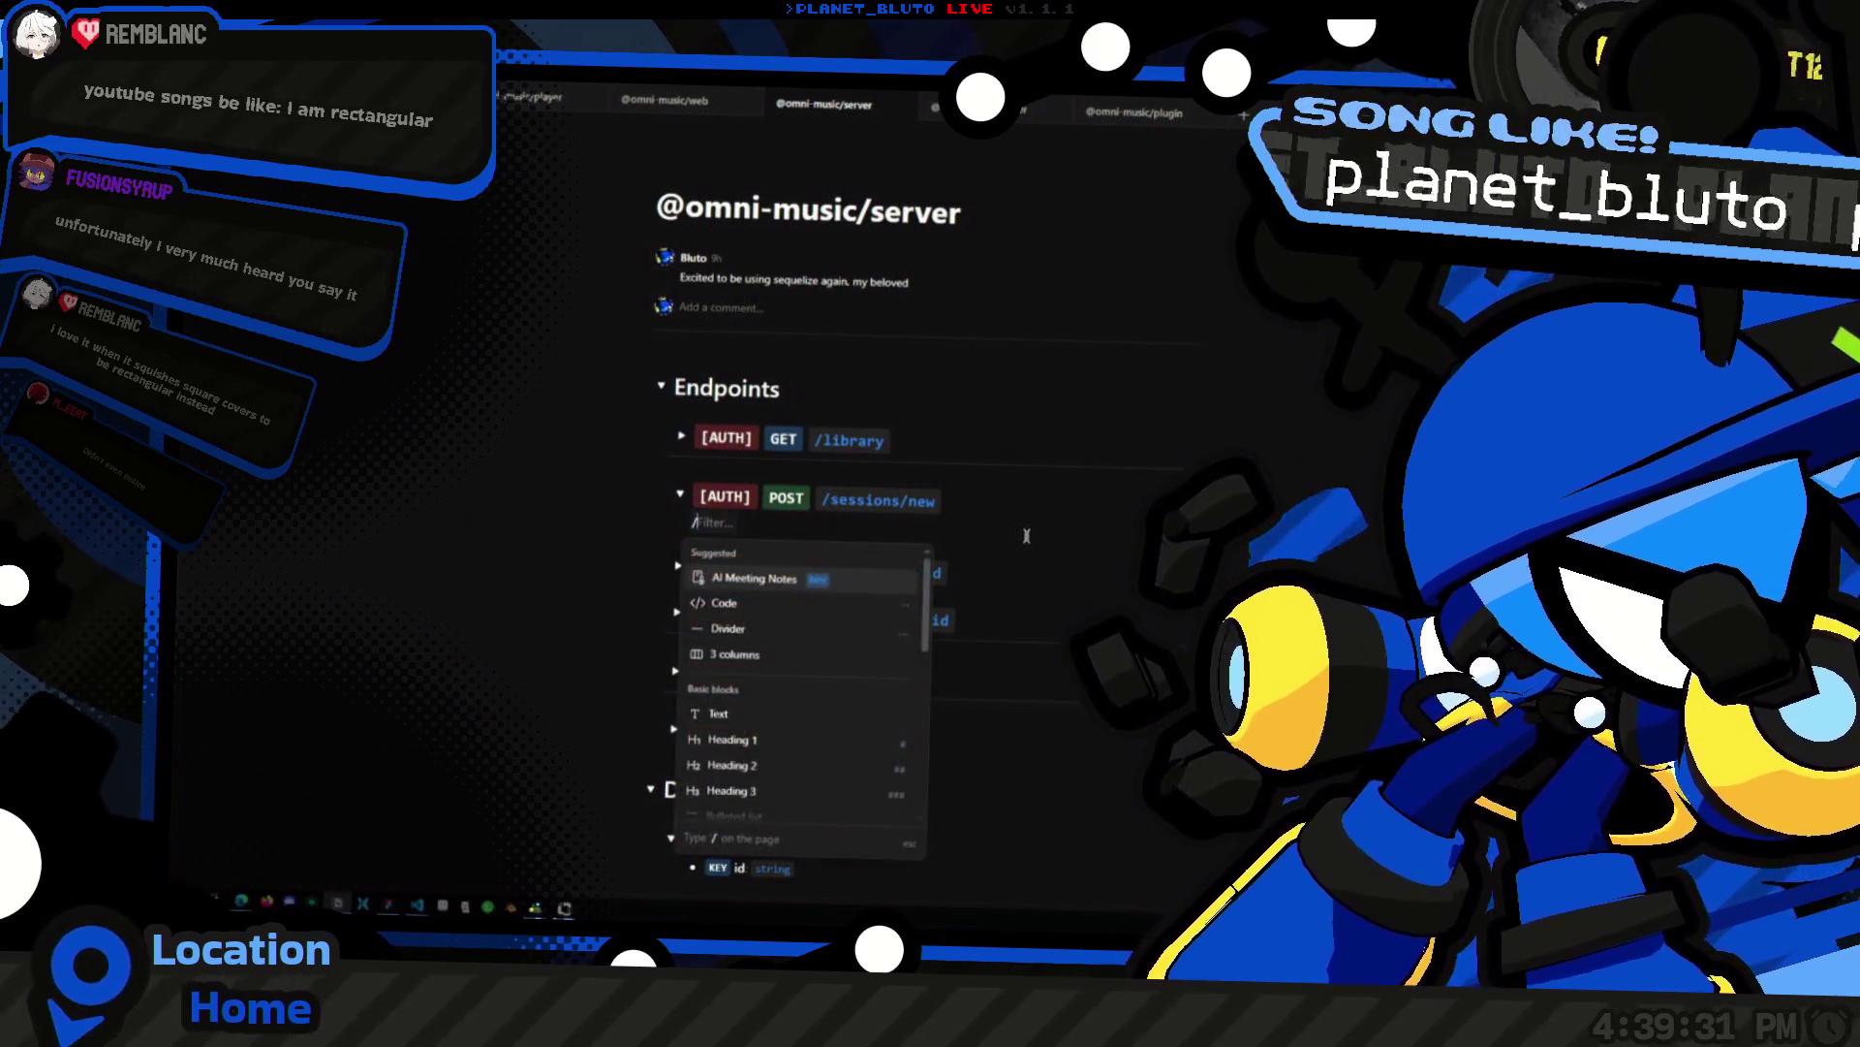
type("code")
key("BackSpace")
key("BackSpace")
key("BackSpace")
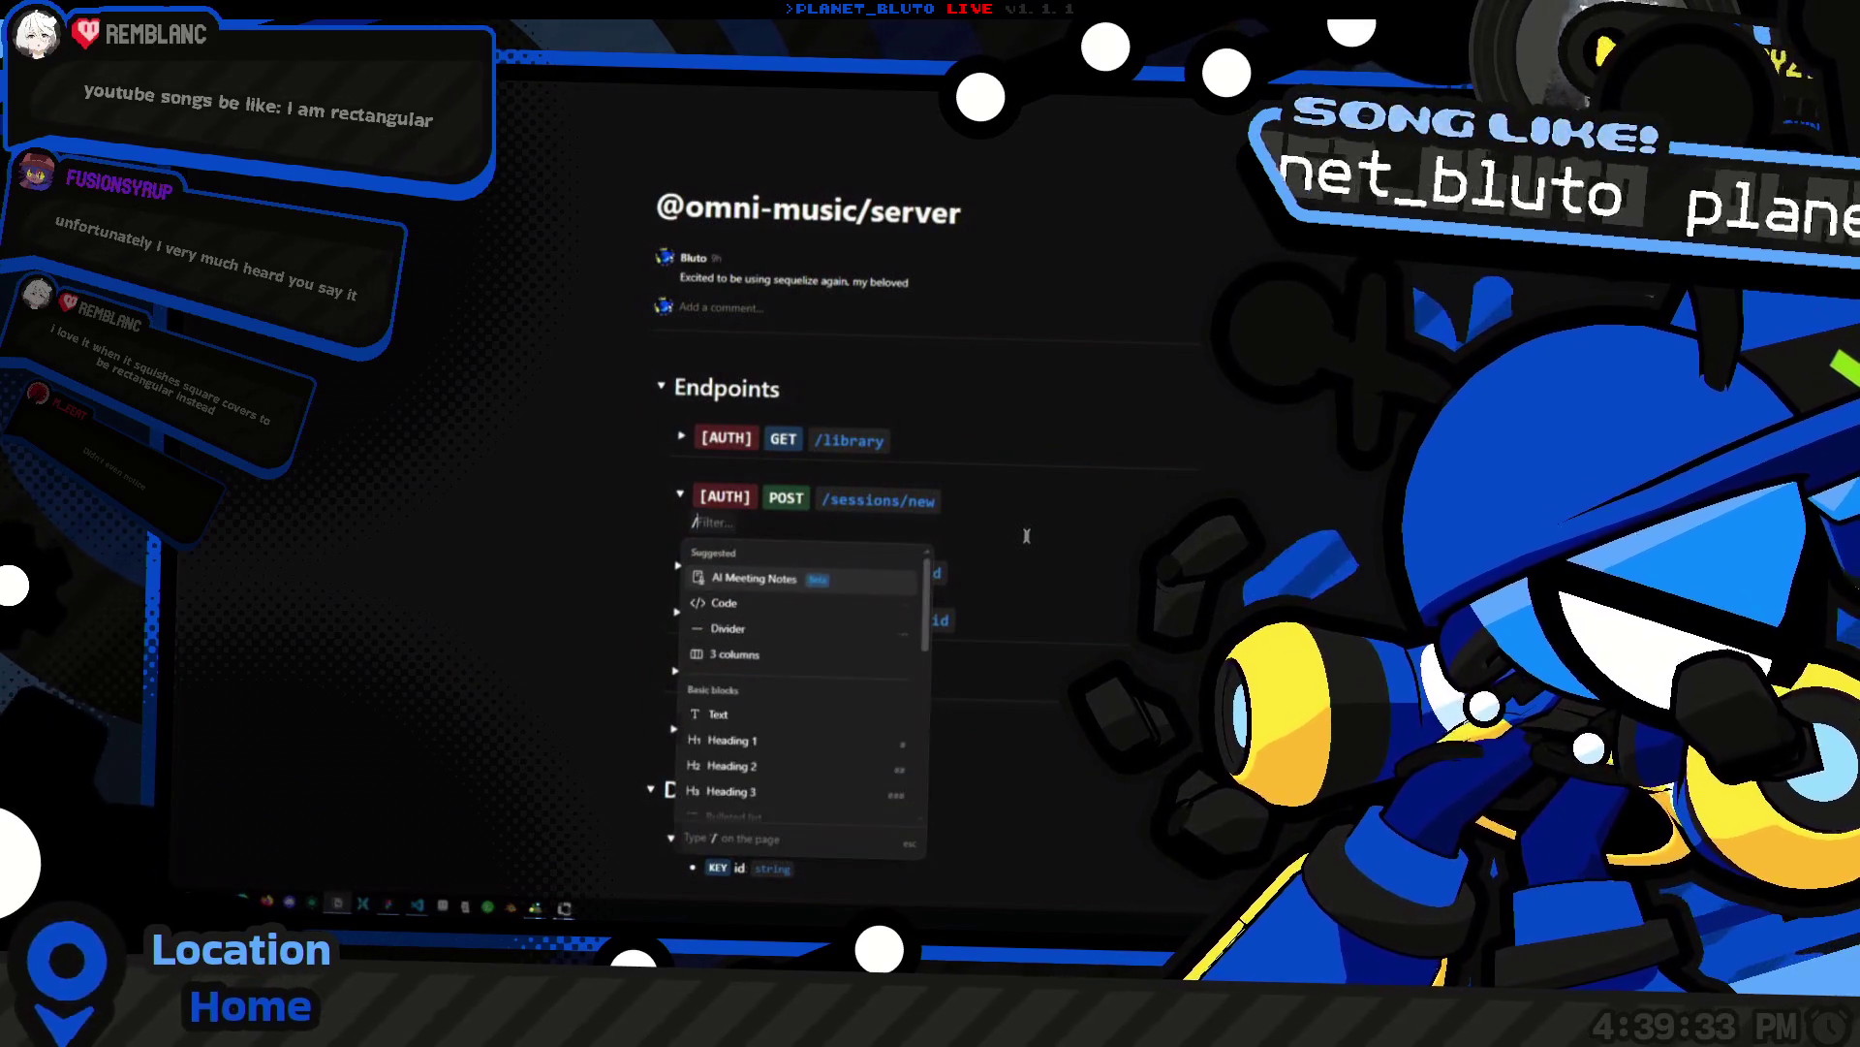
key("BackSpace")
type("Starts a")
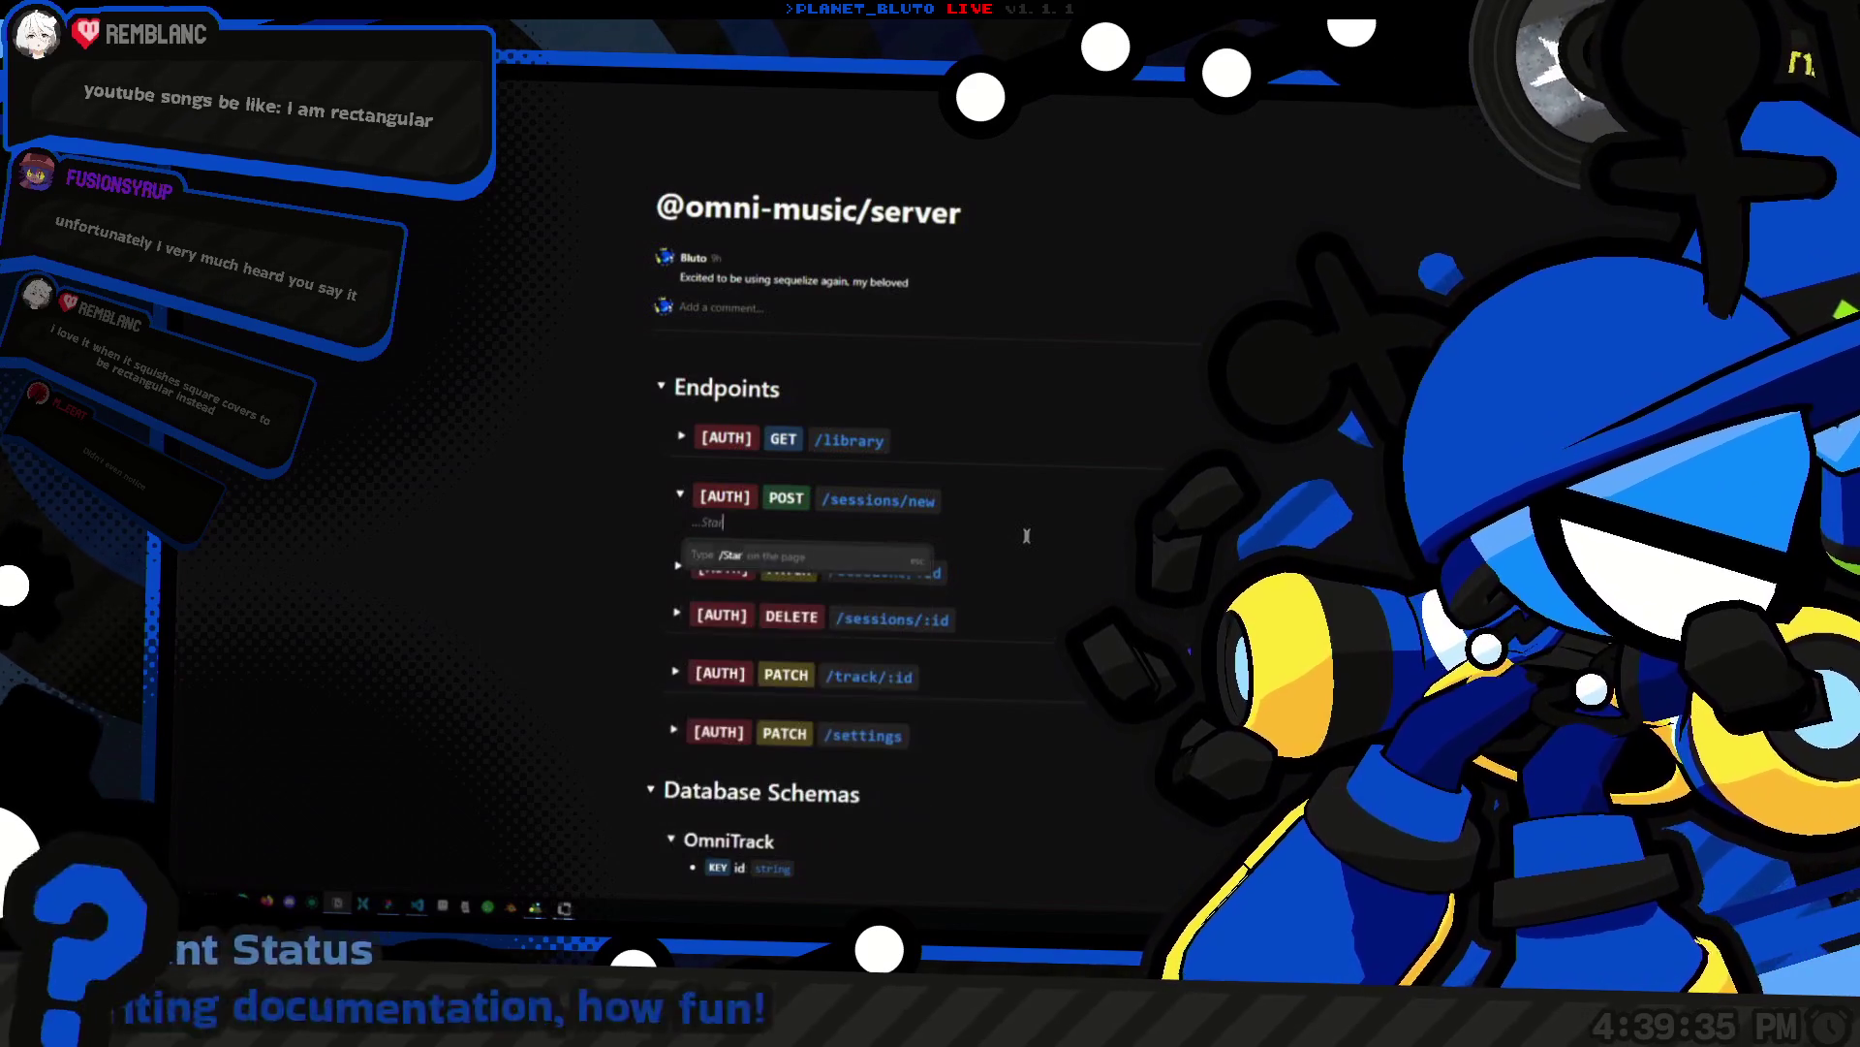
type(" new session")
key("Home")
key("Delete")
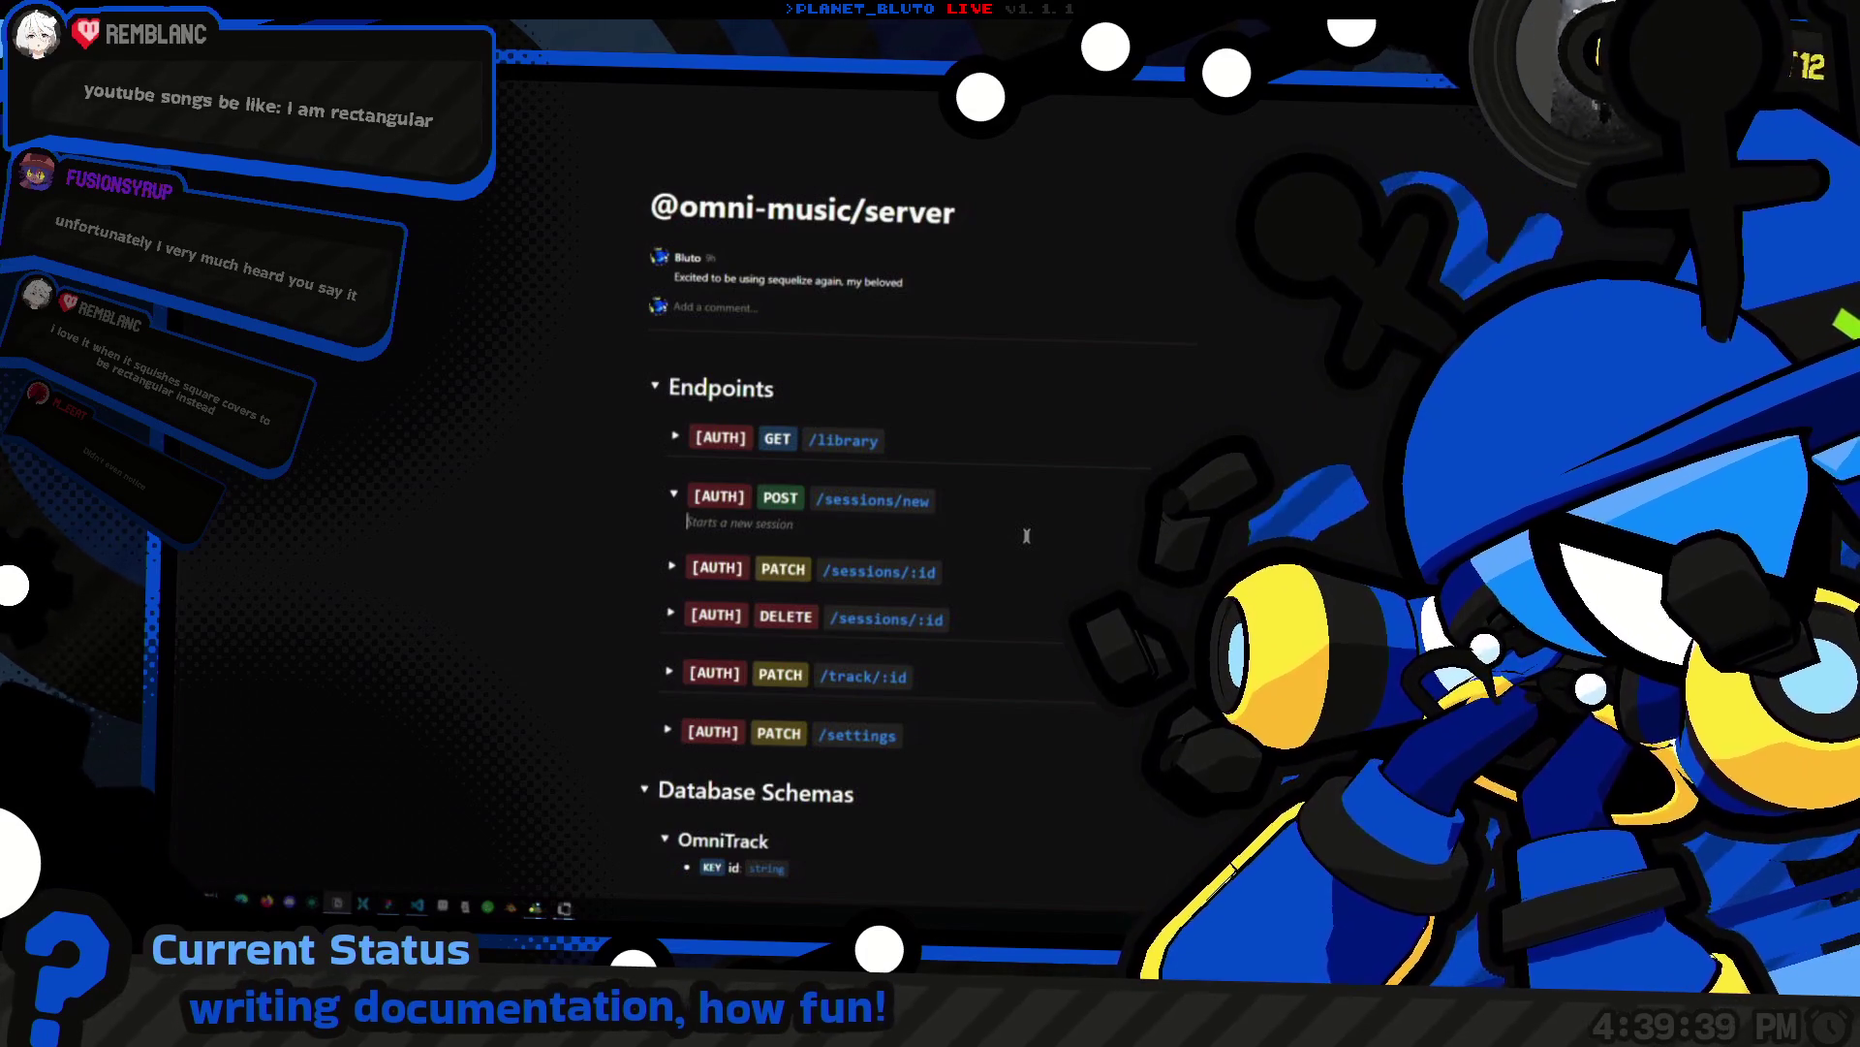
key("ctrl+z")
key("ctrl+z")
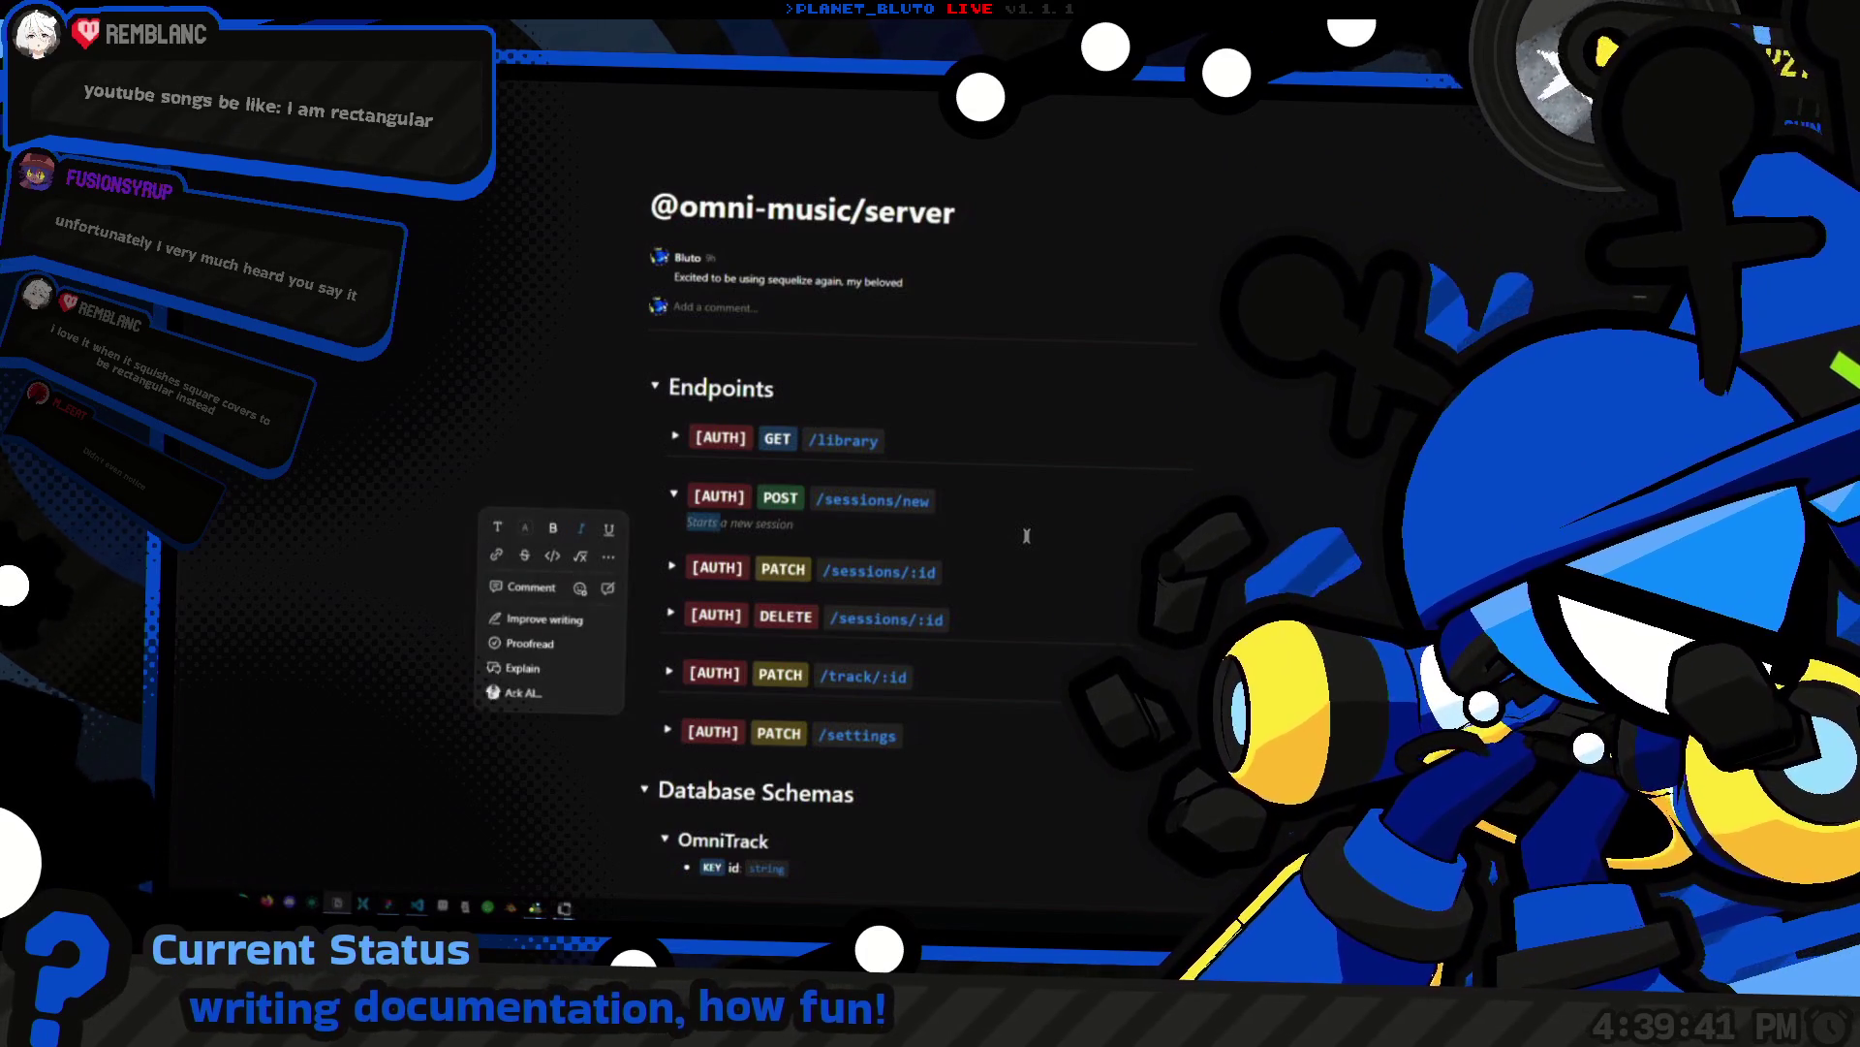
key("ctrl+z")
key("ctrl+z")
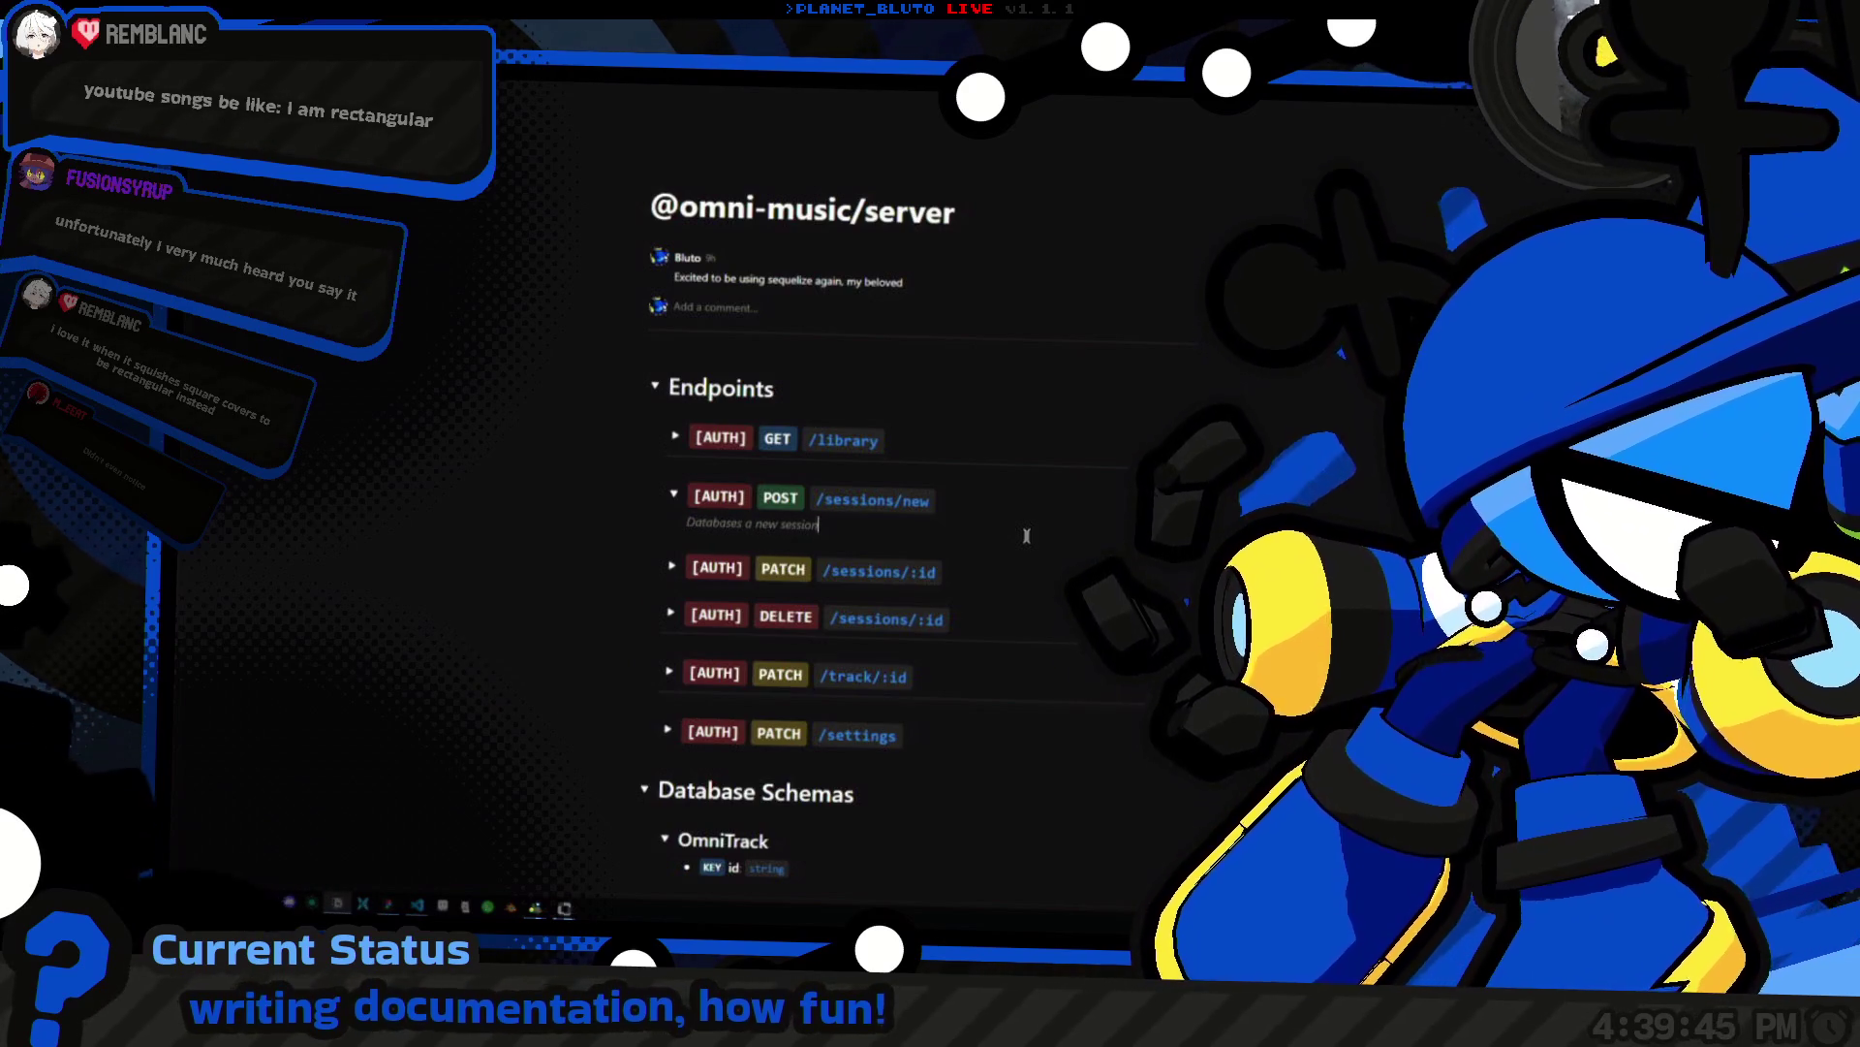
type(", takes")
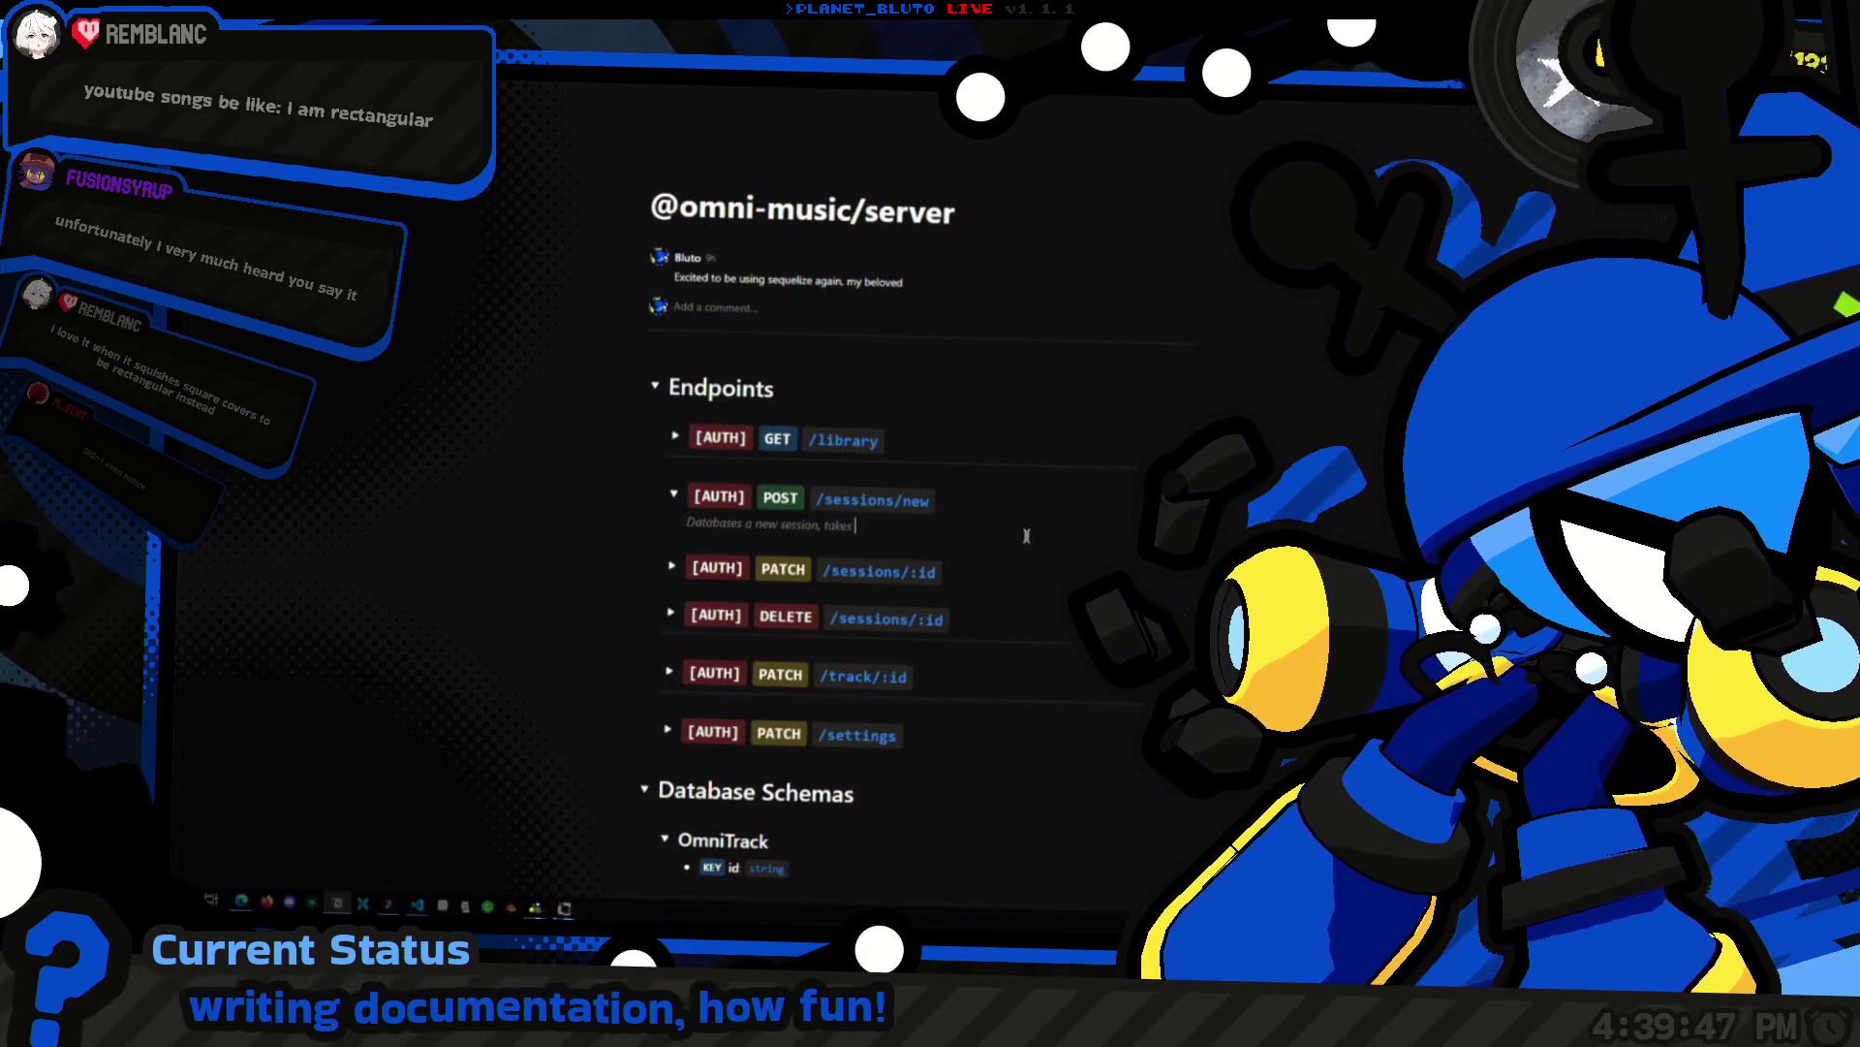
key("ctrl+BackSpace")
key("ctrl+BackSpace")
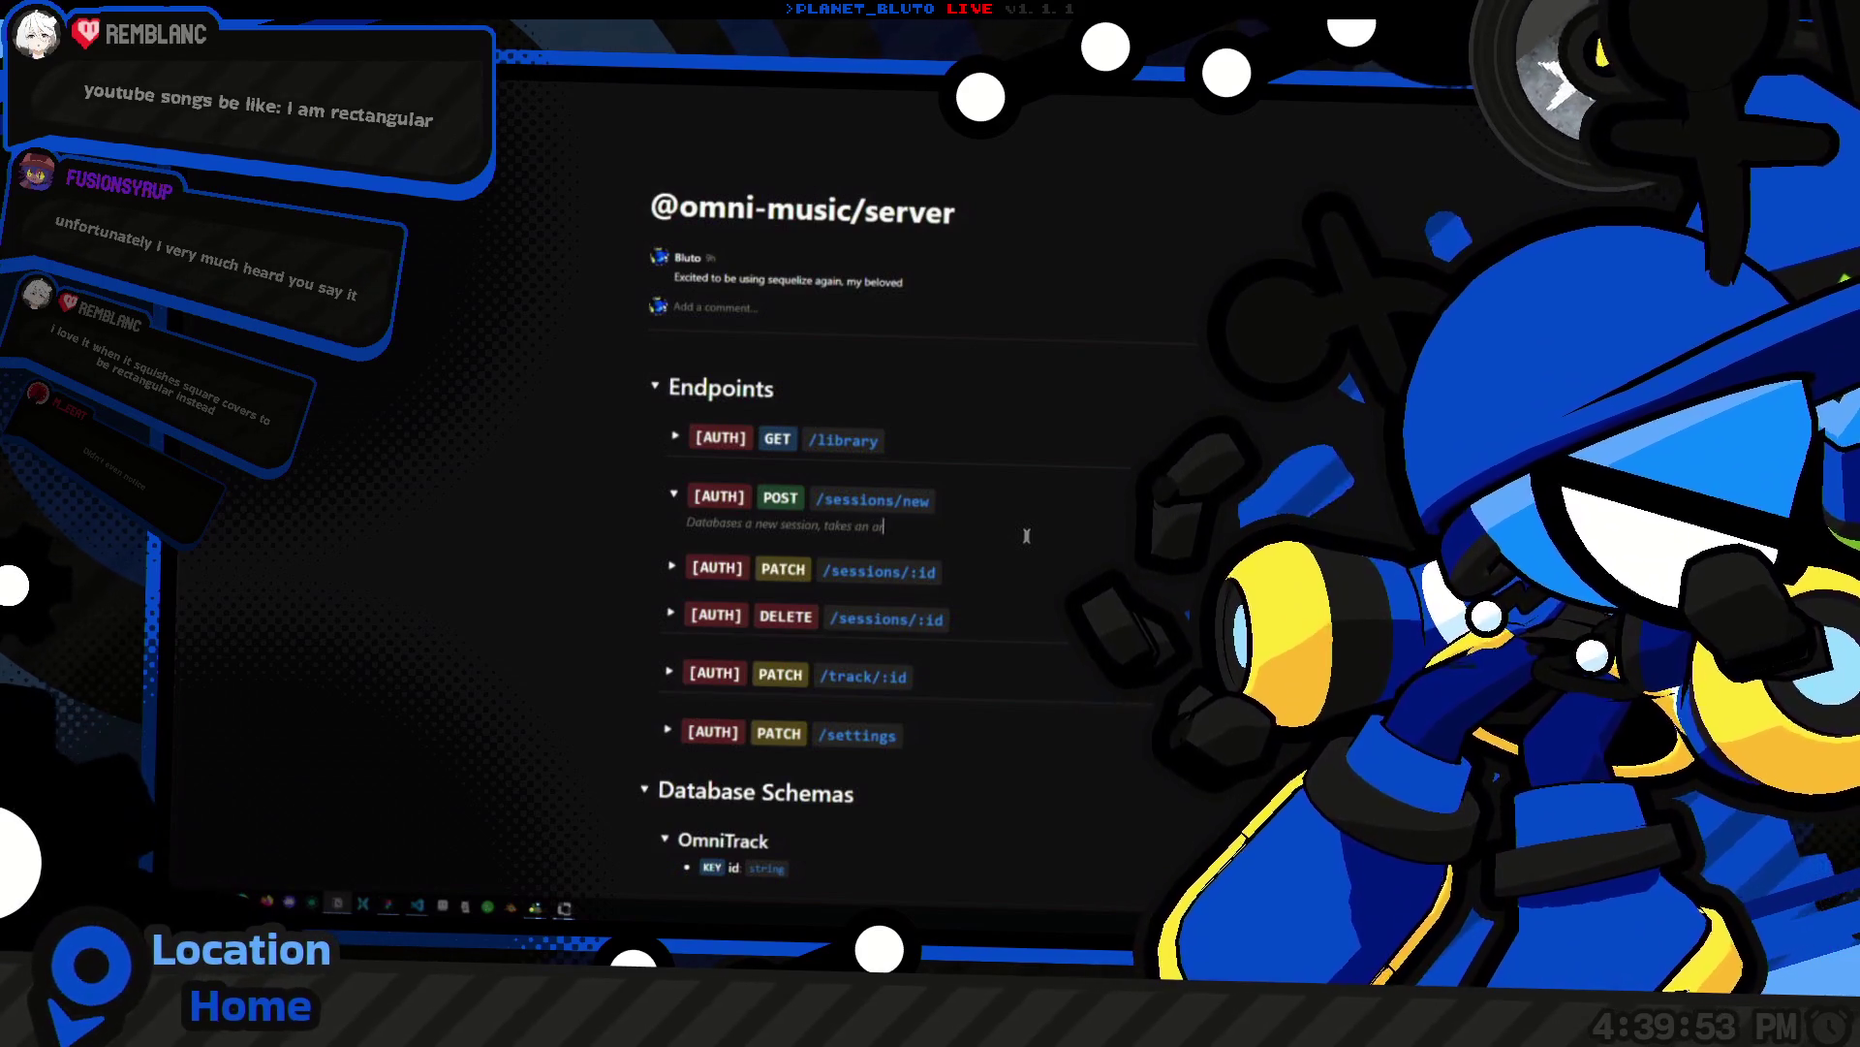
type("rray that")
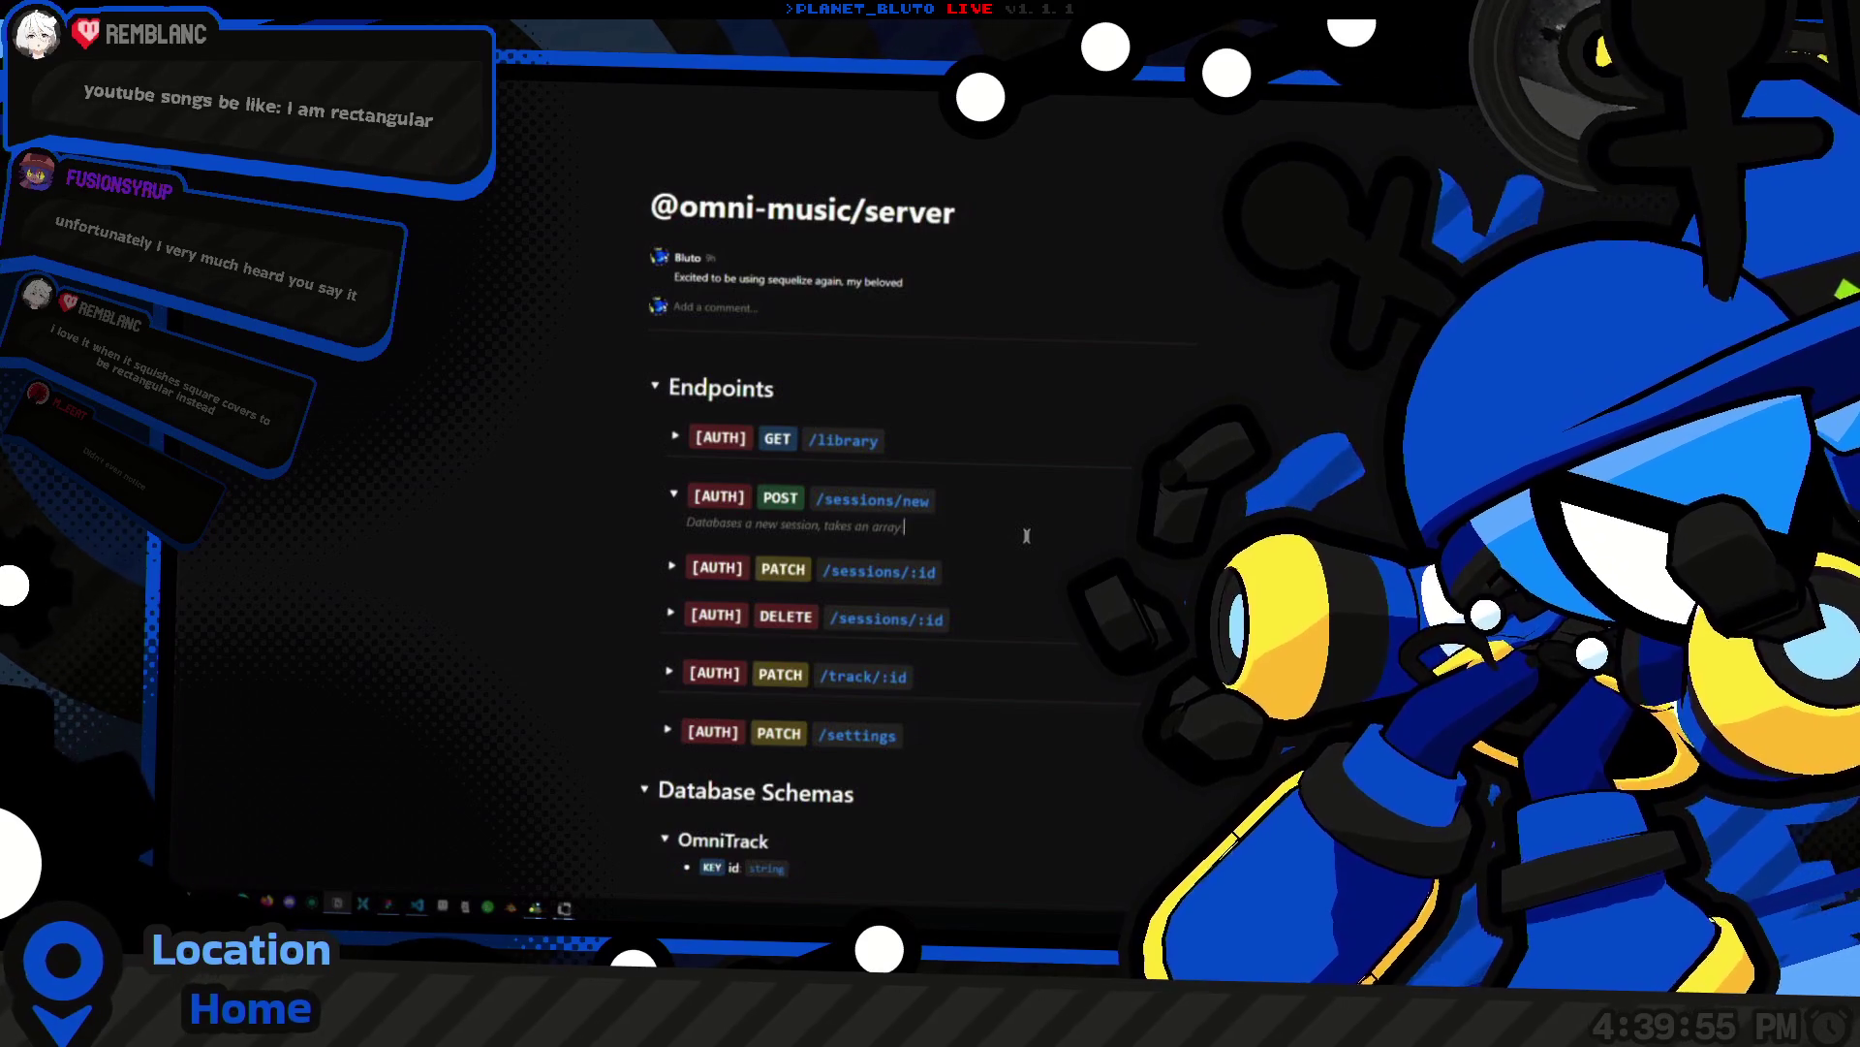
type(" mo")
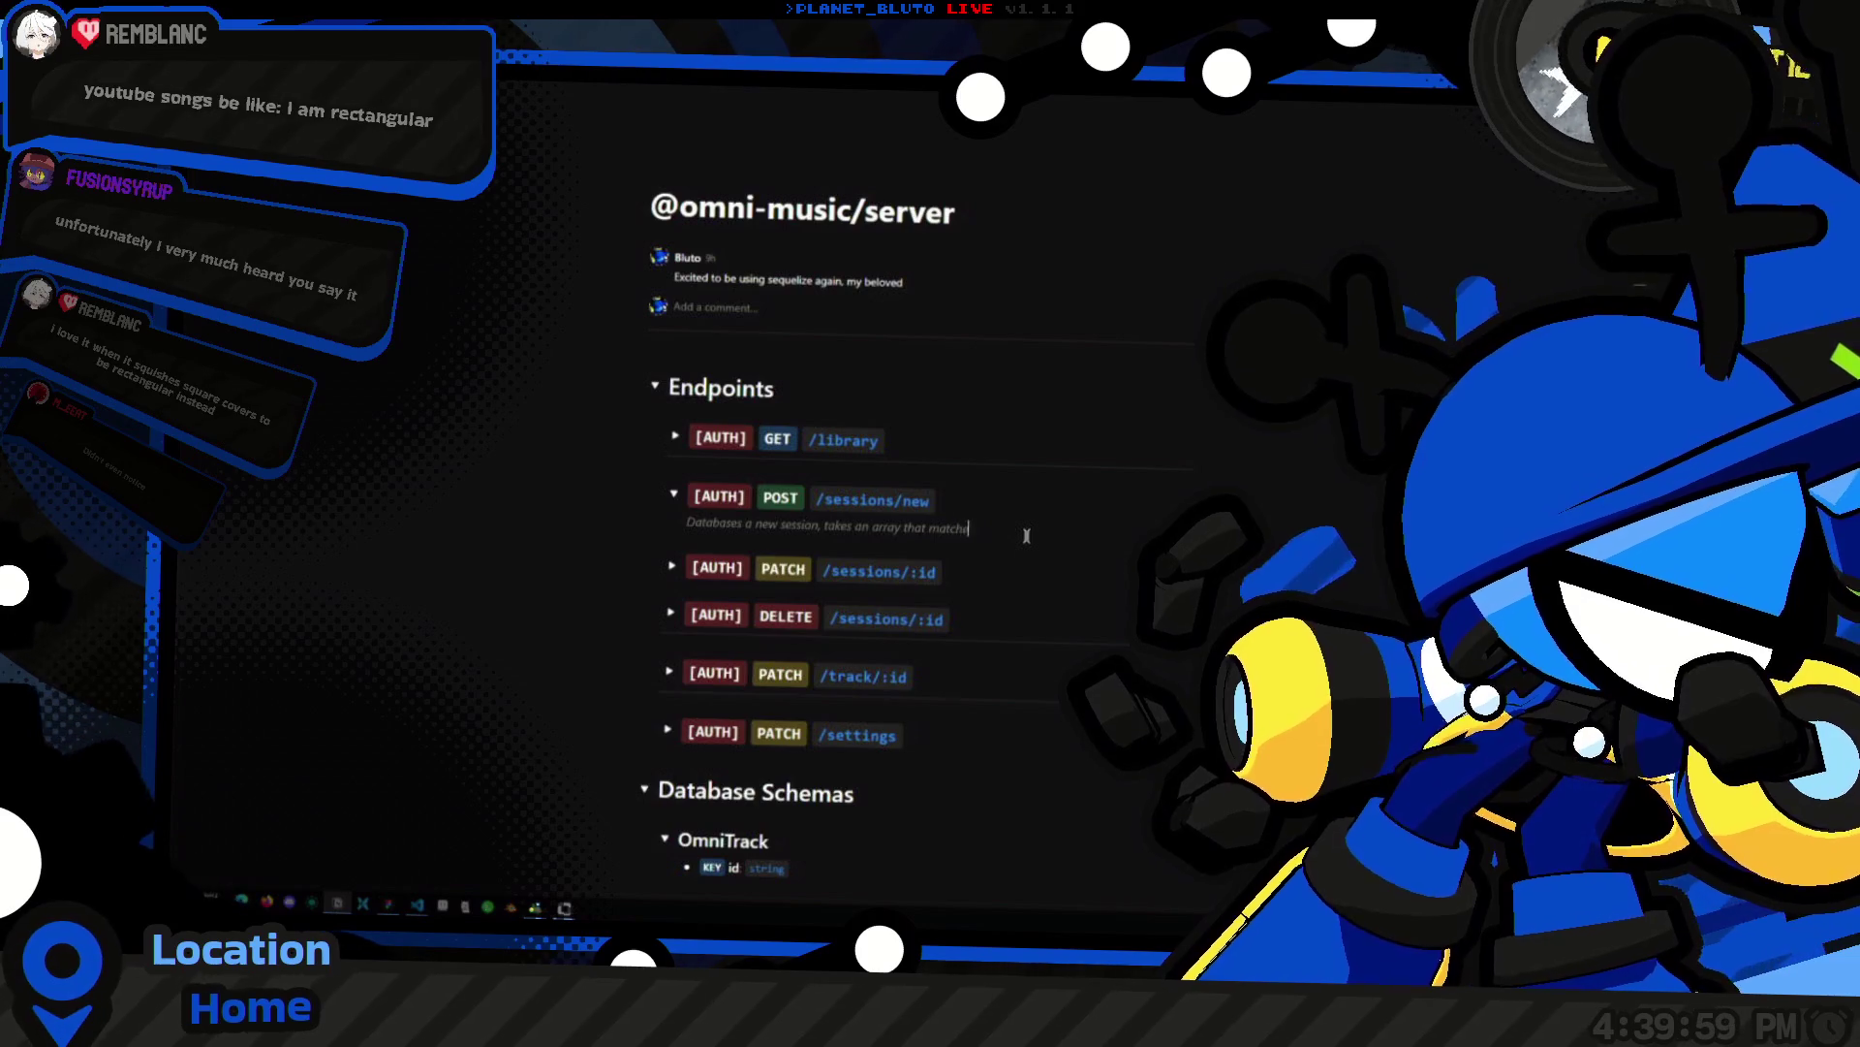
type("s the O")
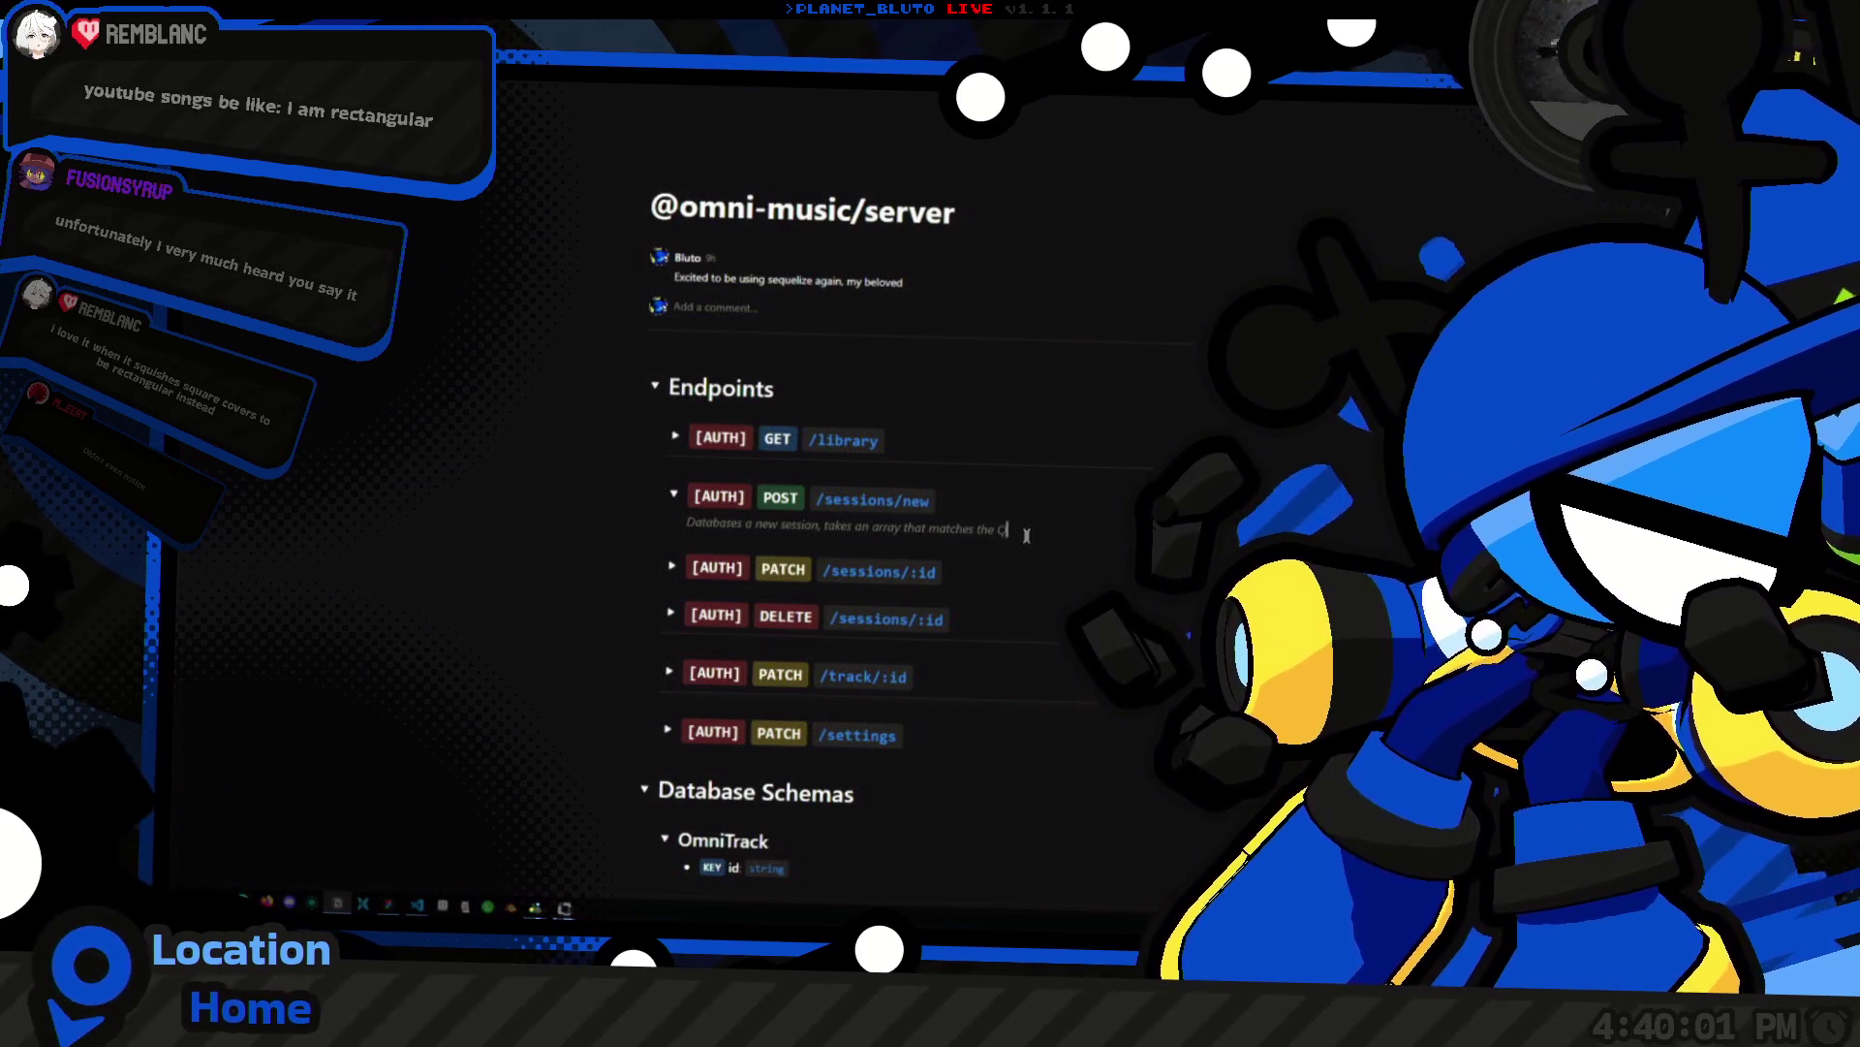
type("ueu")
type(" OmniQueue")
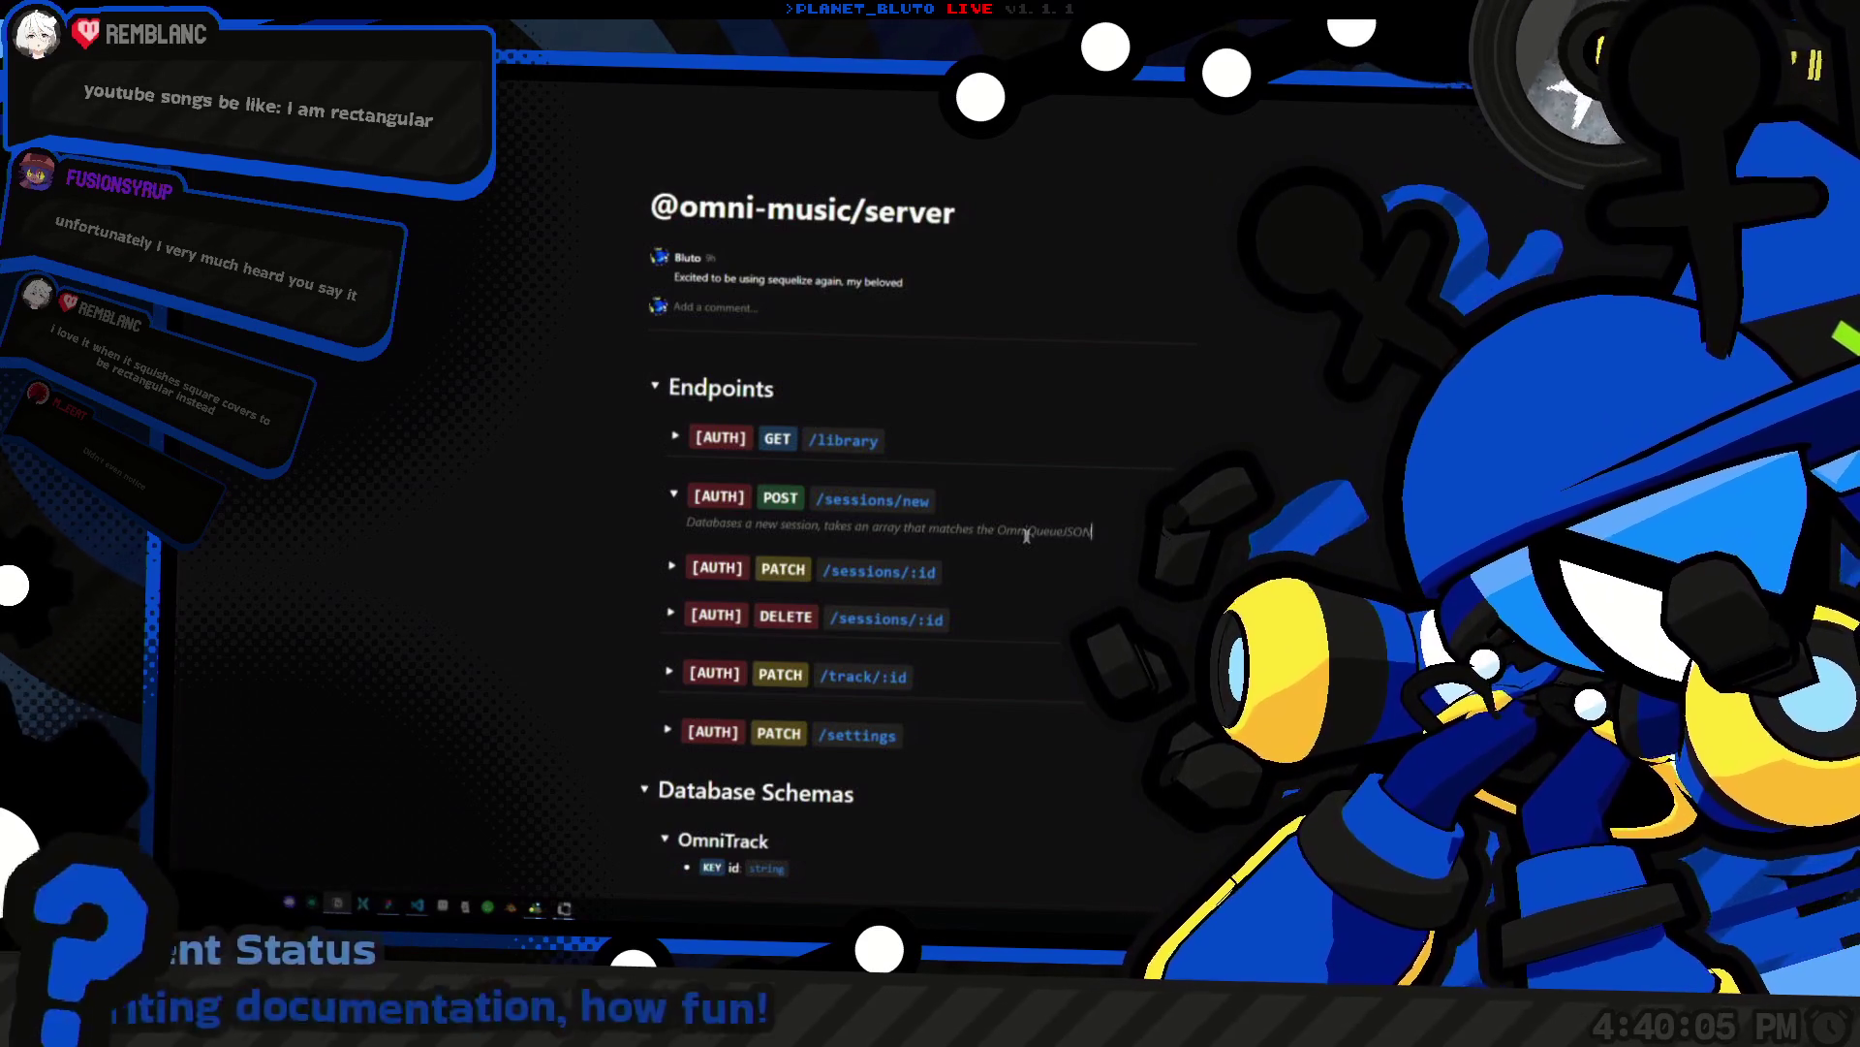
type("?")
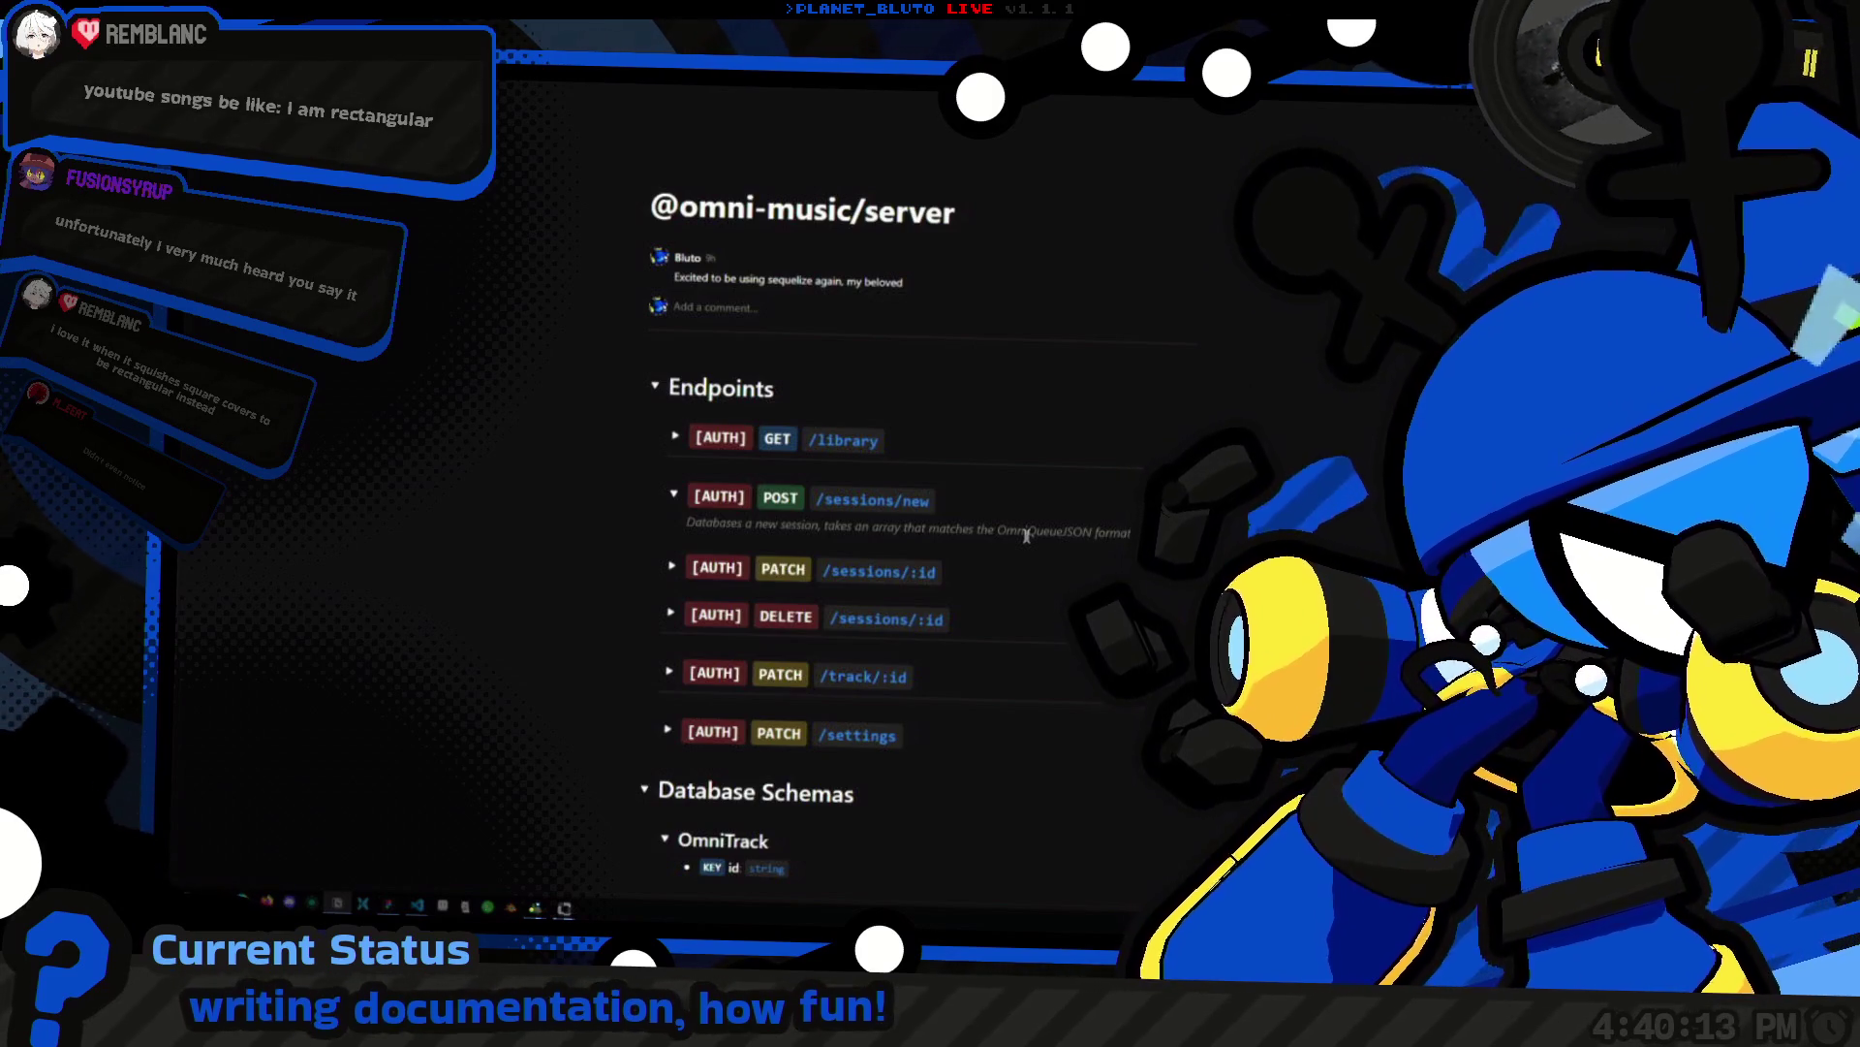
scroll(938, 666, "down", 8)
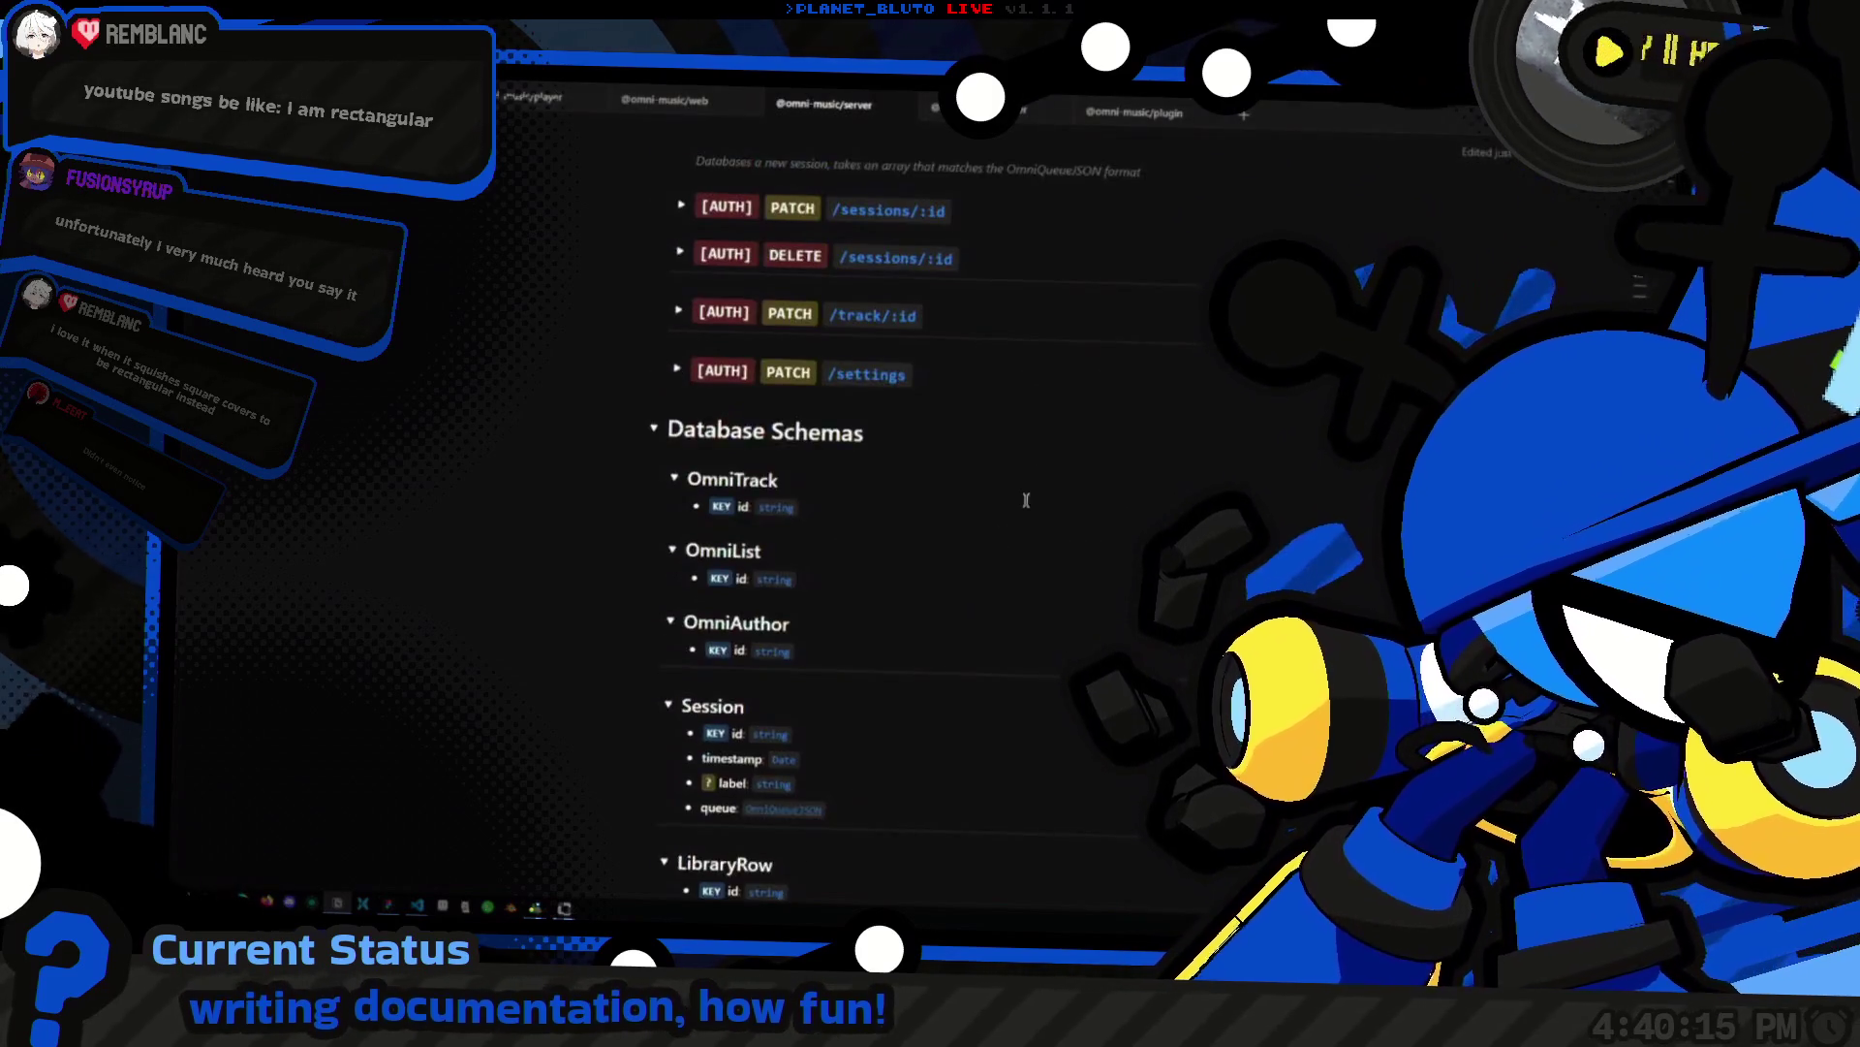
scroll(938, 666, "down", 3)
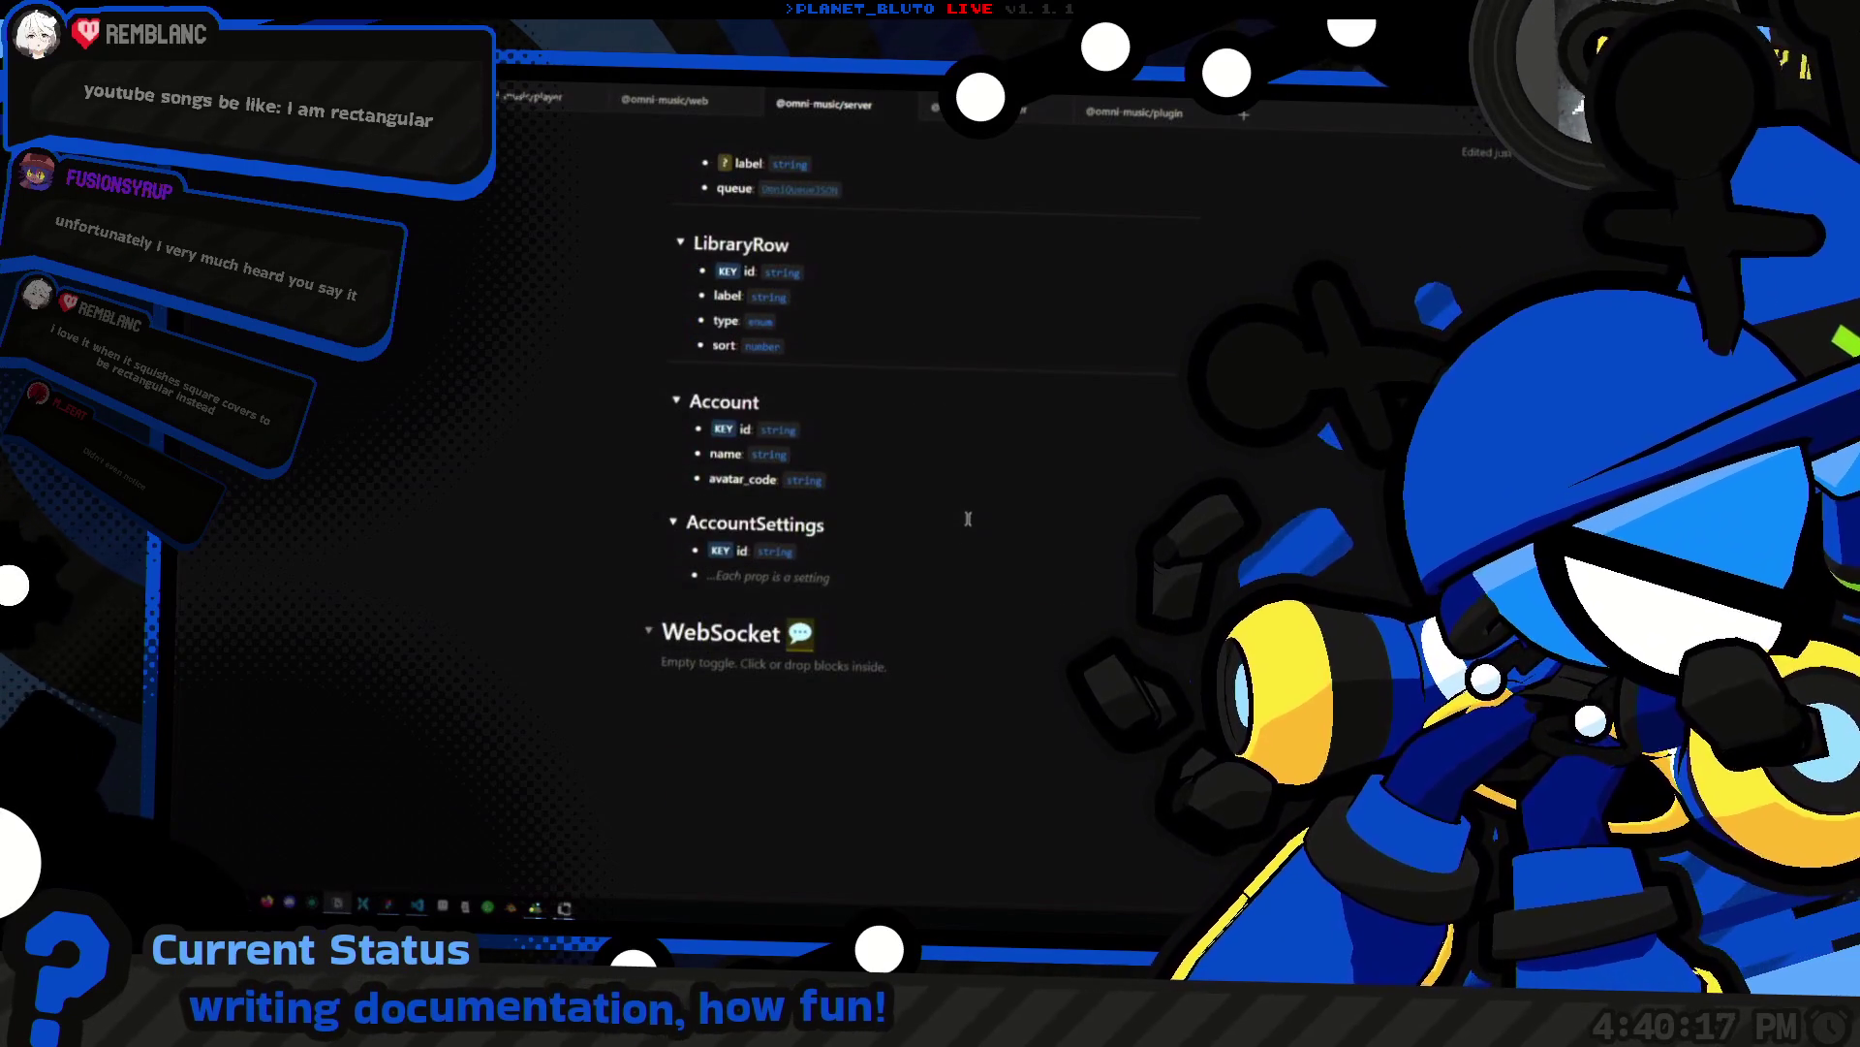
scroll(967, 544, "up", 5)
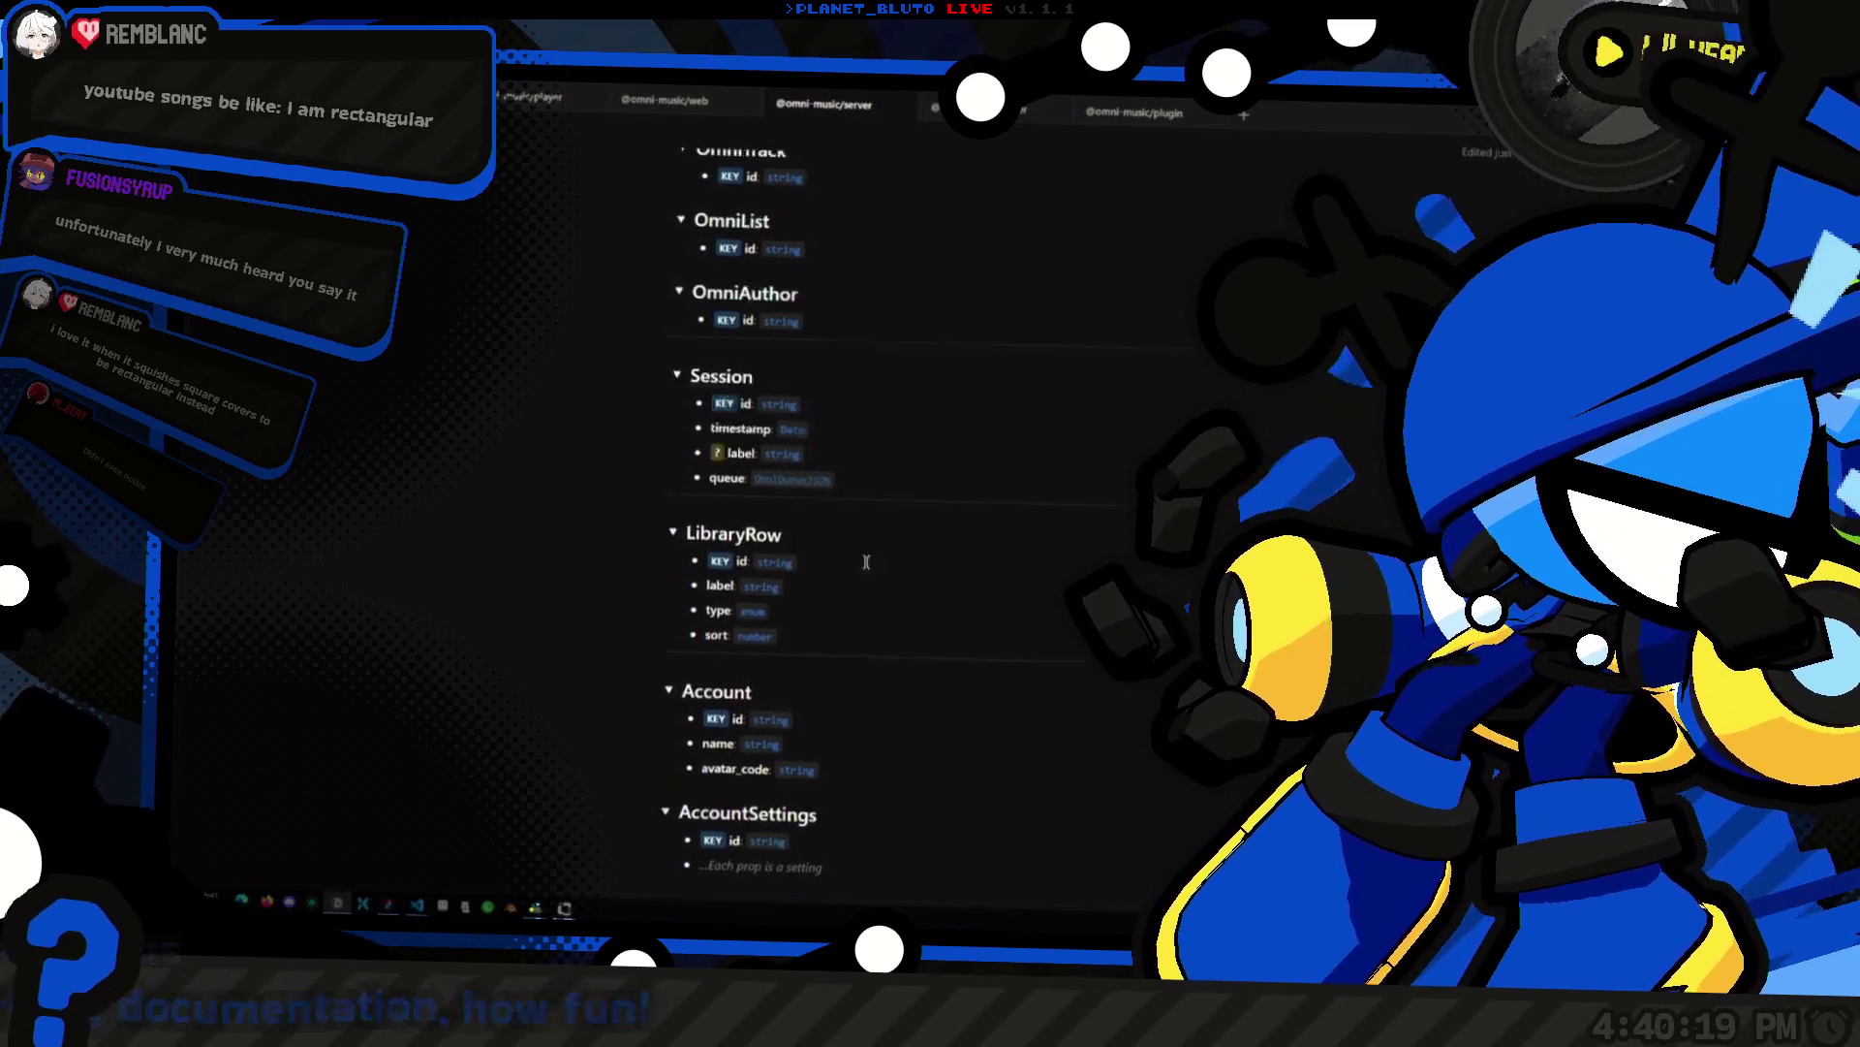
left_click(789, 603)
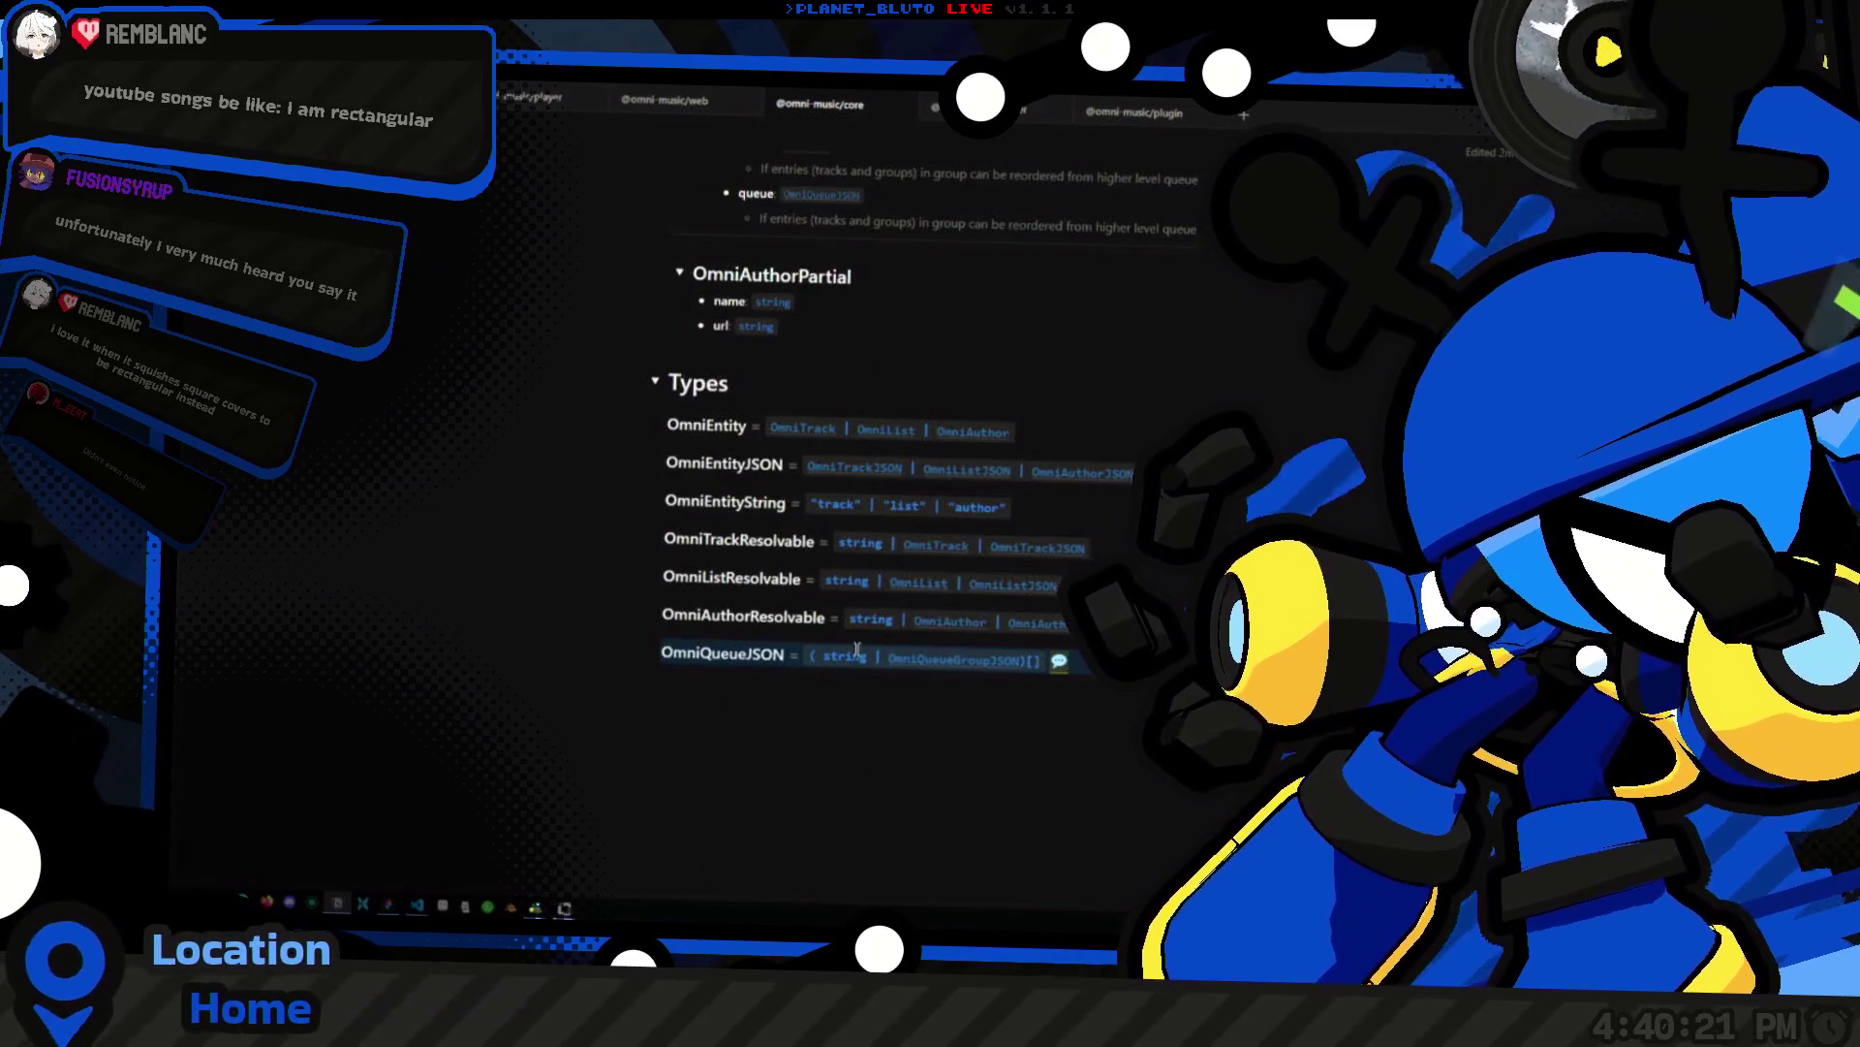
left_click_drag(875, 669, 879, 673)
left_click(936, 718)
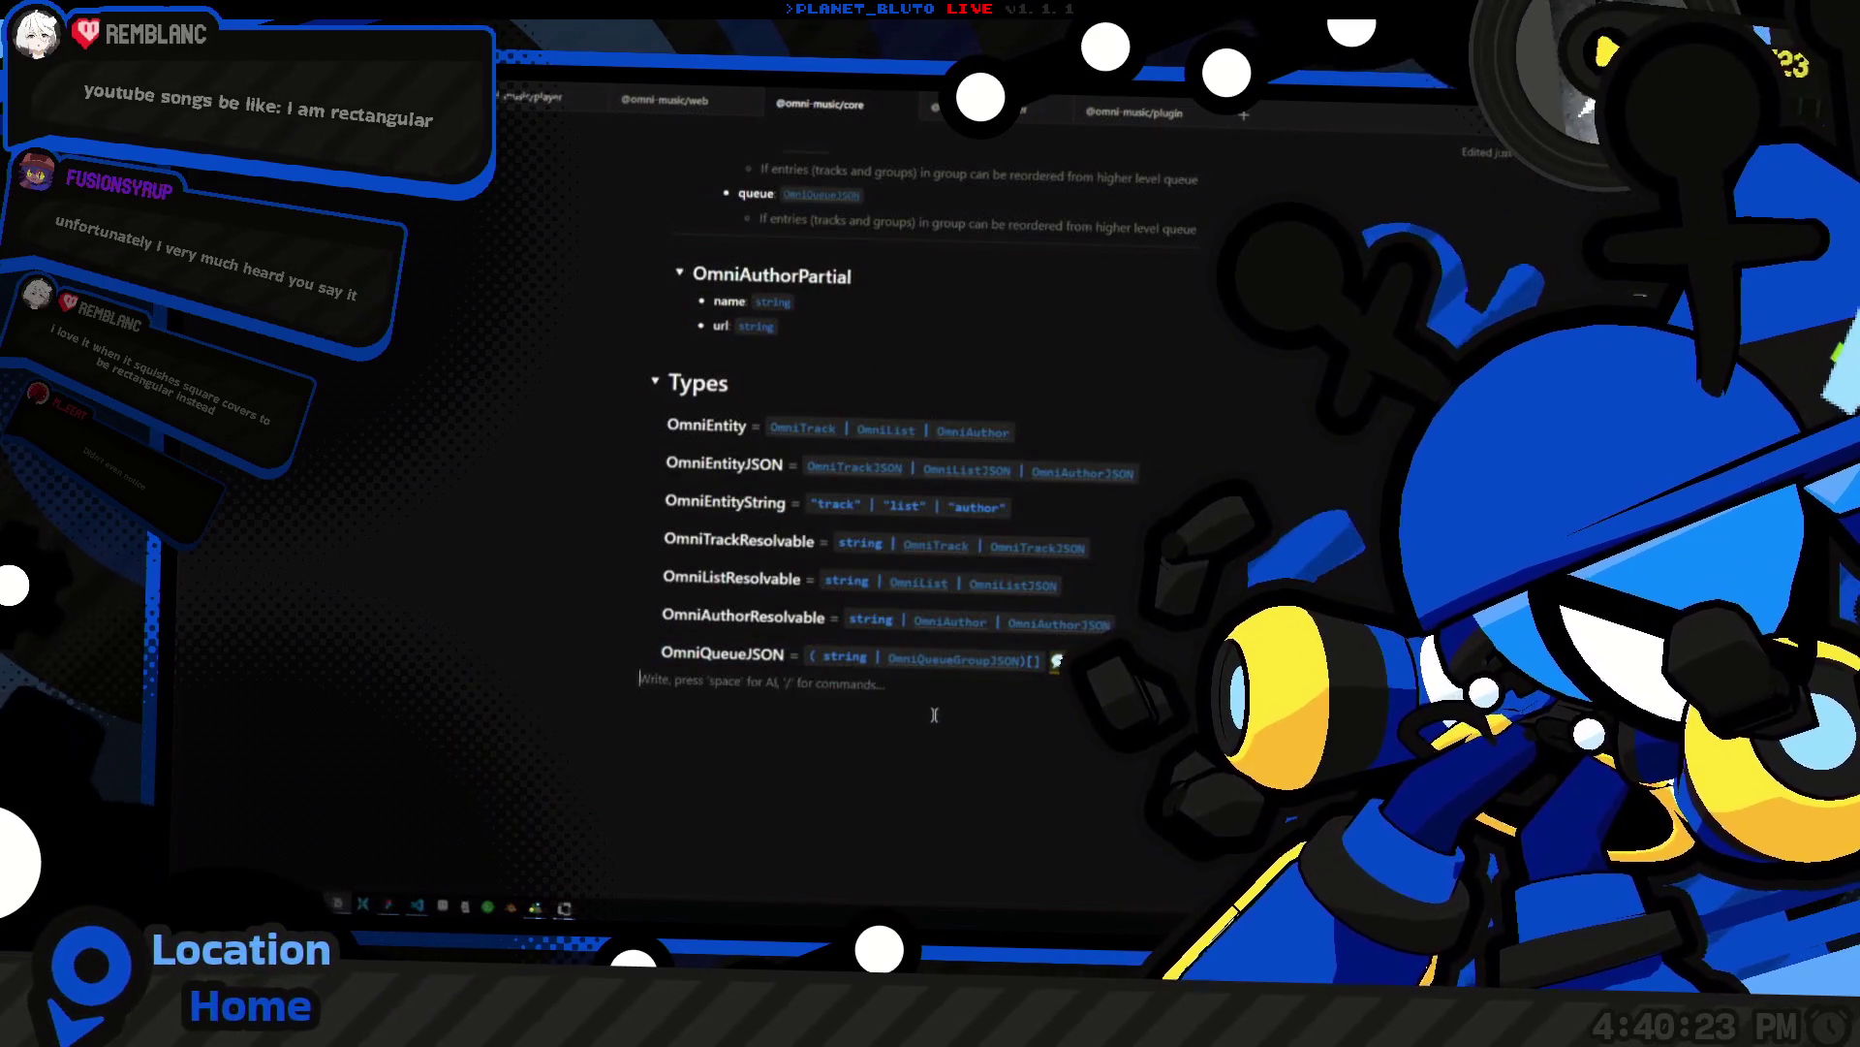
Replace string with OmniTrackJSON so OmniQueueJSON reads (OmniTrackJSON | OmniQueueGroupJSON)[]
double_click(826, 655)
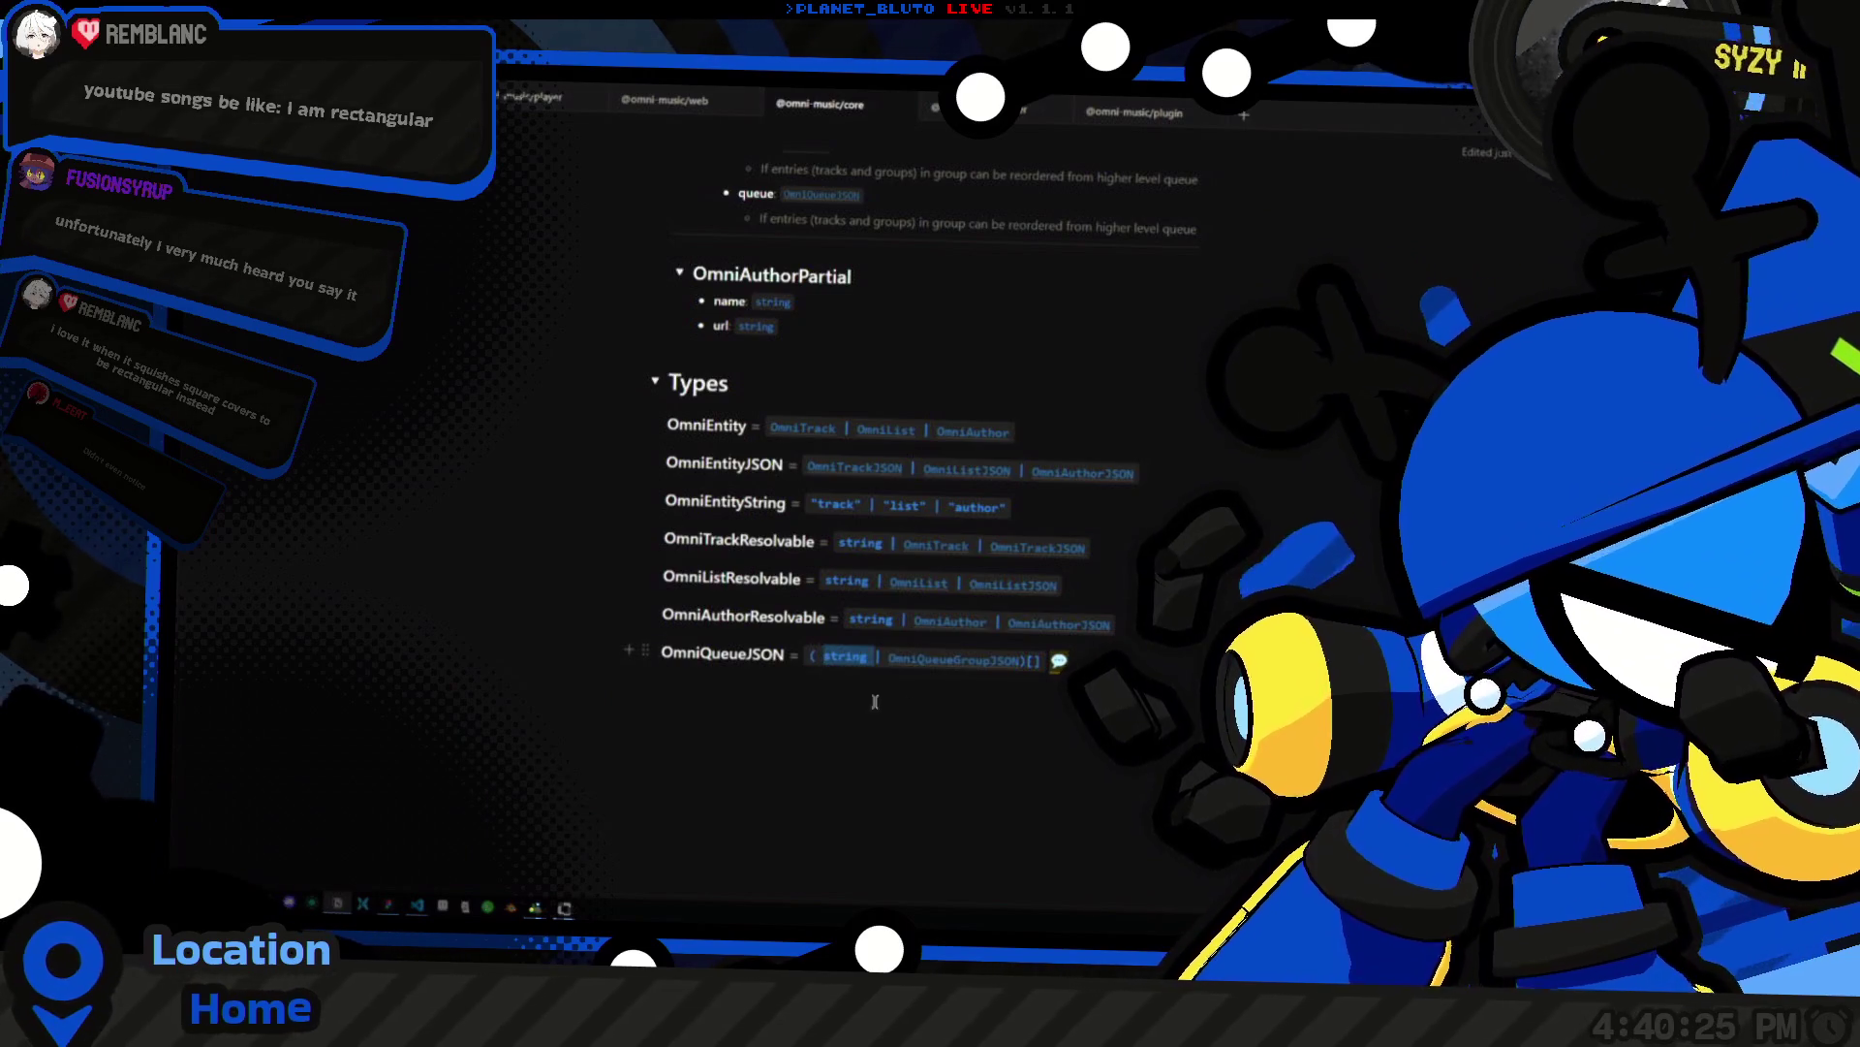
key("Right")
key("ctrl+BackSpace")
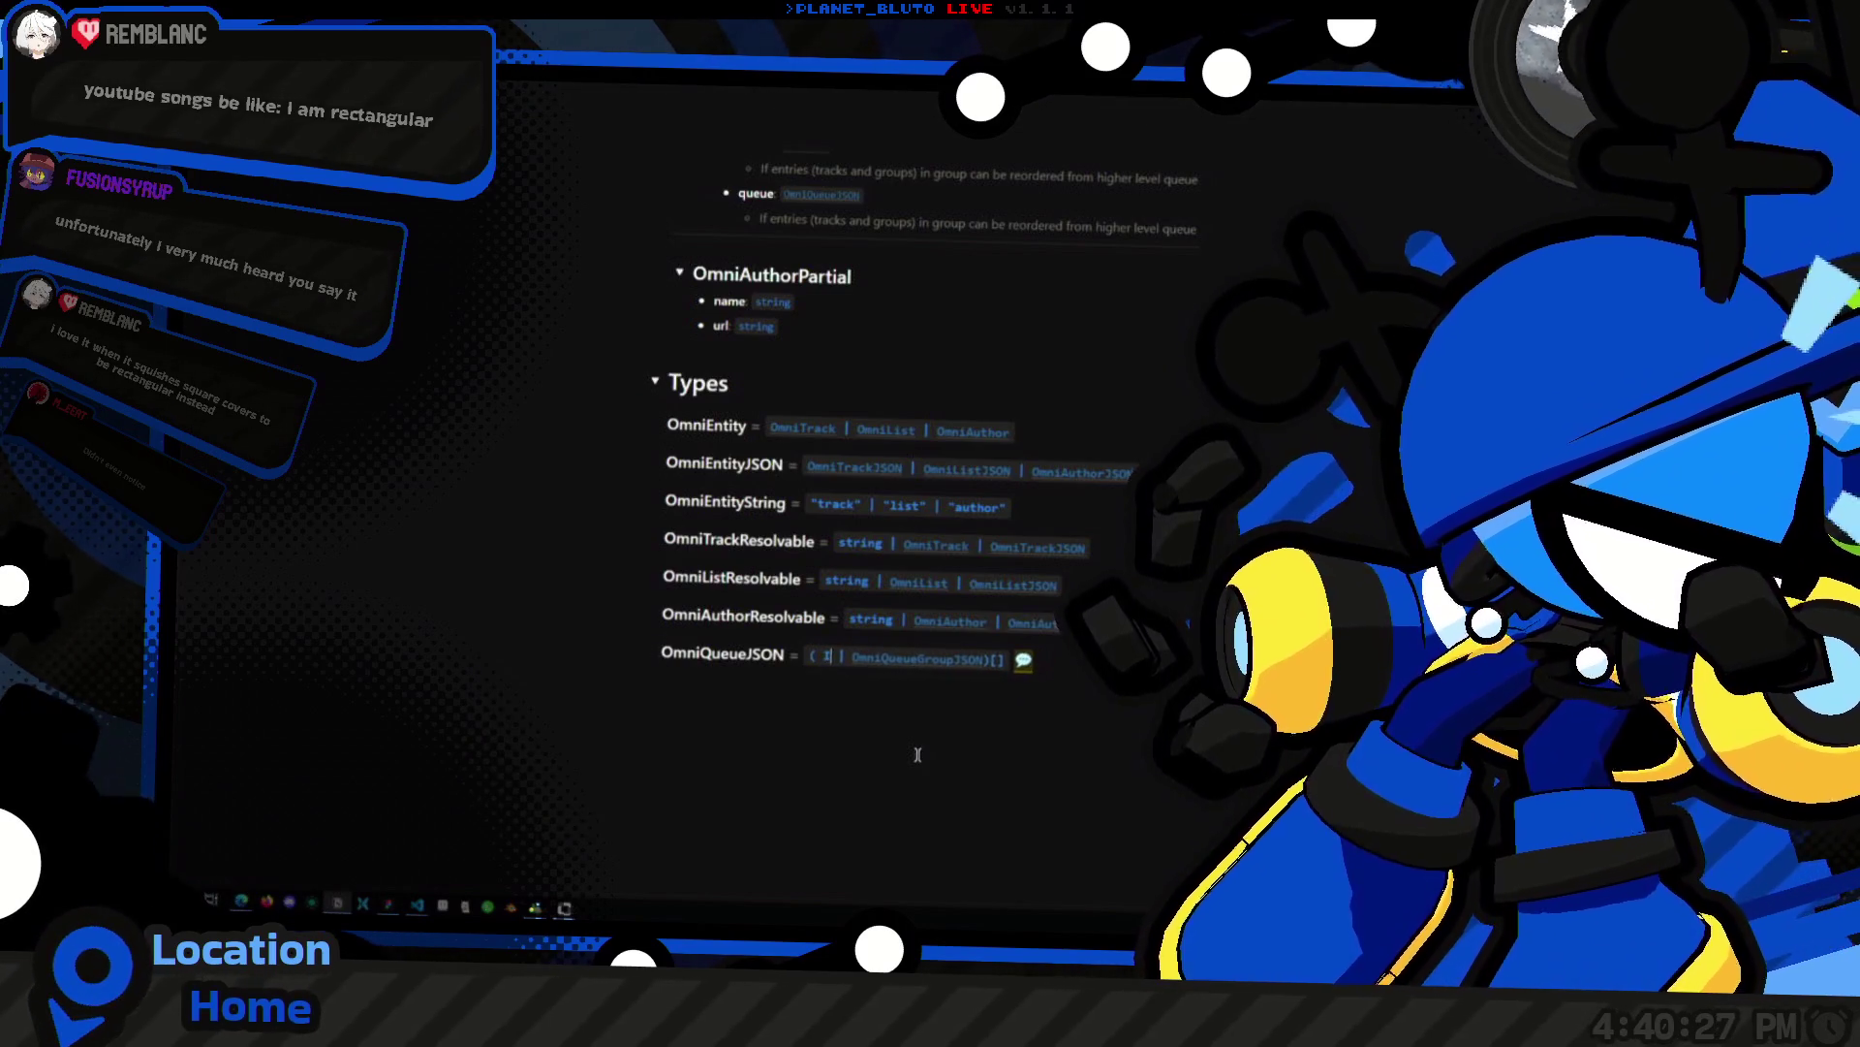
type("OmniTrackJSON")
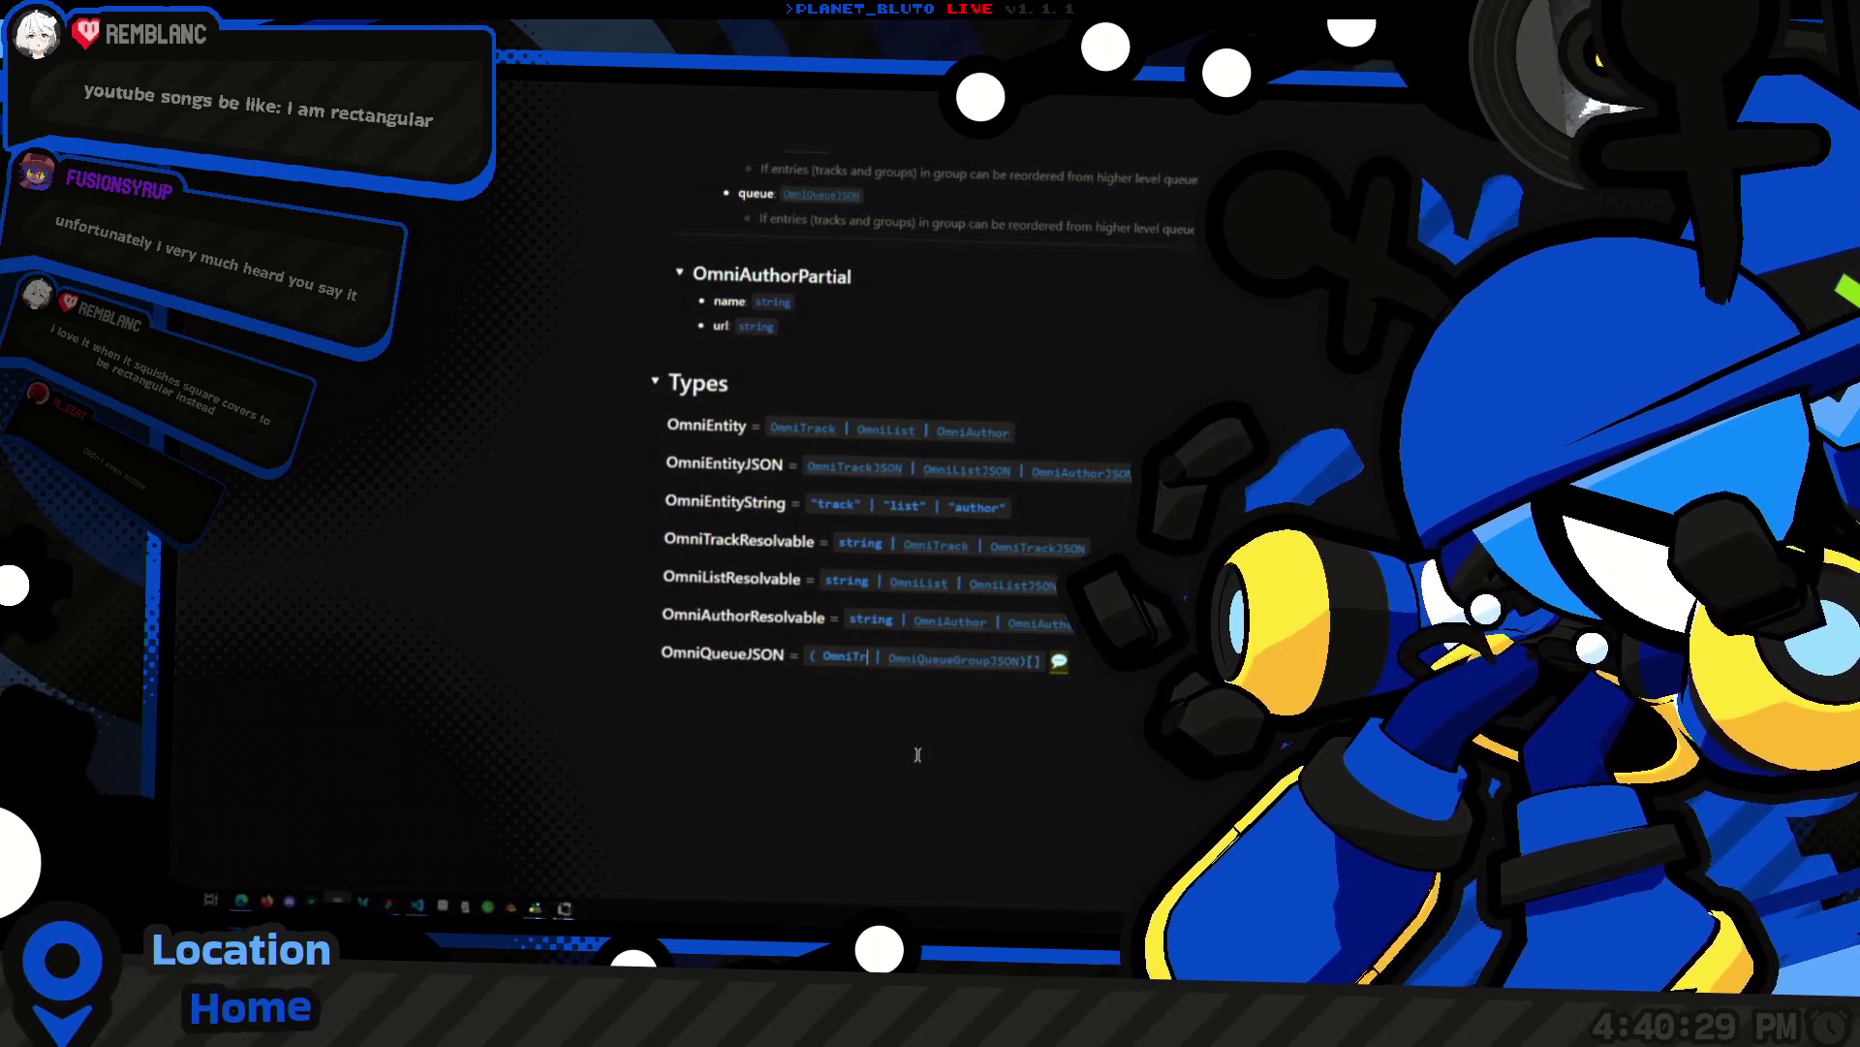
key("ctrl+shift+Left")
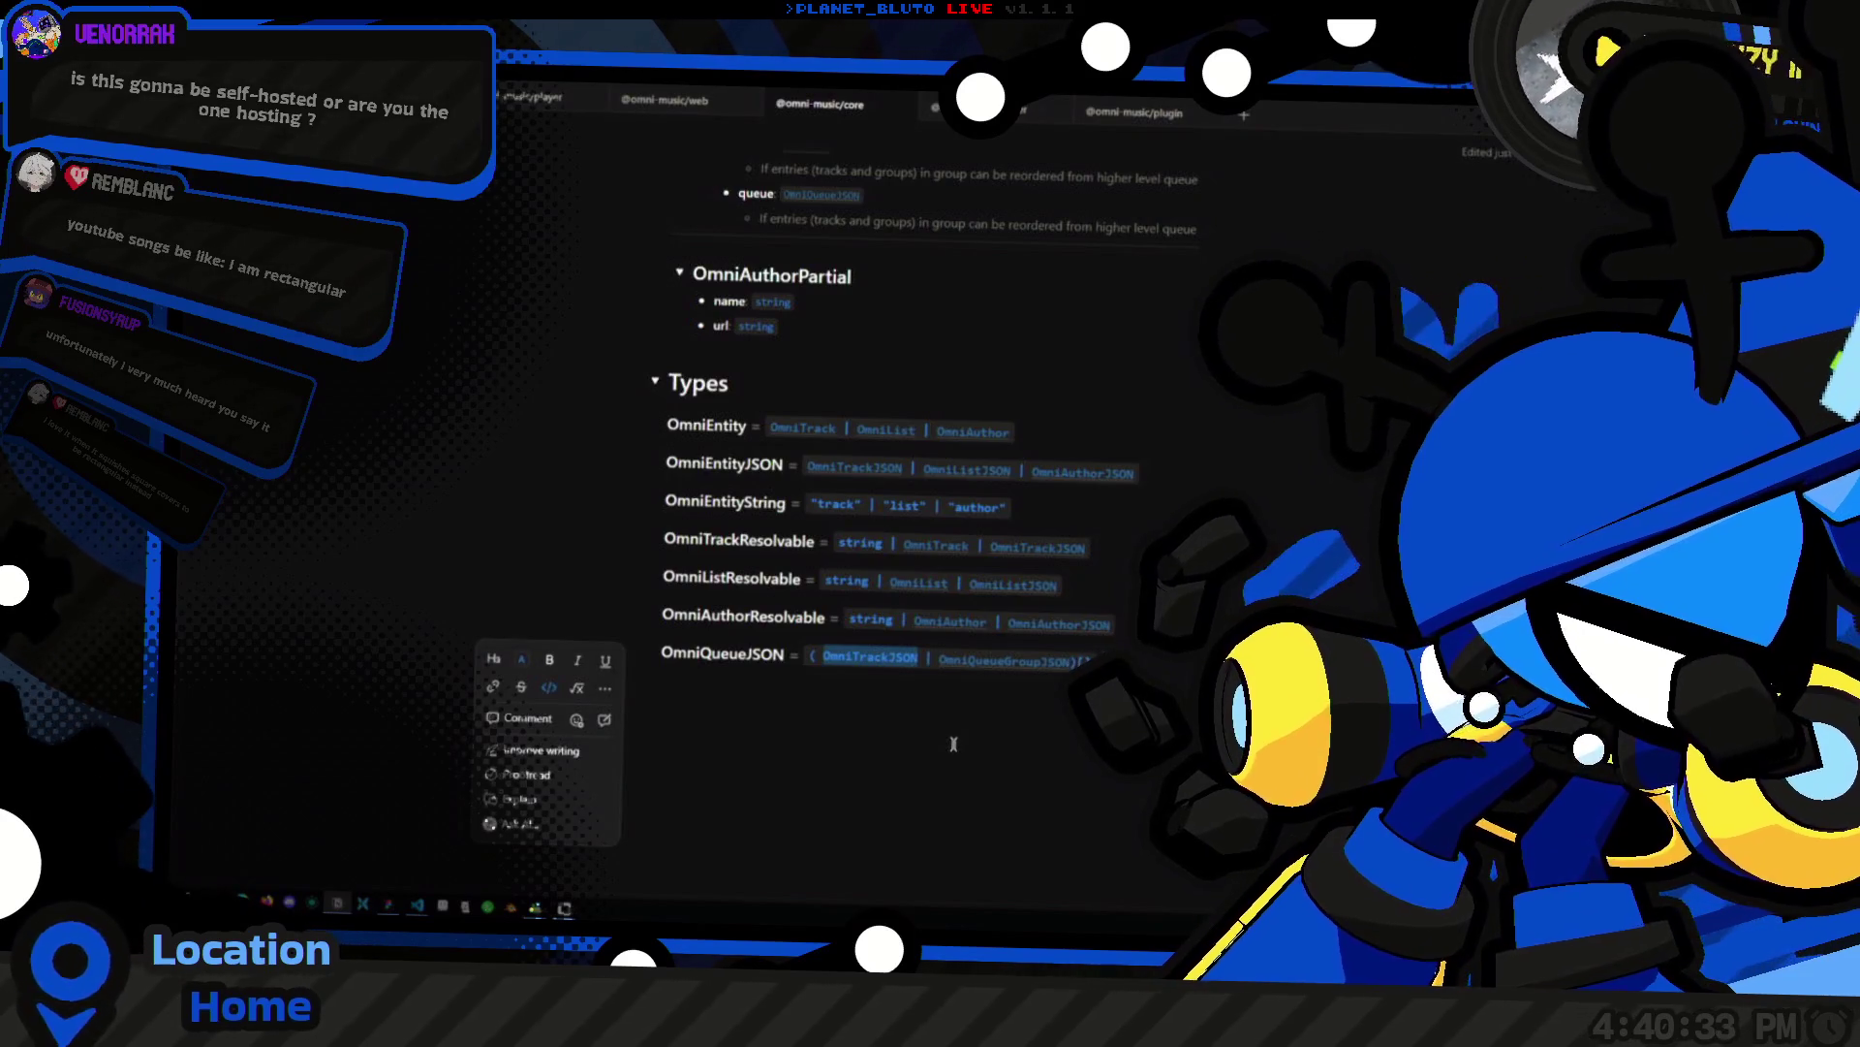
left_click(905, 654)
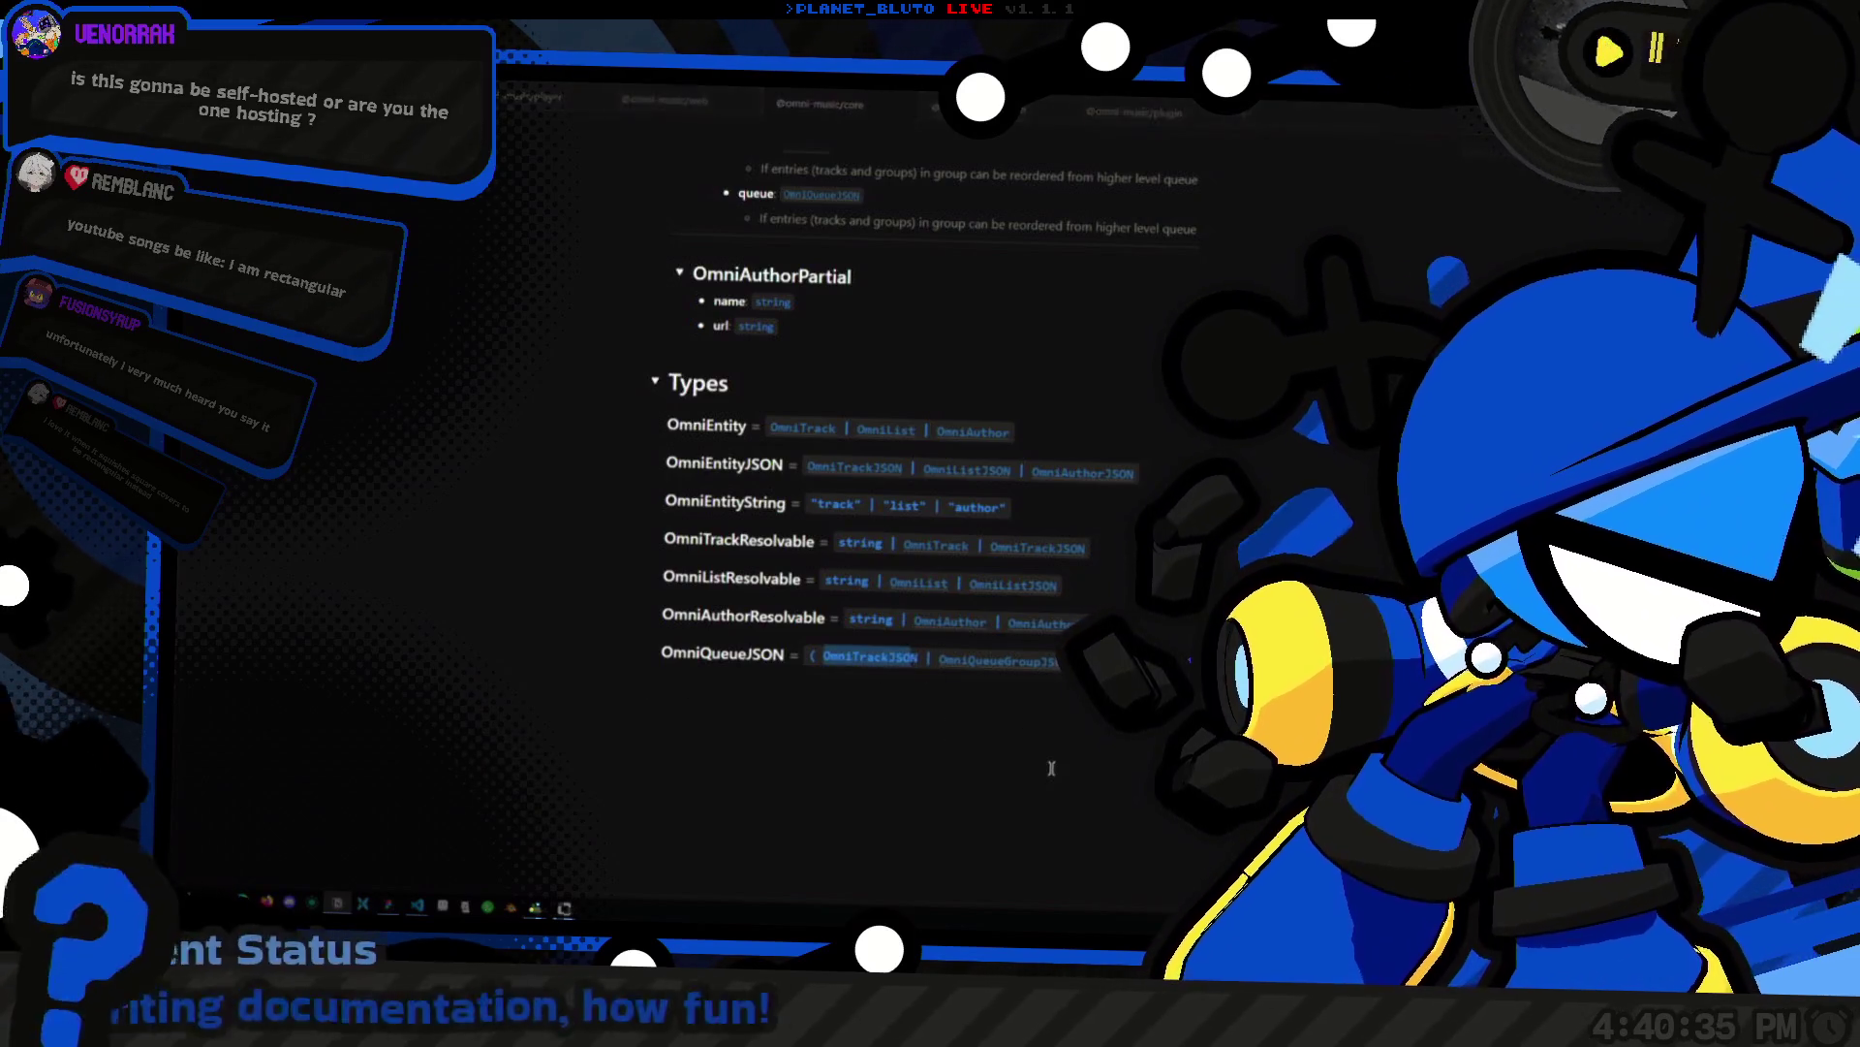
key("ctrl+shift+Left")
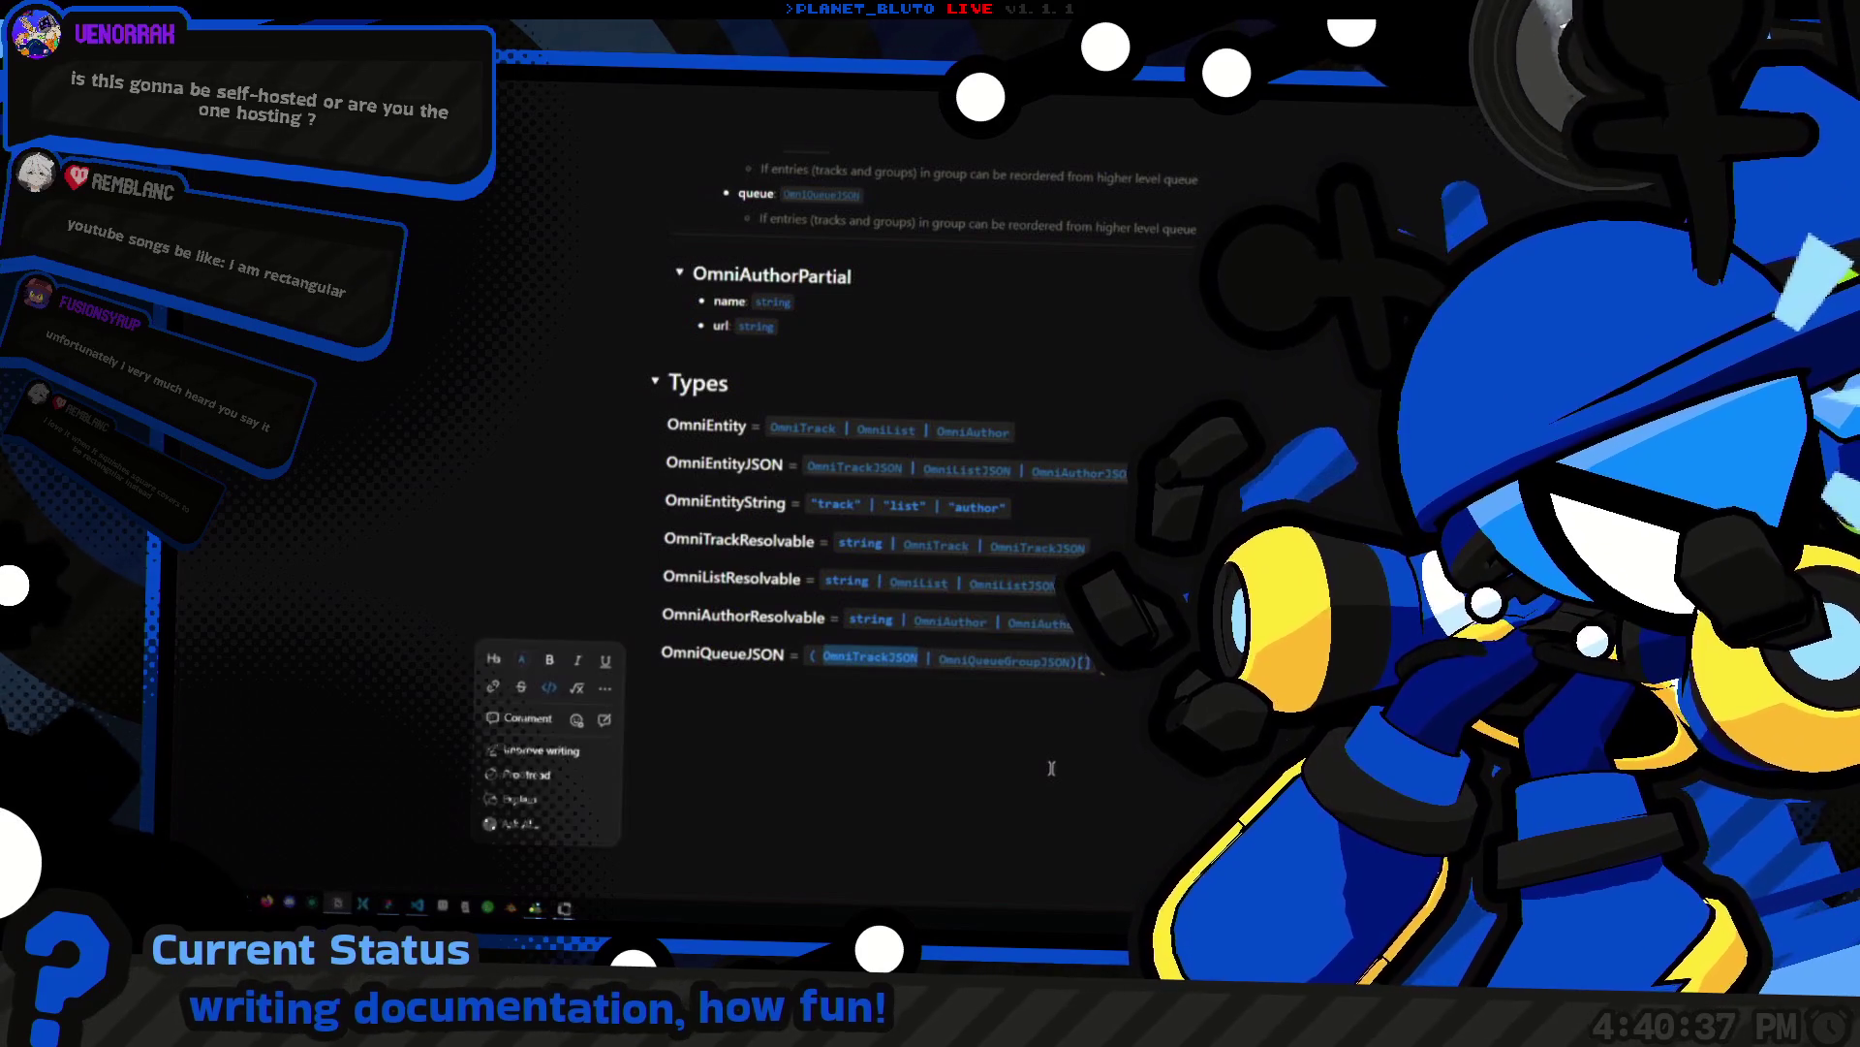
left_click(1051, 768)
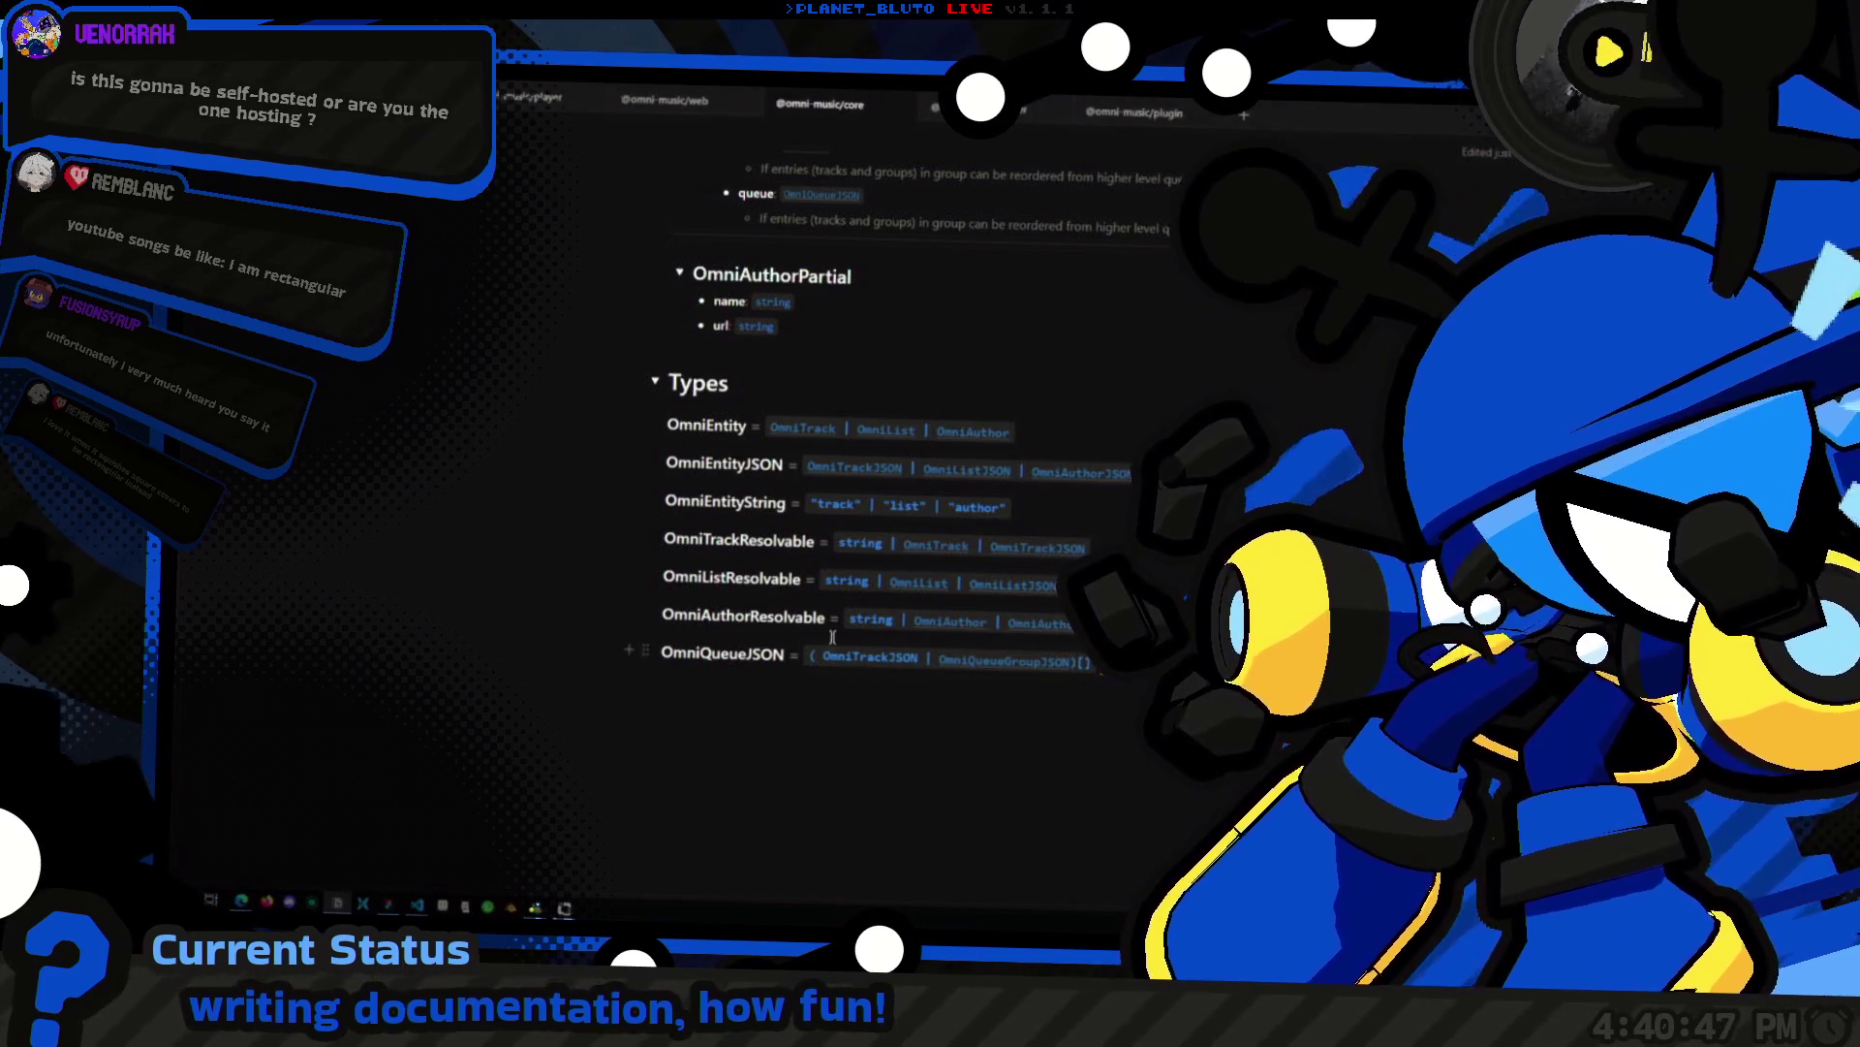
double_click(877, 655)
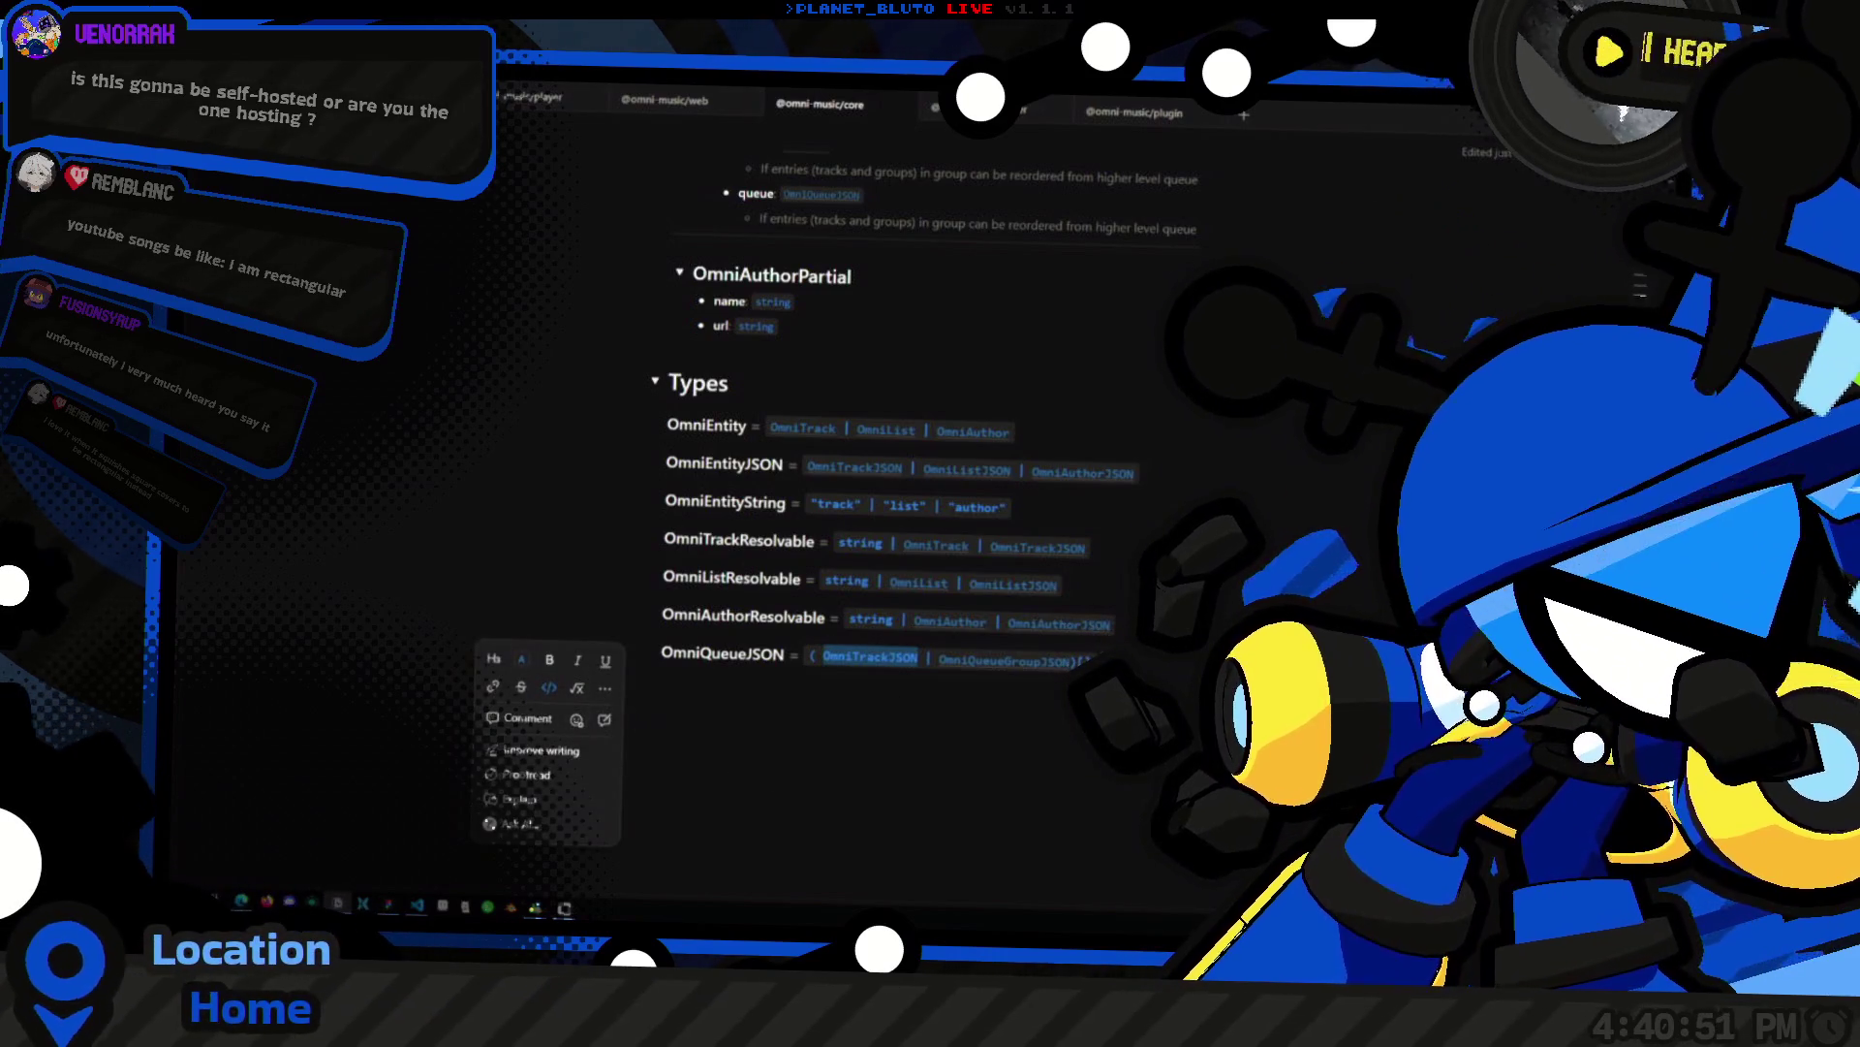
scroll(872, 659, "up", 3)
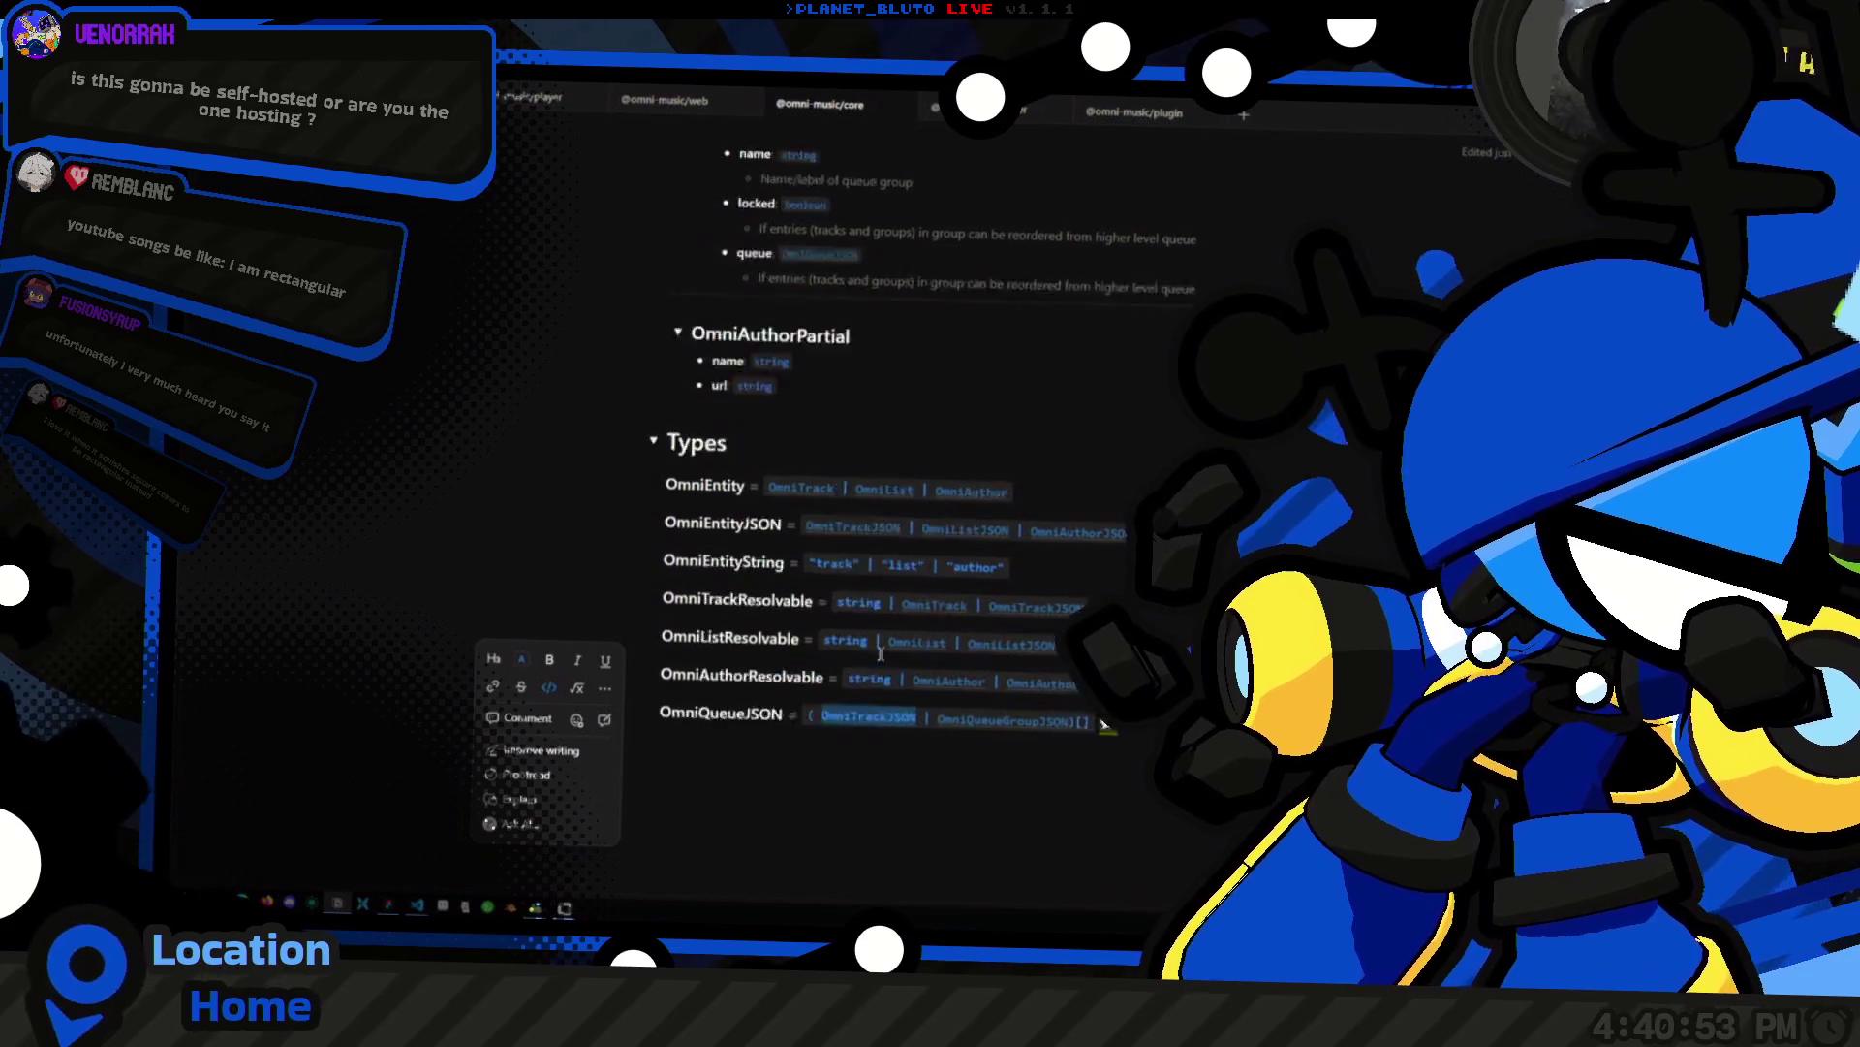
Copy a link to the OmniTrackJSON block on the core page
scroll(918, 683, "down", 2)
scroll(918, 683, "up", 4)
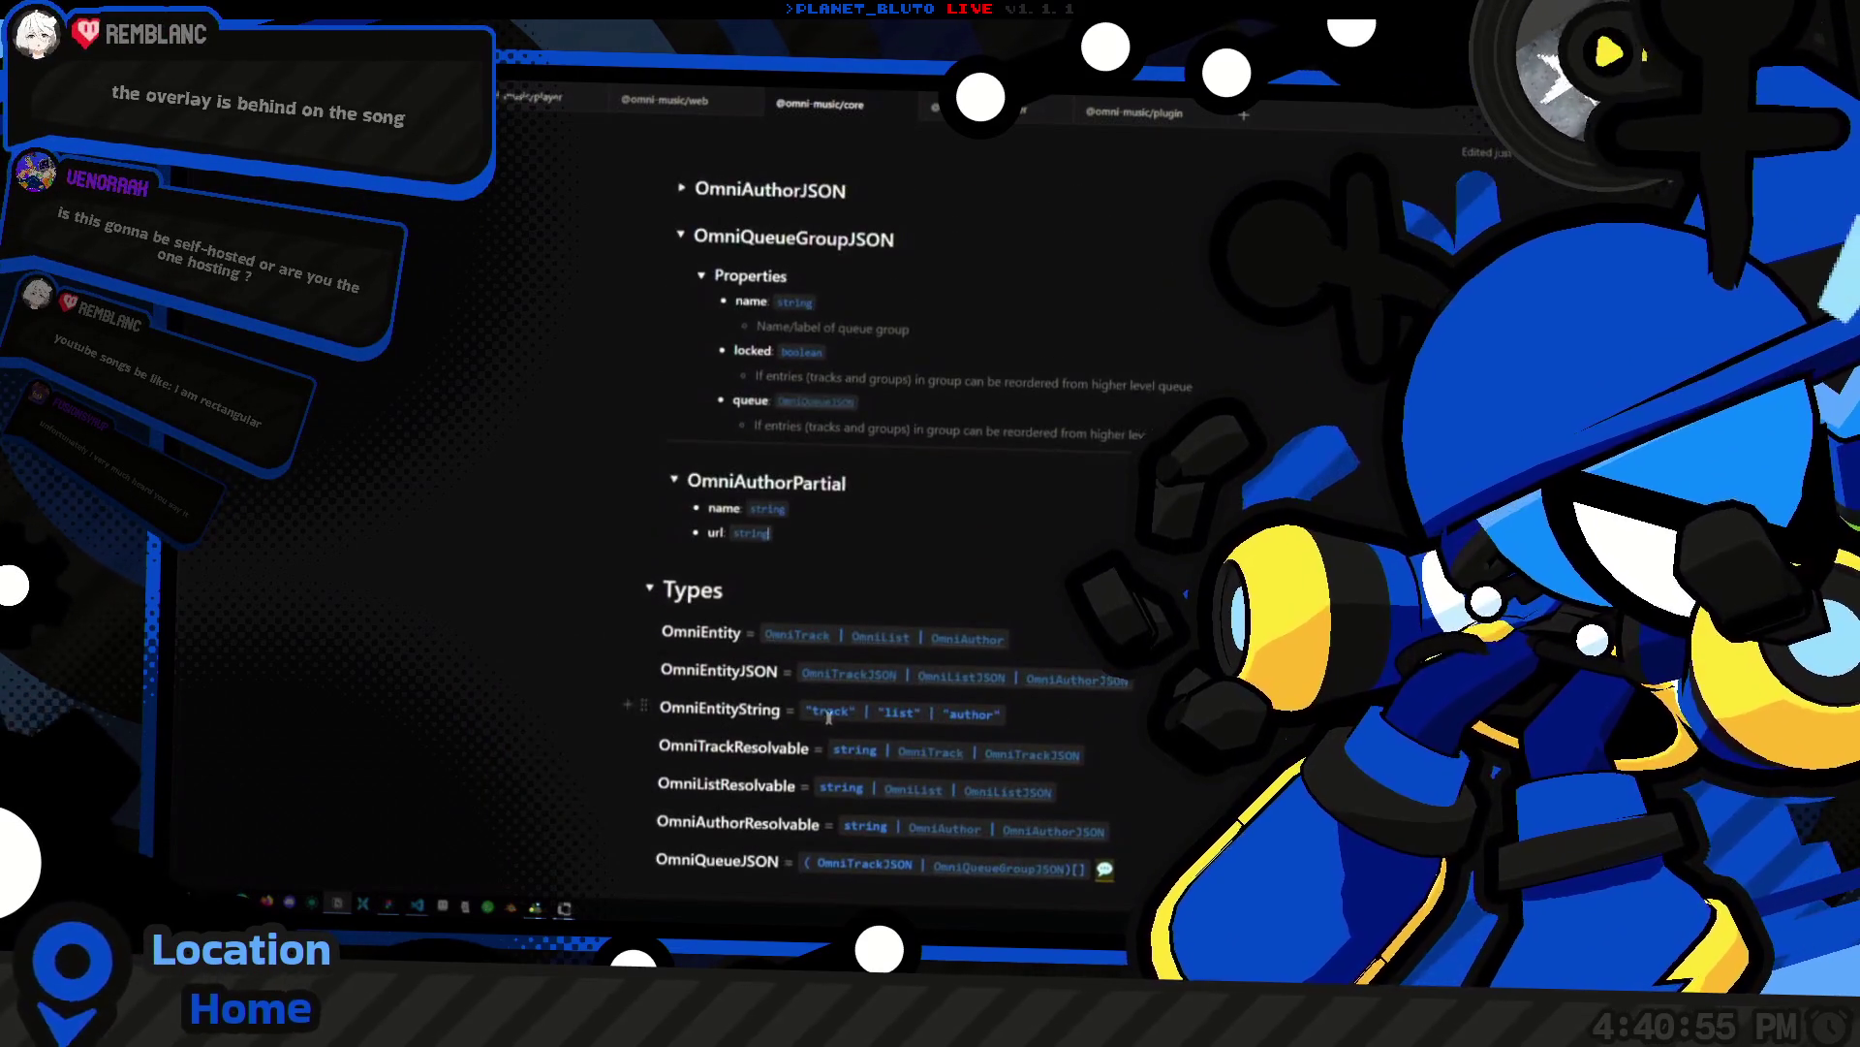
scroll(916, 456, "up", 2)
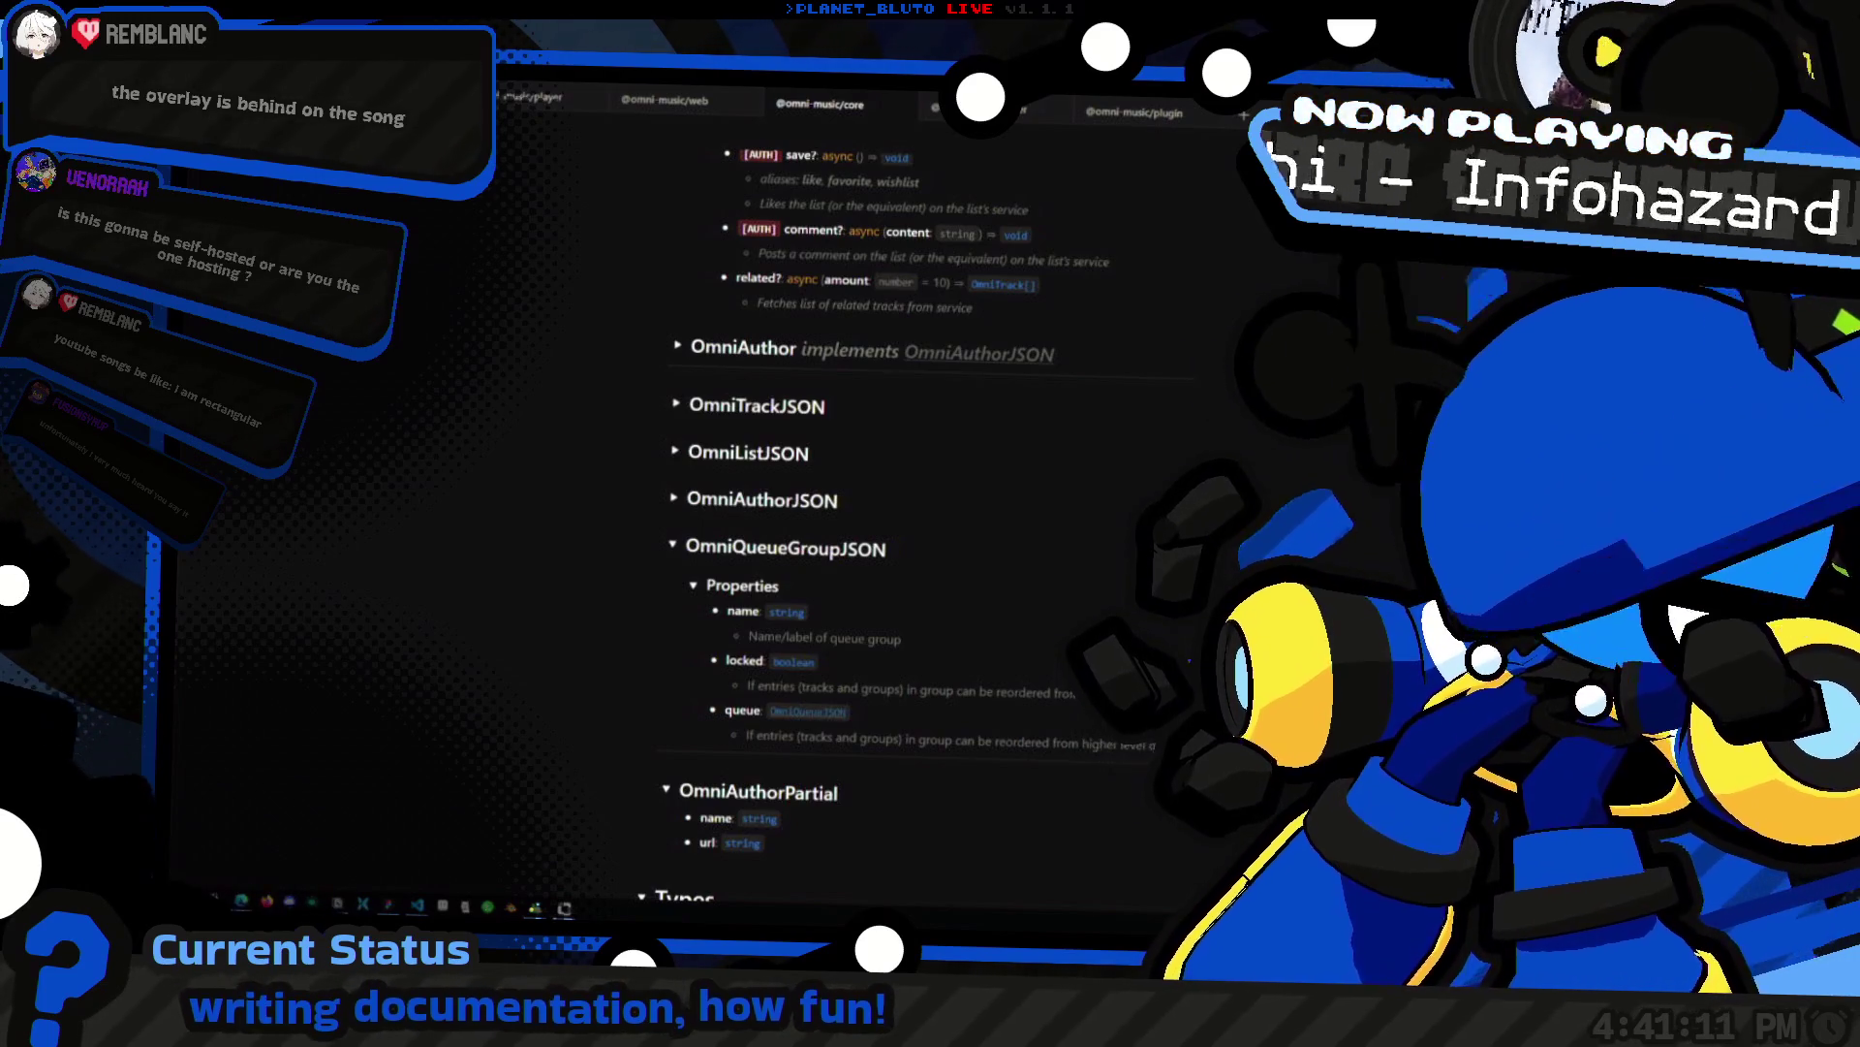
scroll(810, 718, "down", 5)
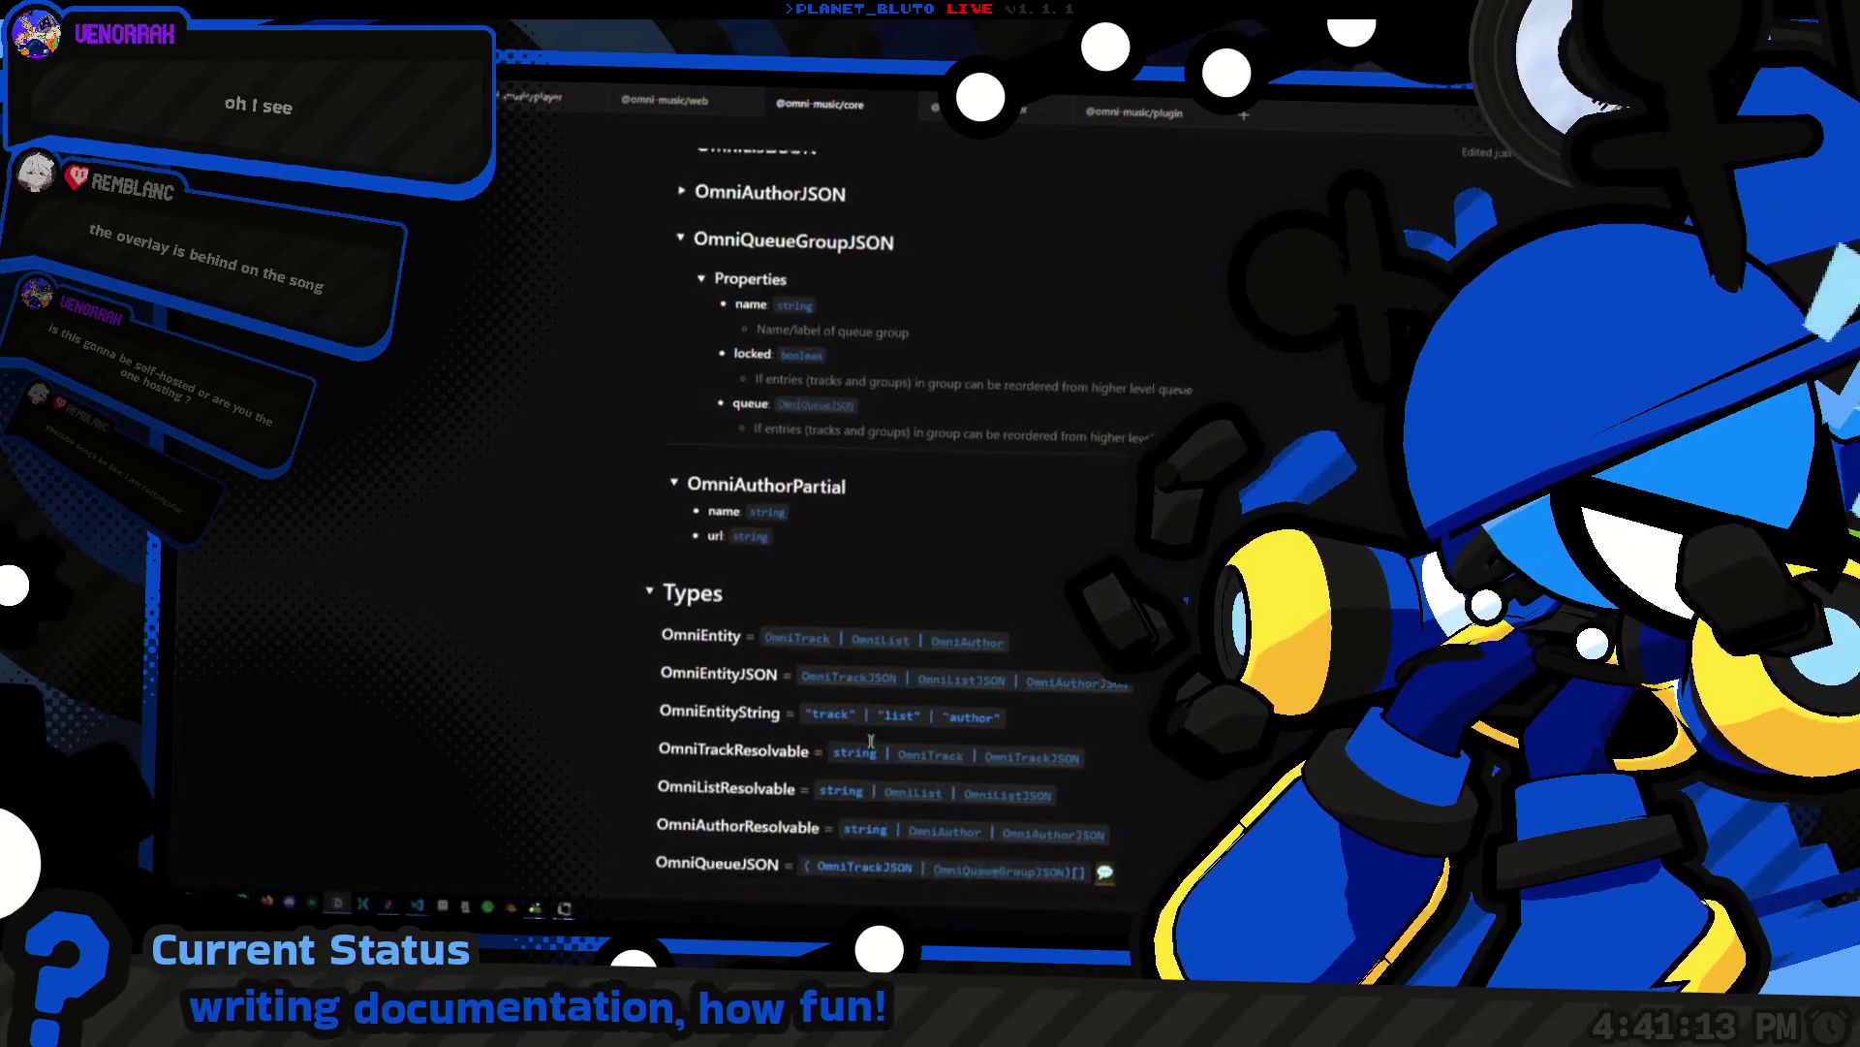
scroll(854, 656, "up", 4)
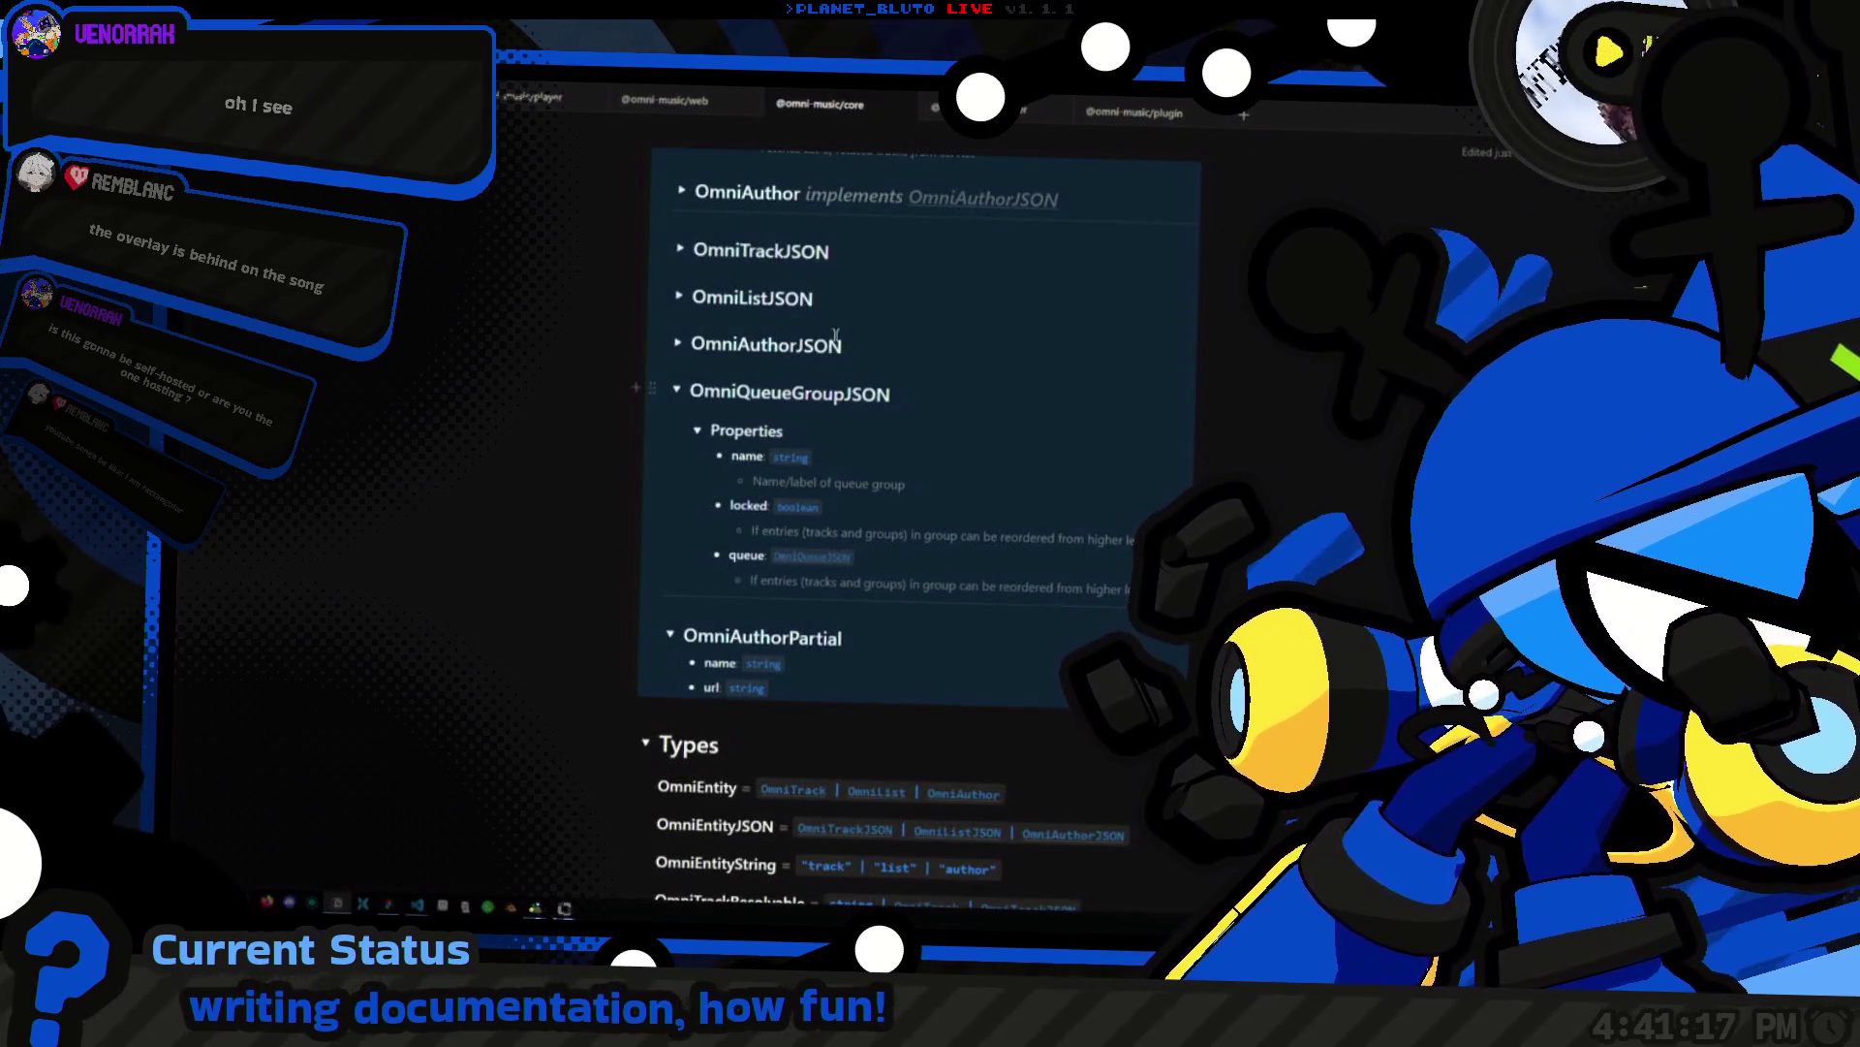
left_click(857, 244)
key("alt+shift+l")
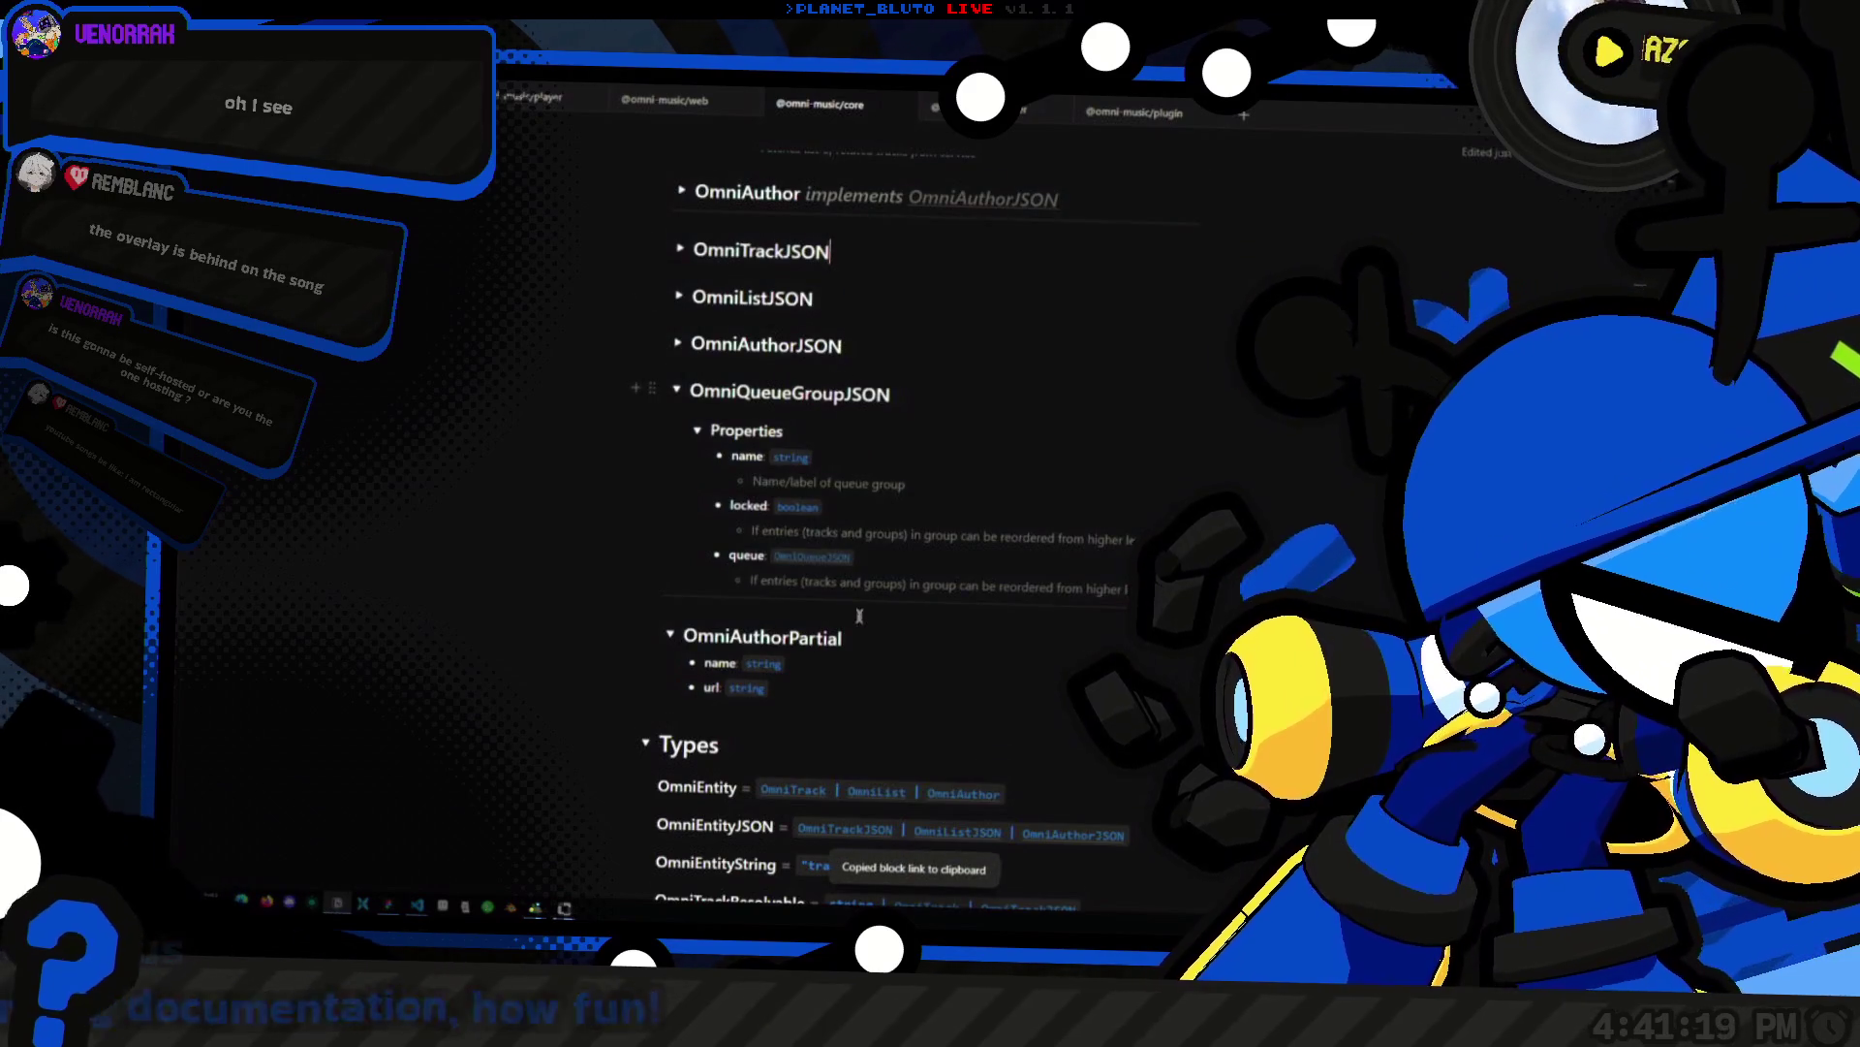
Select the whole Types toggle block from the OmniQueueJSON row
scroll(859, 615, "down", 4)
left_click(916, 709)
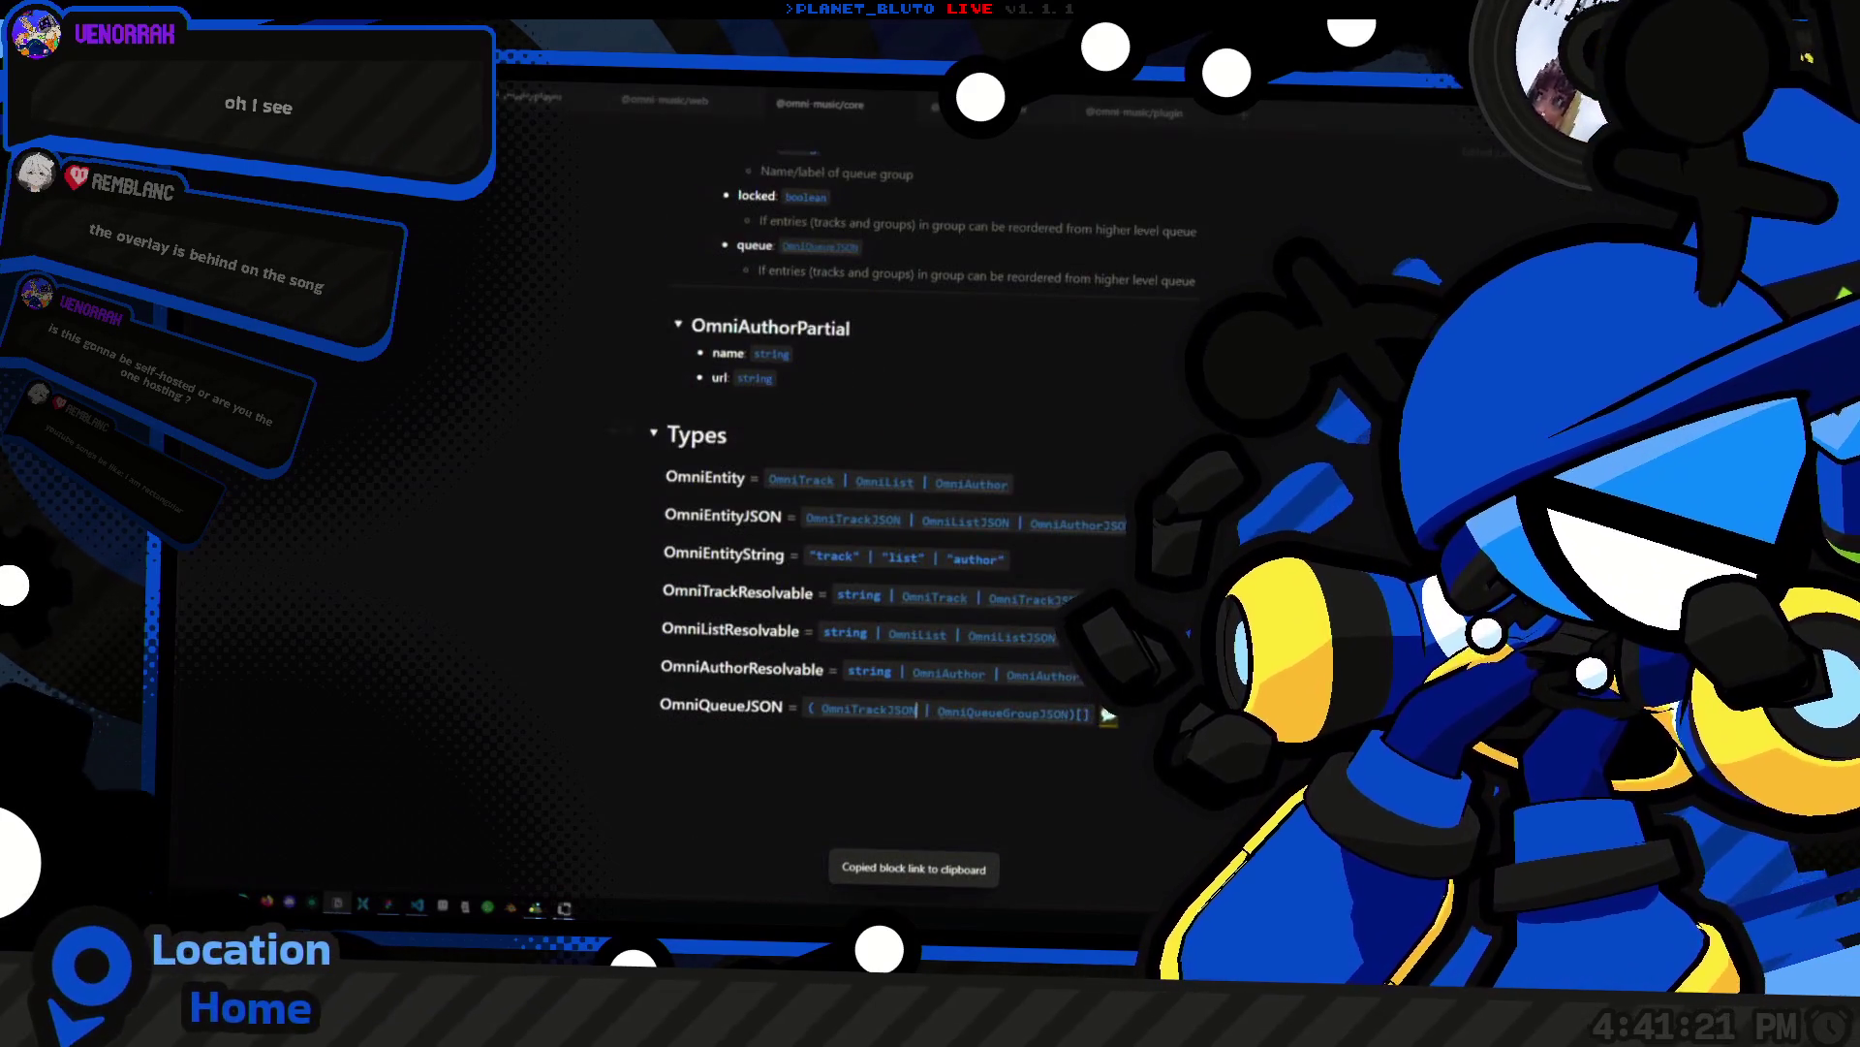
key("Escape")
key("Escape")
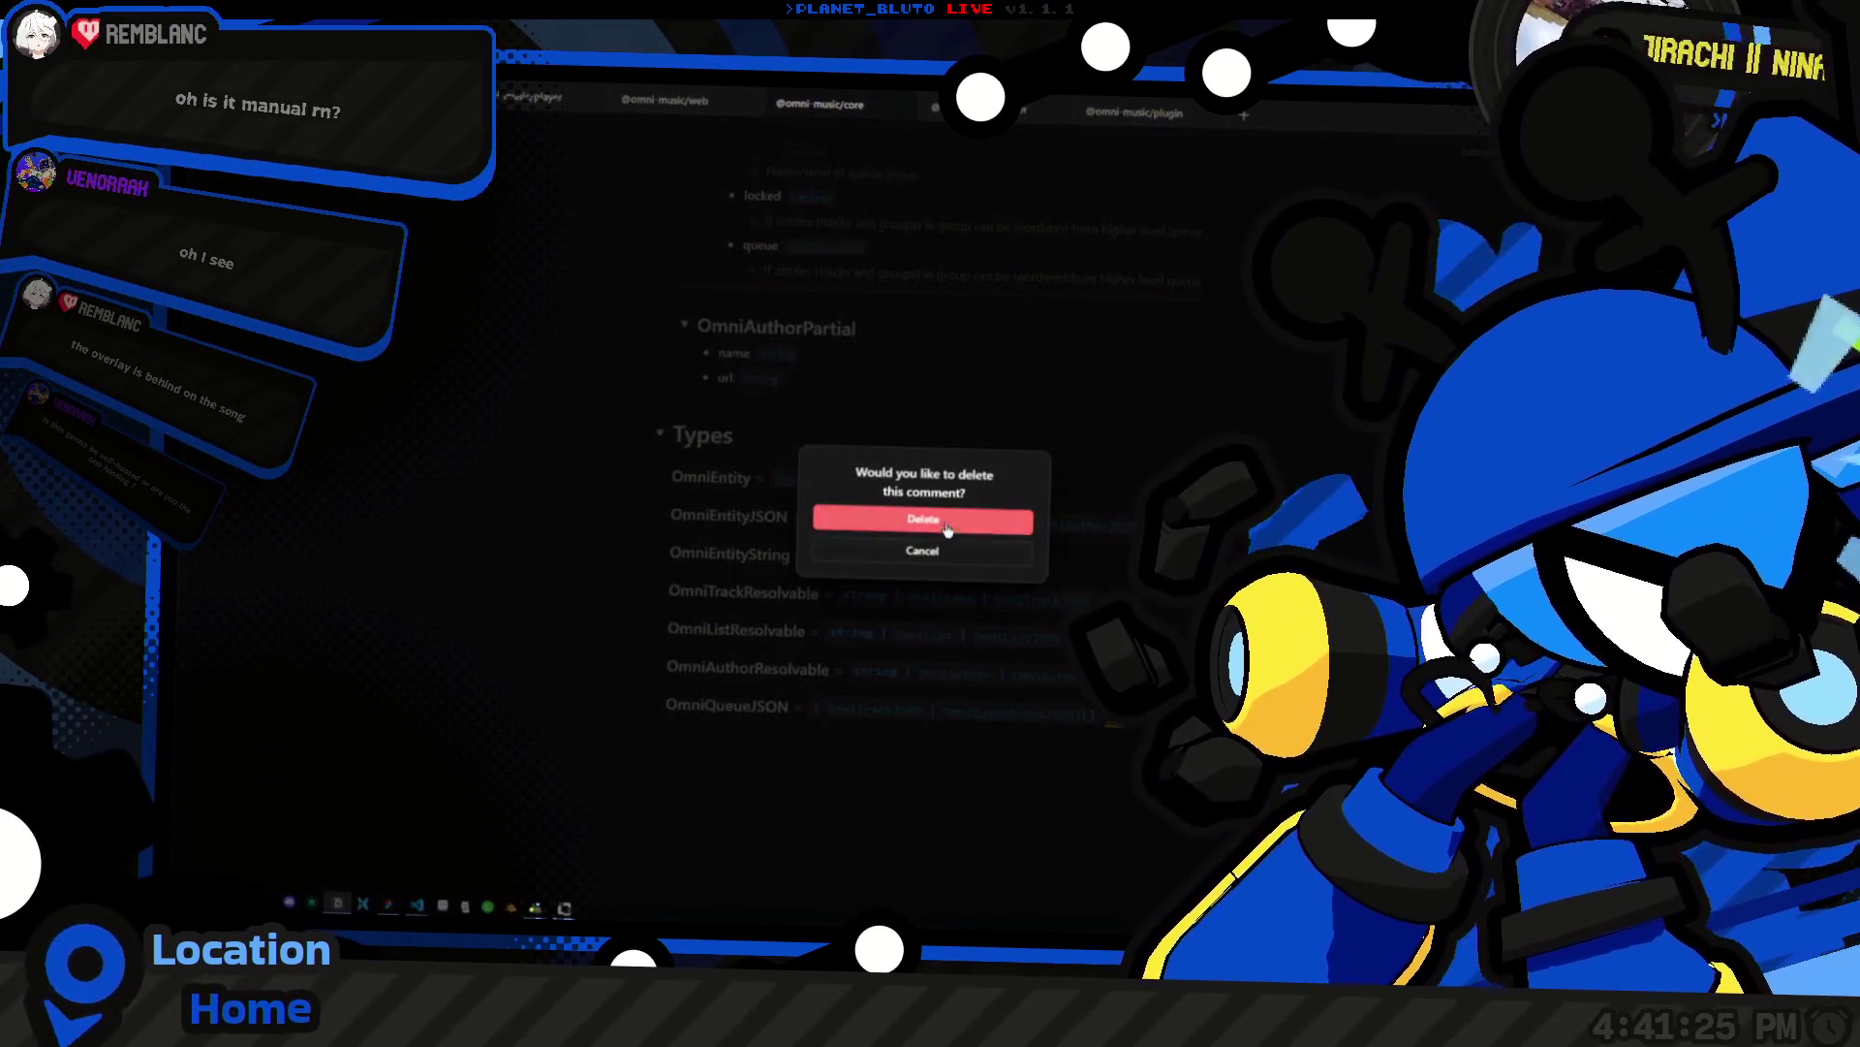
Confirm deleting the comment on the OmniQueueJSON type
left_click(950, 527)
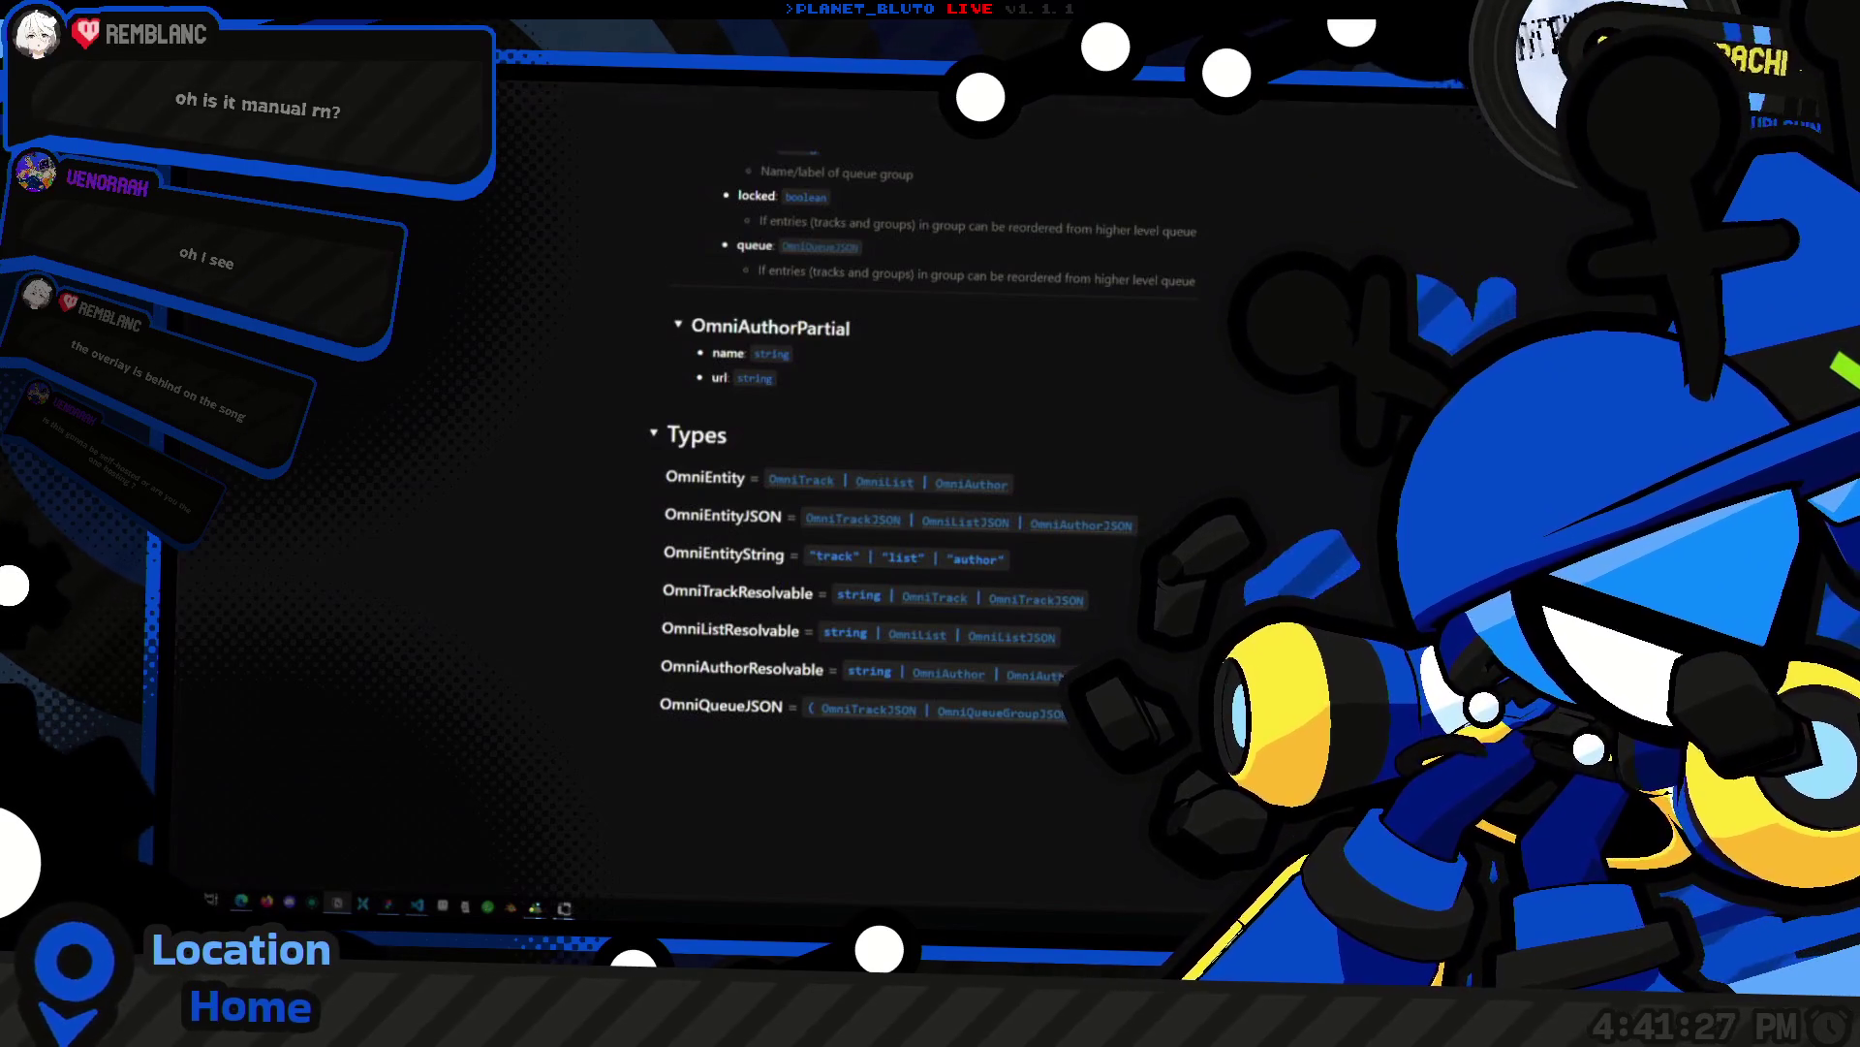
scroll(872, 485, "up", 3)
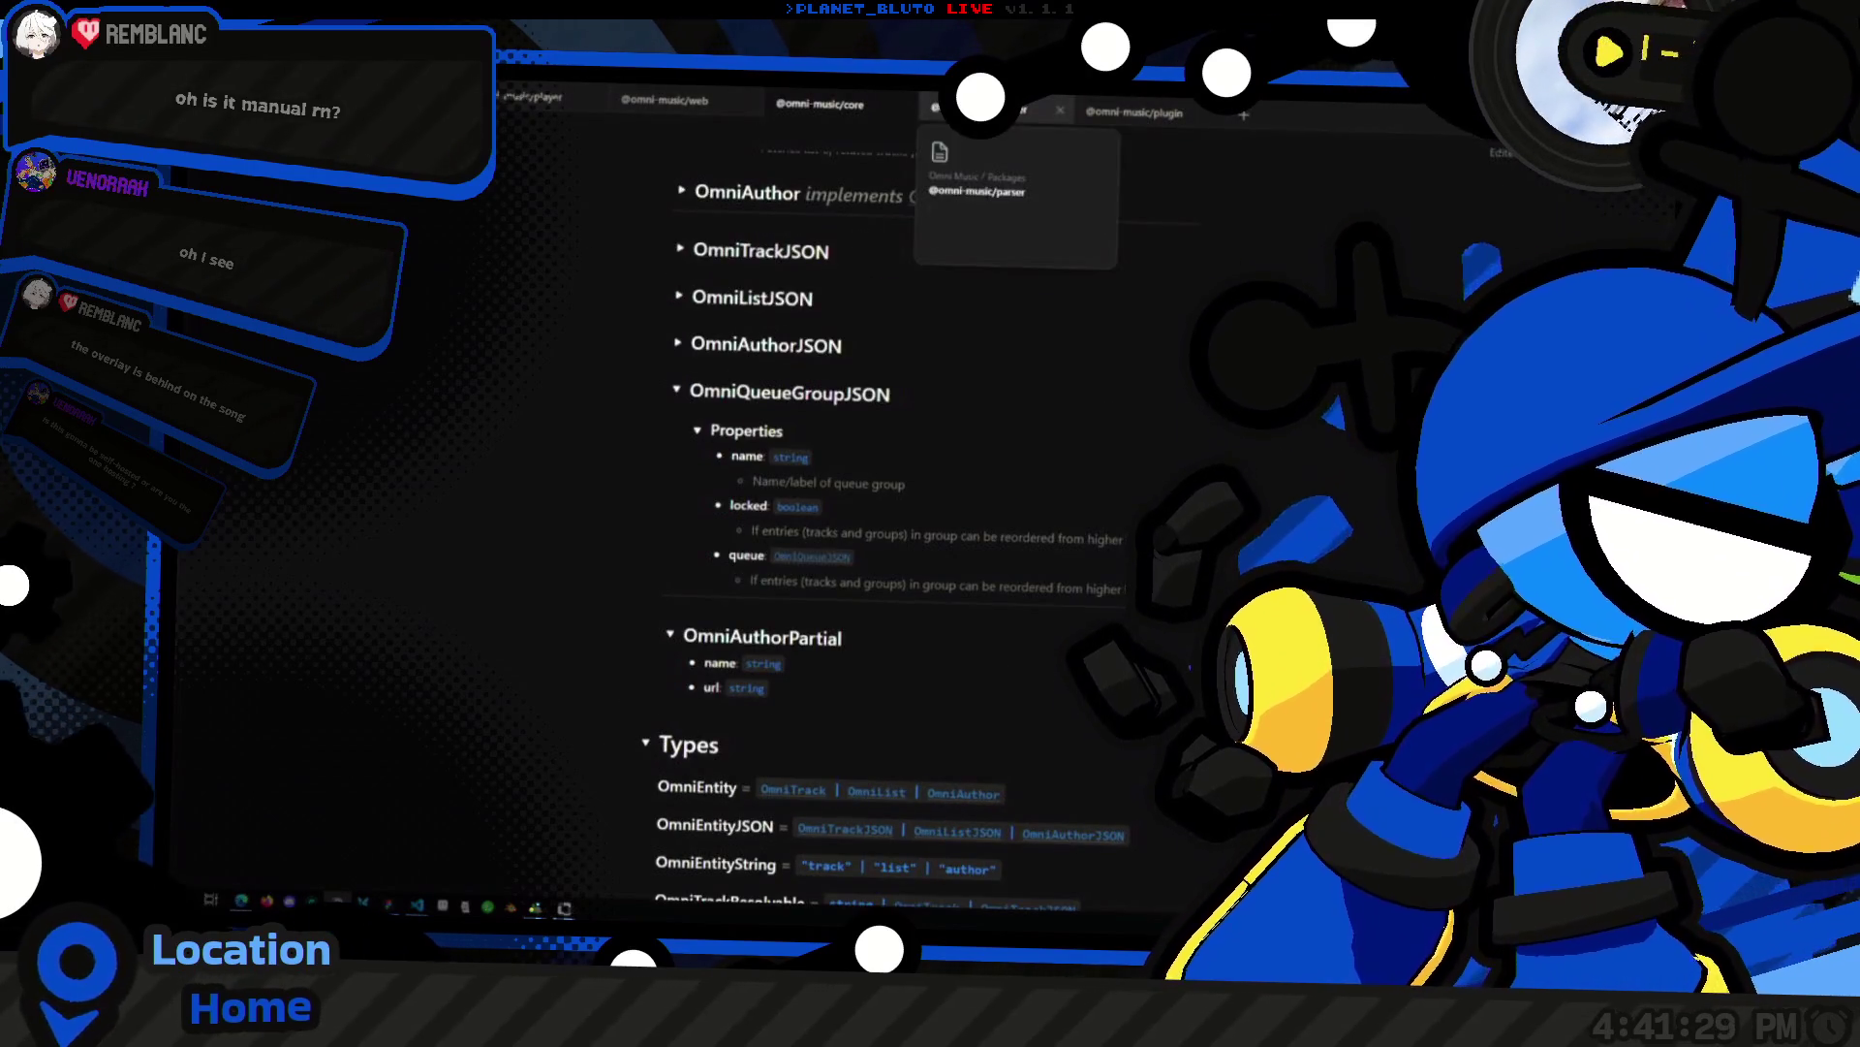
left_click(959, 108)
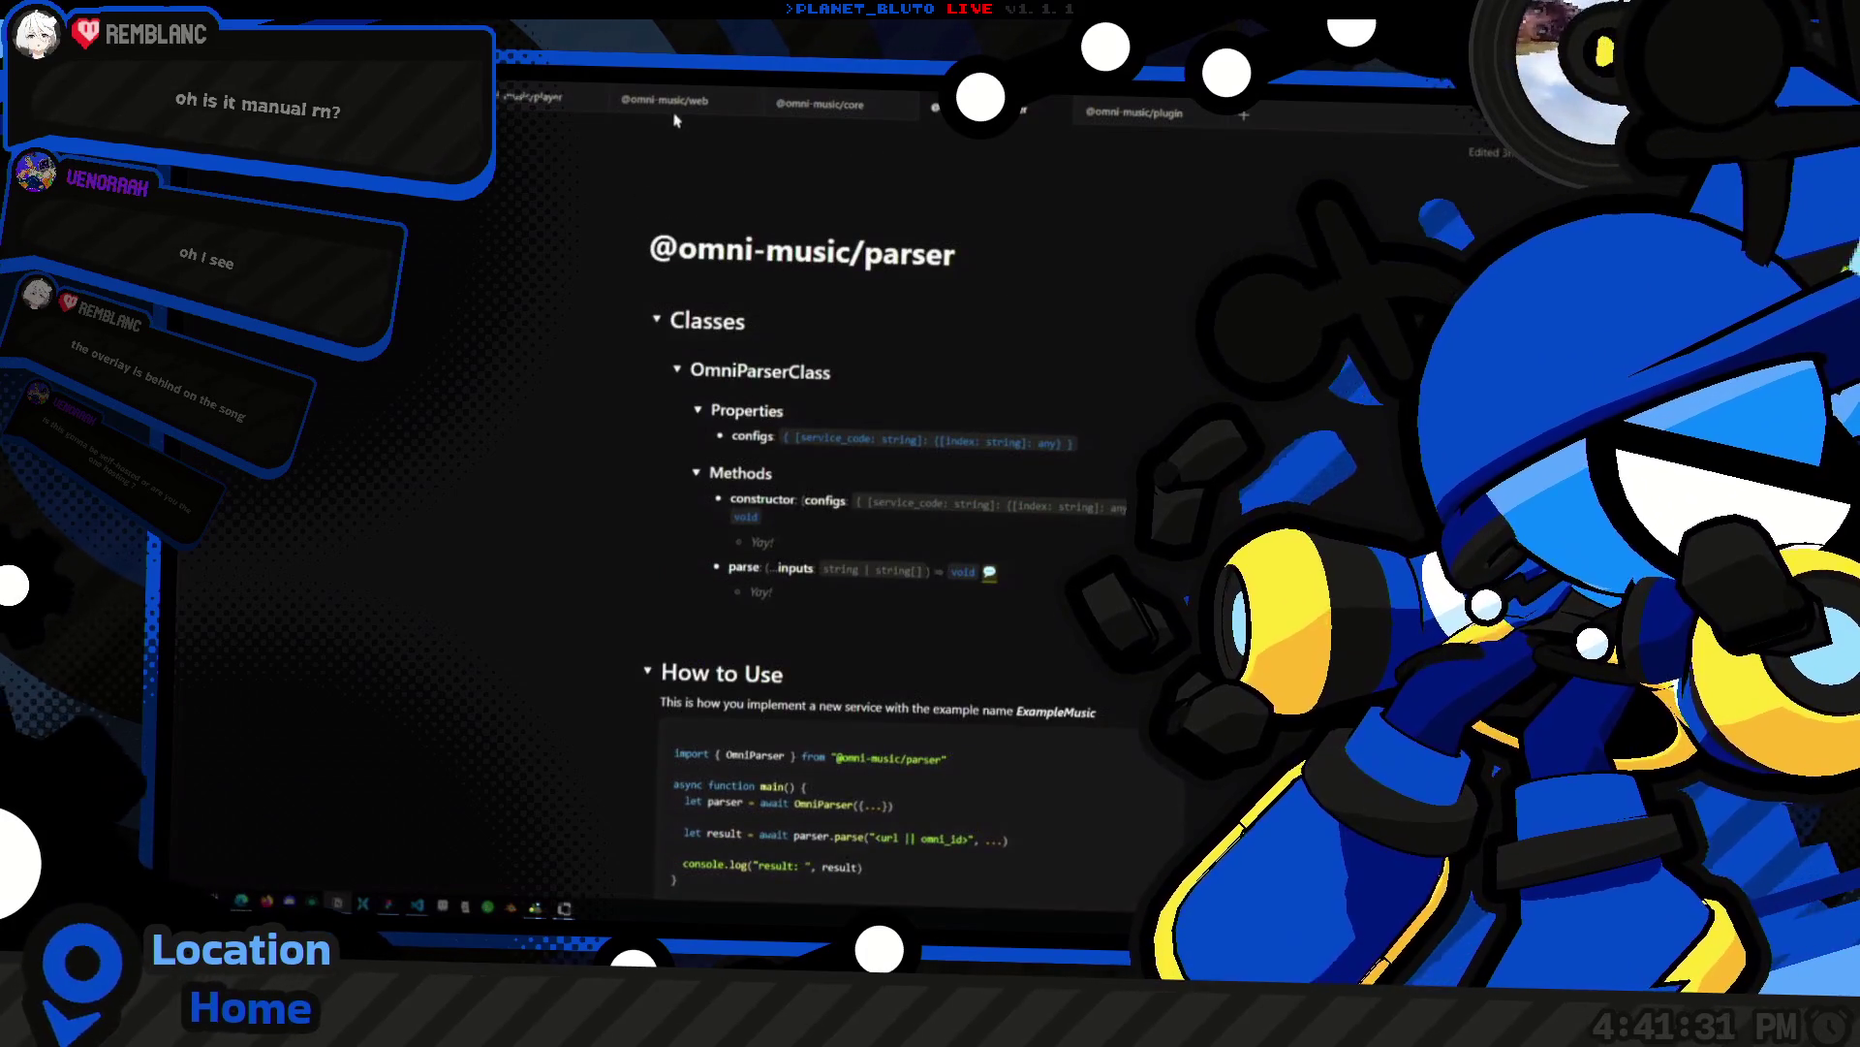
left_click(676, 109)
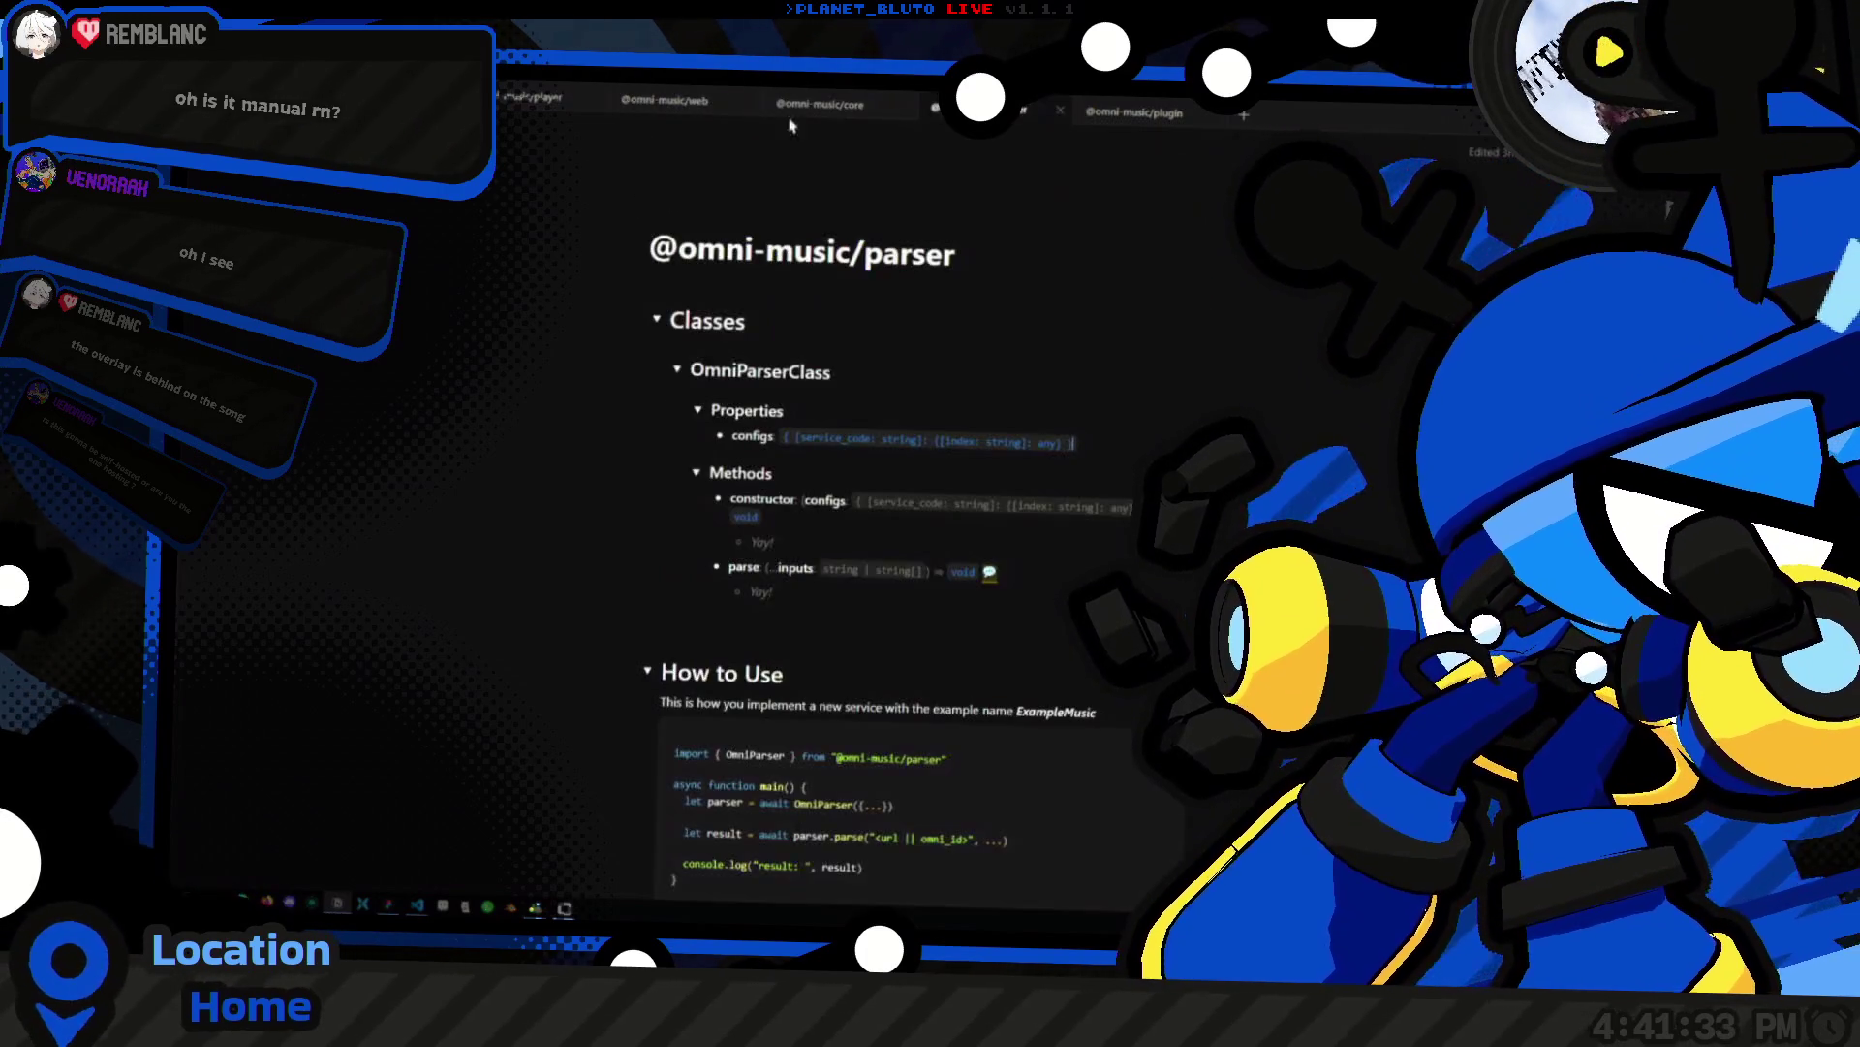
left_click(789, 124)
key("ctrl+Tab")
key("ctrl+Tab")
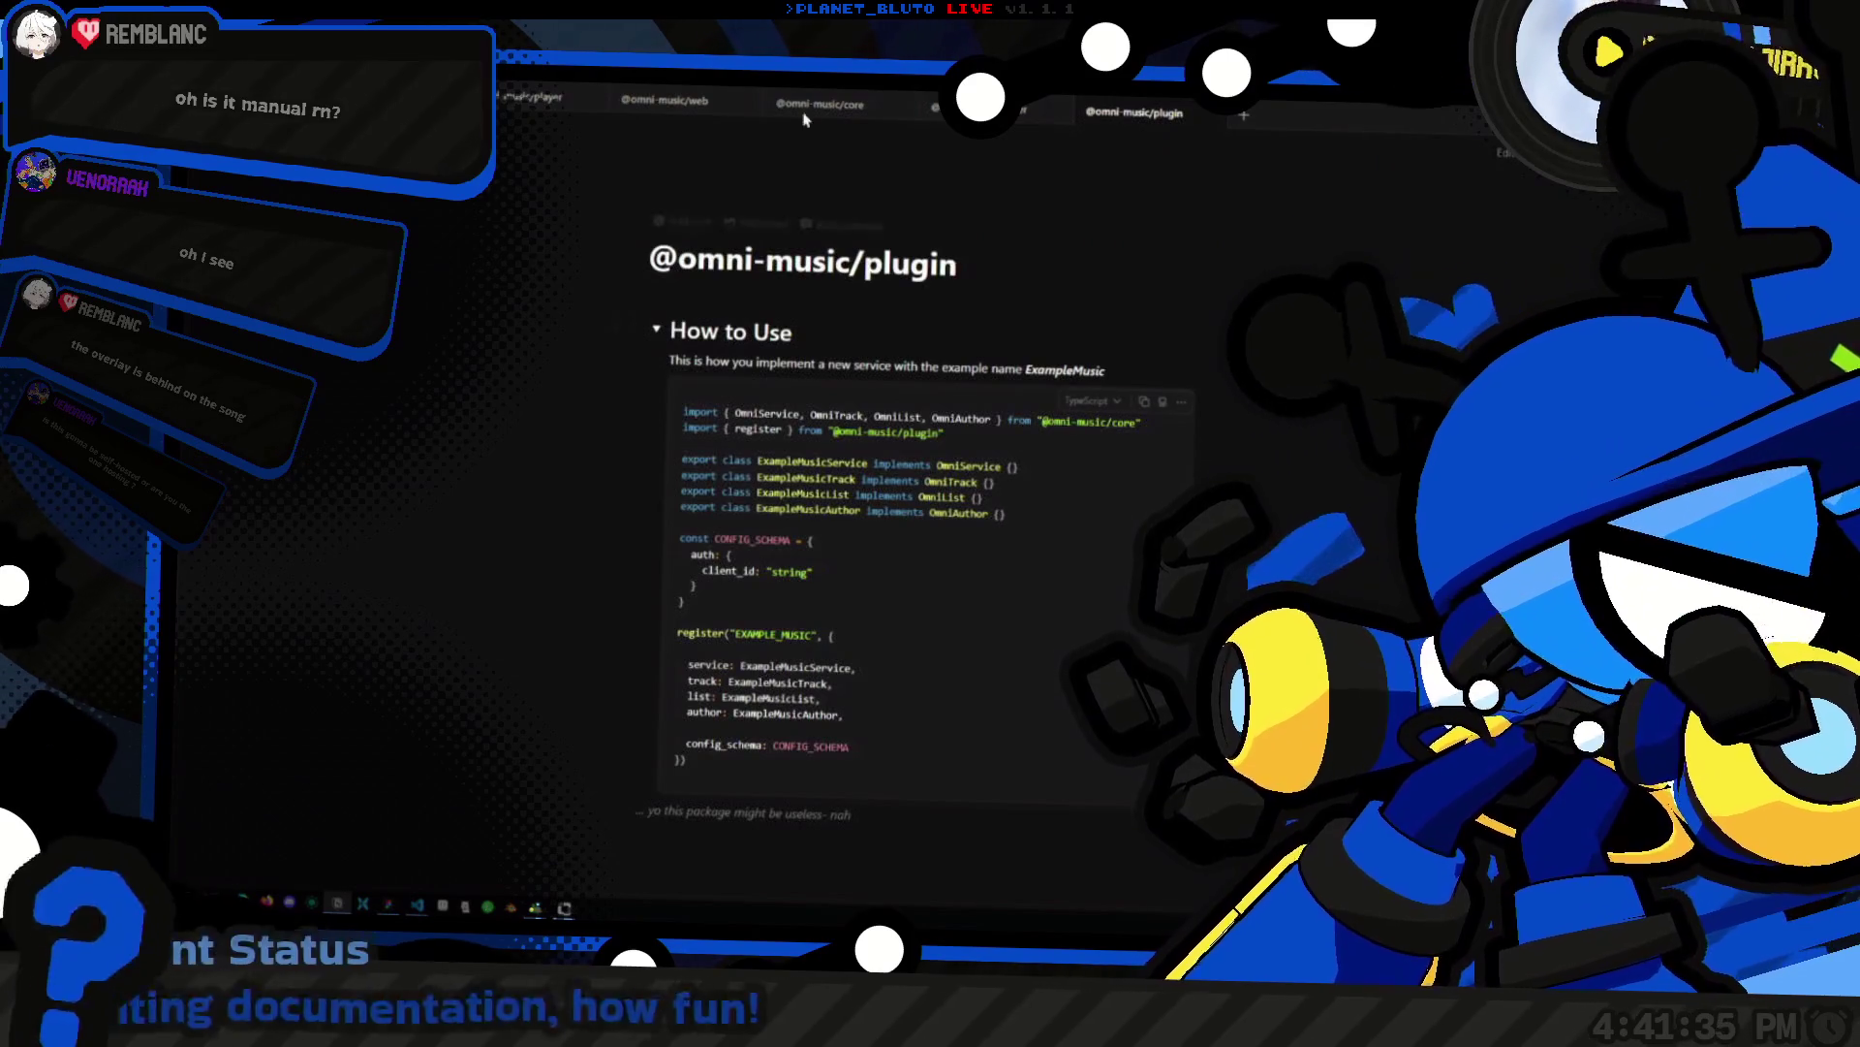
key("ctrl+shift+Tab")
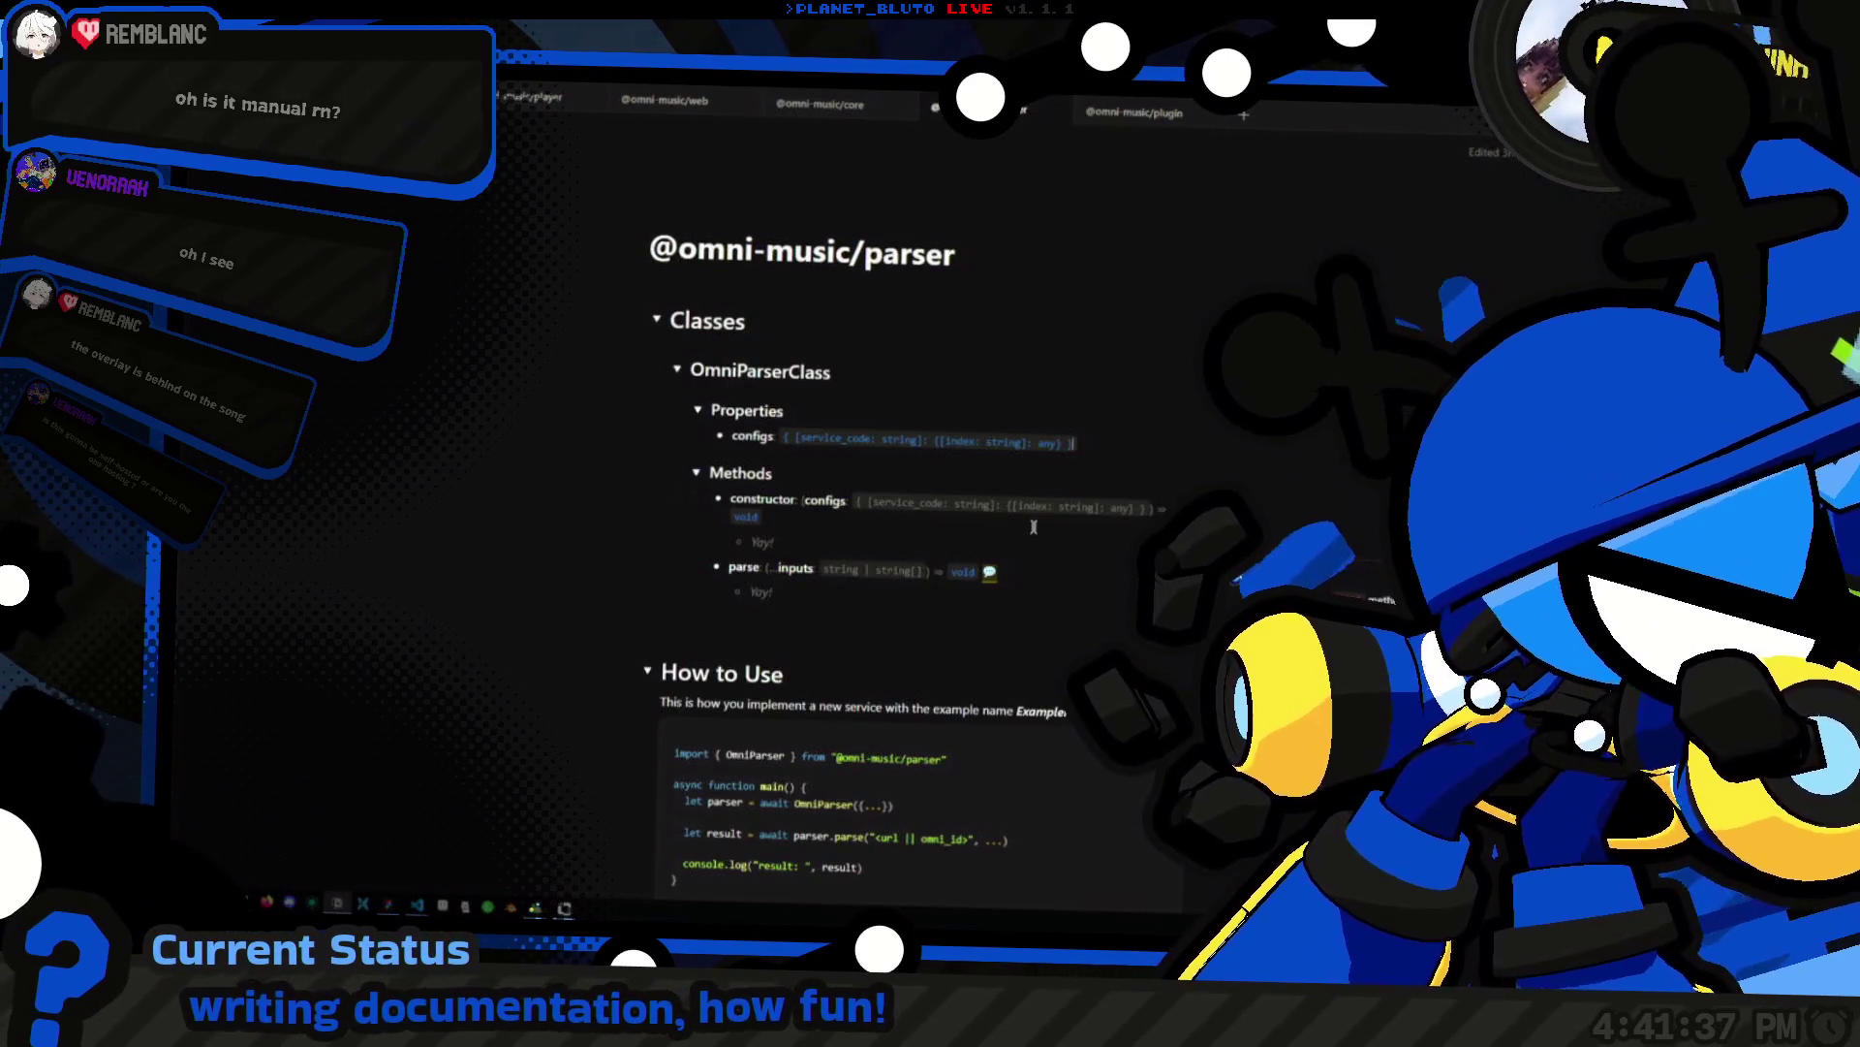
scroll(1033, 526, "down", 3)
scroll(1036, 529, "up", 4)
scroll(1041, 533, "down", 2)
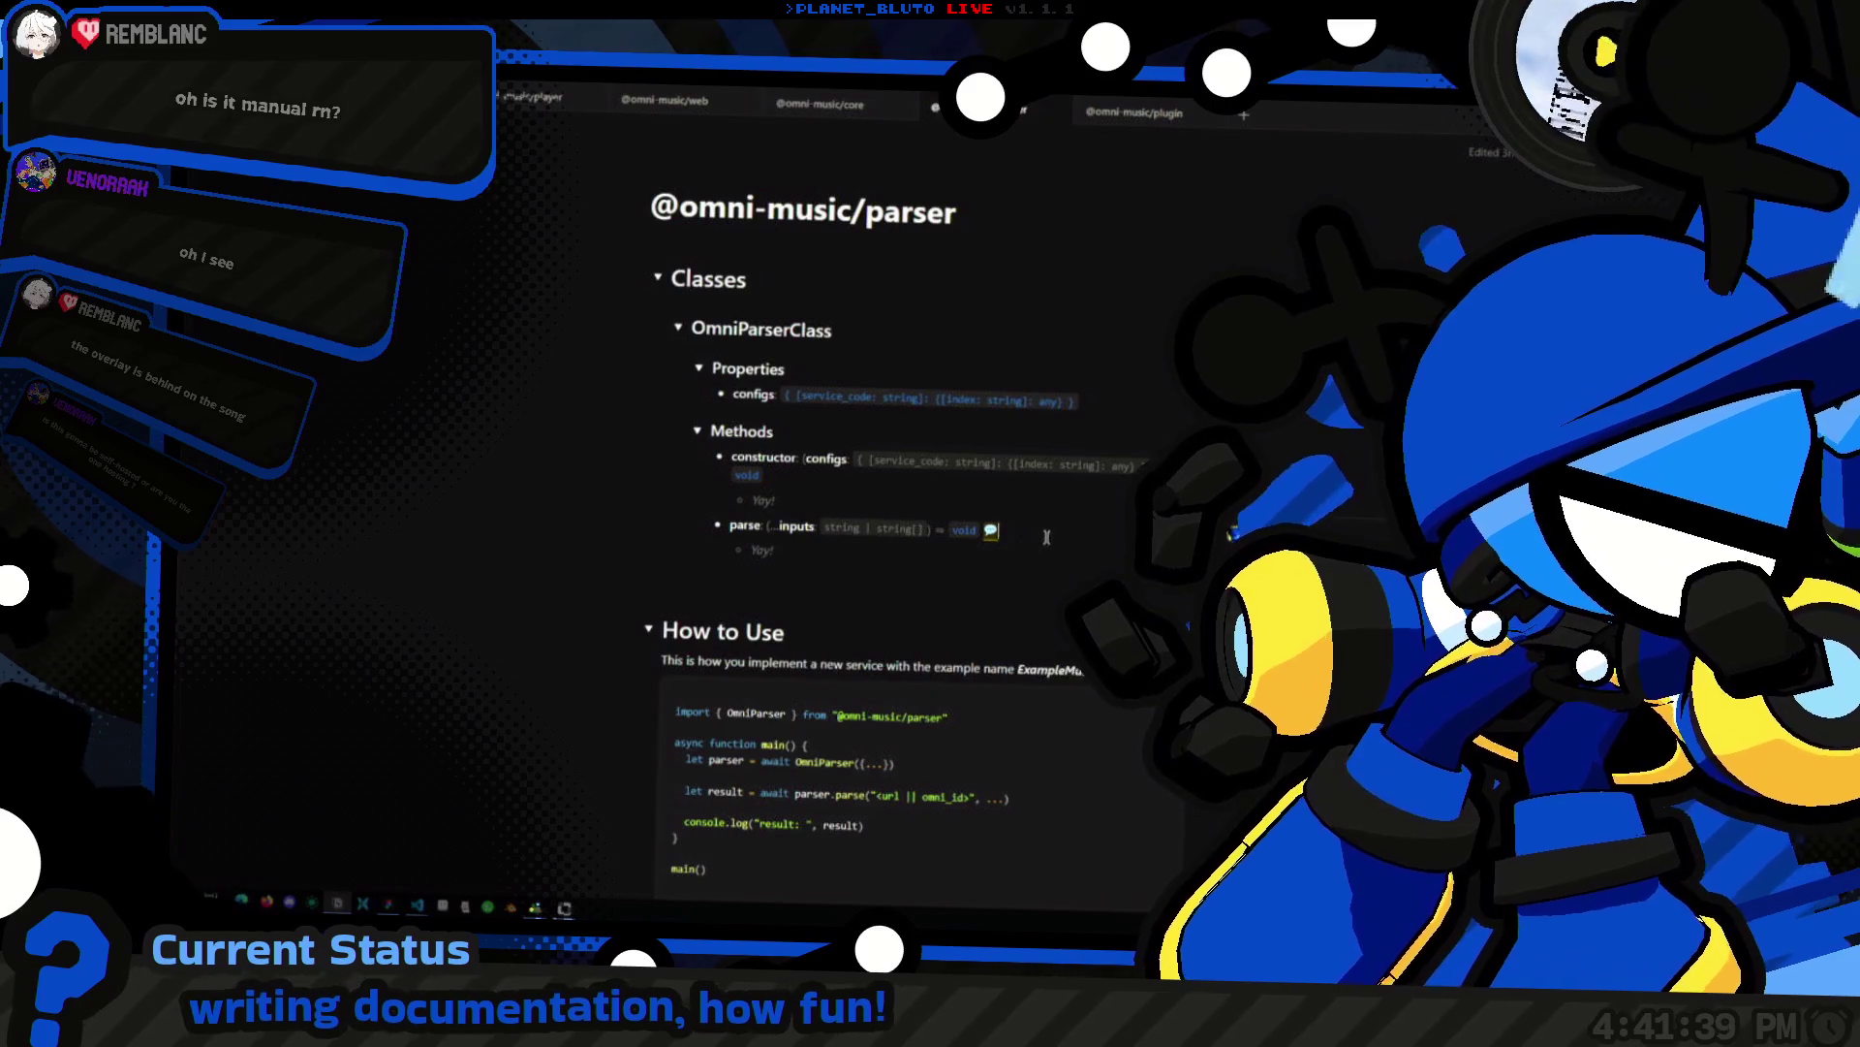
left_click(1128, 415)
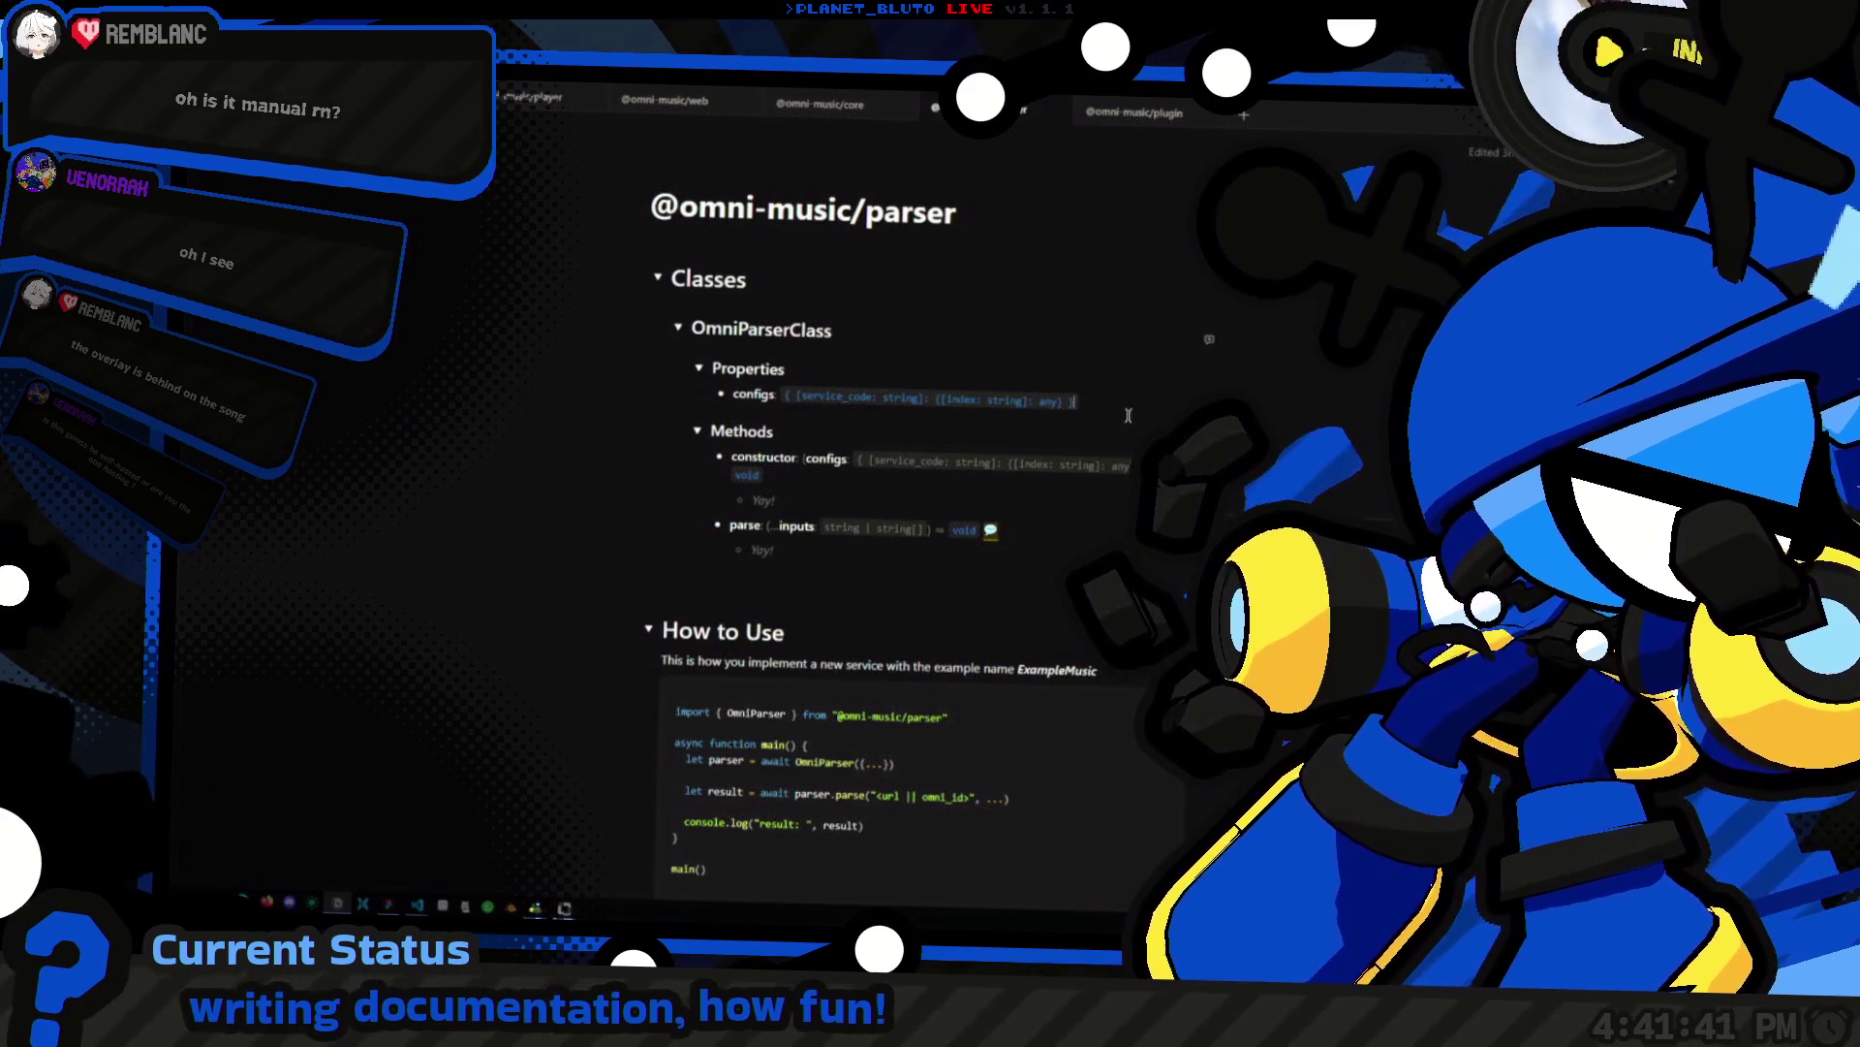
left_click(925, 329)
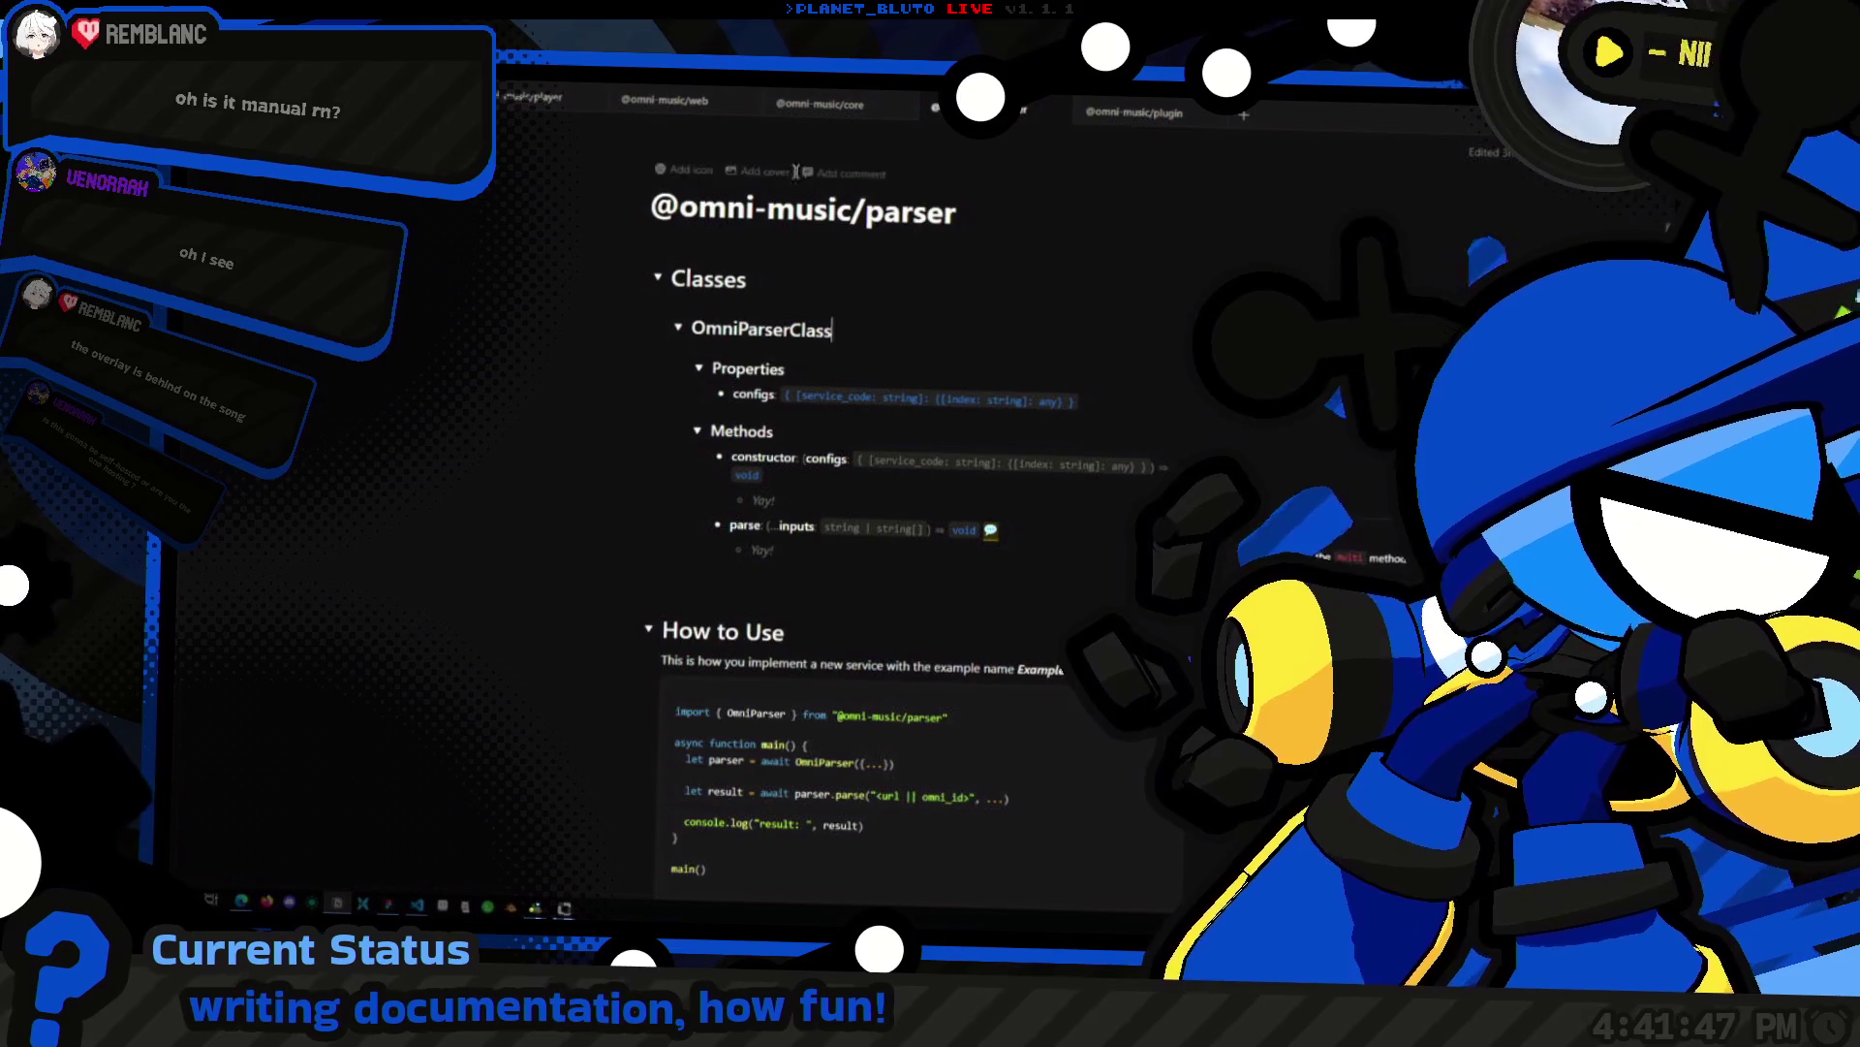
left_click(830, 106)
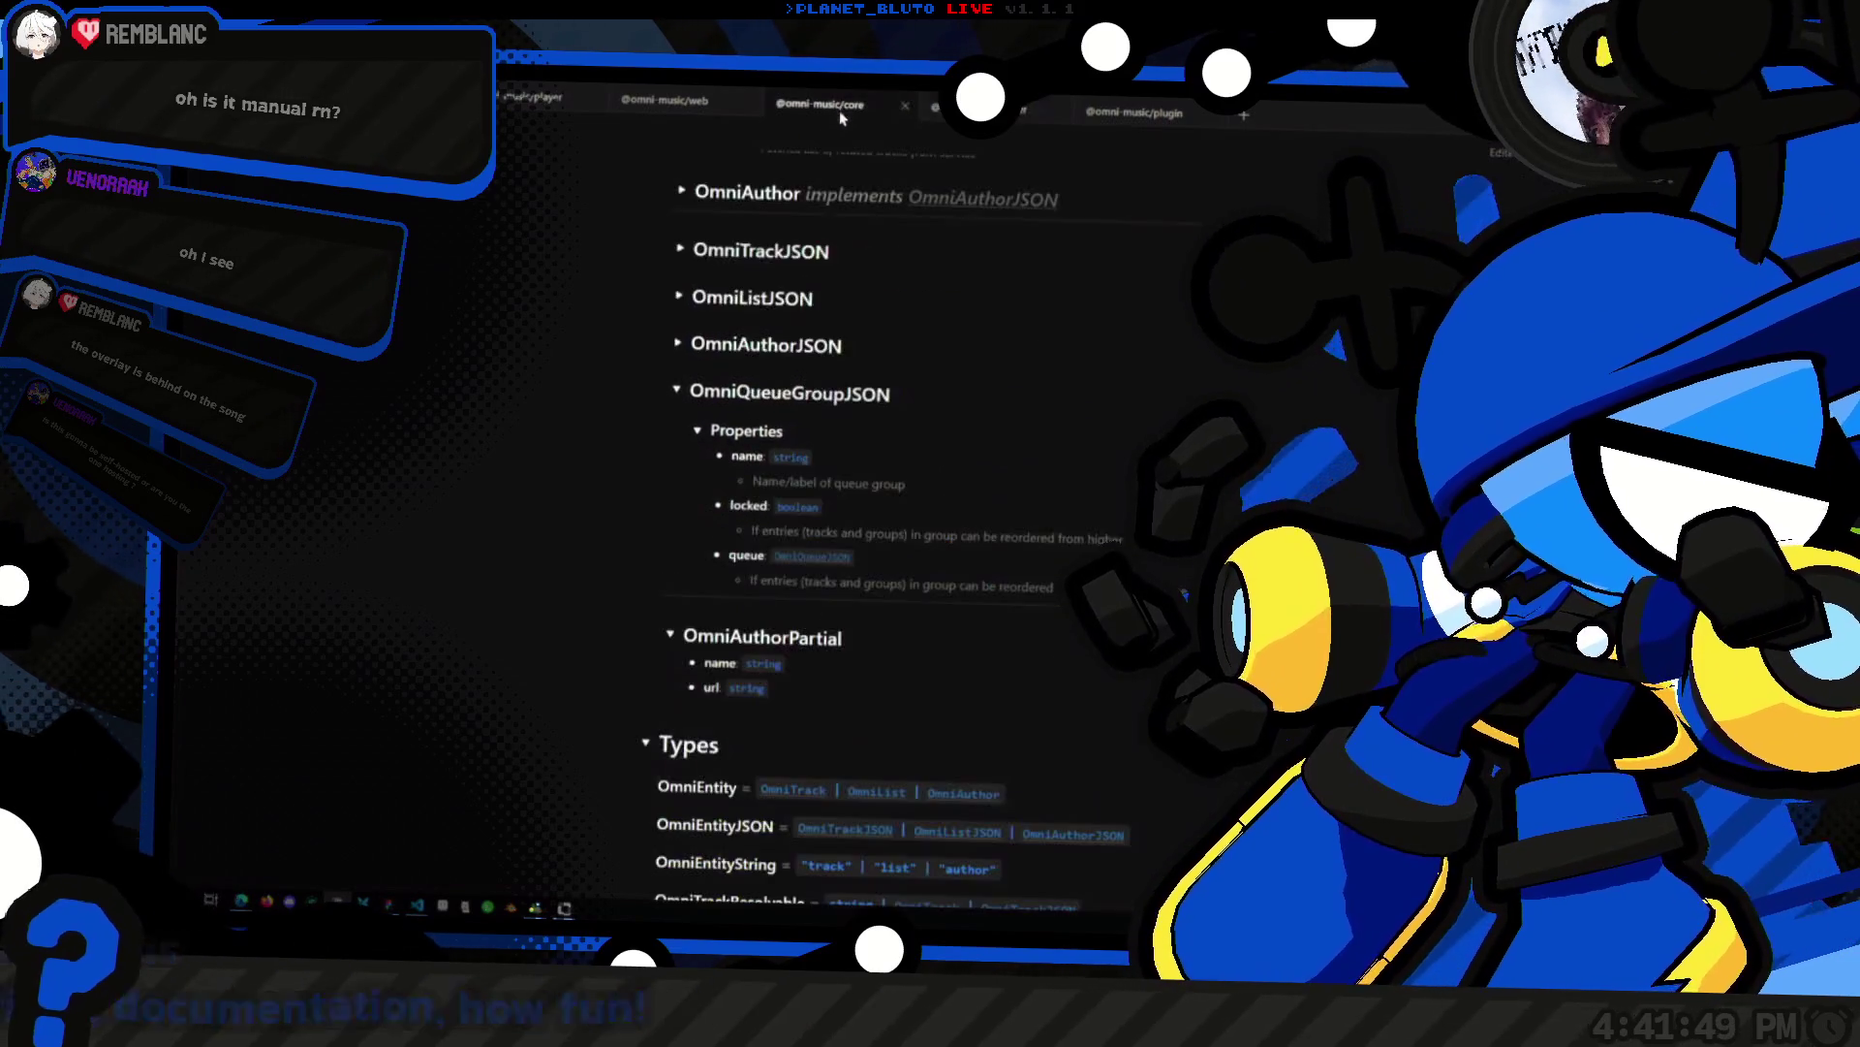
Cycle through the web, player, parser and plugin pages, ending on the core Types section
scroll(906, 623, "down", 3)
key("ctrl+shift+Tab")
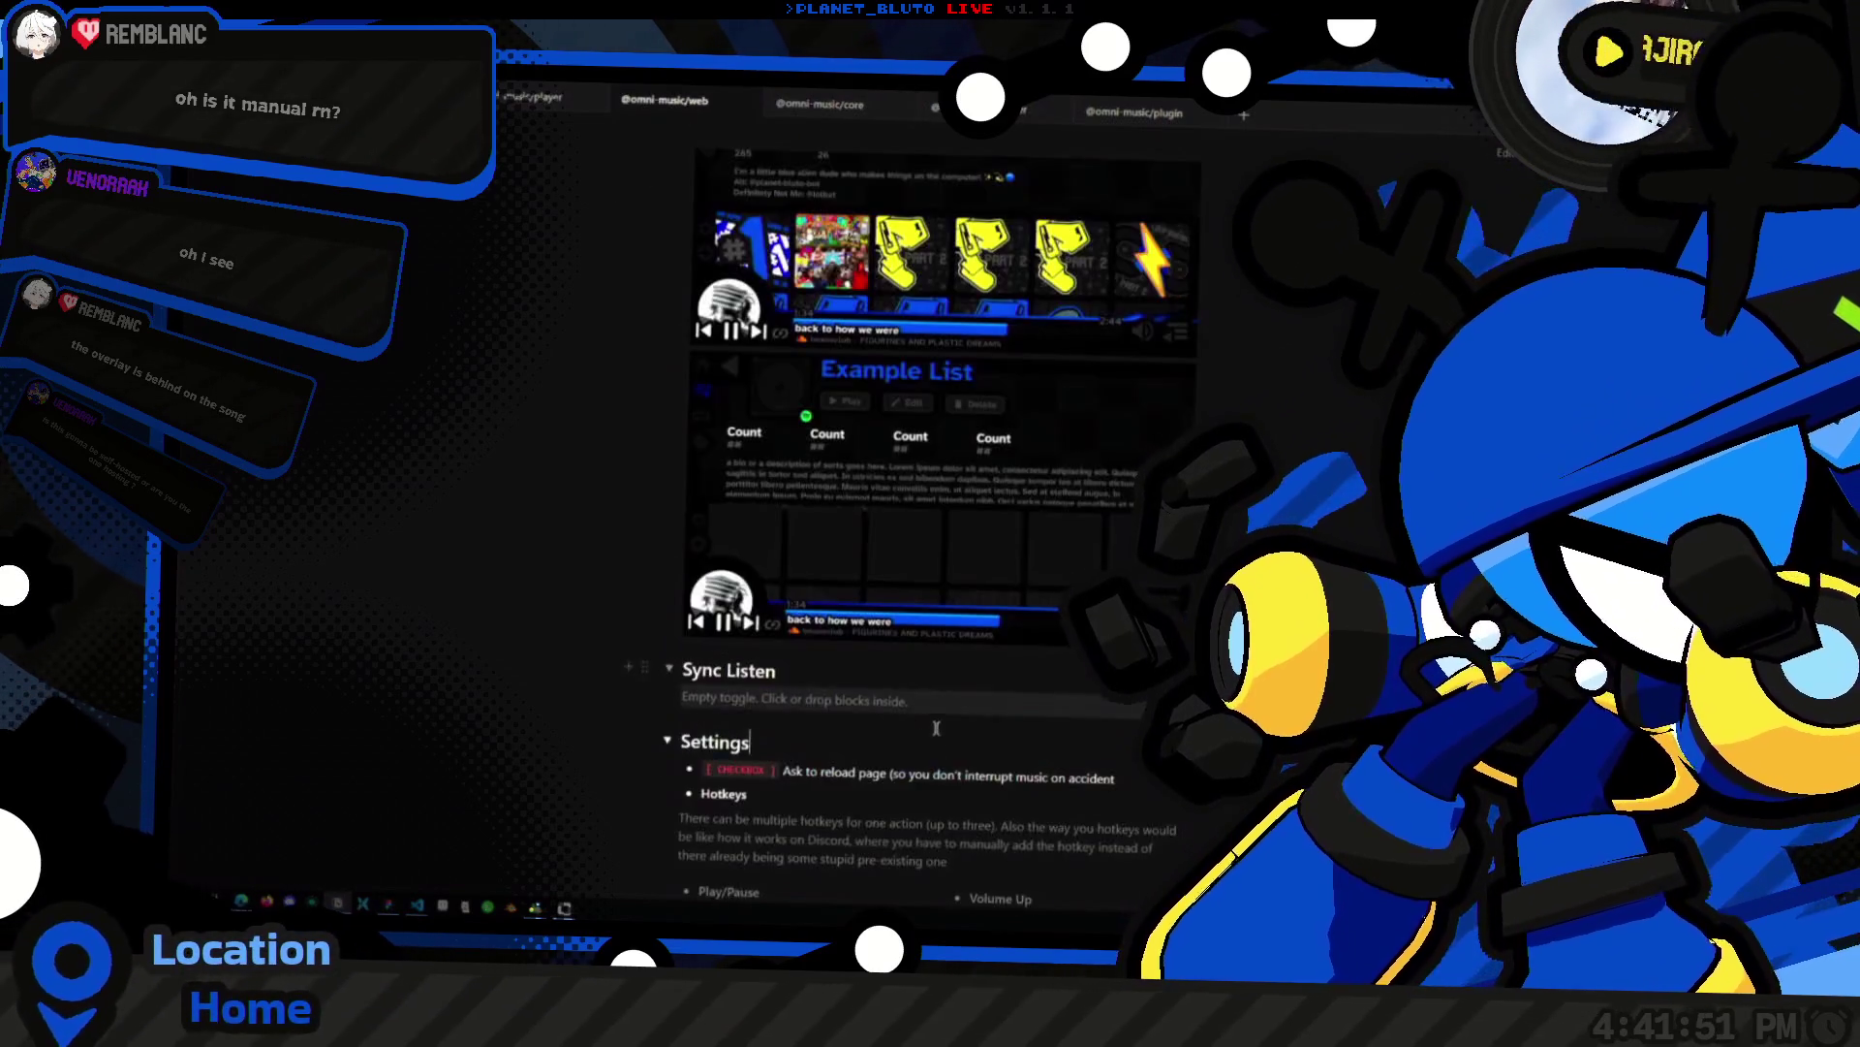
key("ctrl+shift+Tab")
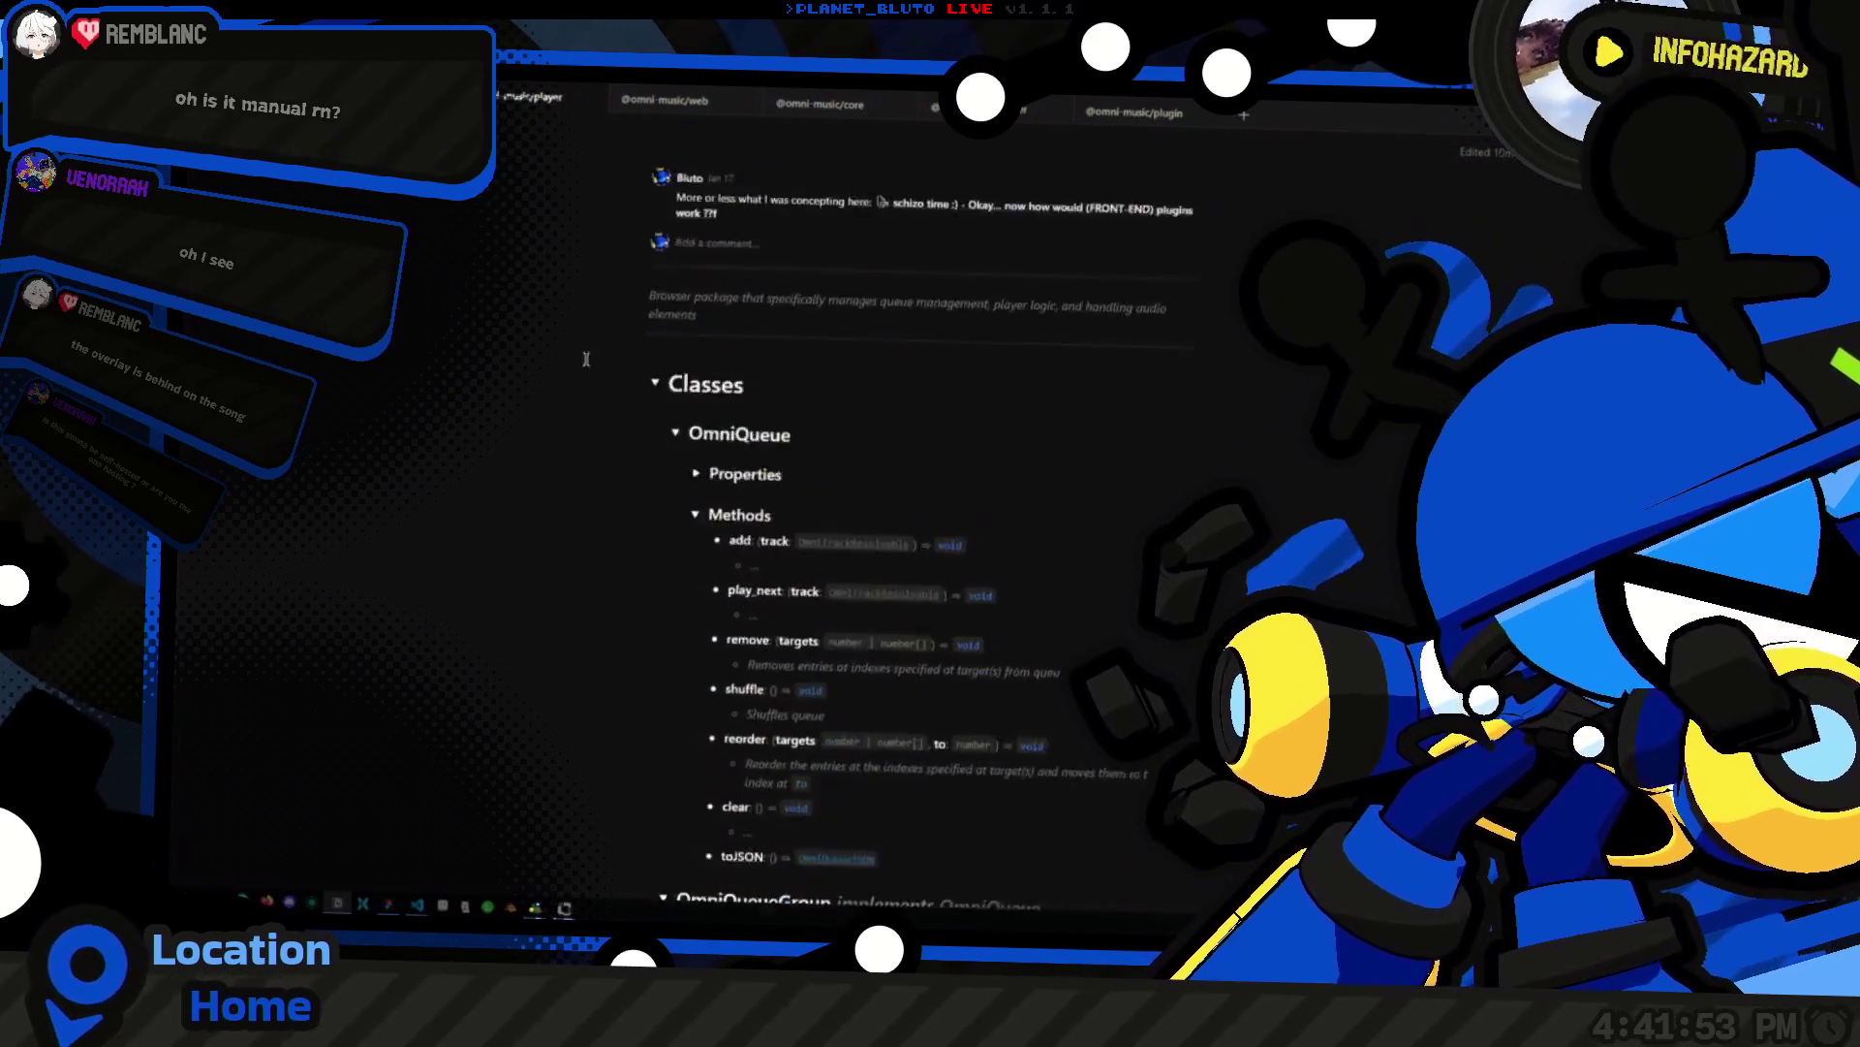
scroll(1057, 654, "down", 15)
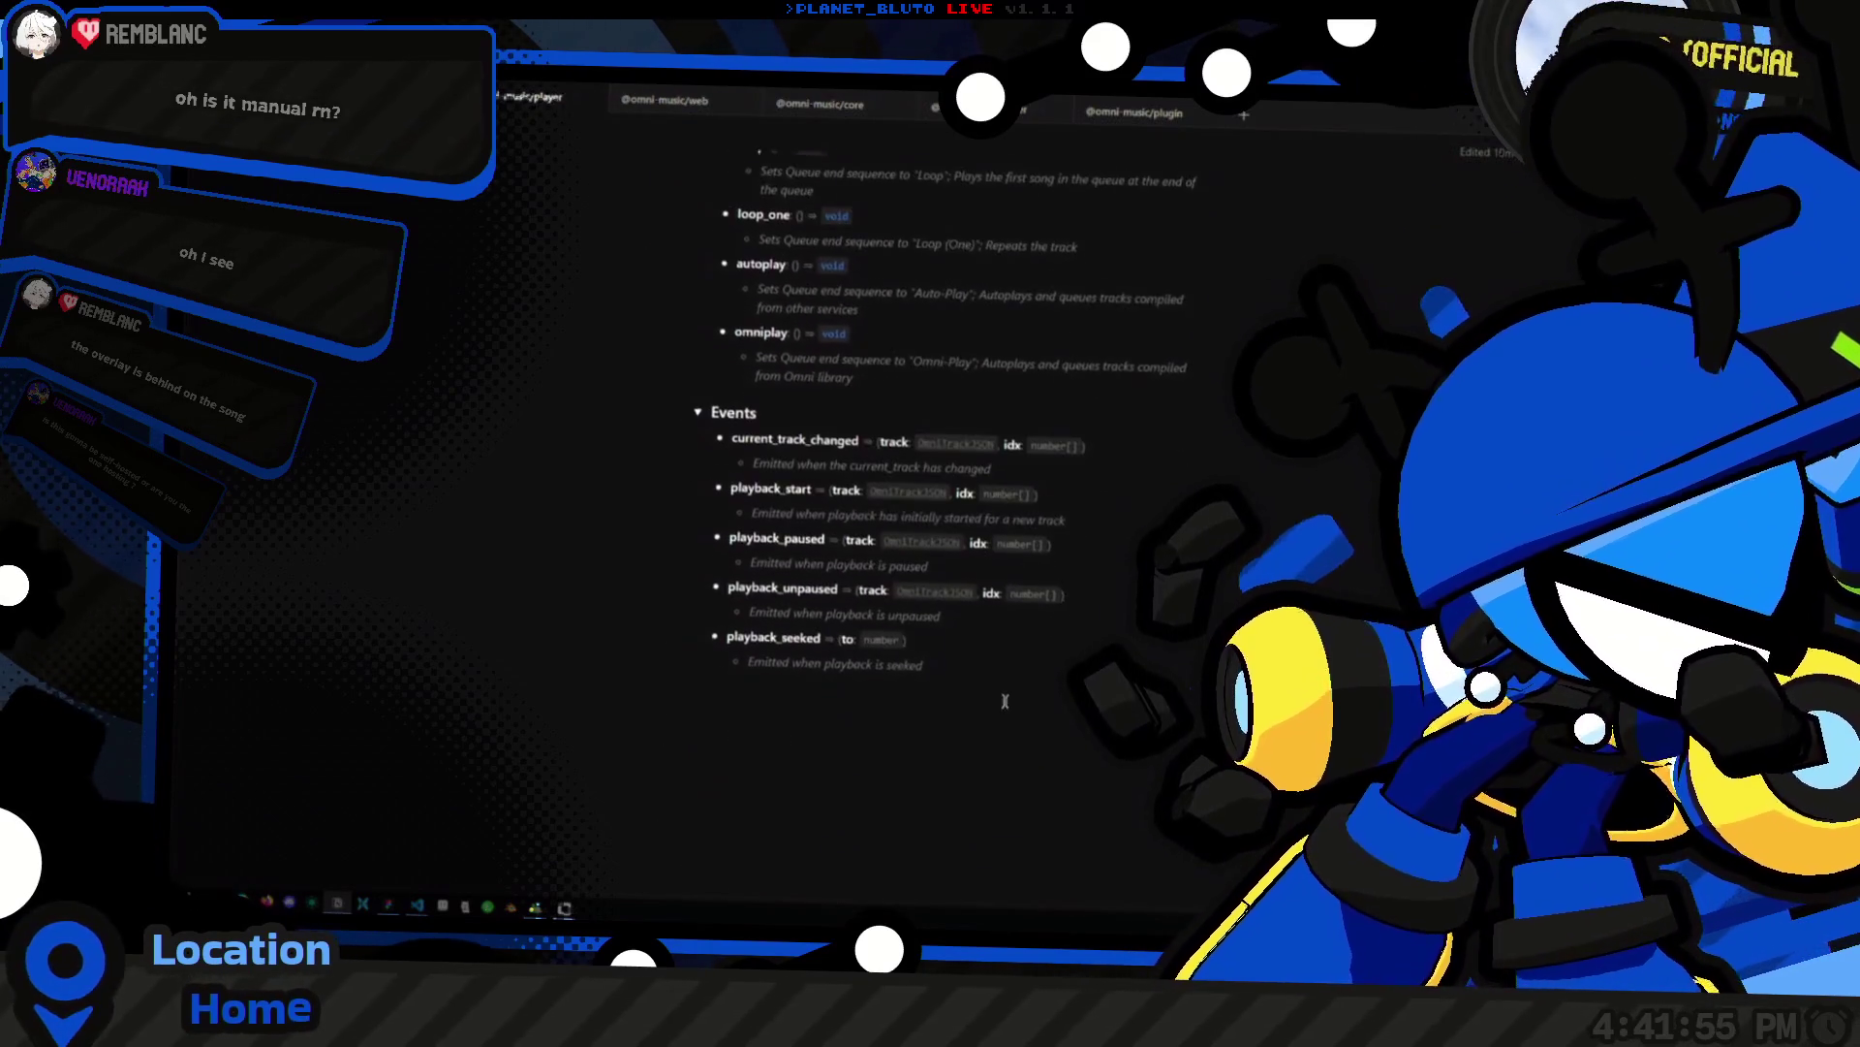
scroll(1057, 654, "down", 10)
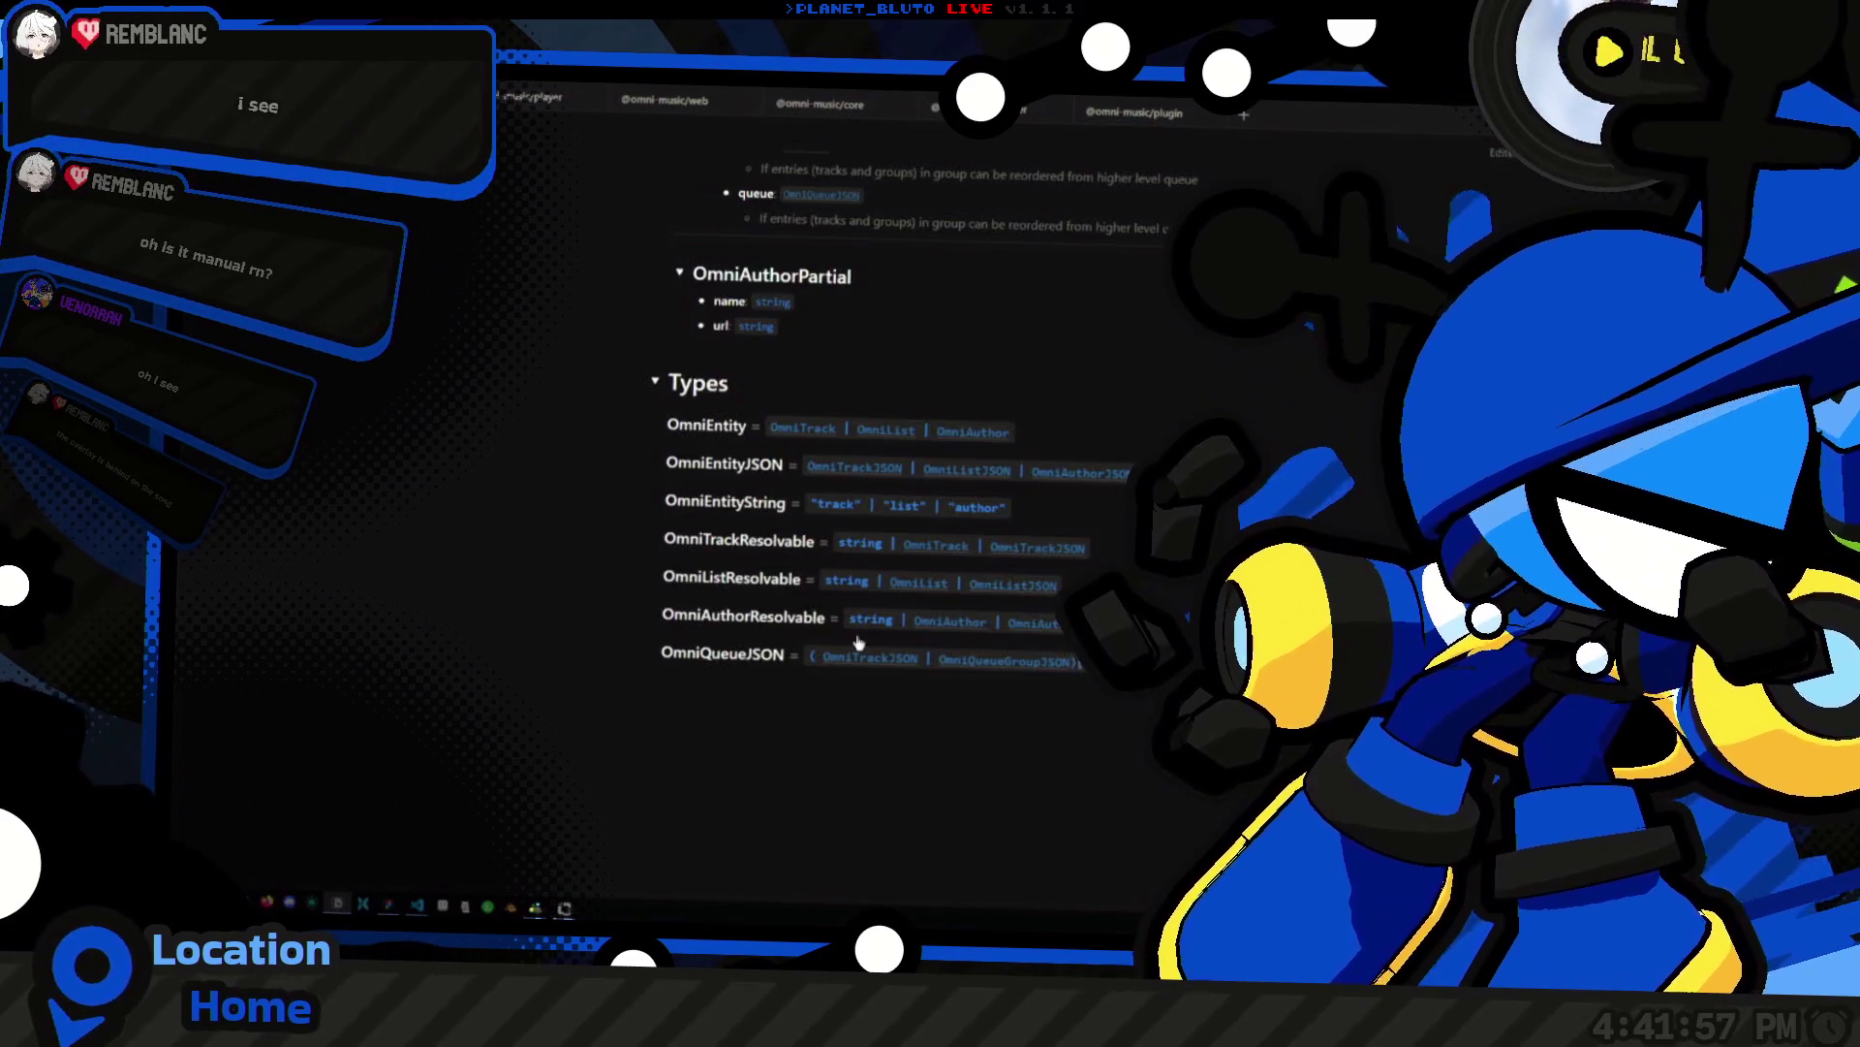
left_click(1023, 108)
left_click(1153, 115)
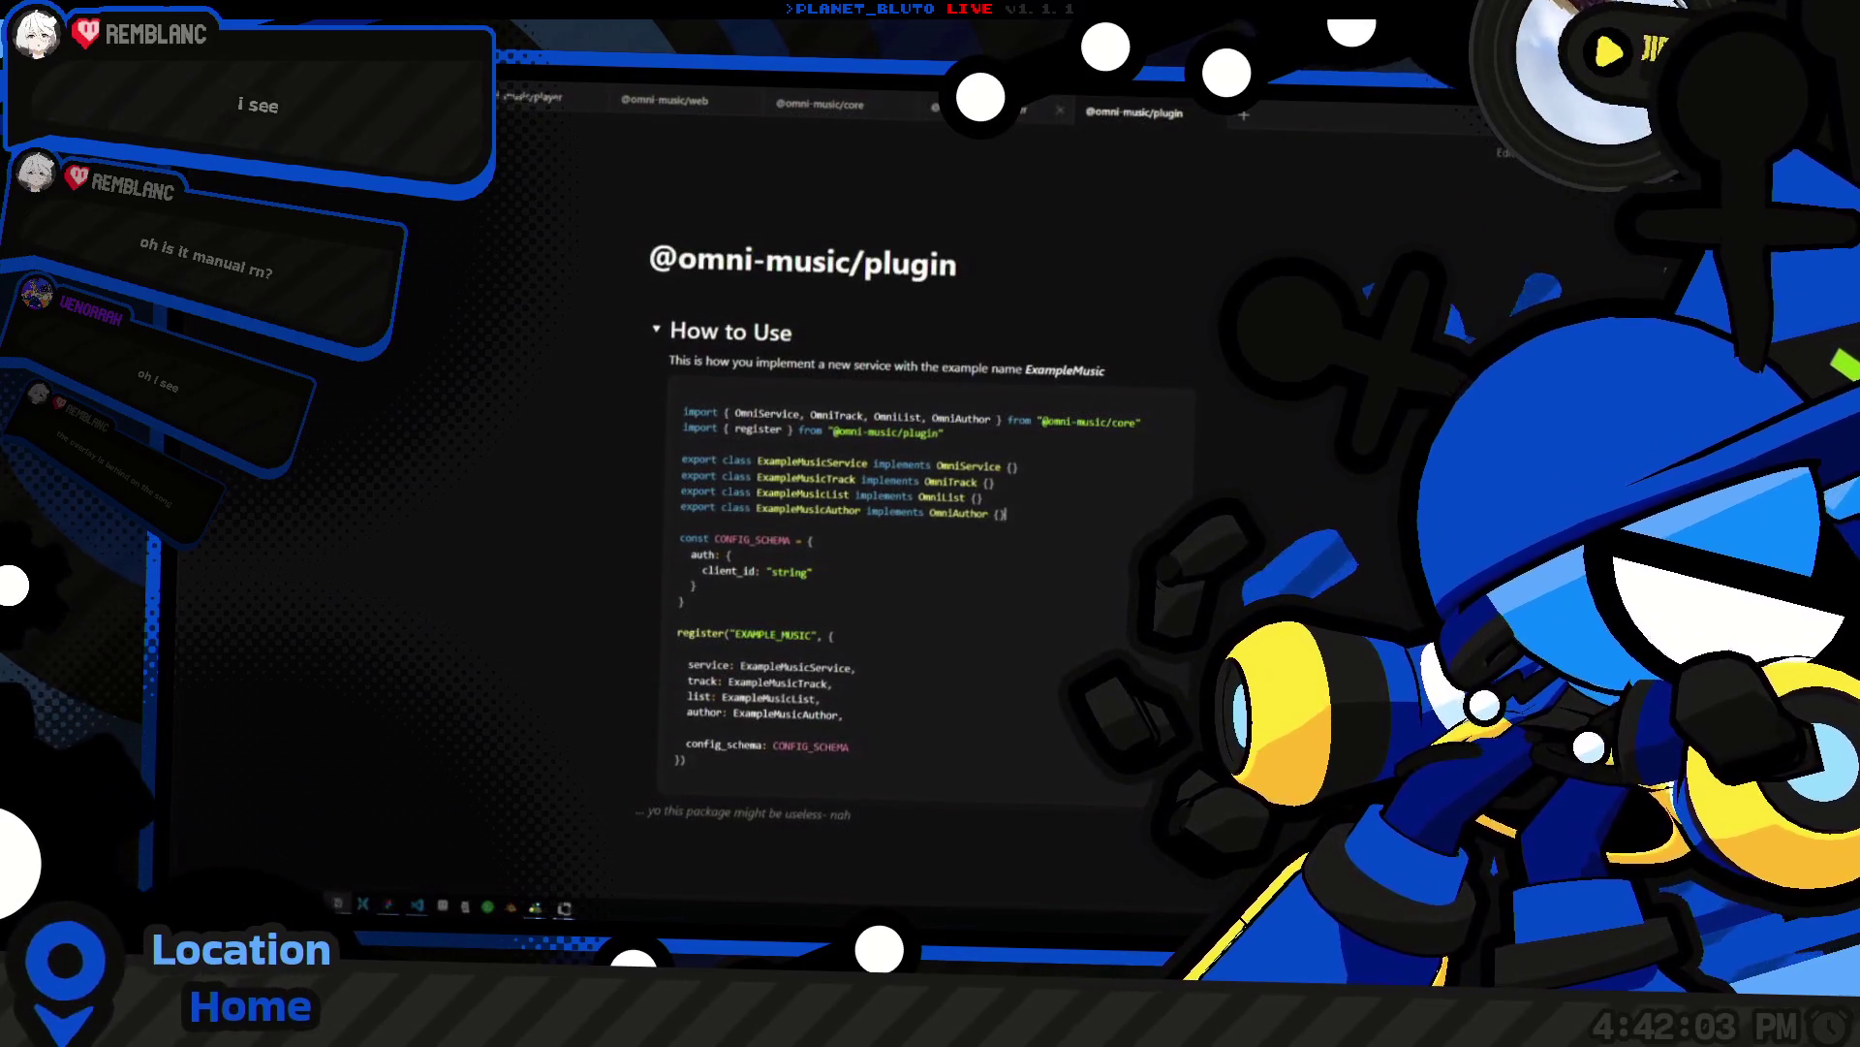
left_click(820, 103)
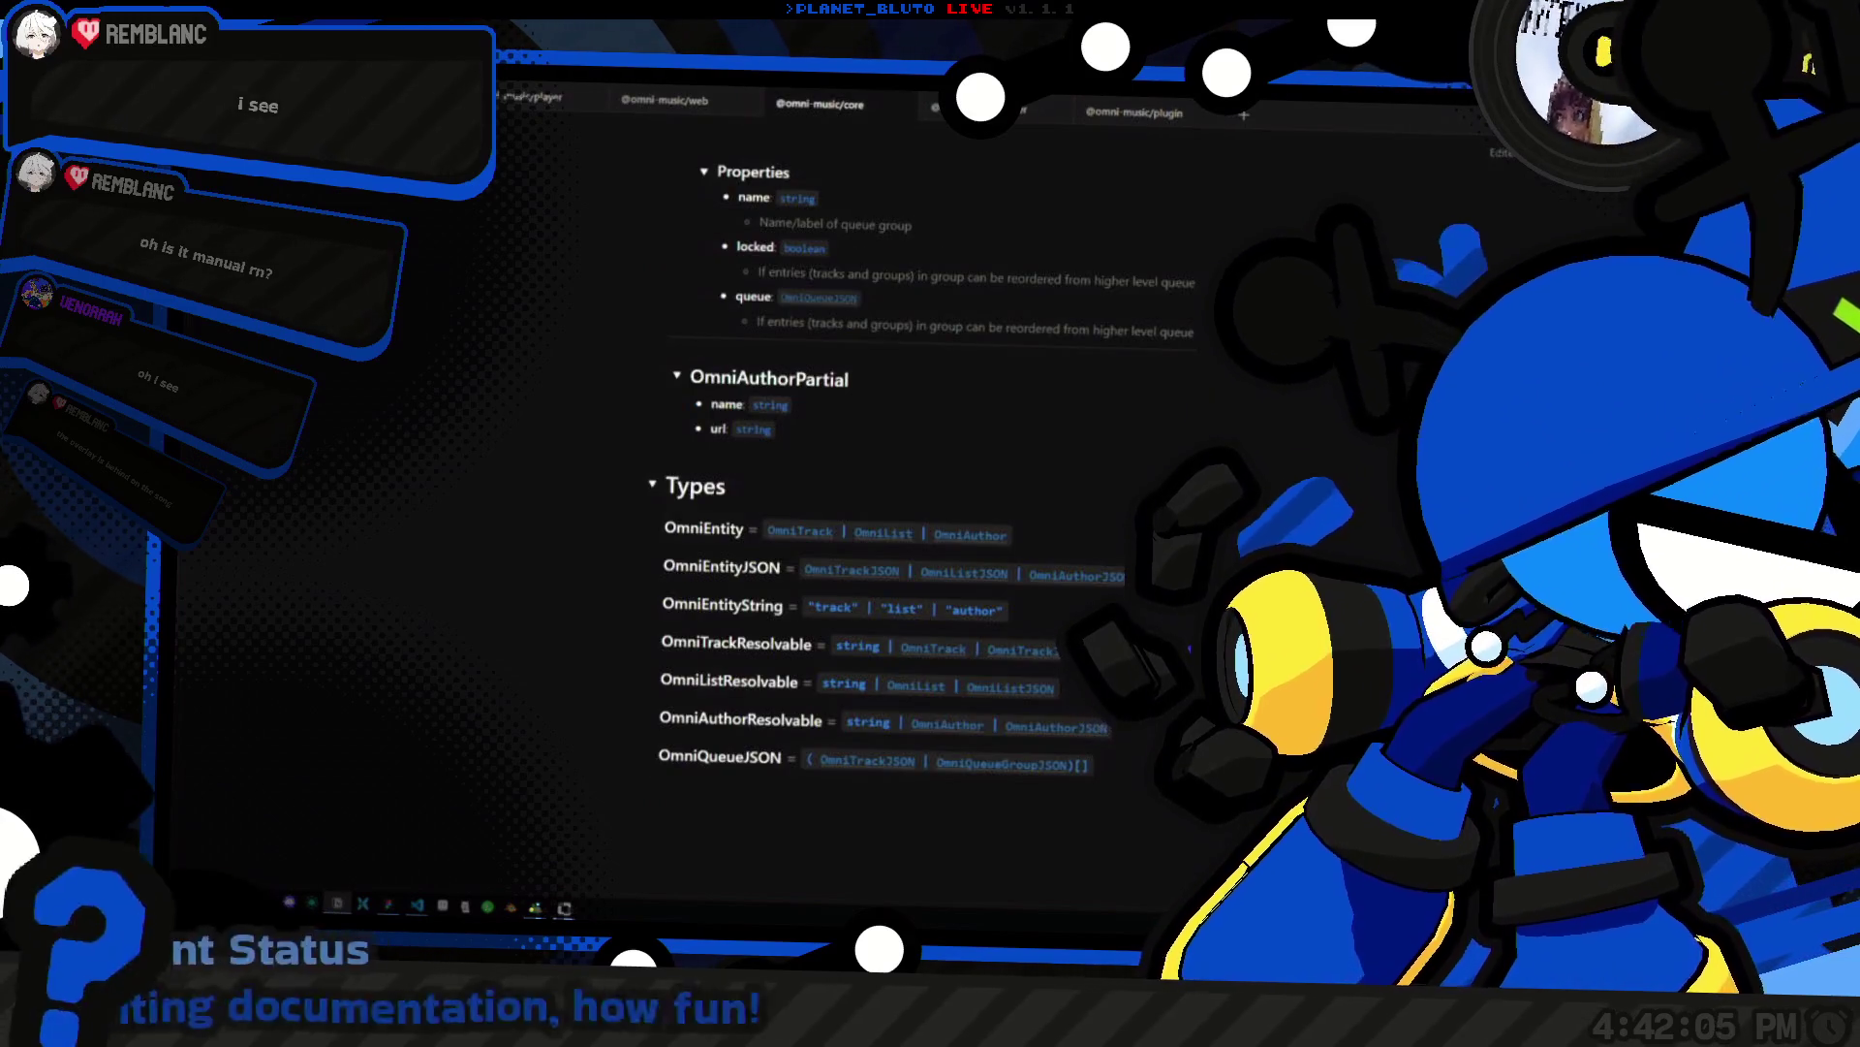
scroll(889, 712, "down", 3)
scroll(889, 712, "up", 3)
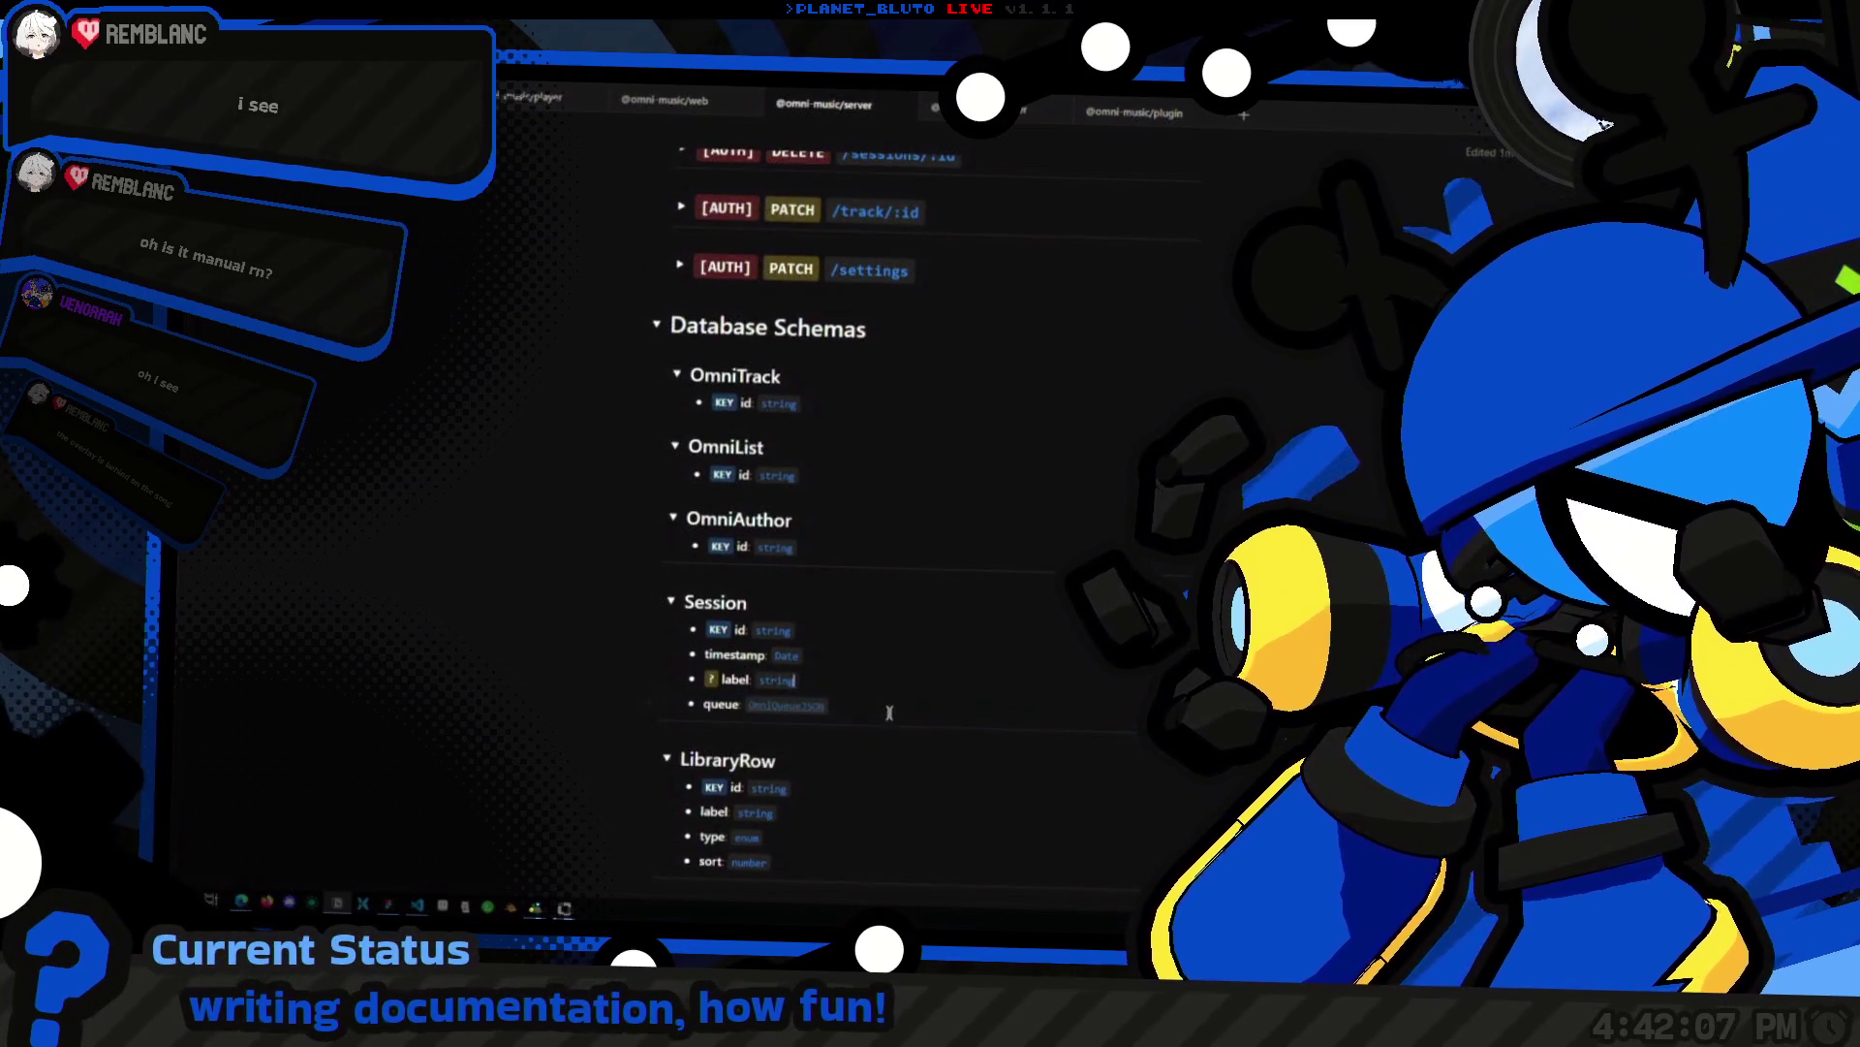
scroll(896, 678, "up", 1)
scroll(896, 678, "down", 3)
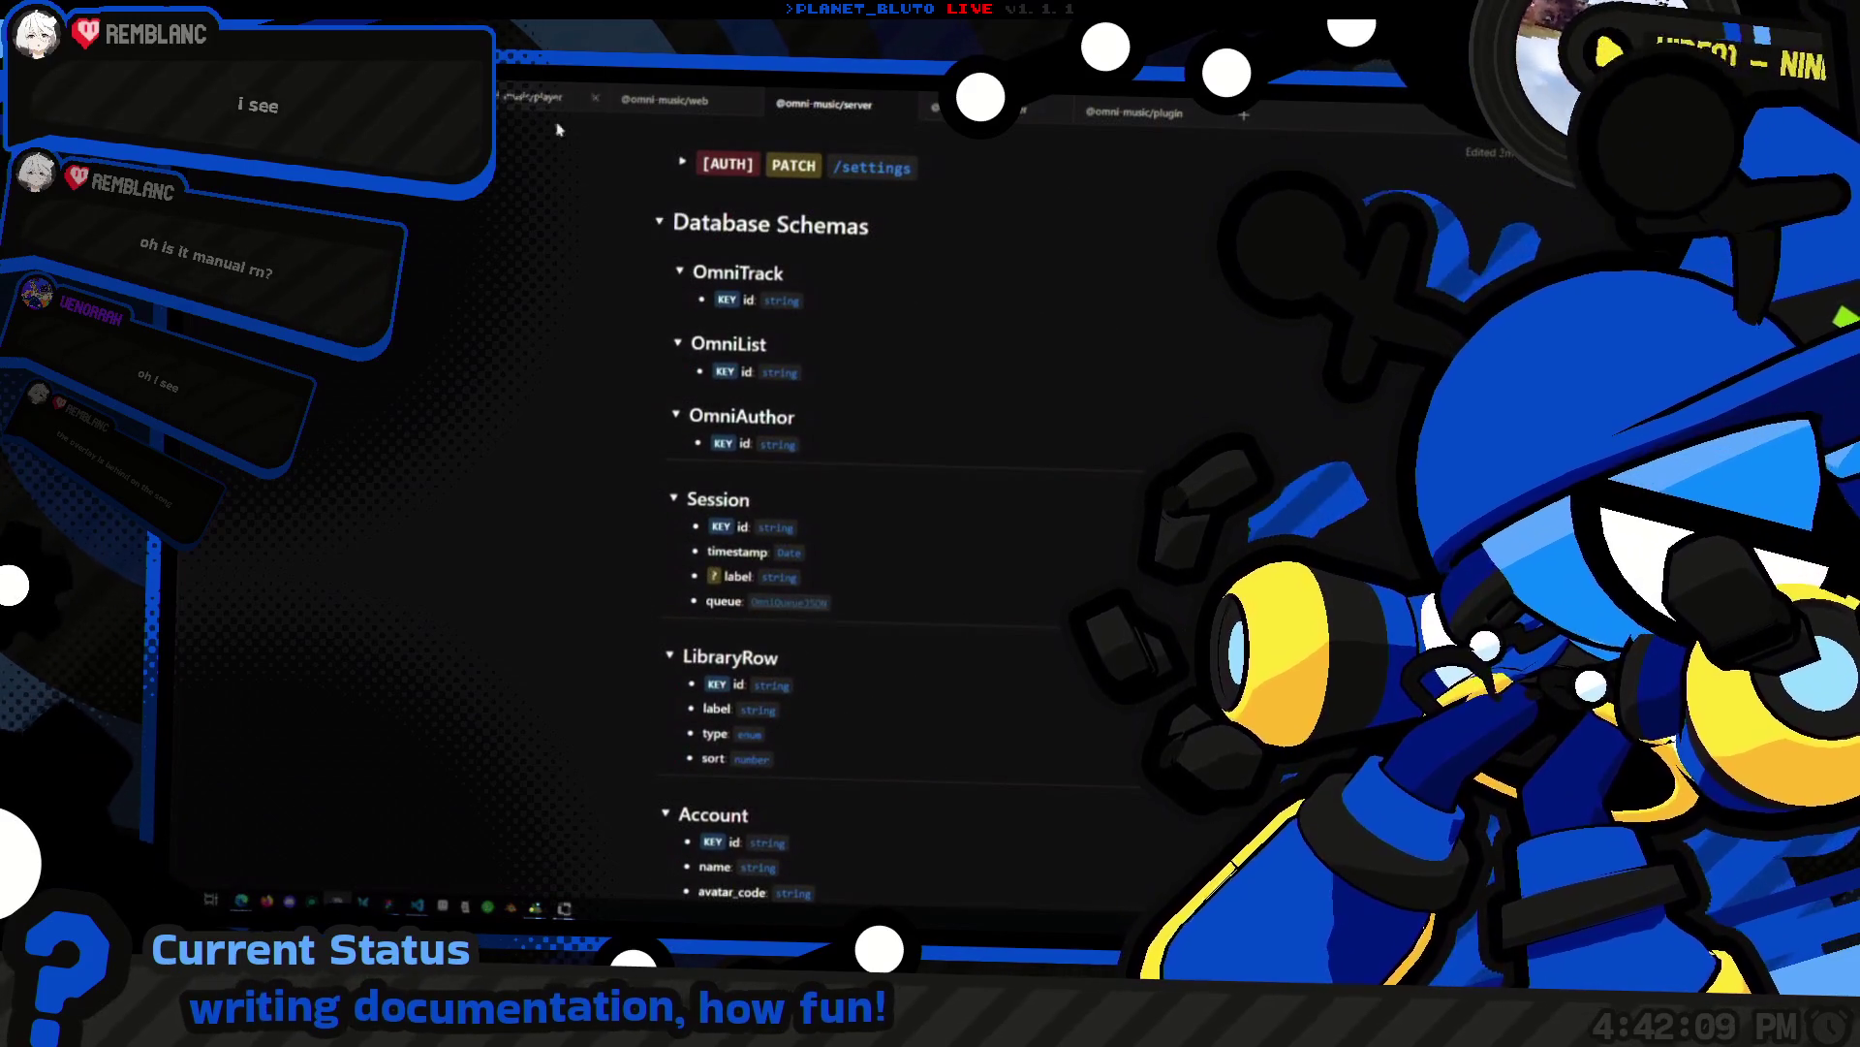
left_click(1020, 114)
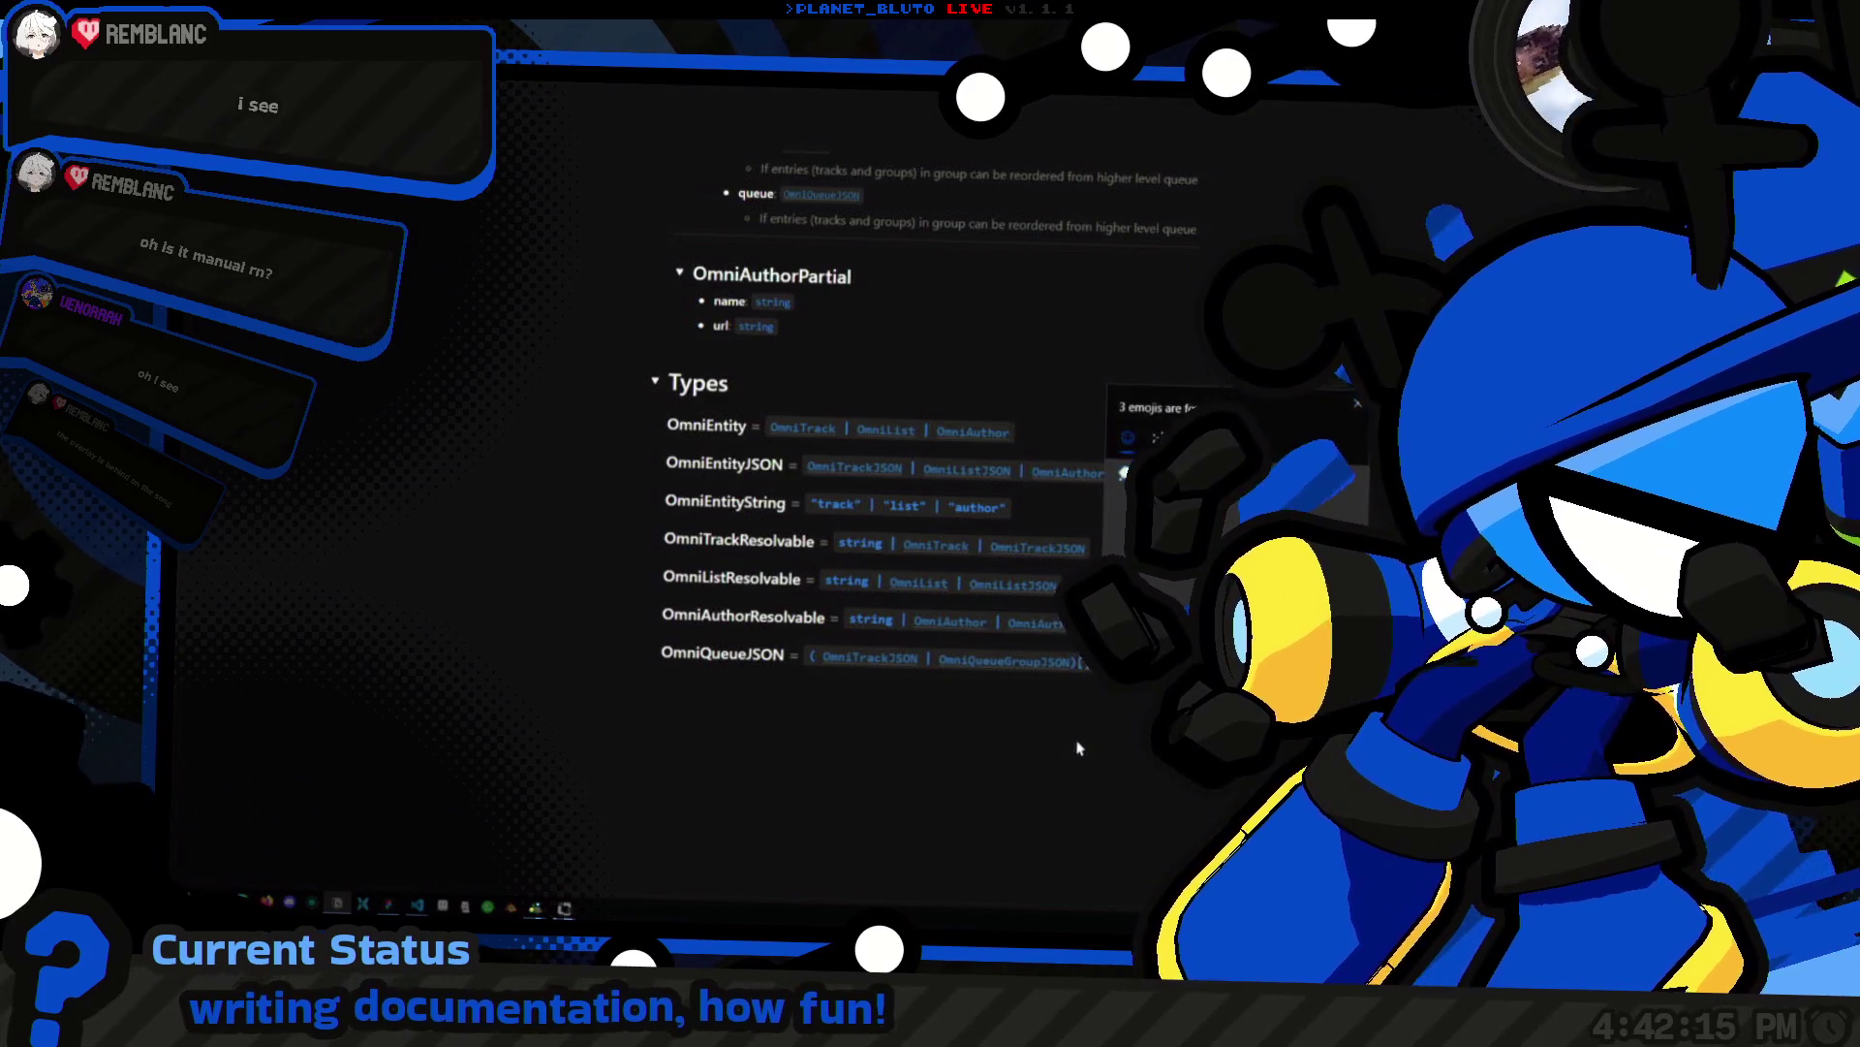
Dismiss the emoji picker and review the core OmniQueueJSON type definition
left_click(1074, 741)
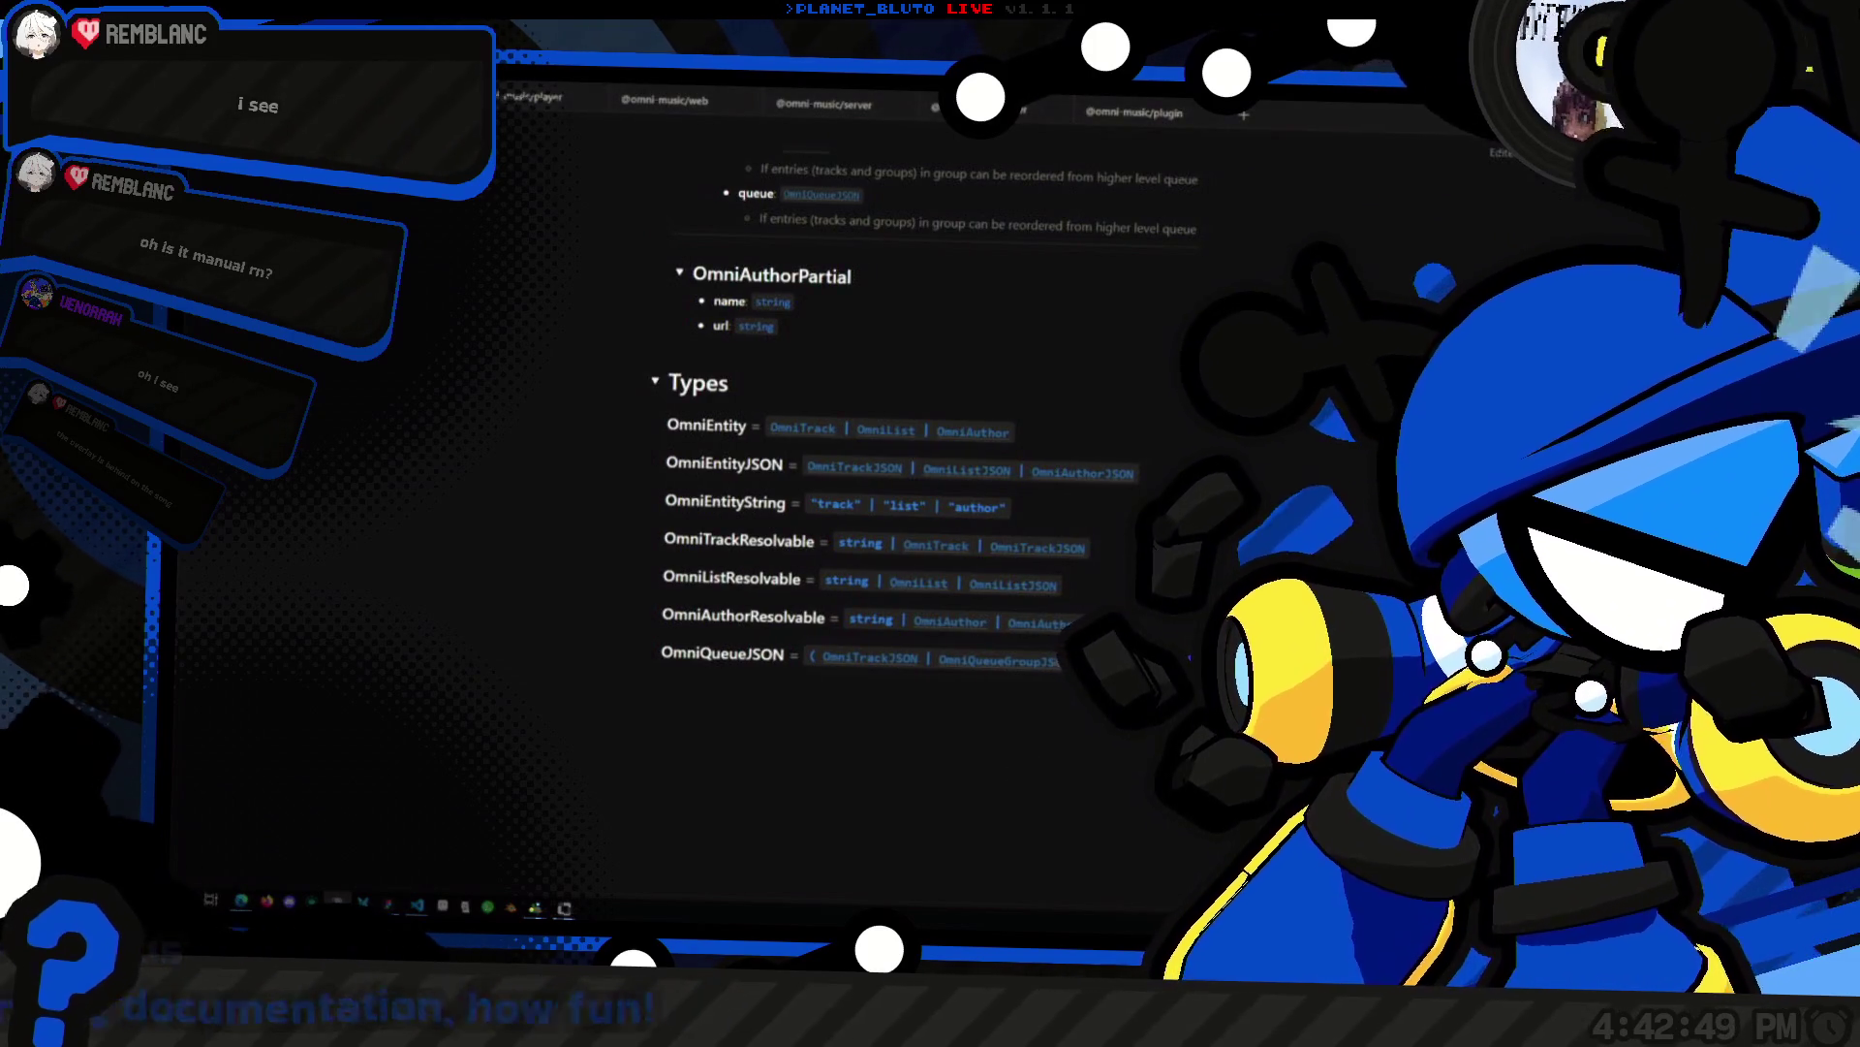
scroll(986, 770, "up", 3)
scroll(920, 533, "down", 3)
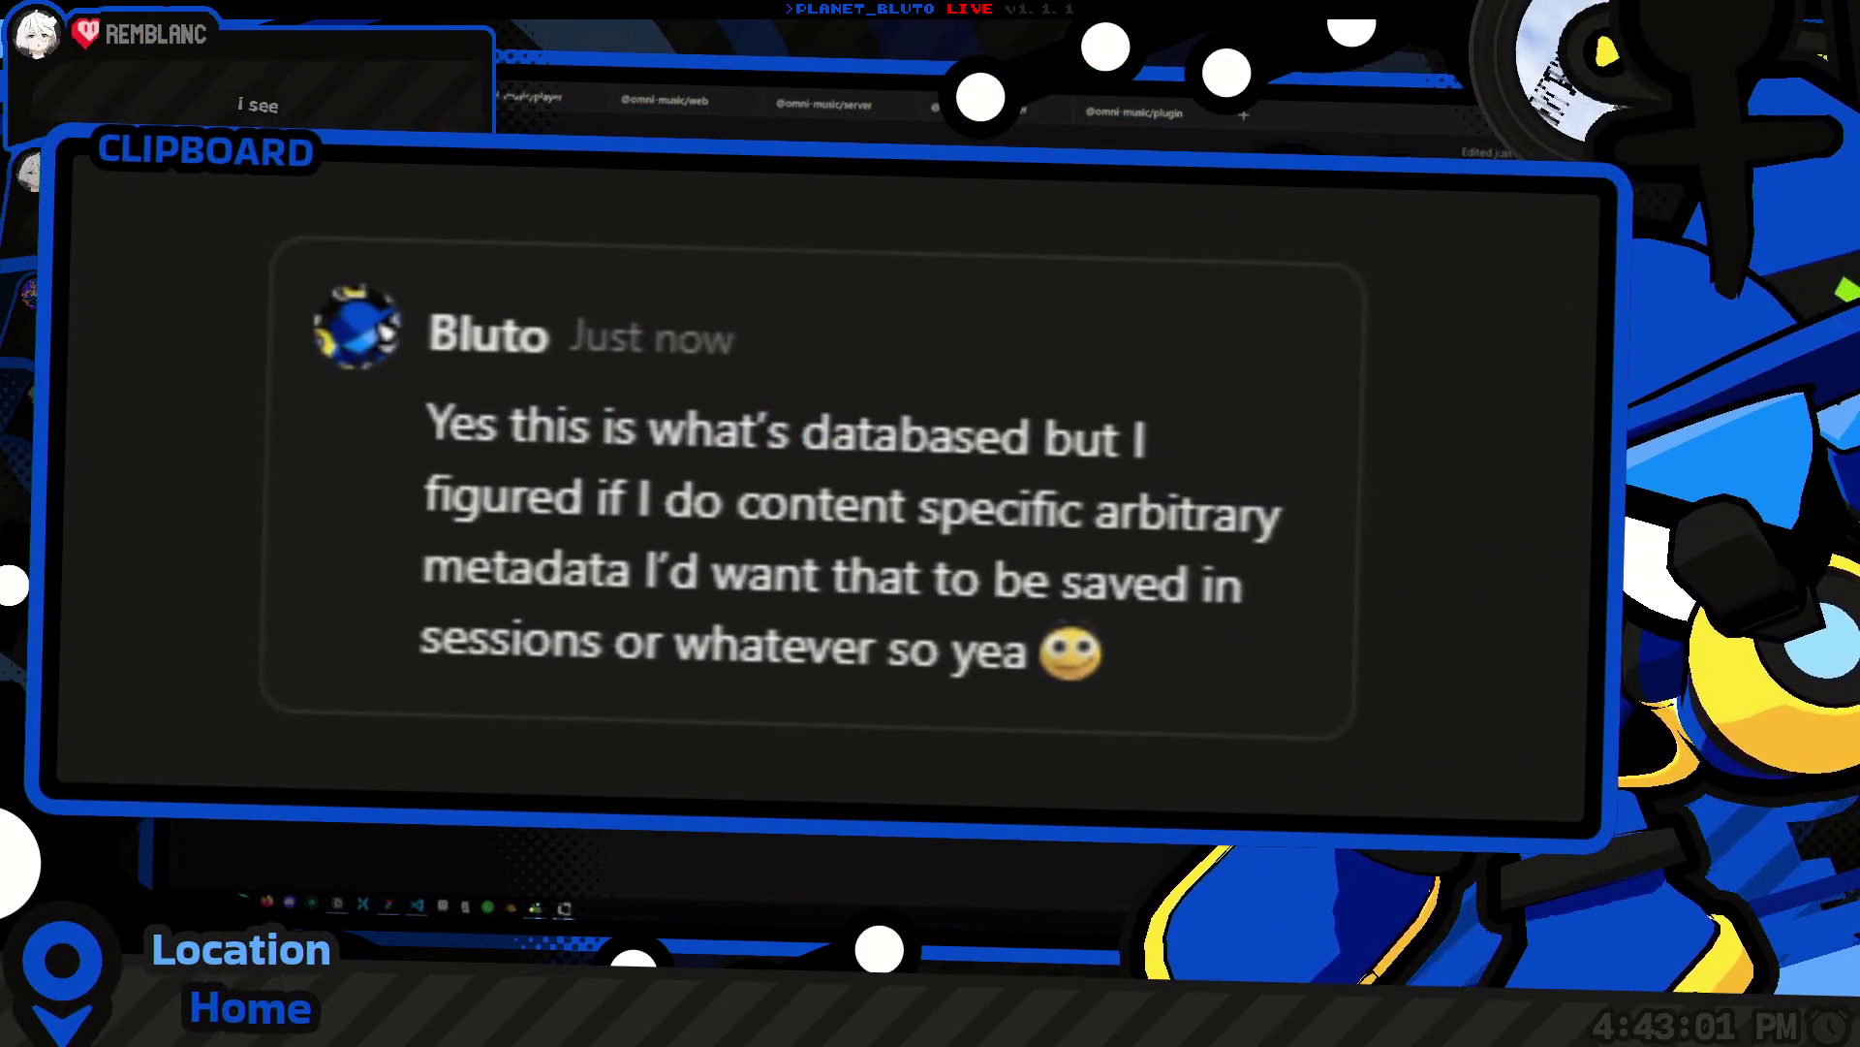
Scroll through the API docs, then start a new tab with the 'Open in new tab...' search
scroll(1095, 537, "up", 5)
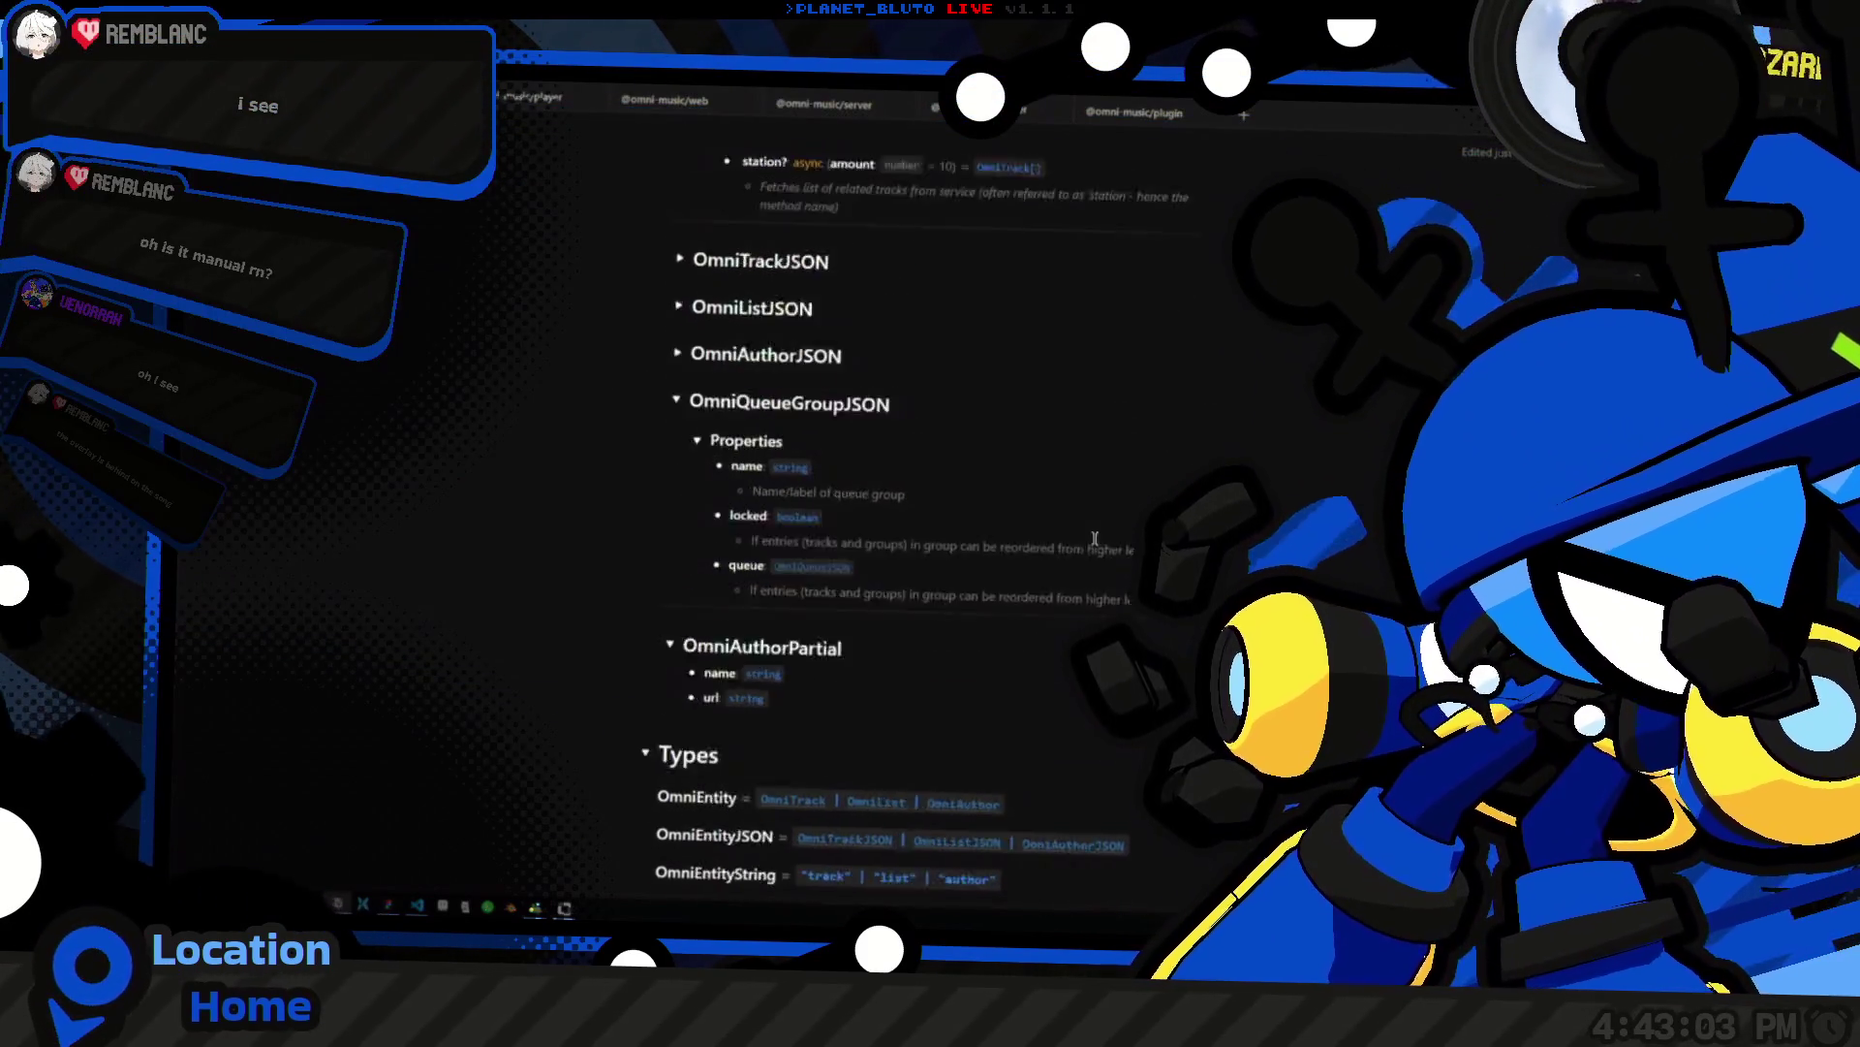
scroll(993, 431, "up", 4)
scroll(969, 594, "down", 9)
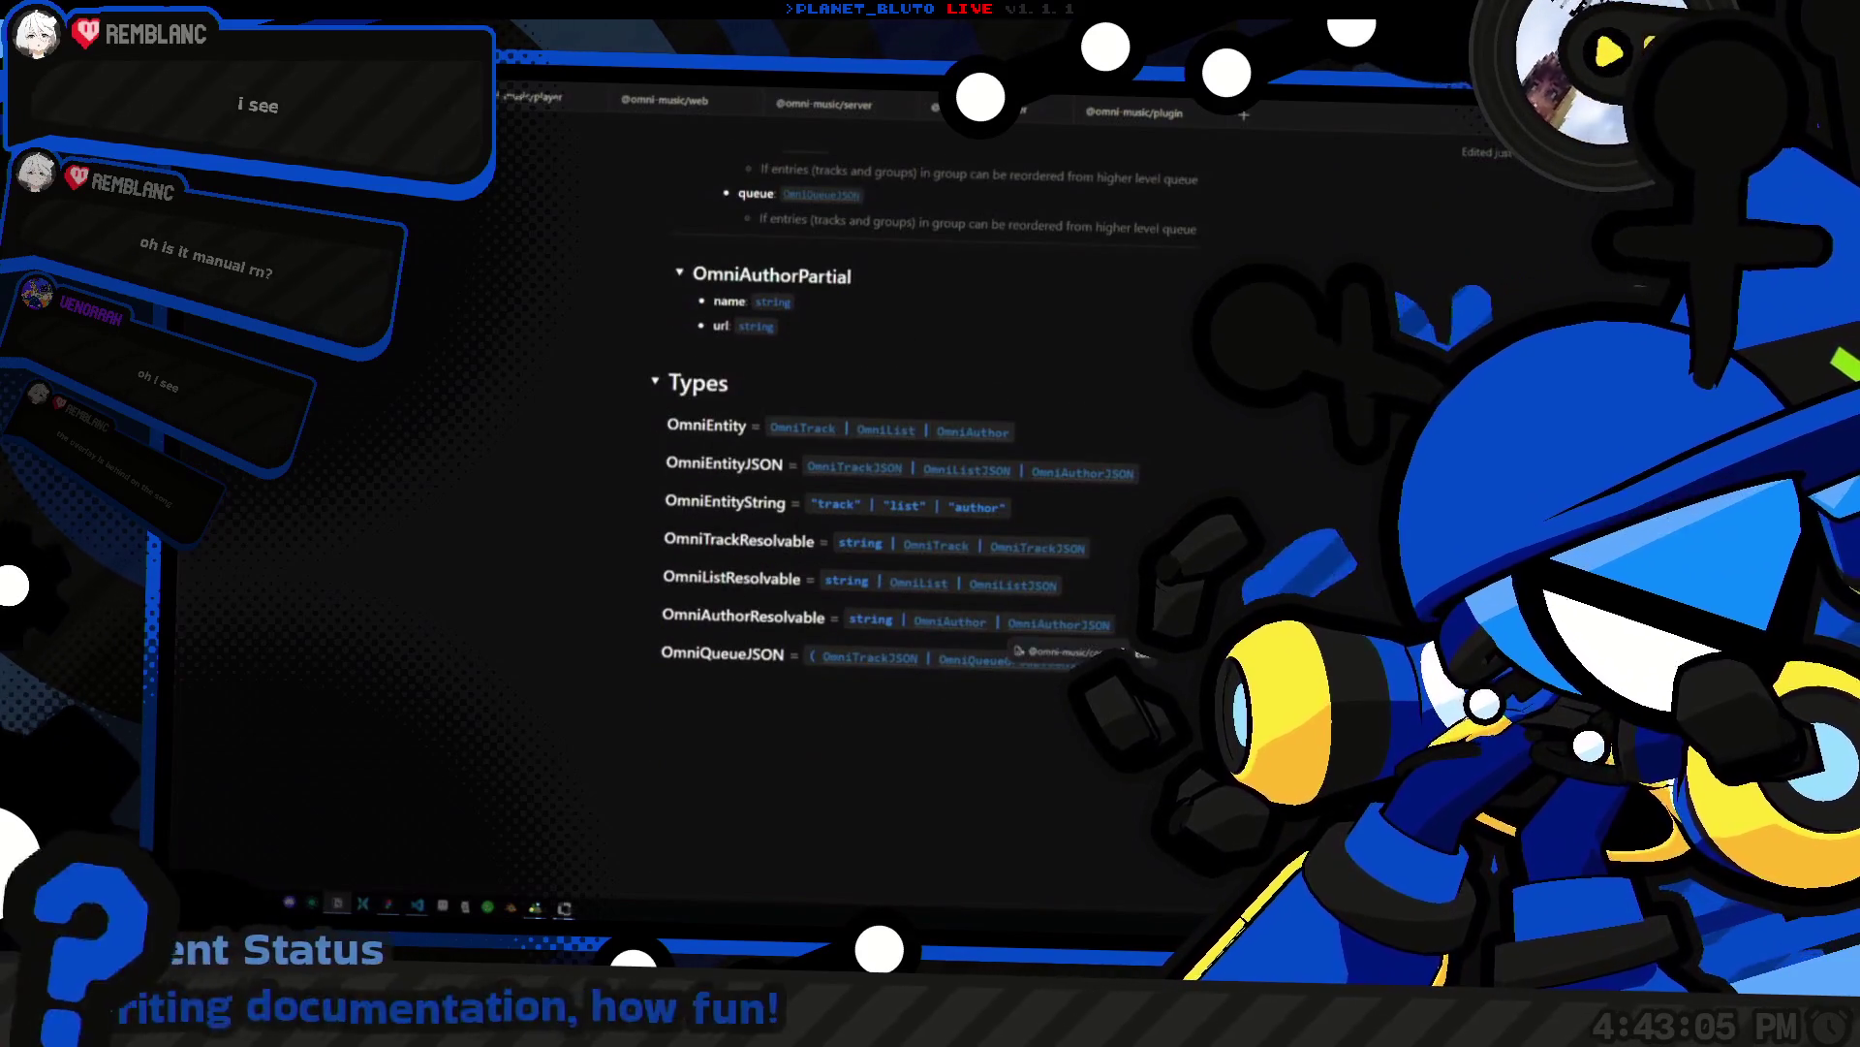
scroll(882, 465, "up", 5)
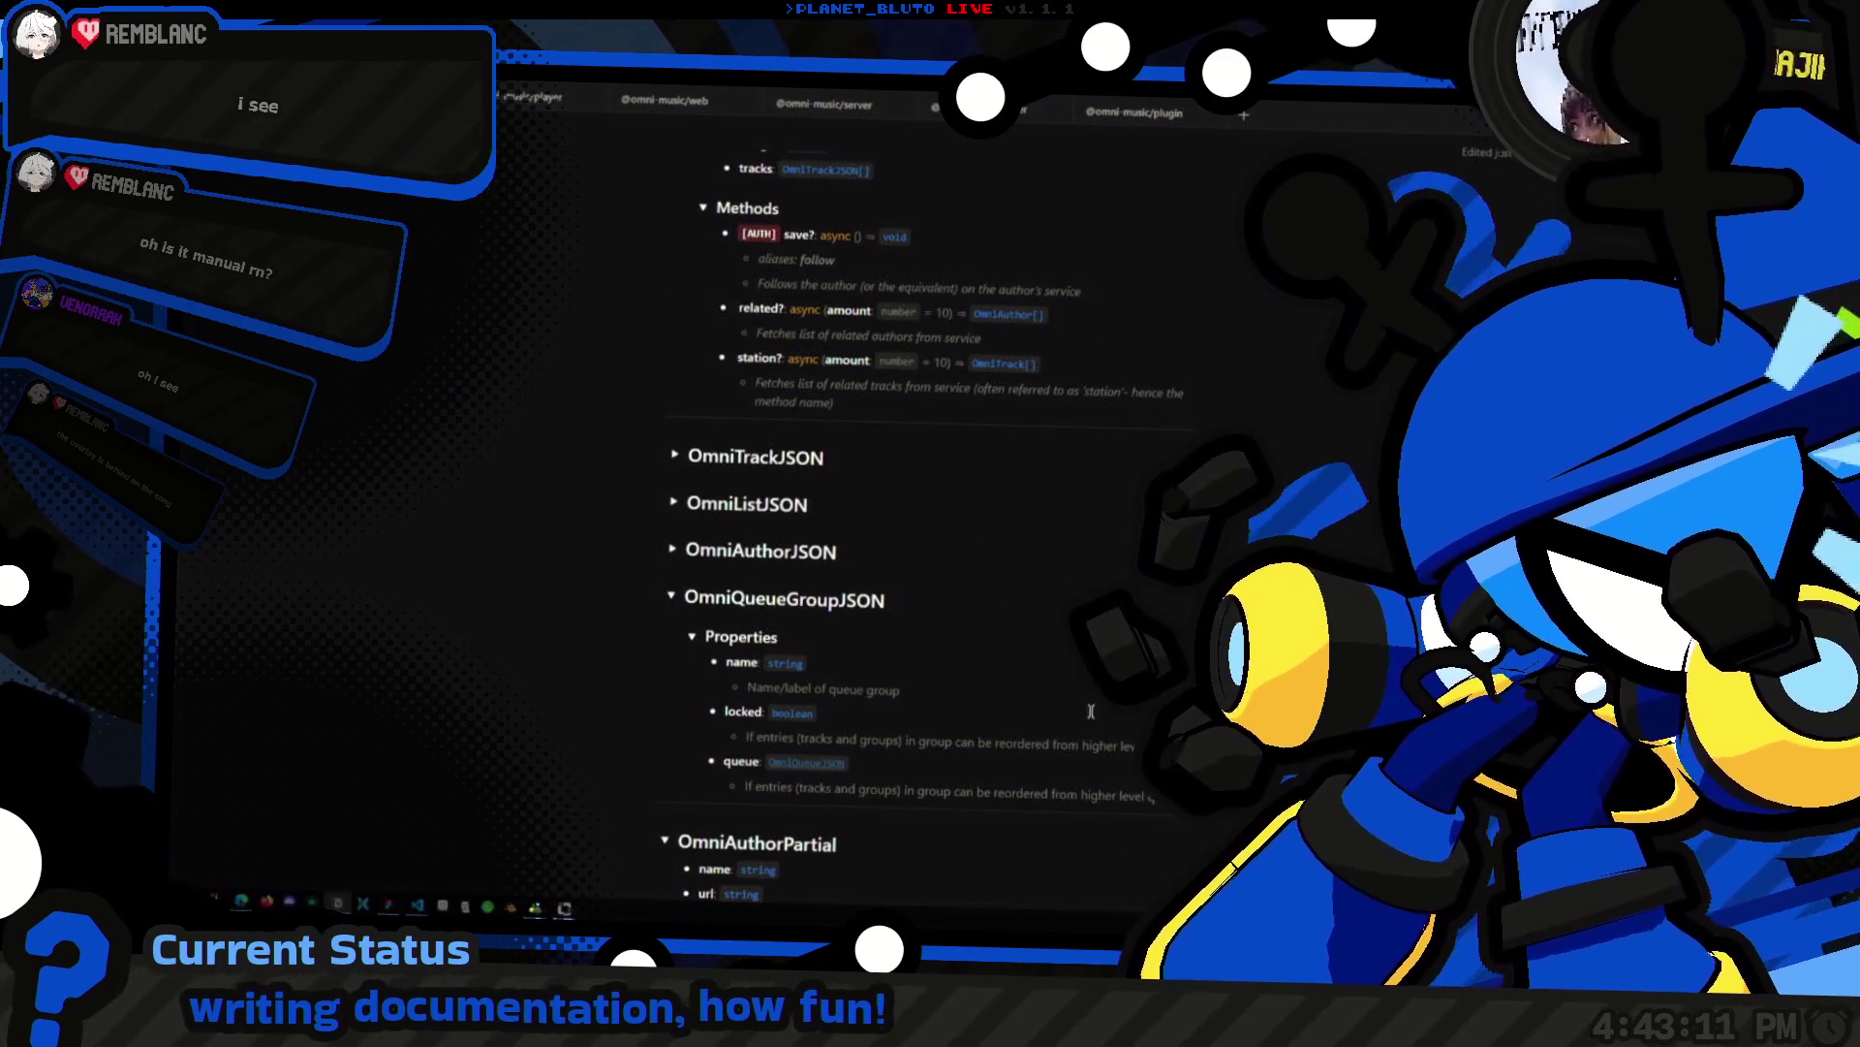
scroll(1090, 710, "up", 4)
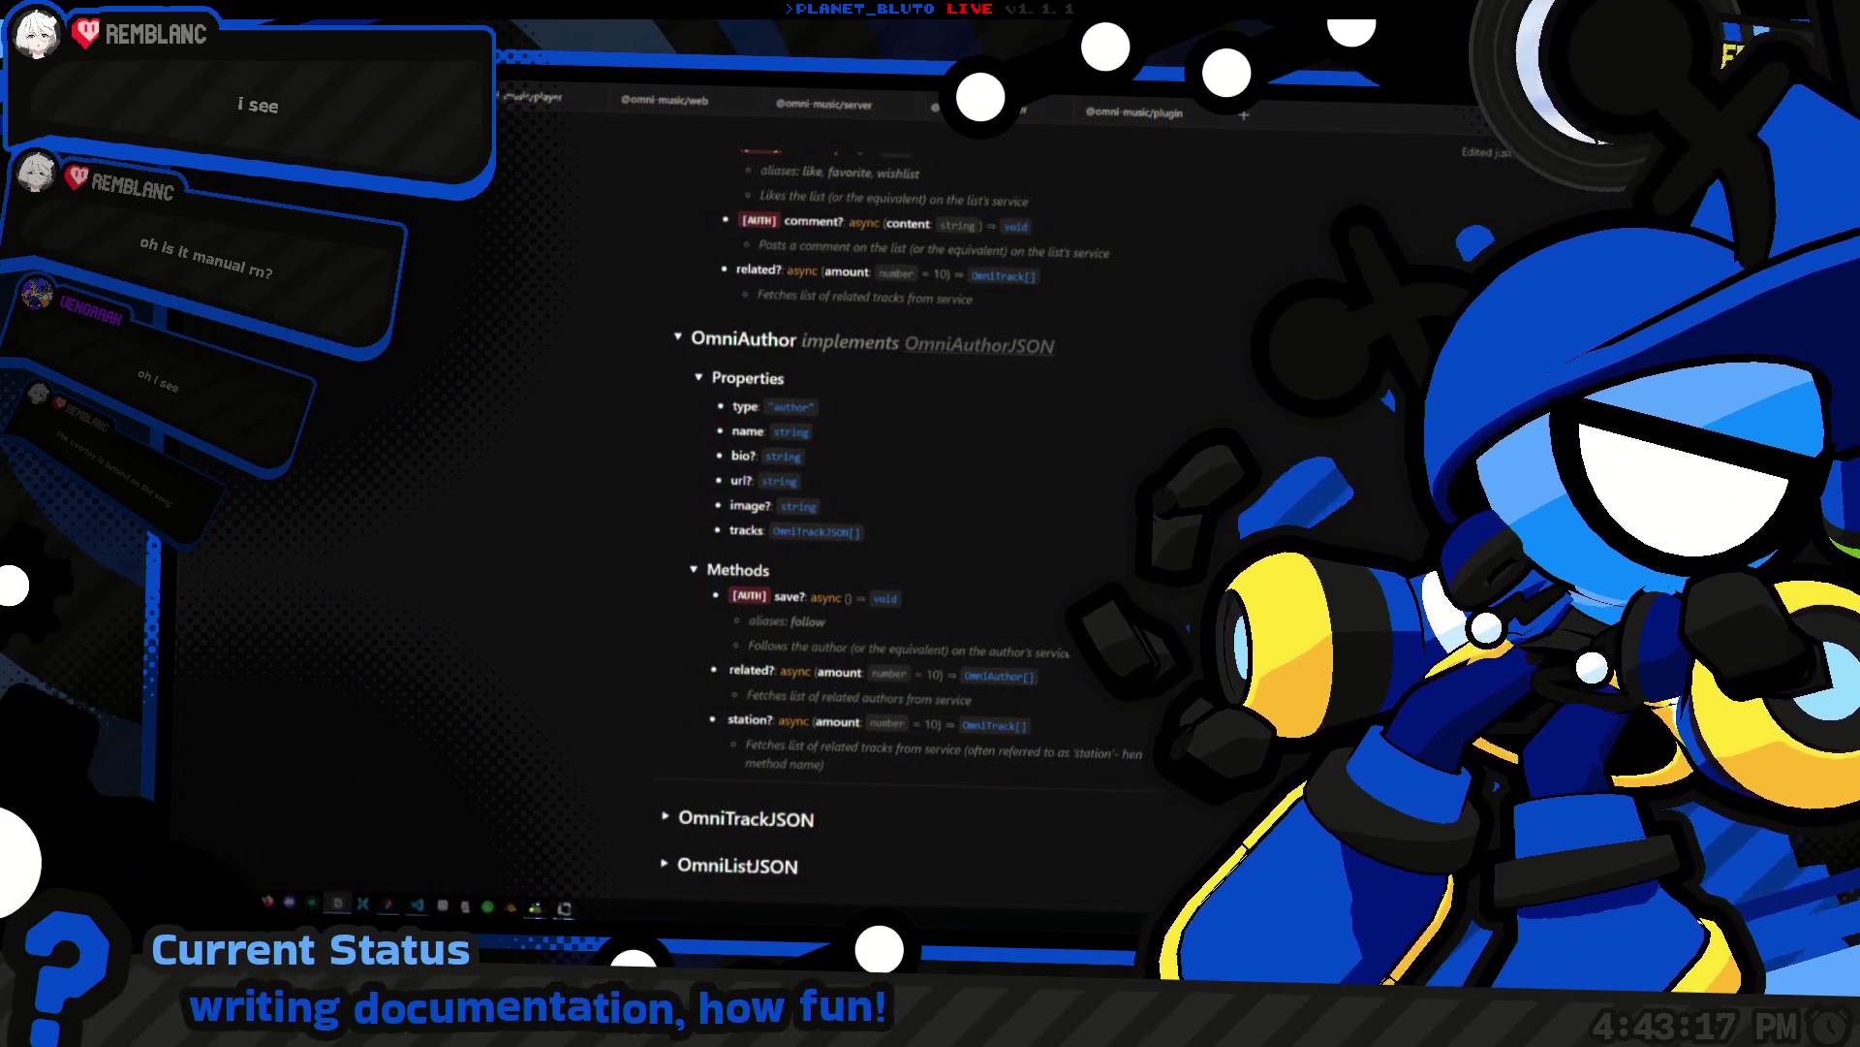
scroll(872, 582, "up", 5)
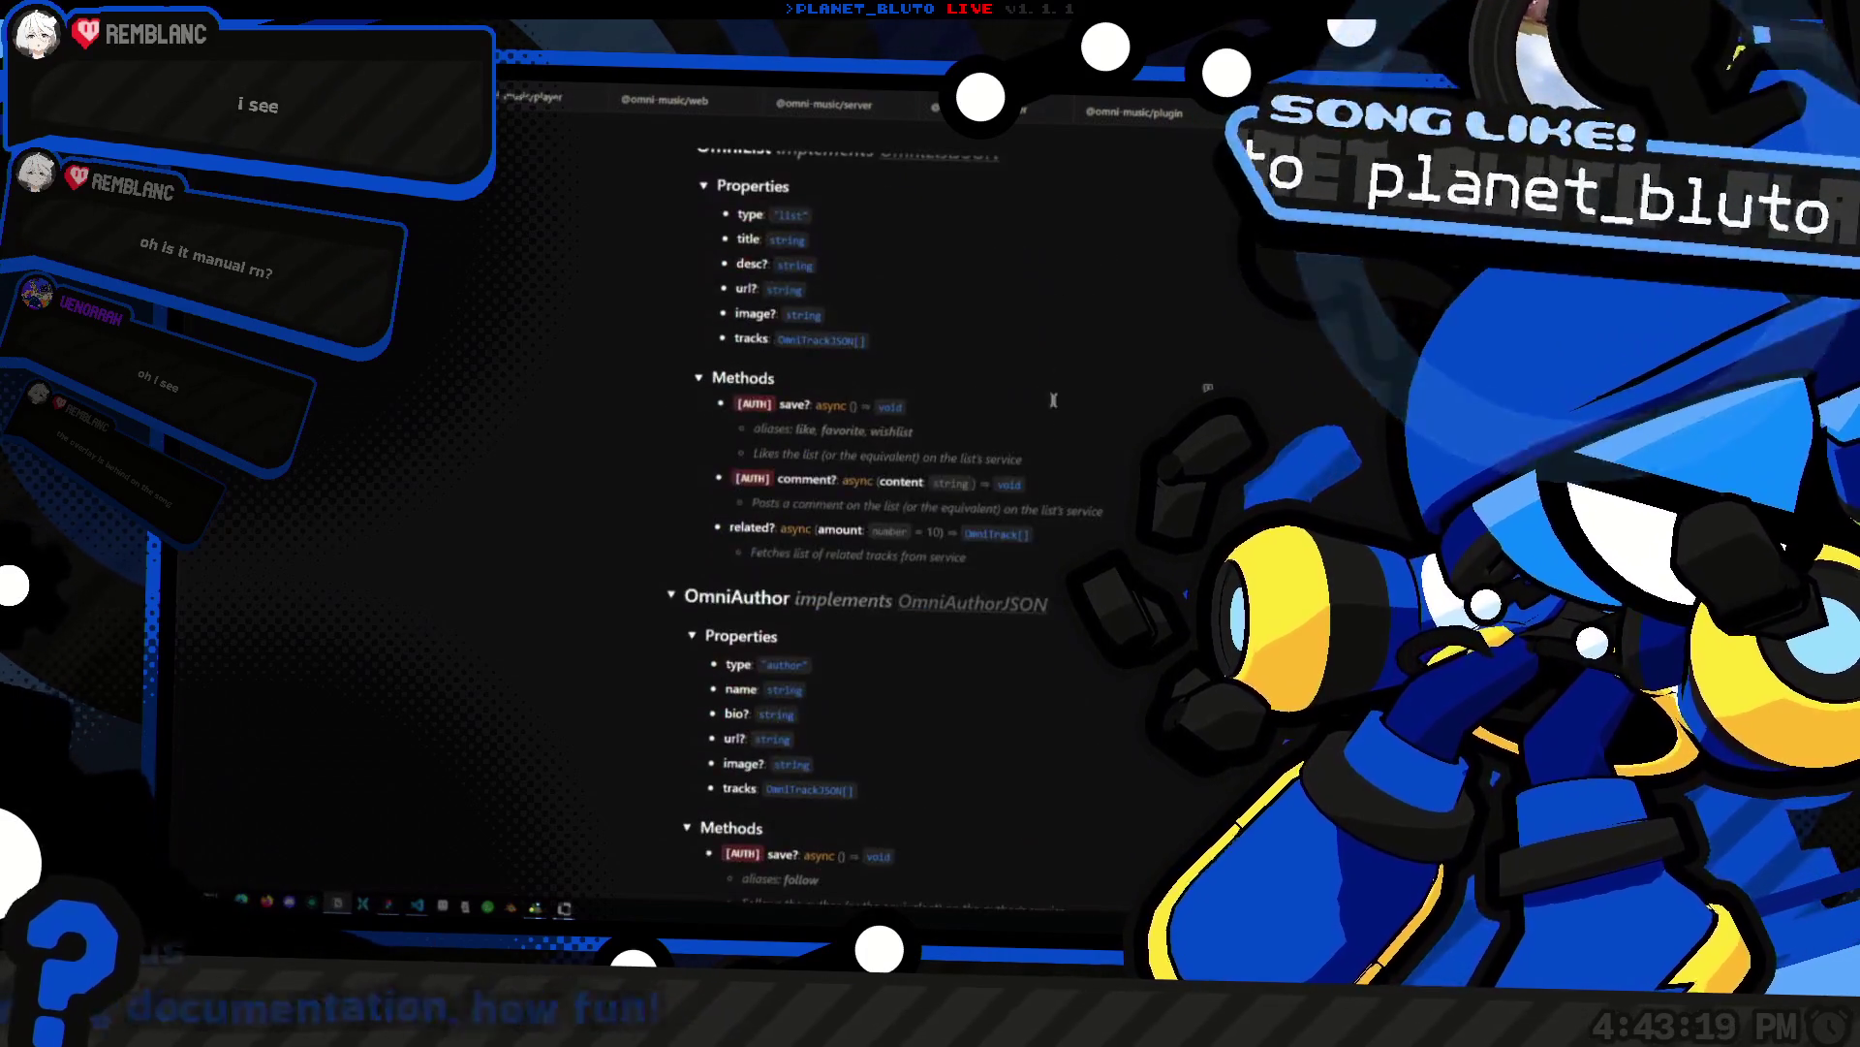
scroll(678, 599, "up", 10)
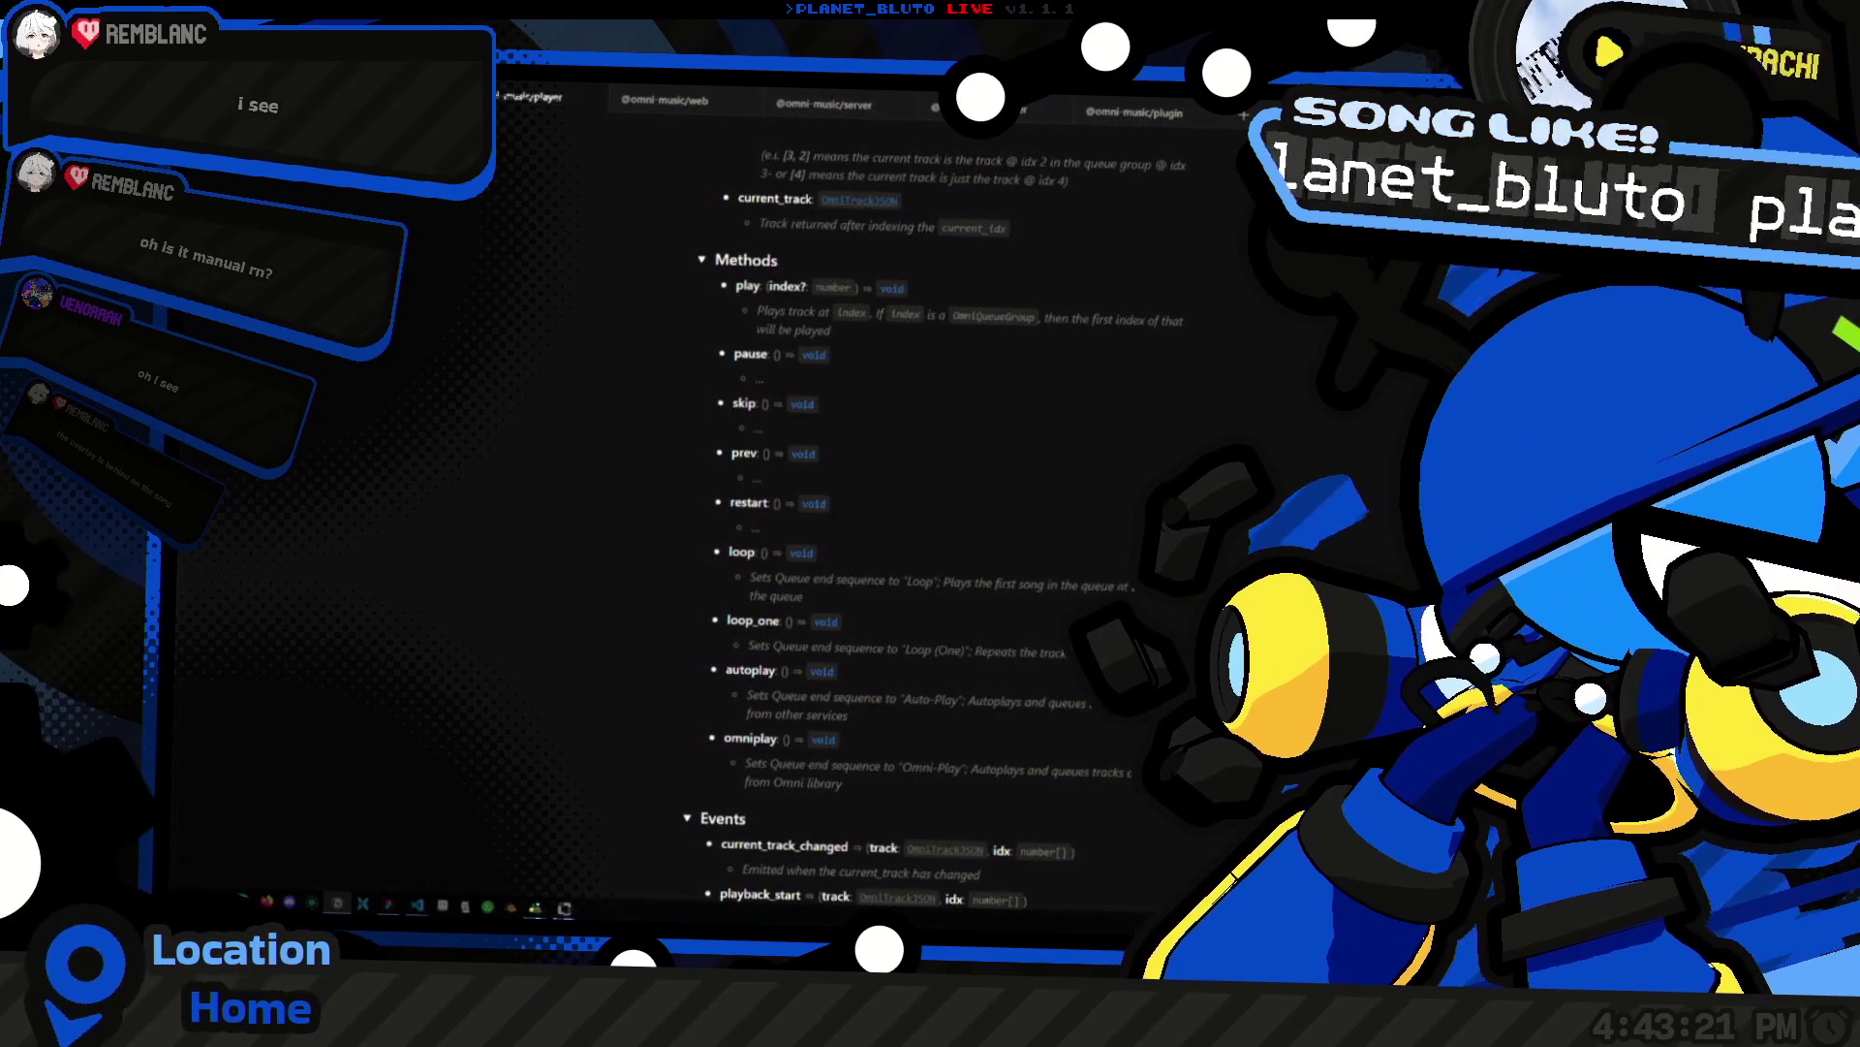
scroll(960, 728, "down", 11)
scroll(959, 728, "up", 2)
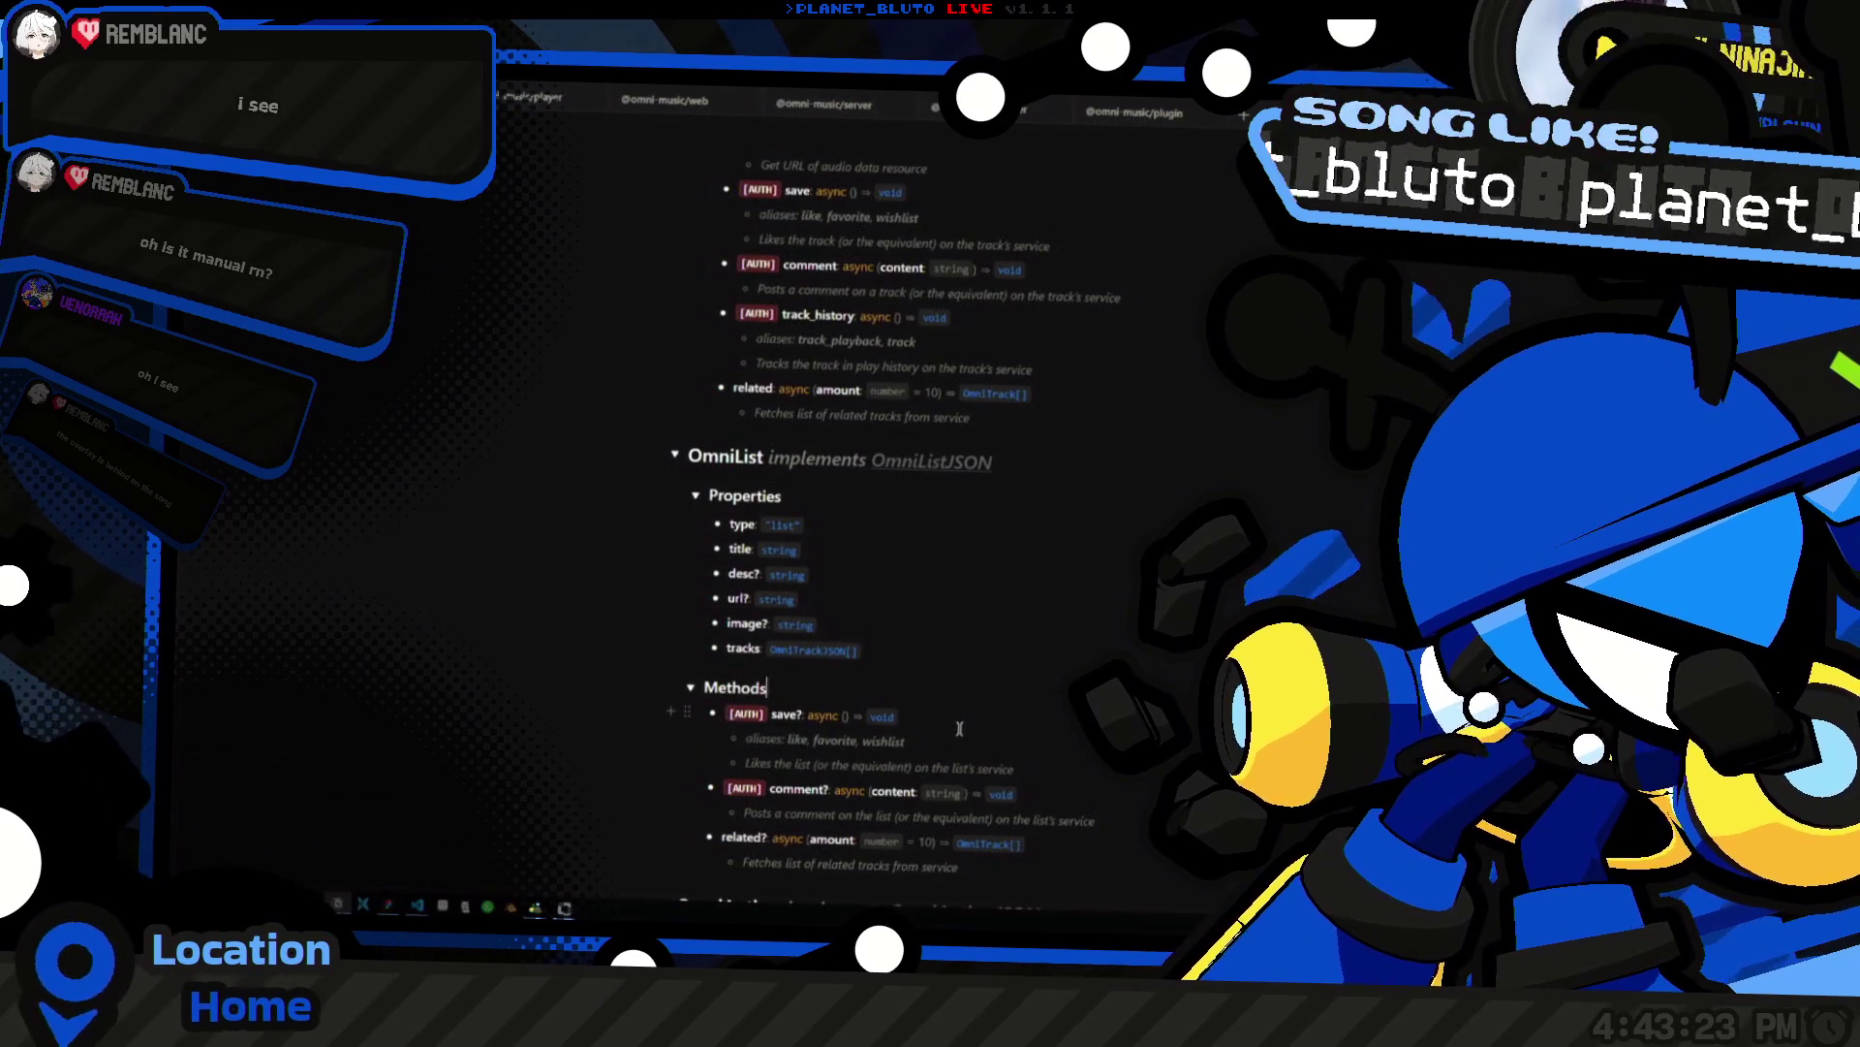
scroll(959, 732, "up", 3)
scroll(1042, 618, "down", 15)
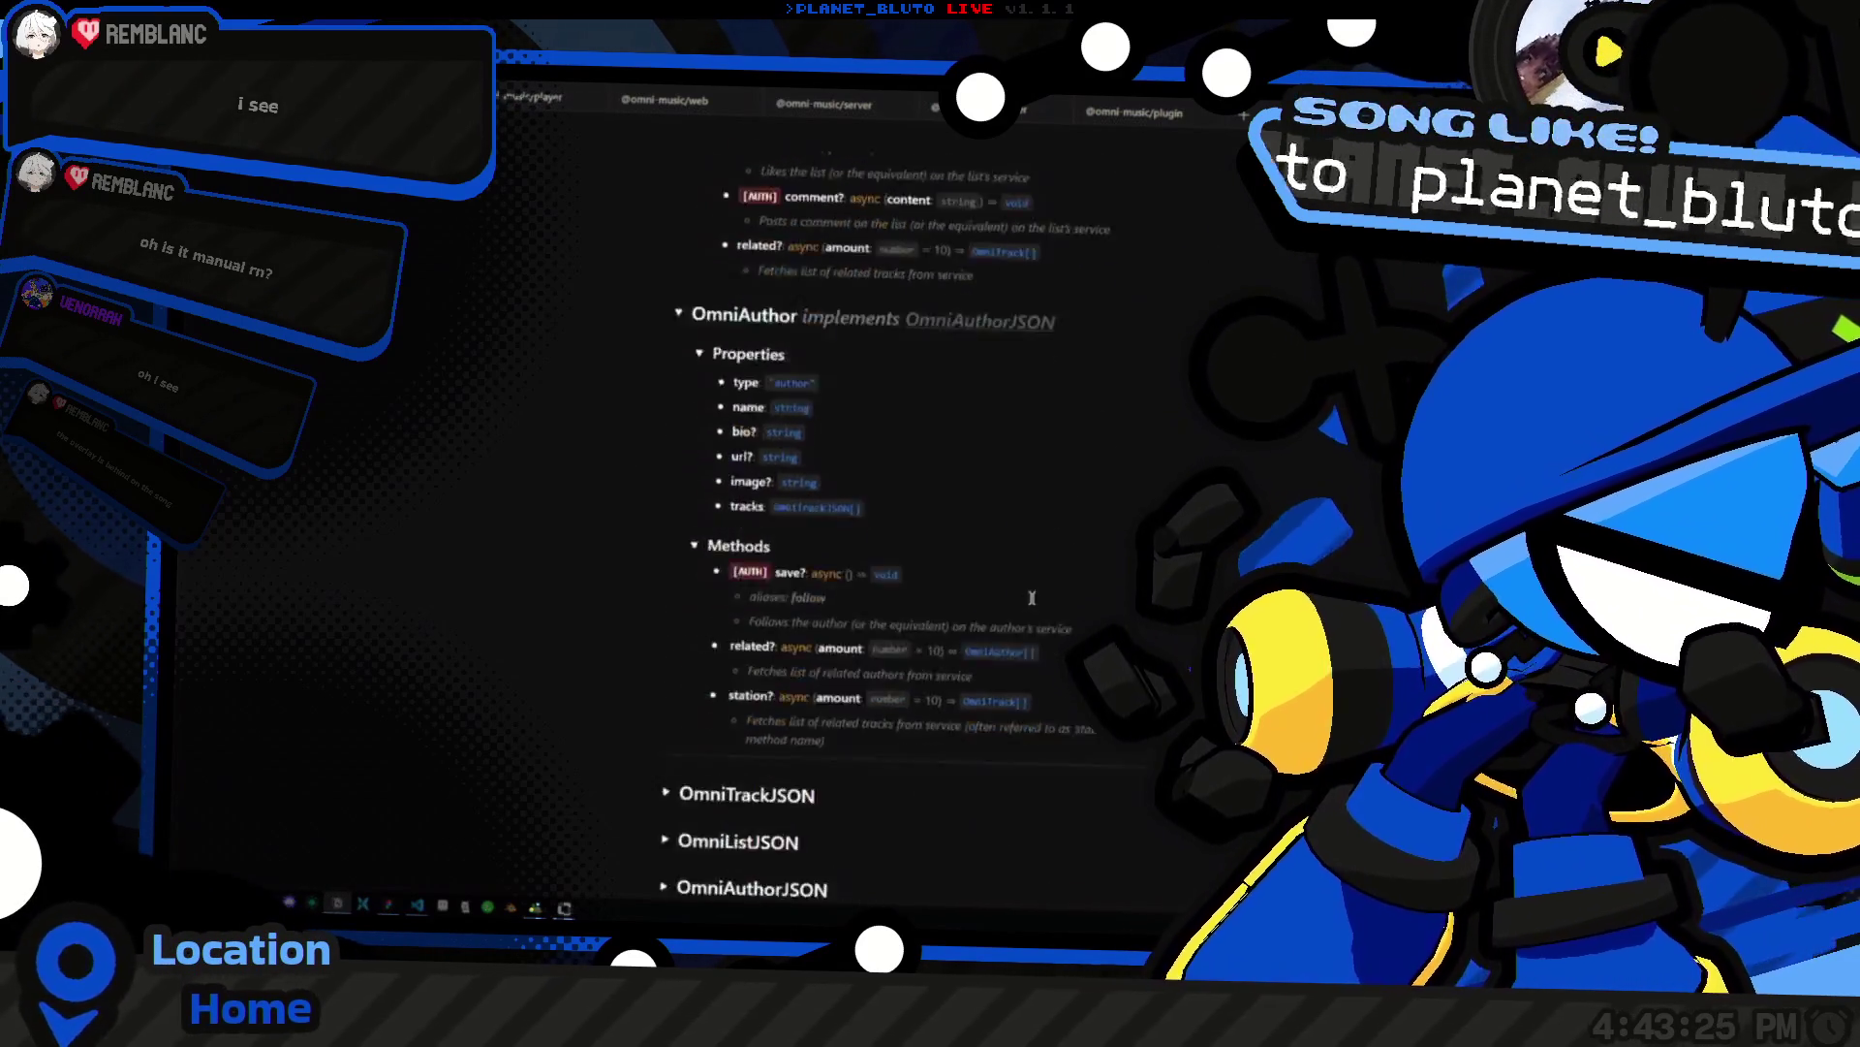
scroll(1041, 618, "down", 4)
scroll(1057, 640, "up", 12)
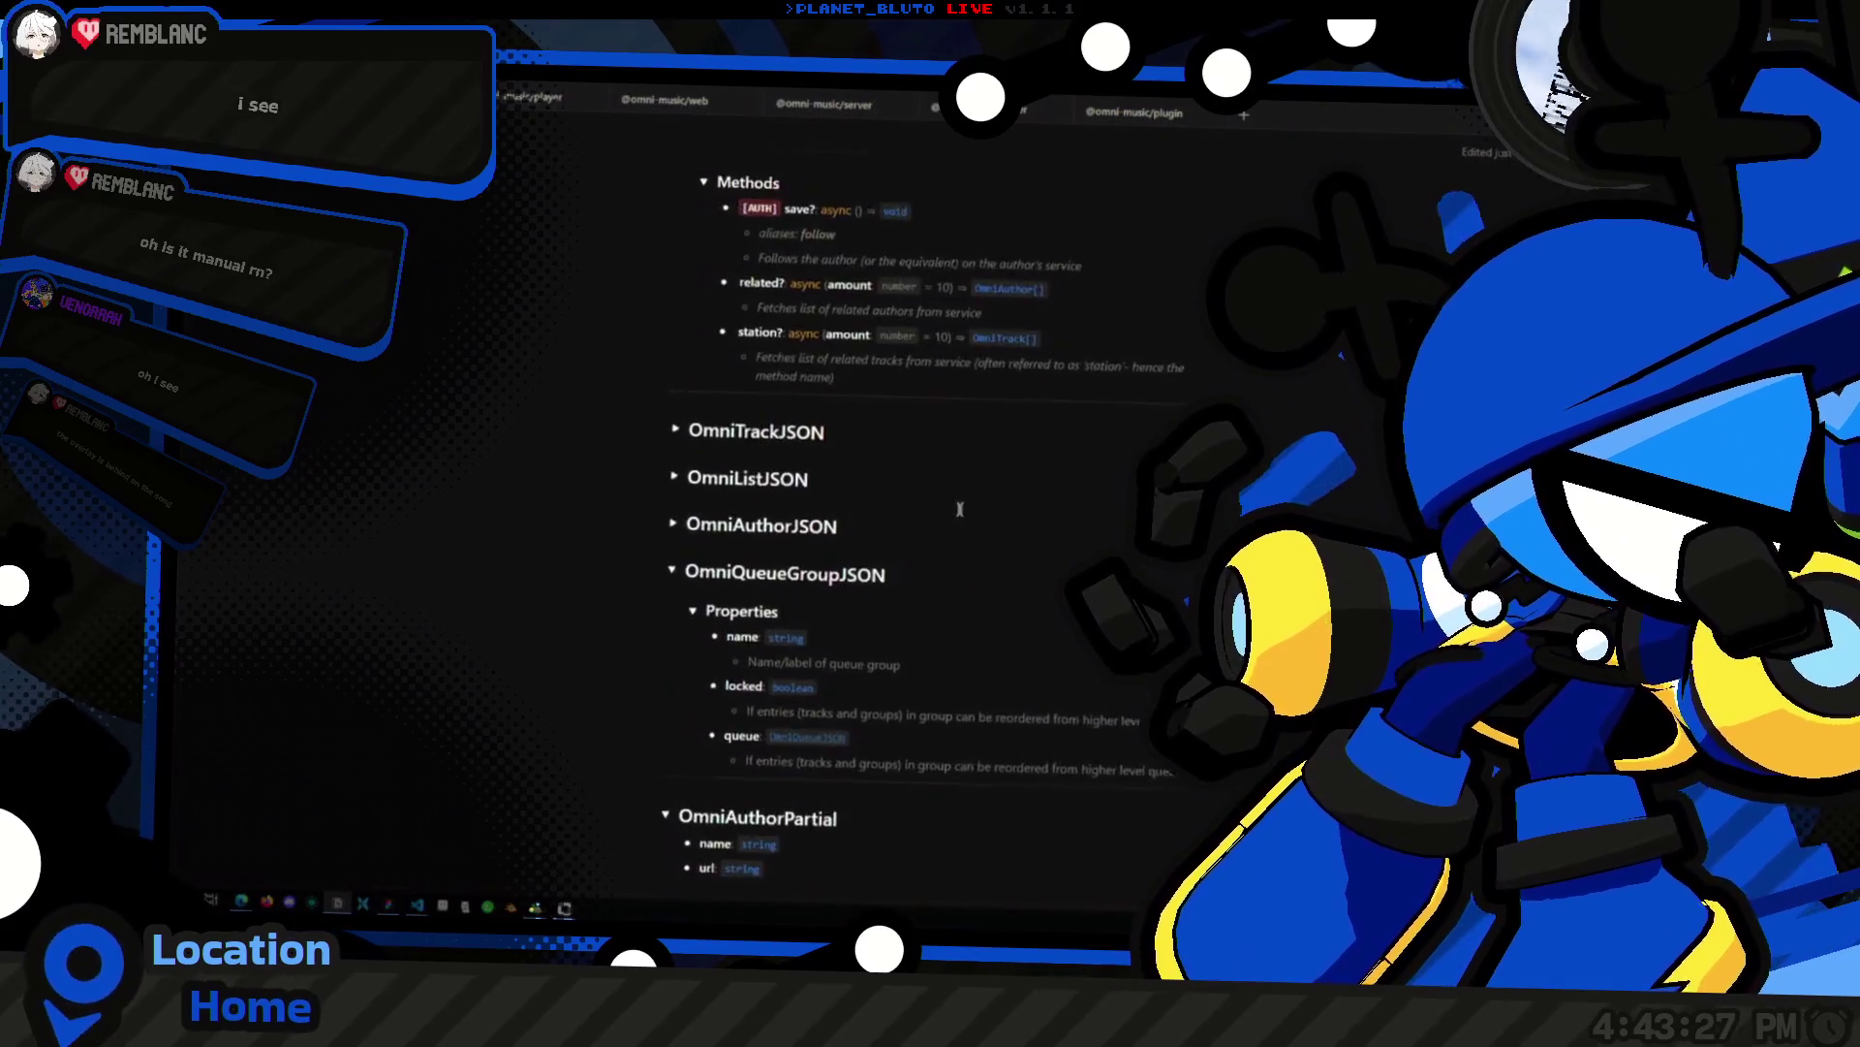
scroll(985, 324, "up", 3)
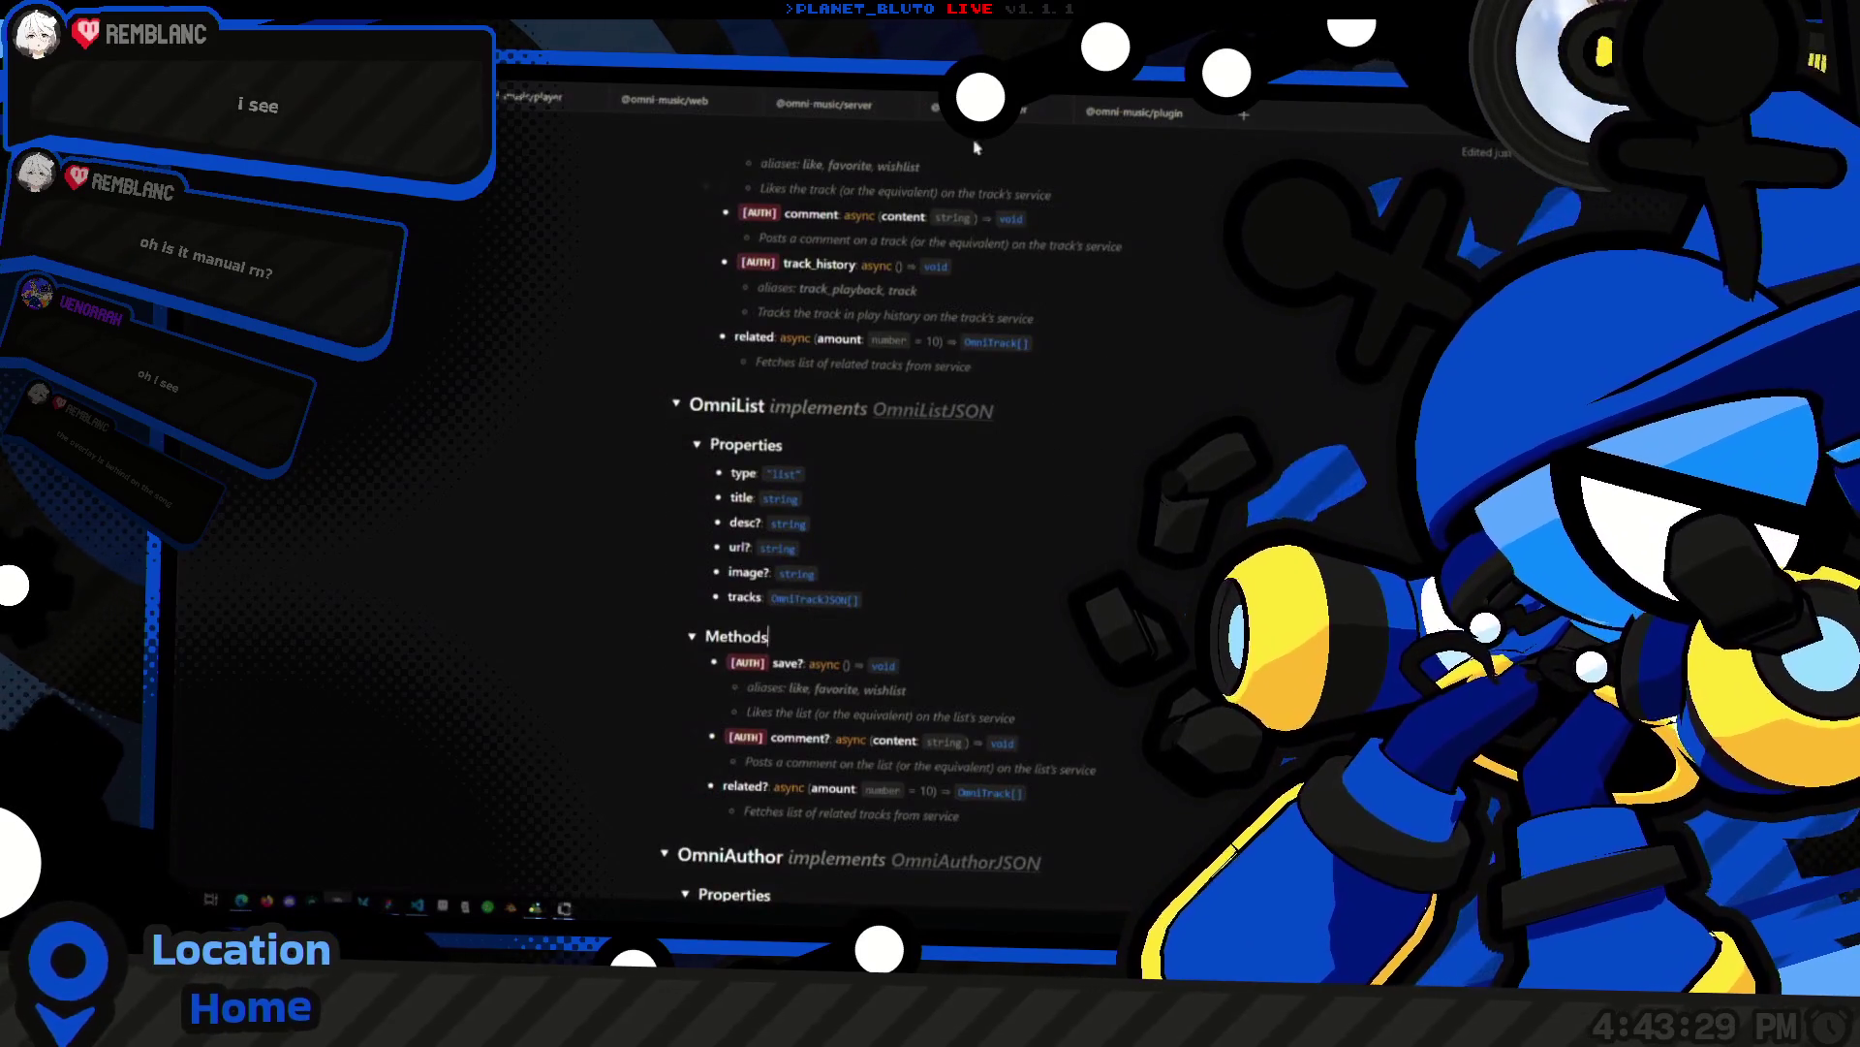
left_click(1242, 117)
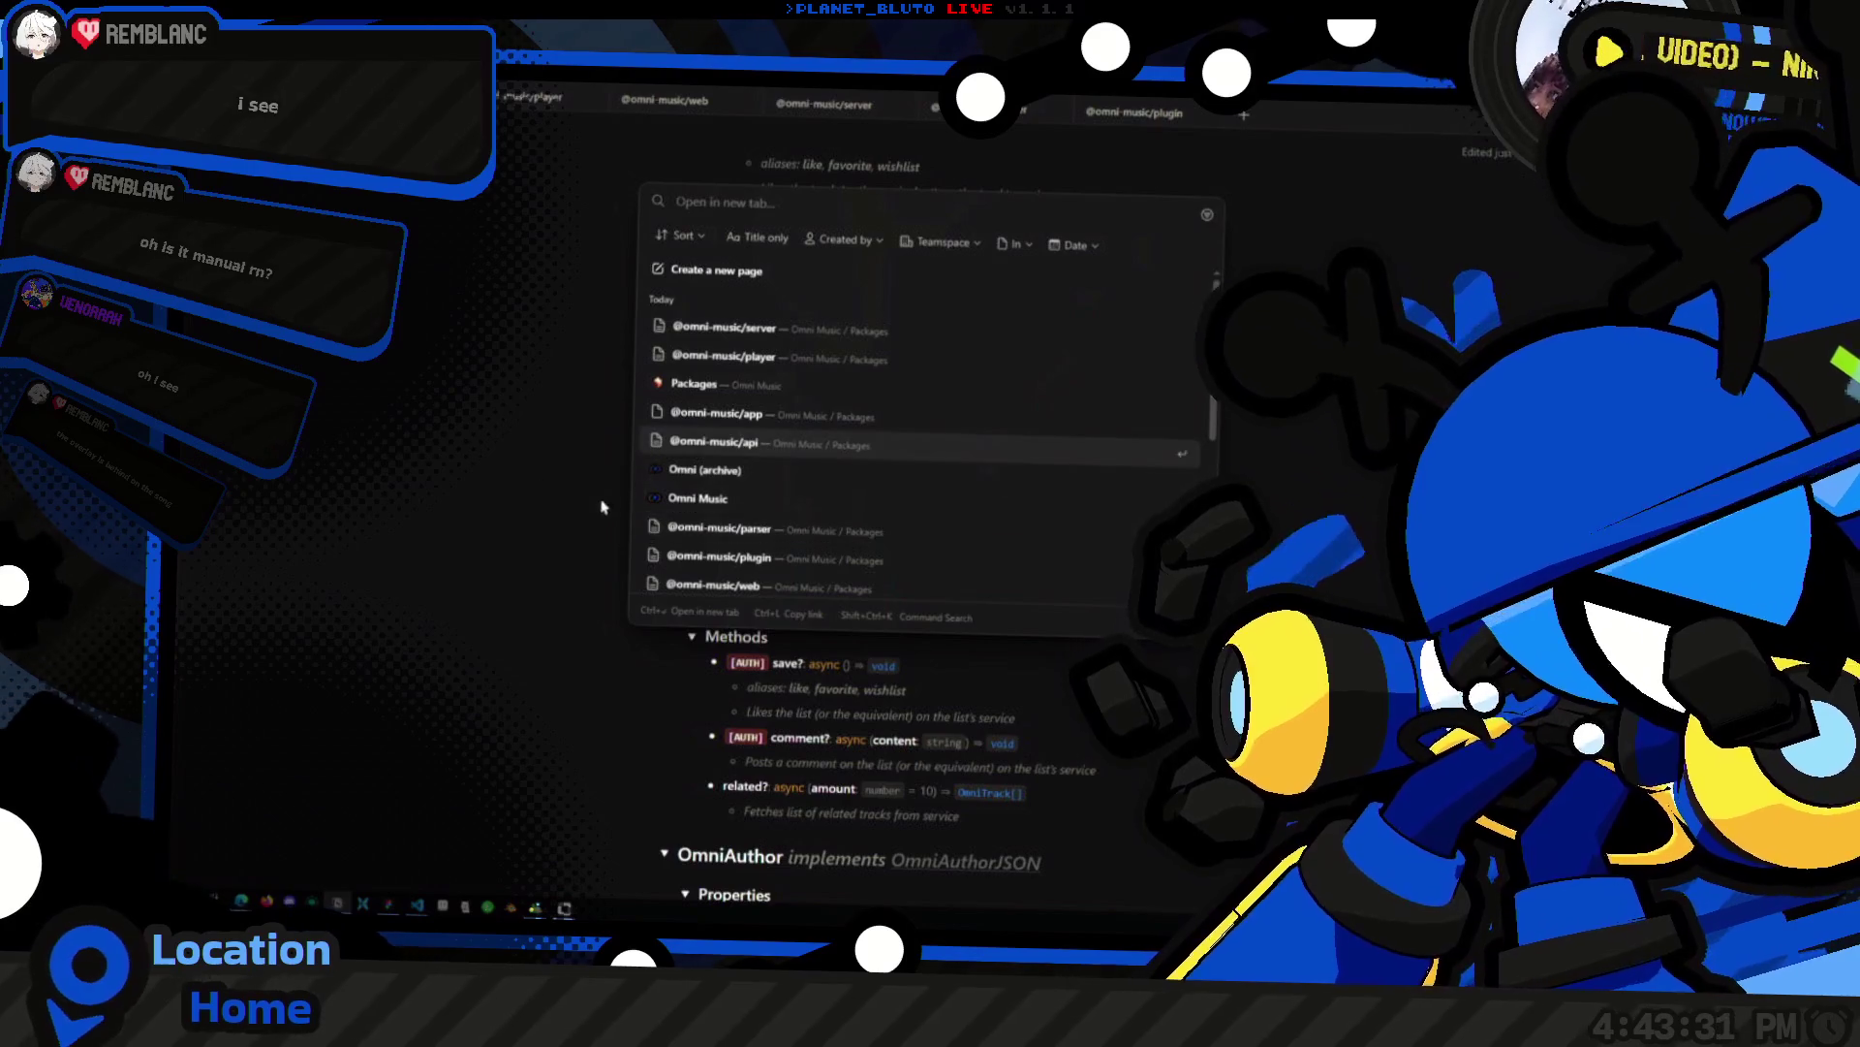
Open Omni Music and comment that liking songs automatically shows on the overlay
left_click(743, 504)
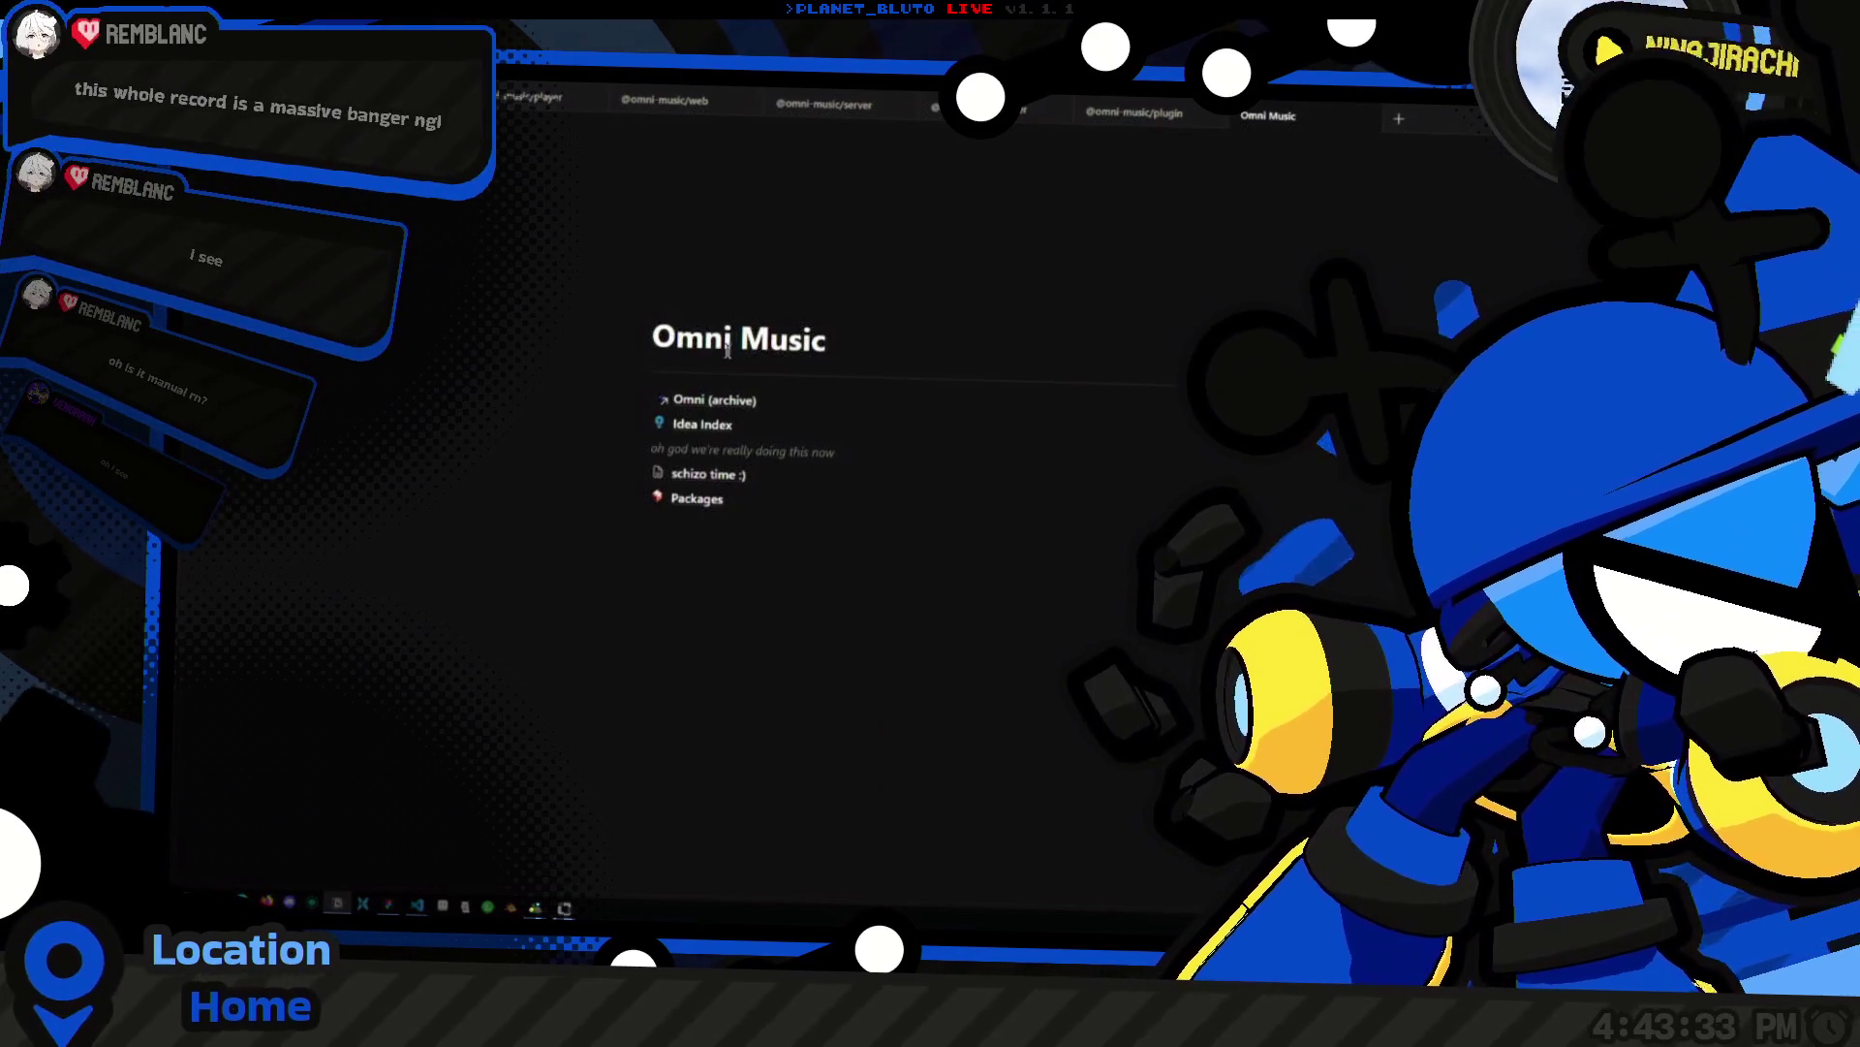
left_click(735, 528)
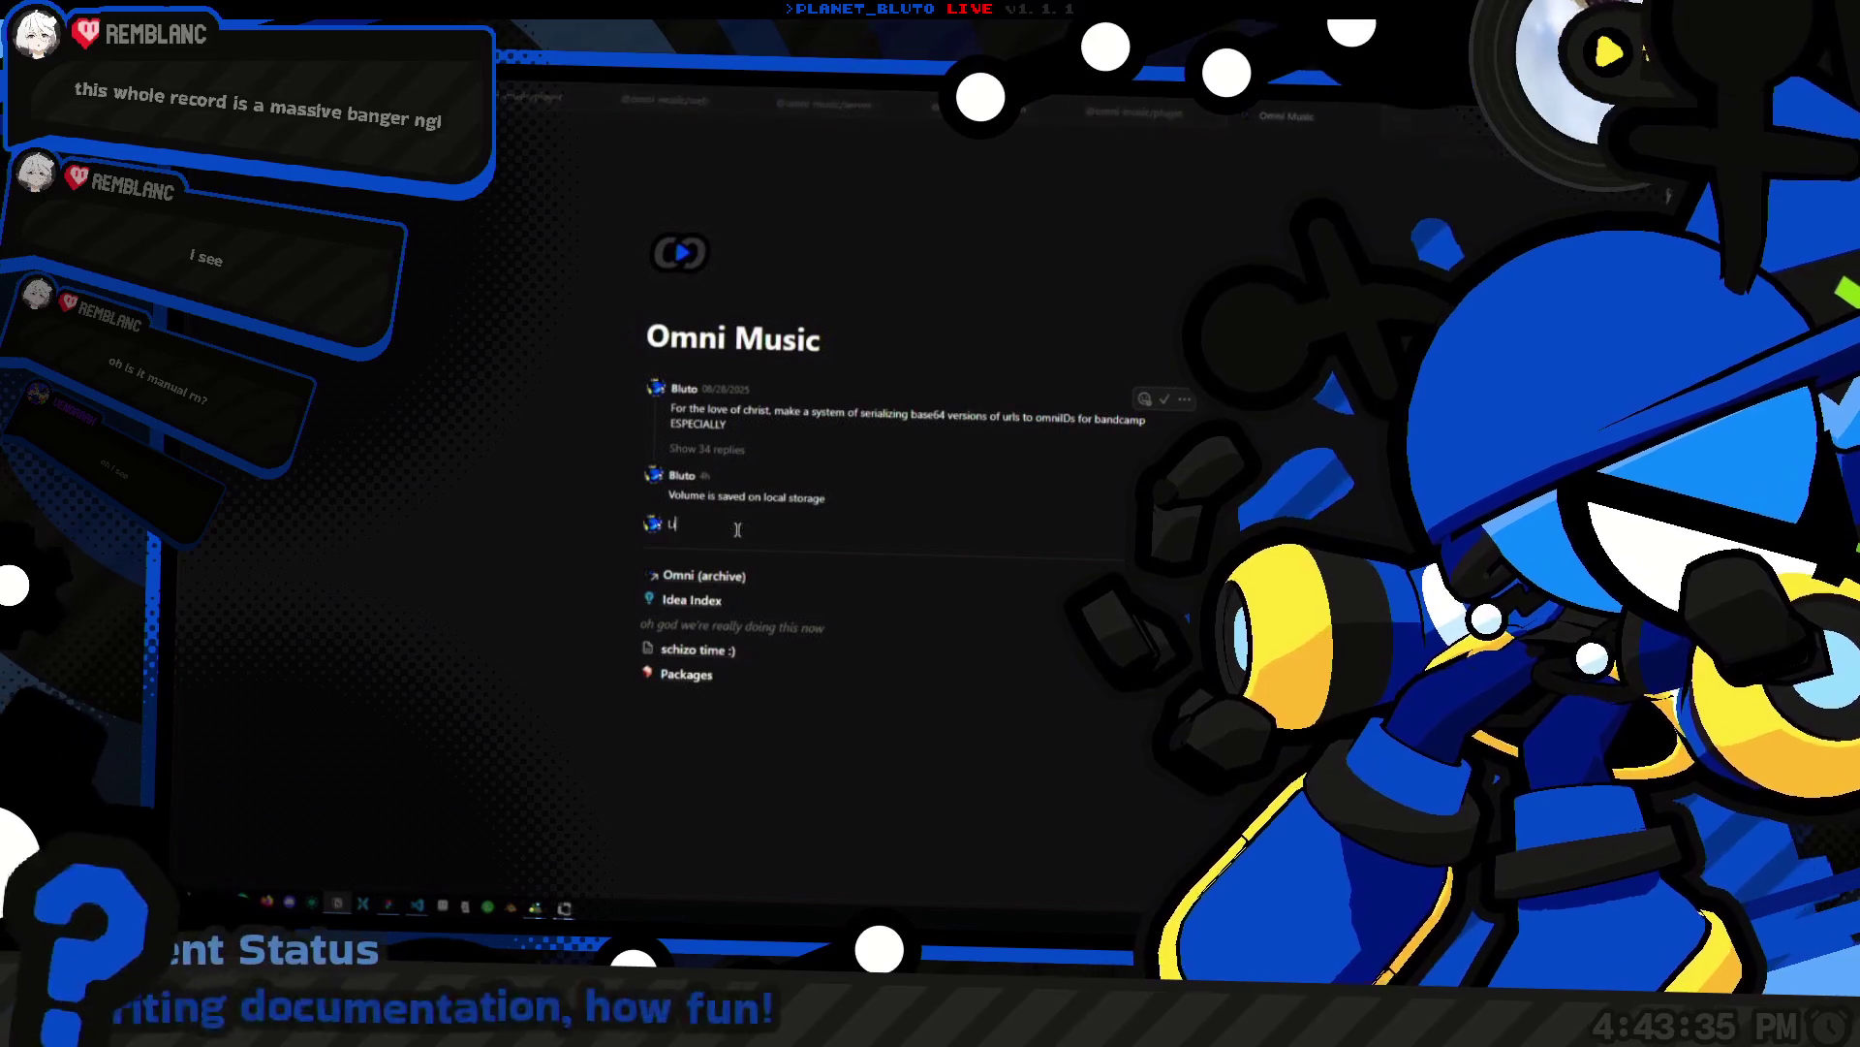
type("Liking songs")
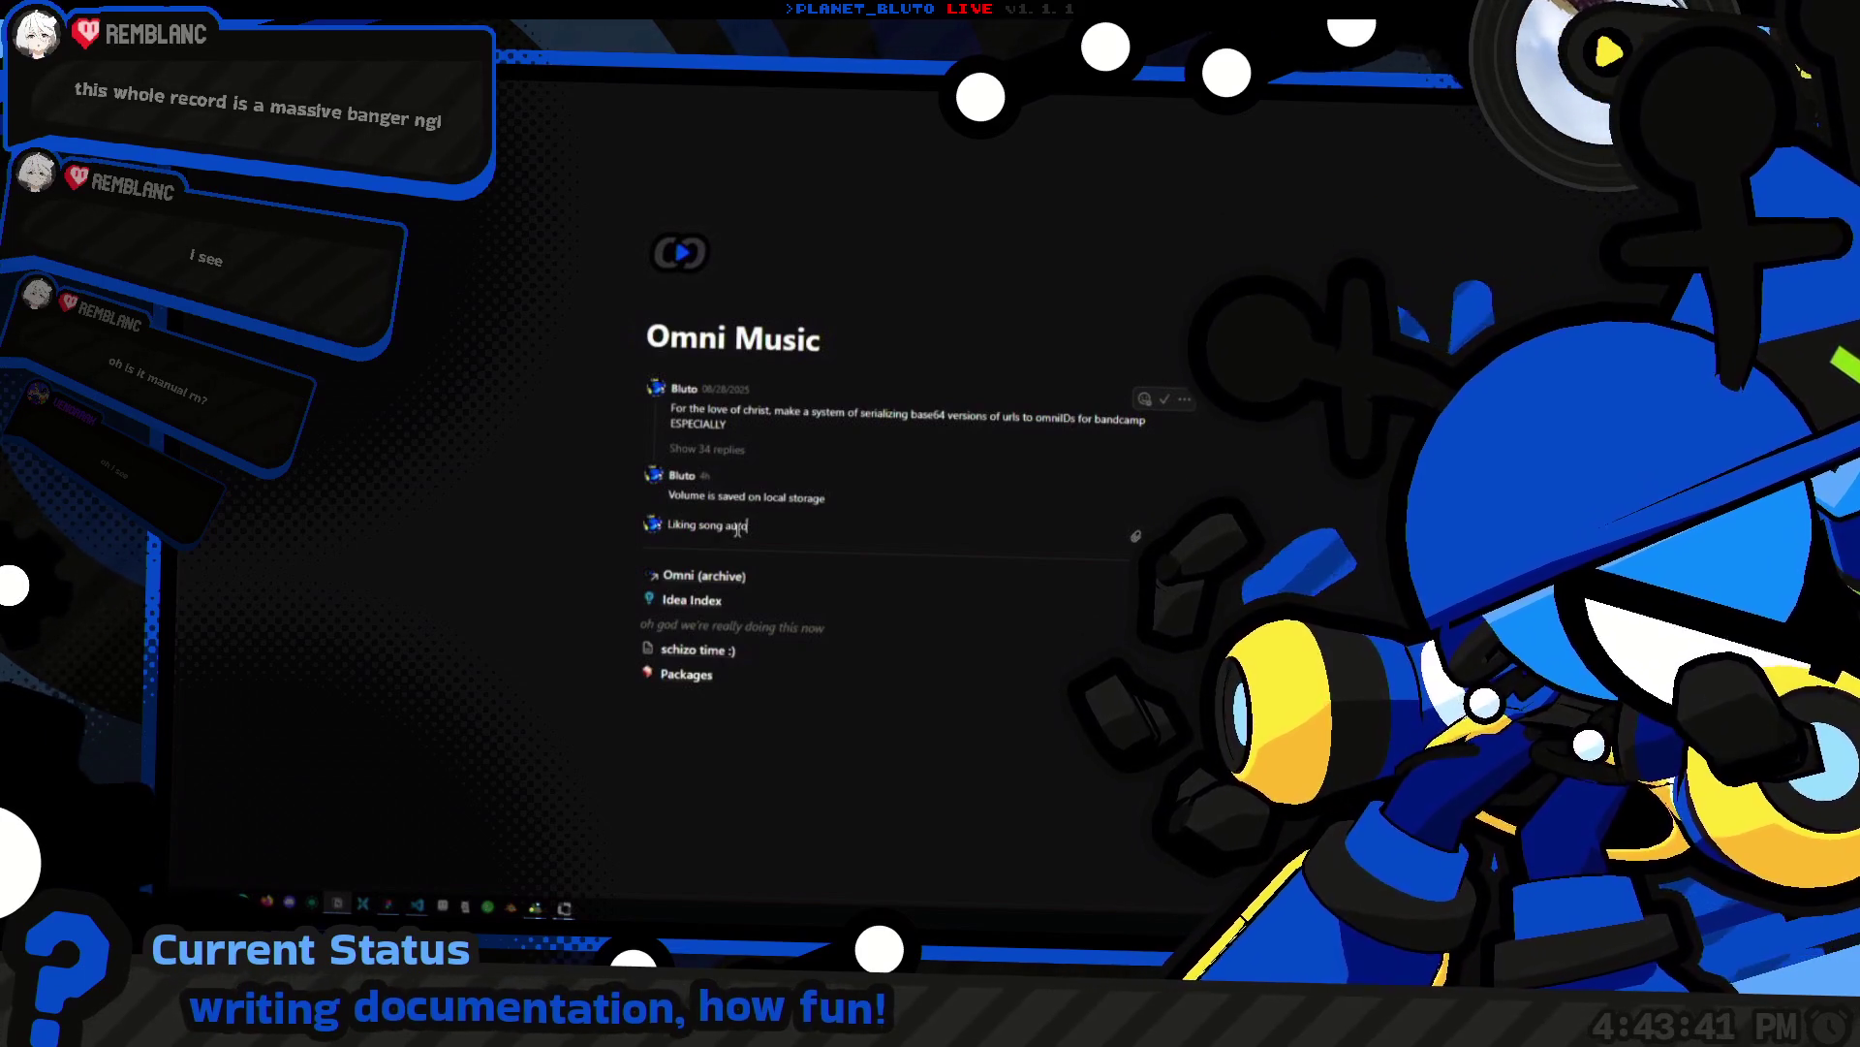
type("maticallys")
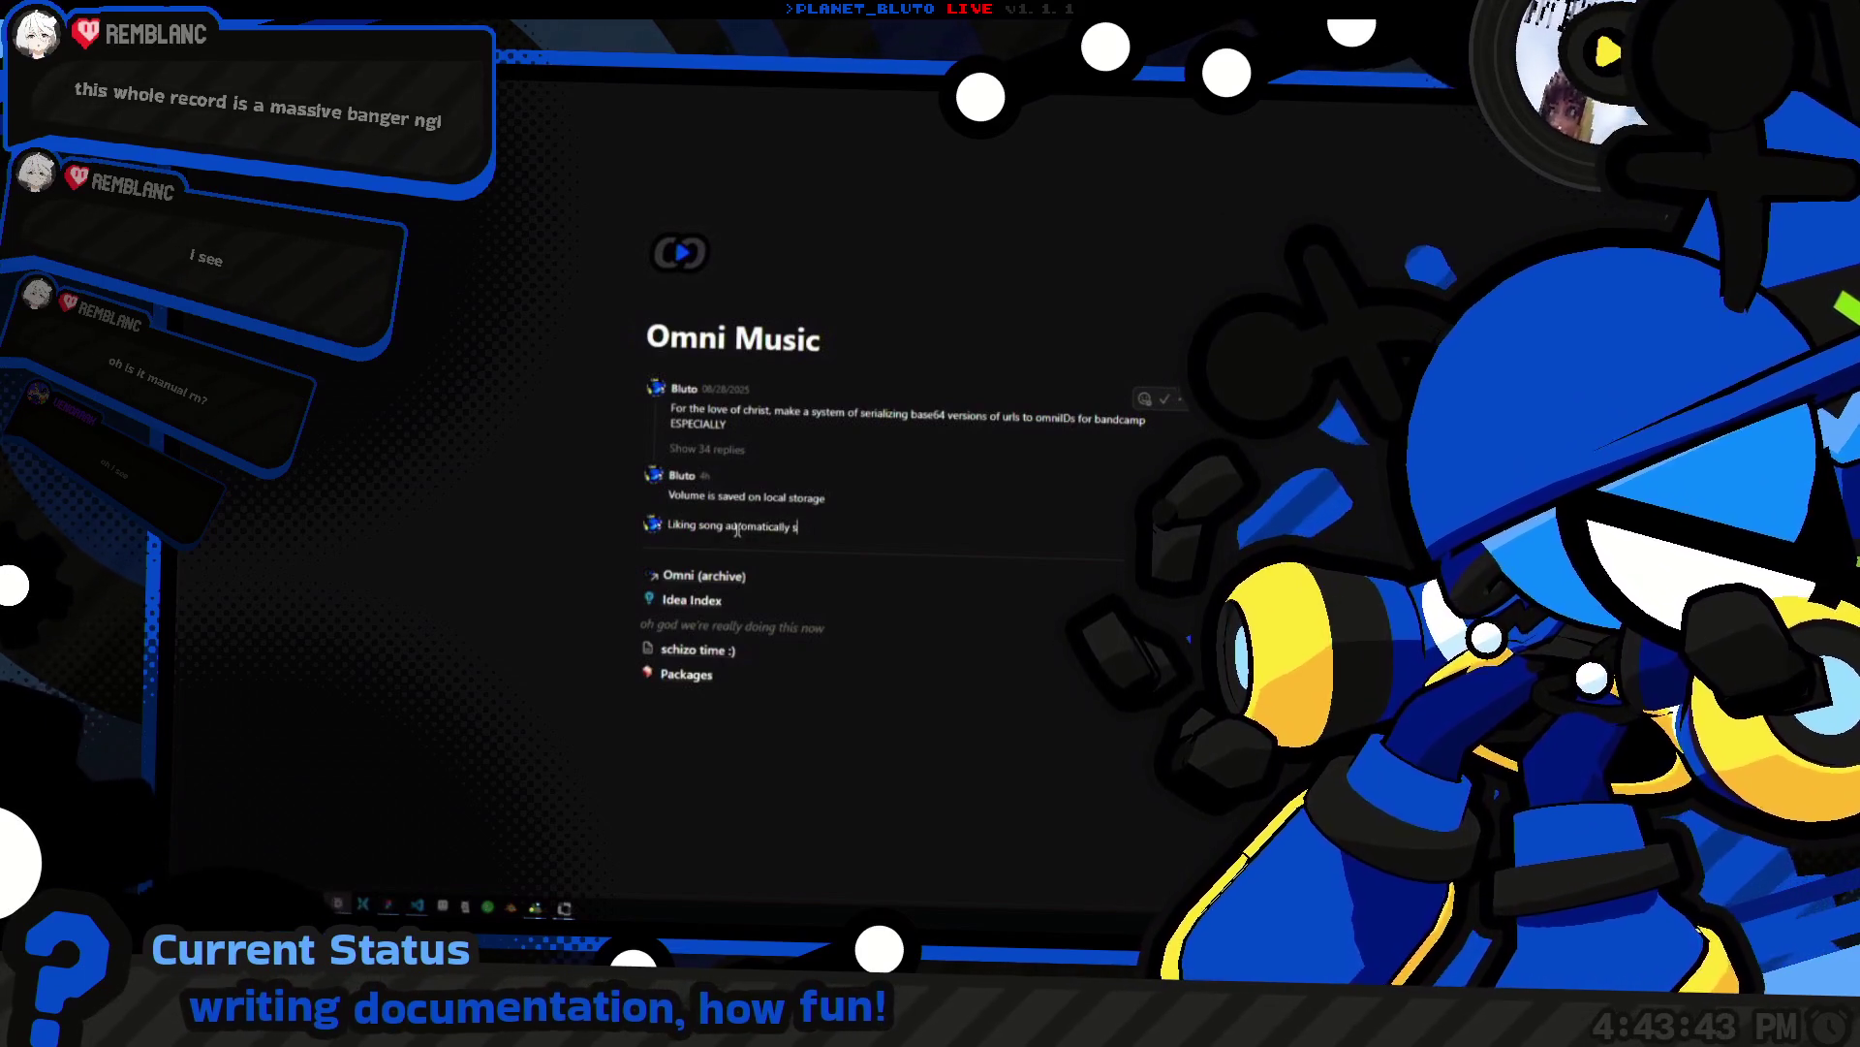
type(" for me")
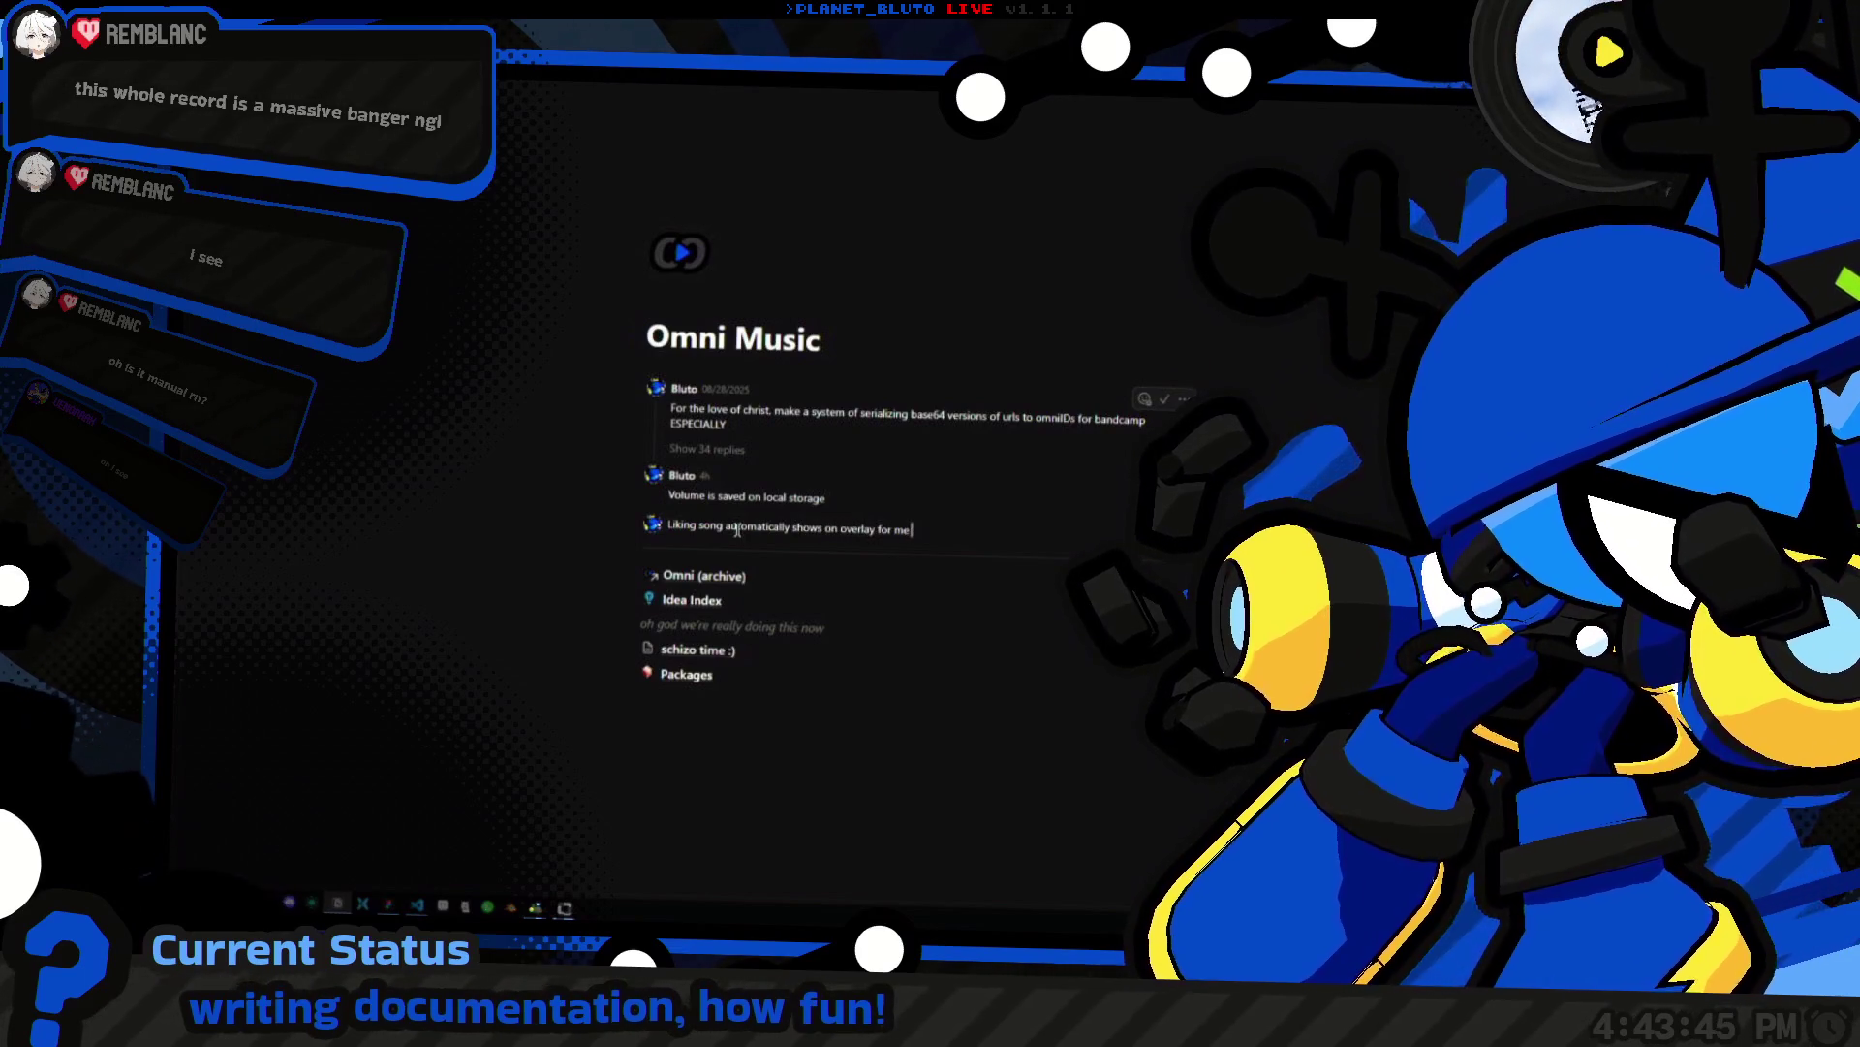
type(" son")
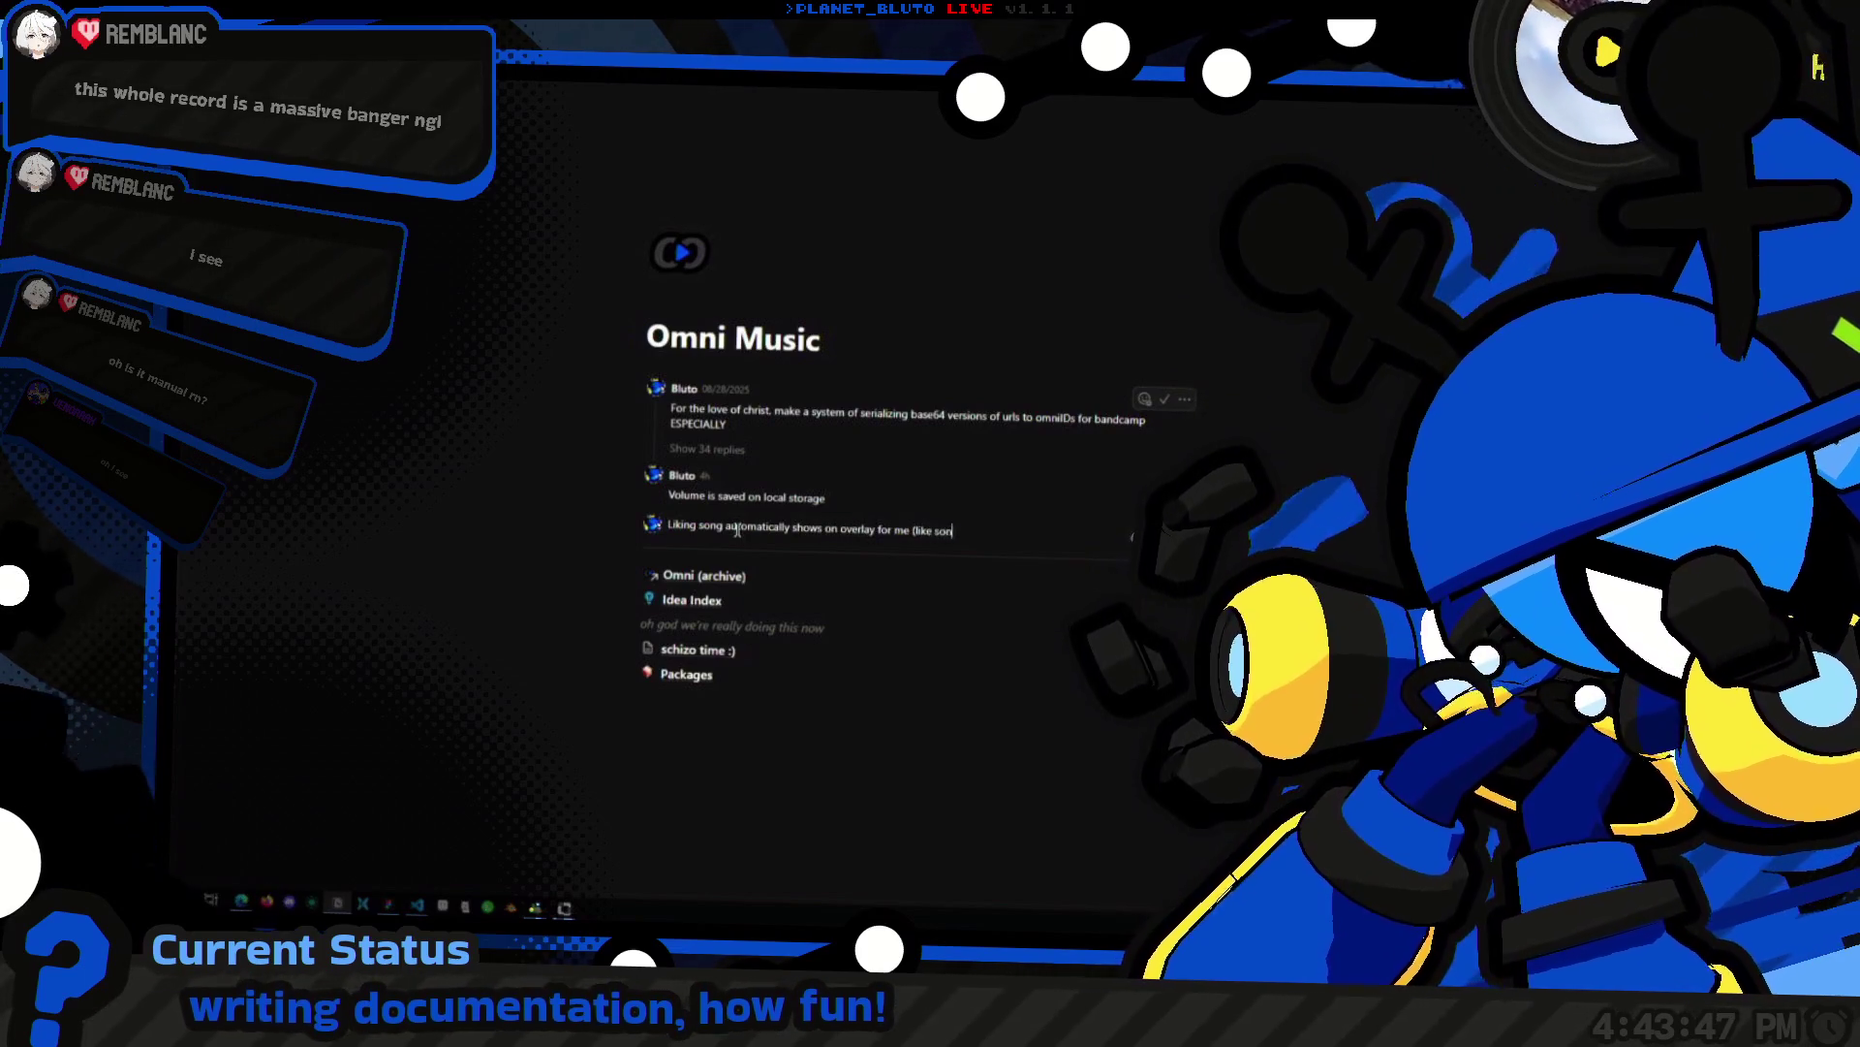
type("event")
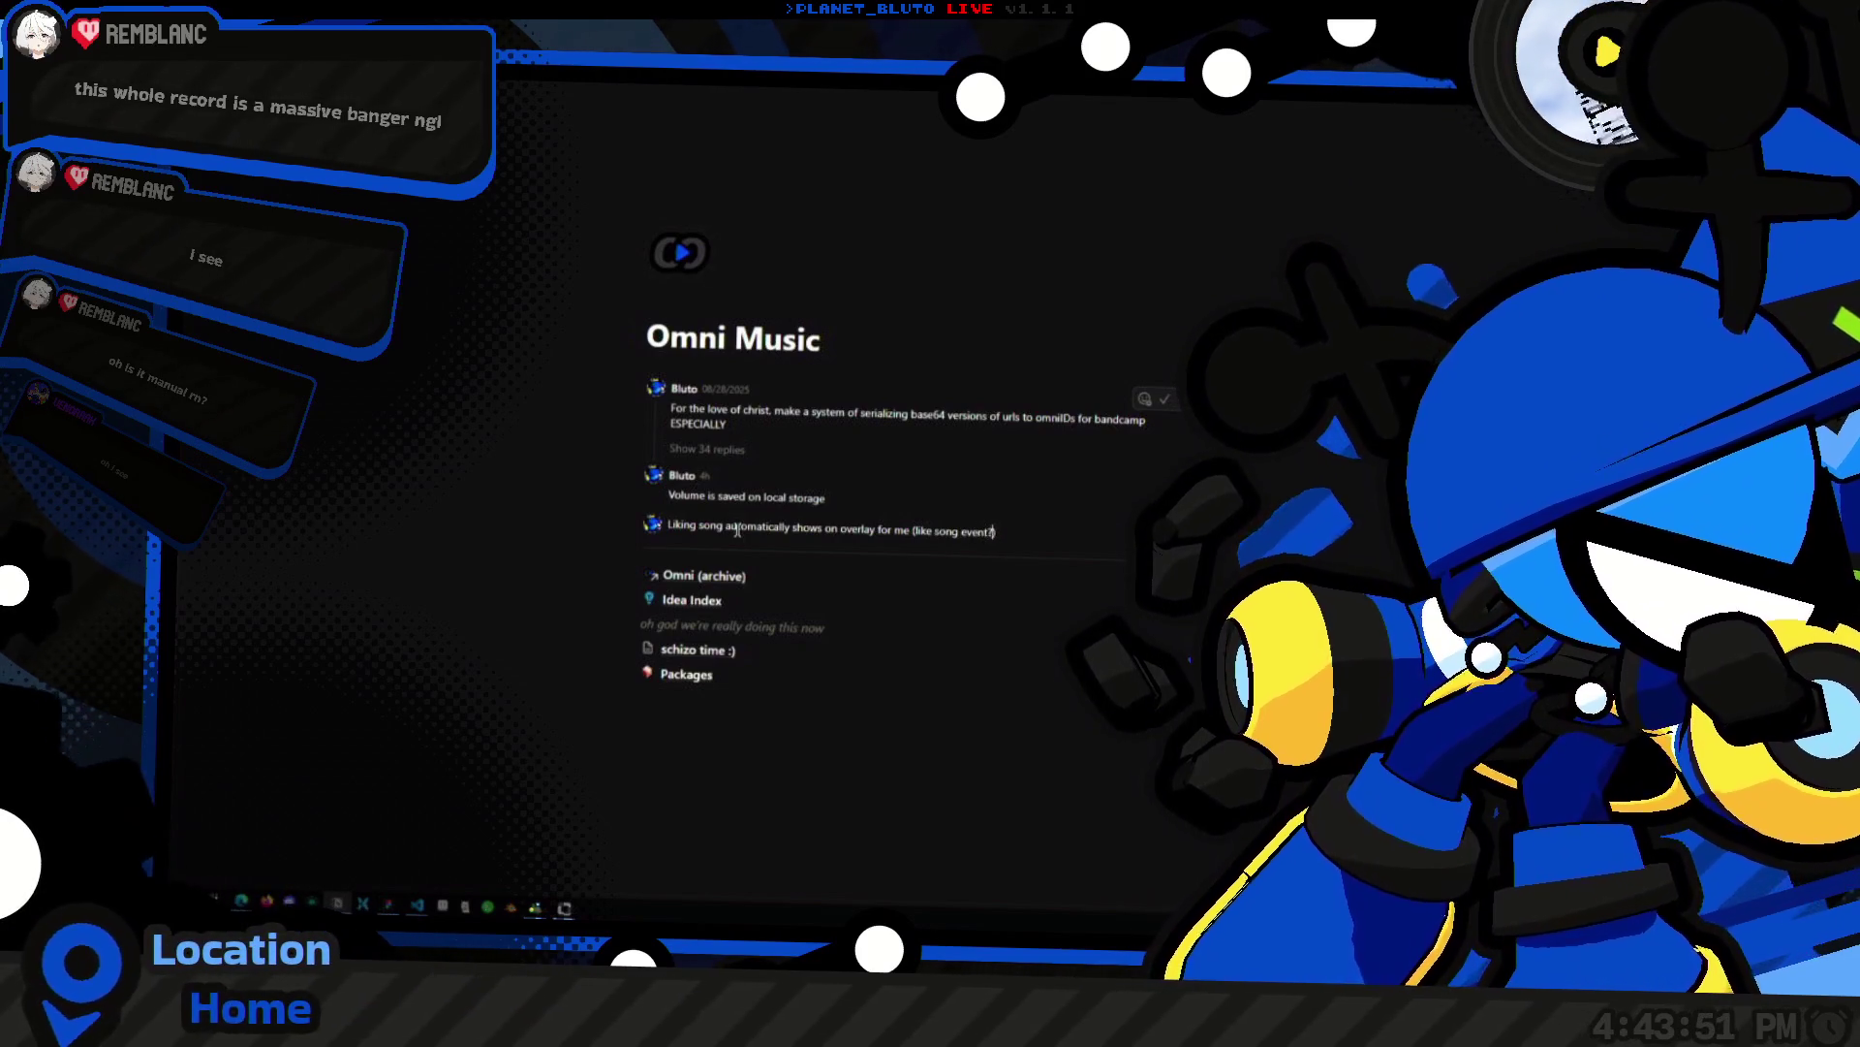
key("Return")
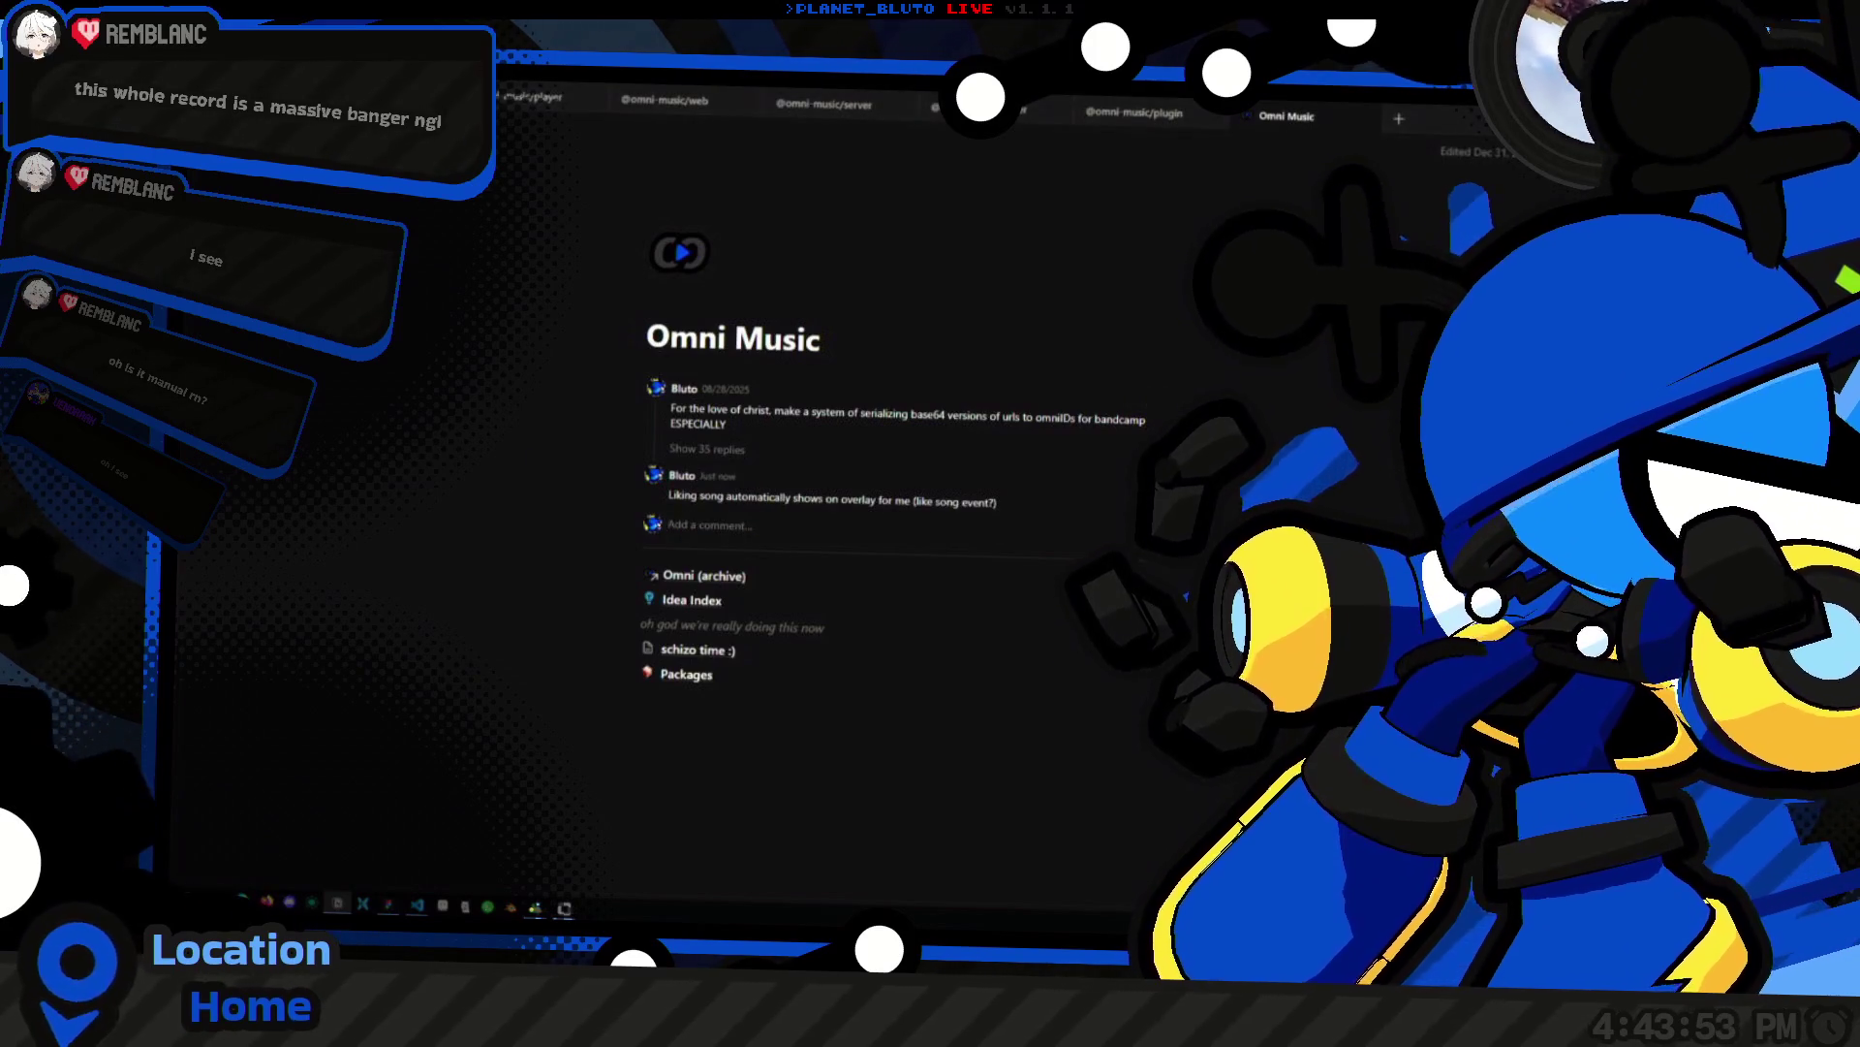
Append 'Events' to the comment, then return to the core Types page
scroll(737, 530, "down", 15)
scroll(856, 672, "up", 15)
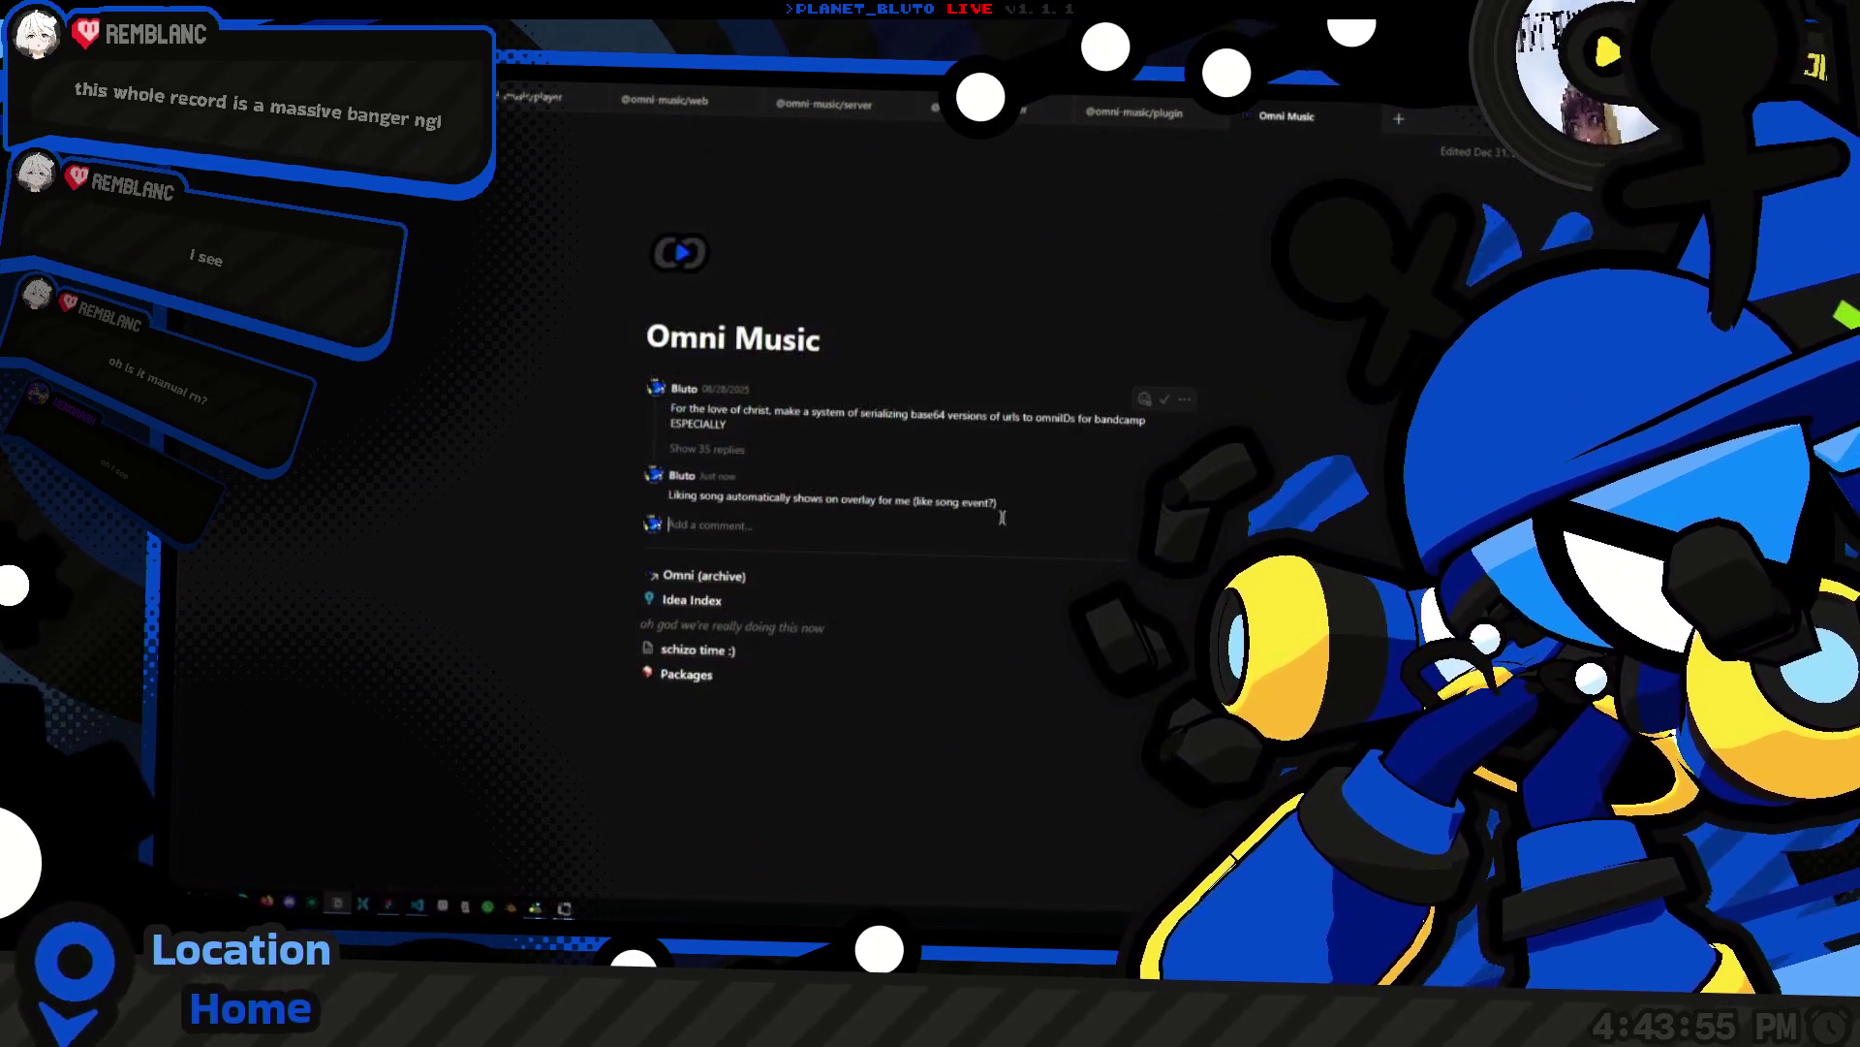
type("Events")
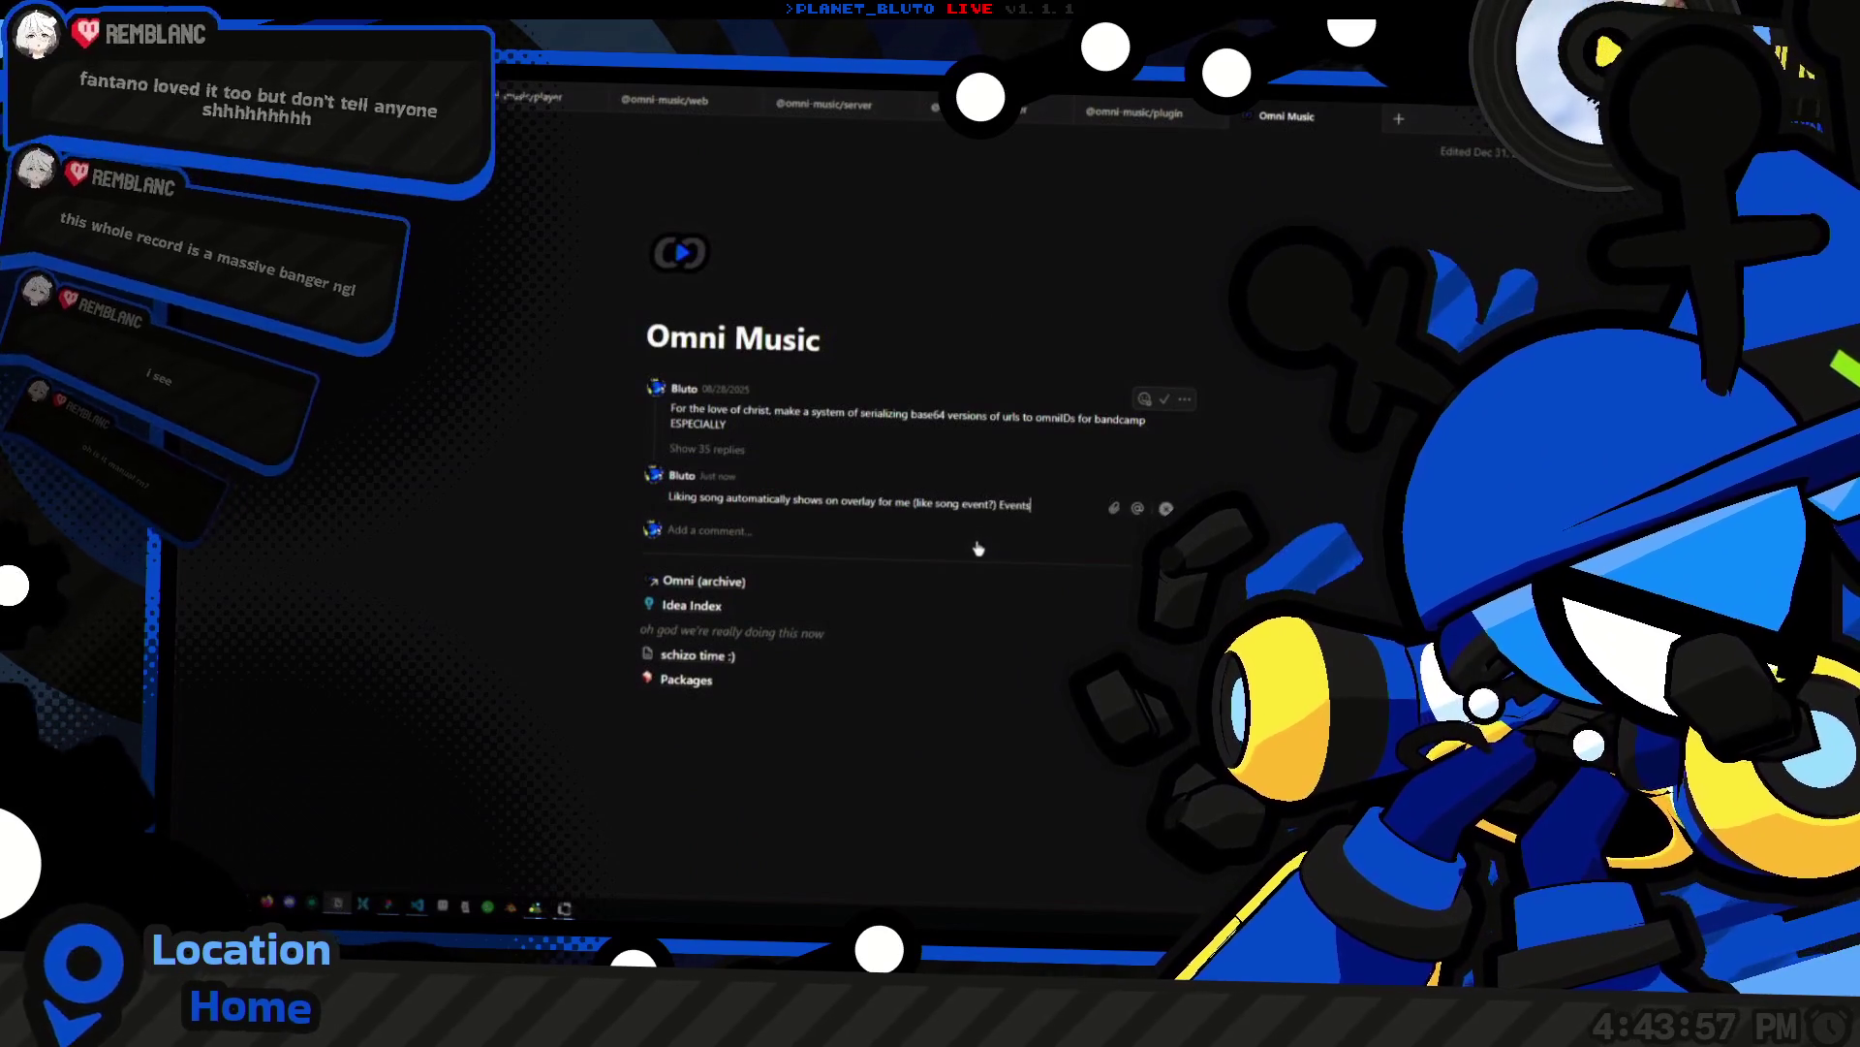
double_click(1016, 504)
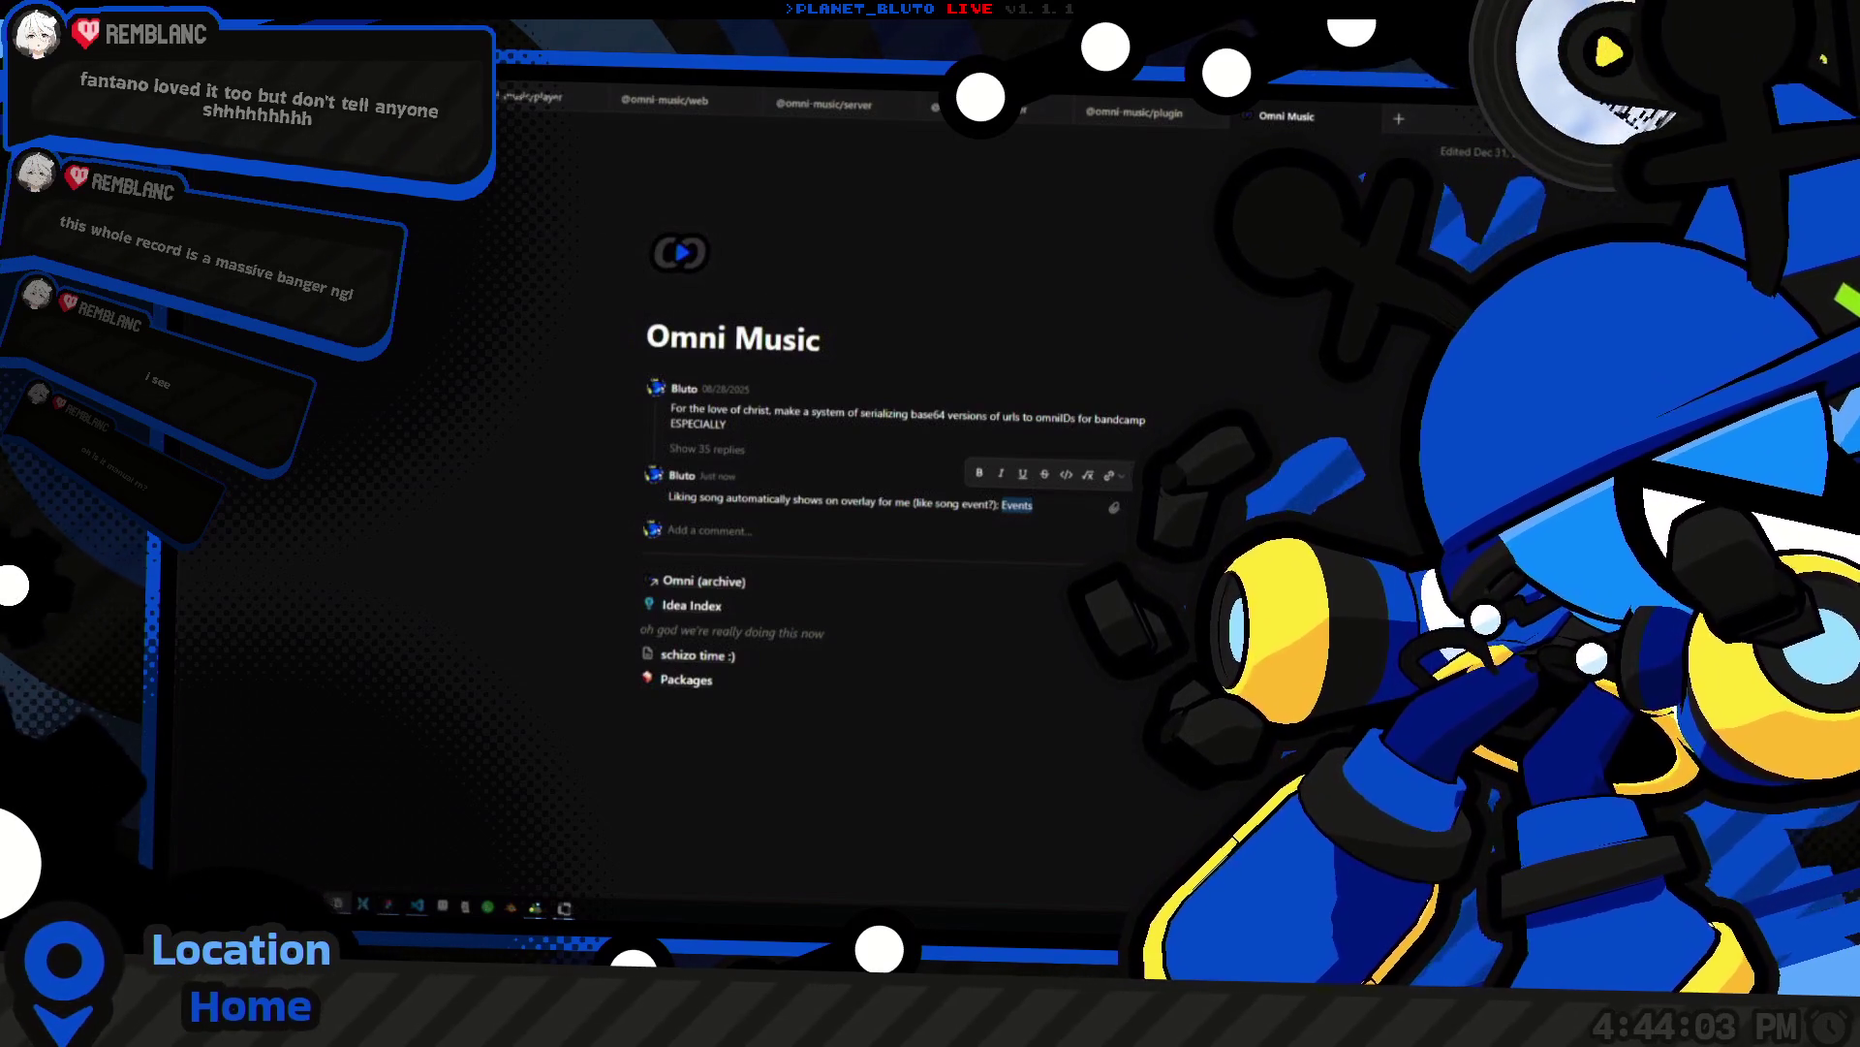
key("alt+Left")
scroll(978, 661, "up", 2)
Collapse and re-expand OmniPlayer, then select the Methods and Events blocks
scroll(978, 661, "down", 15)
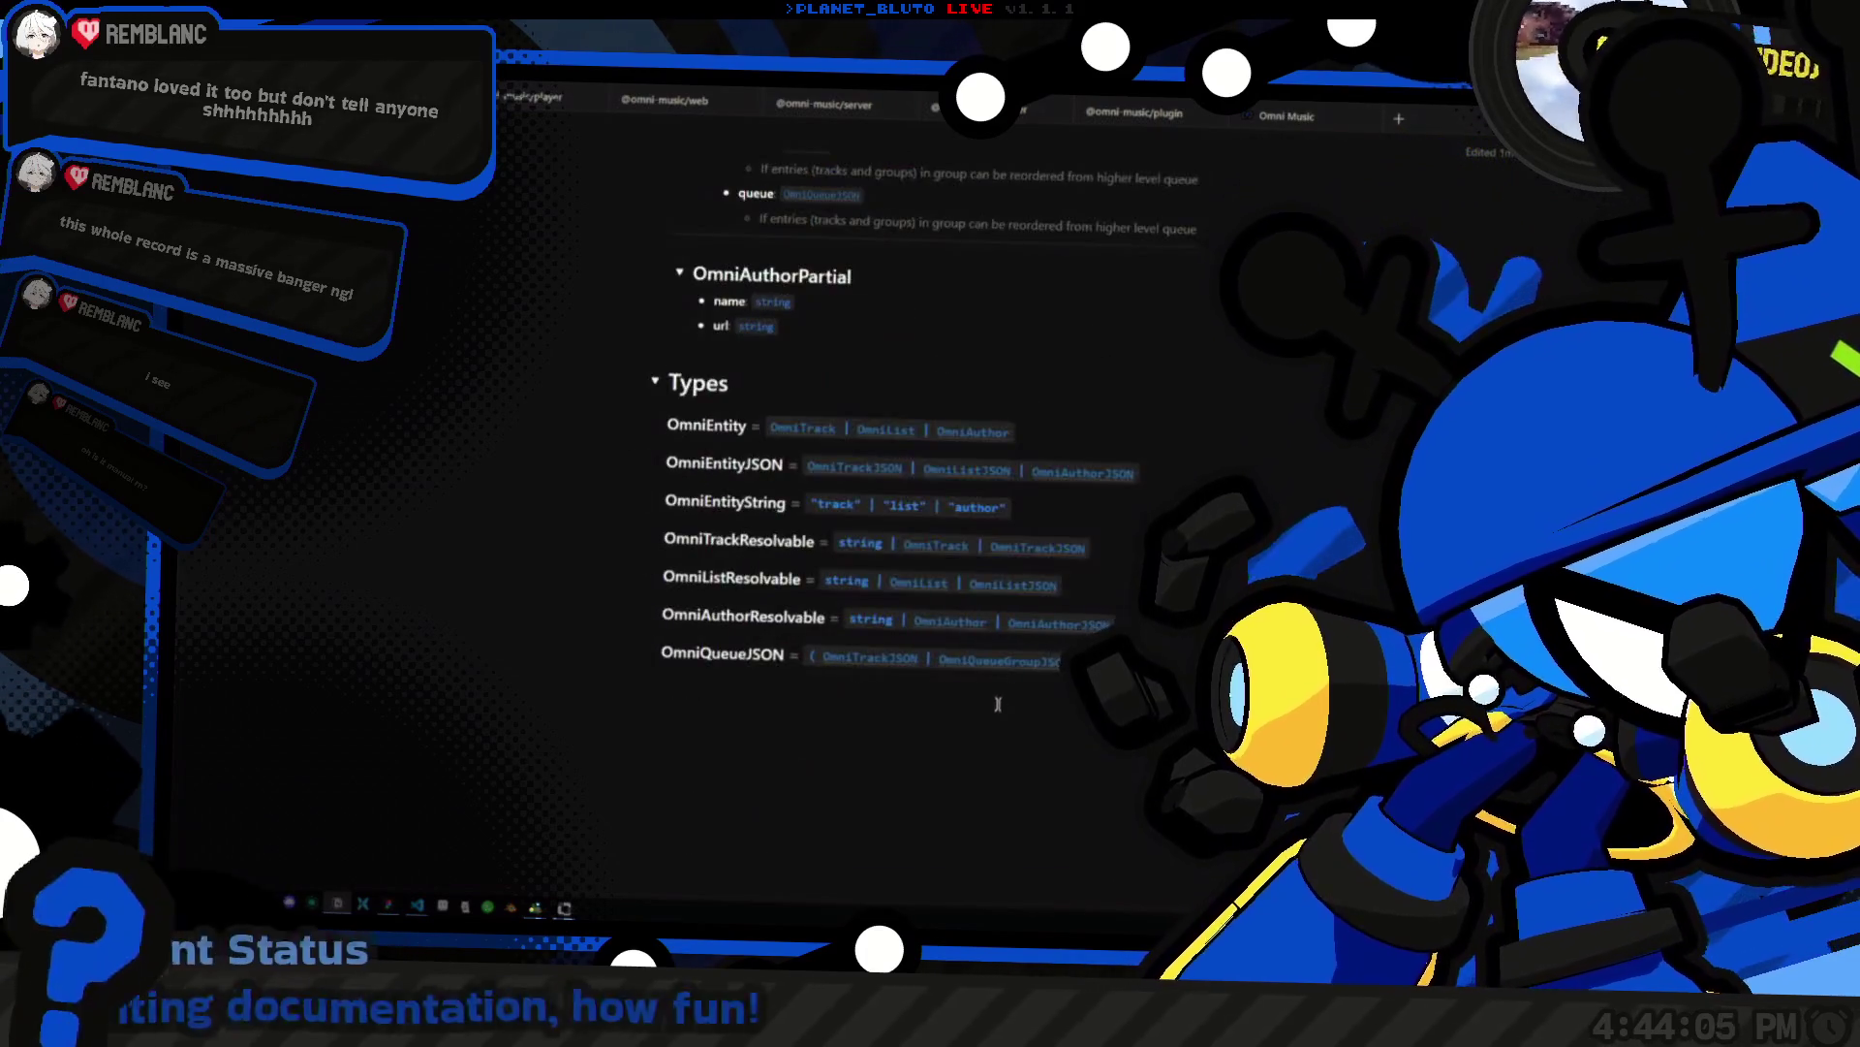
scroll(978, 661, "up", 10)
scroll(783, 471, "up", 10)
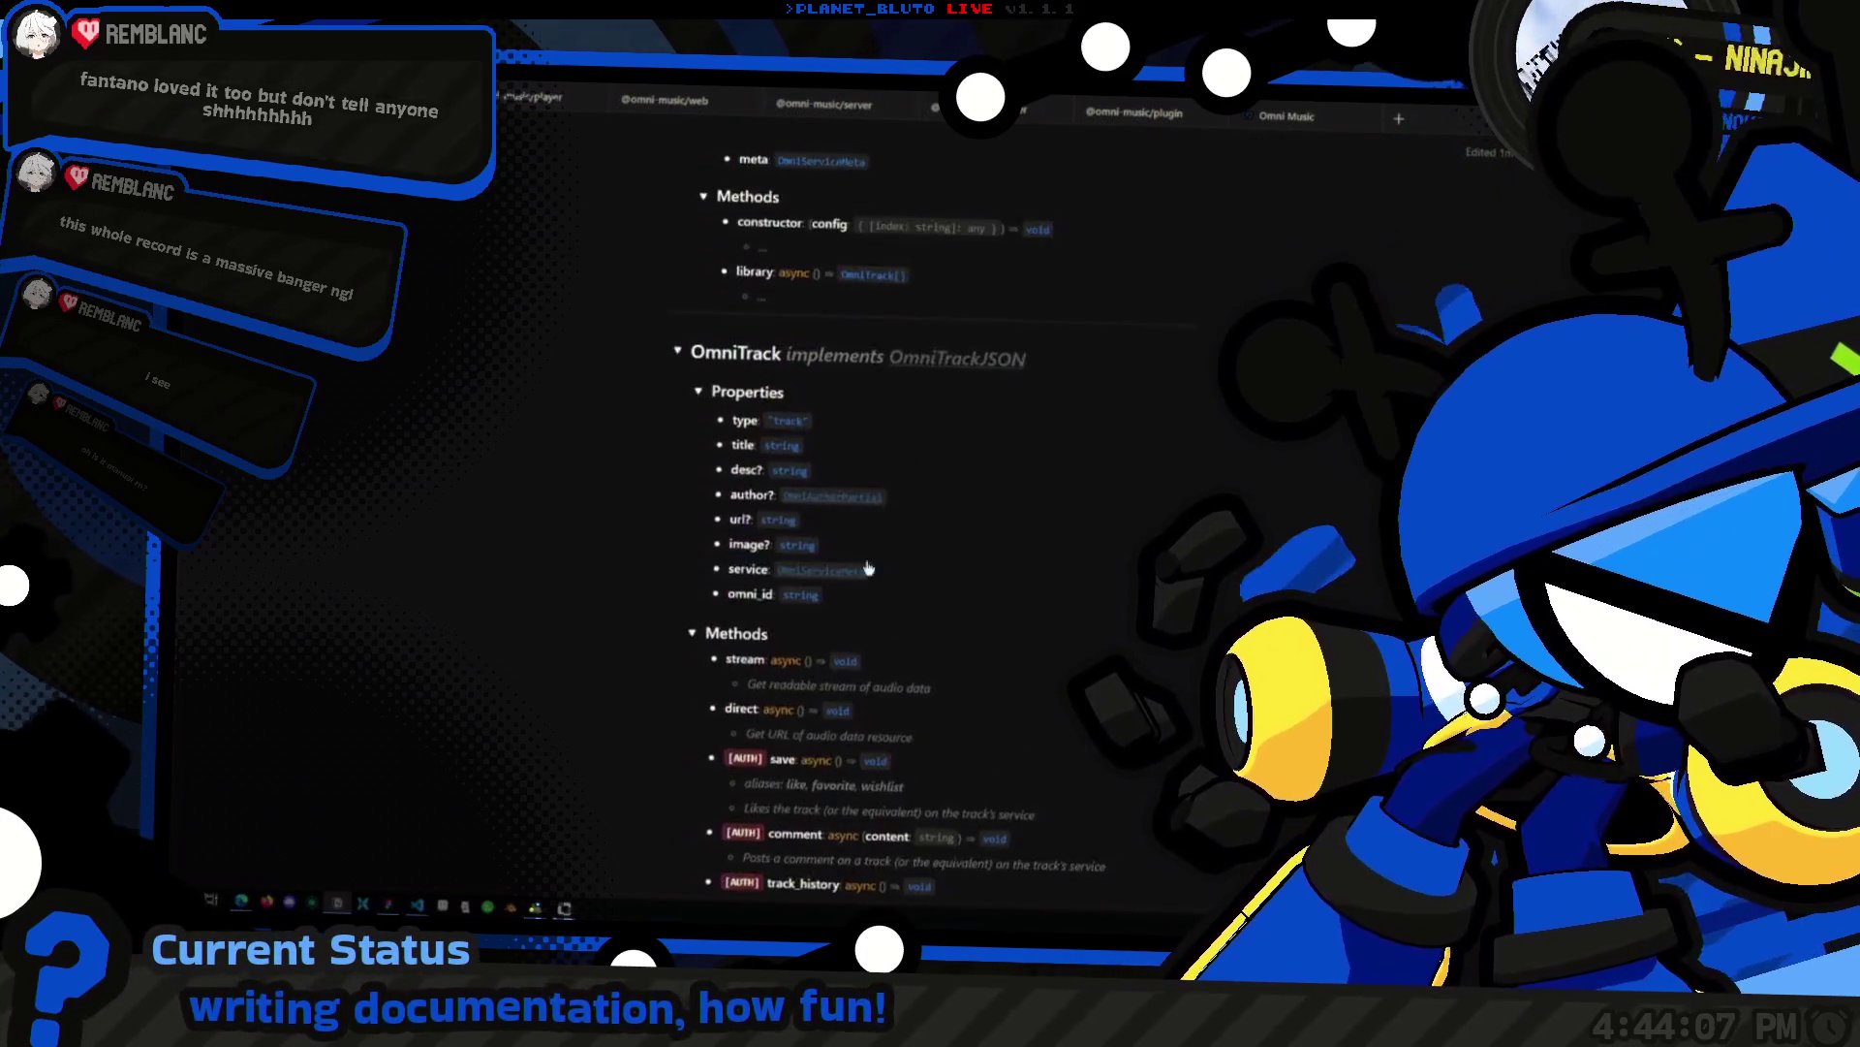
scroll(783, 471, "down", 20)
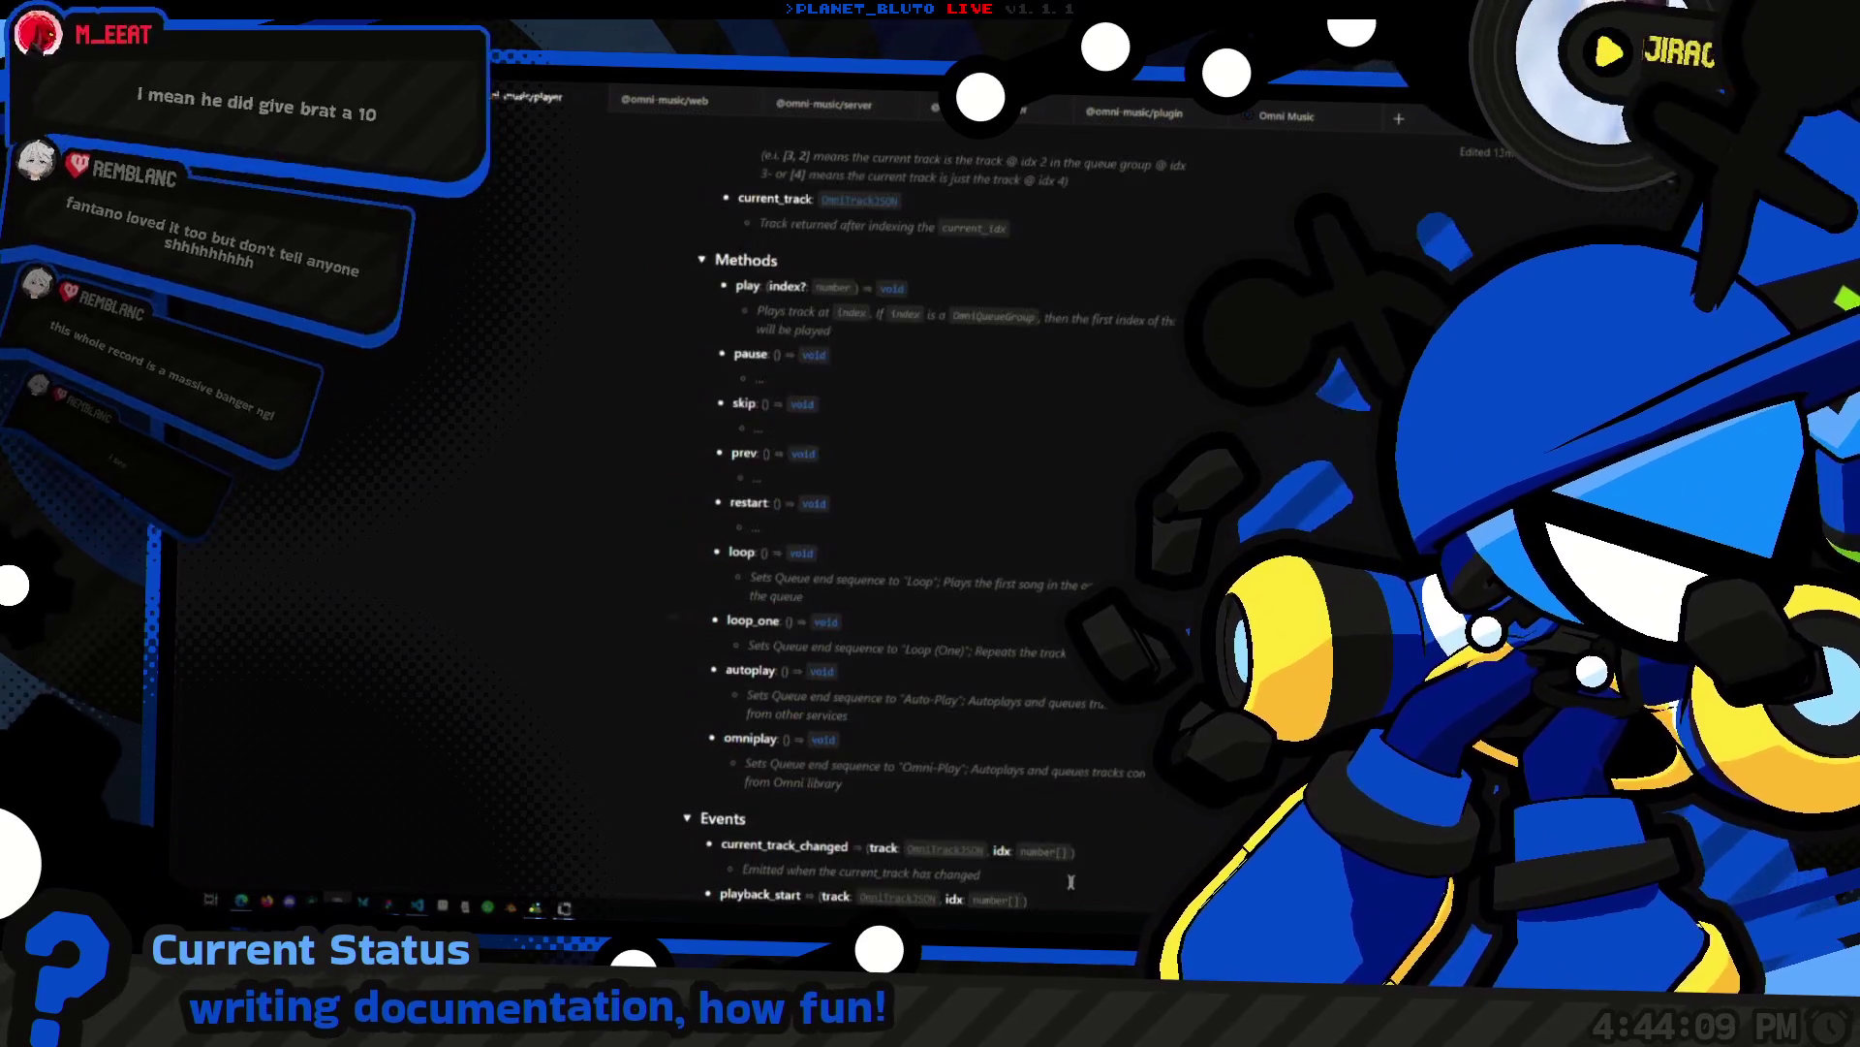
scroll(767, 528, "up", 2)
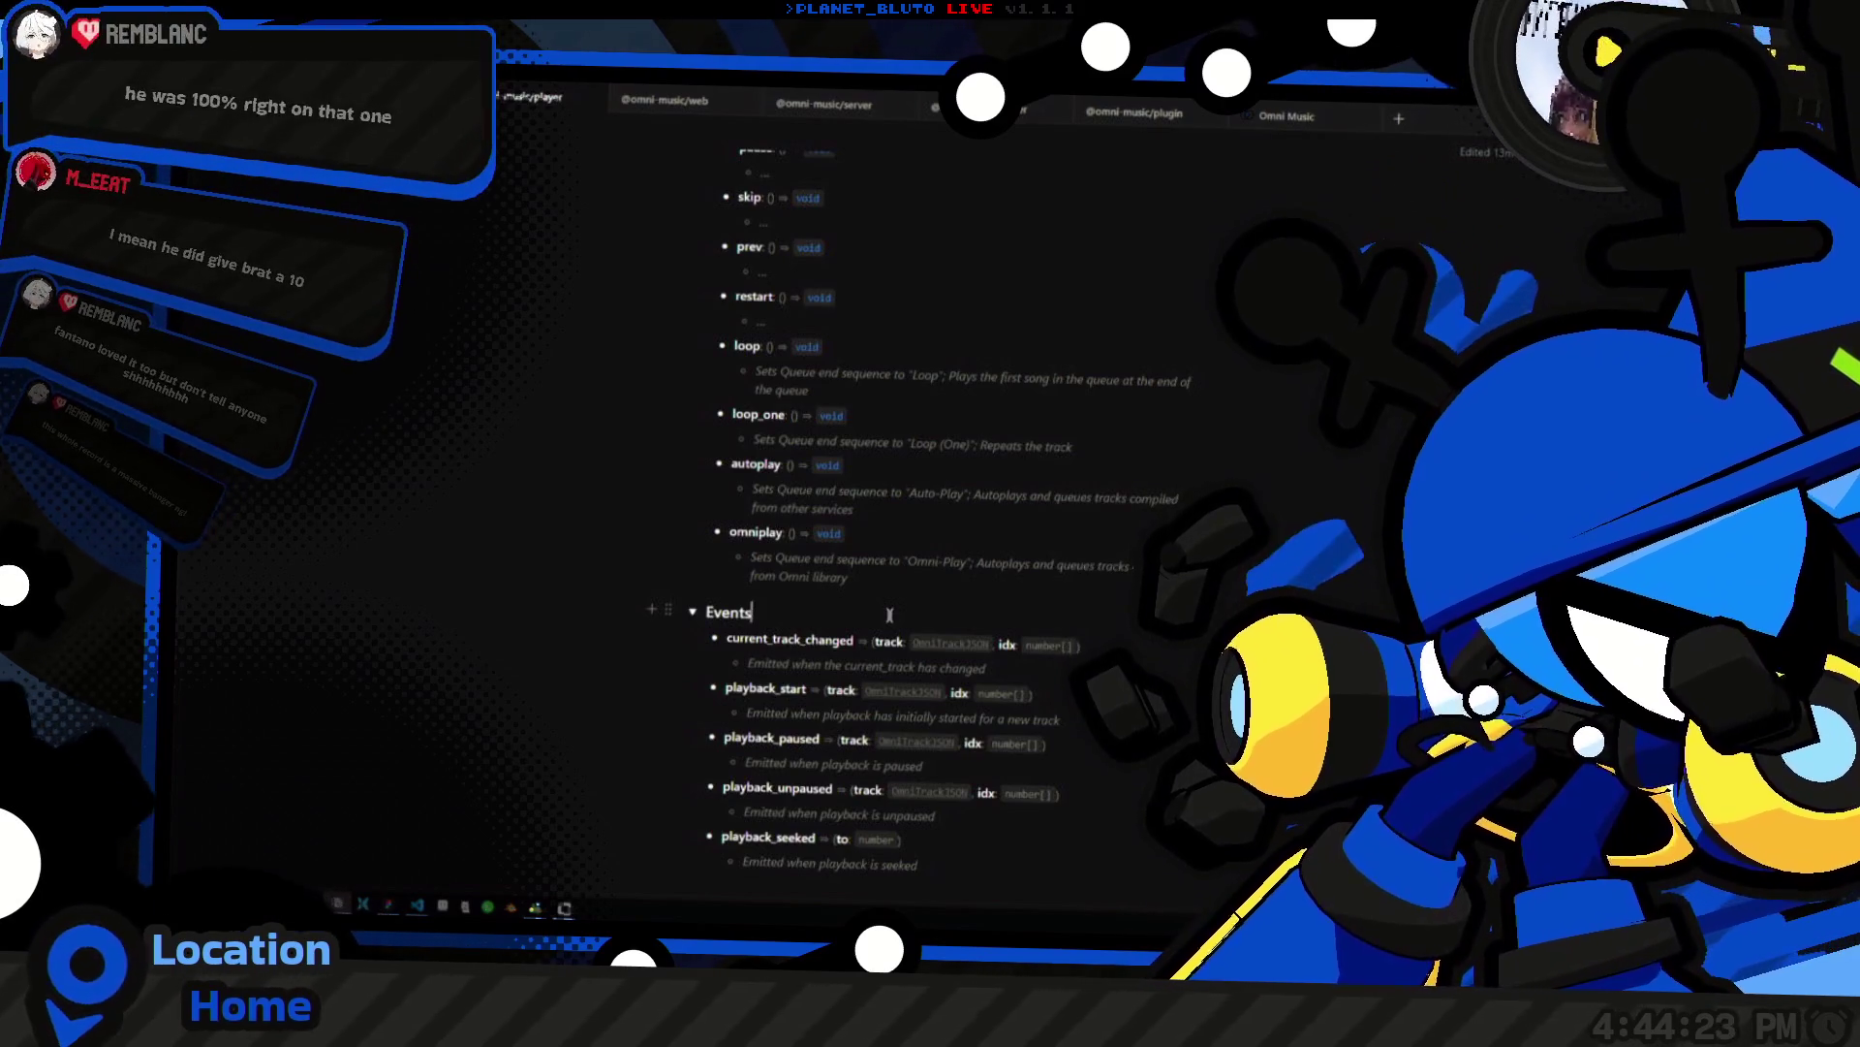
scroll(889, 616, "up", 6)
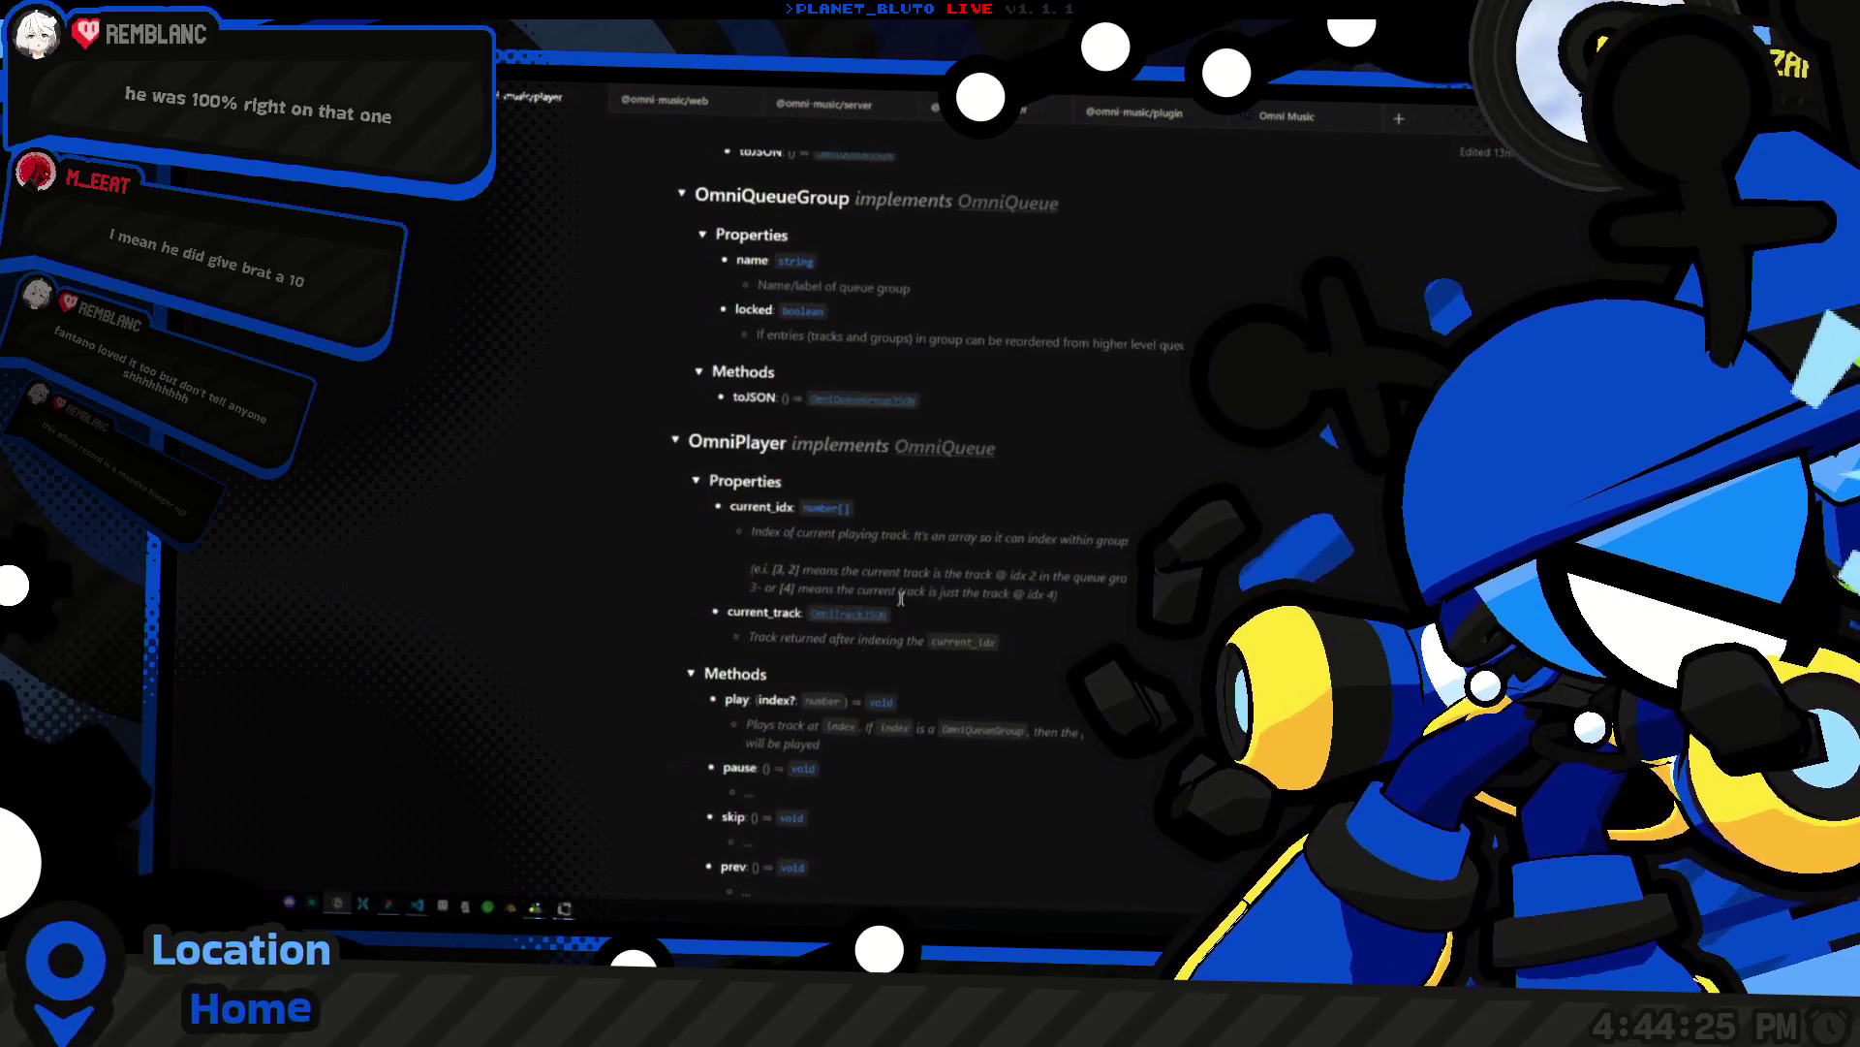
left_click(675, 441)
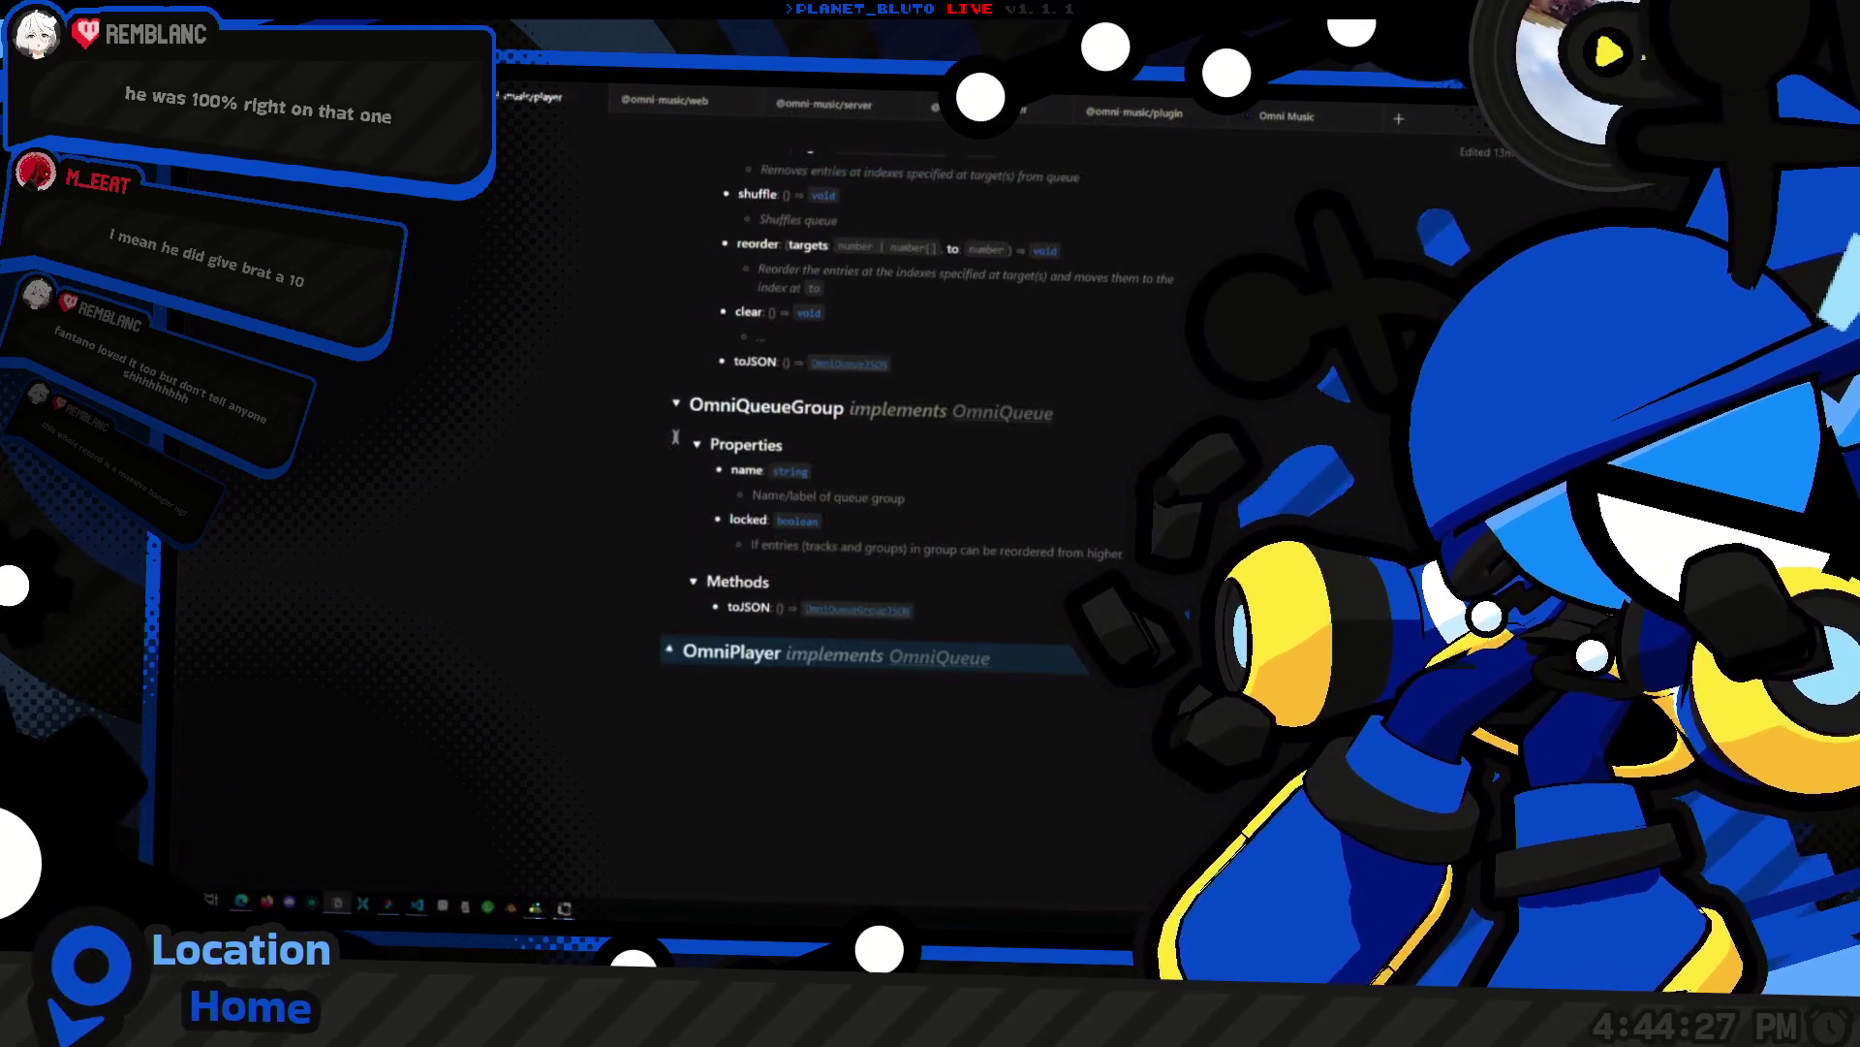
left_click(669, 652)
scroll(807, 693, "down", 5)
scroll(807, 693, "down", 5)
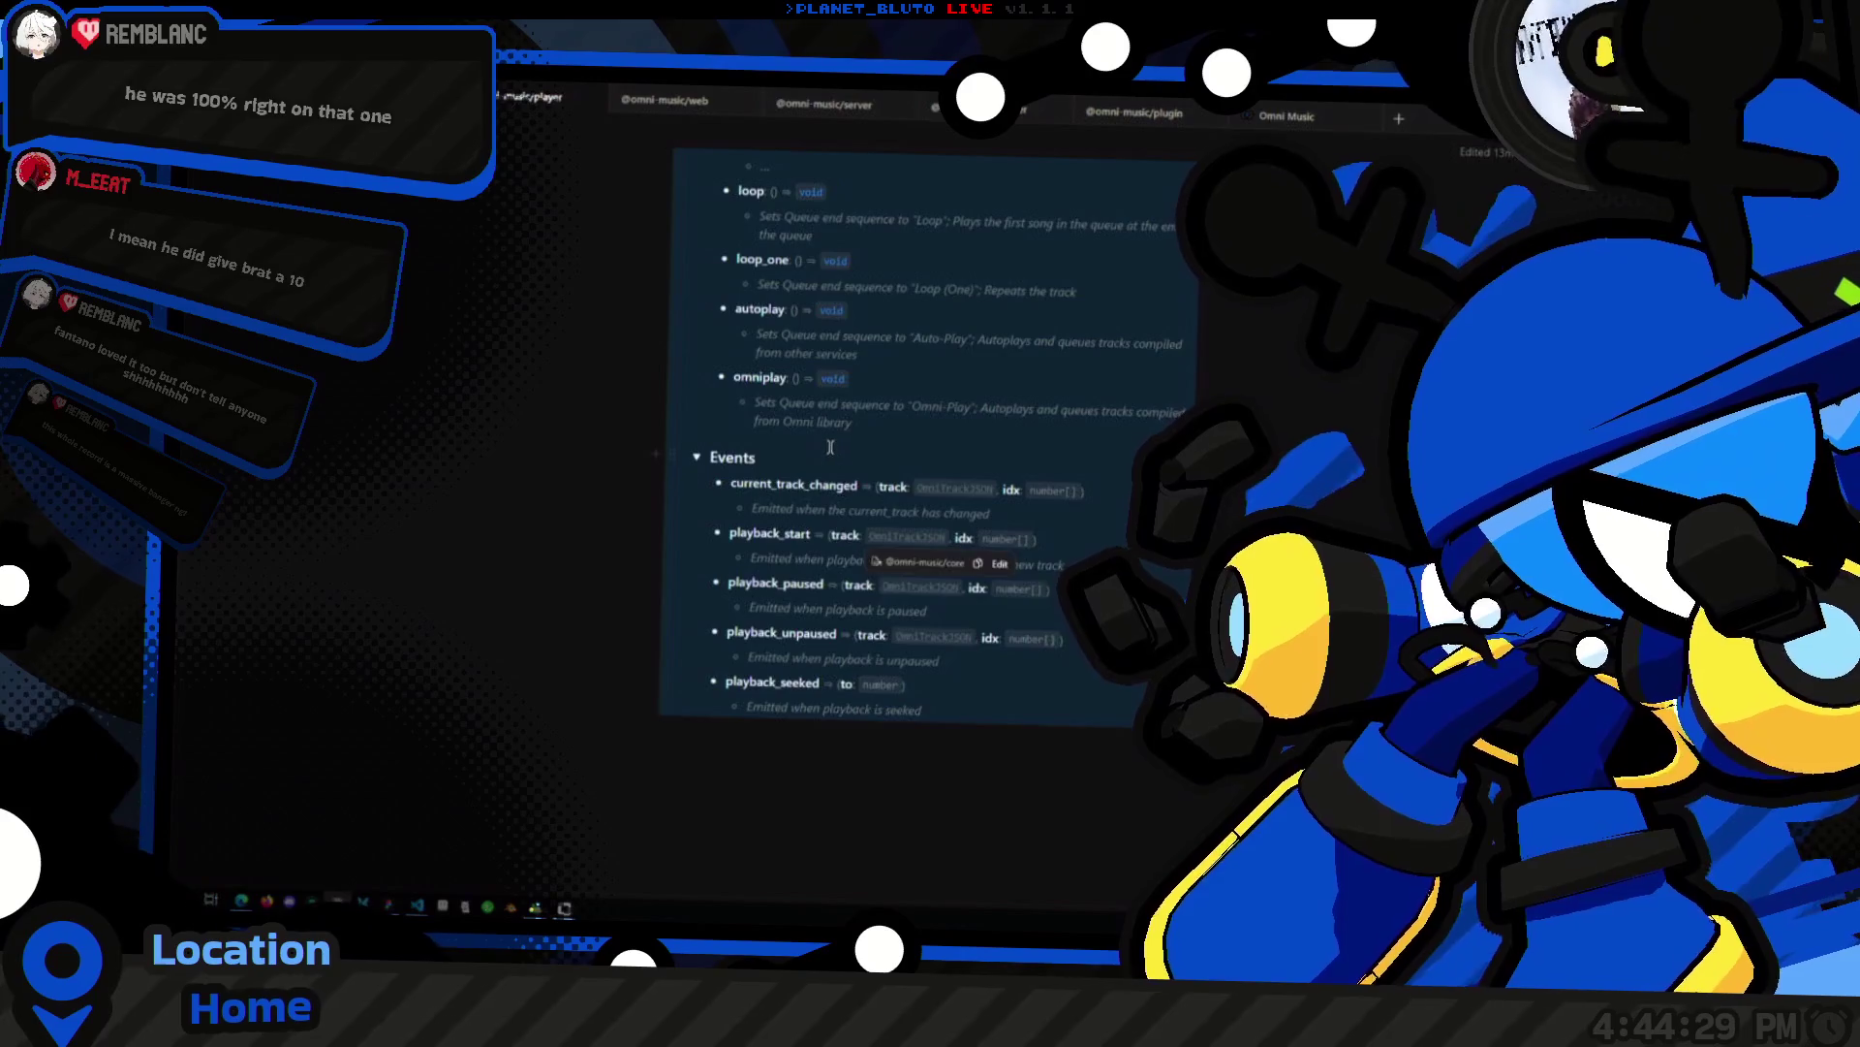
left_click(830, 447)
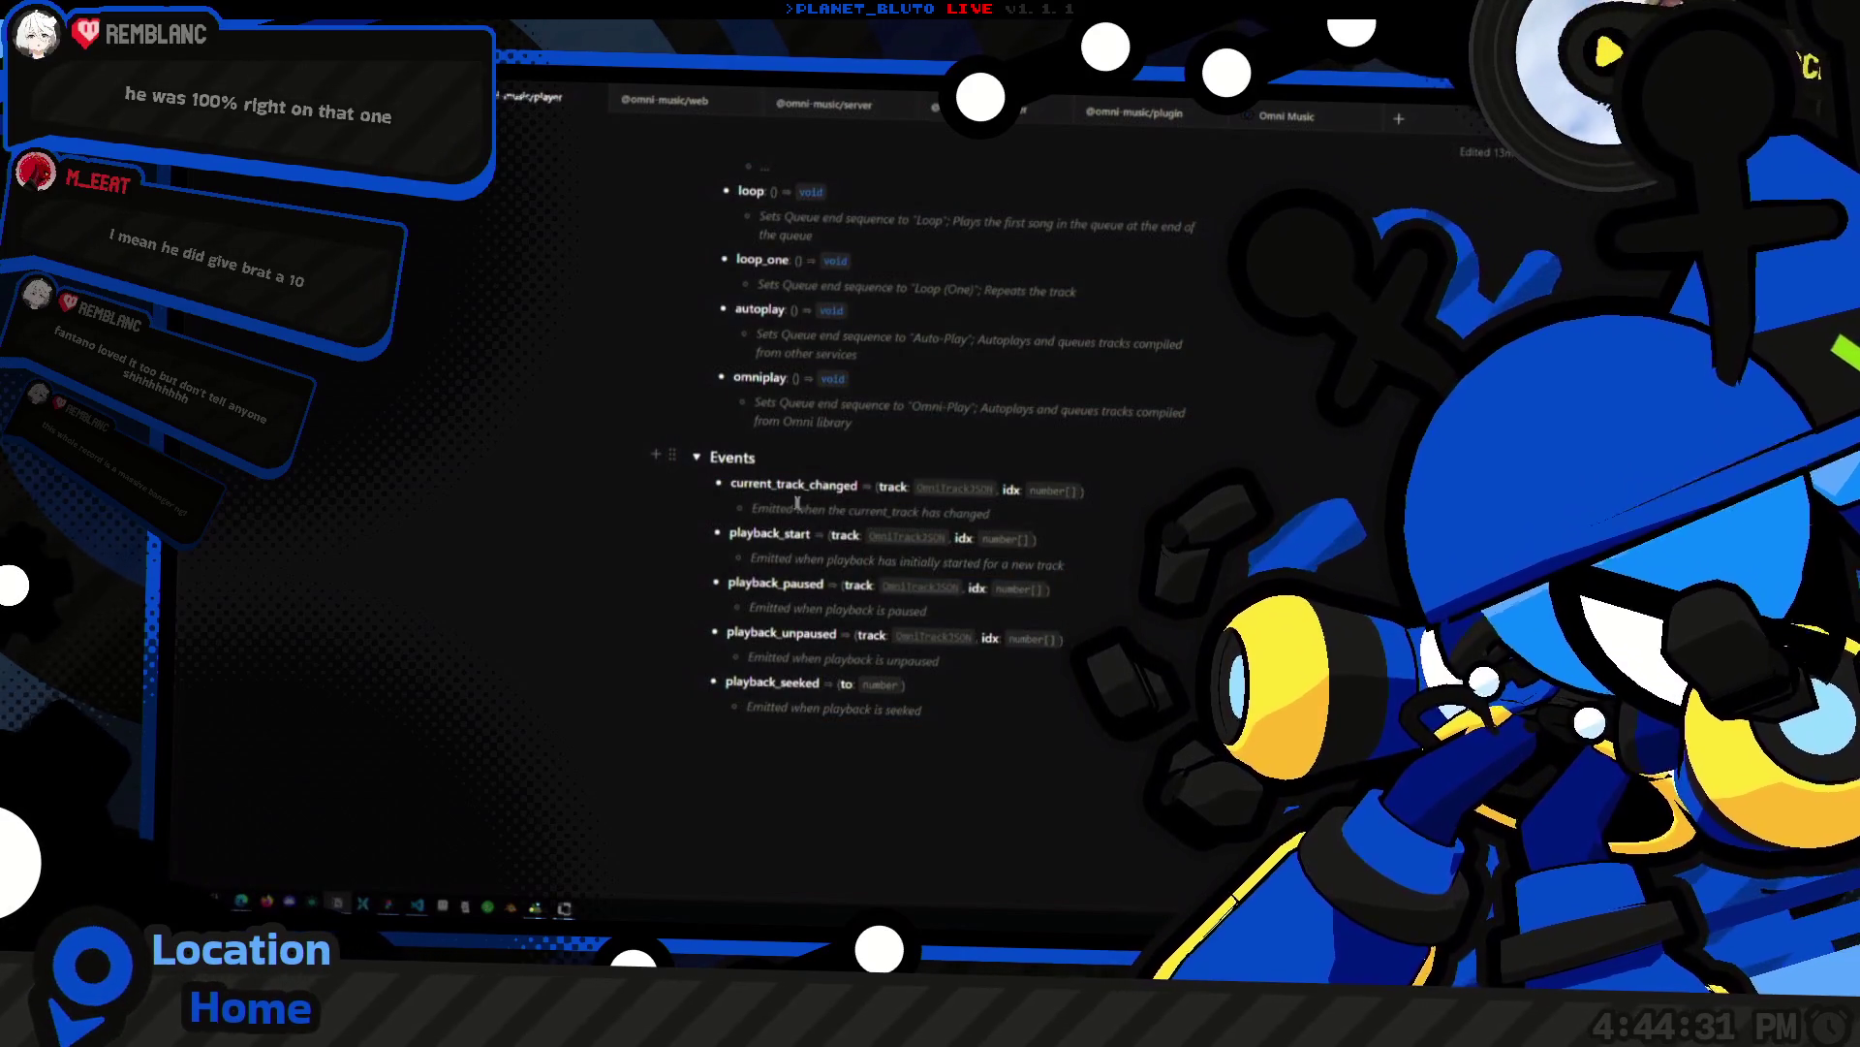
left_click_drag(798, 503, 821, 354)
left_click(754, 457)
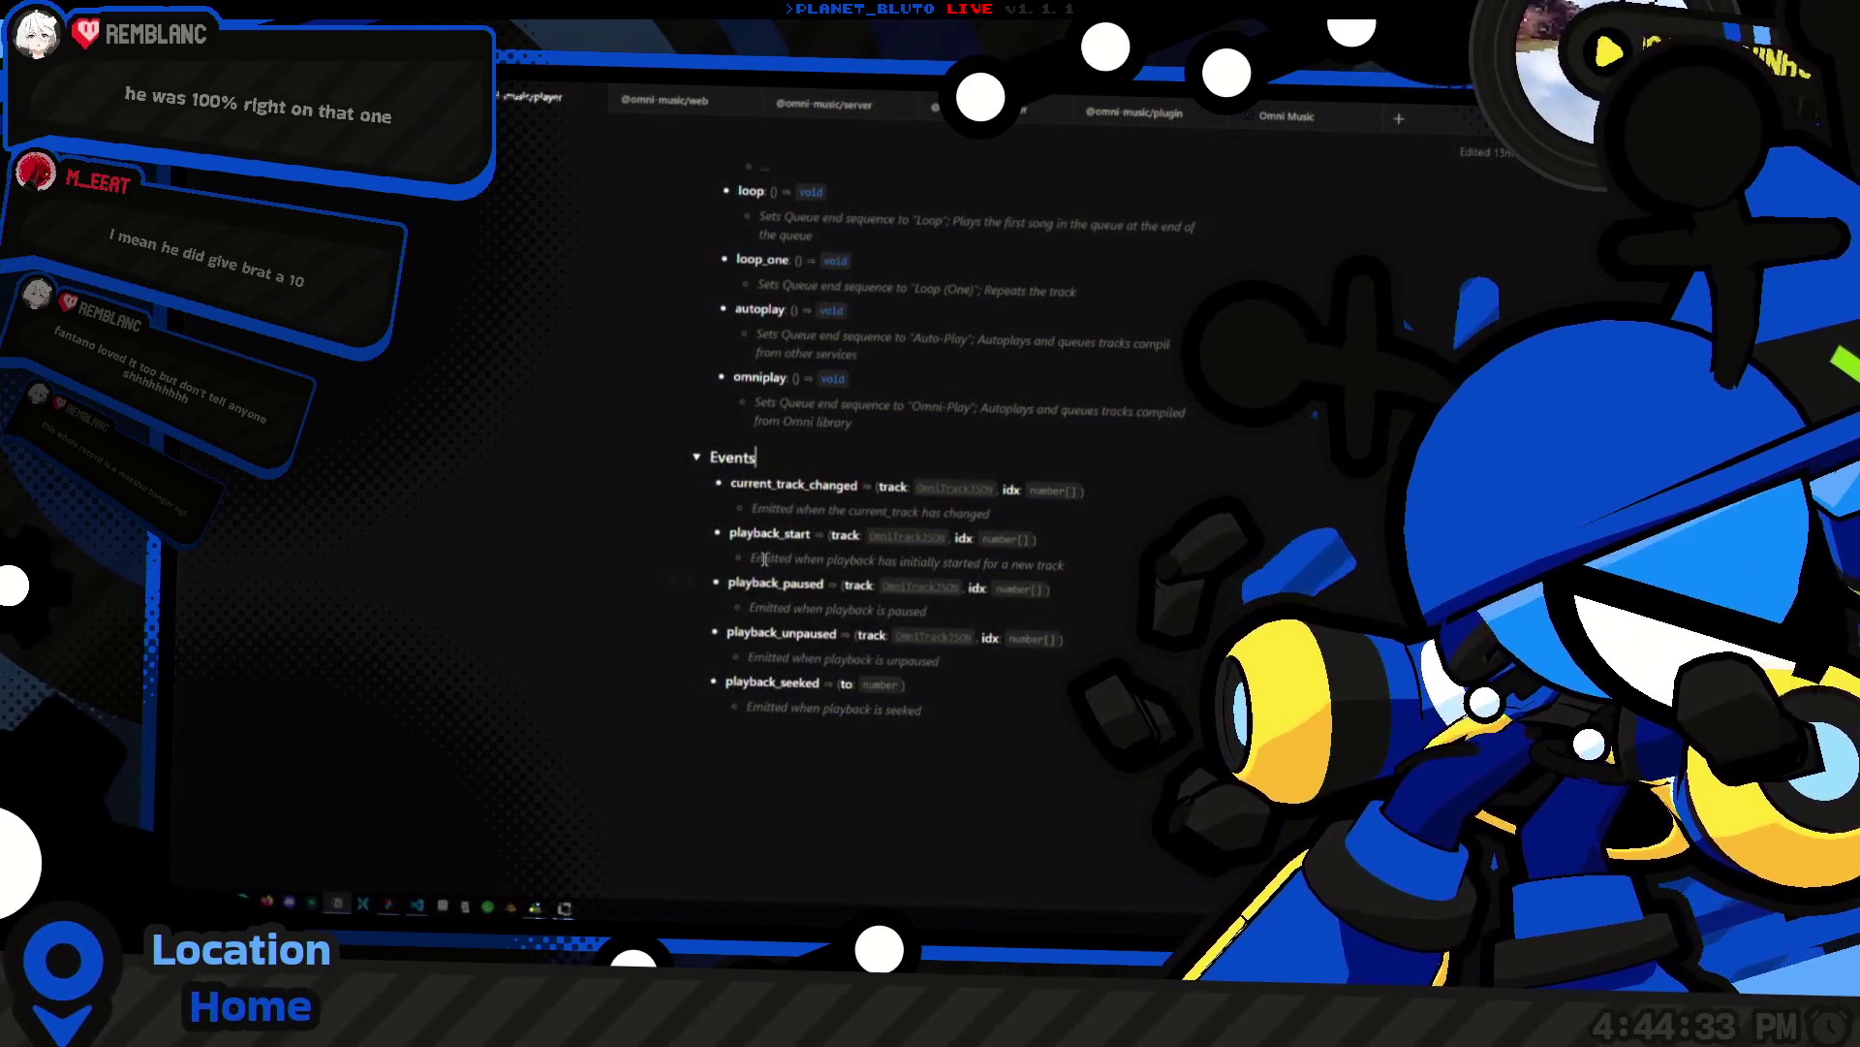
Collapse the OmniTrack, OmniList, OmniAuthor, OmniQueueGroupJSON and OmniAuthorPartial sections
scroll(824, 504, "up", 1)
scroll(674, 511, "up", 10)
scroll(673, 510, "down", 3)
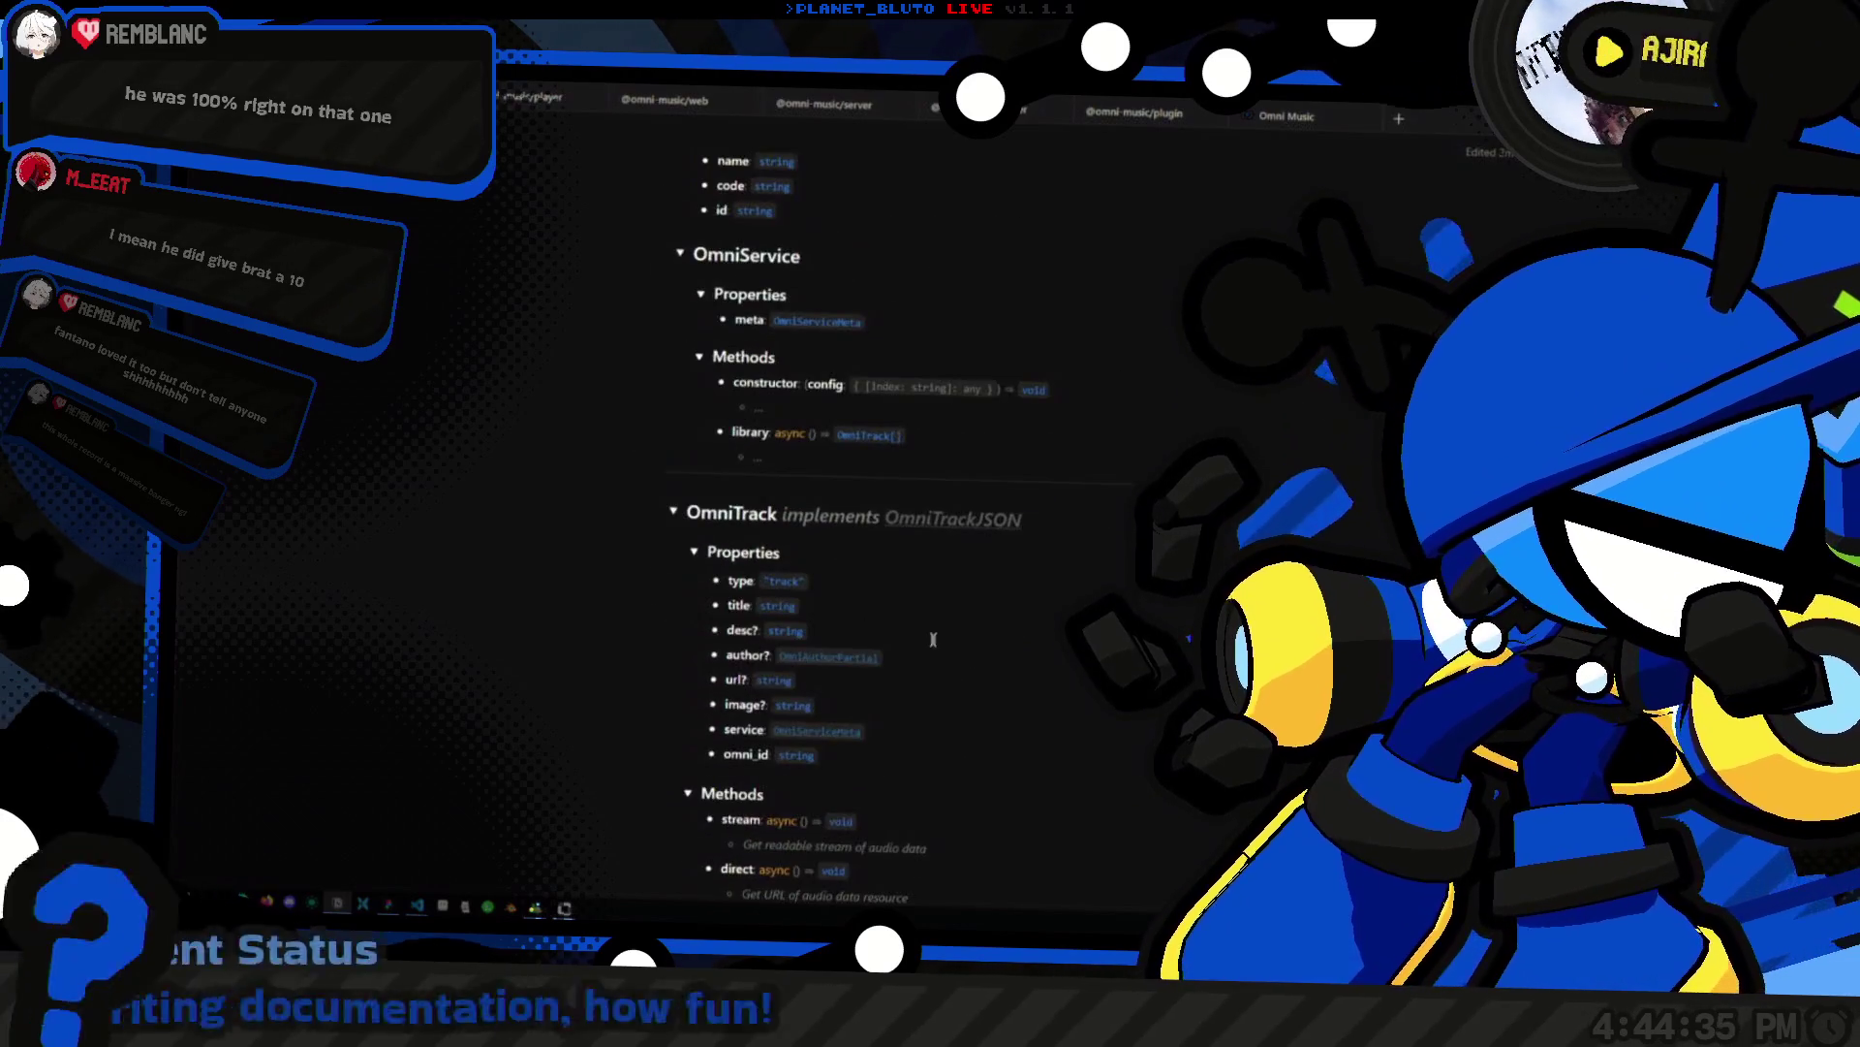
left_click(674, 510)
left_click(672, 558)
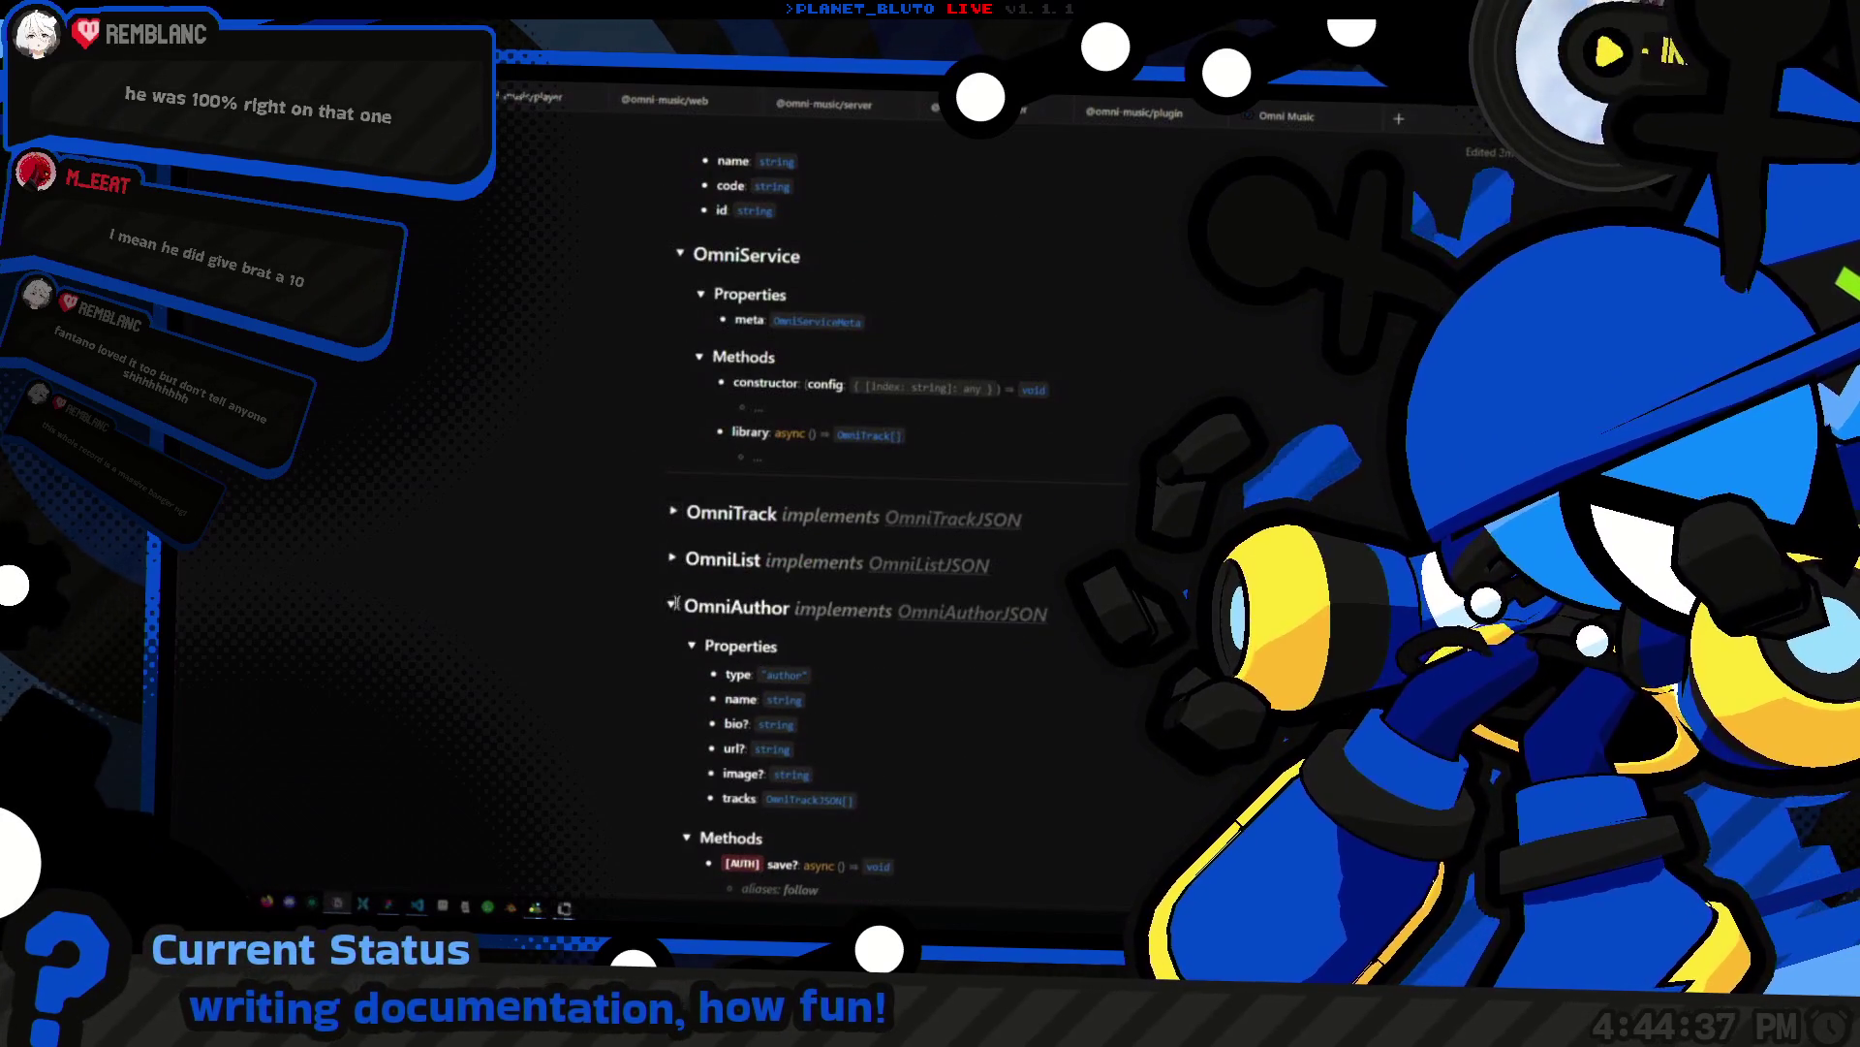
left_click(671, 604)
scroll(680, 676, "down", 4)
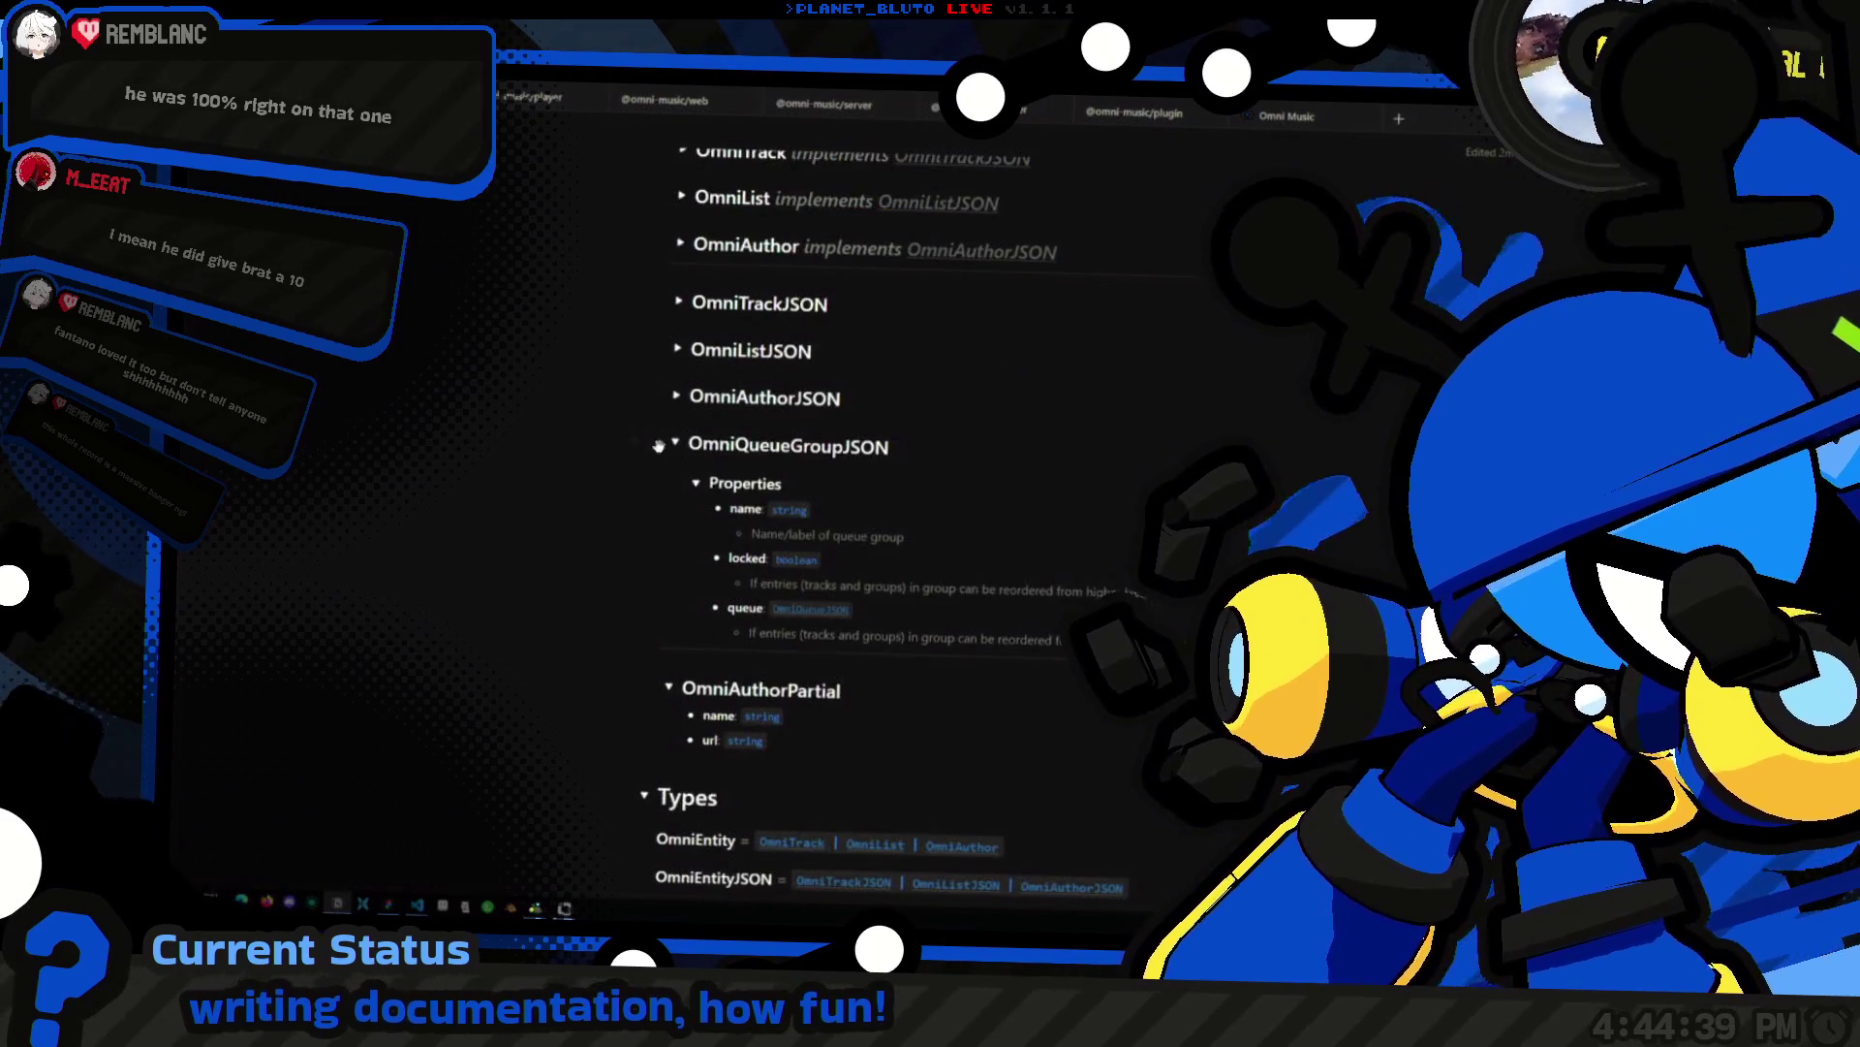
left_click(674, 442)
left_click(674, 501)
scroll(697, 557, "up", 8)
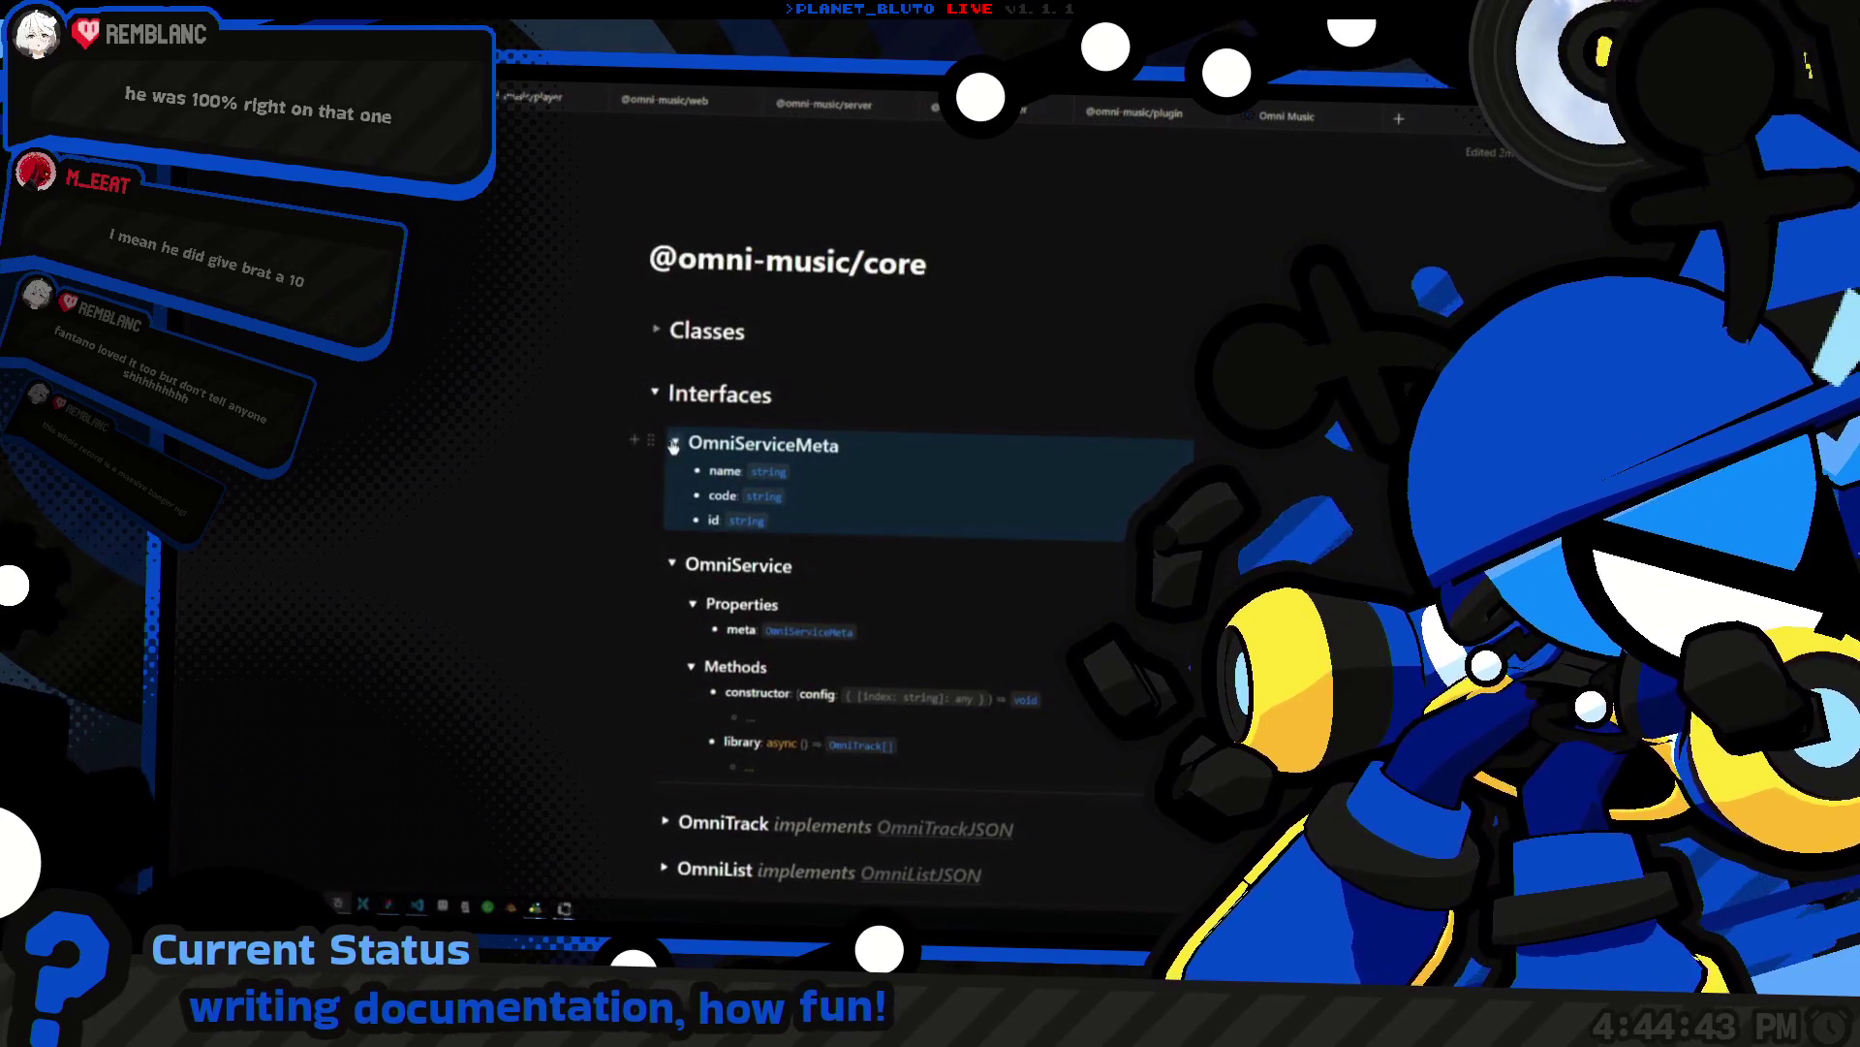
Collapse OmniServiceMeta and OmniService, and add an OmniEvents toggle heading under Classes
left_click(675, 442)
left_click(673, 490)
left_click(759, 334)
key("ctrl+Return")
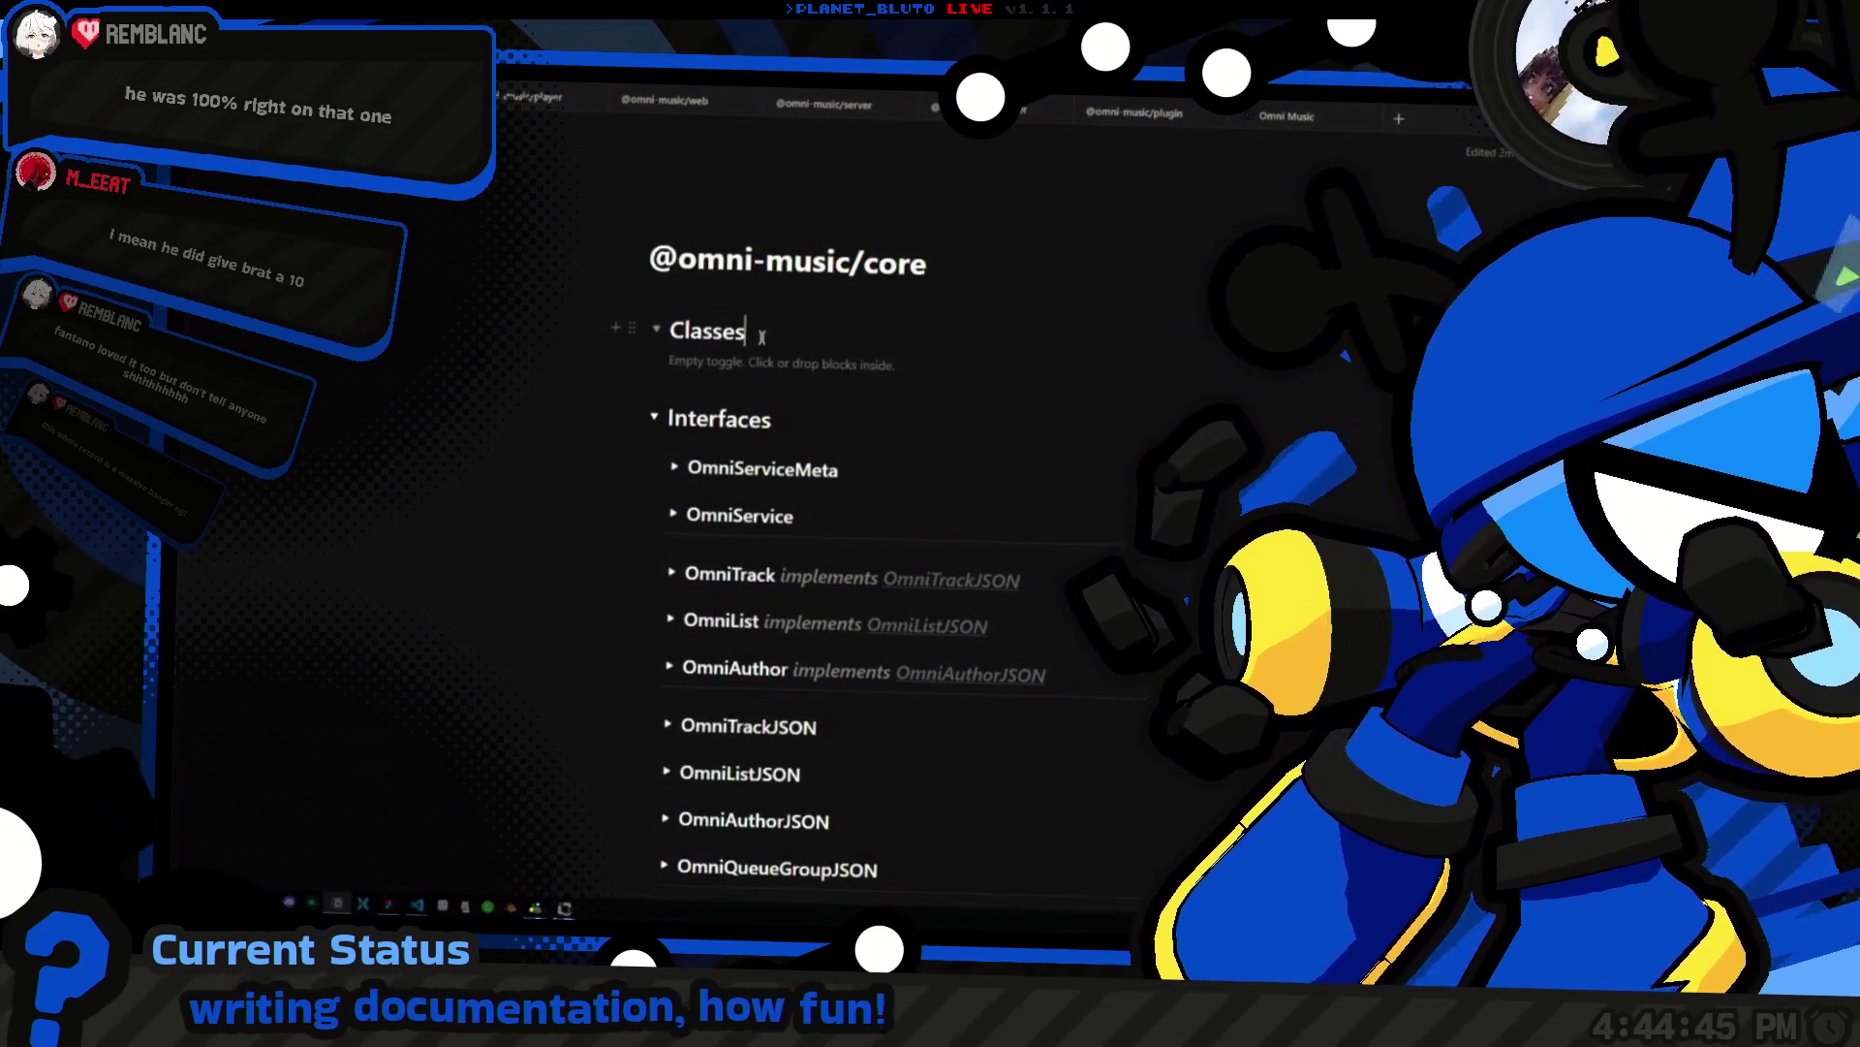
left_click(735, 367)
type("OmniEvents")
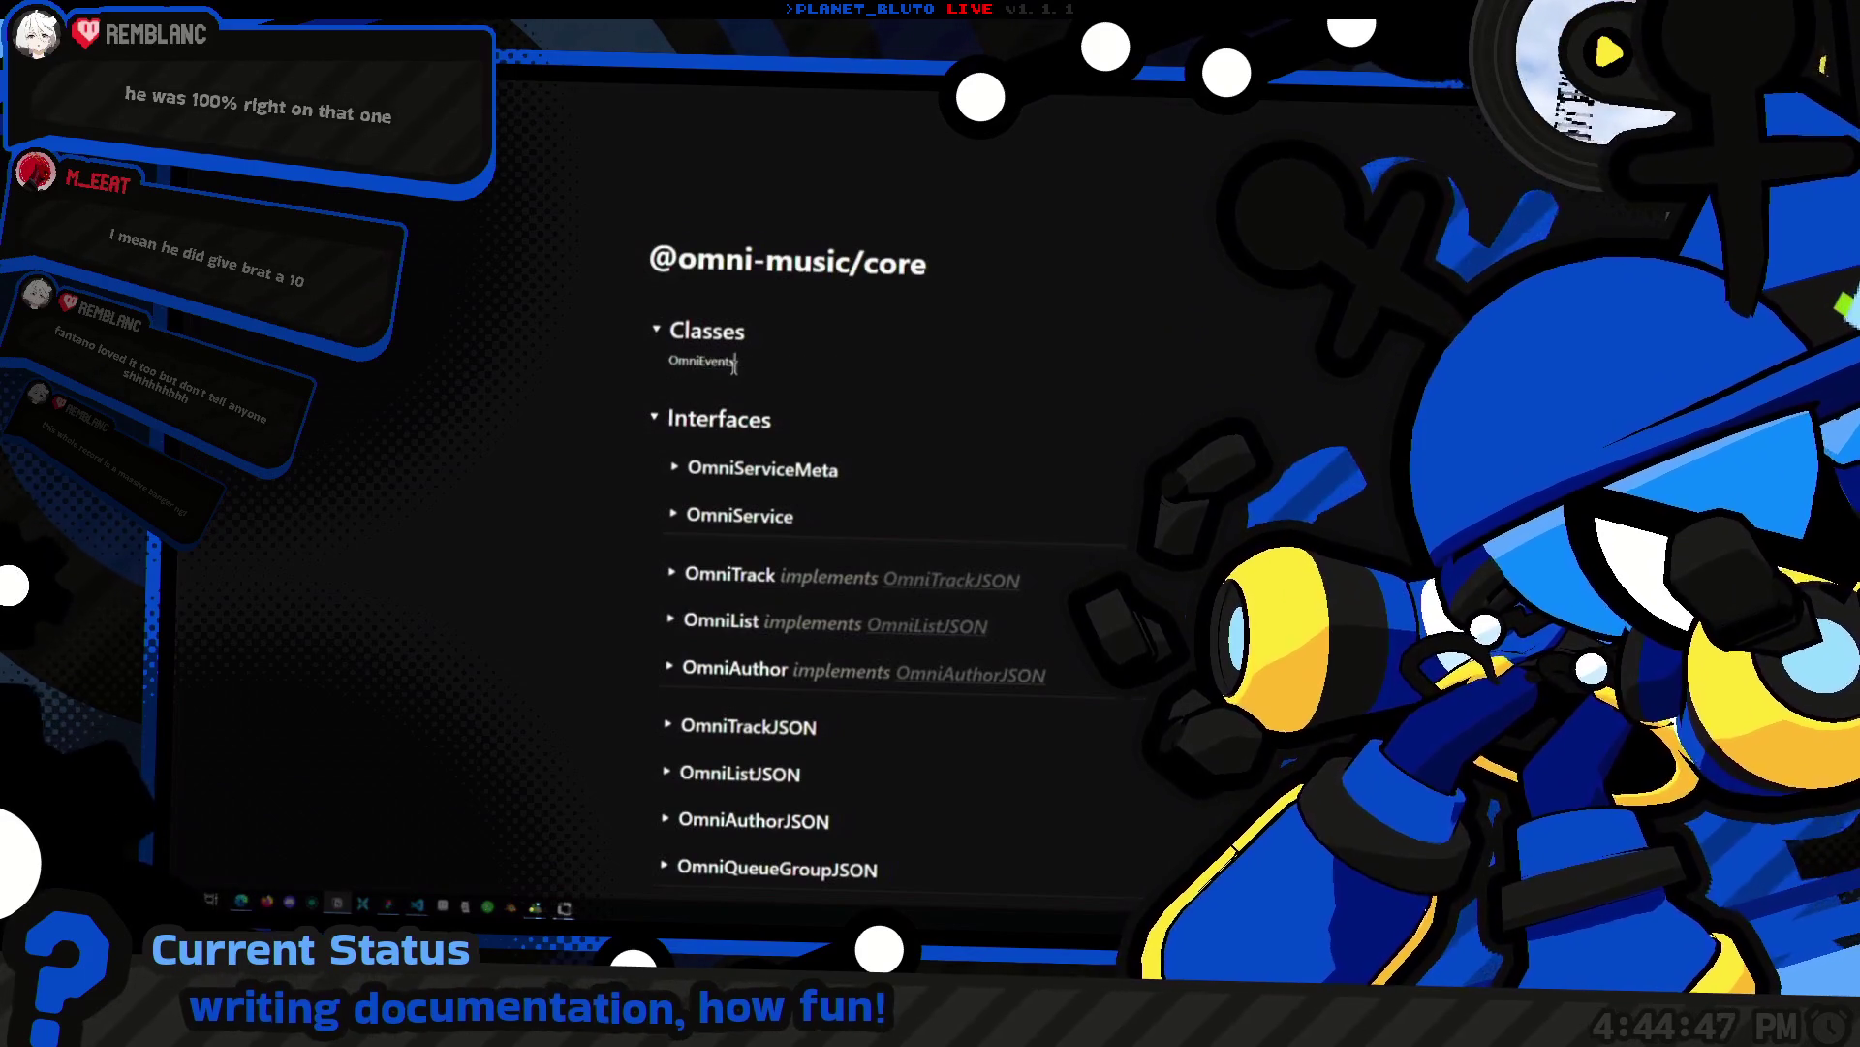
key("Home")
type("##")
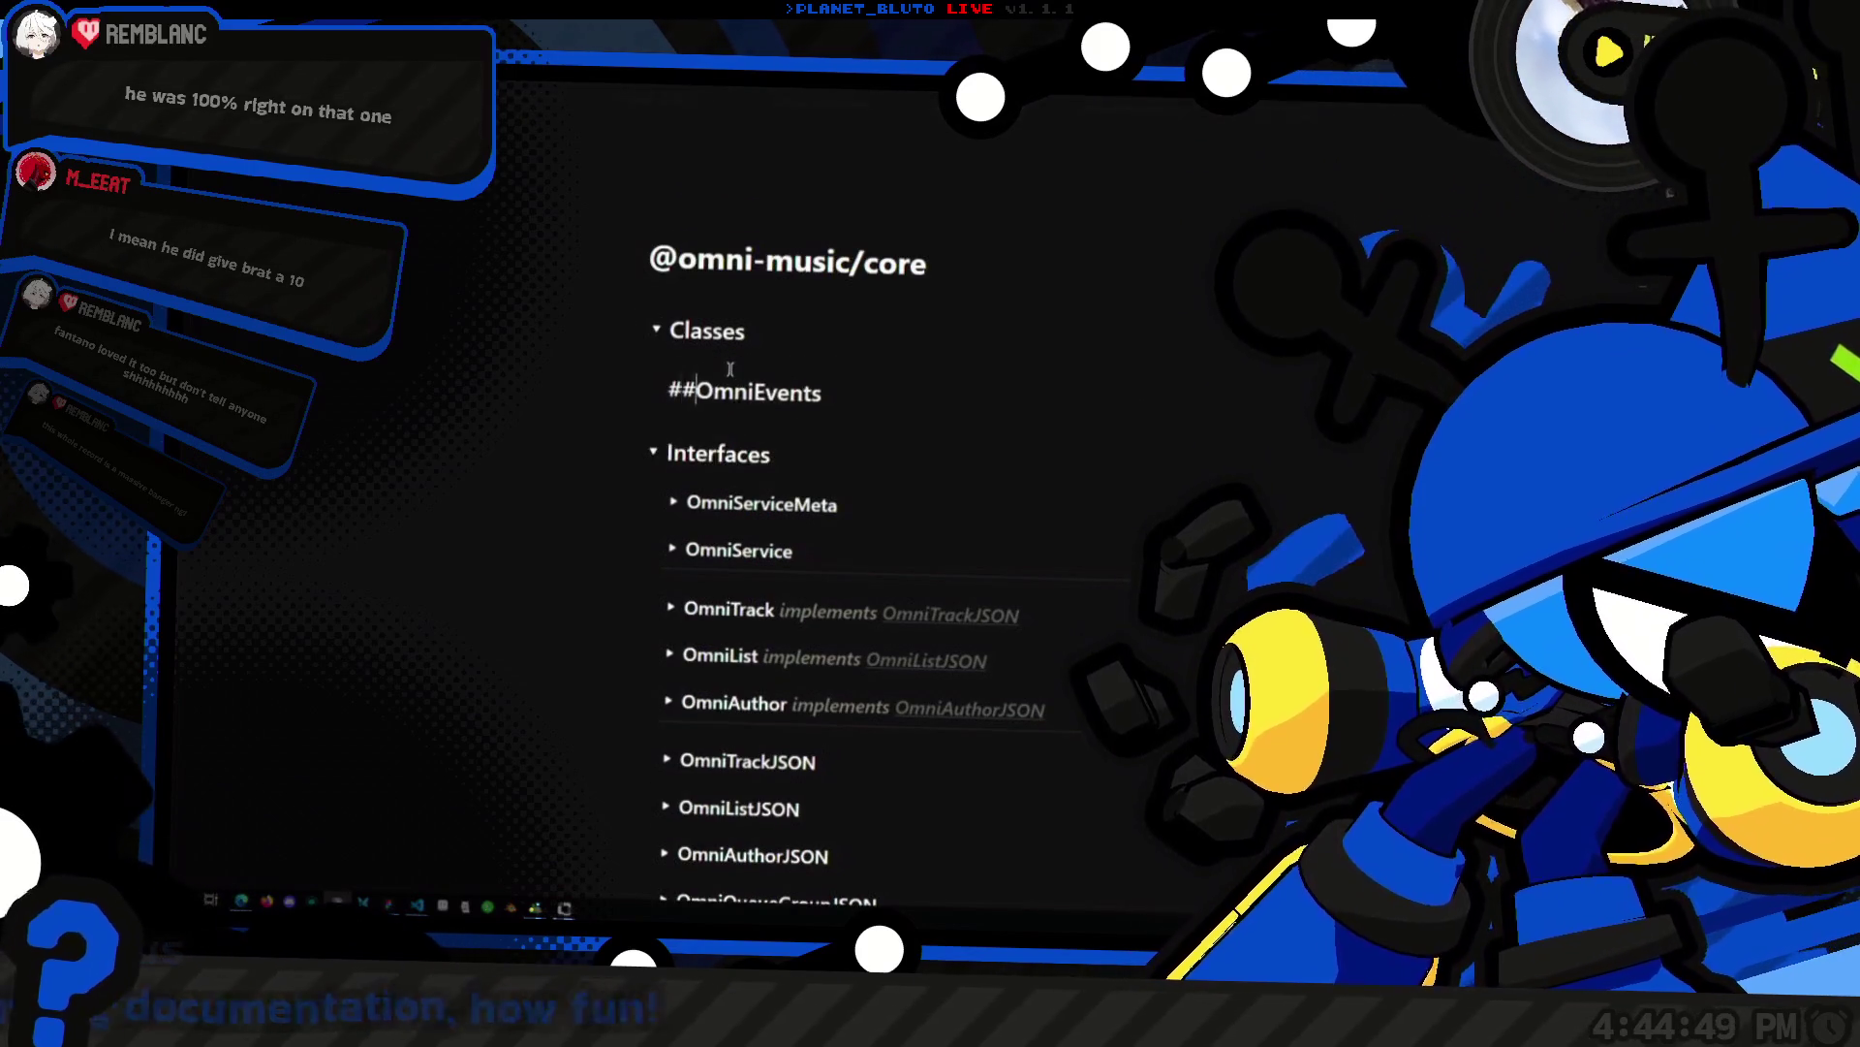
key("BackSpace")
key("BackSpace")
key("BackSpace")
type(">")
key("End")
Nest an empty Events toggle heading inside OmniEvents, copy its link, and switch to Omni Music
key("Return")
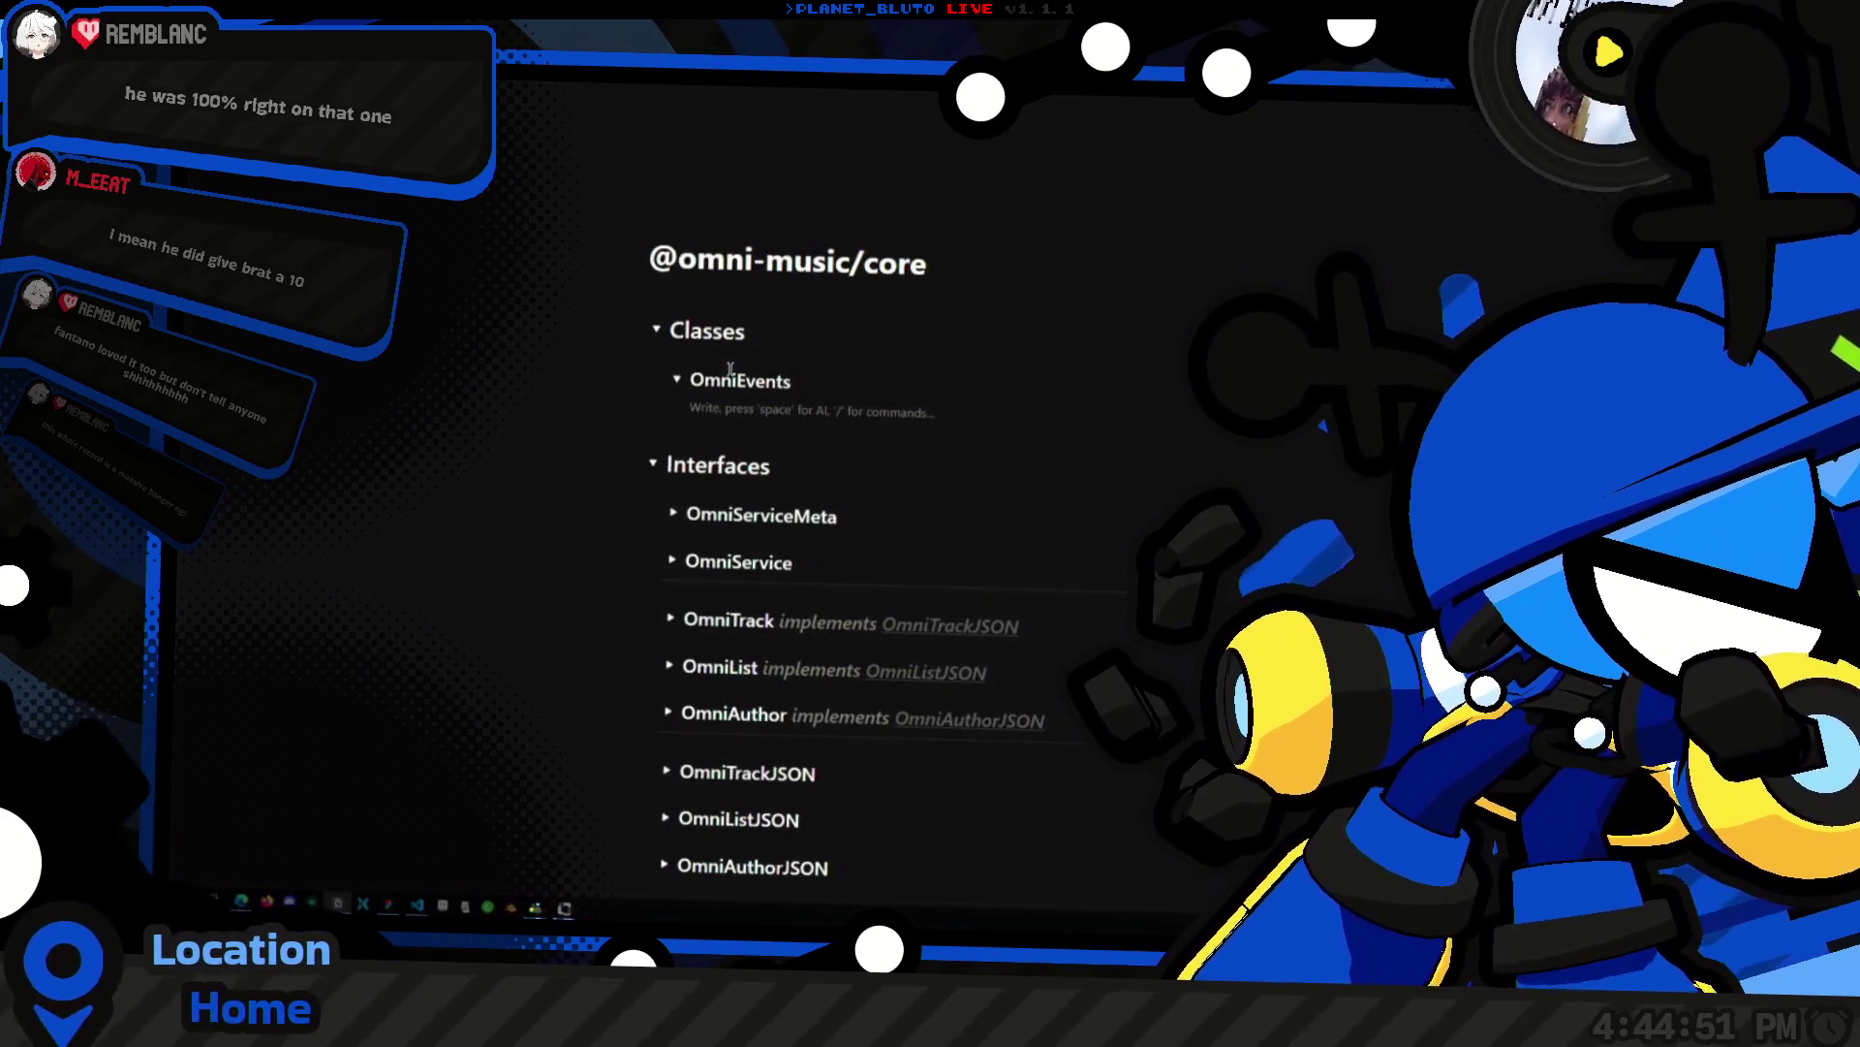
type("## ")
type("Events")
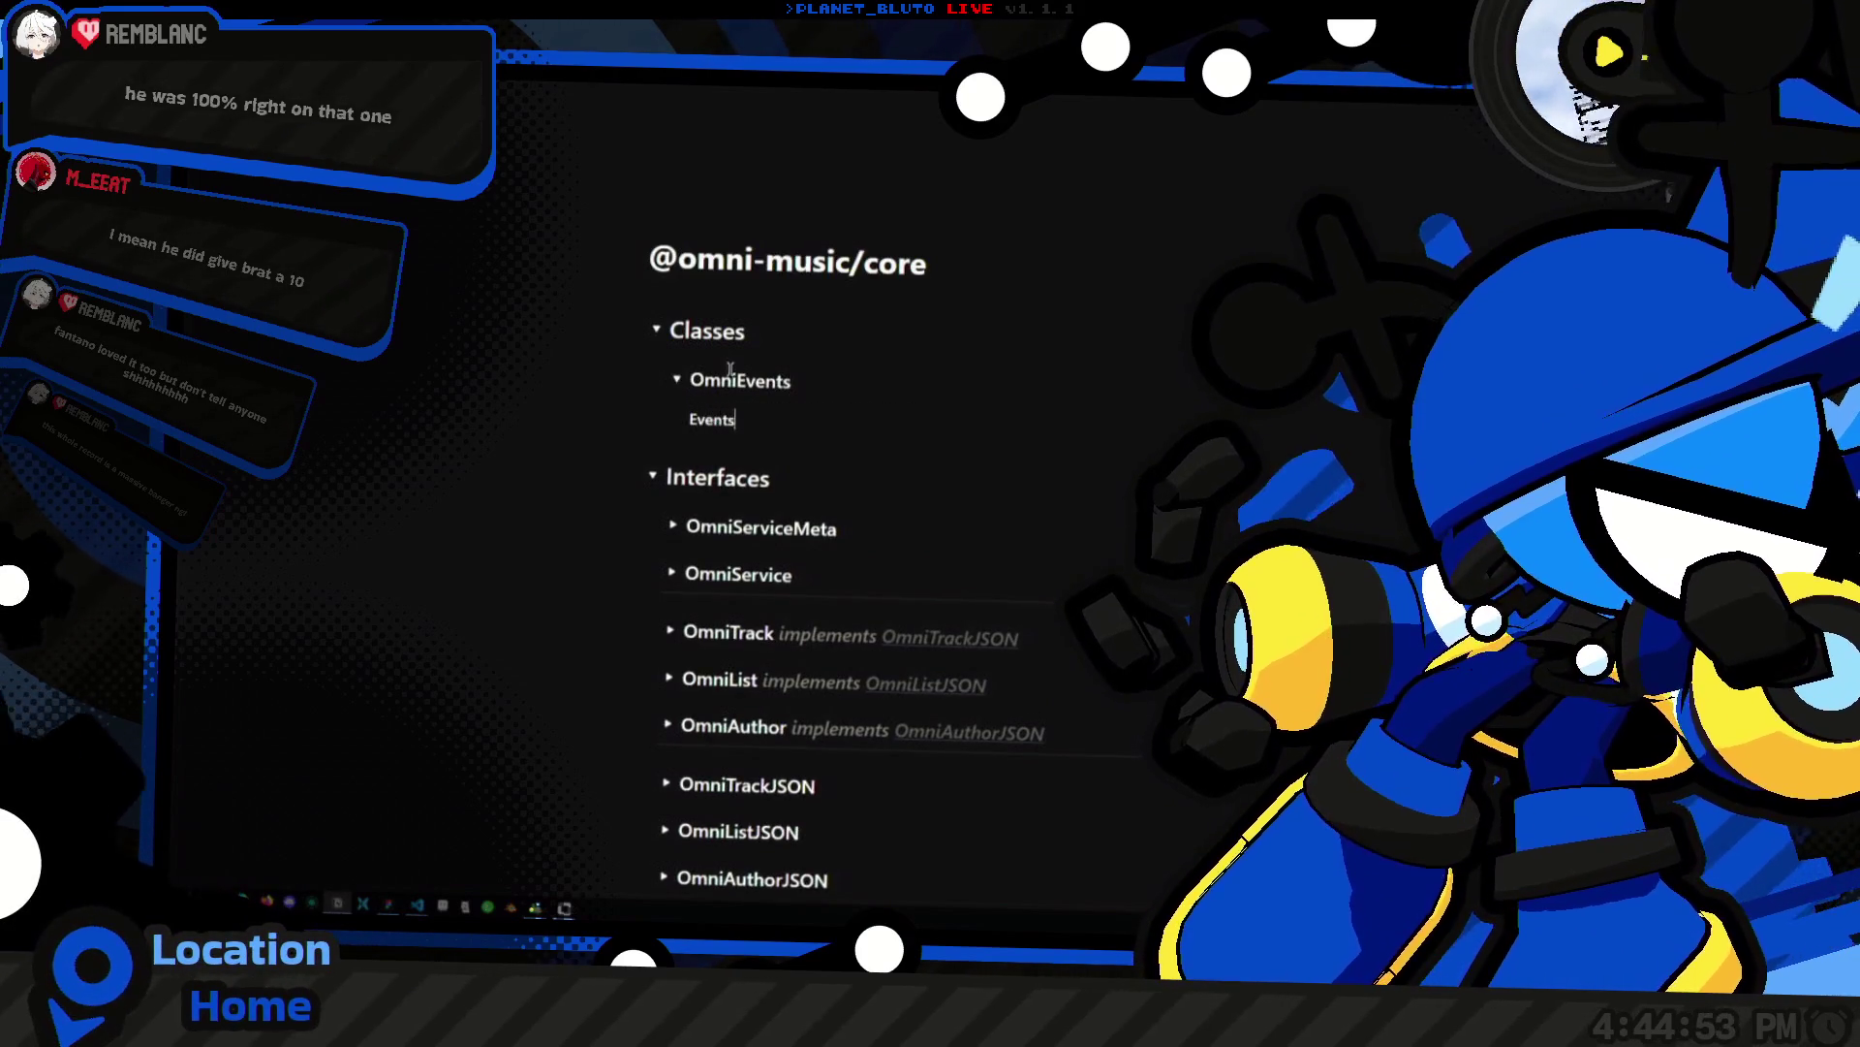
key("Home")
type(">")
key("End")
key("alt+shift+l")
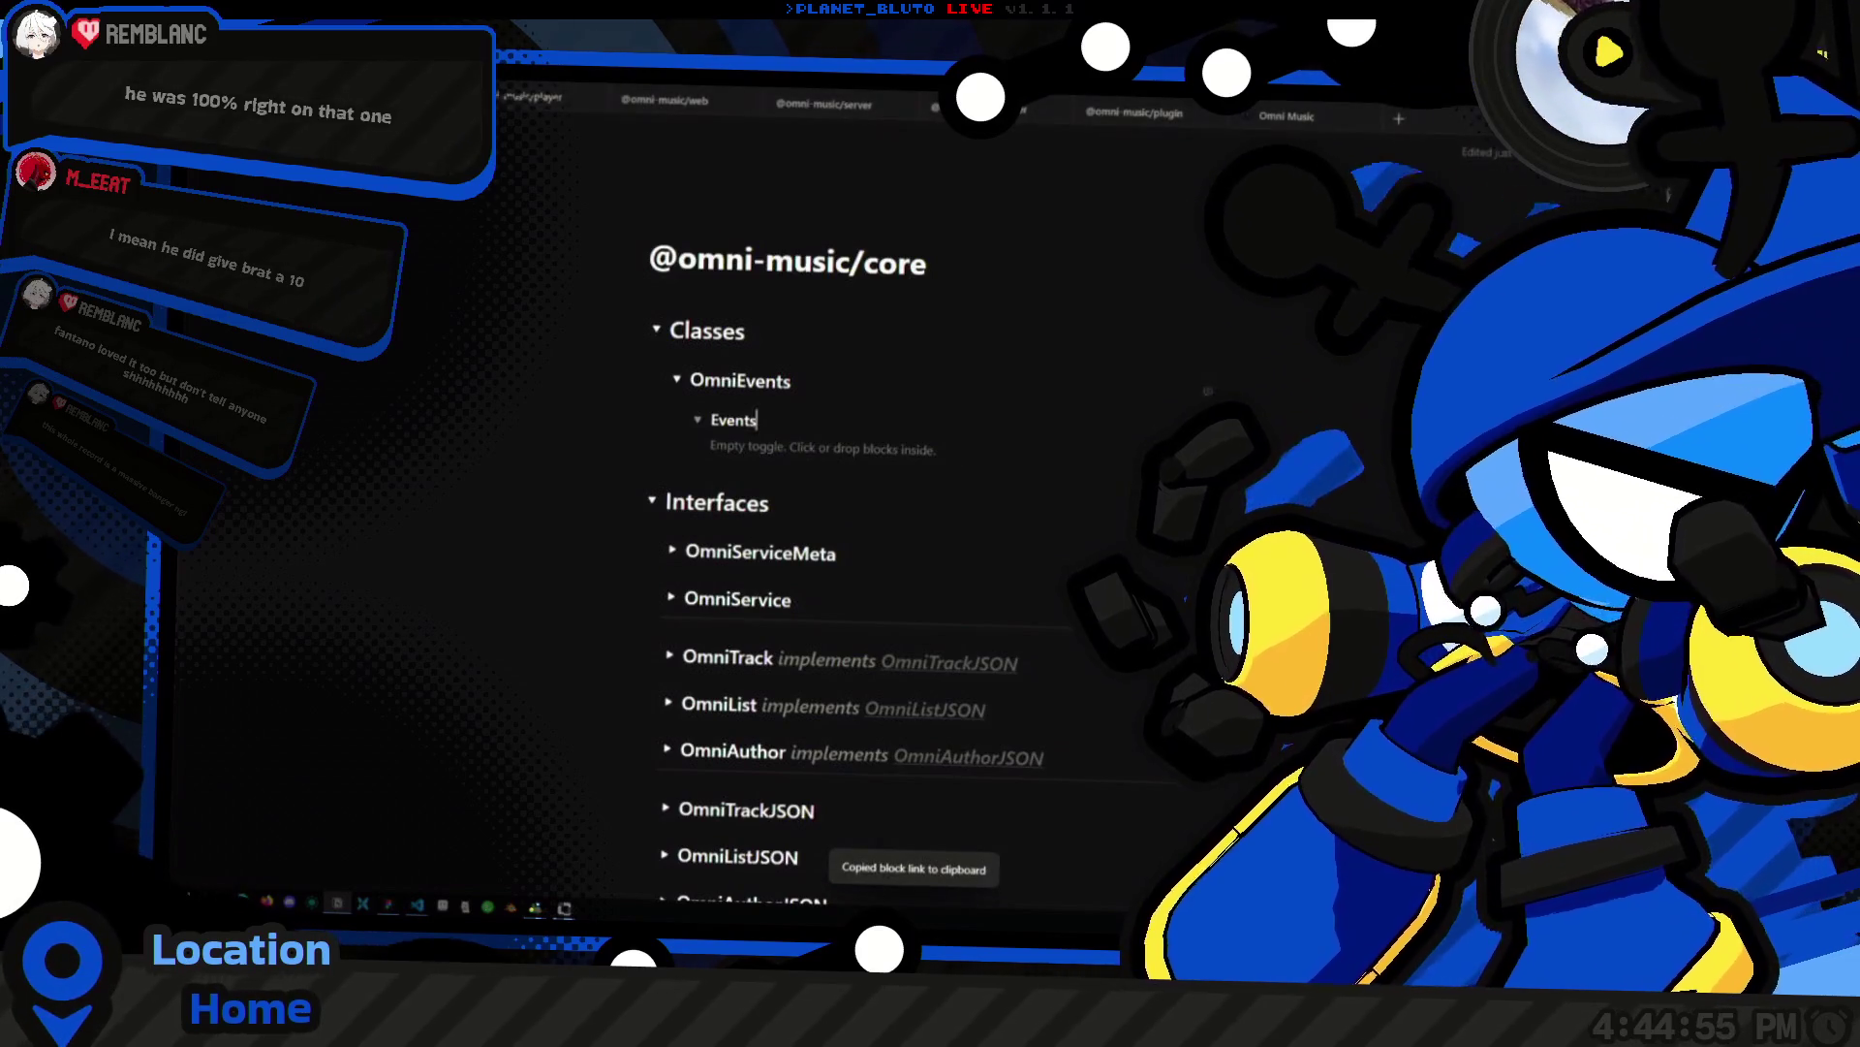
left_click(1325, 129)
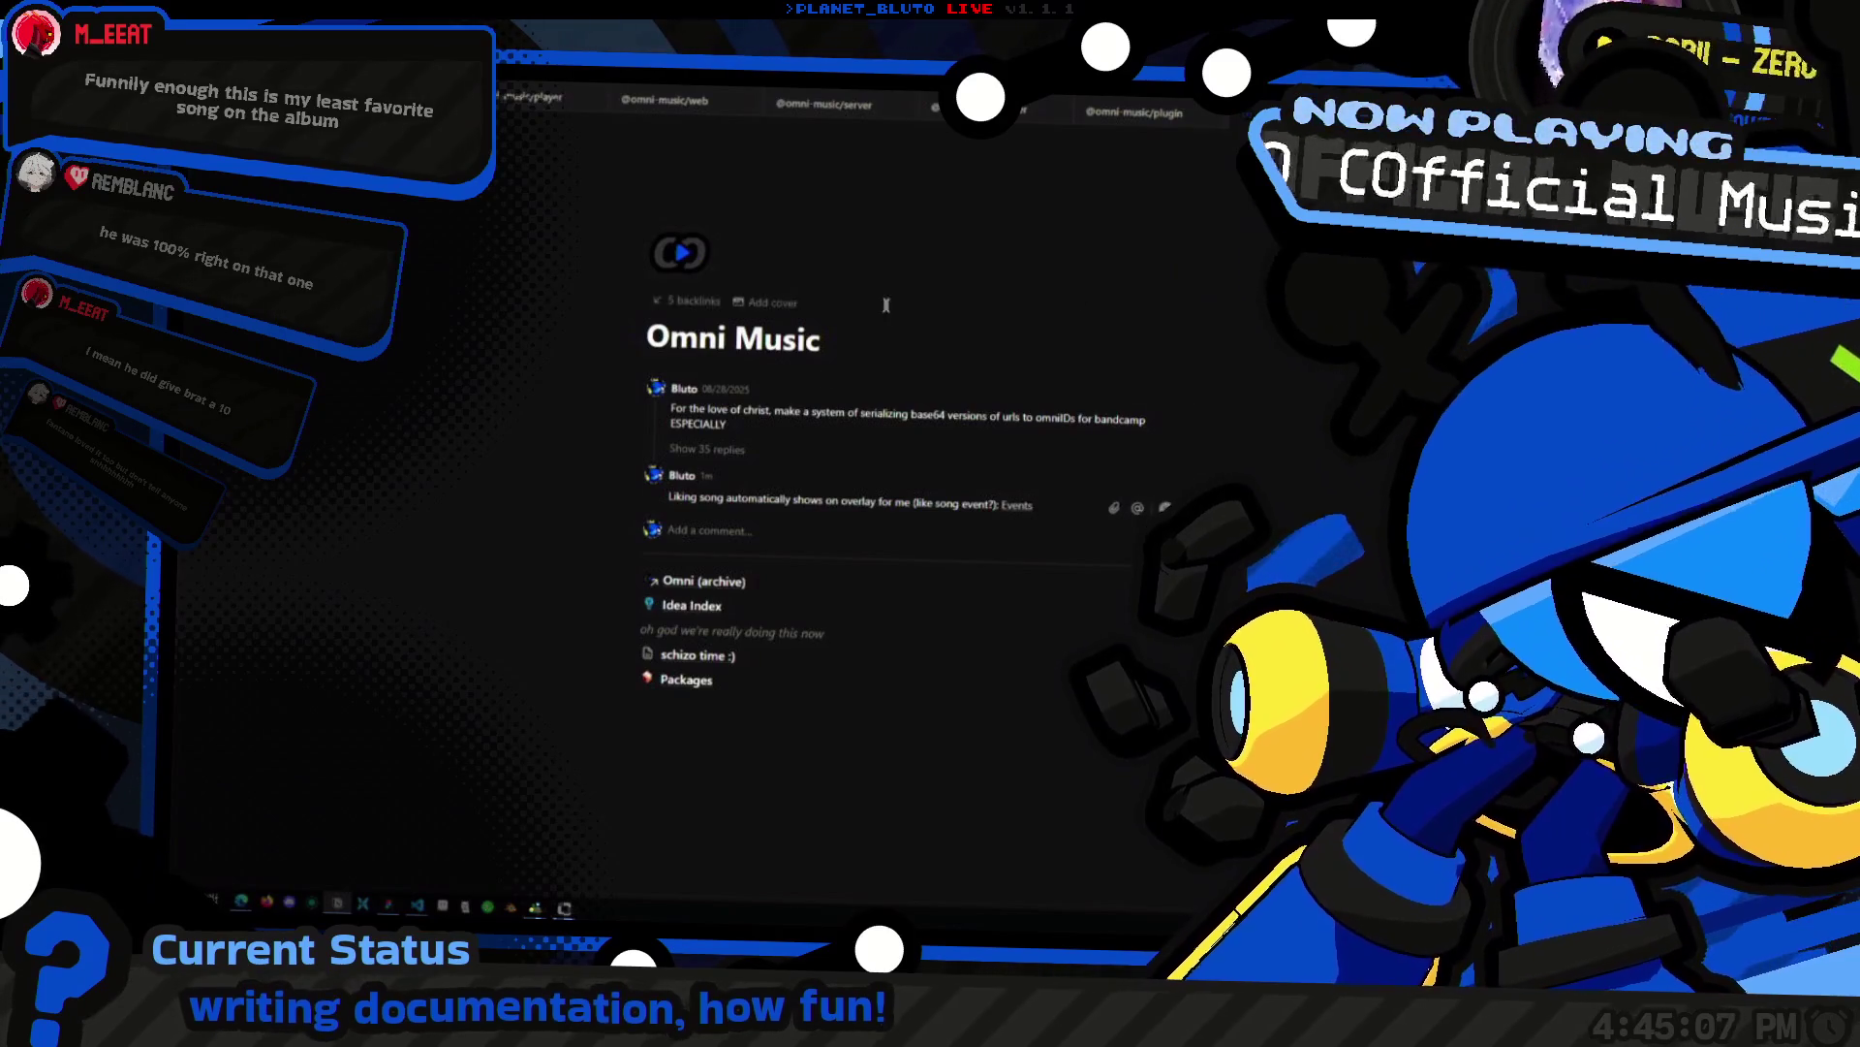
left_click(959, 104)
scroll(889, 596, "down", 3)
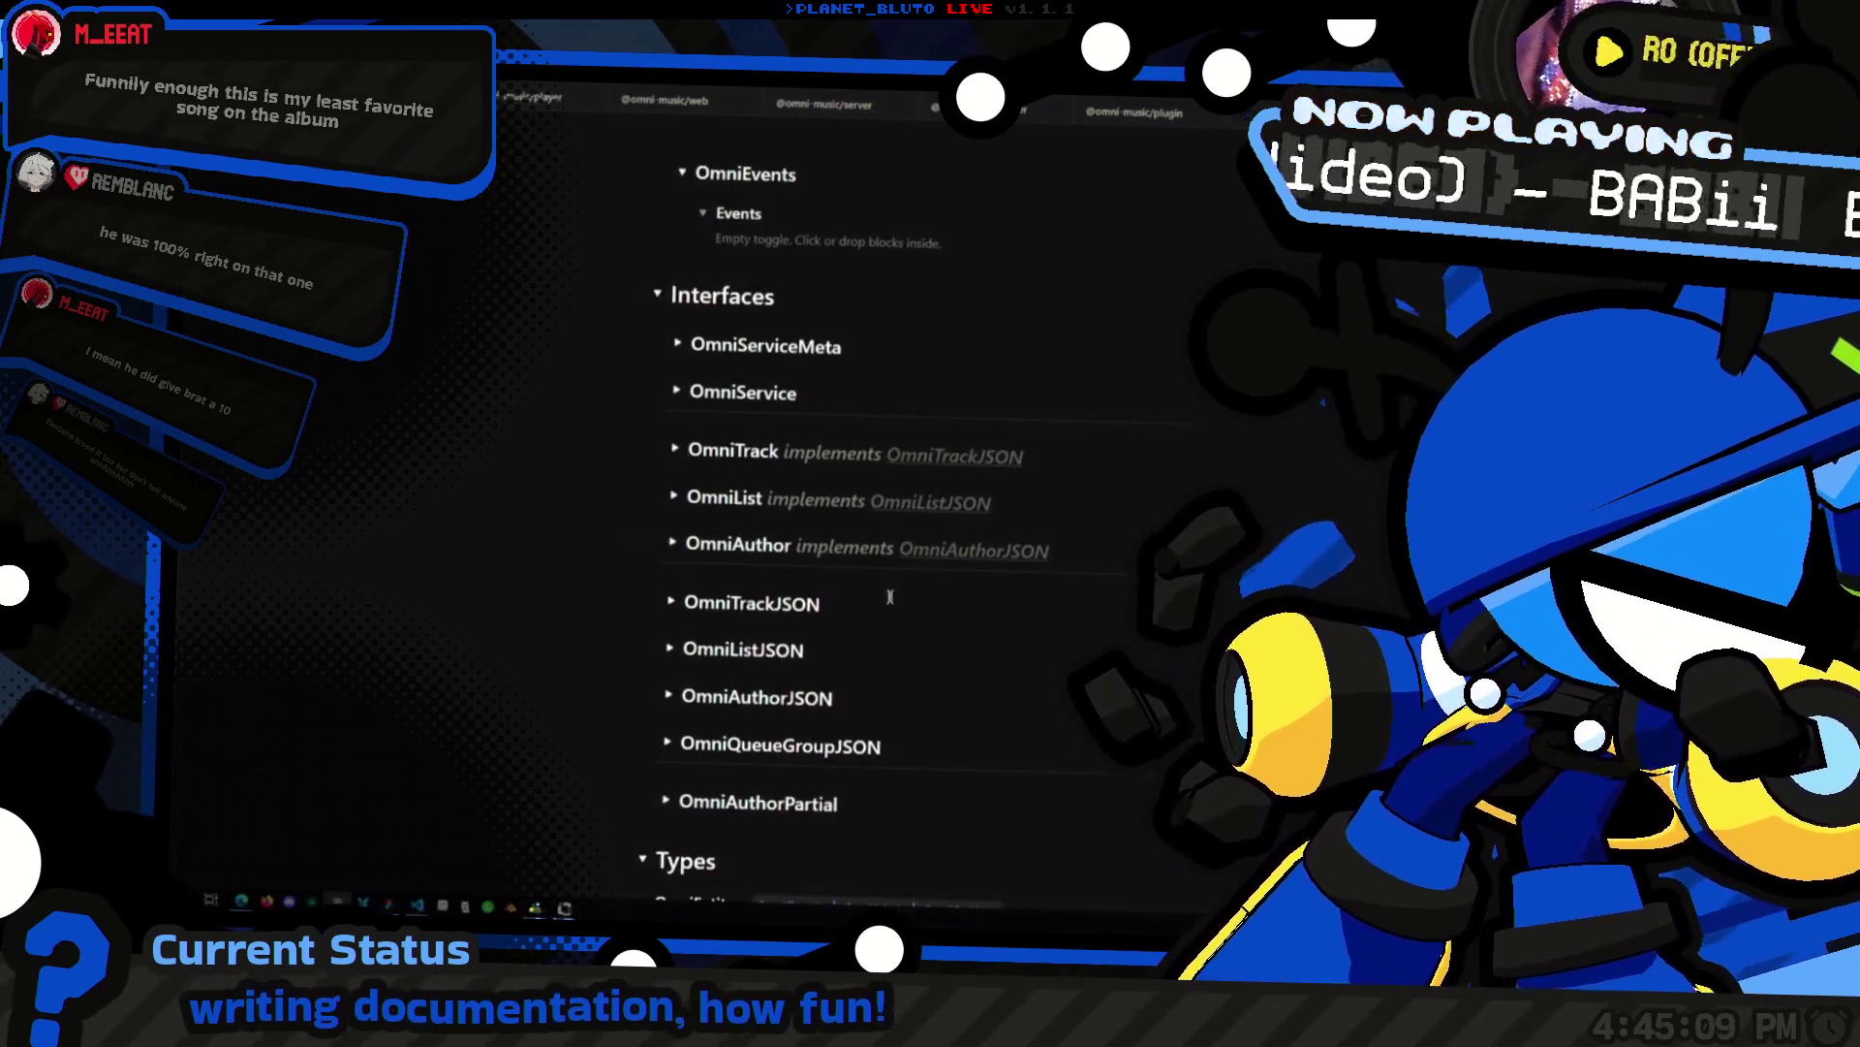
scroll(930, 437, "down", 5)
left_click(987, 502, "shift")
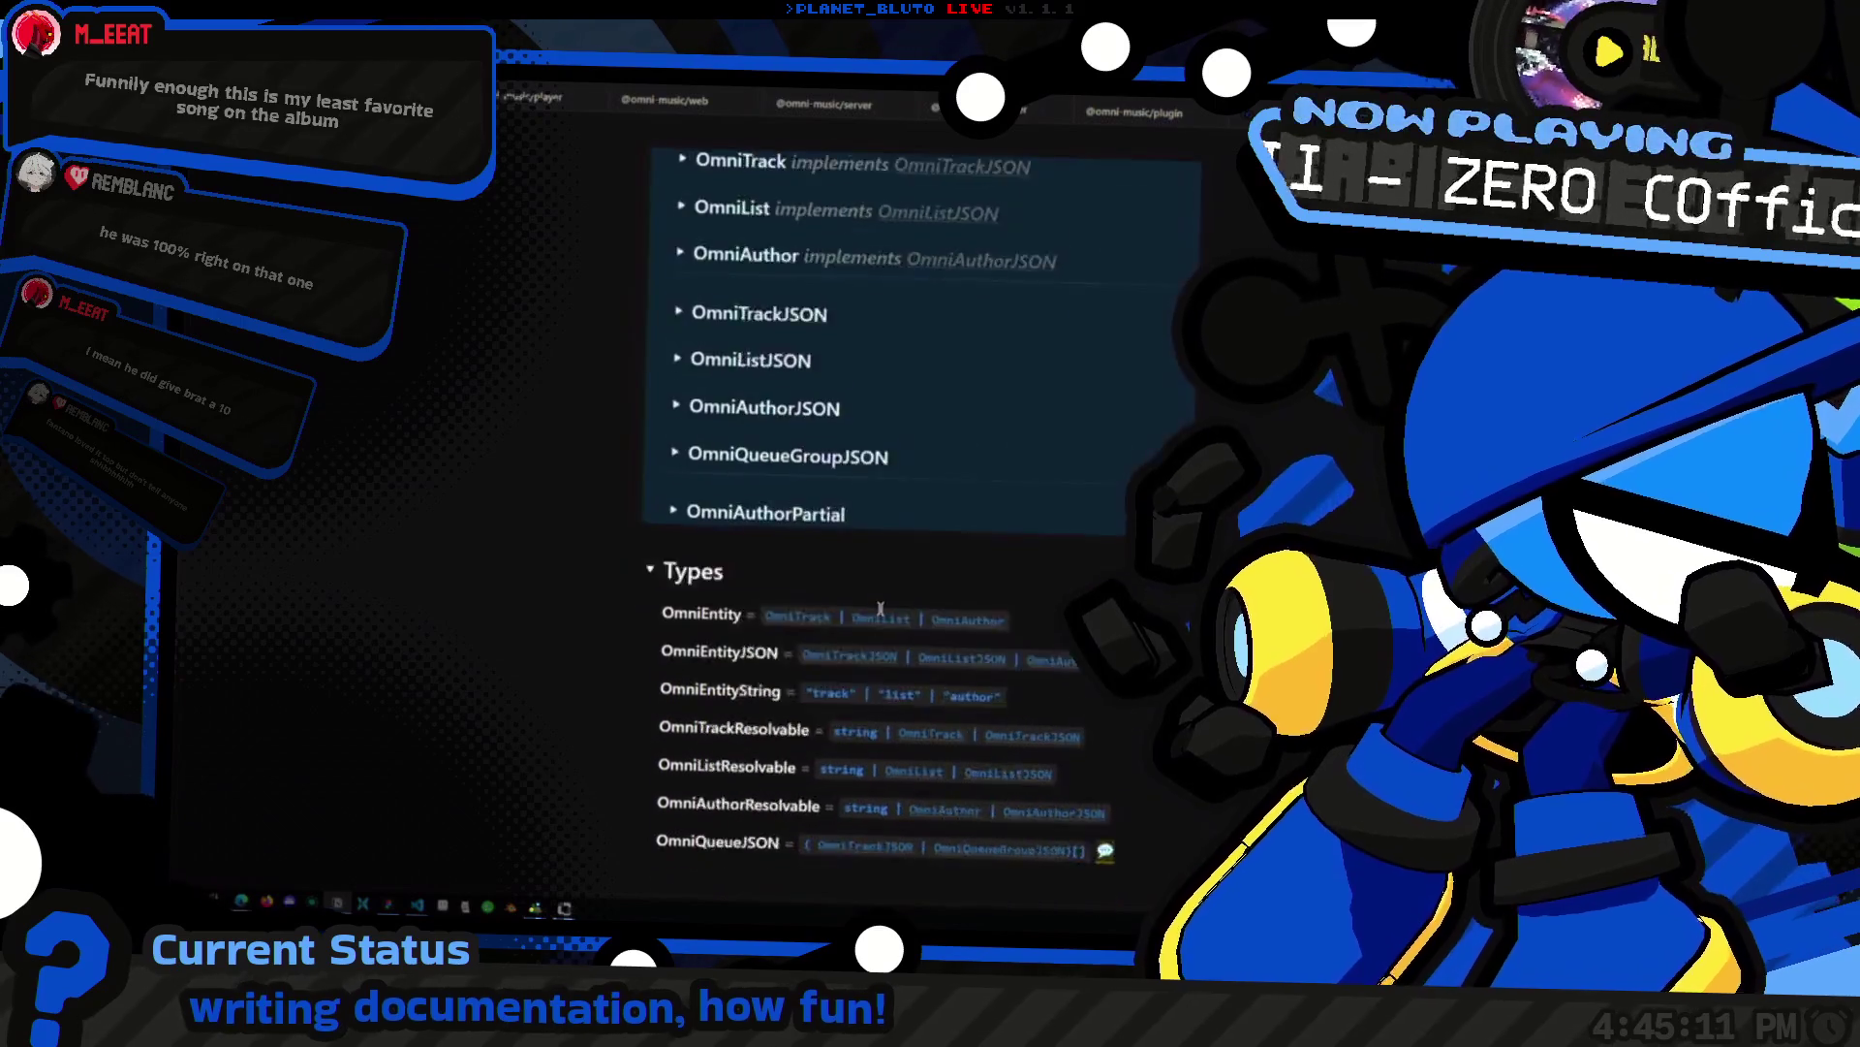
scroll(987, 436, "down", 1)
left_click(986, 387)
scroll(824, 319, "down", 1)
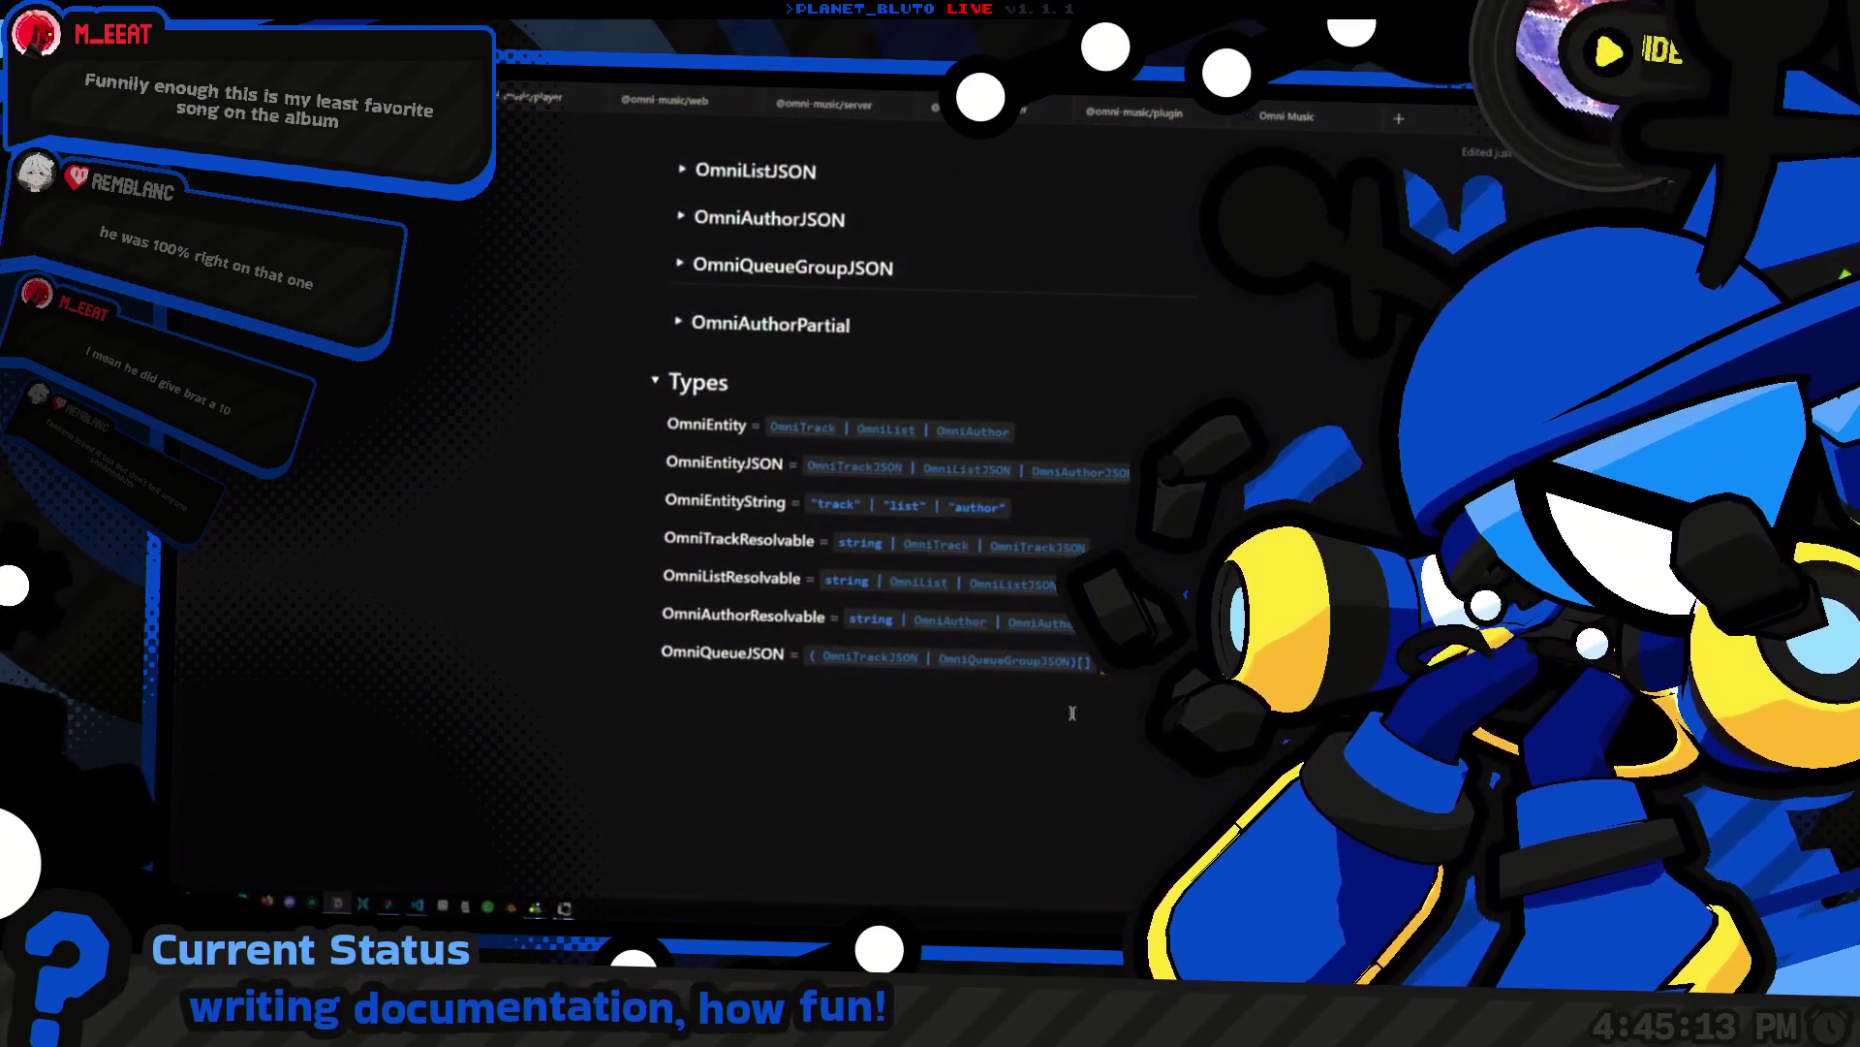
scroll(775, 288, "up", 8)
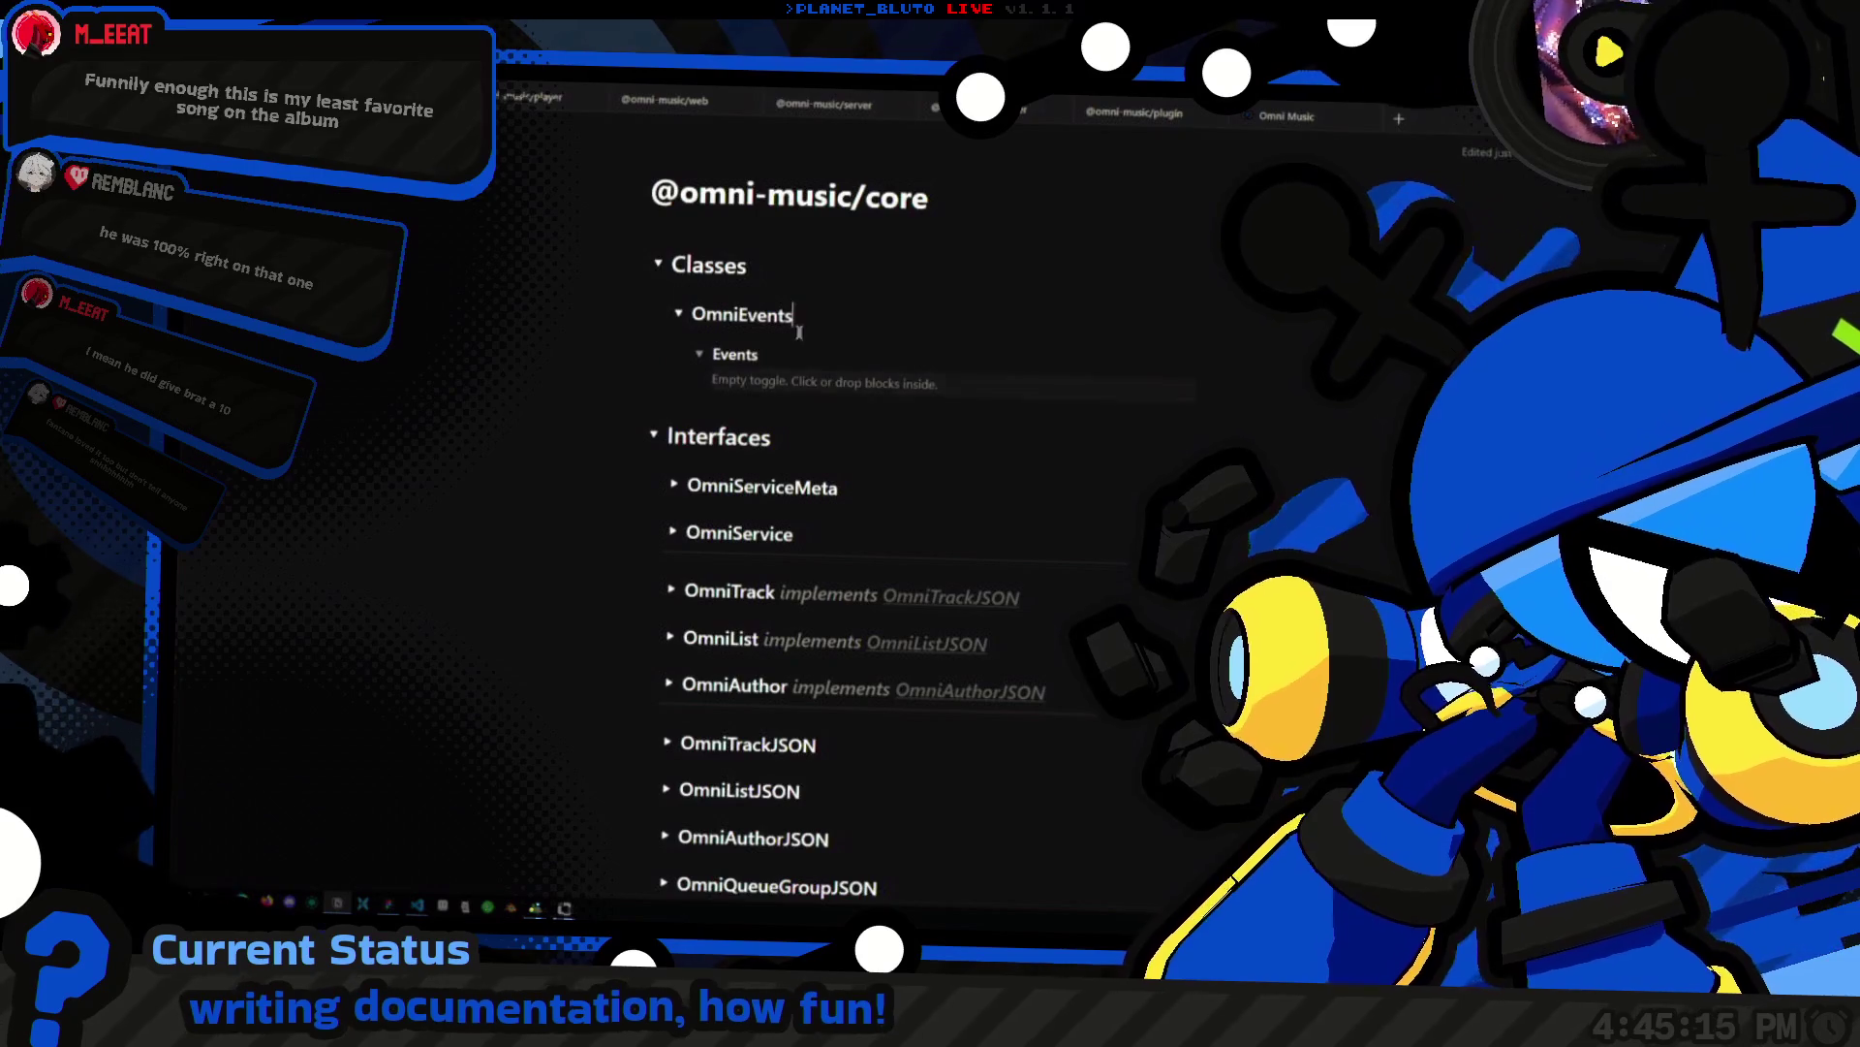
left_click_drag(796, 323, 811, 366)
left_click(812, 366)
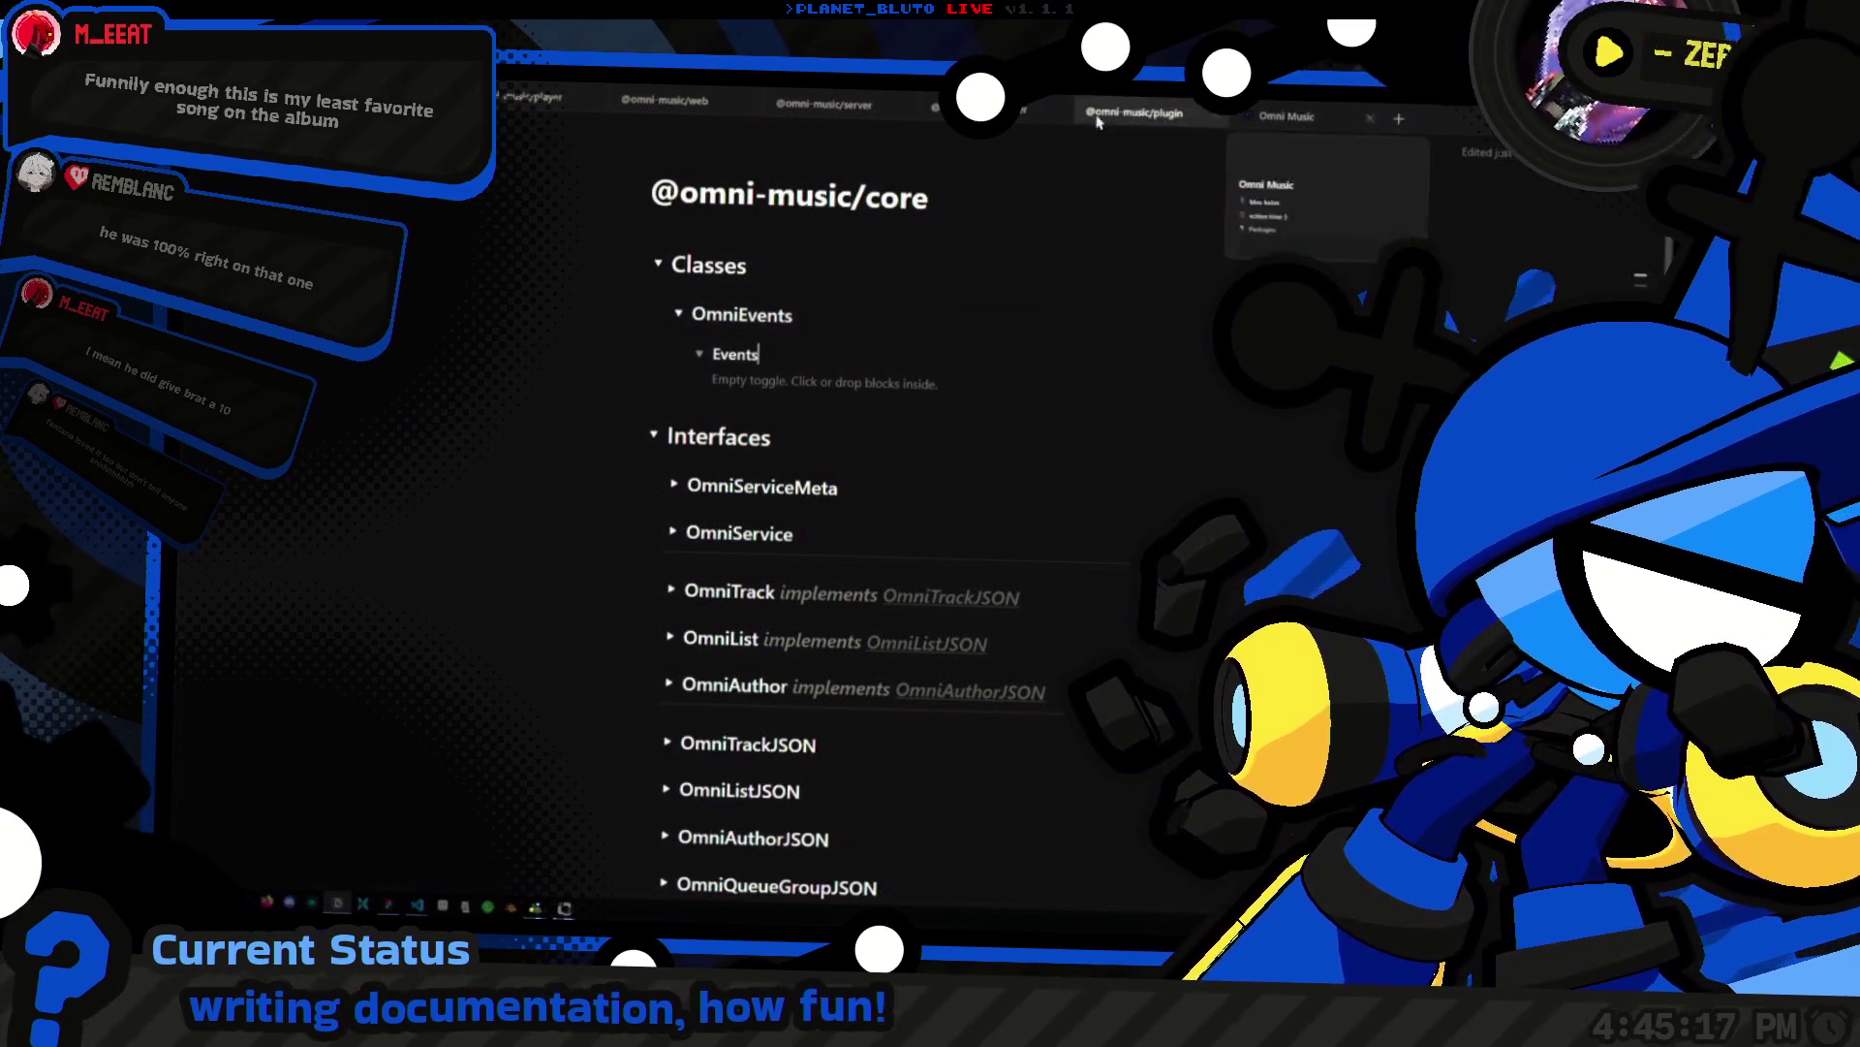
Expand the 35 replies in the Omni Music page's comment thread and read them
left_click(1250, 120)
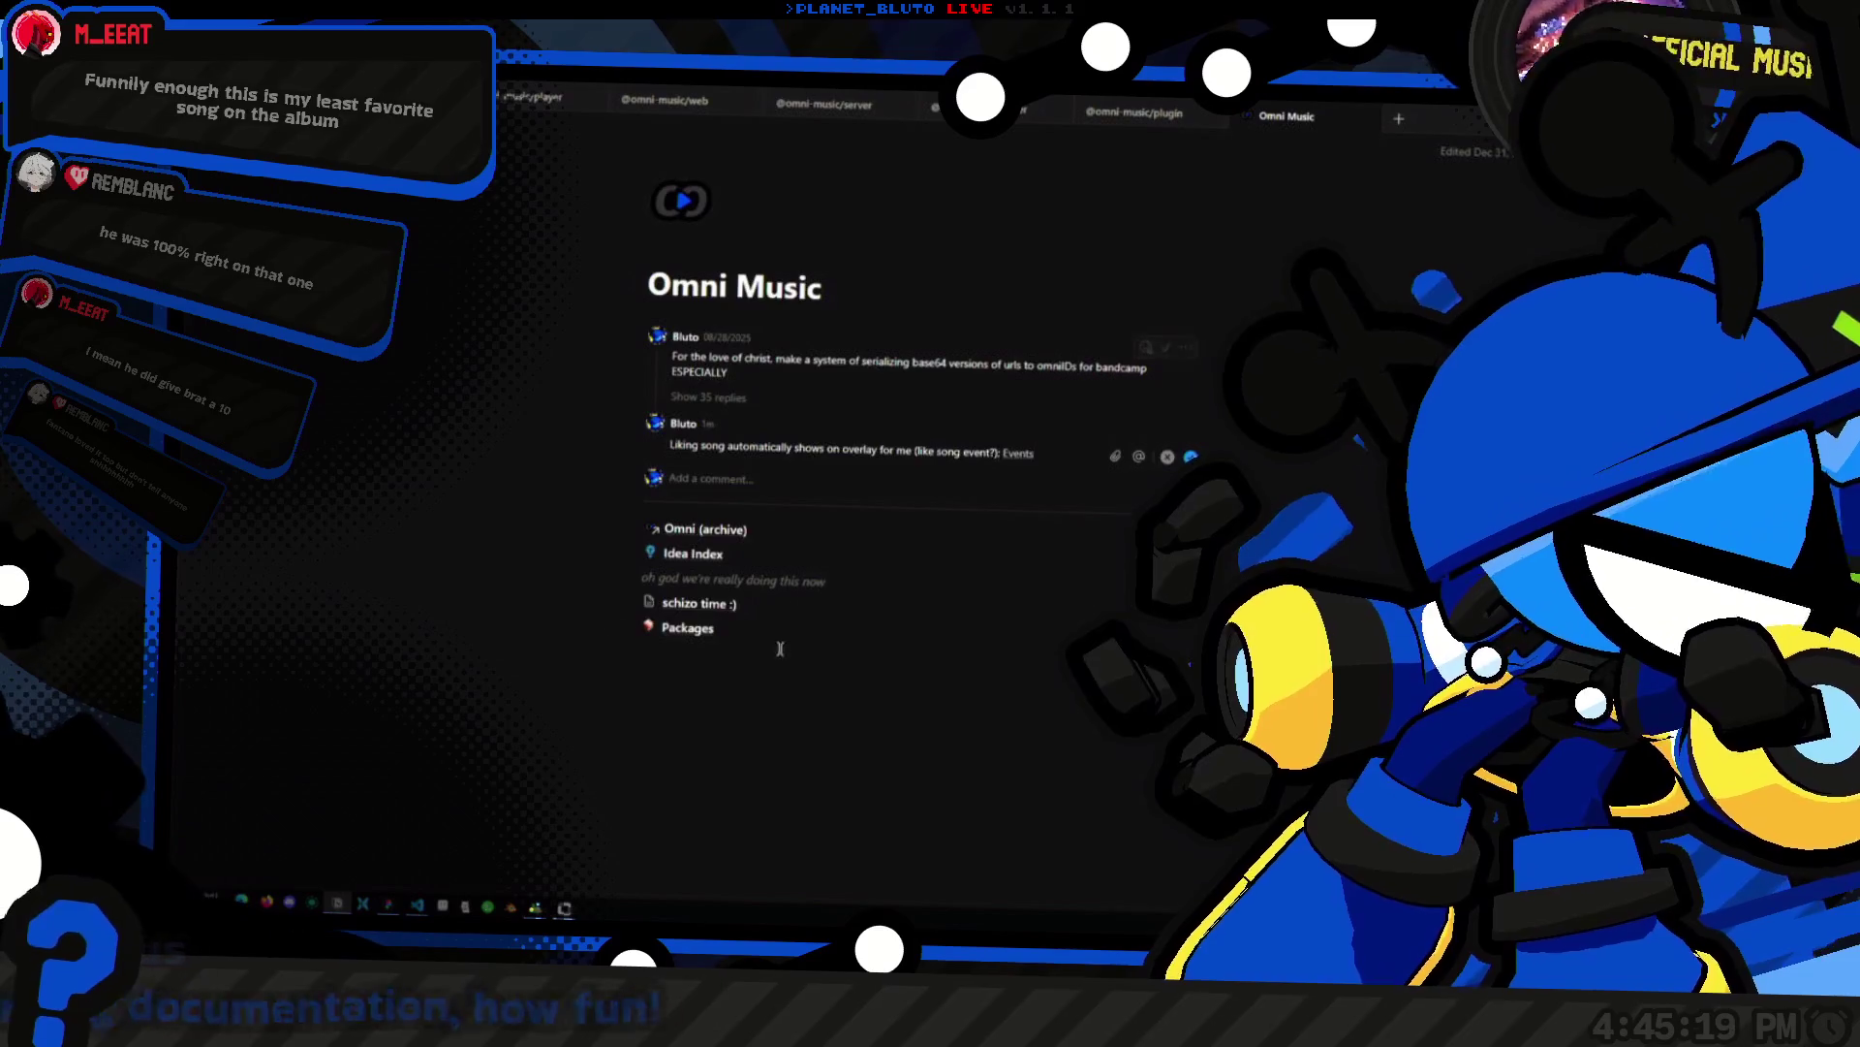
left_click(709, 451)
scroll(977, 602, "down", 10)
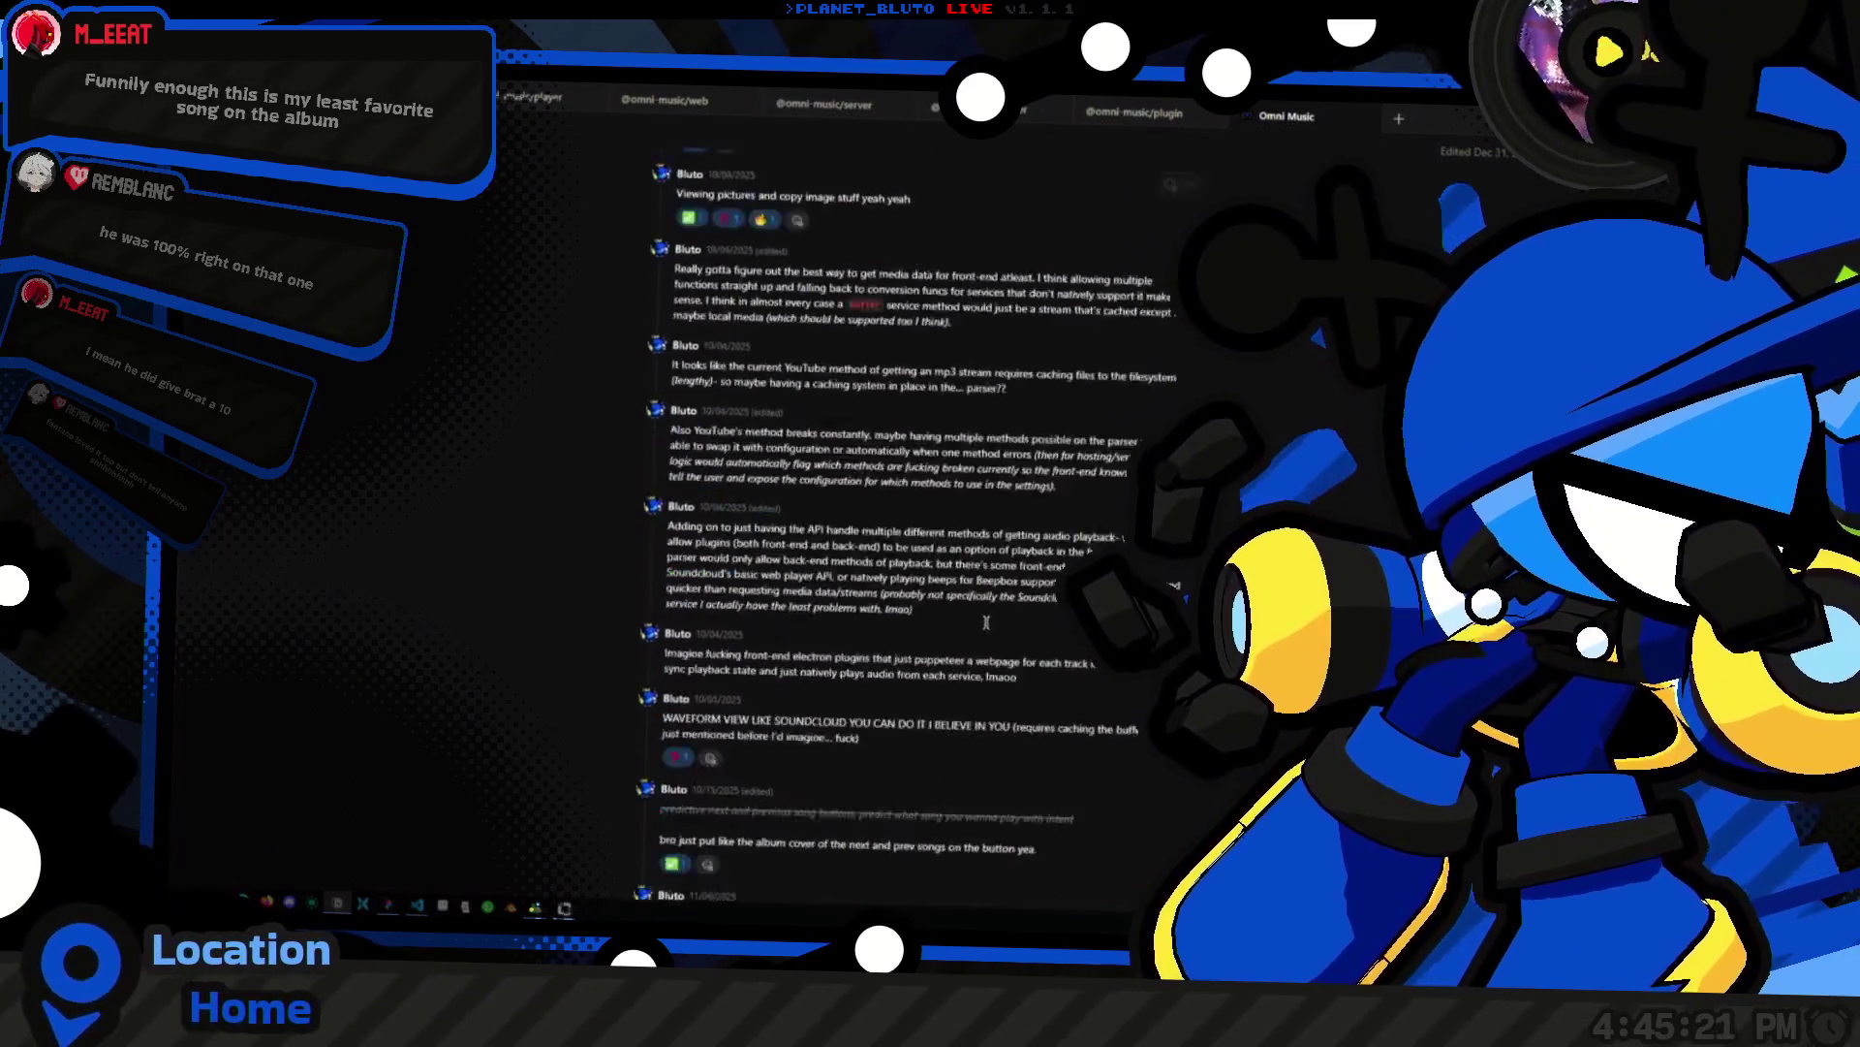
scroll(977, 602, "down", 10)
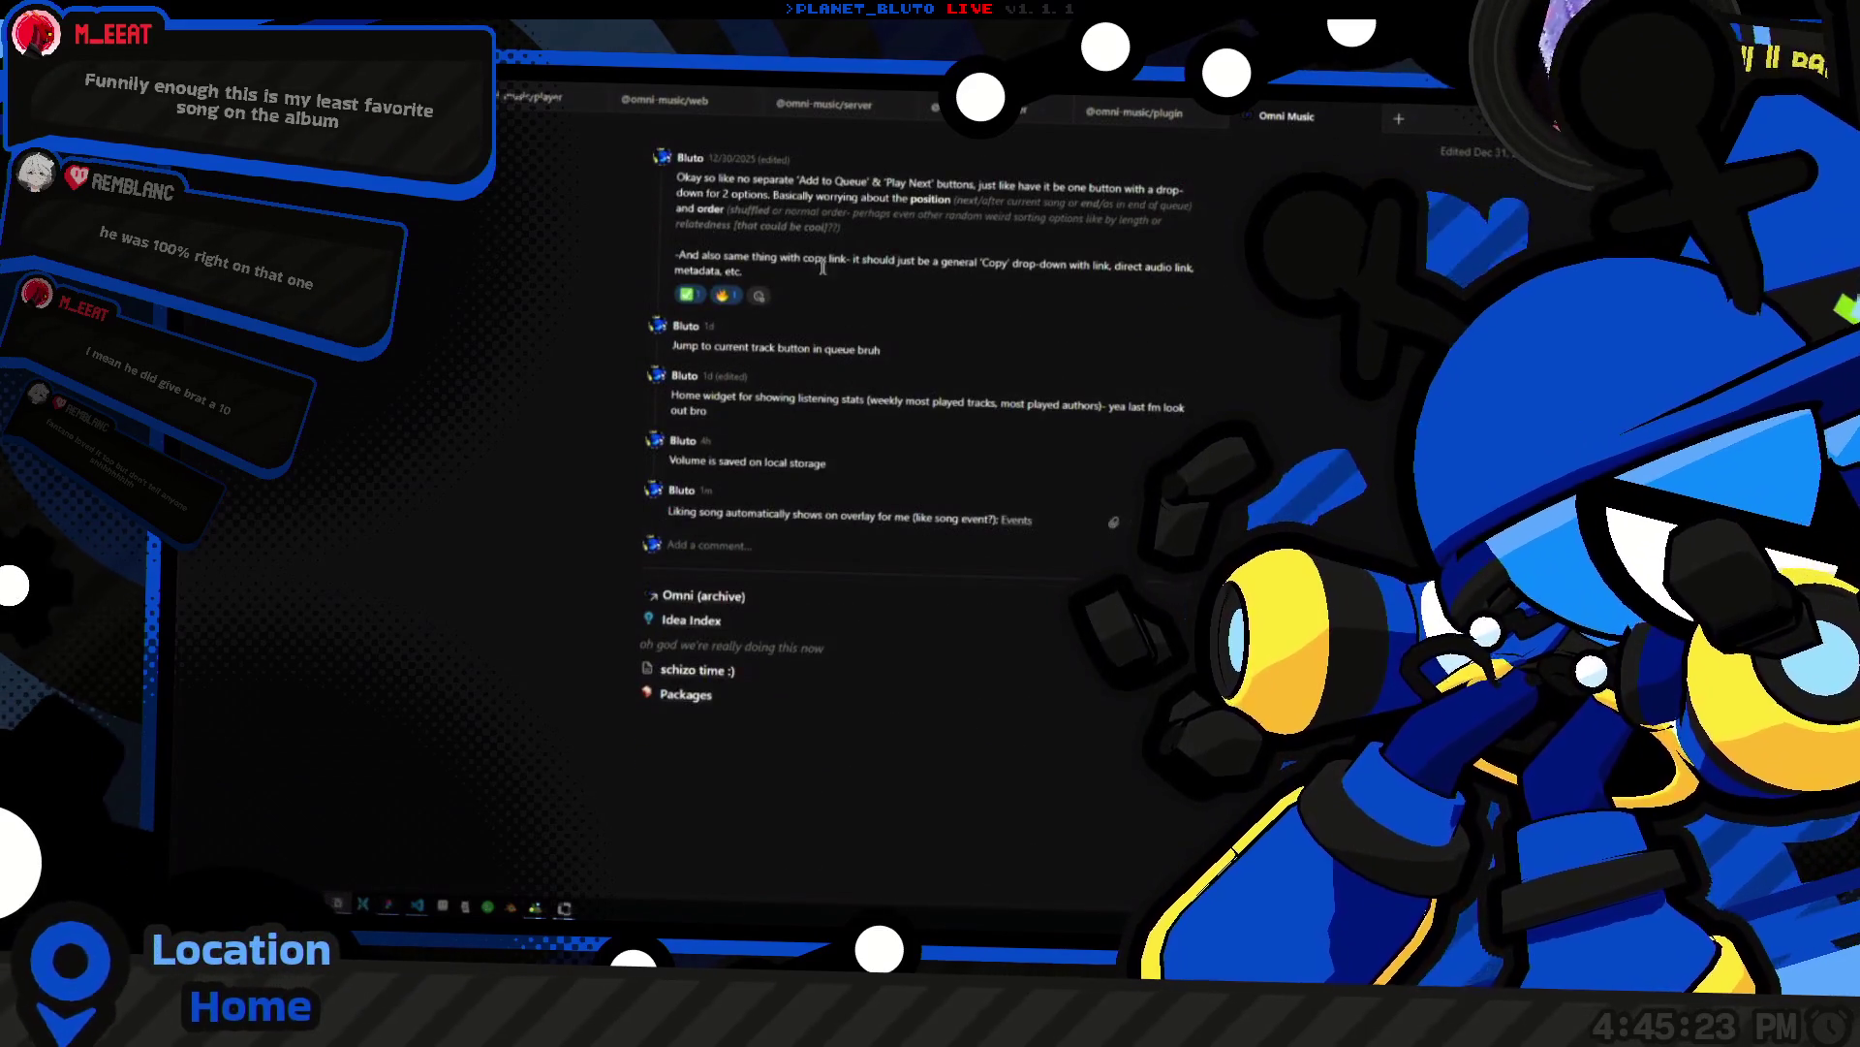
left_click(1017, 519)
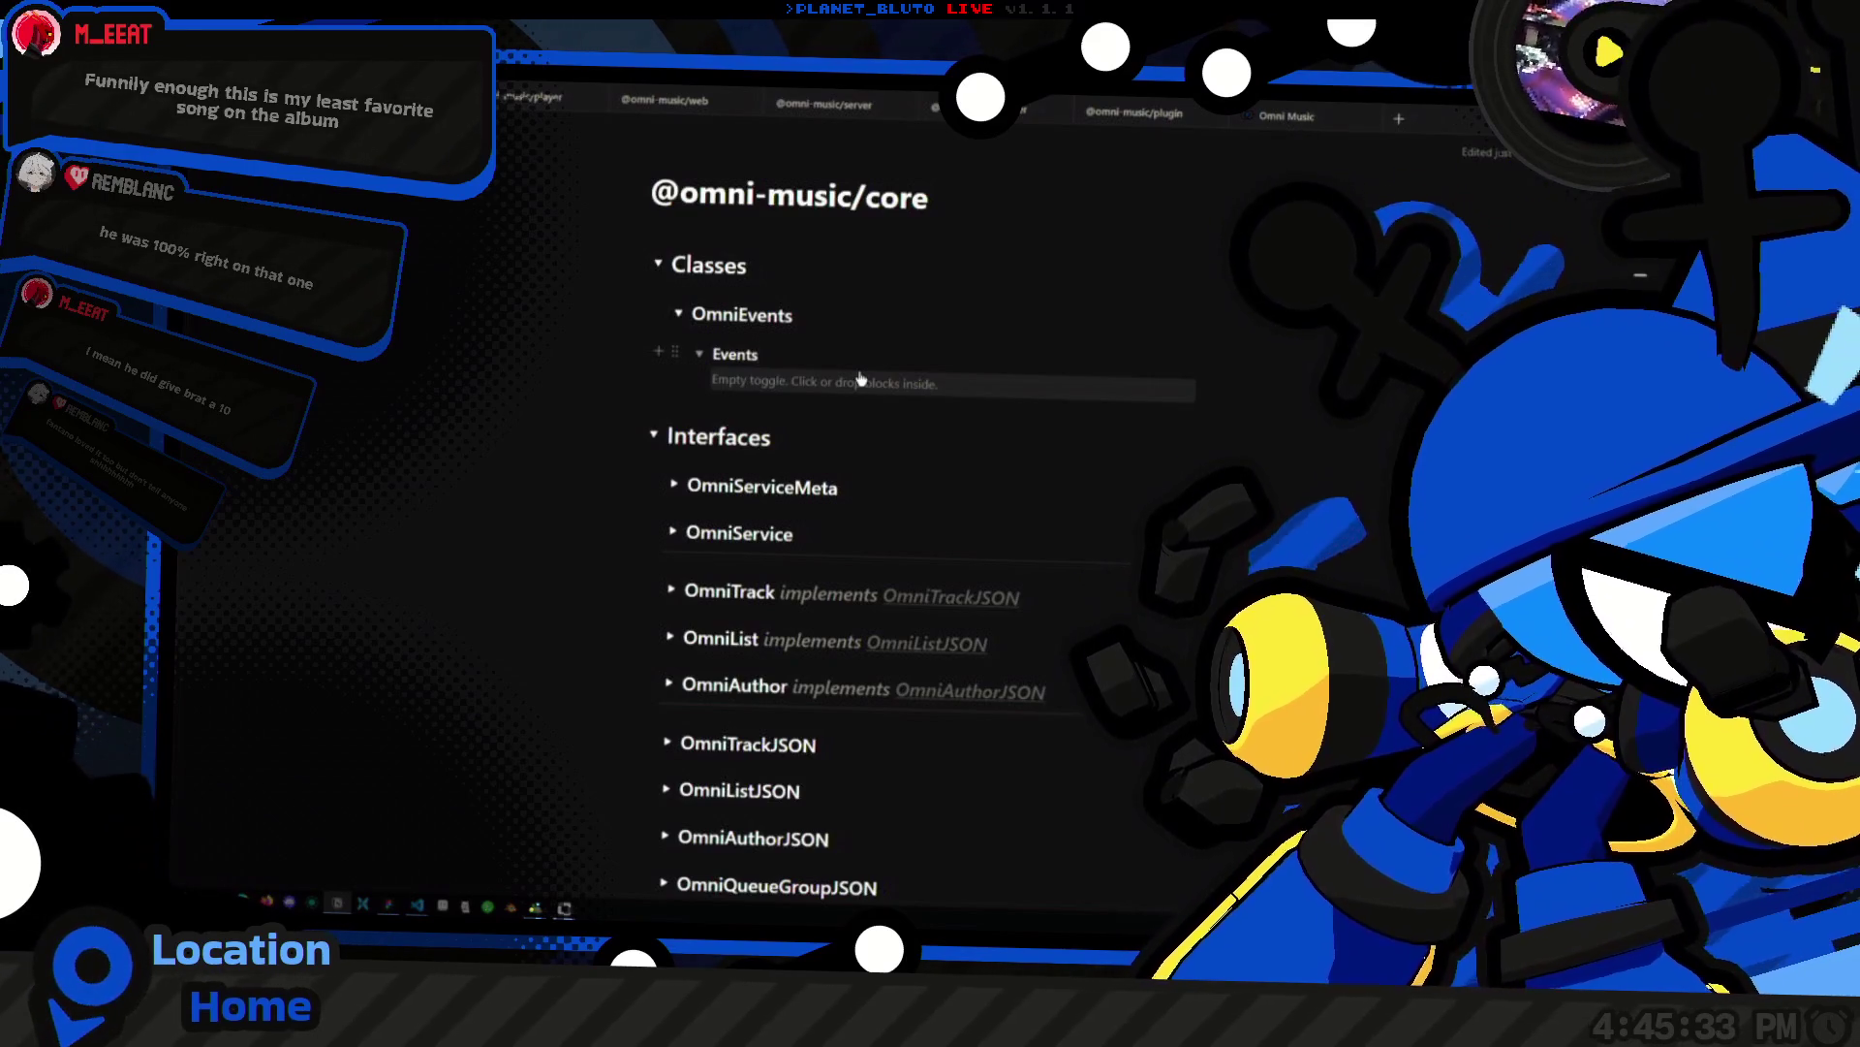
left_click(537, 97)
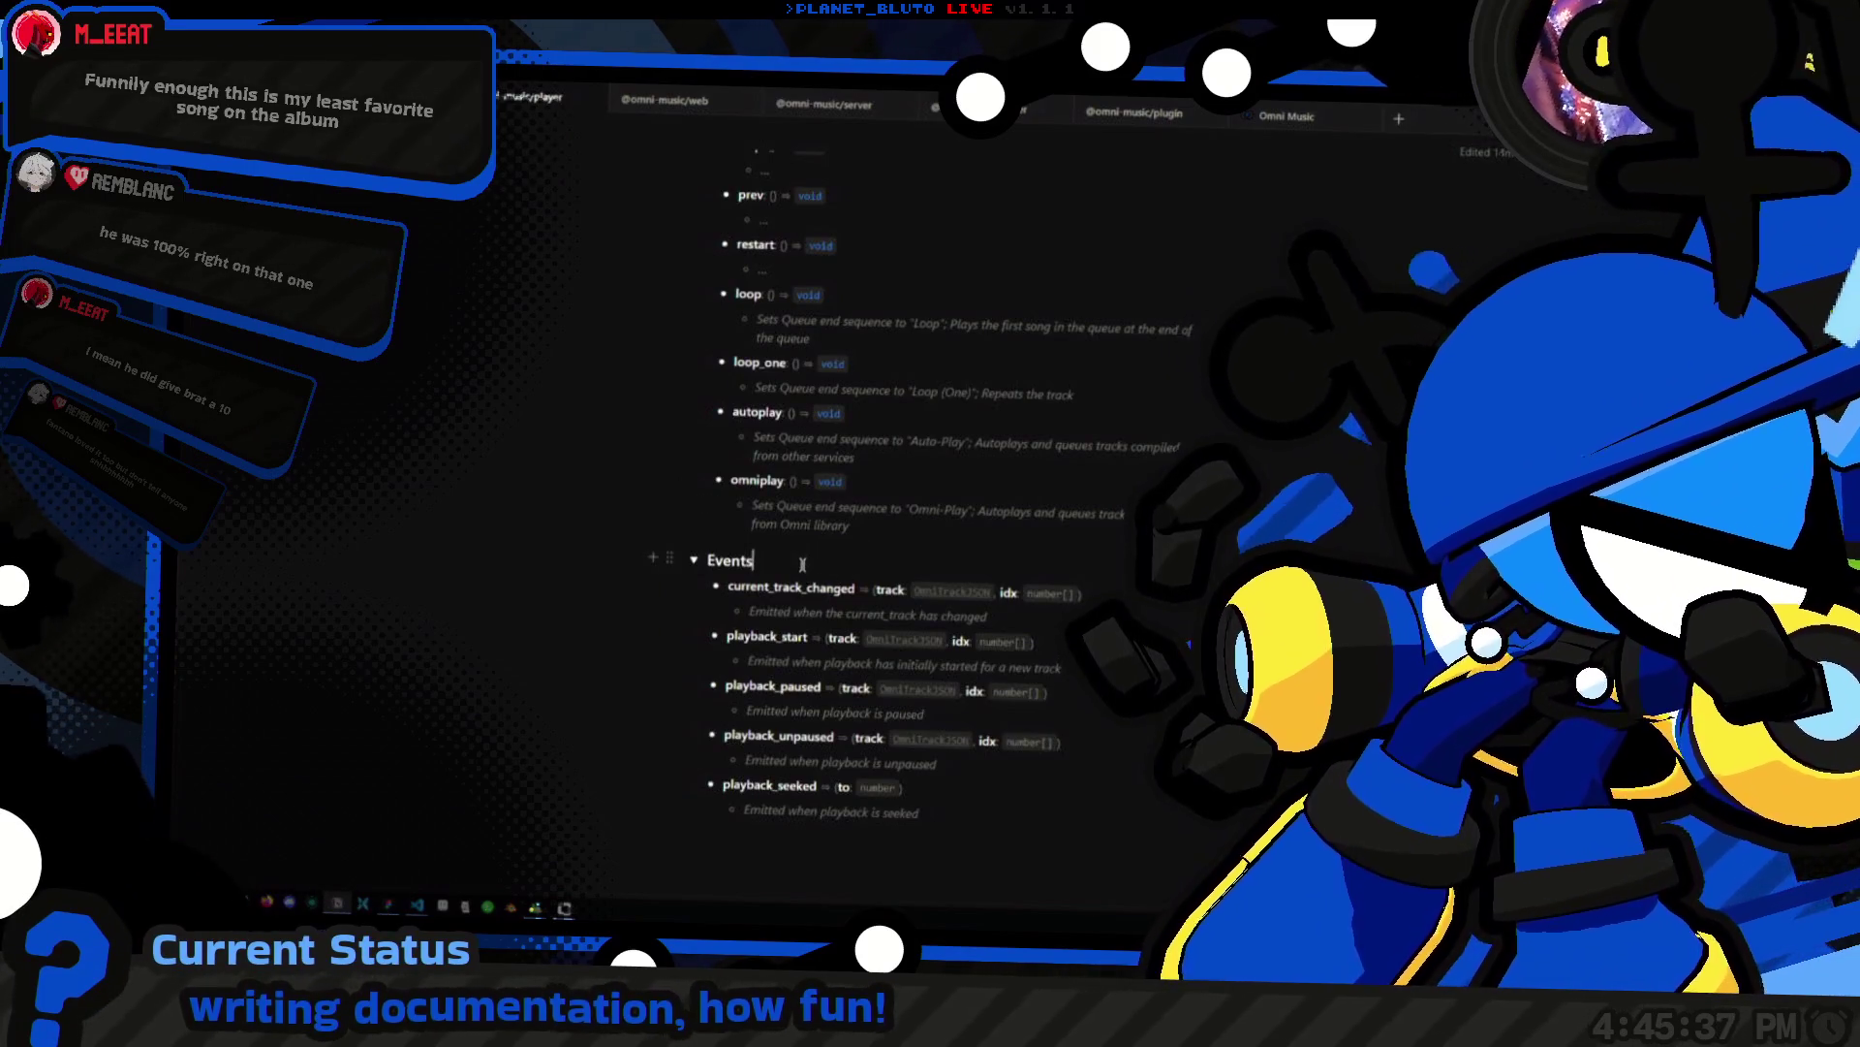
scroll(802, 564, "up", 2)
scroll(803, 564, "down", 4)
scroll(803, 564, "up", 4)
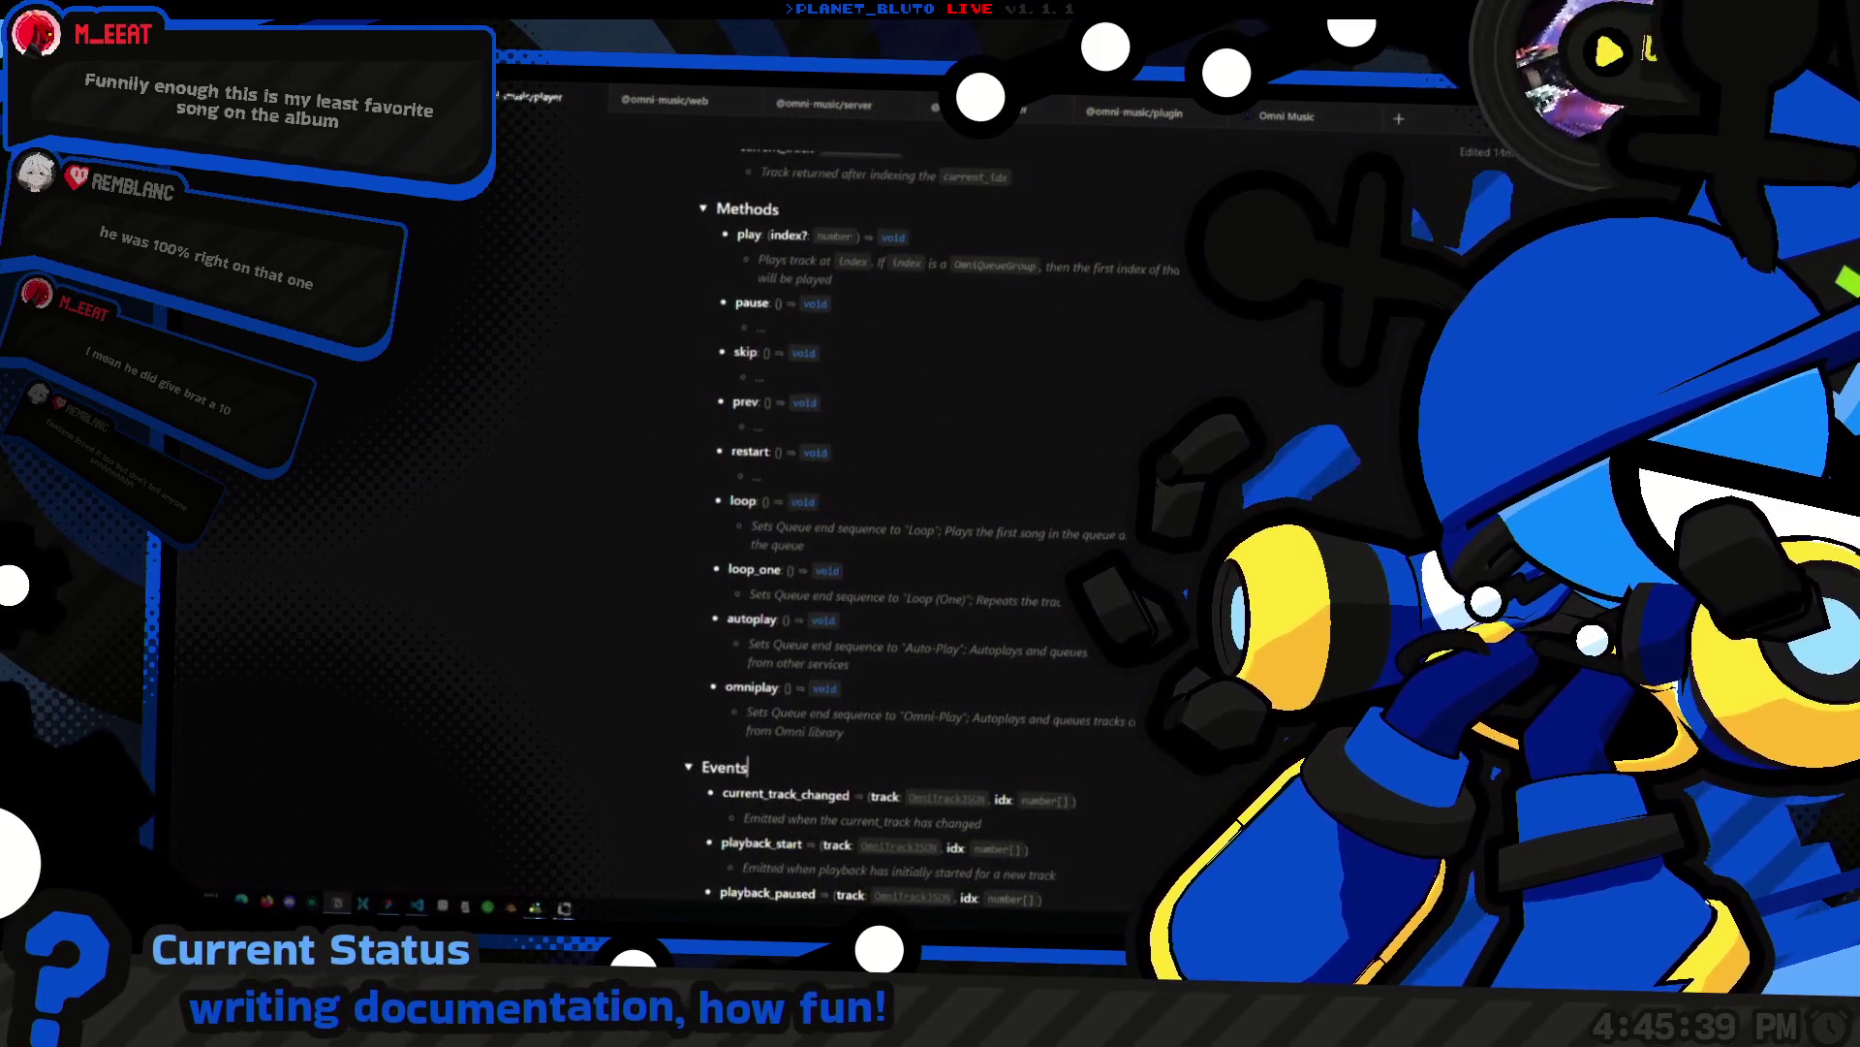
left_click(935, 107)
left_click(824, 103)
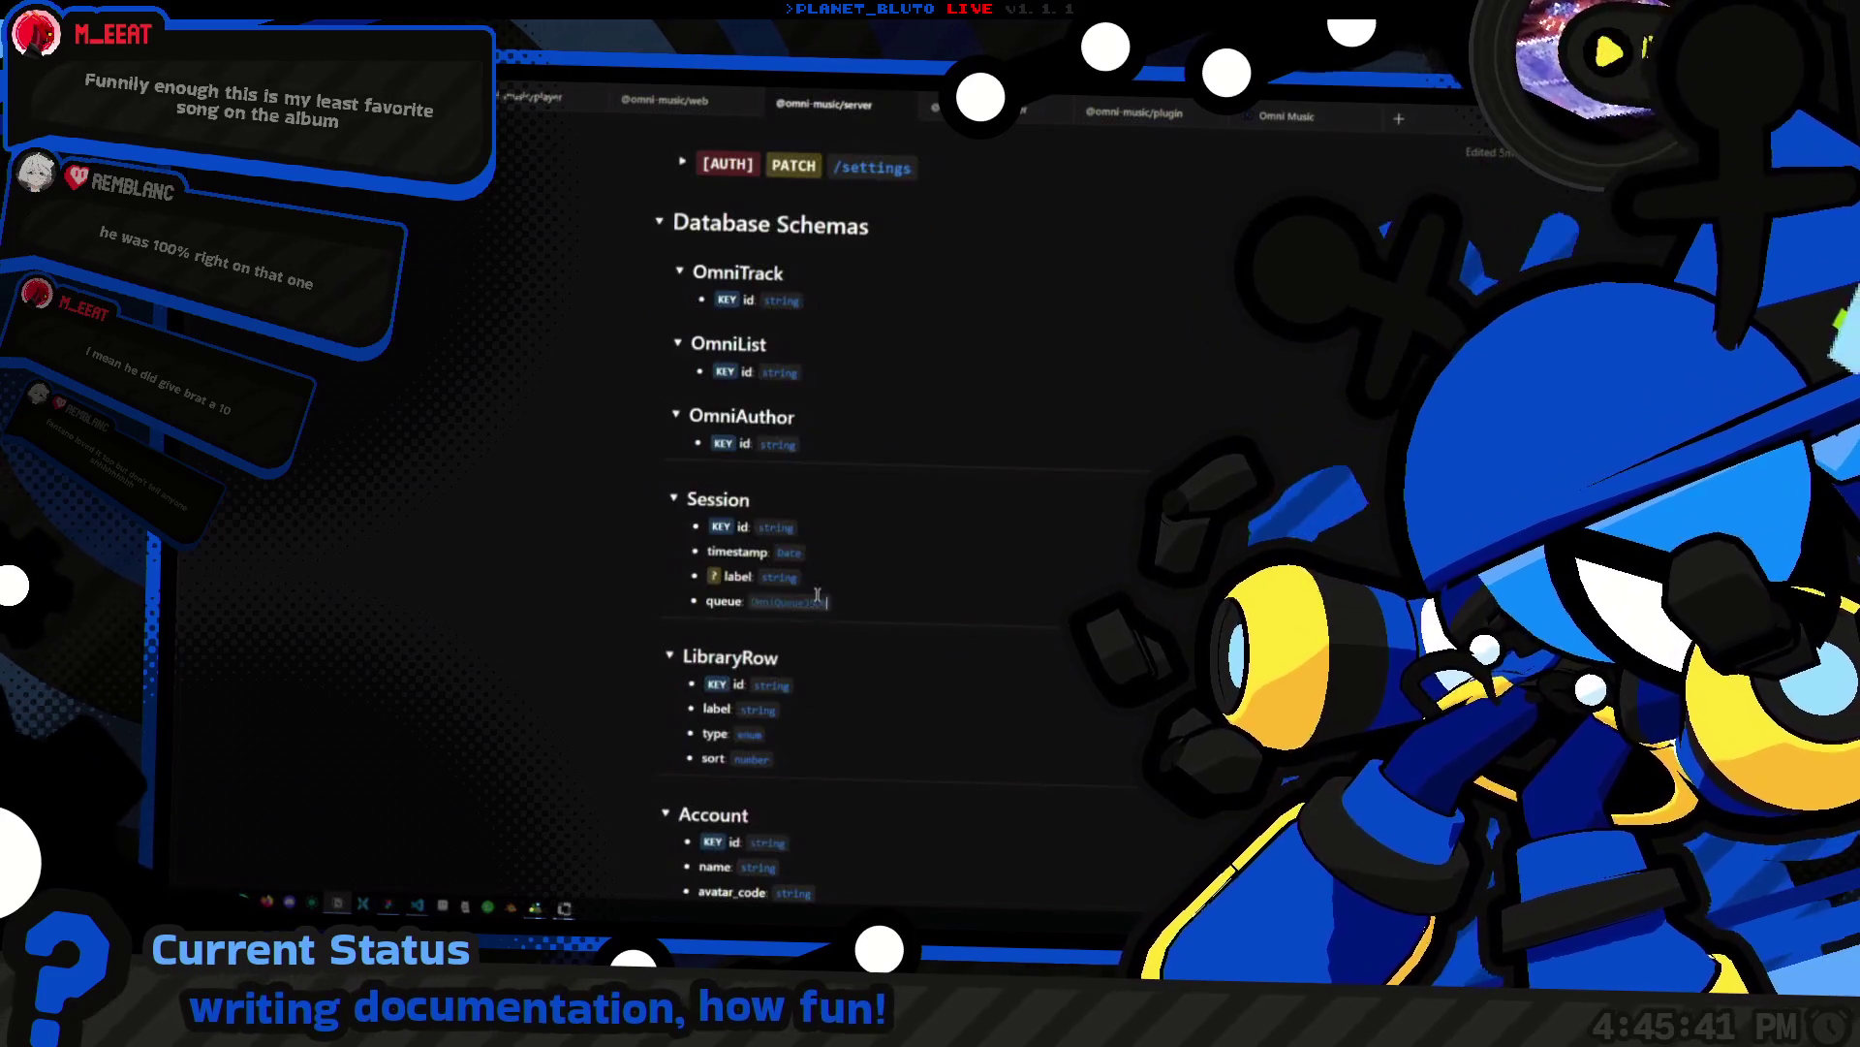
Append an italic (Socket.IO) label to the WebSocket heading
scroll(817, 595, "down", 1)
scroll(817, 595, "up", 7)
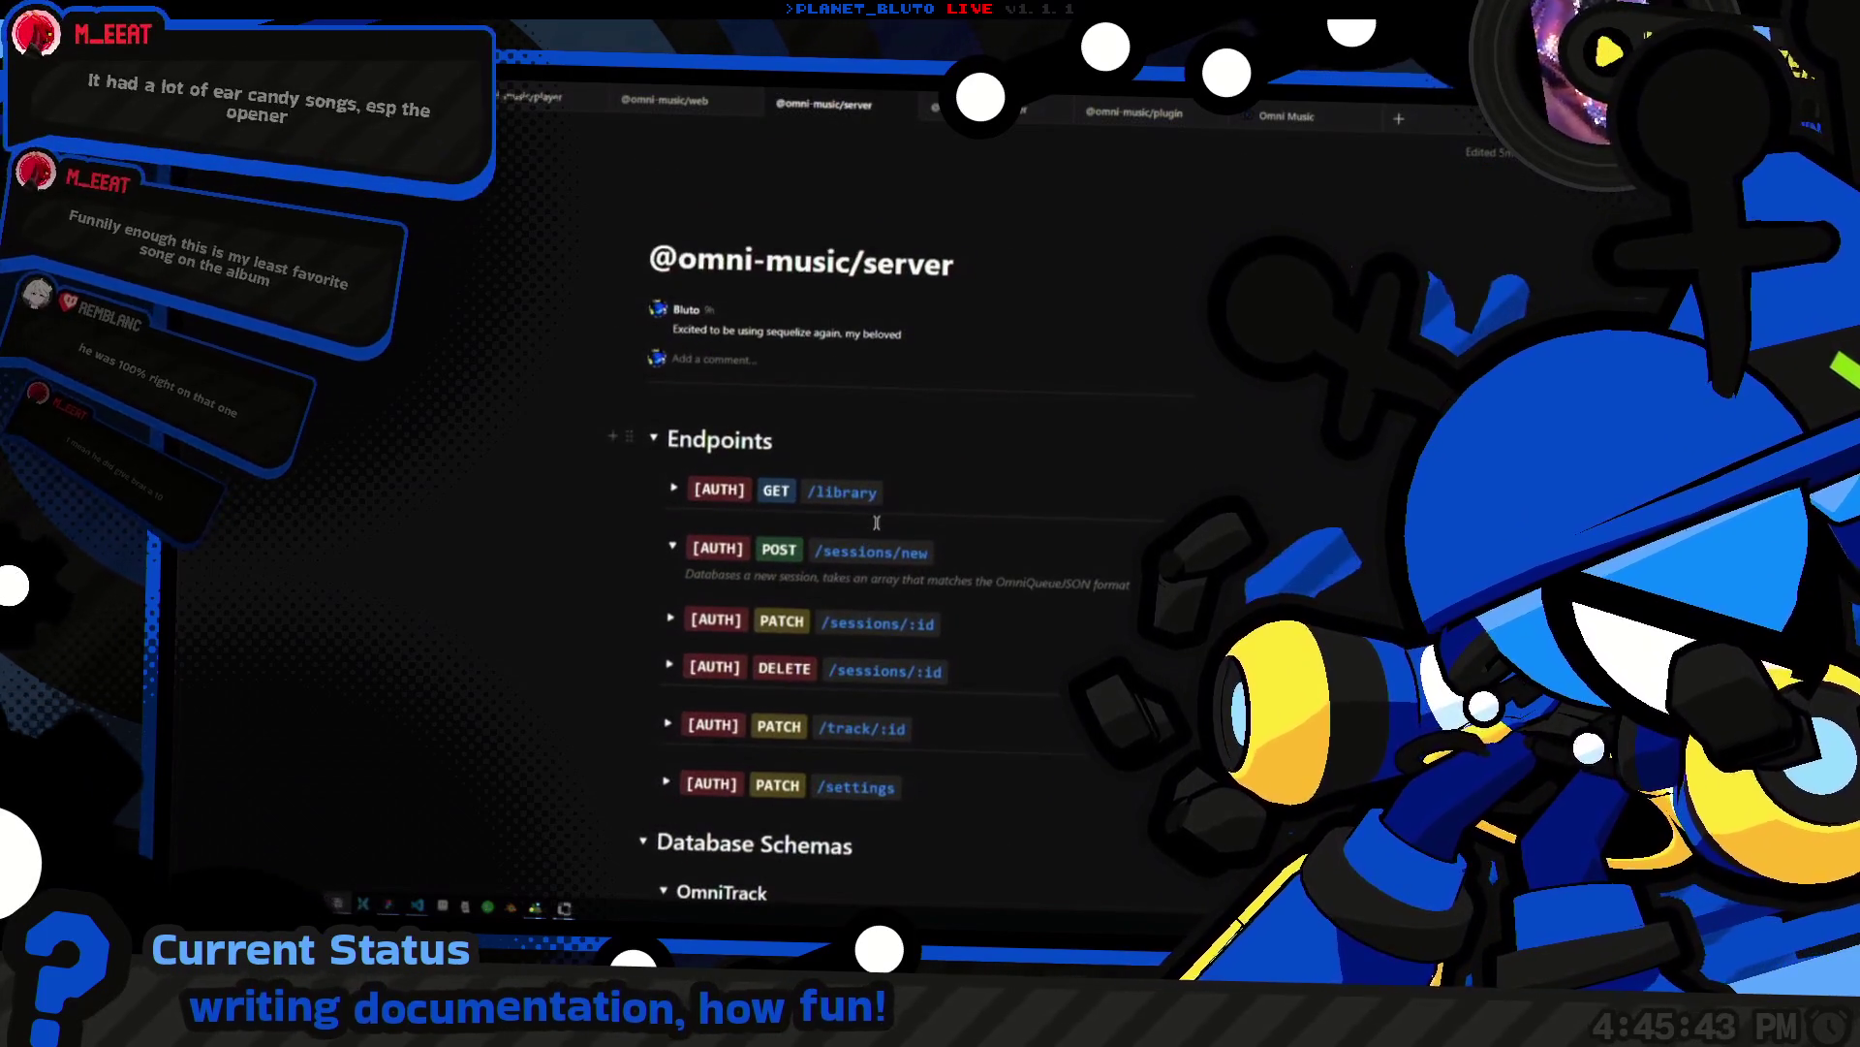
scroll(874, 524, "down", 10)
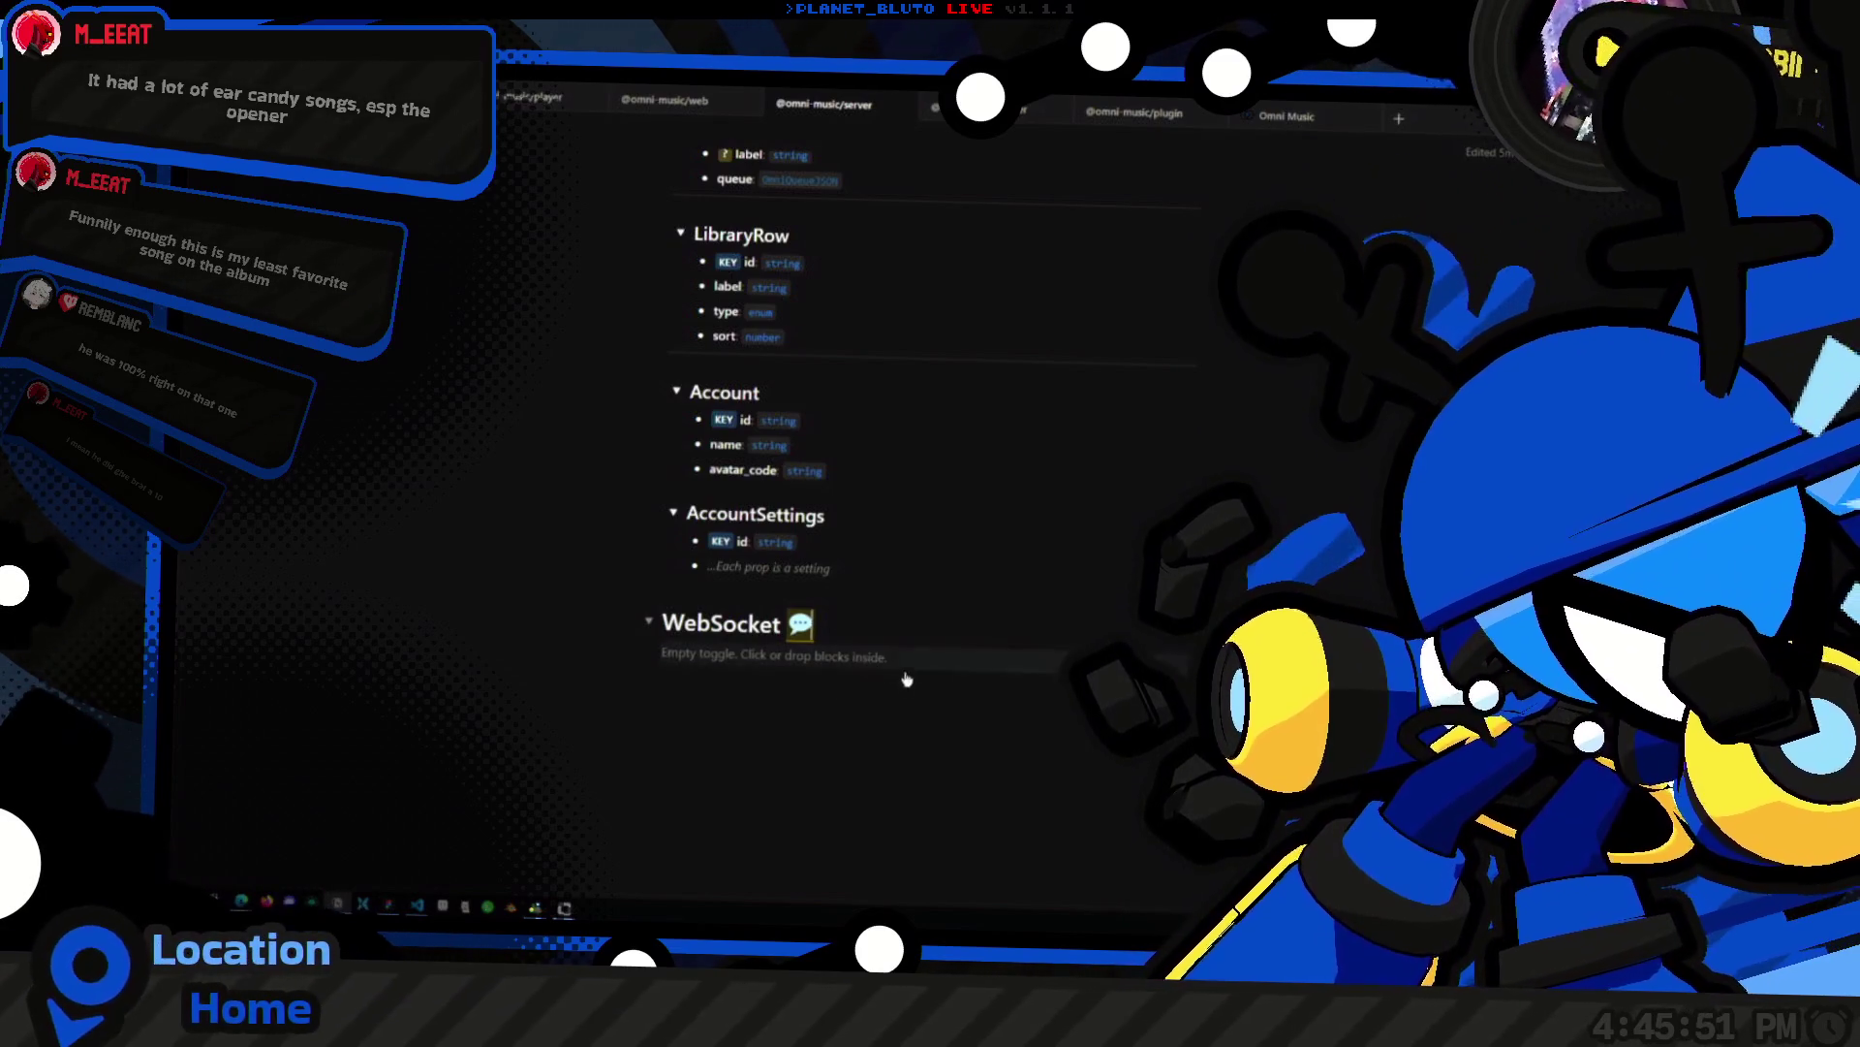
left_click(921, 669)
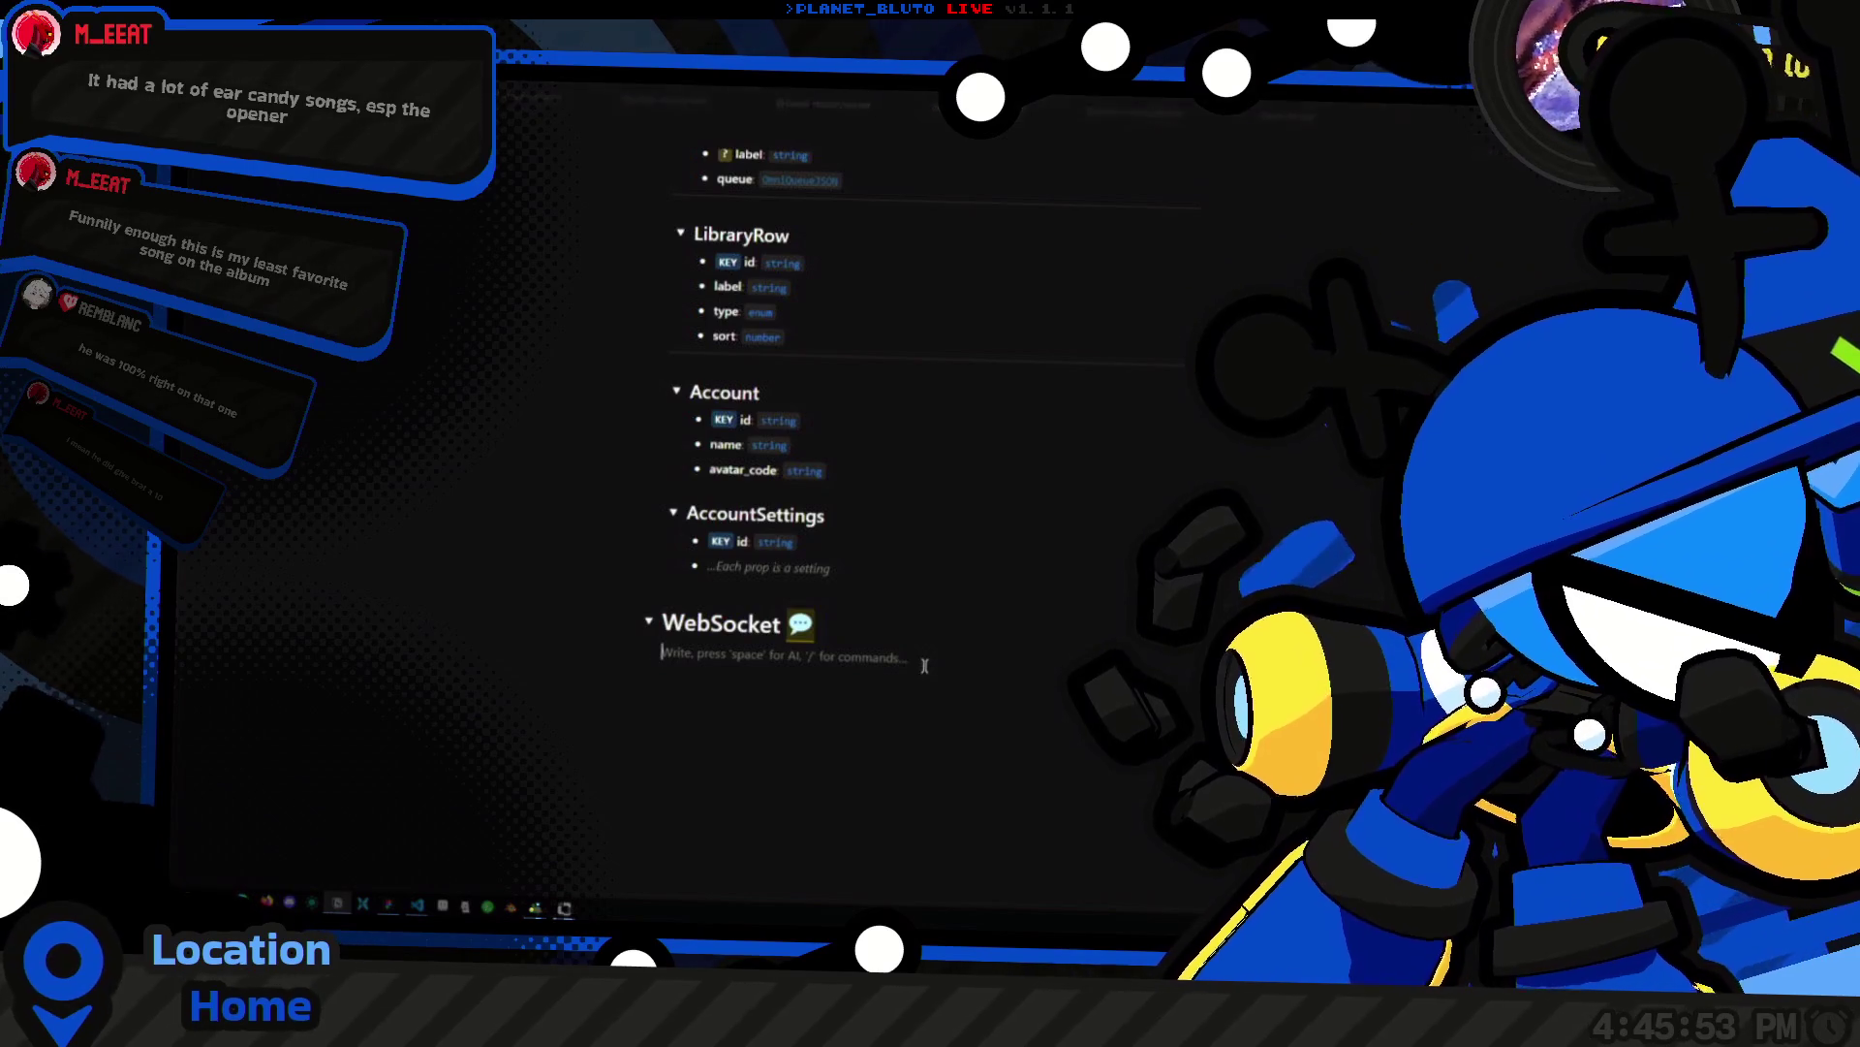
key("BackSpace")
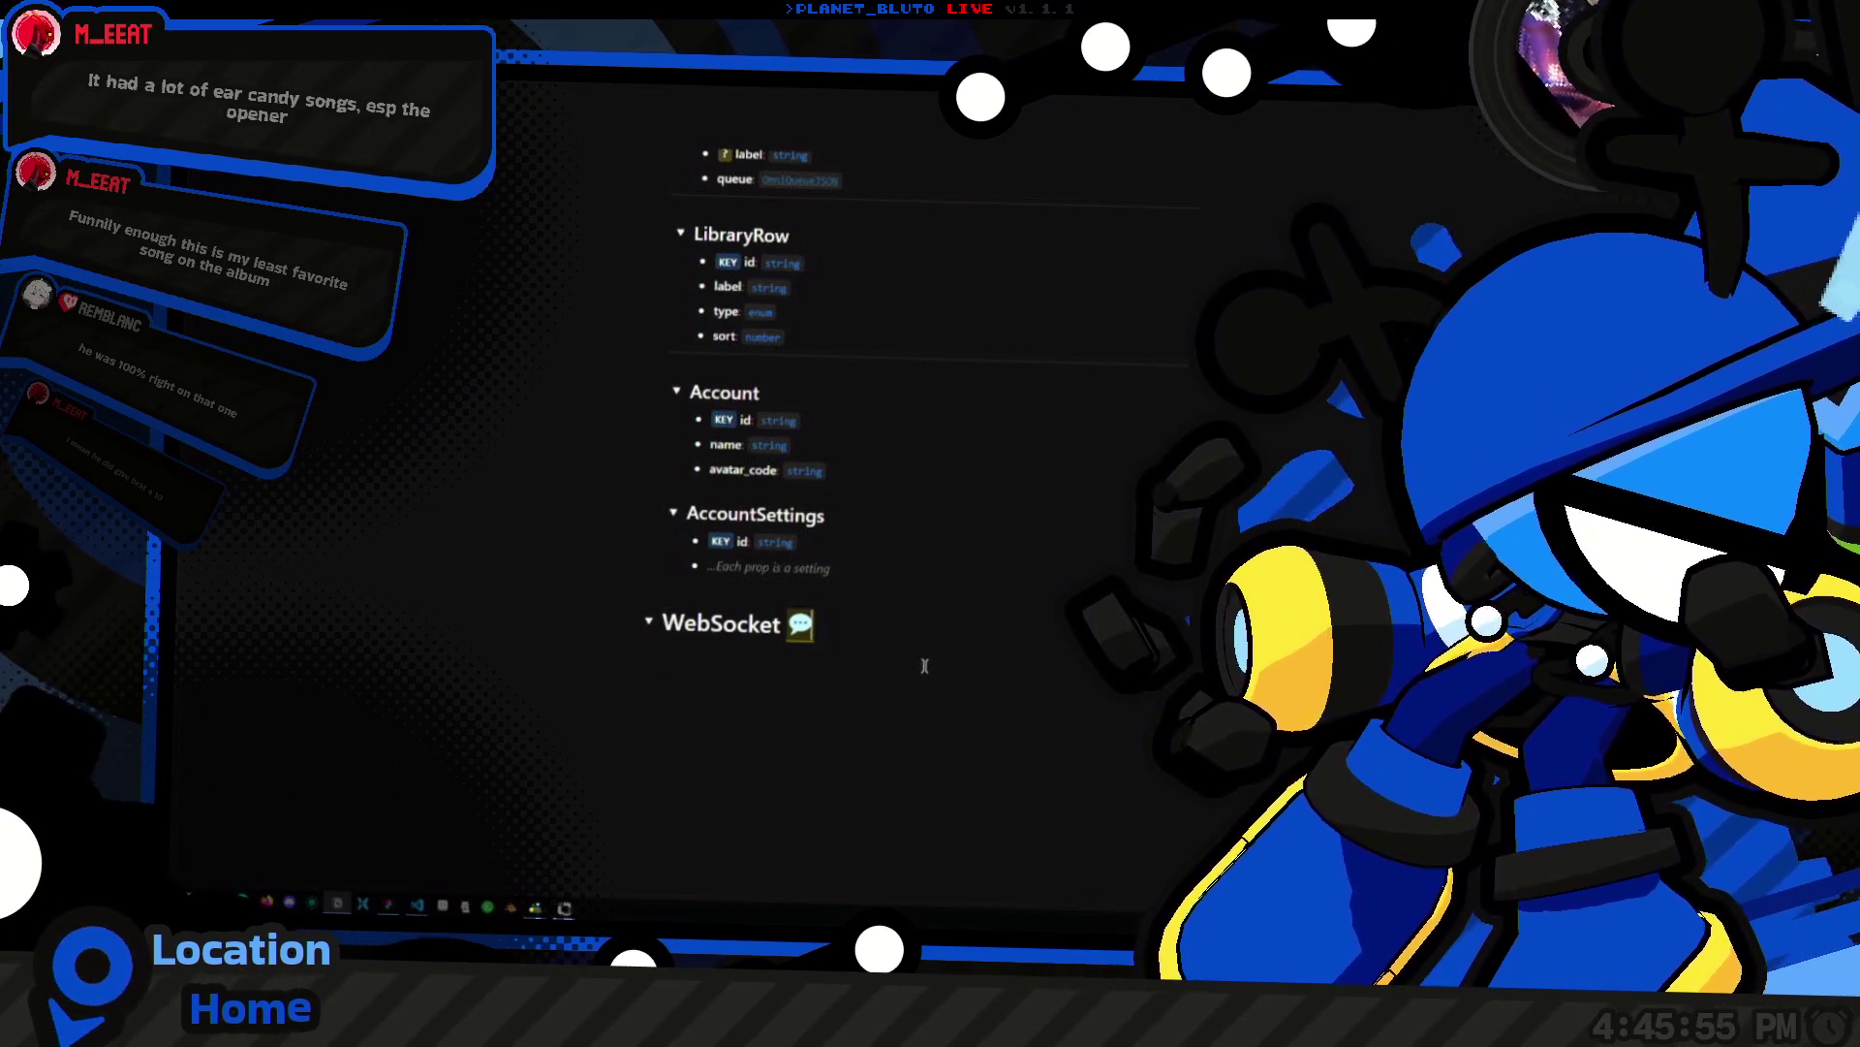
type("(Socket.IO)")
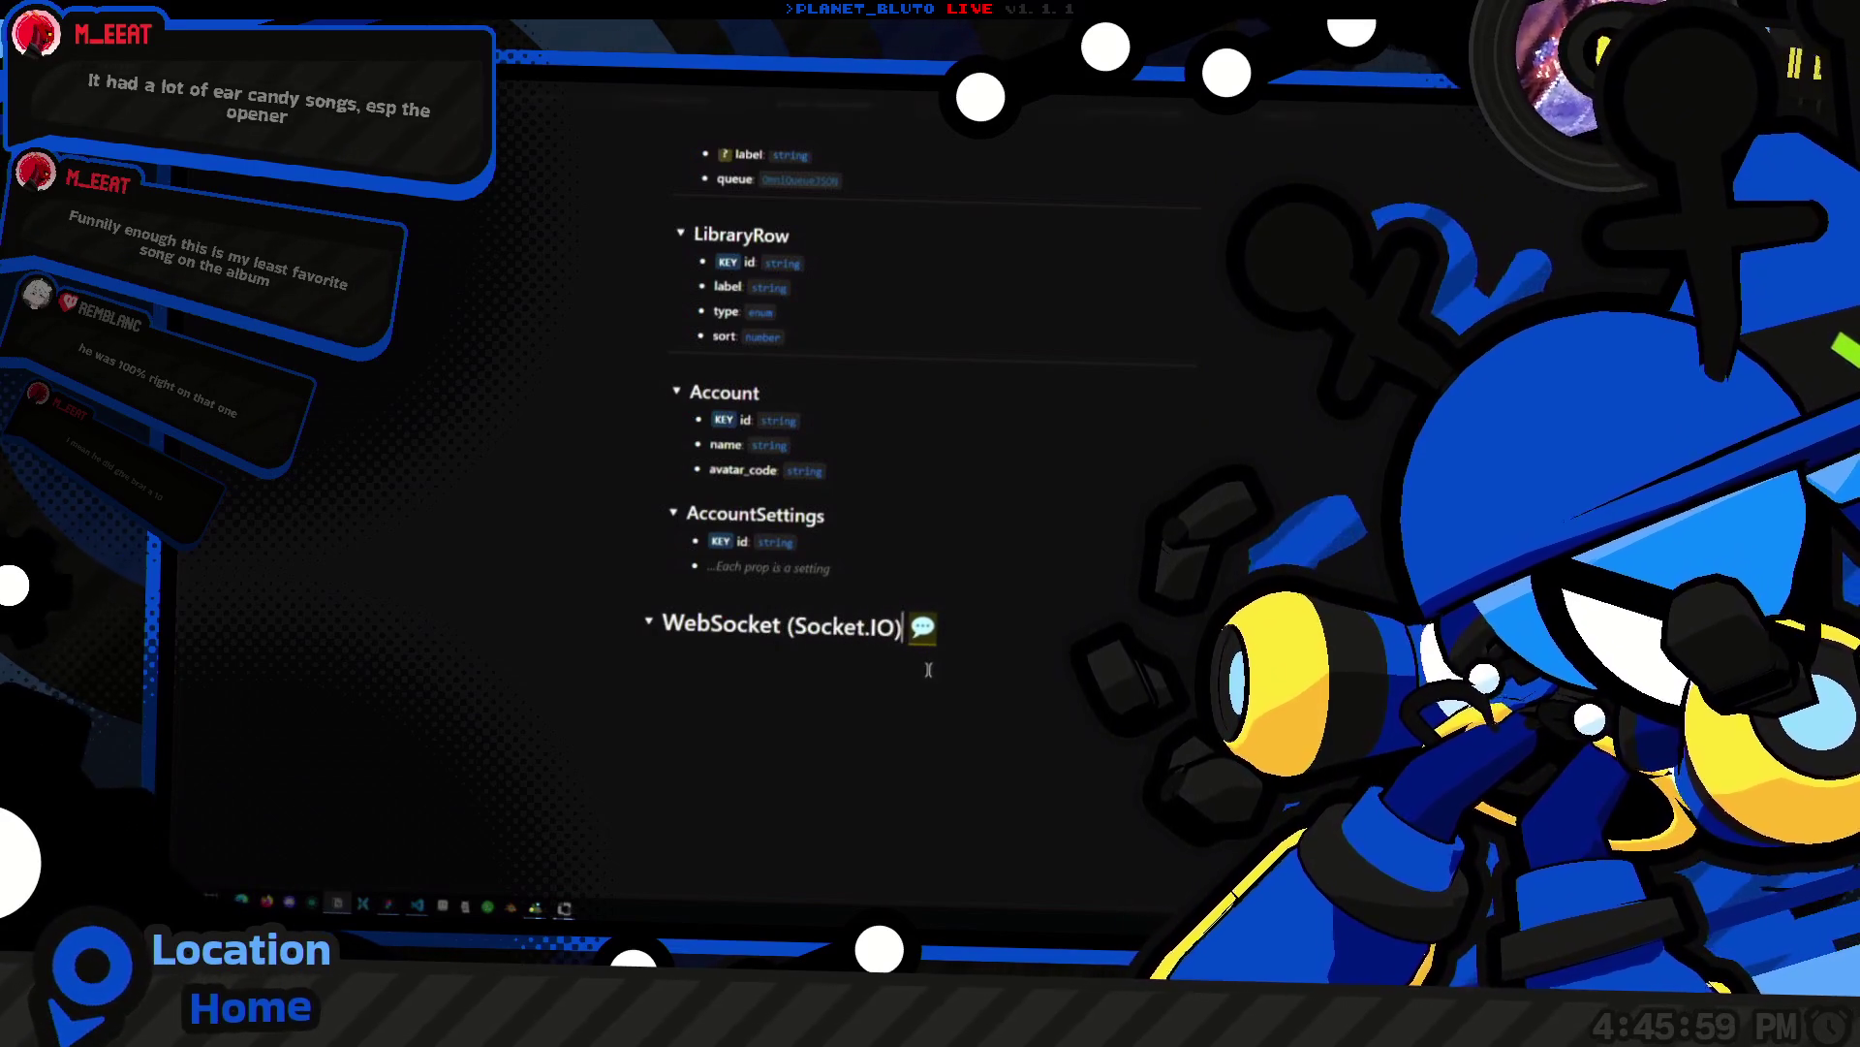
key("ctrl+shift+Left")
key("ctrl+shift+Left")
key("ctrl+shift+Left")
key("ctrl+i")
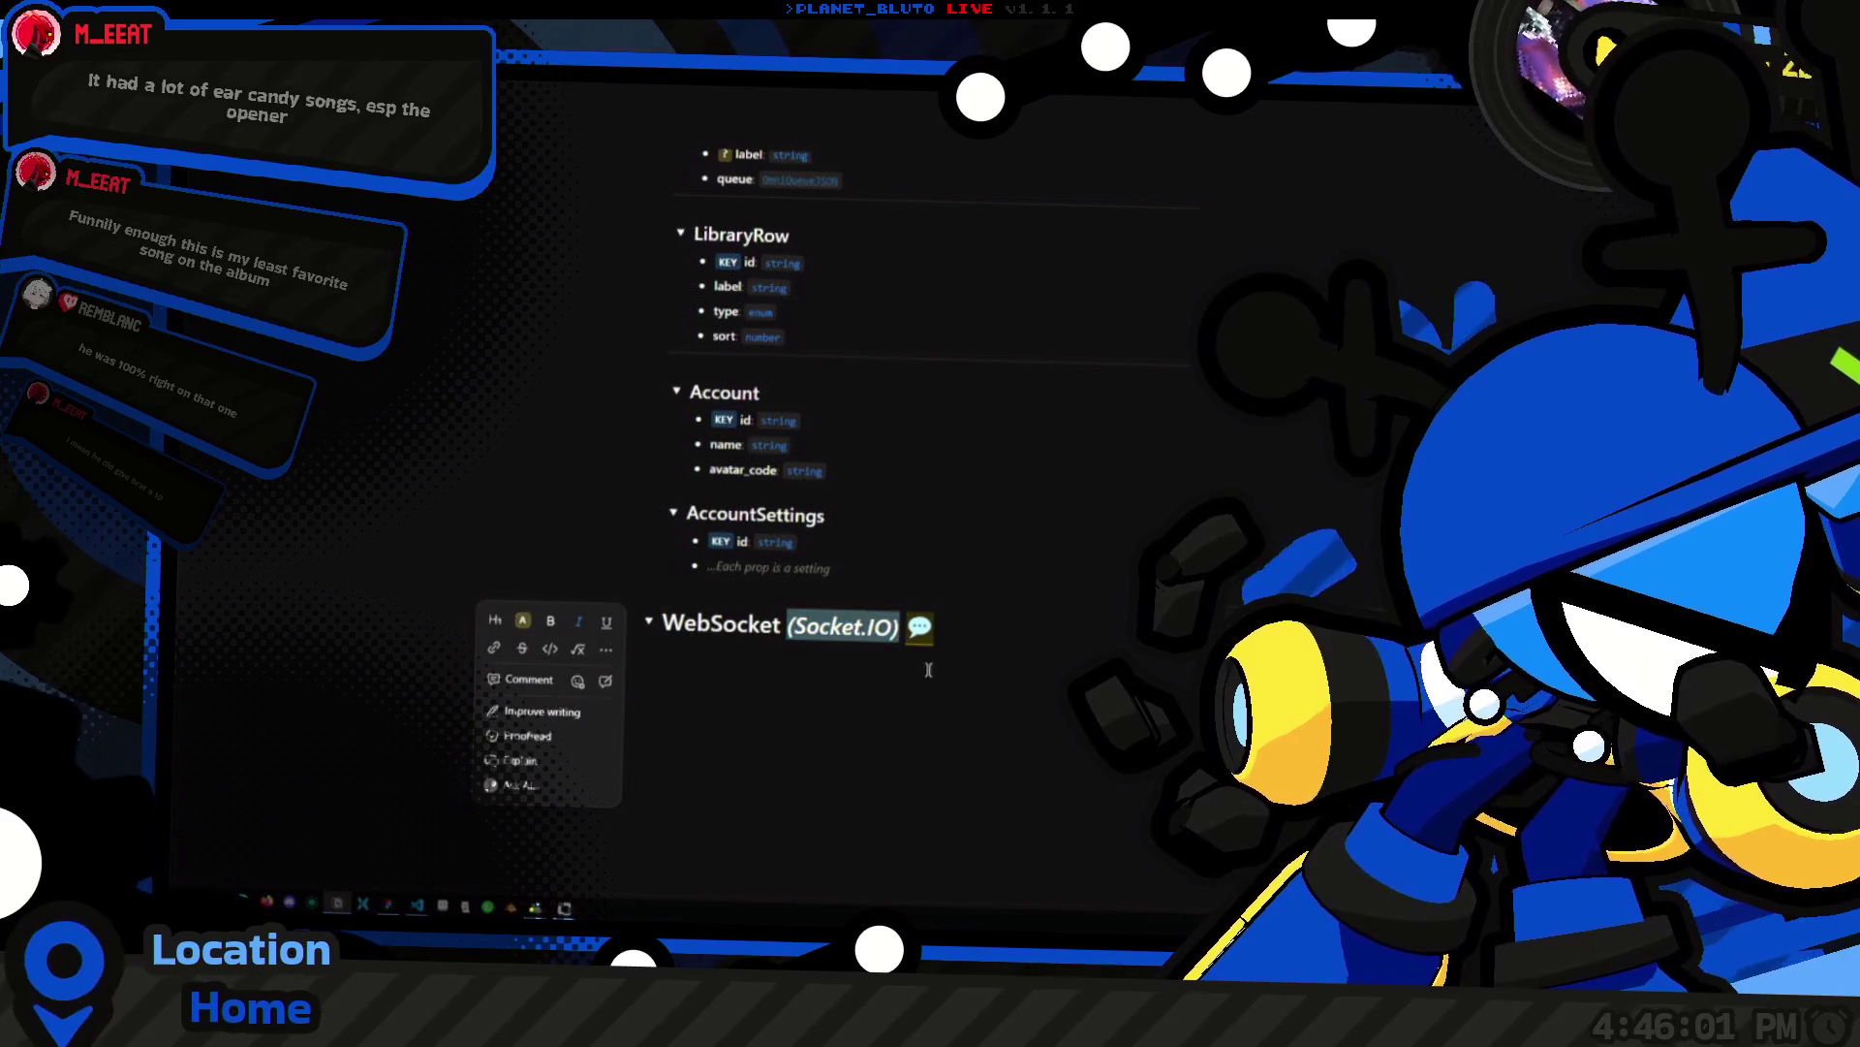
Colour the (Socket.IO) label grey and start a new line inside the WebSocket toggle
left_click(523, 620)
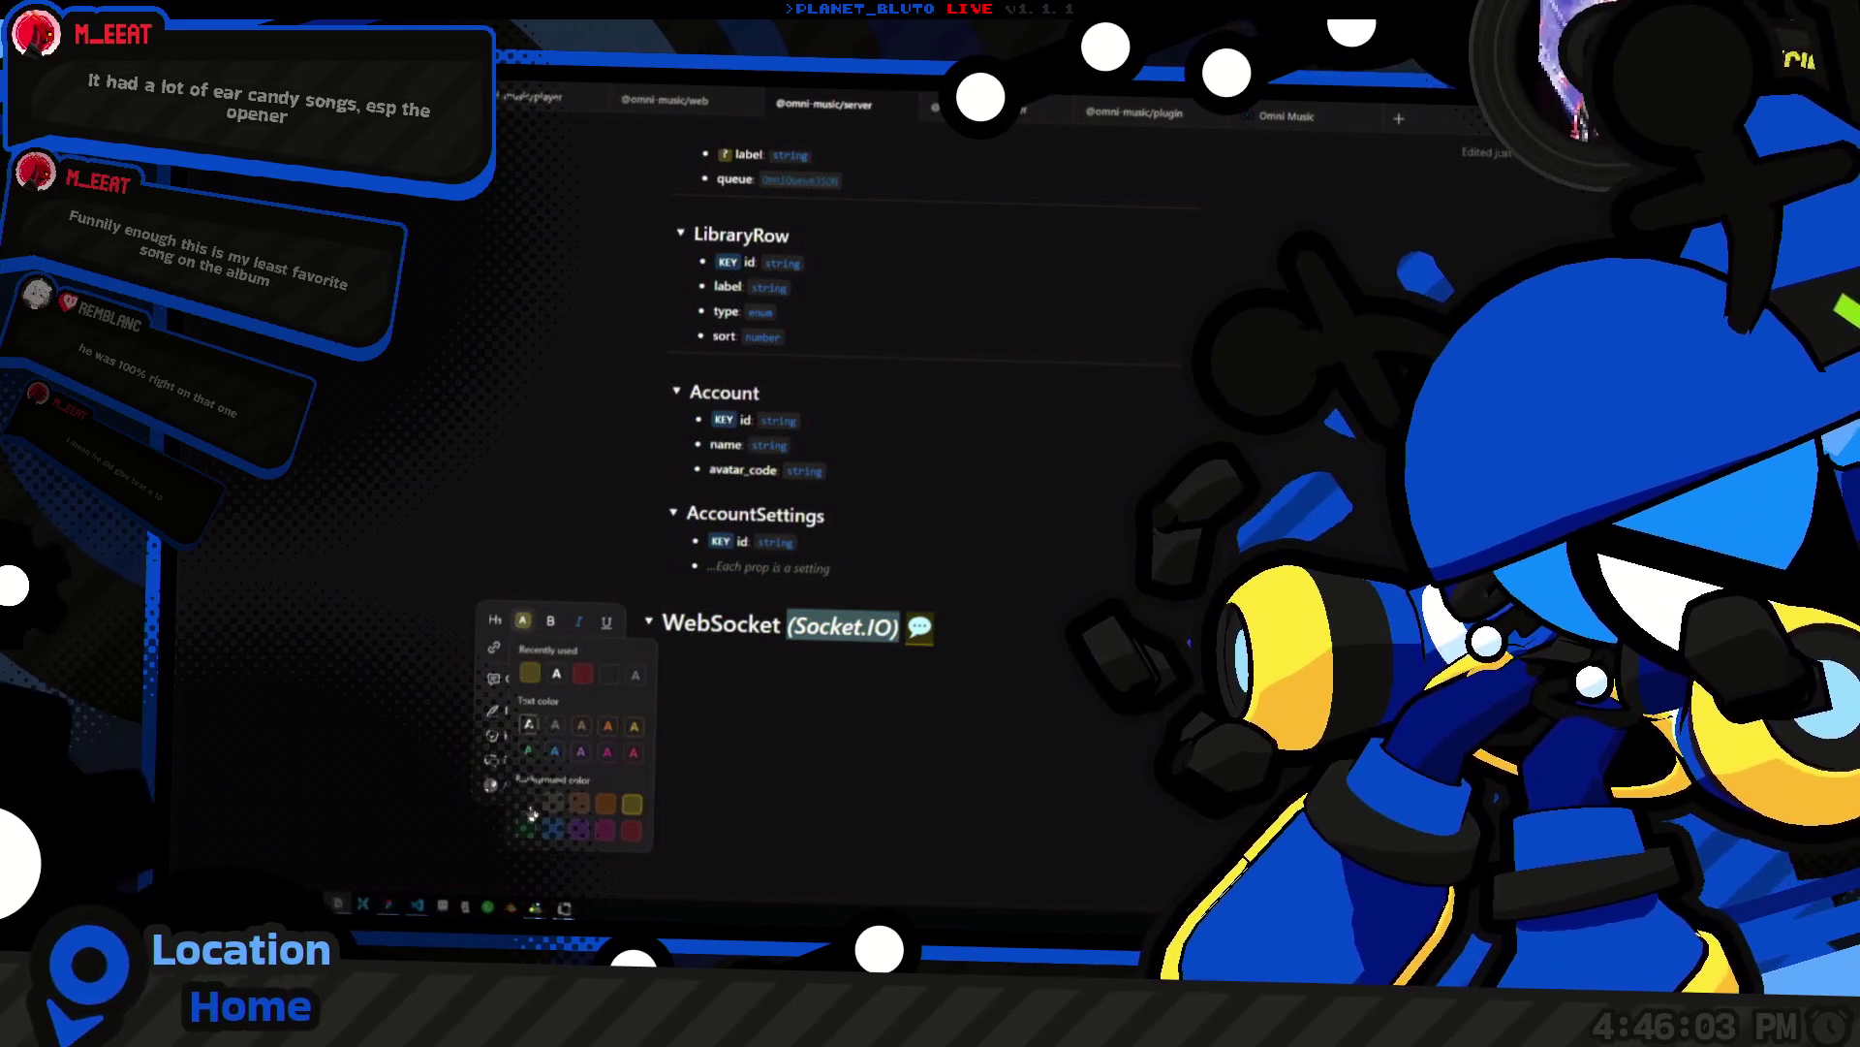
left_click(555, 725)
left_click(886, 639)
key("Return")
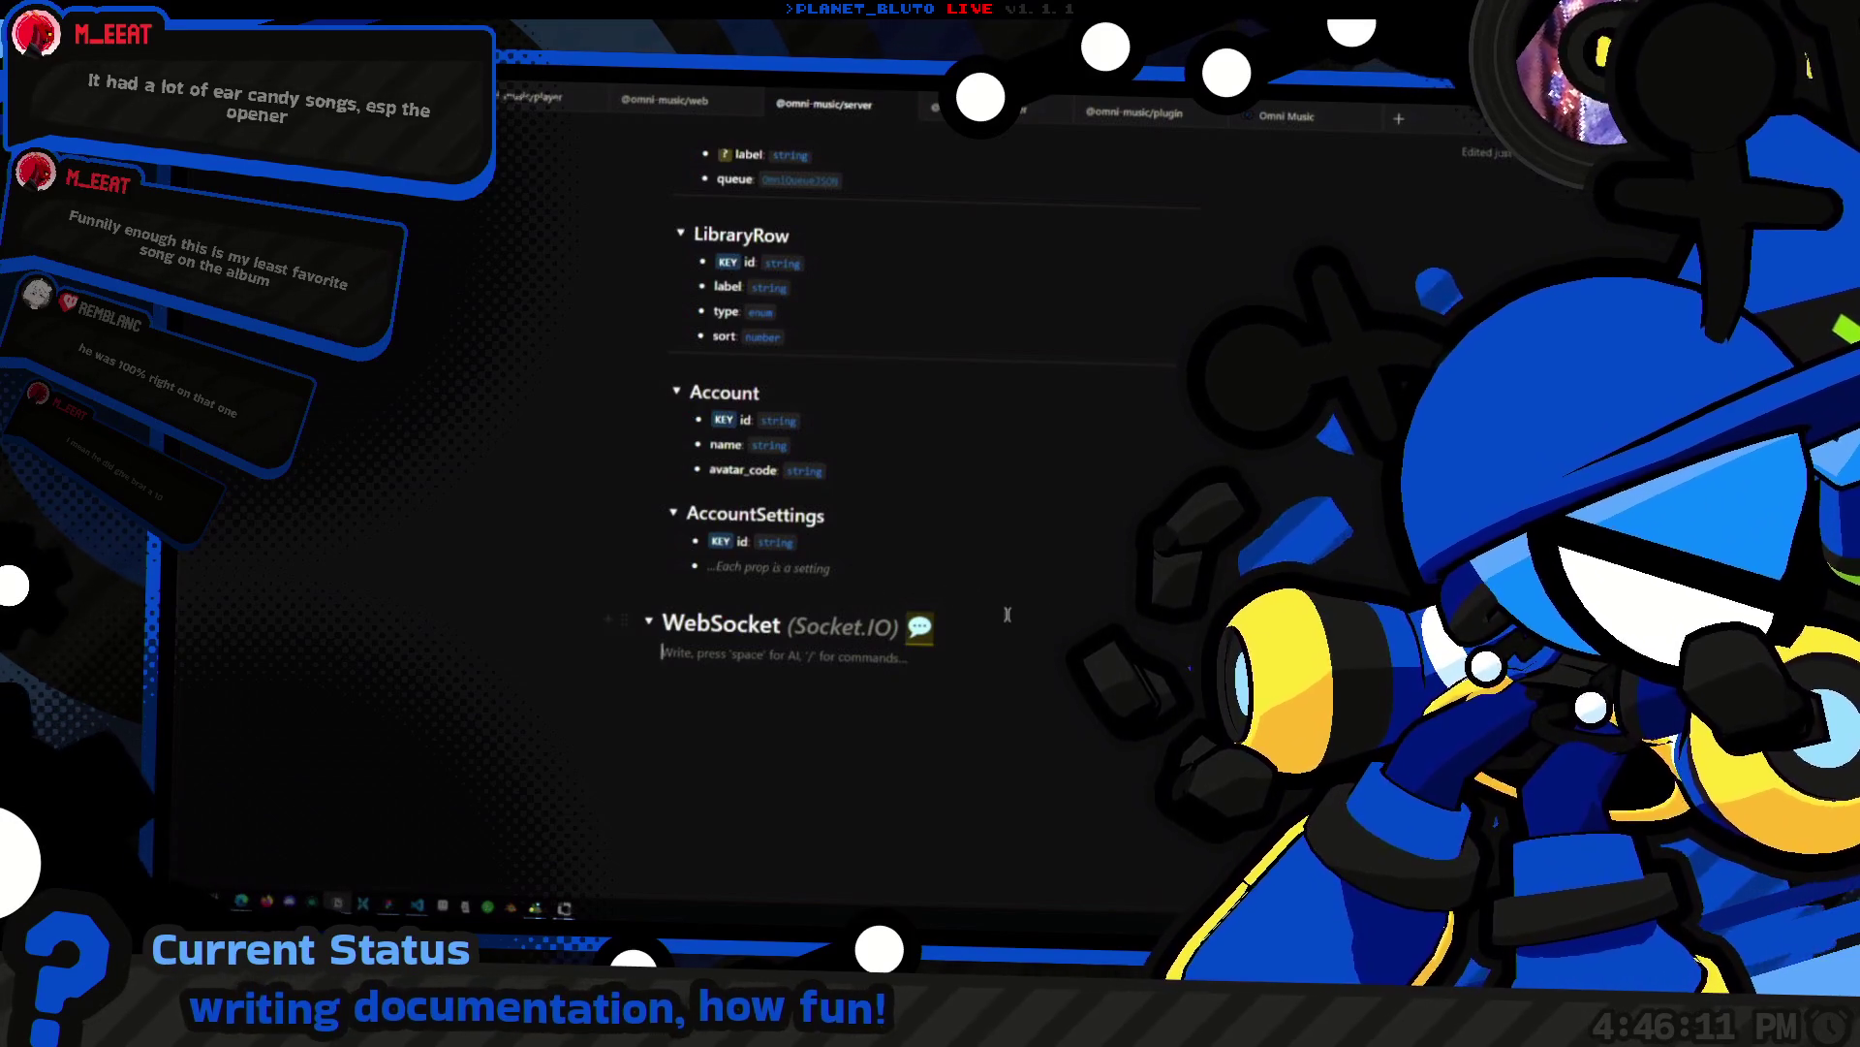
key("ctrl+Tab")
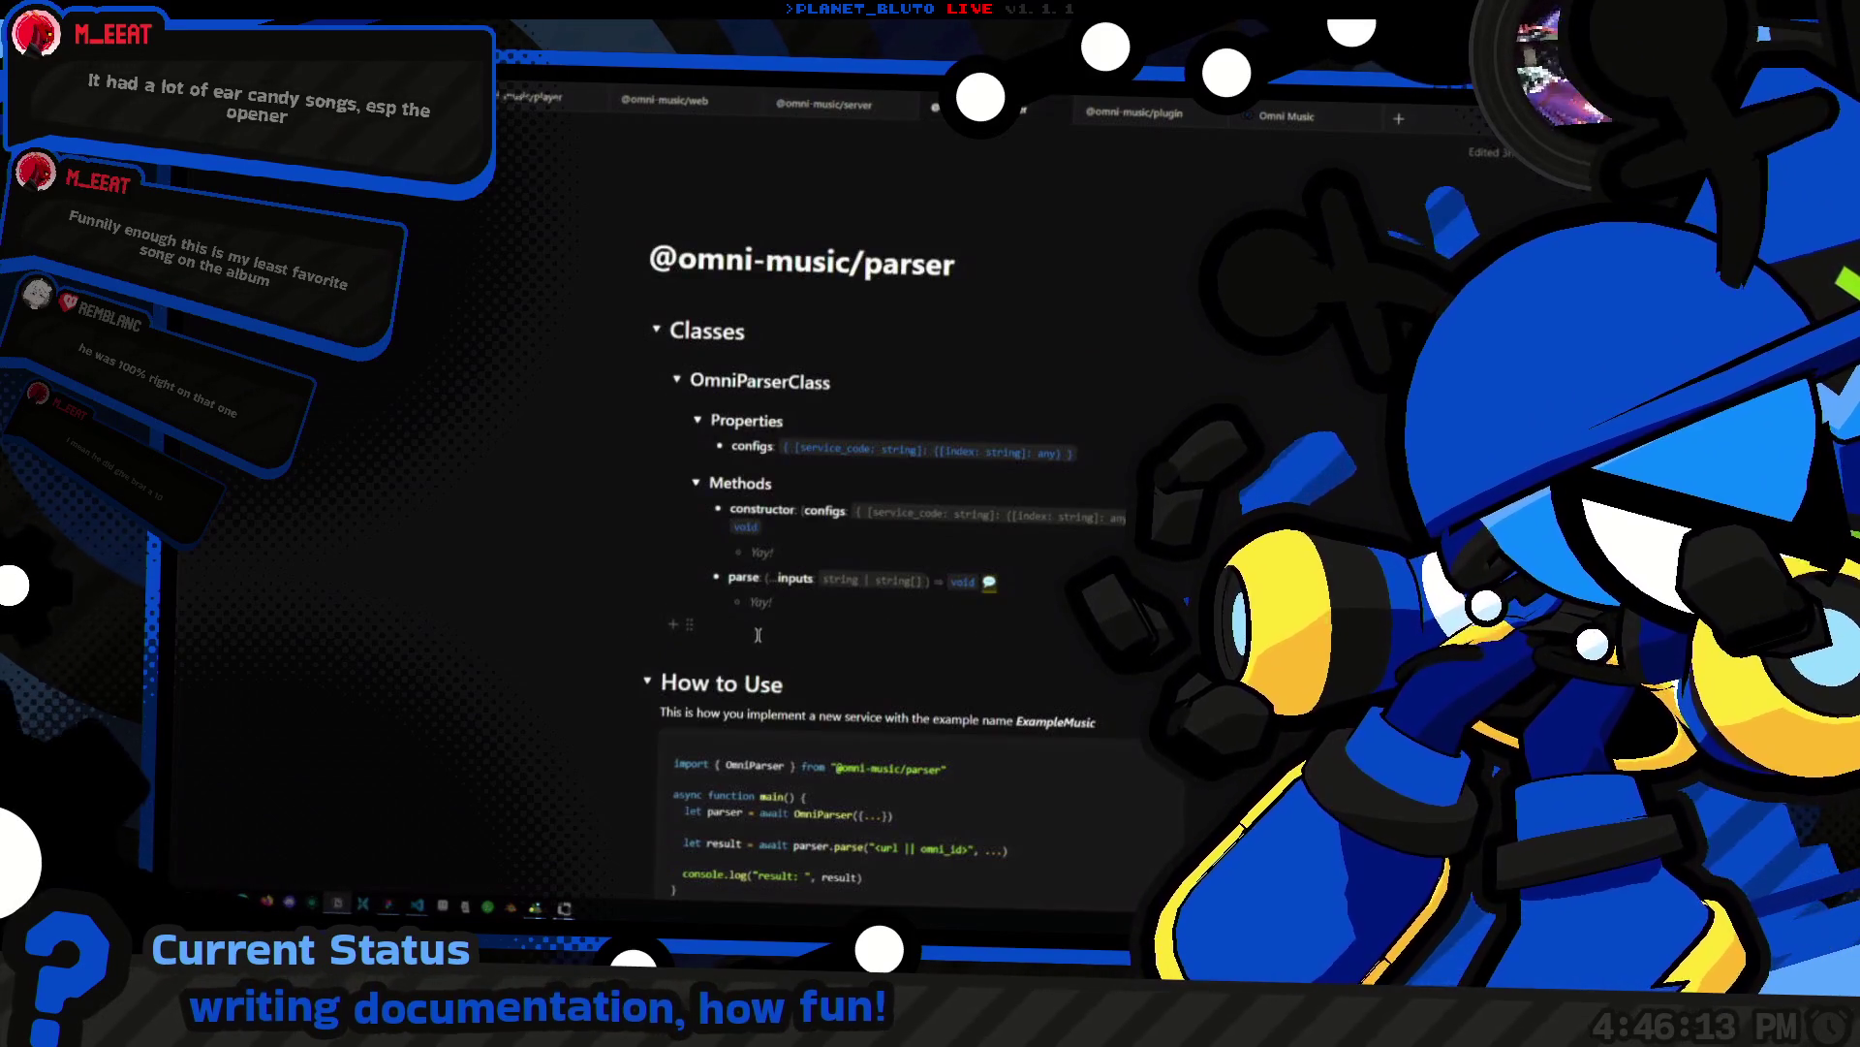
key("ctrl+shift+Tab")
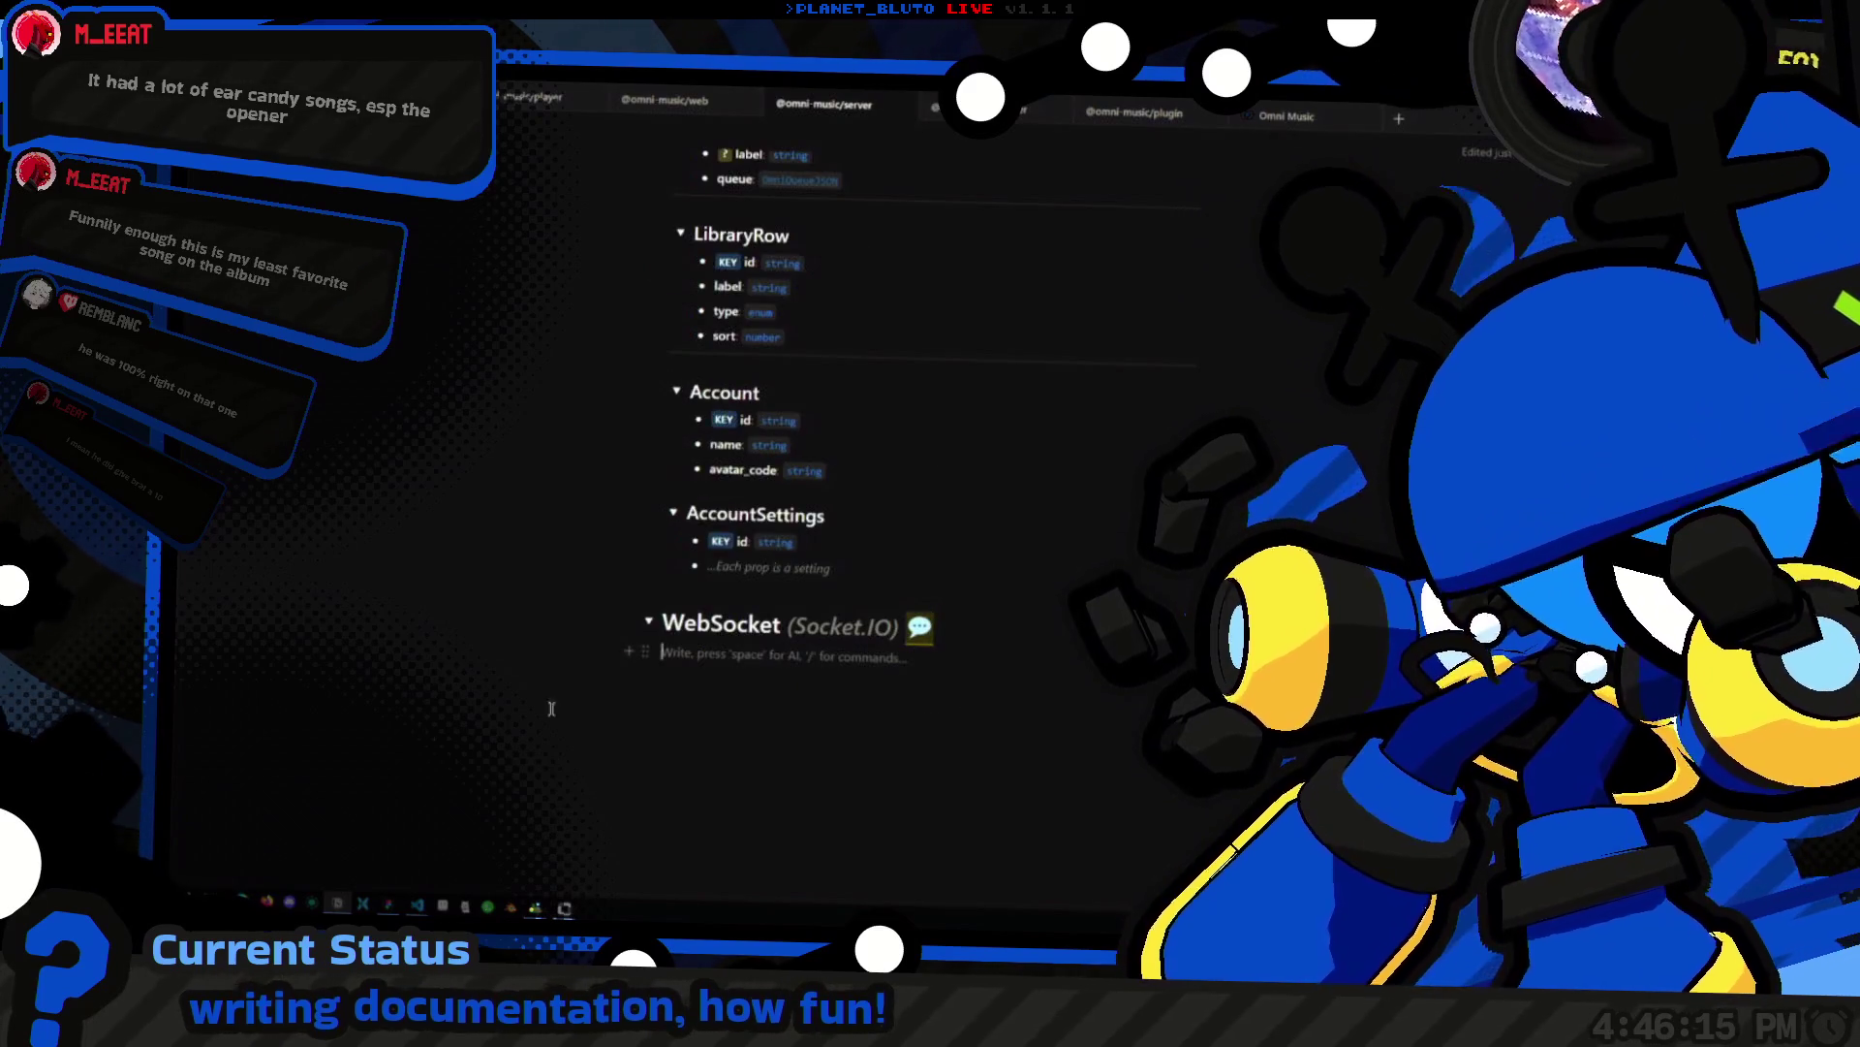
key("alt+Tab")
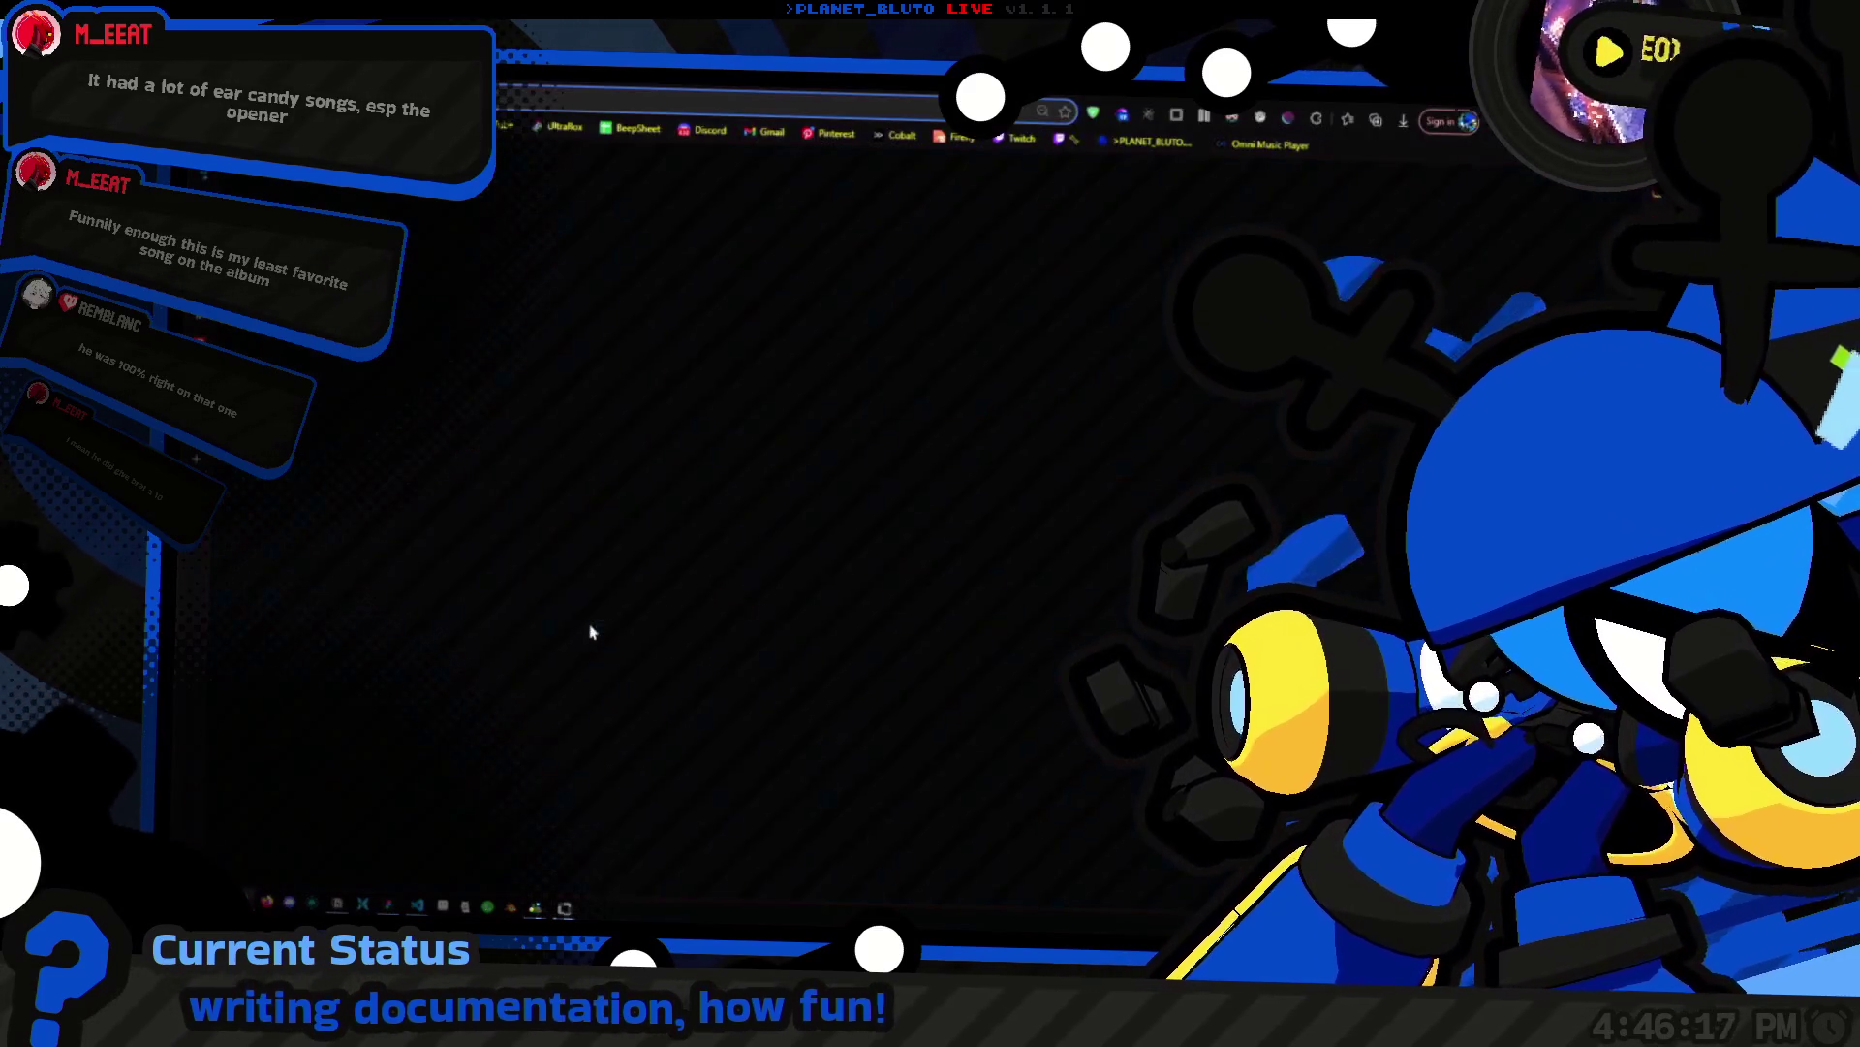
type("socket.io")
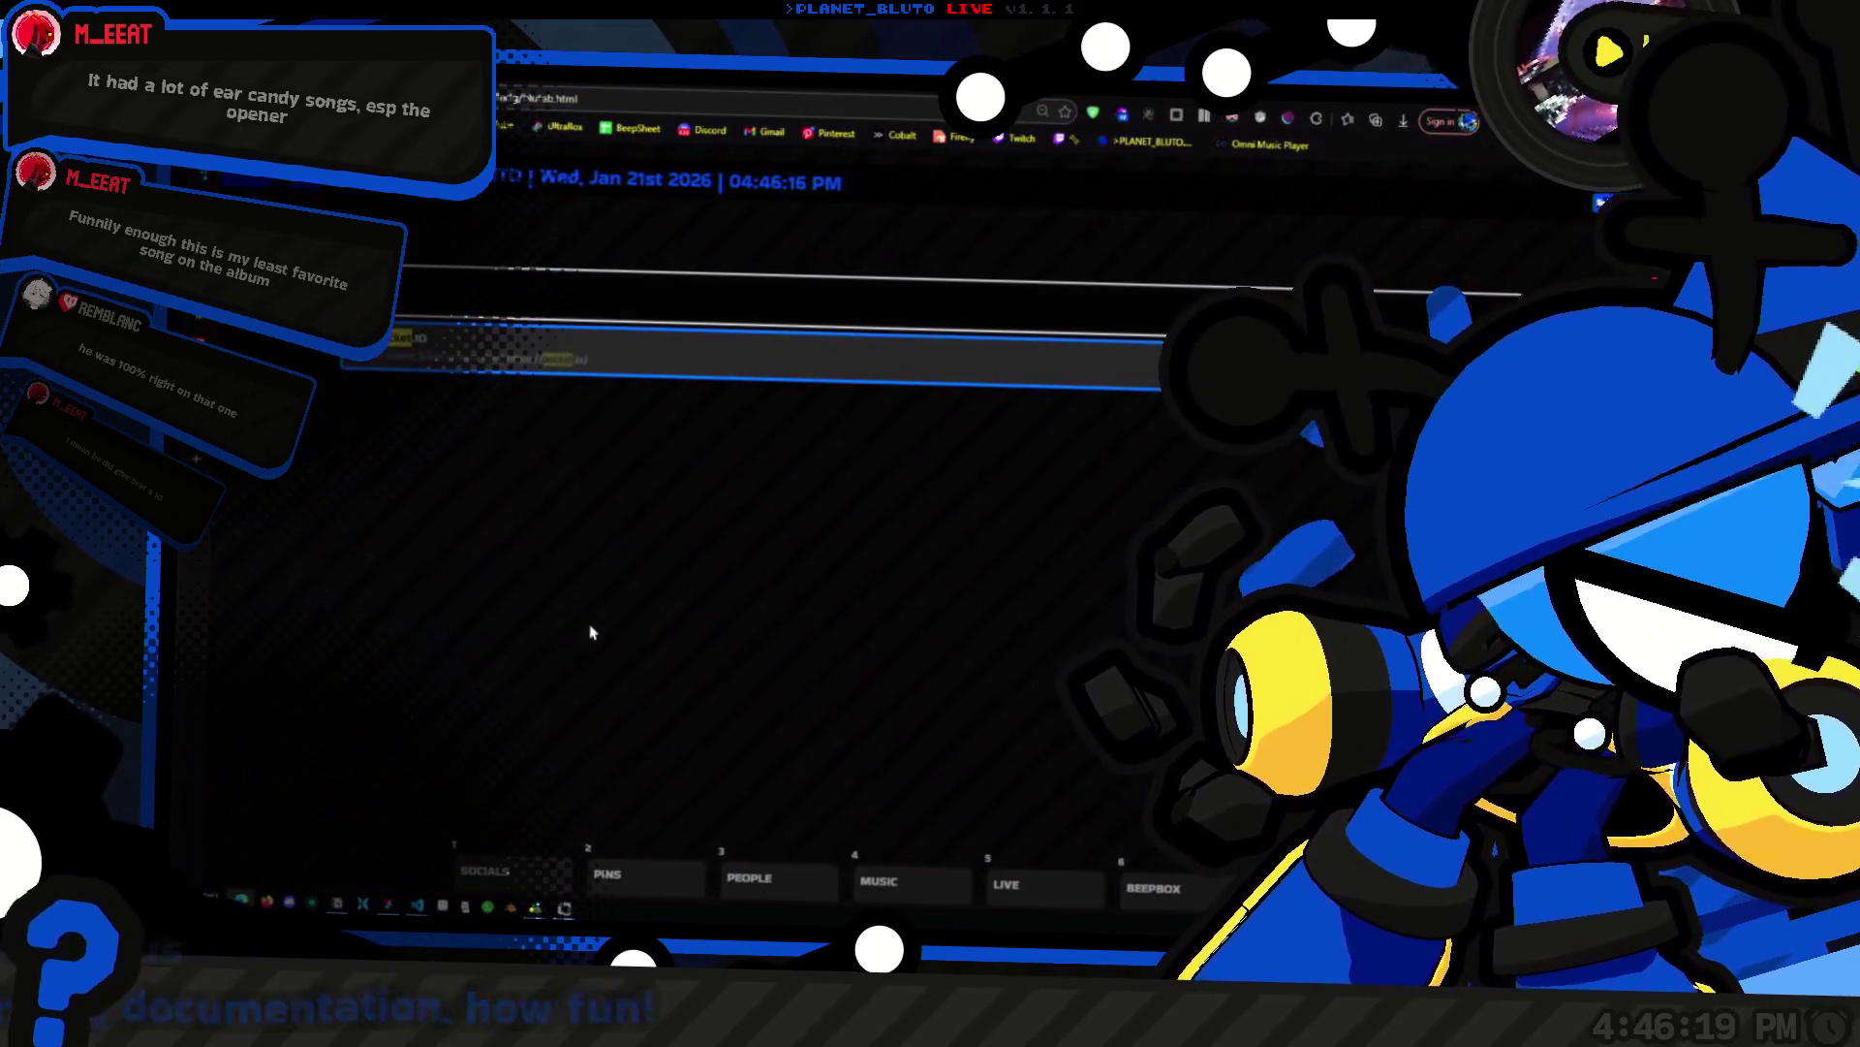
key("Return")
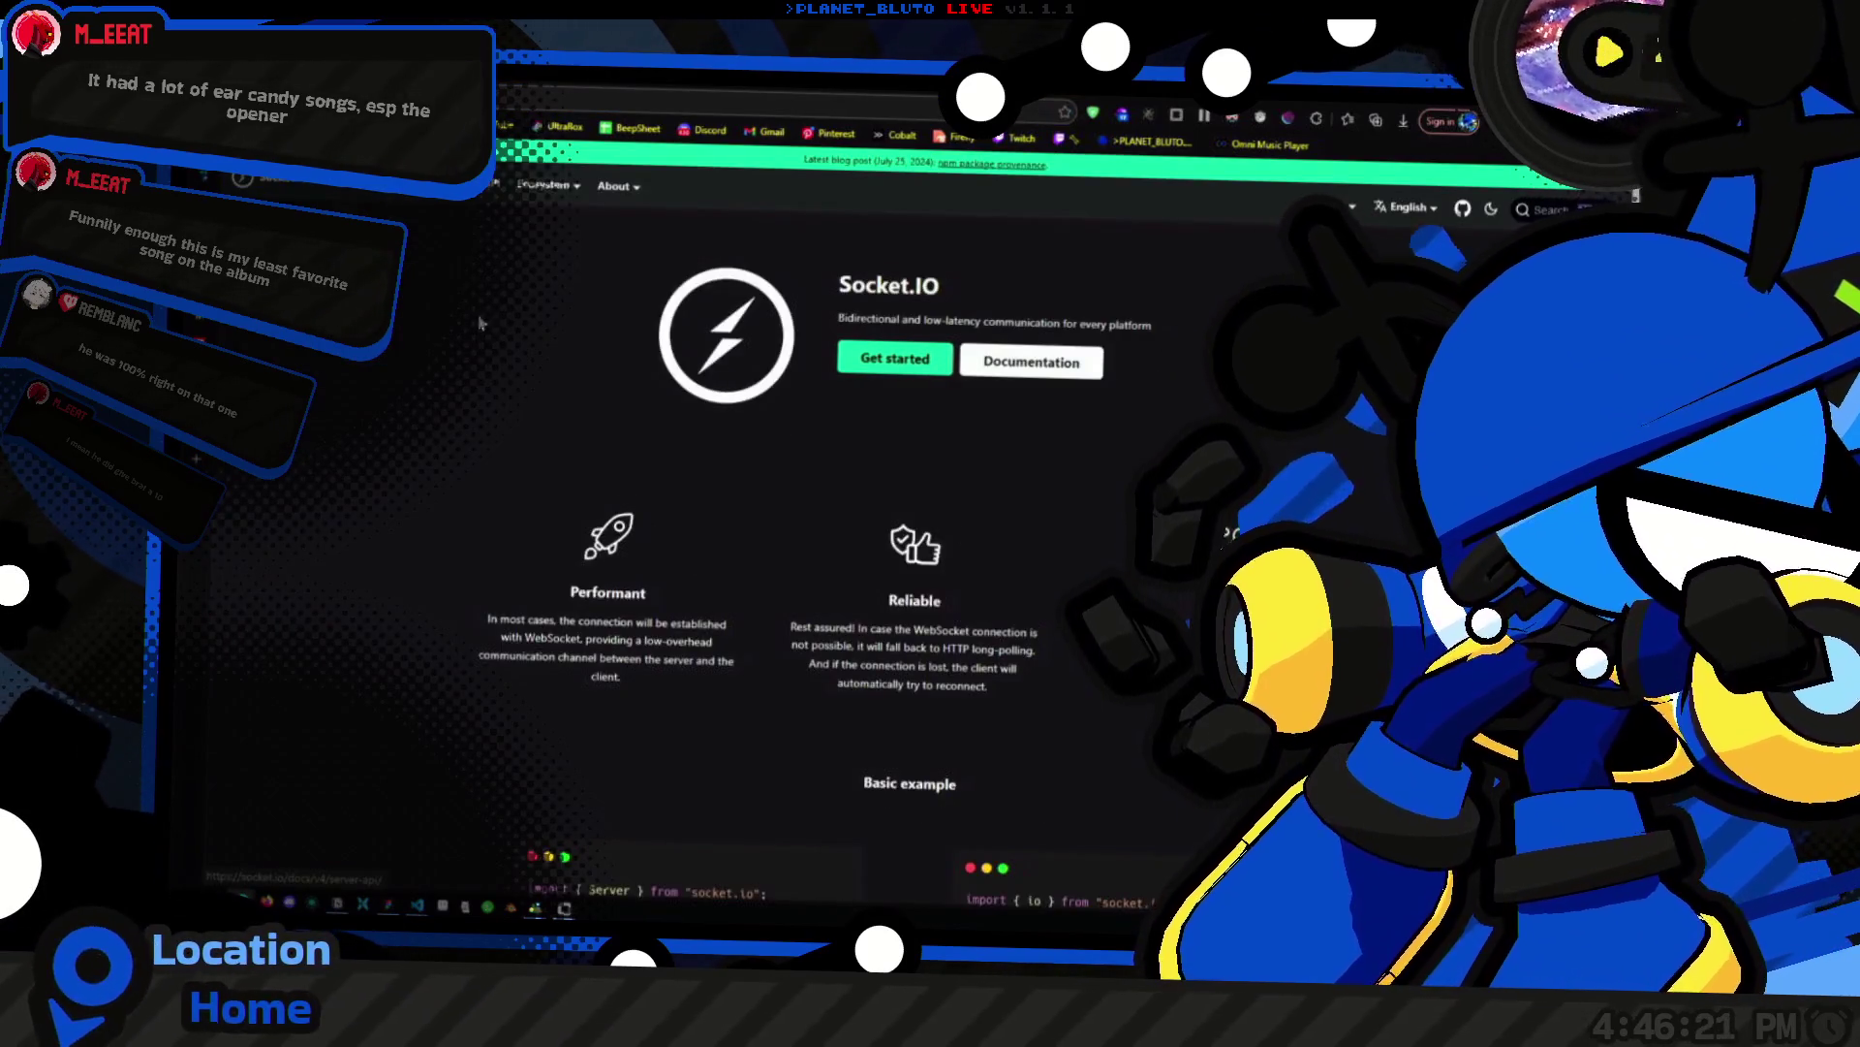
left_click(479, 323)
scroll(914, 615, "down", 5)
scroll(913, 615, "down", 3)
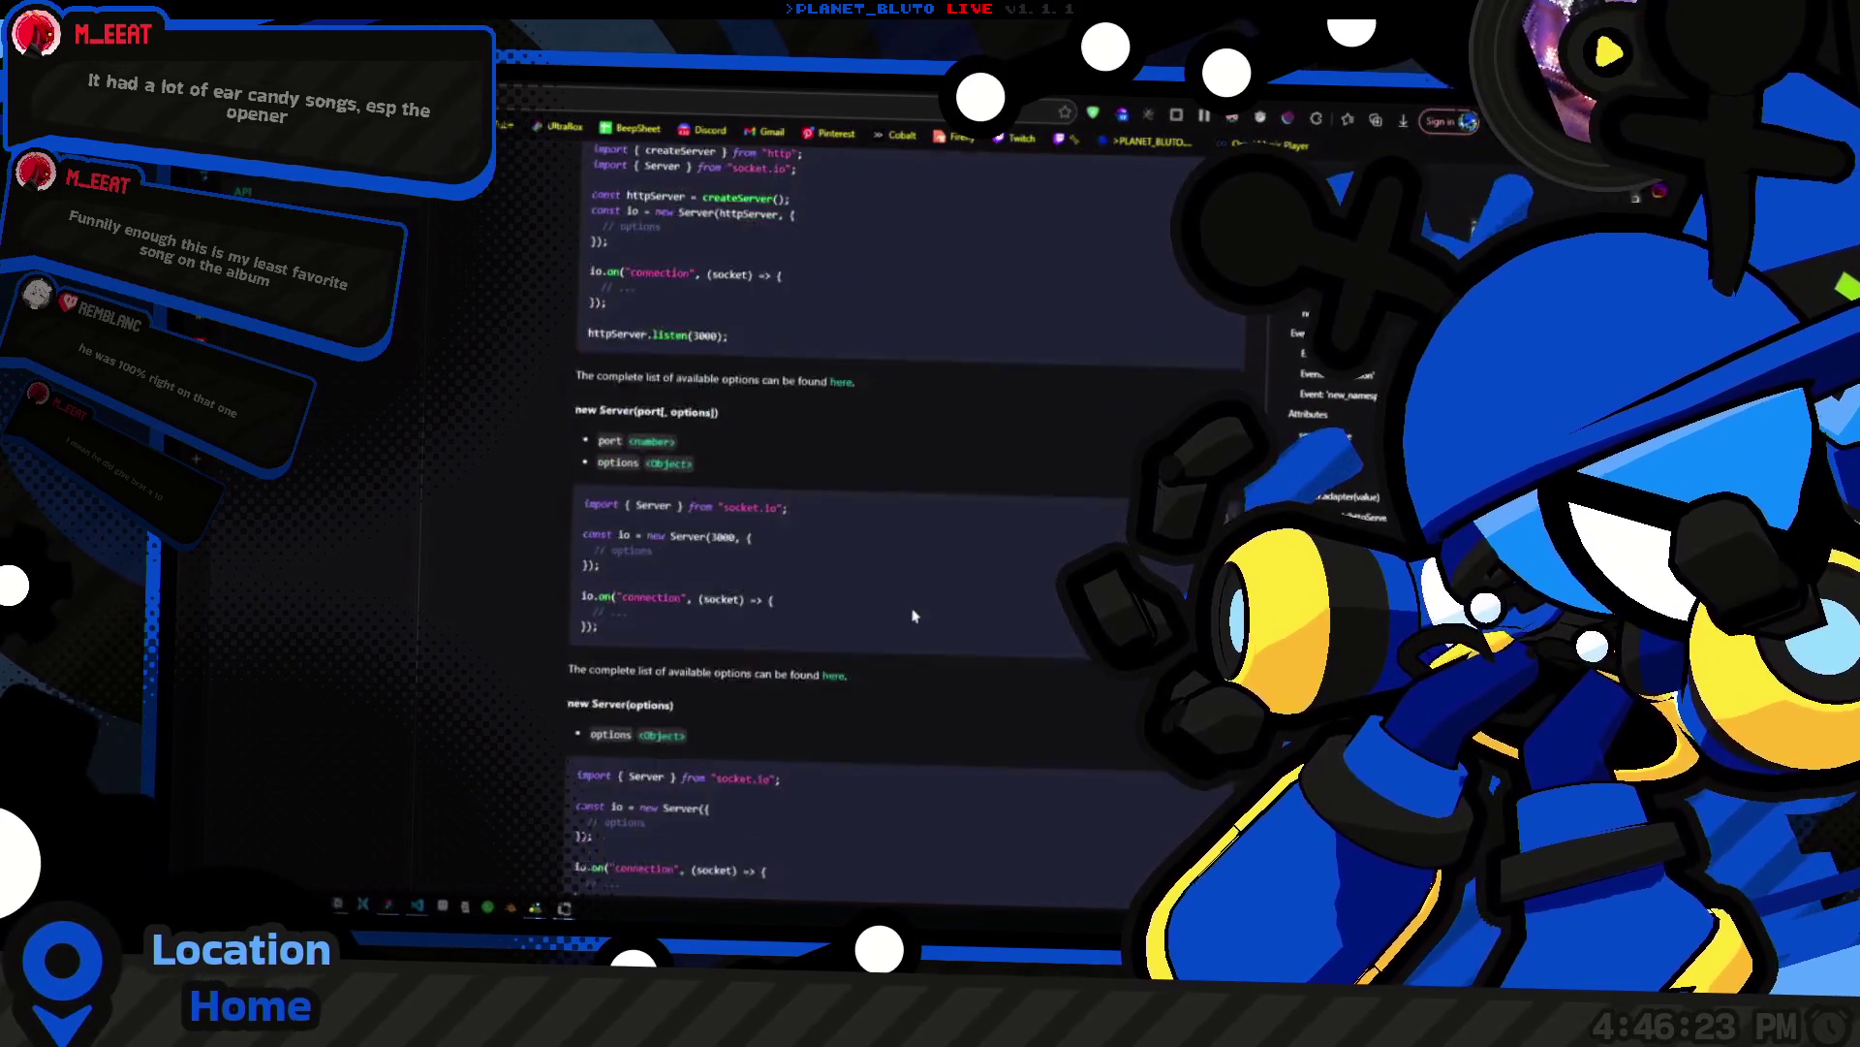
scroll(914, 616, "down", 10)
scroll(959, 614, "up", 2)
key("alt+Tab")
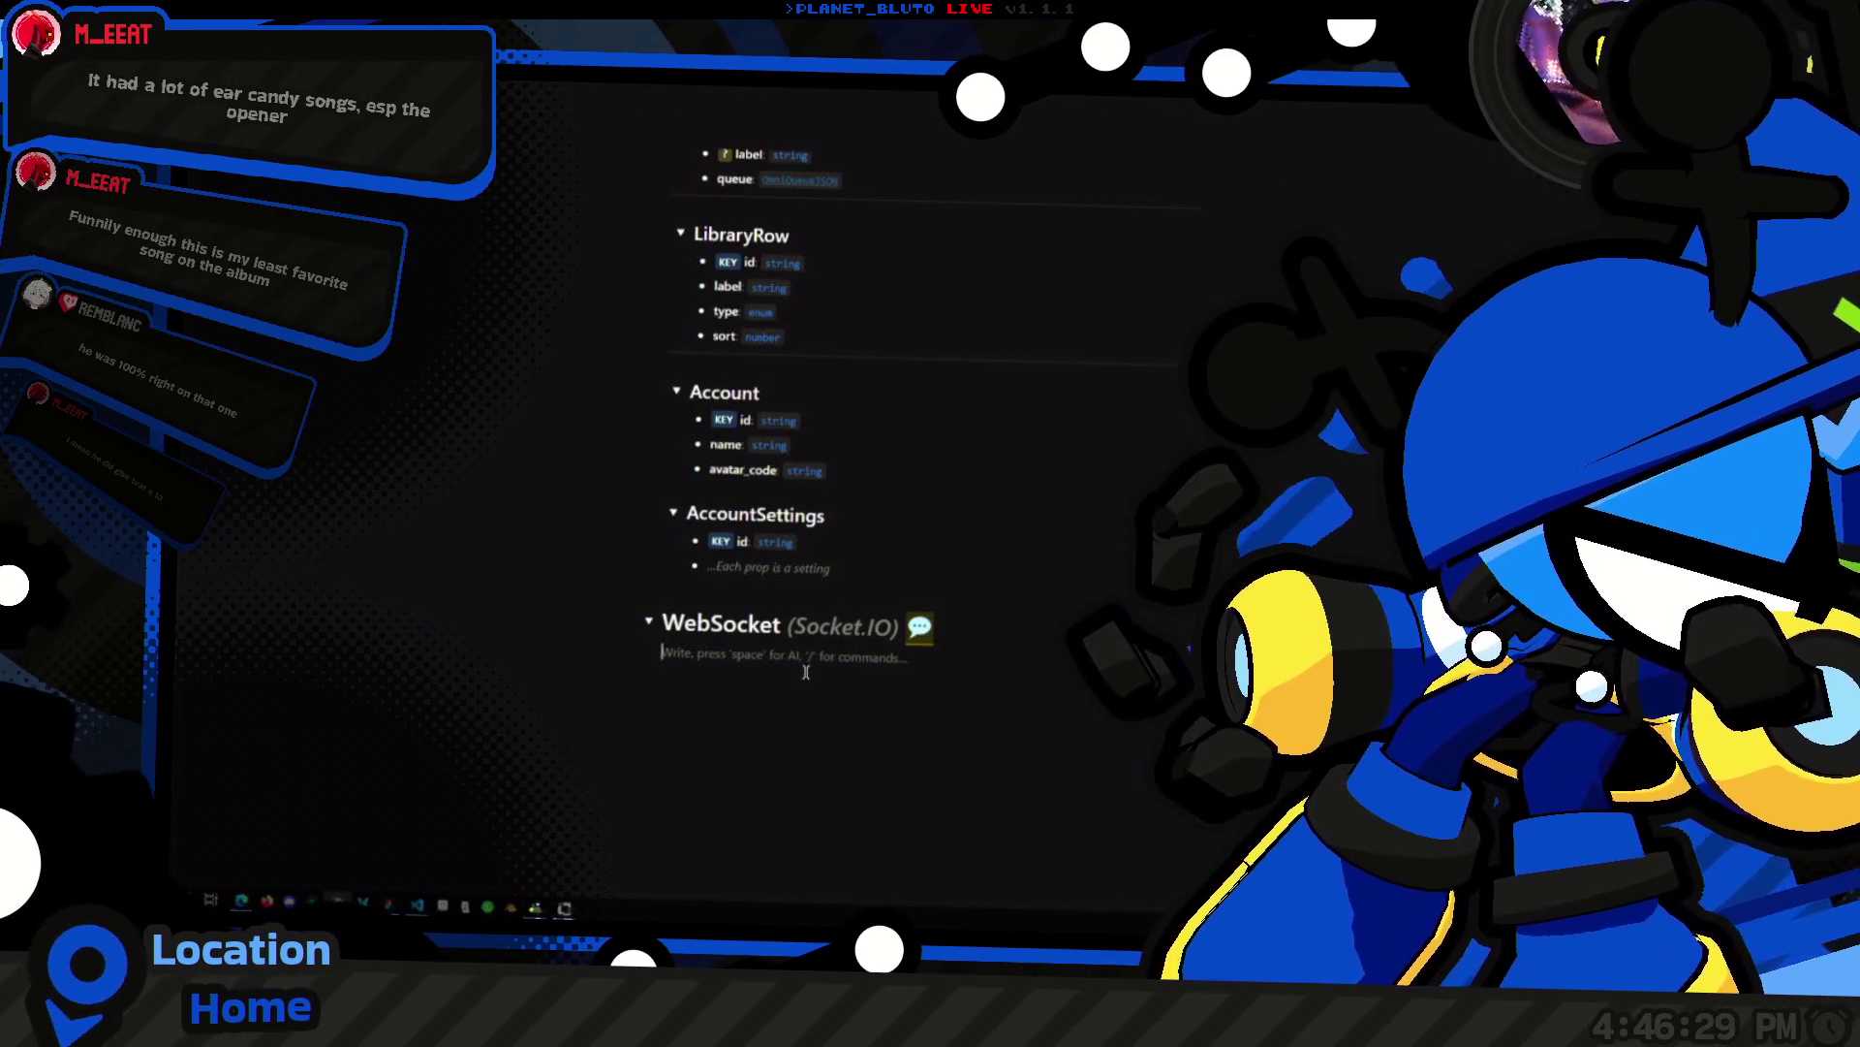
Turn the empty block into an Events toggle
type("Events")
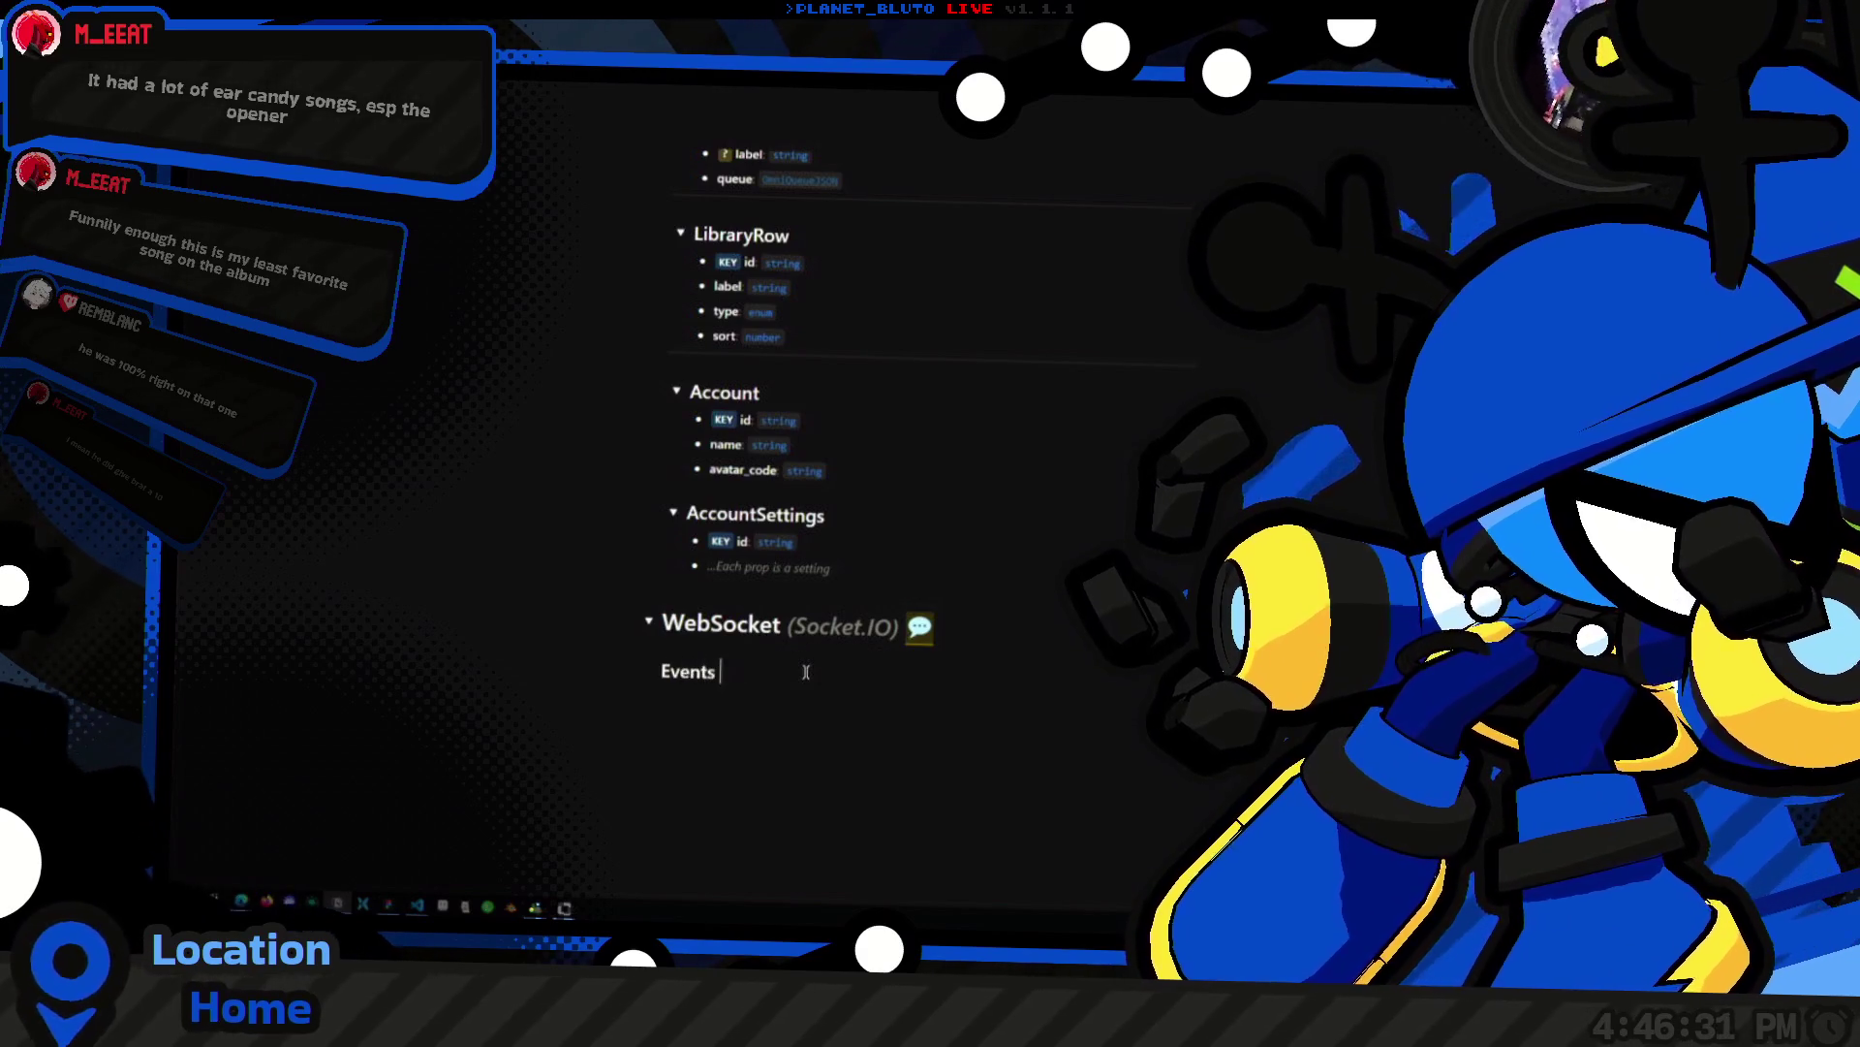
key("Home")
type(">")
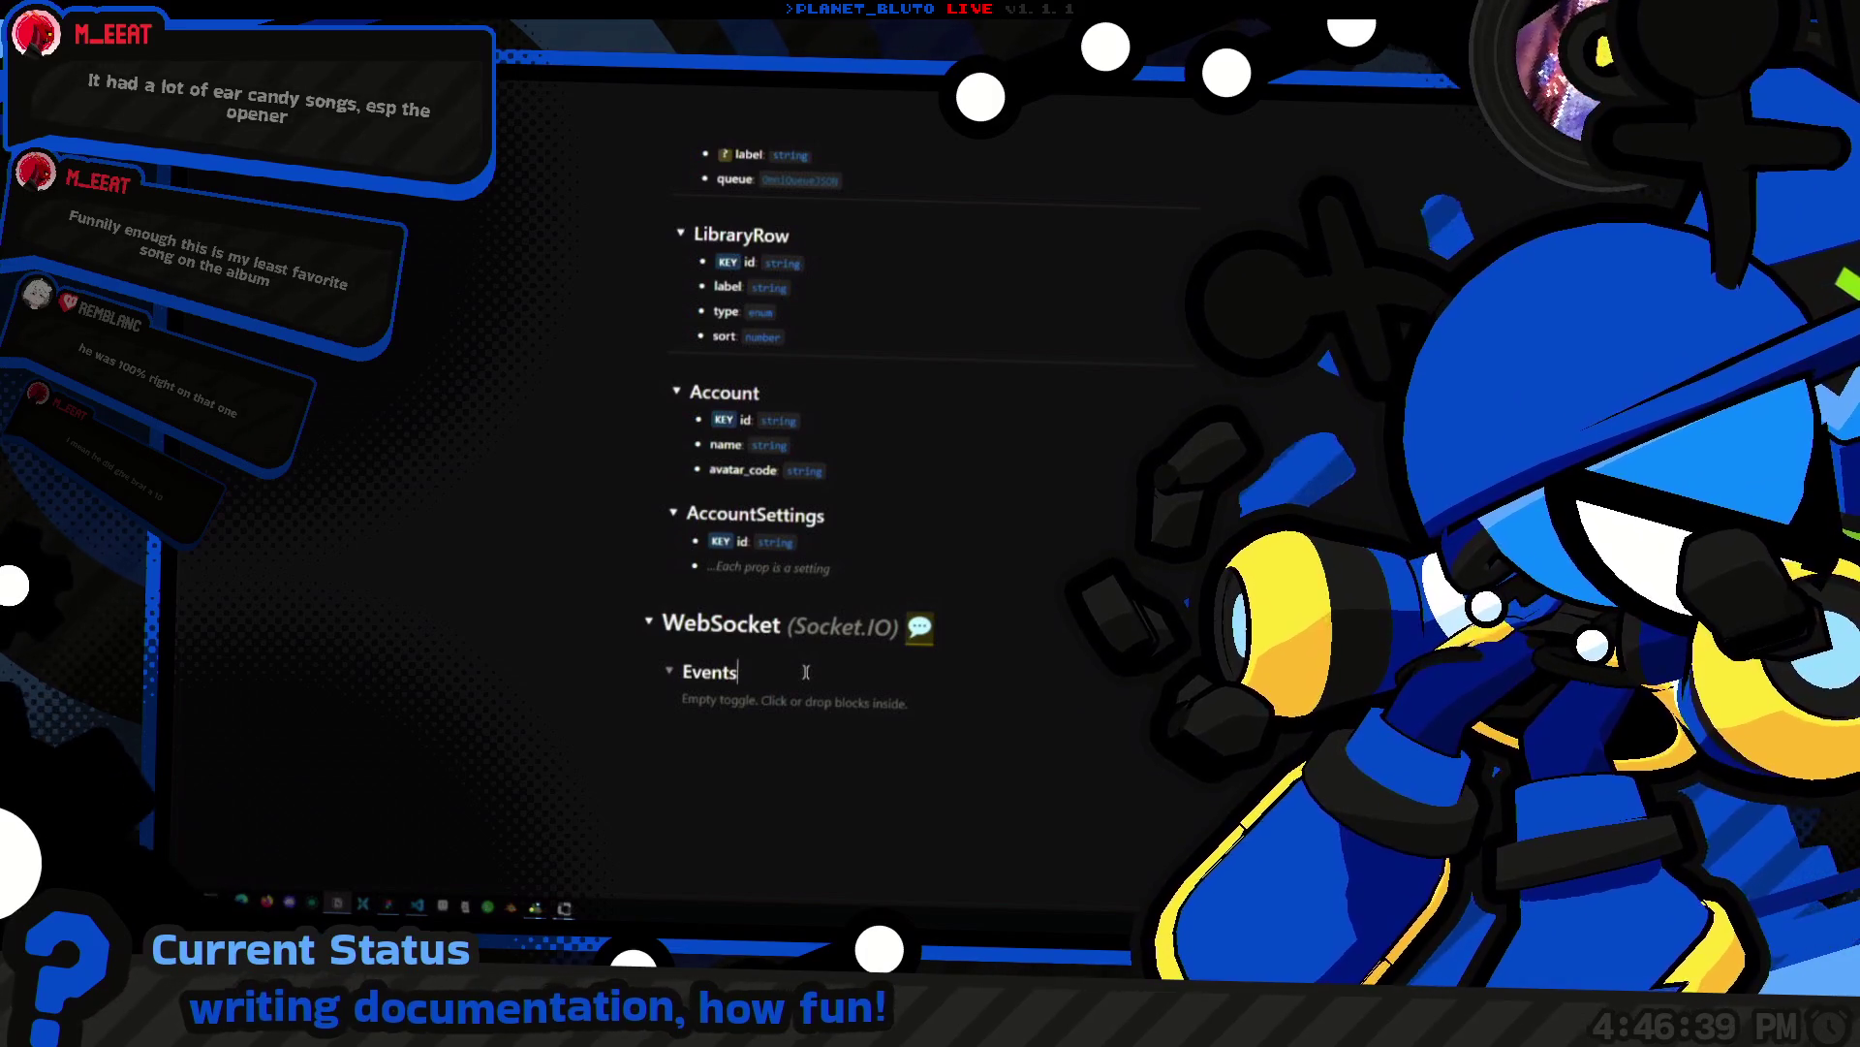
key("Home")
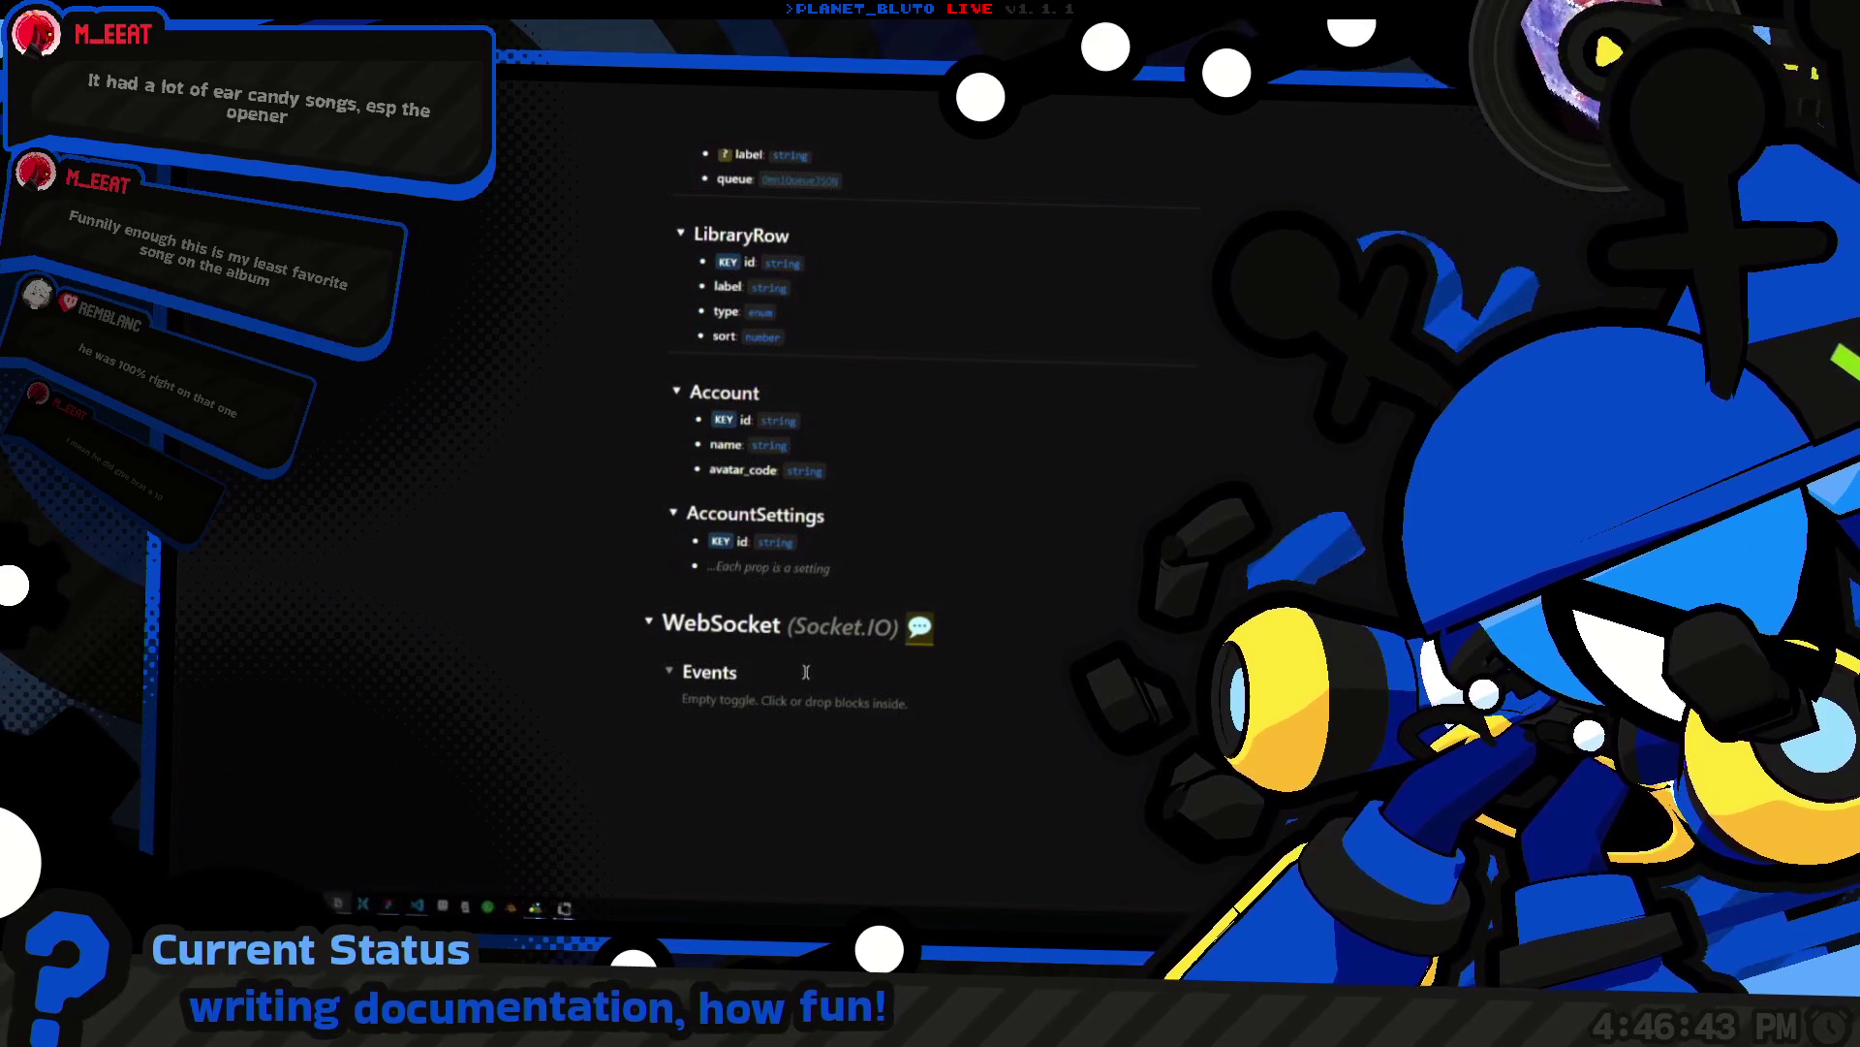
Write 'Forwarding events to/from the OmniEvents' inside the Events toggle
key("Return")
type("Forwarding e")
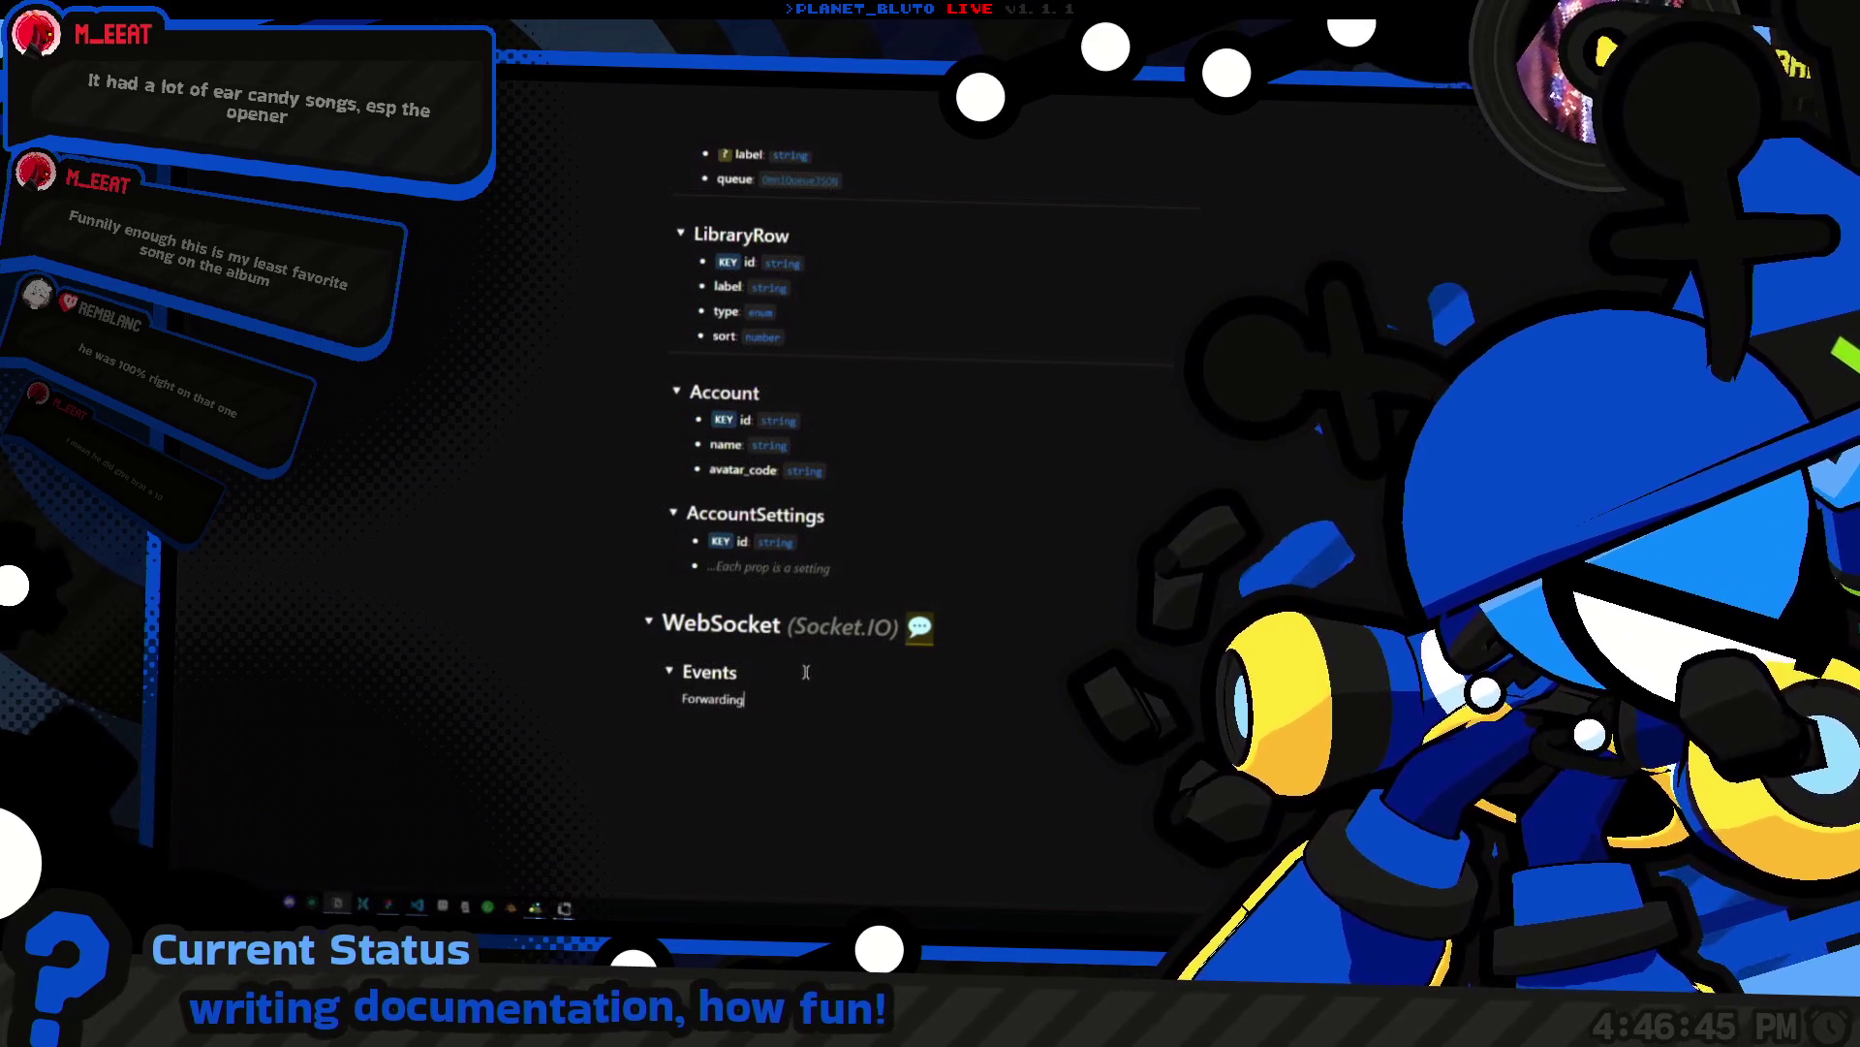
type("vents to the OmniE")
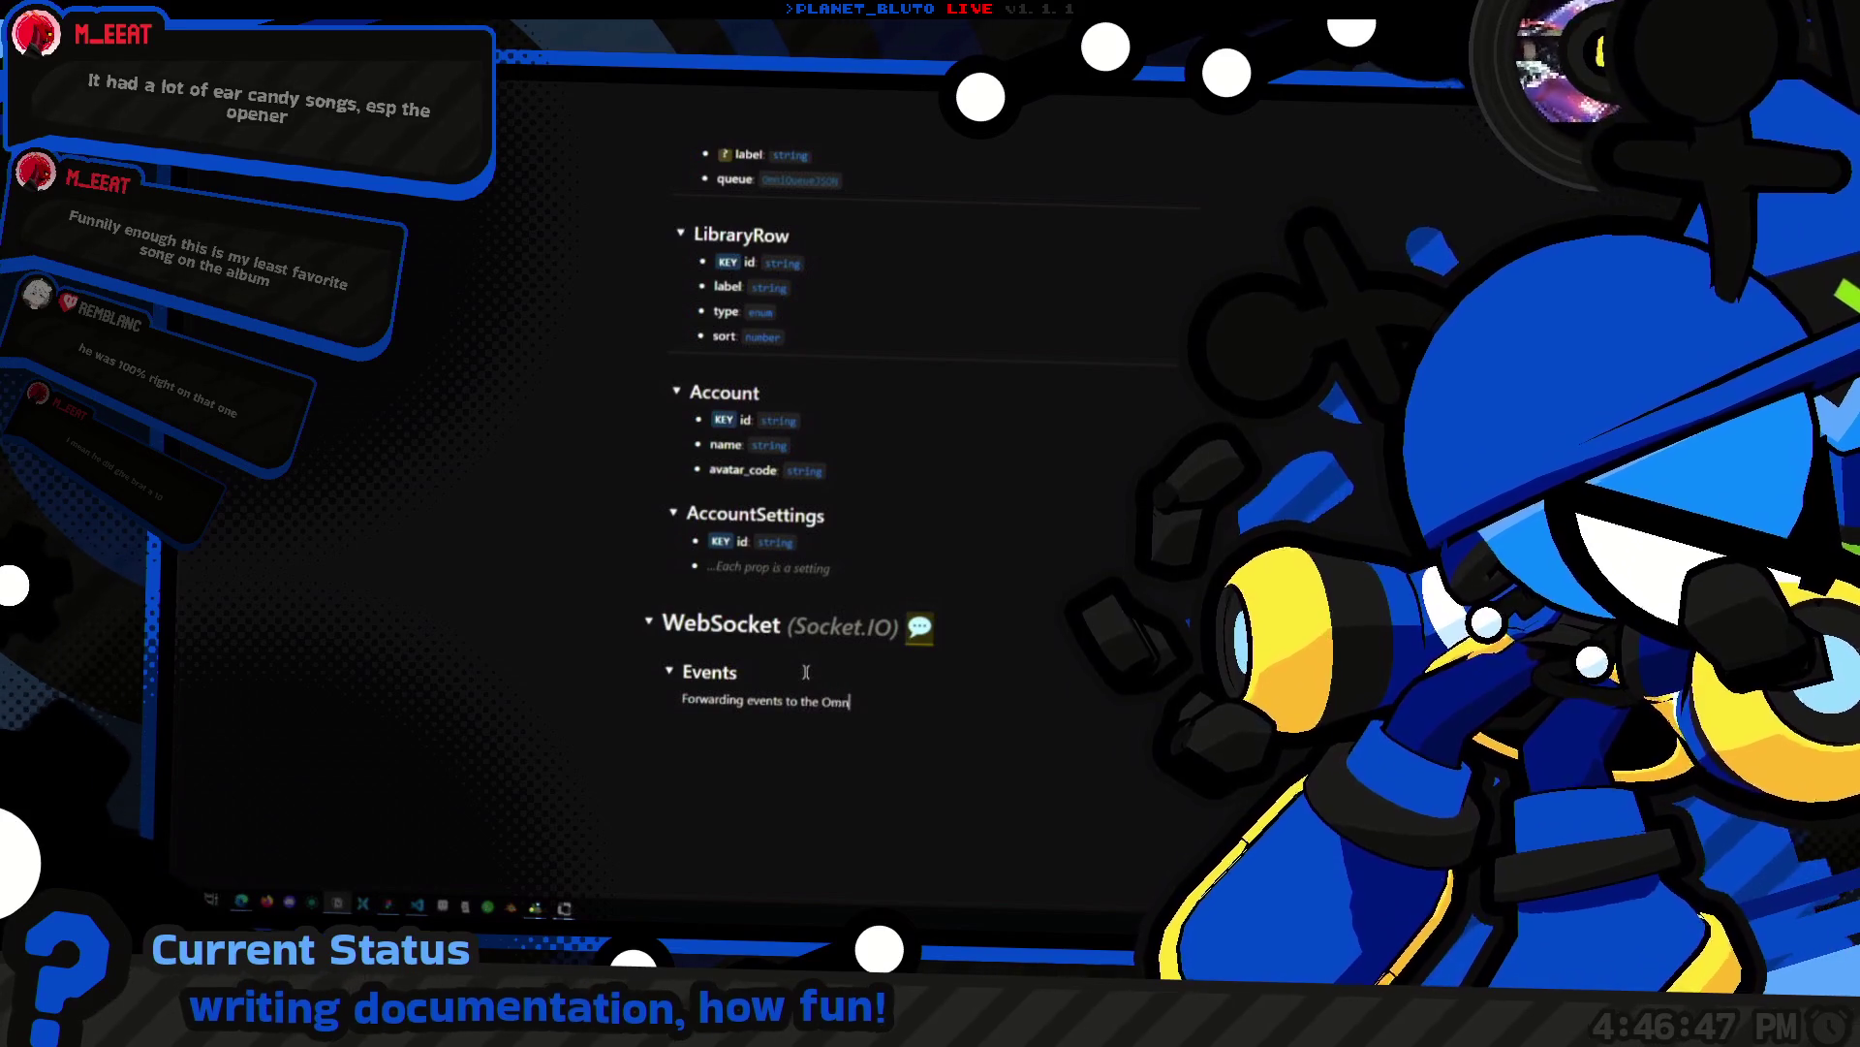
type("vents")
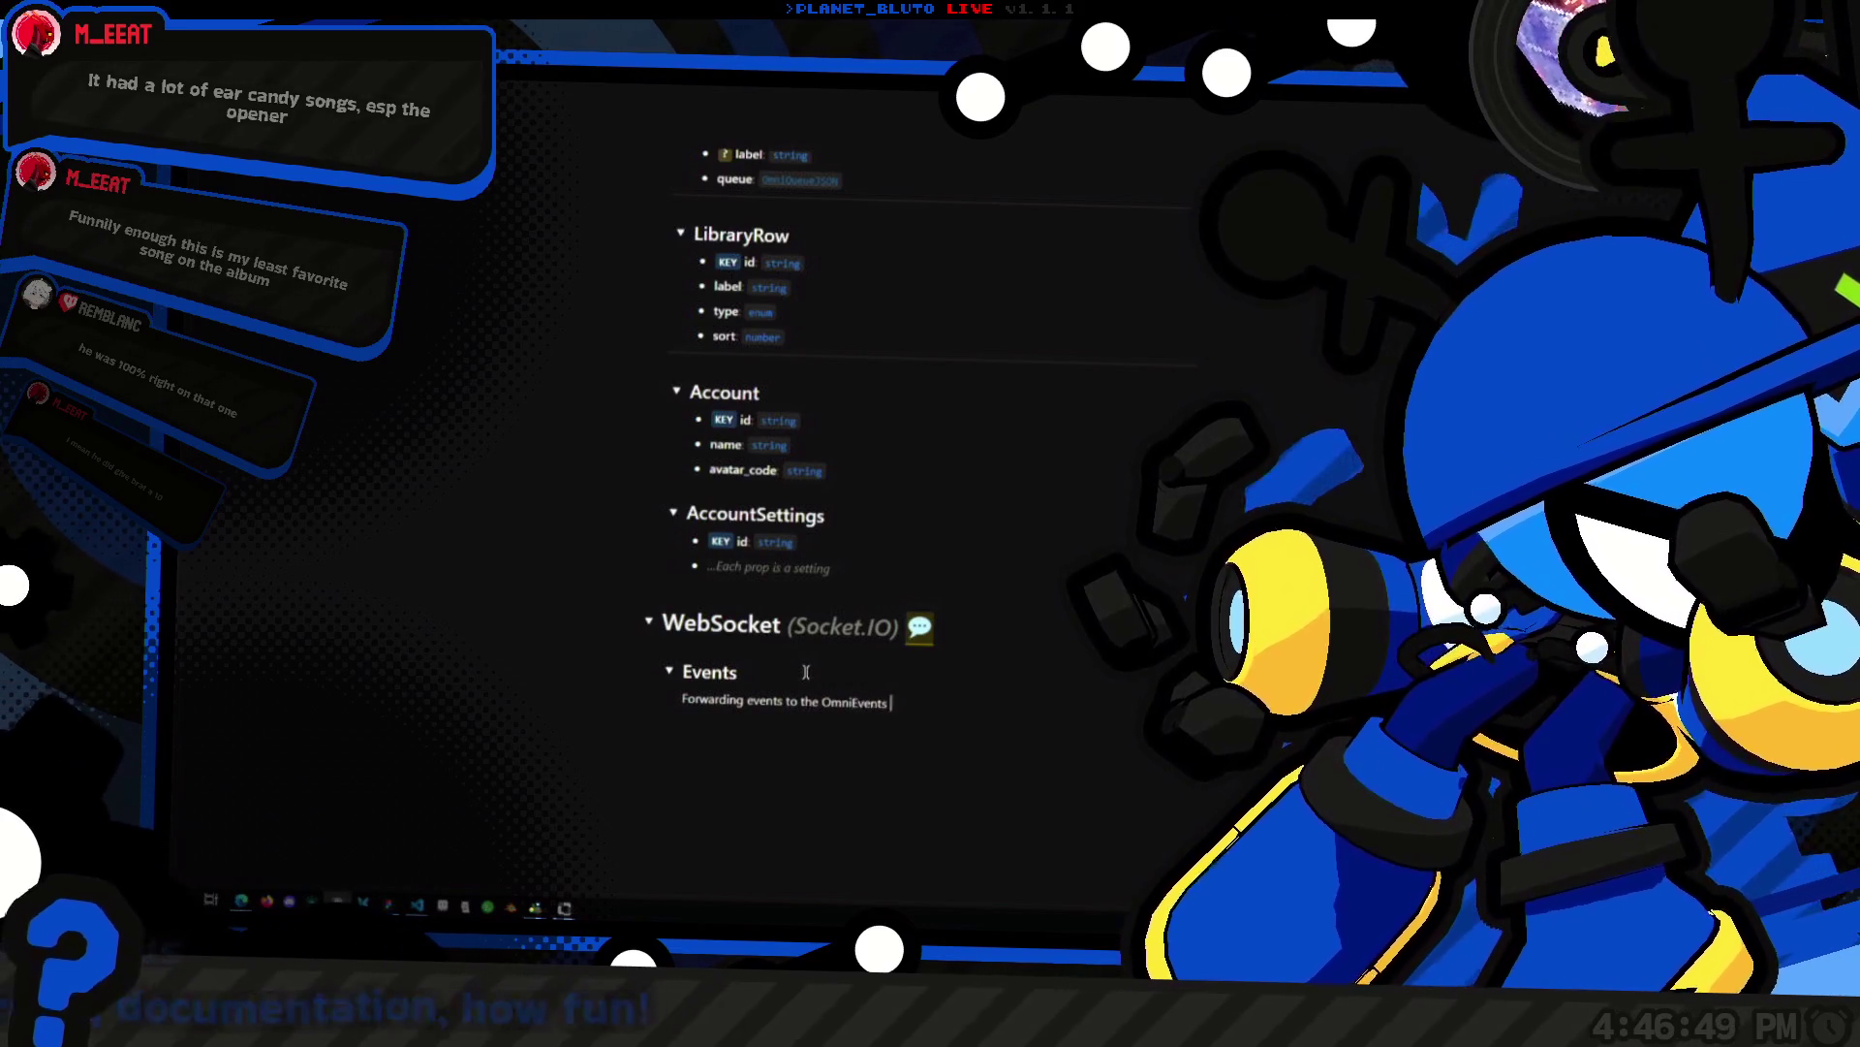
key("BackSpace")
key("BackSpace")
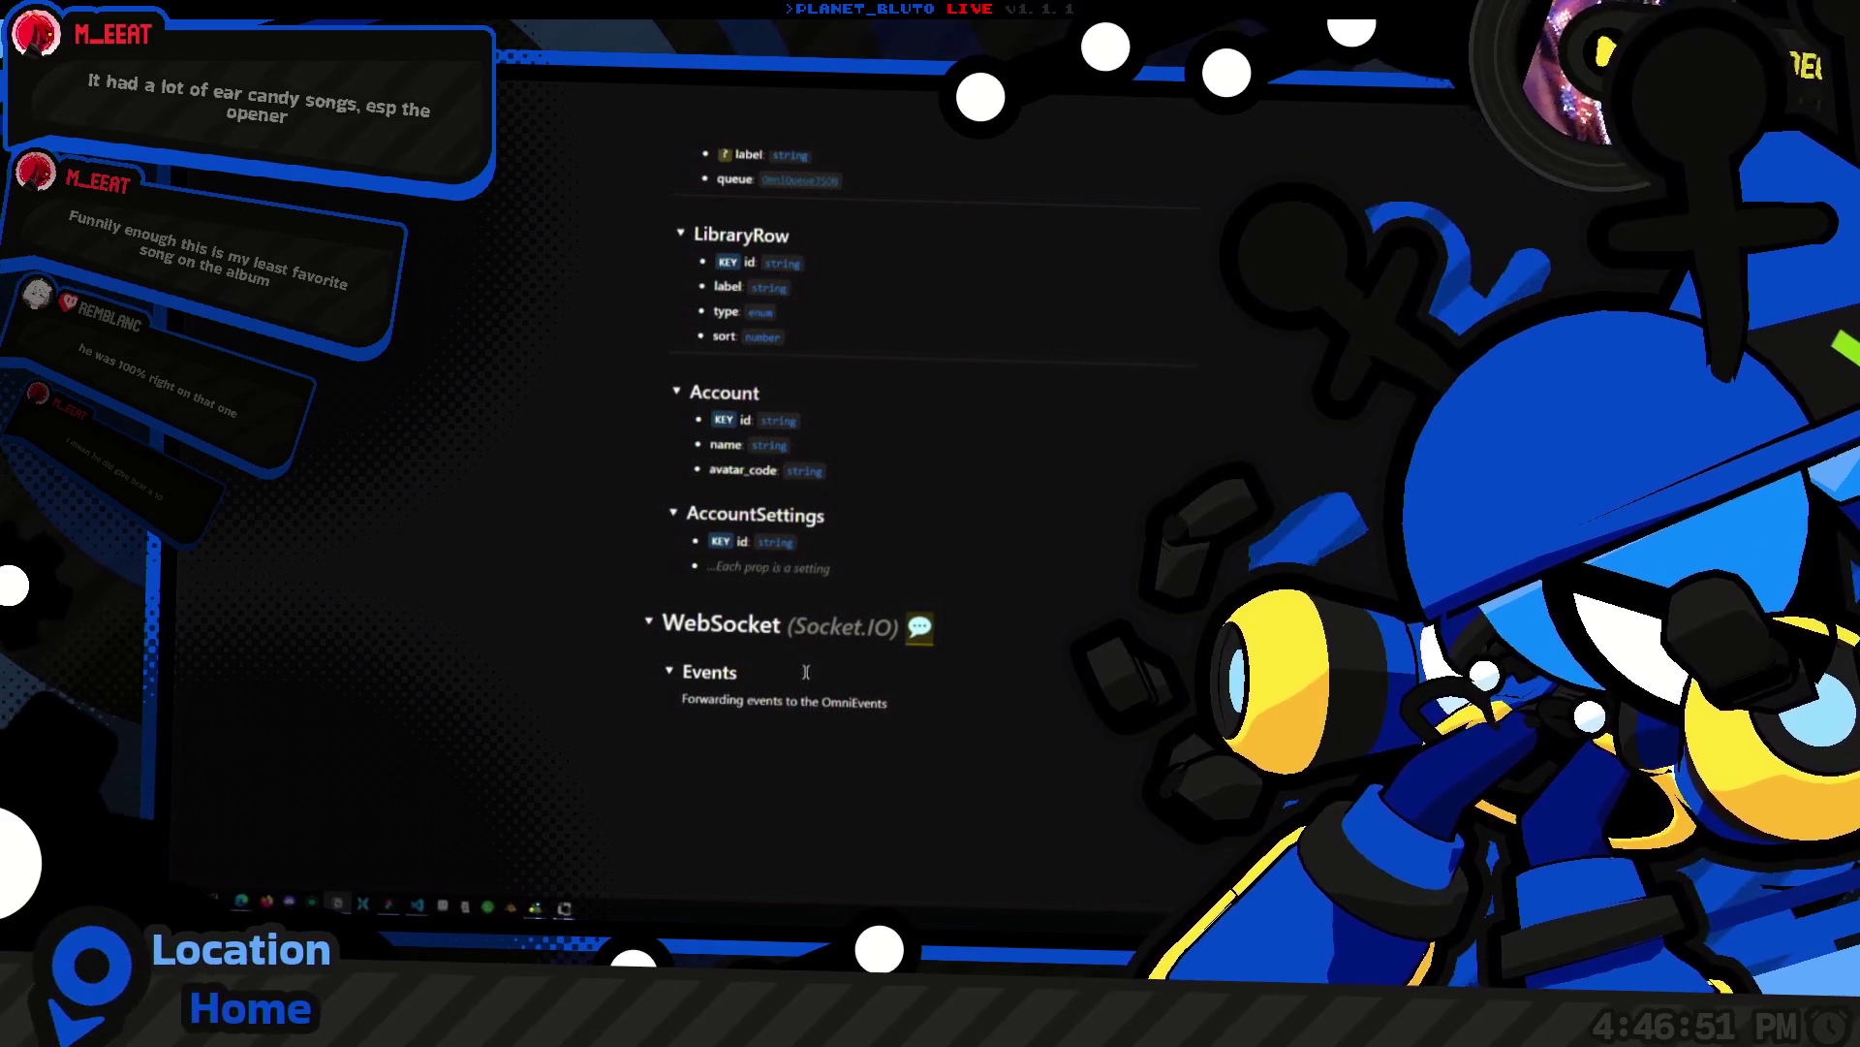
key("BackSpace")
type("/from")
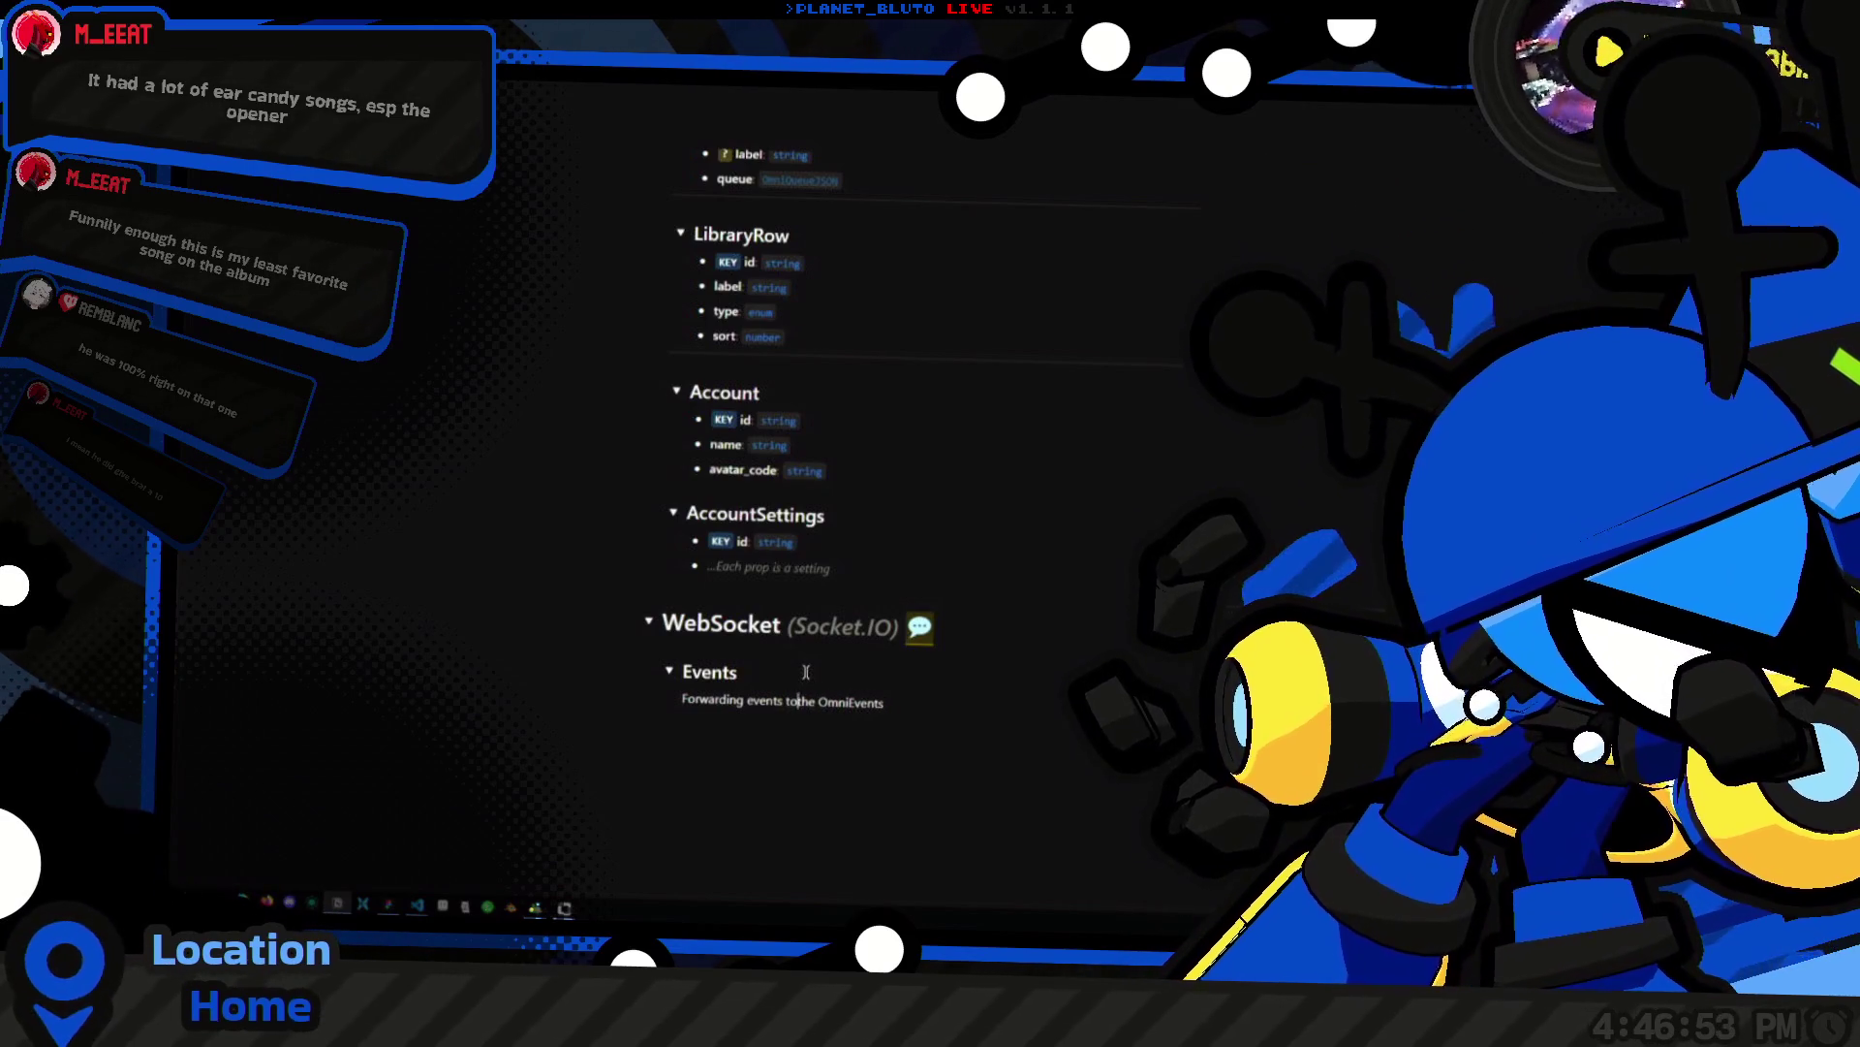
key("End")
key("ctrl+Left")
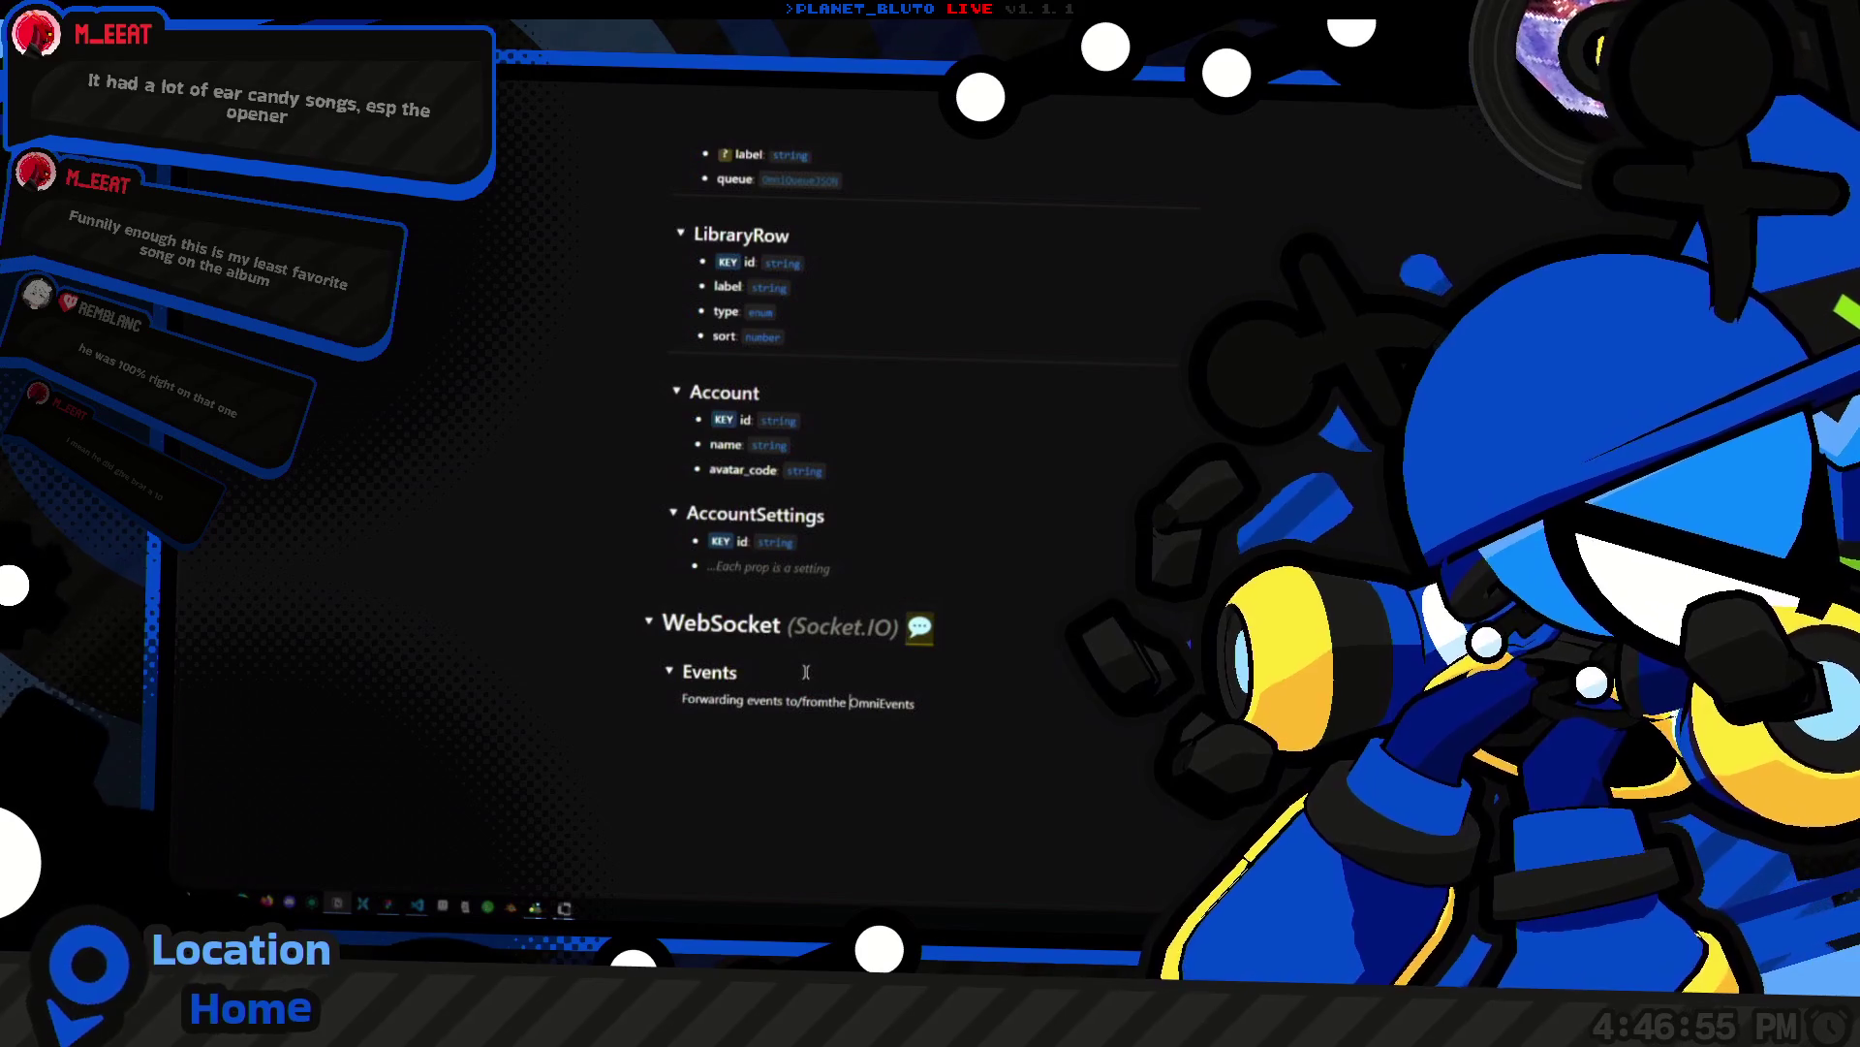
key("End")
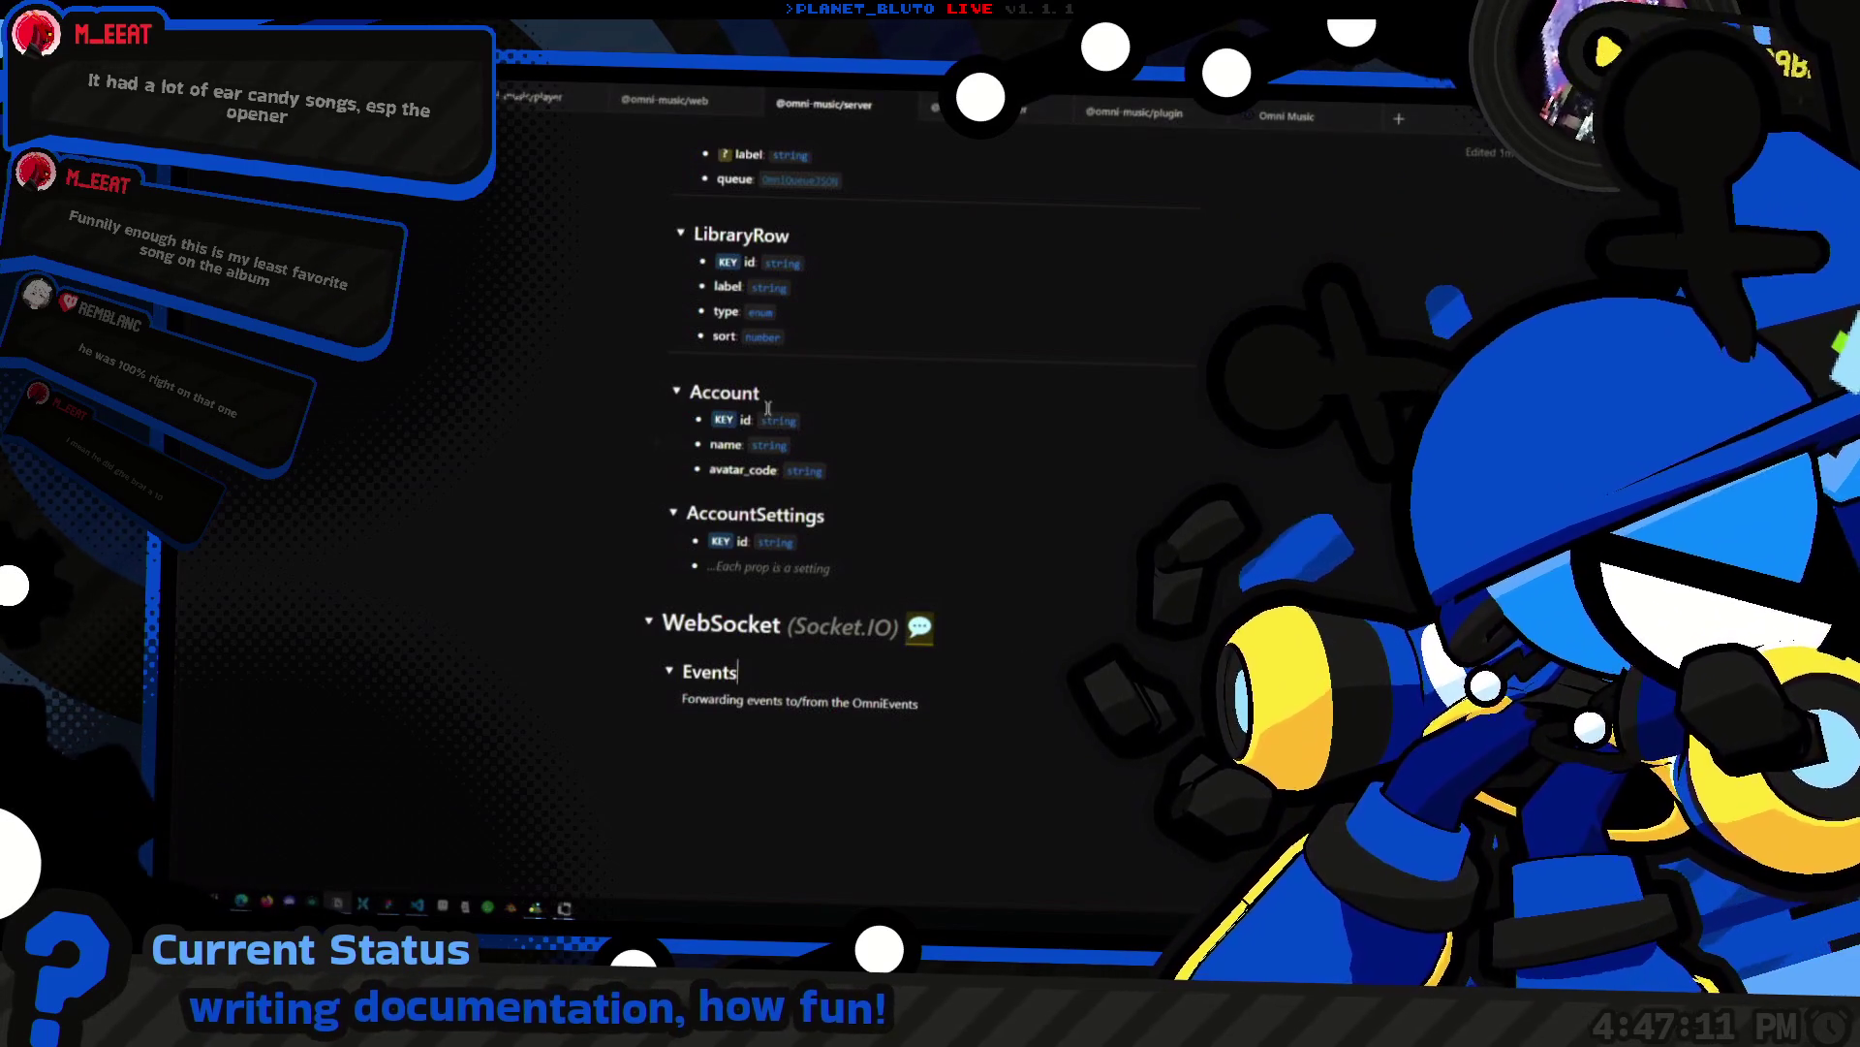
scroll(685, 409, "up", 1)
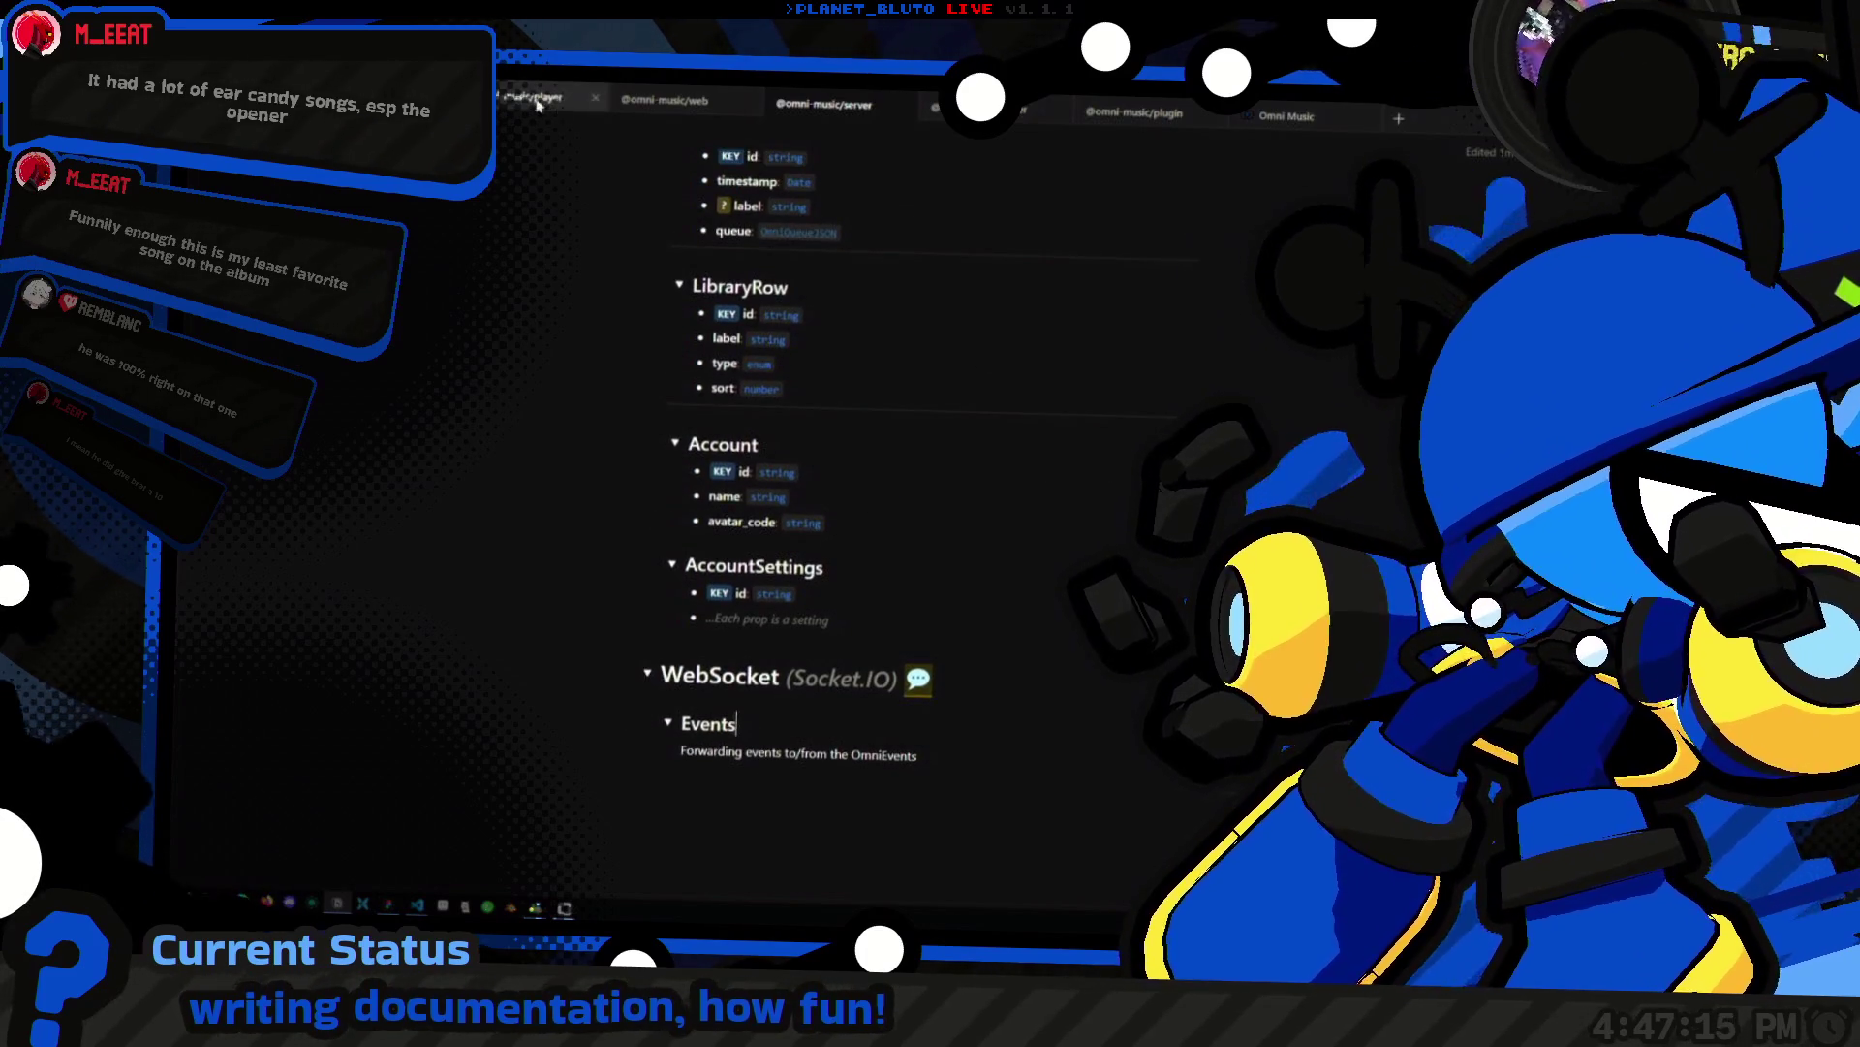
key("ctrl+Tab")
mouse_move(1066, 436)
left_mouse_down()
mouse_move(997, 404)
mouse_move(643, 411)
left_mouse_up()
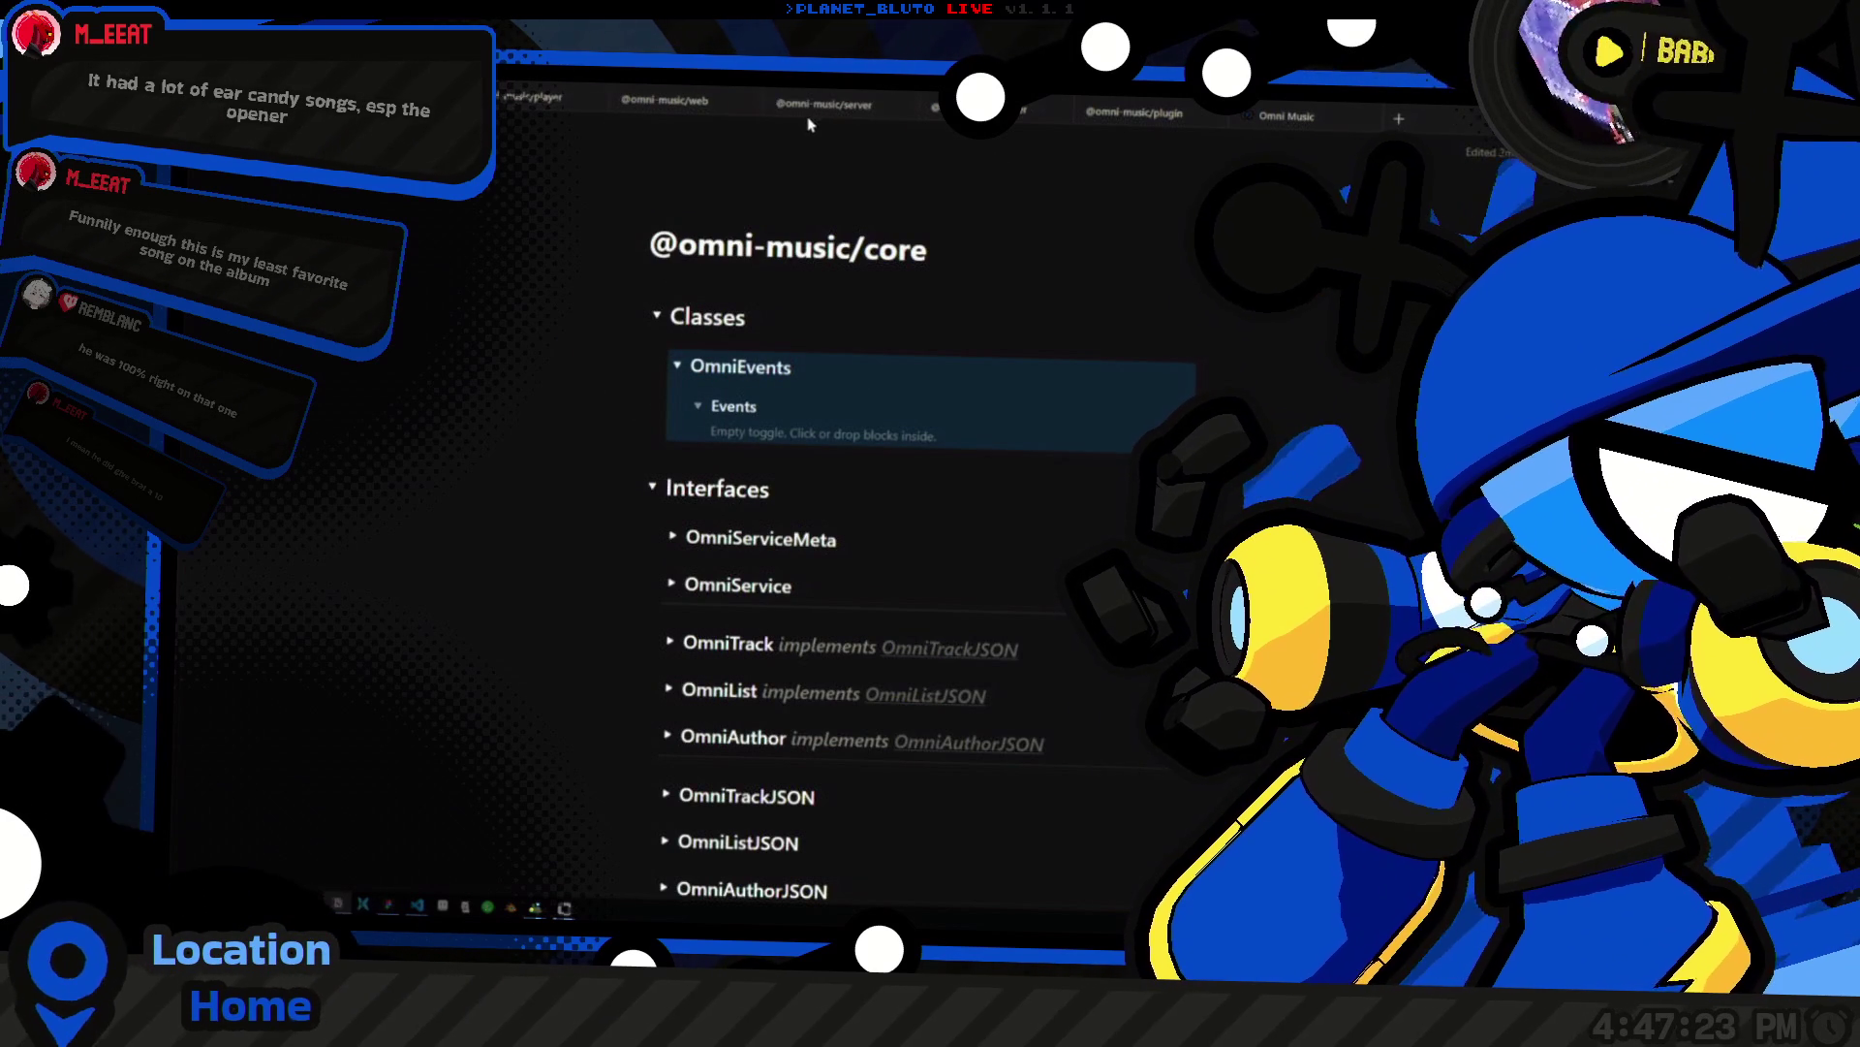
left_click(810, 118)
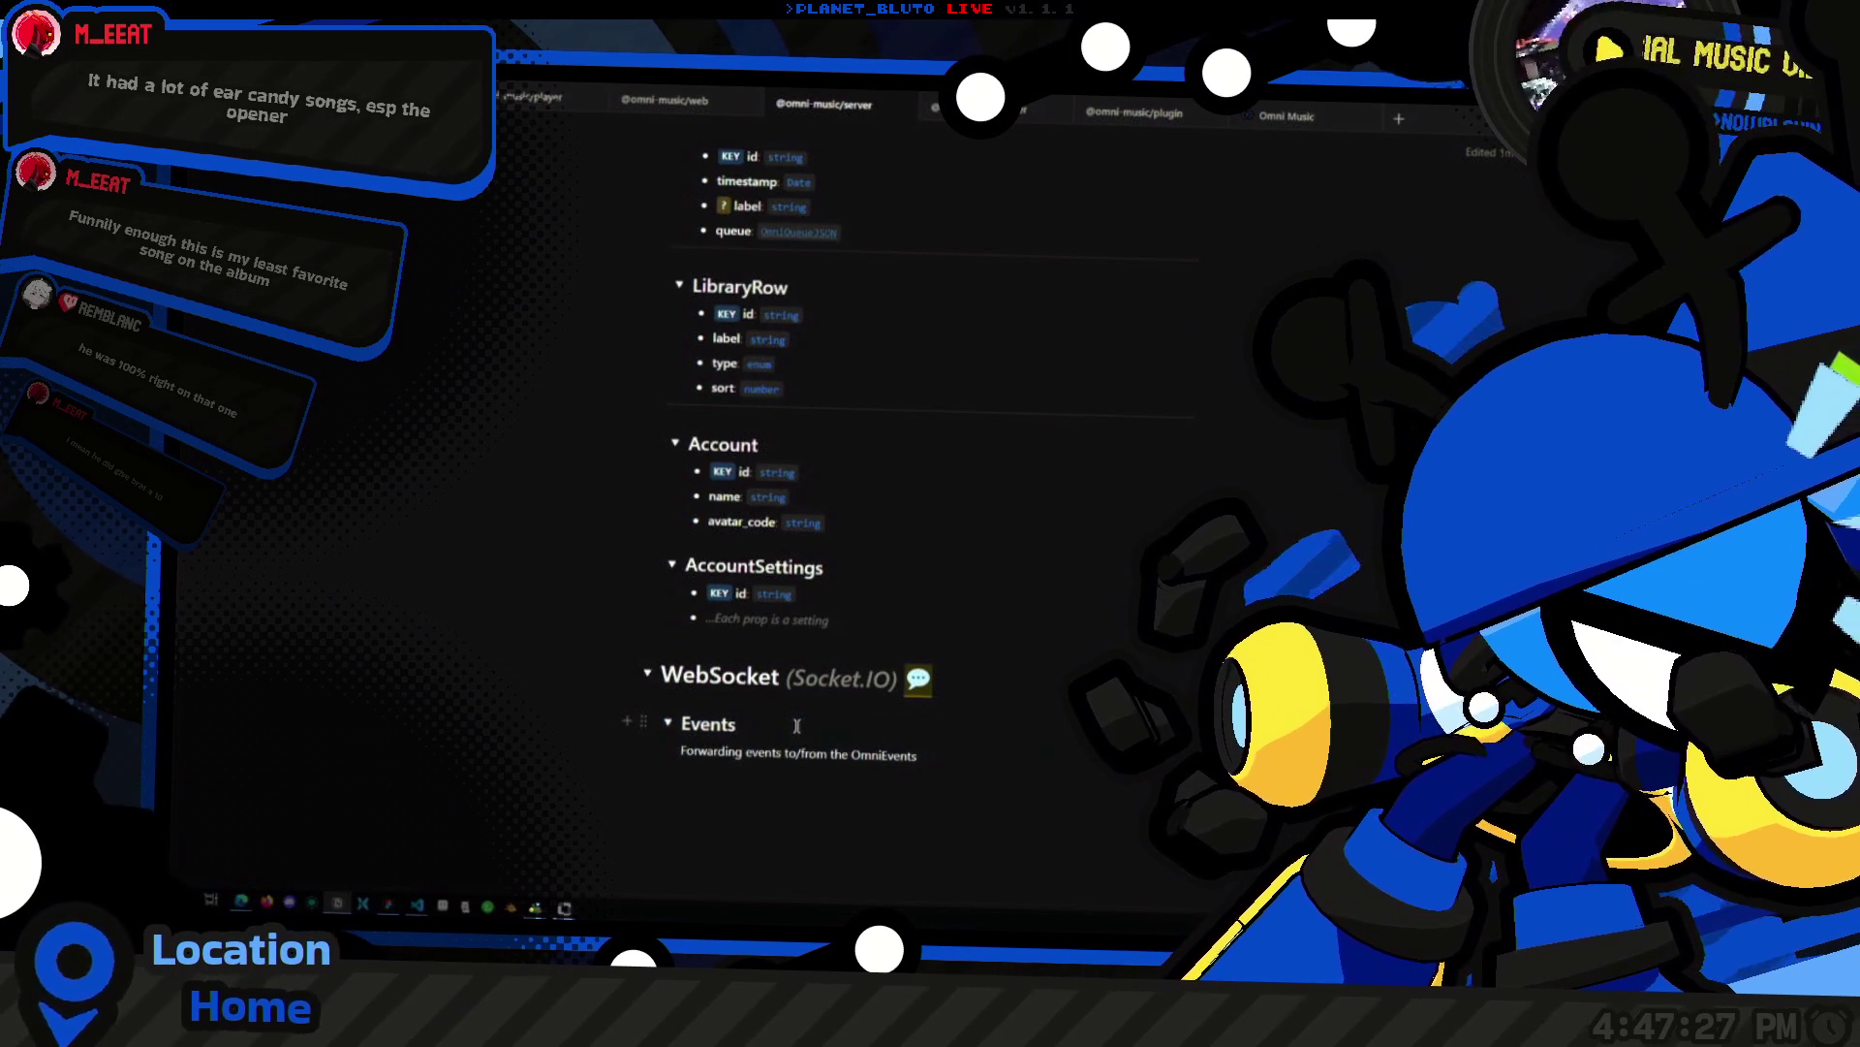
left_click(797, 725)
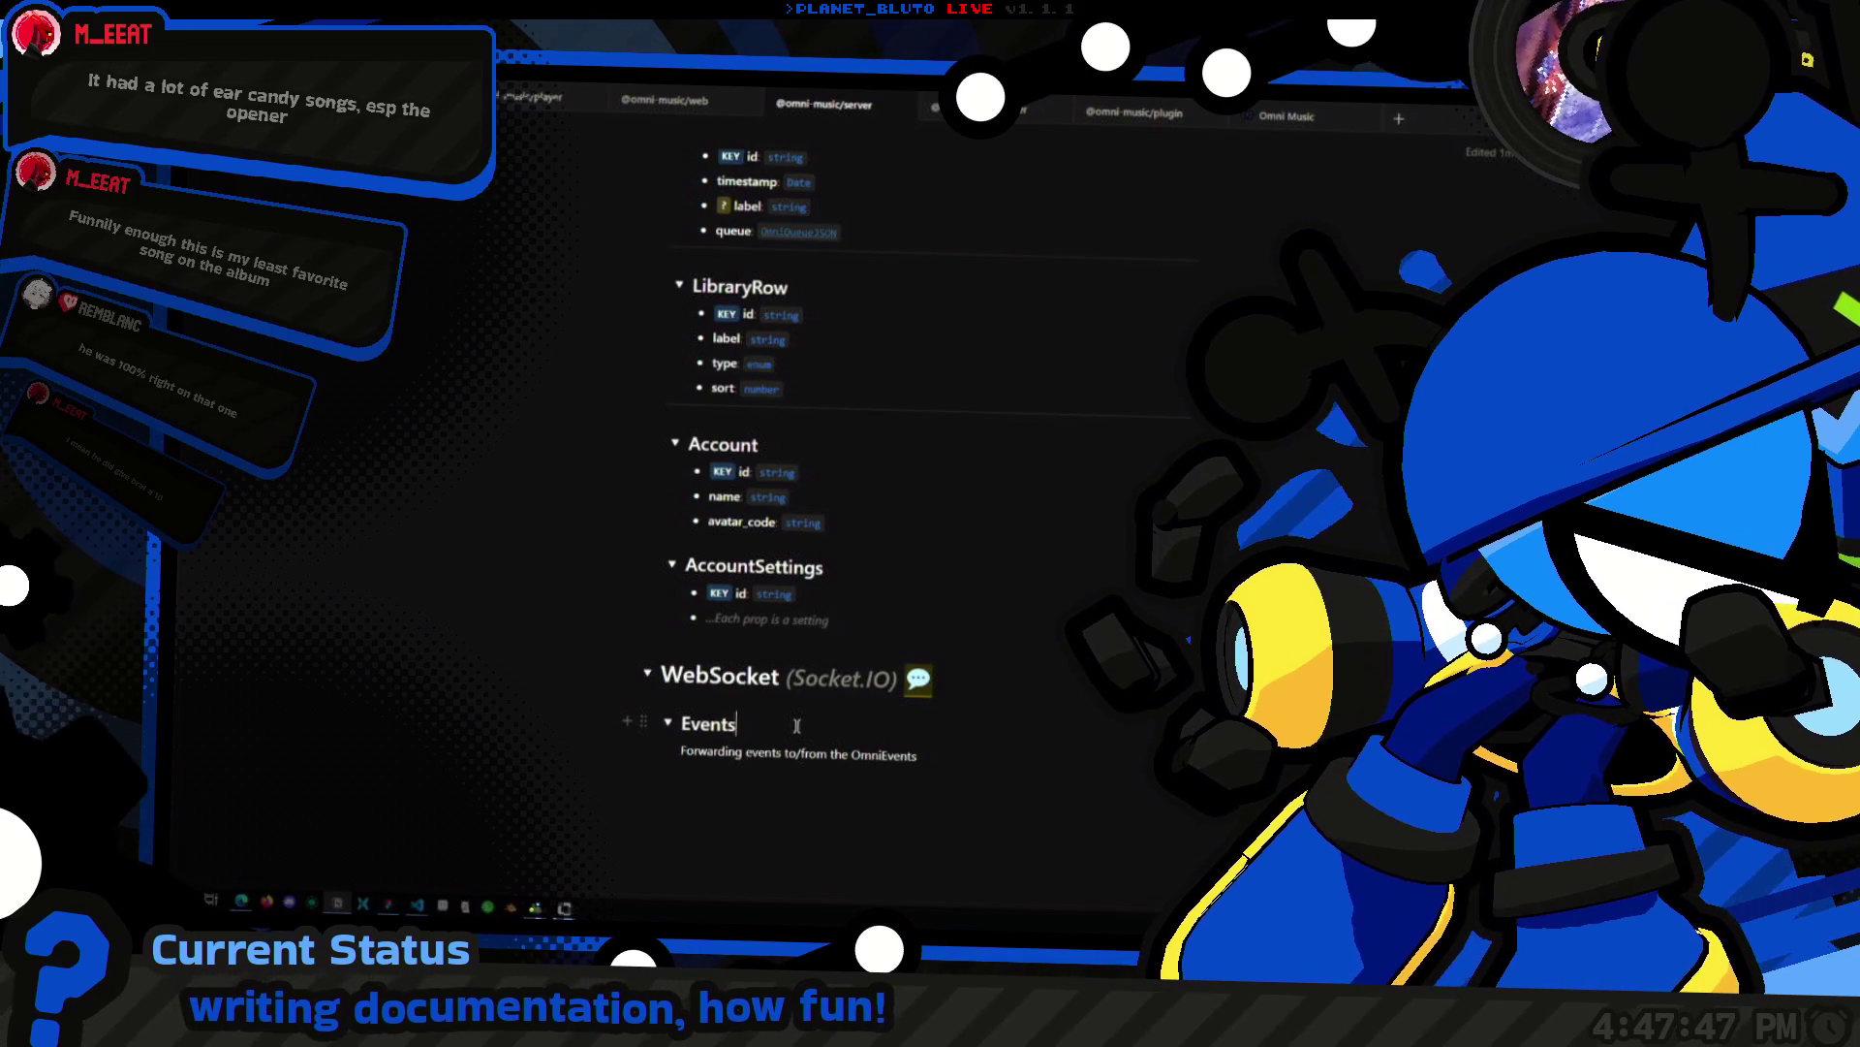
double_click(938, 754)
key("Home")
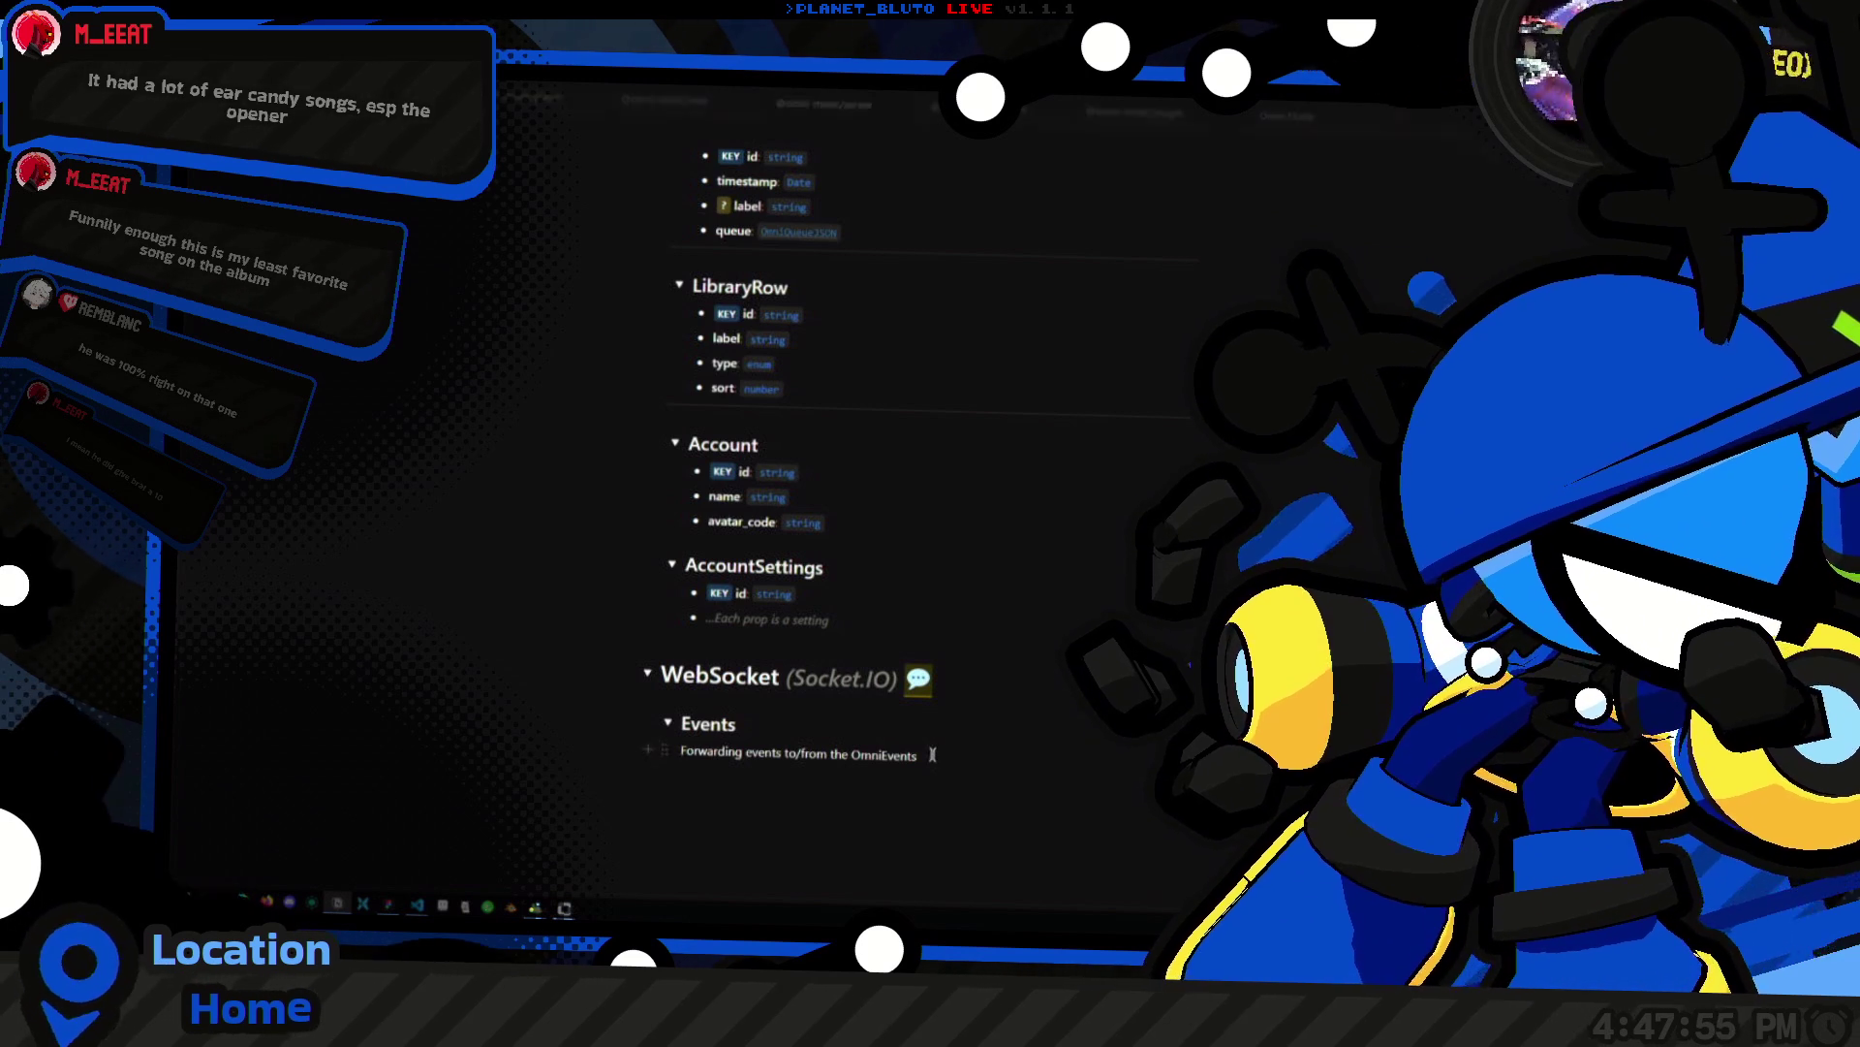
left_click(810, 710)
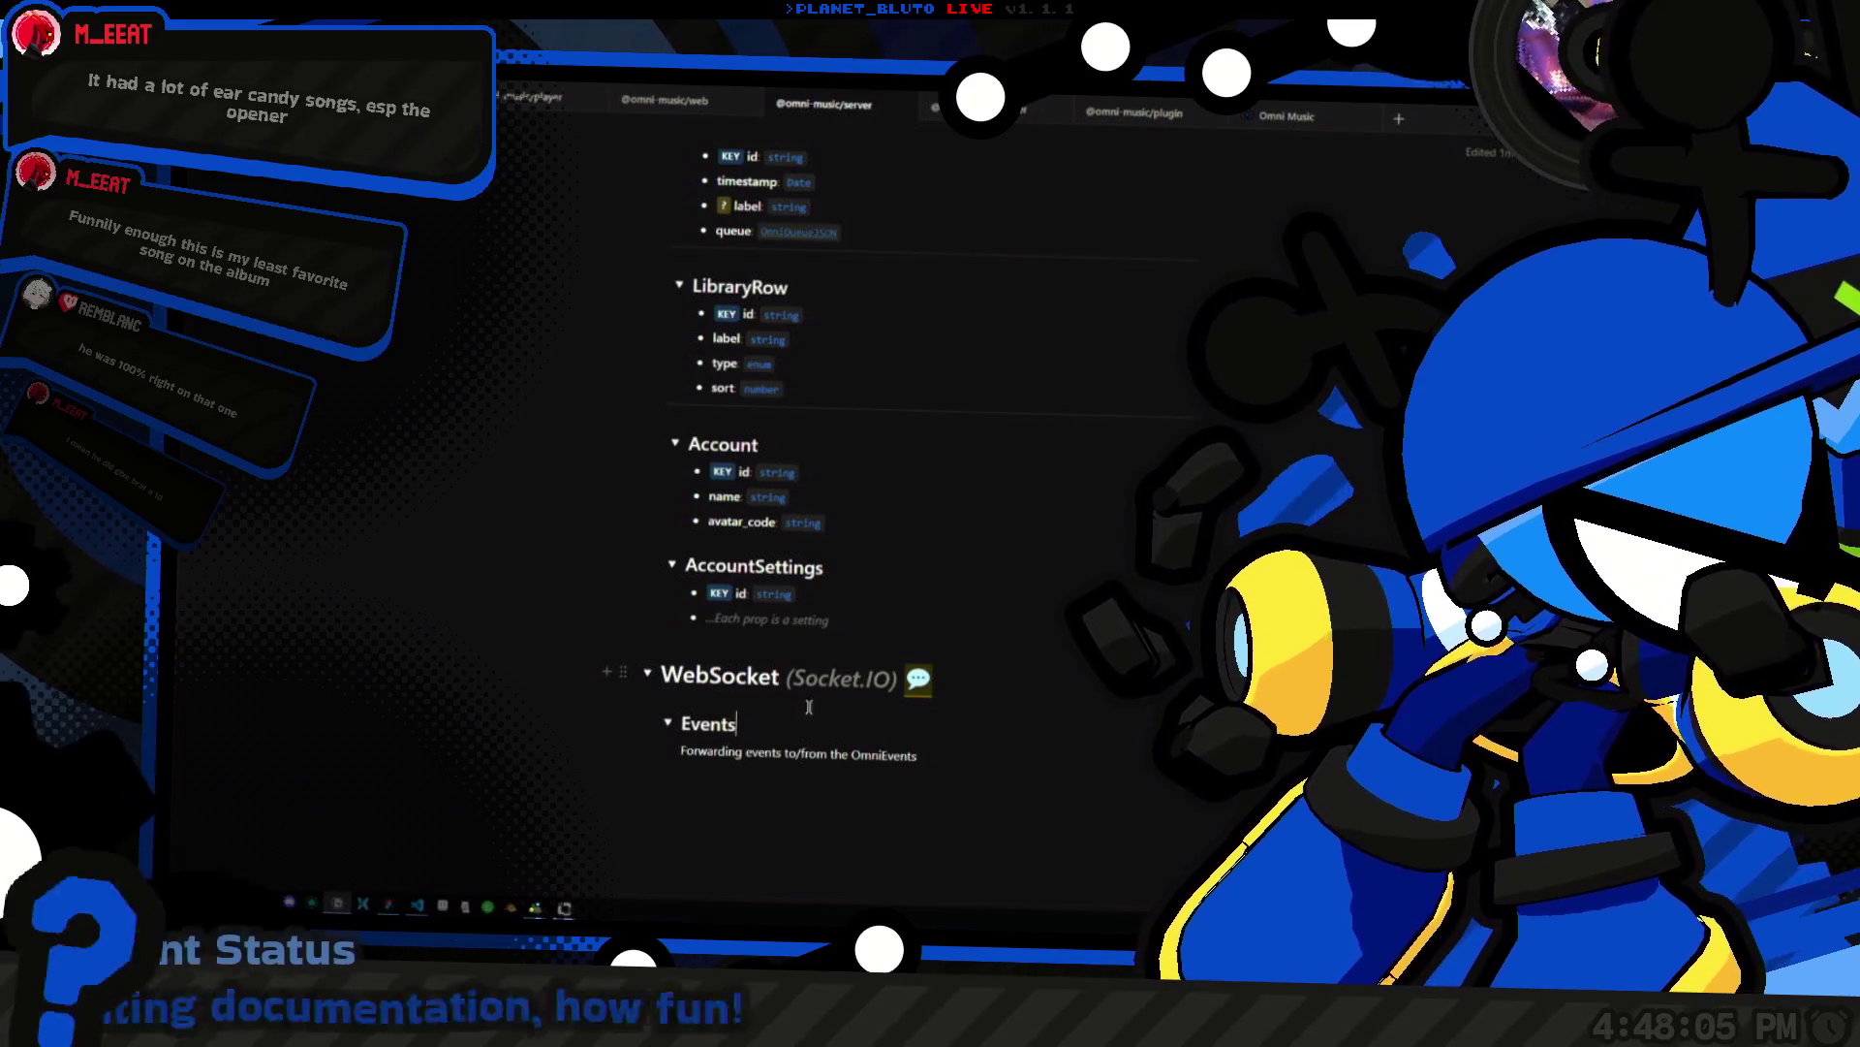
key("Up")
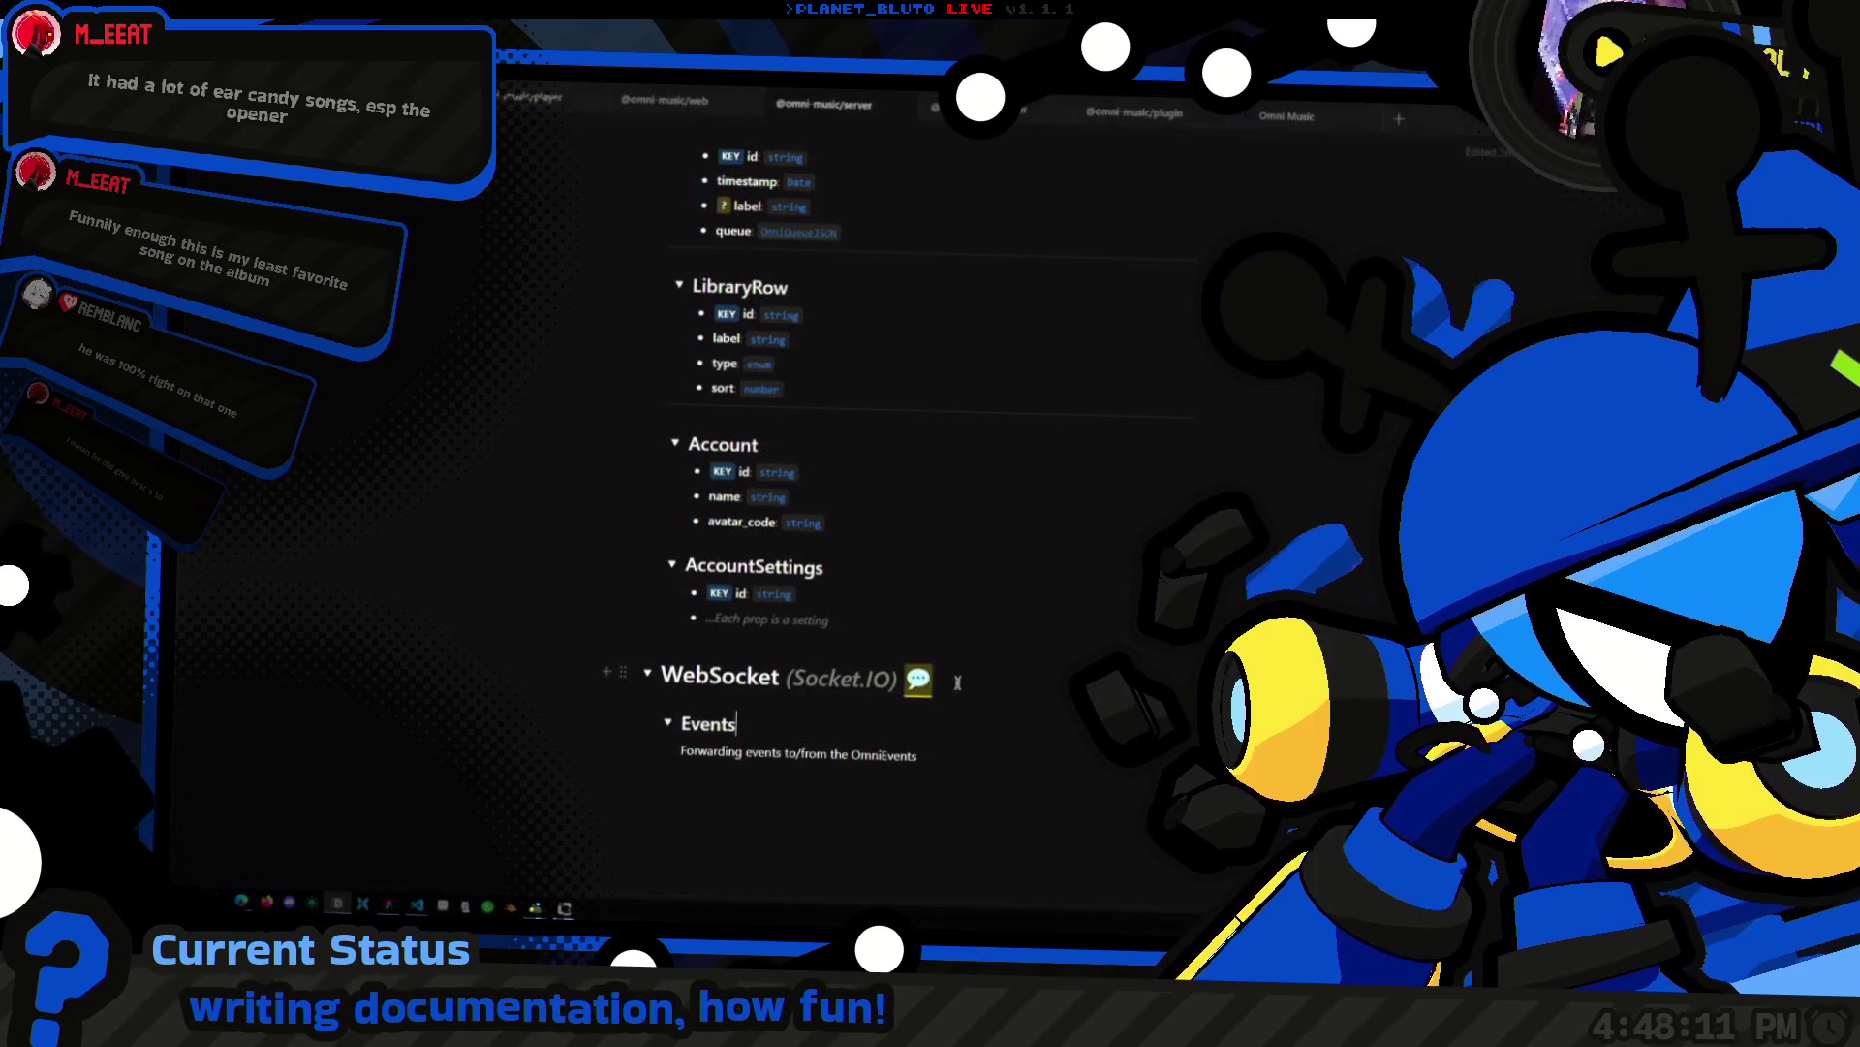
key("ctrl+d")
Rename the duplicated heading to 'WebSocket Client (Socket.IO...Client)'
left_click(645, 809)
scroll(726, 766, "down", 2)
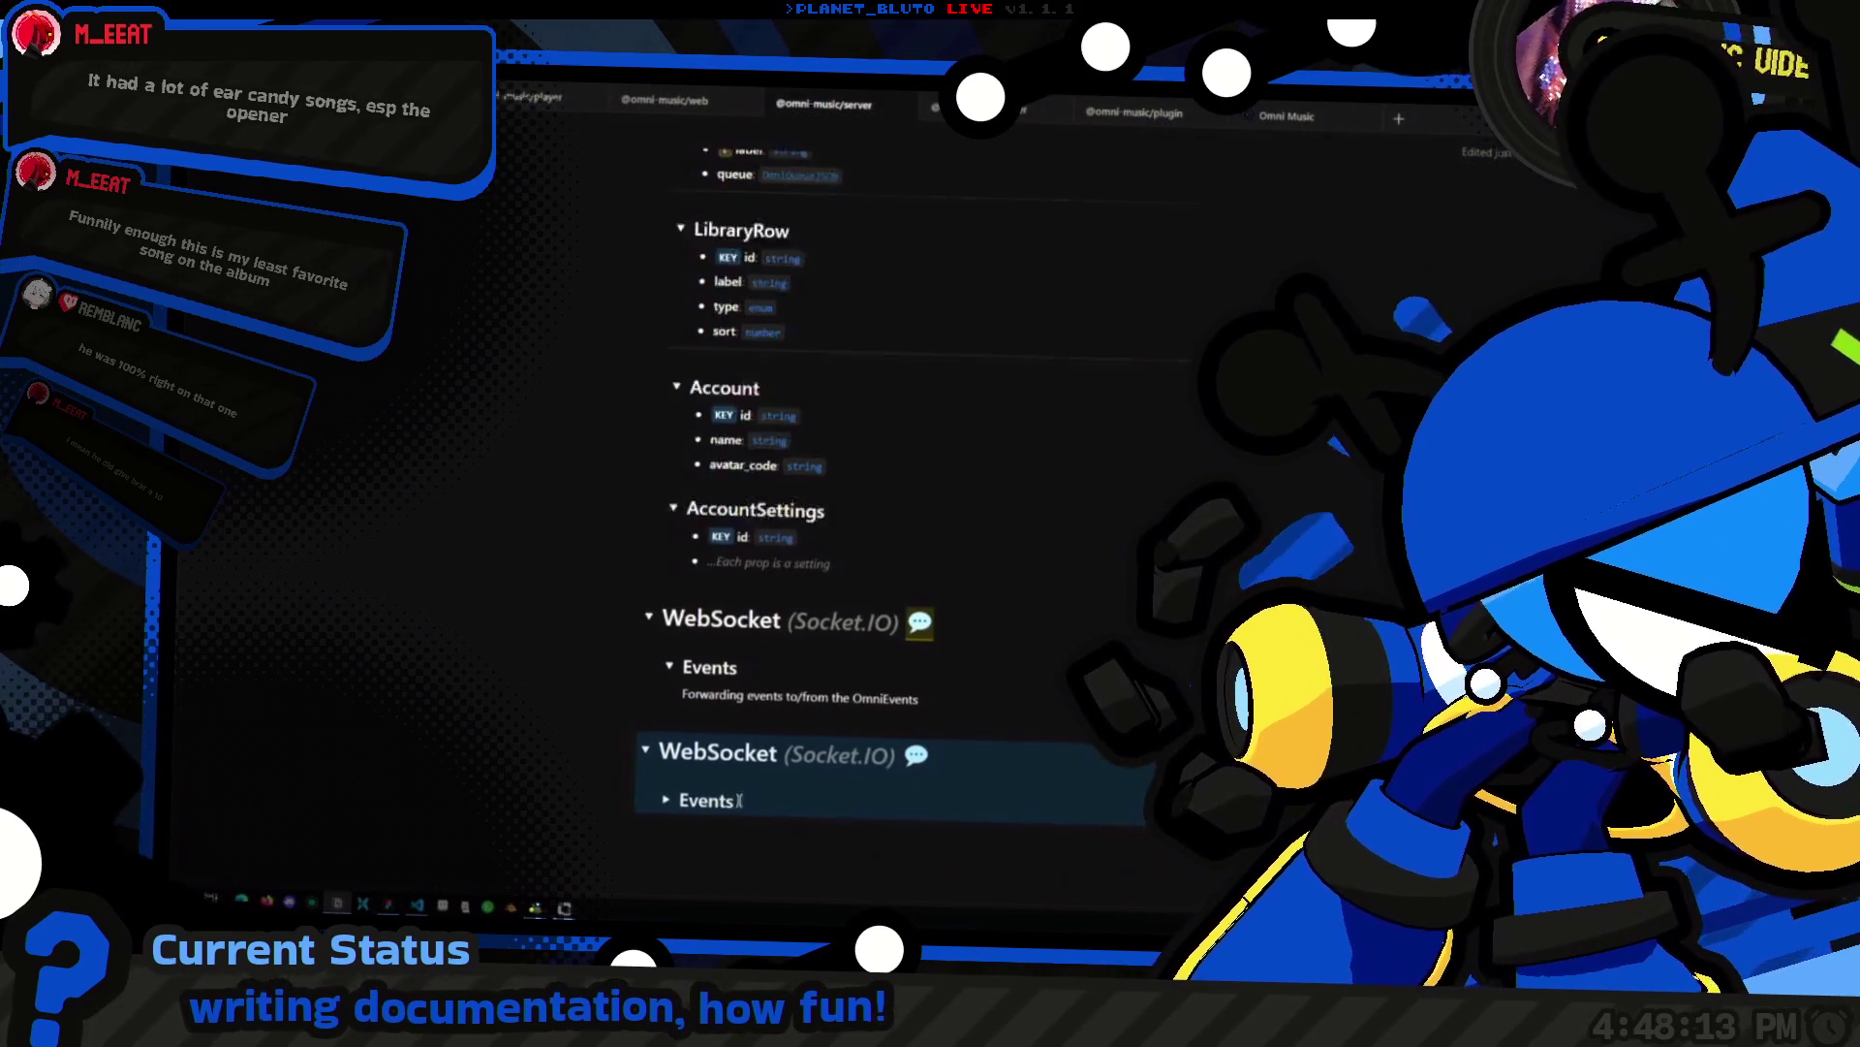
type("Client")
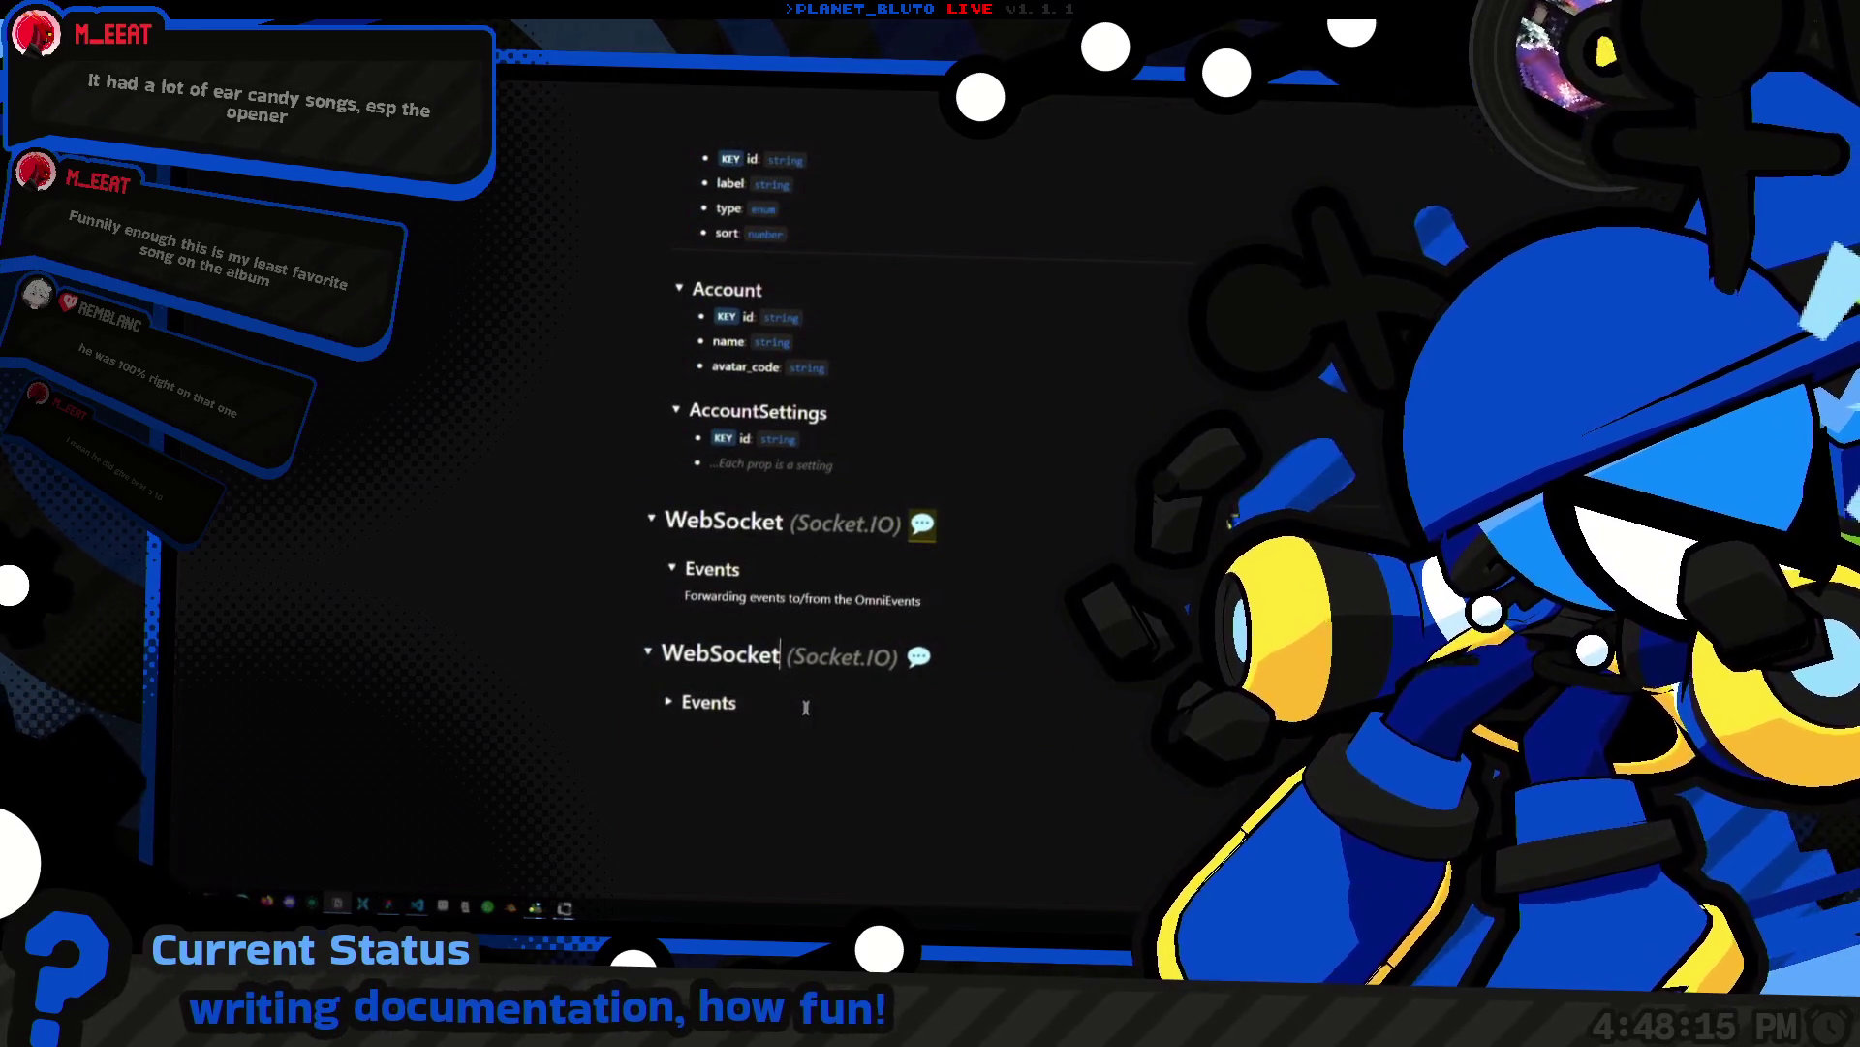
key("Left")
key("Left")
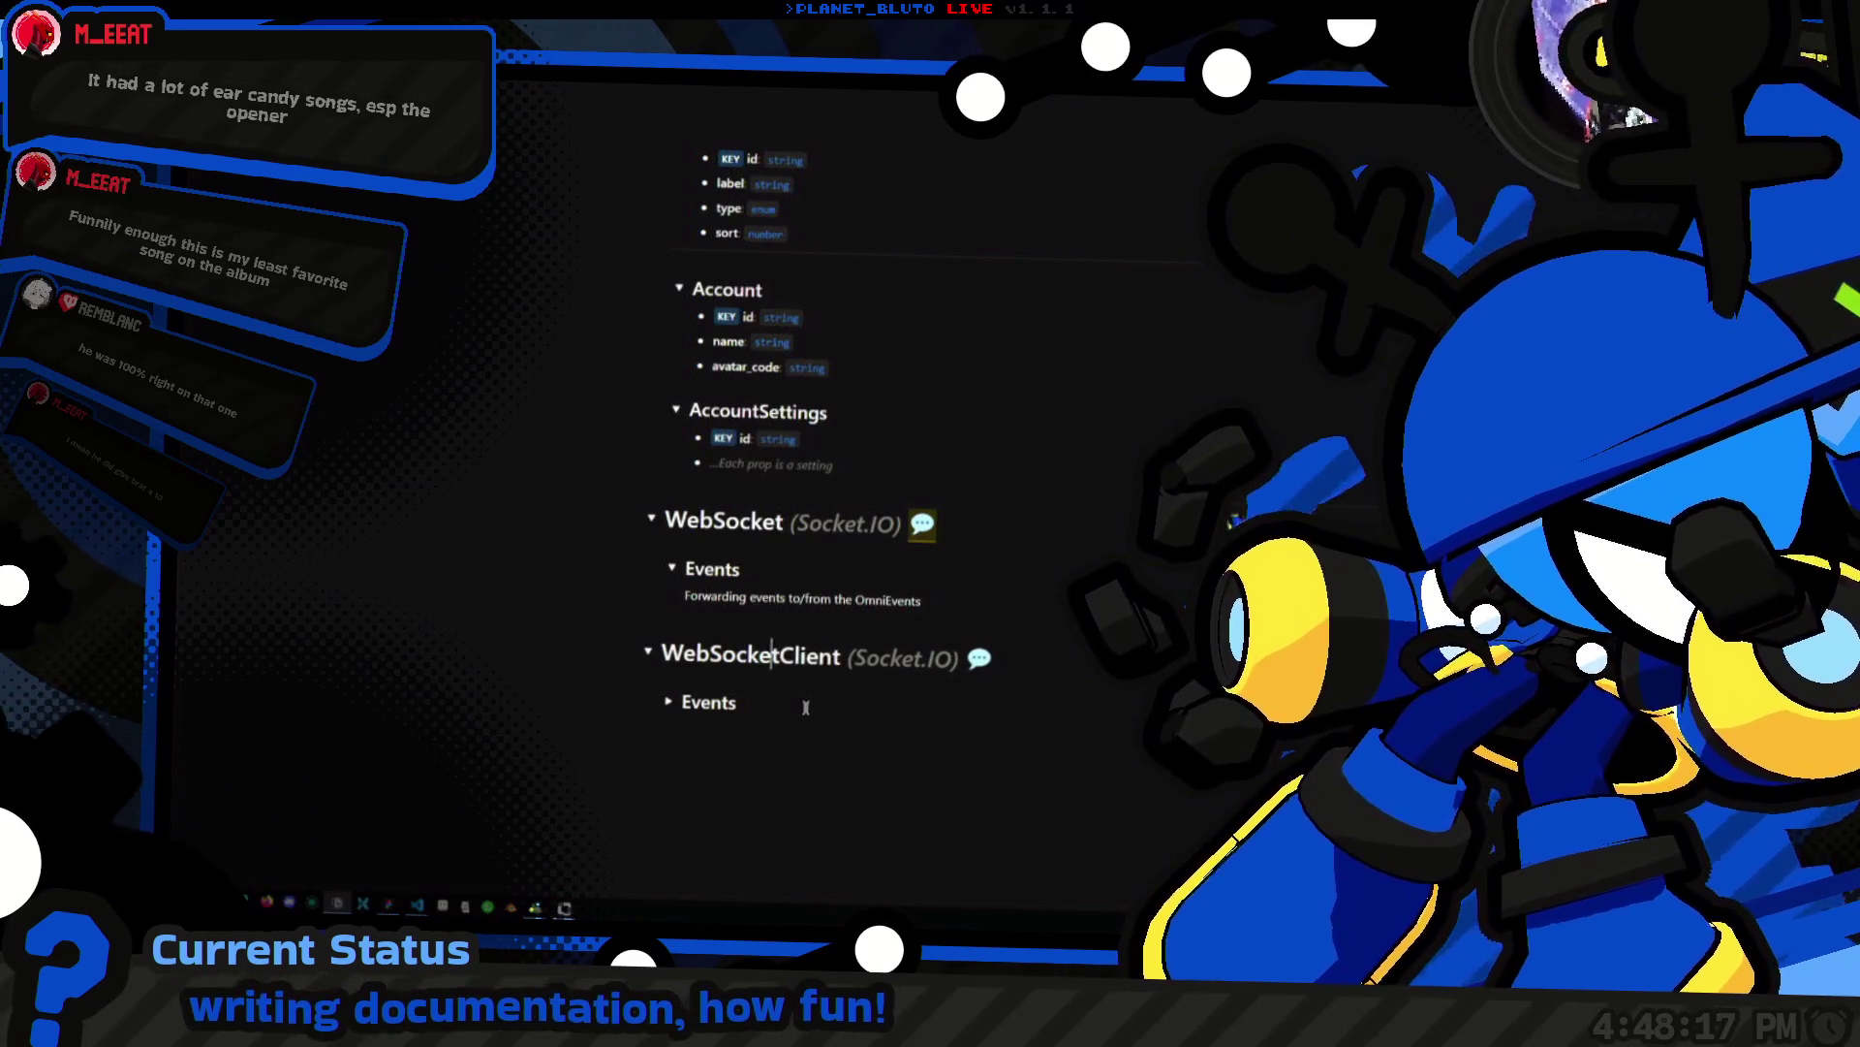
key("Right")
key("Right")
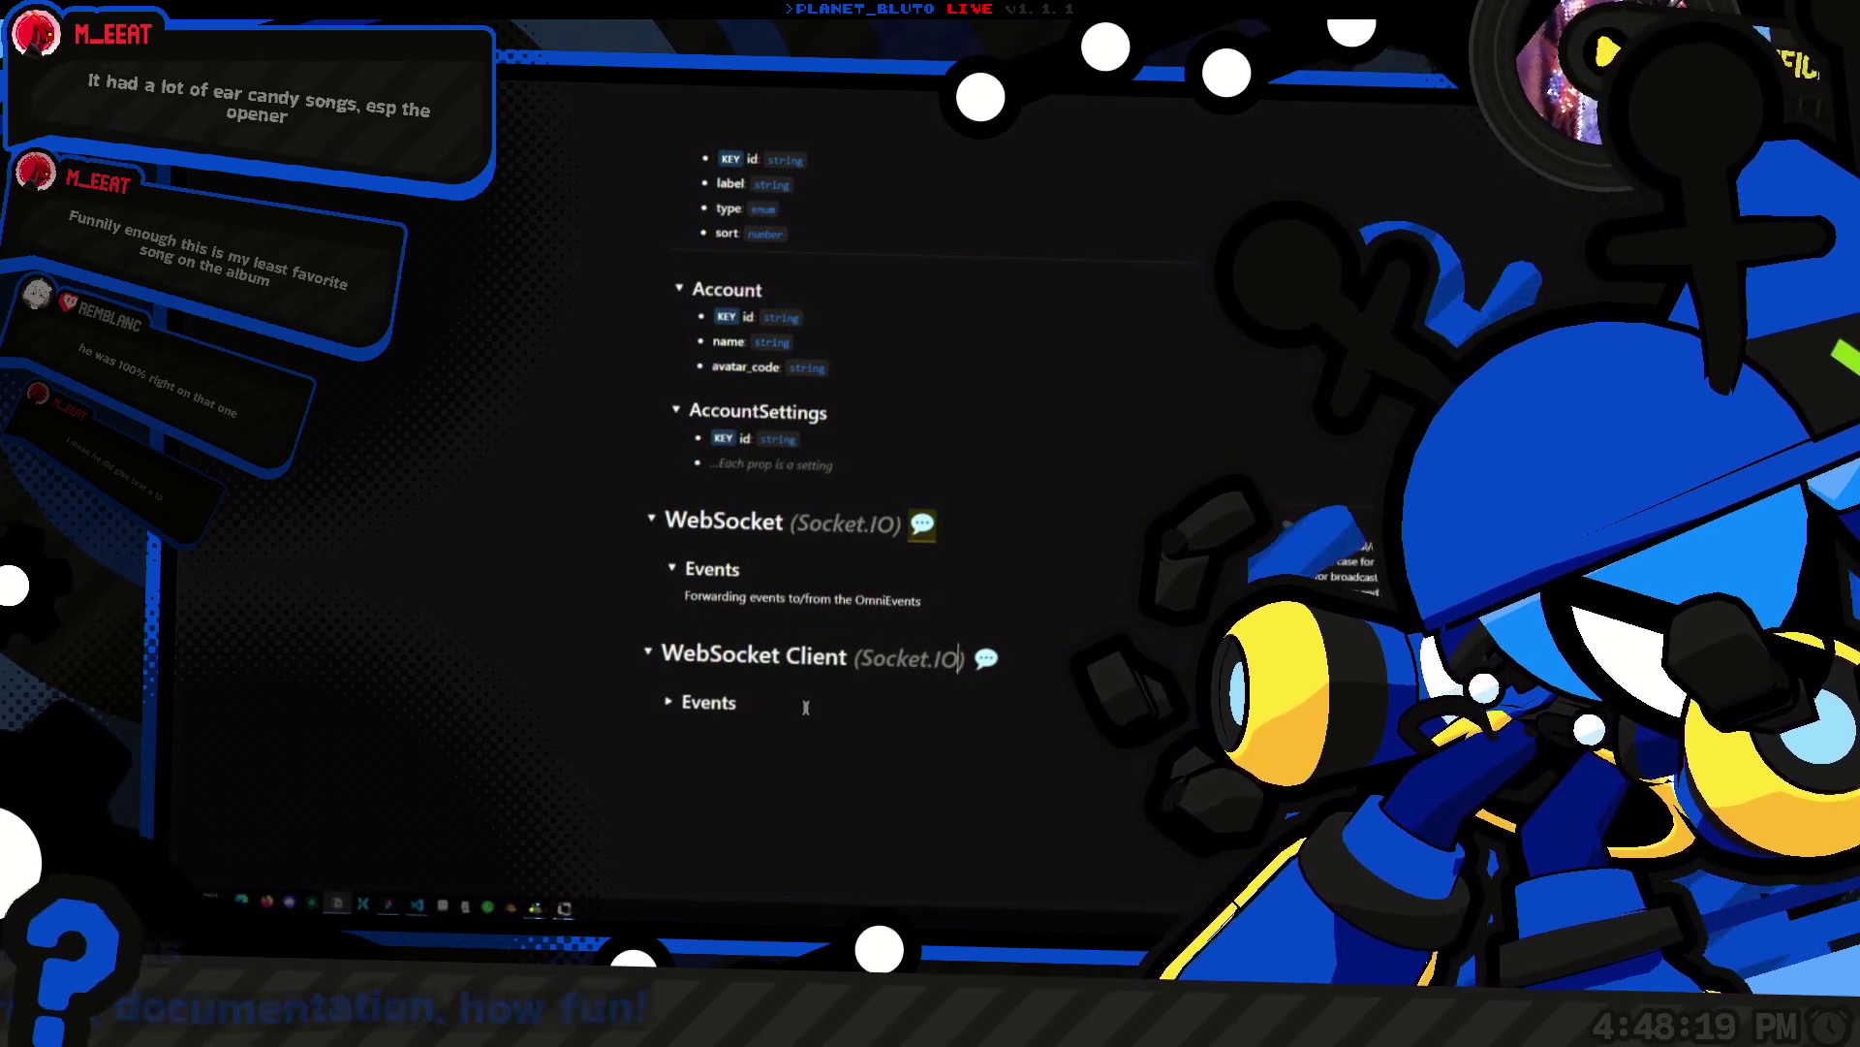
type("...Client")
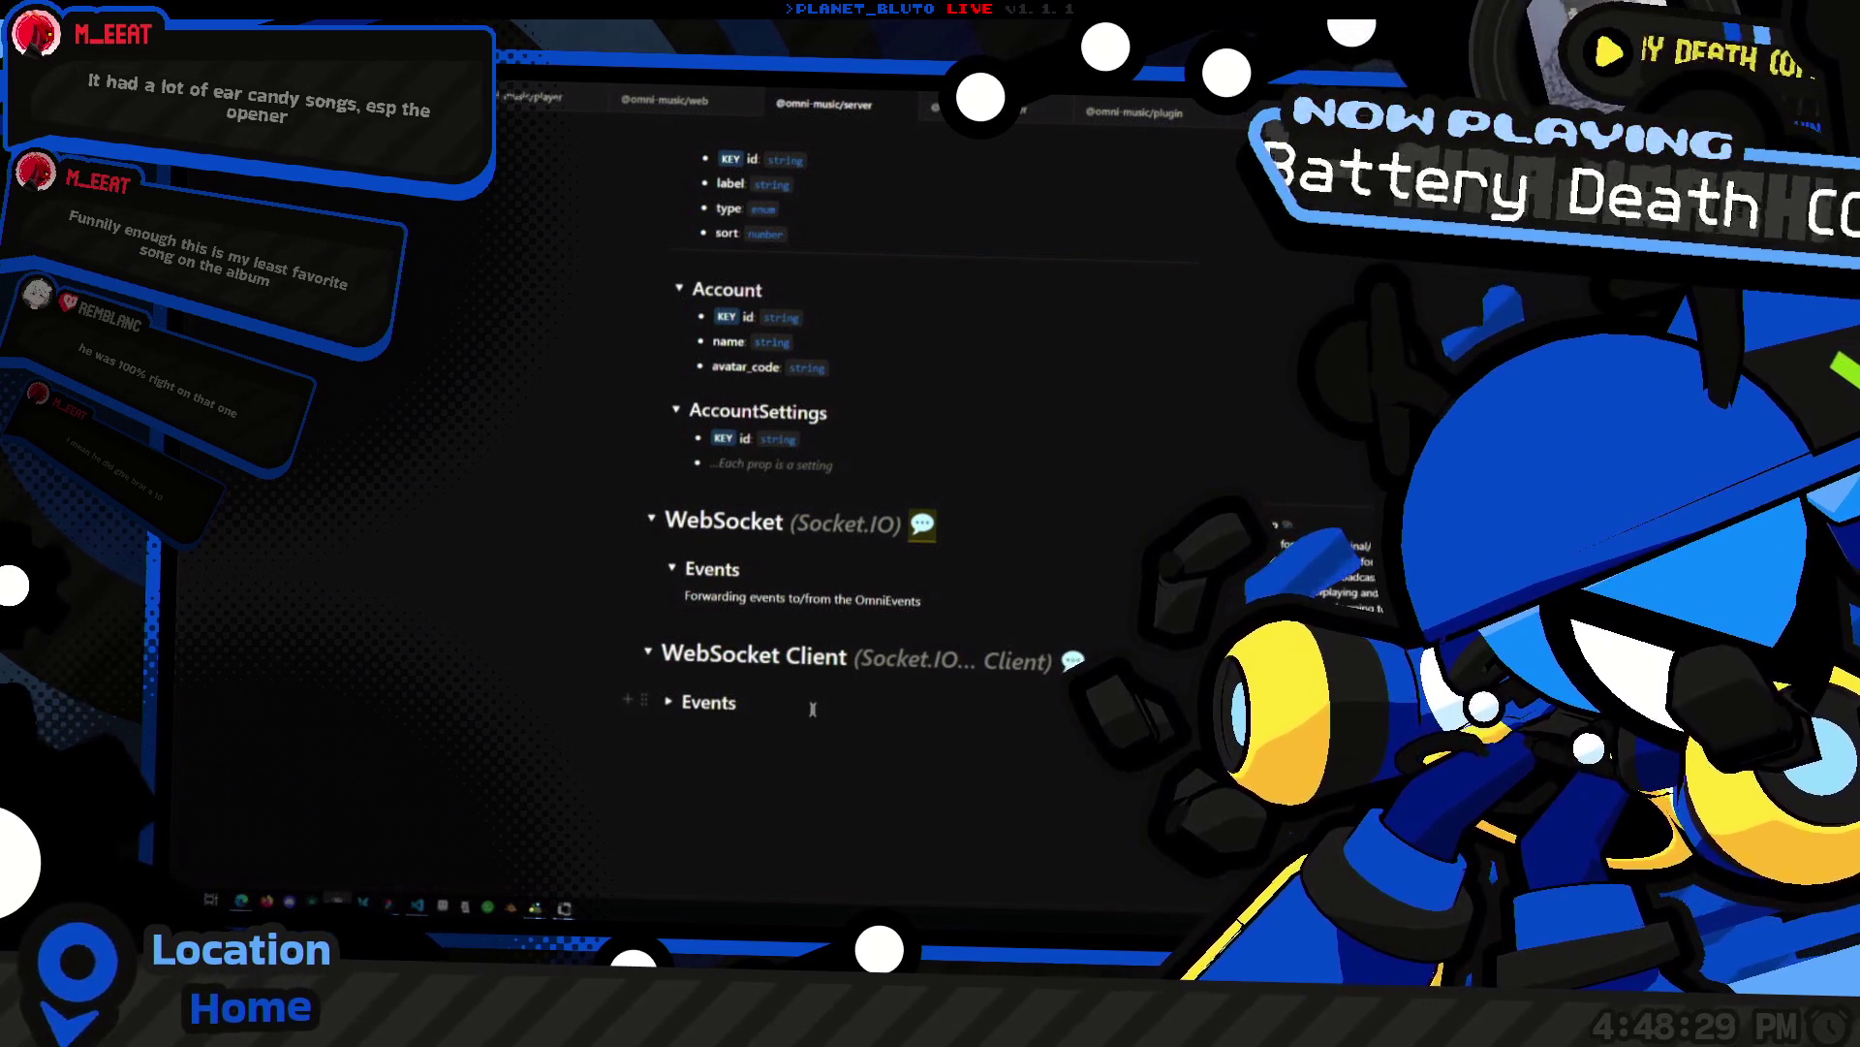
Edit the copied Events text to read 'Forwarding events from OmniEvents'
left_click(670, 701)
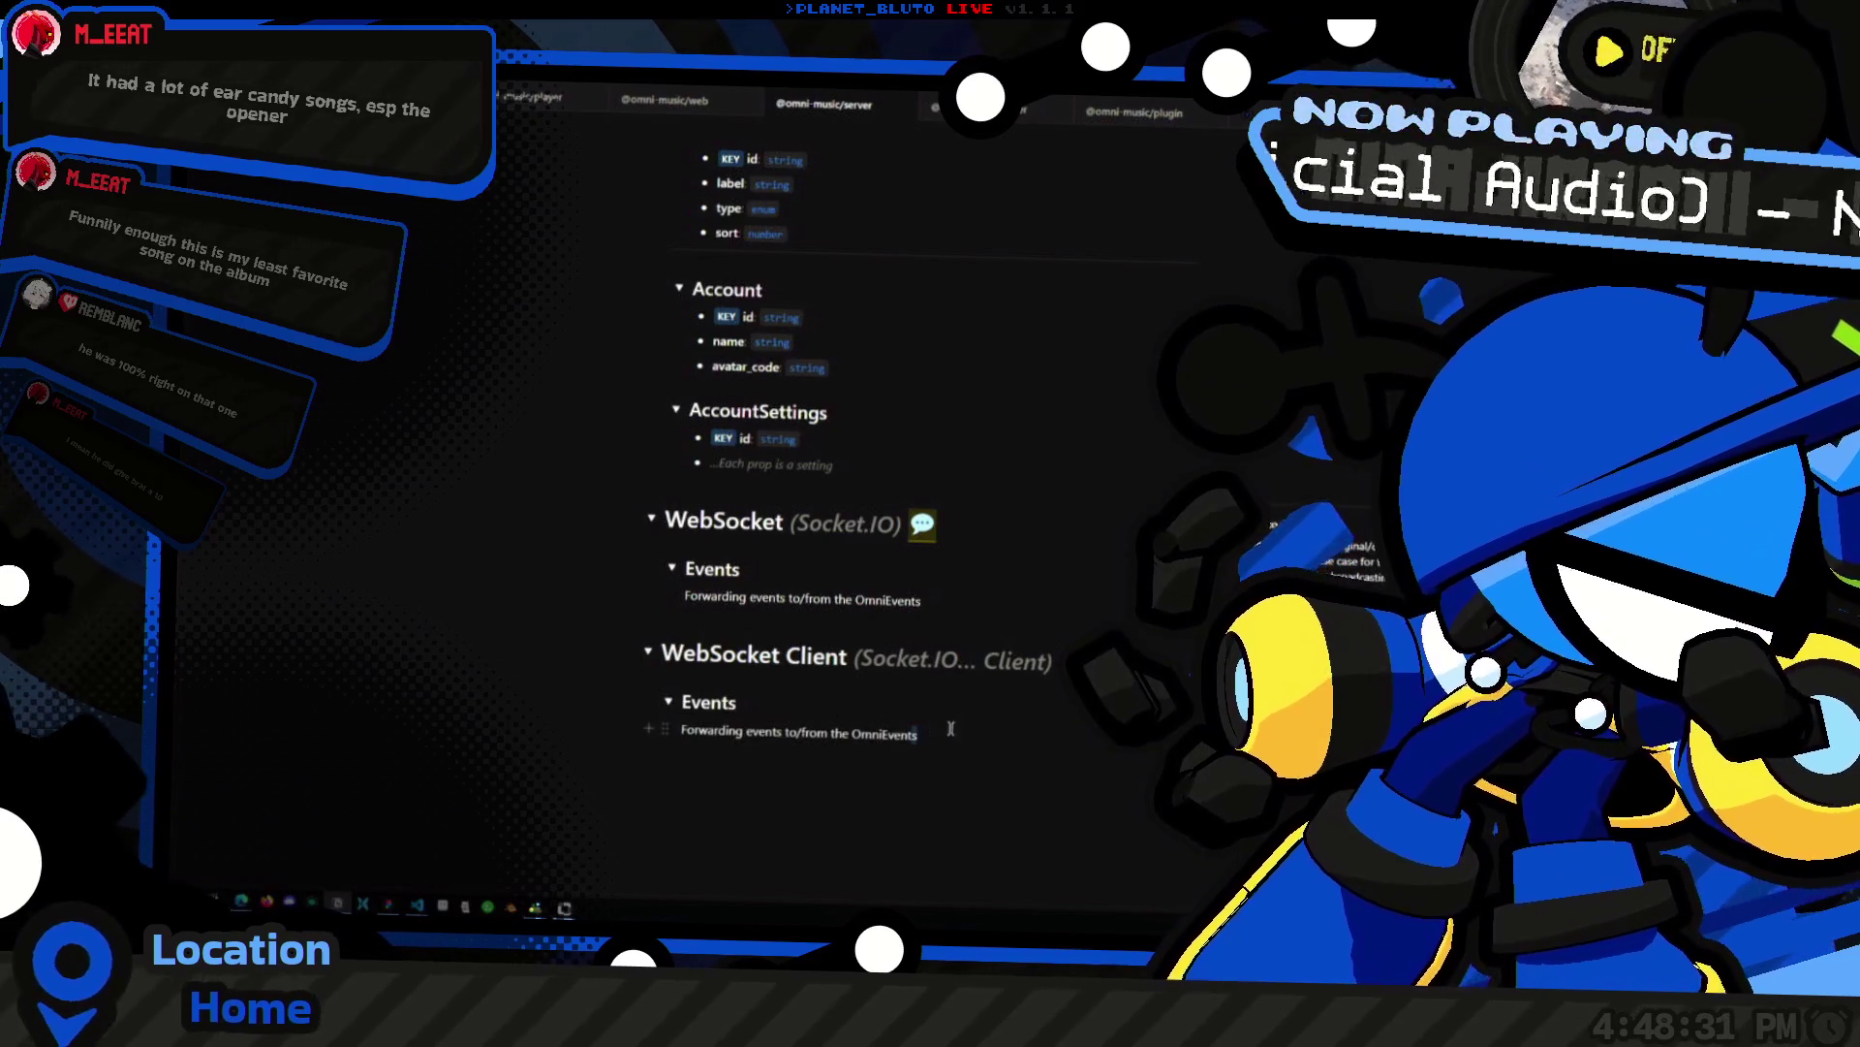
left_click(966, 731)
key("ctrl+Left")
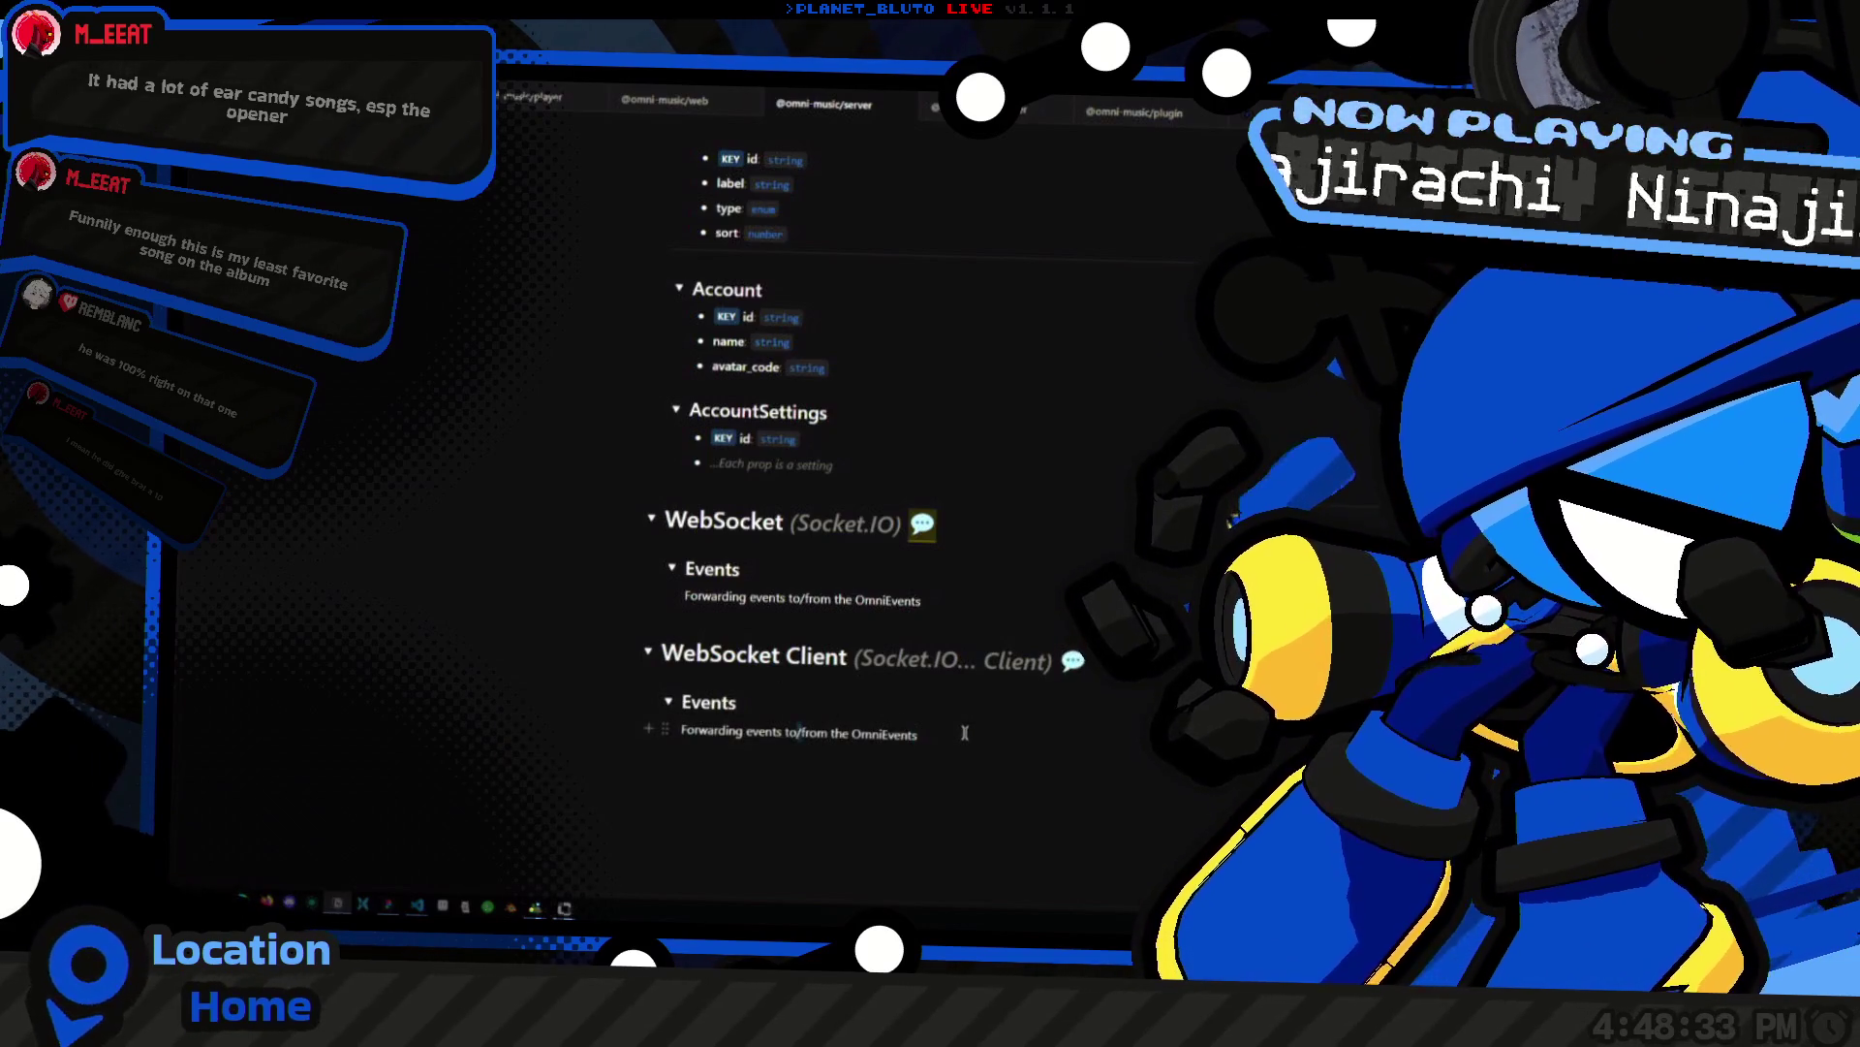
key("BackSpace")
key("BackSpace")
key("BackSpace")
key("End")
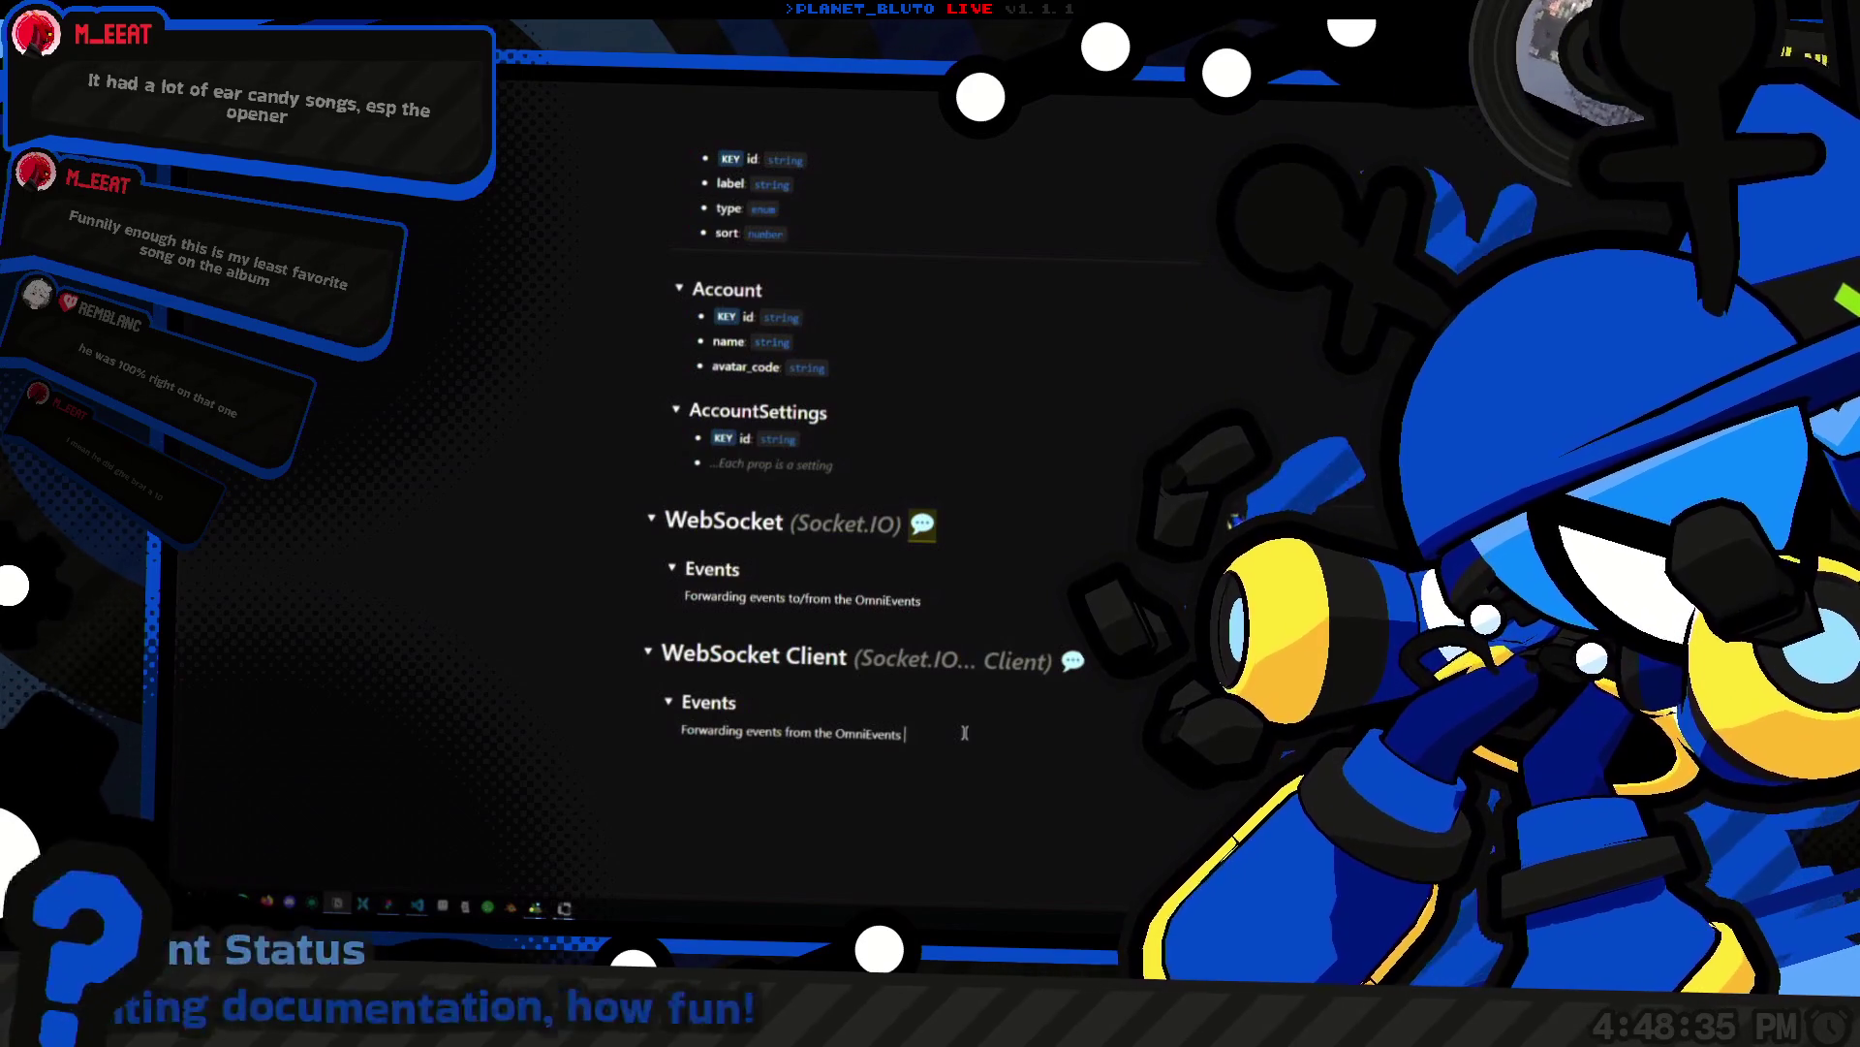
key("BackSpace")
key("BackSpace")
key("BackSpace")
key("shift+End")
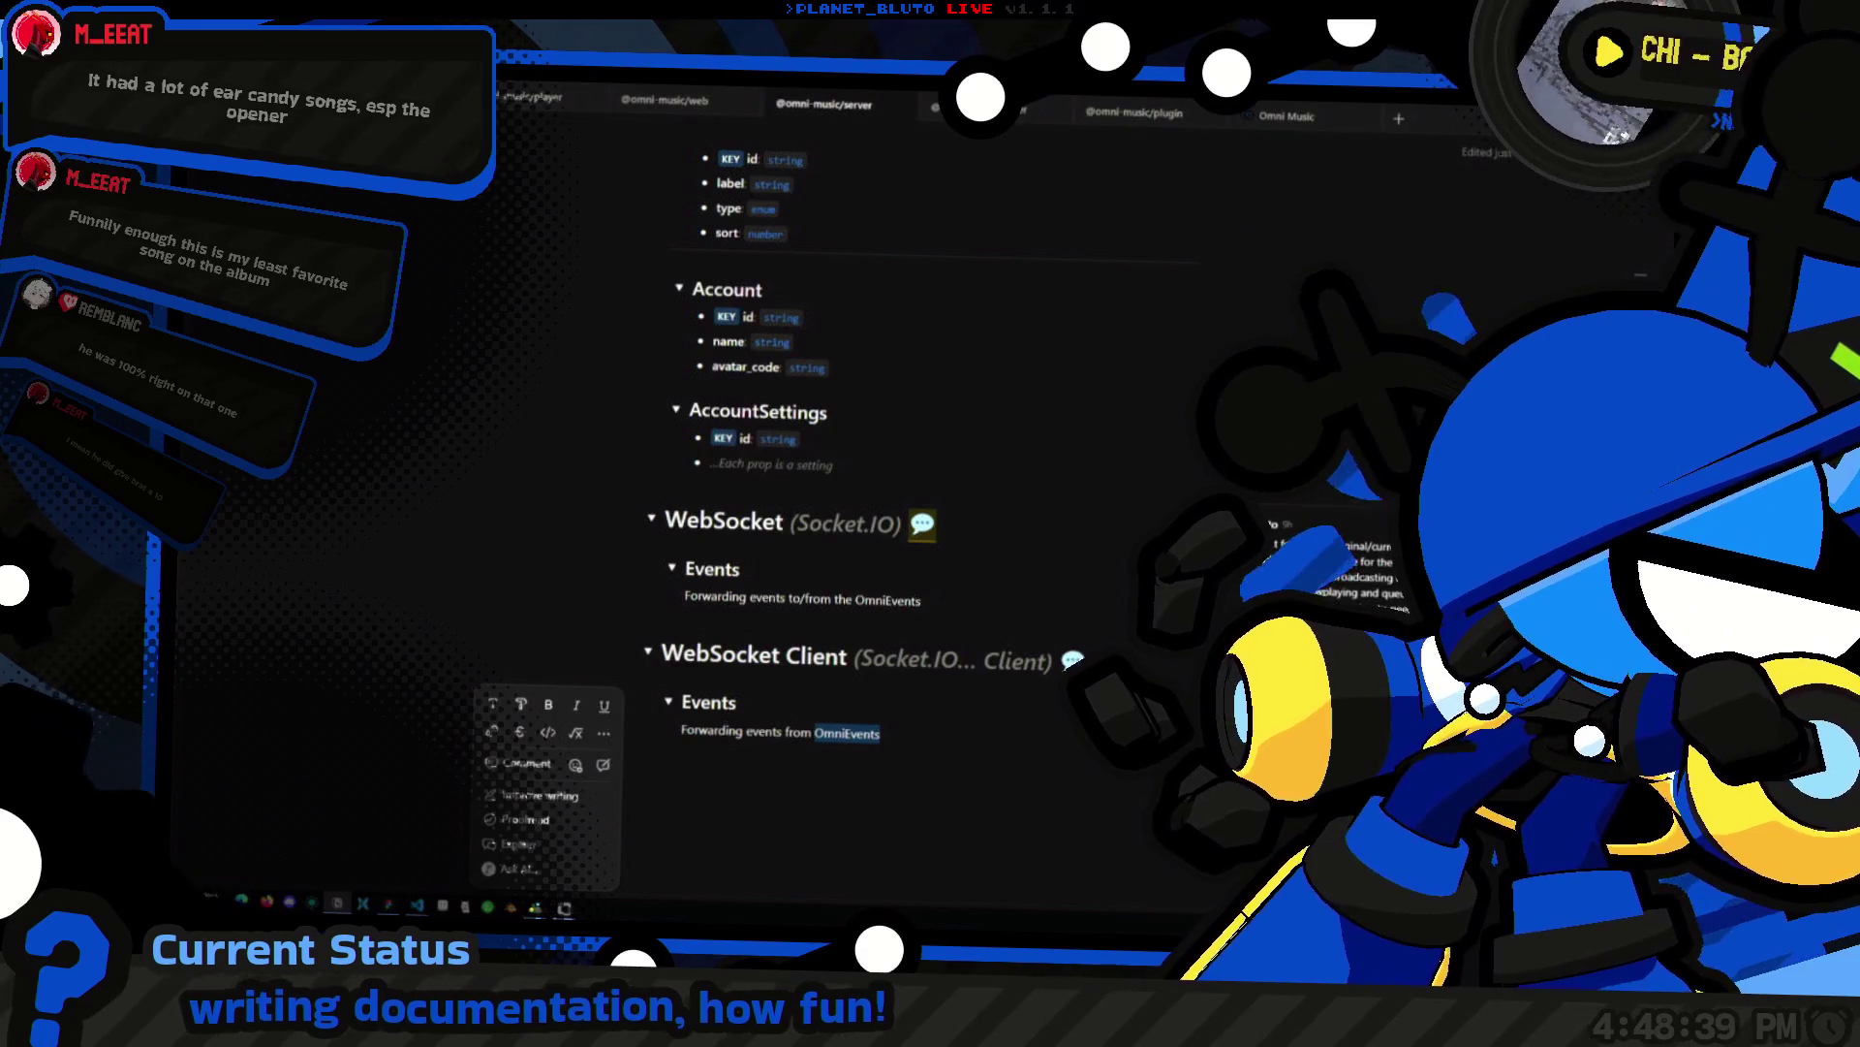
Copy the OmniEvents block link from the core page and paste it into the description
key("ctrl+Tab")
key("ctrl+l")
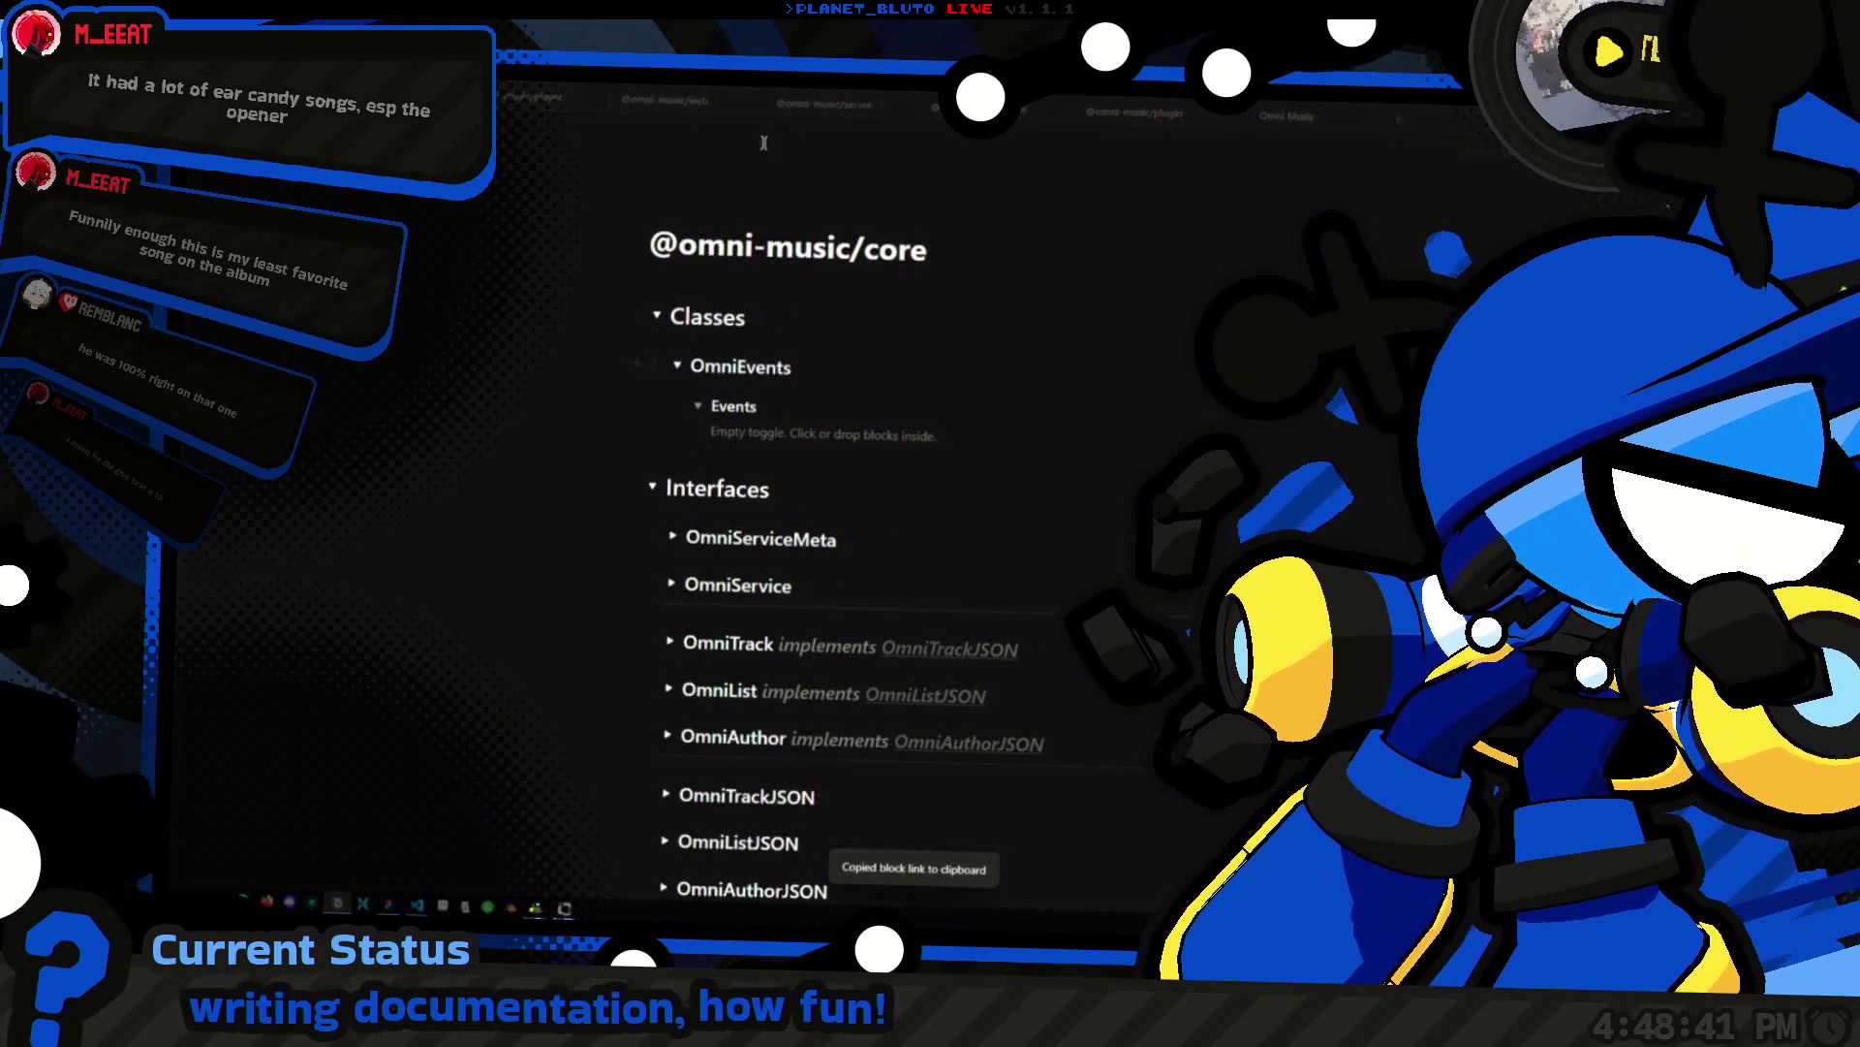
key("ctrl+shift+Tab")
key("ctrl+v")
left_click(909, 707)
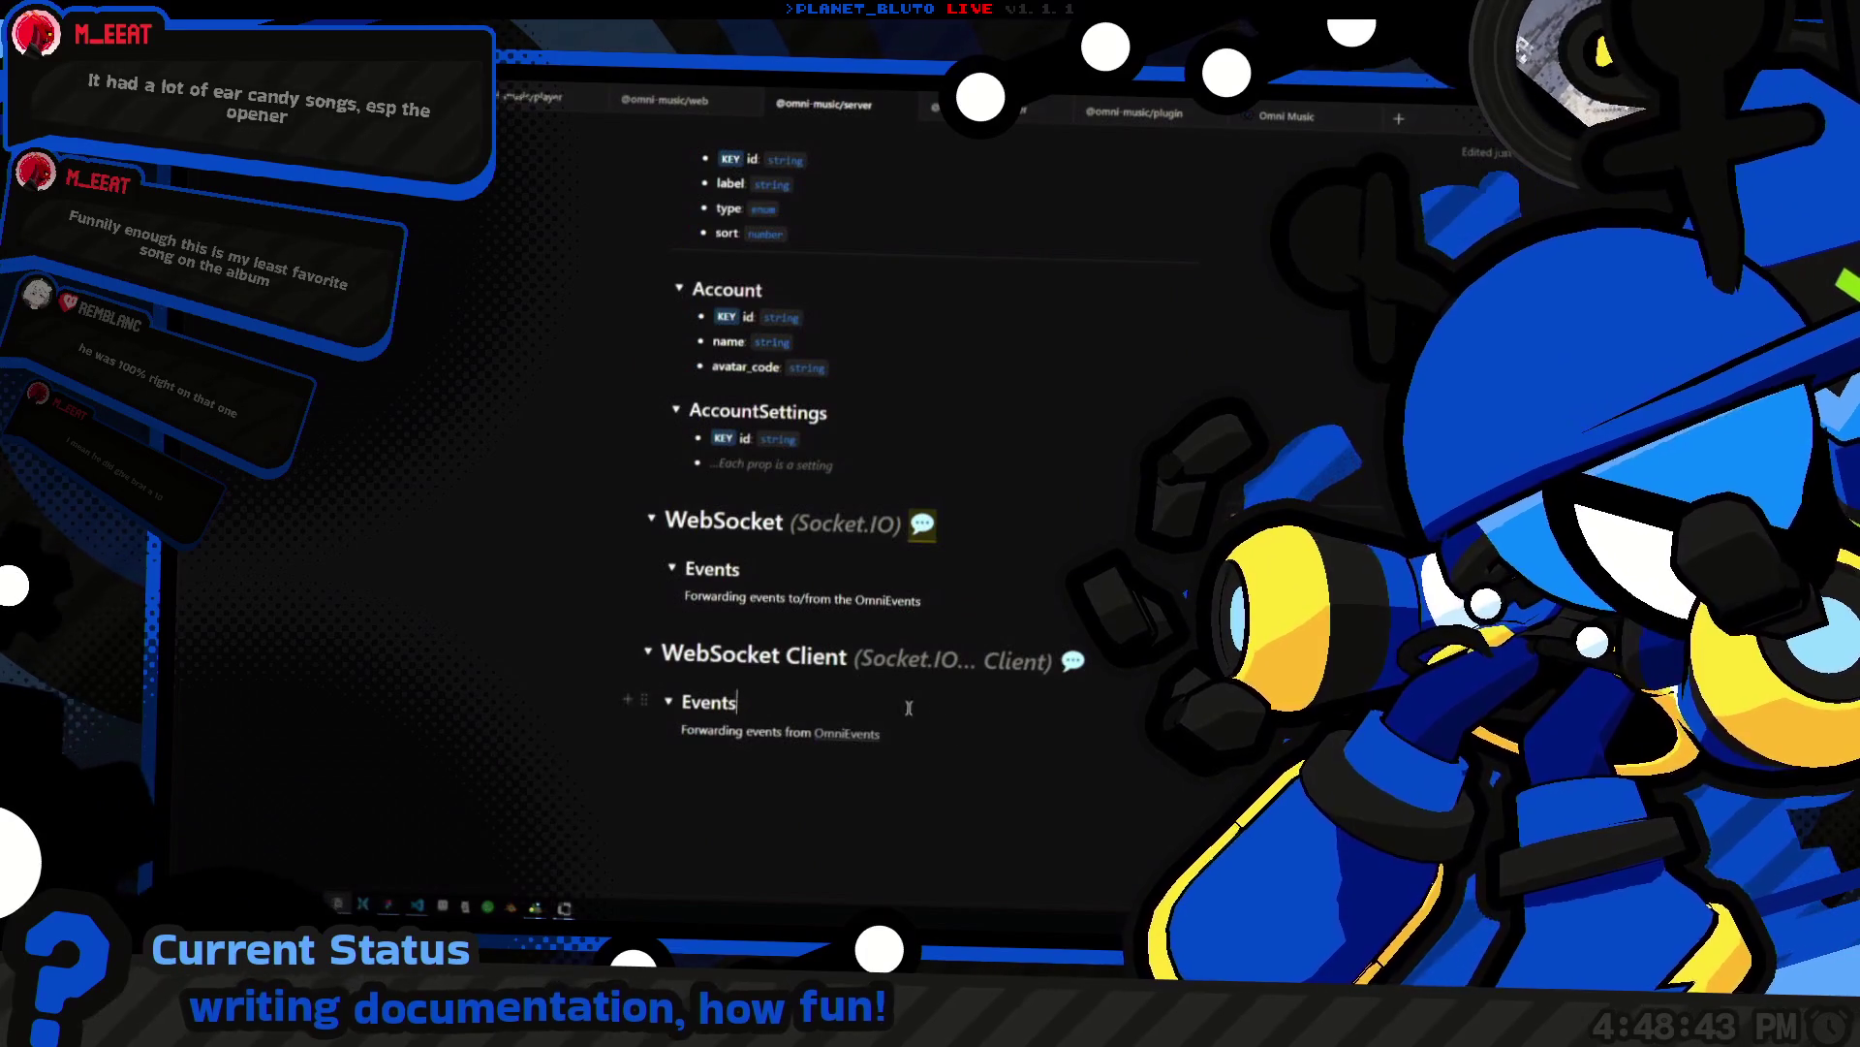
Shorten the WebSocket Events note to 'Forwarding events to OmniEvents'
left_click(862, 574)
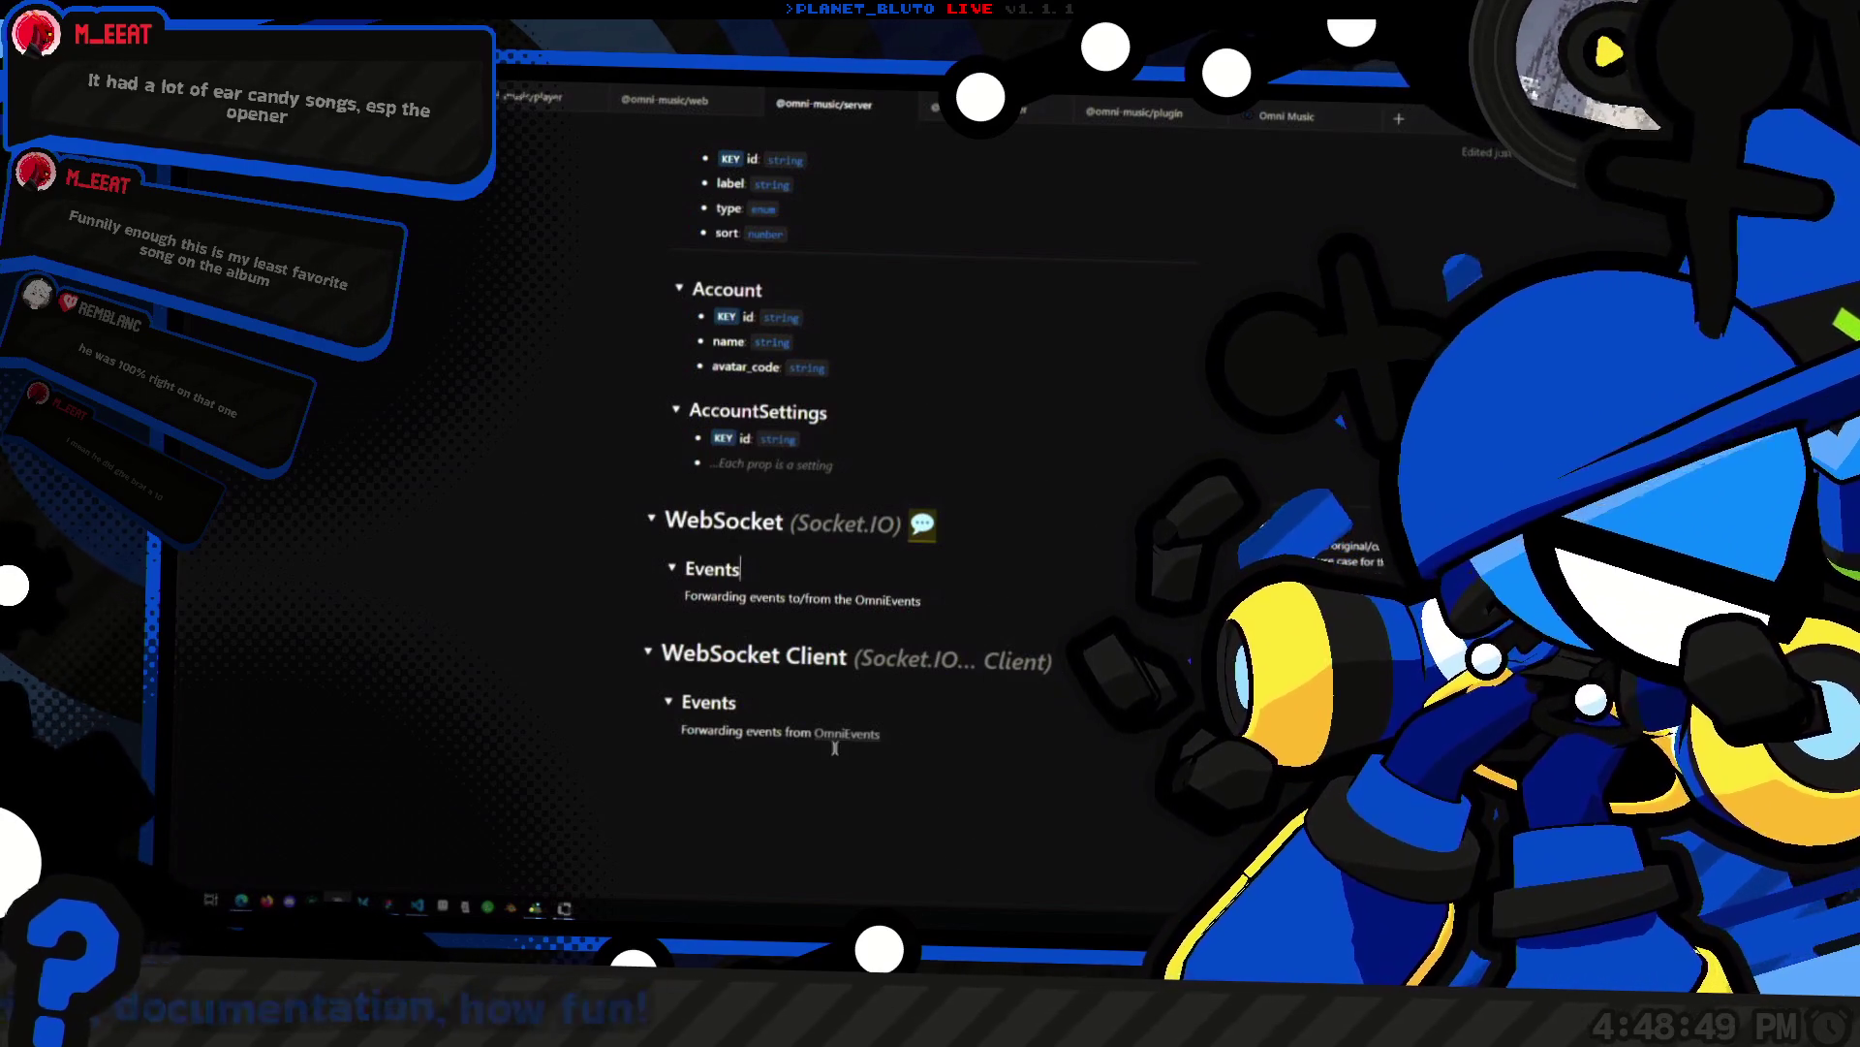
left_click(969, 599)
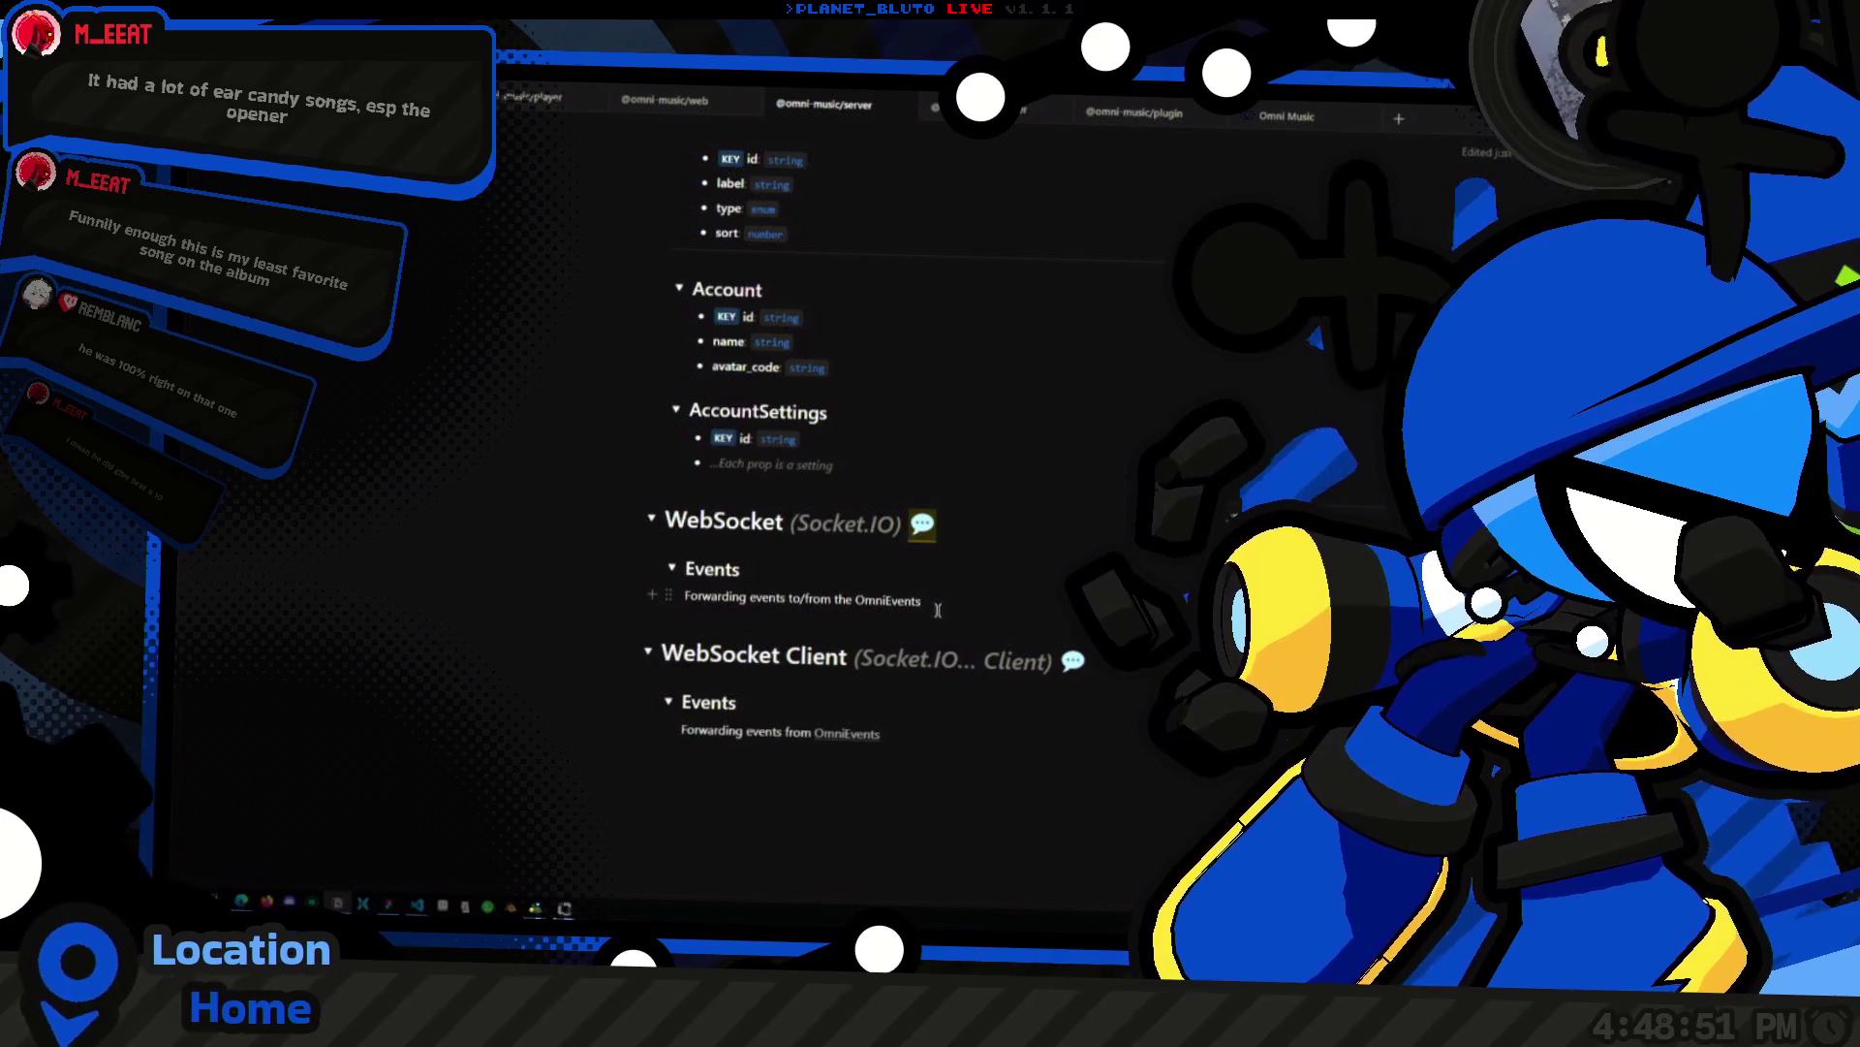
key("ctrl+Left")
key("ctrl+Left")
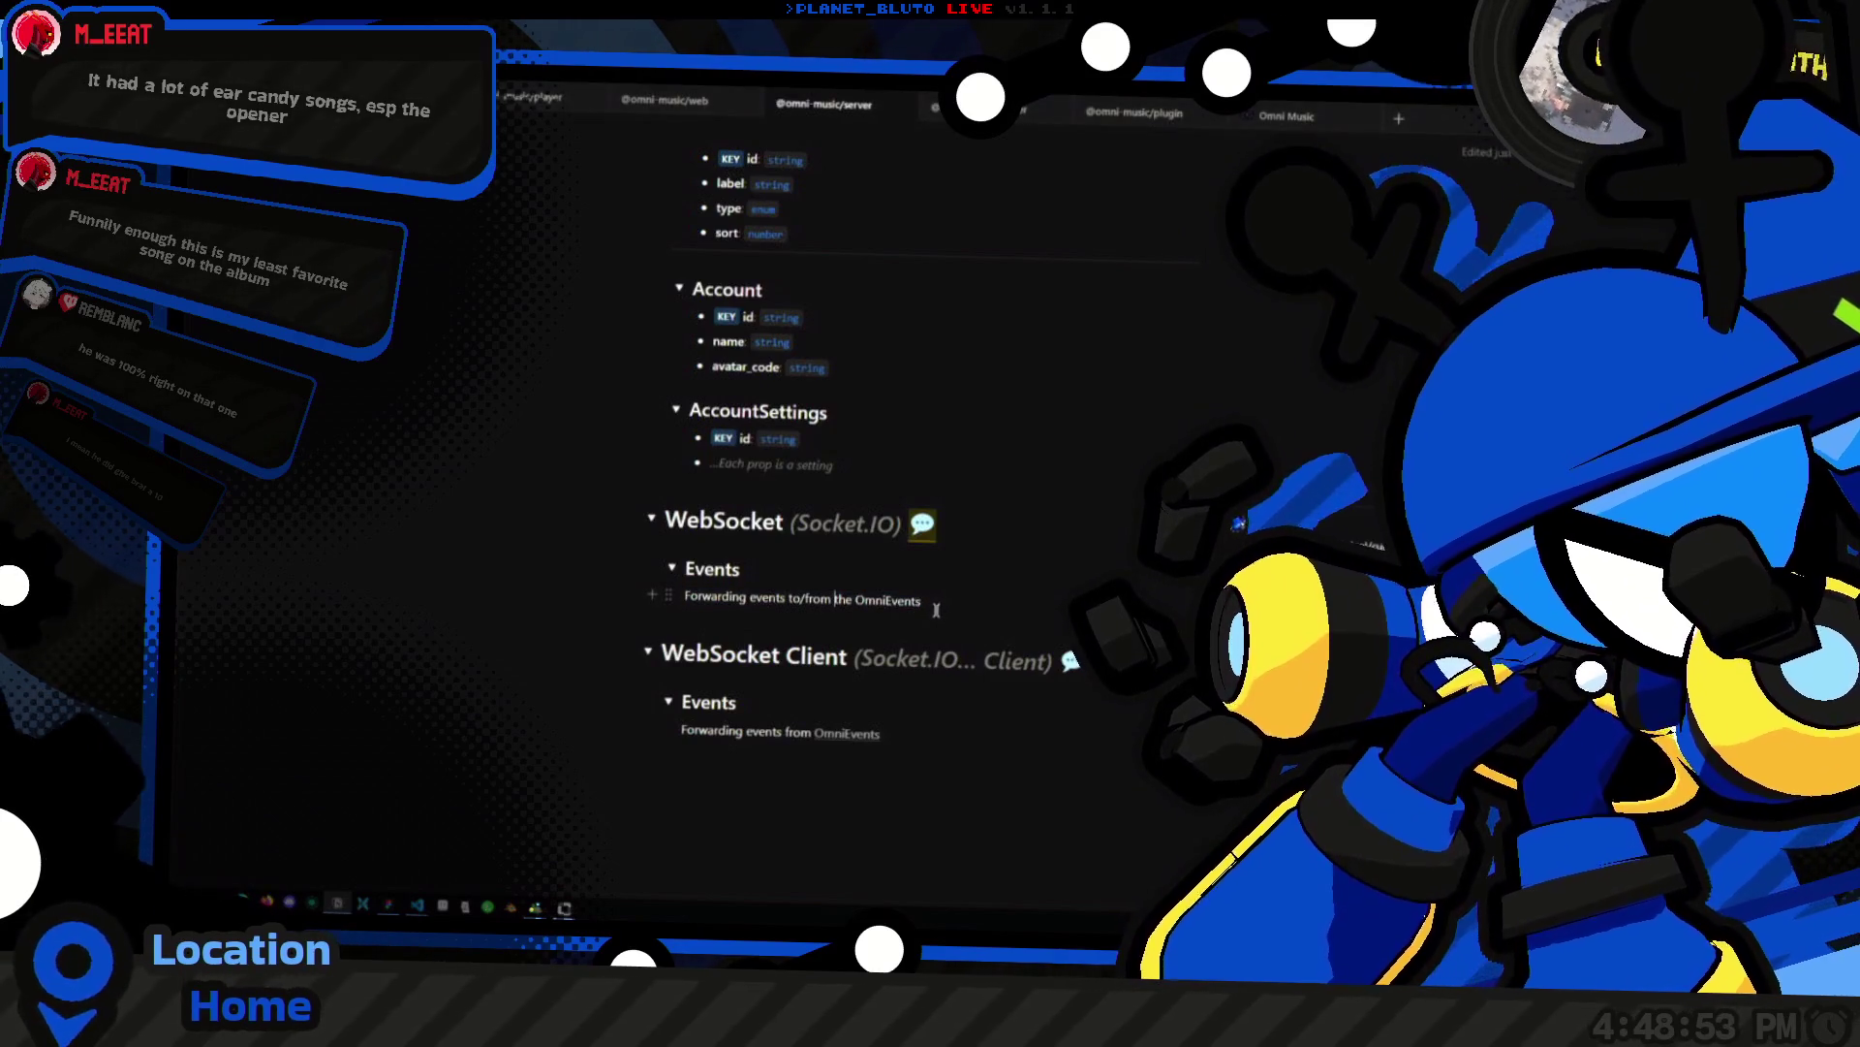
key("ctrl+Right")
key("ctrl+Right")
key("ctrl+Right")
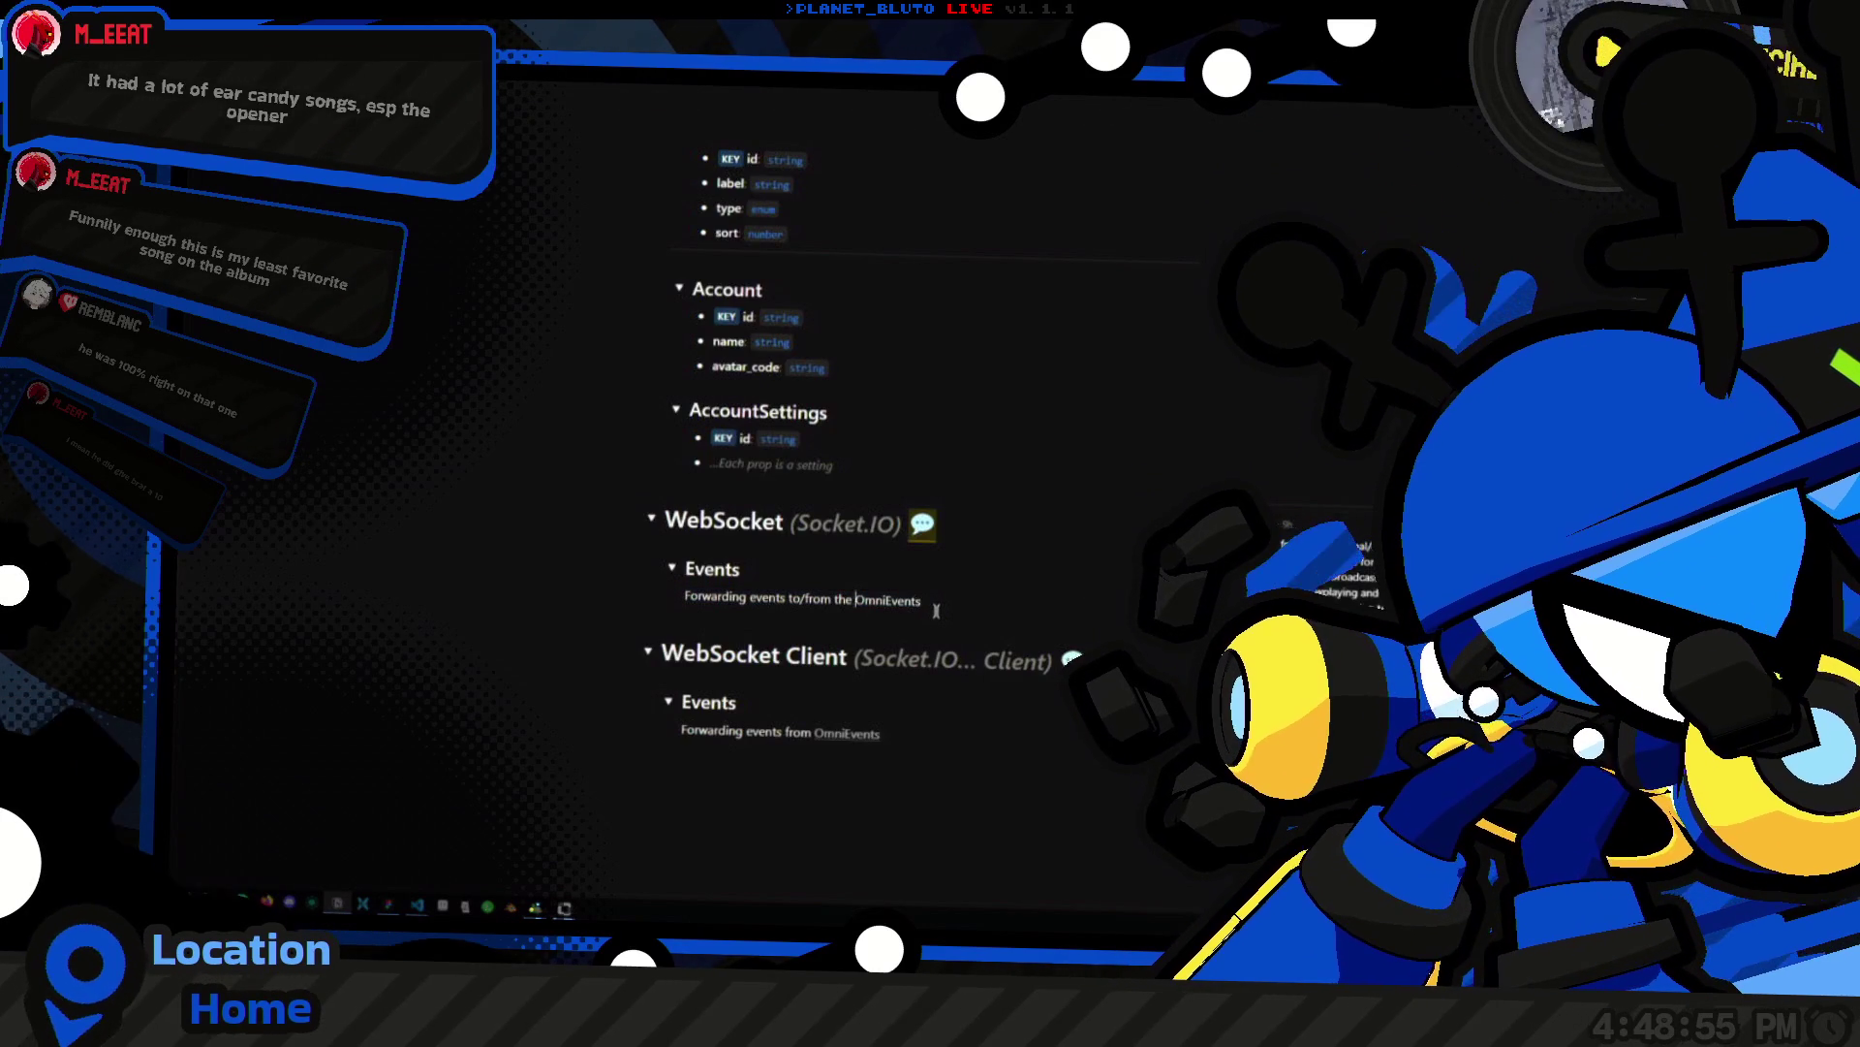
key("ctrl+BackSpace")
key("ctrl+BackSpace")
key("ctrl+BackSpace")
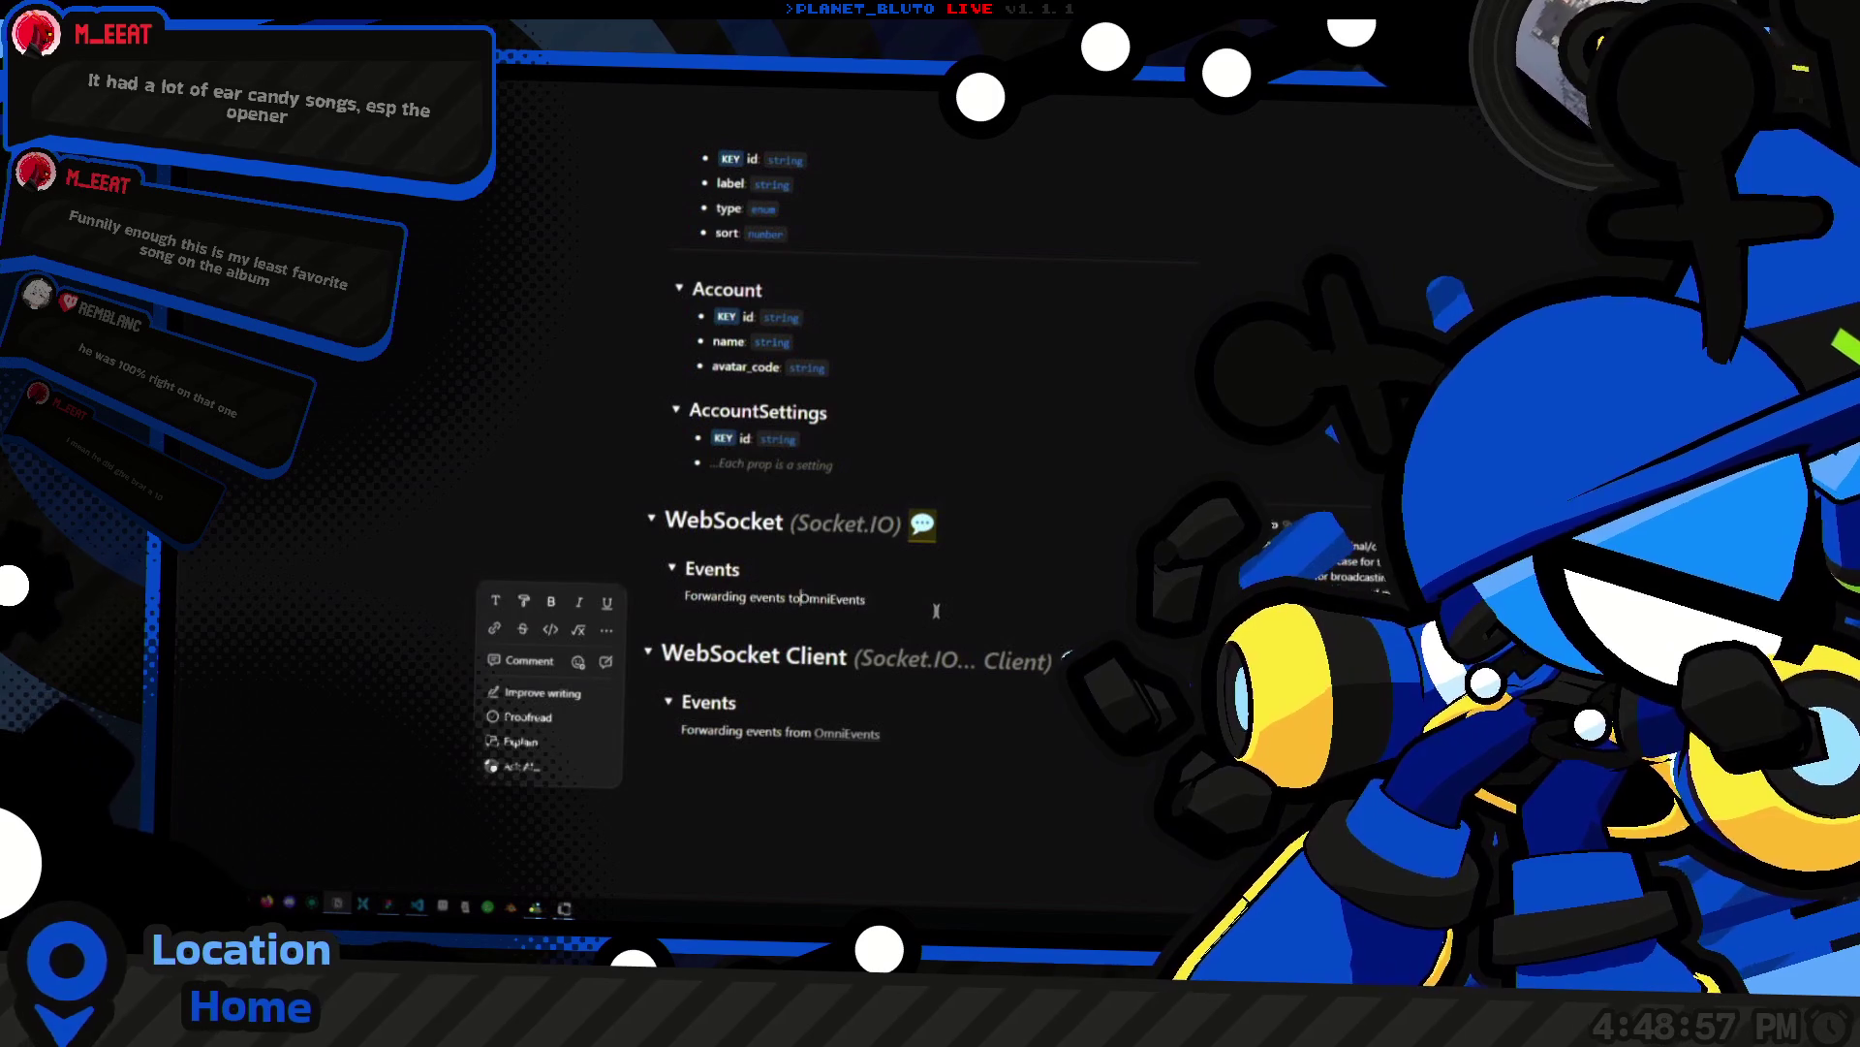
key("End")
Add a Heading 3 toggle block below the description with '### >'
key("Return")
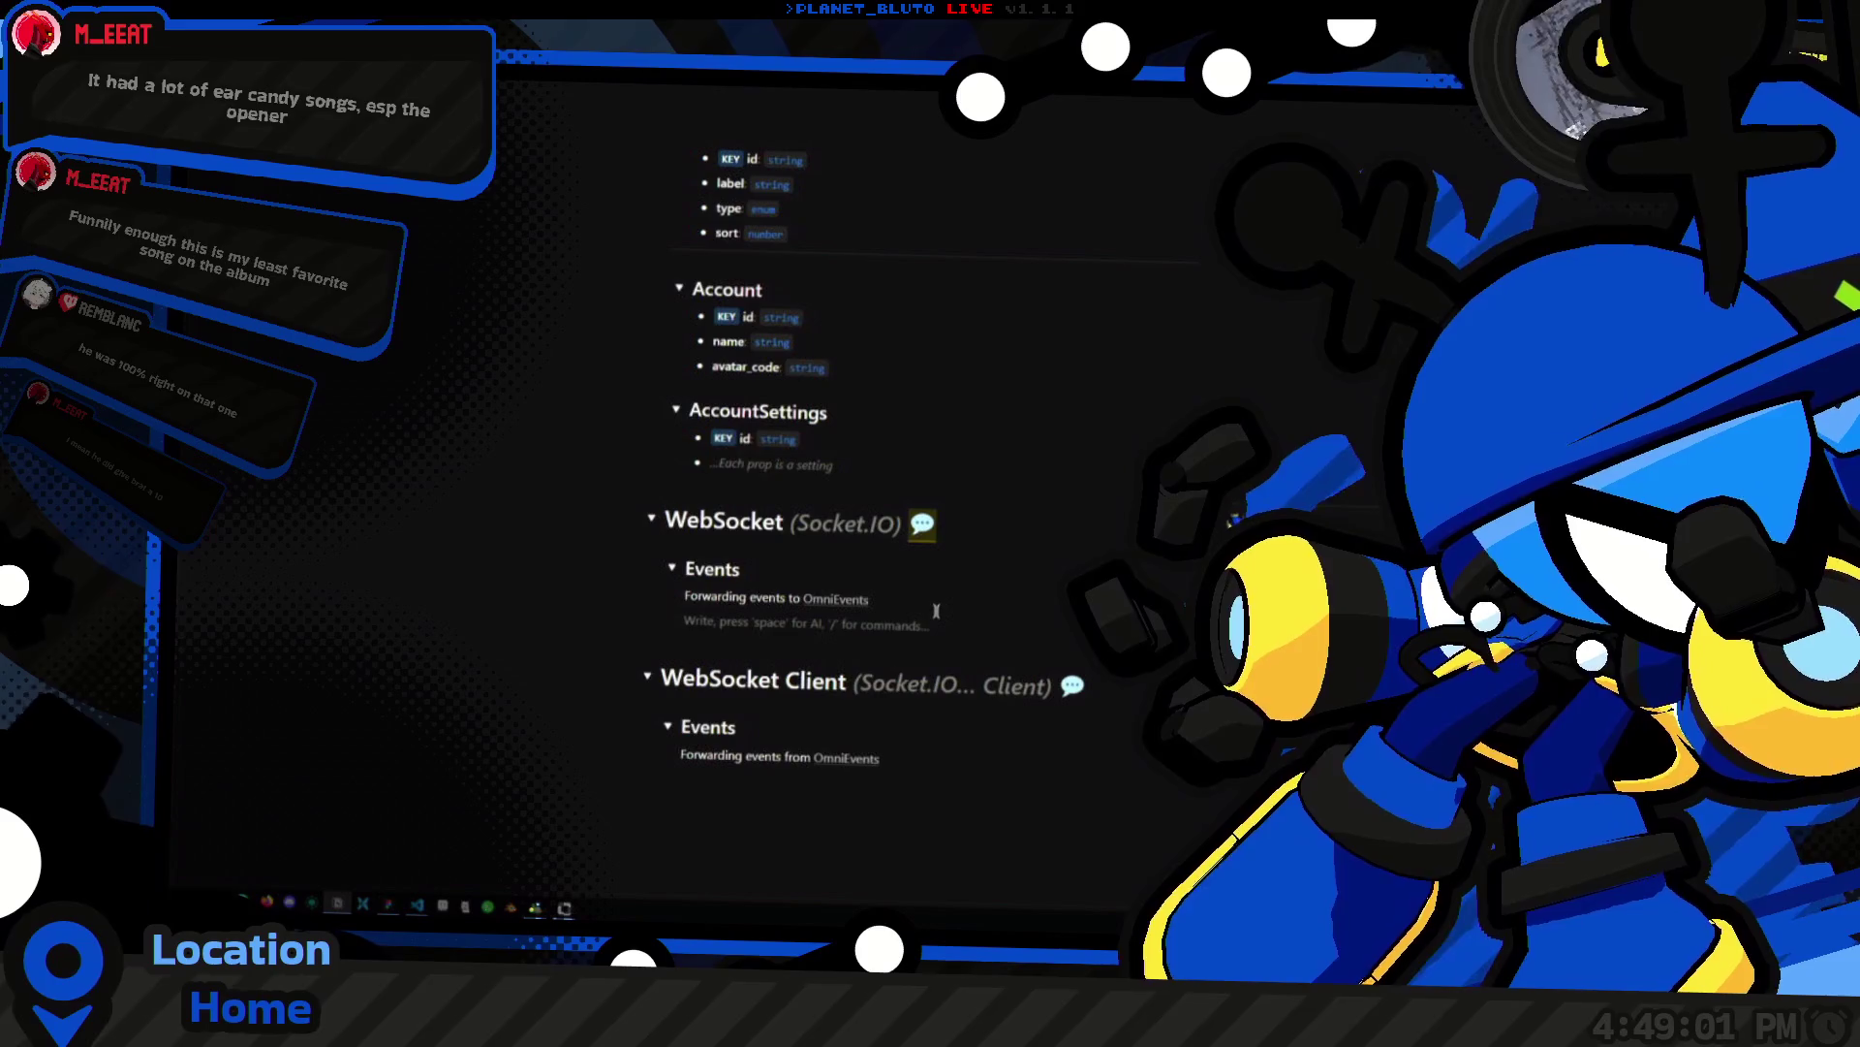
key("BackSpace")
key("shift+Home")
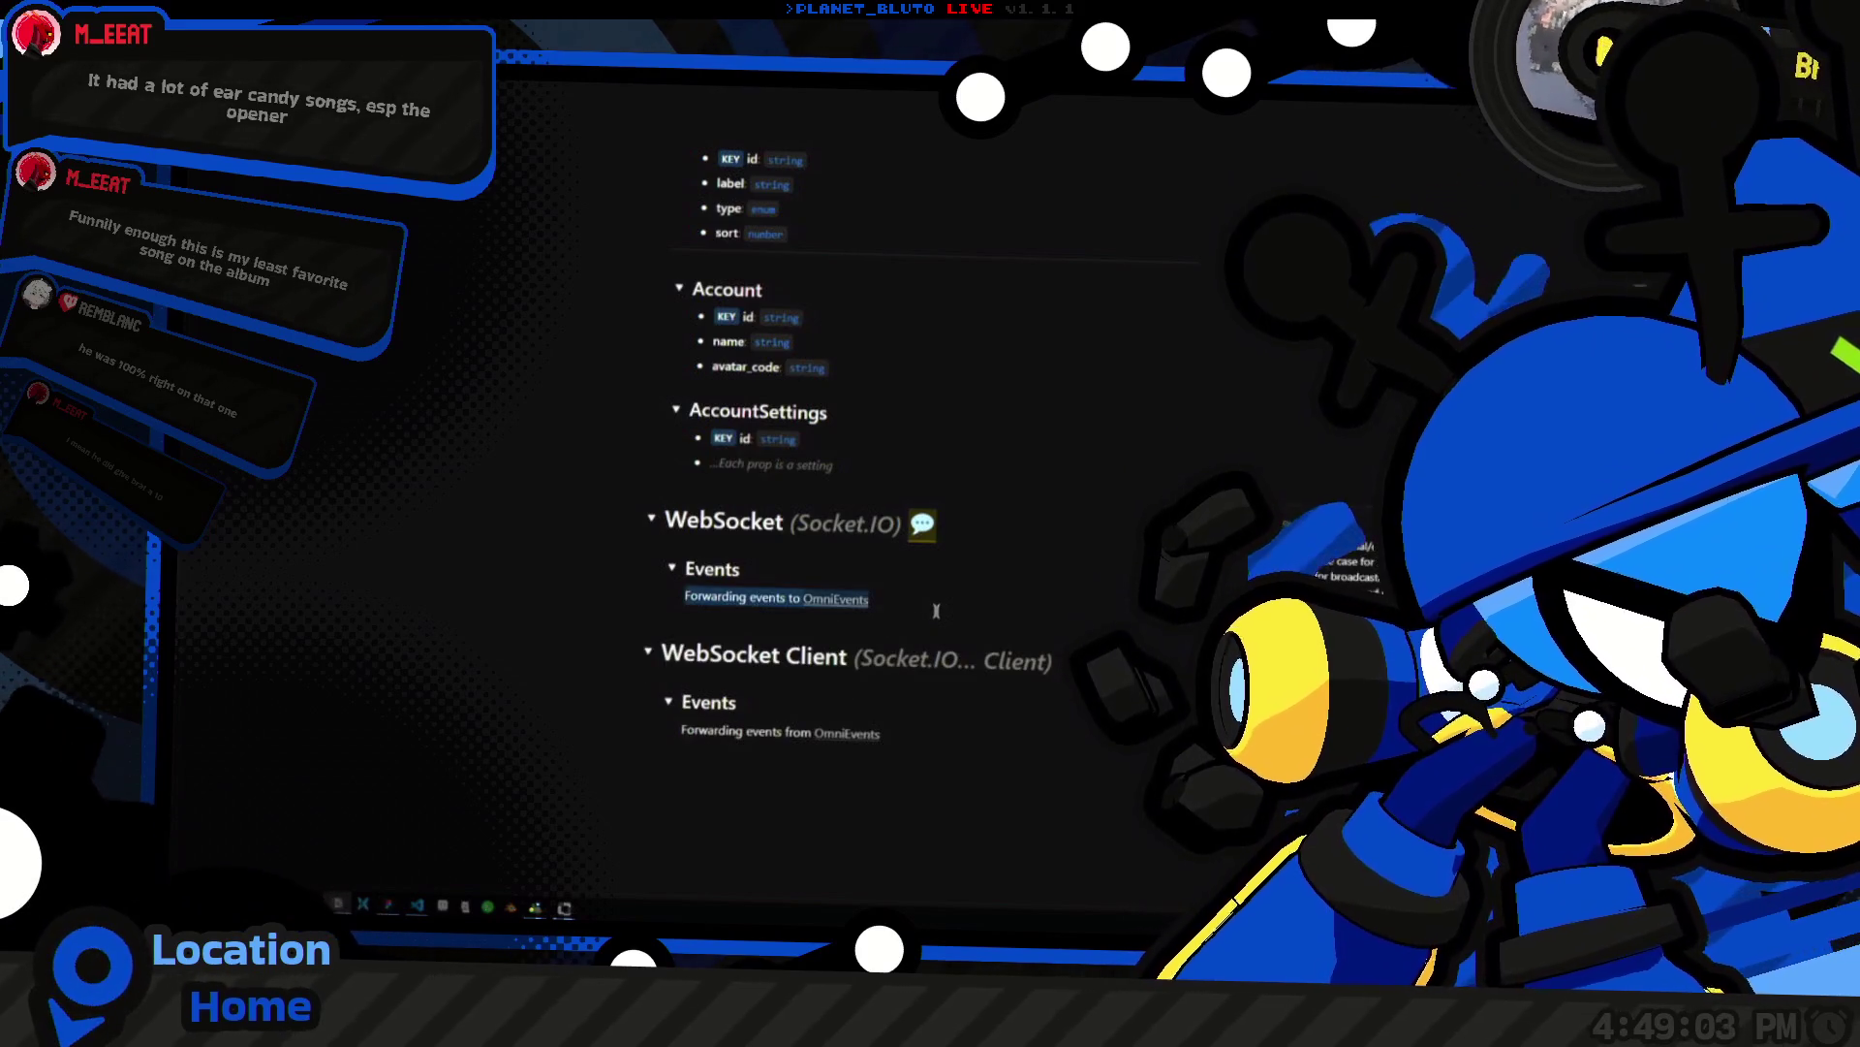
key("End")
key("Return")
type("### ")
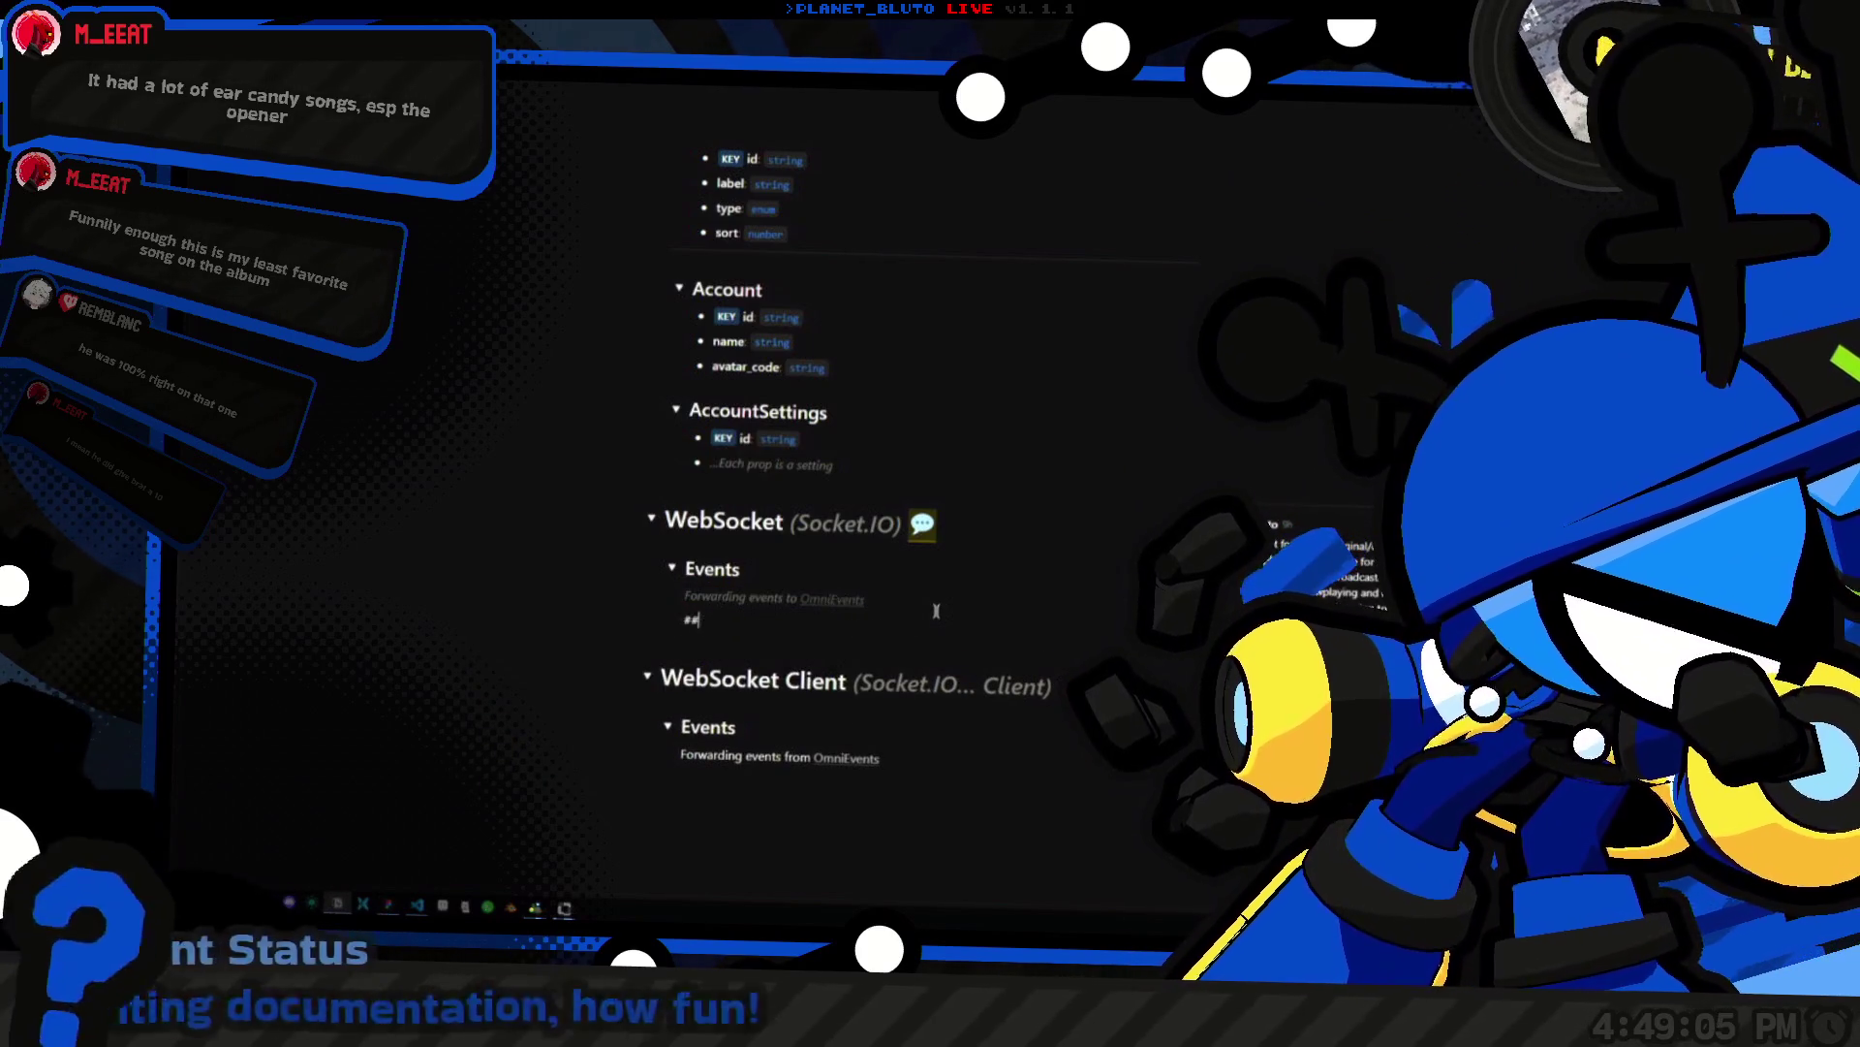
type(">")
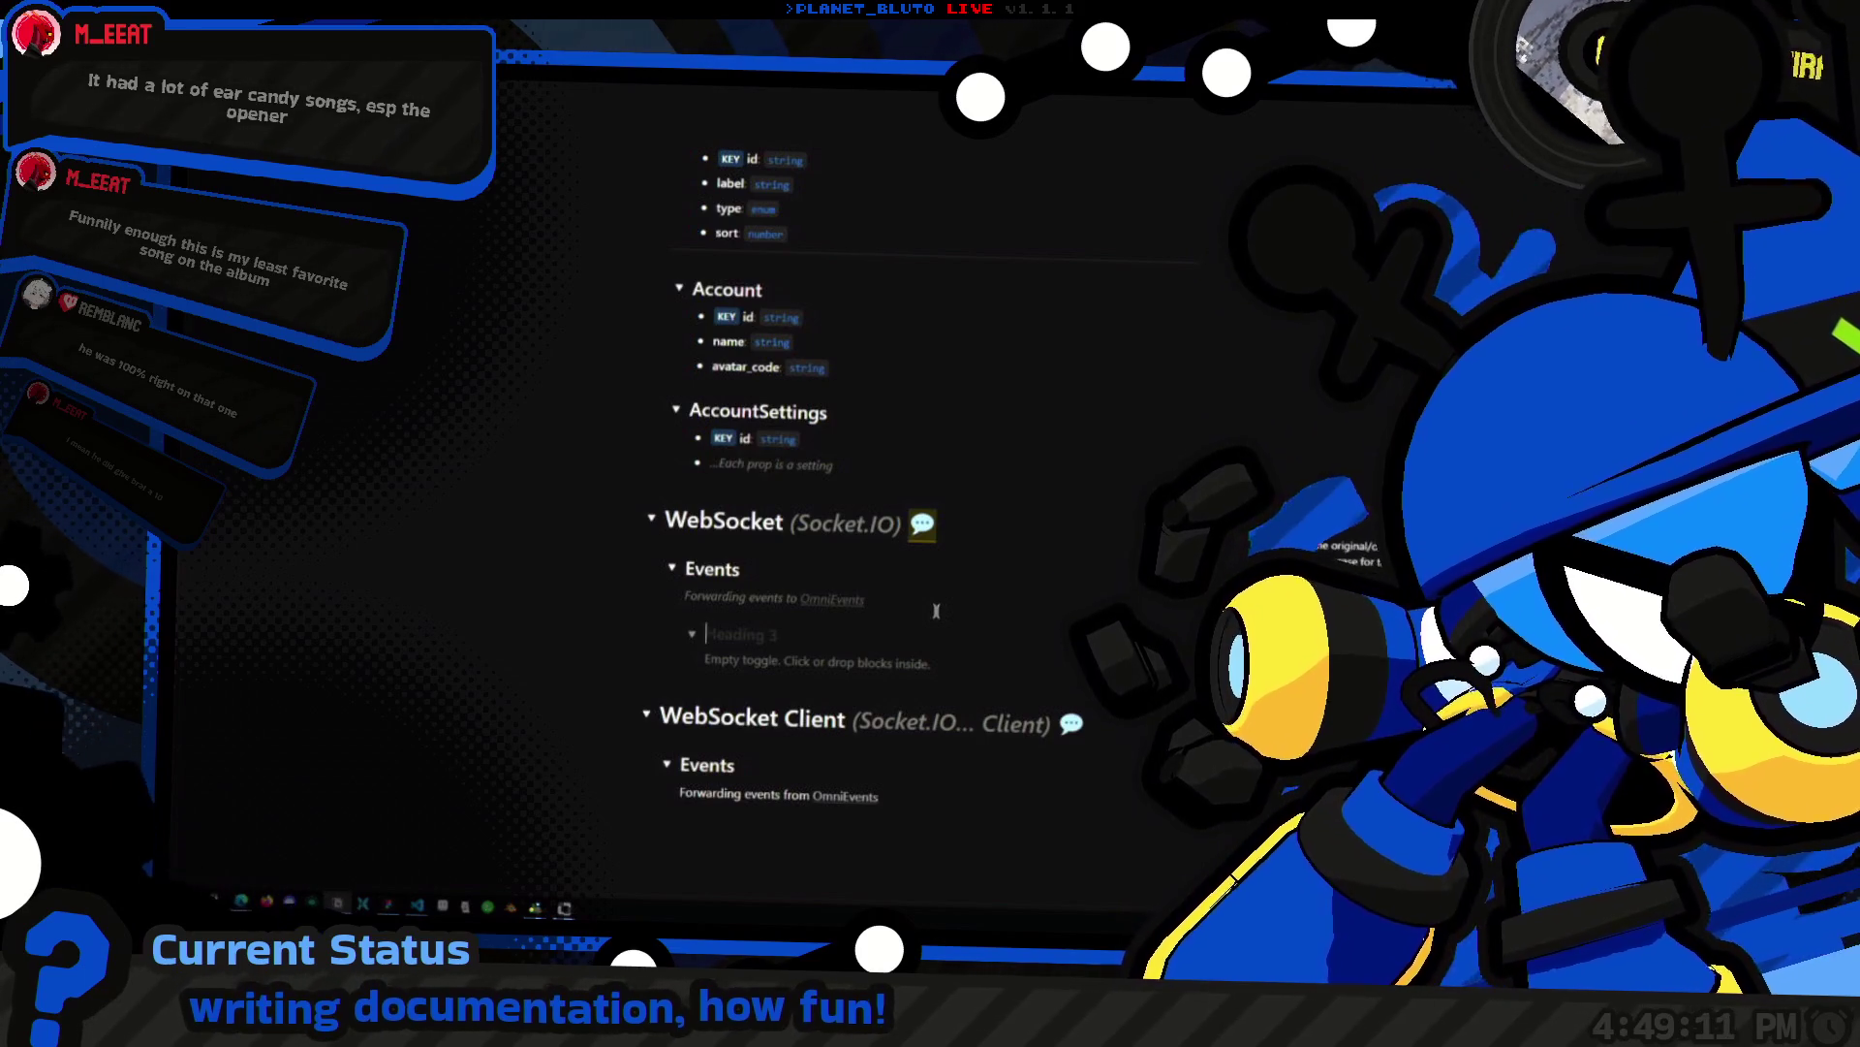
Title the toggle heading omni_event, formatted as blue inline code
type("omni_event")
key("ctrl+a")
key("ctrl+e")
left_click(525, 637)
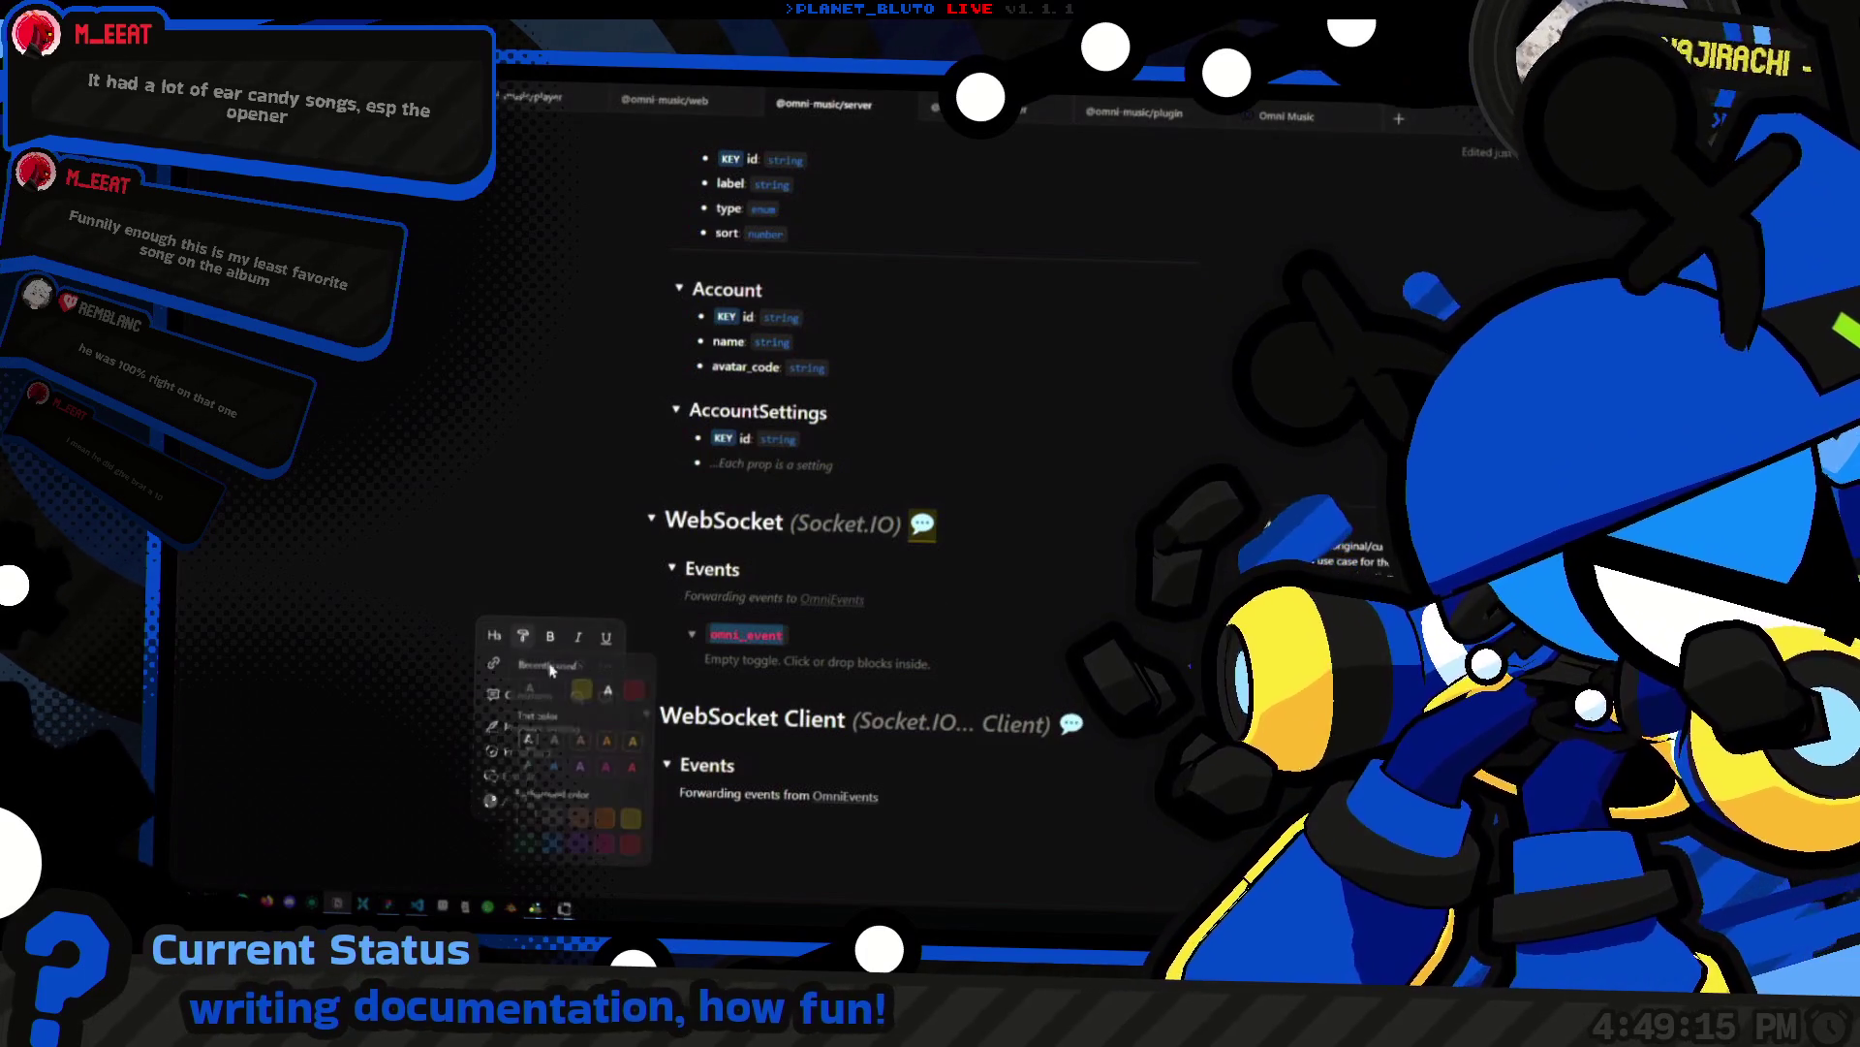
left_click(545, 775)
left_click(869, 630)
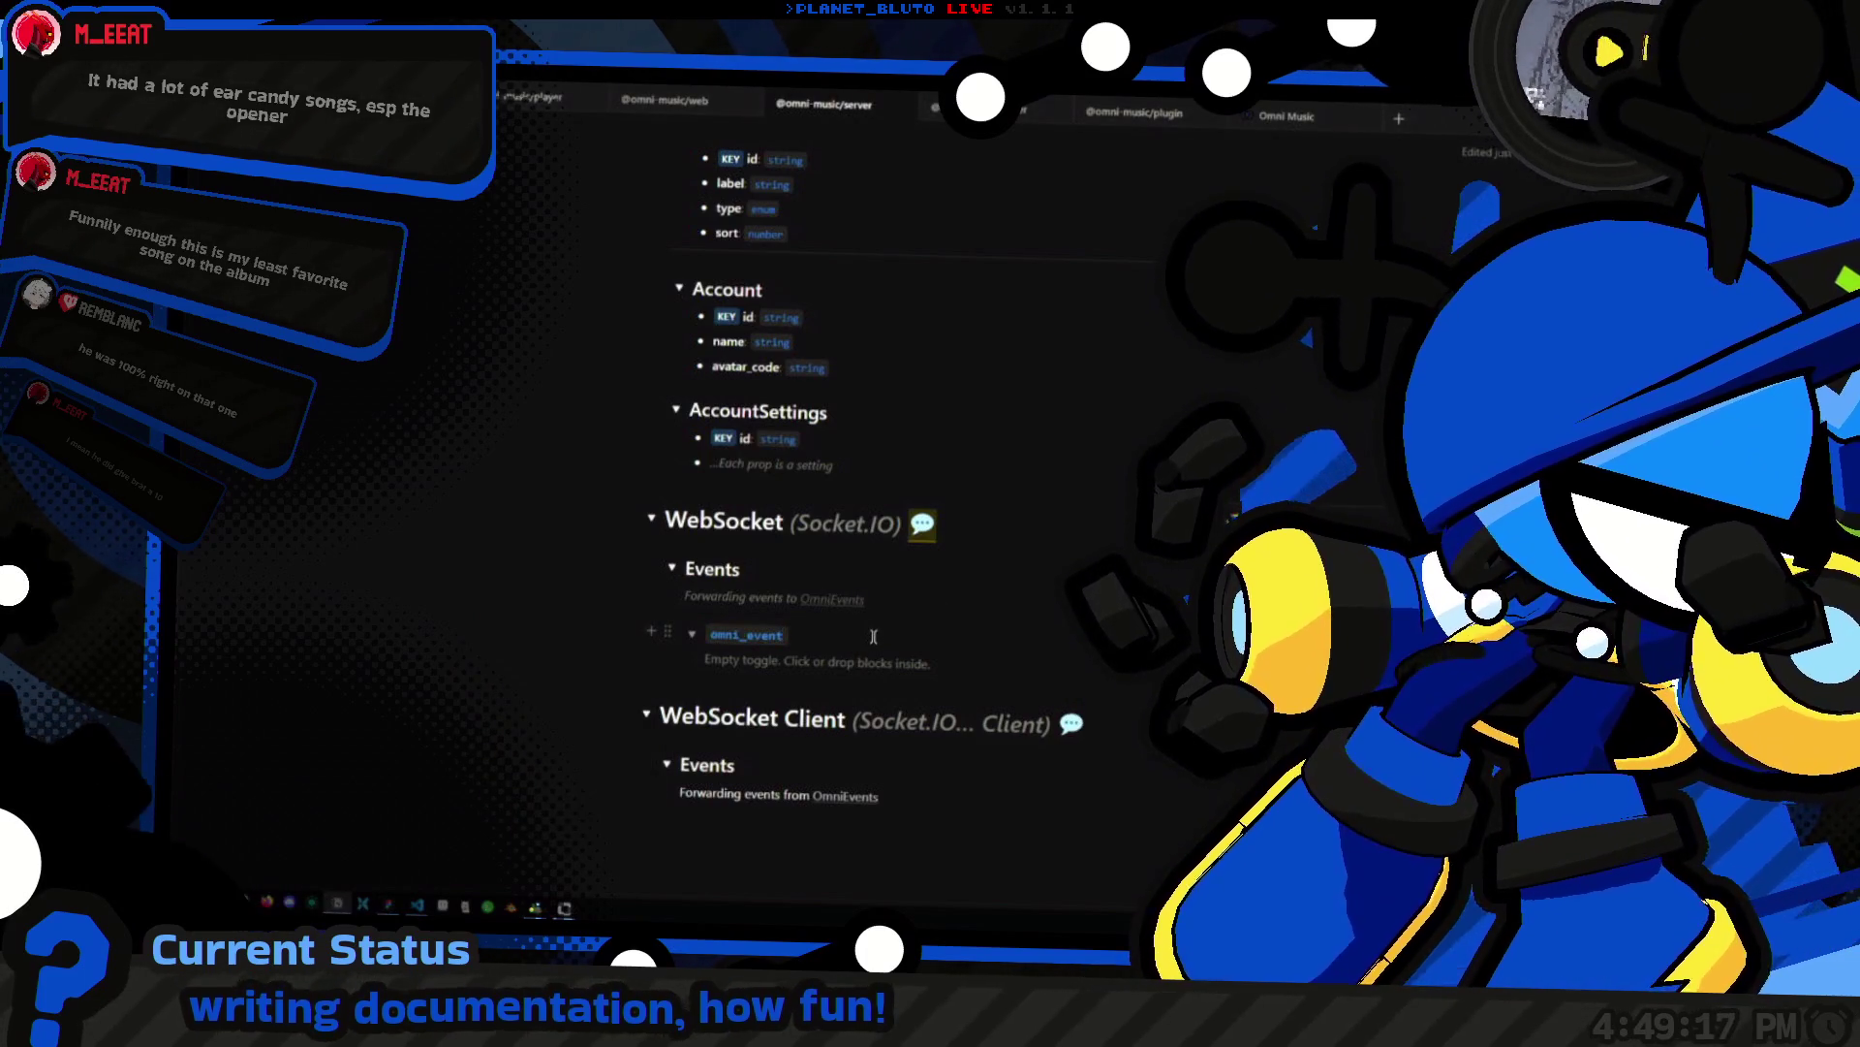
type("⇒")
Colour the ⇒ arrow and add '(event_name: string,' after it
key("ctrl+a")
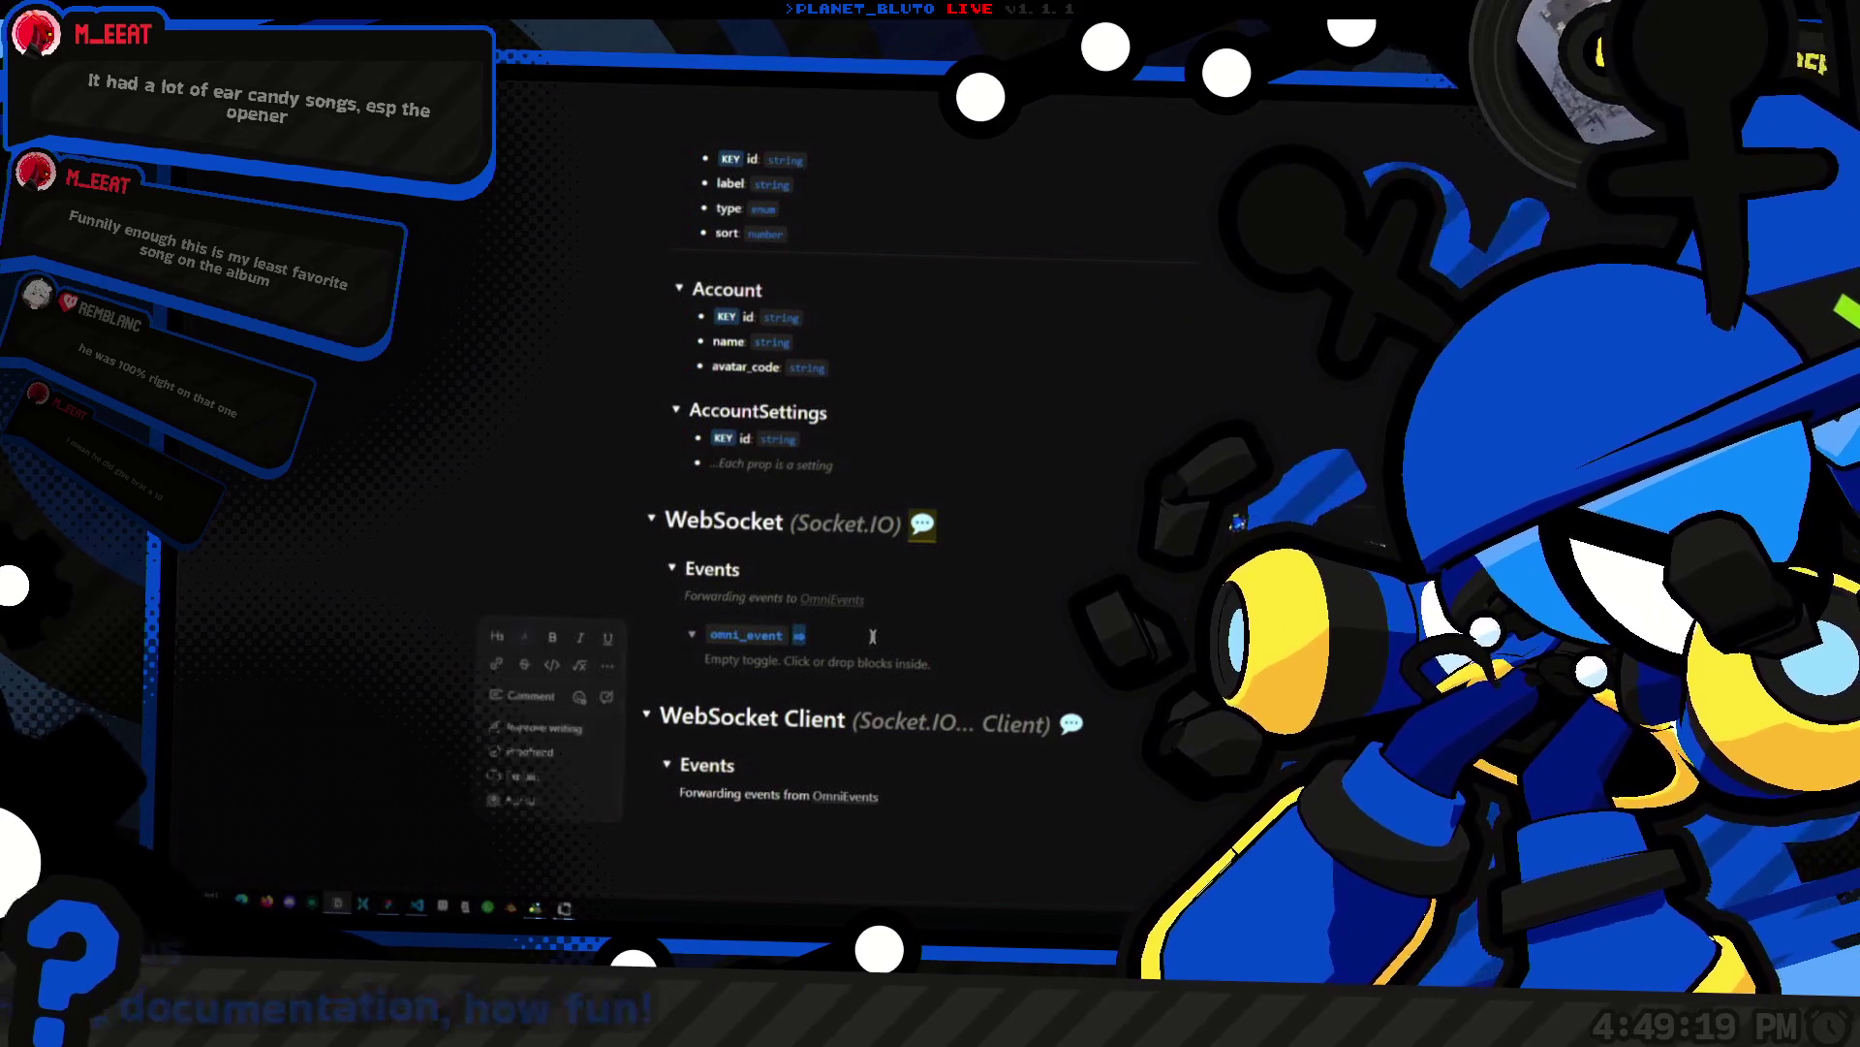
left_click(522, 635)
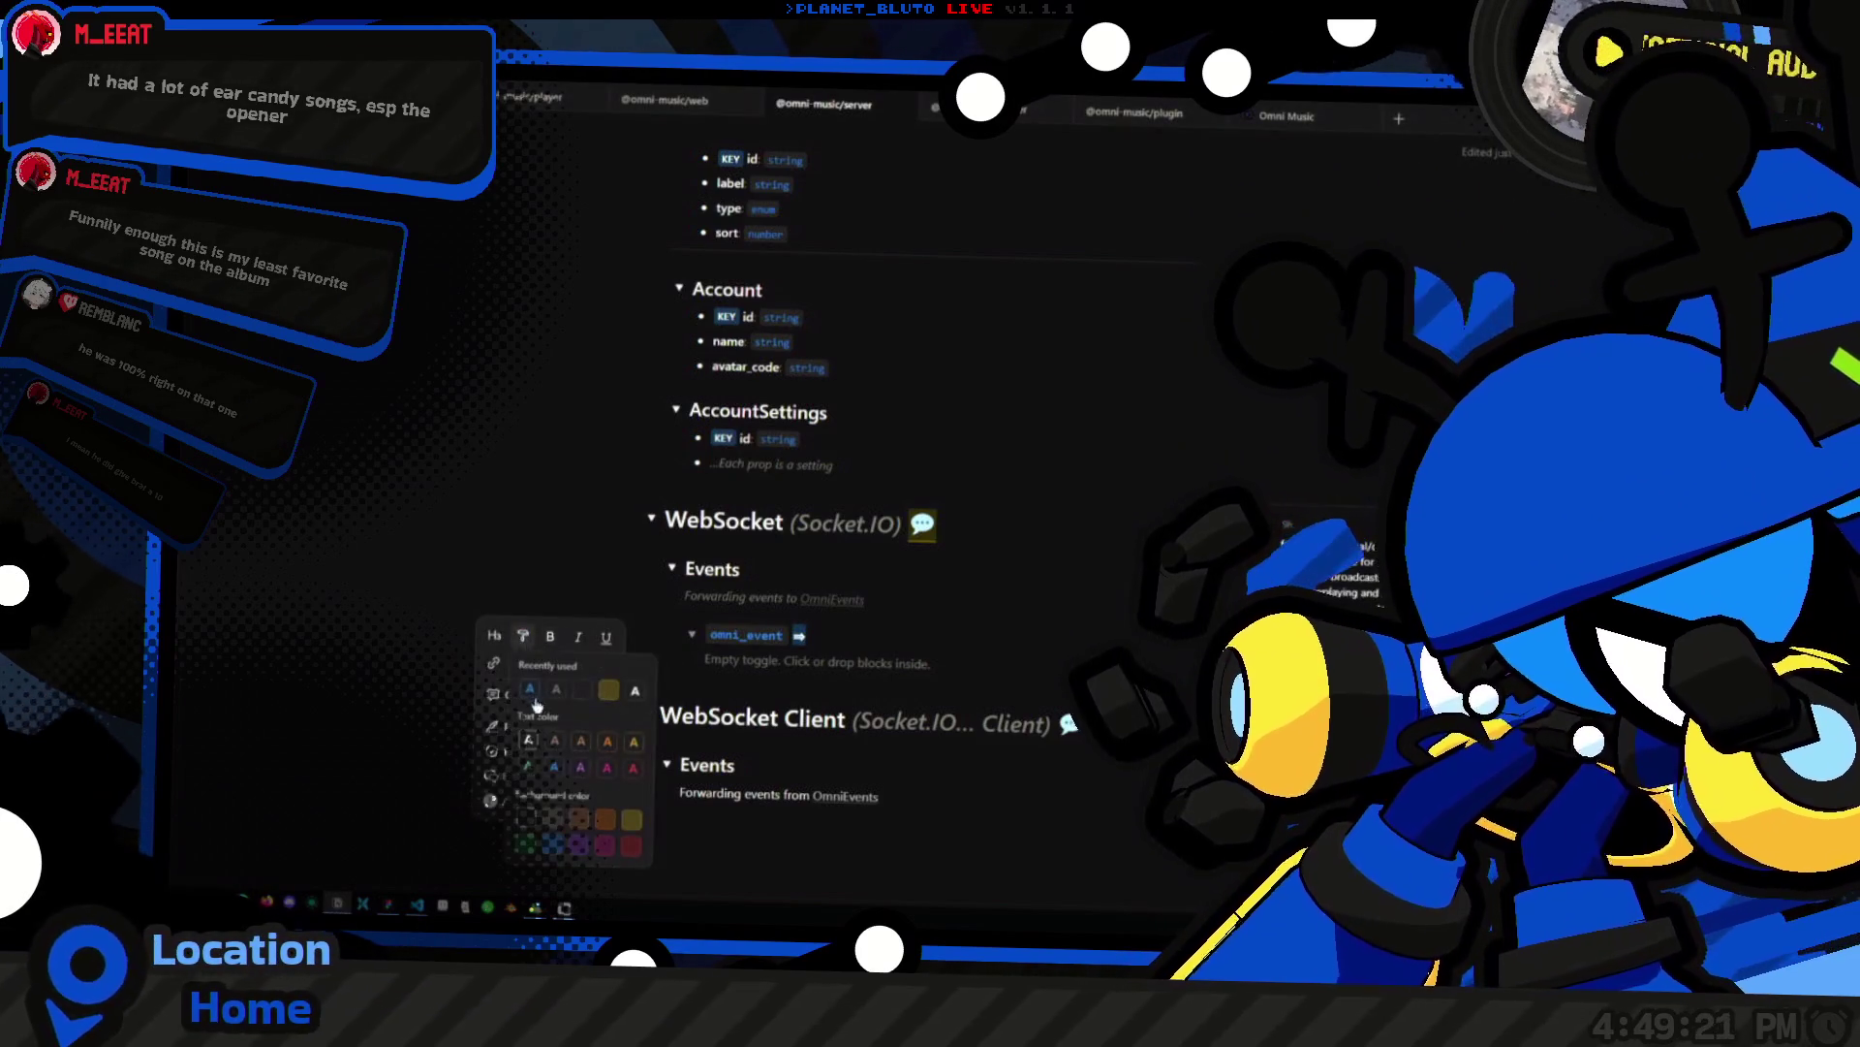
left_click(561, 692)
type("(ev")
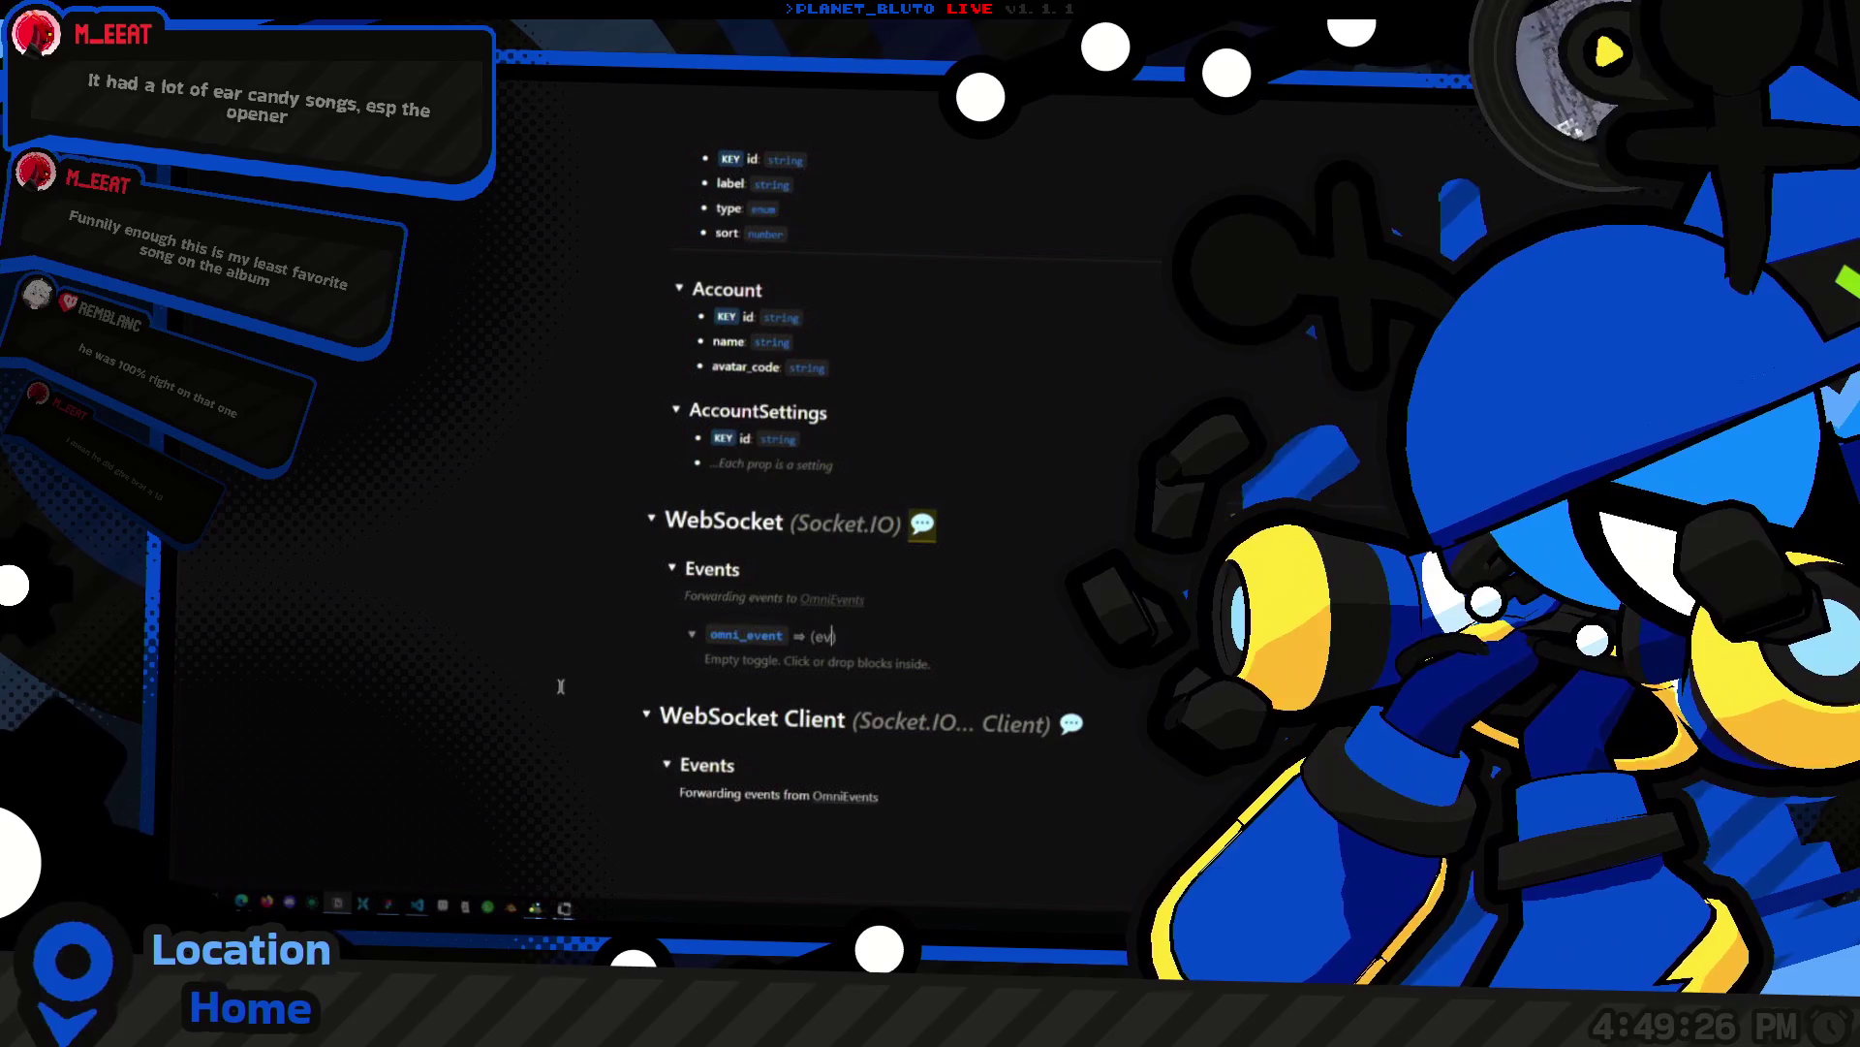
type("ent_name: ")
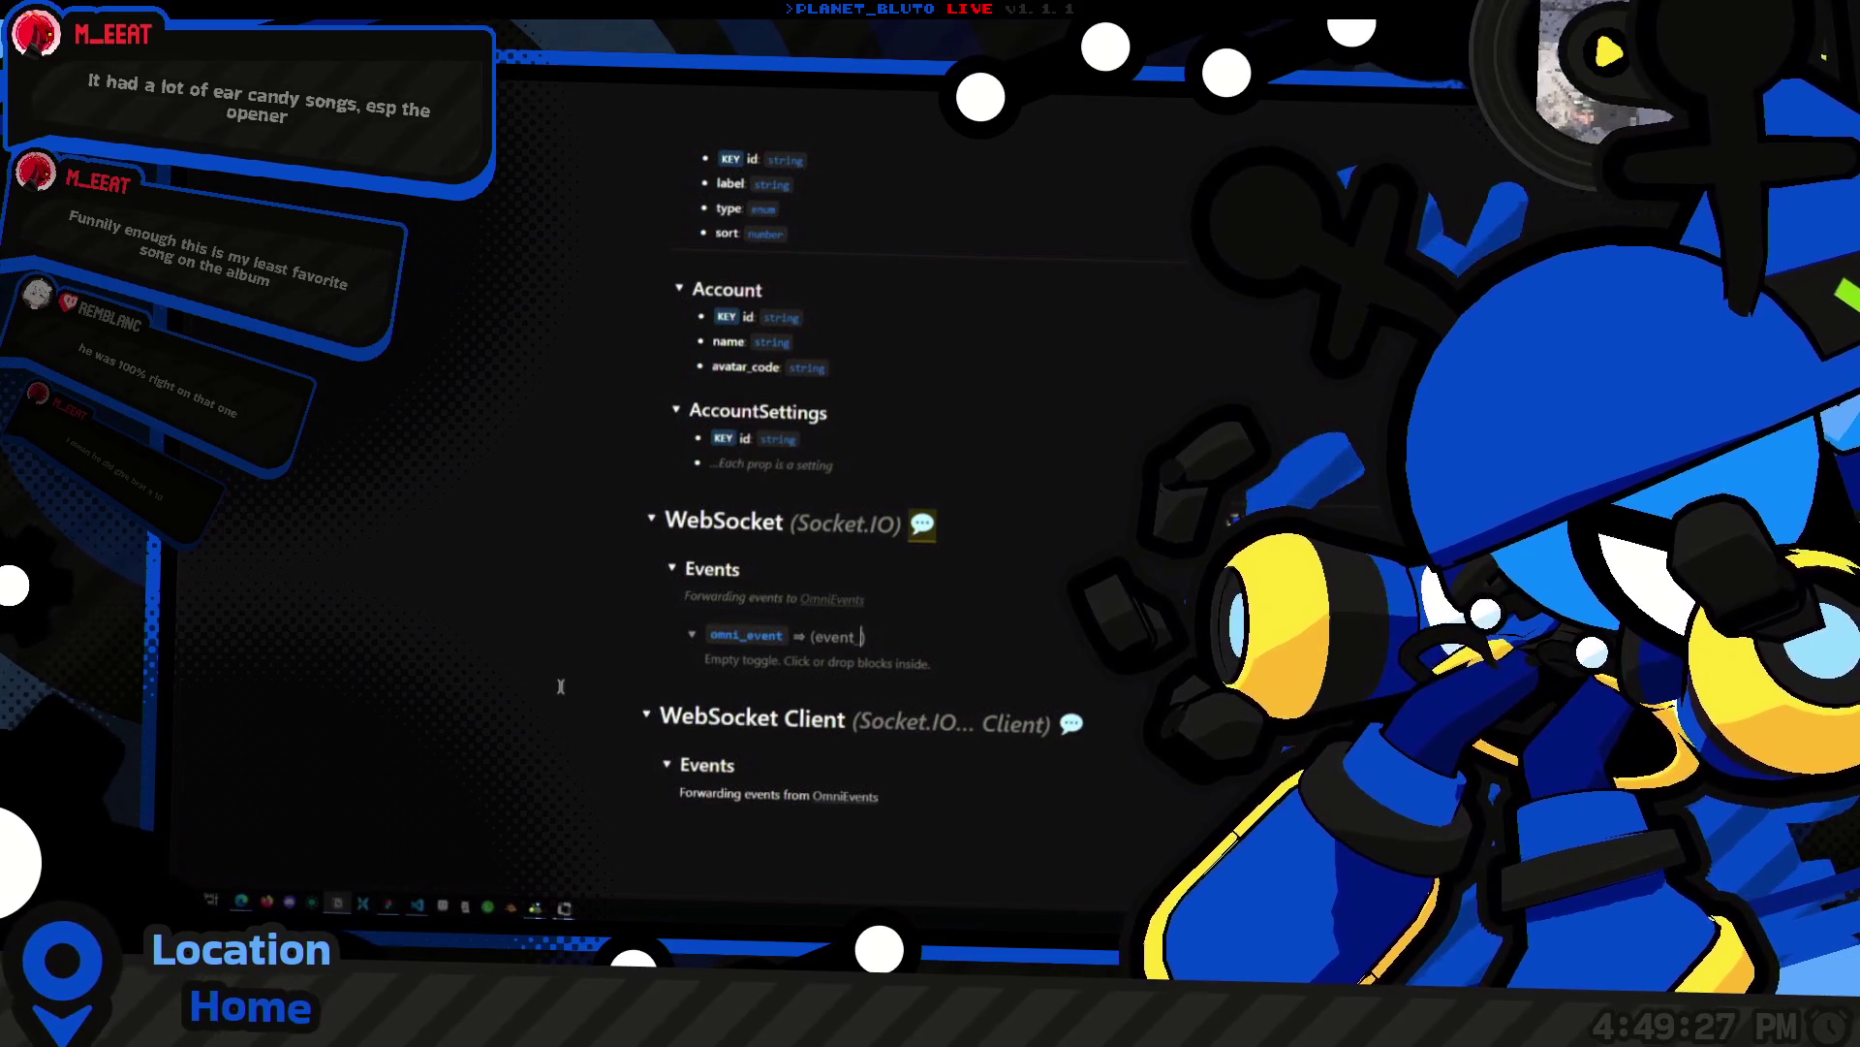
type("string,")
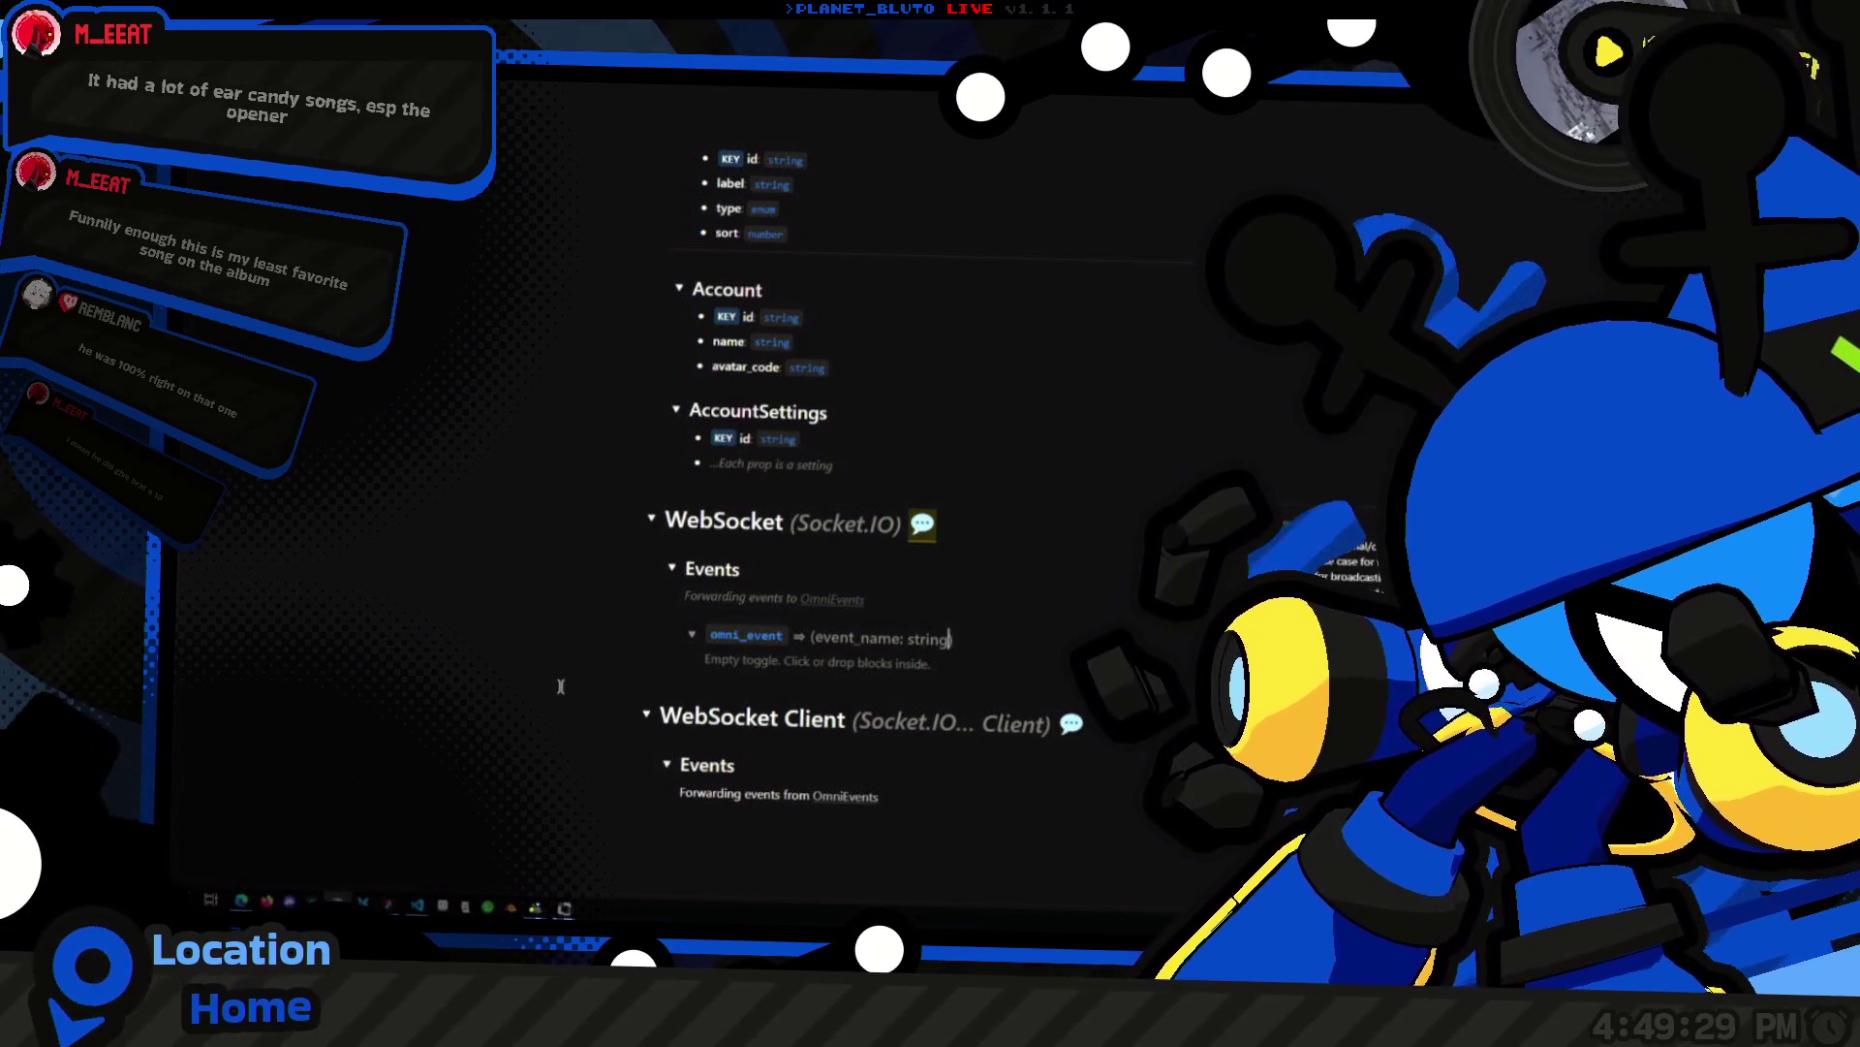
Format string as inline code and collapse the omni_event toggle
key("ctrl+shift+Left")
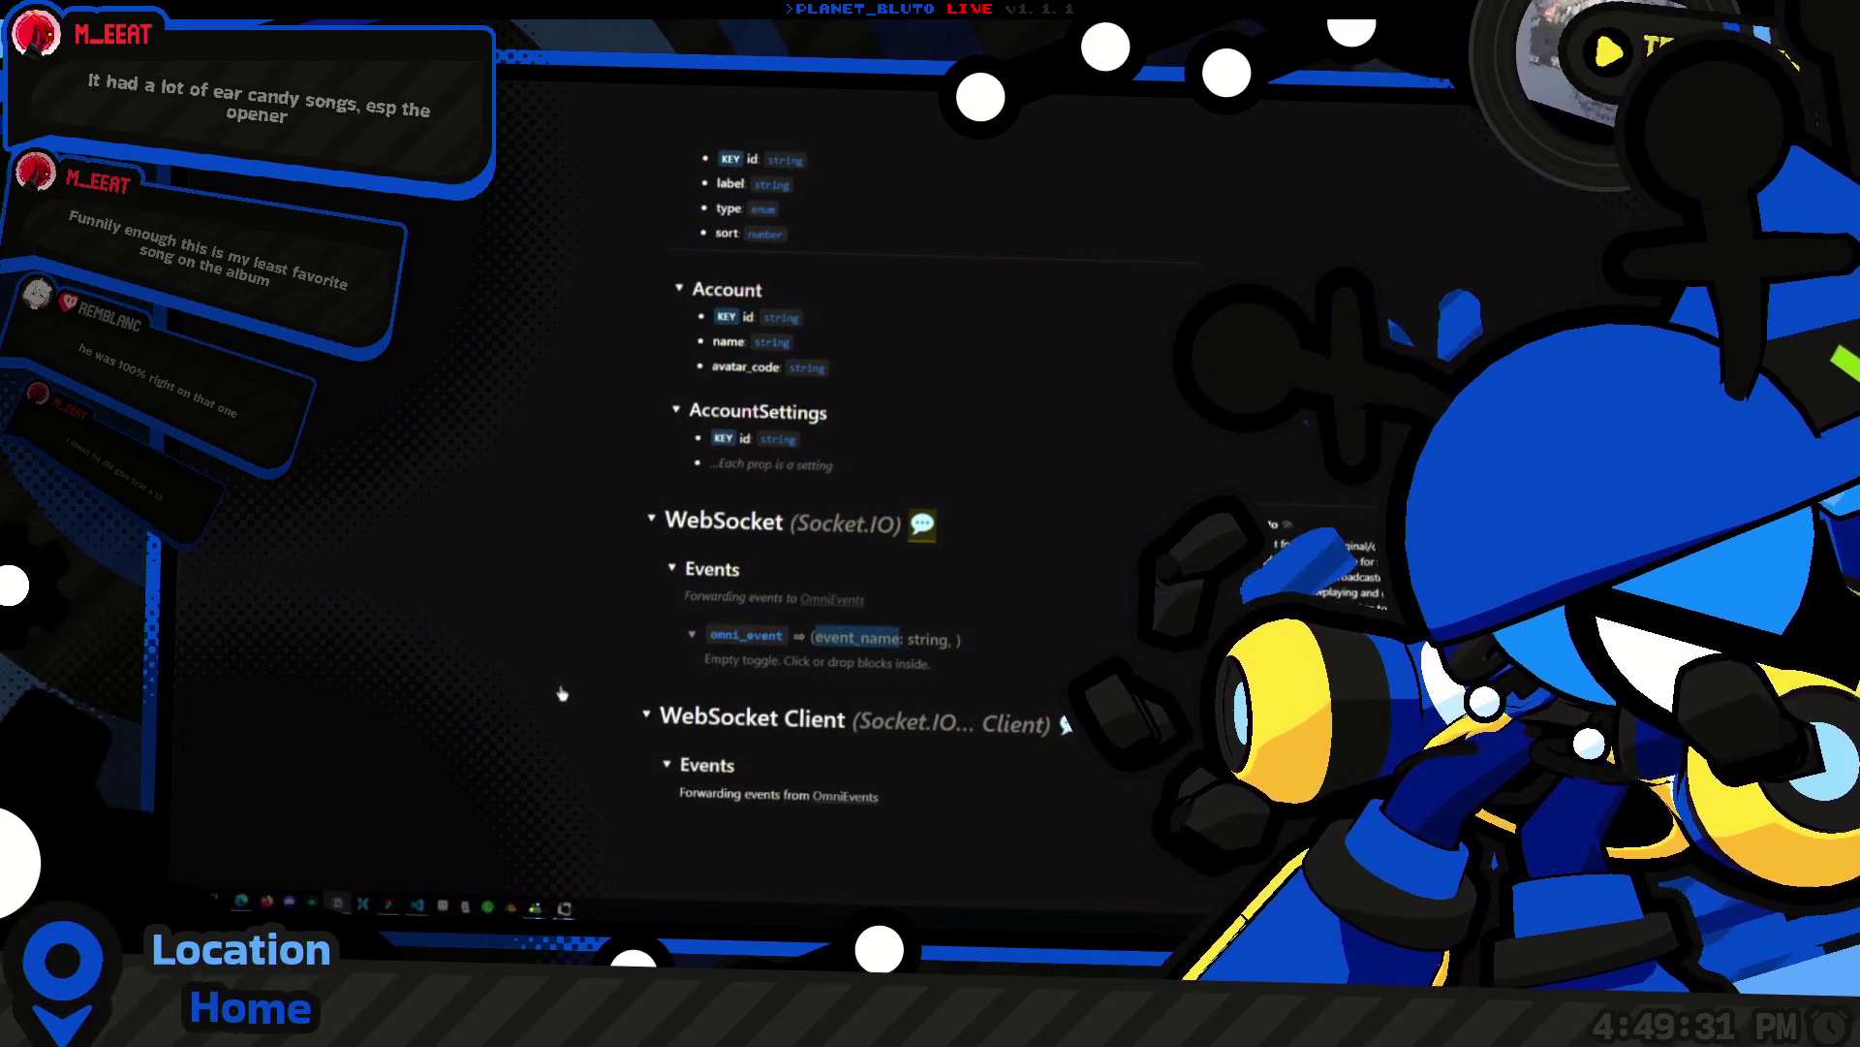
right_click(562, 689)
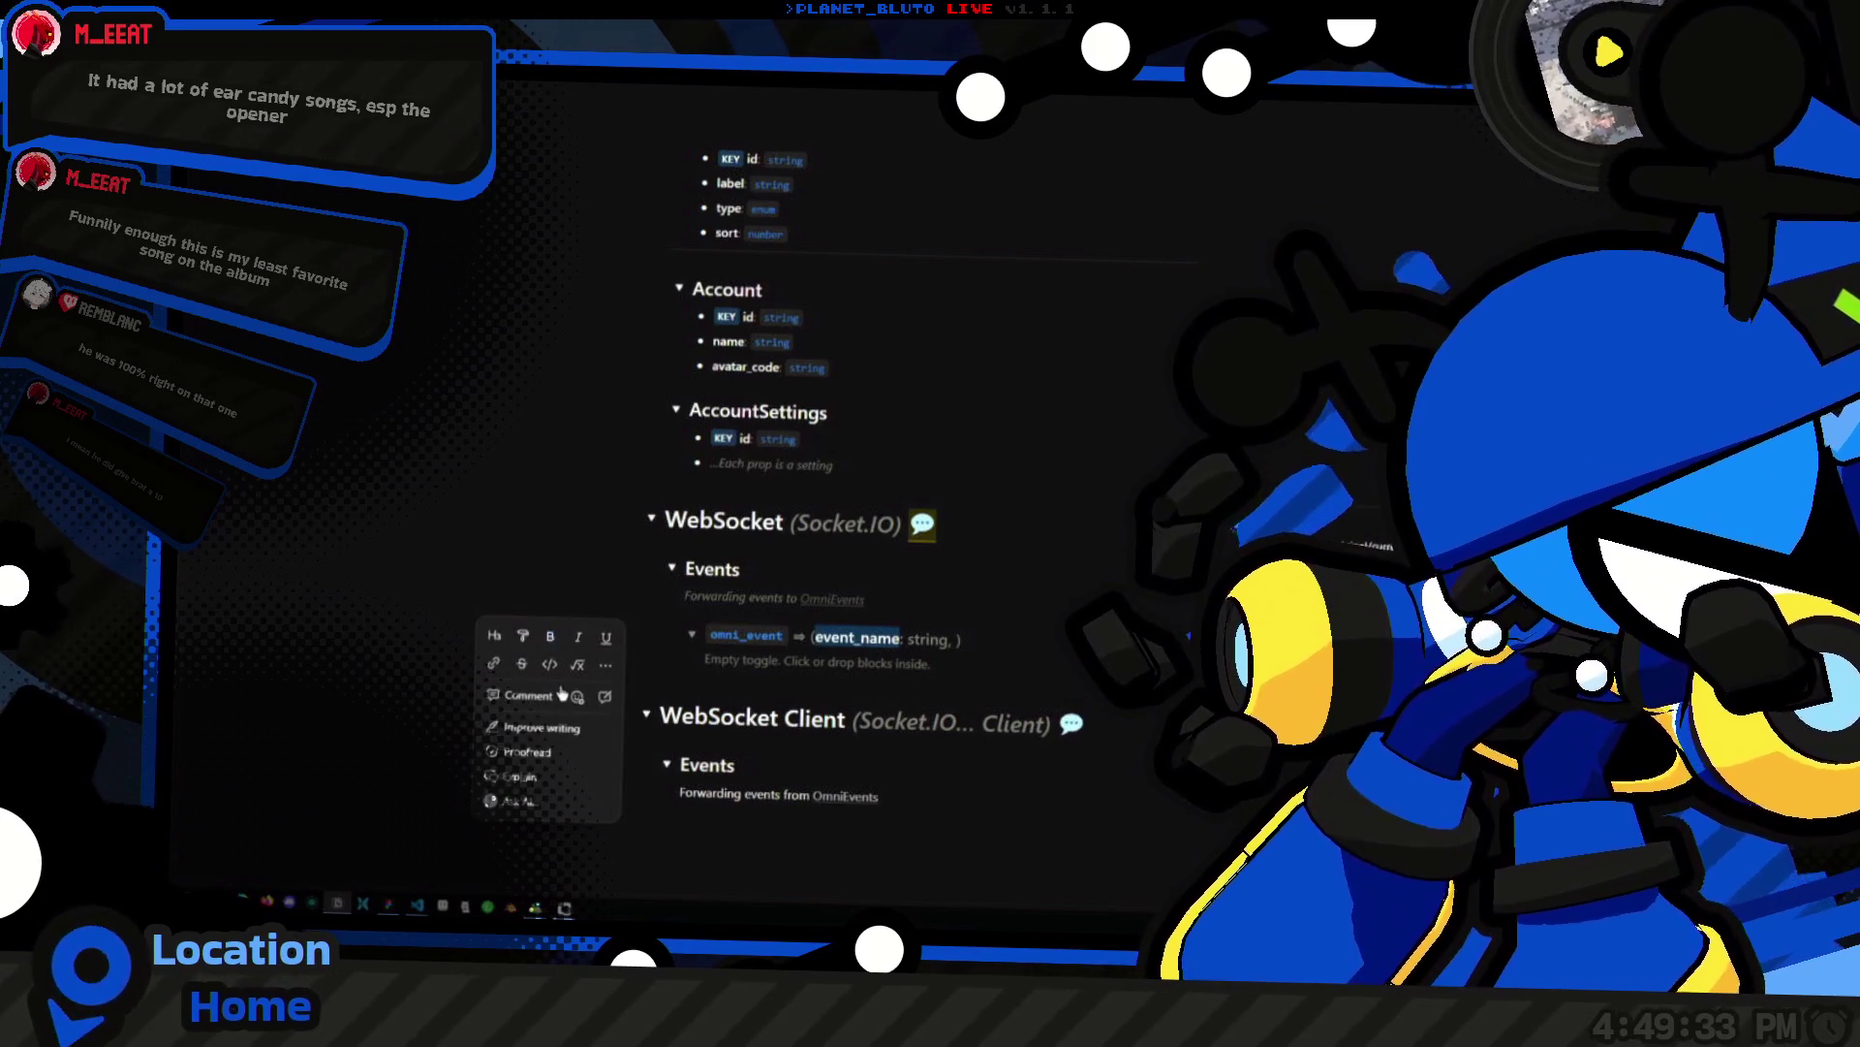
key("Escape")
key("ctrl+shift+Right")
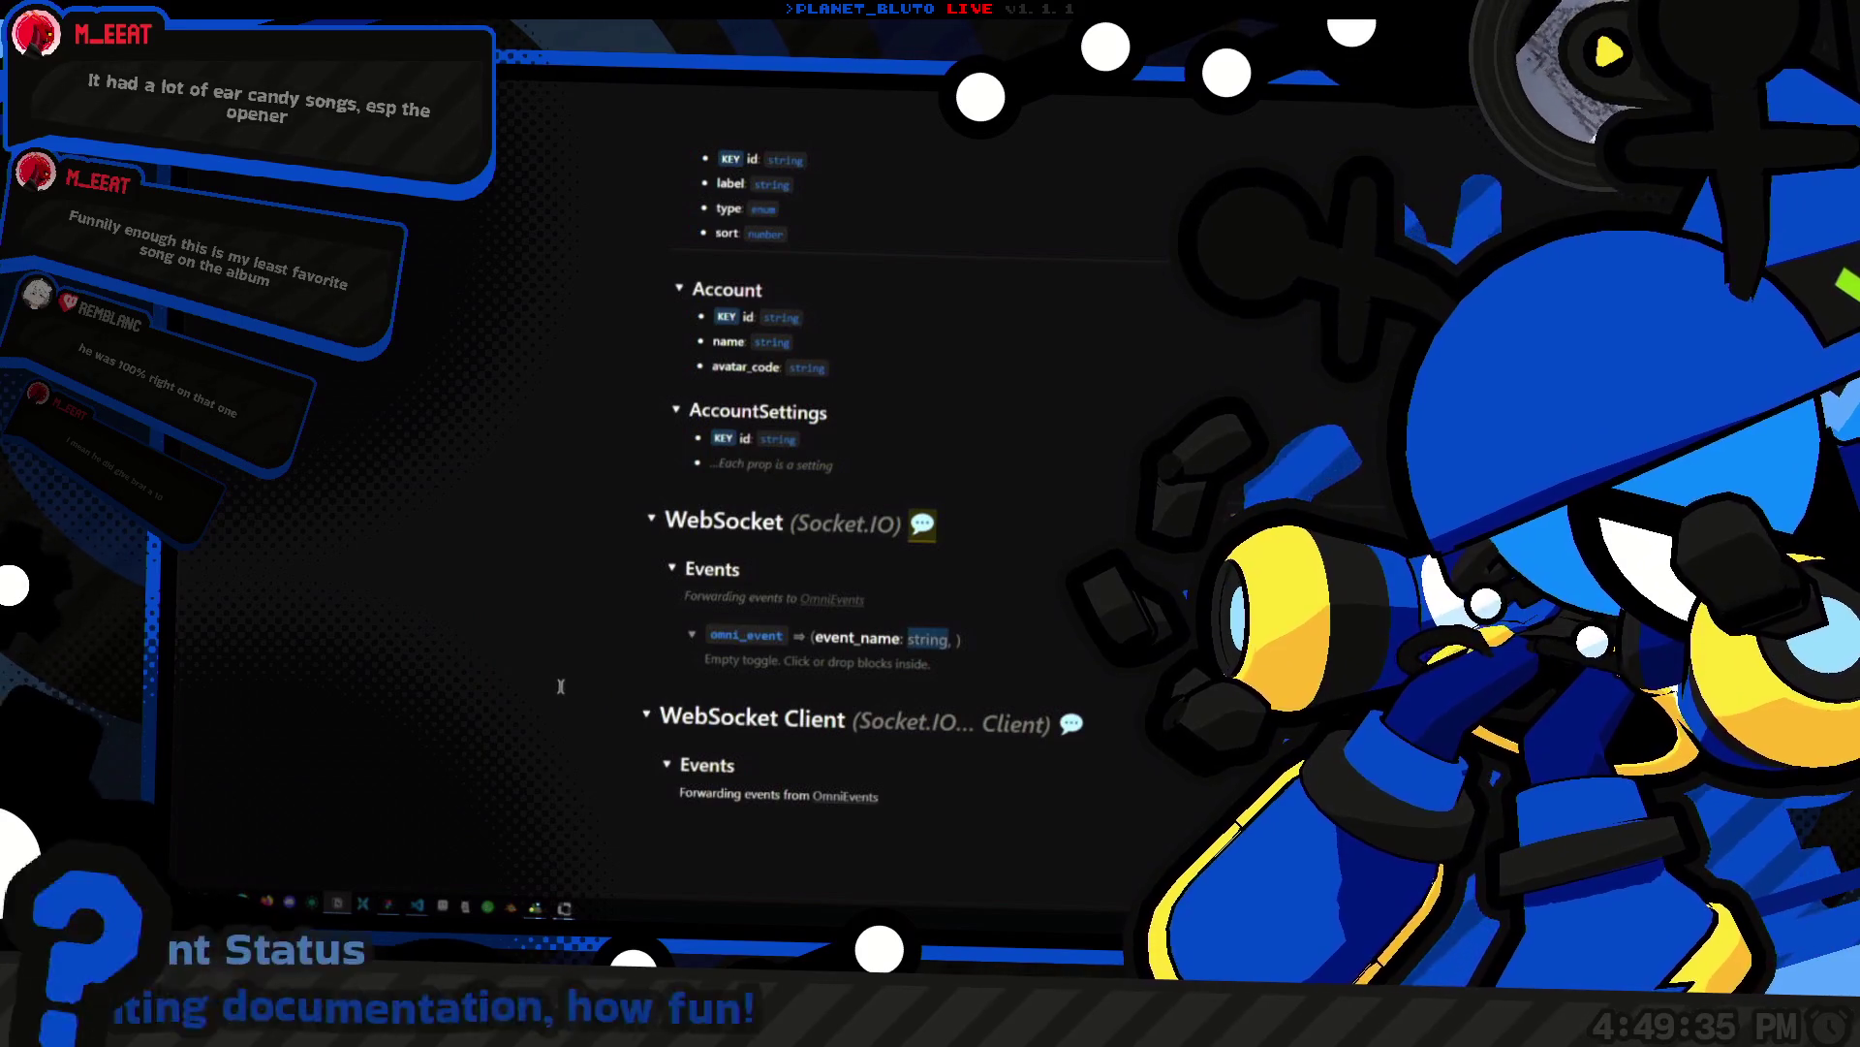
right_click(560, 686)
key("ctrl+e")
key("End")
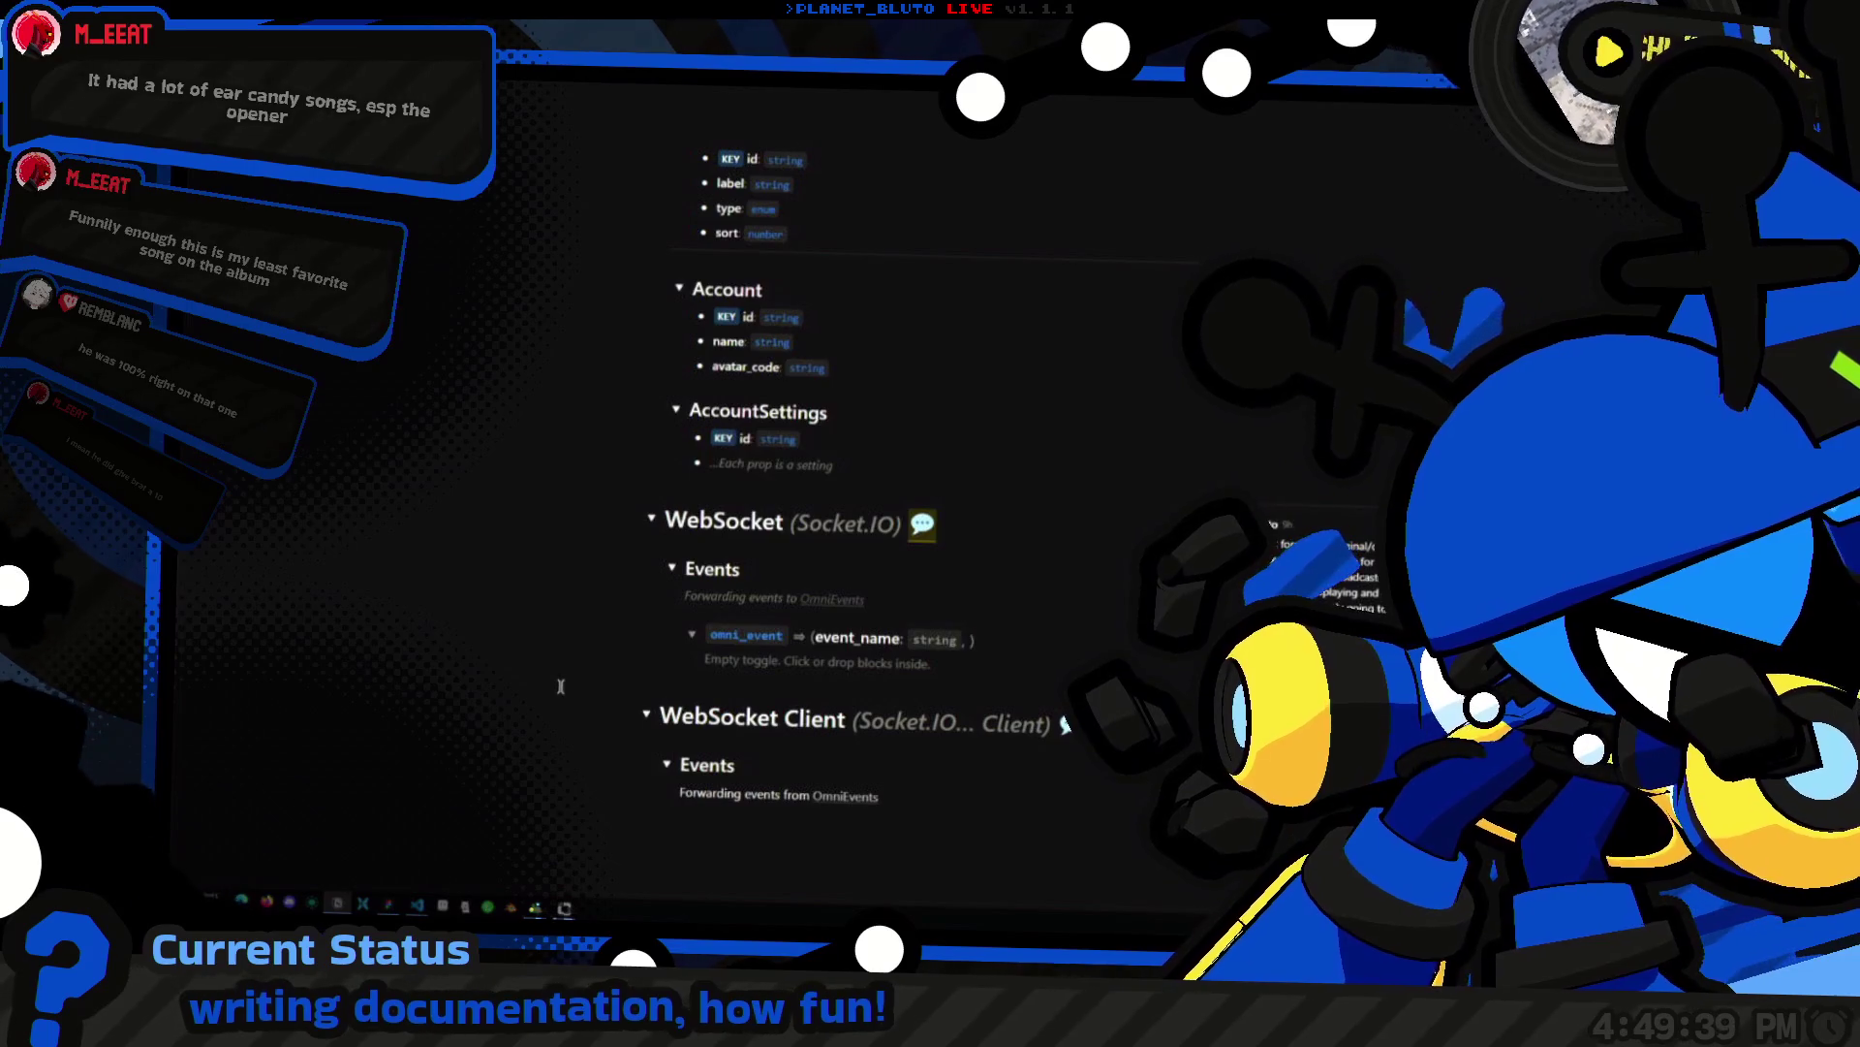
scroll(560, 686, "down", 1)
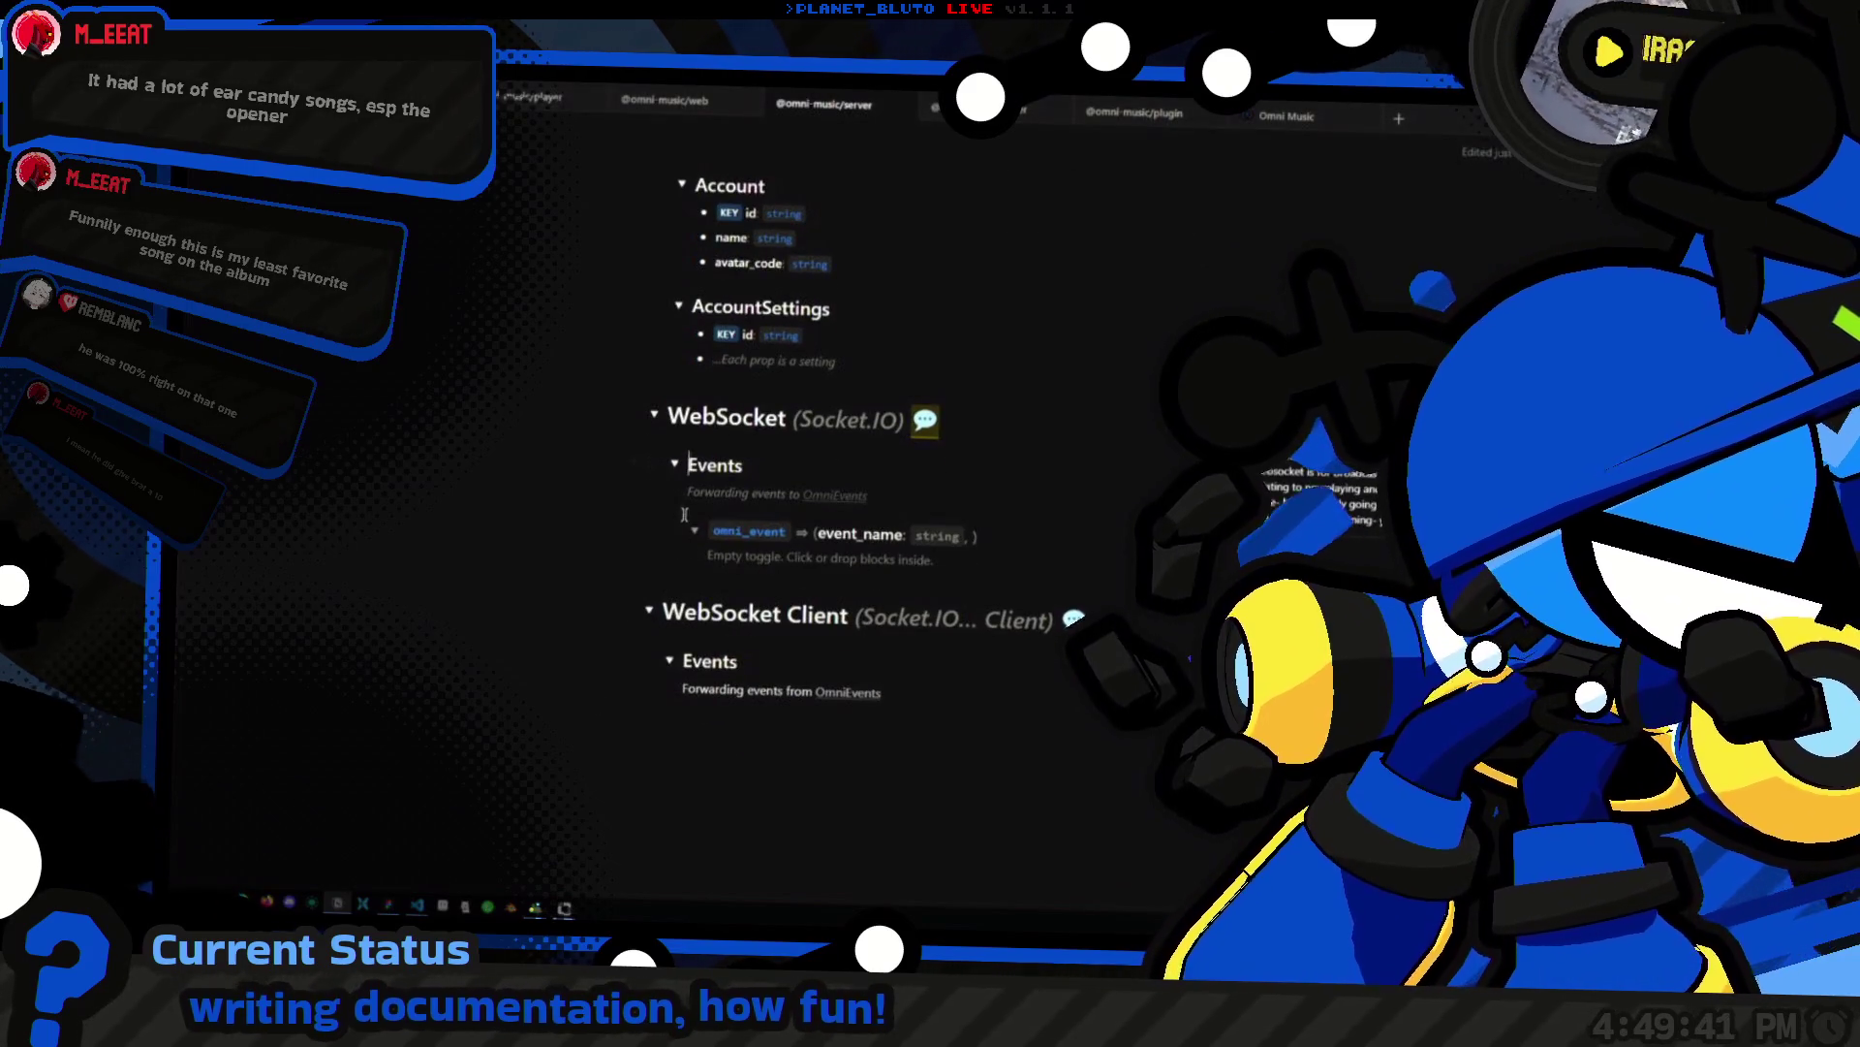
left_click(702, 533)
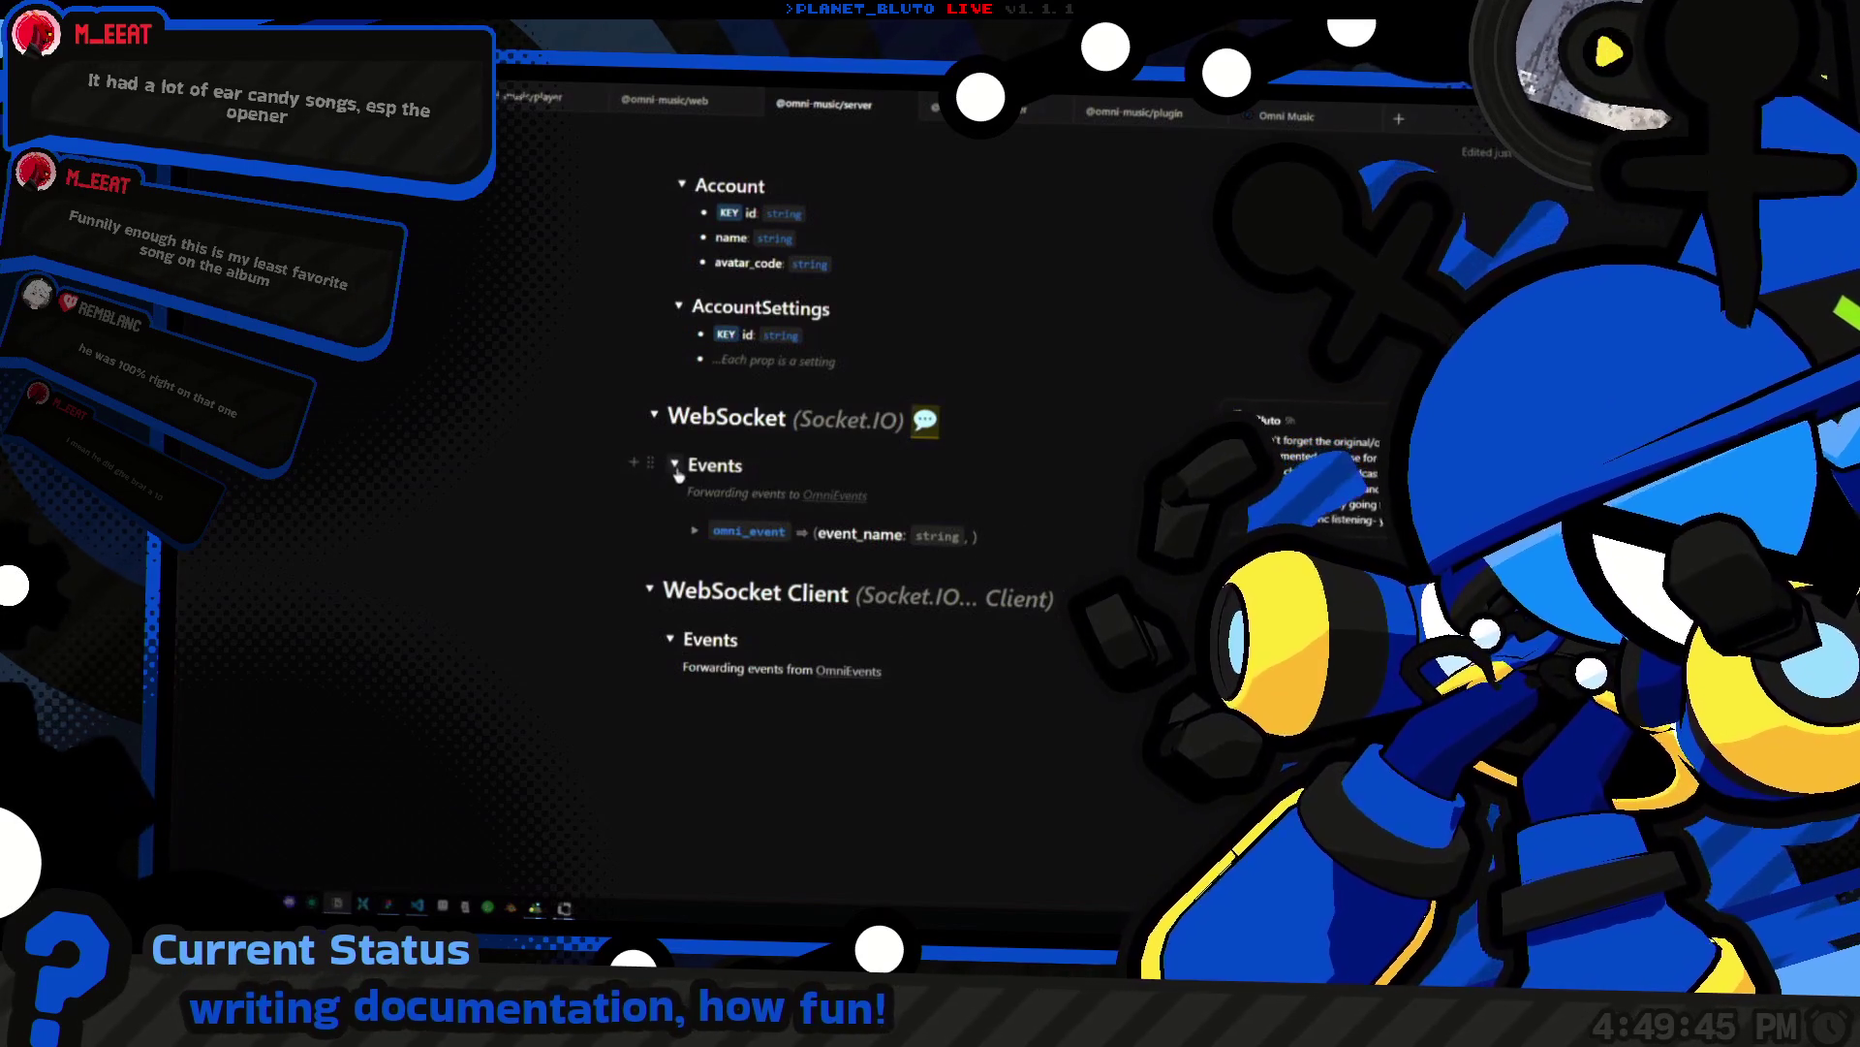
Duplicate the Events toggle and retitle the copy 'Sync-Listening'
key("ctrl+d")
left_click(722, 580)
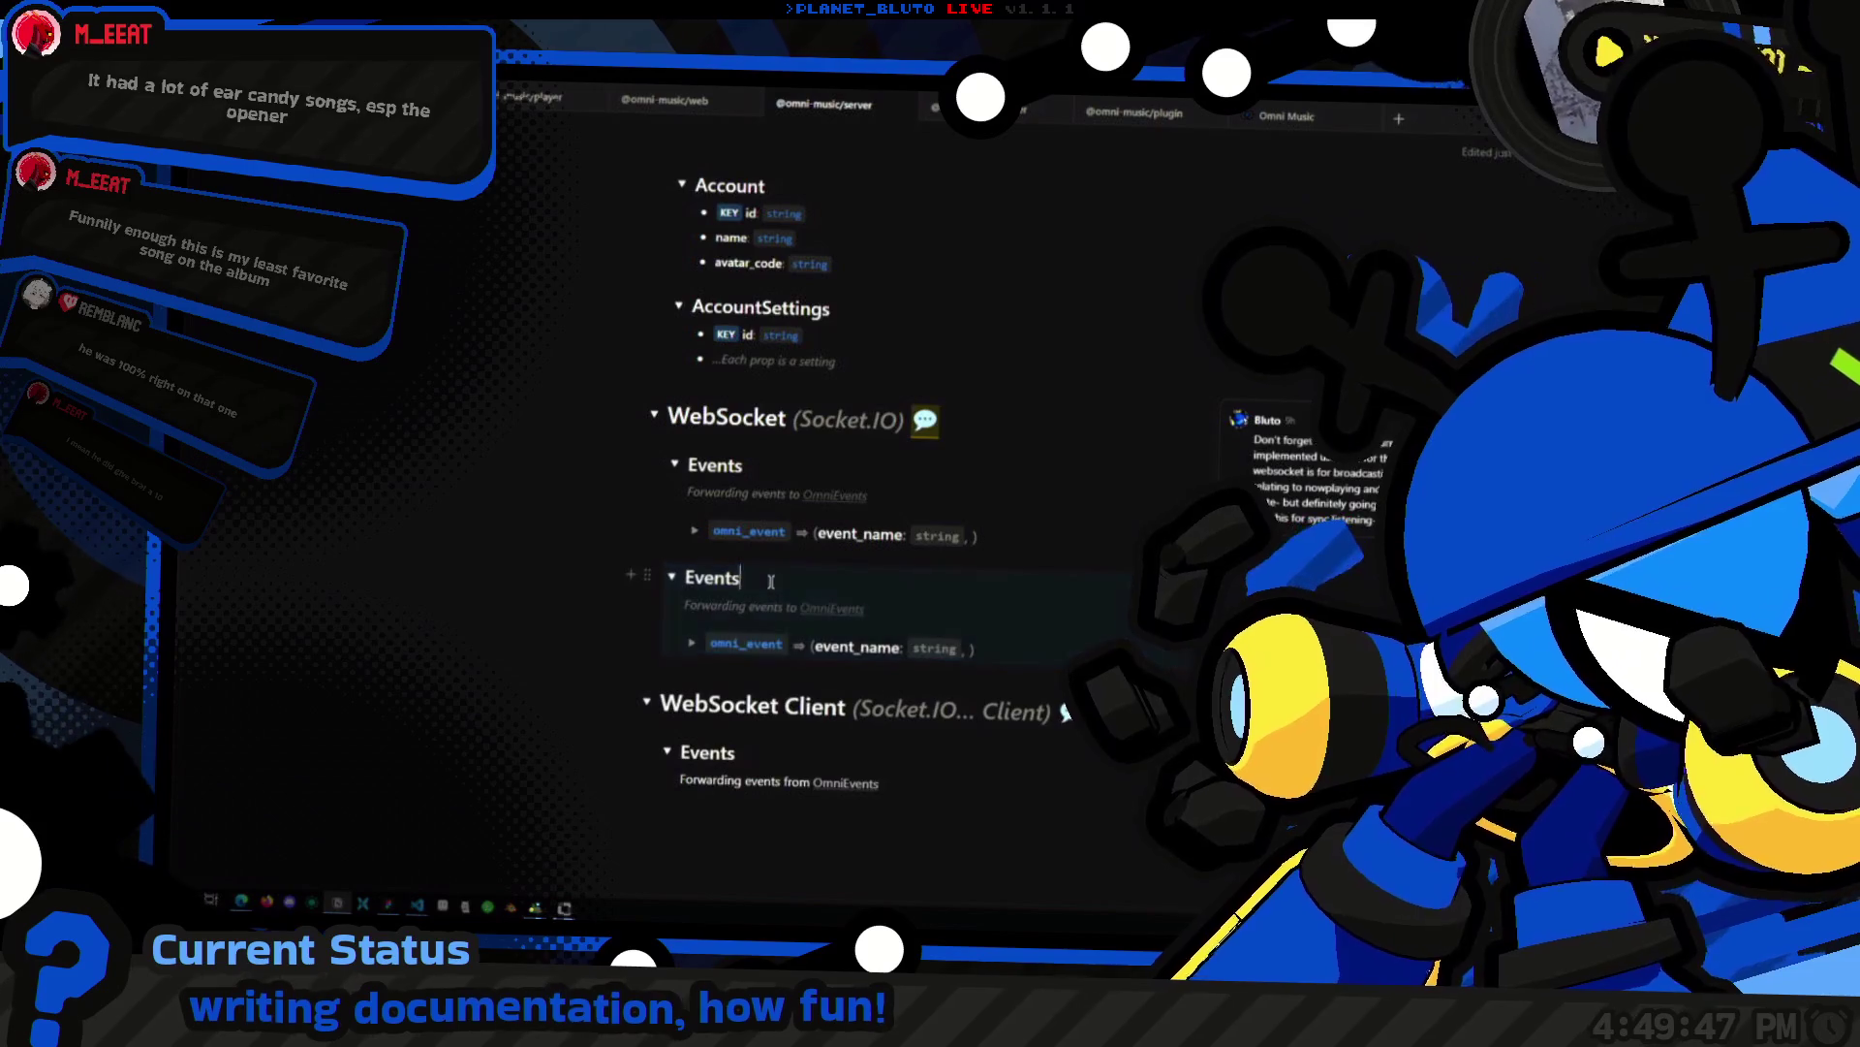
key("ctrl+a")
type("Sync-Listening")
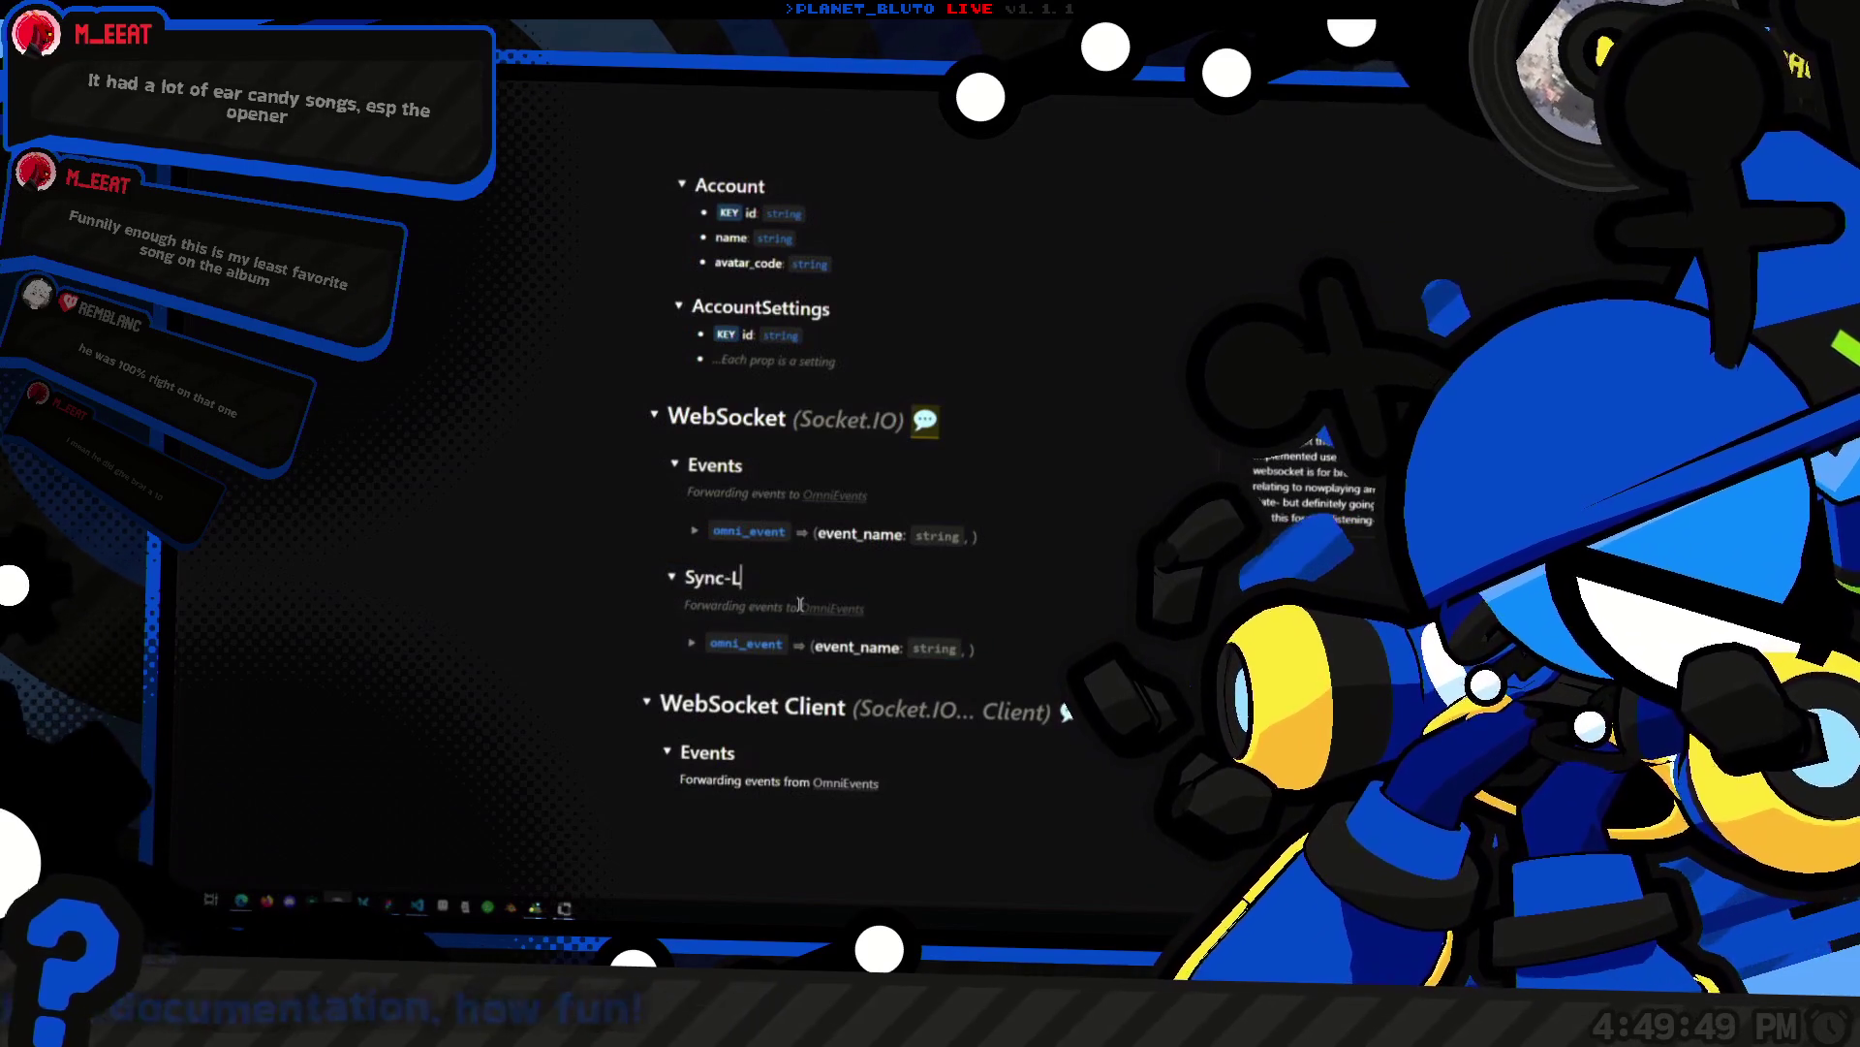
Remove 'Forwarding' from the copied description so it describes sync-listening events
left_click(987, 616)
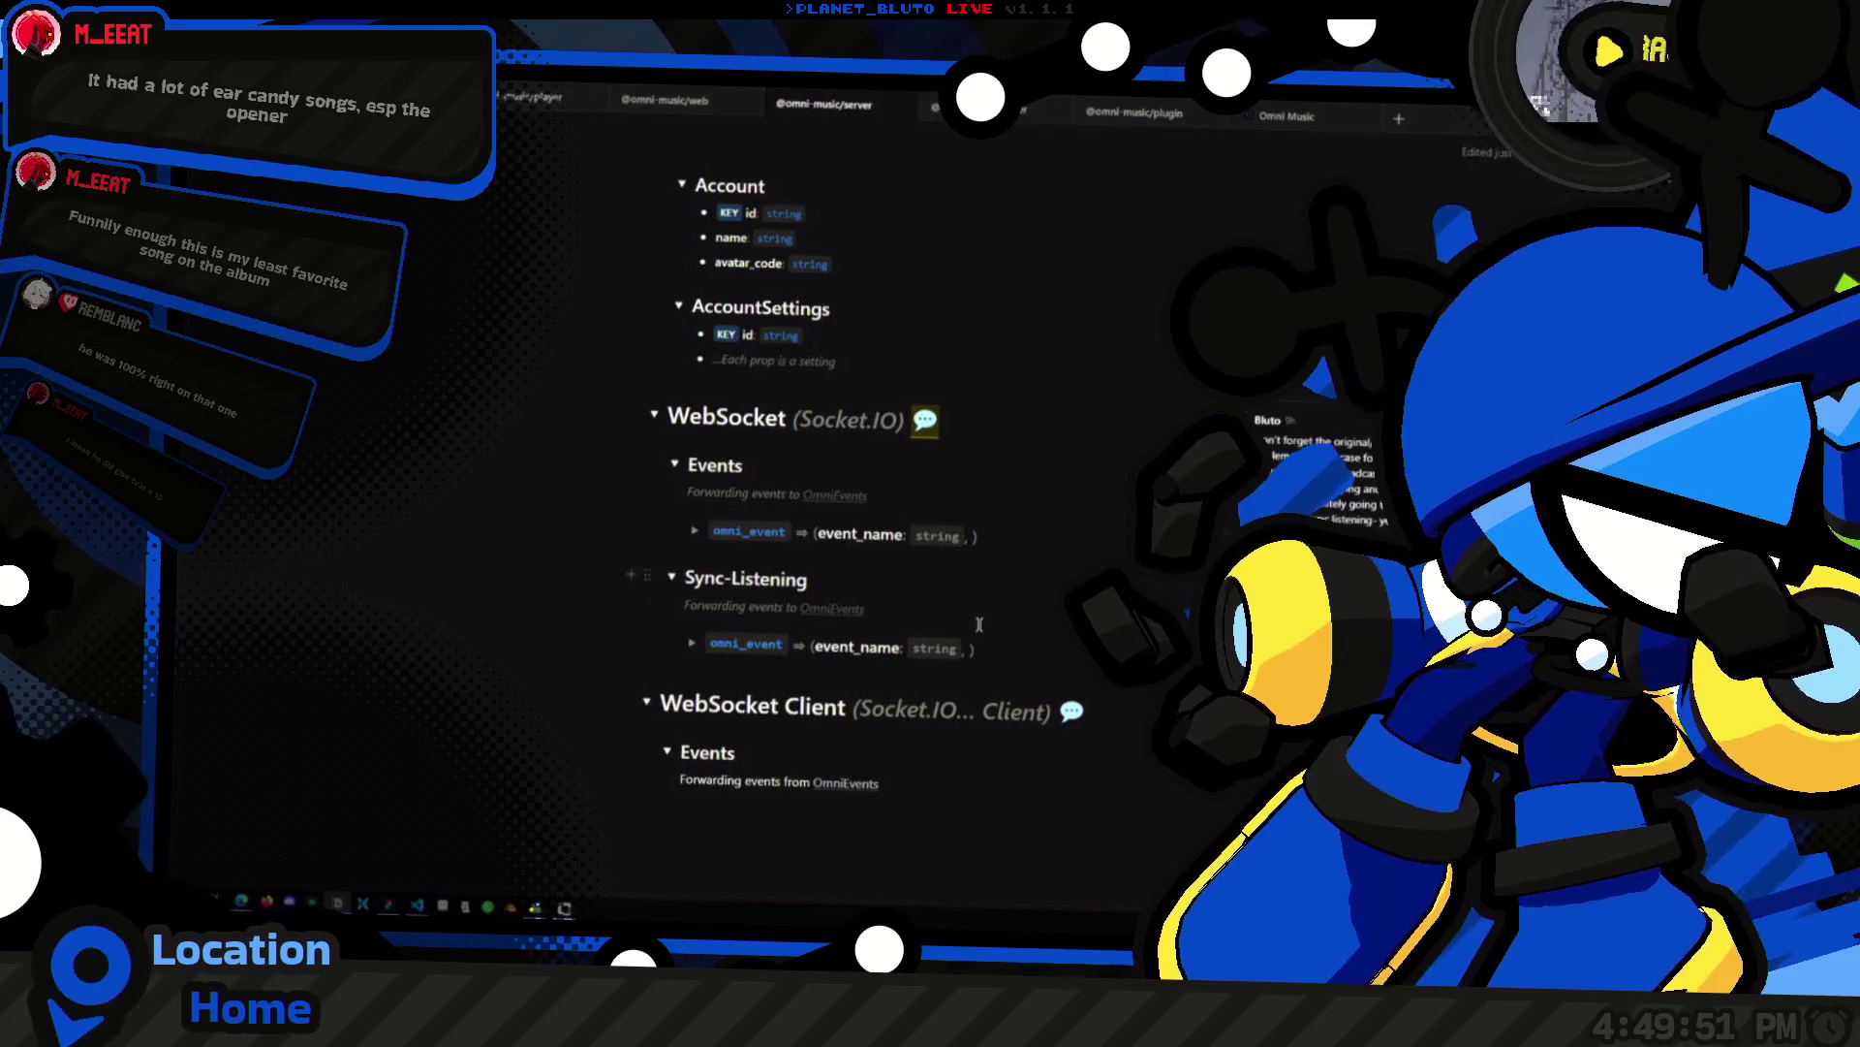
key("shift+Home")
key("Left")
key("ctrl+Right")
key("ctrl+slash")
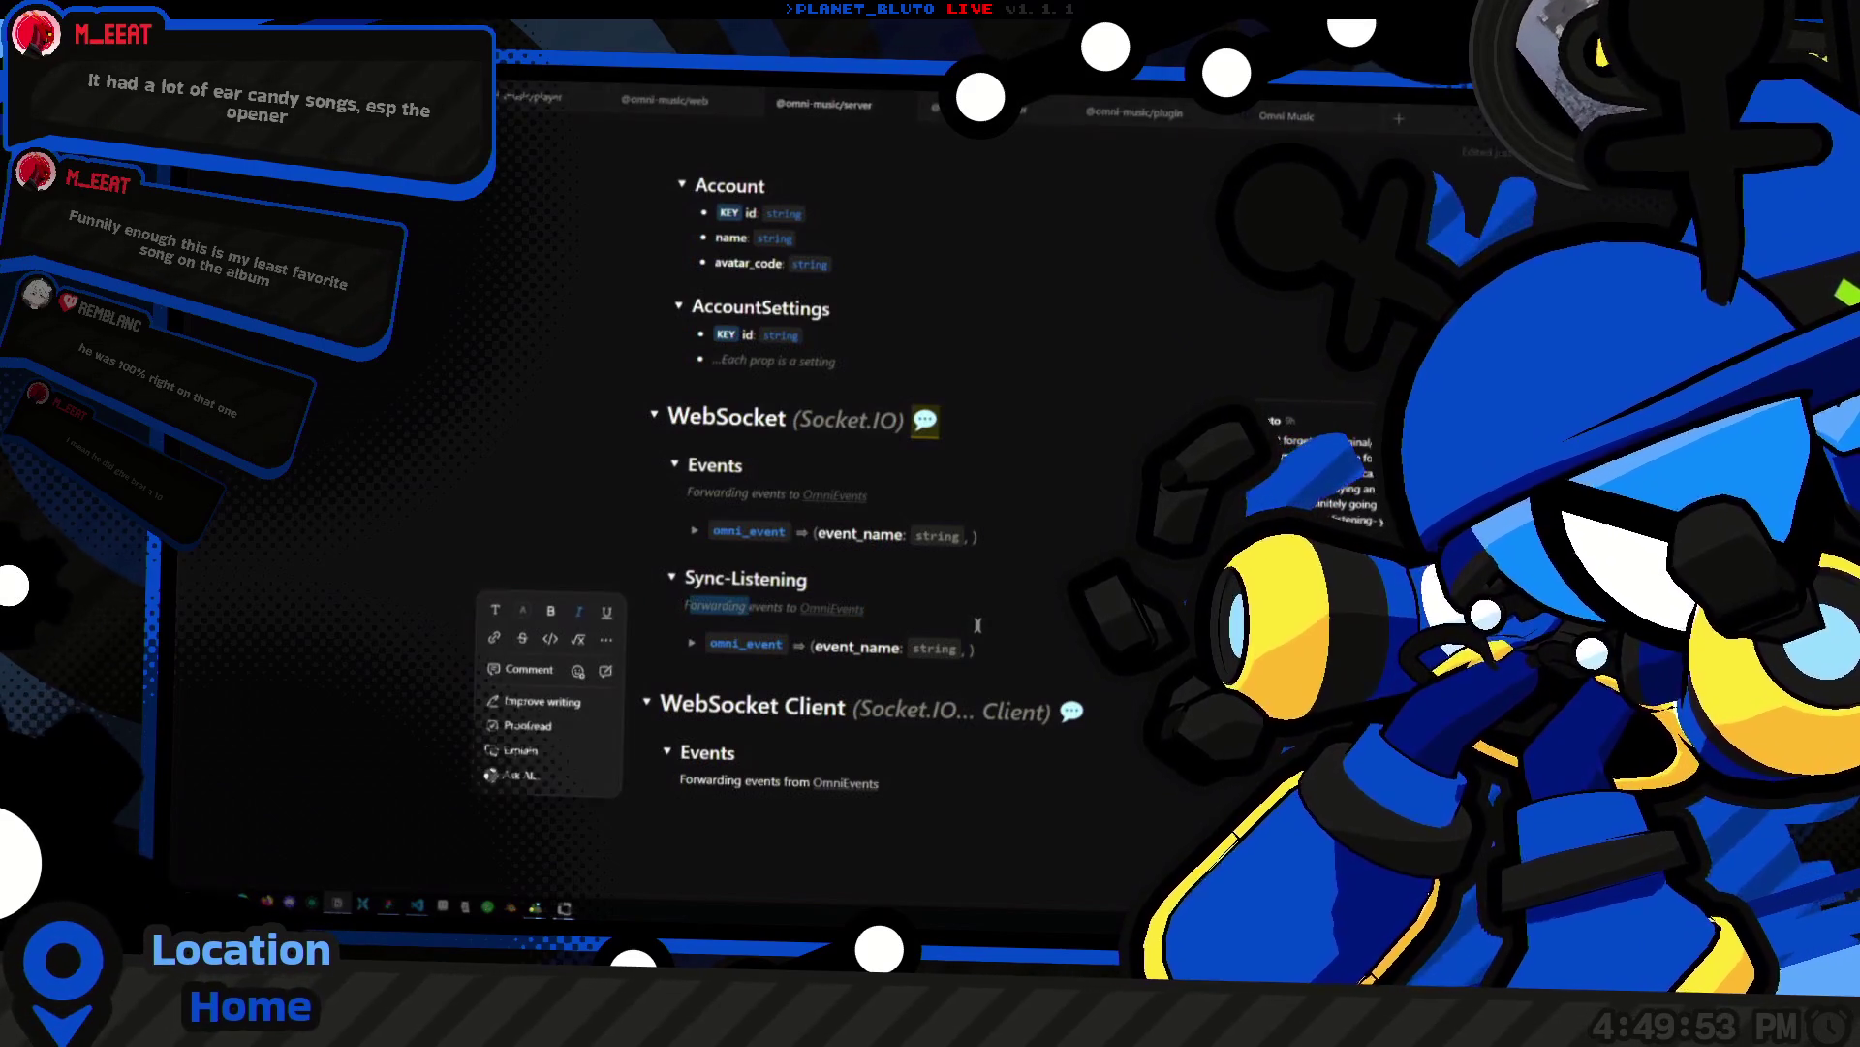
key("Escape")
key("ctrl+slash")
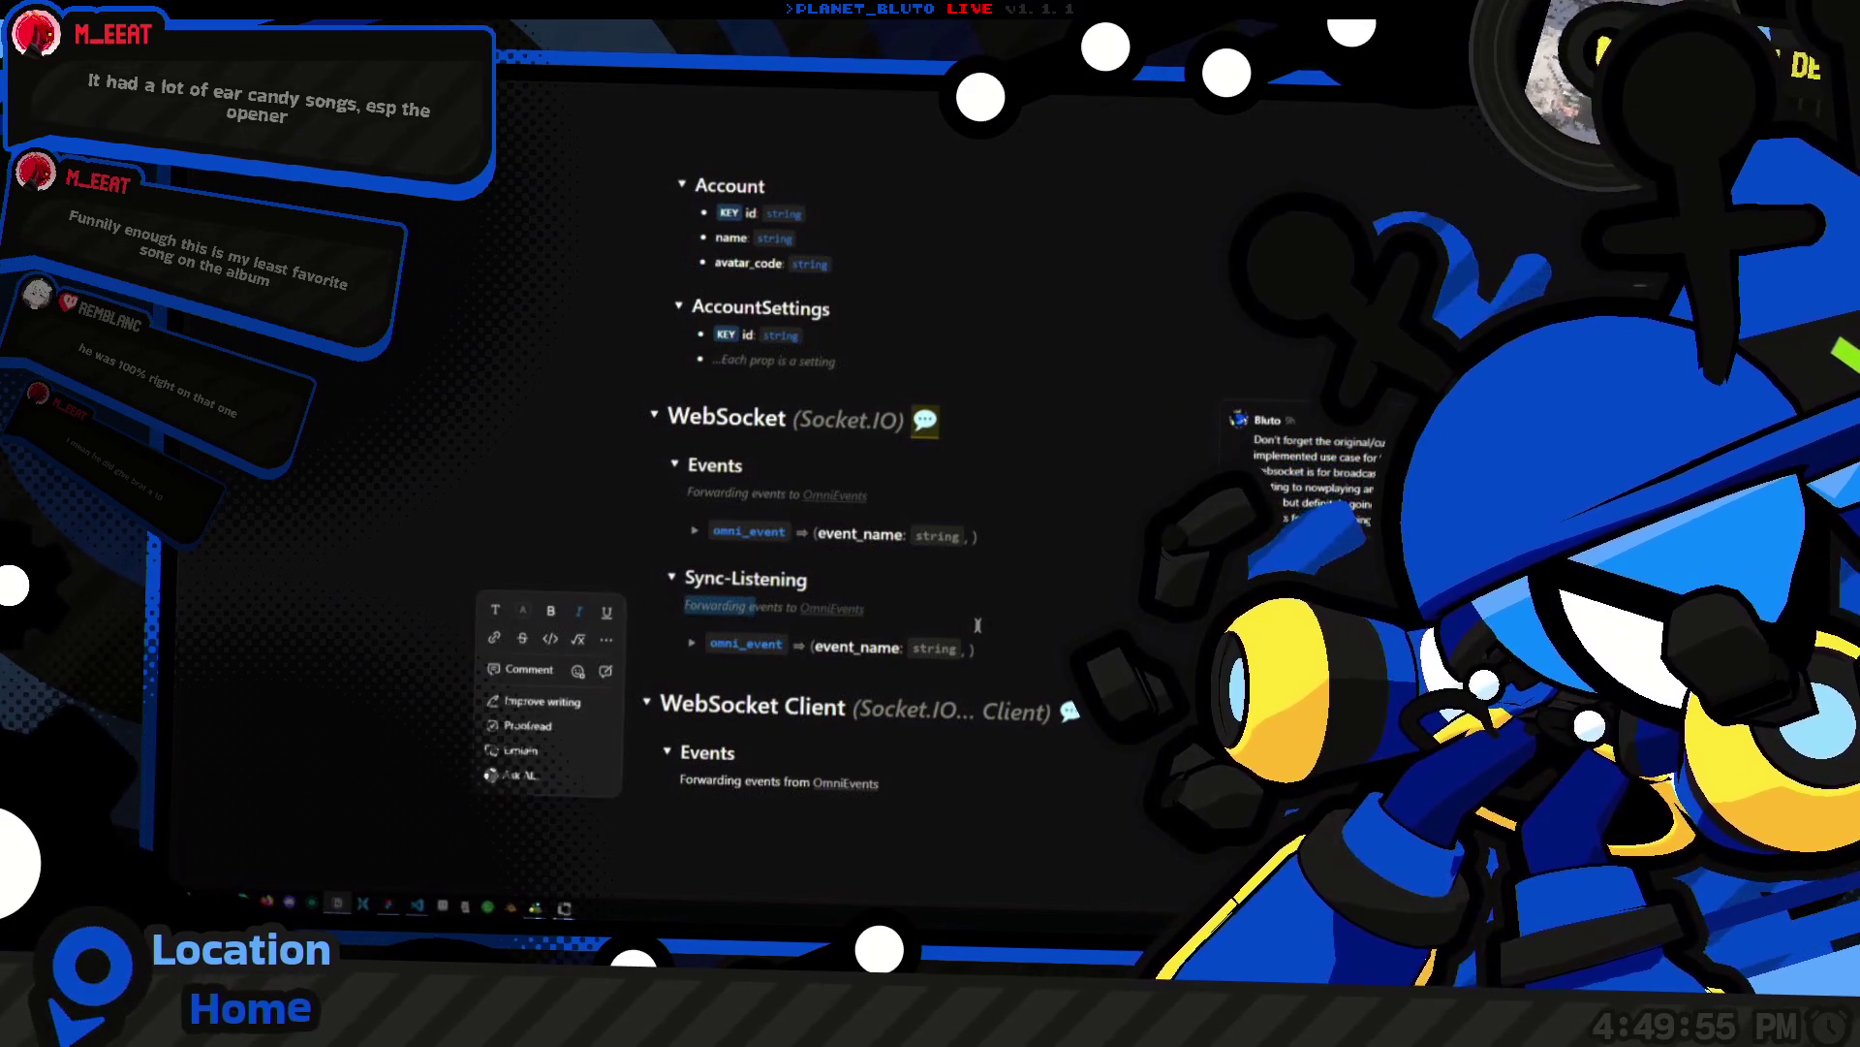
key("Escape")
key("BackSpace")
key("BackSpace")
key("BackSpace")
key("BackSpace")
key("End")
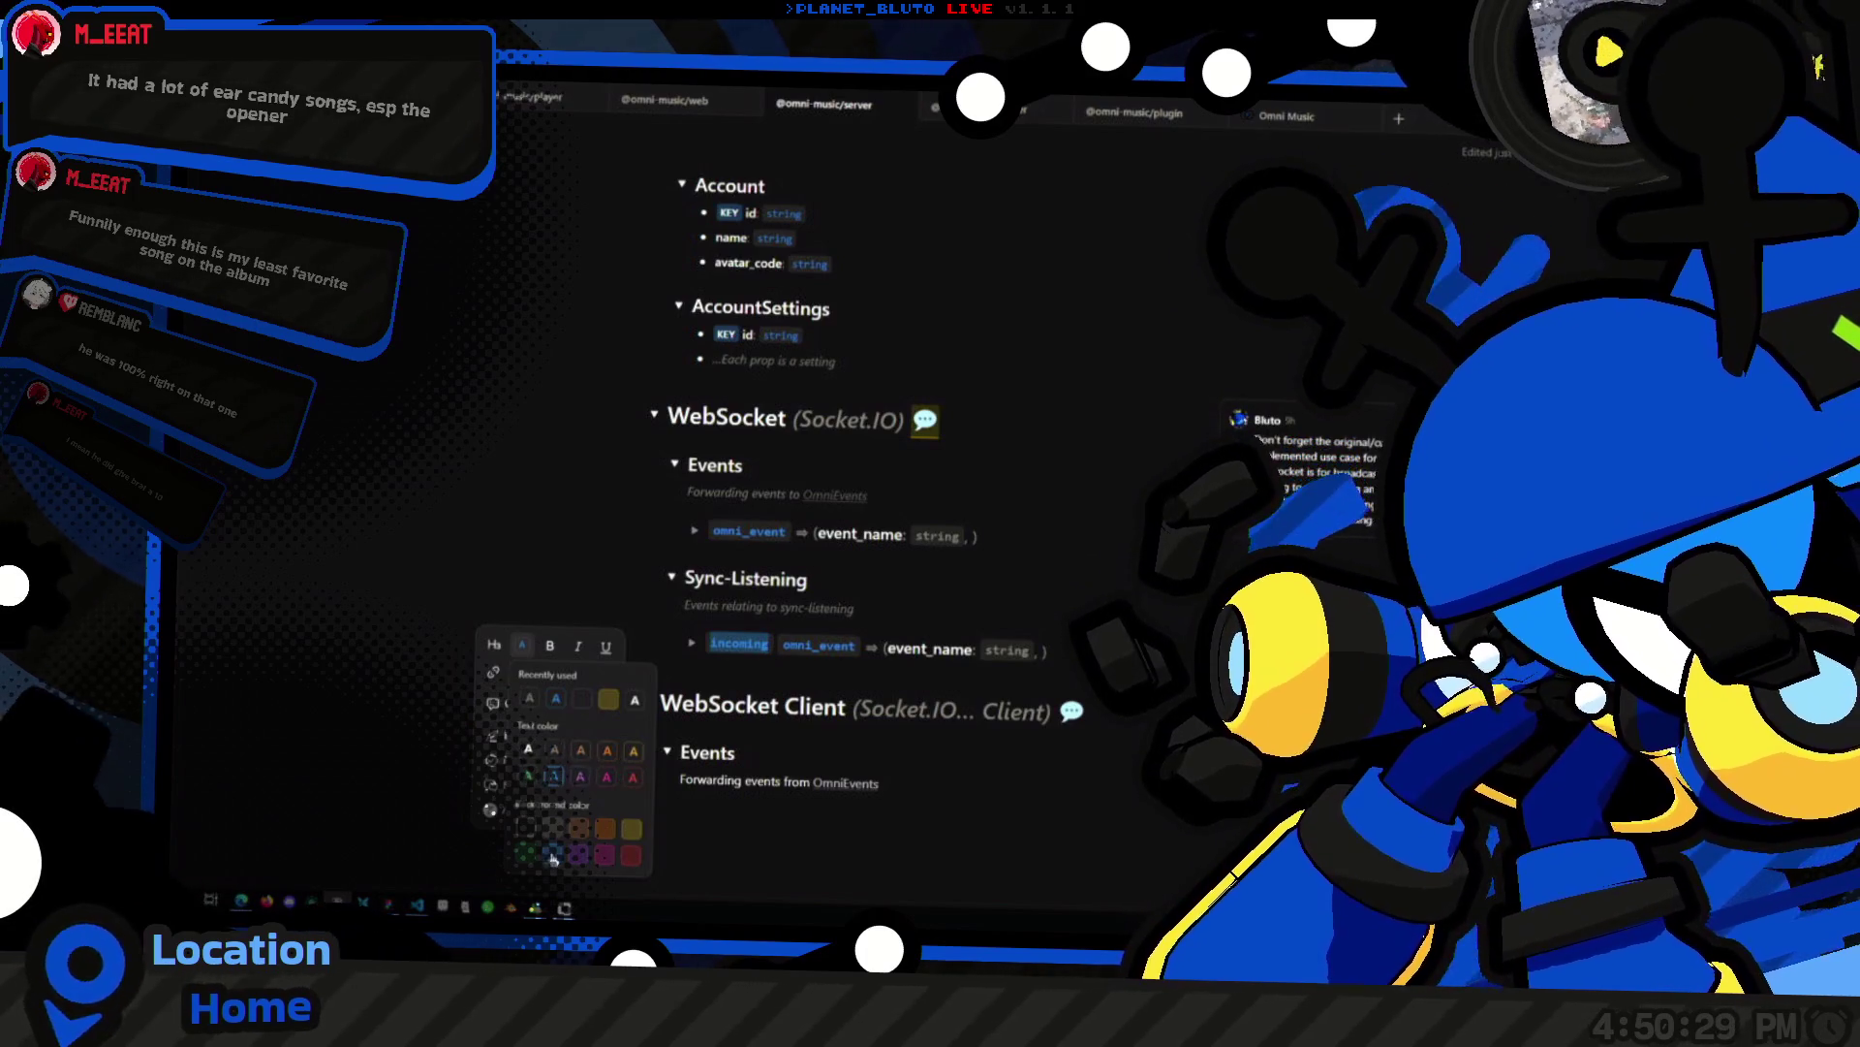
Give 'incoming' a blue background and trim it to 'in' before omni_event
left_click(553, 858)
left_click(1083, 648)
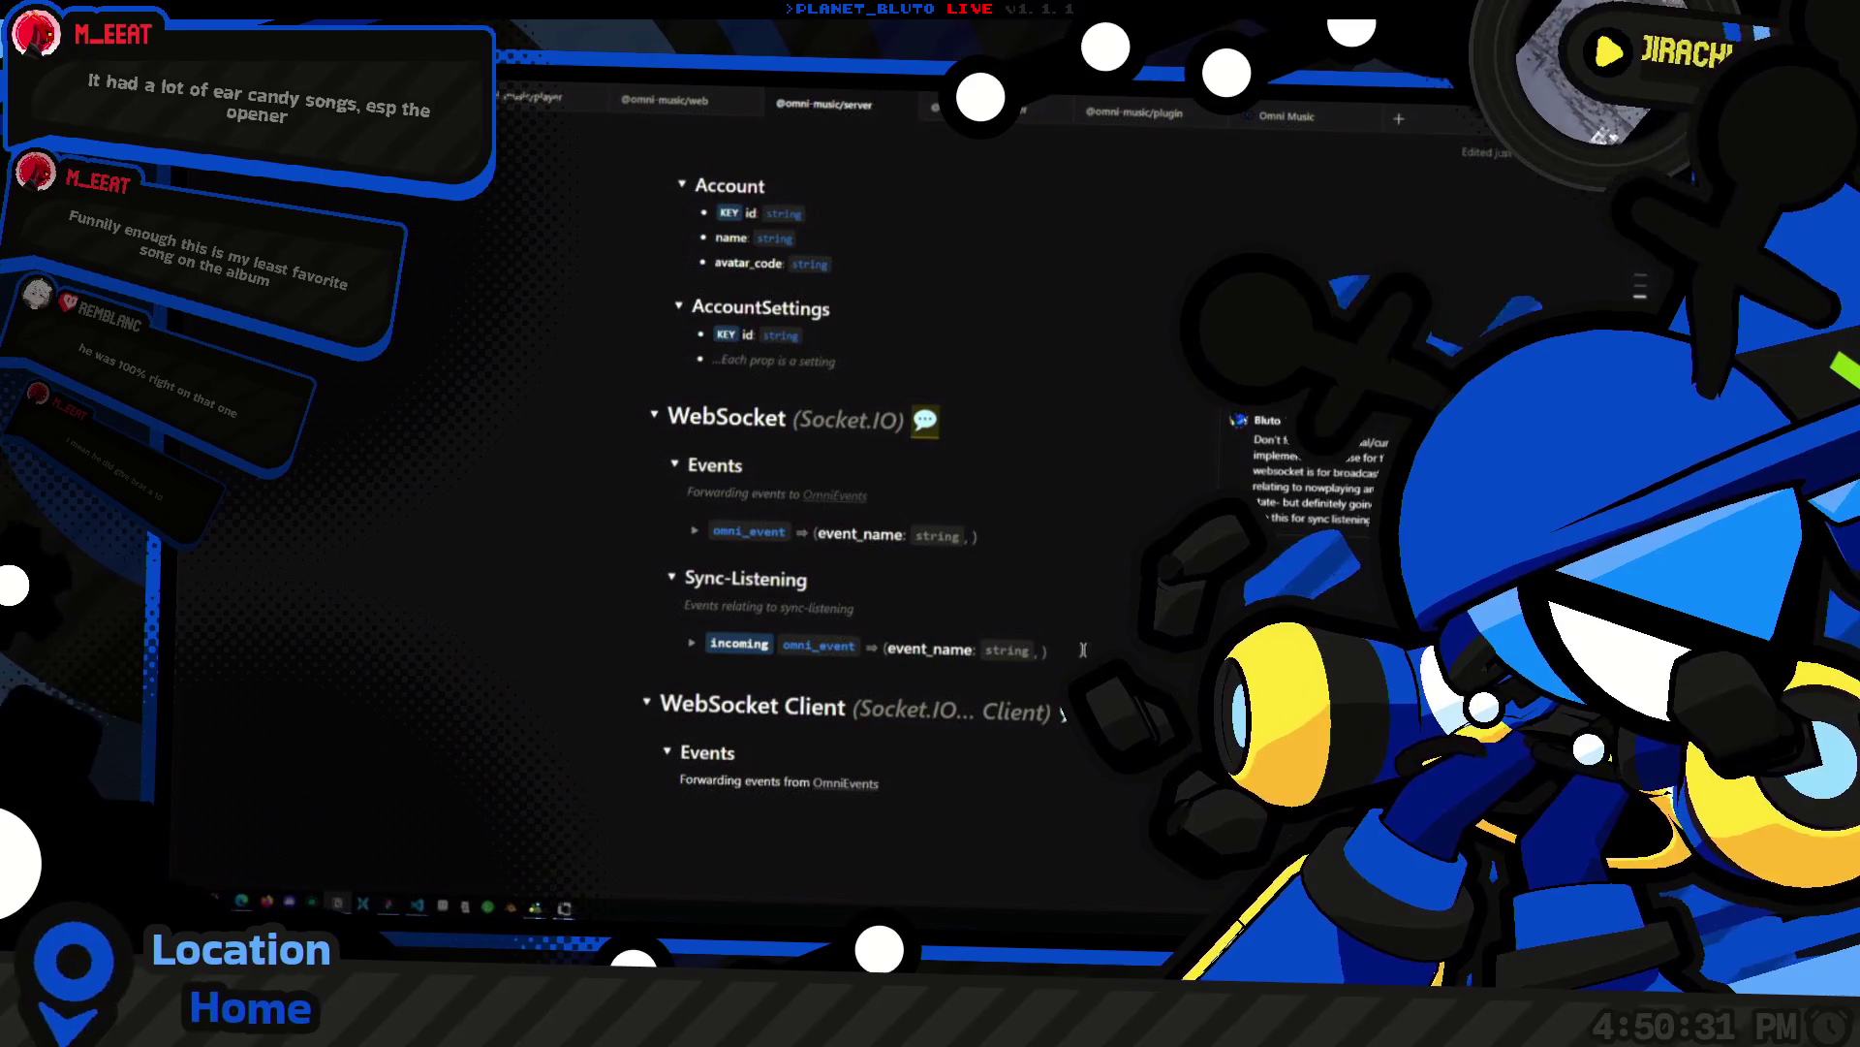
key("ctrl+shift+Right")
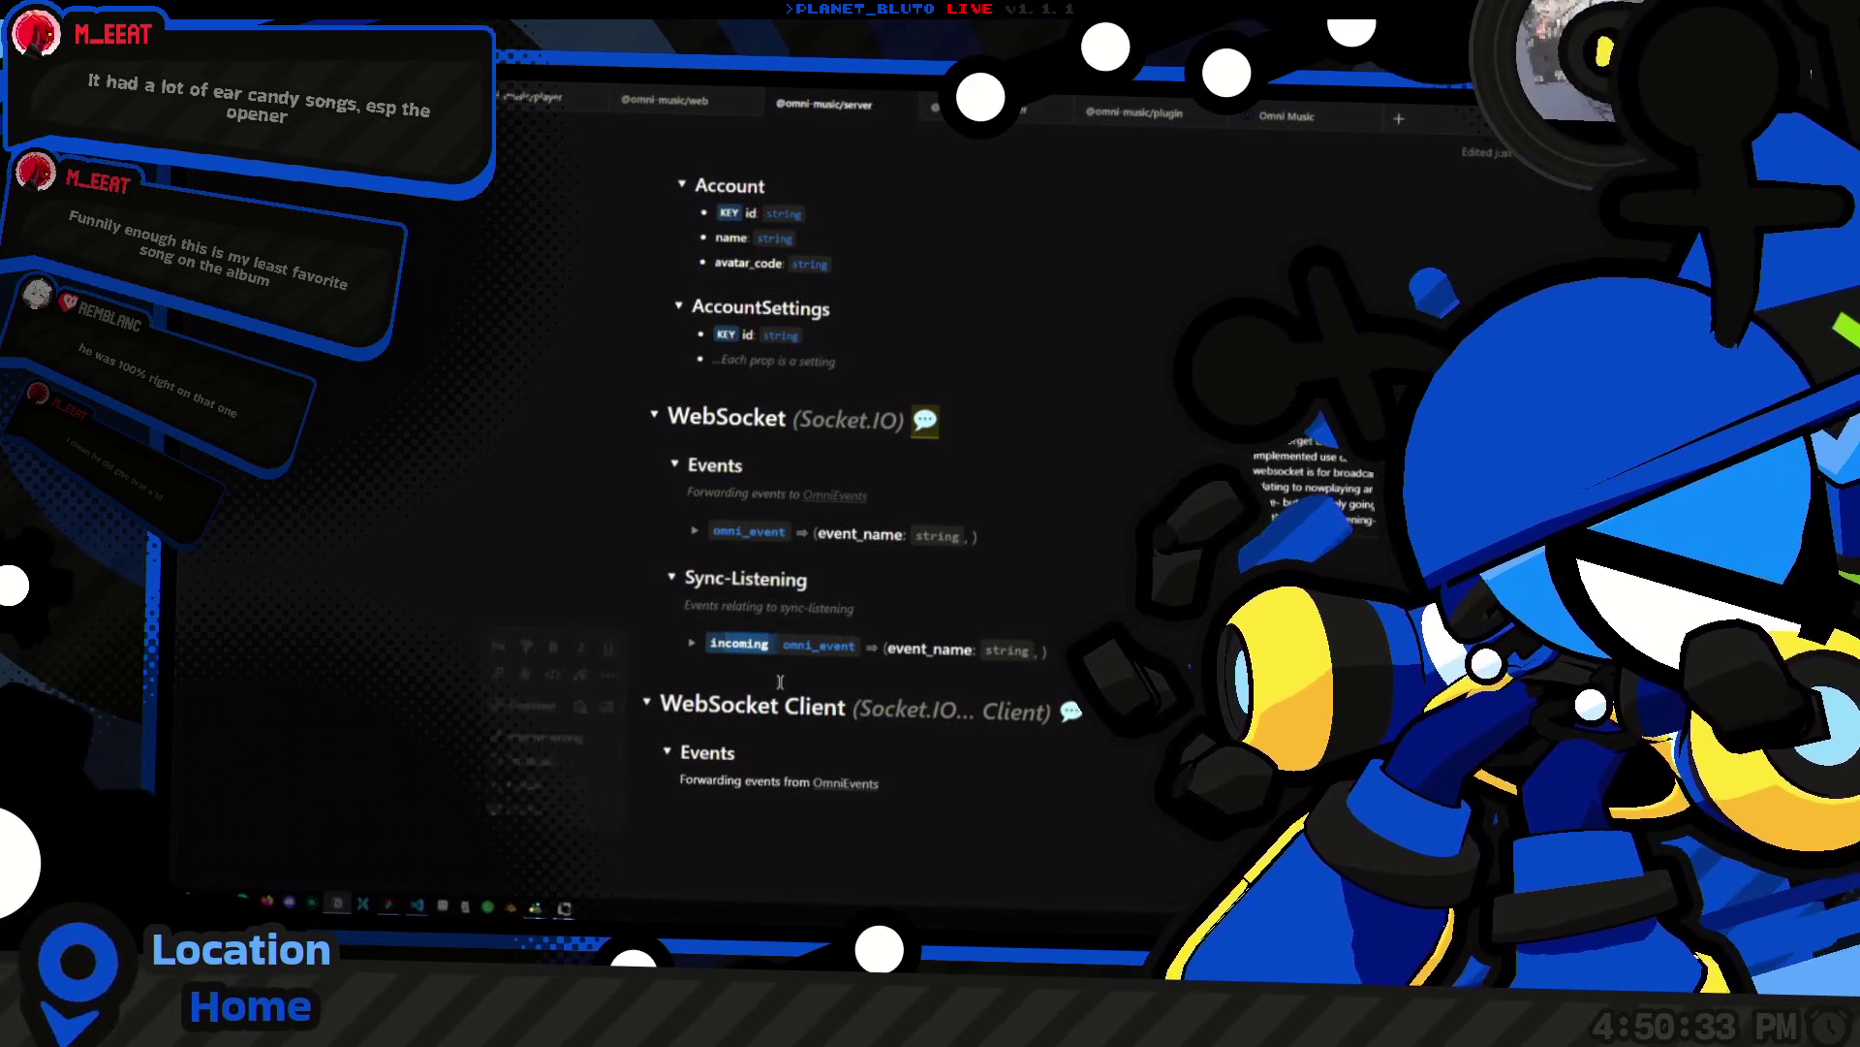
key("BackSpace")
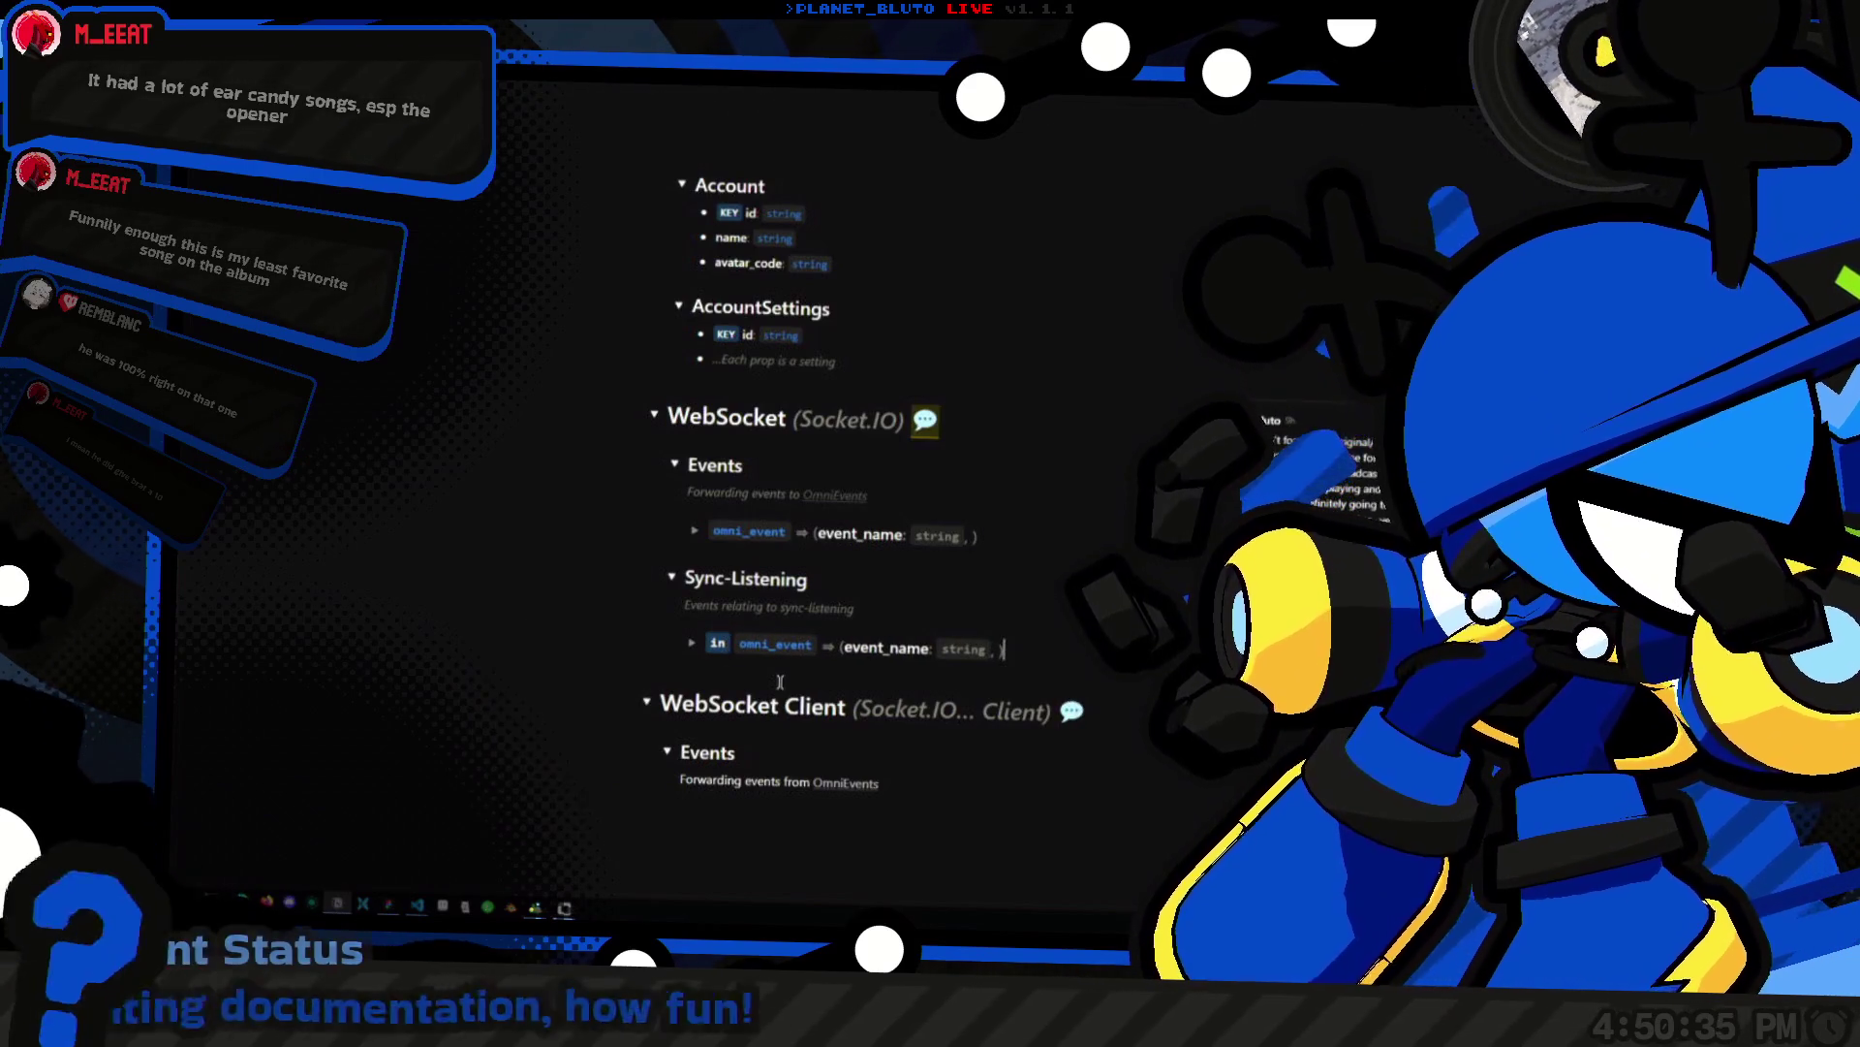
Start a new empty line directly under the WebSocket heading
left_click(851, 577)
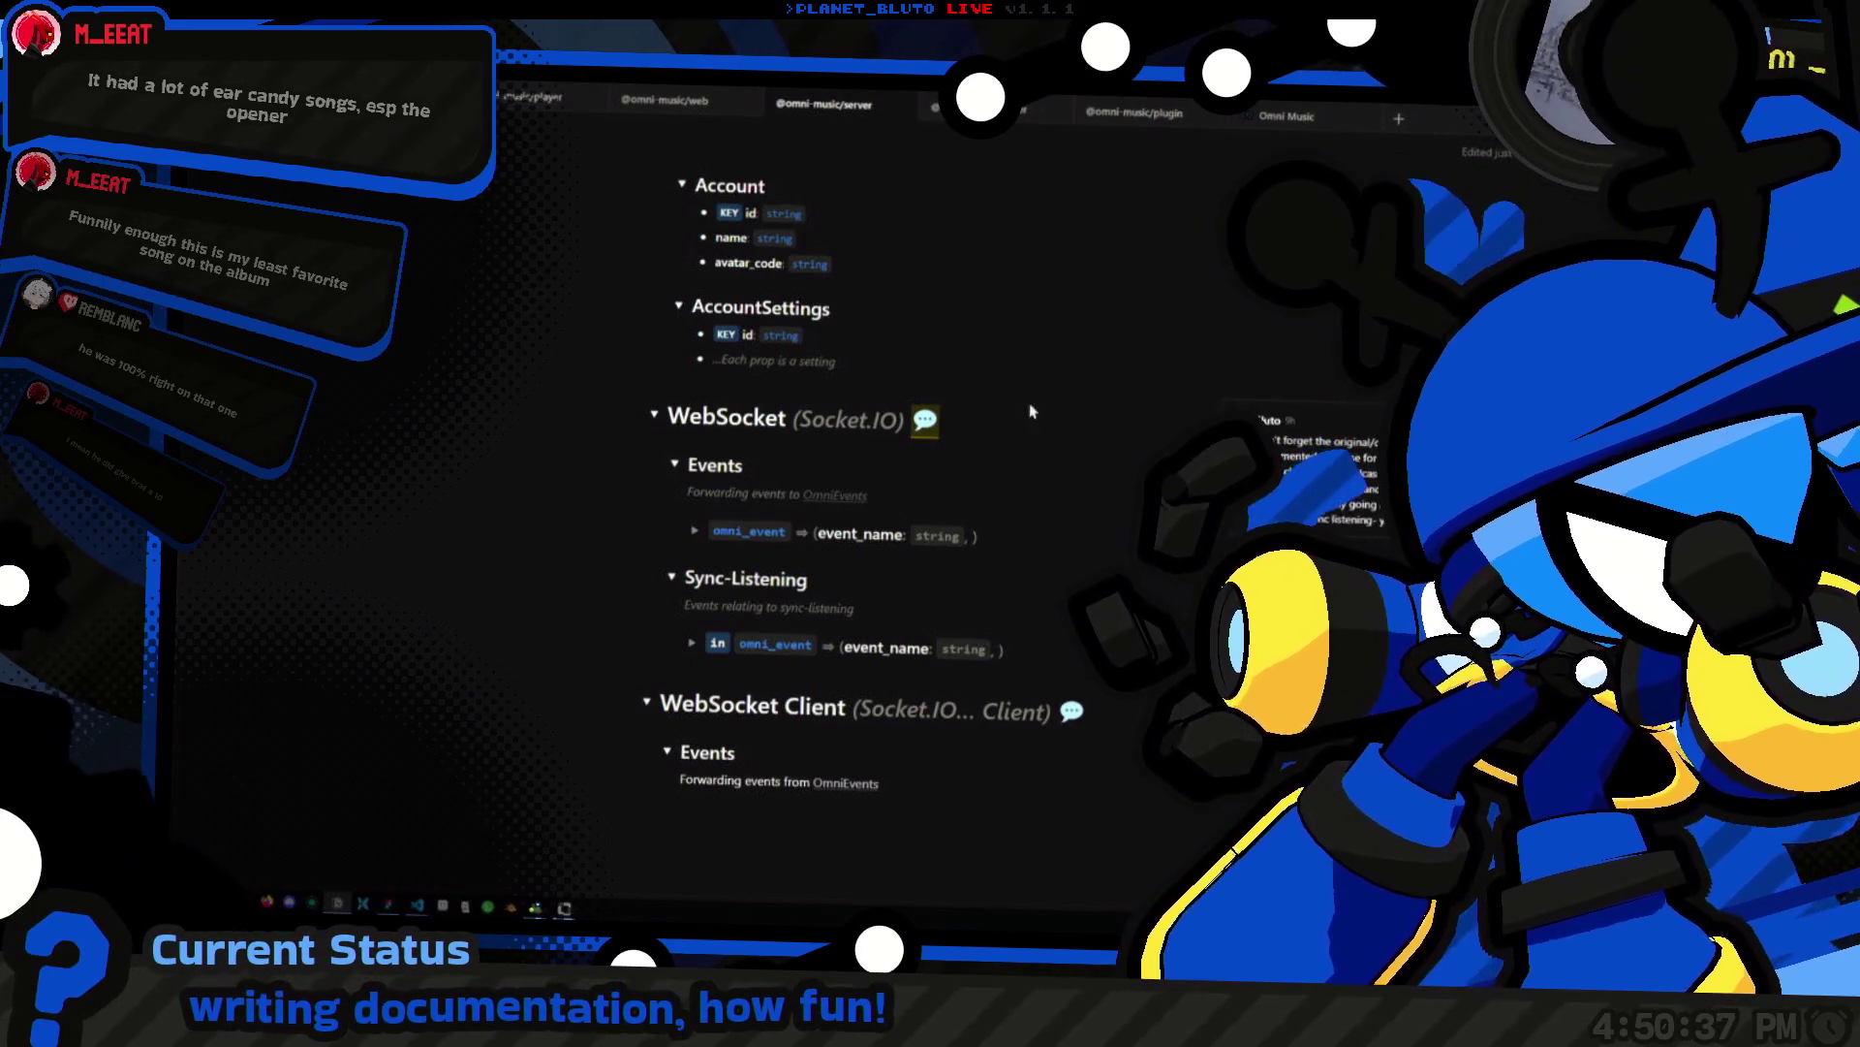
left_click(990, 419)
key("Return")
Add the italic legend 'in is event listening, out is event emitting' under WebSocket
type("iun")
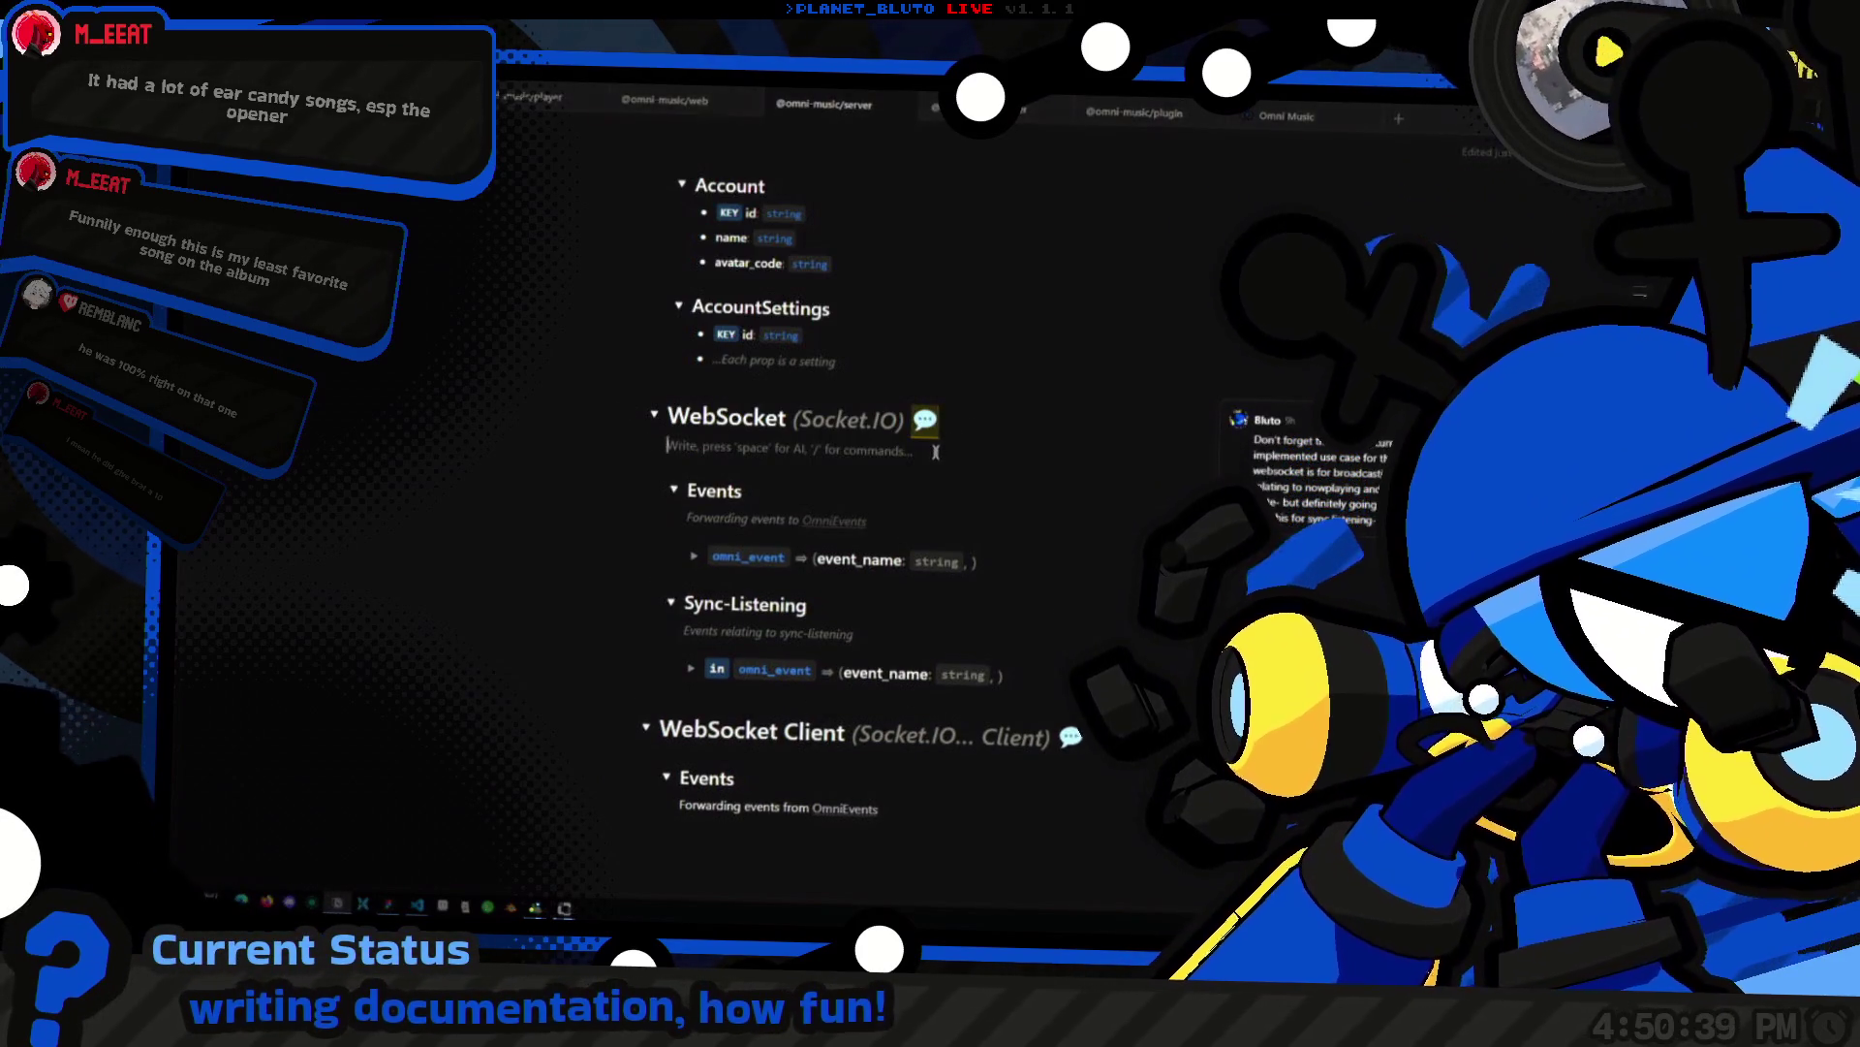
type("in is")
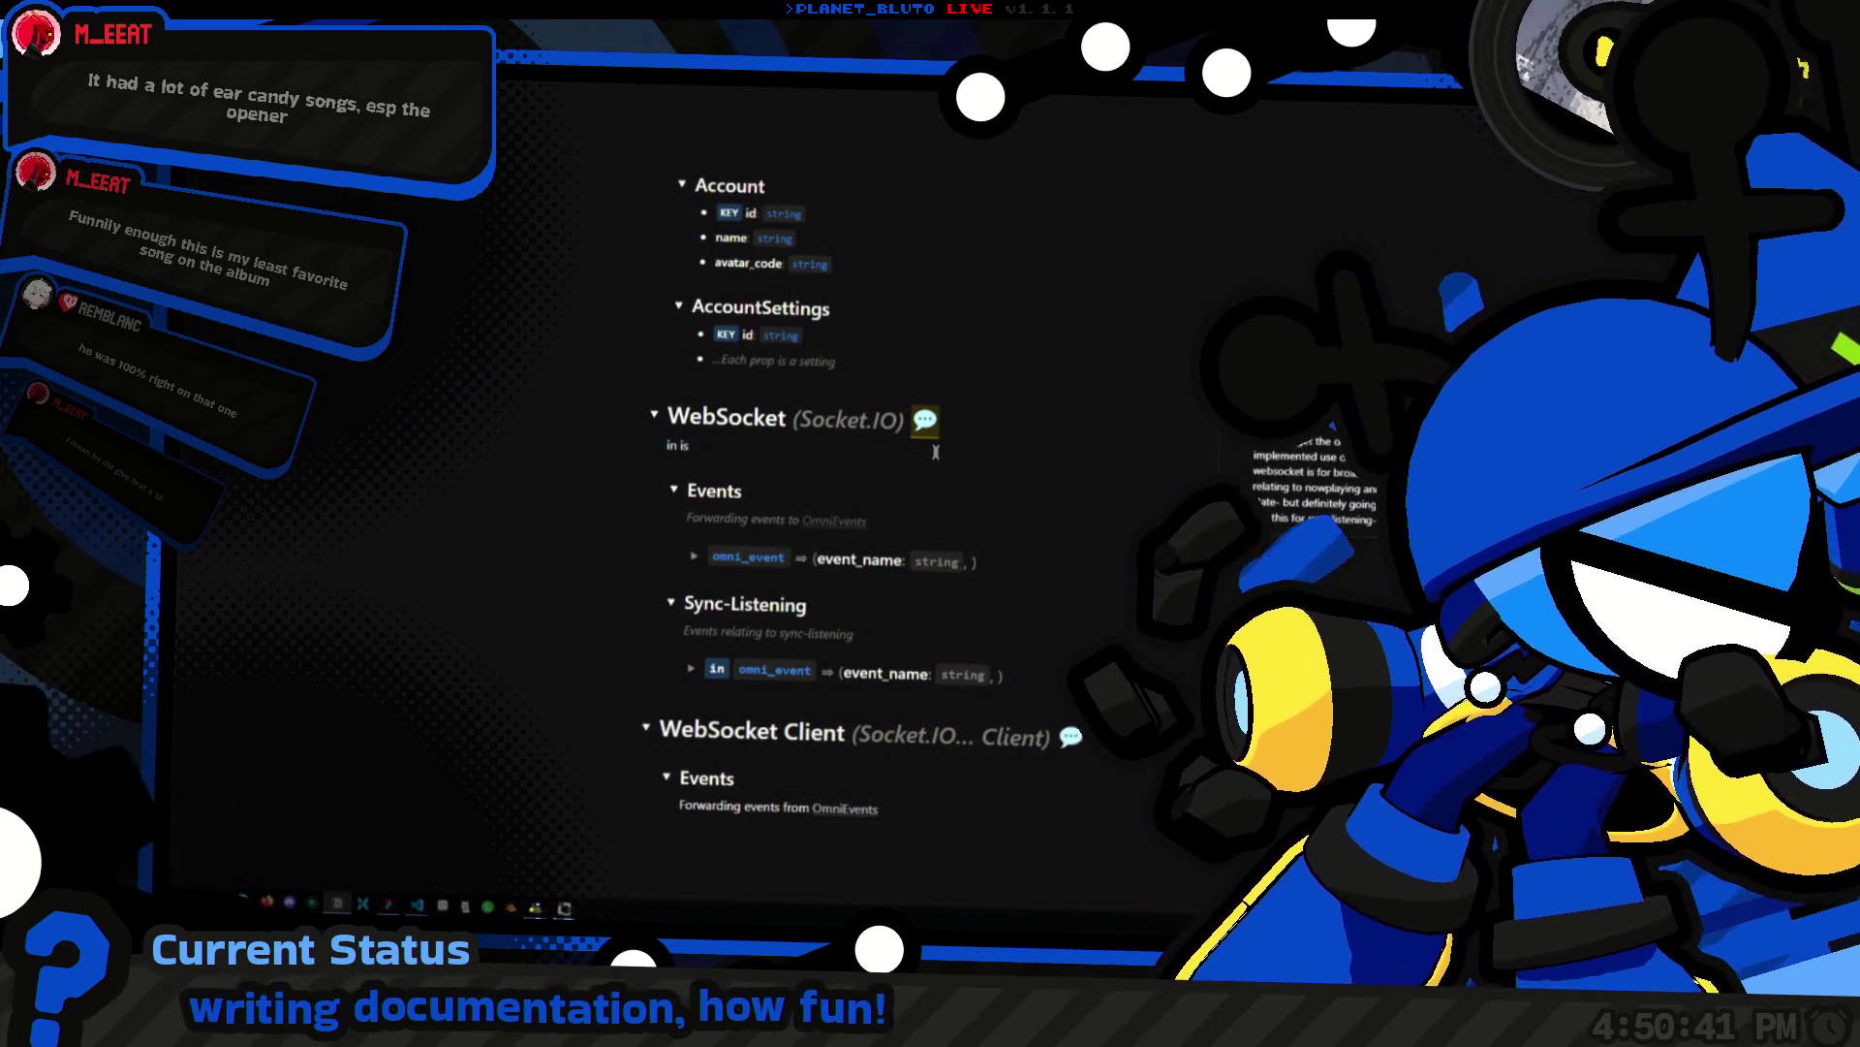
type(" event listening, out")
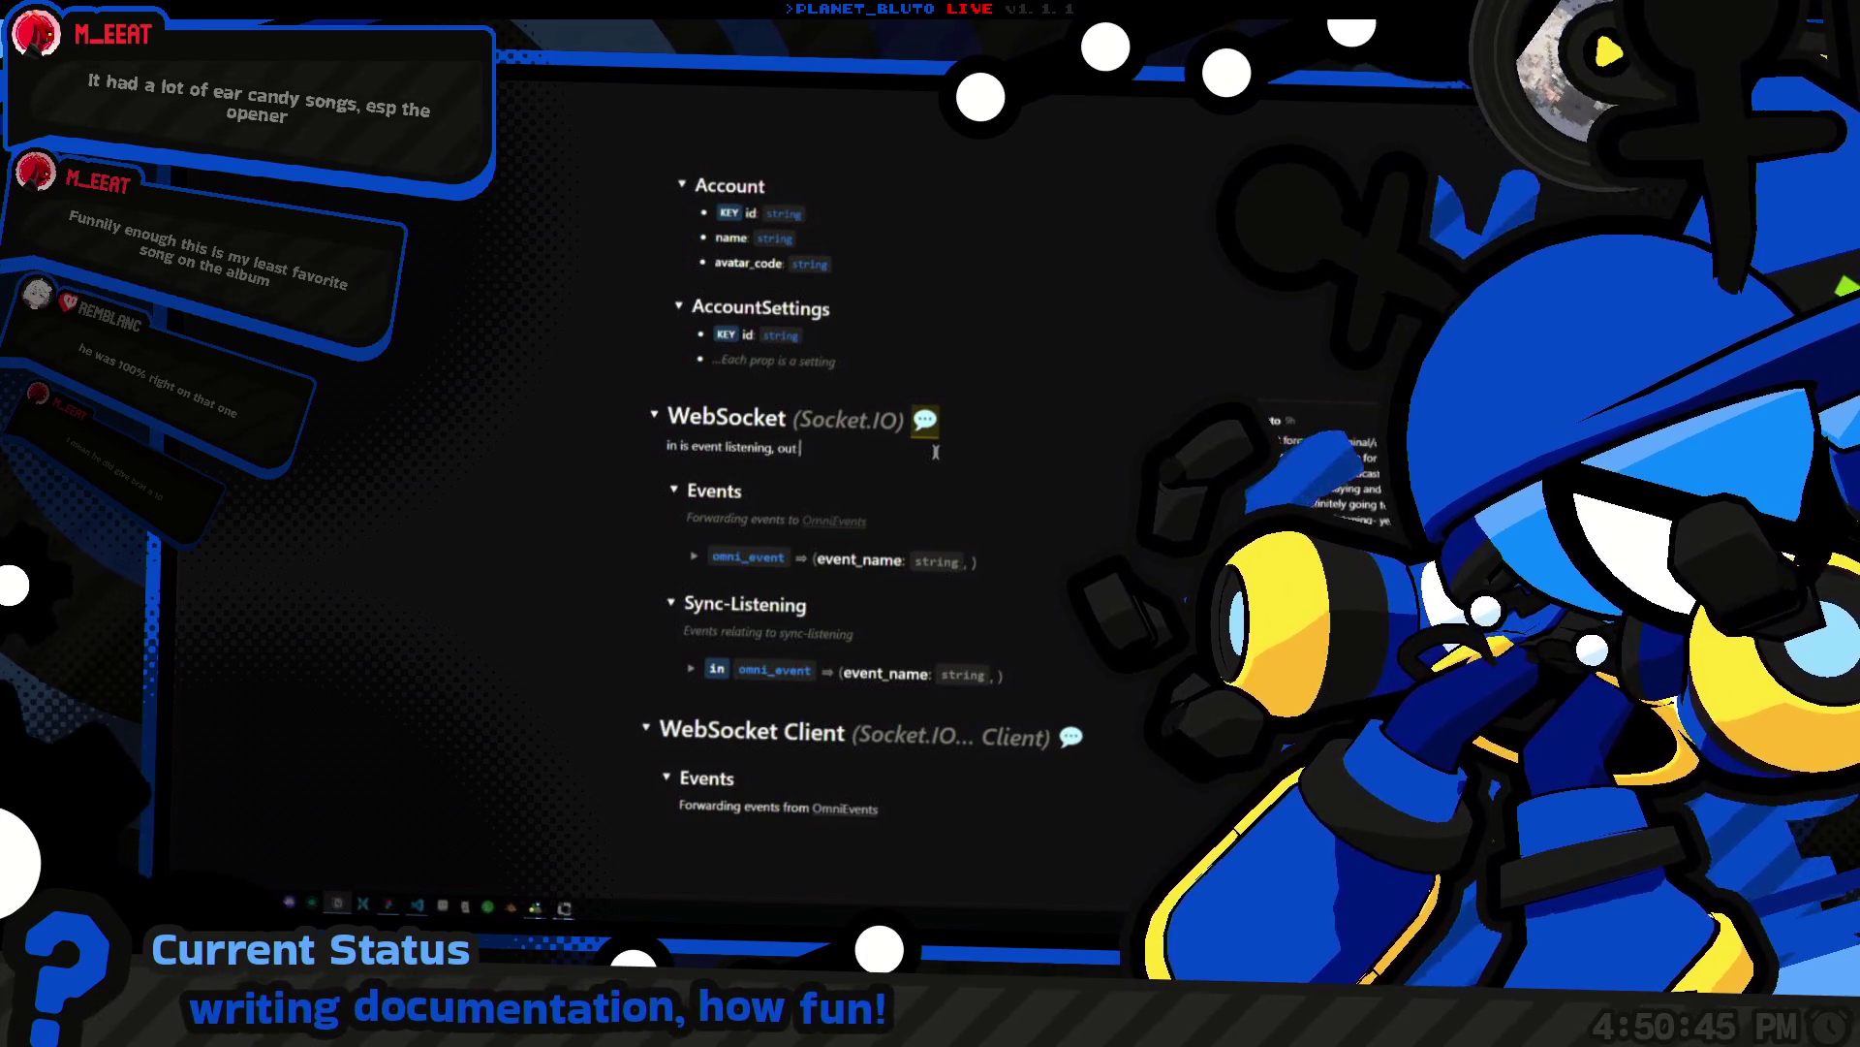
type(" emitting")
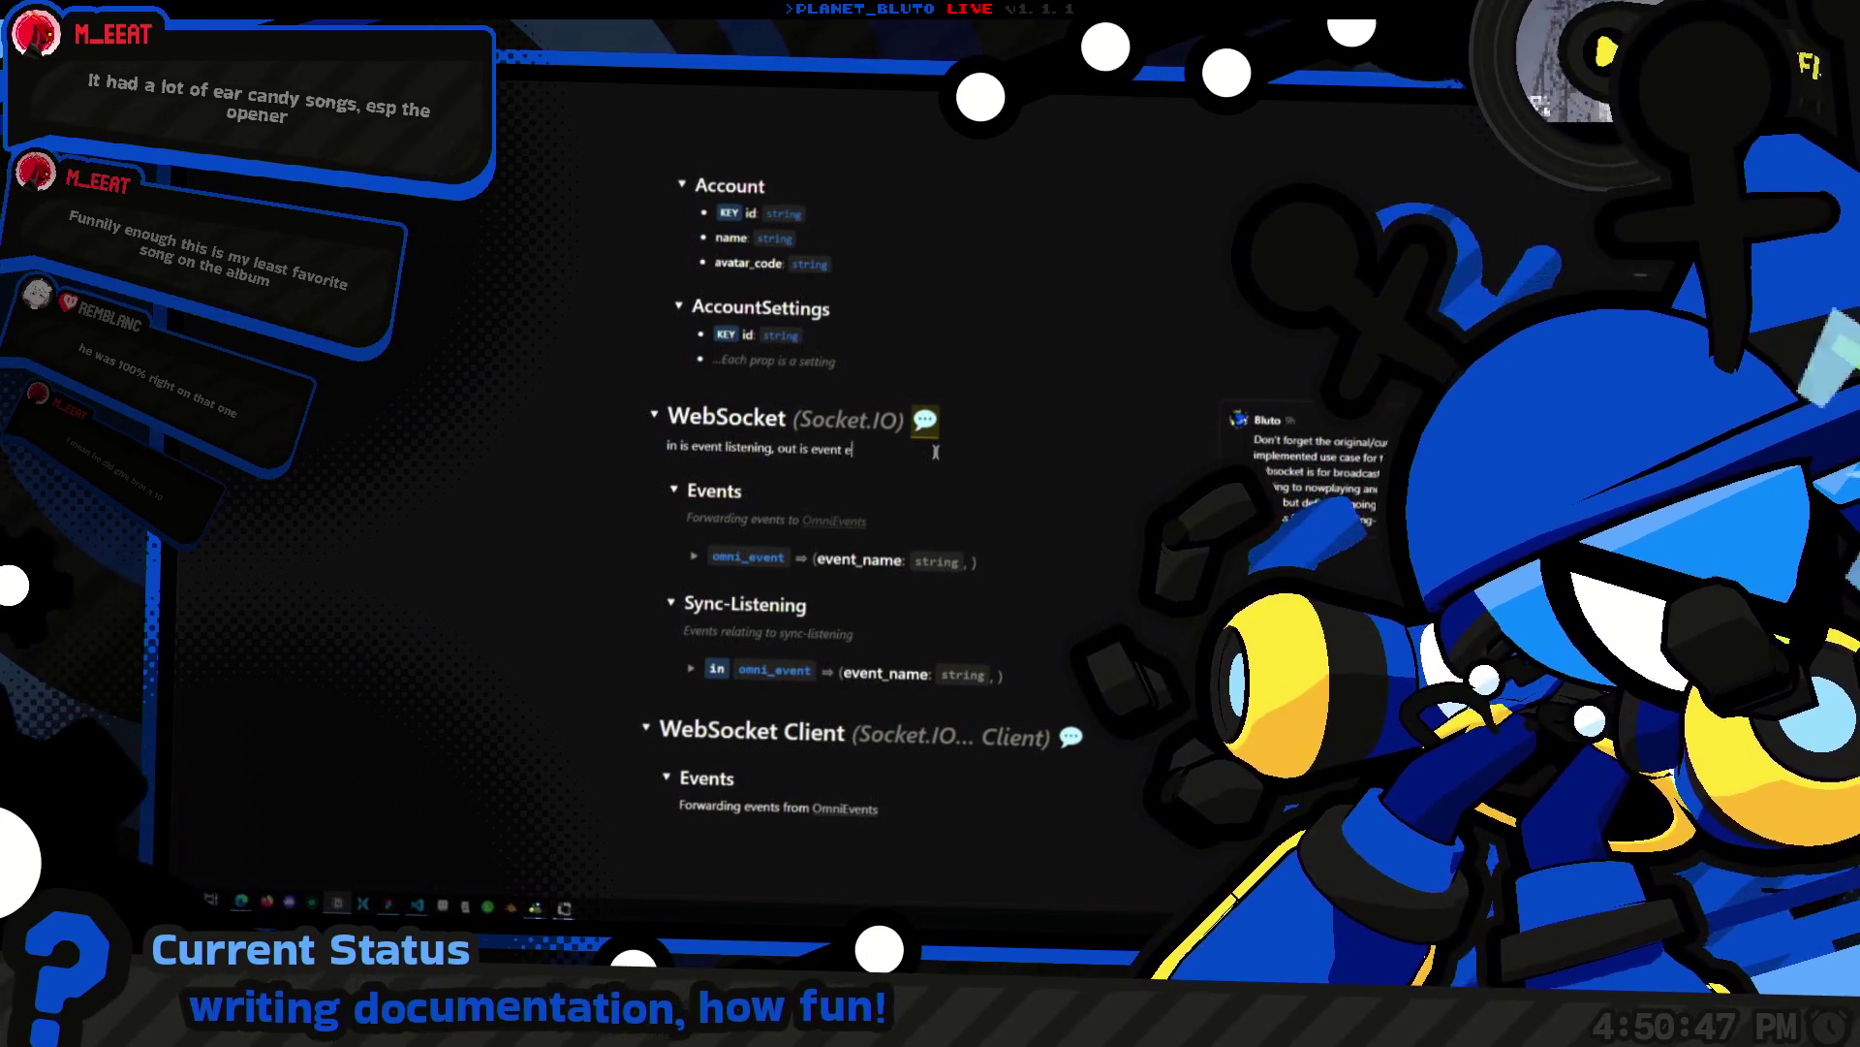
key("shift+Home")
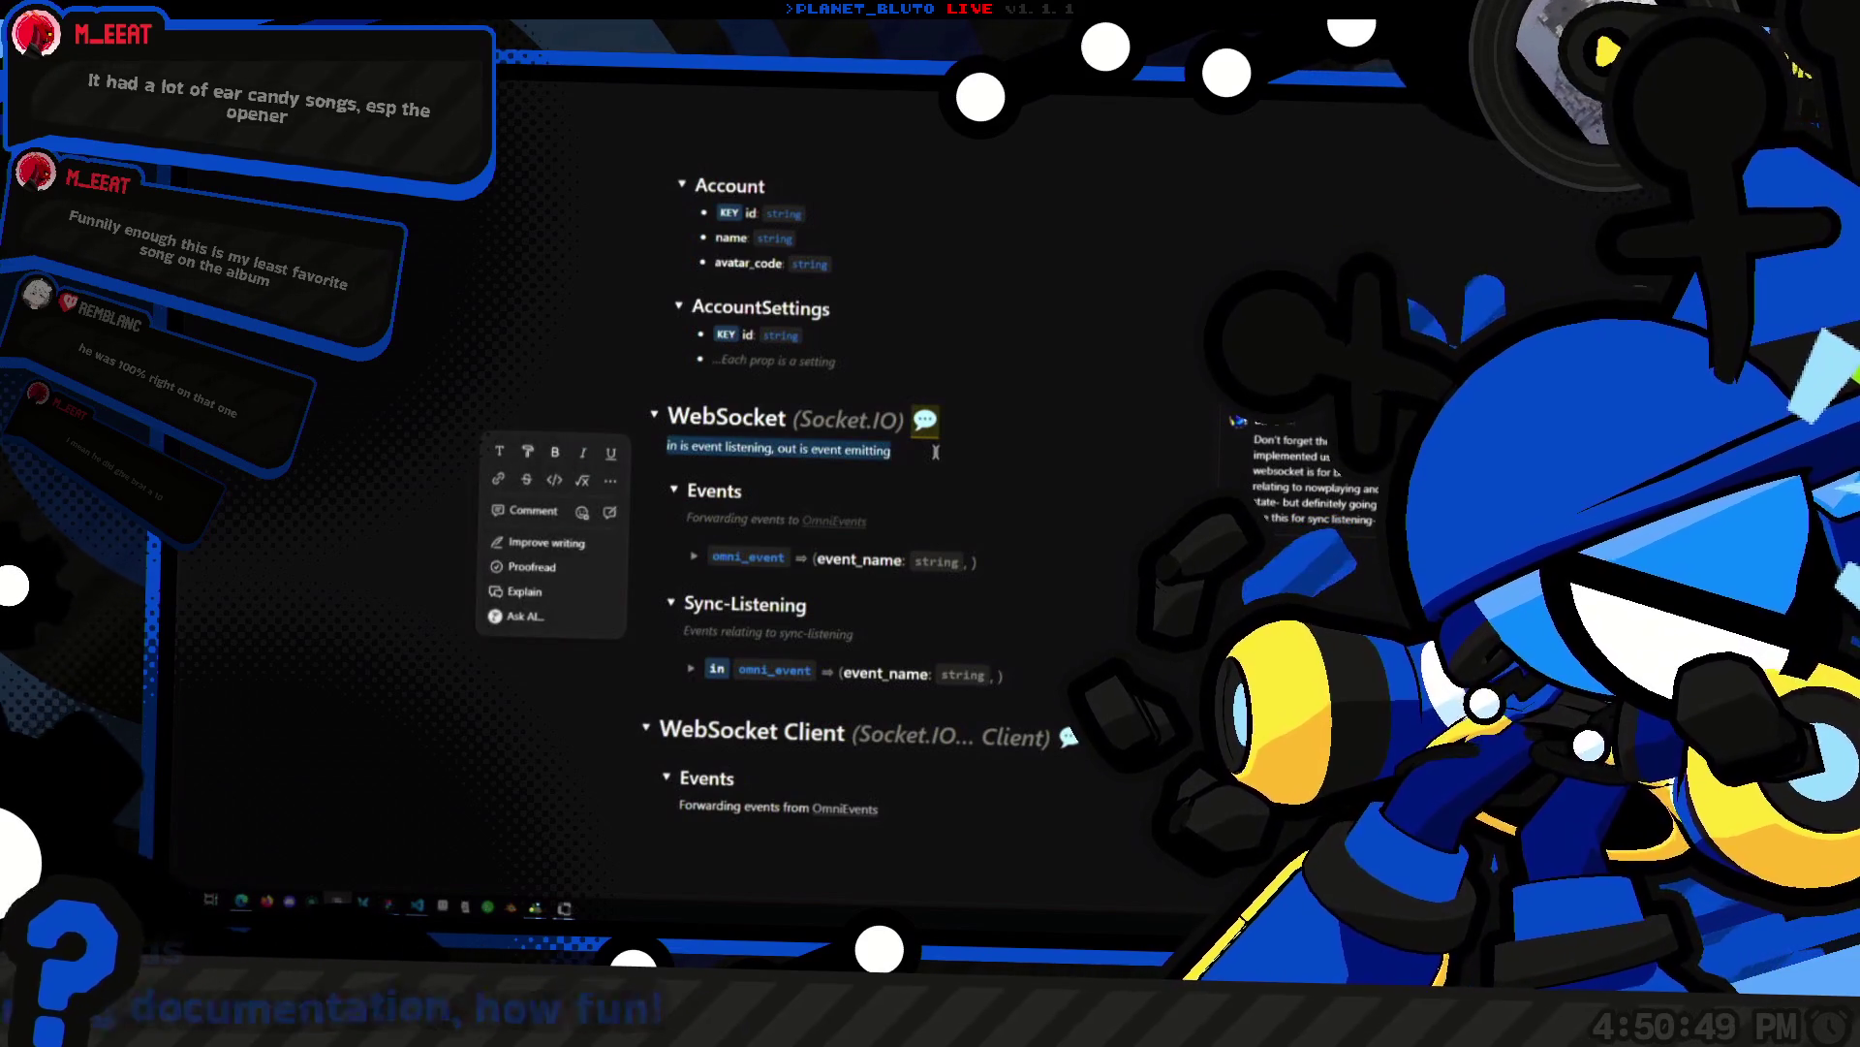
key("ctrl+i")
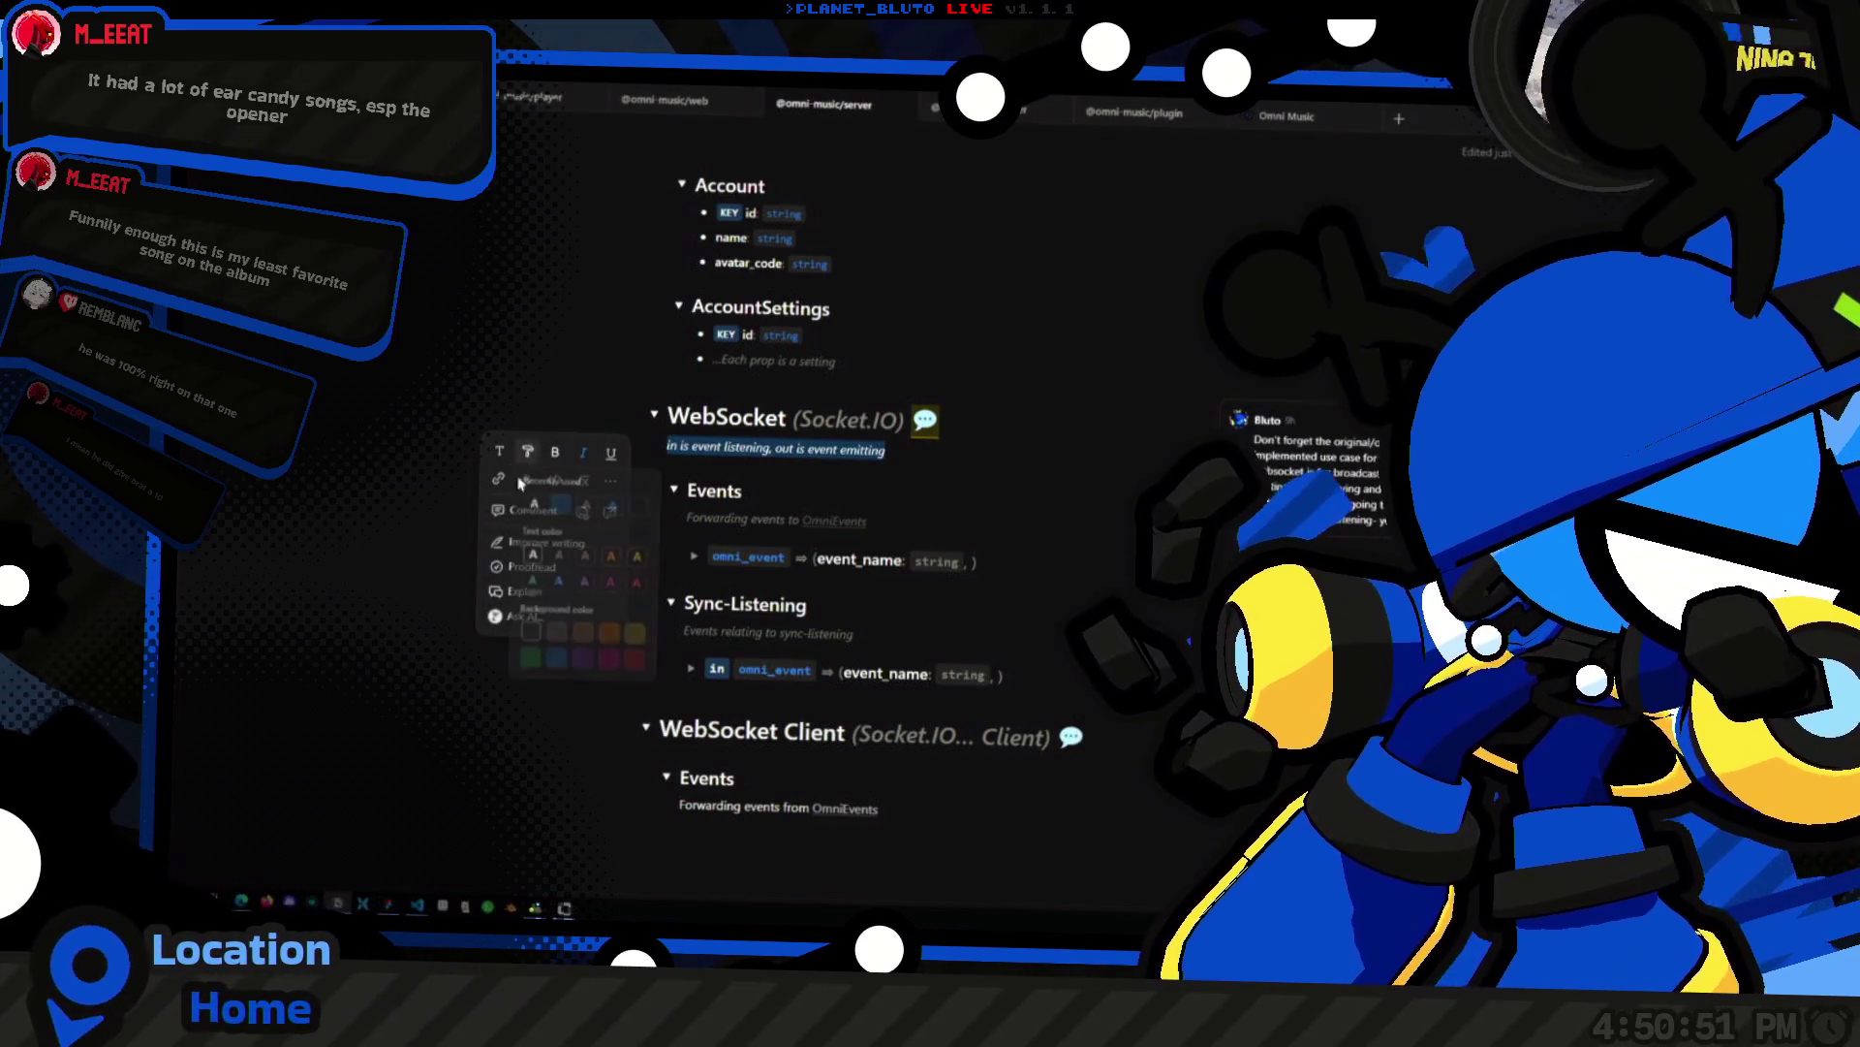
left_click(836, 436)
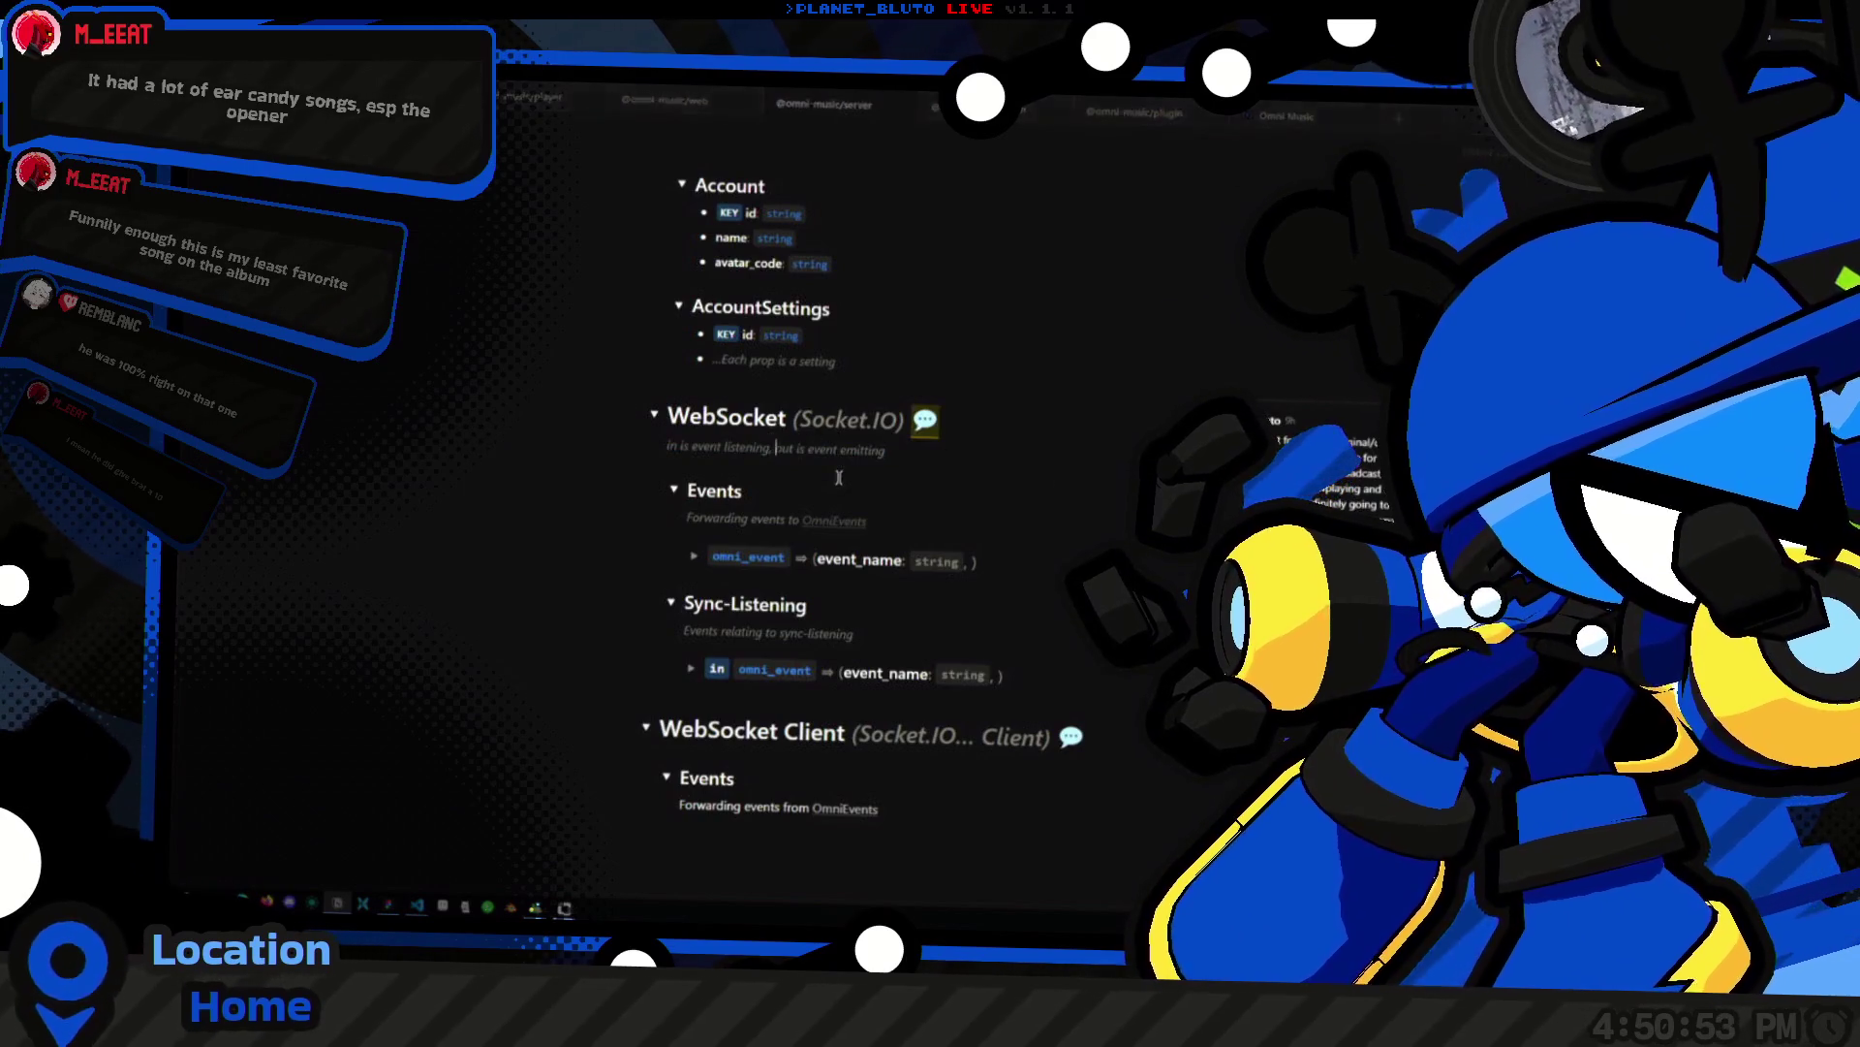
Give the word 'out' in the legend a green background
double_click(784, 449)
left_click(527, 452)
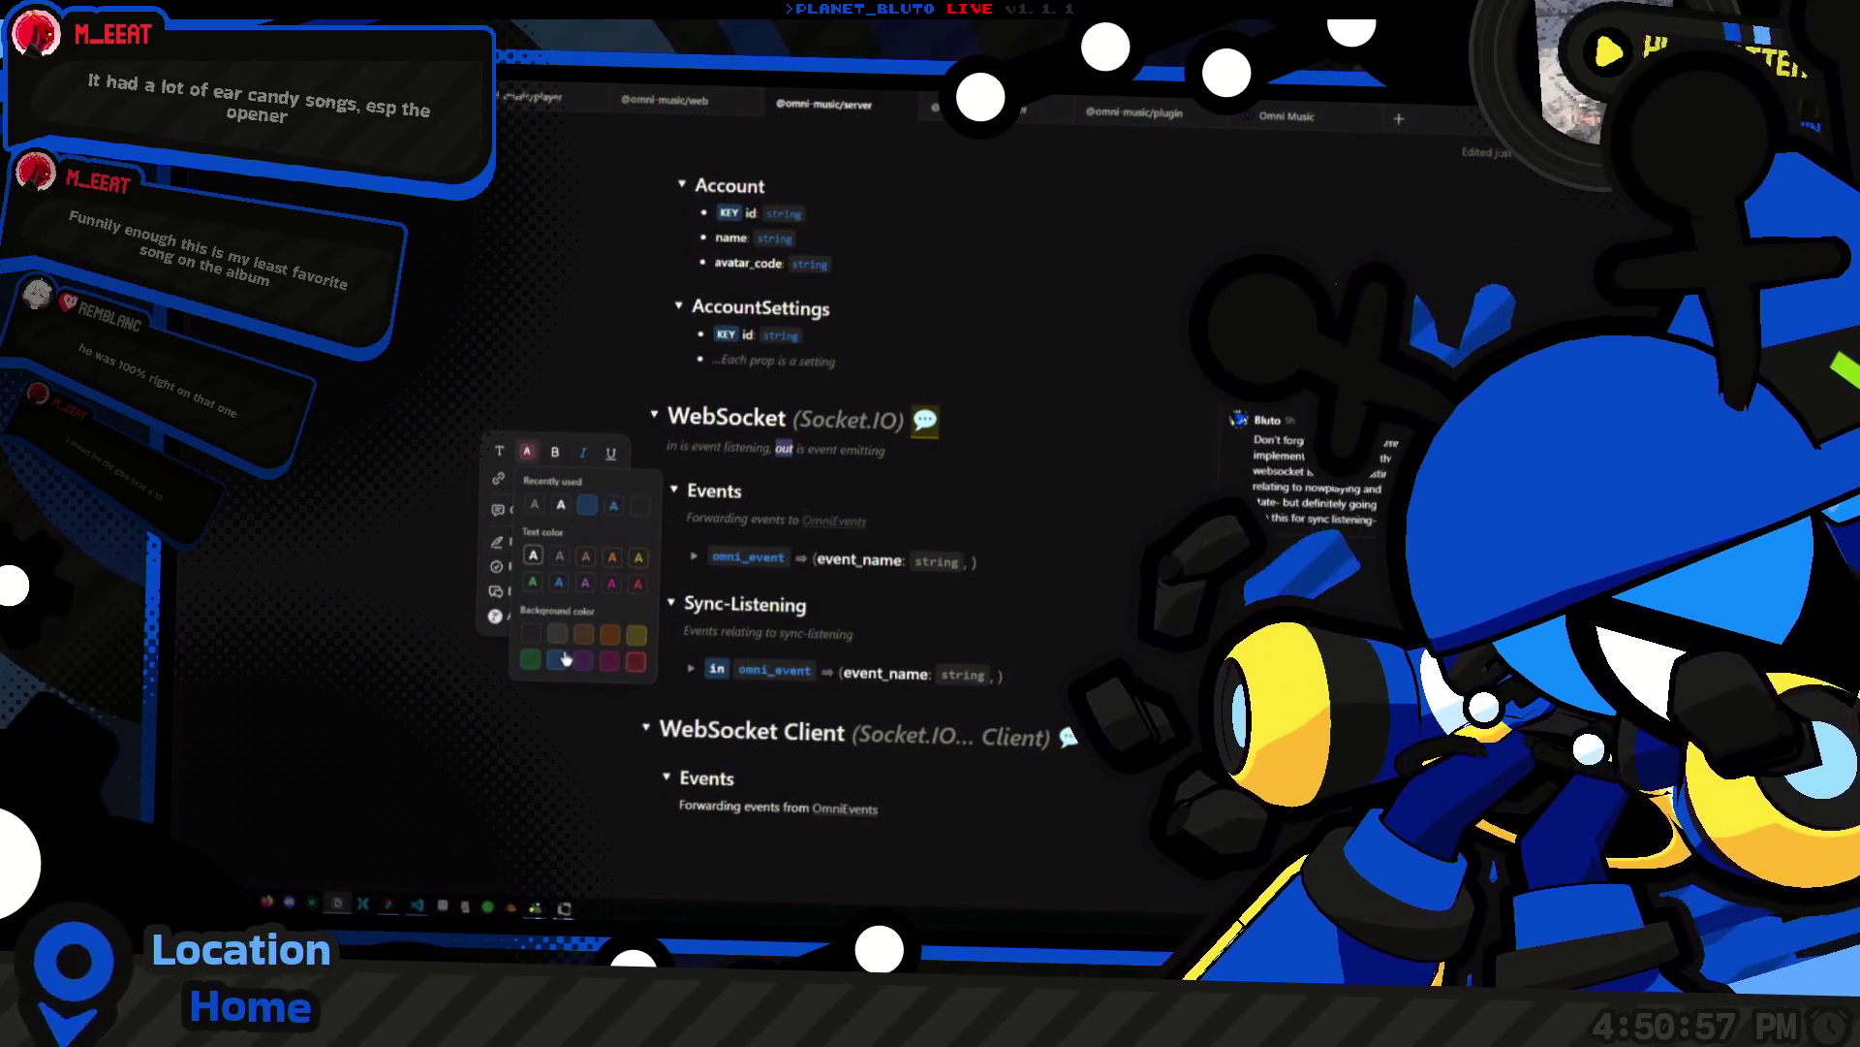
left_click(533, 661)
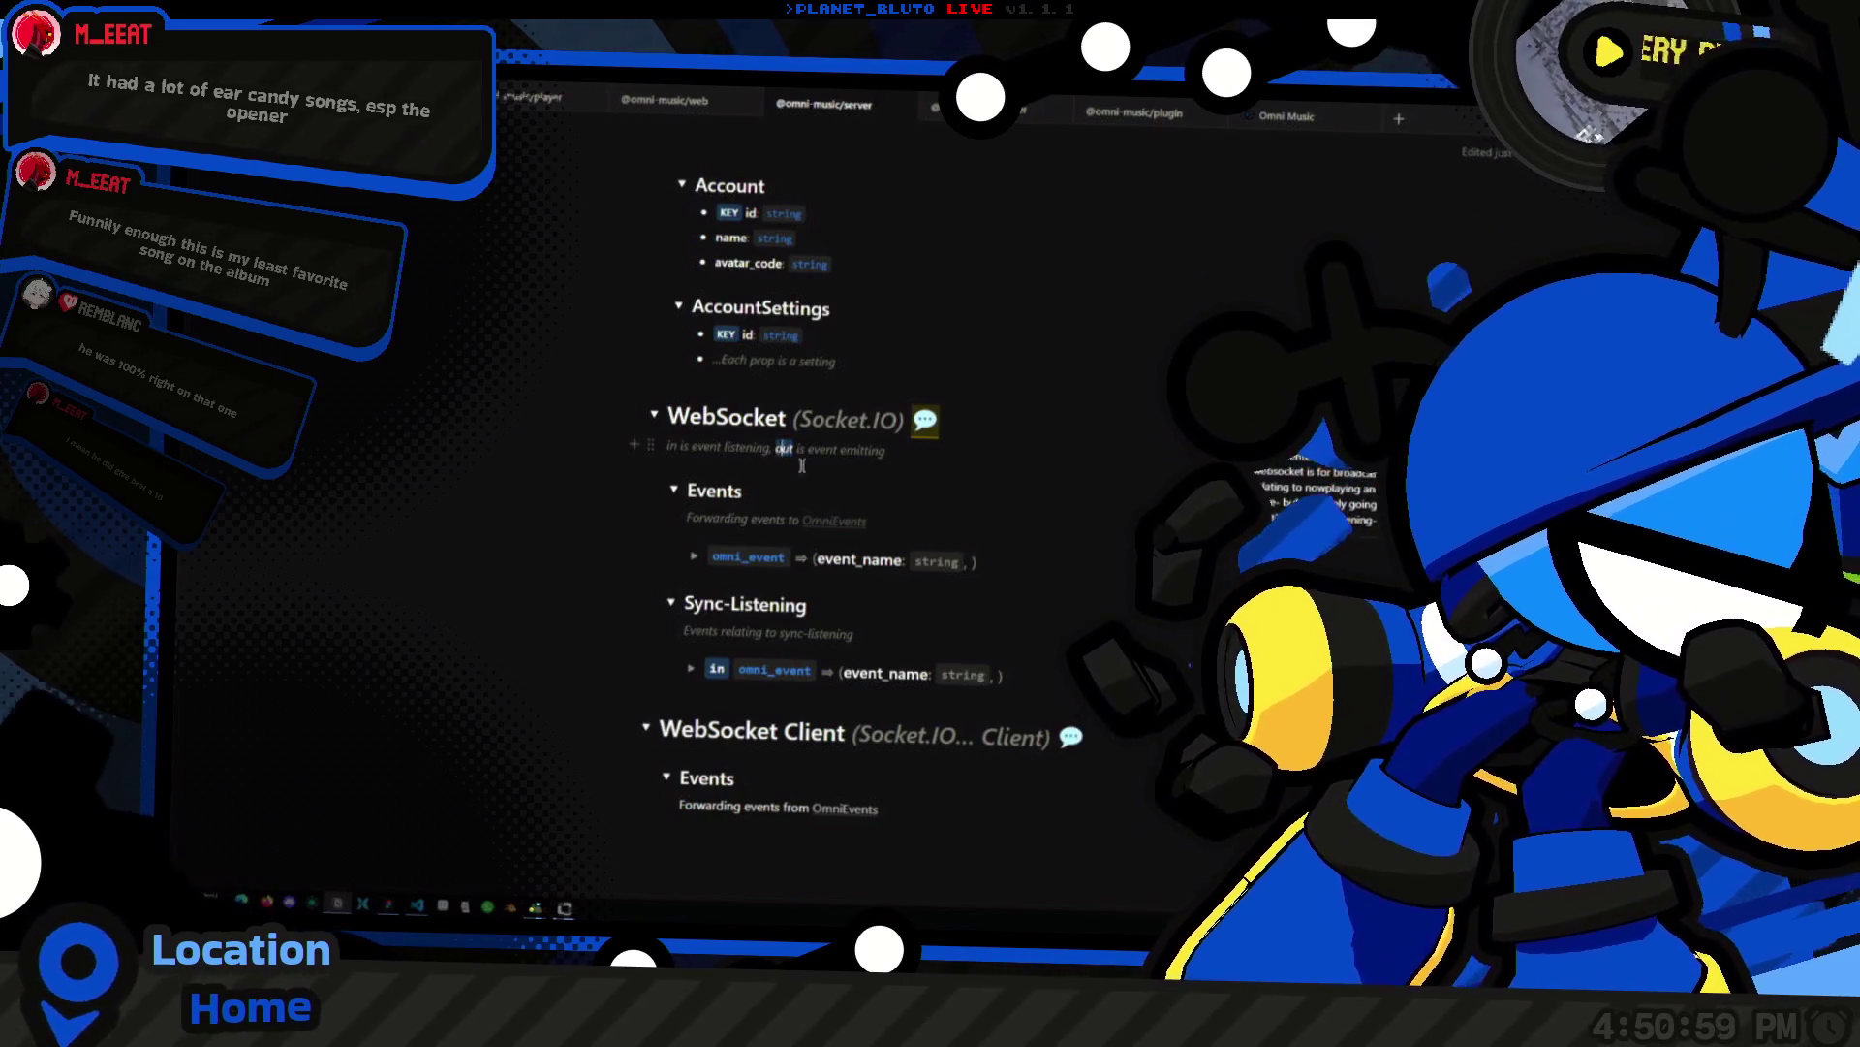
double_click(785, 448)
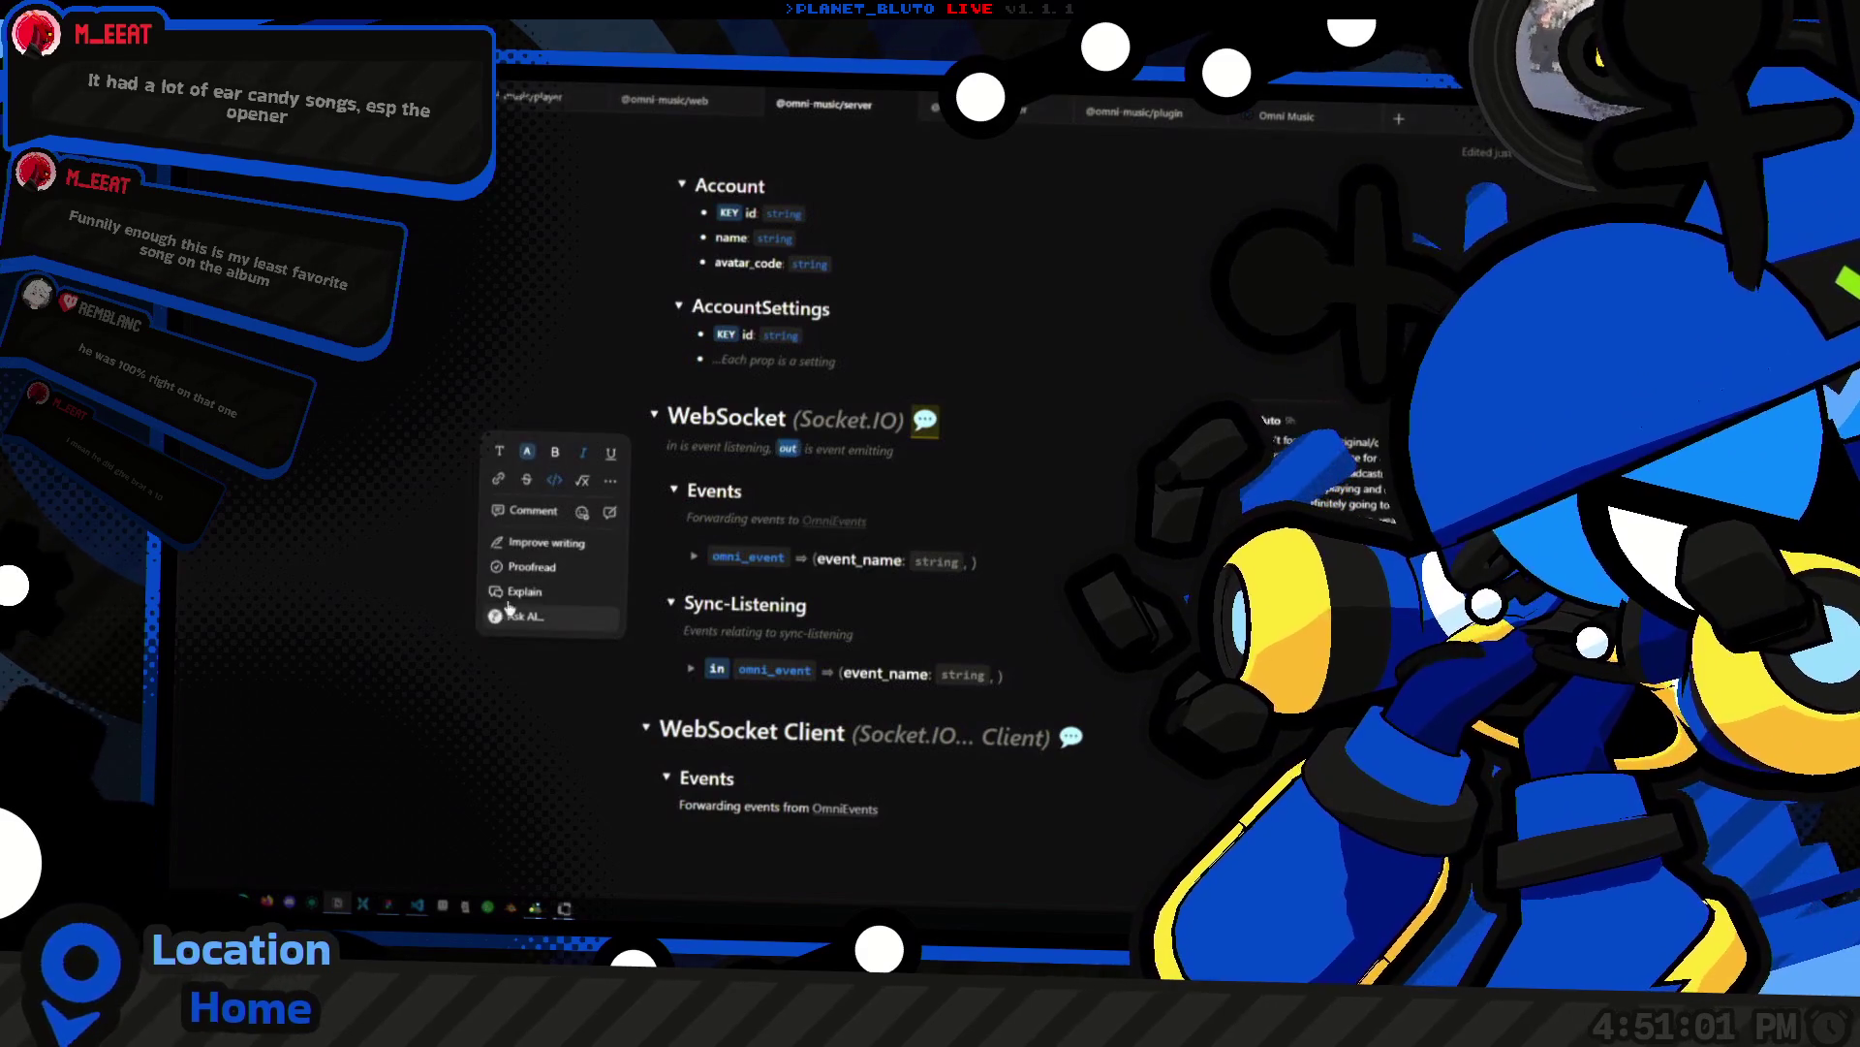
left_click(527, 450)
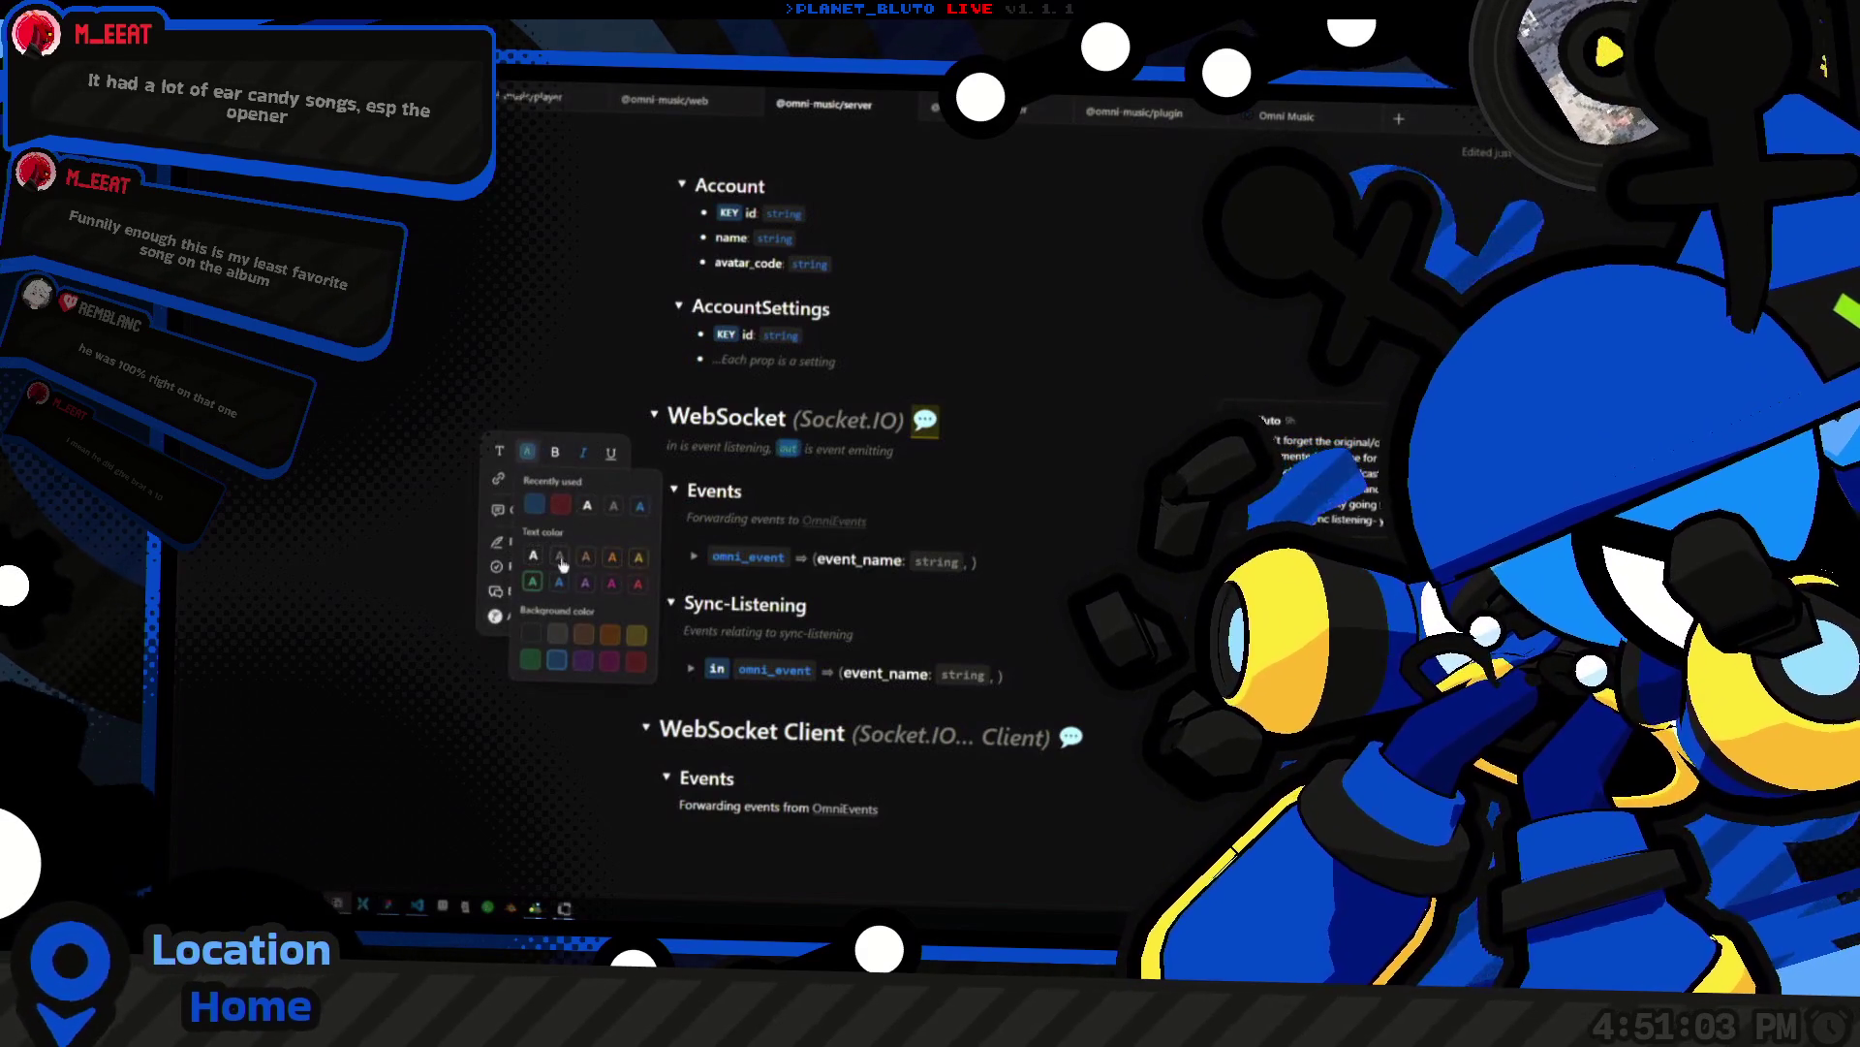
left_click(531, 660)
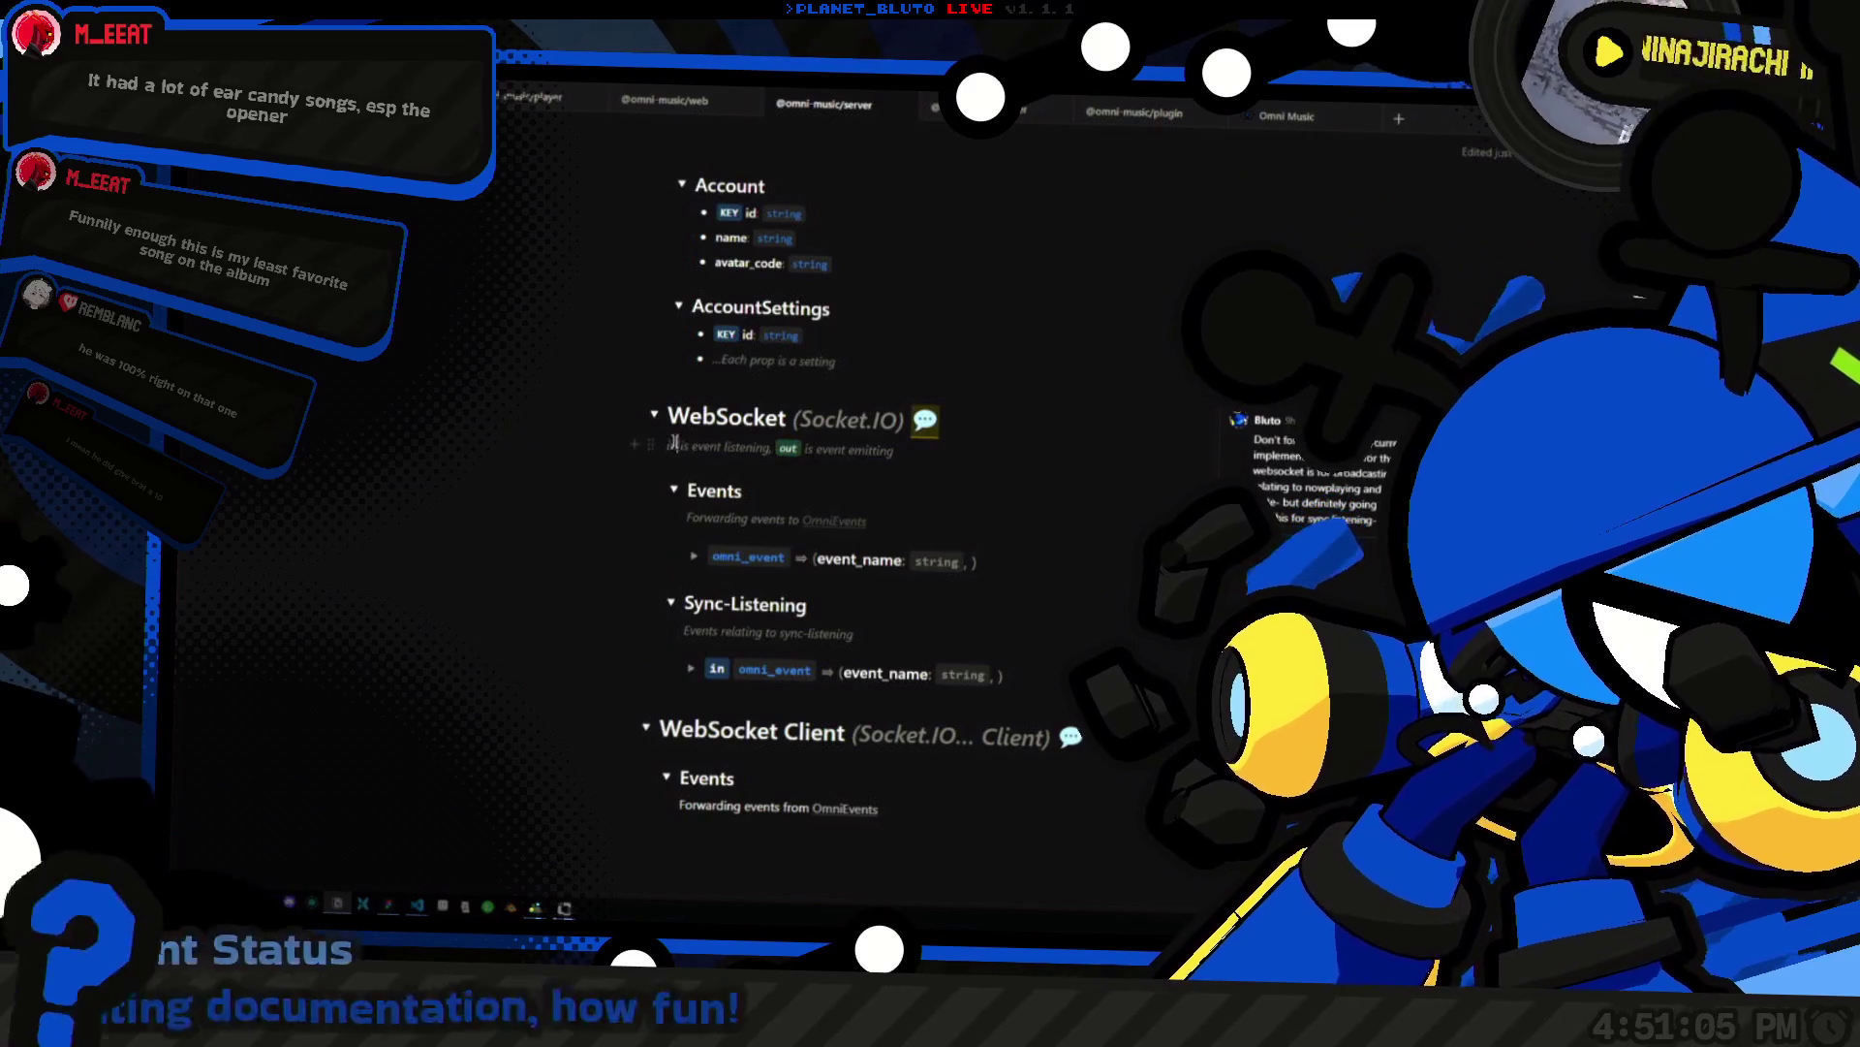
Give the word 'in' in the legend a blue background
double_click(675, 444)
key("ctrl+c")
left_click(527, 450)
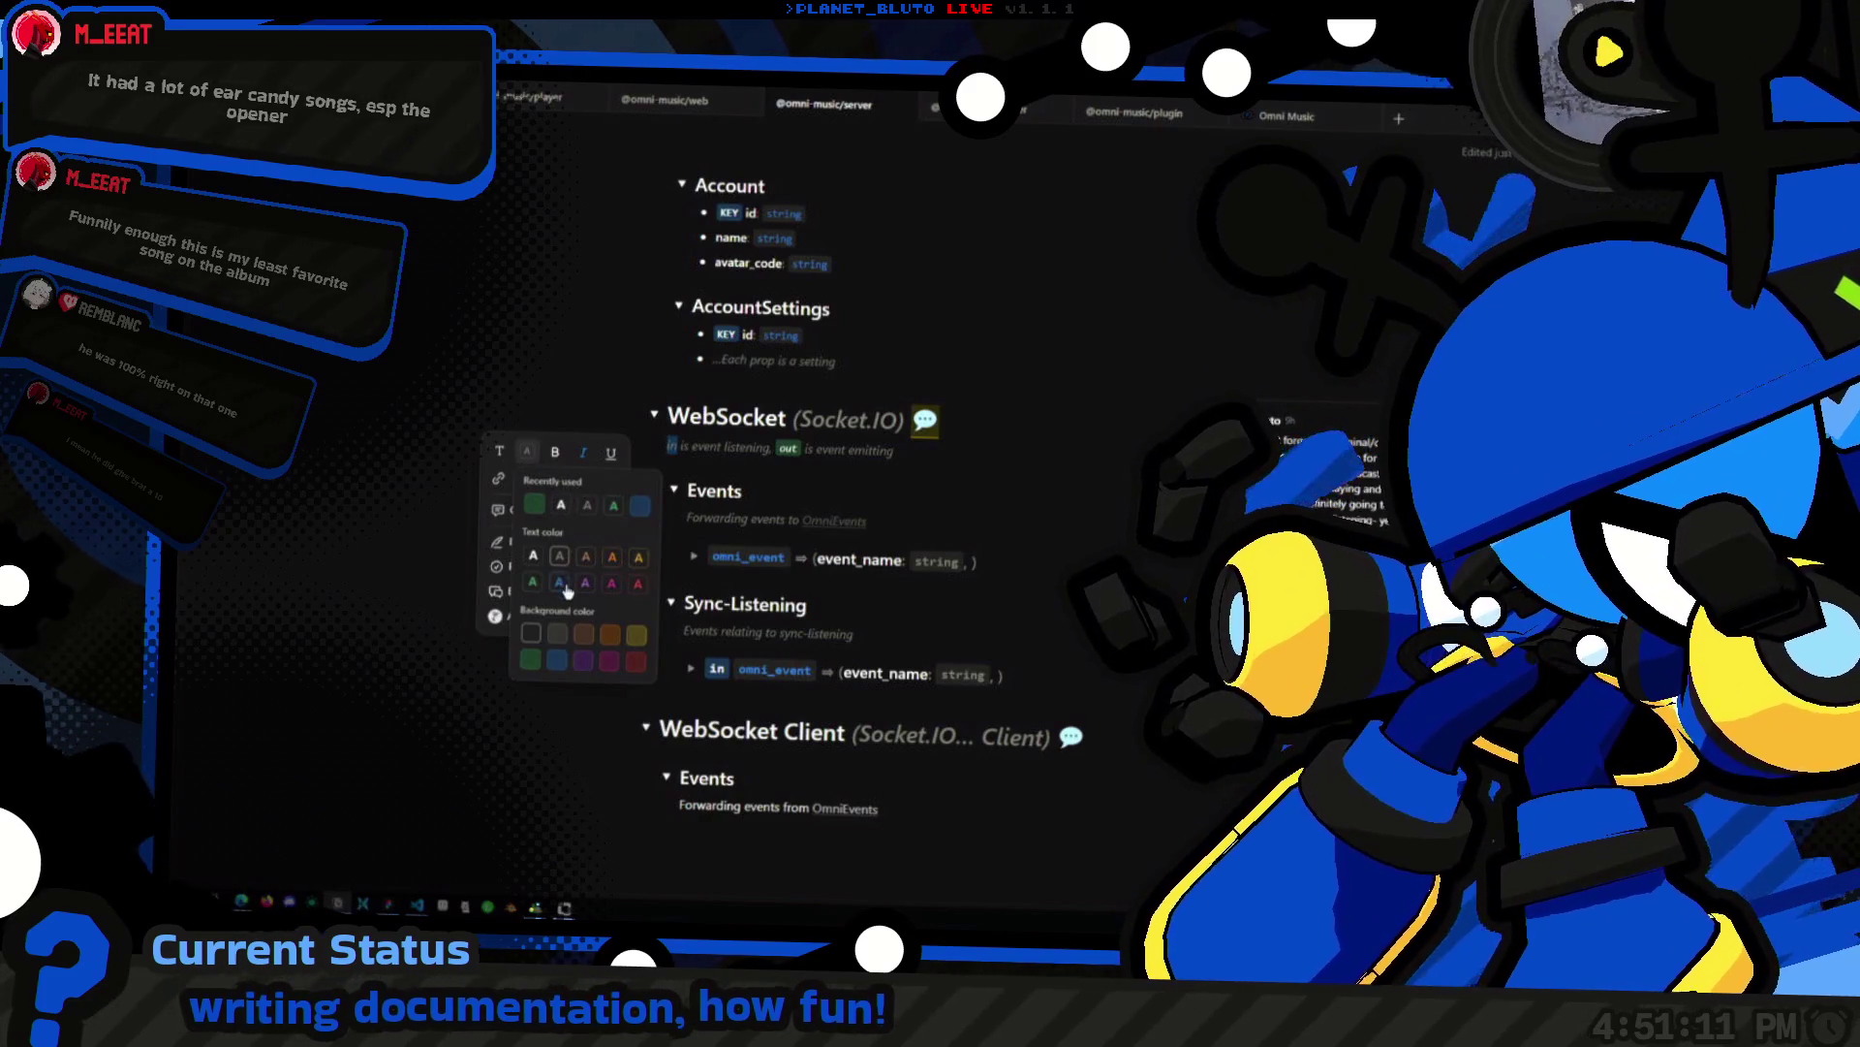
left_click(557, 659)
left_click(908, 509)
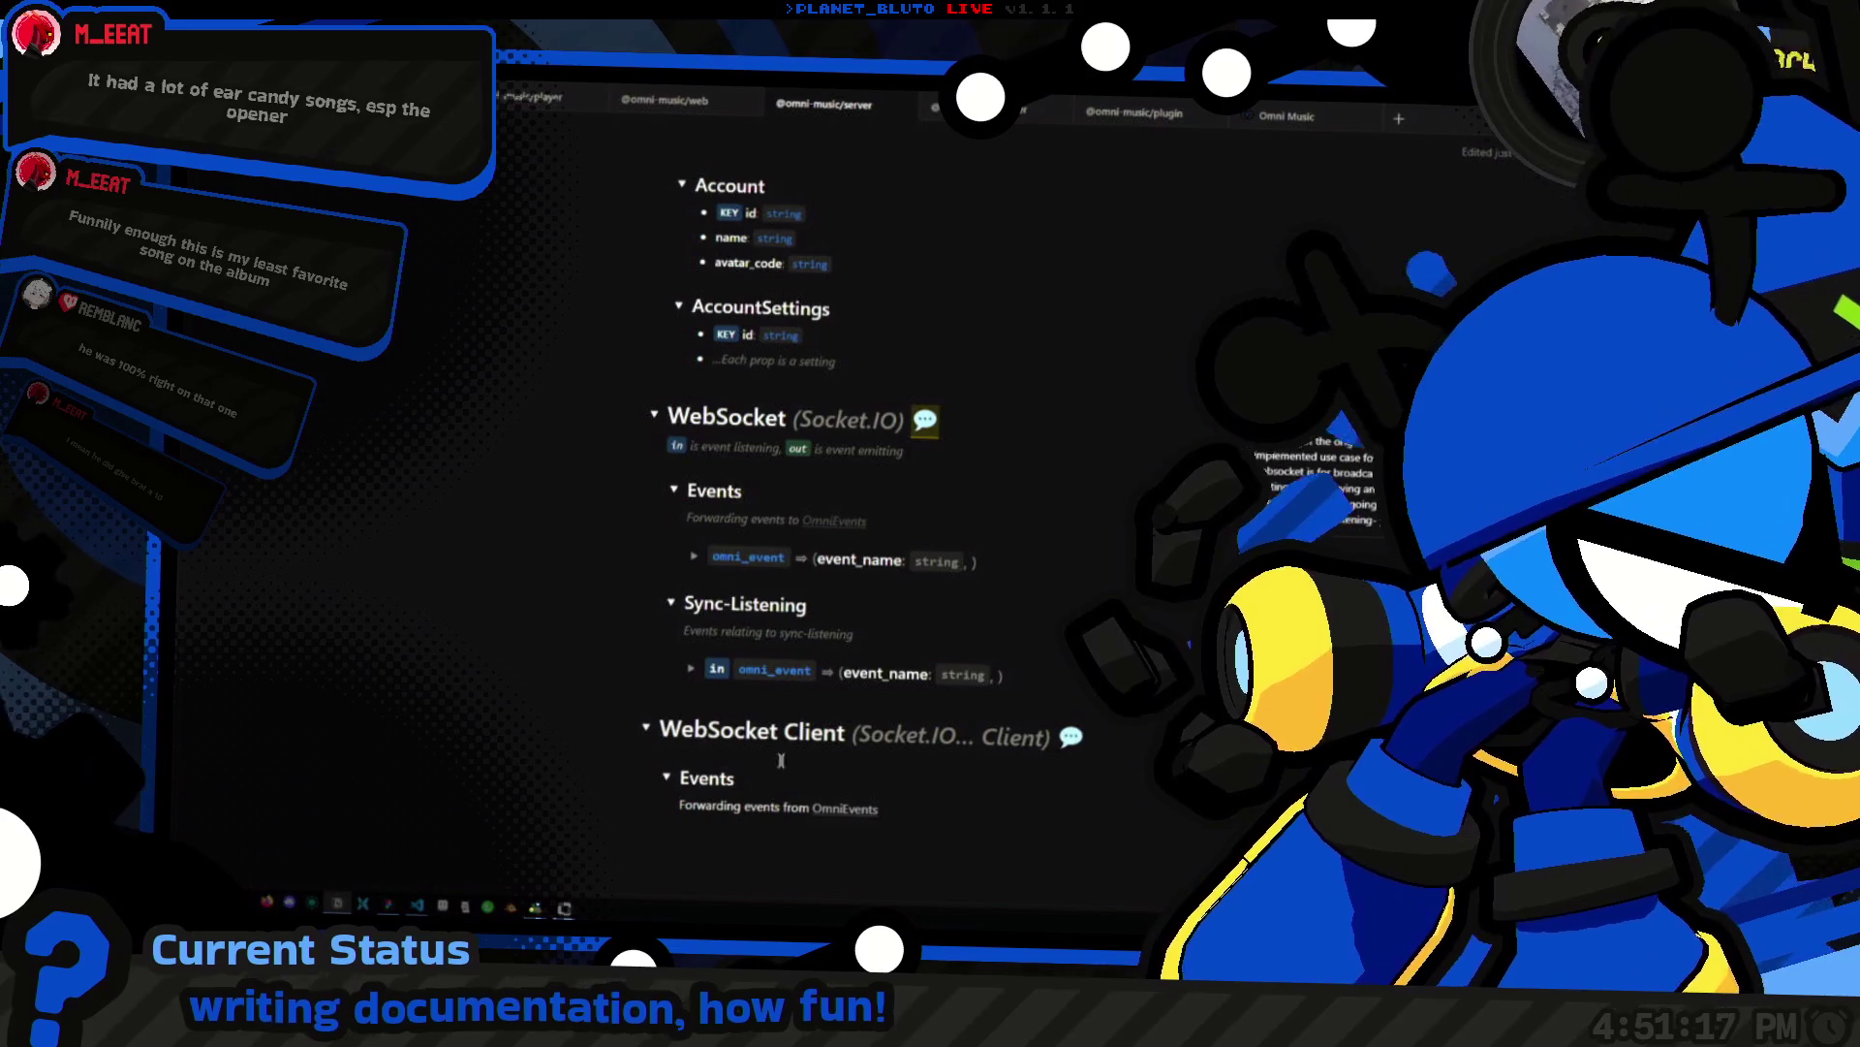
Paste the blue 'in' label before the Events toggle's omni_event entry
left_click(650, 445)
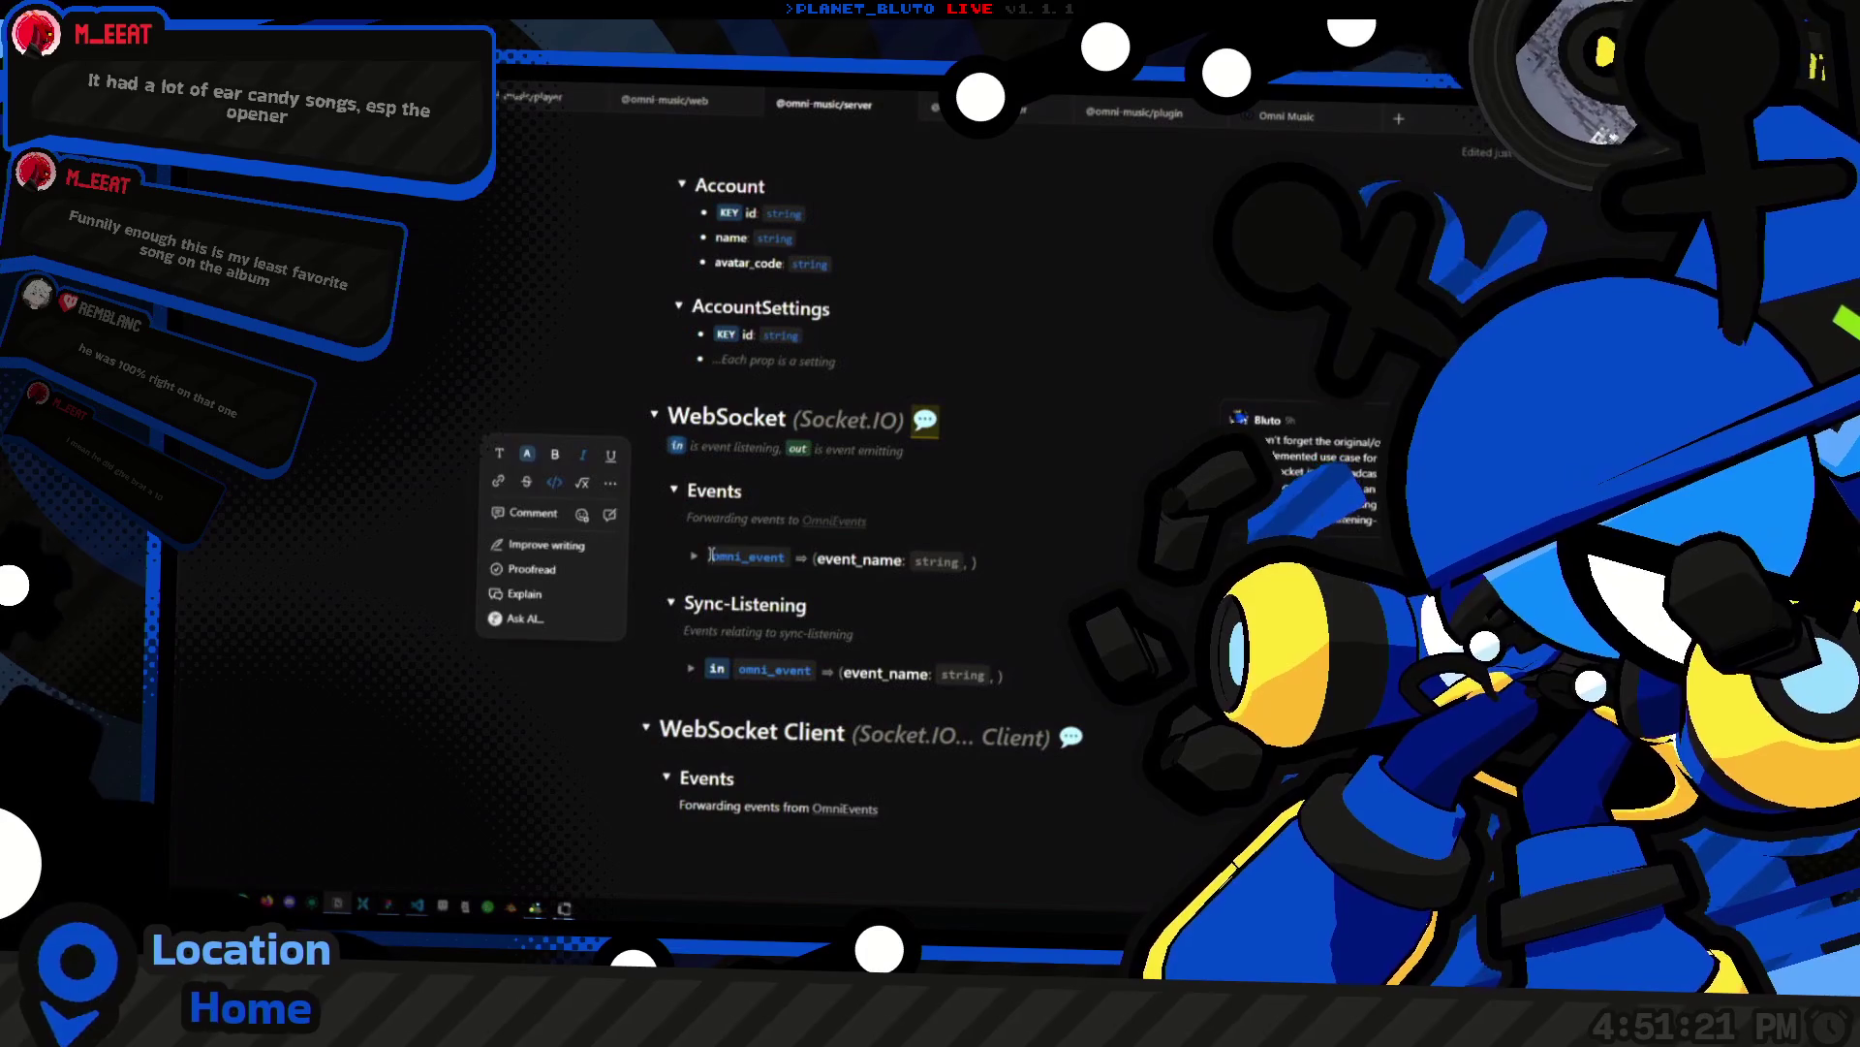
left_click(712, 555)
key("ctrl+v")
key("ctrl+z")
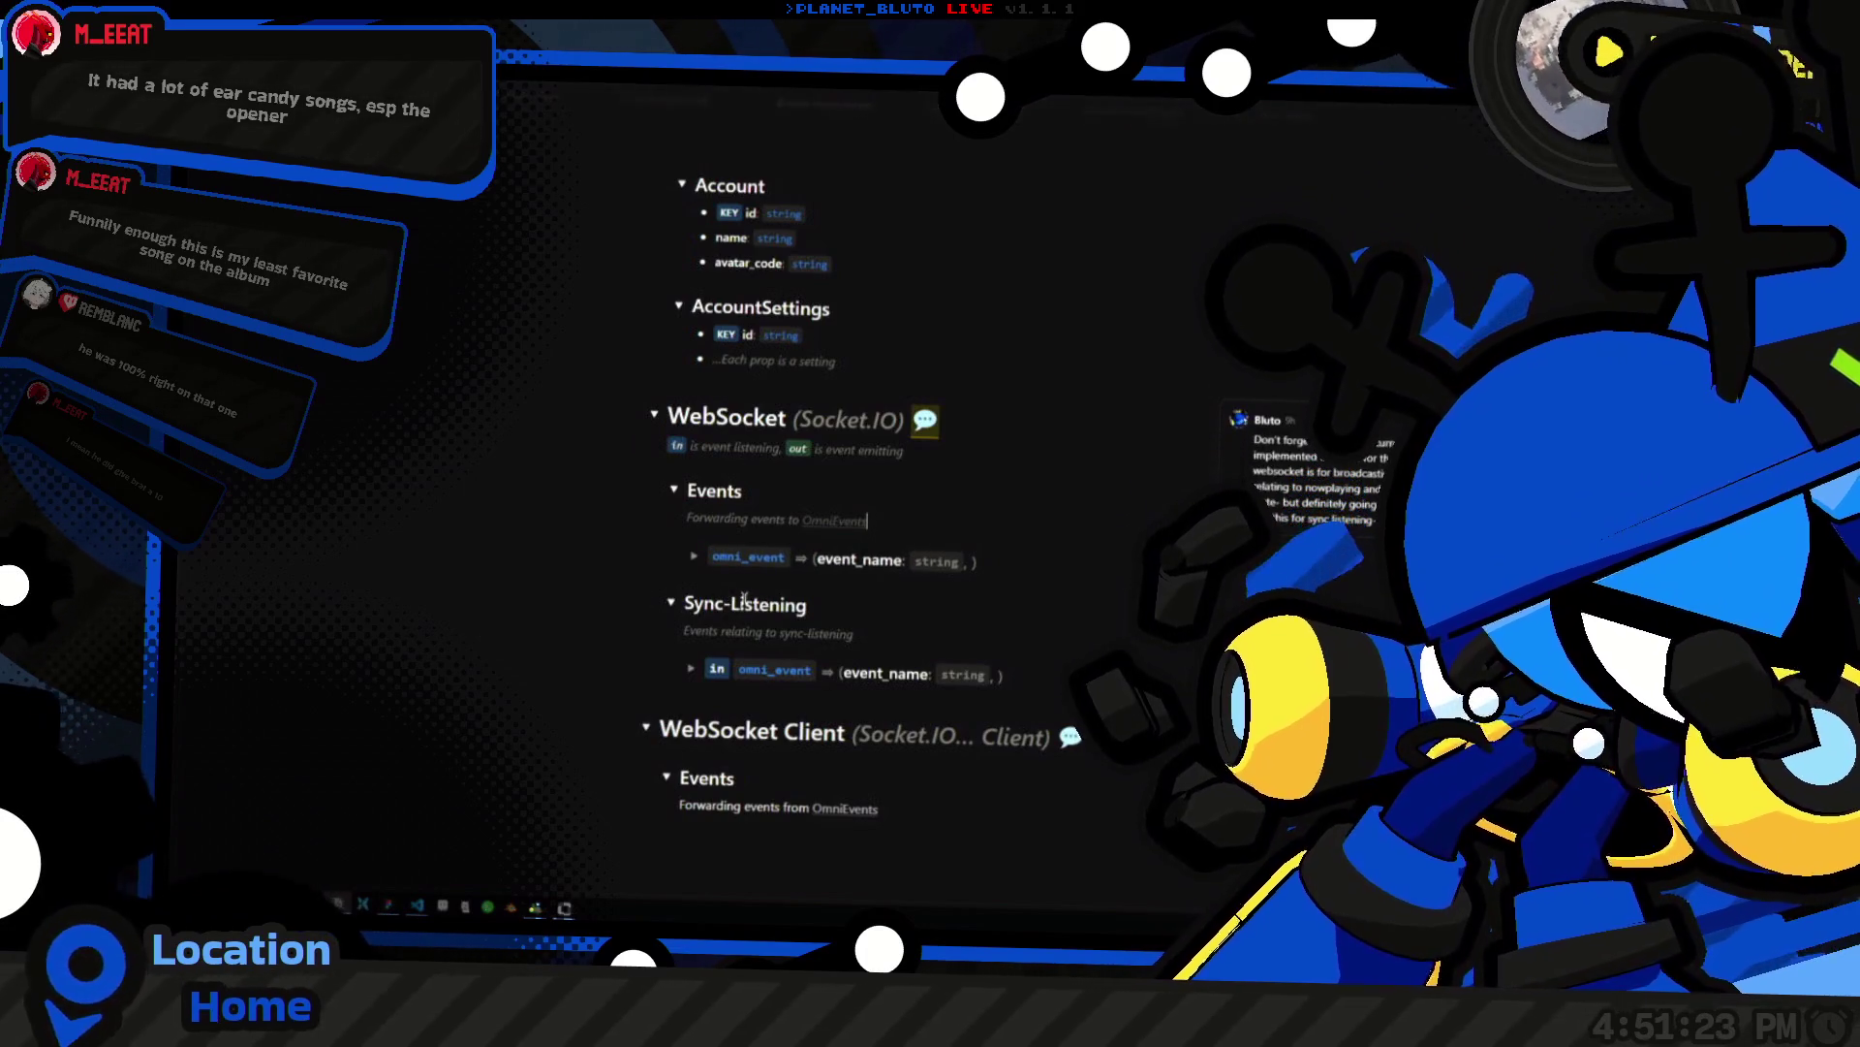
key("ctrl+v")
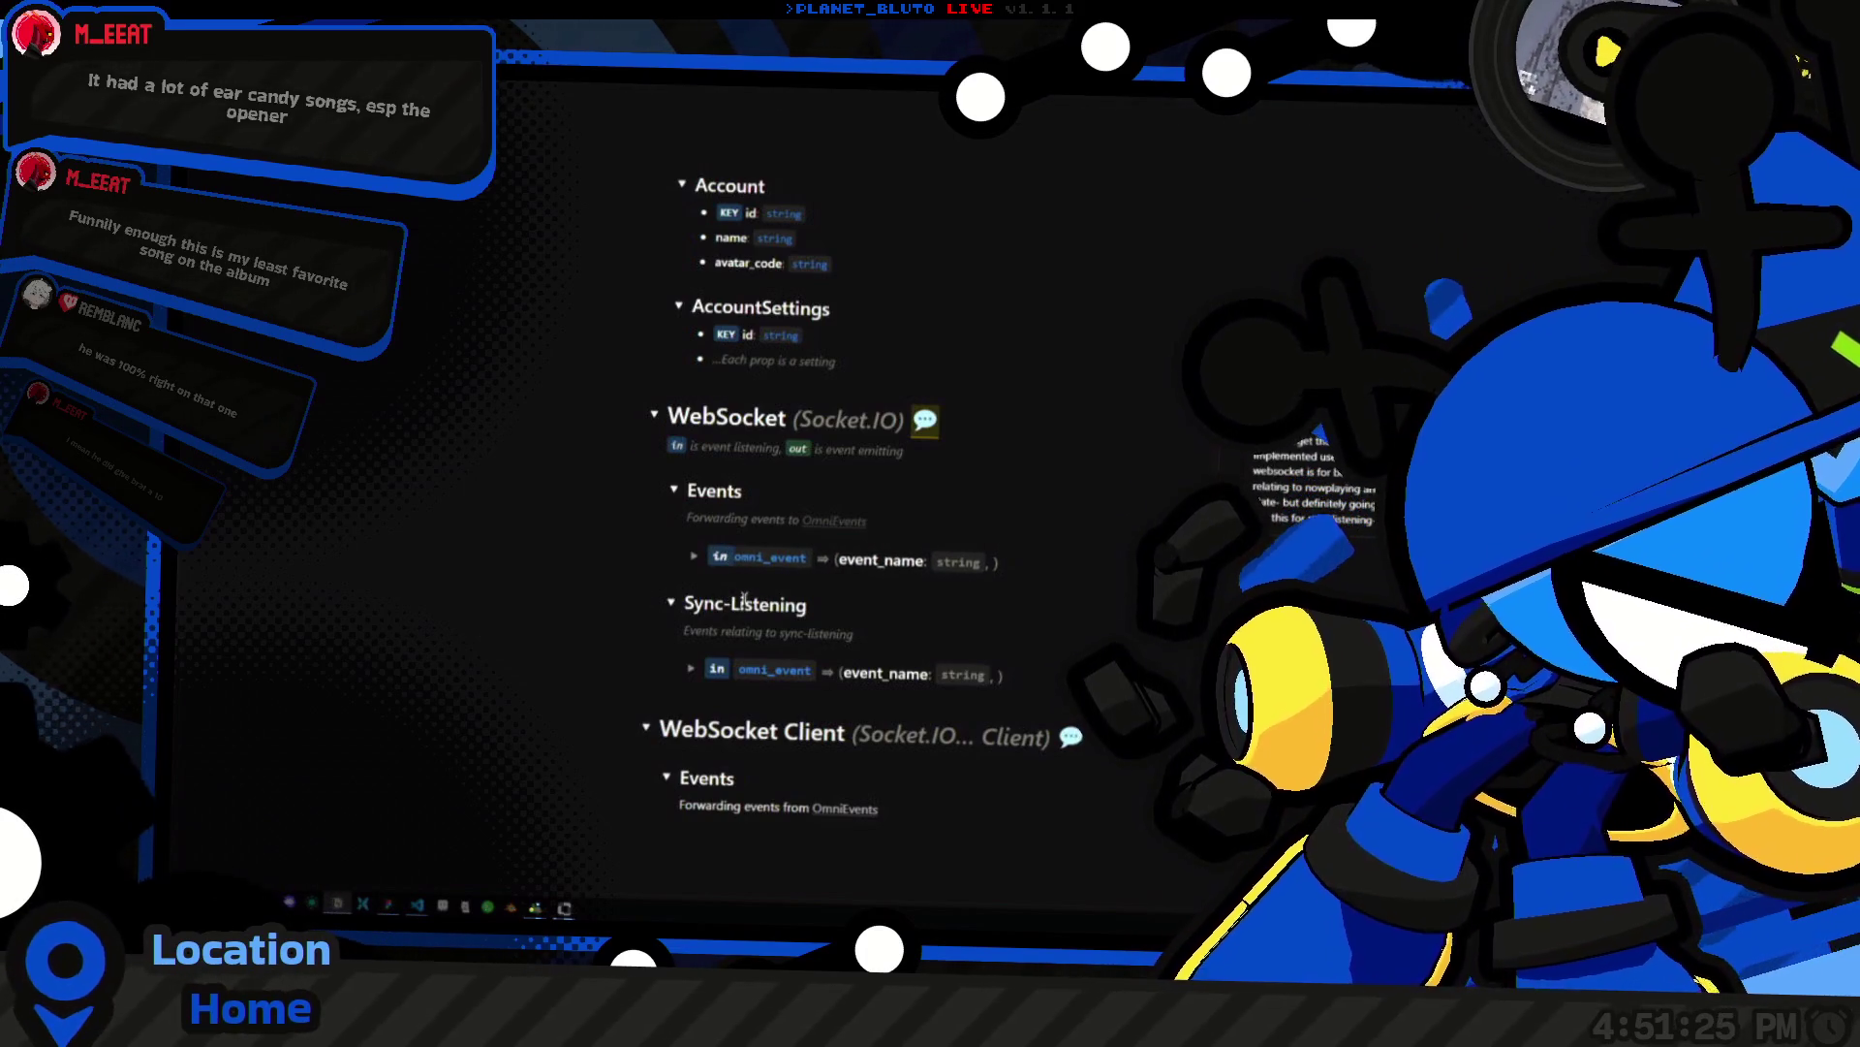
key("BackSpace")
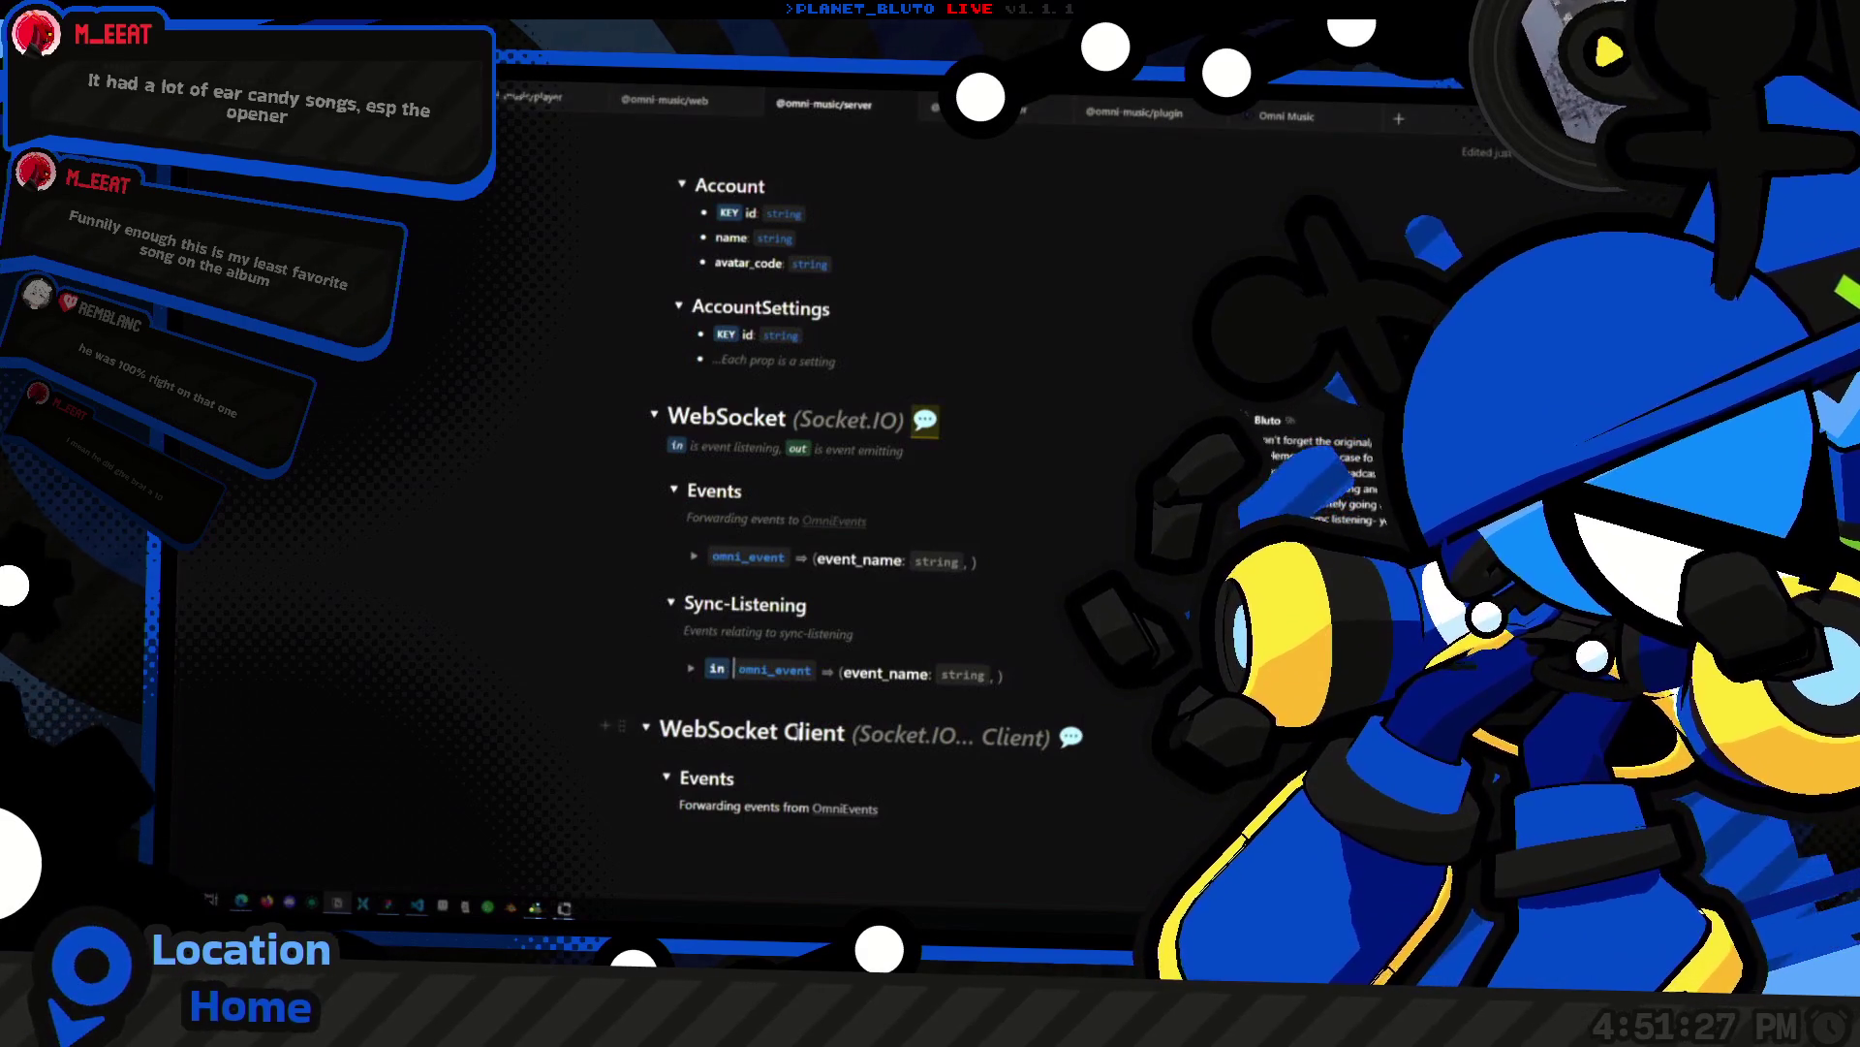
double_click(741, 571)
key("ctrl+z")
scroll(756, 587, "up", 3)
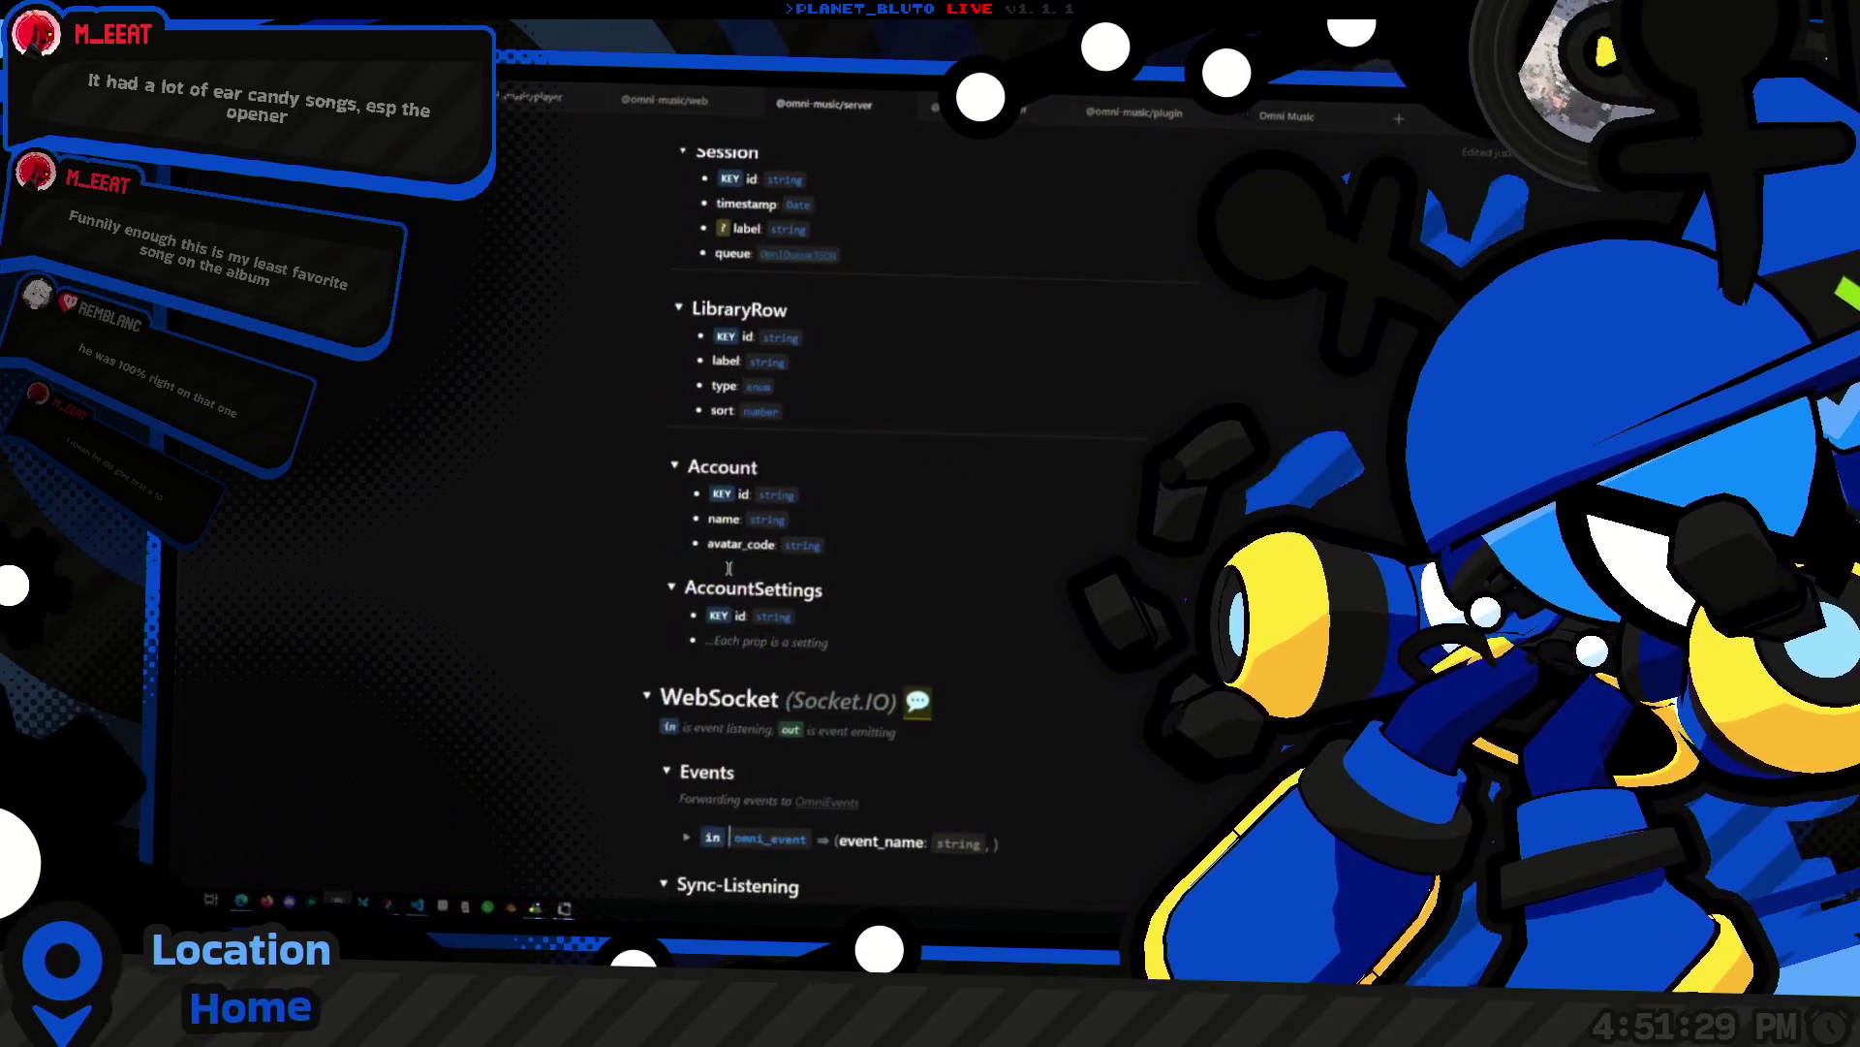
scroll(769, 603, "down", 1)
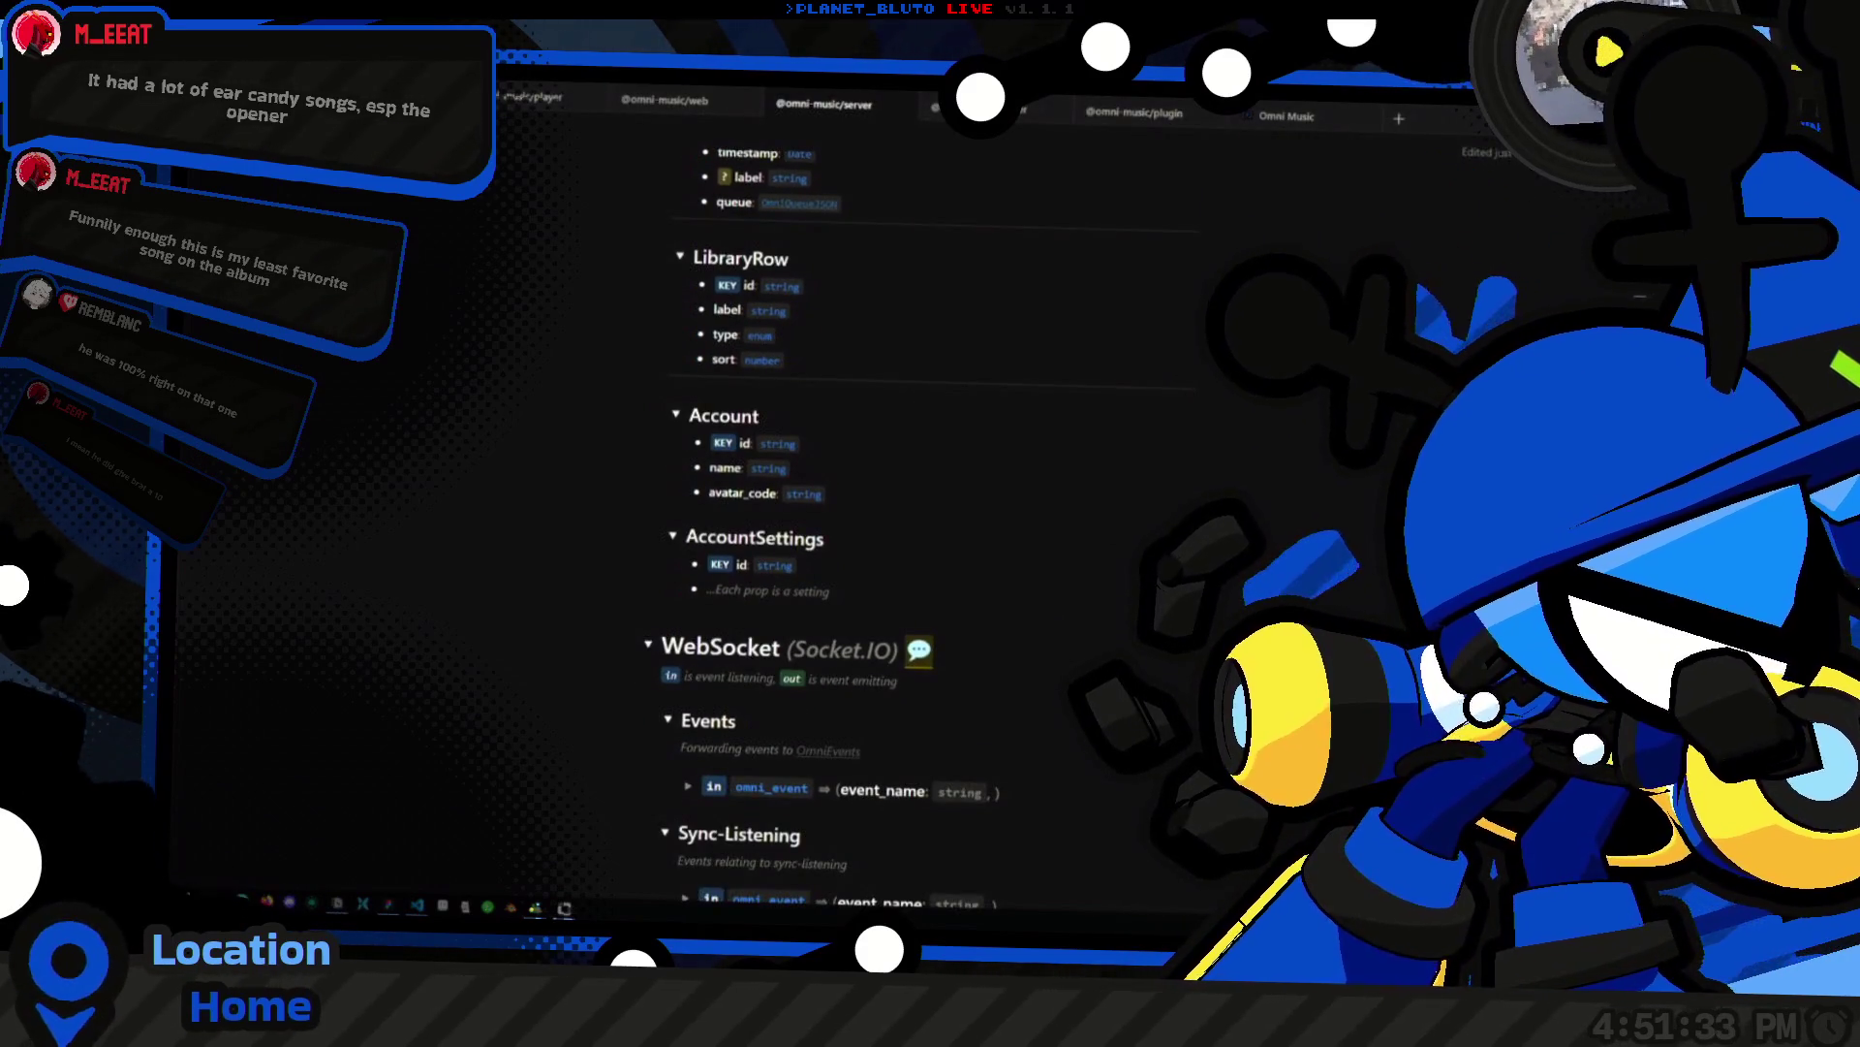
scroll(771, 509, "down", 4)
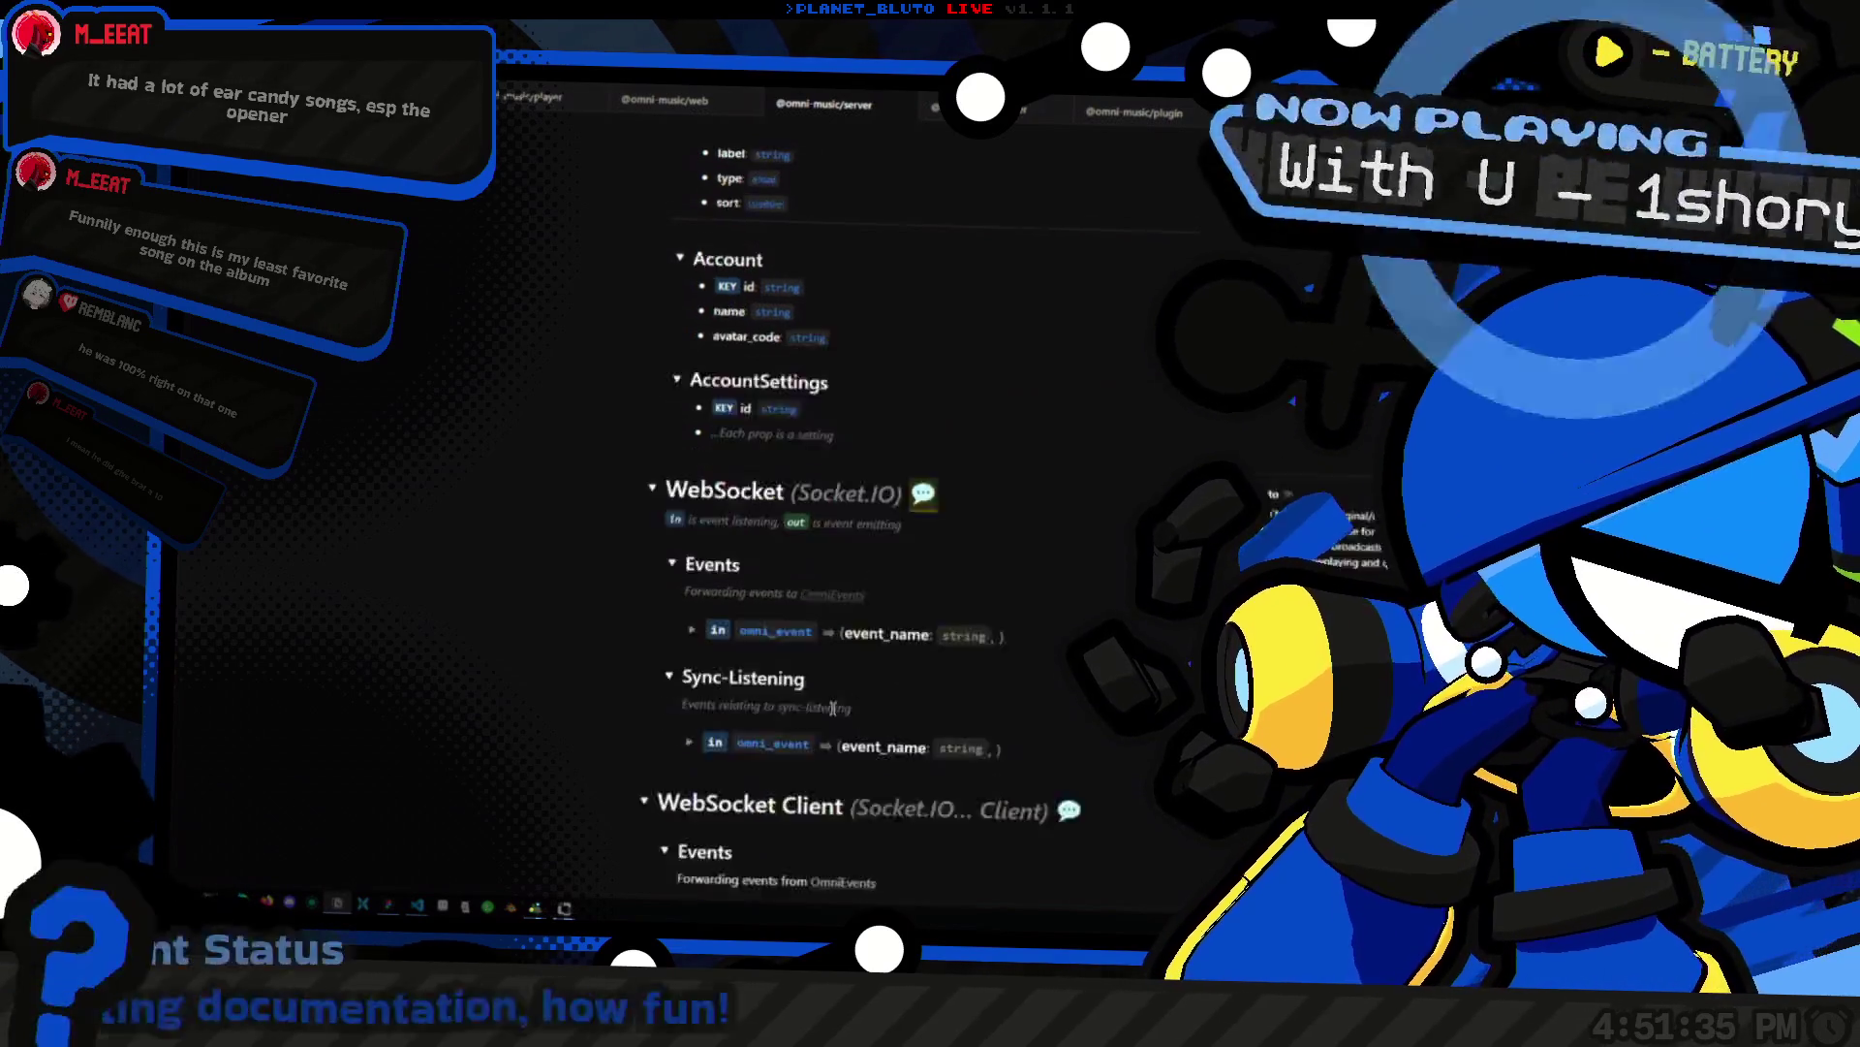
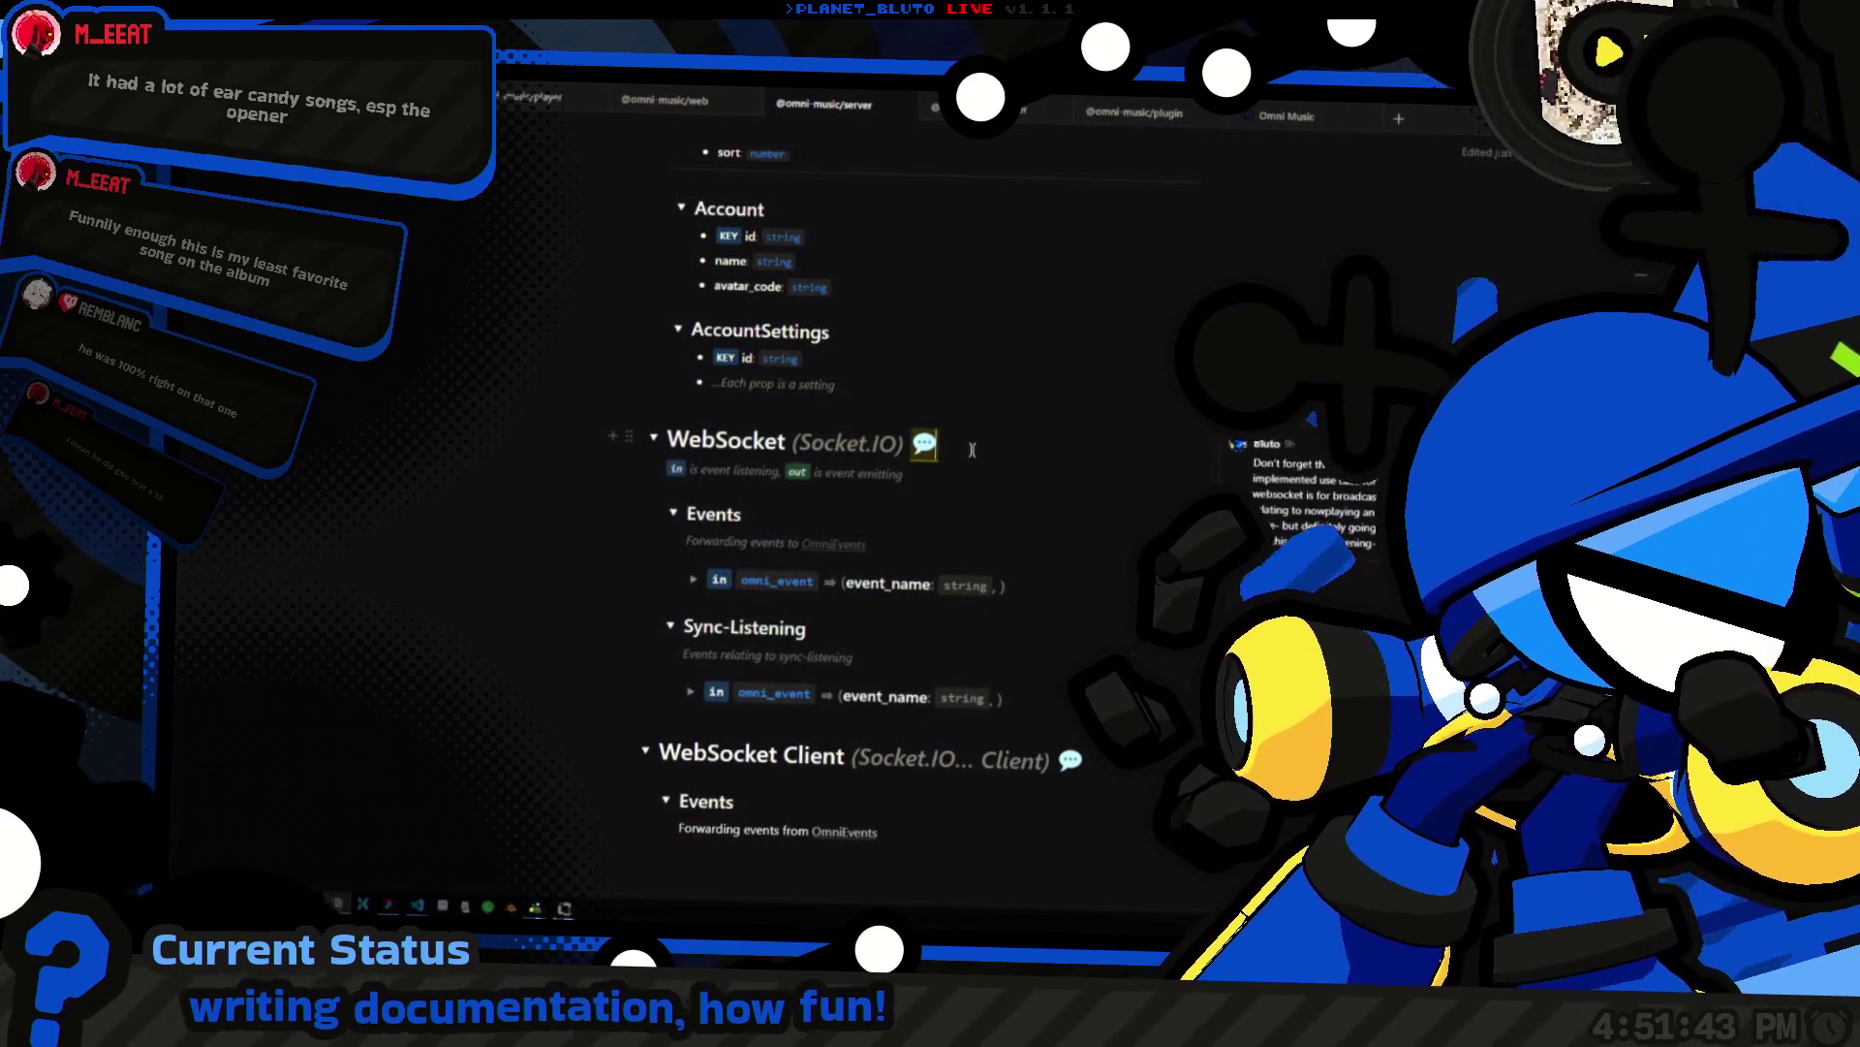
Put the caret after 'is event listening' in the WebSocket description, keeping the comma intact
left_click(981, 476)
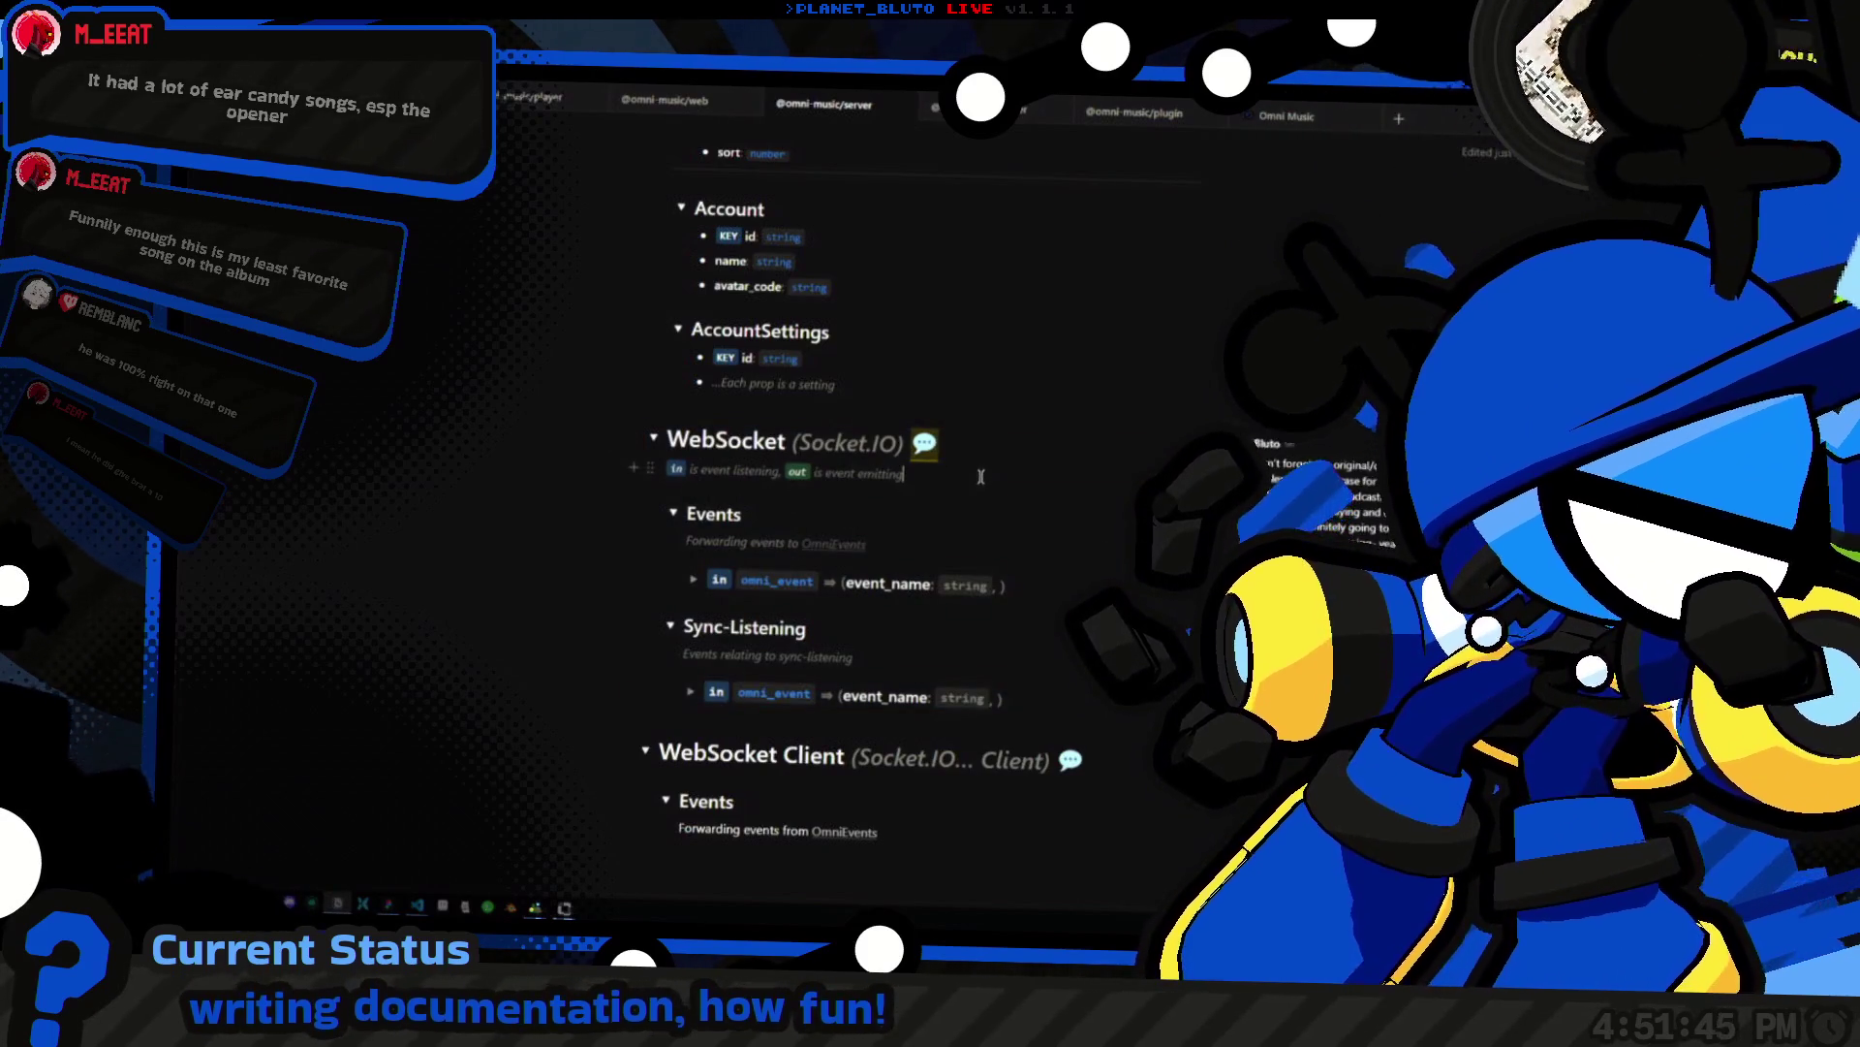
scroll(951, 642, "down", 1)
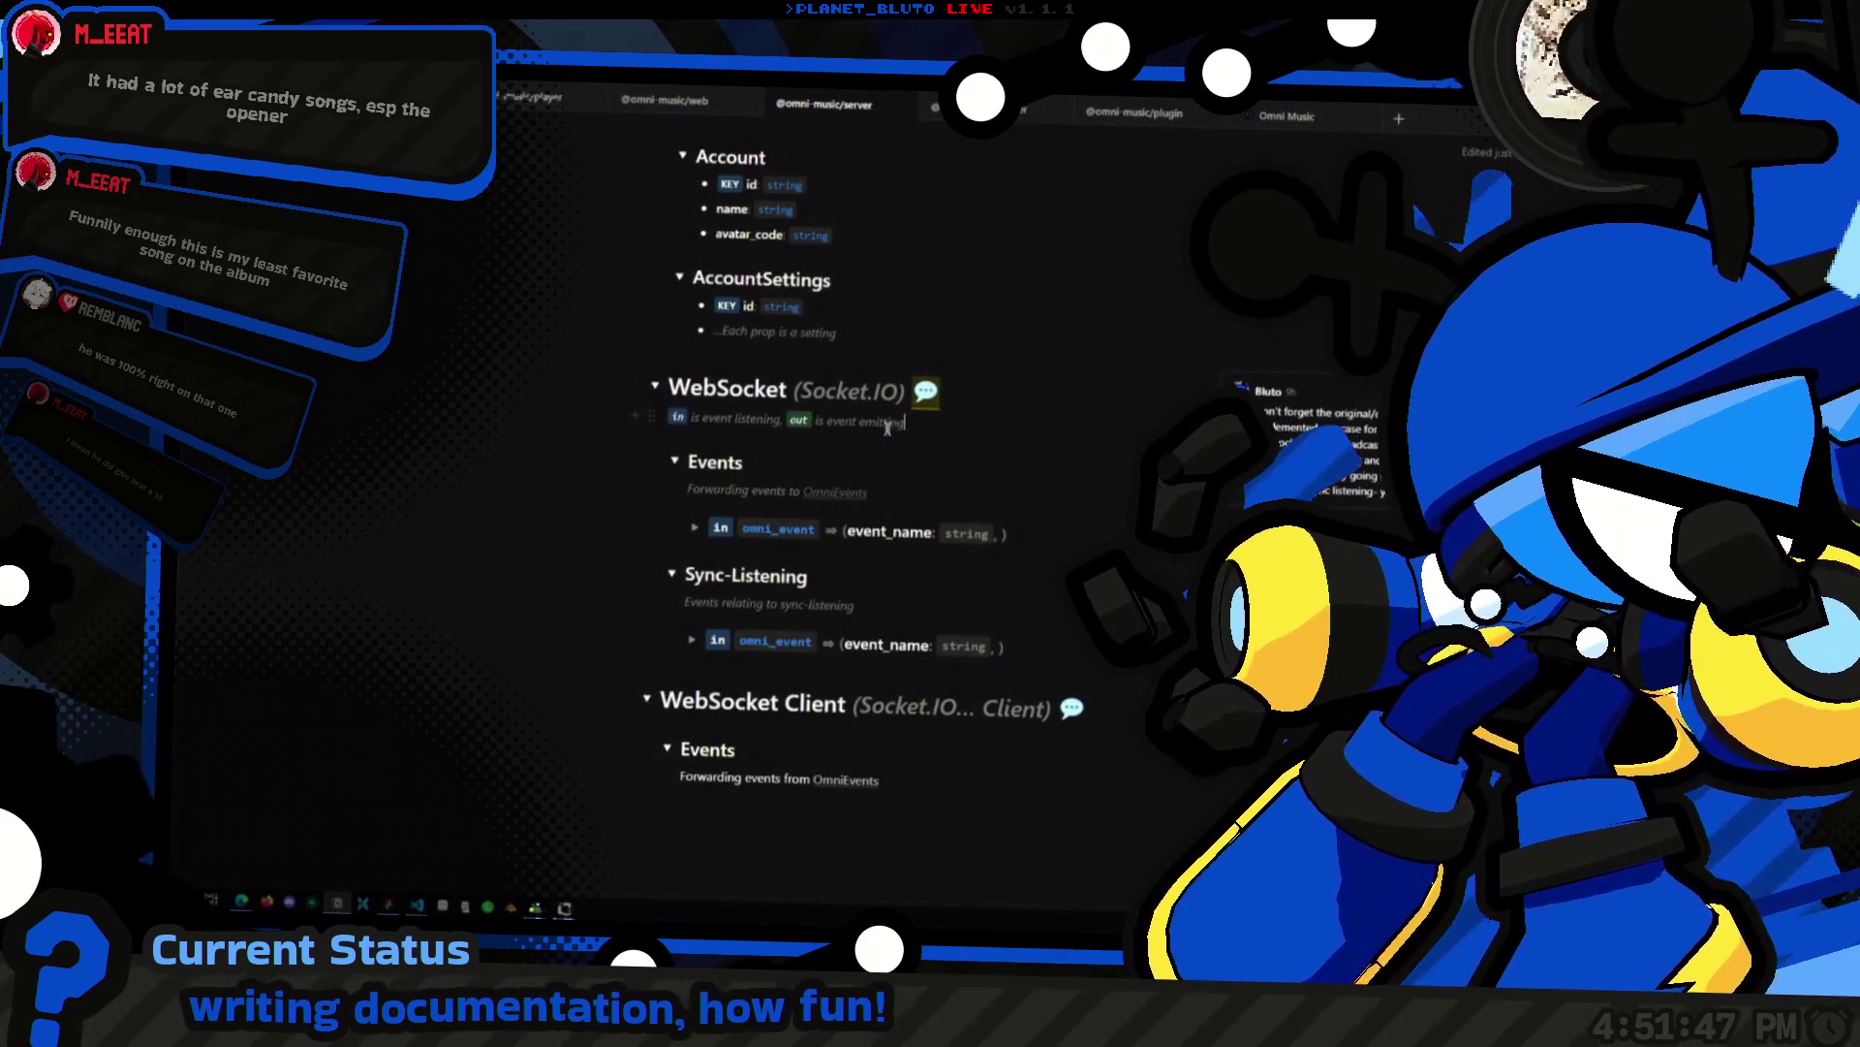
left_click(991, 499)
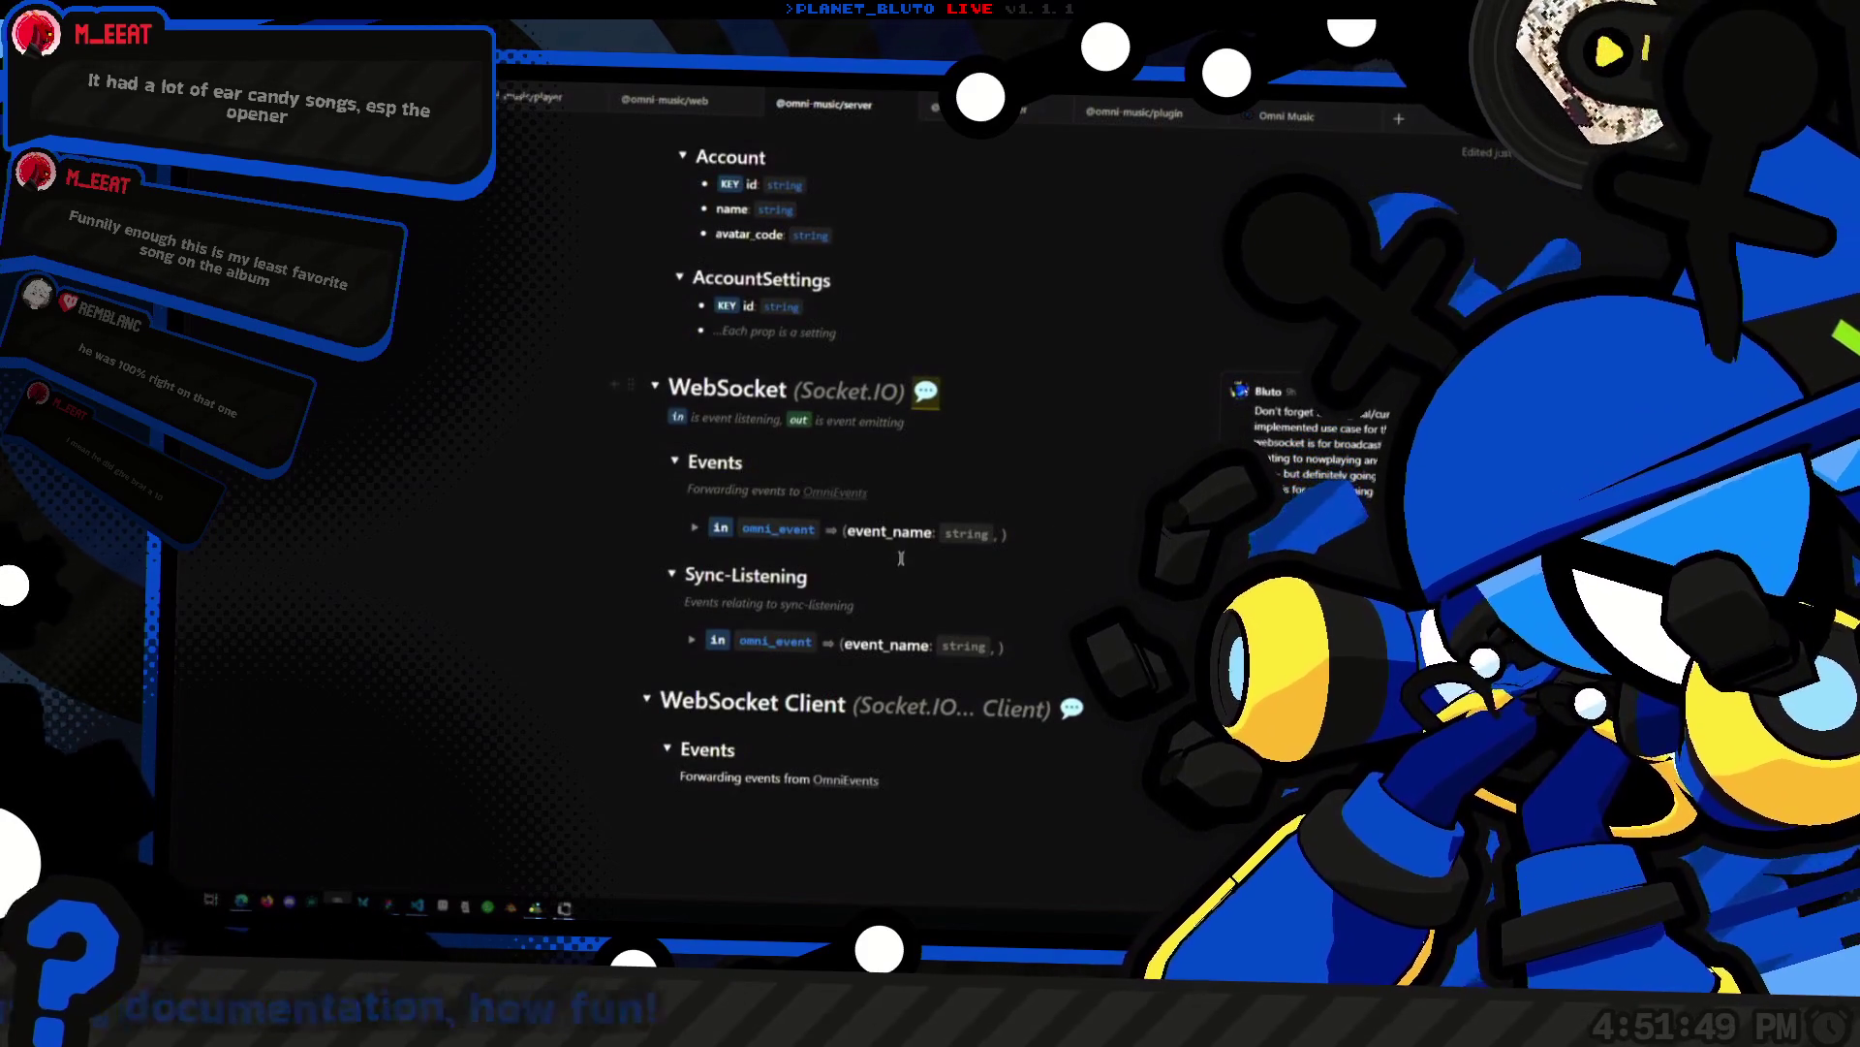
scroll(849, 471, "down", 2)
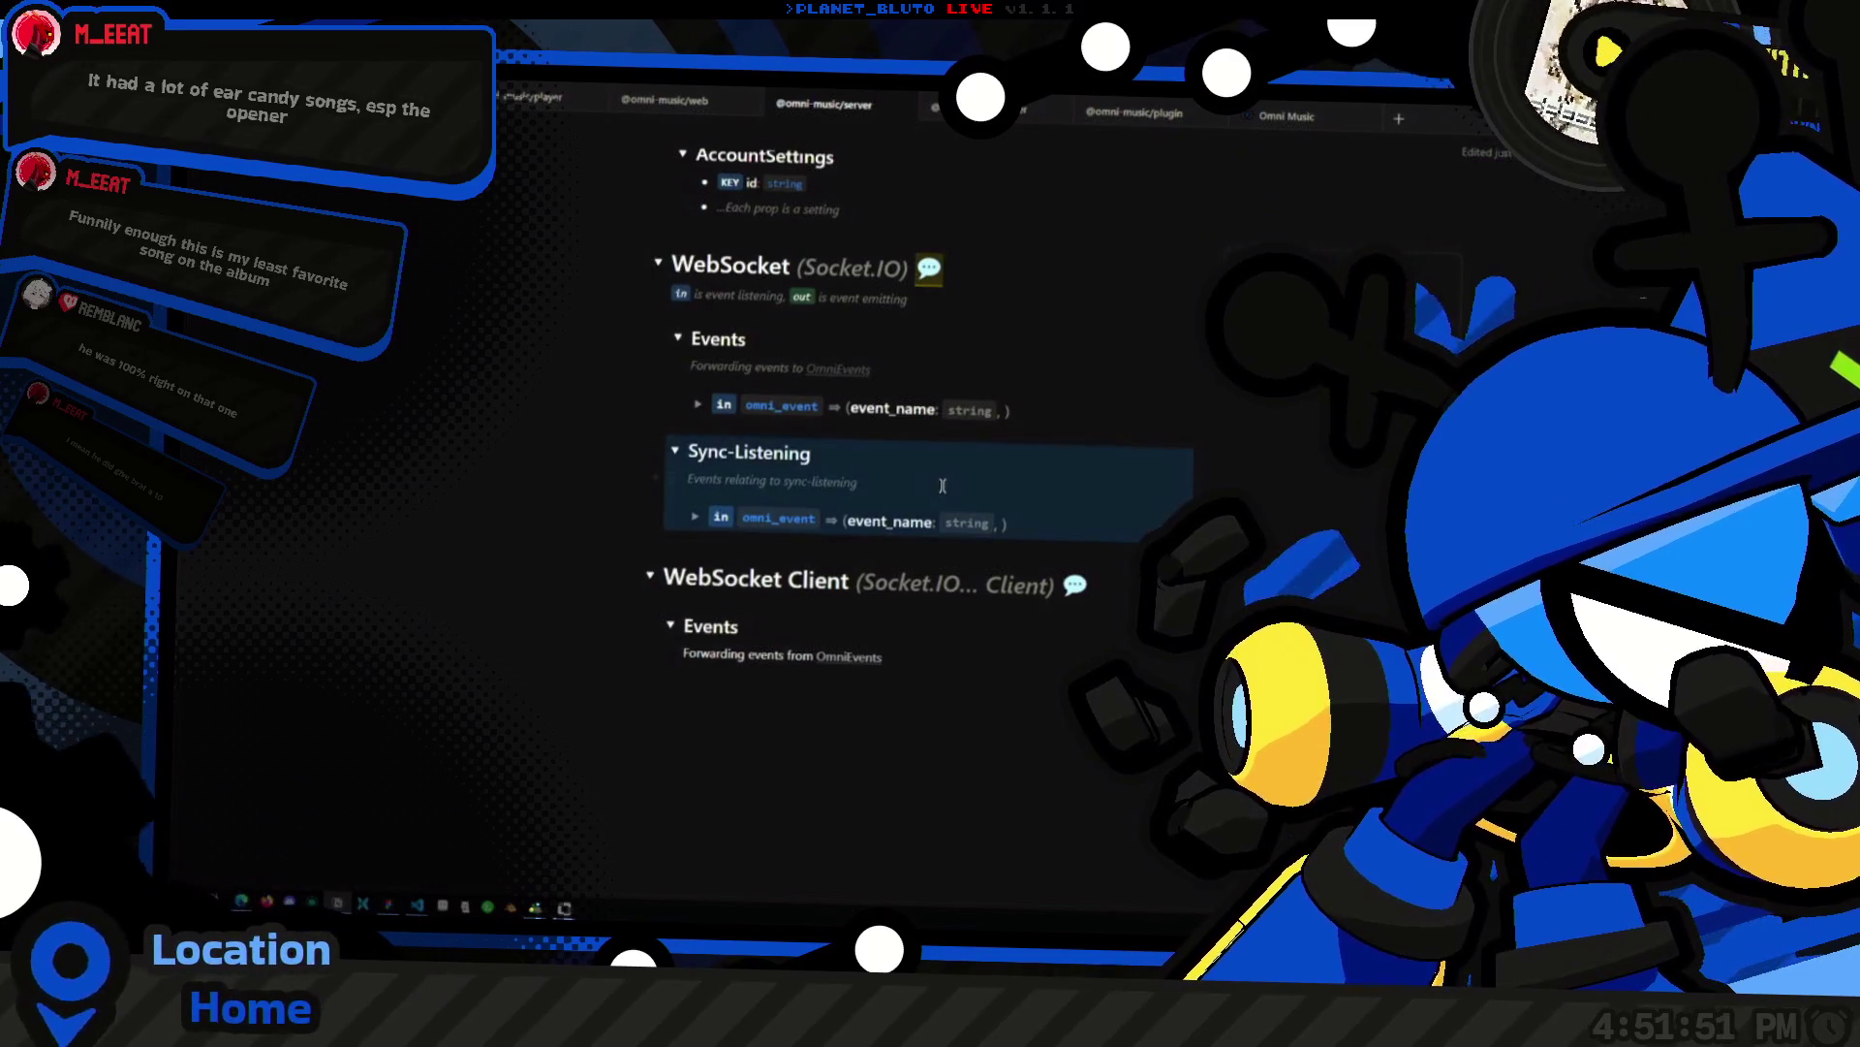
left_click(863, 483)
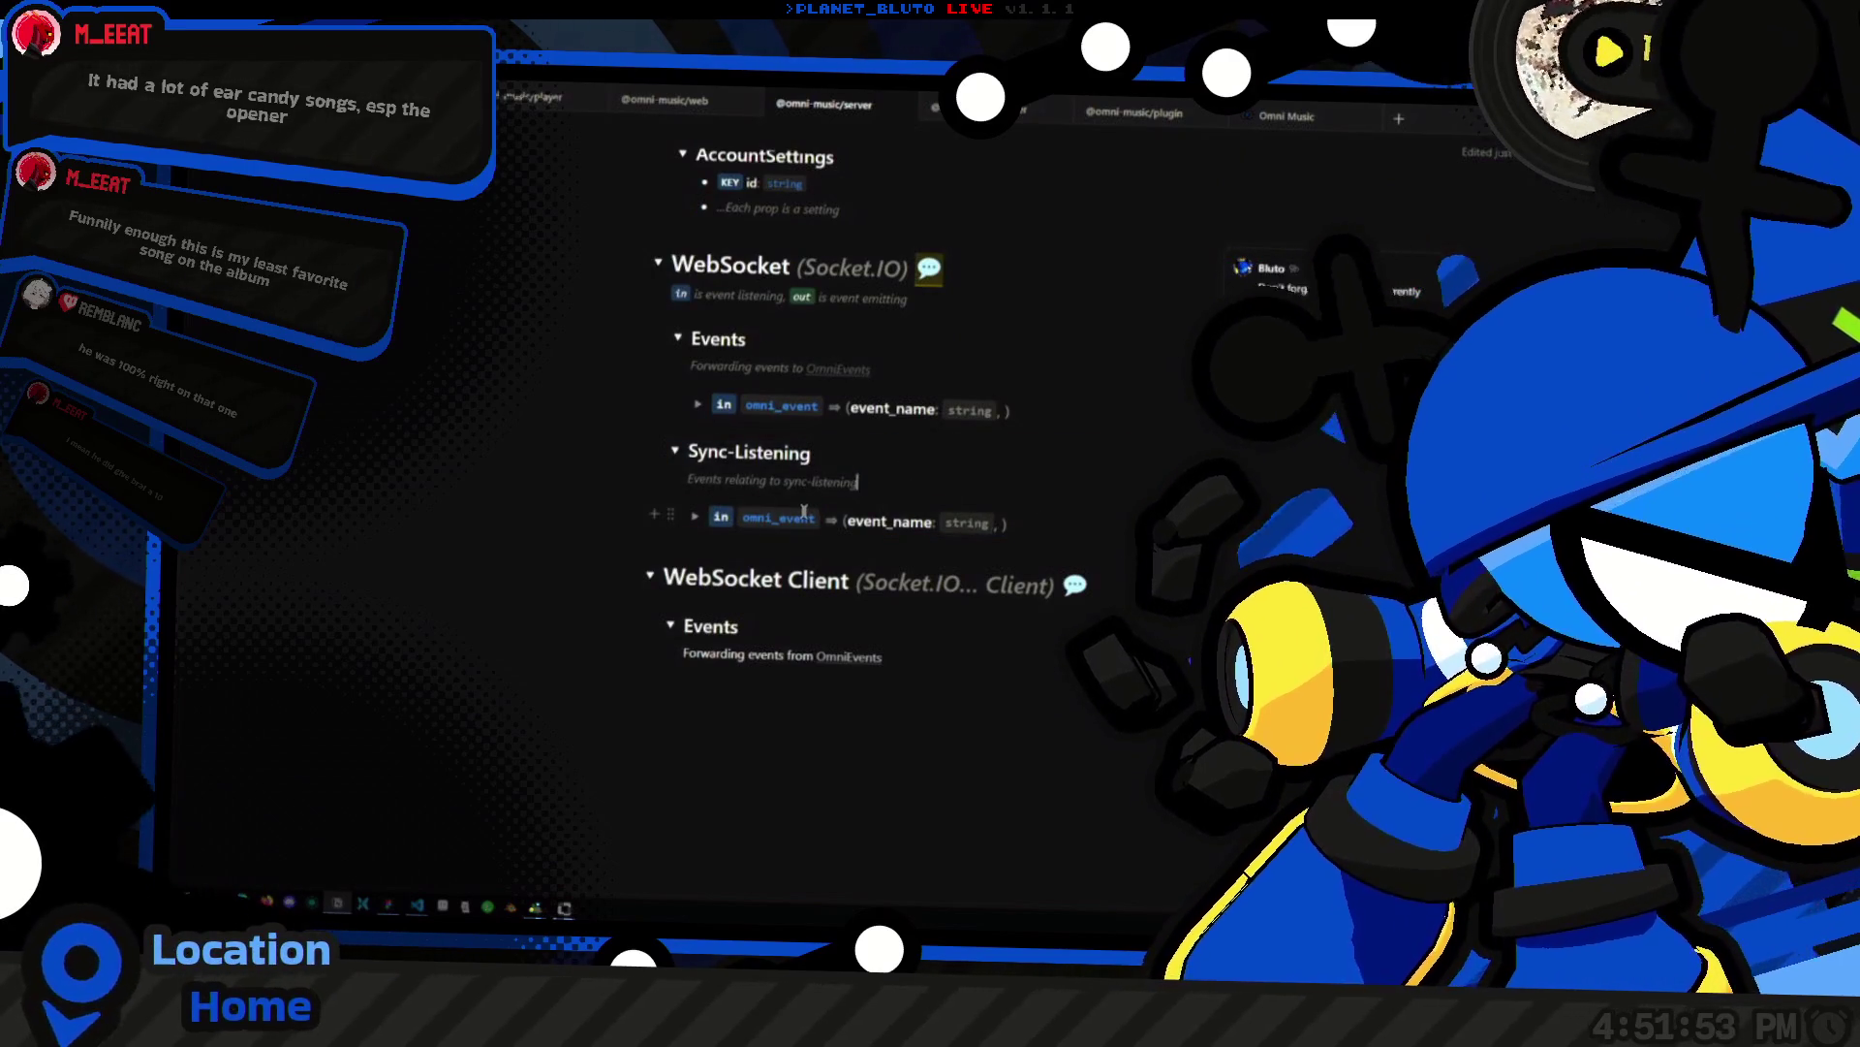
left_click(749, 516)
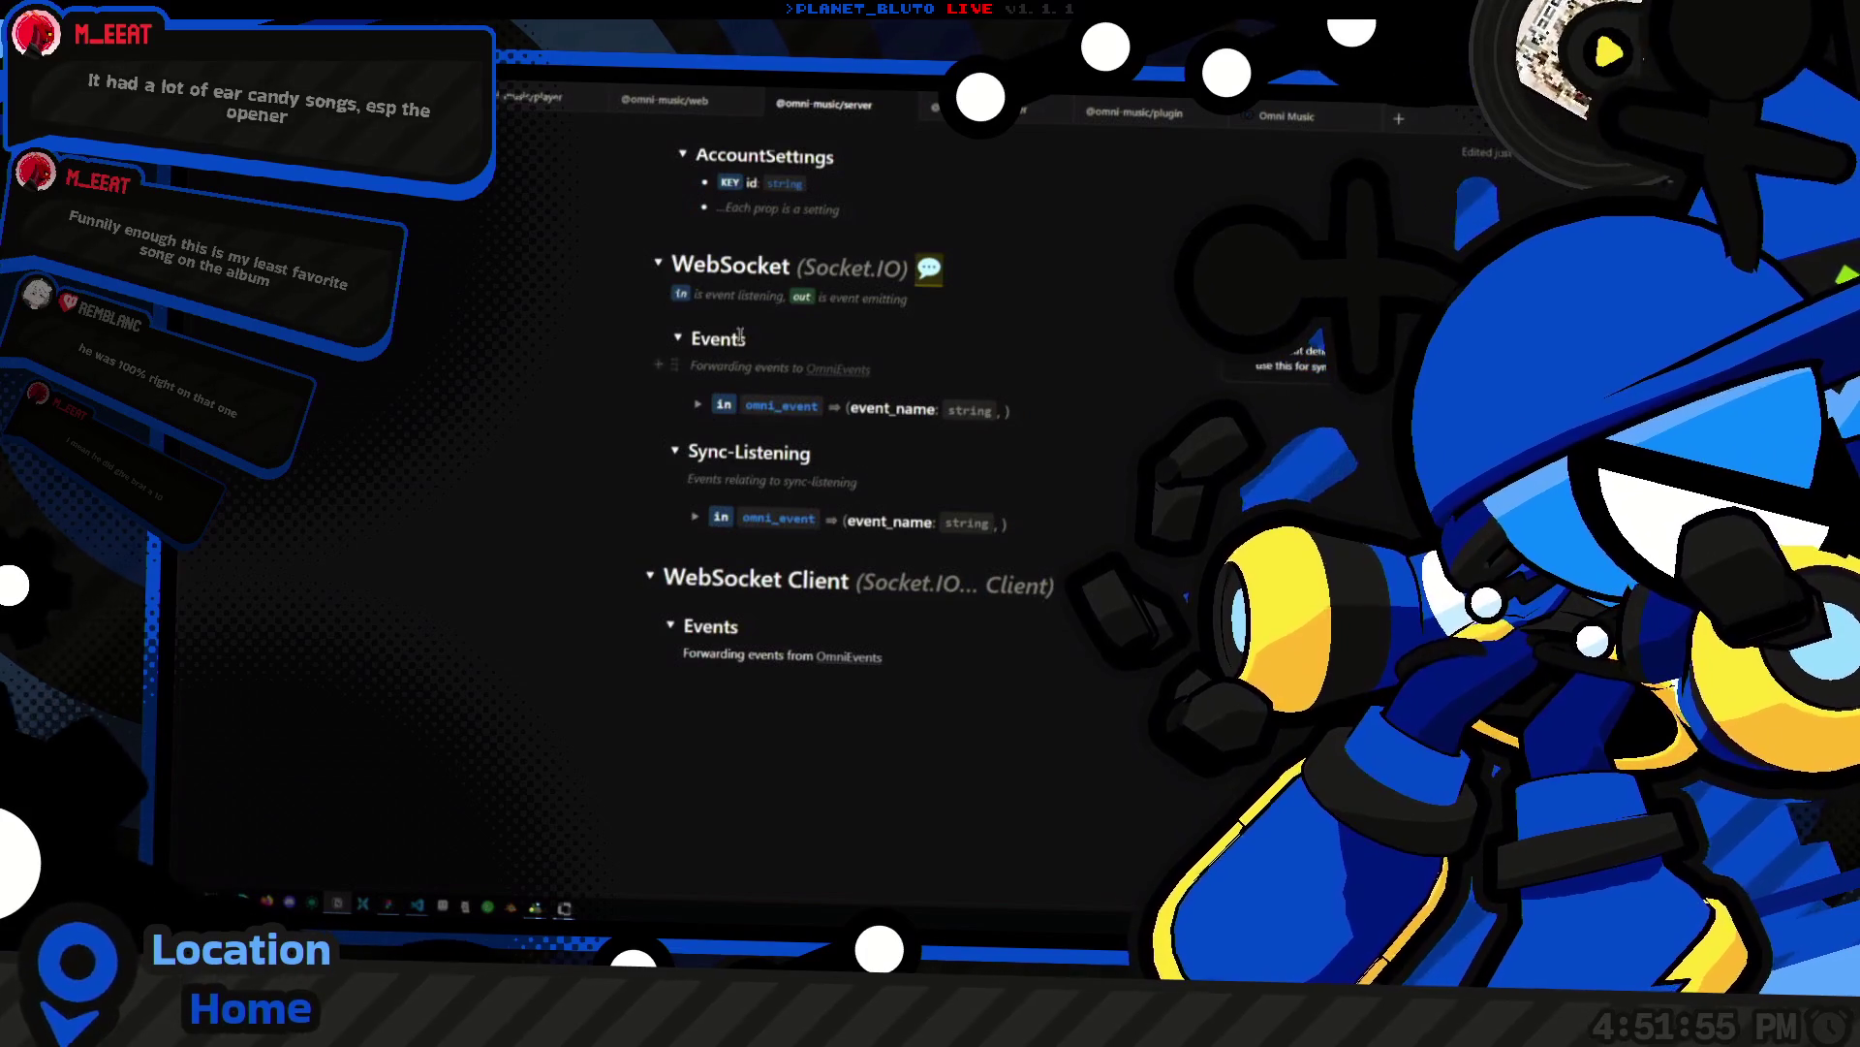
left_click(784, 296)
key("BackSpace")
type("|")
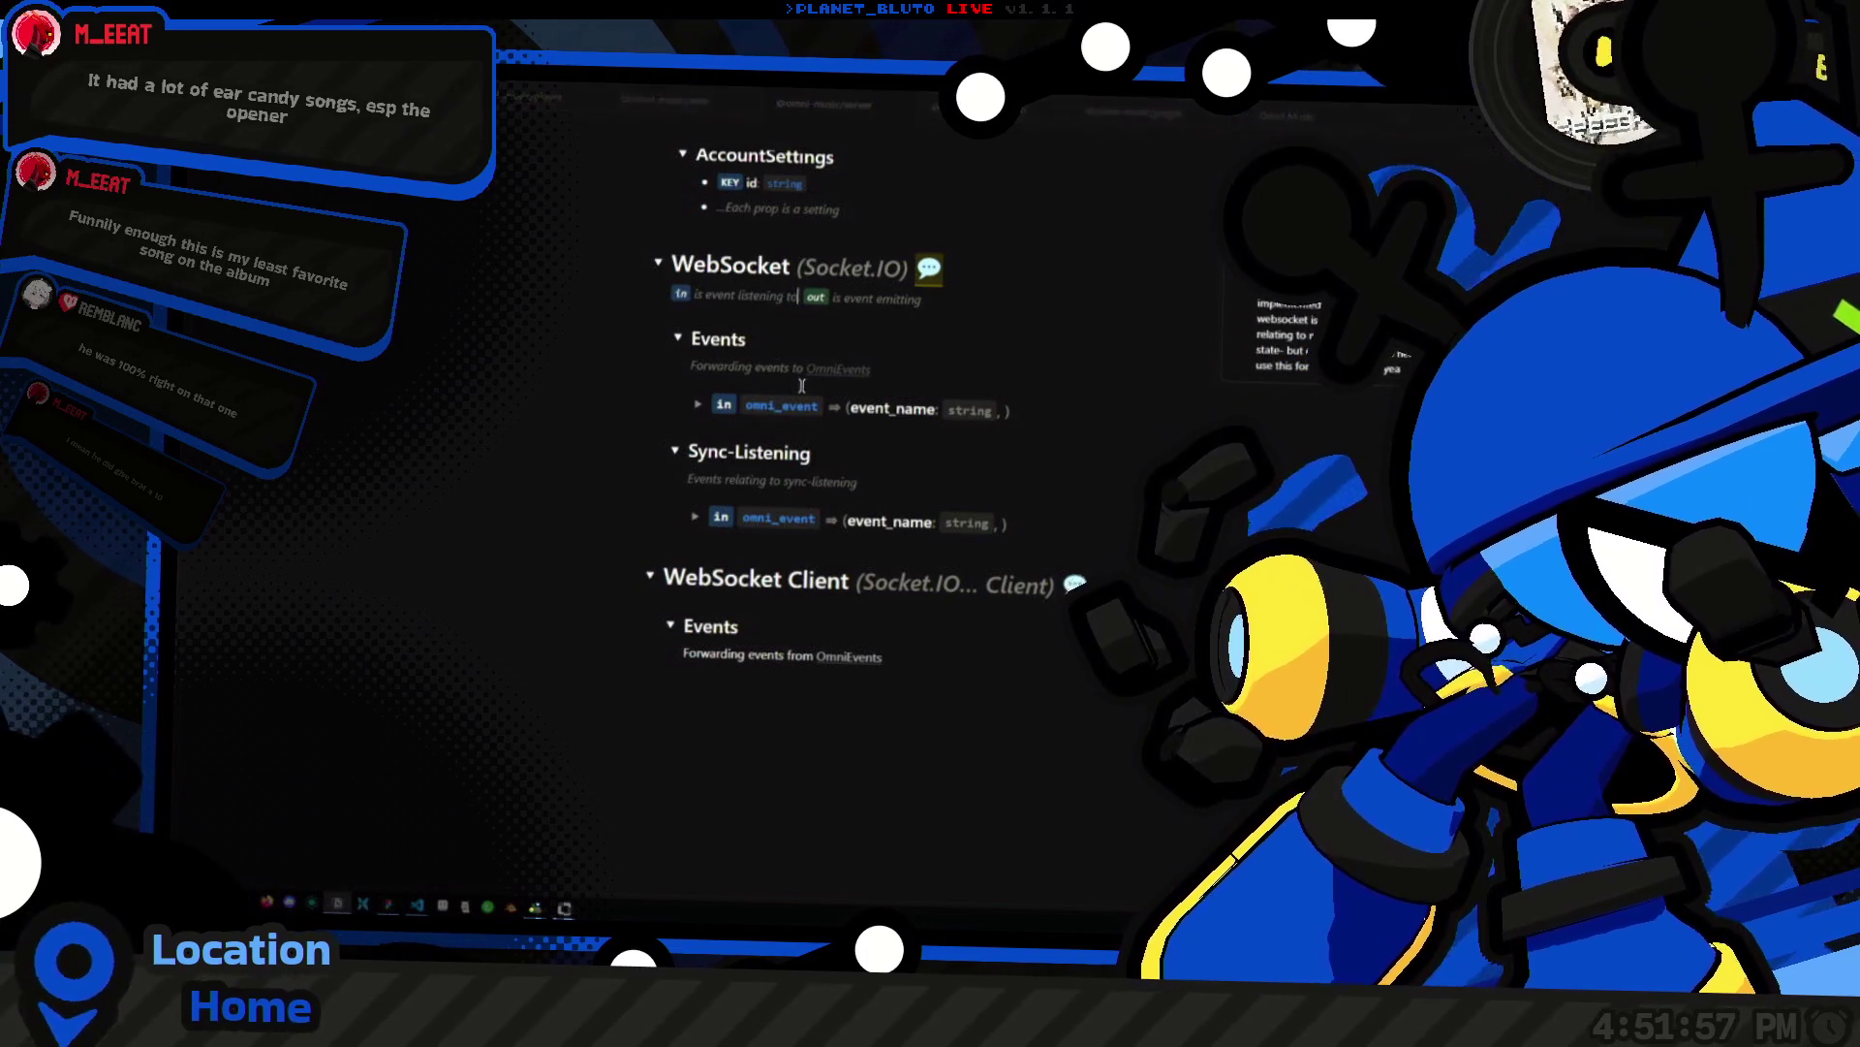
key("ctrl+z")
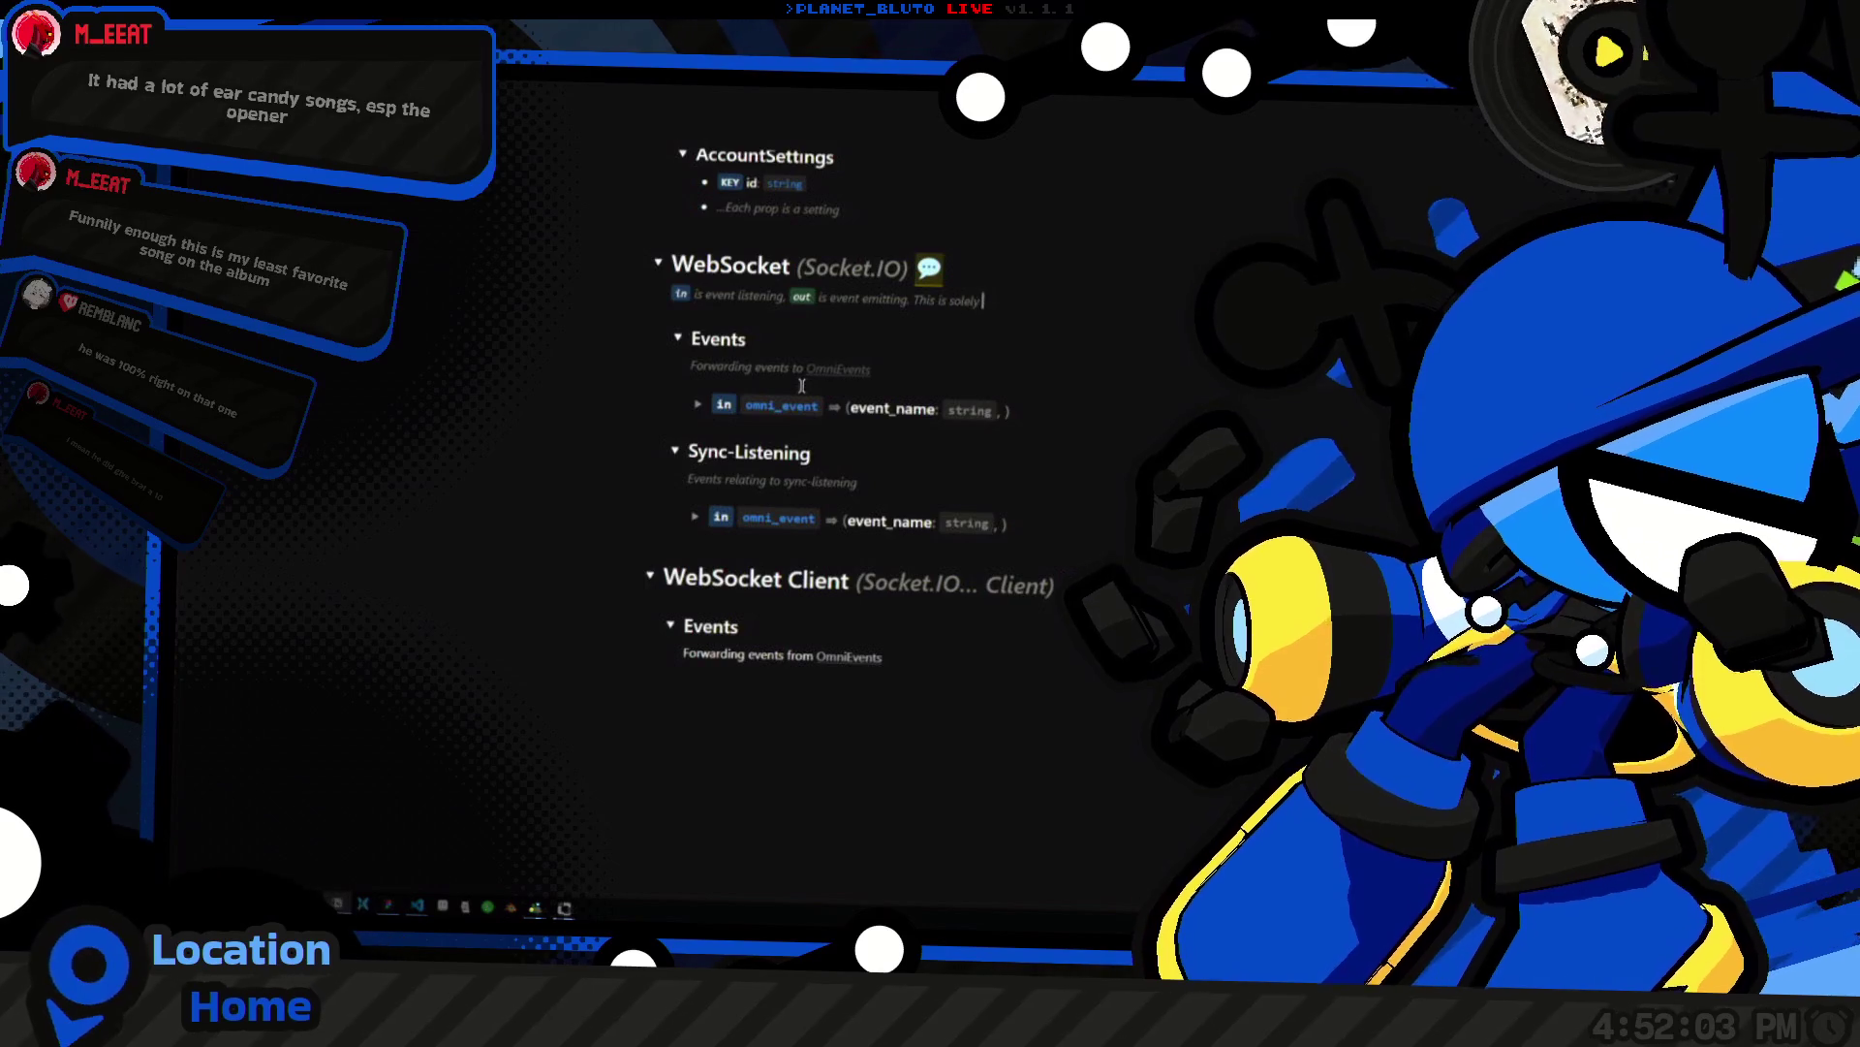
type("used o")
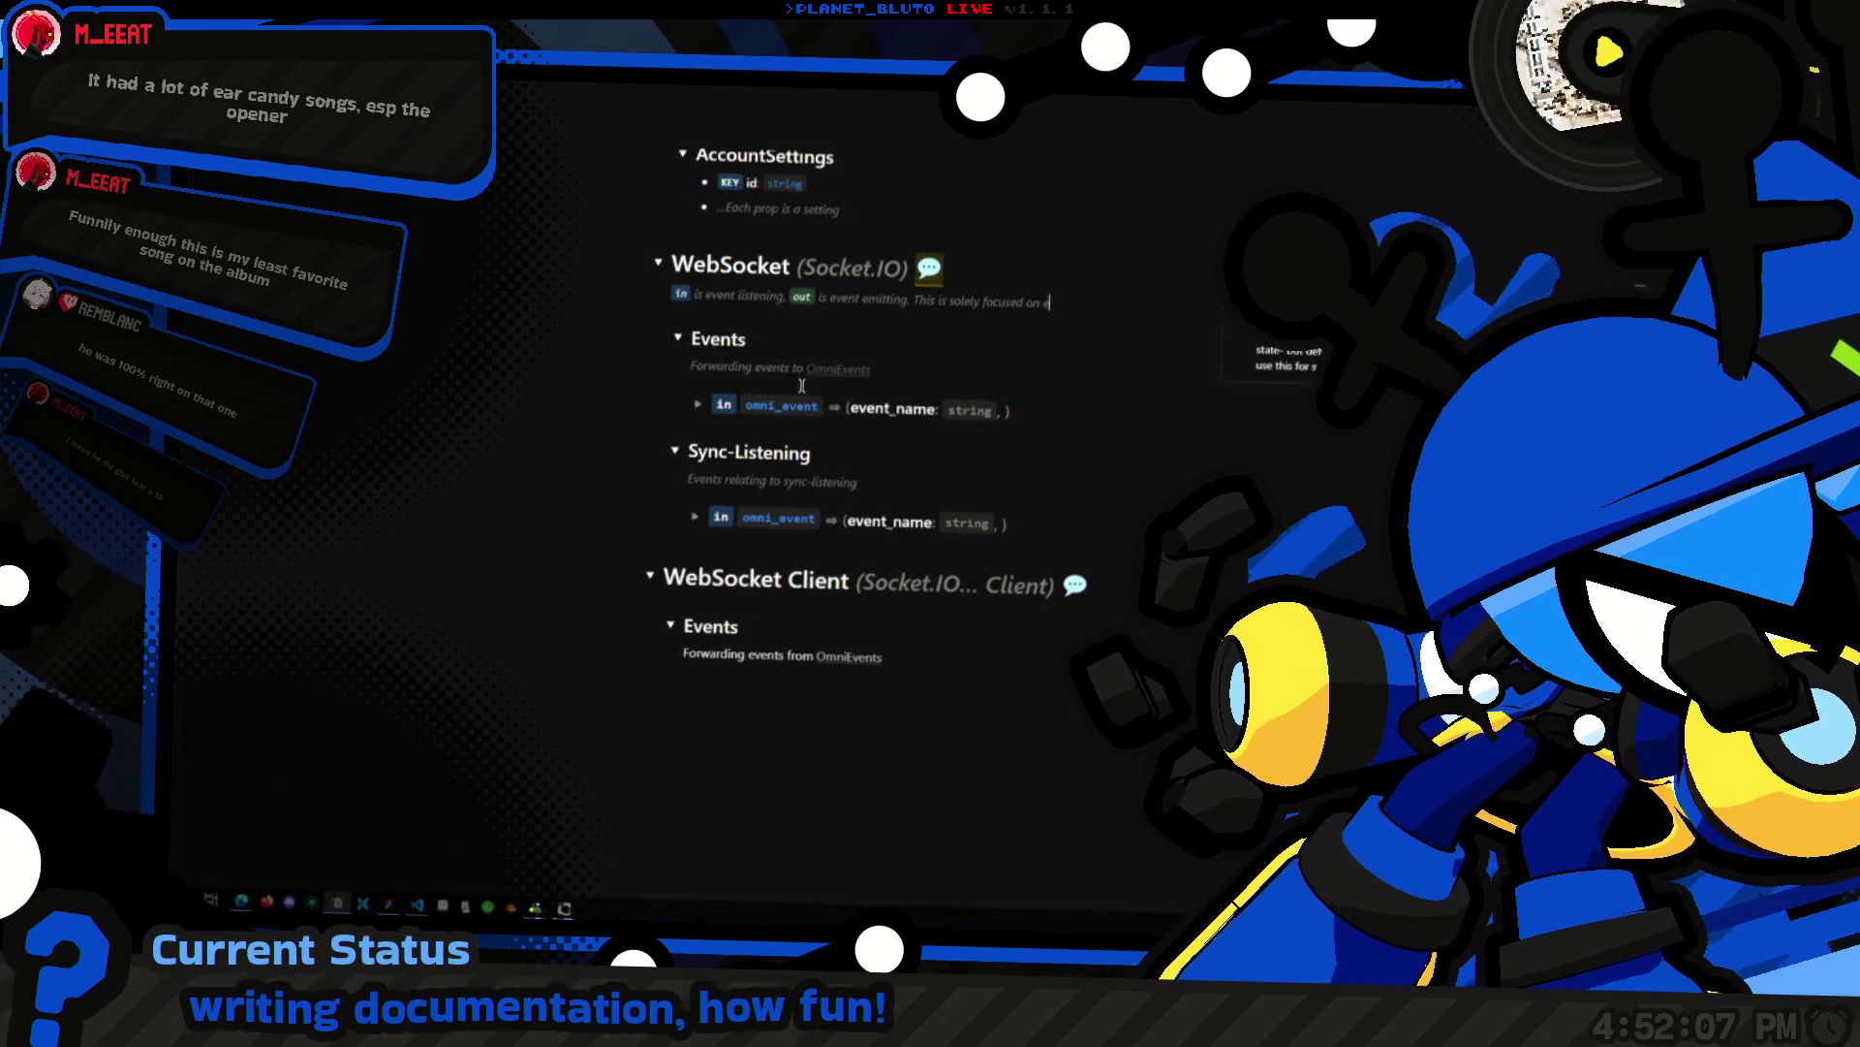
type("n events bet")
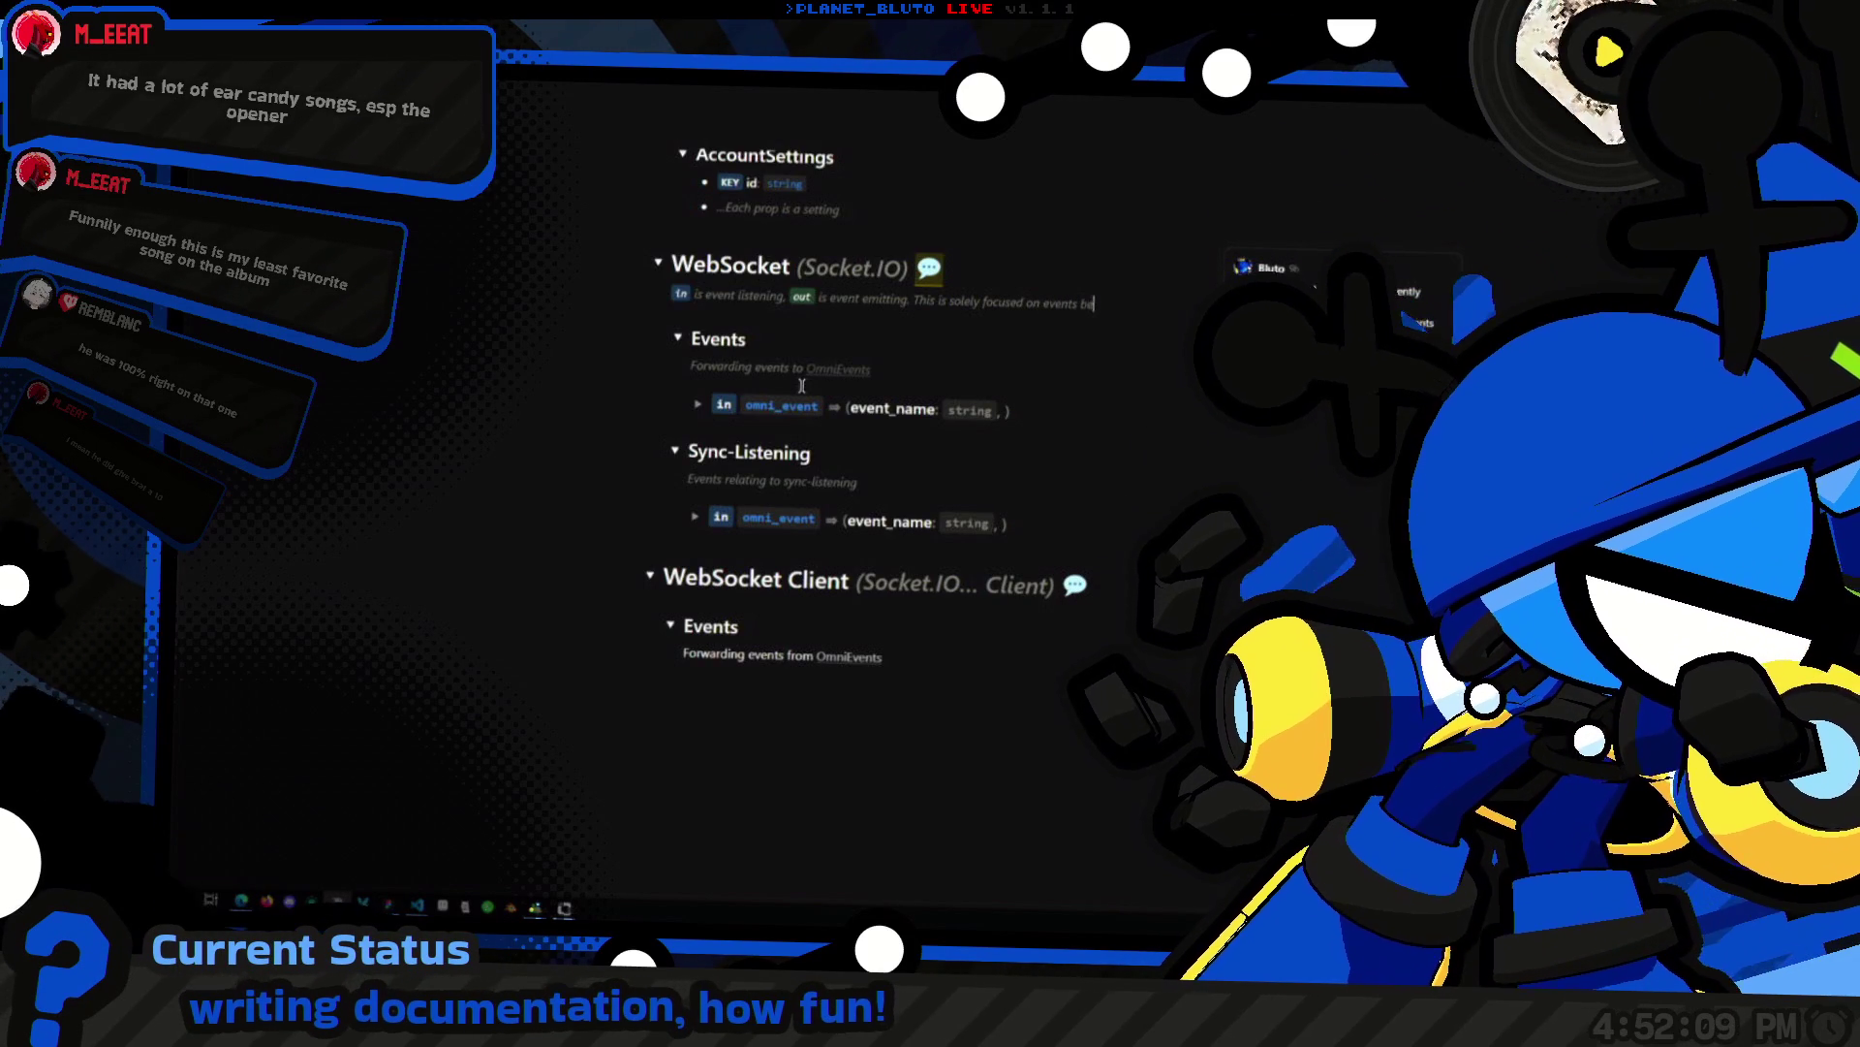
type("ween the")
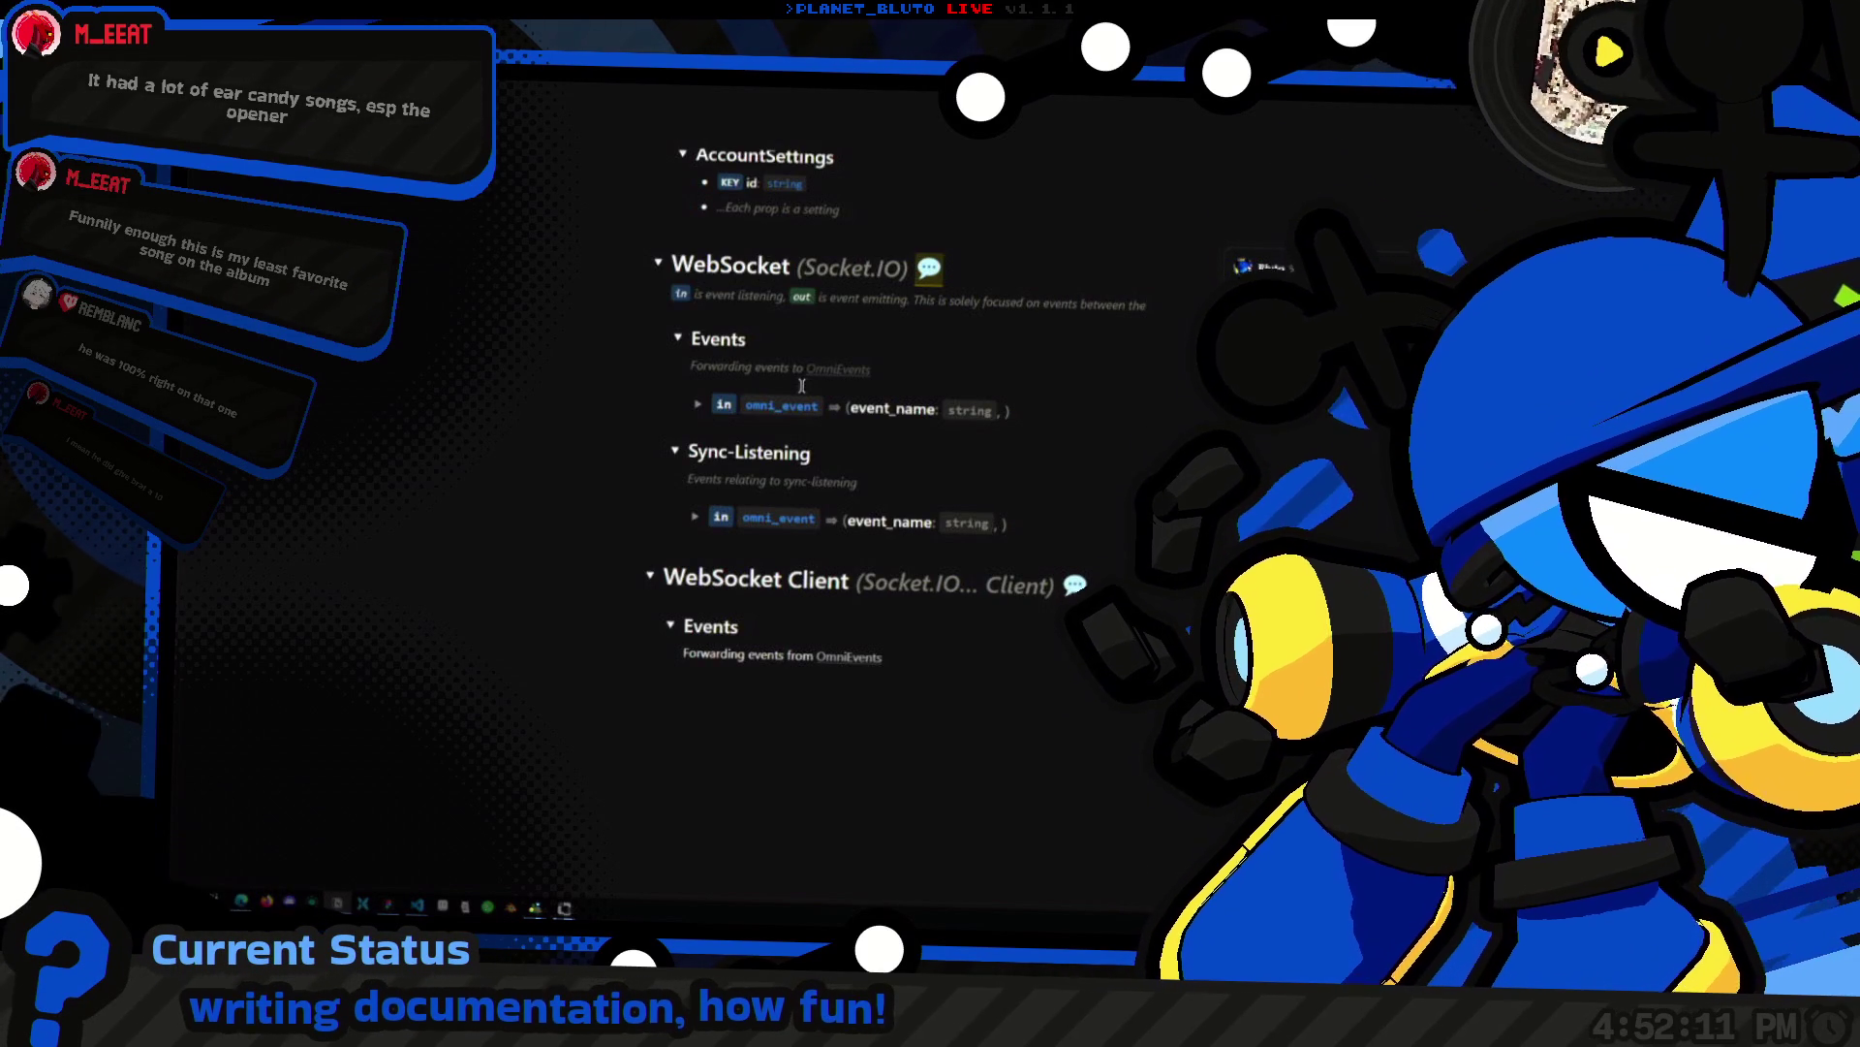
scroll(802, 386, "up", 3)
type("his serve")
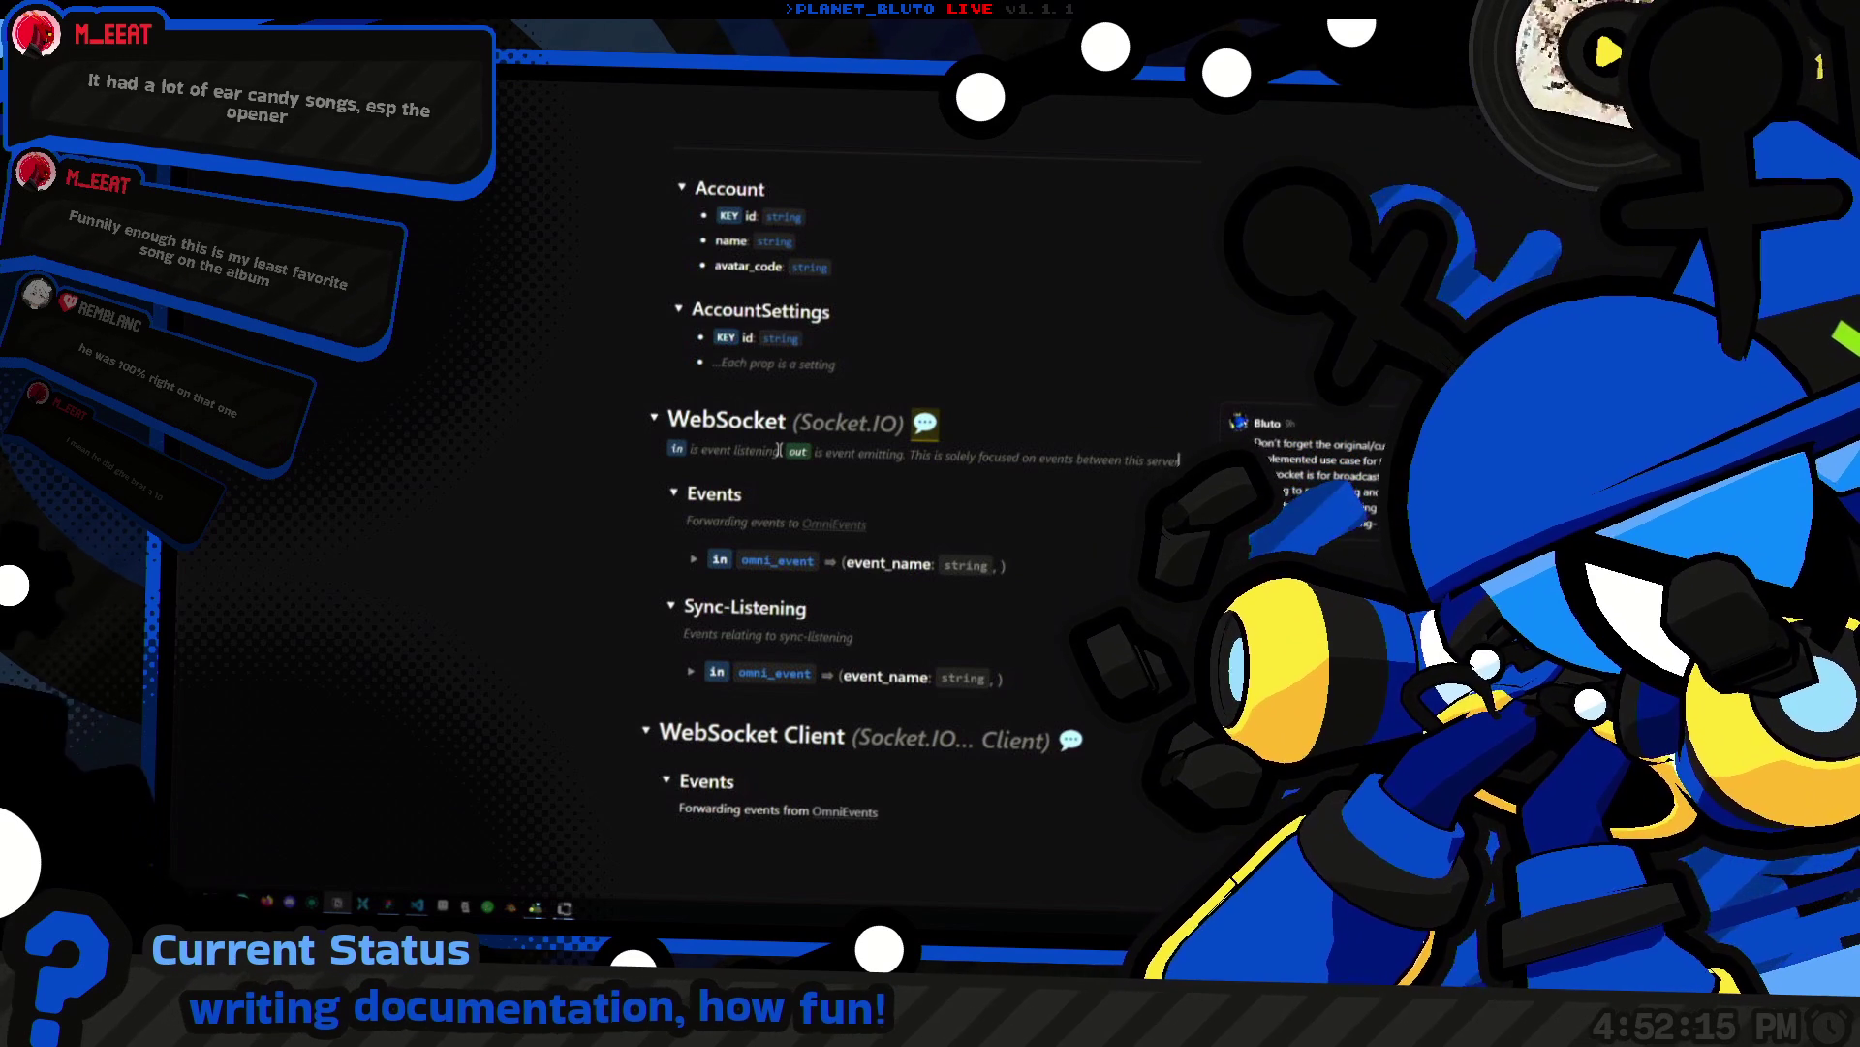
type("ontext and a")
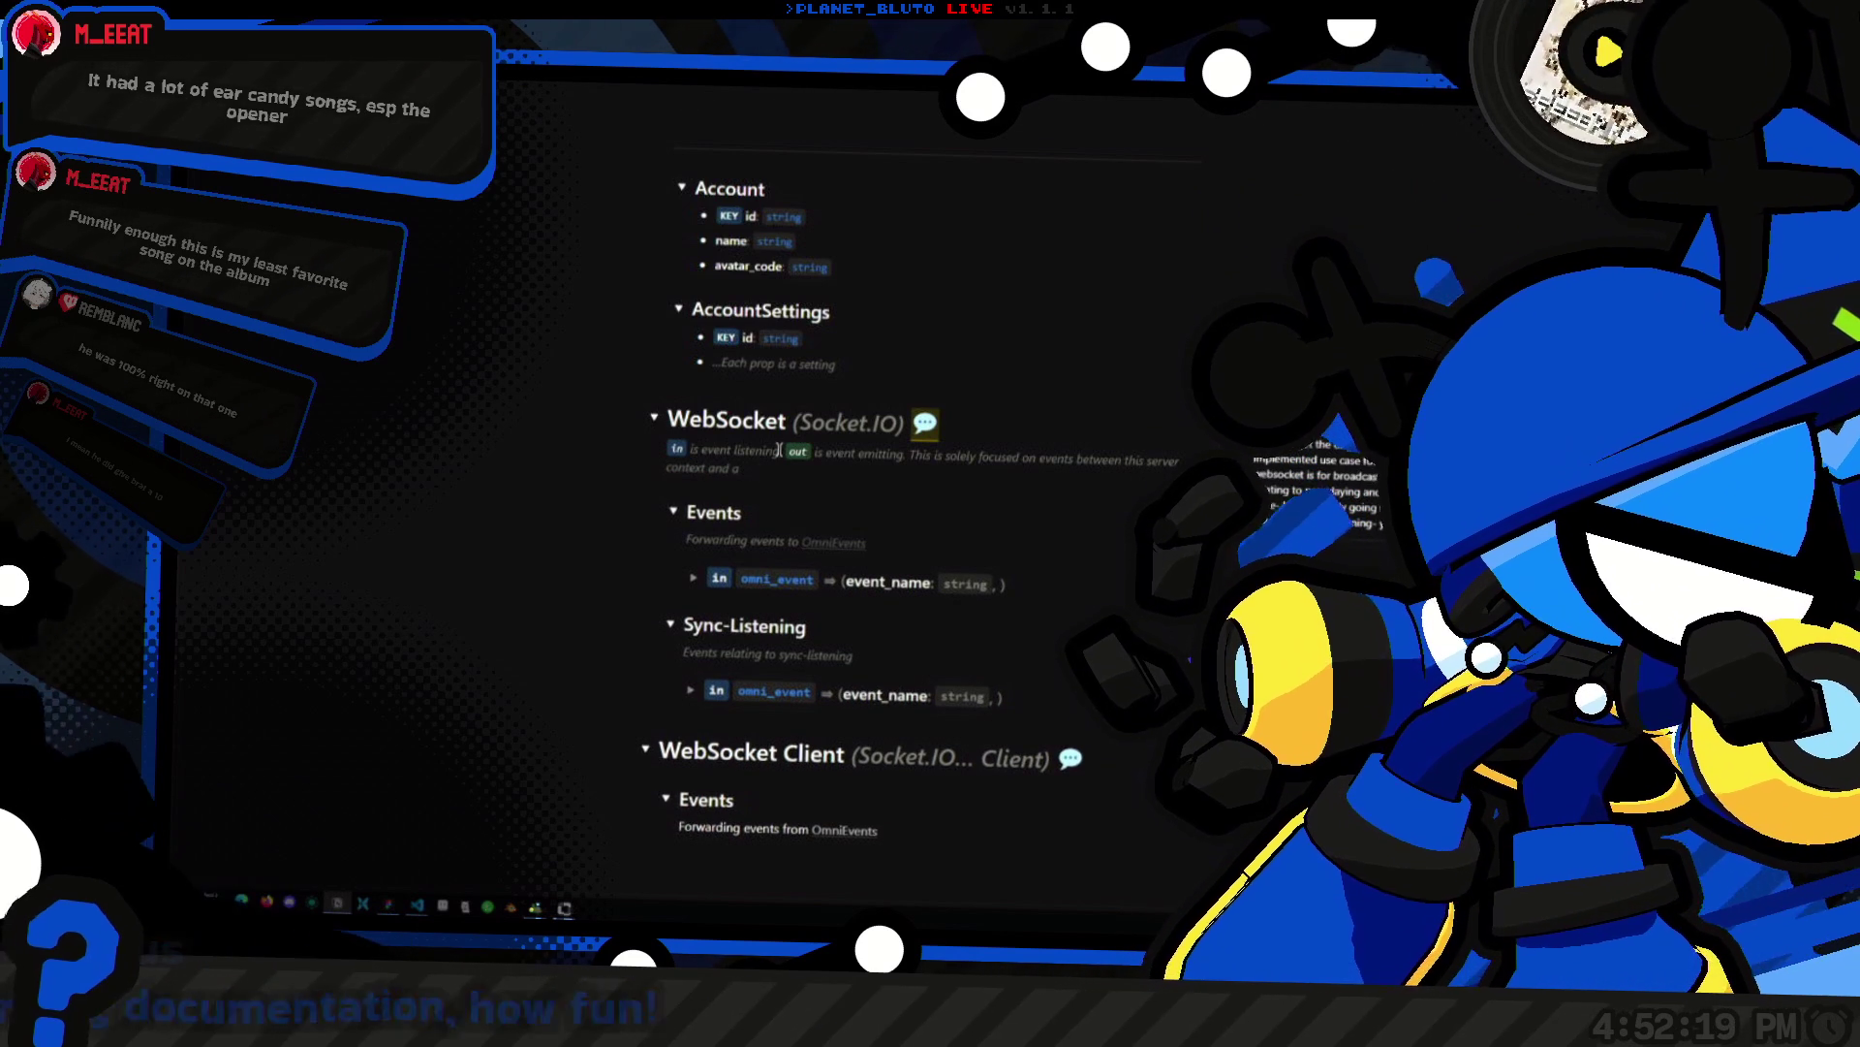
type(" @web")
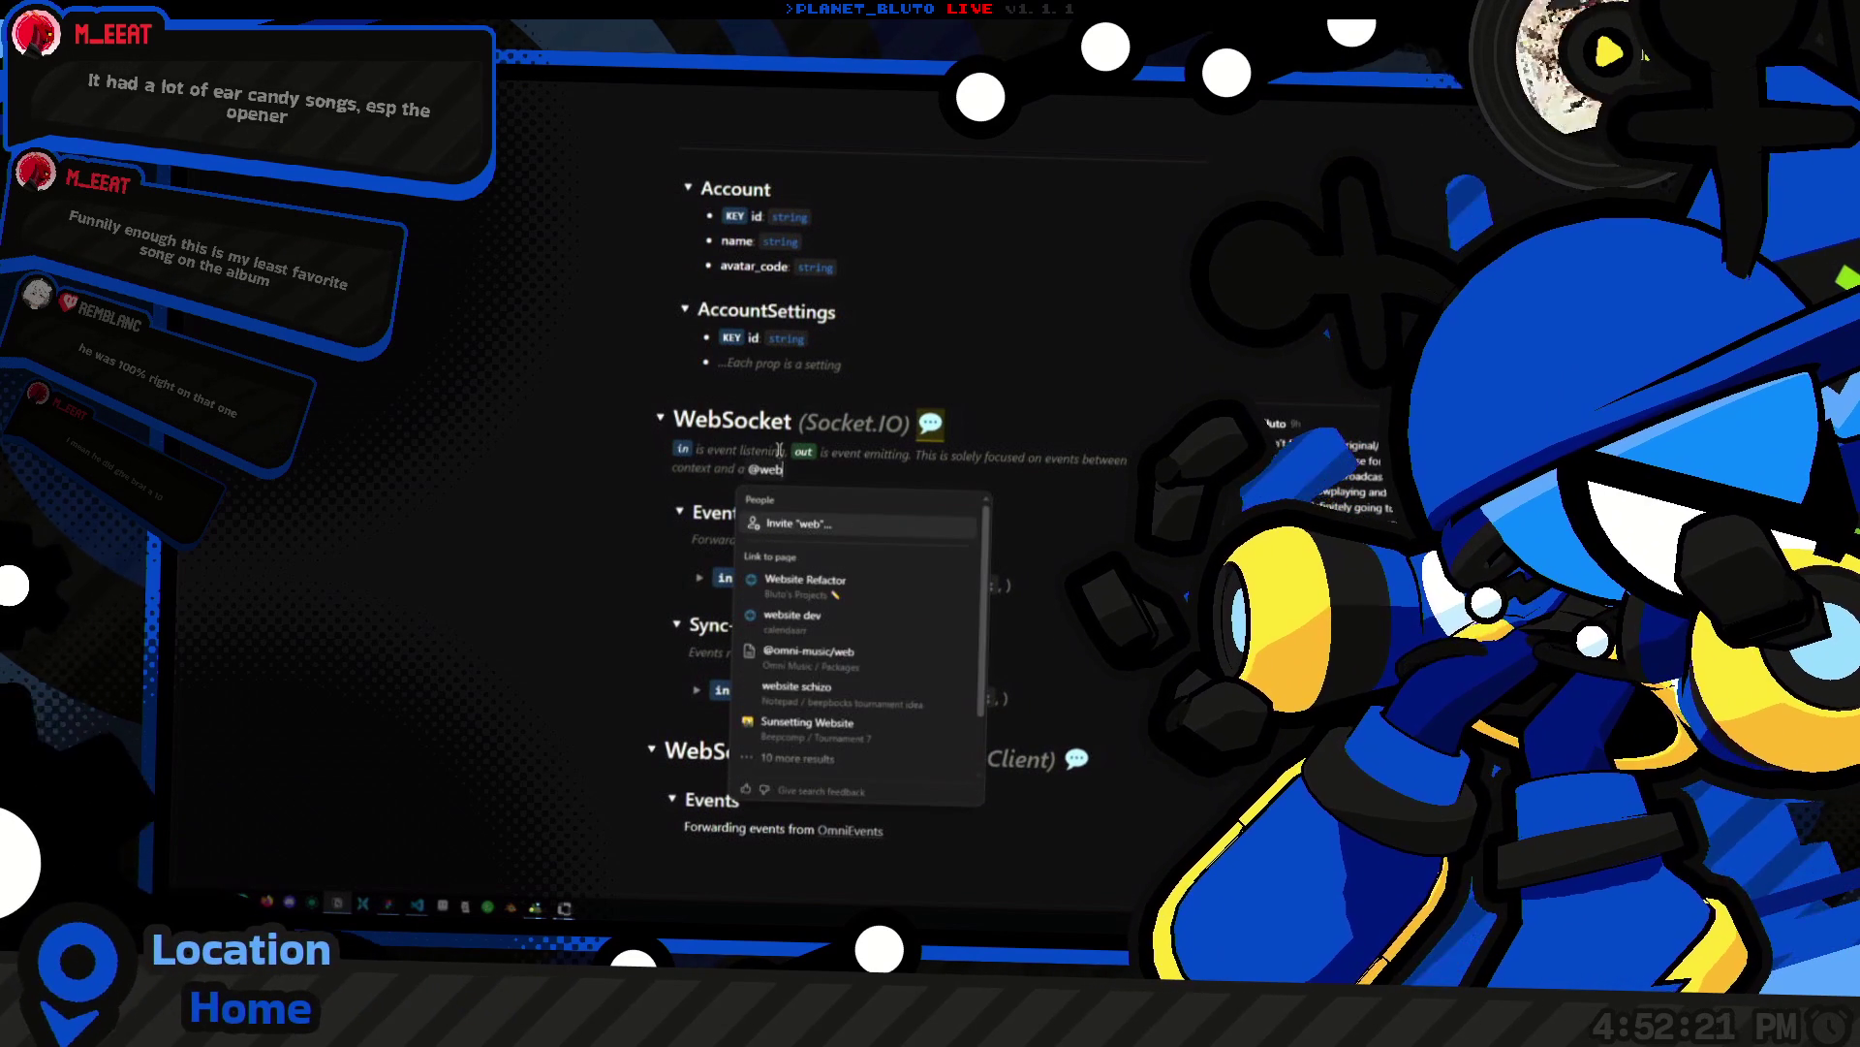
key("Down")
key("Down")
key("Down")
key("Return")
type("conten")
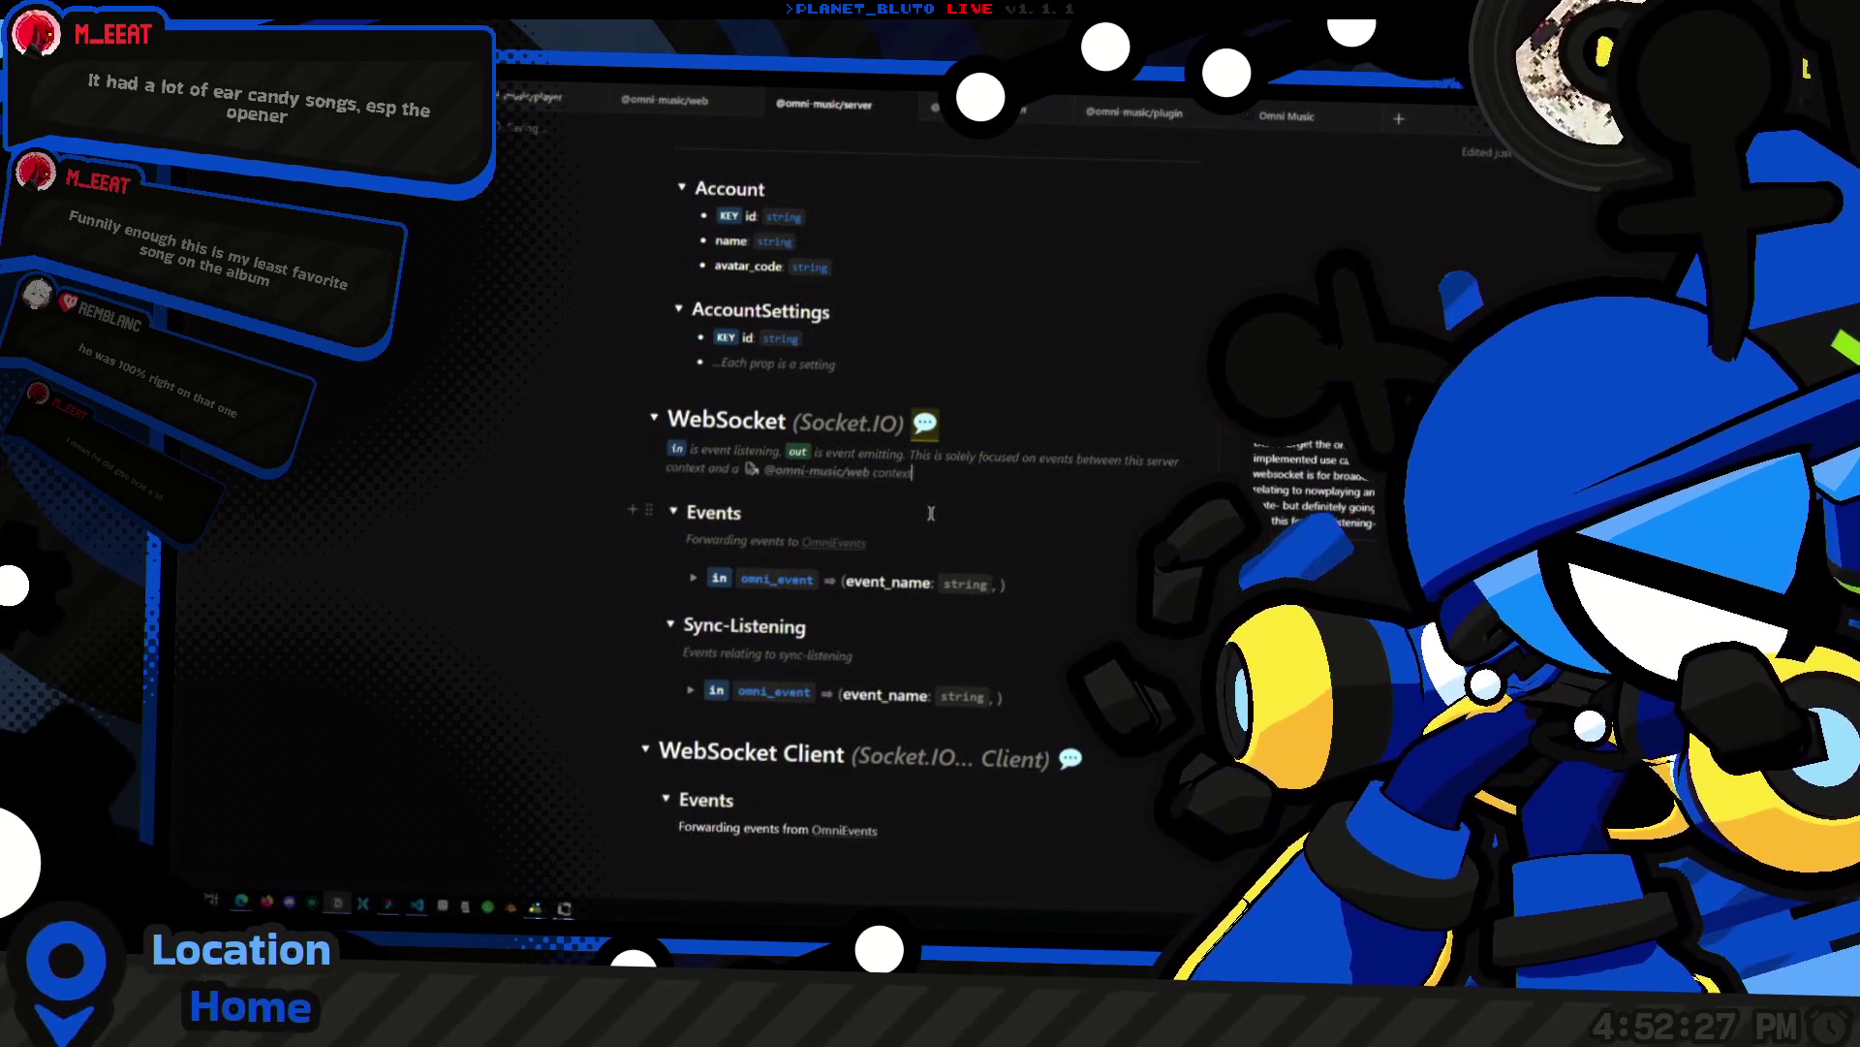
scroll(930, 513, "down", 2)
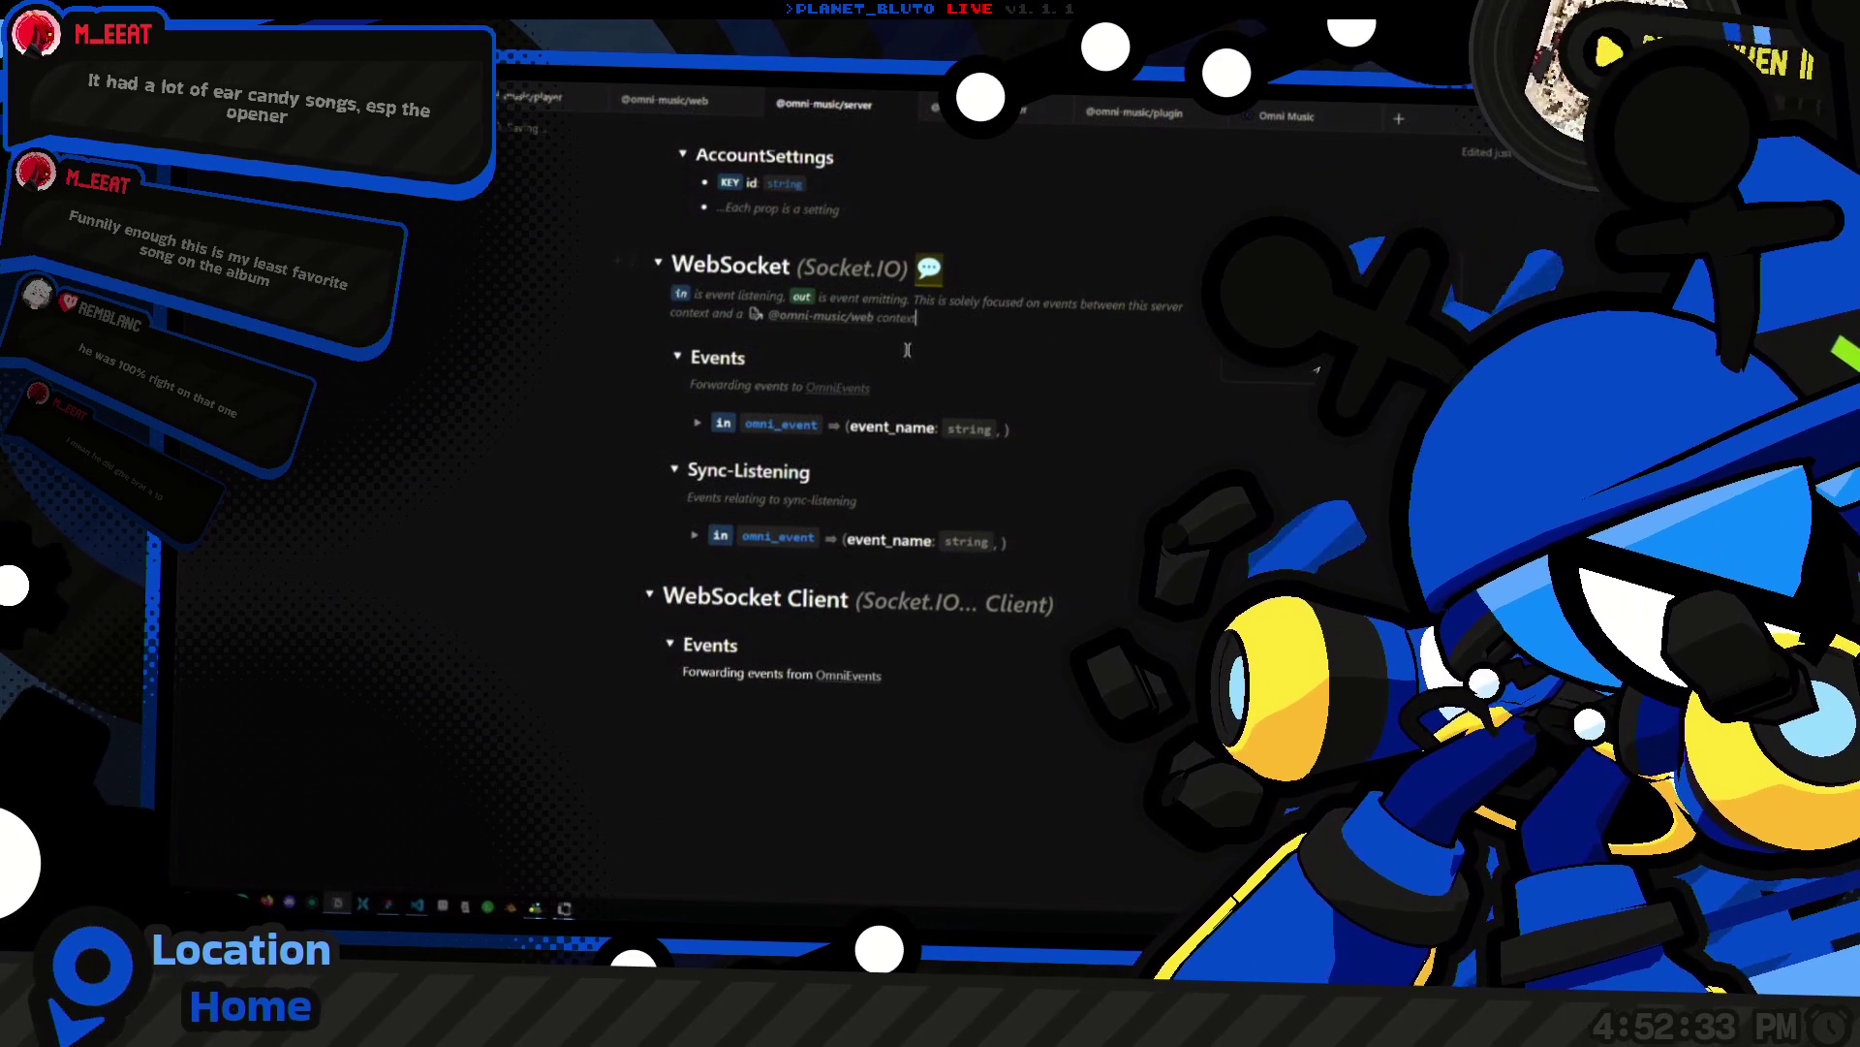
left_click_drag(916, 316, 677, 295)
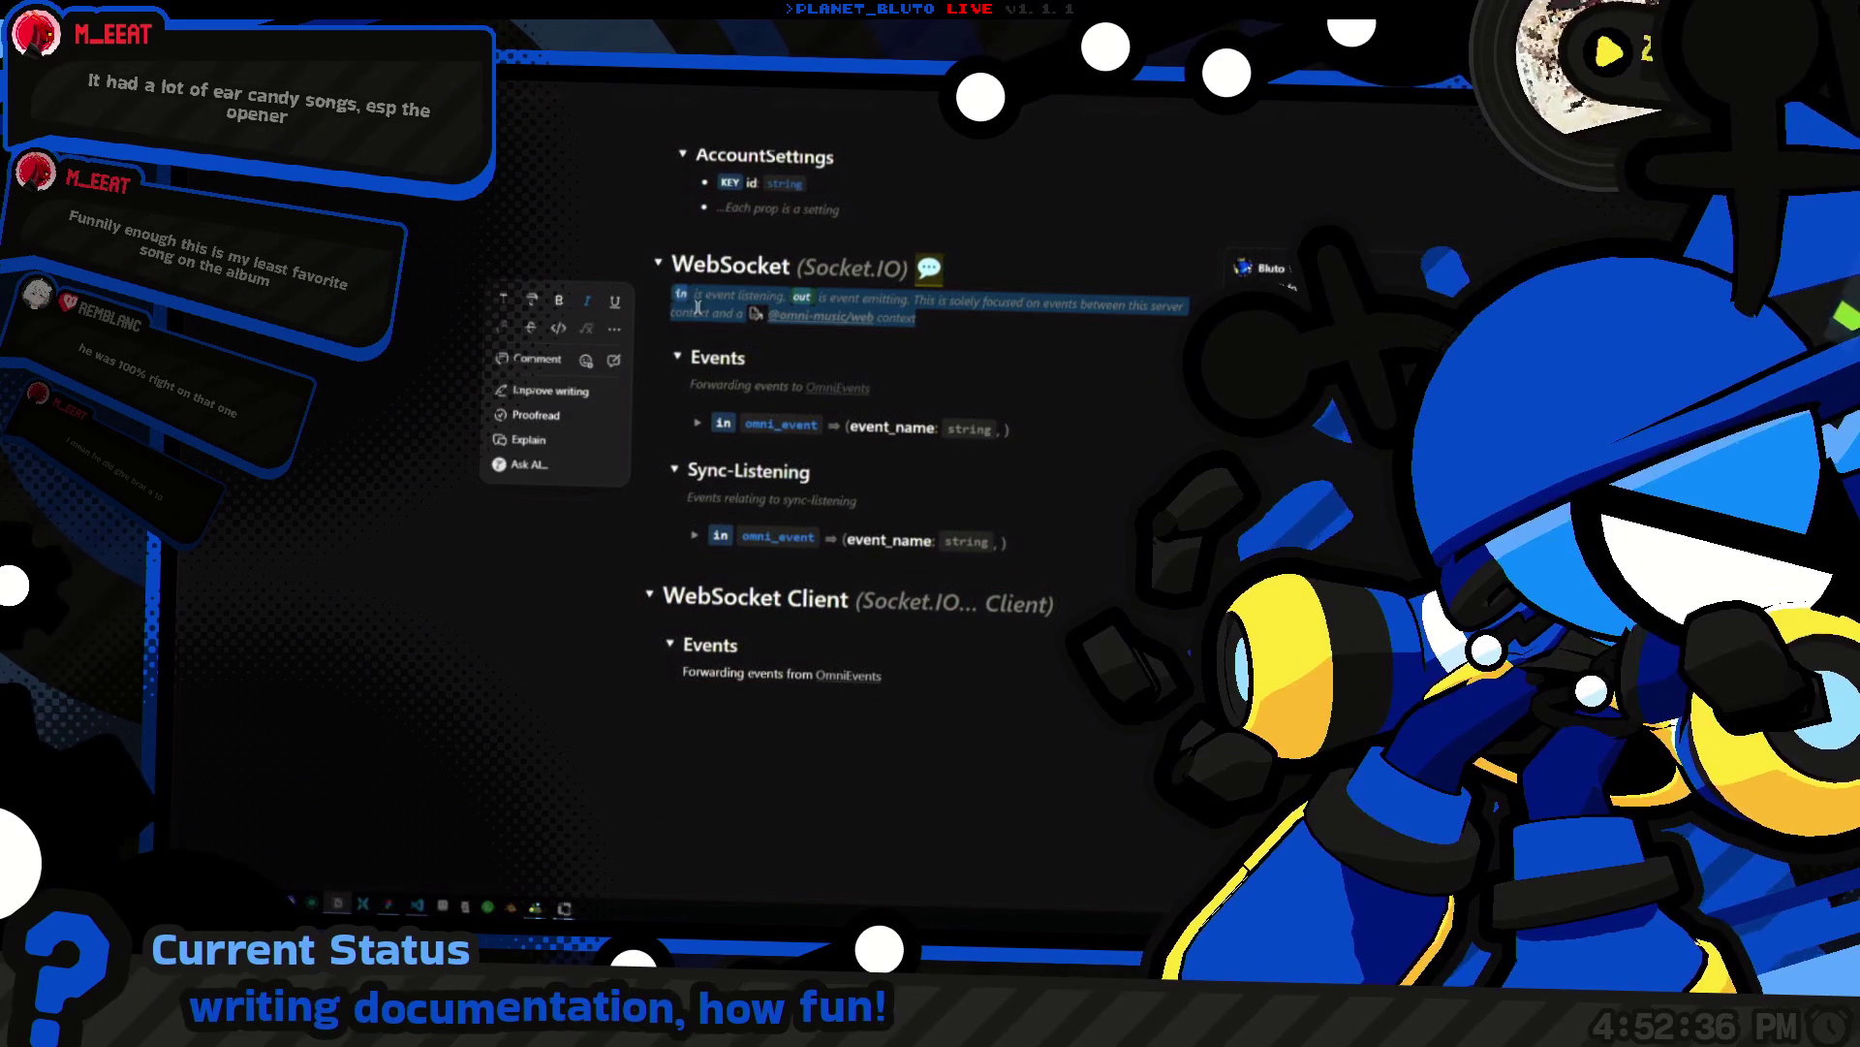
Copy the WebSocket description under the WebSocket Client heading, with its sentence on a new line
key("ctrl+c")
left_click(815, 596)
key("Return")
key("ctrl+v")
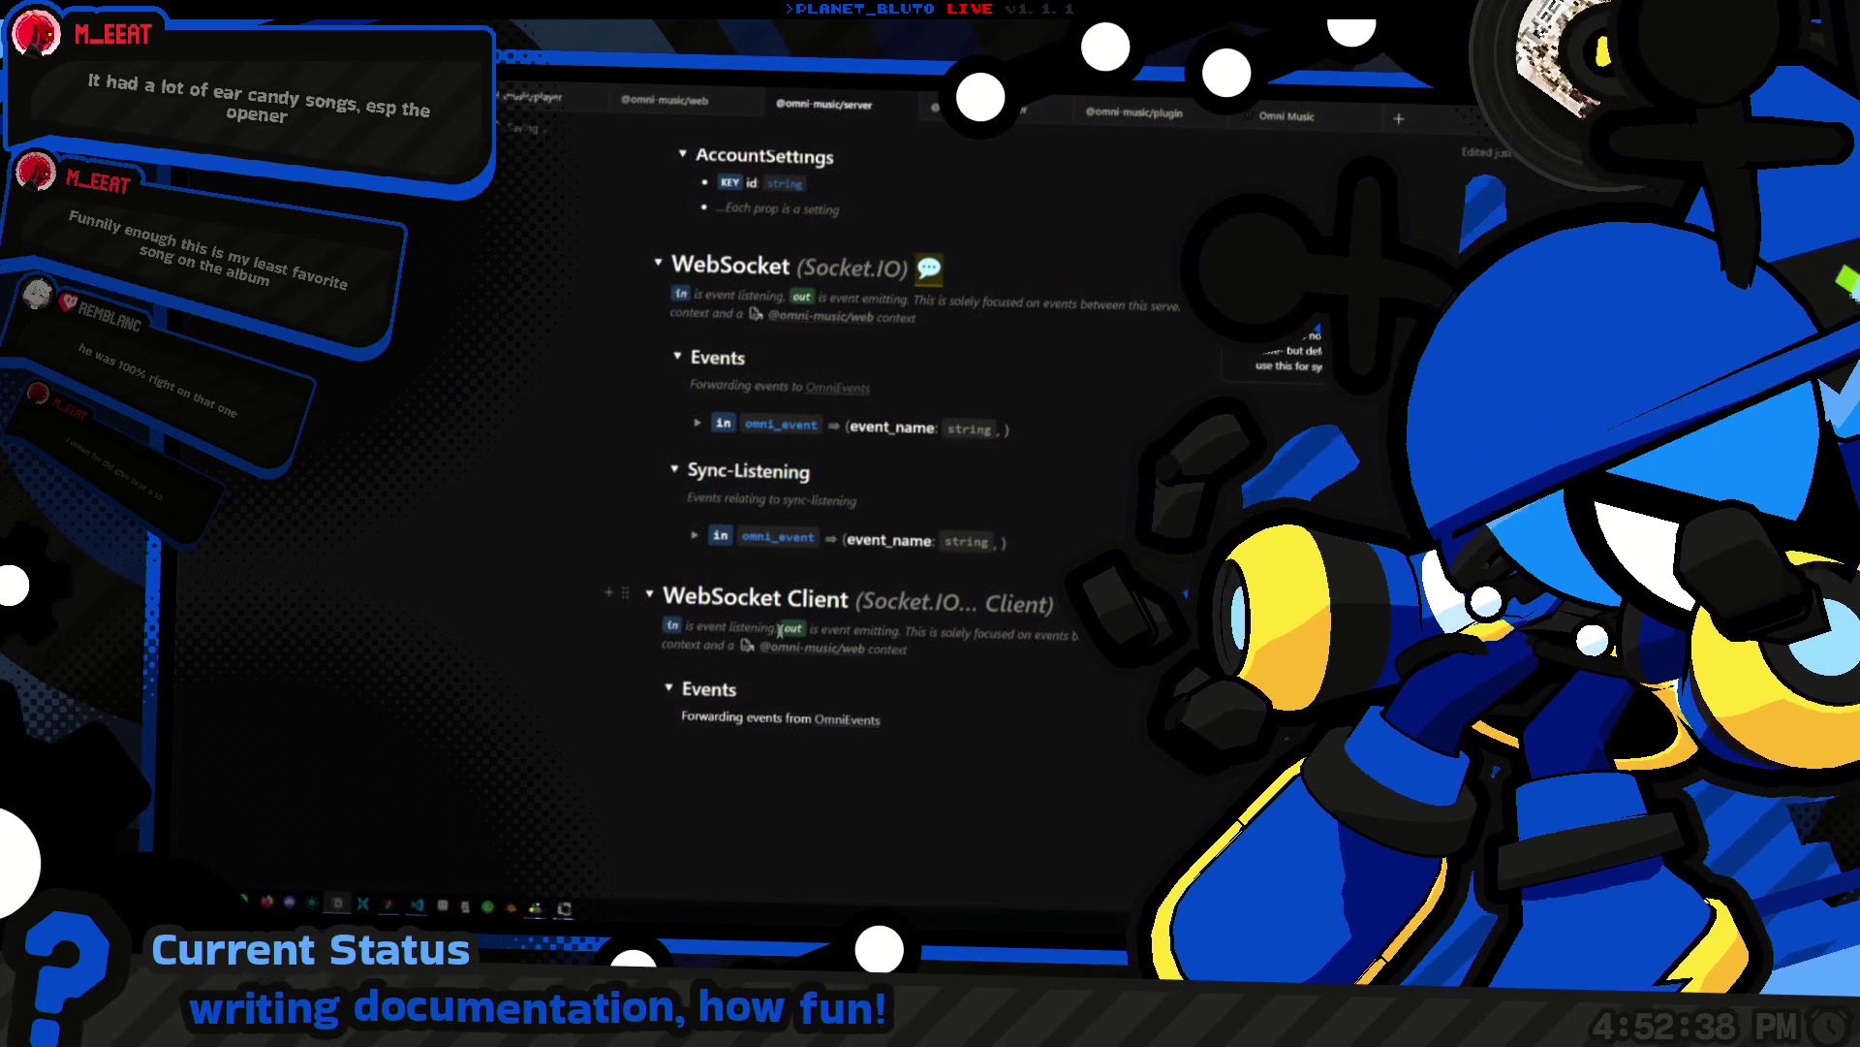
left_click(940, 632)
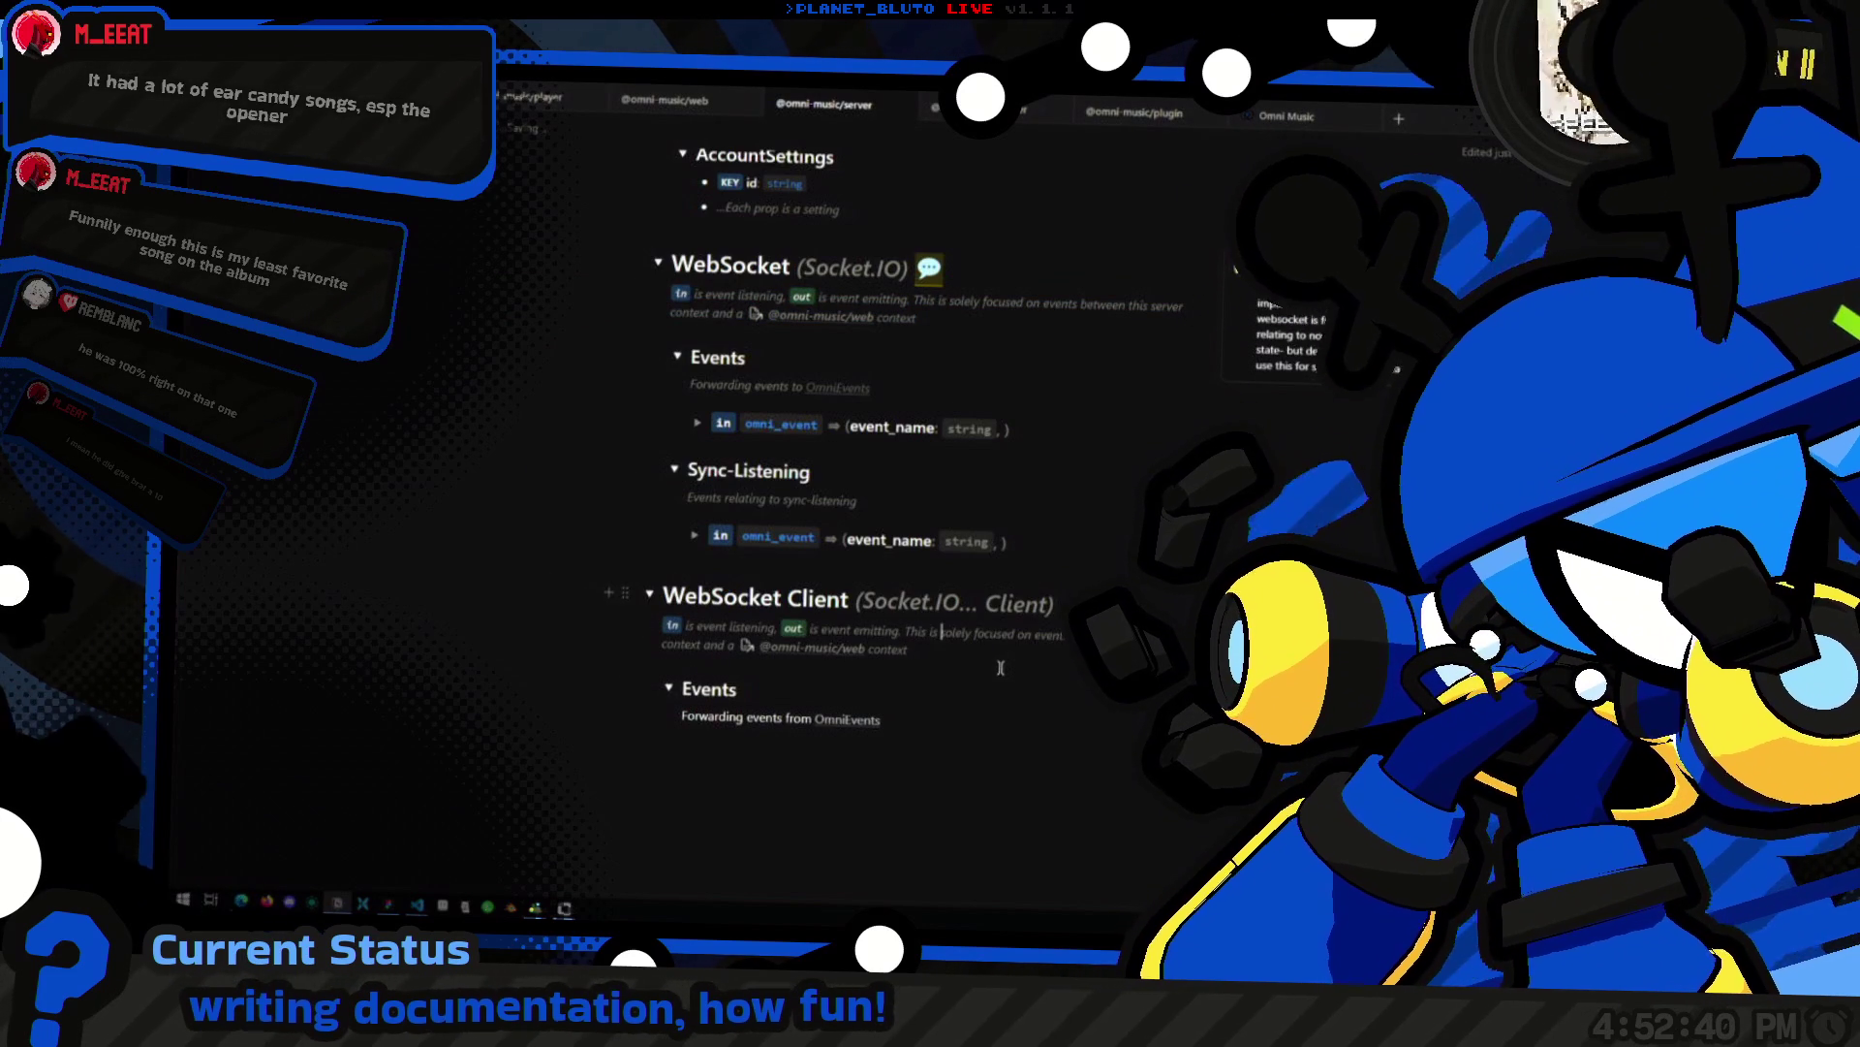
key("ctrl+Left")
key("ctrl+Left")
key("shift+Return")
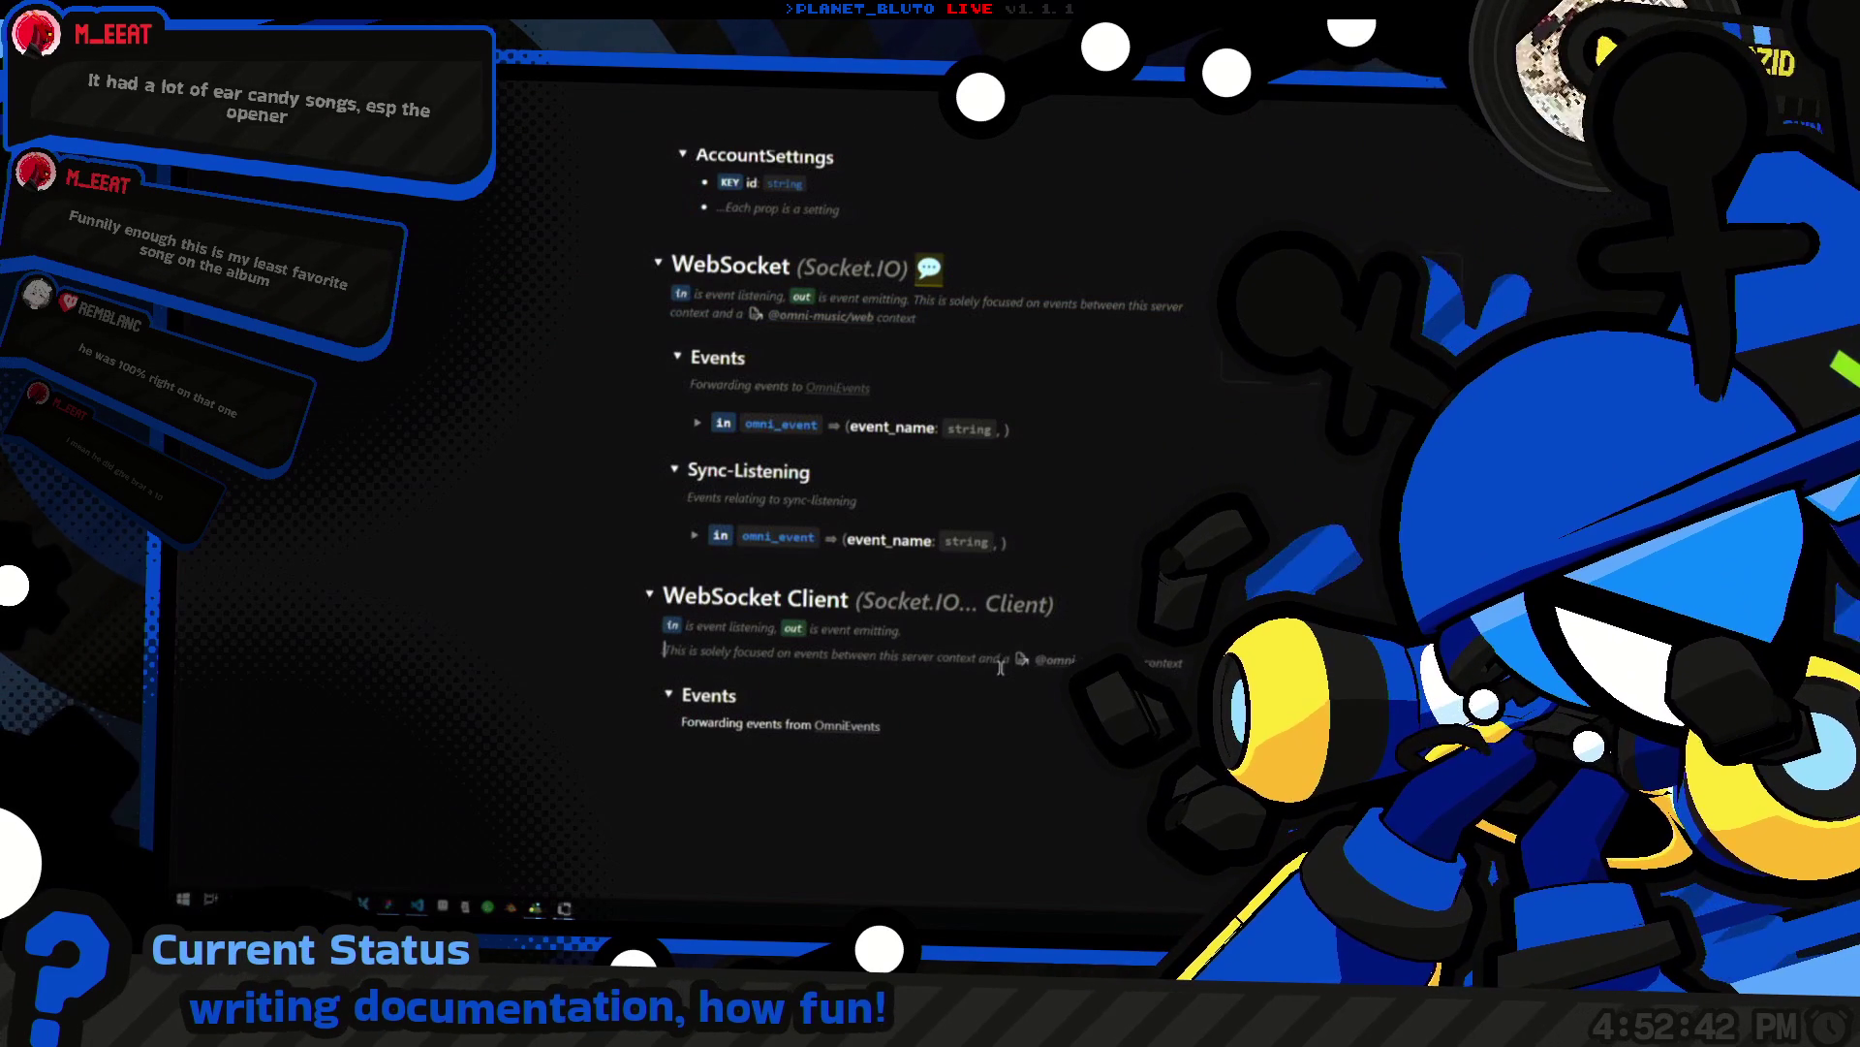
type("aler")
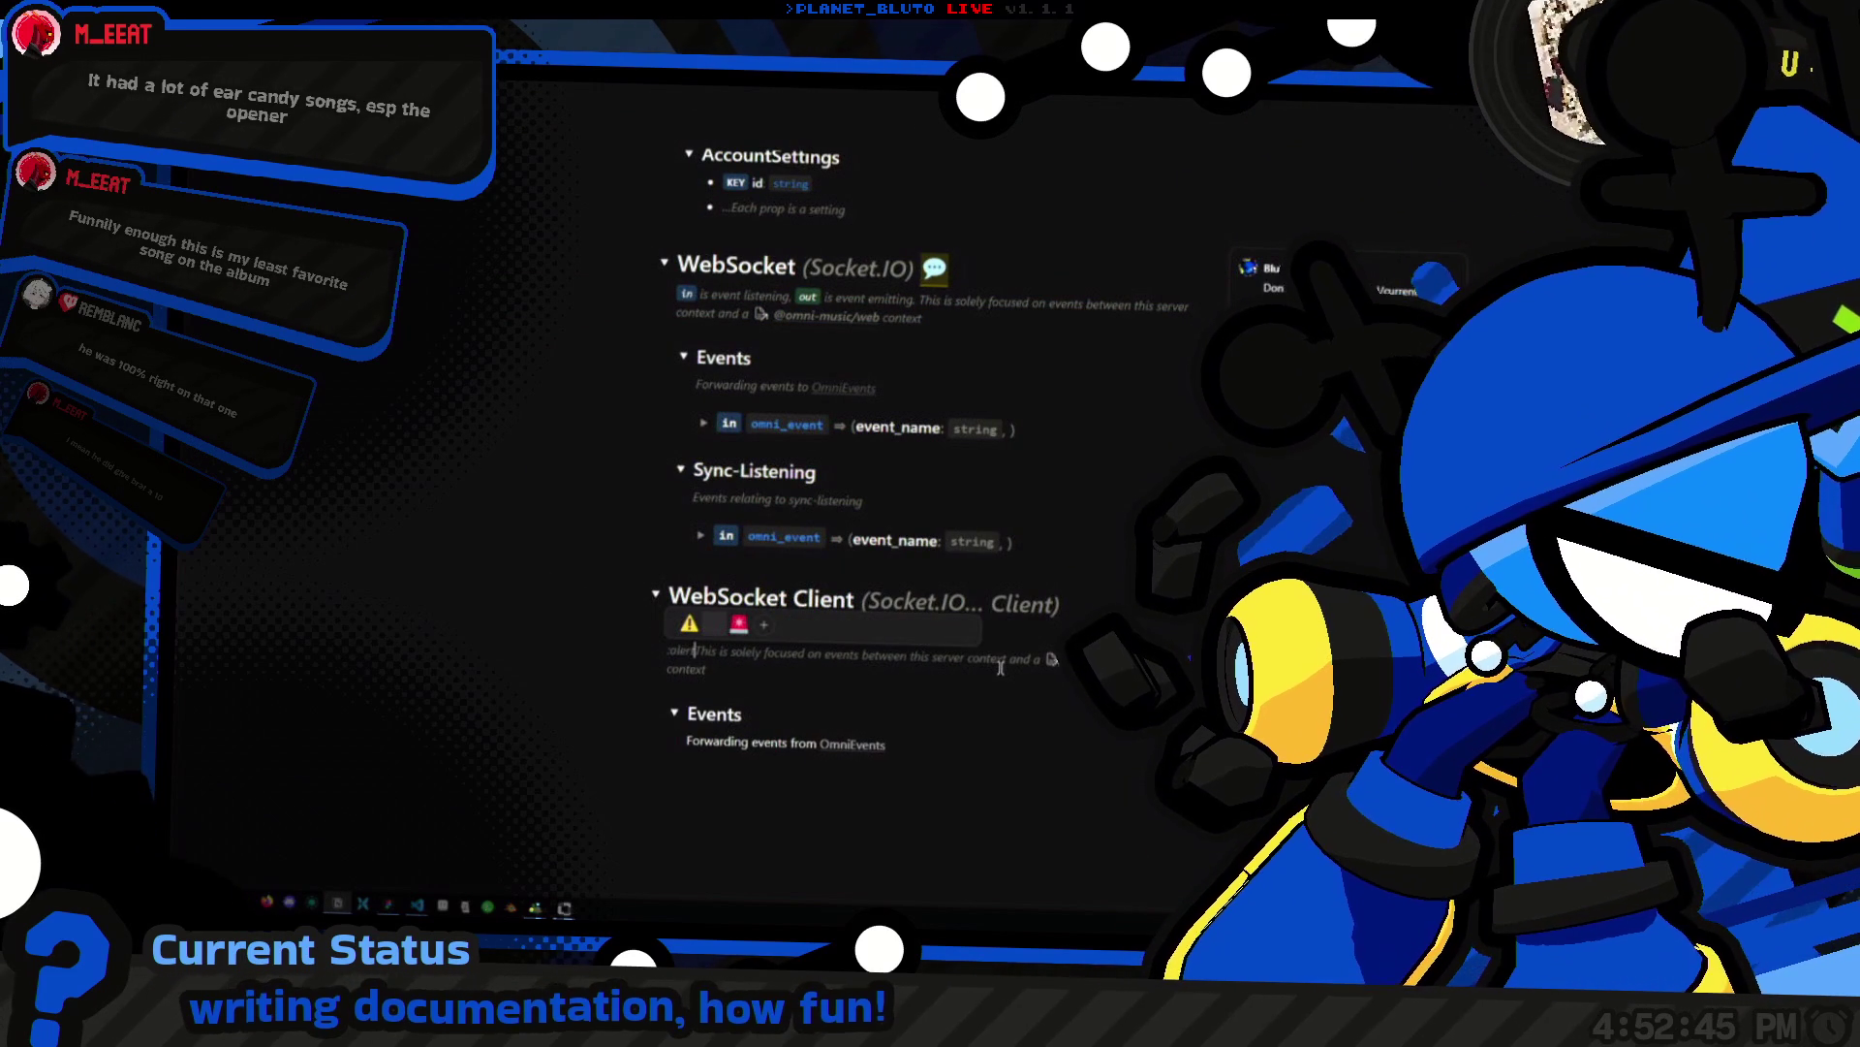
key("BackSpace")
key("BackSpace")
key("BackSpace")
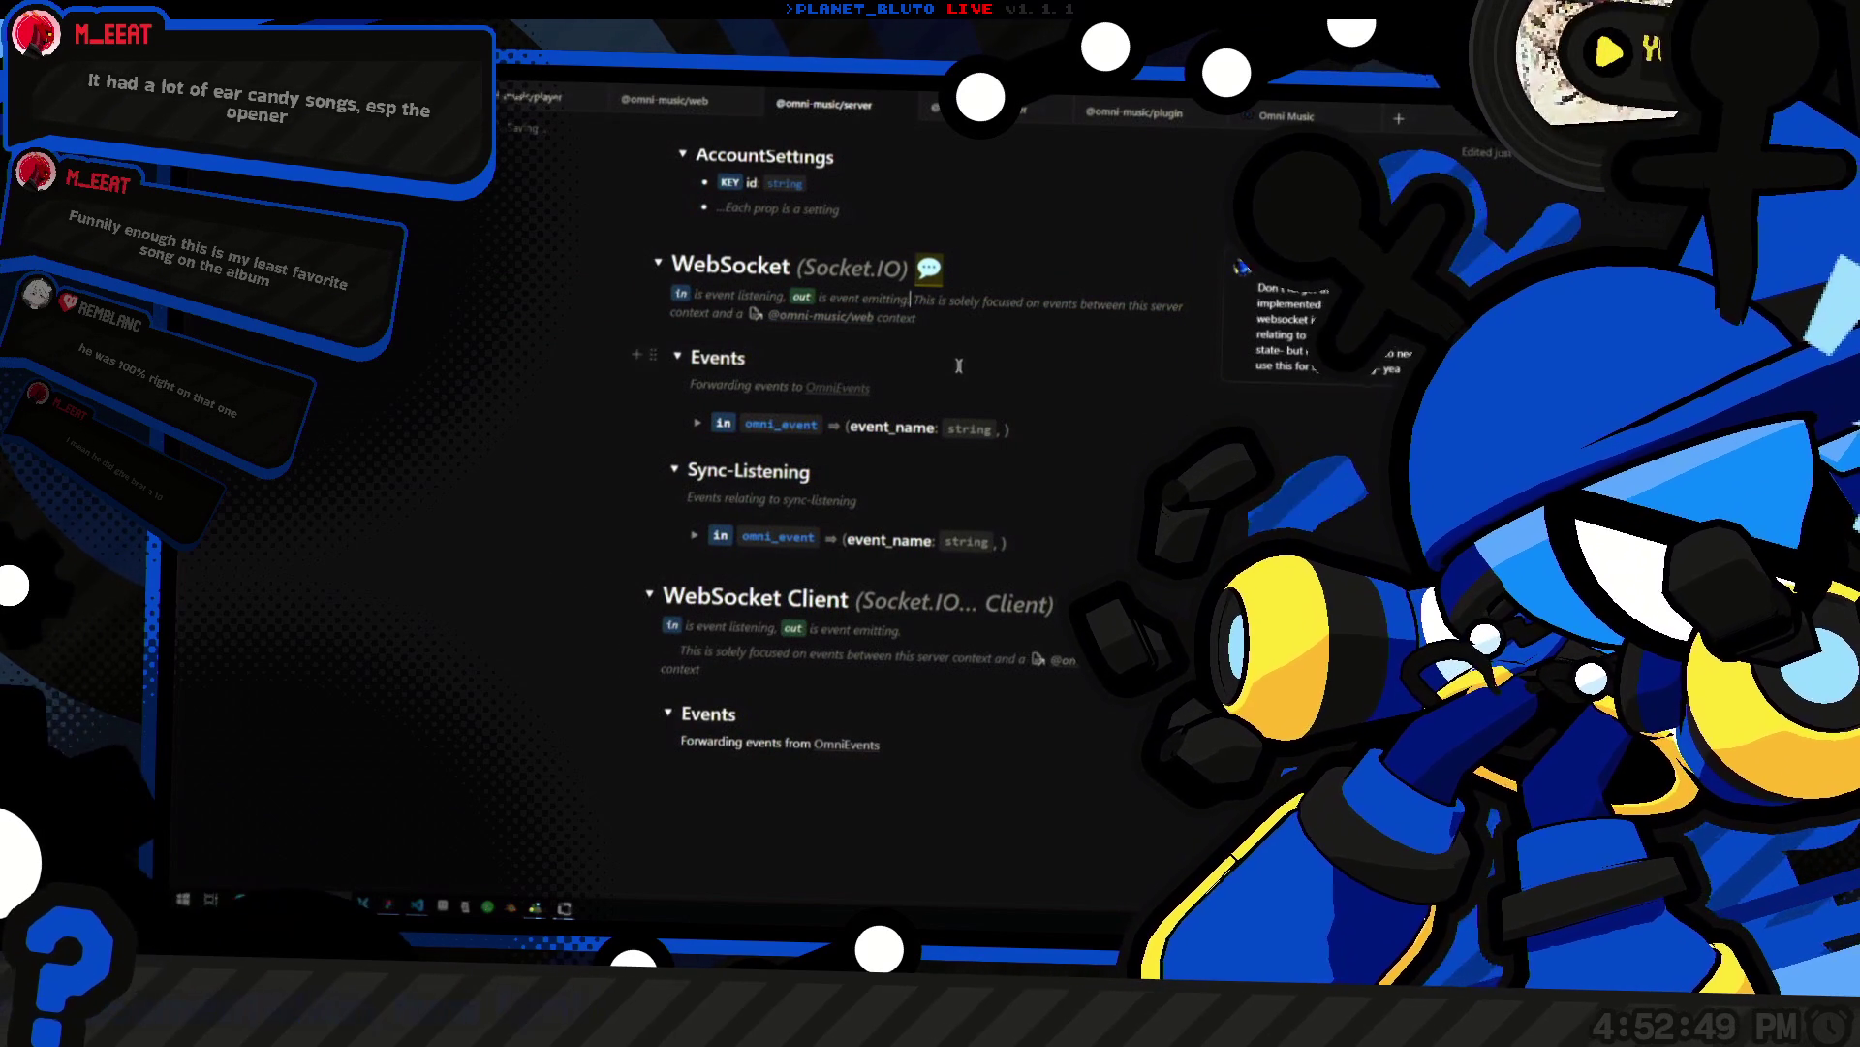
key("shift+Return")
type(":alert")
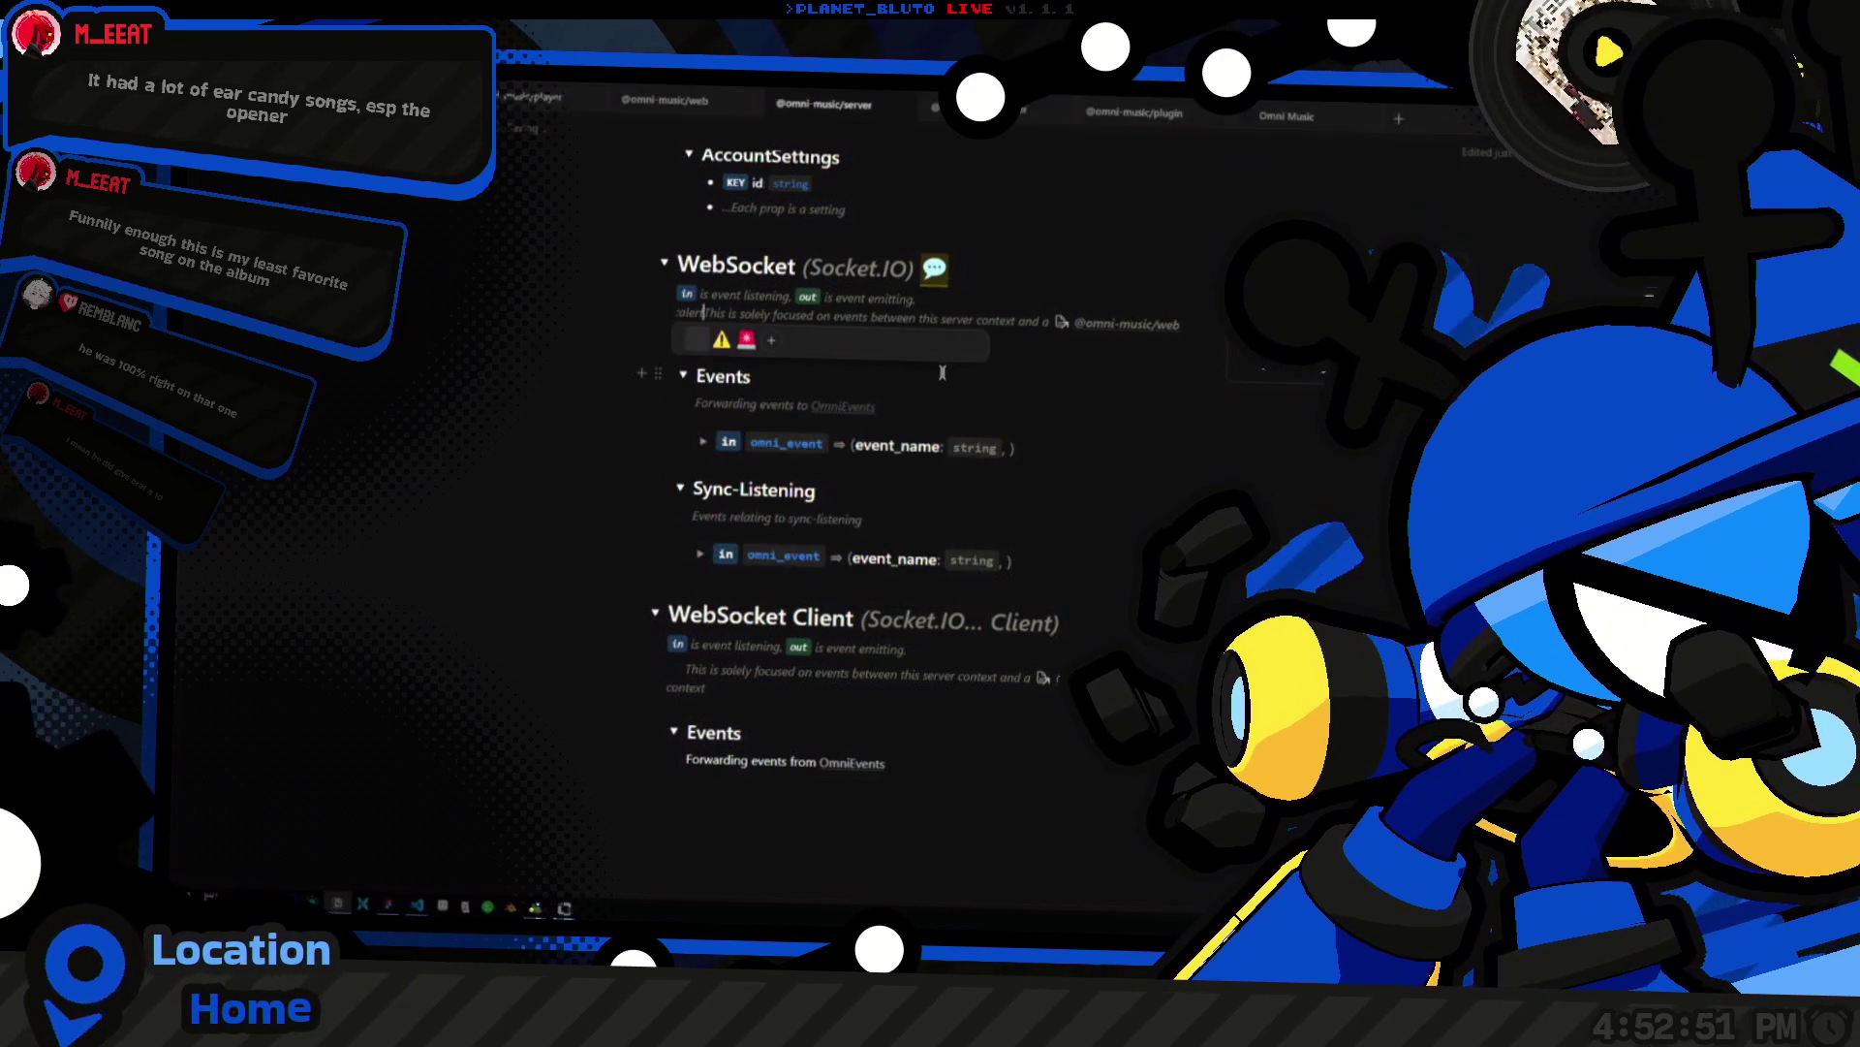
key("BackSpace")
key("BackSpace")
key("BackSpace")
key("Escape")
left_click(697, 313)
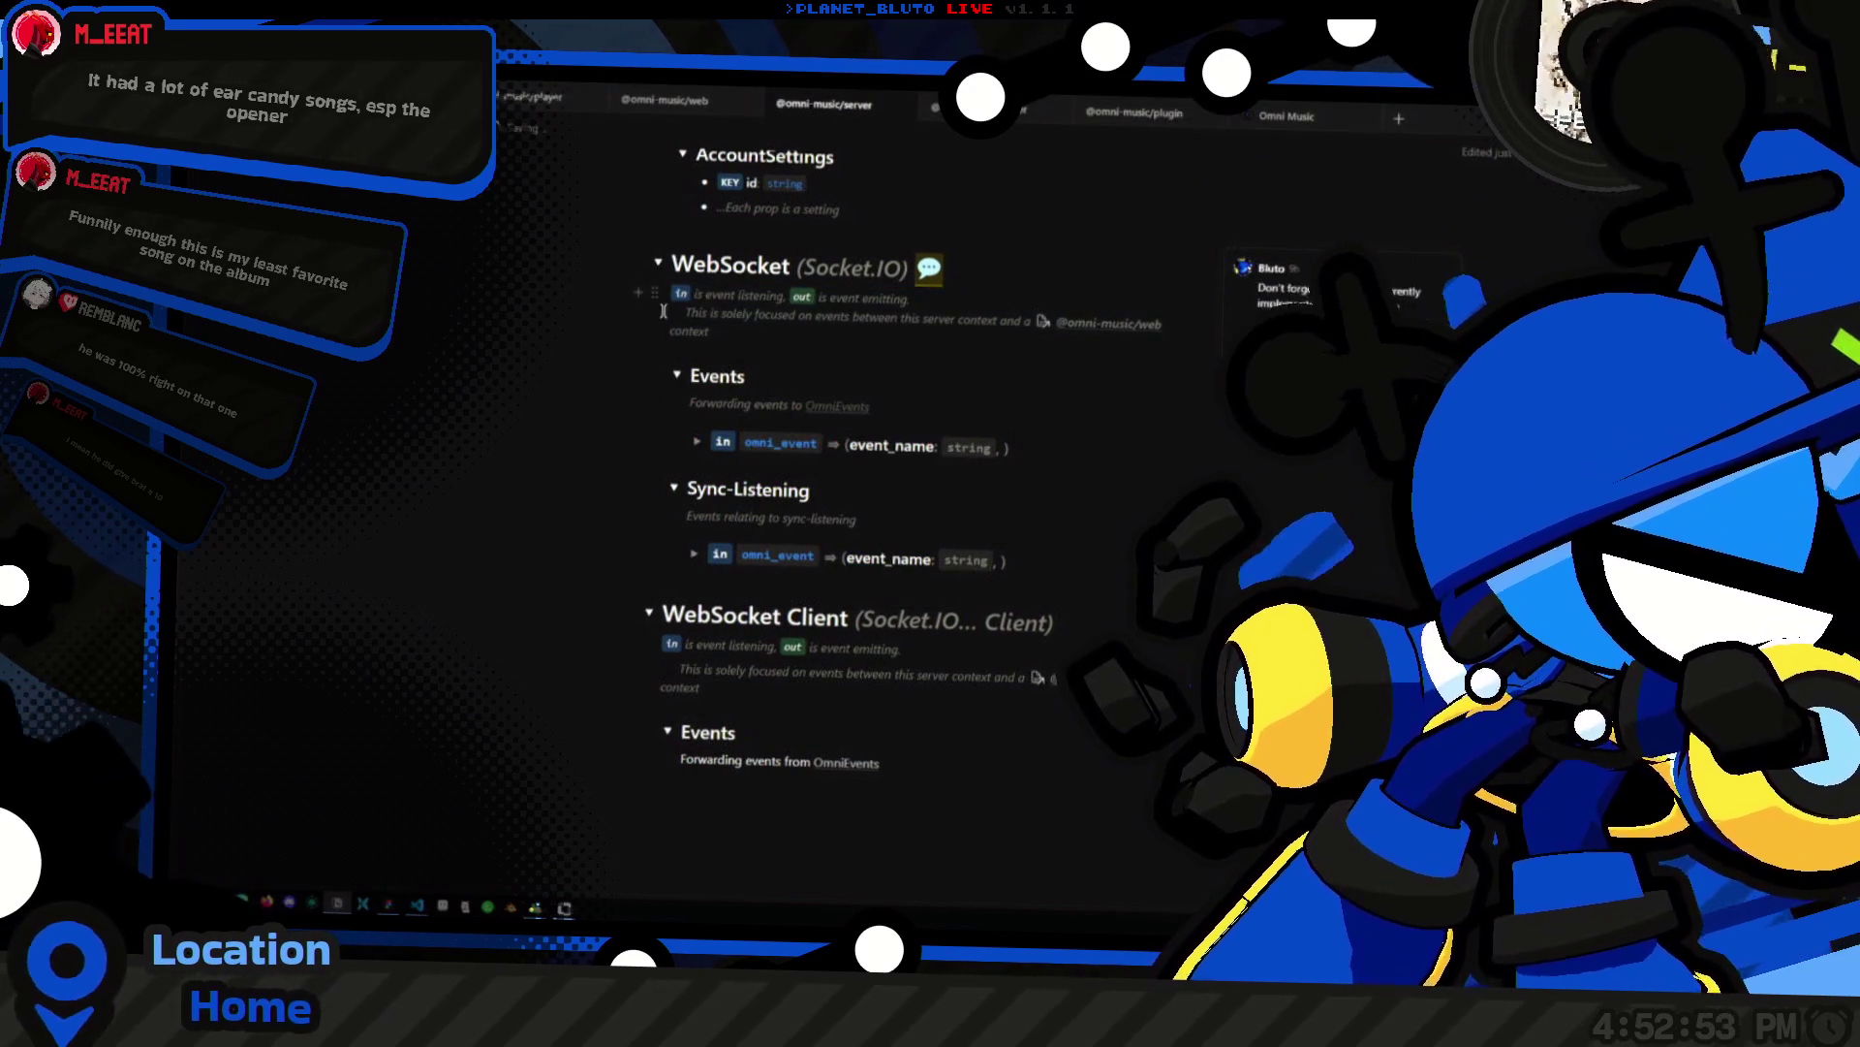
Rewrite the WebSocket Client note as 'This is mainly for broadcasting events to external applications'
left_click(716, 687)
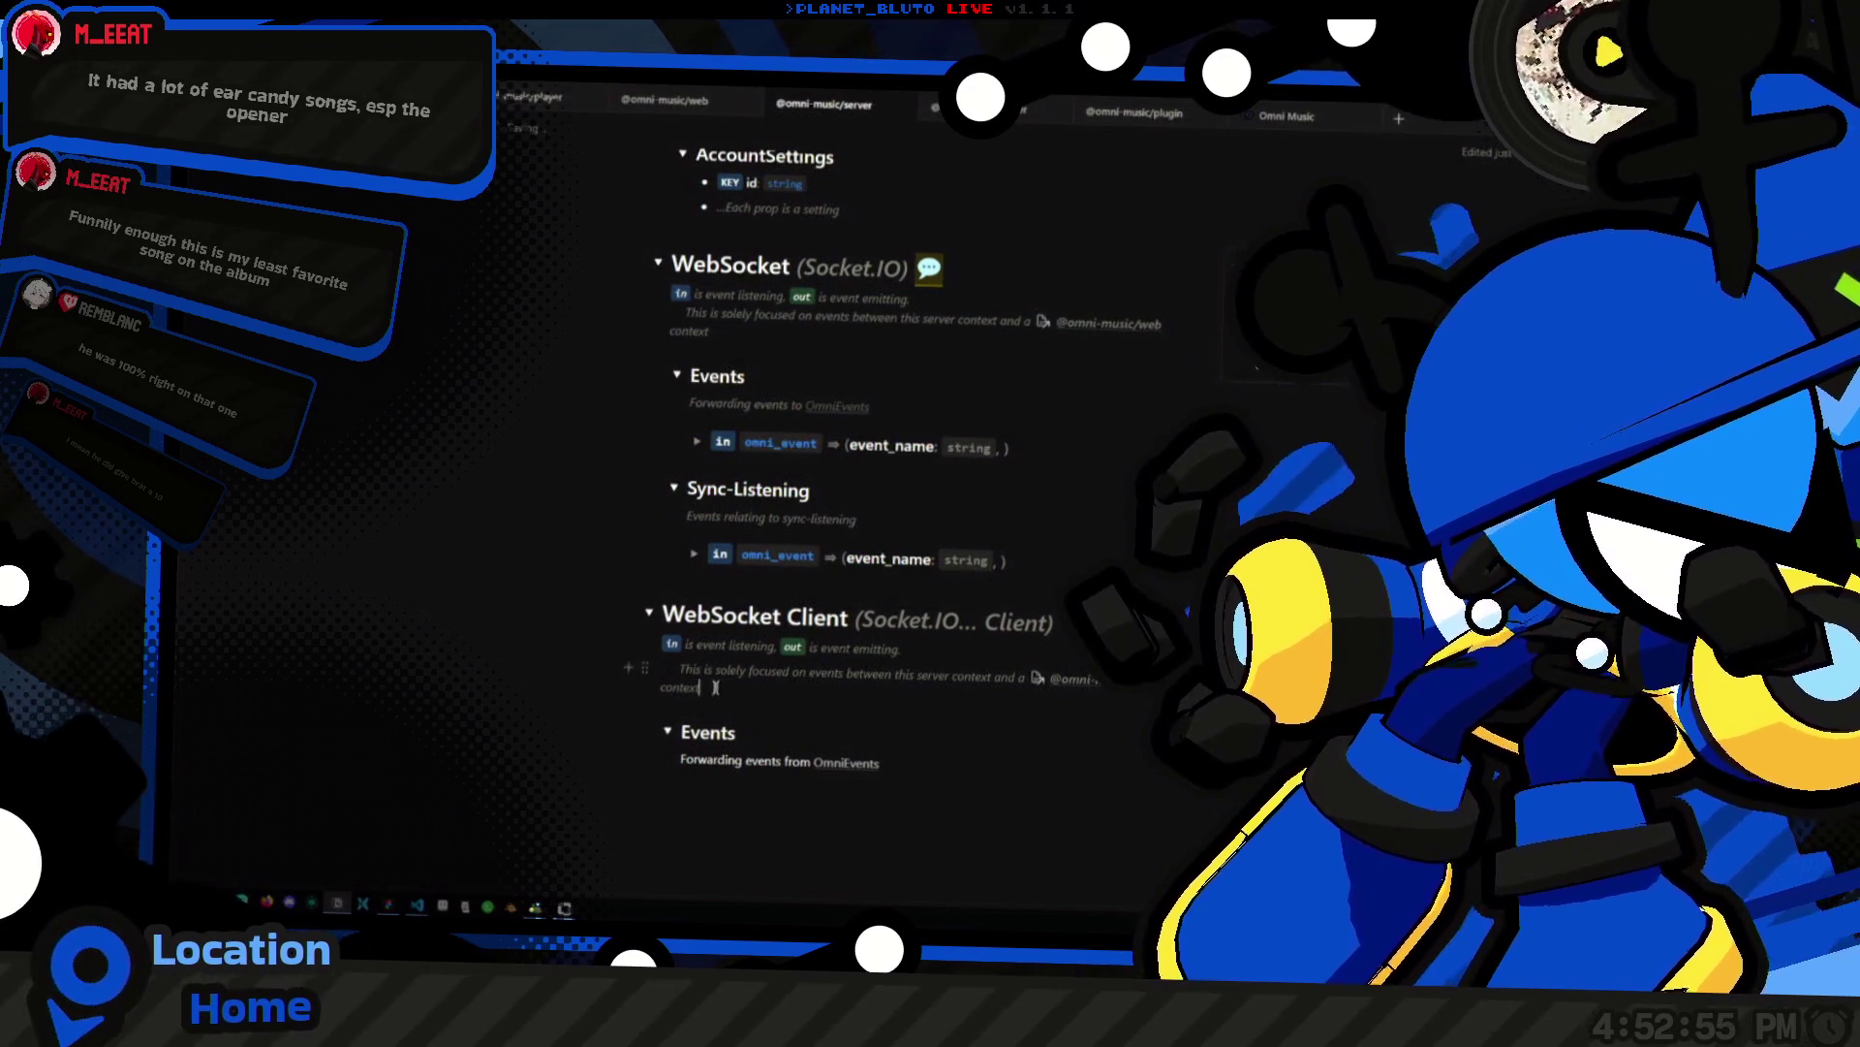
left_click_drag(684, 667, 818, 697)
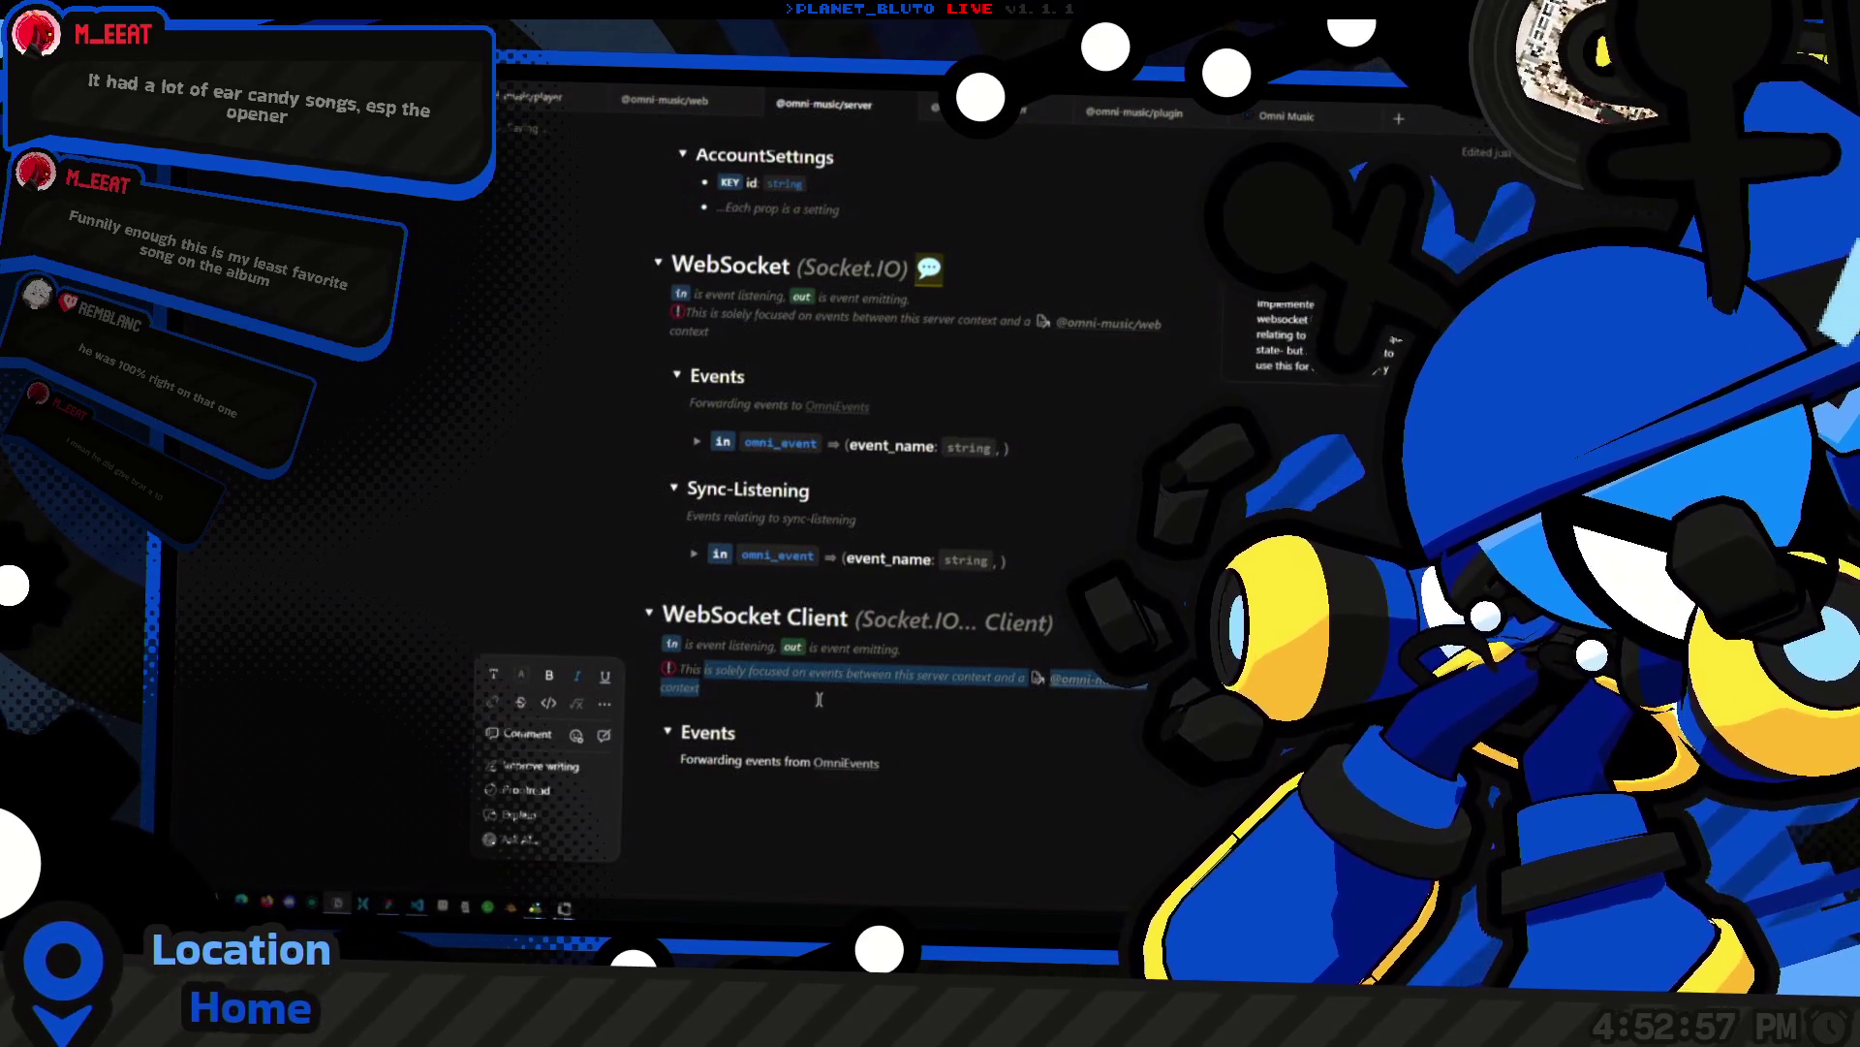
type("for ")
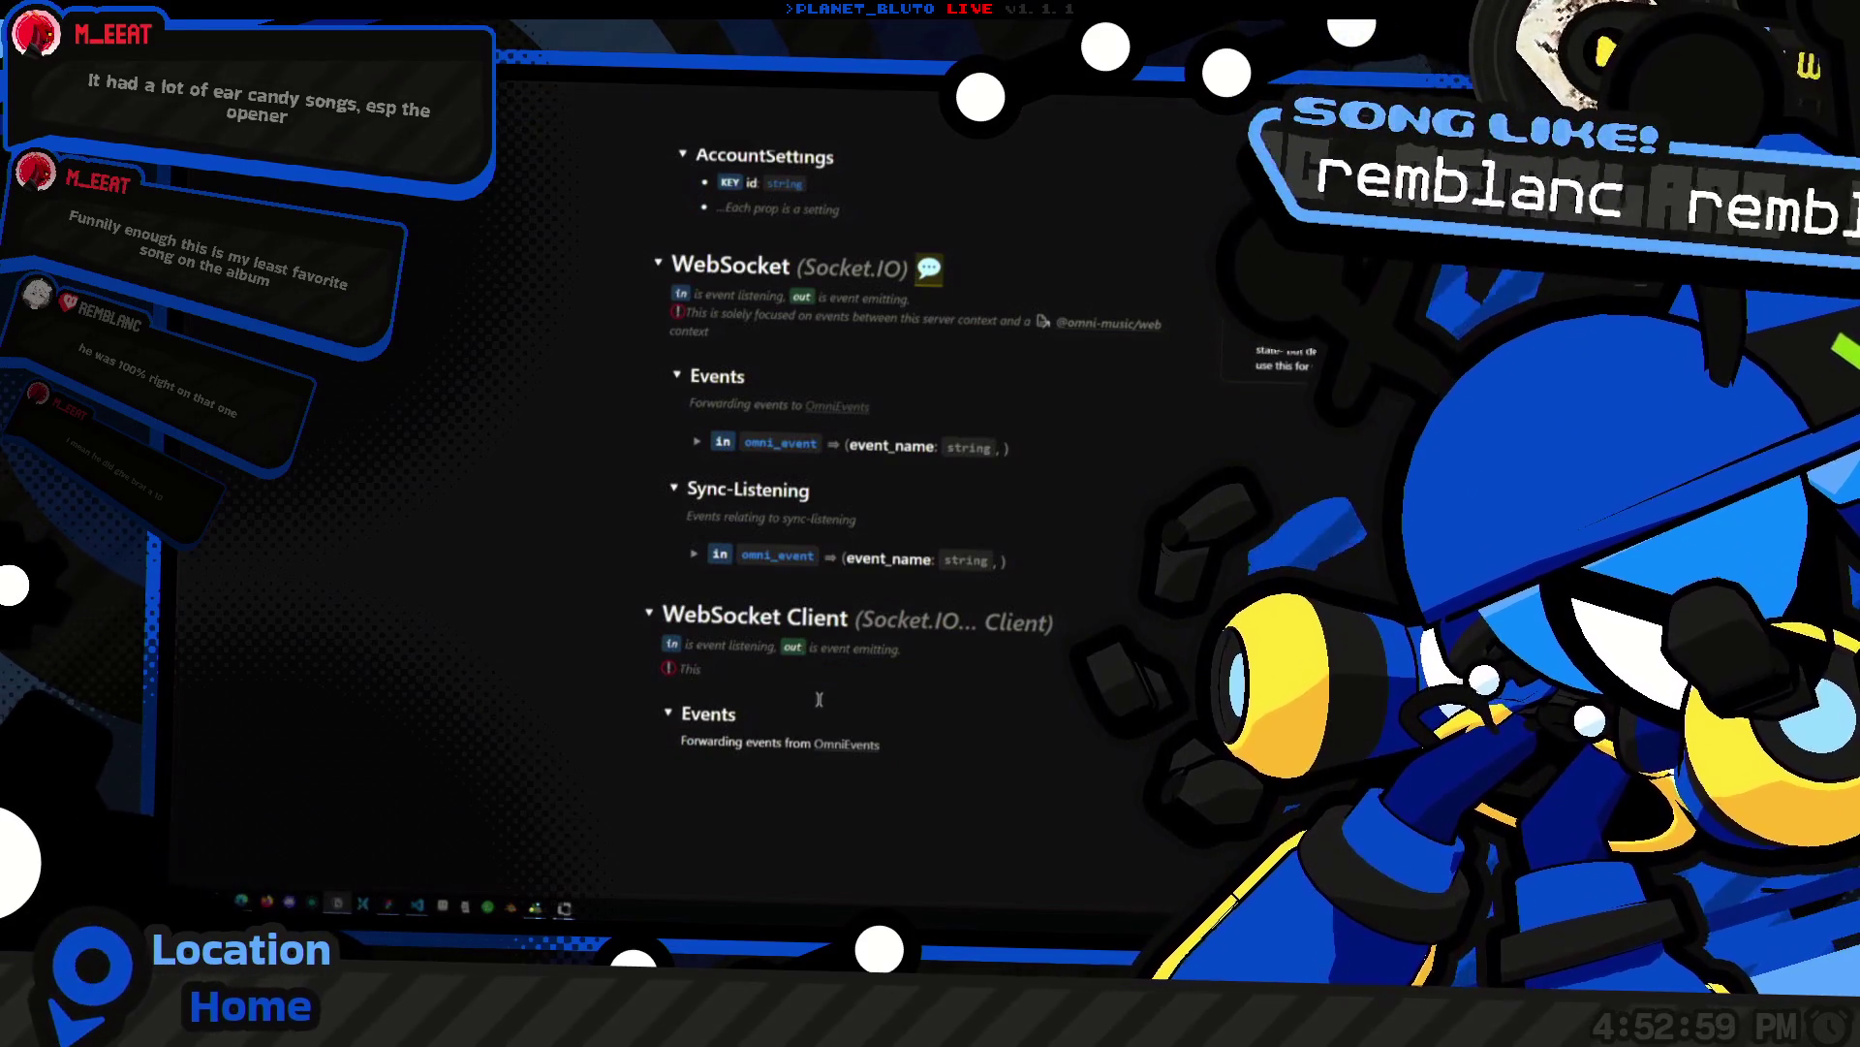
type("is for")
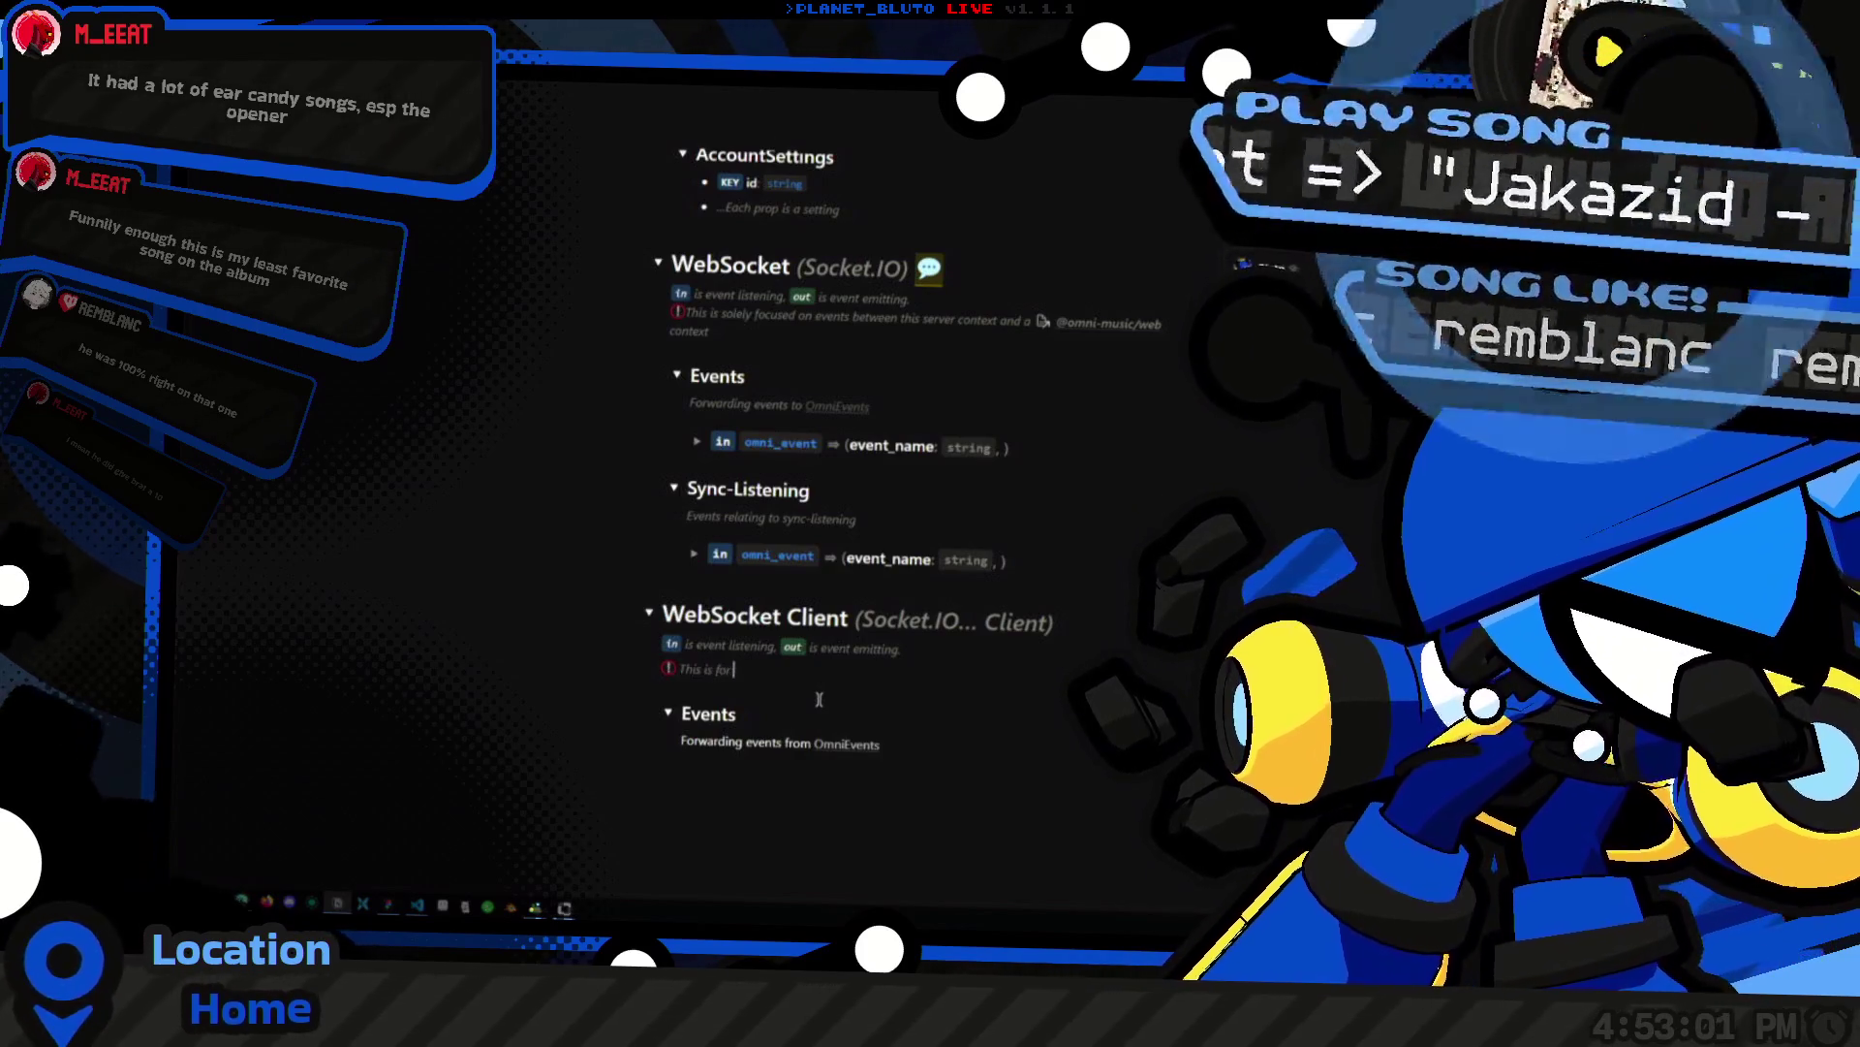
key("BackSpace")
key("BackSpace")
key("BackSpace")
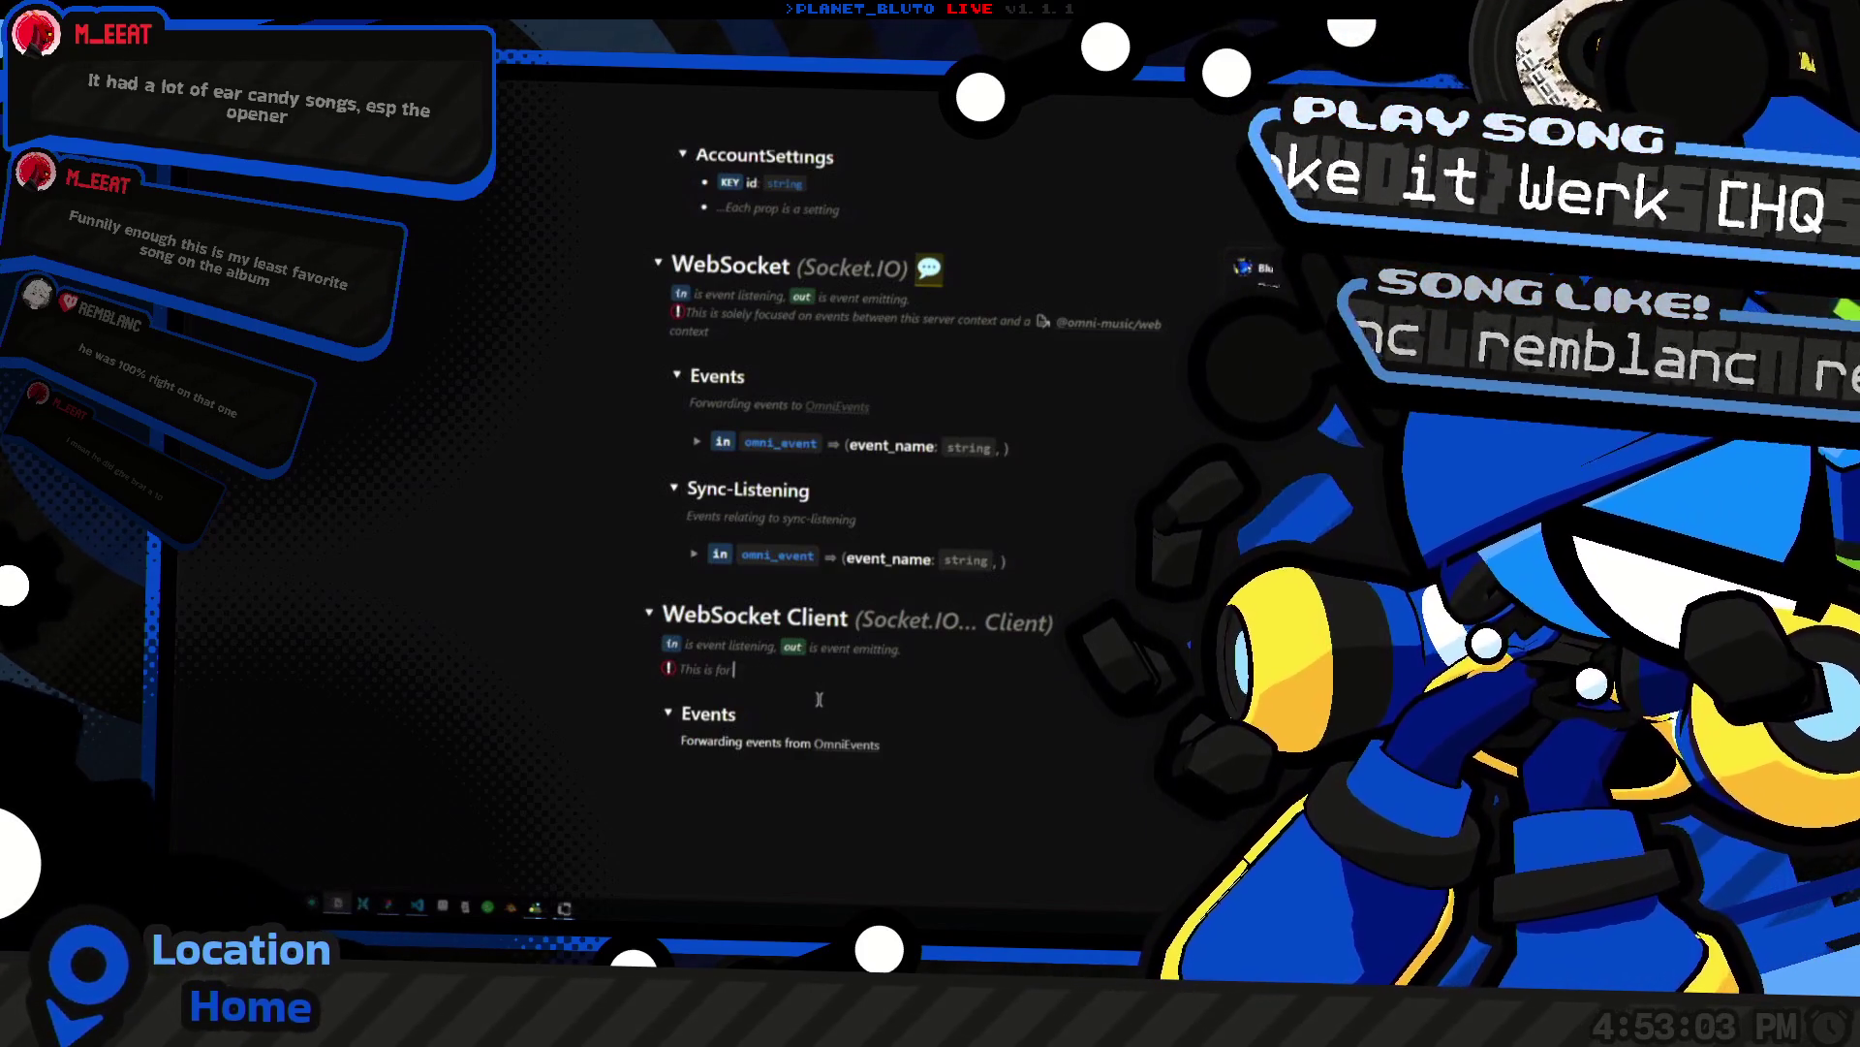
type("mainly for broadcasting ")
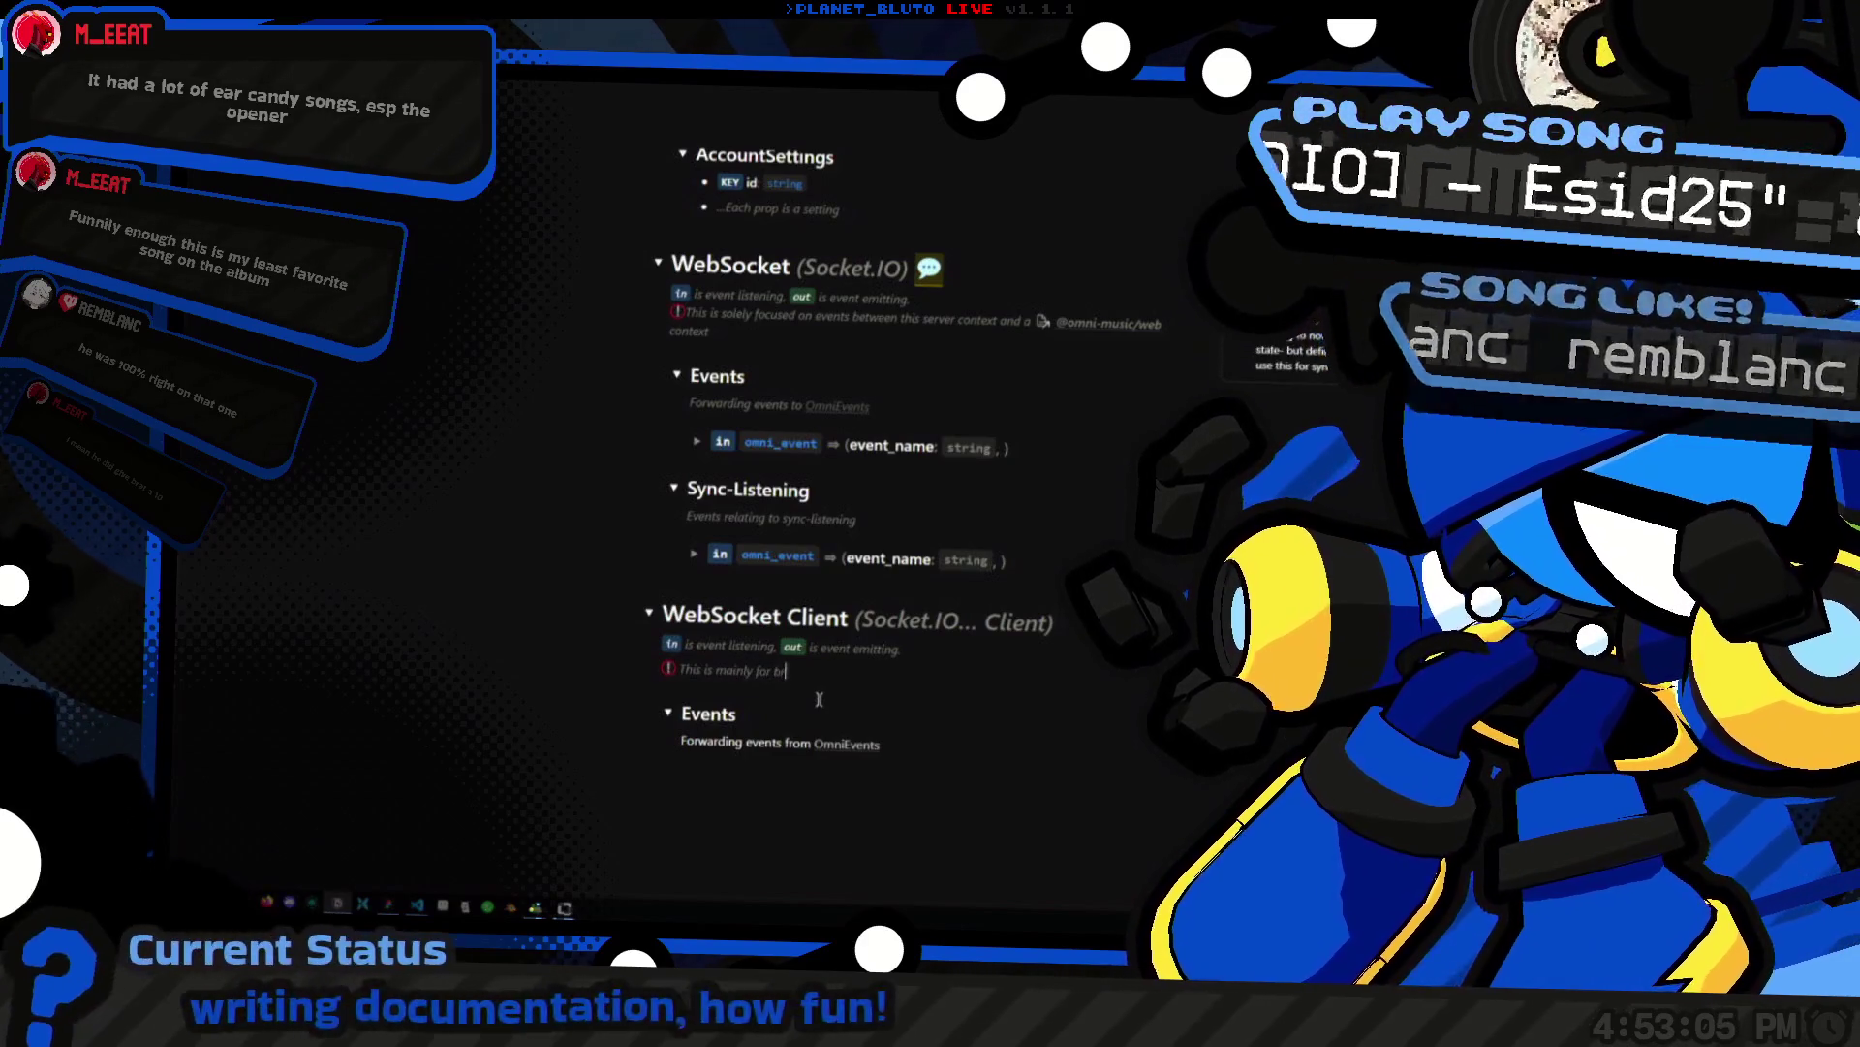
type("events to external ap")
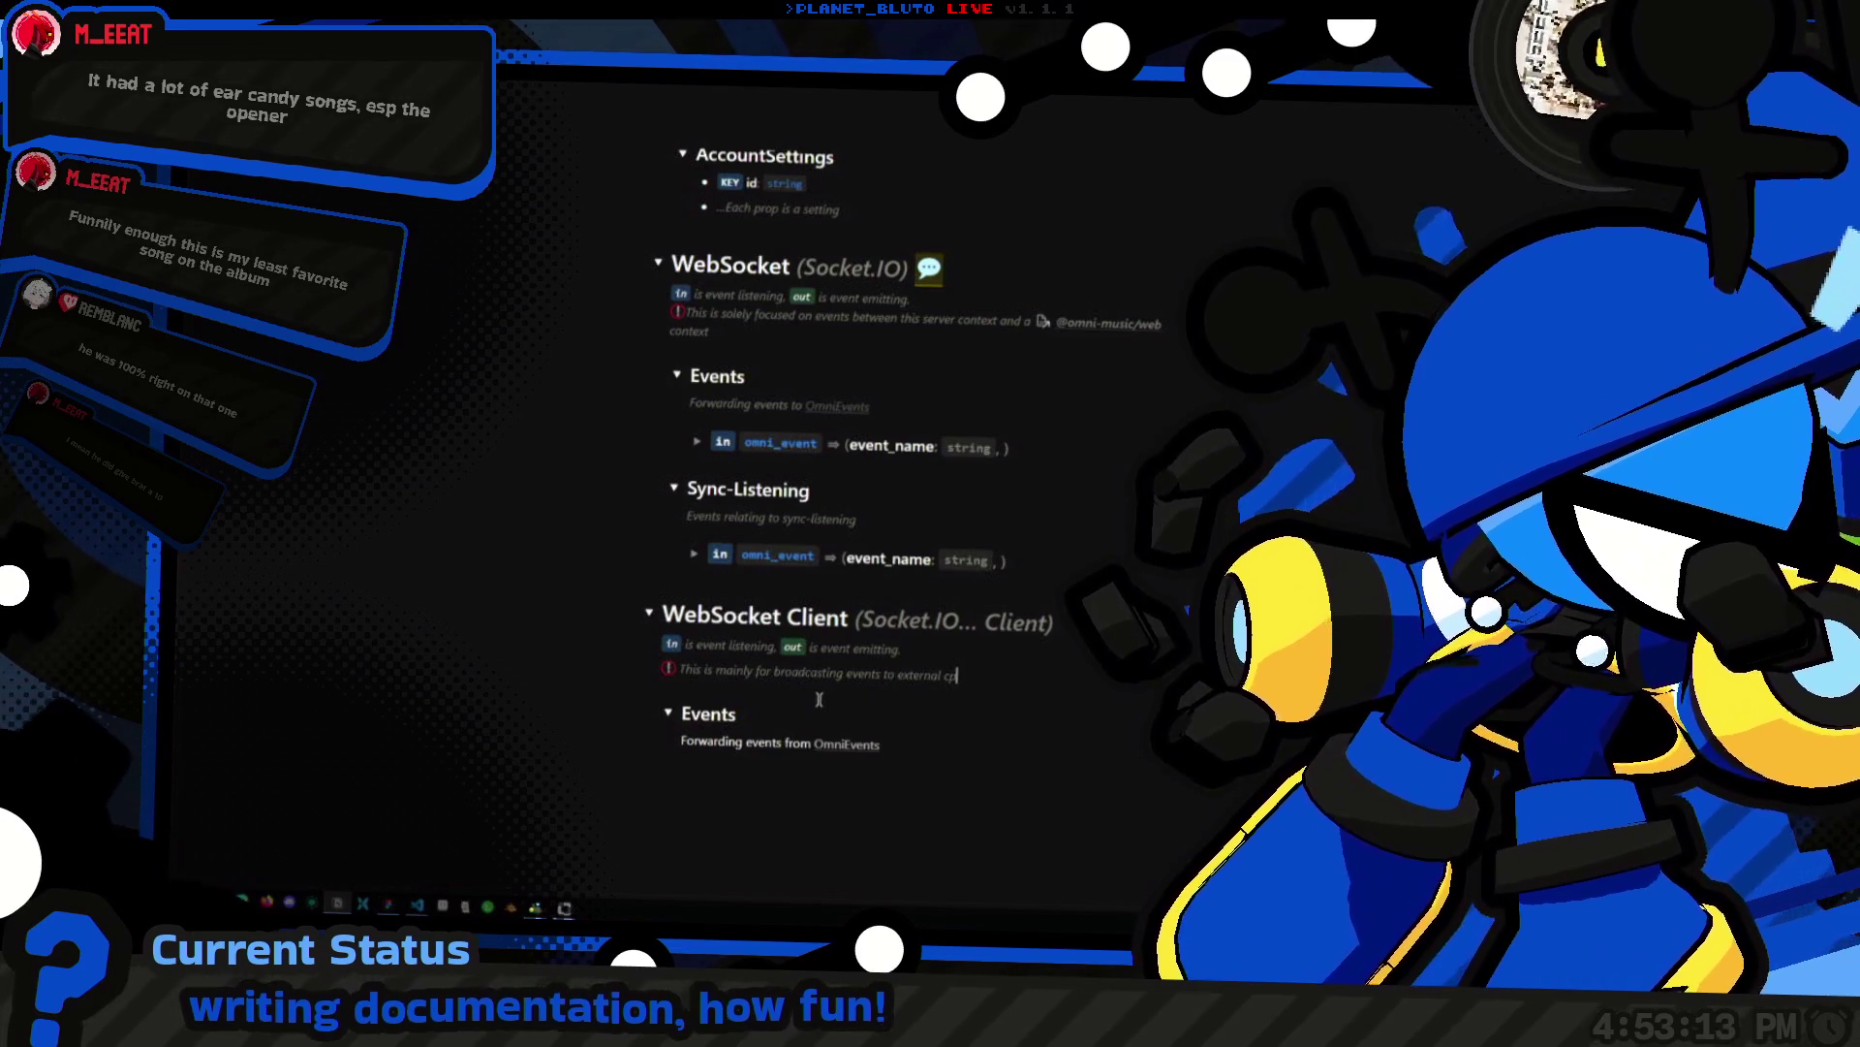
type("lications")
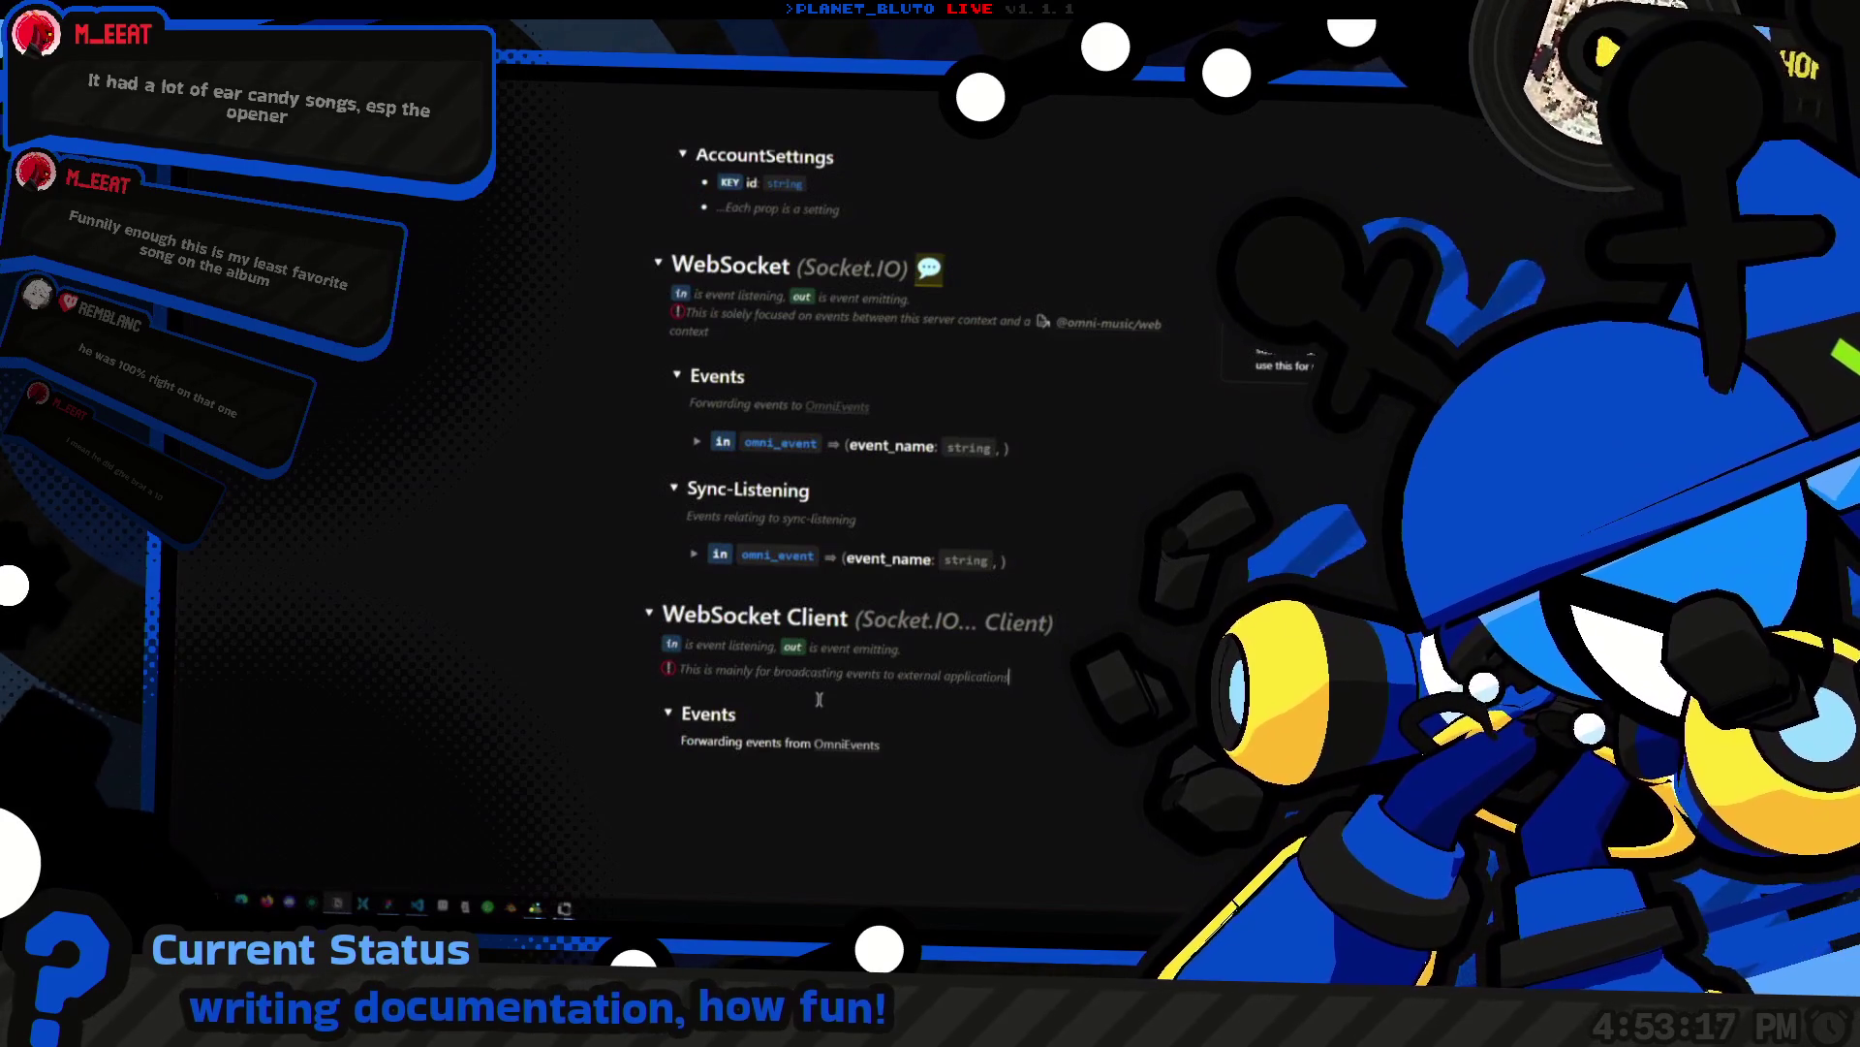
scroll(833, 702, "down", 1)
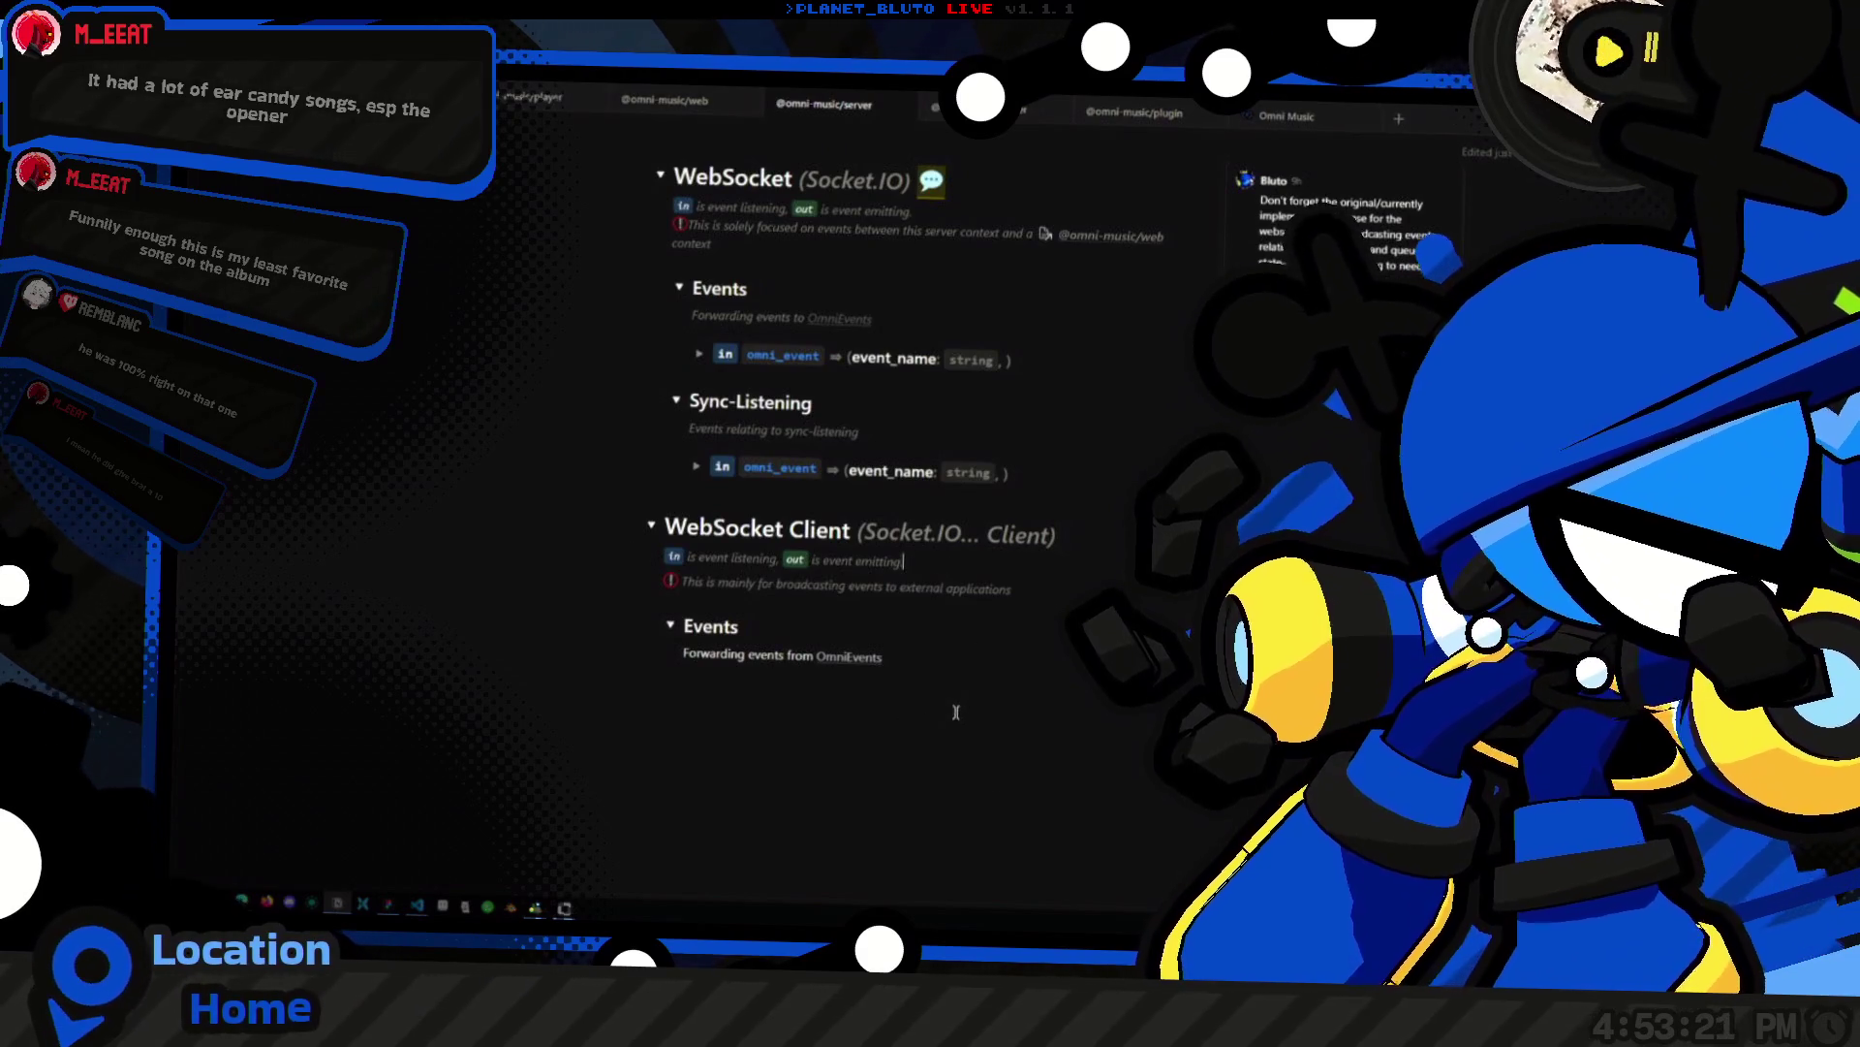
Delete the omni_event entry under the Sync-Listening section
scroll(930, 707, "up", 1)
left_click(949, 311)
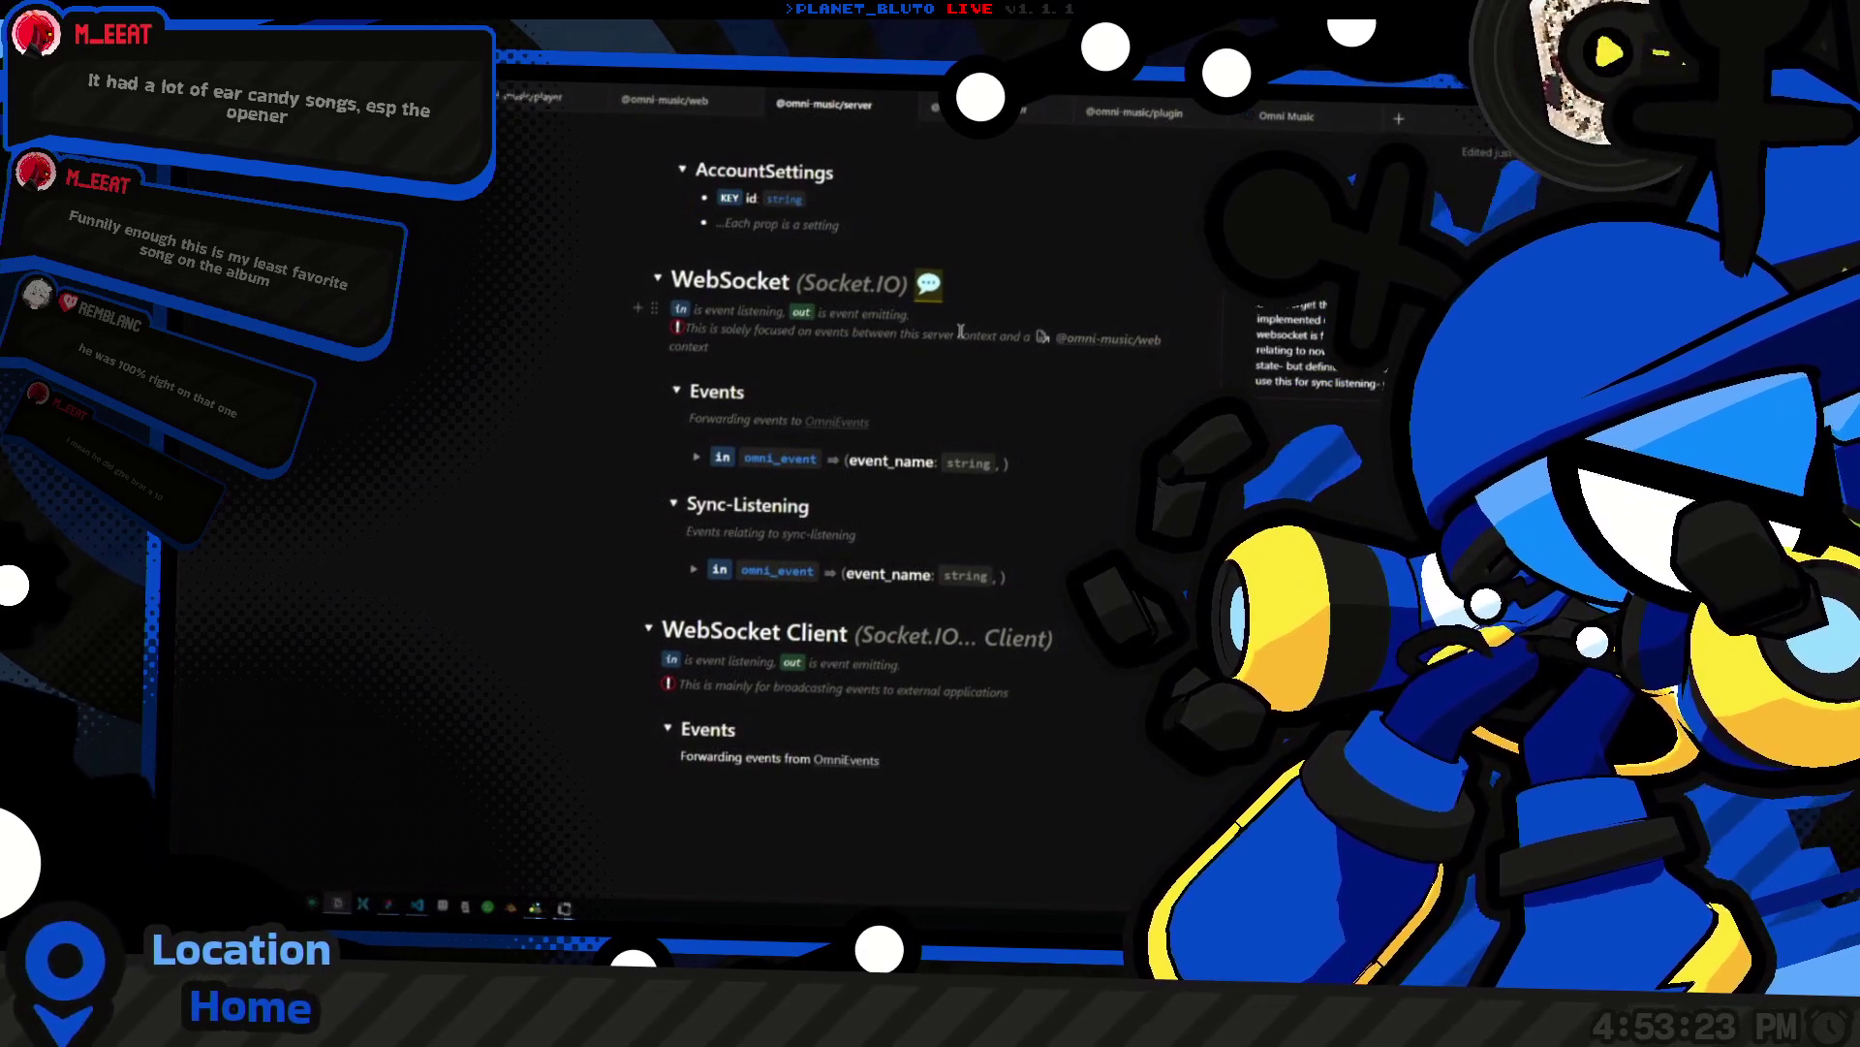
scroll(923, 552, "down", 1)
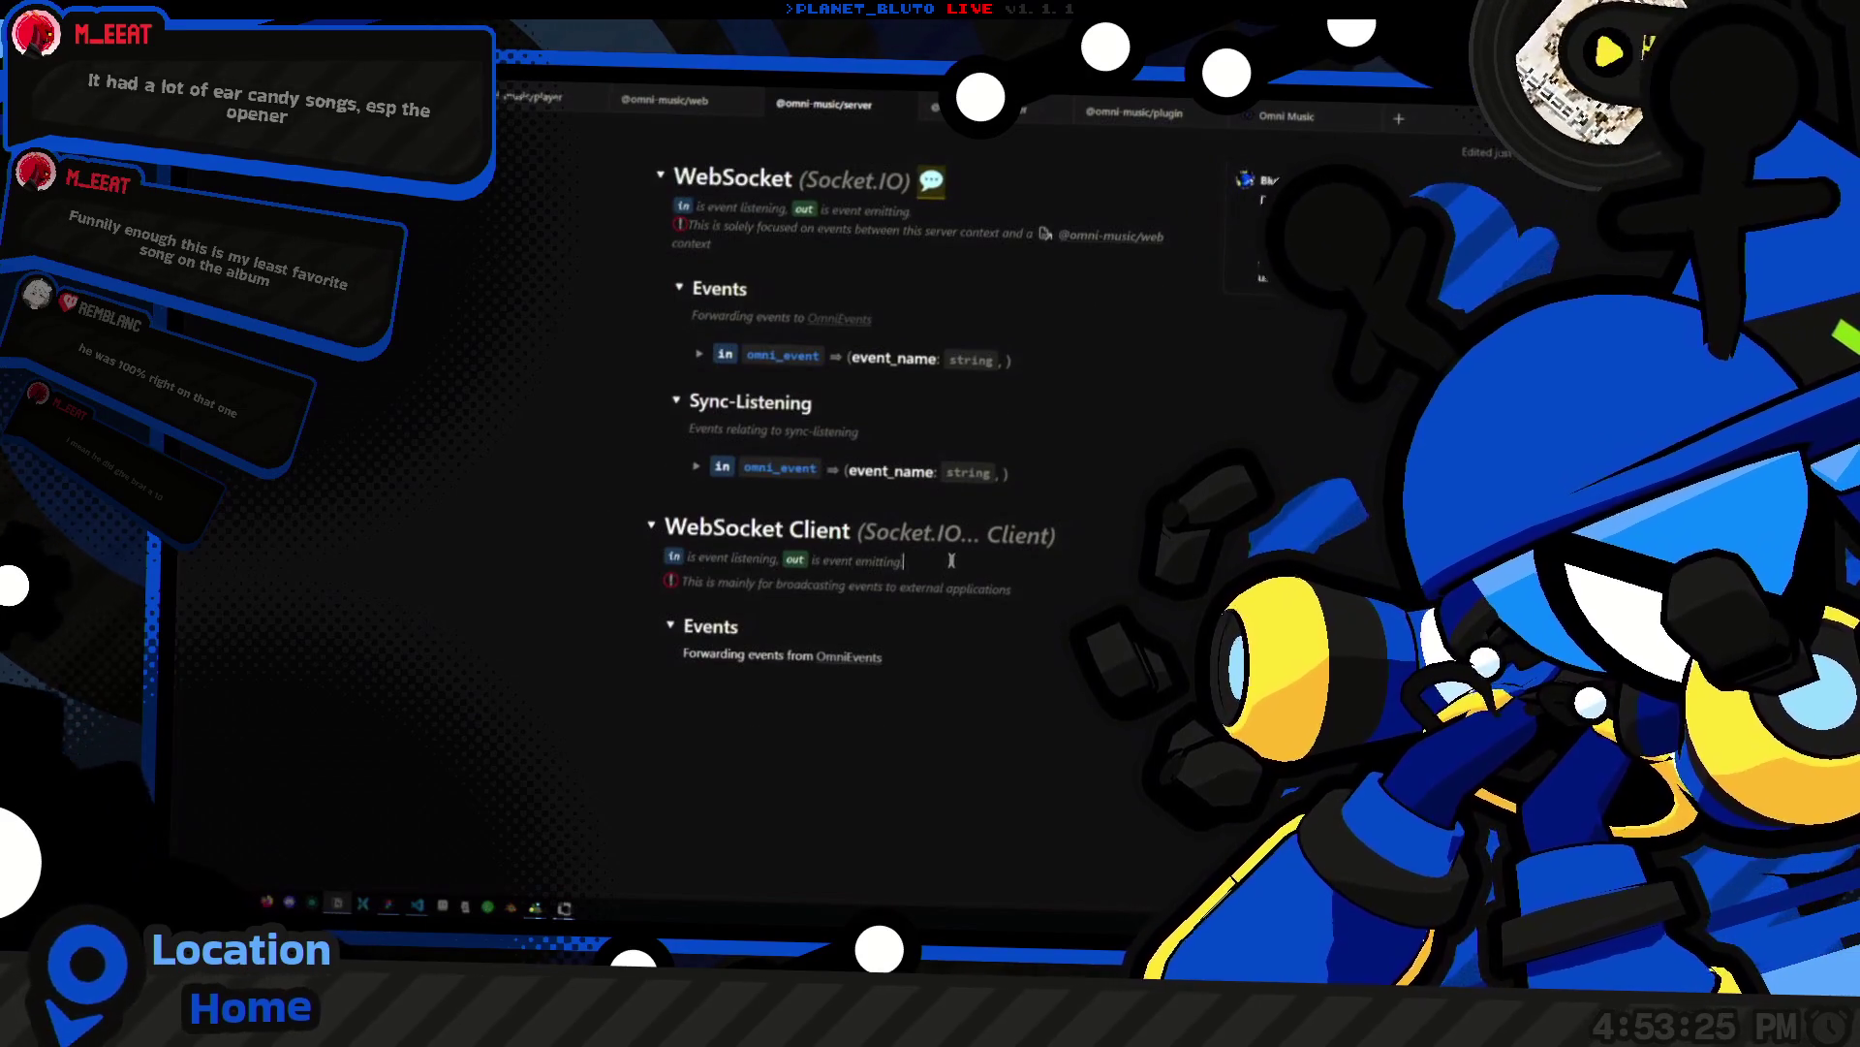
scroll(945, 485, "up", 3)
scroll(941, 505, "down", 1)
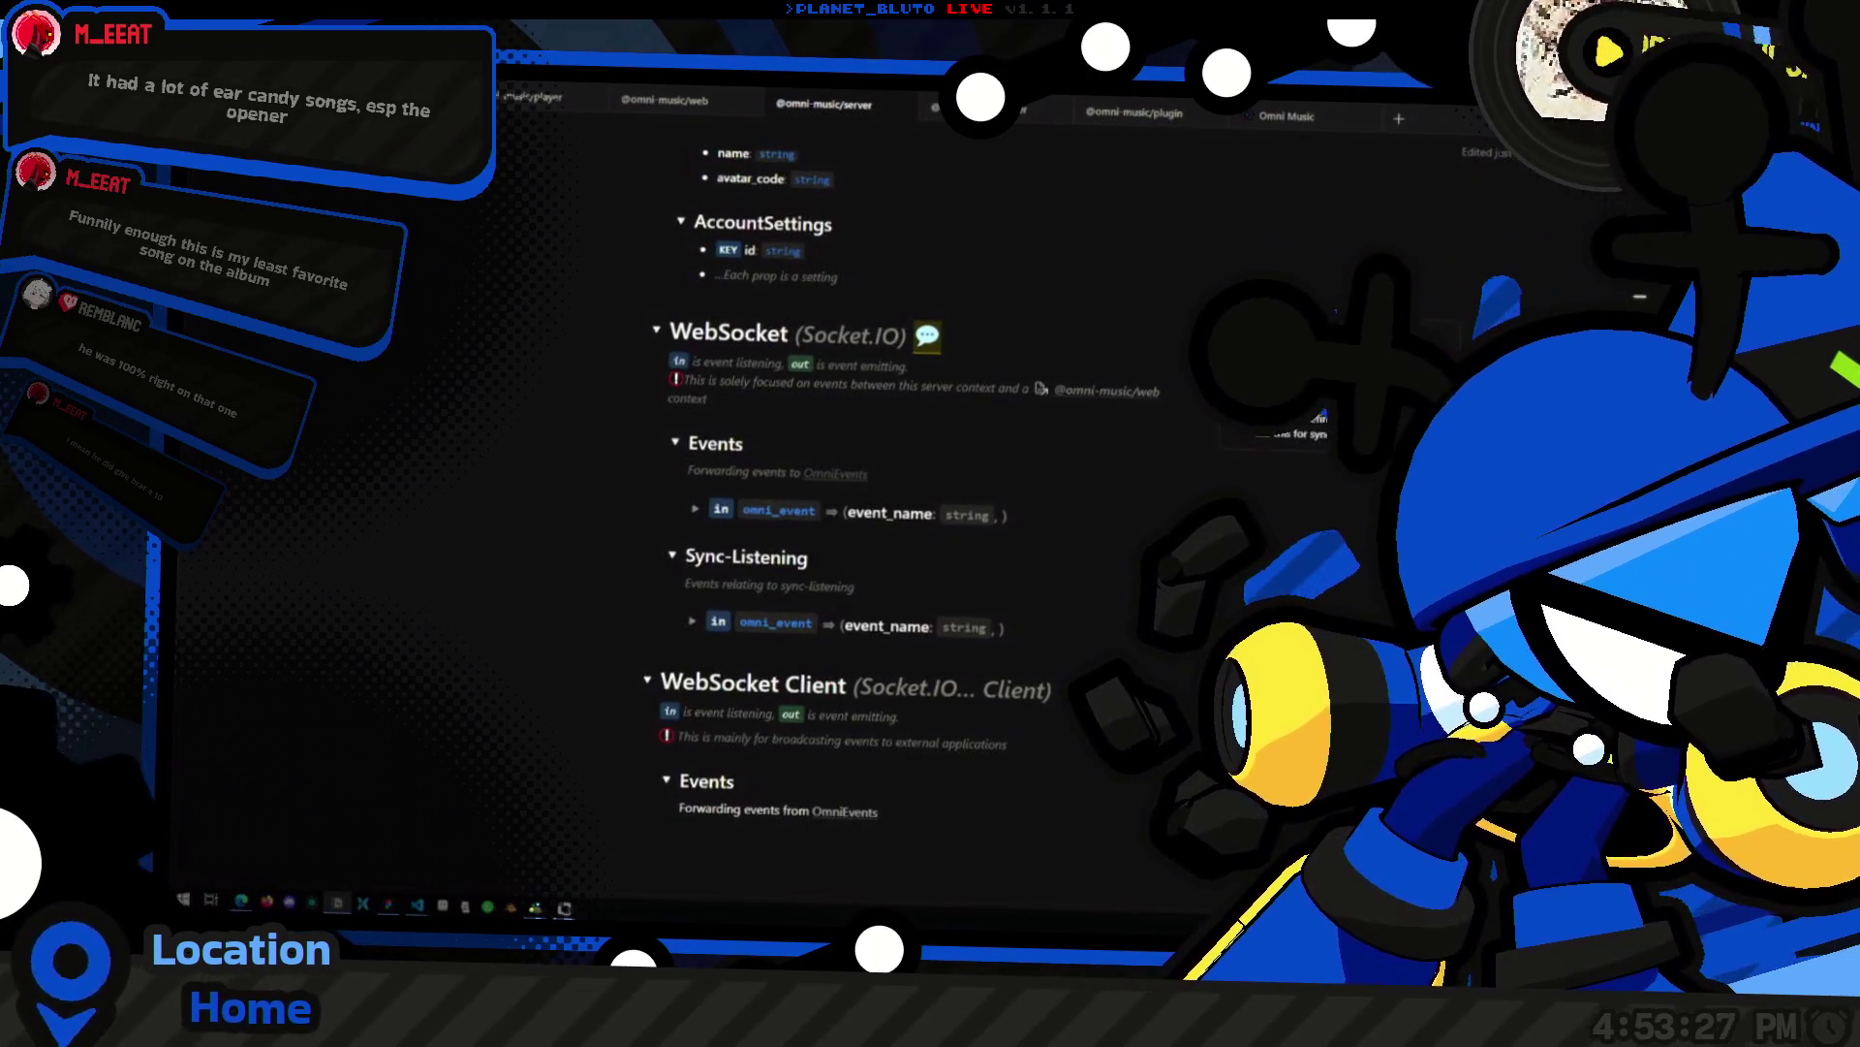
scroll(941, 504, "down", 1)
scroll(969, 543, "up", 3)
scroll(1042, 607, "down", 4)
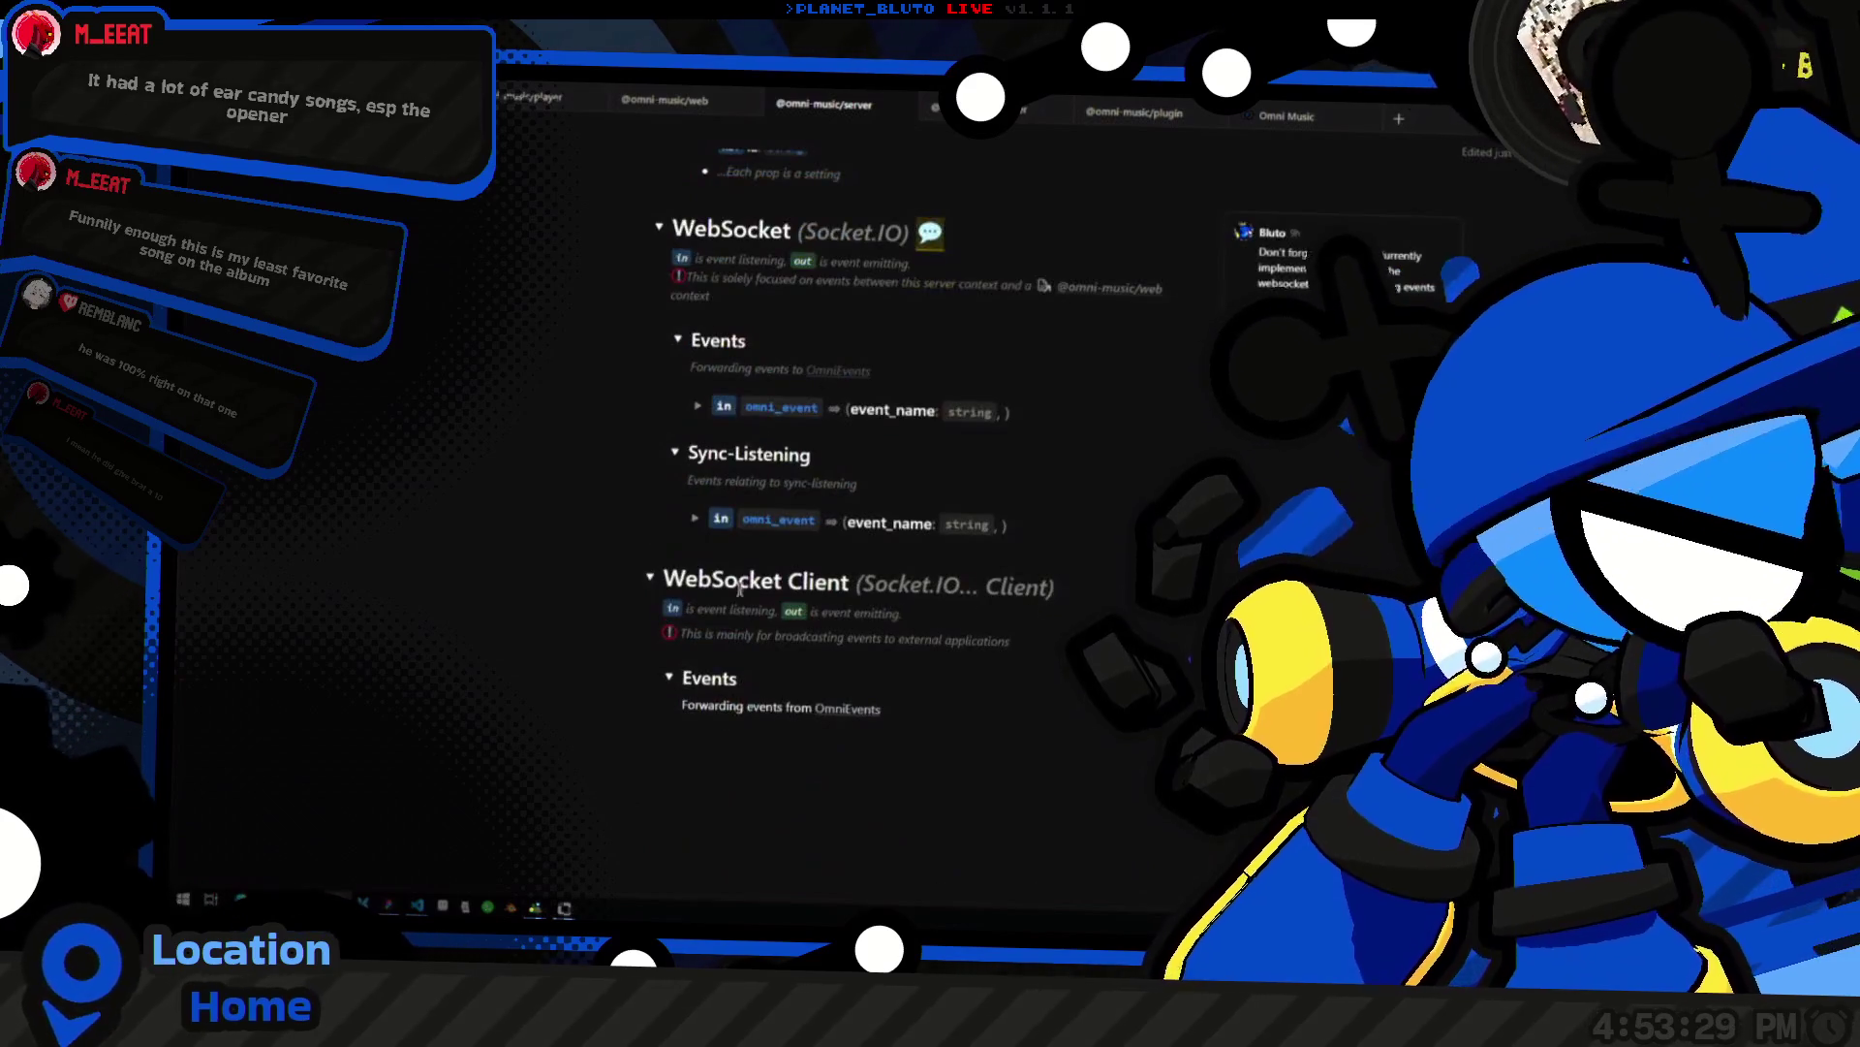
scroll(1039, 581, "up", 2)
left_click(1031, 555)
scroll(960, 552, "down", 1)
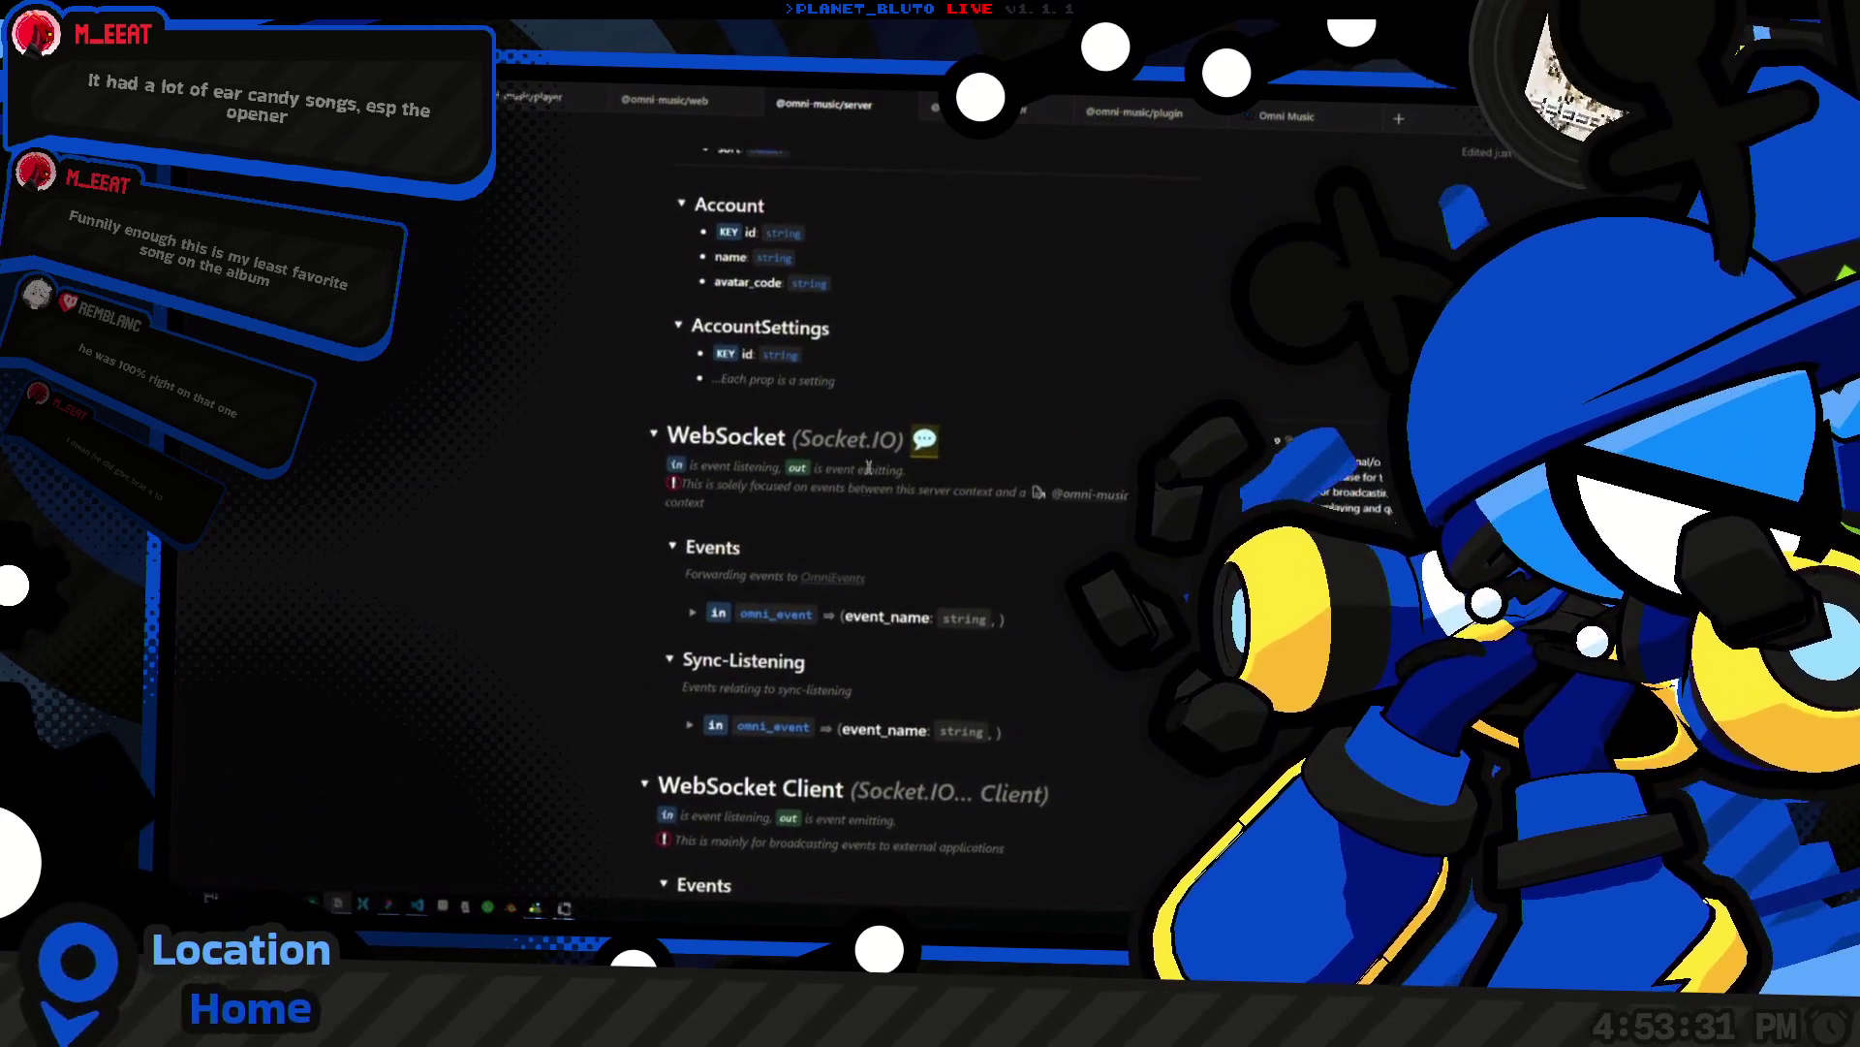
left_click(928, 581)
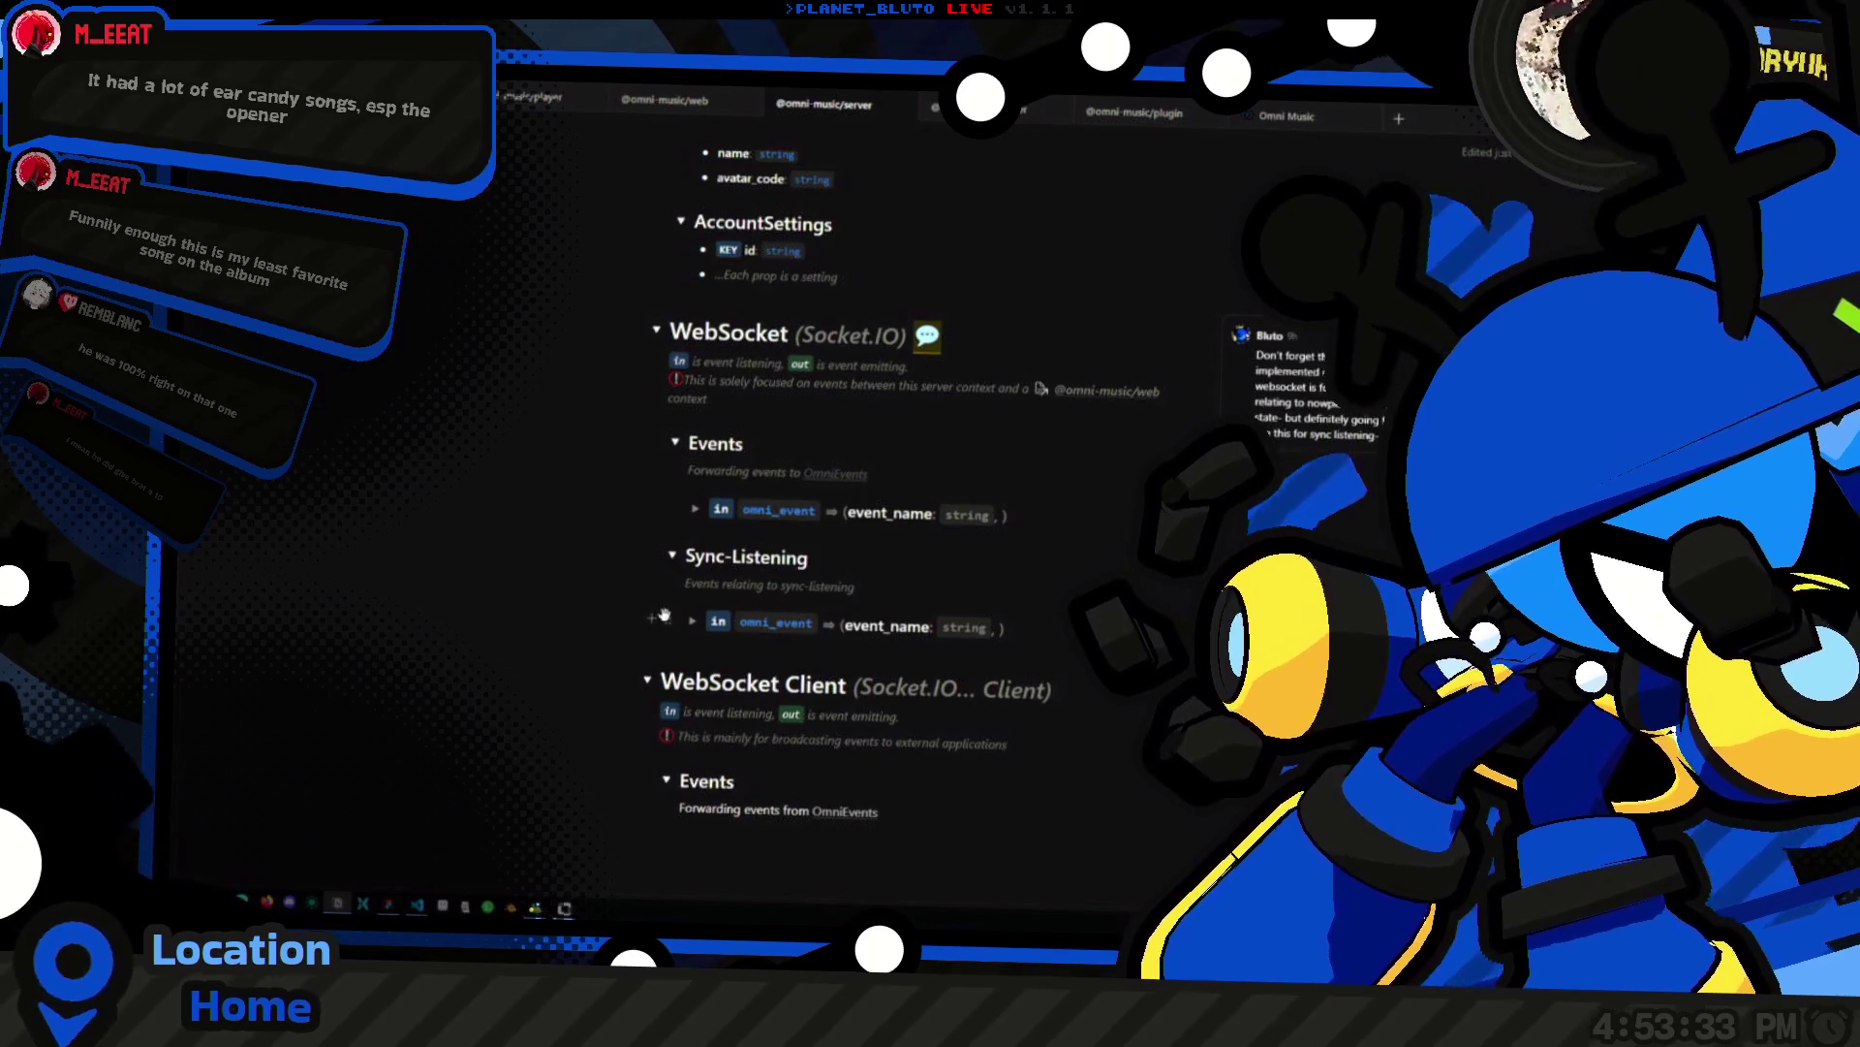
left_click(659, 620)
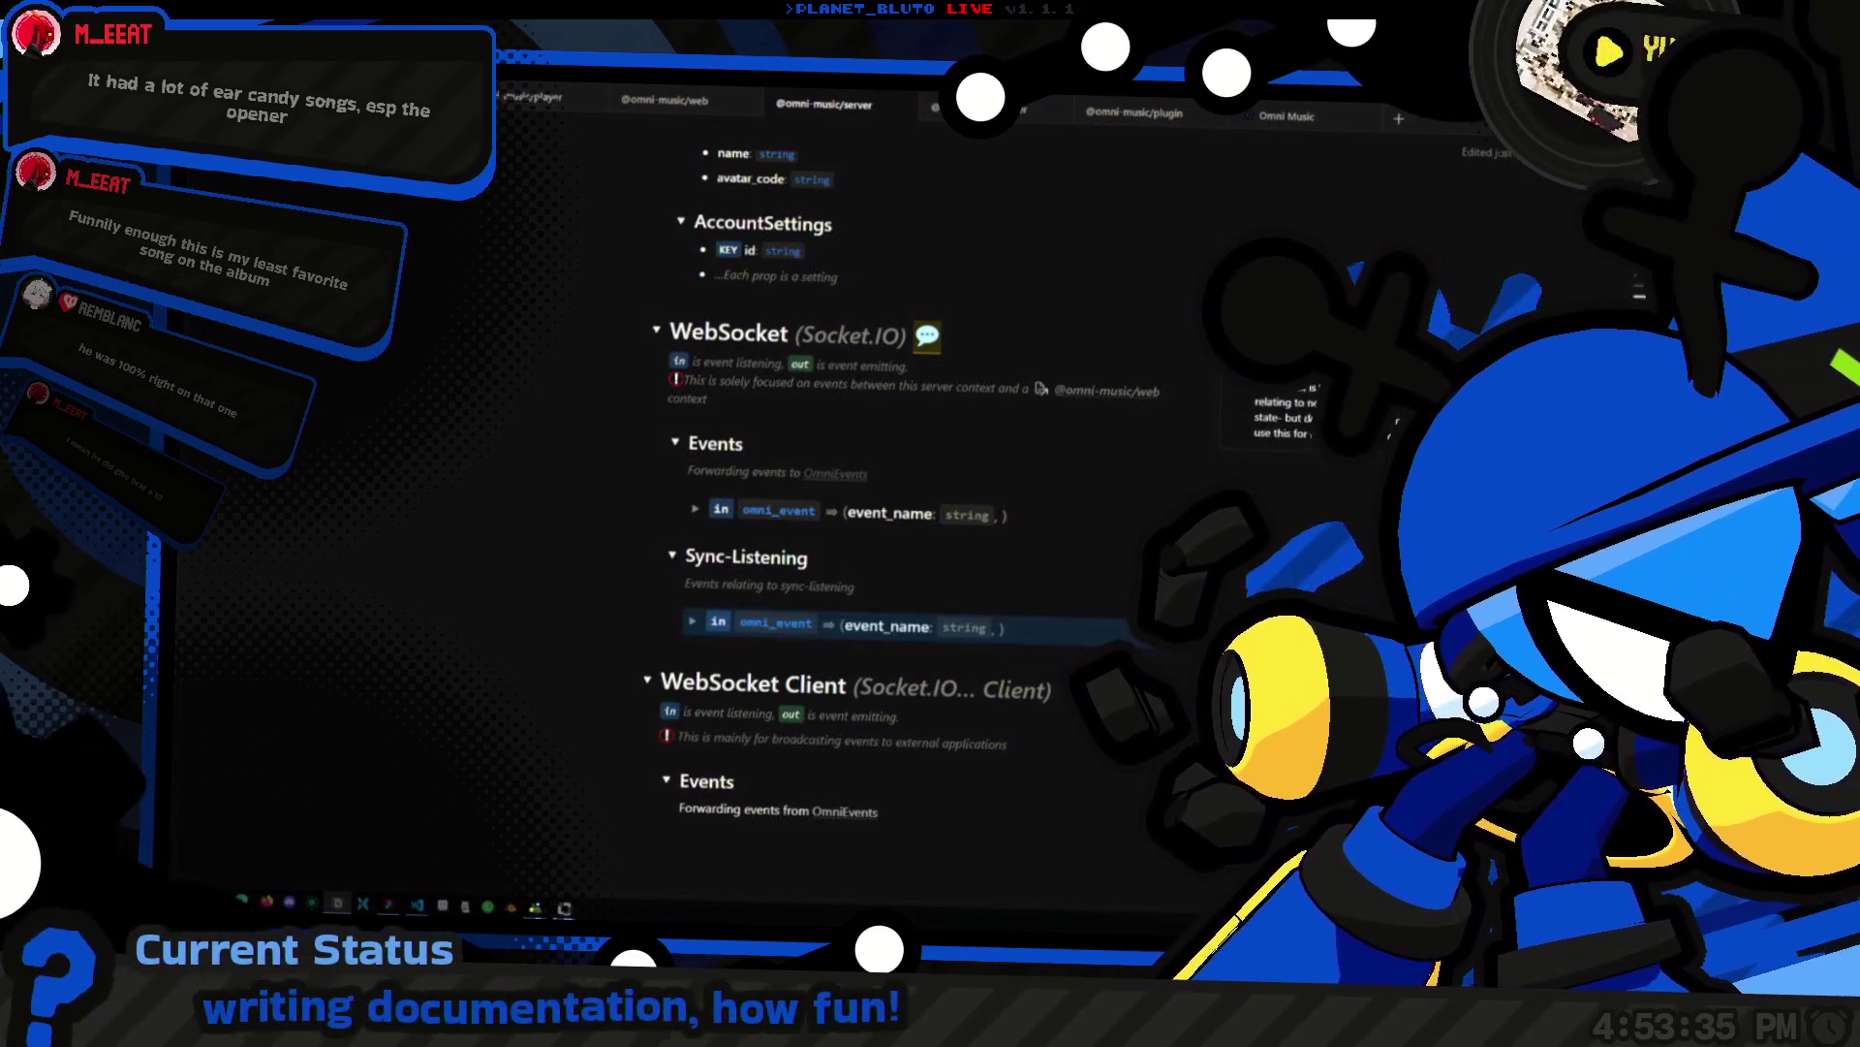
key("Delete")
Add the parameter '...args: any[]' as inline code to the Events omni_event signature
left_click(1005, 514)
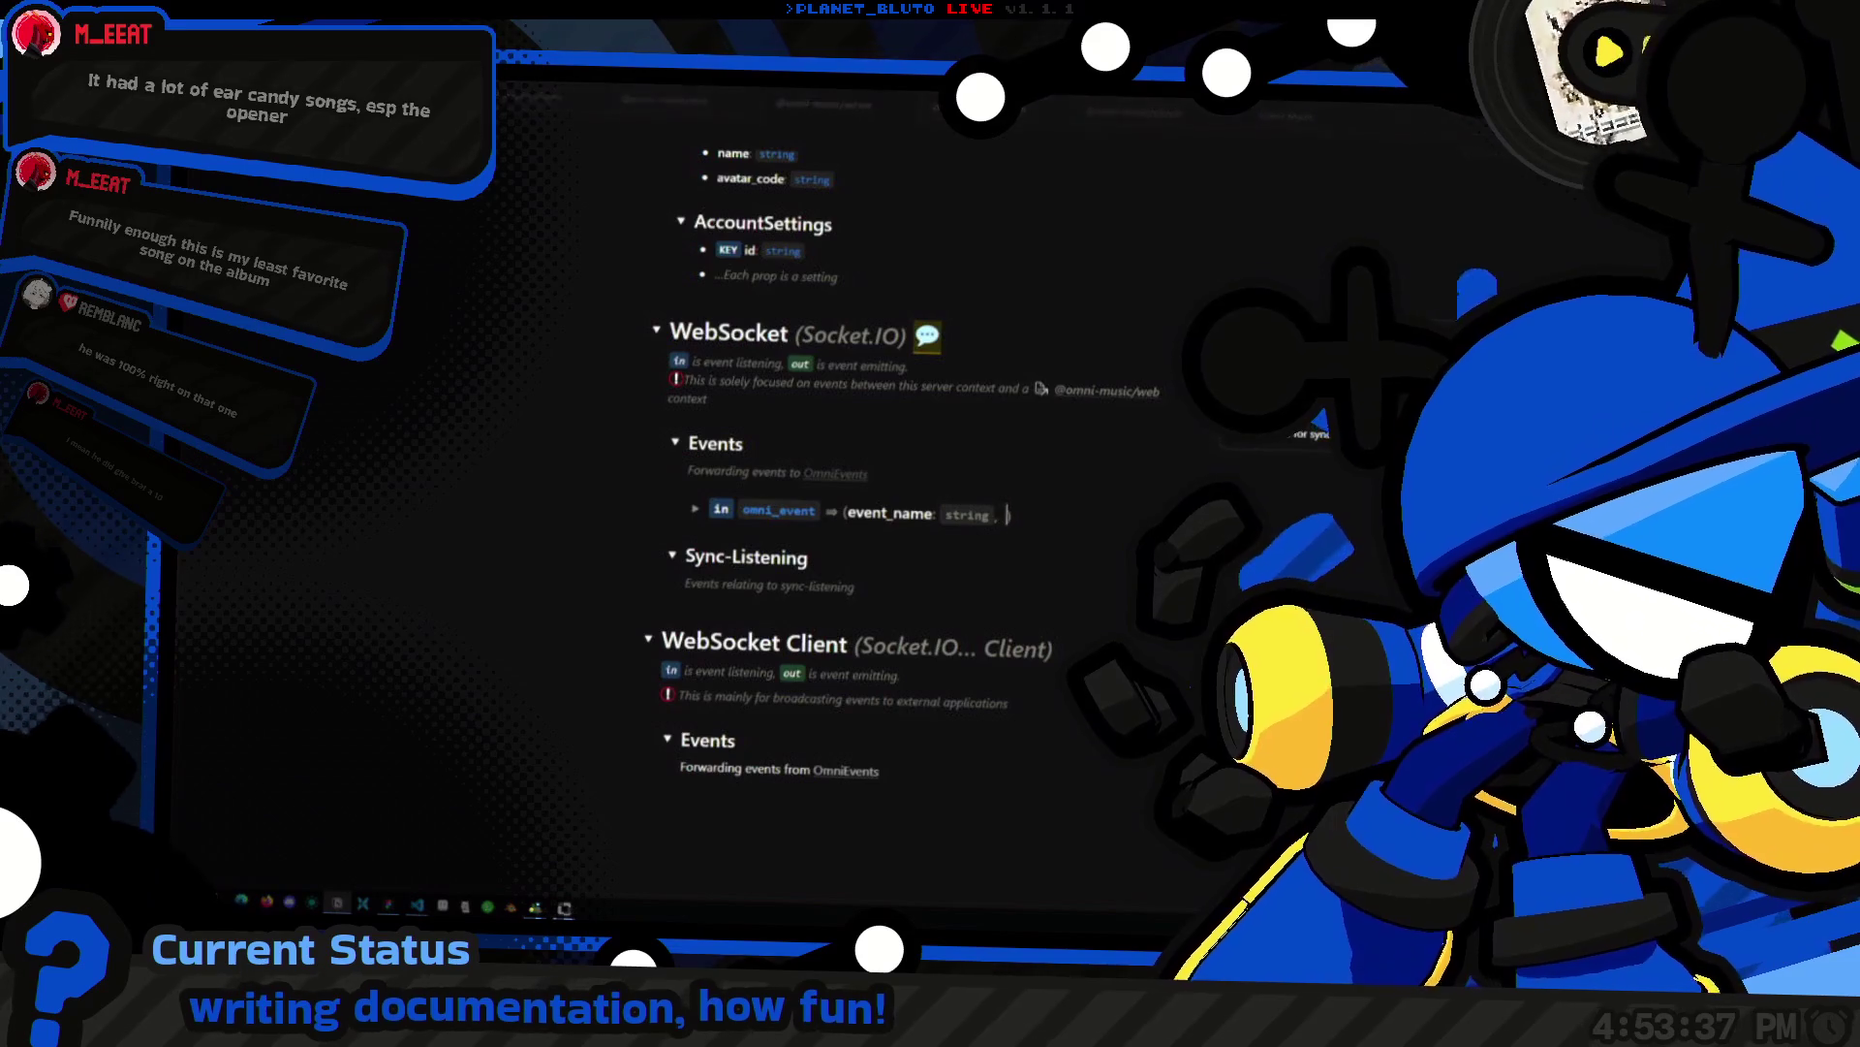
type("args")
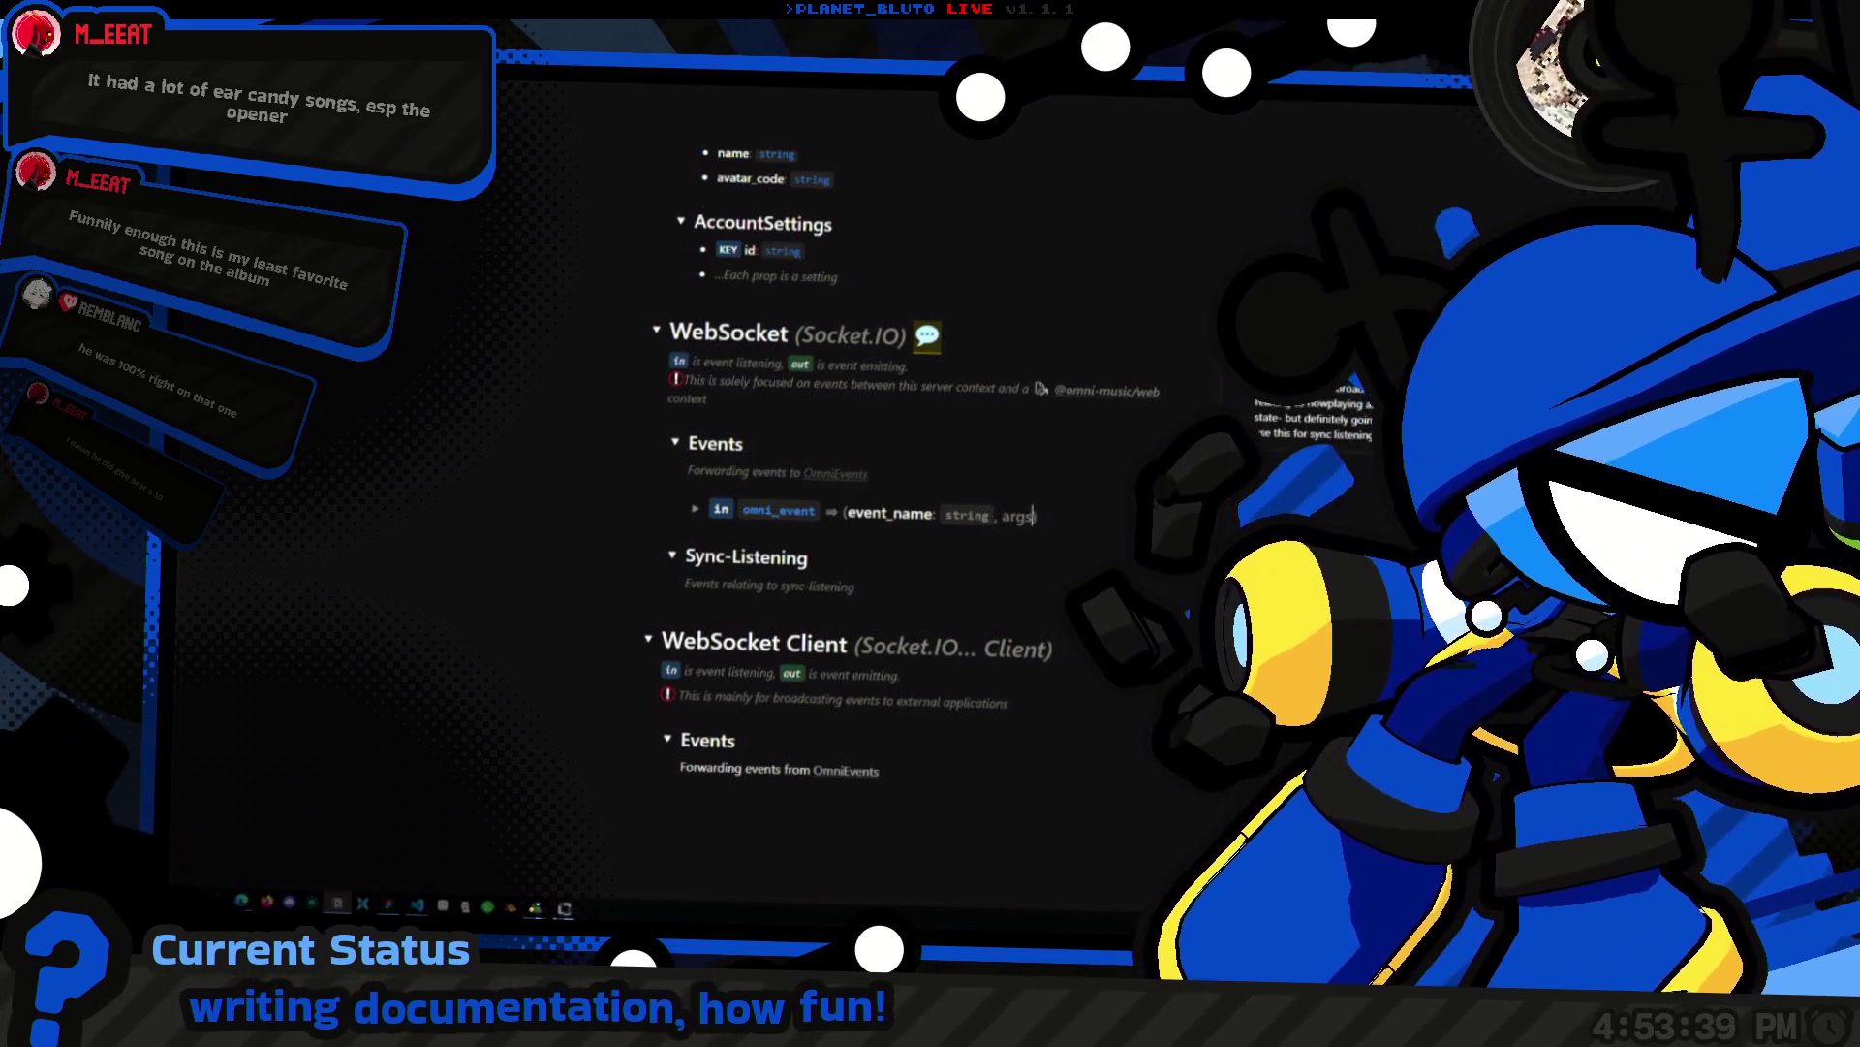
type("...")
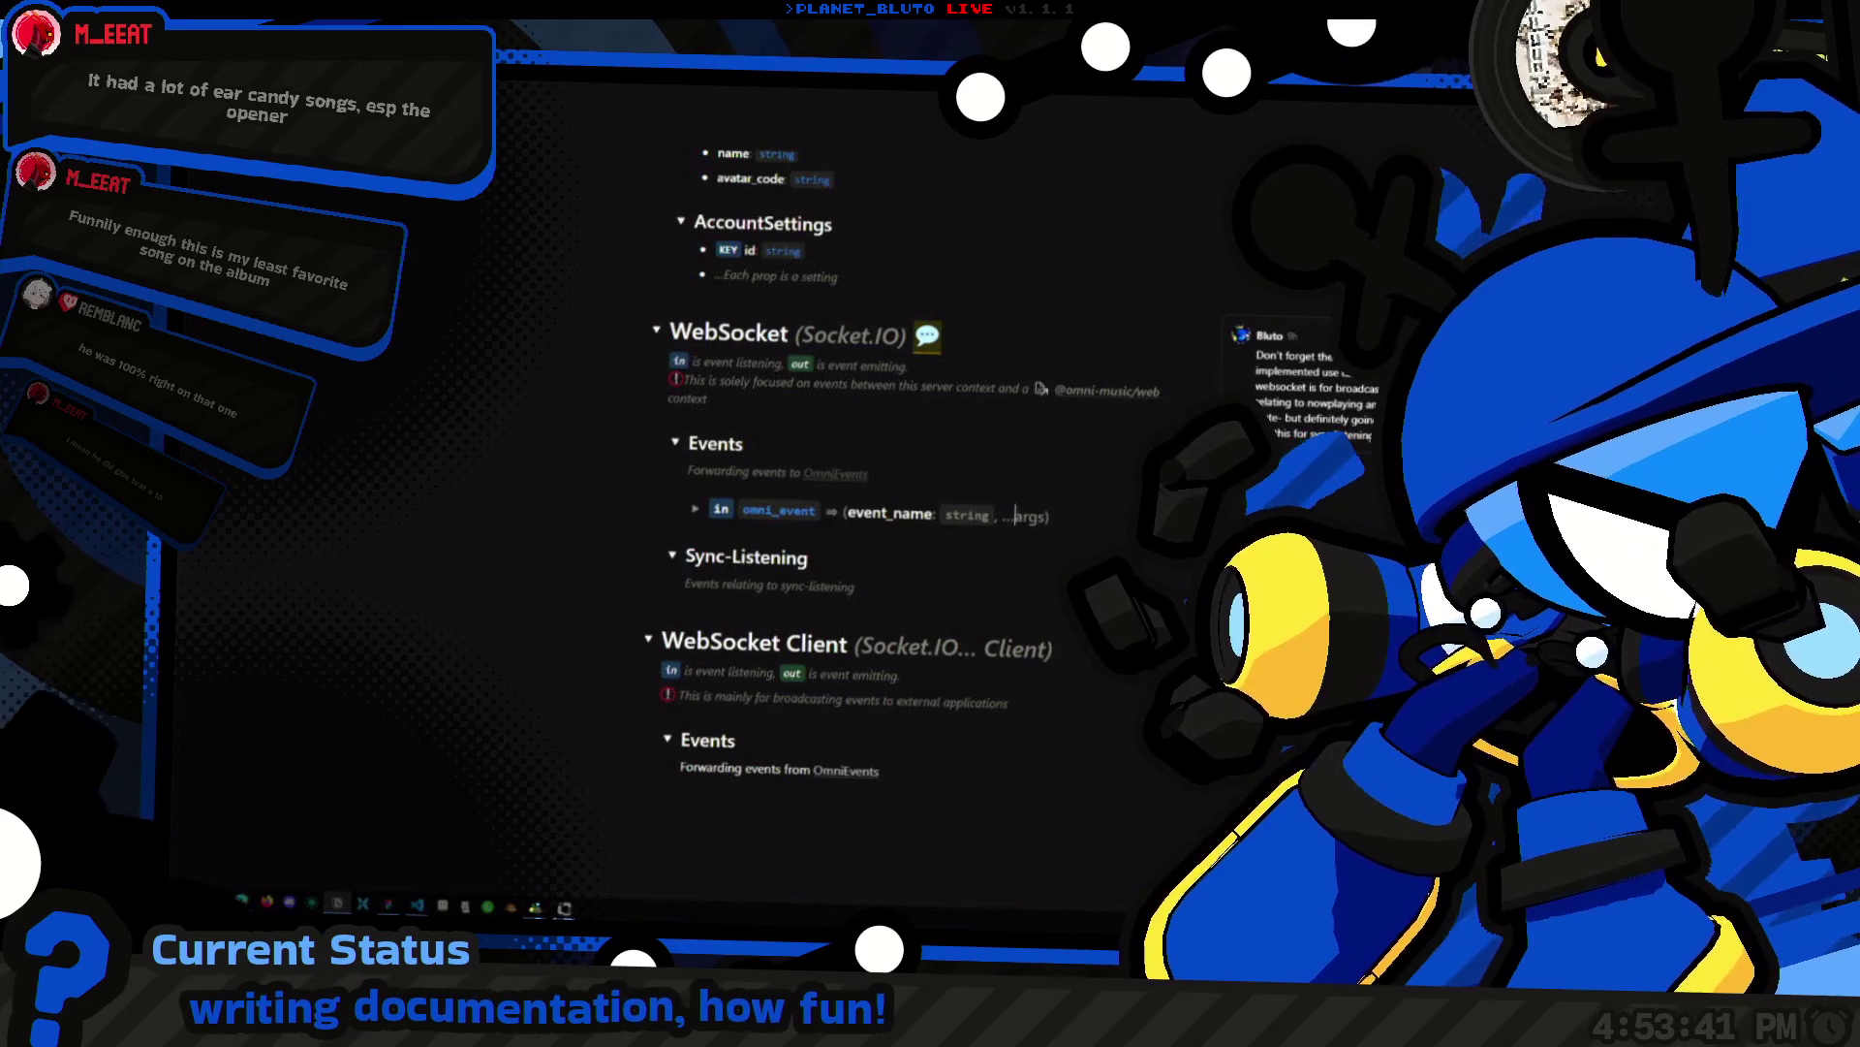
key("Right")
key("Right")
key("Right")
type(":")
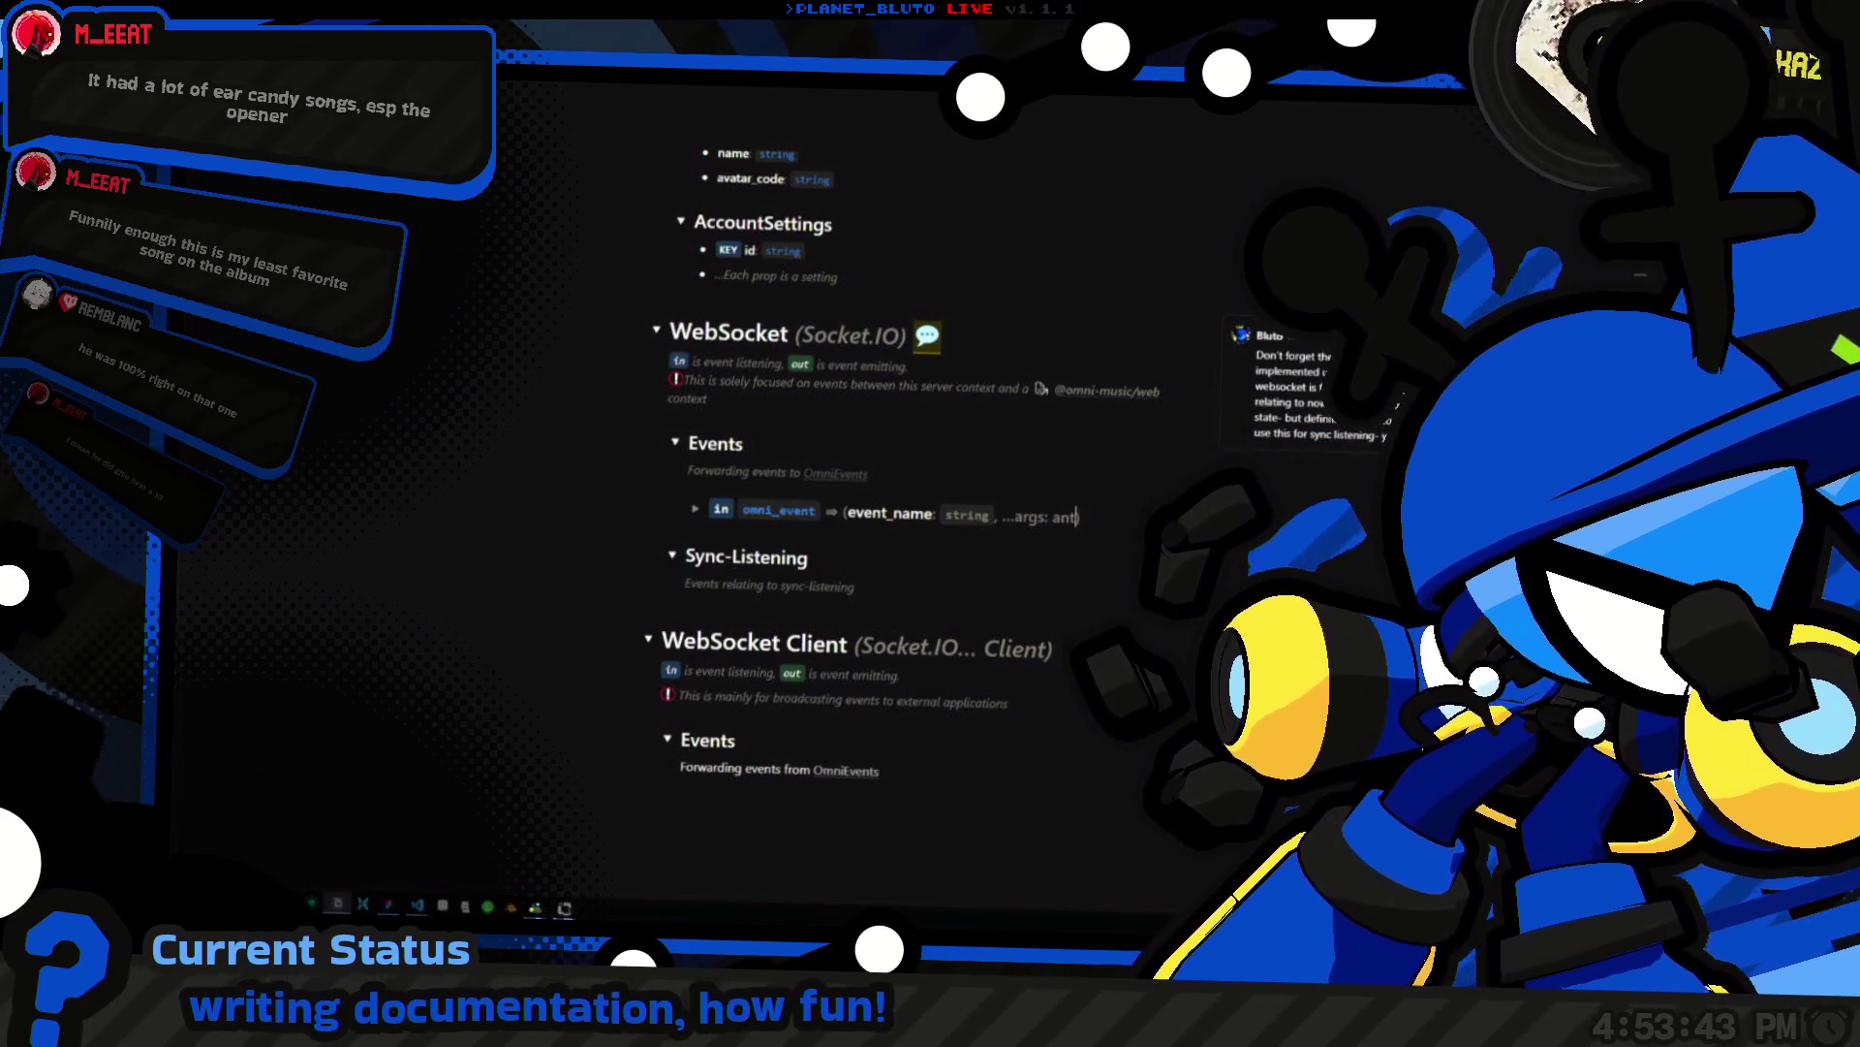
key("ctrl+e")
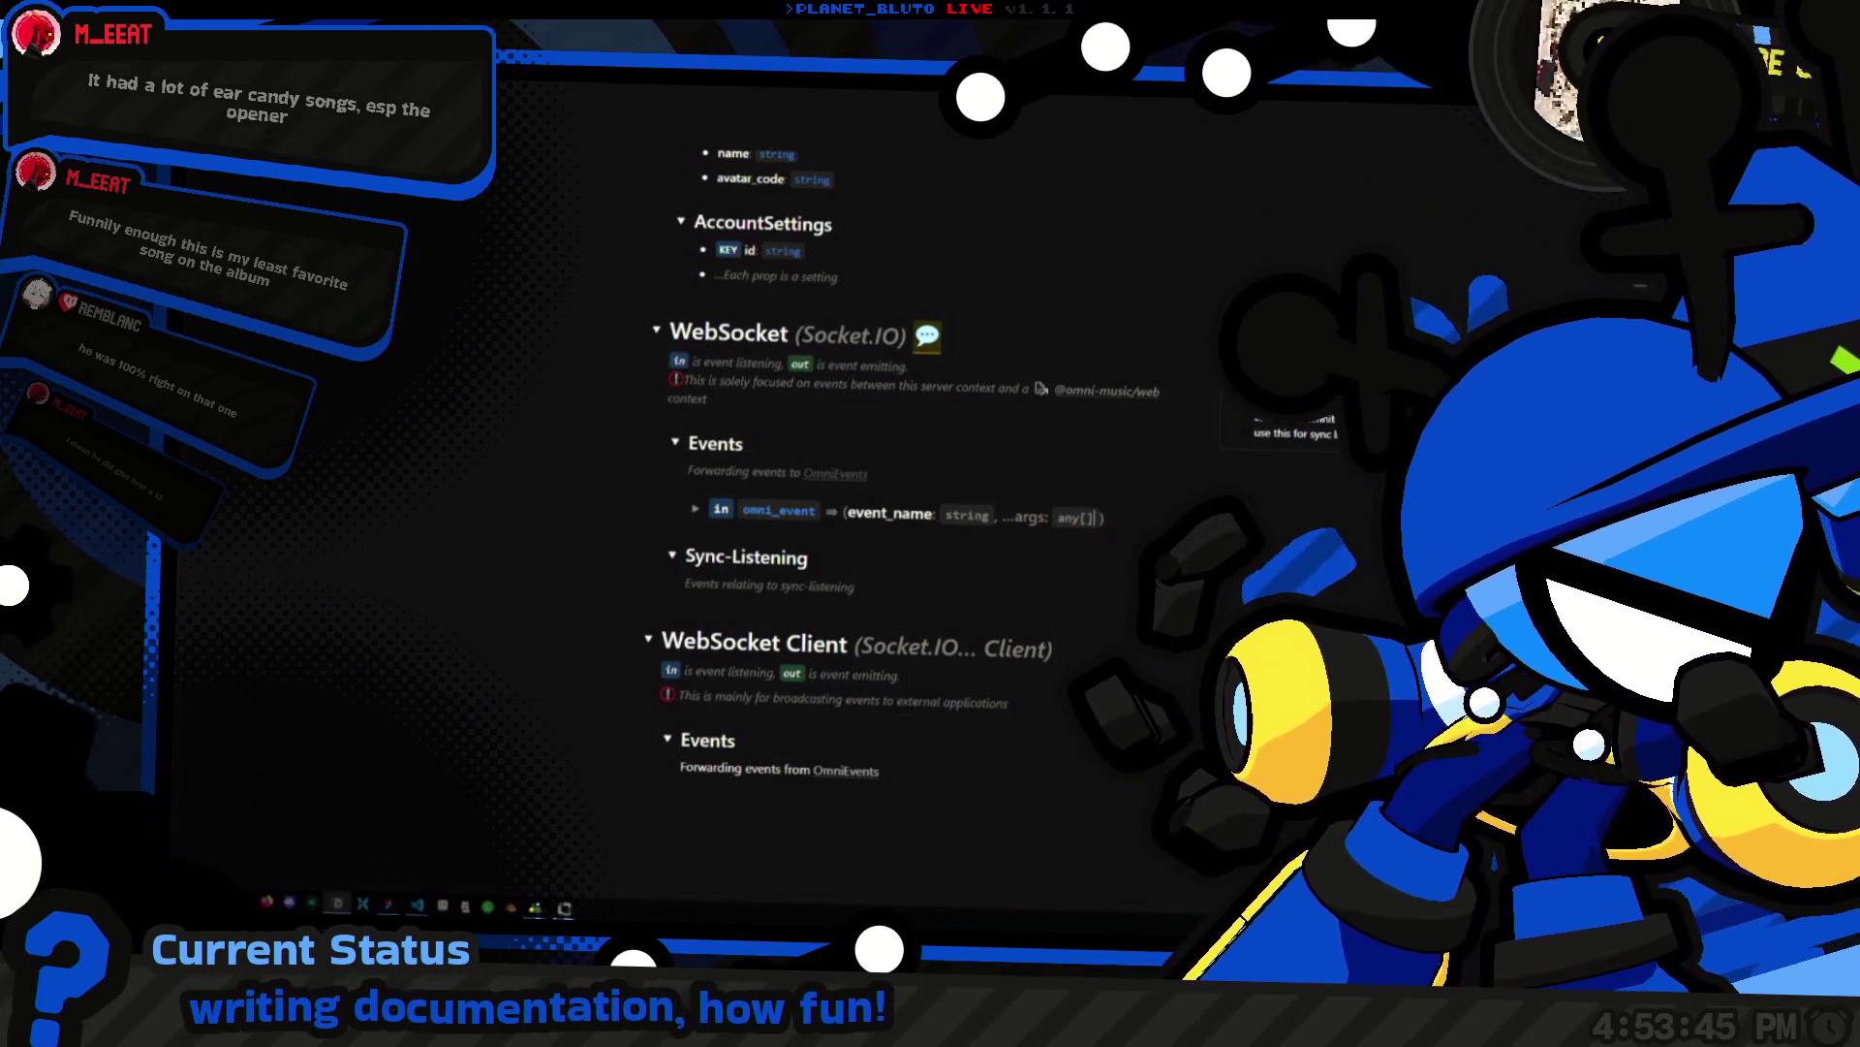
left_click_drag(1003, 516, 1046, 517)
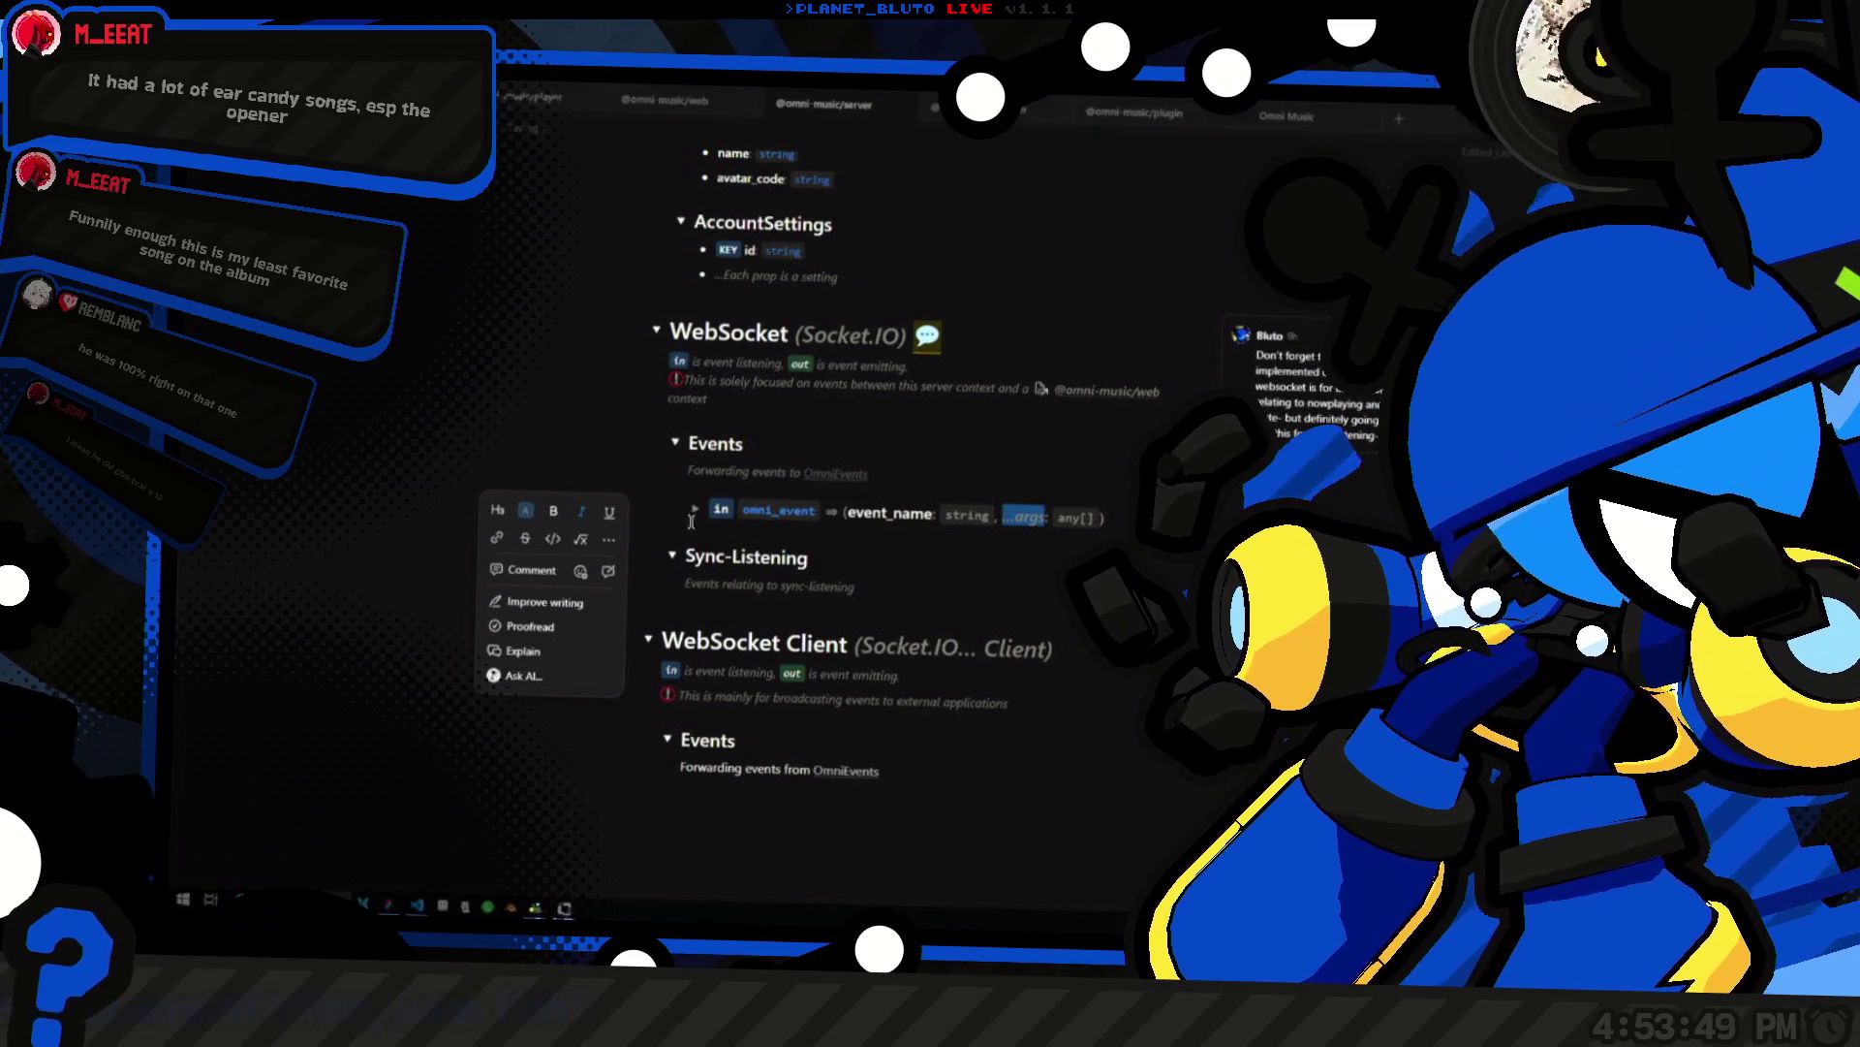
left_click(526, 511)
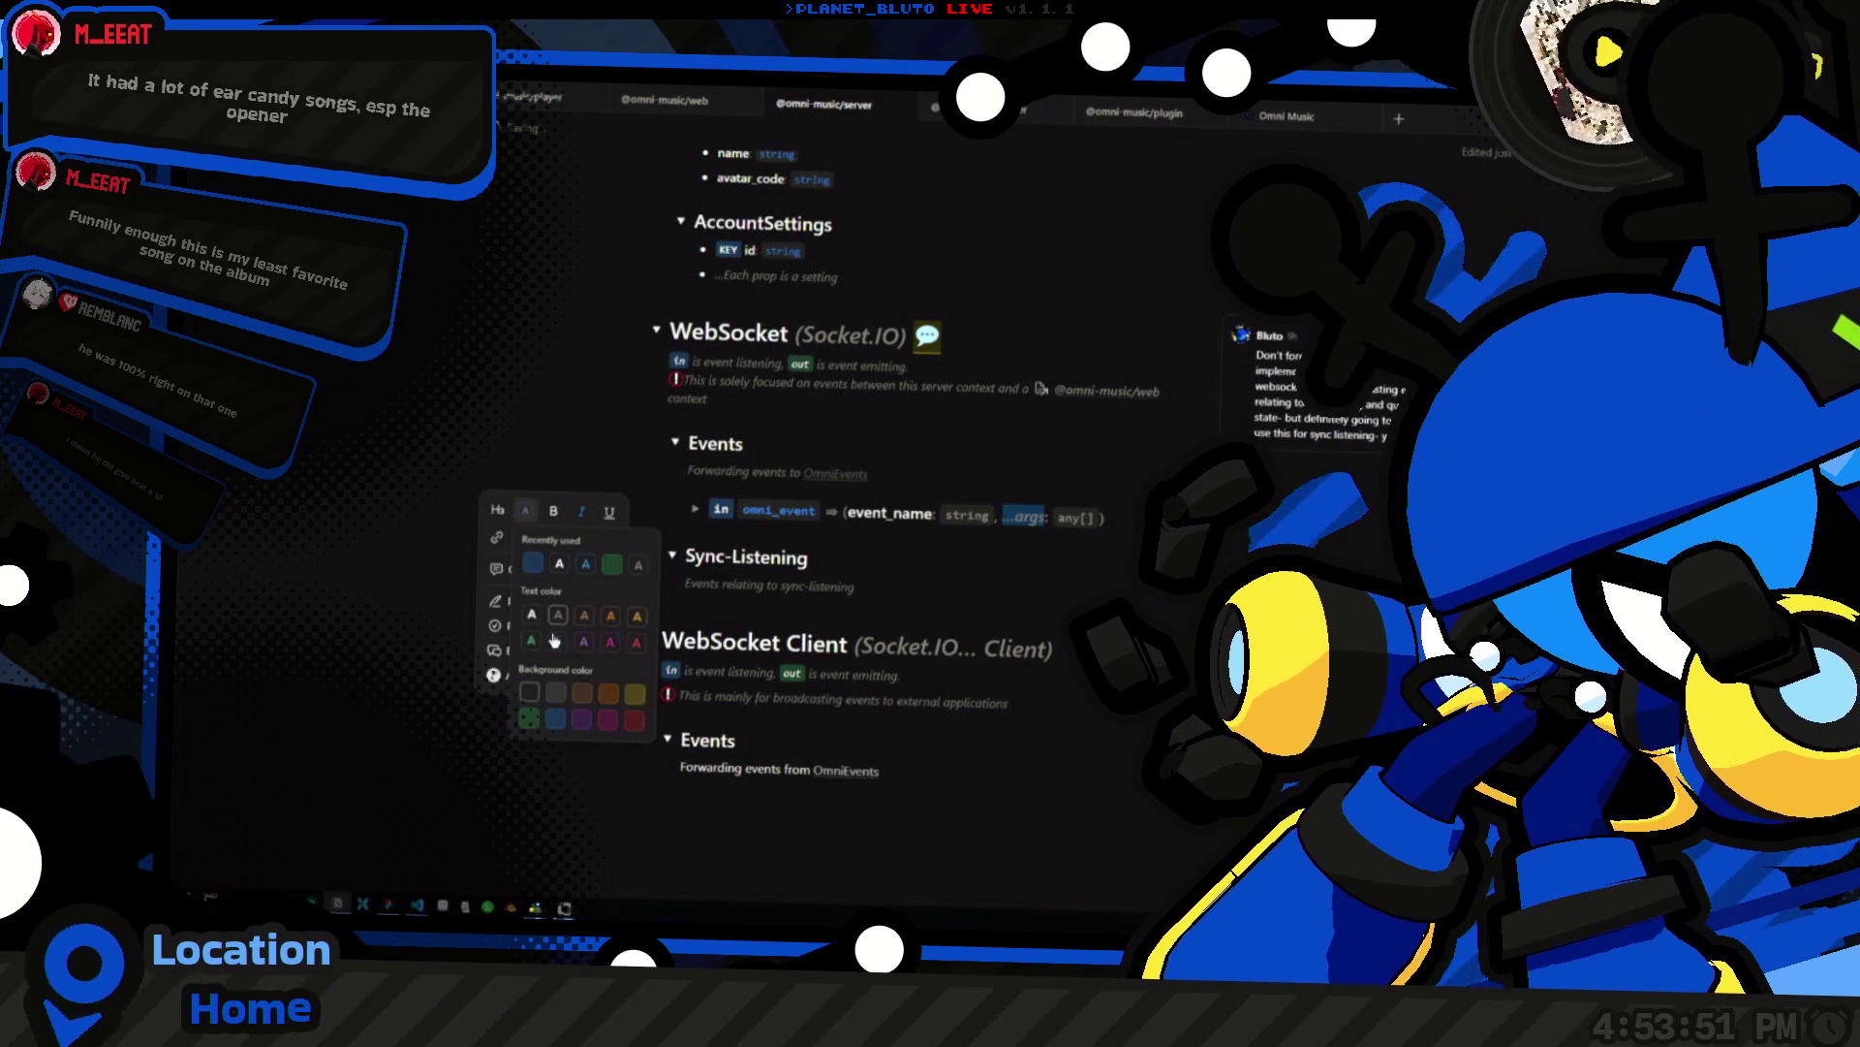
left_click(1015, 551)
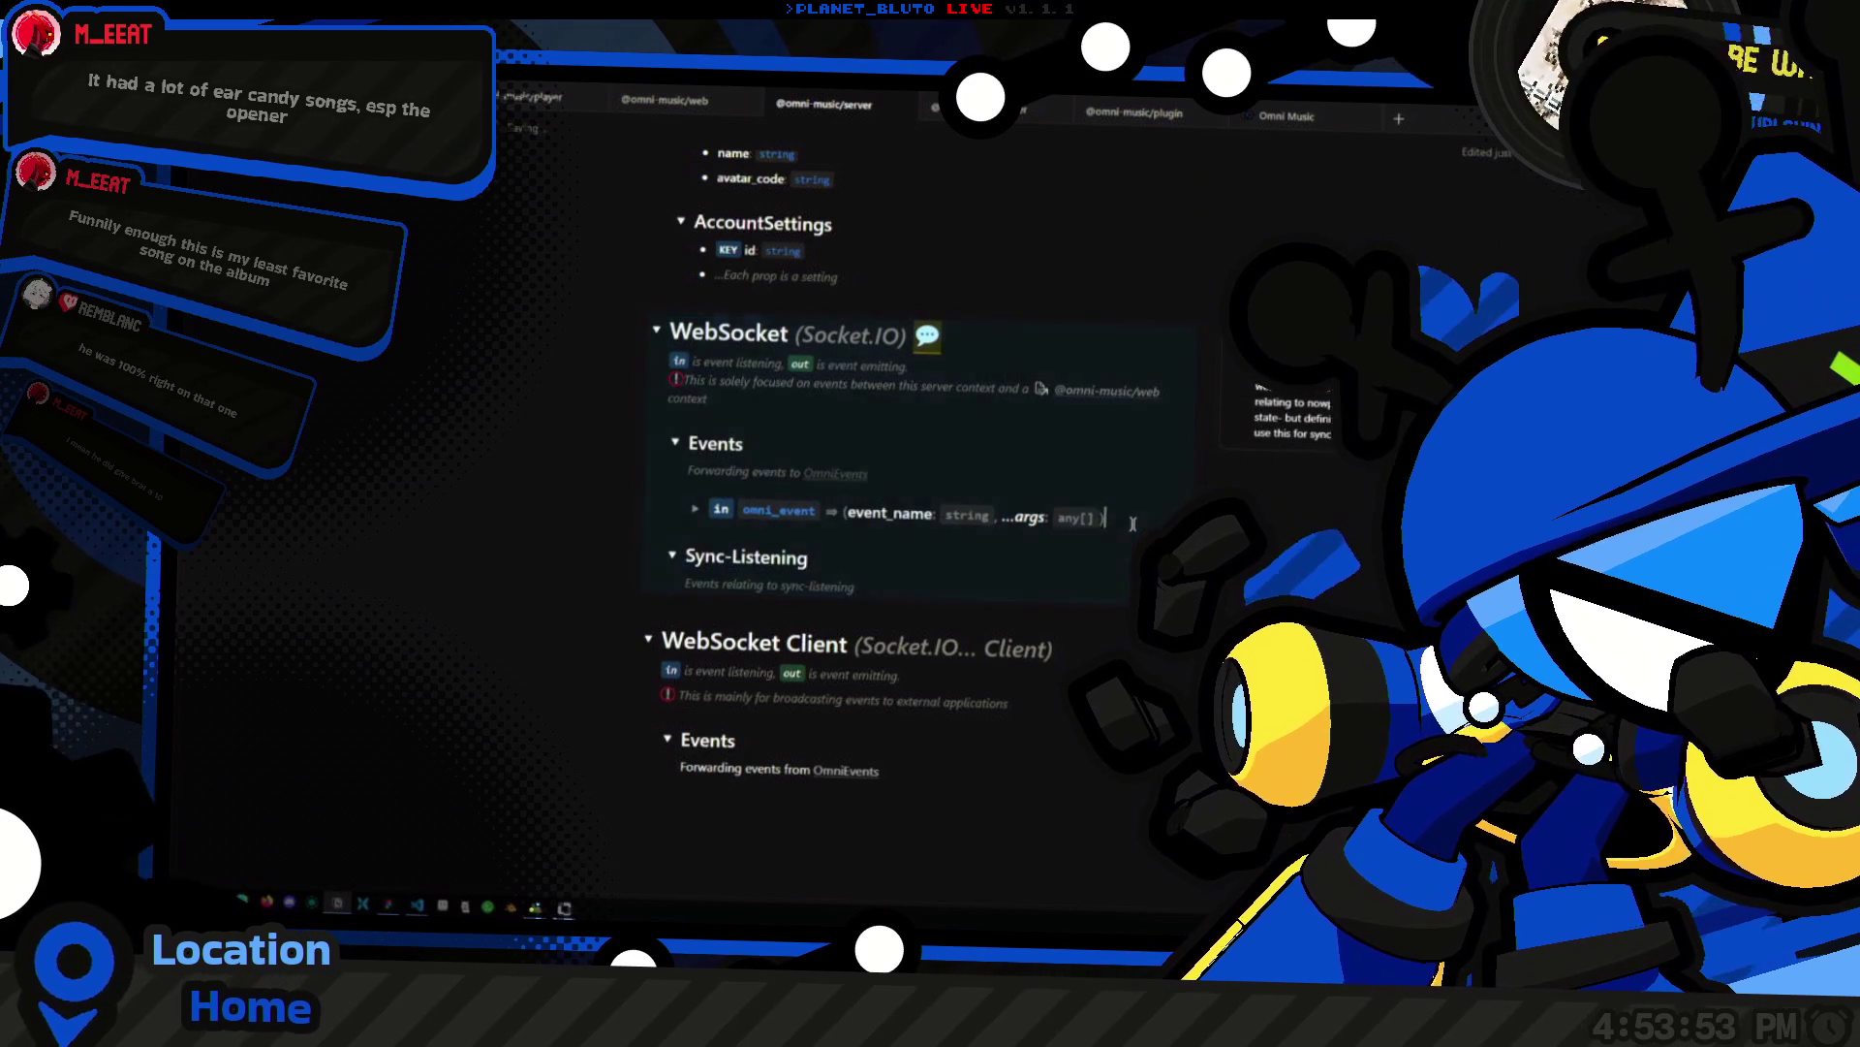
Remove the empty child line inside the omni_event toggle and collapse it again
left_click(695, 507)
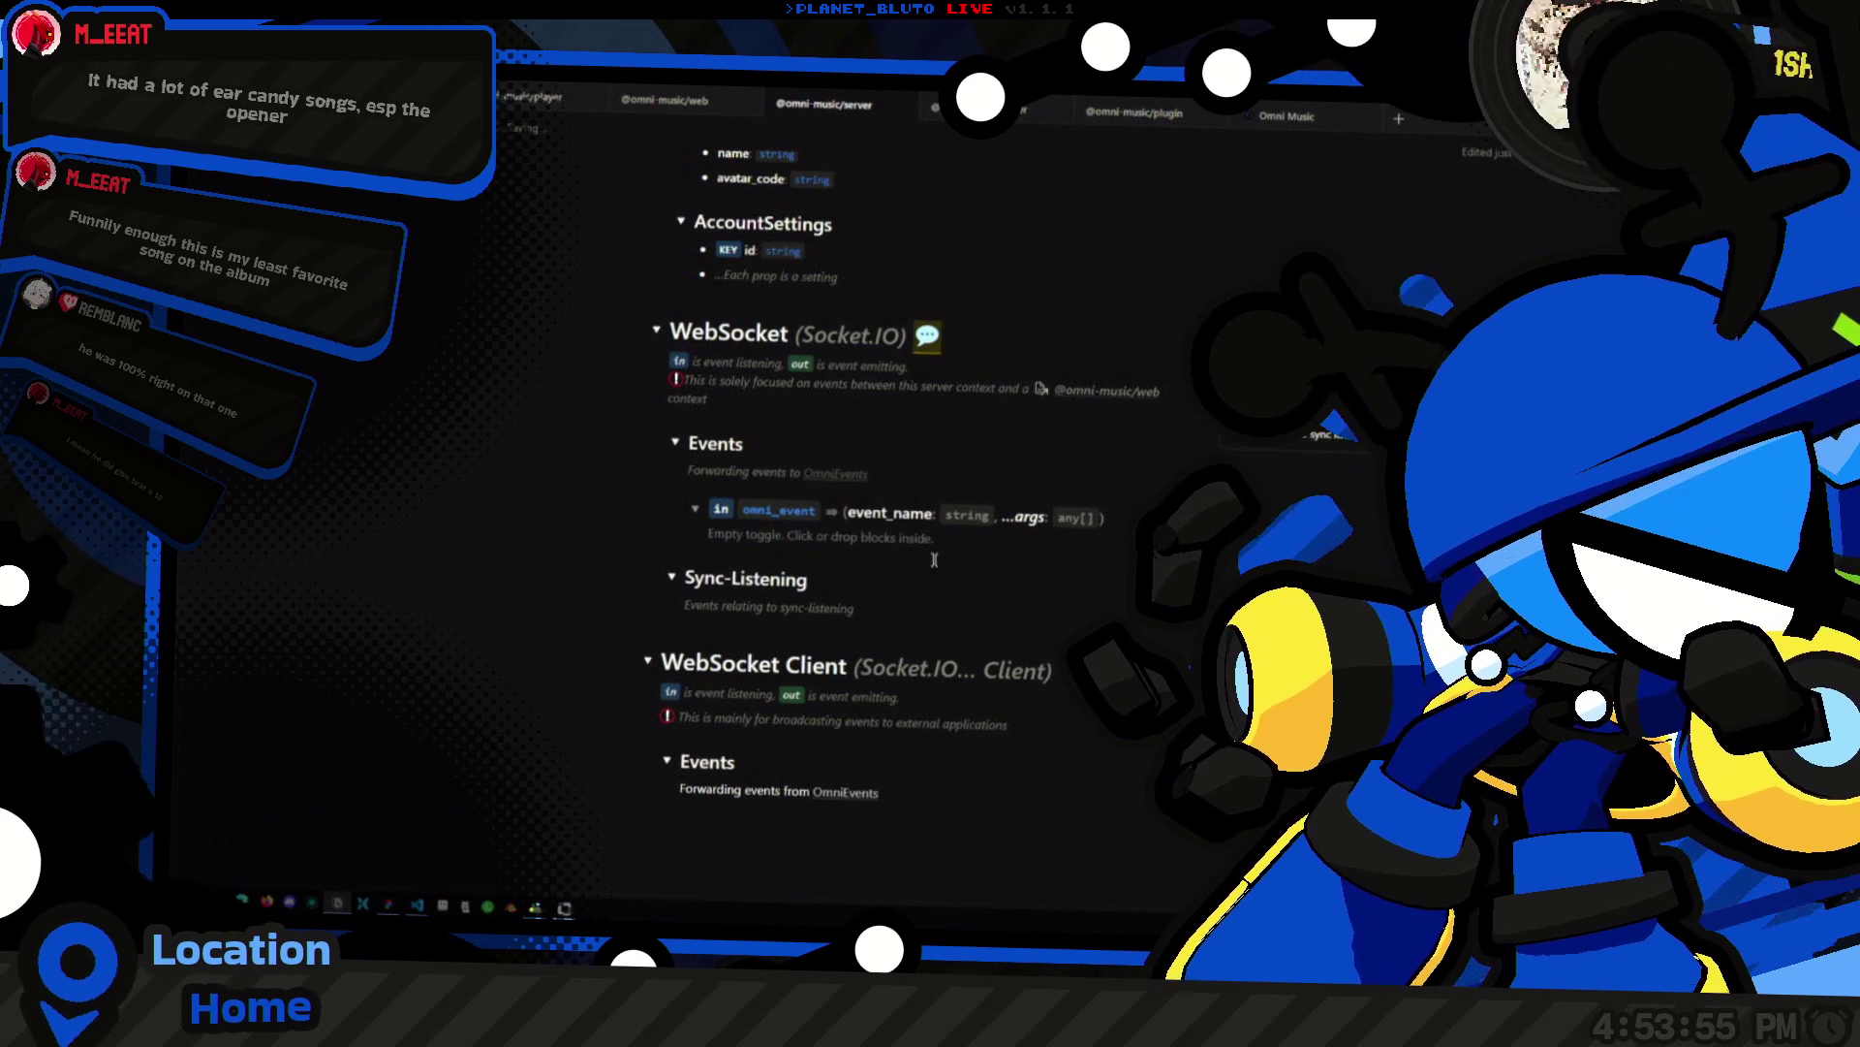
left_click(853, 536)
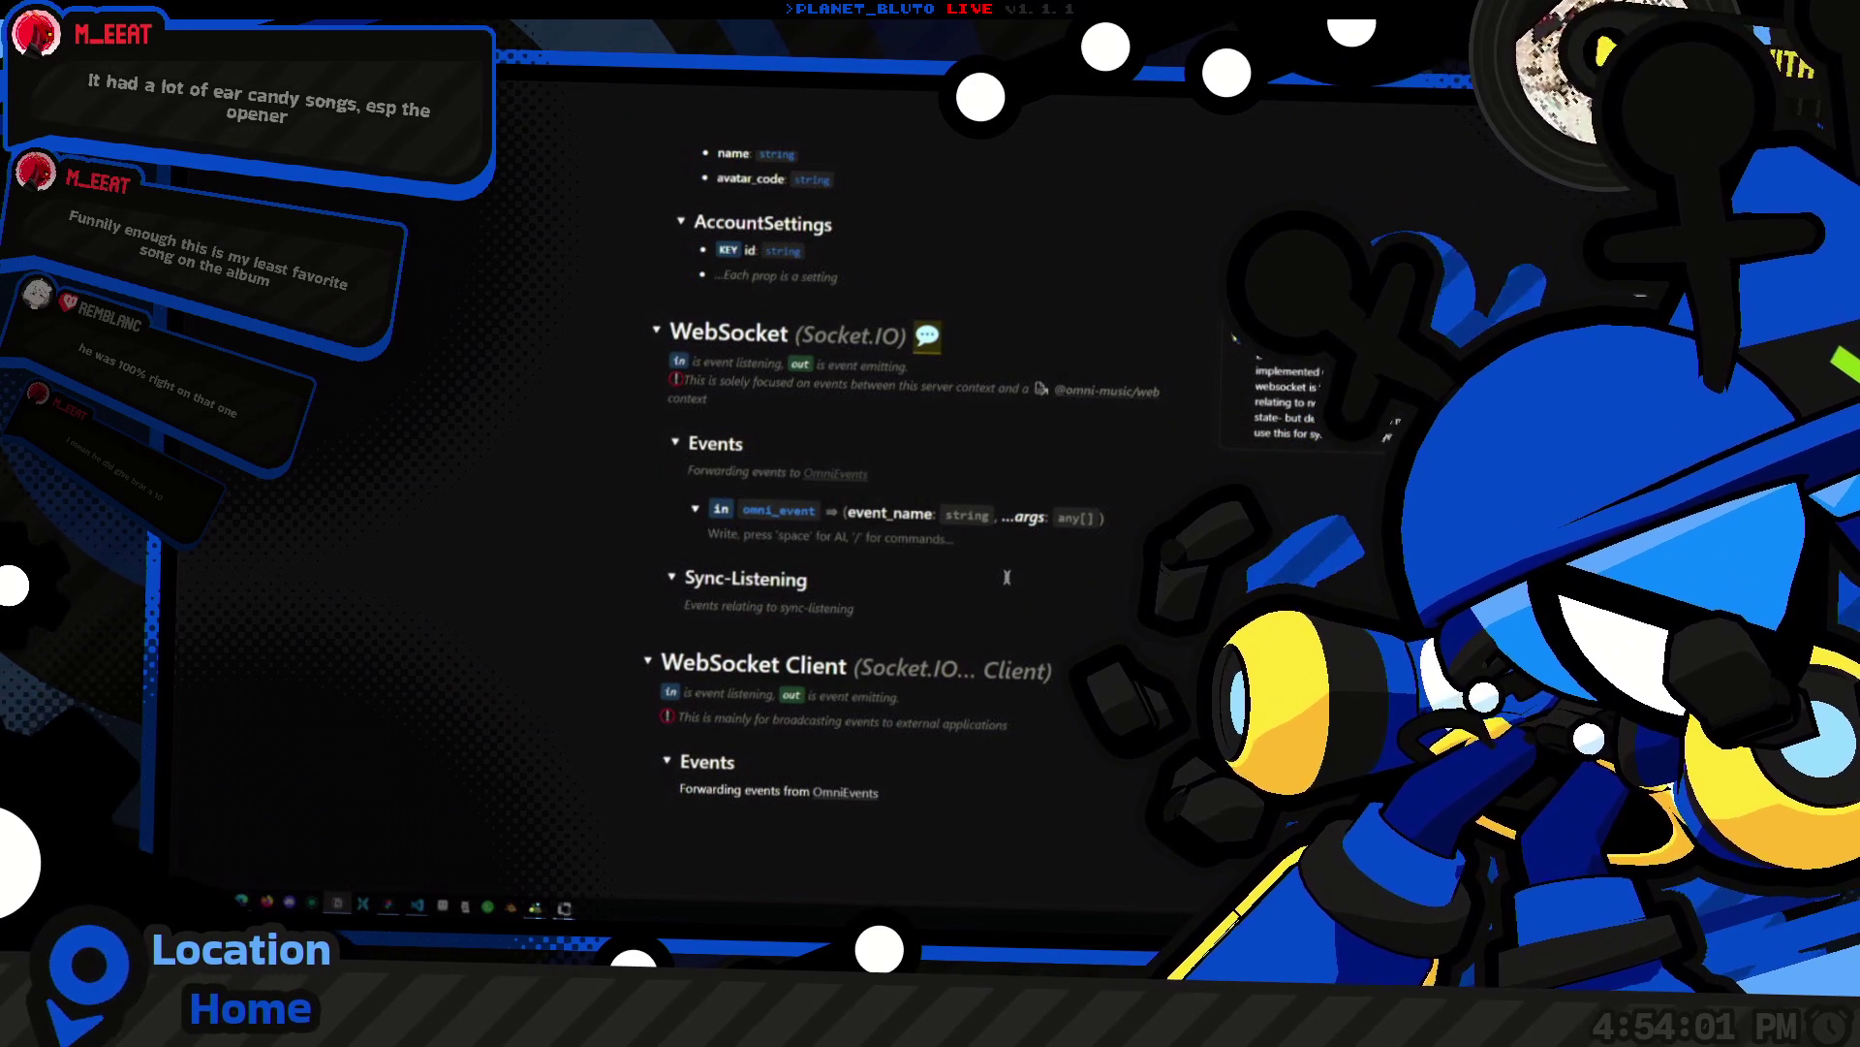
key("BackSpace")
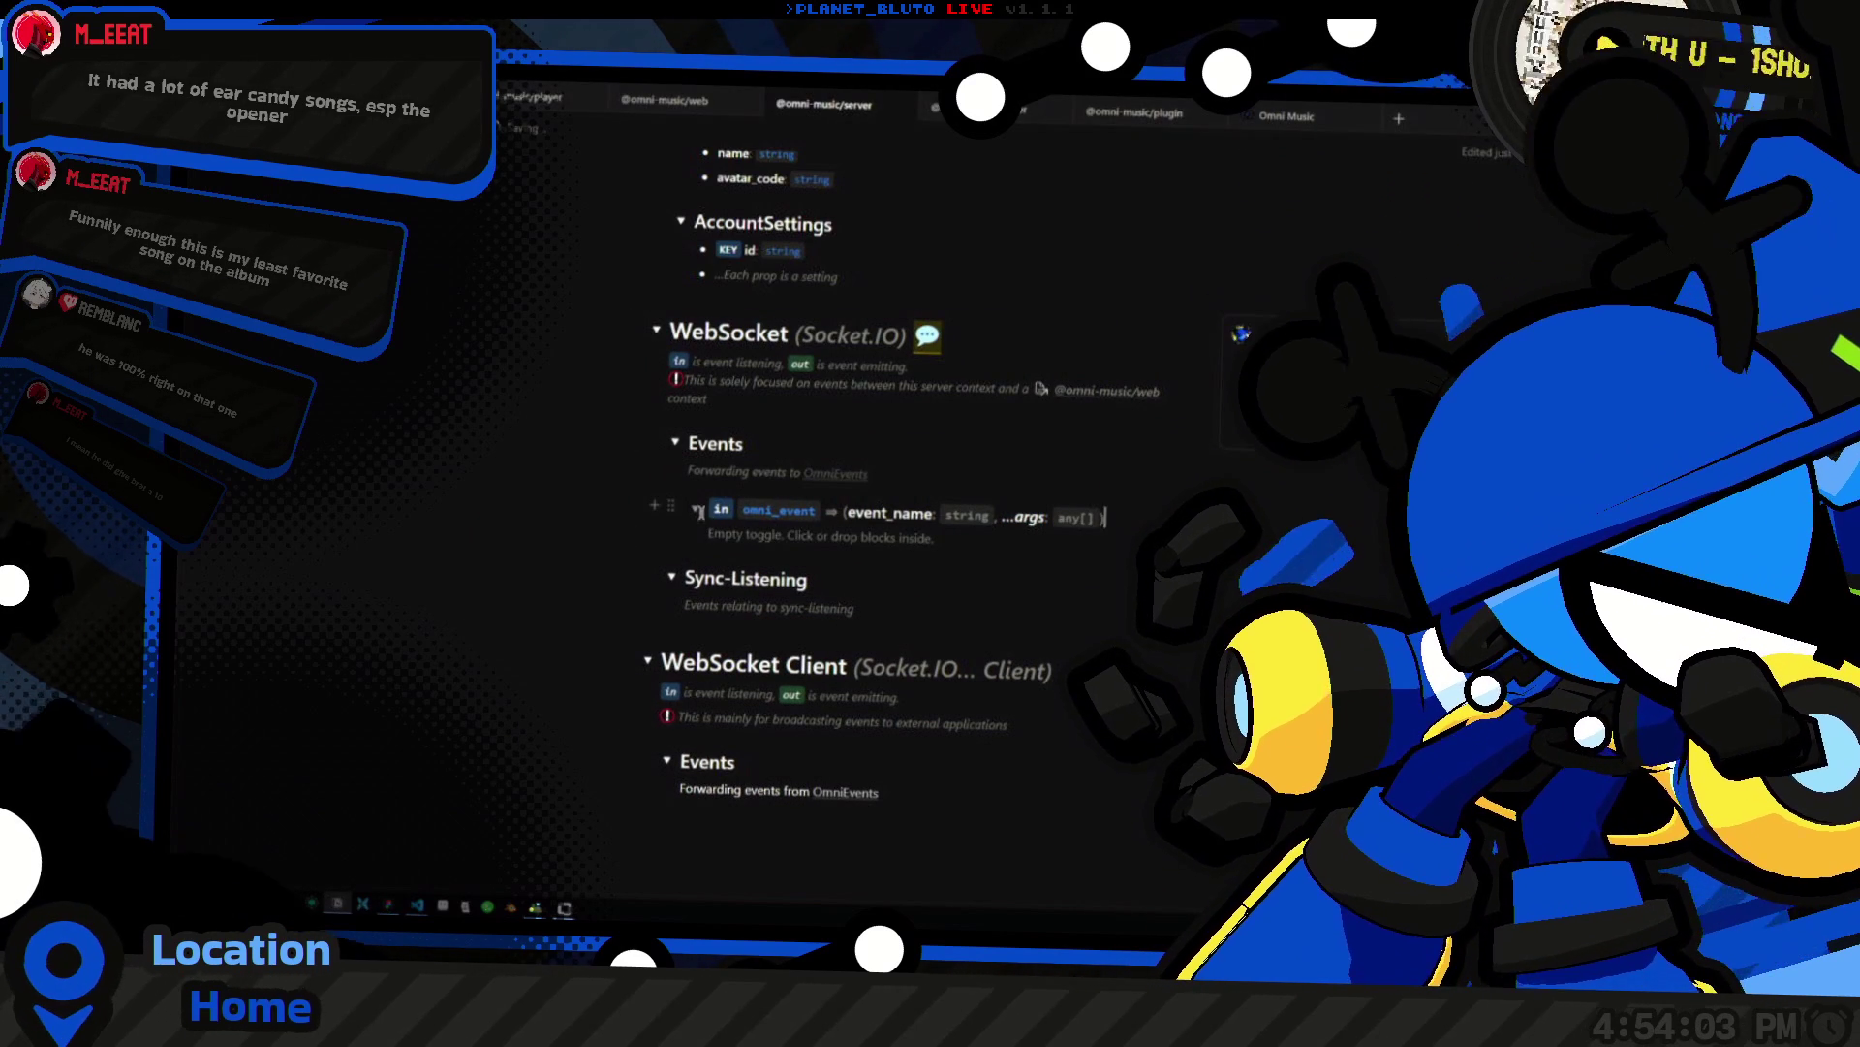
left_click(695, 508)
left_click(1013, 477)
scroll(910, 465, "down", 2)
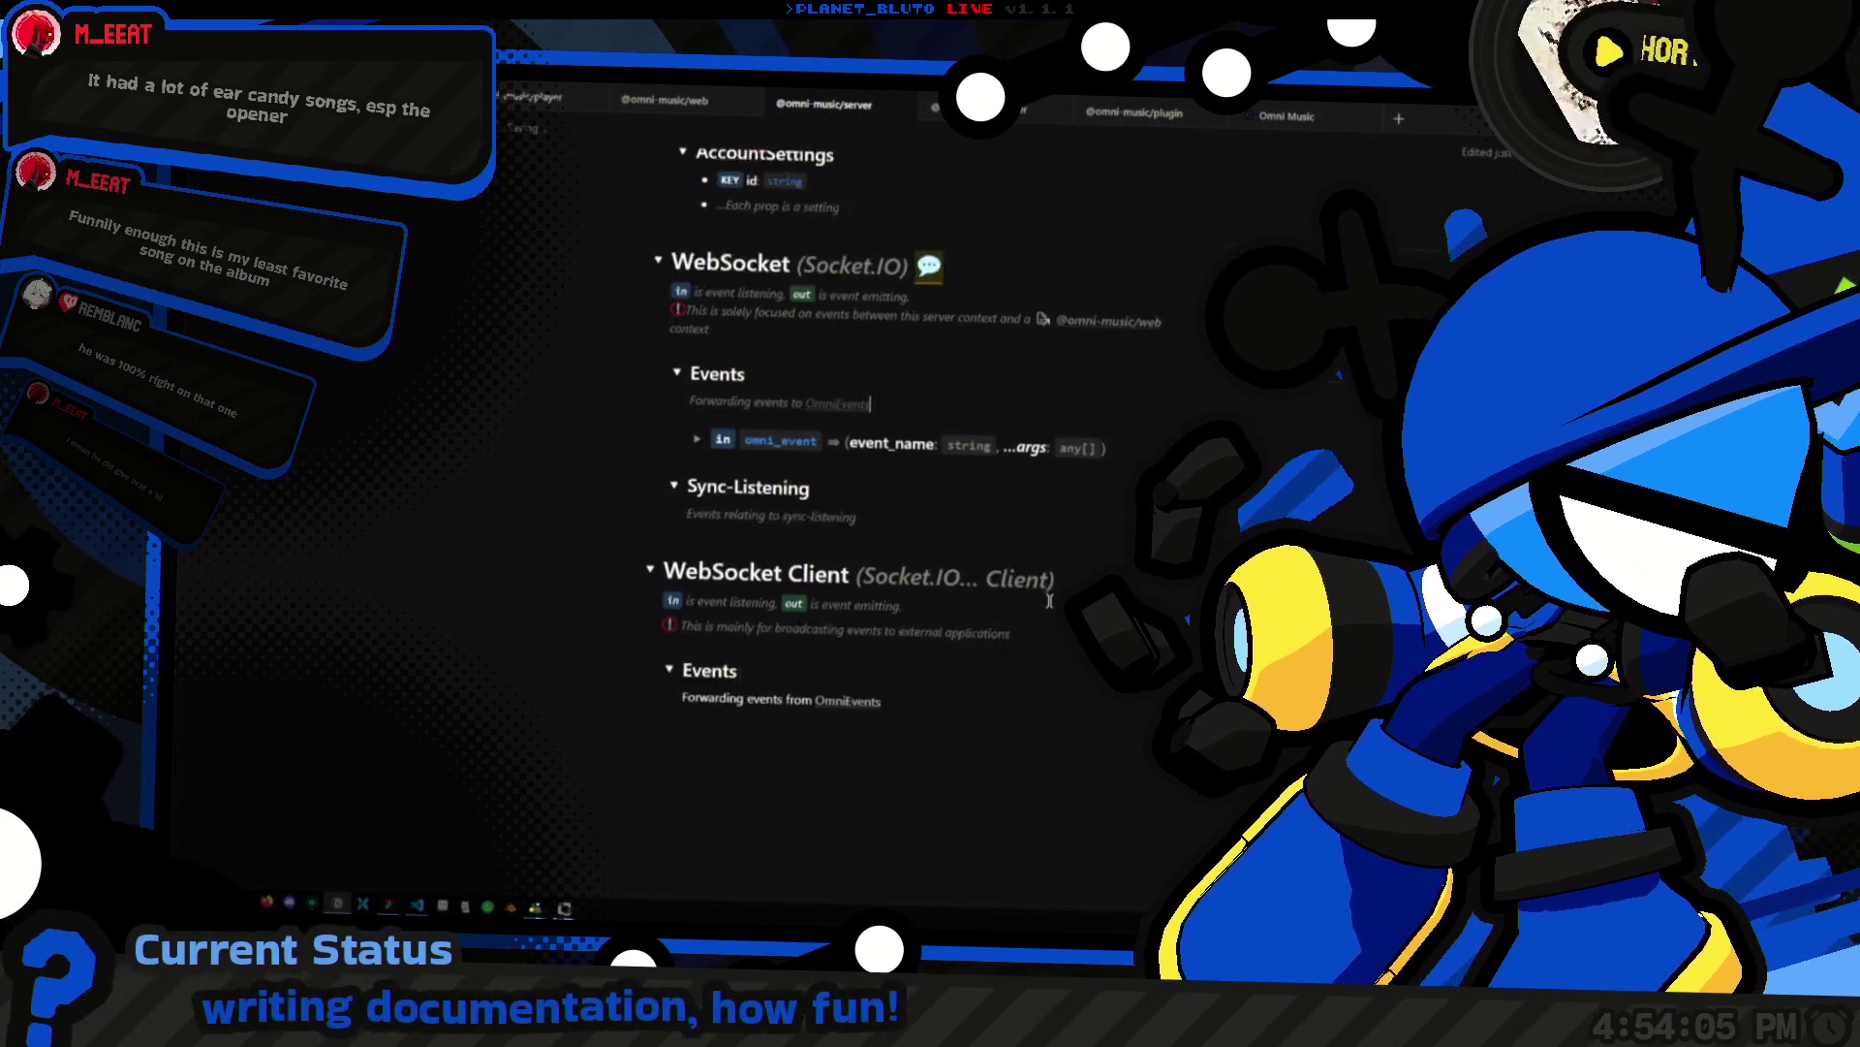
scroll(911, 465, "up", 2)
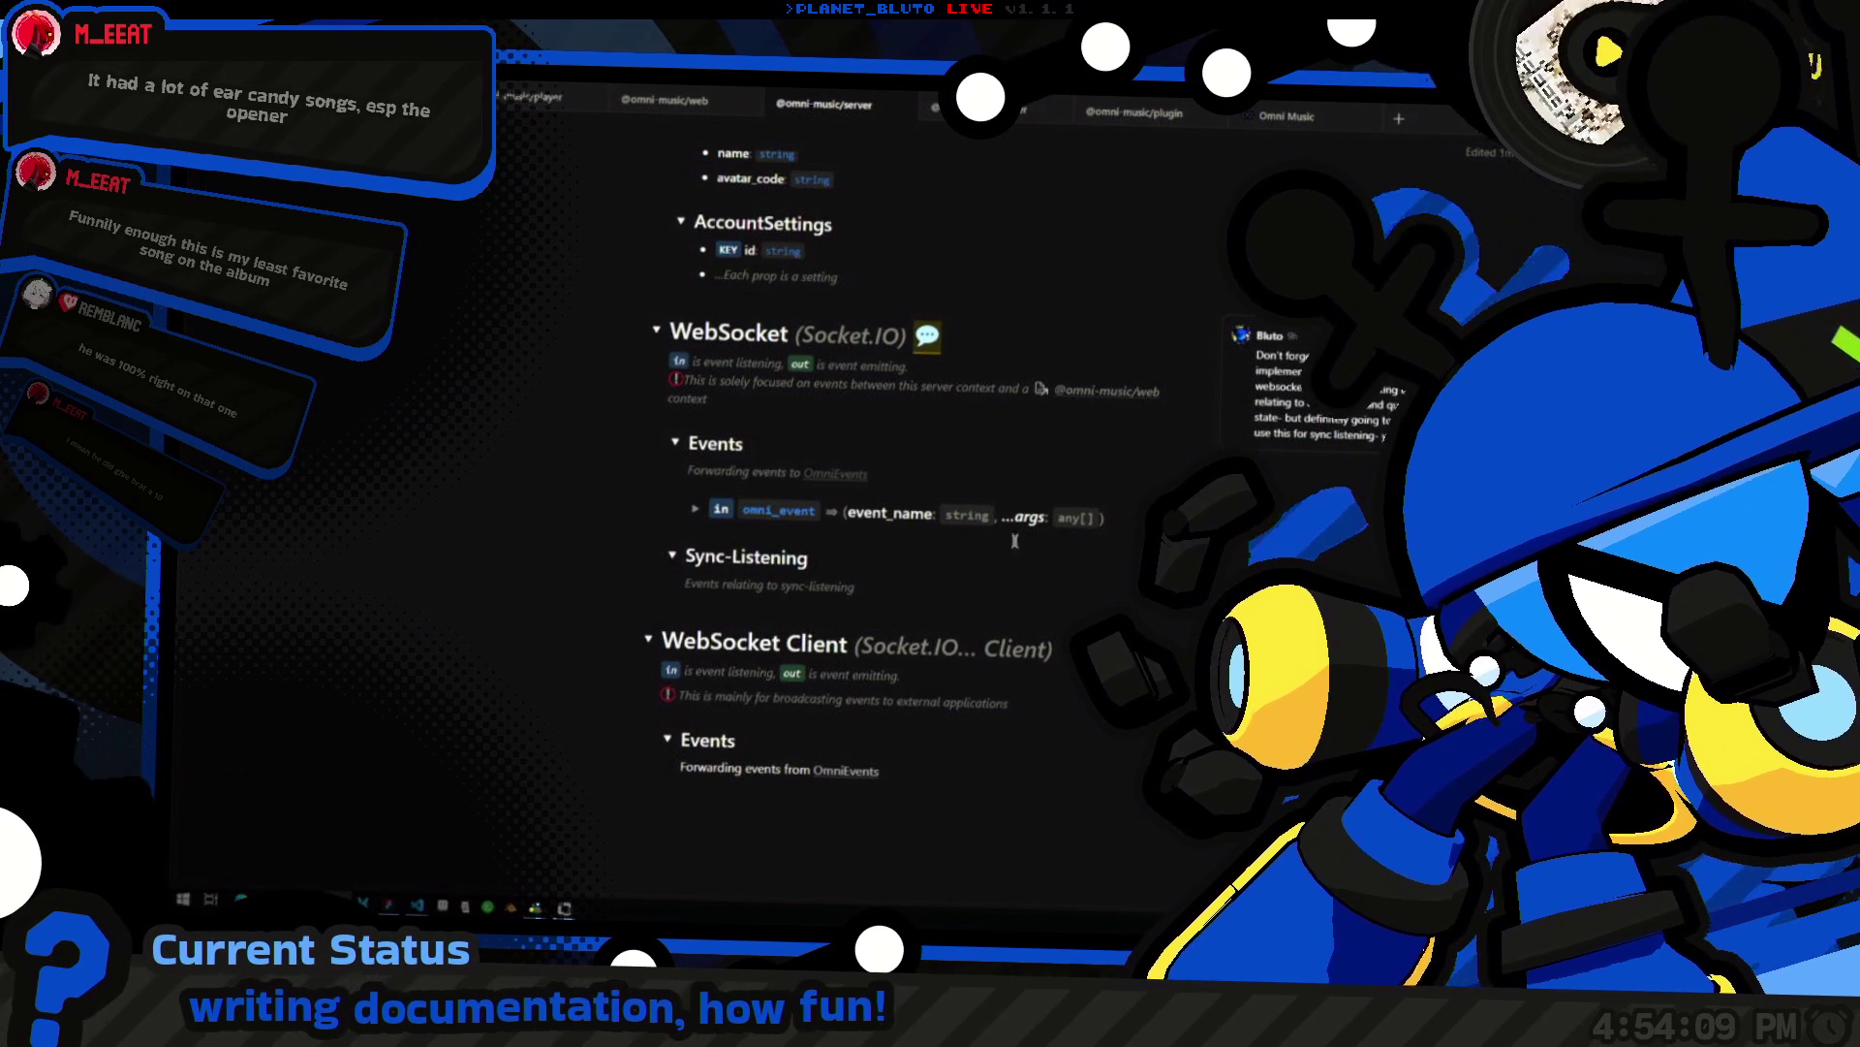
Collapse the Events and Sync-Listening toggles in the WebSocket section
left_click(875, 559)
left_click(930, 586)
scroll(930, 589, "up", 2)
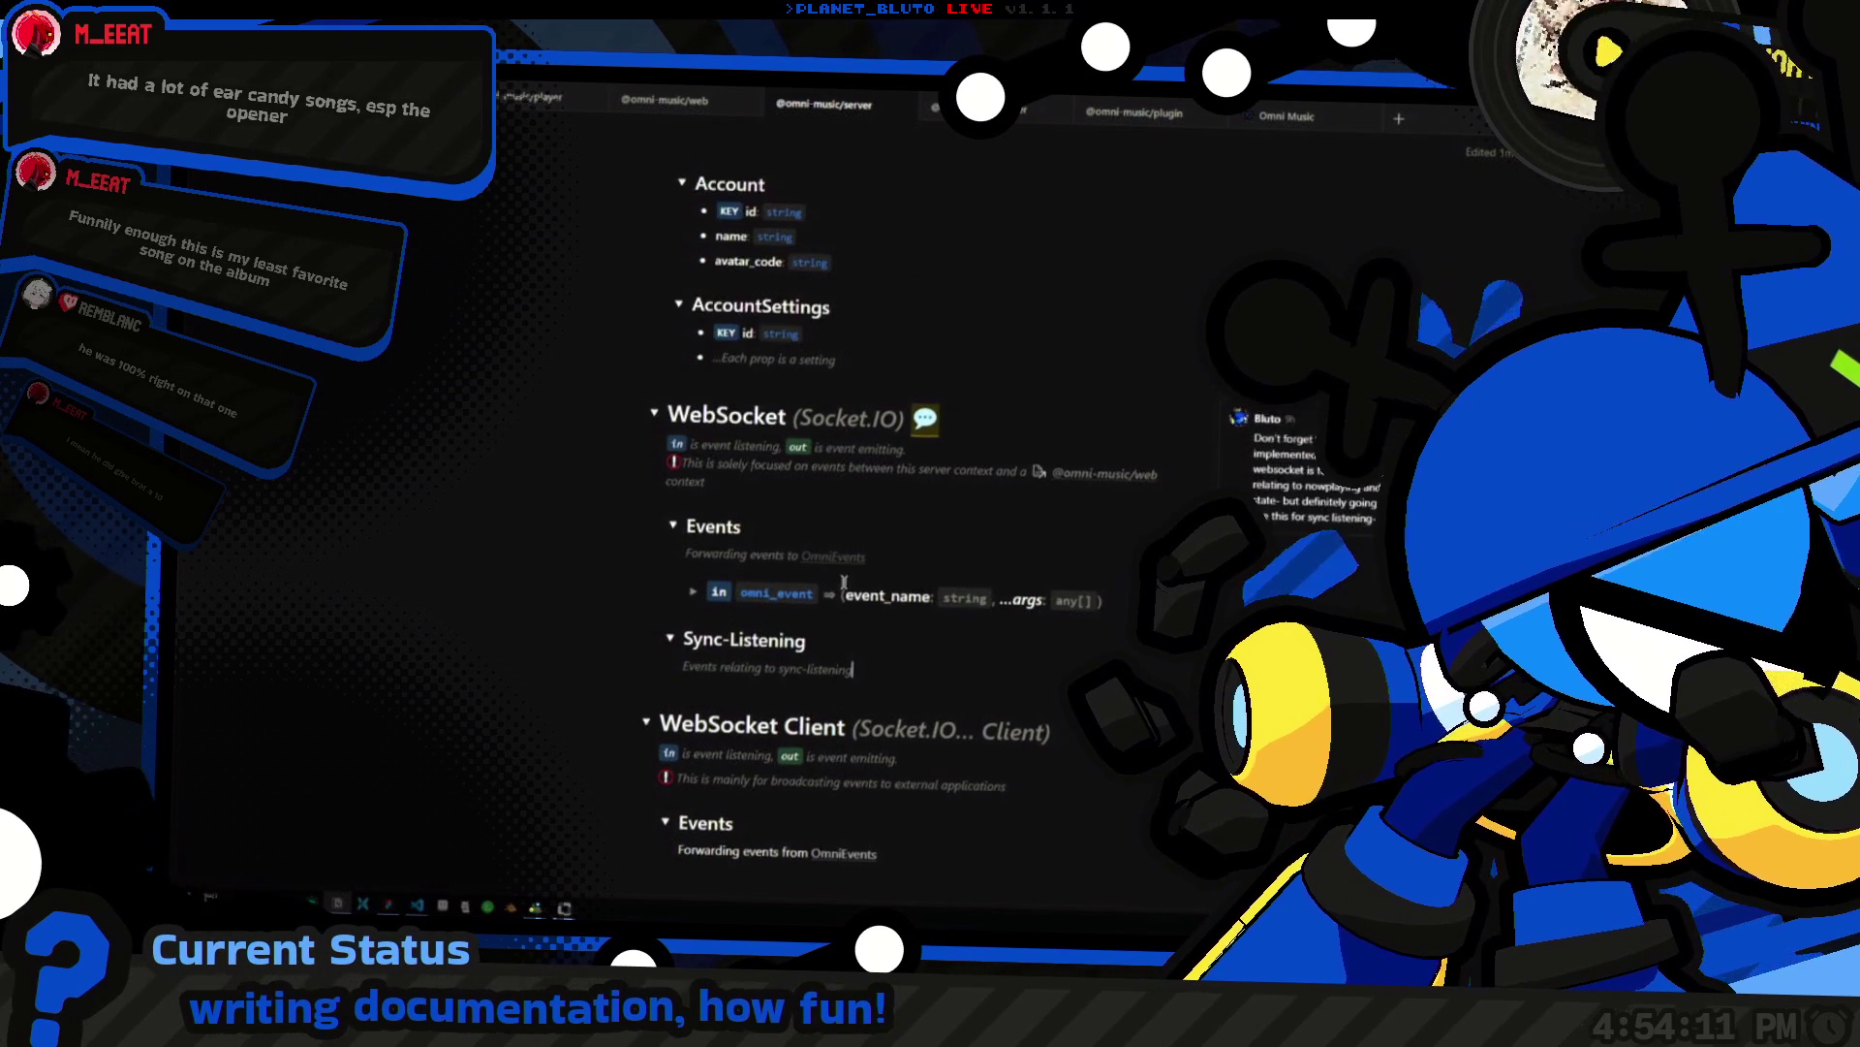
left_click(674, 548)
left_click(674, 549)
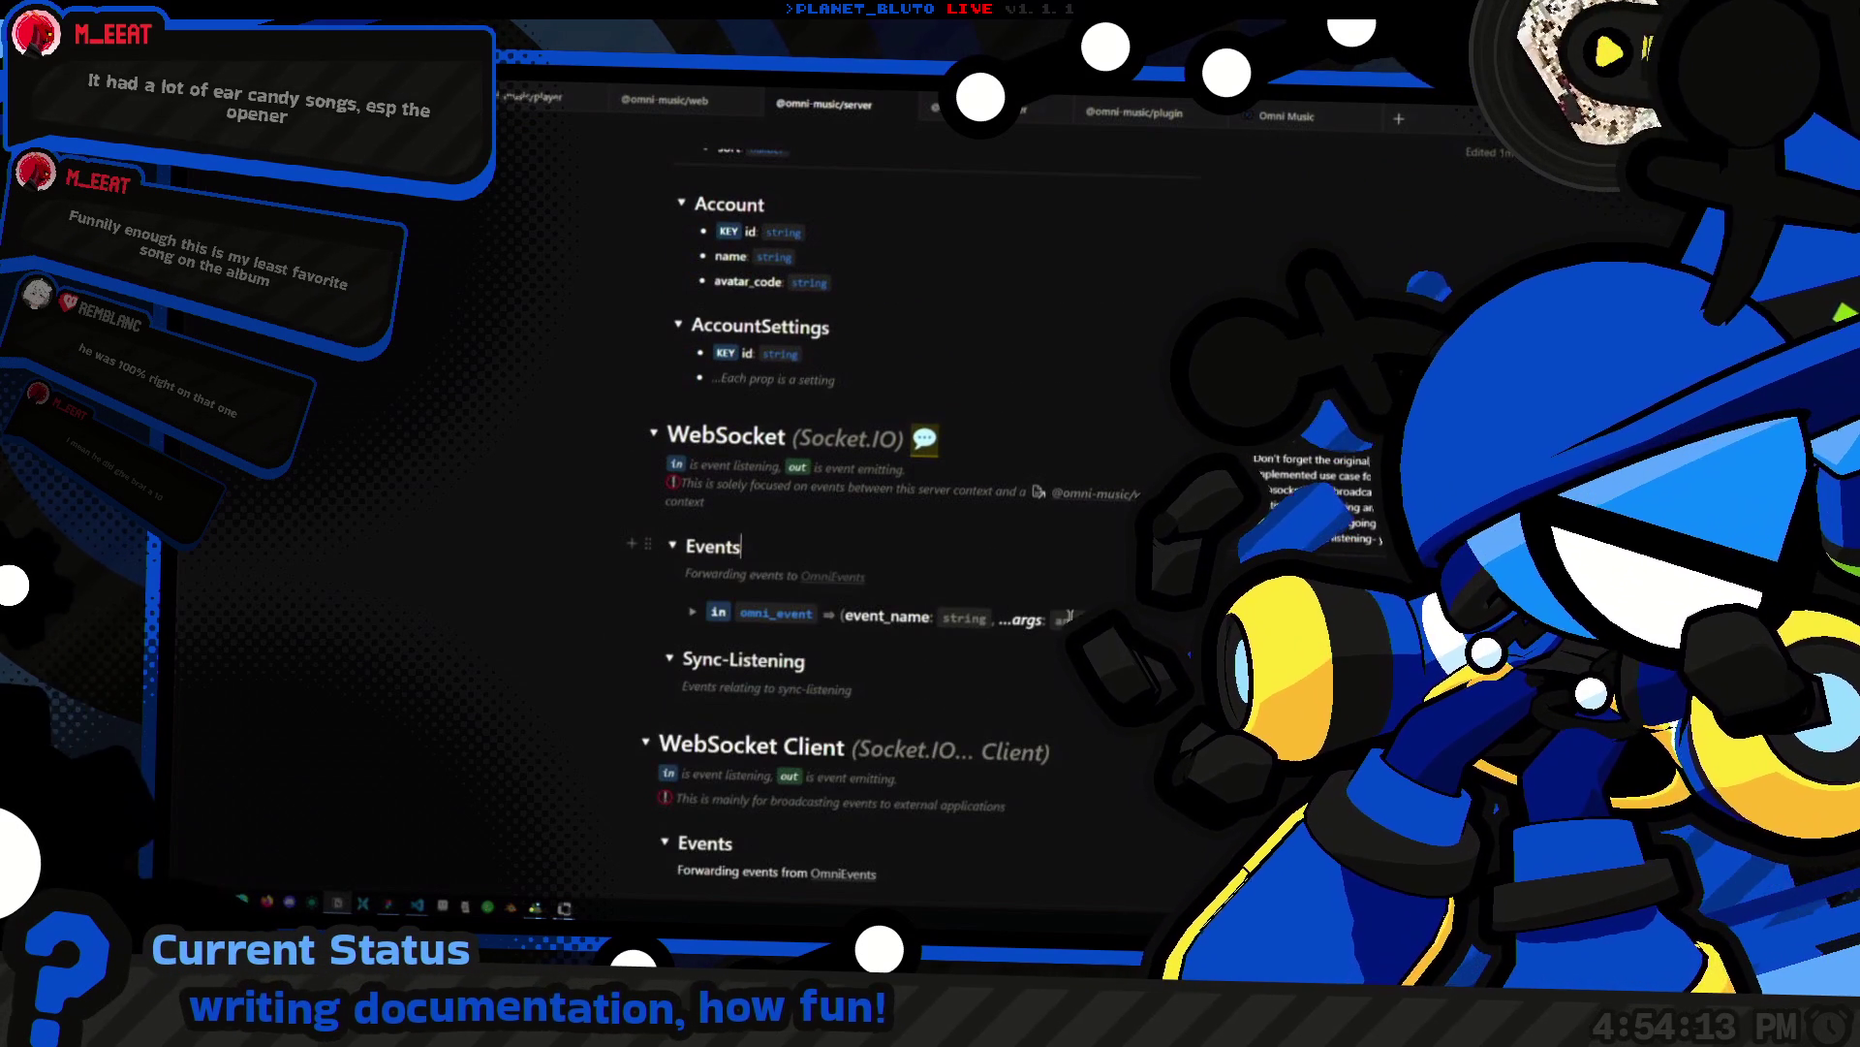
scroll(799, 611, "down", 1)
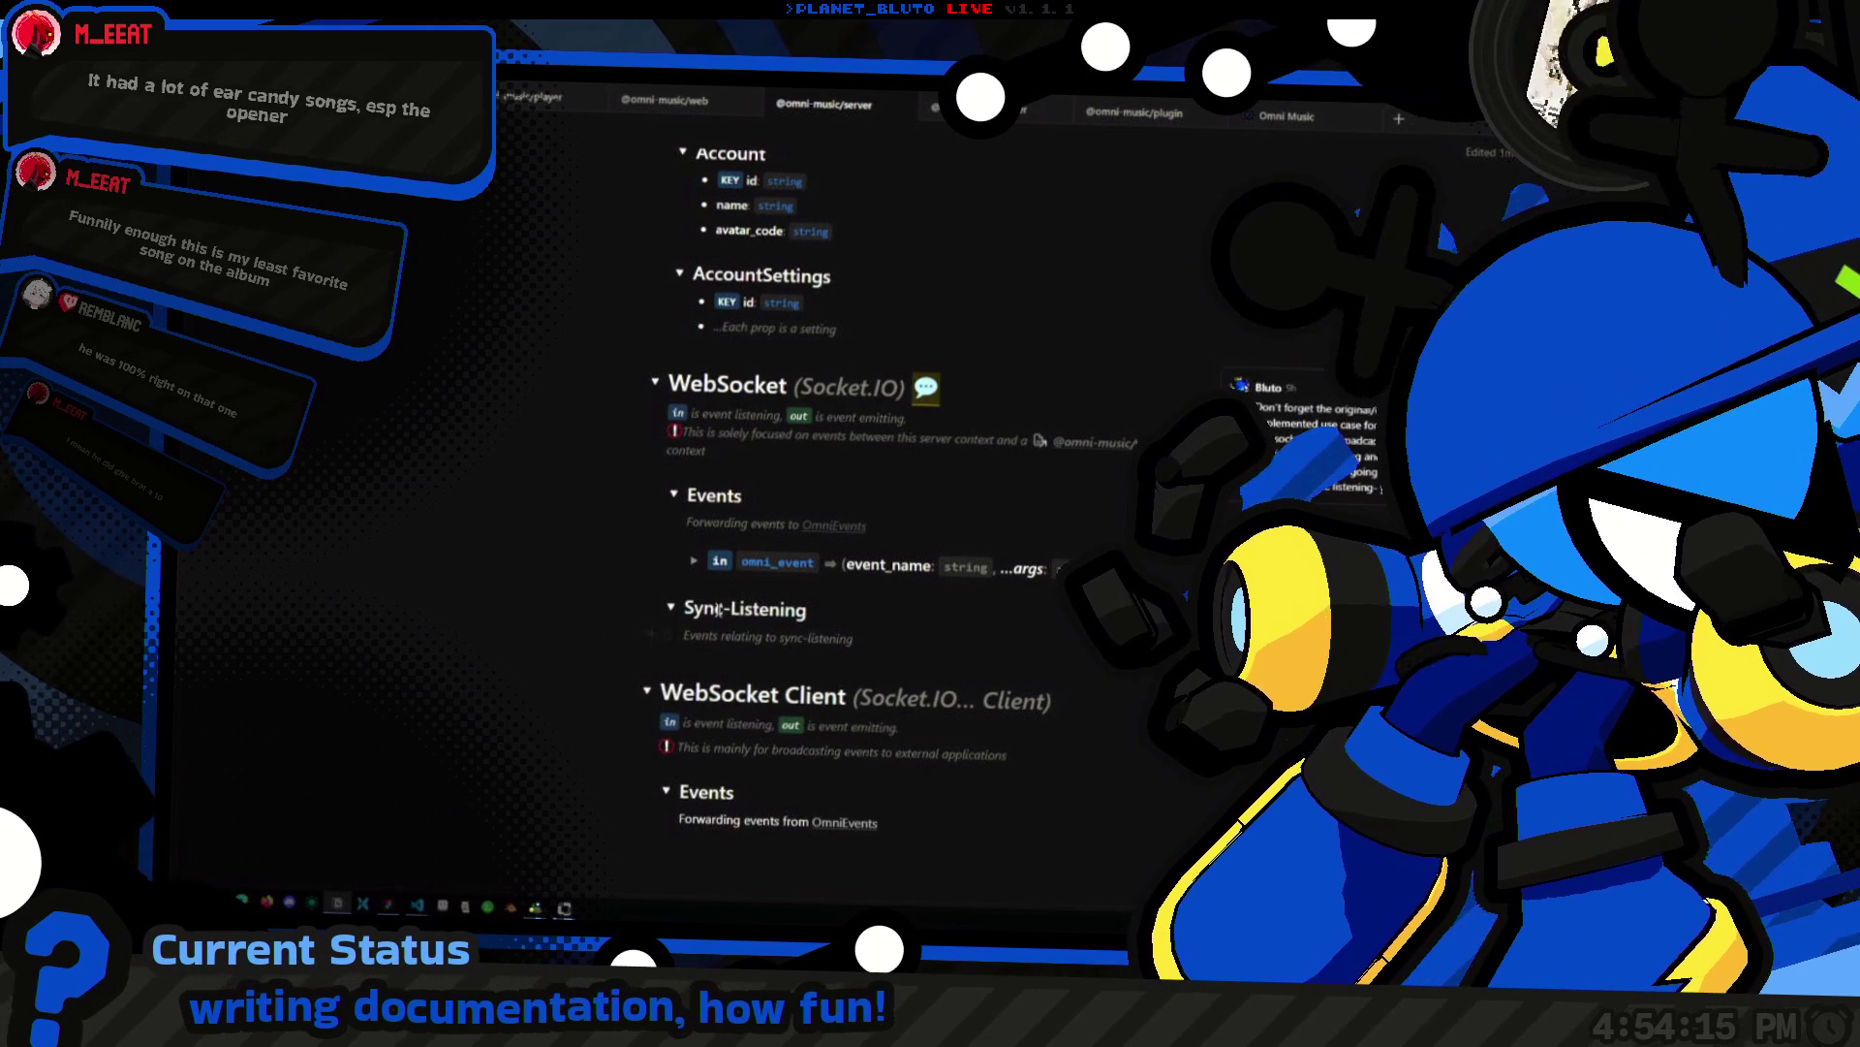
left_click(670, 608)
left_click(674, 494)
left_click(801, 503)
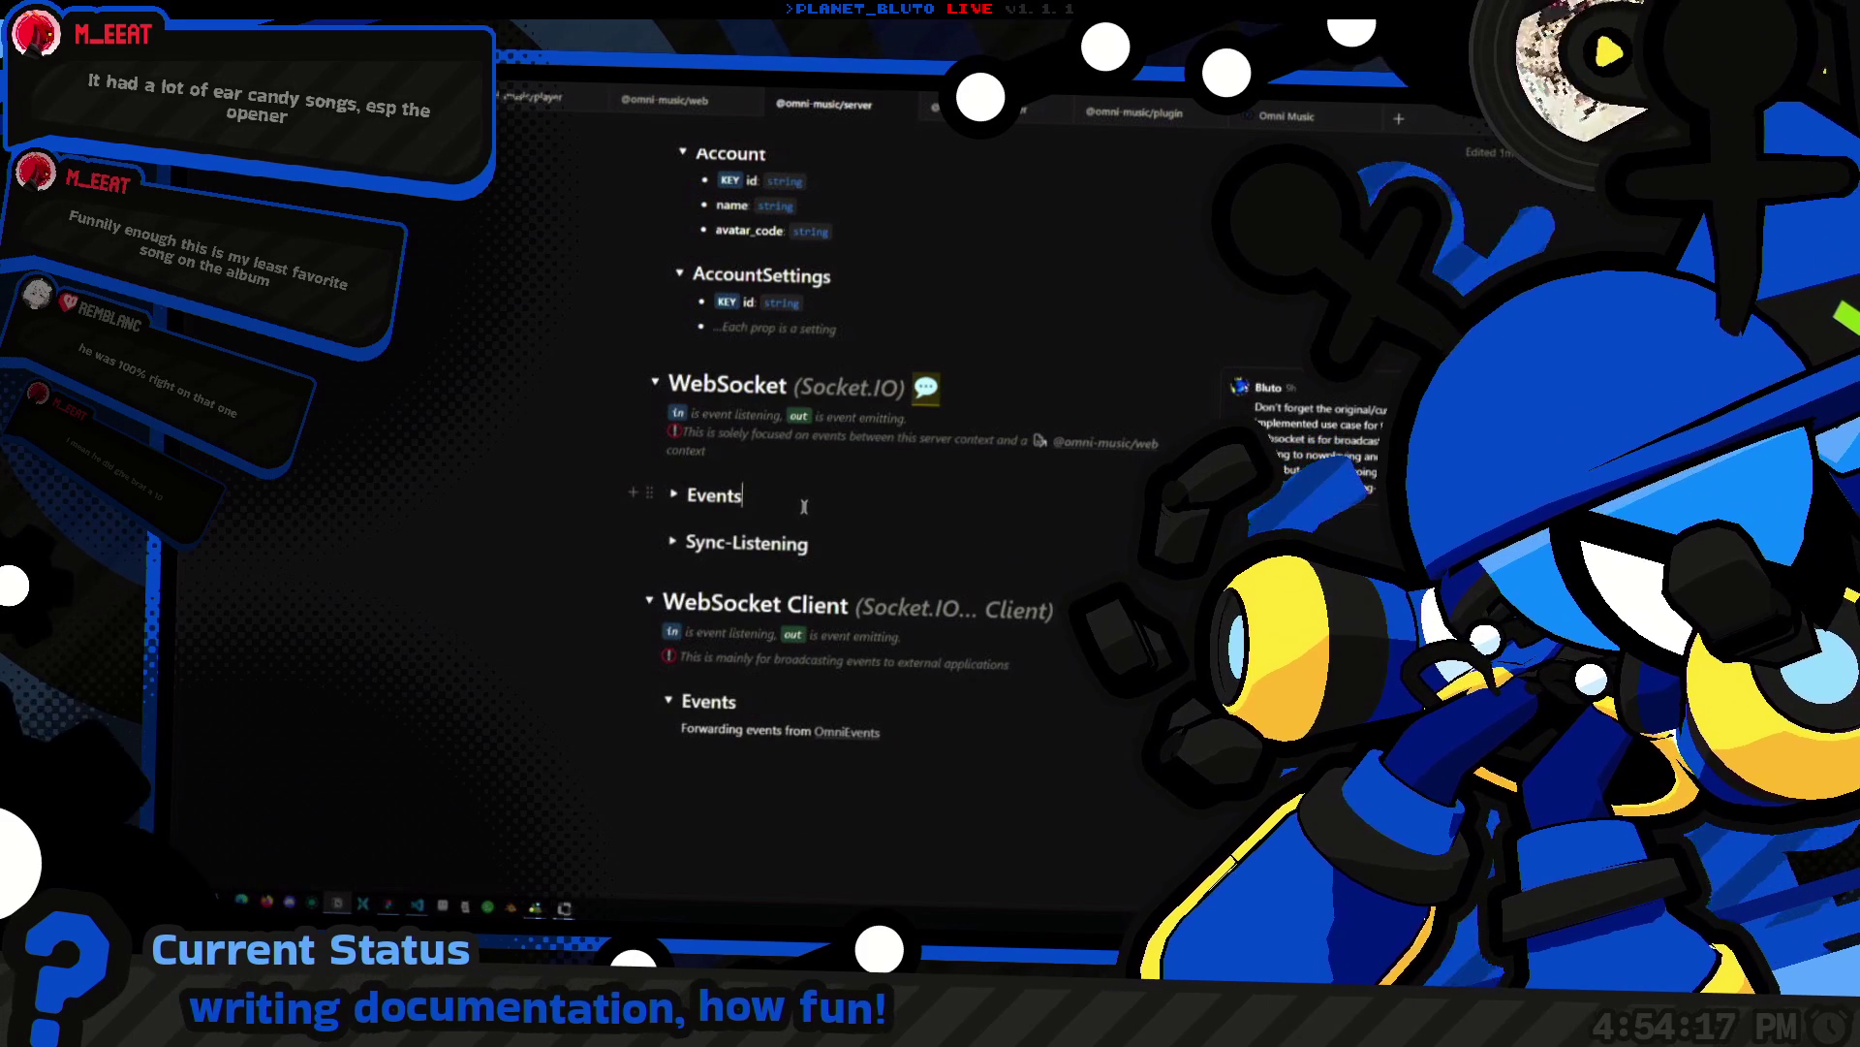
Duplicate the Events toggle, rename the copy 'Parsing', and expand it
key("ctrl+d")
double_click(763, 544)
type("Parsing")
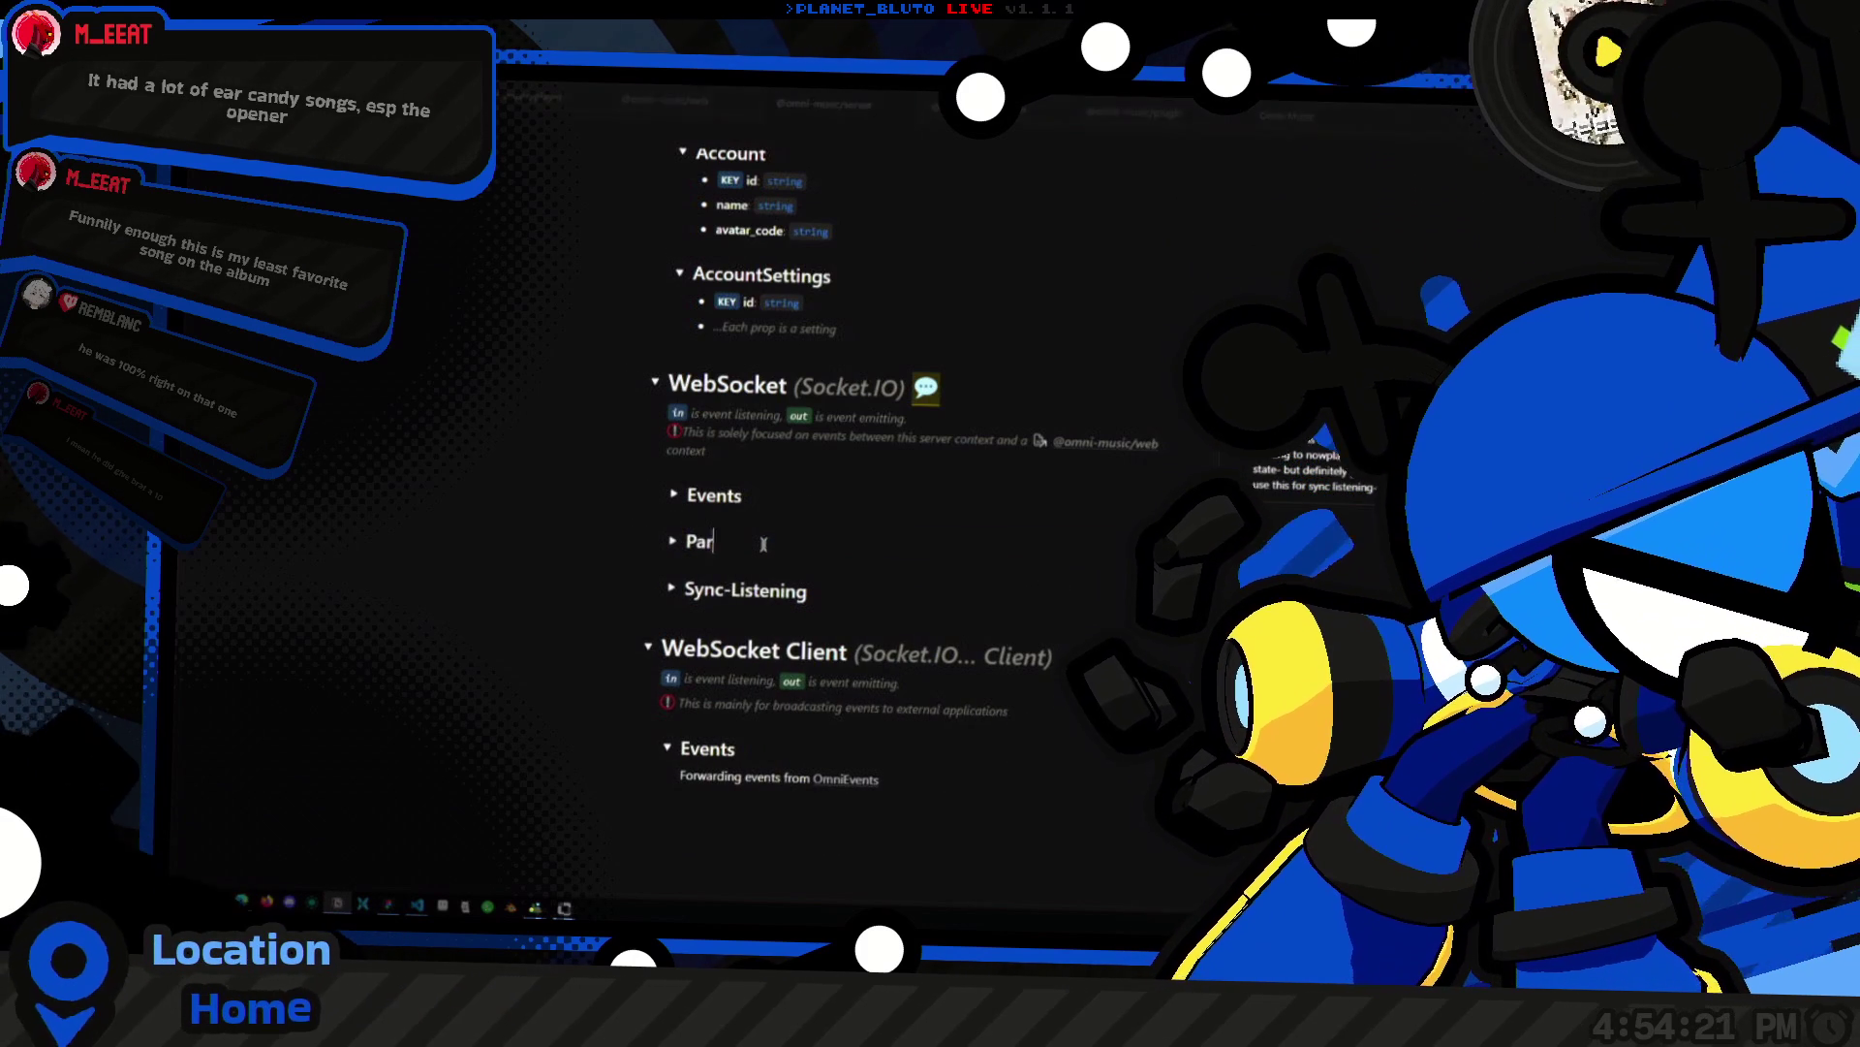
left_click(672, 541)
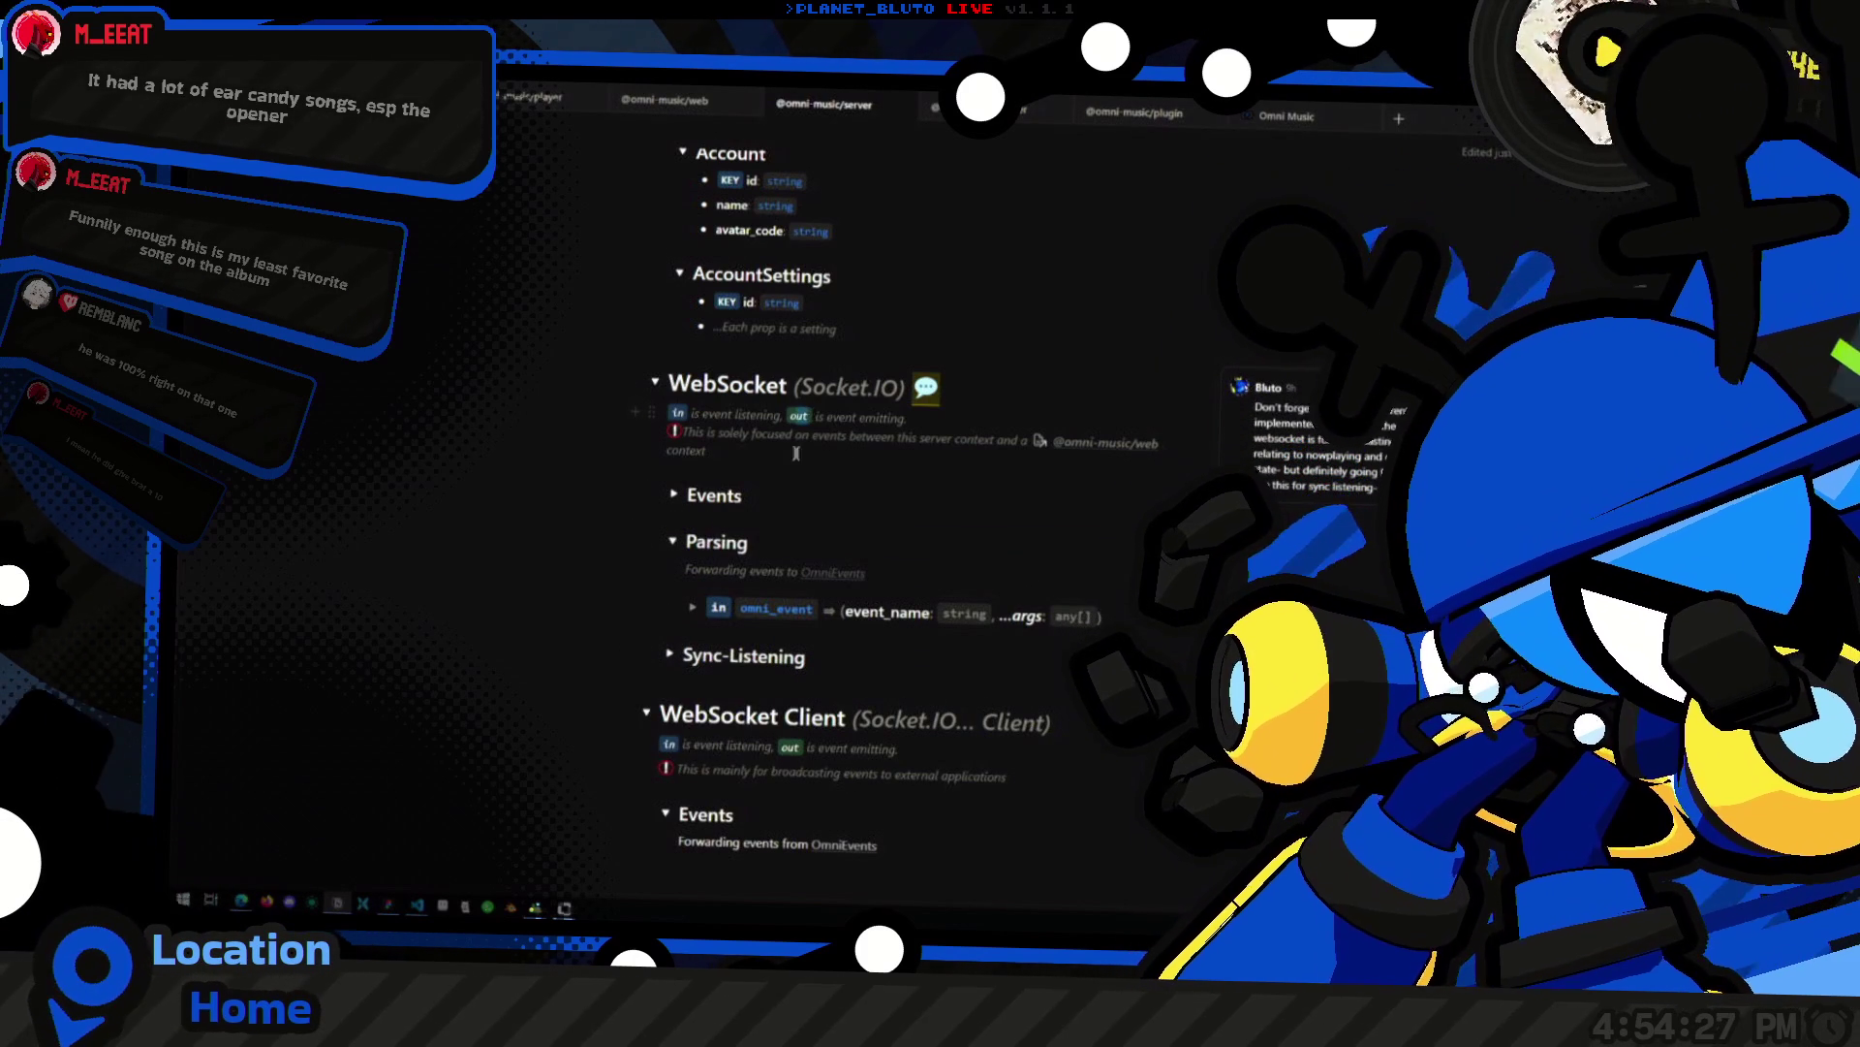
Check the block options for the WebSocket description and the omni_event row without changing anything
right_click(792, 436)
left_click(722, 607)
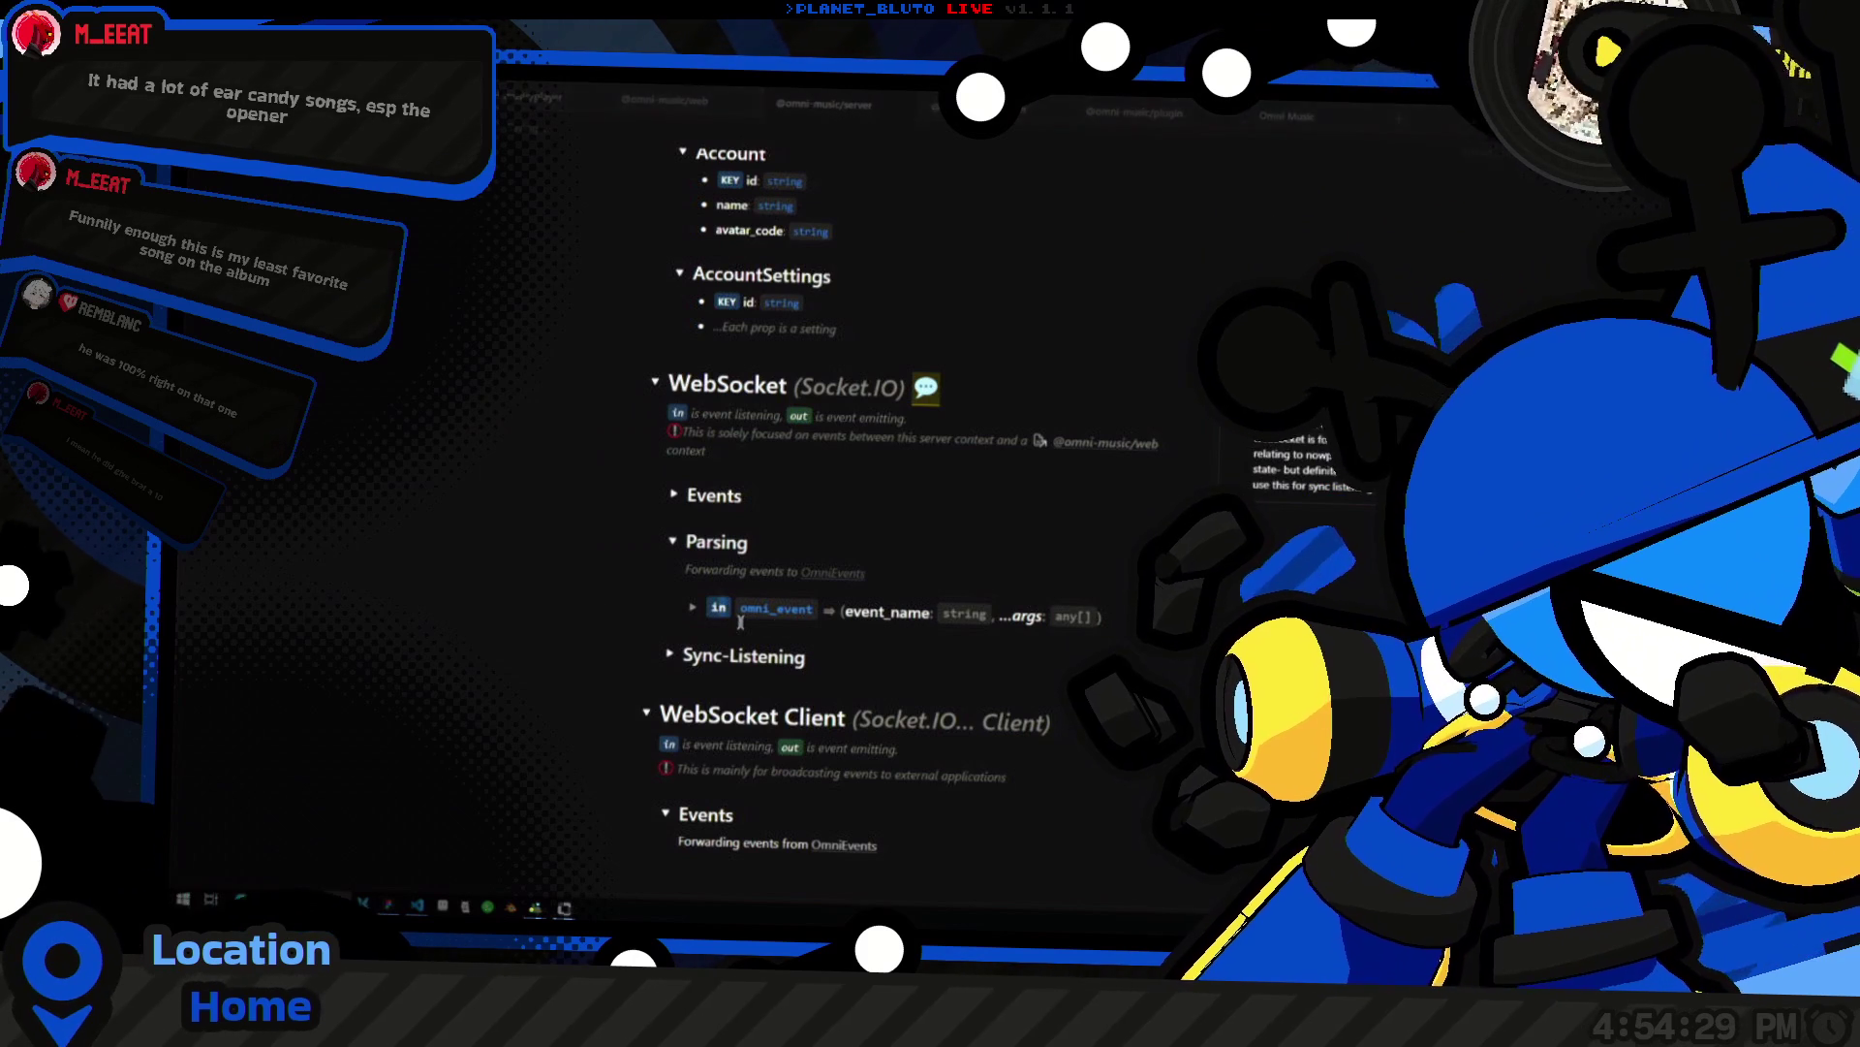
right_click(741, 621)
key("Escape")
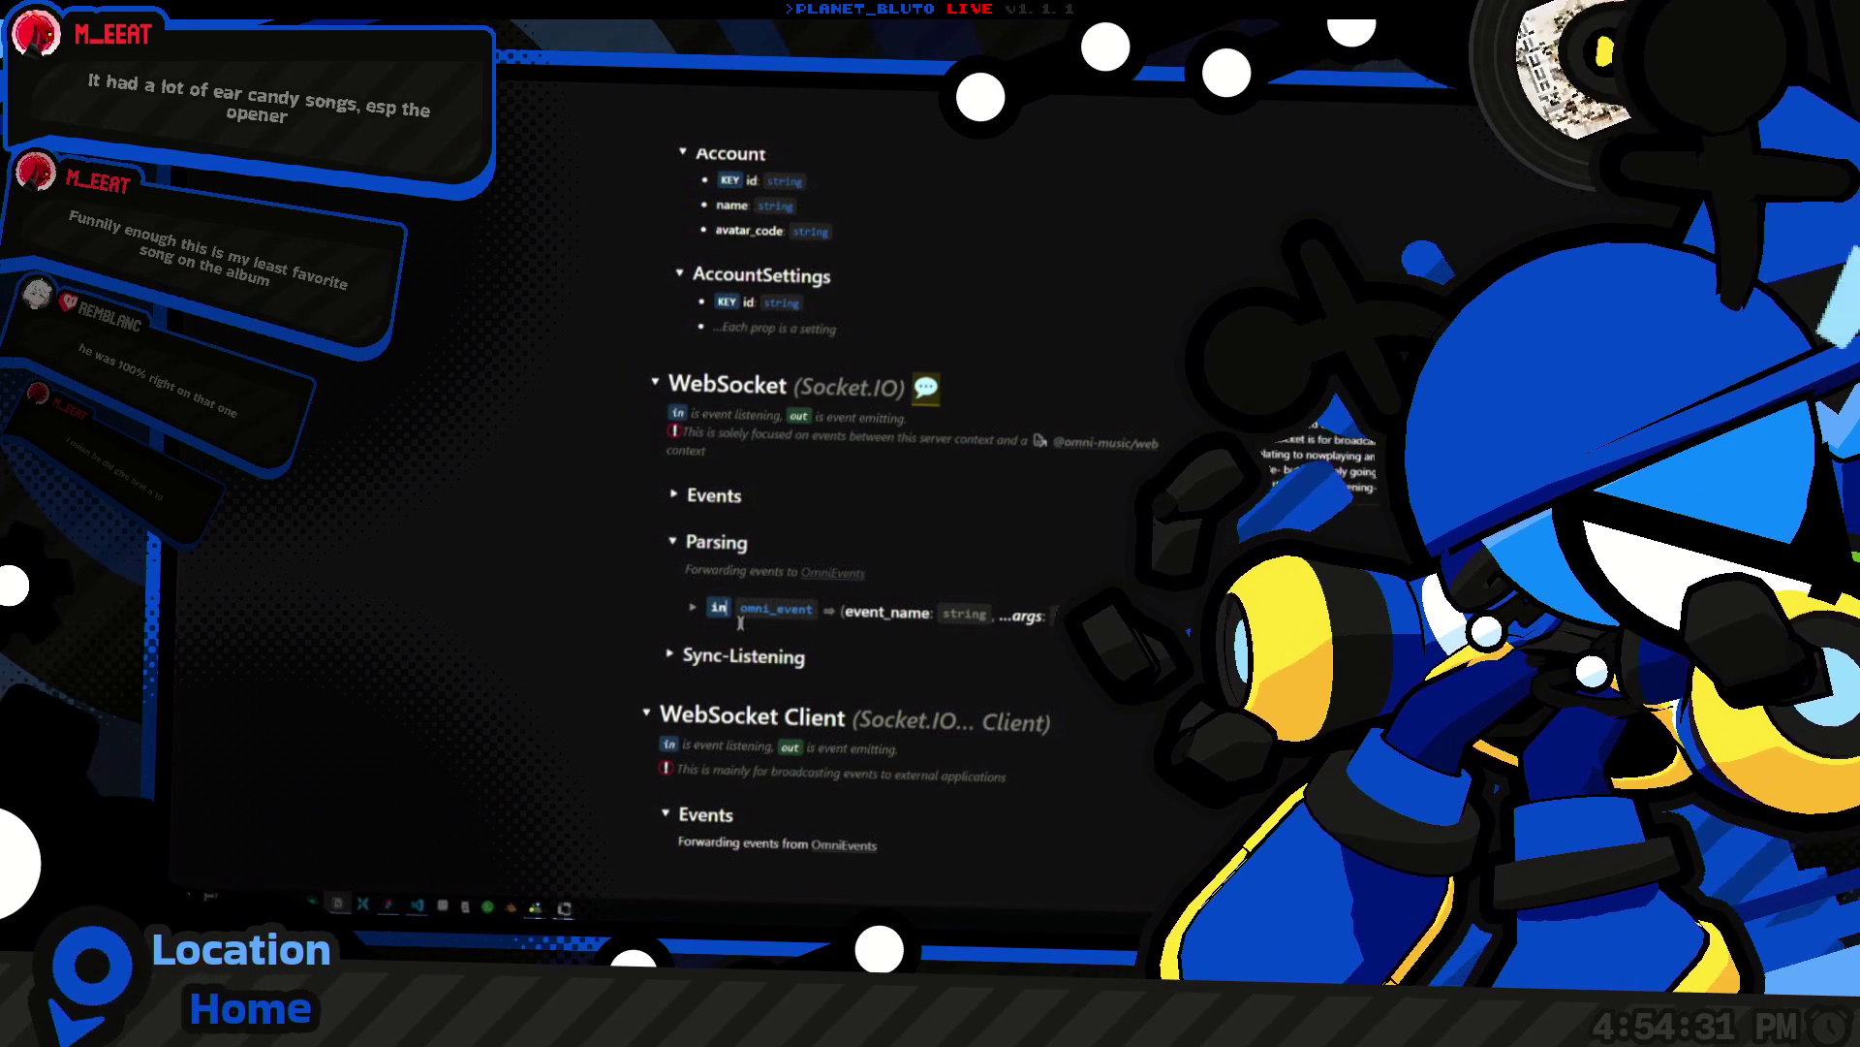
scroll(1200, 156, "up", 3)
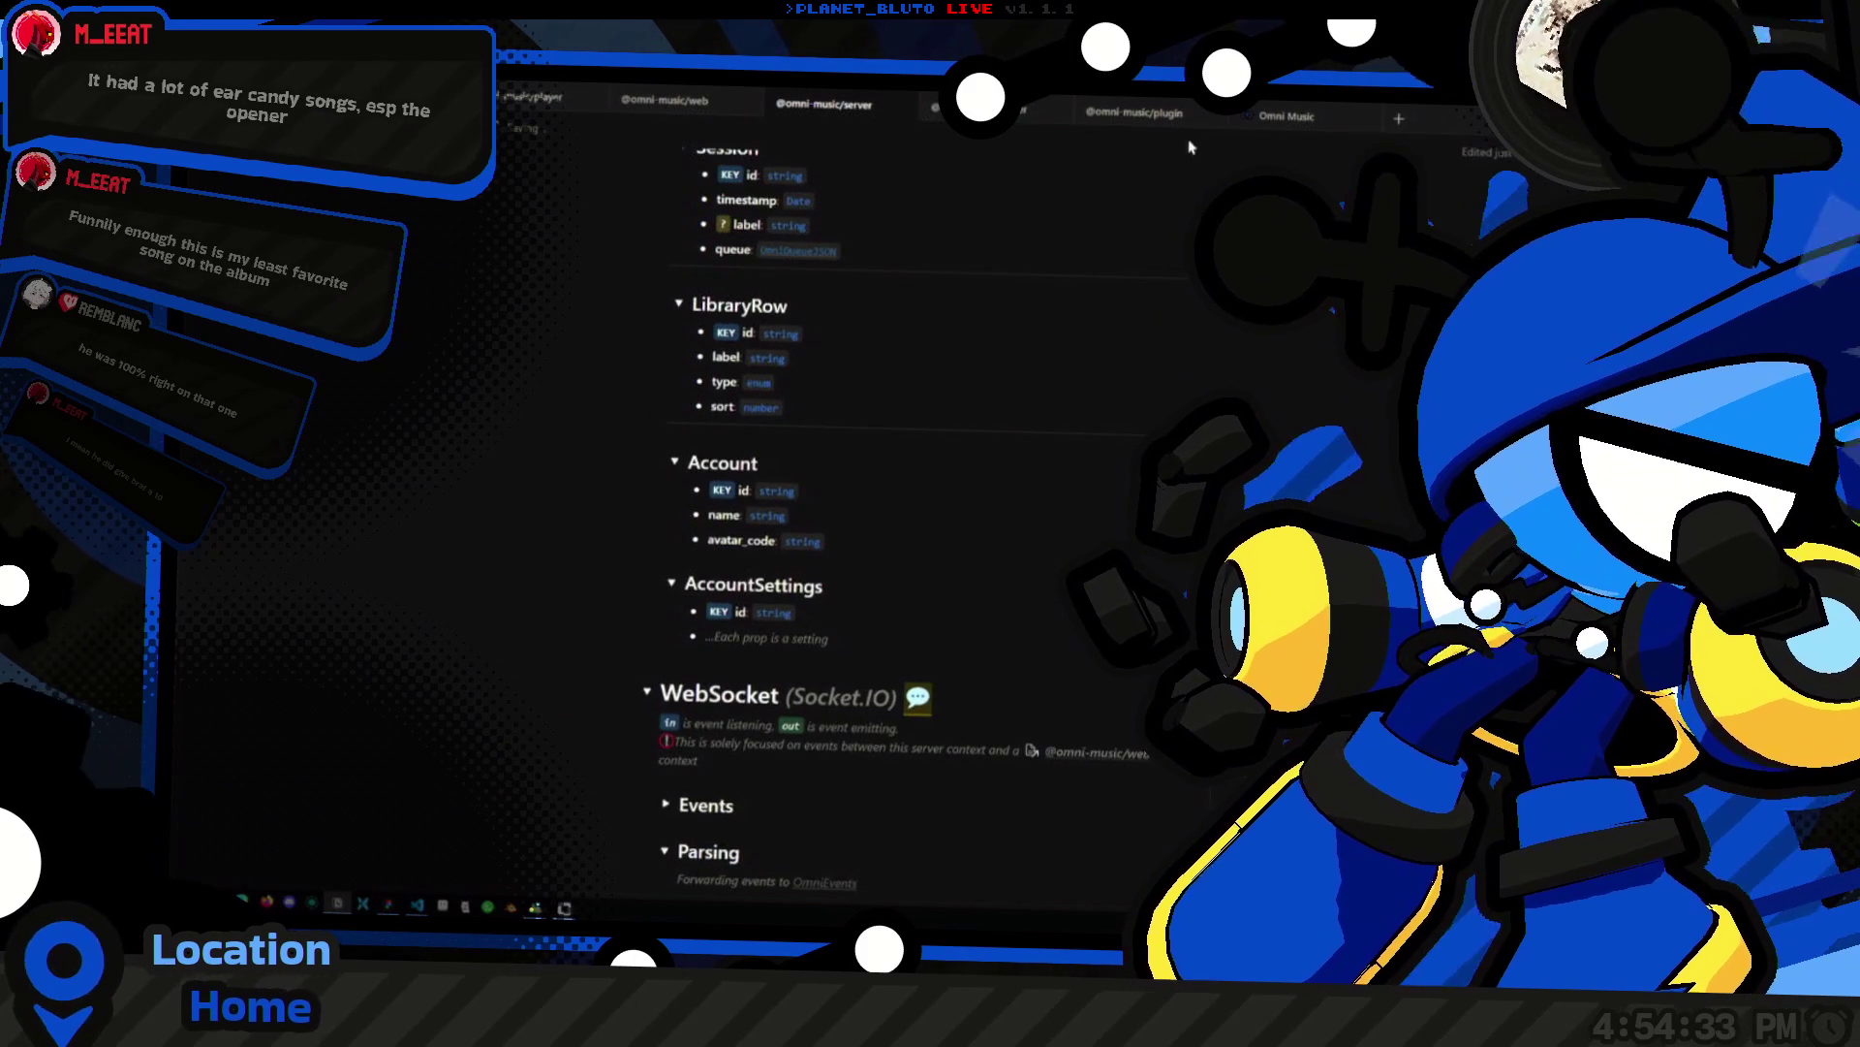
left_click(998, 109)
scroll(814, 485, "down", 3)
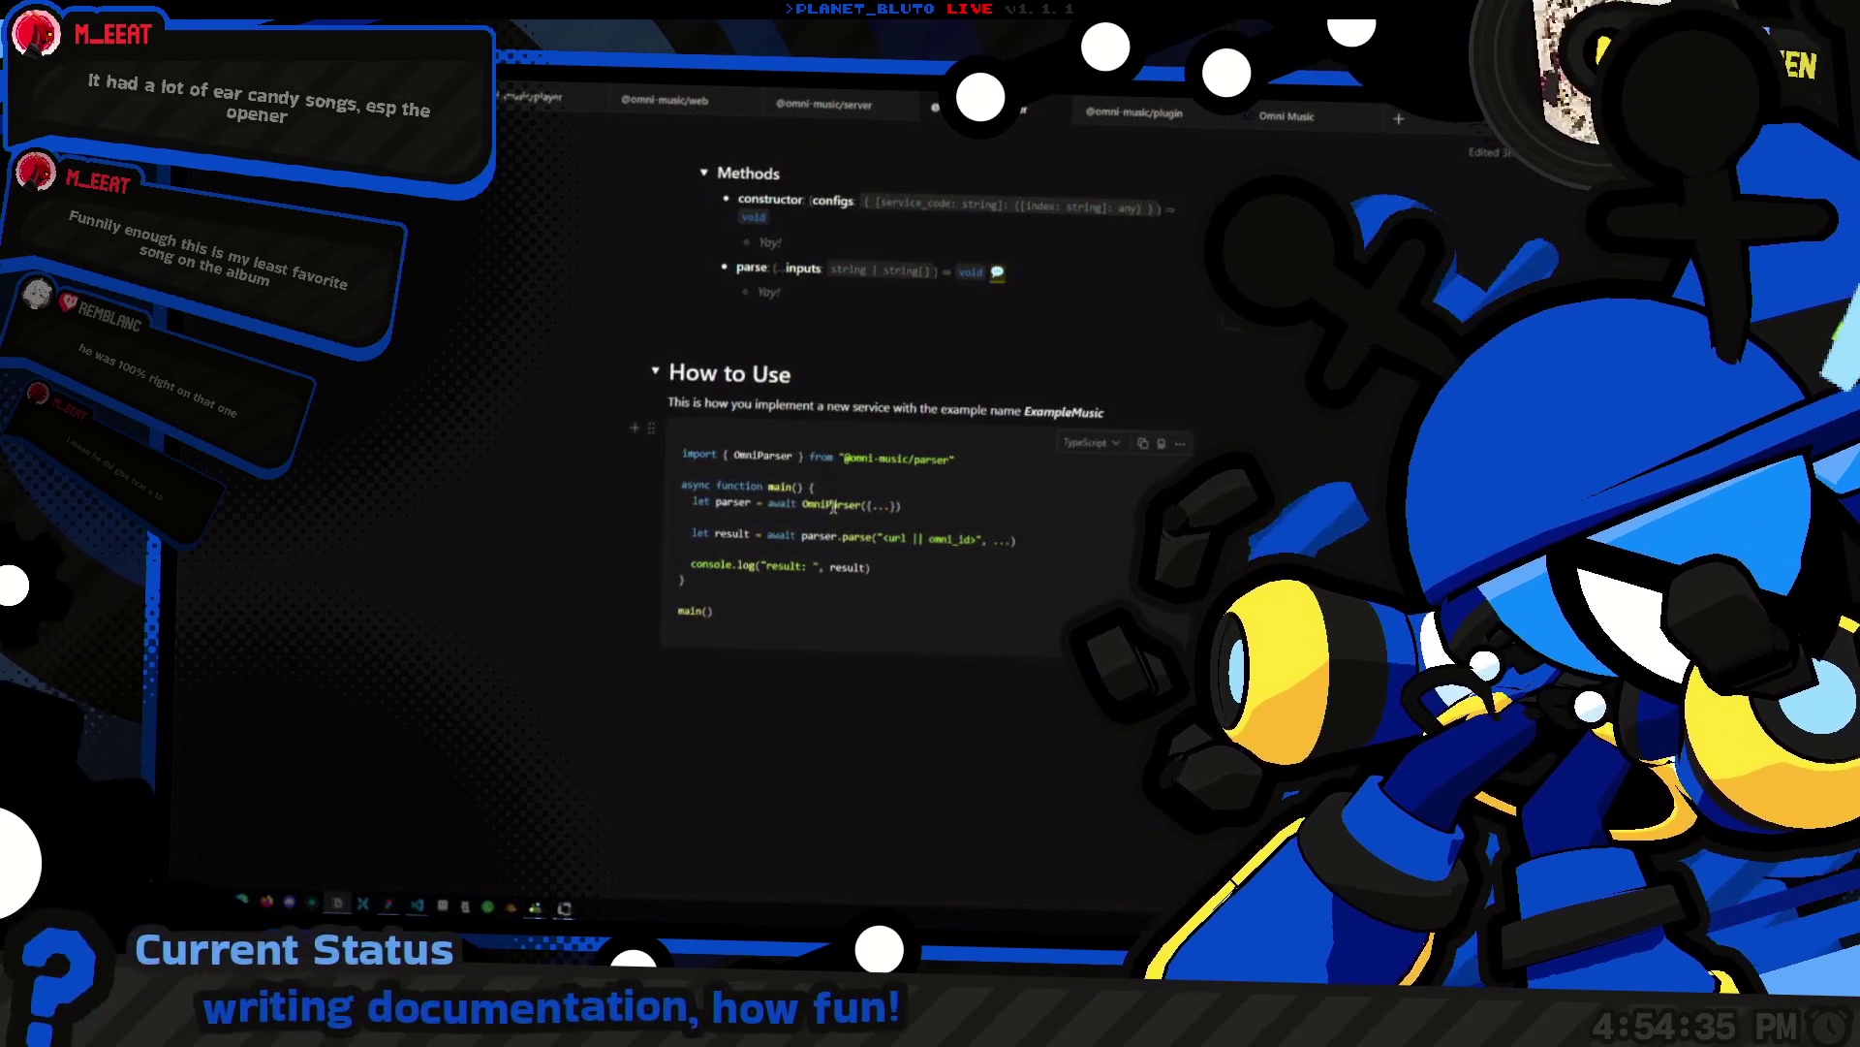
double_click(832, 505)
left_click(902, 504)
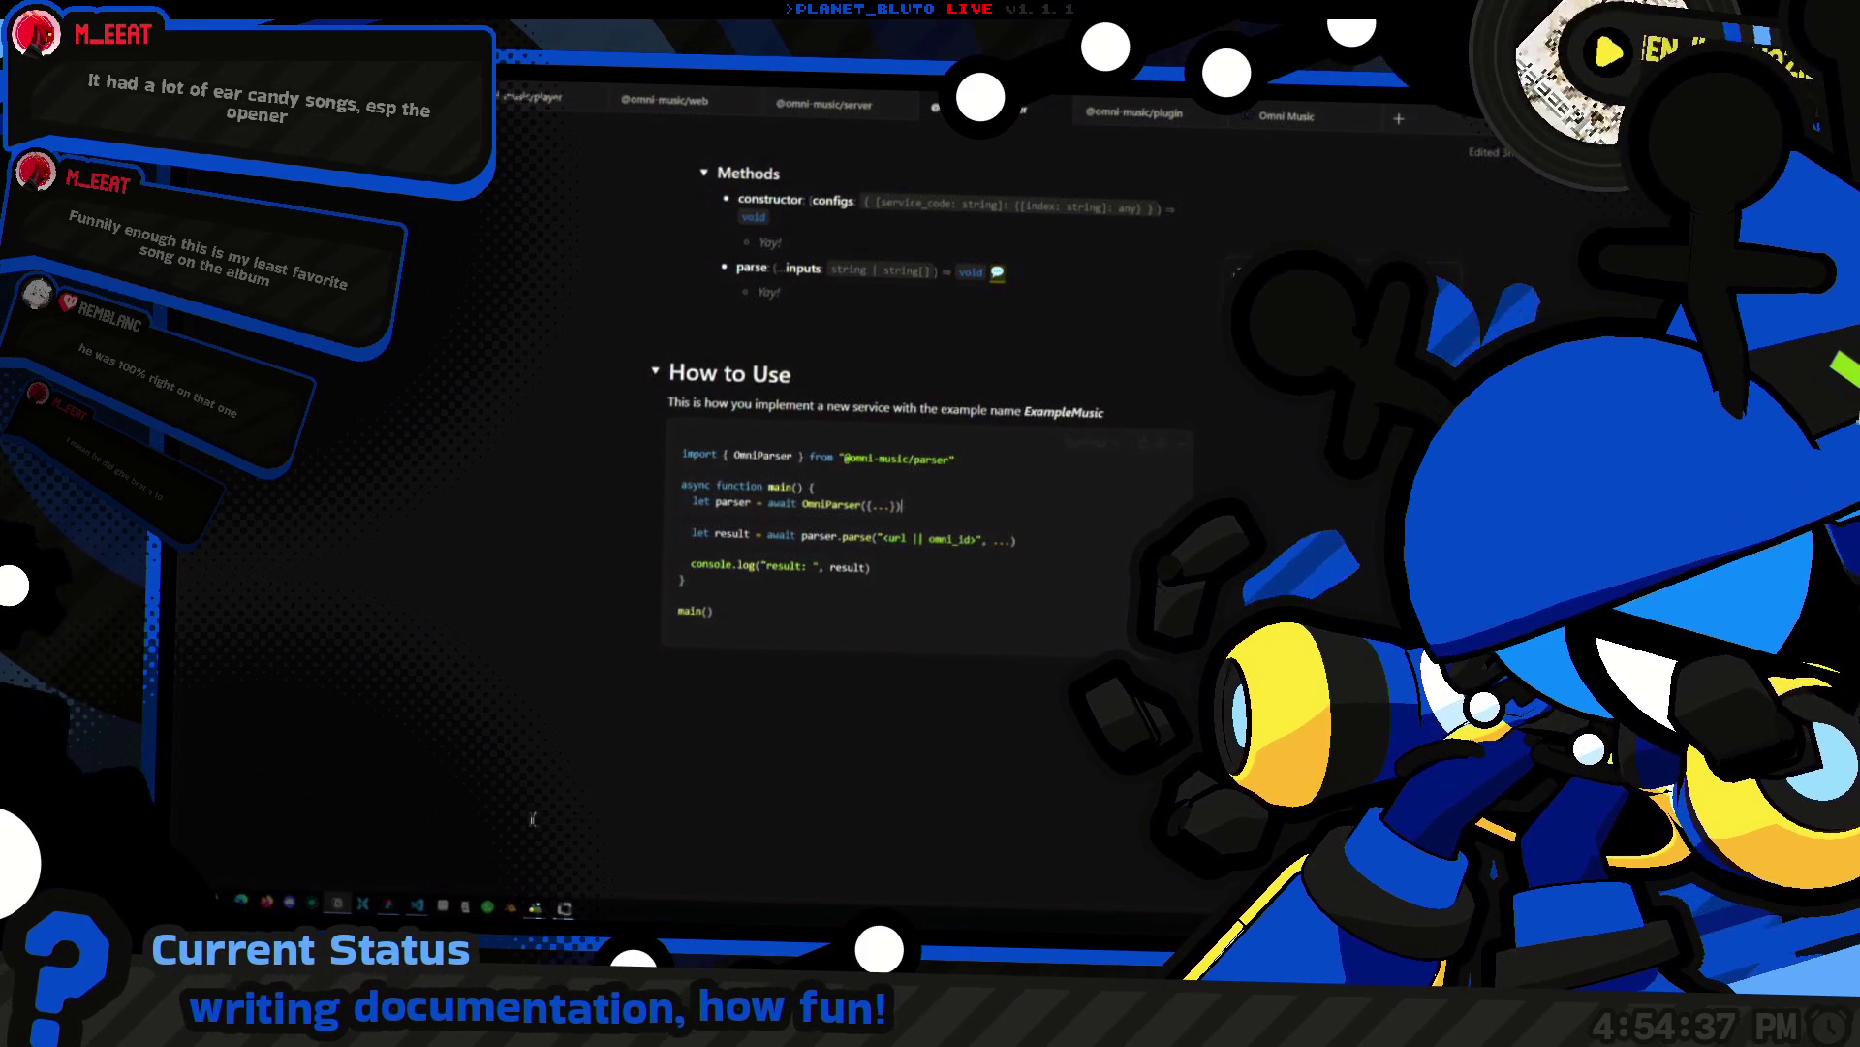
mouse_move(417, 904)
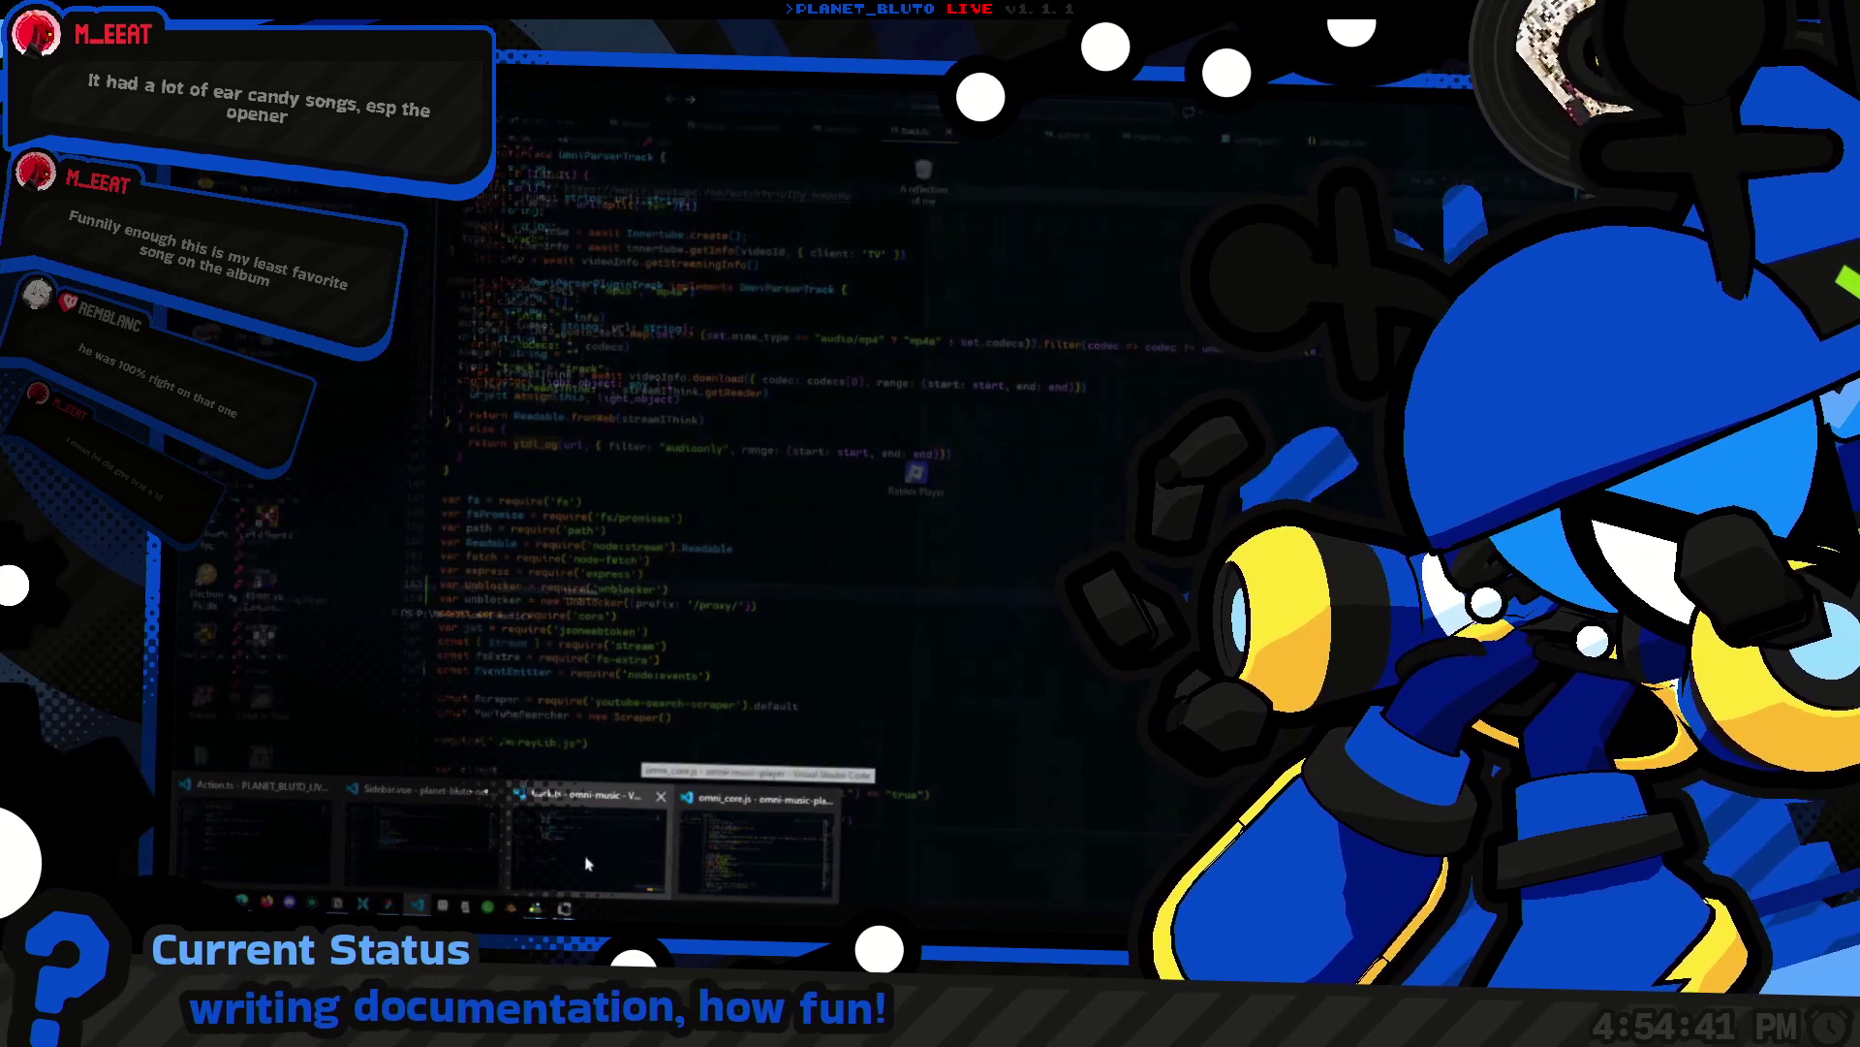
left_click(581, 852)
key("ctrl+Tab")
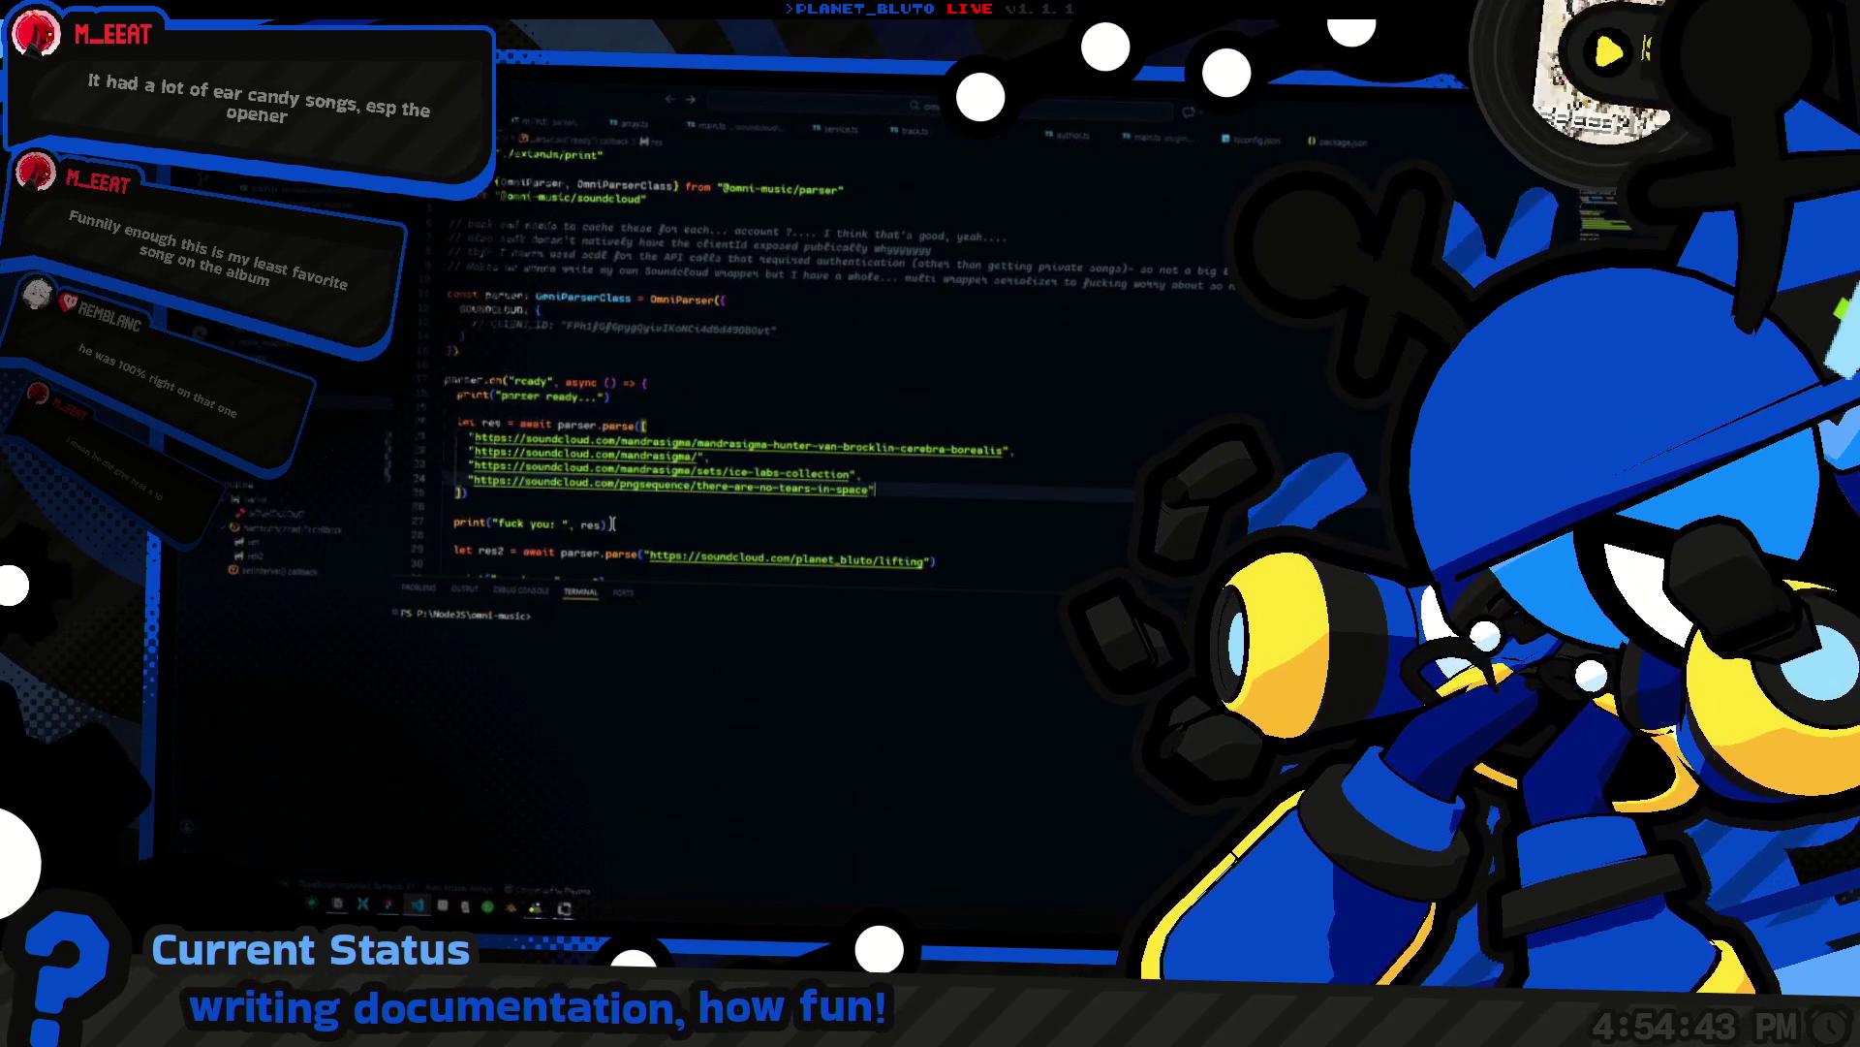
scroll(691, 475, "up", 2)
left_click_drag(930, 415, 657, 414)
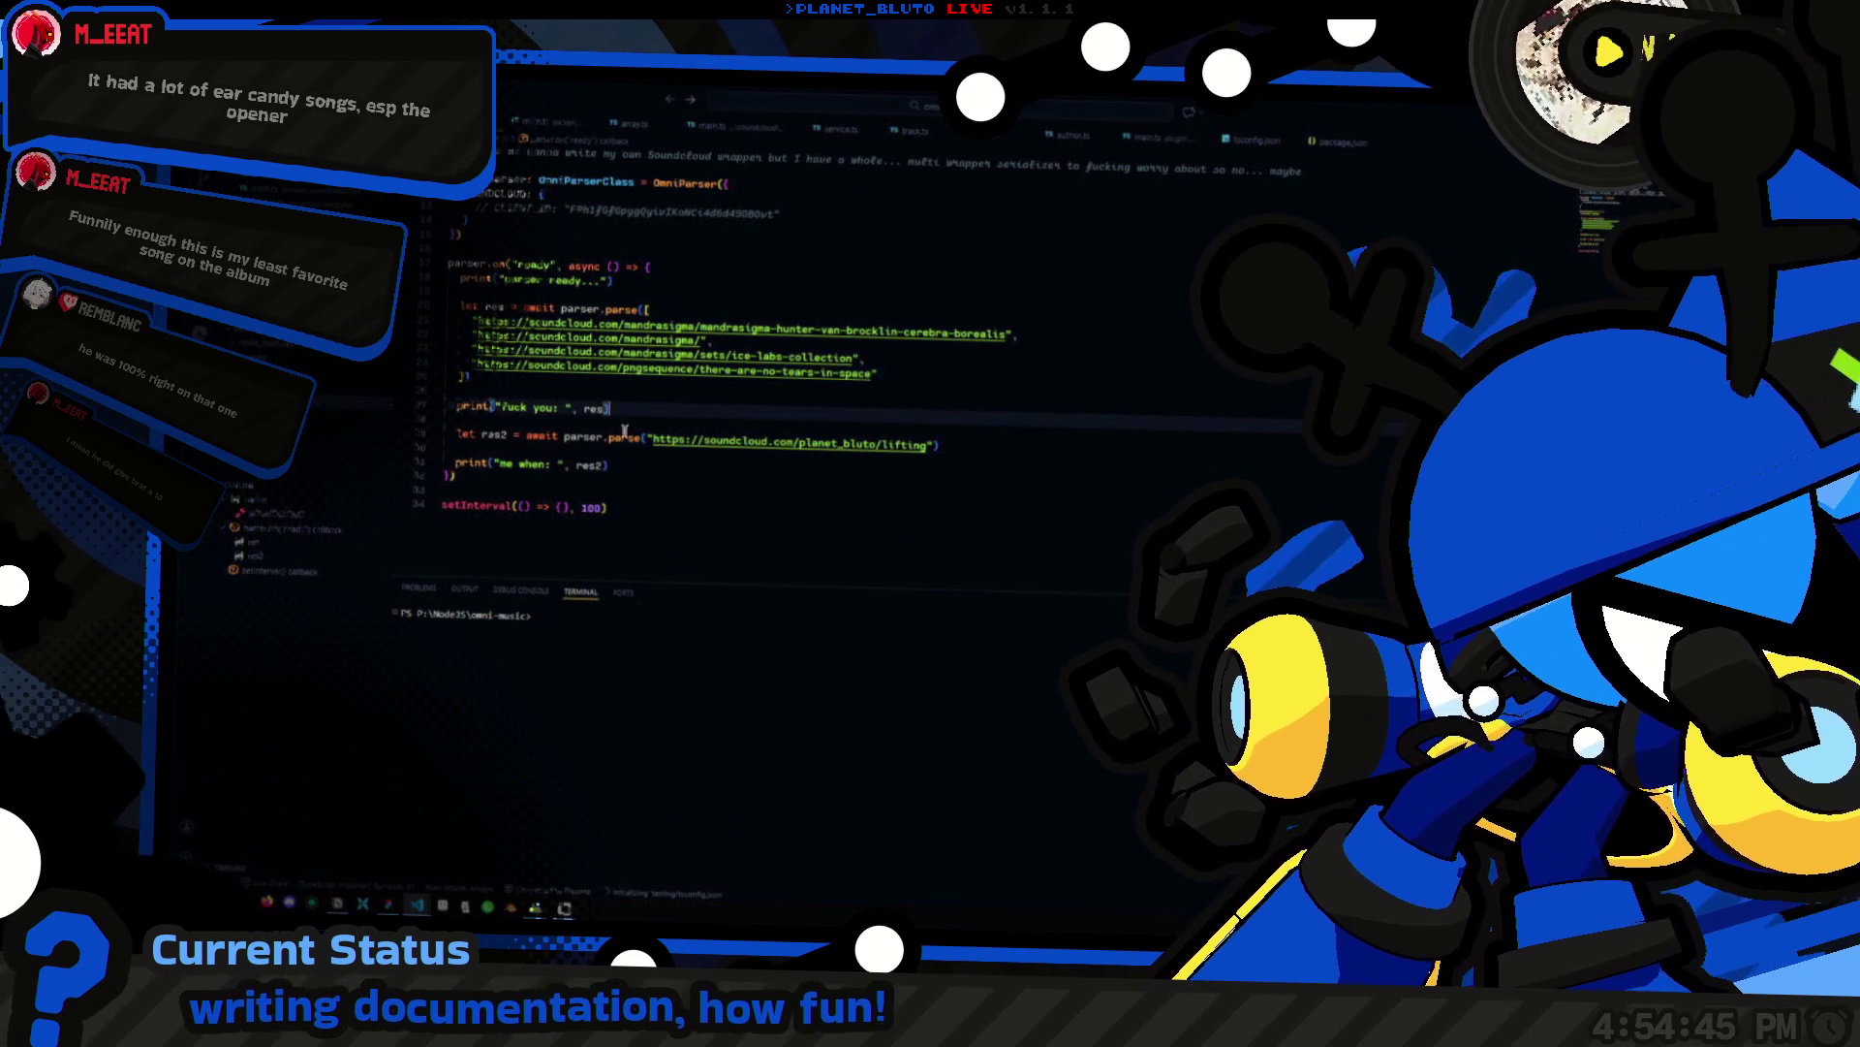
scroll(658, 415, "up", 1)
left_click(692, 274)
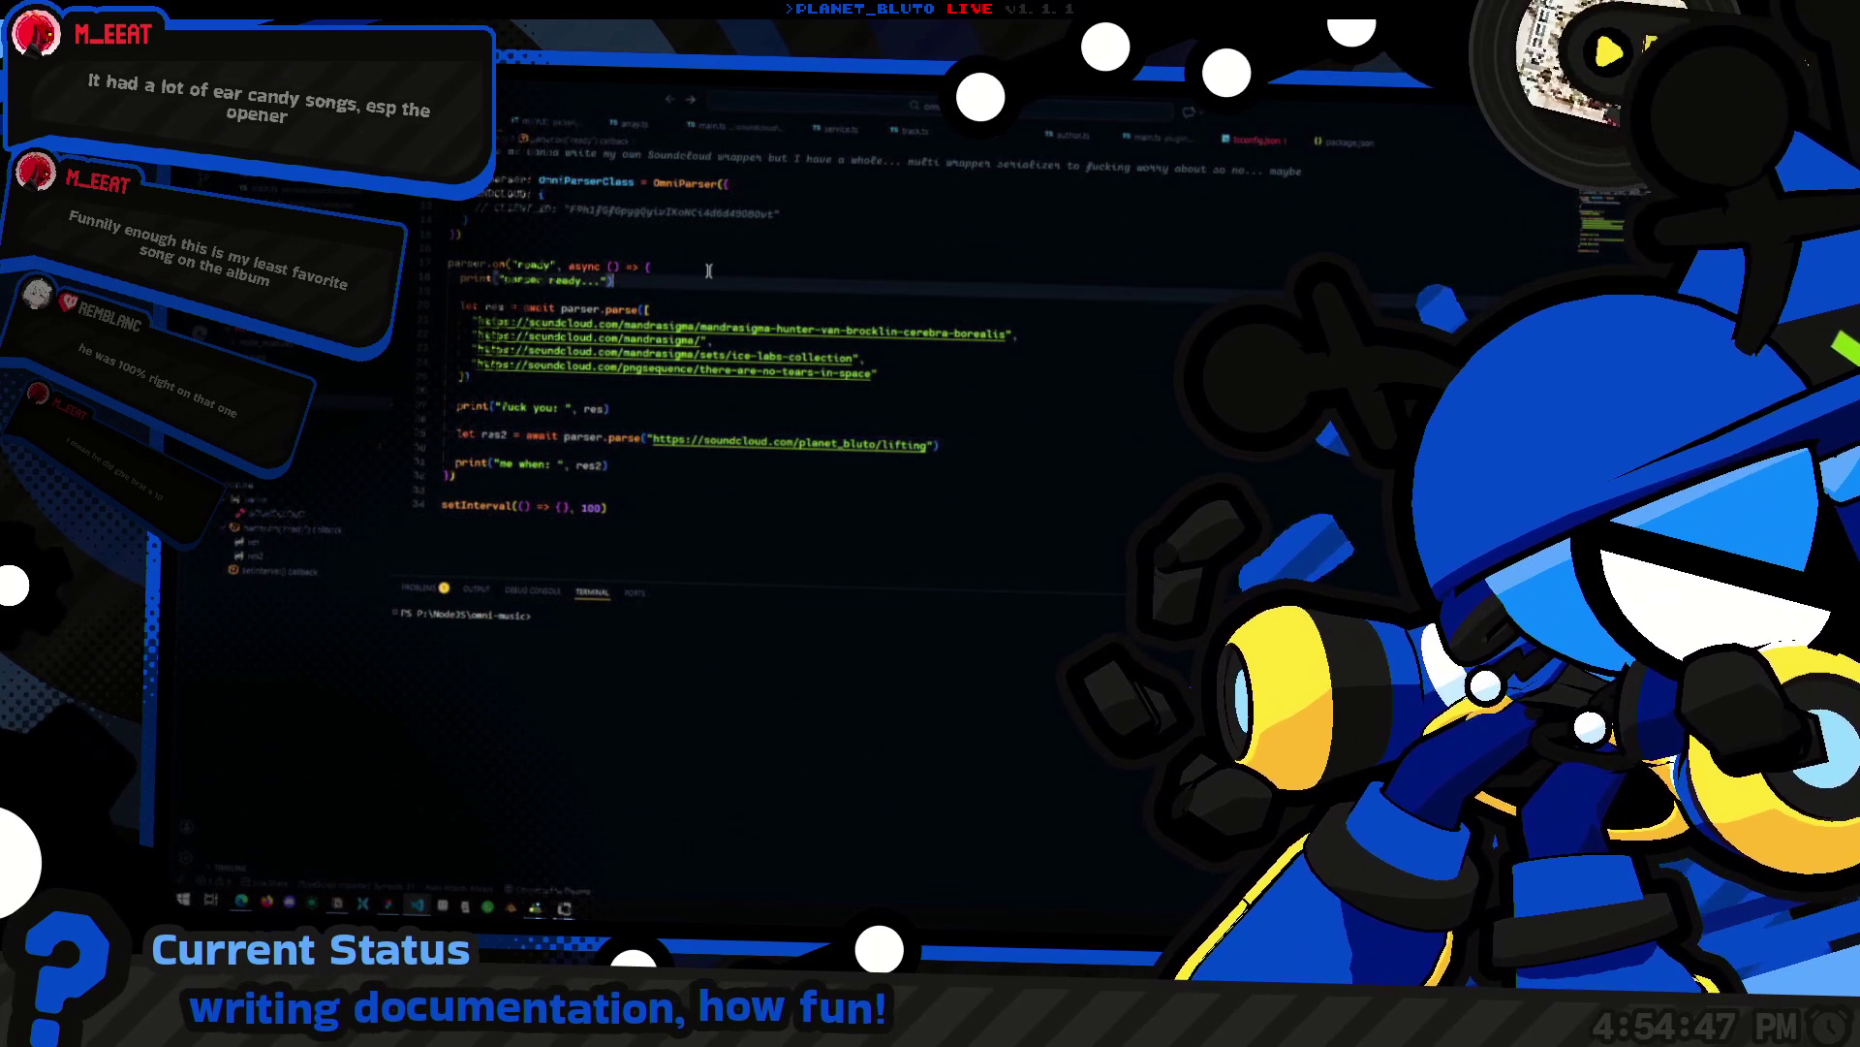
key("shift+Home")
scroll(542, 301, "up", 1)
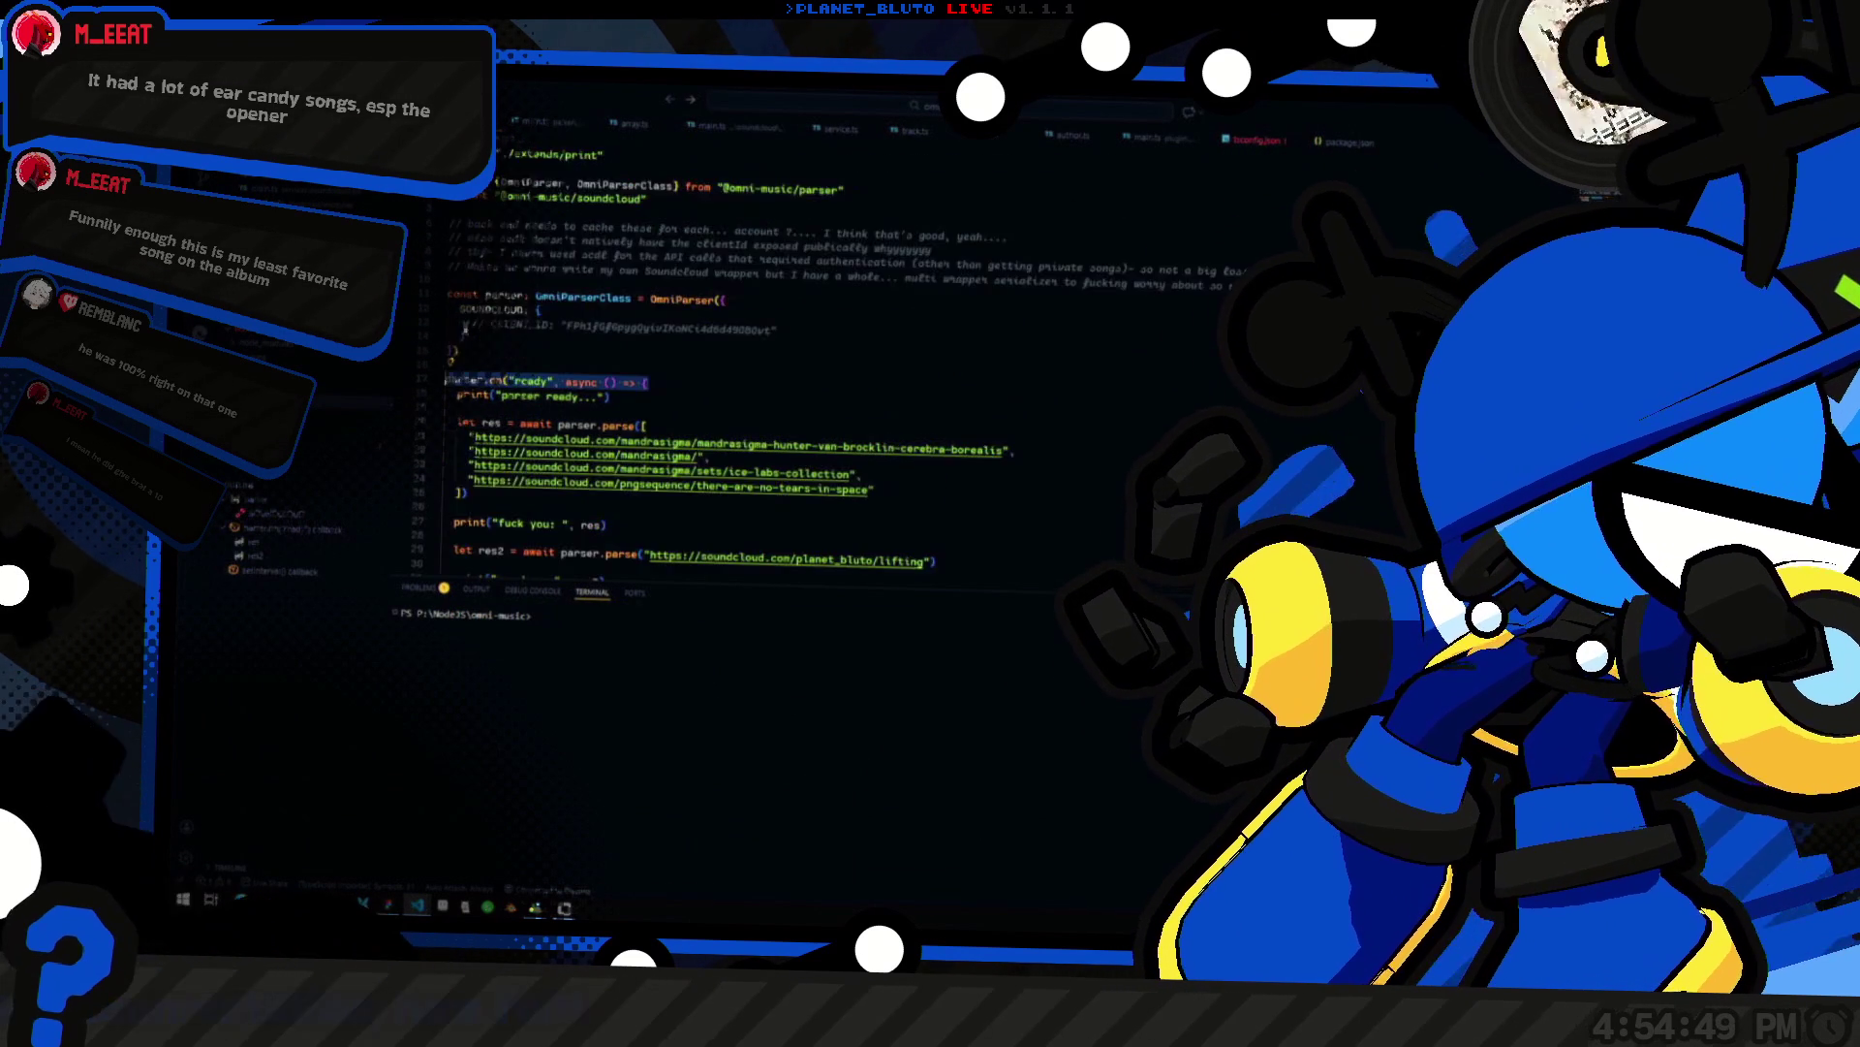
key("alt+Tab")
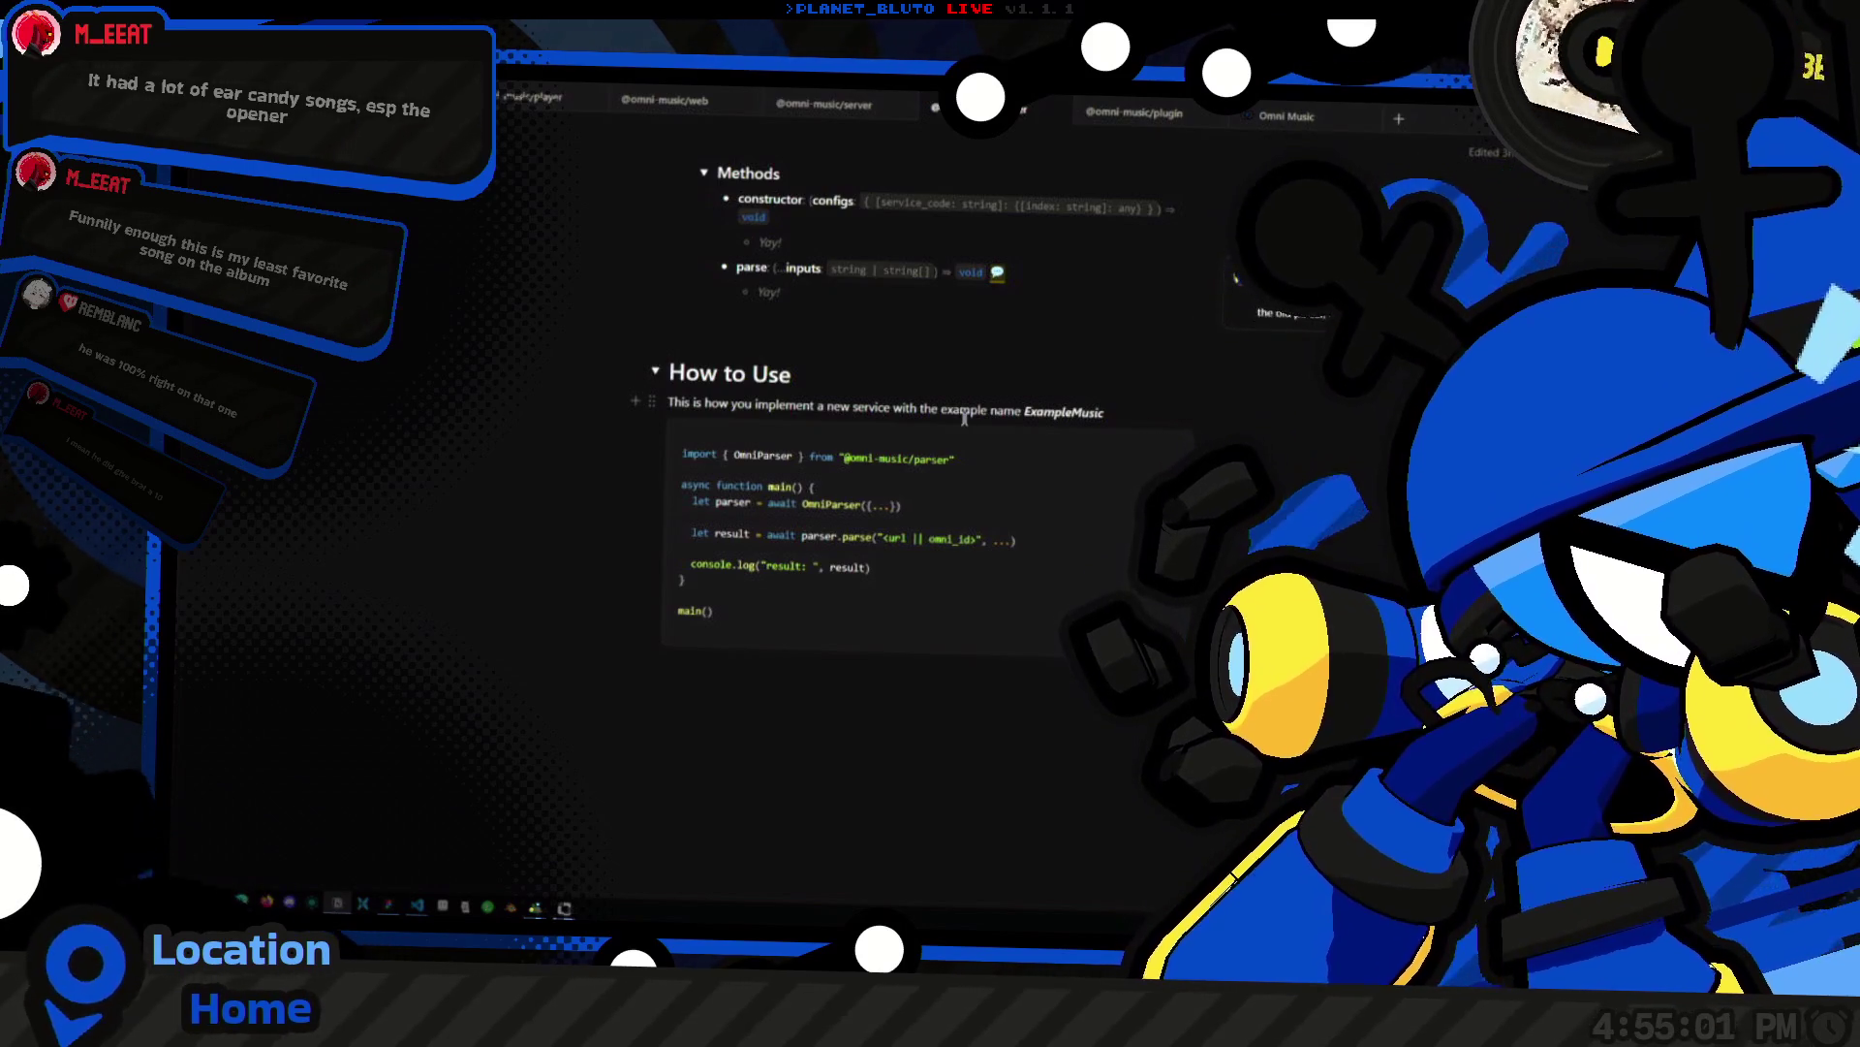
scroll(930, 418, "up", 2)
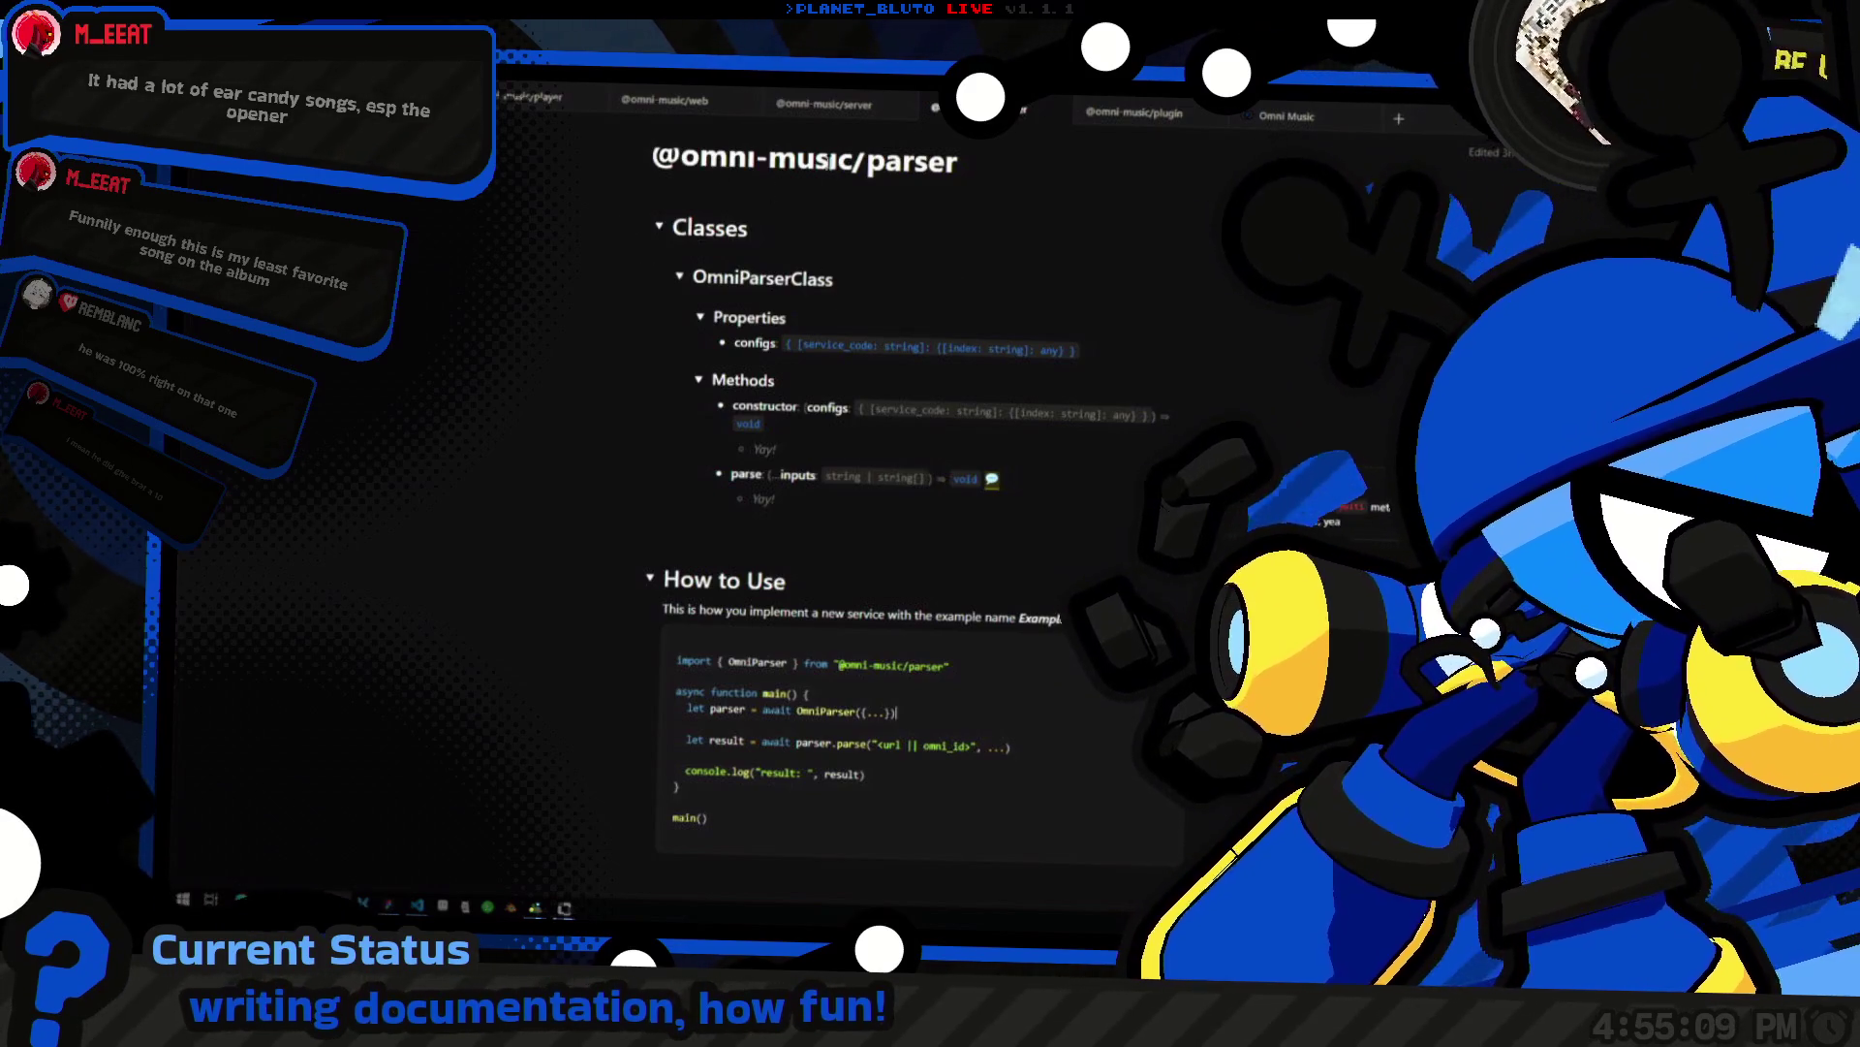
left_click(846, 107)
scroll(848, 681, "down", 4)
scroll(848, 681, "up", 3)
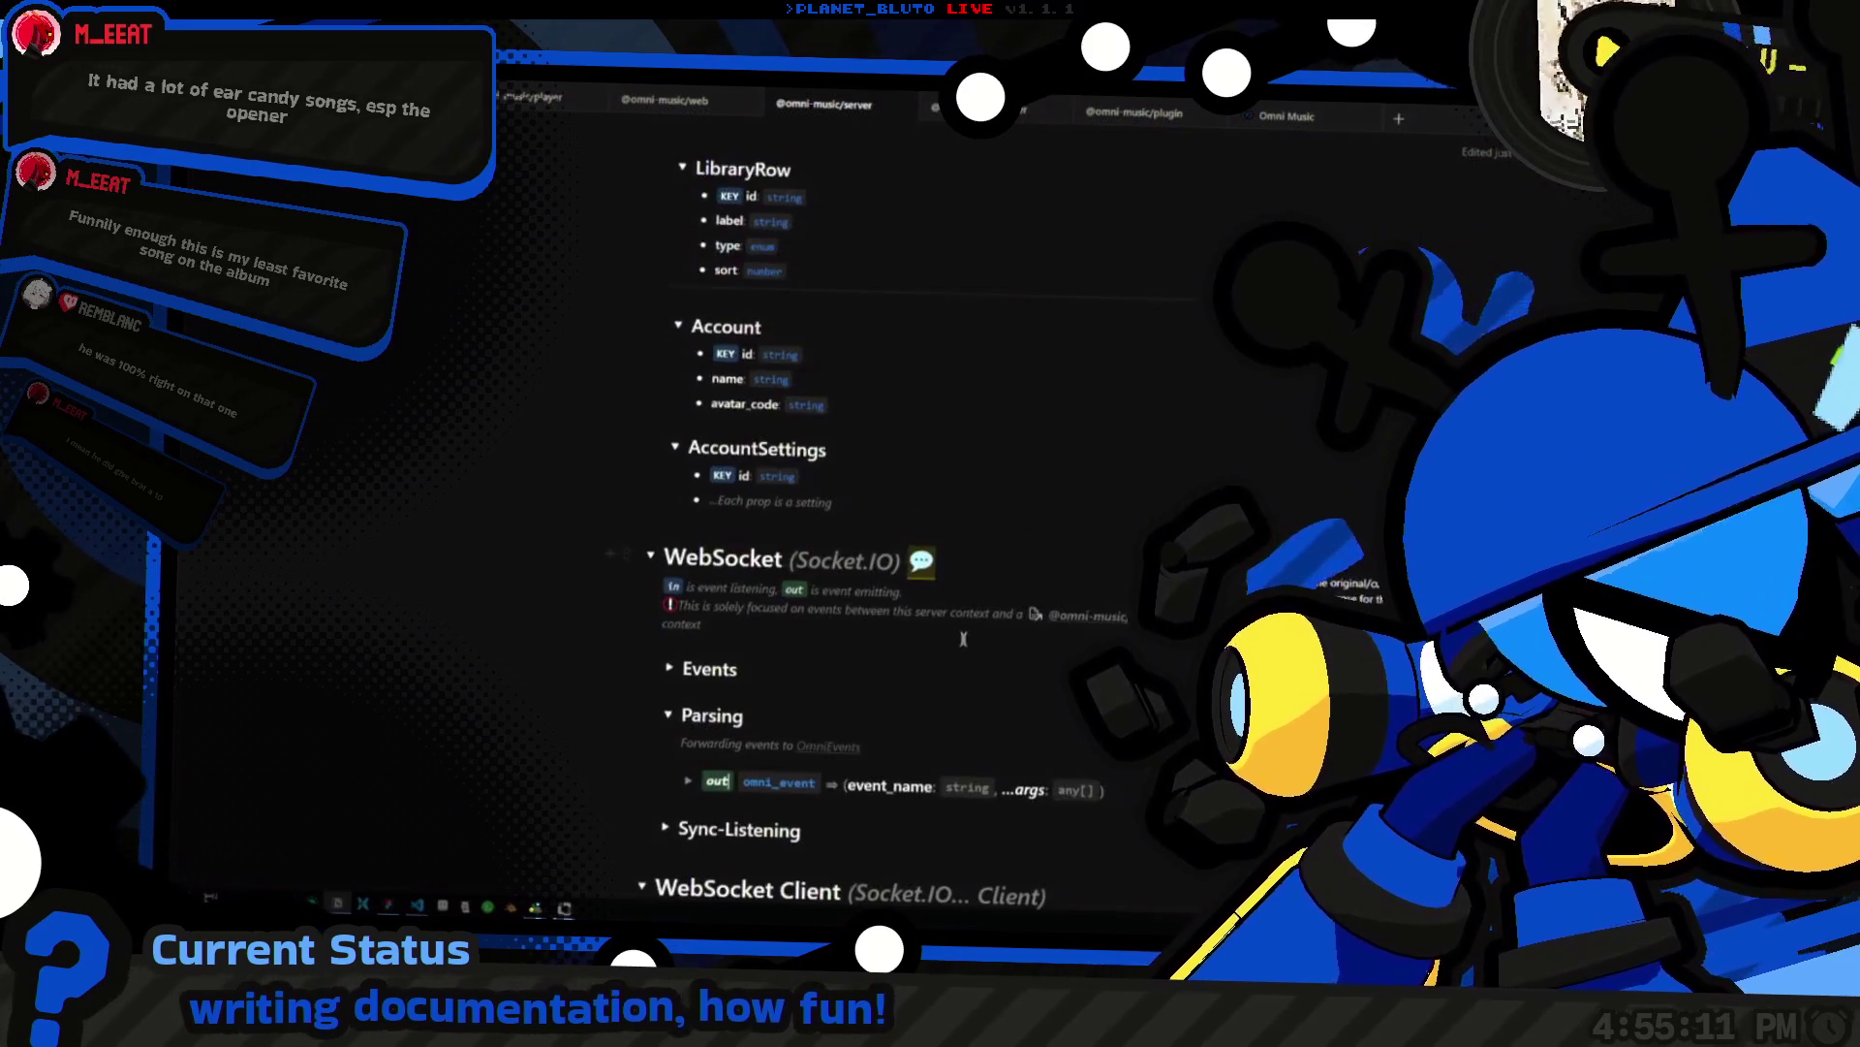
scroll(848, 681, "down", 1)
scroll(848, 681, "down", 1)
left_click(933, 554)
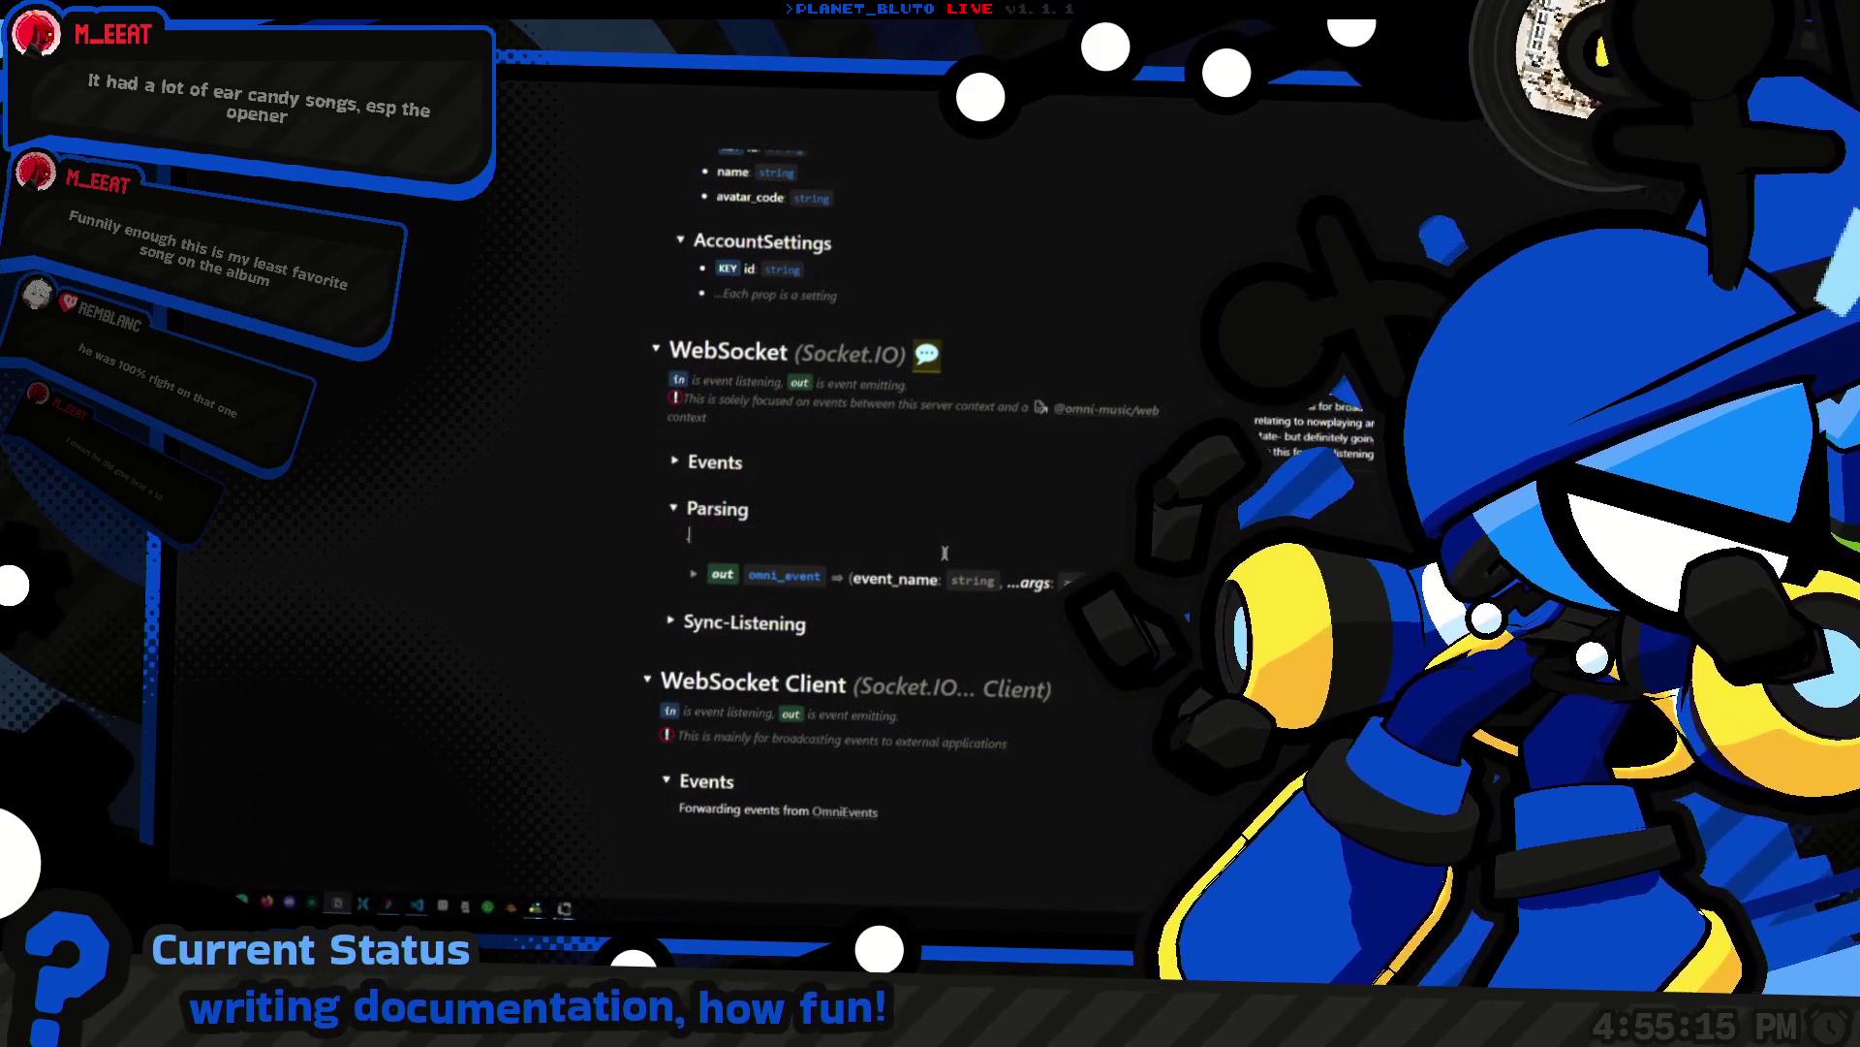
key("ctrl+a")
type("F")
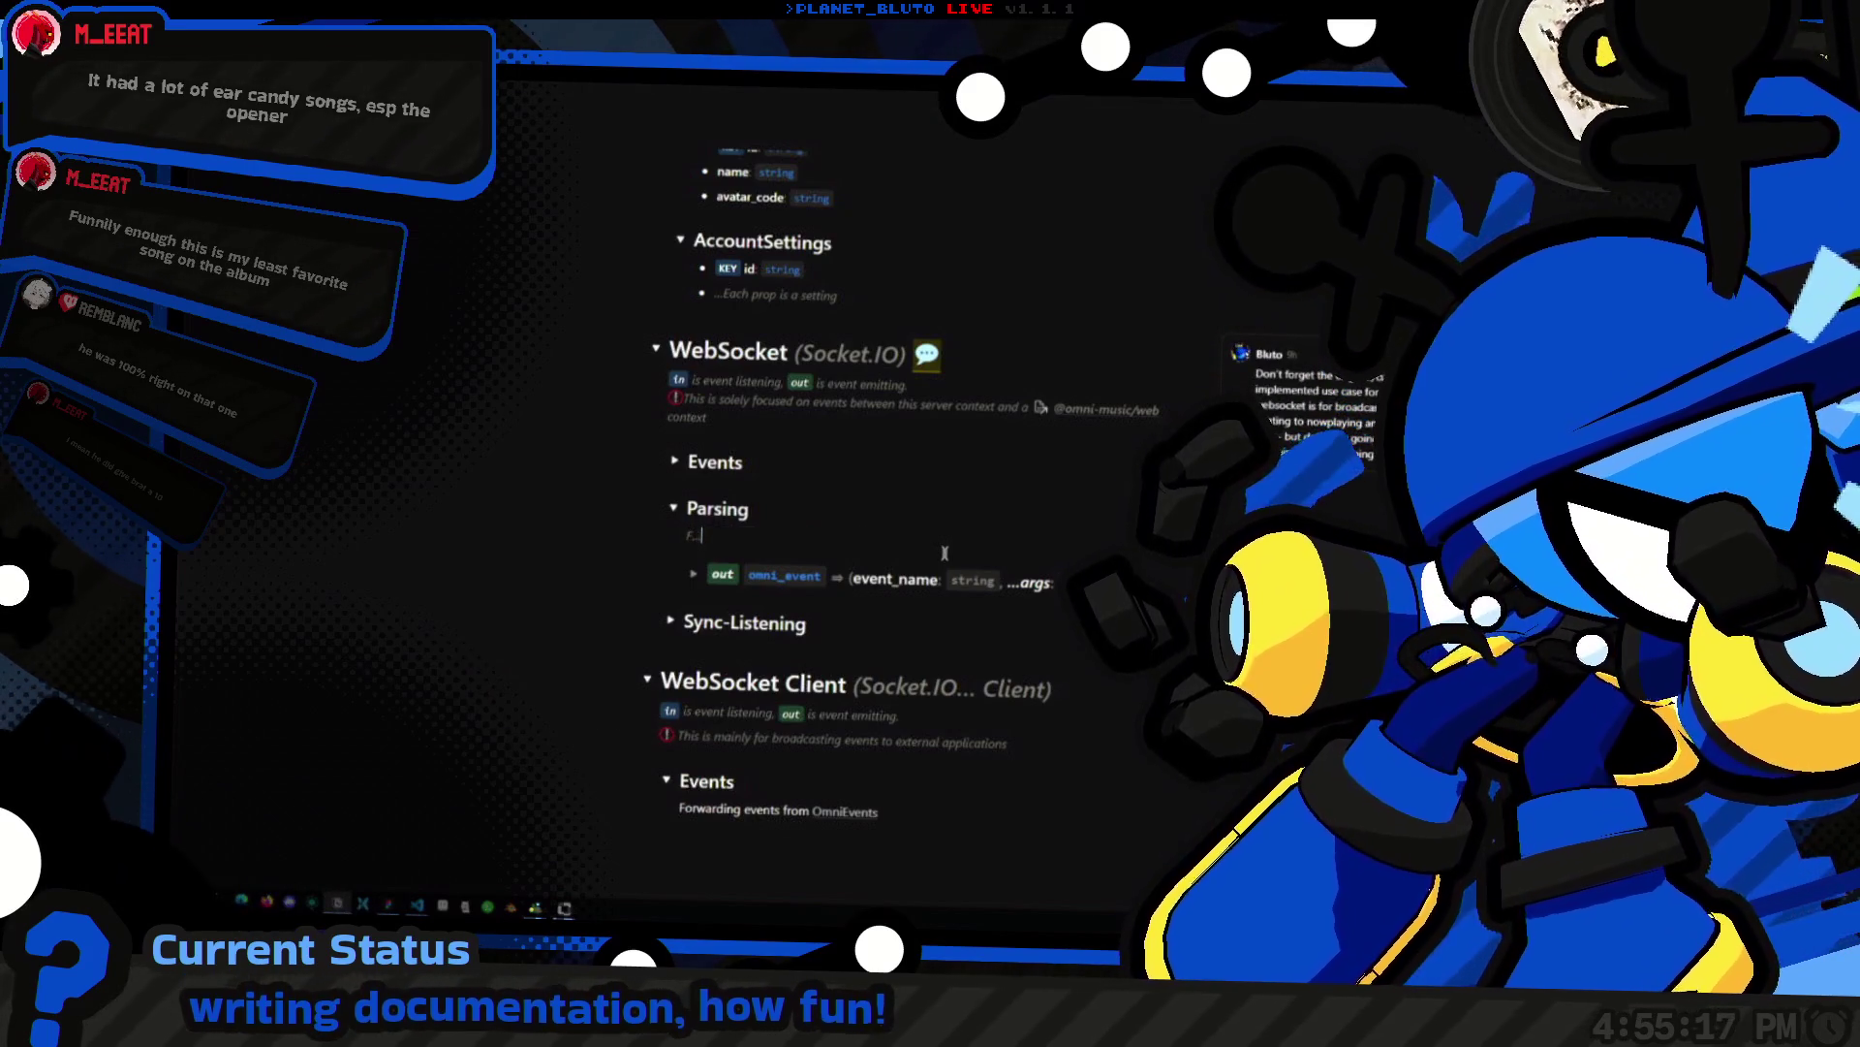
key("Escape")
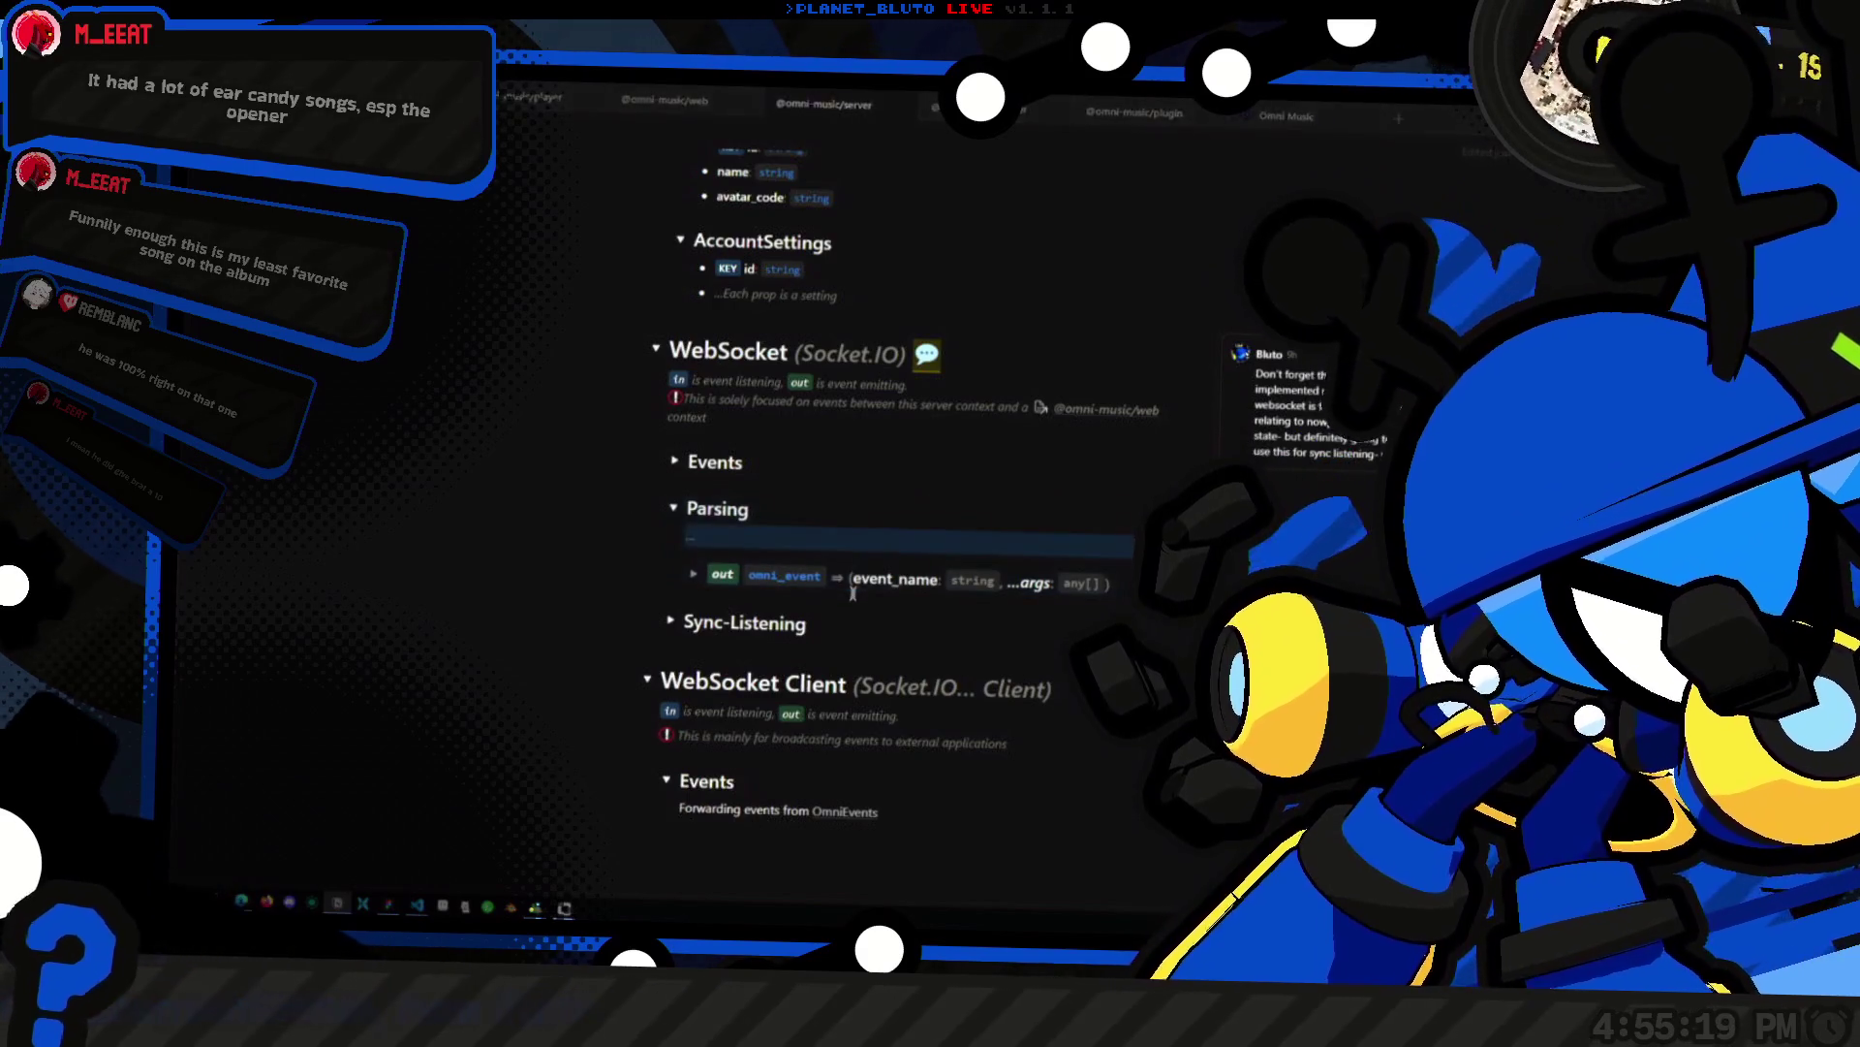
Select the omni_event name in the Parsing entry, ready for editing
double_click(783, 576)
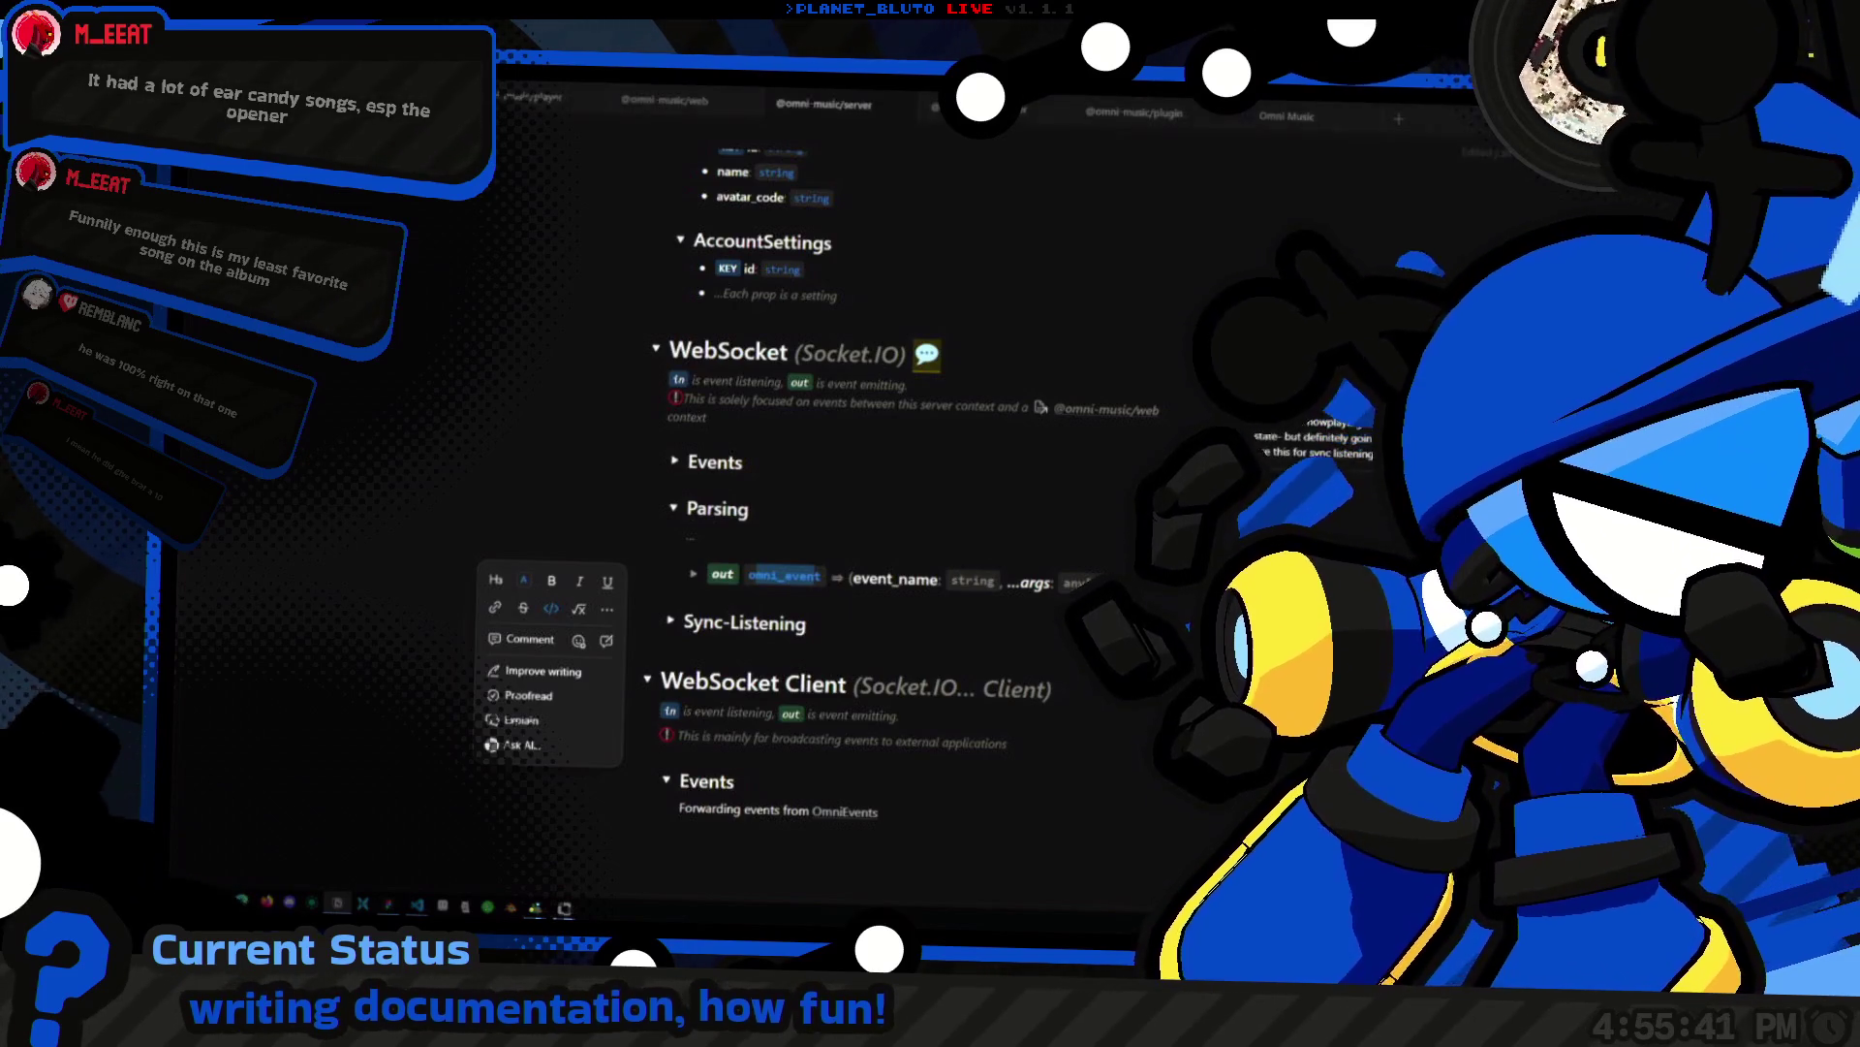
left_click(828, 585)
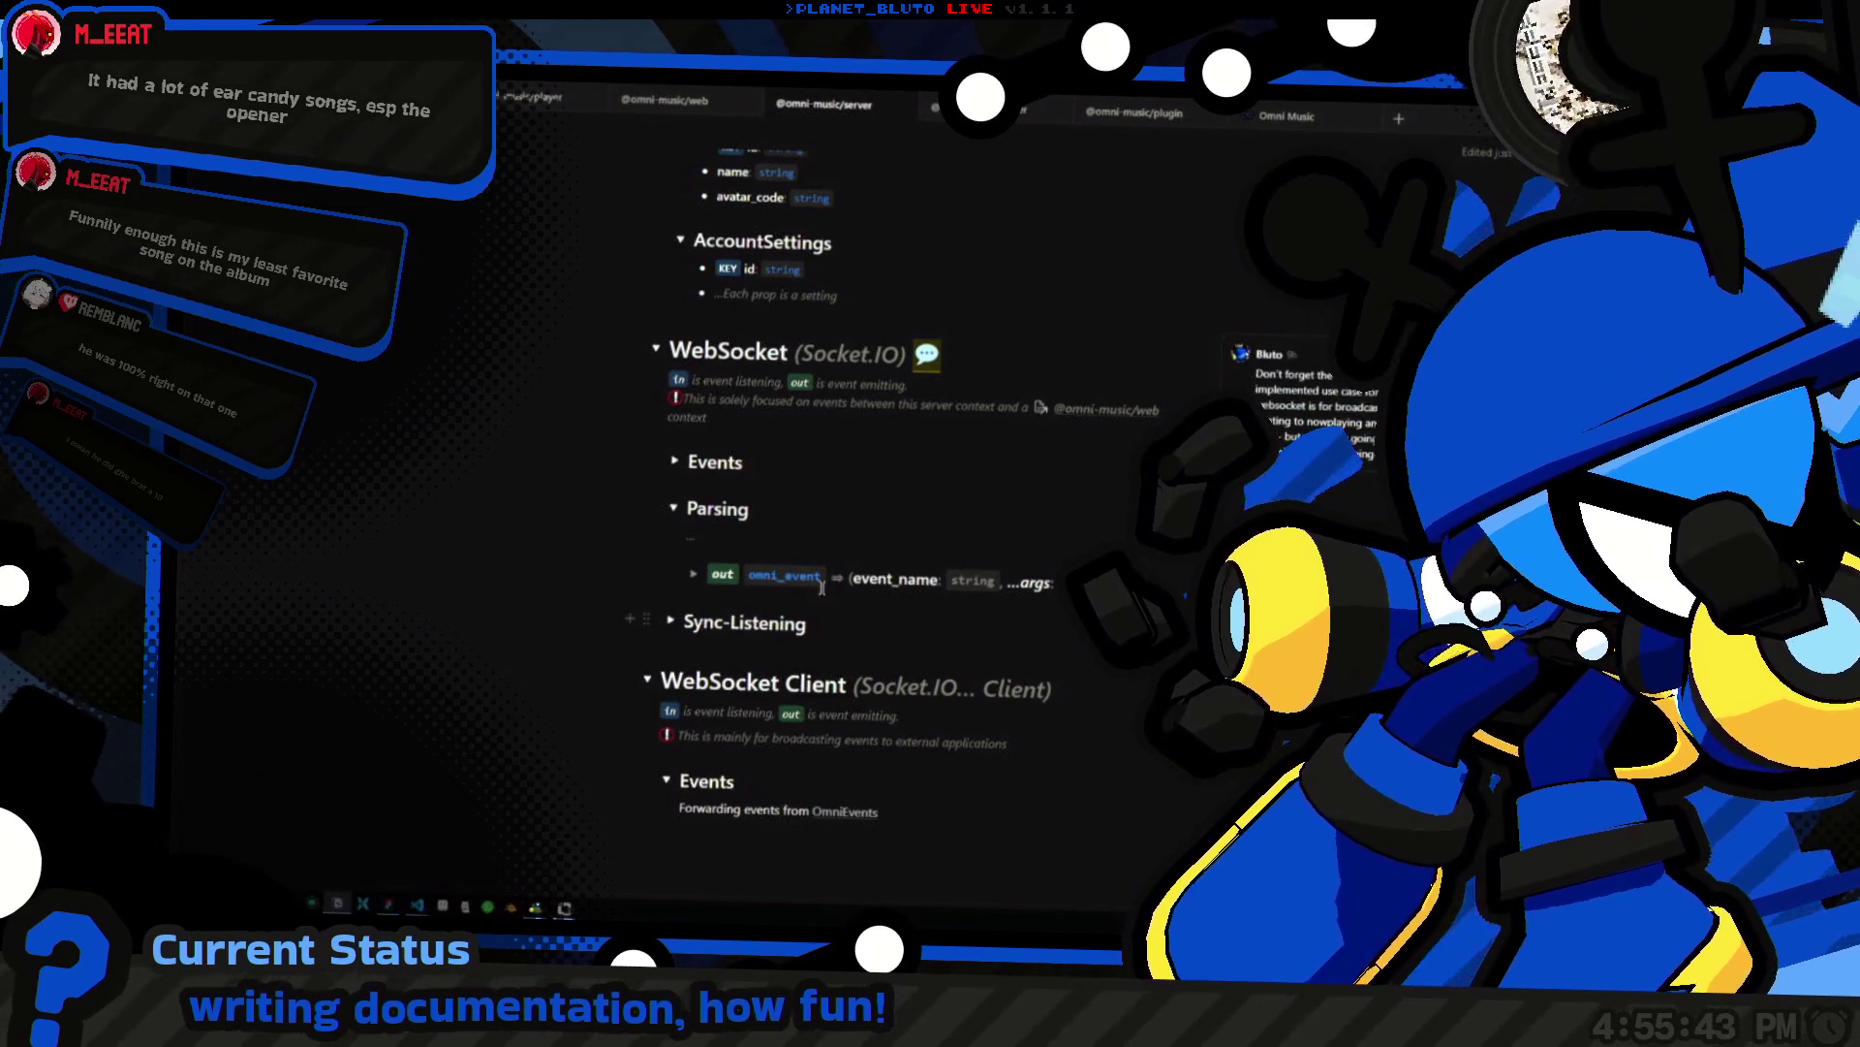
key("shift+Left")
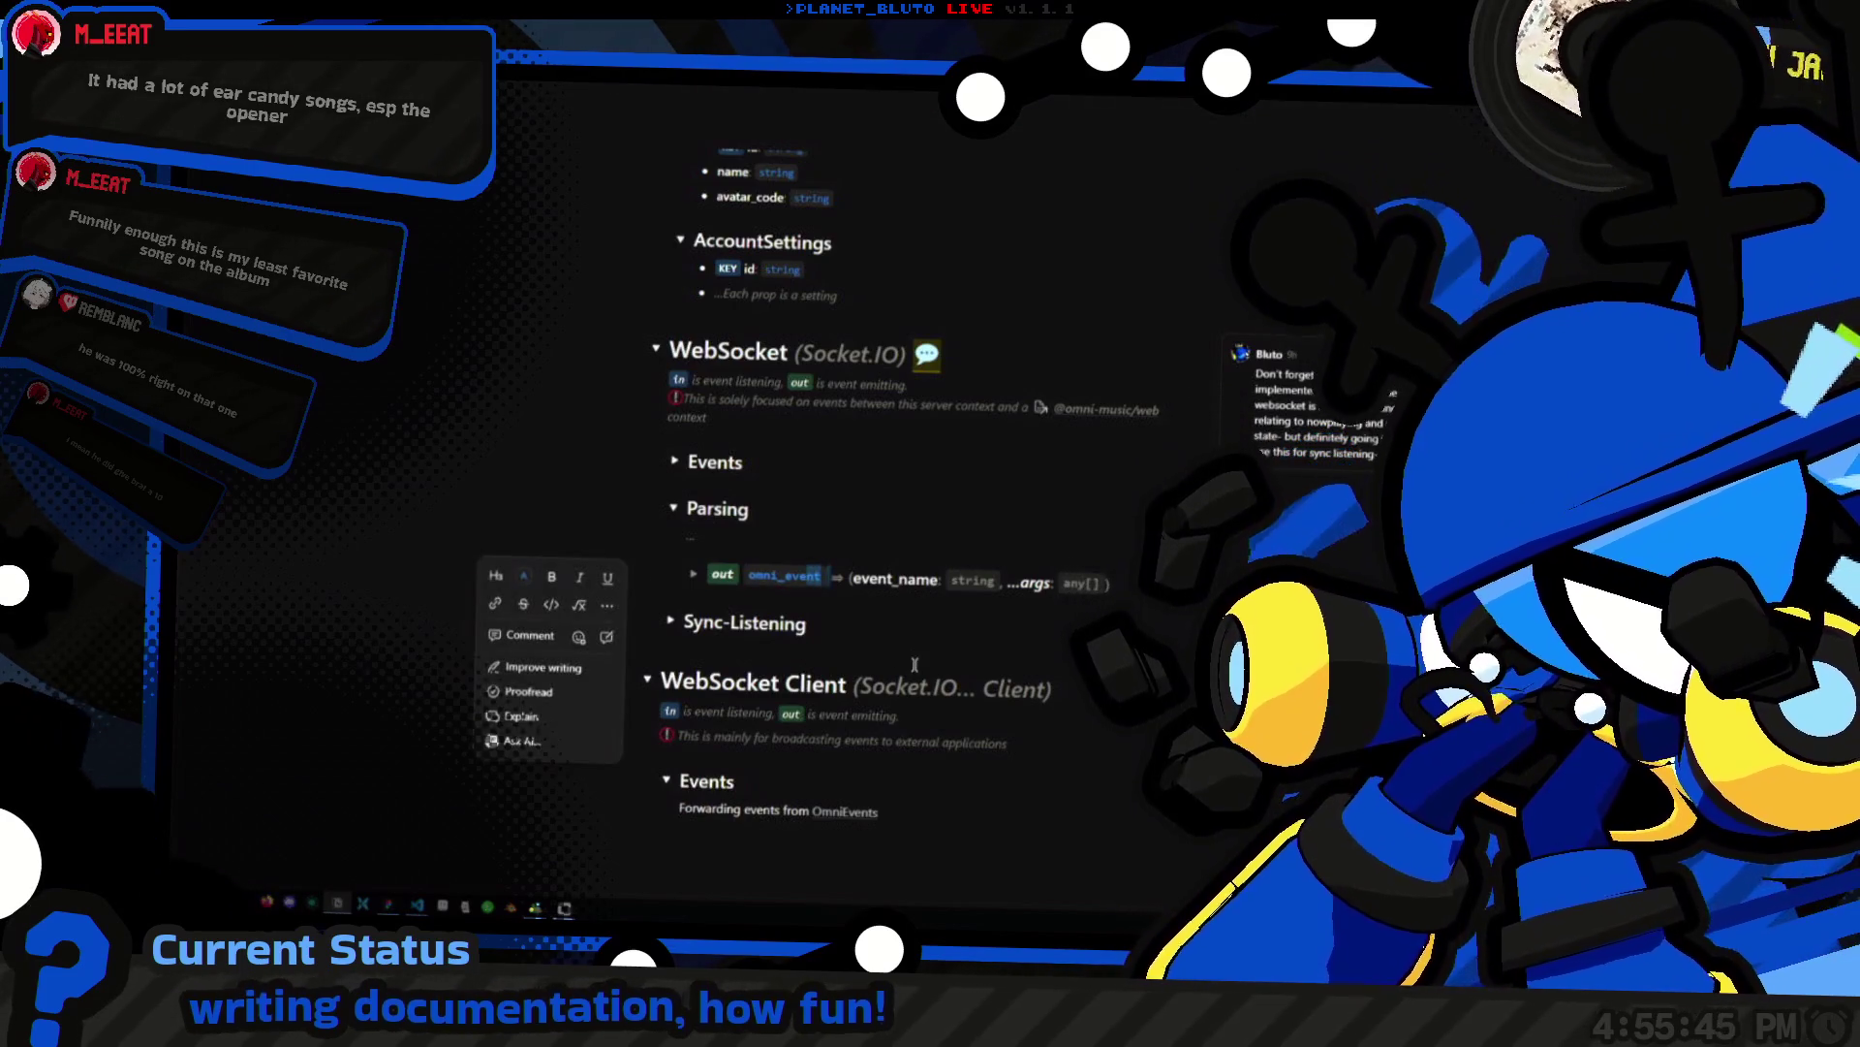
key("shift+Right")
key("ctrl+shift+Left")
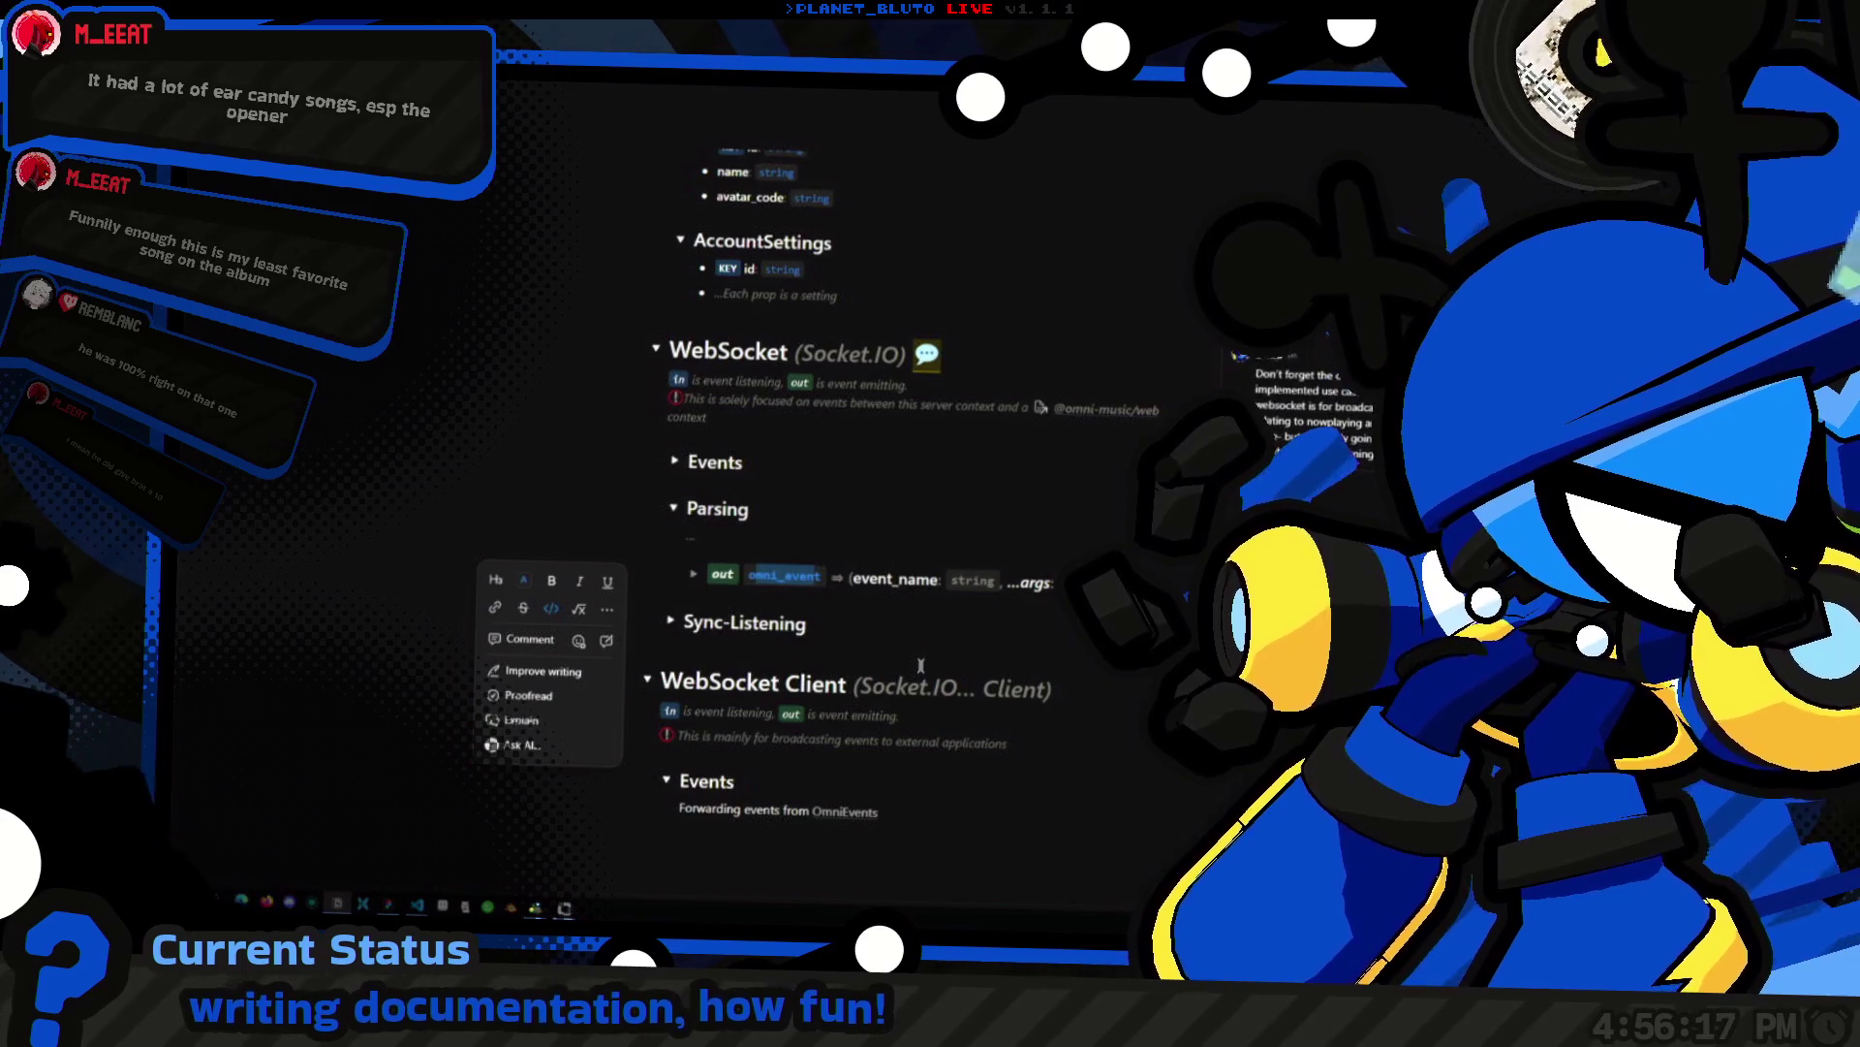
left_click(817, 585)
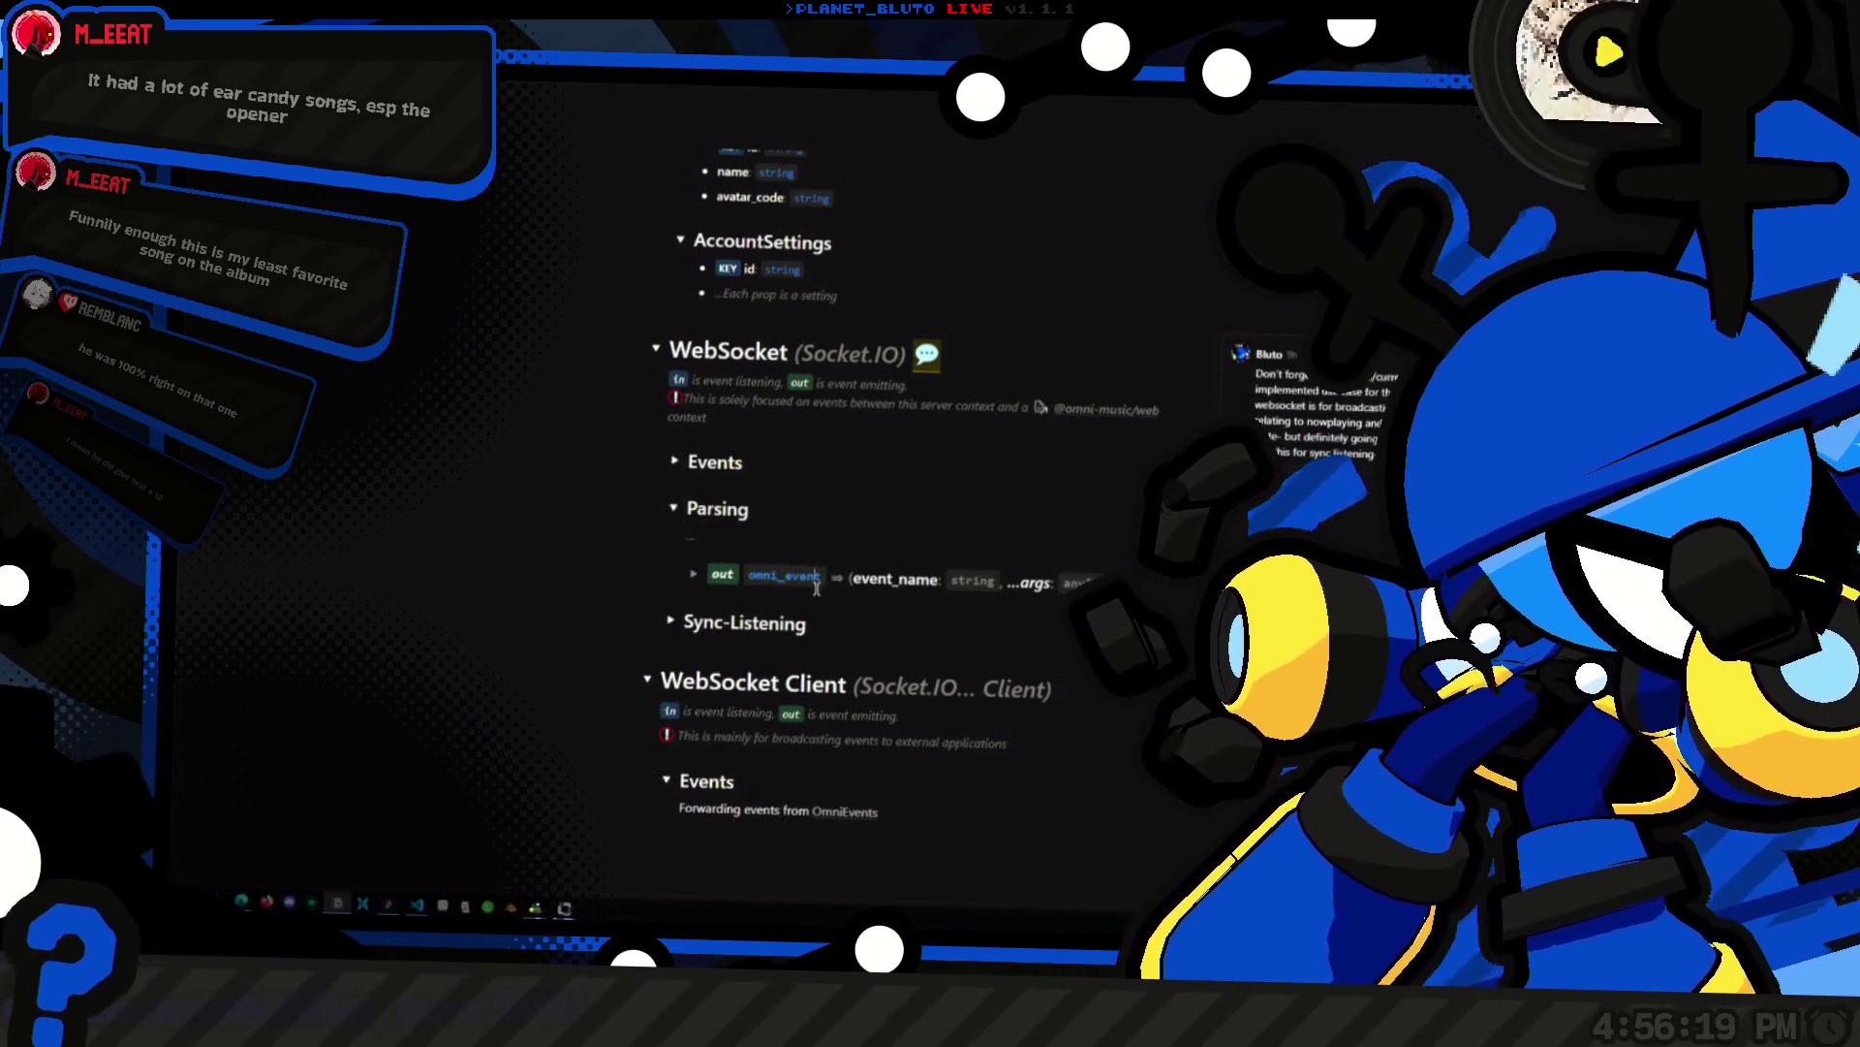
Rename the Parsing out event from omni_event to entity_load
double_click(817, 585)
type("out")
key("BackSpace")
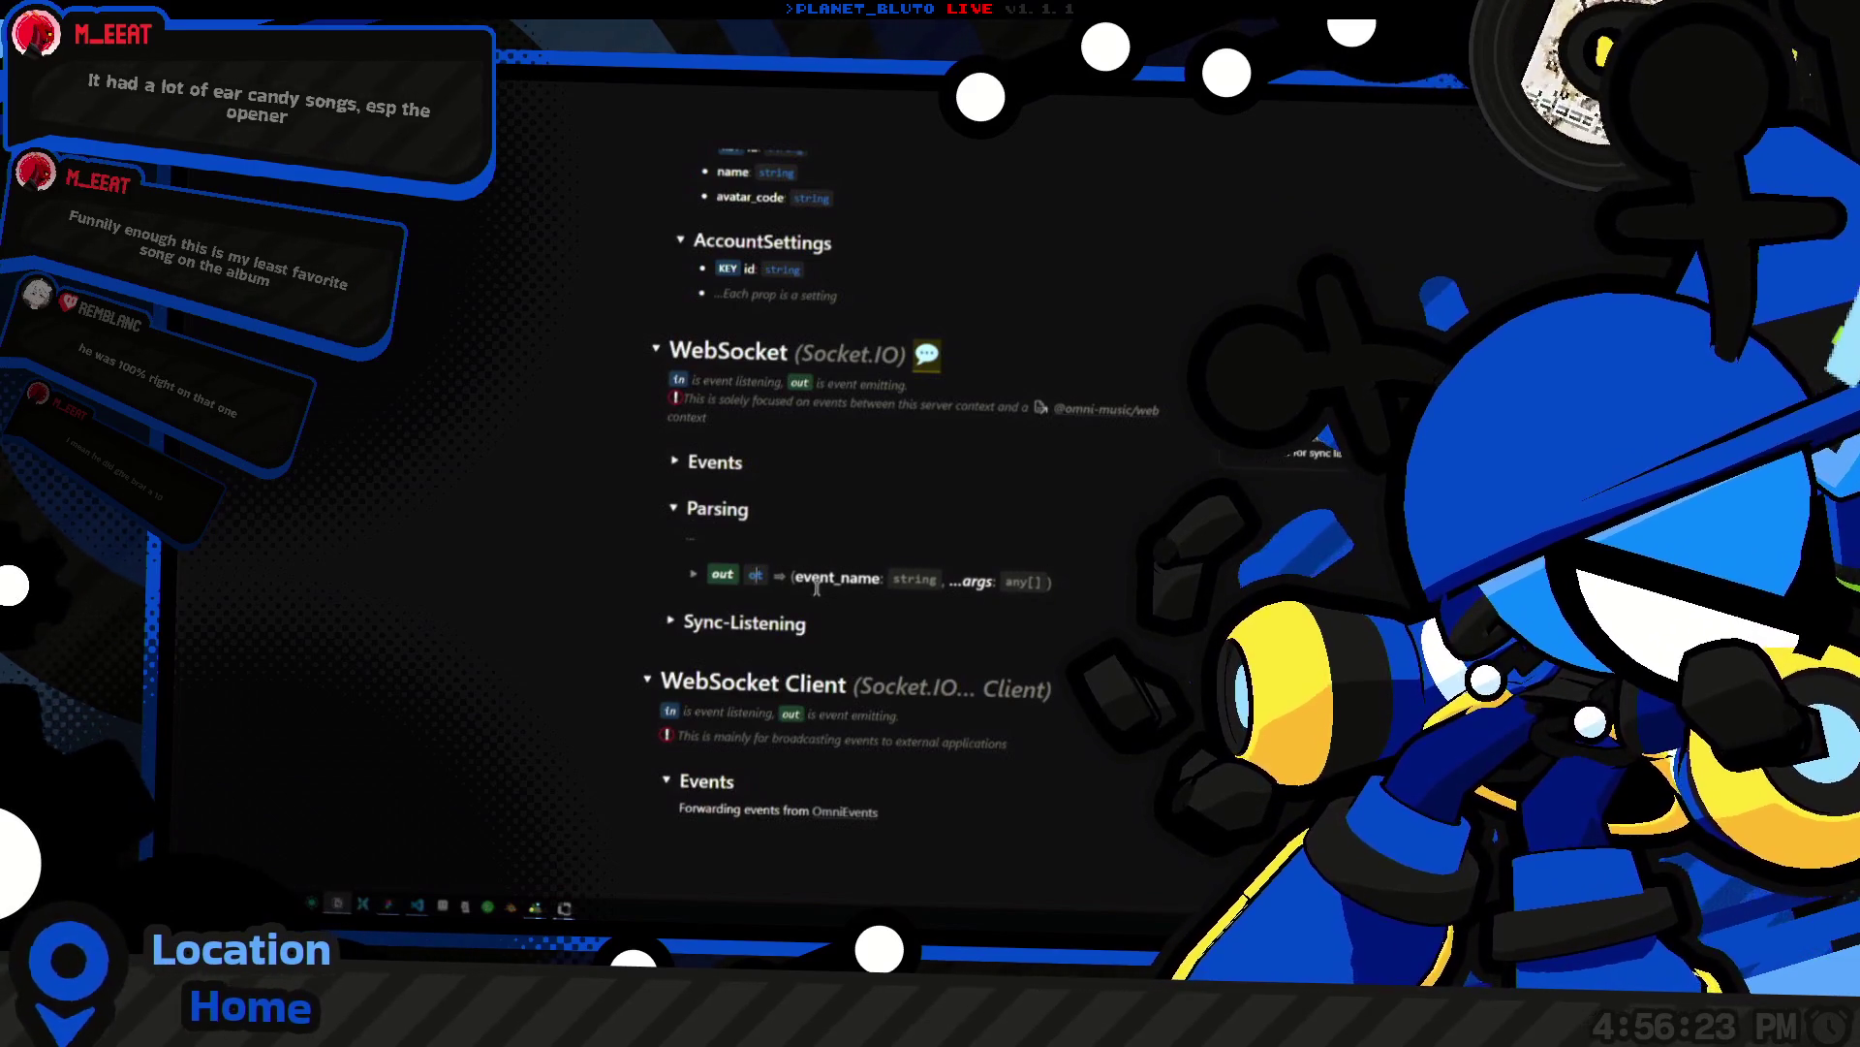
type("entity_lo")
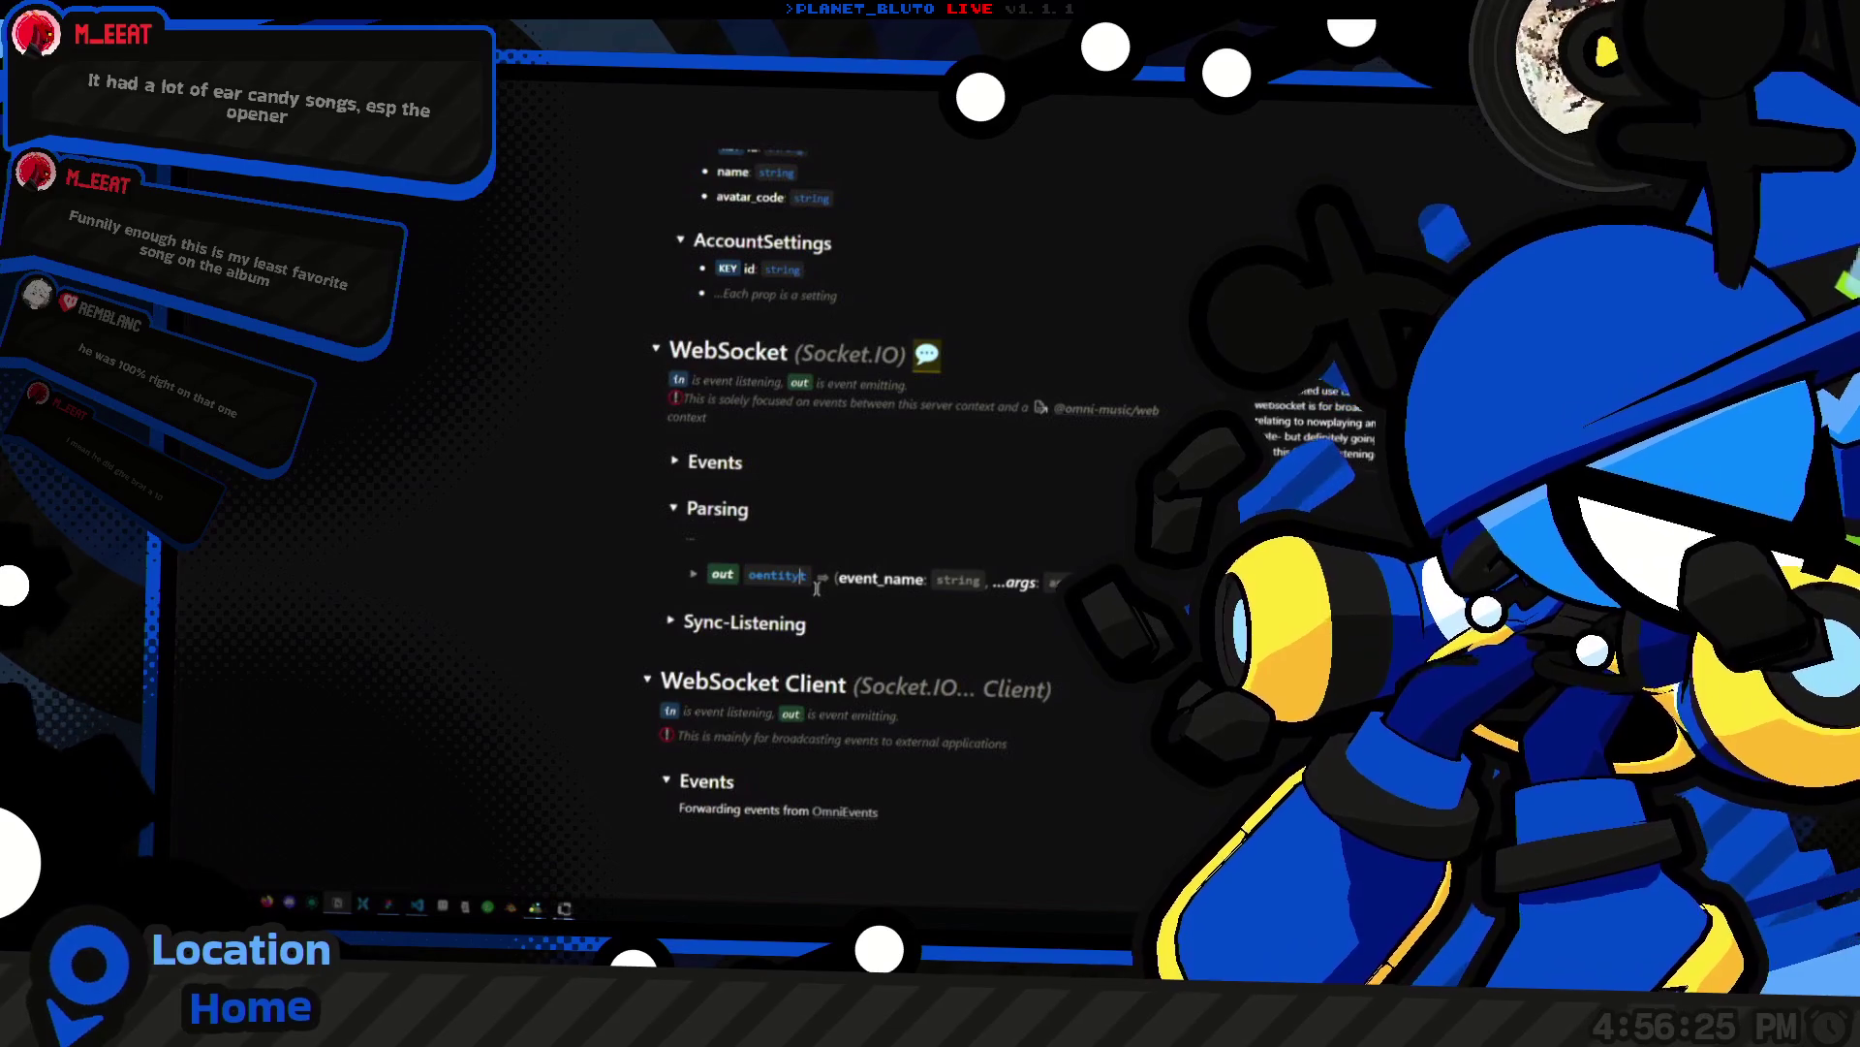
type("ad")
key("Delete")
left_click(752, 576)
key("BackSpace")
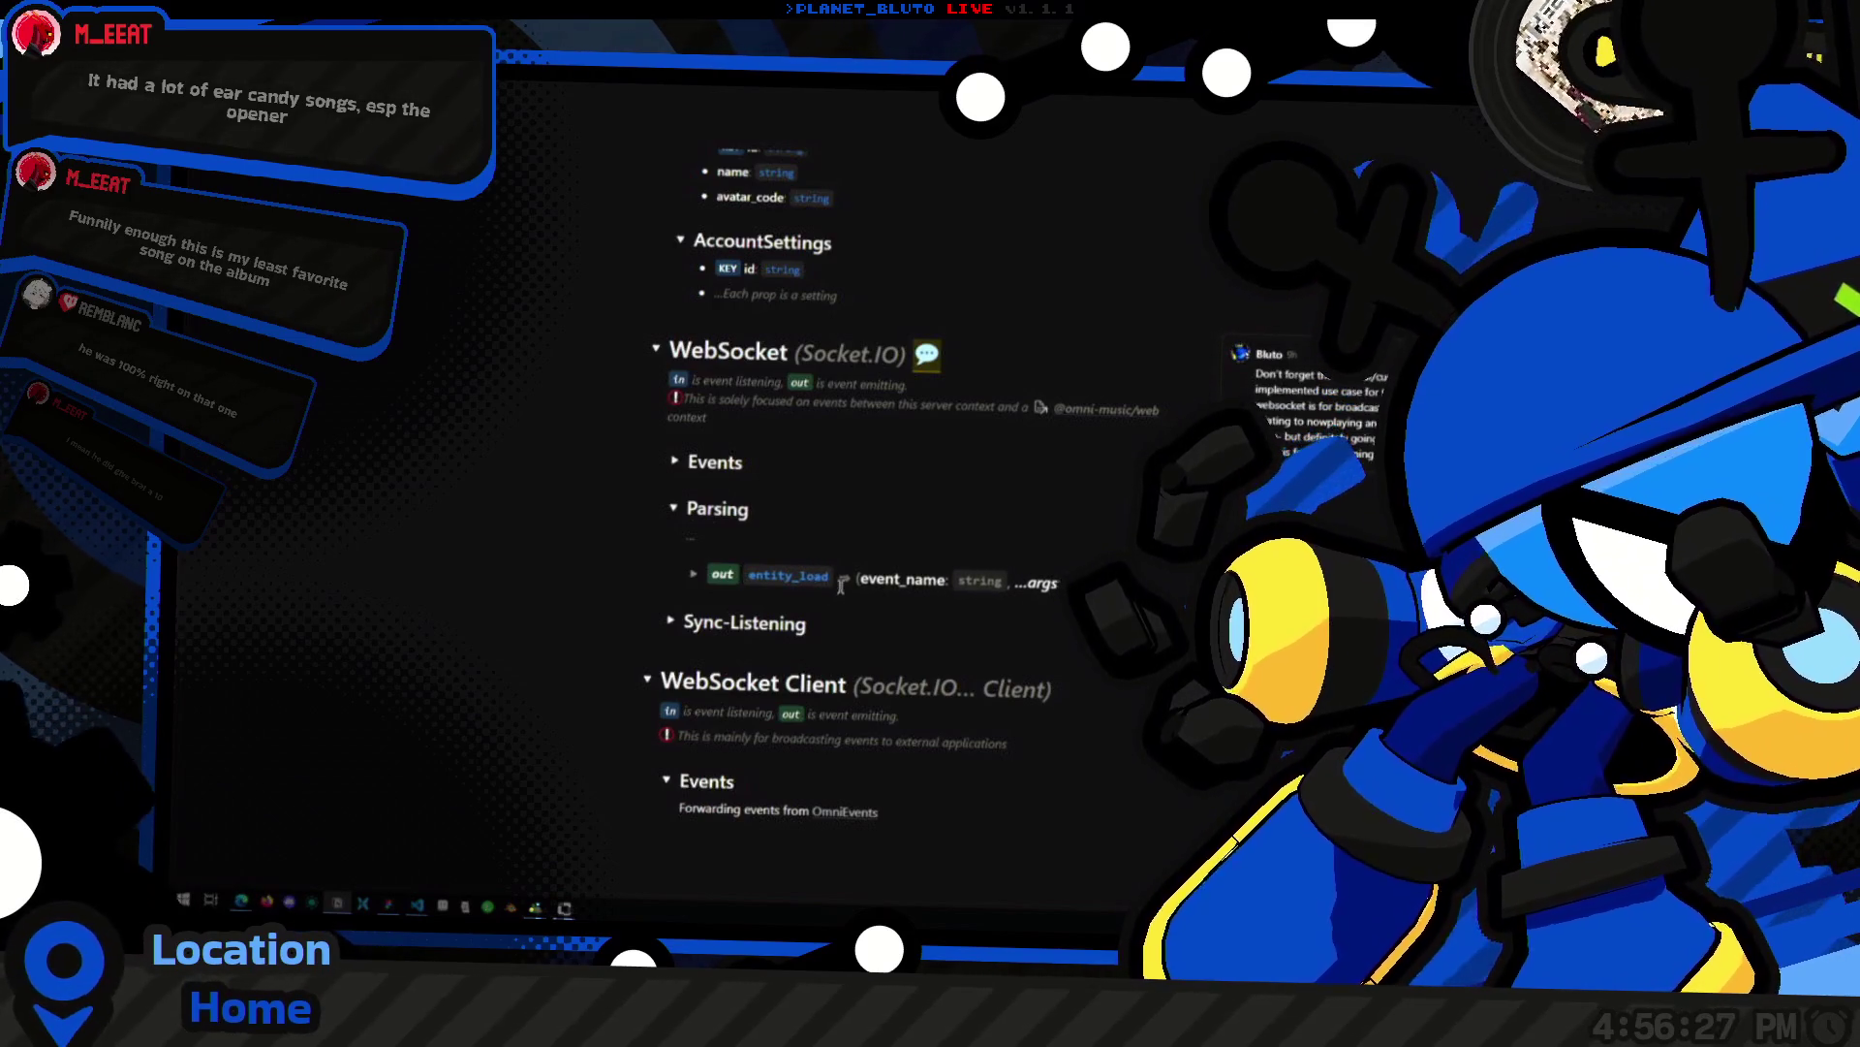
Change the parameters to entity_id: string and entity: OmniEntity, and start the note with 'Events from'
key("BackSpace")
key("BackSpace")
key("BackSpace")
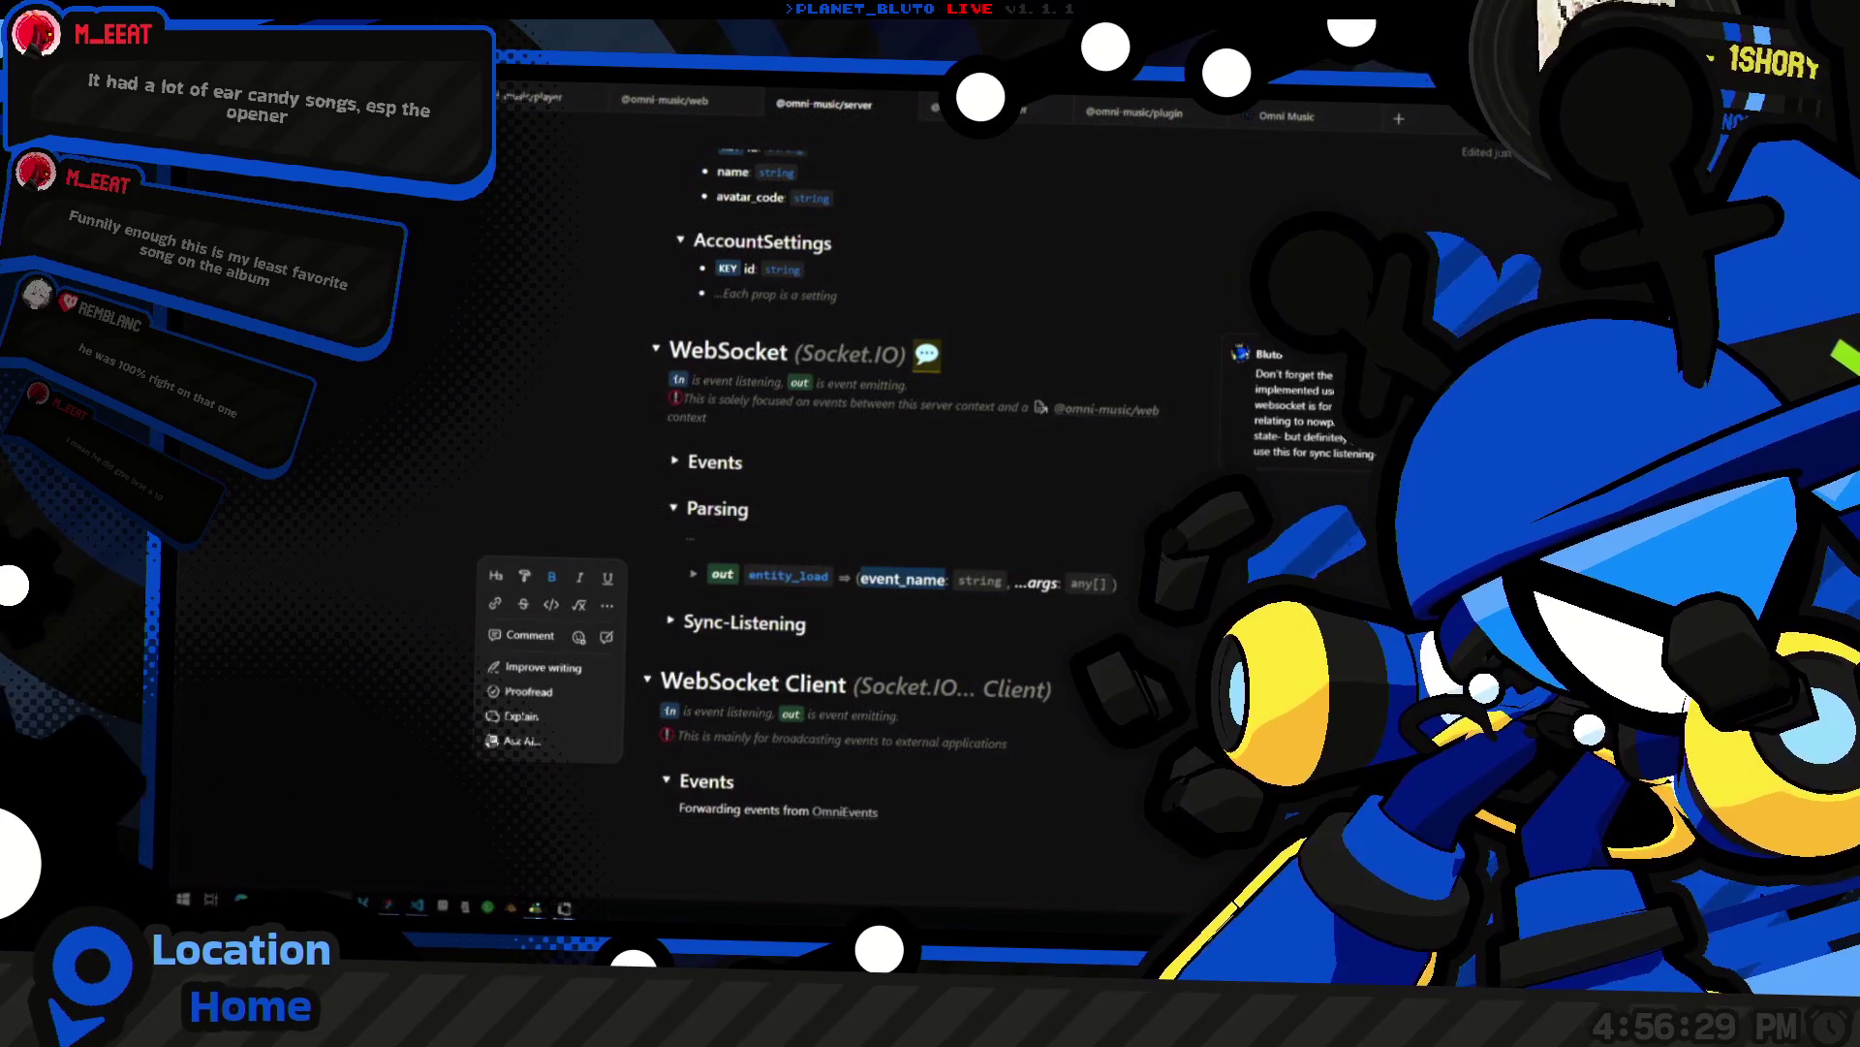
key("Delete")
key("Delete")
key("Delete")
type("ntity_id")
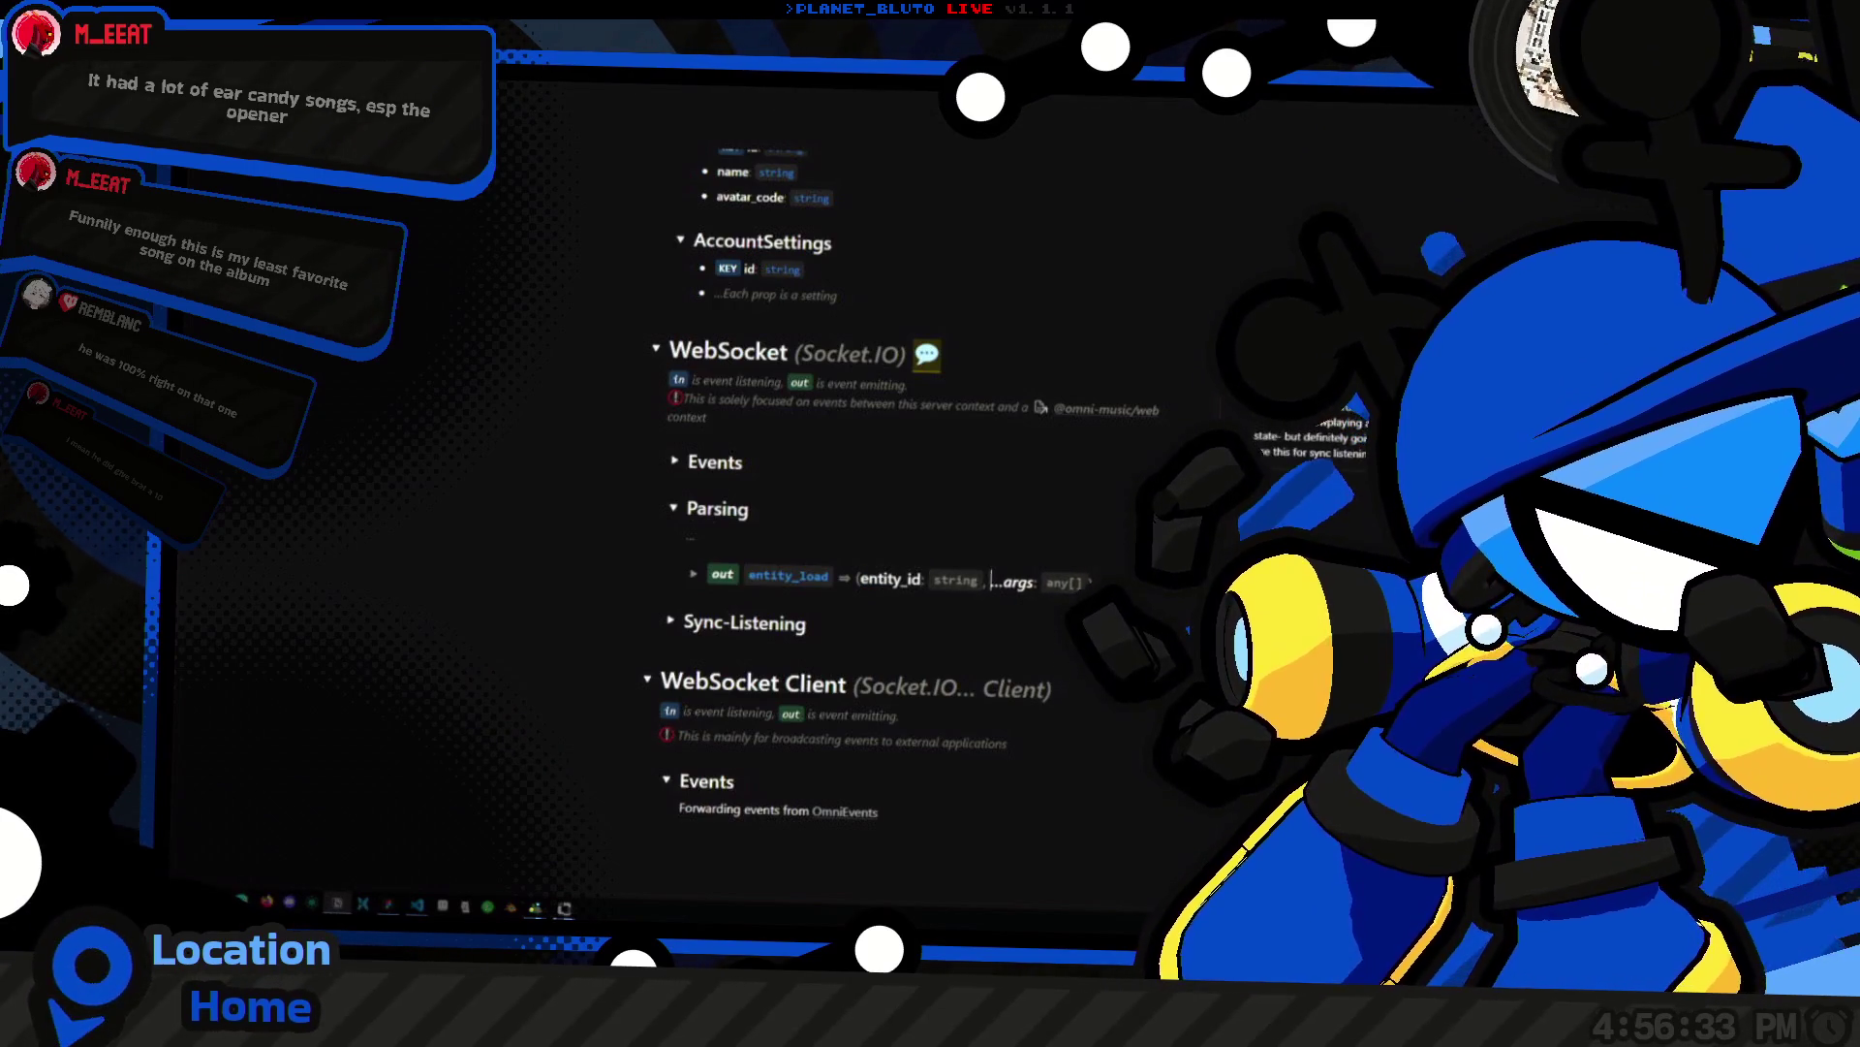
key("Delete")
key("Delete")
key("Delete")
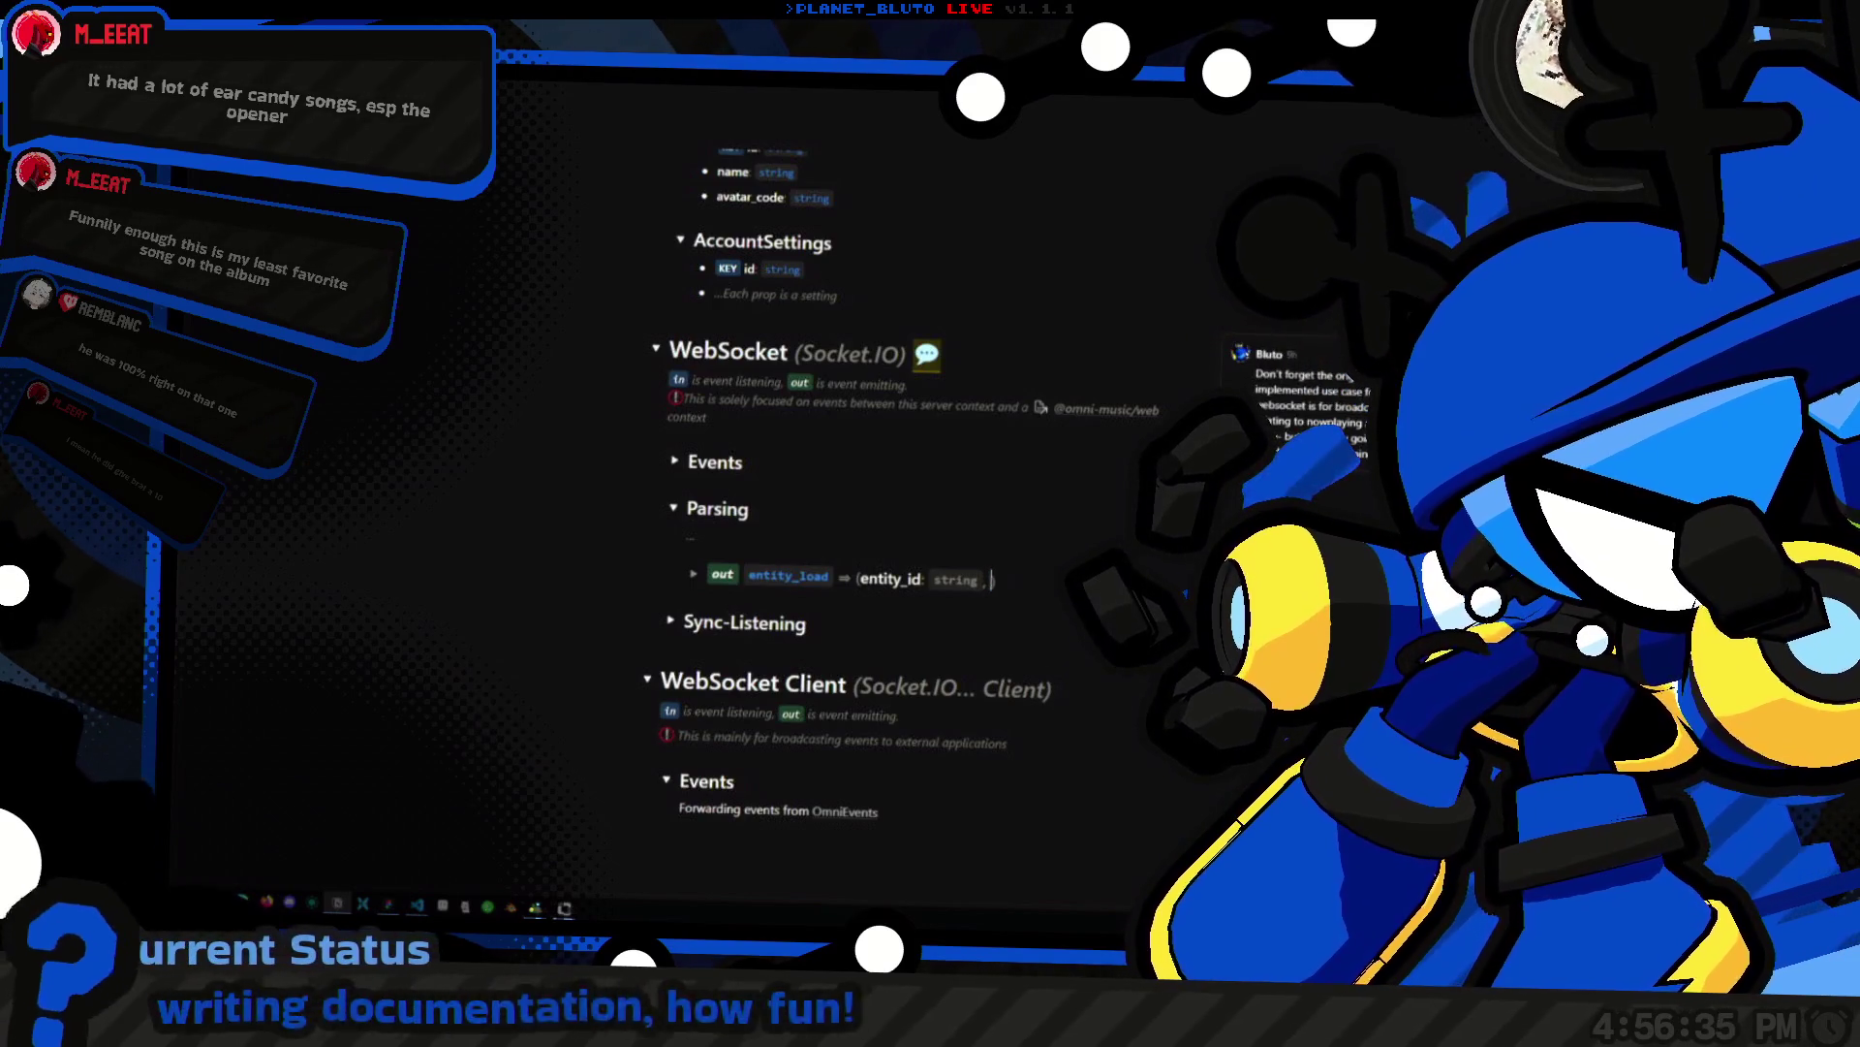
type("en")
type("tity: OmniEn")
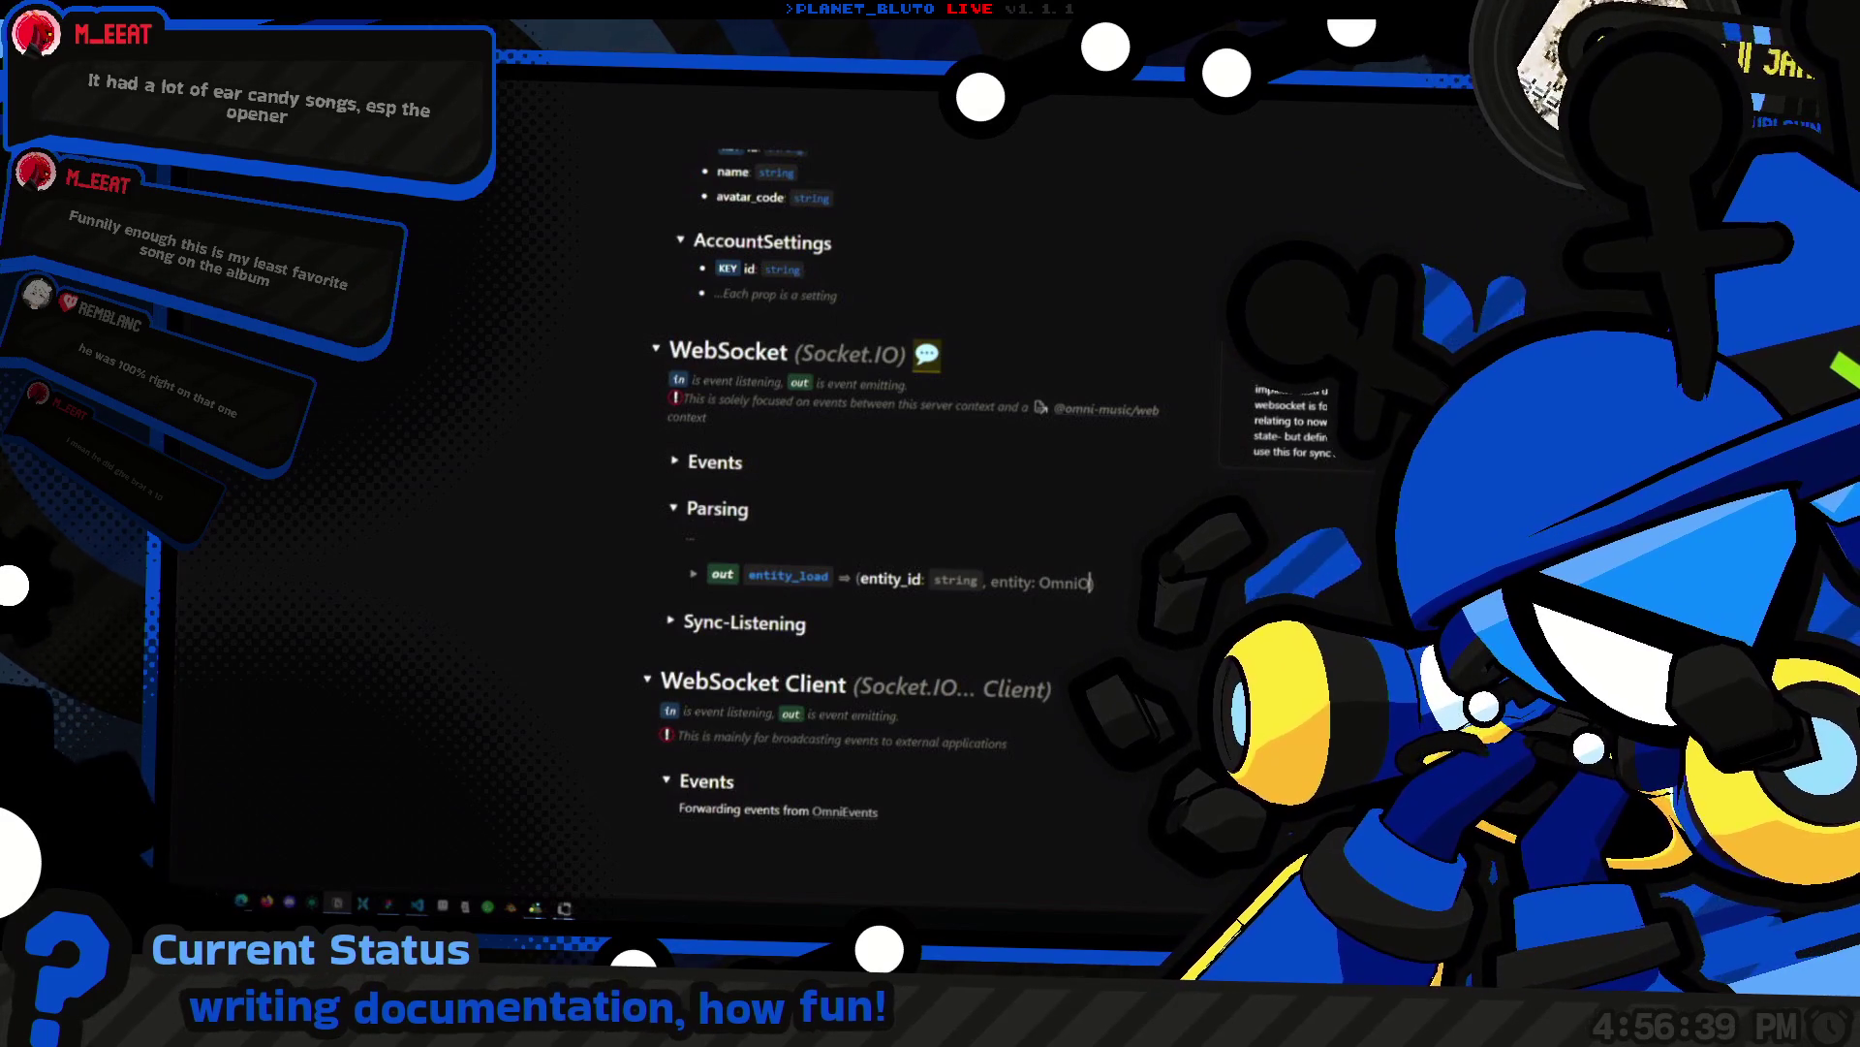
type("tity")
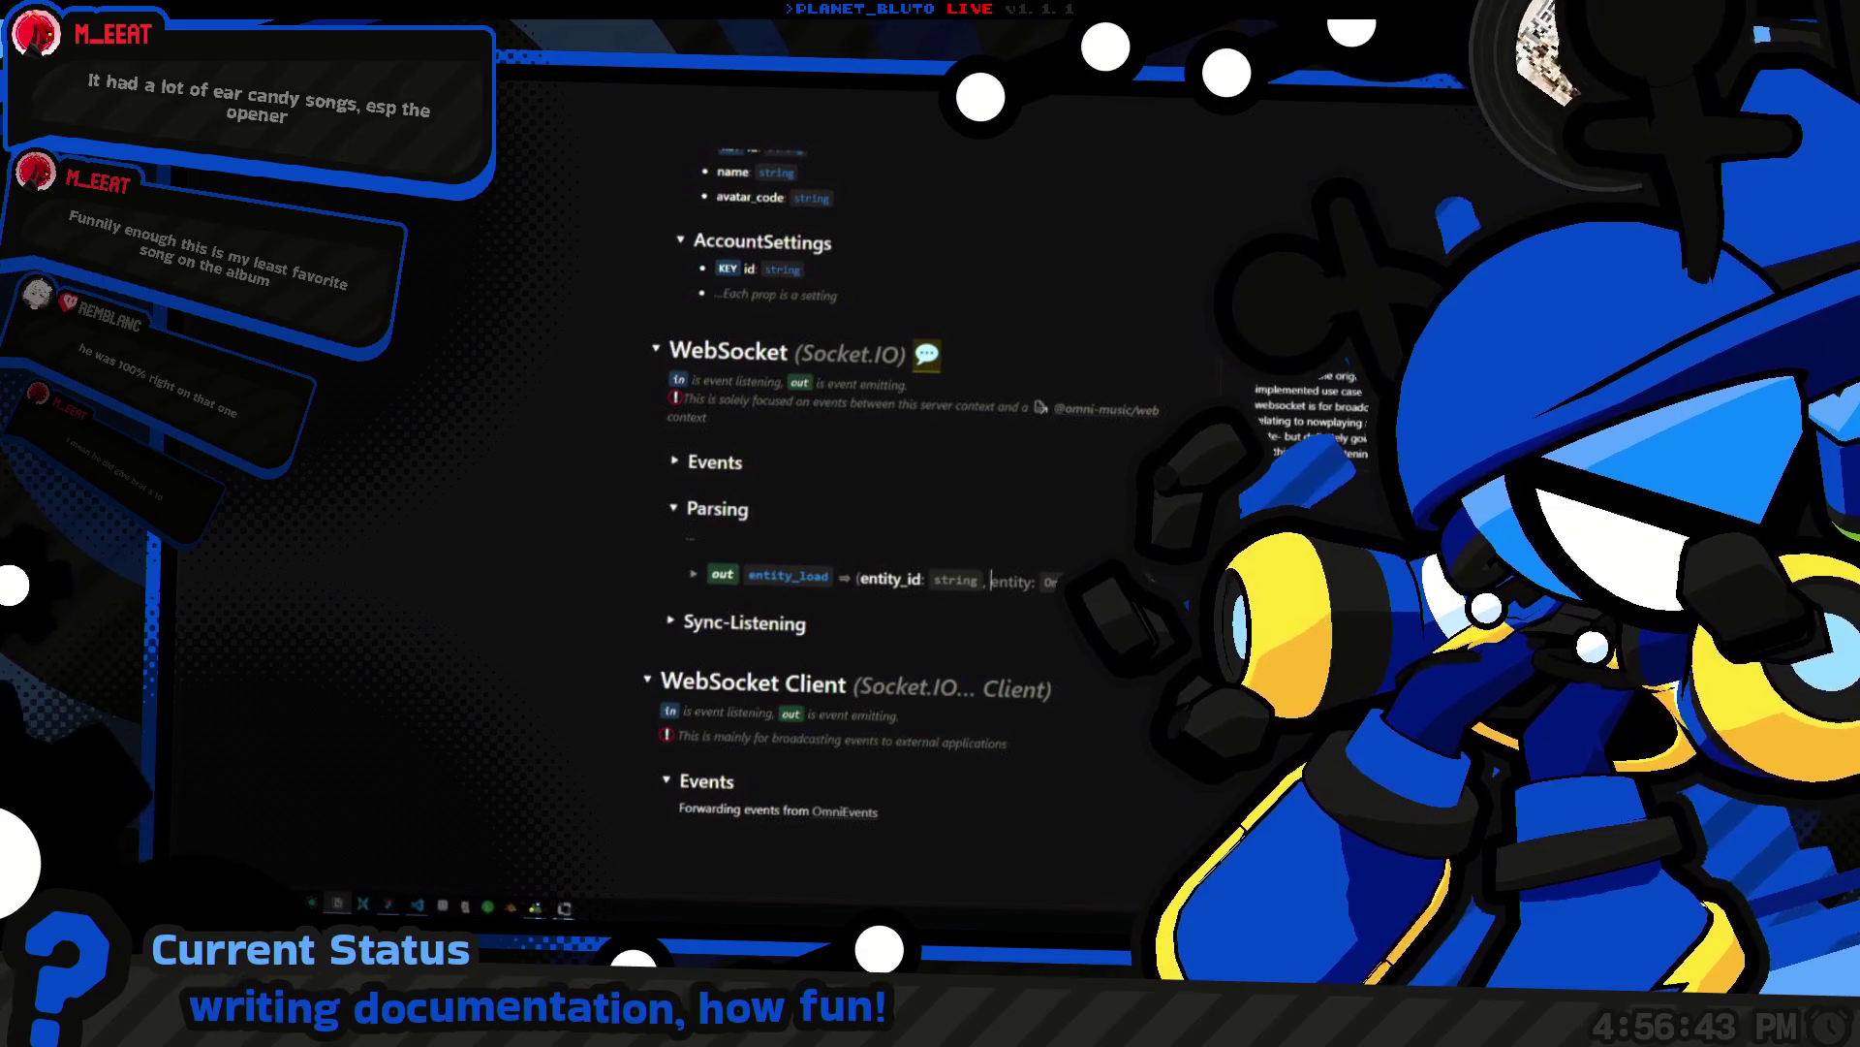
left_click(1033, 581)
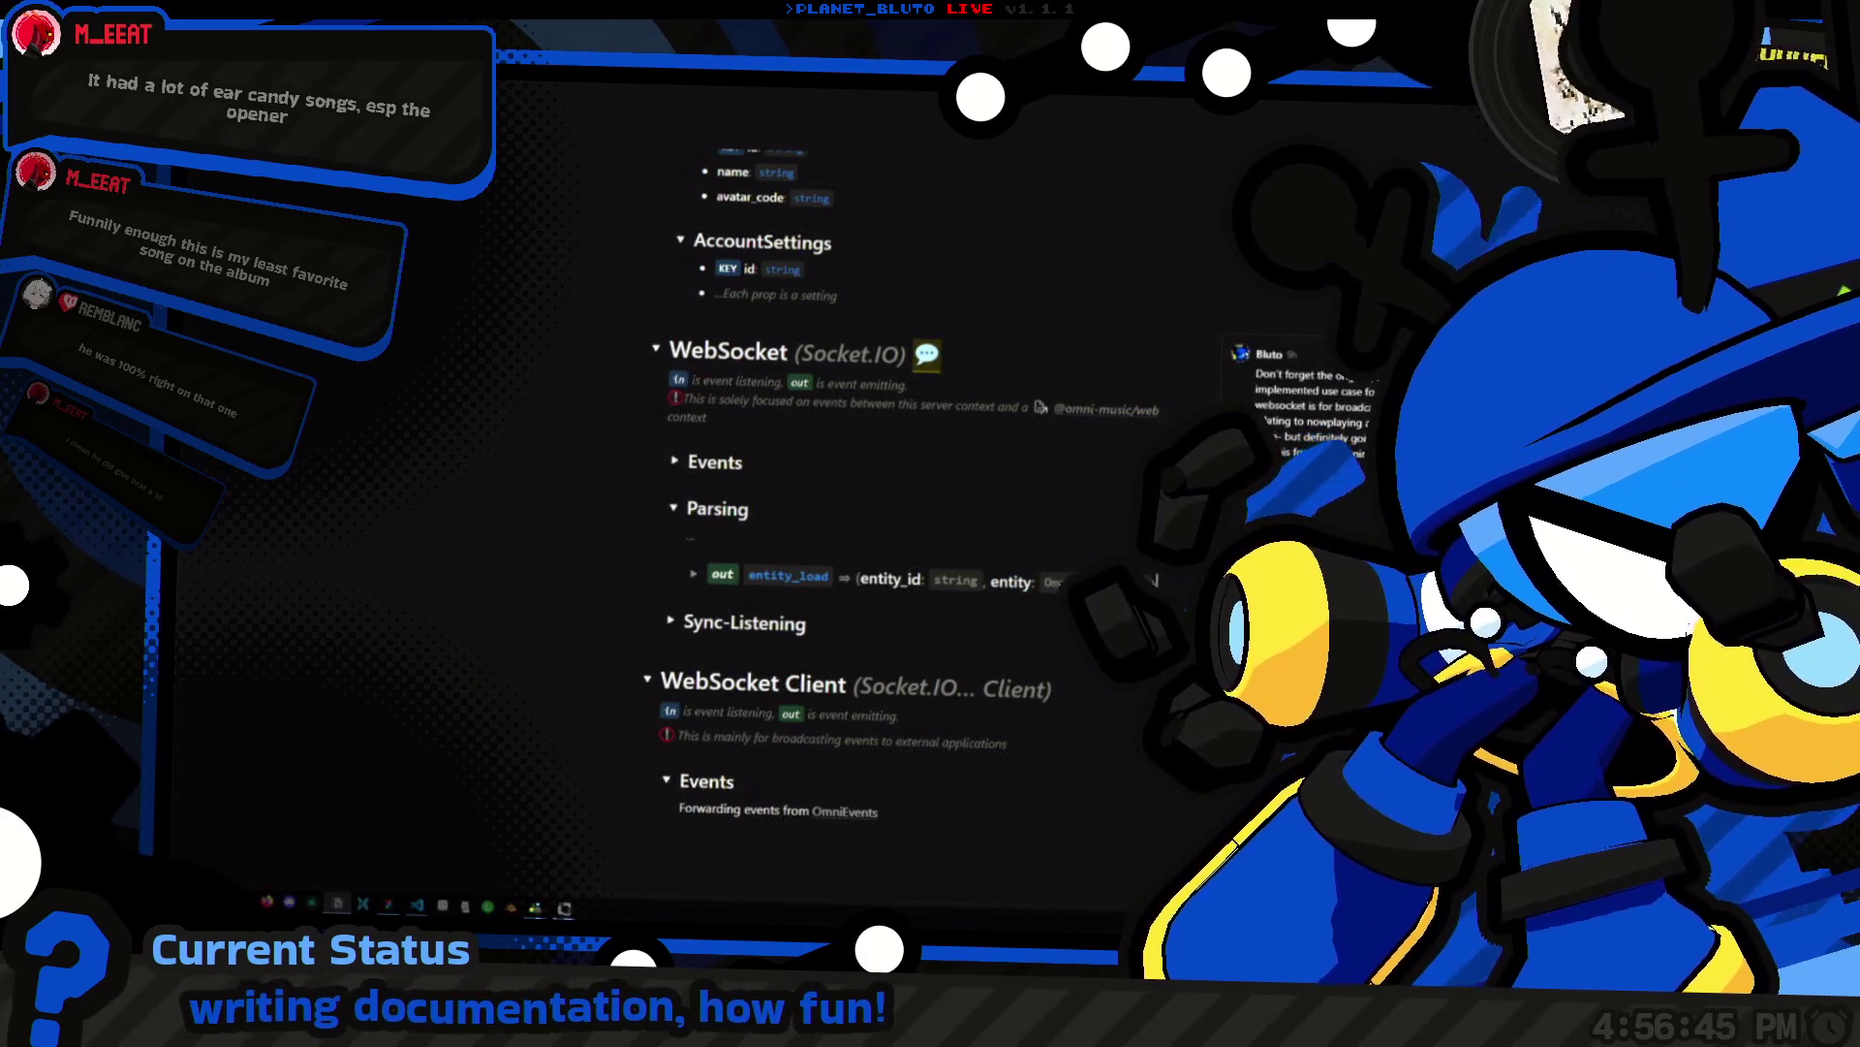
left_click(841, 517)
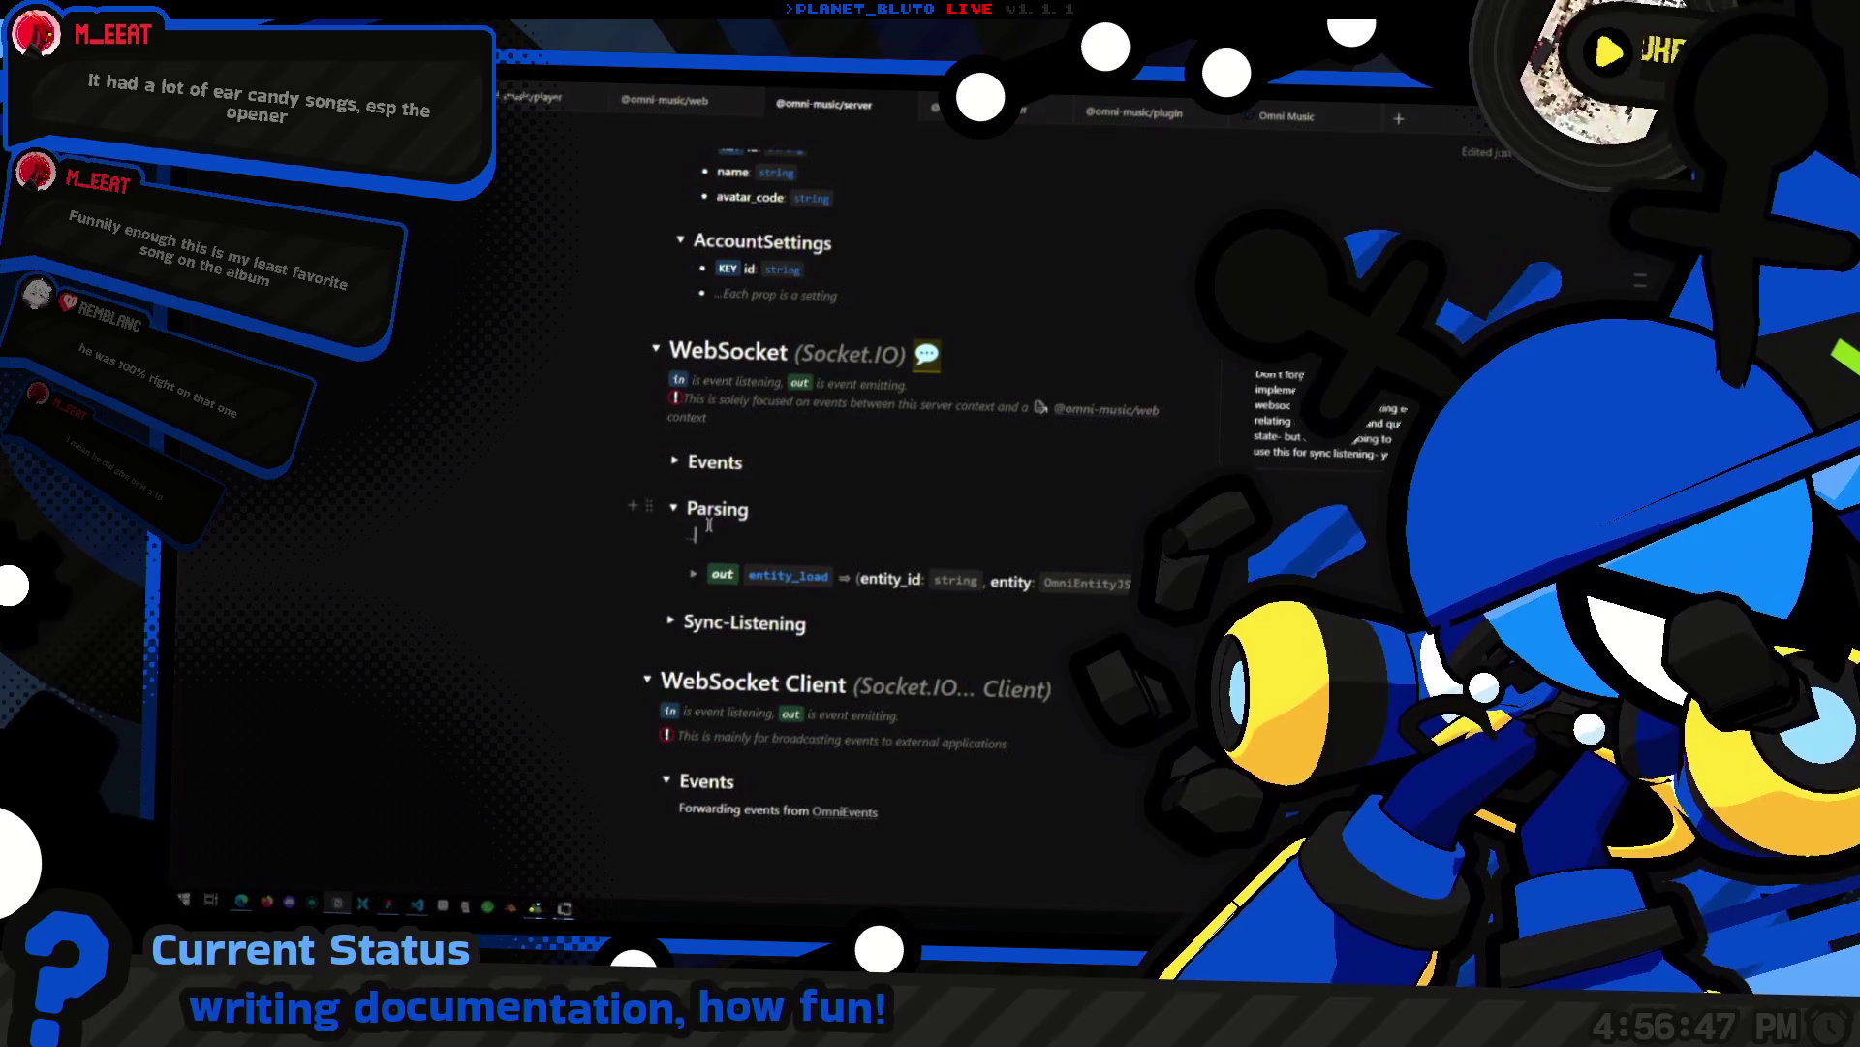
type("vents")
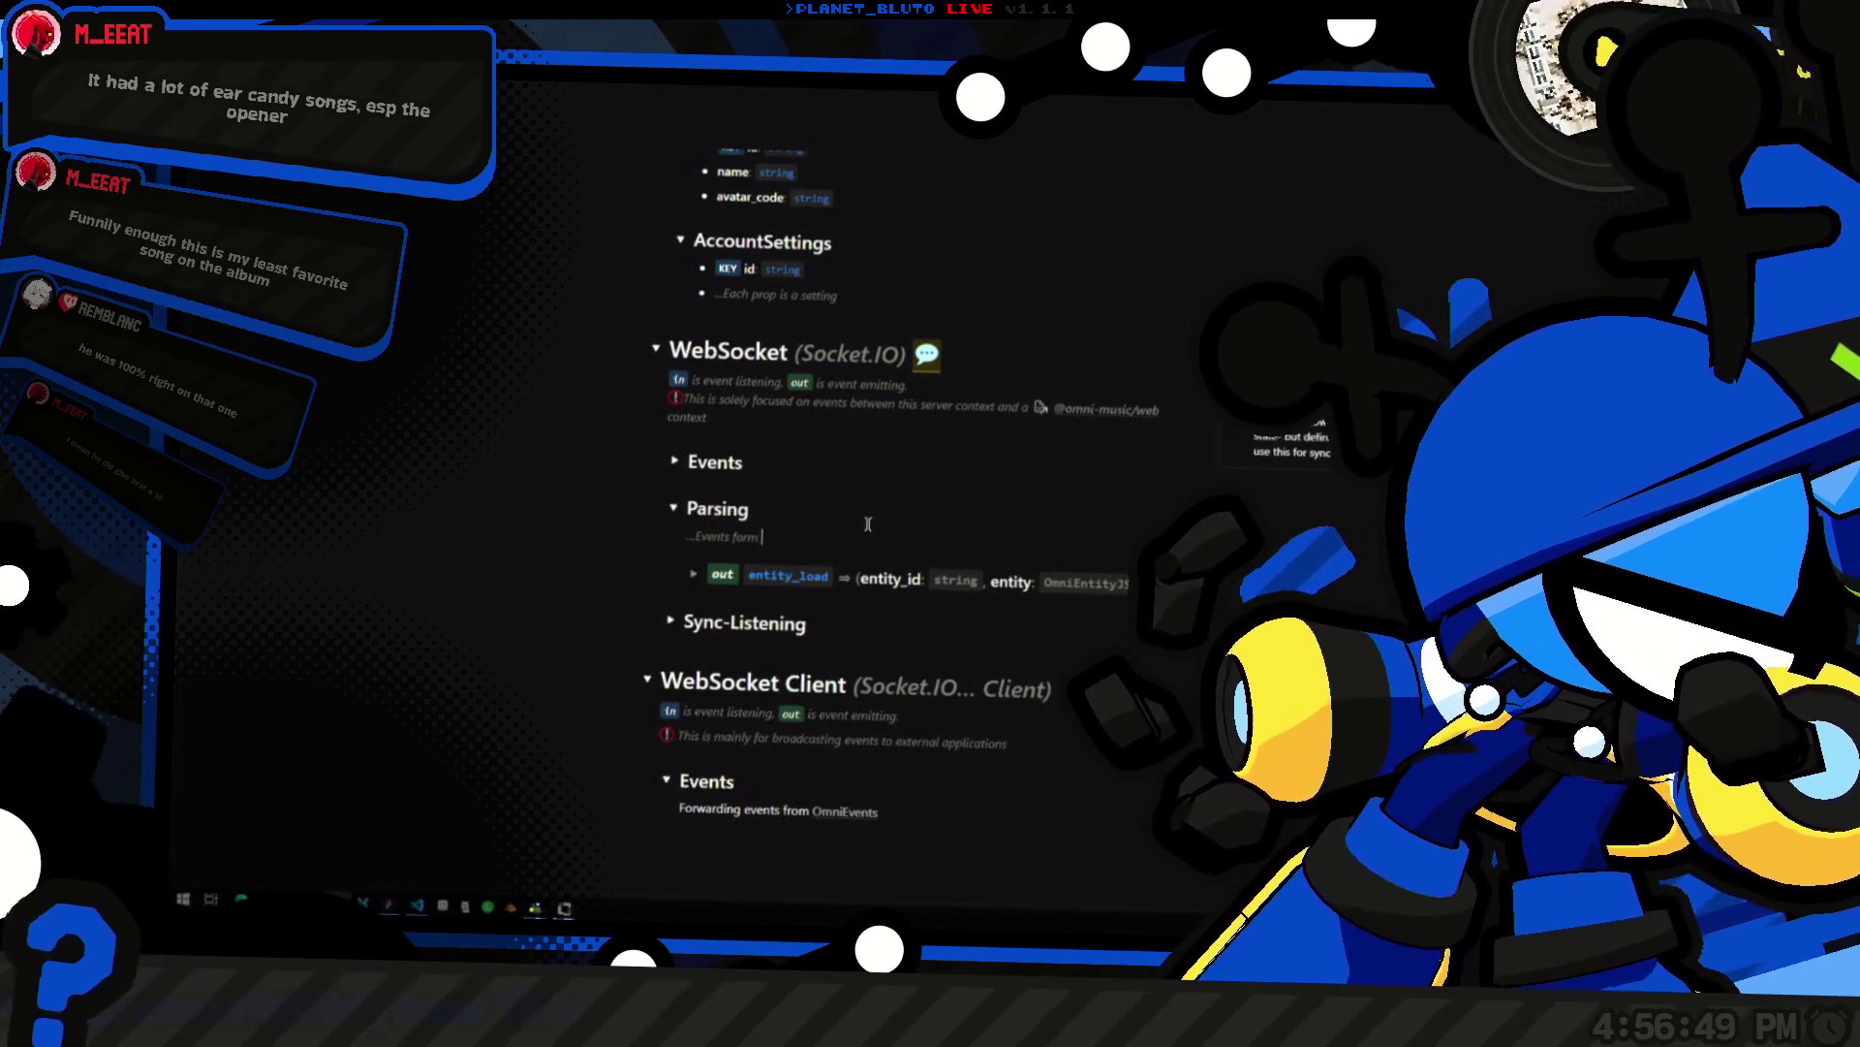
type(" from")
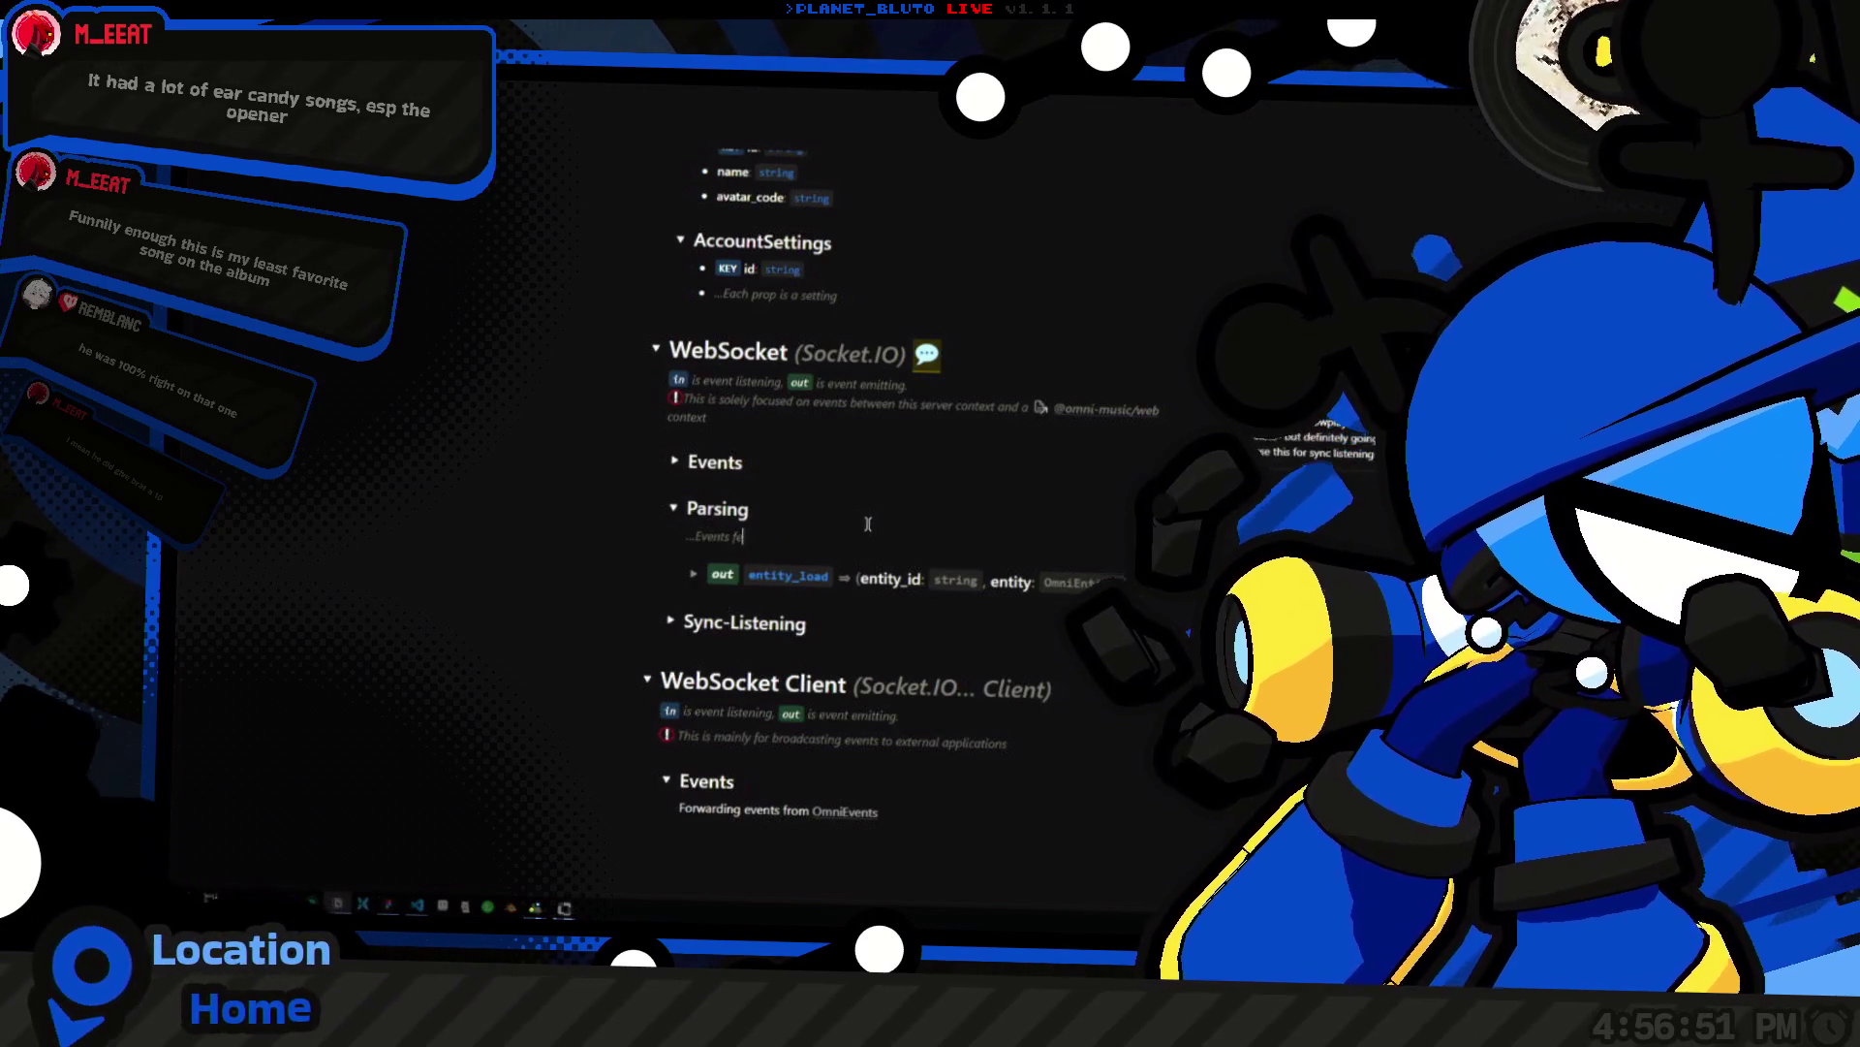
type("om")
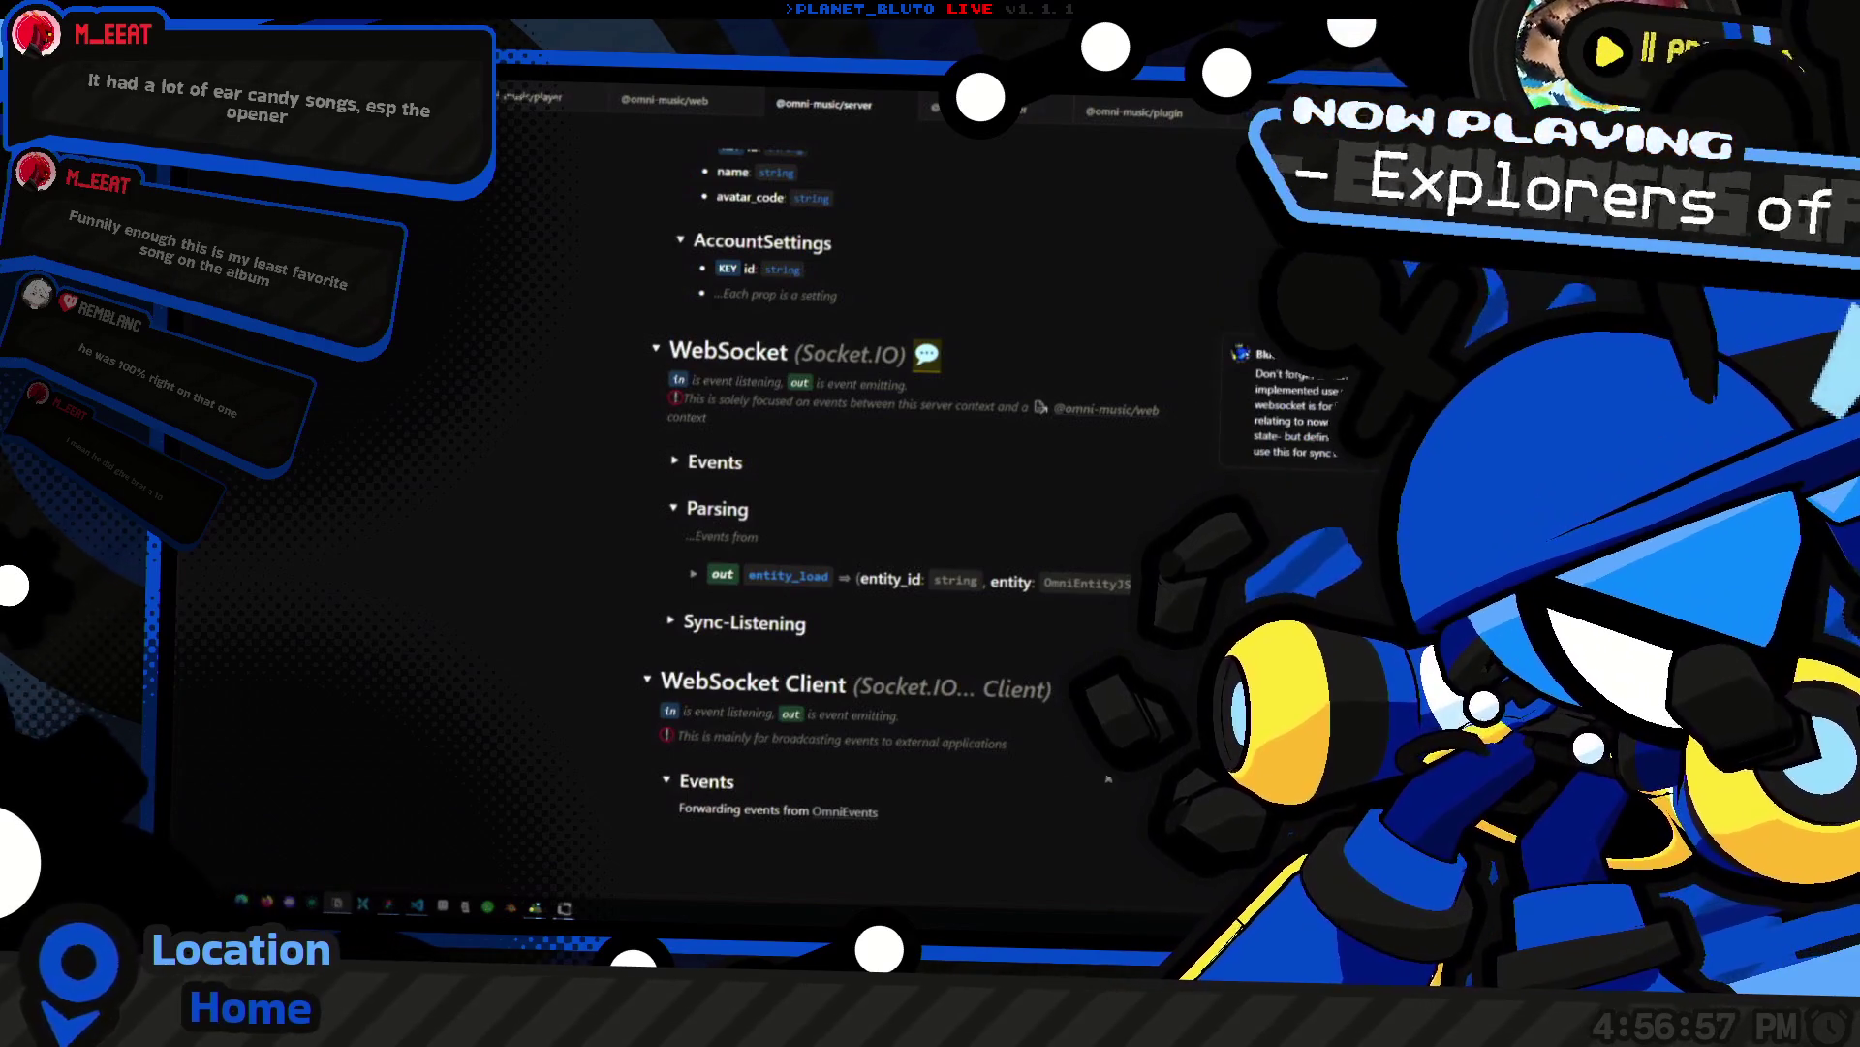
left_click(912, 574)
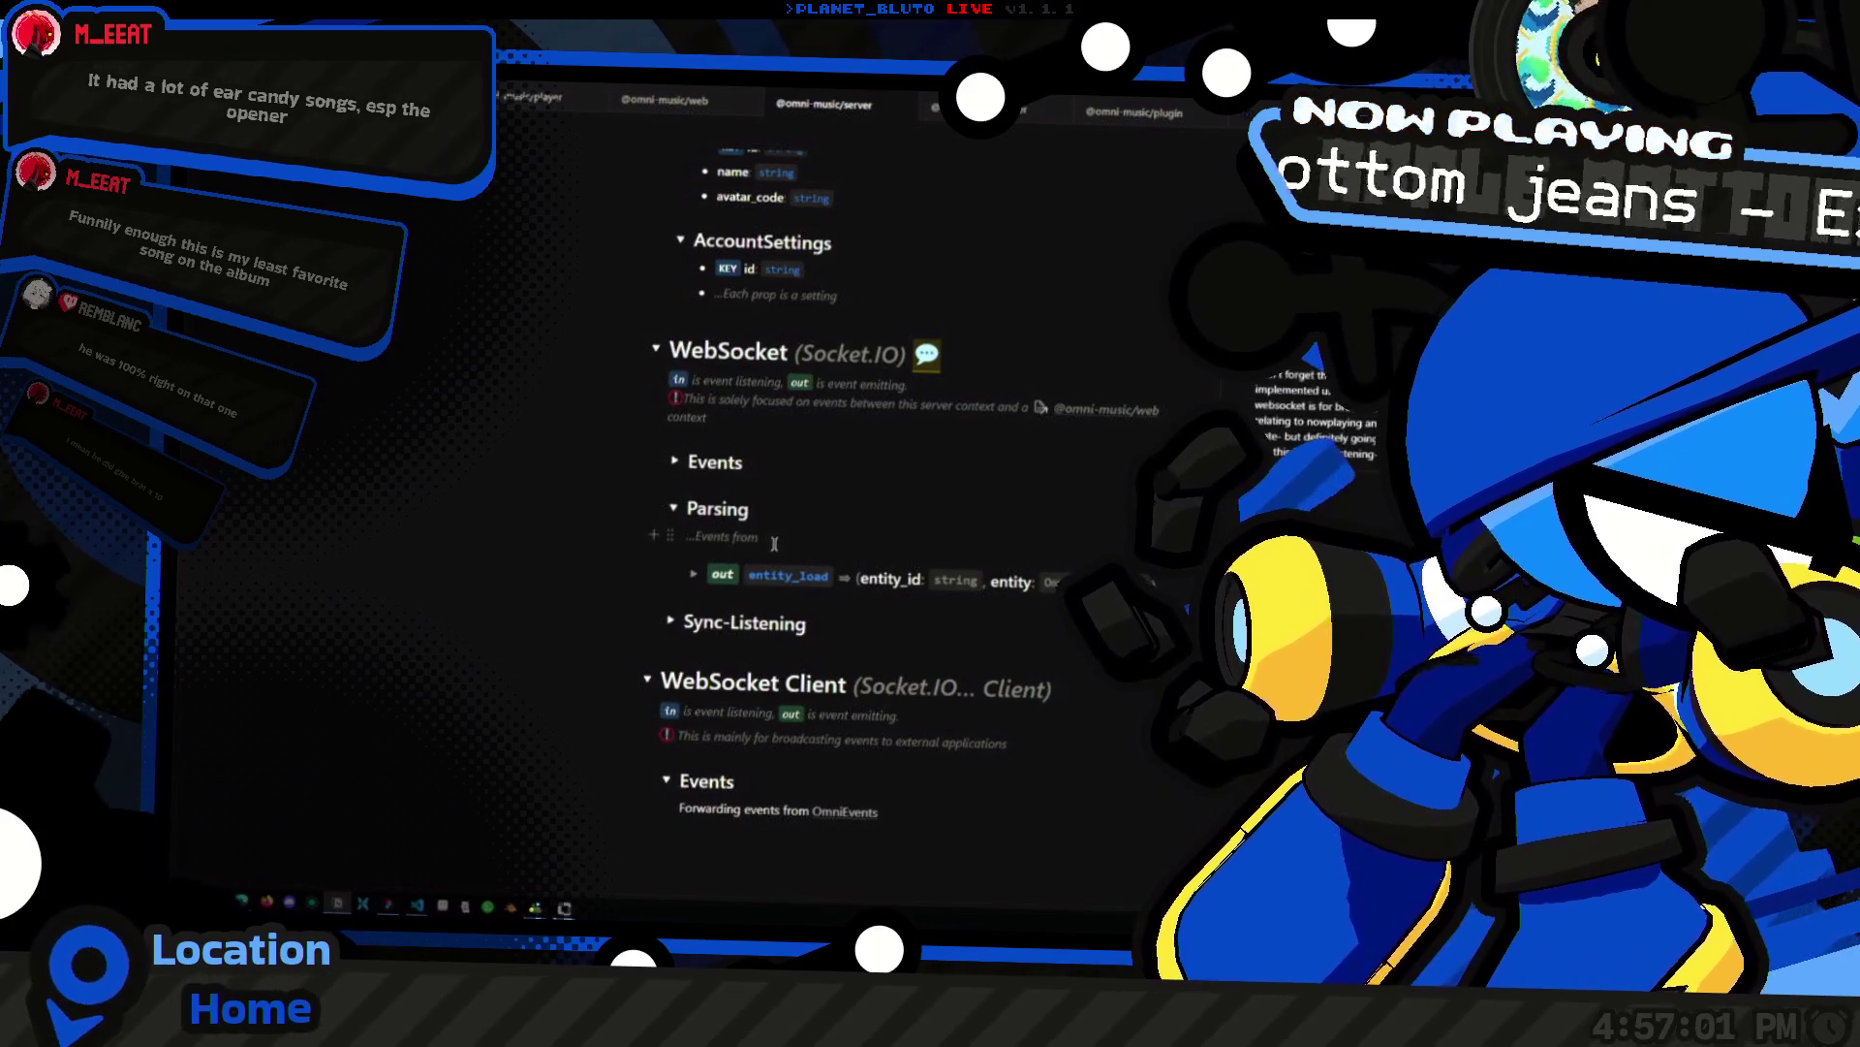
type("@parser")
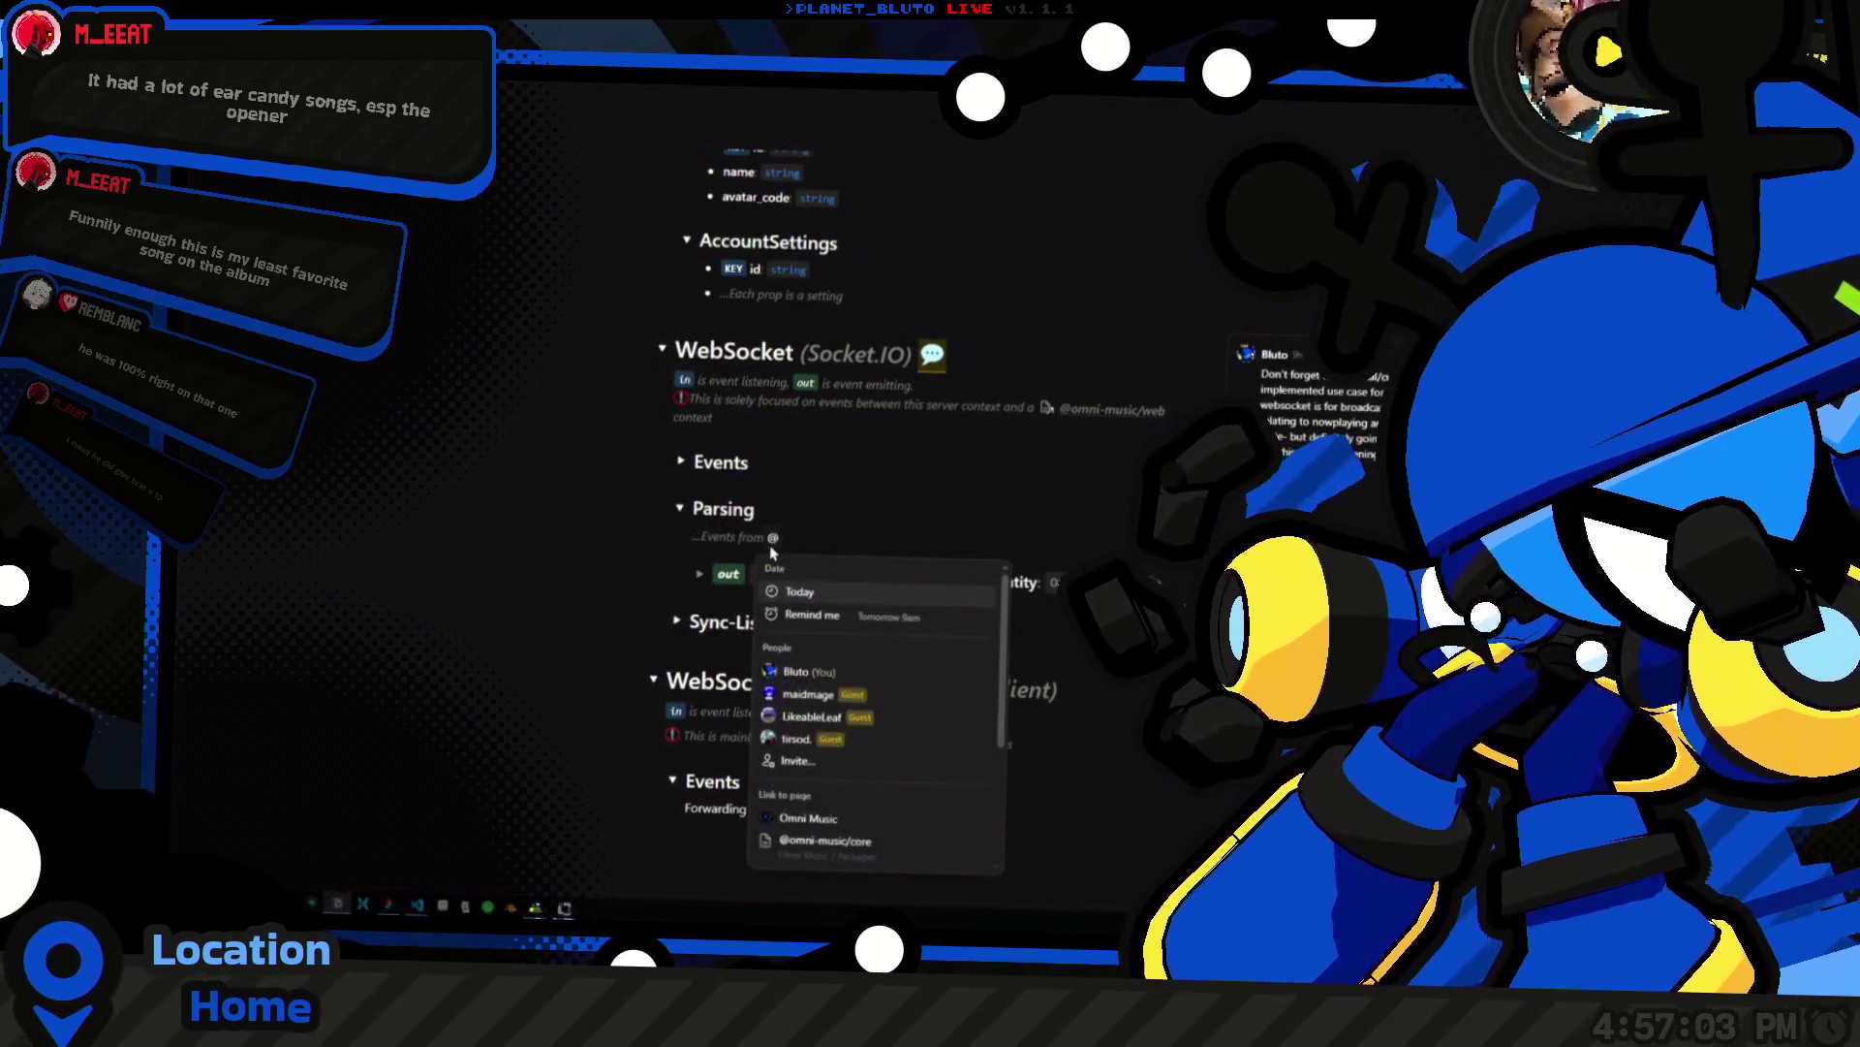
key("Down")
key("Return")
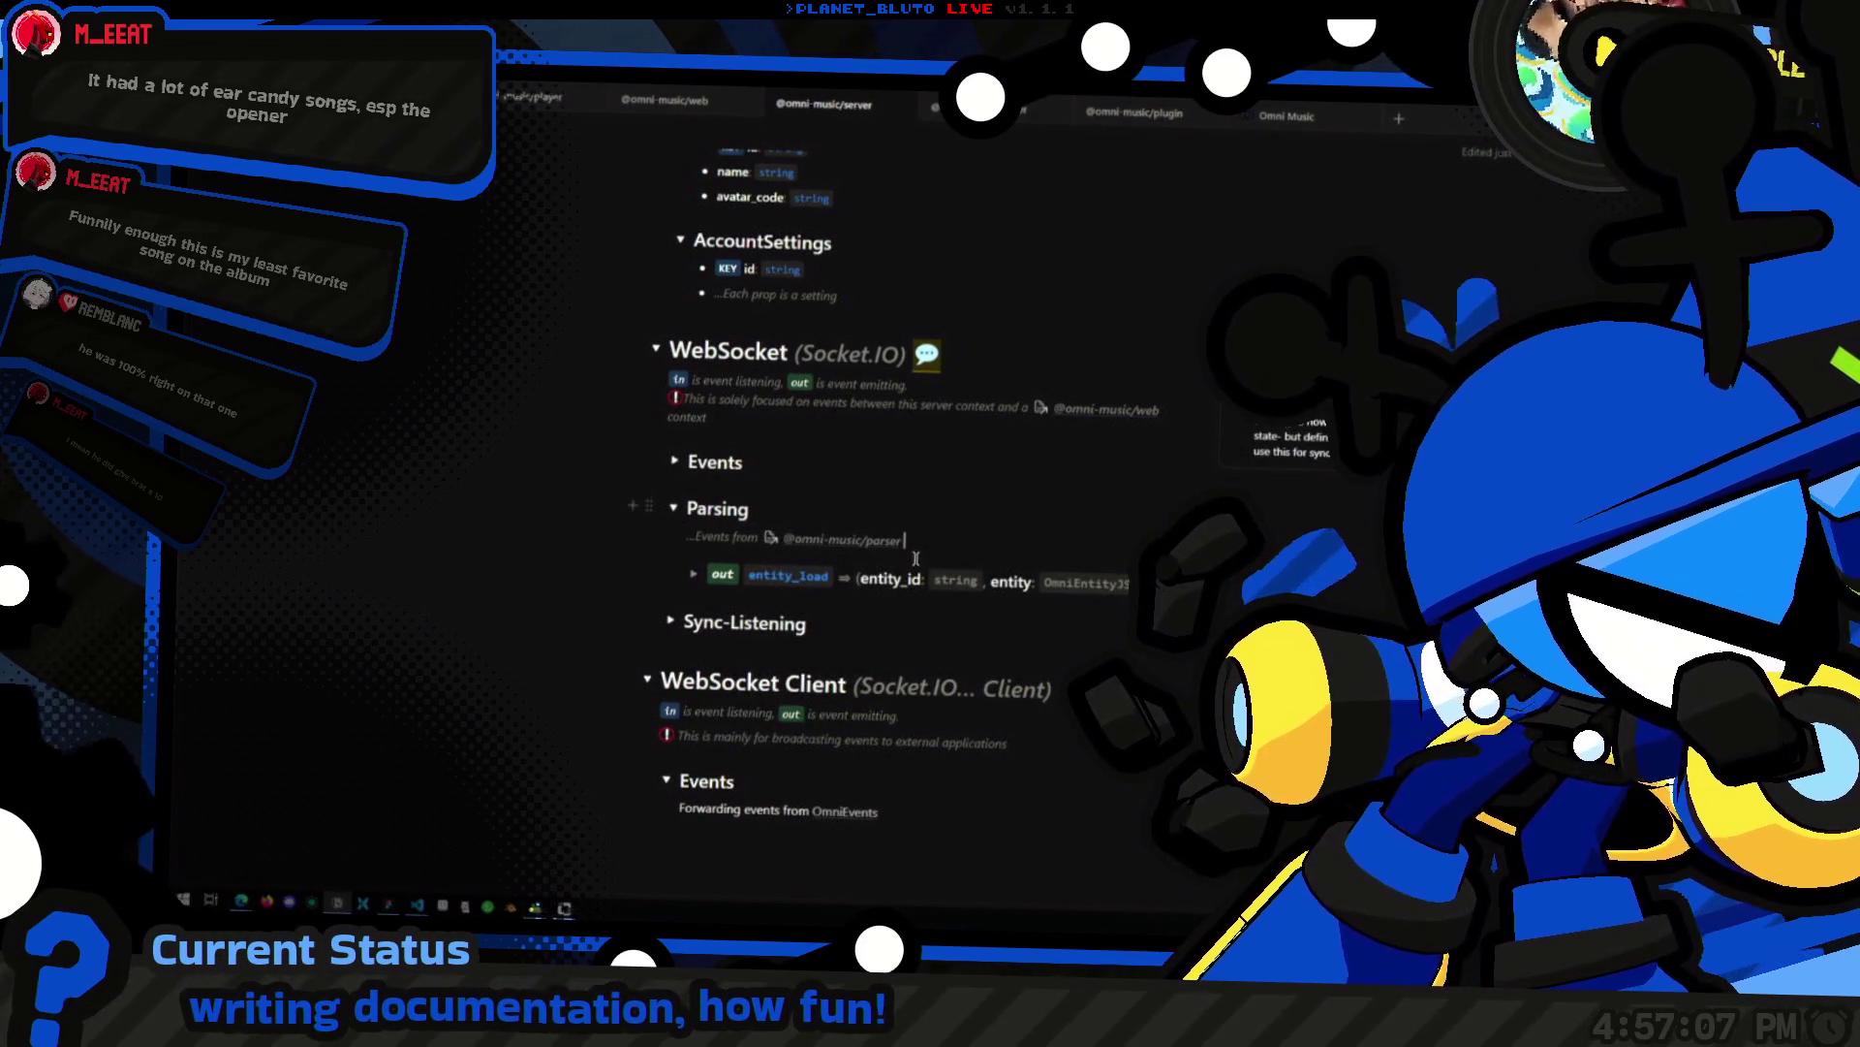
type("loading entities for lazy")
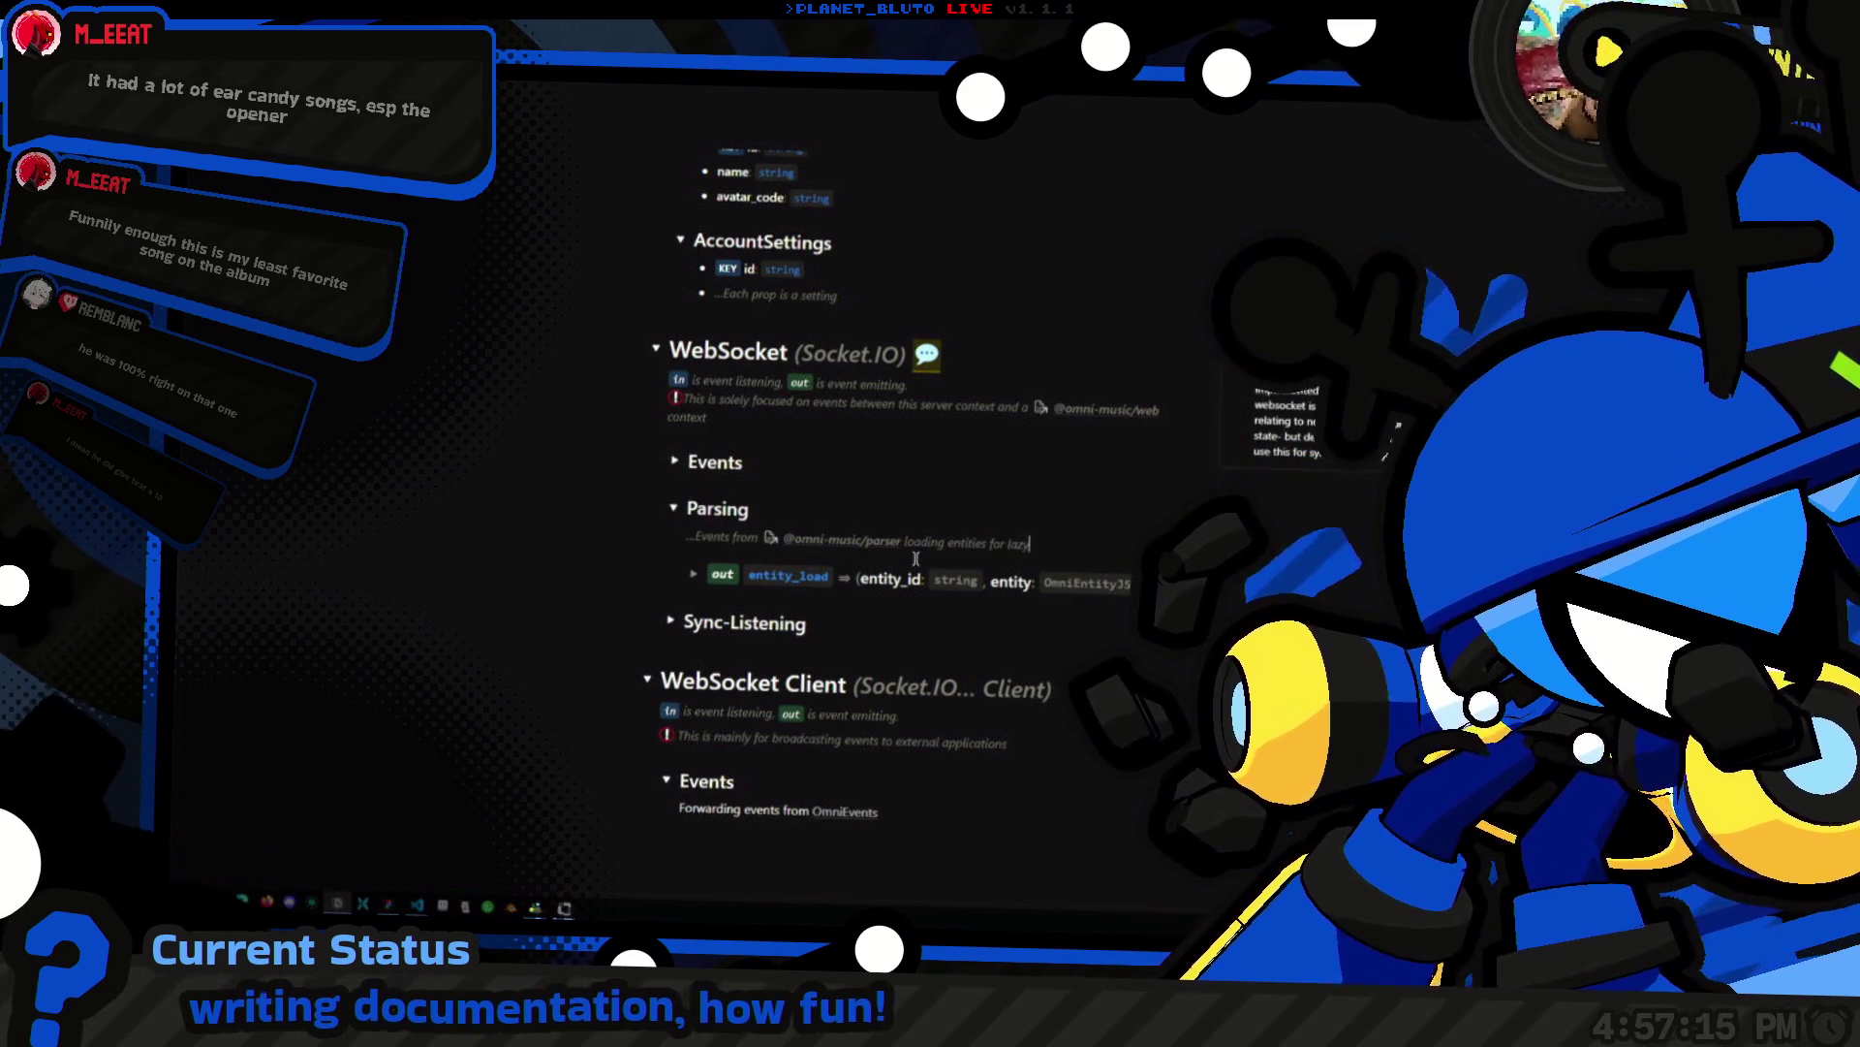
key("ctrl+shift+Left")
key("ctrl+shift+Left")
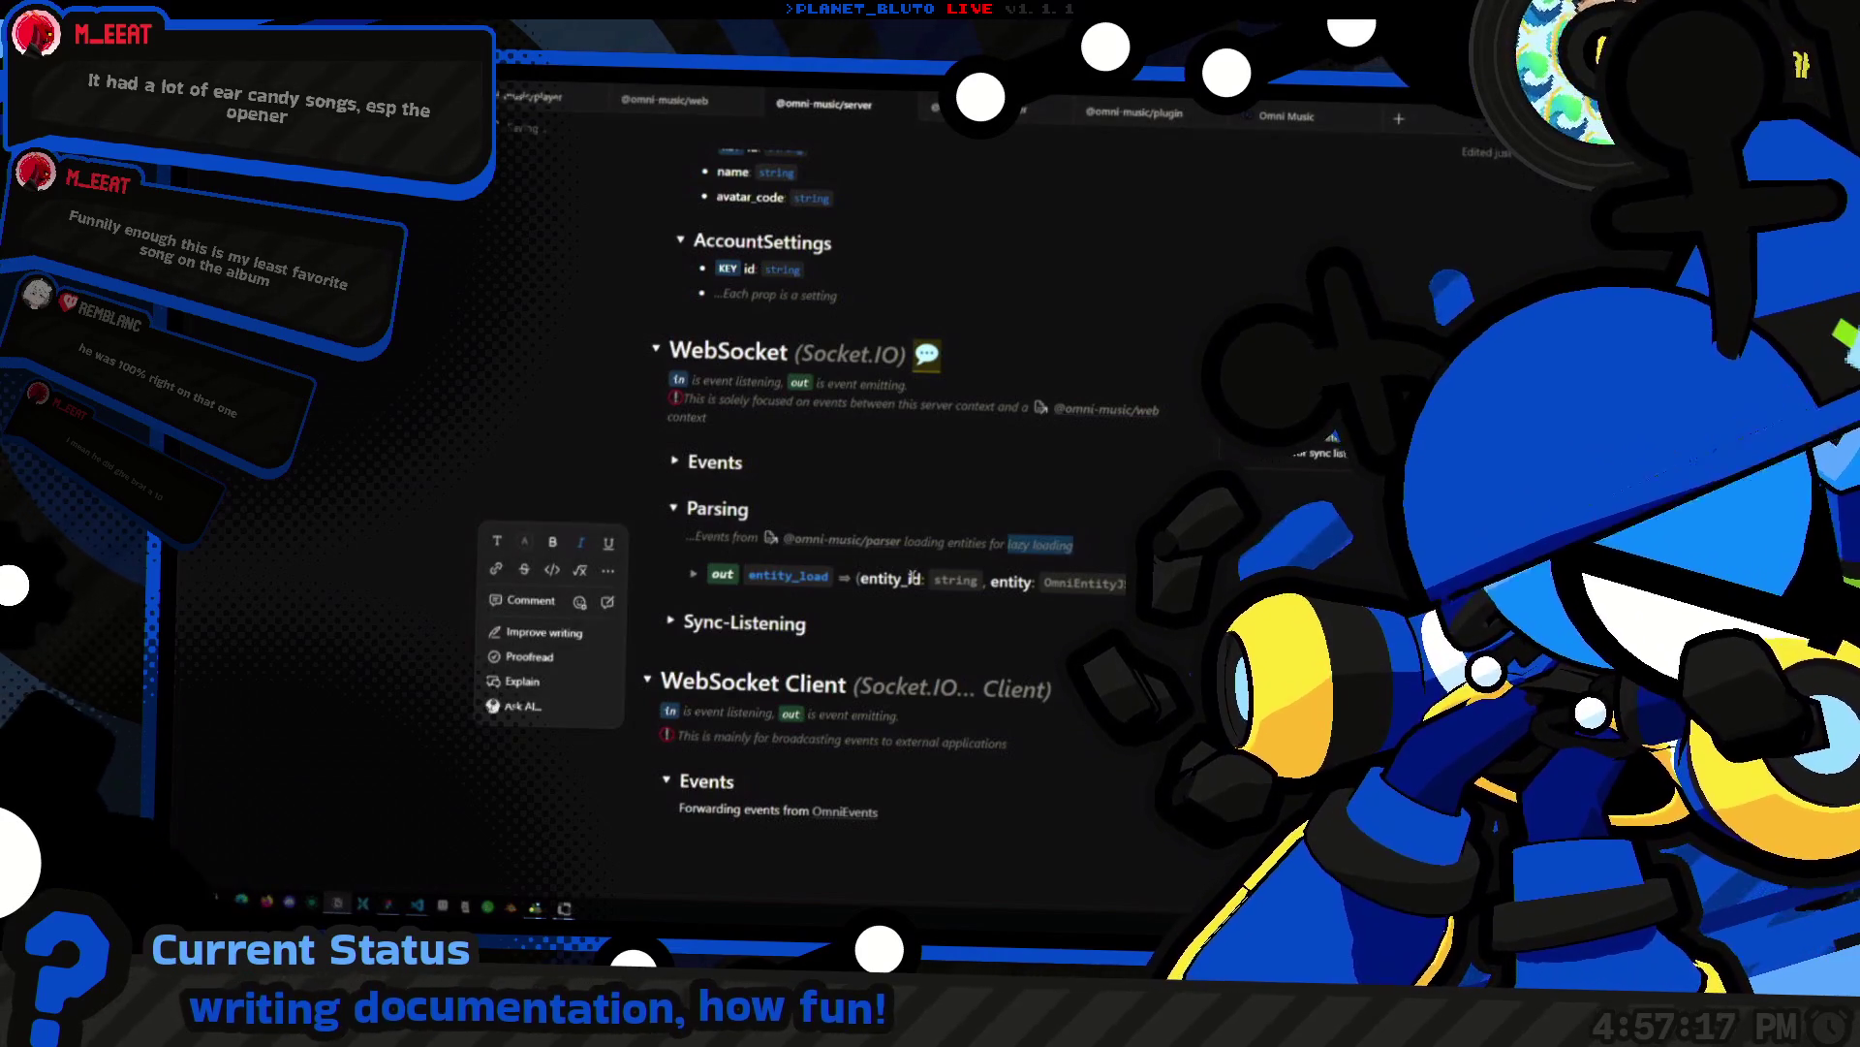
Switch to the web browser and open a new tab
mouse_move(291, 903)
left_click(257, 875)
key("ctrl+t")
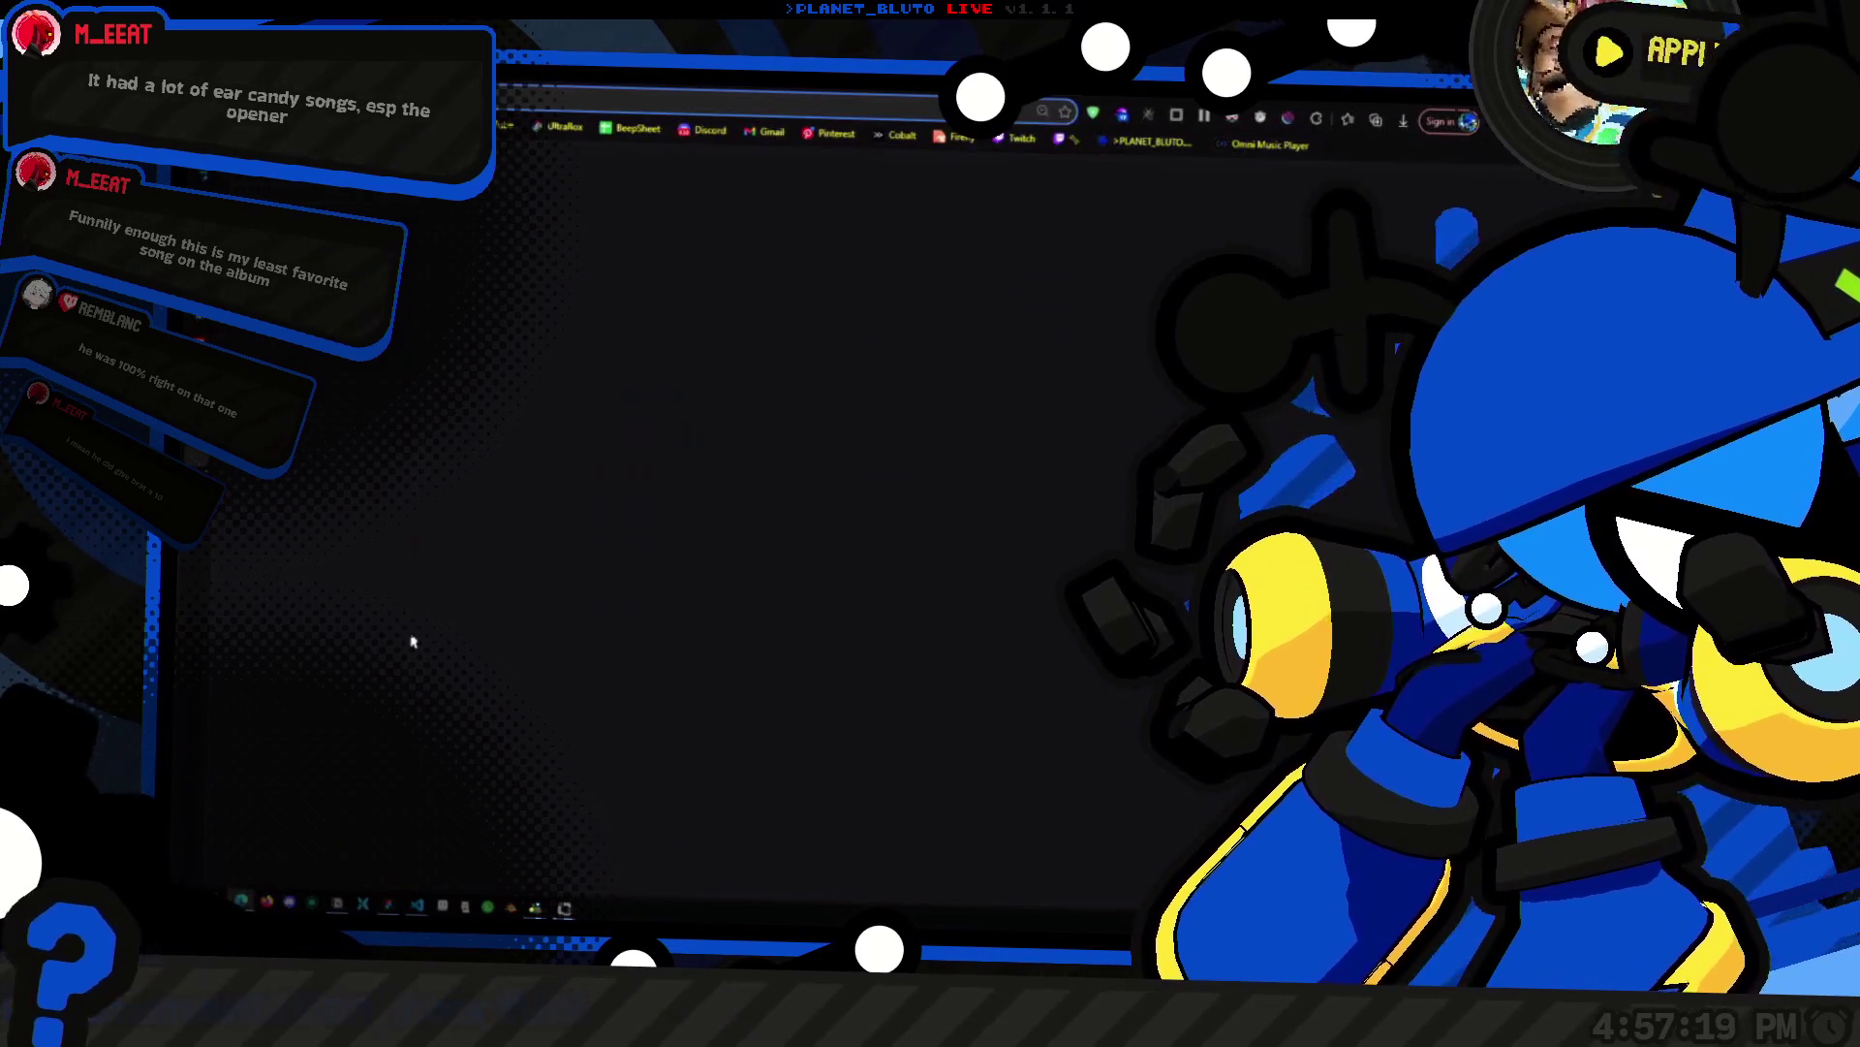
Search Google for 'lazy loading', open a documentation result, and return to the Notion docs
type("lazy loading")
key("Return")
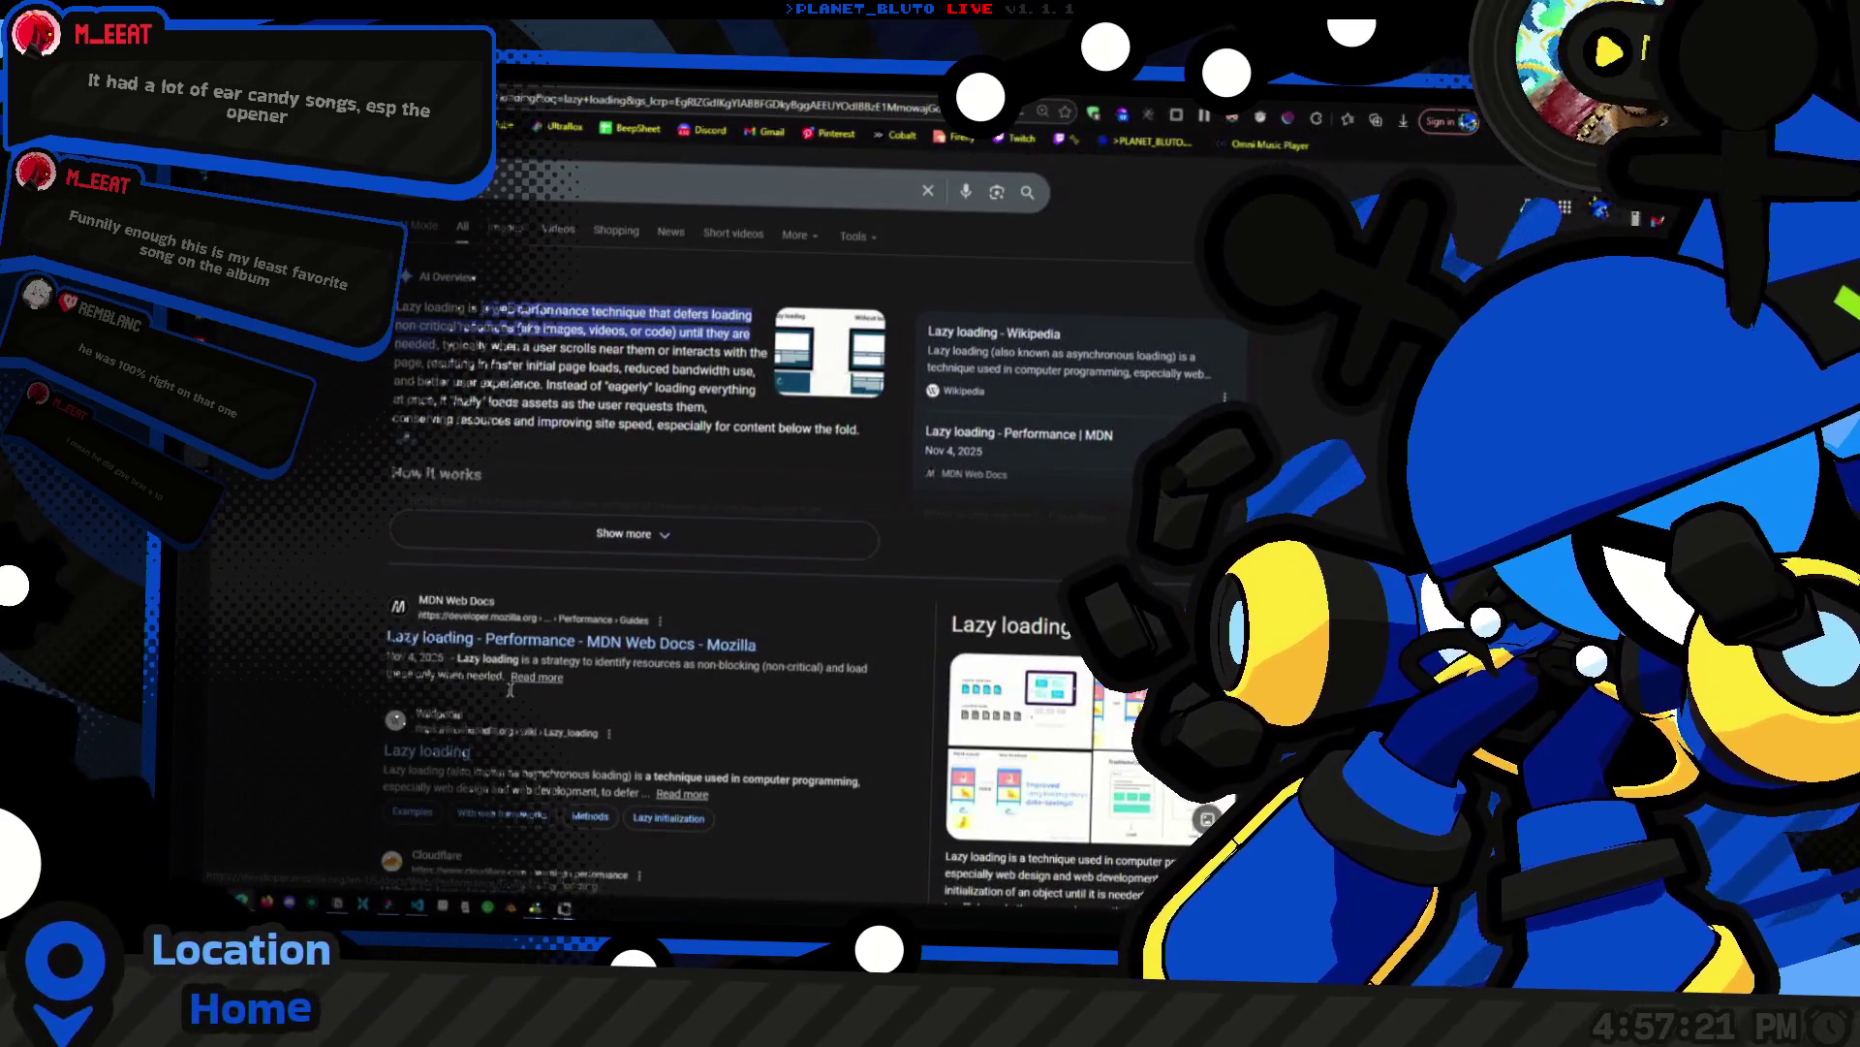
scroll(513, 596, "down", 1)
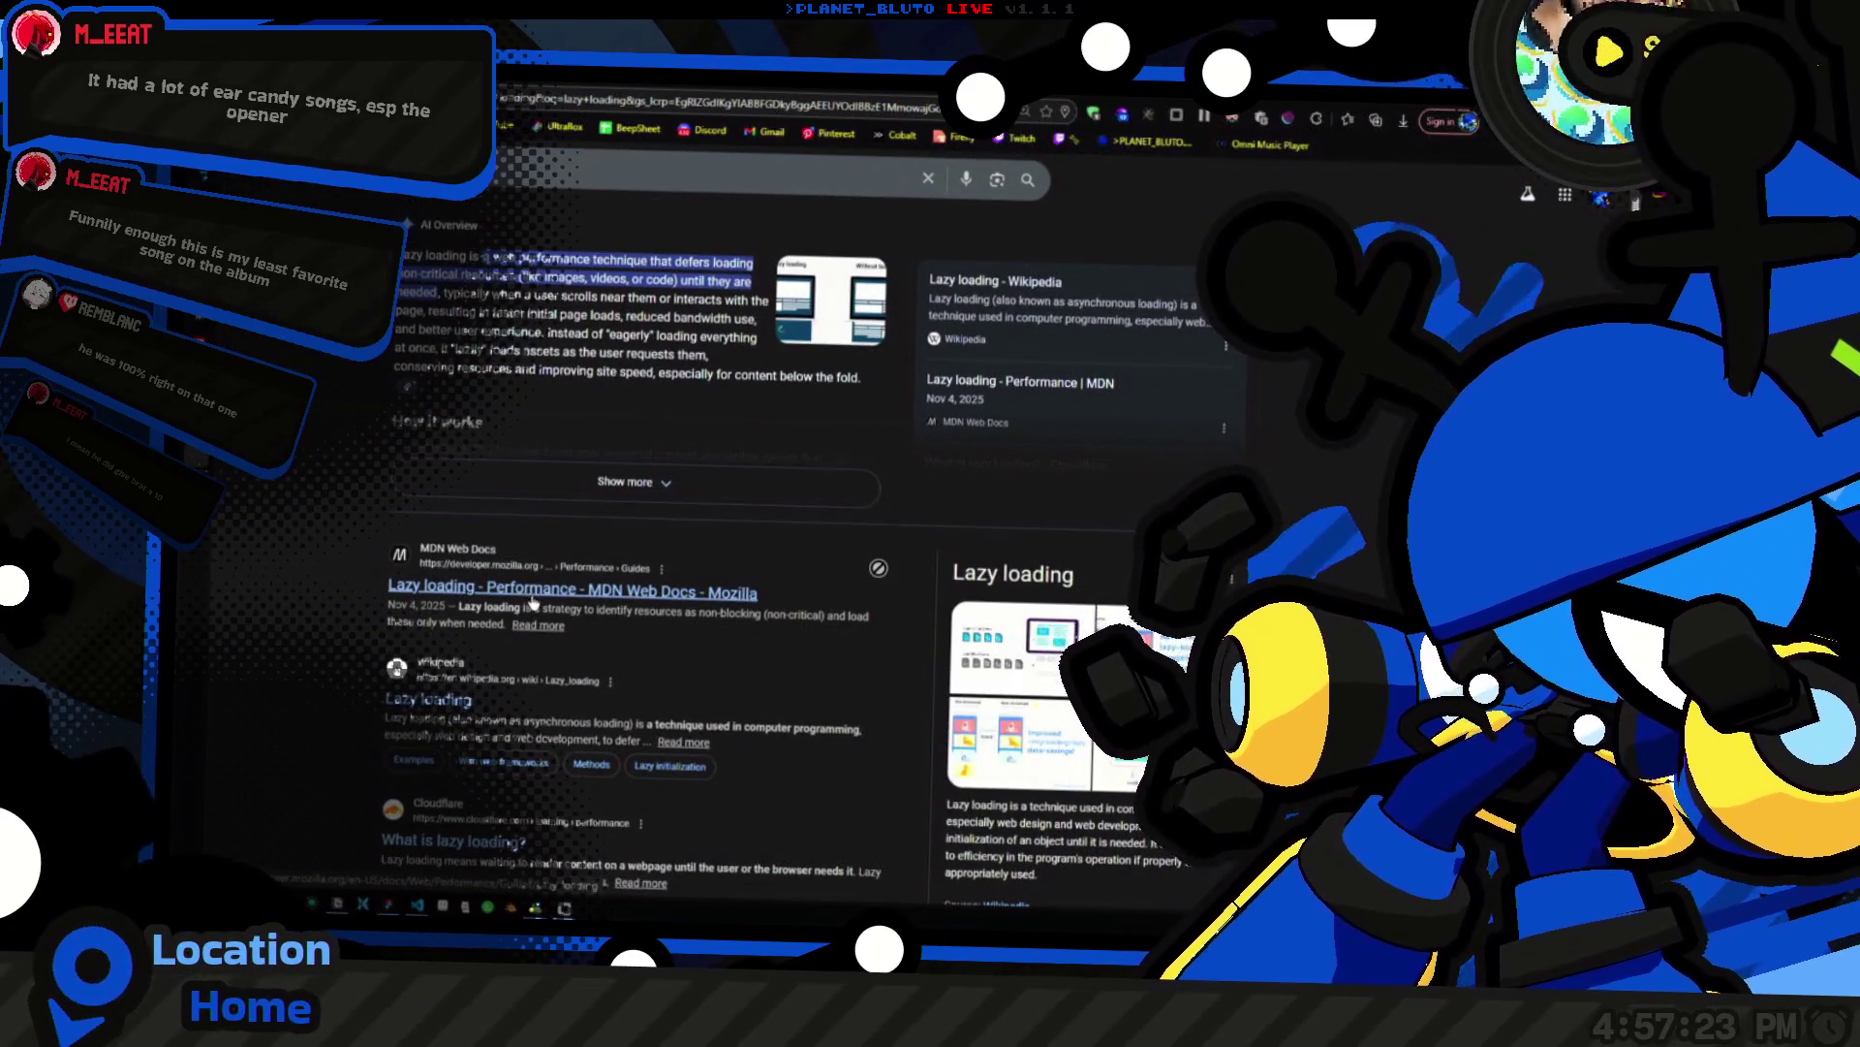
left_click(532, 602)
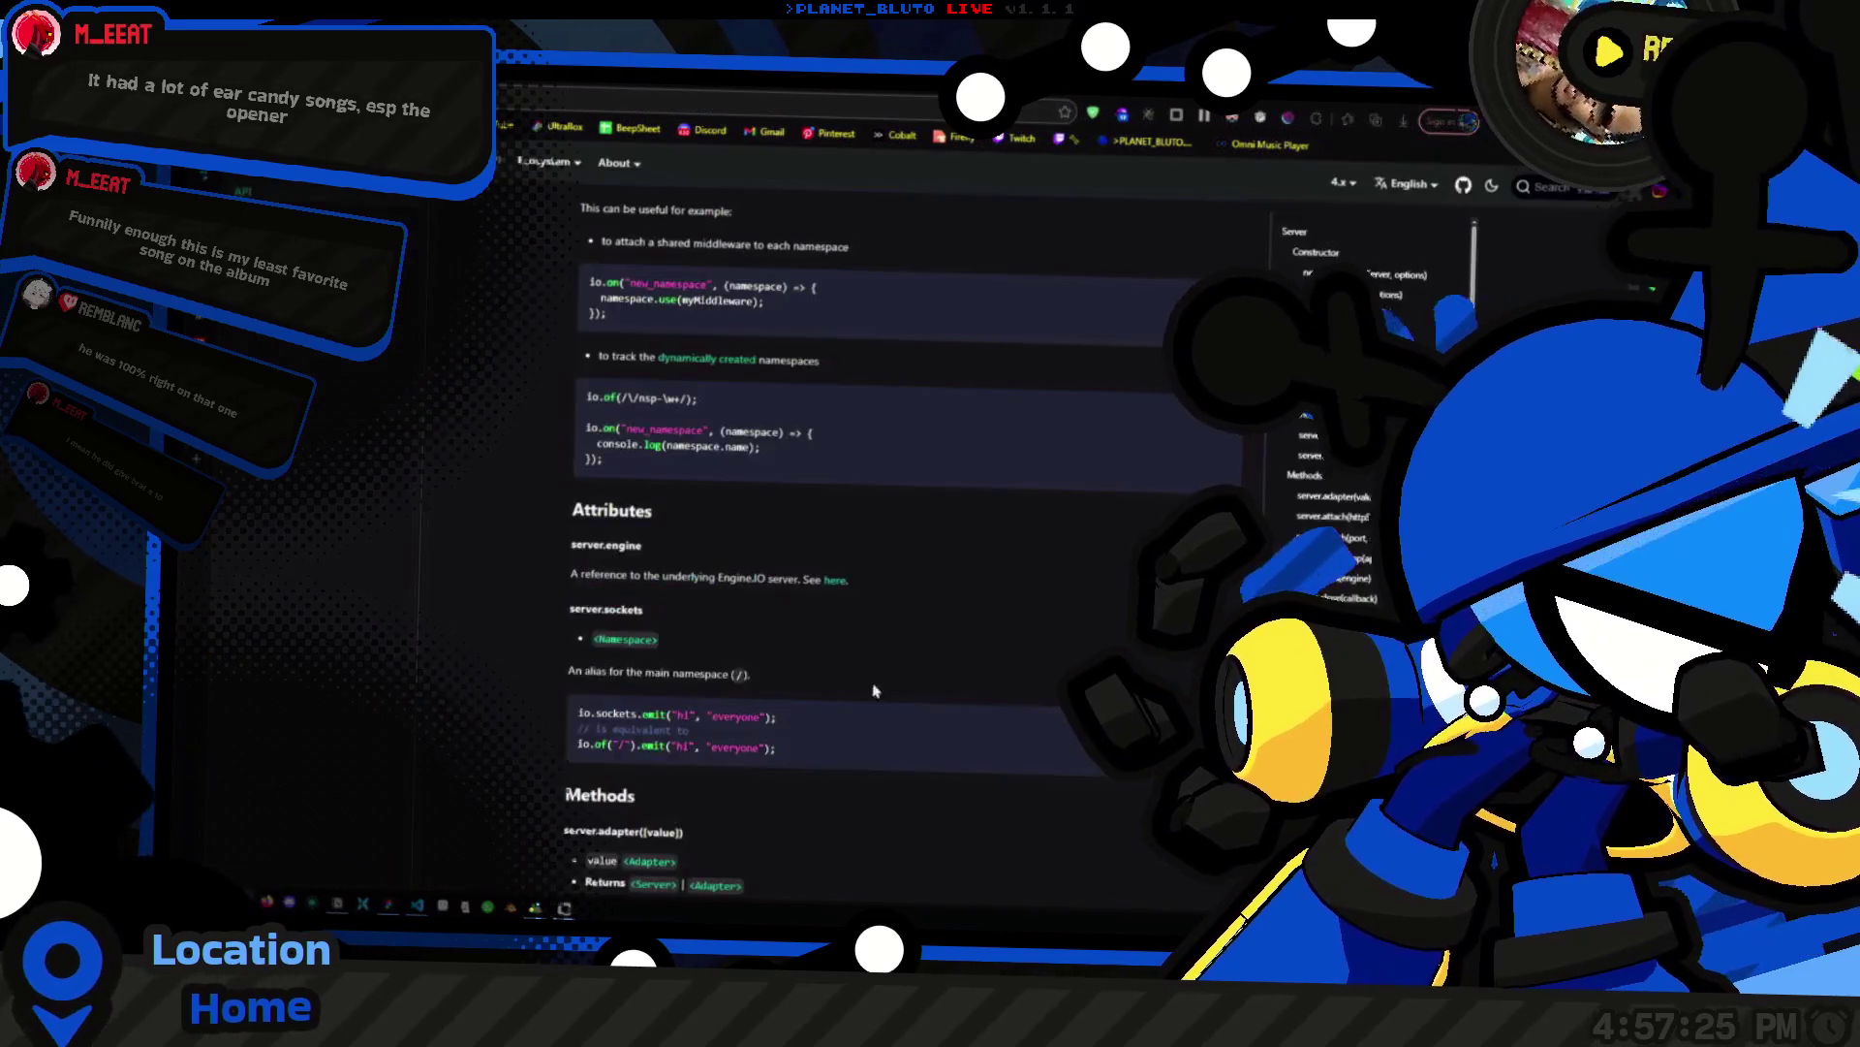
key("alt+Tab")
left_click(1016, 544)
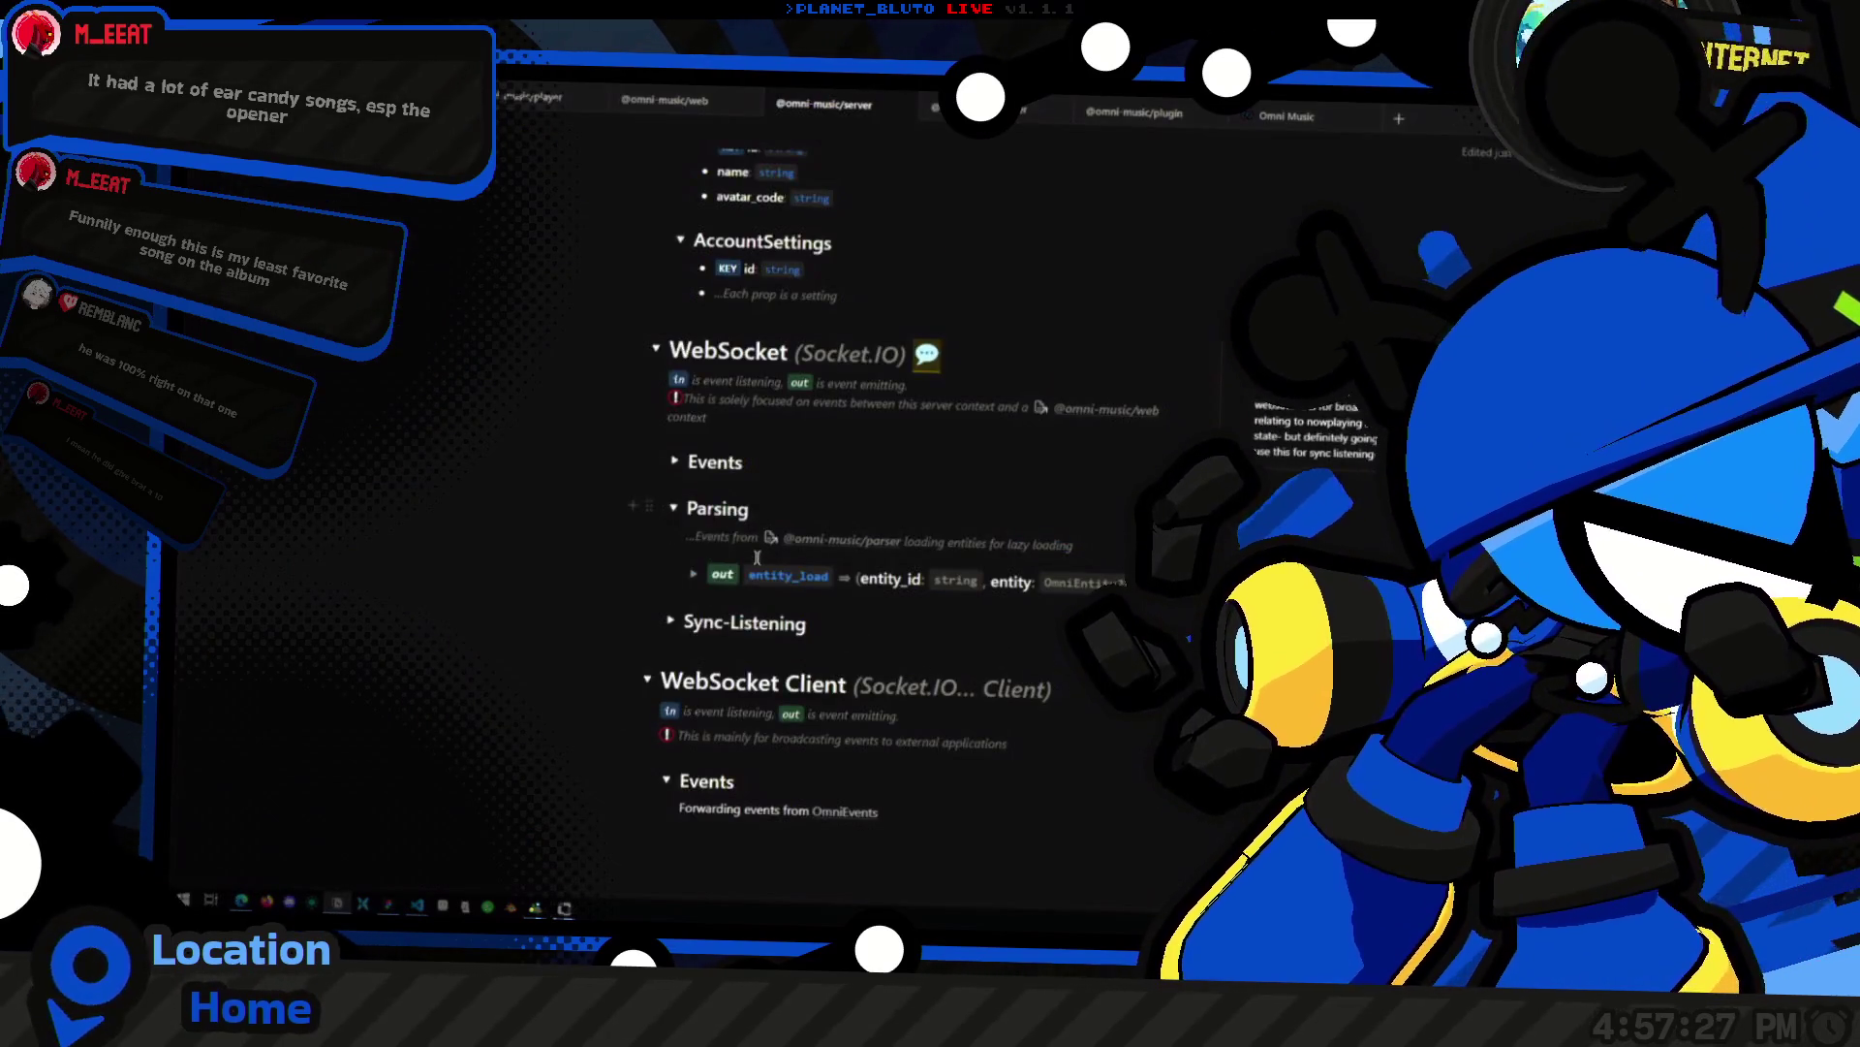
Remove the leading '...' from the Parsing description and expand the Events and Sync-Listening toggles
key("Home")
key("Delete")
key("Delete")
key("Delete")
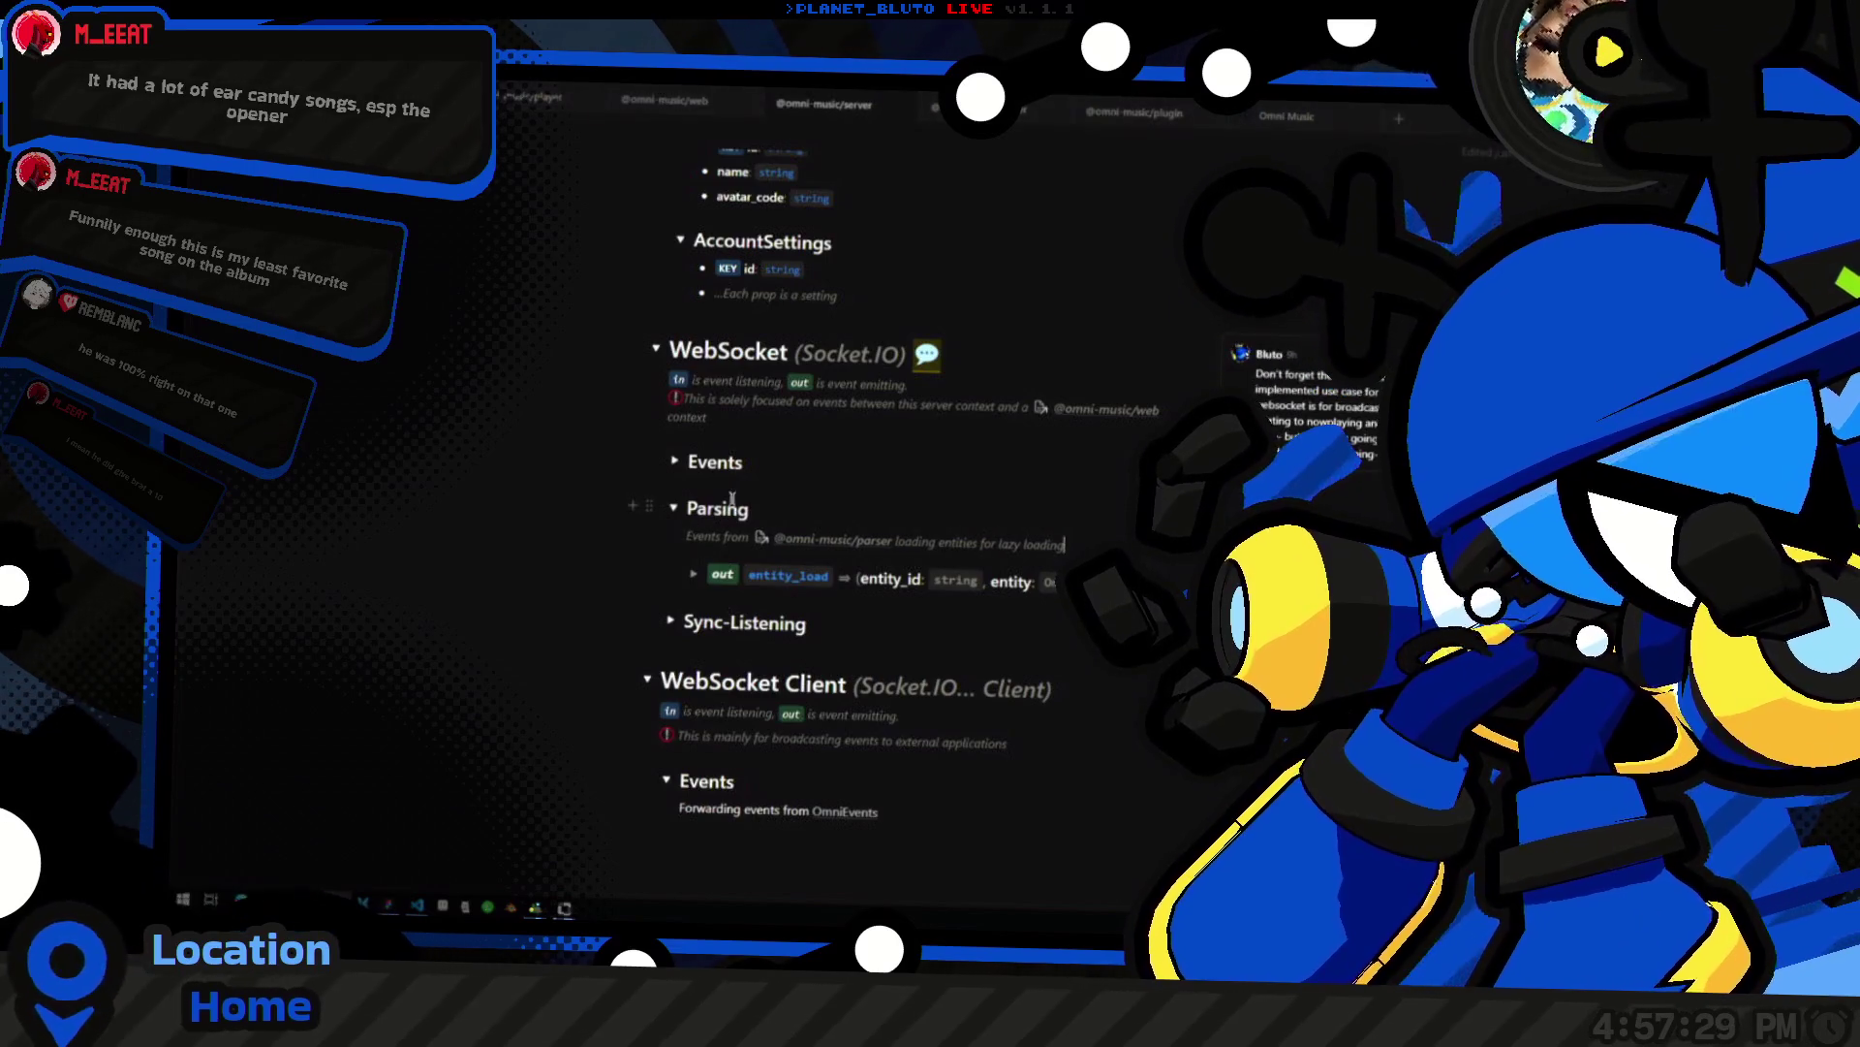
left_click(717, 516)
scroll(815, 496, "down", 2)
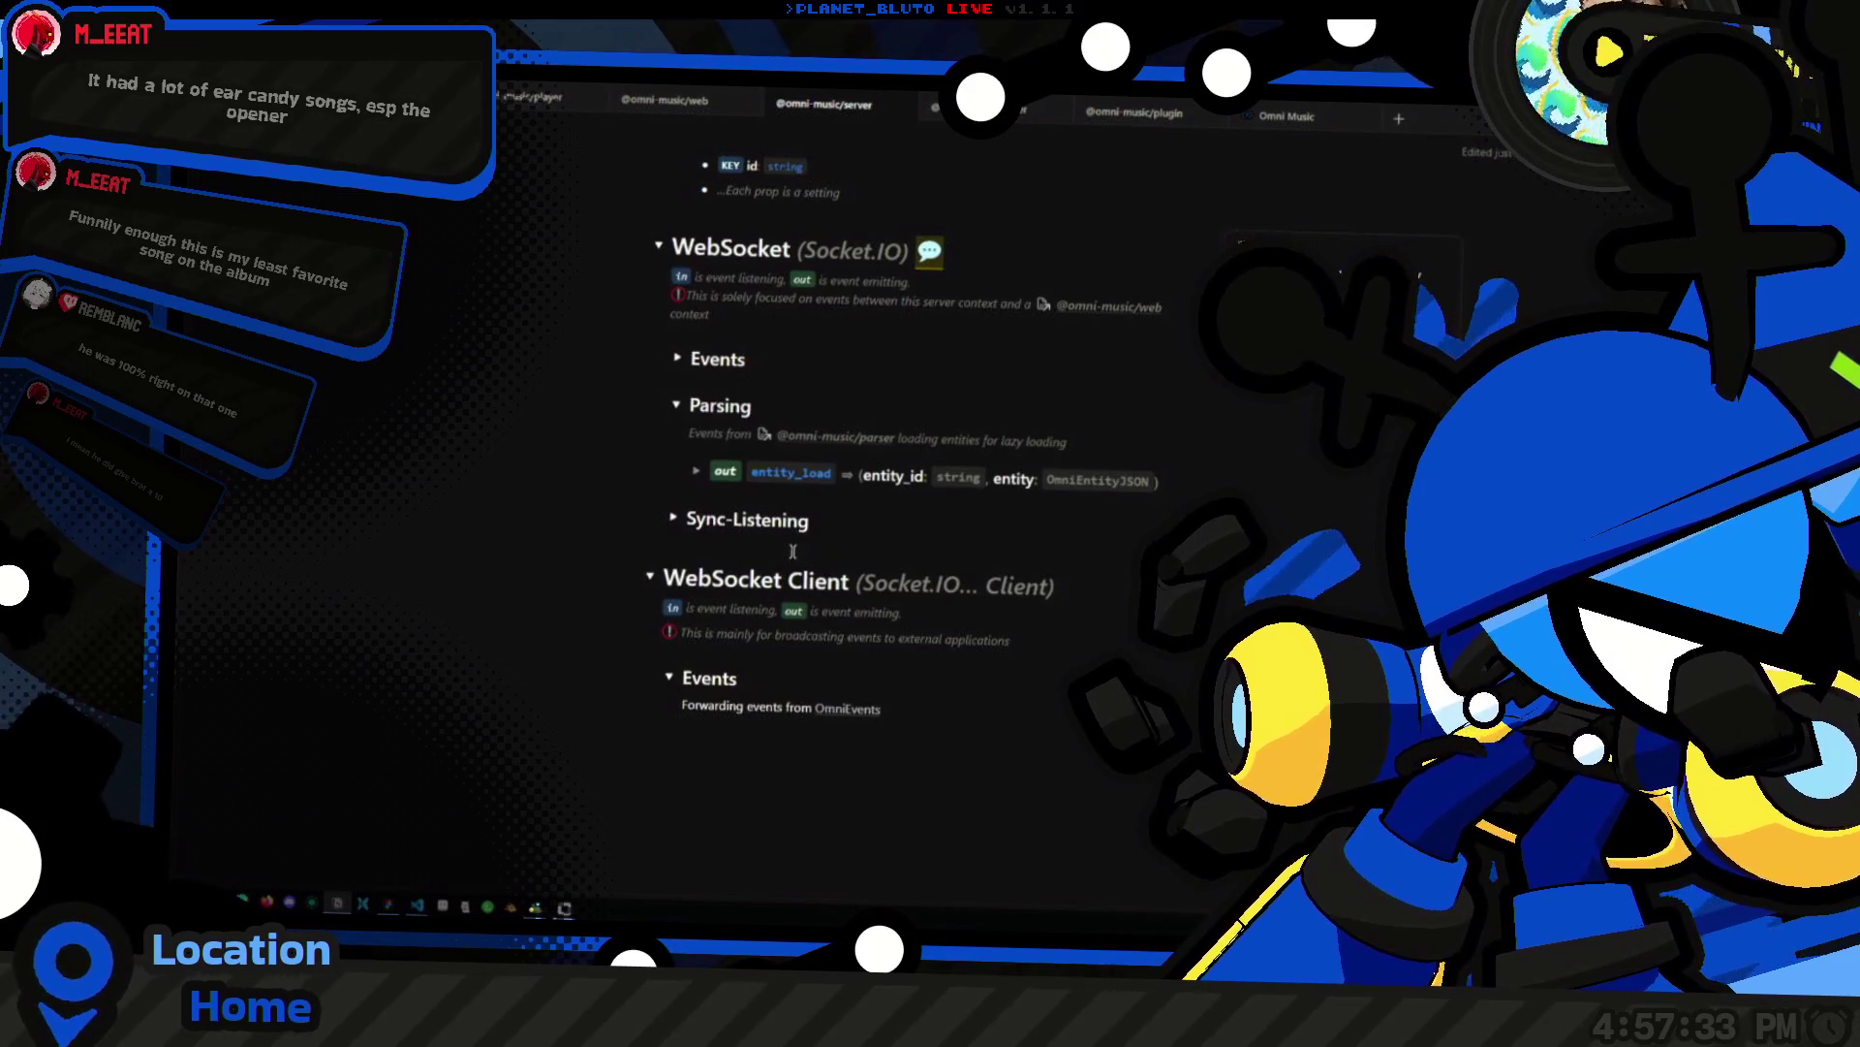
left_click(680, 357)
scroll(766, 484, "down", 2)
left_click(674, 480)
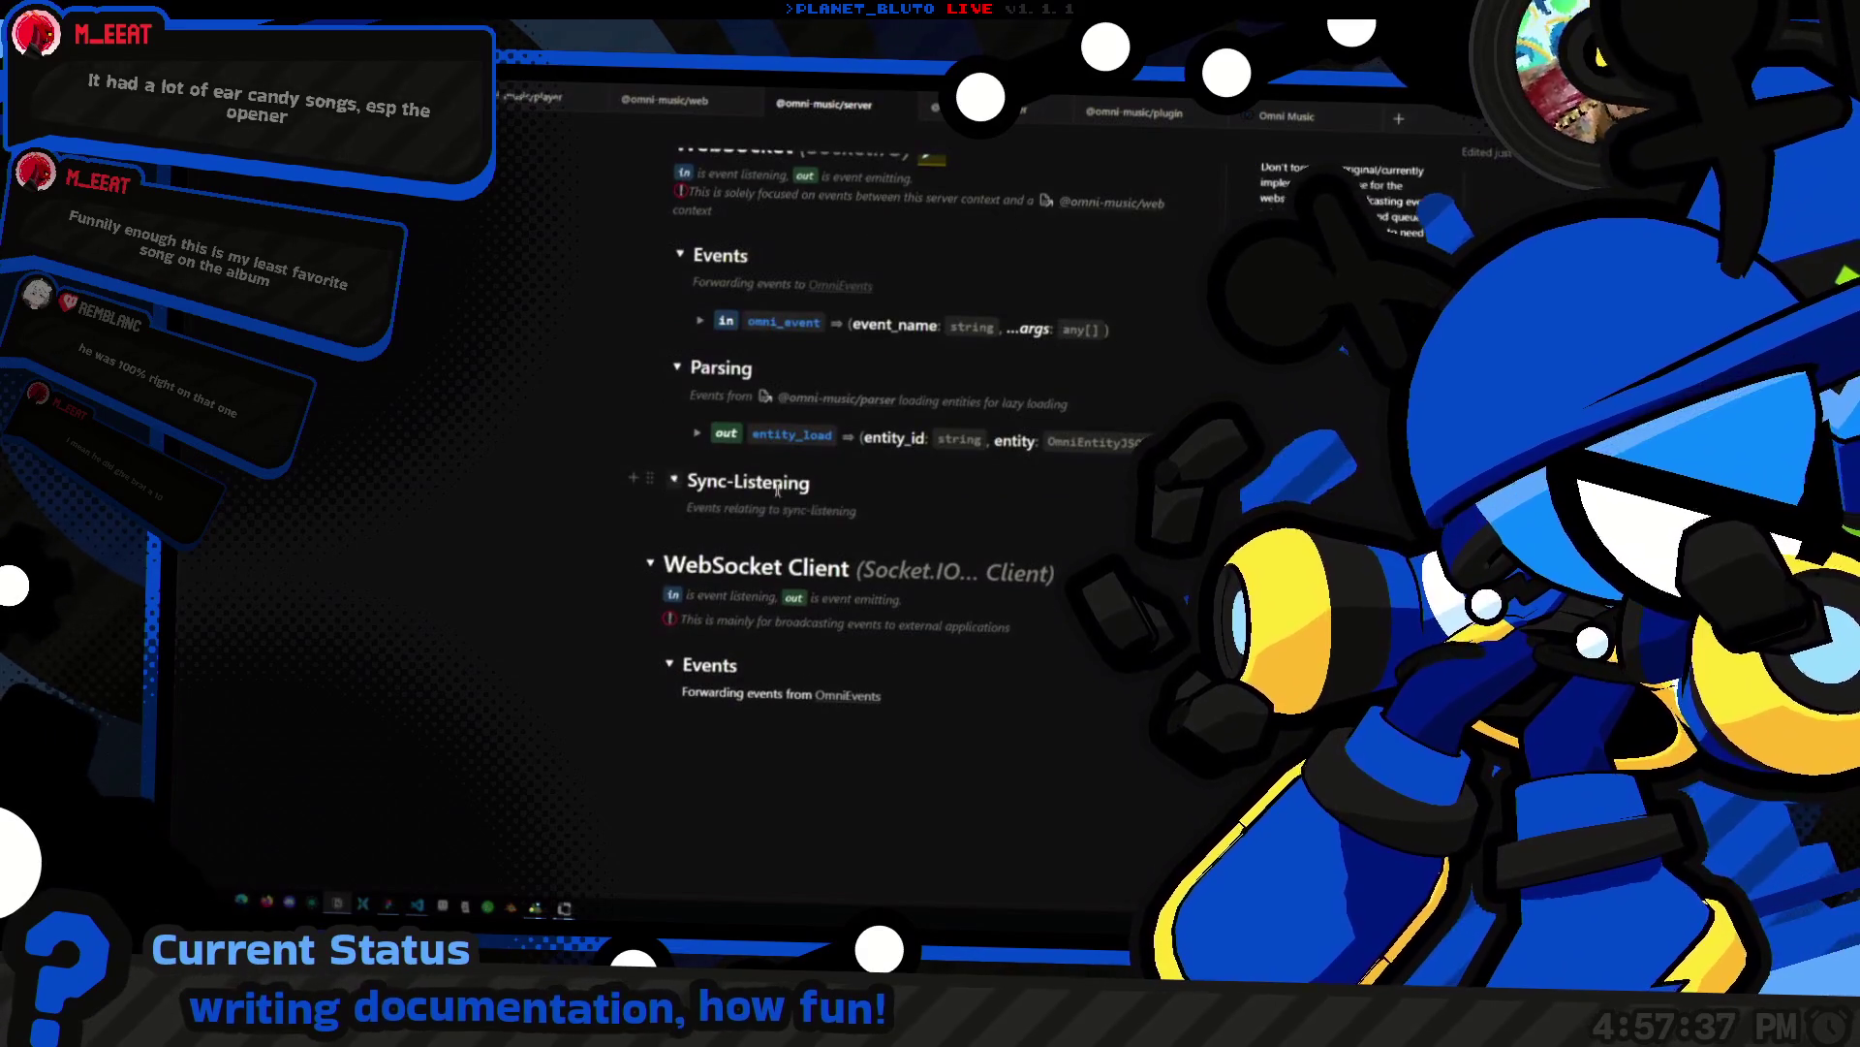
Rename the Events heading to 'OmniEvents' in italics
left_click(694, 255)
type("Omni")
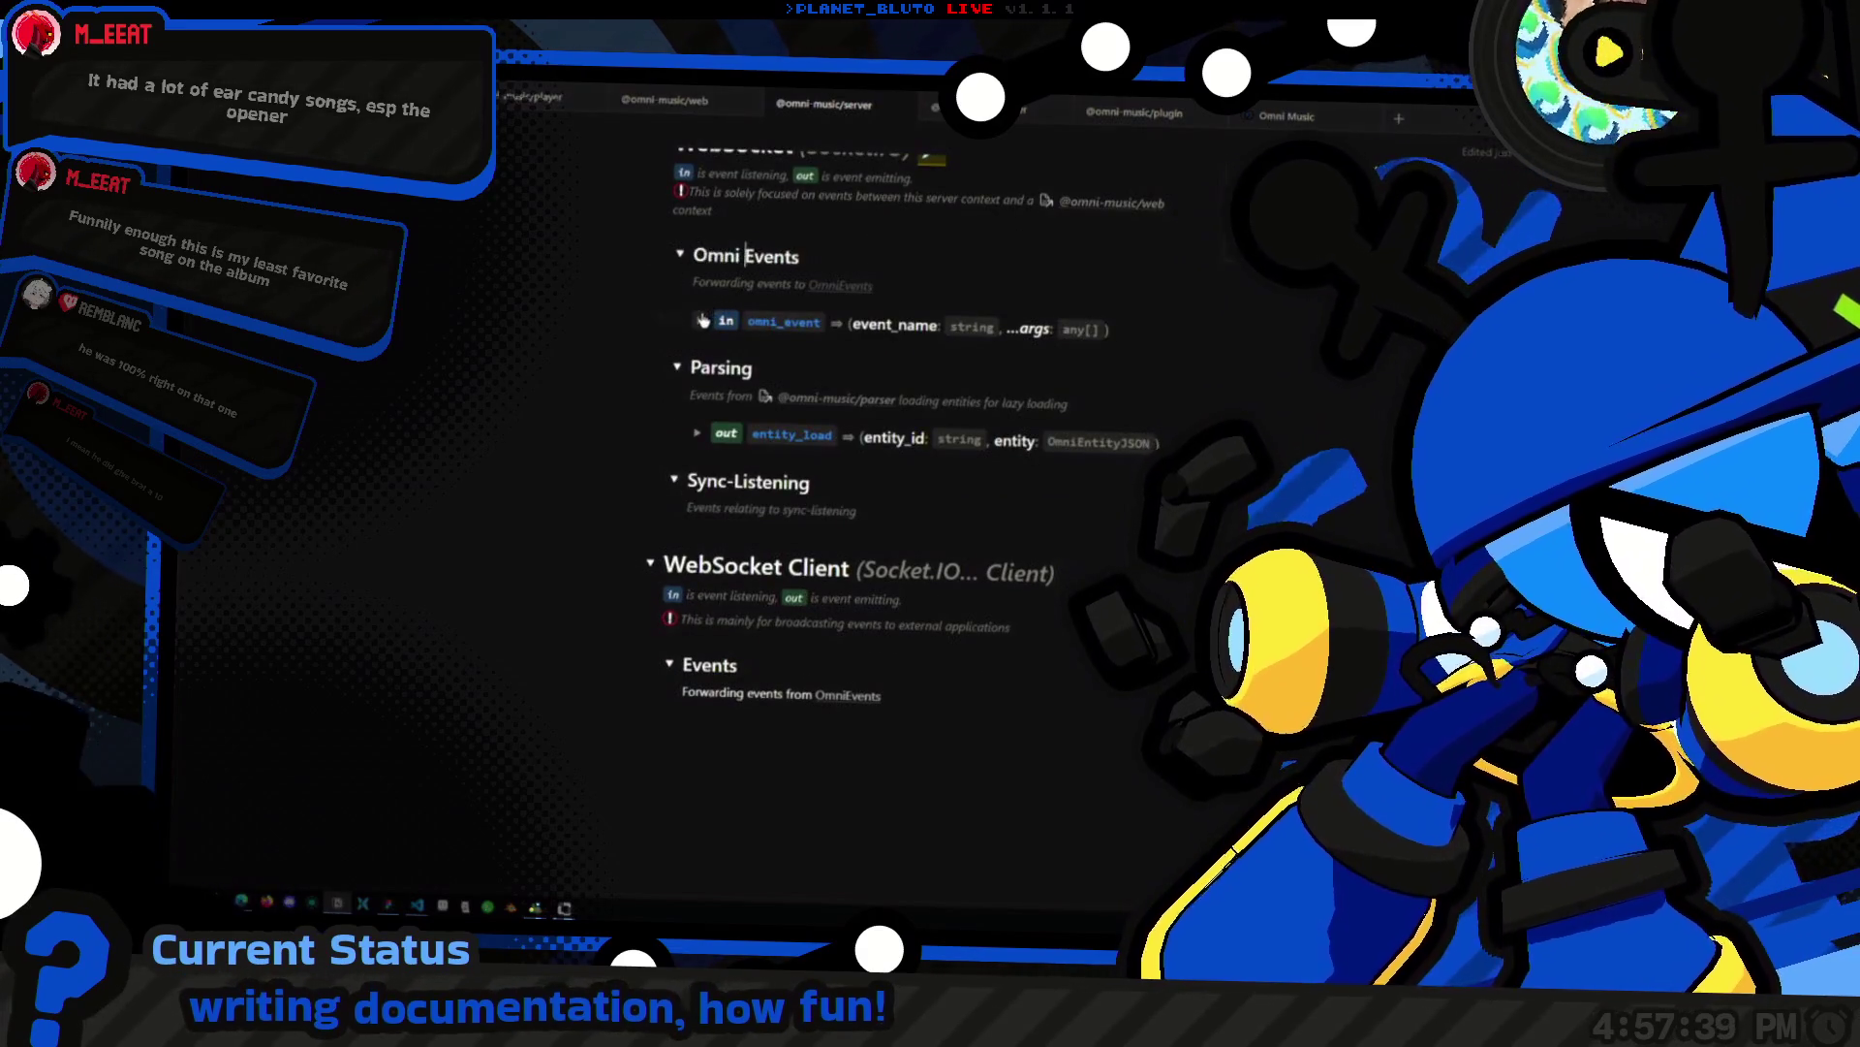
key("BackSpace")
key("Home")
type("`")
key("End")
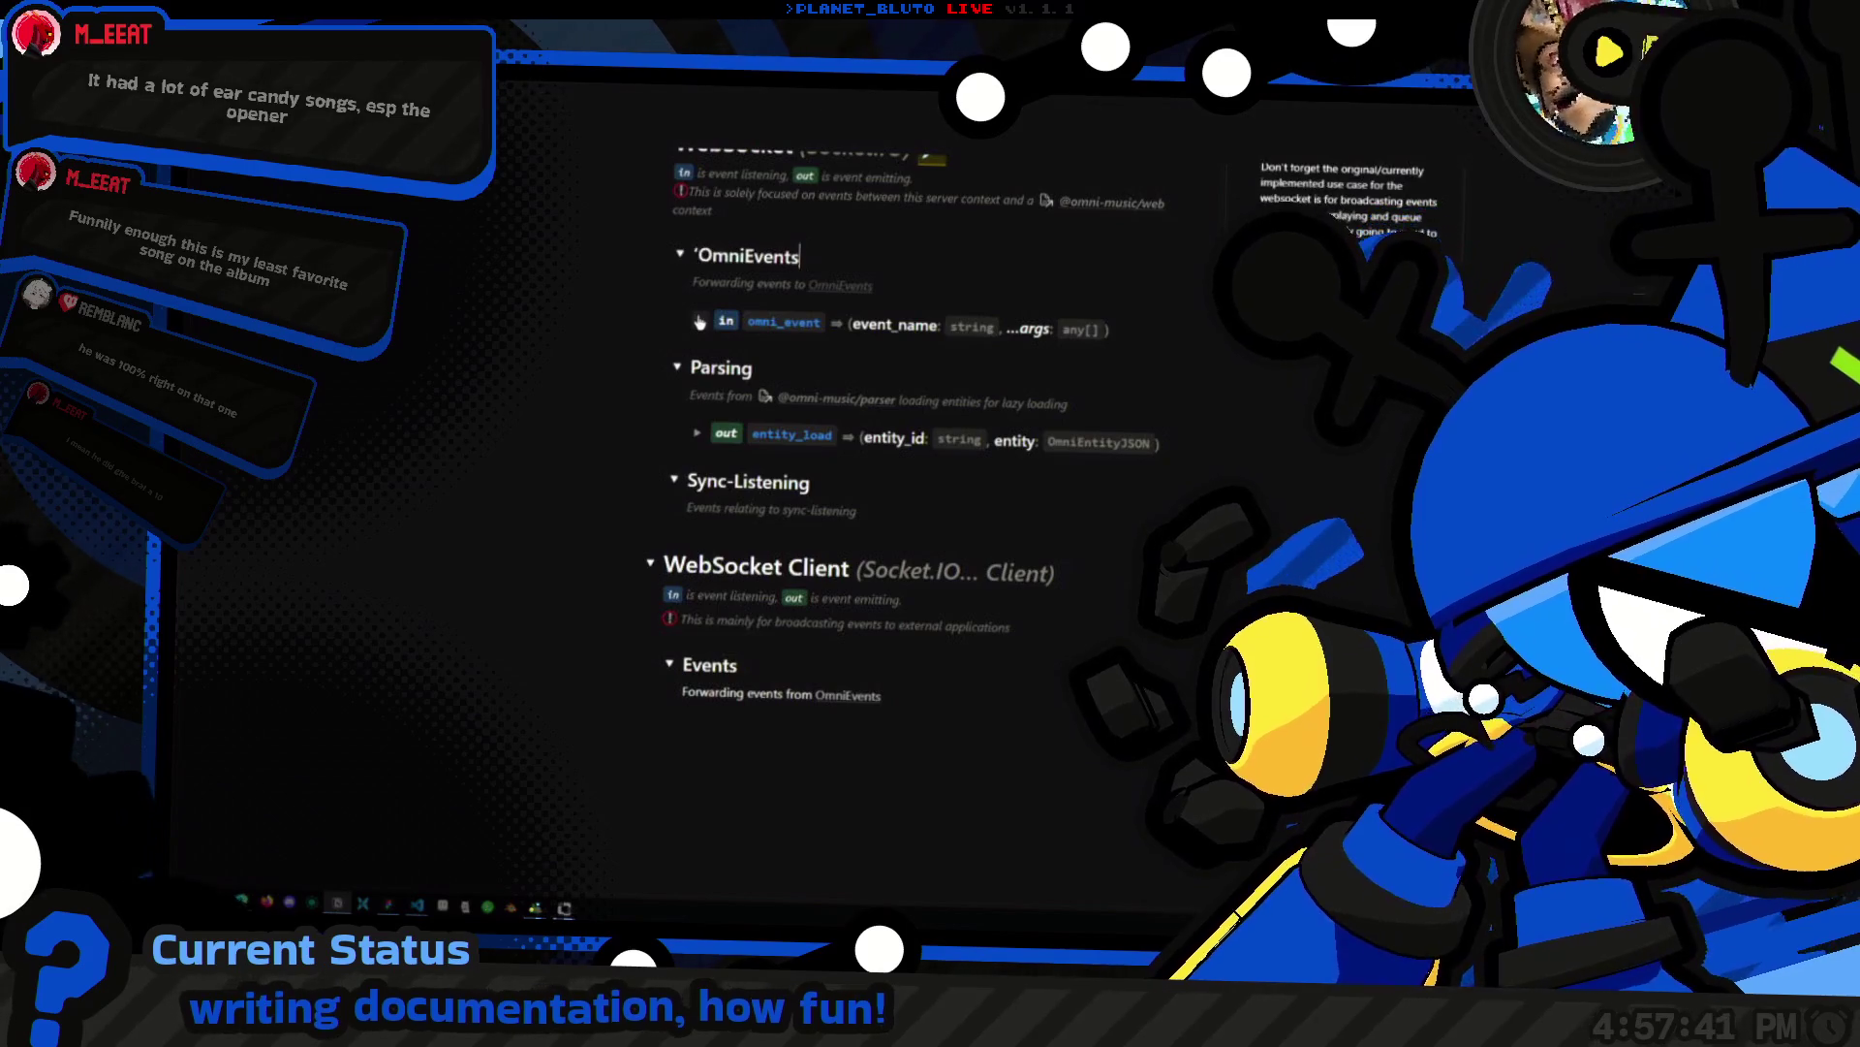
type("'")
scroll(951, 438, "up", 2)
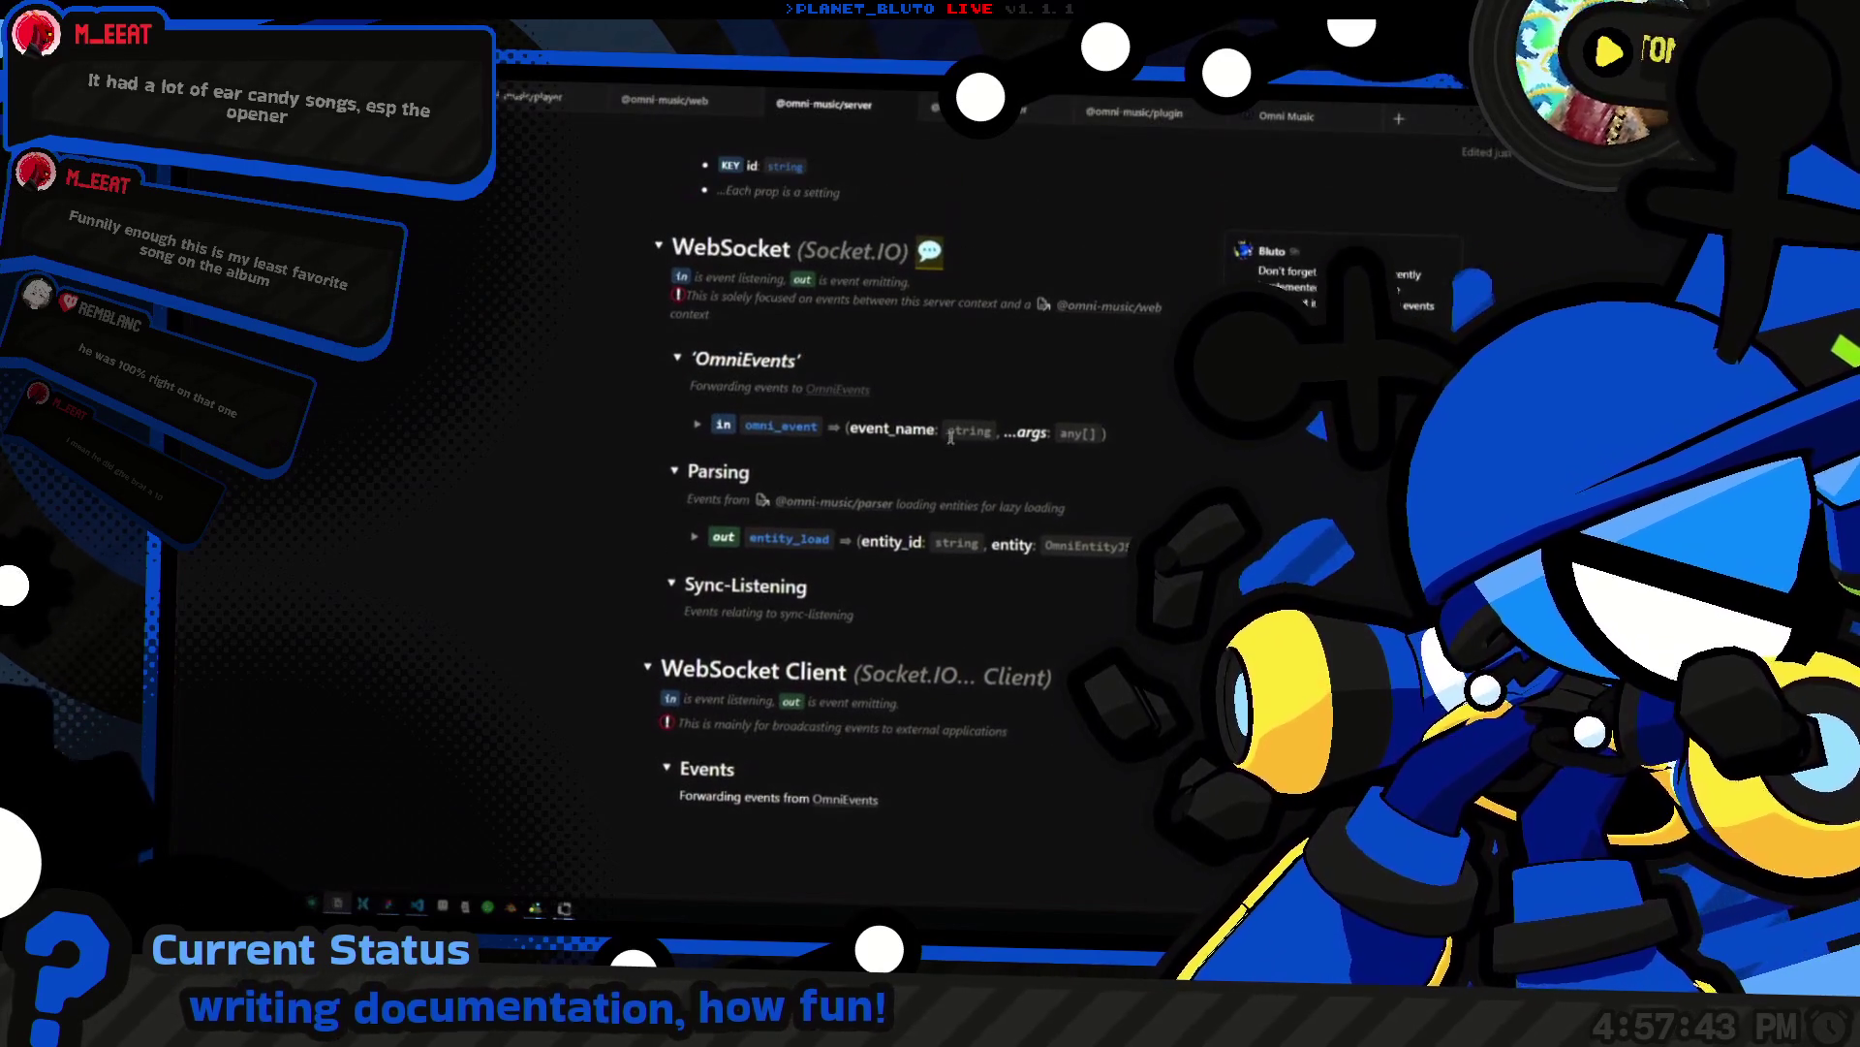
key("ctrl+z")
key("ctrl+z")
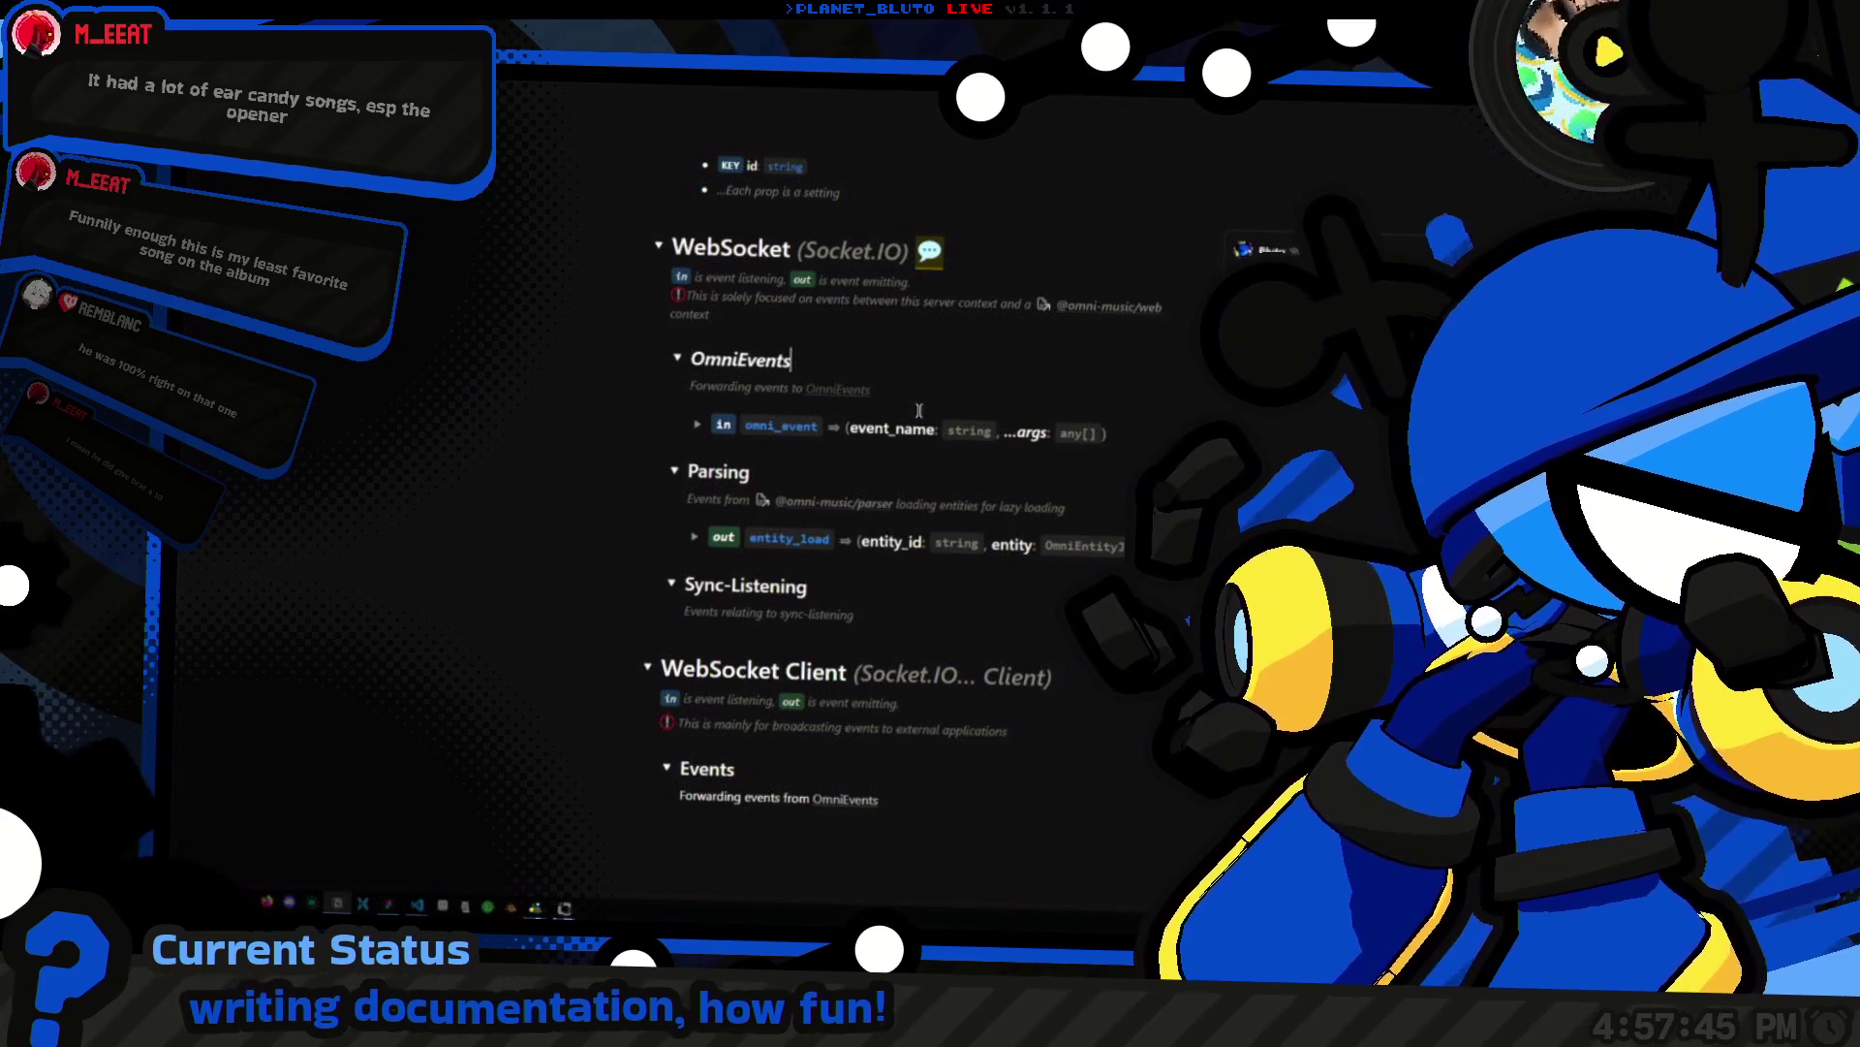
scroll(976, 494, "up", 1)
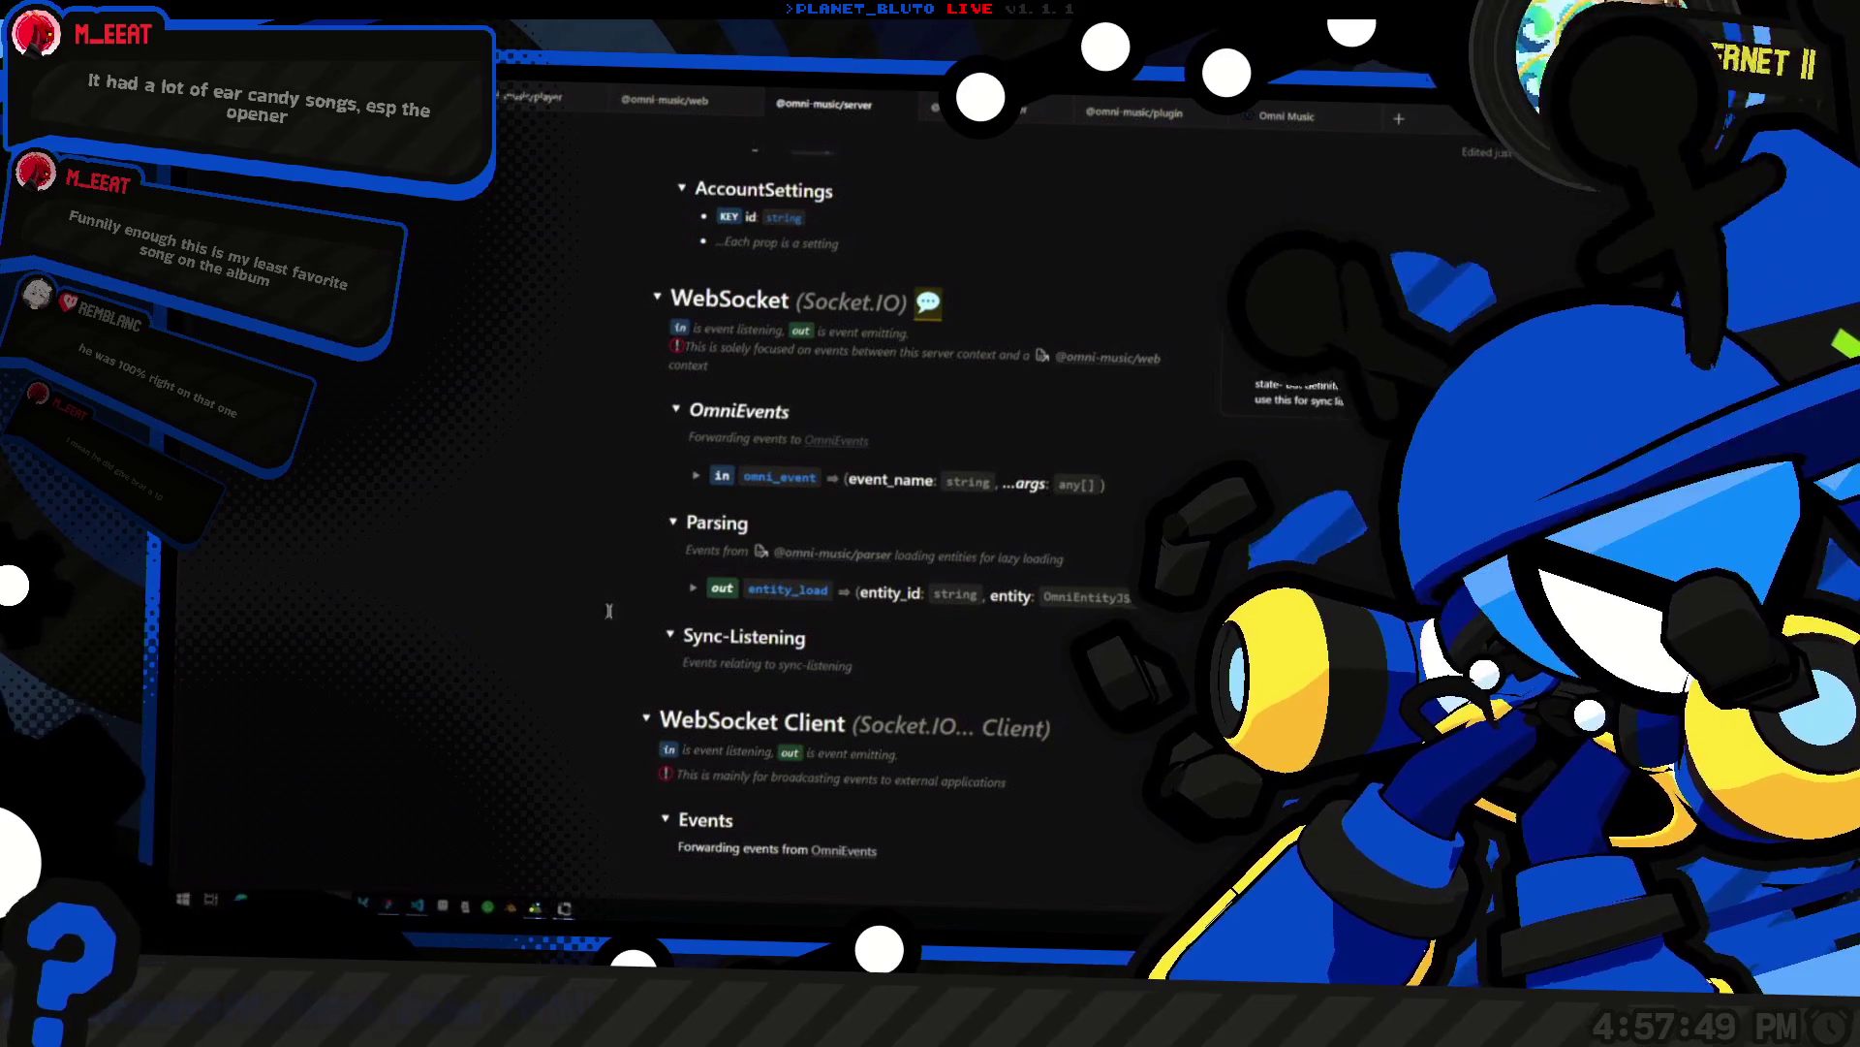
Make the 'Forwarding events from OmniEvents' line italic and give it a text colour
scroll(785, 618, "down", 3)
scroll(717, 545, "up", 4)
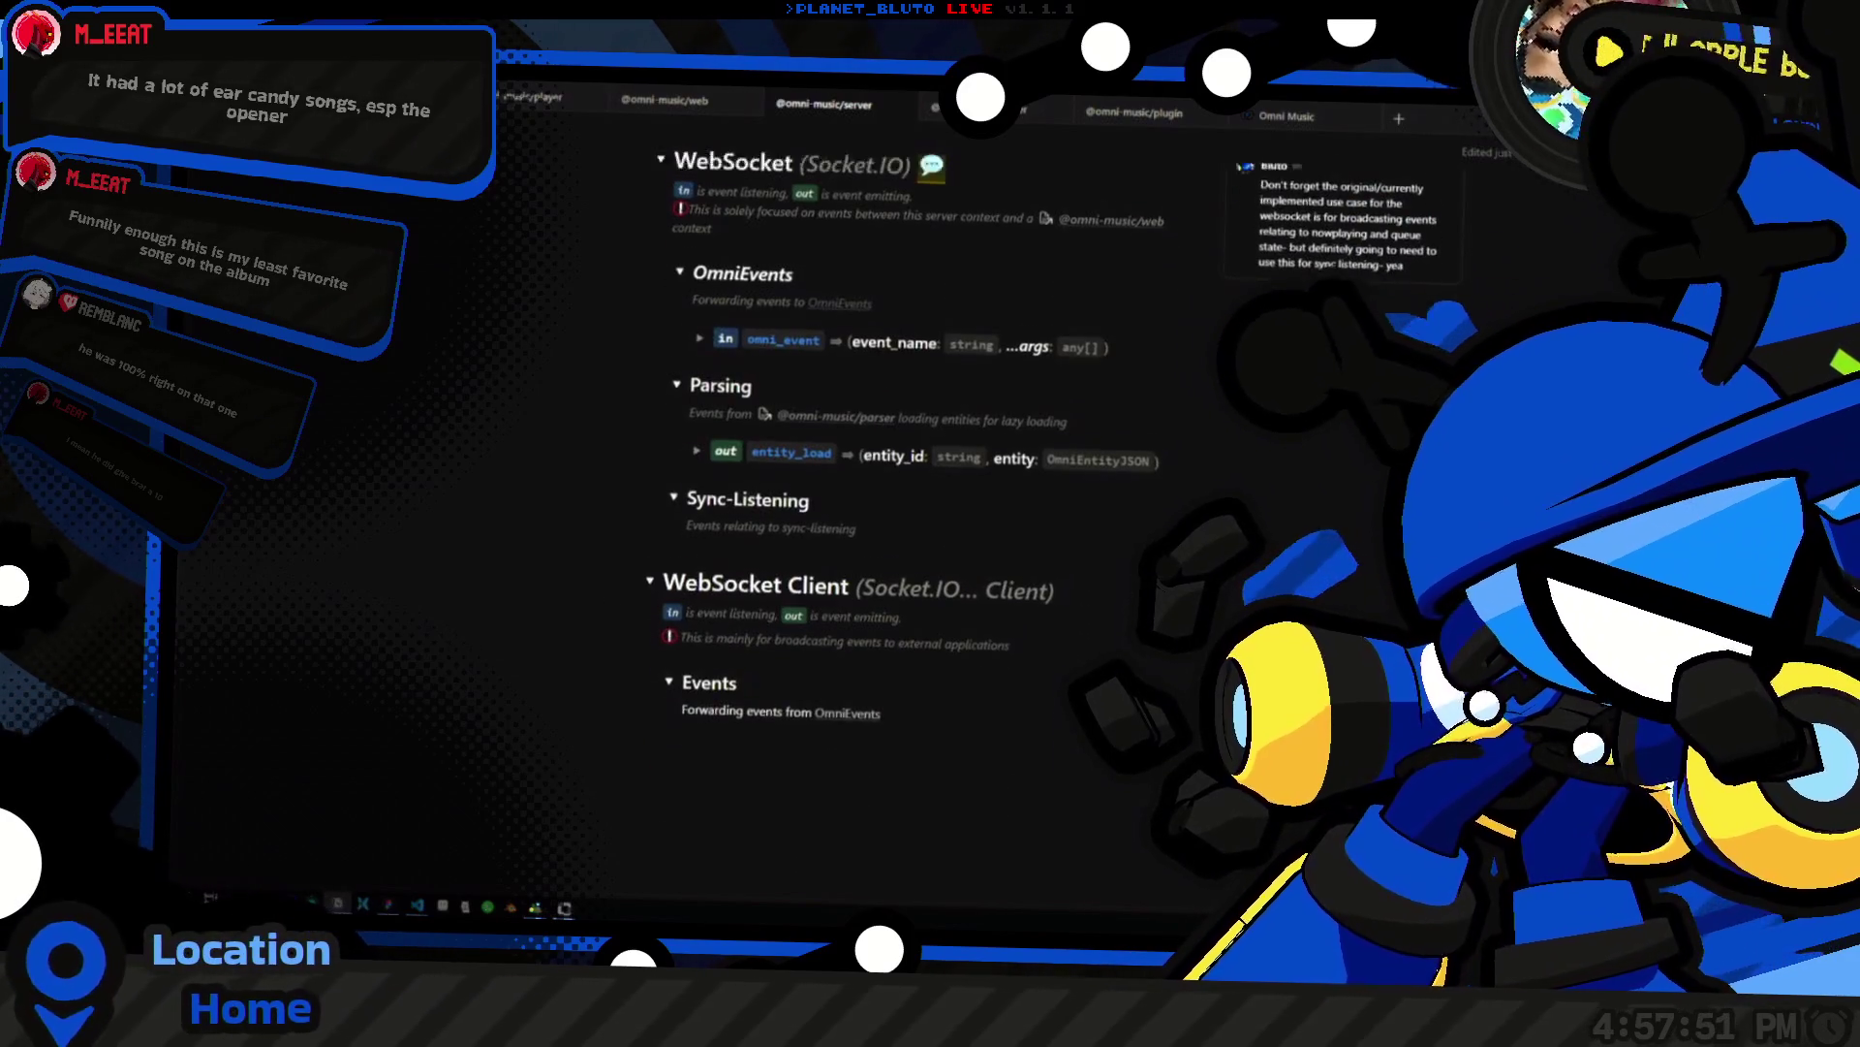
scroll(717, 545, "up", 2)
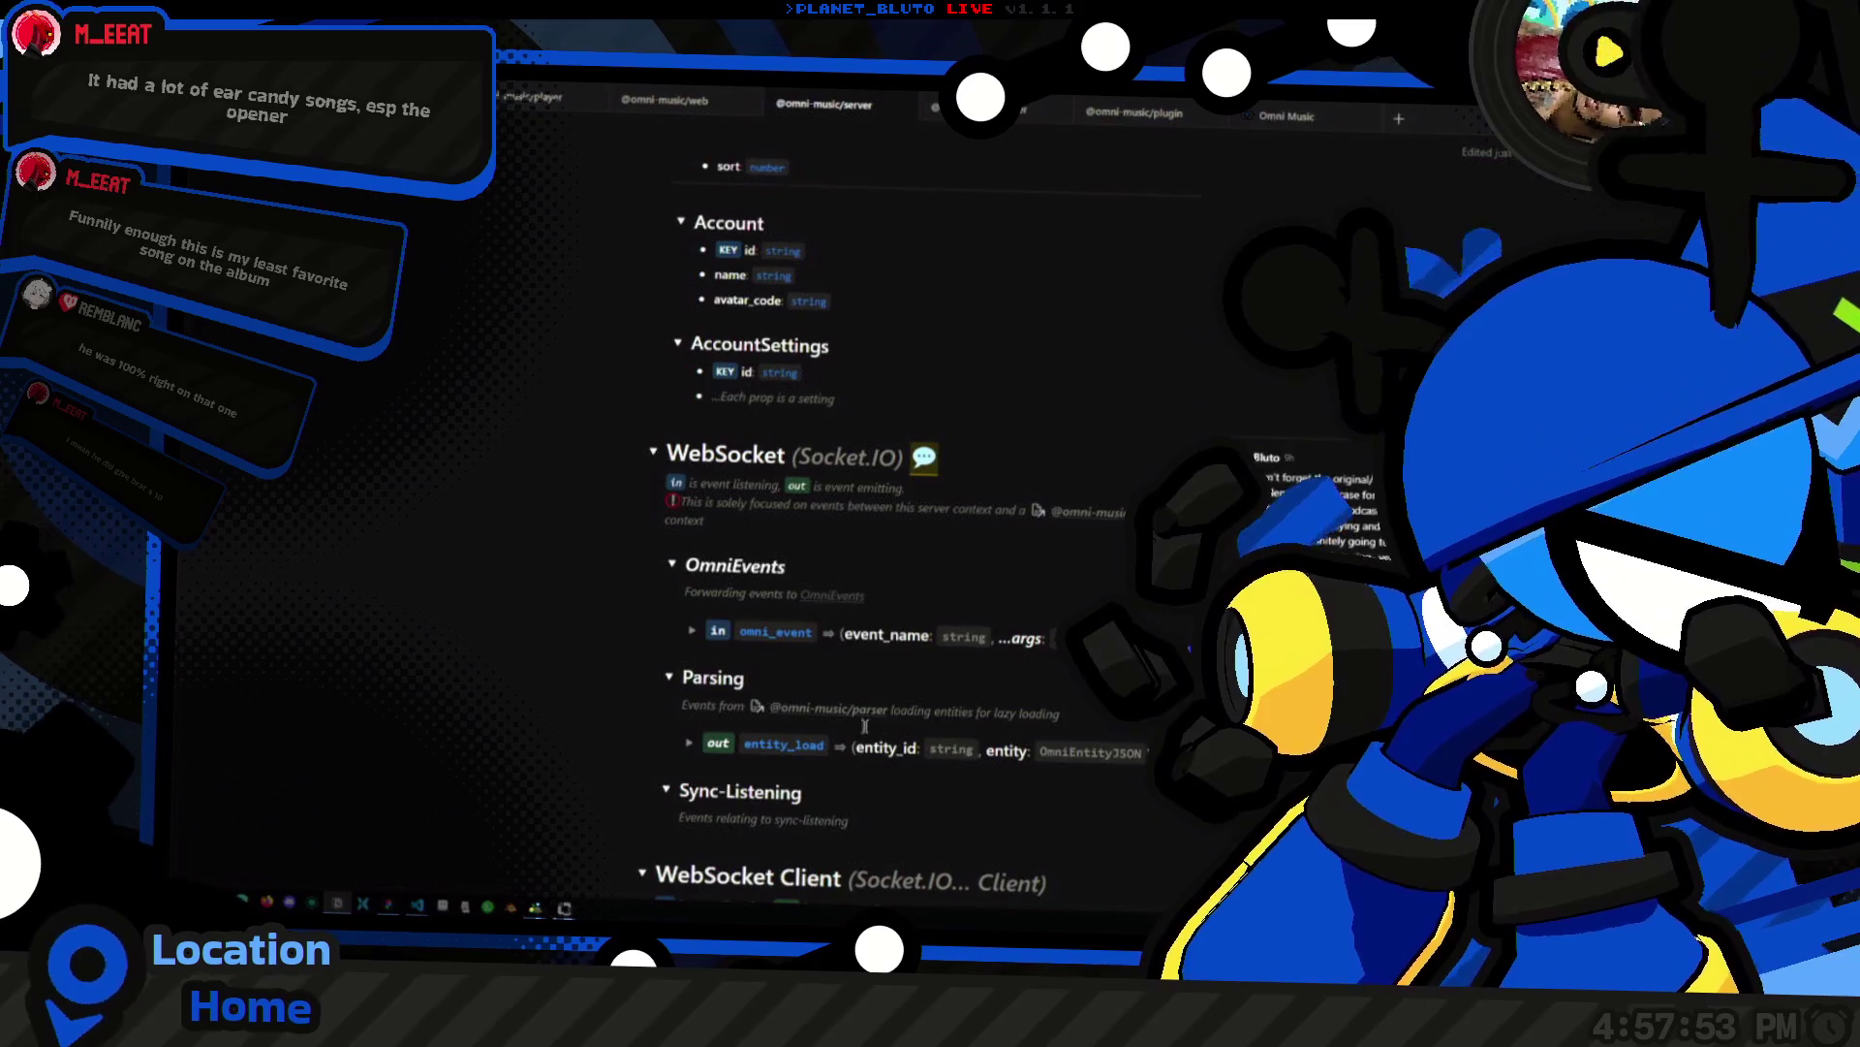
scroll(872, 727, "down", 1)
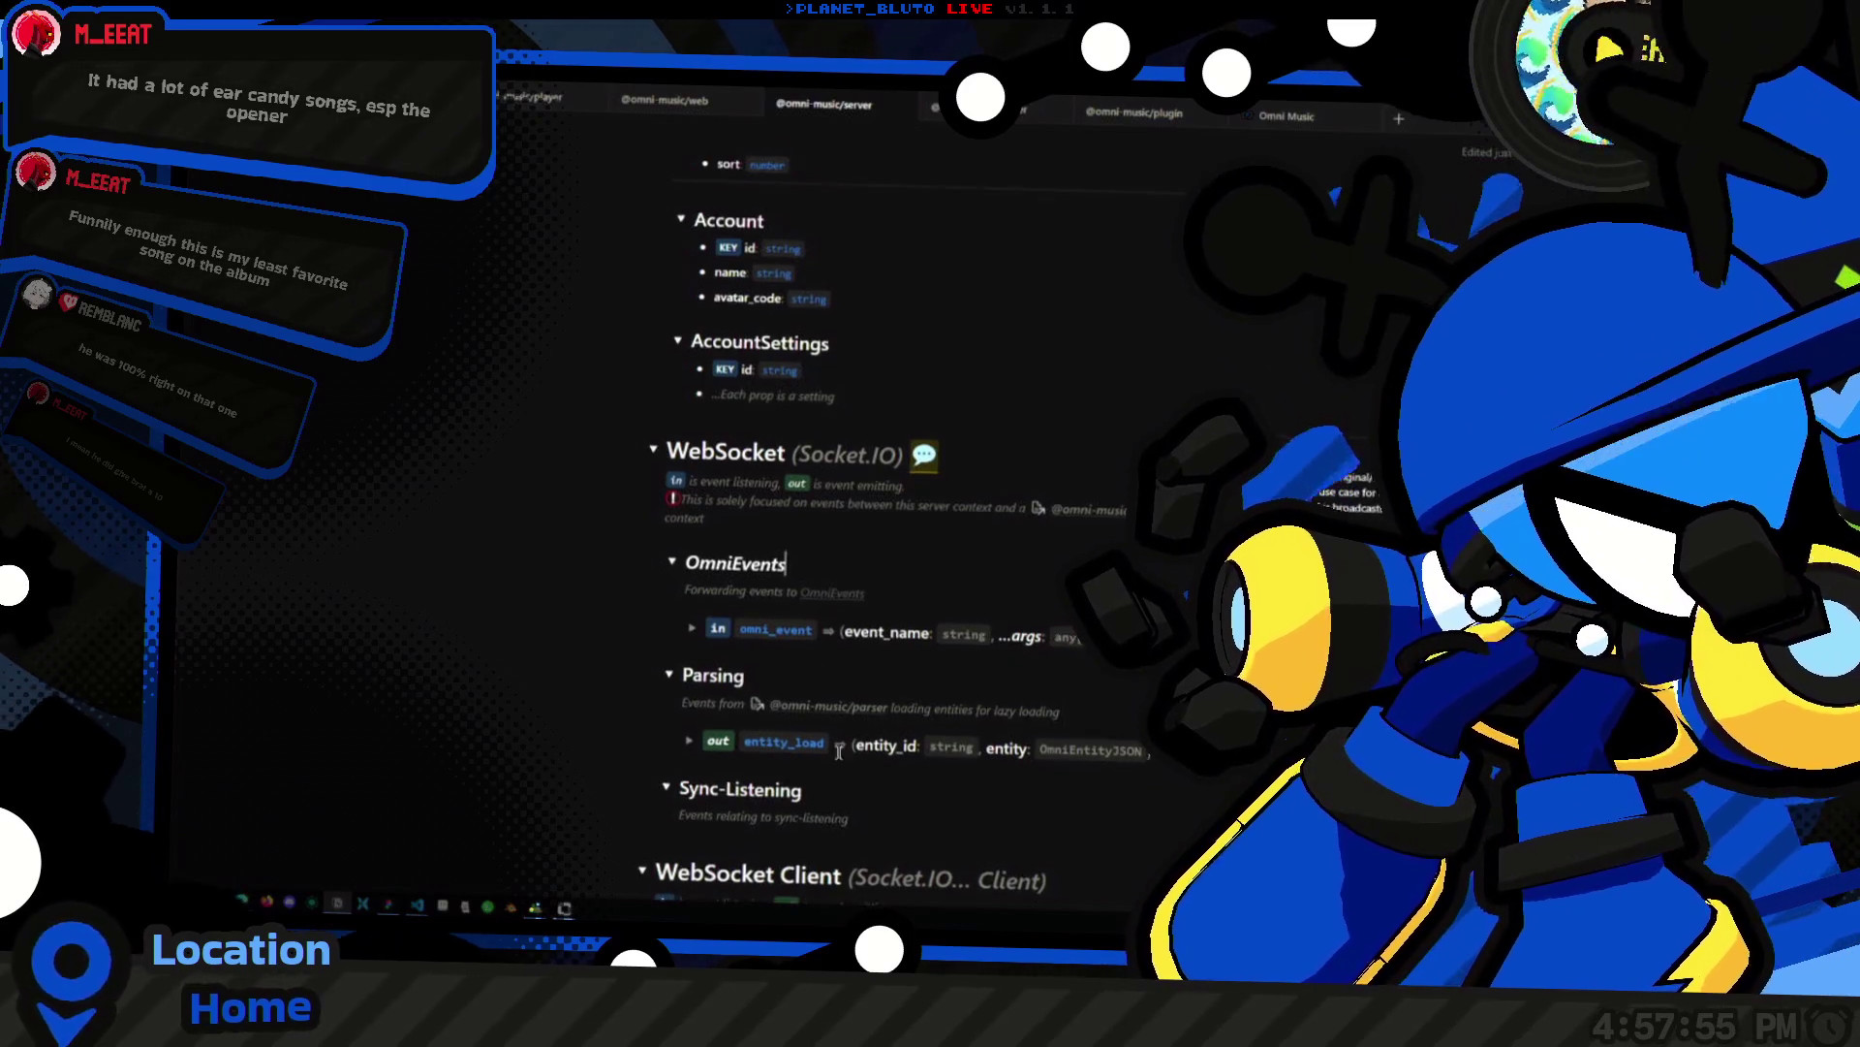
scroll(859, 729, "down", 3)
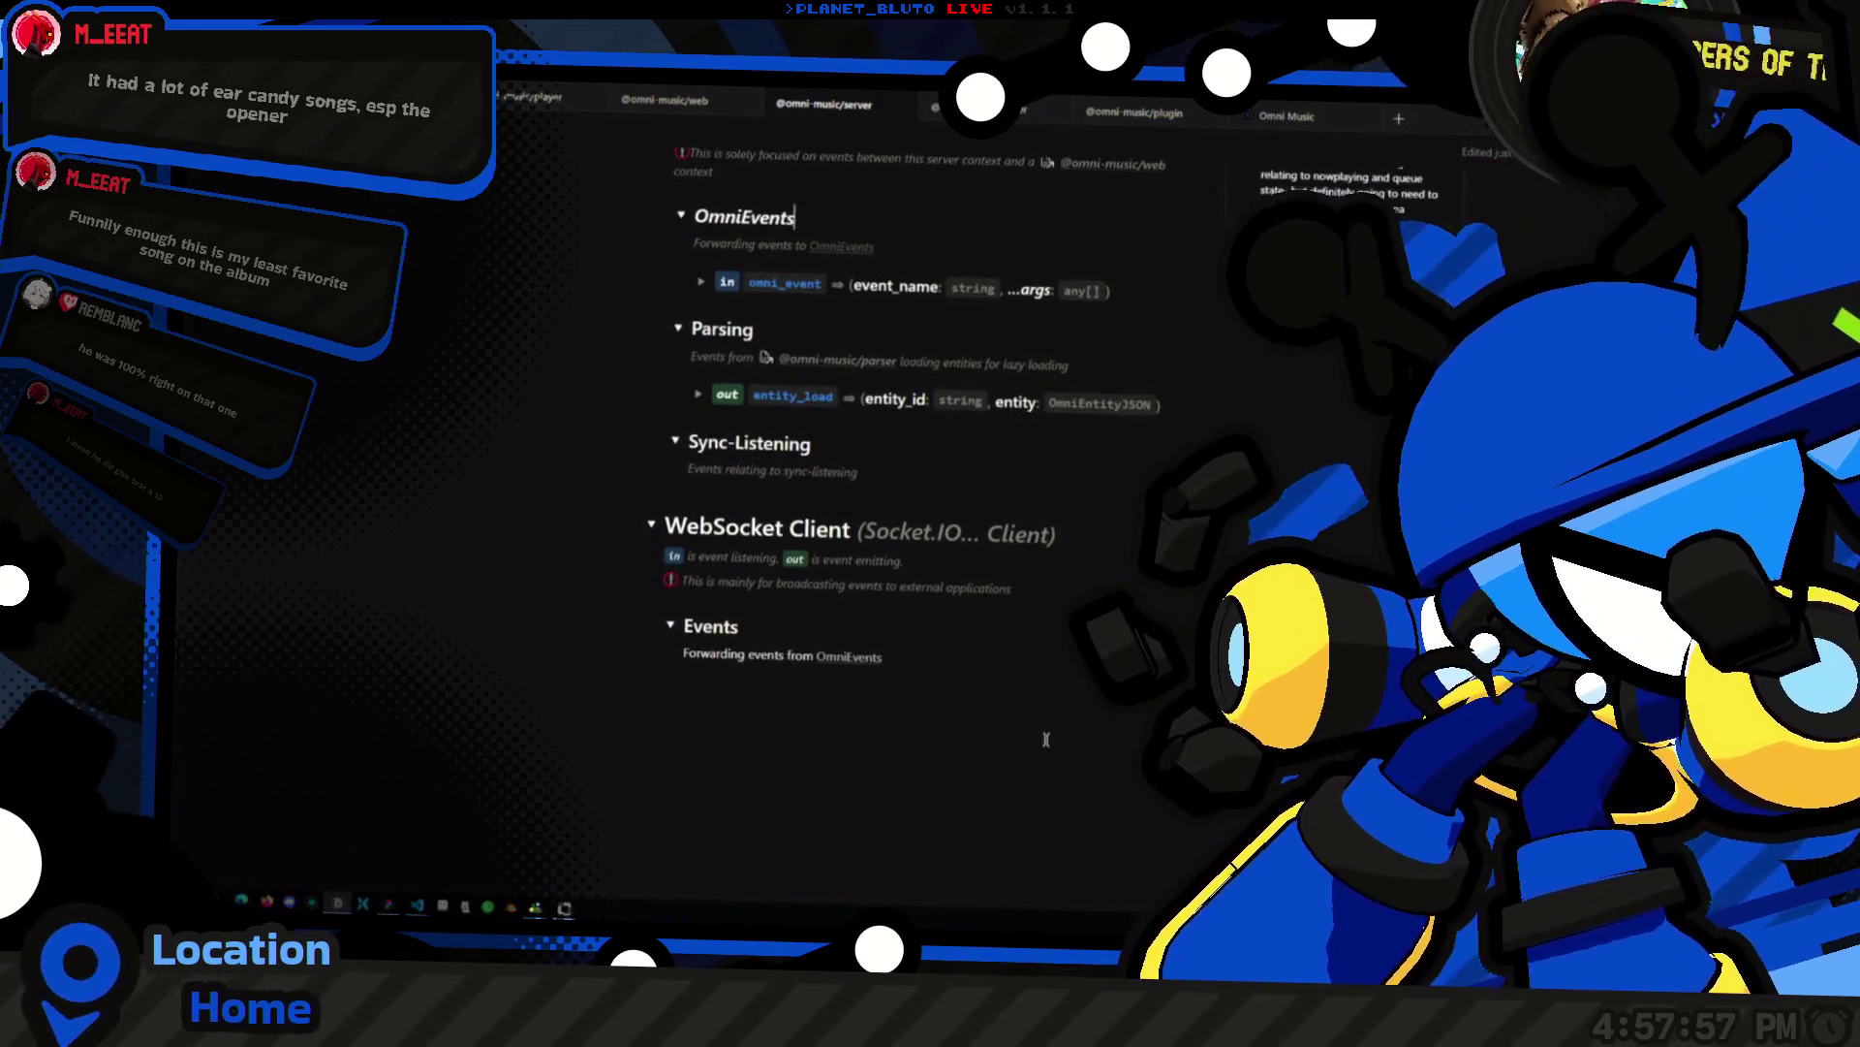
key("ctrl+a")
key("ctrl+i")
key("Right")
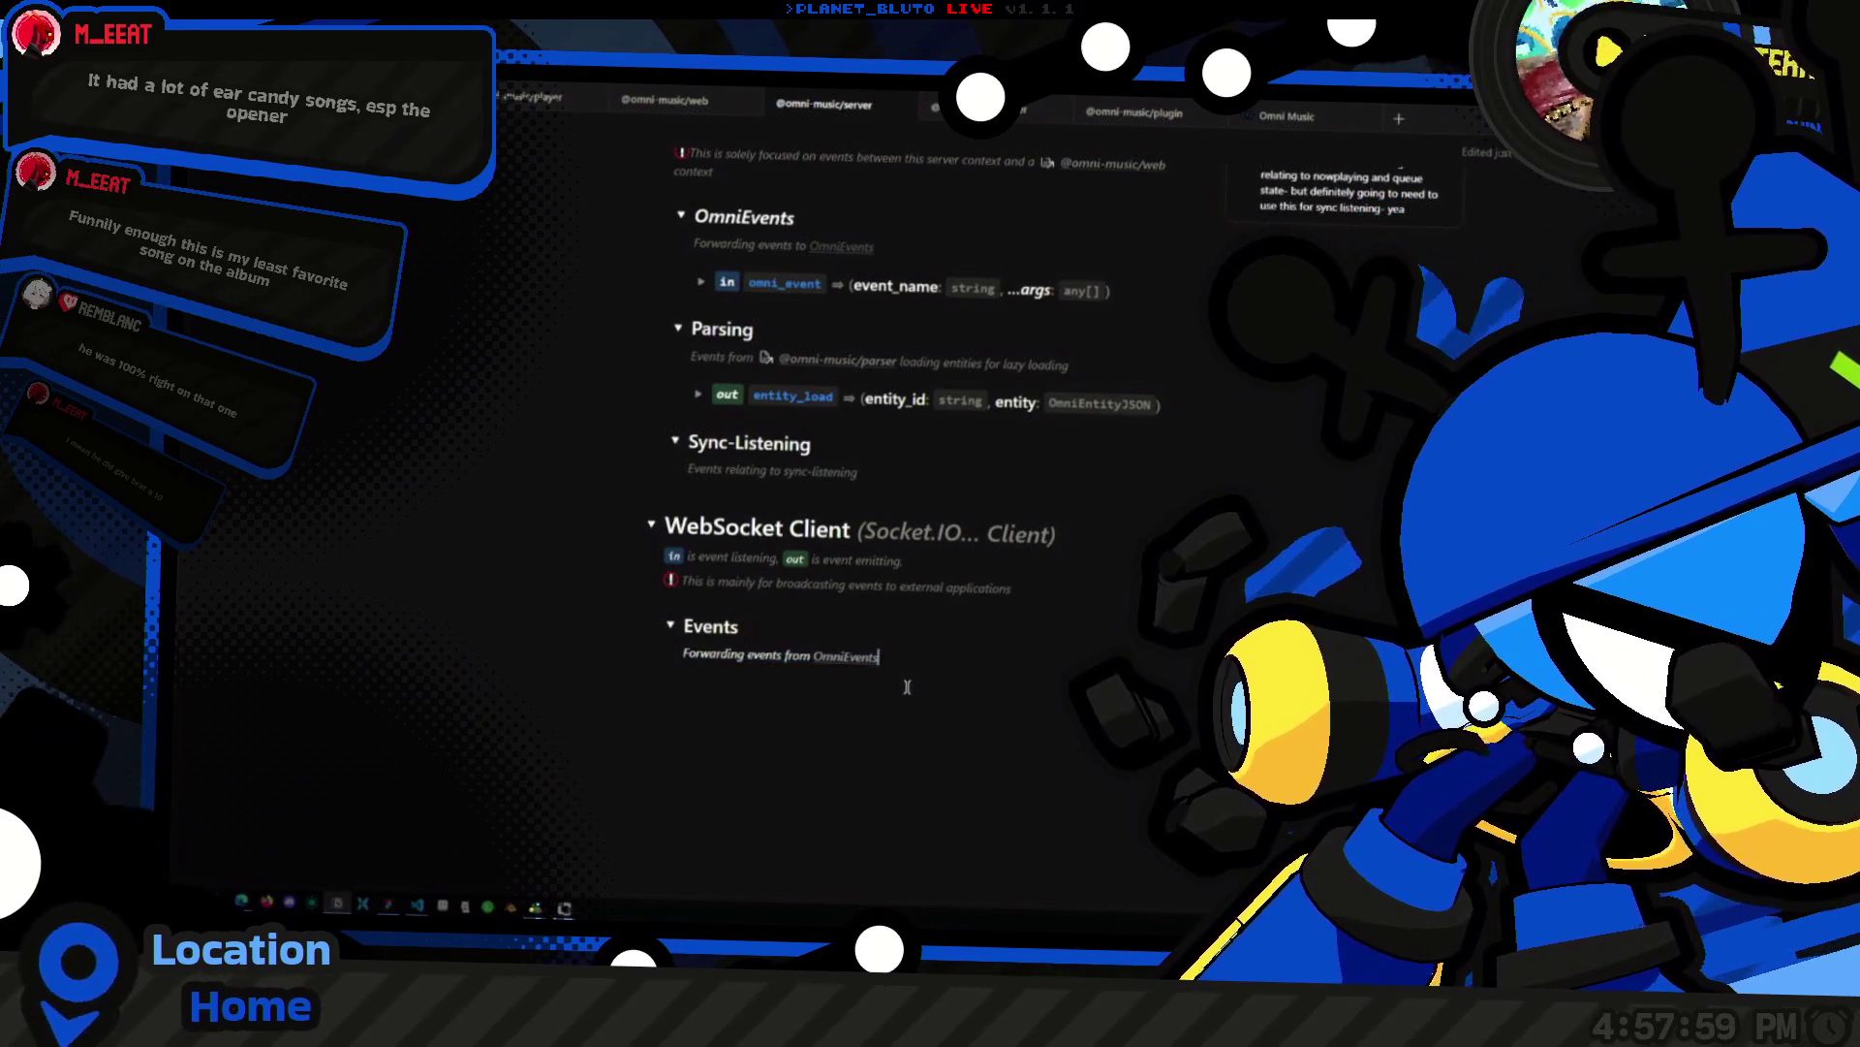
key("ctrl+a")
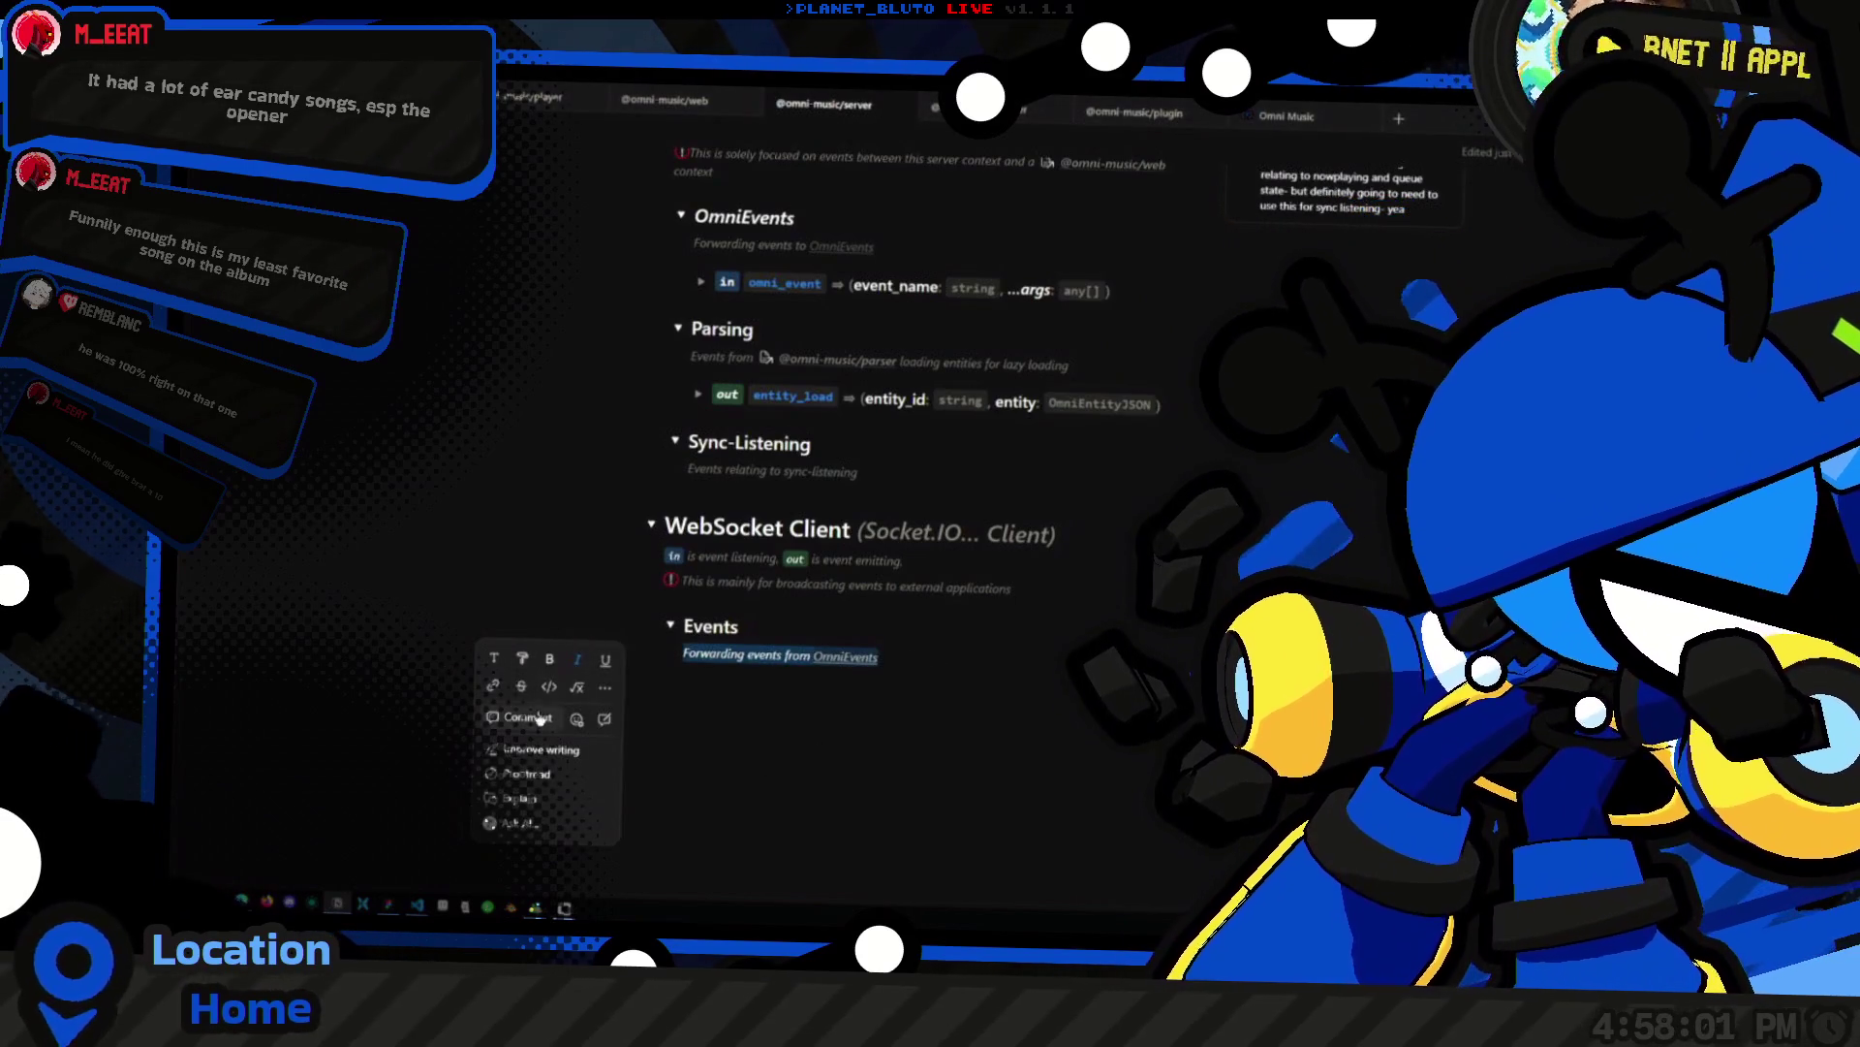
left_click(522, 658)
left_click(579, 717)
Remove the ellipsis from the Socket.IO Client heading
scroll(1023, 805, "up", 3)
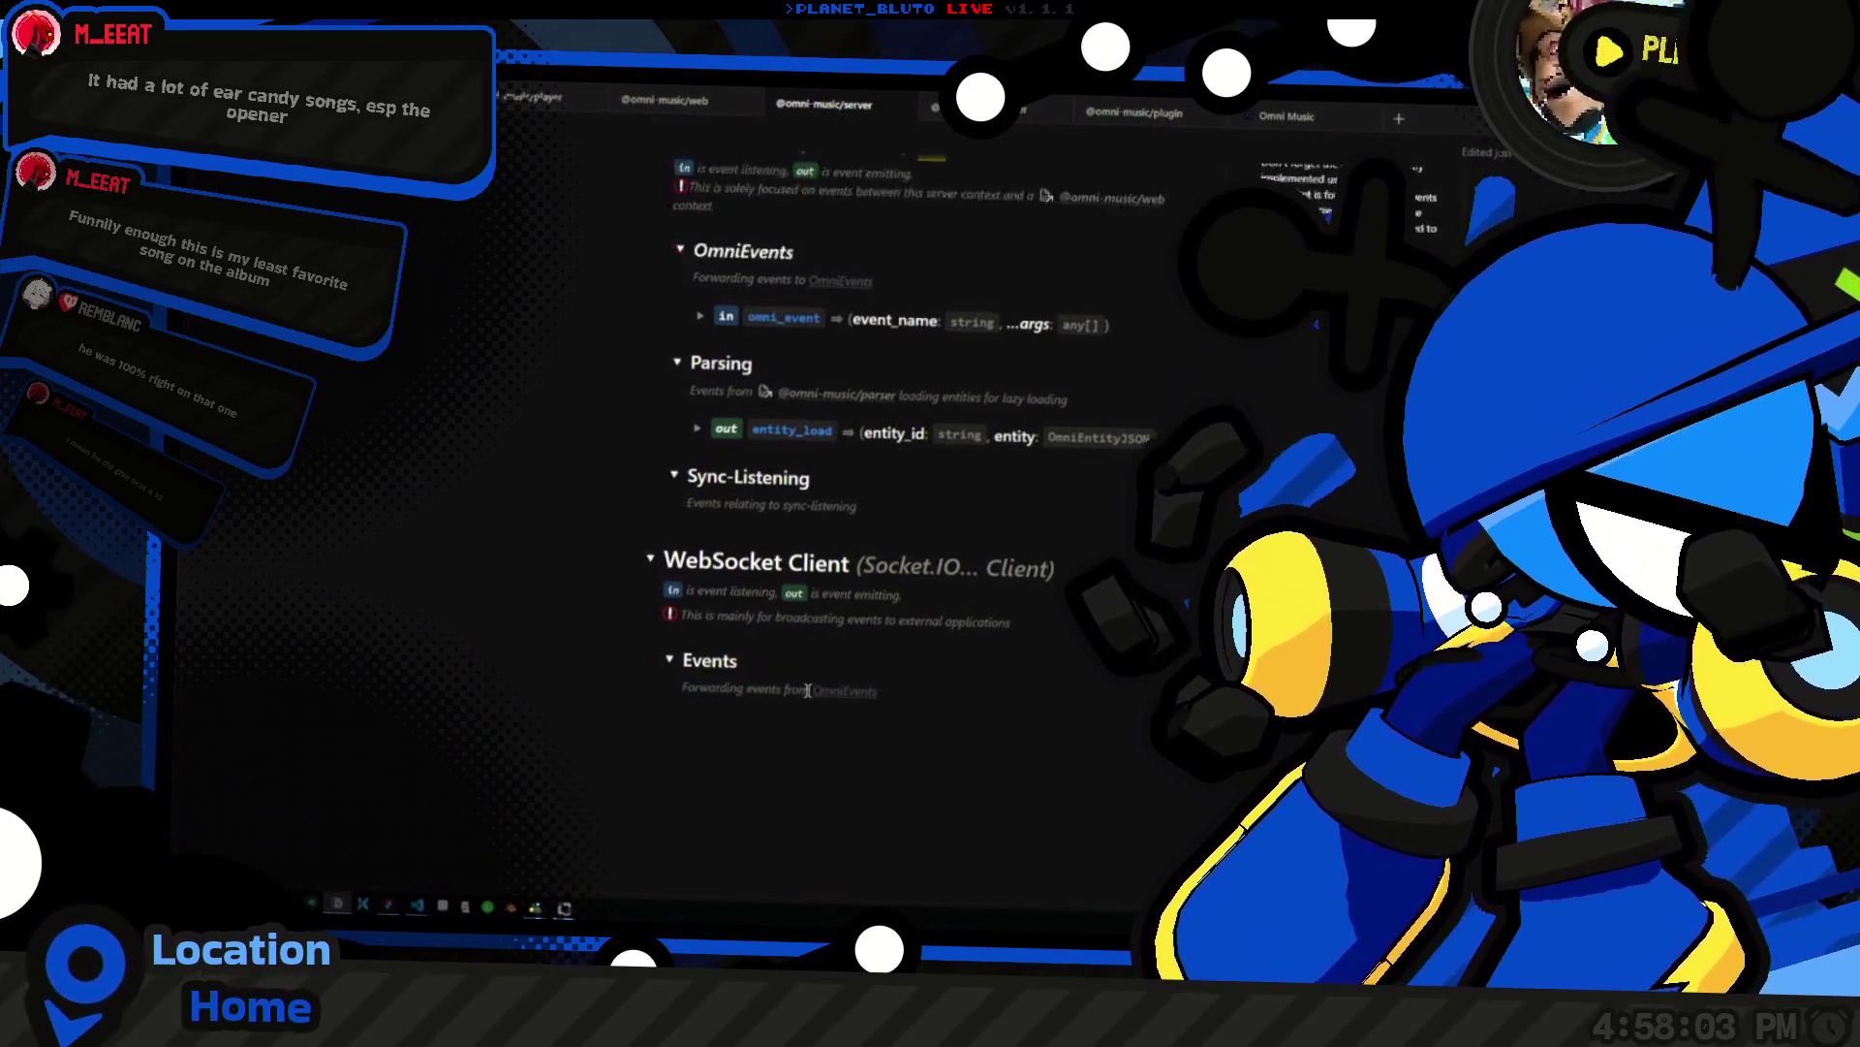
scroll(1095, 671, "down", 1)
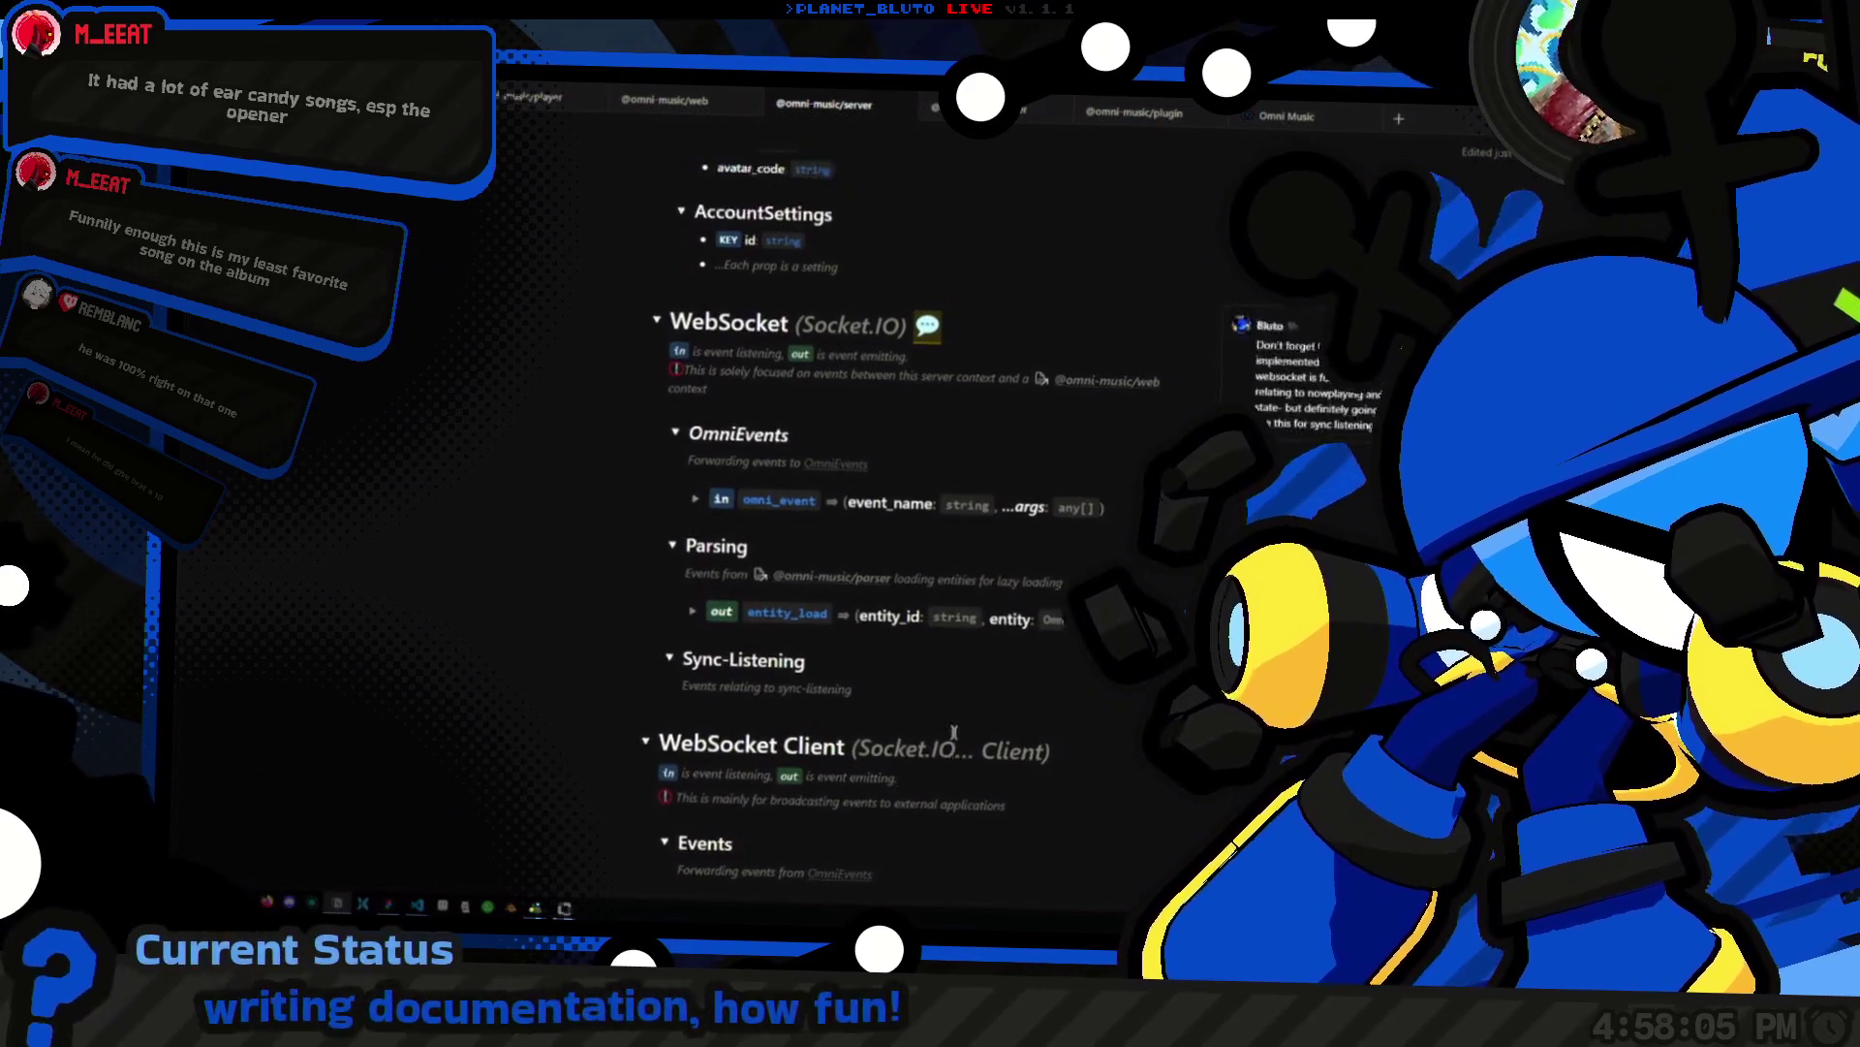
left_click(960, 687)
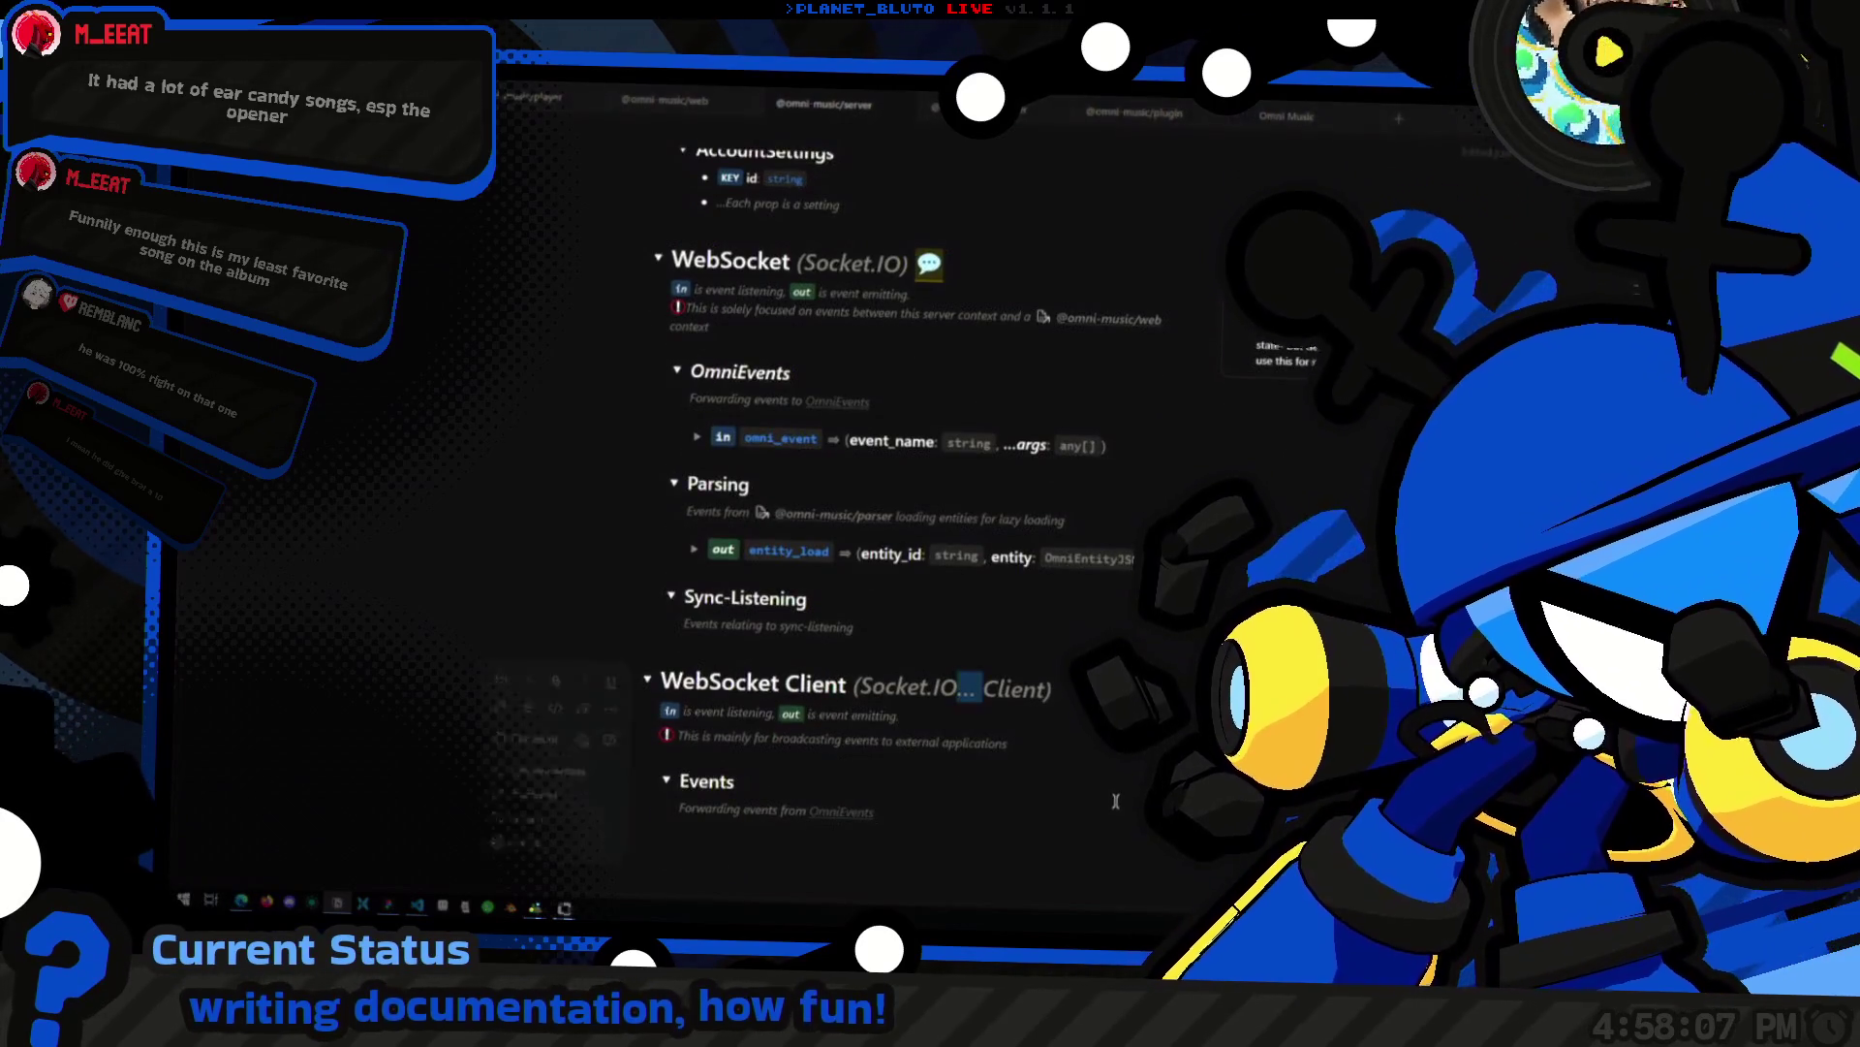
key("BackSpace")
key("BackSpace")
key("BackSpace")
Fix the line breaks in the WebSocket notes so the server-context note sits on its own line
scroll(956, 545, "down", 2)
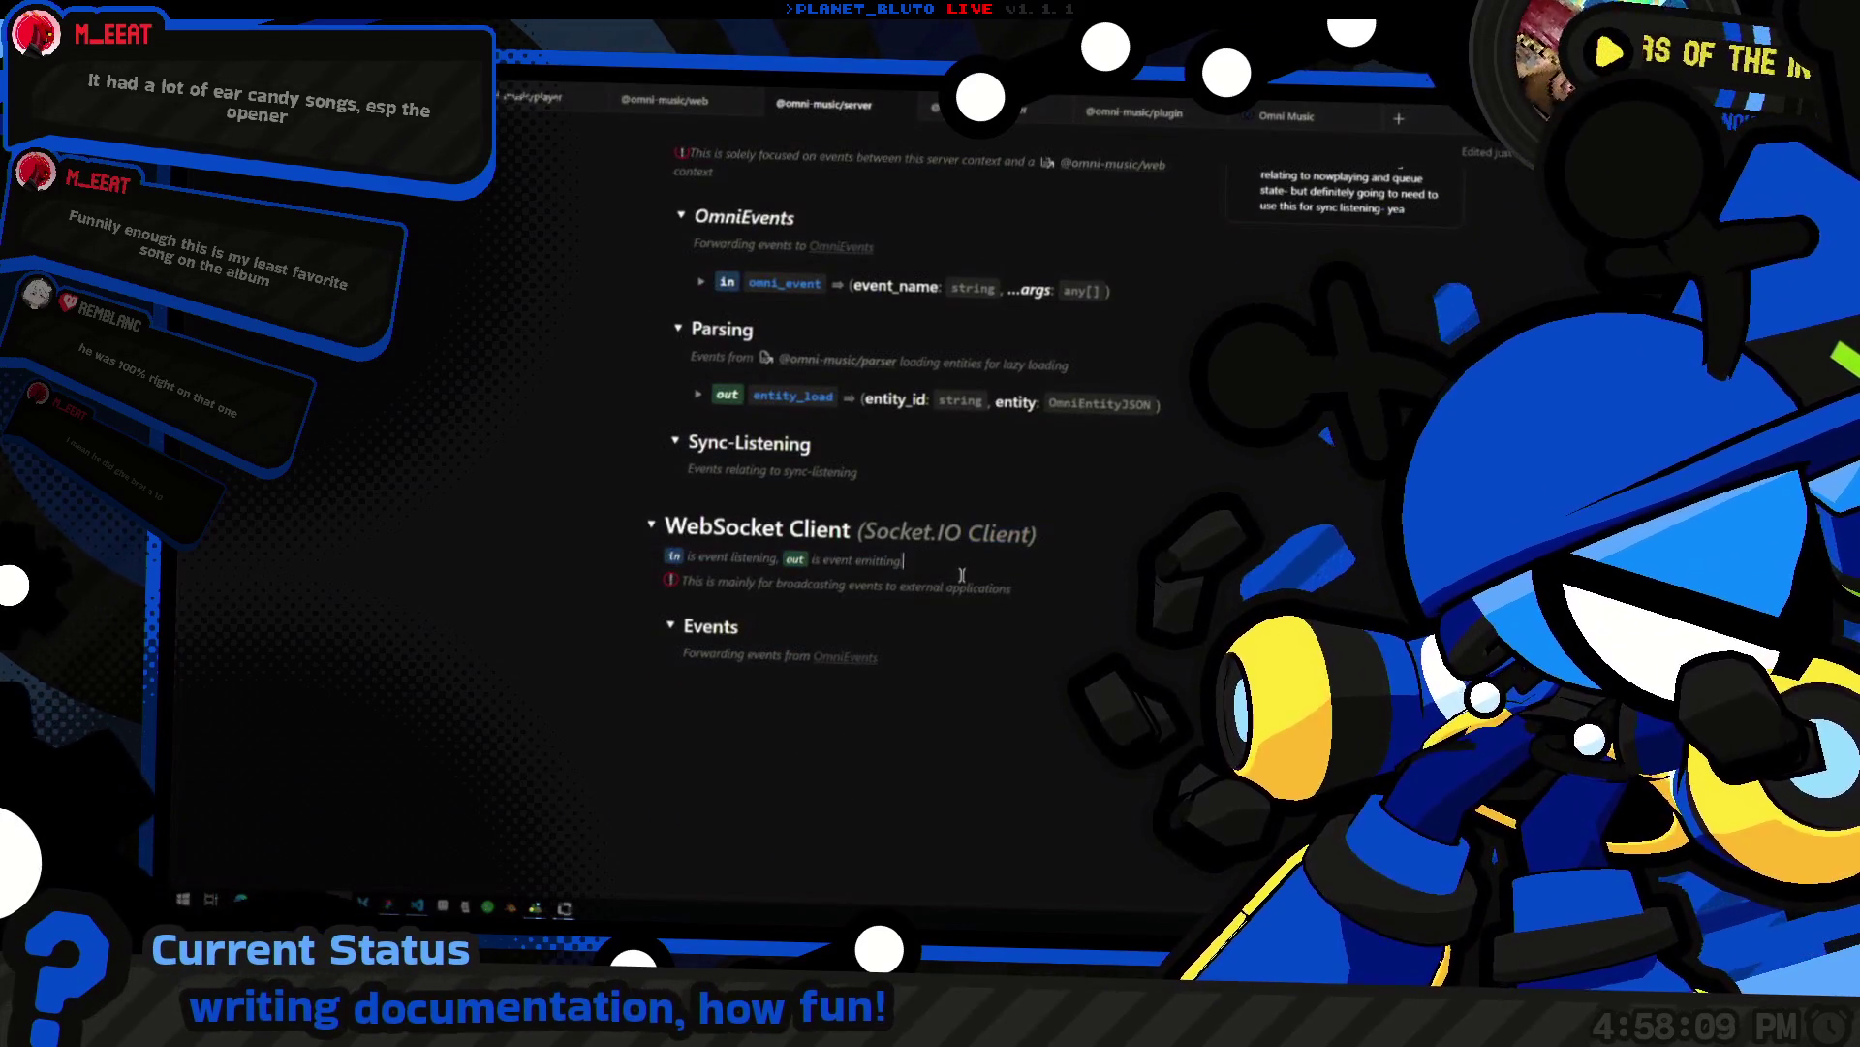
scroll(821, 610, "up", 3)
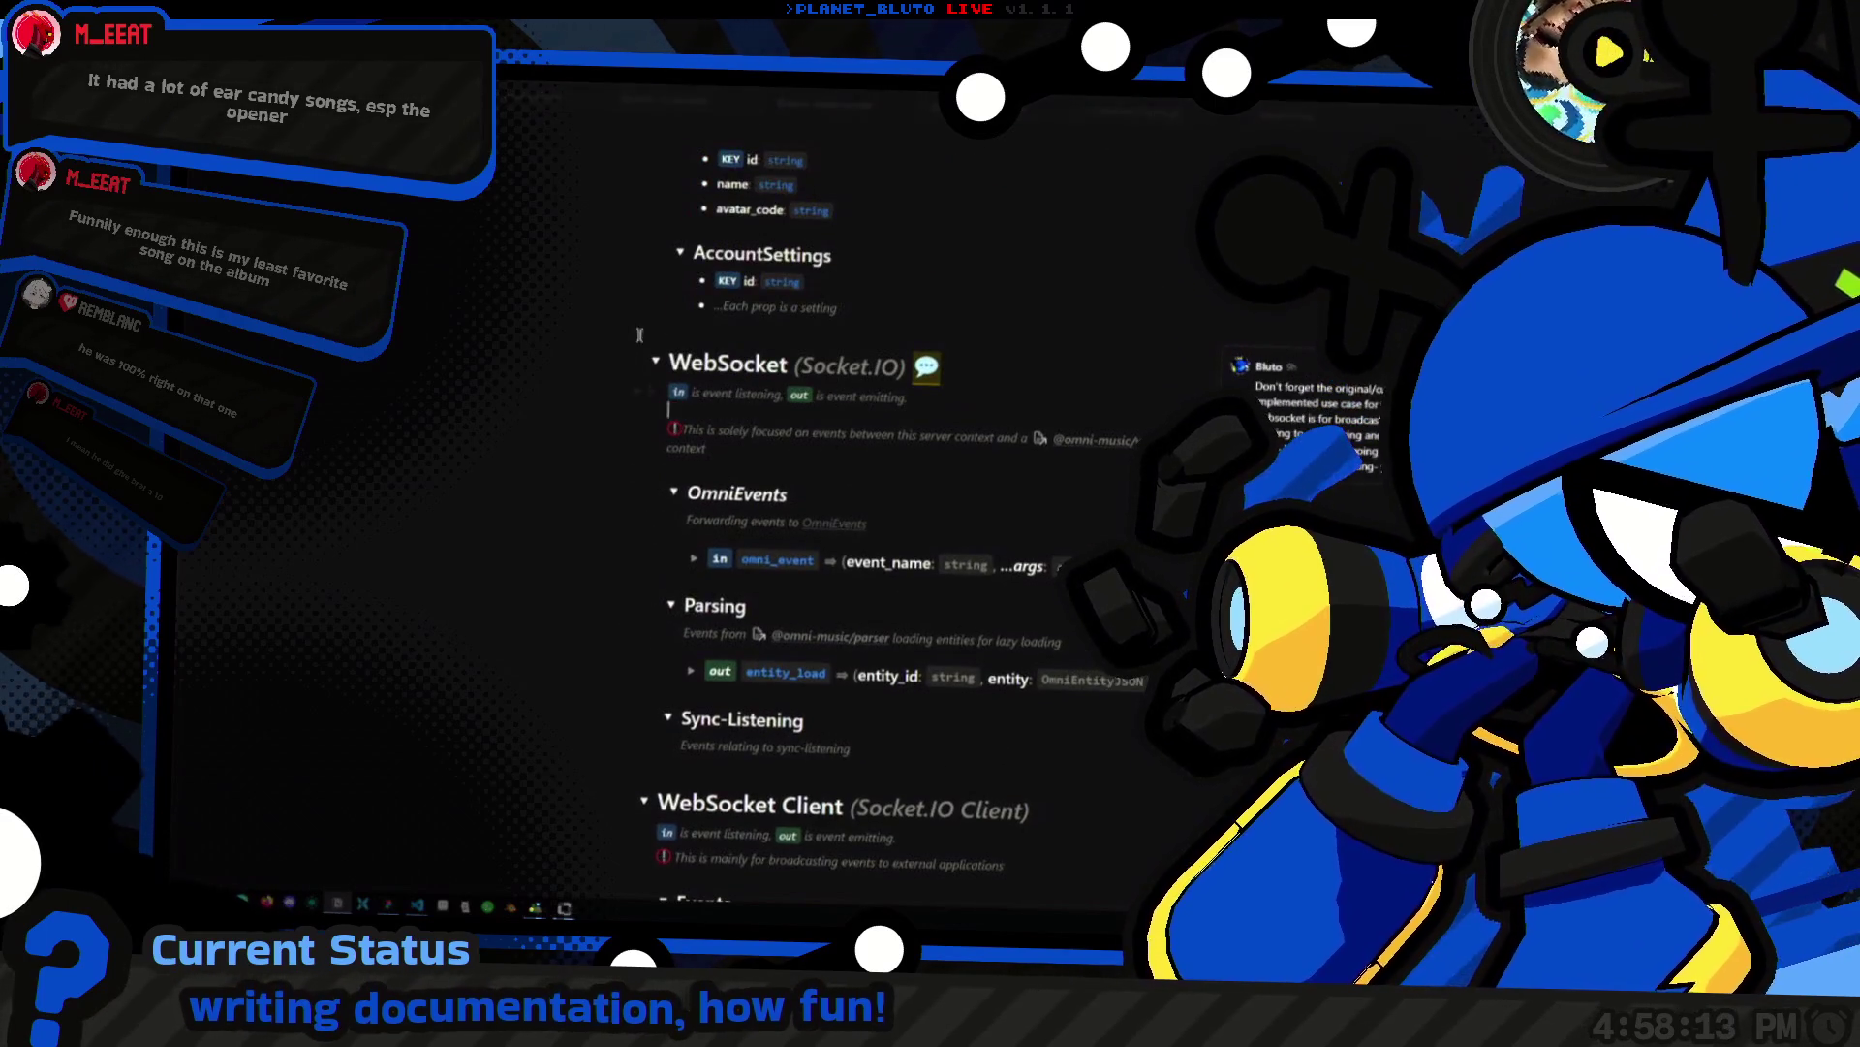
scroll(748, 412, "down", 3)
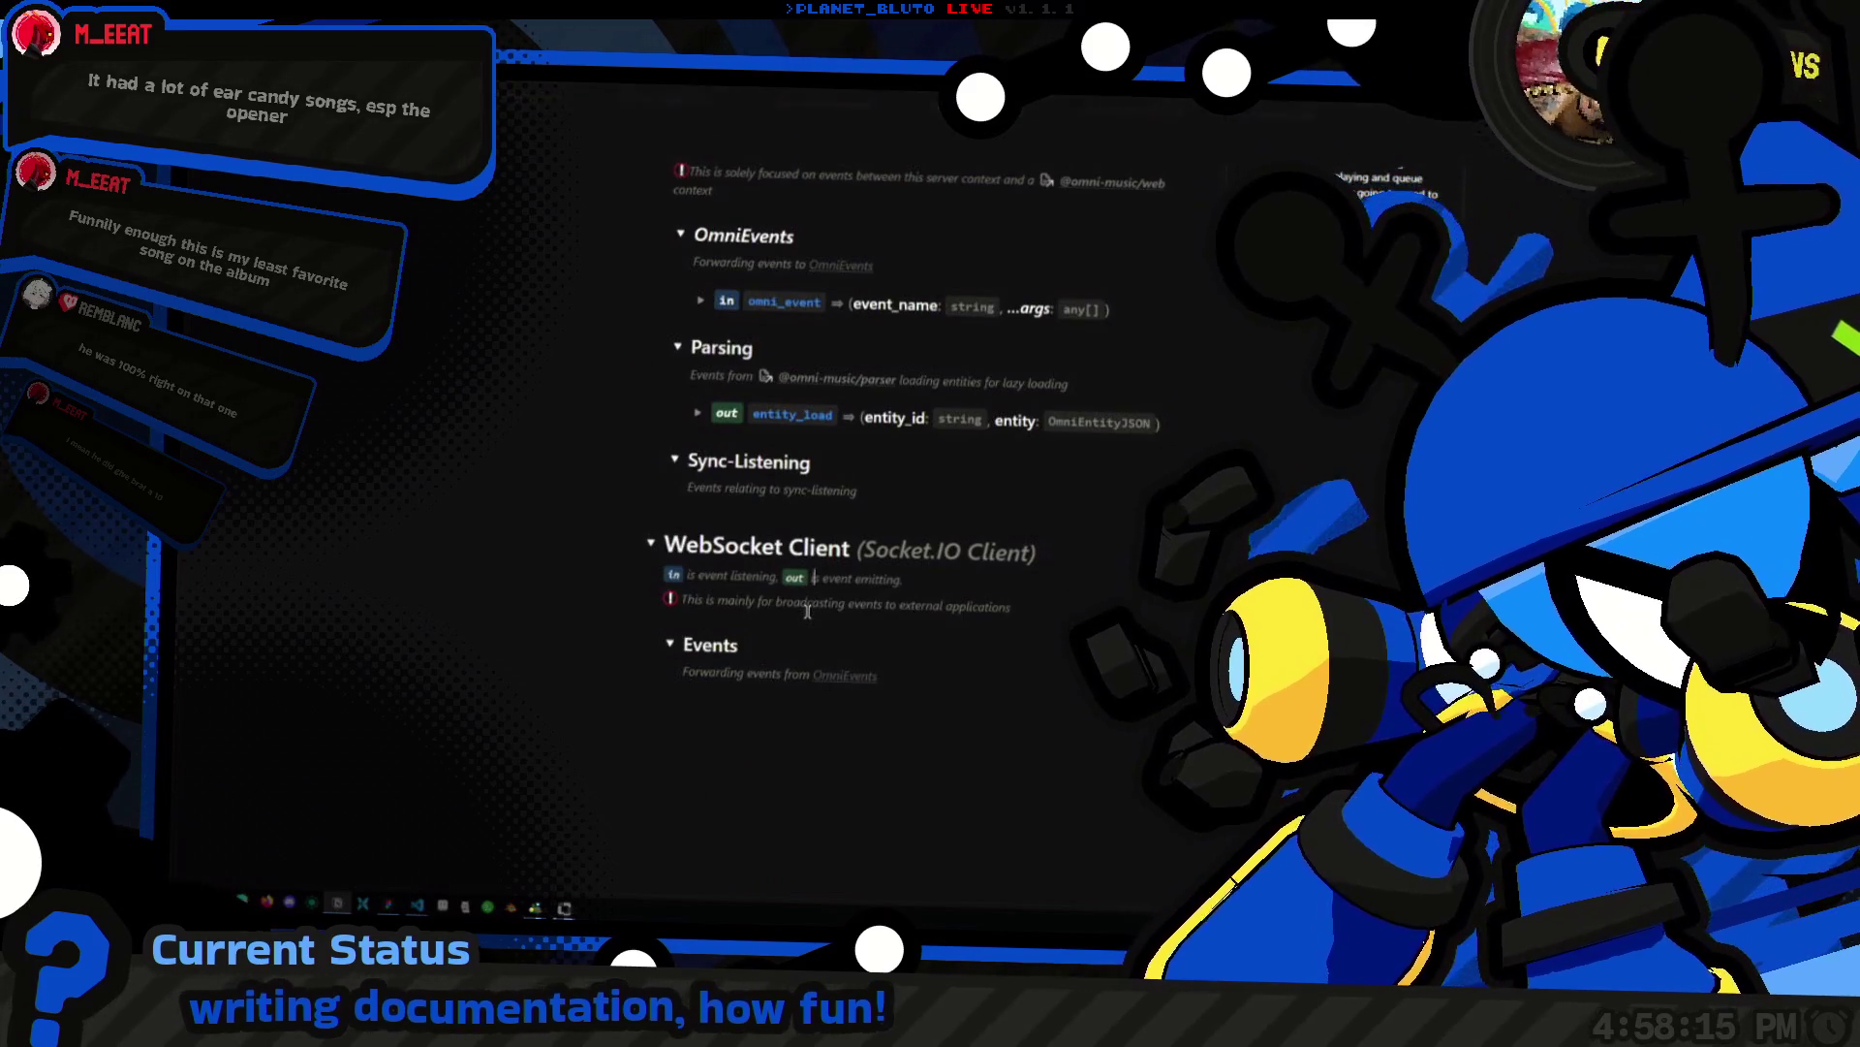
scroll(806, 611, "up", 3)
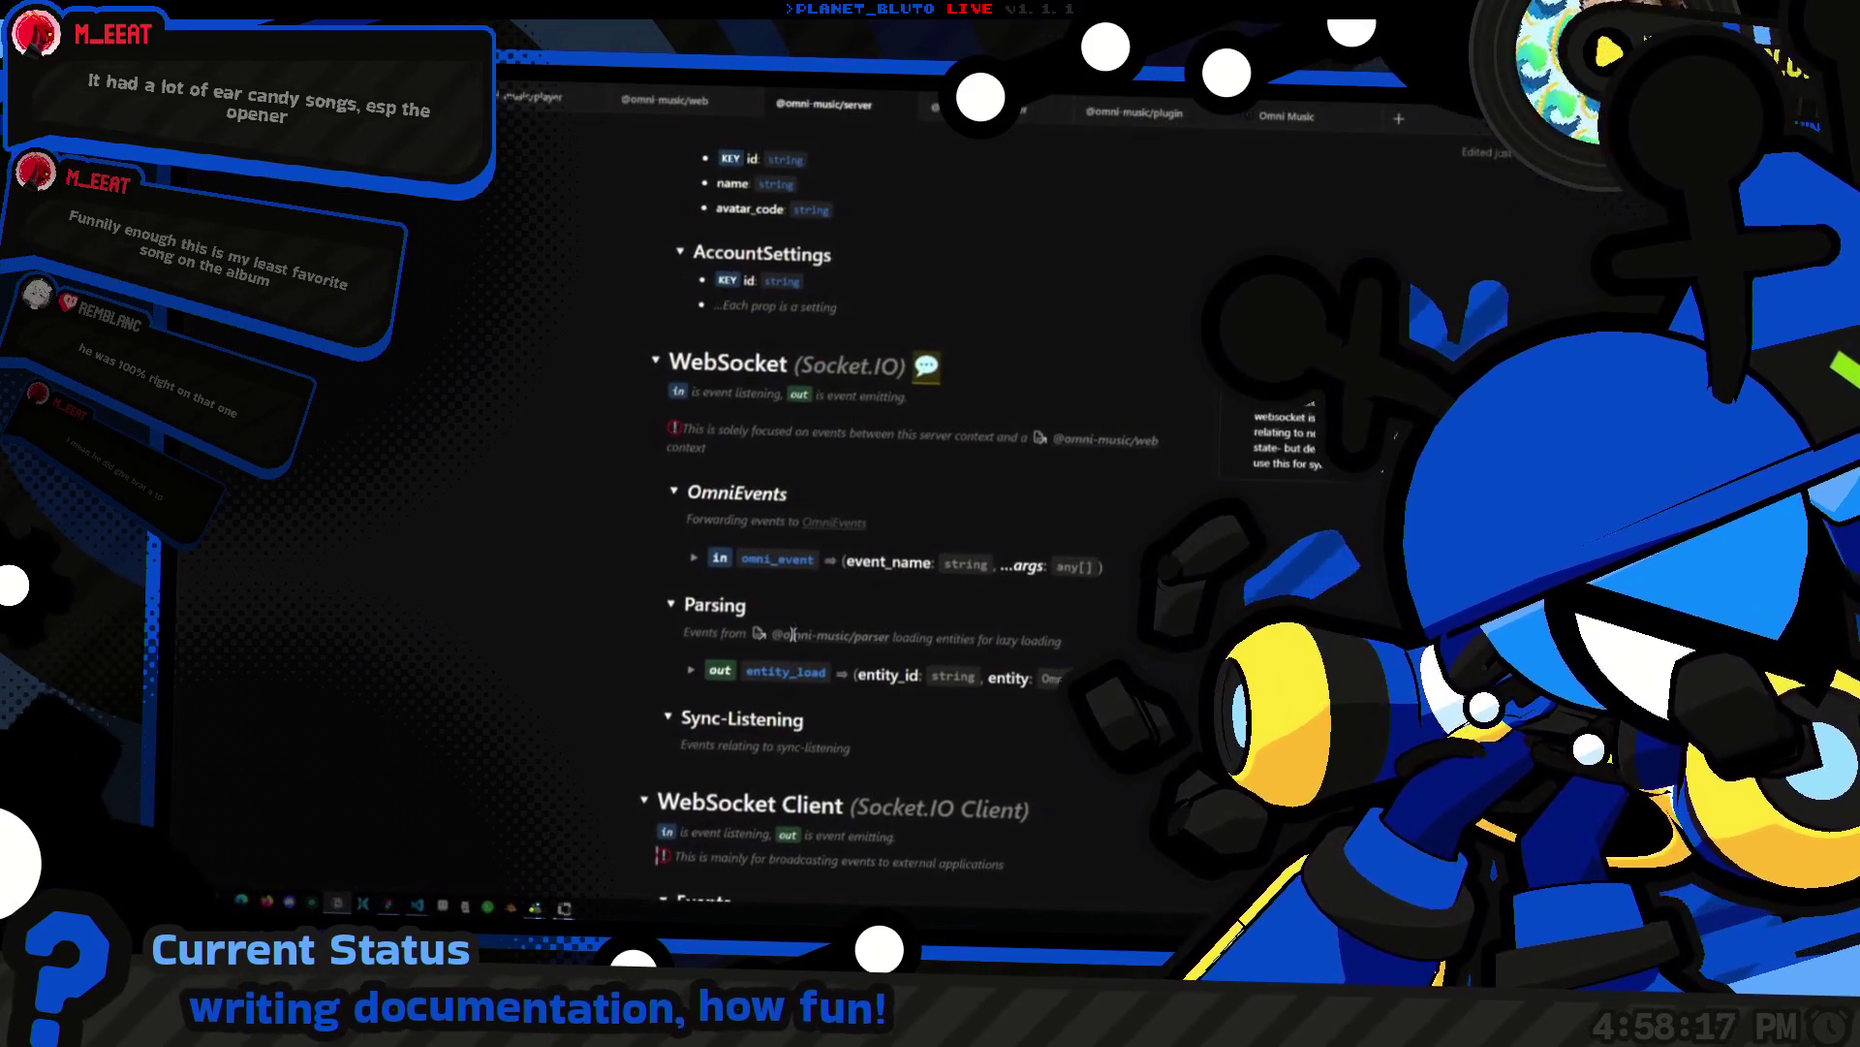
key("shift+Return")
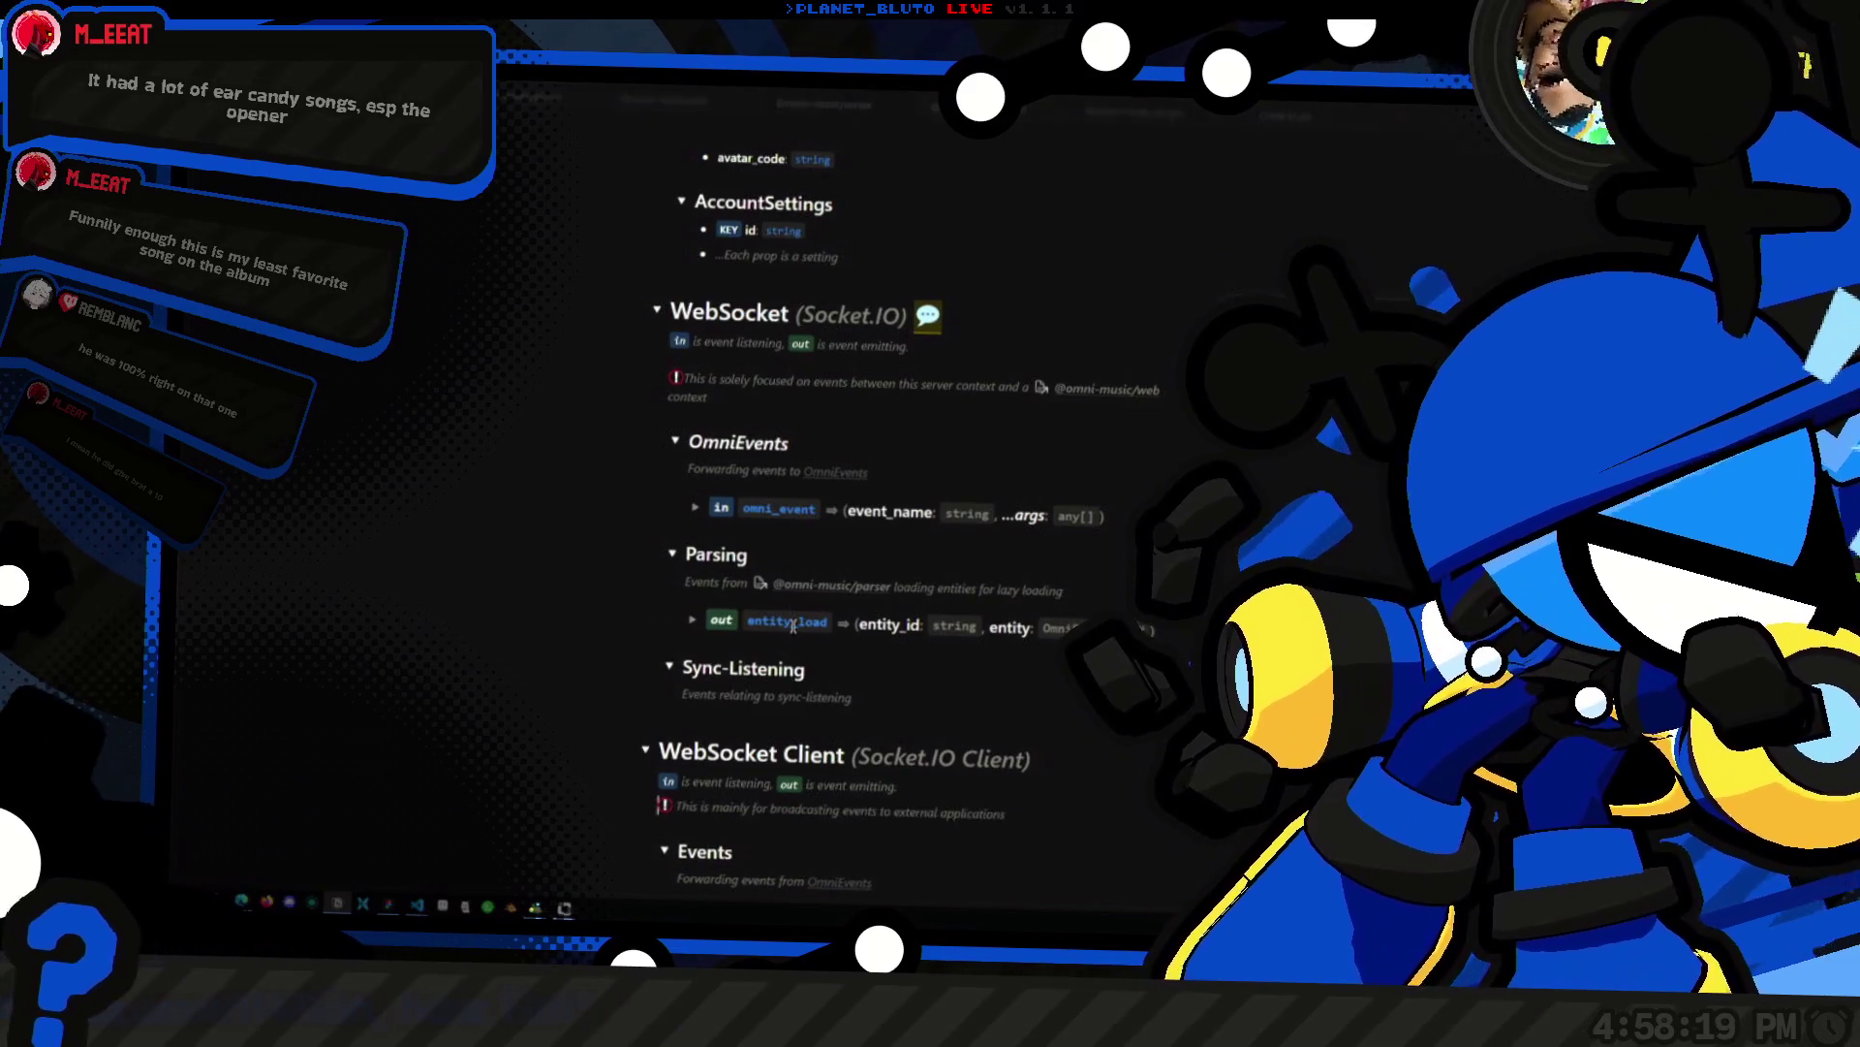
left_click(742, 393)
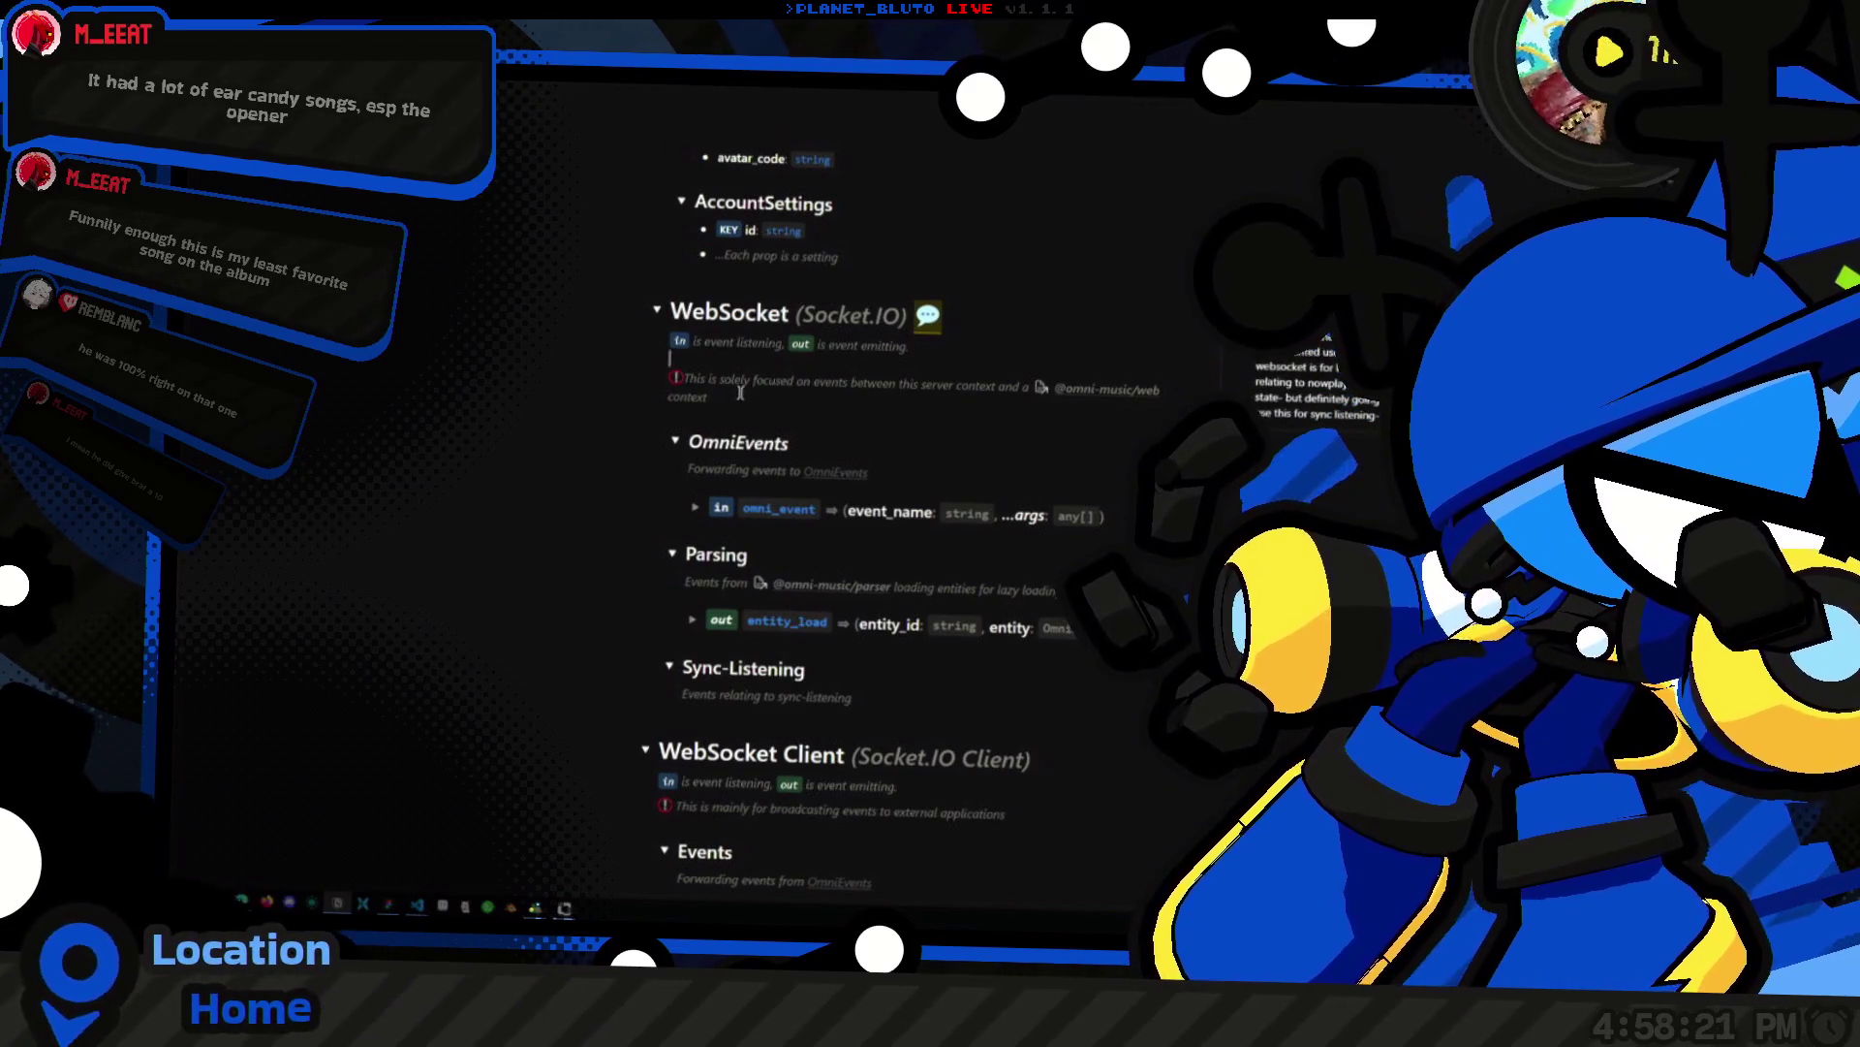
key("BackSpace")
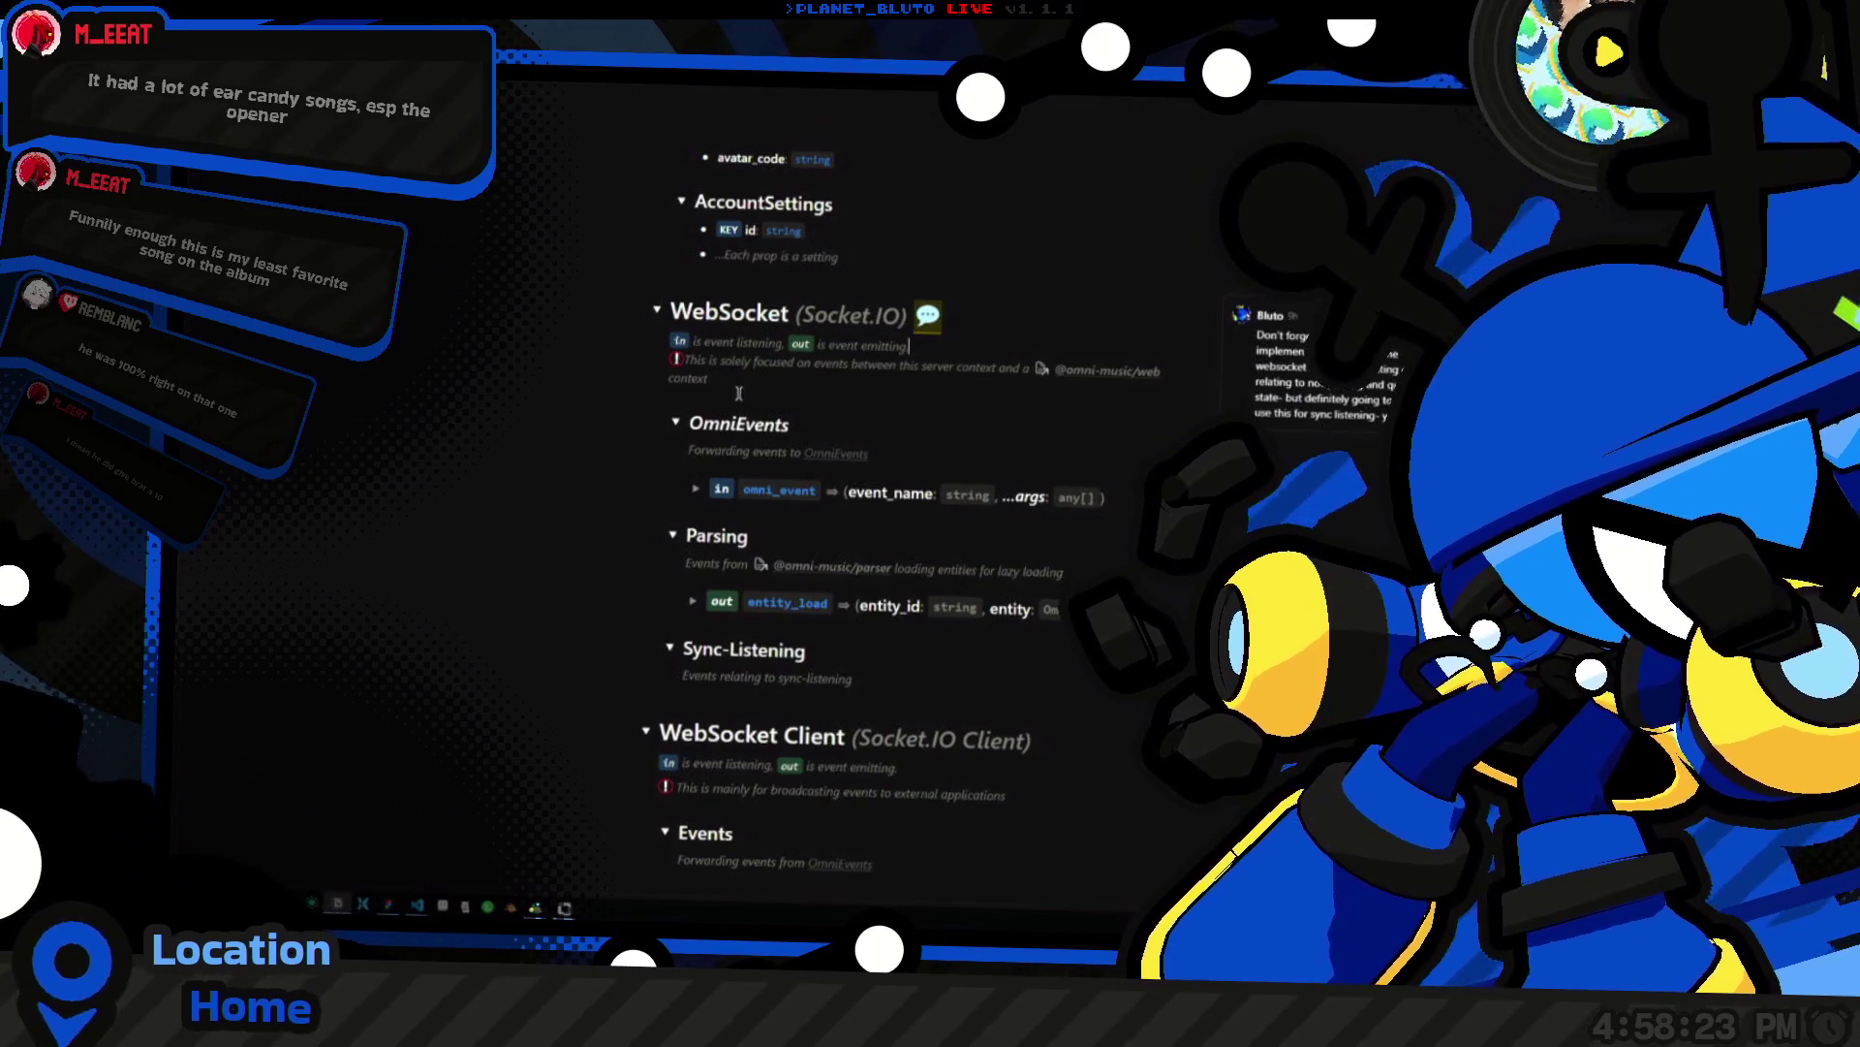
key("BackSpace")
key("Return")
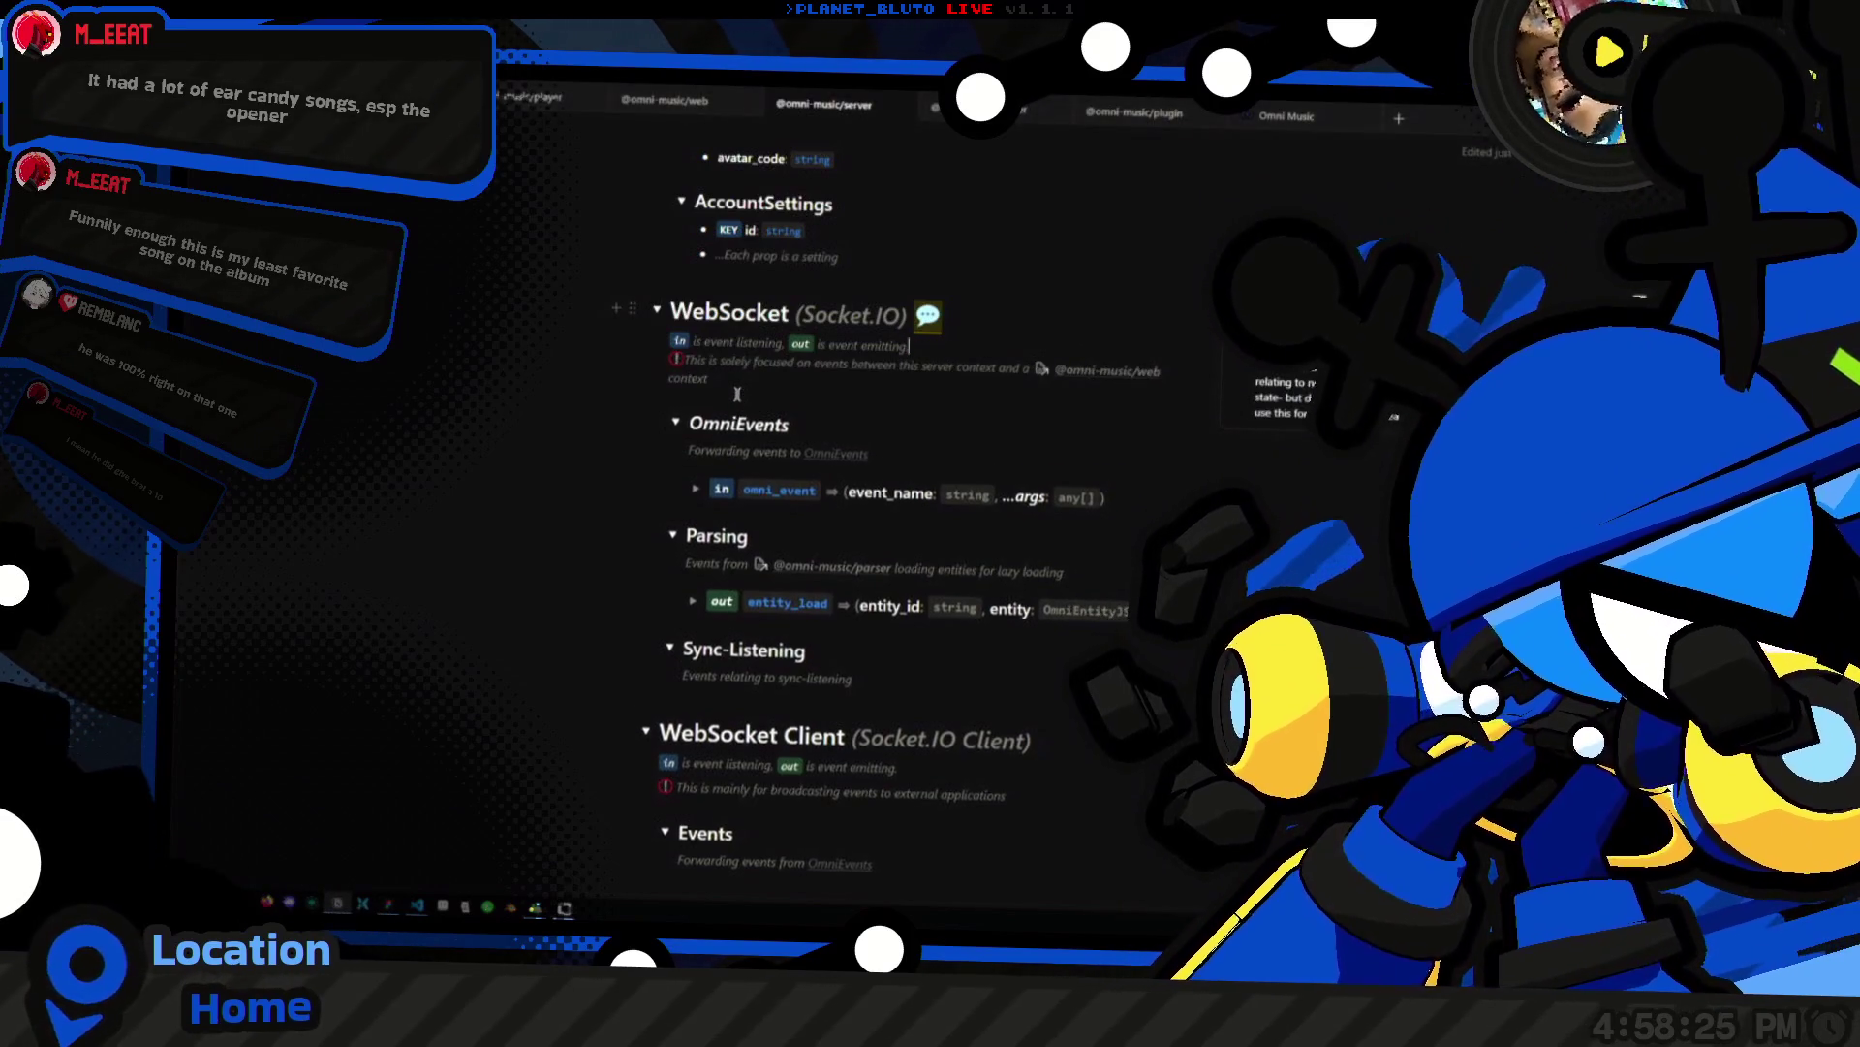
key("BackSpace")
key("Return")
Try pasting the omni_event line under WebSocket Client Events, then undo the paste
scroll(867, 581, "down", 2)
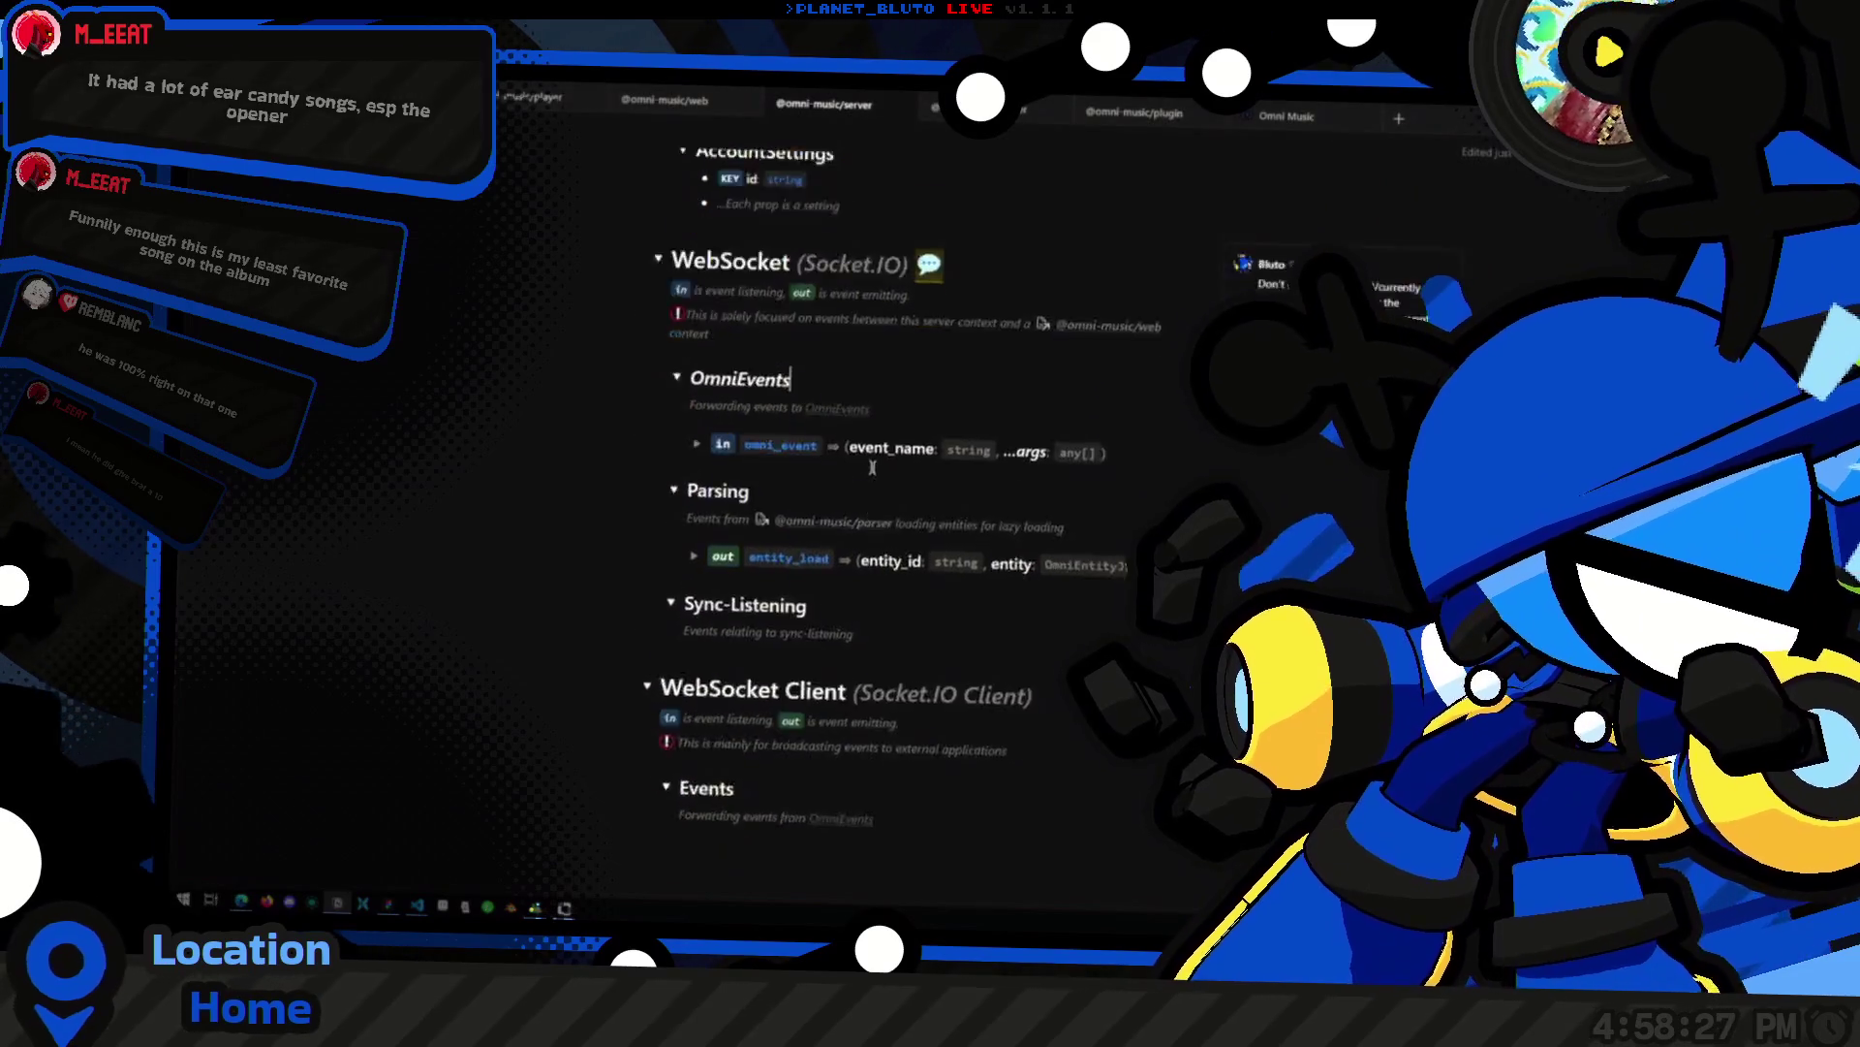
scroll(867, 581, "up", 5)
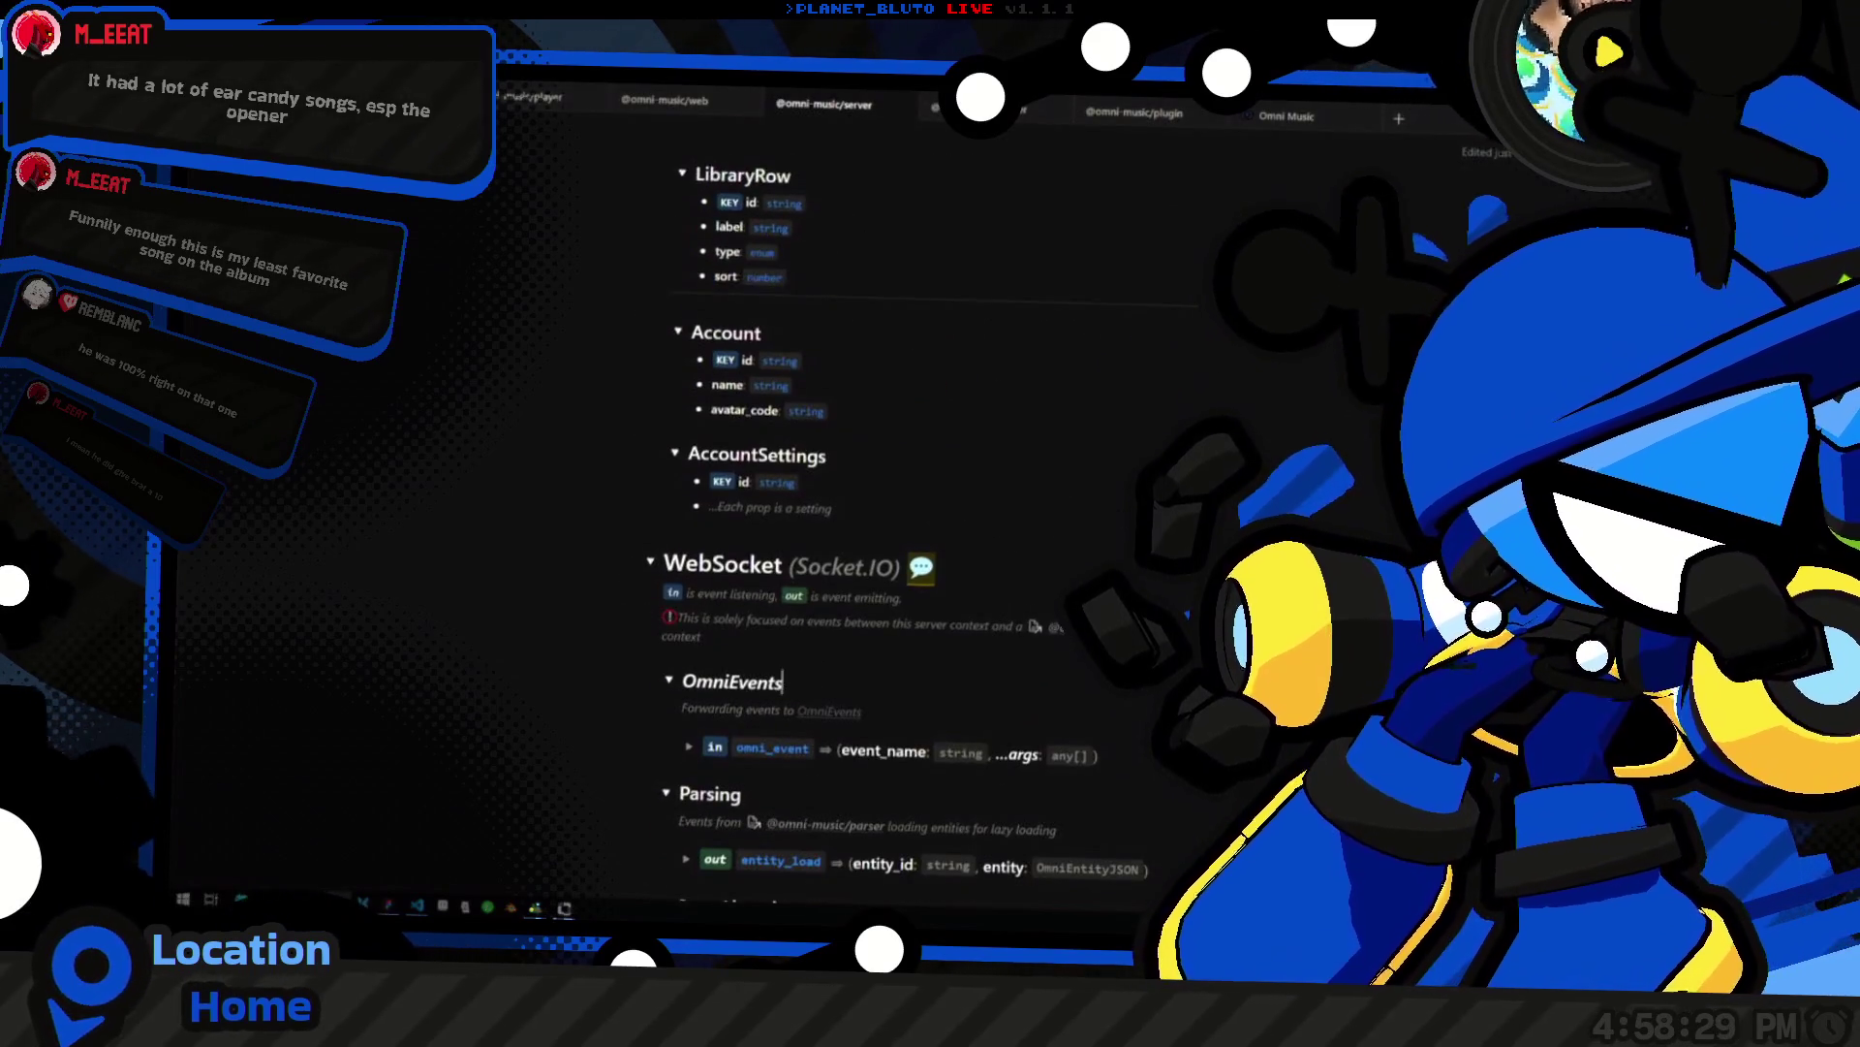
scroll(867, 581, "down", 3)
scroll(867, 582, "down", 2)
scroll(867, 582, "up", 15)
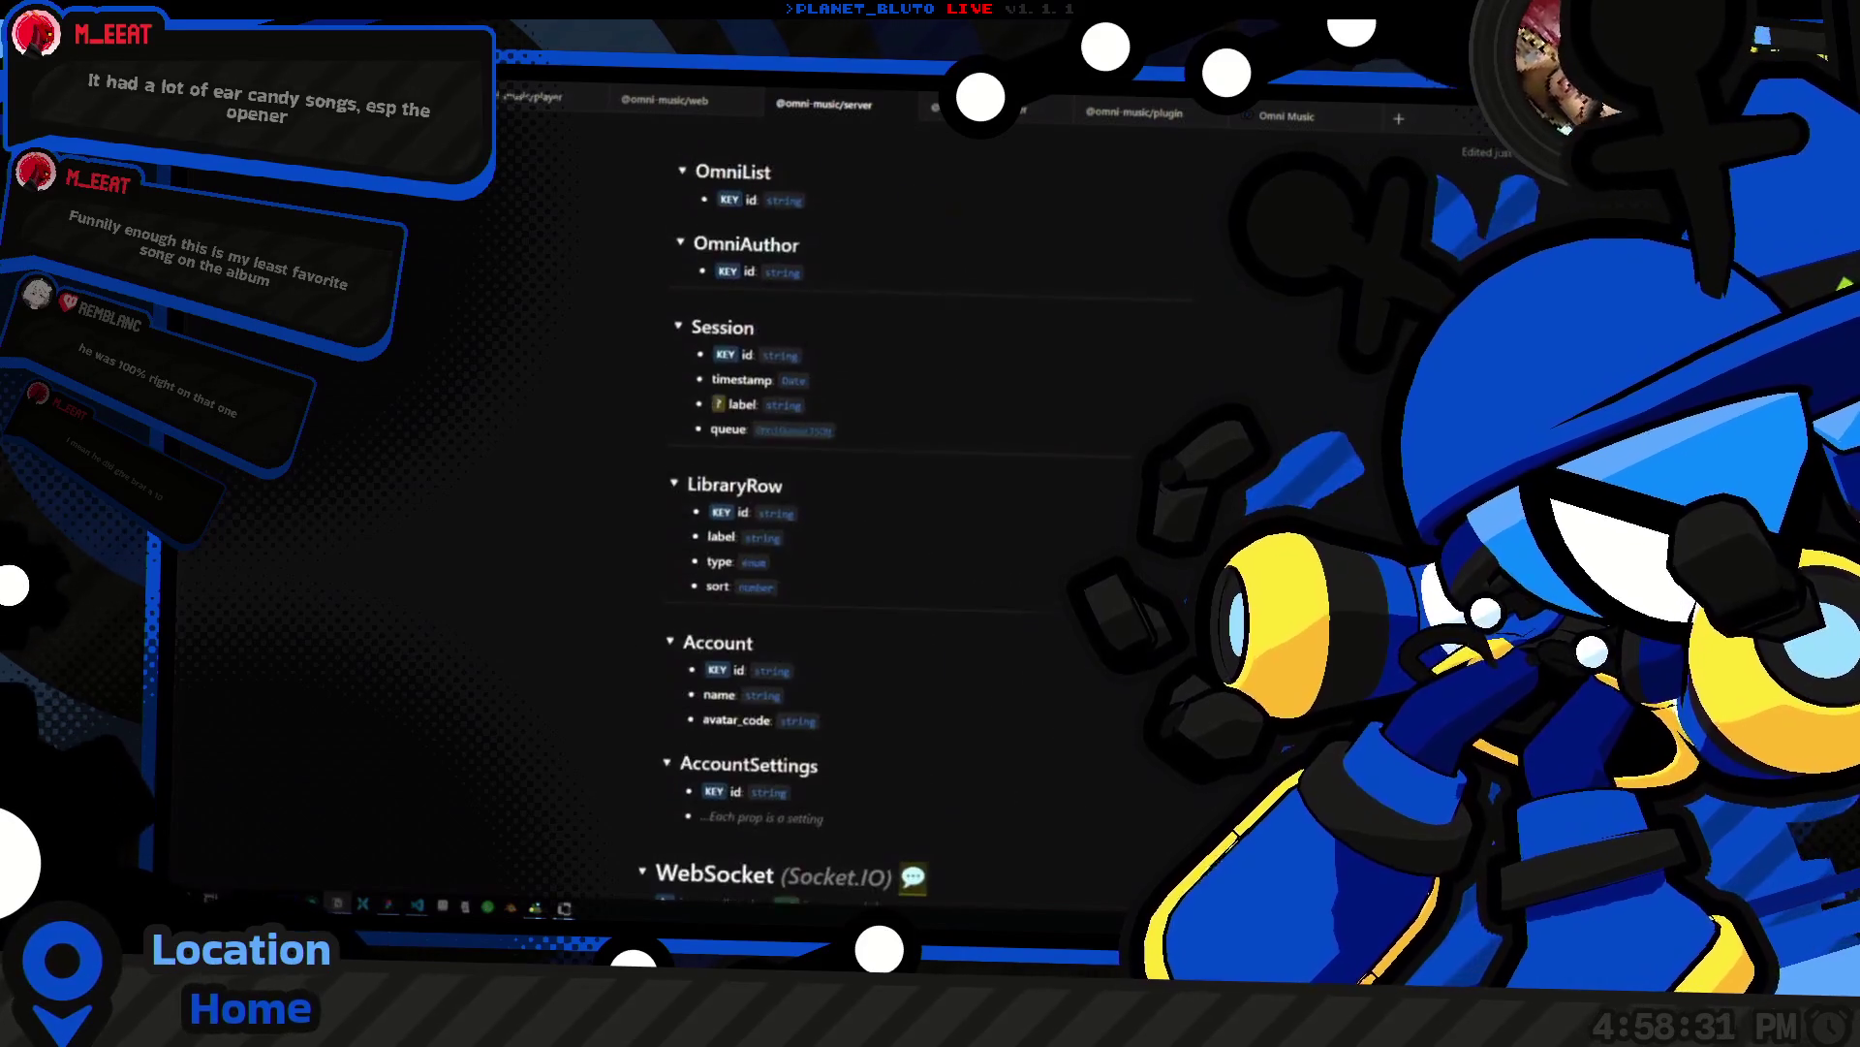
scroll(868, 582, "down", 15)
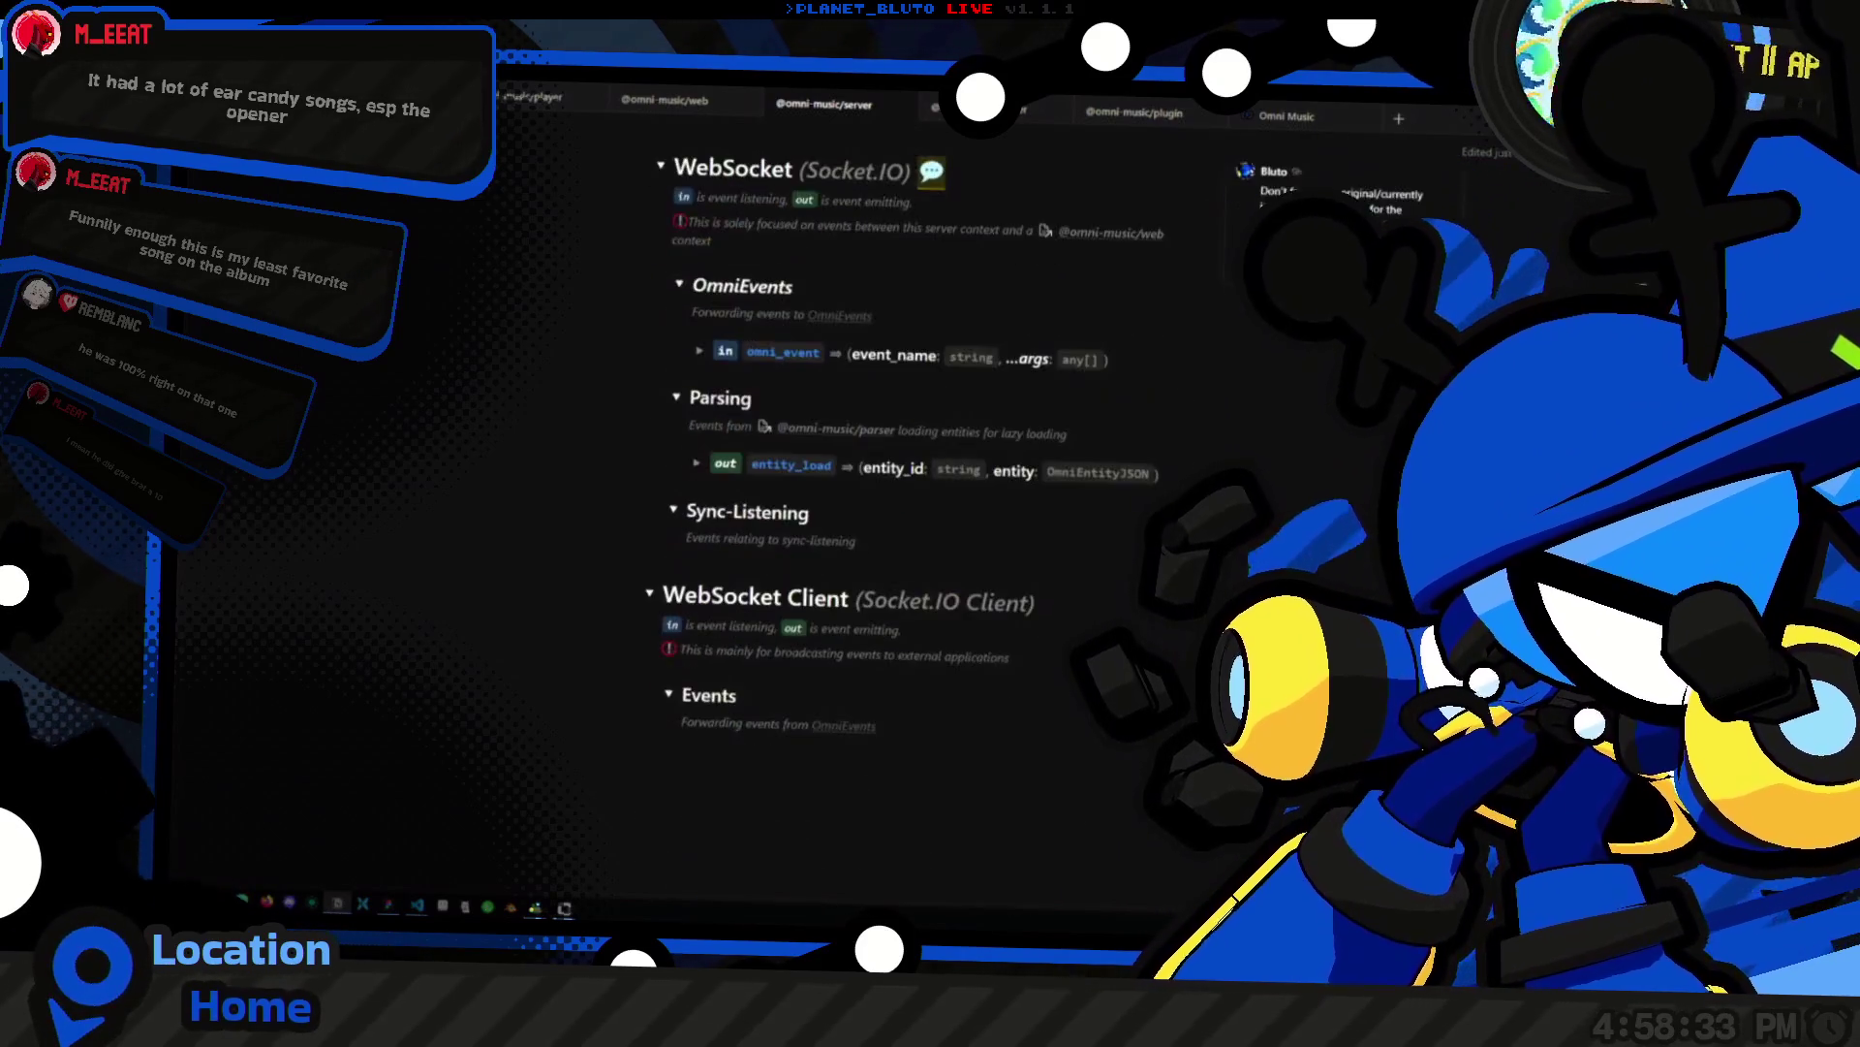
scroll(867, 581, "up", 4)
scroll(1184, 688, "down", 4)
scroll(1182, 669, "up", 5)
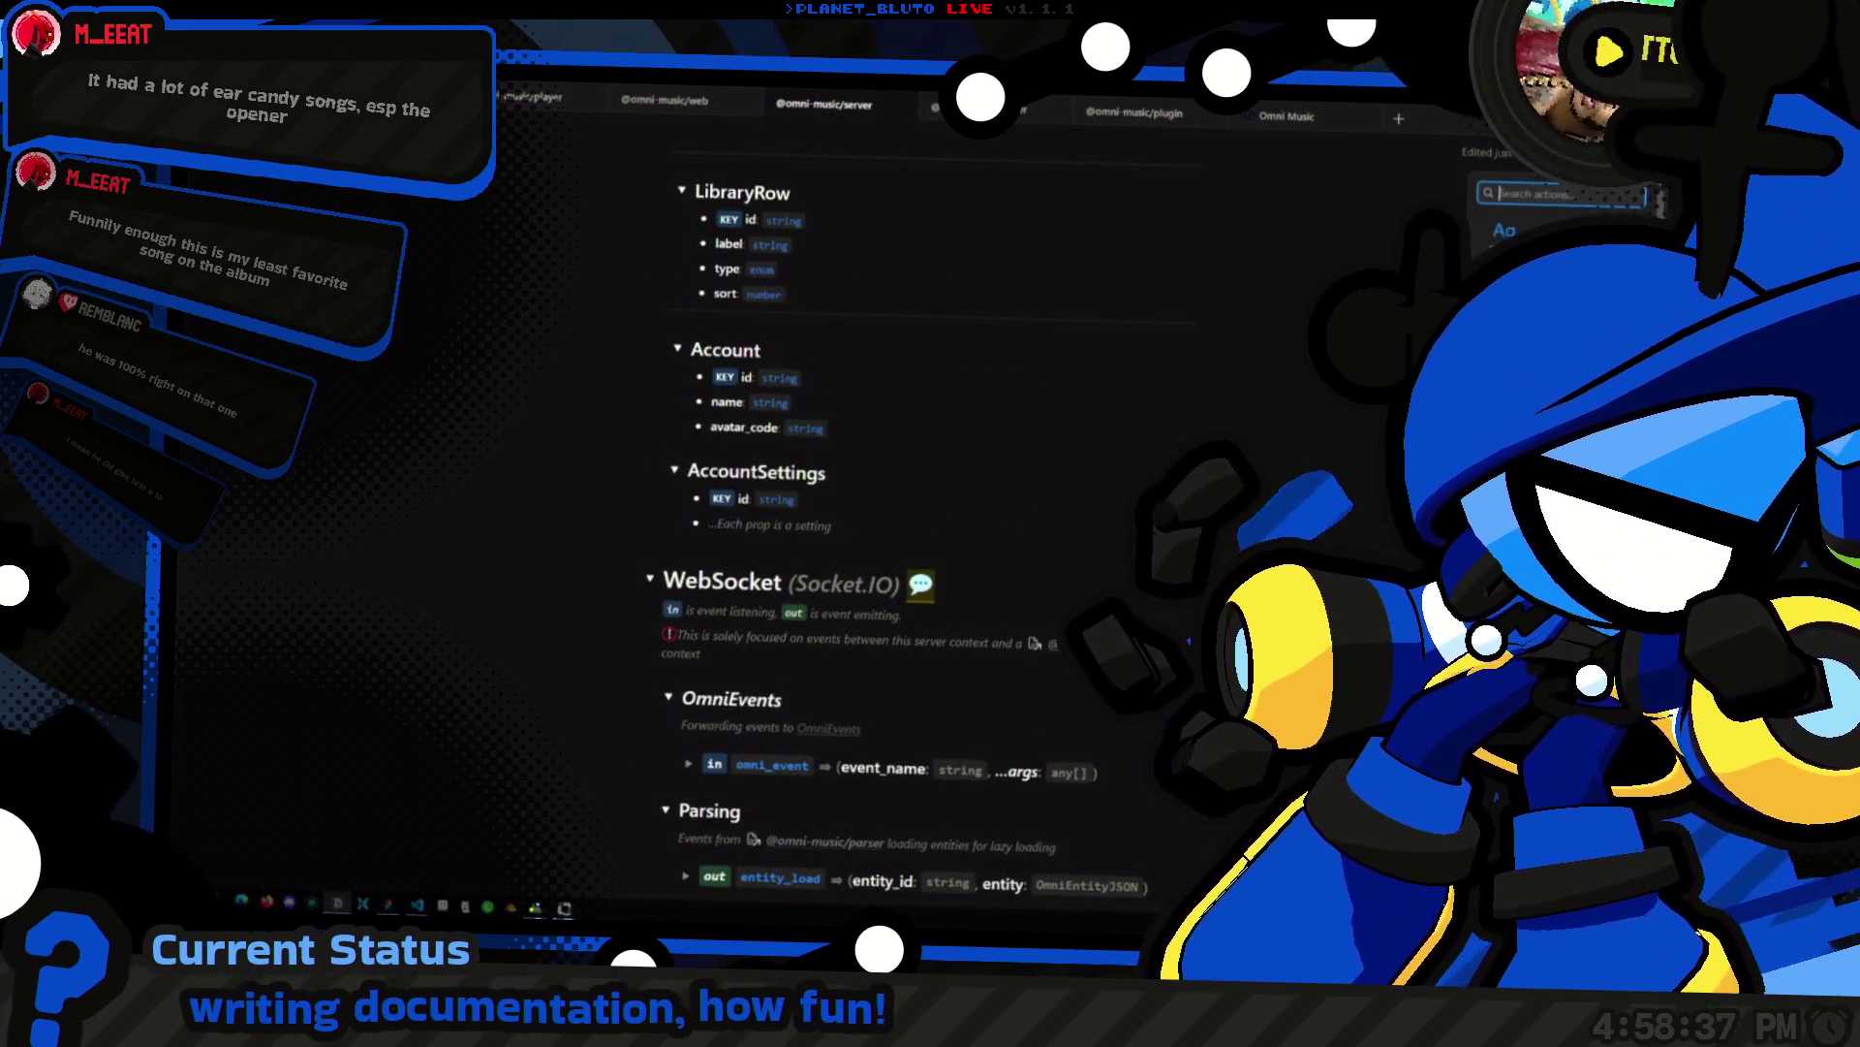
scroll(1012, 616, "down", 3)
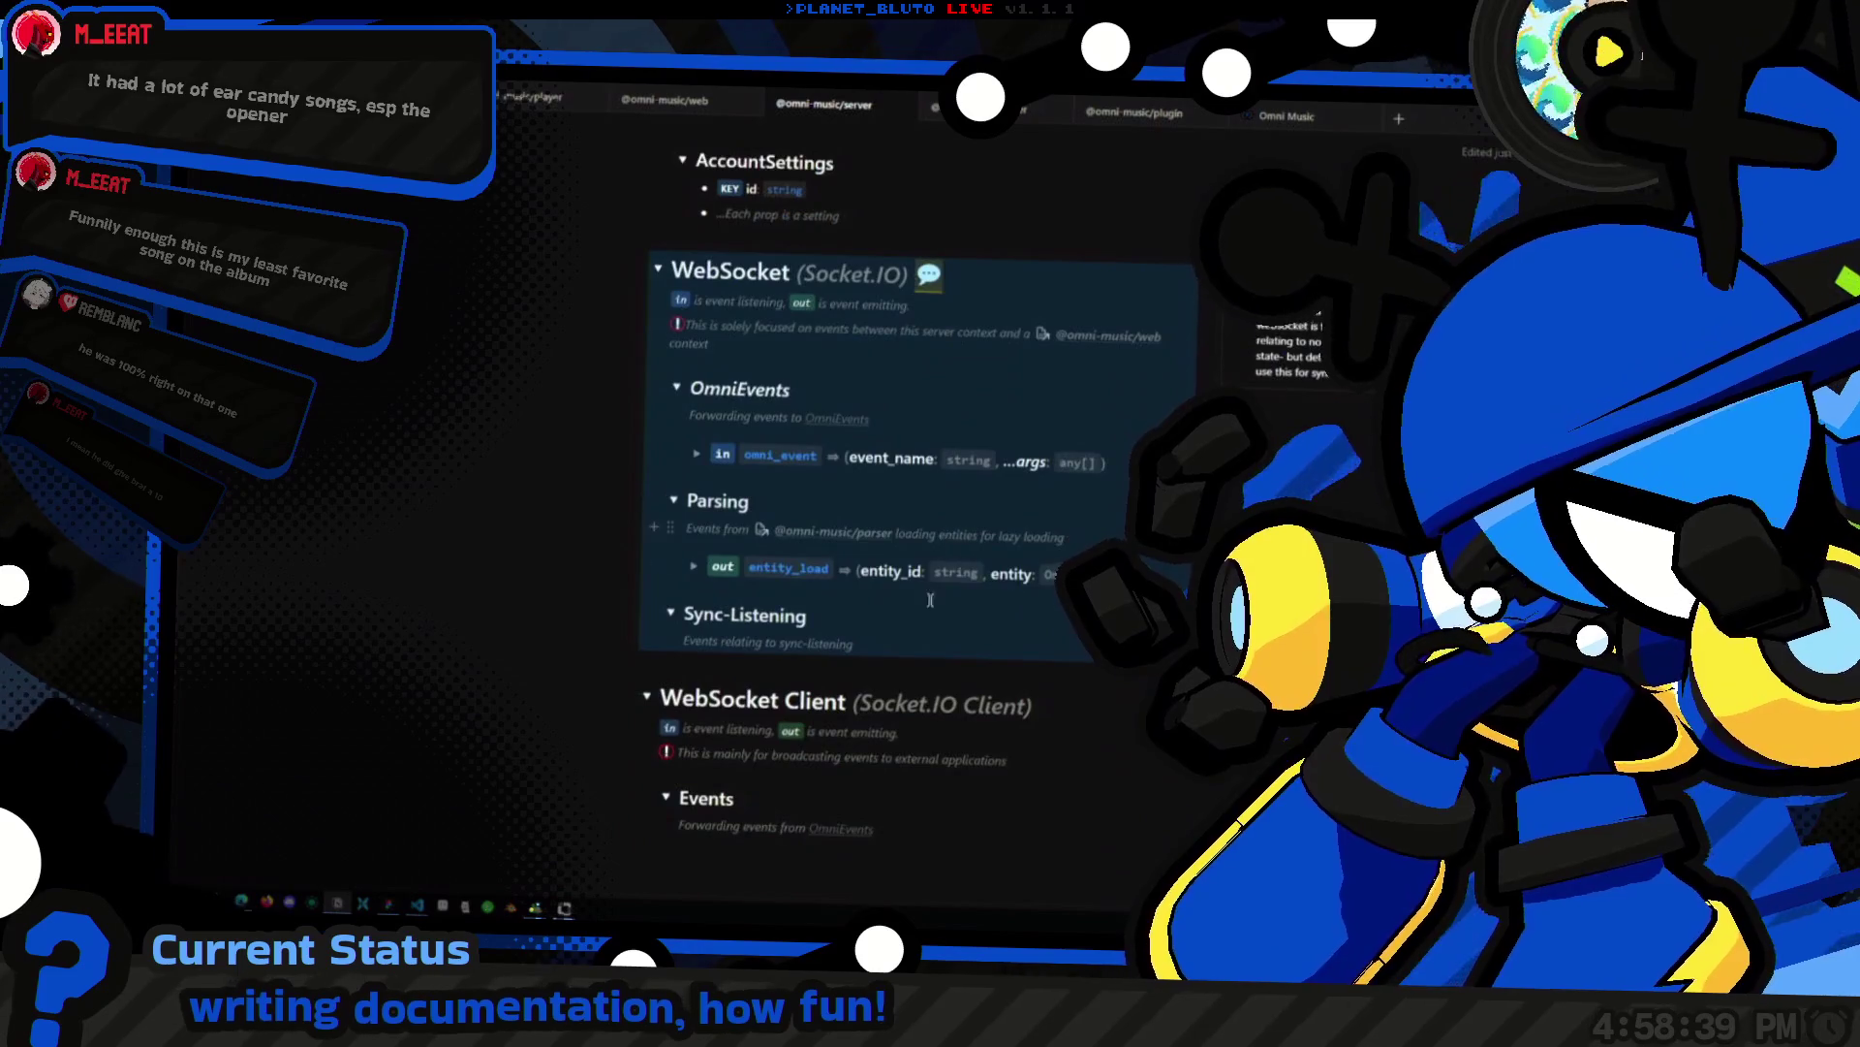
scroll(948, 681, "down", 2)
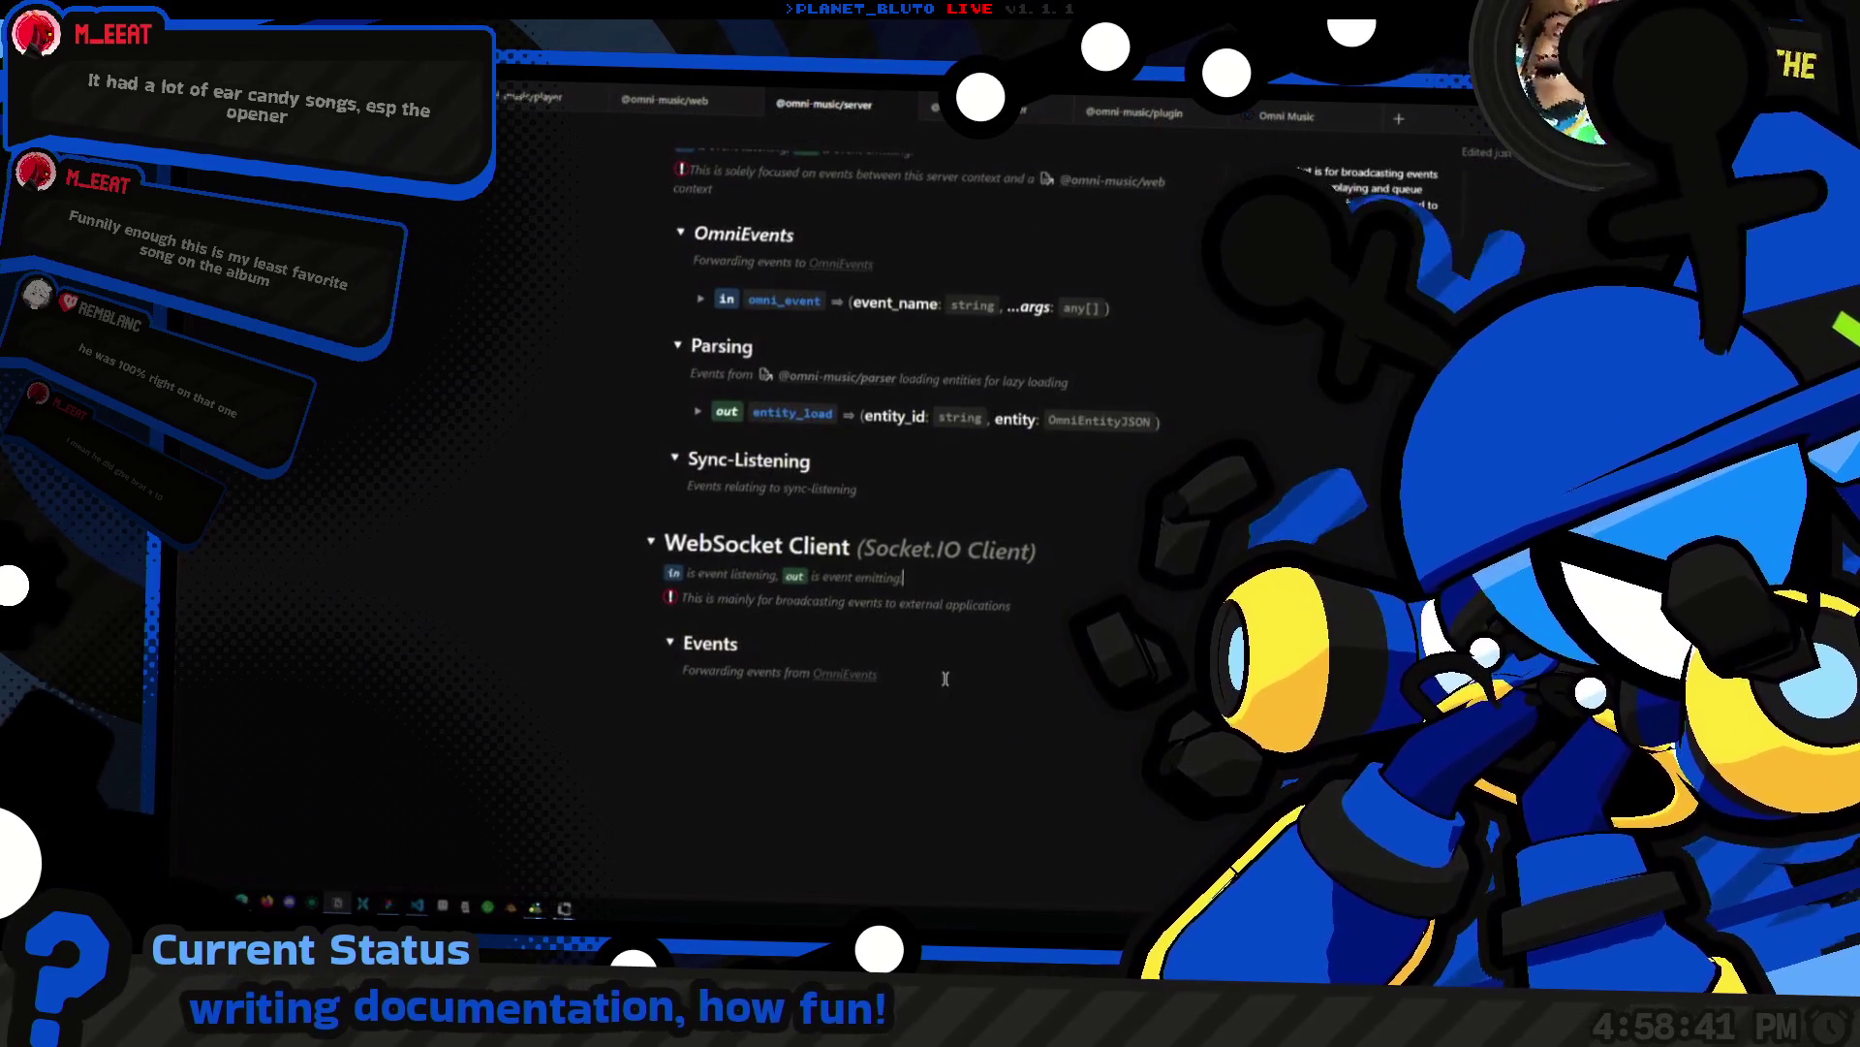
left_click(947, 680)
scroll(948, 680, "up", 2)
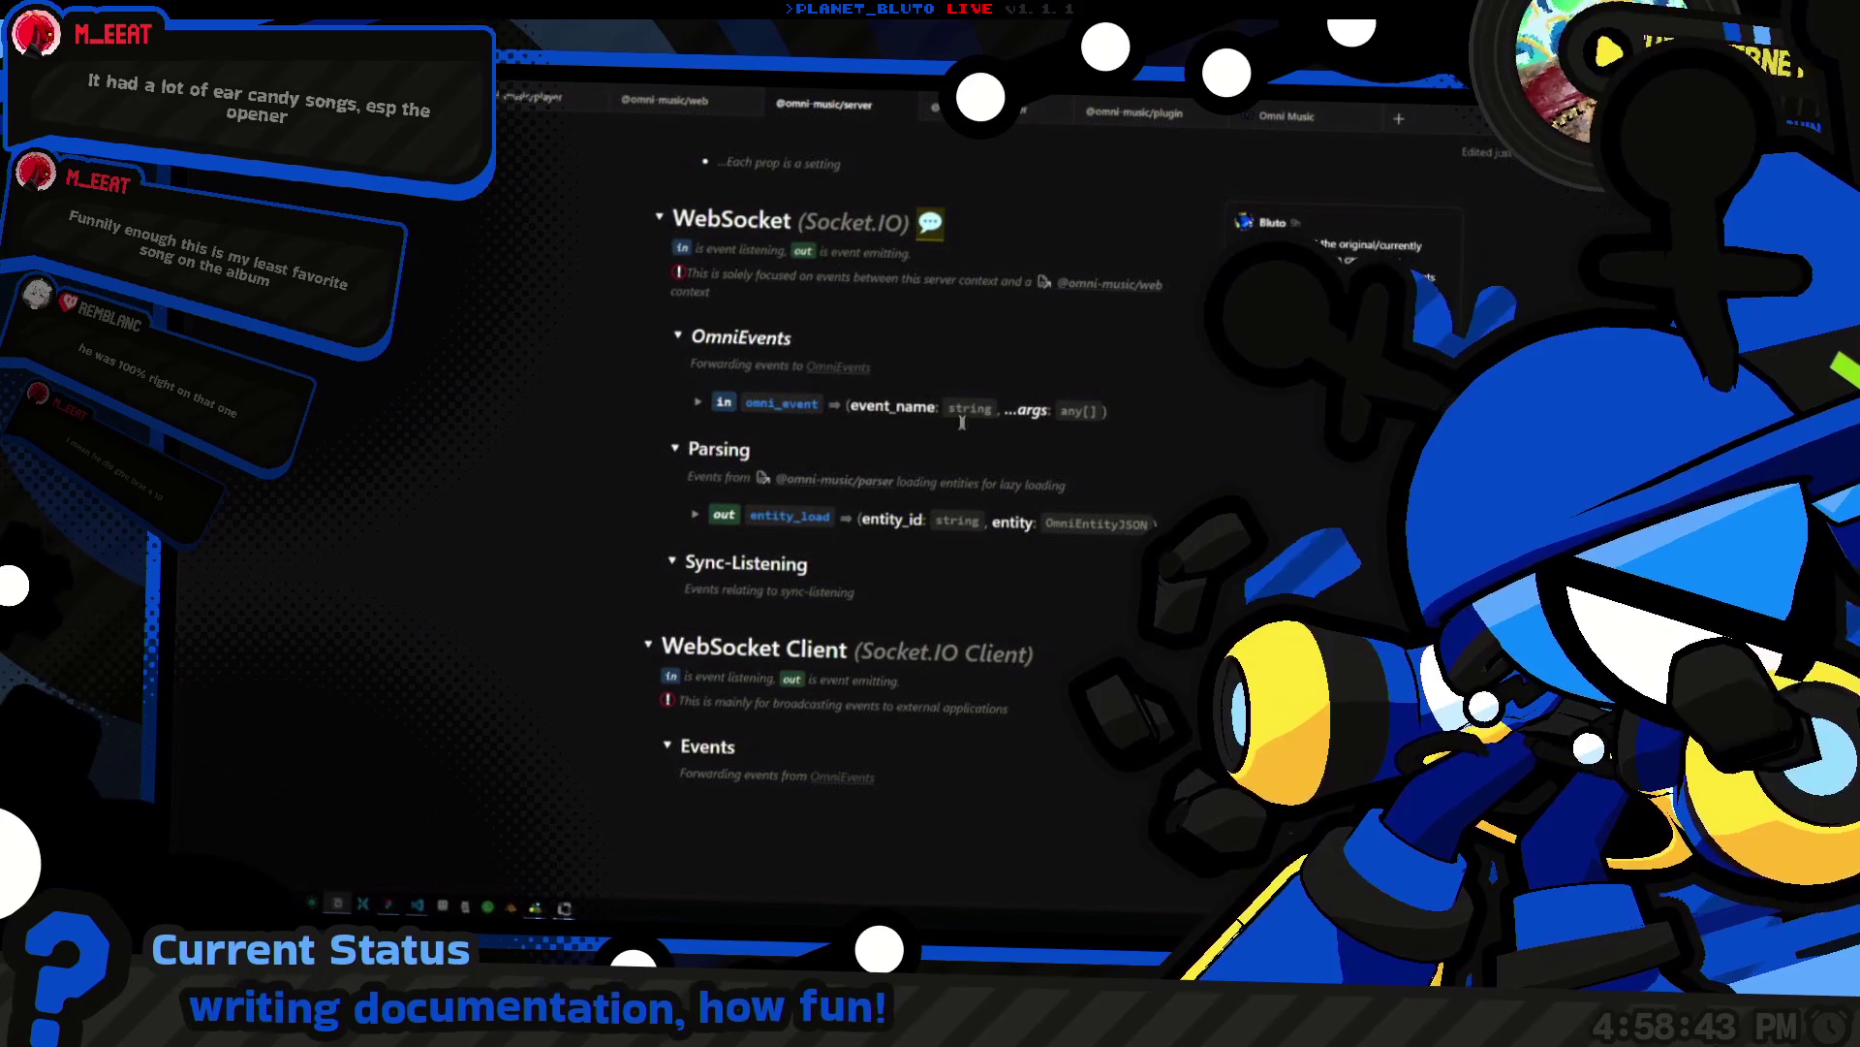
left_click(1139, 409)
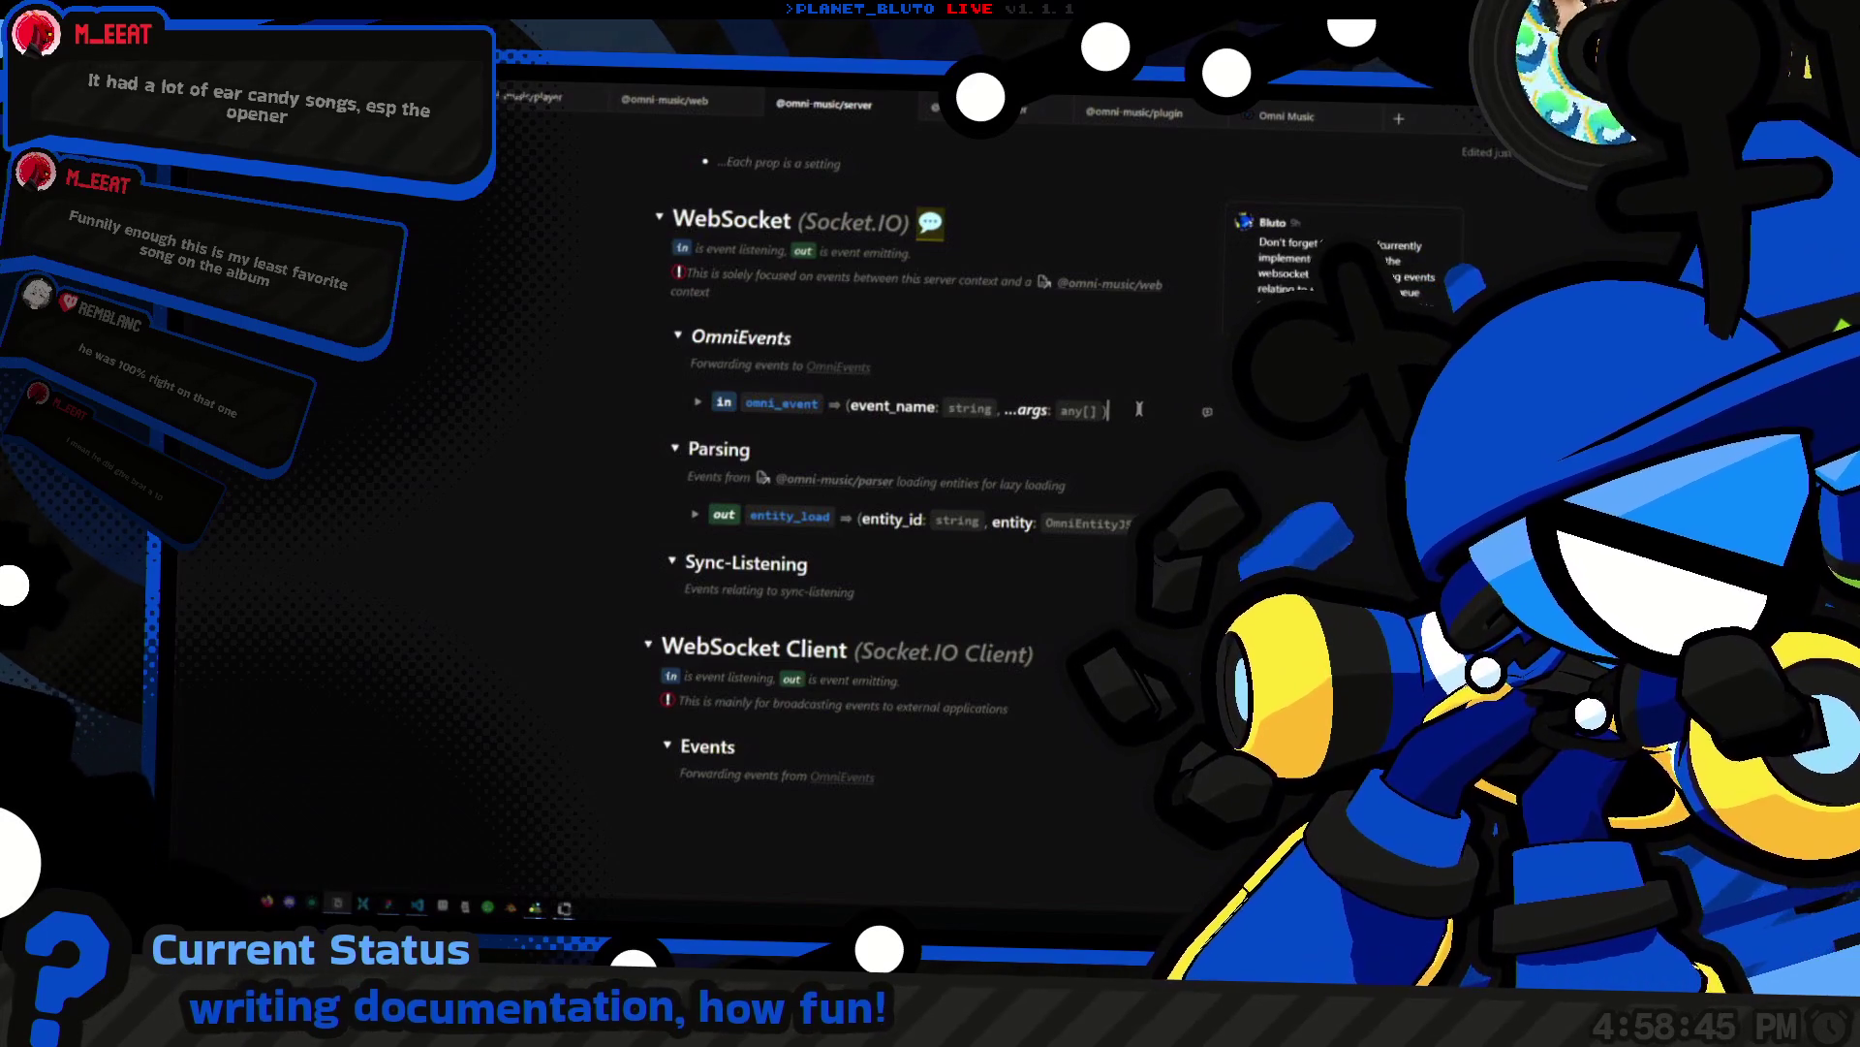
key("shift+Home")
key("ctrl+c")
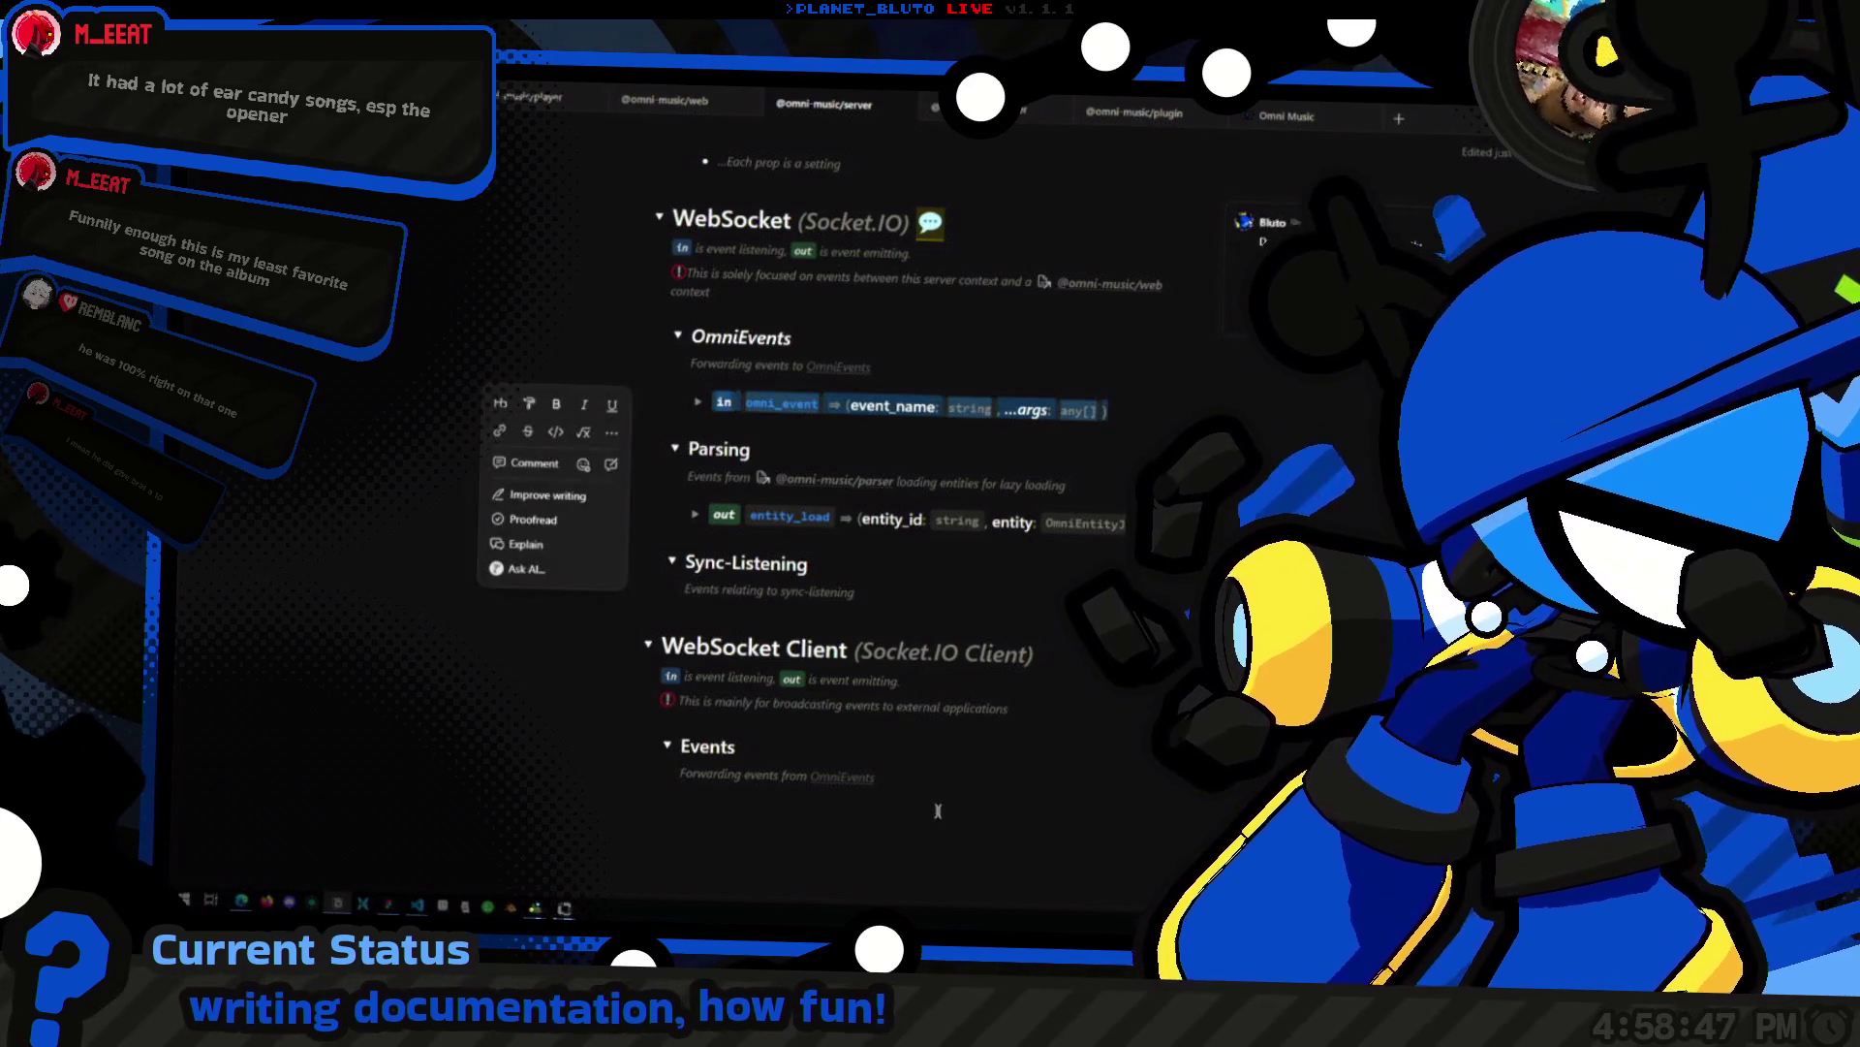
left_click(937, 811)
key("Return")
key("ctrl+v")
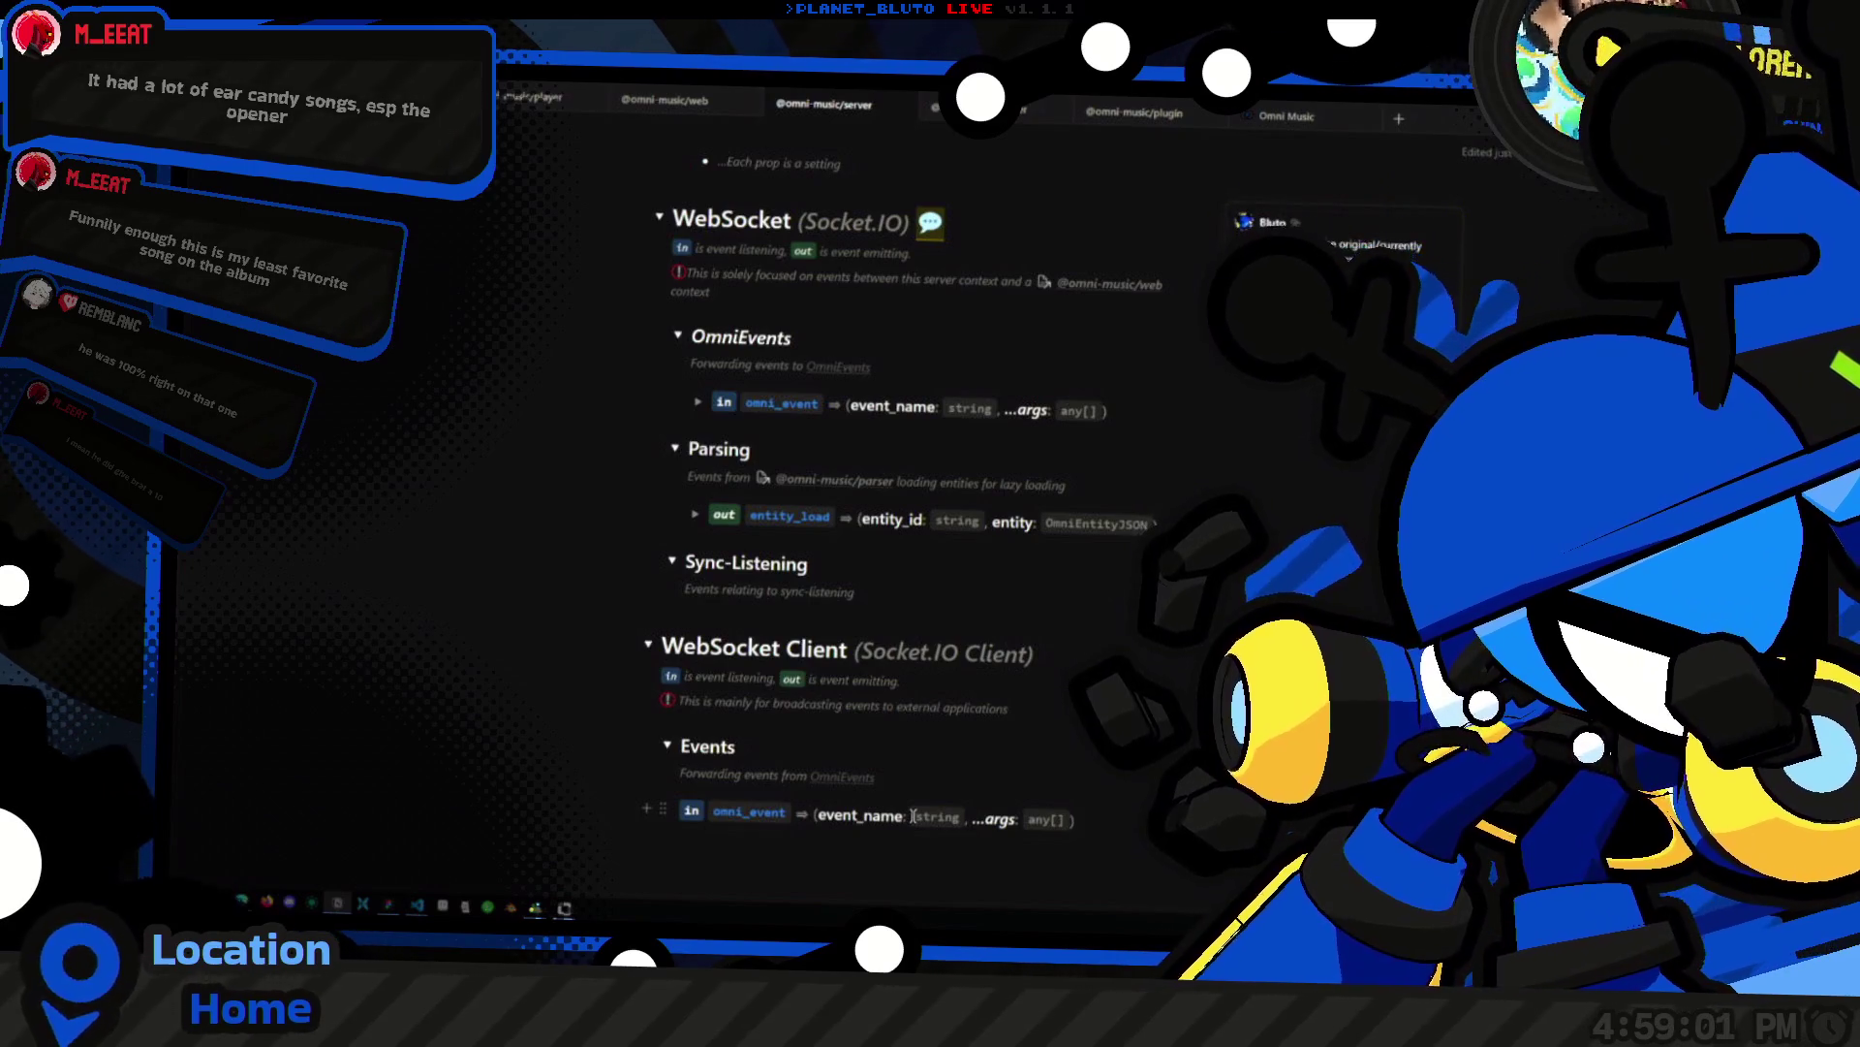
key("ctrl+z")
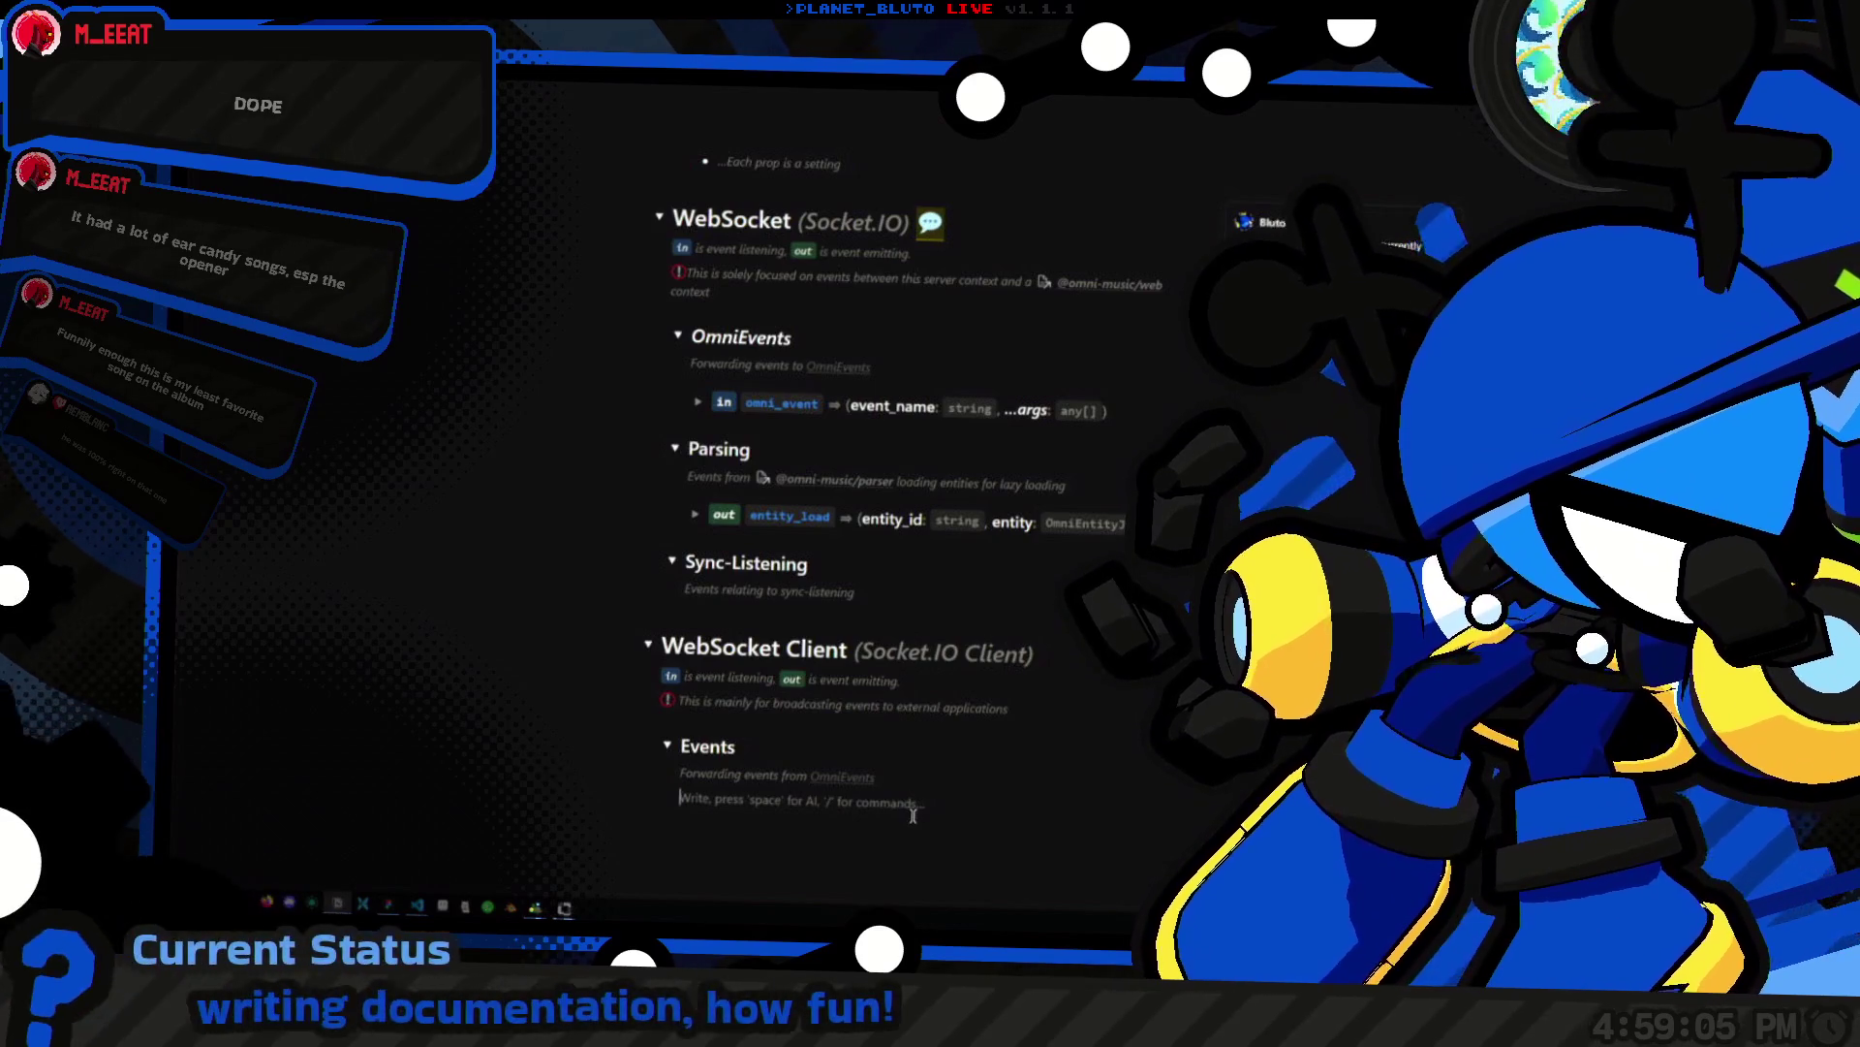
Insert a 💬 speech-bubble emoji with :speech under the Events description
type(":speech")
key("Return")
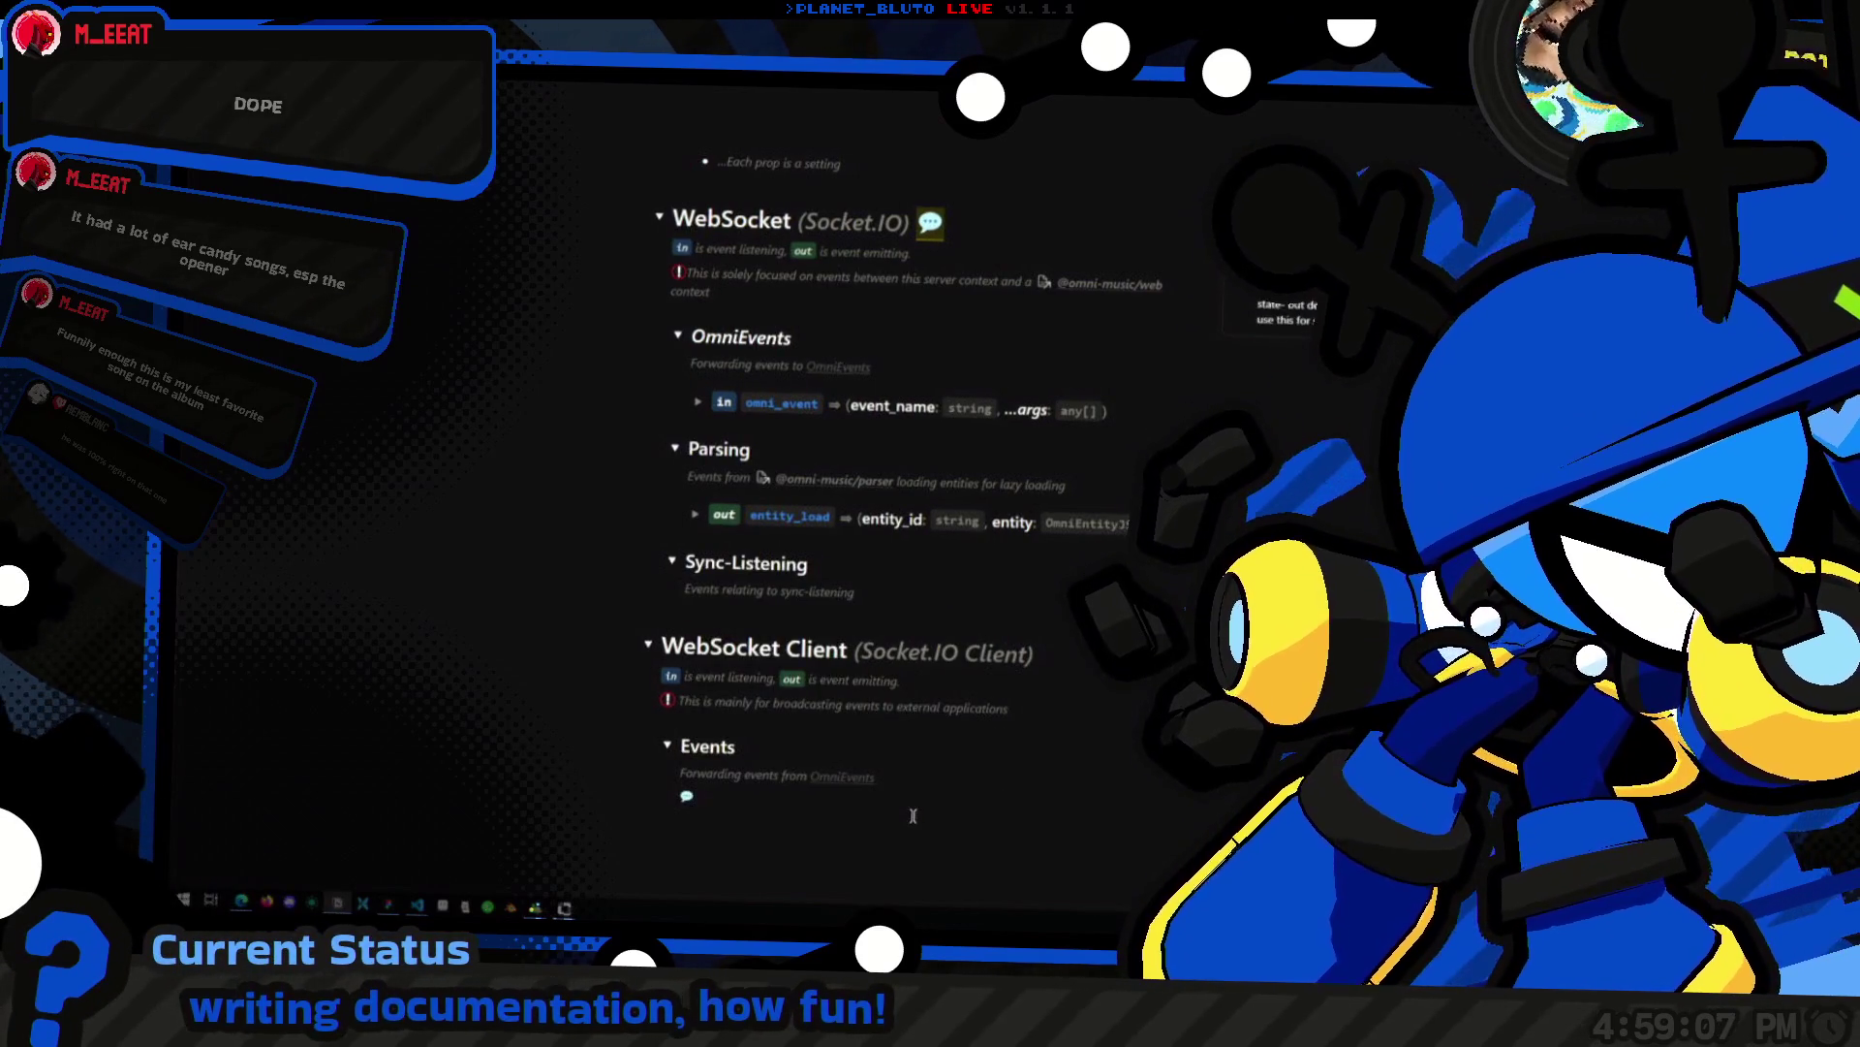
key("shift+Left")
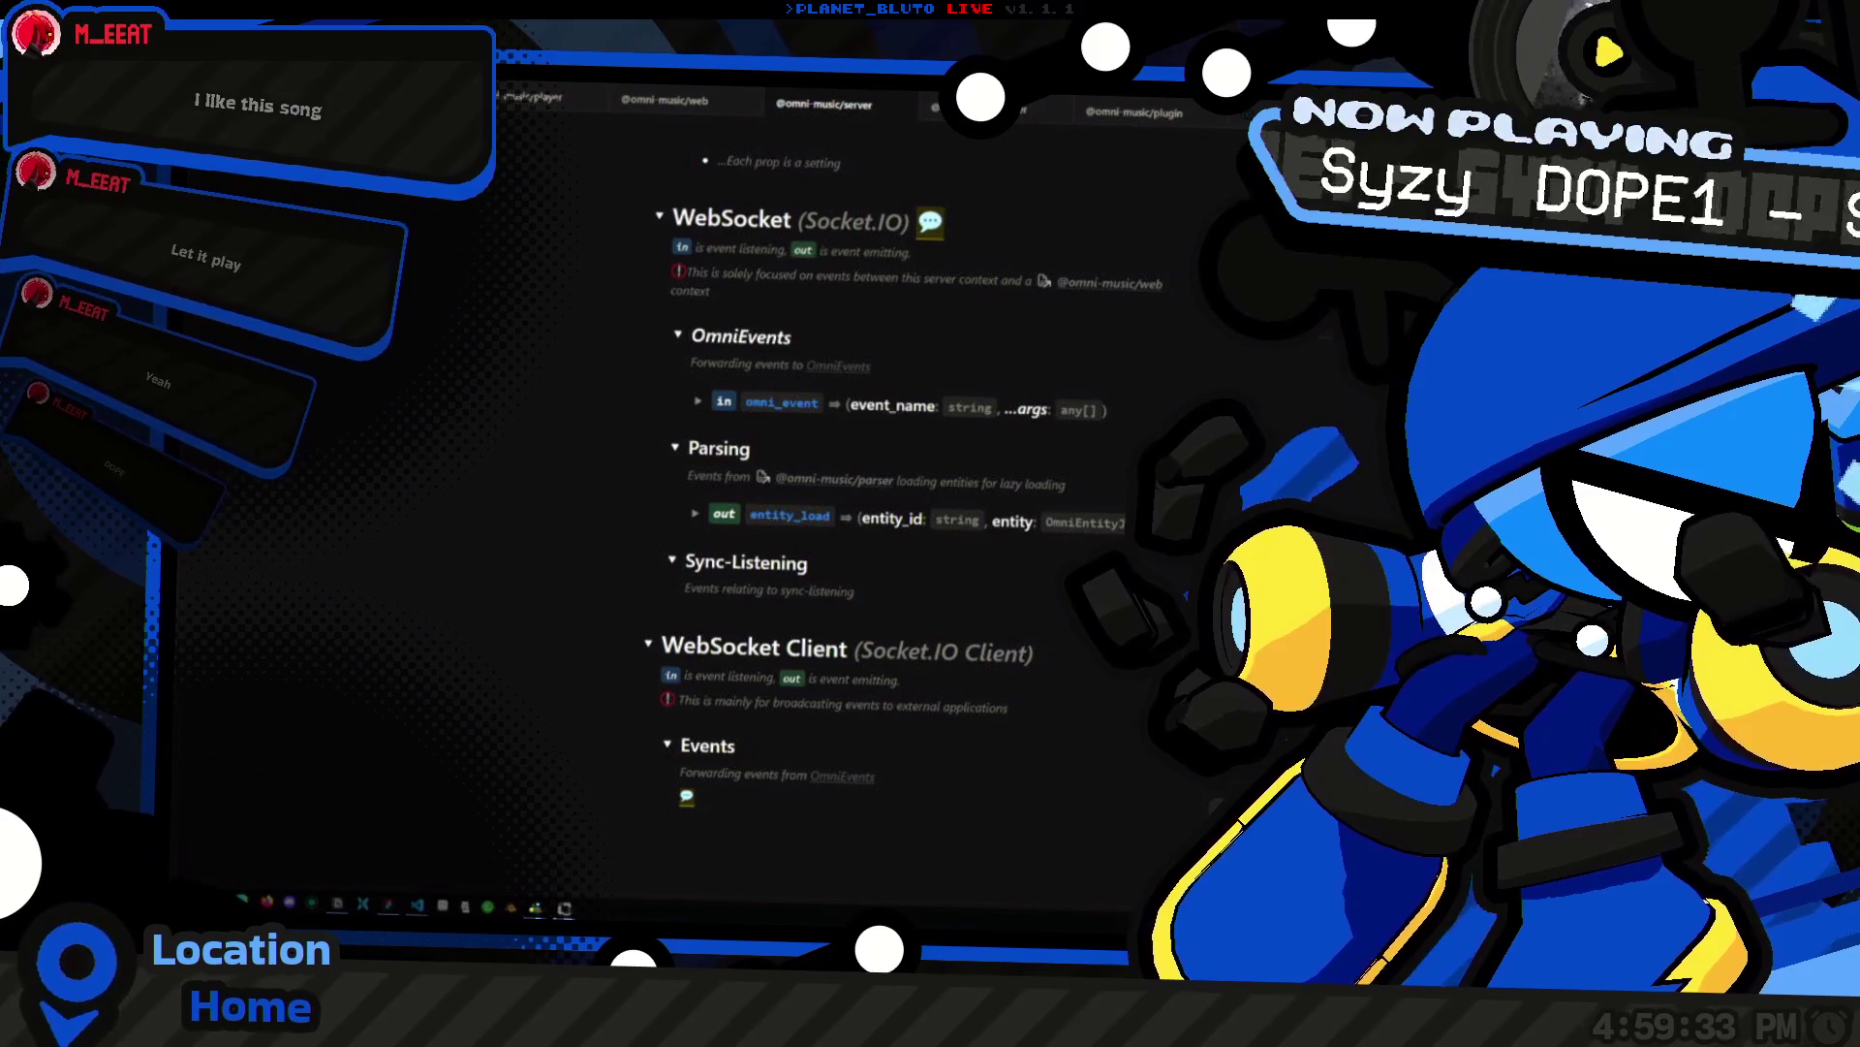
scroll(1167, 785, "down", 2)
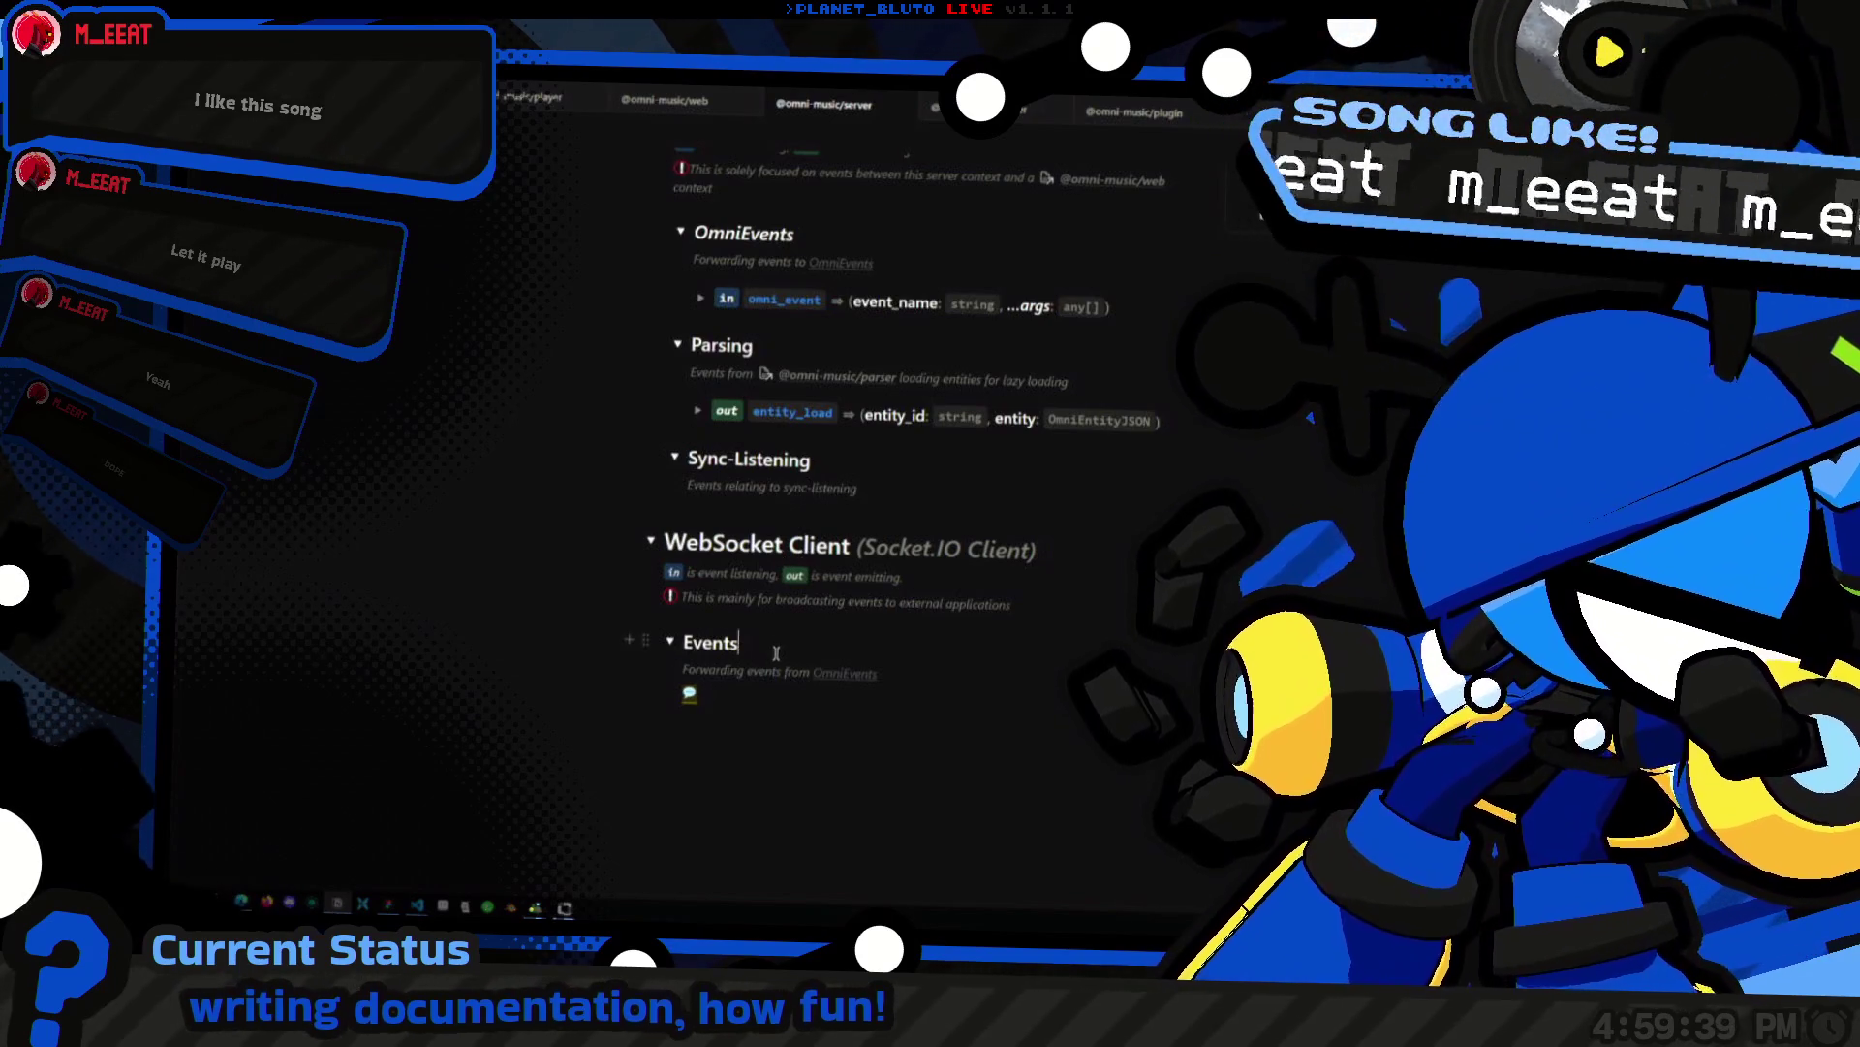
Copy a link to the Events block, follow it, then return to the Omni Music page
key("alt+shift+l")
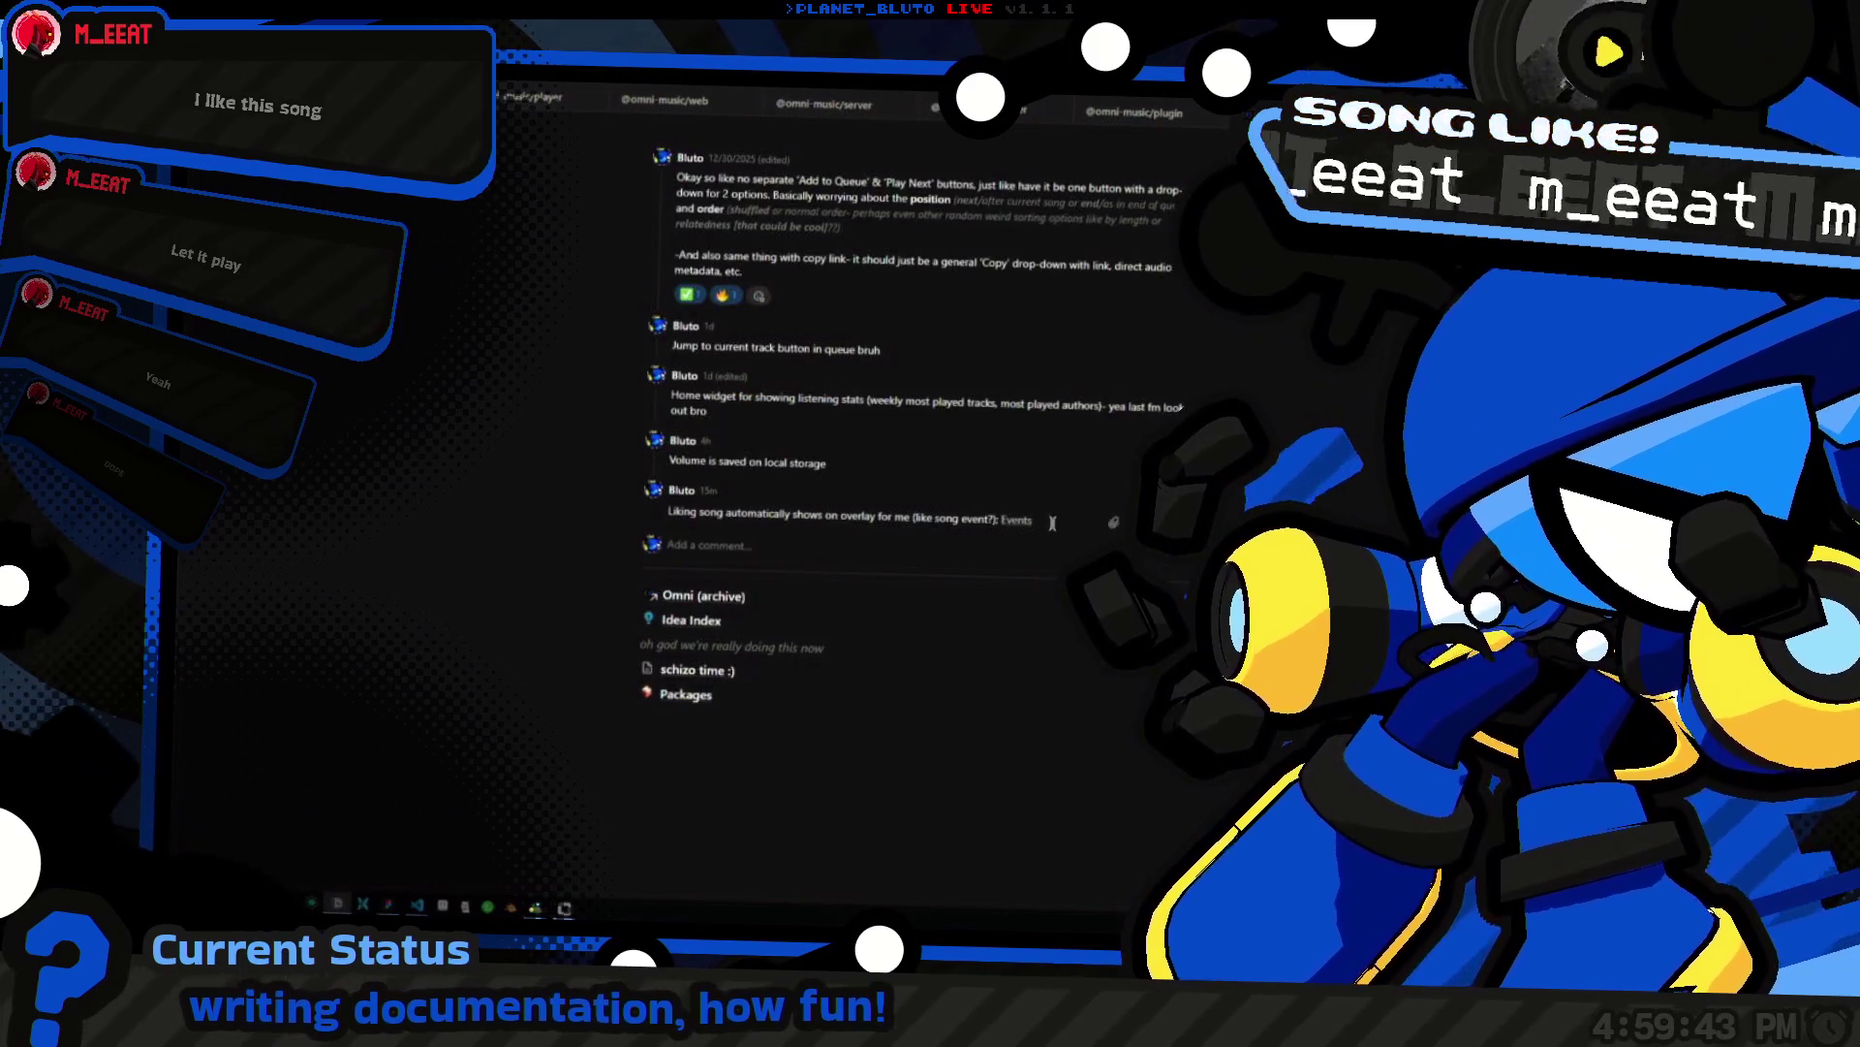
left_click(1018, 520)
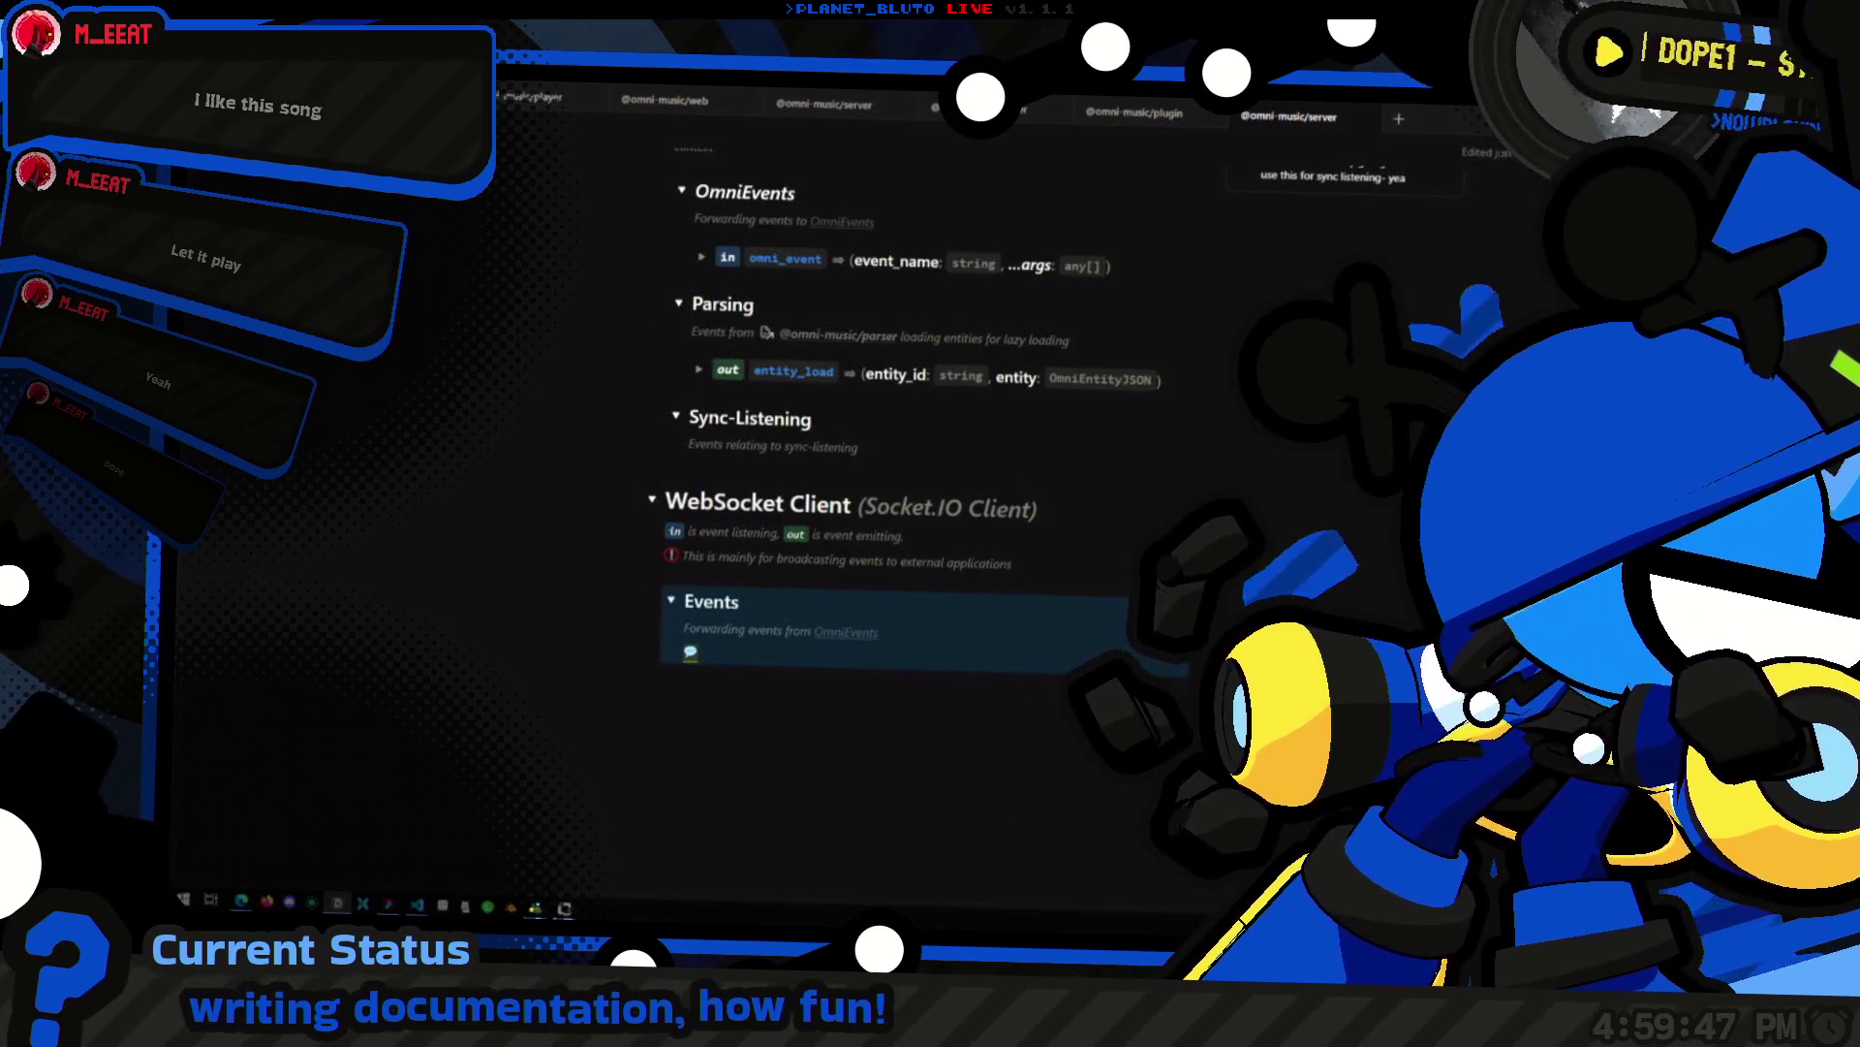
key("ctrl+bracketleft")
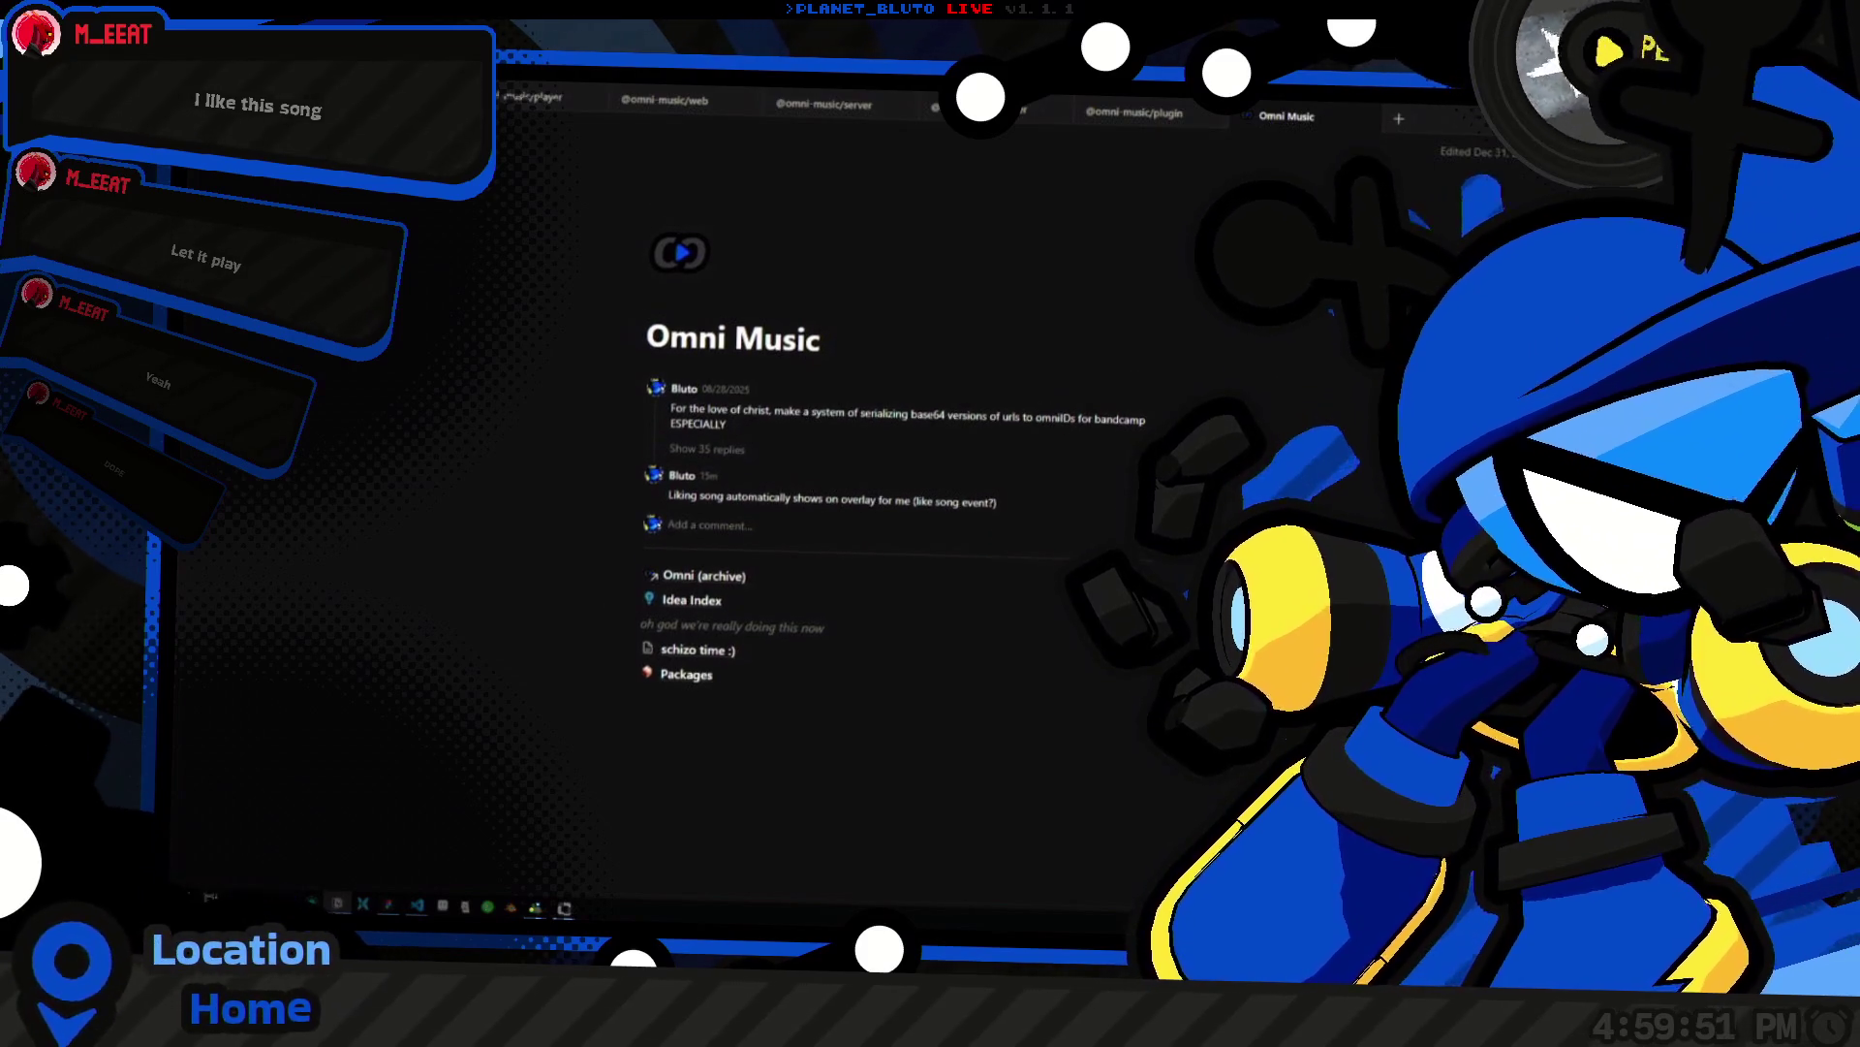
left_click(523, 97)
scroll(751, 663, "down", 3)
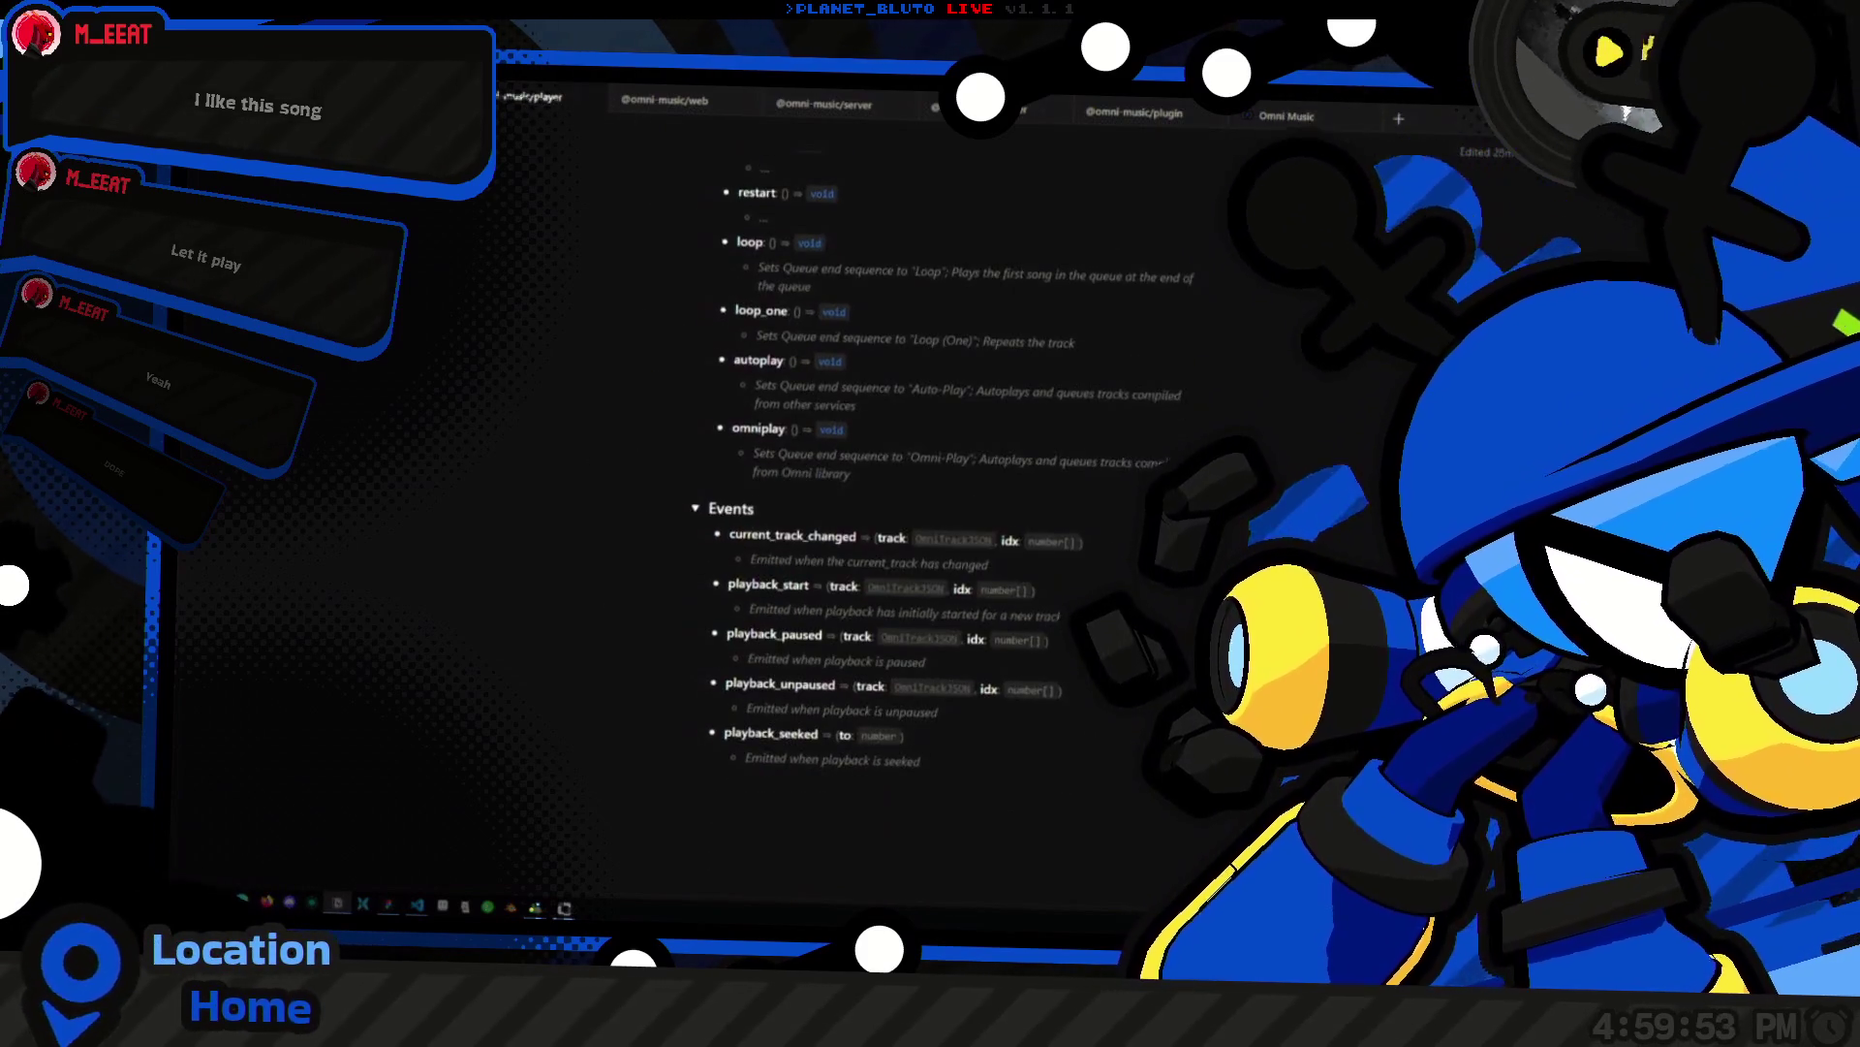
scroll(872, 484, "up", 3)
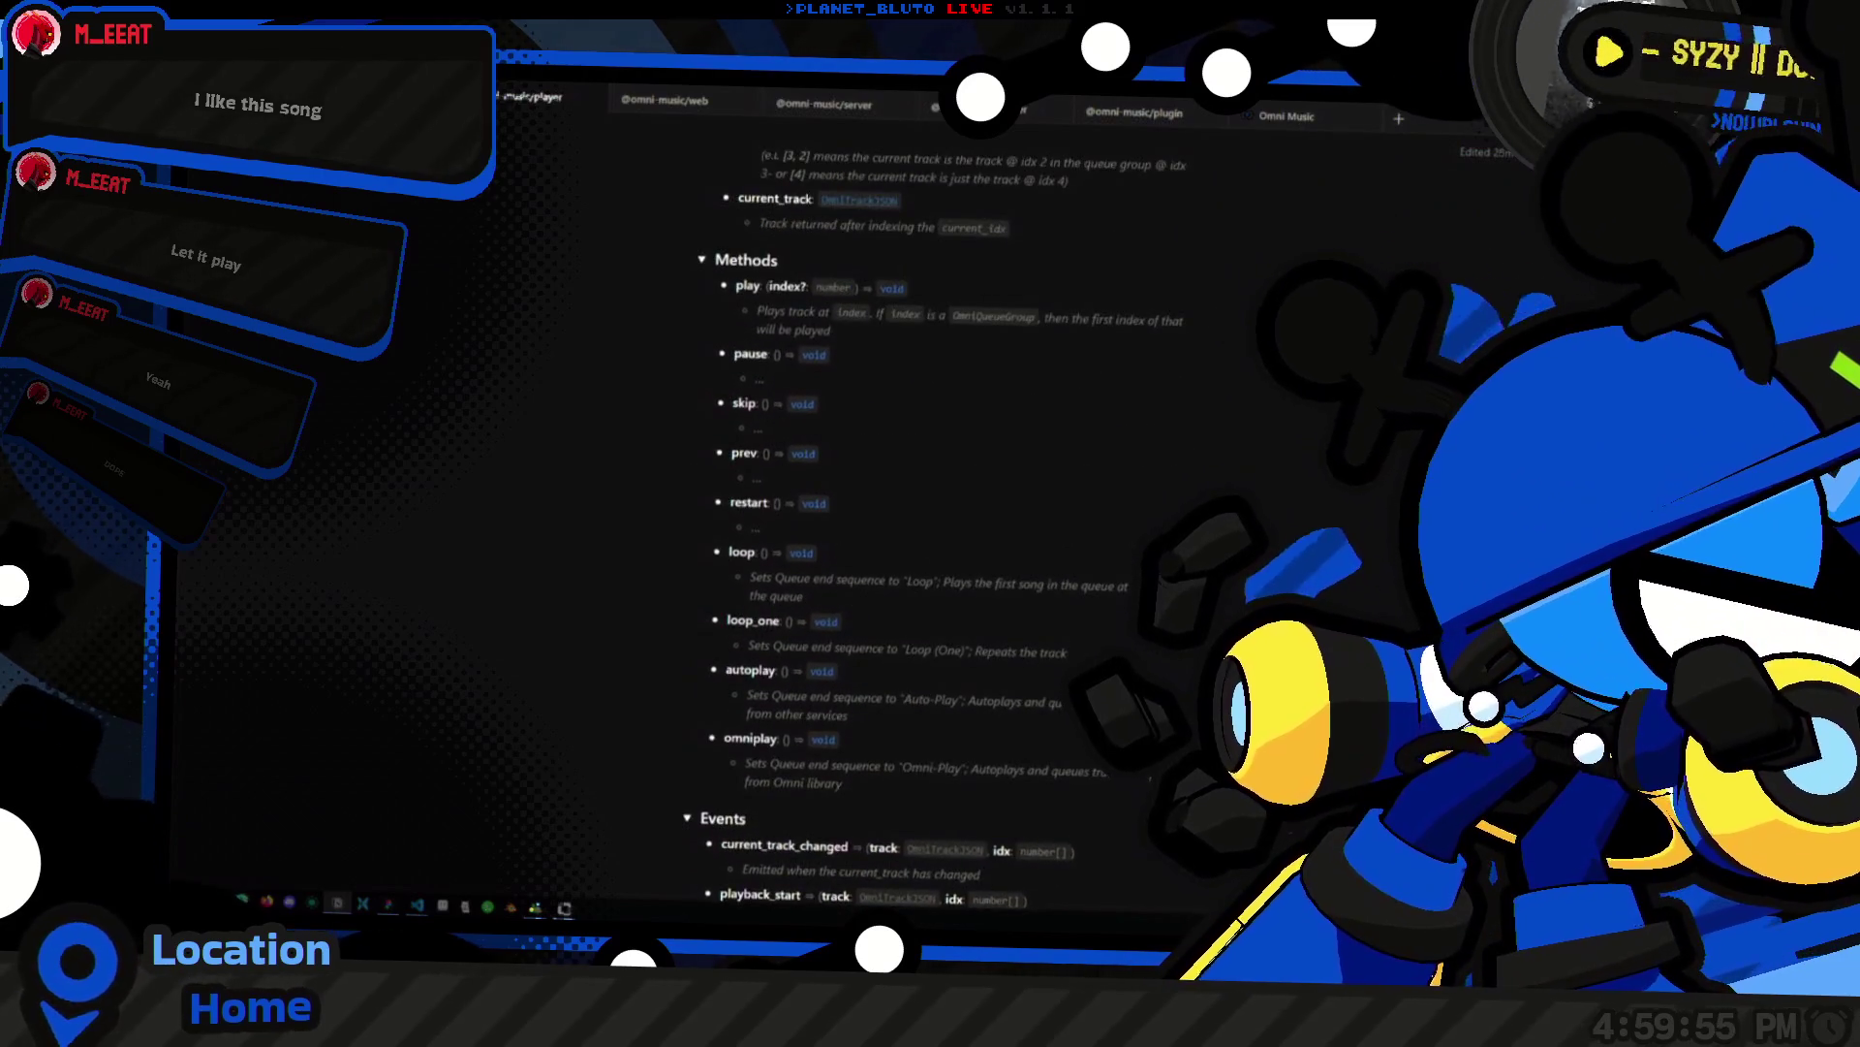
key("ctrl+bracketleft")
scroll(872, 484, "down", 5)
scroll(872, 484, "down", 5)
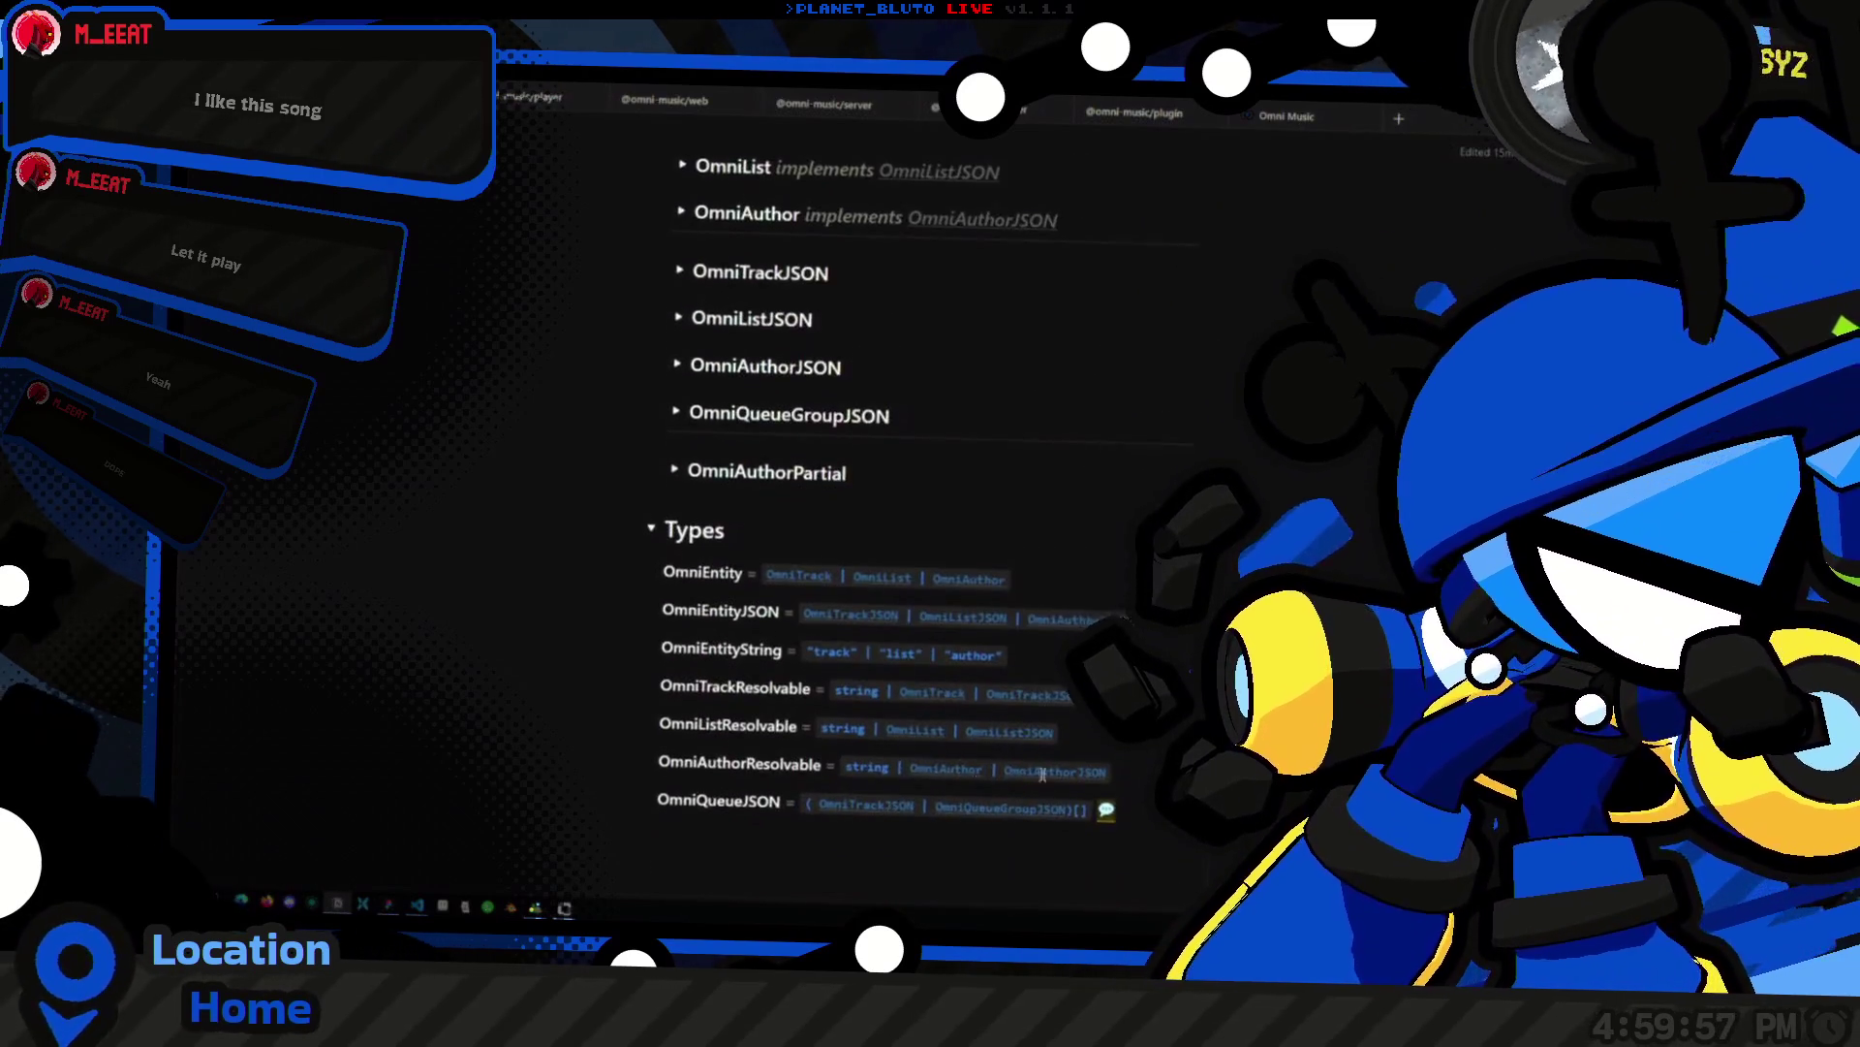
scroll(872, 485, "up", 2)
scroll(872, 485, "down", 2)
scroll(1220, 812, "down", 2)
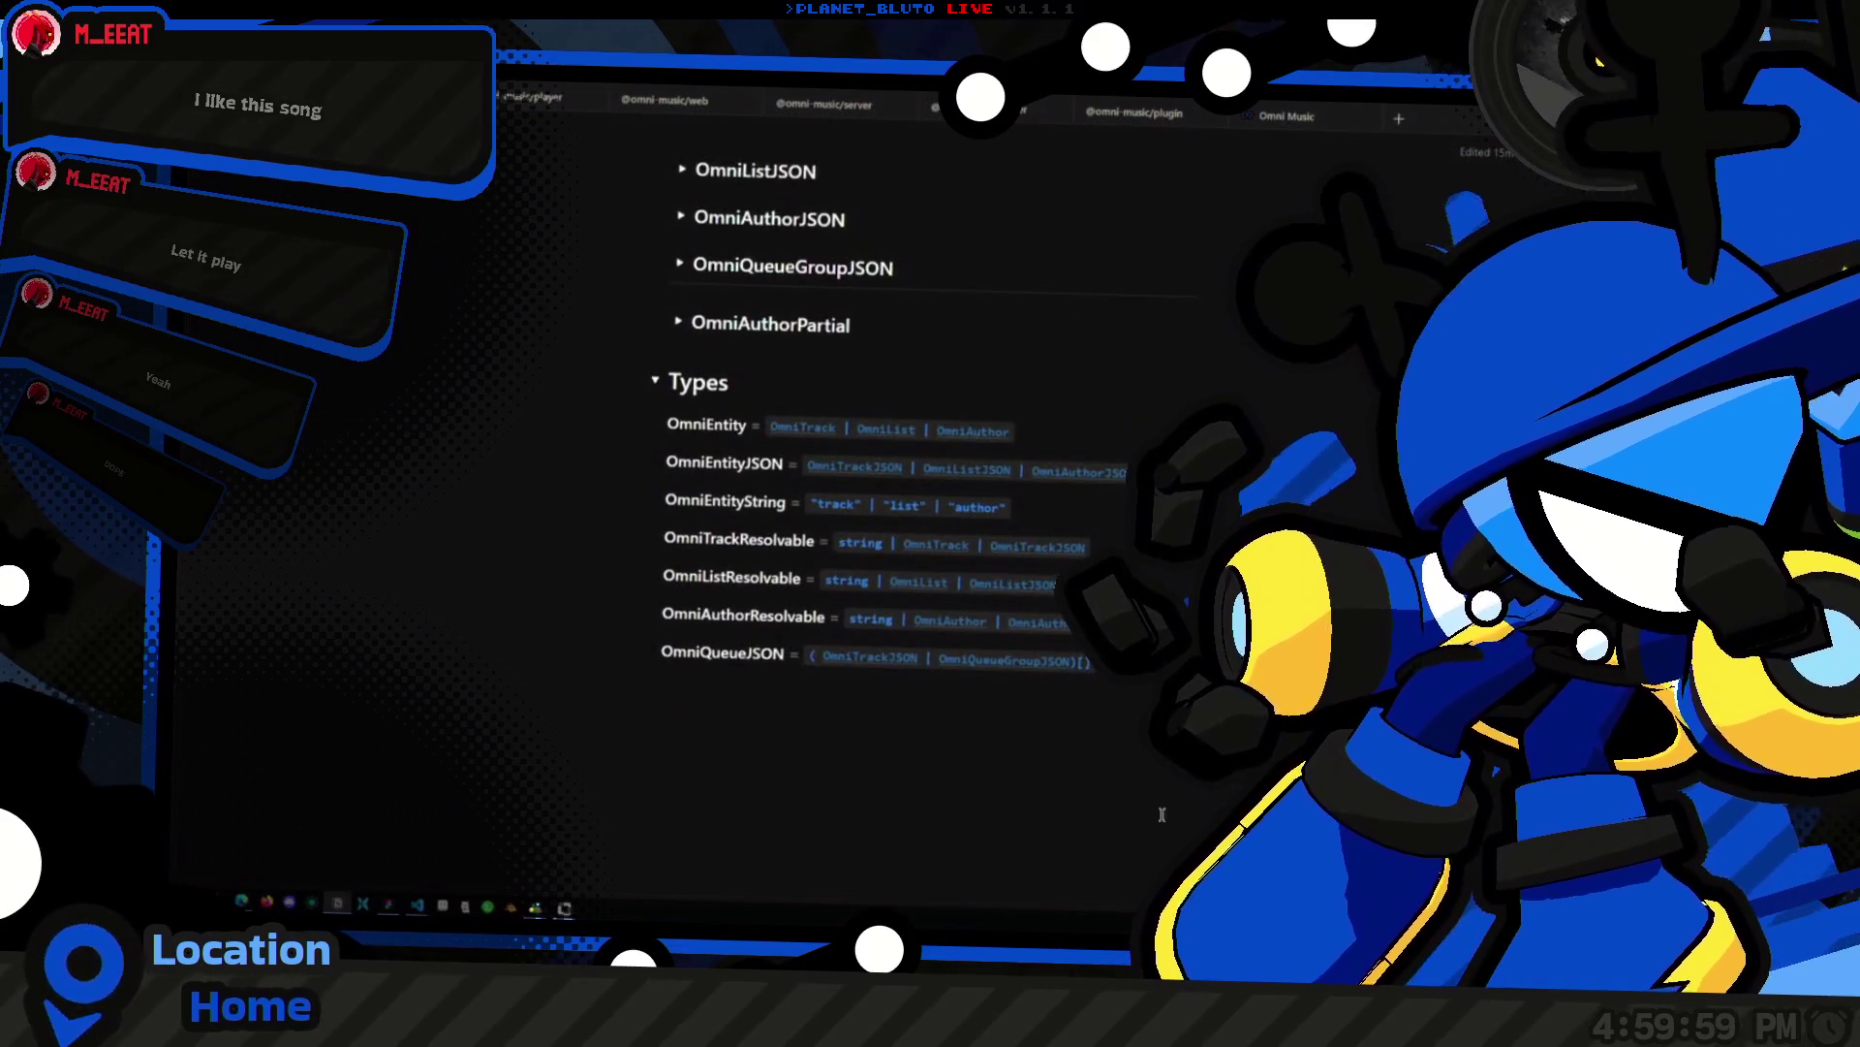
scroll(873, 484, "up", 2)
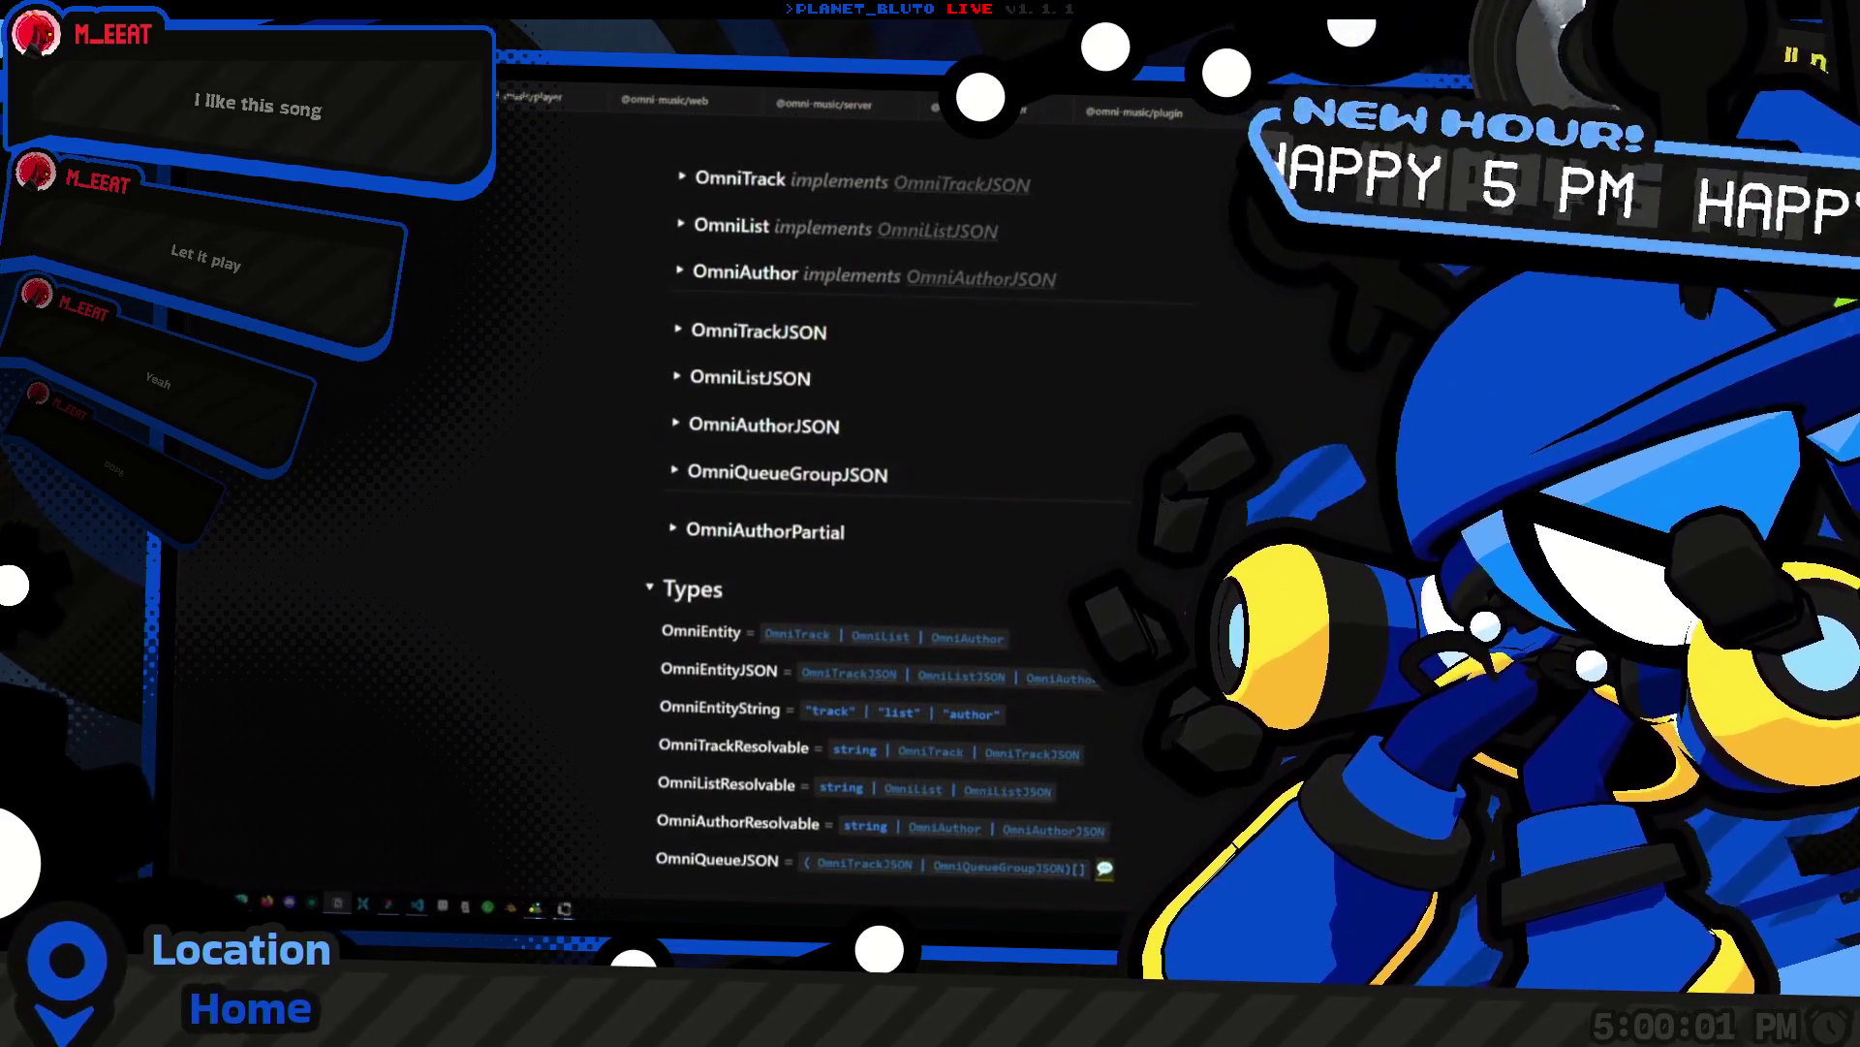
scroll(872, 485, "up", 3)
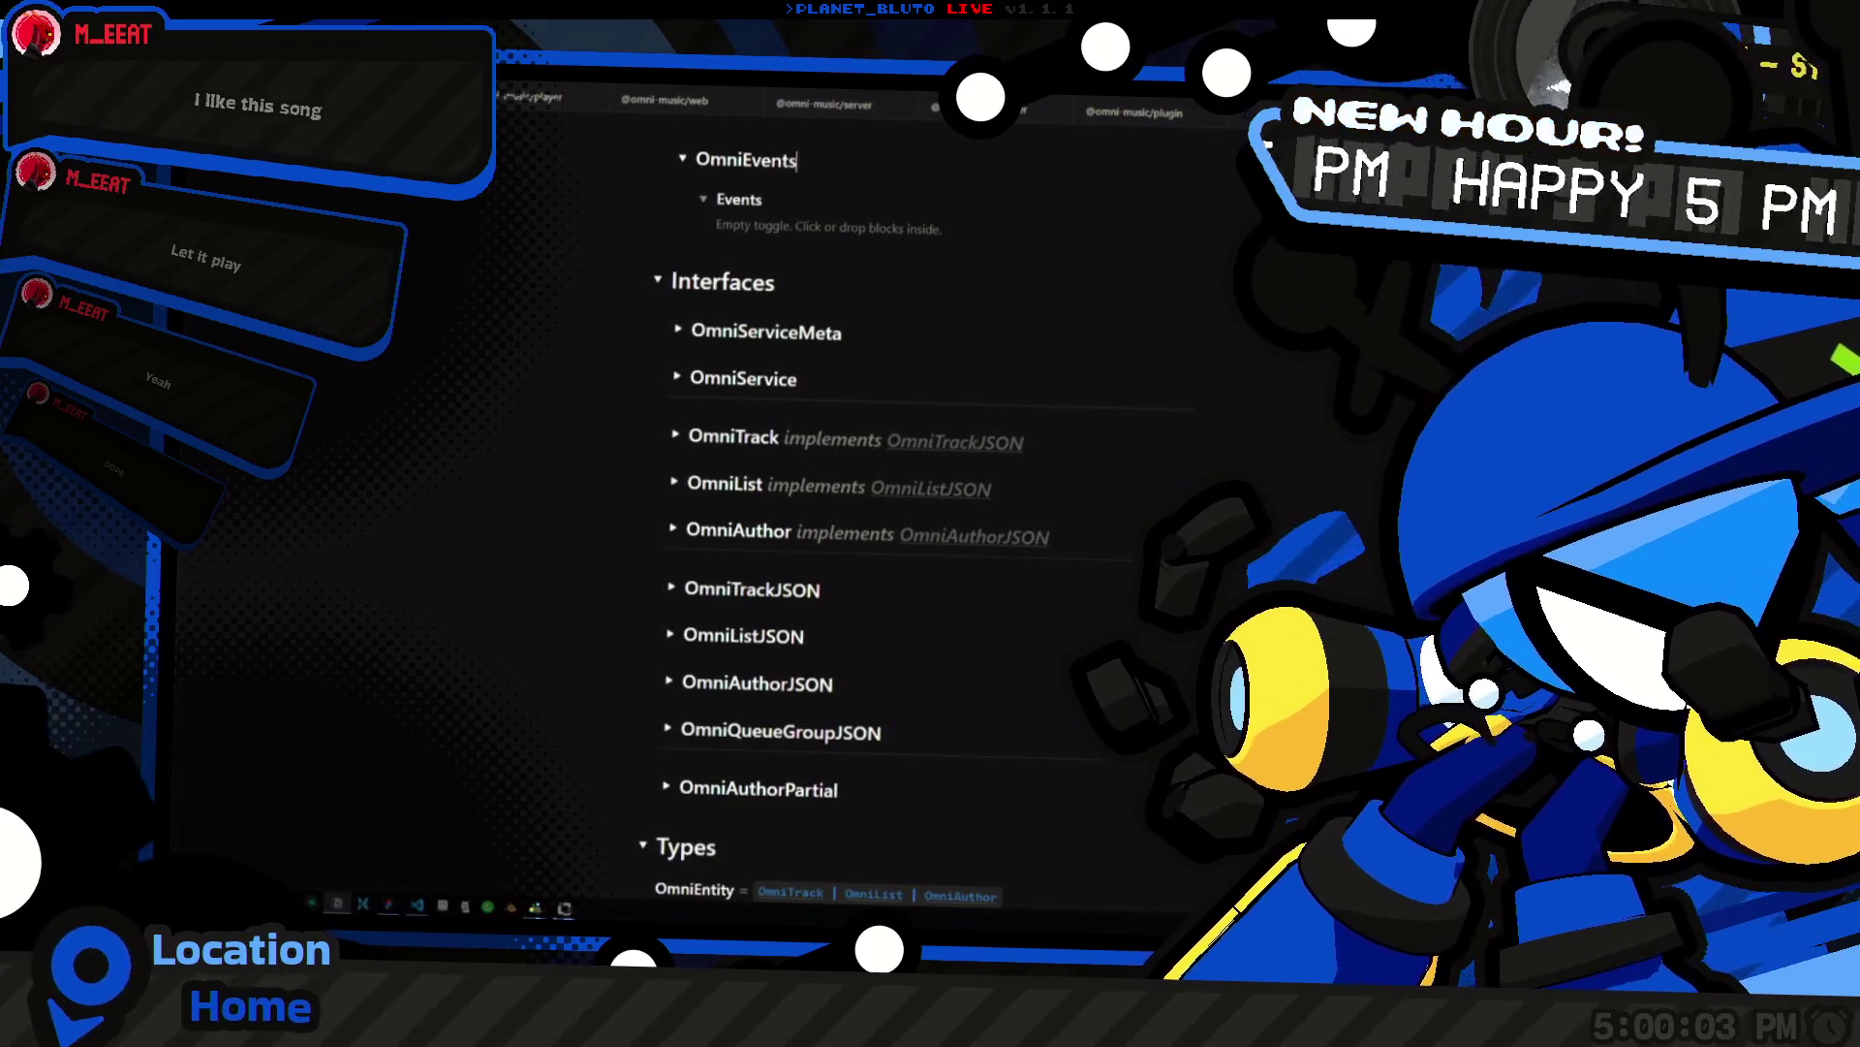
scroll(911, 533, "up", 3)
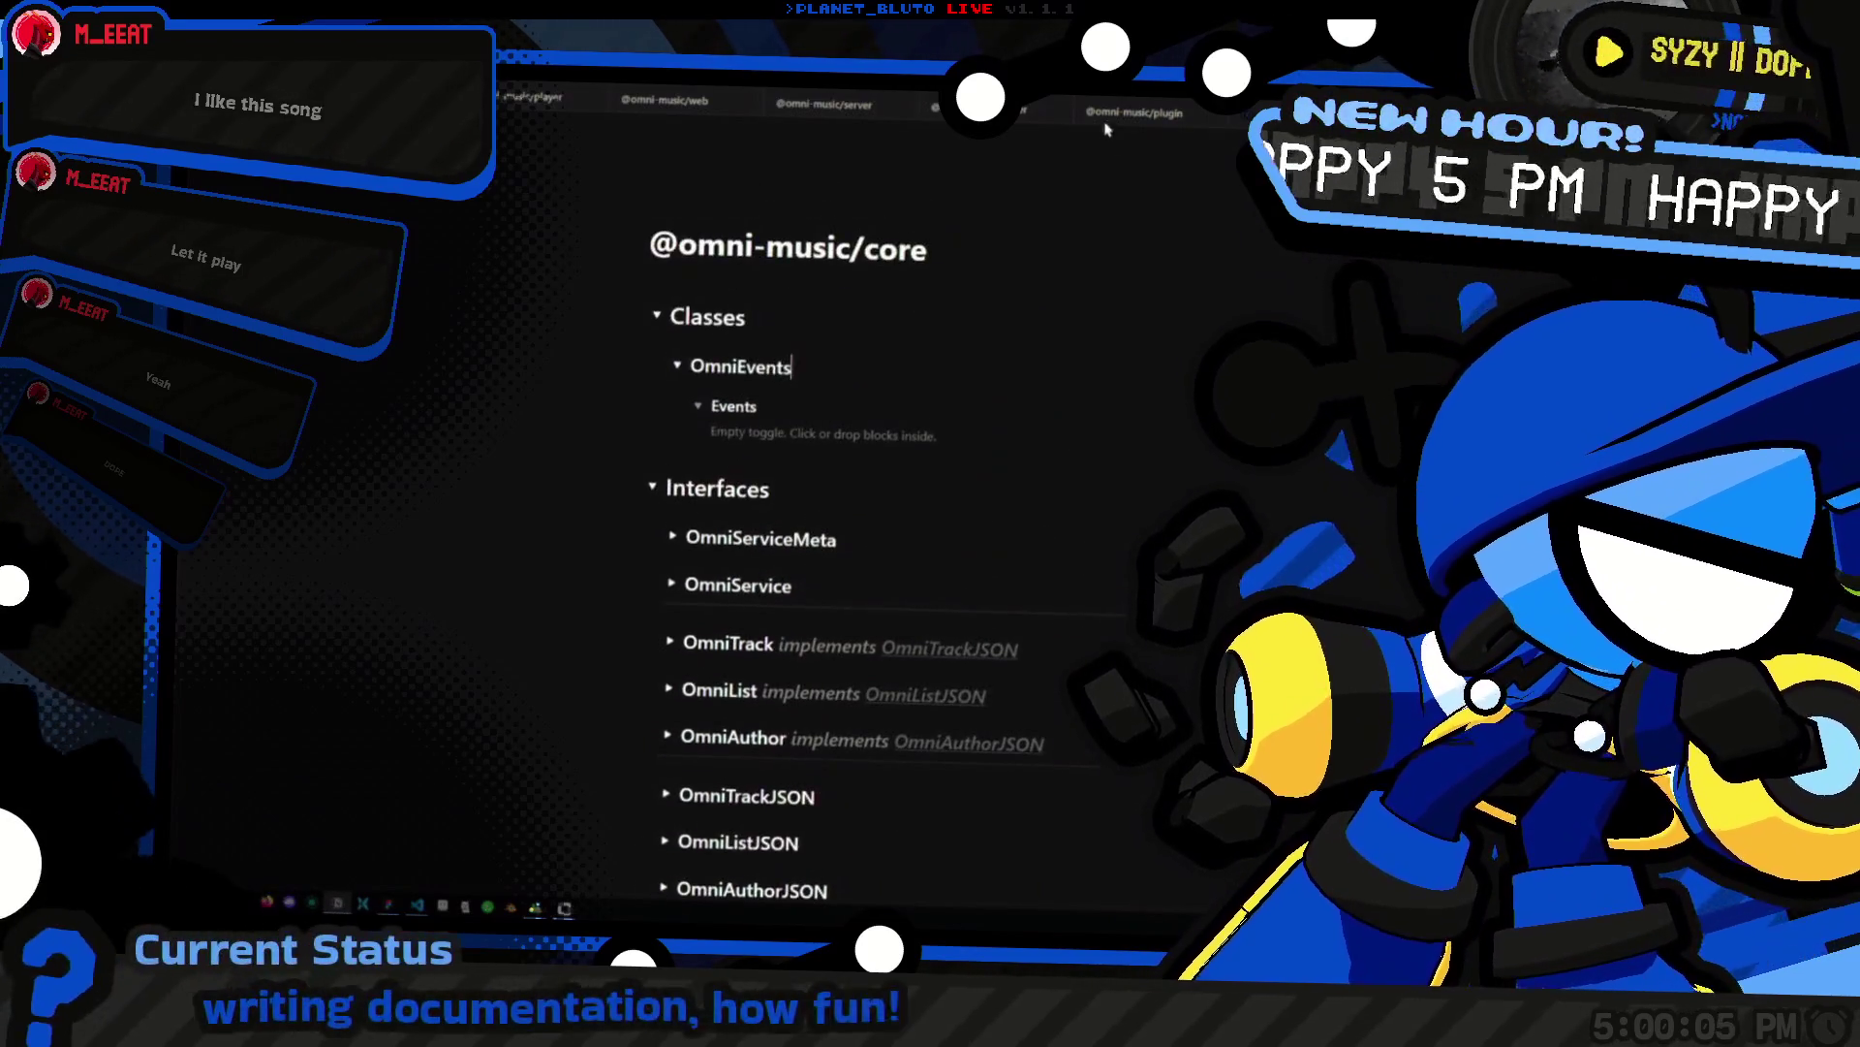
left_click(1134, 112)
left_click(1007, 109)
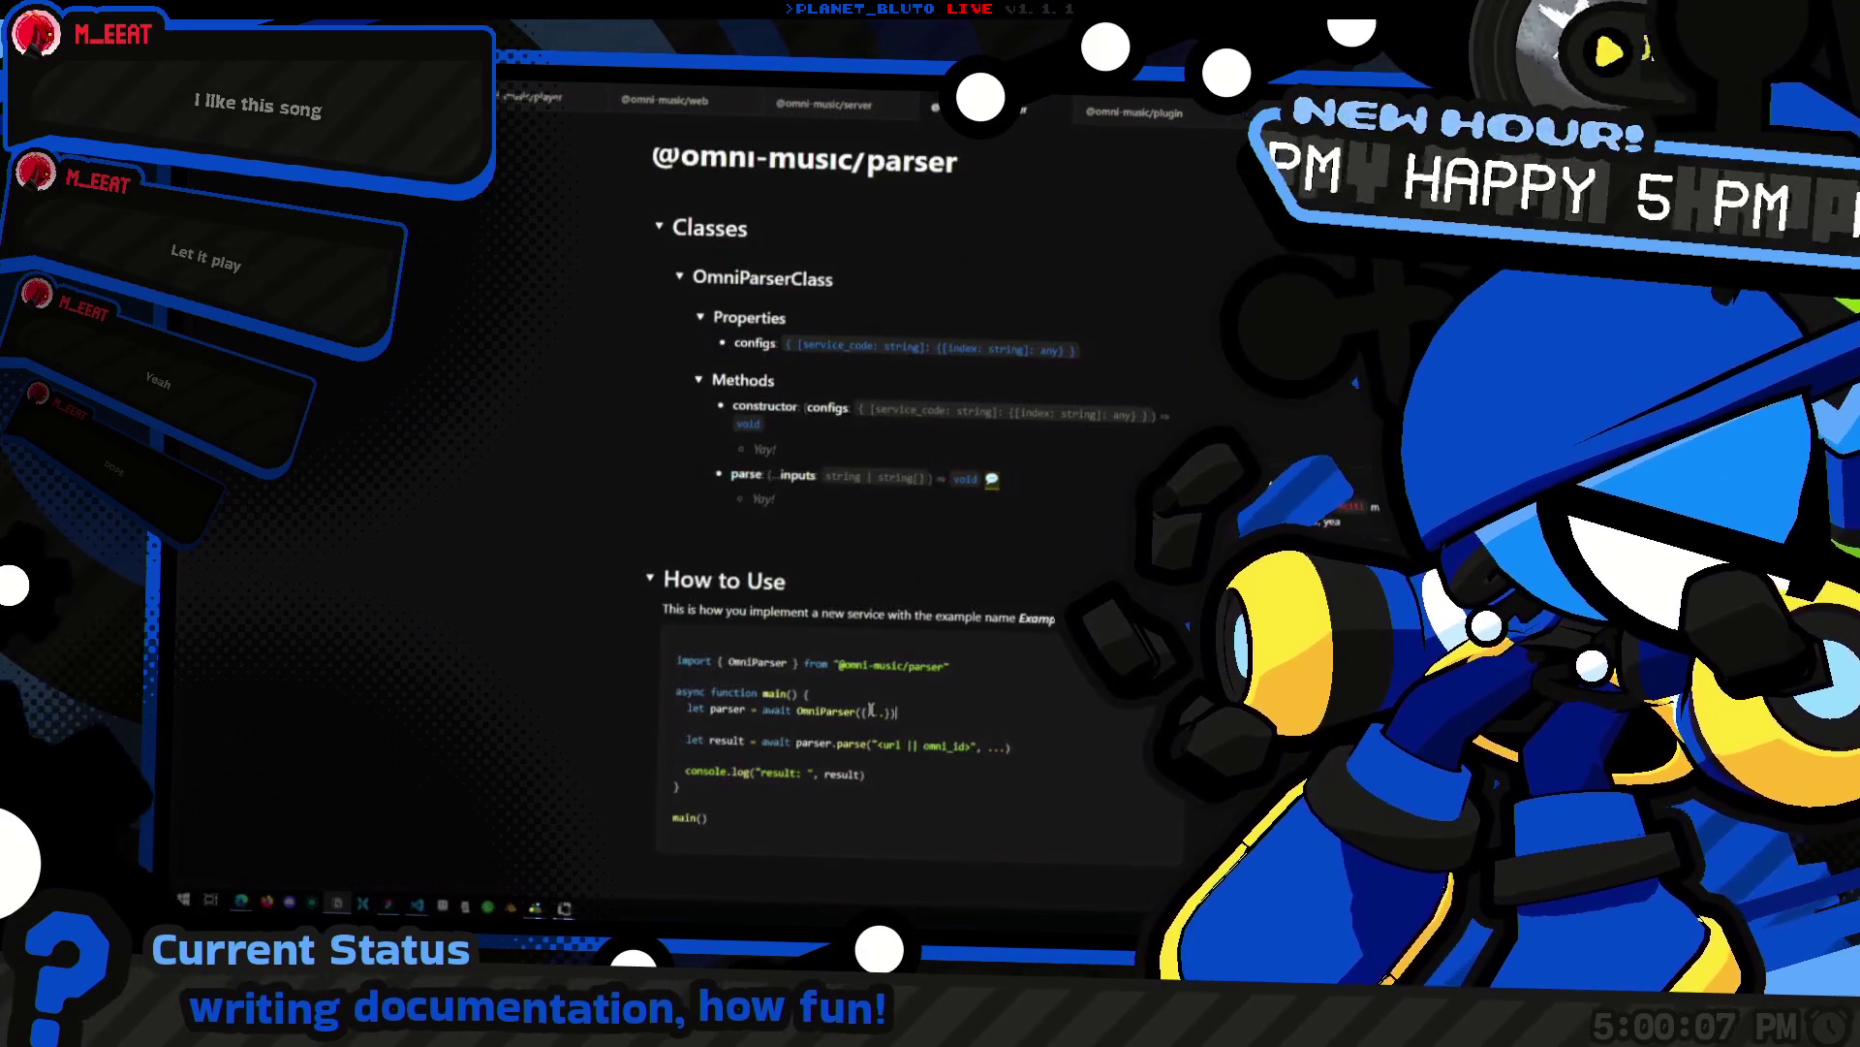
scroll(1016, 596, "down", 1)
scroll(1016, 595, "up", 2)
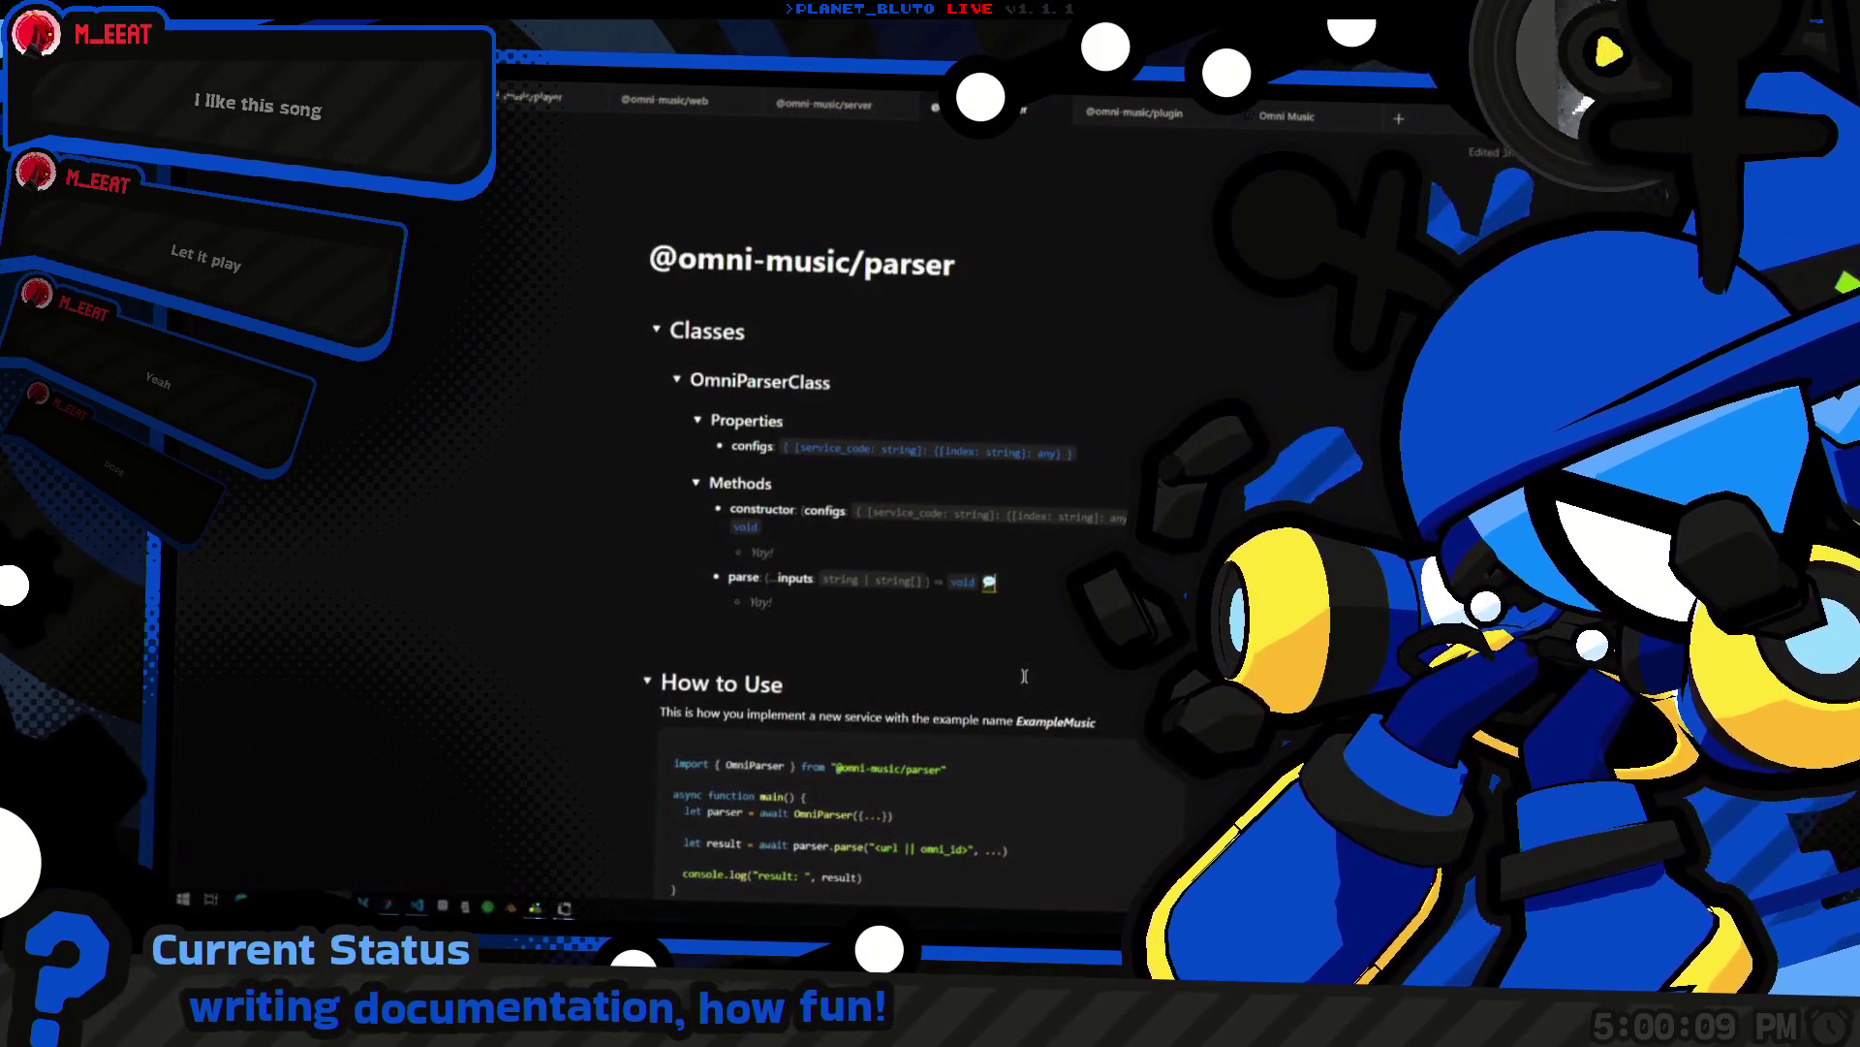
left_click(824, 104)
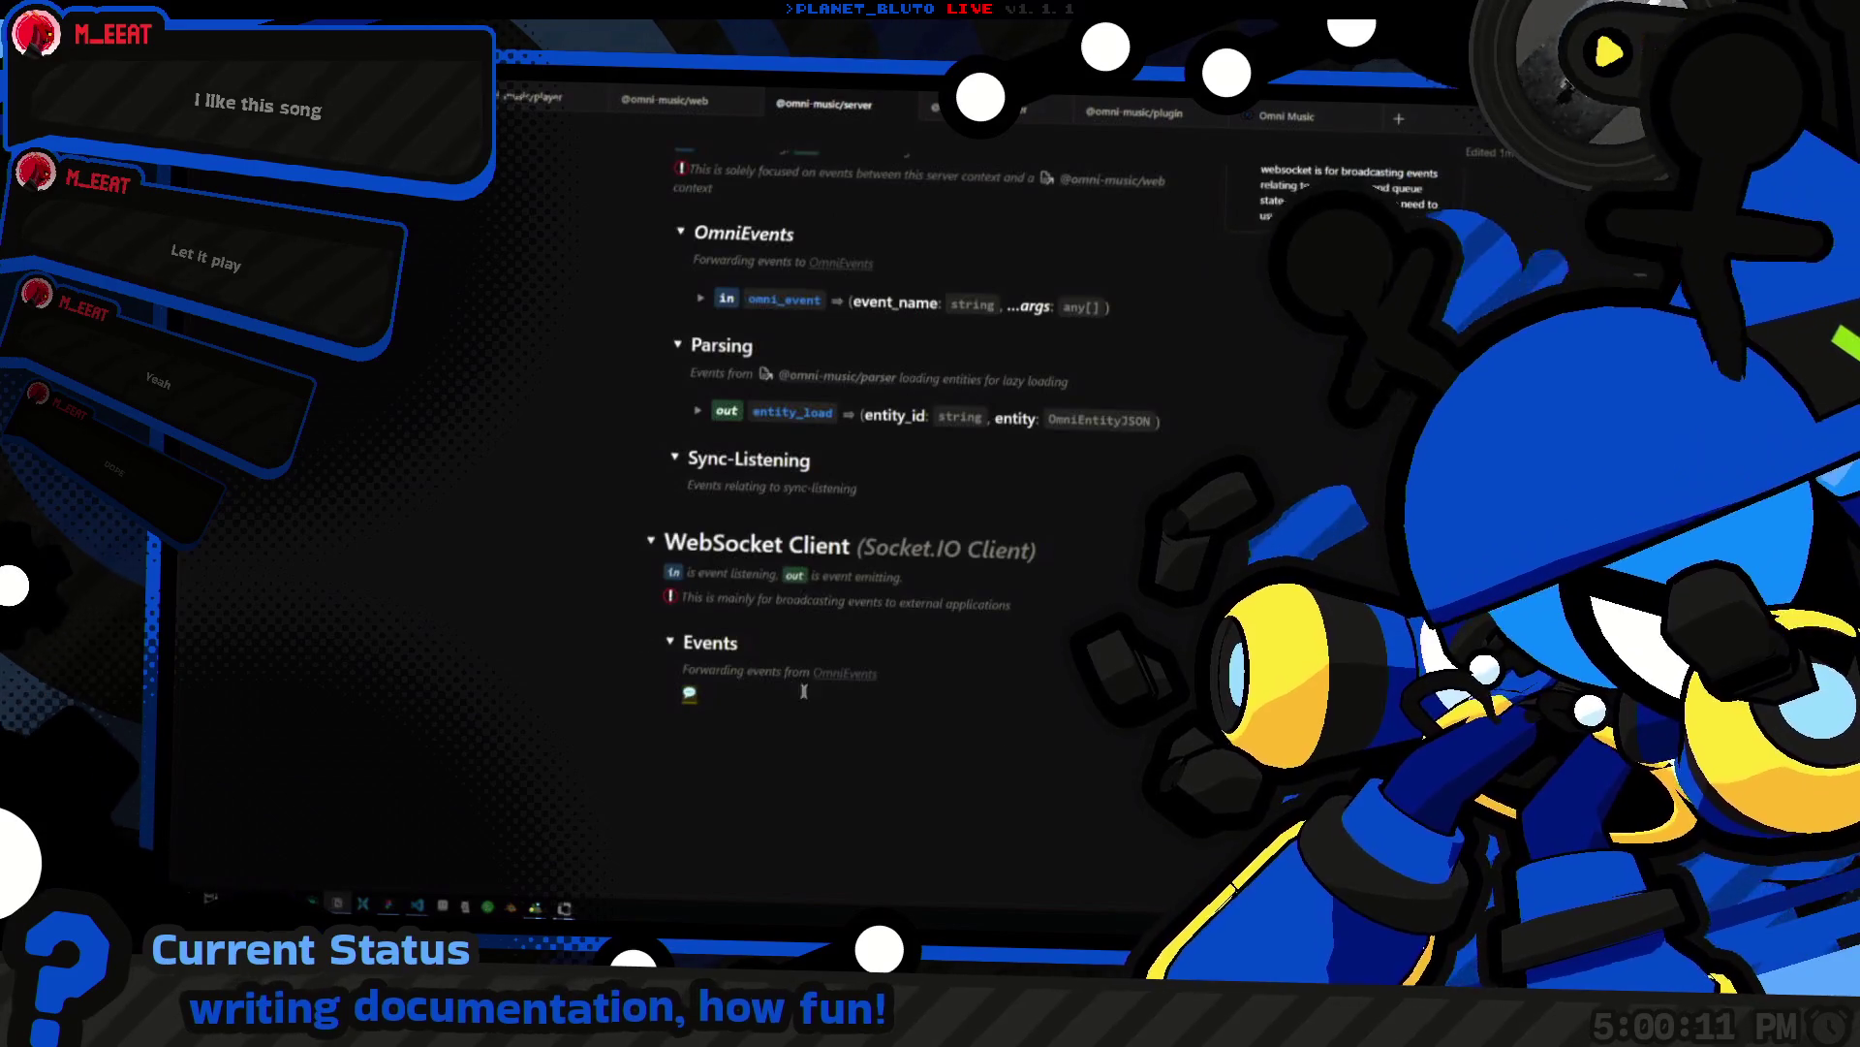
scroll(1058, 731, "up", 5)
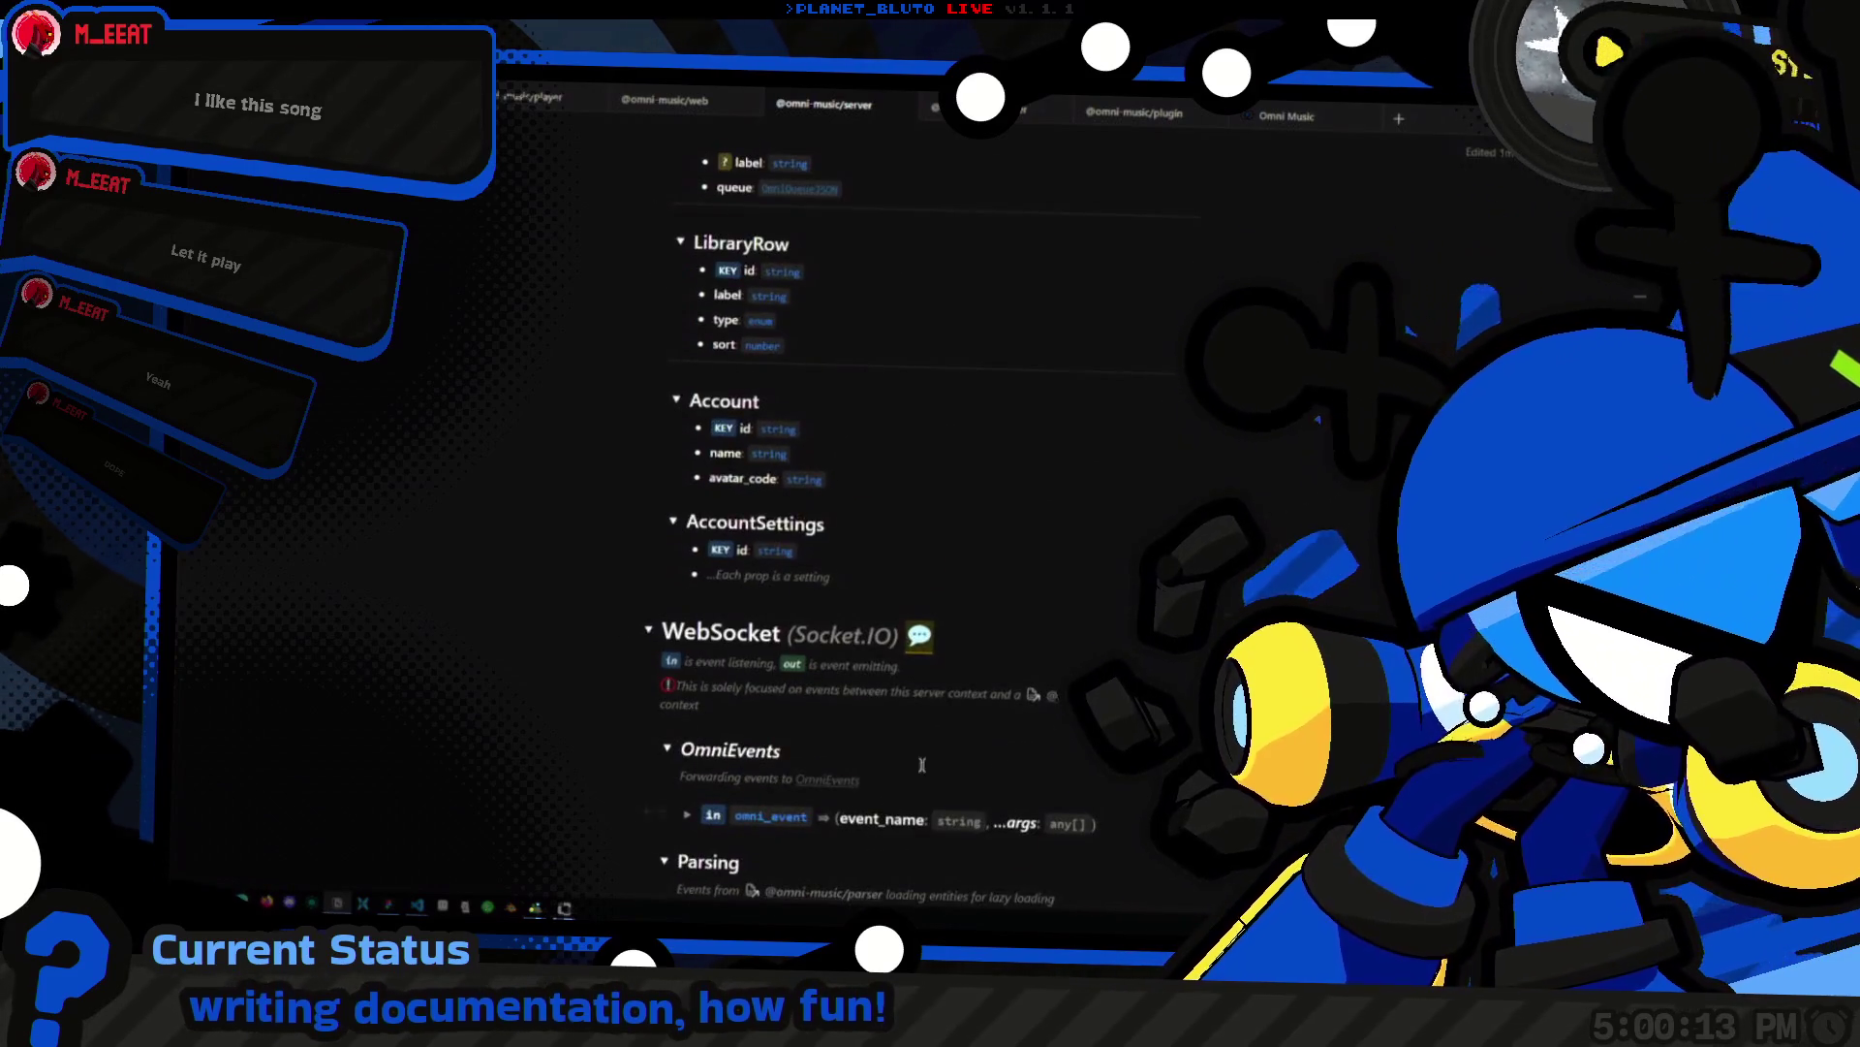
scroll(645, 754, "down", 1)
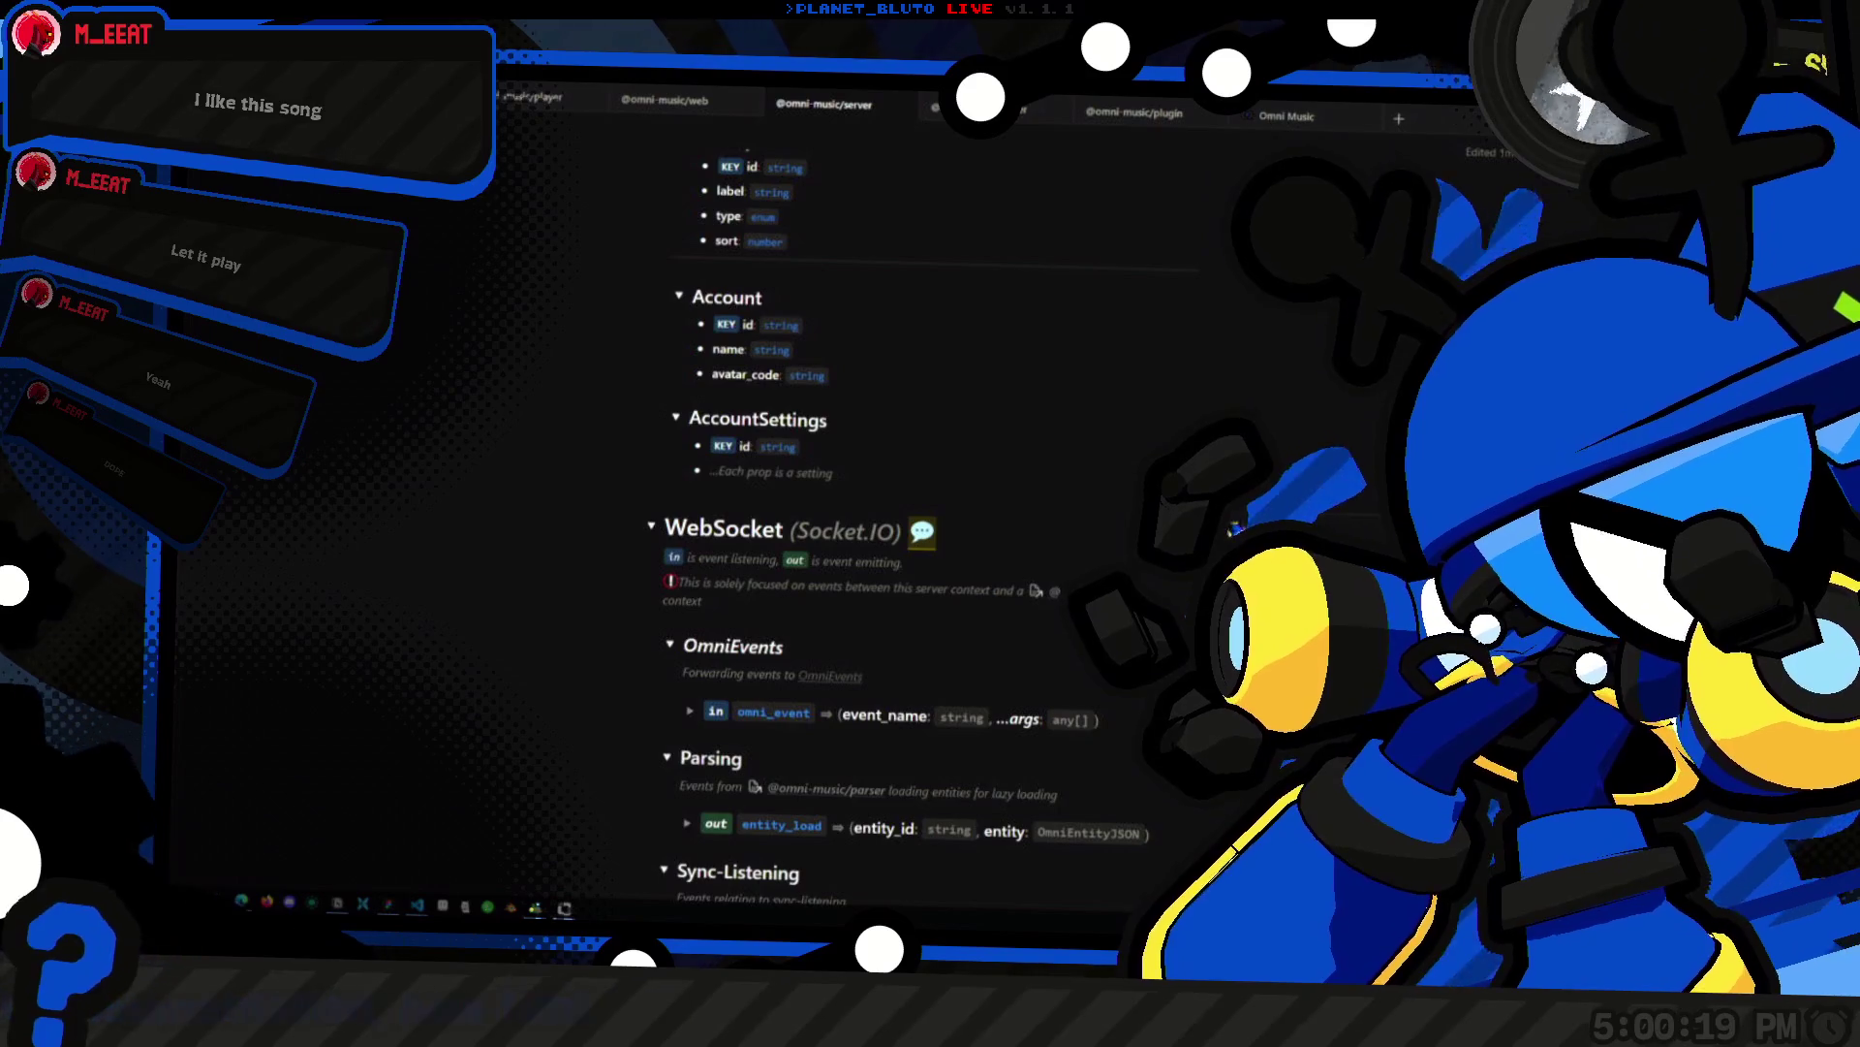
scroll(872, 533, "up", 3)
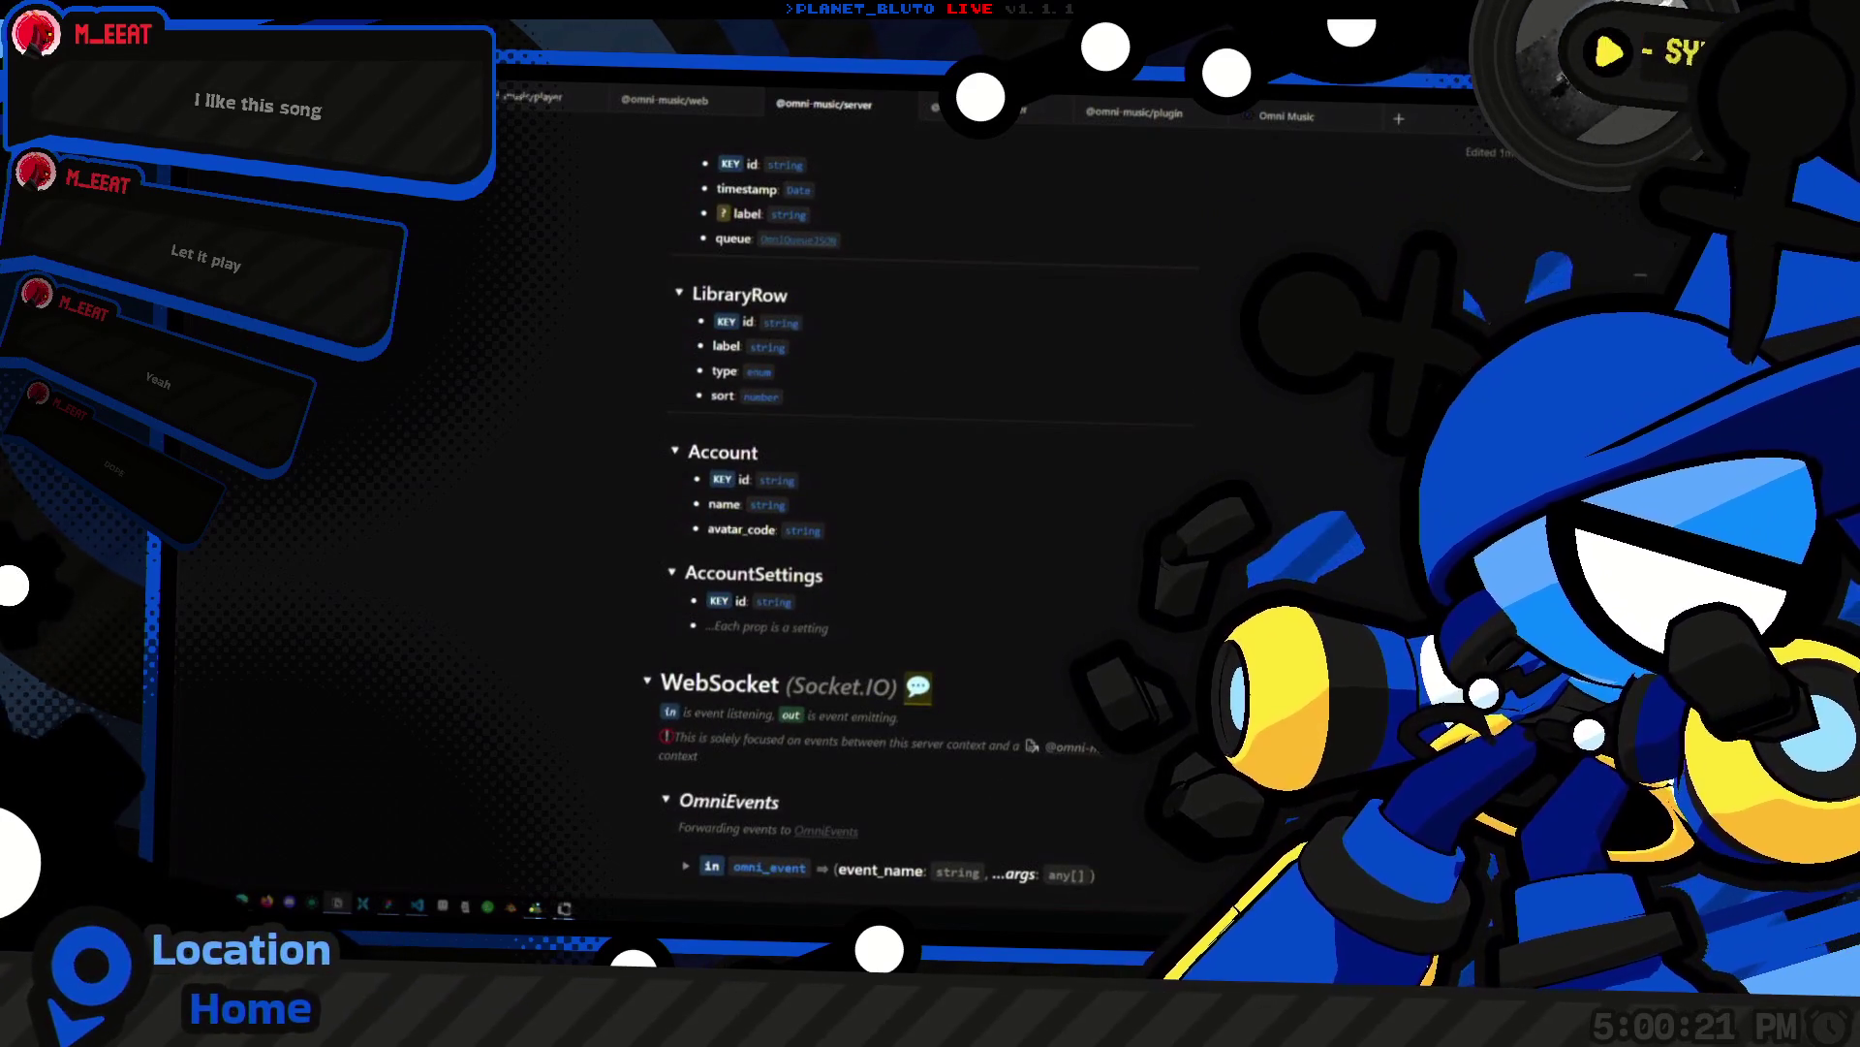
scroll(872, 533, "up", 3)
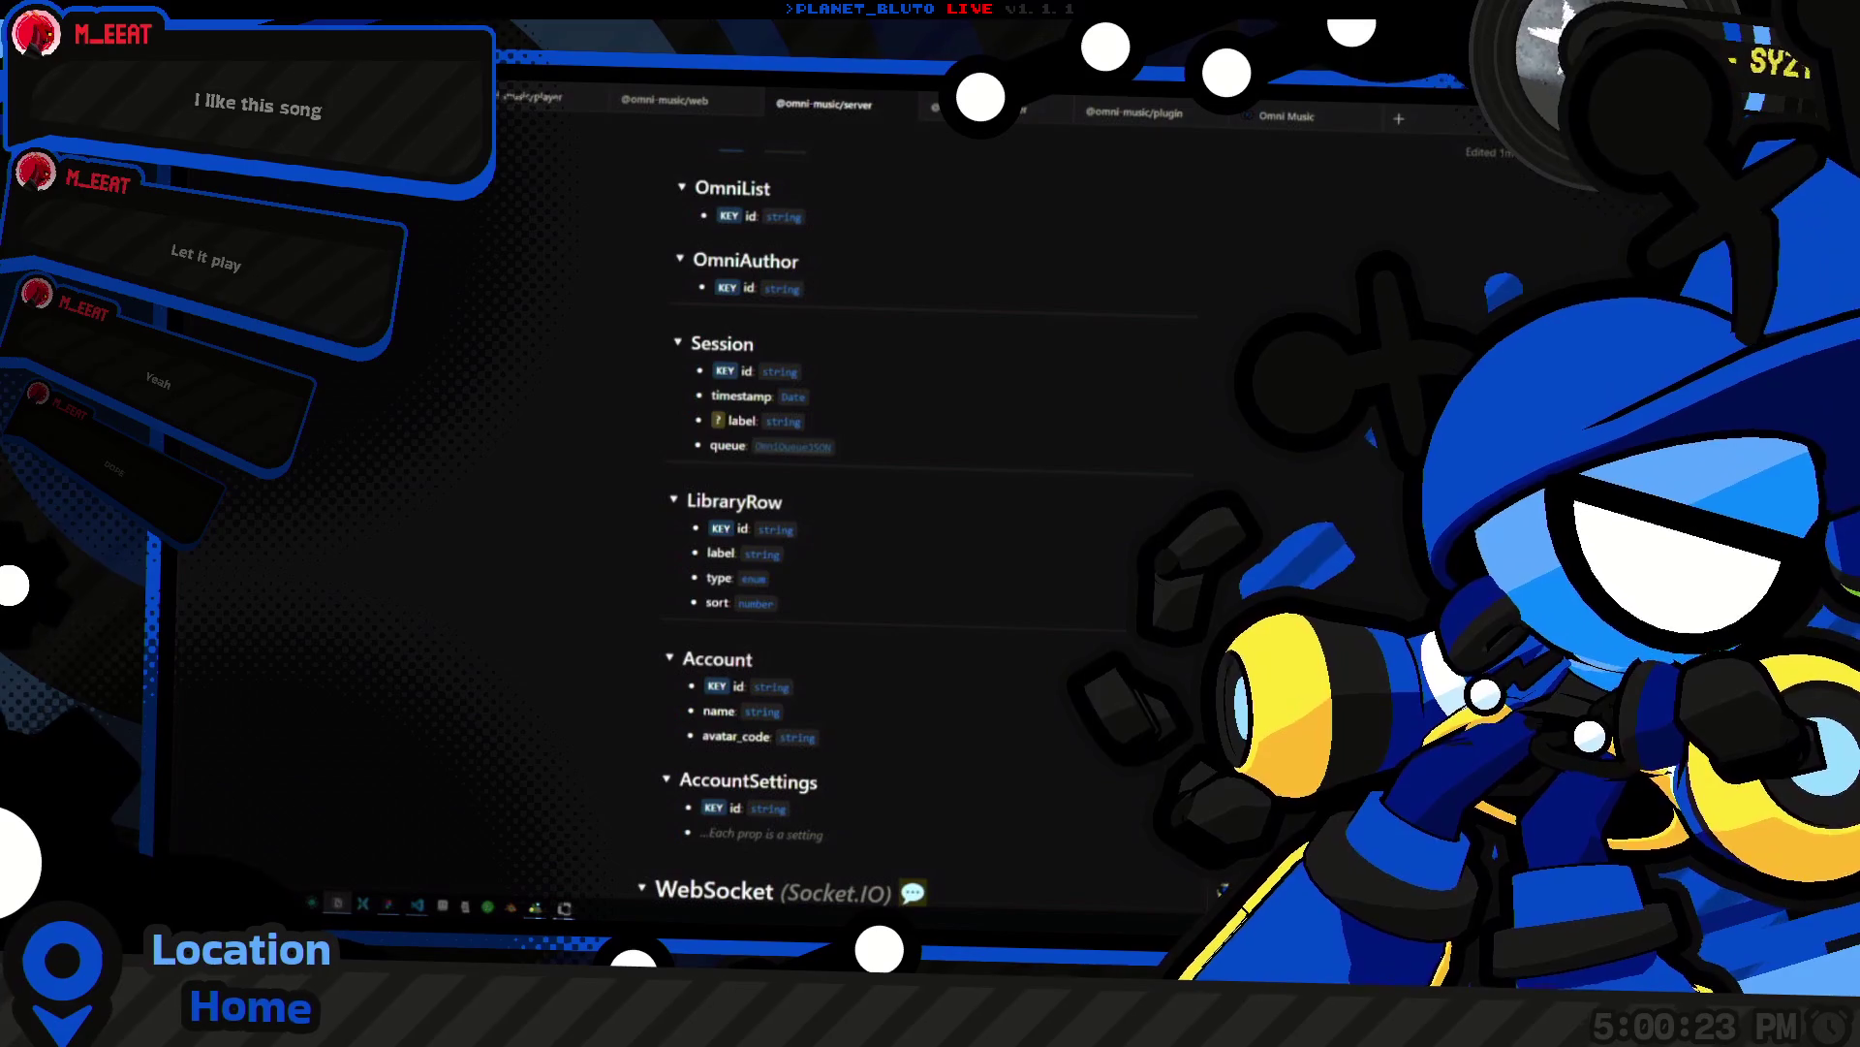
scroll(1085, 696, "up", 5)
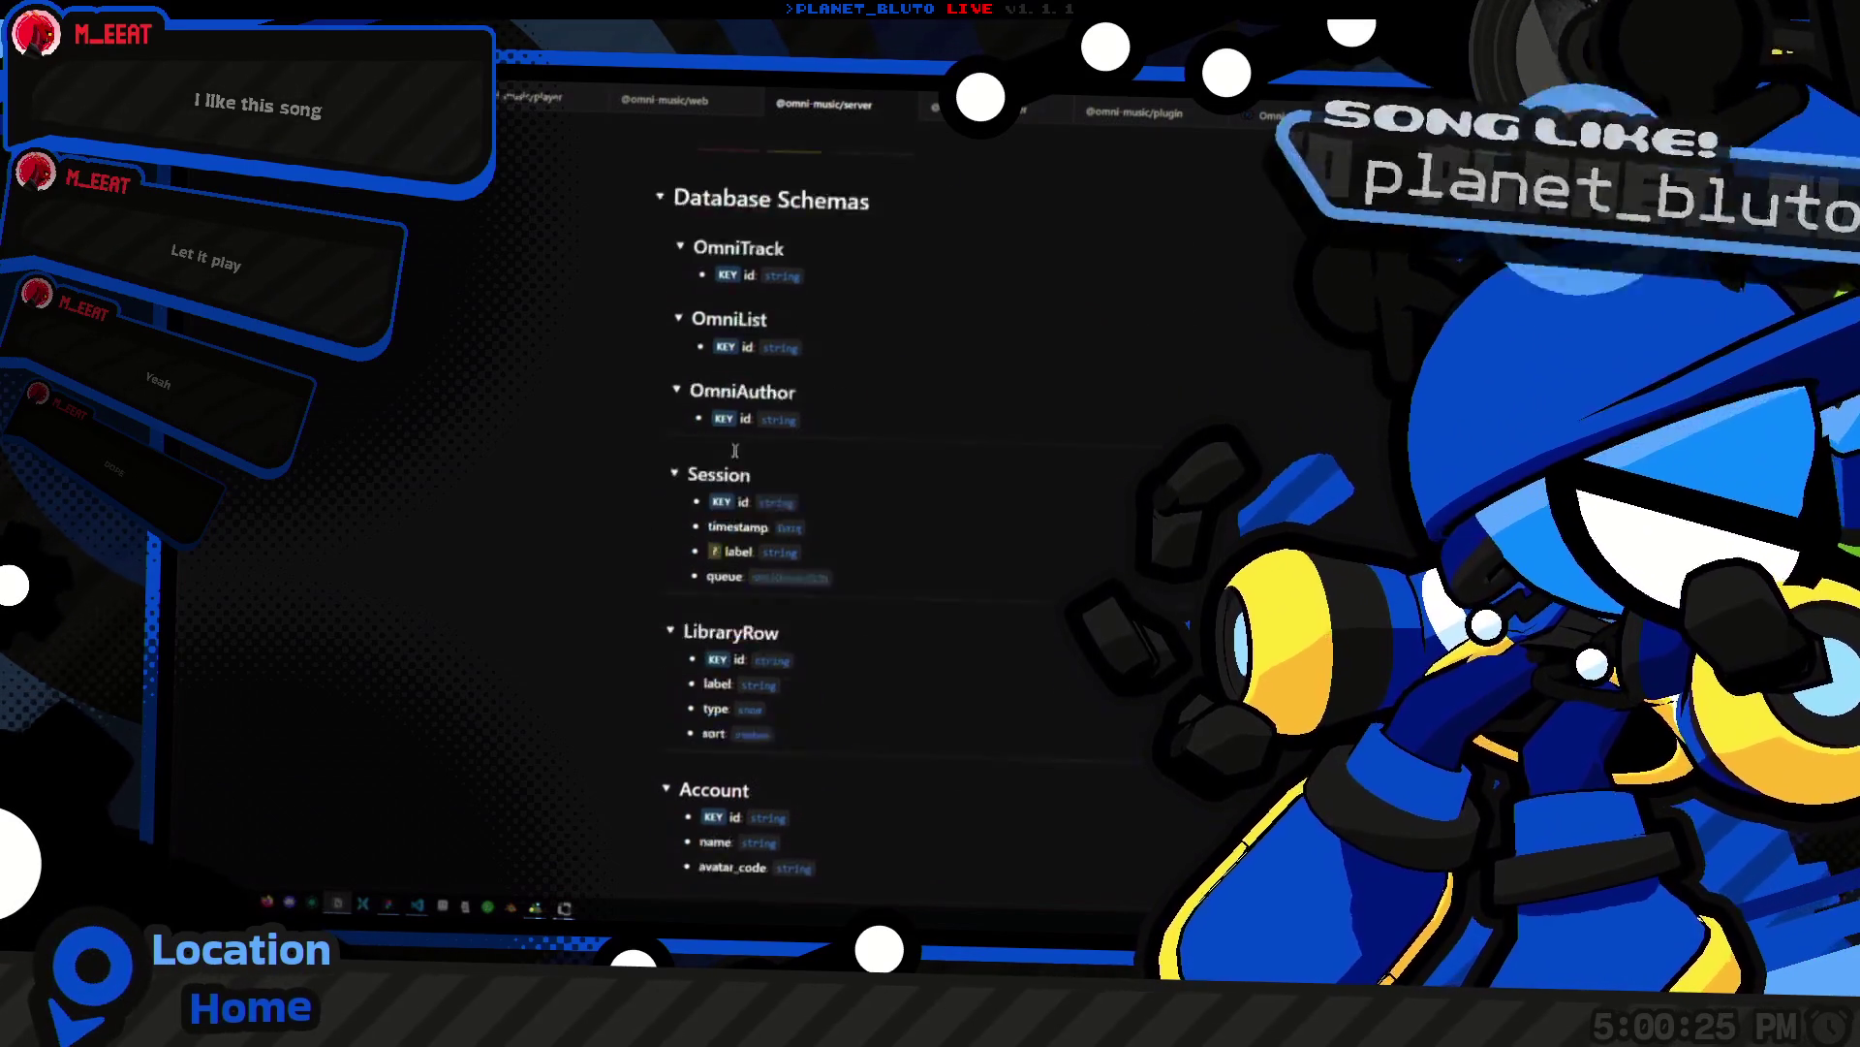
scroll(1085, 696, "up", 10)
scroll(1085, 696, "down", 6)
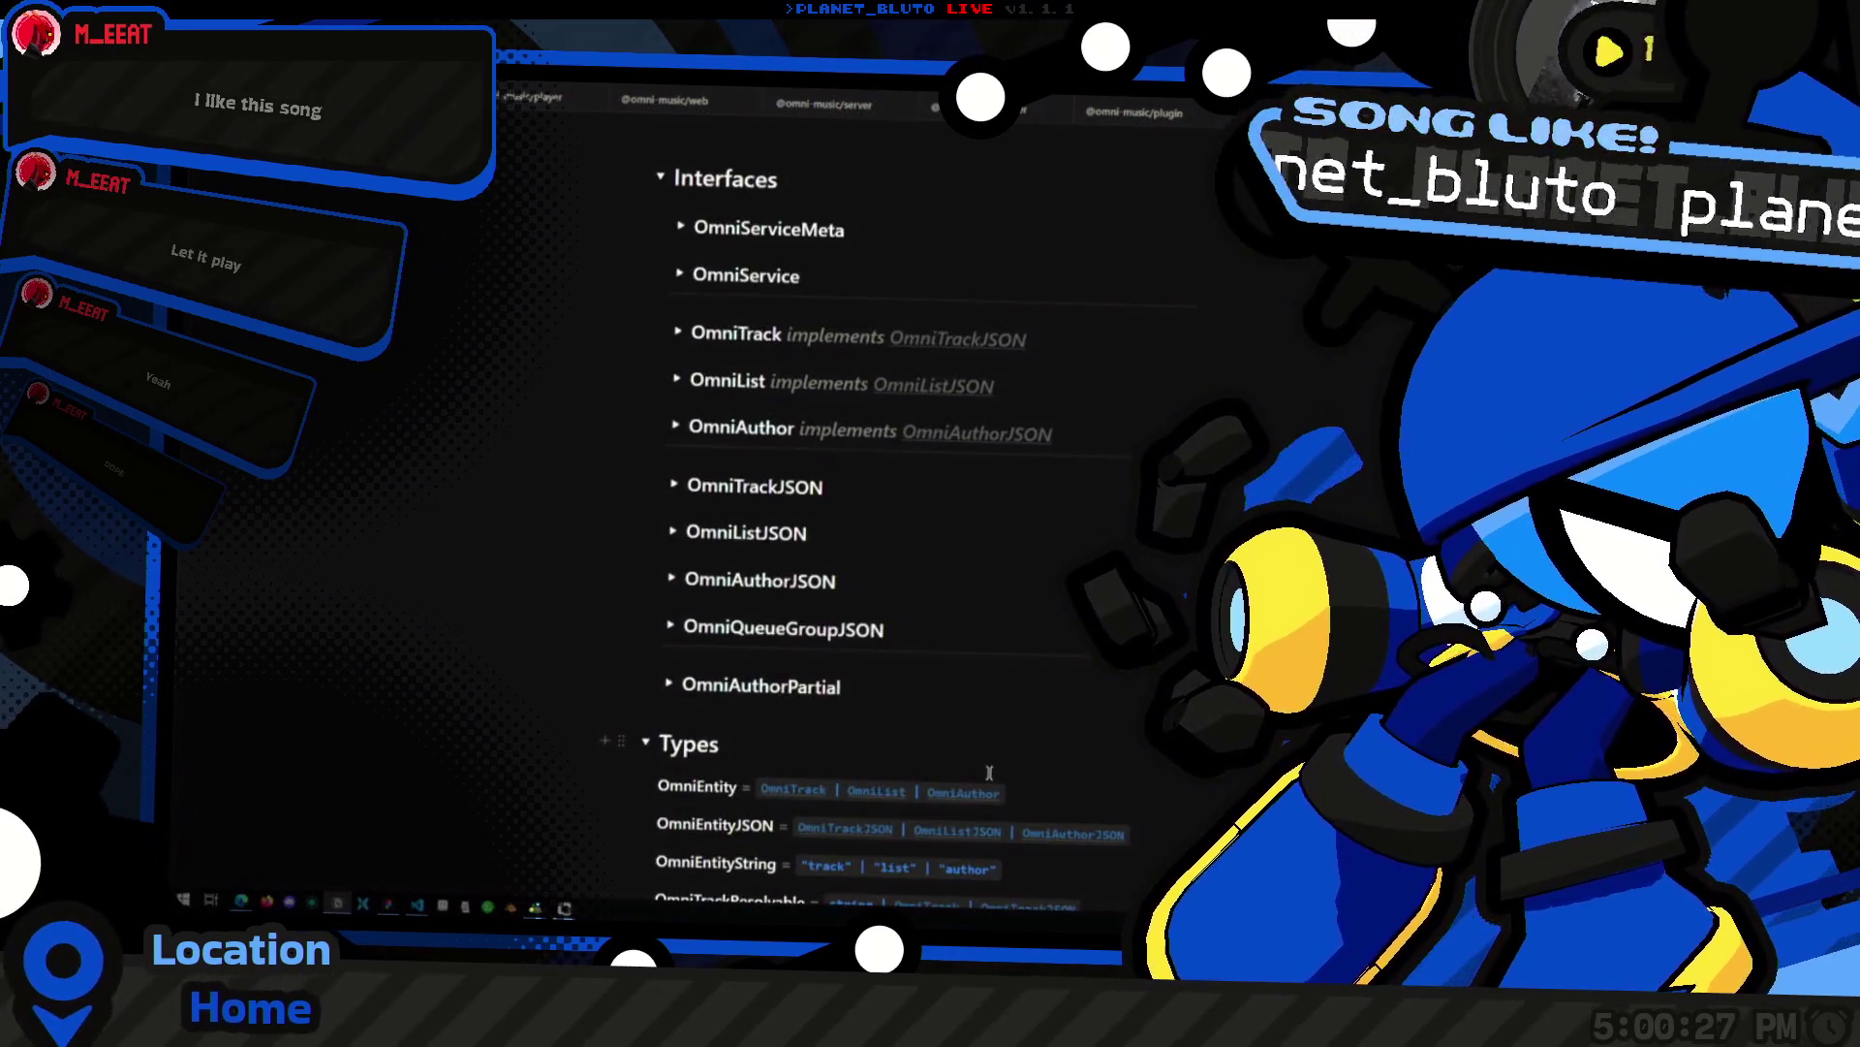
scroll(1085, 695, "up", 3)
scroll(930, 523, "down", 15)
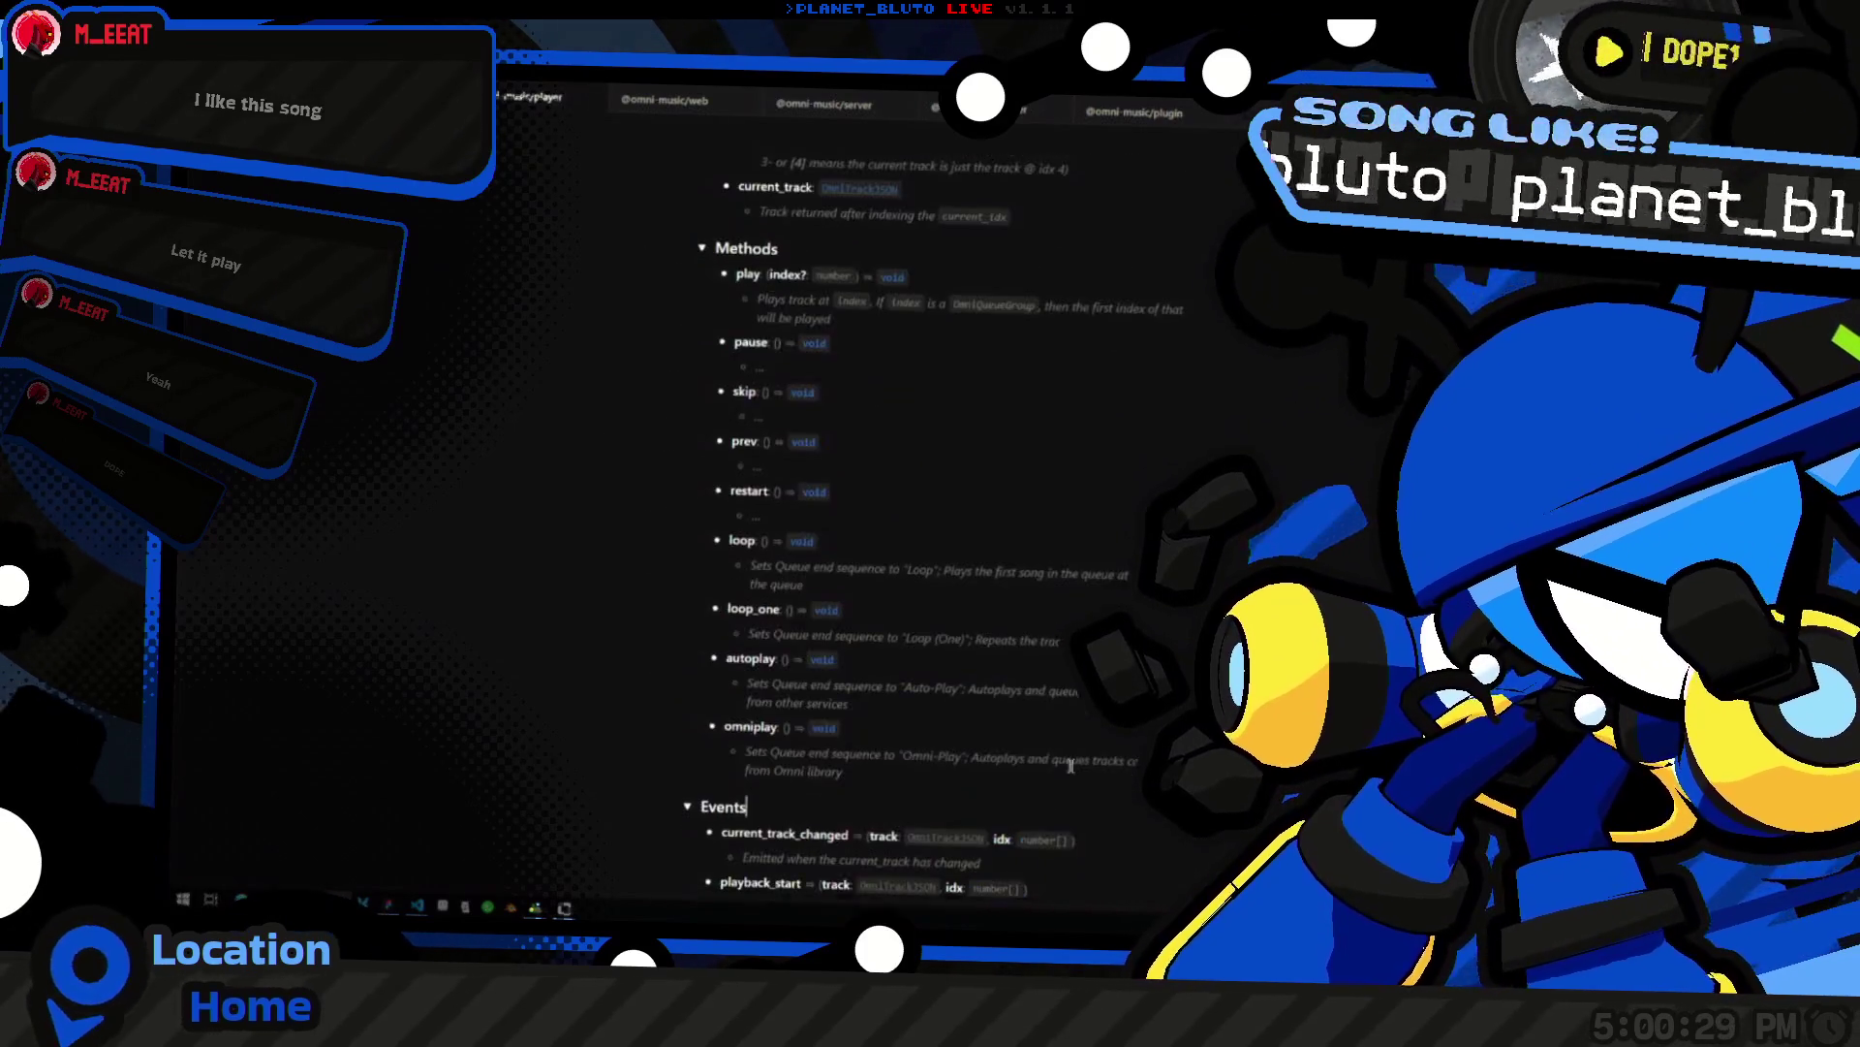
scroll(930, 523, "up", 5)
left_click(654, 104)
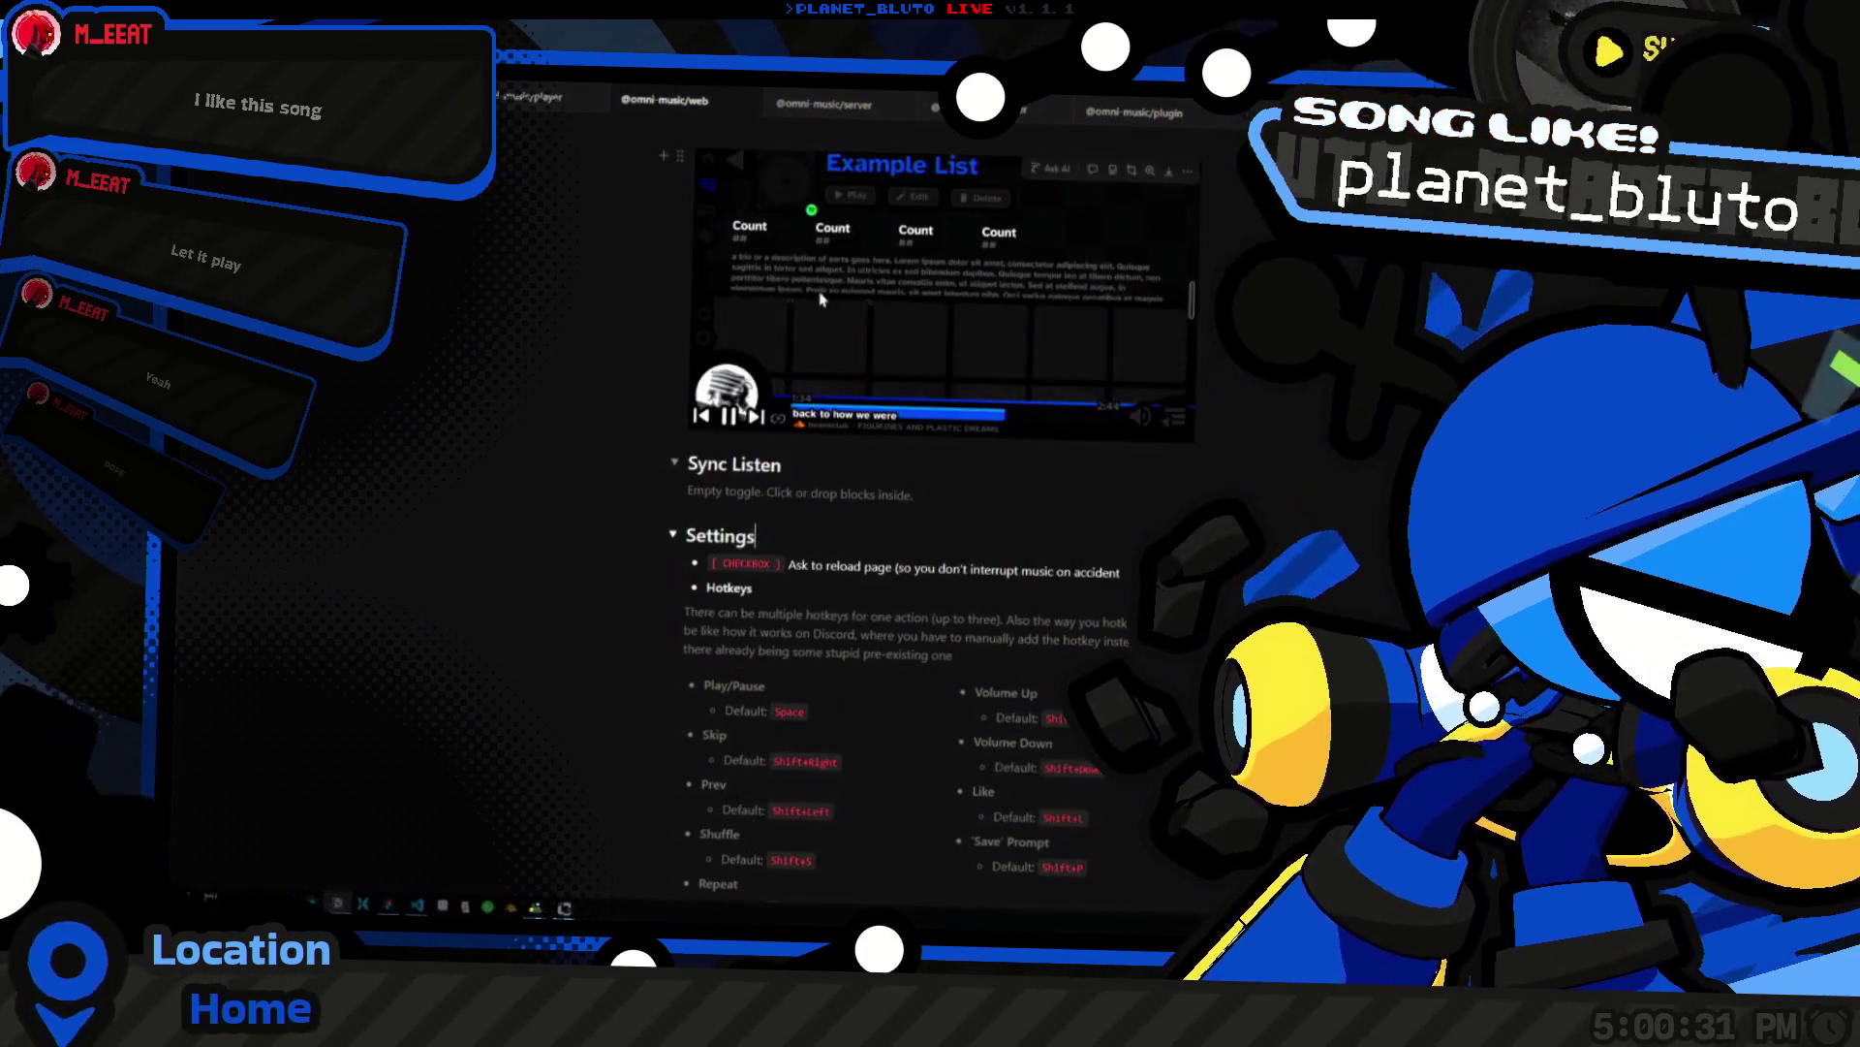
scroll(865, 175, "up", 5)
scroll(865, 175, "up", 4)
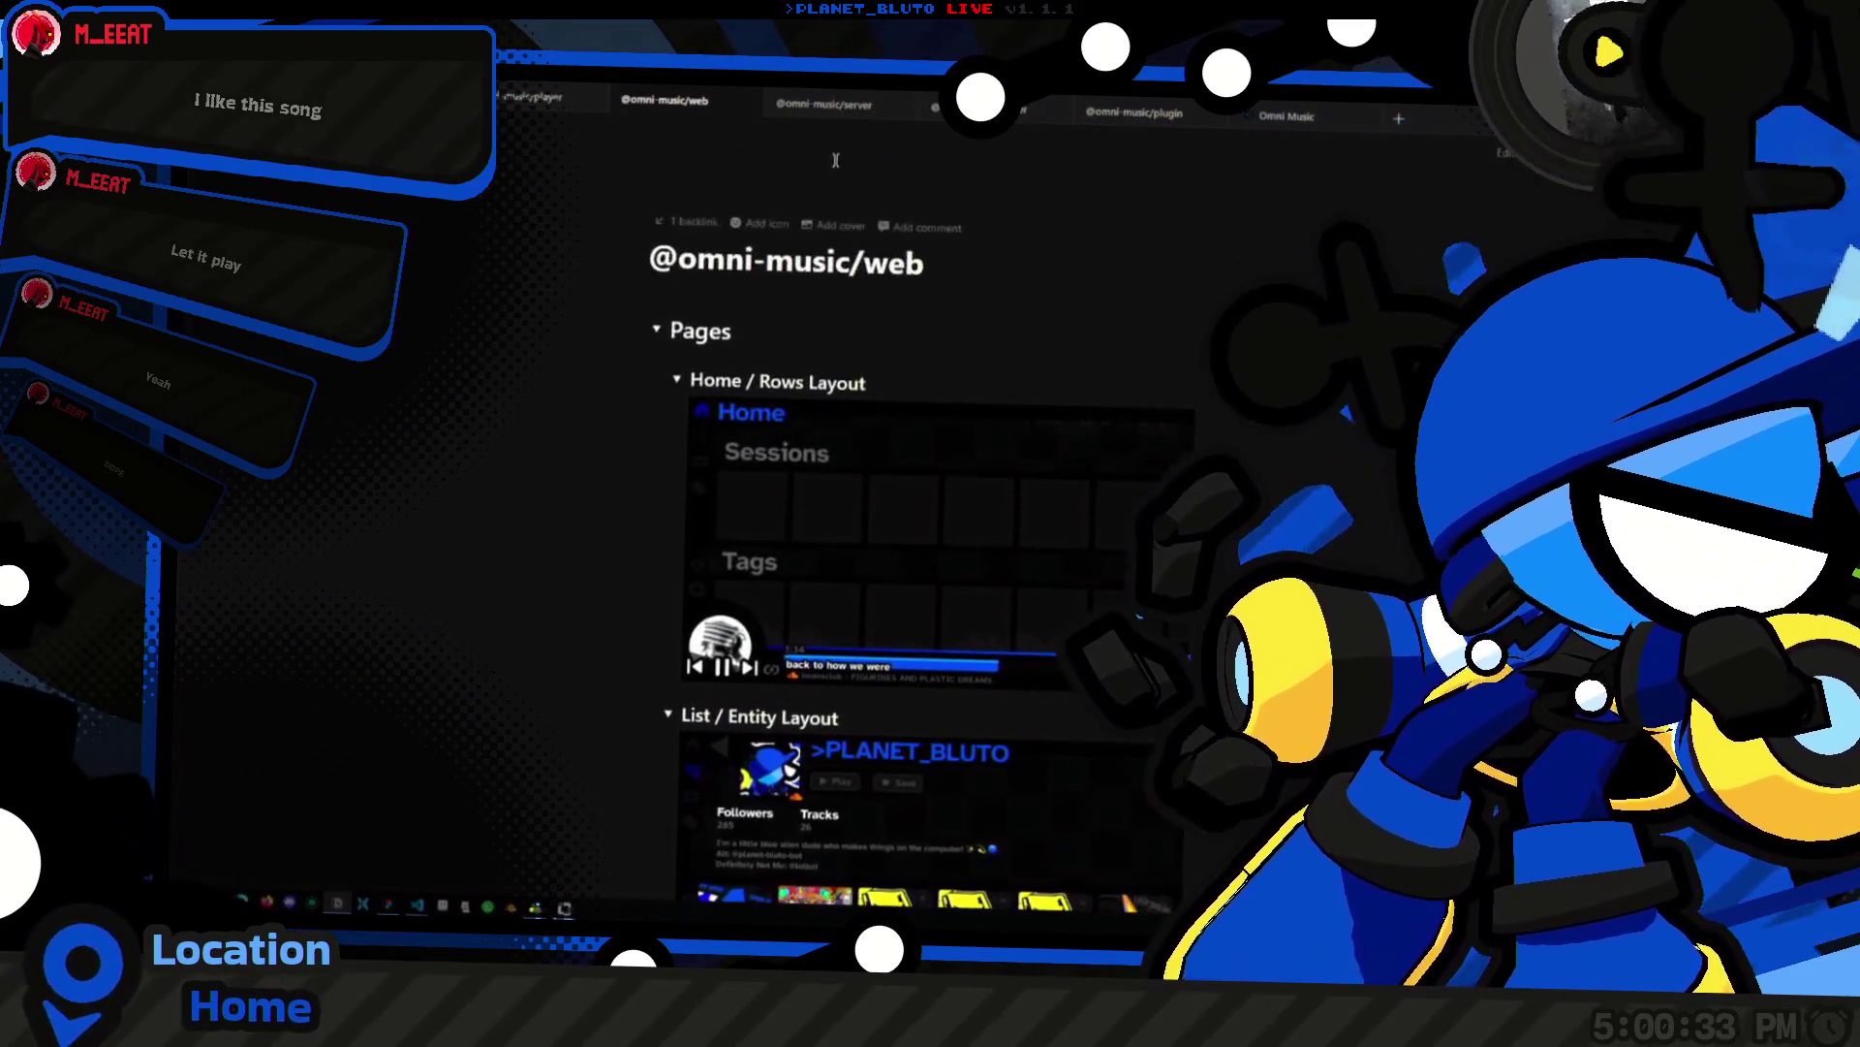
left_click(824, 104)
scroll(619, 476, "up", 5)
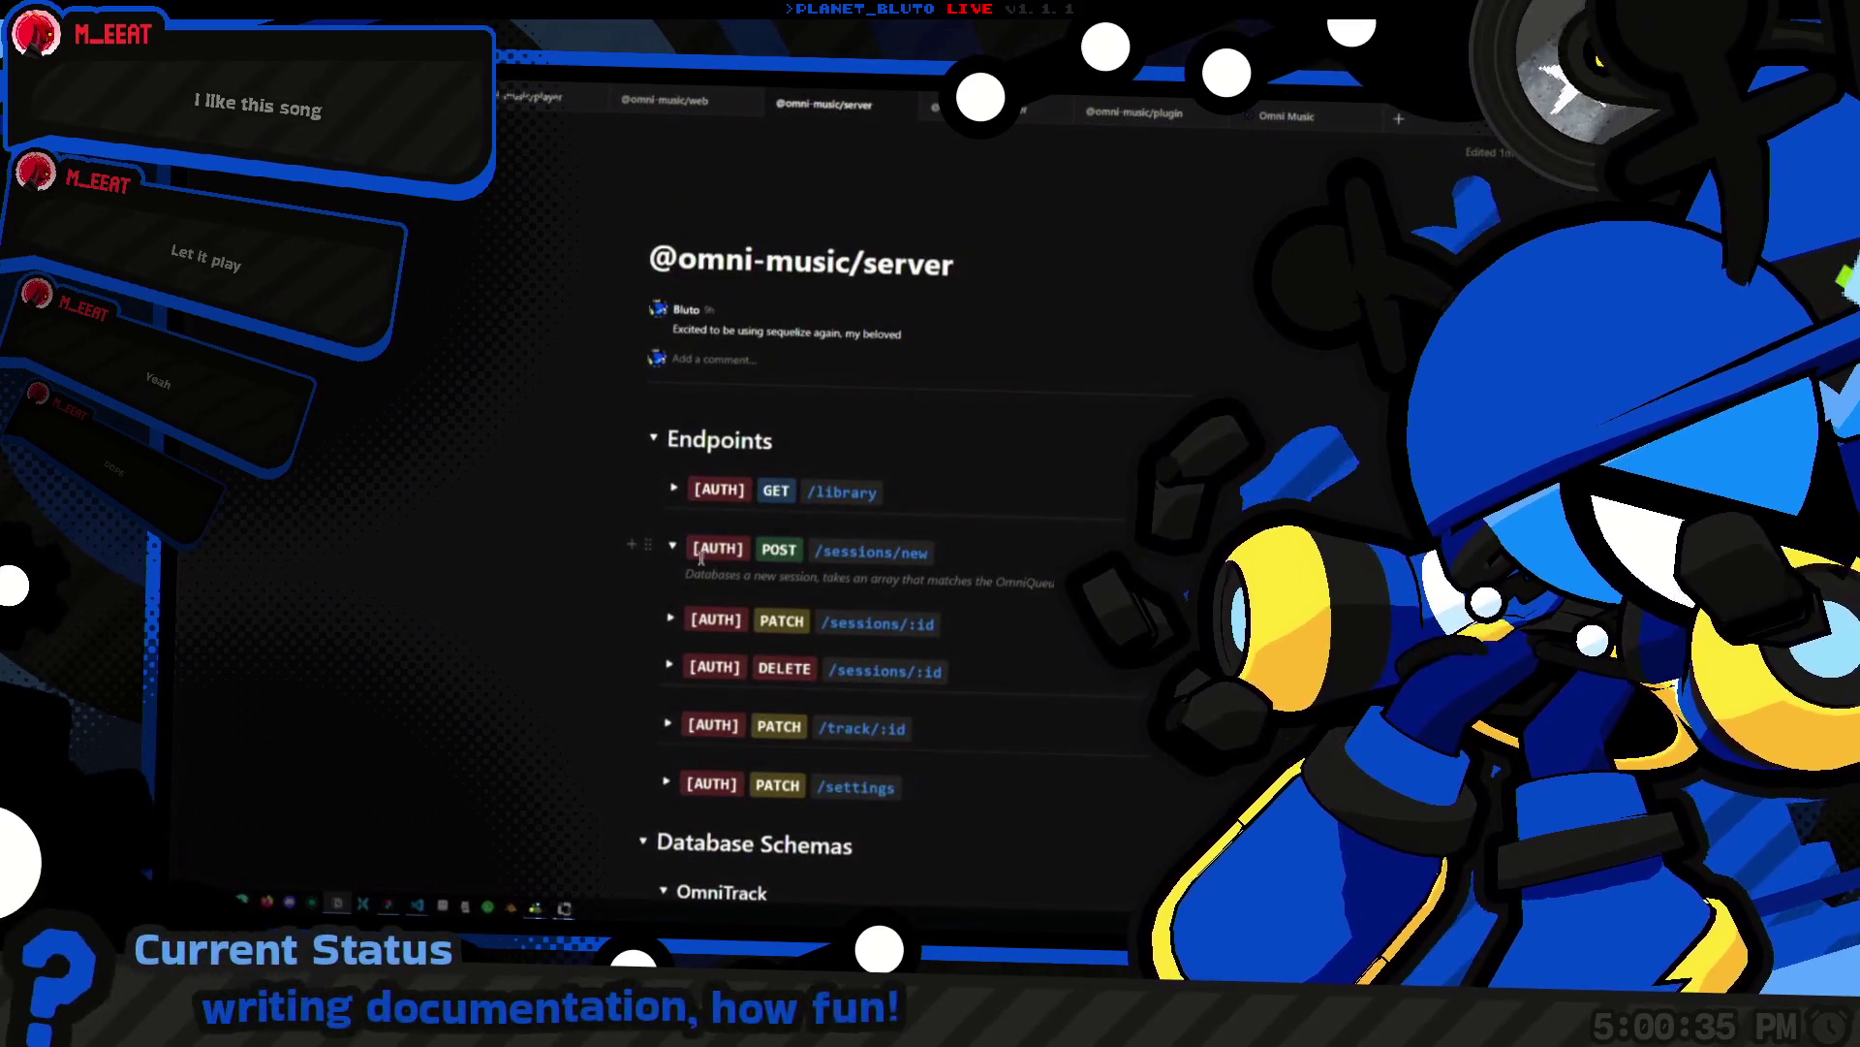
End the POST /sessions/new description with 'JSON' and create a '### > Body' toggle heading
type("JSON")
key("Return")
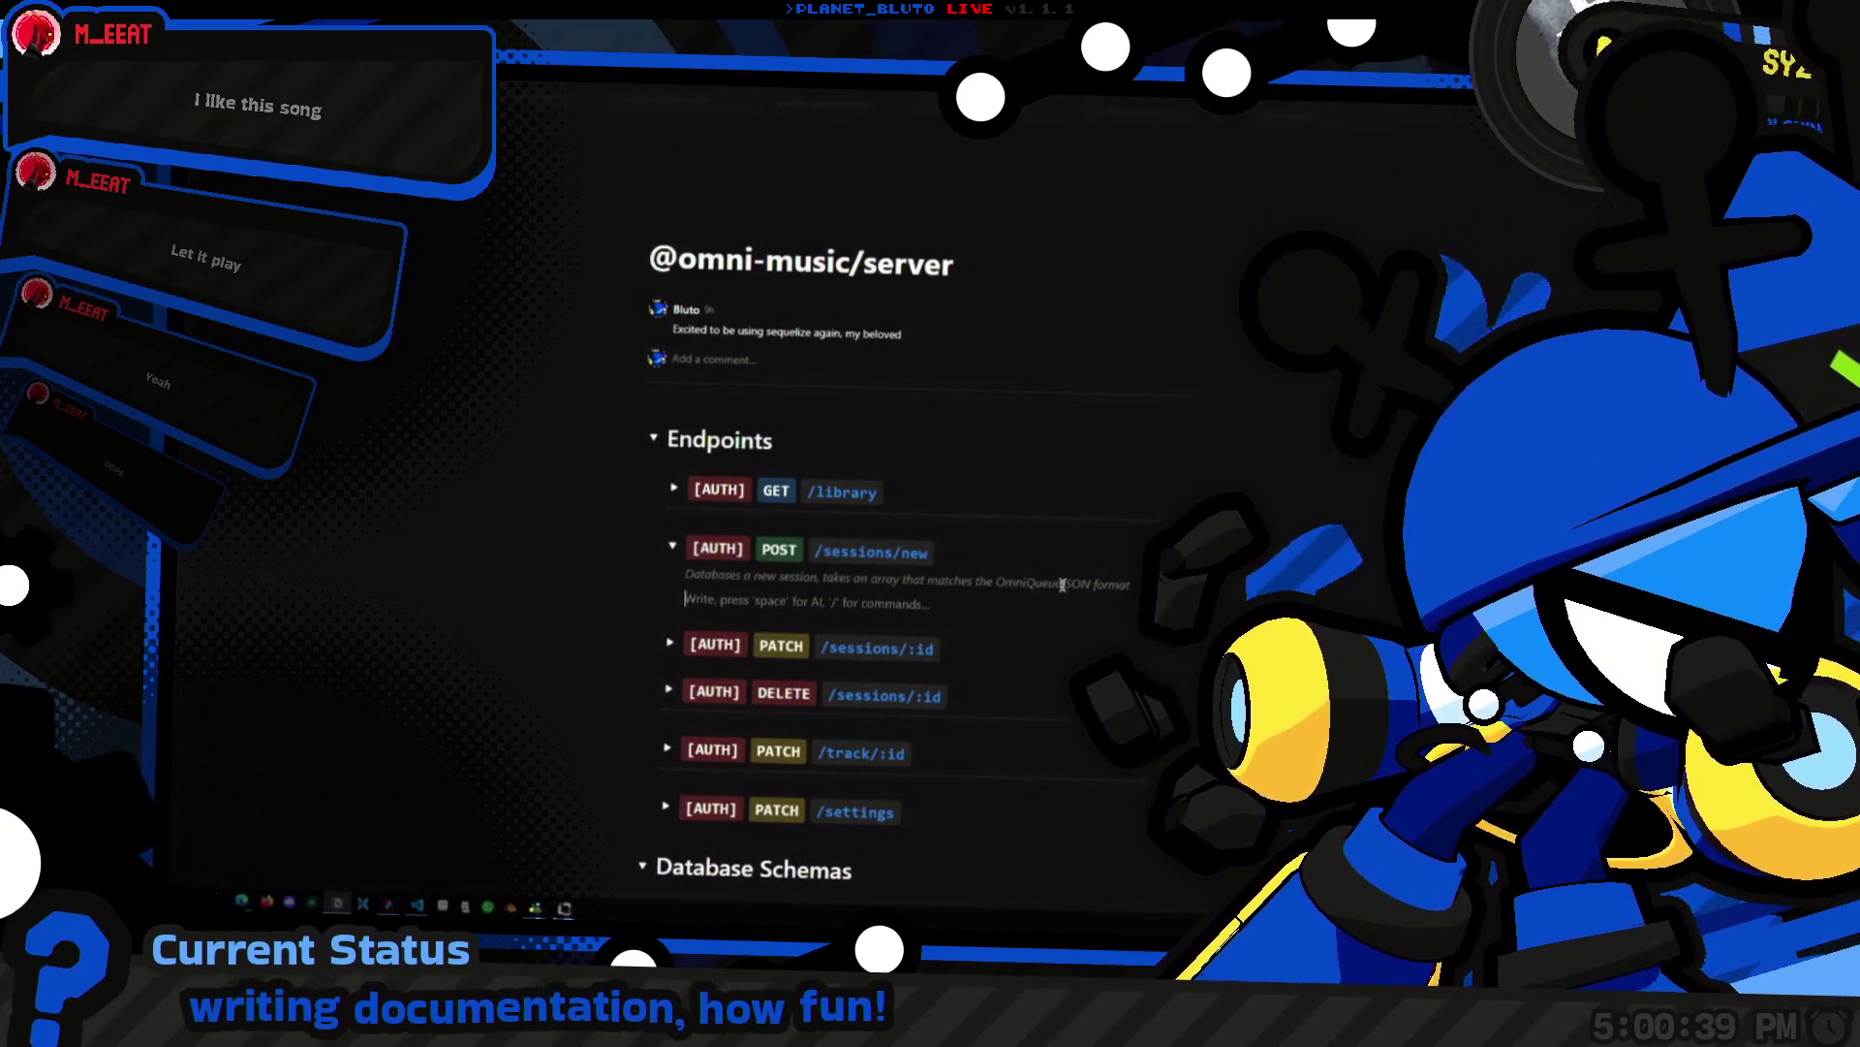
type("### ")
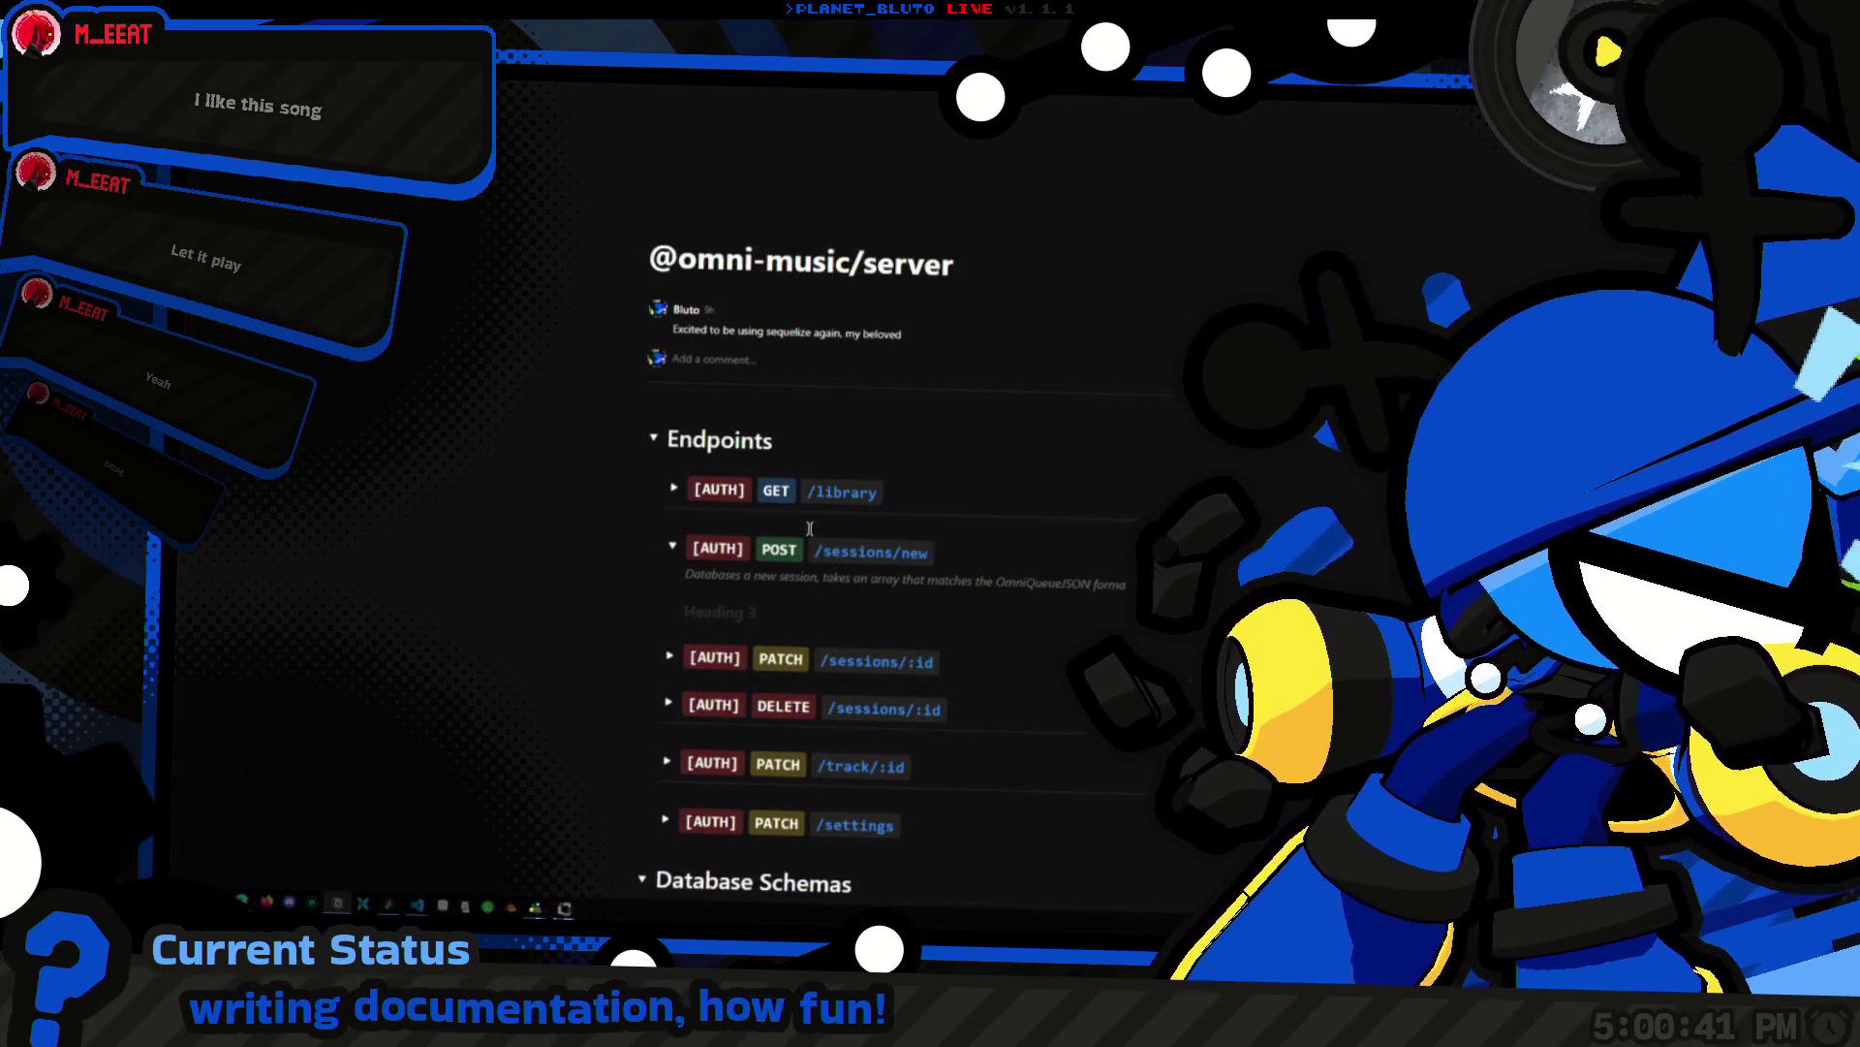
type("> Body")
key("Return")
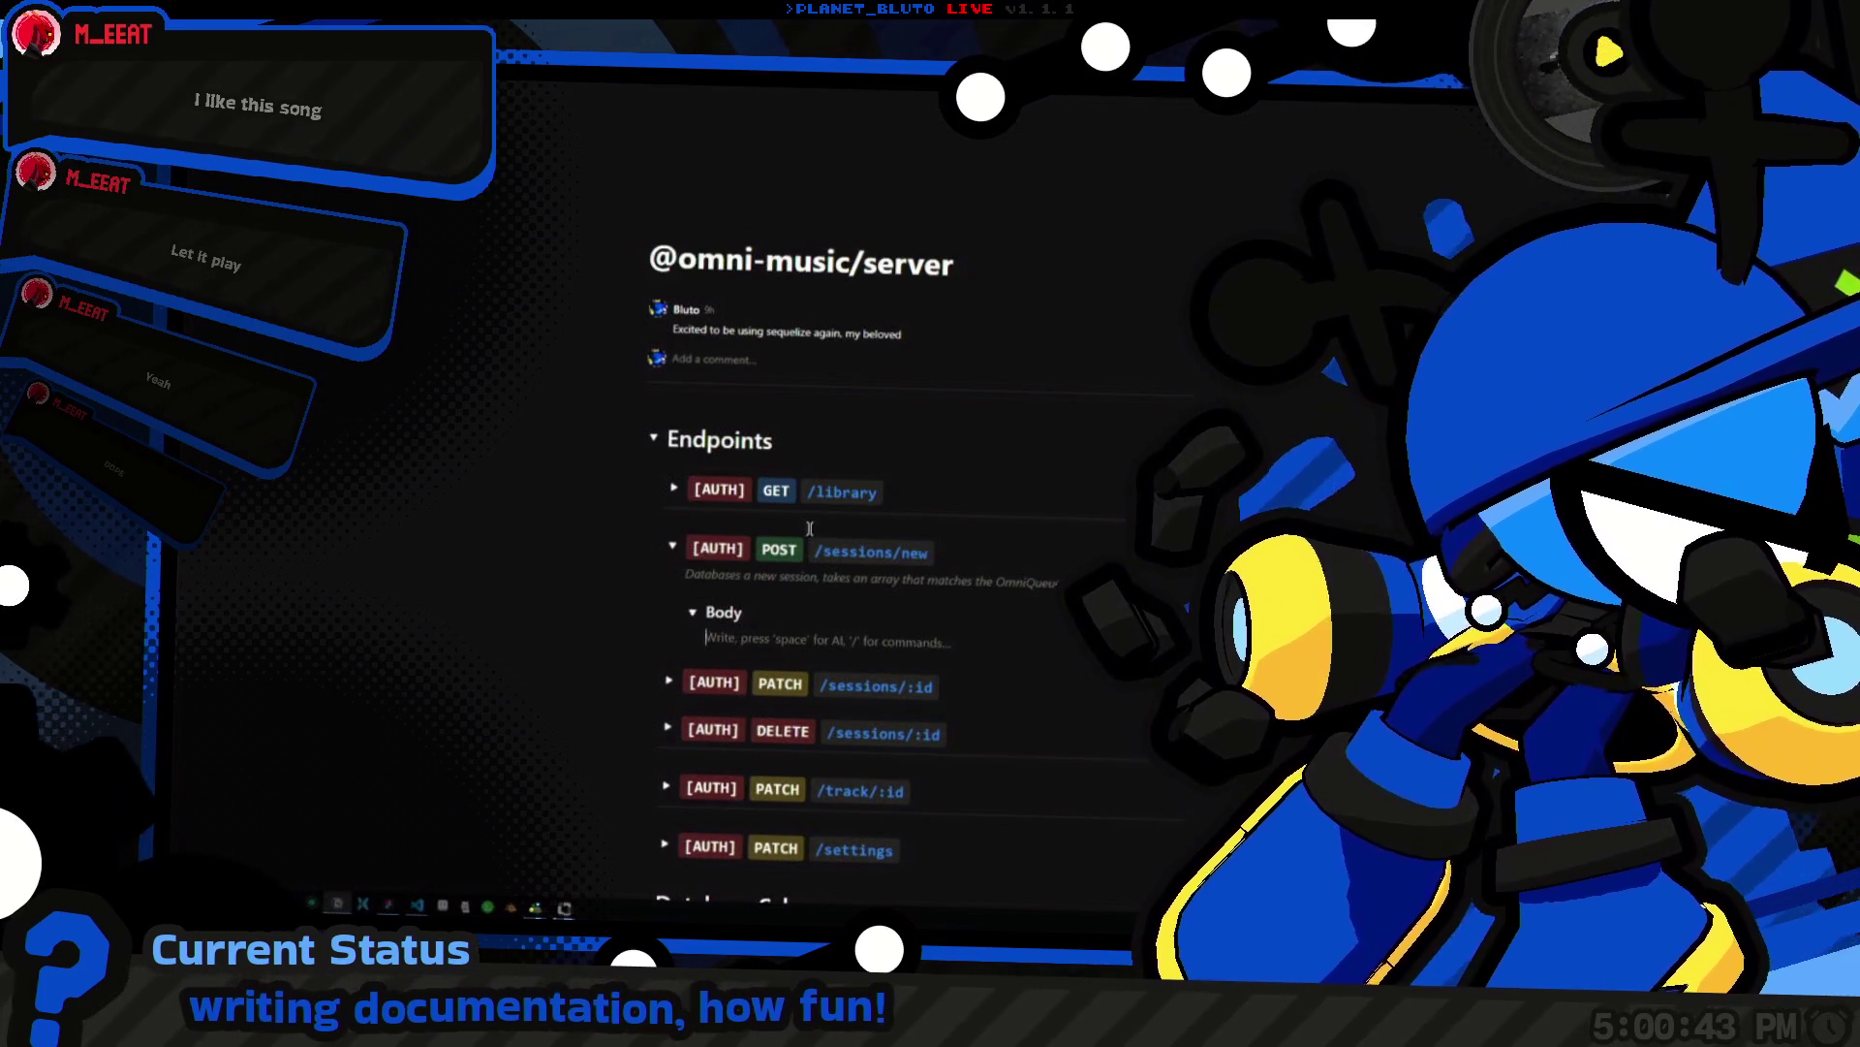
key("BackSpace")
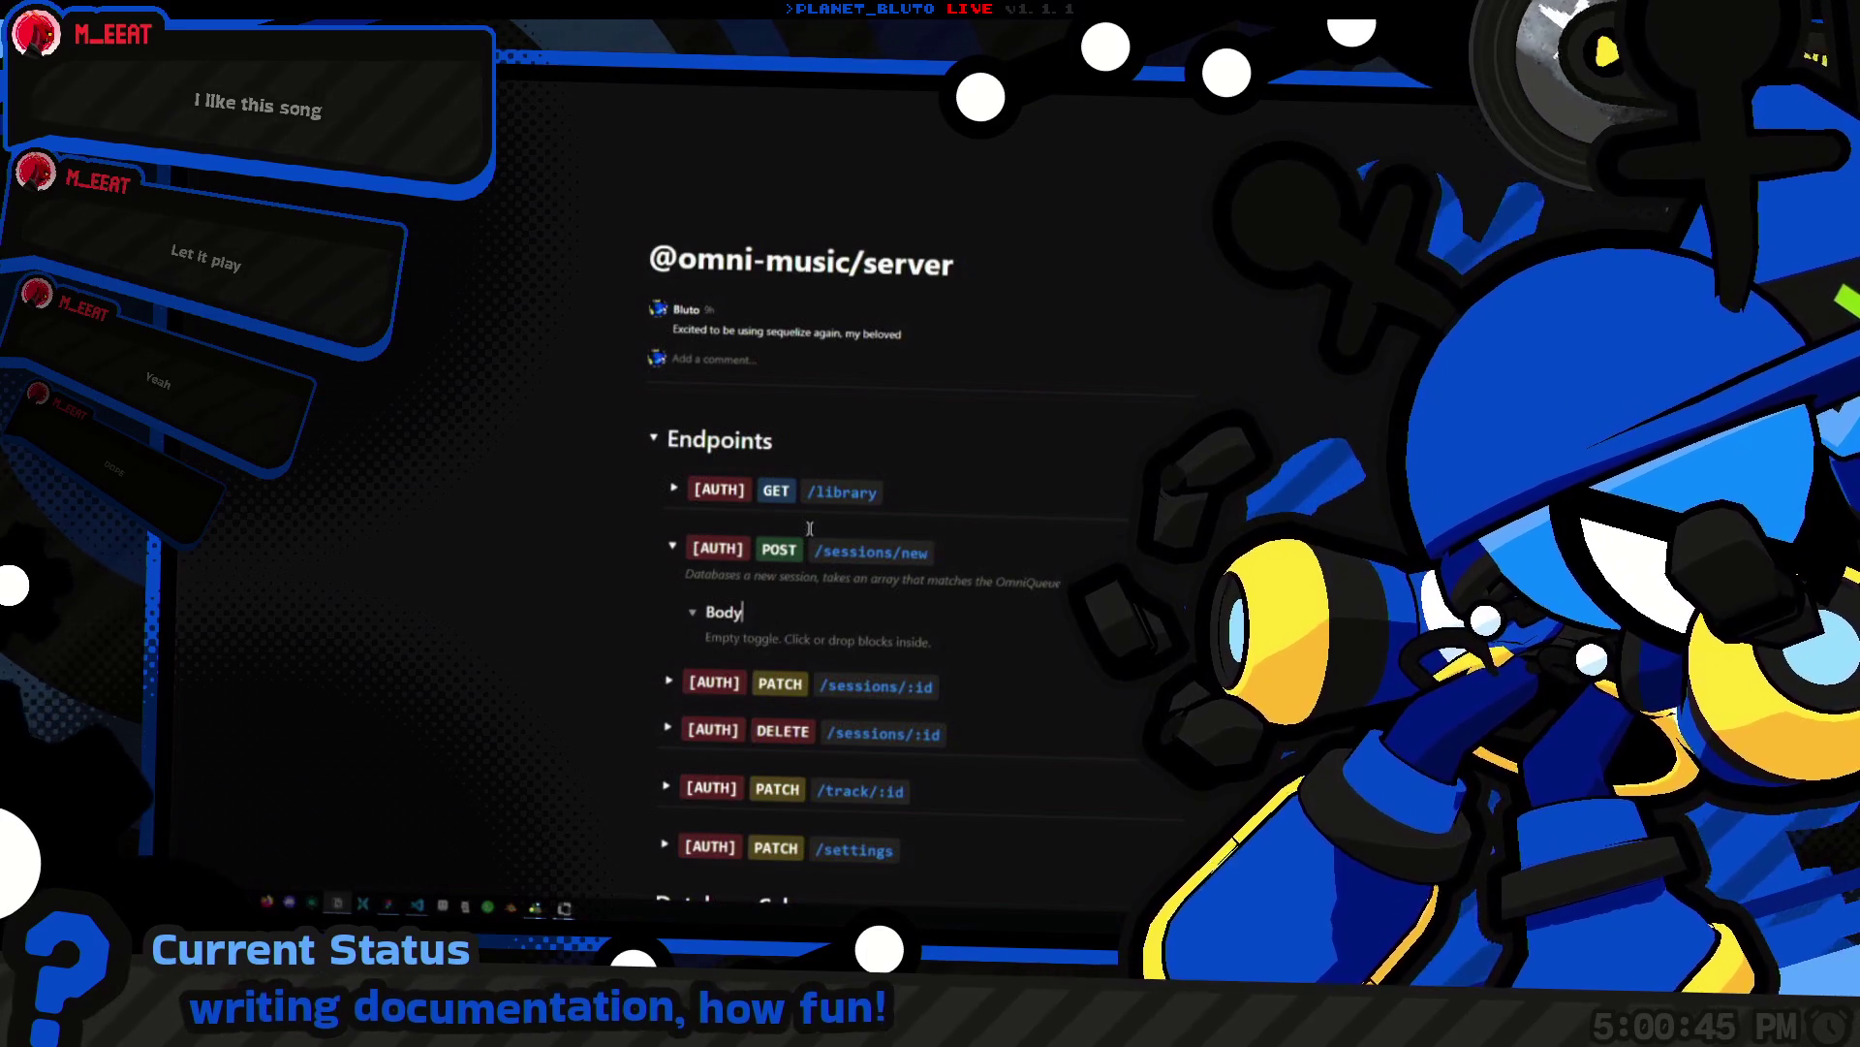
key("Return")
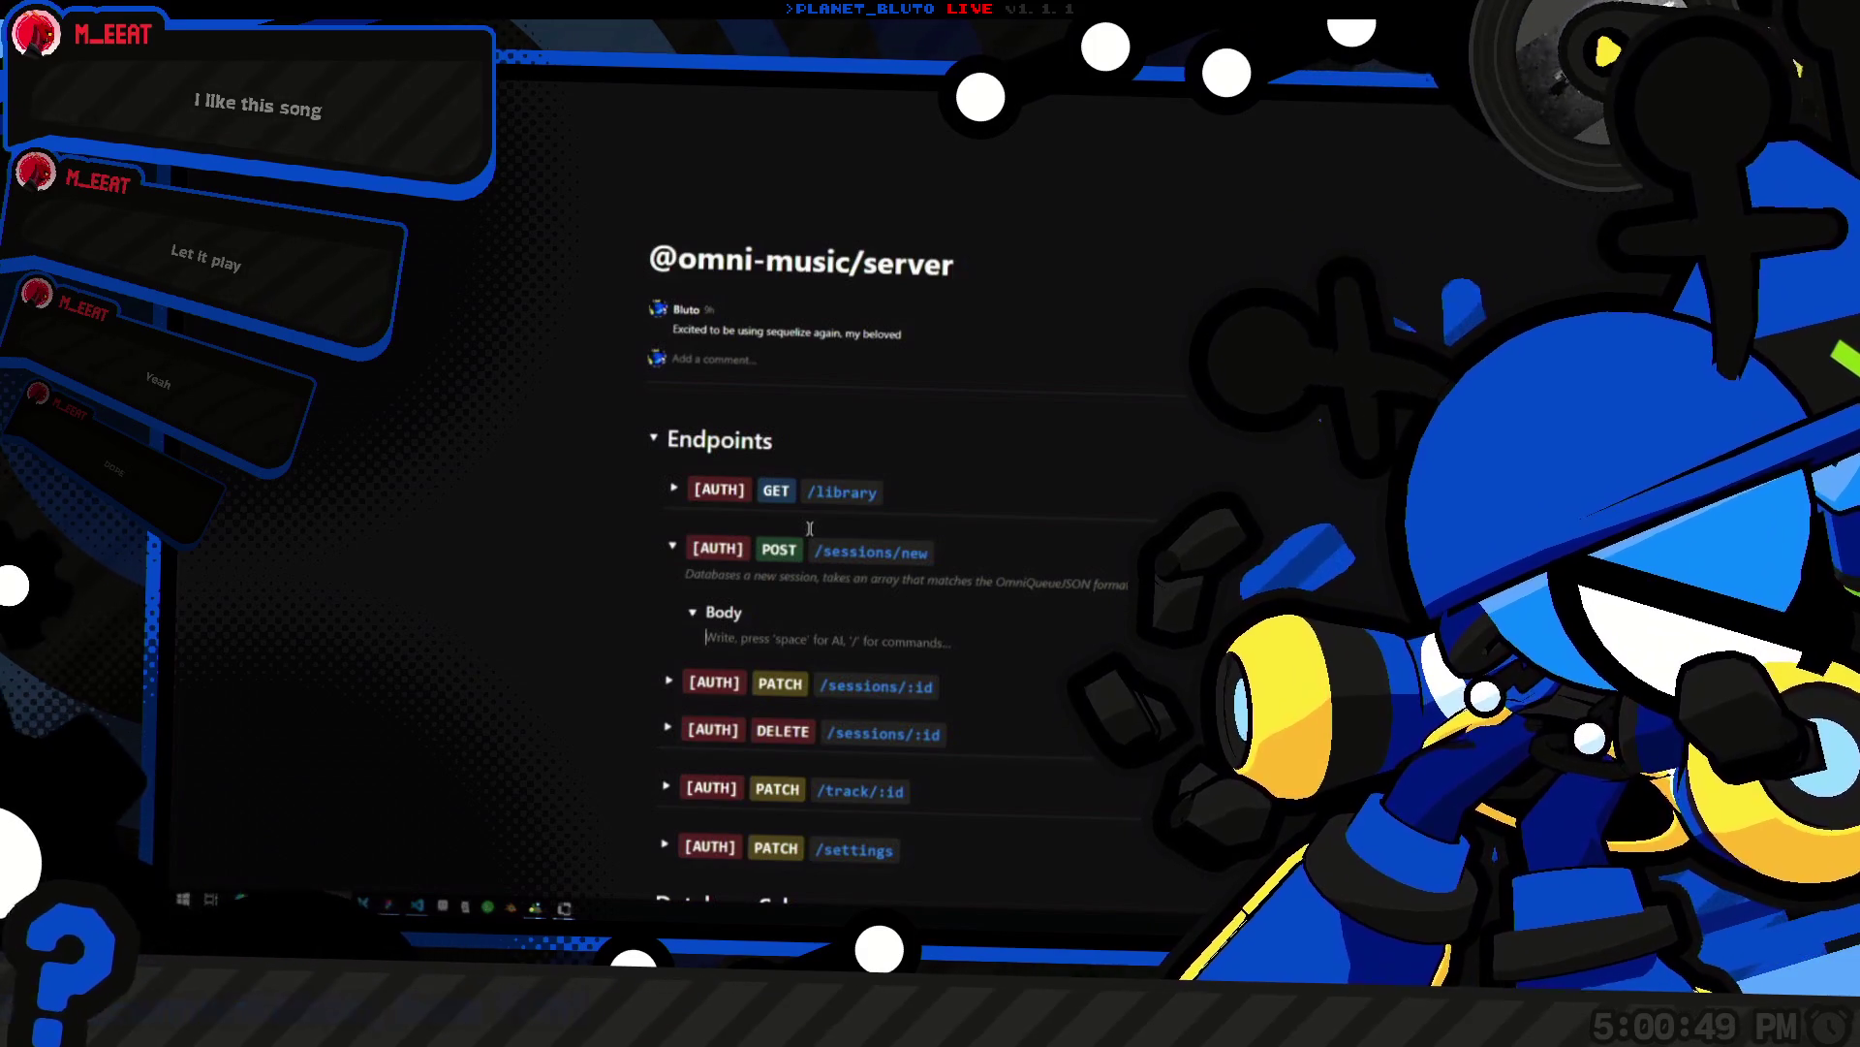
Append '⇒ OmniQueueJSON' to the Body heading and collapse the toggle
type("/")
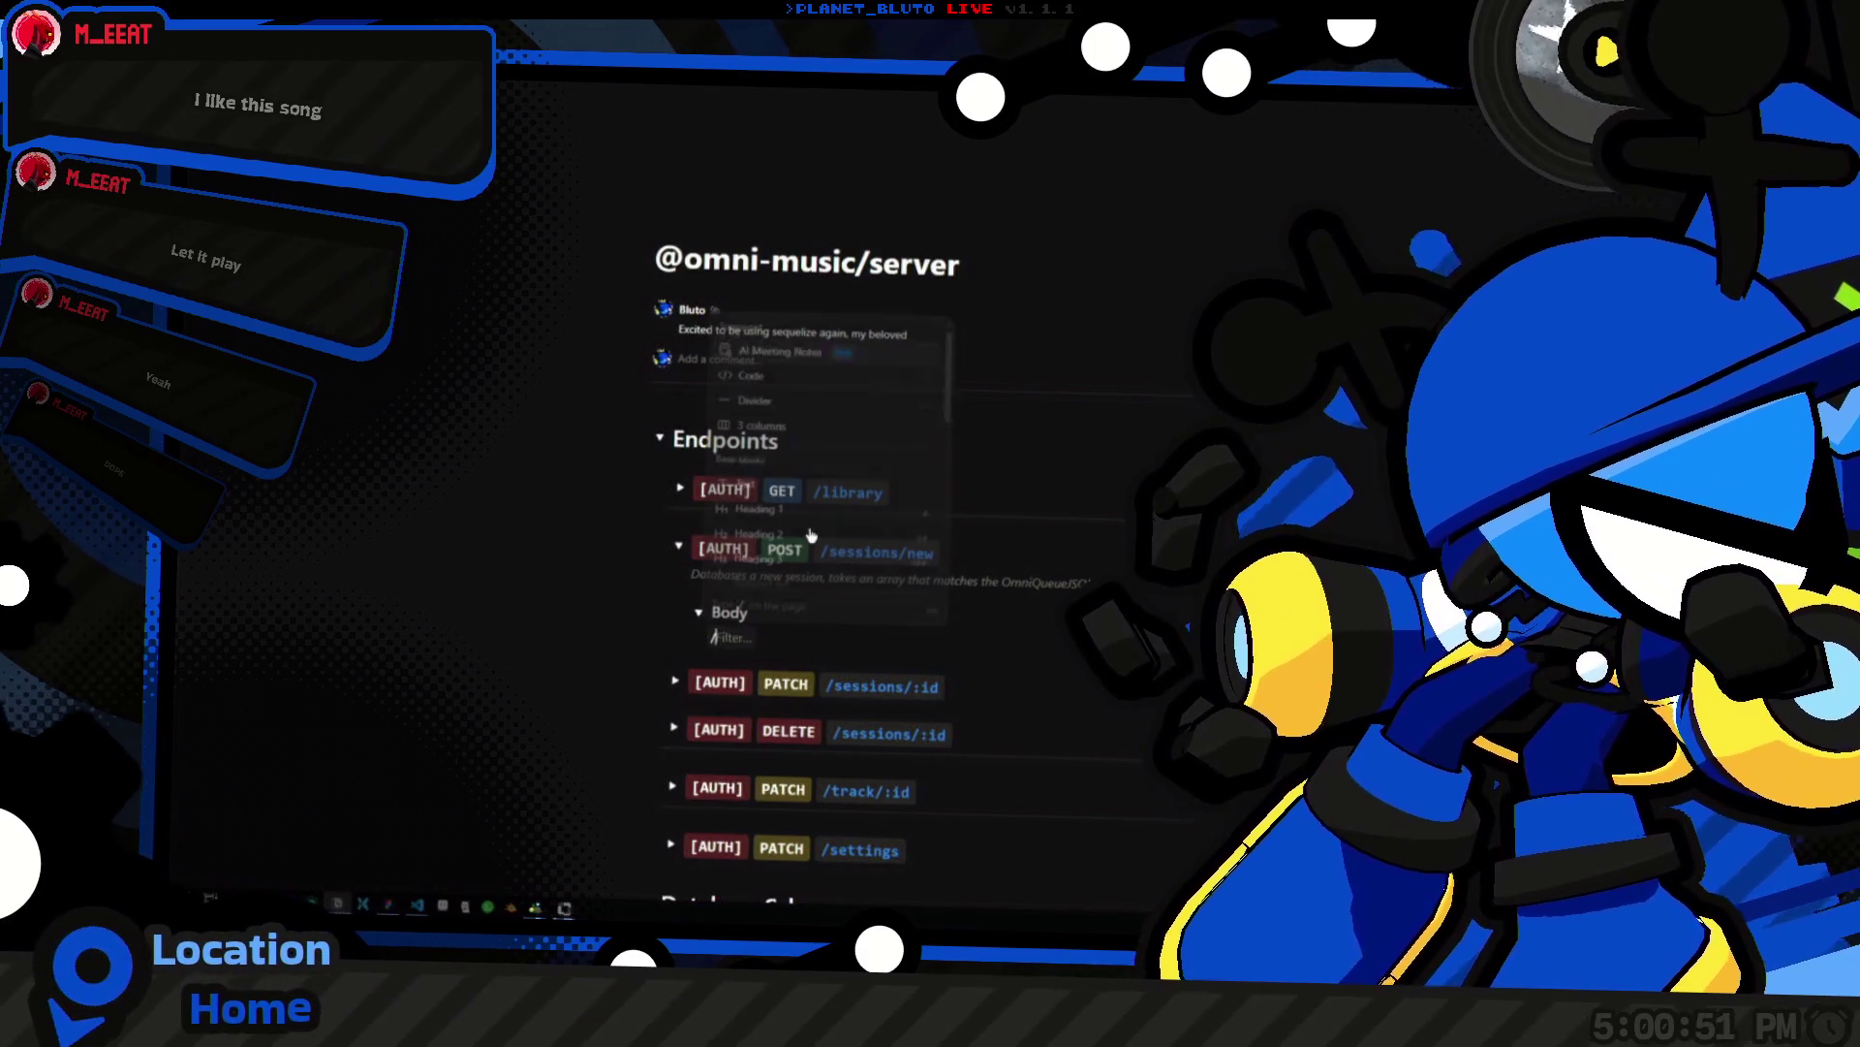
key("BackSpace")
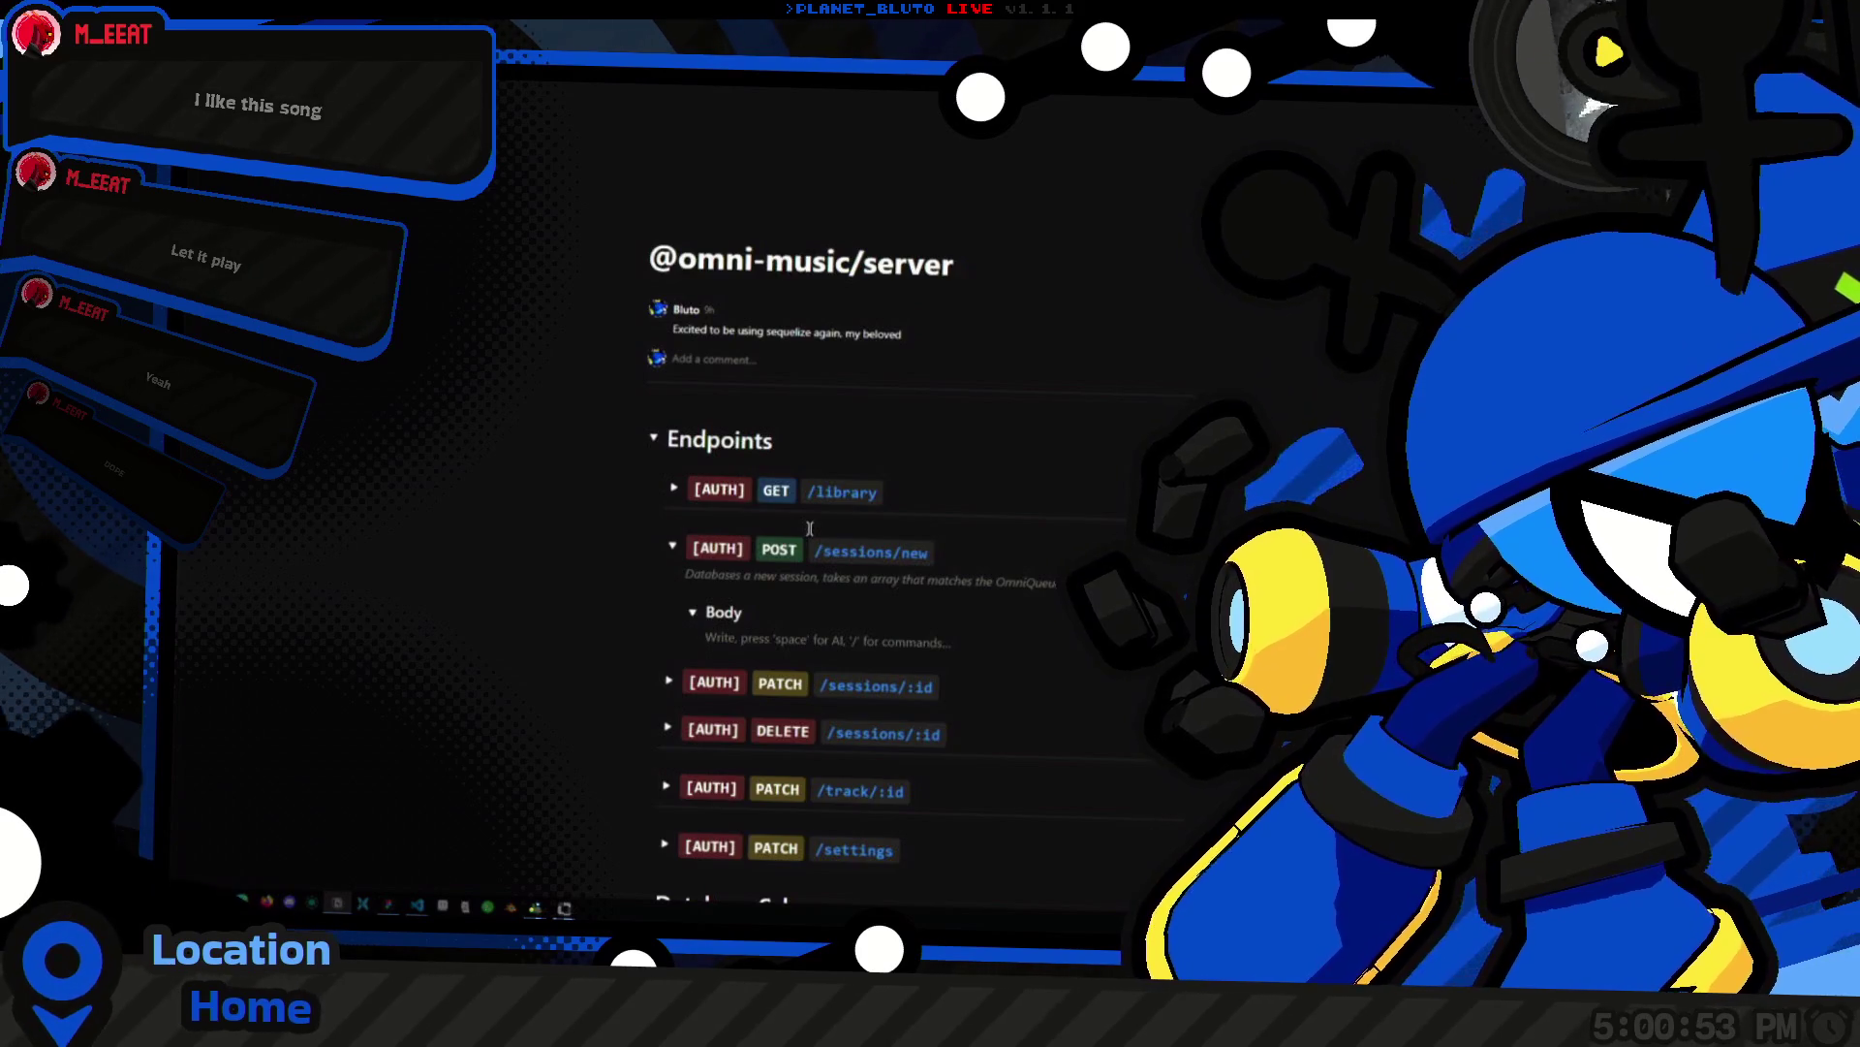
key("BackSpace")
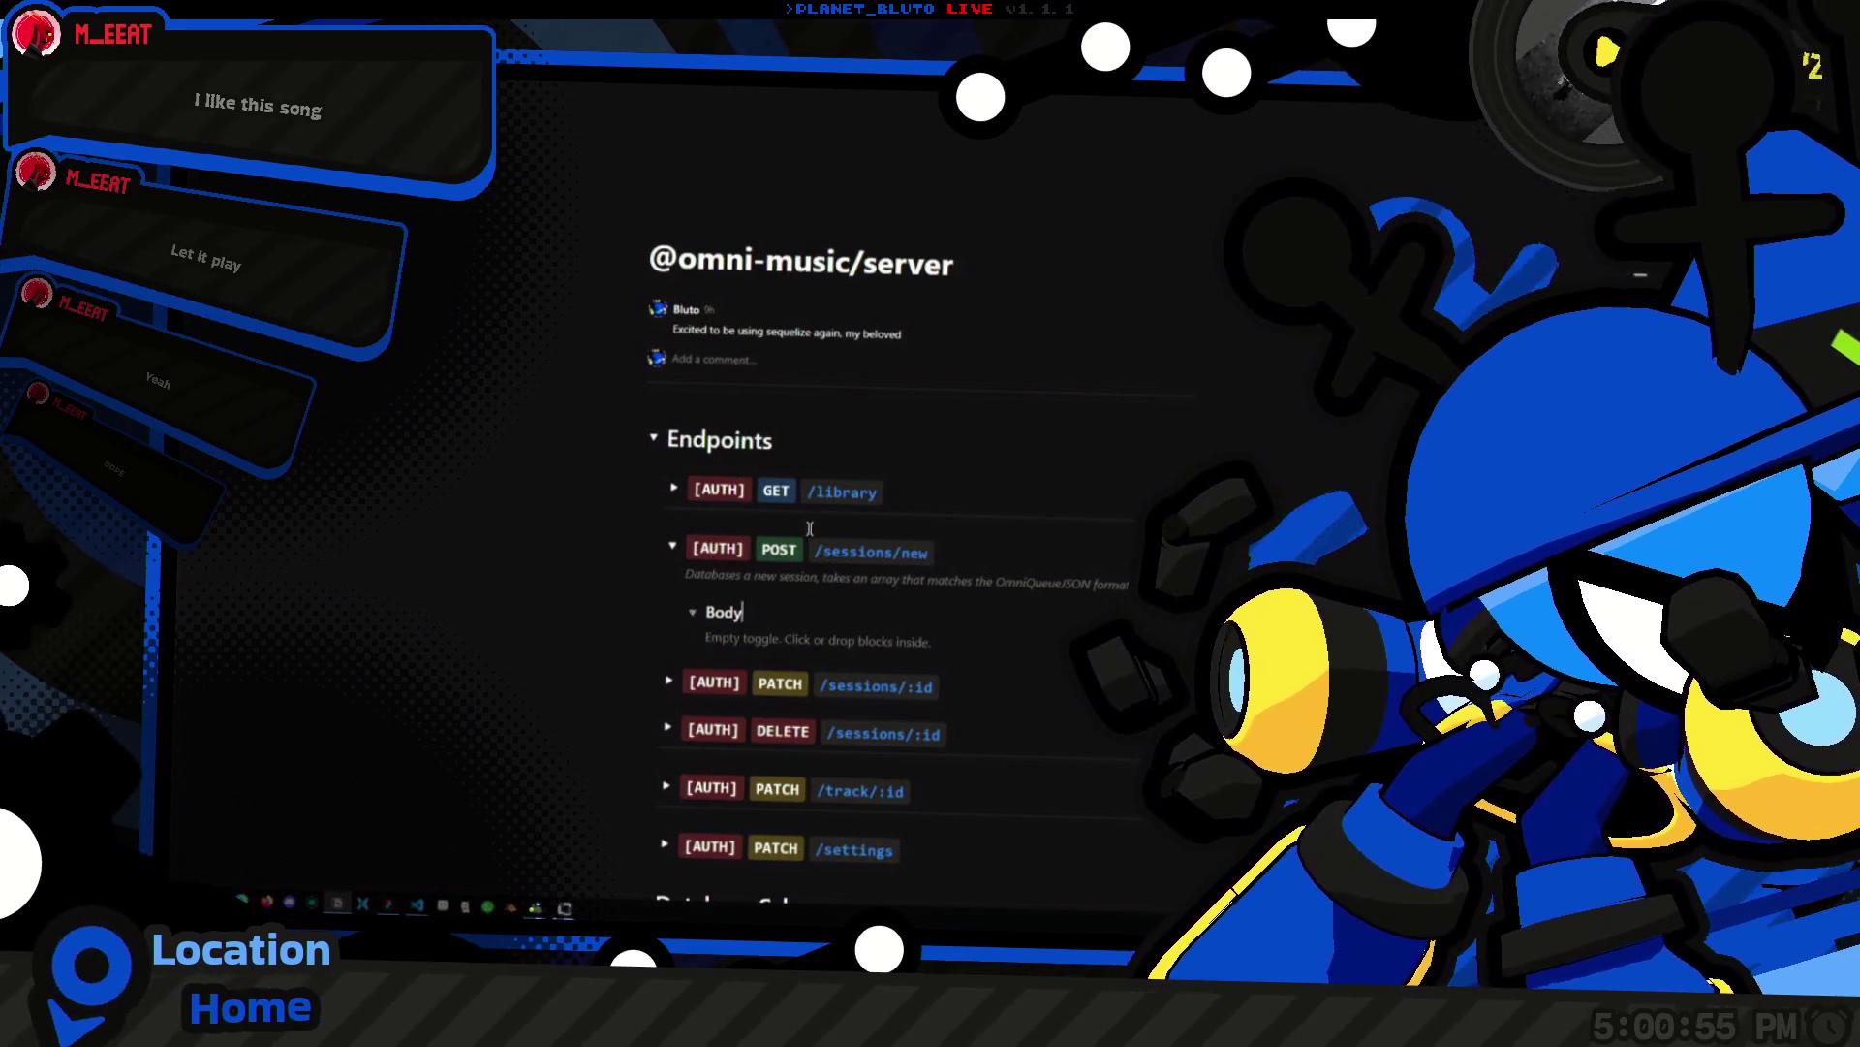
type("=>")
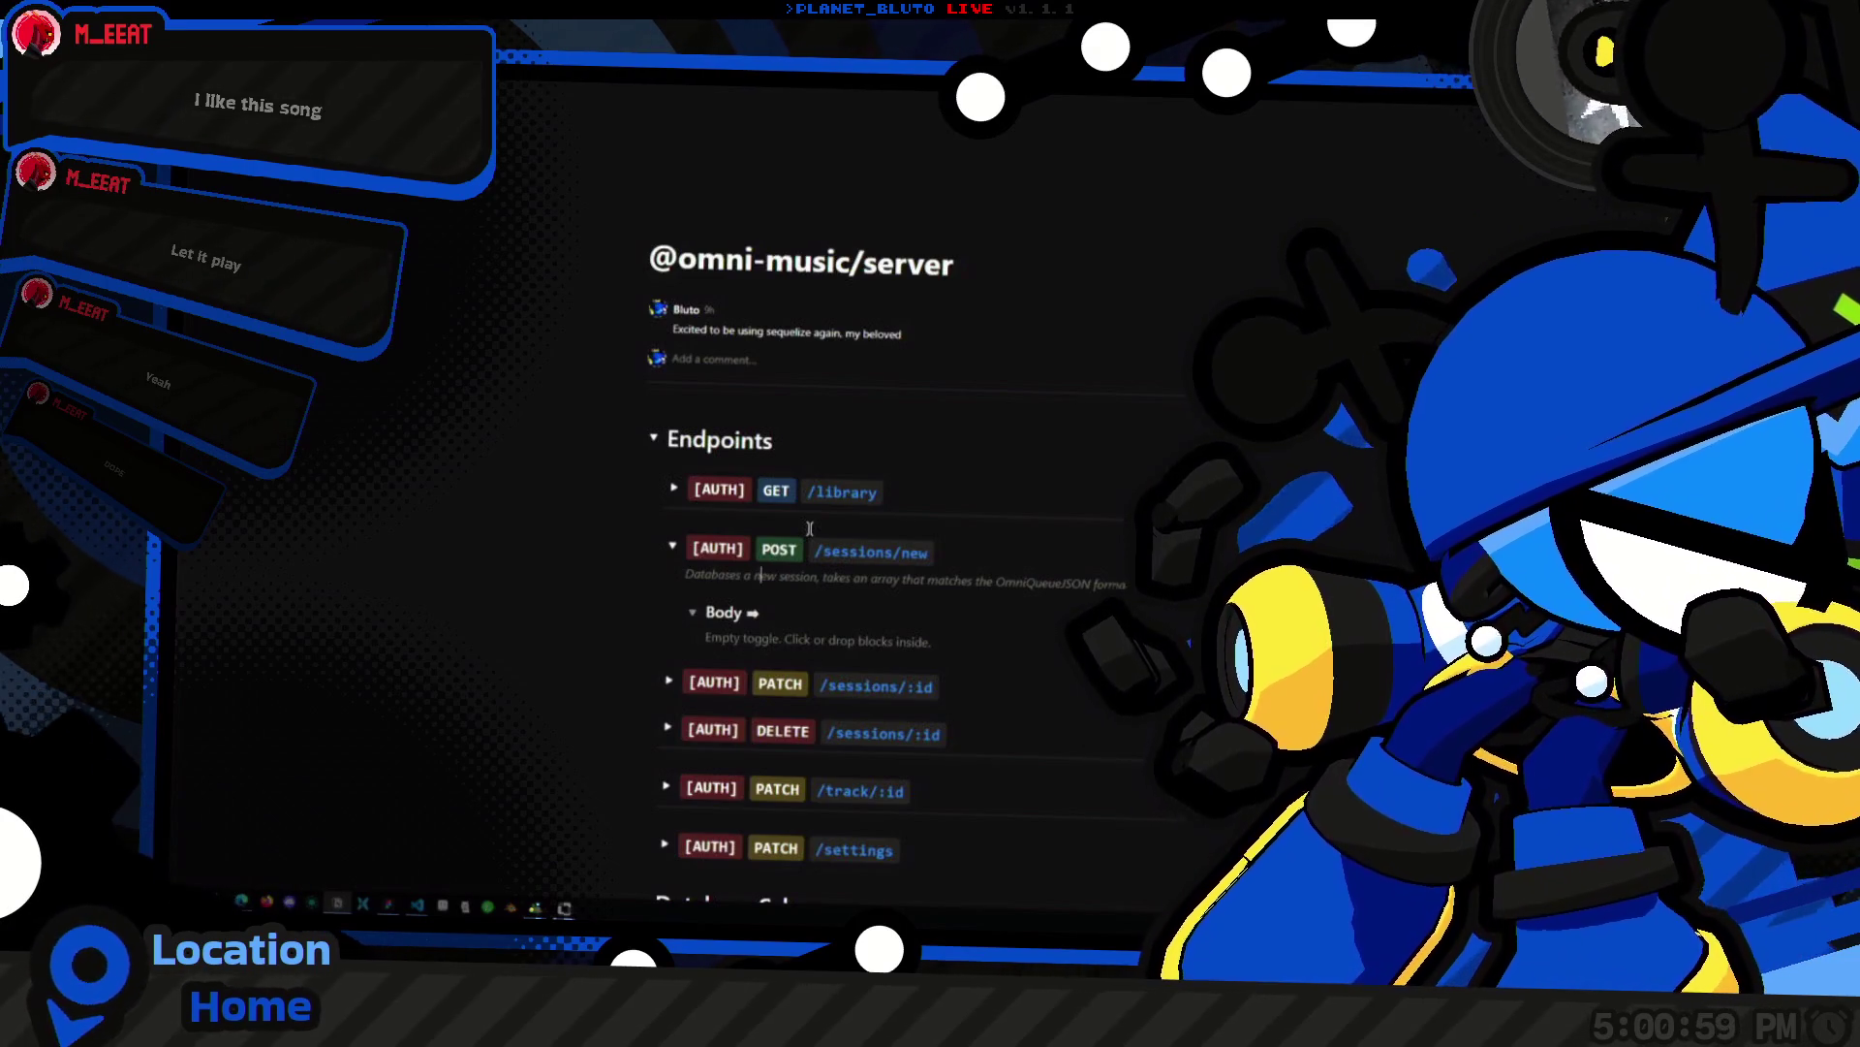
type("OmniQueueJSON")
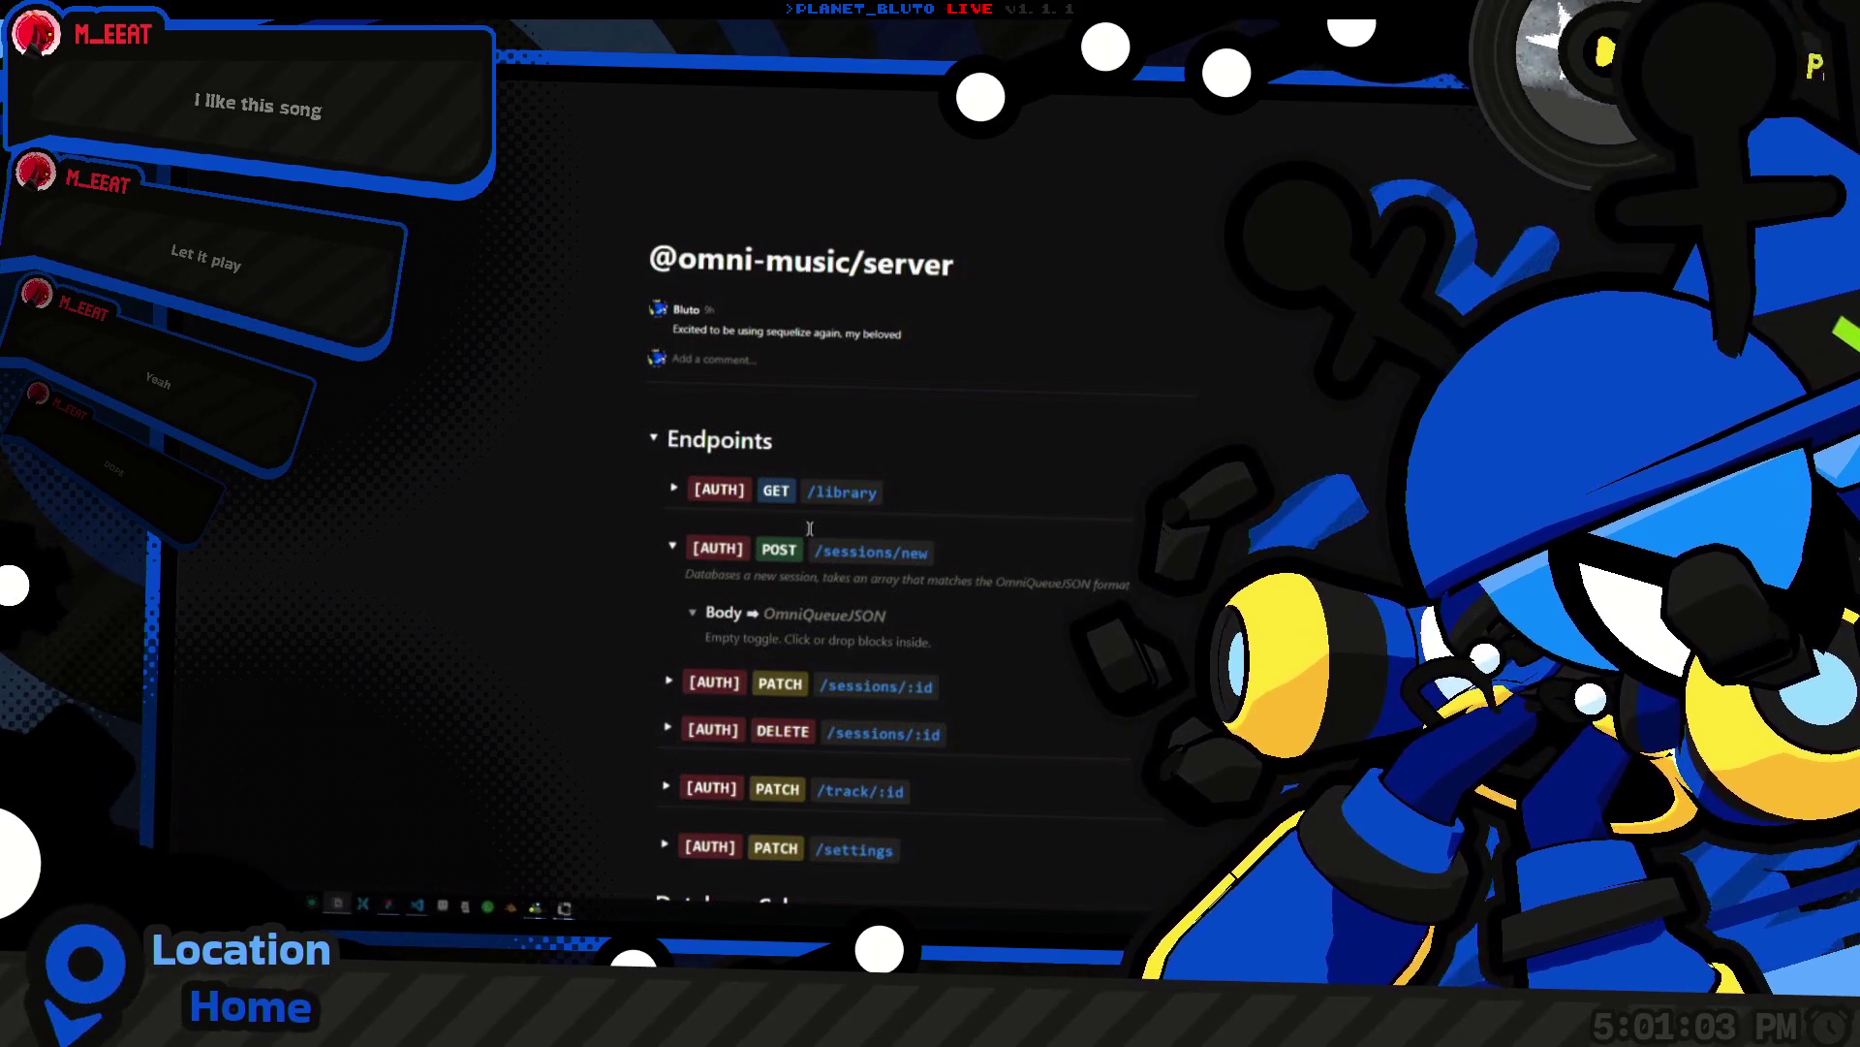
left_click(692, 613)
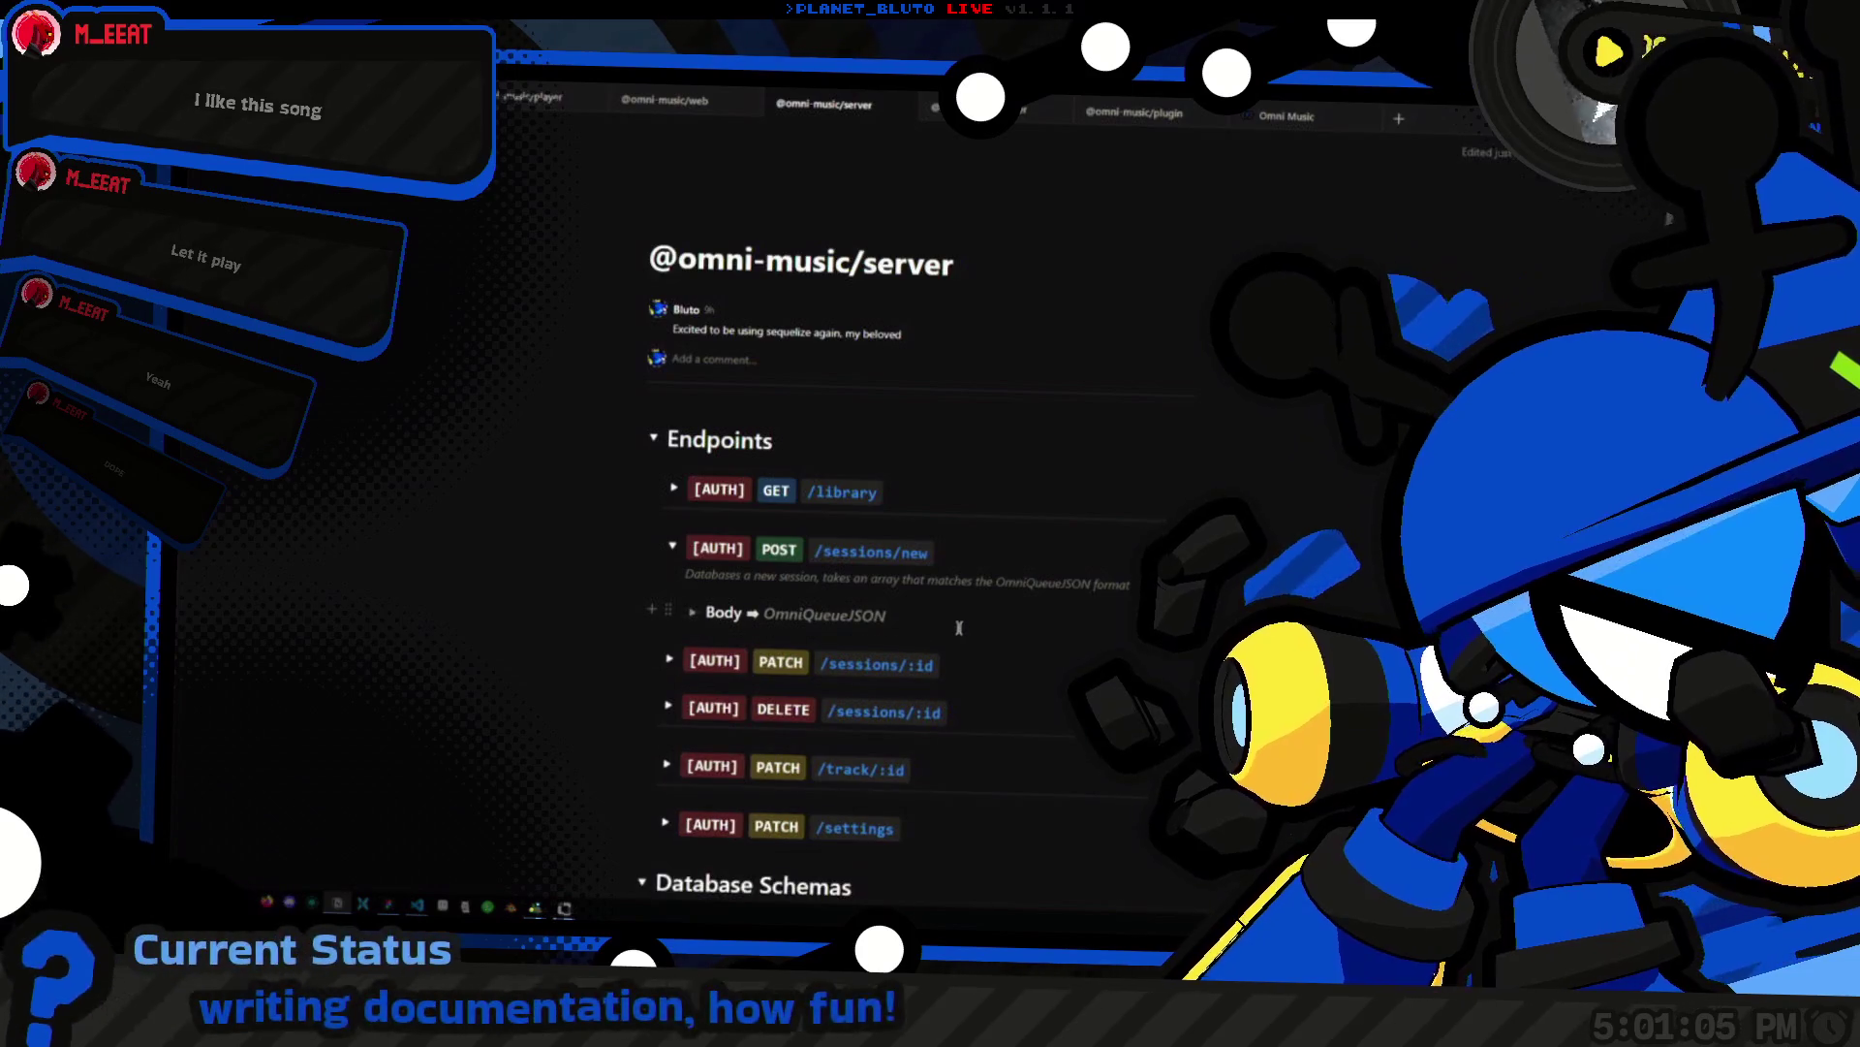
Recolour the OmniQueueJSON text after Body ⇒
left_click_drag(887, 614, 764, 614)
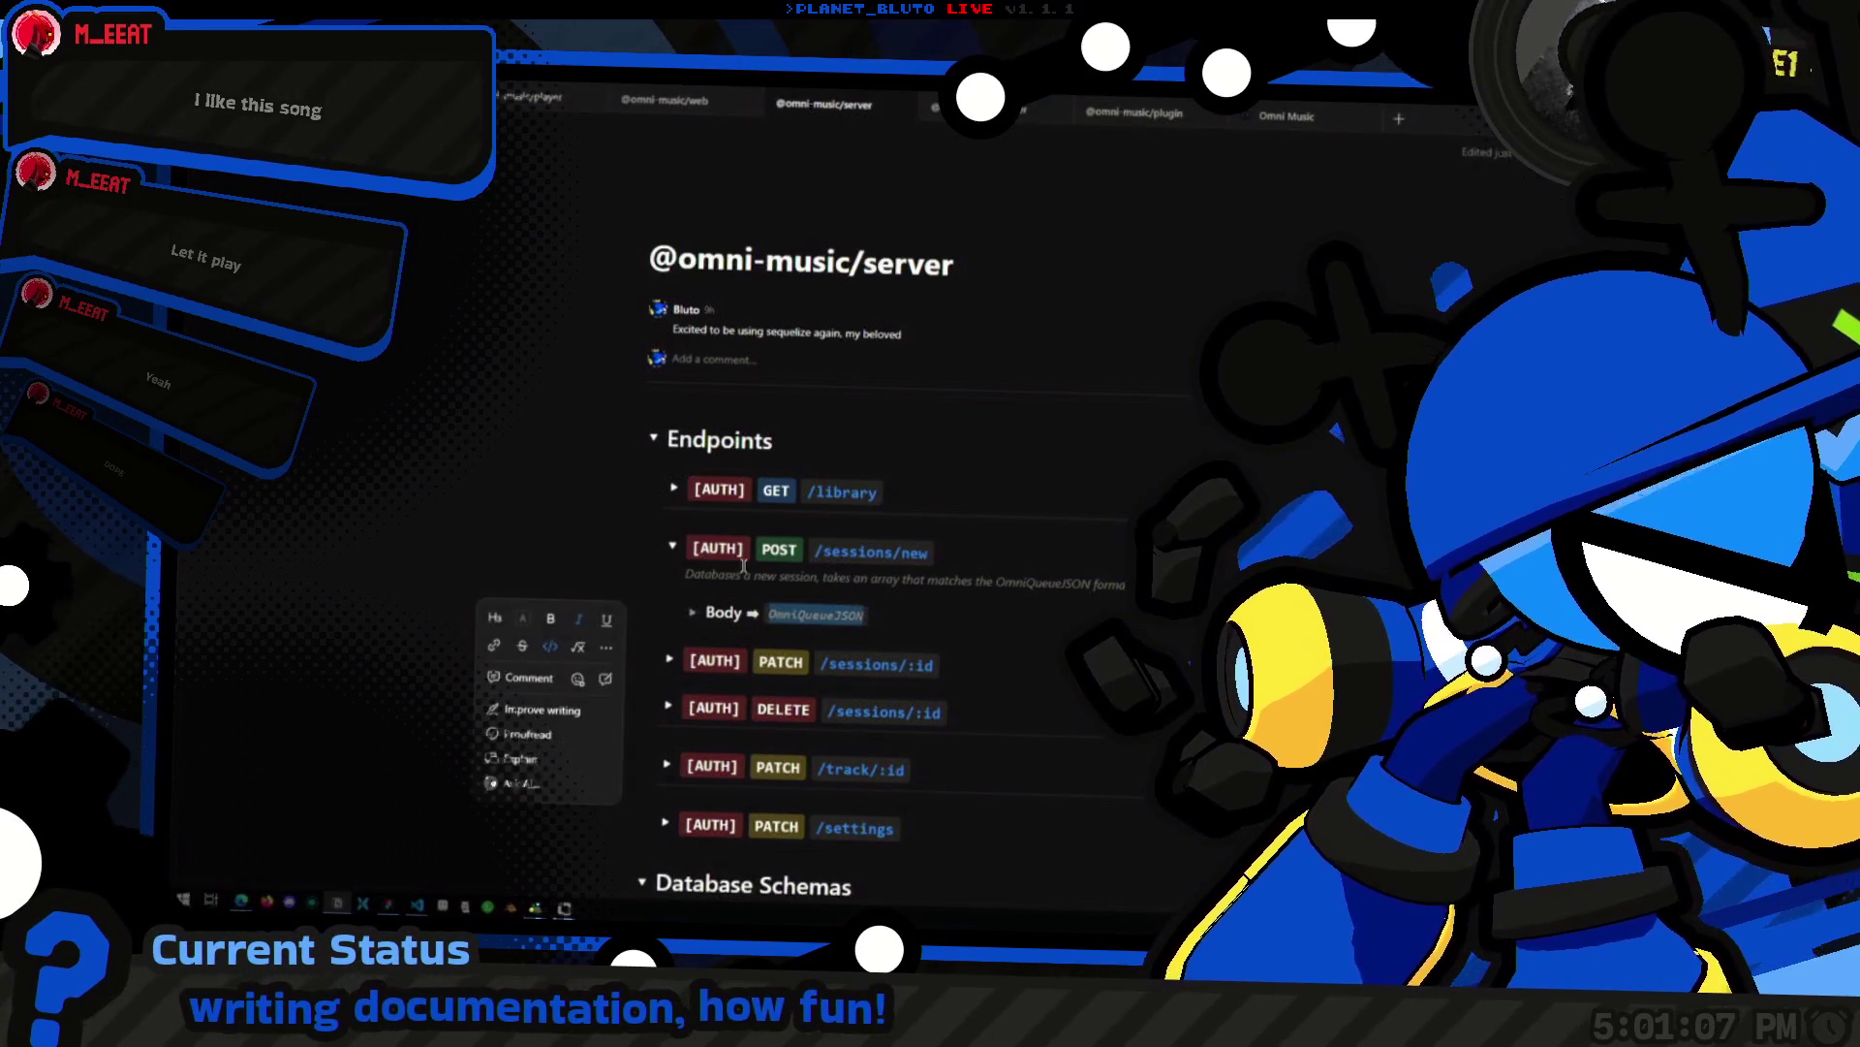
left_click(523, 618)
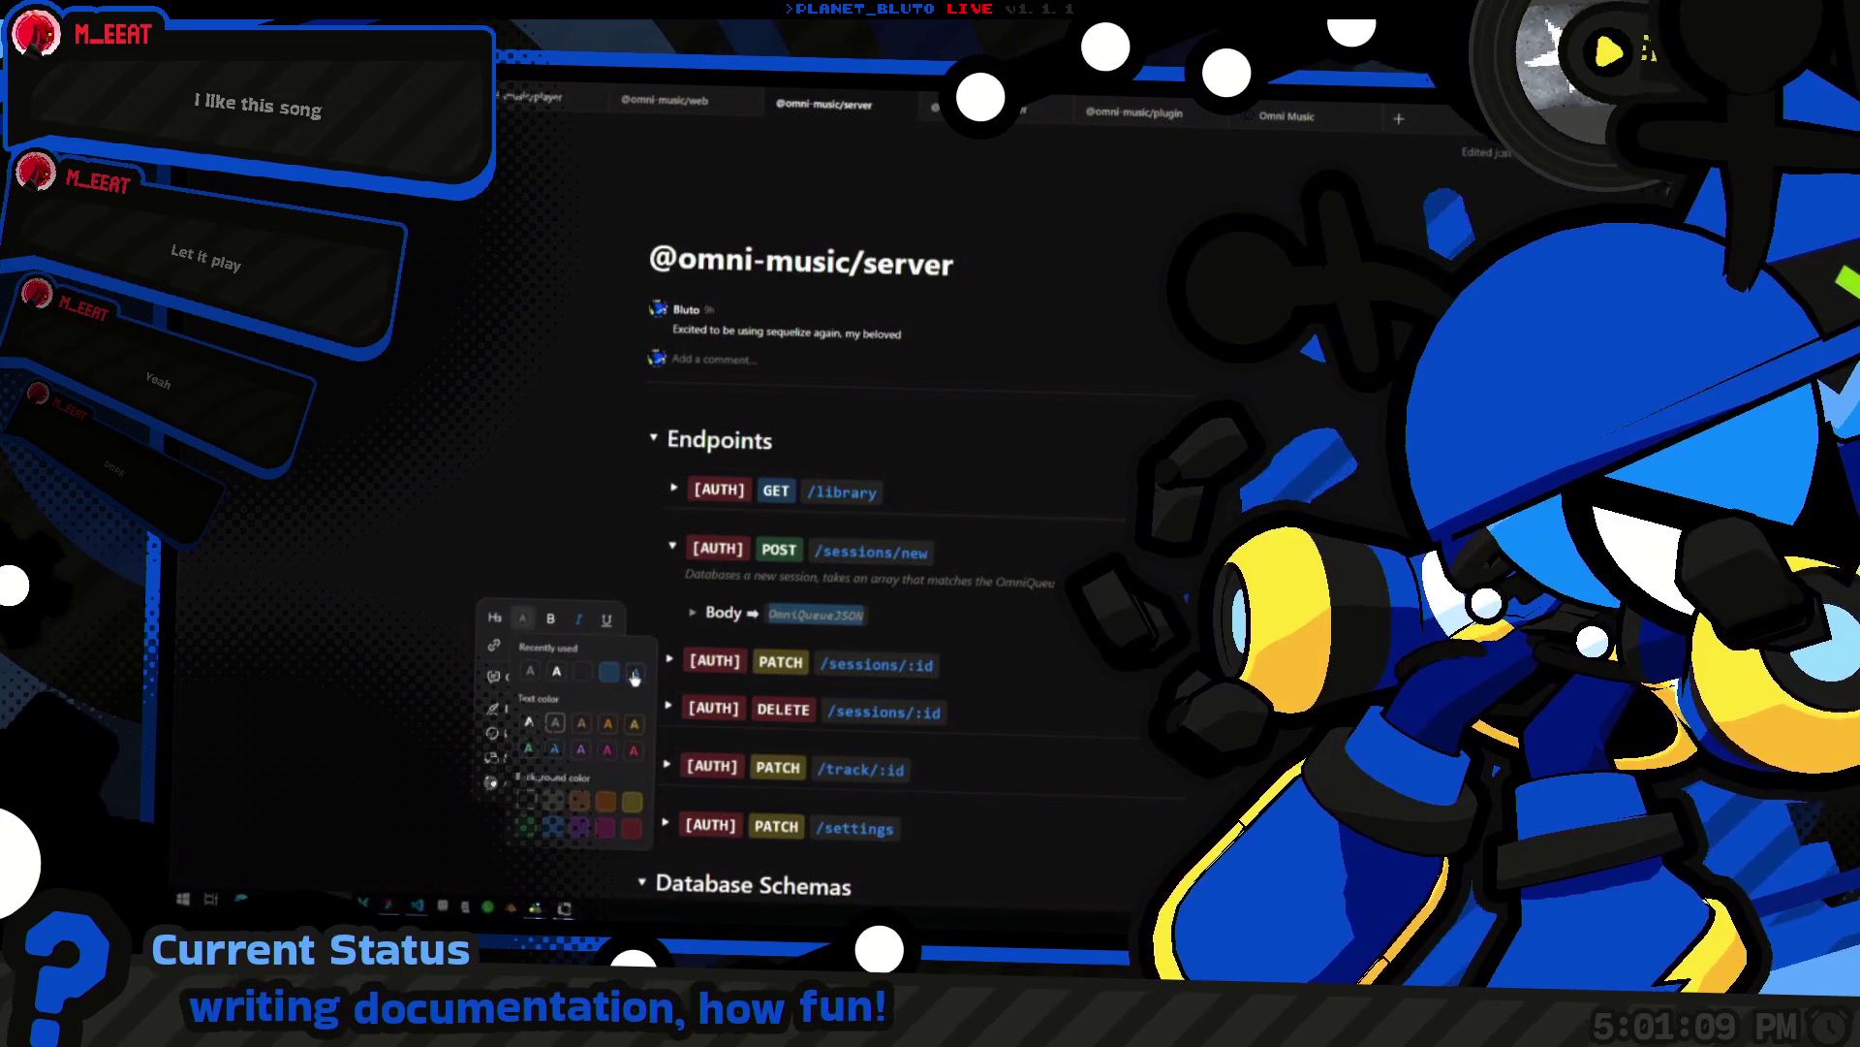
left_click(555, 748)
left_click_drag(872, 614, 765, 614)
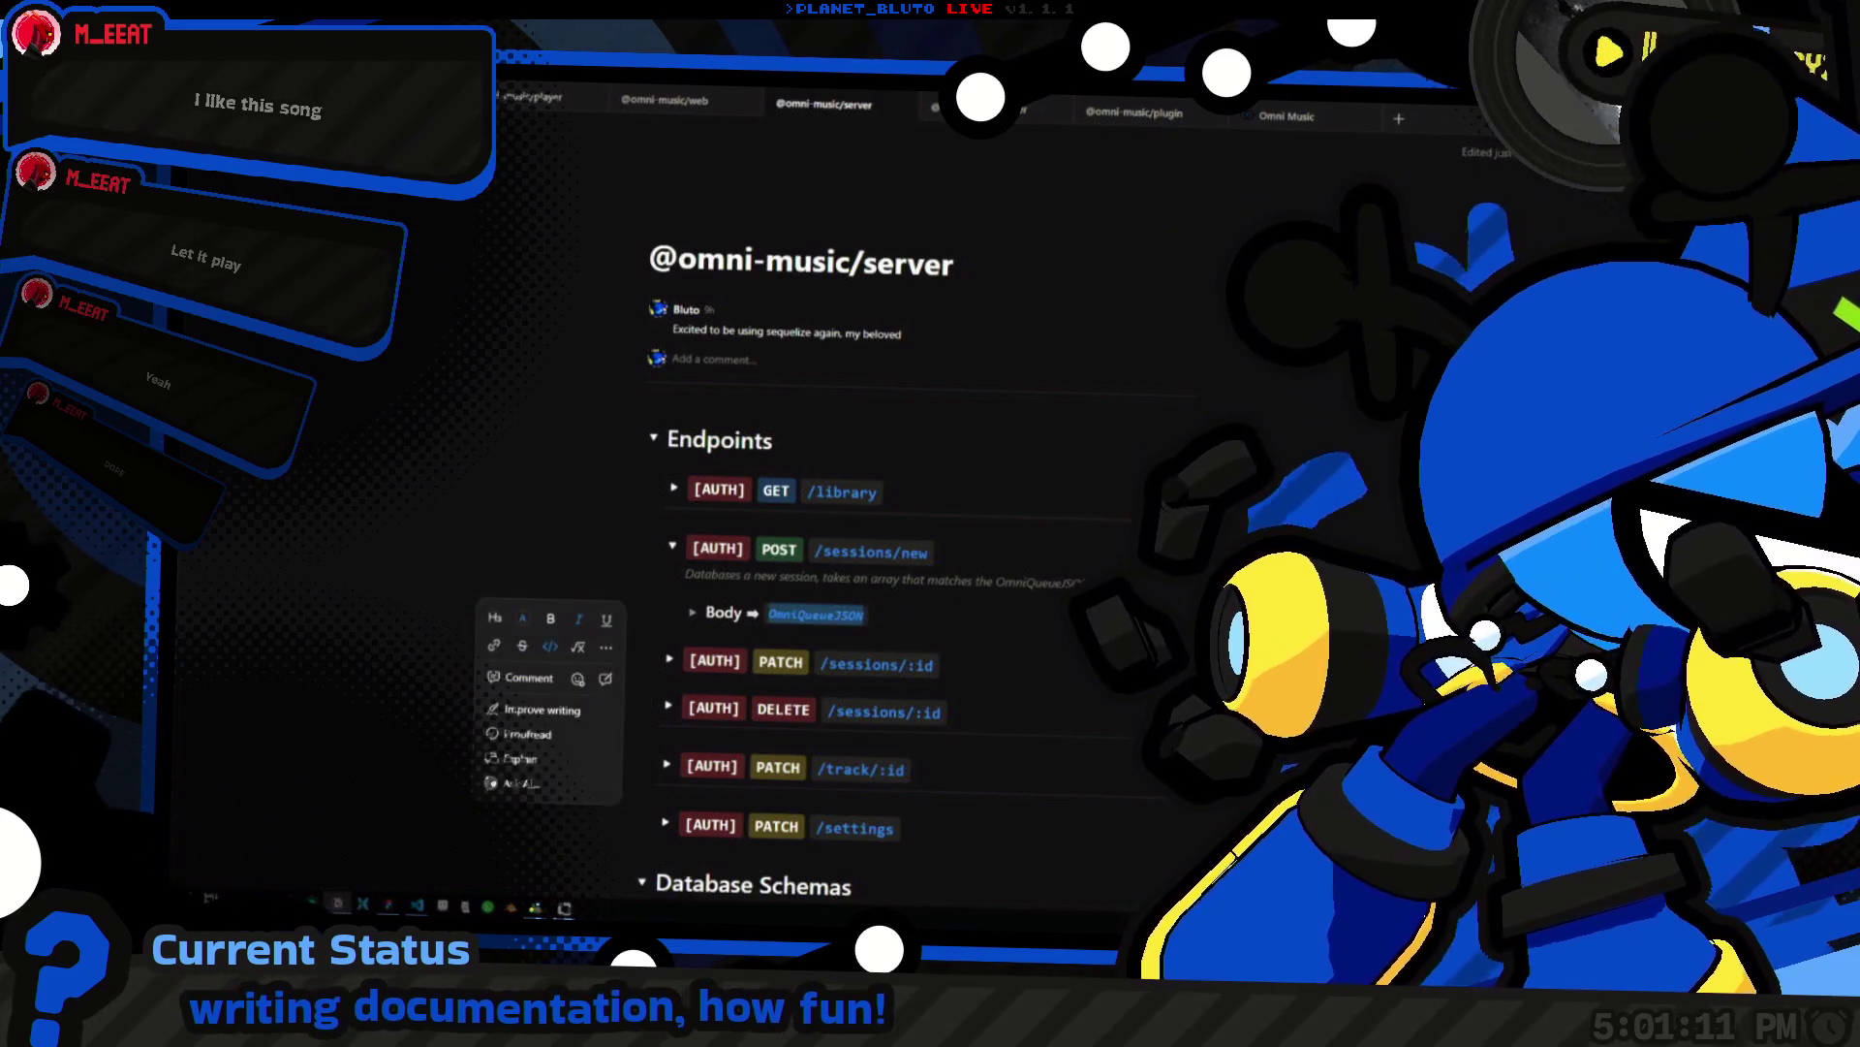
scroll(744, 655, "down", 15)
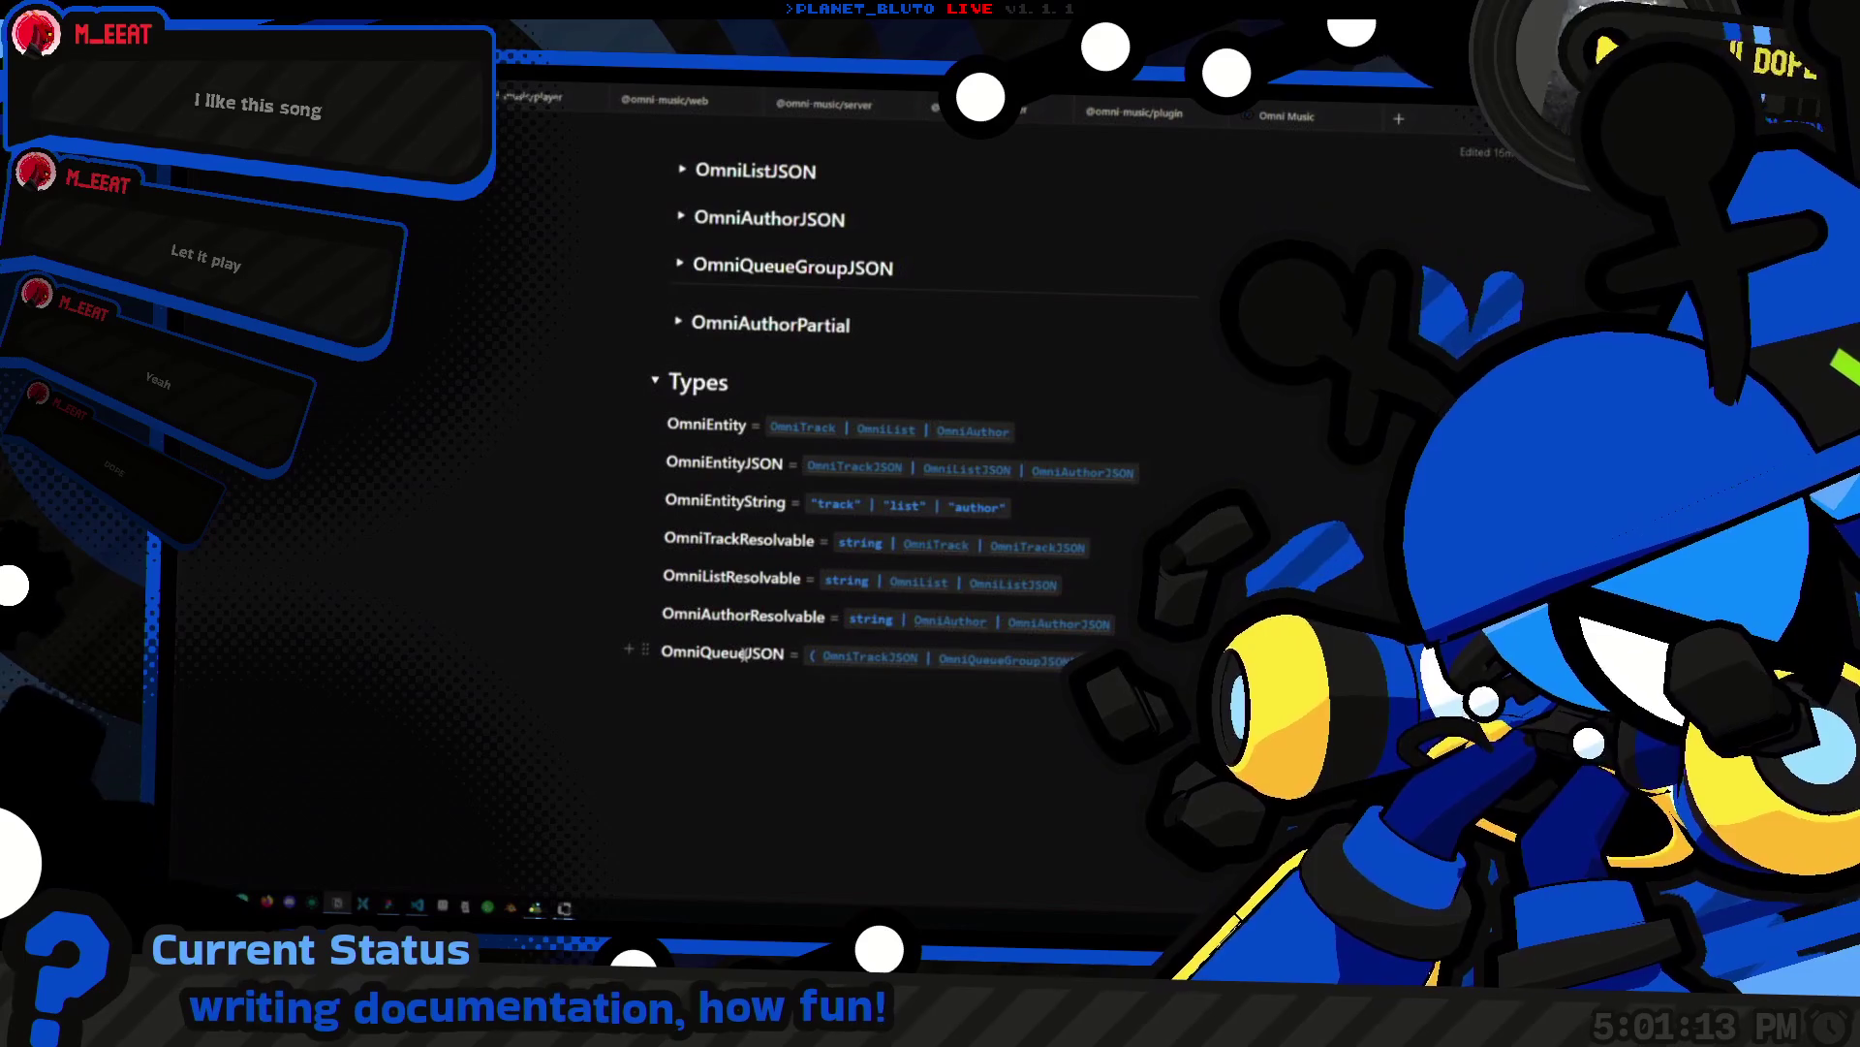
key("alt+shift+l")
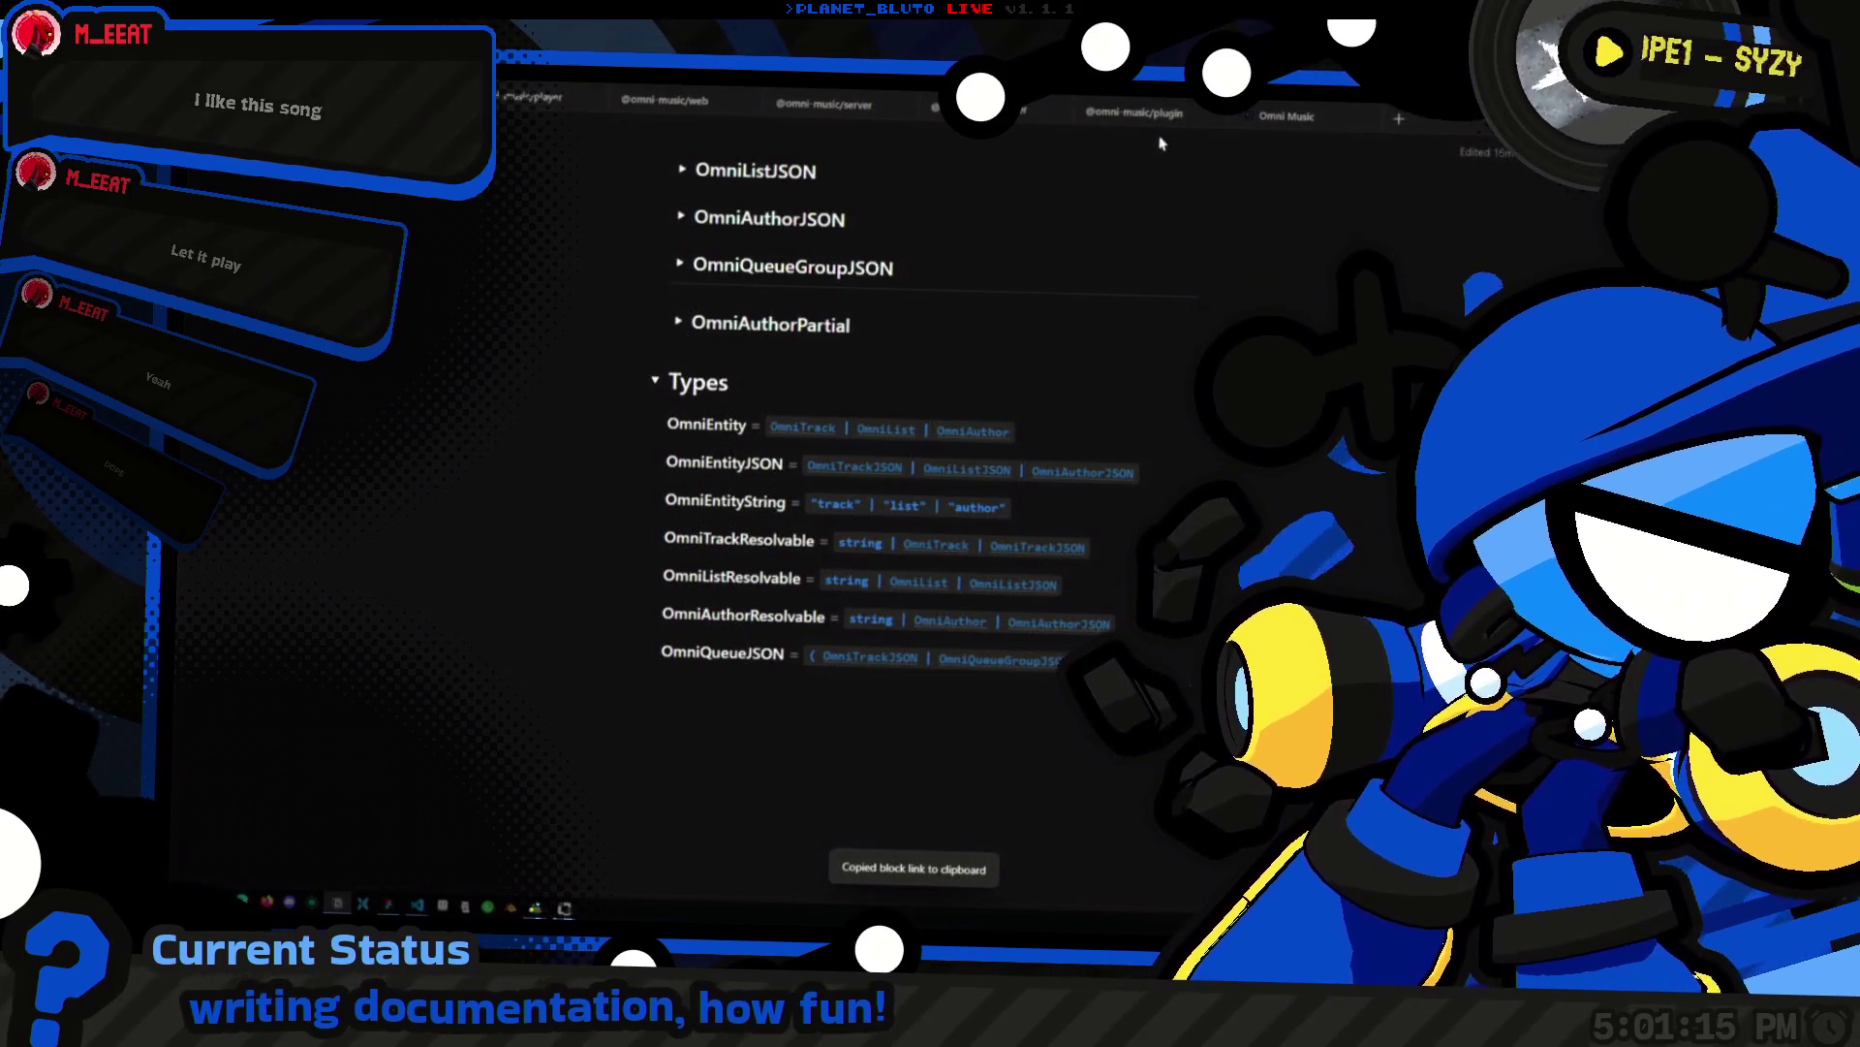
left_click(817, 114)
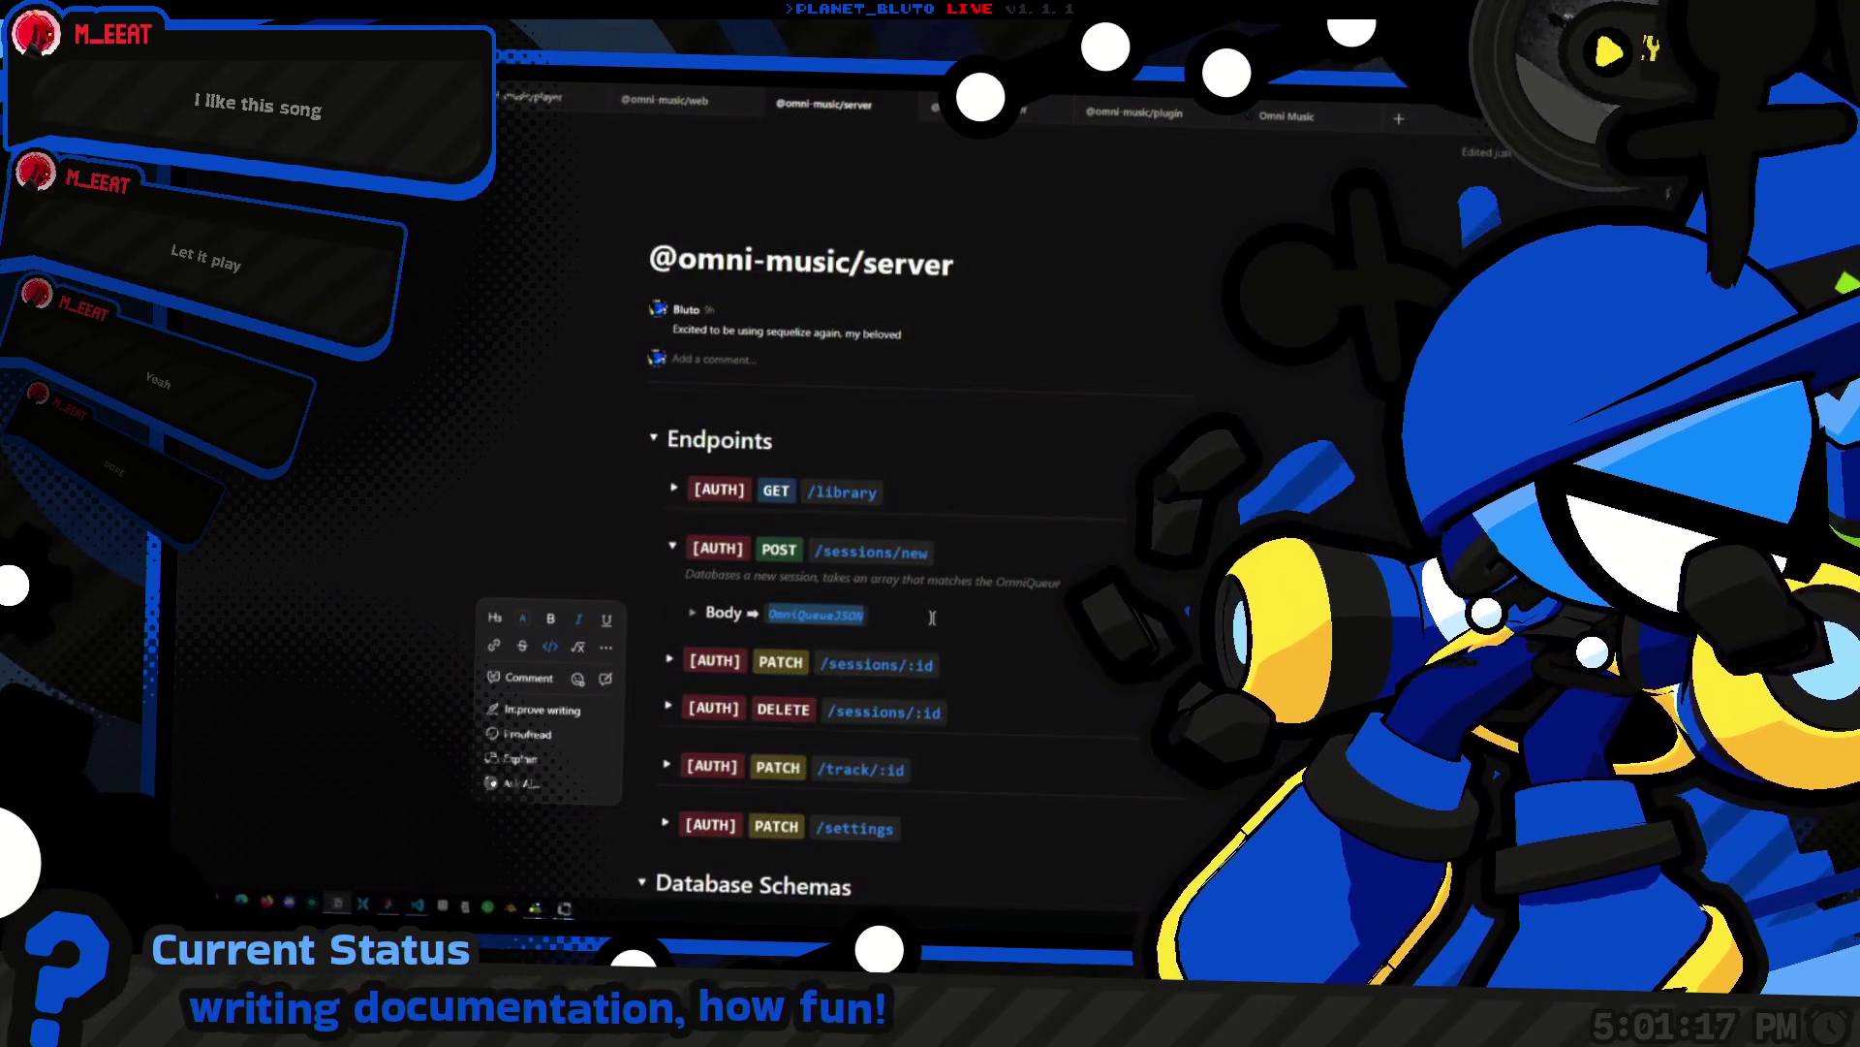
left_click(940, 557)
type("JSON format")
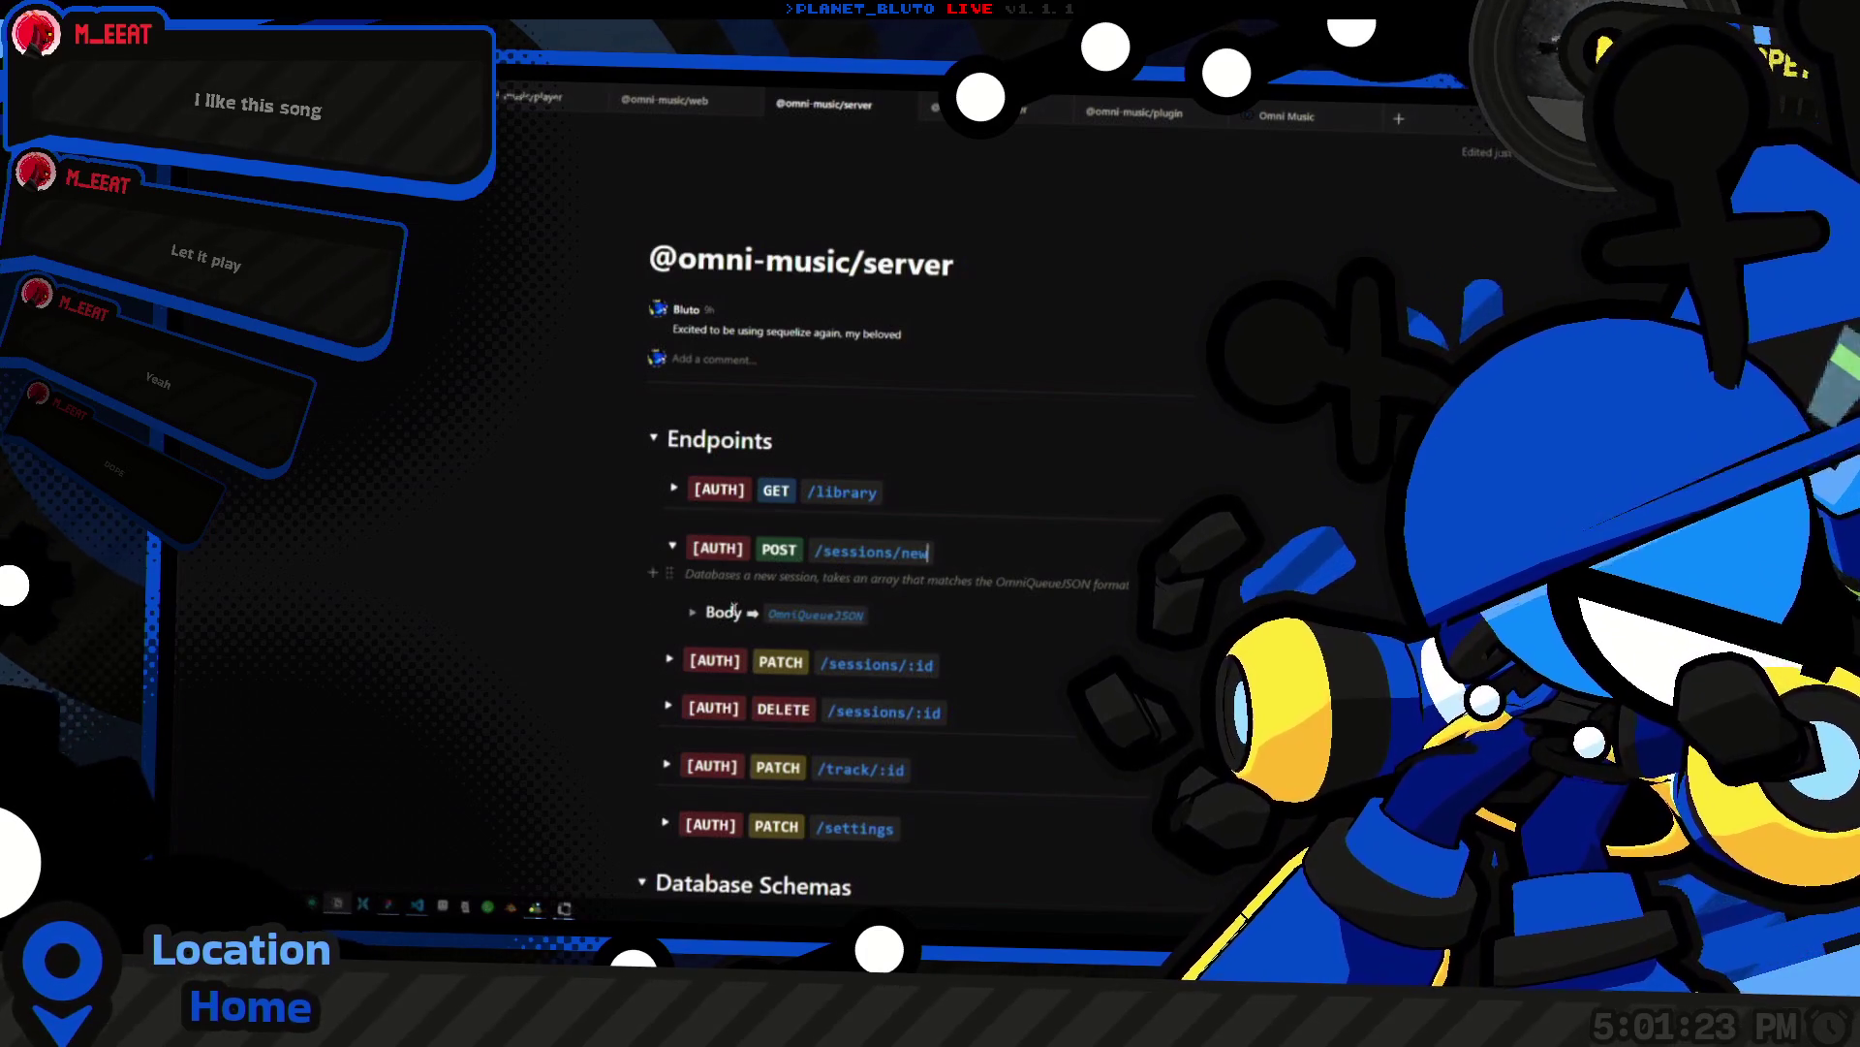
scroll(924, 553, "down", 1)
left_click(853, 562)
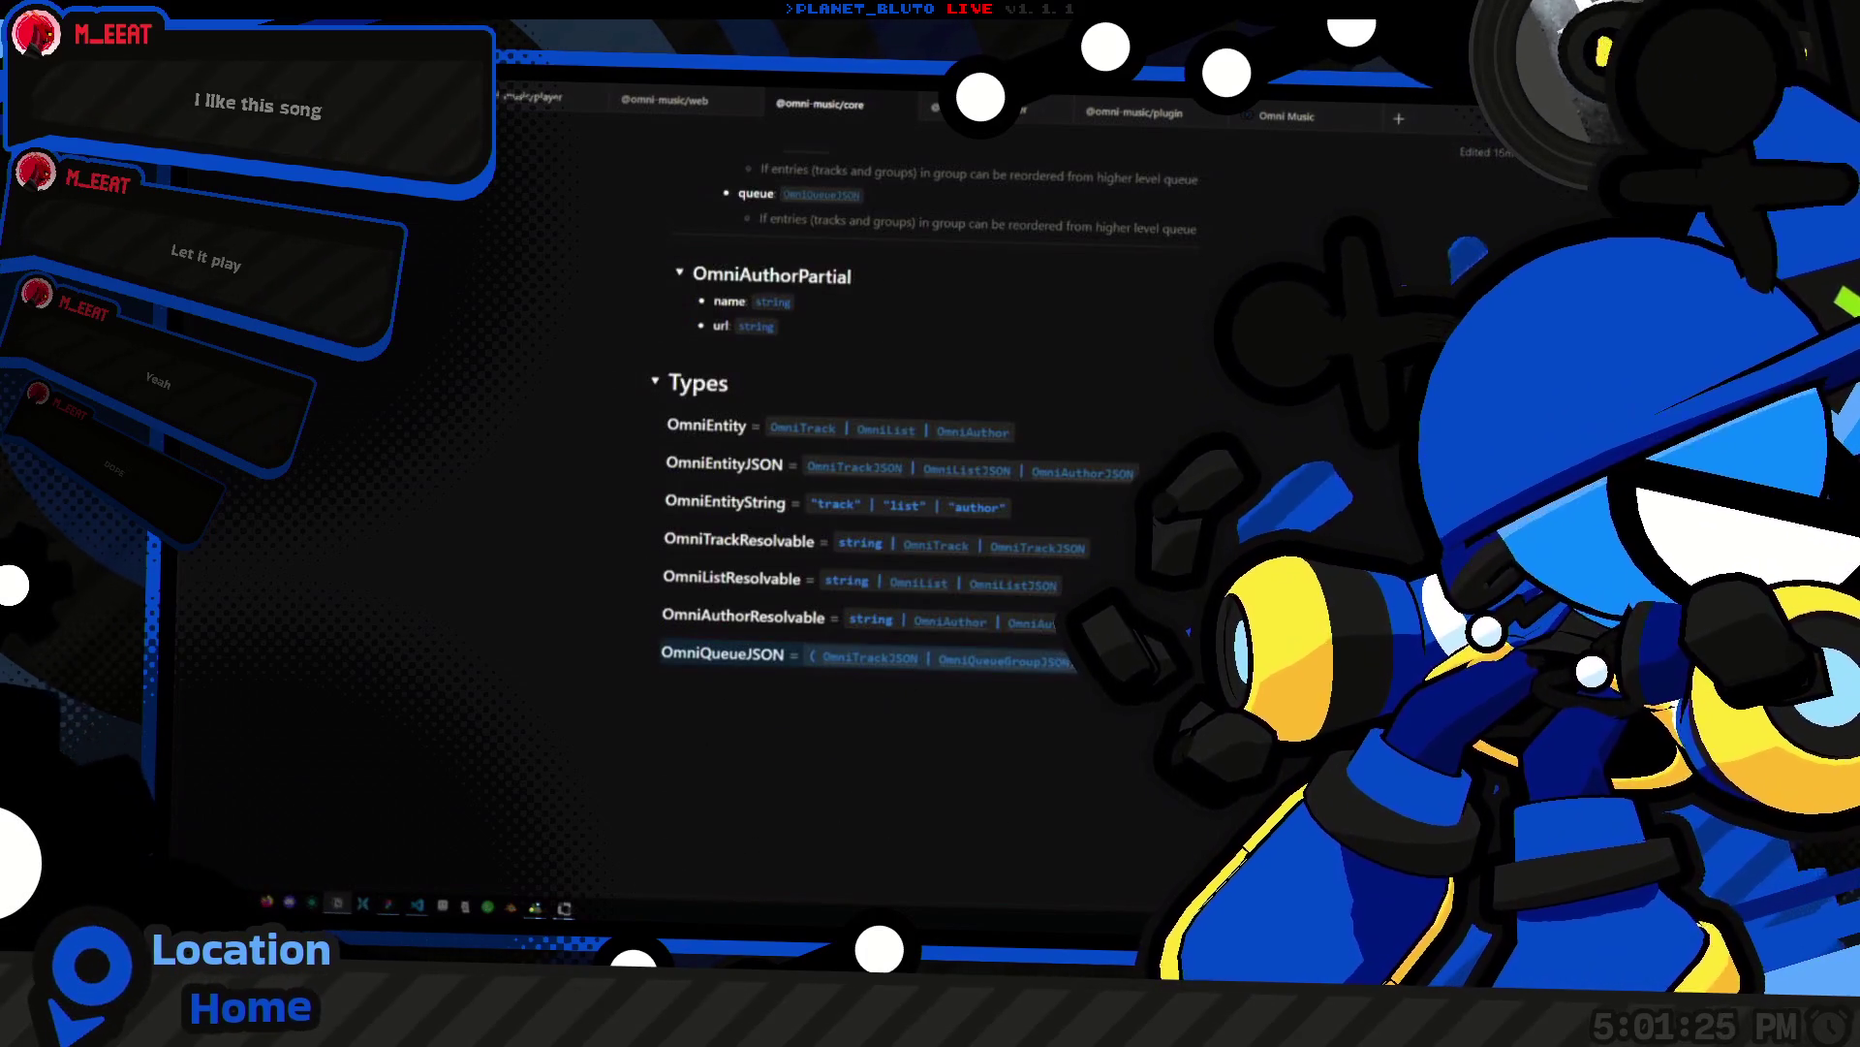
key("alt+Left")
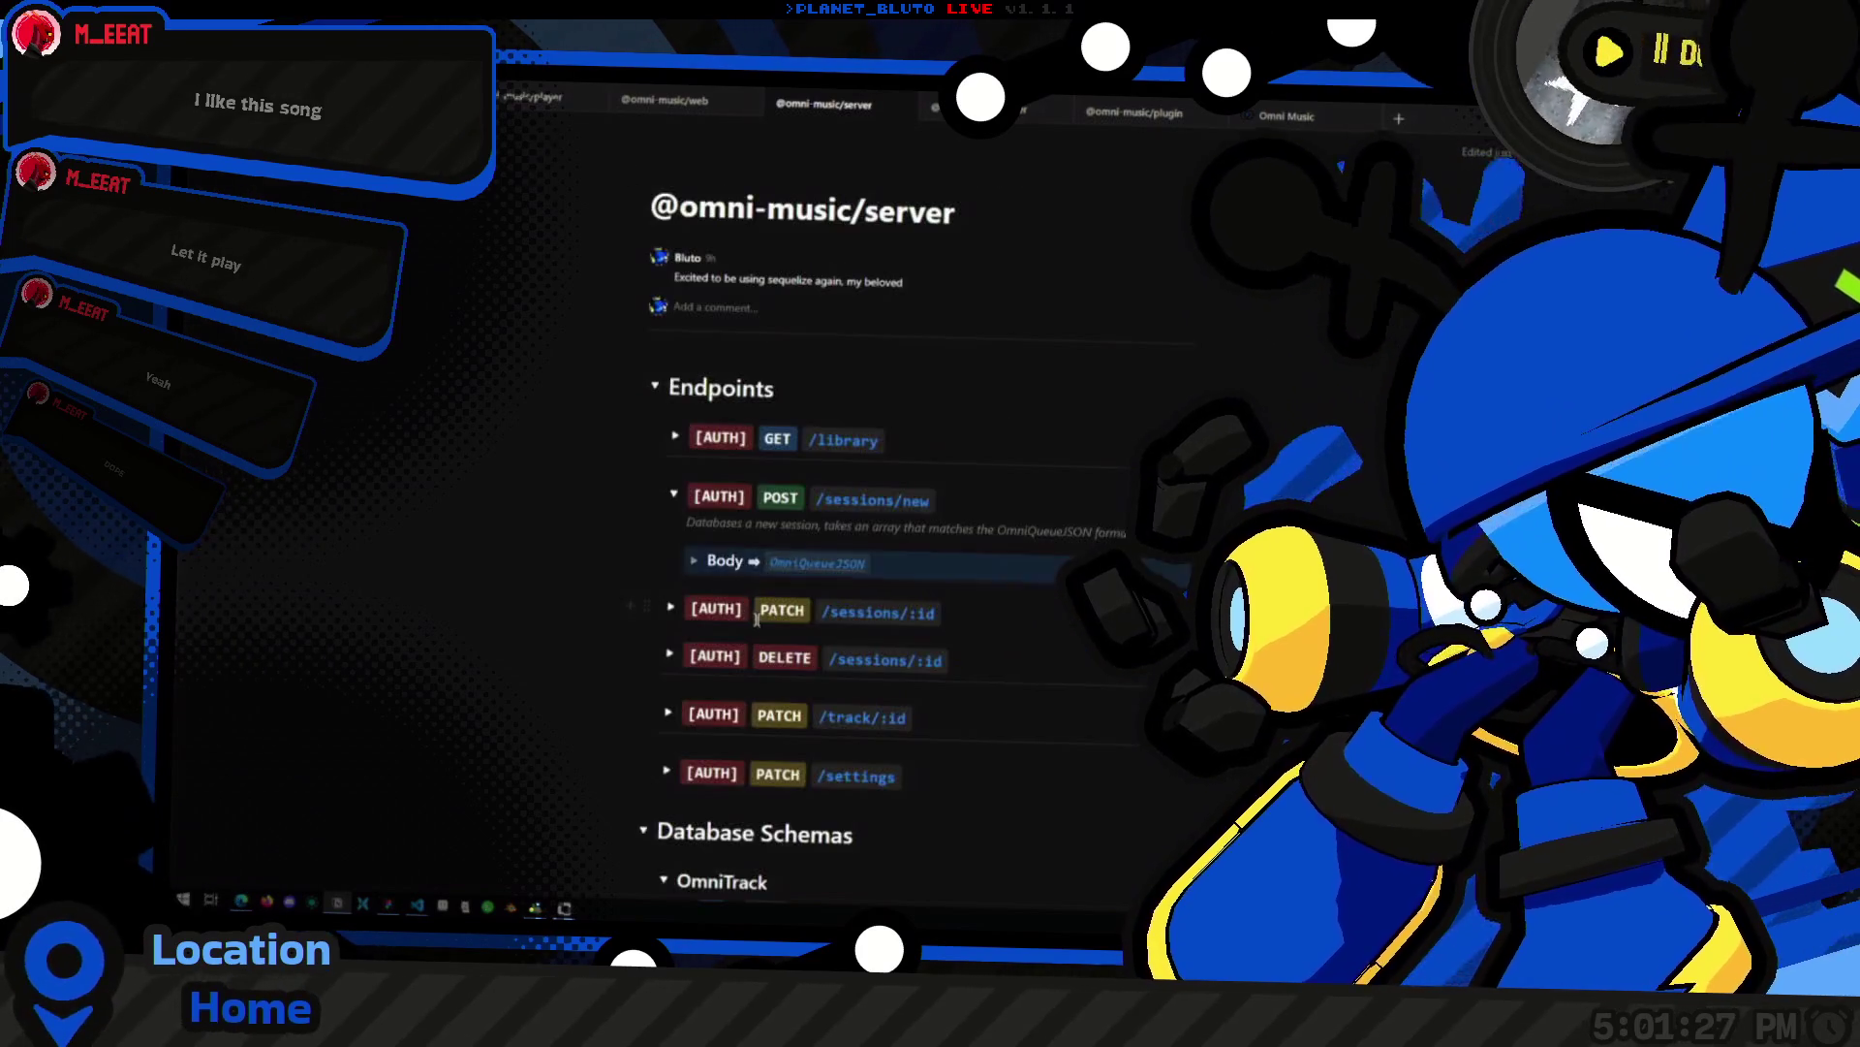
Return to the server Endpoints and expand the PATCH /sessions/:id endpoint
scroll(861, 390, "down", 2)
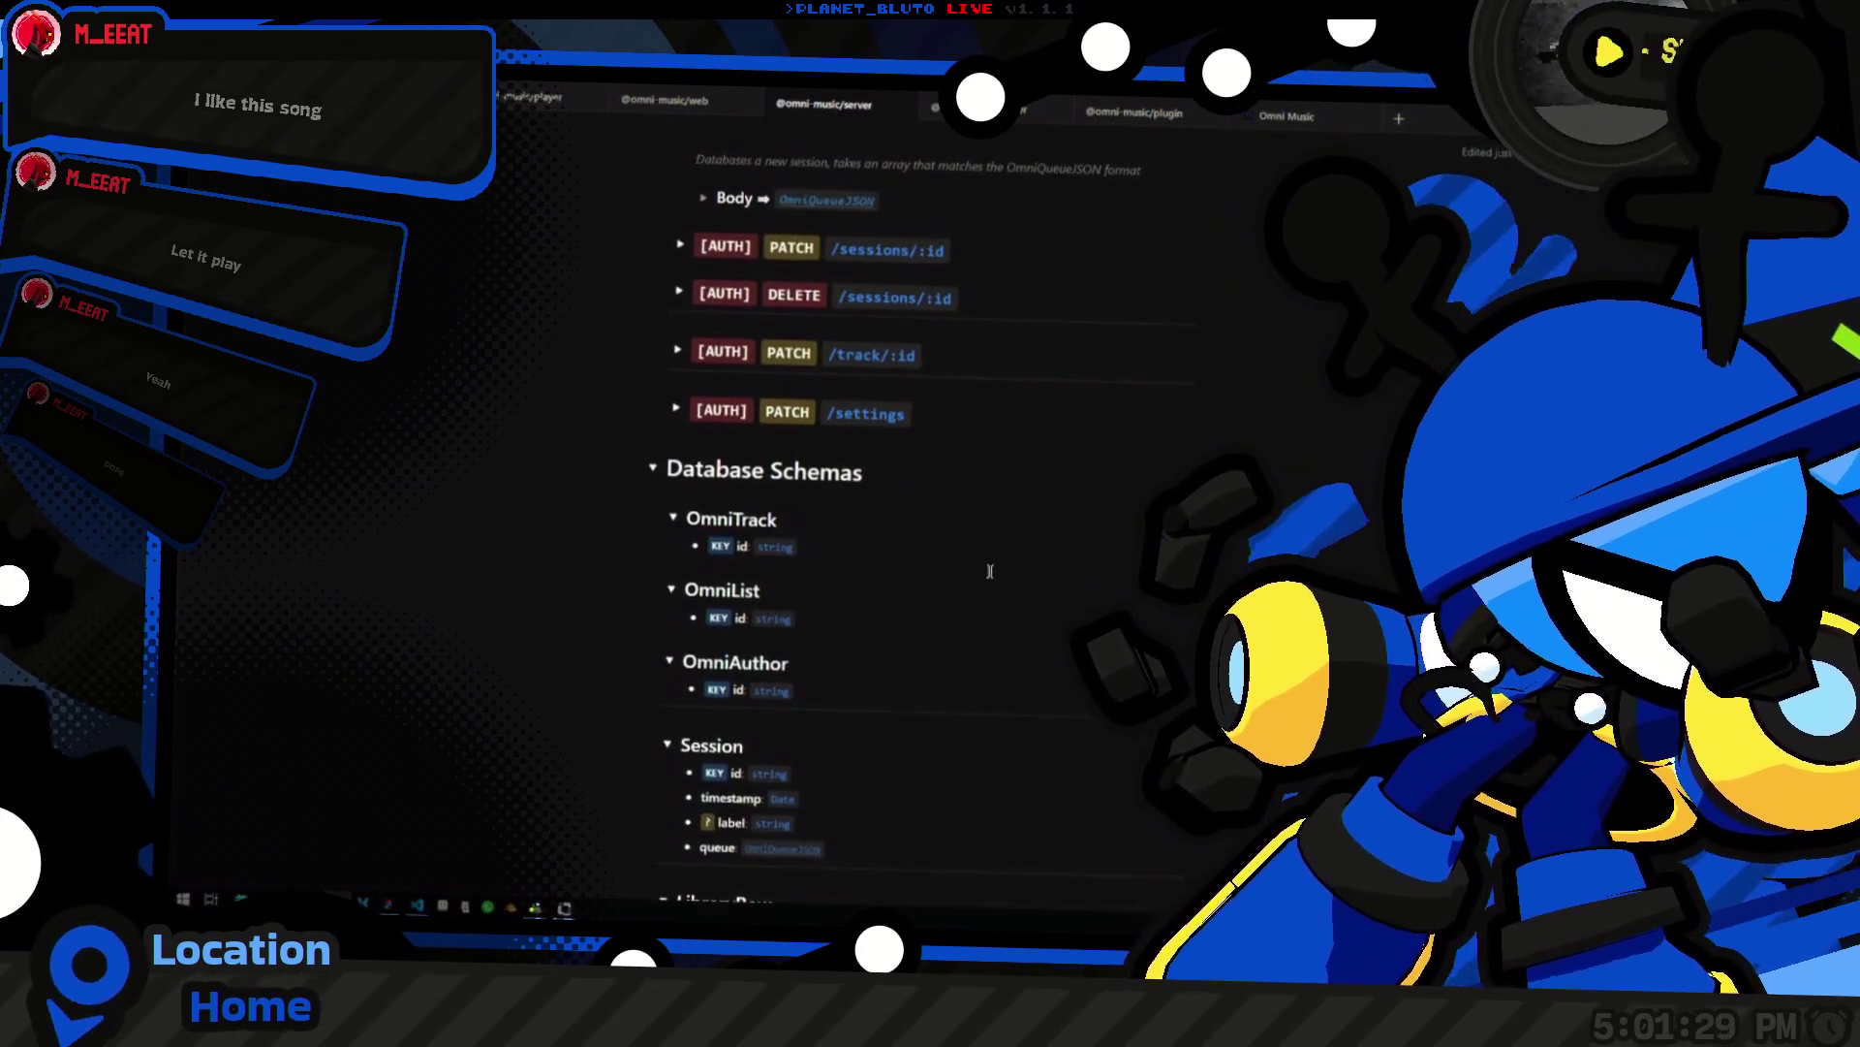
scroll(698, 456, "up", 3)
scroll(697, 456, "up", 1)
scroll(1001, 513, "down", 2)
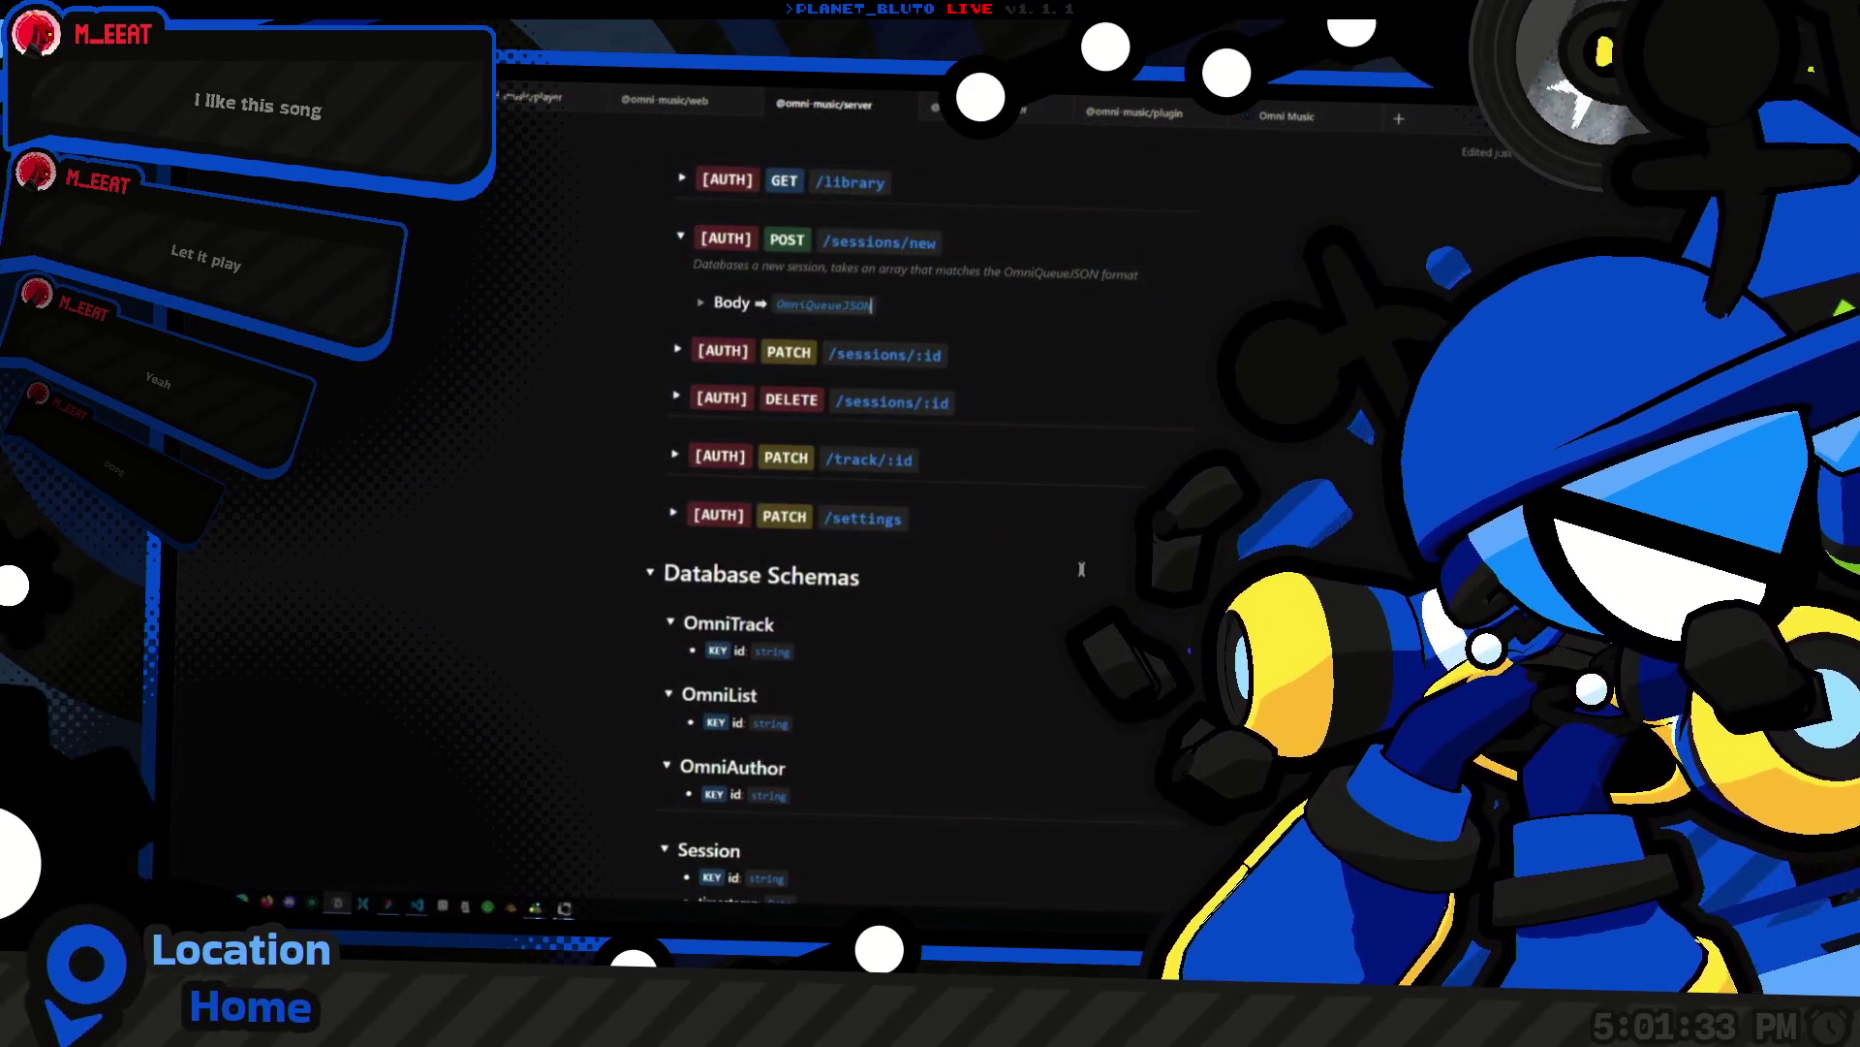
scroll(980, 546, "down", 1)
scroll(981, 546, "up", 3)
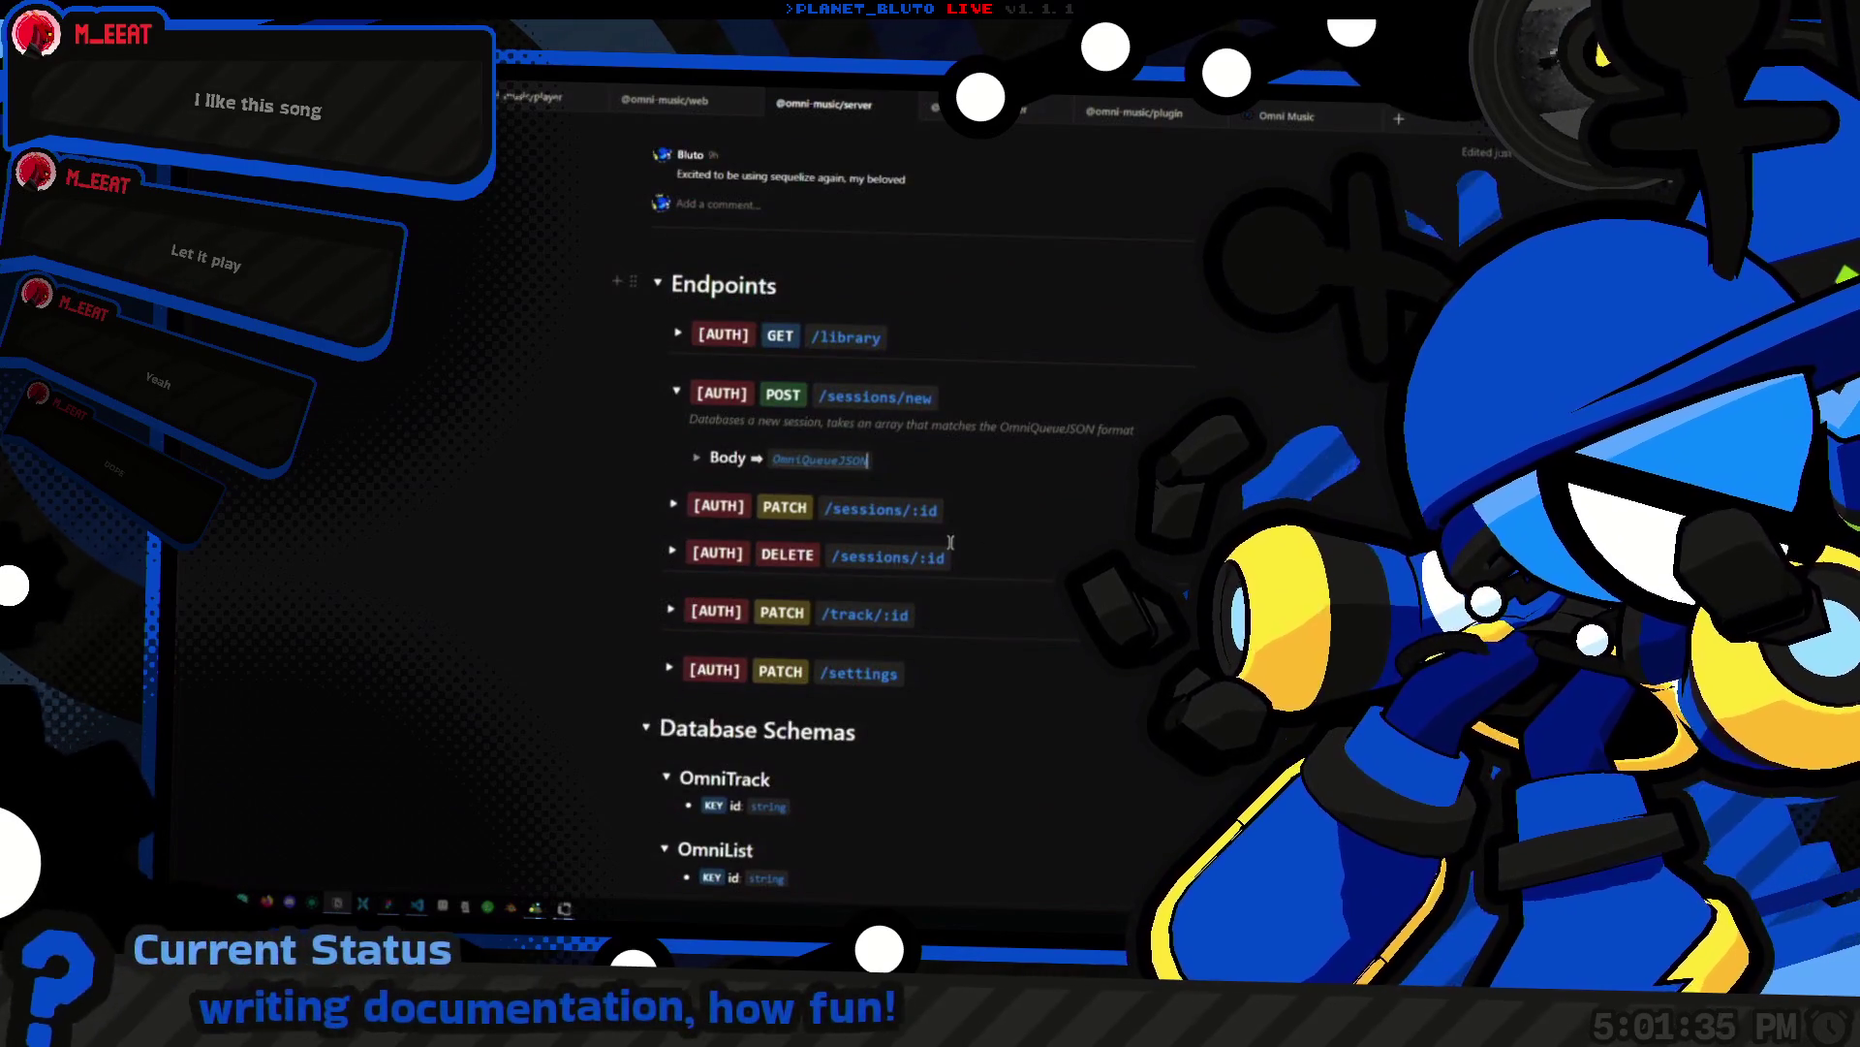
left_click(950, 472)
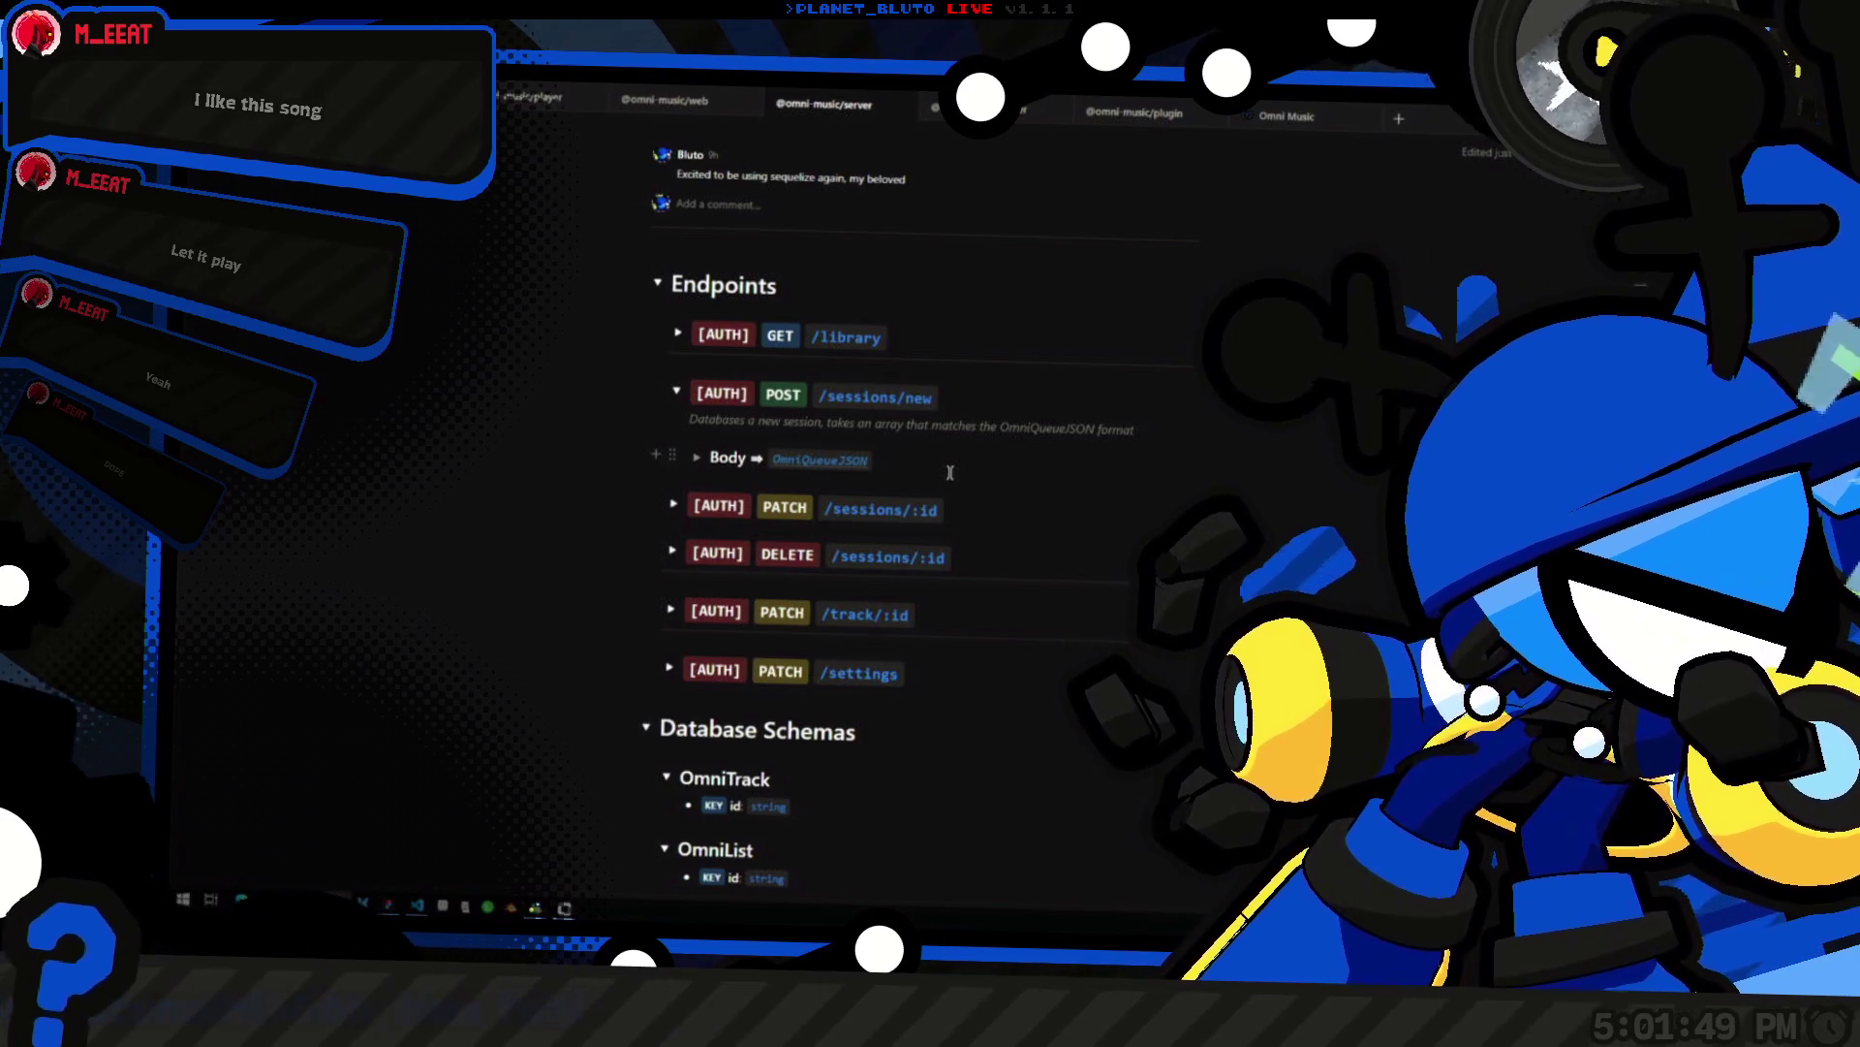
left_click(672, 505)
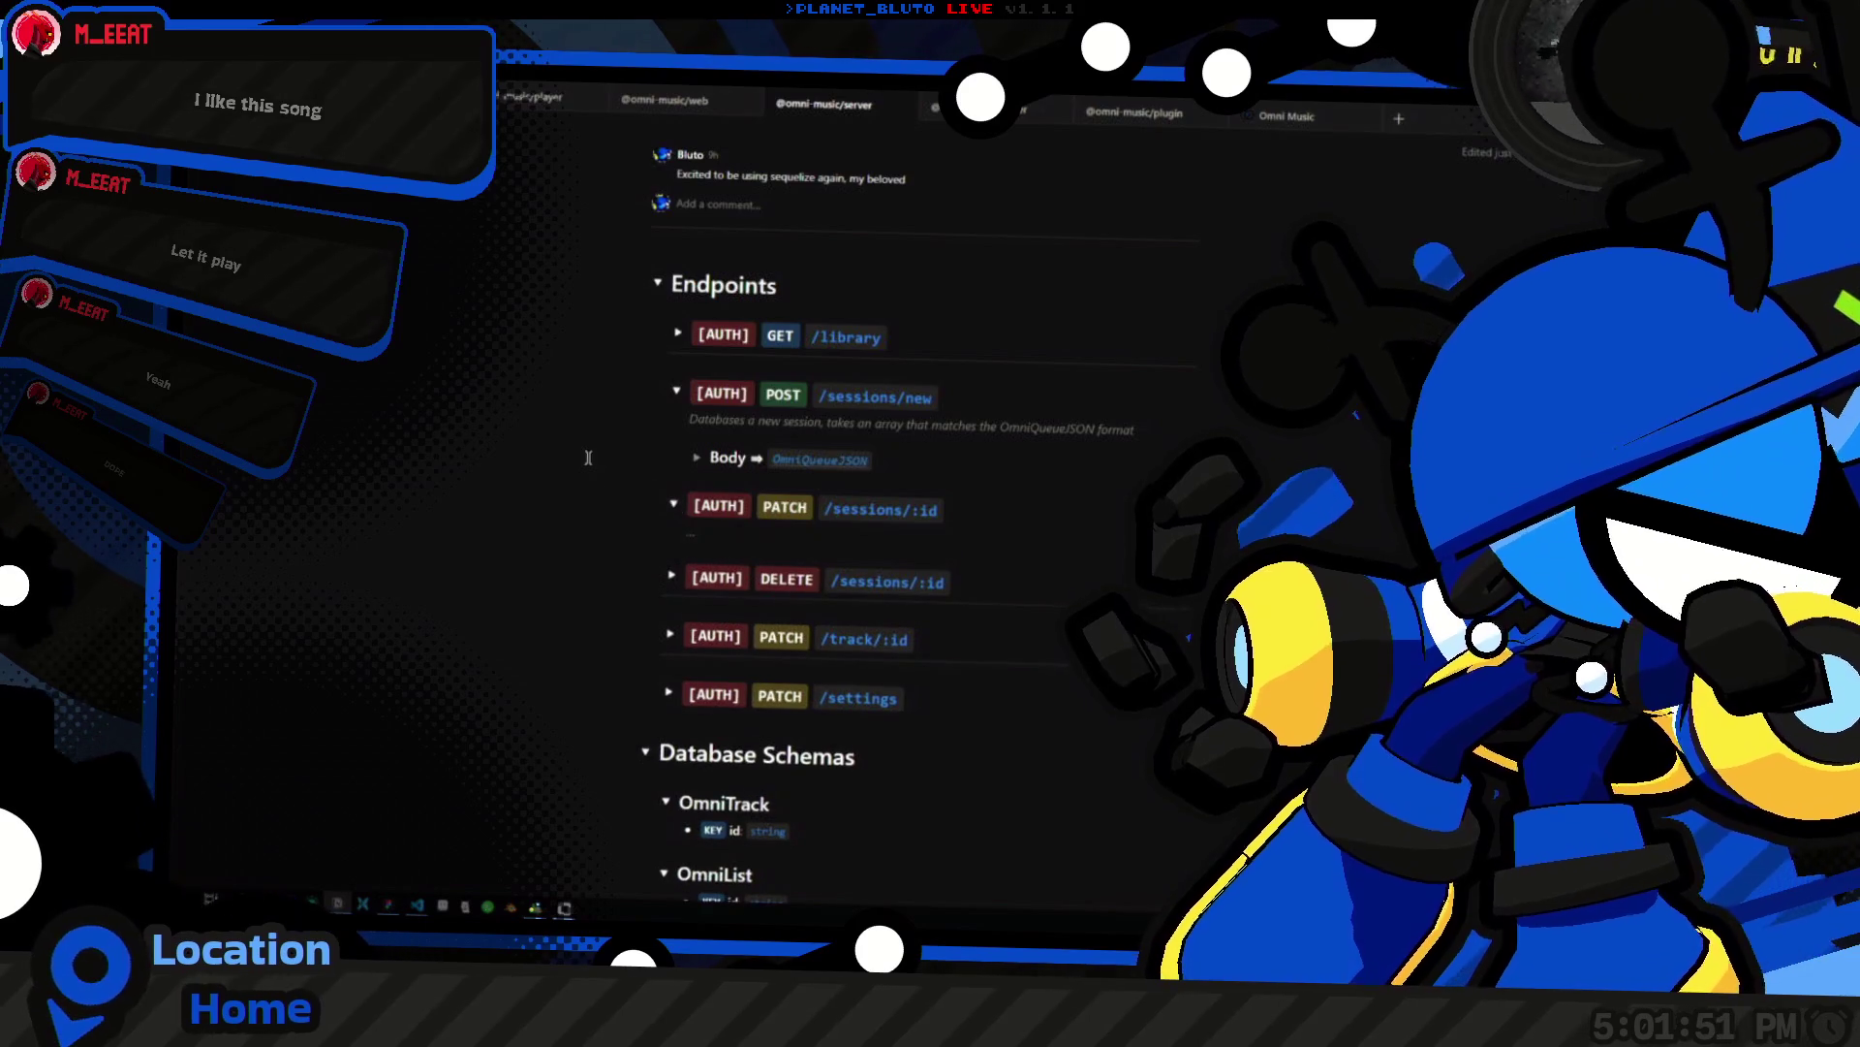
Copy the POST description and Body ⇒ OmniQueueJSON rows under PATCH /sessions/:id, fixing 'forma' to 'format'
left_click_drag(591, 424, 954, 430)
mouse_move(558, 433)
left_mouse_down()
mouse_move(625, 426)
mouse_move(736, 465)
mouse_move(867, 472)
left_mouse_up()
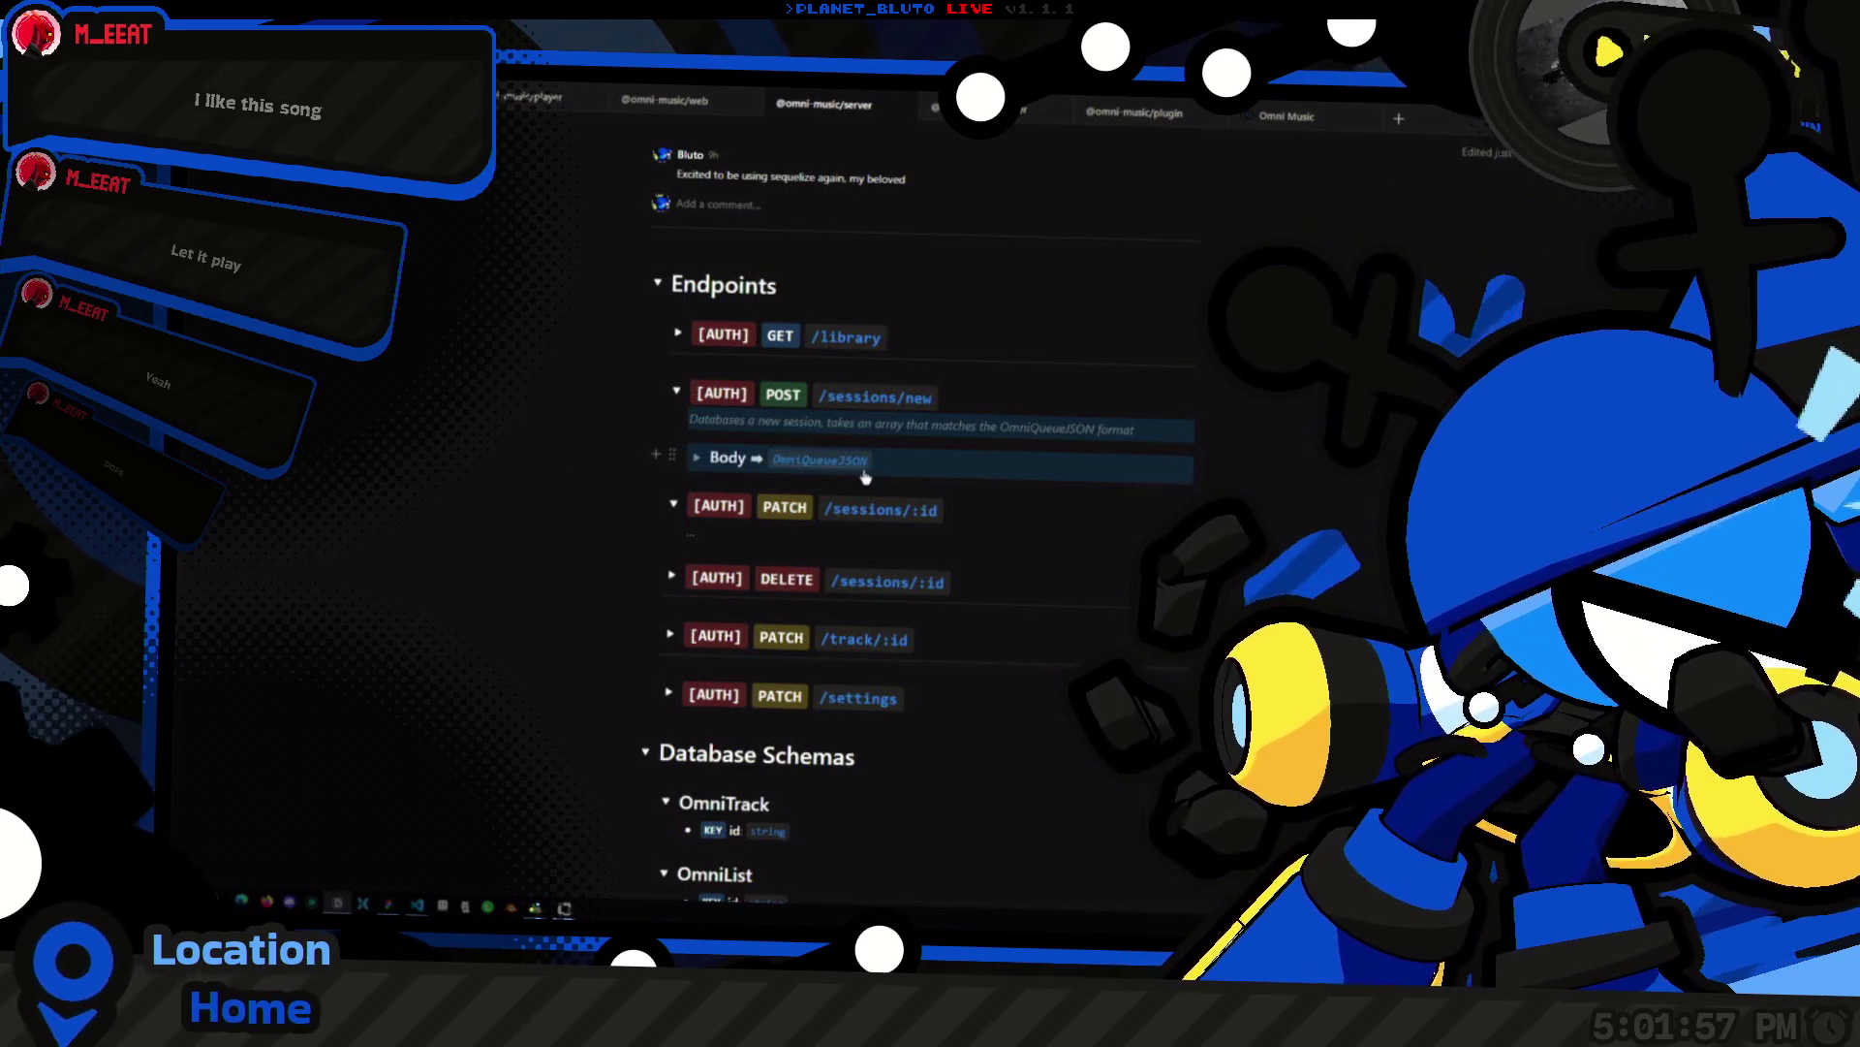
left_click(743, 524)
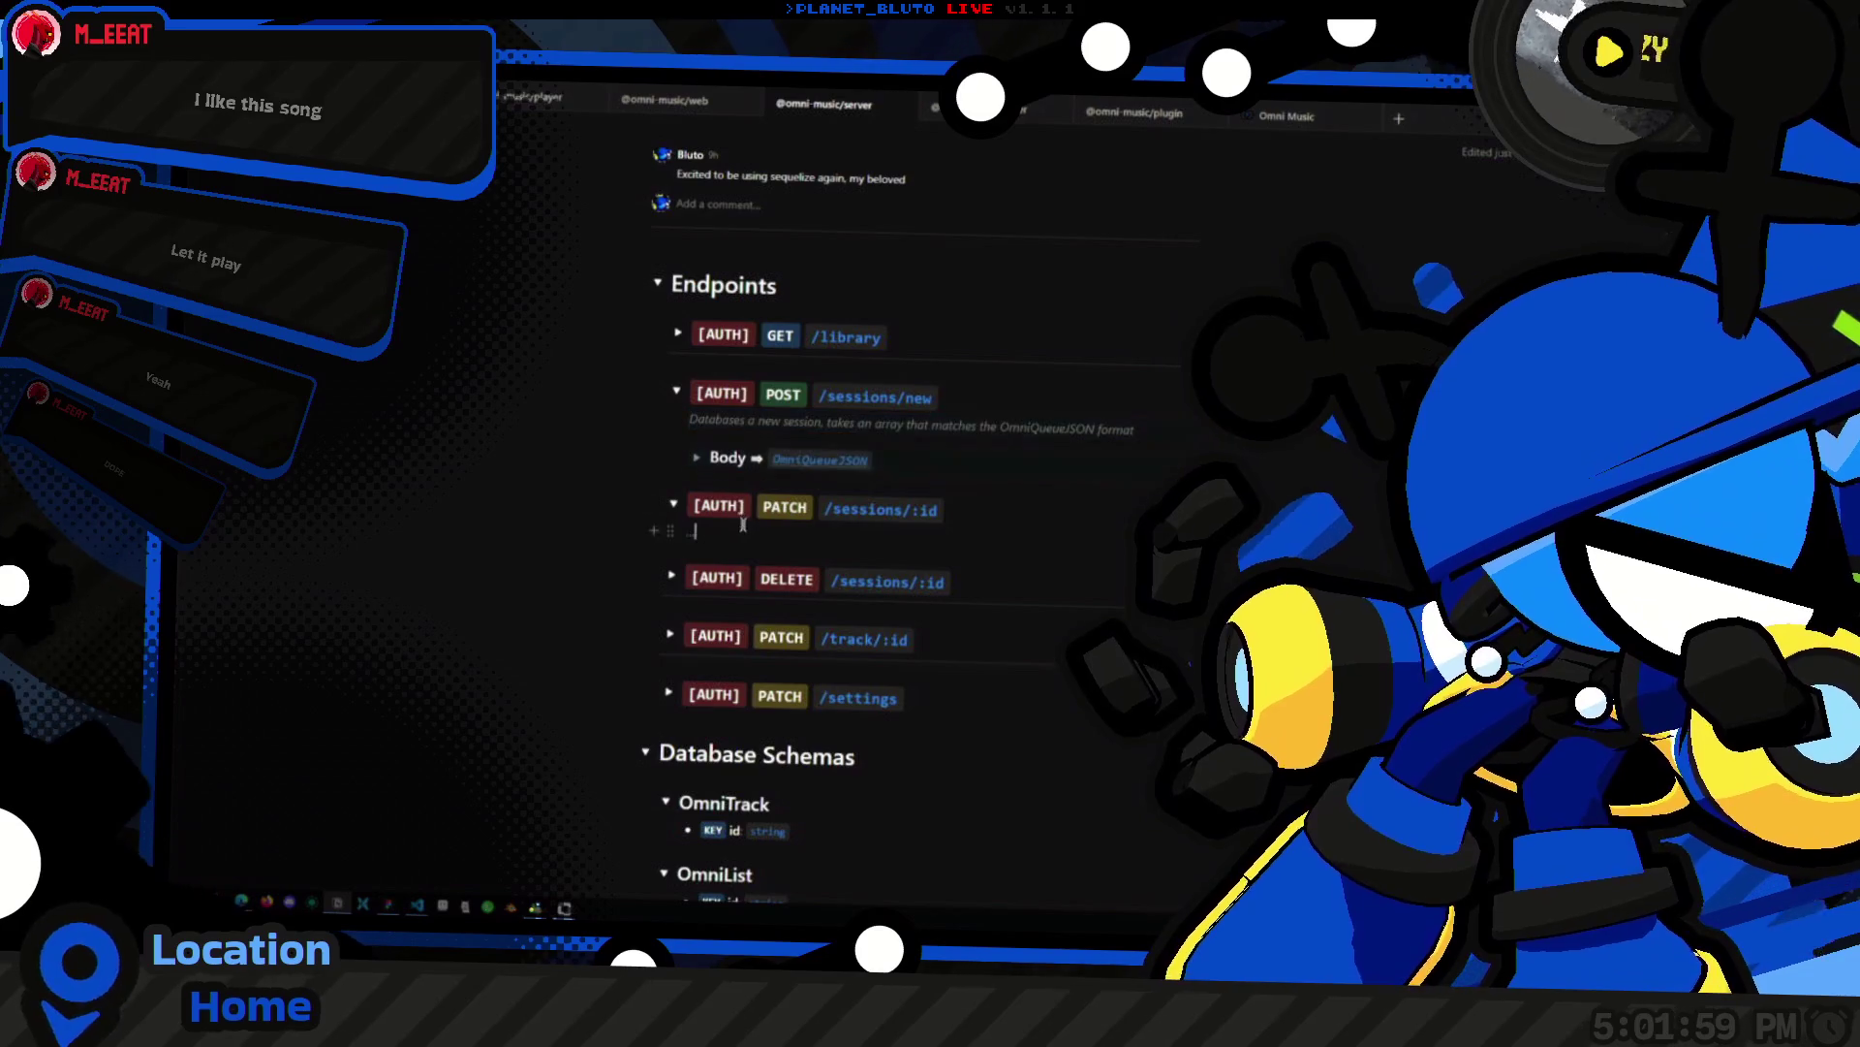
key("ctrl+v")
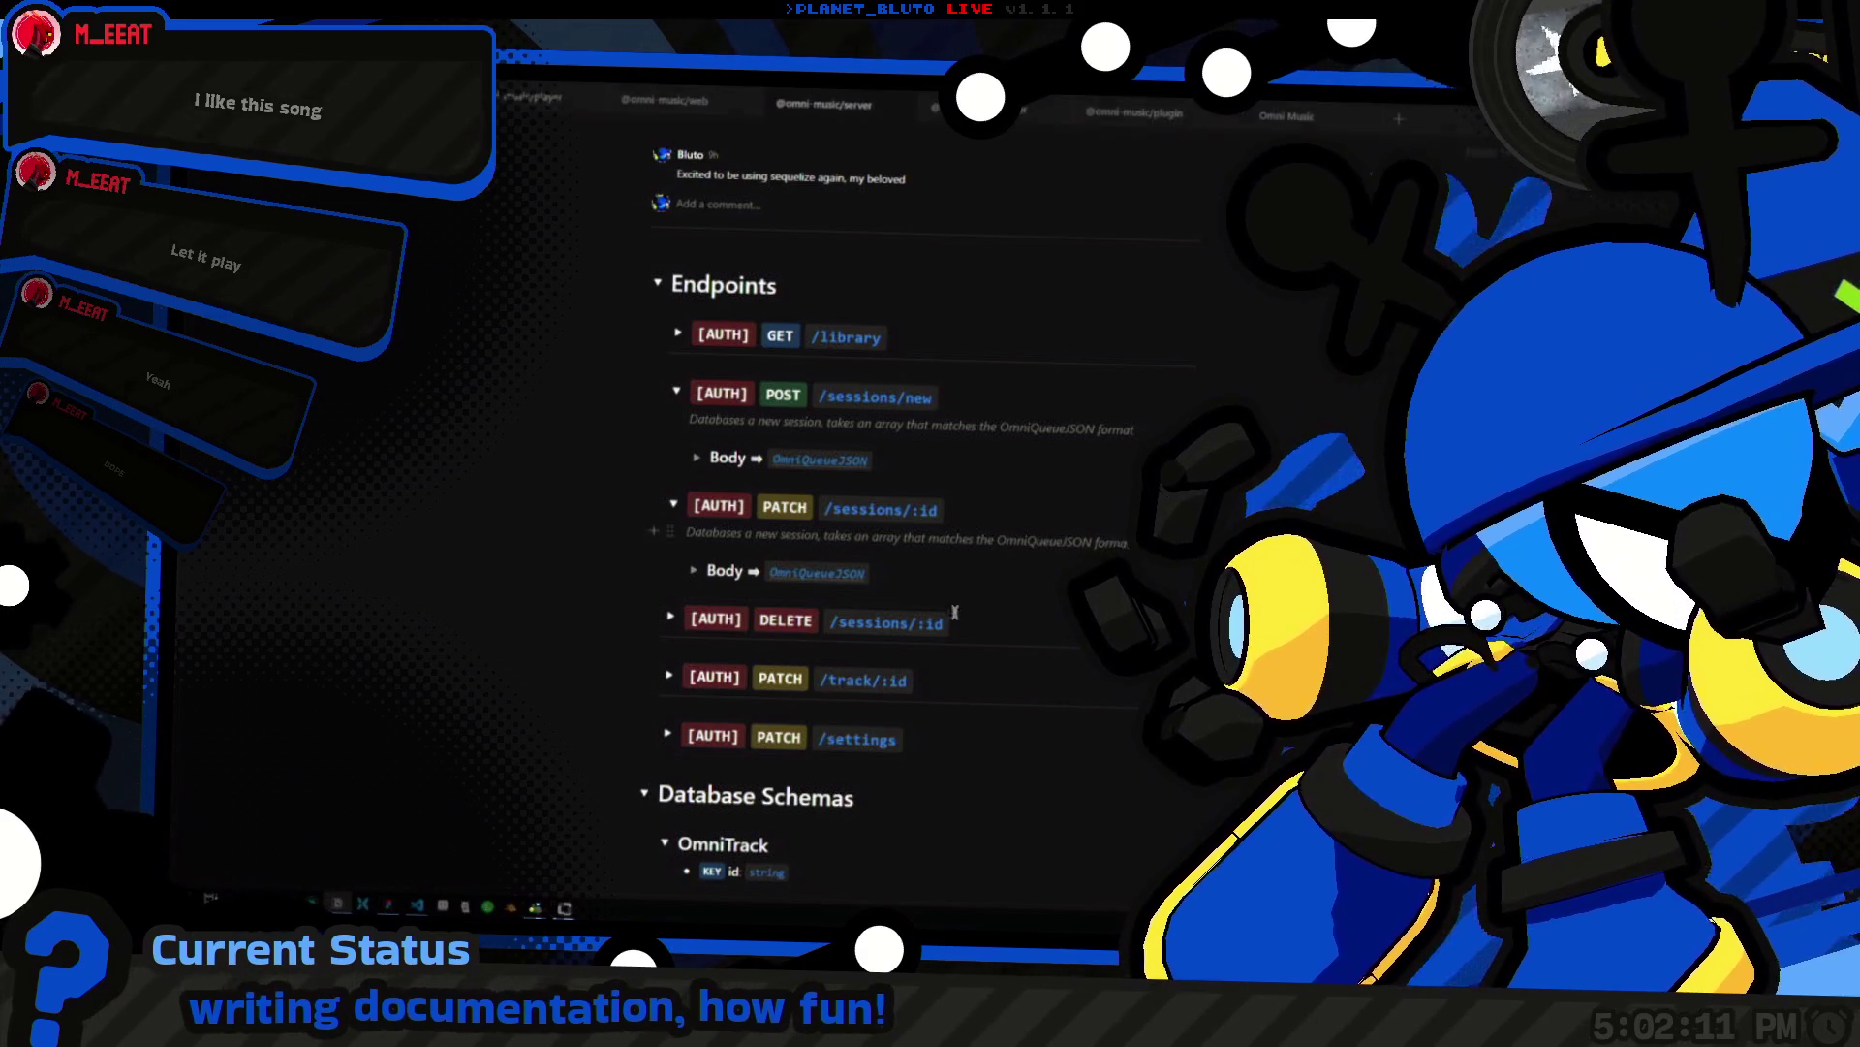
left_click_drag(1000, 552, 997, 581)
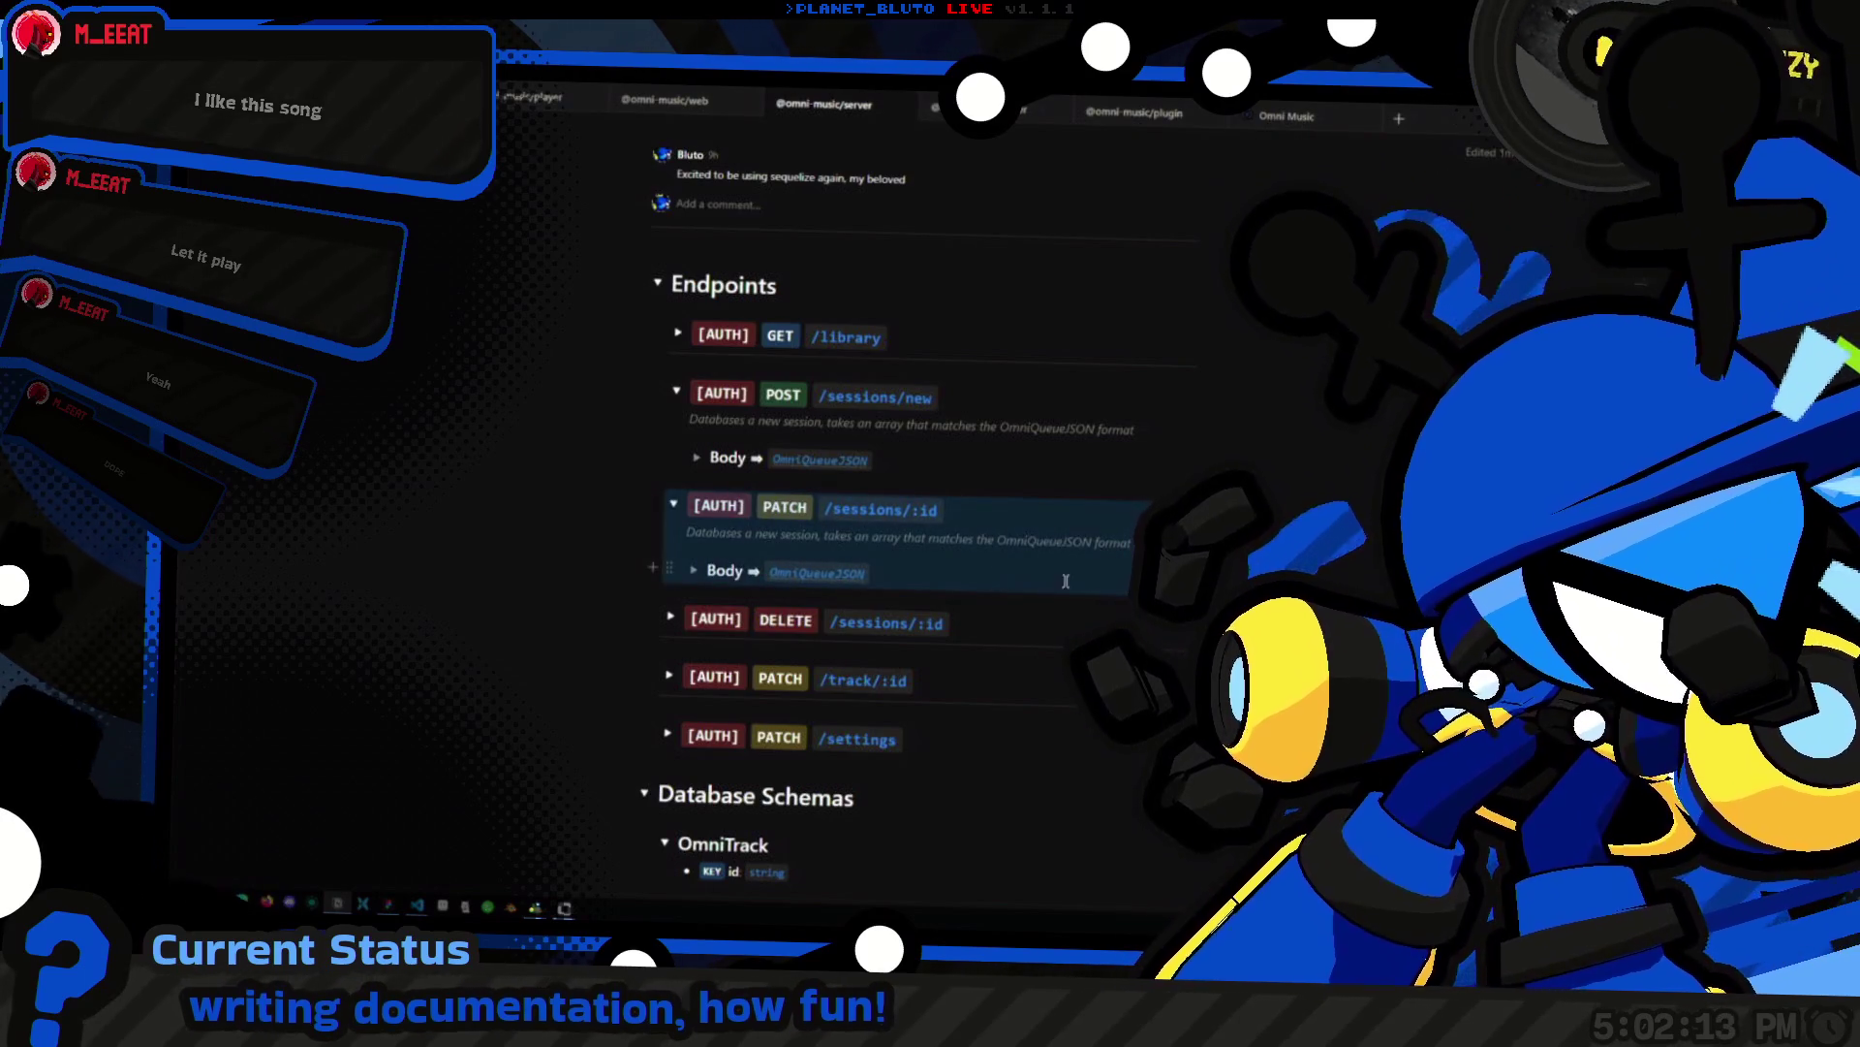
left_click(1122, 606)
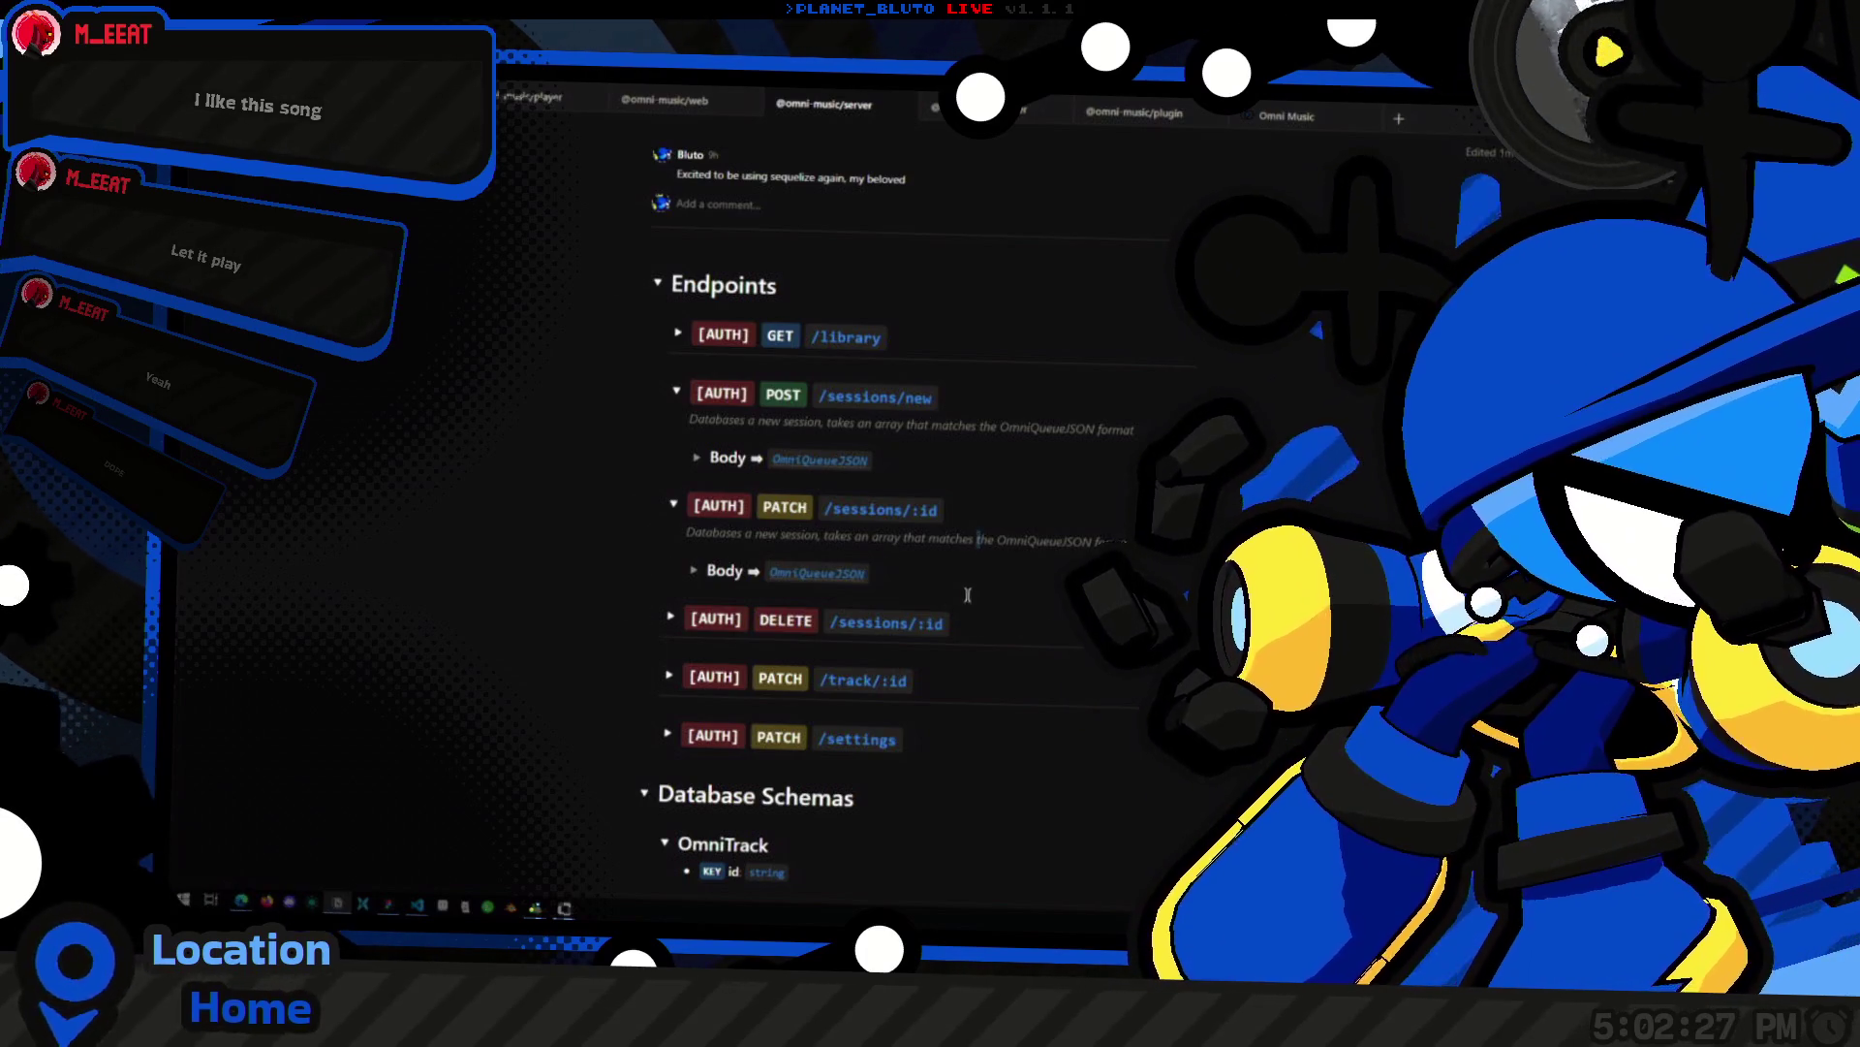
type("t")
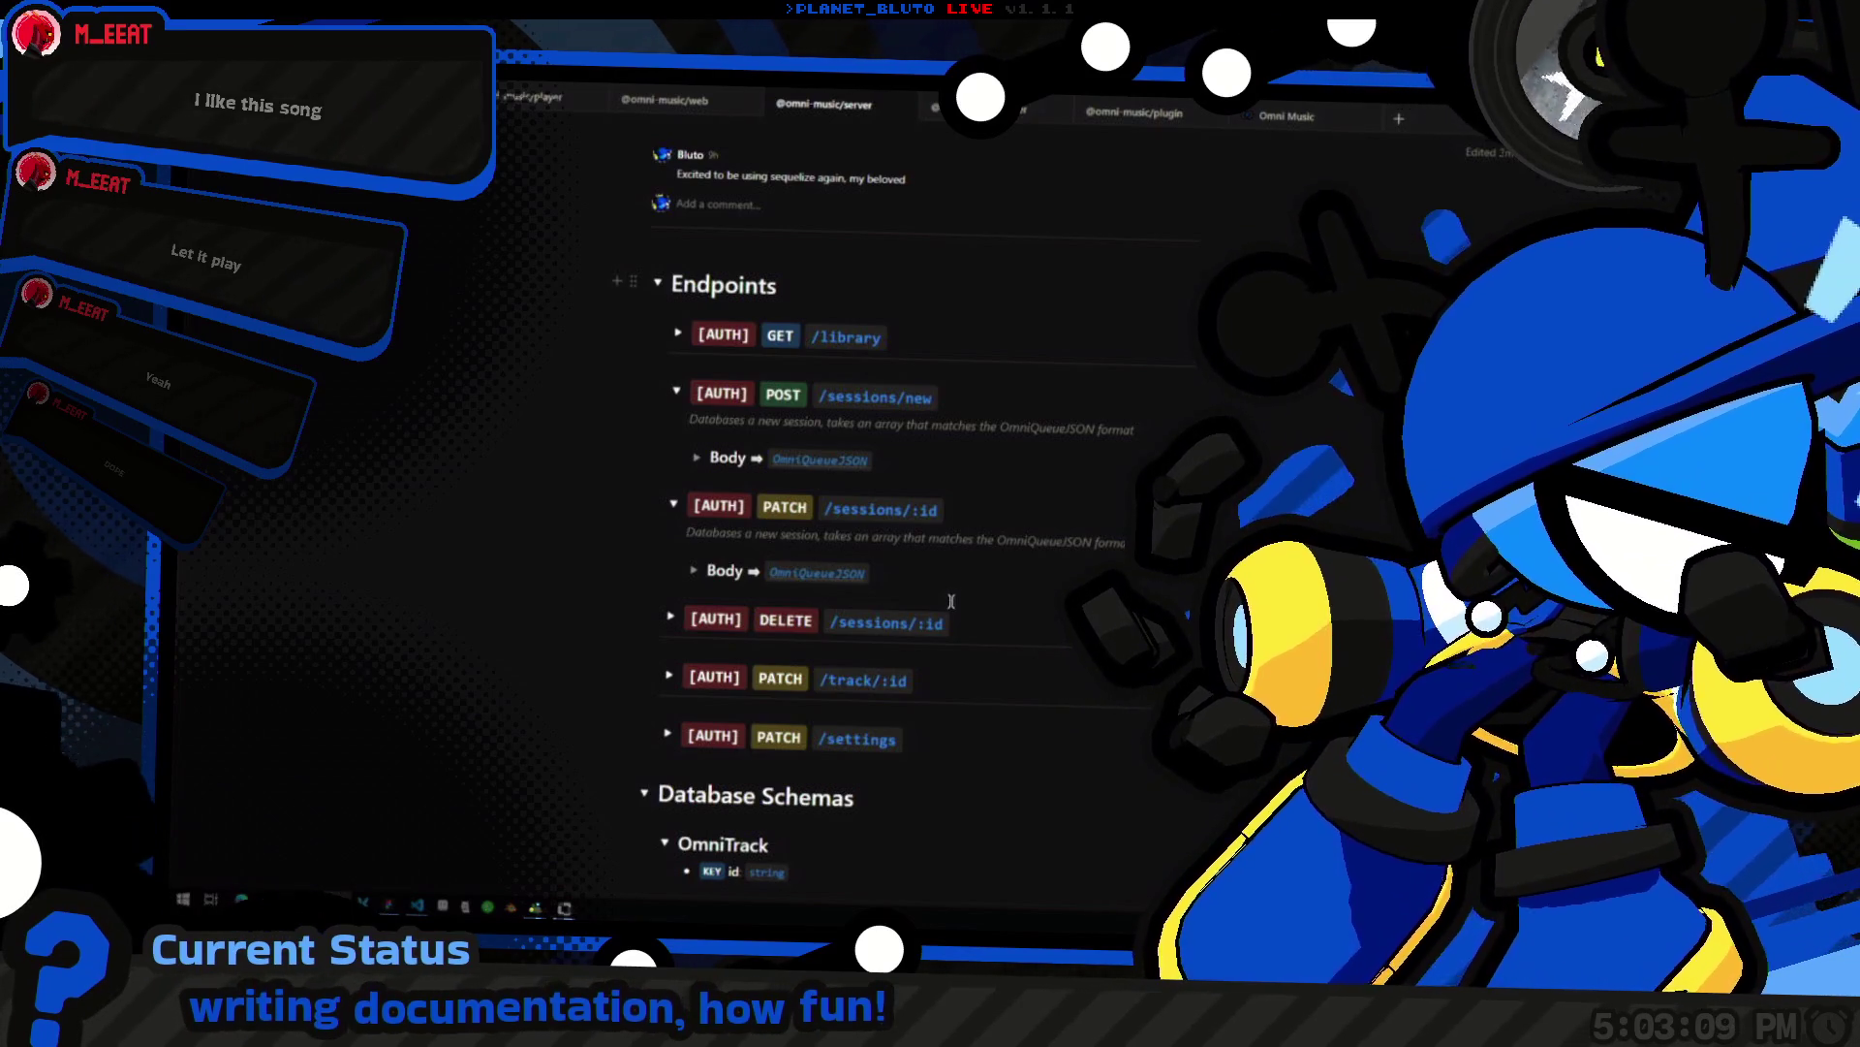
key("shift+End")
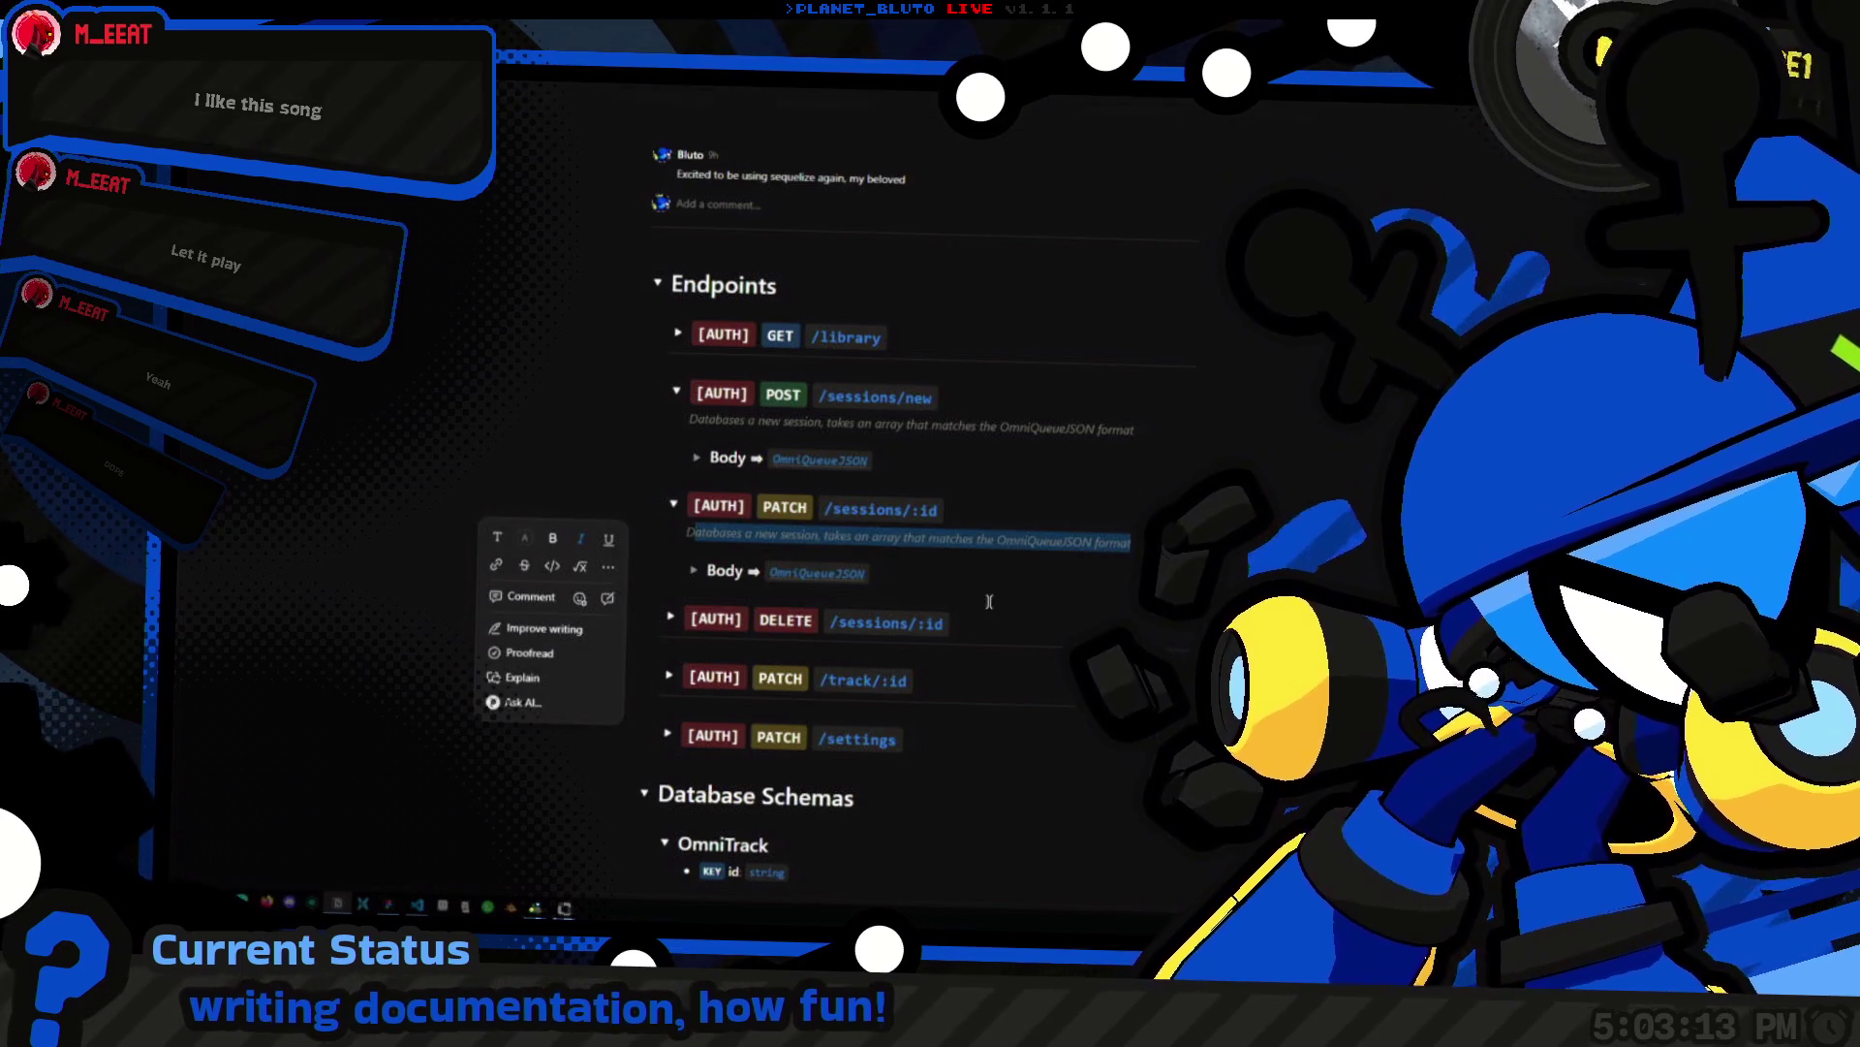
Format OmniQueueJSON in the POST /sessions/new description as inline code
left_click(1094, 428)
key("ctrl+shift+Left")
key("ctrl+e")
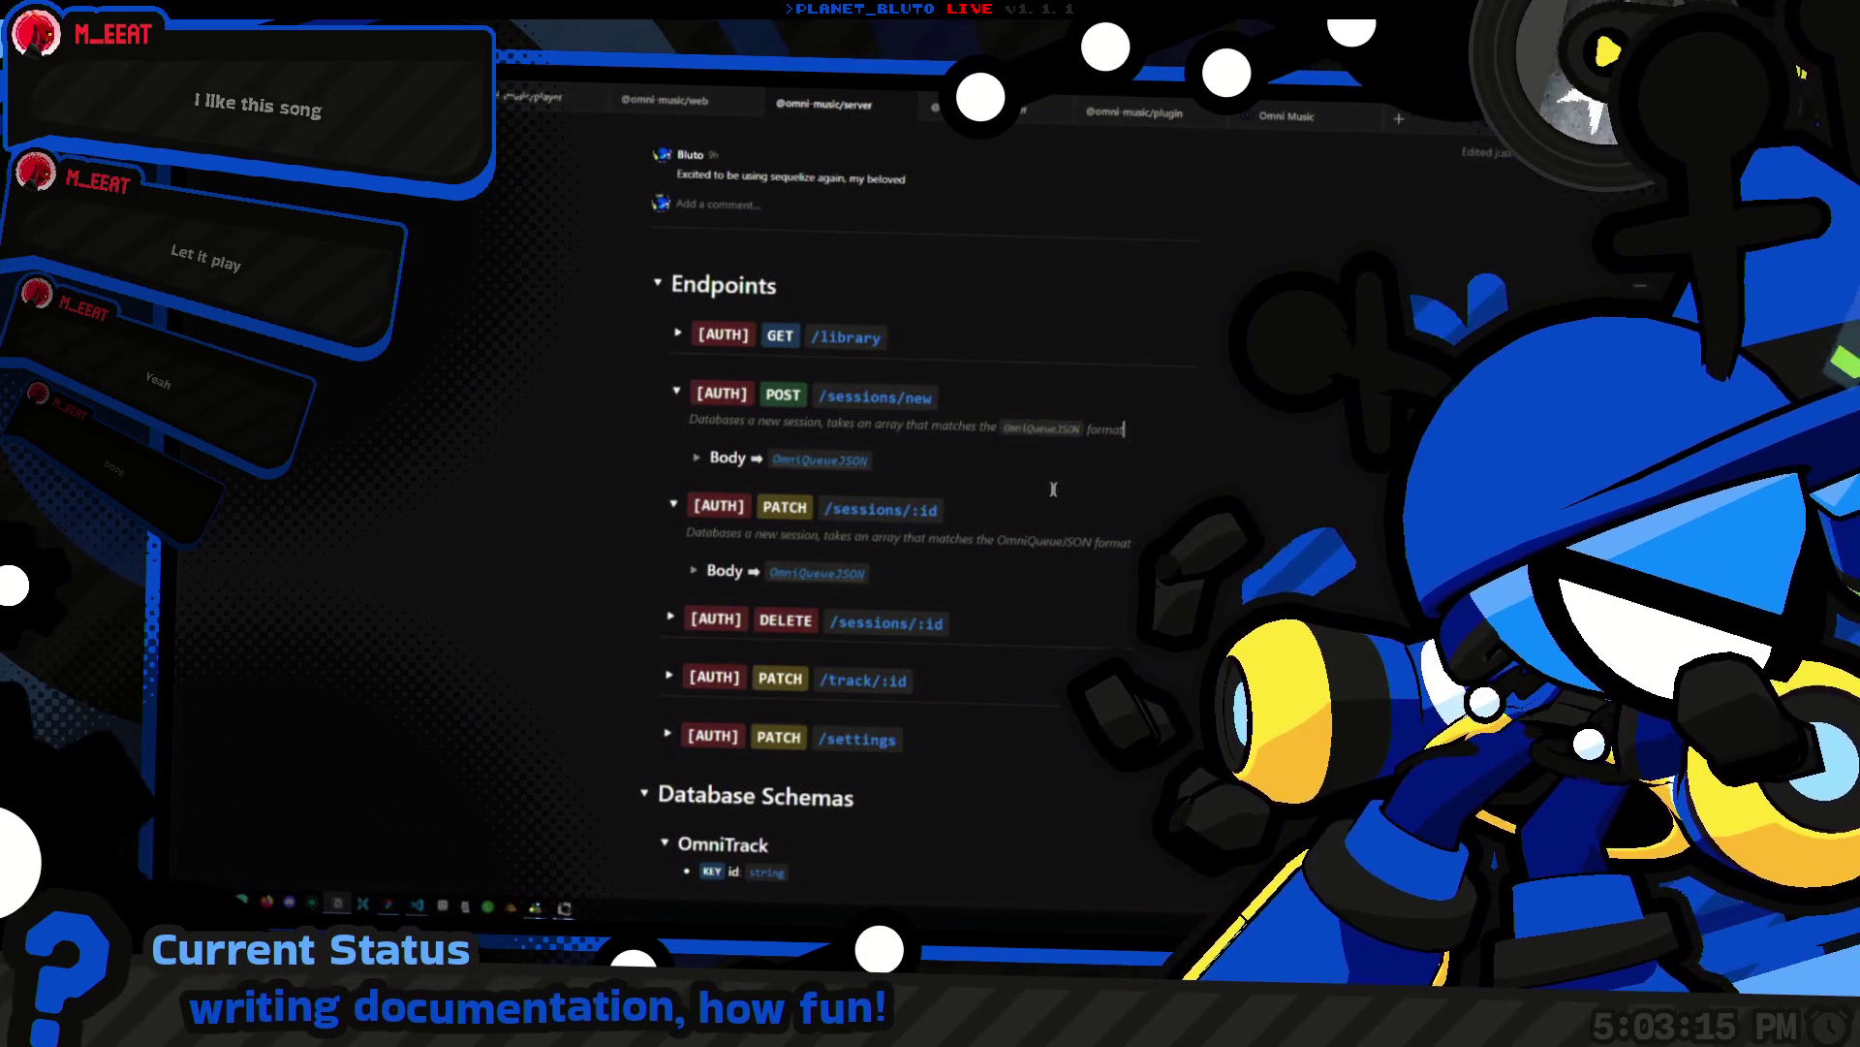
Relabel the /sessions/:id update endpoint from PATCH to PUT, keeping the orange label
key("Escape")
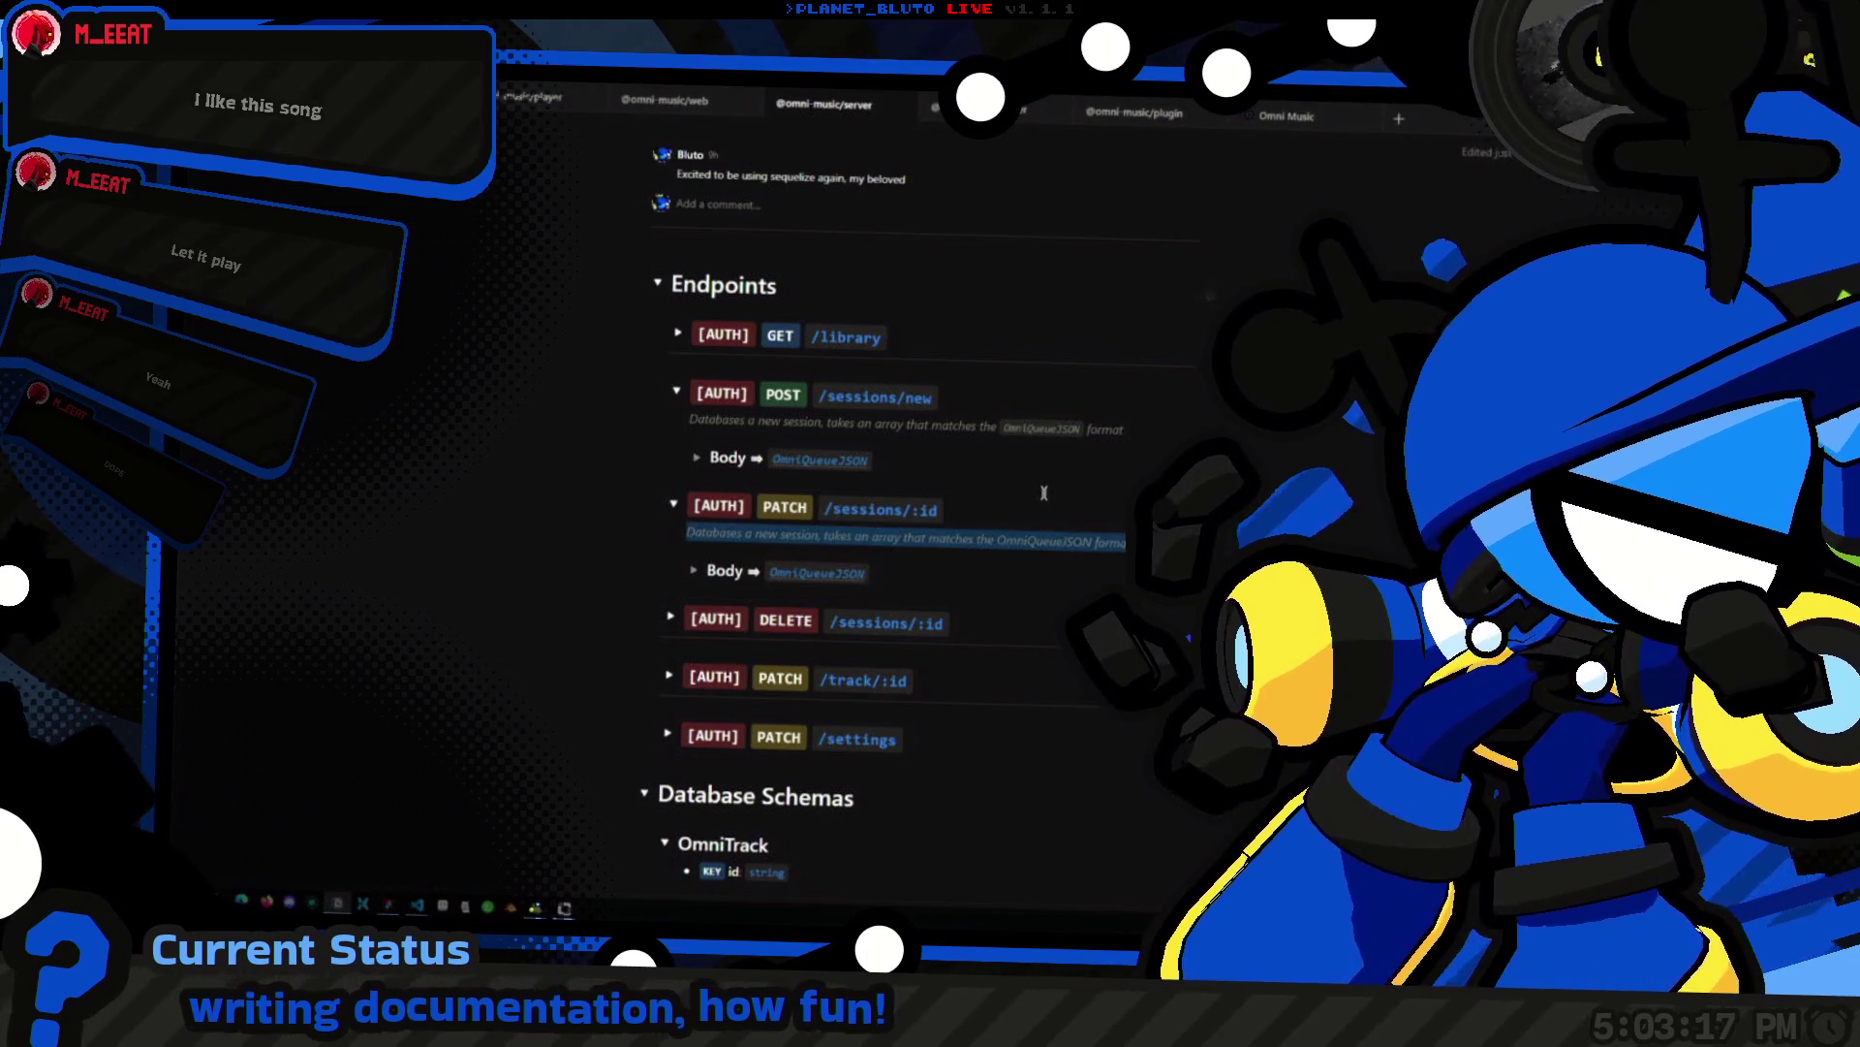
key("ctrl+slash")
key("Escape")
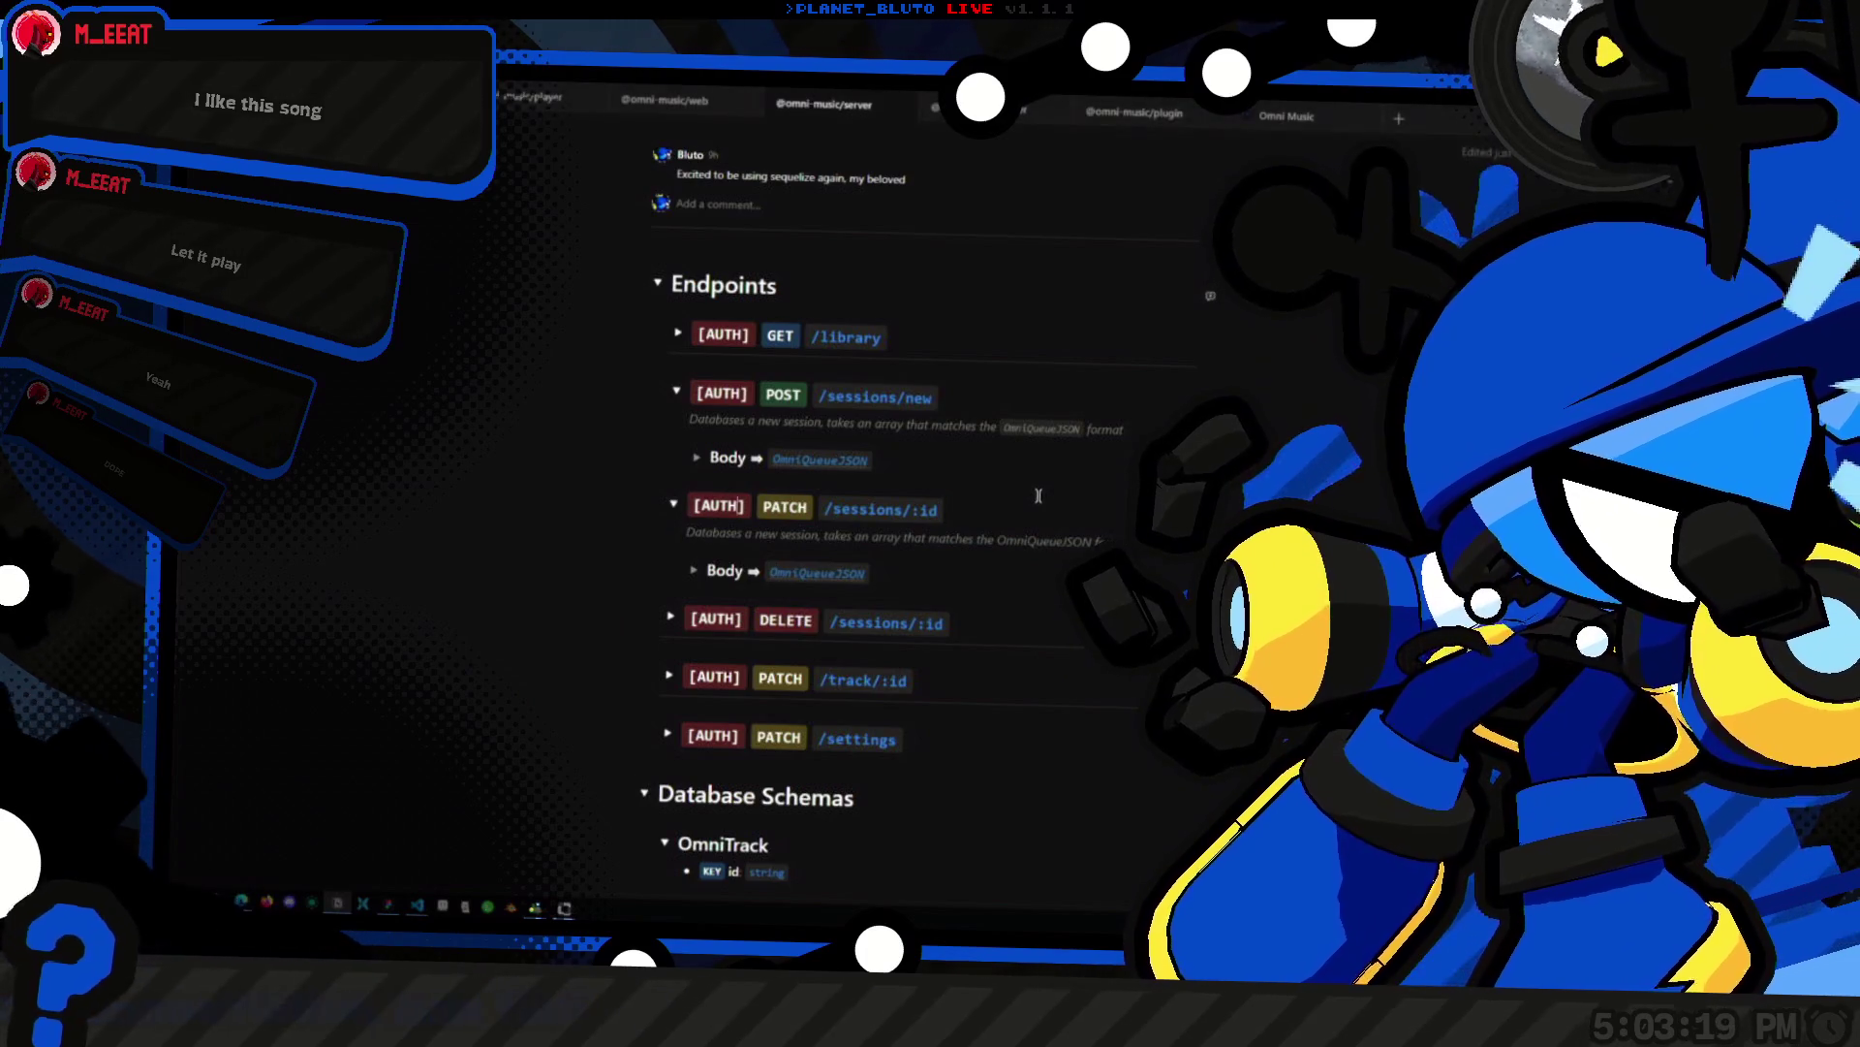
key("shift+End")
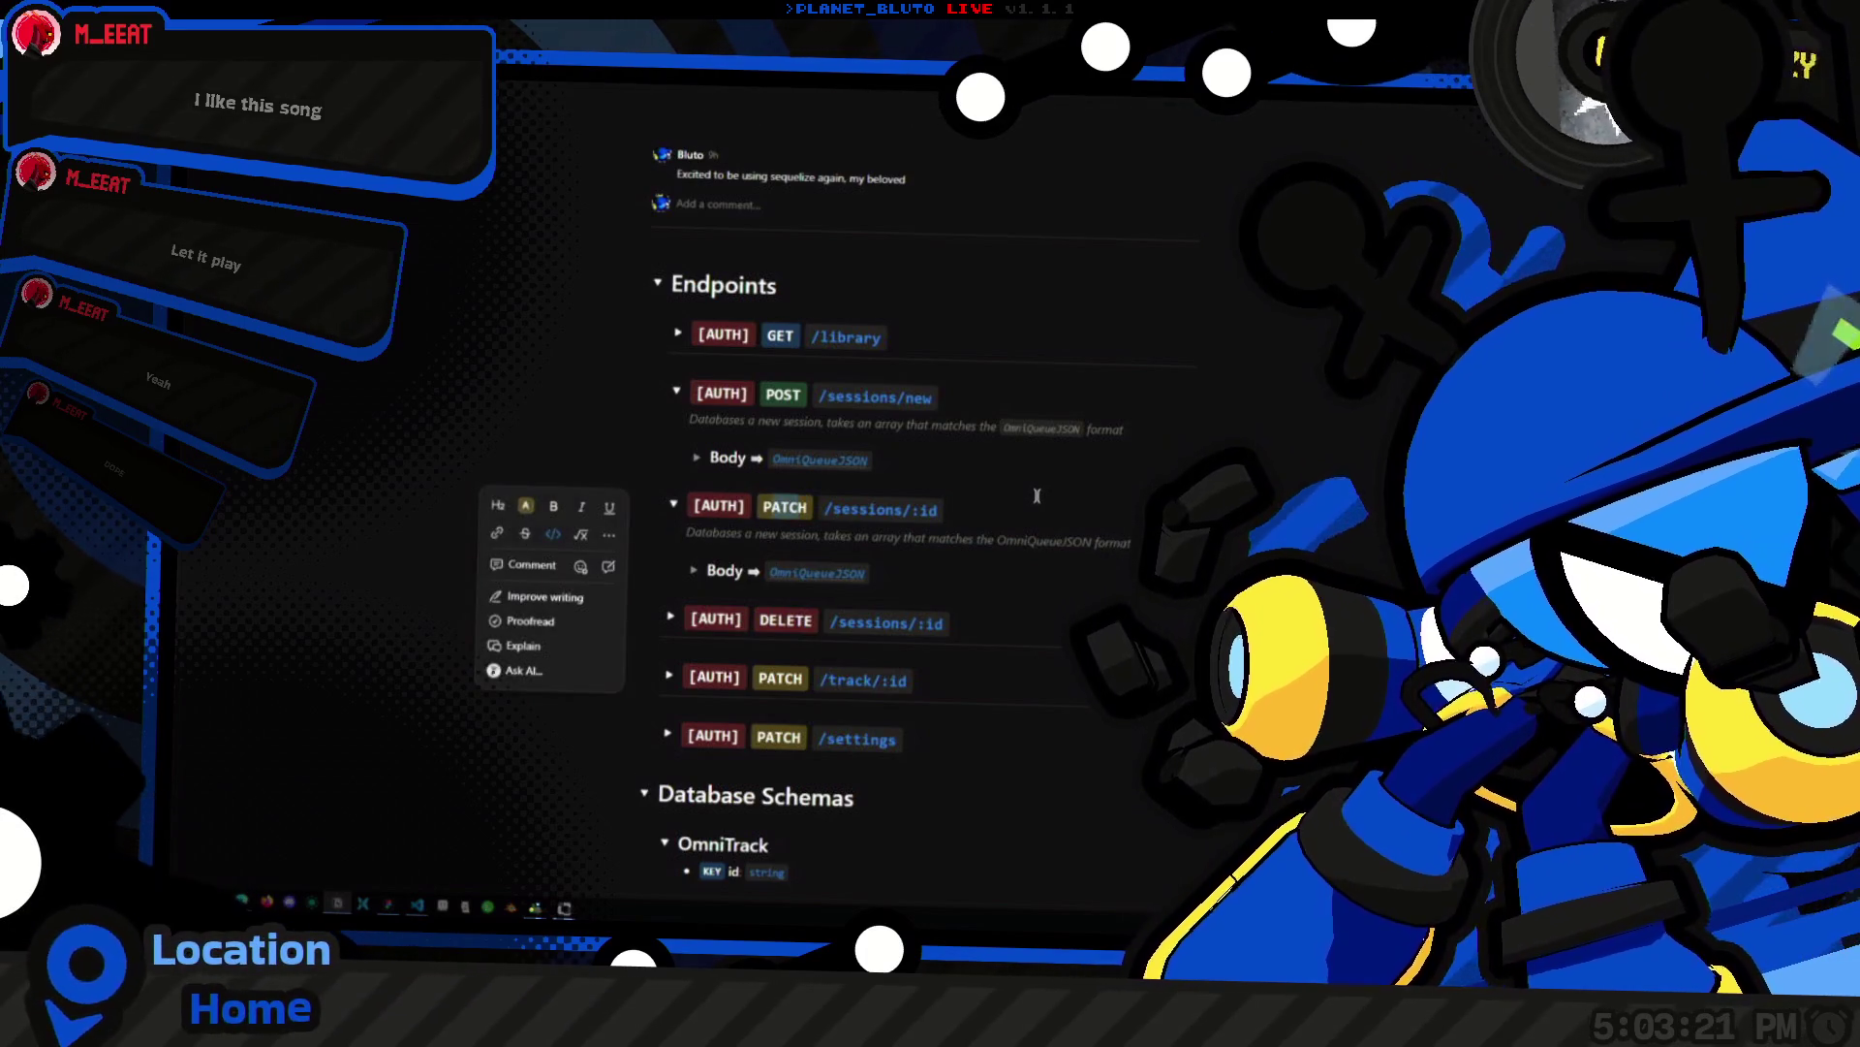
type("PUT")
key("ctrl+shift+Left")
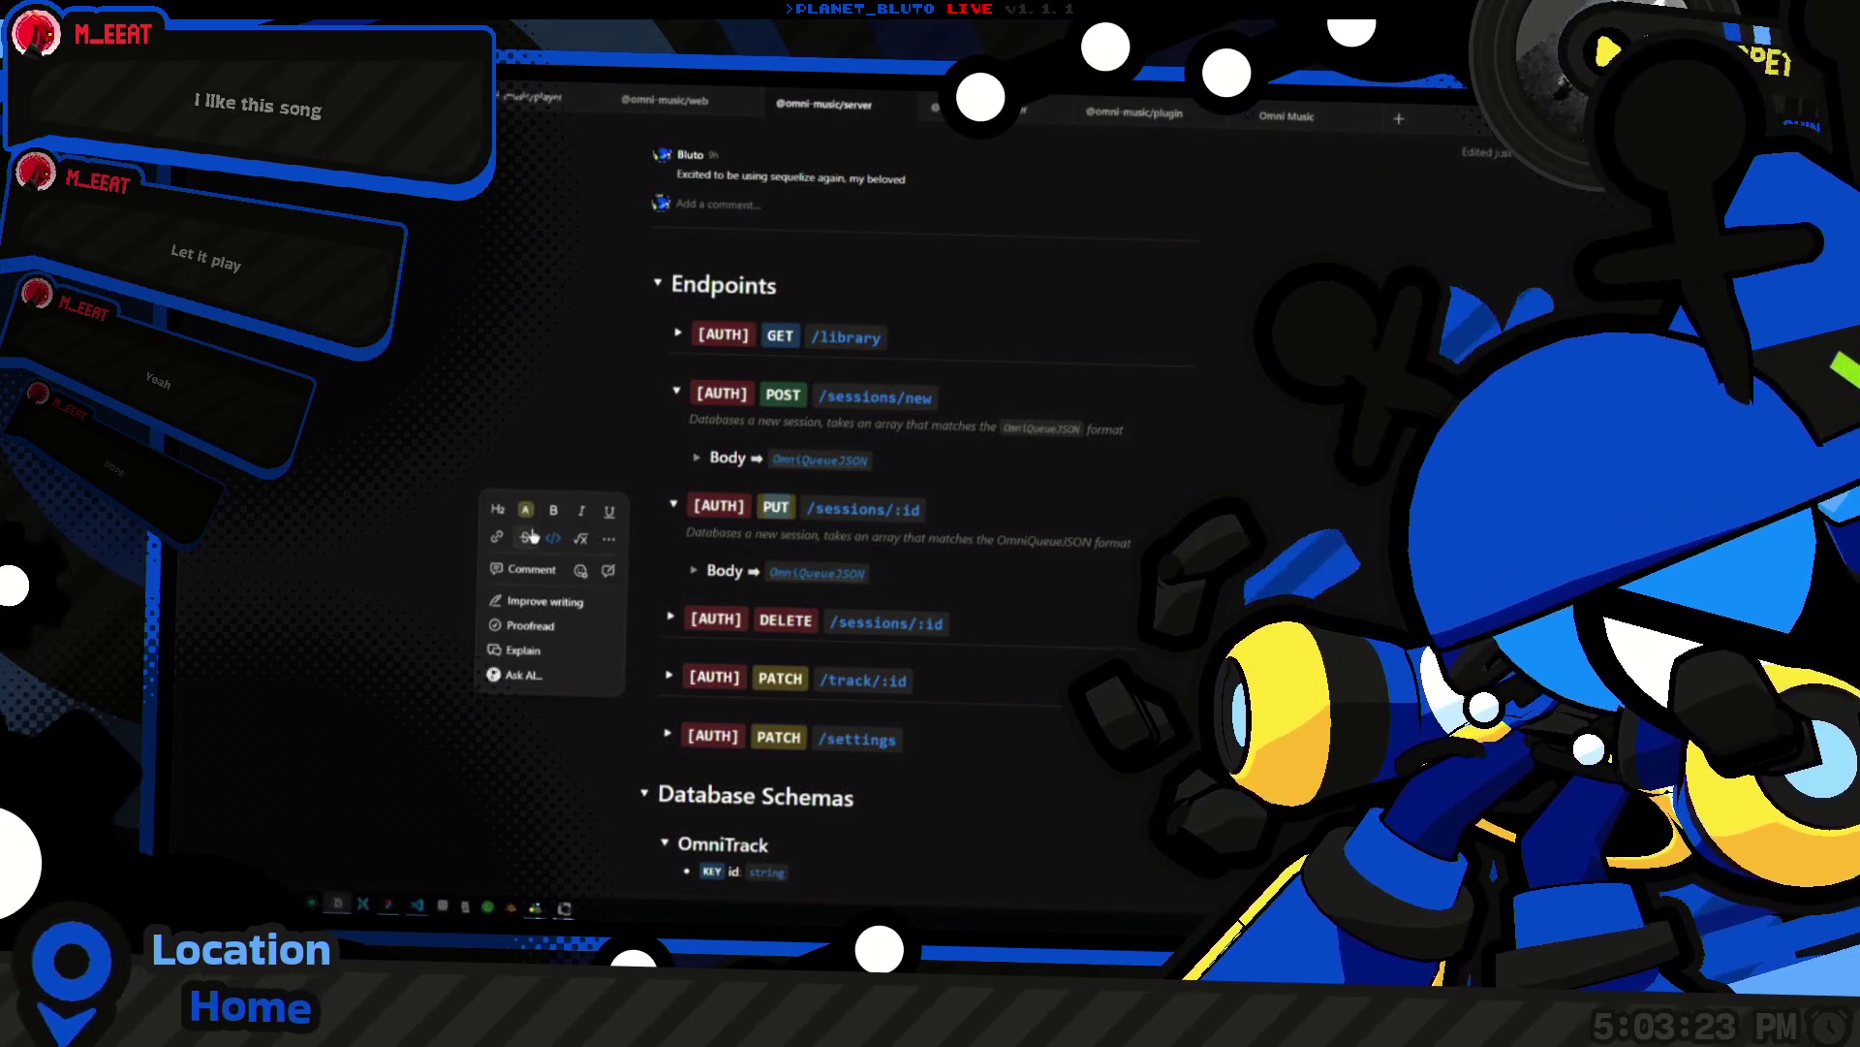
left_click(525, 510)
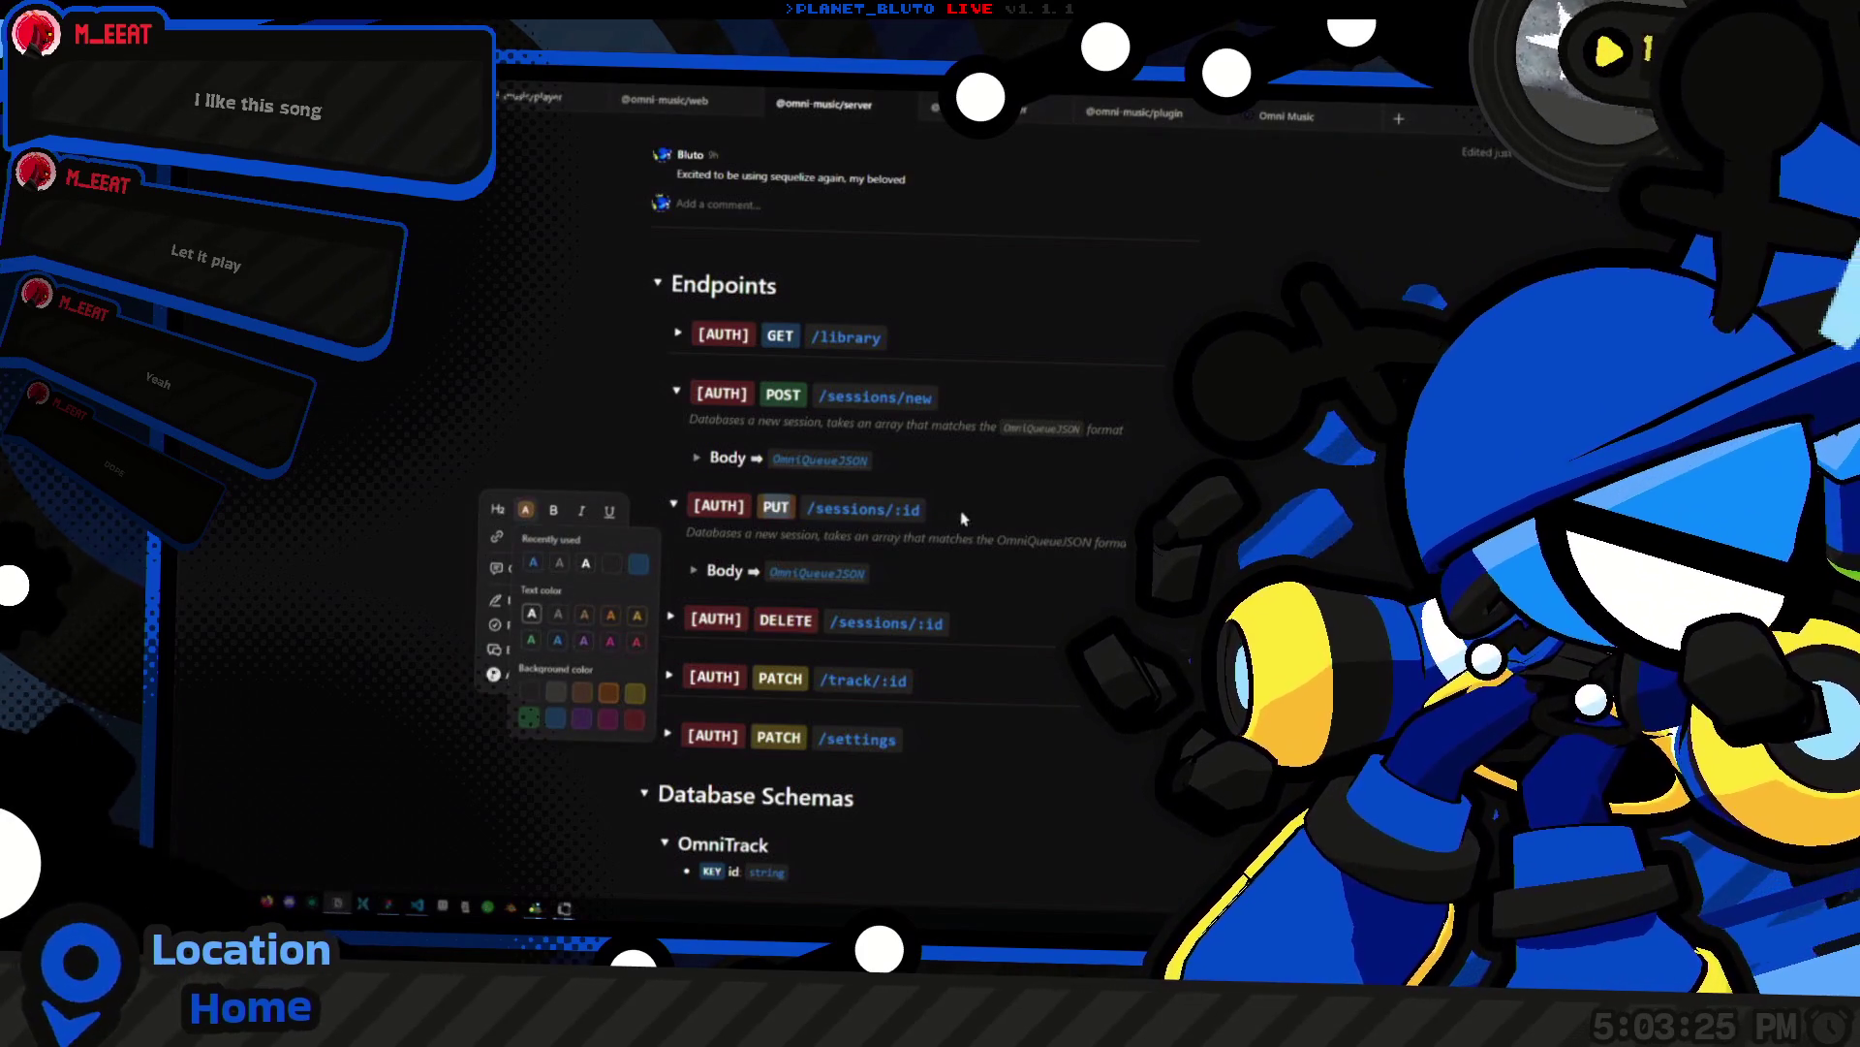
left_click(984, 511)
Duplicate the Body ➡ OmniQueueJSON row under POST /sessions/new
left_click(968, 539)
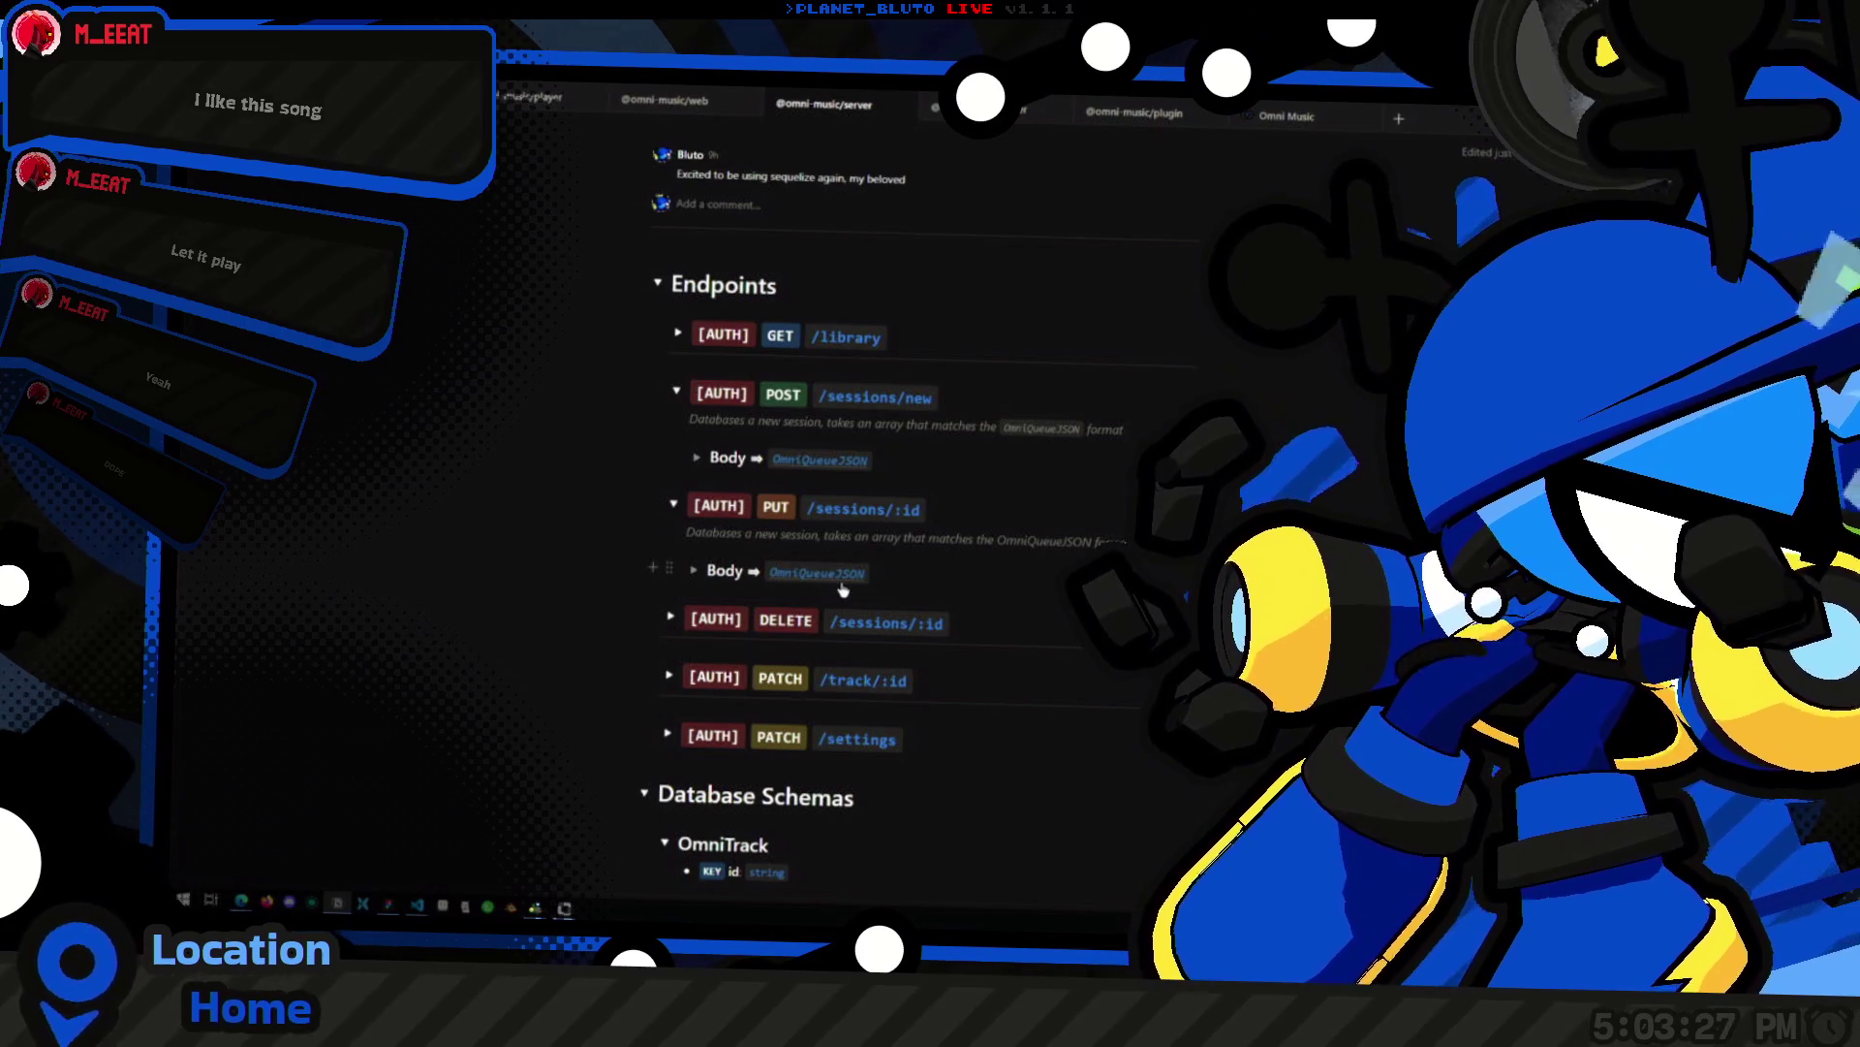
mouse_move(843, 589)
key("Home")
key("ctrl+Right")
key("ctrl+Right")
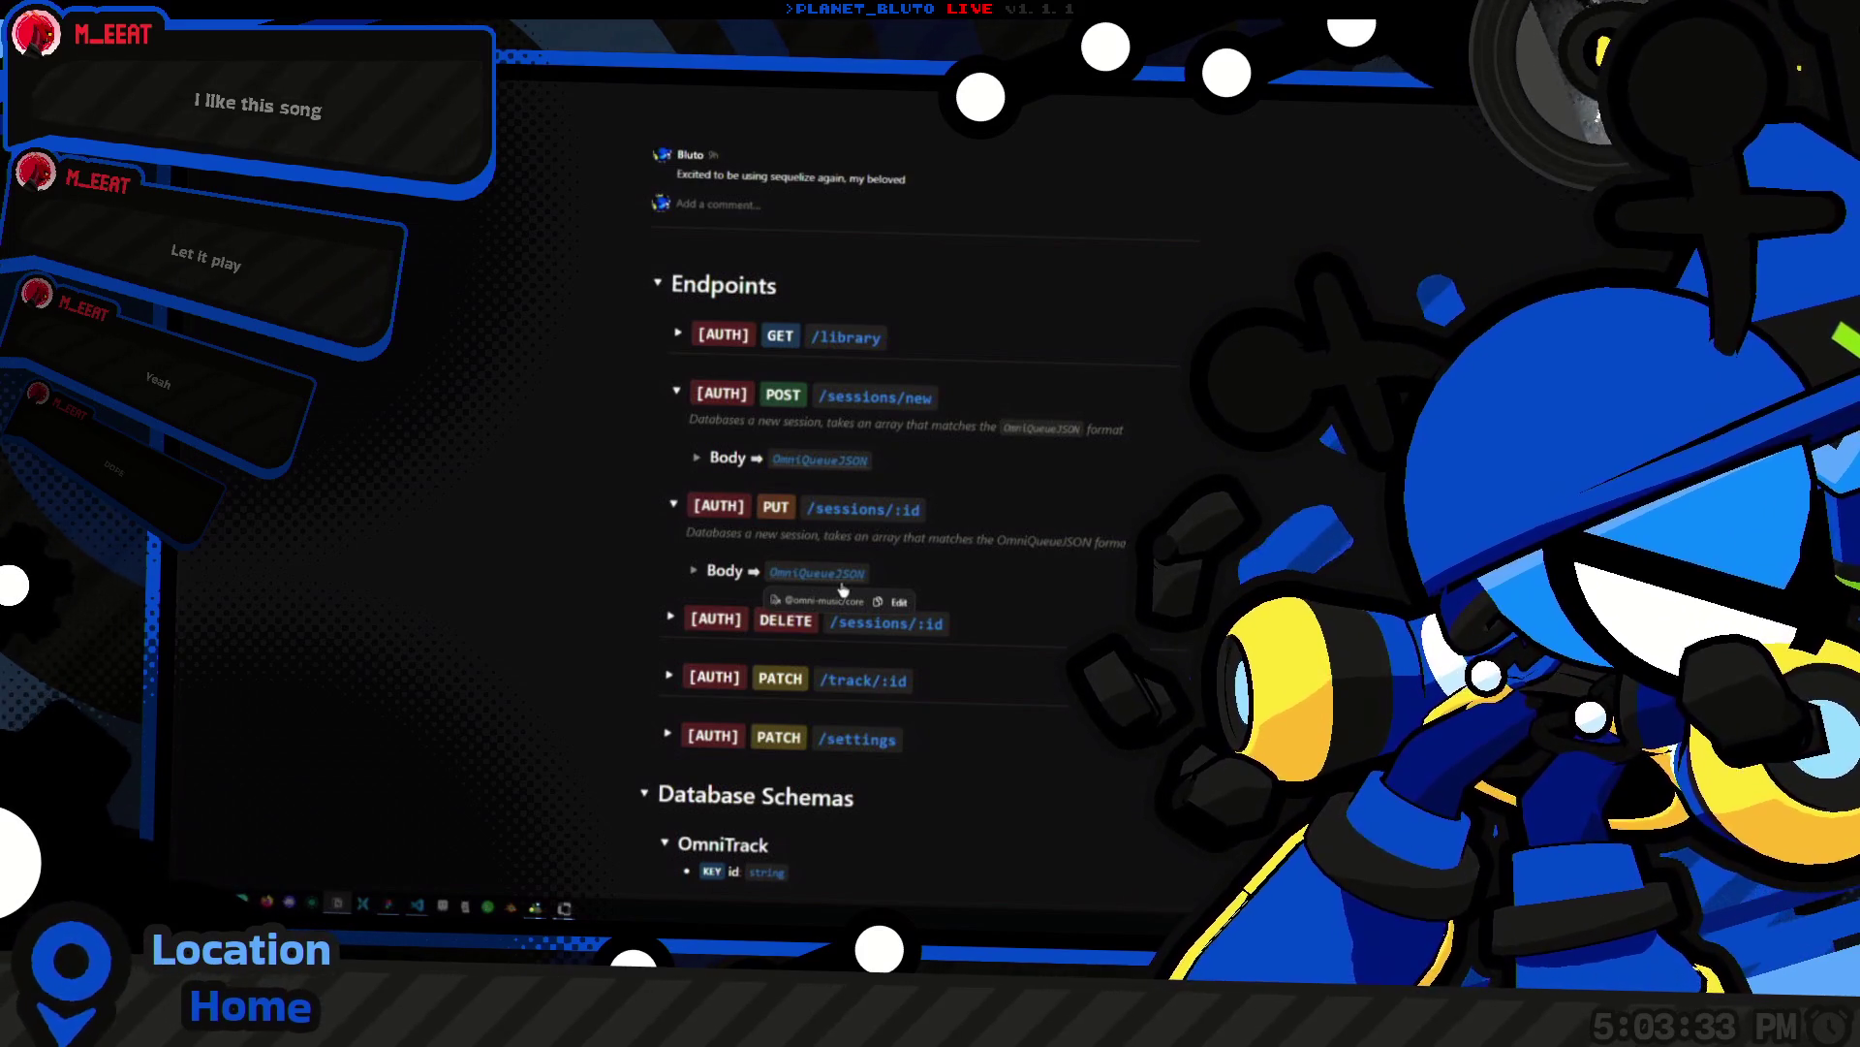
key("ctrl+z")
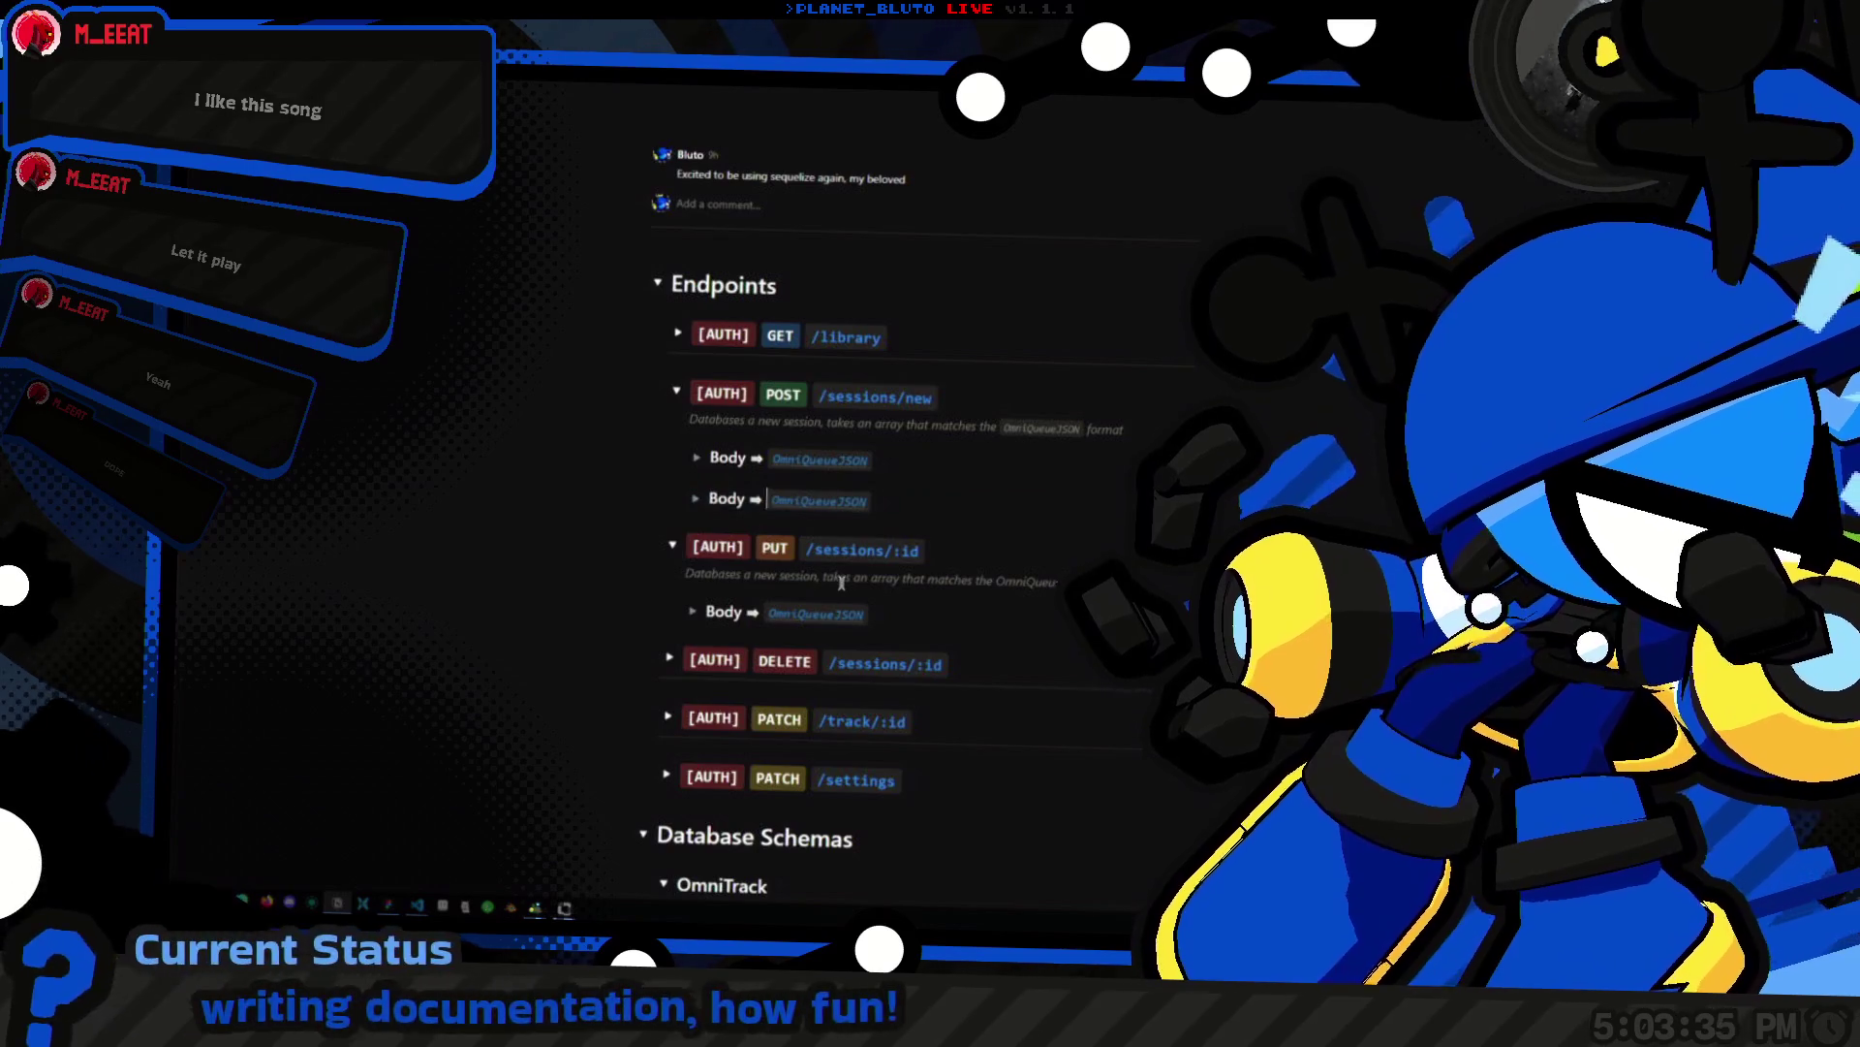
Turn the copied row into Response ➡ string, replacing the OmniQueueJSON chip with string code
key("Left")
key("Left")
key("ctrl+shift+Left")
type("Response")
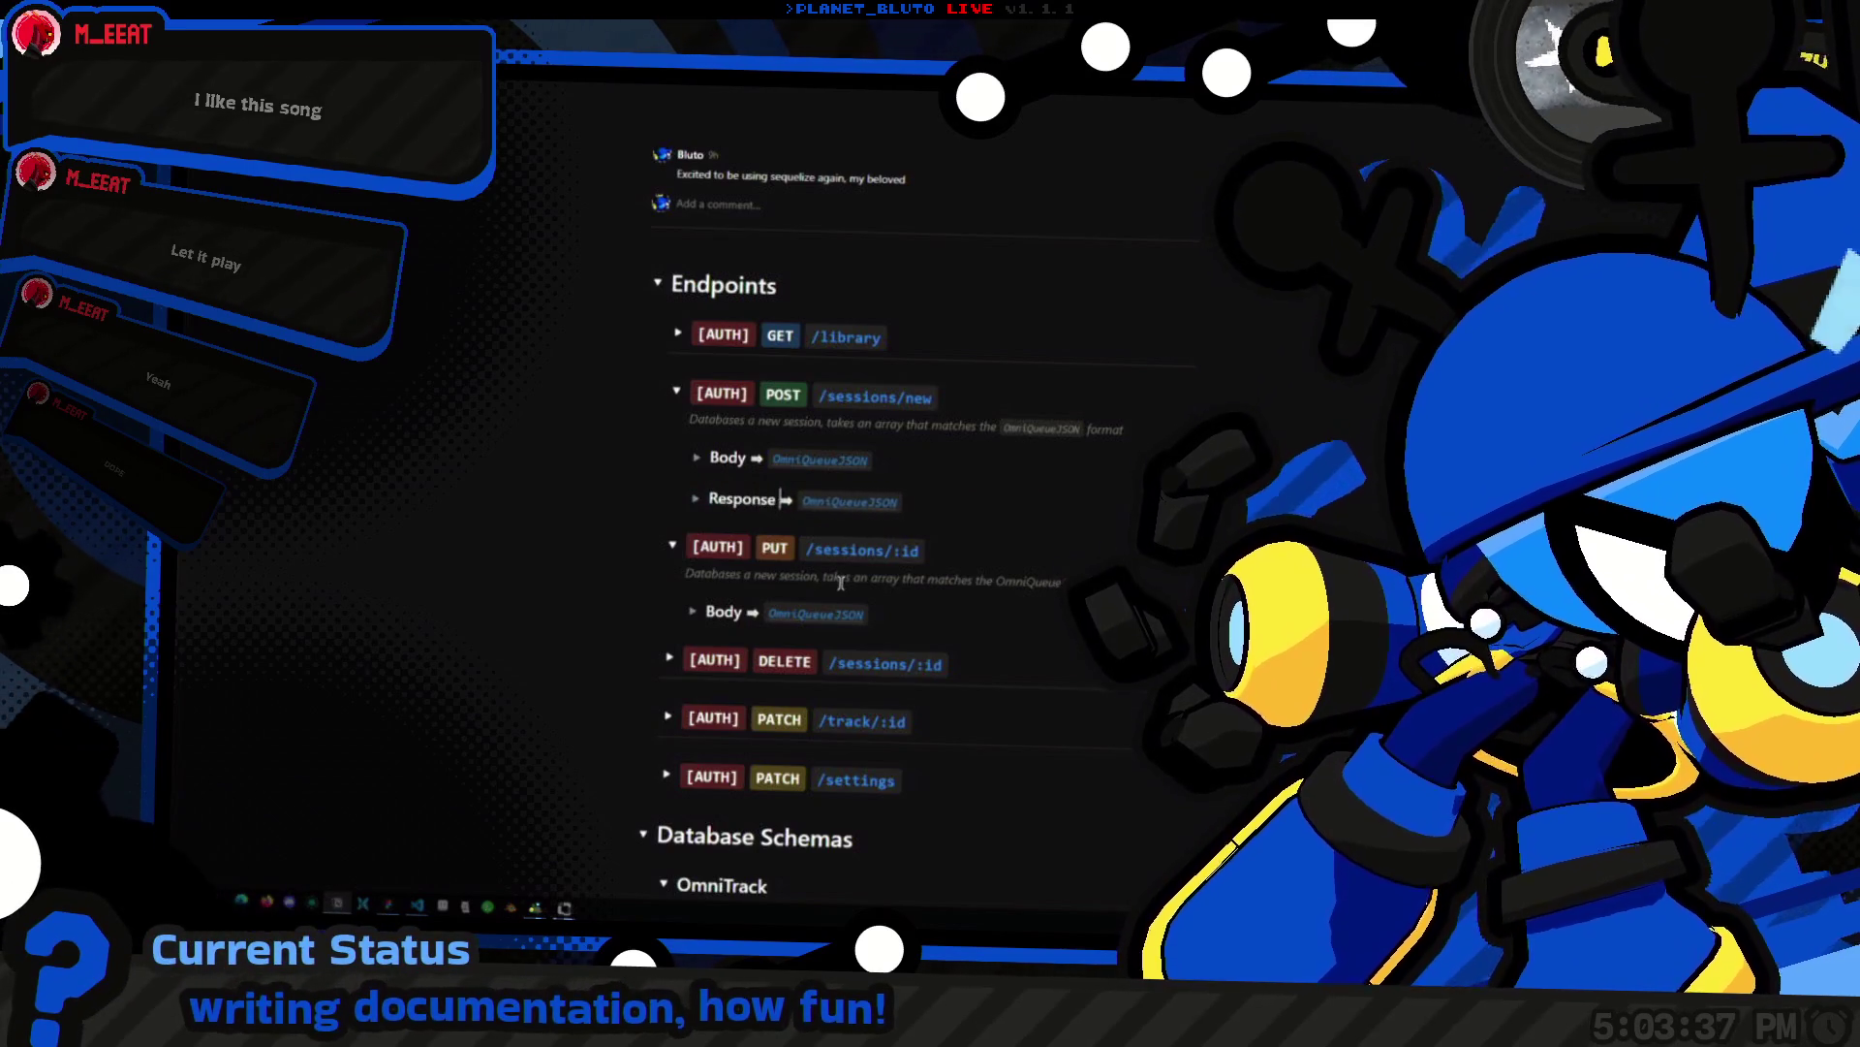
key("Delete")
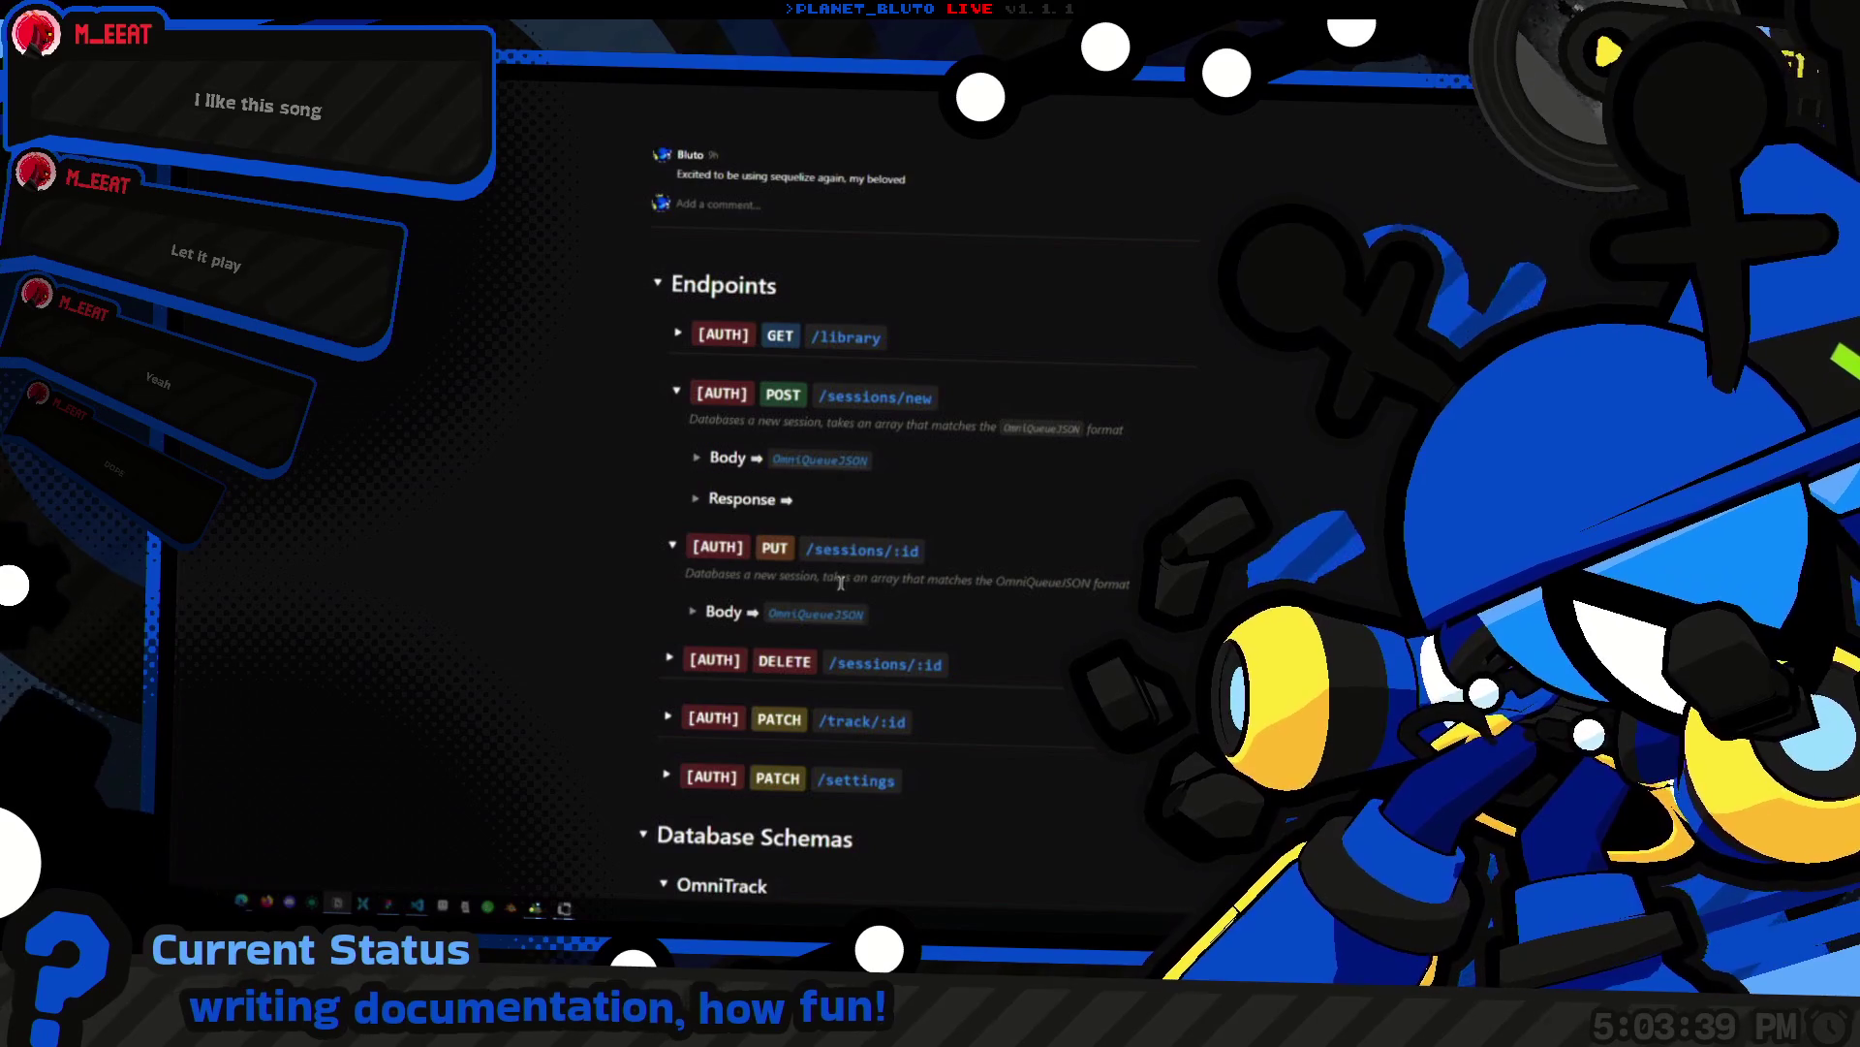
type("string`")
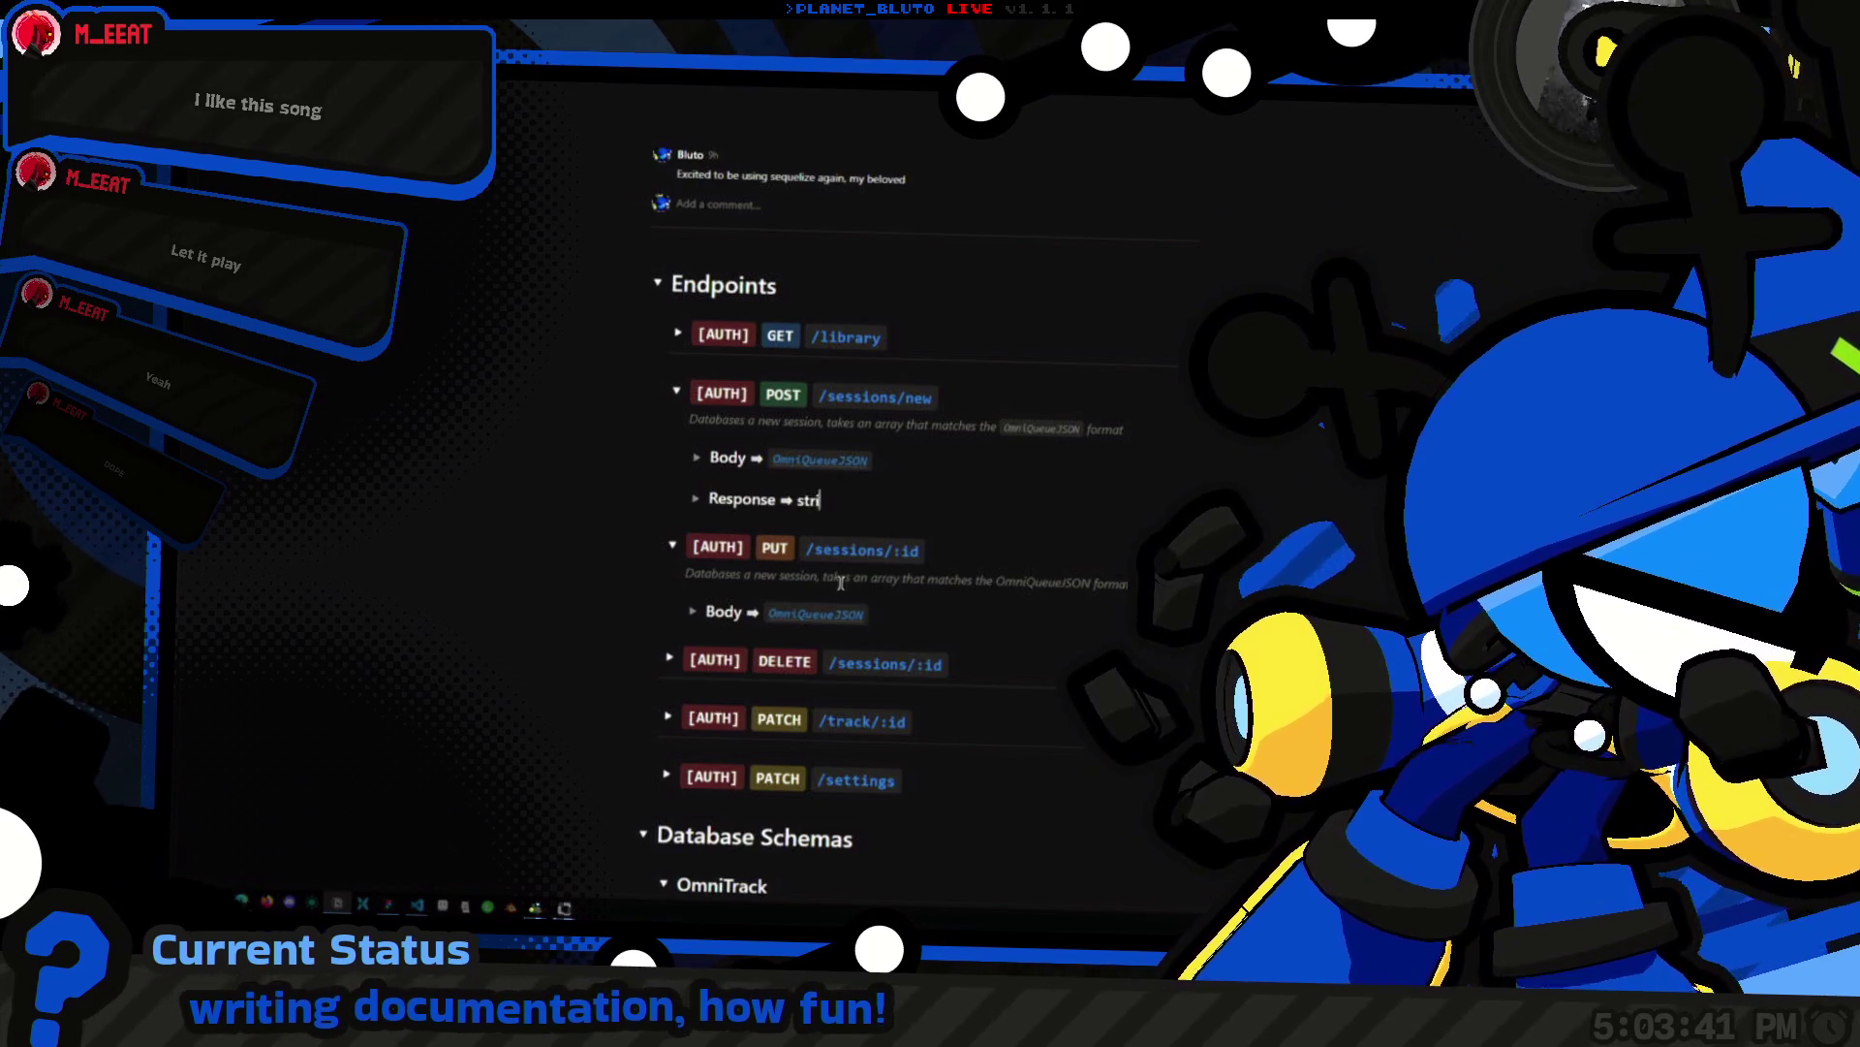
right_click(477, 482)
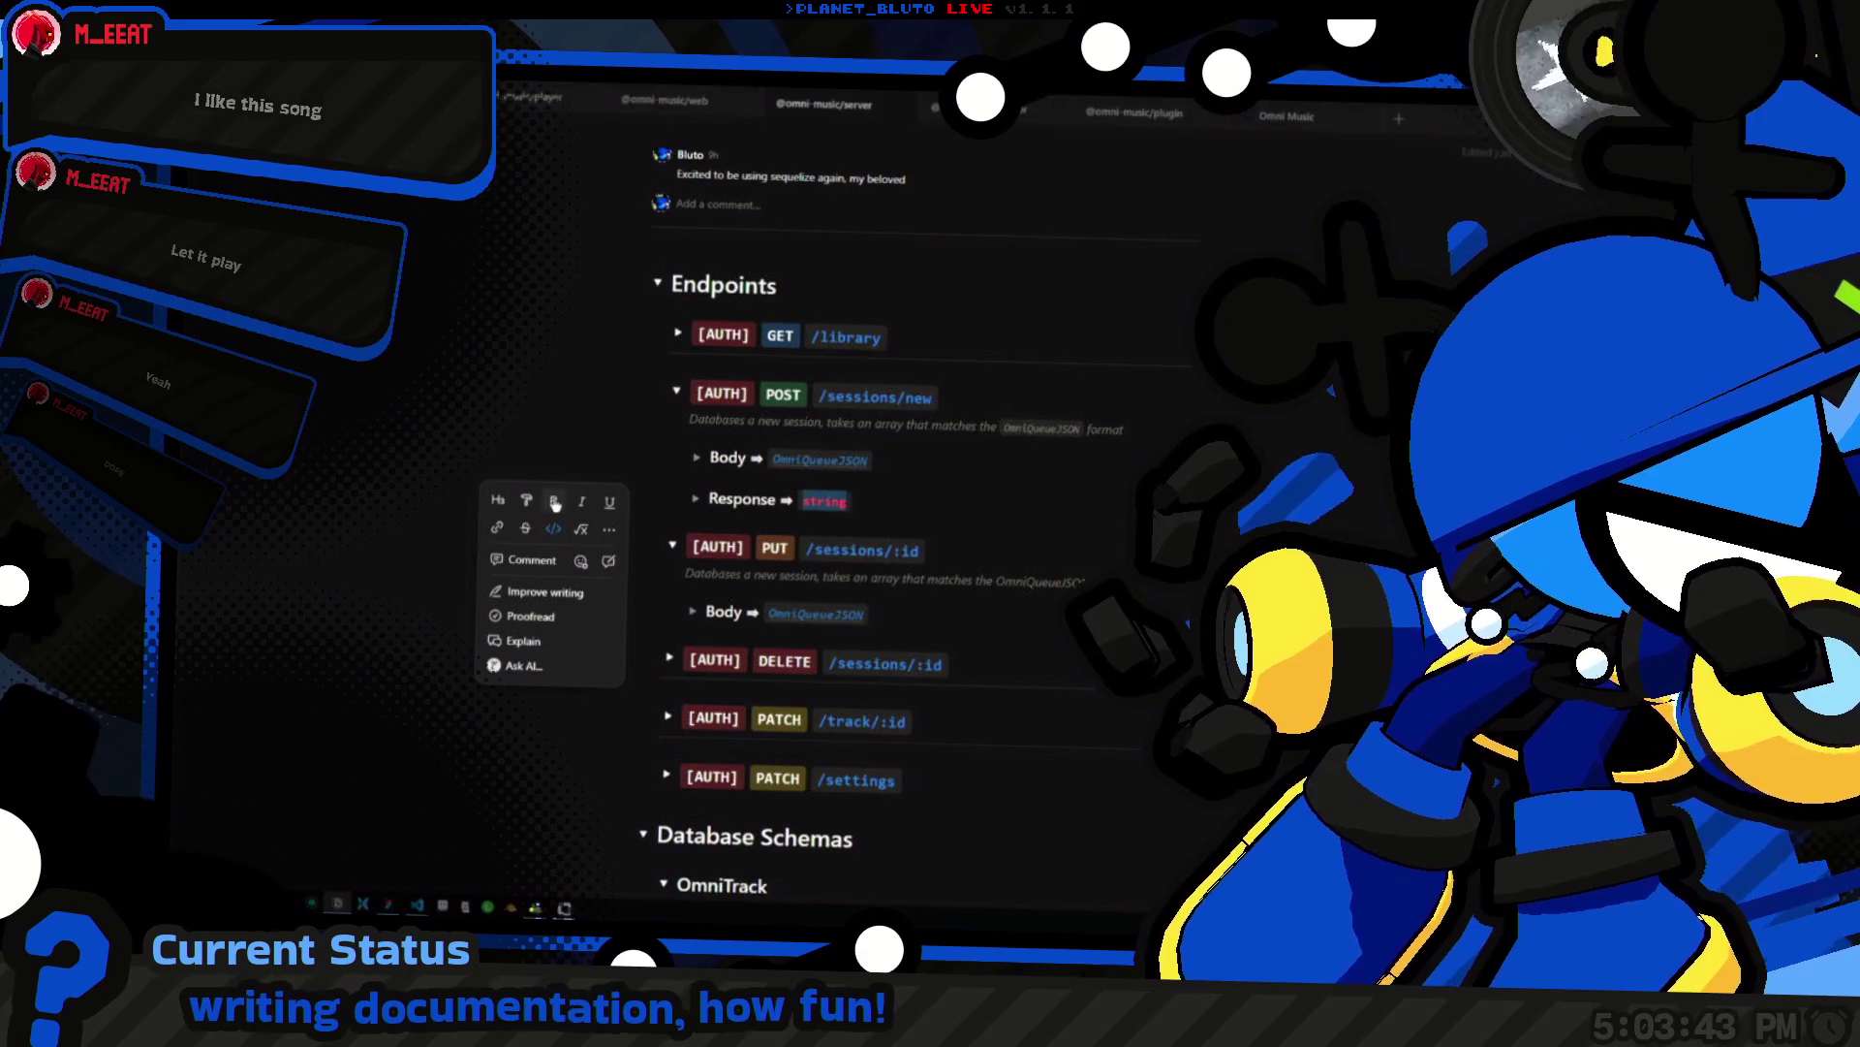
left_click(547, 502)
right_click(477, 483)
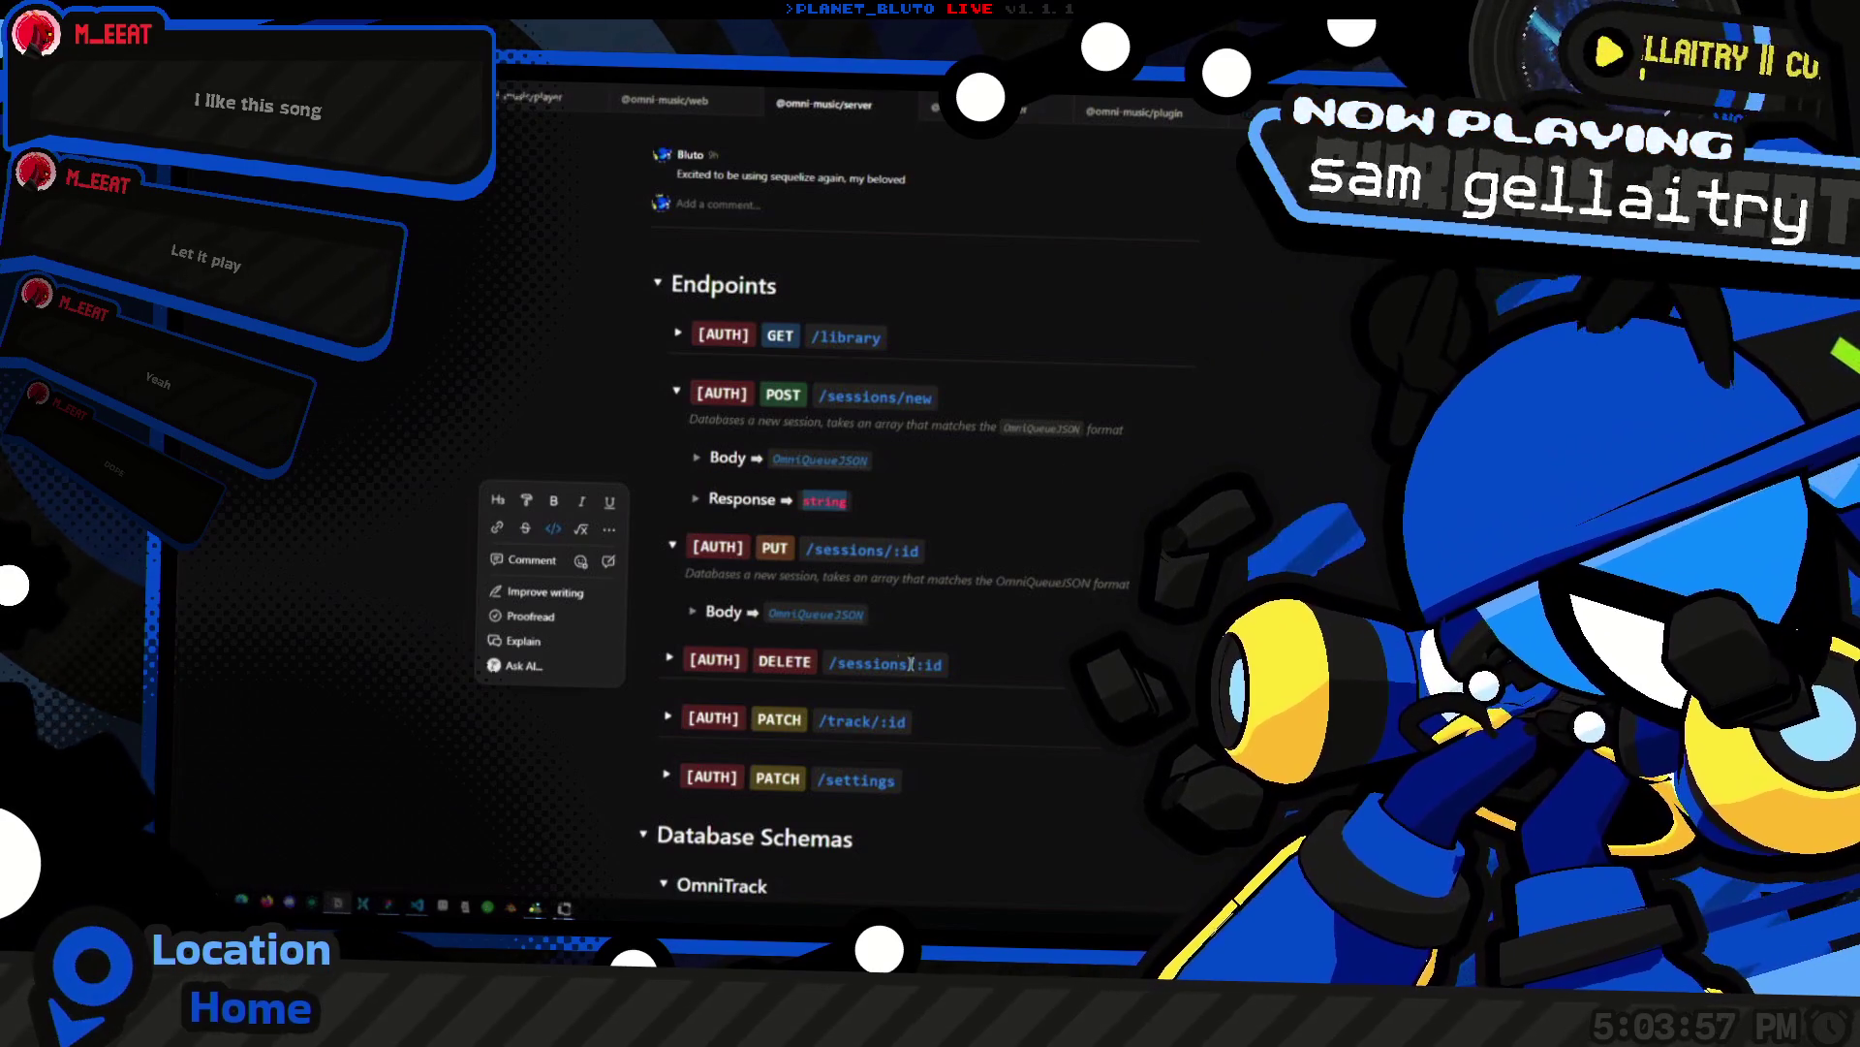
left_click(722, 567)
Make the string code text blue instead of red
double_click(851, 512)
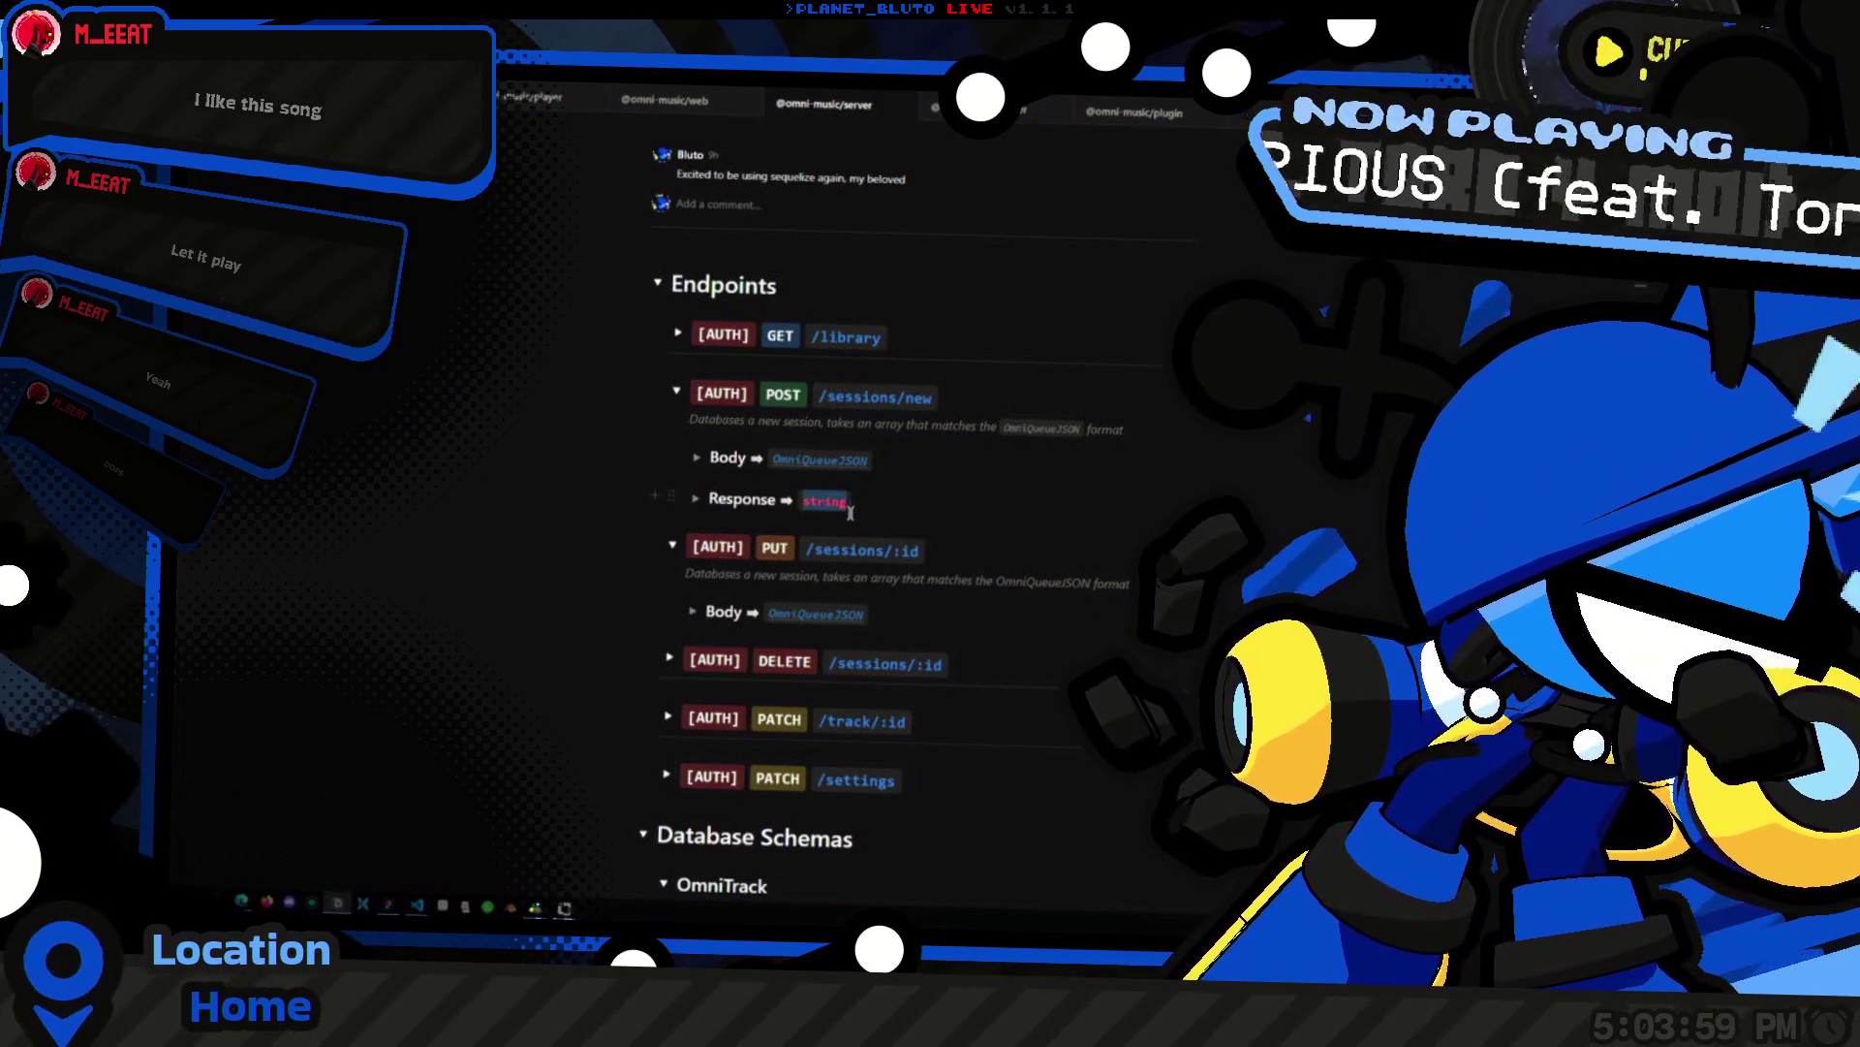
left_click(527, 504)
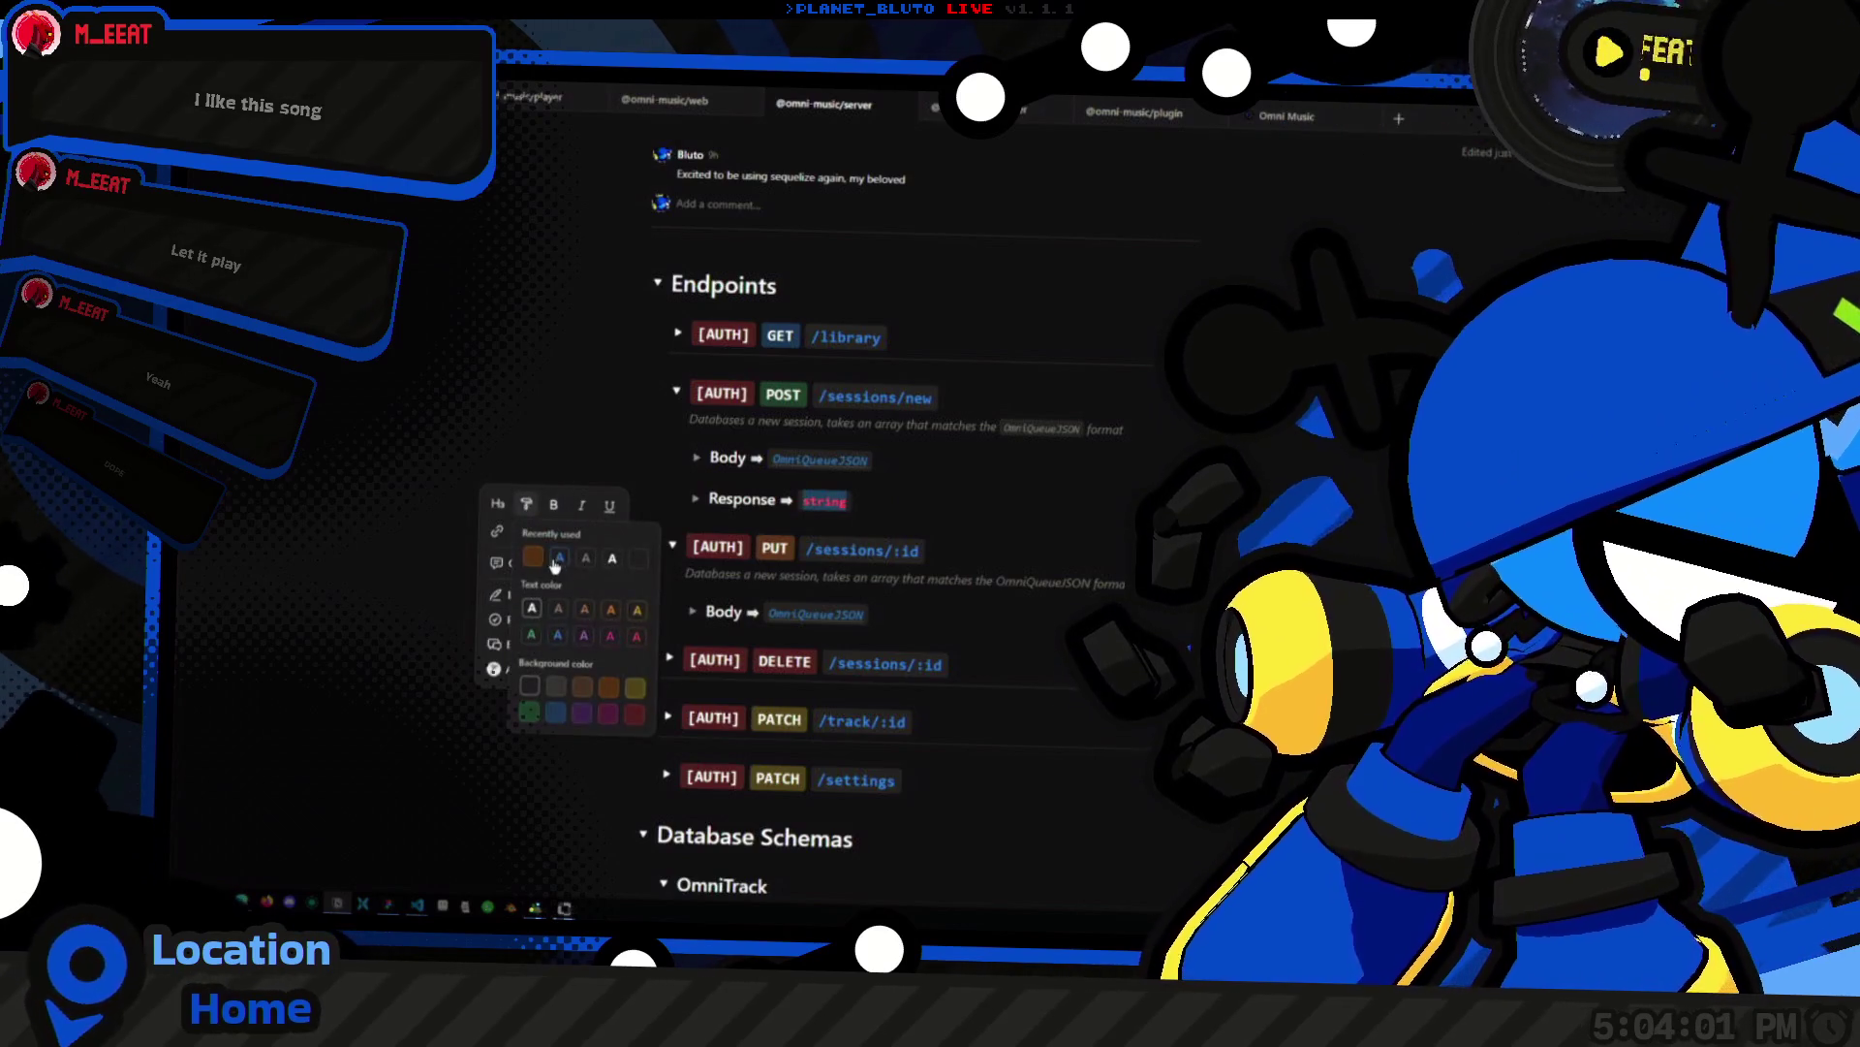
left_click(557, 560)
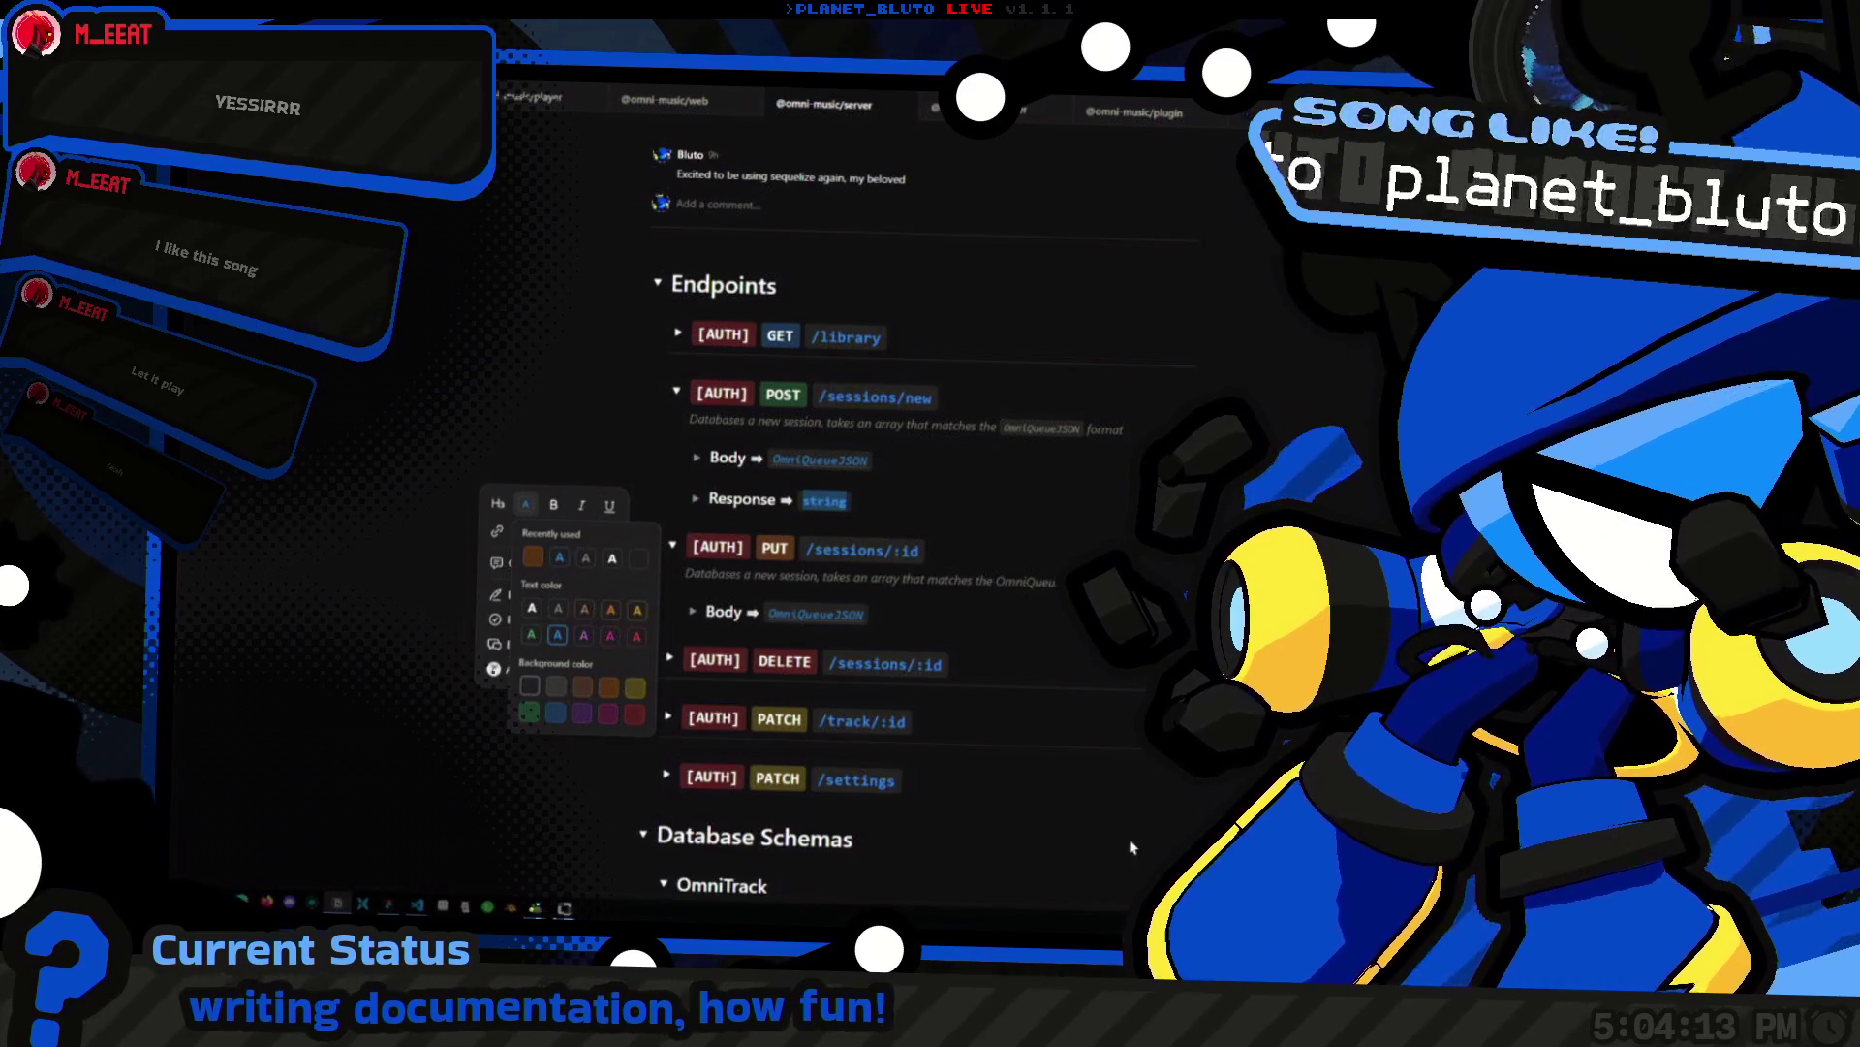
type("JSON format")
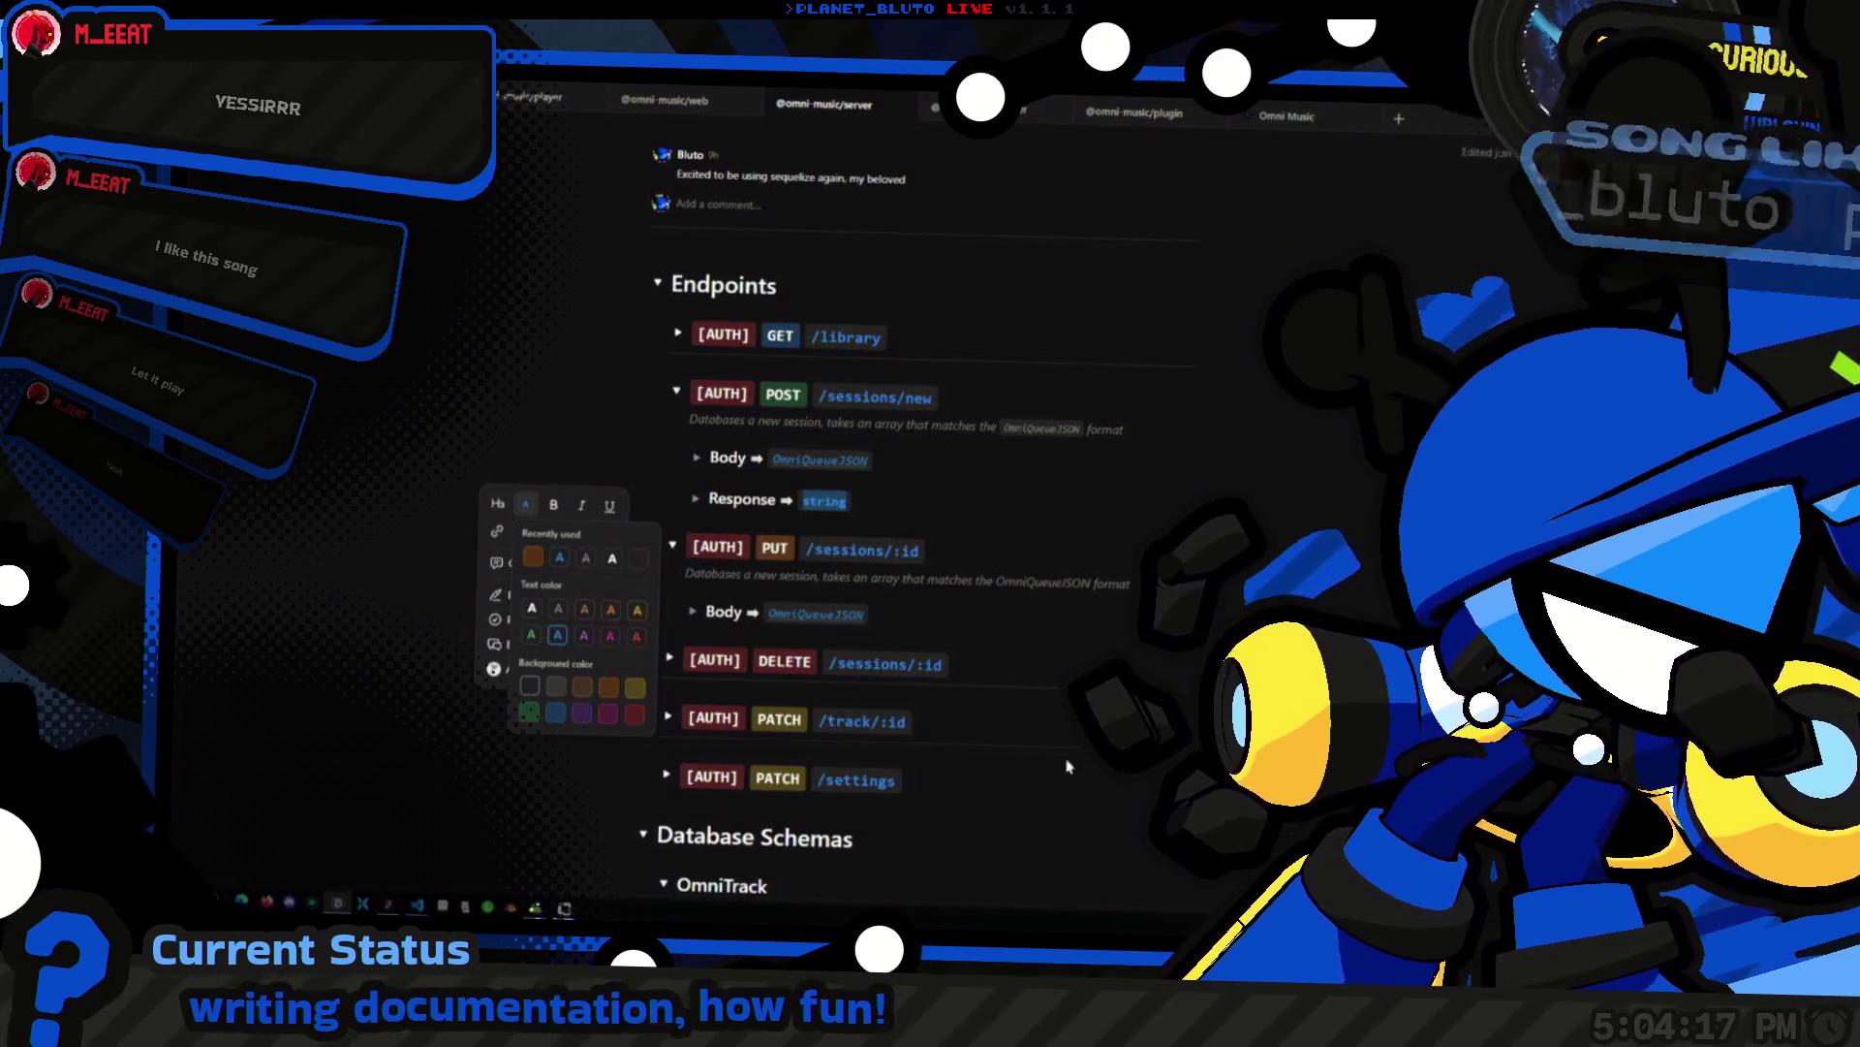
left_click(945, 504)
Add the italic line 'Returns the session ID' inside the Response toggle, then expand DELETE /sessions/:id
left_click(694, 501)
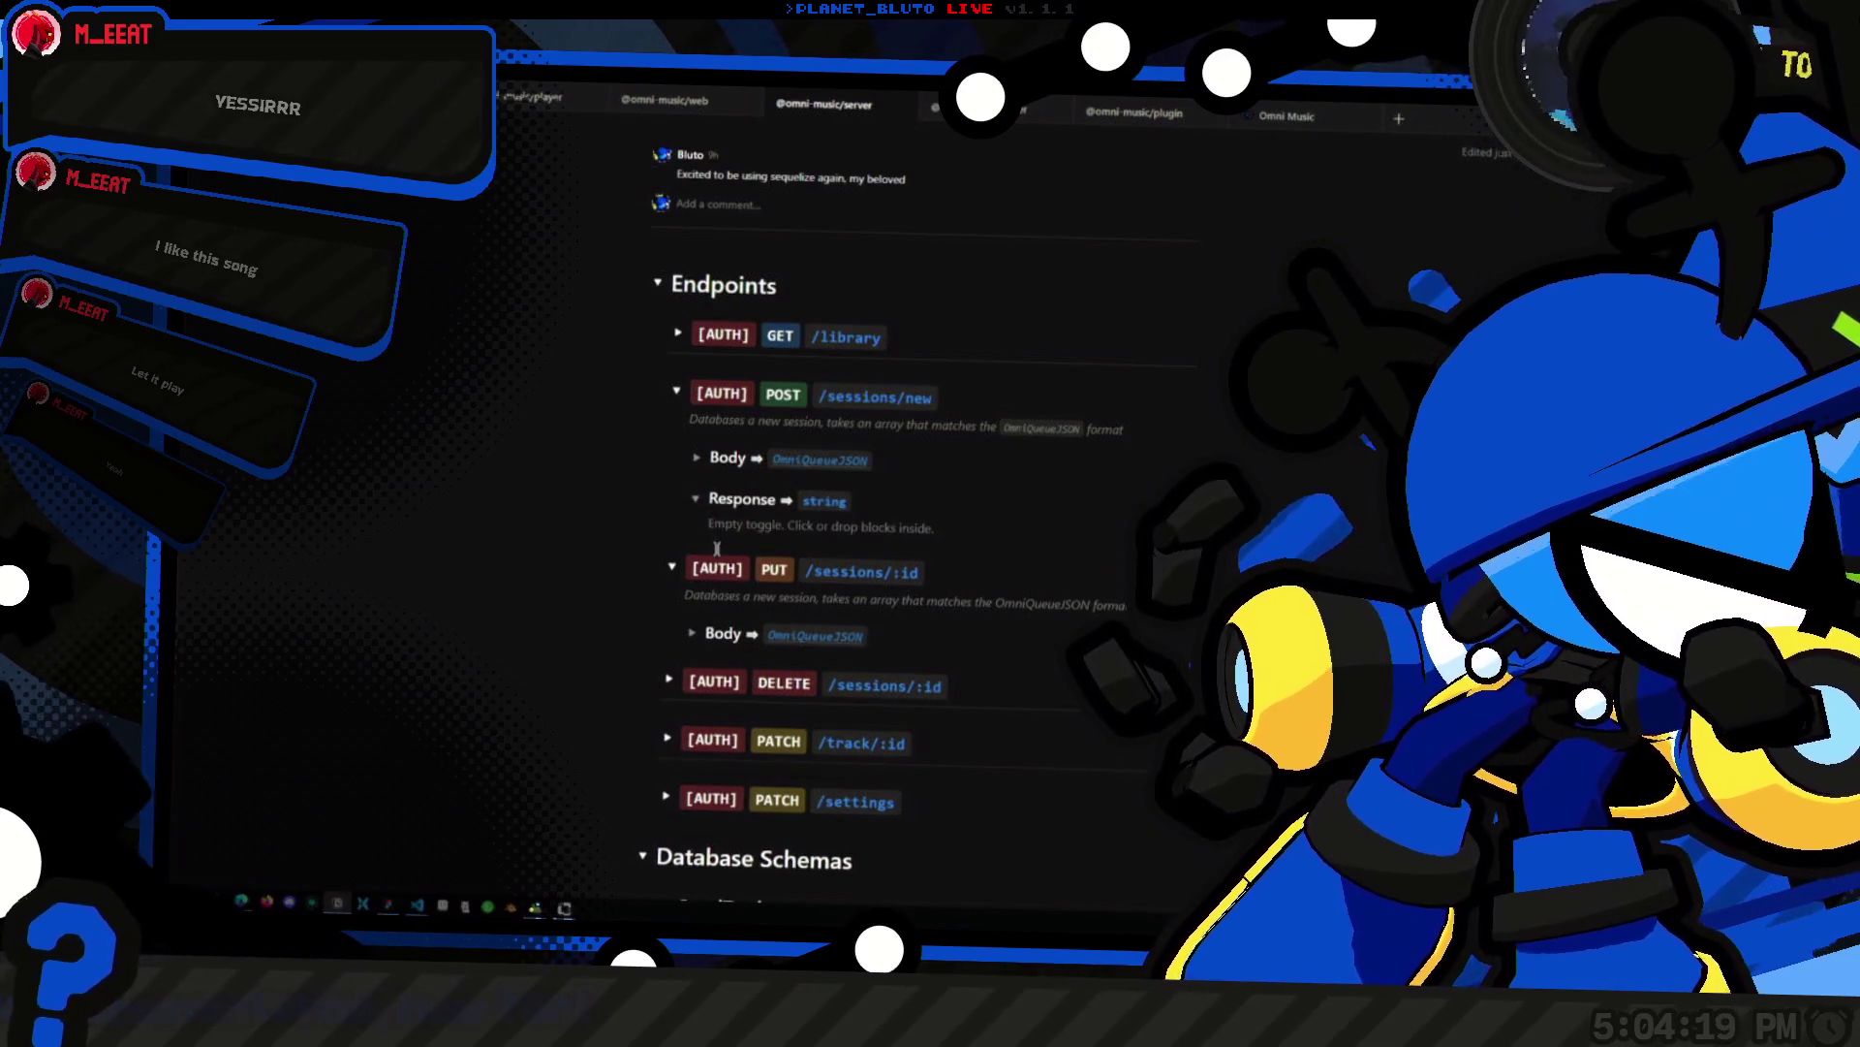
left_click(824, 526)
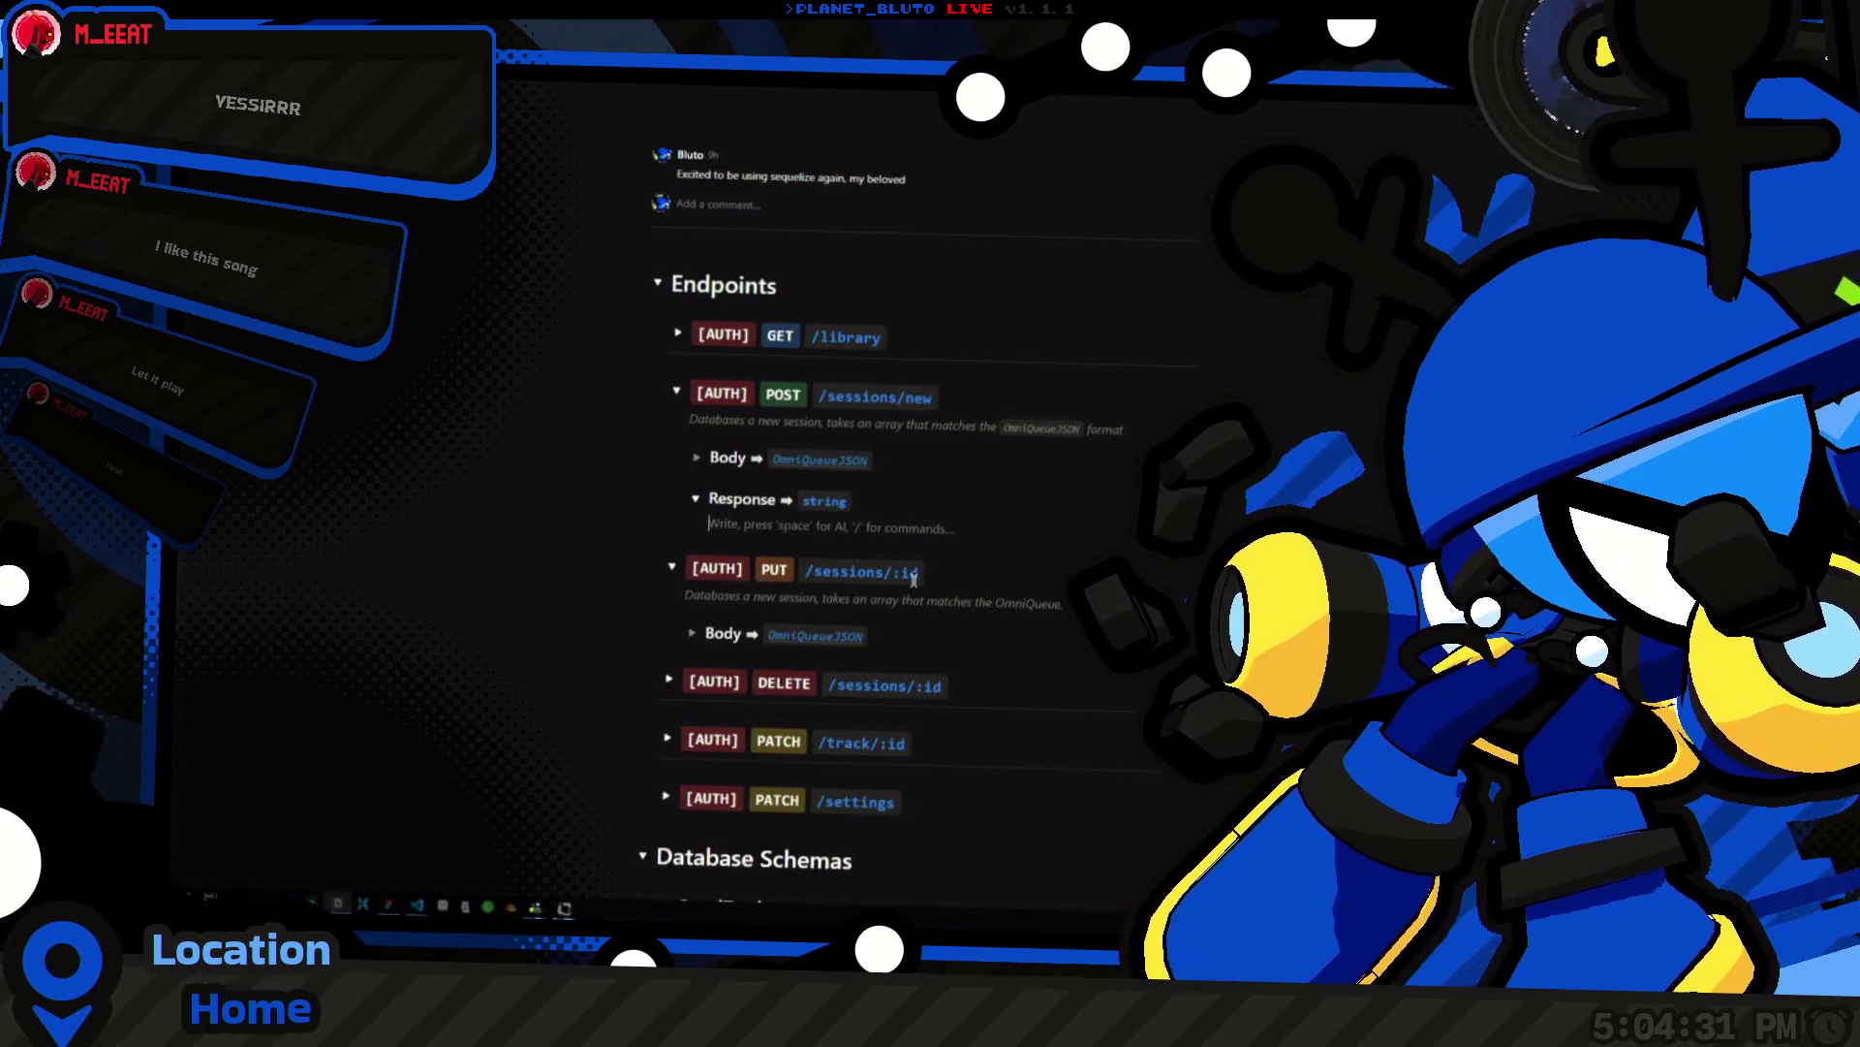
type("Returns the ")
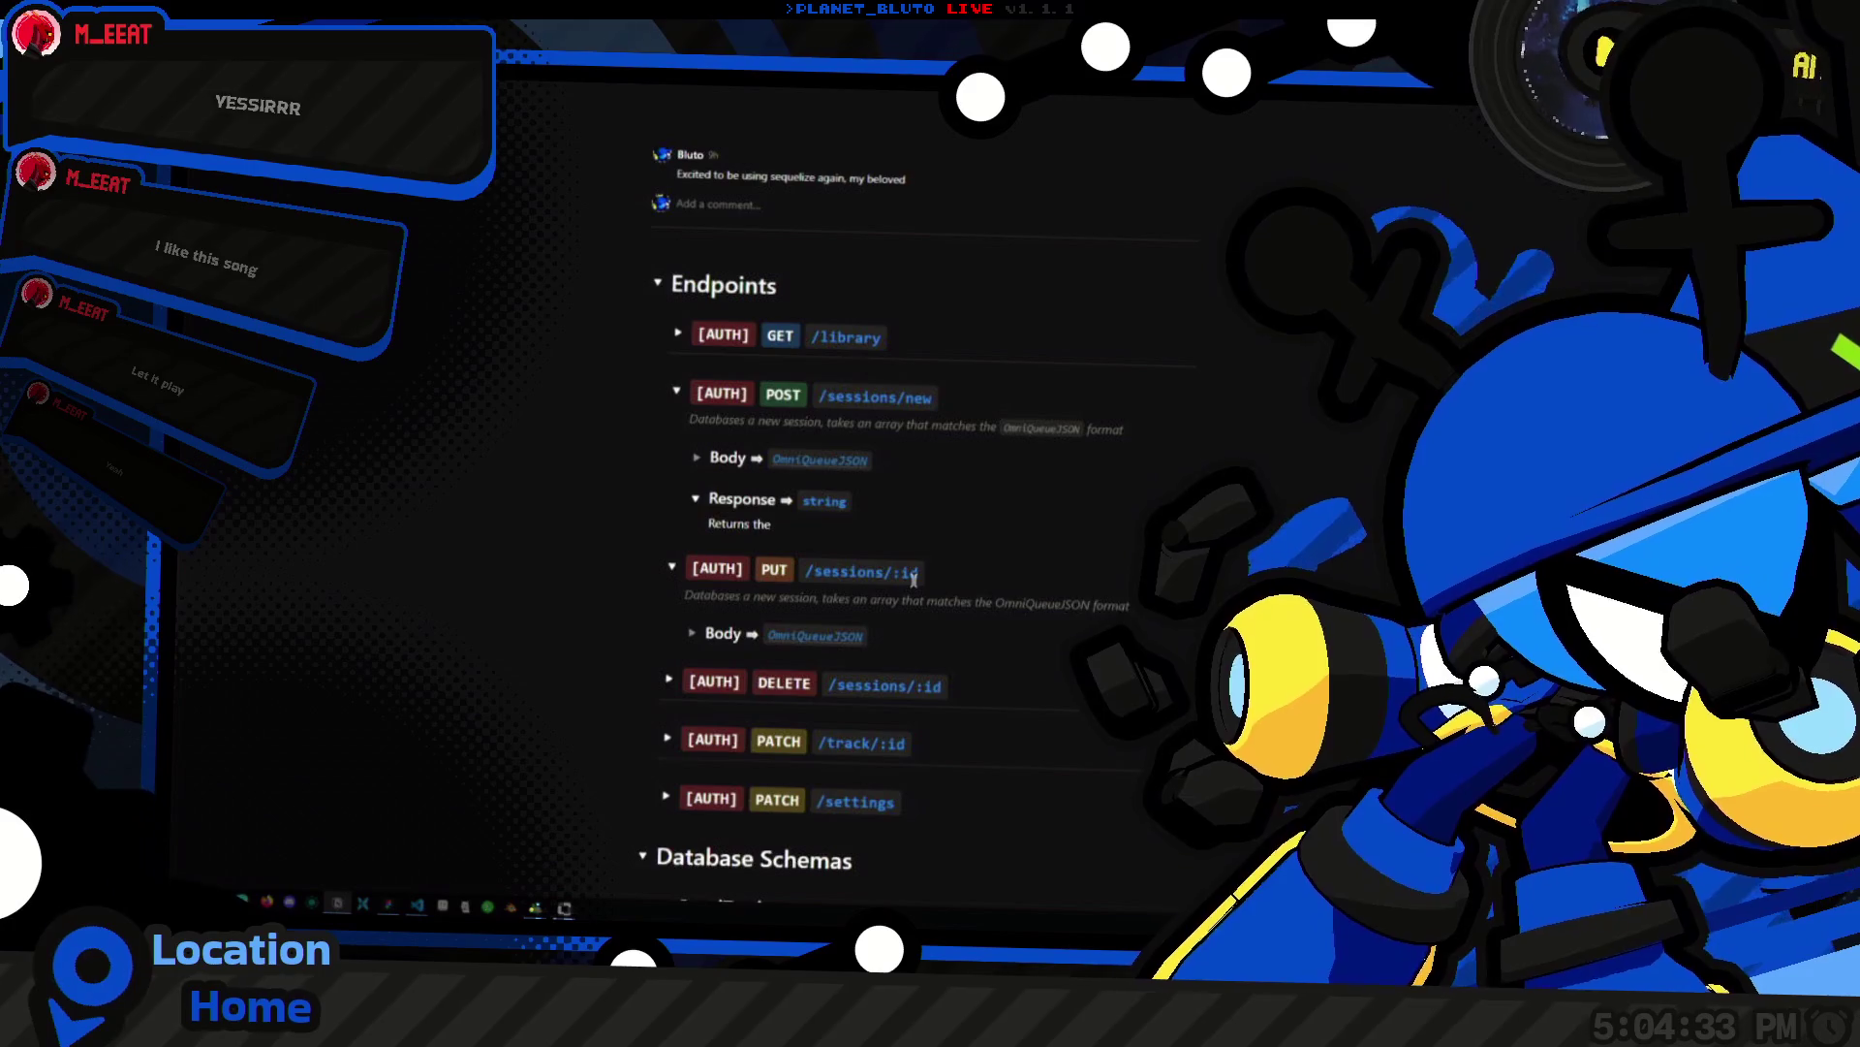
type("session ID")
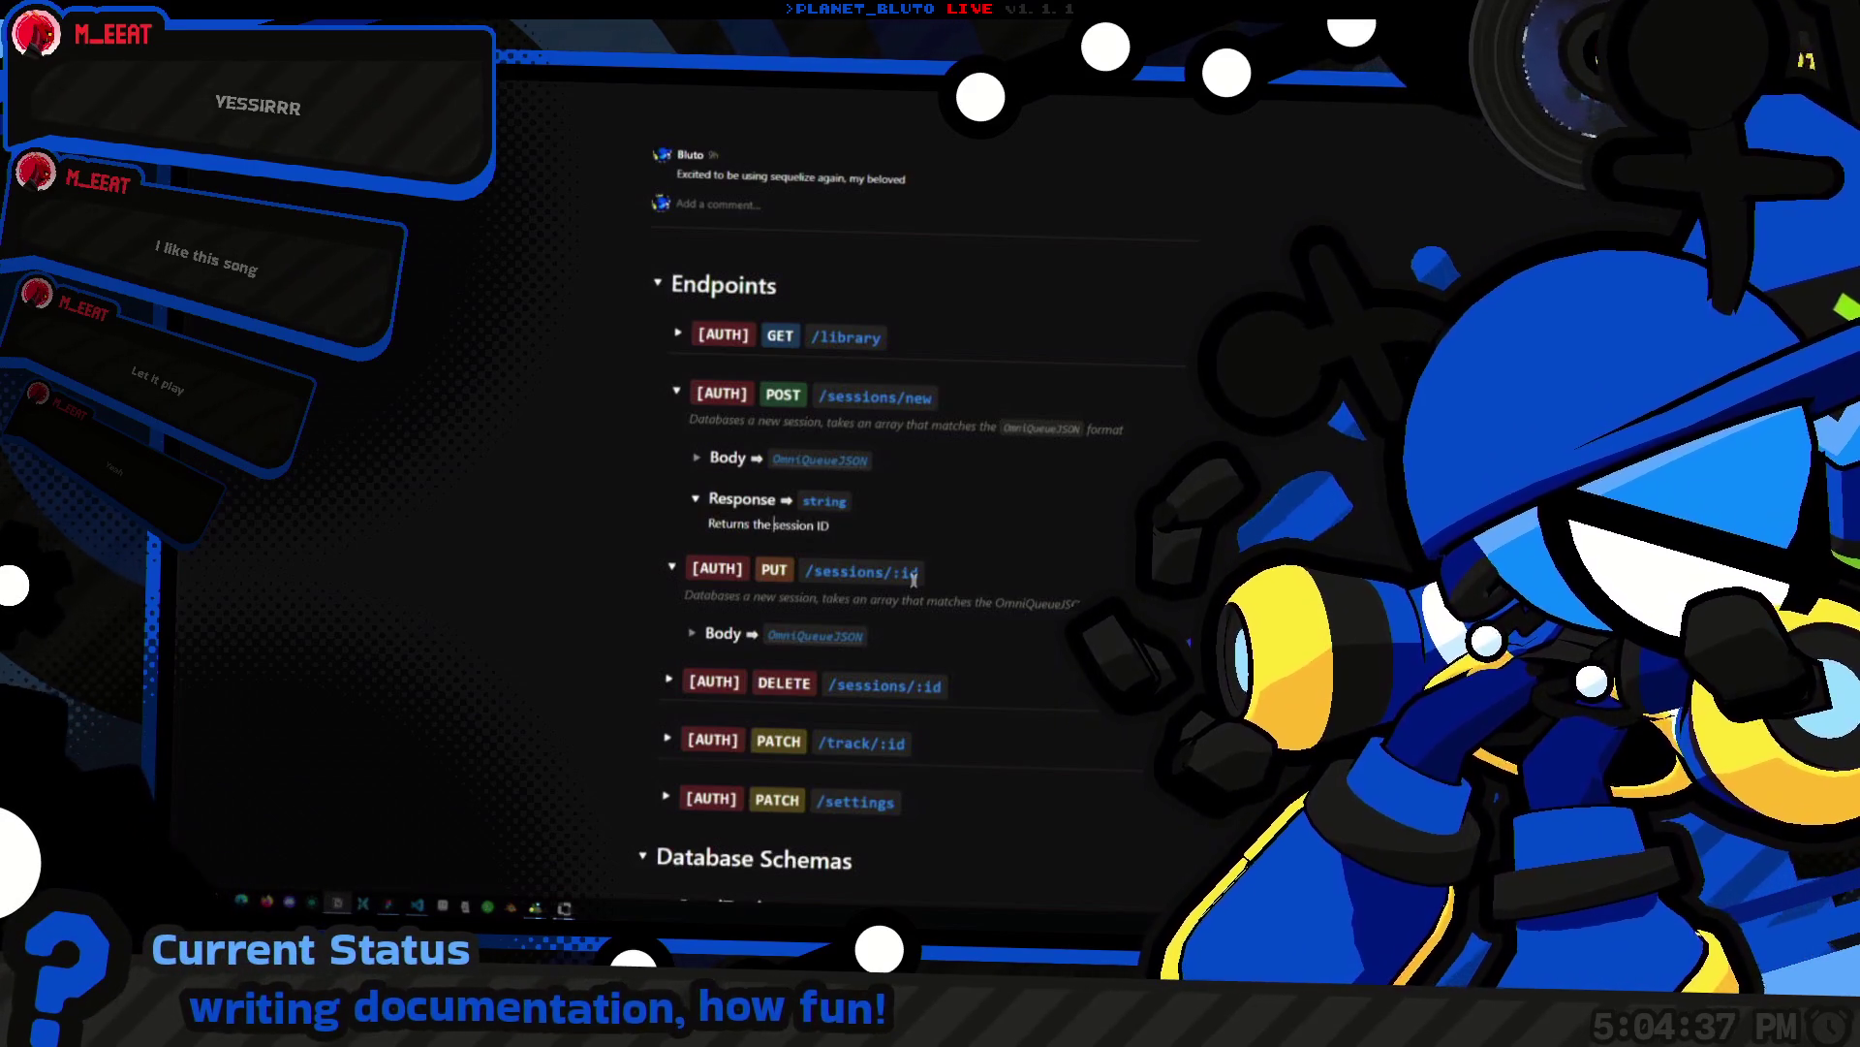
key("shift+End")
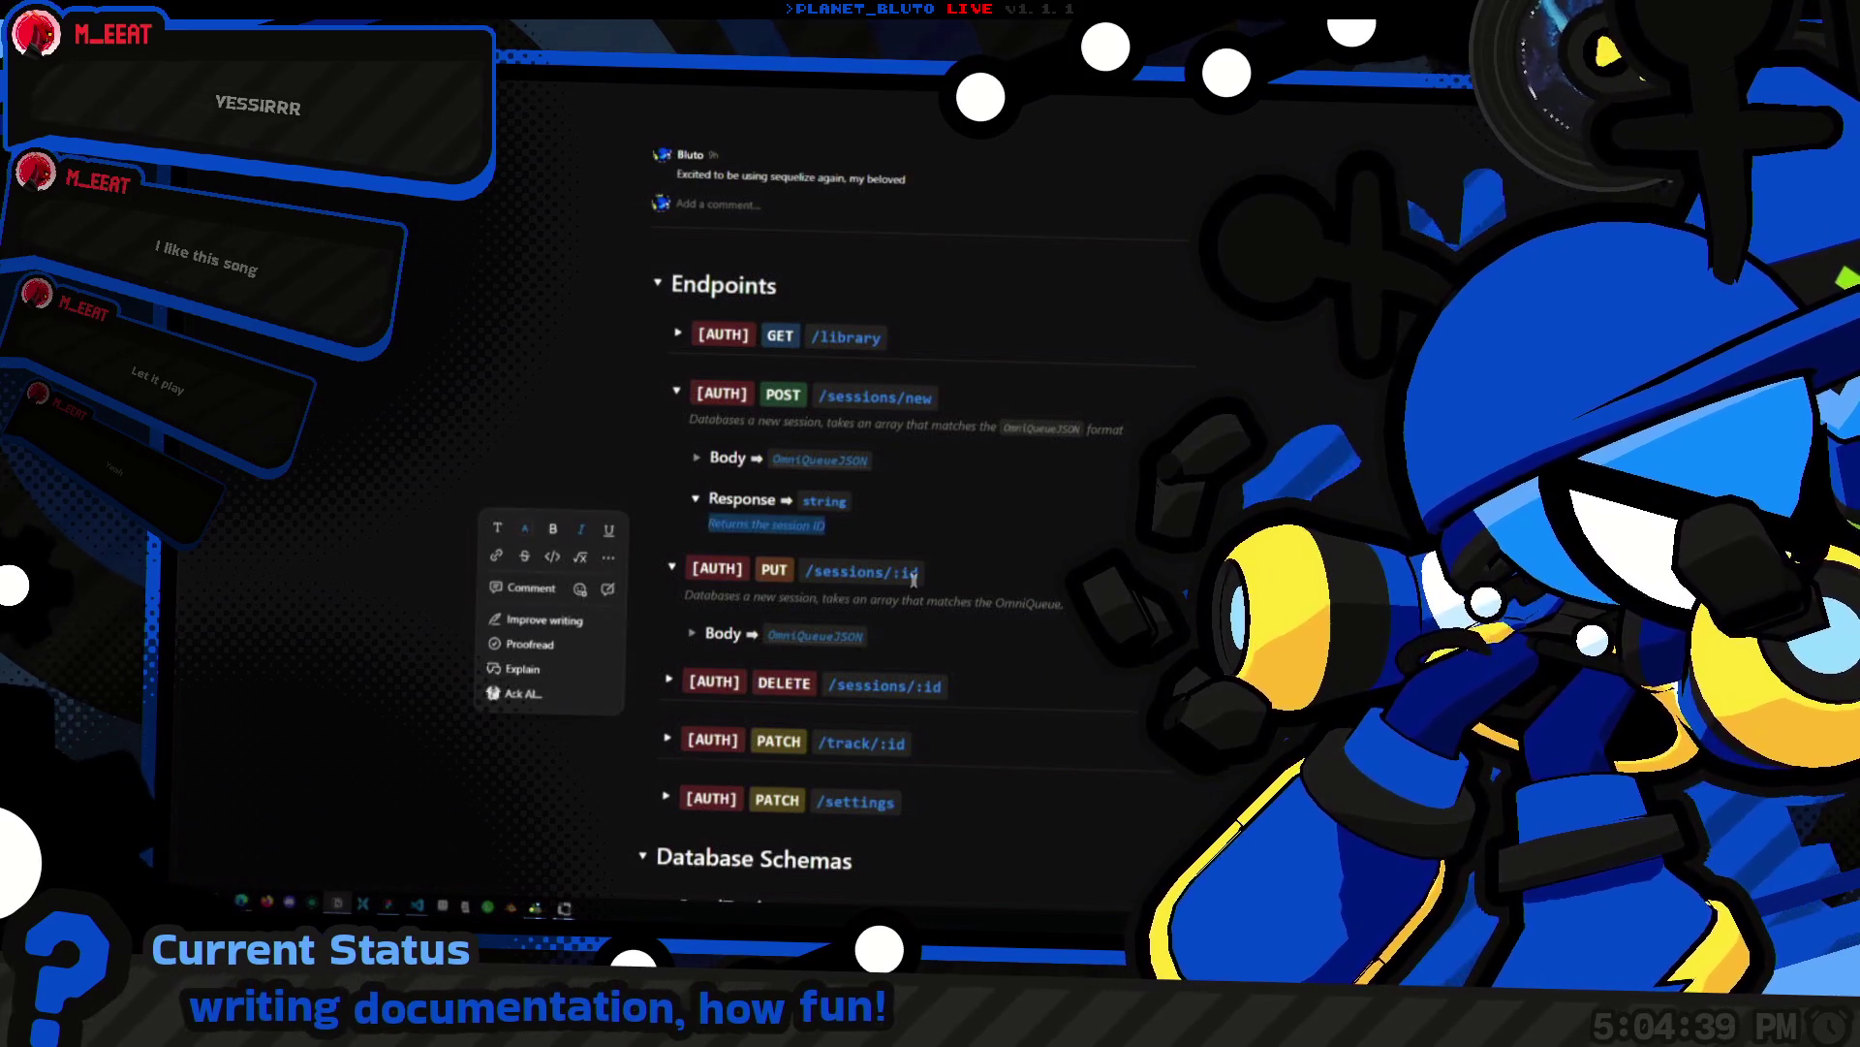
key("ctrl+i")
left_click(525, 528)
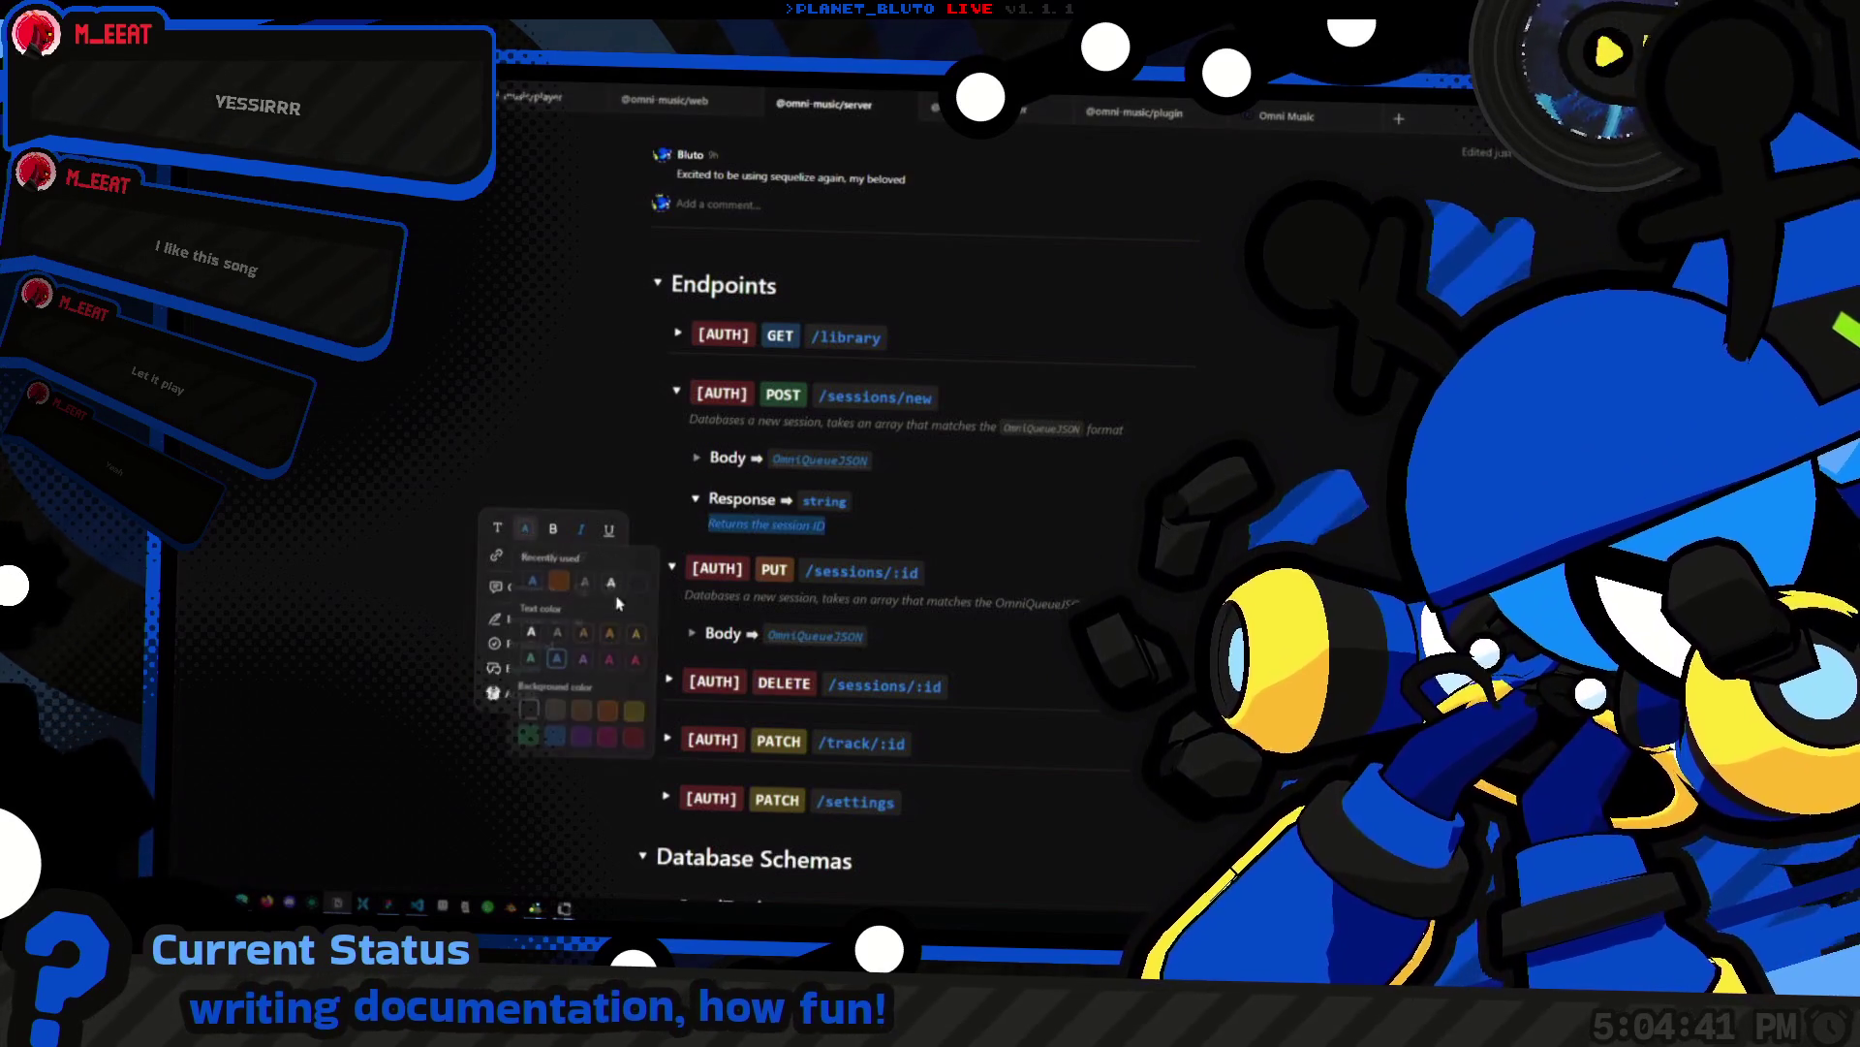
left_click(1100, 552)
scroll(1101, 551, "down", 2)
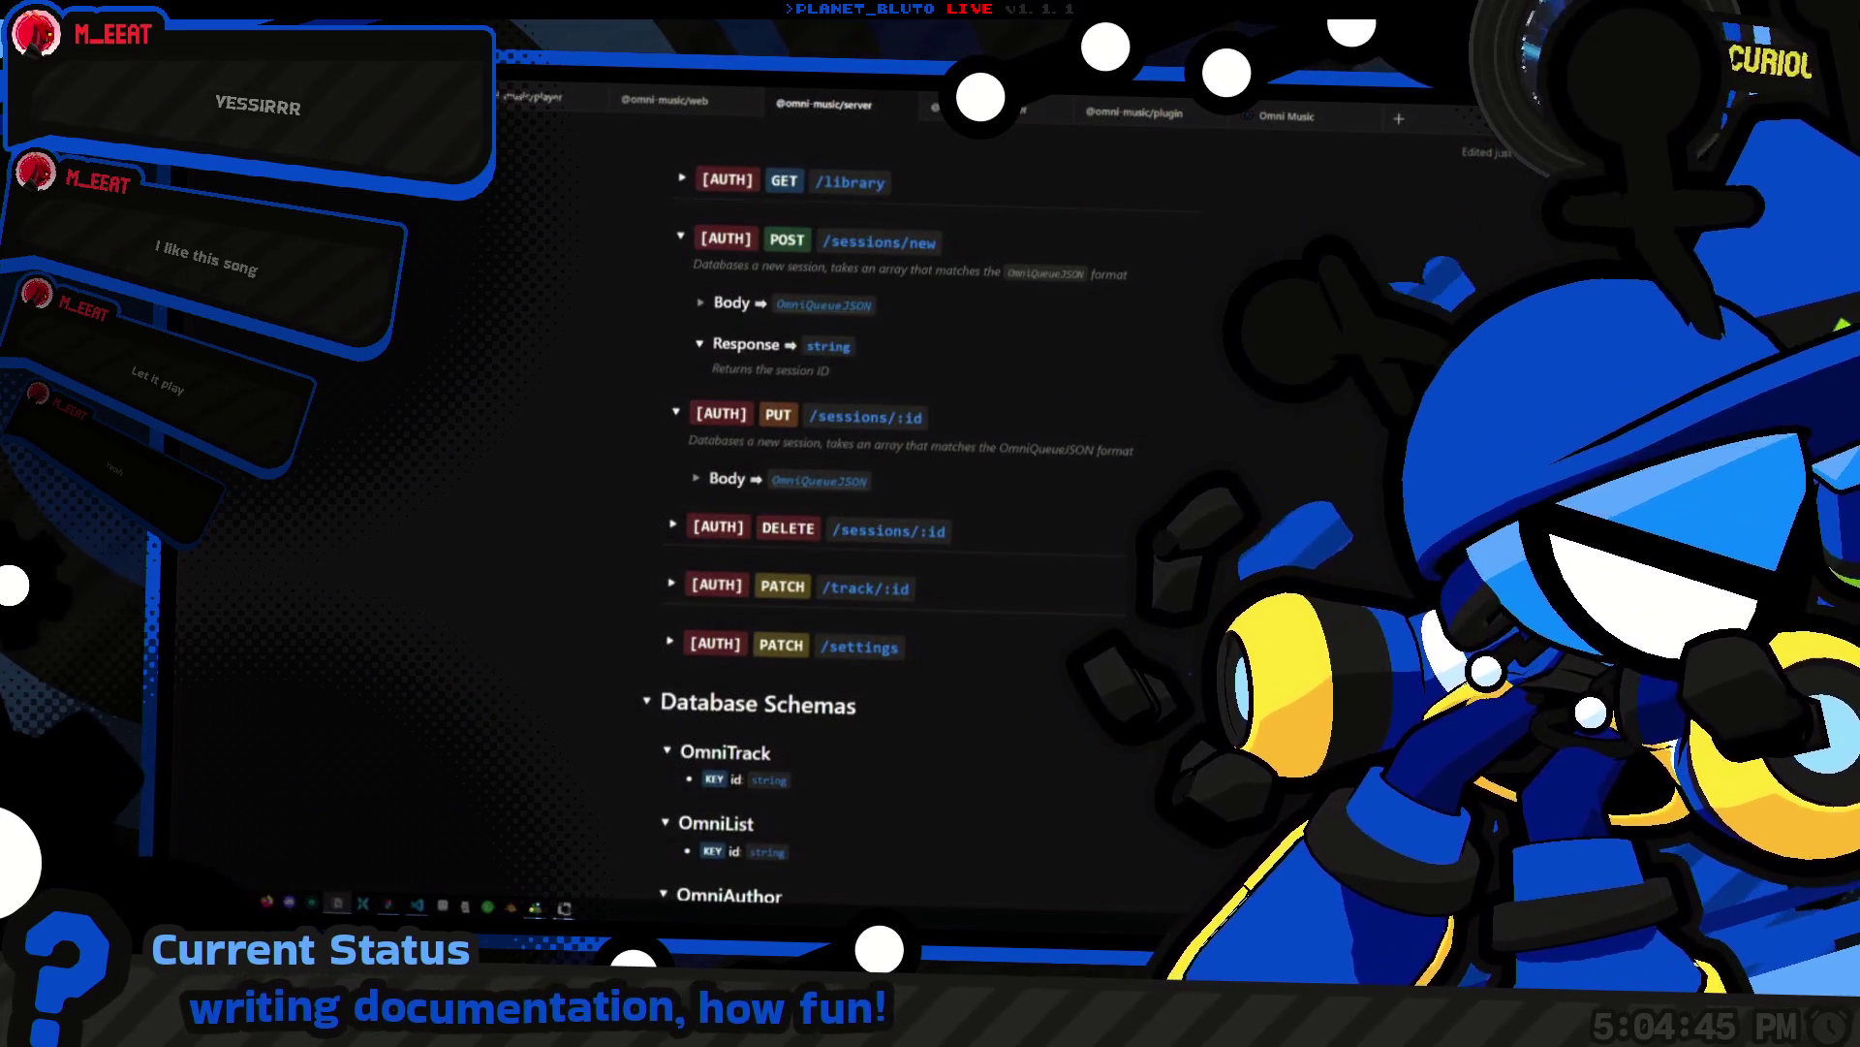
left_click(674, 525)
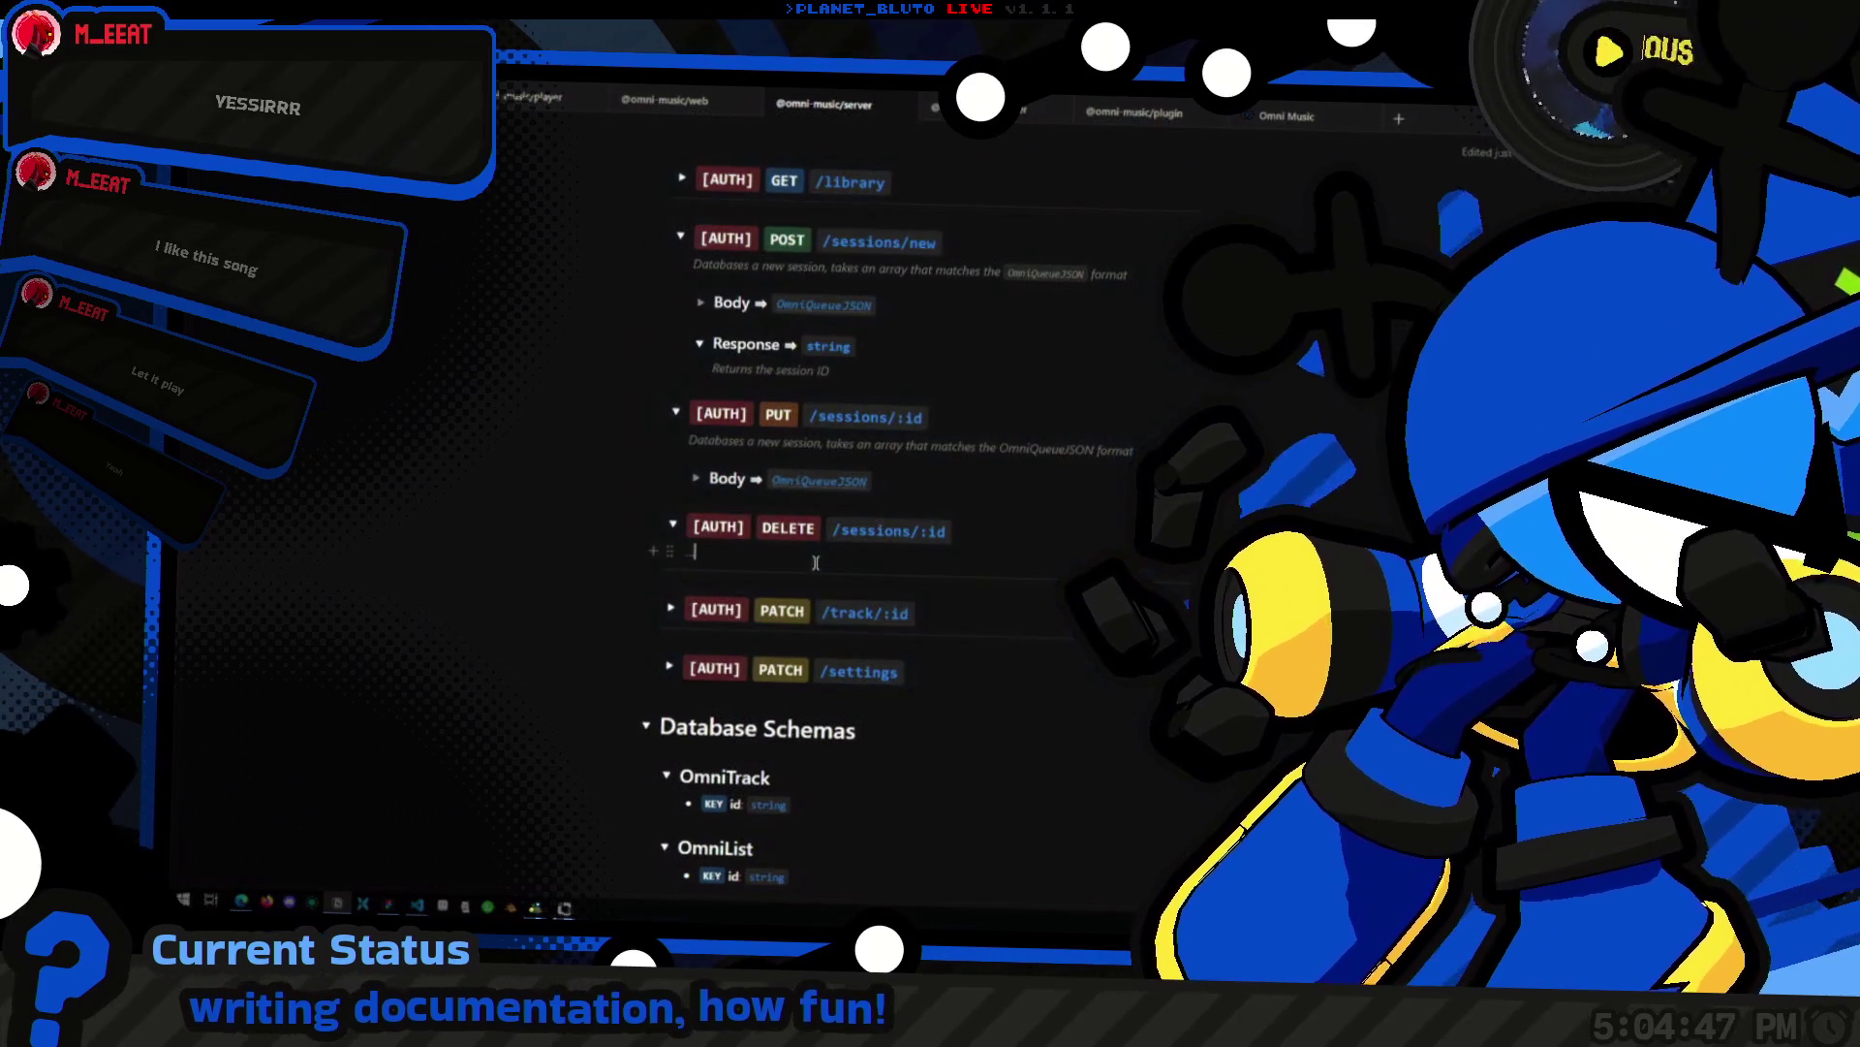
Write 'Deletes the session from database' as the DELETE /sessions/:id description
type("Deletes th")
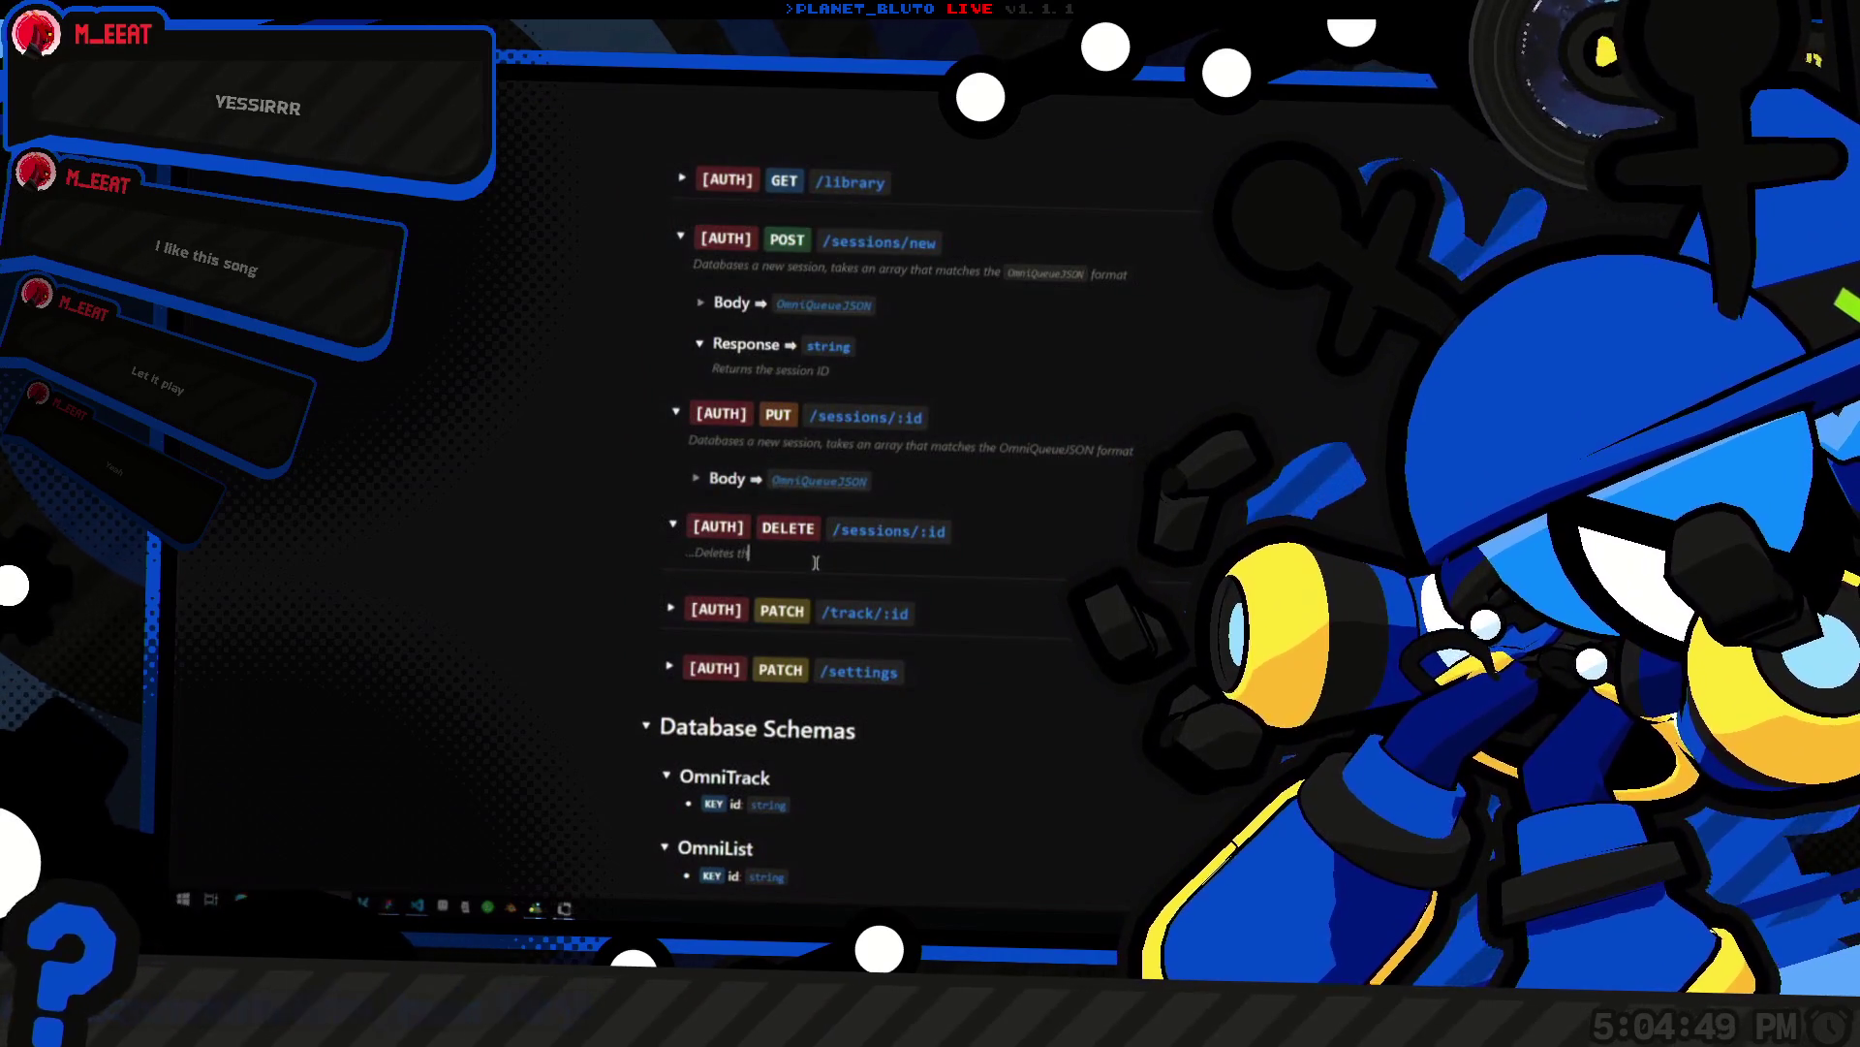
type("e session from ")
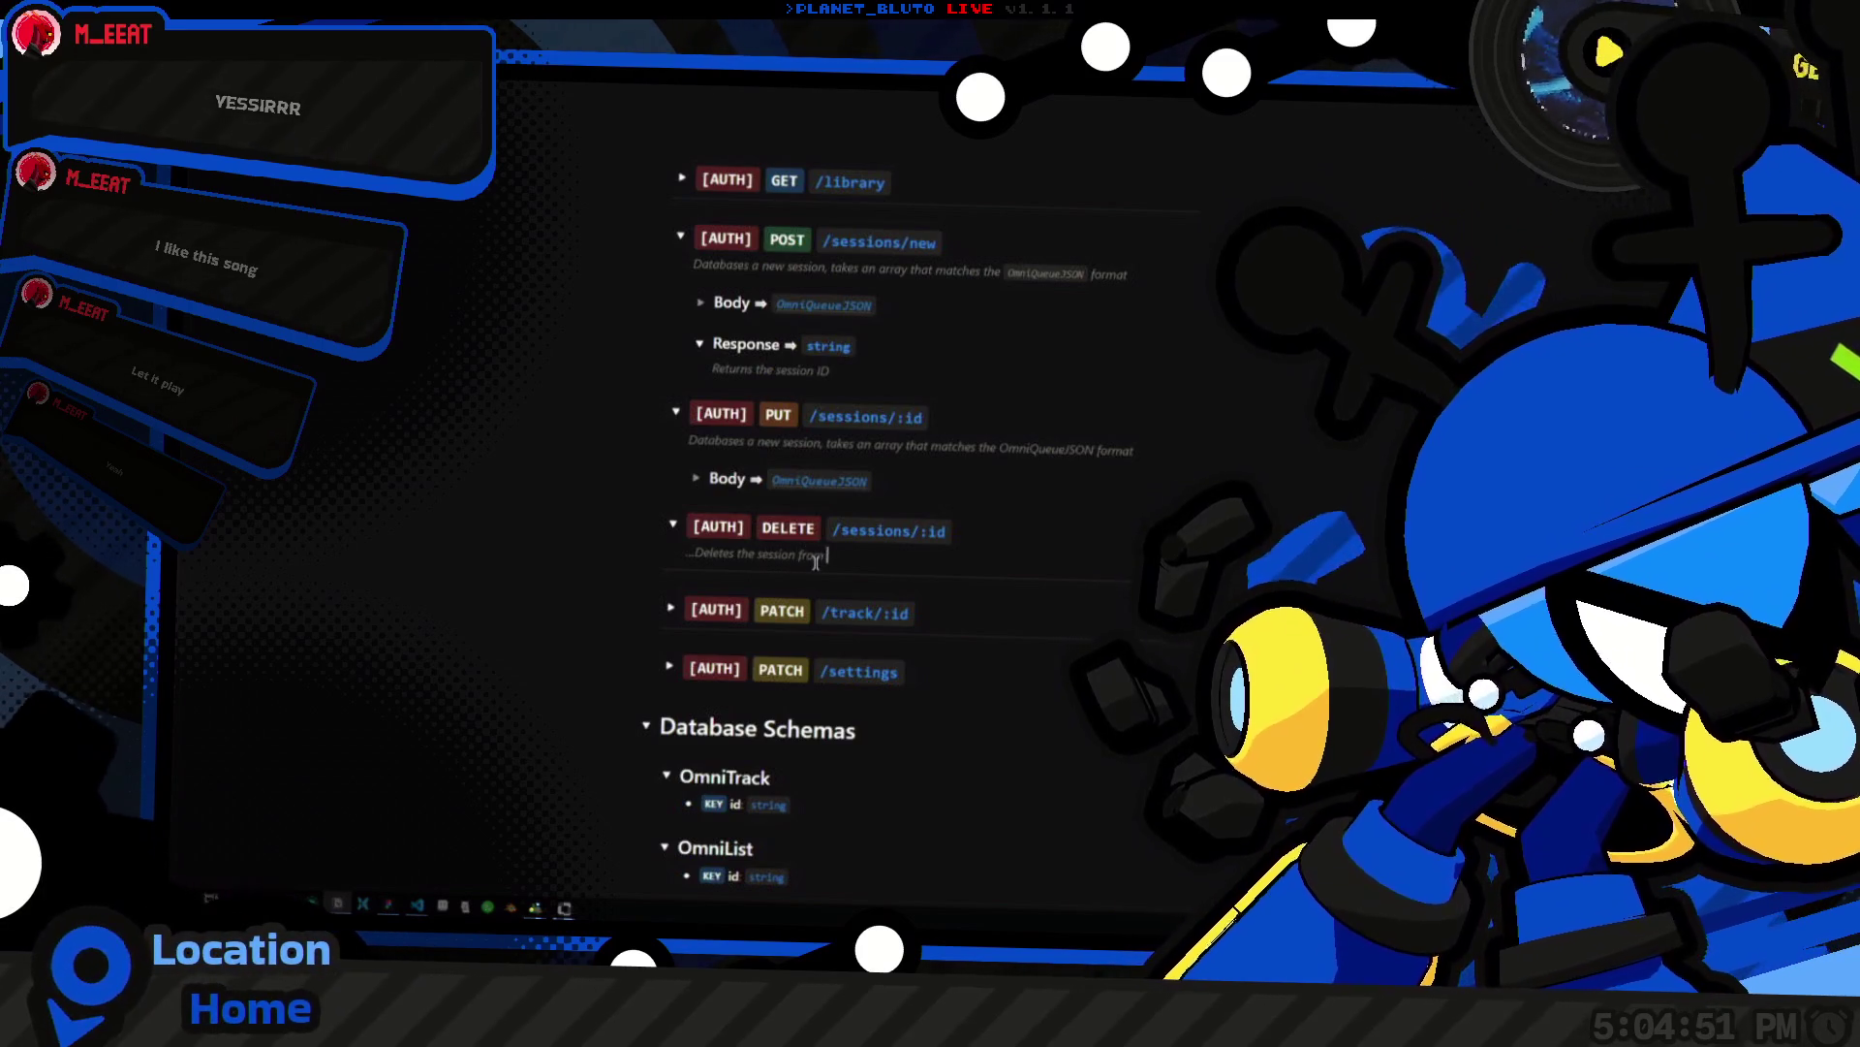
type("data ")
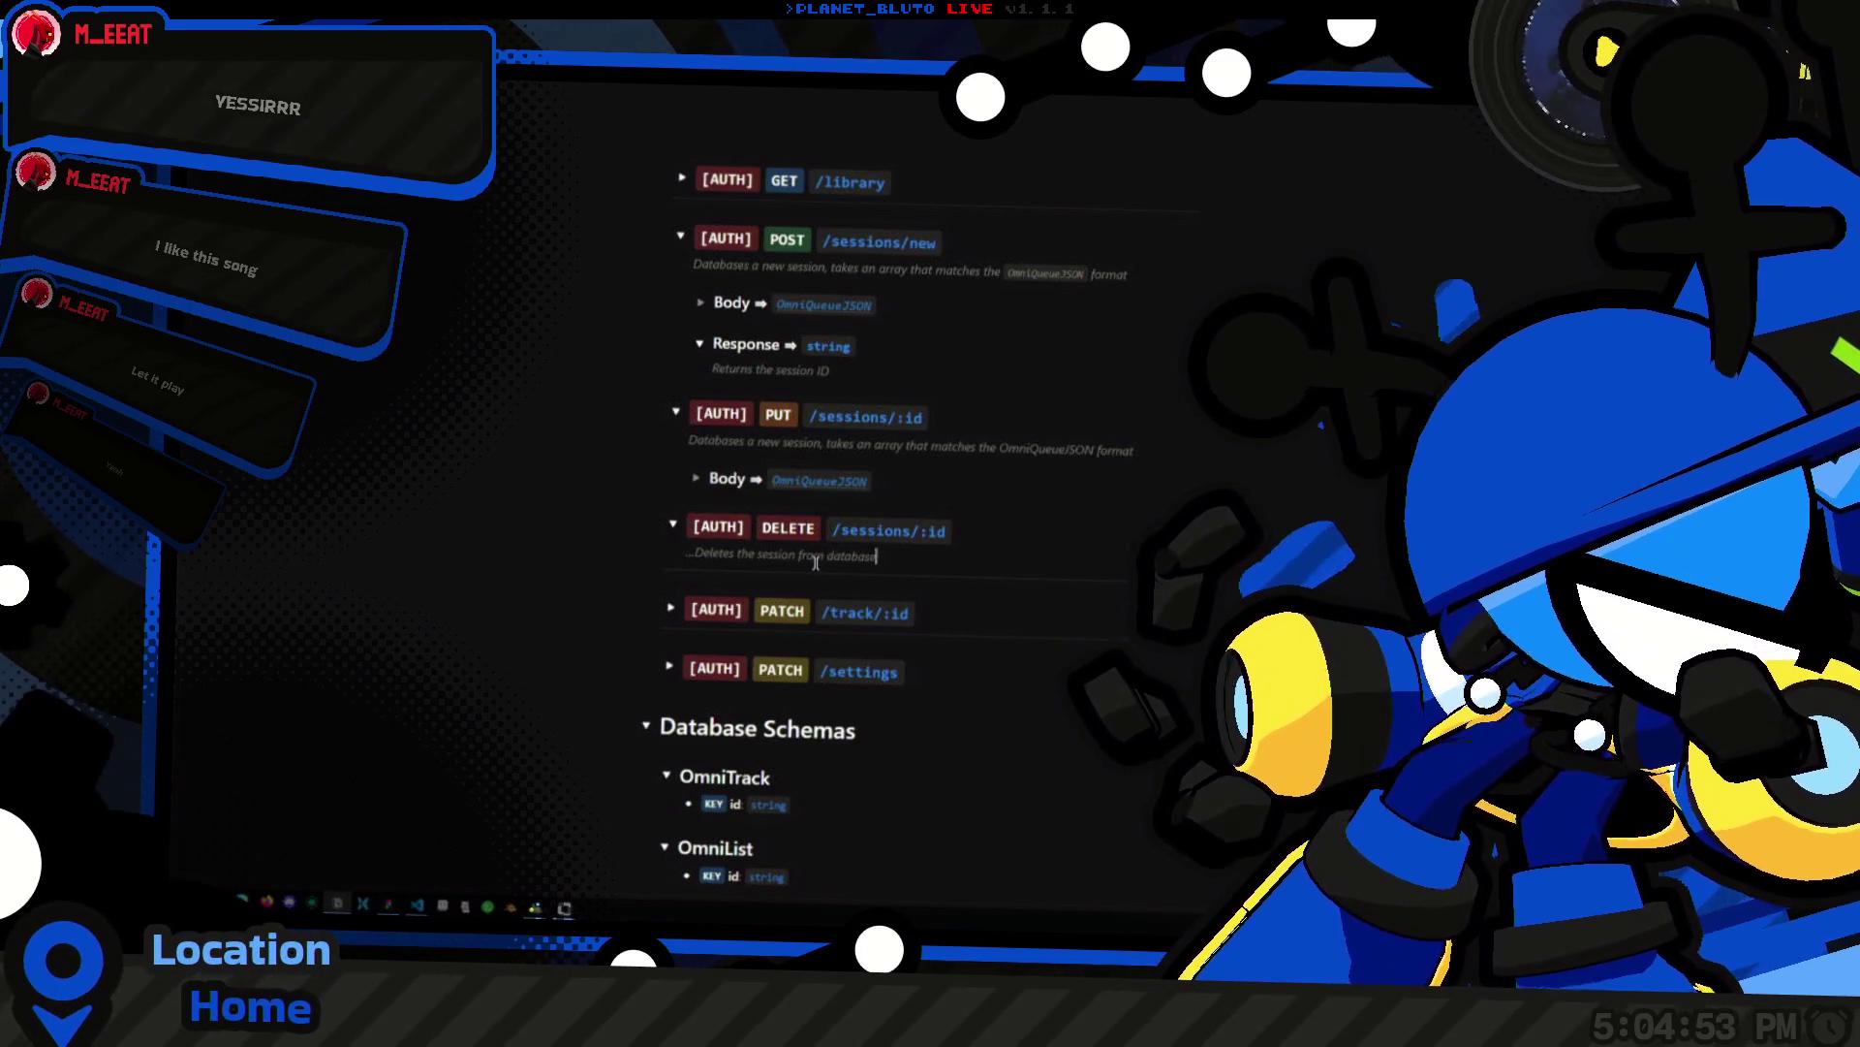
type("e")
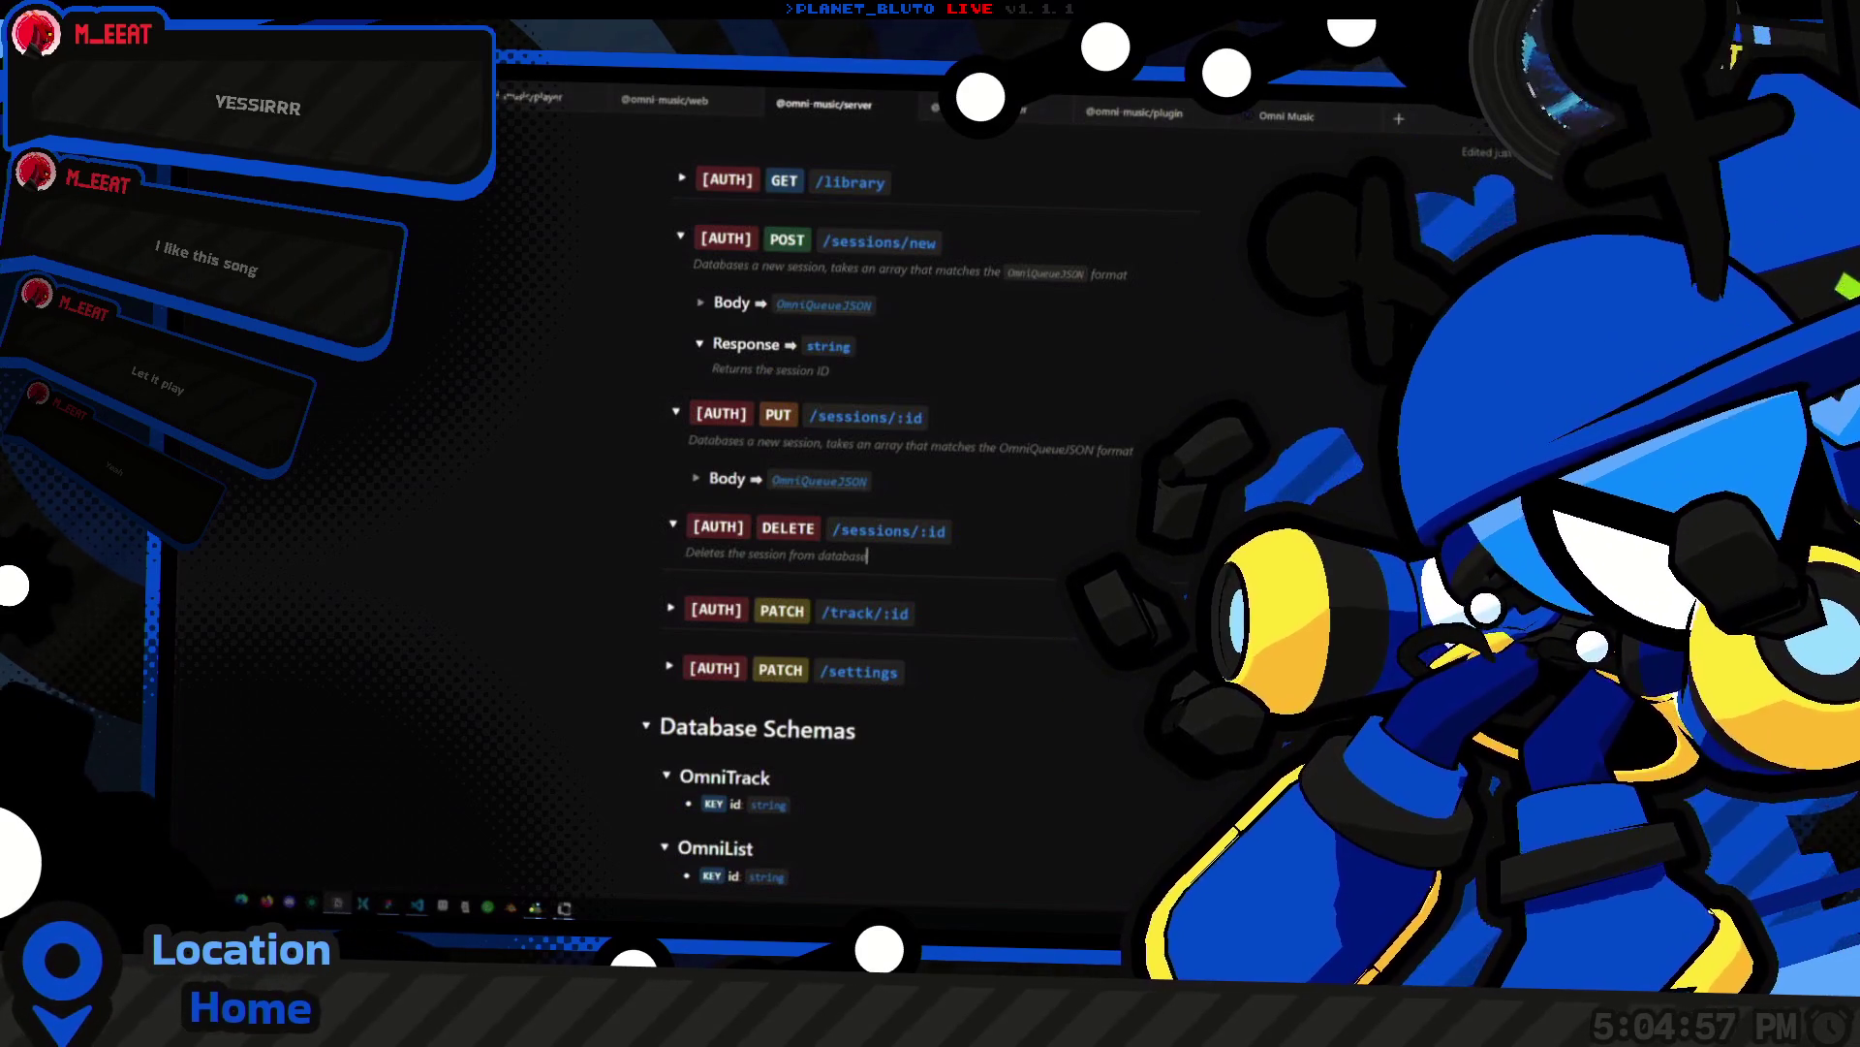
scroll(1226, 606, "down", 3)
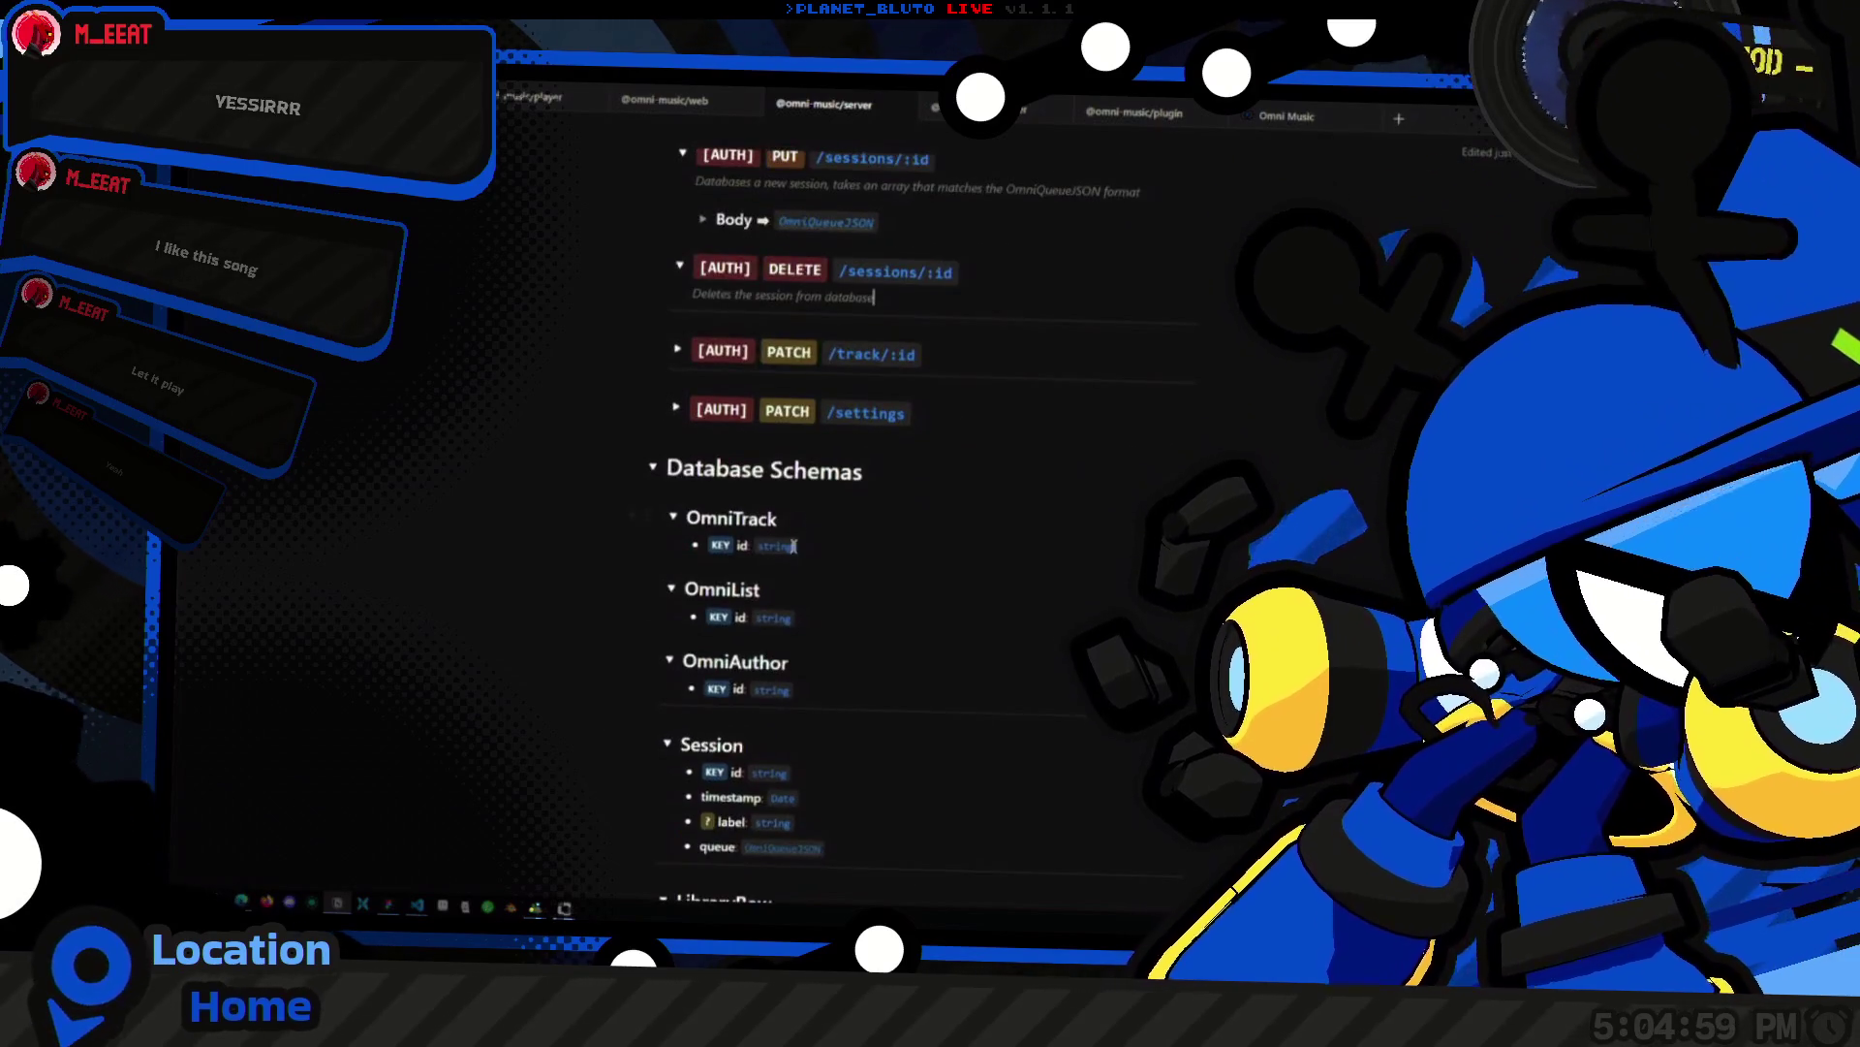
scroll(1227, 606, "down", 3)
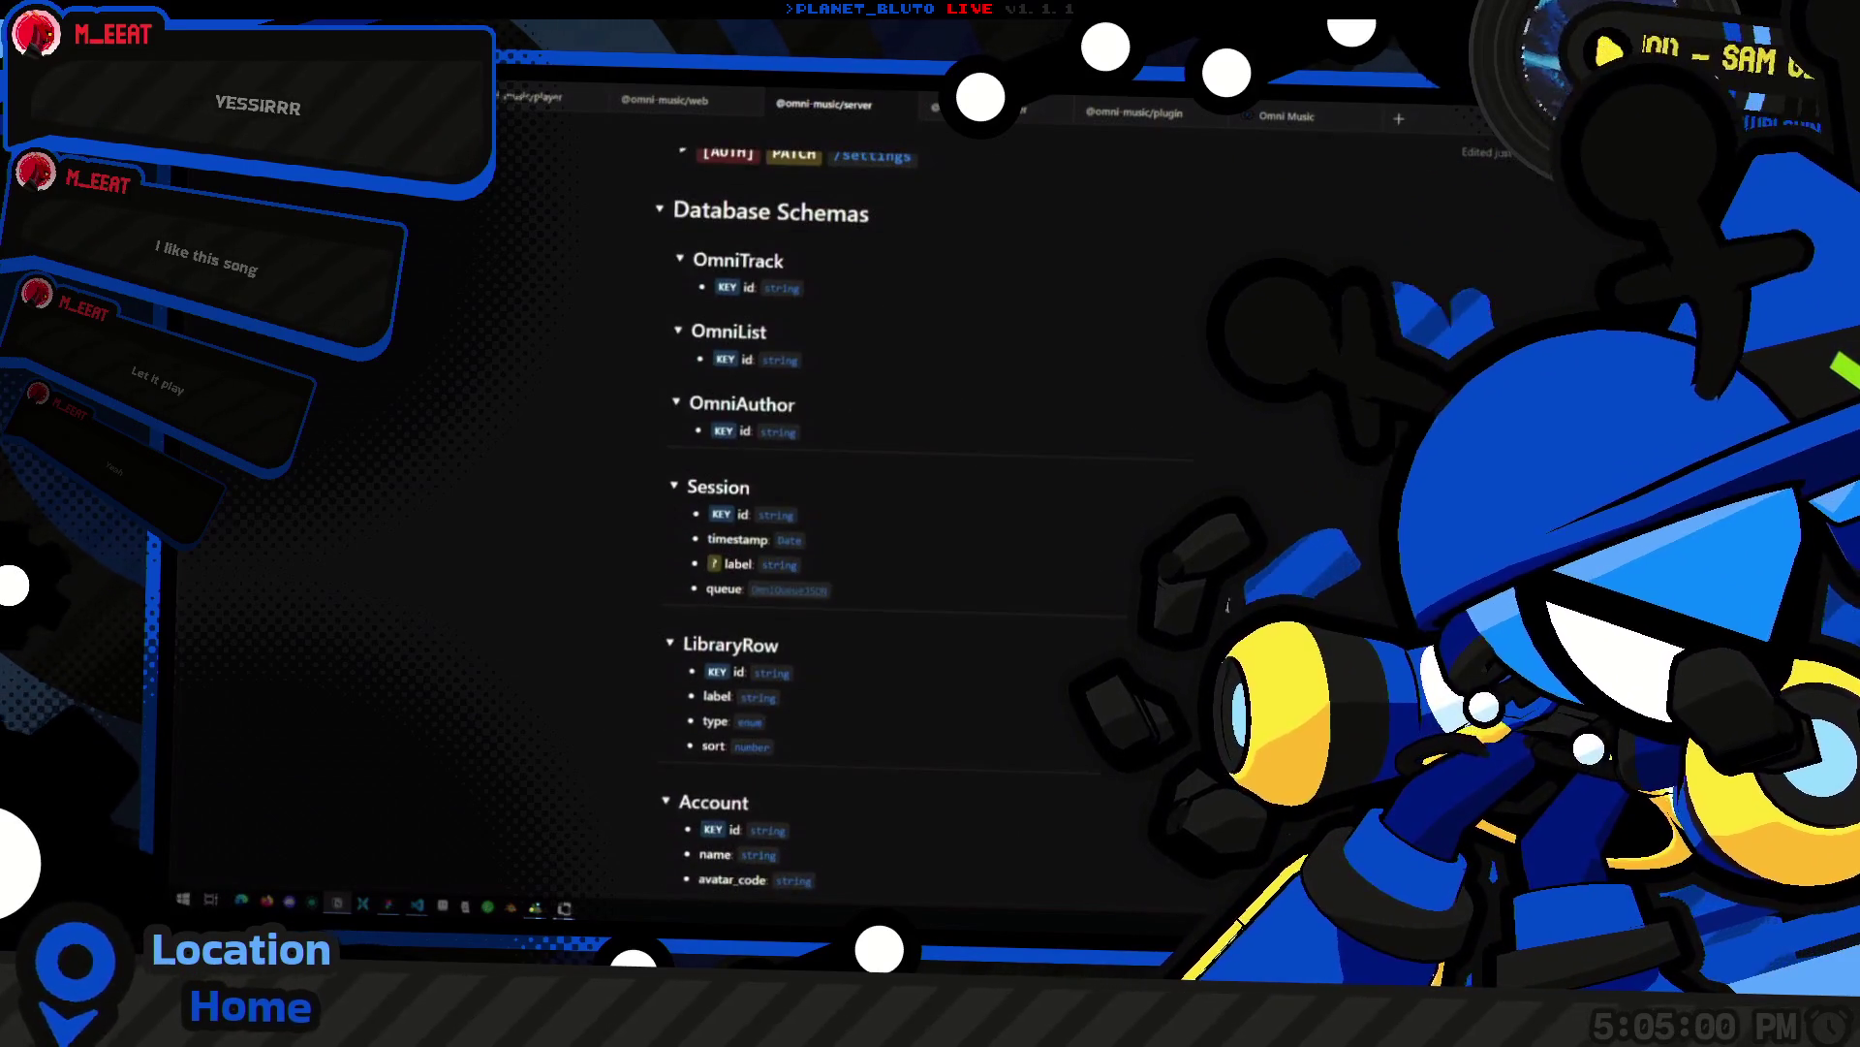
Duplicate Session's KEY id row and rename the copy to owner
left_click(854, 509)
key("ctrl+d")
scroll(1079, 612, "up", 8)
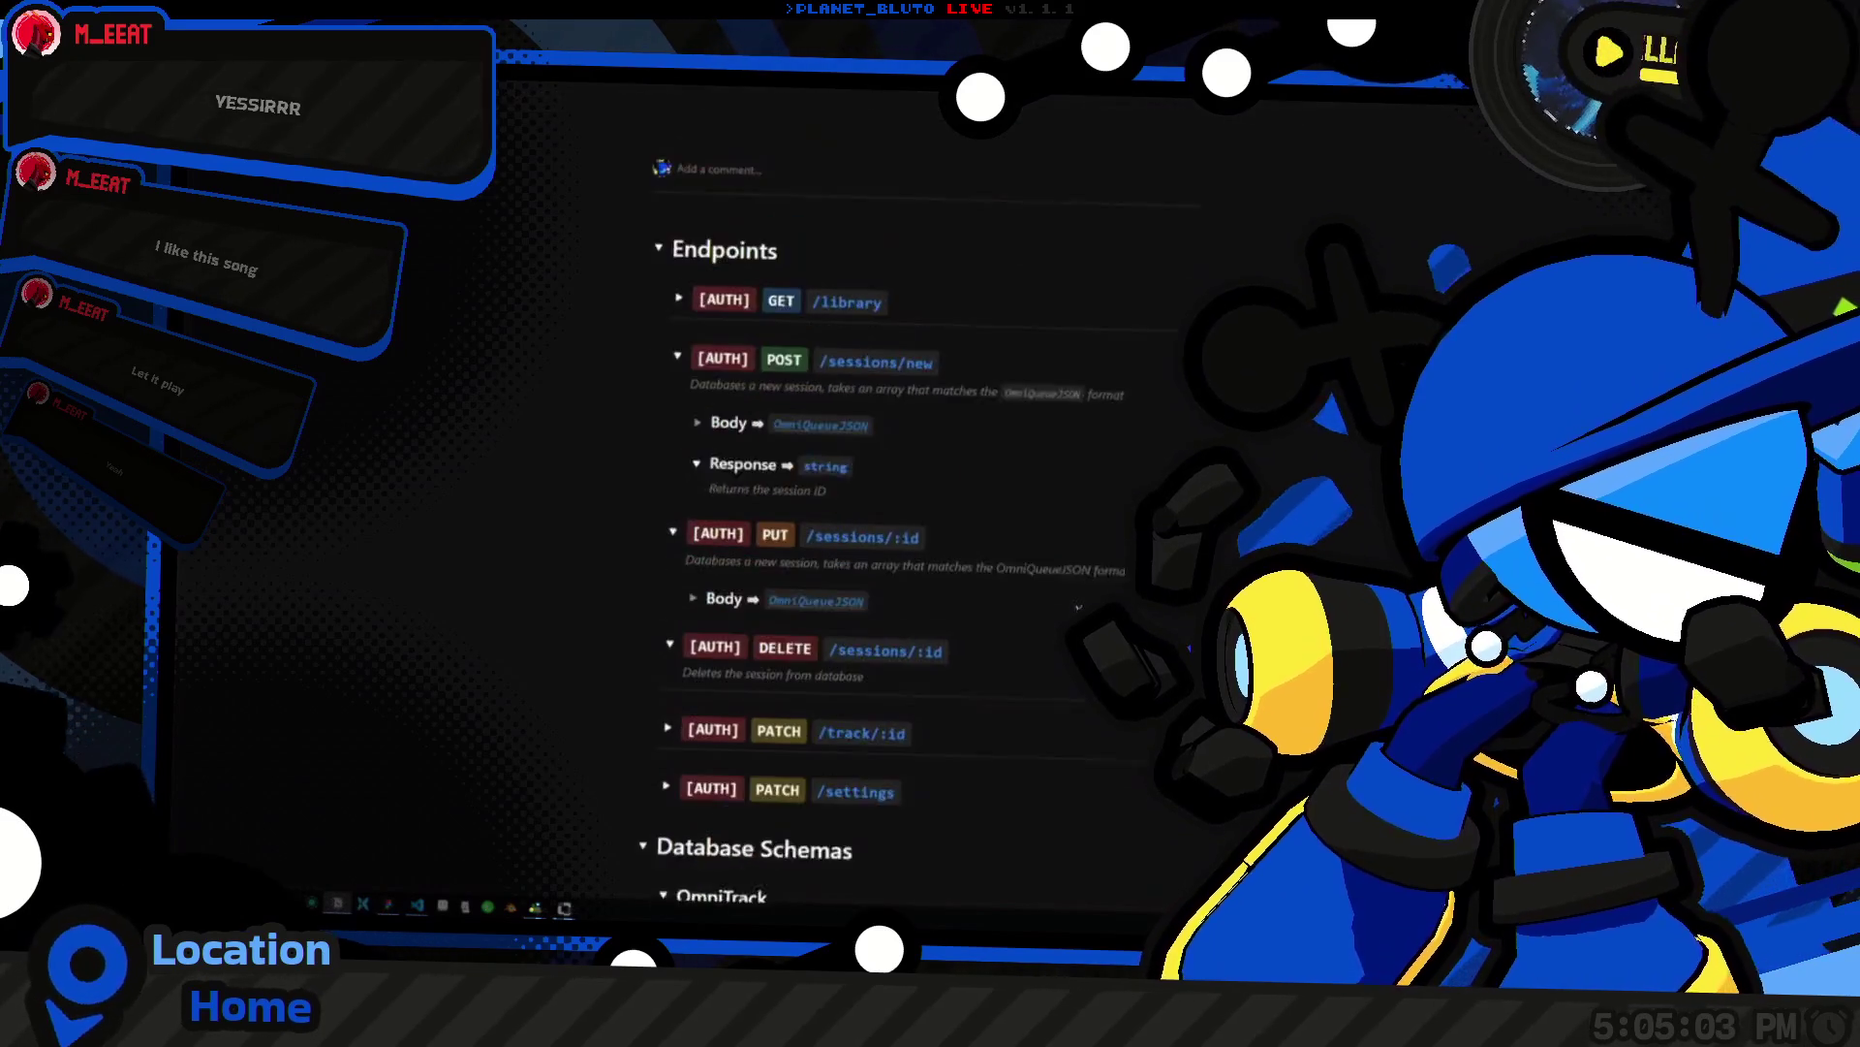
scroll(1030, 623, "down", 8)
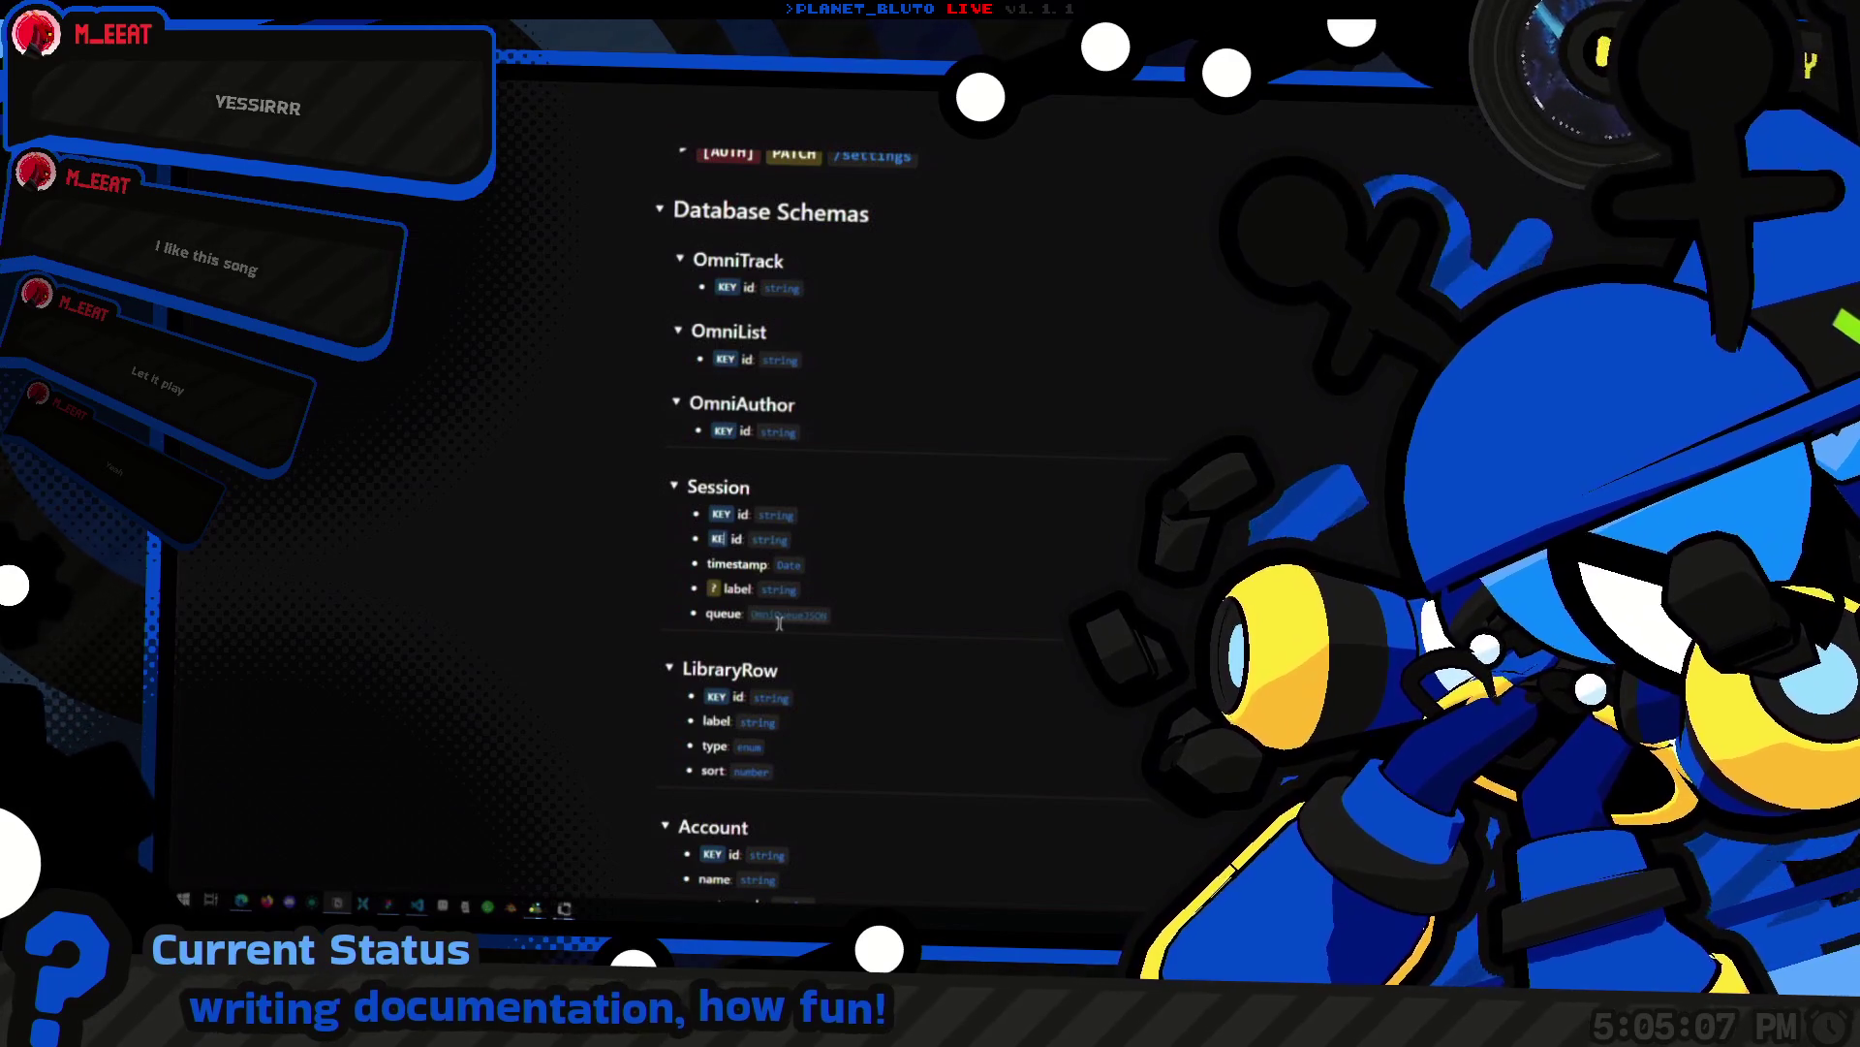
key("BackSpace")
key("BackSpace")
key("BackSpace")
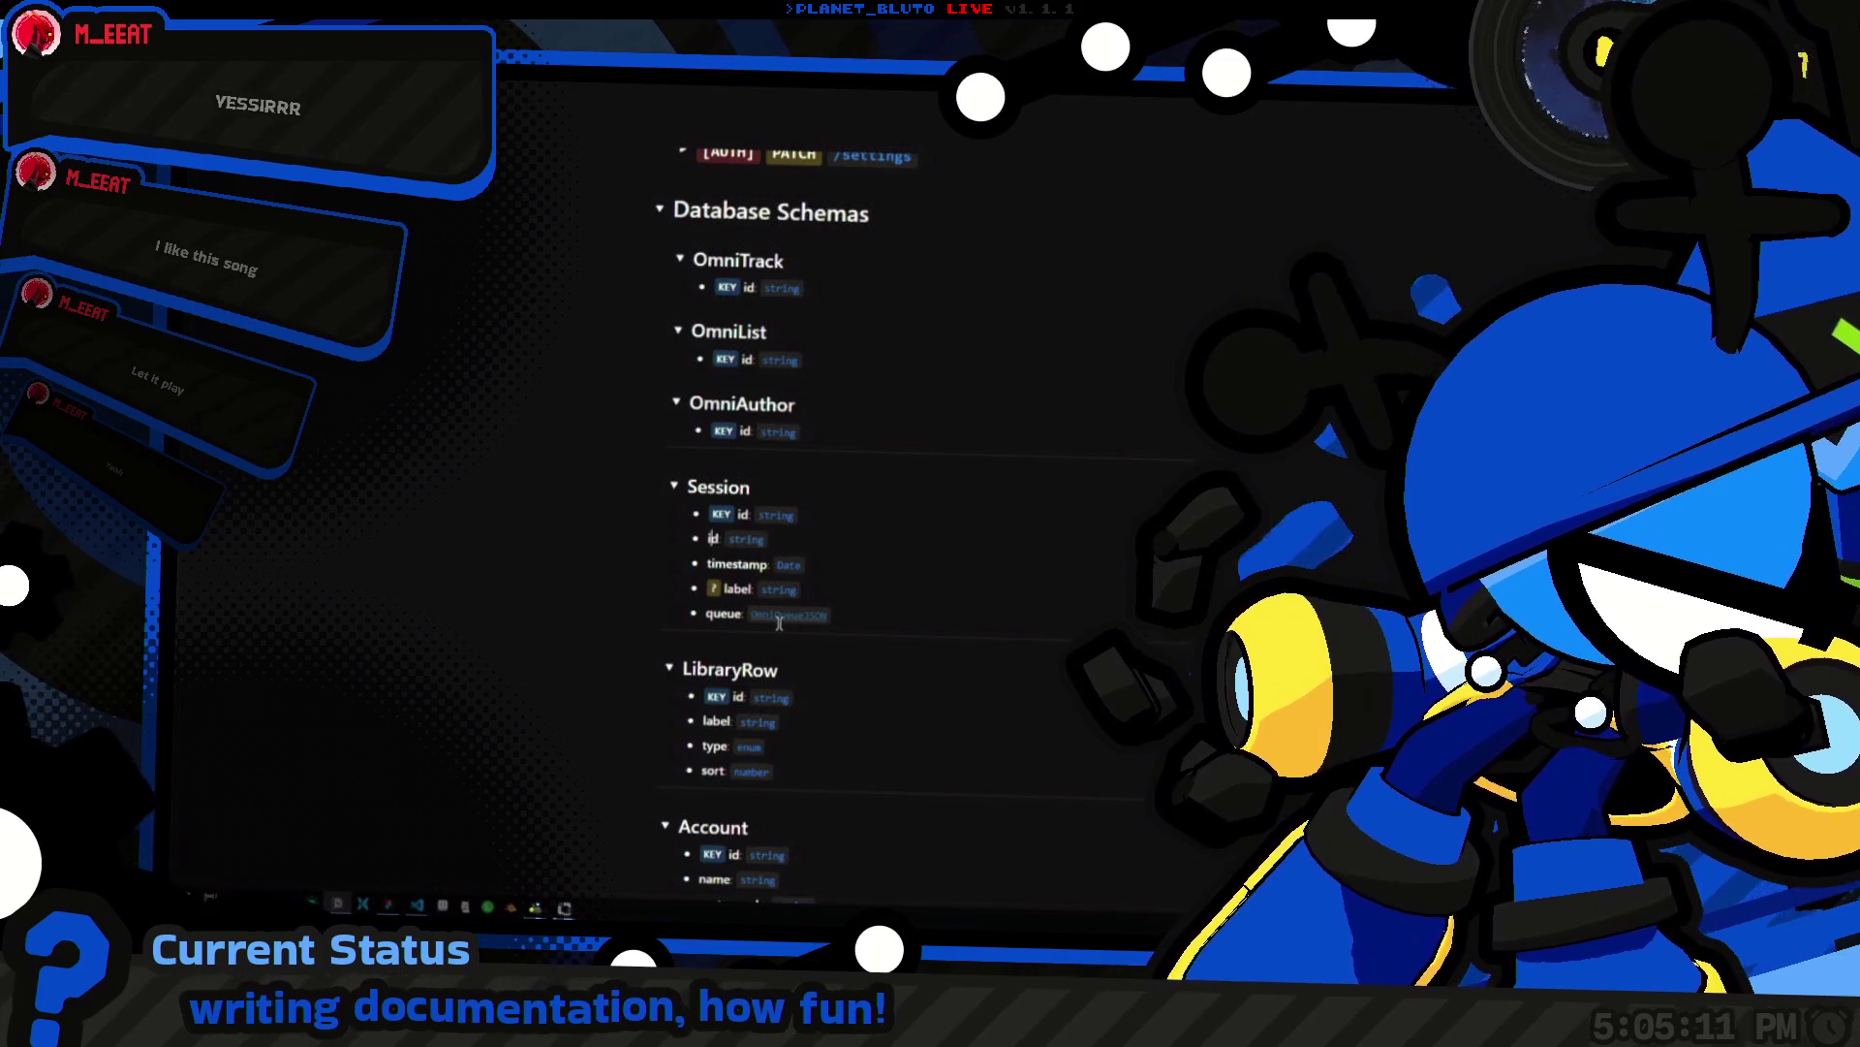
key("Delete")
type("owner")
key("Home")
key("Delete")
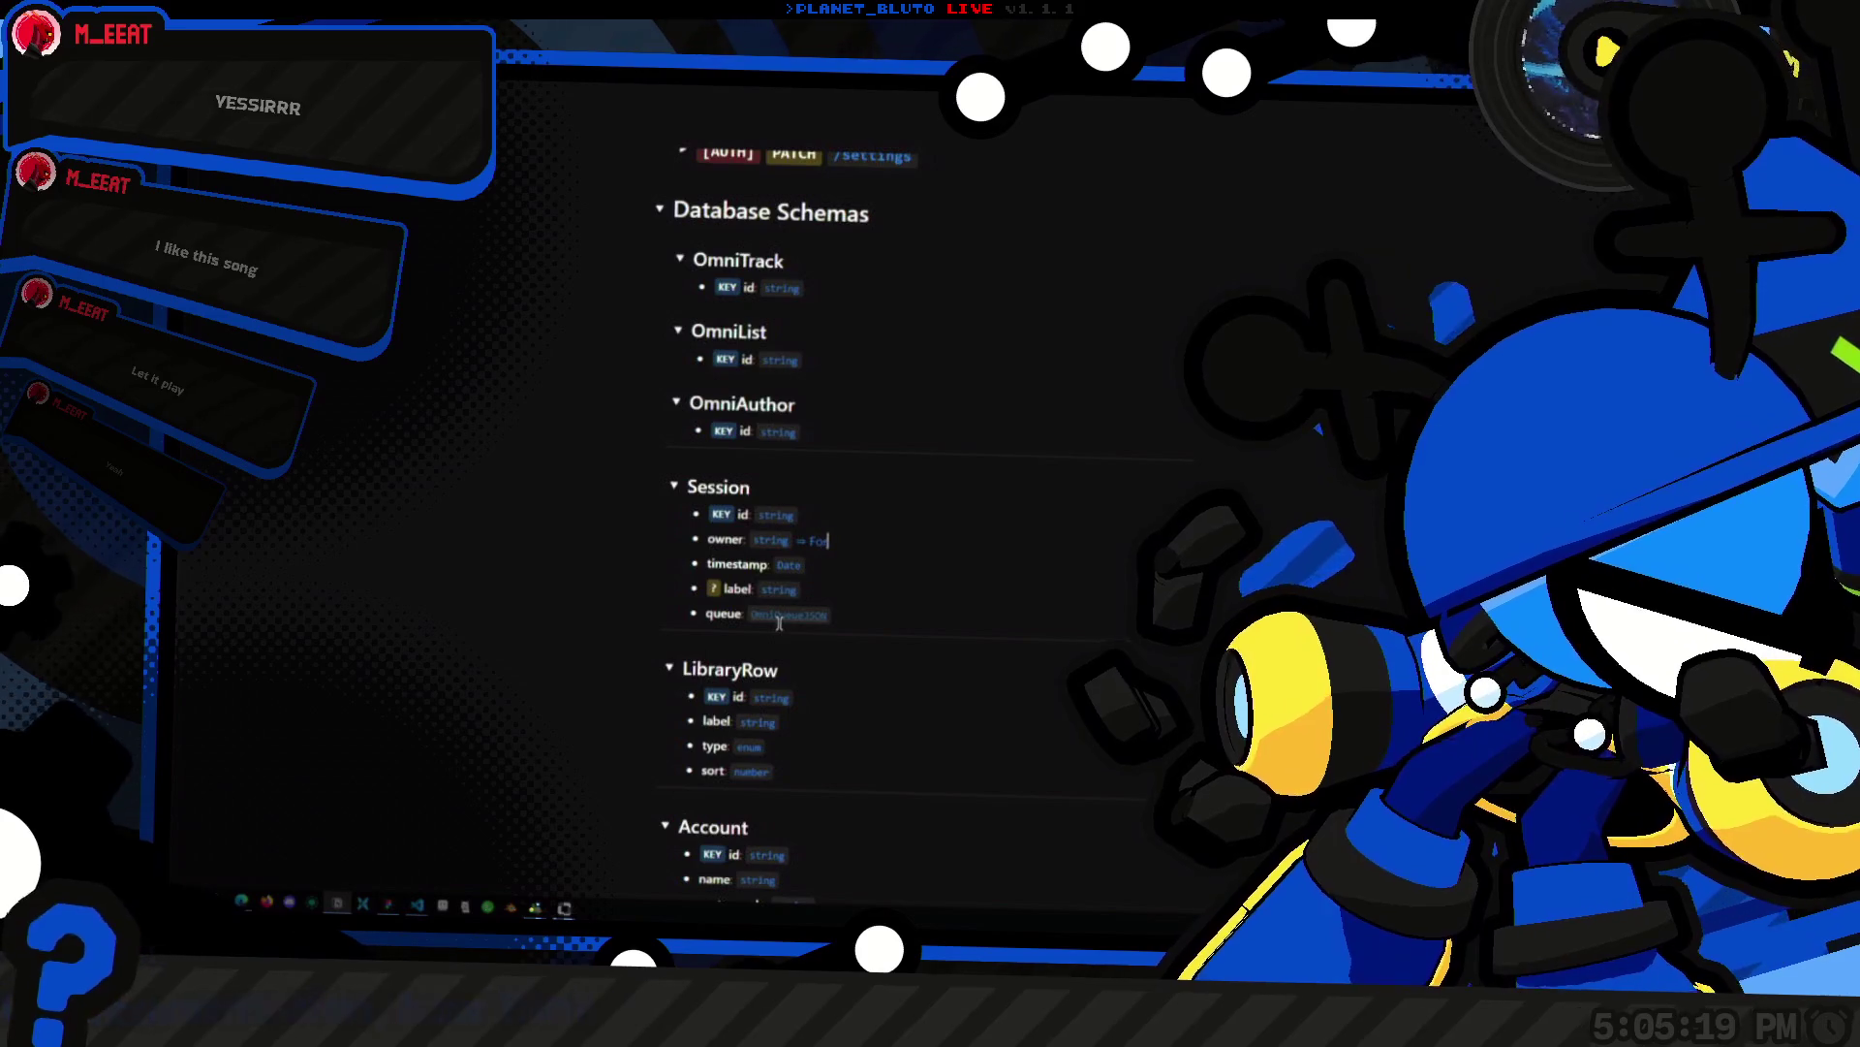
key("BackSpace")
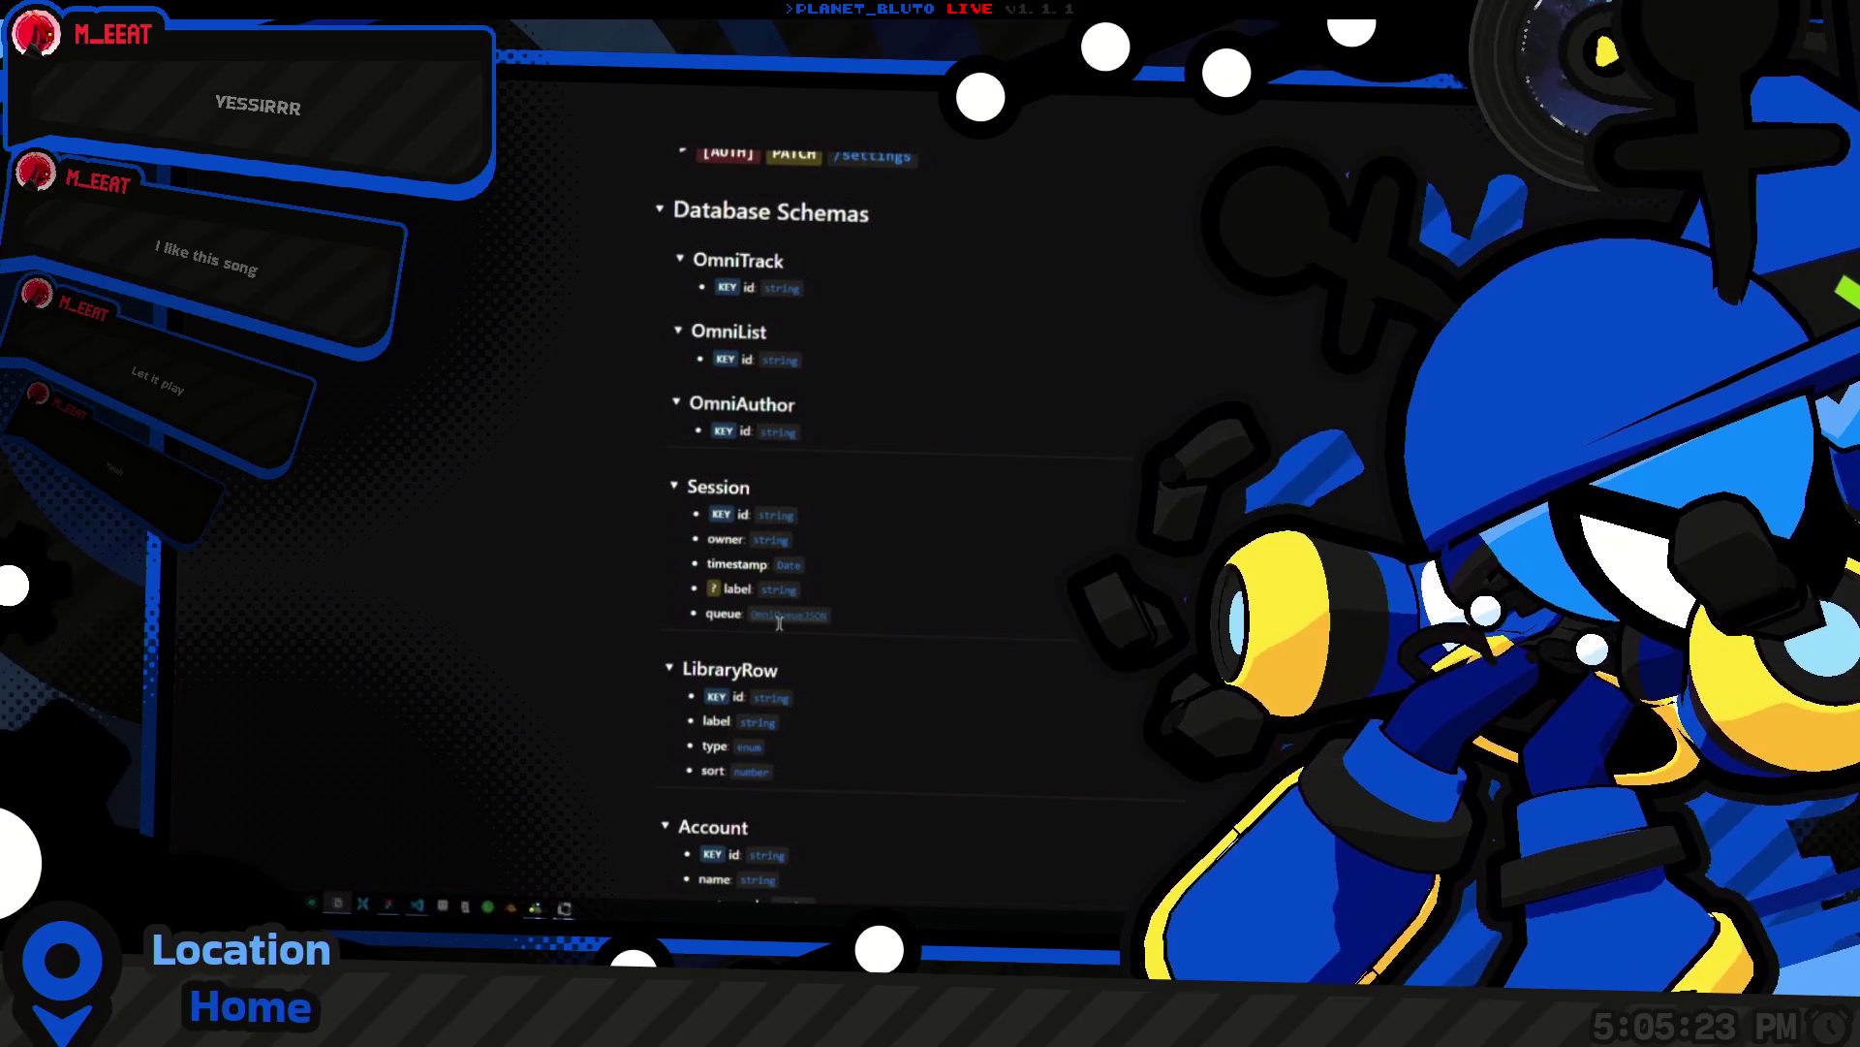
Change the owner row's badge from KEY to FOREIGN with a green background
key("ctrl+slash")
key("Escape")
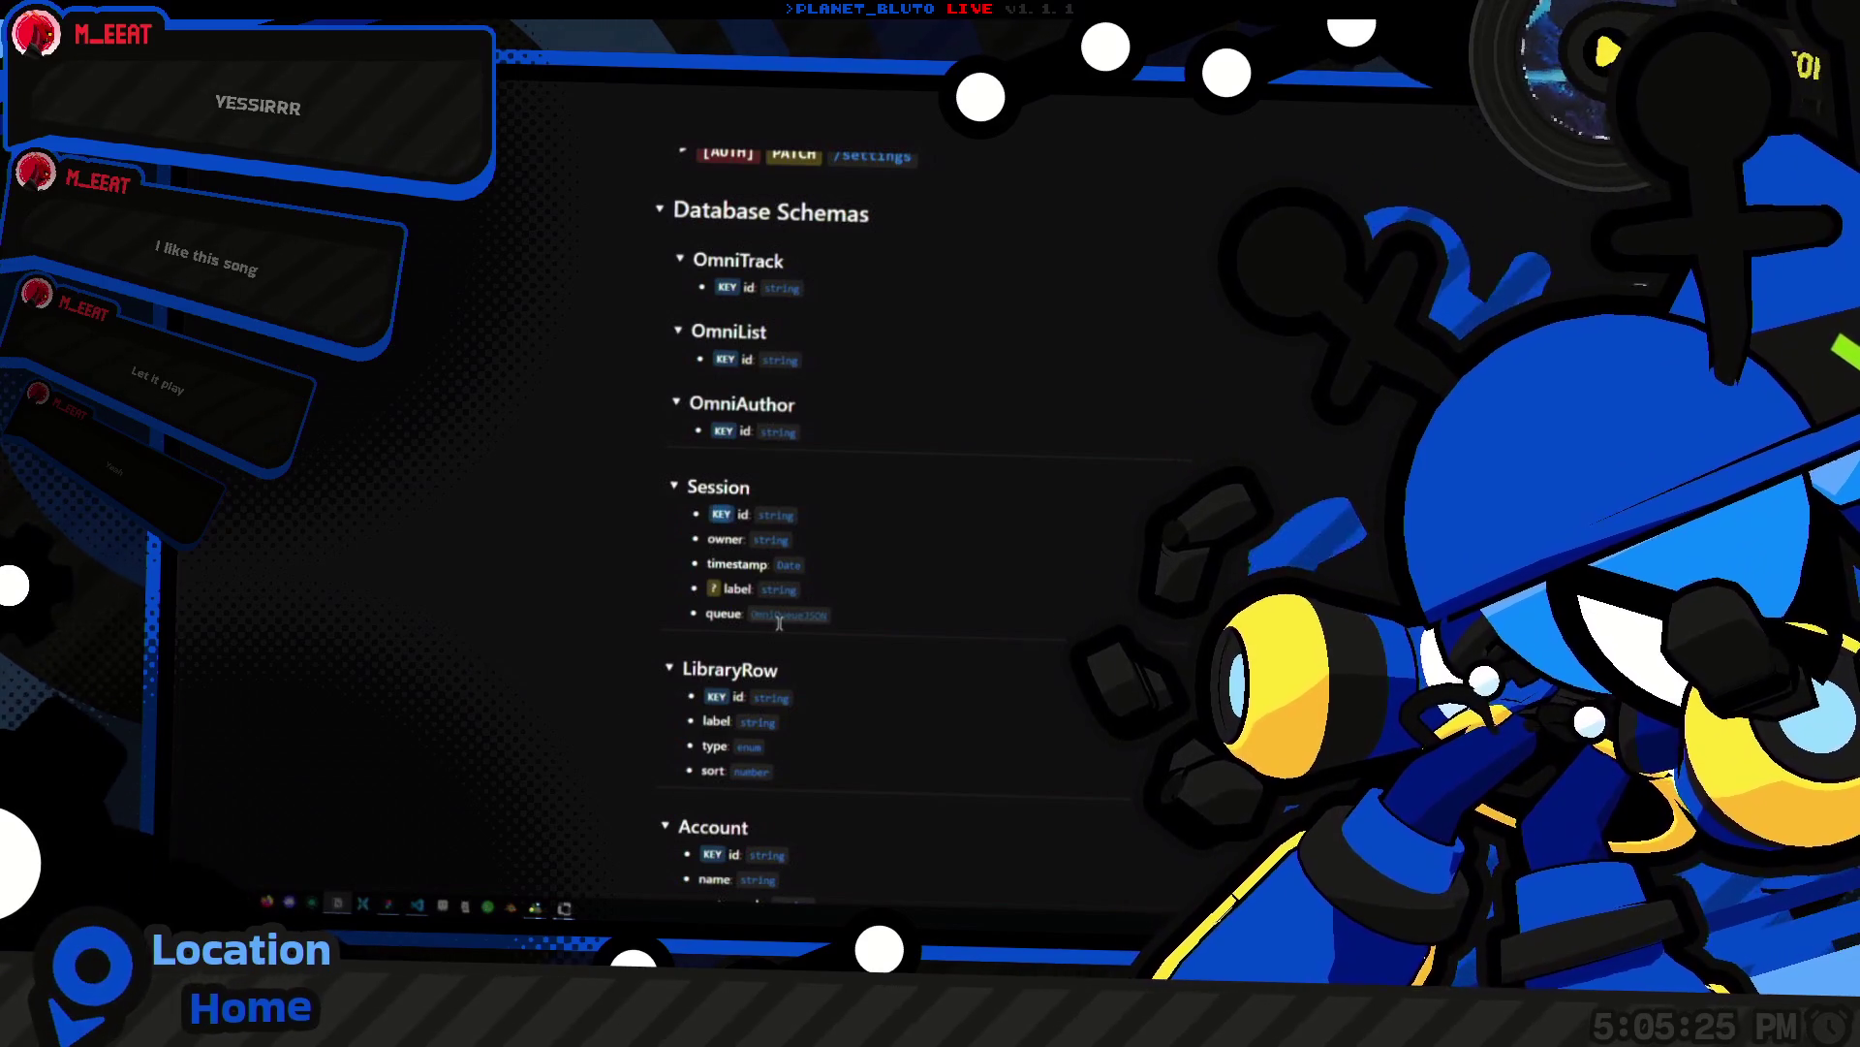
key("ctrl+k")
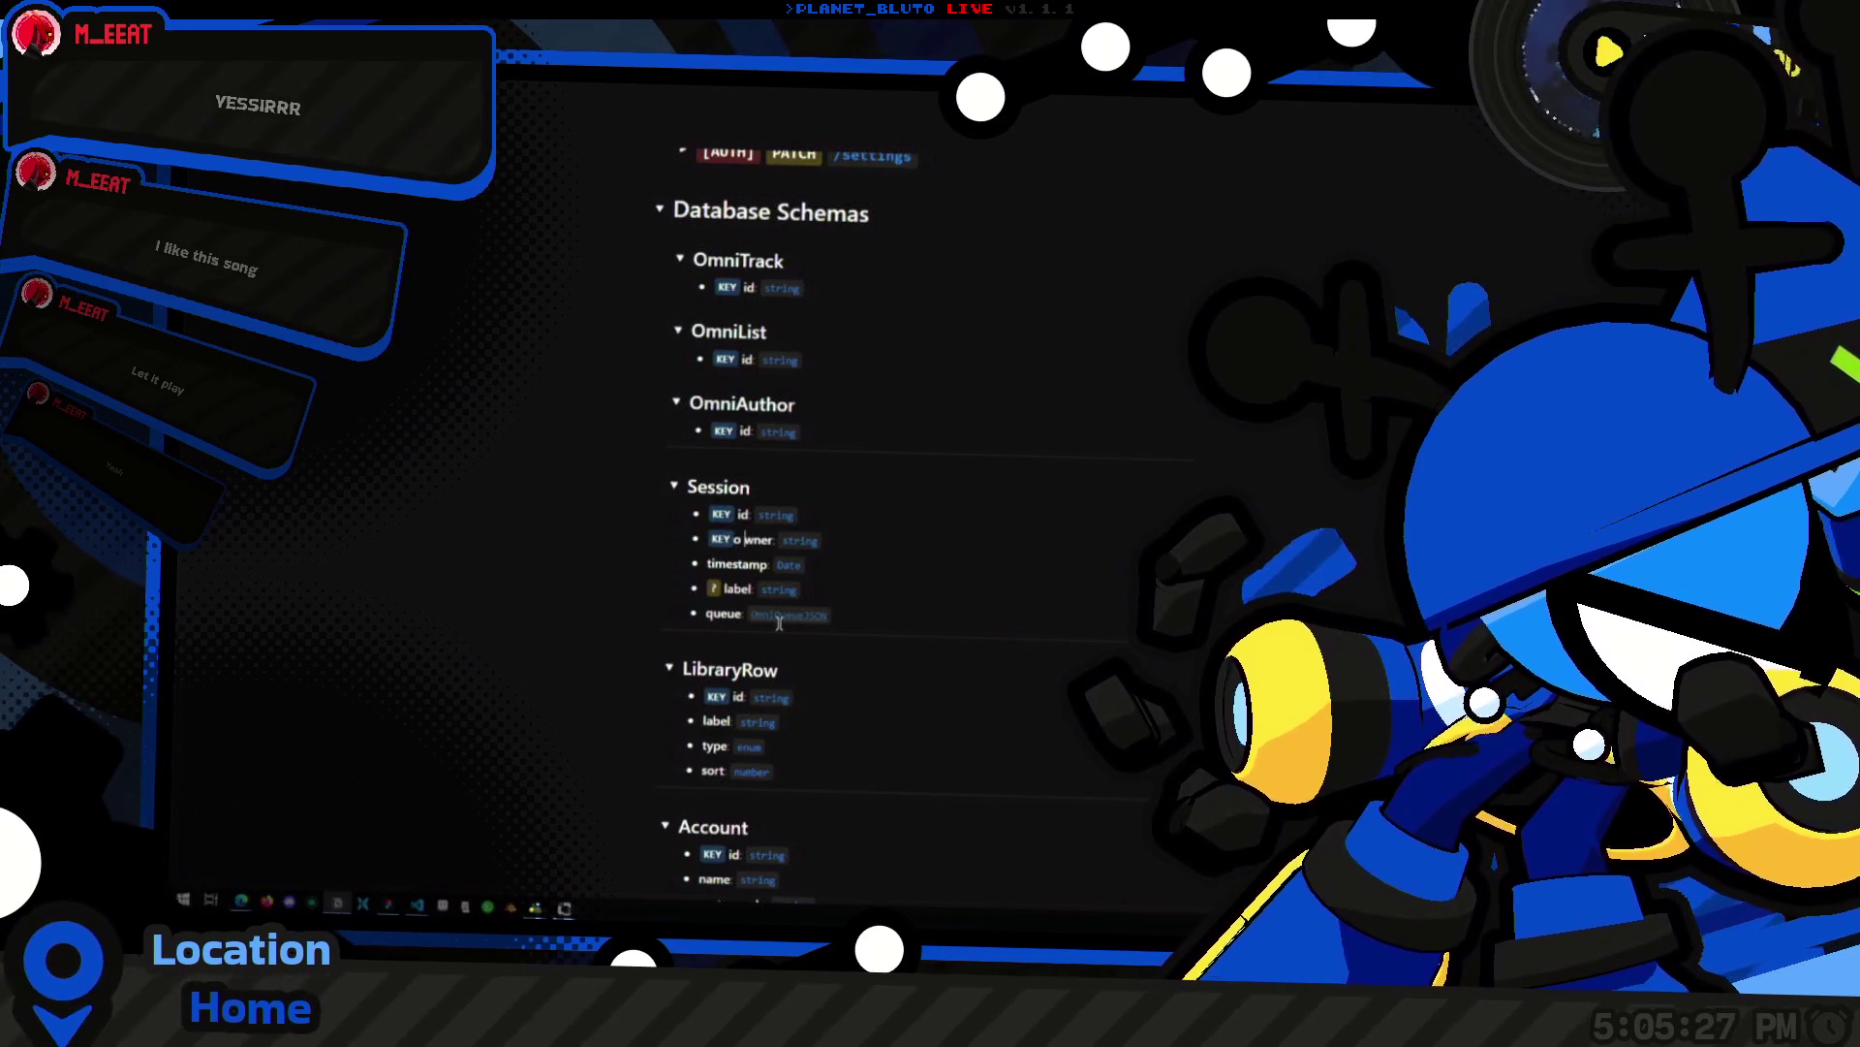
key("BackSpace")
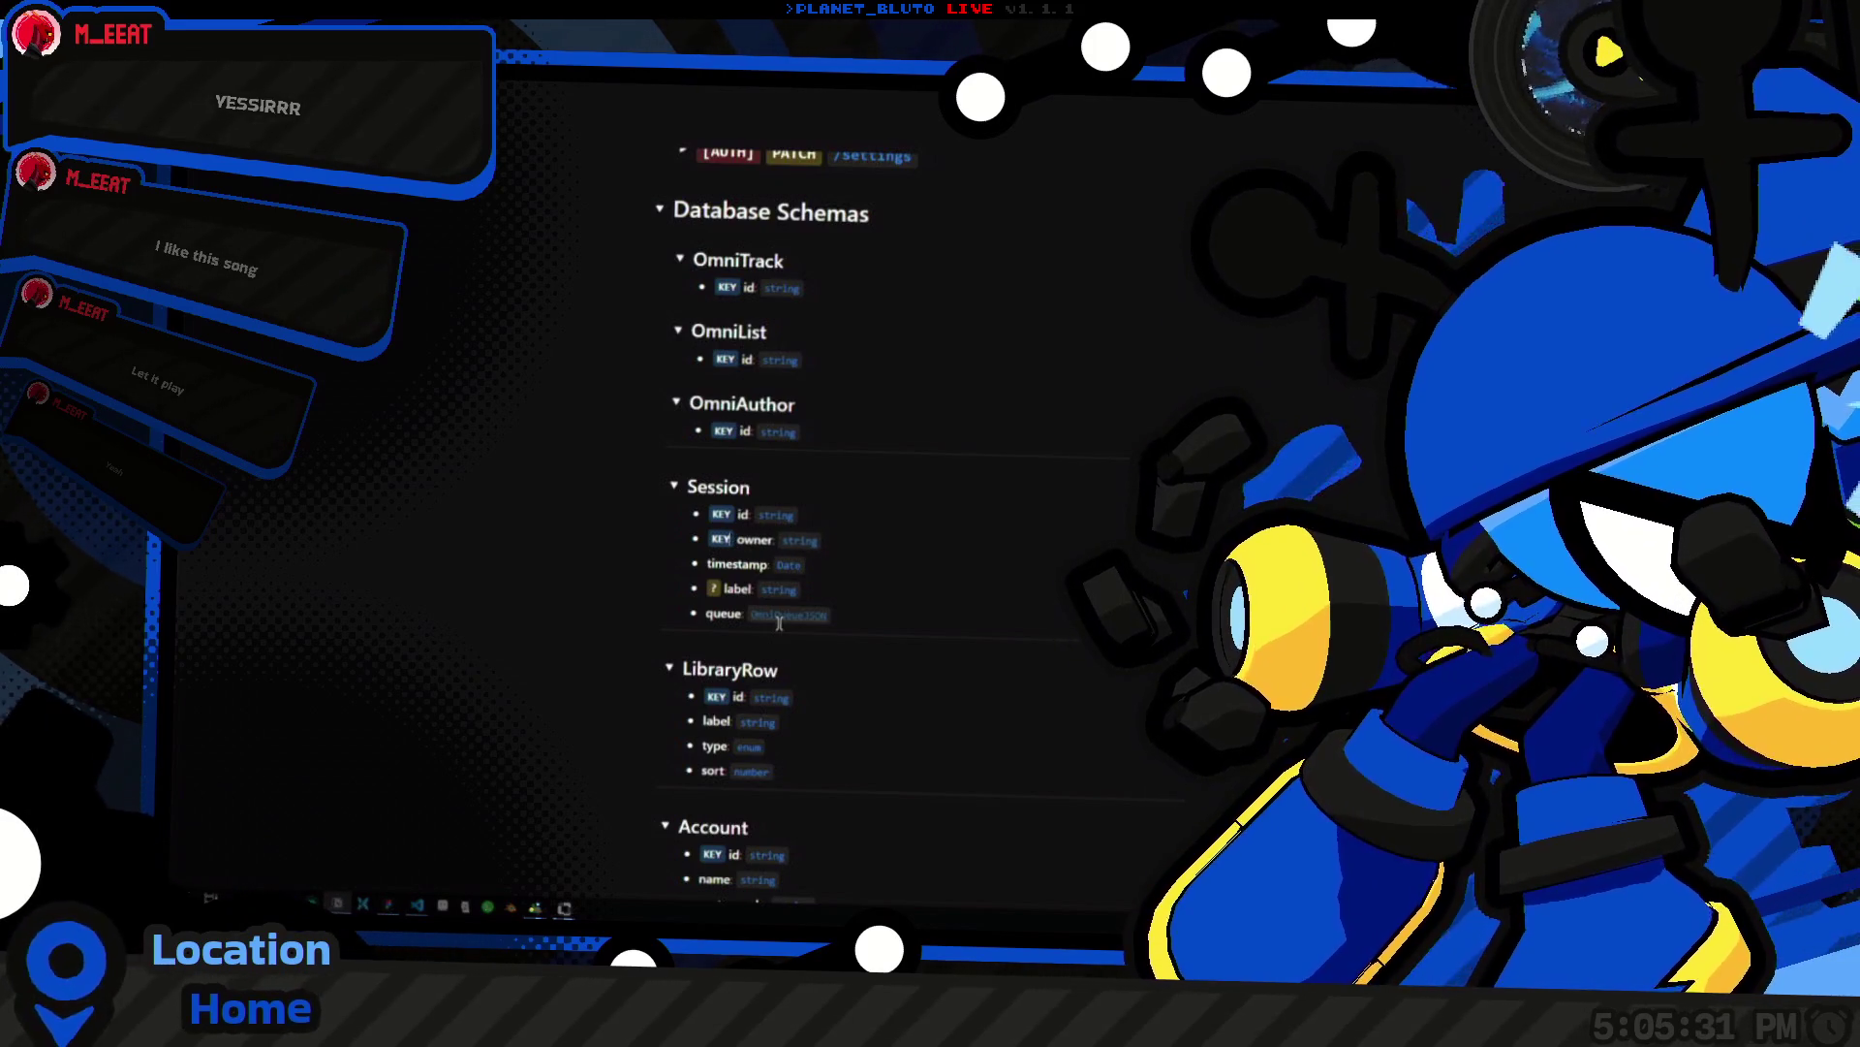
type("FOREIGN")
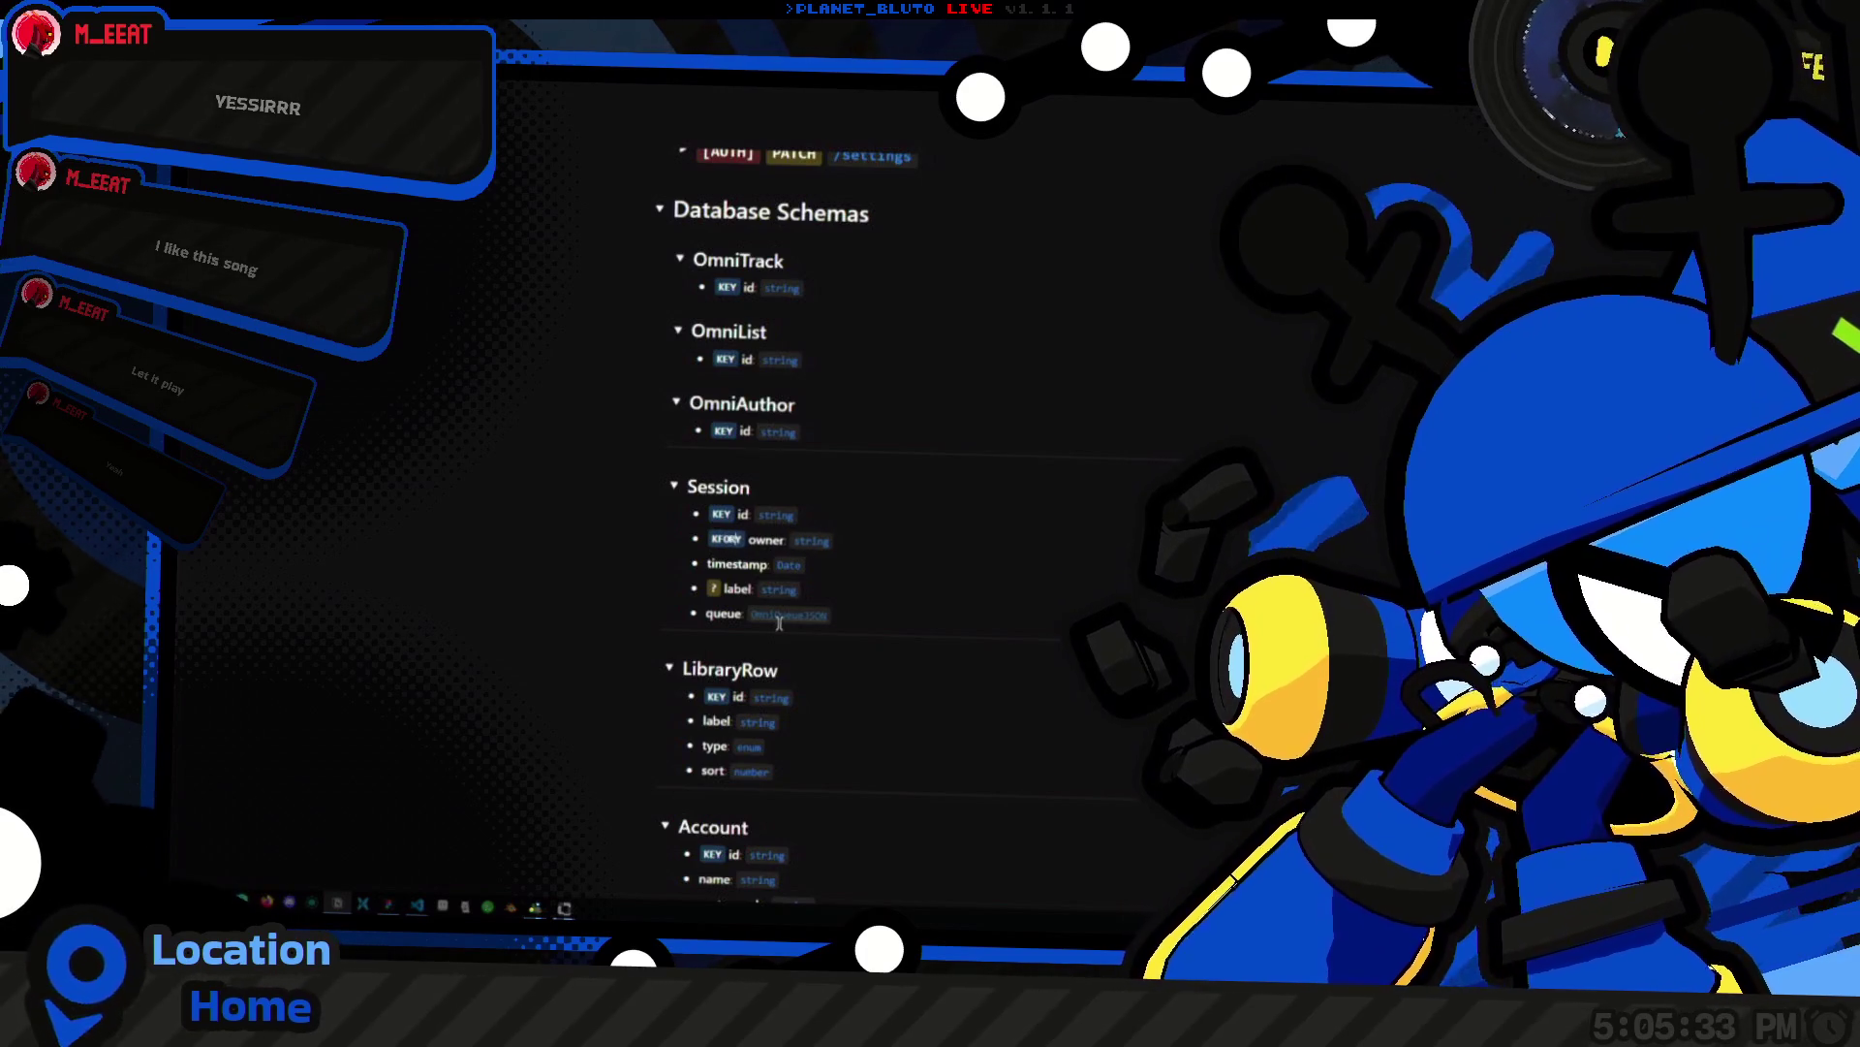
key("Delete")
key("ctrl+Left")
key("BackSpace")
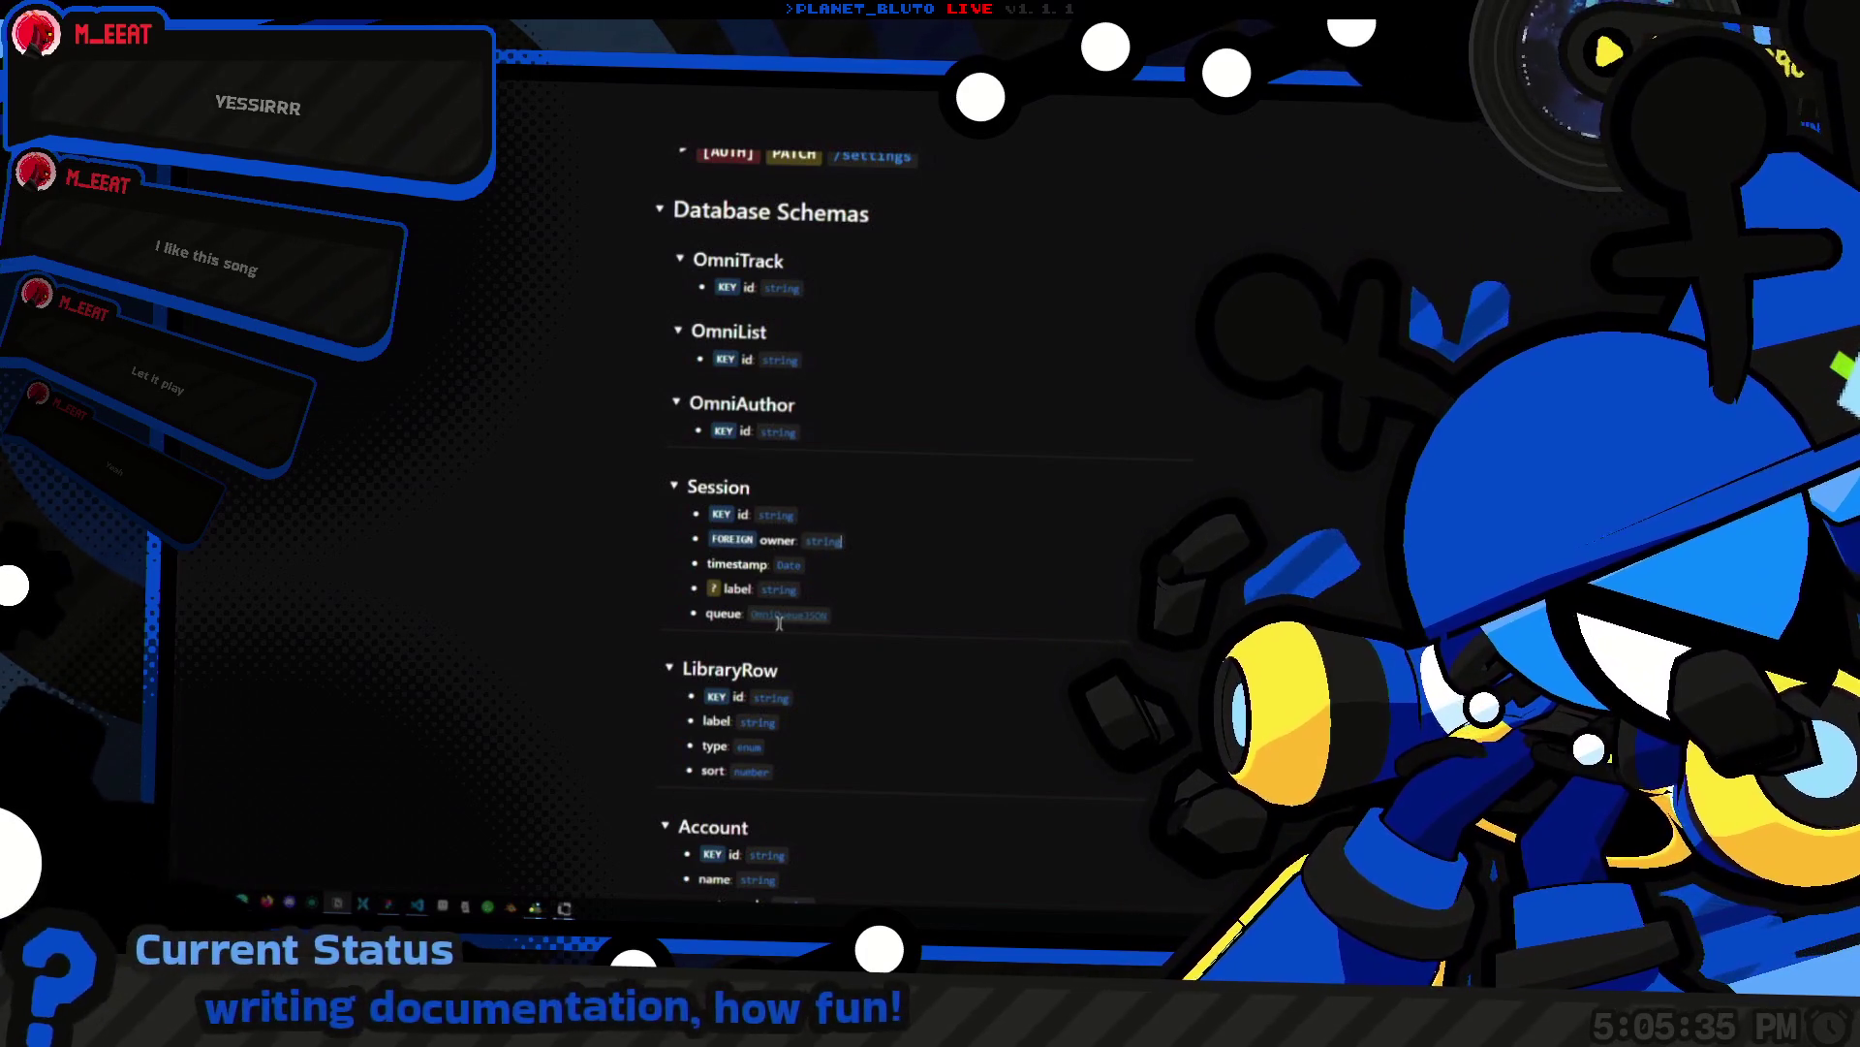
key("ctrl+shift+Right")
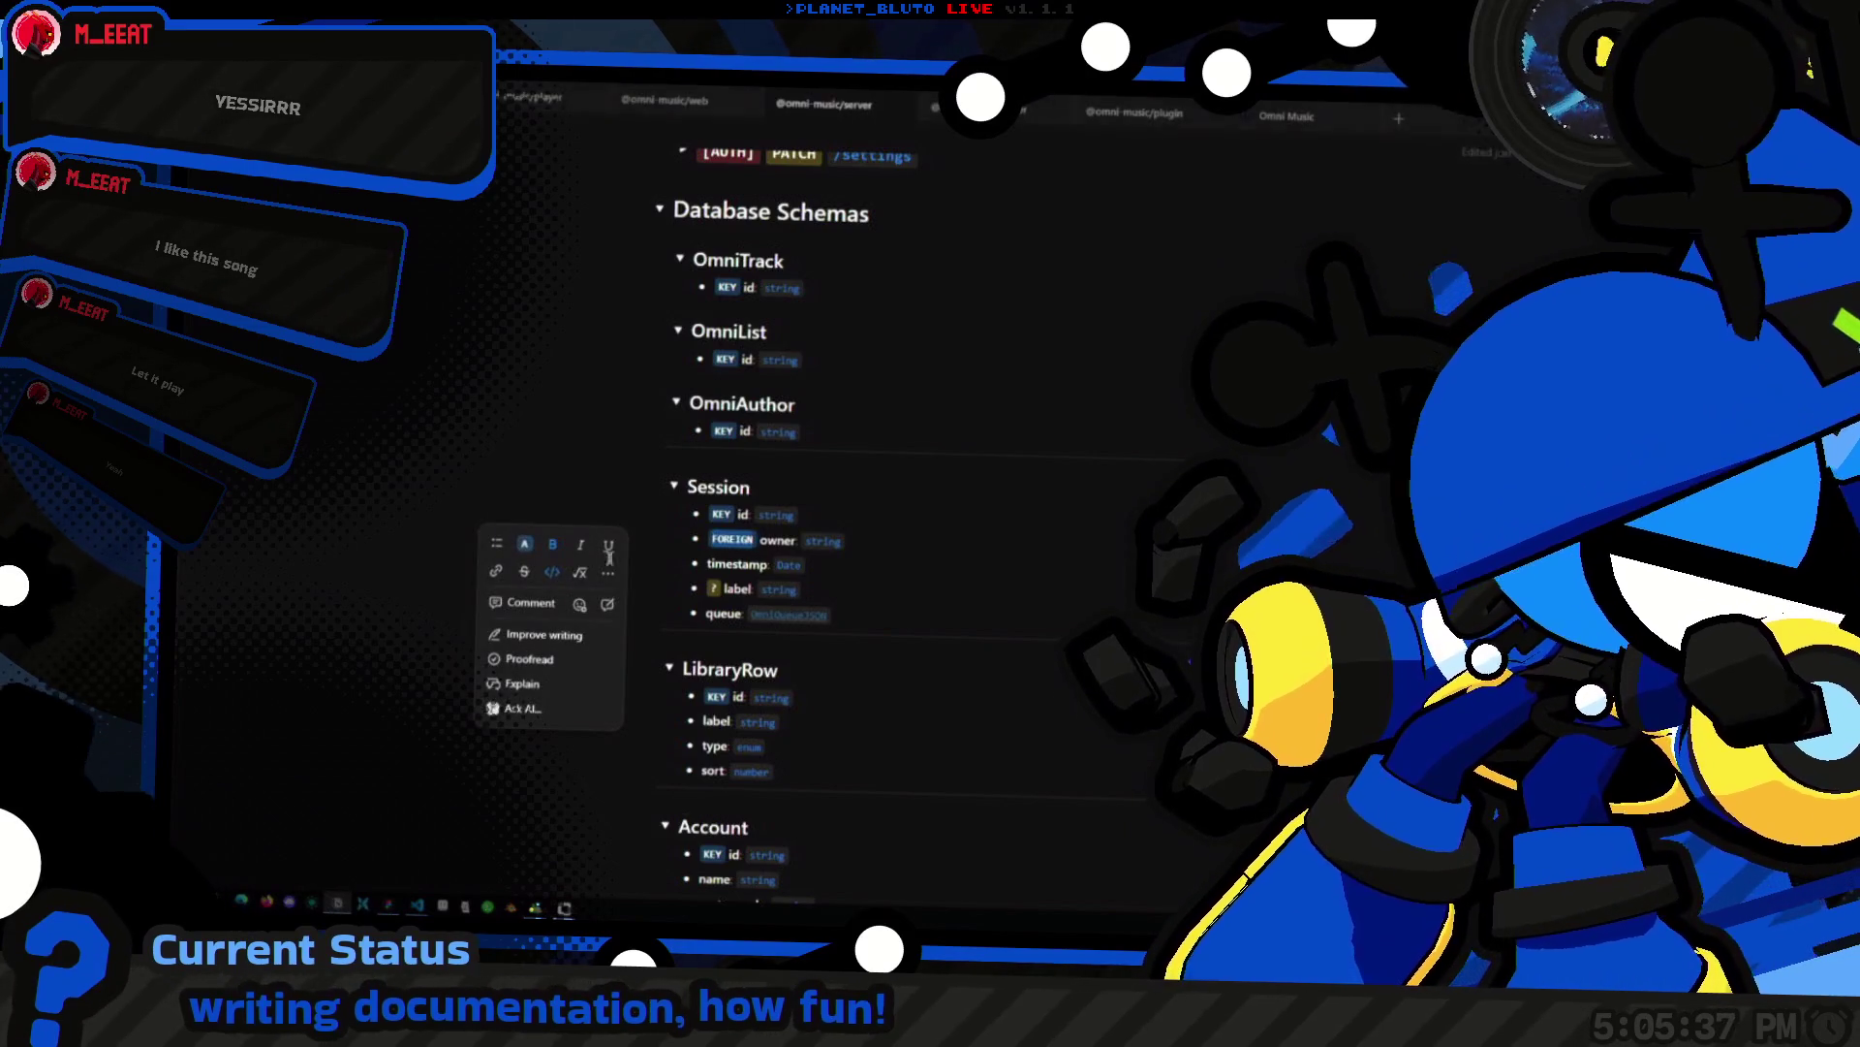
left_click(524, 544)
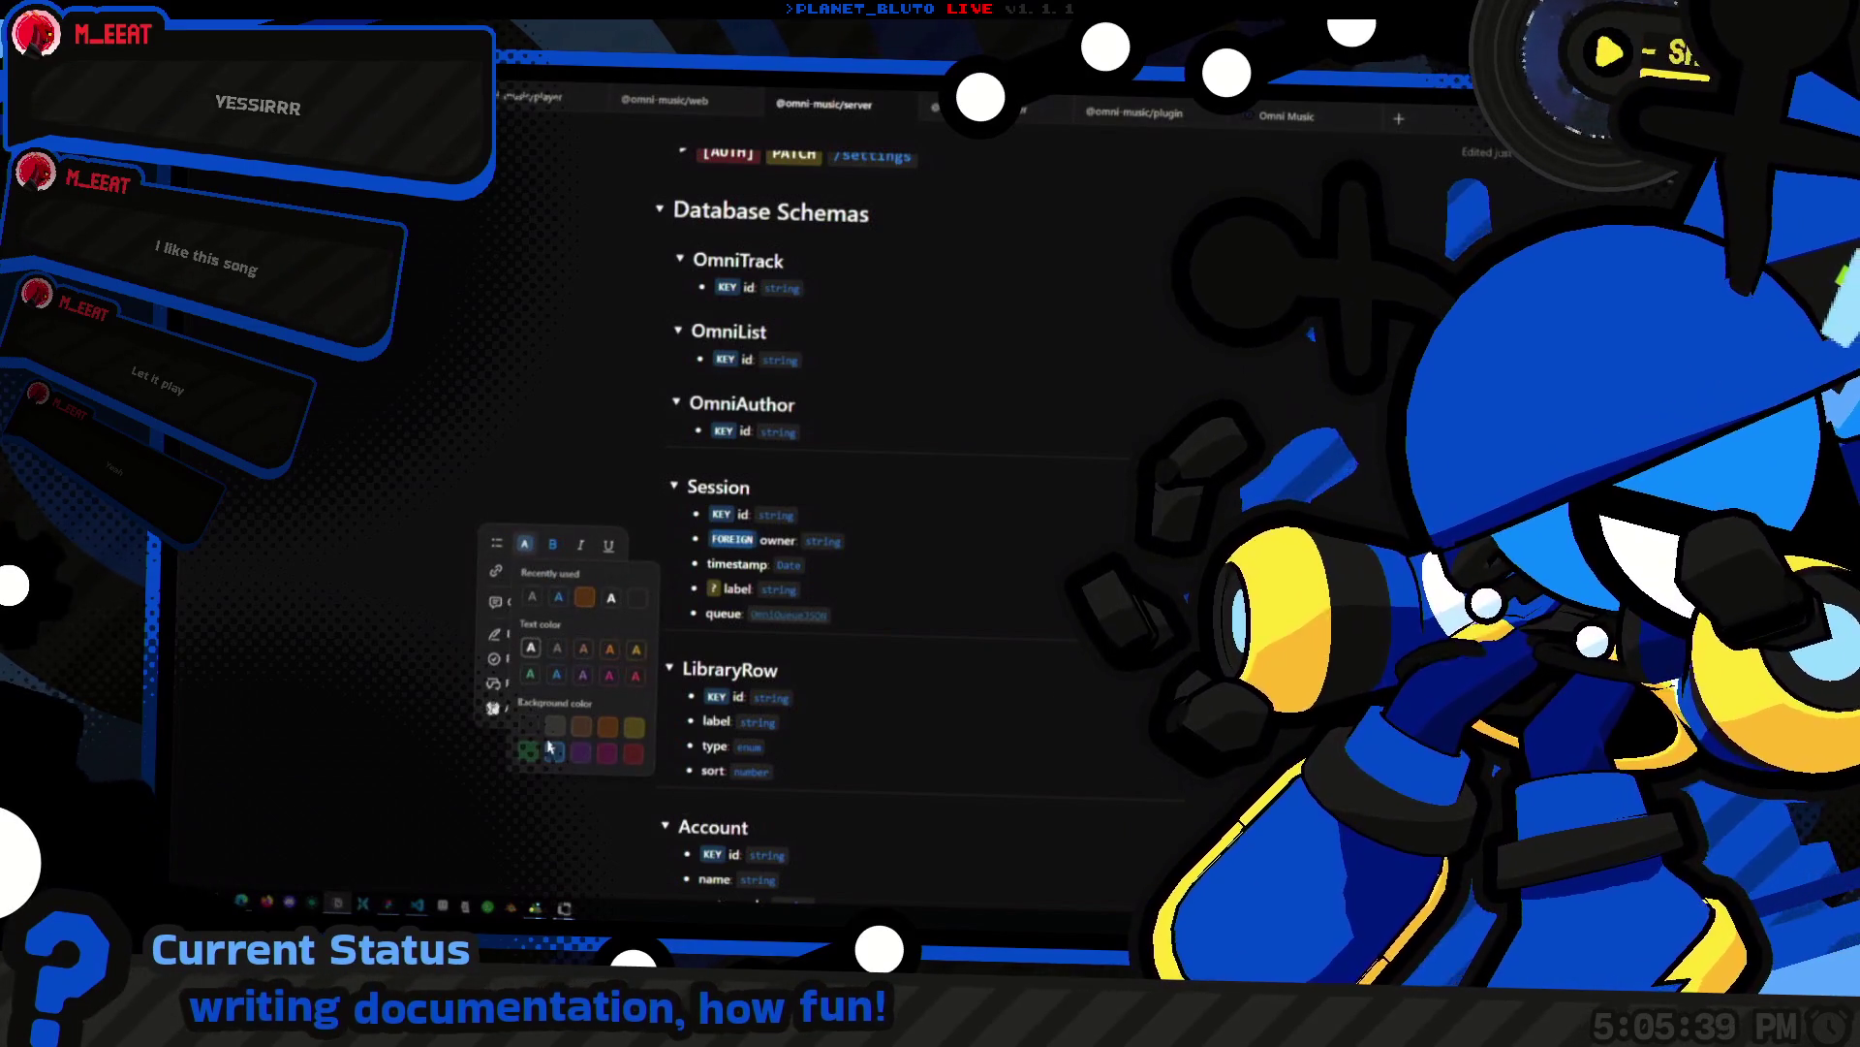
left_click(529, 752)
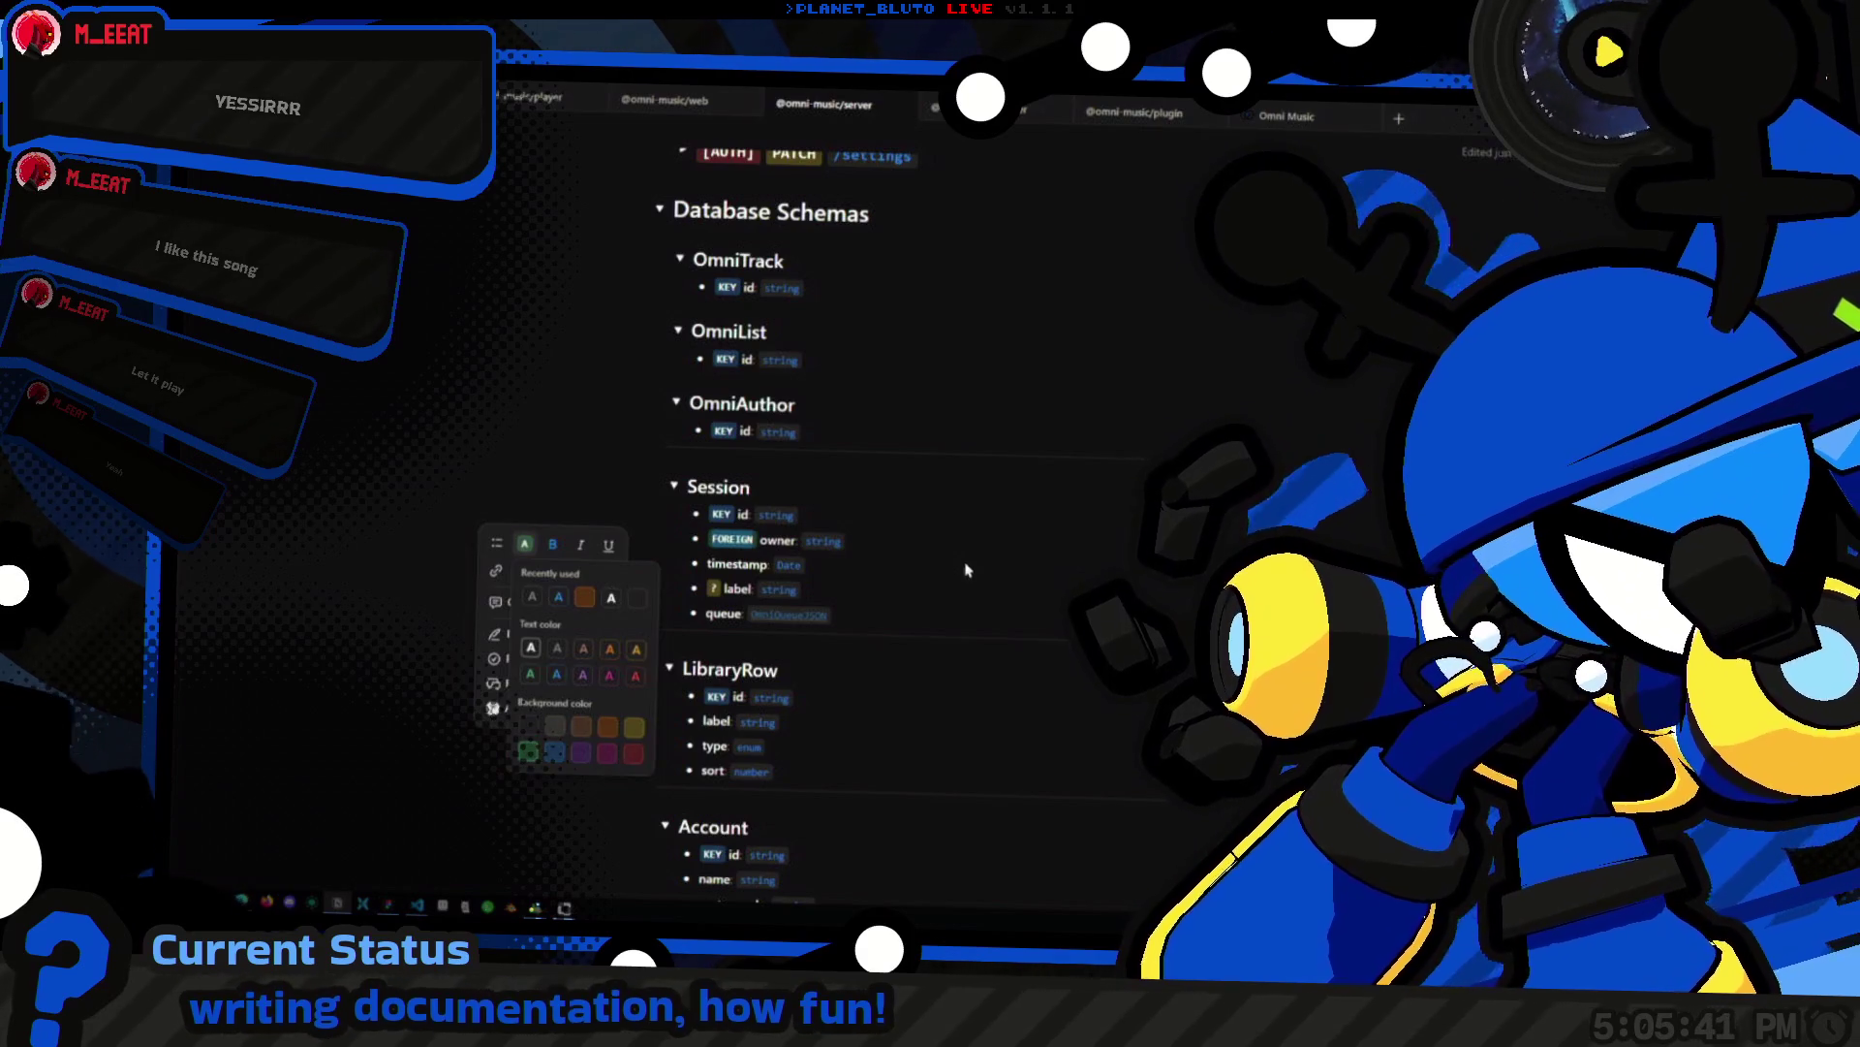
left_click(967, 570)
scroll(825, 540, "down", 1)
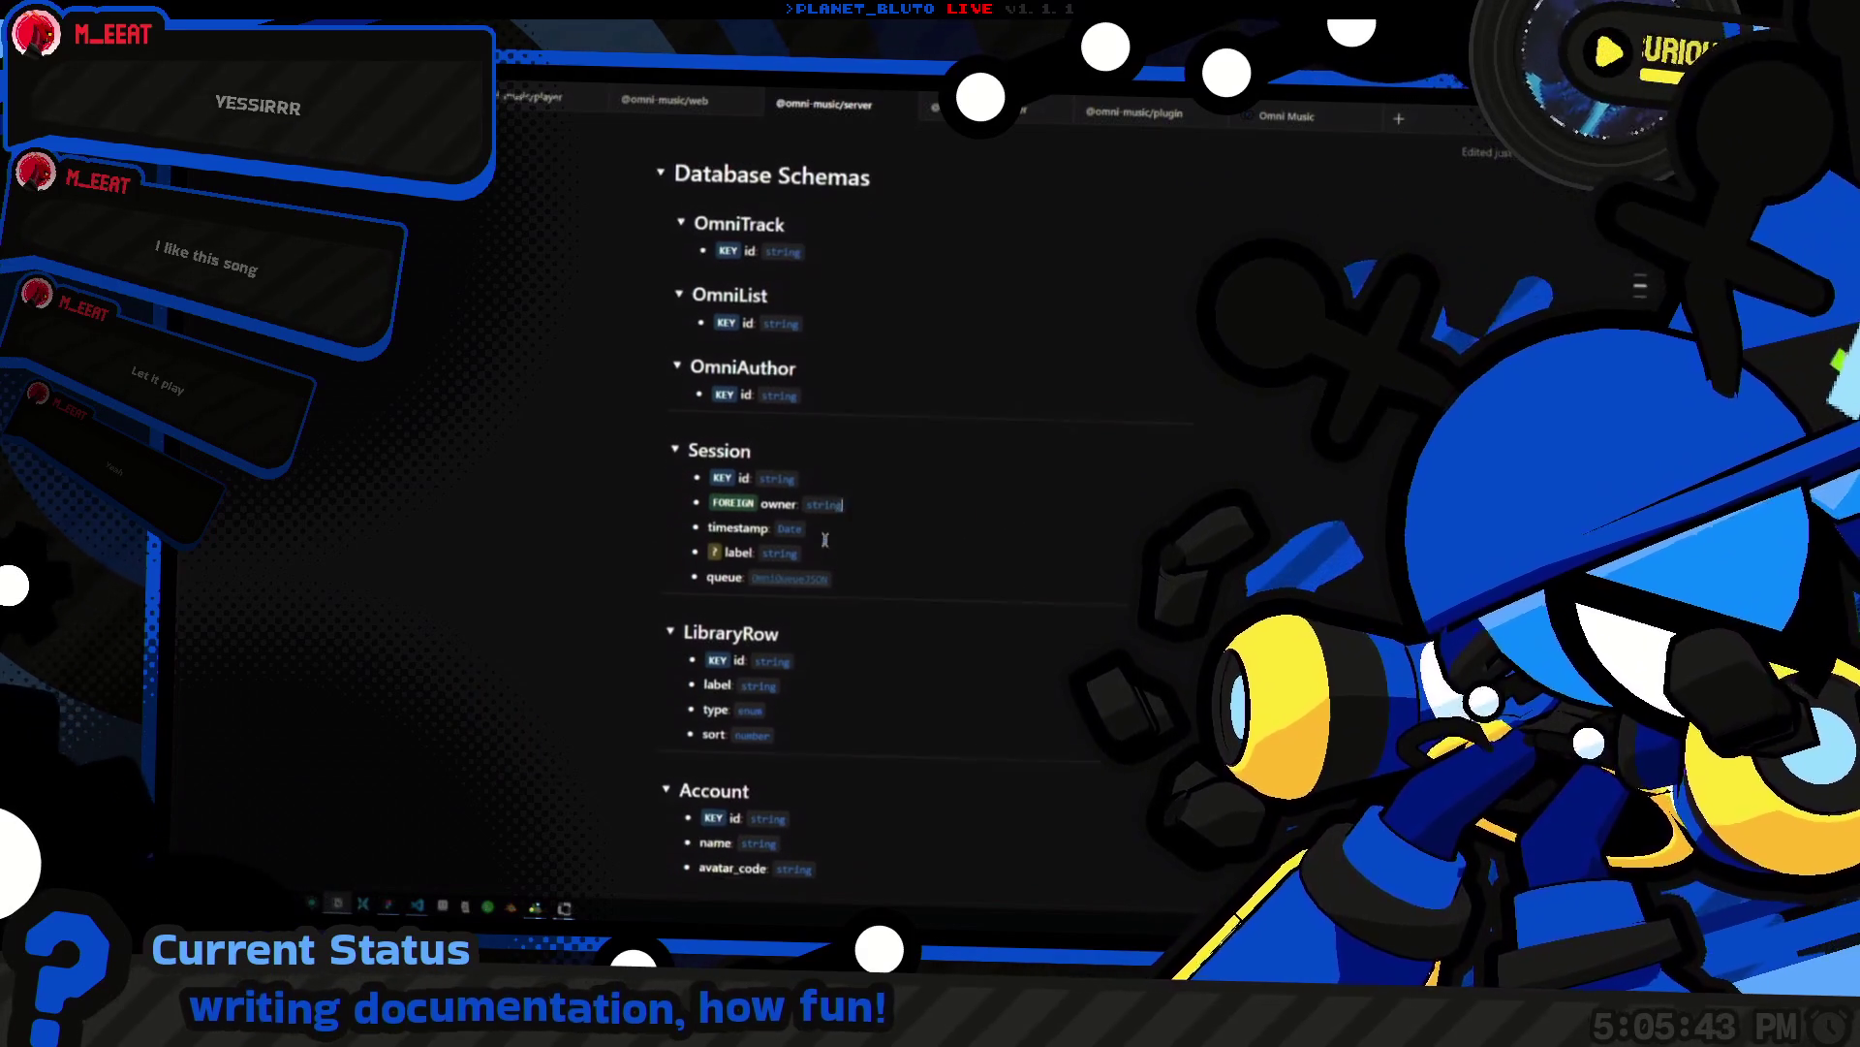
Change the /track/:id method badge from PATCH to PUT
scroll(843, 562, "up", 5)
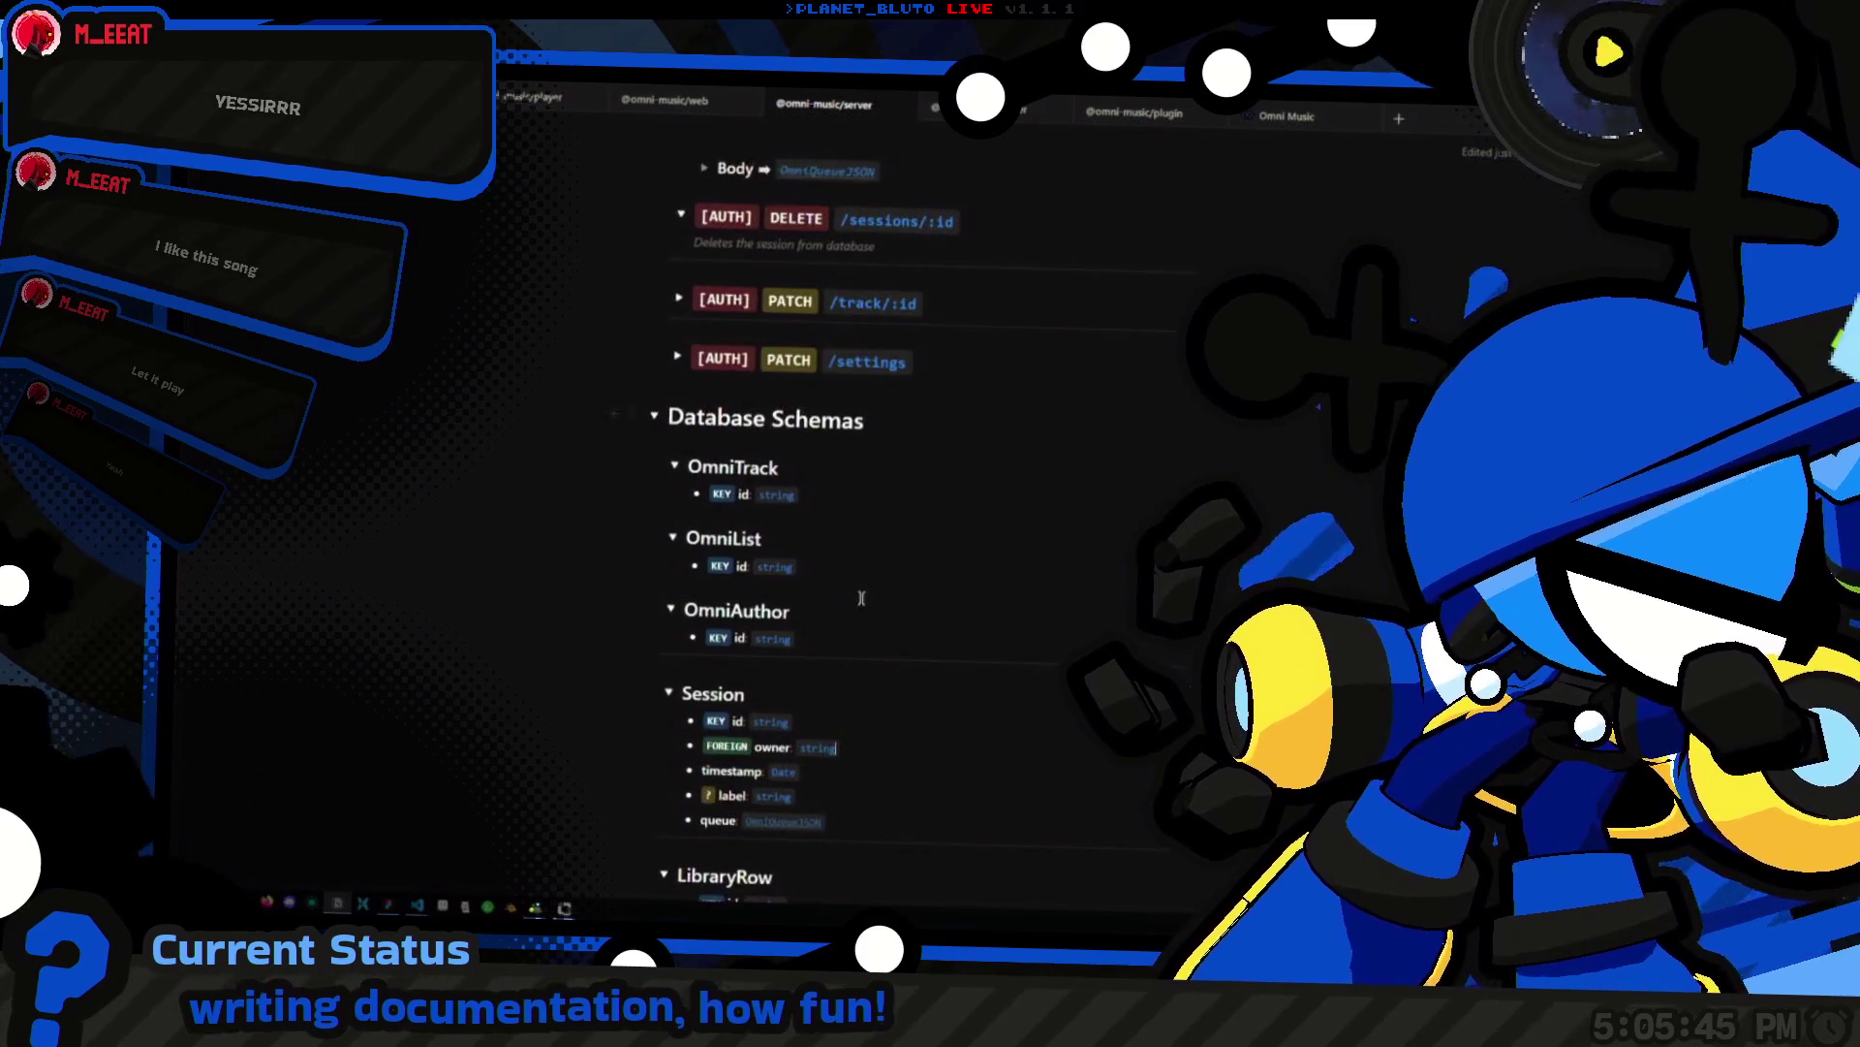
scroll(1008, 582, "down", 1)
scroll(979, 586, "up", 8)
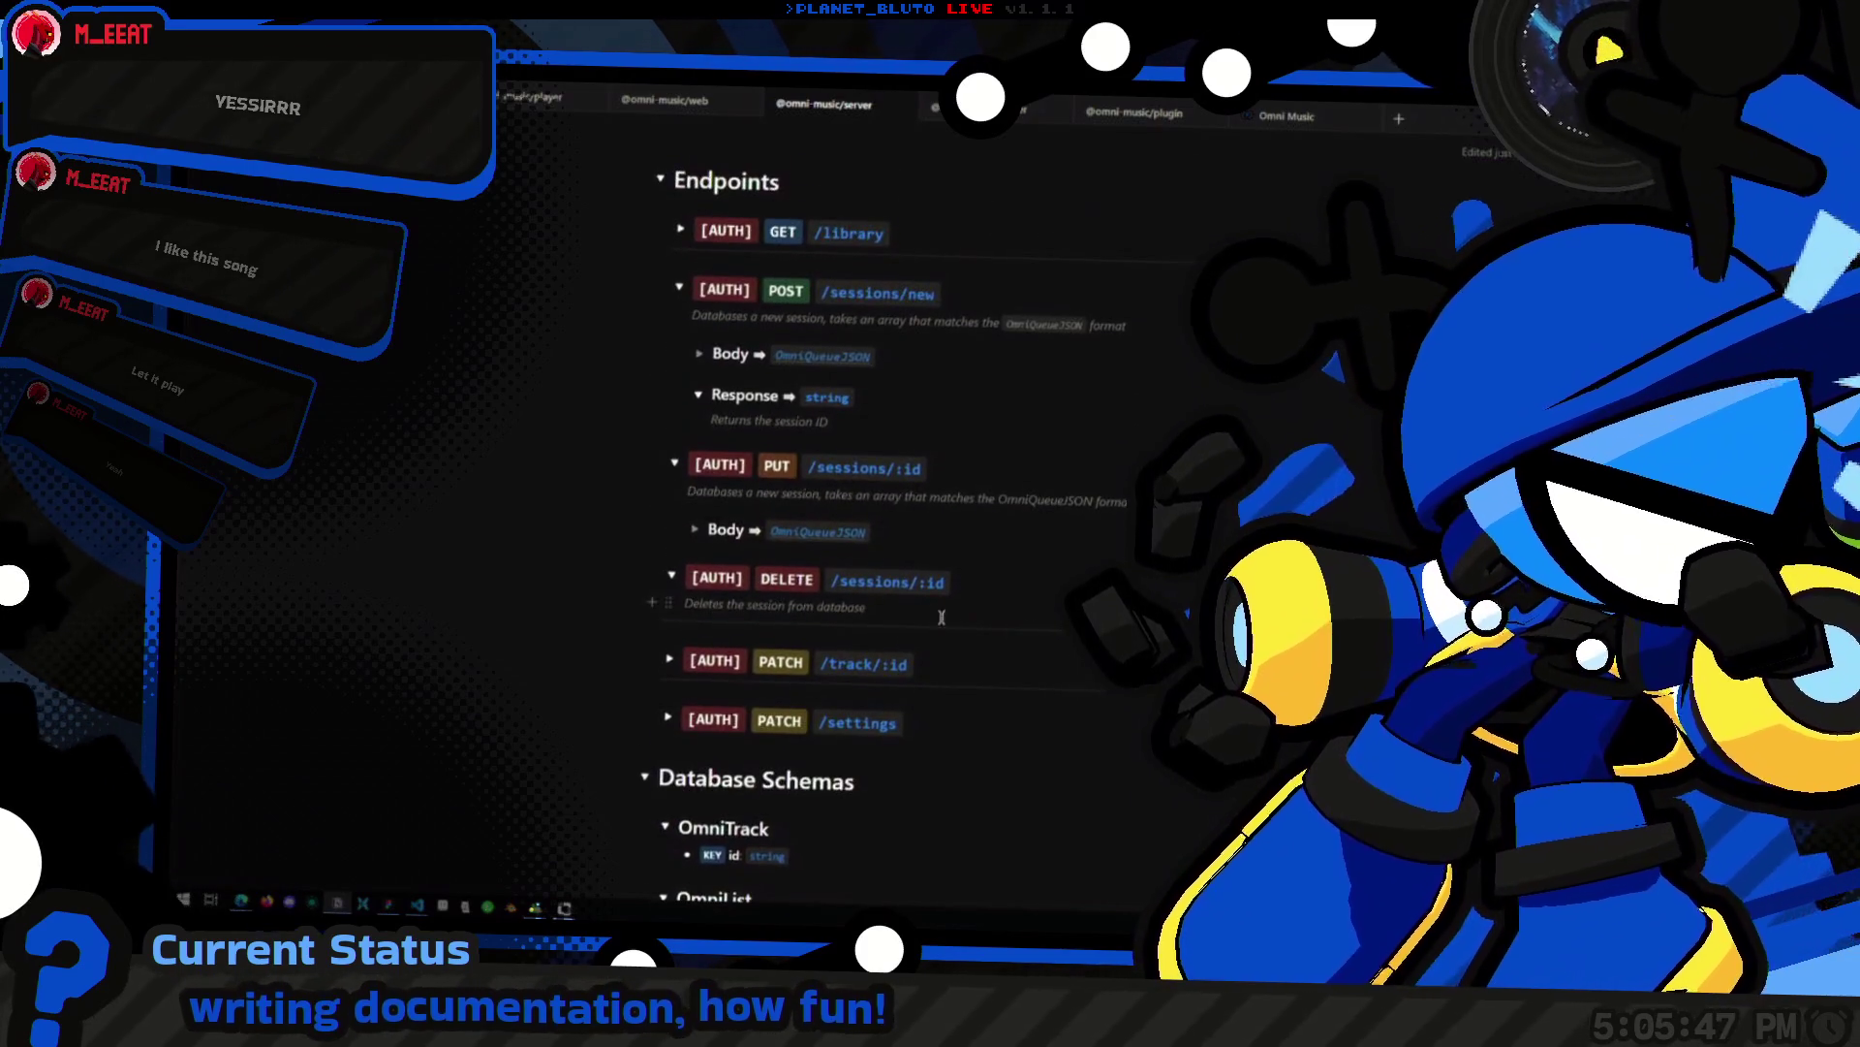
scroll(873, 610, "up", 5)
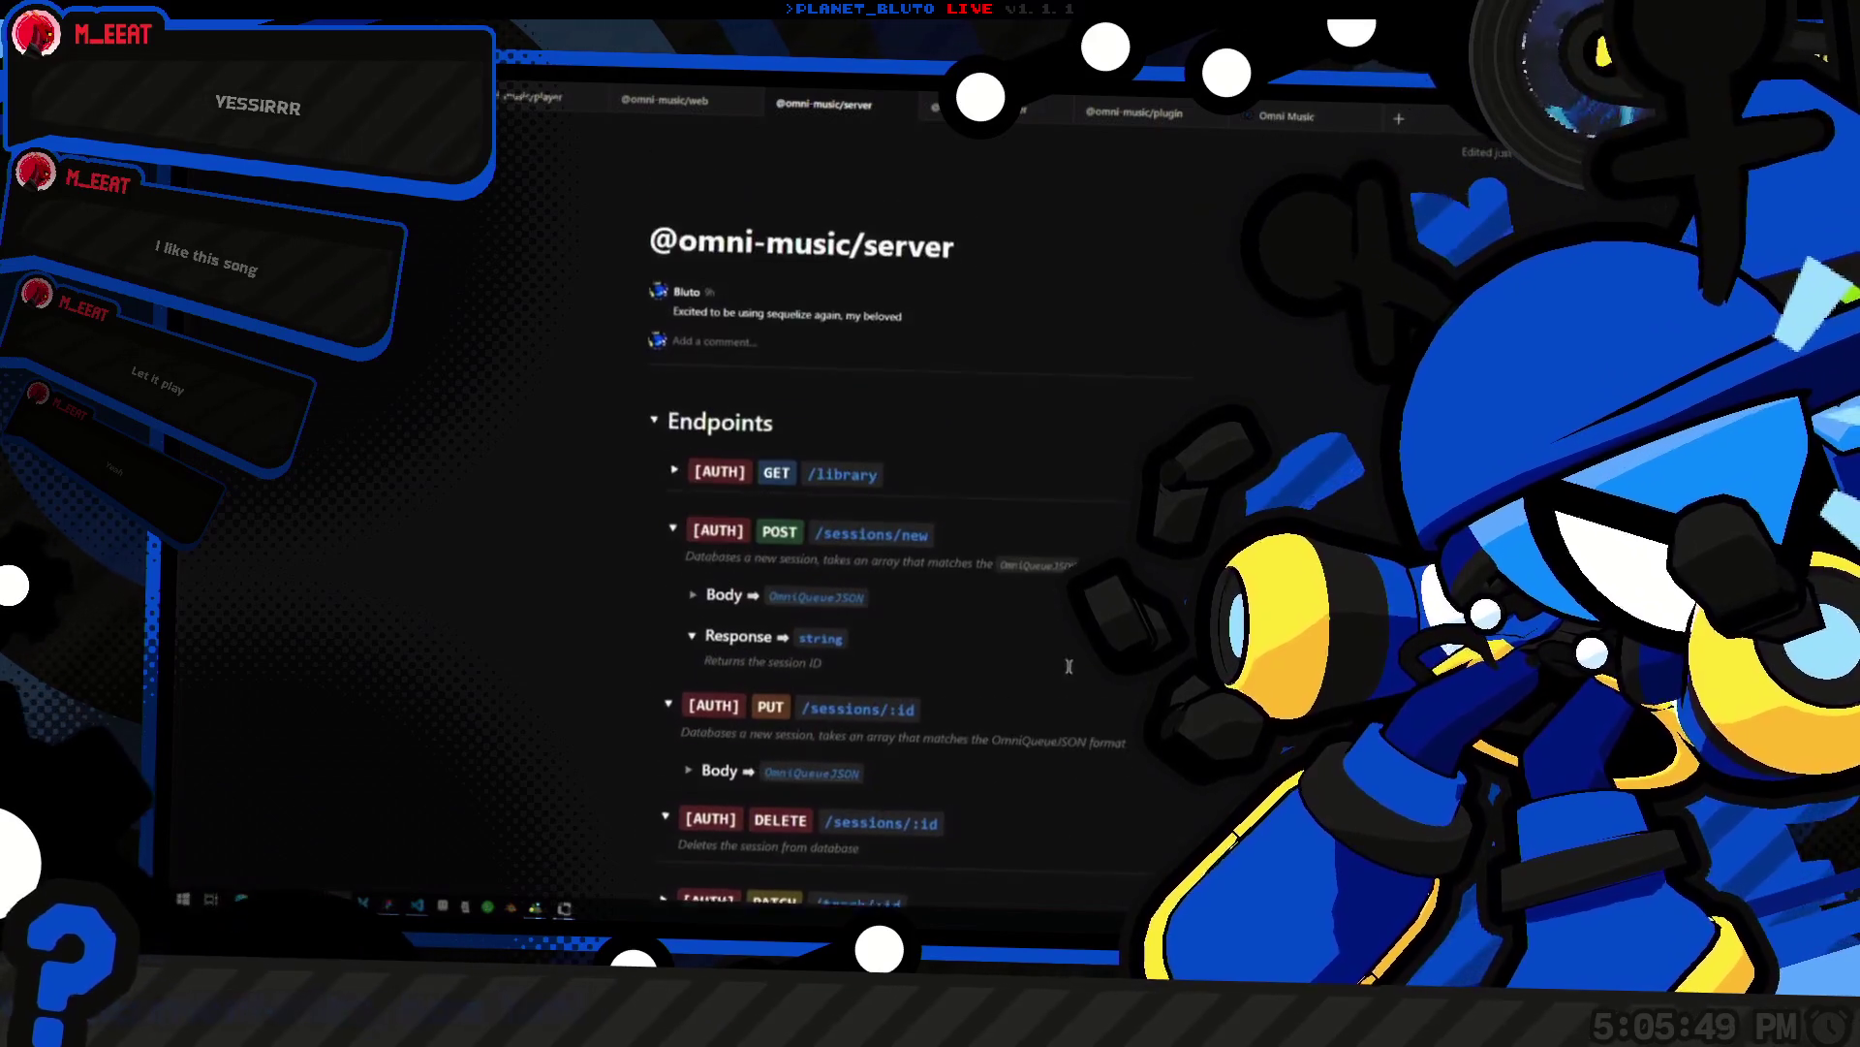
scroll(853, 636, "down", 3)
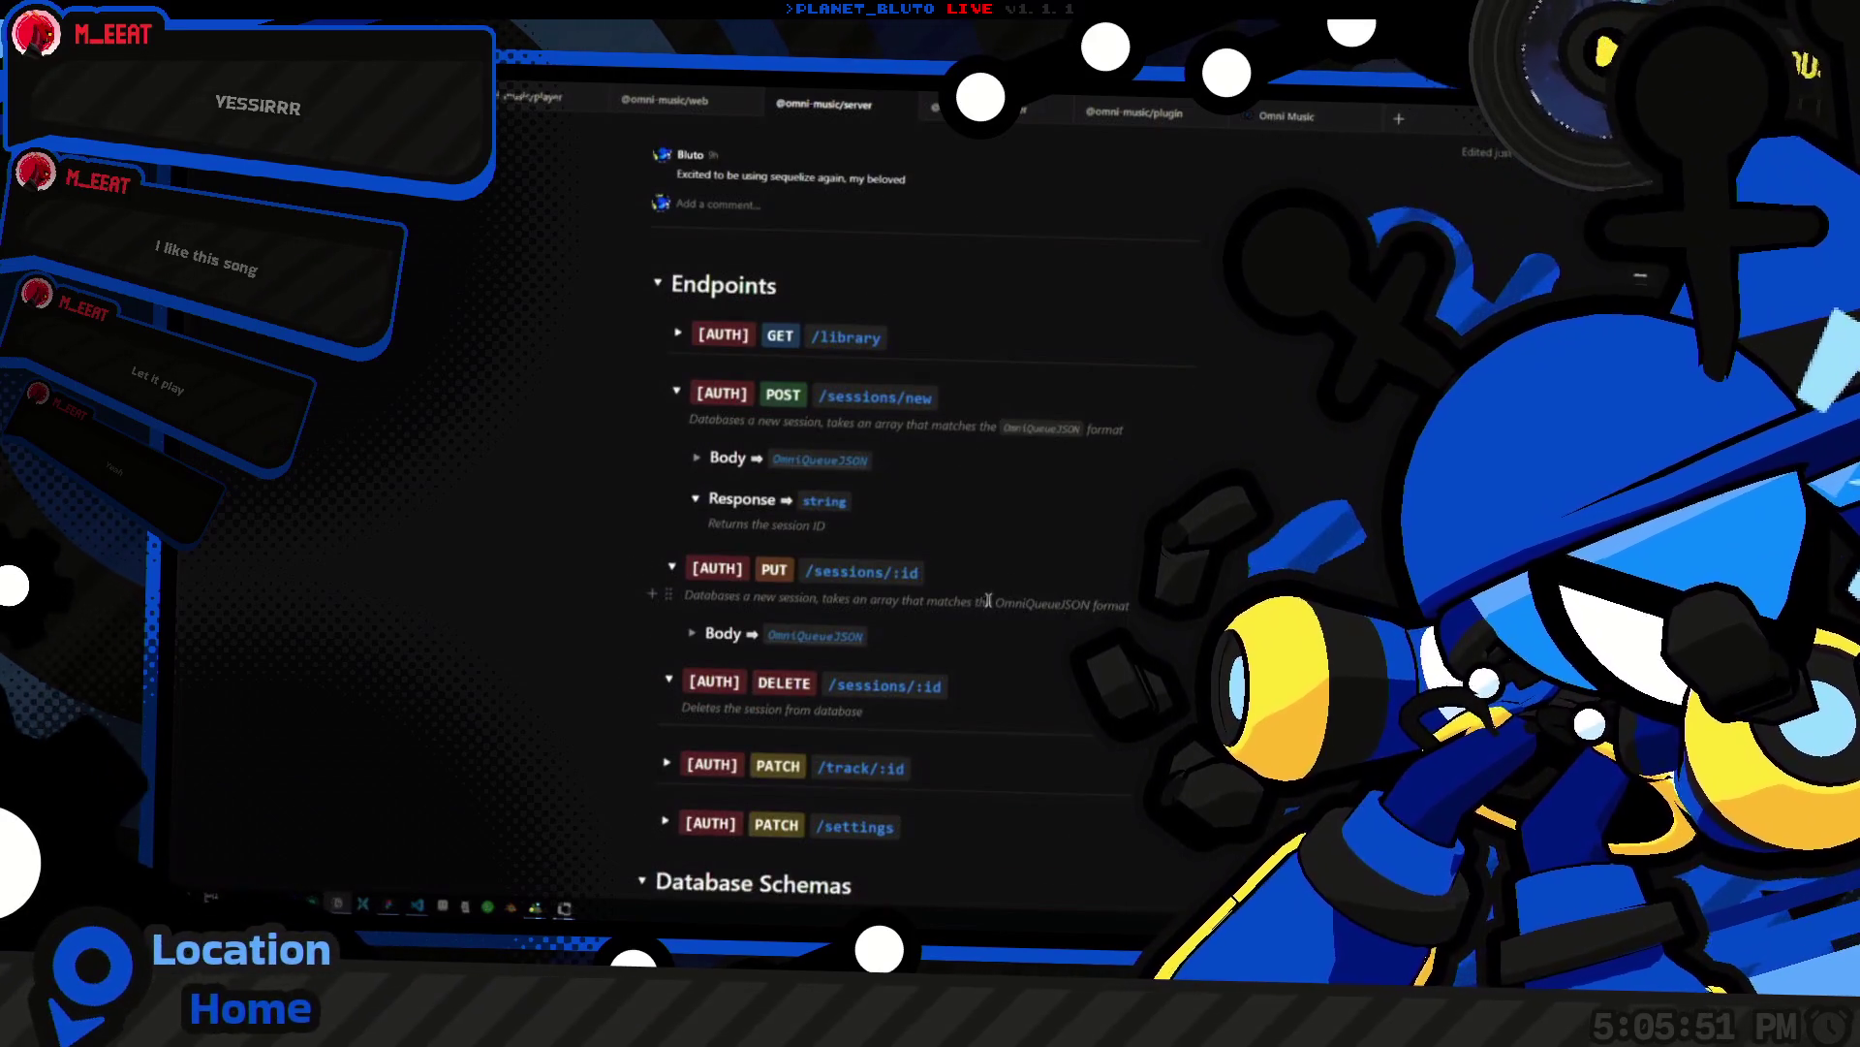
scroll(980, 603, "down", 1)
key("shift+Up")
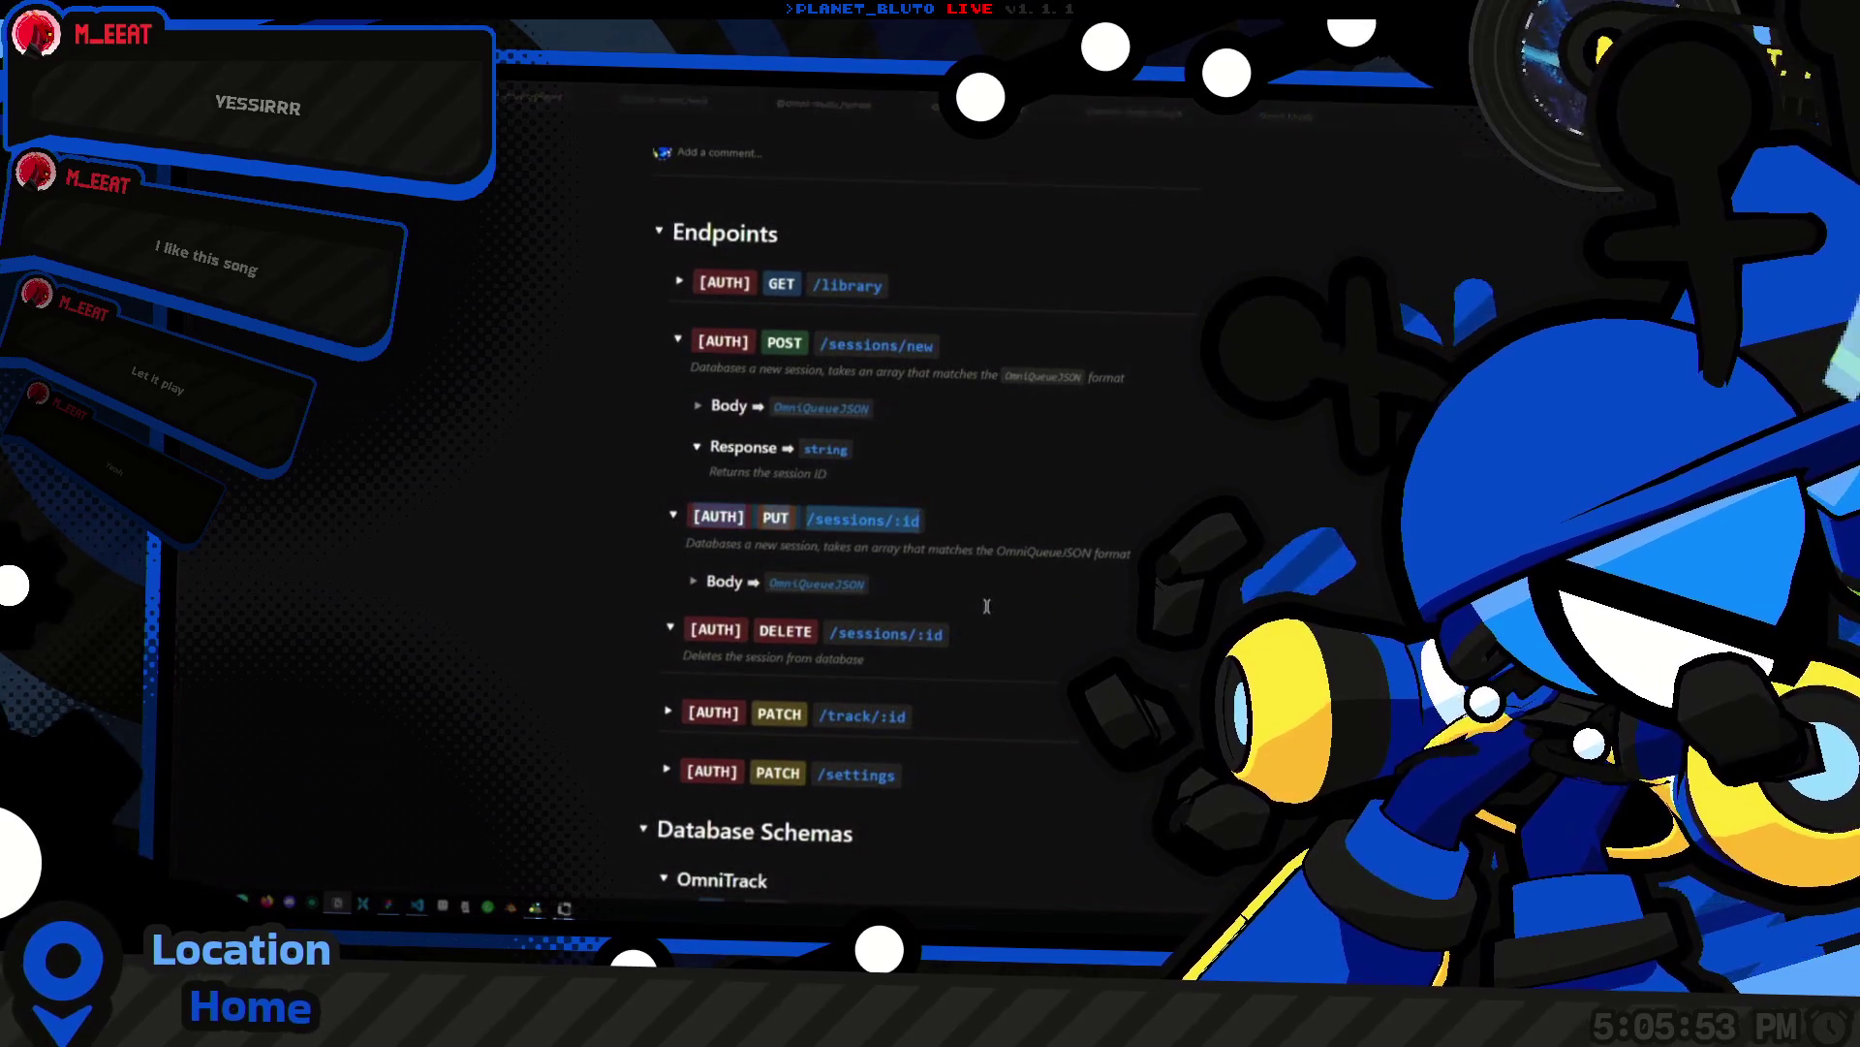
left_click(986, 606)
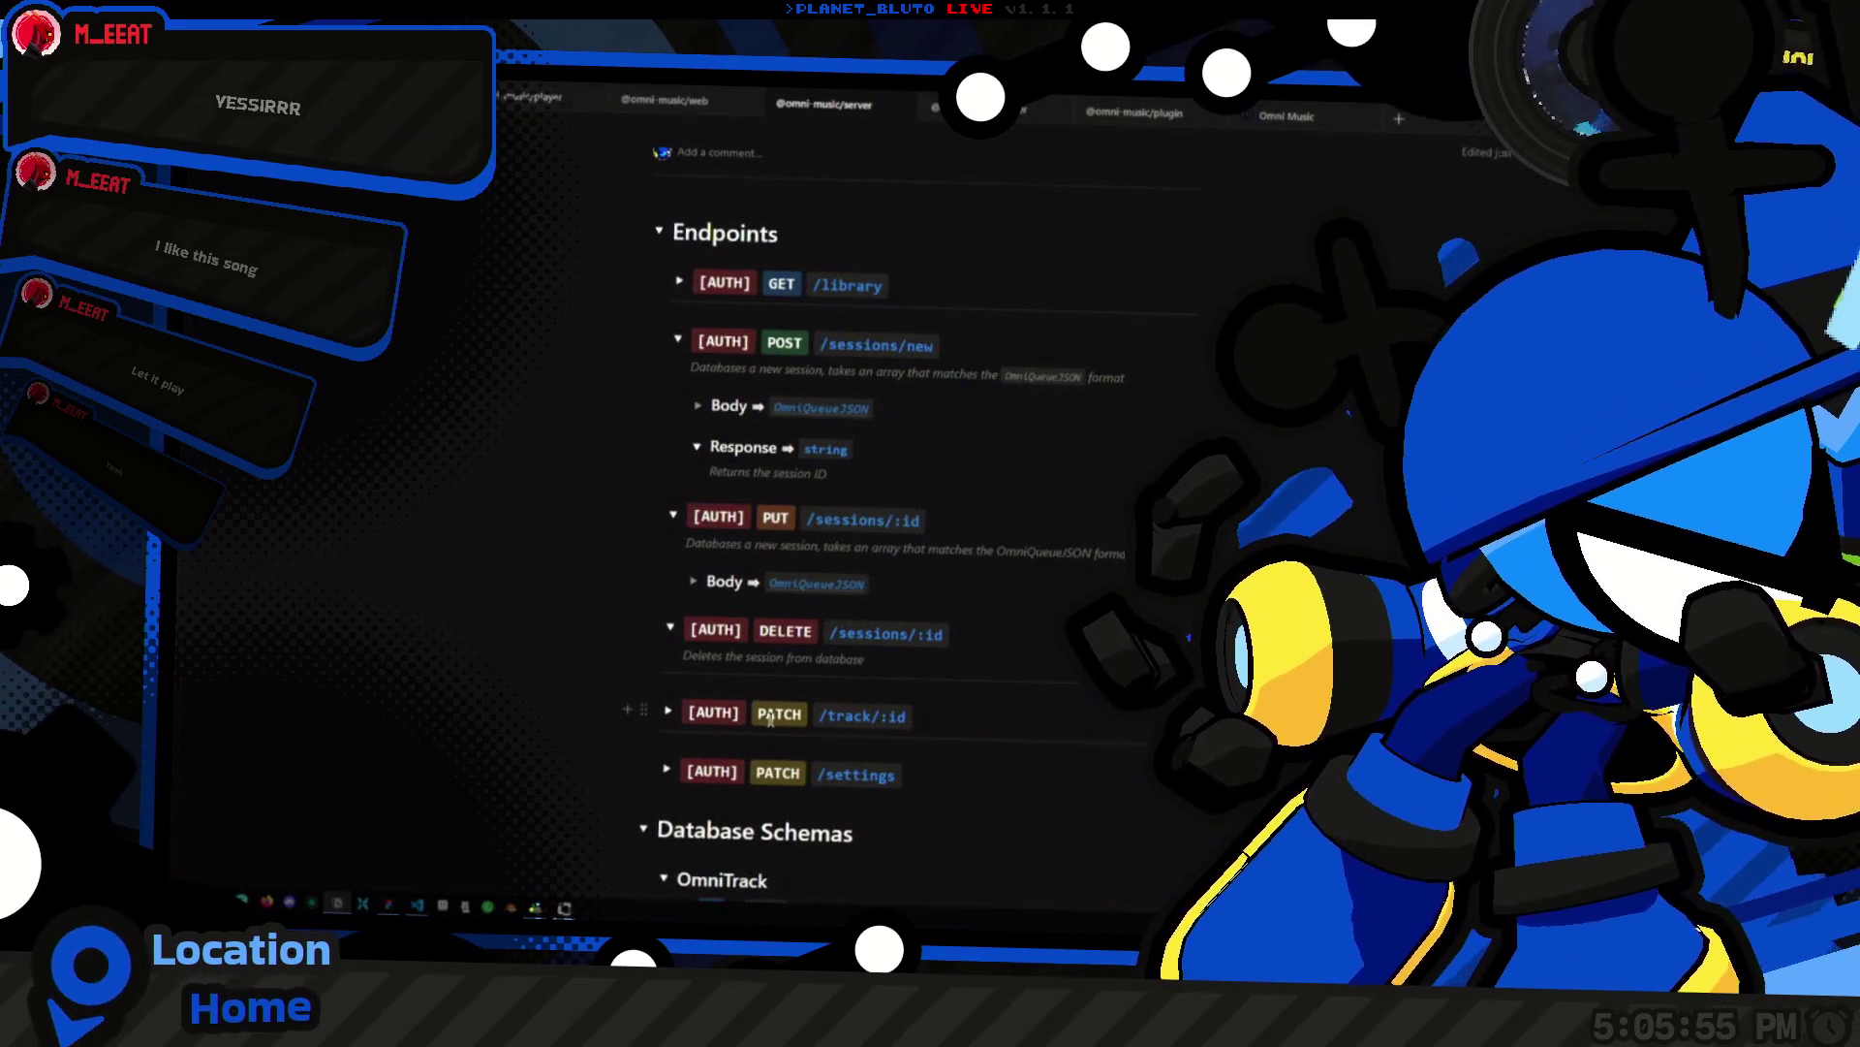
left_click(789, 519)
left_click(649, 513)
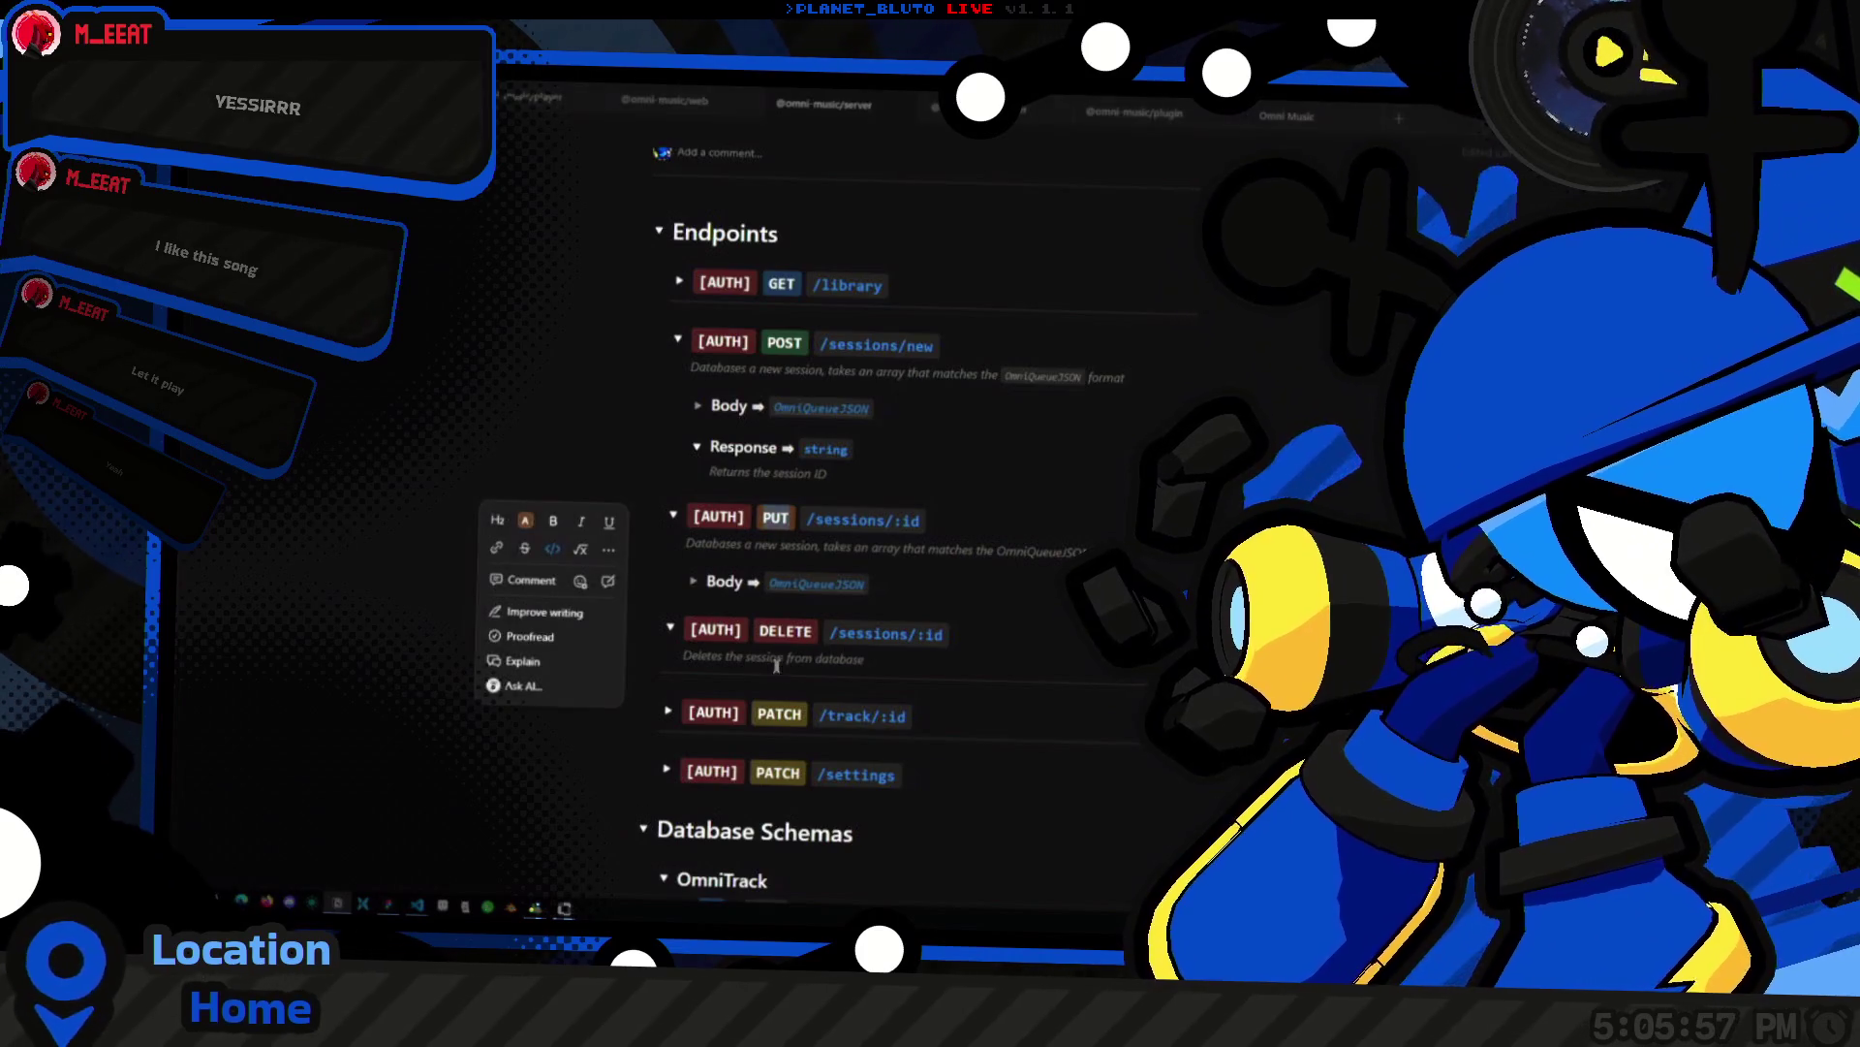
left_click(813, 728)
key("BackSpace")
key("BackSpace")
key("BackSpace")
type("PUT")
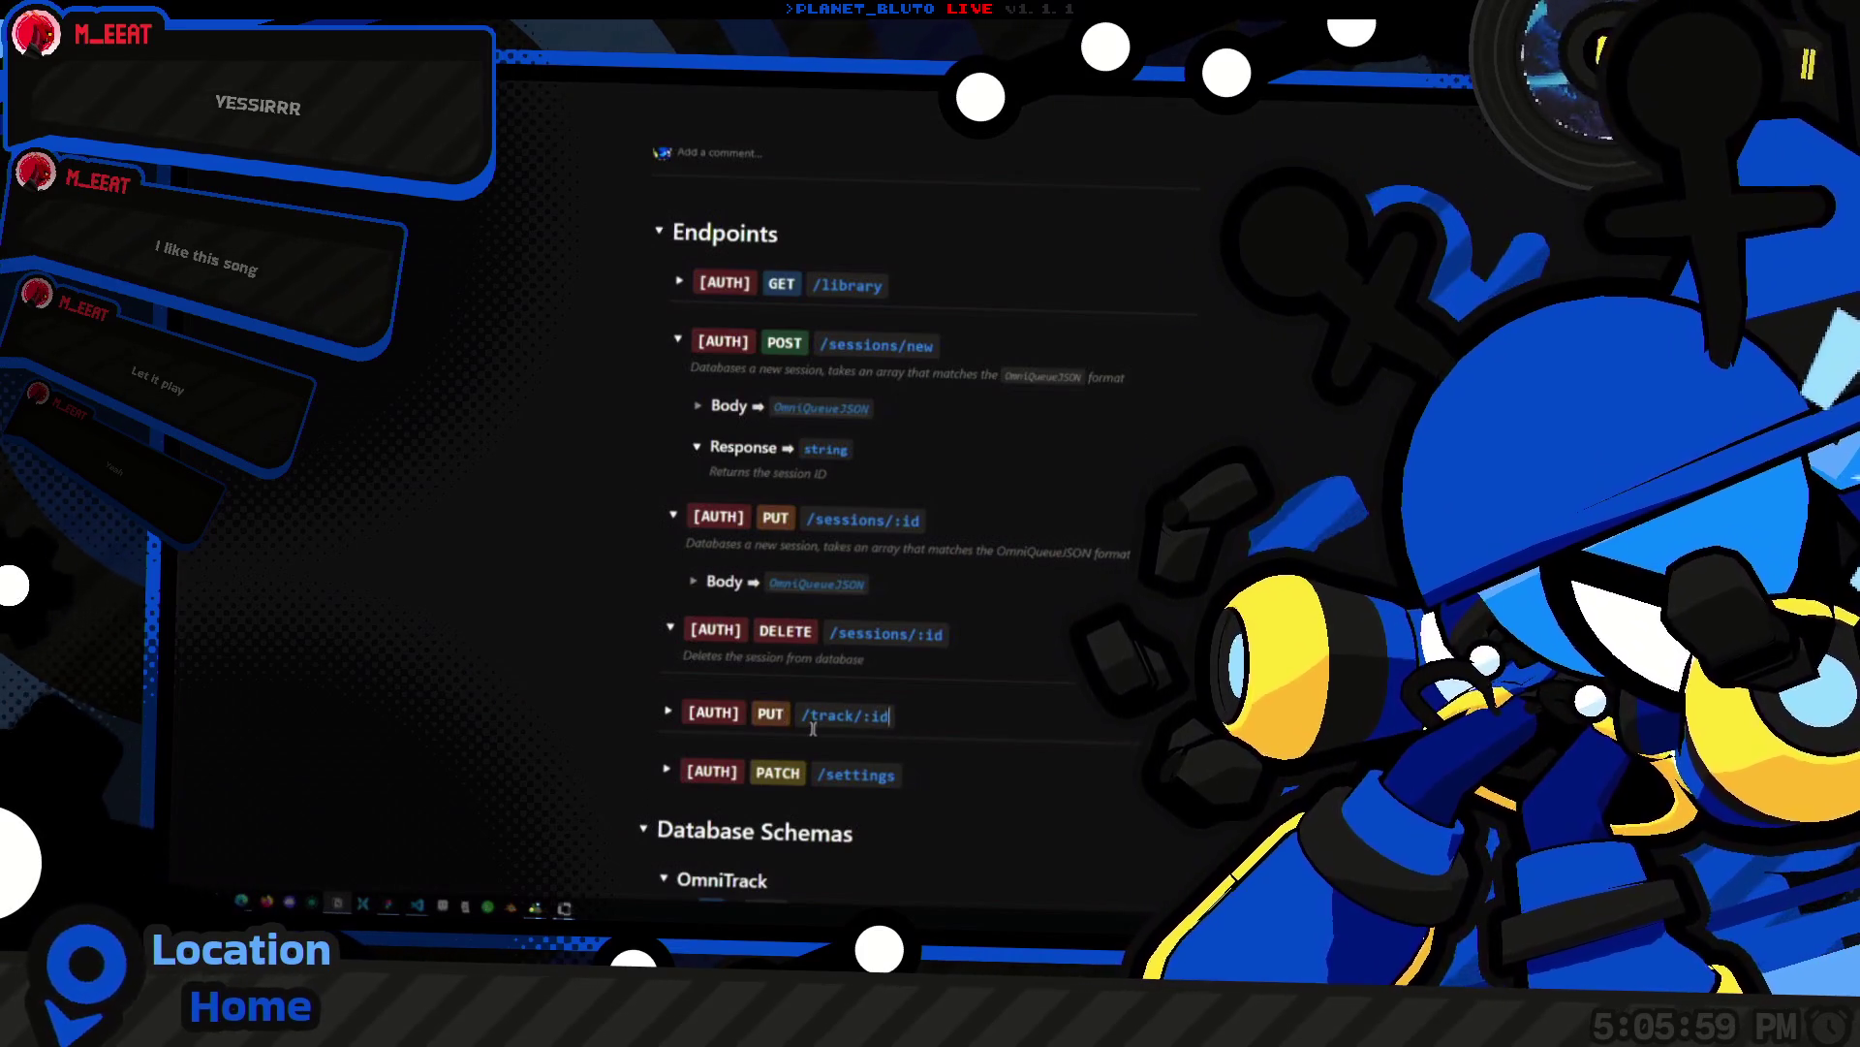
Change the /settings method badge from PATCH to PUT
scroll(813, 727, "down", 3)
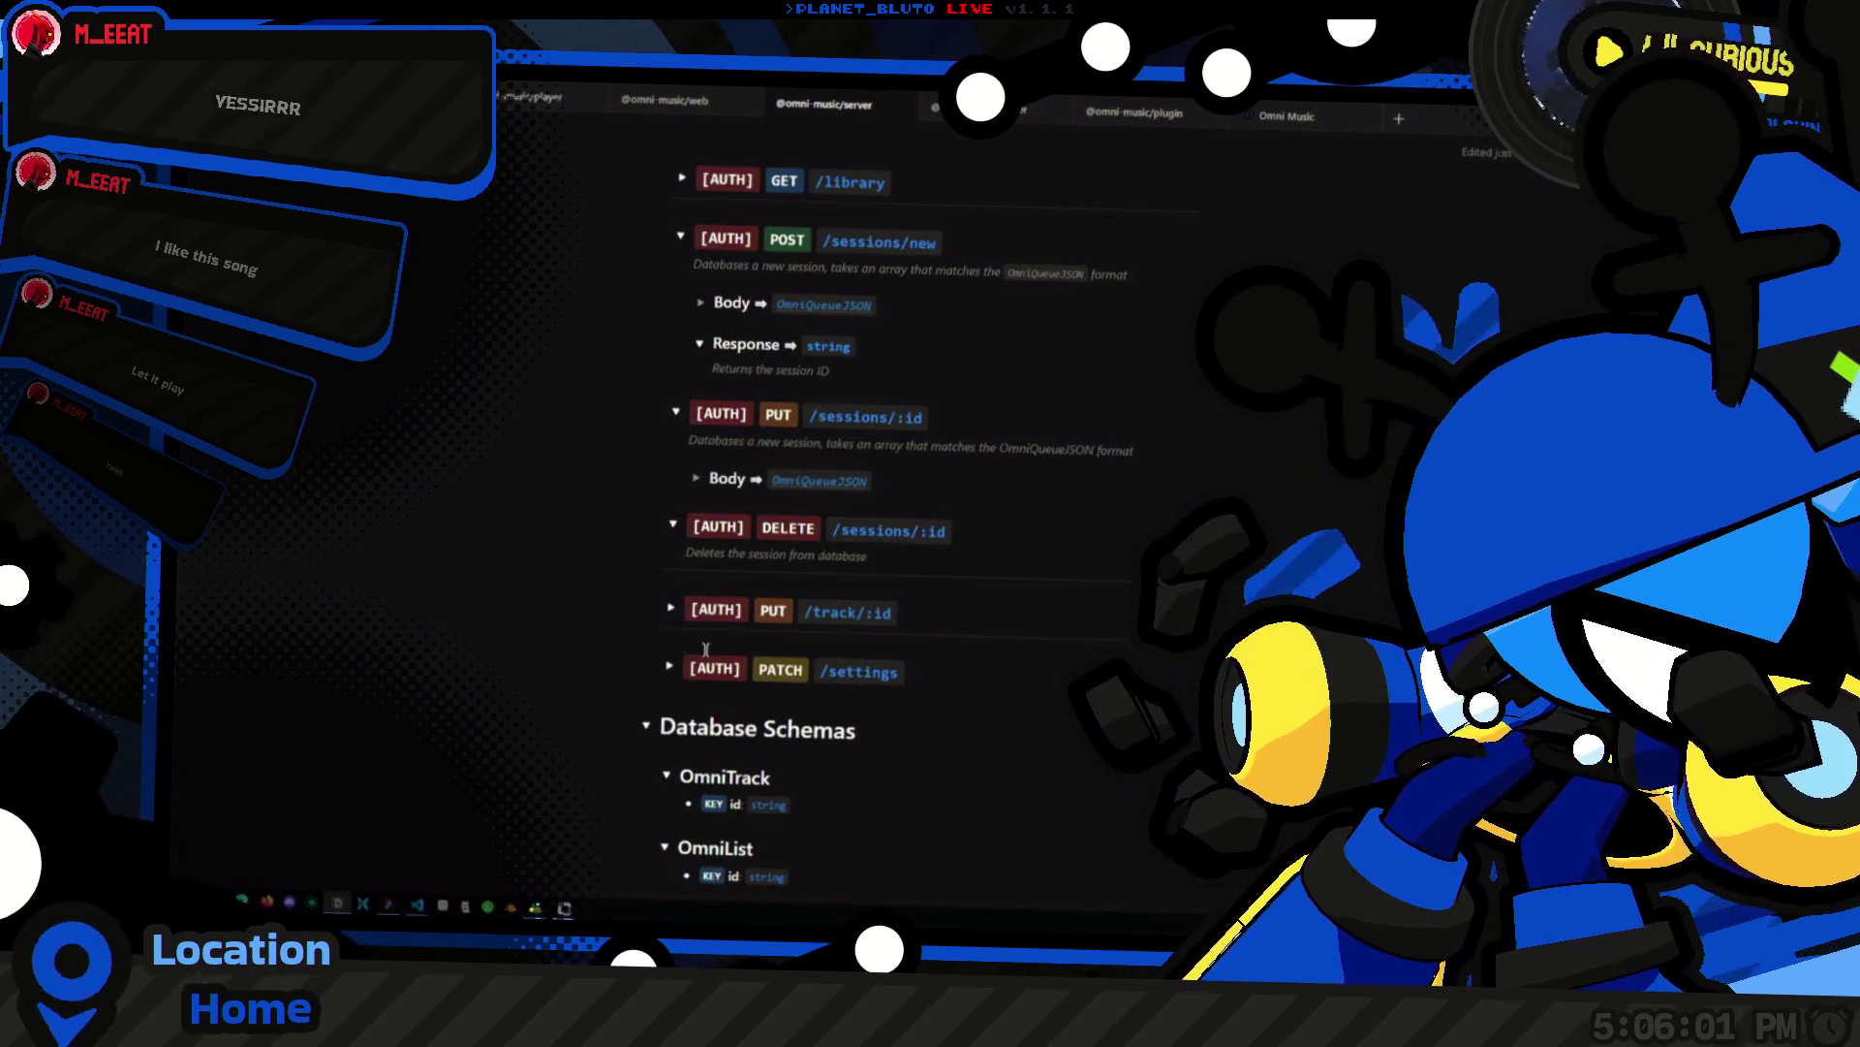
scroll(755, 694, "down", 2)
scroll(756, 694, "down", 5)
left_click(816, 261)
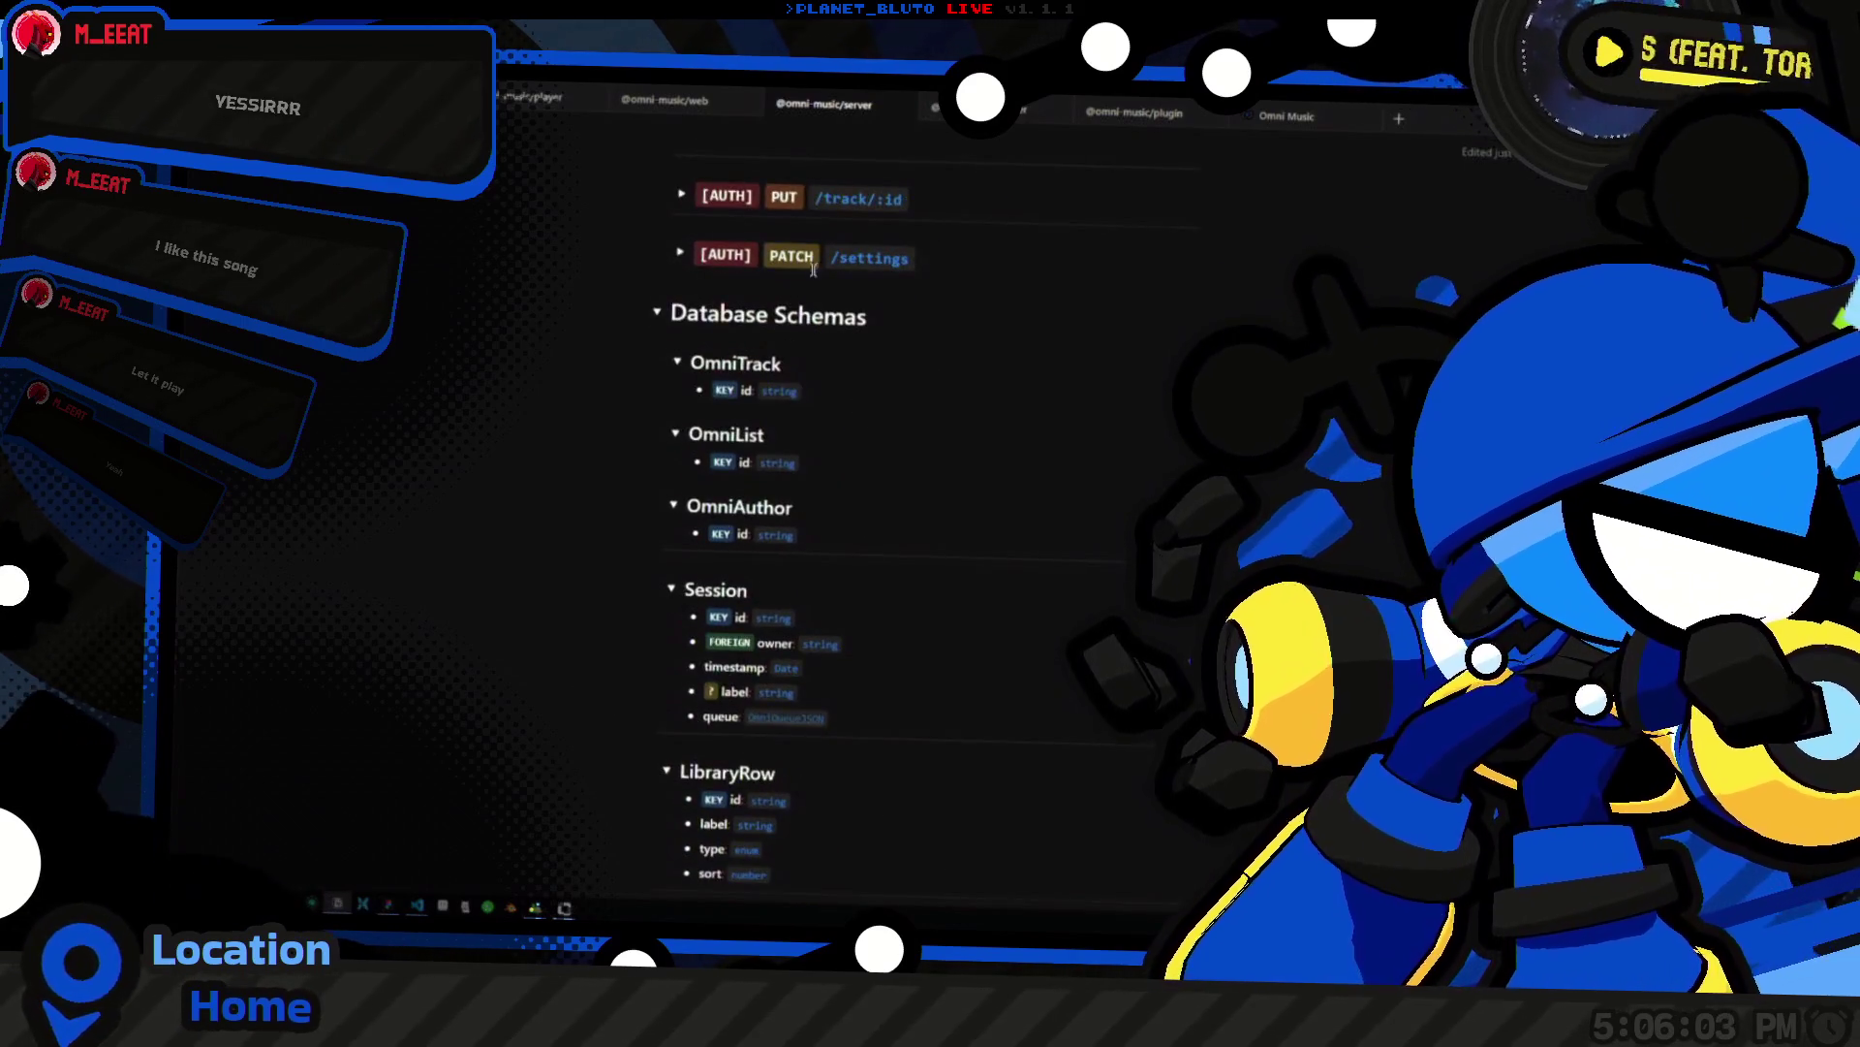
key("BackSpace")
key("BackSpace")
key("BackSpace")
type("PUT")
Expand the /track/:id and /settings endpoint toggles to show empty placeholder lines
scroll(993, 493, "up", 12)
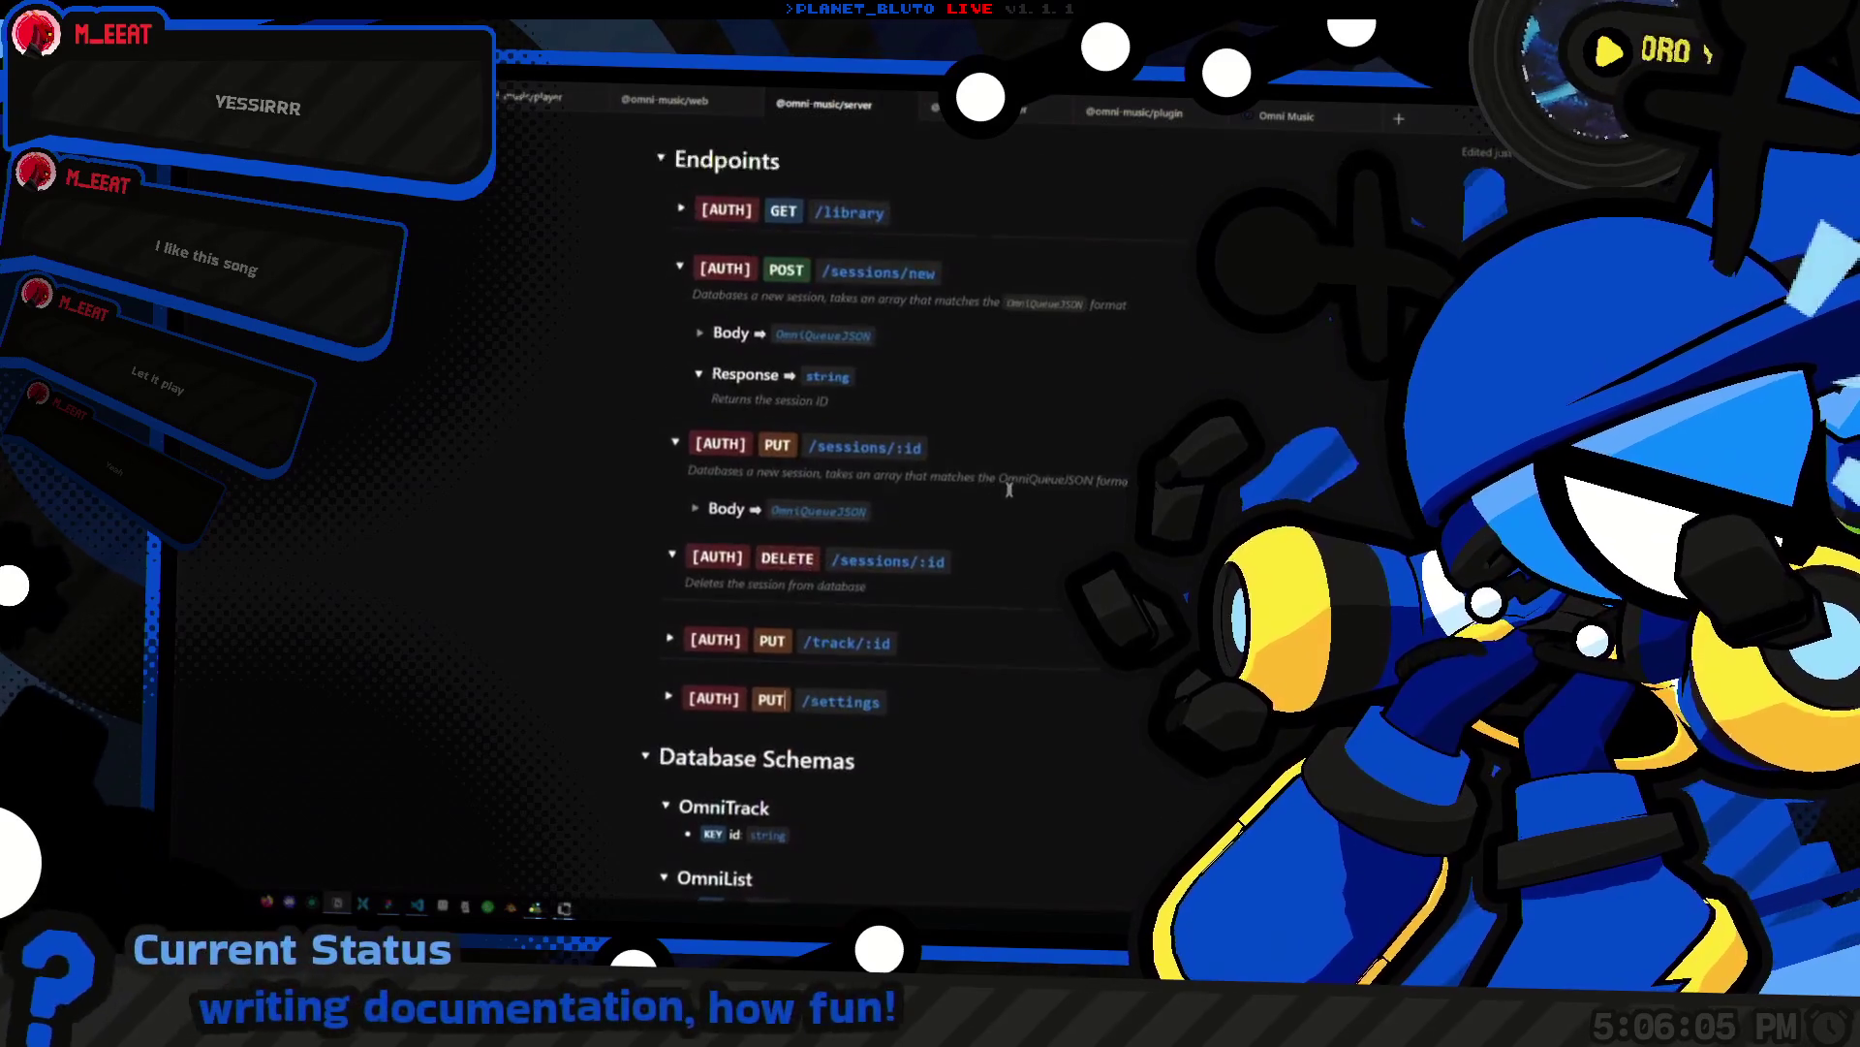
scroll(992, 494, "down", 2)
left_click(669, 667)
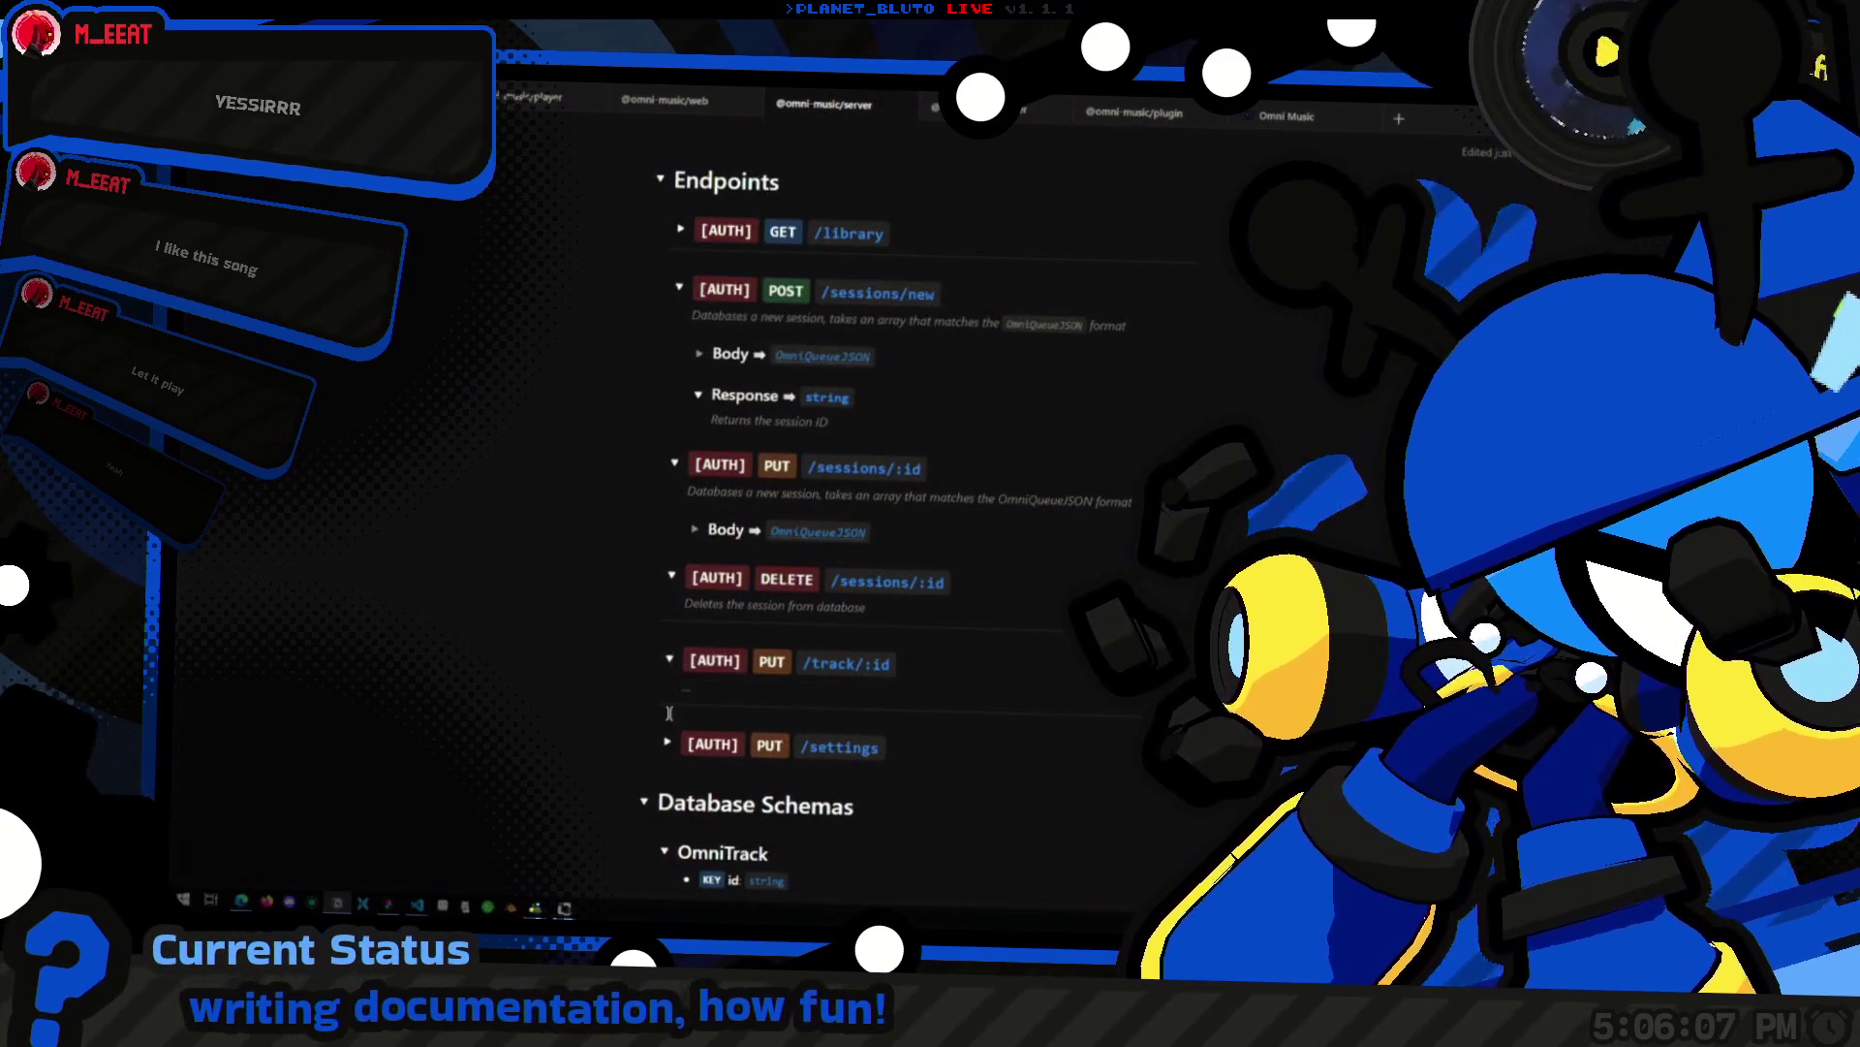
scroll(685, 671, "down", 2)
left_click(670, 639)
scroll(870, 609, "down", 3)
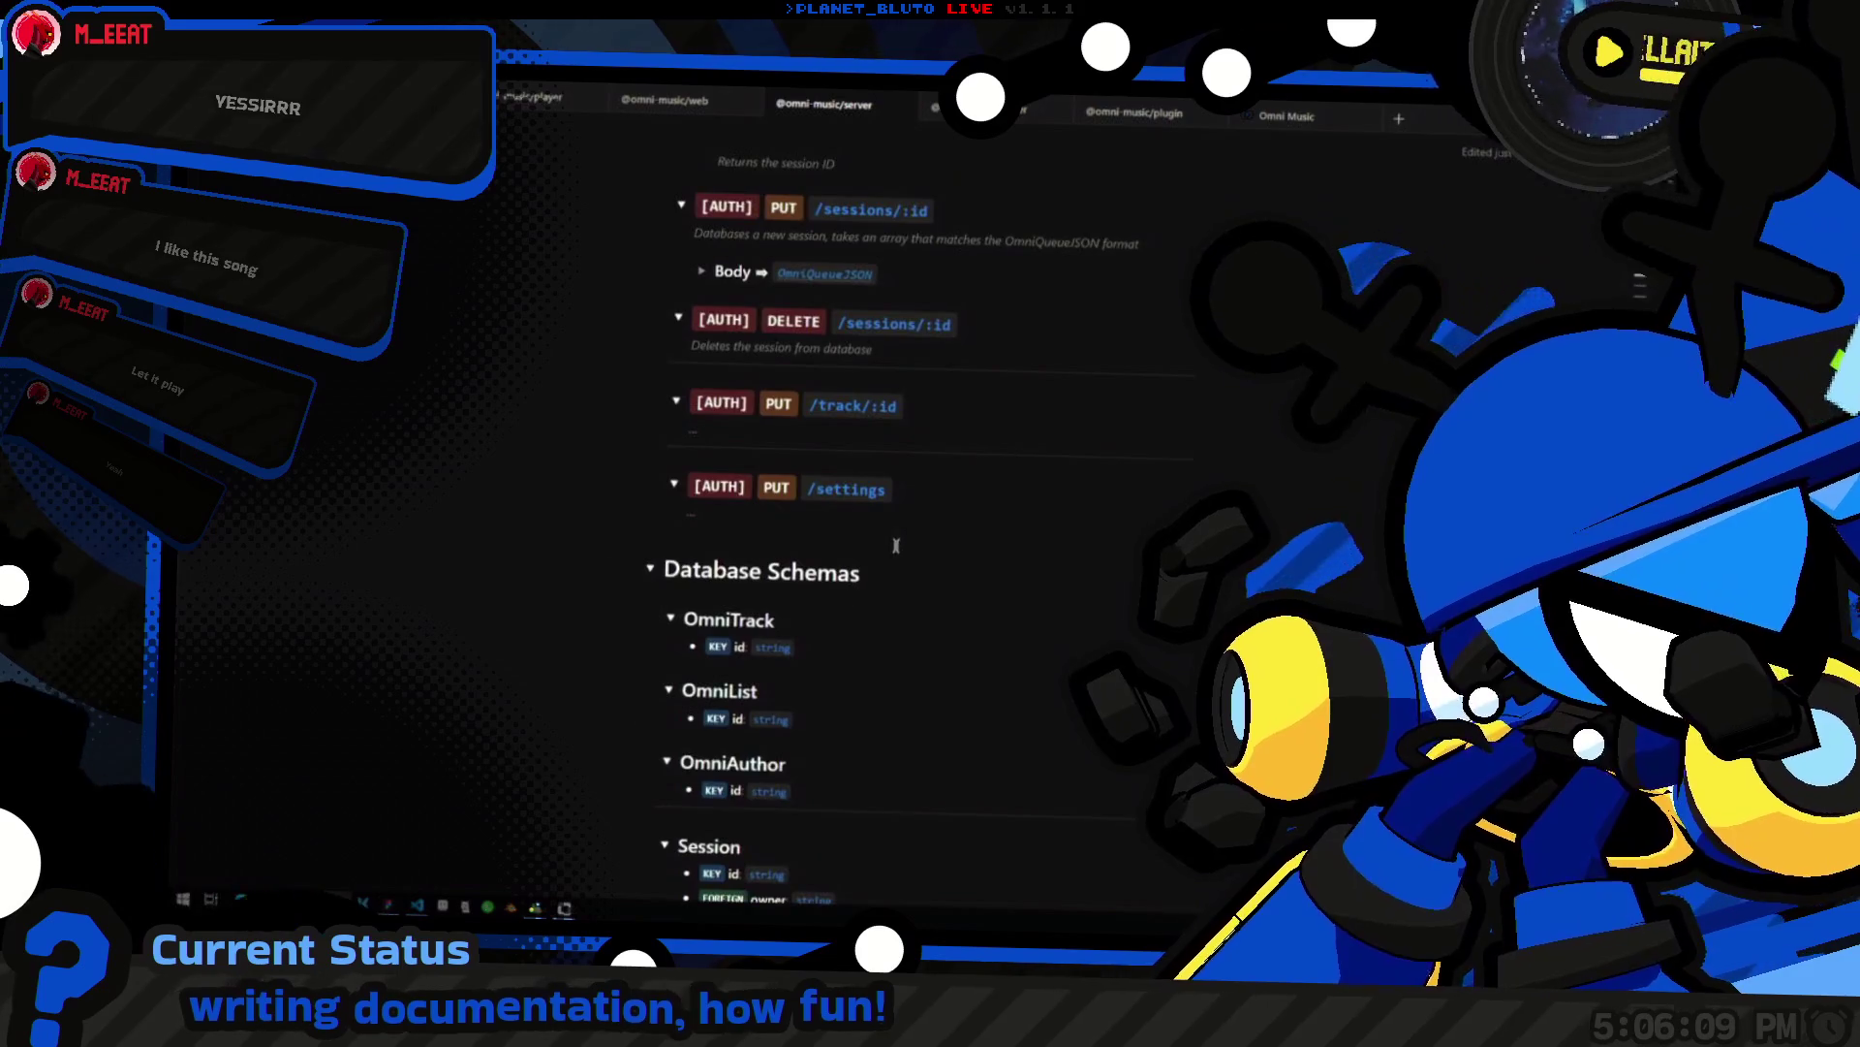
scroll(870, 609, "down", 3)
left_click(819, 539)
scroll(959, 520, "down", 1)
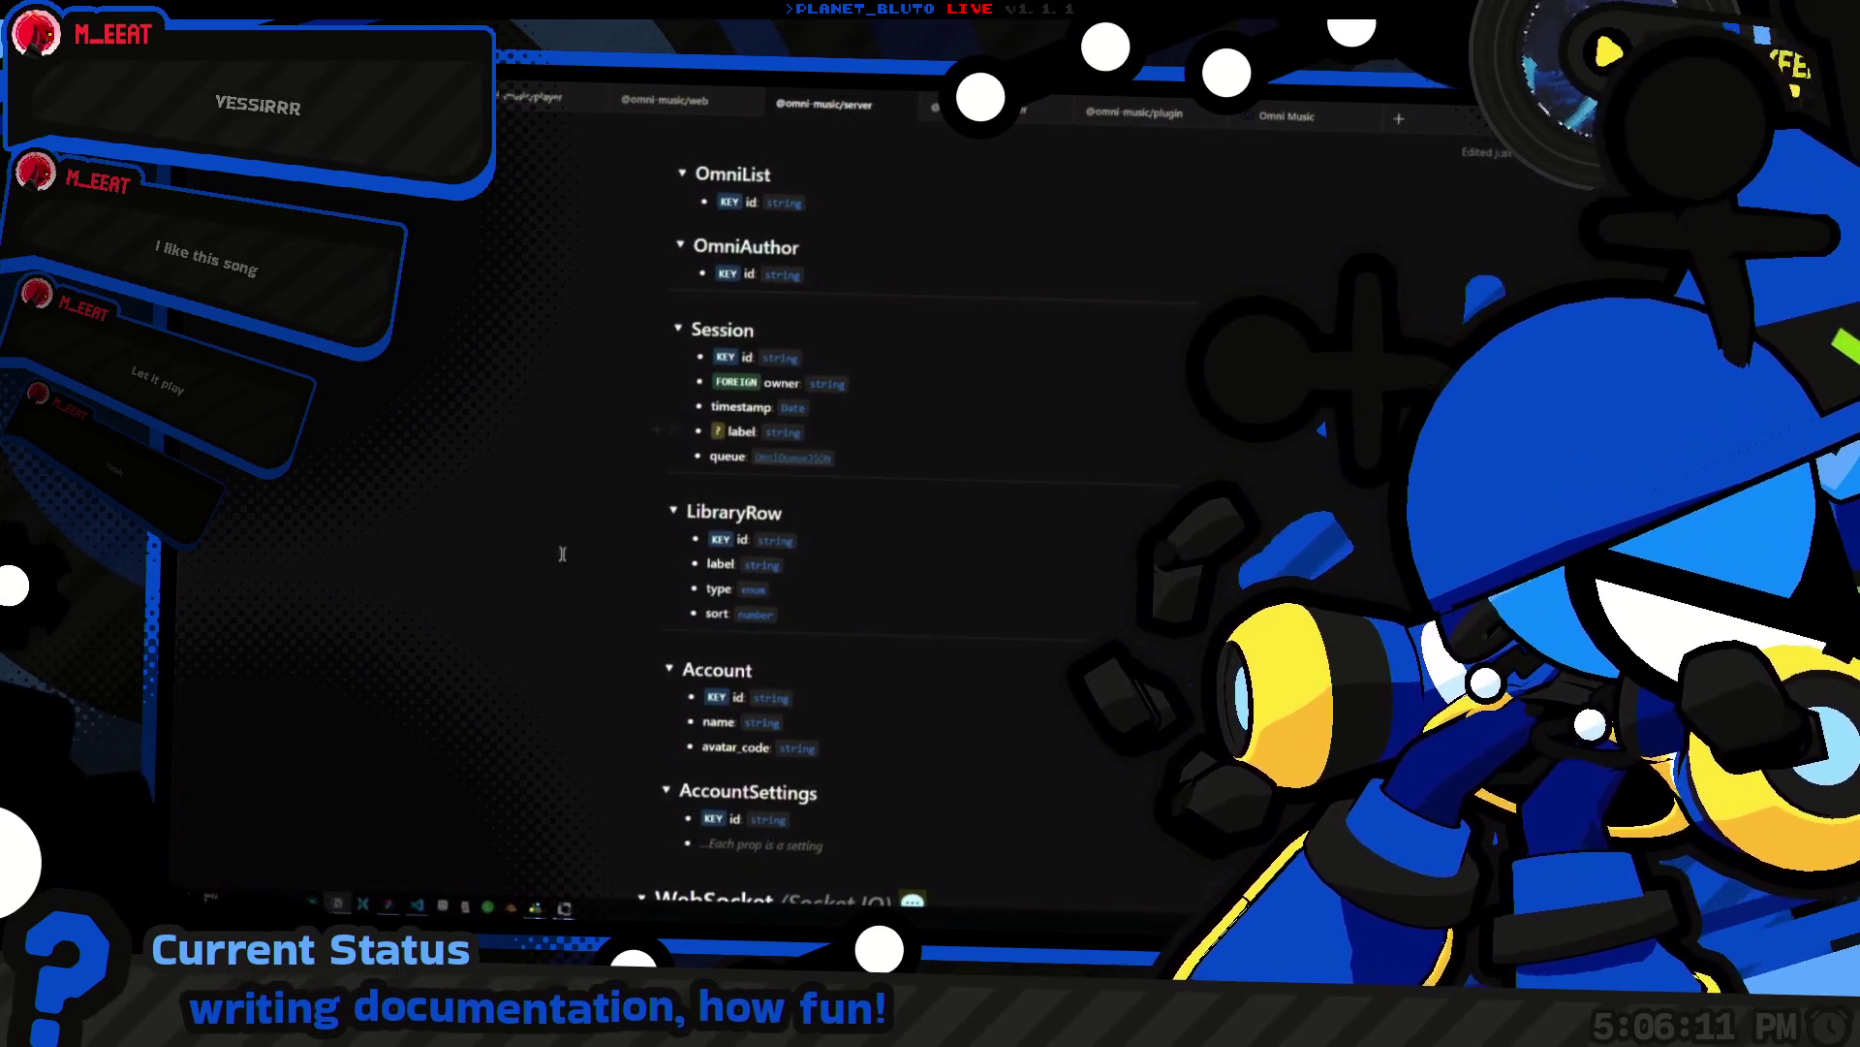
Review the Session schema's owner FOREIGN field in Database Schemas
left_click(859, 378)
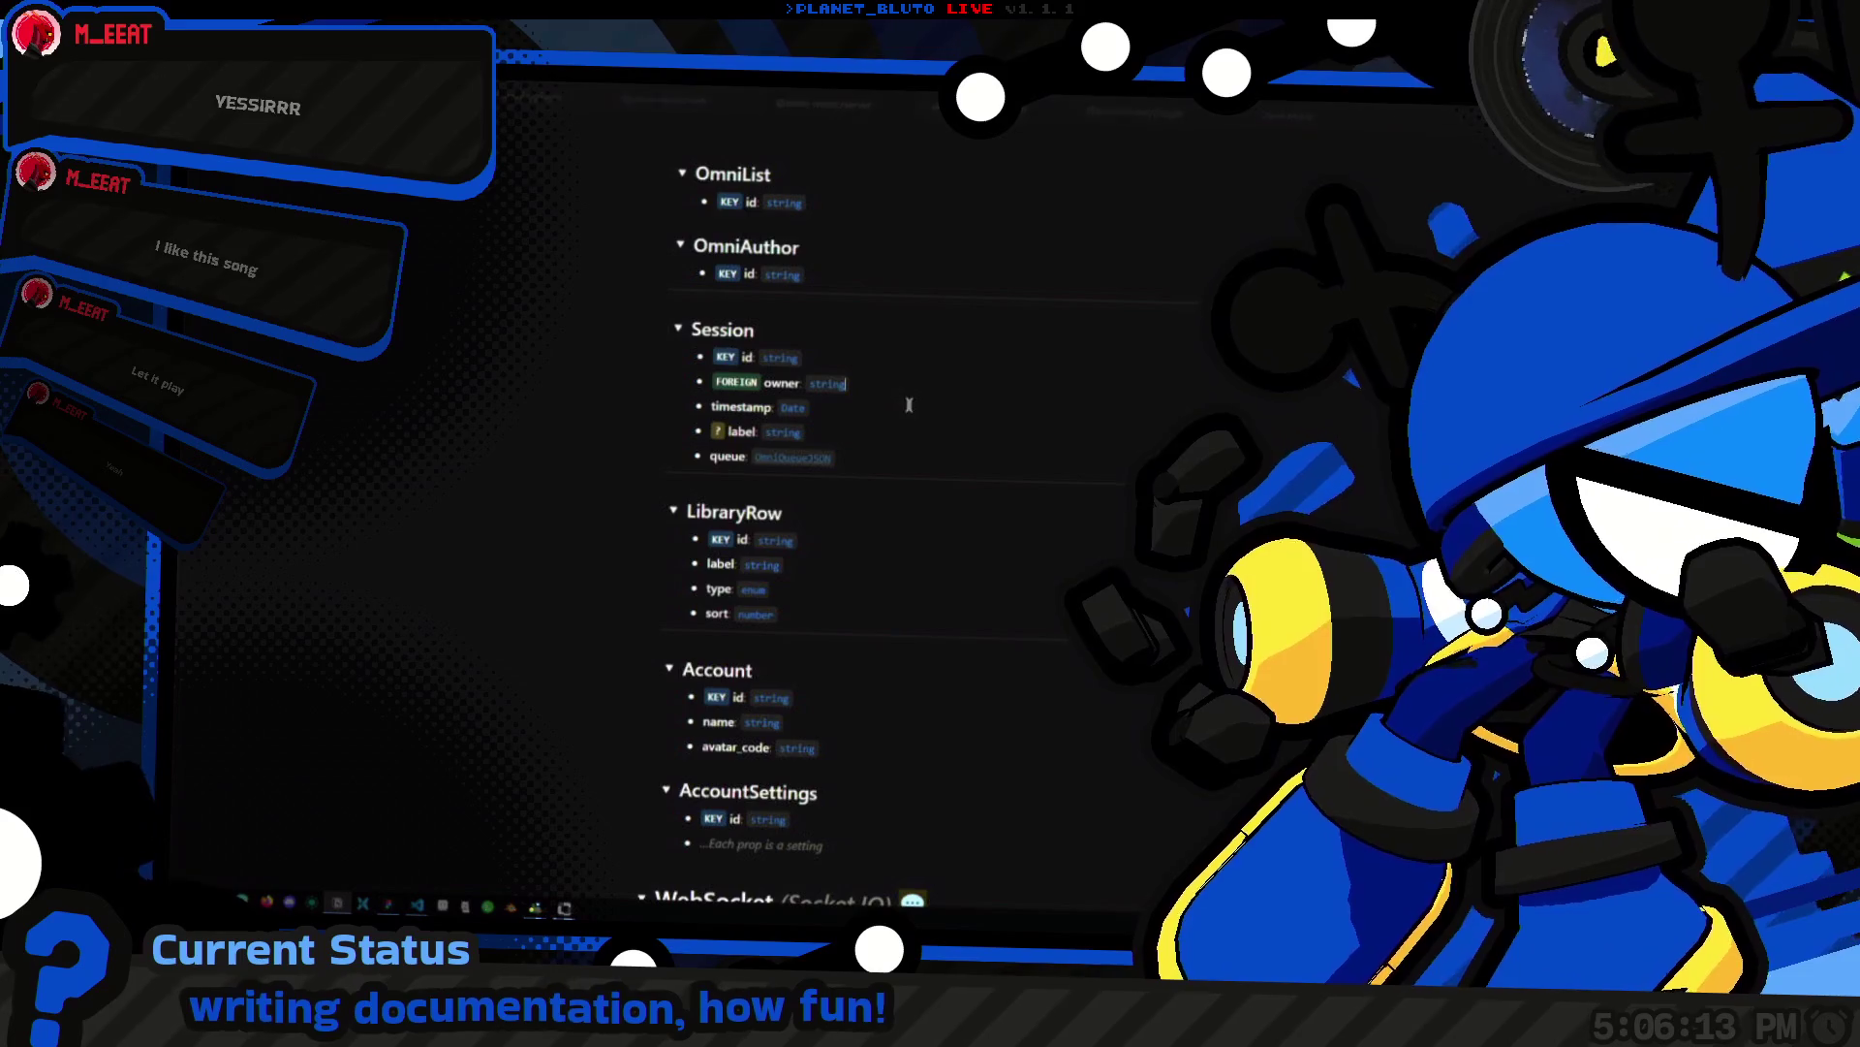
scroll(969, 581, "down", 5)
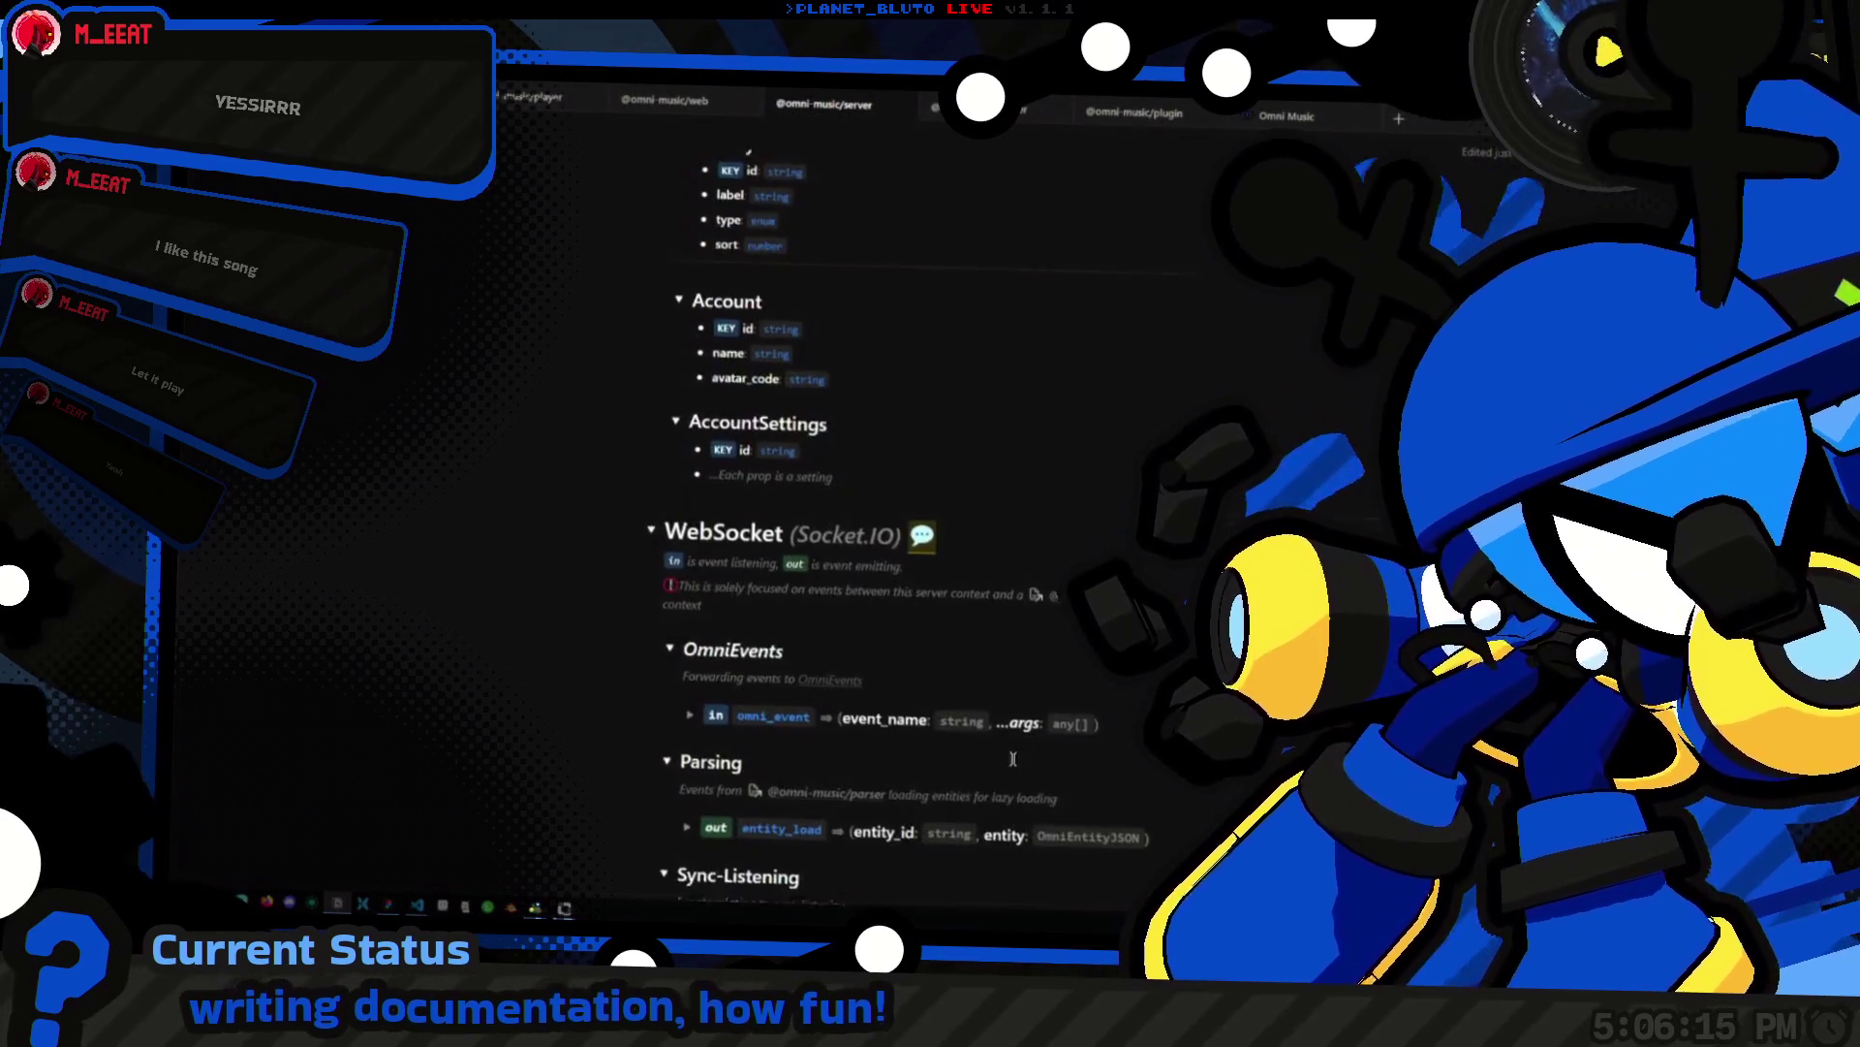
scroll(1013, 759, "down", 3)
scroll(999, 613, "up", 6)
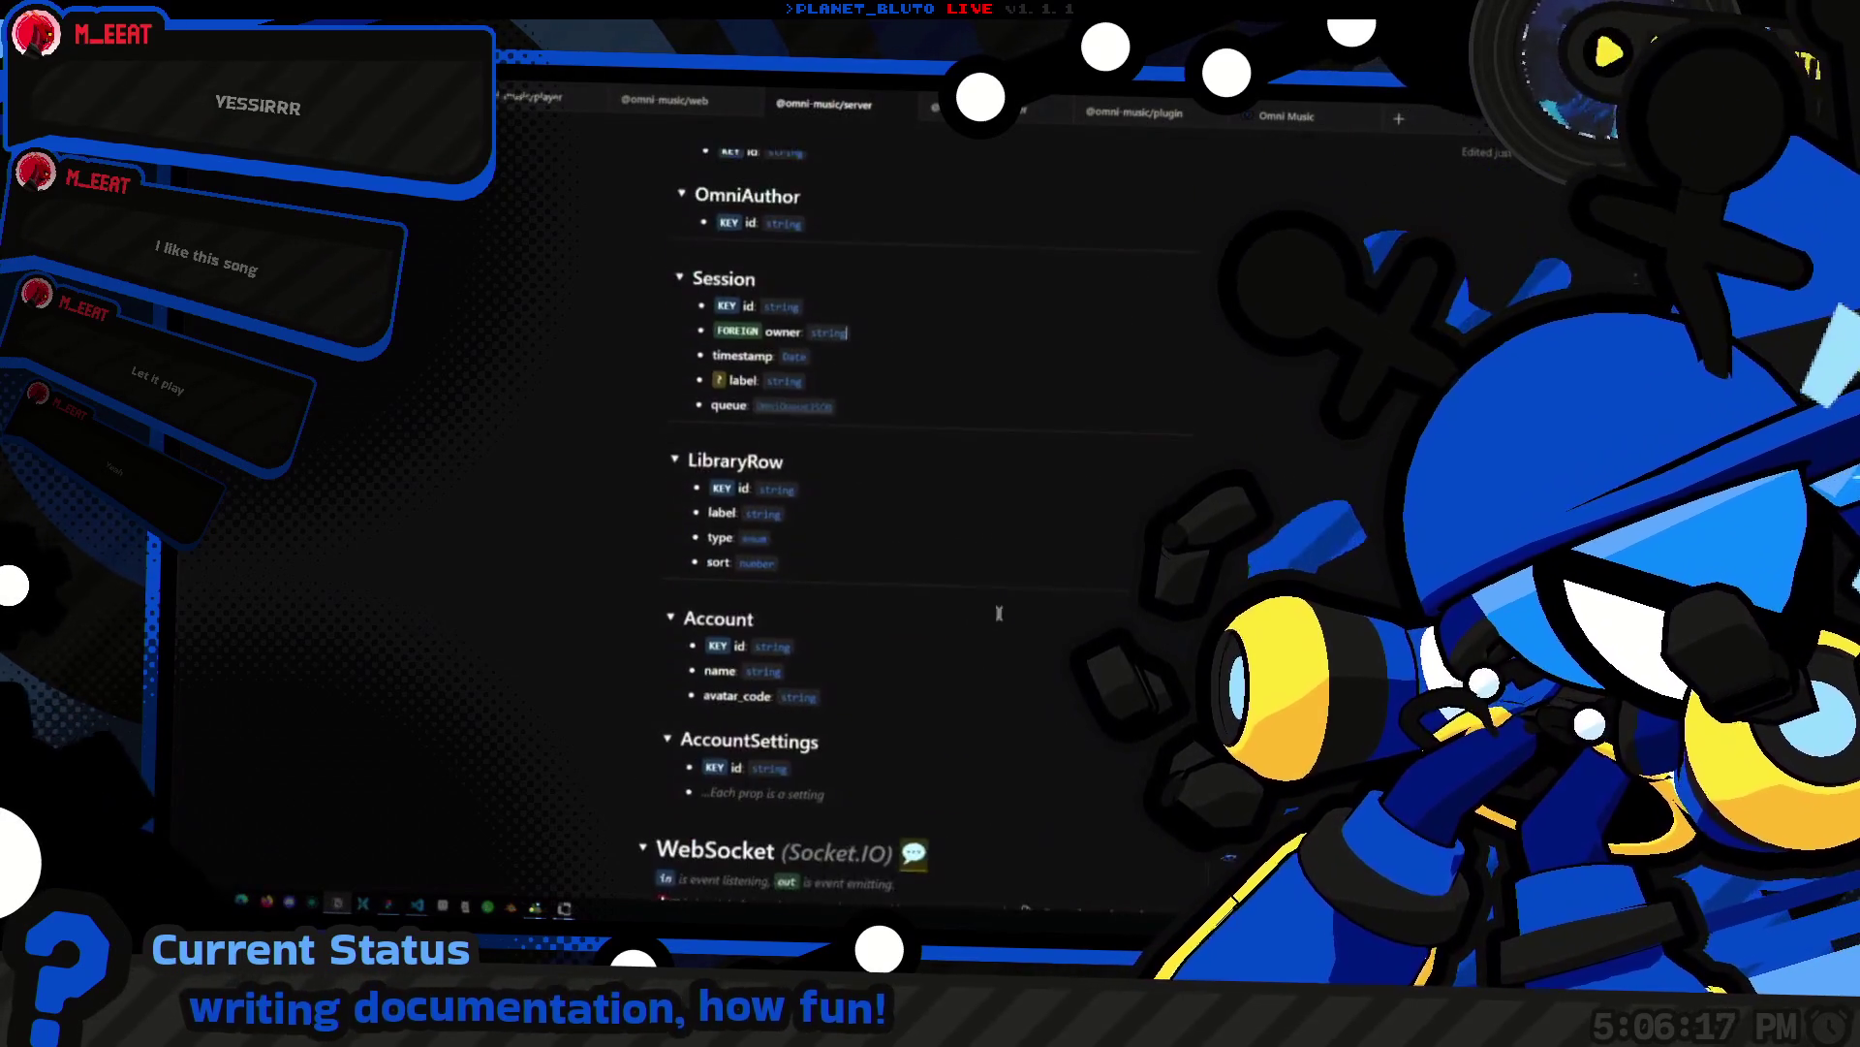
scroll(999, 612, "up", 5)
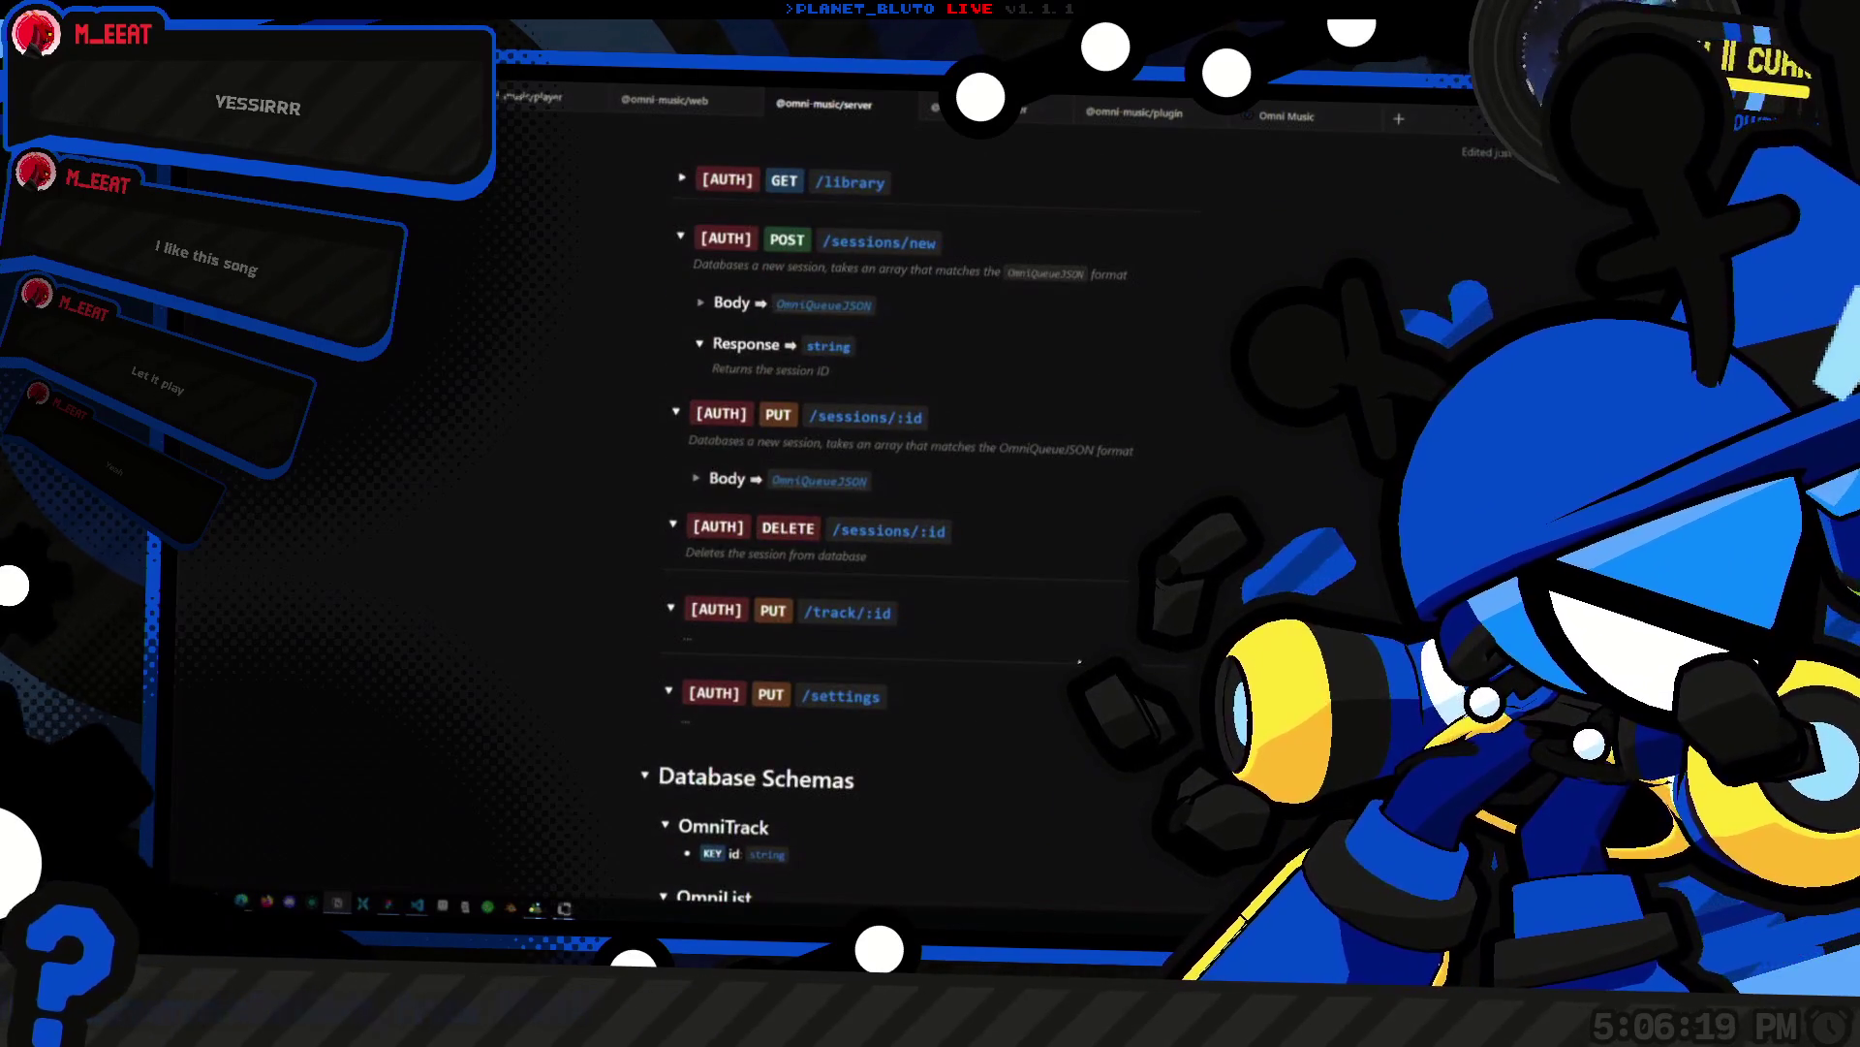
scroll(682, 120, "up", 4)
scroll(682, 120, "down", 2)
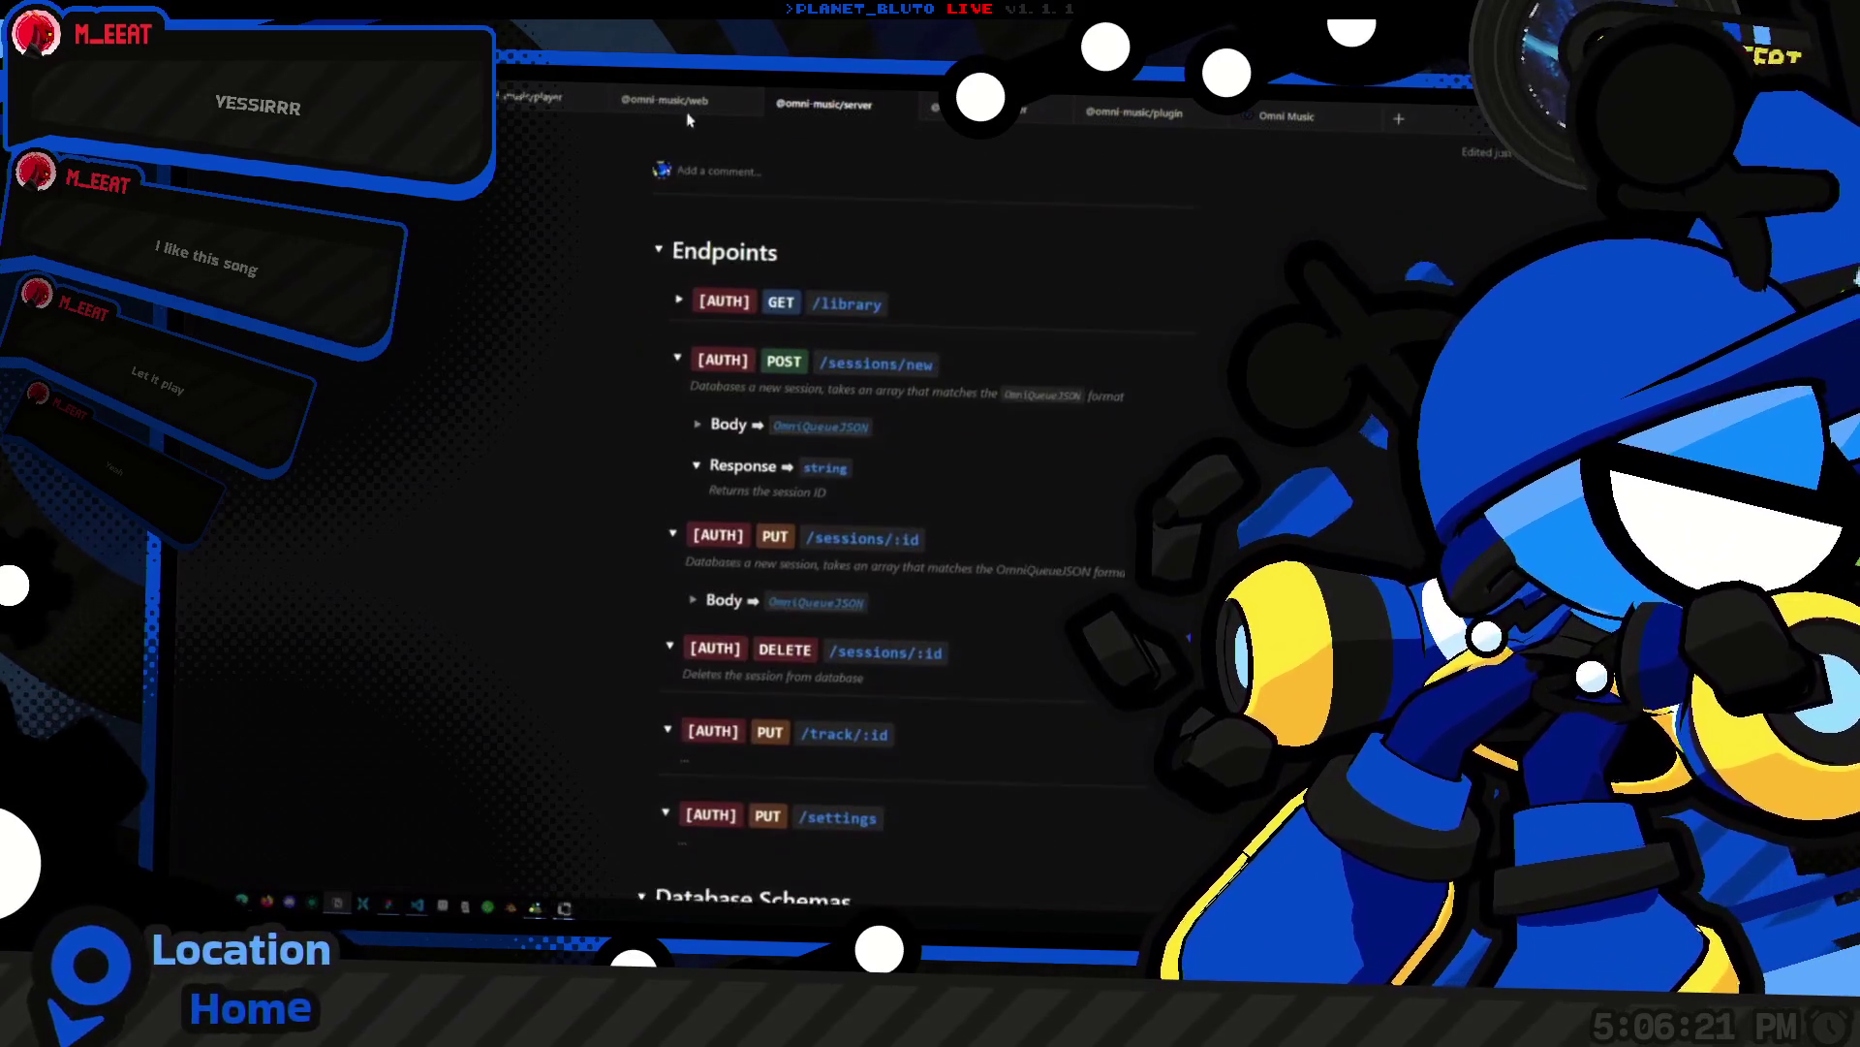
left_click(674, 103)
left_click(528, 100)
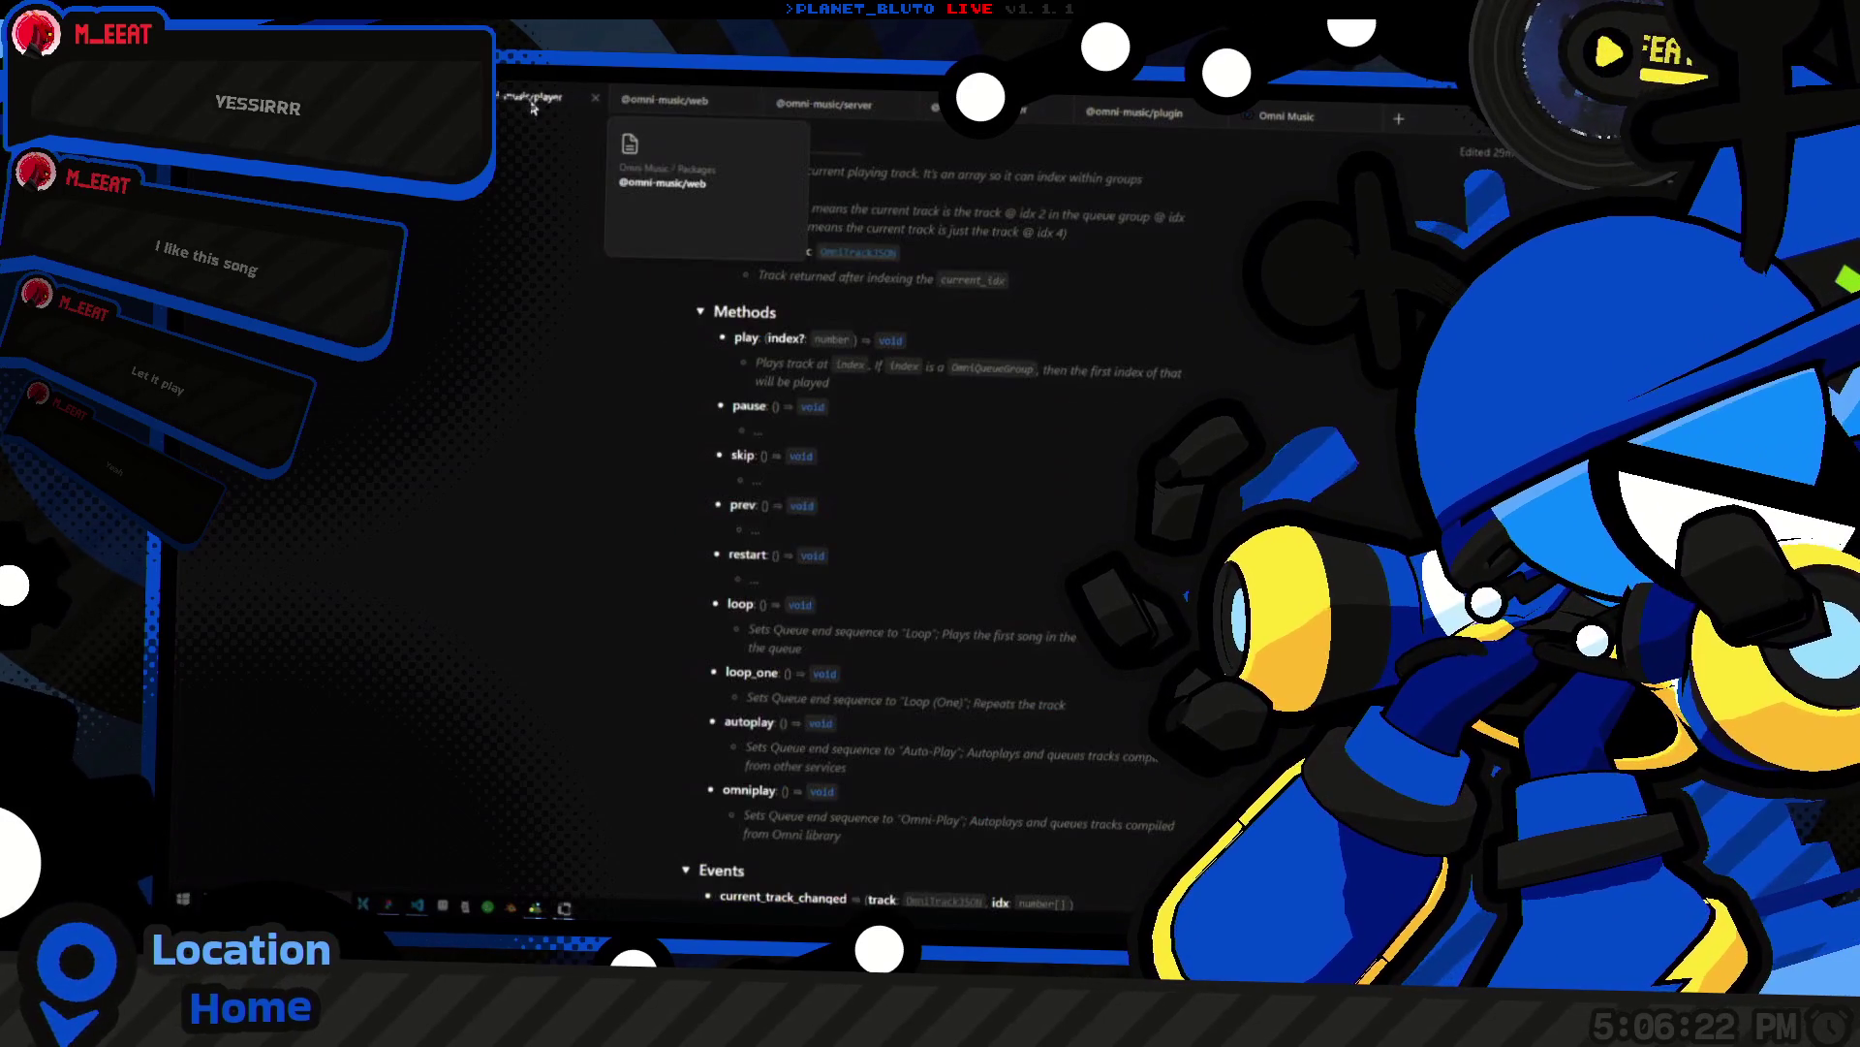
left_click(720, 107)
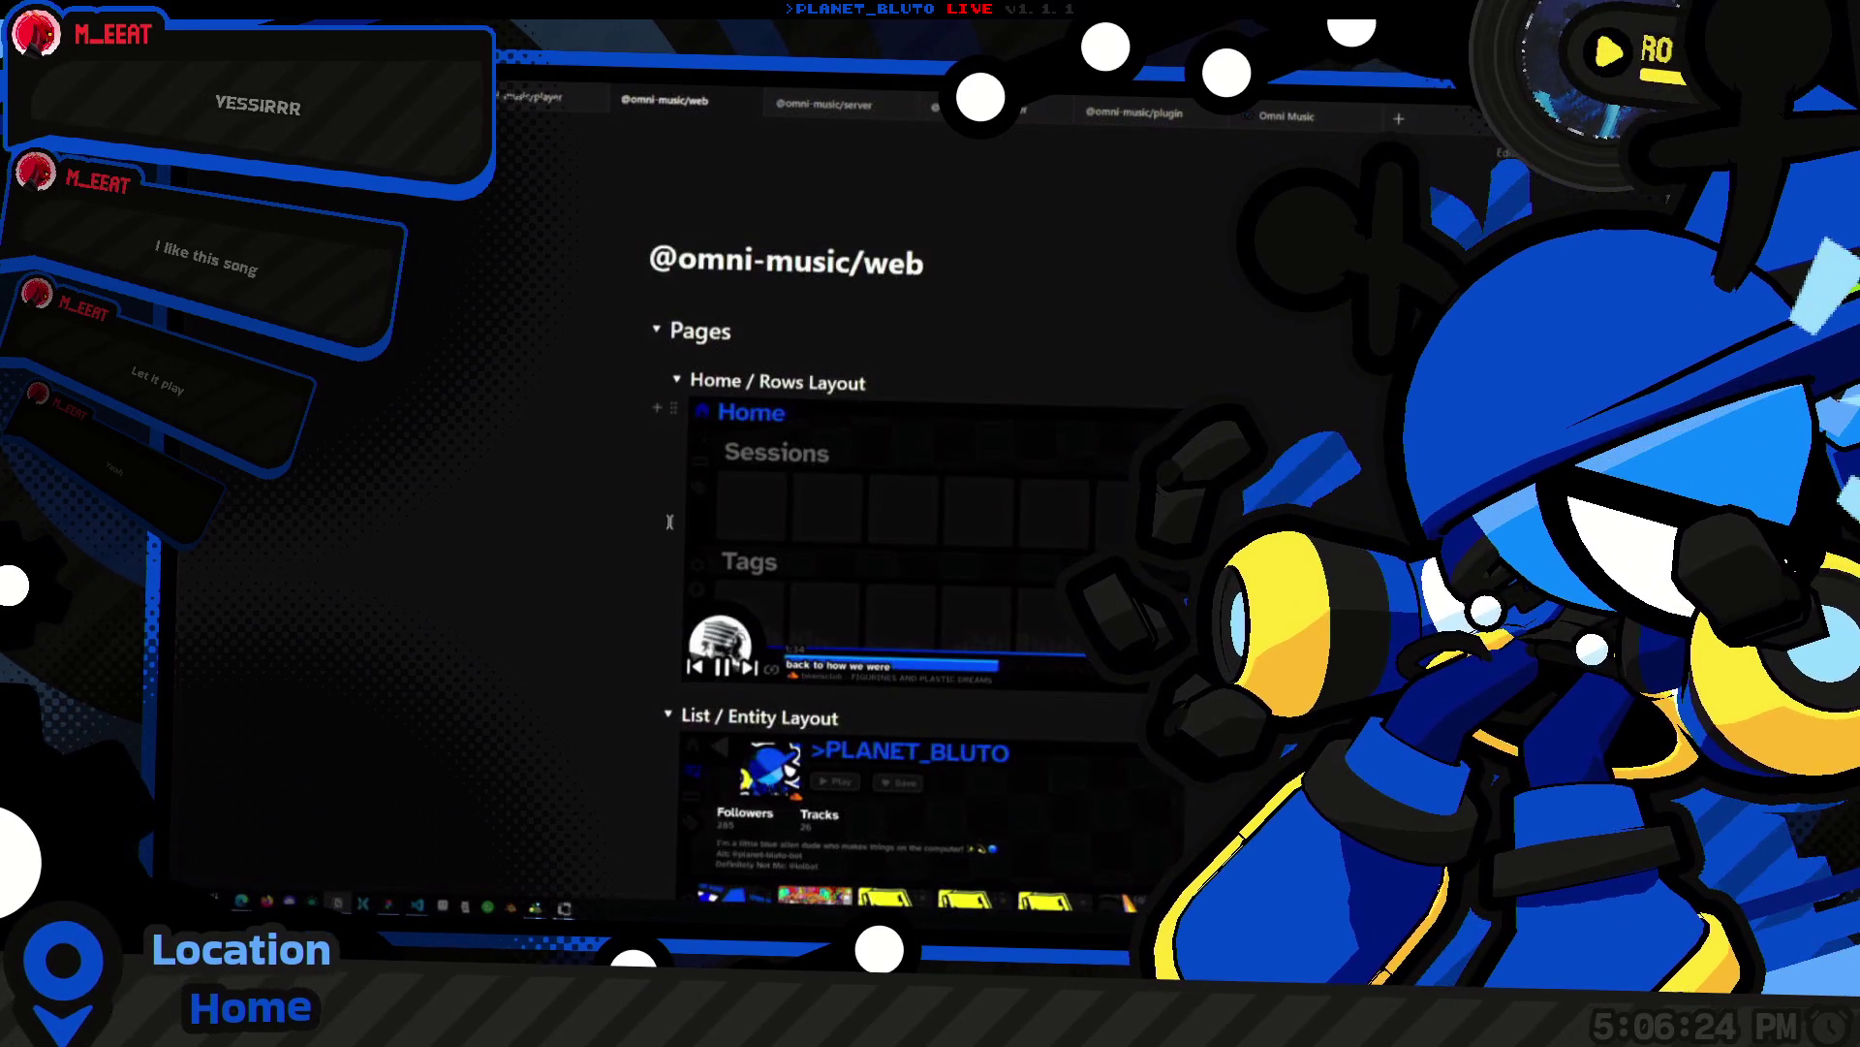
scroll(995, 579, "down", 3)
scroll(947, 495, "down", 1)
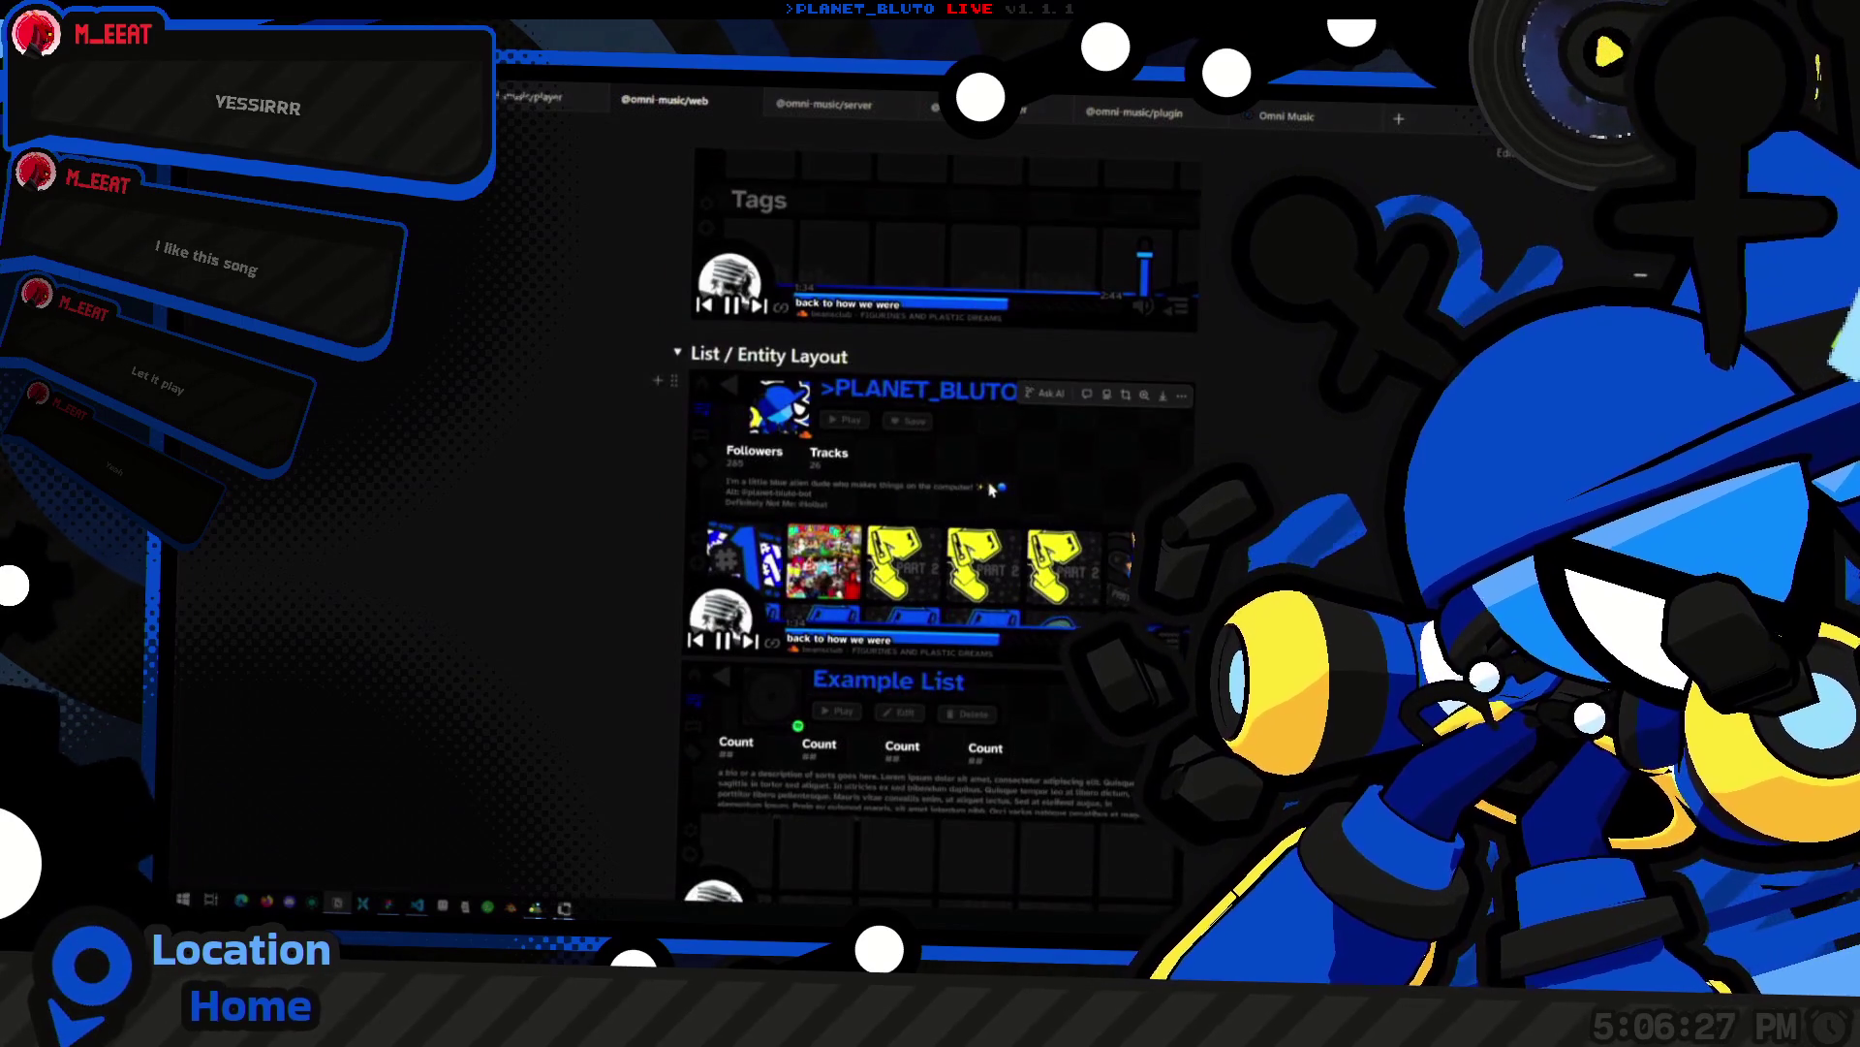
scroll(1033, 480, "down", 5)
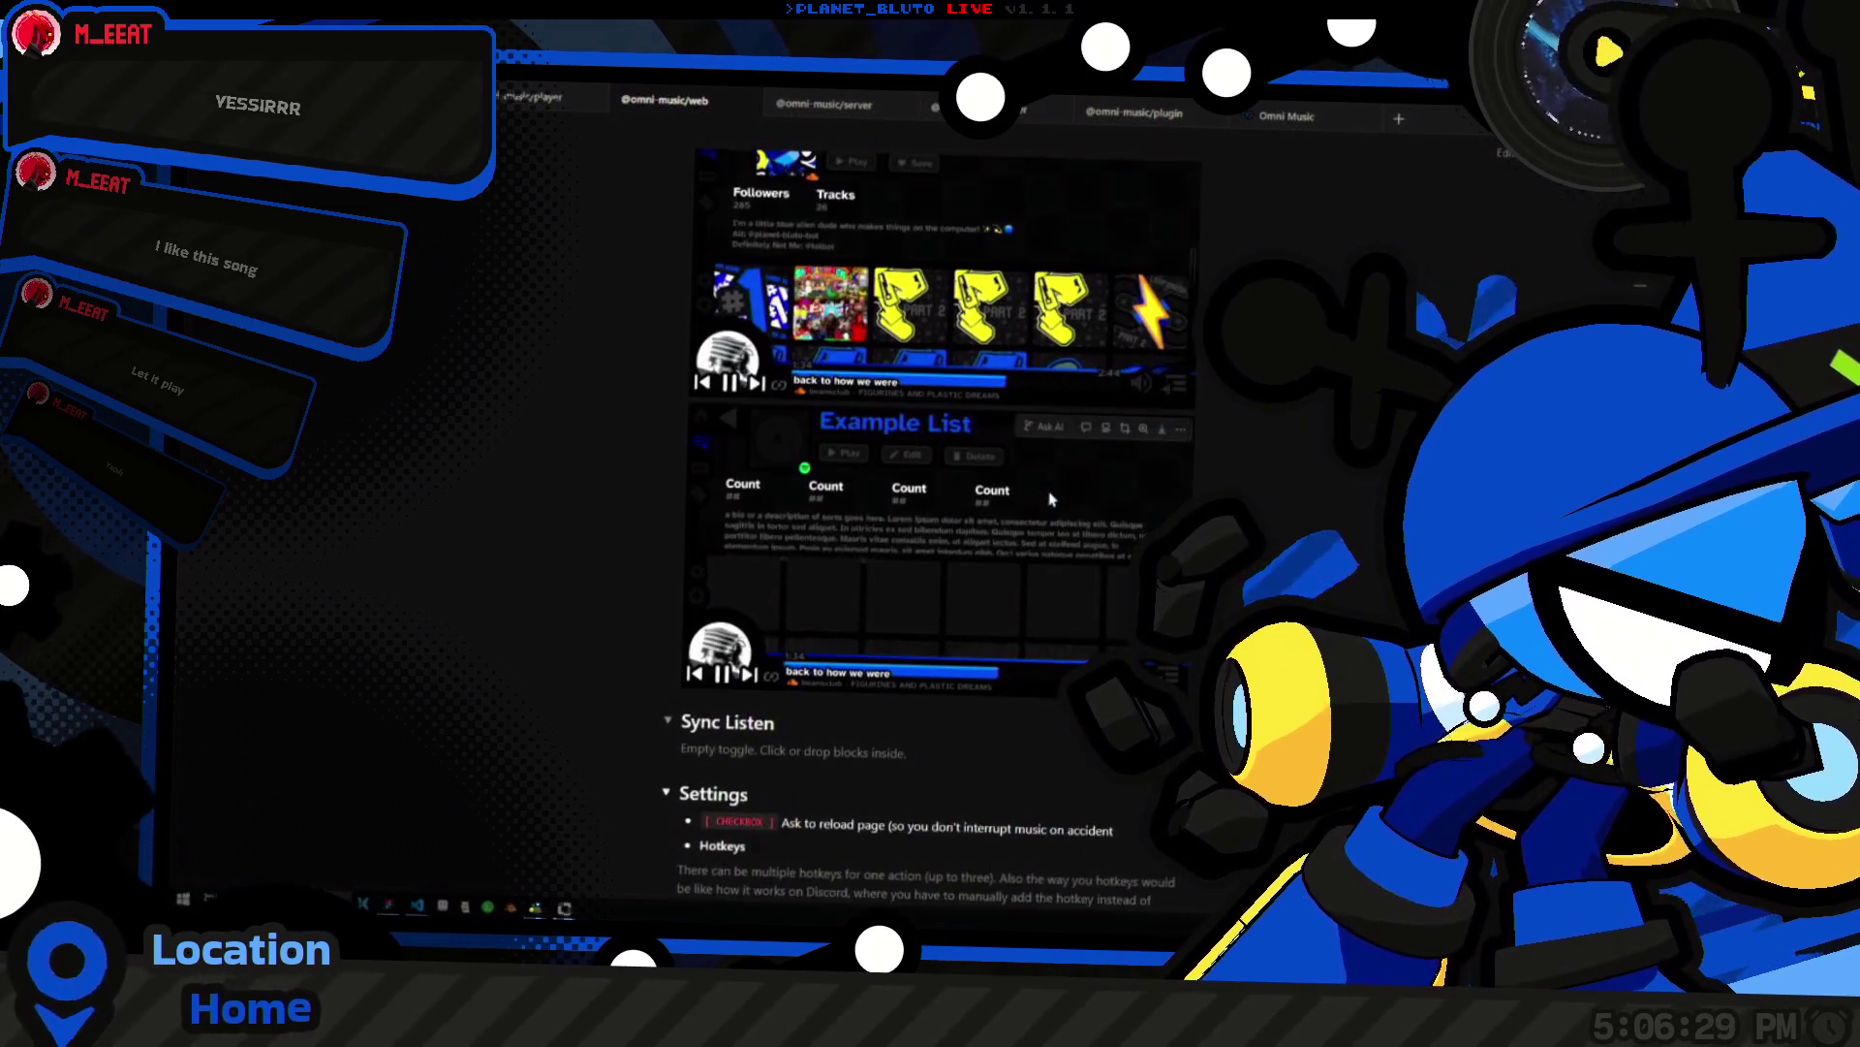
scroll(1028, 559, "down", 1)
scroll(1028, 560, "down", 10)
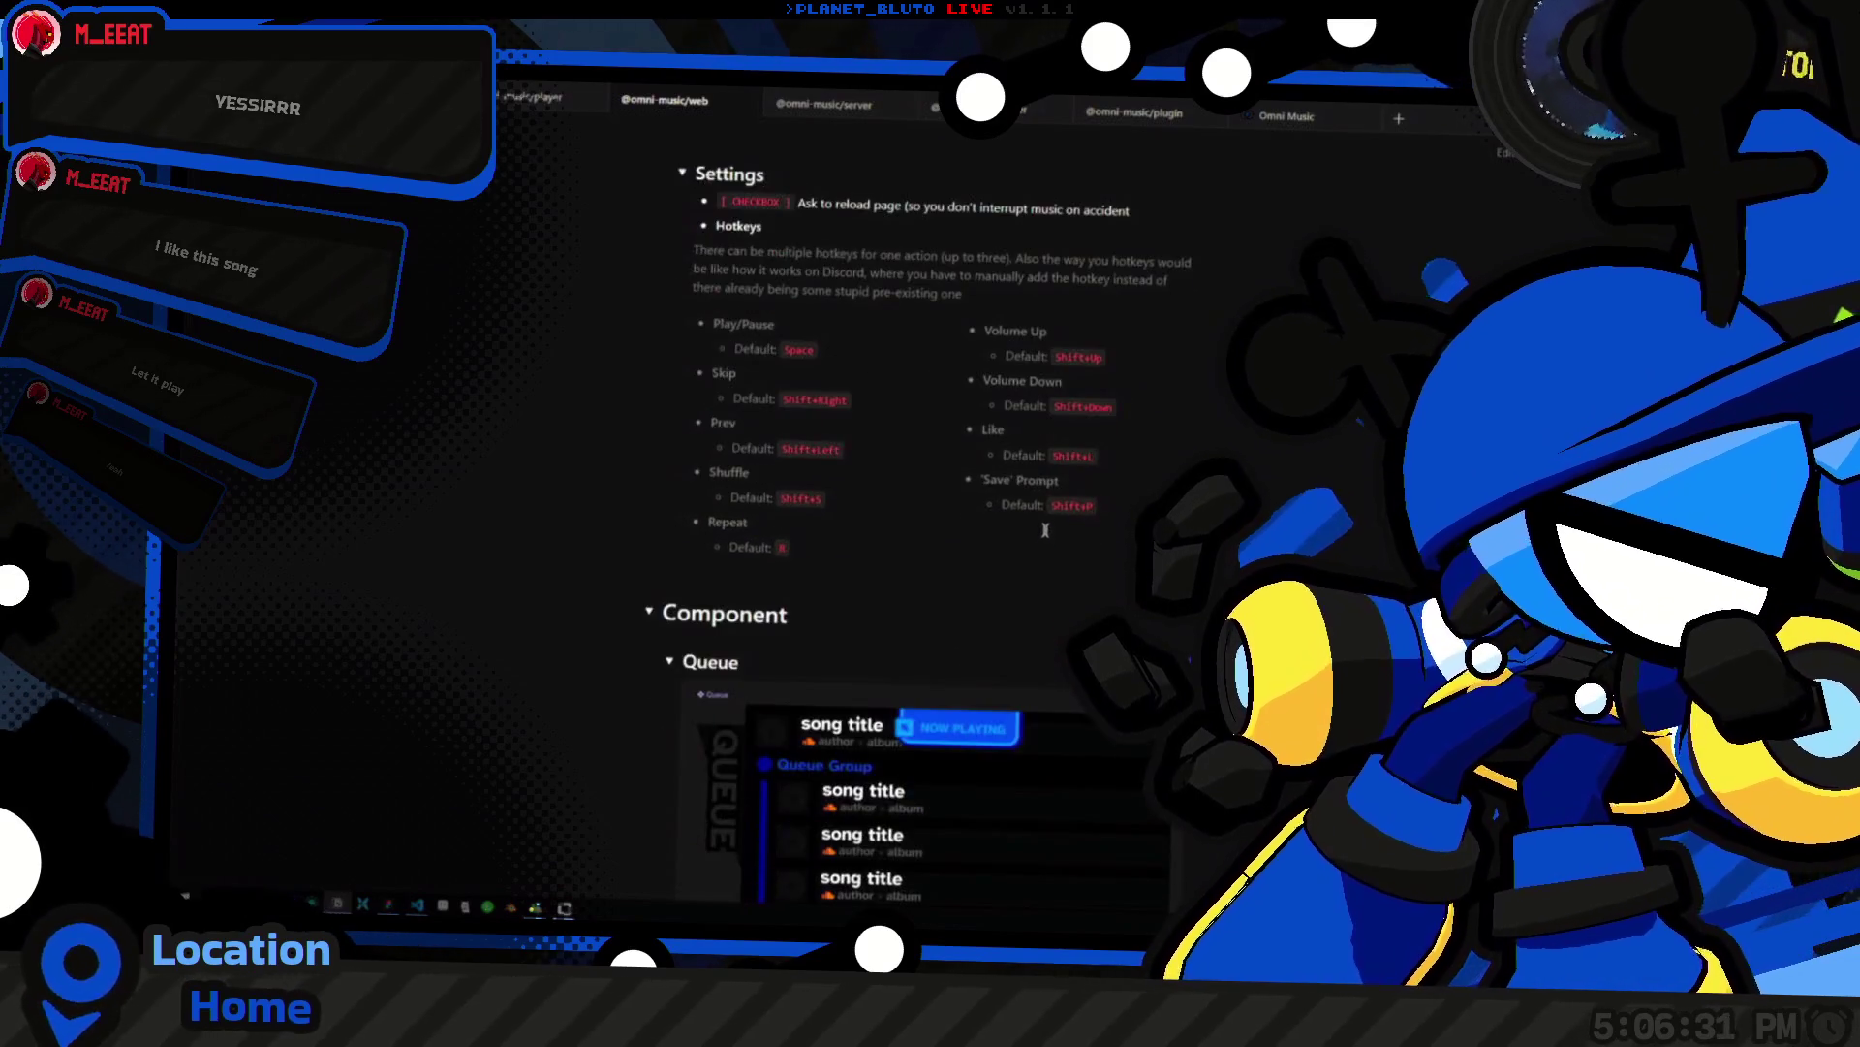
scroll(1039, 444, "down", 10)
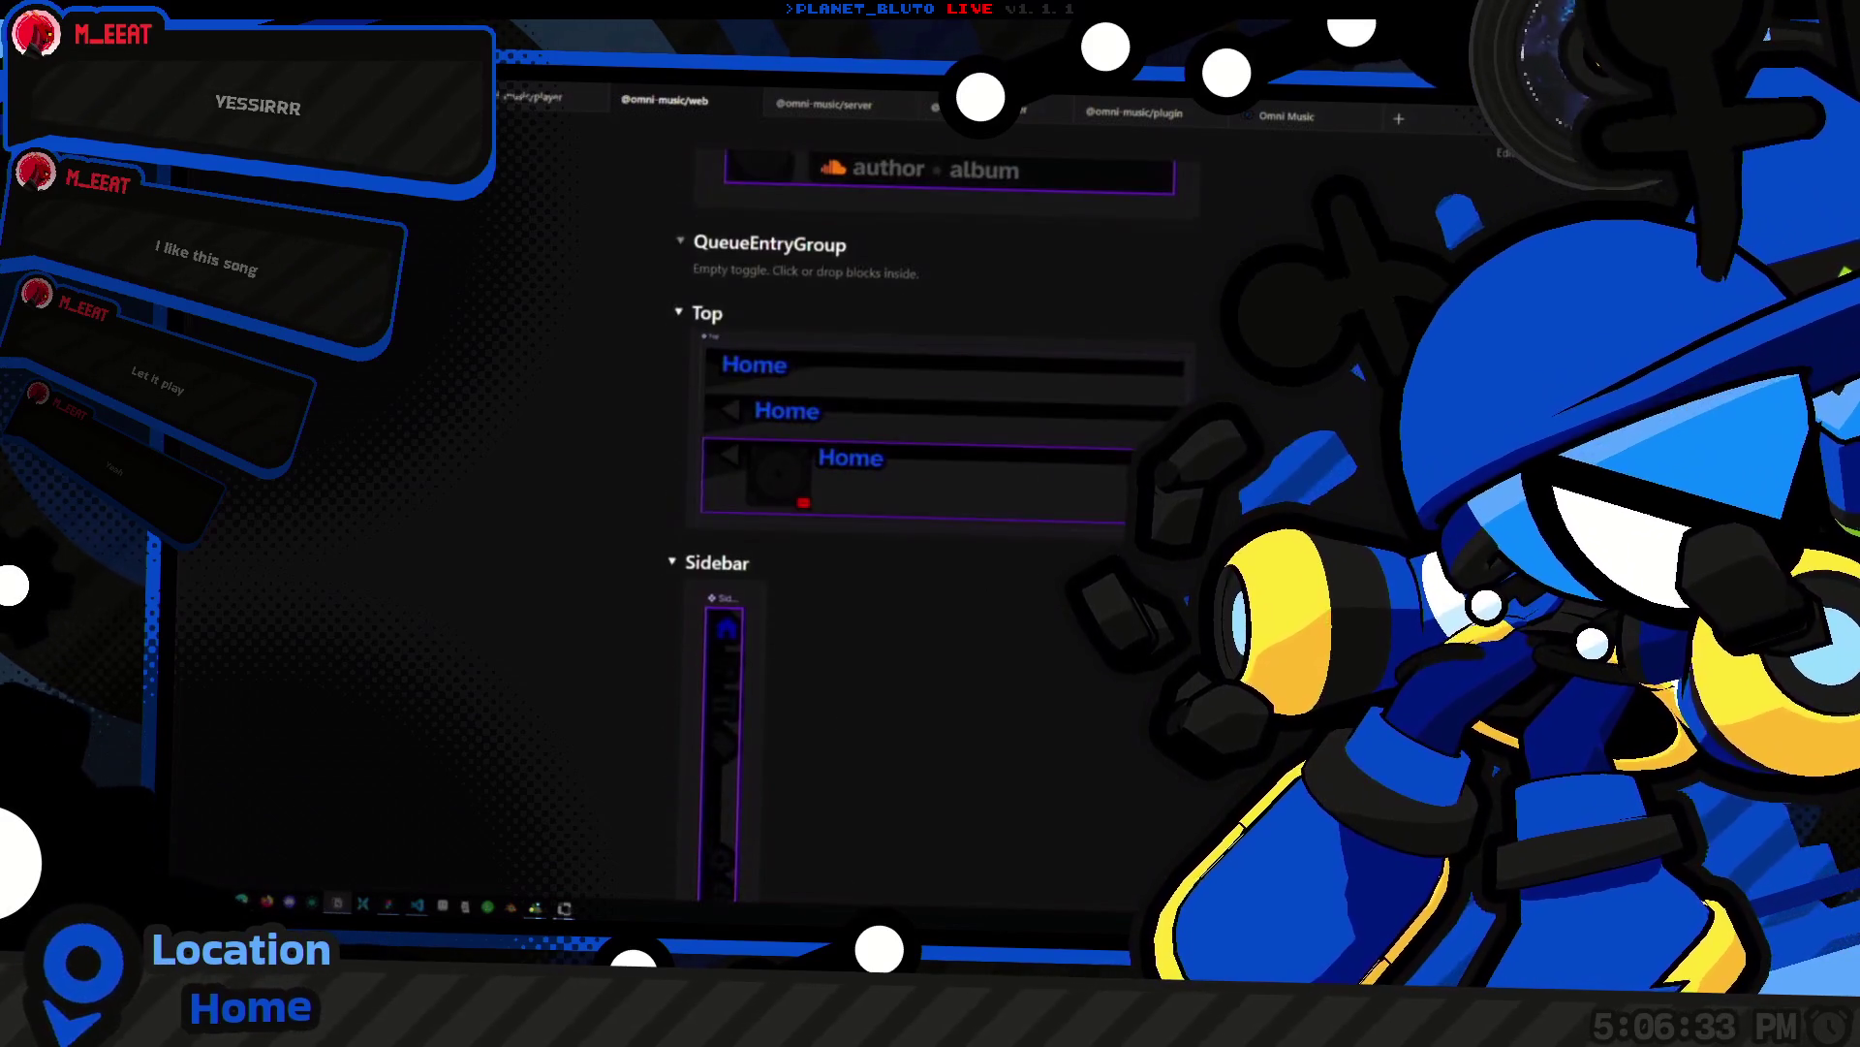
scroll(1098, 696, "down", 3)
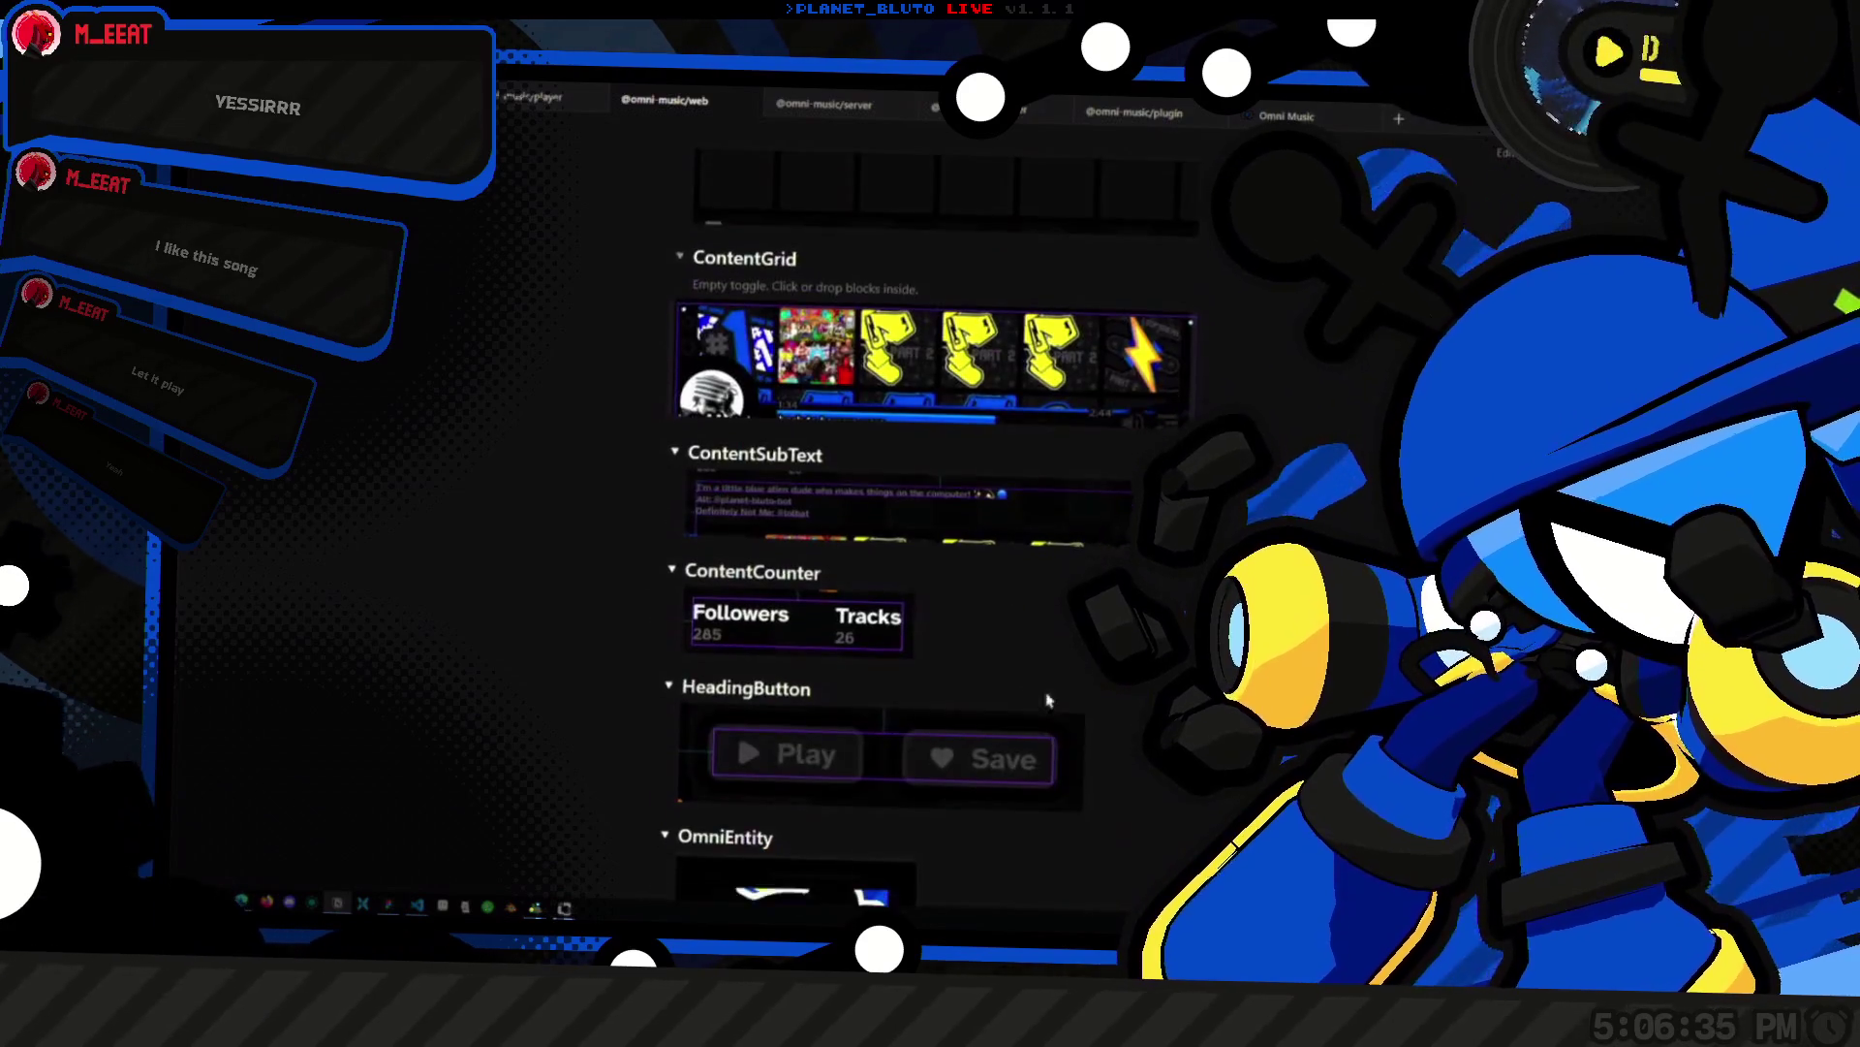
scroll(1098, 695, "up", 4)
scroll(1132, 505, "up", 2)
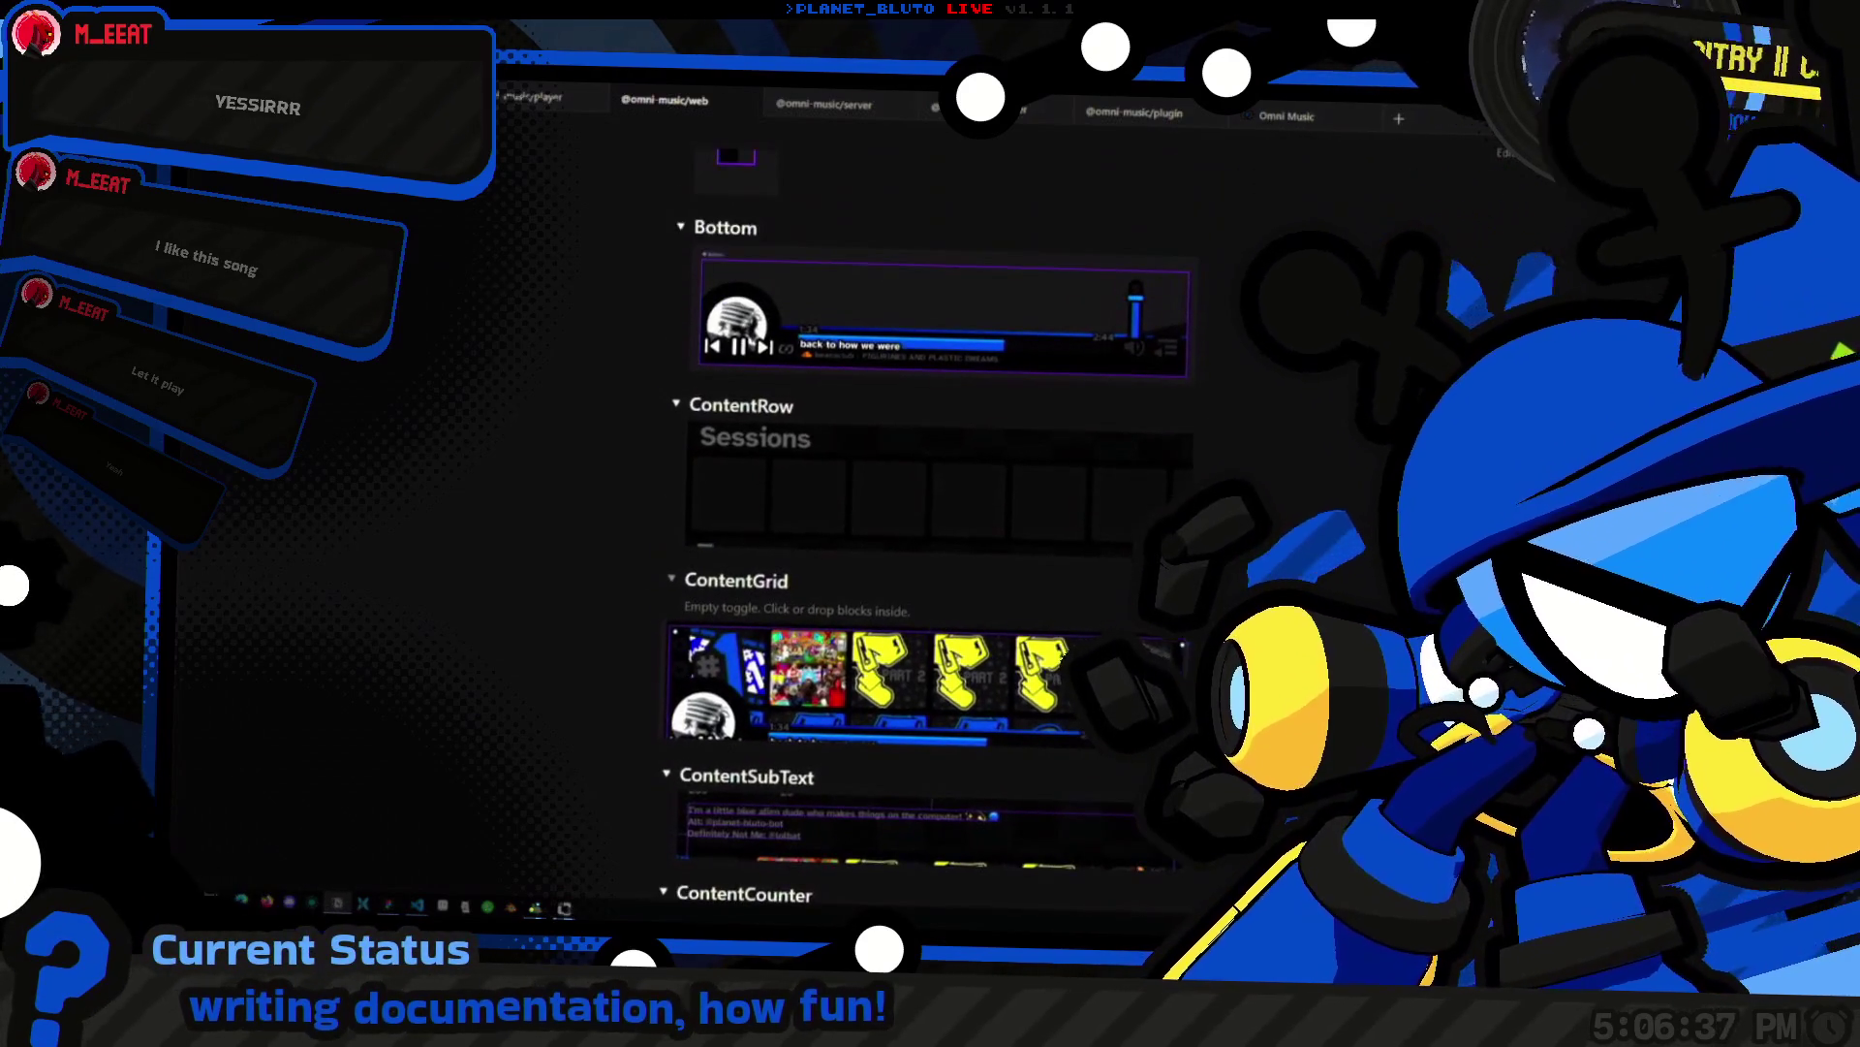
scroll(1152, 453, "up", 12)
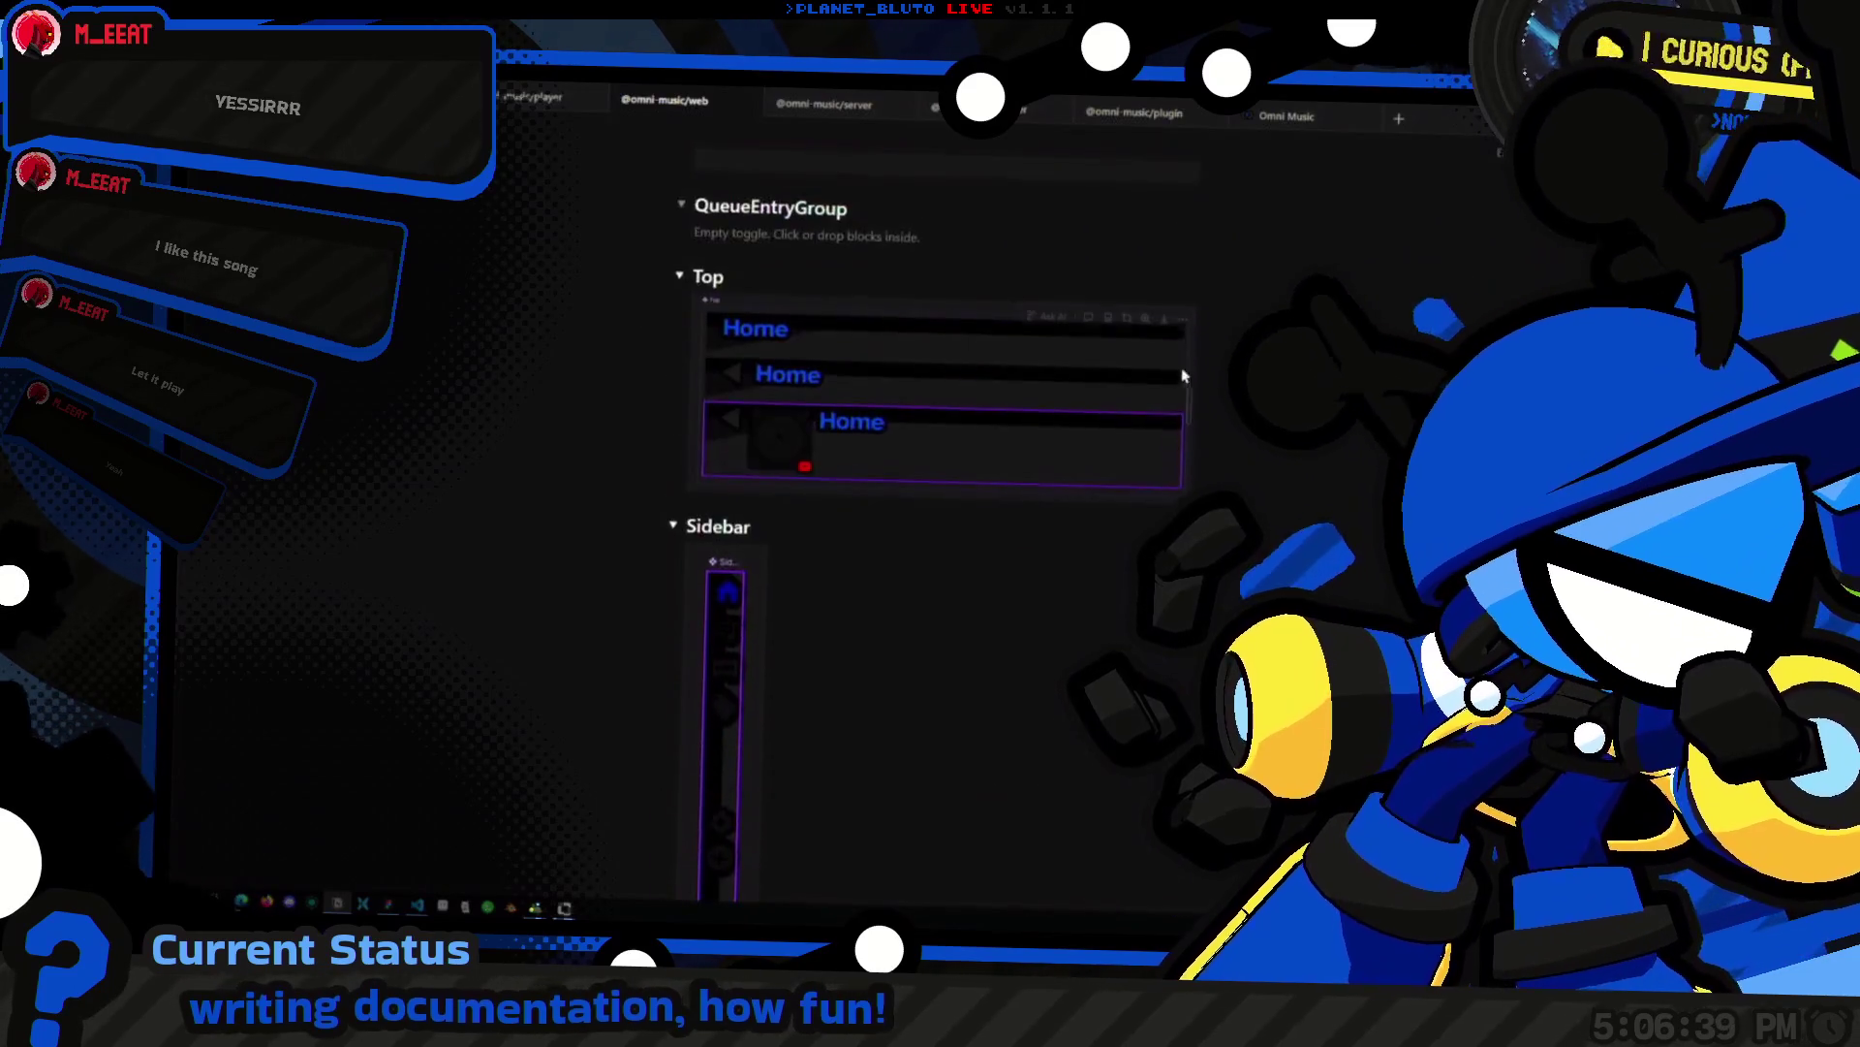
scroll(1152, 454, "up", 5)
scroll(759, 296, "up", 12)
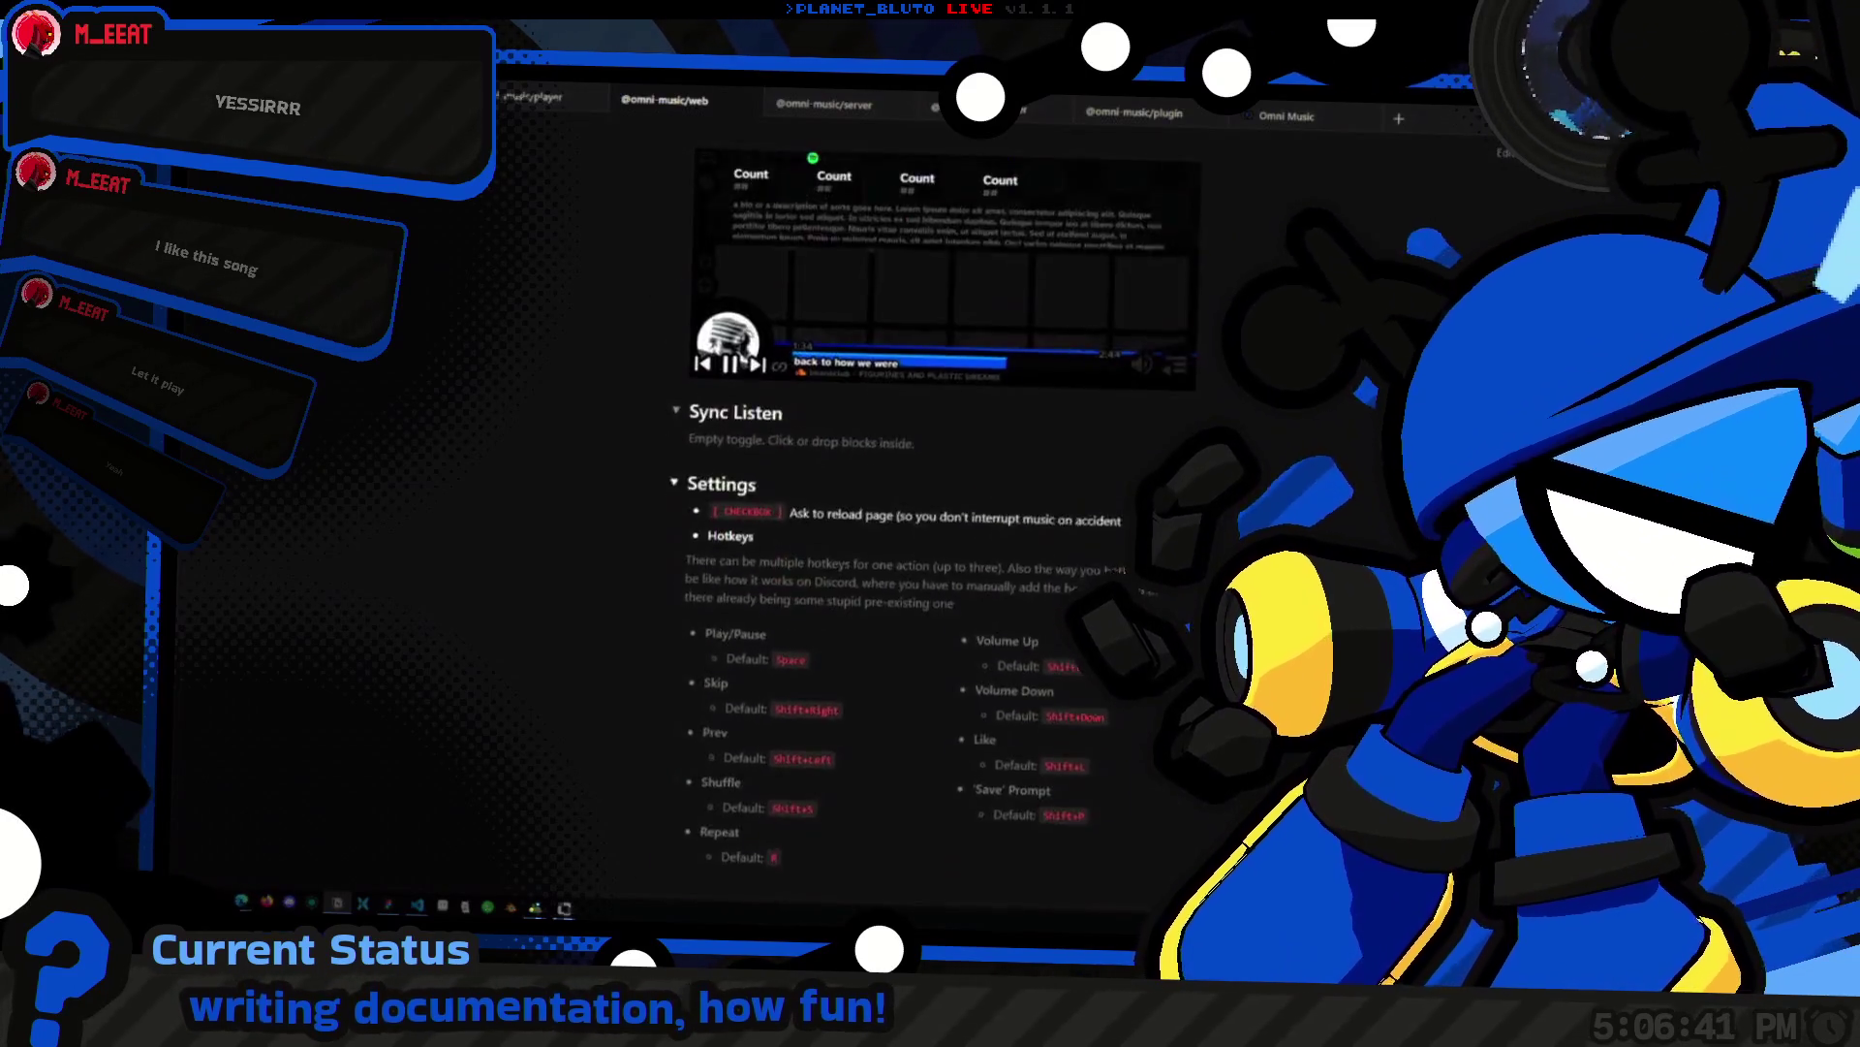